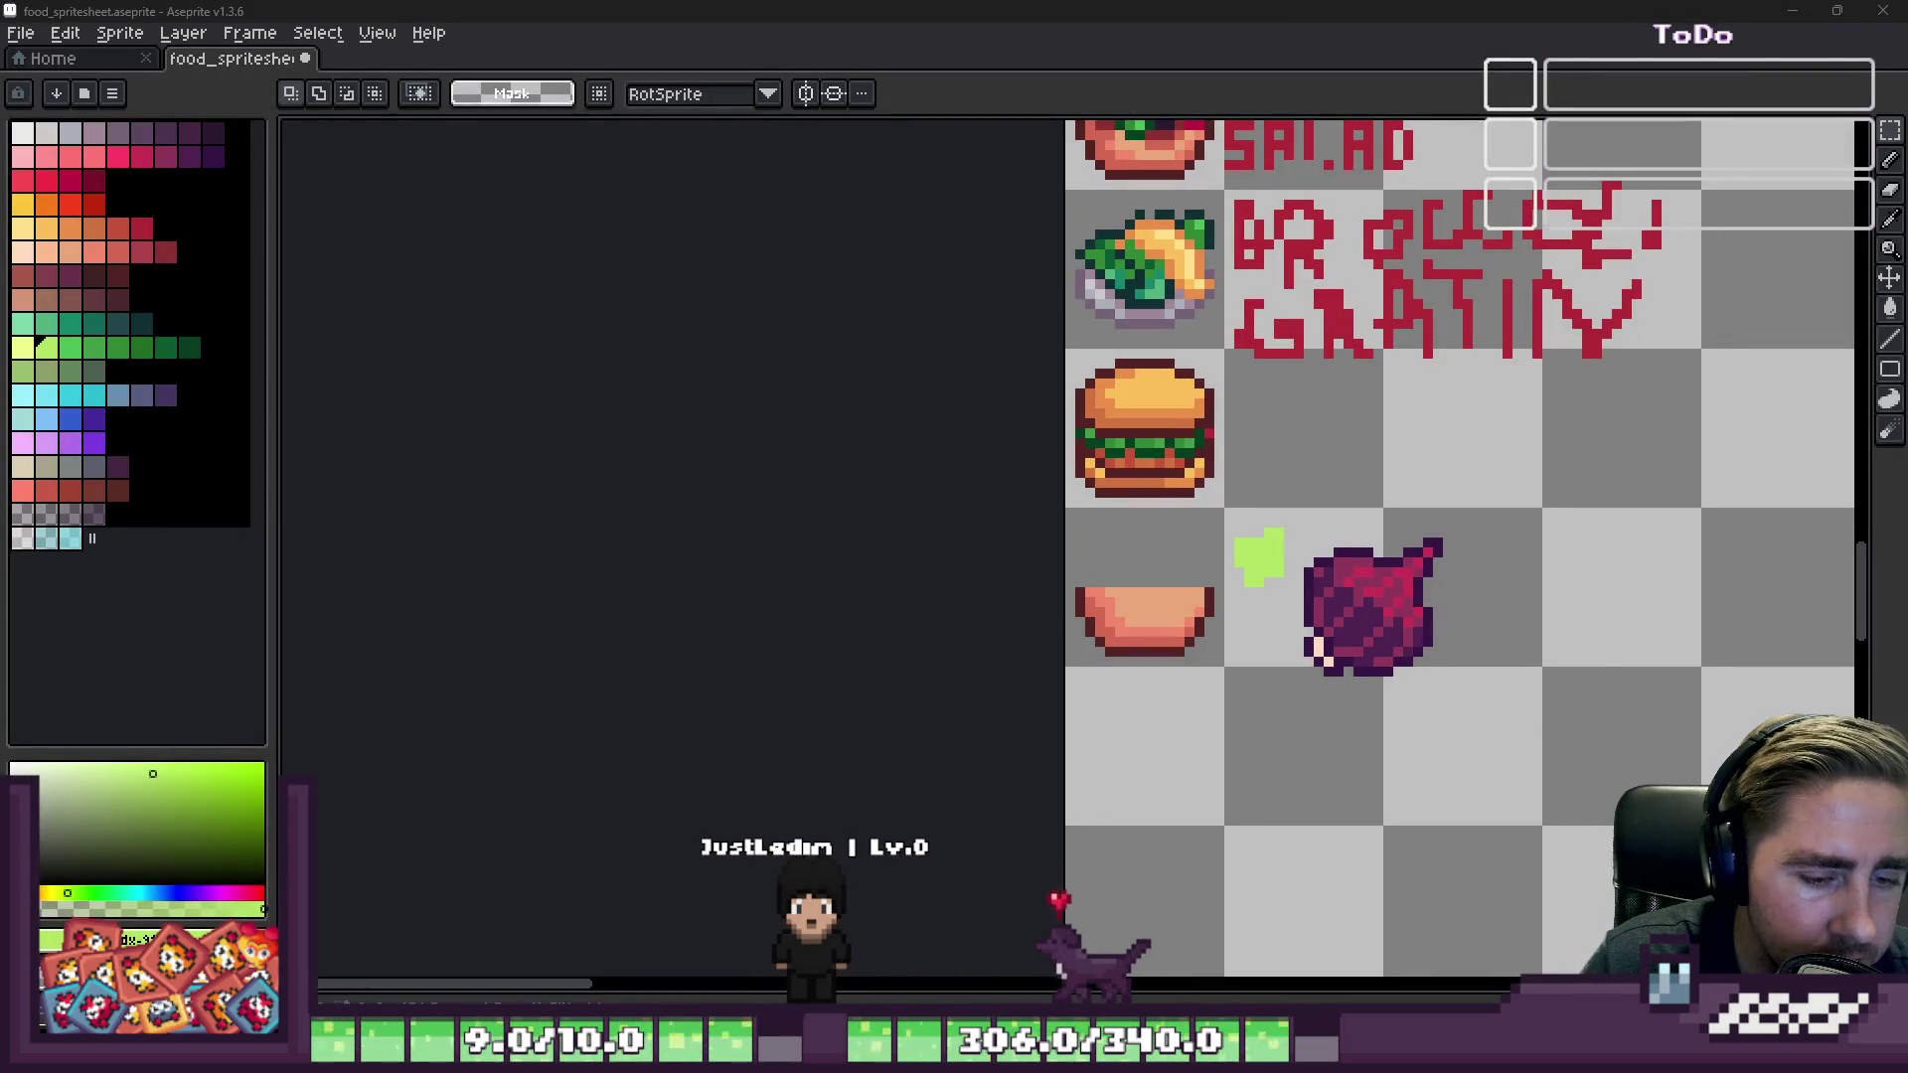
Step: In Godot, filter the FileSystem by 'Mango' to find the mango sprite
left_click(1338, 952)
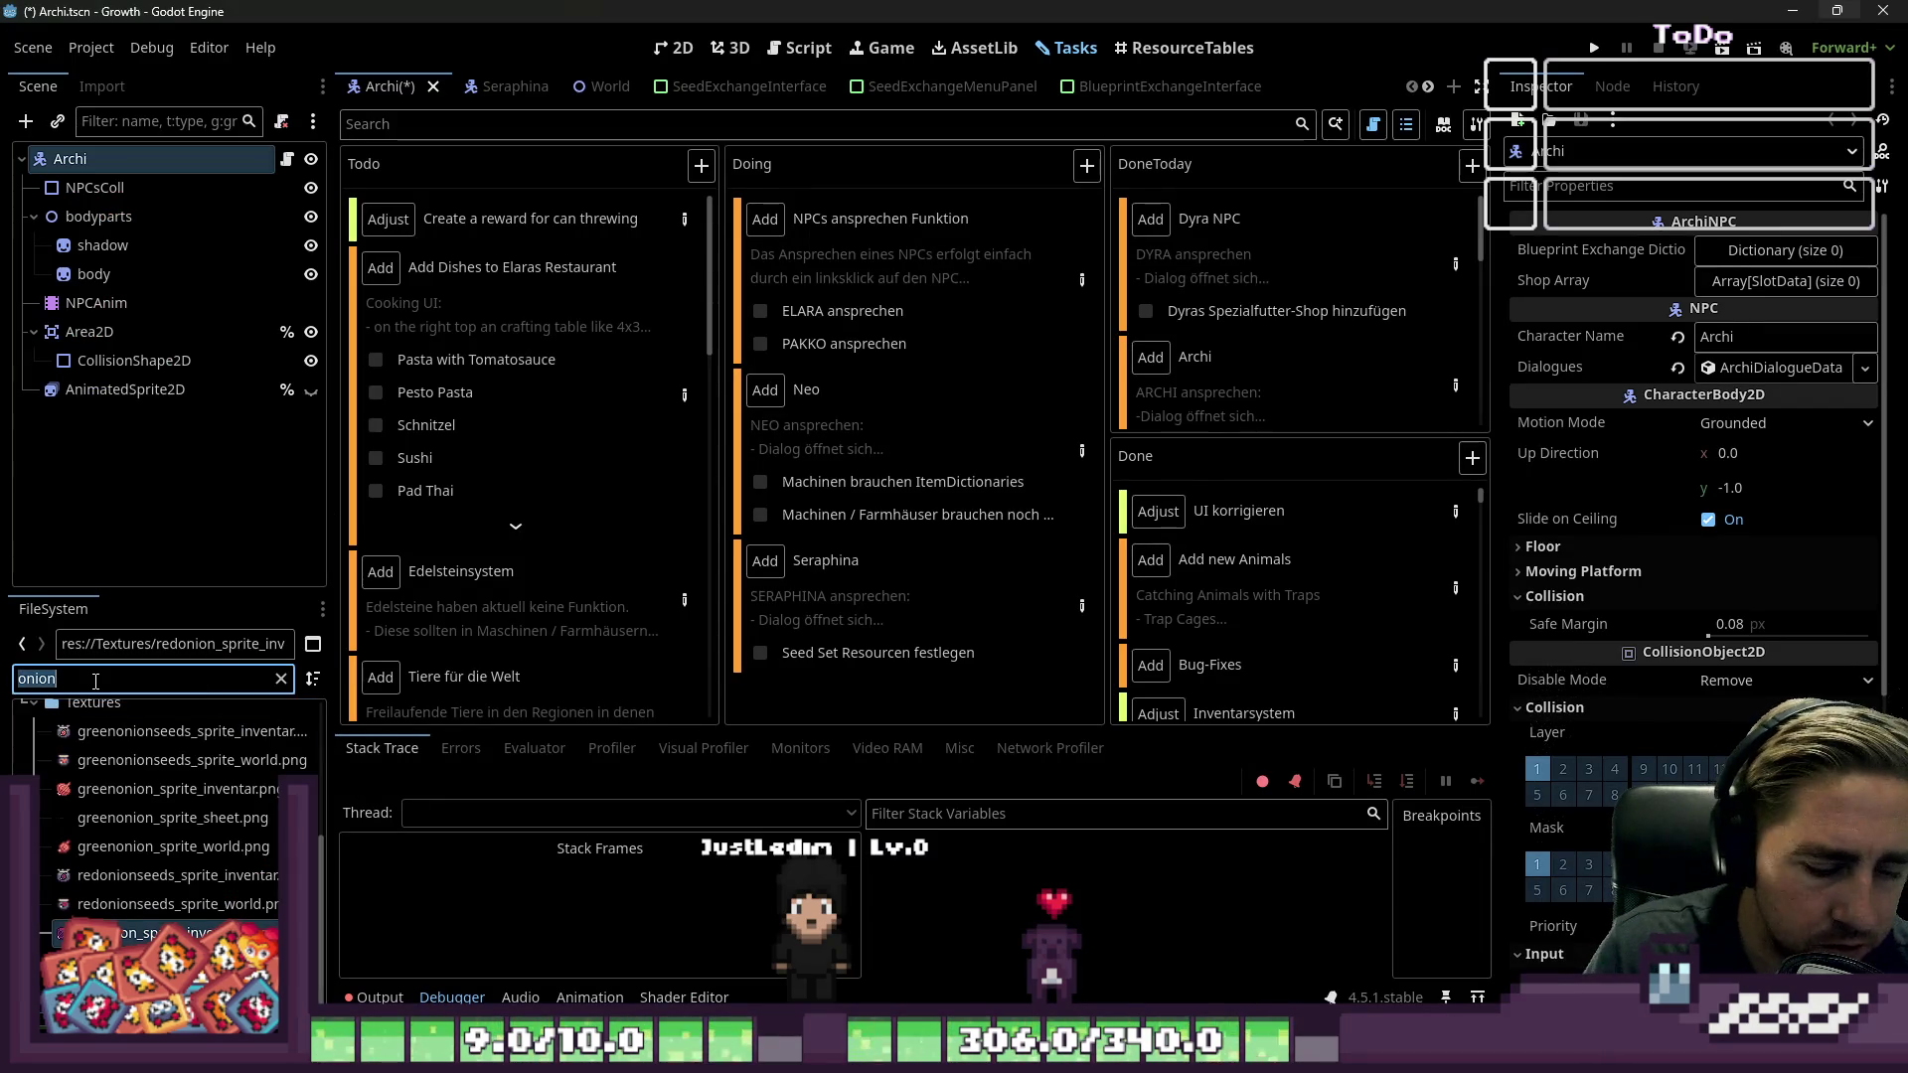
type("Mango")
scroll(20, 735, "down", 5)
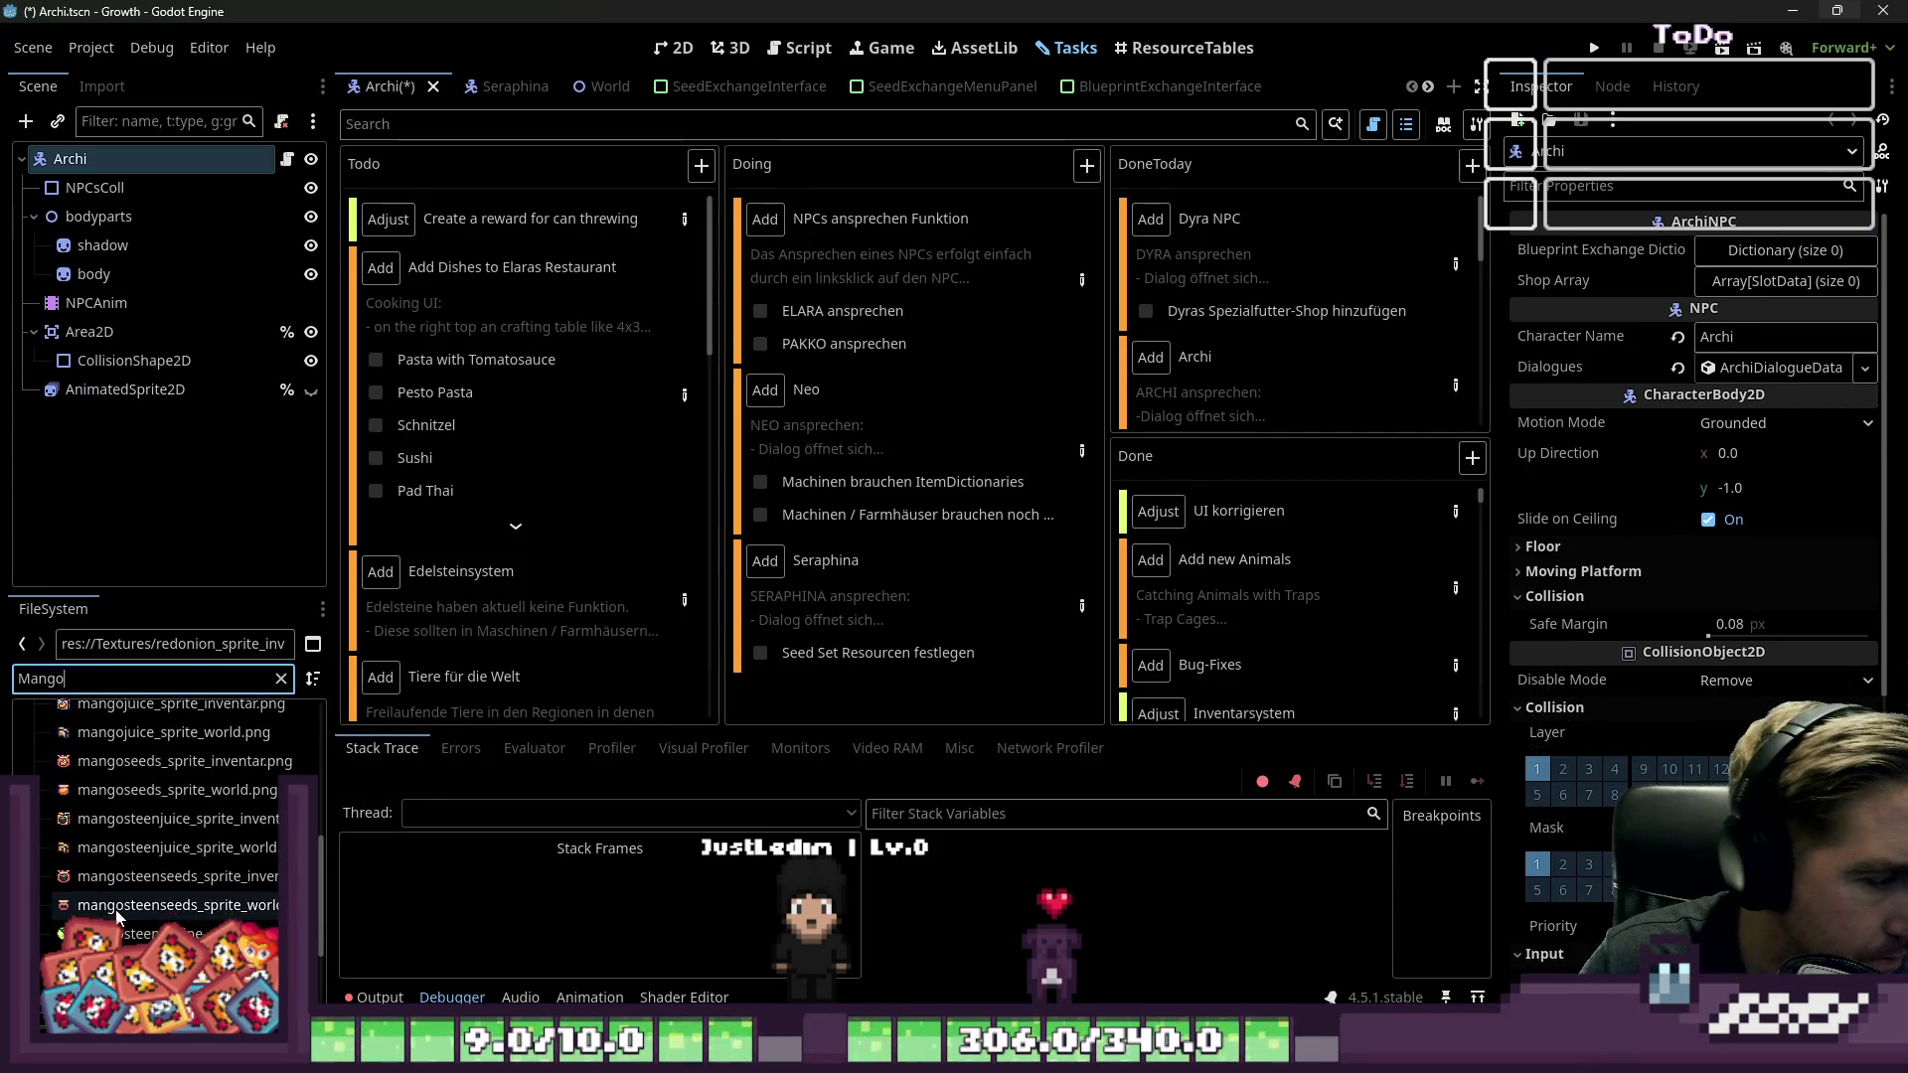
scroll(176, 853, "down", 2)
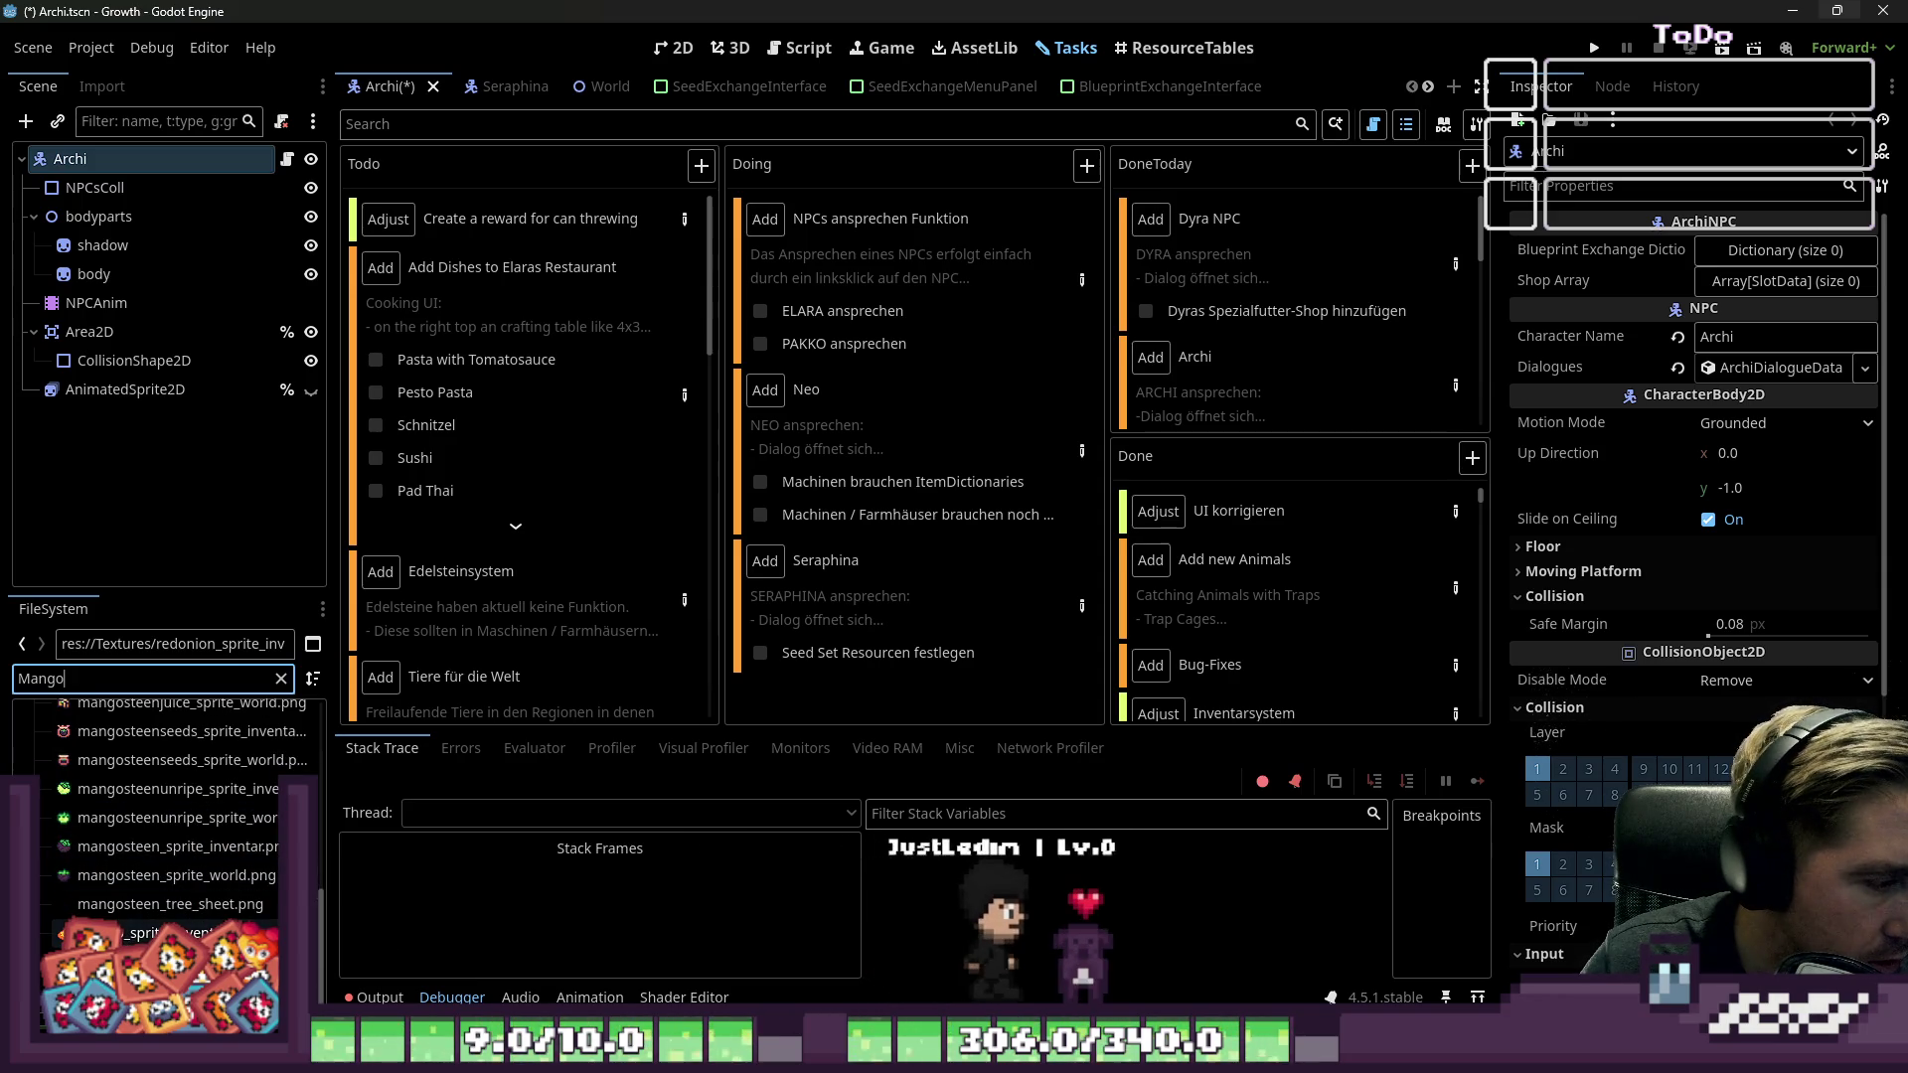
Step: Open mango_sprite_inventar.png in the external program, Aseprite
left_click(149, 933)
right_click(157, 933)
right_click(157, 933)
right_click(157, 934)
left_click(249, 981)
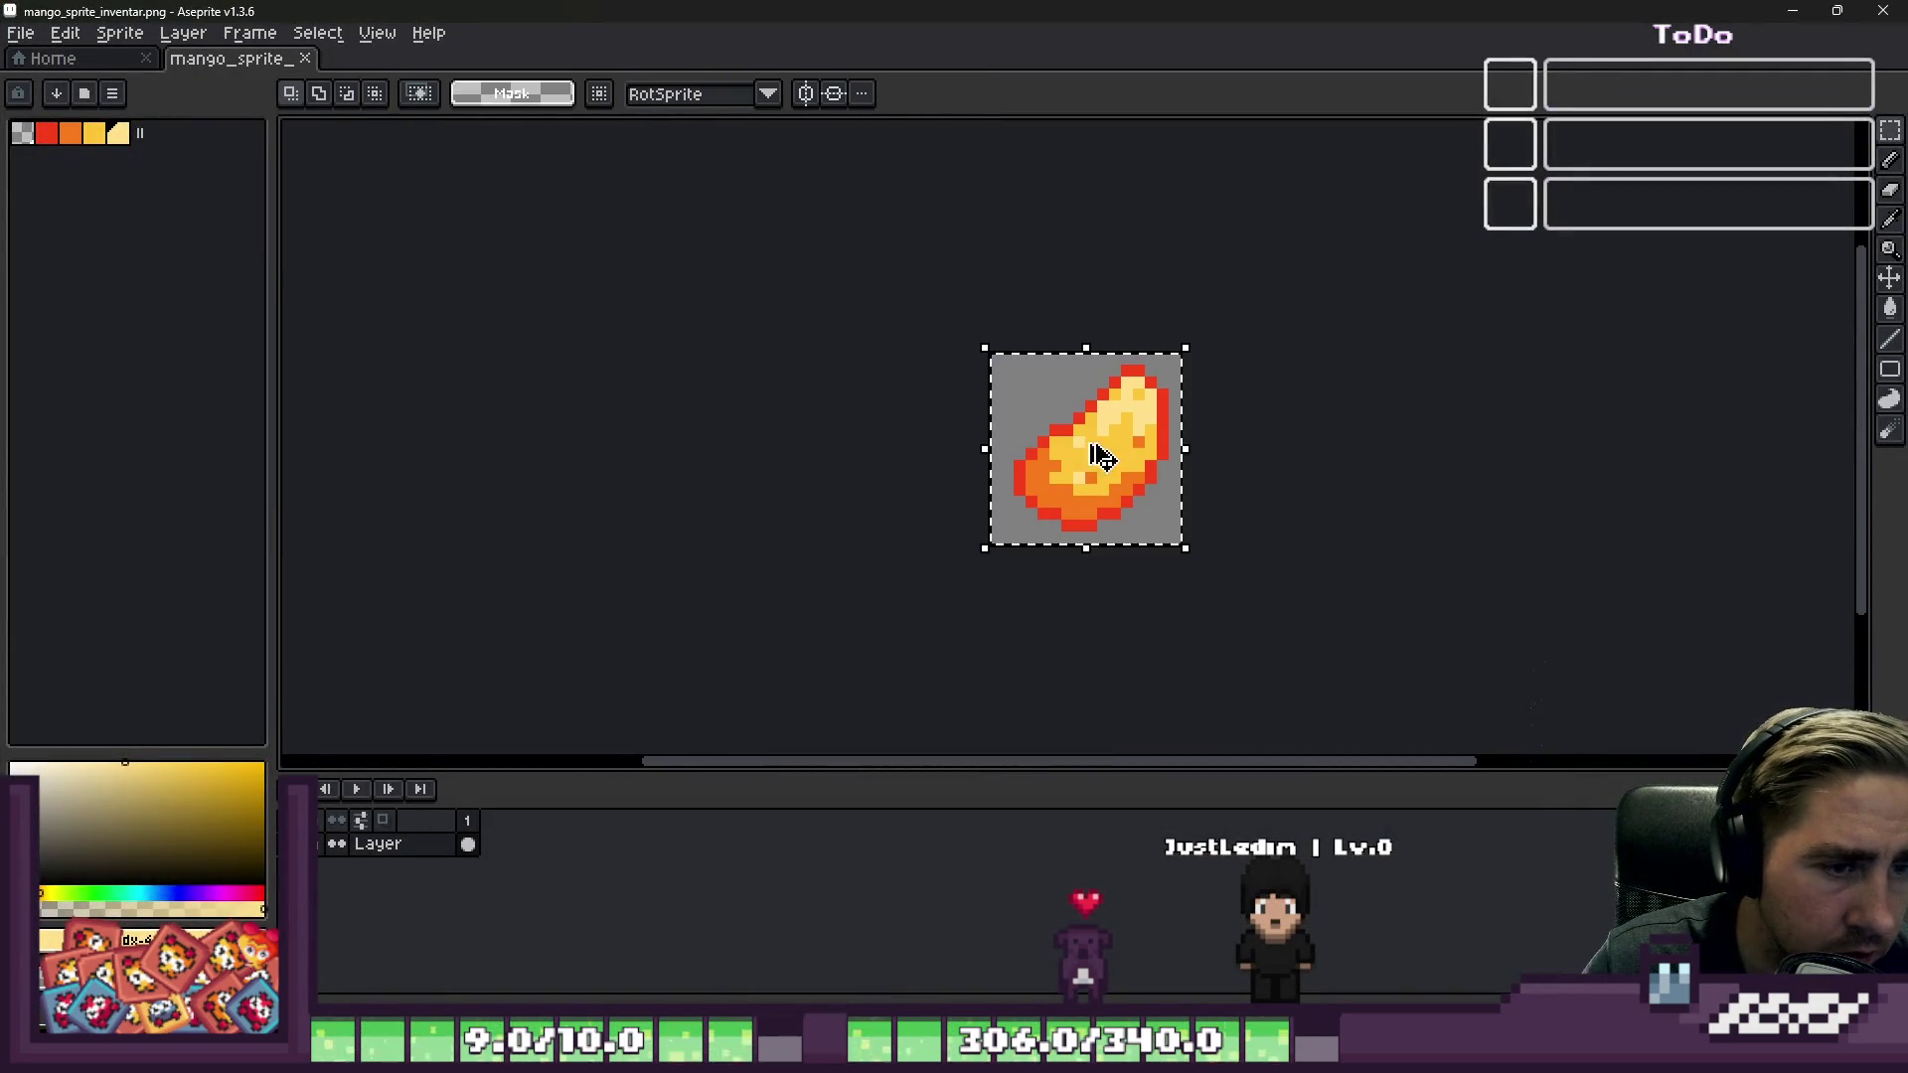
Step: Switch back to Godot, then bring food_spritesheet.aseprite to the front
key("alt+Tab")
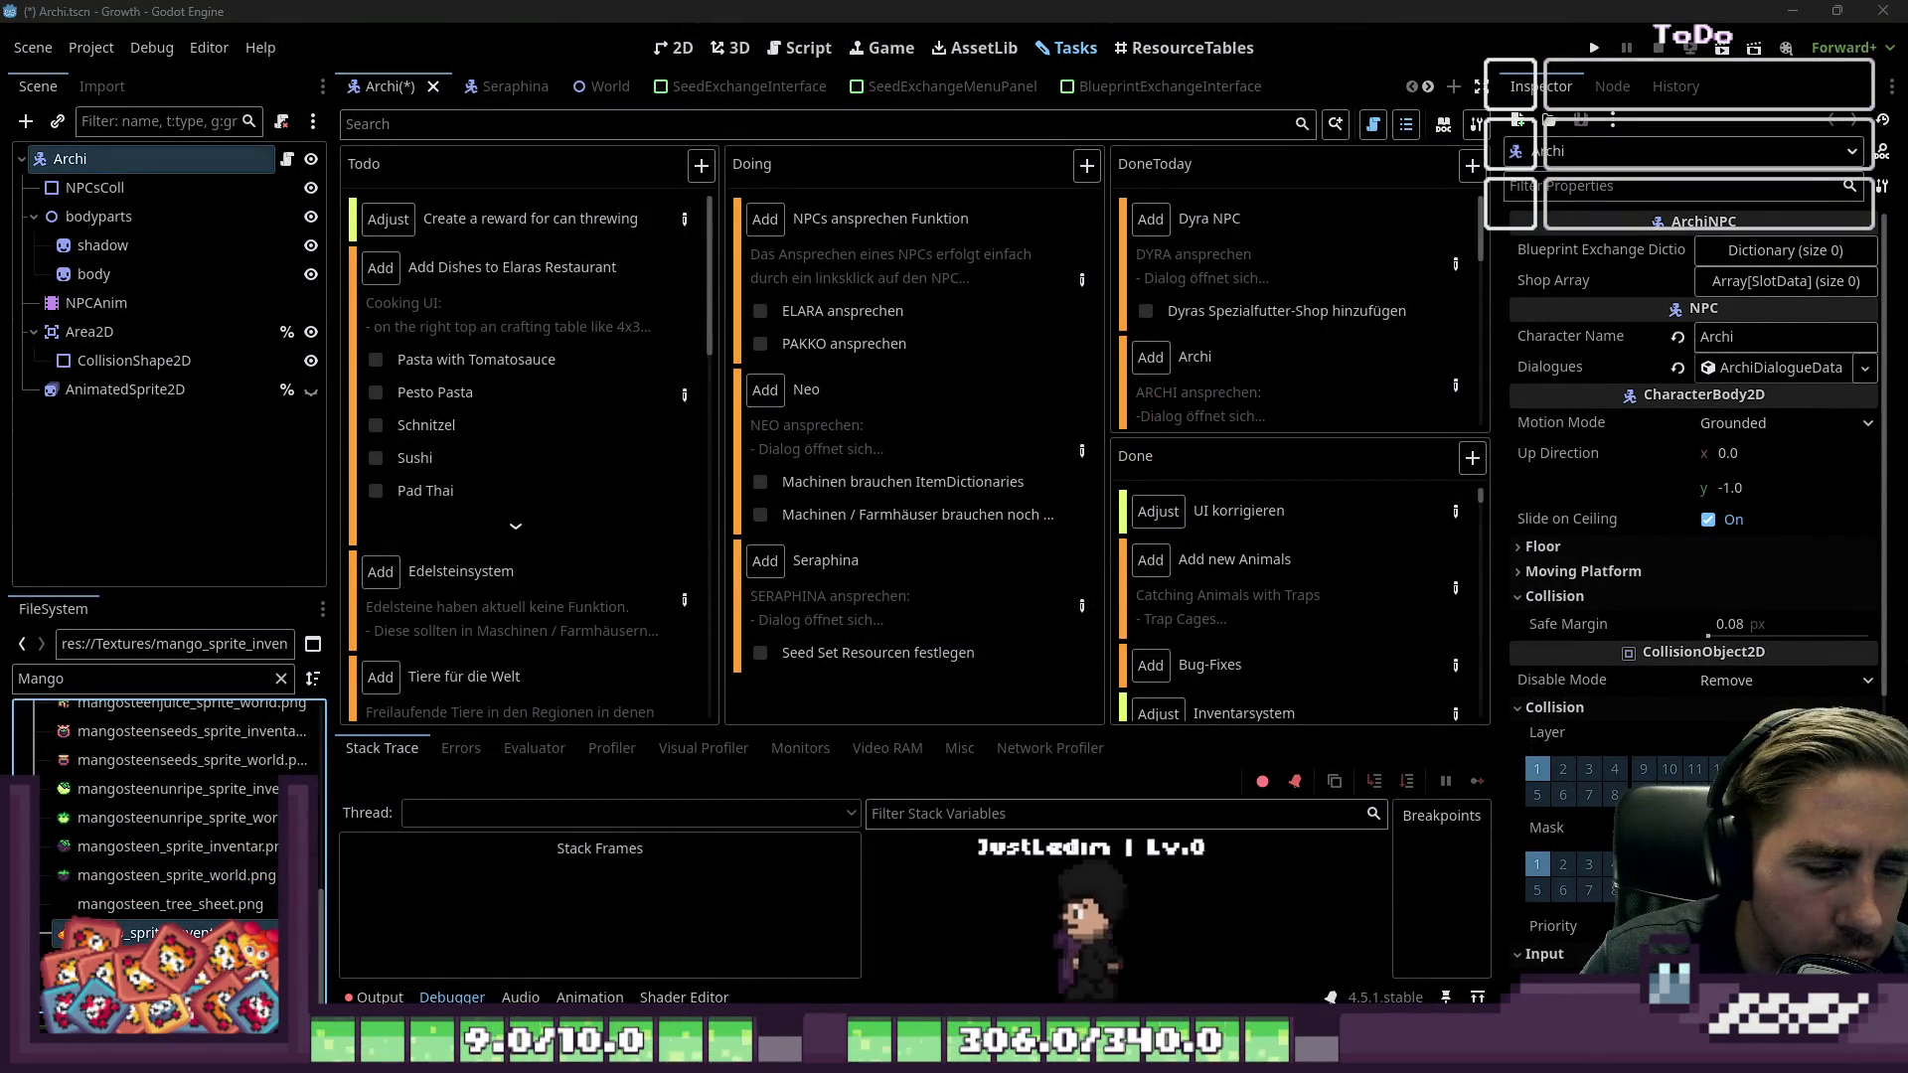
mouse_move(1023, 1051)
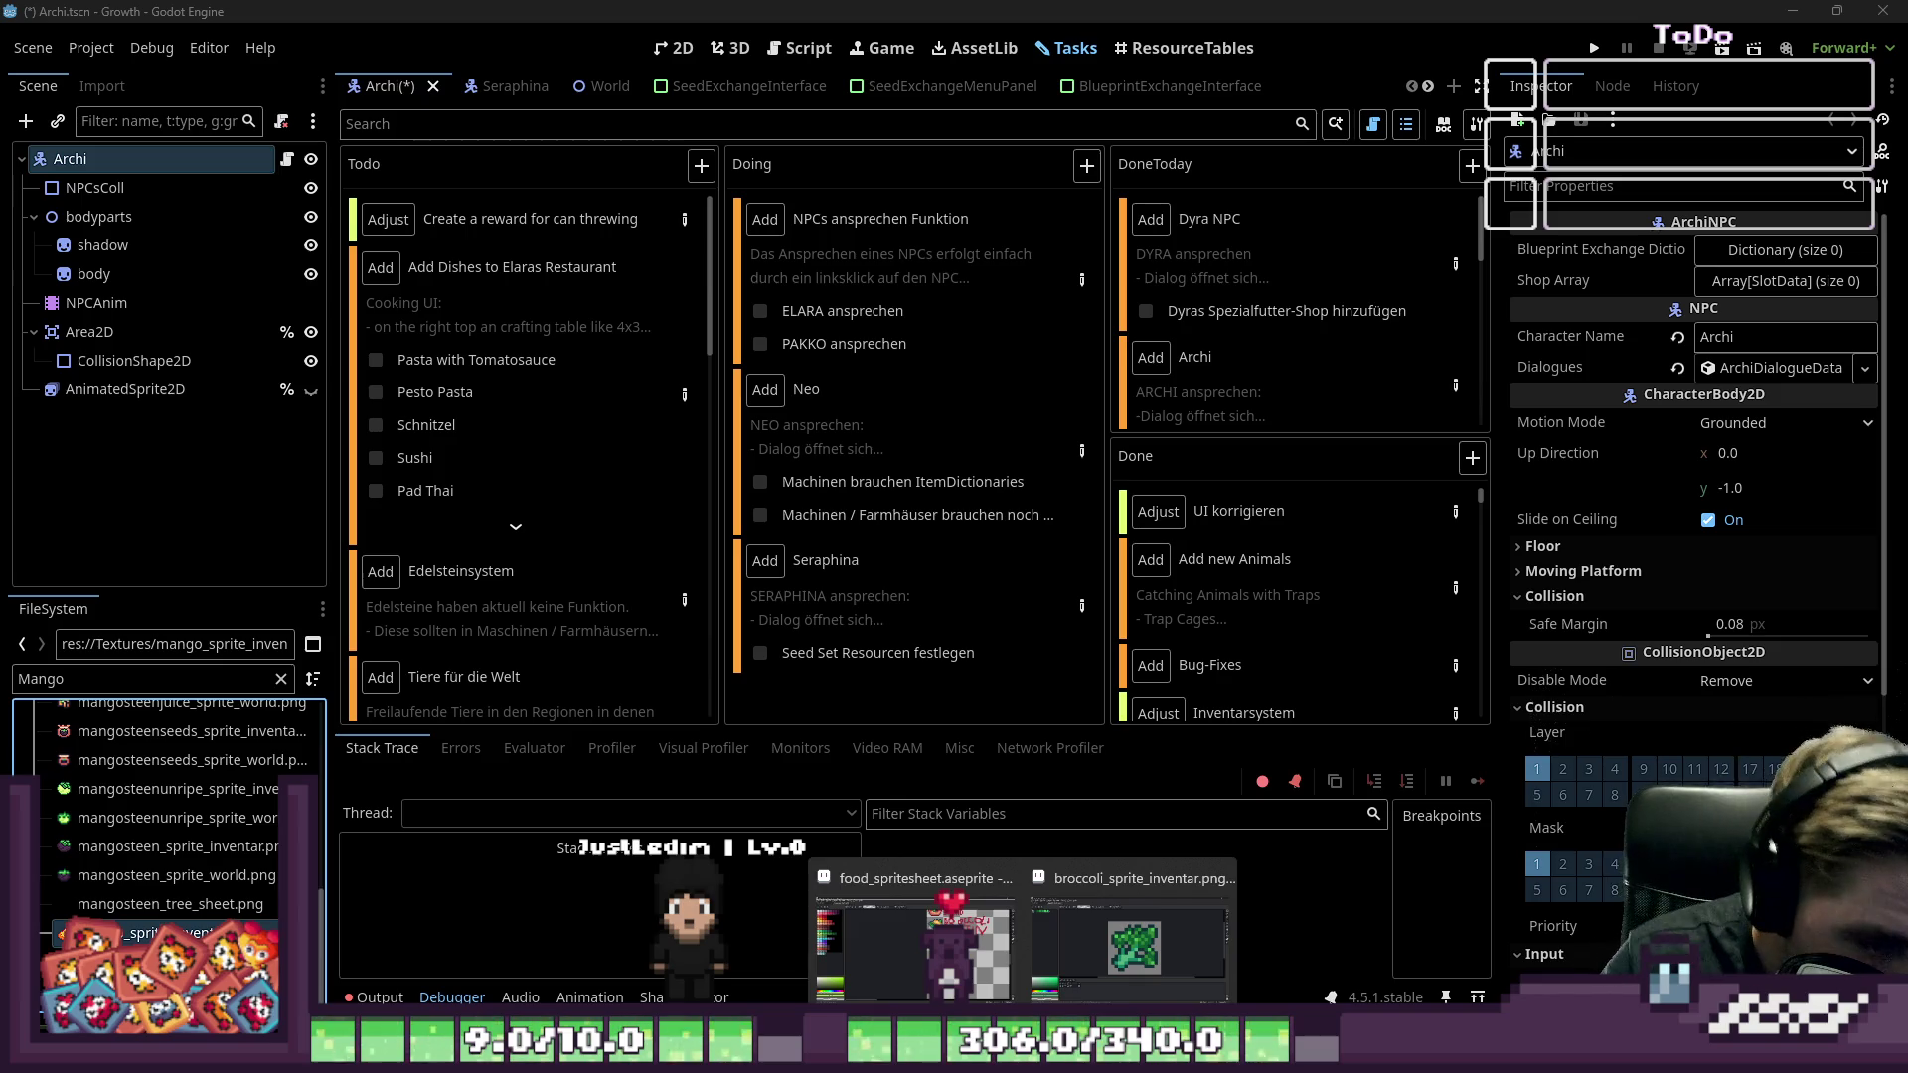
left_click(914, 981)
Step: Paste the mango sprite and place it just below the beet
scroll(1190, 512, "down", 3)
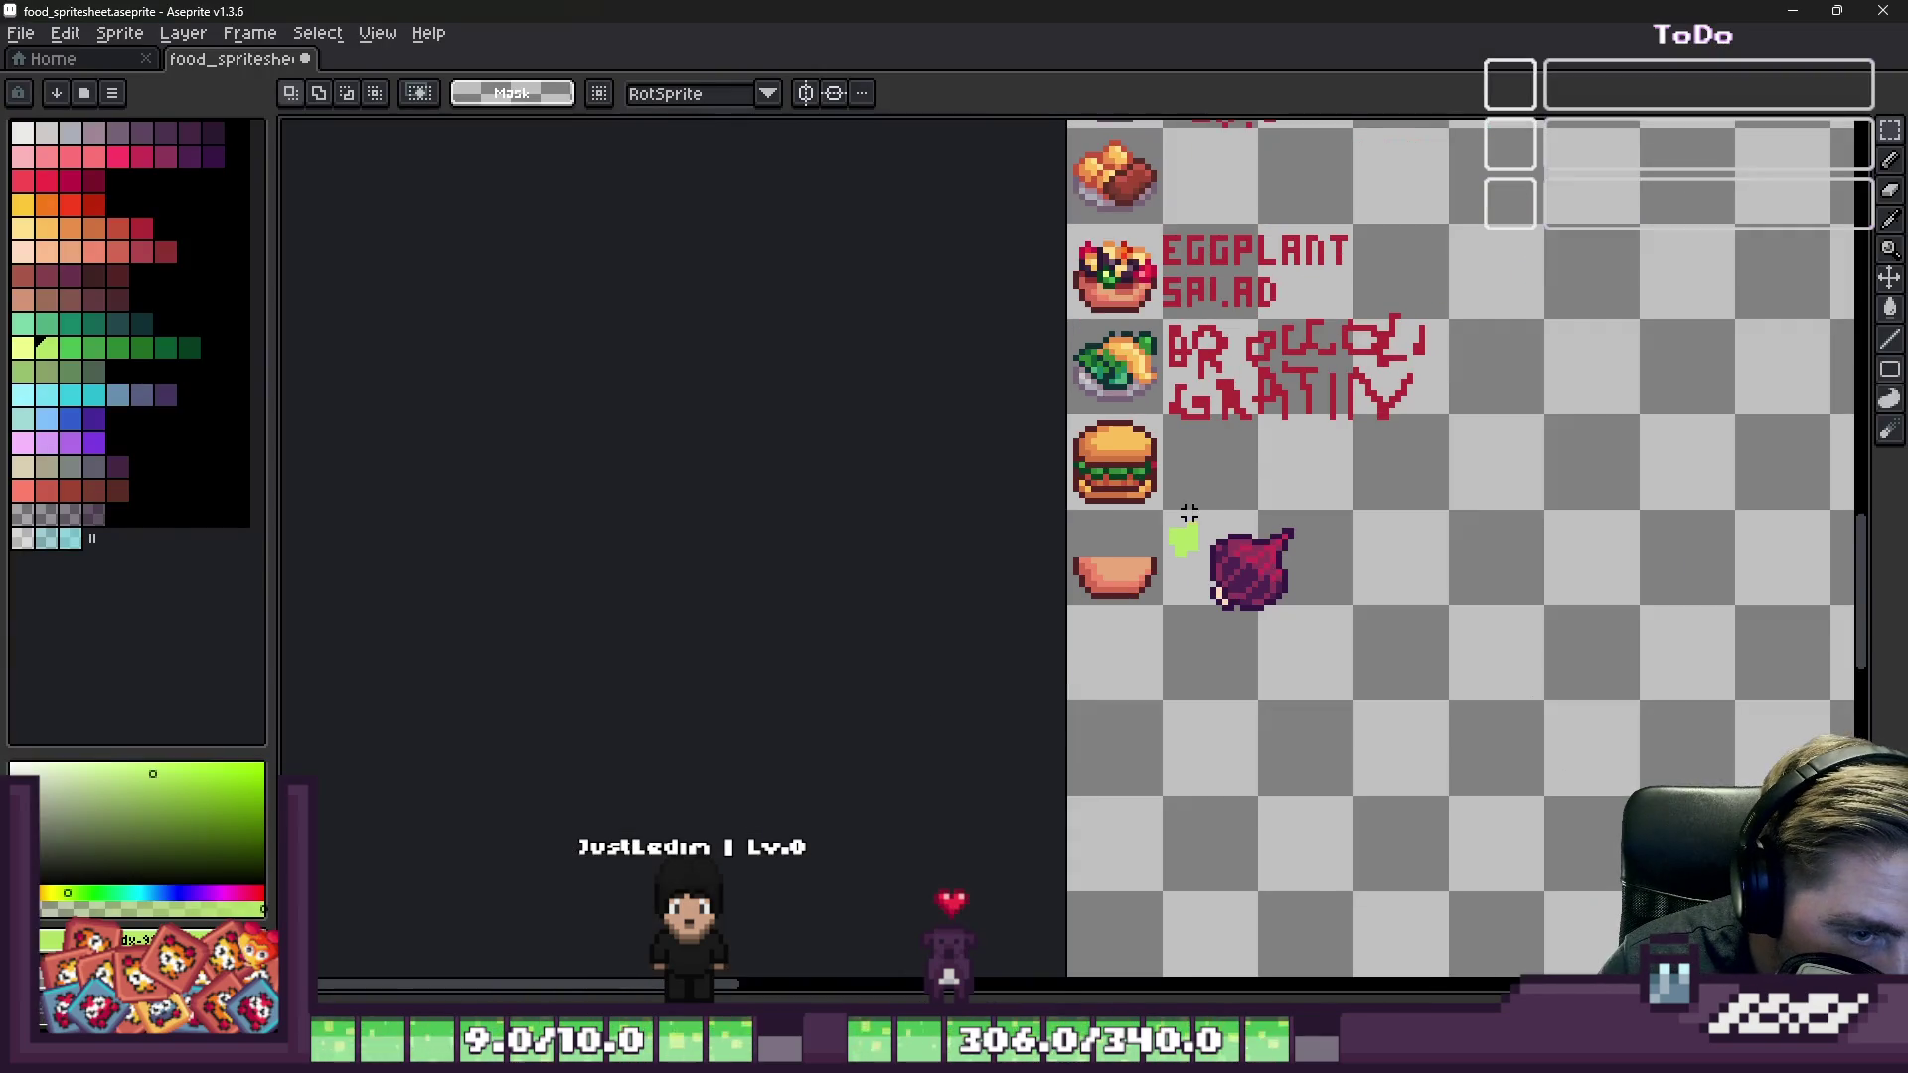
scroll(1421, 644, "up", 3)
key("ctrl+v")
left_click_drag(833, 590, 1077, 715)
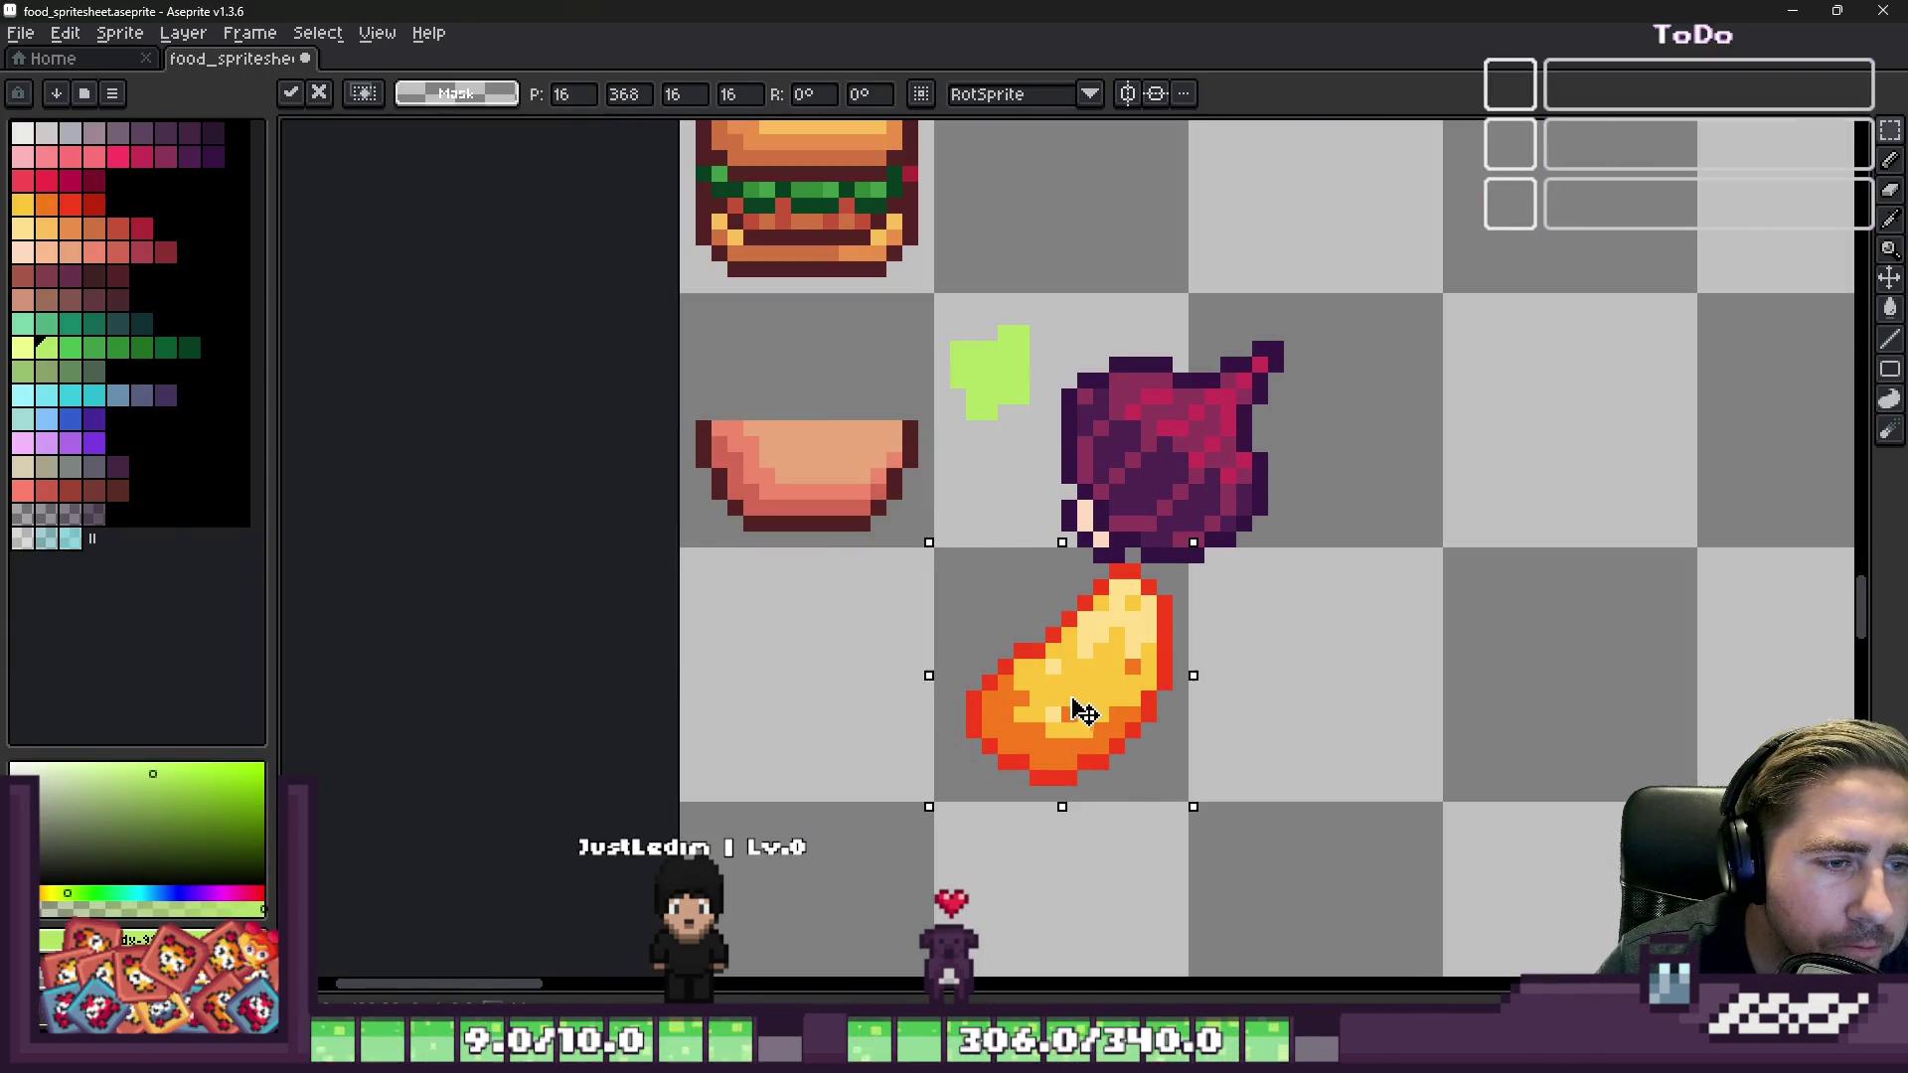
left_click(909, 571)
Step: With a 1-pixel pencil, add a green pixel at the blob's top-left
key("b")
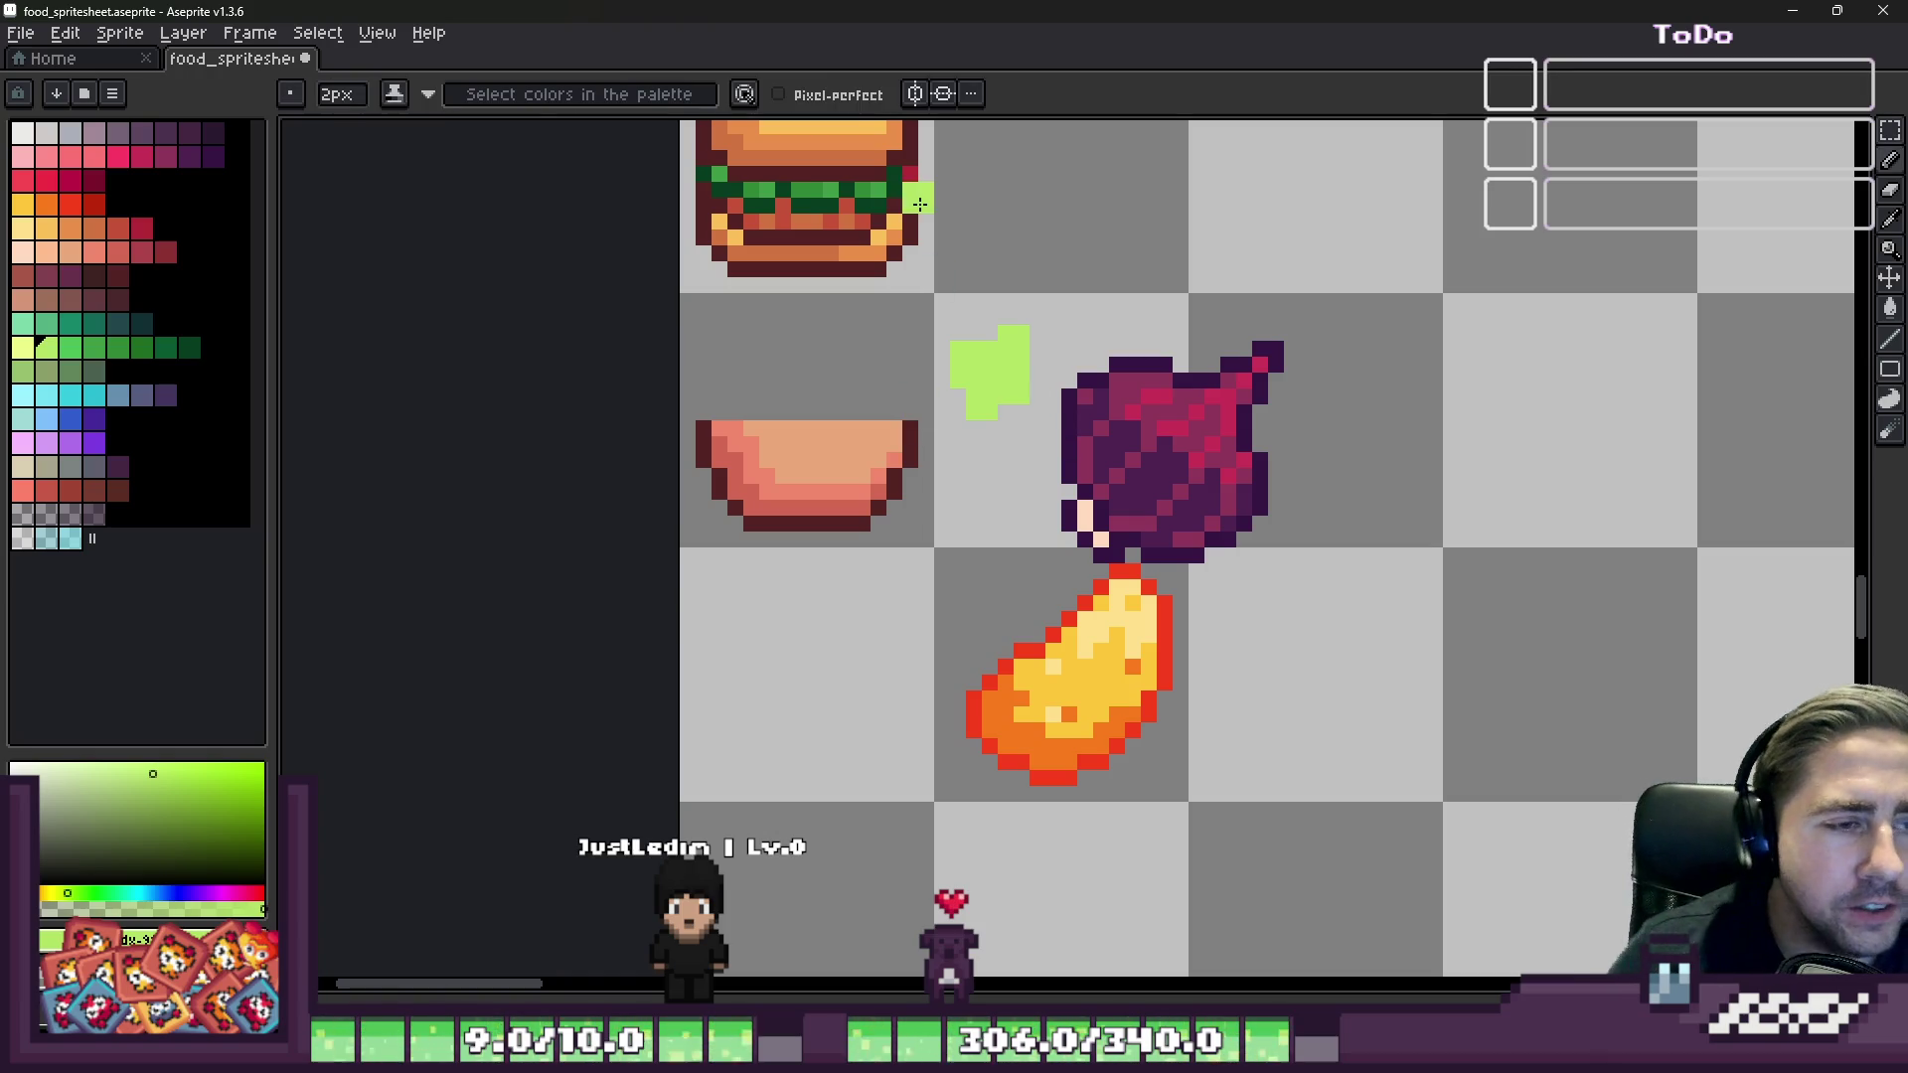
key("minus")
scroll(1028, 344, "up", 5)
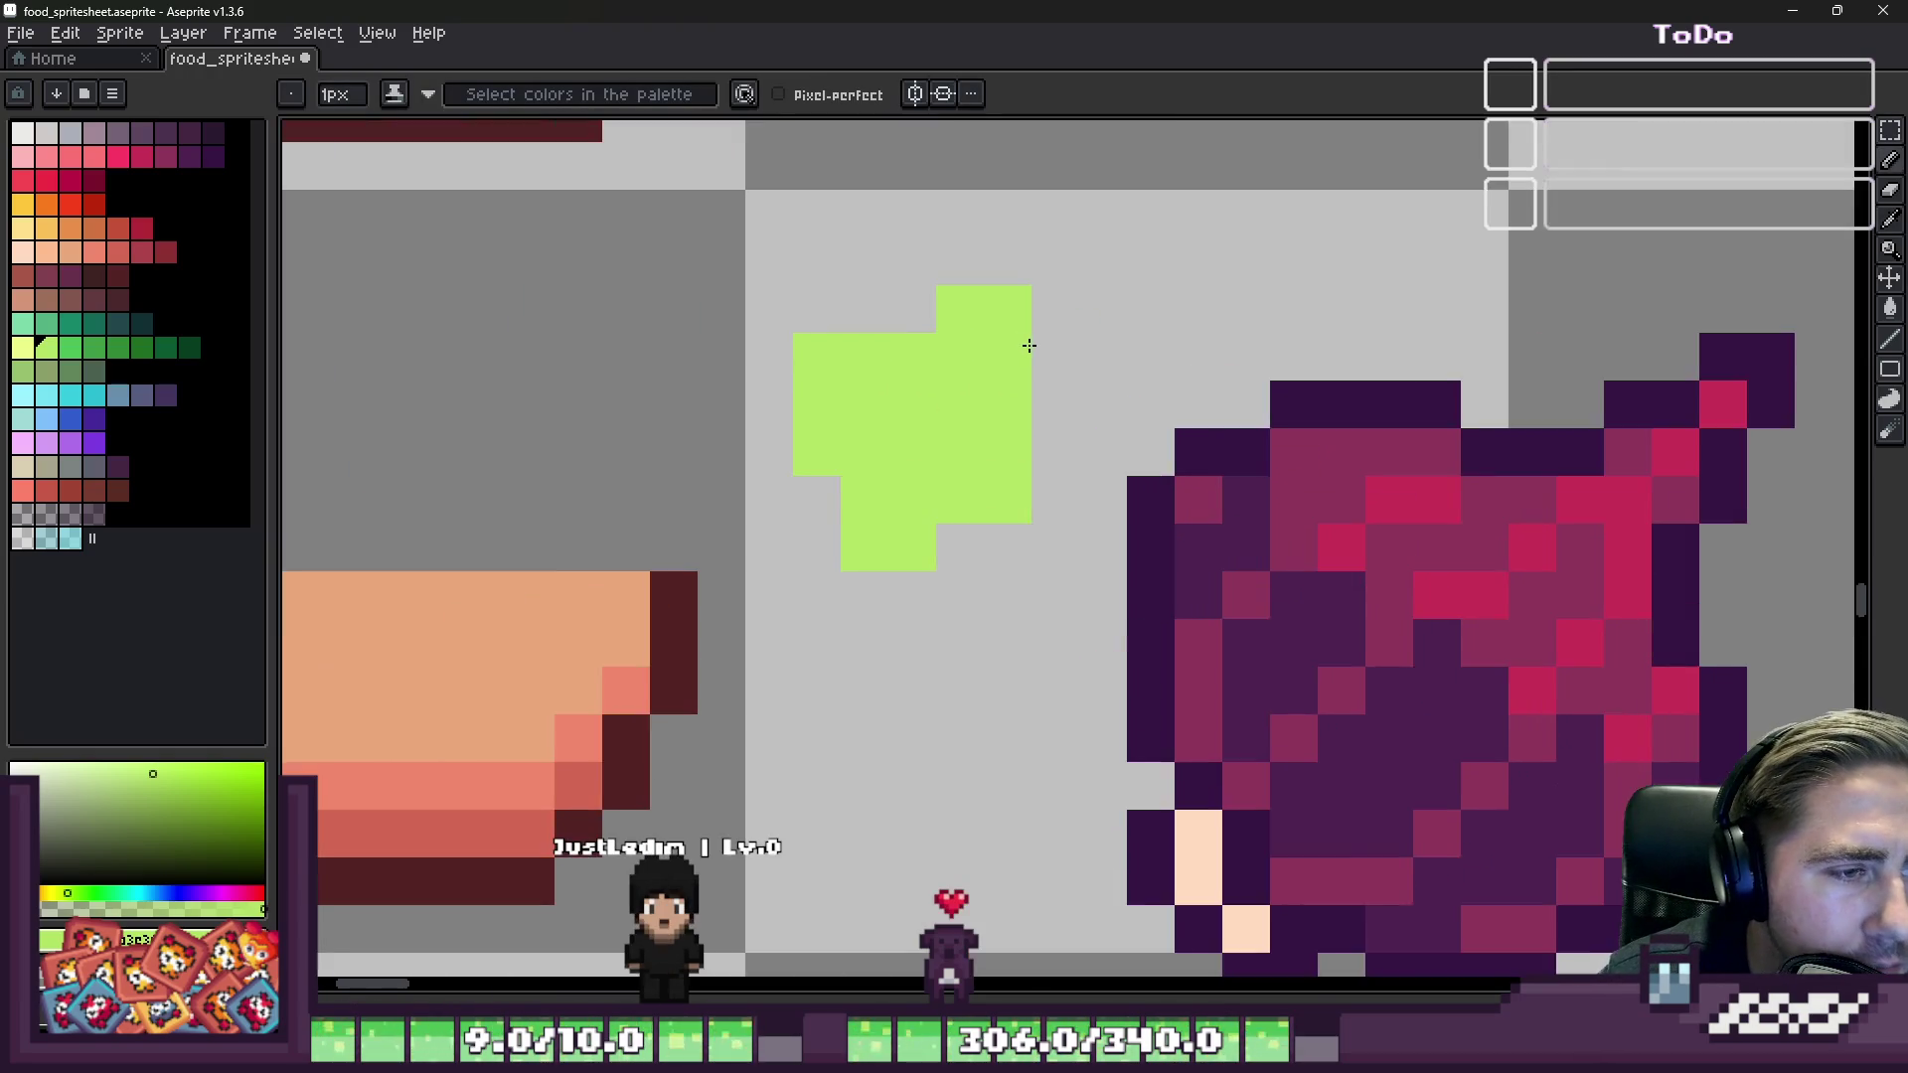
scroll(1029, 345, "up", 1)
left_click(895, 317)
scroll(1098, 374, "down", 3)
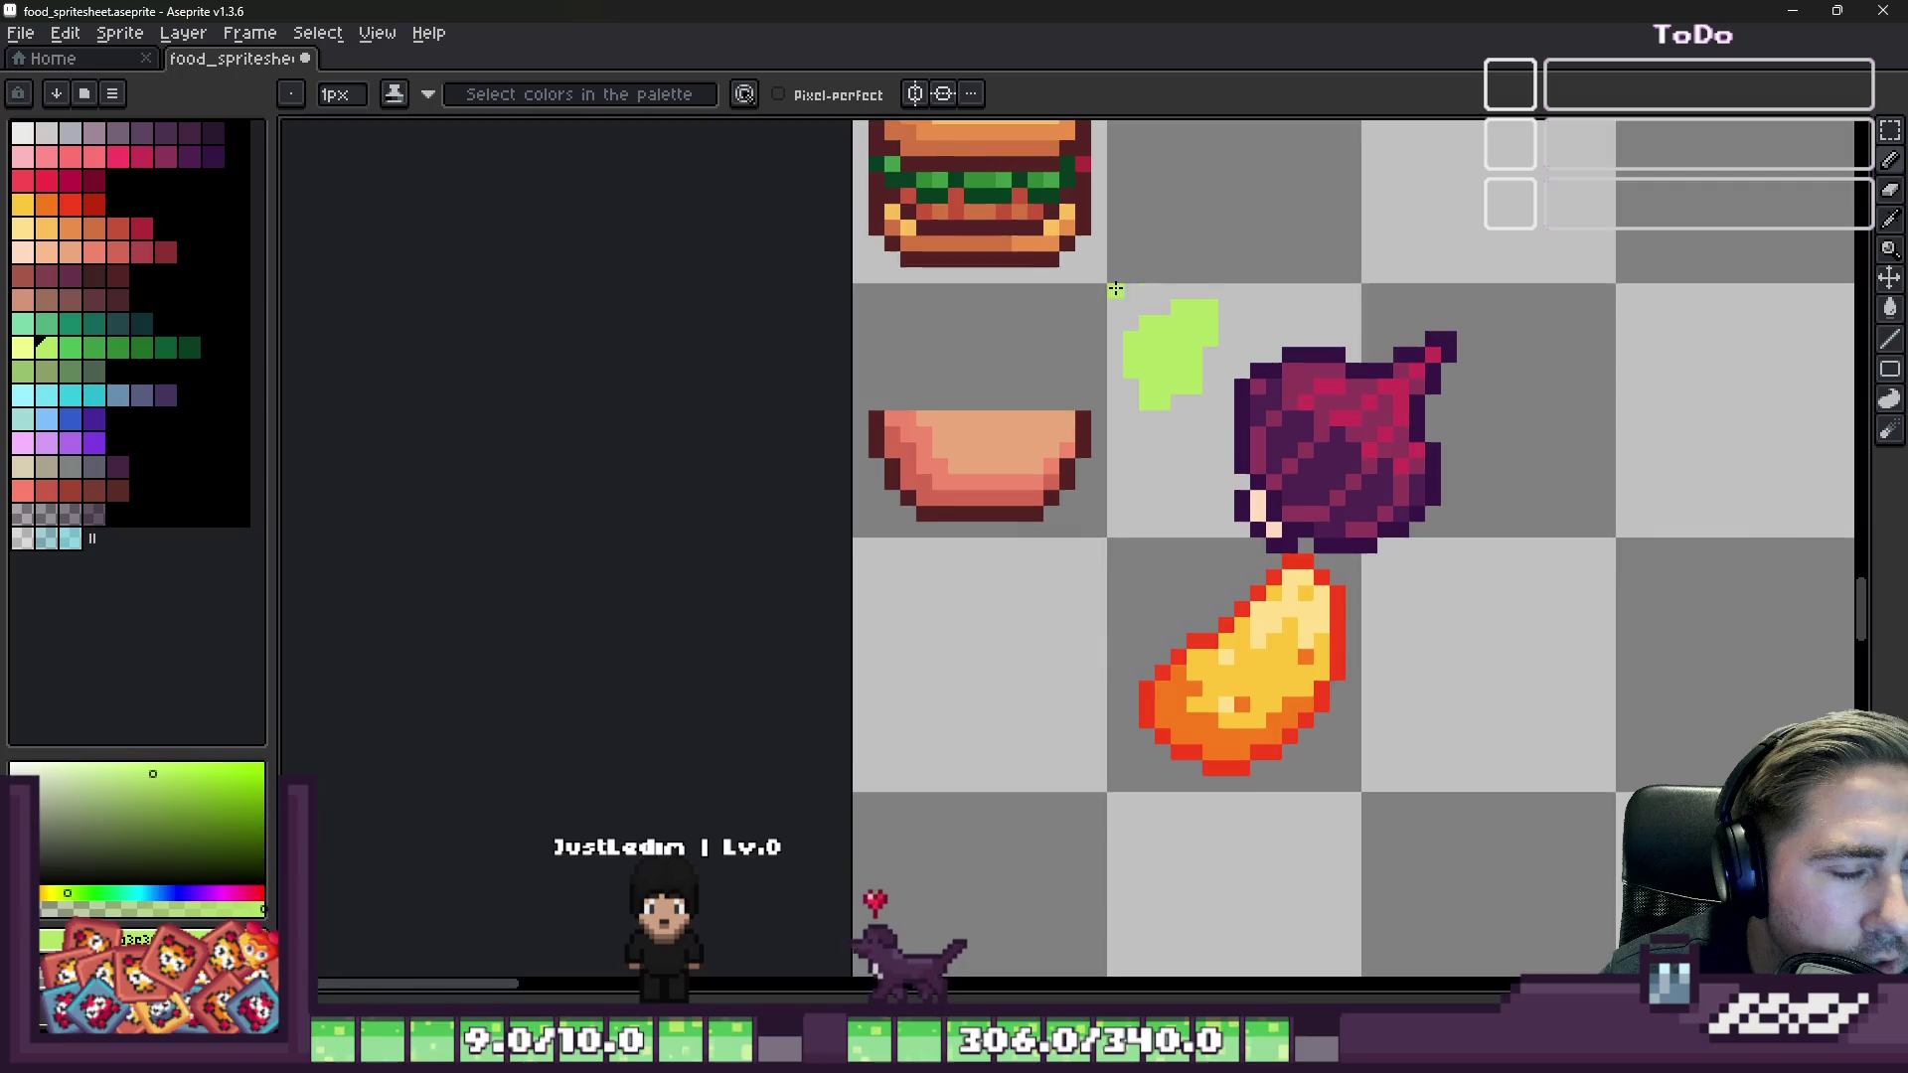
scroll(1154, 443, "up", 2)
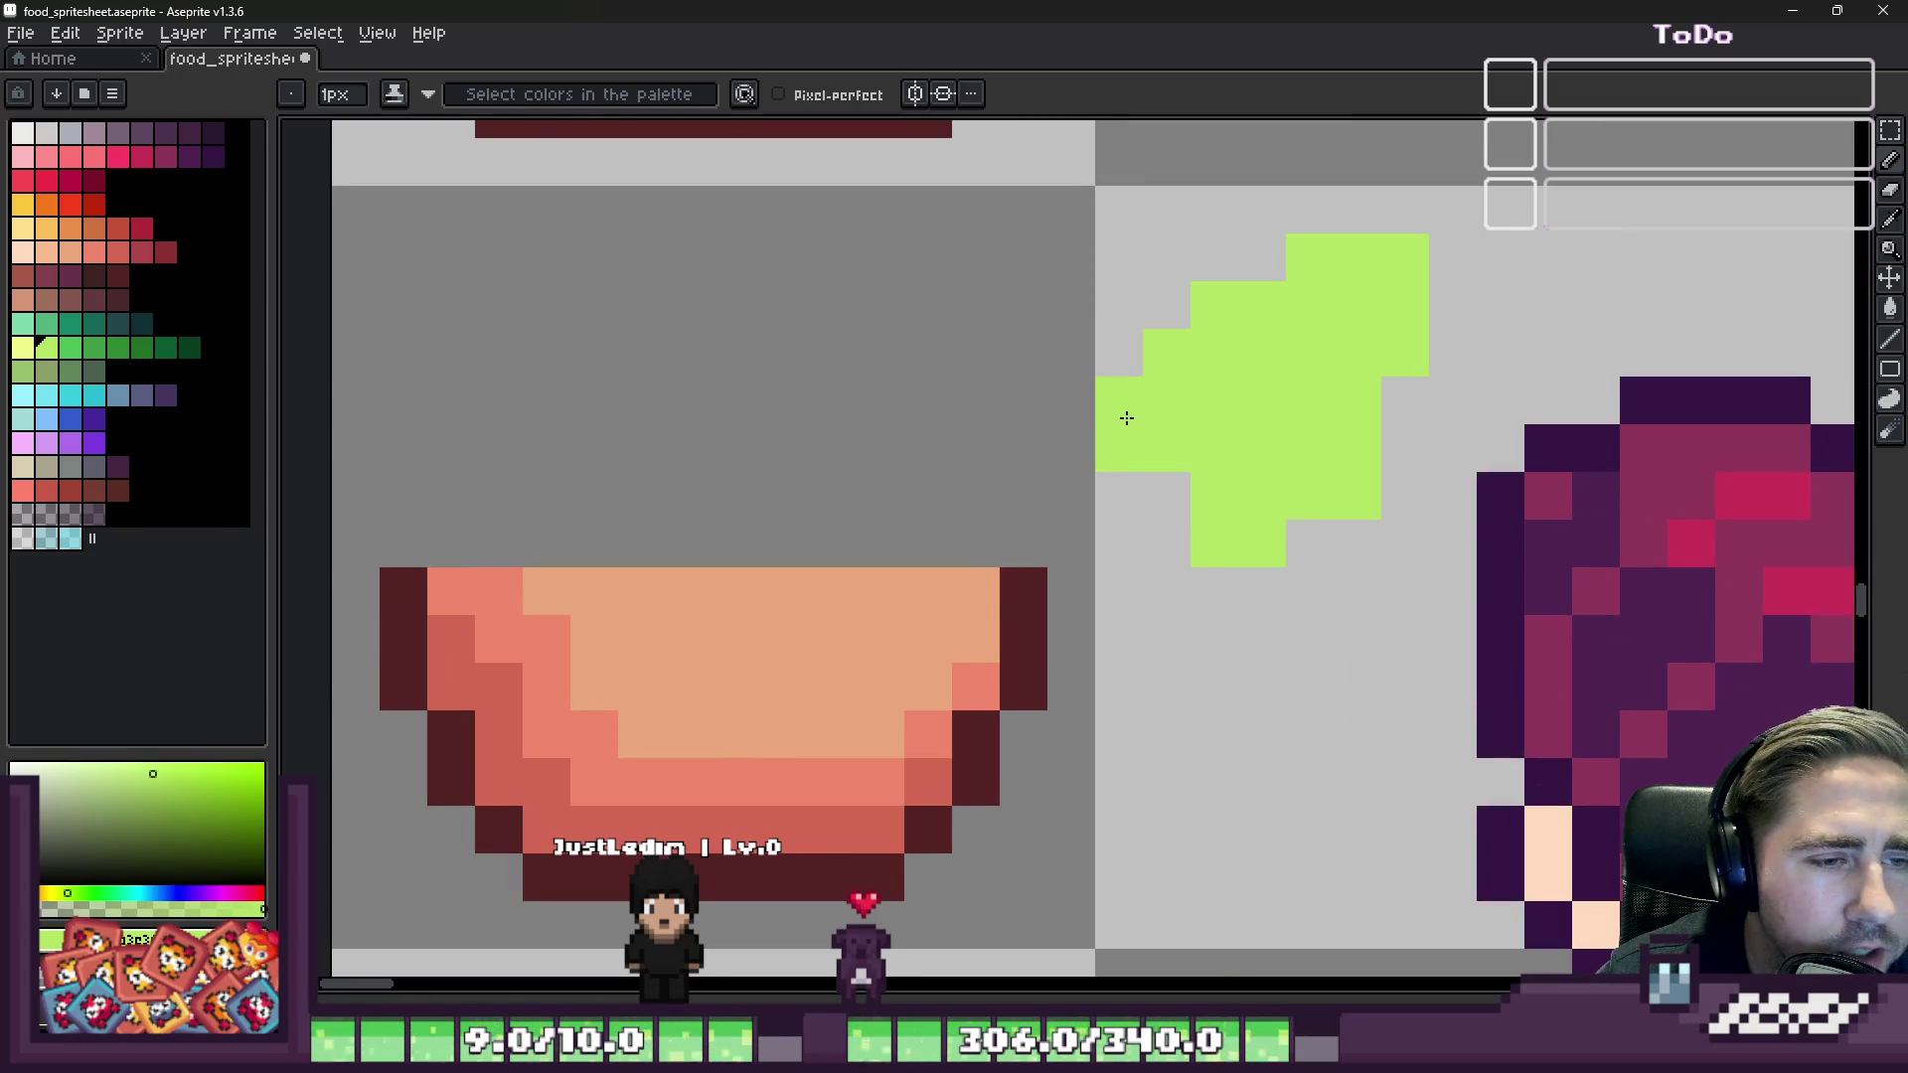
Step: Move the green blob onto the peach bowl and sample the bowl's peach colour
key("m")
left_click_drag(1103, 189, 1482, 620)
mouse_move(1351, 526)
left_mouse_down()
mouse_move(736, 622)
mouse_move(969, 526)
mouse_move(821, 566)
mouse_move(805, 610)
mouse_move(830, 609)
left_mouse_up()
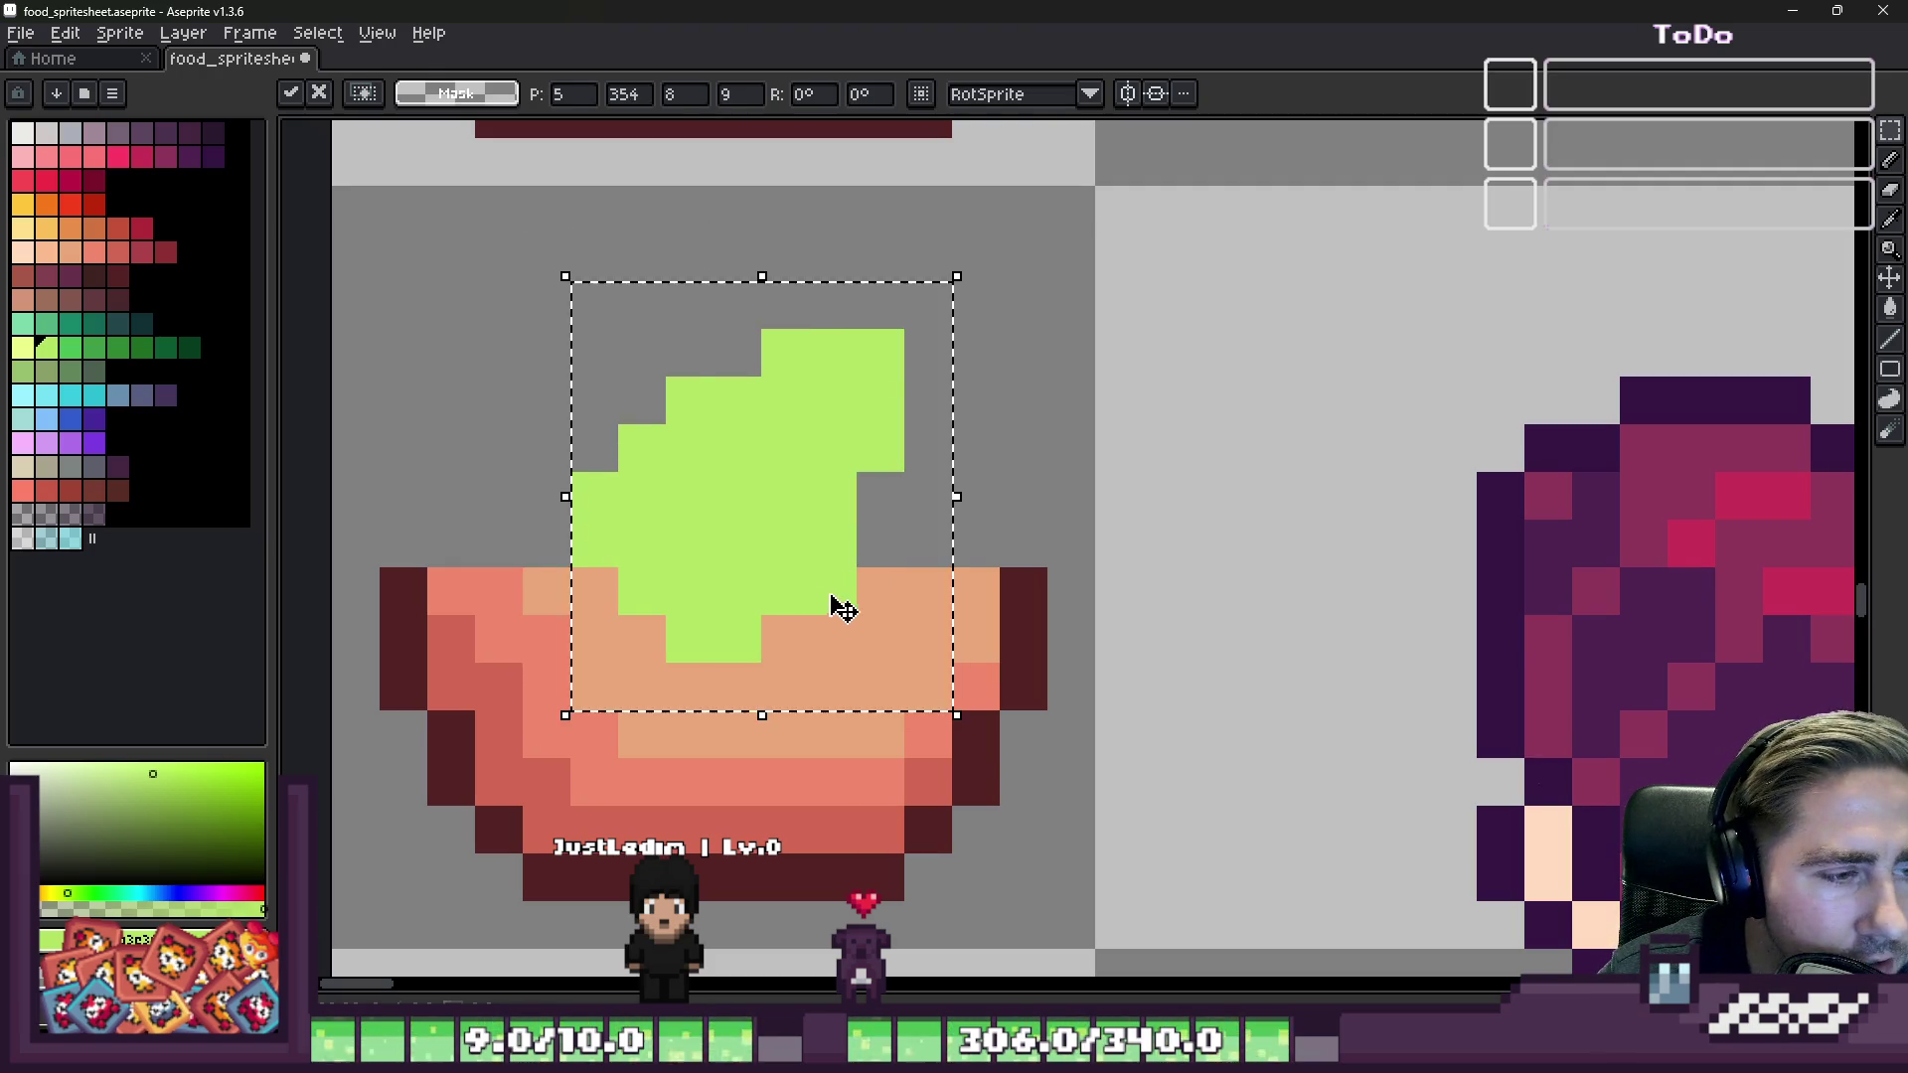
key("Return")
scroll(830, 609, "down", 1)
scroll(877, 622, "up", 2)
key("alt")
left_click(1011, 495)
Step: Repaint the sprout's lower green pixels in the bowl's peach
mouse_move(971, 520)
left_mouse_down()
mouse_move(1303, 524)
mouse_move(1189, 600)
left_mouse_up()
scroll(1098, 466, "down", 2)
scroll(1098, 466, "up", 5)
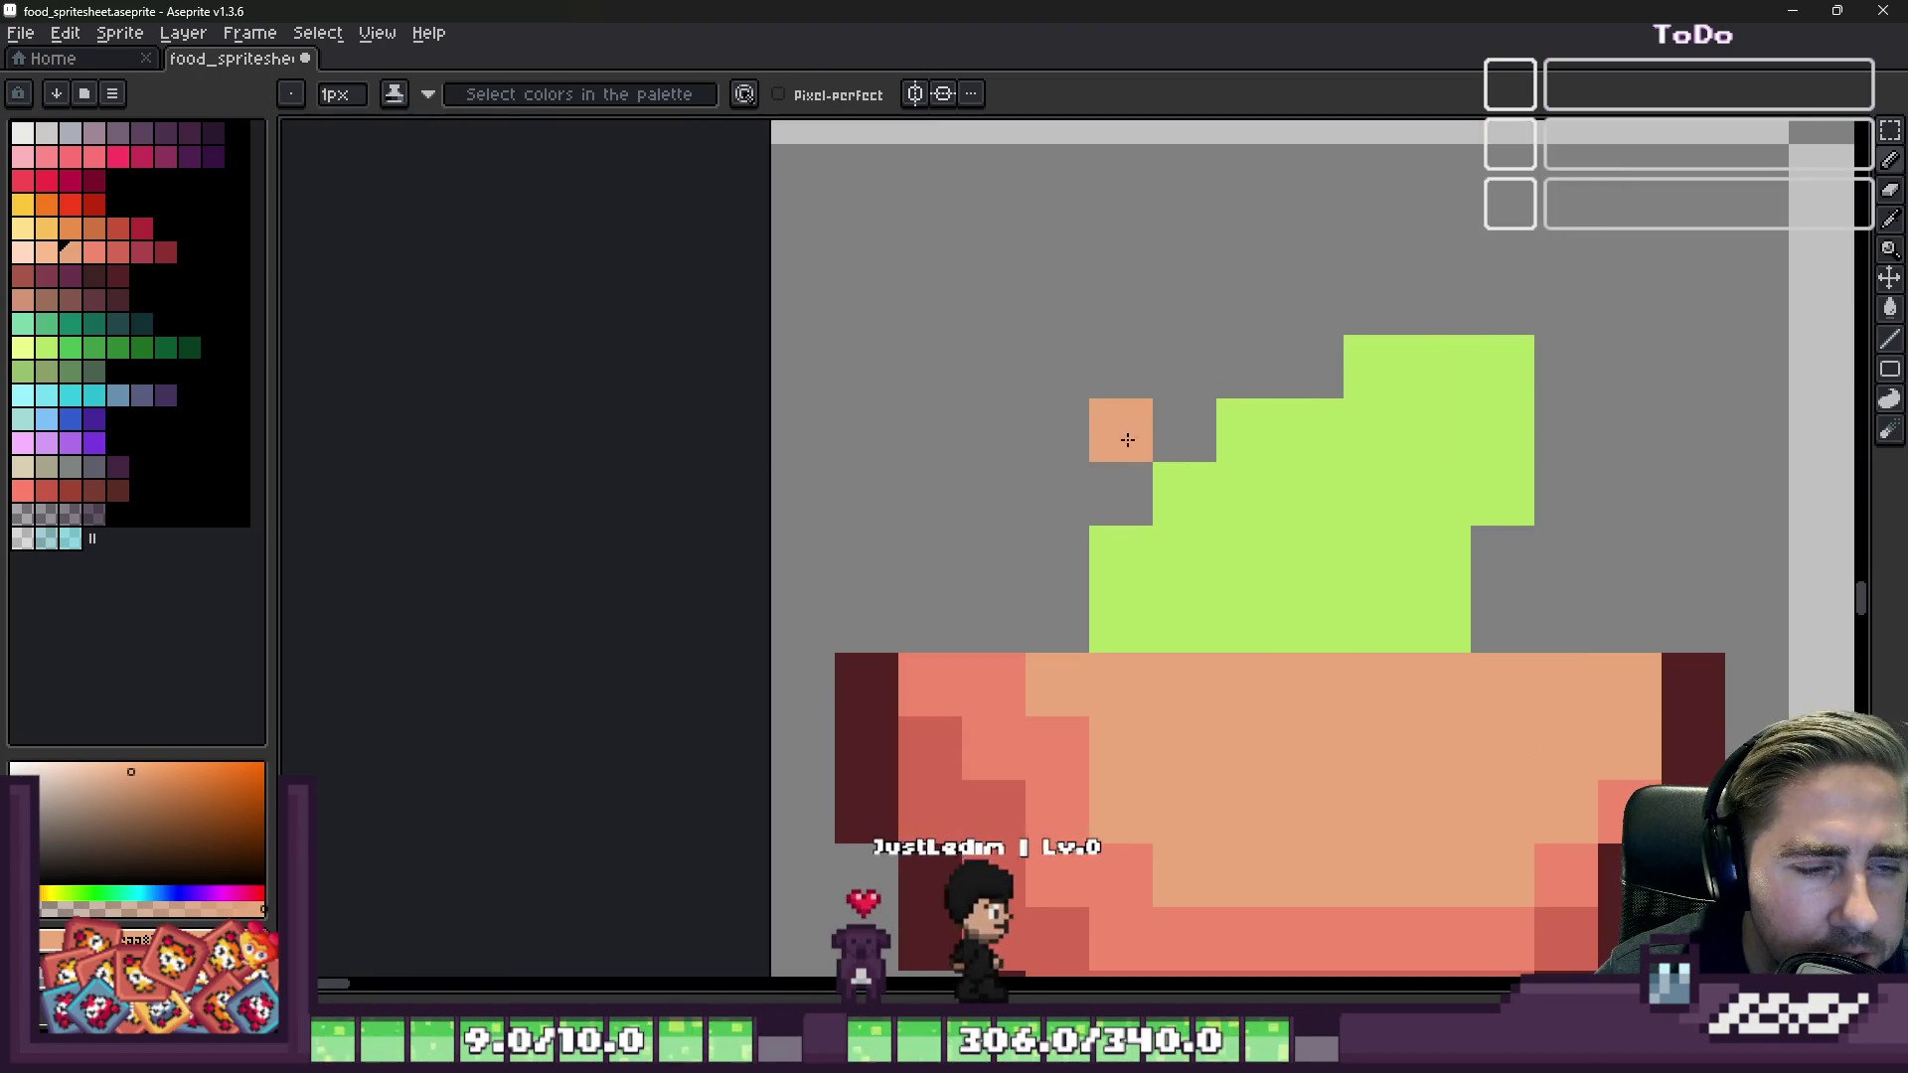
Step: Outline the sprout in a darker green
left_click(1458, 522, "alt")
left_click(75, 354)
scroll(1566, 557, "up", 1)
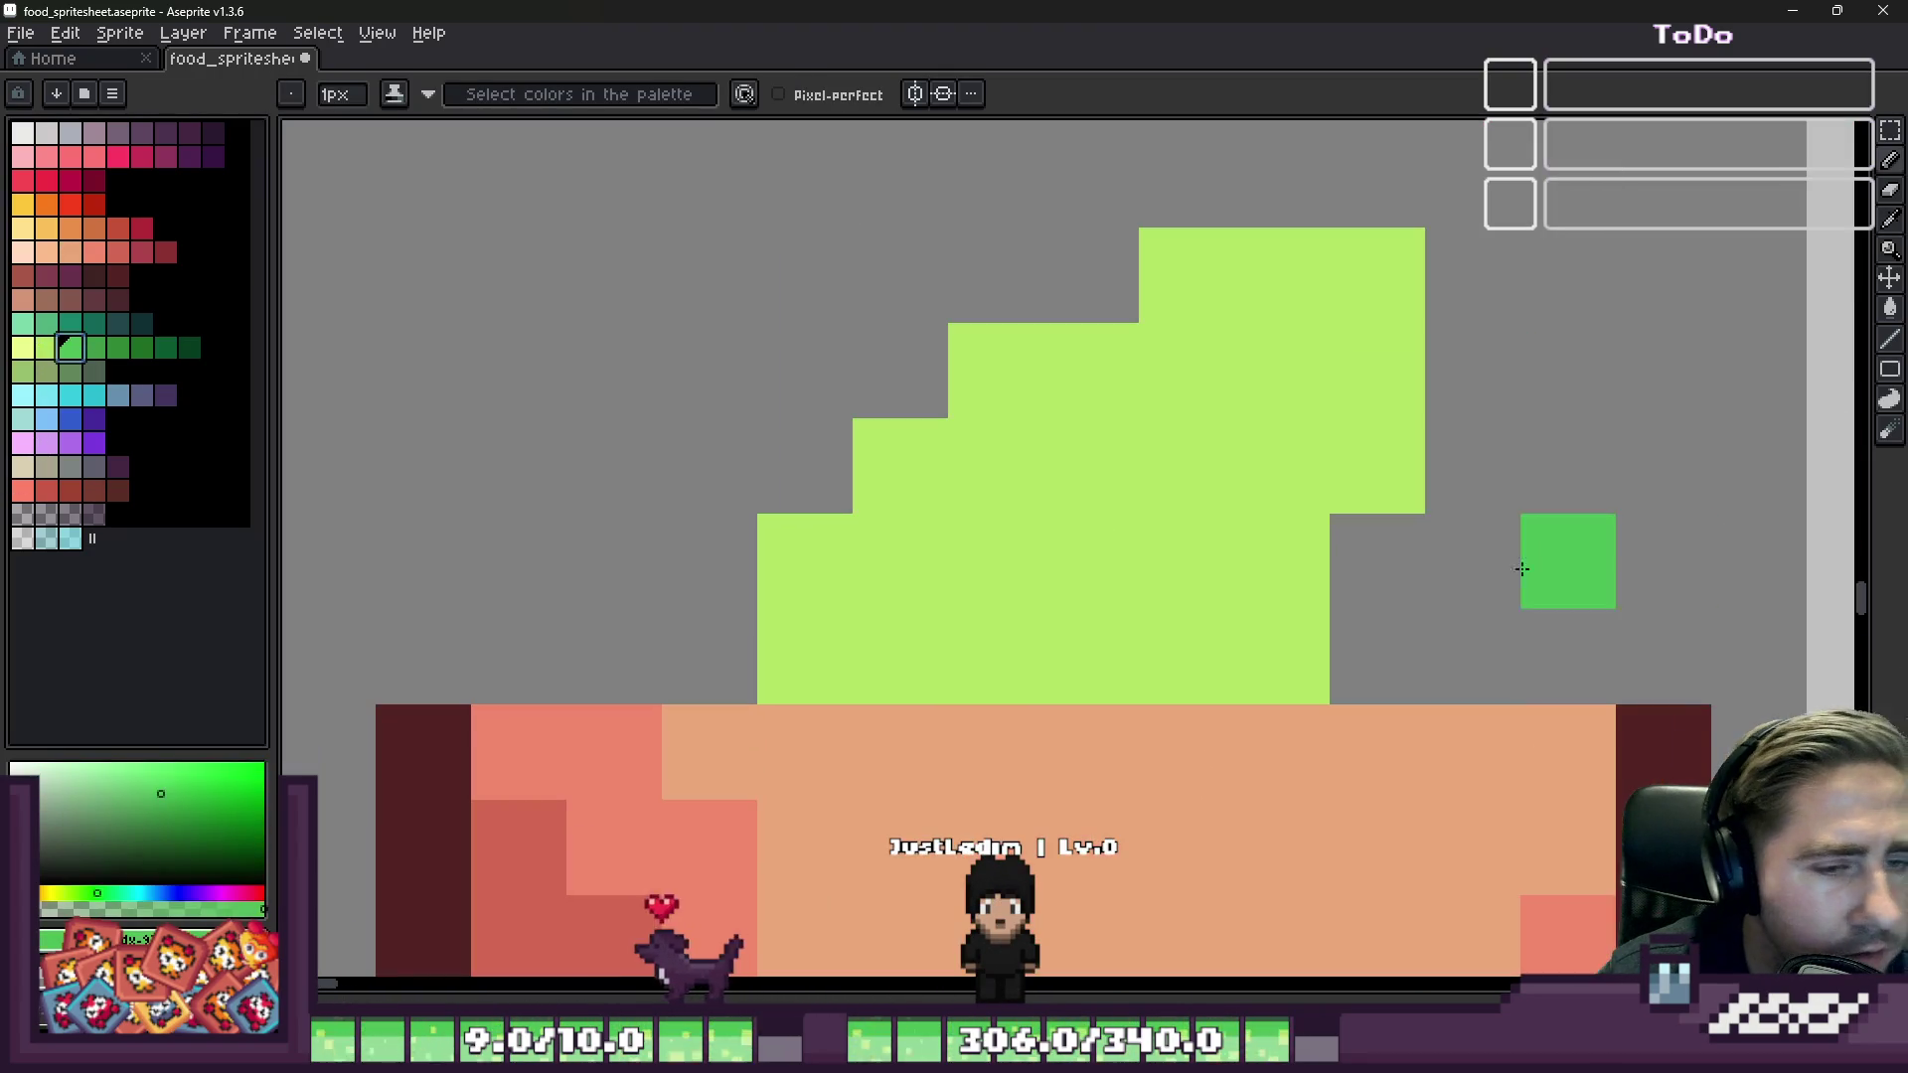
mouse_move(1375, 651)
left_mouse_down()
mouse_move(1442, 412)
mouse_move(1401, 194)
mouse_move(1188, 213)
mouse_move(988, 353)
mouse_move(712, 624)
left_mouse_up()
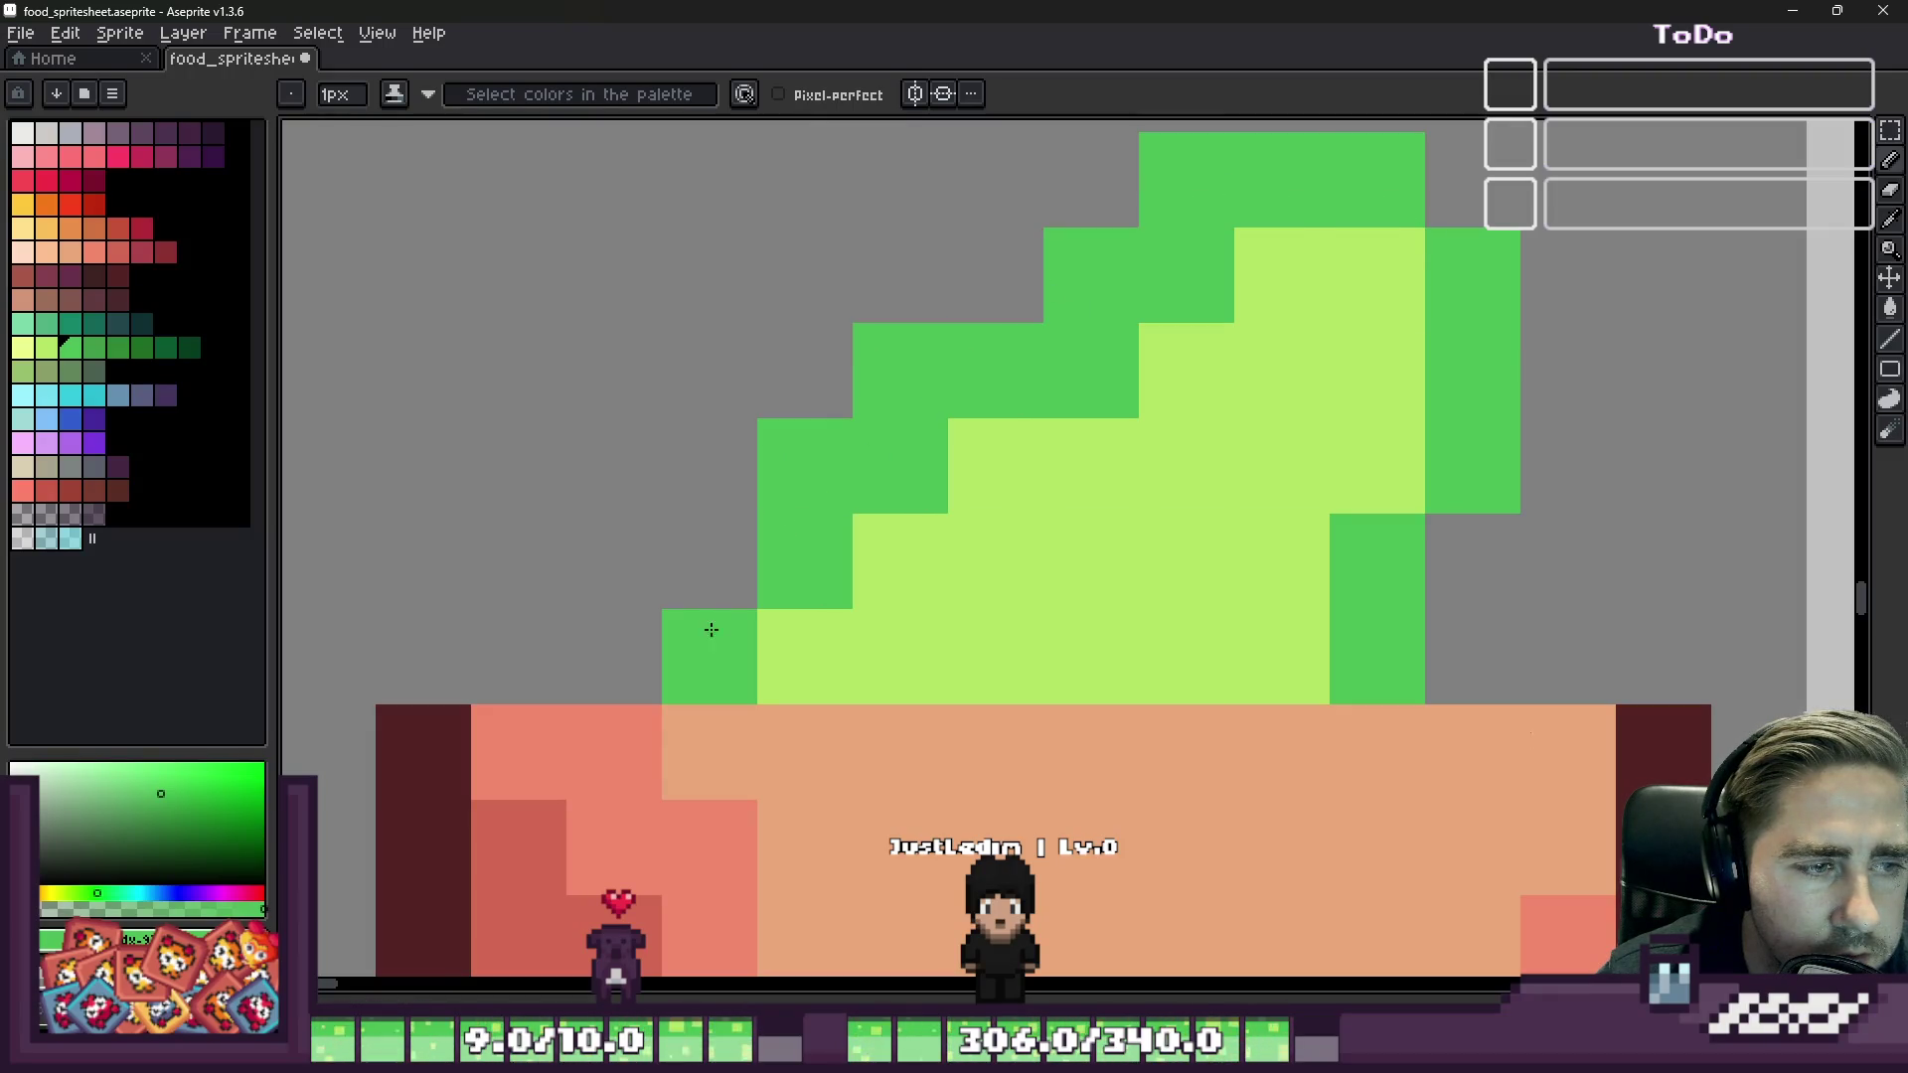
scroll(715, 624, "down", 6)
scroll(1265, 616, "up", 4)
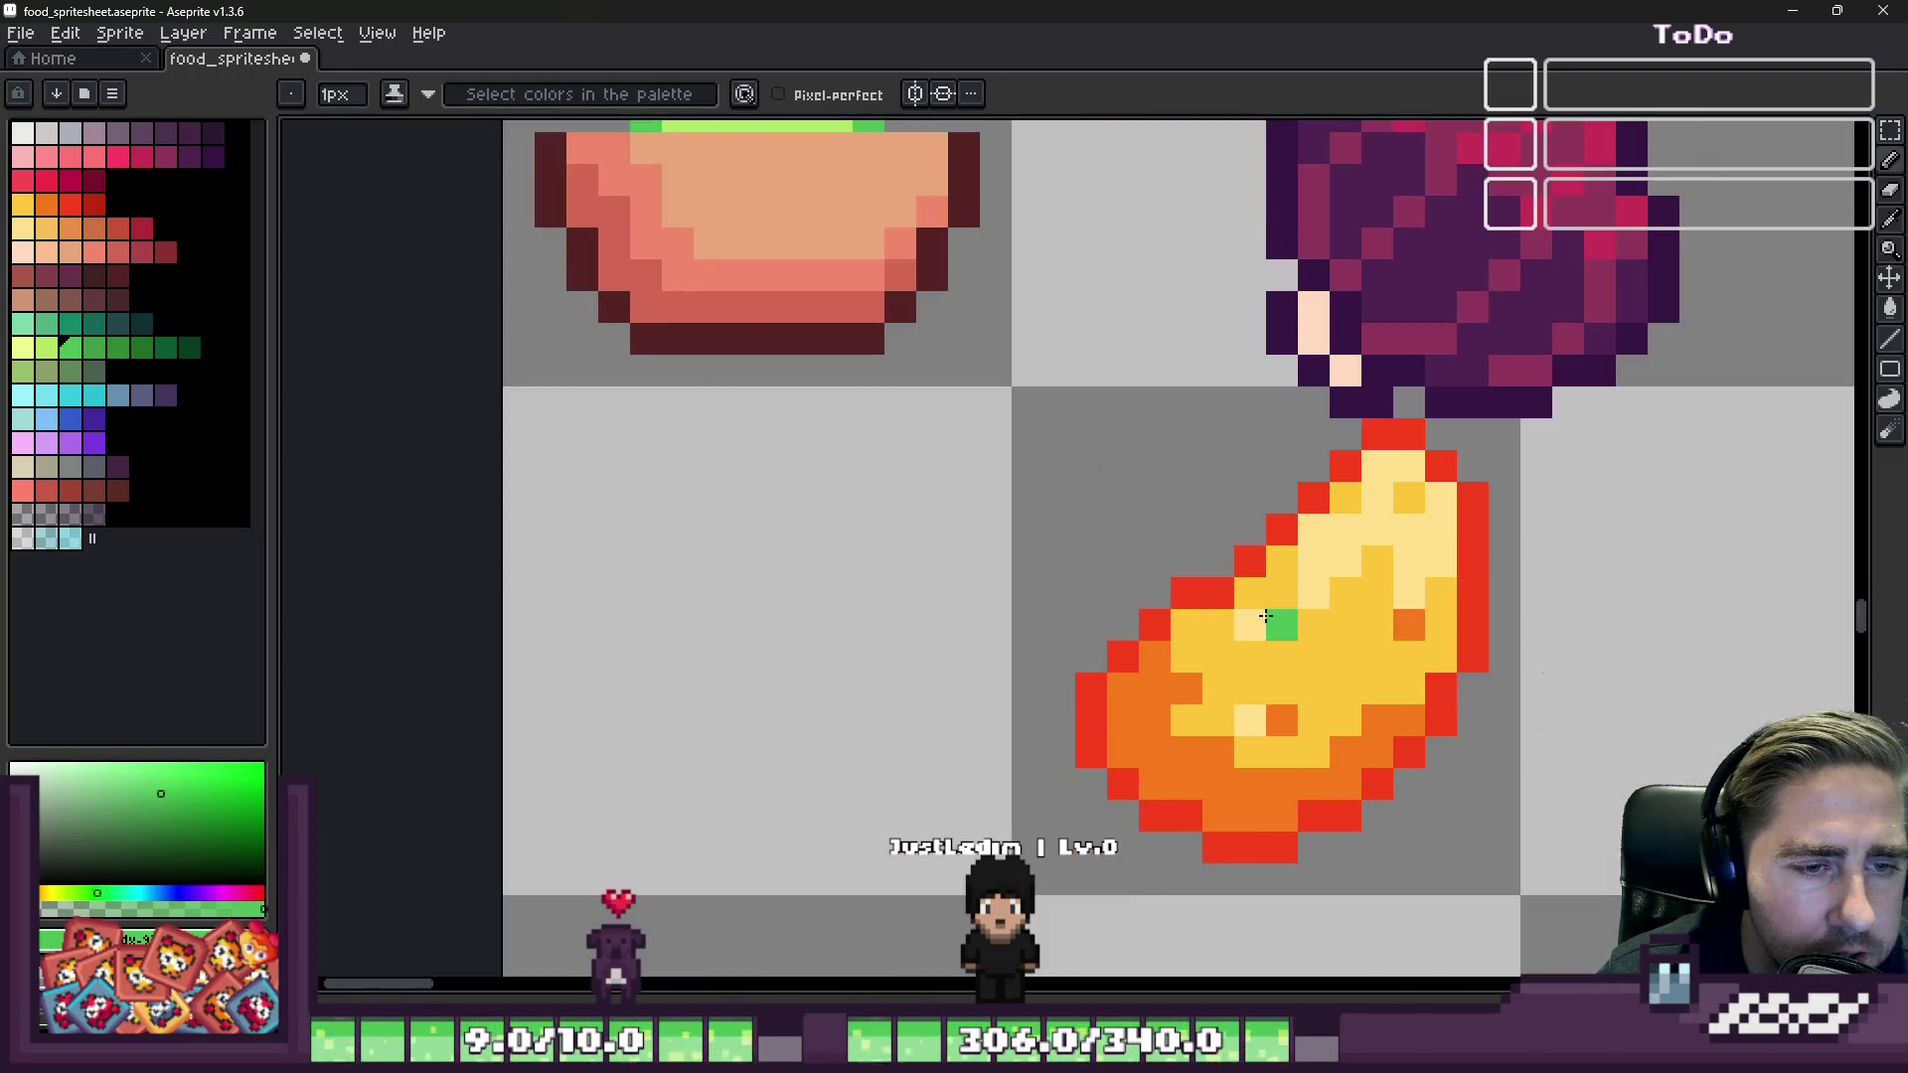
Step: Select part of the mango sprite and move that piece below the bowl
key("m")
left_click_drag(1139, 480, 1431, 743)
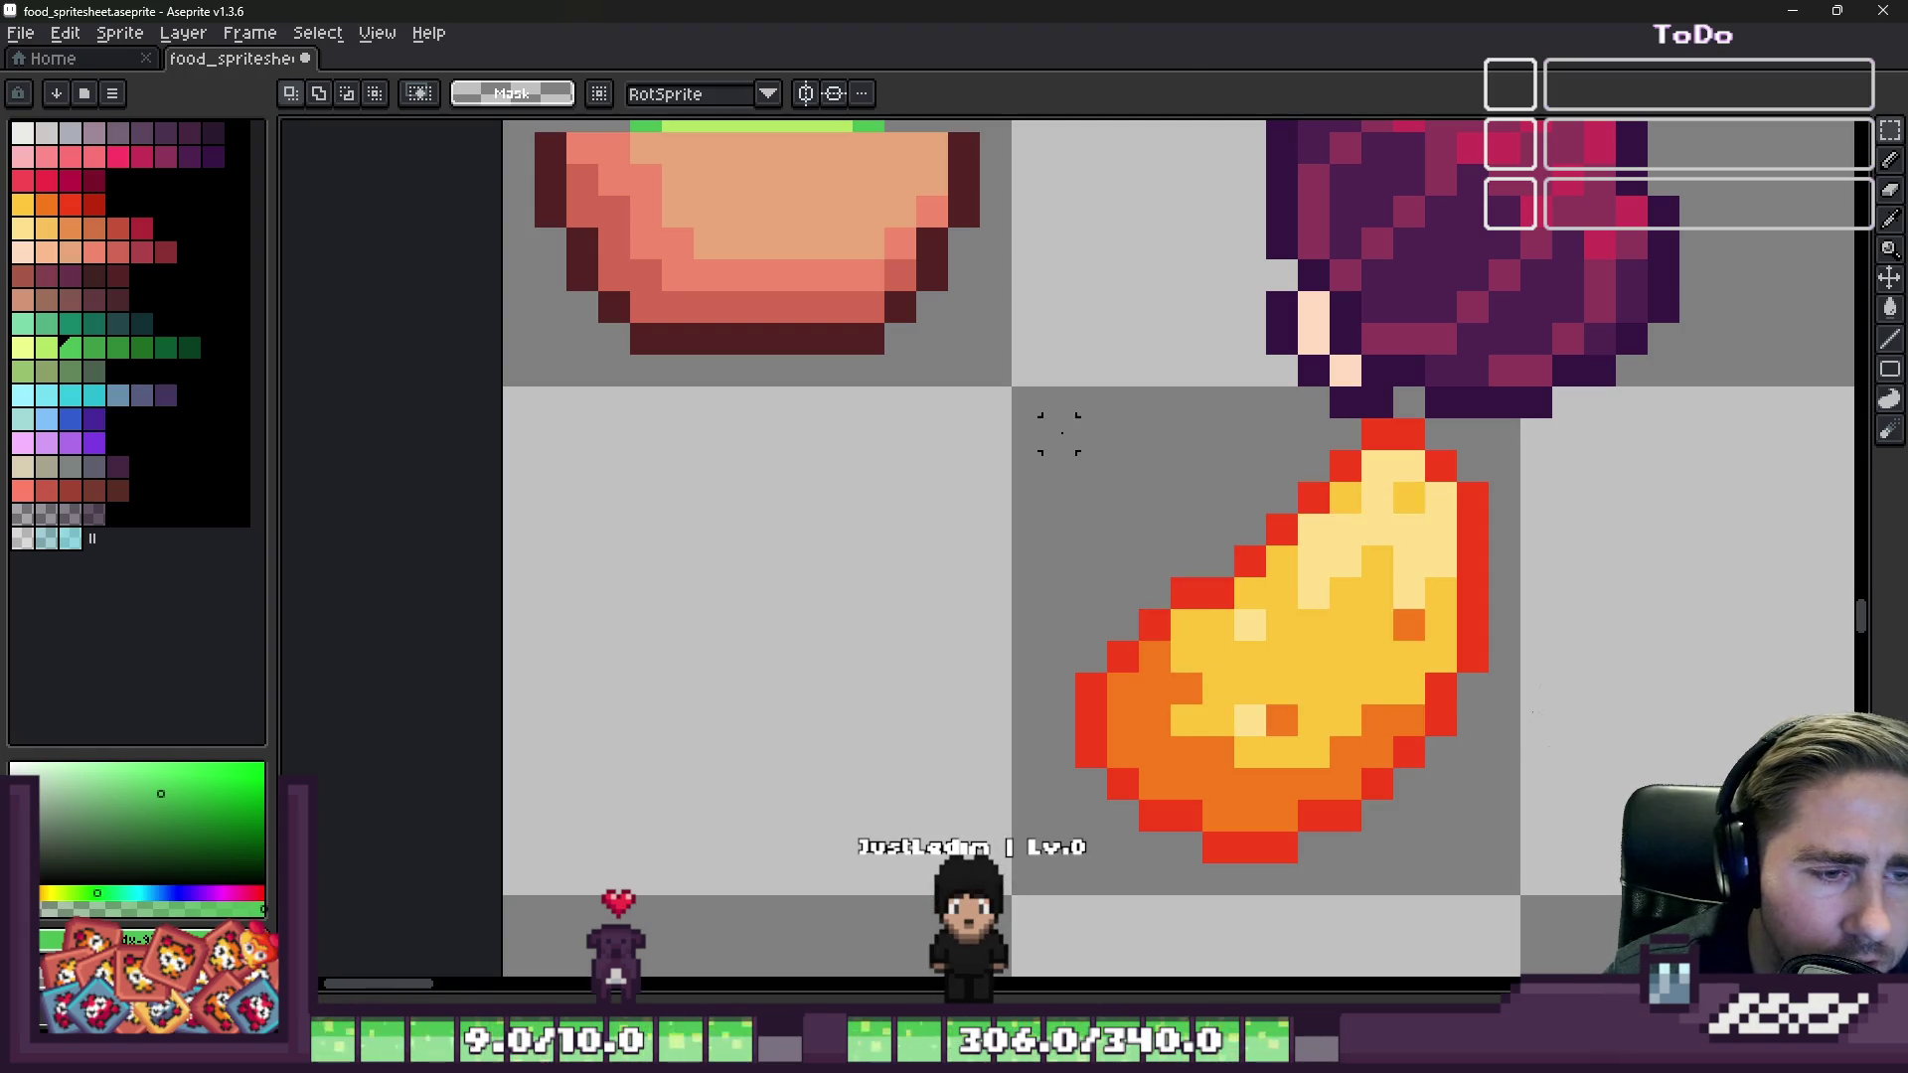
mouse_move(1196, 643)
left_mouse_down()
mouse_move(809, 567)
mouse_move(1222, 919)
left_mouse_up()
mouse_move(1349, 959)
left_mouse_down()
mouse_move(1448, 771)
mouse_move(1622, 313)
left_mouse_up()
scroll(1375, 170, "down", 1)
mouse_move(1375, 170)
left_mouse_down()
mouse_move(1150, 703)
mouse_move(1179, 779)
left_mouse_up()
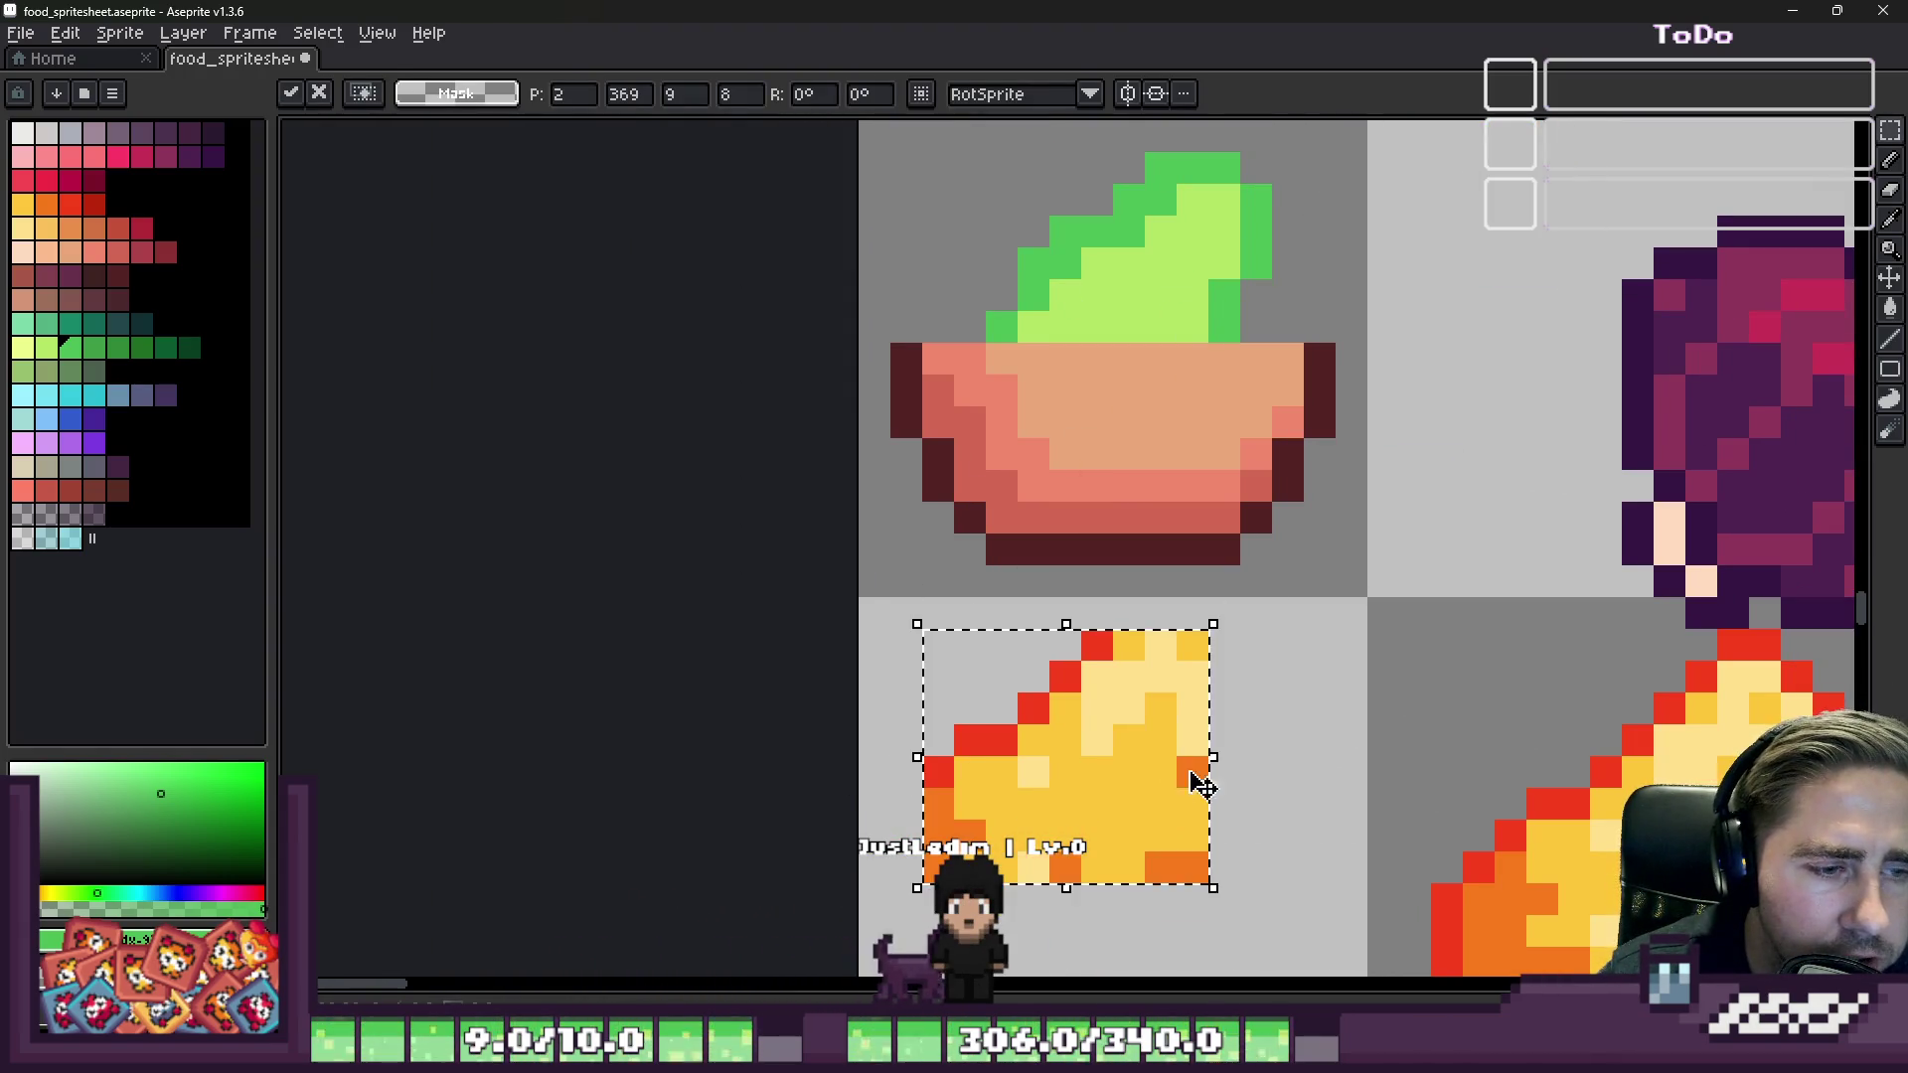
Step: Deselect, pick the mango's yellow, and paint a 4-pixel yellow block for the chunk
scroll(1063, 373, "down", 4)
key("b")
left_click(988, 291, "alt")
key("ctrl+d")
scroll(1298, 293, "up", 1)
left_click(831, 235, "alt")
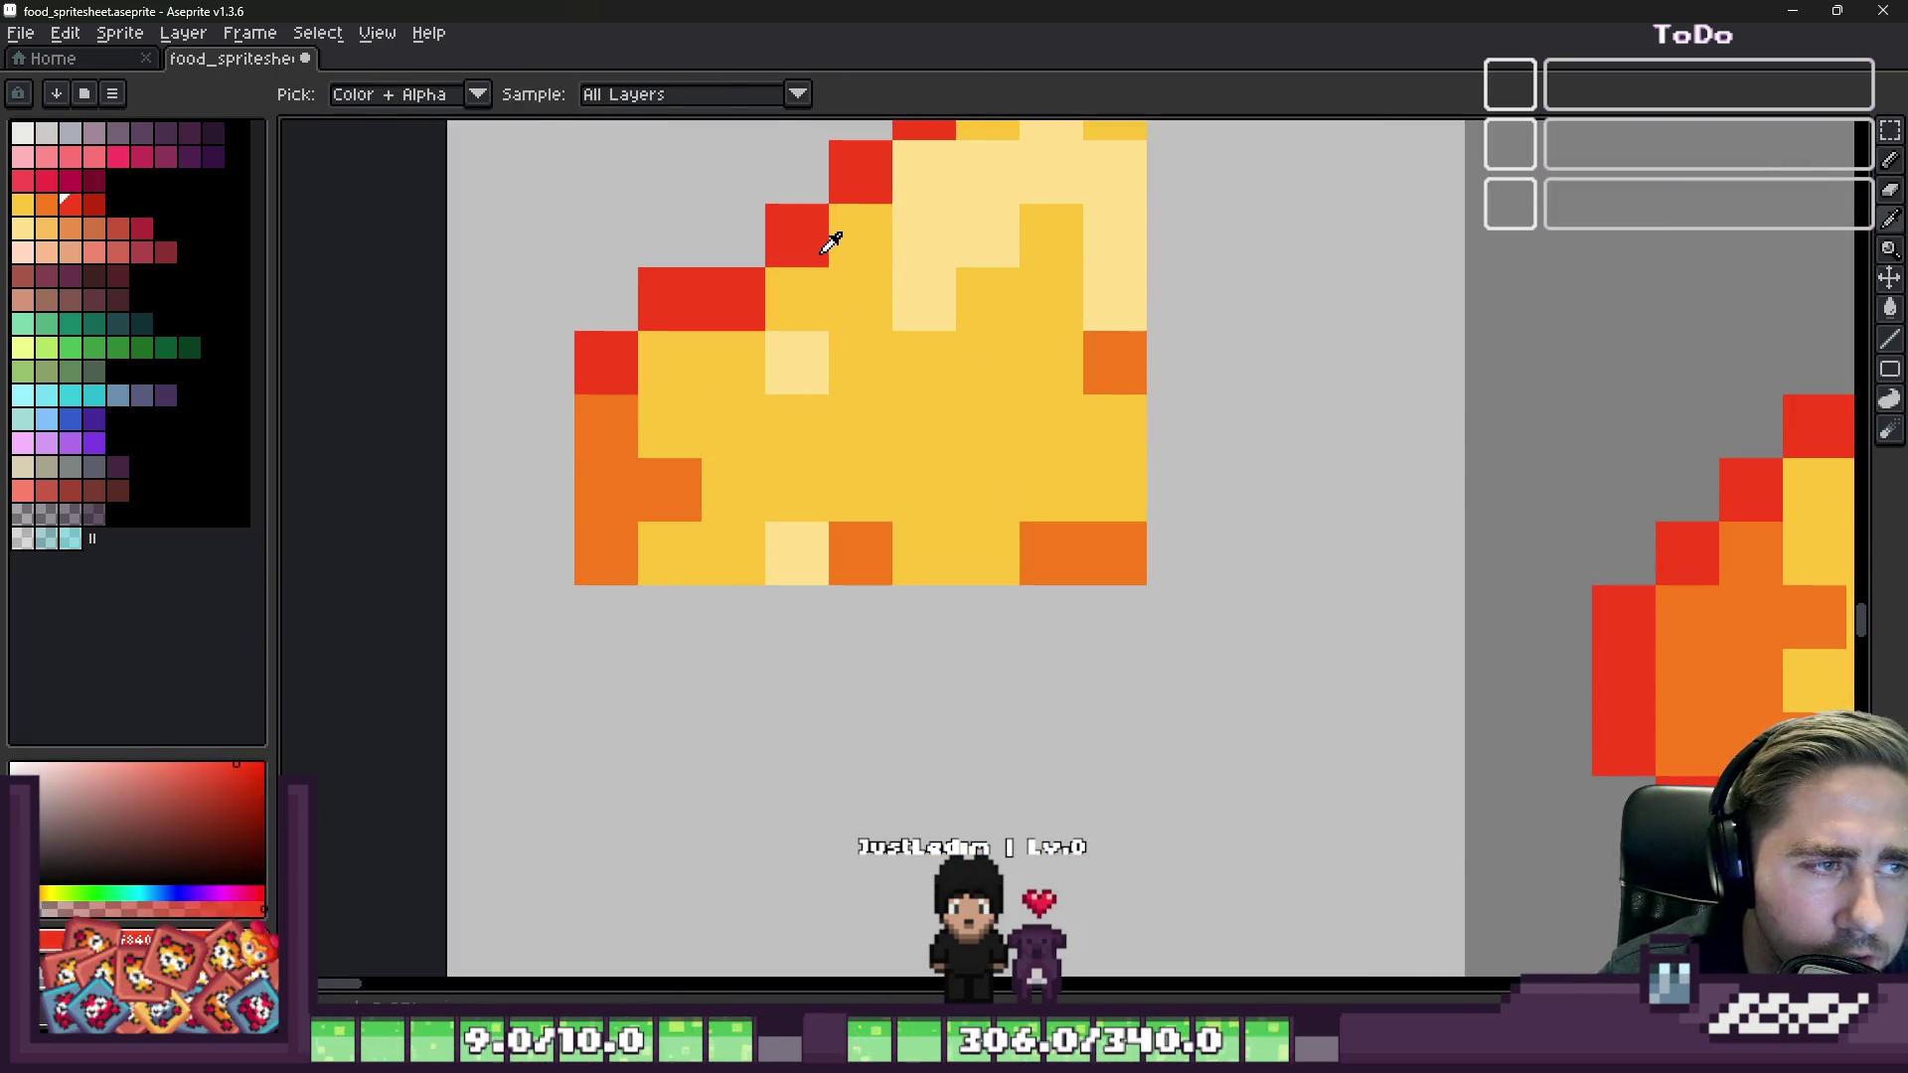
key("minus")
key("minus")
scroll(1381, 246, "down", 1)
key("plus")
key("plus")
key("plus")
left_click(1183, 657)
Step: Add a red rim pixel to the chunk with a 1-pixel brush, discarding the red block
left_click(904, 289, "alt")
left_click(1093, 472)
key("ctrl+z")
key("minus")
key("minus")
key("minus")
left_click(1139, 646)
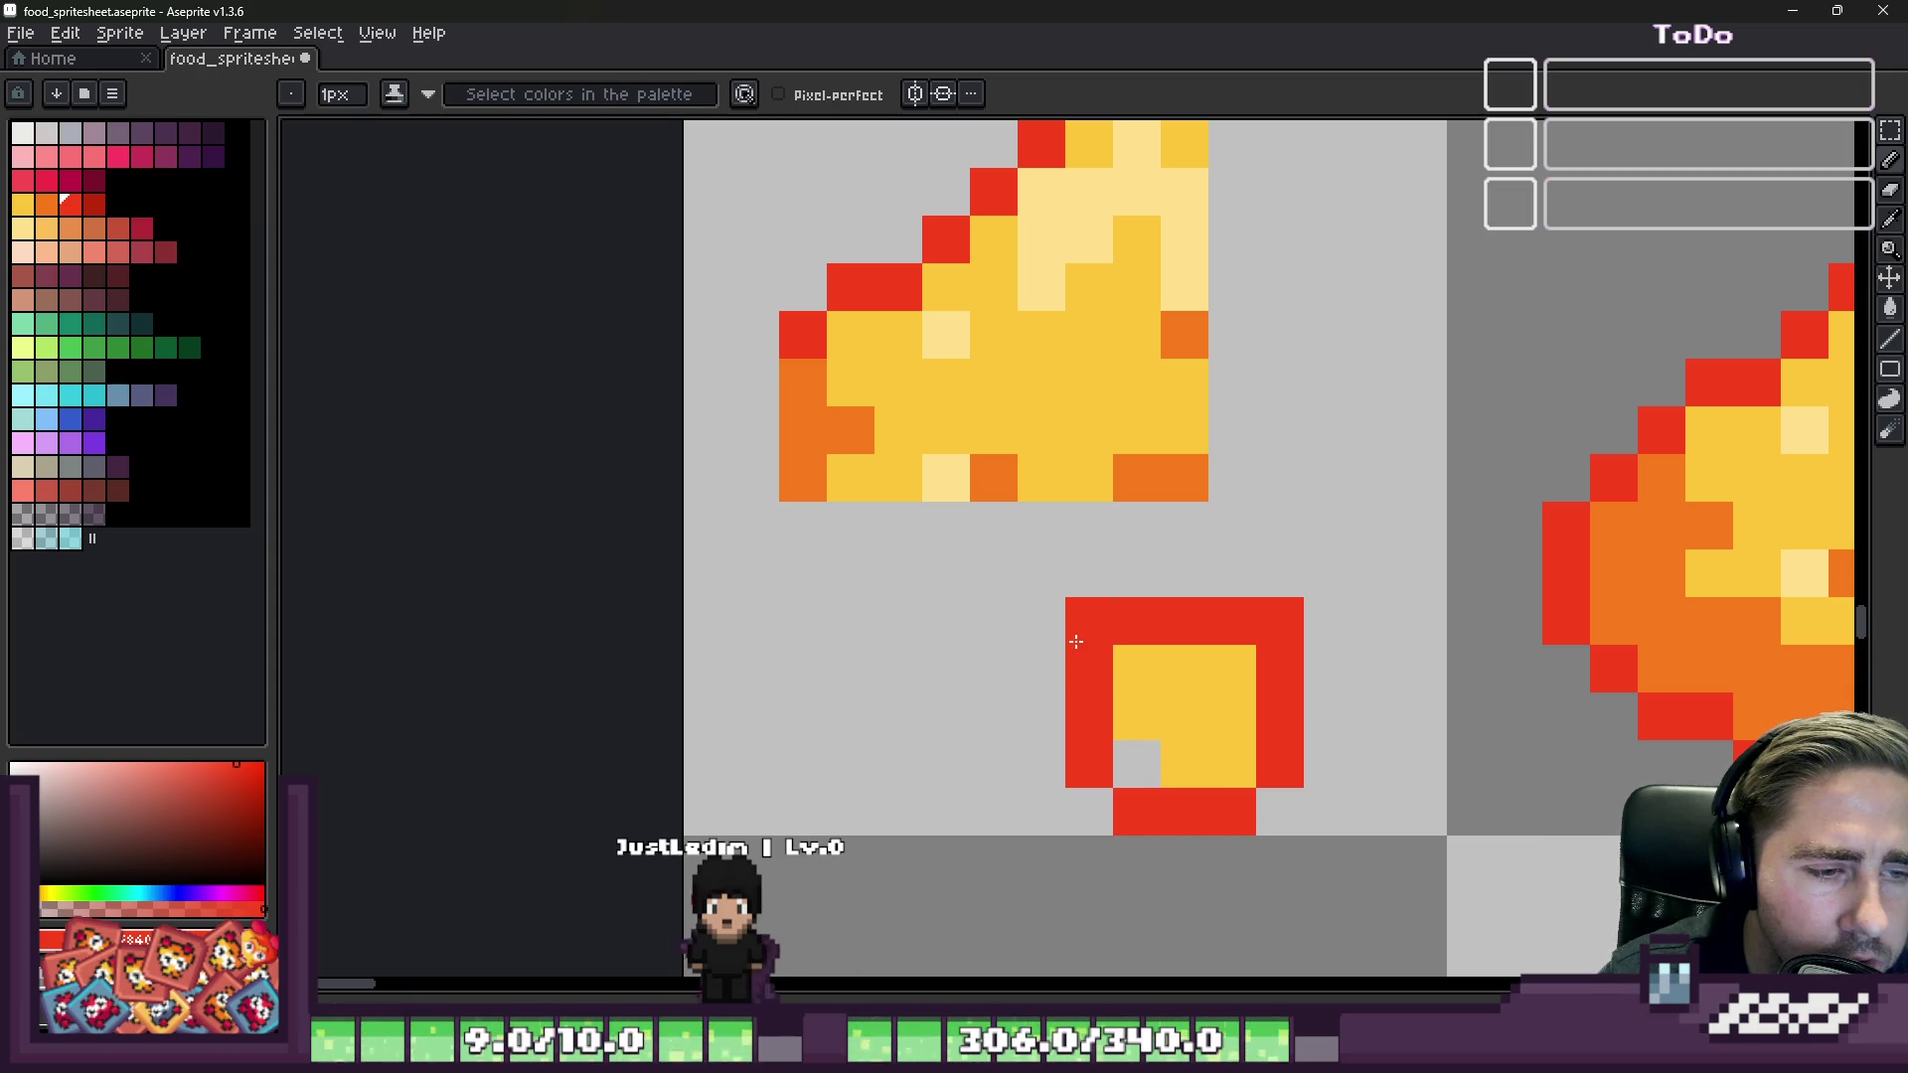
Step: Add an orange pixel to the small chunk, then pick yellow again
scroll(1088, 524, "down", 2)
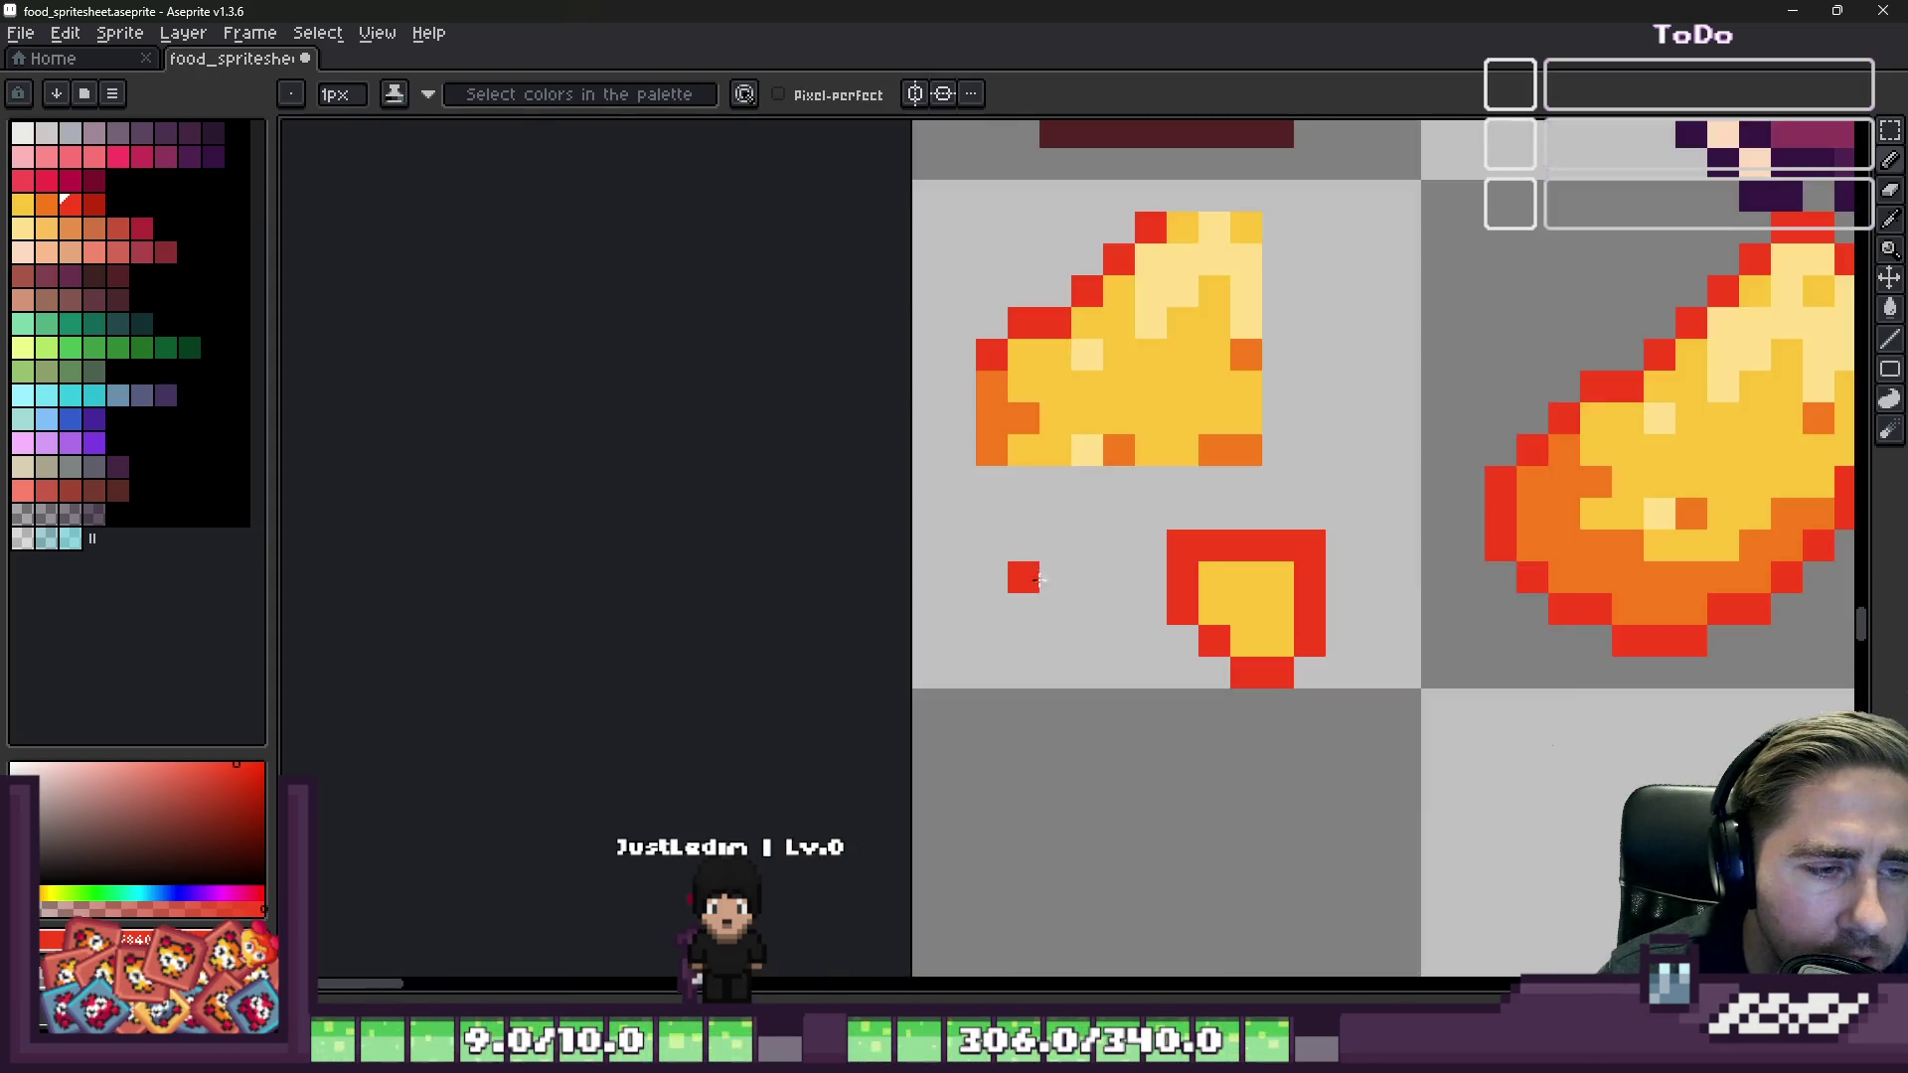
left_click(1088, 450, "alt")
left_click(1247, 354, "alt")
left_click(1265, 583)
scroll(1268, 619, "down", 6)
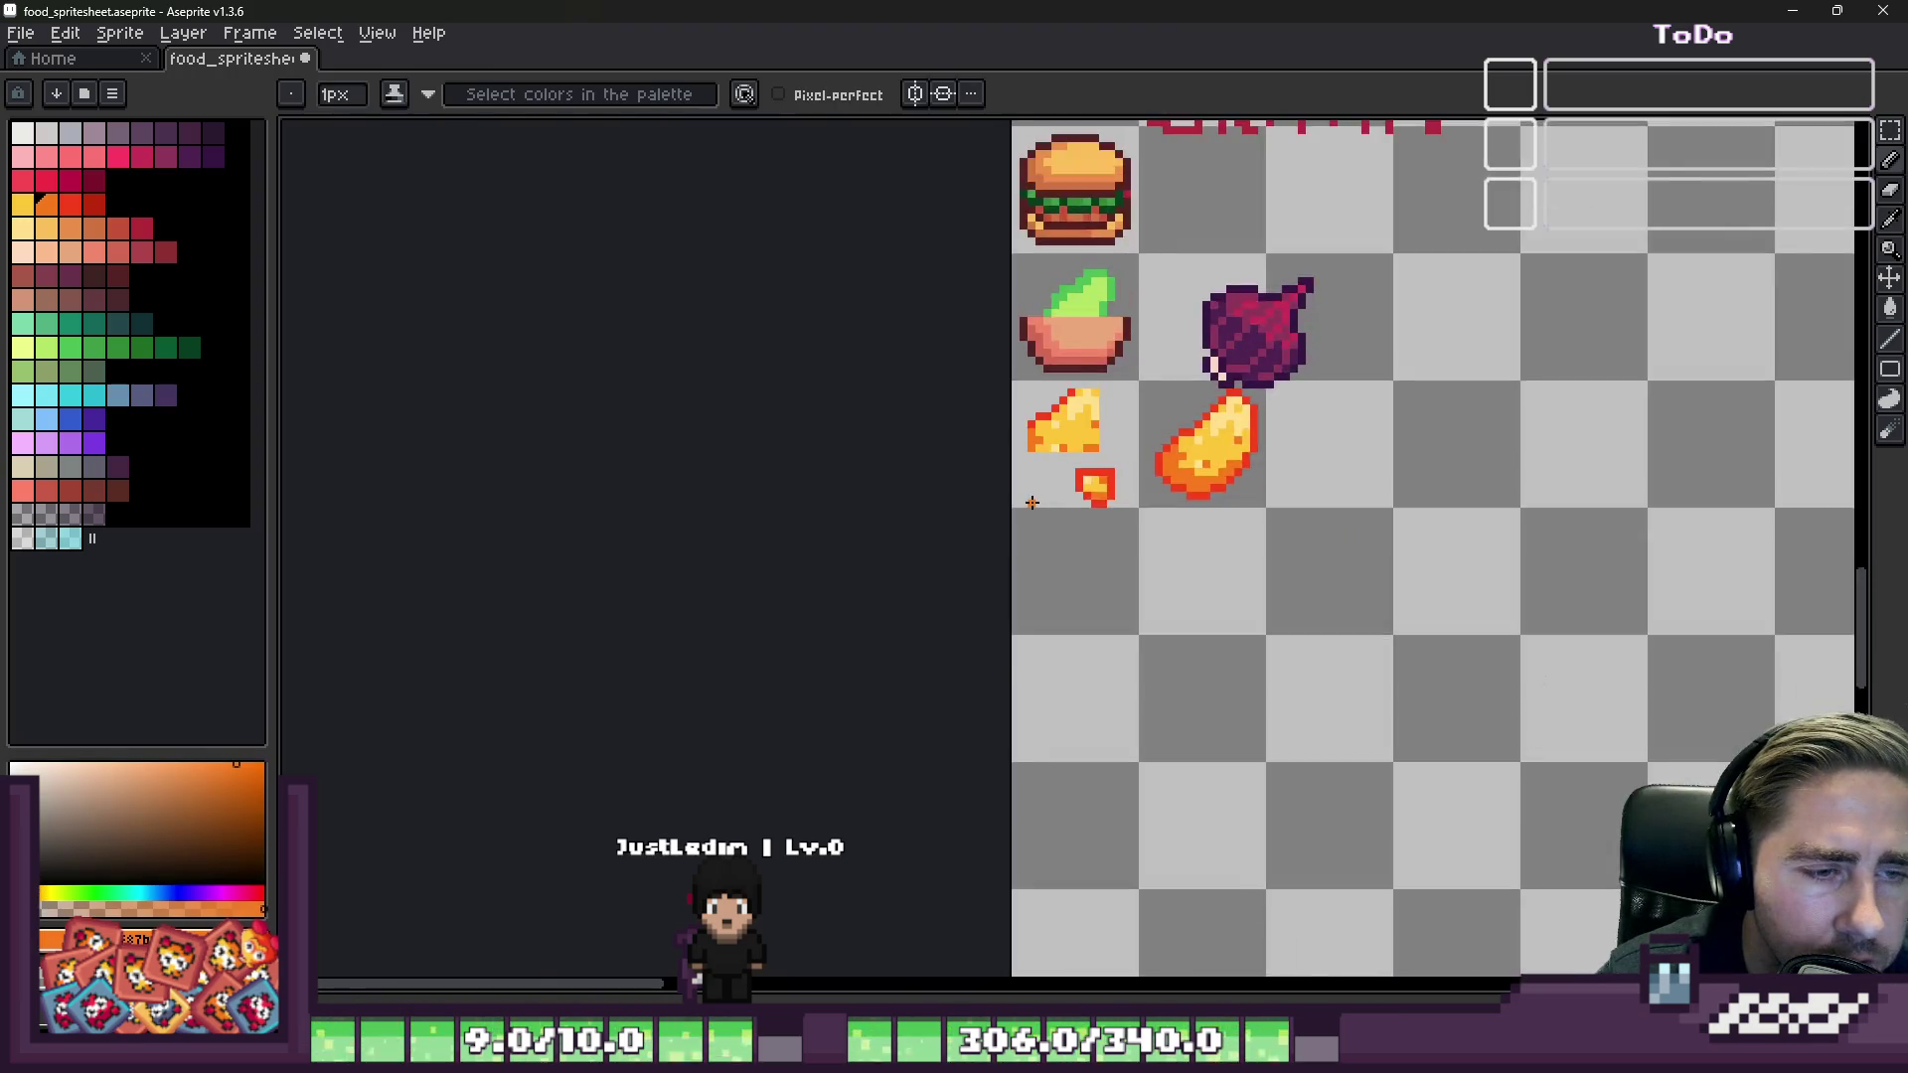
scroll(1291, 557, "up", 8)
scroll(1332, 557, "up", 2)
left_click(1337, 557, "alt")
scroll(1279, 497, "down", 7)
scroll(1279, 497, "up", 4)
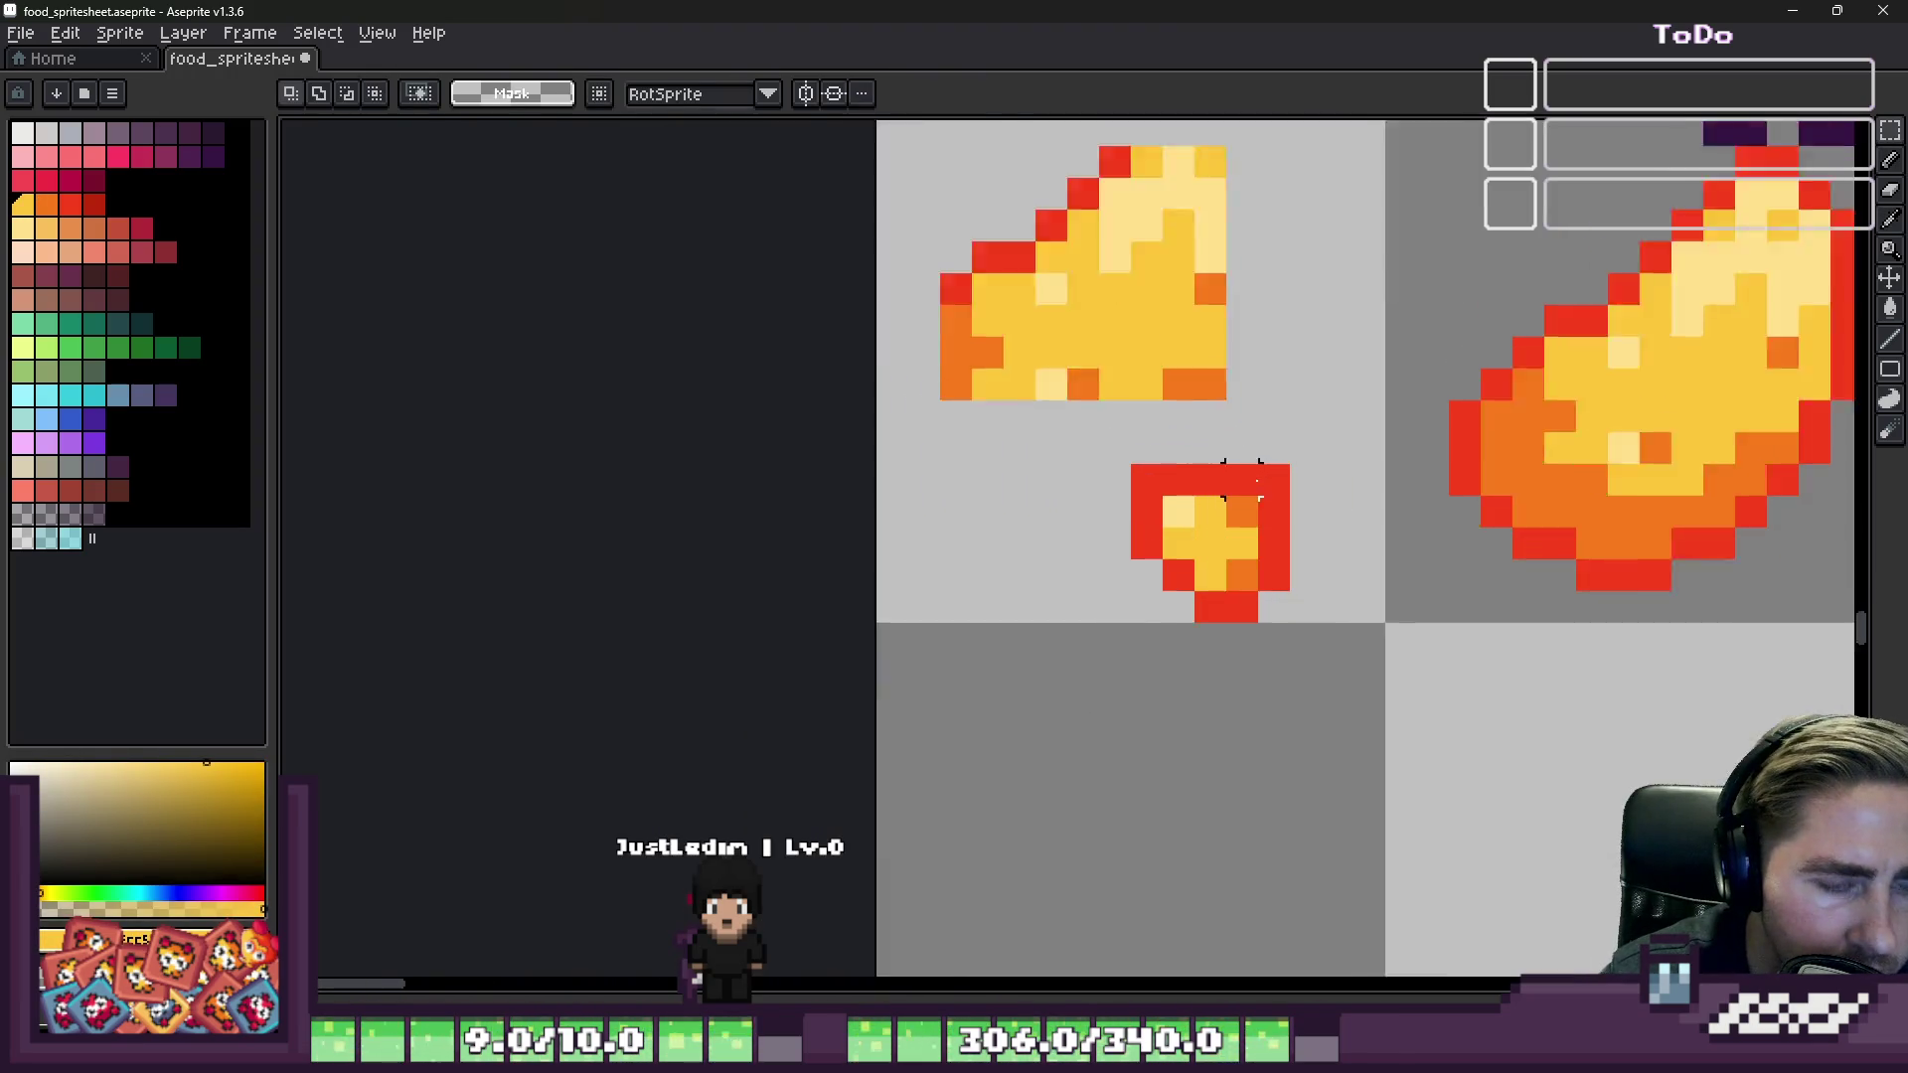
Step: Paste the small mango chunk into the bowl beside the sprout
scroll(1289, 482, "down", 3)
scroll(1093, 487, "up", 1)
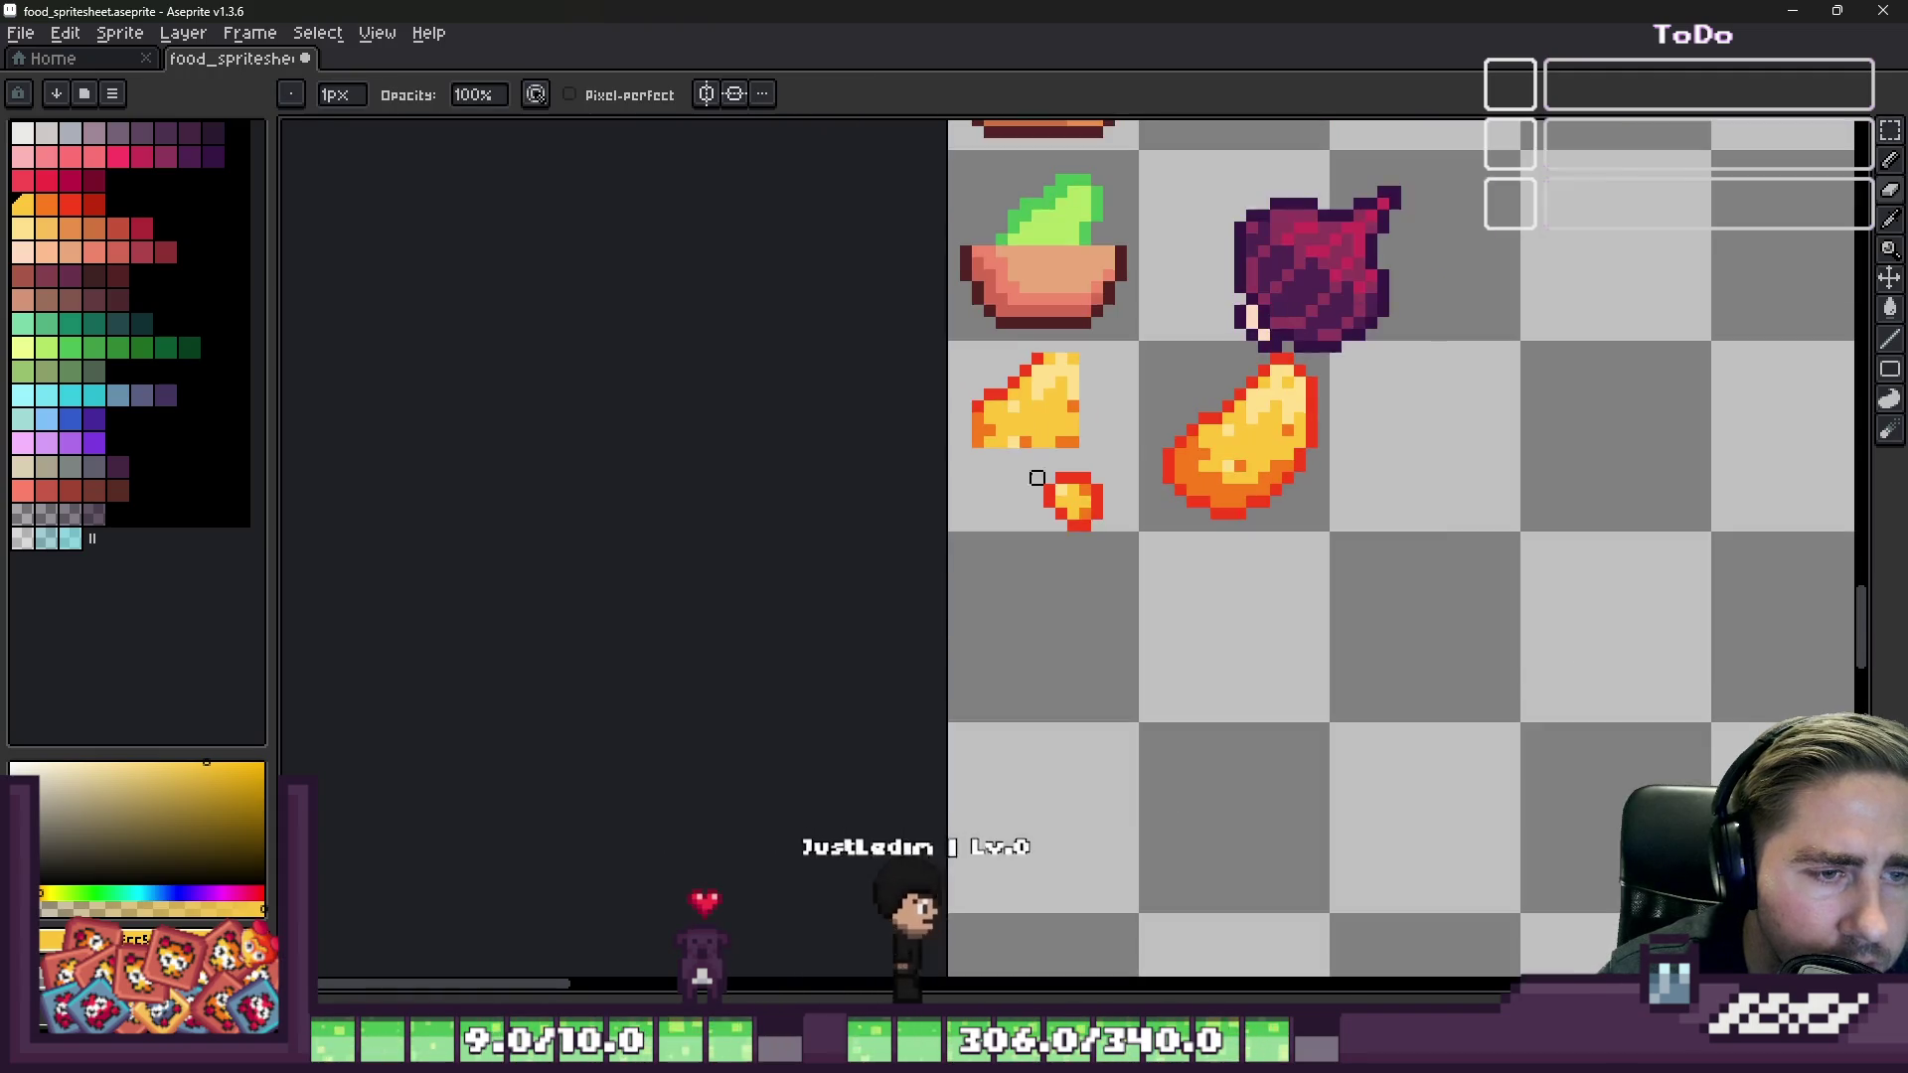
key("m")
scroll(1094, 487, "up", 1)
left_click_drag(1044, 461, 1183, 594)
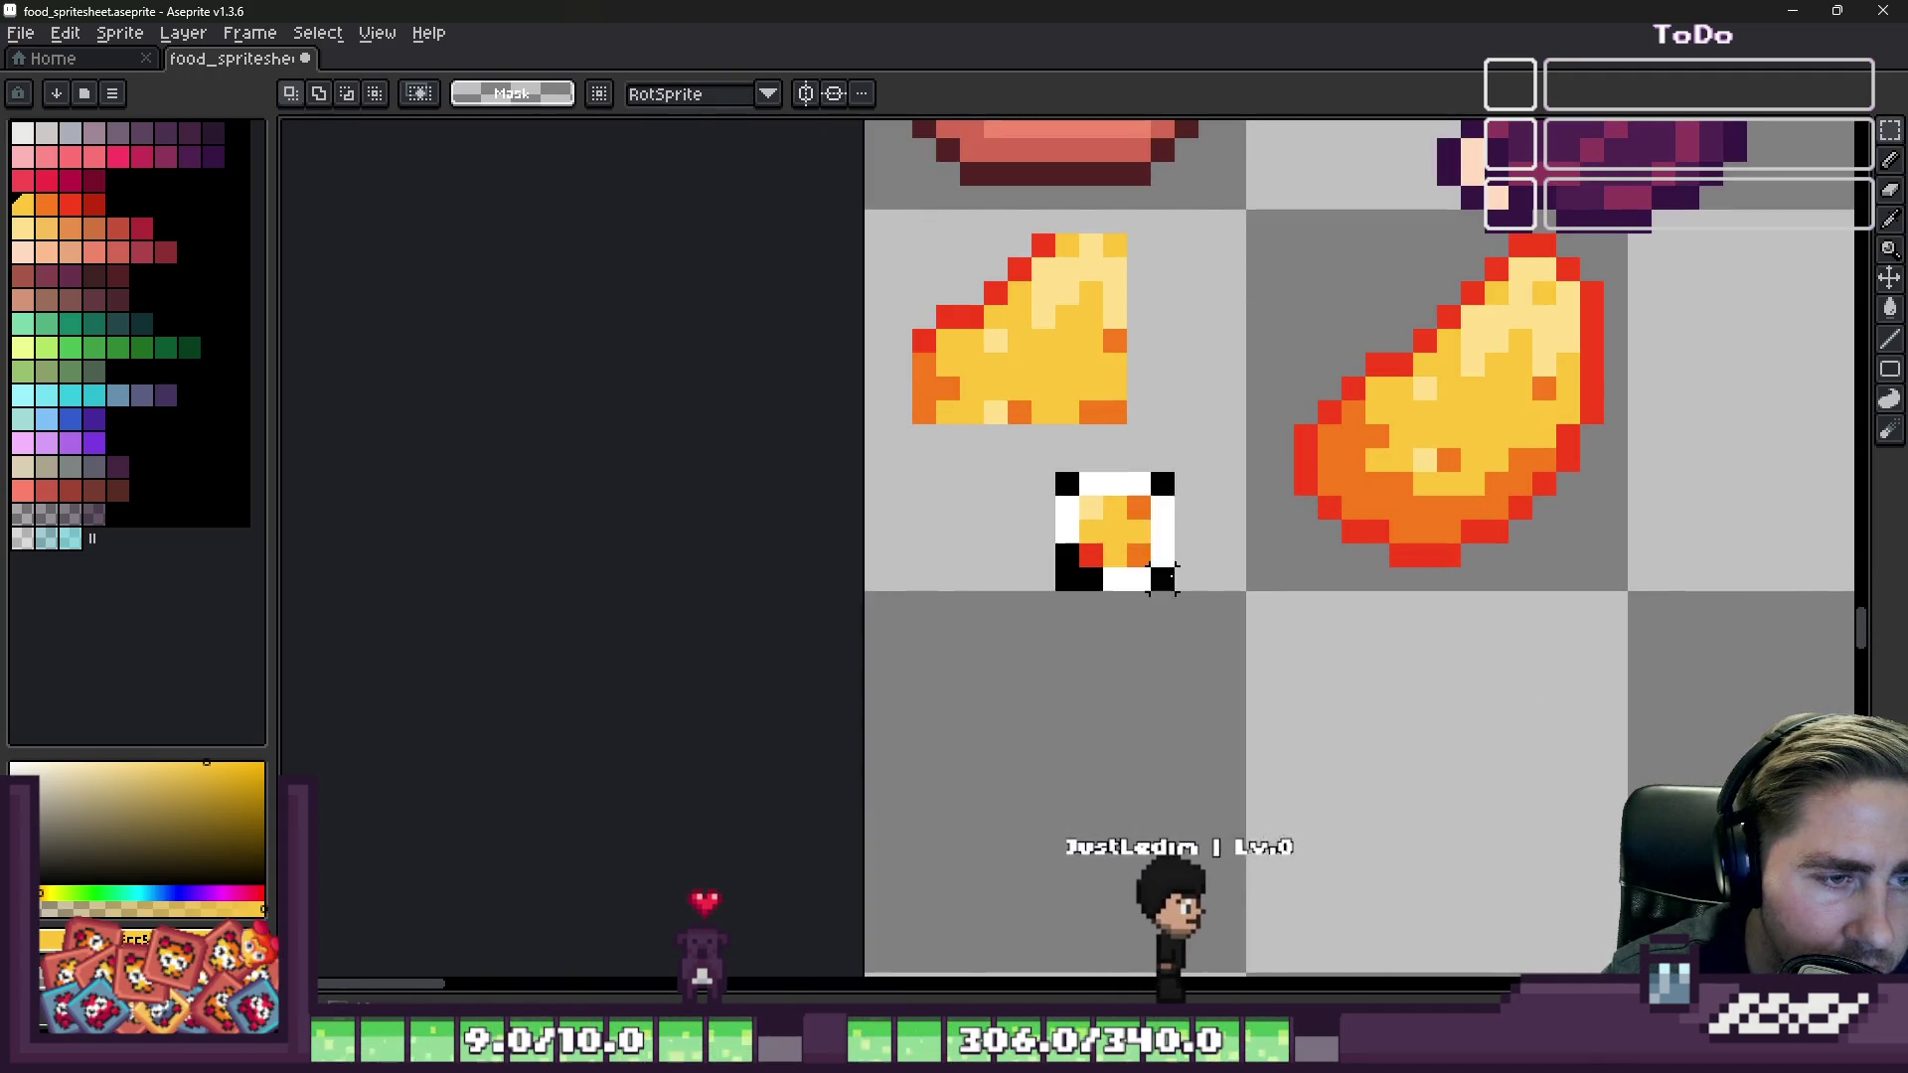
left_click(1159, 611)
scroll(1163, 611, "down", 3)
scroll(1083, 329, "up", 6)
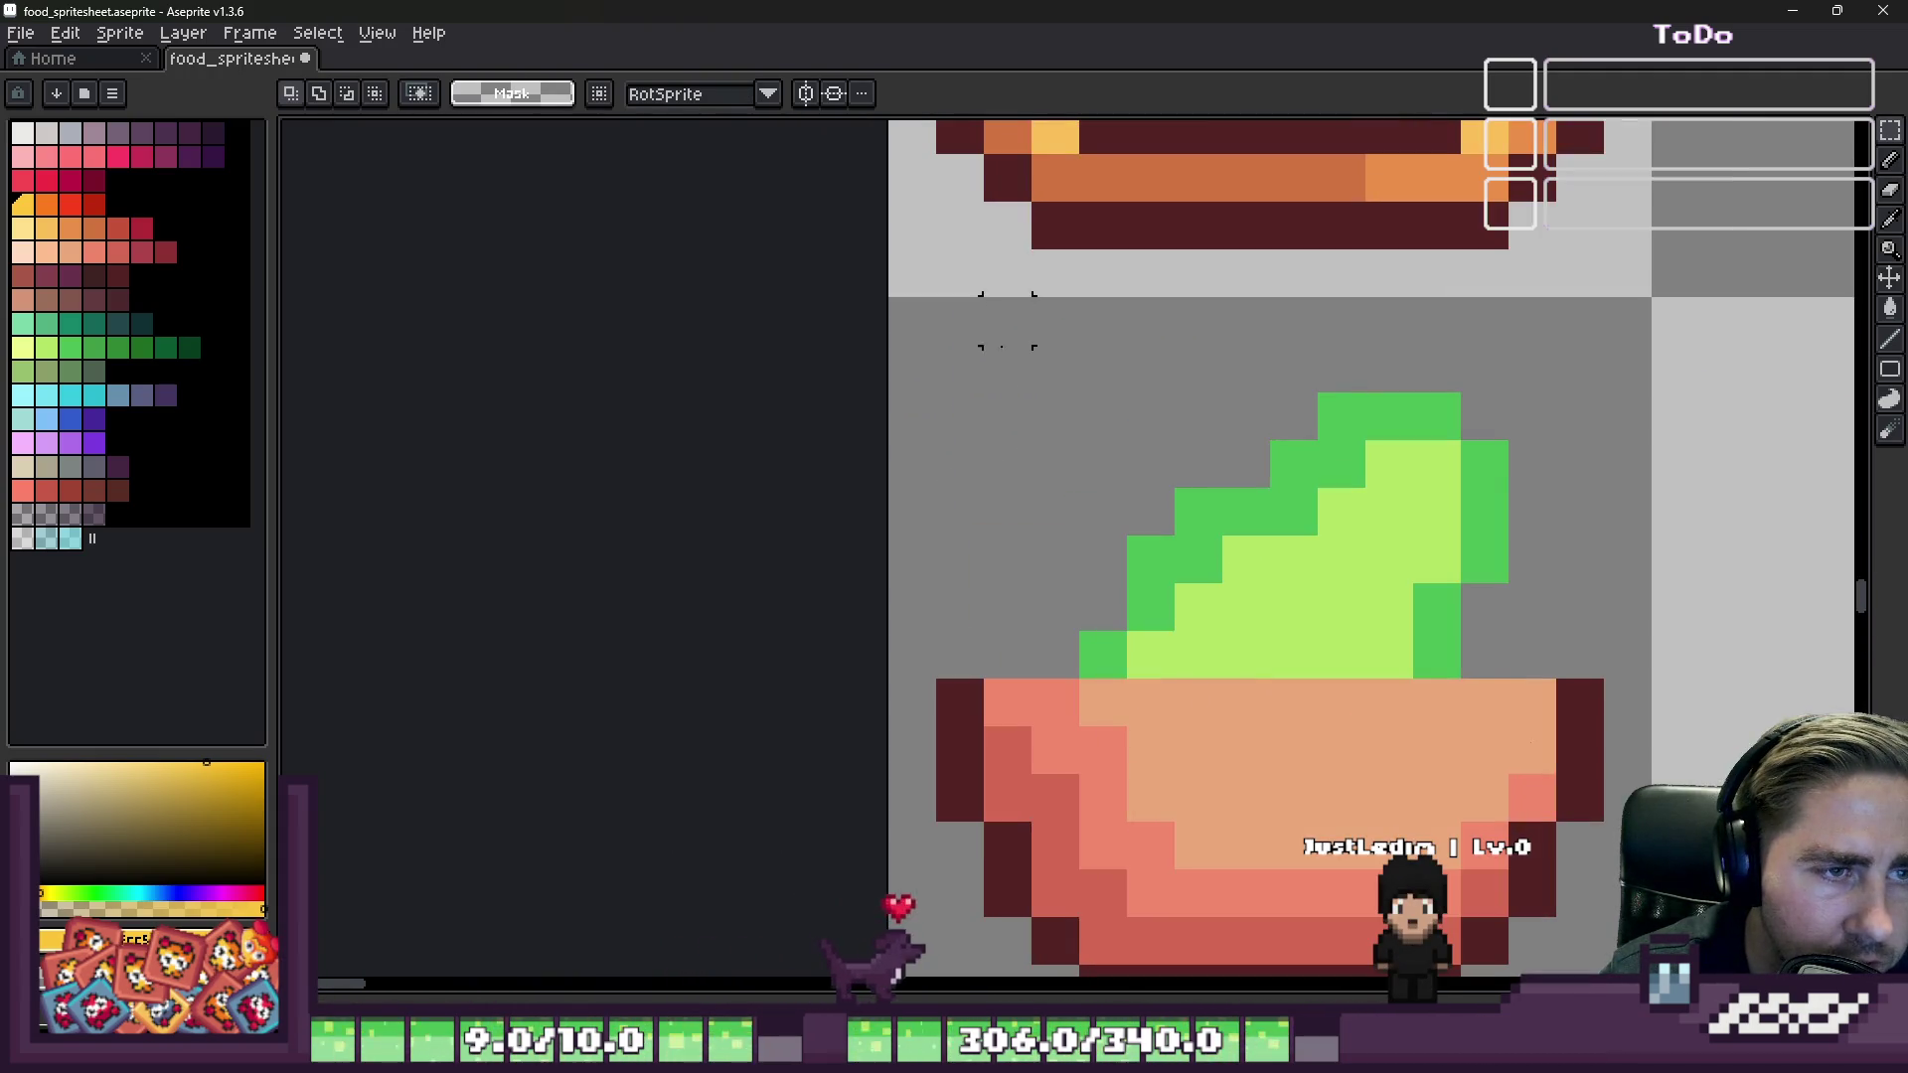
key("ctrl+v")
mouse_move(1439, 635)
left_mouse_down()
mouse_move(1153, 730)
mouse_move(1200, 731)
left_mouse_up()
key("i")
scroll(1201, 731, "down", 2)
scroll(1159, 545, "up", 1)
Step: Paint a short pale yellow-green highlight down the sprout's leaf
left_click(1171, 485)
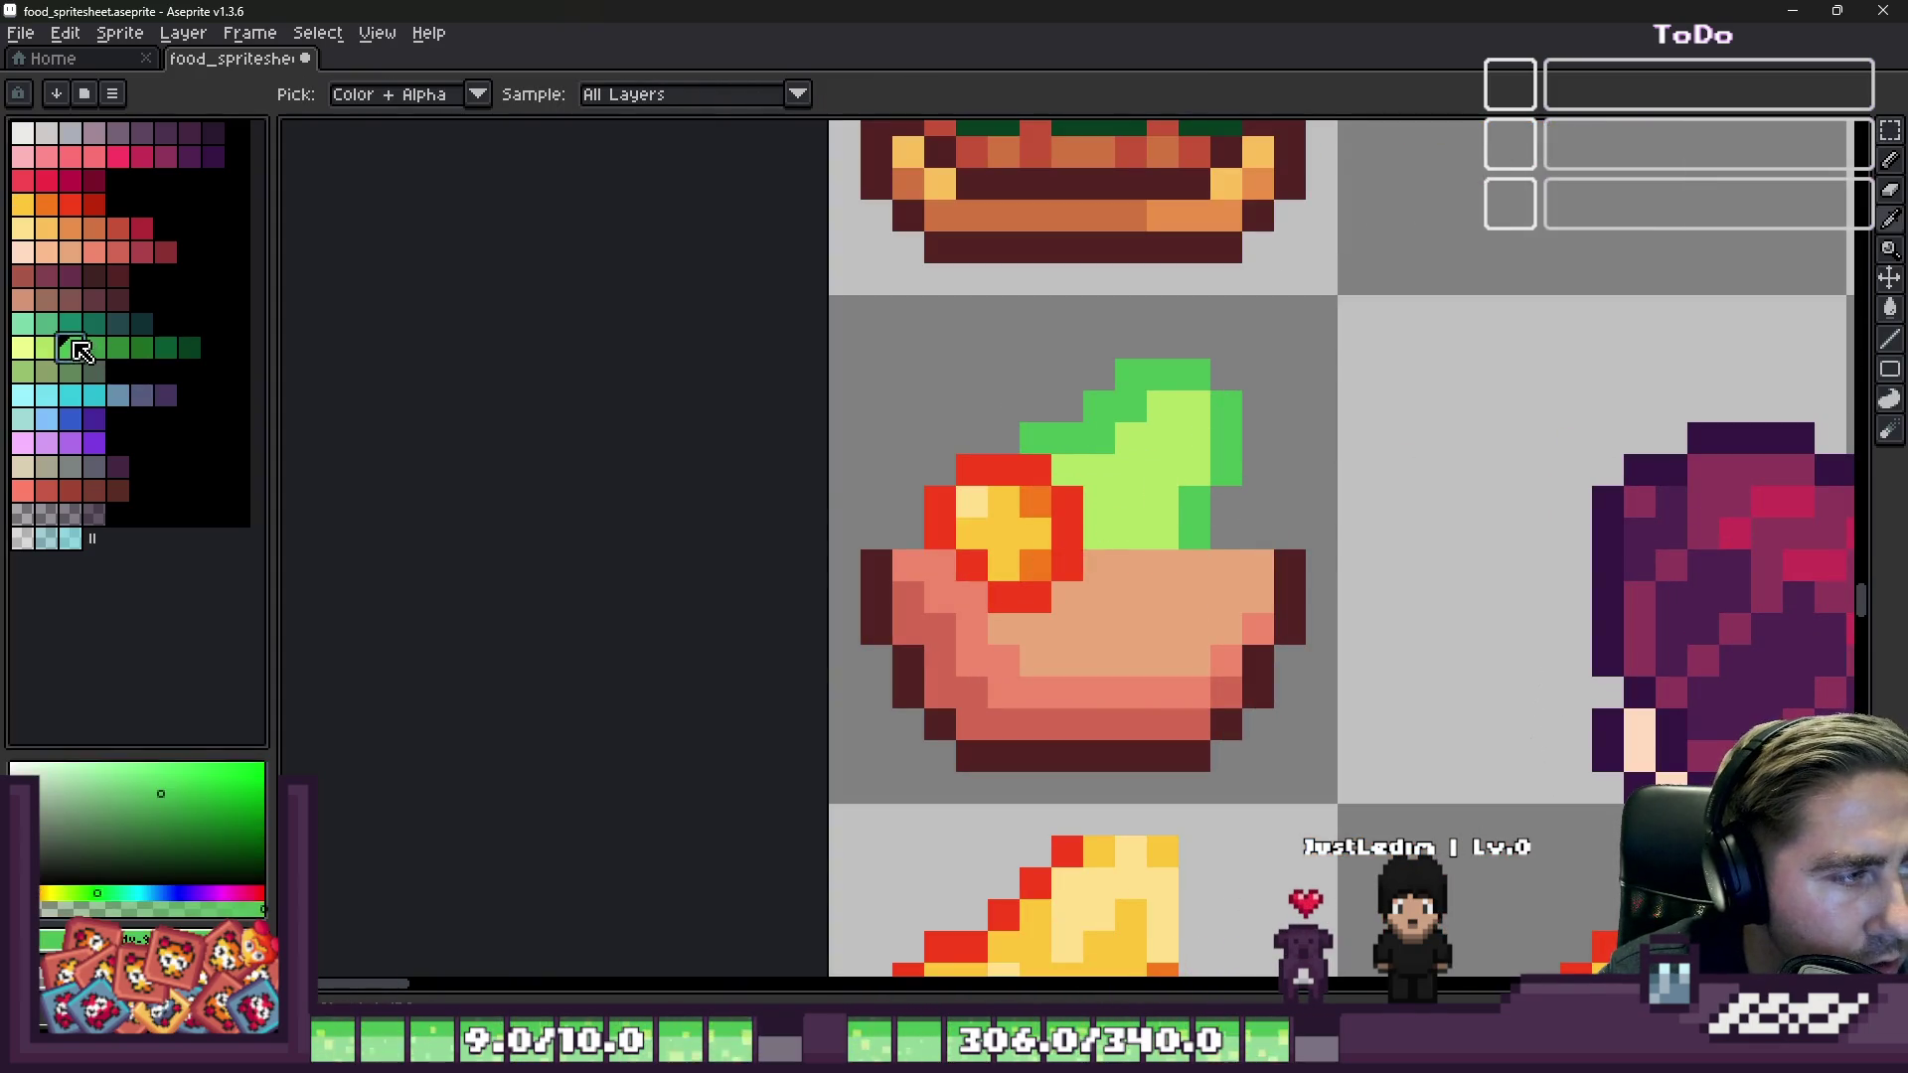
key("b")
left_click(1092, 469)
scroll(1121, 475, "up", 2)
key("ctrl+z")
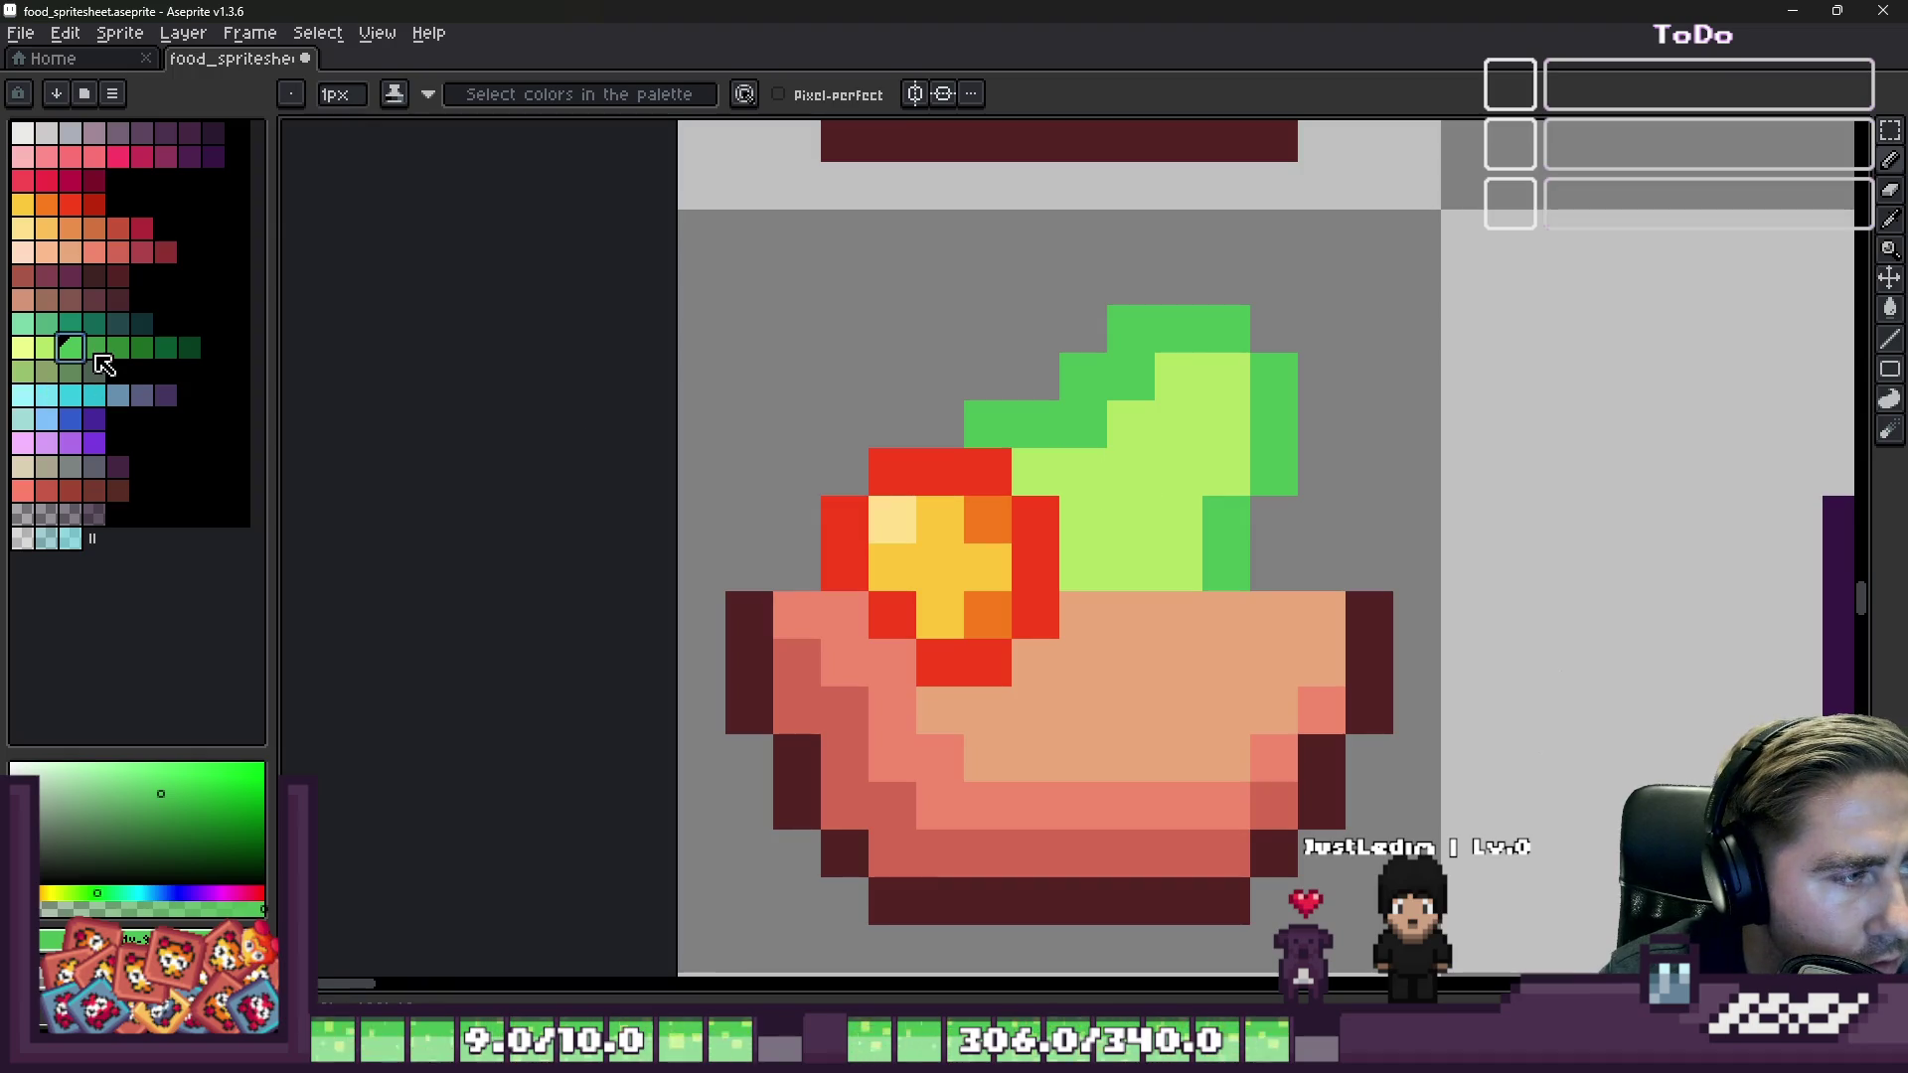
left_click(46, 350)
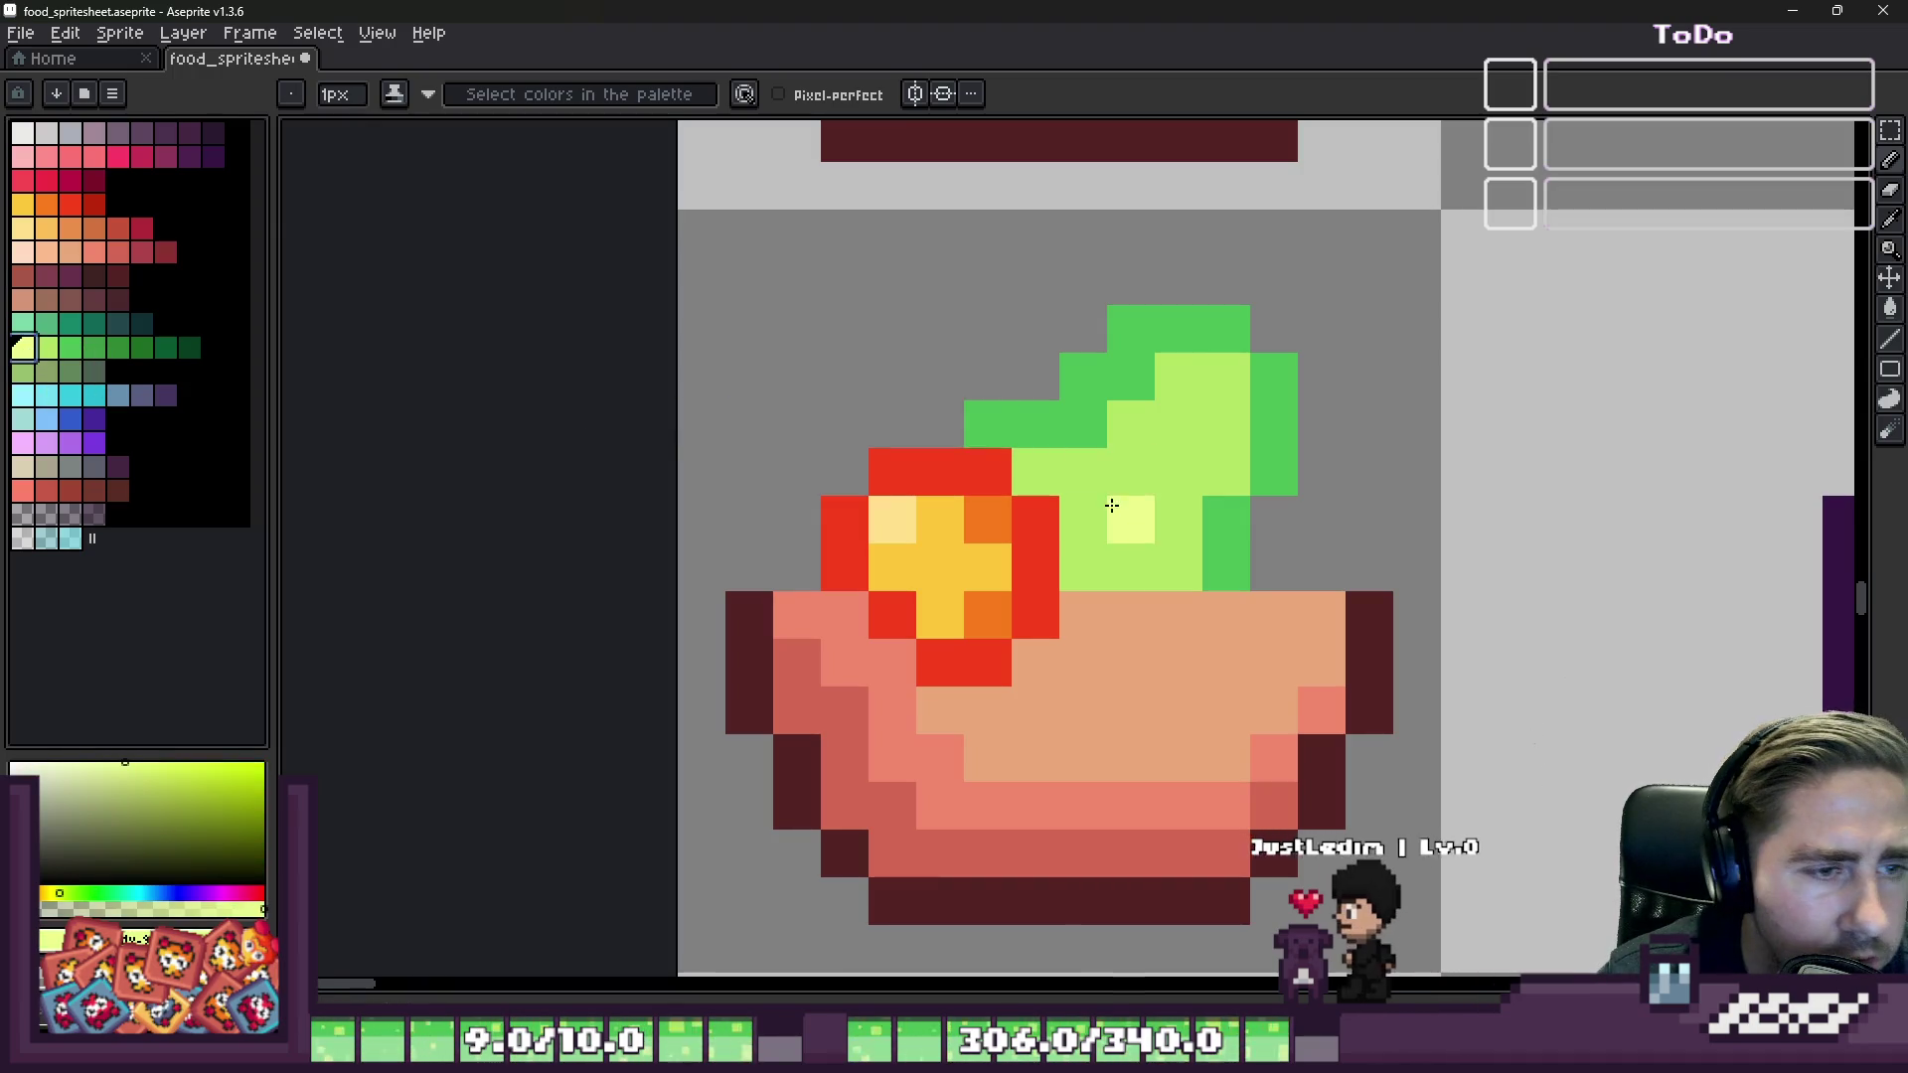
left_click_drag(1128, 517, 1106, 555)
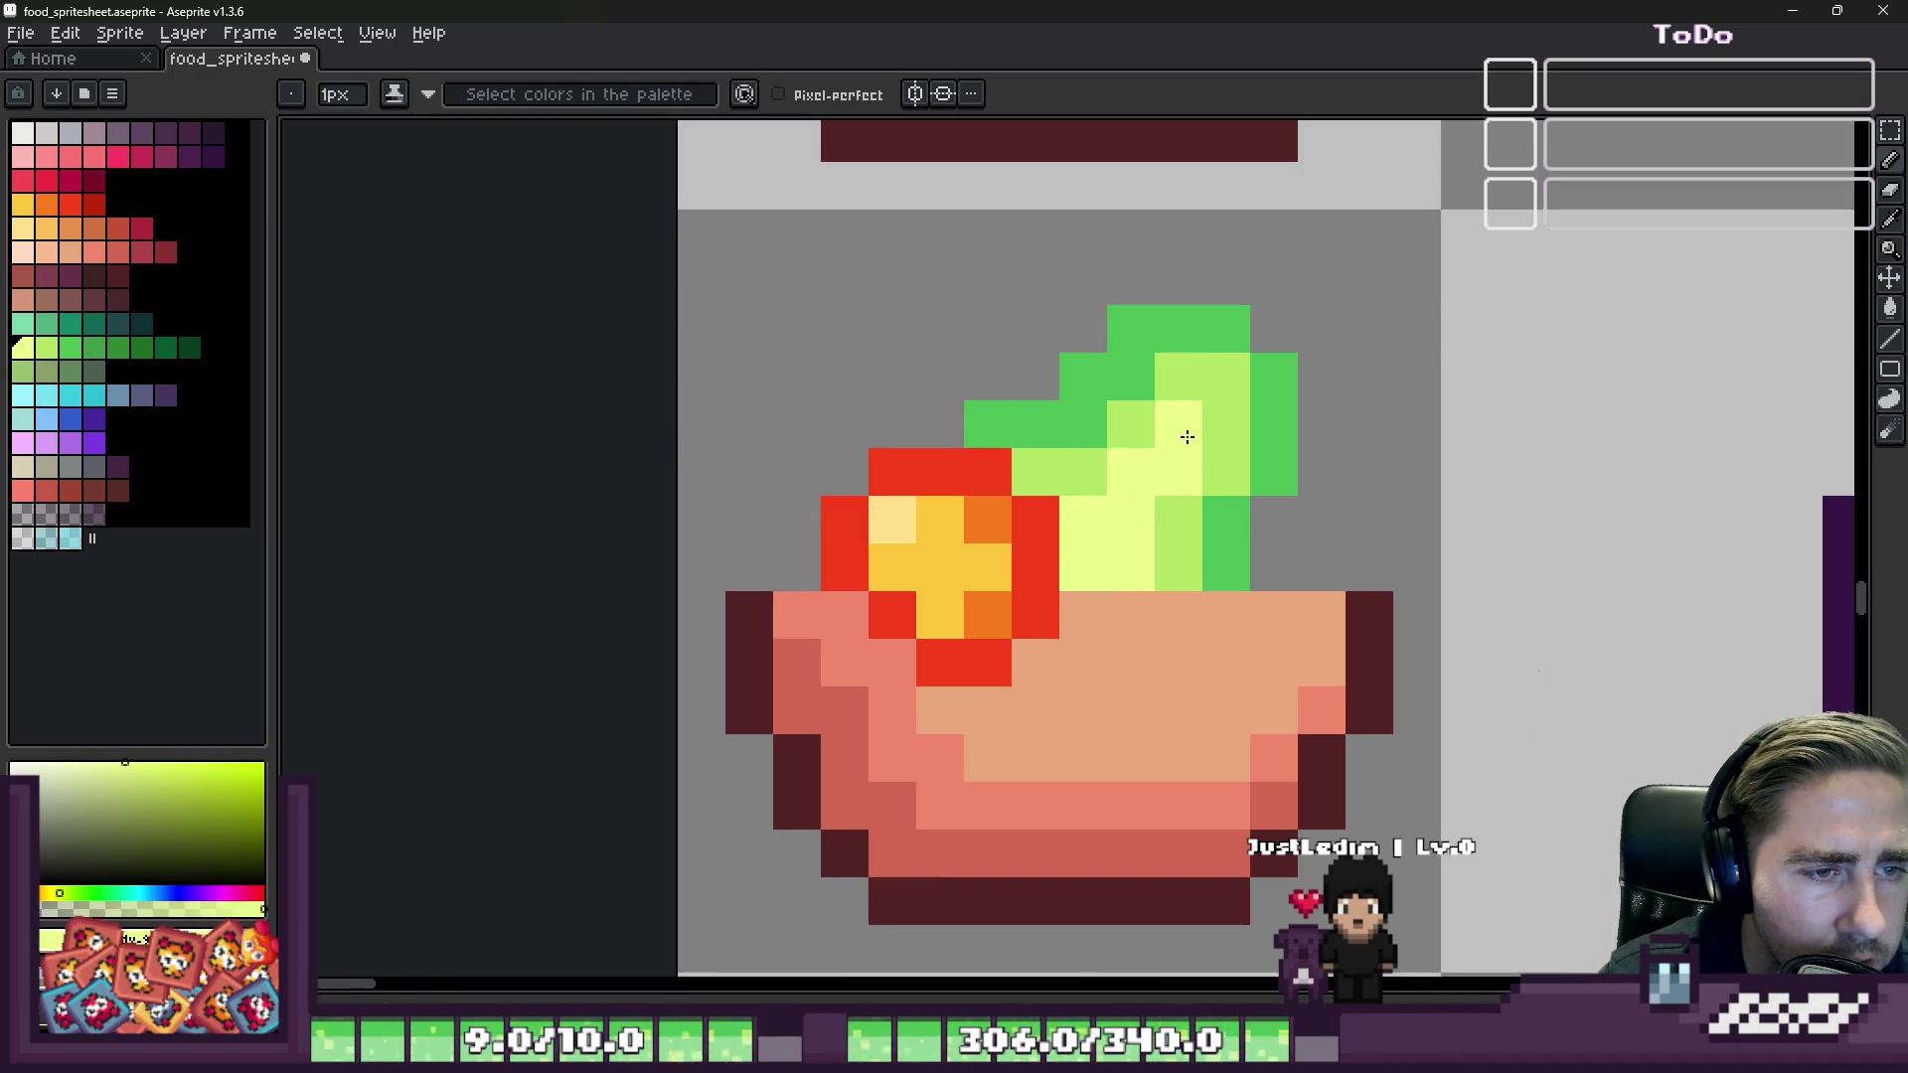
scroll(1187, 437, "down", 4)
scroll(1051, 451, "up", 5)
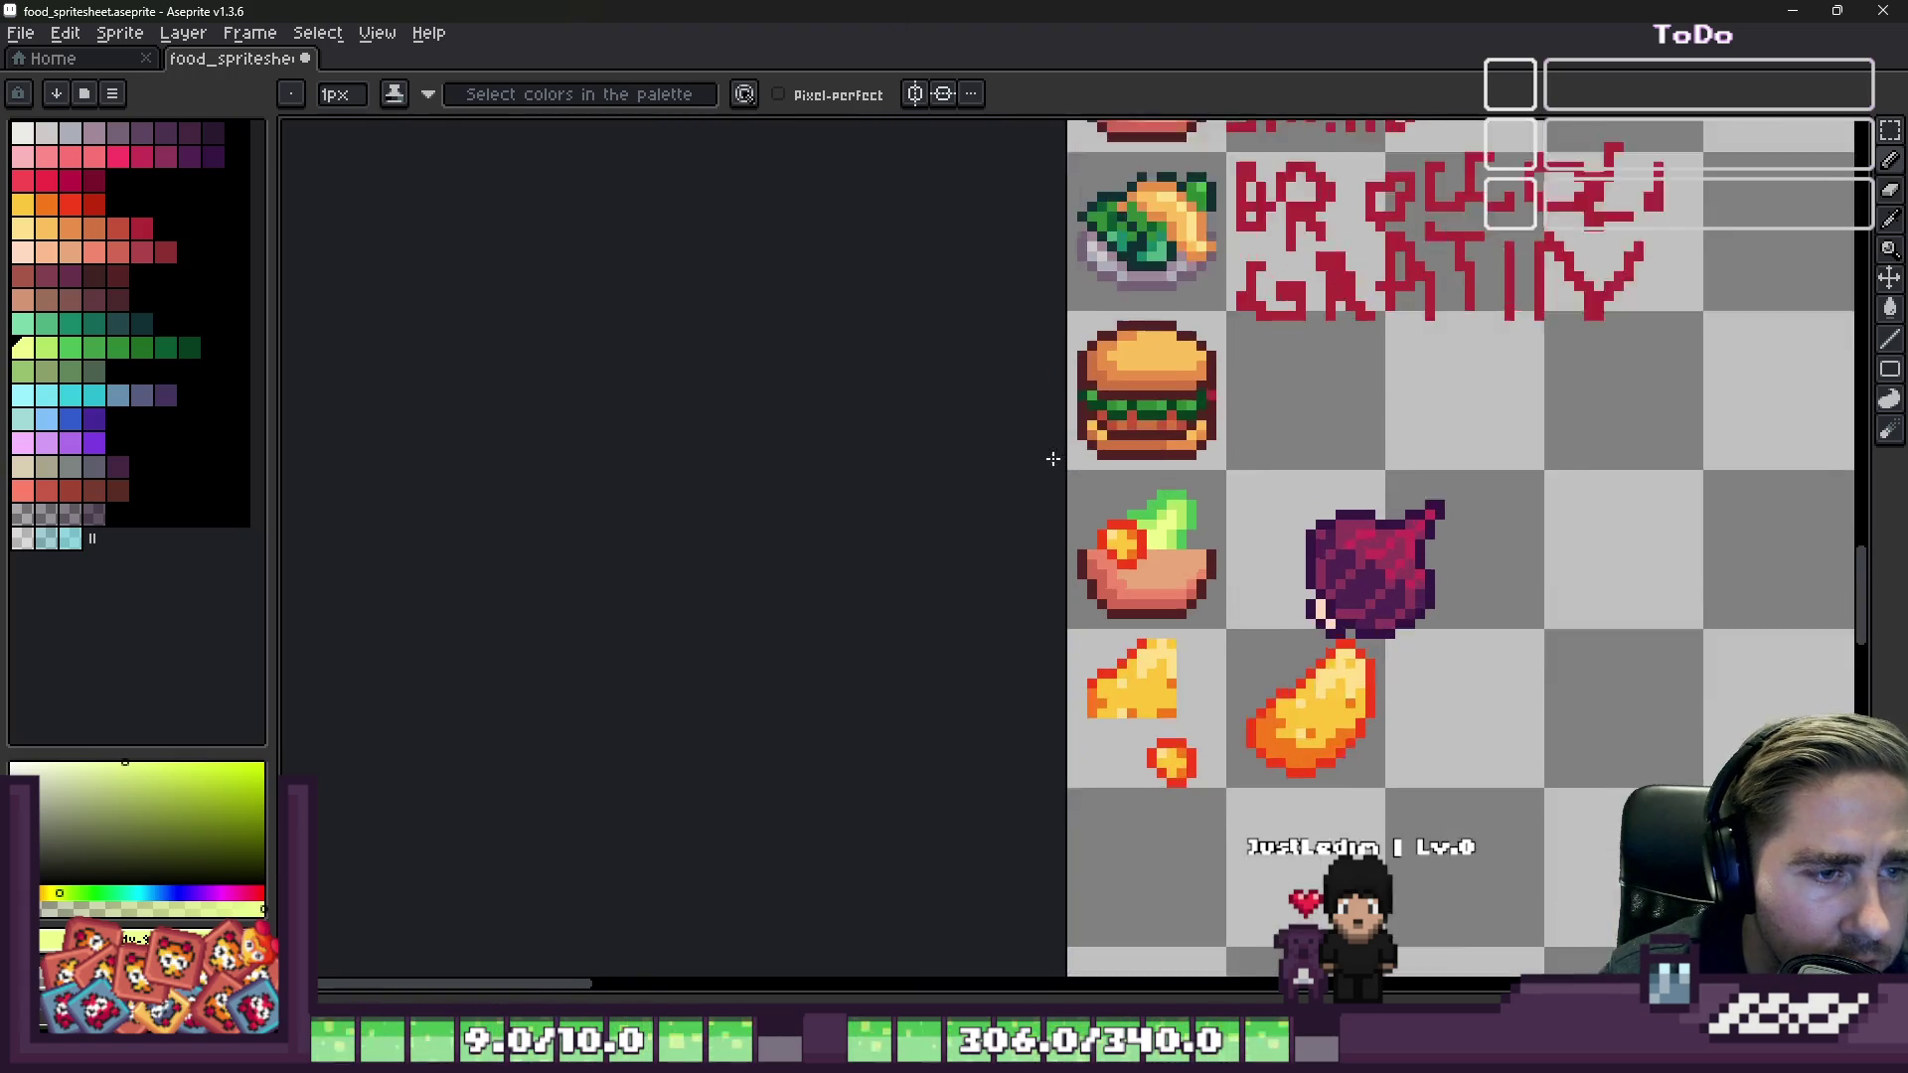
Step: Outline the tops of the salad leaves in dark teal
left_click(886, 371, "alt")
left_click(118, 323)
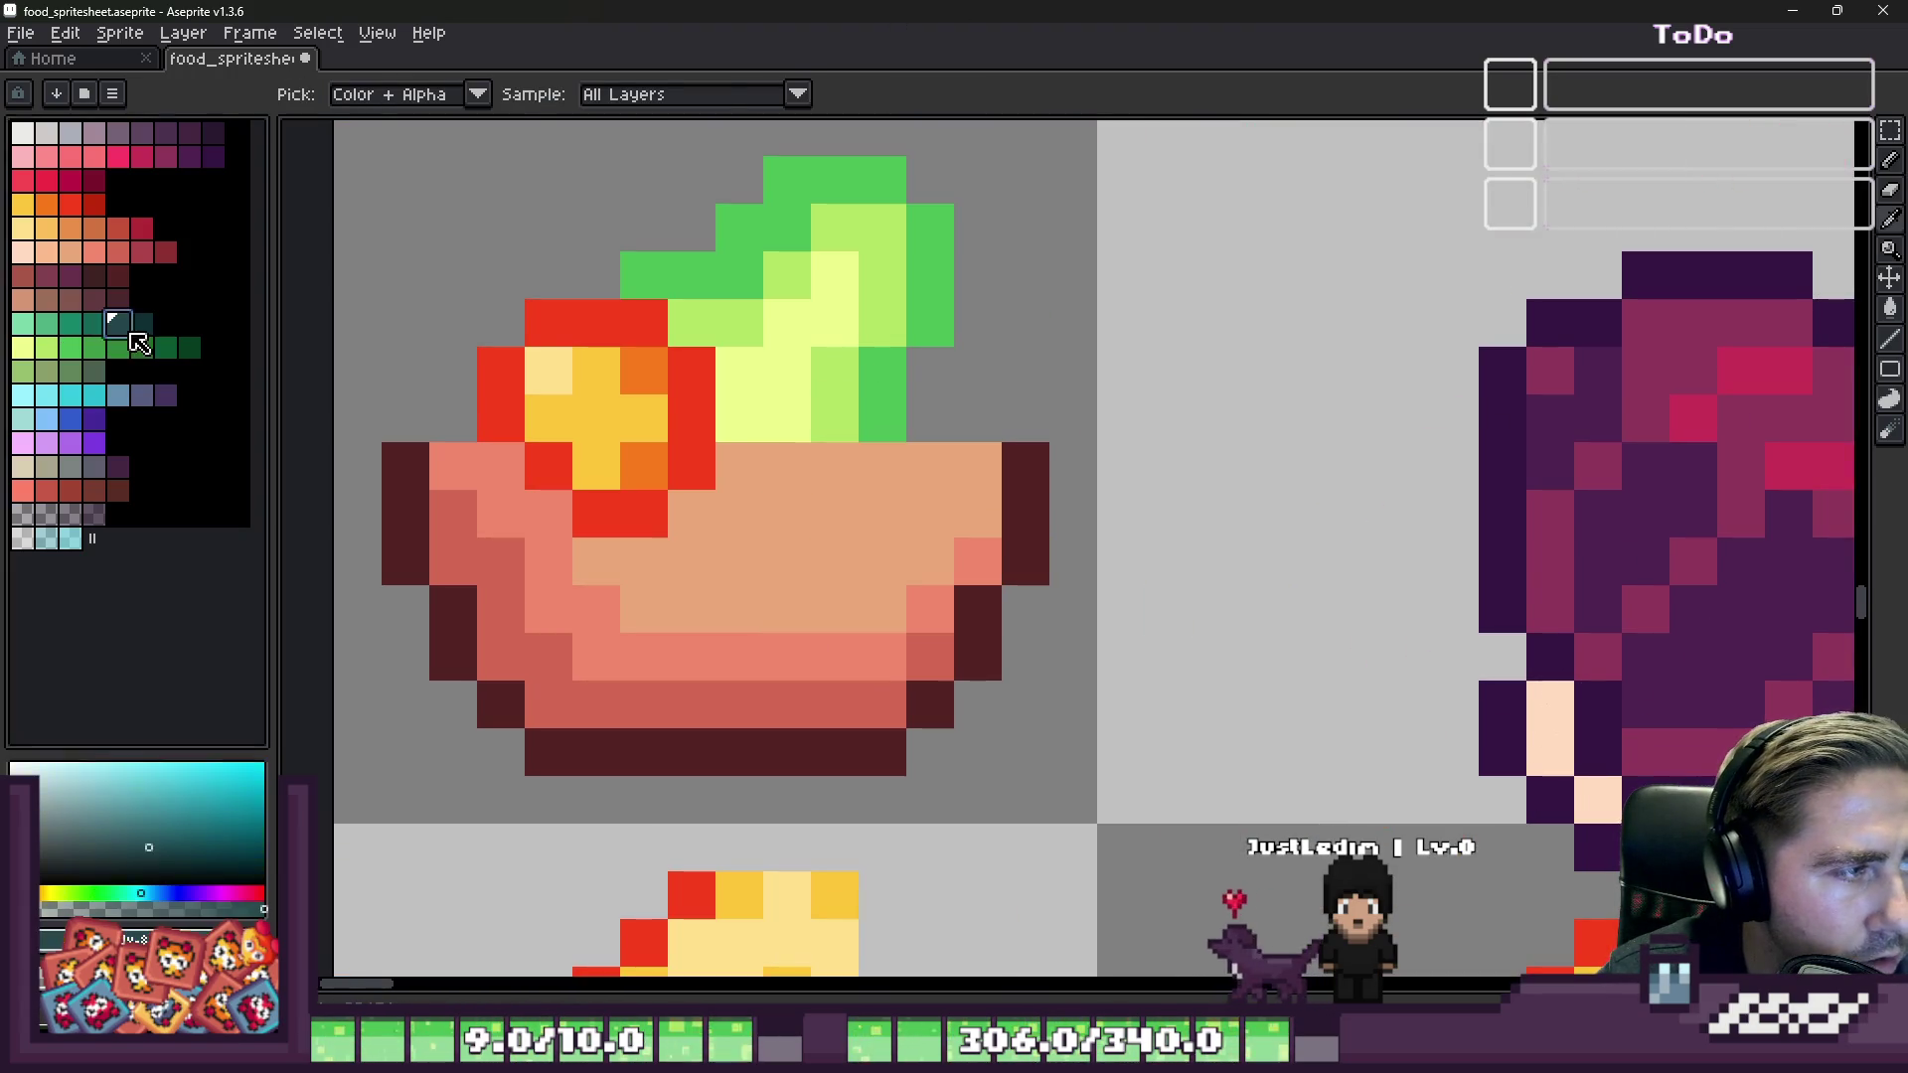
left_click(913, 412)
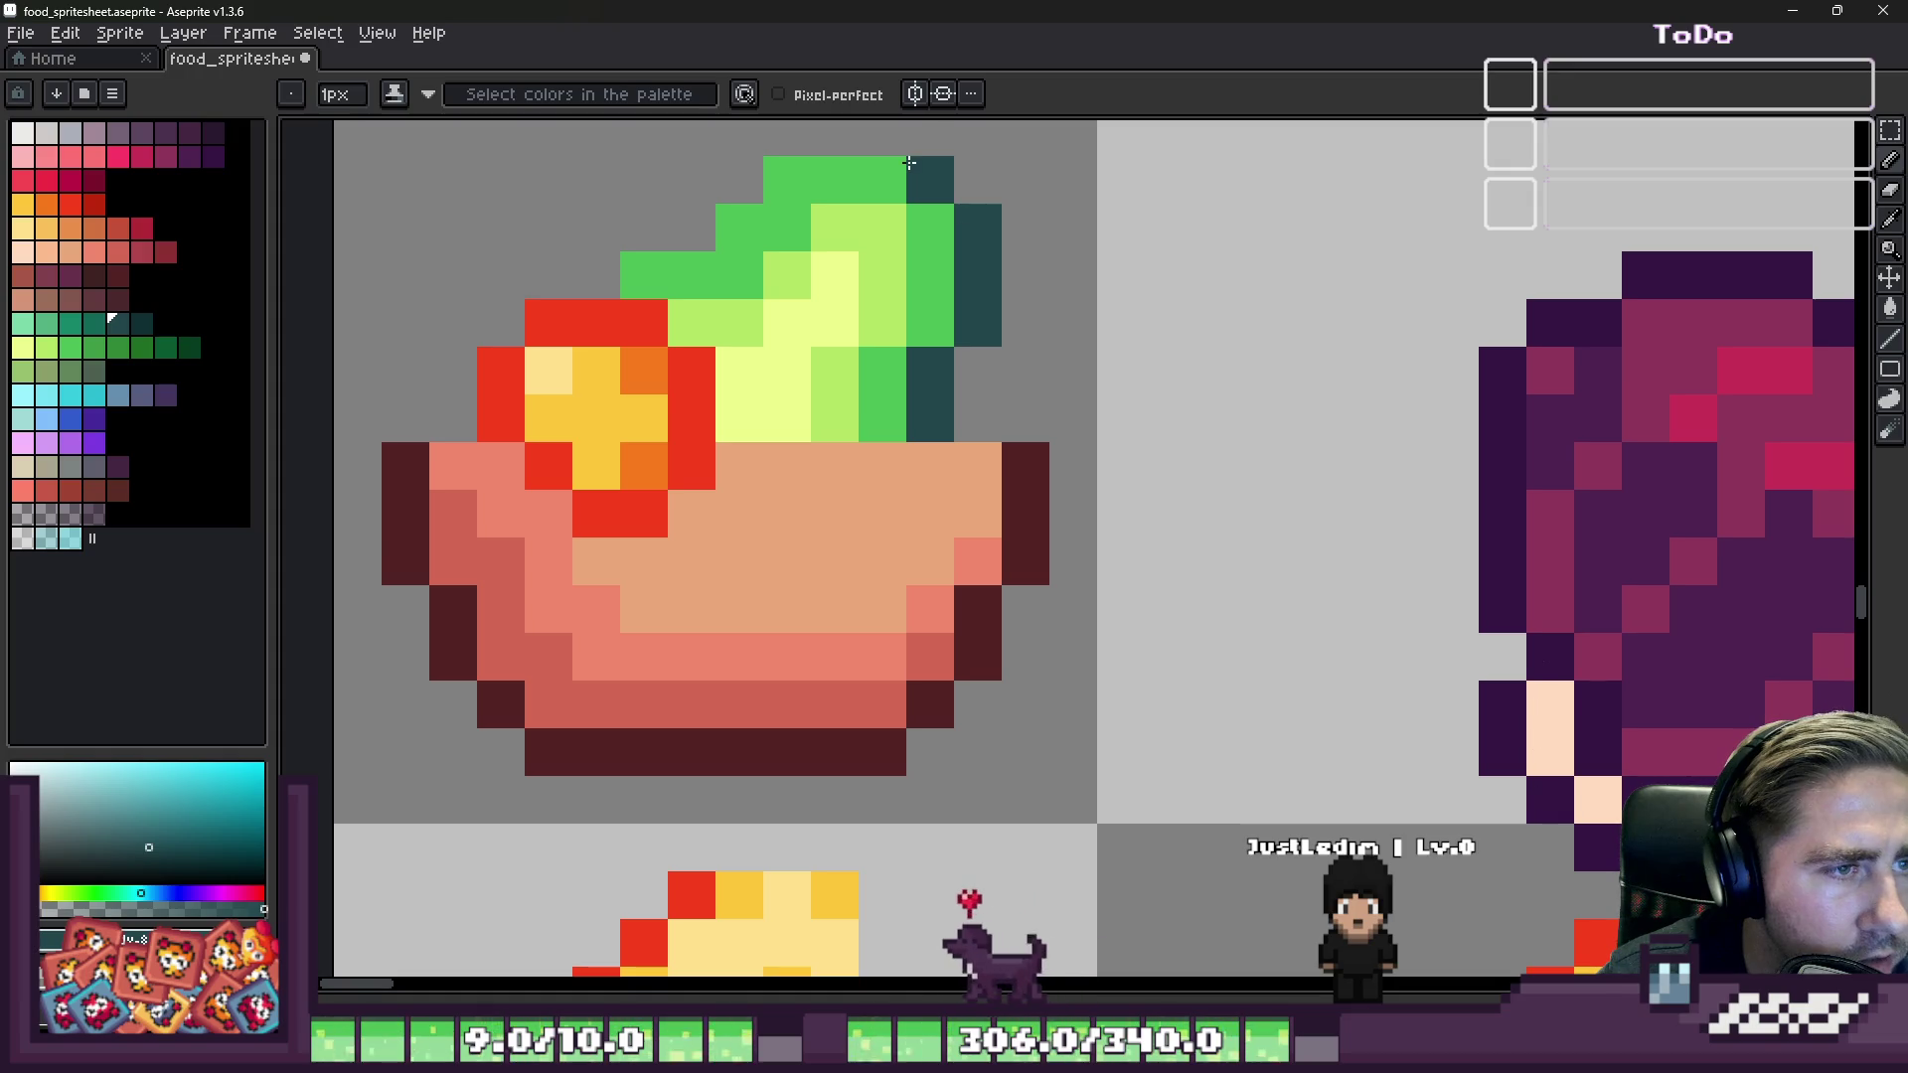
left_click_drag(873, 144, 775, 142)
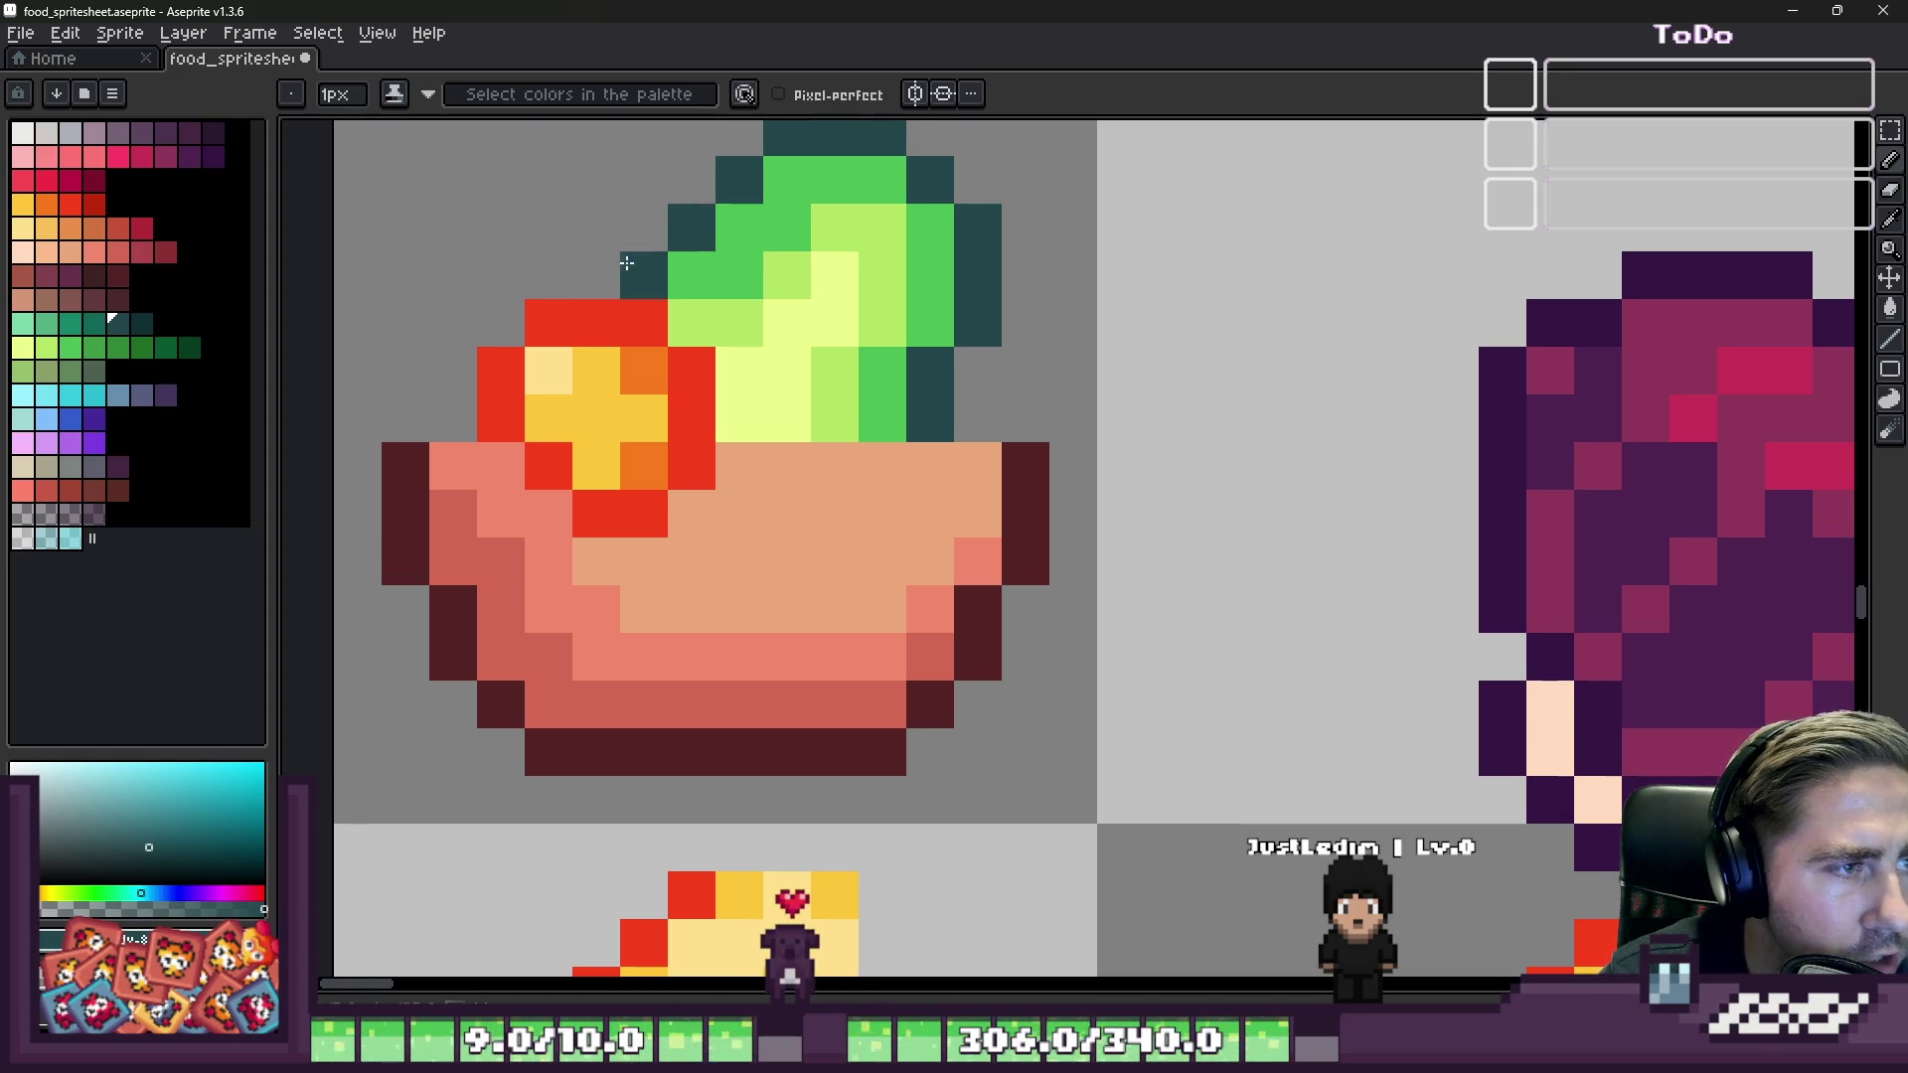
scroll(885, 397, "down", 6)
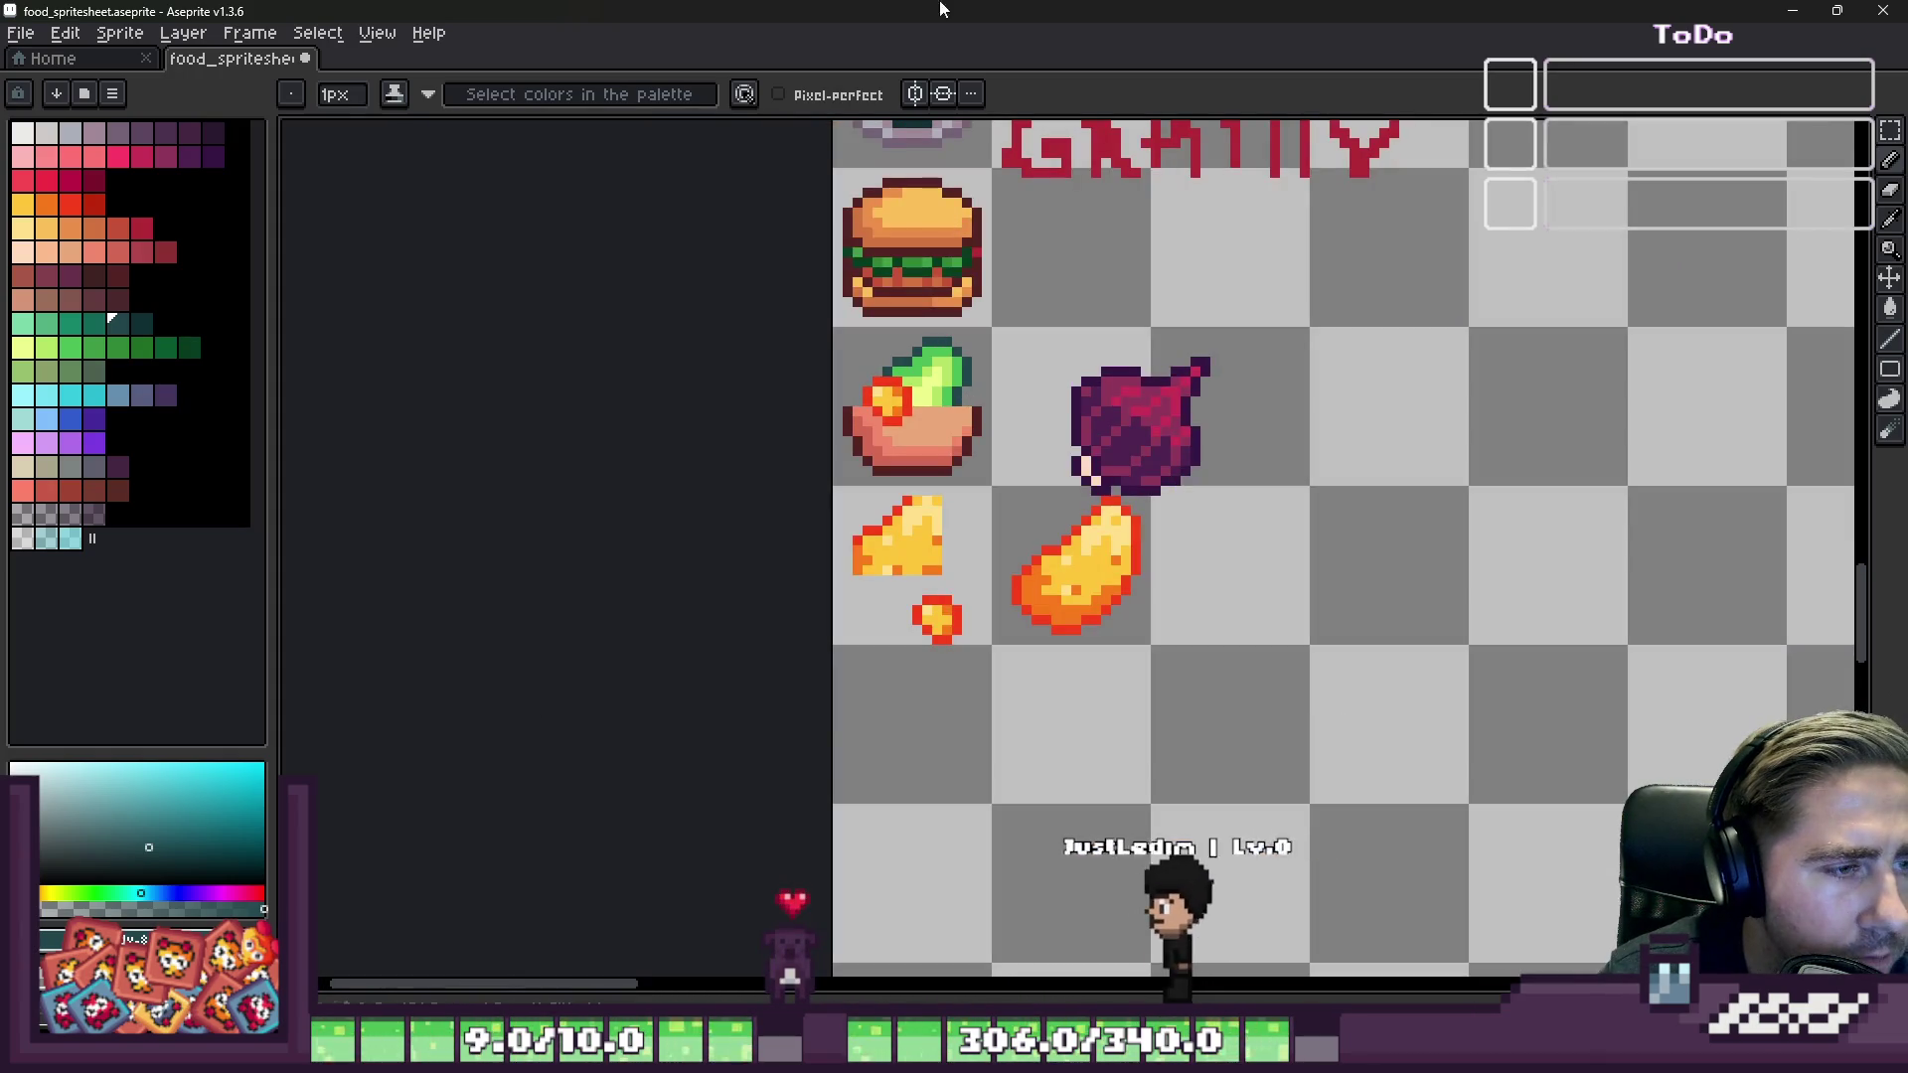
Step: Copy the small red-rimmed cube onto the right side of the bowl
key("m")
scroll(924, 557, "up", 2)
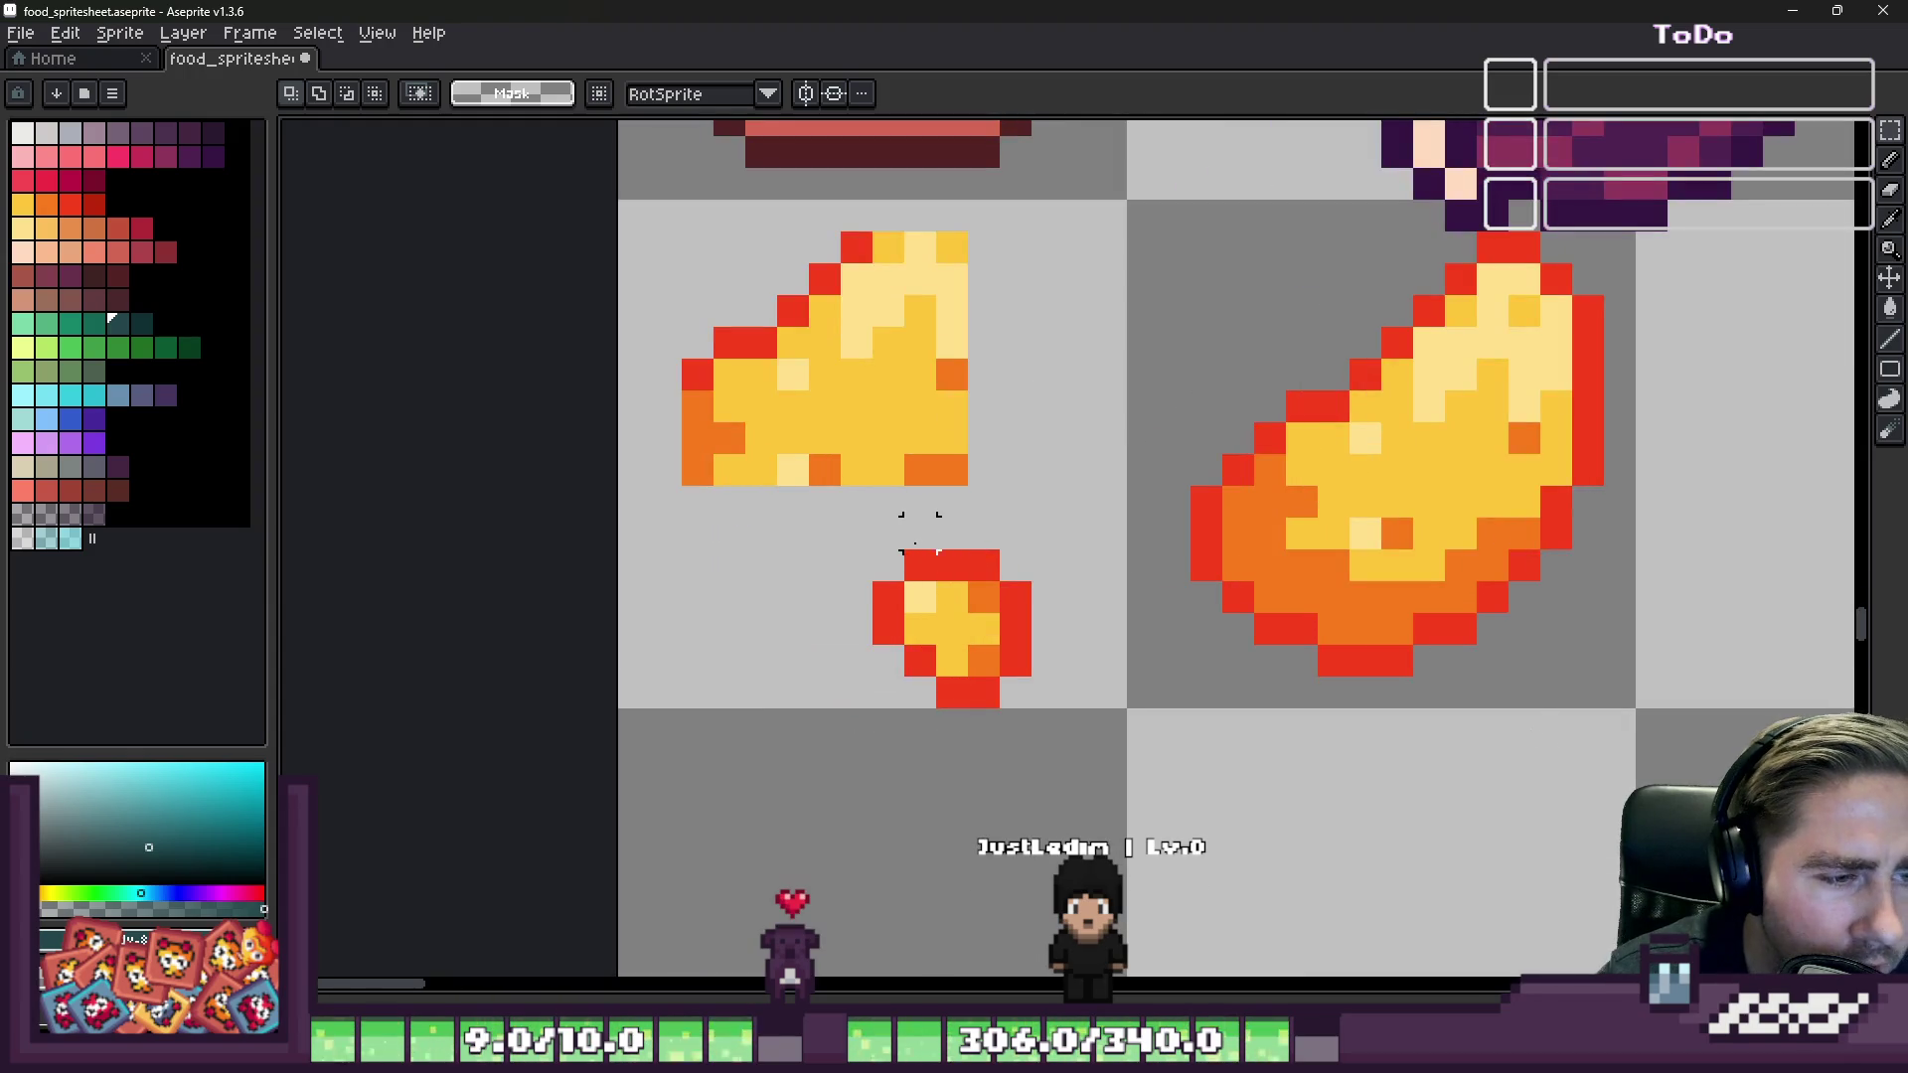
left_click_drag(936, 644, 1029, 712)
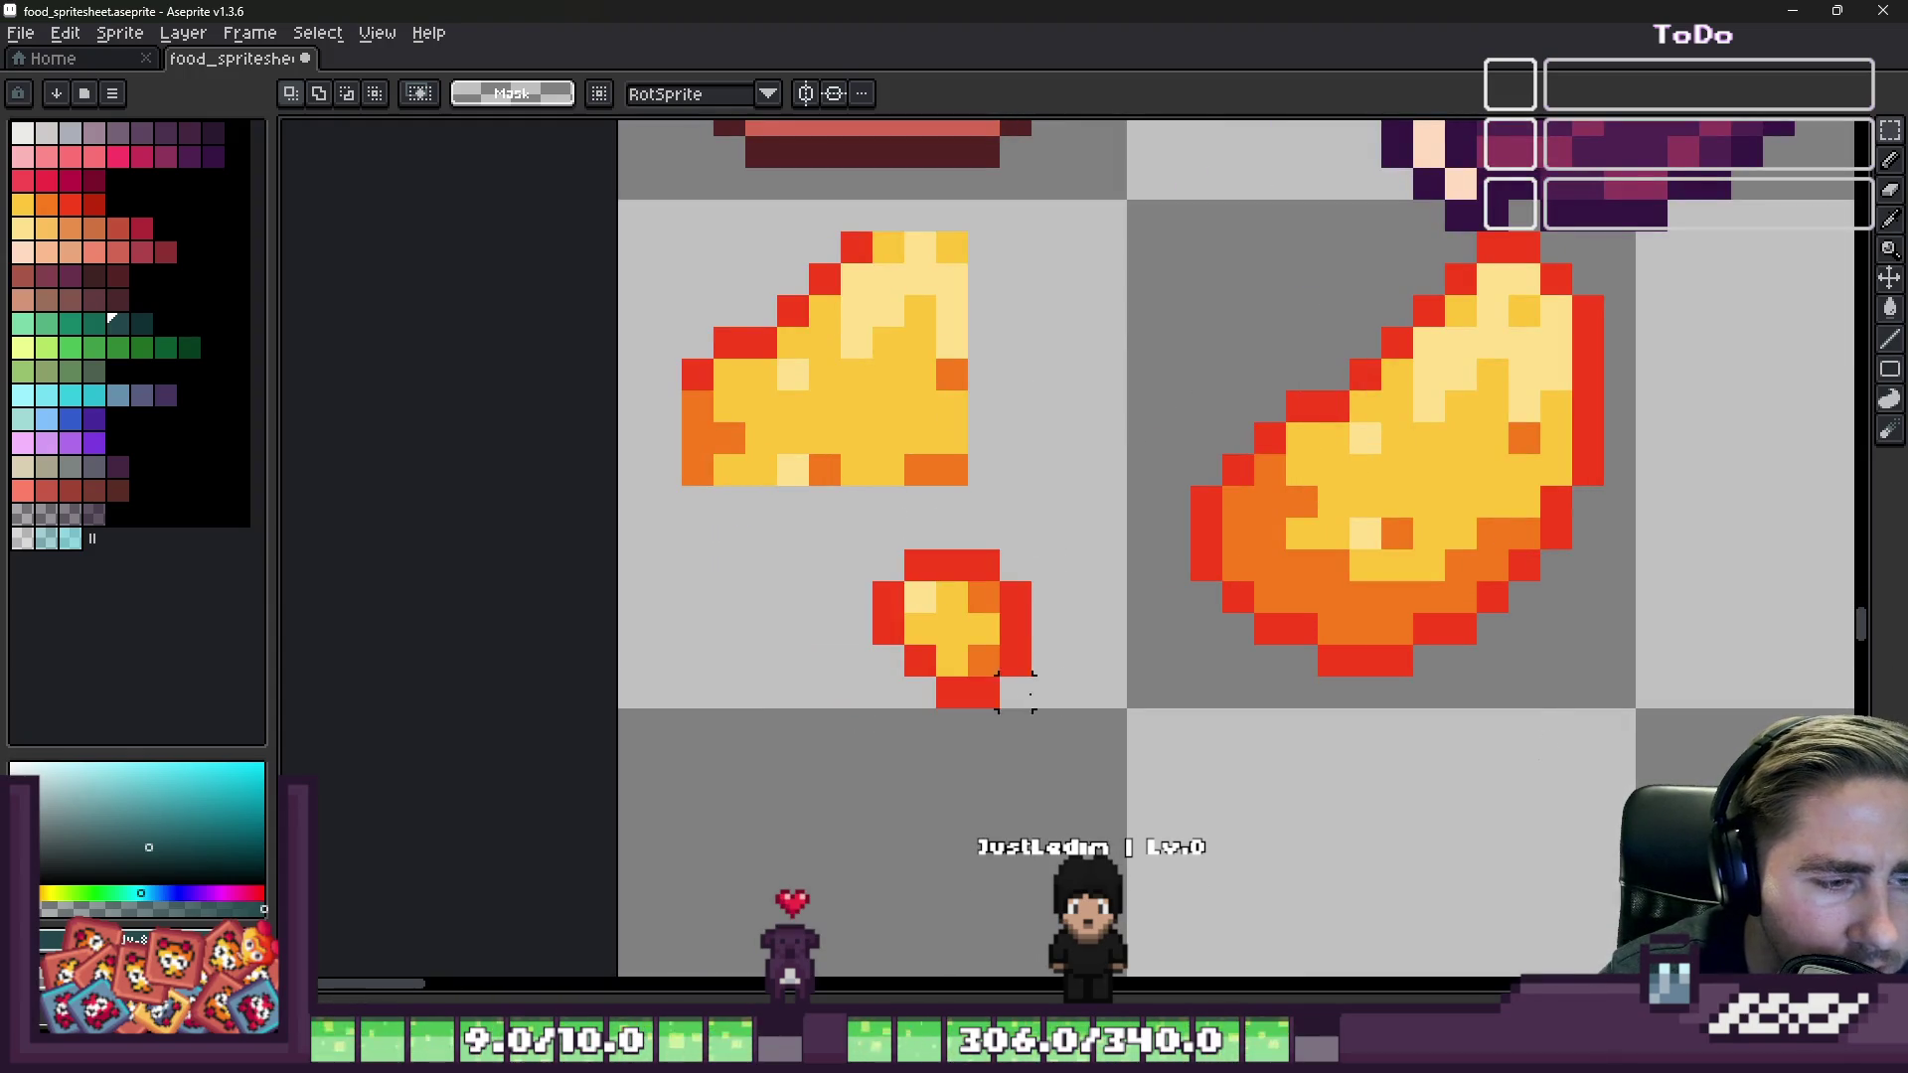
left_click(1079, 693)
scroll(1039, 810, "down", 2)
mouse_move(997, 648)
left_mouse_down()
mouse_move(1039, 809)
mouse_move(1032, 412)
mouse_move(1142, 438)
left_mouse_up()
scroll(1029, 363, "up", 2)
left_click(1364, 499)
scroll(1365, 499, "down", 3)
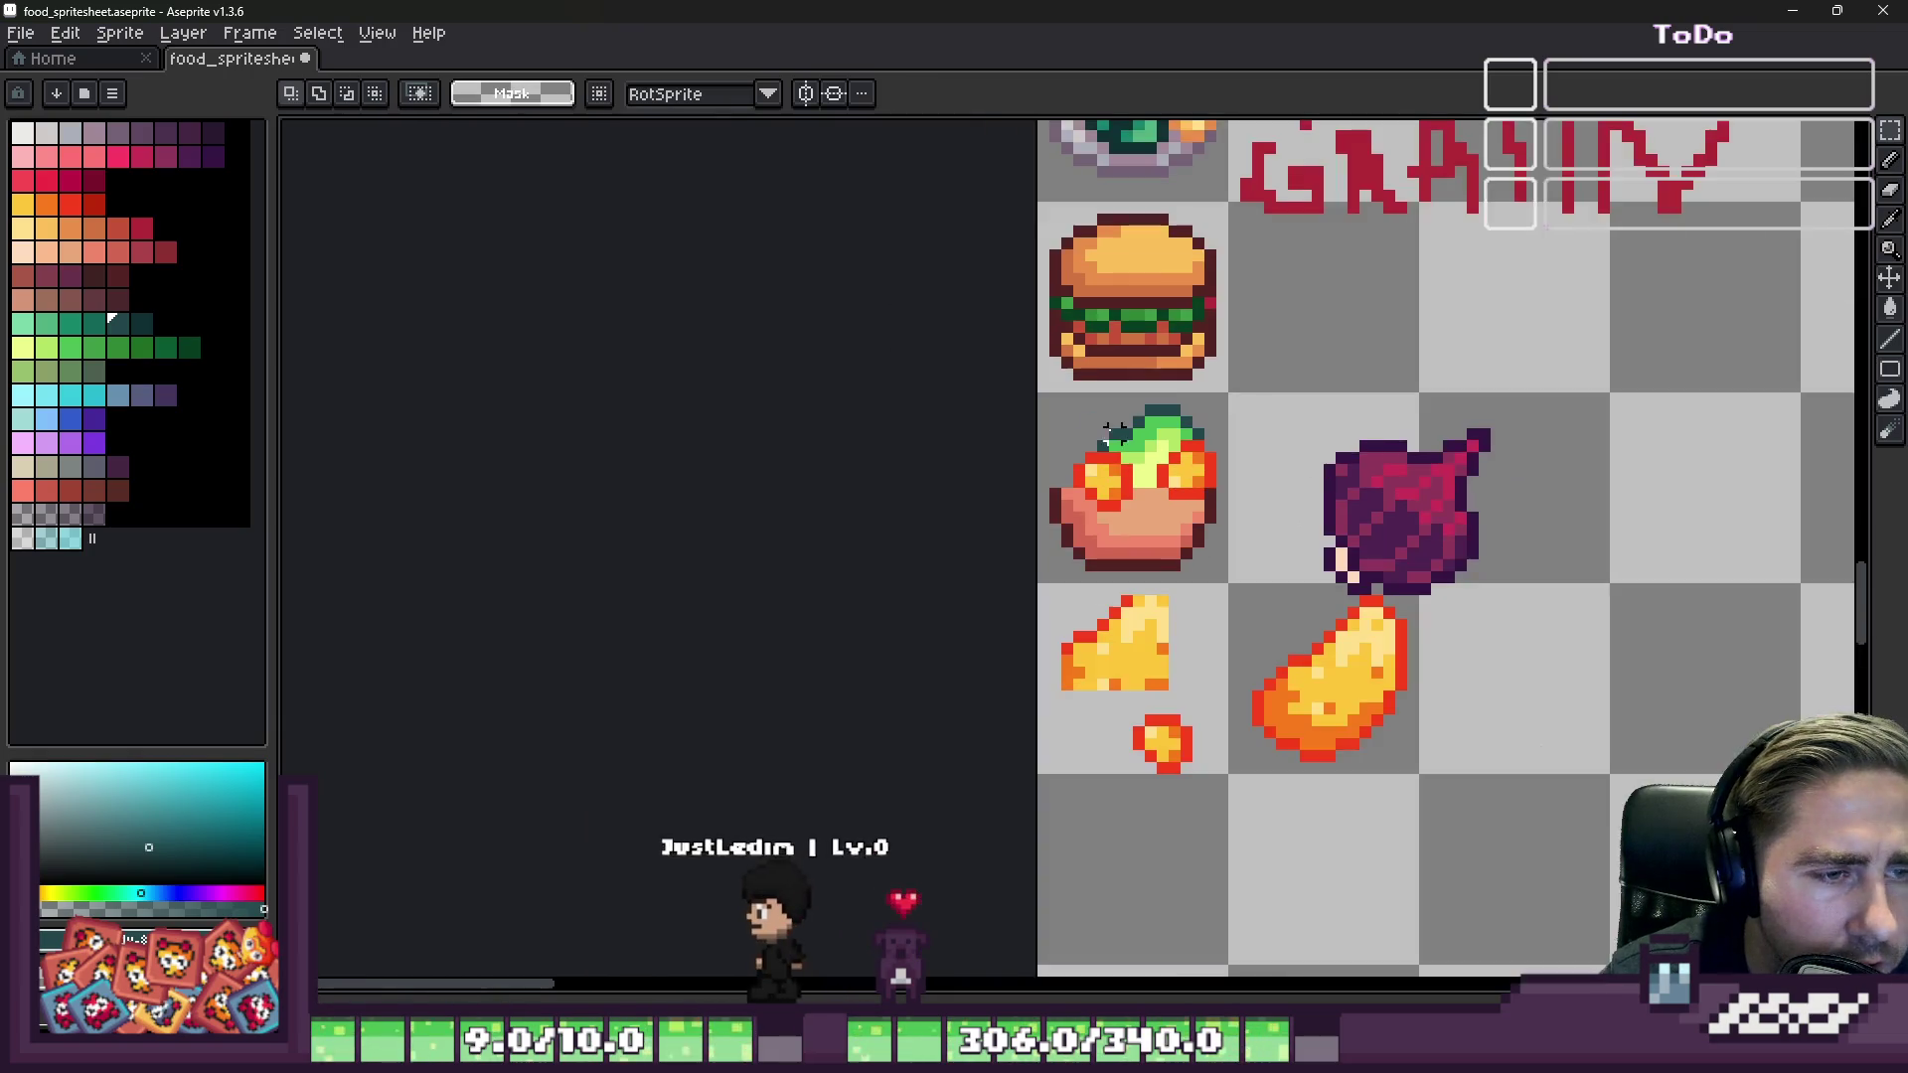
Step: Using the beet's dark purples, draw a small dark purple shape beside the bowl
scroll(1205, 646, "up", 1)
scroll(1204, 646, "down", 1)
scroll(1371, 517, "up", 3)
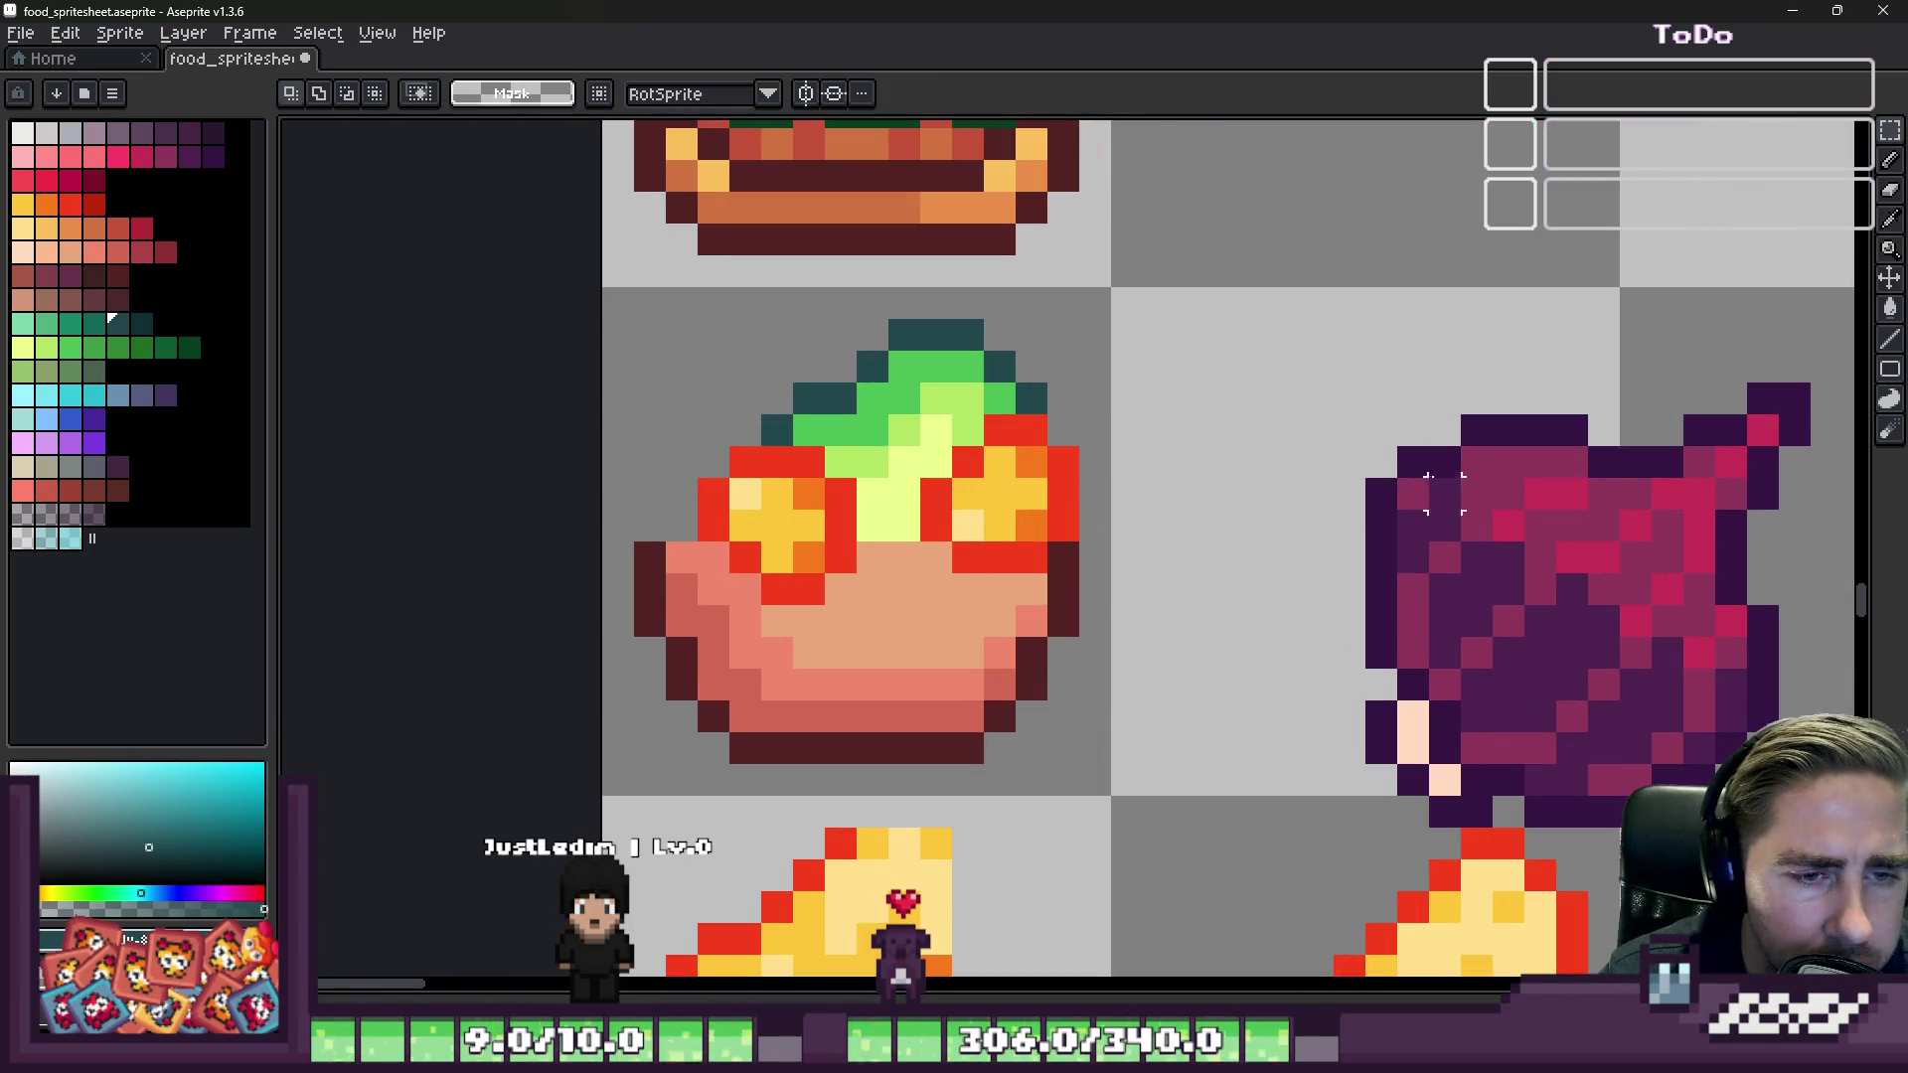
key("b")
left_click(1486, 462, "alt")
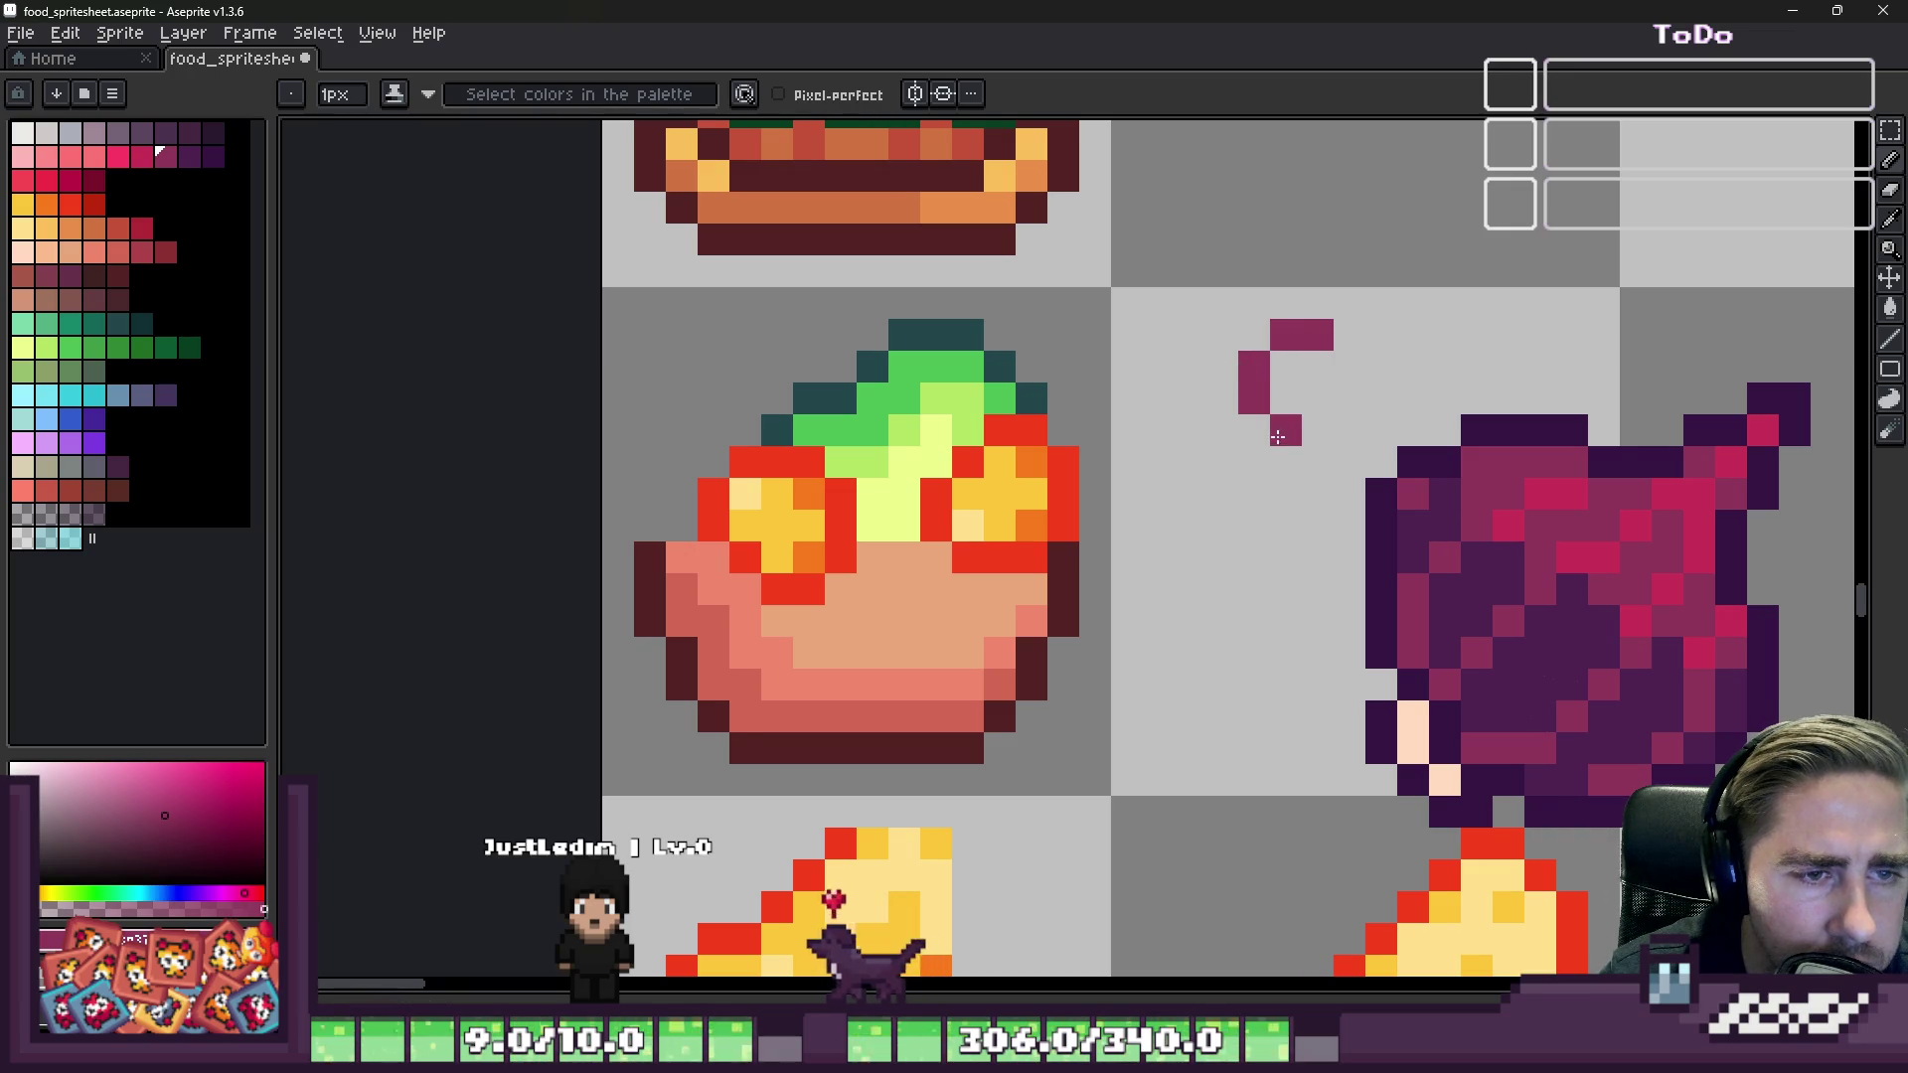
left_click(1407, 502, "alt")
left_click(1288, 379)
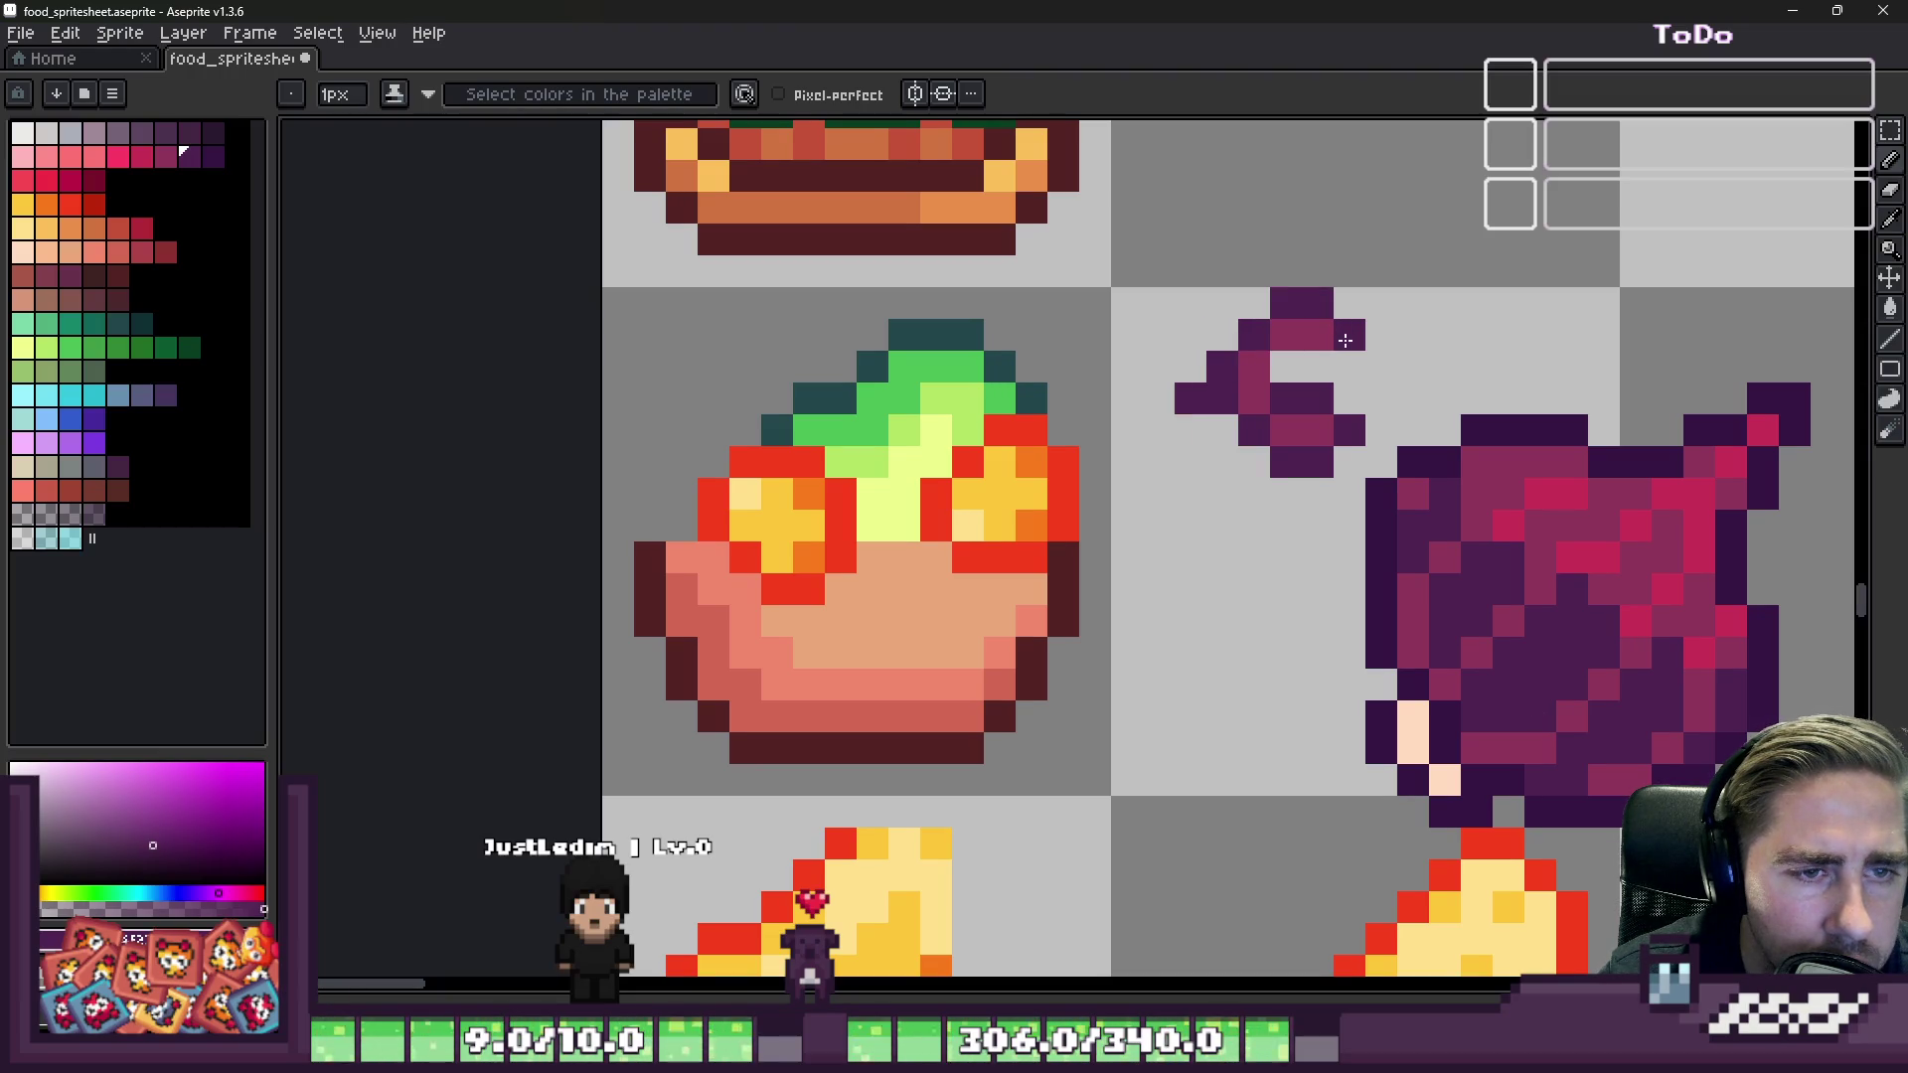
key("e")
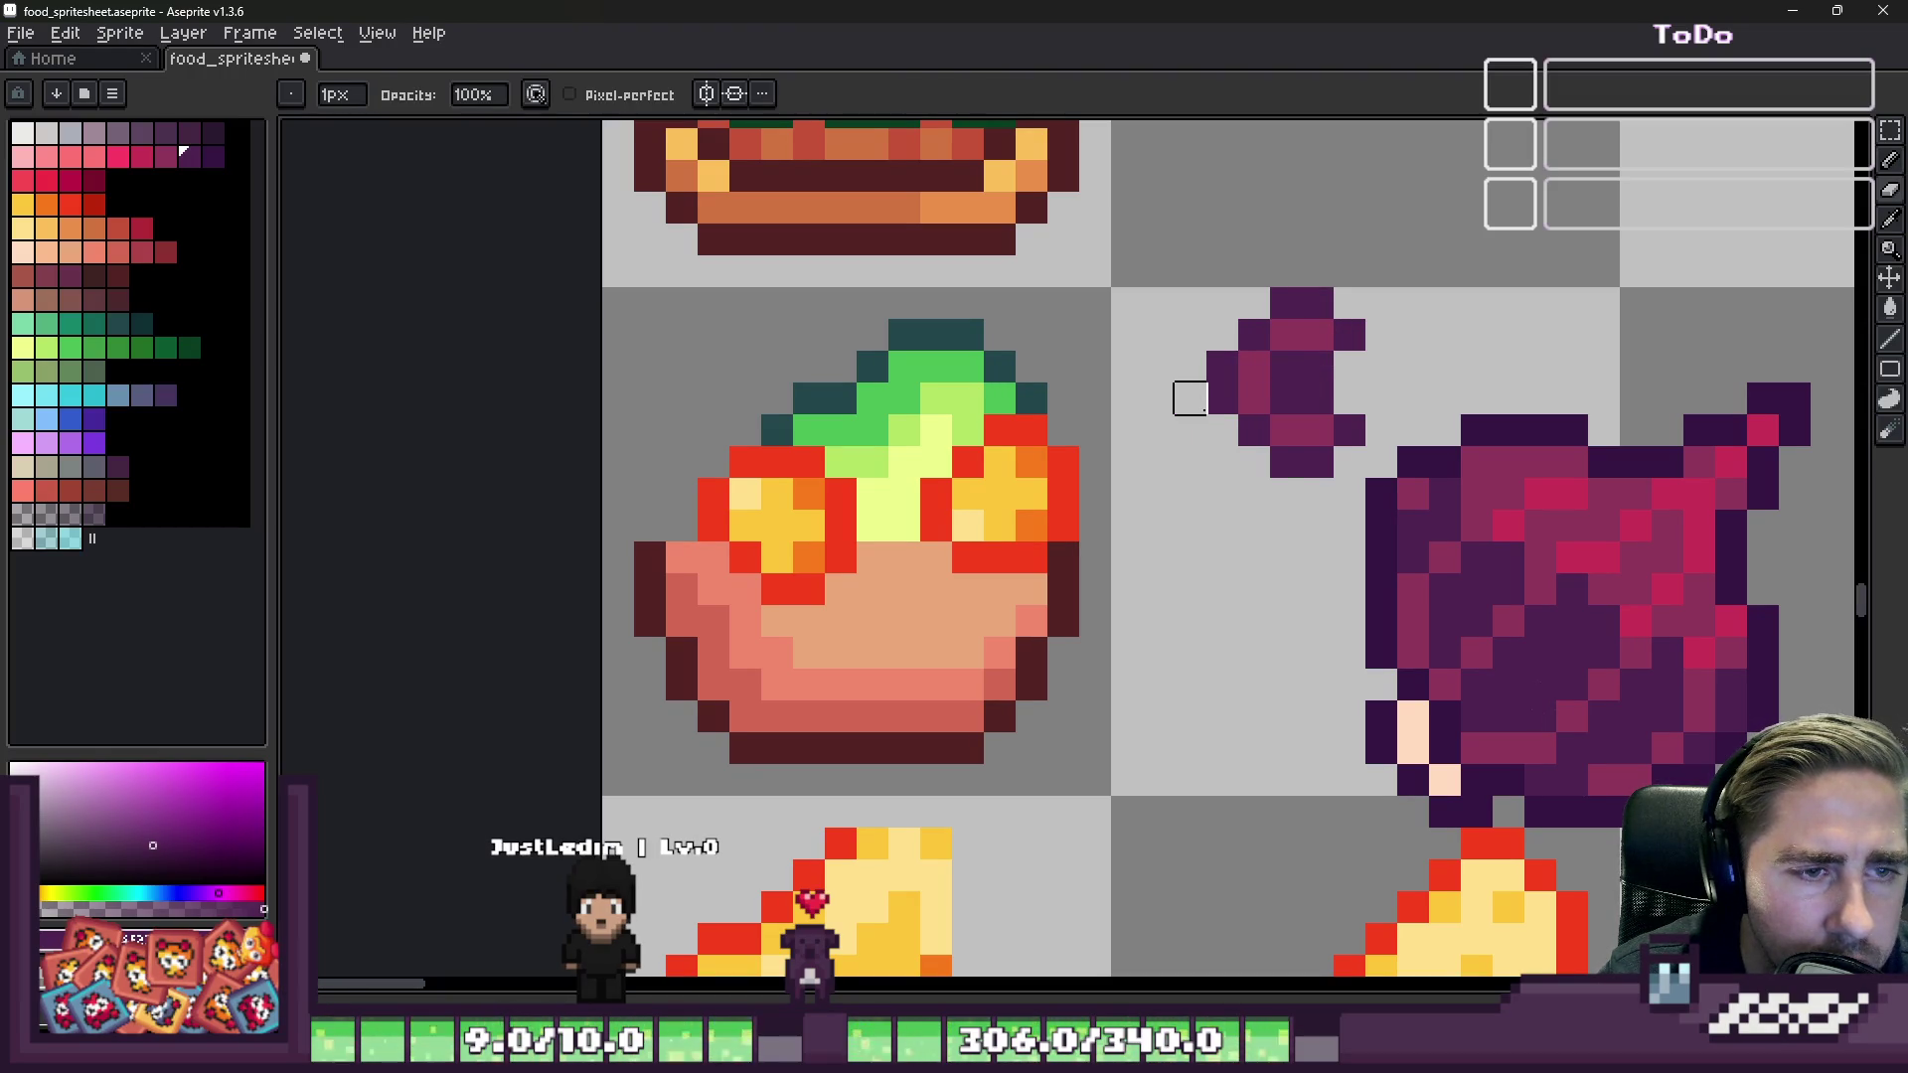
scroll(1517, 518, "up", 1)
left_click(1404, 416, "alt")
left_click(1256, 388)
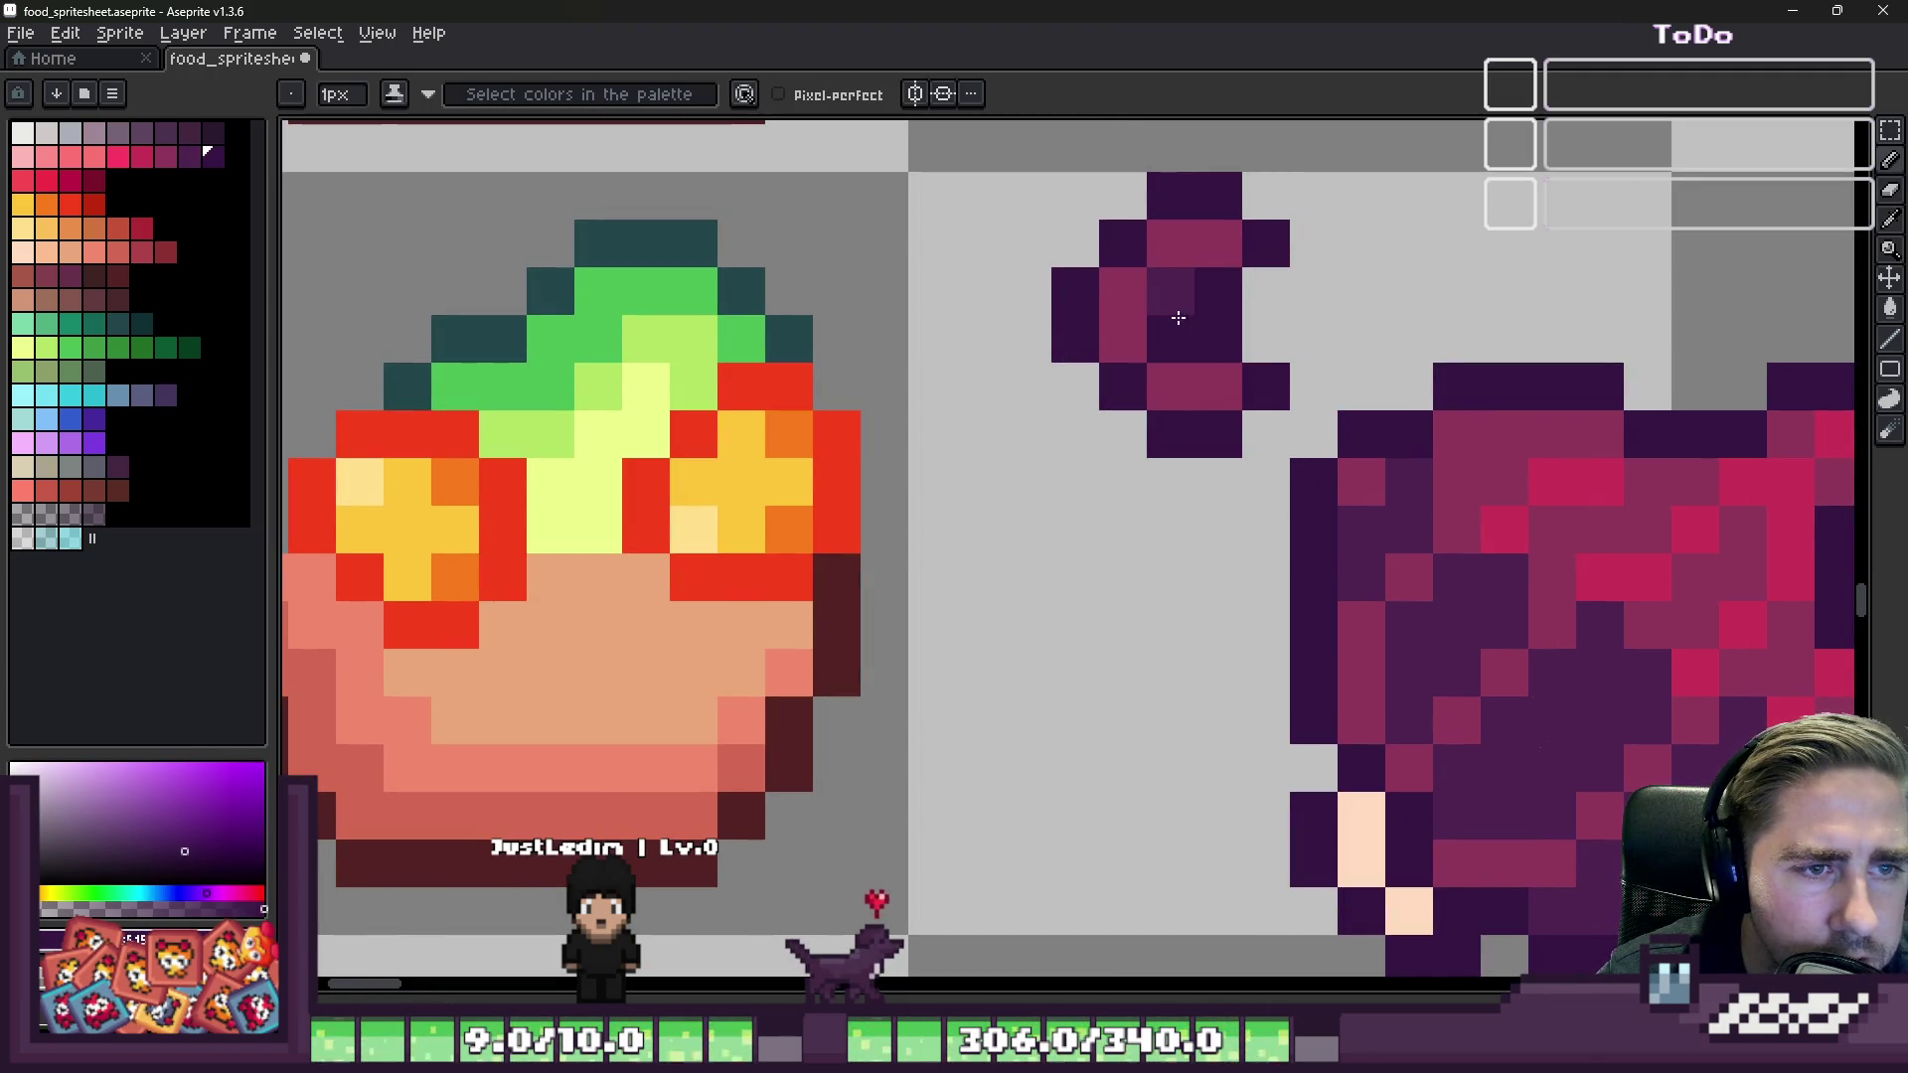
Step: Add a crimson highlight and another dark purple pixel to the shape
left_click(1512, 520, "alt")
left_click(1160, 247)
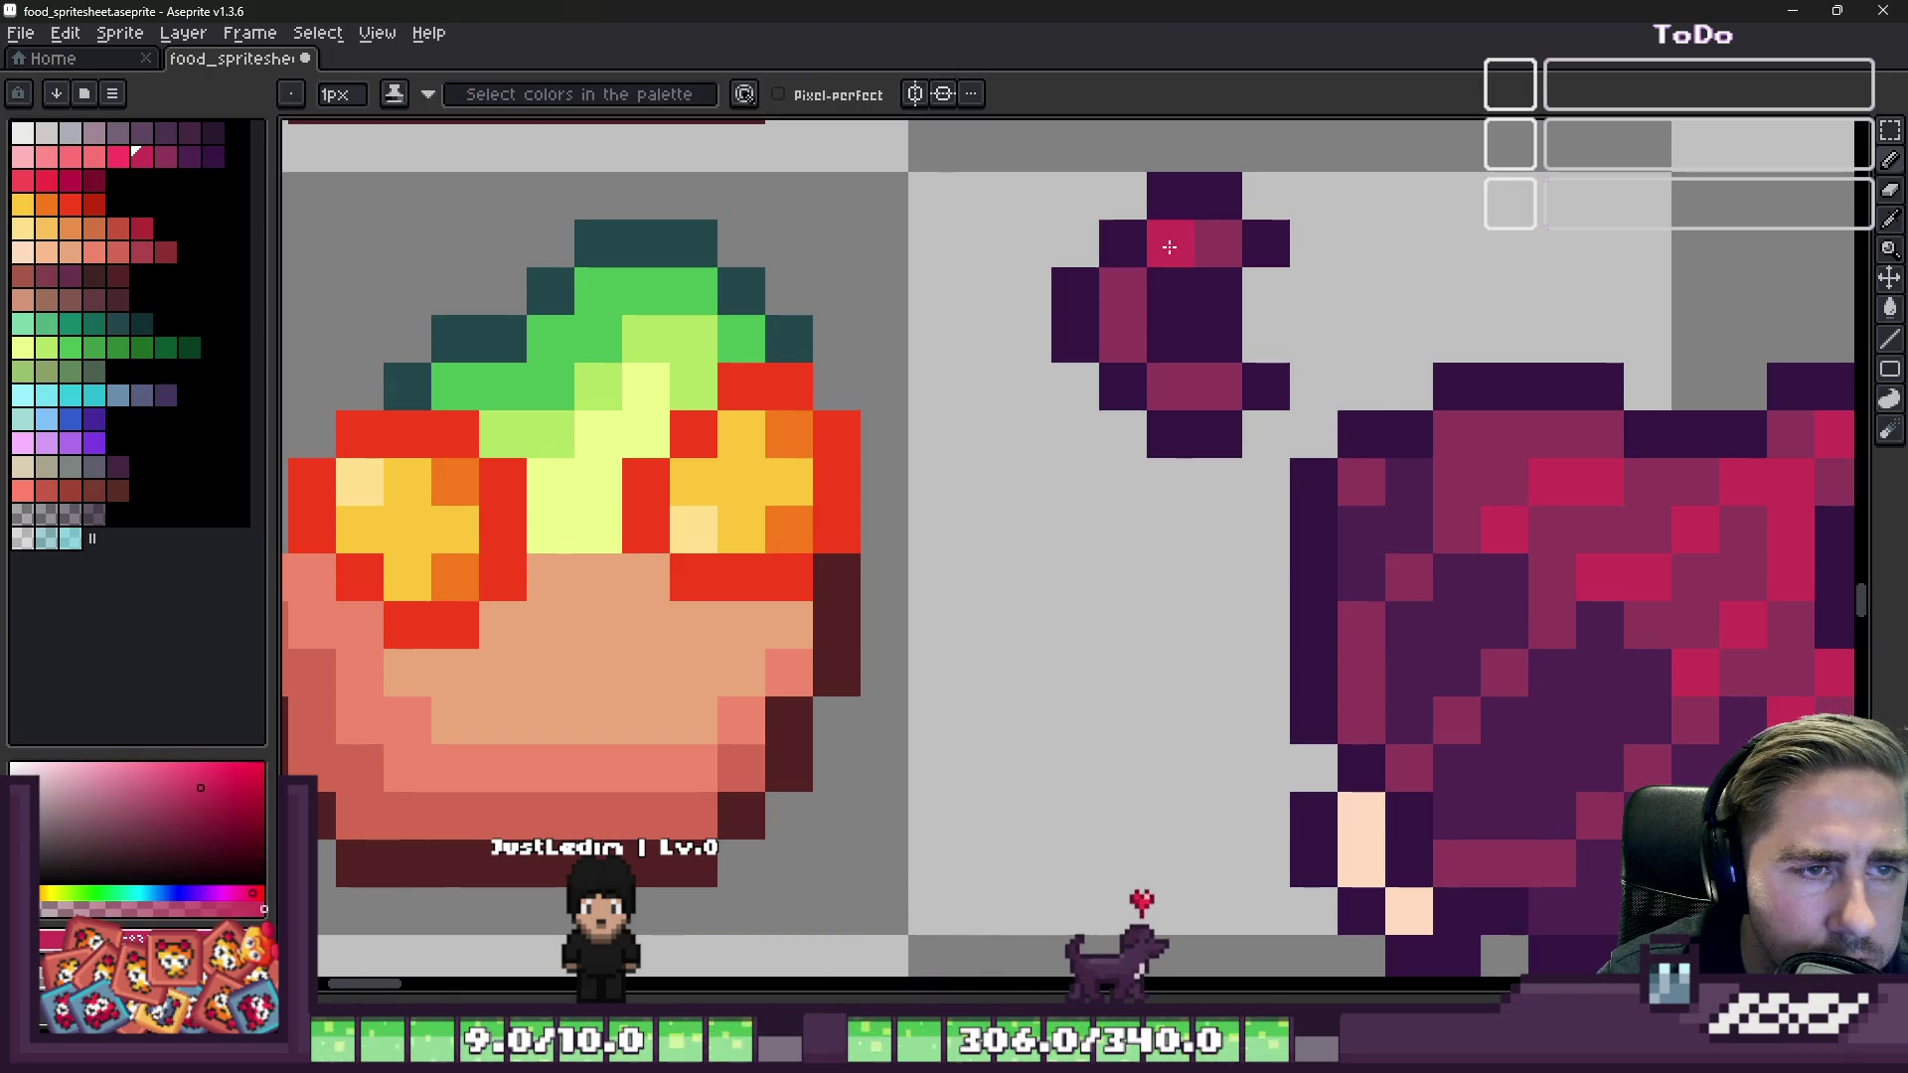
left_click(1457, 641, "alt")
left_click(1205, 390)
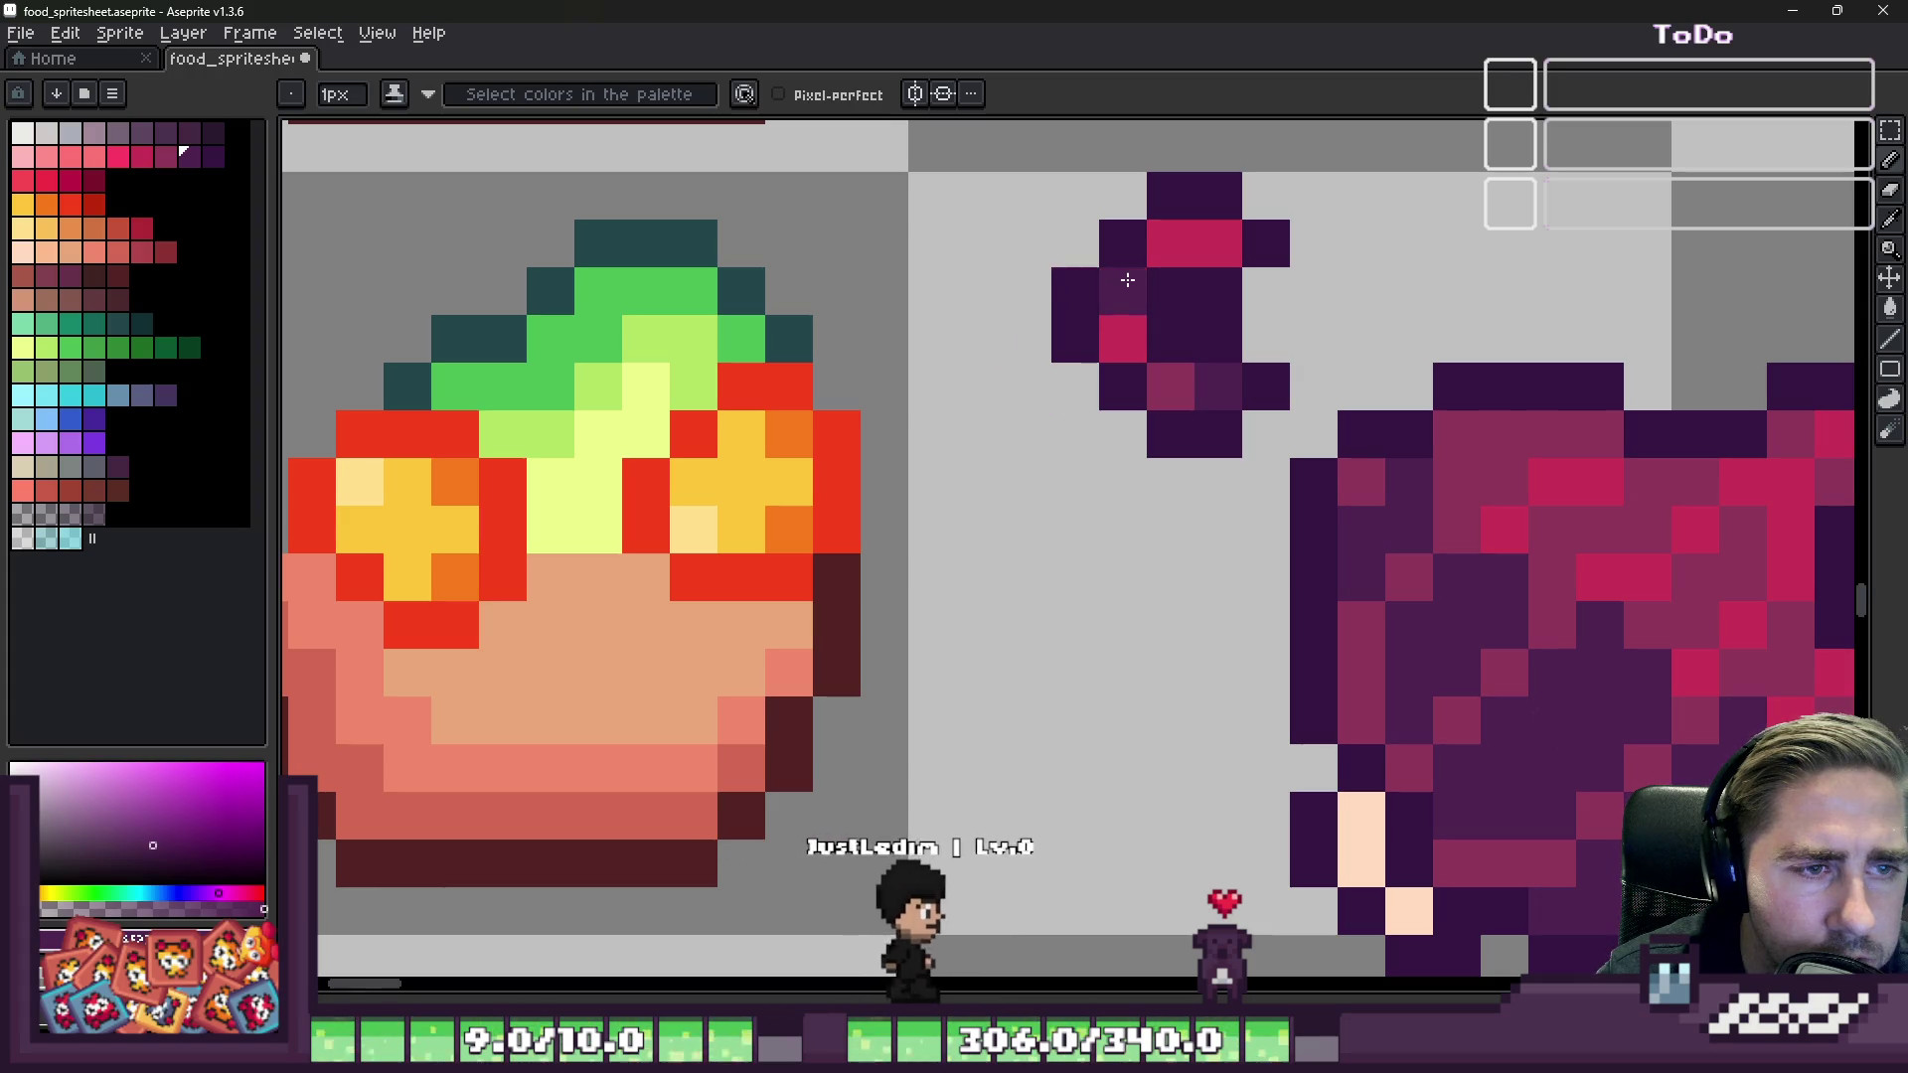
scroll(993, 377, "down", 5)
scroll(888, 308, "up", 2)
Step: Select the purple sprite, deselect, and add a purple pixel to it
key("m")
left_click_drag(942, 269, 1032, 374)
scroll(1024, 376, "up", 4)
key("ctrl+d")
key("b")
left_click(975, 307, "alt")
left_click(1101, 310)
Step: Finish the berry with a dark purple pixel on its right edge
left_click(984, 363, "alt")
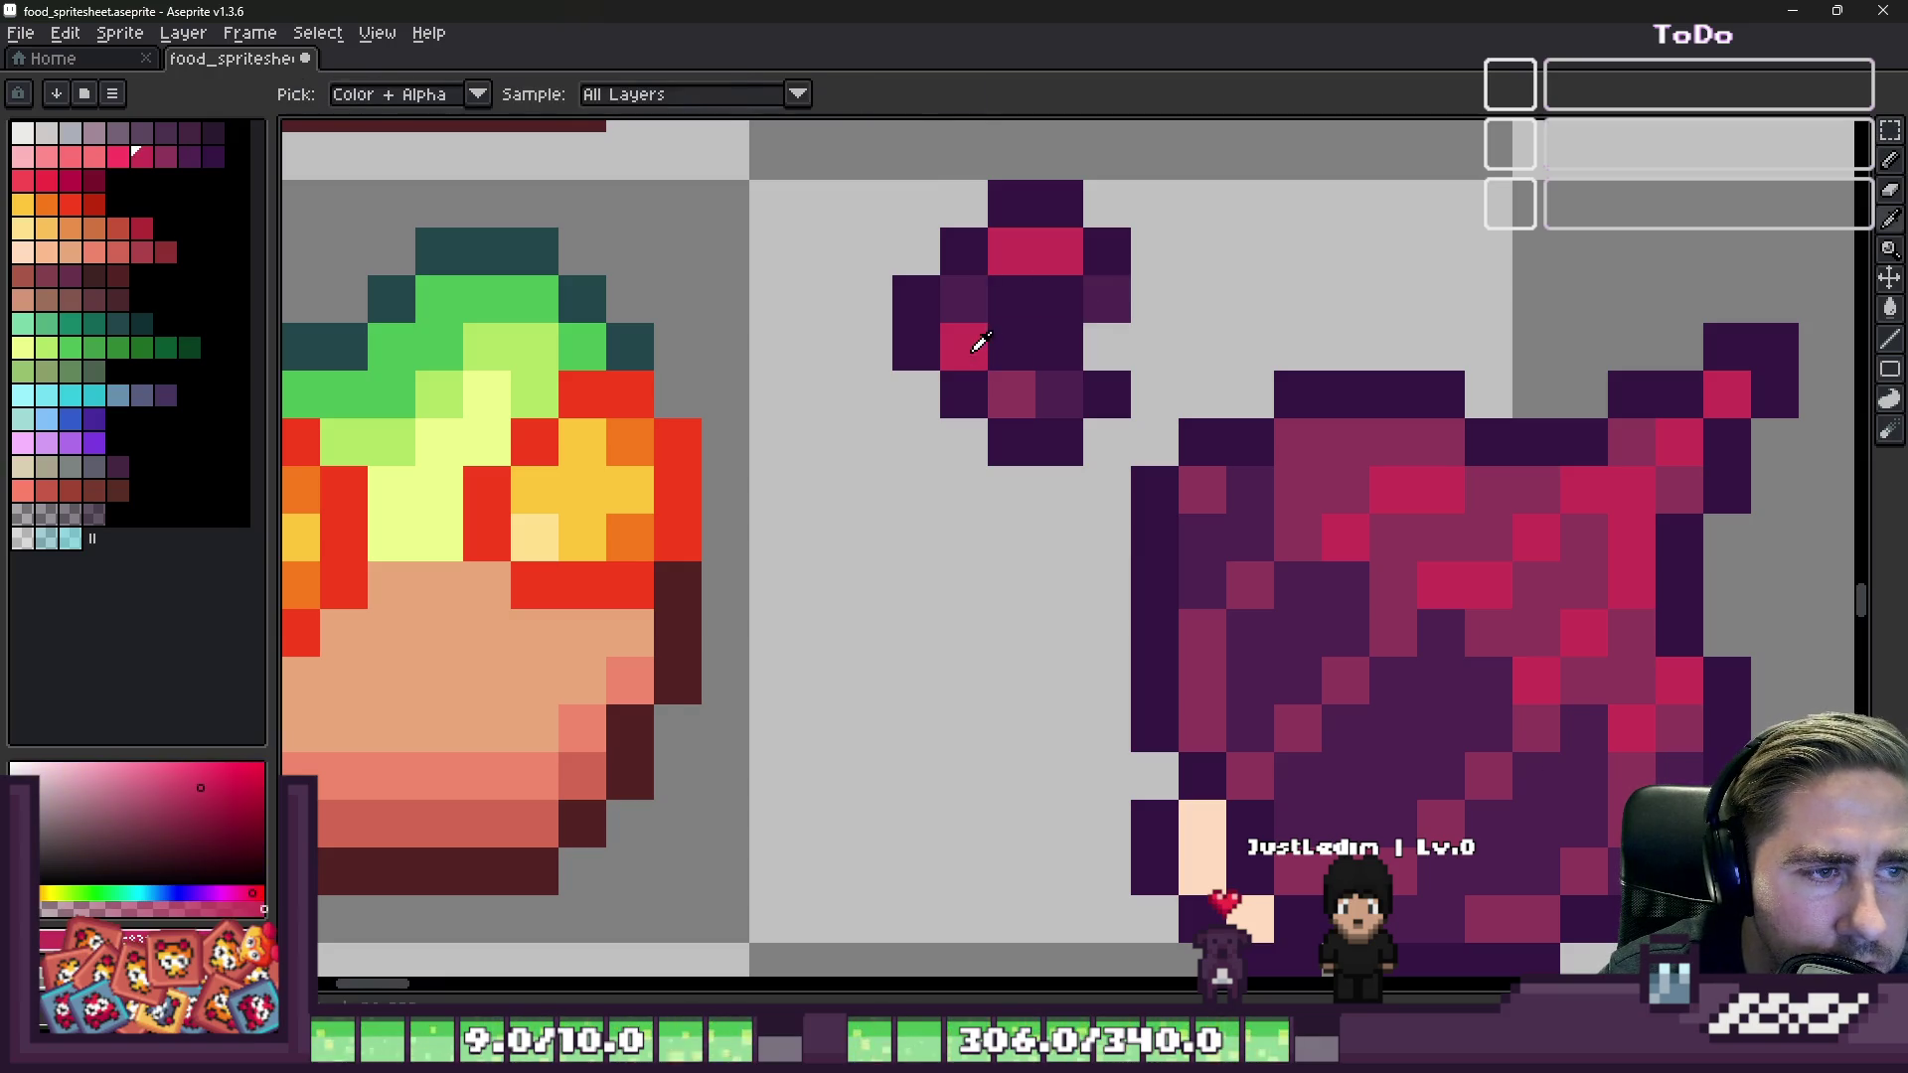
left_click(1140, 339)
key("ctrl+z")
left_click(1106, 250, "alt")
left_click(1149, 284)
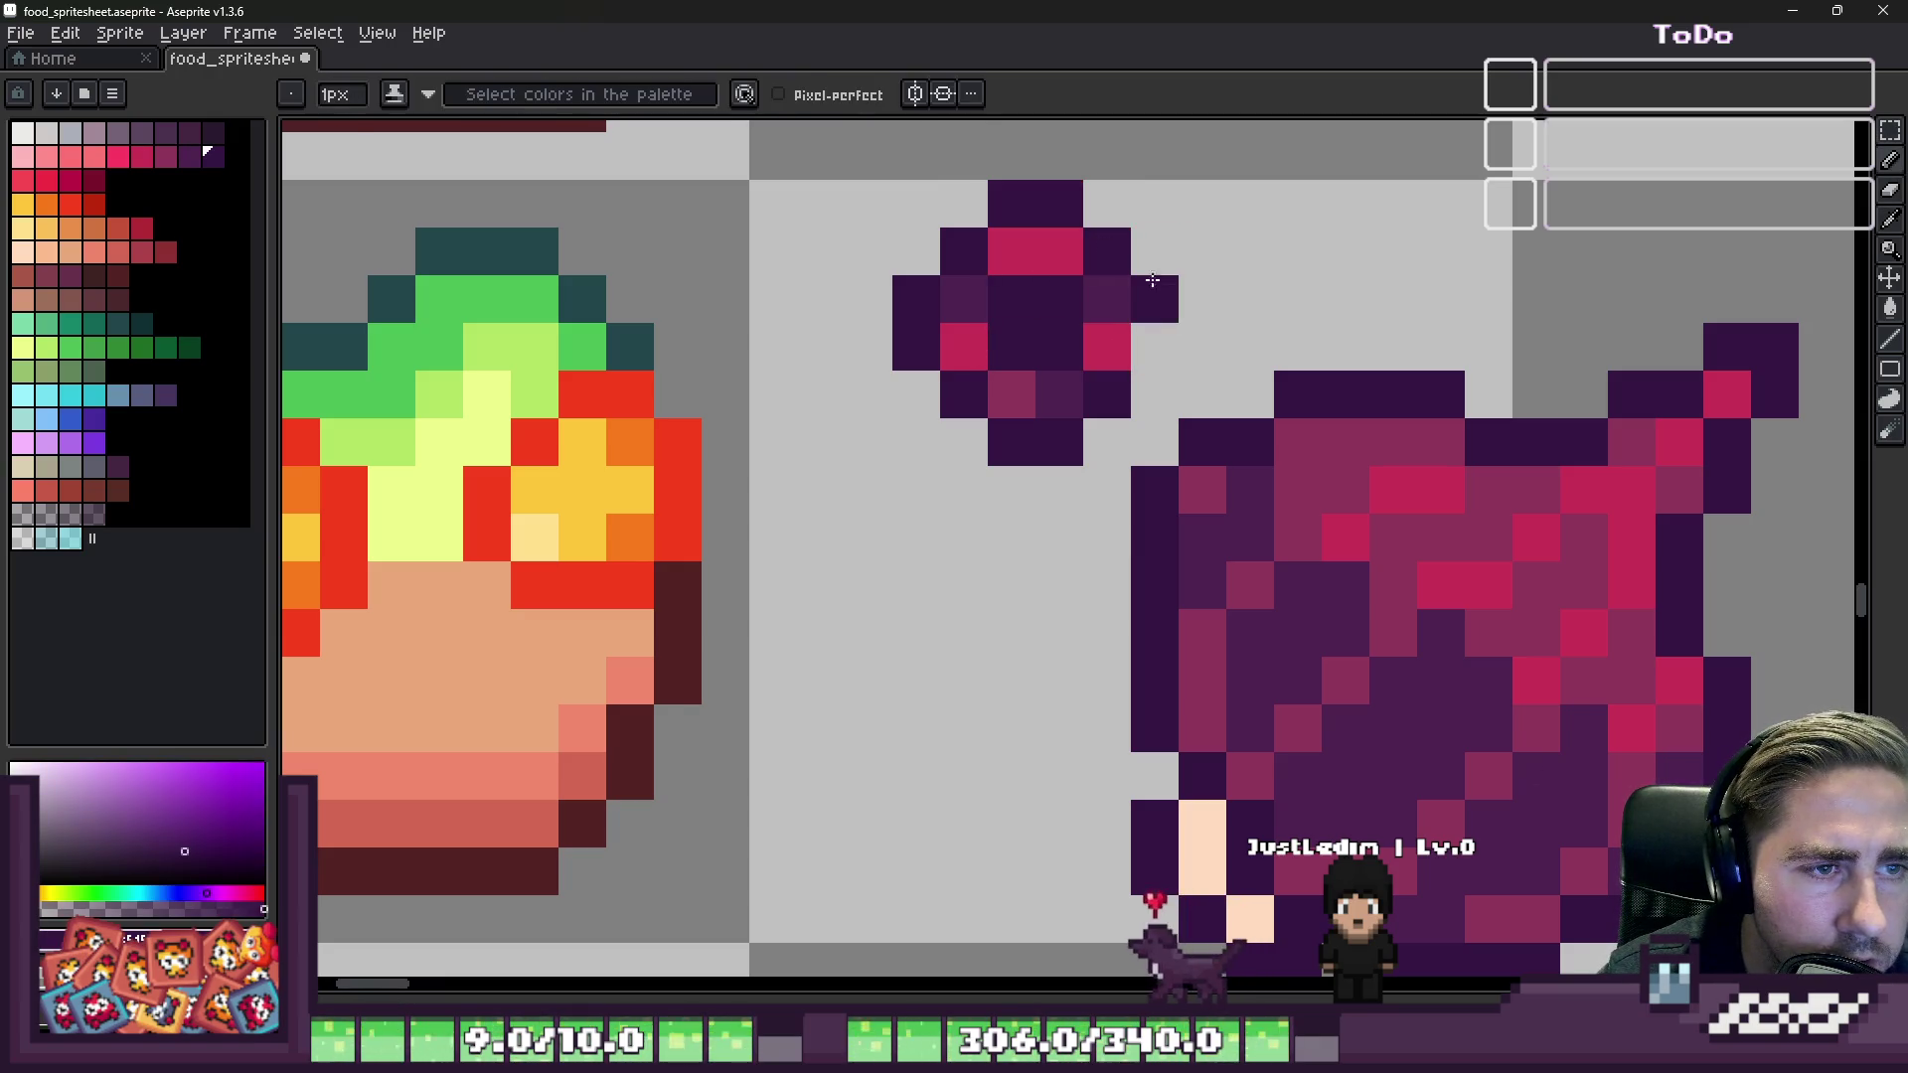
scroll(1143, 335, "down", 2)
scroll(1113, 308, "up", 1)
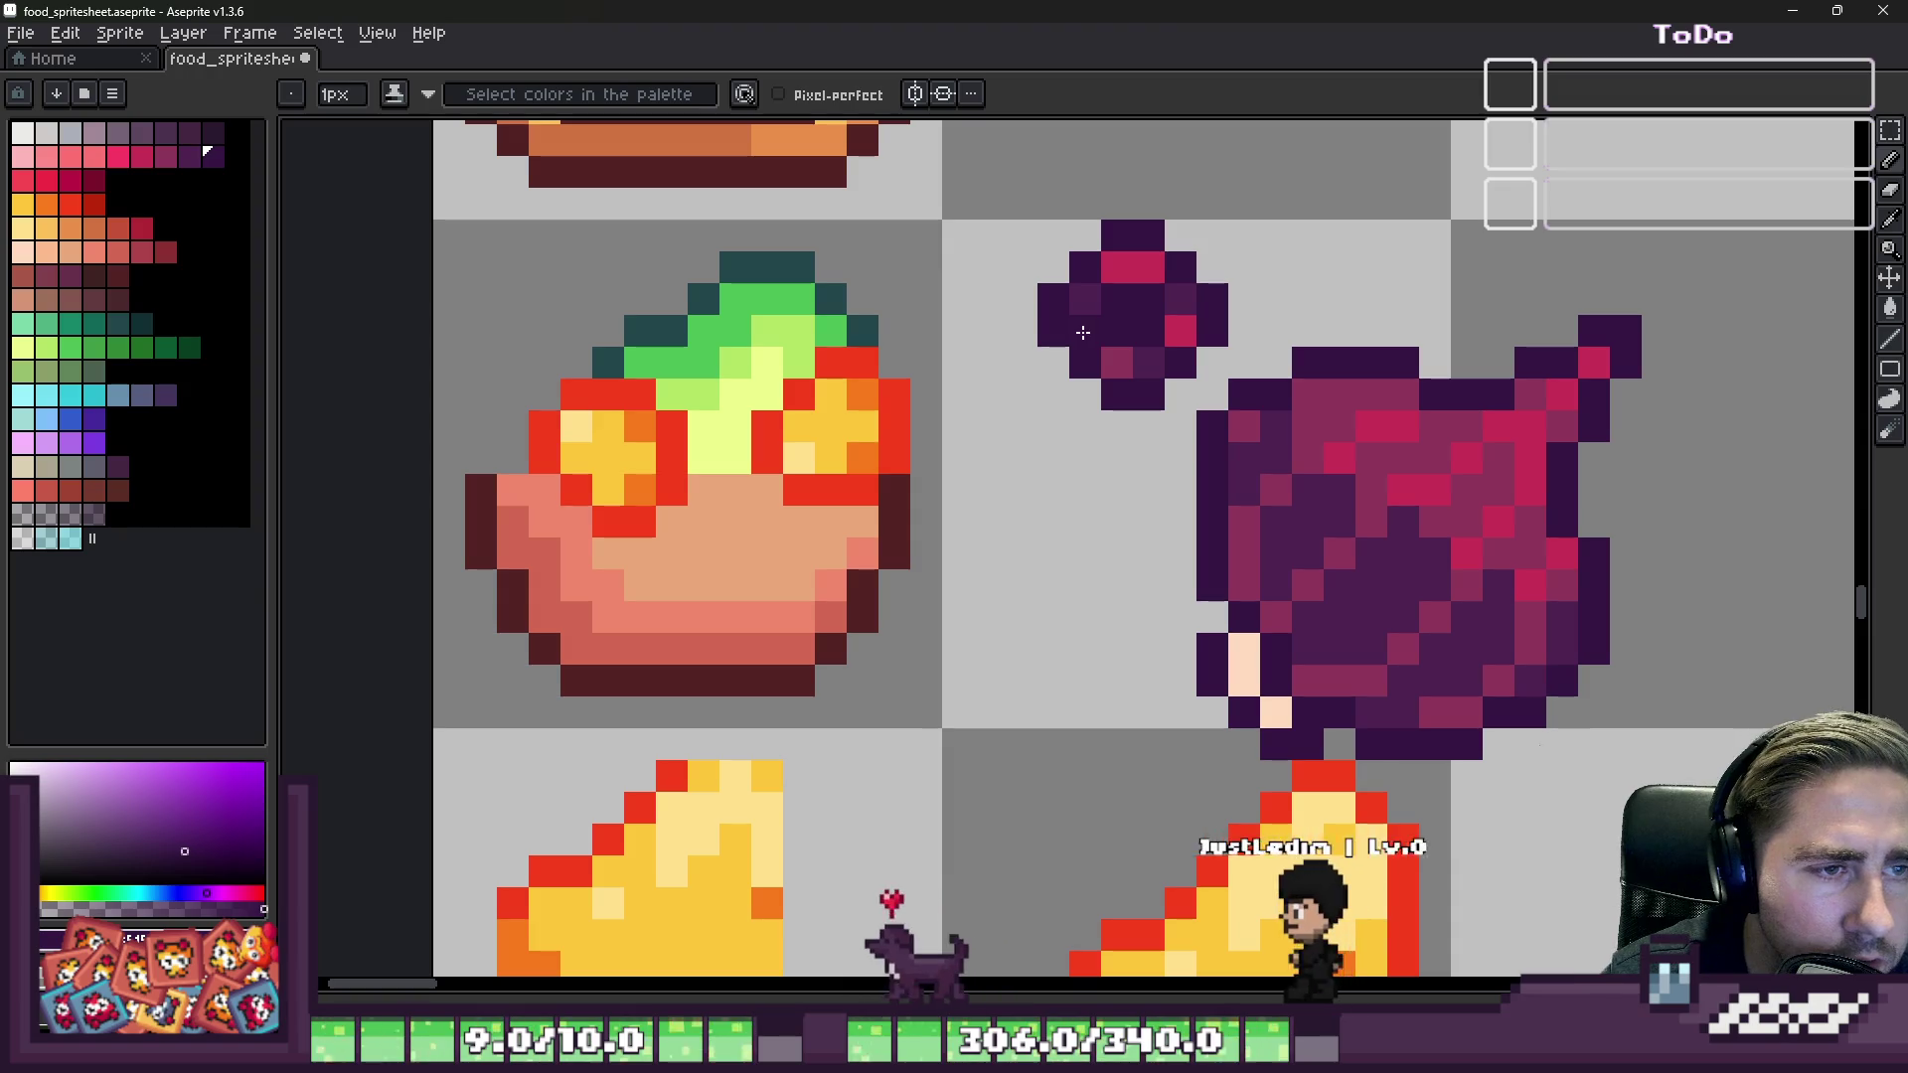
Step: Try placing a copy of the small purple sprite on the bowl, then cancel it
key("m")
mouse_move(1034, 221)
left_mouse_down()
mouse_move(1171, 412)
mouse_move(1220, 412)
left_mouse_up()
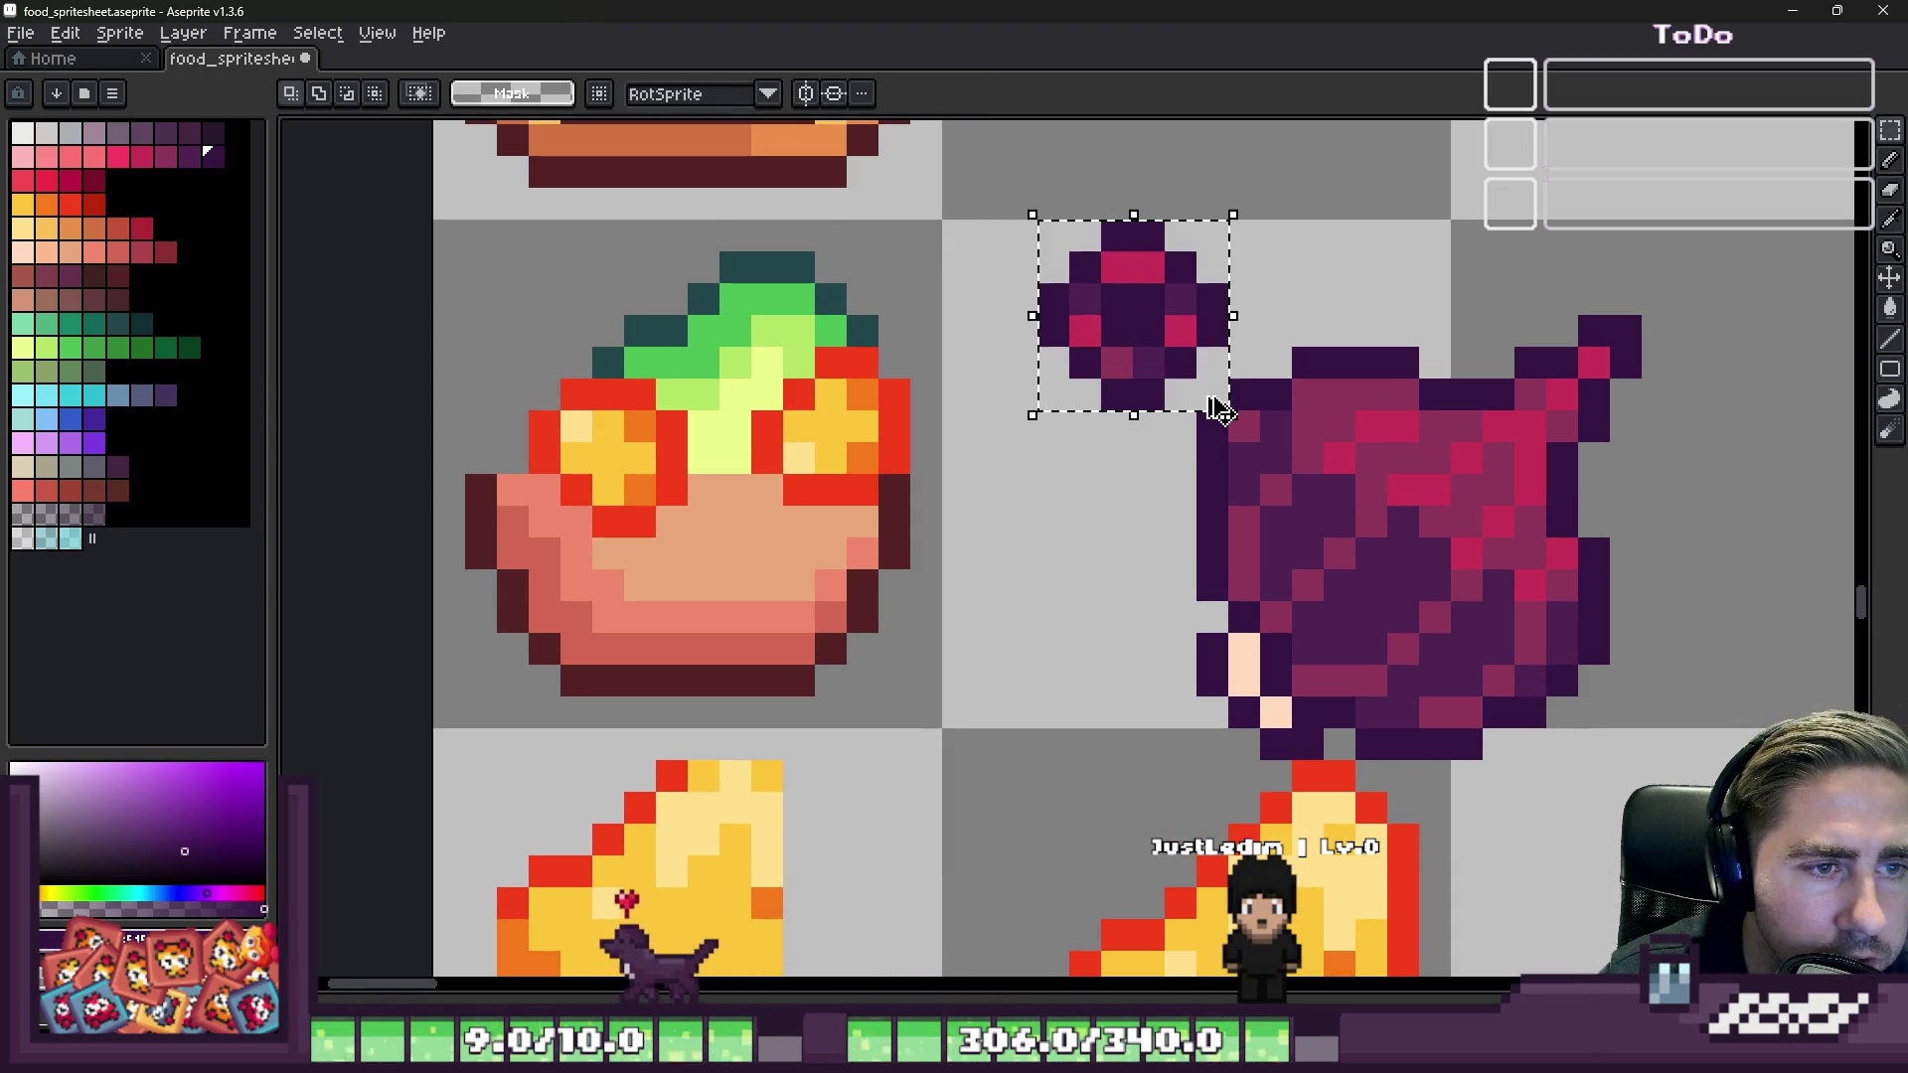
left_click_drag(1156, 316, 744, 507)
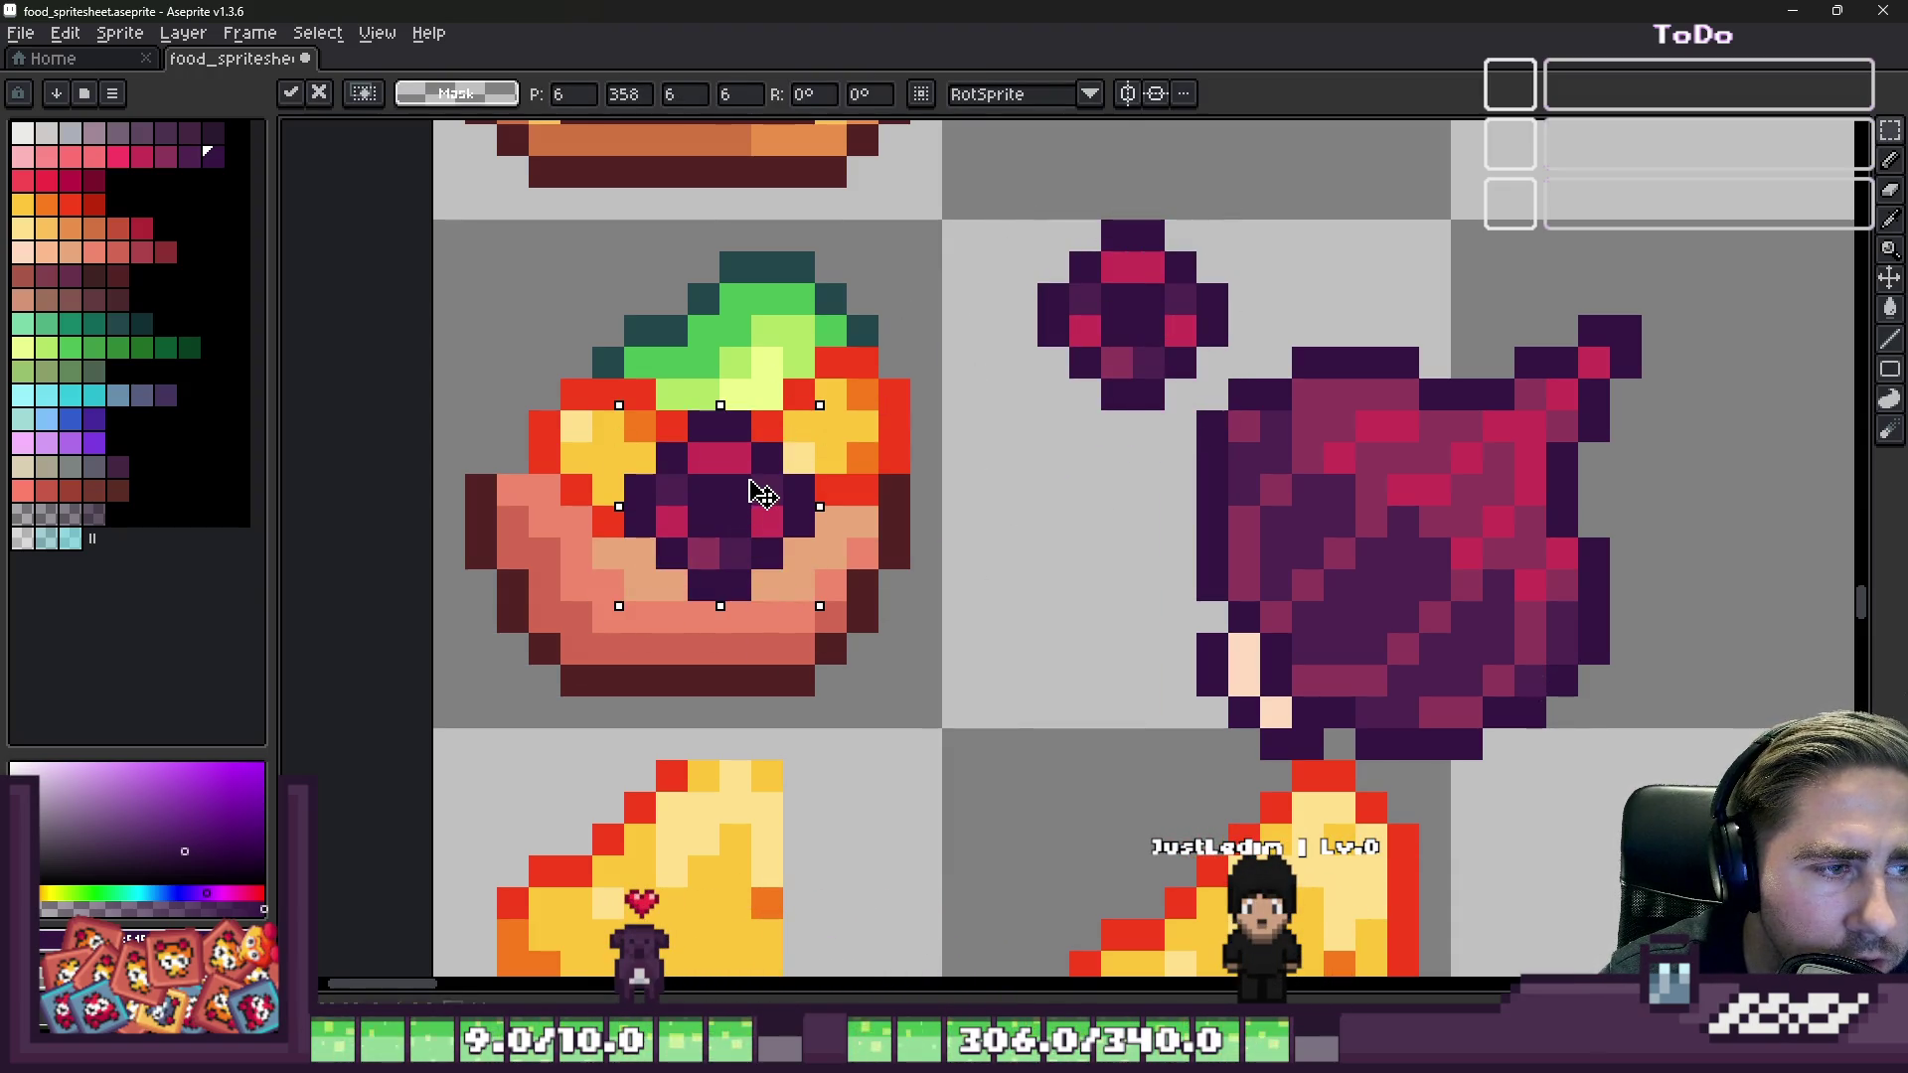
scroll(761, 494, "down", 4)
scroll(994, 502, "up", 5)
mouse_move(1184, 528)
left_mouse_down()
mouse_move(1004, 369)
mouse_move(1576, 604)
left_mouse_up()
scroll(1113, 382, "down", 2)
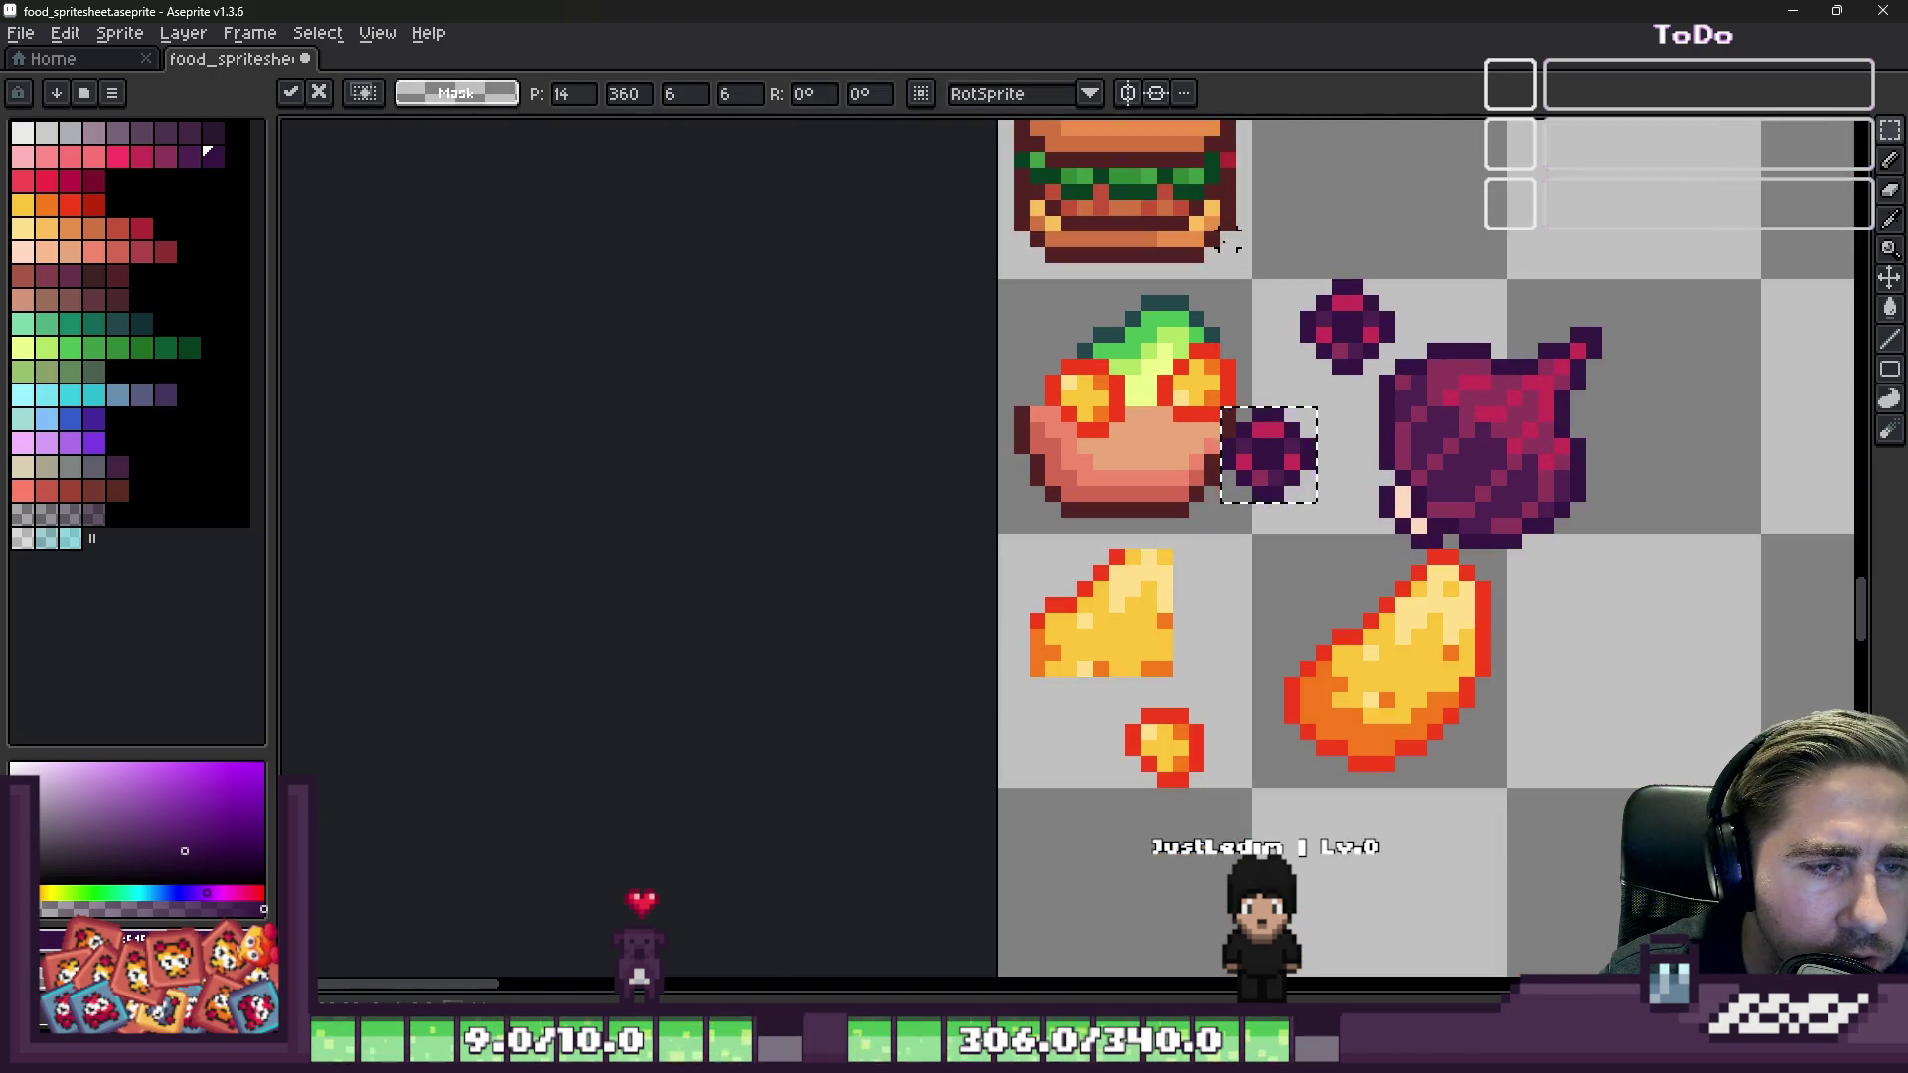
key("Escape")
Step: Delete the beet, big orange, cheese and orange sprites from the sheet
left_click_drag(1377, 339, 1718, 808)
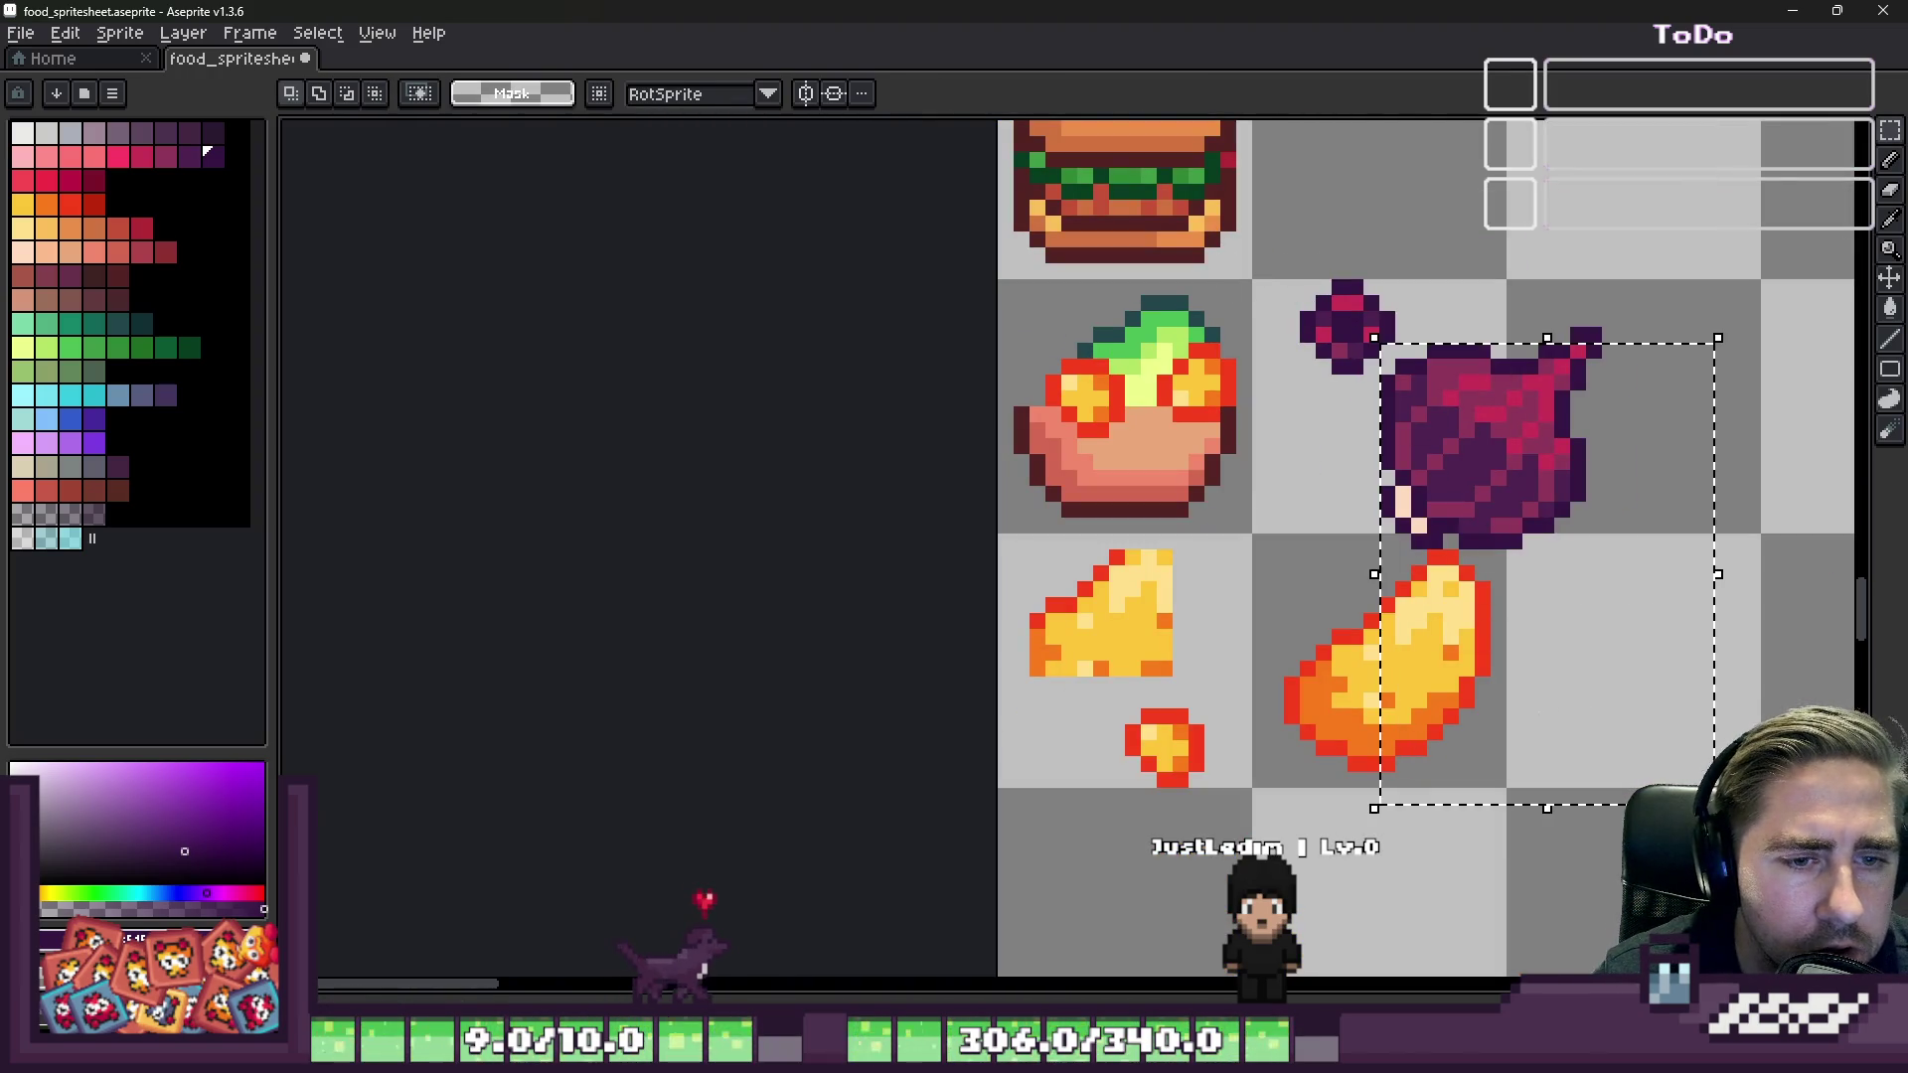
key("Delete")
left_click_drag(998, 544, 1566, 939)
key("Delete")
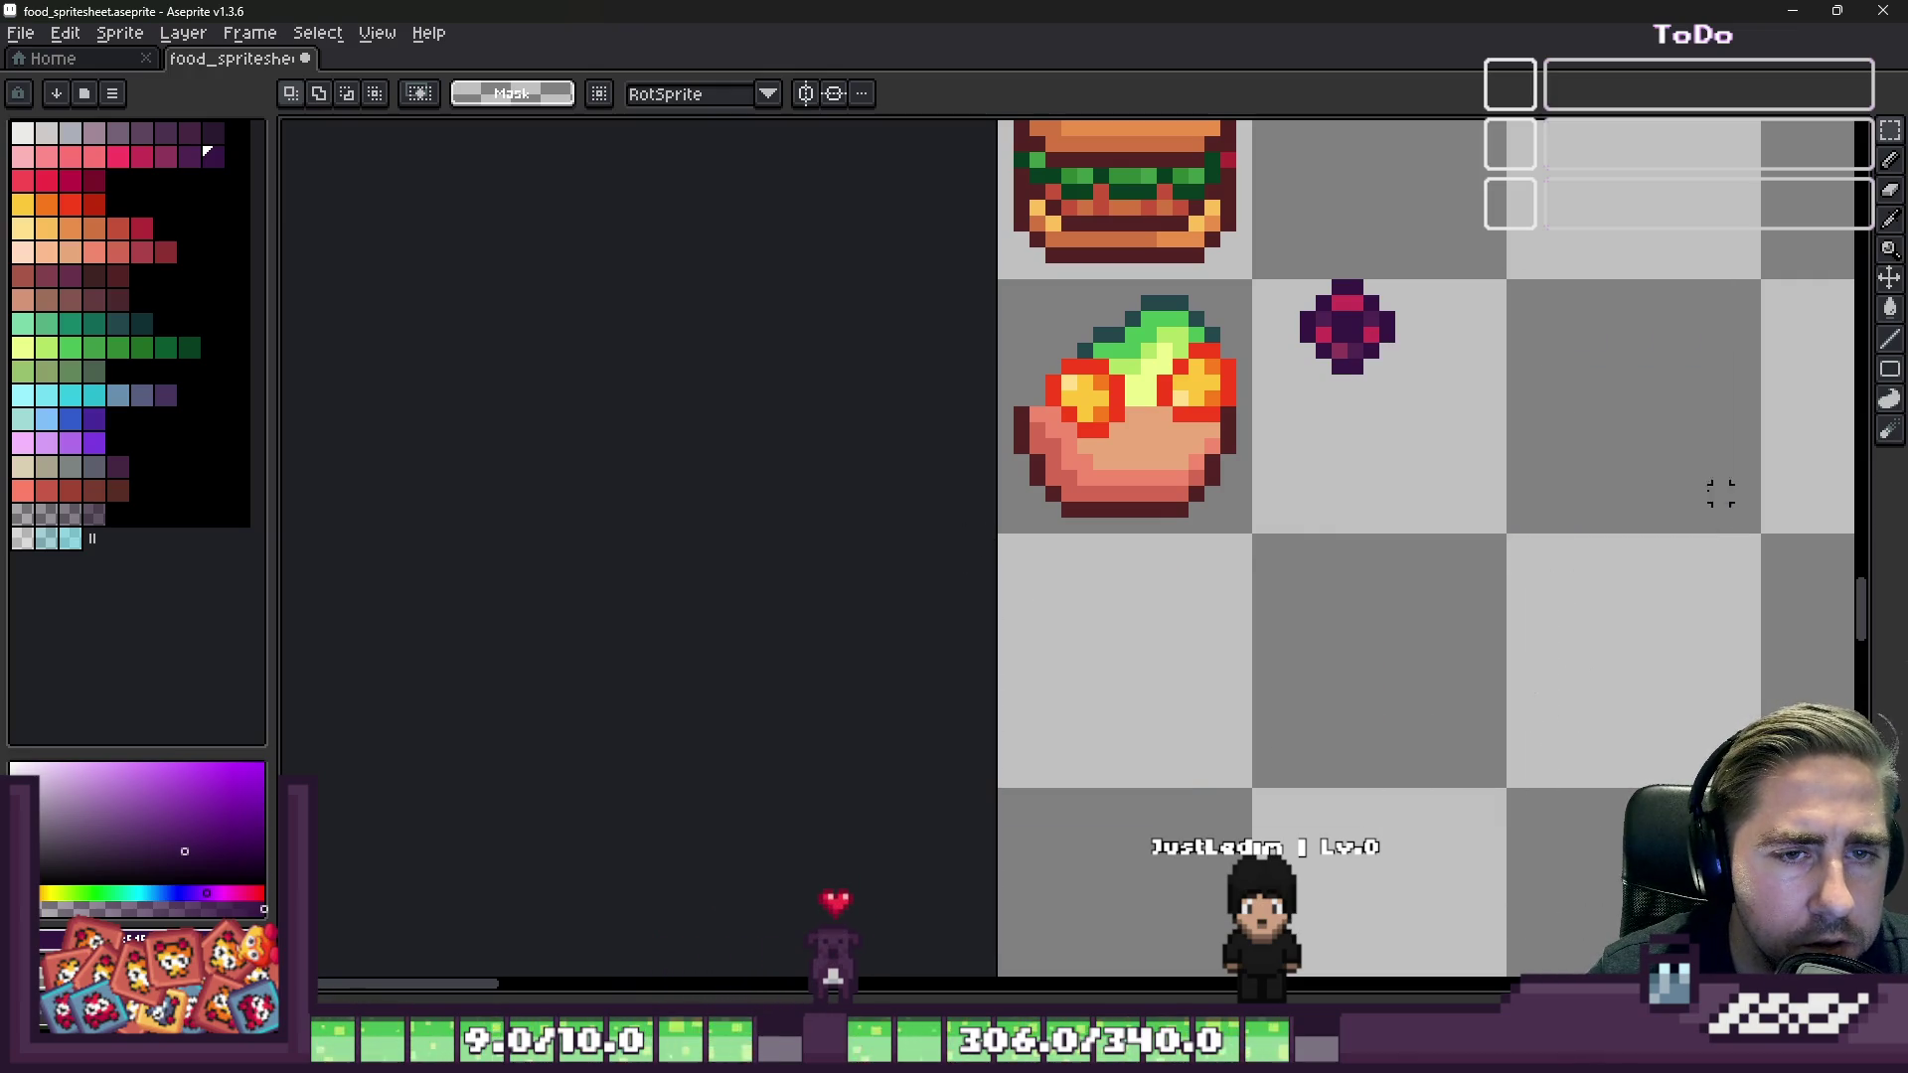
Step: Join the salad bowl with the purple piece and move the combined sprite back onto its tile
mouse_move(1078, 403)
left_mouse_down()
mouse_move(1226, 541)
mouse_move(1542, 503)
mouse_move(1448, 468)
mouse_move(1482, 426)
left_mouse_up()
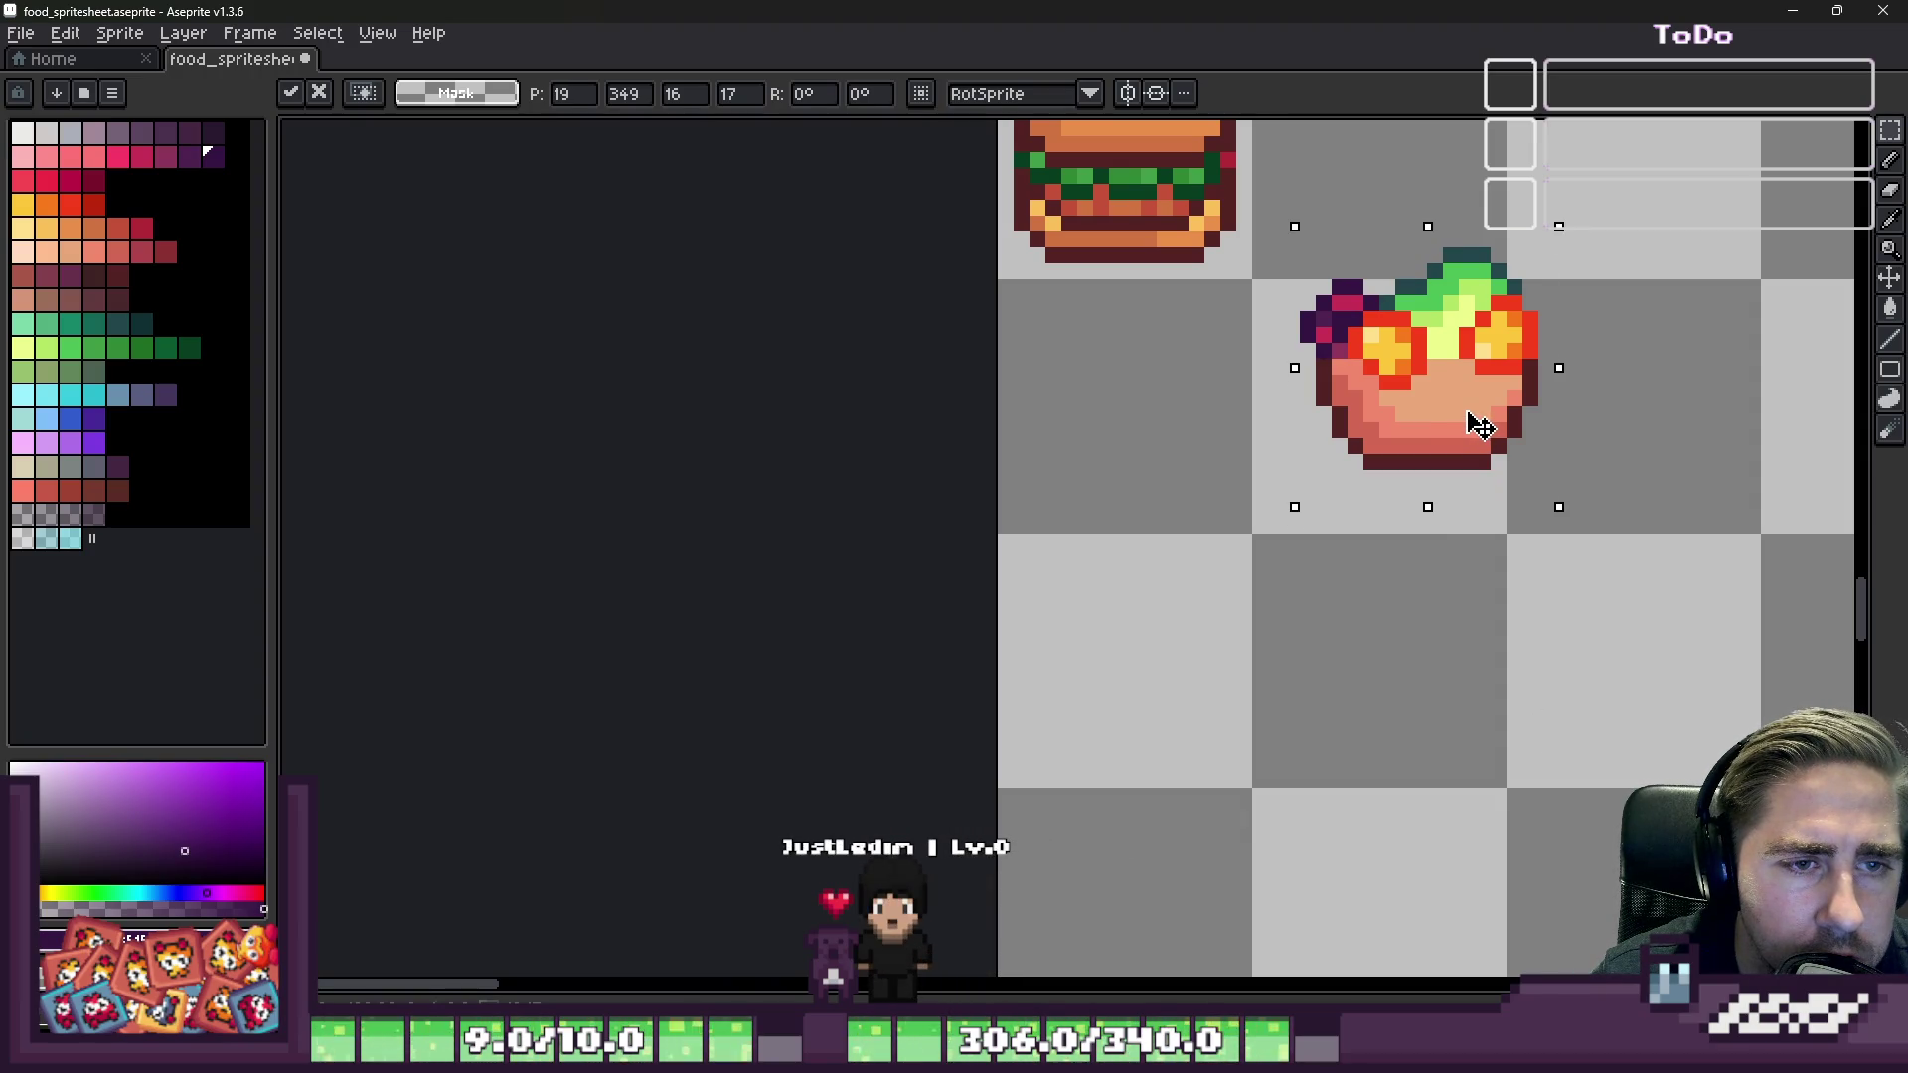
left_click_drag(1269, 243, 1541, 511)
mouse_move(1435, 396)
left_mouse_down()
mouse_move(1176, 481)
mouse_move(1133, 444)
left_mouse_up()
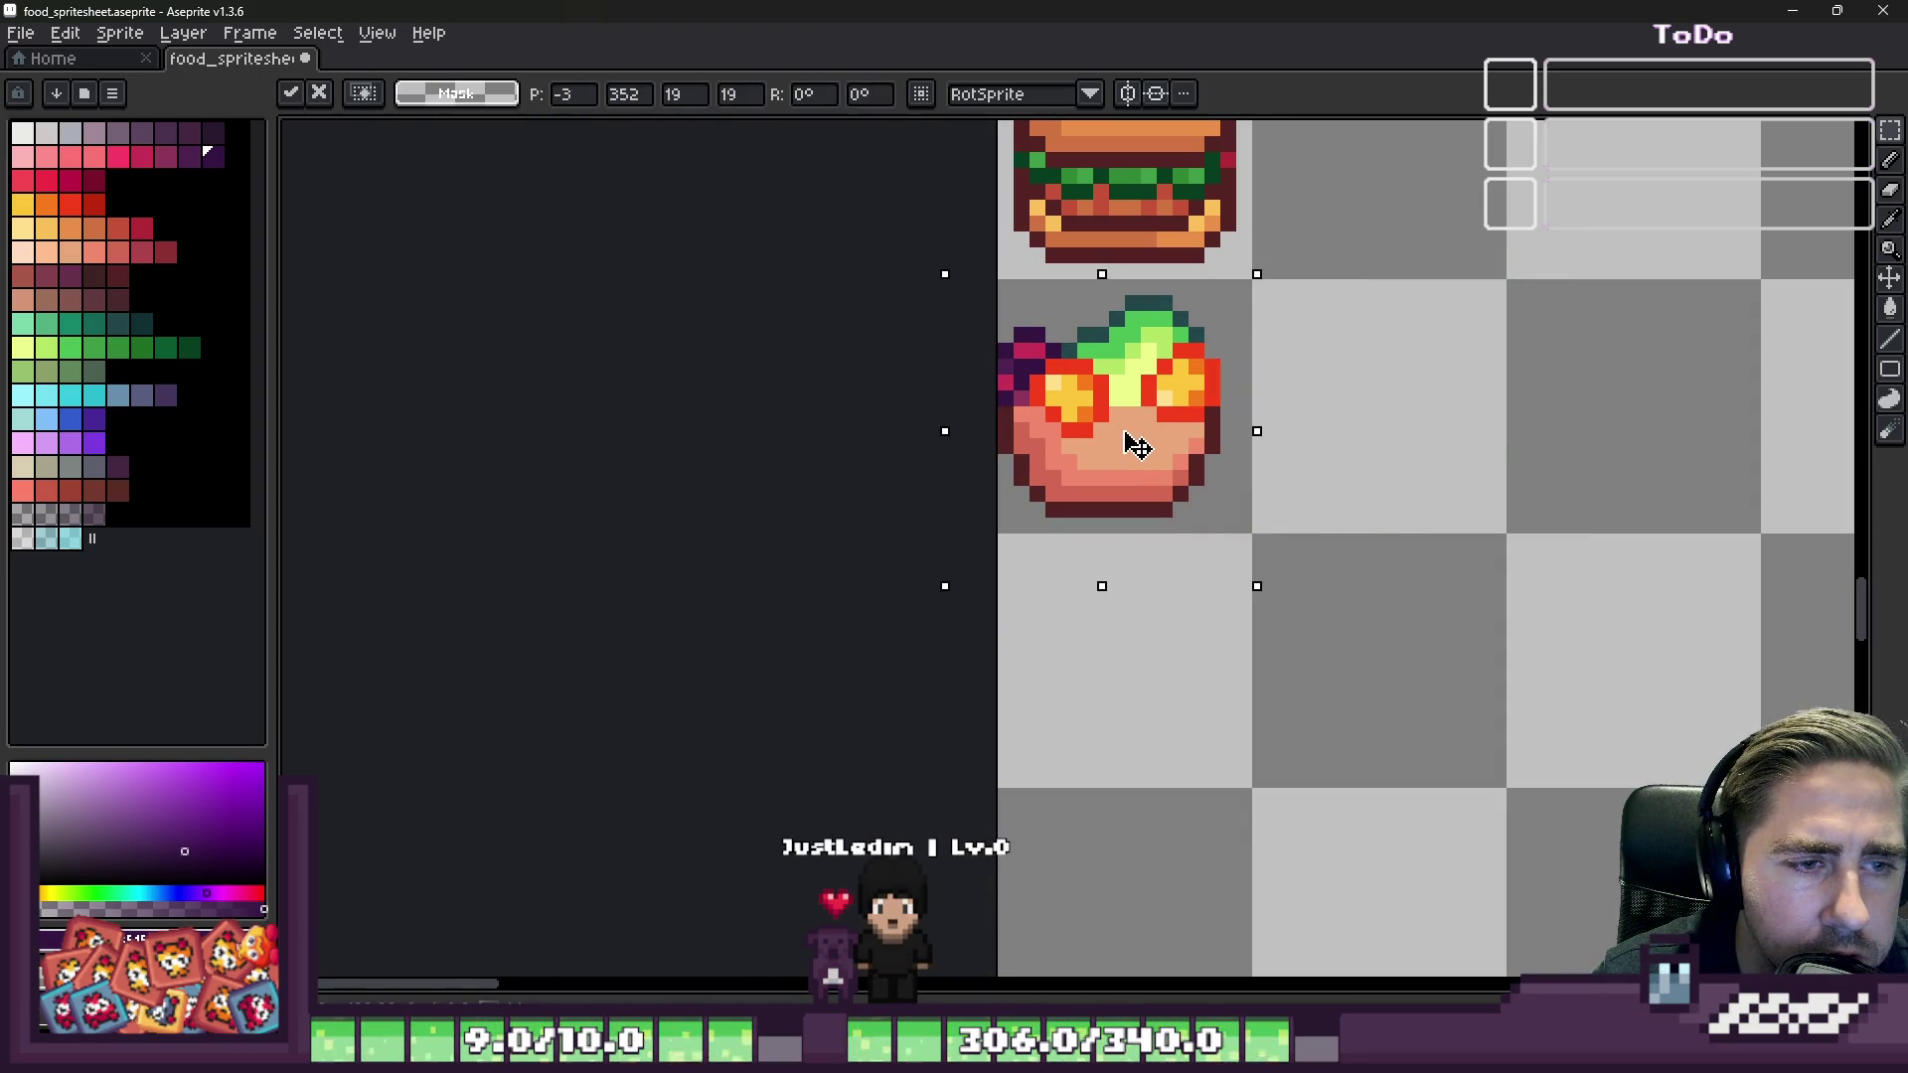
left_click(924, 319)
scroll(994, 378, "up", 5)
Step: Nudge the purple piece into position on the bowl's left, commit it, and return to the Pencil
mouse_move(992, 379)
left_mouse_down()
mouse_move(1098, 626)
mouse_move(1168, 621)
left_mouse_up()
mouse_move(1175, 306)
left_mouse_down()
mouse_move(1232, 427)
mouse_move(1232, 491)
left_mouse_up()
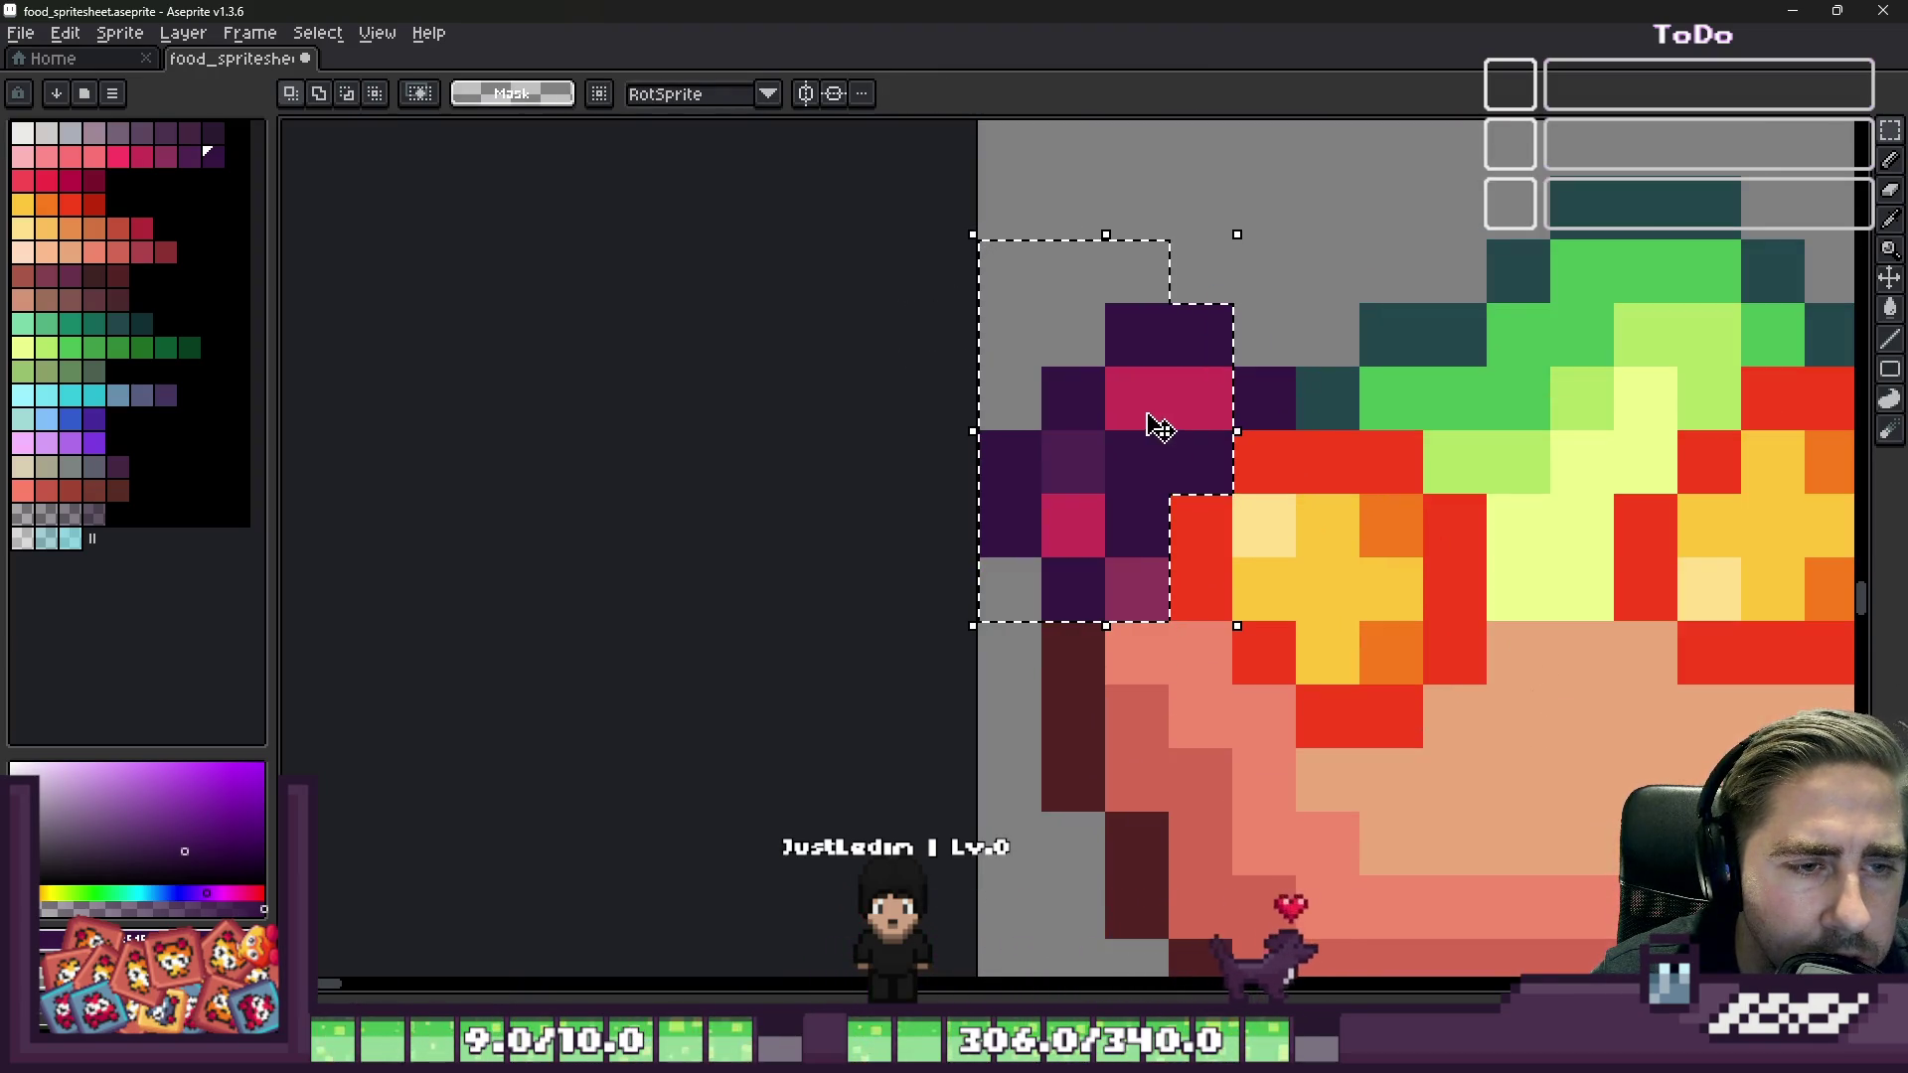
key("Right")
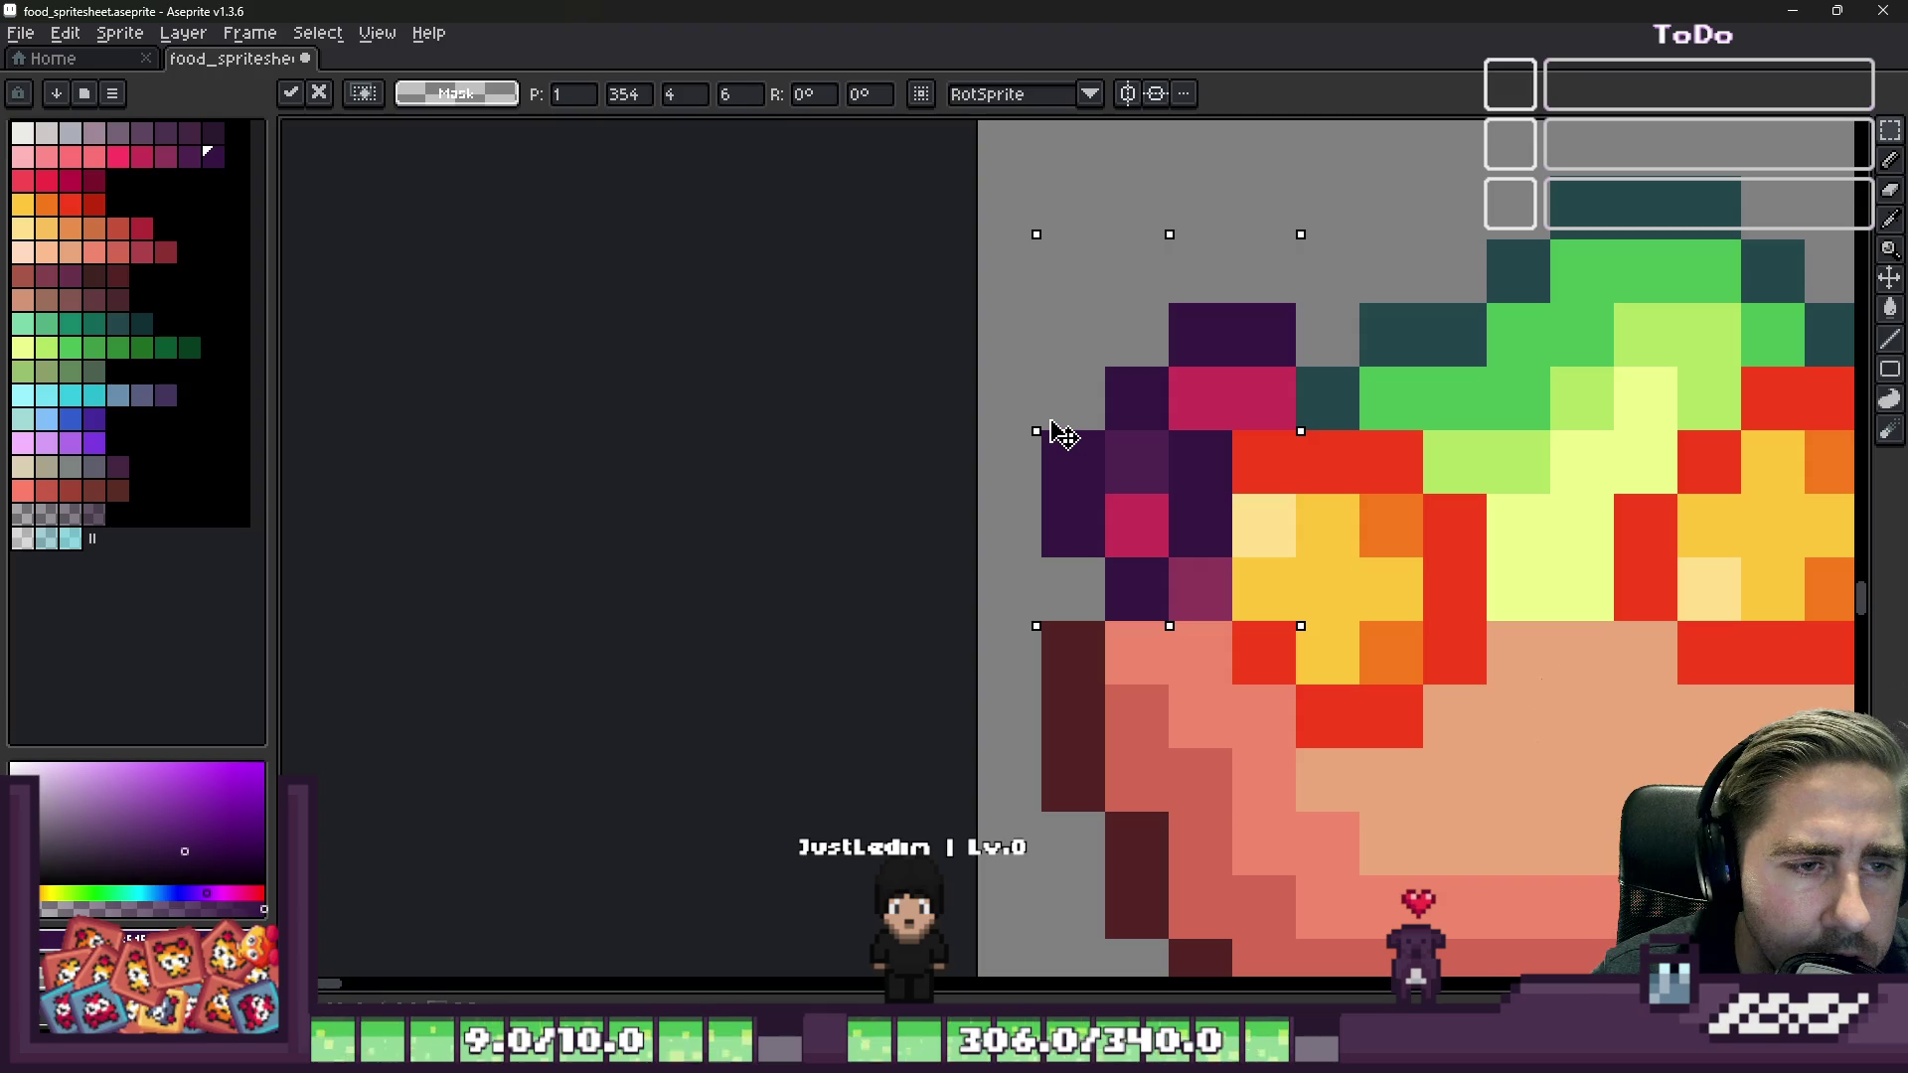
key("Left")
key("Right")
key("Left")
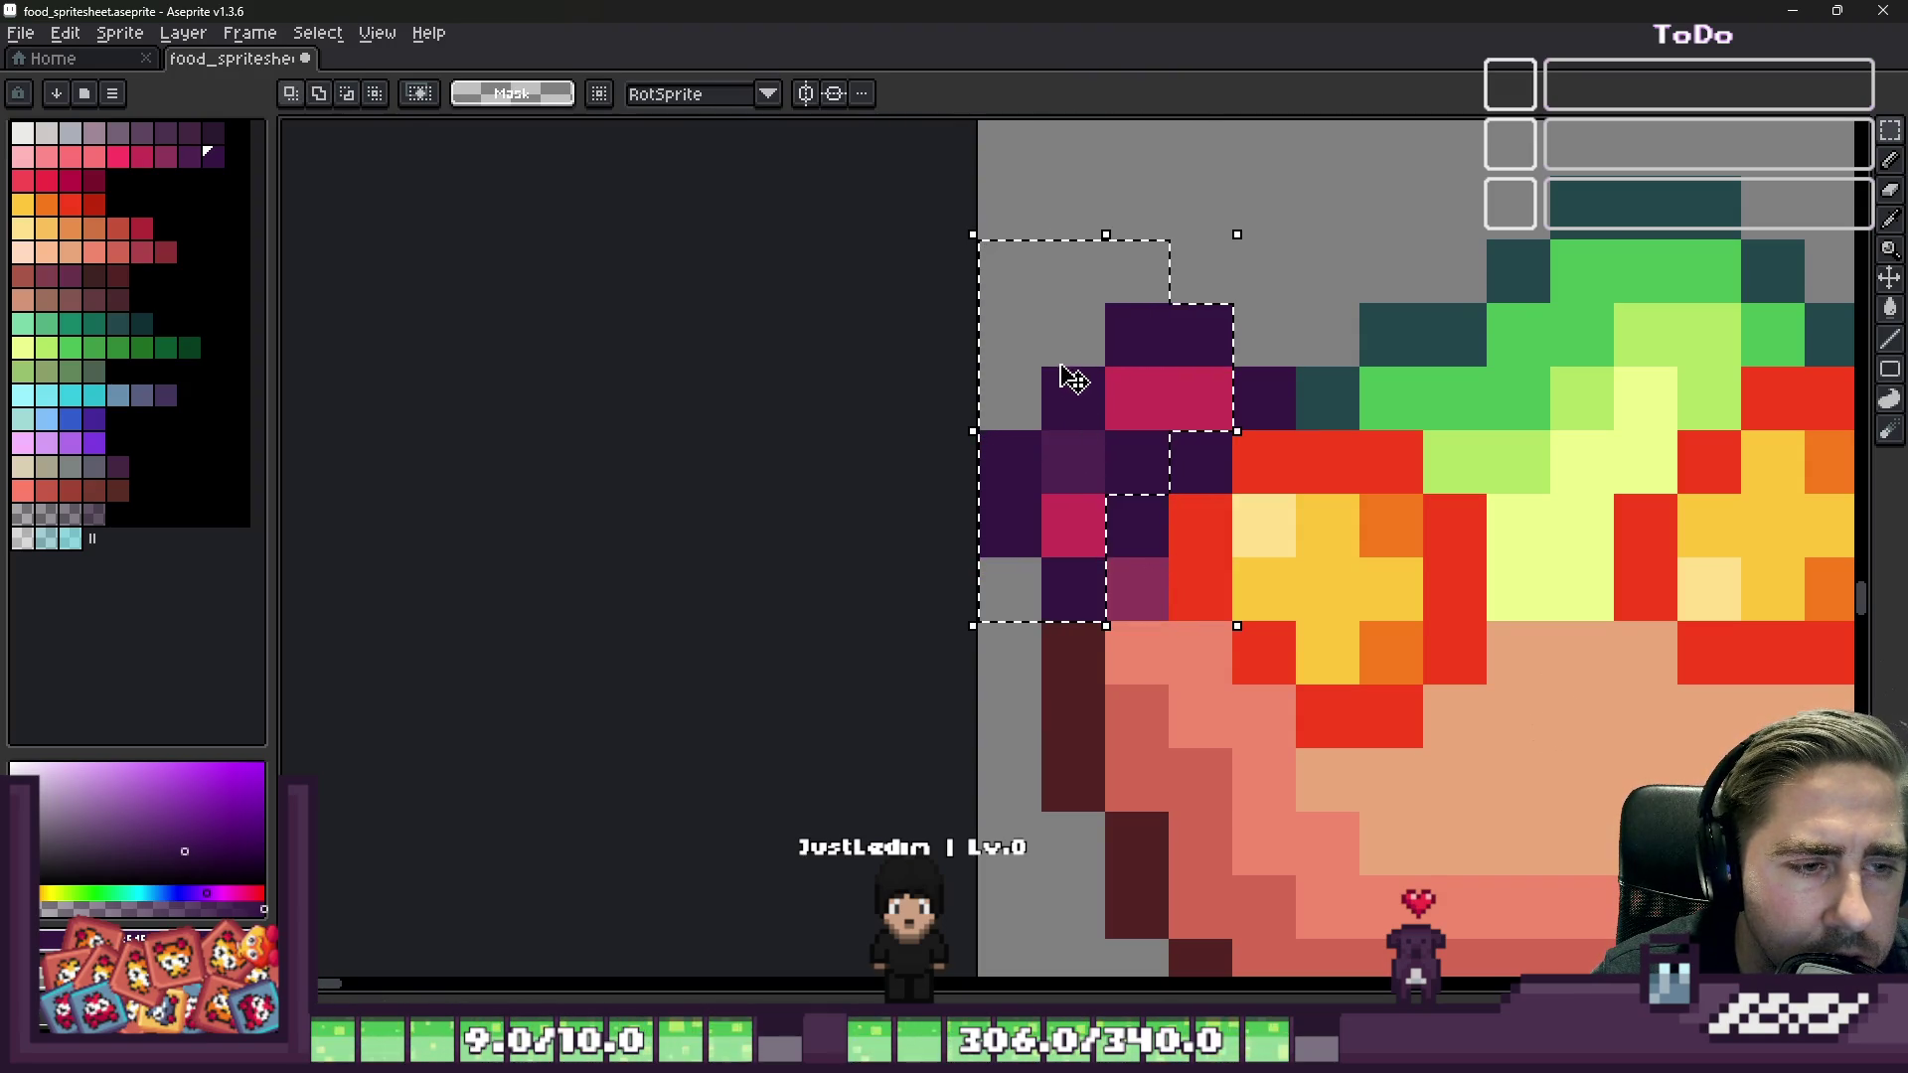
key("Right")
key("Return")
scroll(1127, 365, "down", 5)
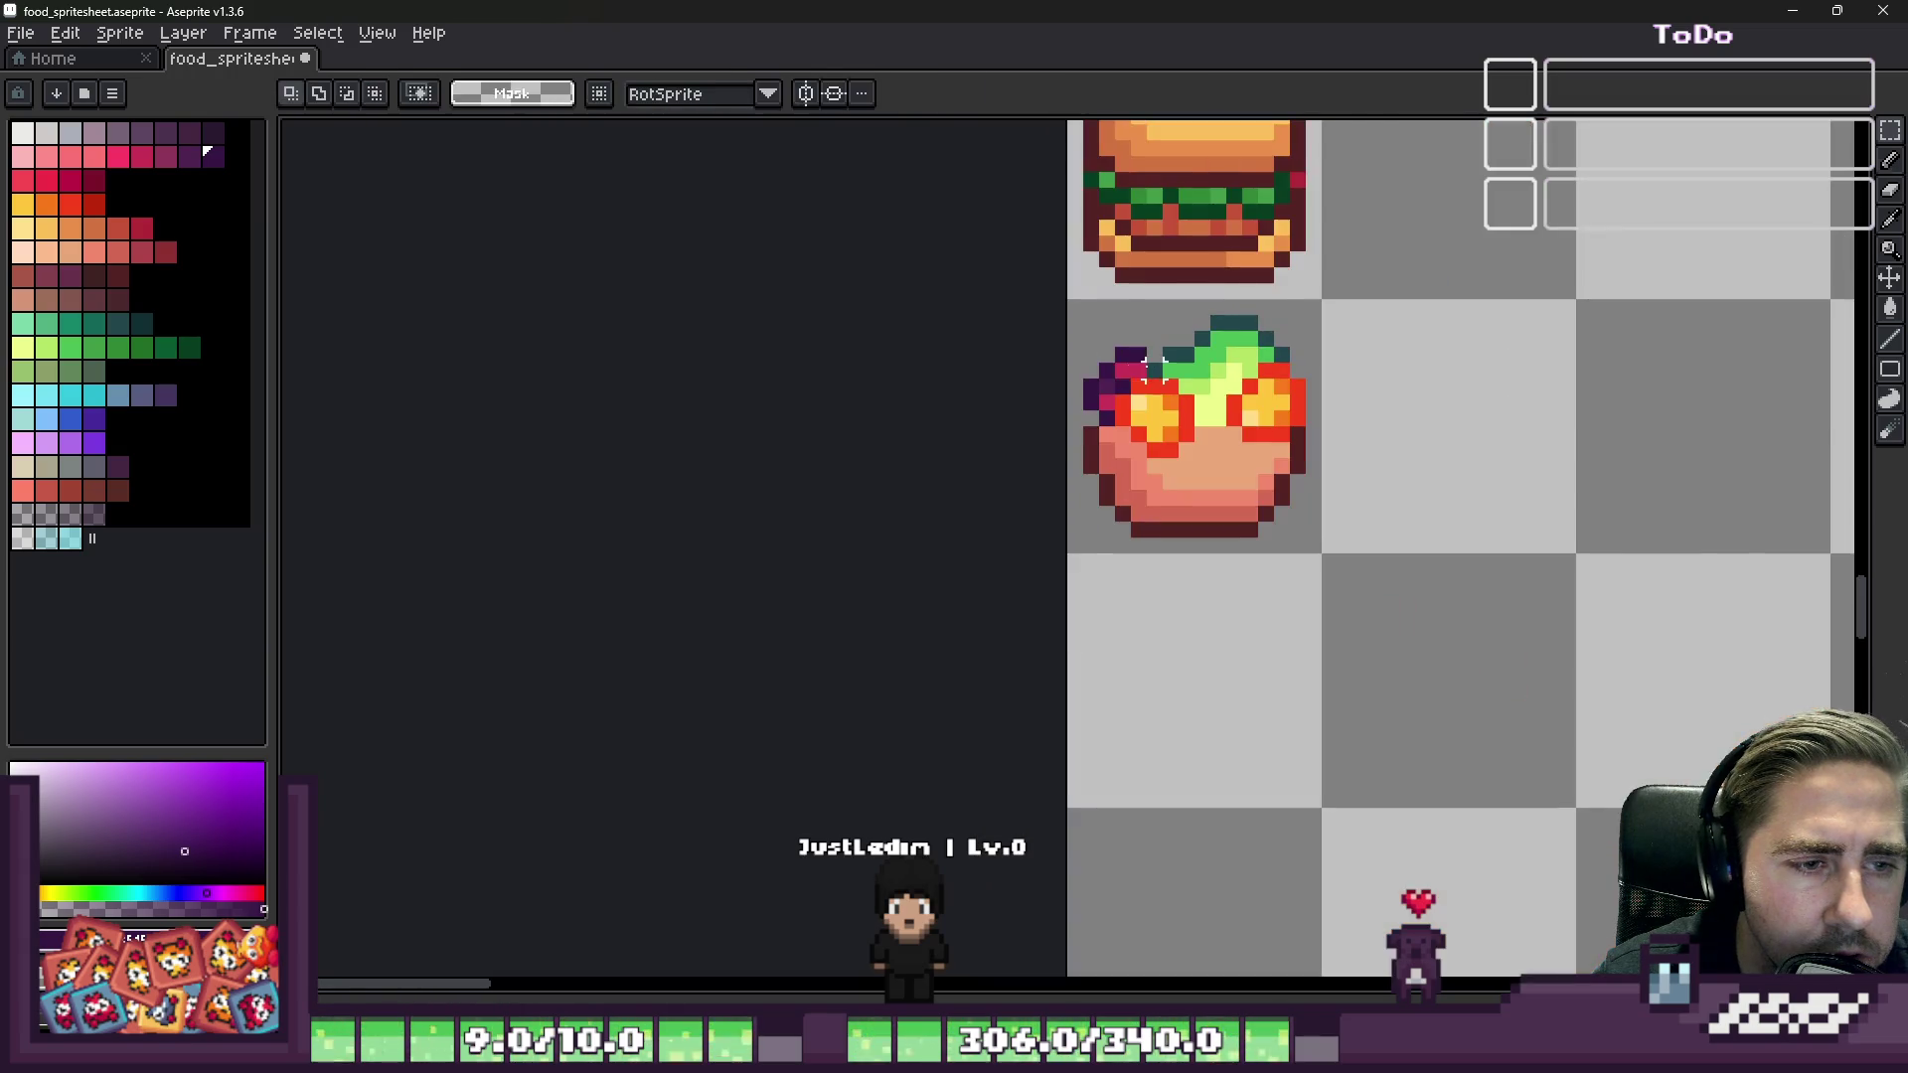
key("b")
scroll(1139, 350, "up", 2)
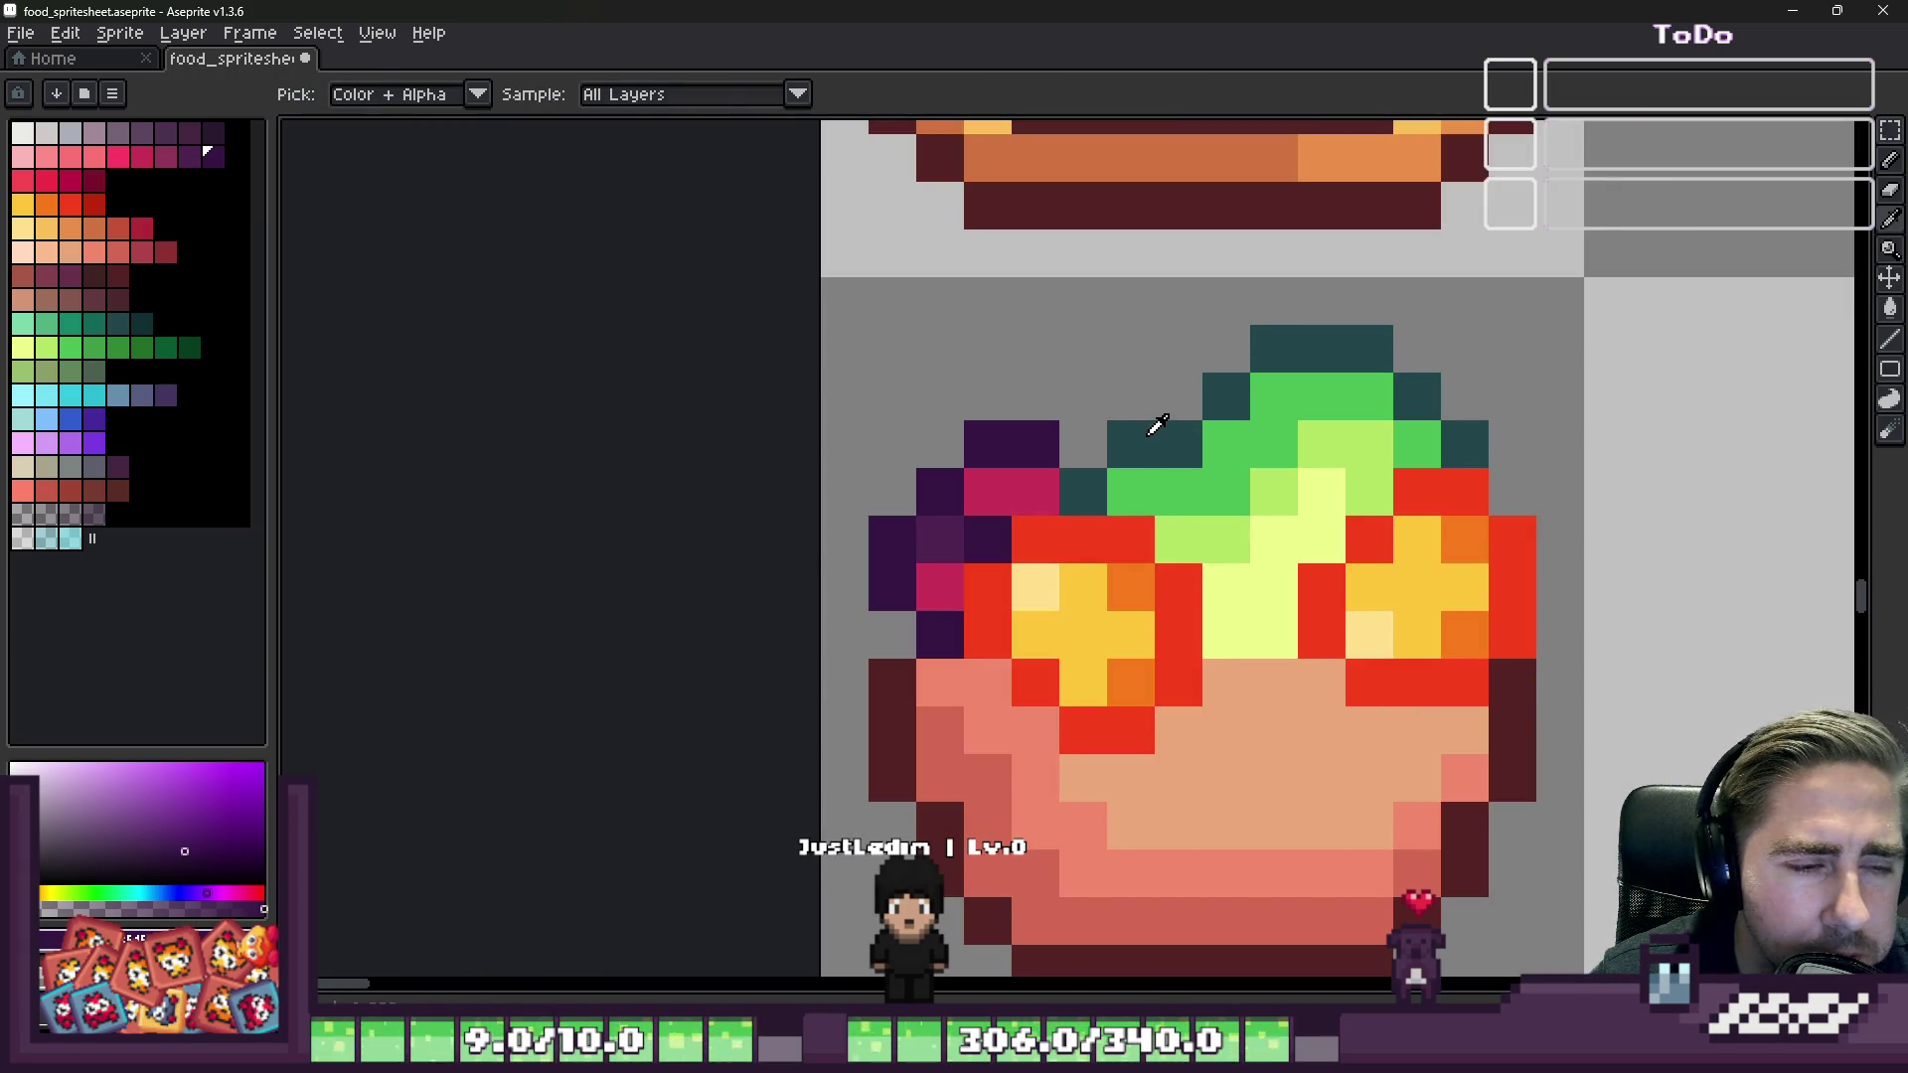
Step: Draw a dark maroon line beneath the salad, with extra maroon pixels at its ends
left_click(1156, 425)
left_click_drag(1156, 425, 1190, 272)
left_click(956, 523)
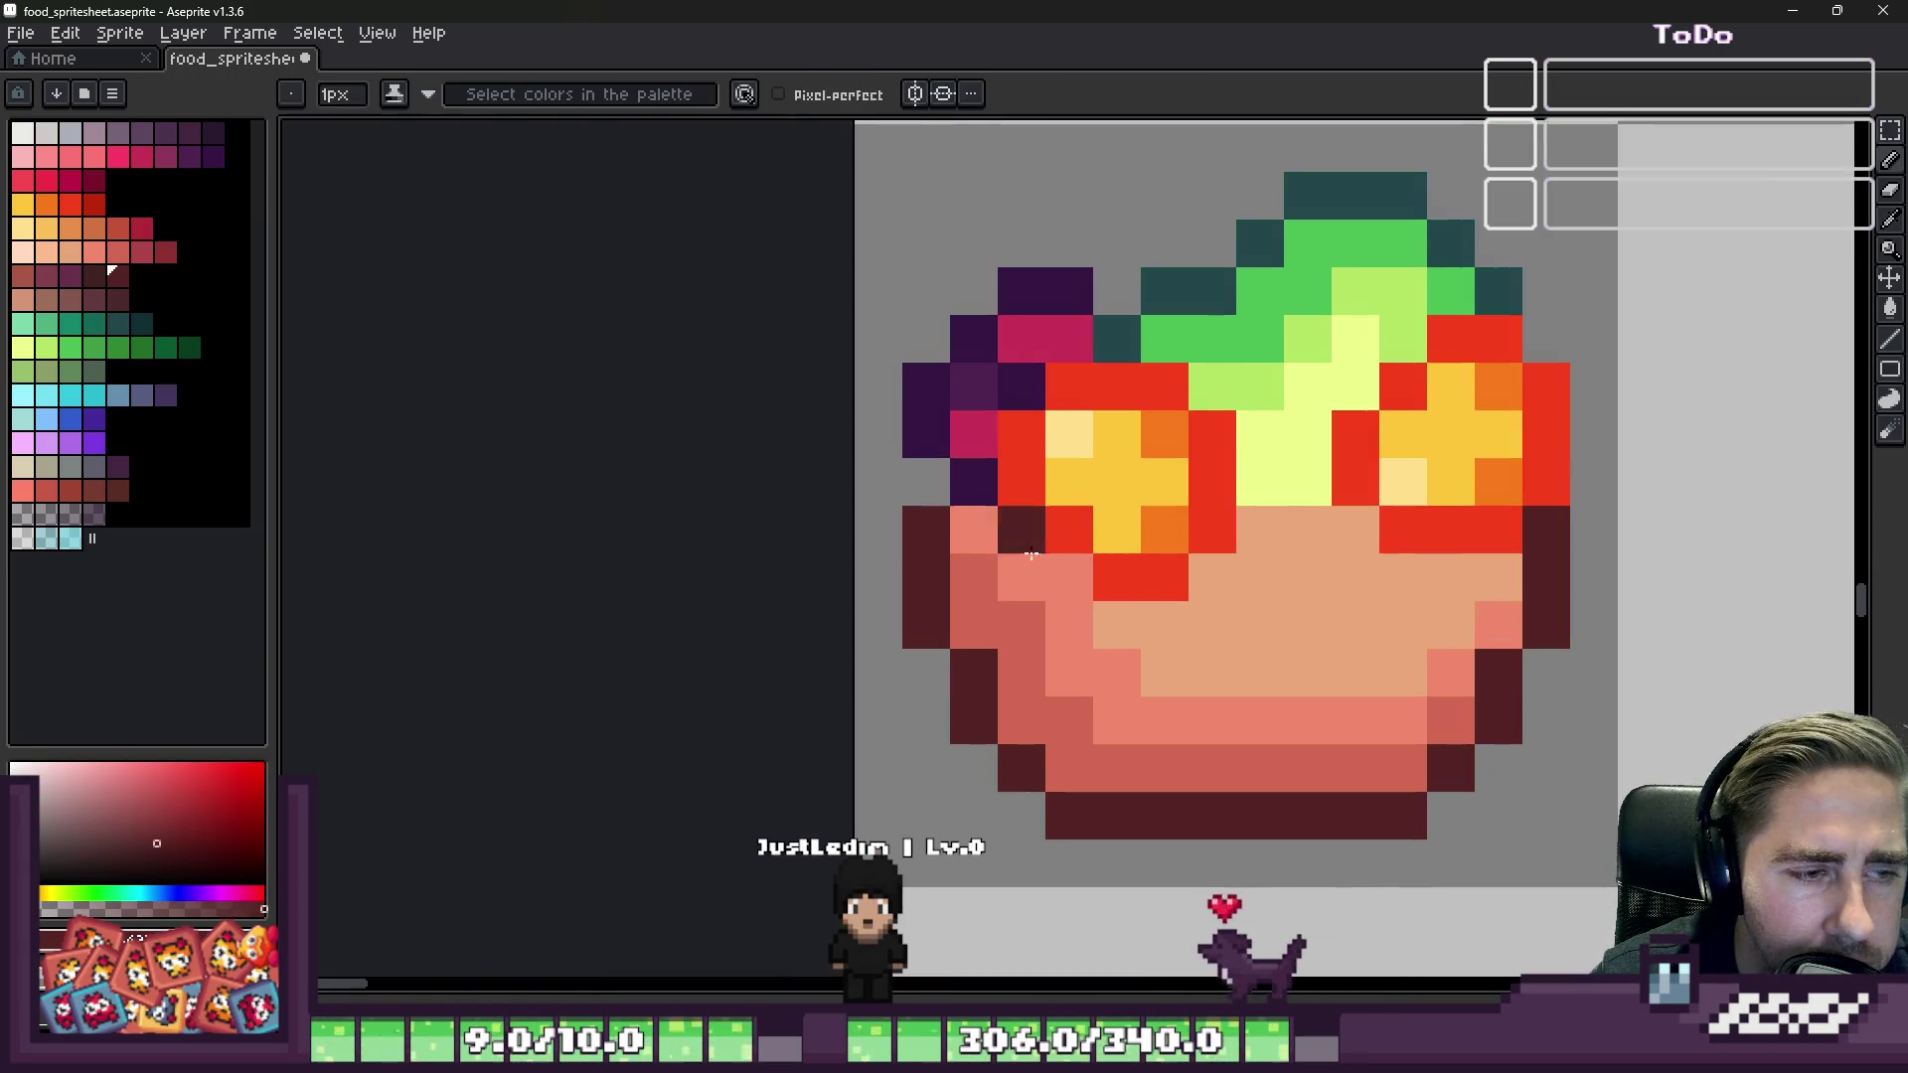
left_click_drag(1213, 576, 1308, 577)
right_click(1357, 521)
left_click(1381, 574)
scroll(1365, 571, "down", 3)
scroll(1347, 623, "up", 3)
left_click(1086, 464)
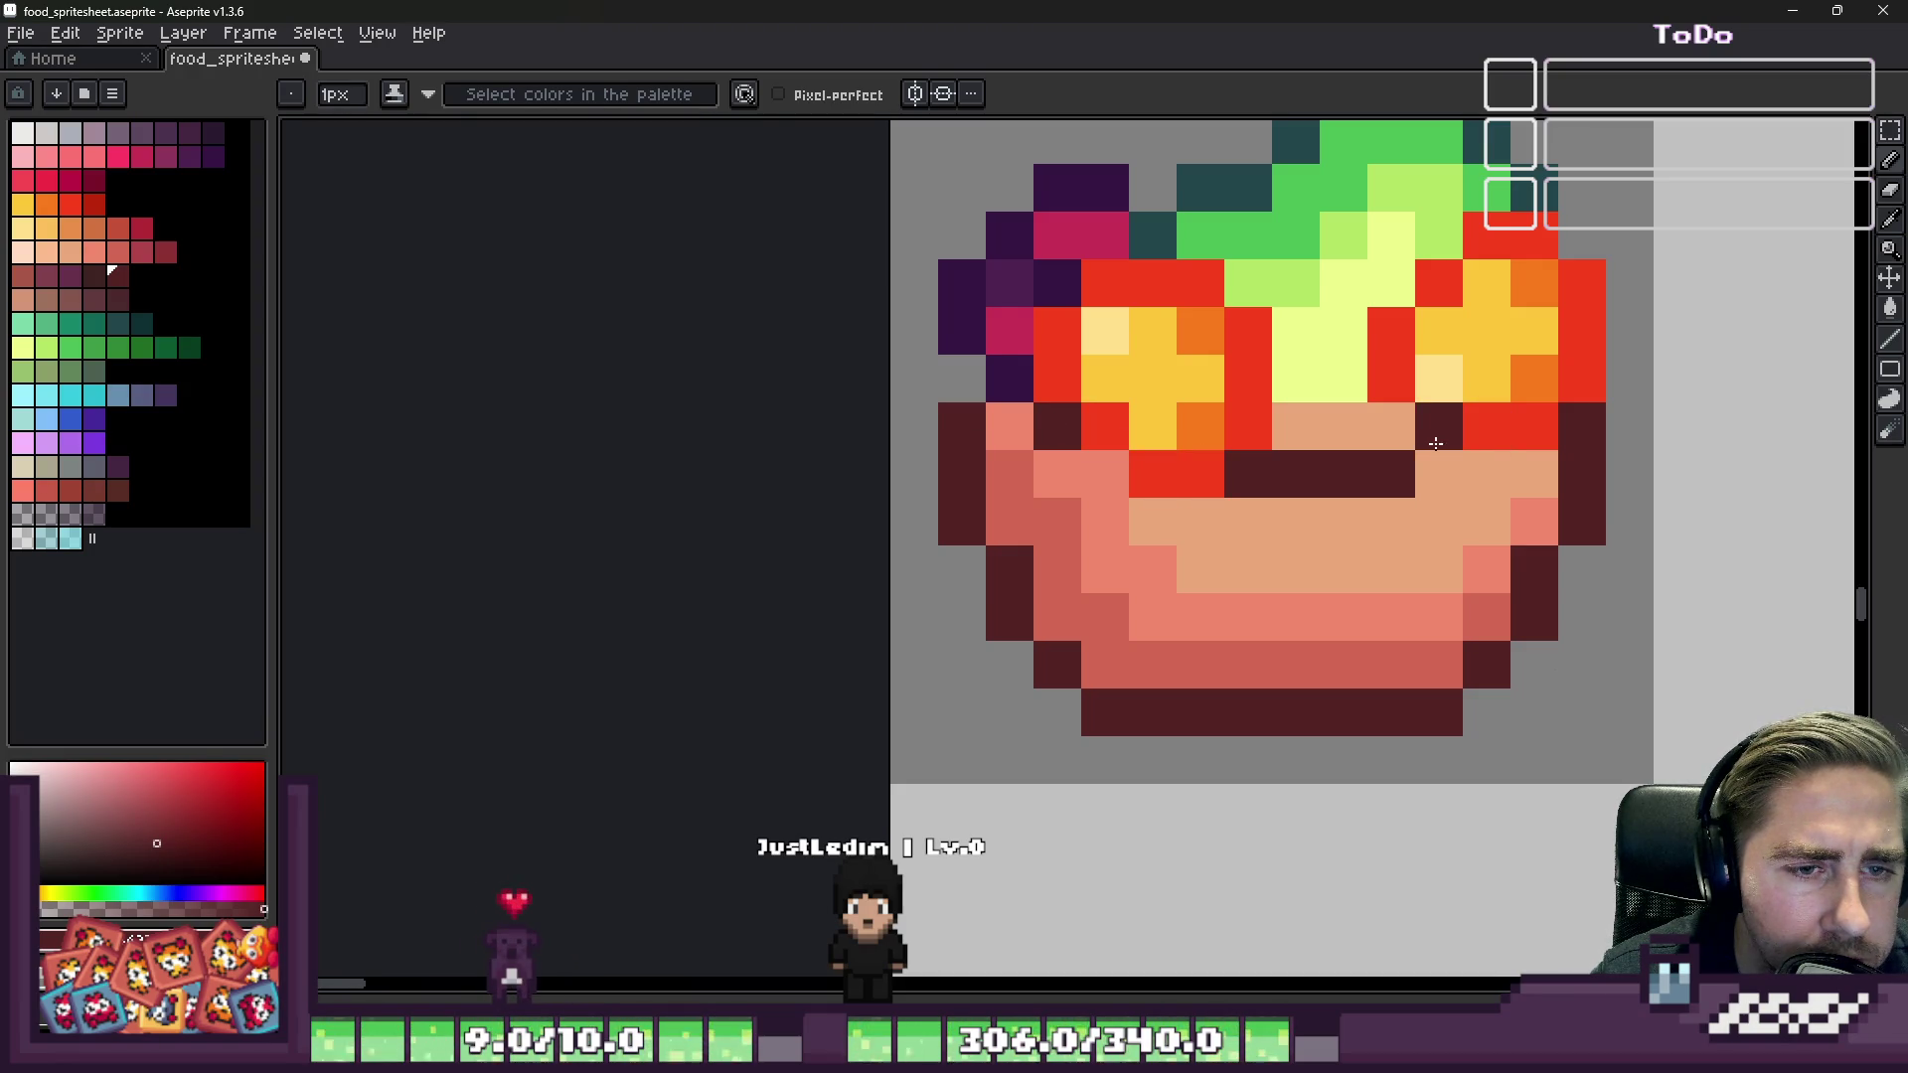
scroll(1009, 427, "down", 4)
scroll(1061, 429, "up", 4)
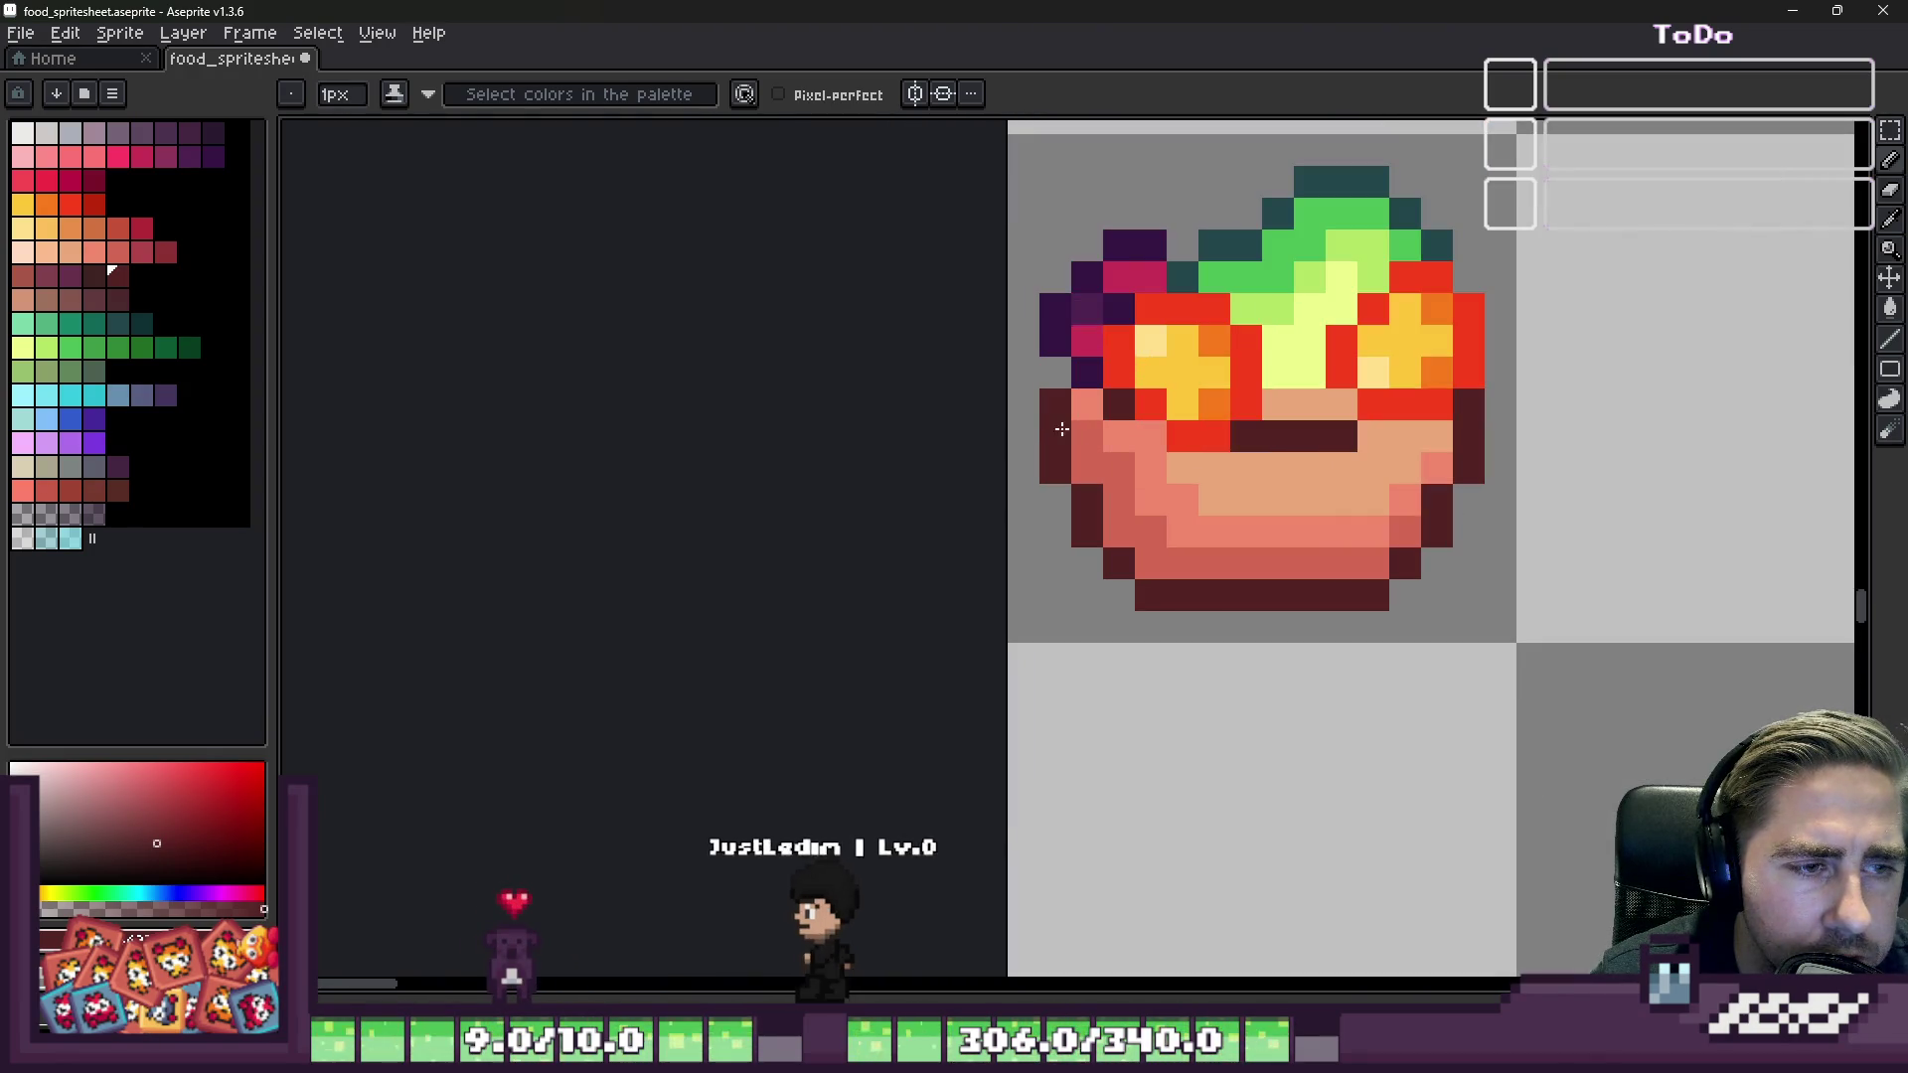
Step: Shade the peach pixels on both sides of the maroon line dark salmon
left_click(1121, 471, "alt")
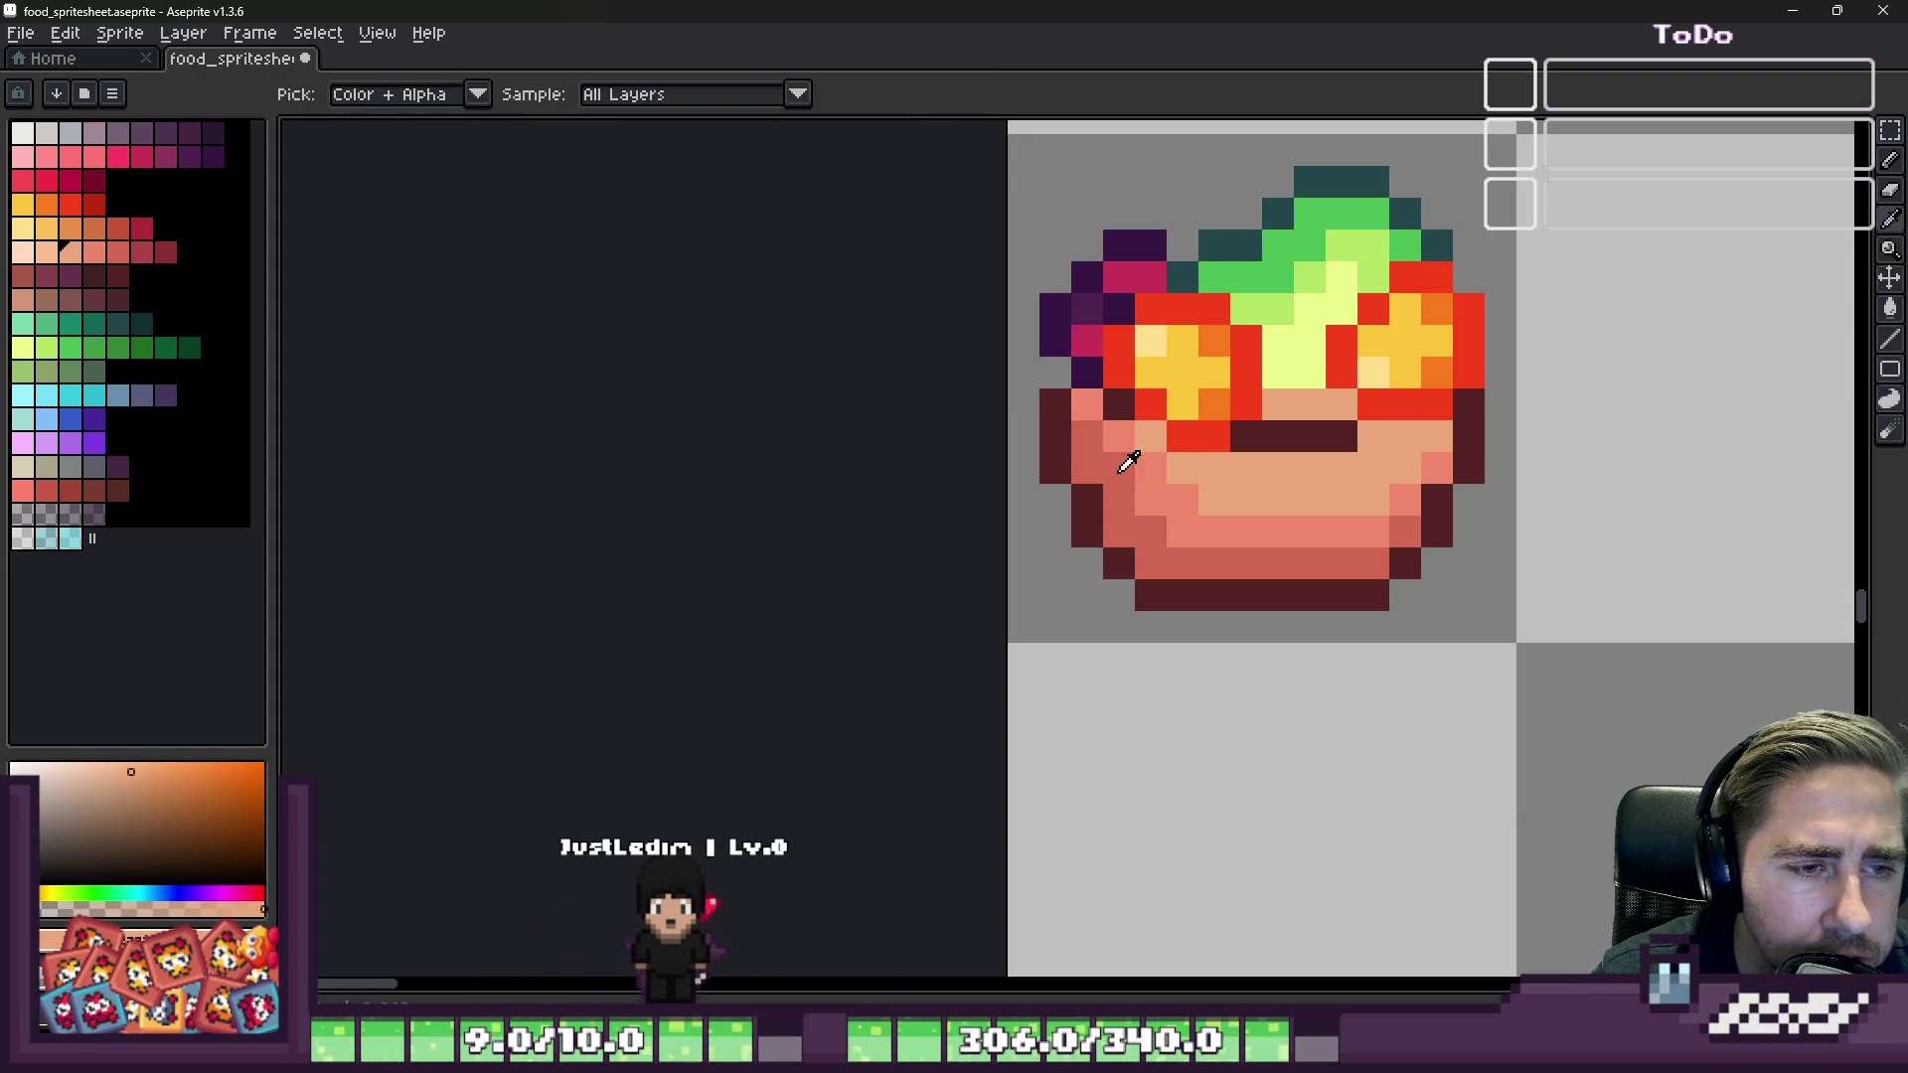
left_click(1130, 463, "alt")
scroll(1143, 447, "up", 1)
left_click(1173, 437)
scroll(1251, 495, "down", 1)
left_click(1440, 460)
scroll(1440, 460, "up", 1)
left_click(1321, 502)
left_click_drag(1391, 450, 1501, 450)
scroll(1321, 502, "down", 4)
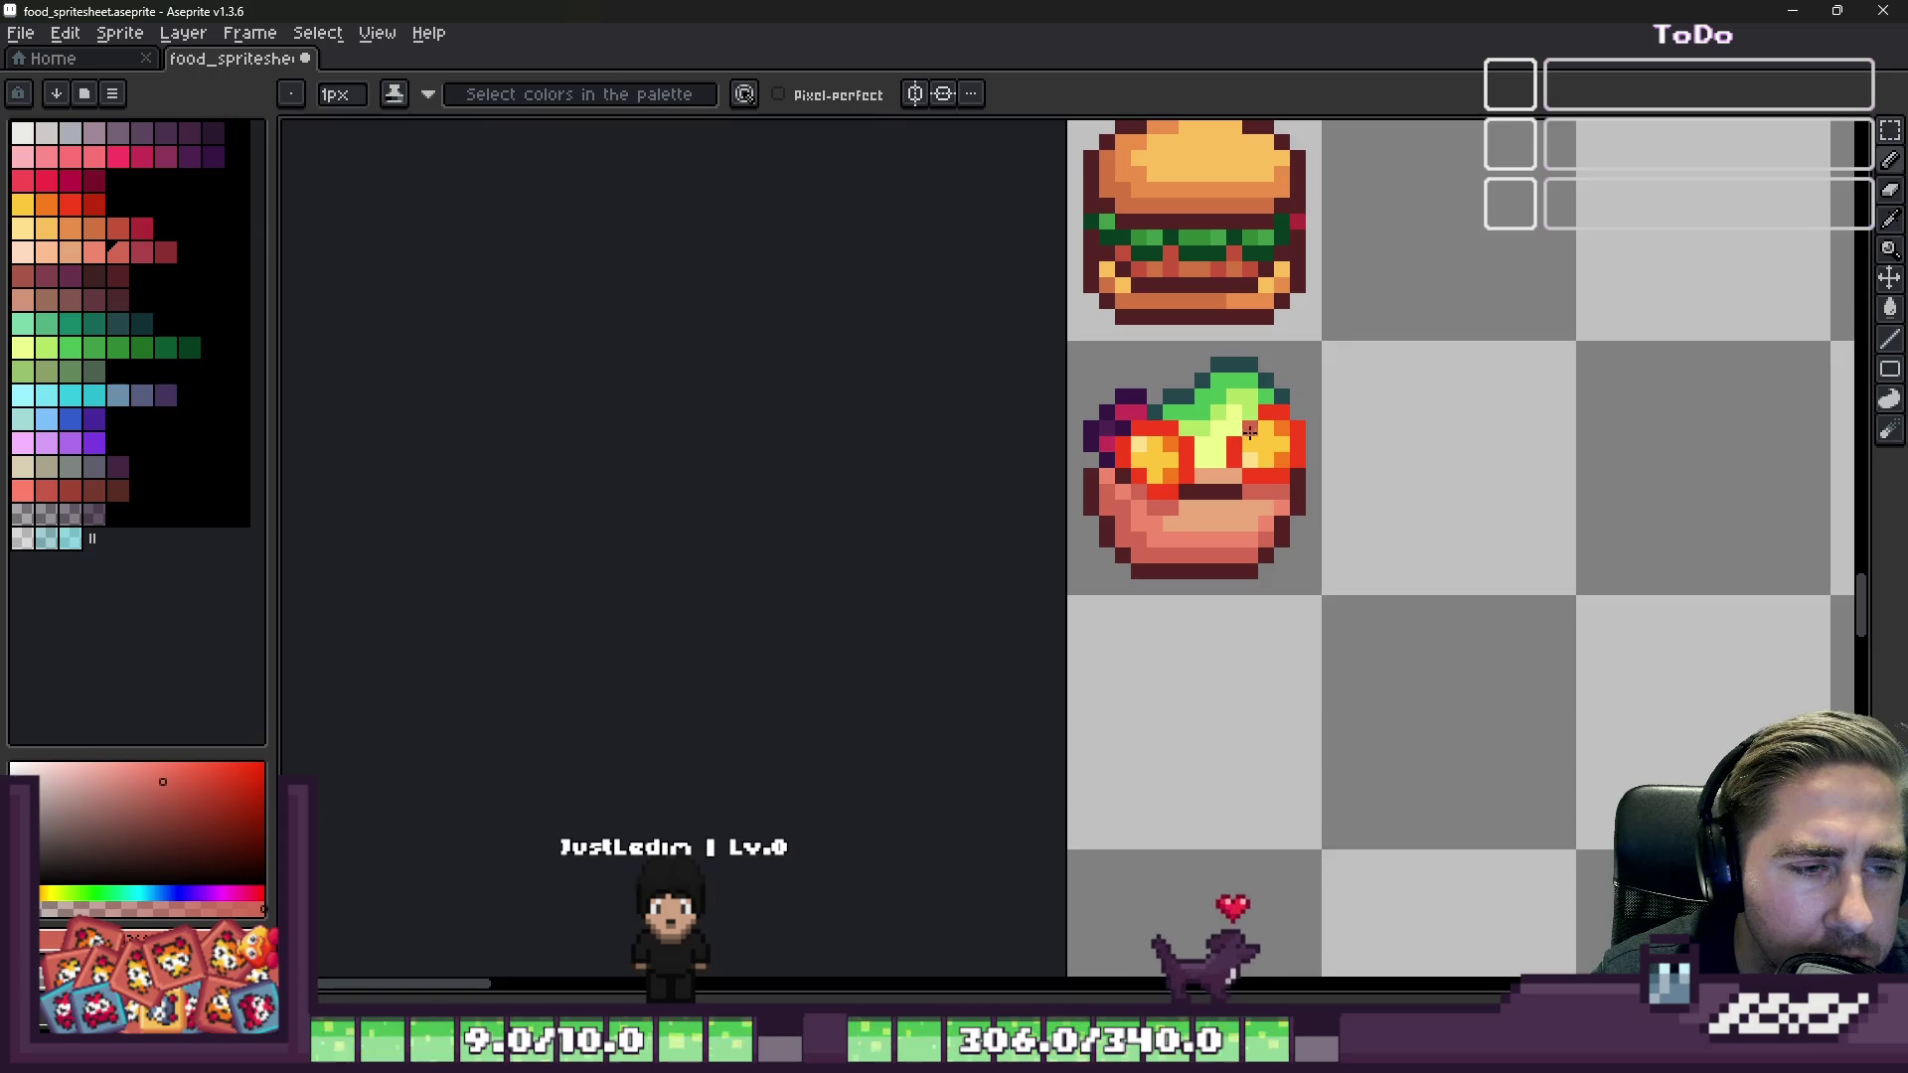
scroll(1173, 497, "up", 2)
Step: Darken another bowl pixel with the deeper salmon tone
left_click(1172, 486, "alt")
left_click(1257, 495)
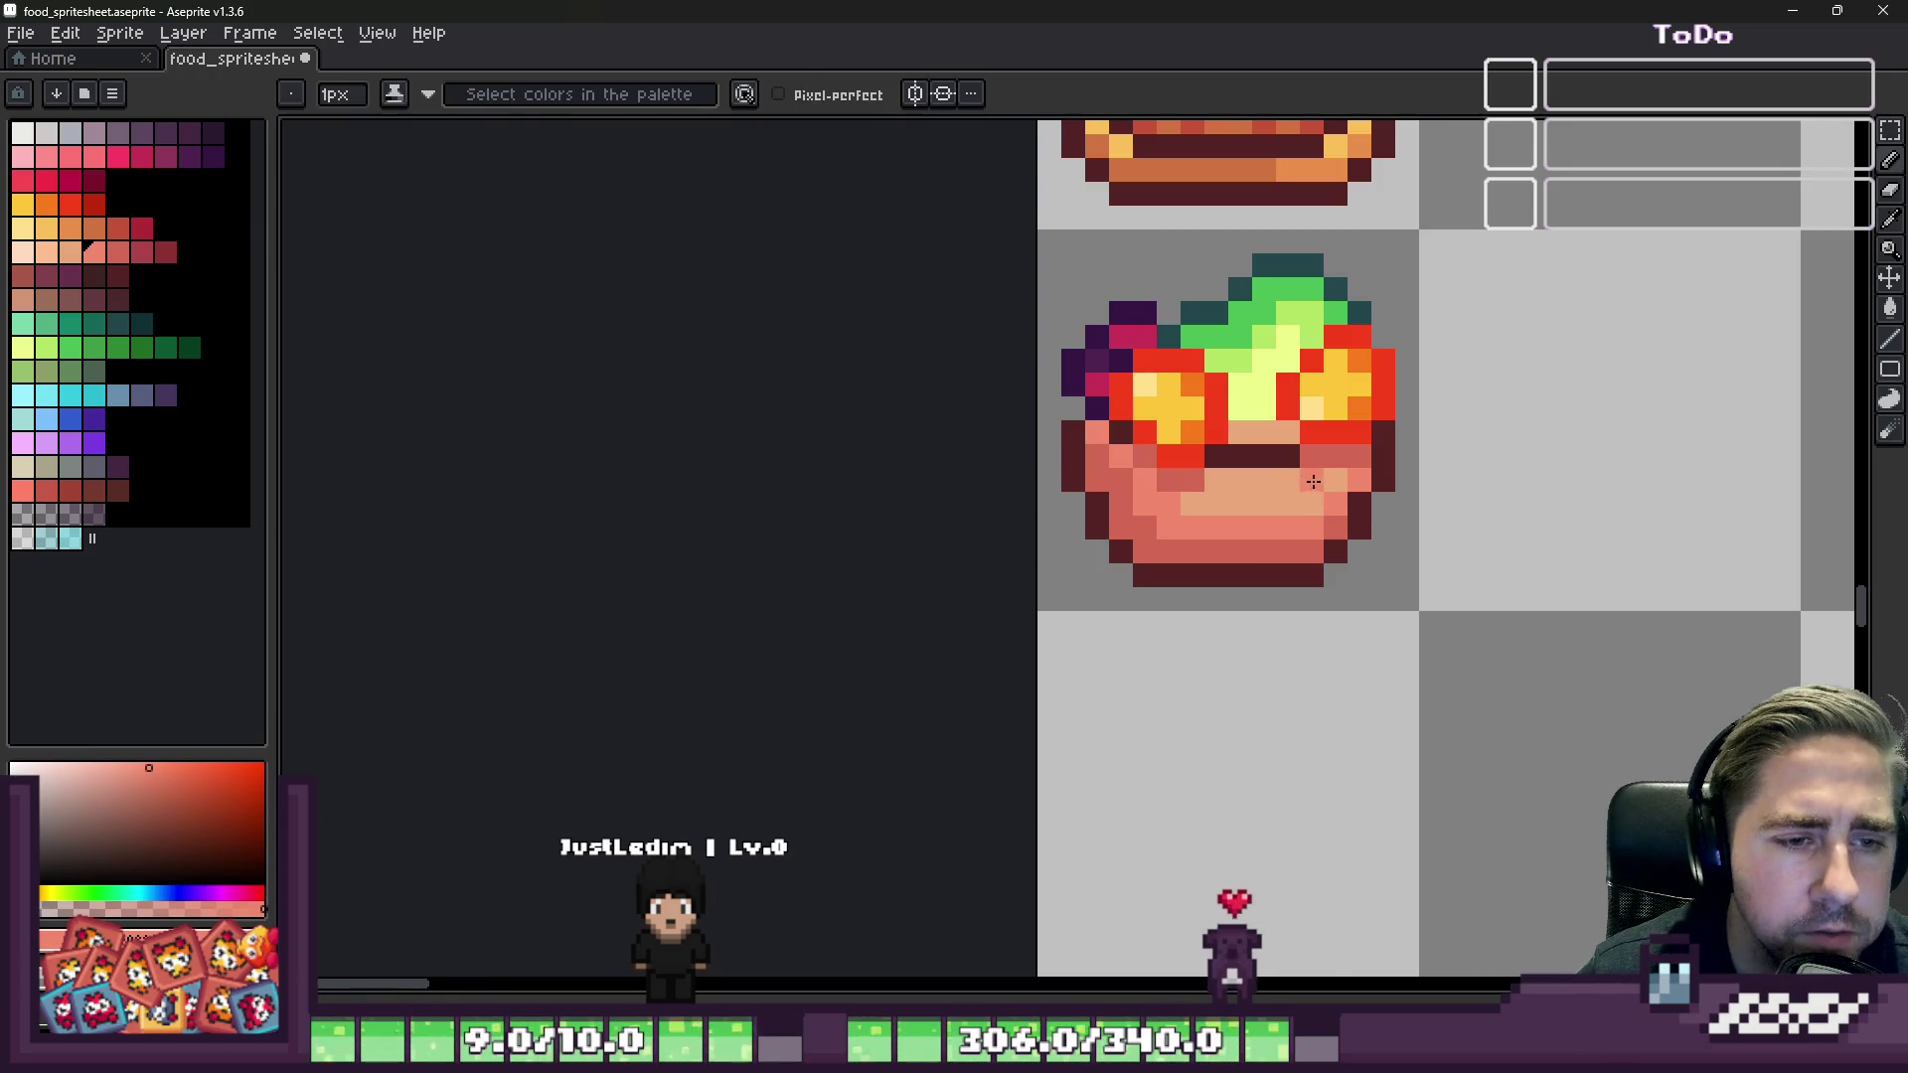
scroll(1156, 515, "up", 1)
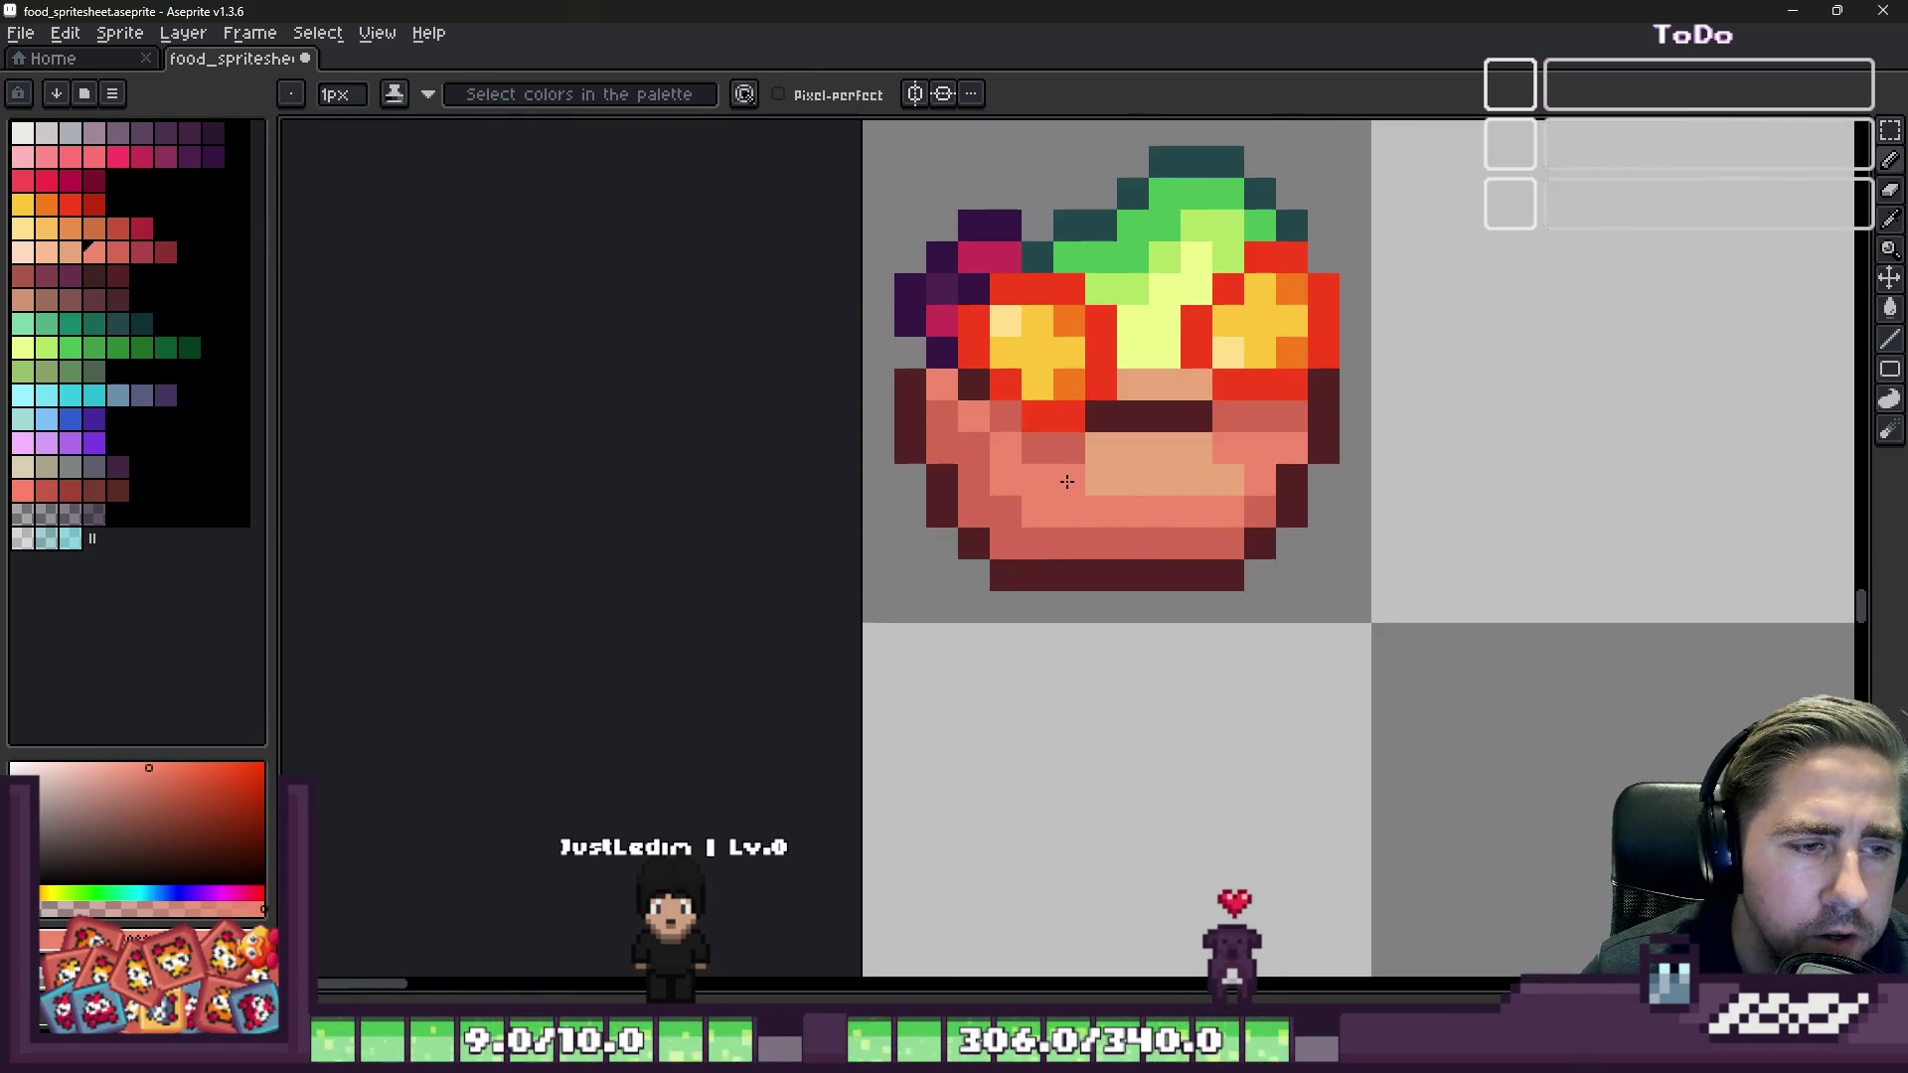
scroll(1067, 481, "down", 2)
scroll(1093, 467, "up", 2)
scroll(1392, 417, "down", 2)
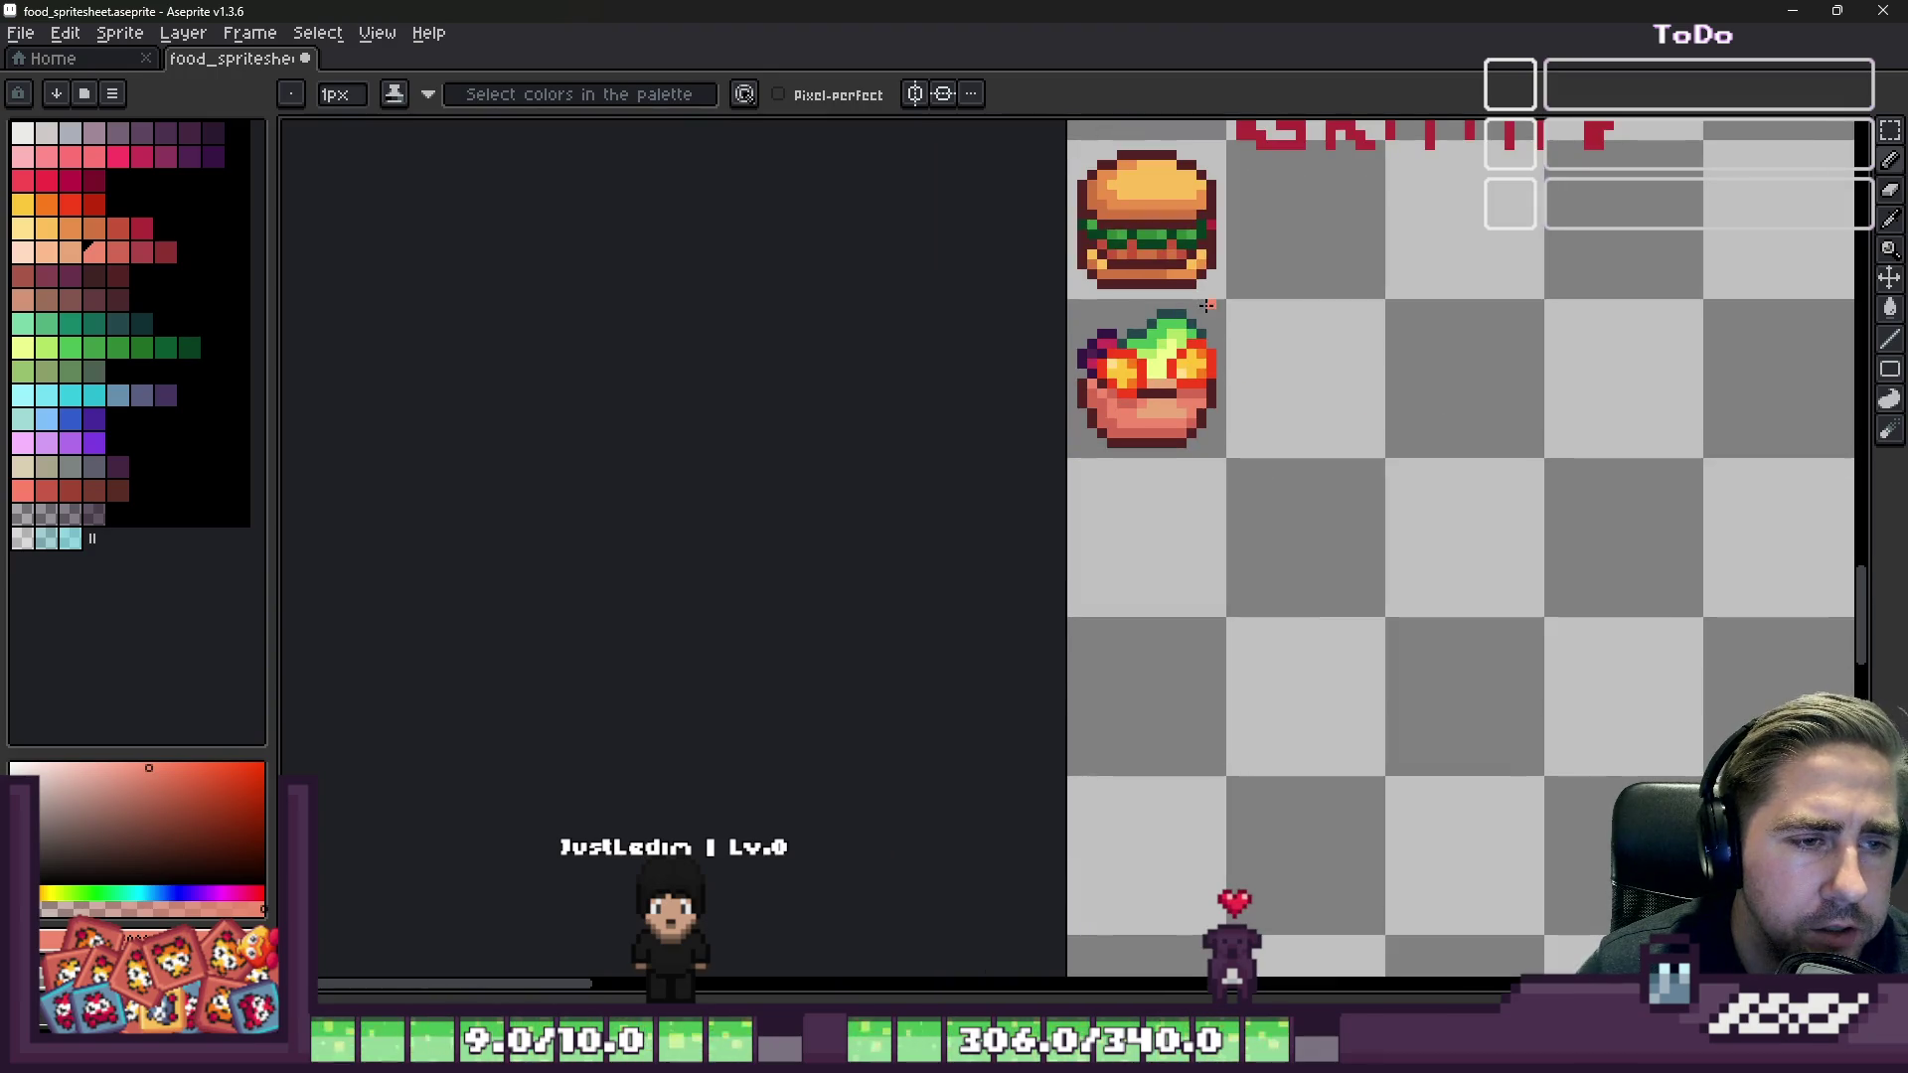
scroll(1192, 348, "down", 1)
scroll(1121, 444, "up", 6)
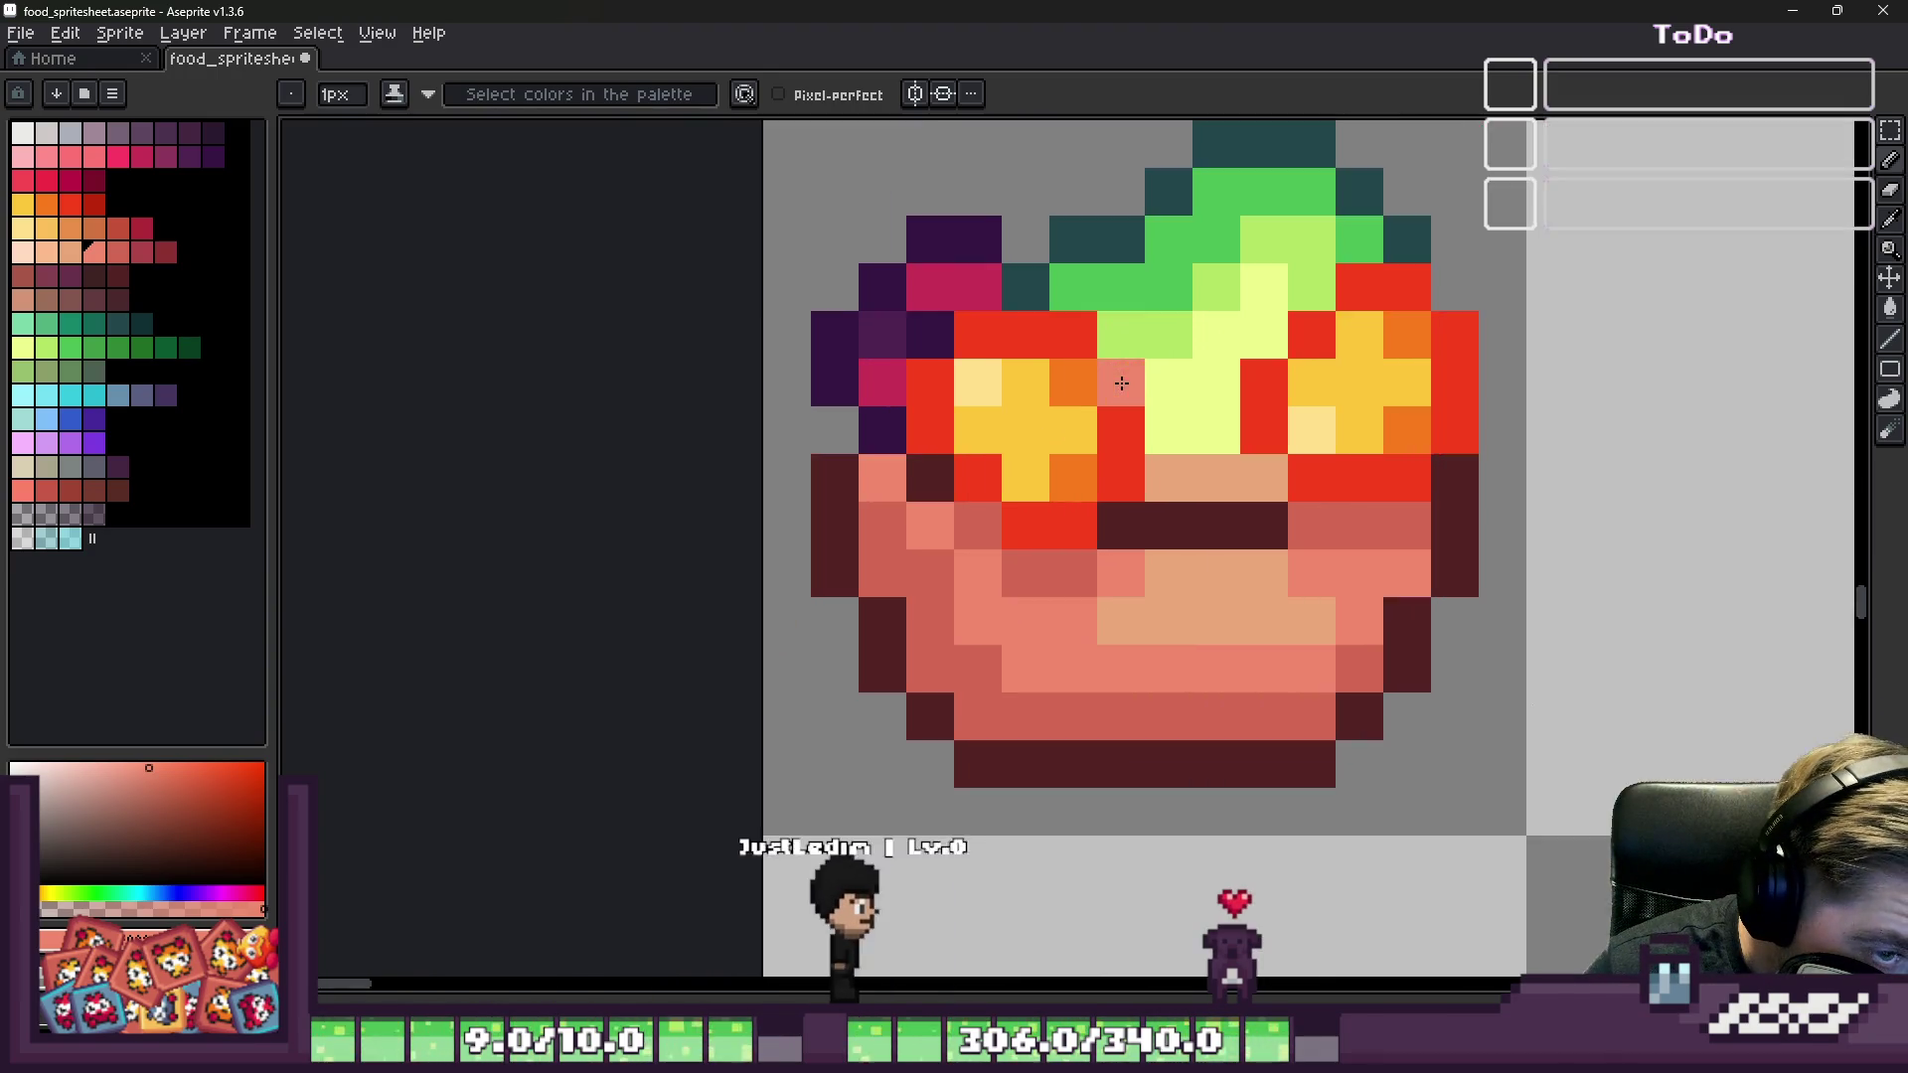
Step: Repaint two salad pixels and turn a pale-yellow salad pixel green
left_click(1192, 448, "alt")
mouse_move(1209, 528)
left_mouse_down()
mouse_move(1375, 545)
mouse_move(1299, 561)
left_mouse_up()
left_click(1243, 264, "alt")
left_click(1375, 566)
scroll(1375, 567, "down", 3)
scroll(1094, 397, "up", 2)
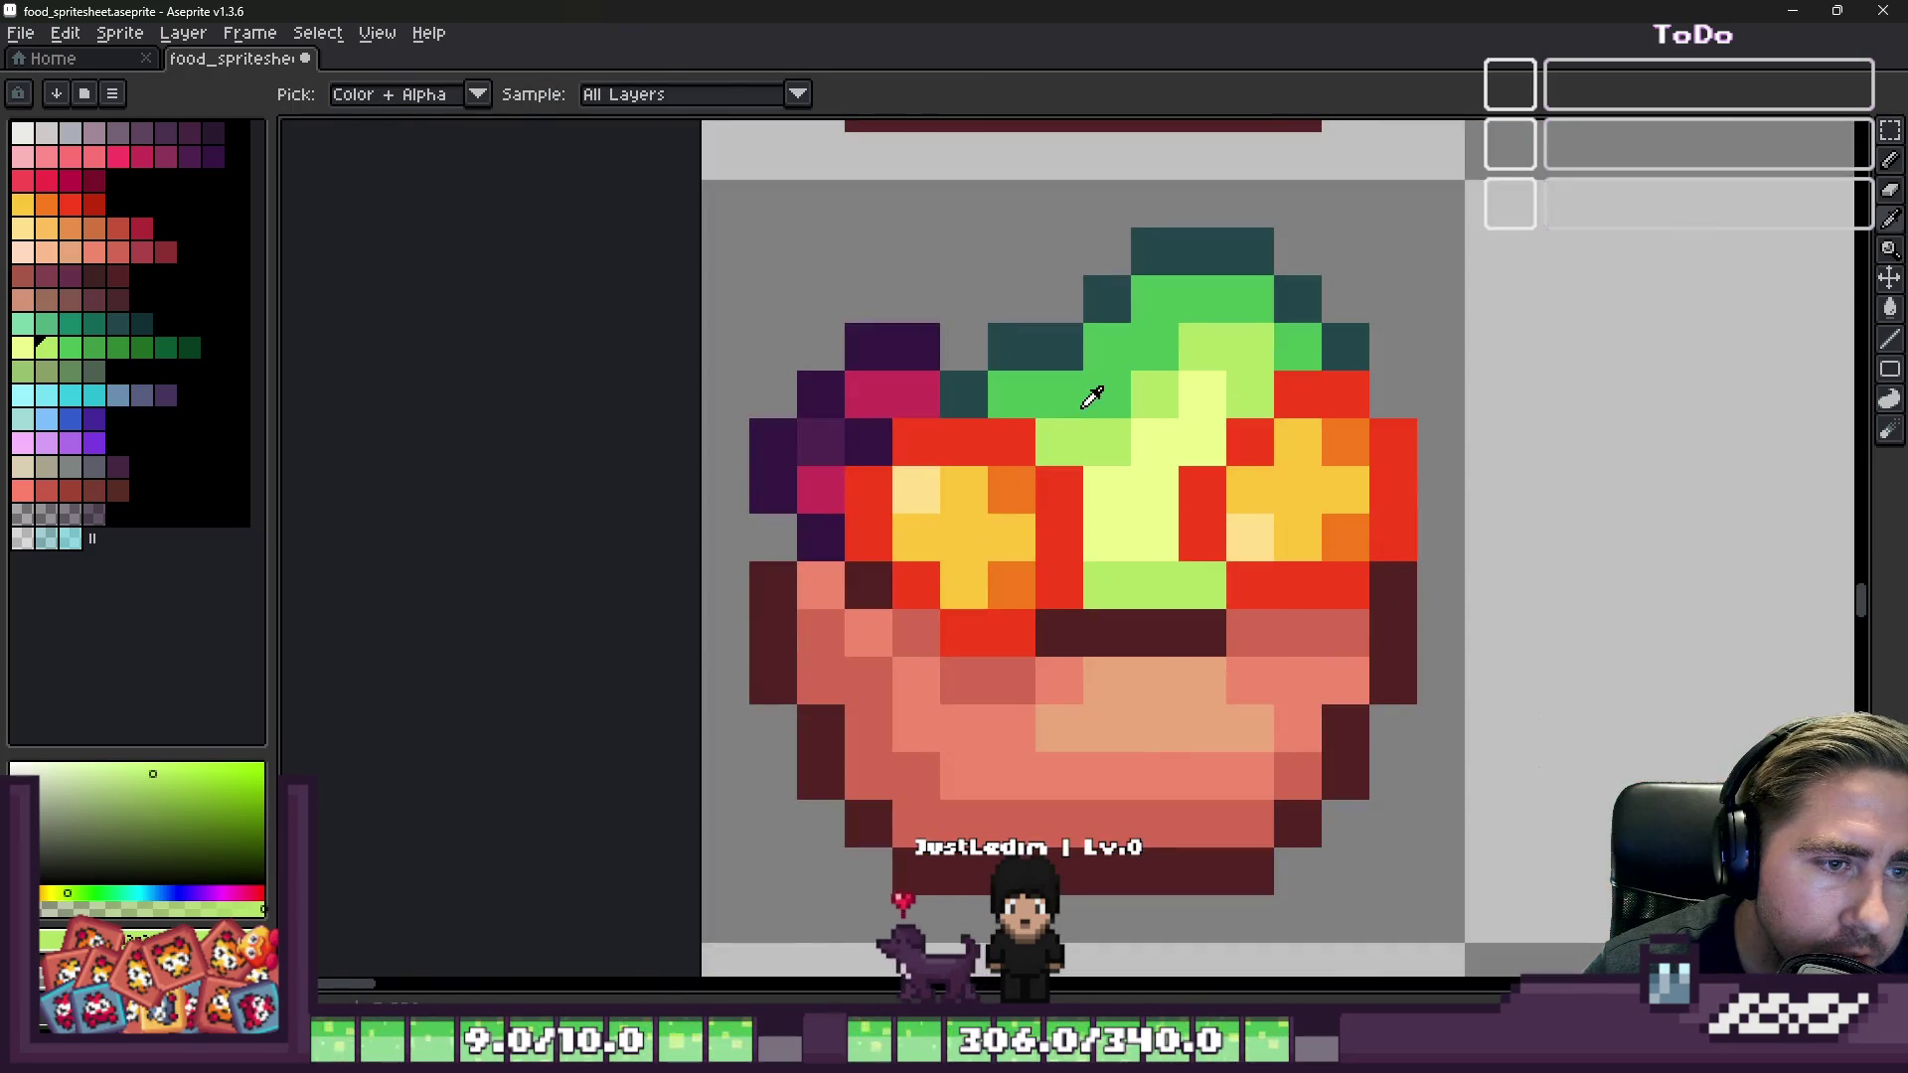
Step: Paint two lower salad pixels green and the pixels above them light green
key("alt")
left_click(1111, 396, "alt")
left_click_drag(1107, 586, 1153, 586)
left_click(1141, 447, "alt")
left_click(1138, 547)
left_click(1106, 537)
scroll(1323, 460, "down", 4)
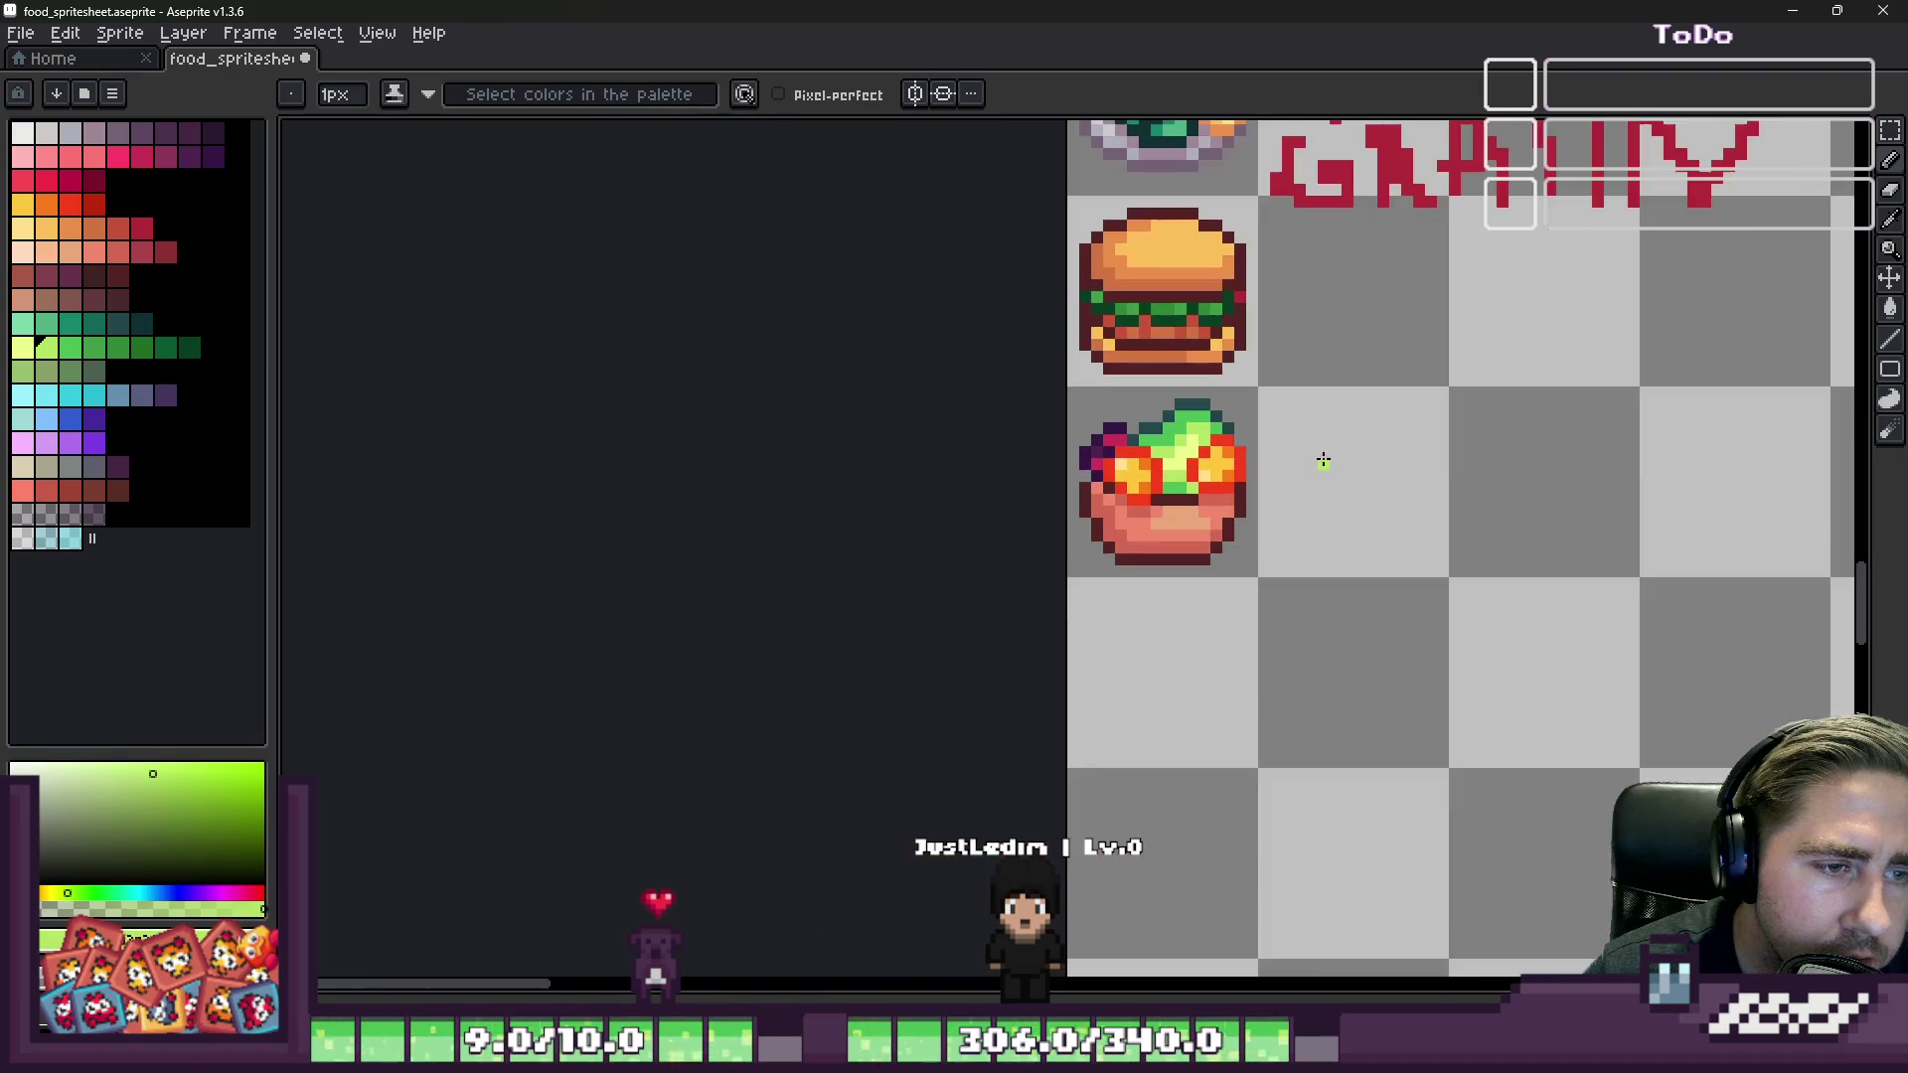
scroll(1162, 459, "up", 4)
Step: Paint a bowl pixel red and turn a yellow pixel pale yellow
left_click(1205, 455, "alt")
left_click(1243, 511)
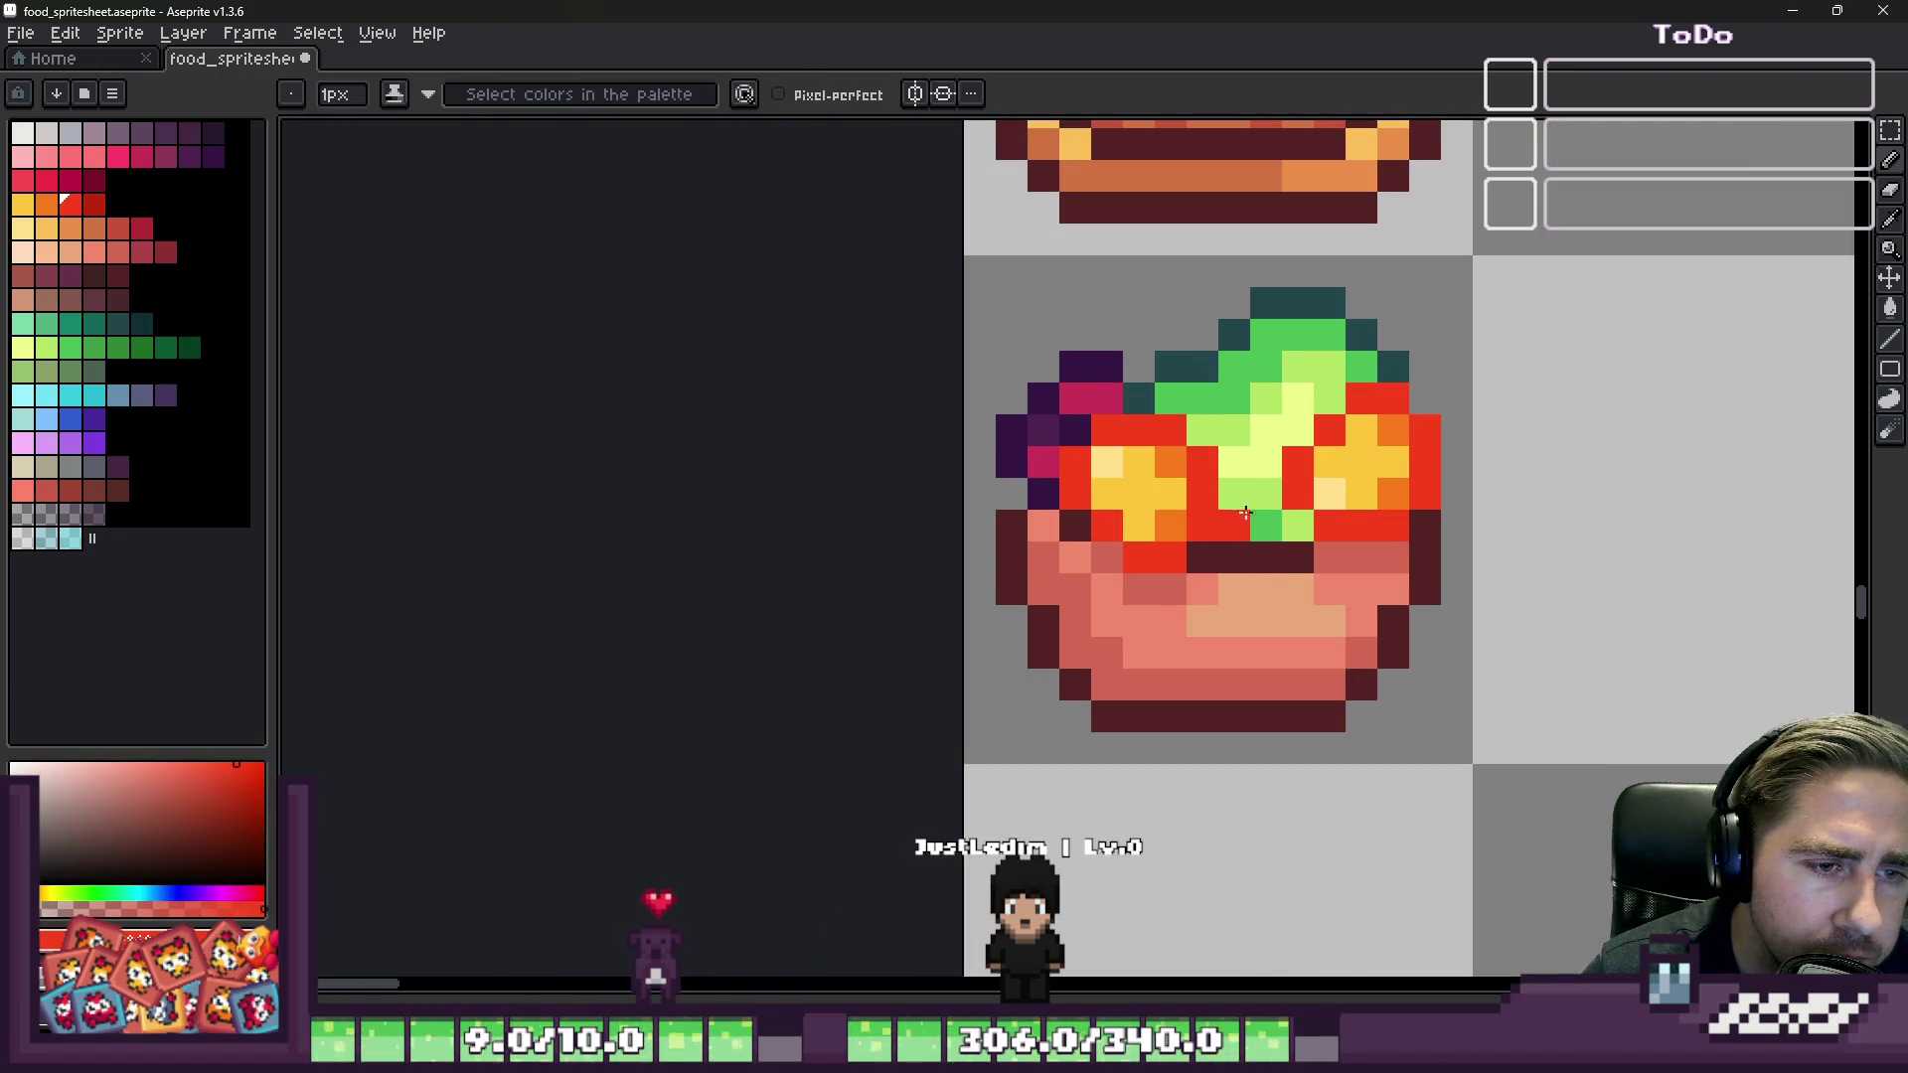
left_click(1330, 494, "alt")
left_click(1332, 465)
scroll(1211, 438, "down", 4)
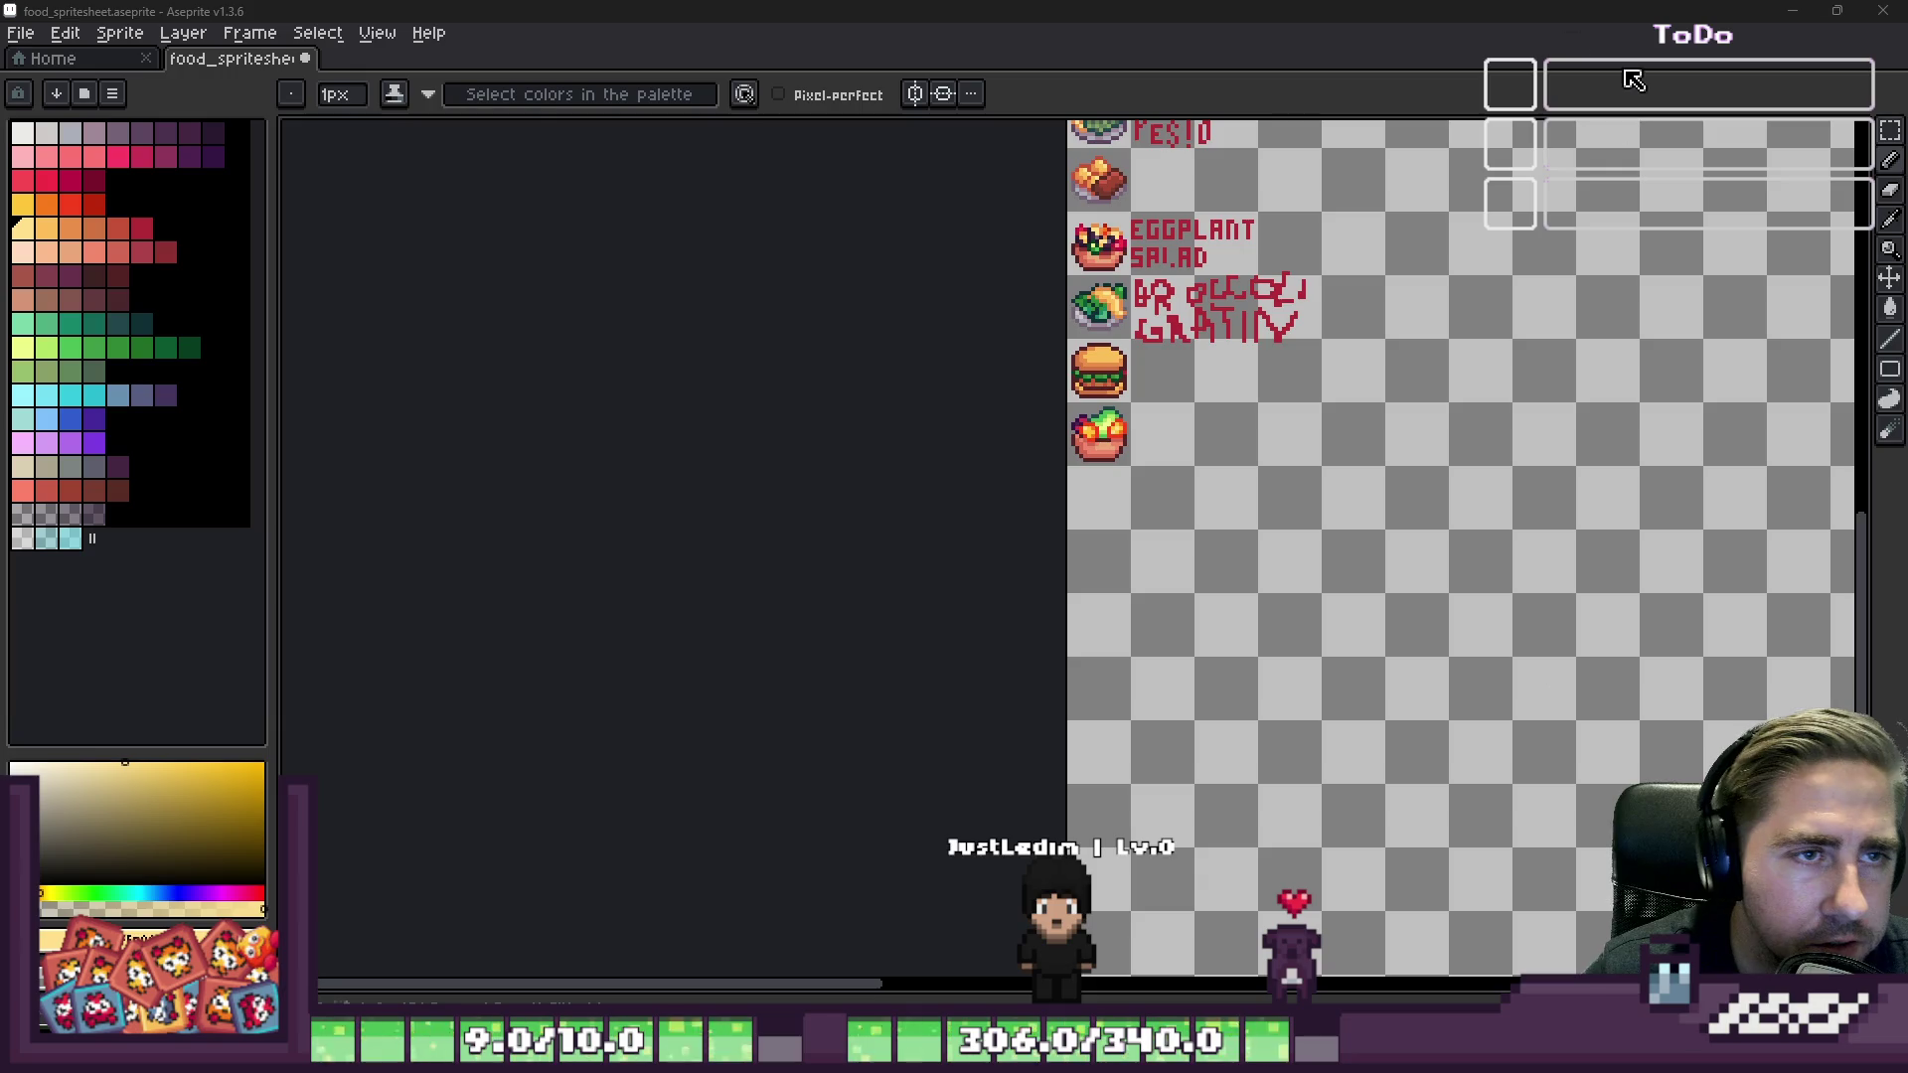
Step: Switch to the Rectangular Marquee and zoom in on the salad bowl's cell
key("m")
scroll(1148, 538, "up", 2)
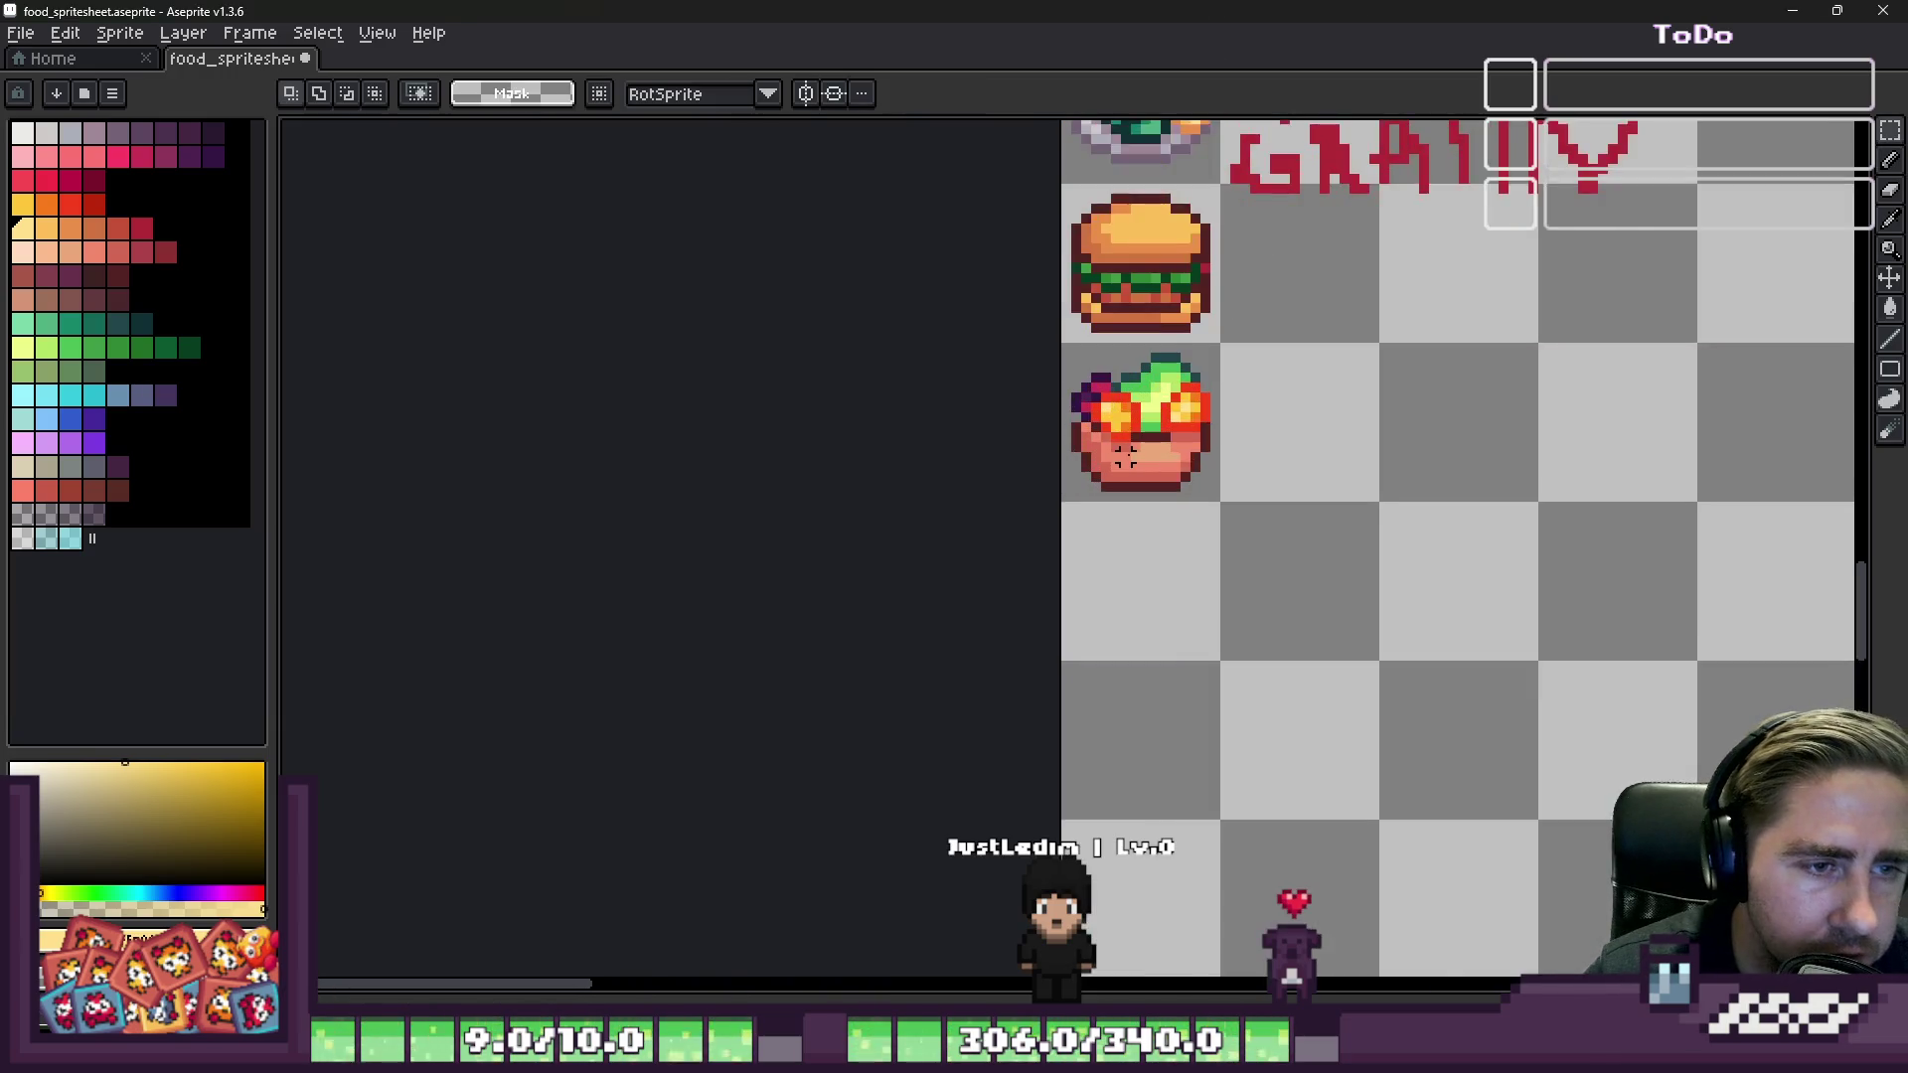
scroll(1148, 538, "down", 2)
scroll(1093, 363, "up", 2)
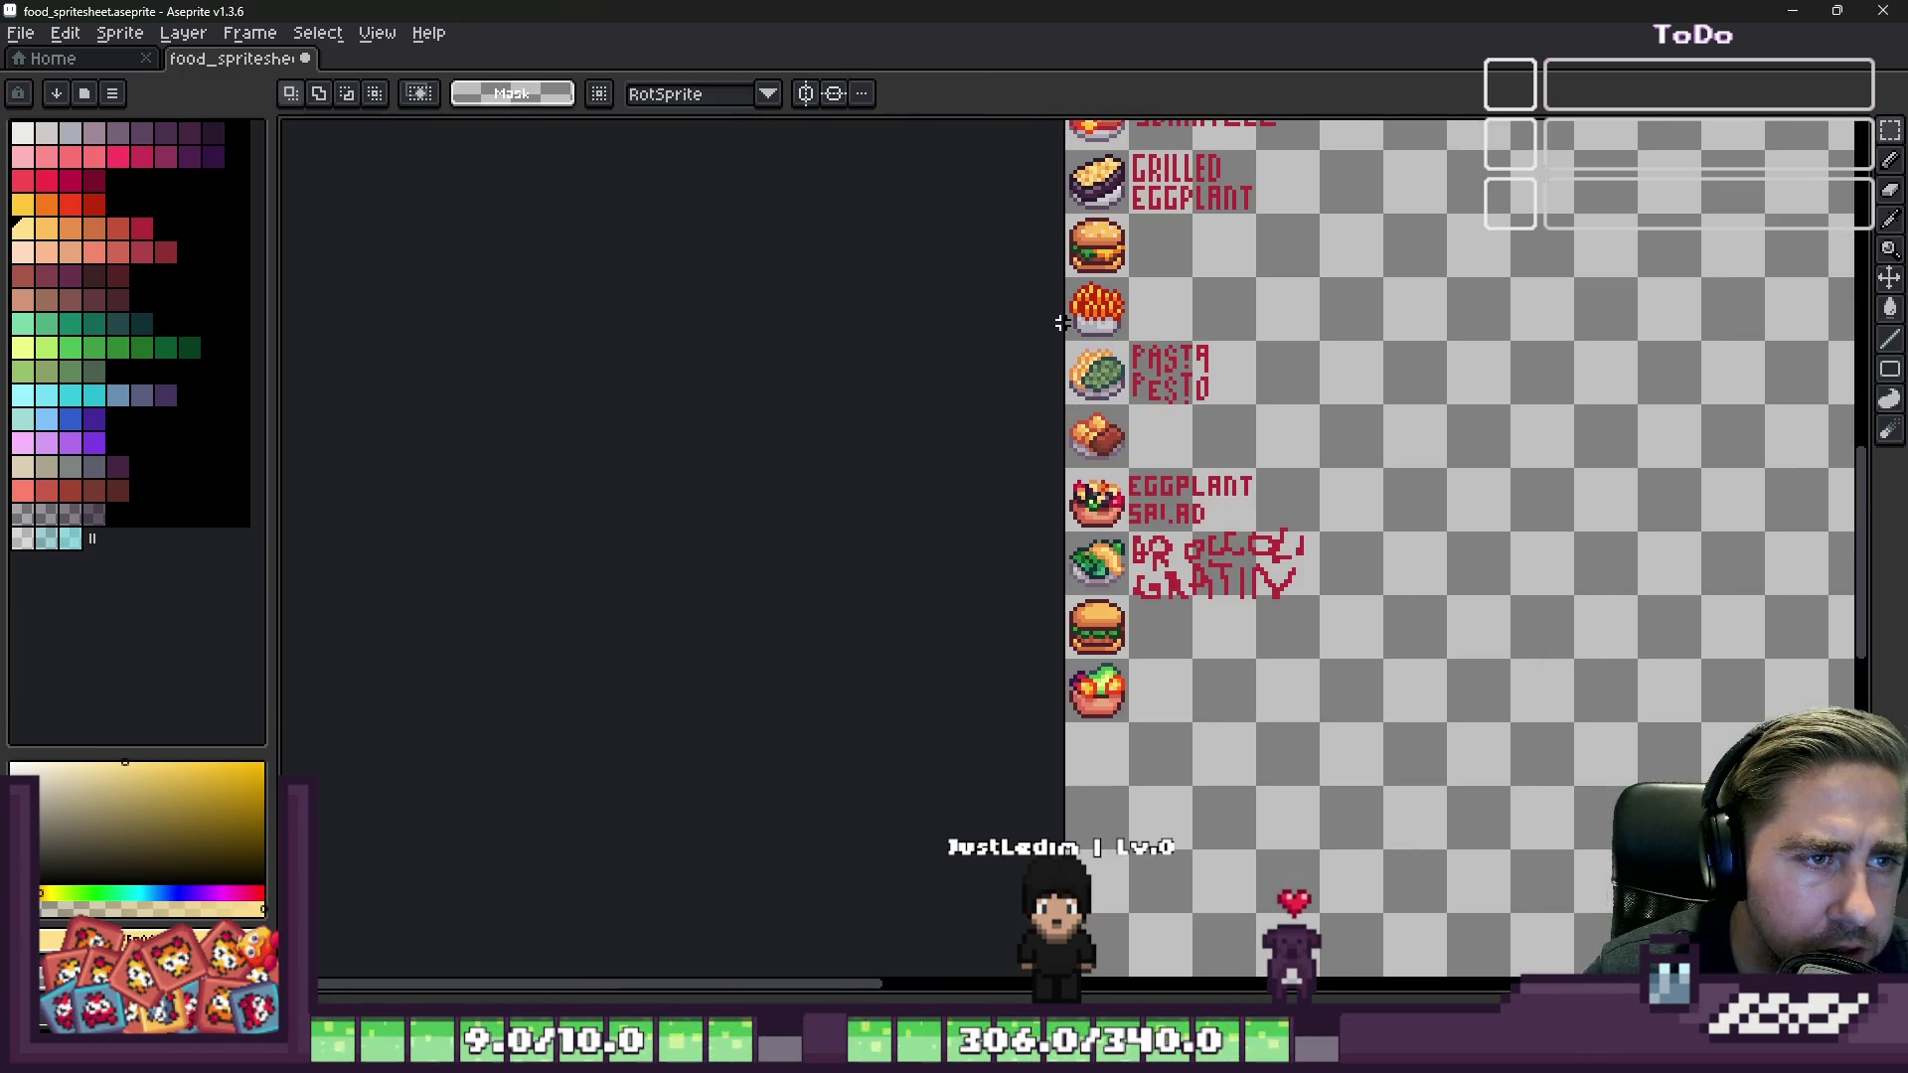
scroll(1106, 719, "up", 4)
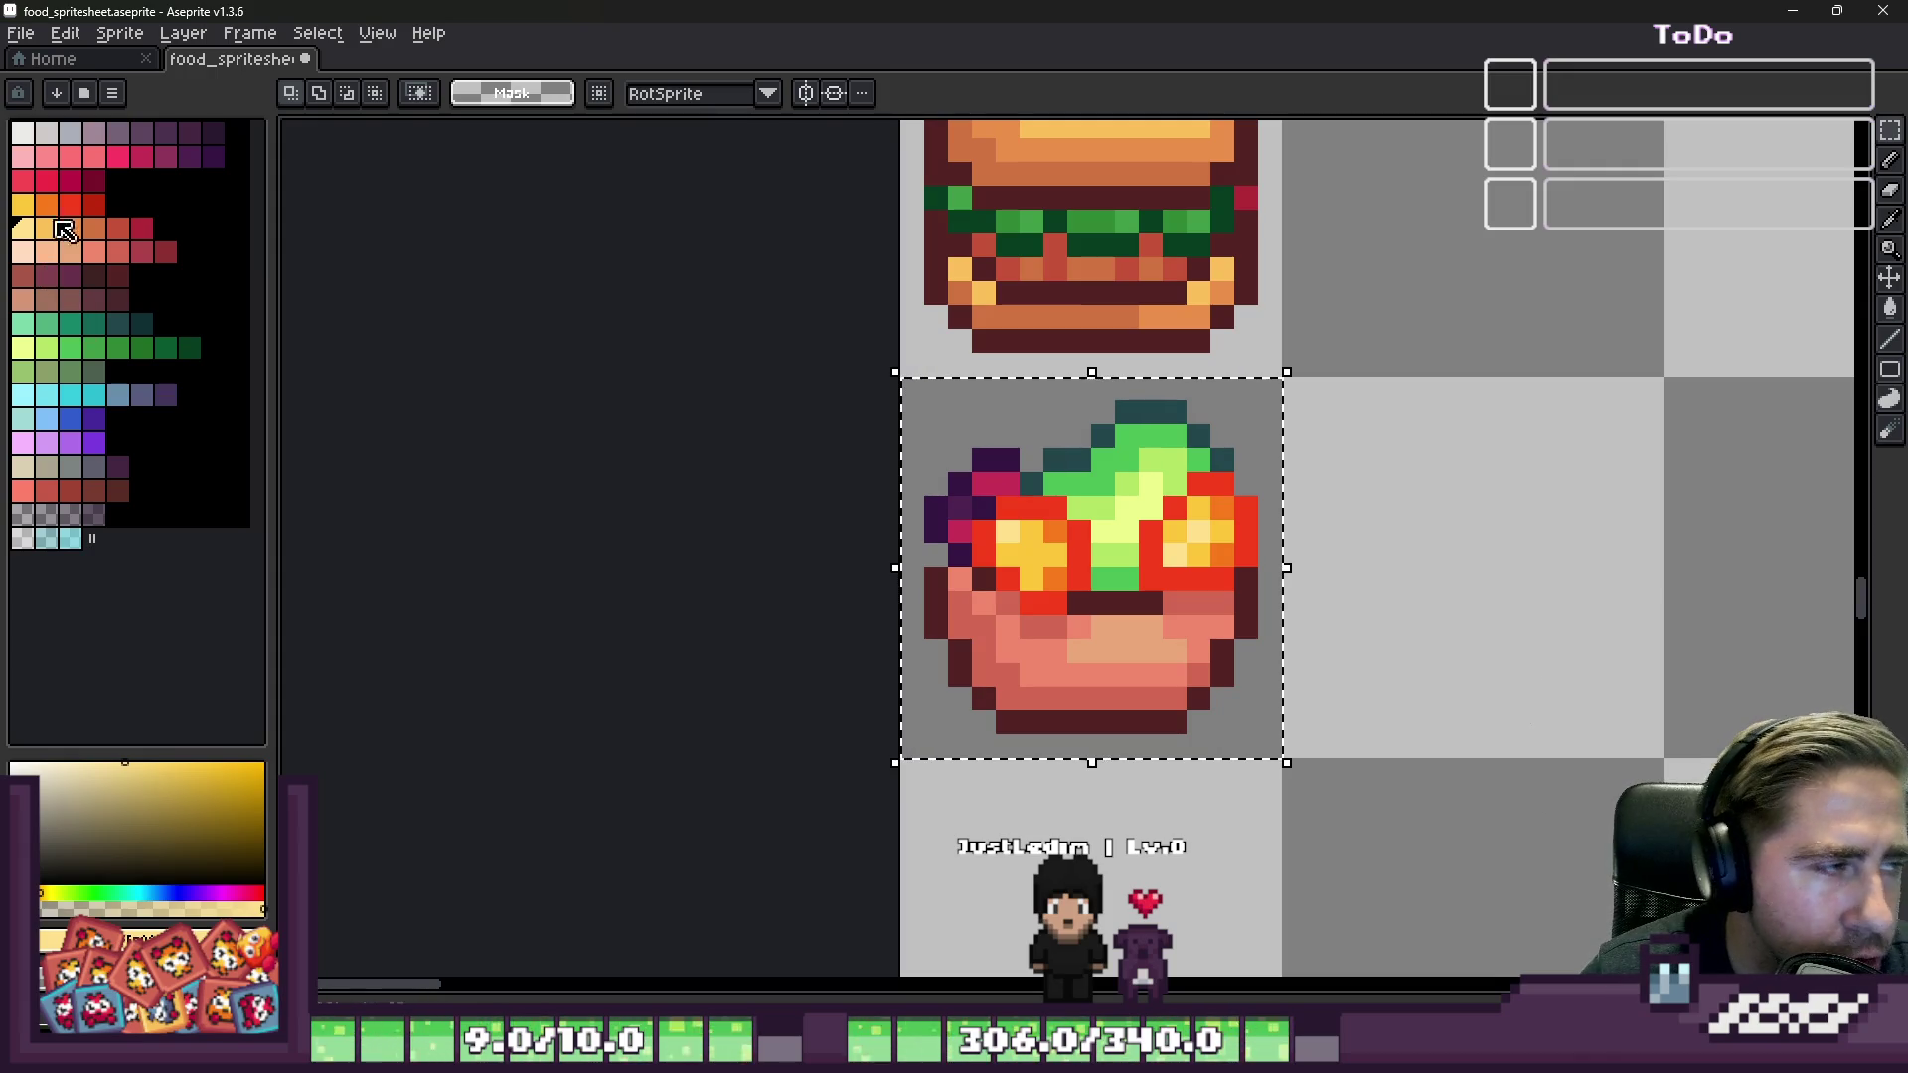
Step: Fill the bowl outline purple-grey, its salmon pixels light grey, and its interior white
left_click(80, 134)
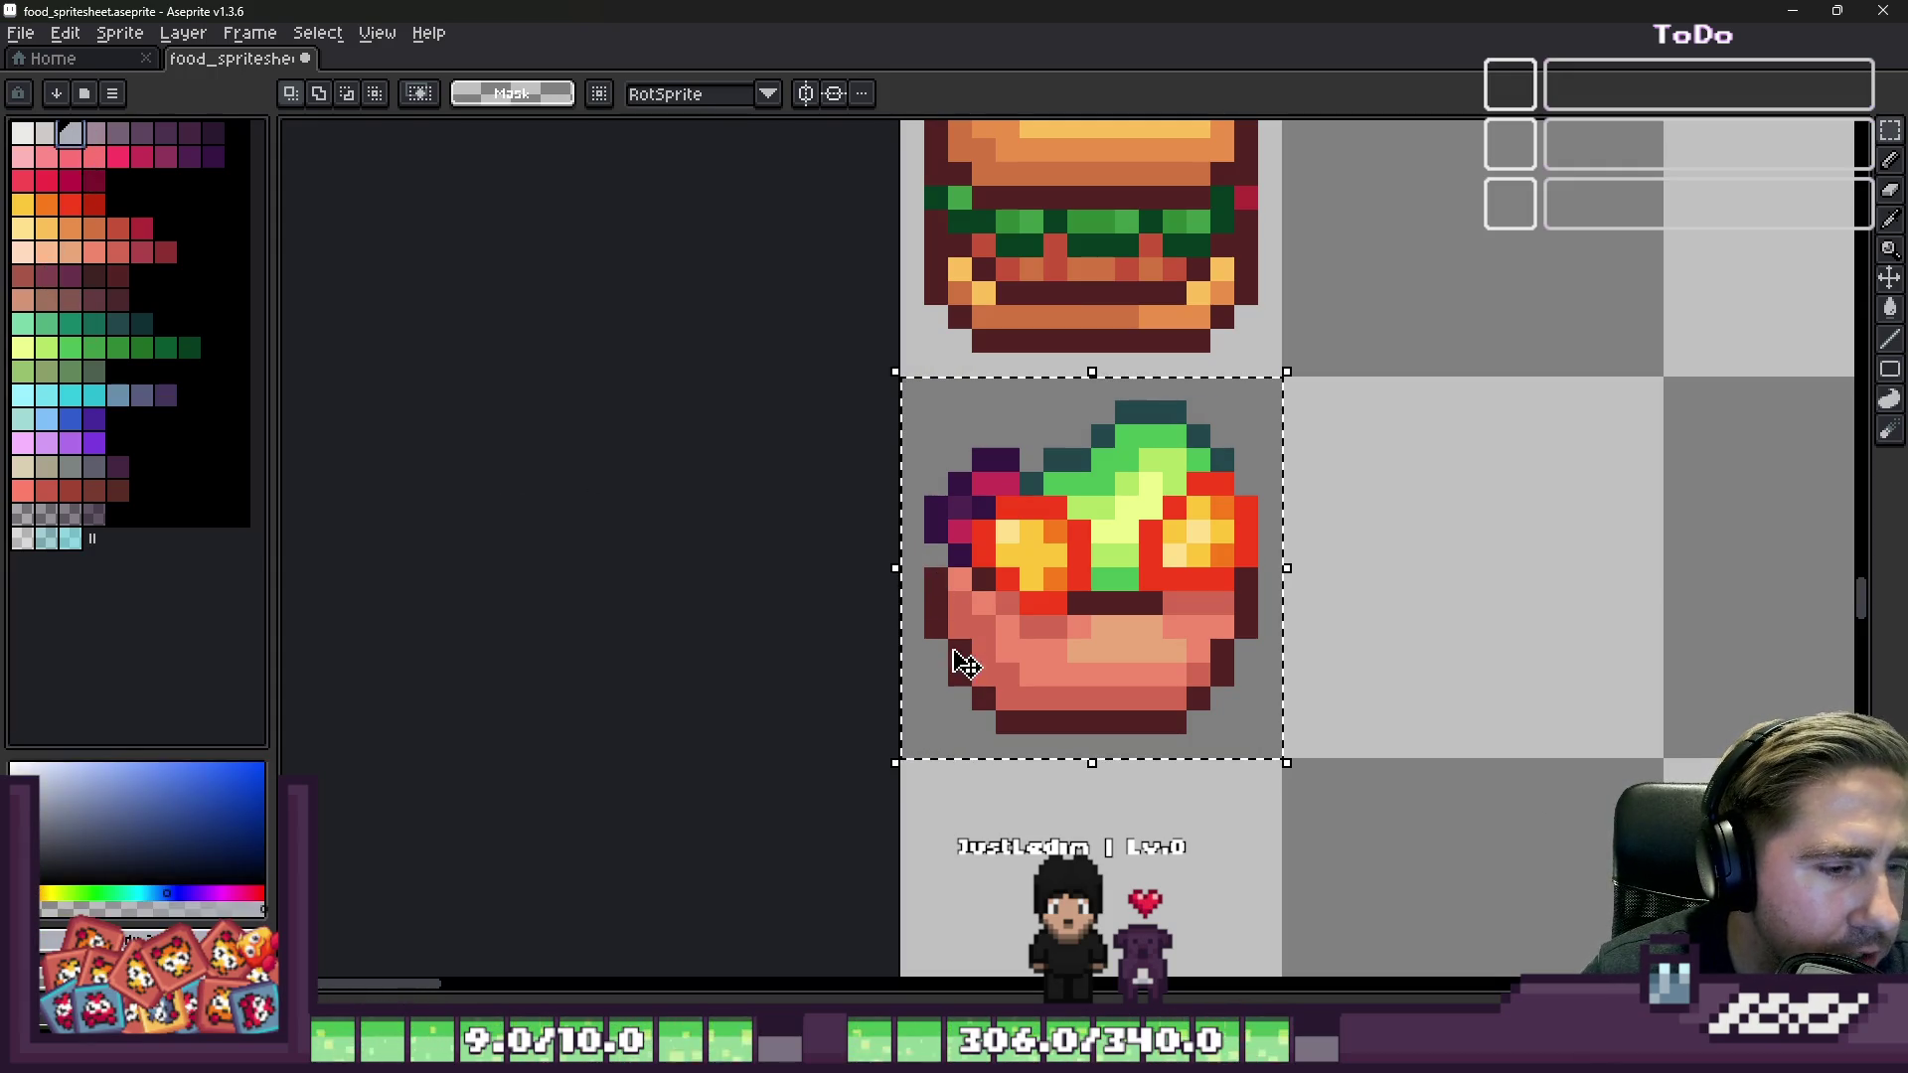
key("w")
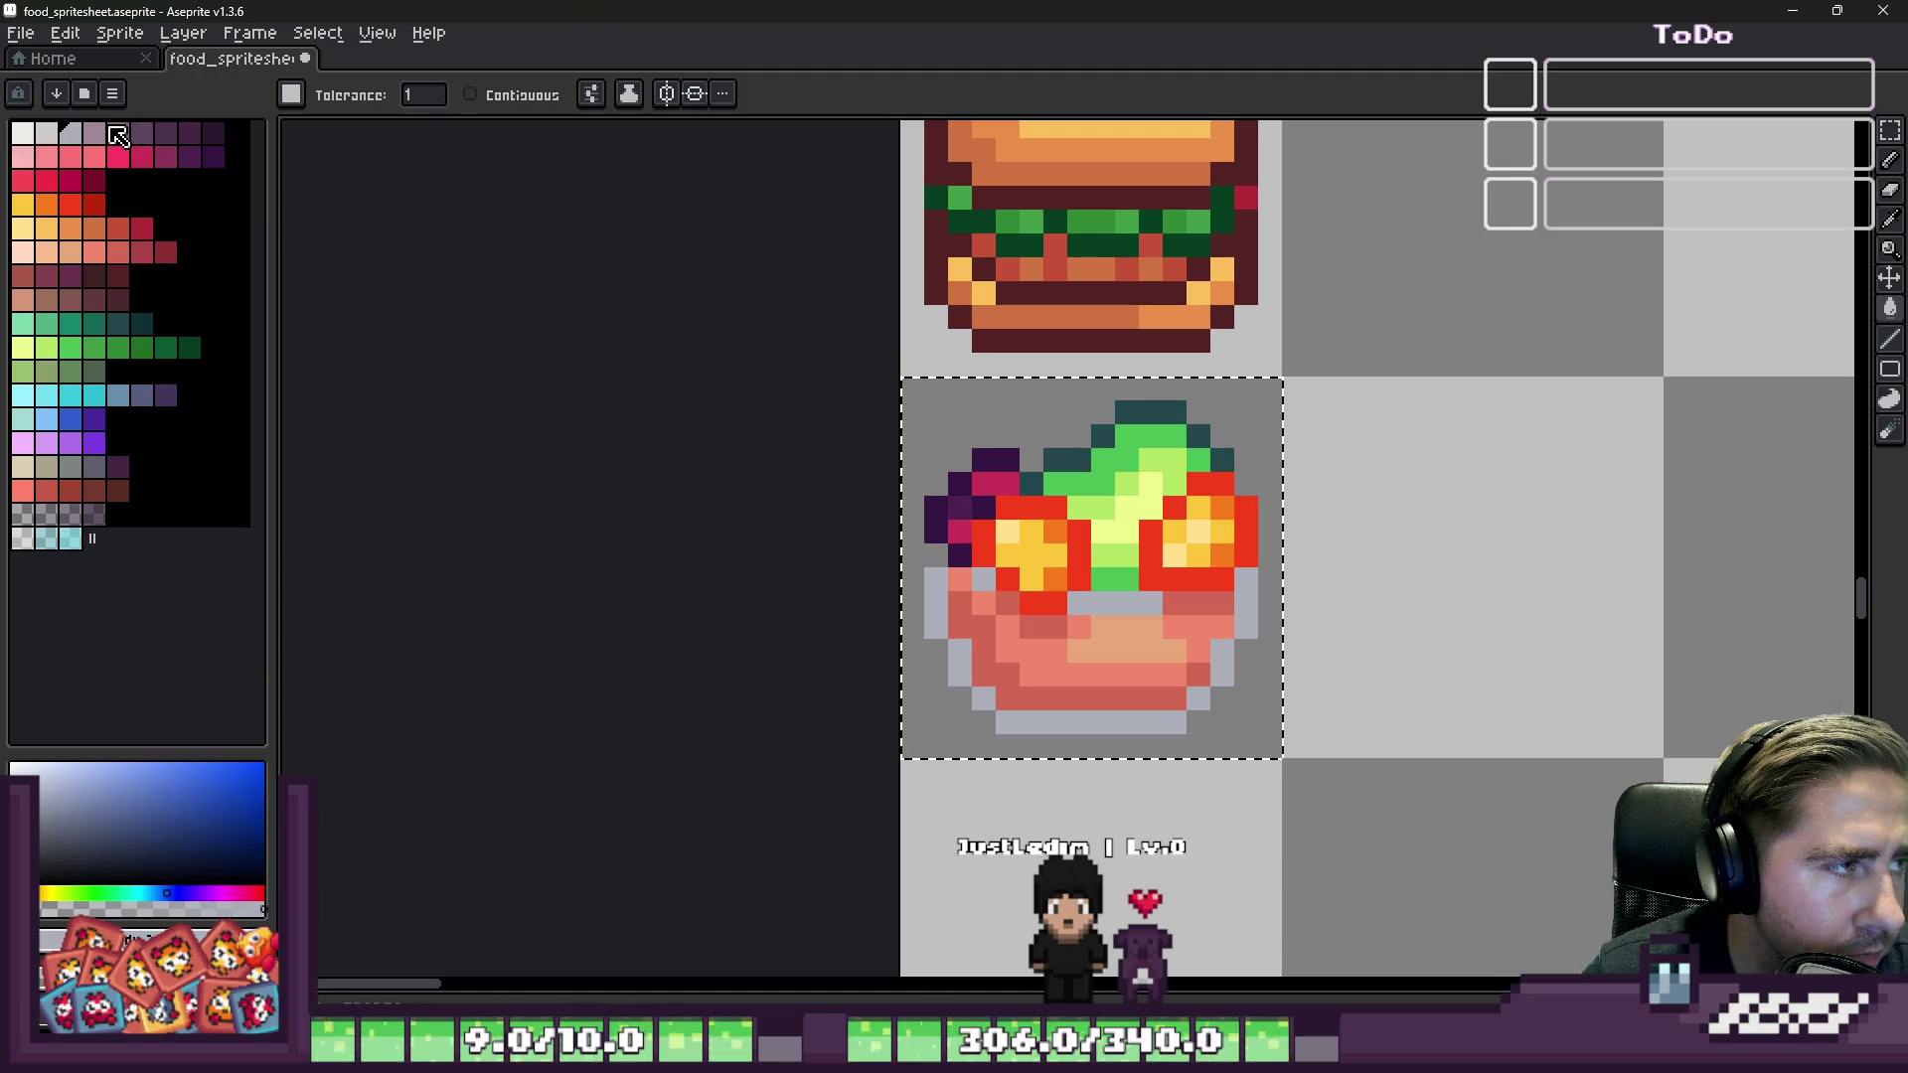
left_click(118, 134)
left_click(928, 599)
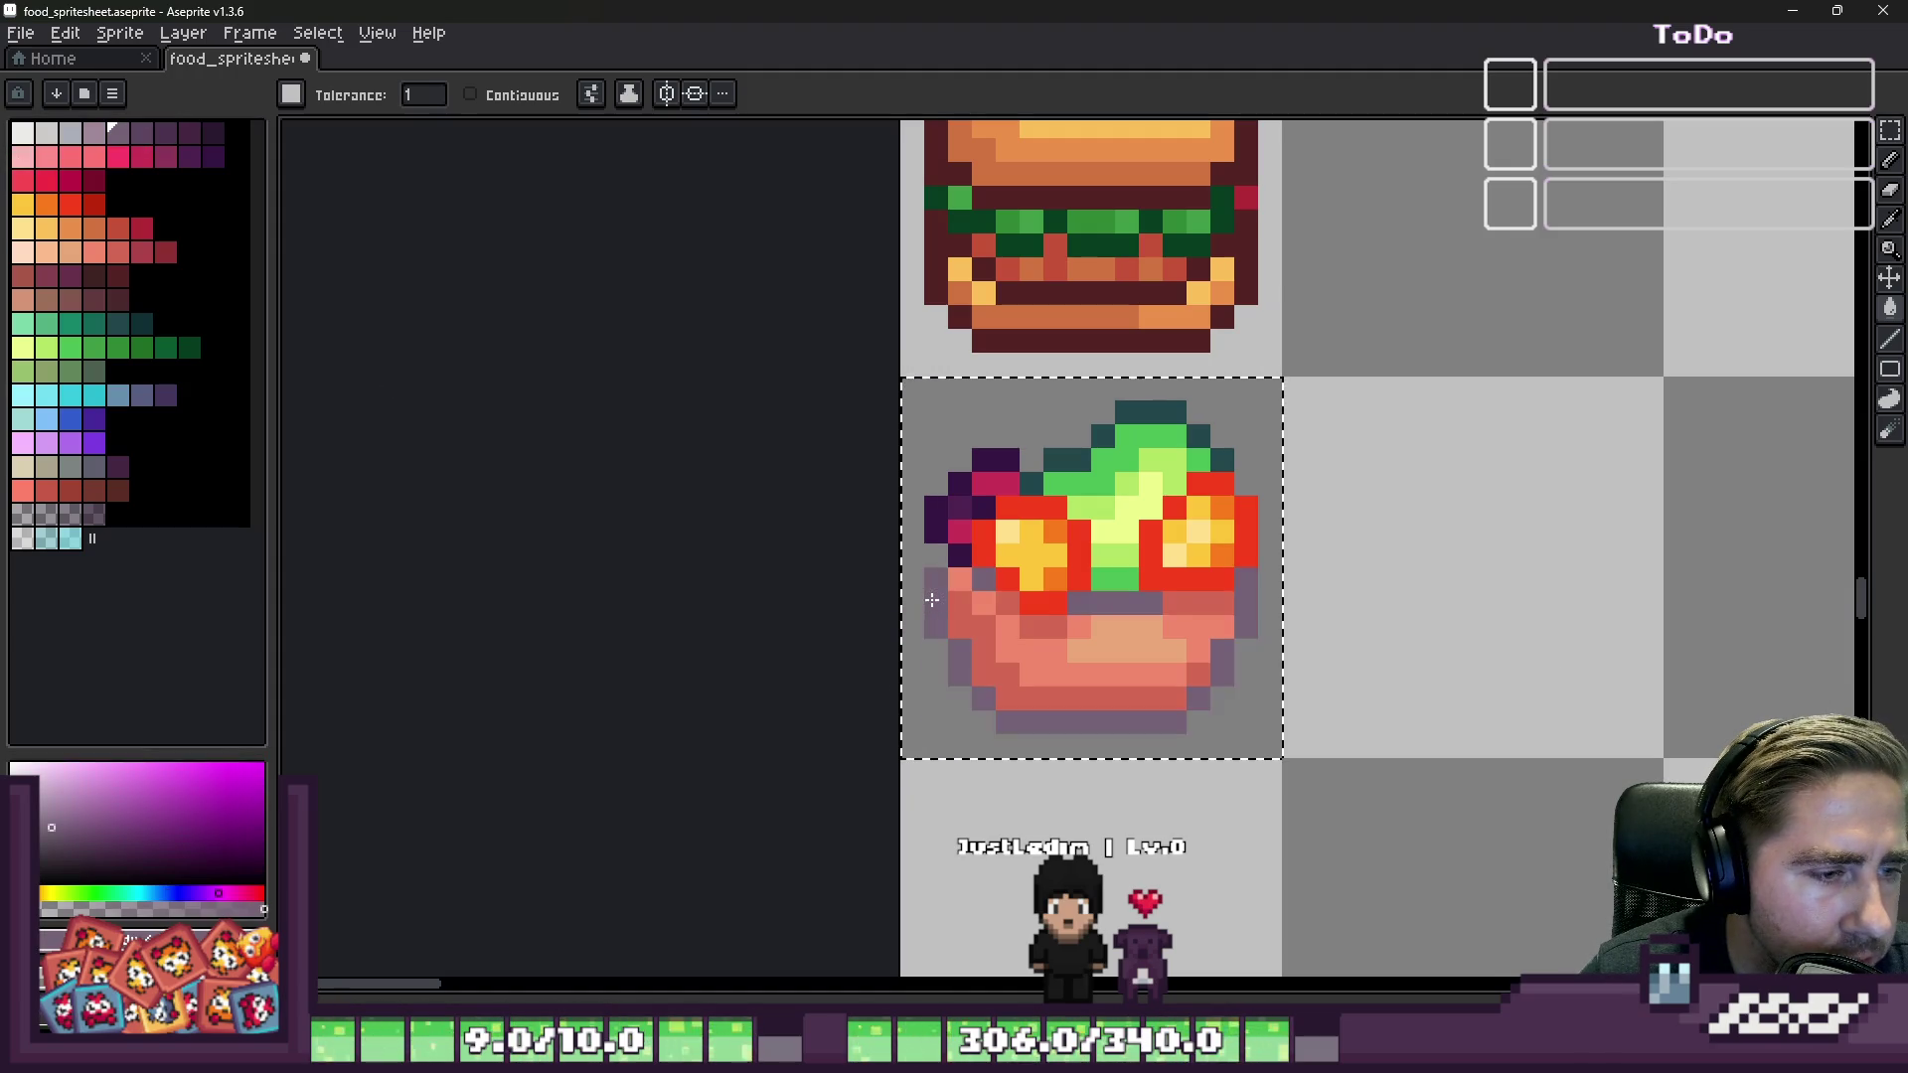
left_click(95, 133)
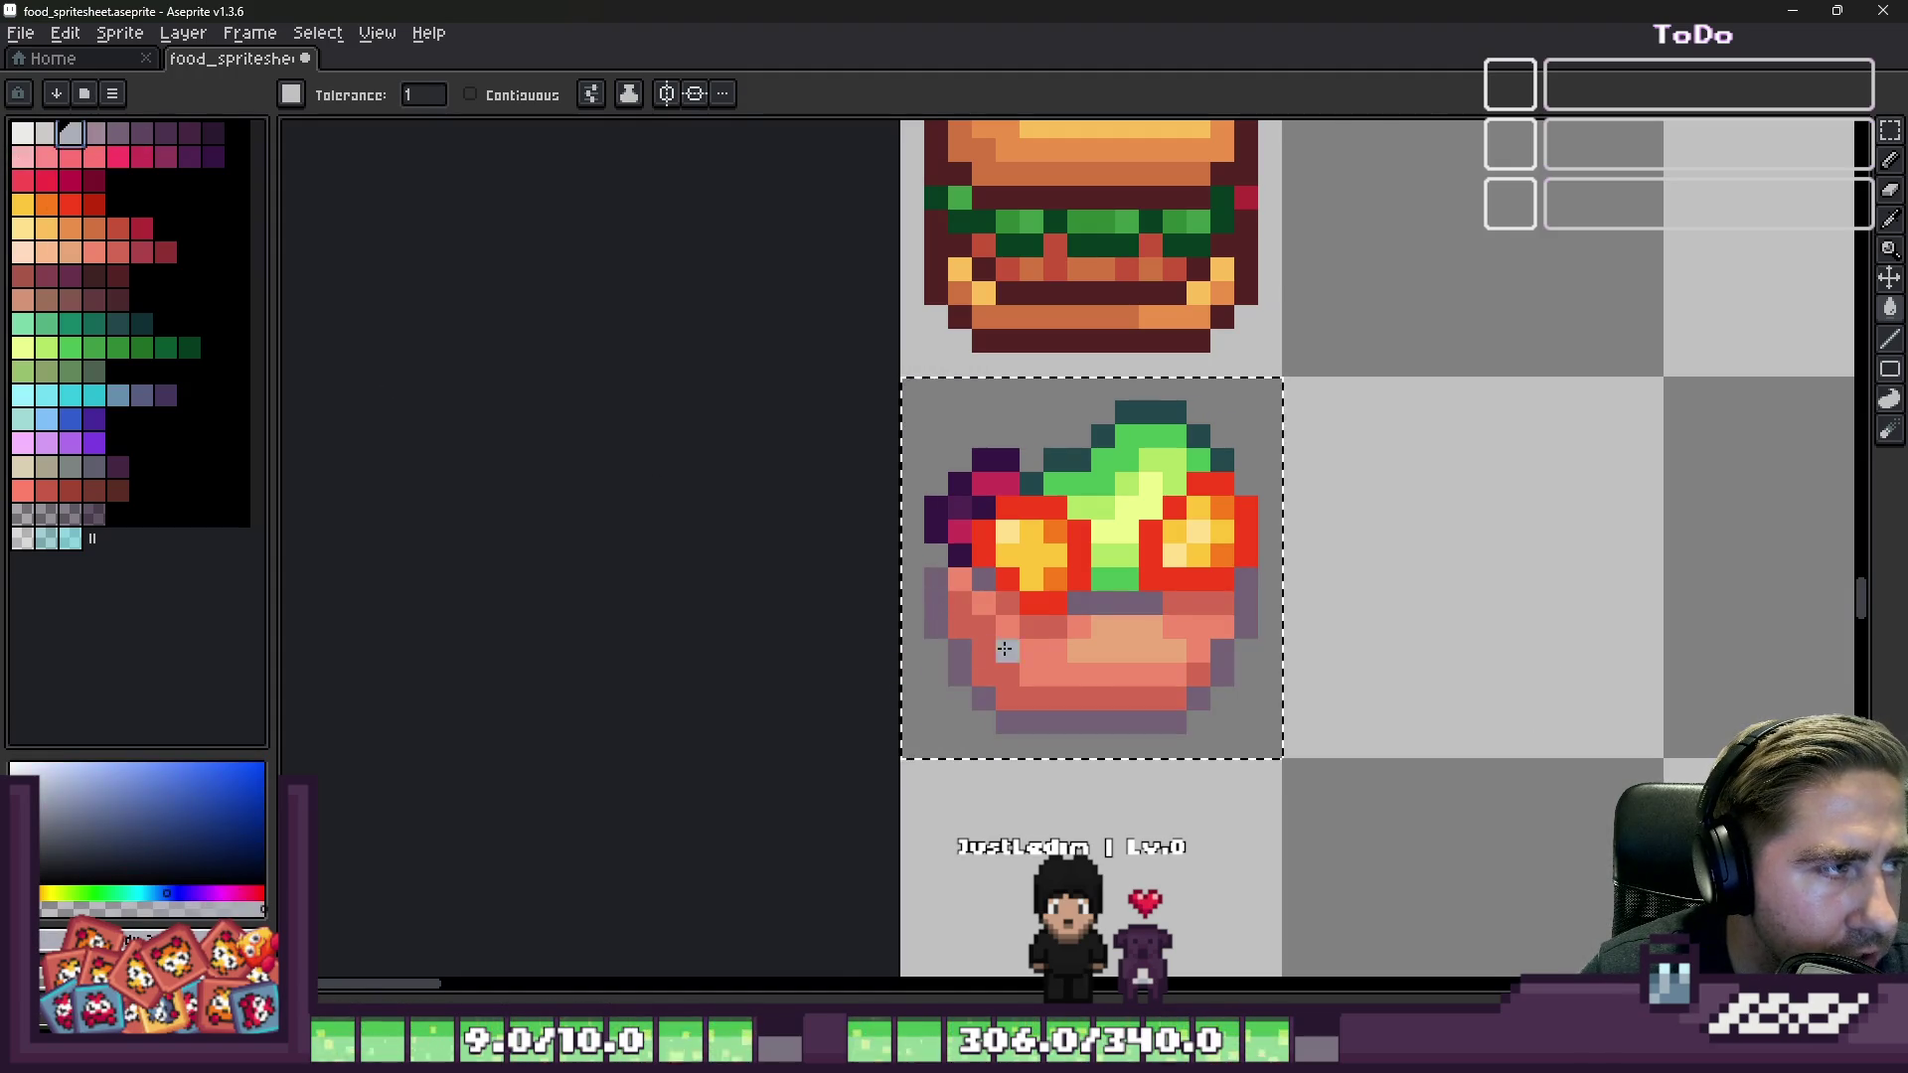
left_click(1000, 649)
scroll(1000, 649, "up", 2)
left_click(47, 133)
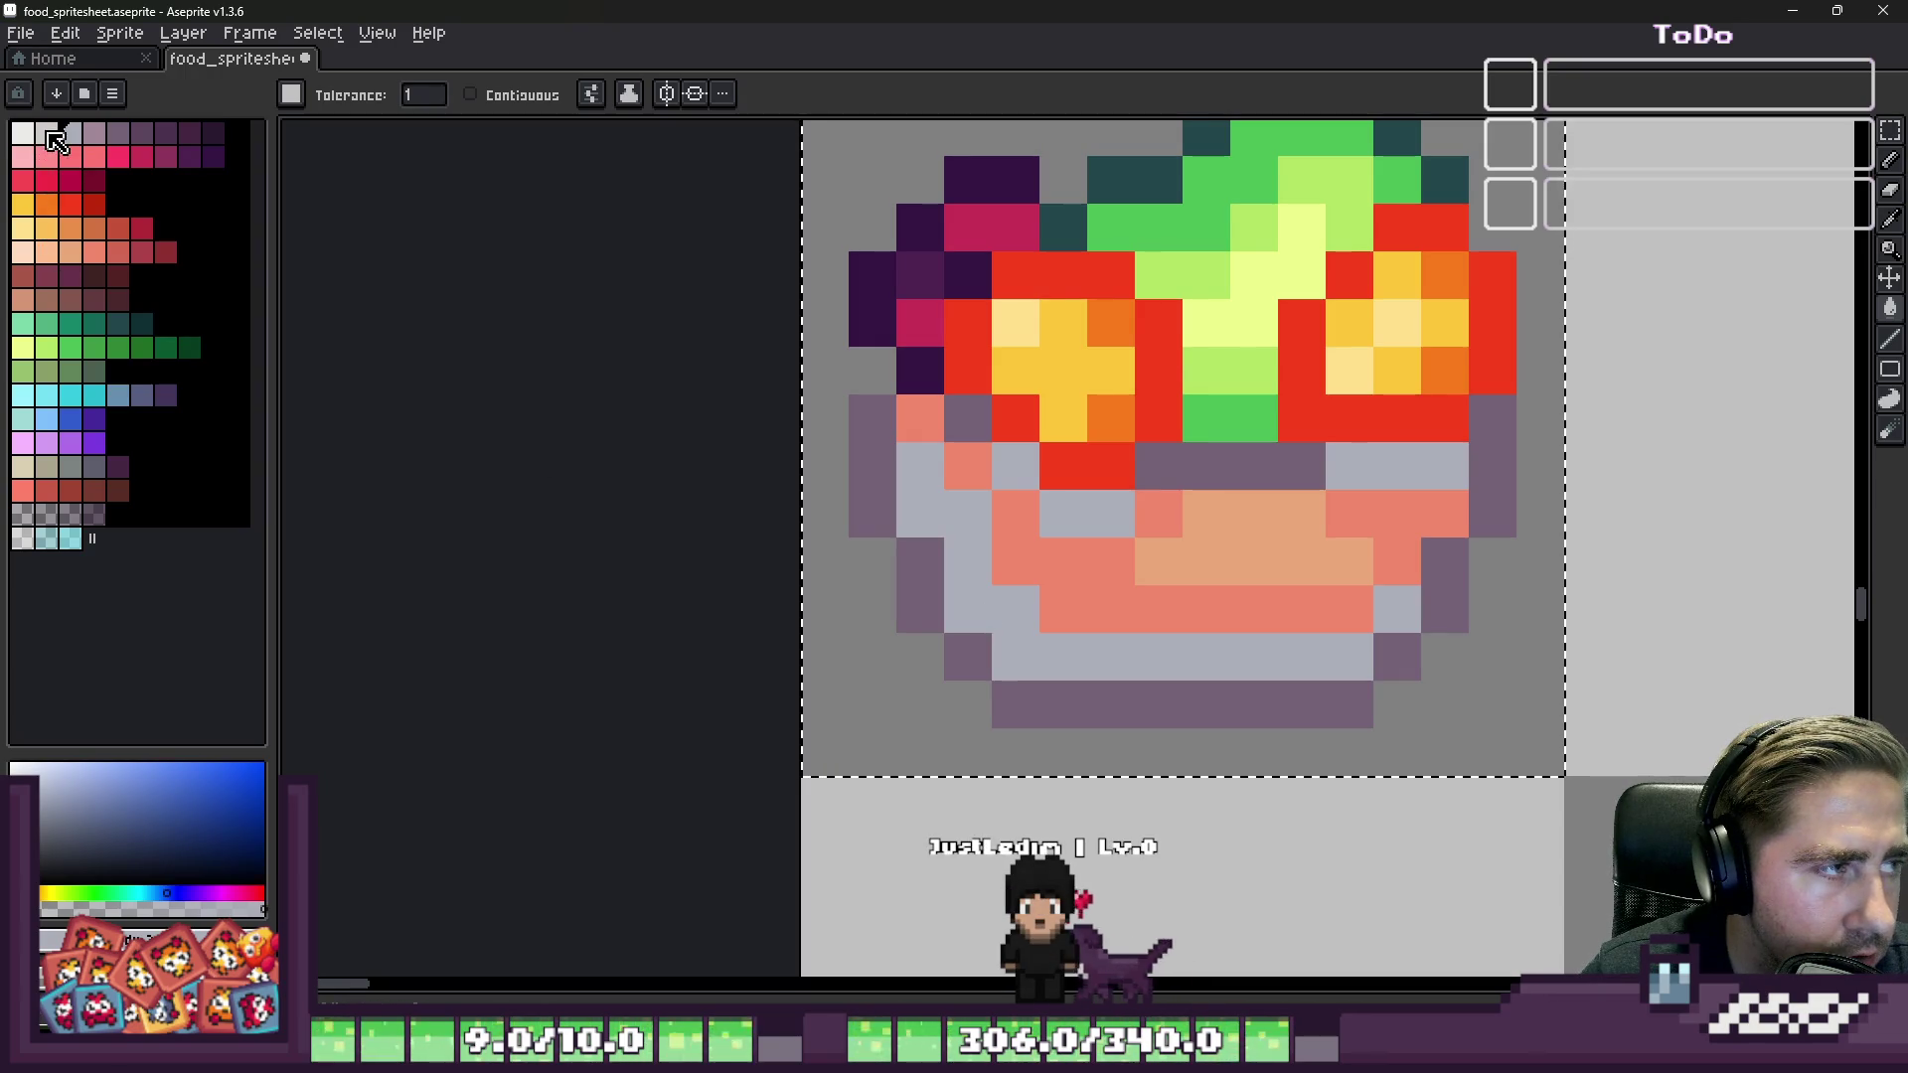
left_click(1061, 560)
left_click(30, 142)
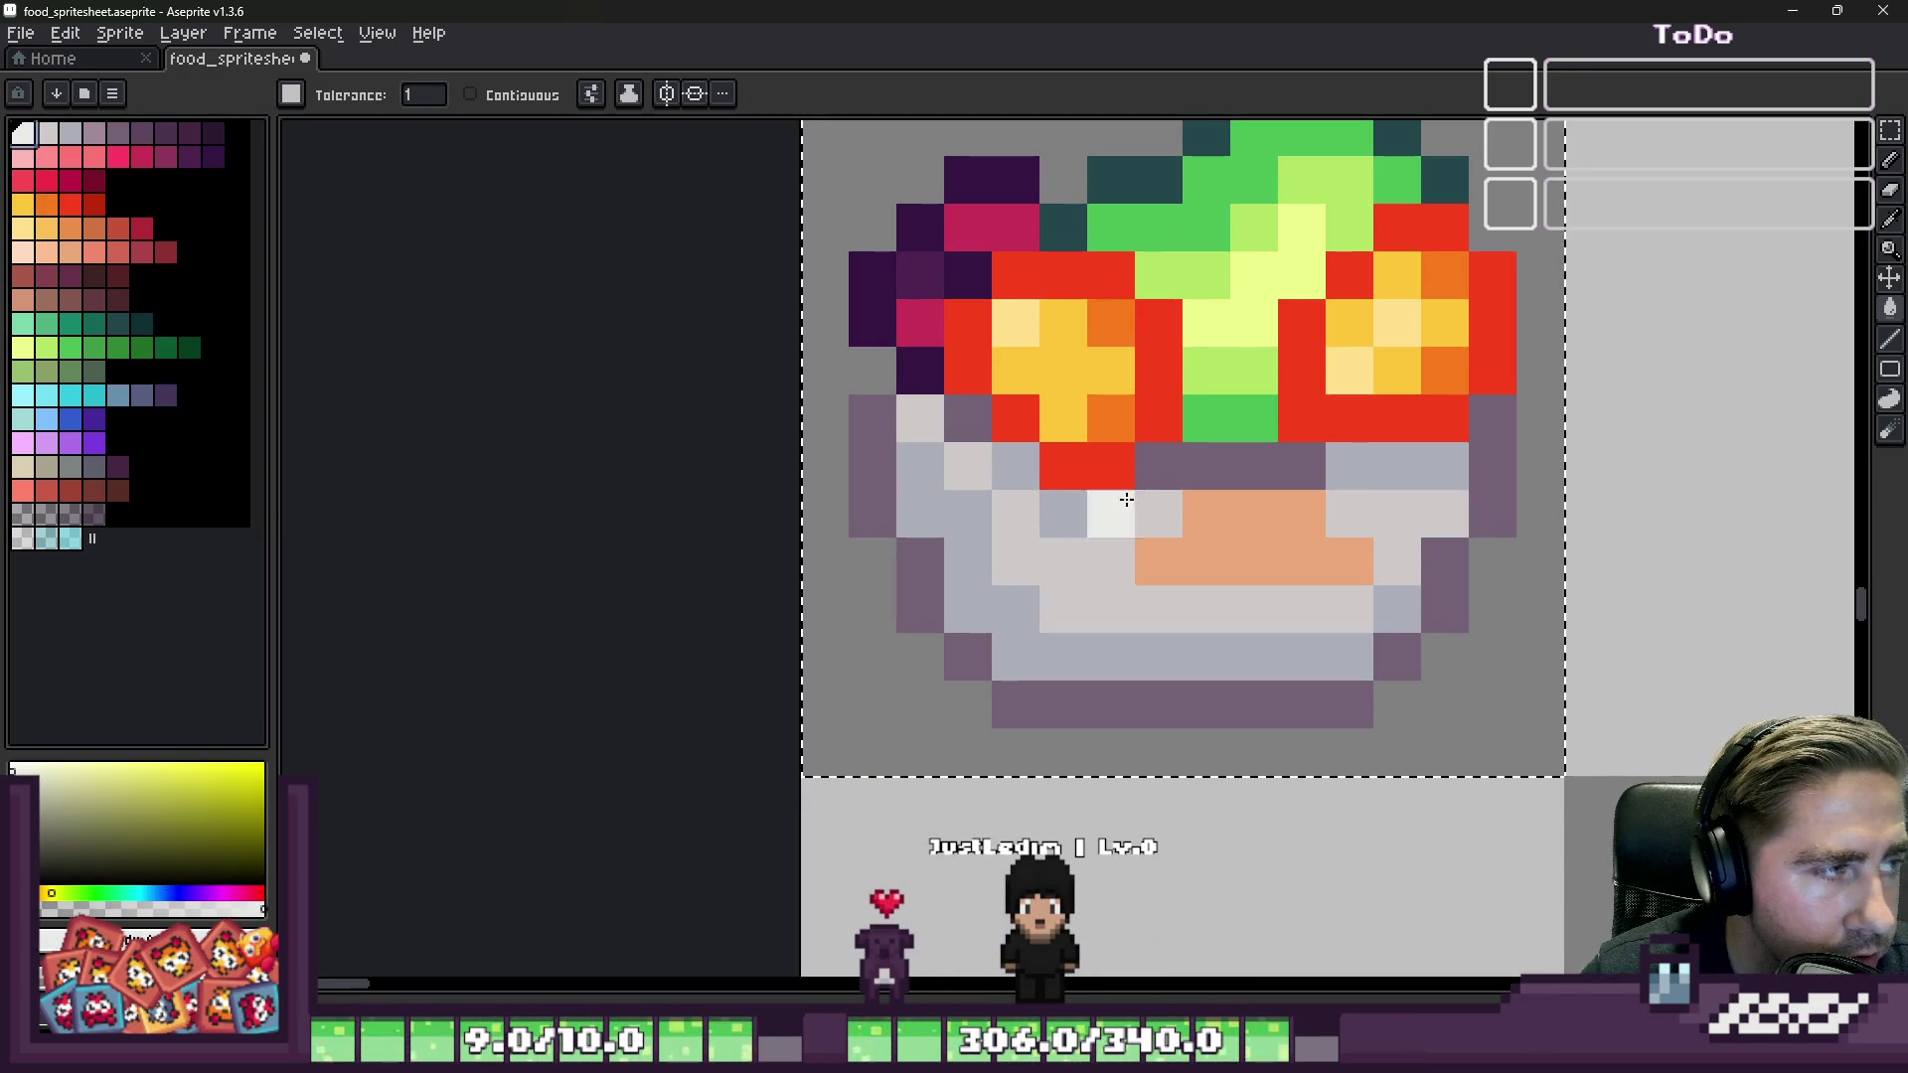
left_click(1267, 541)
scroll(1262, 527, "down", 8)
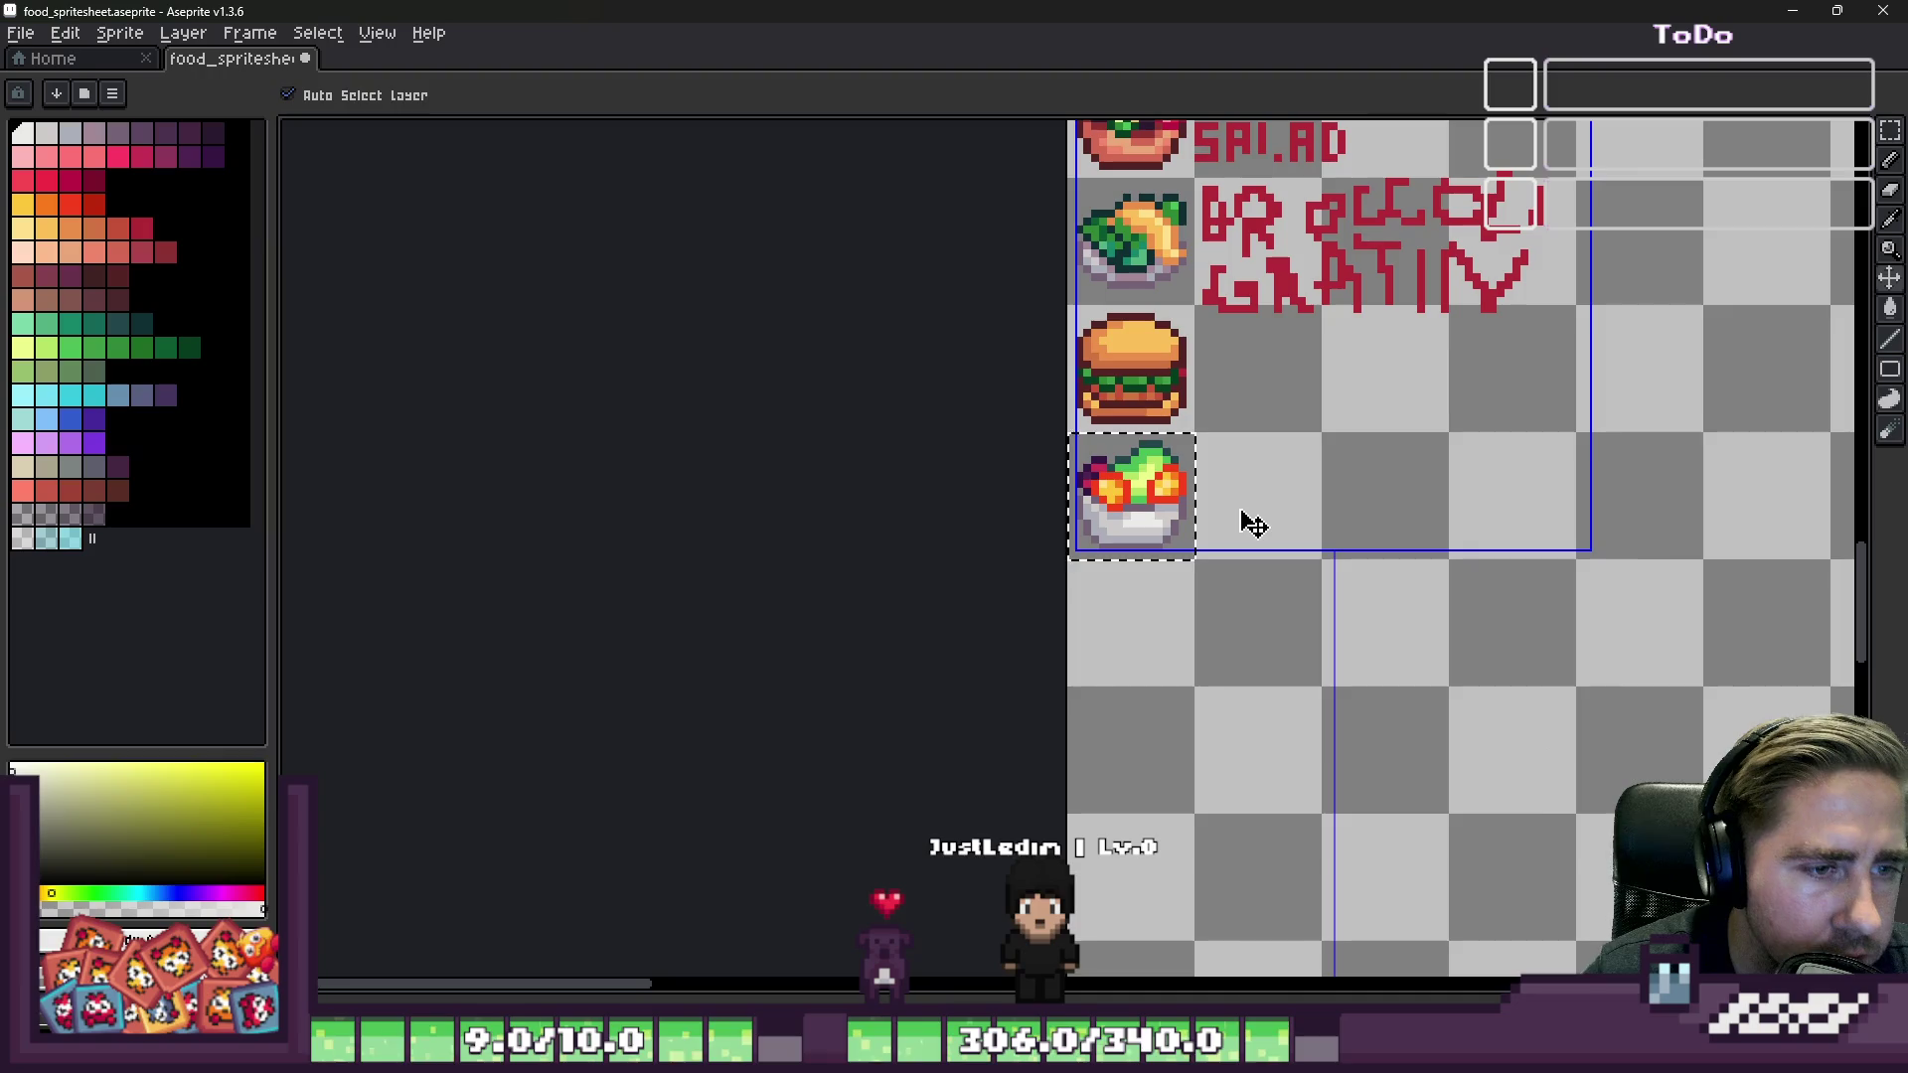
Step: Restore the bowl cell selection after deselecting, and choose purple as the colour
key("ctrl+d")
scroll(1076, 512, "up", 1)
key("ctrl+z")
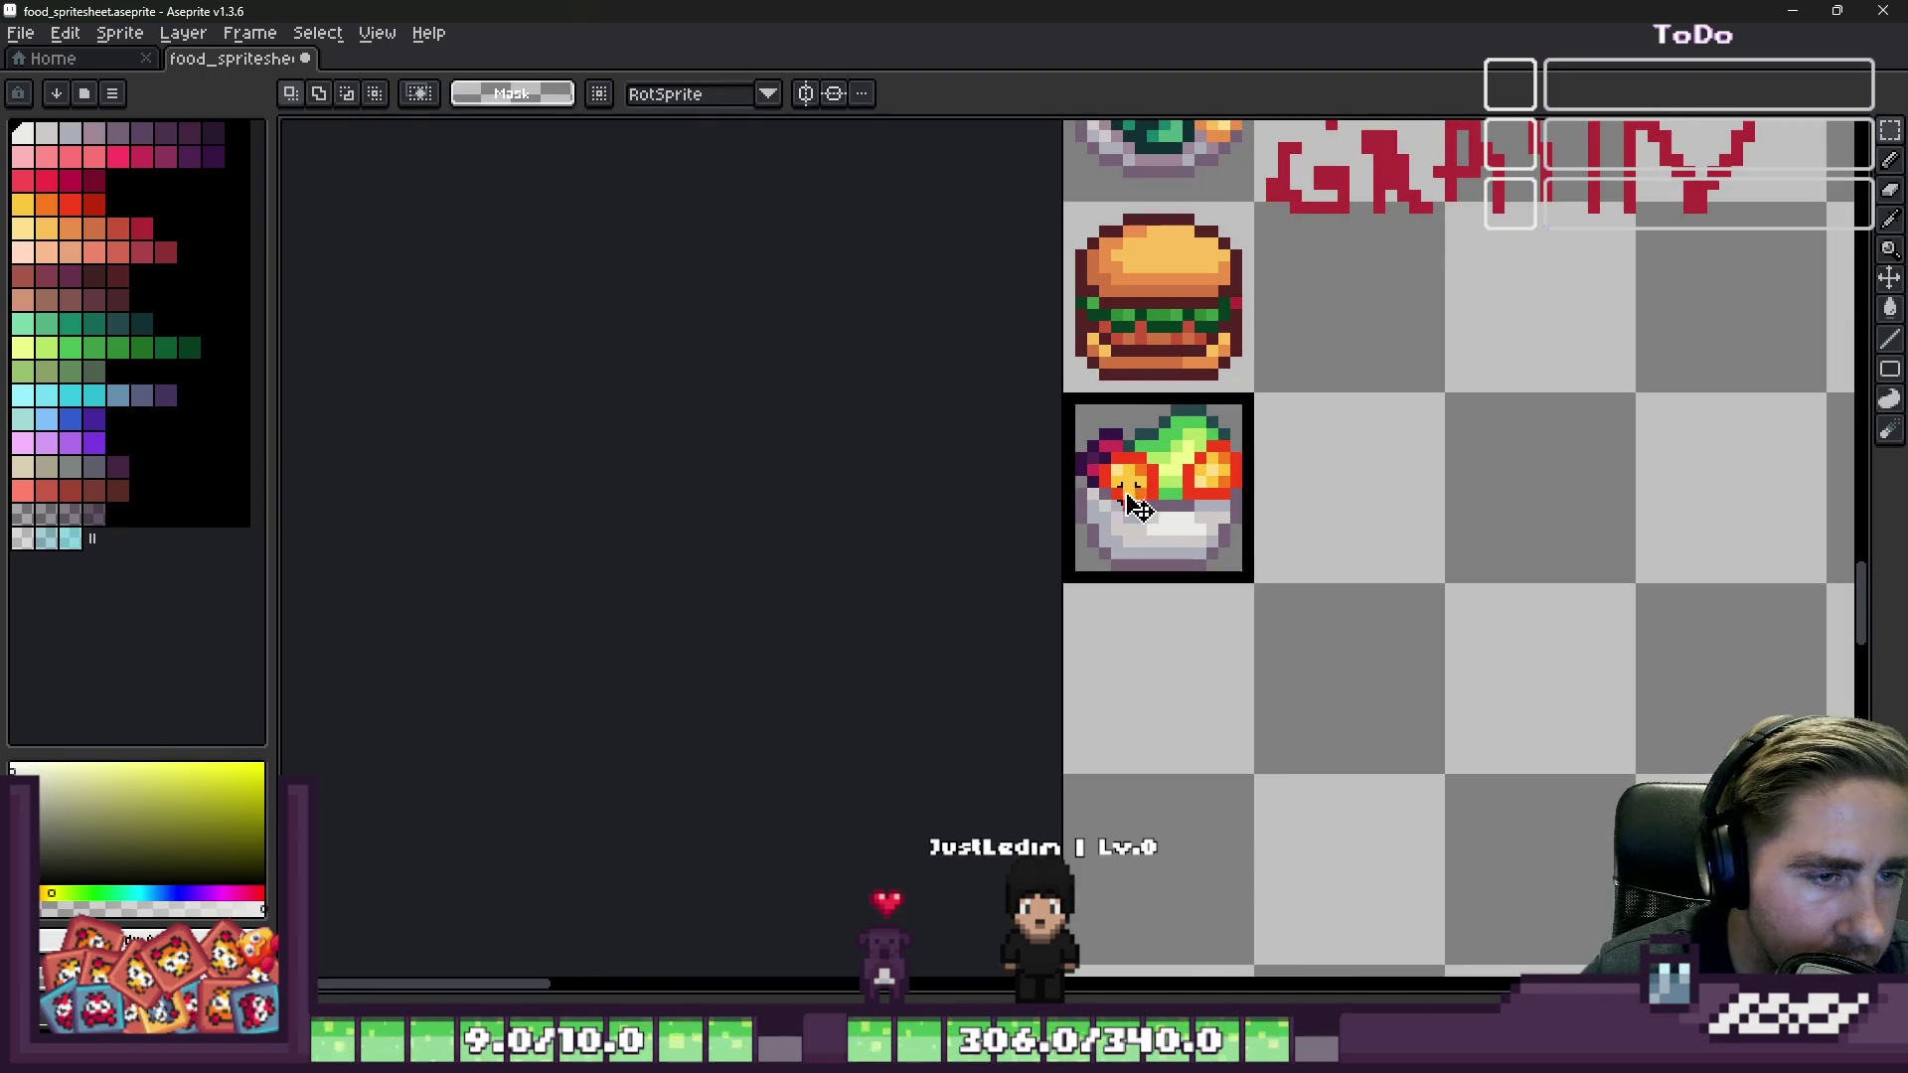
left_click(141, 132)
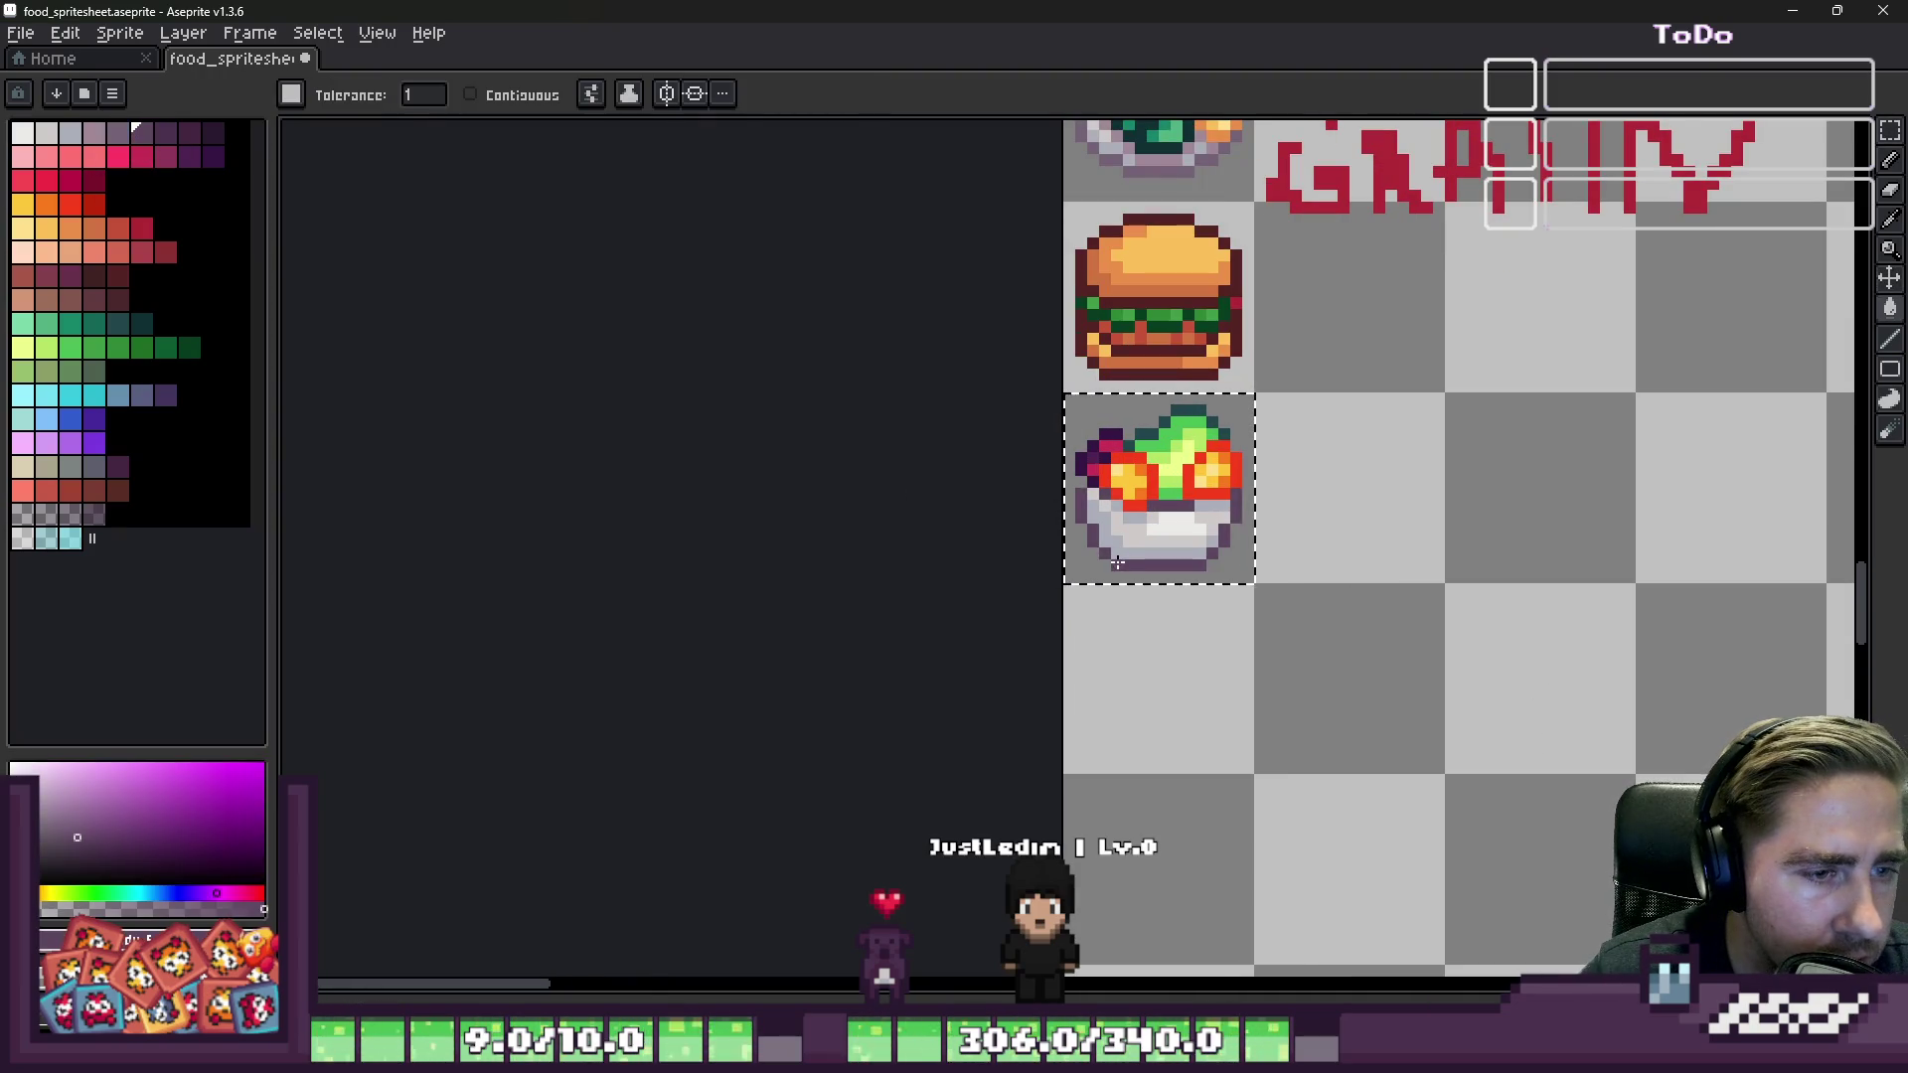
scroll(1118, 562, "down", 4)
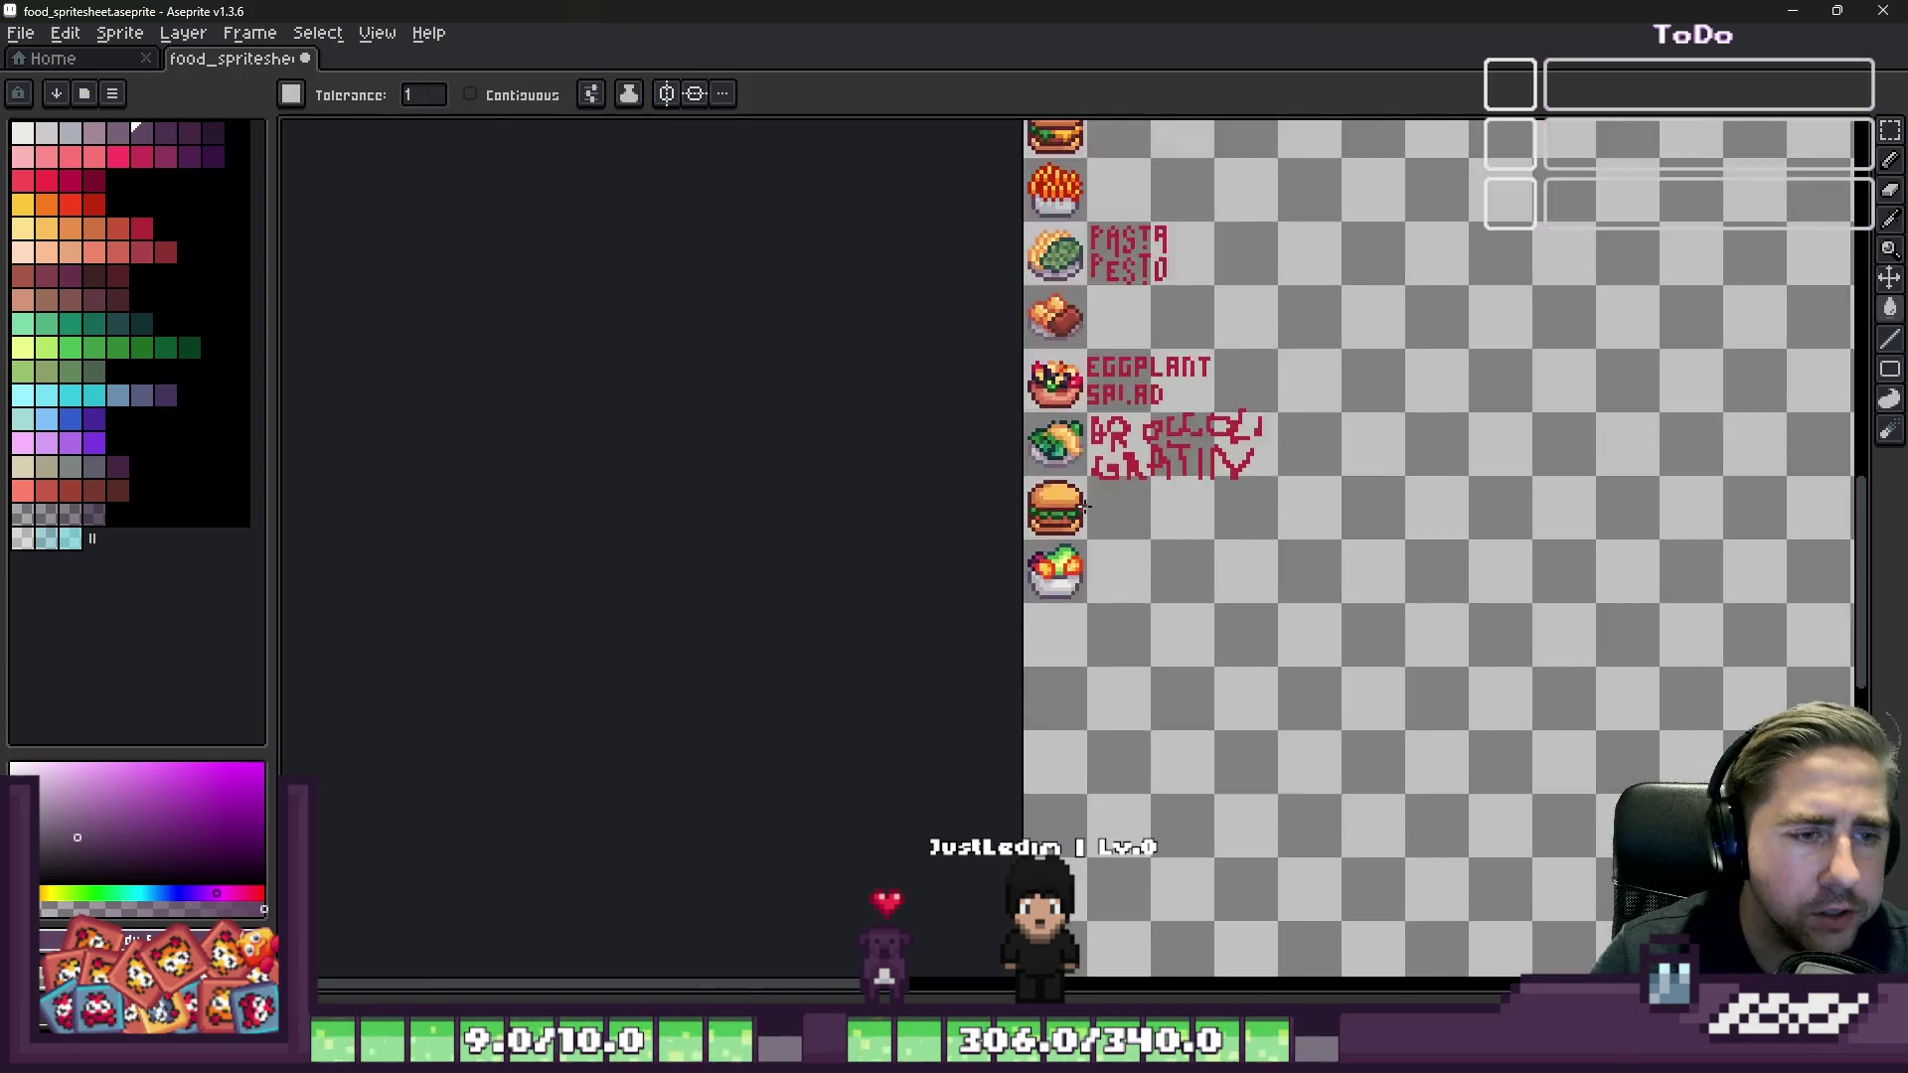
scroll(1085, 507, "up", 2)
scroll(1008, 616, "up", 2)
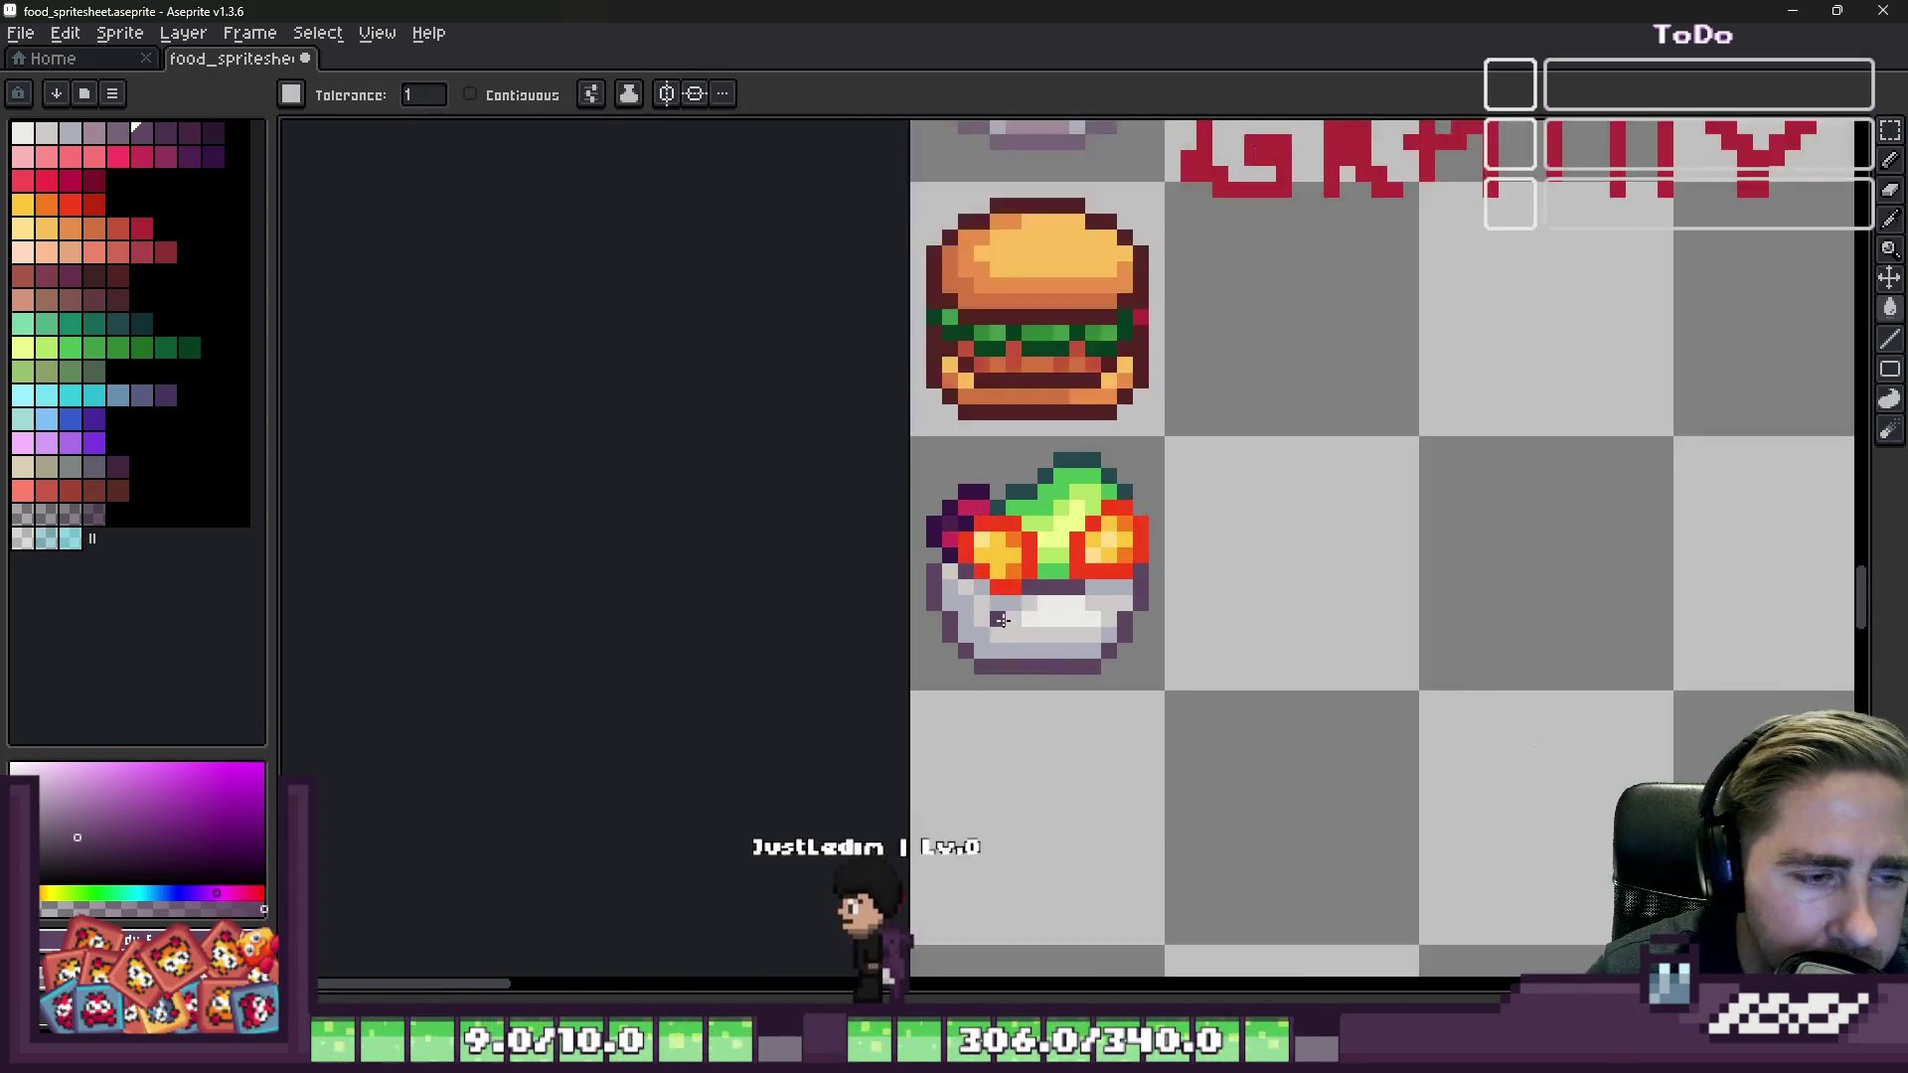
scroll(974, 634, "up", 3)
Step: Paint purple pixels on the bowl's lower-left rim with the Pencil
key("b")
key("i")
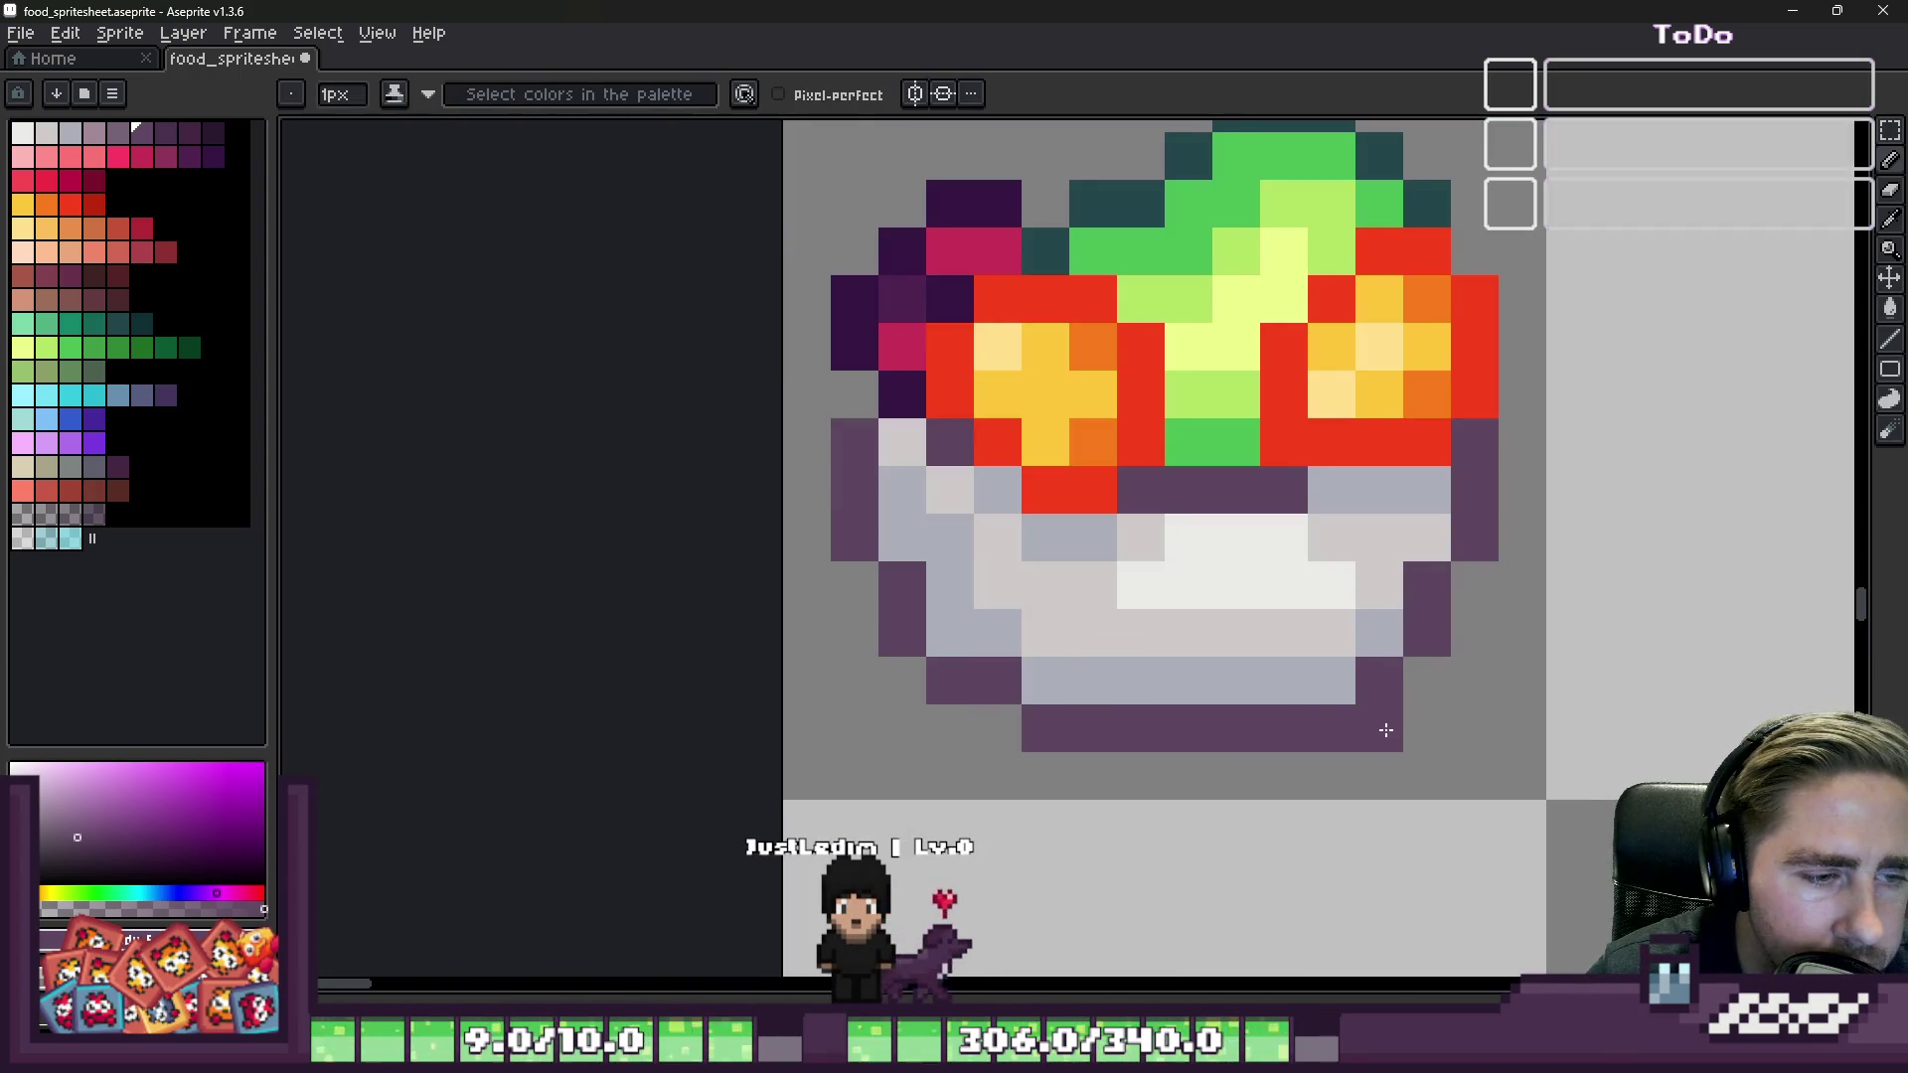
key("b")
scroll(1291, 616, "down", 6)
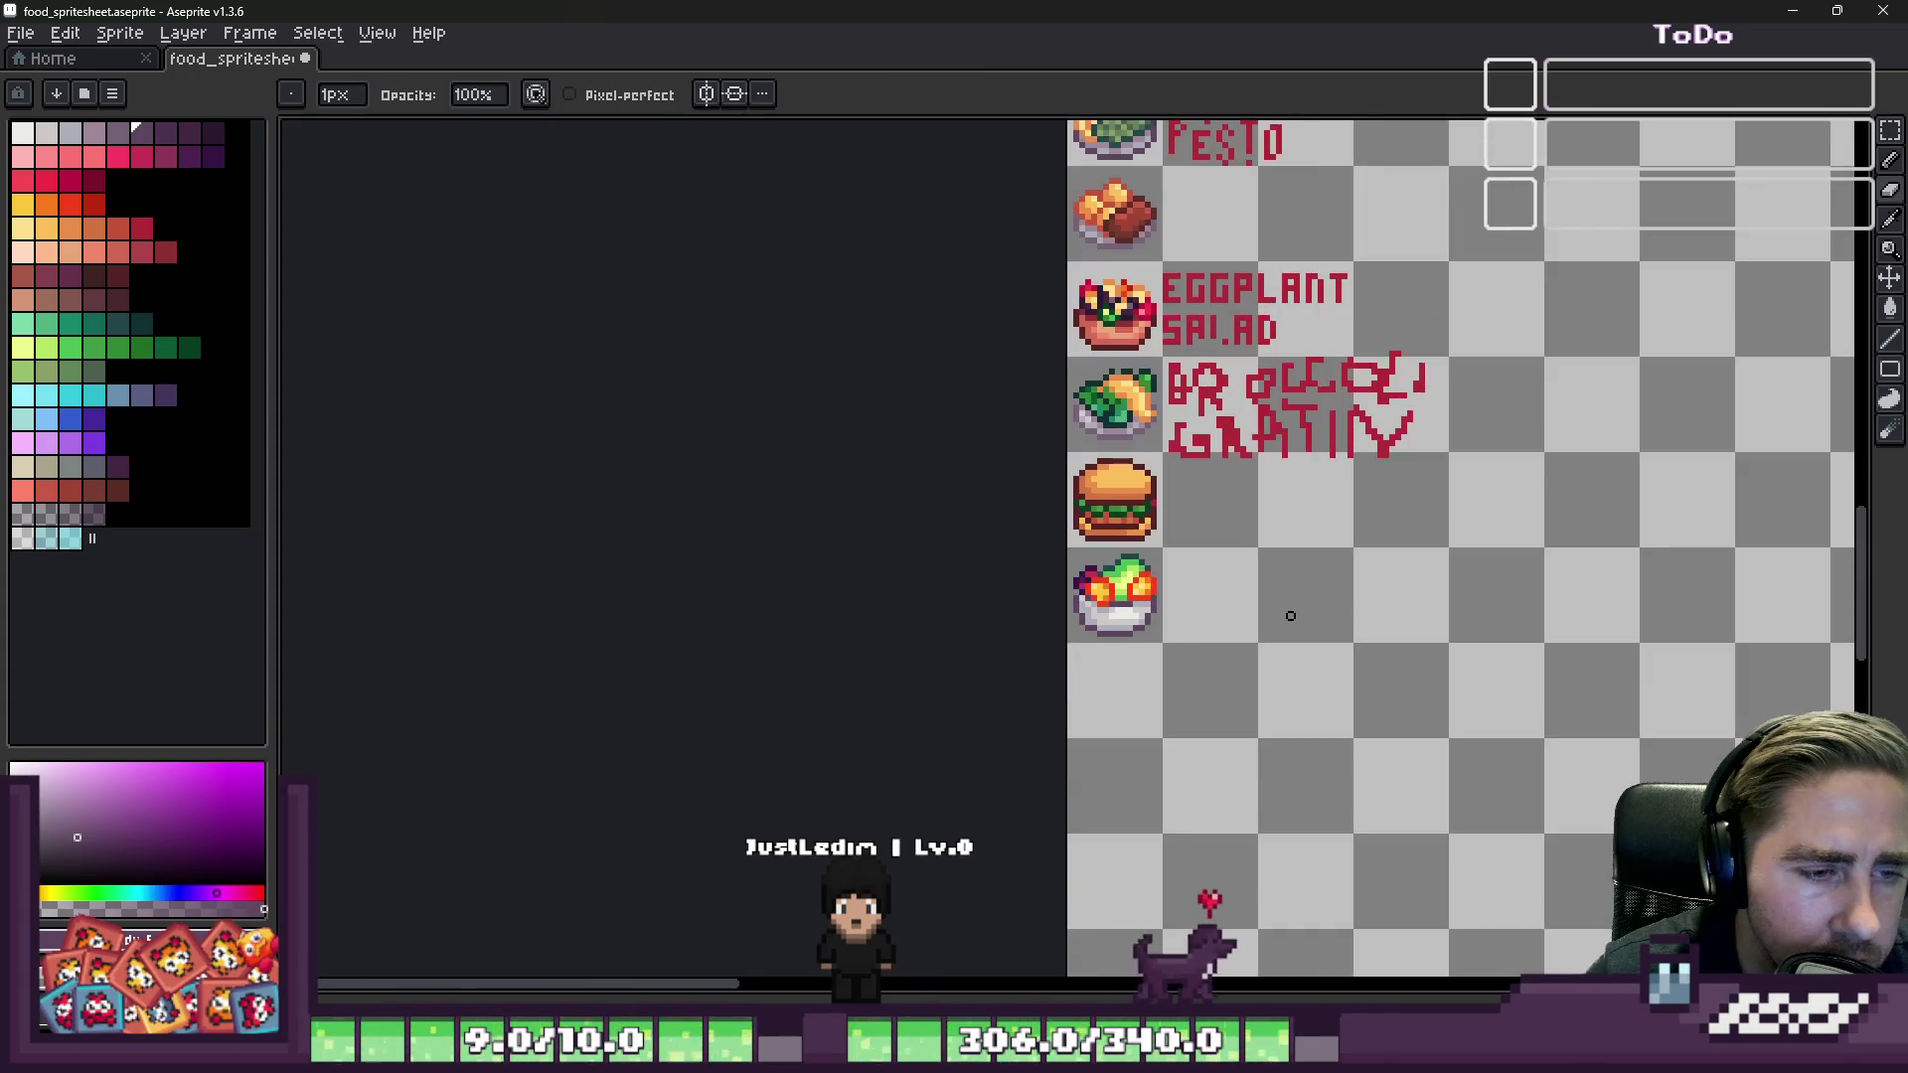
scroll(1129, 617, "up", 6)
key("i")
key("b")
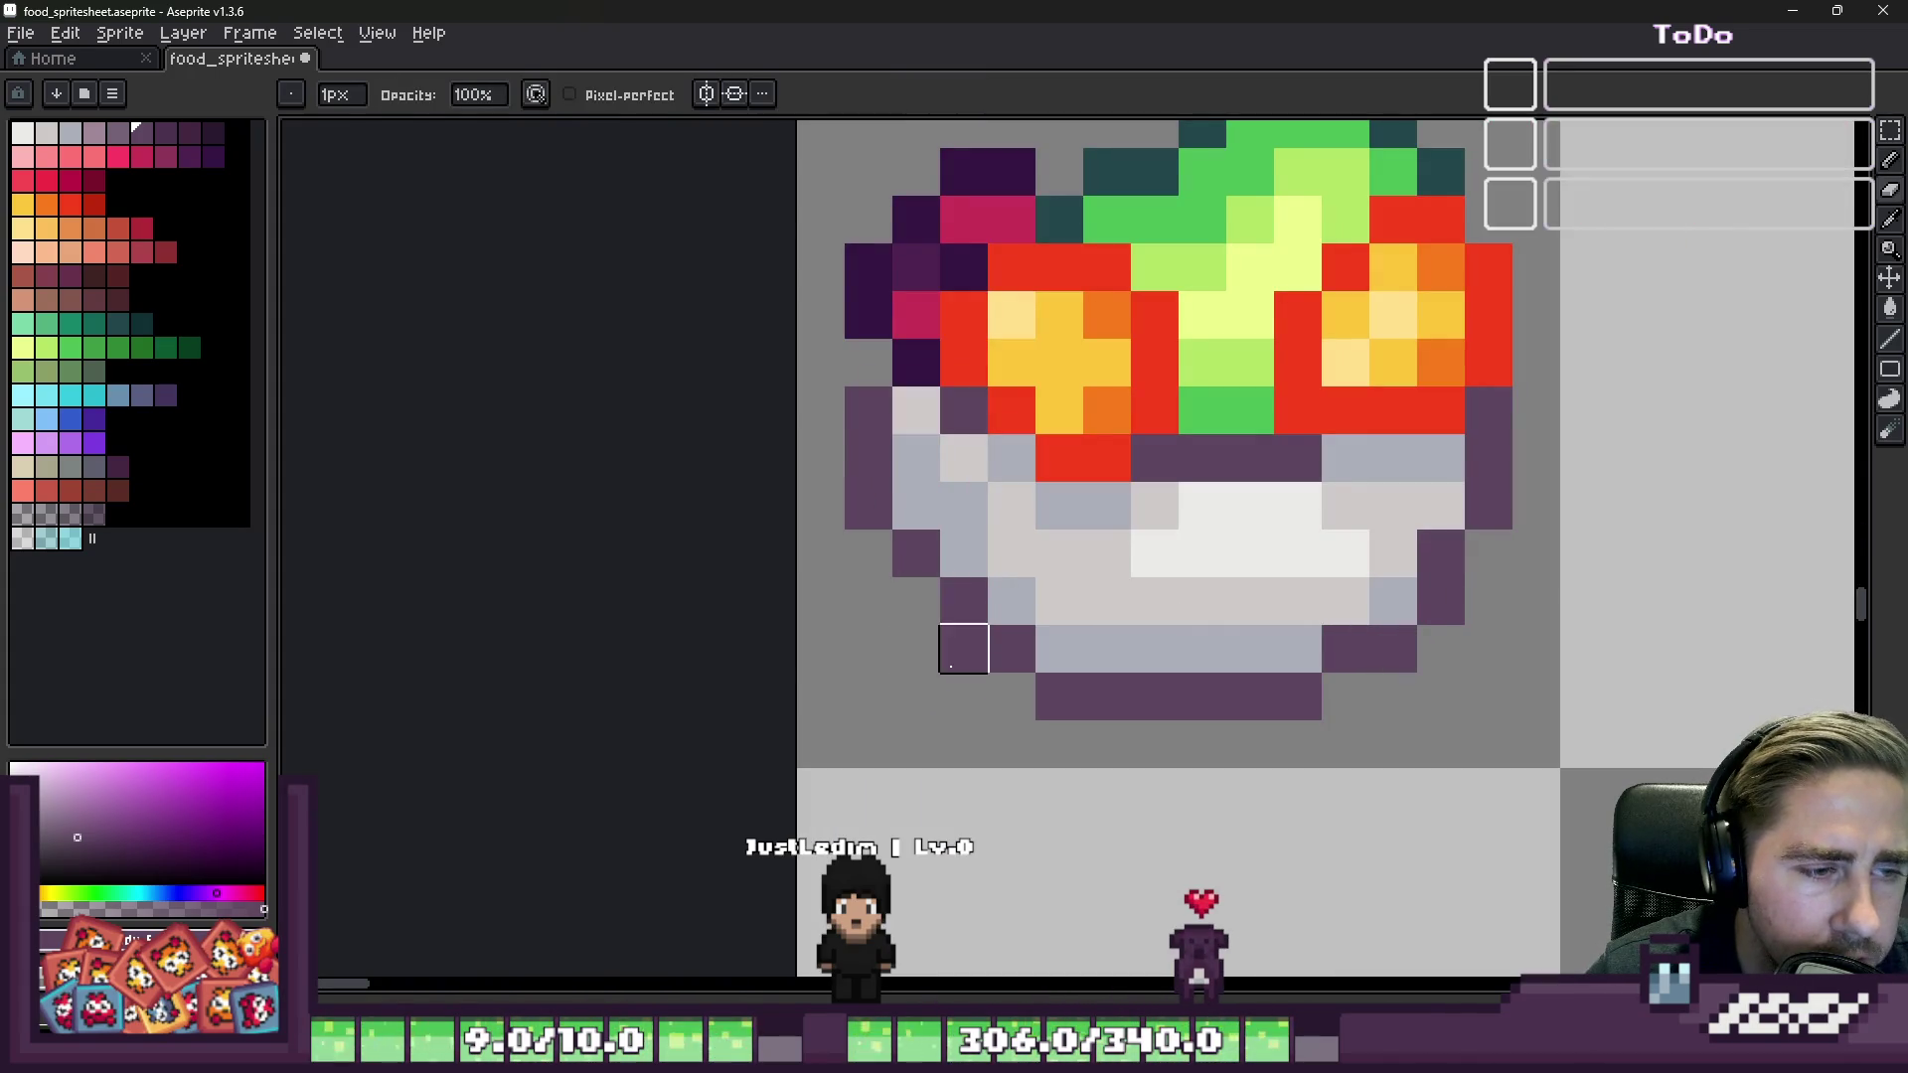
left_click(1393, 602)
left_click(1298, 601)
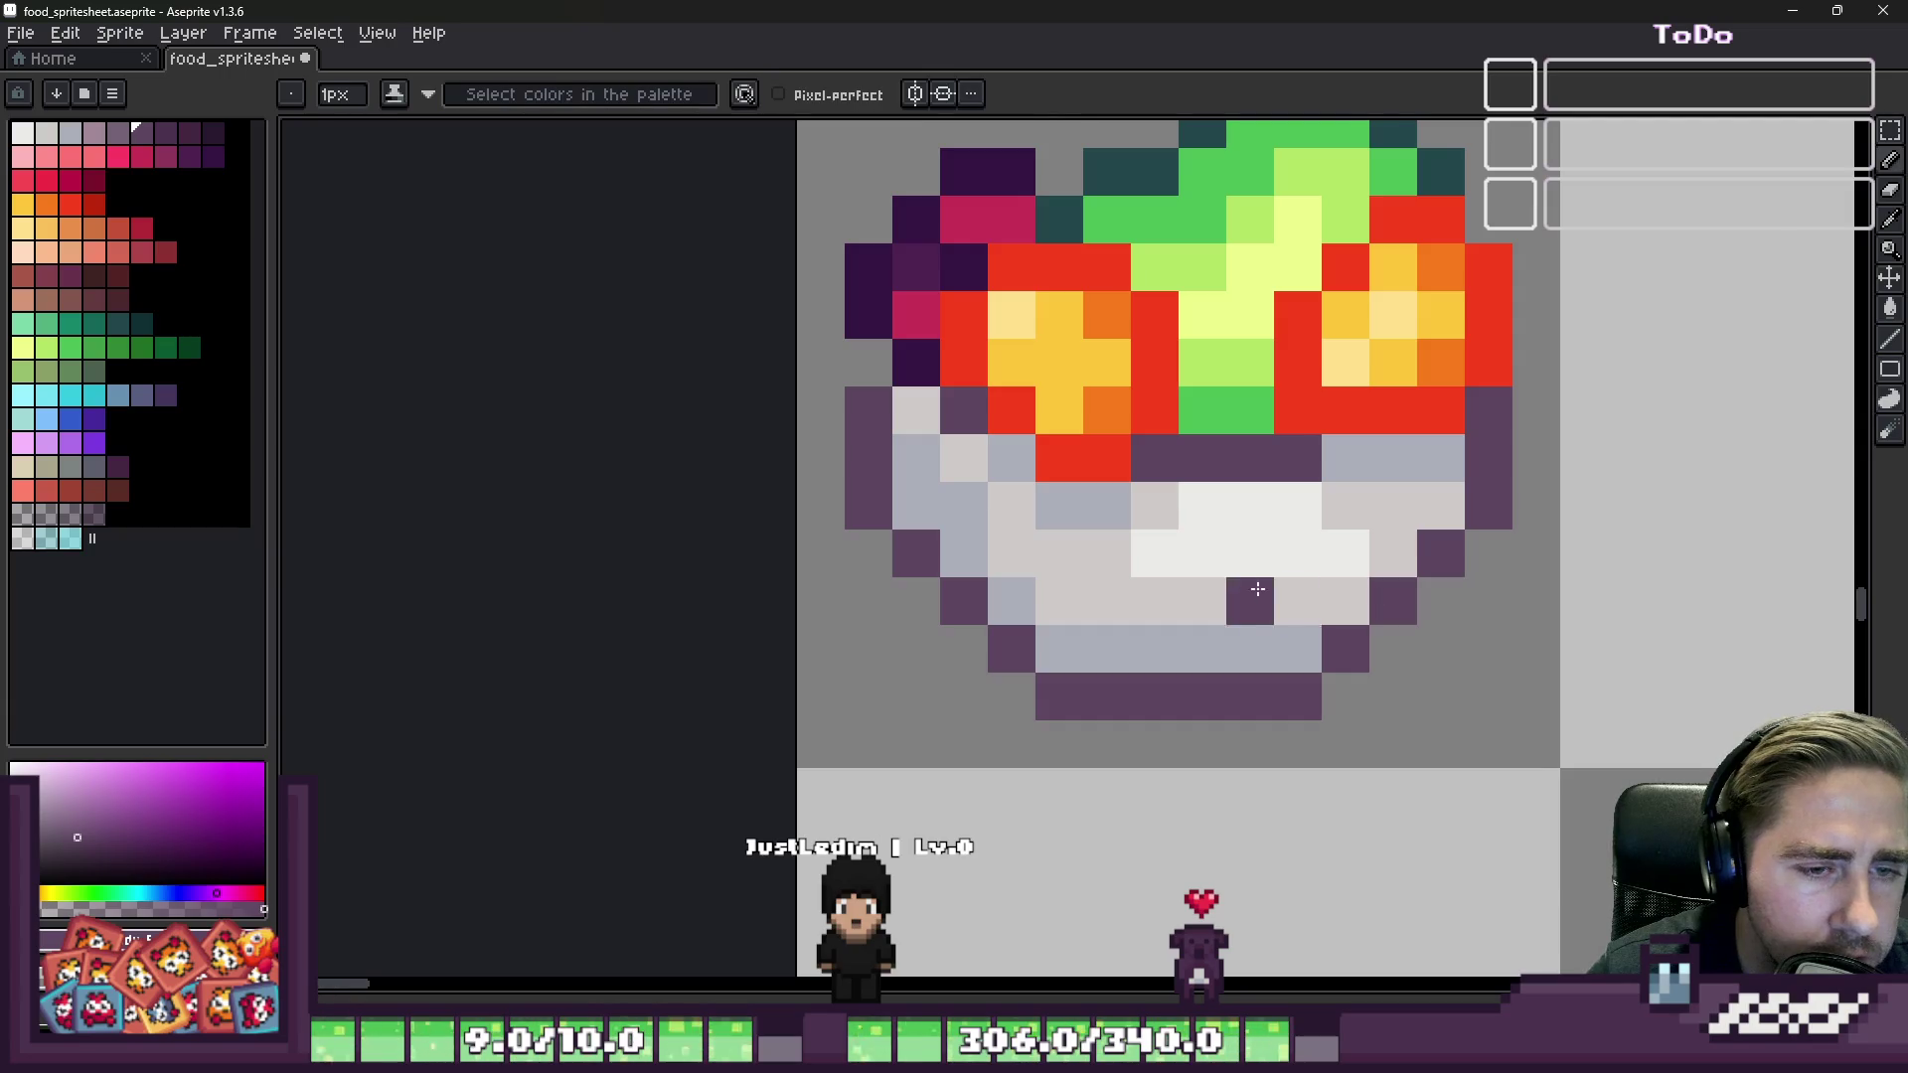
Step: Add matching purple pixels on the bowl's bottom-left and bottom-right edges and erase the stray pixel
key("i")
scroll(1235, 592, "down", 1)
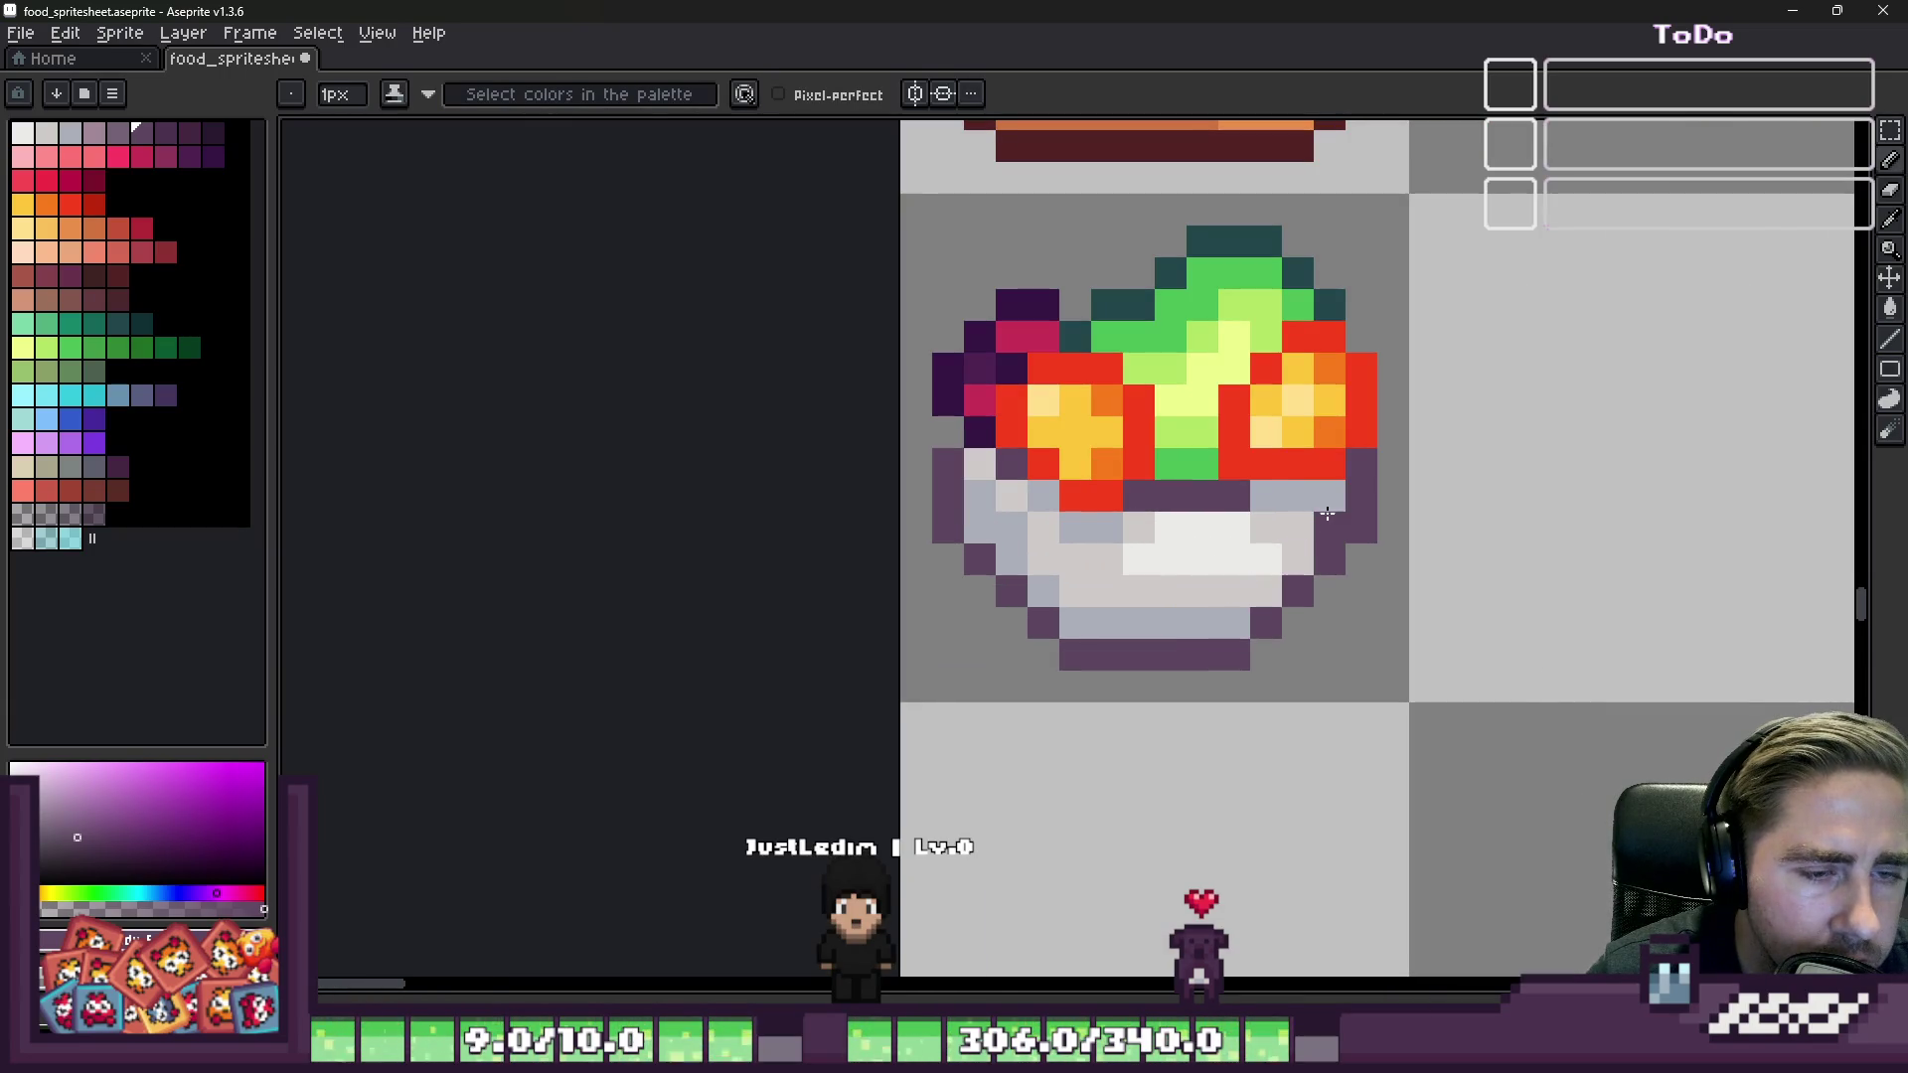
key("b")
key("i")
key("b")
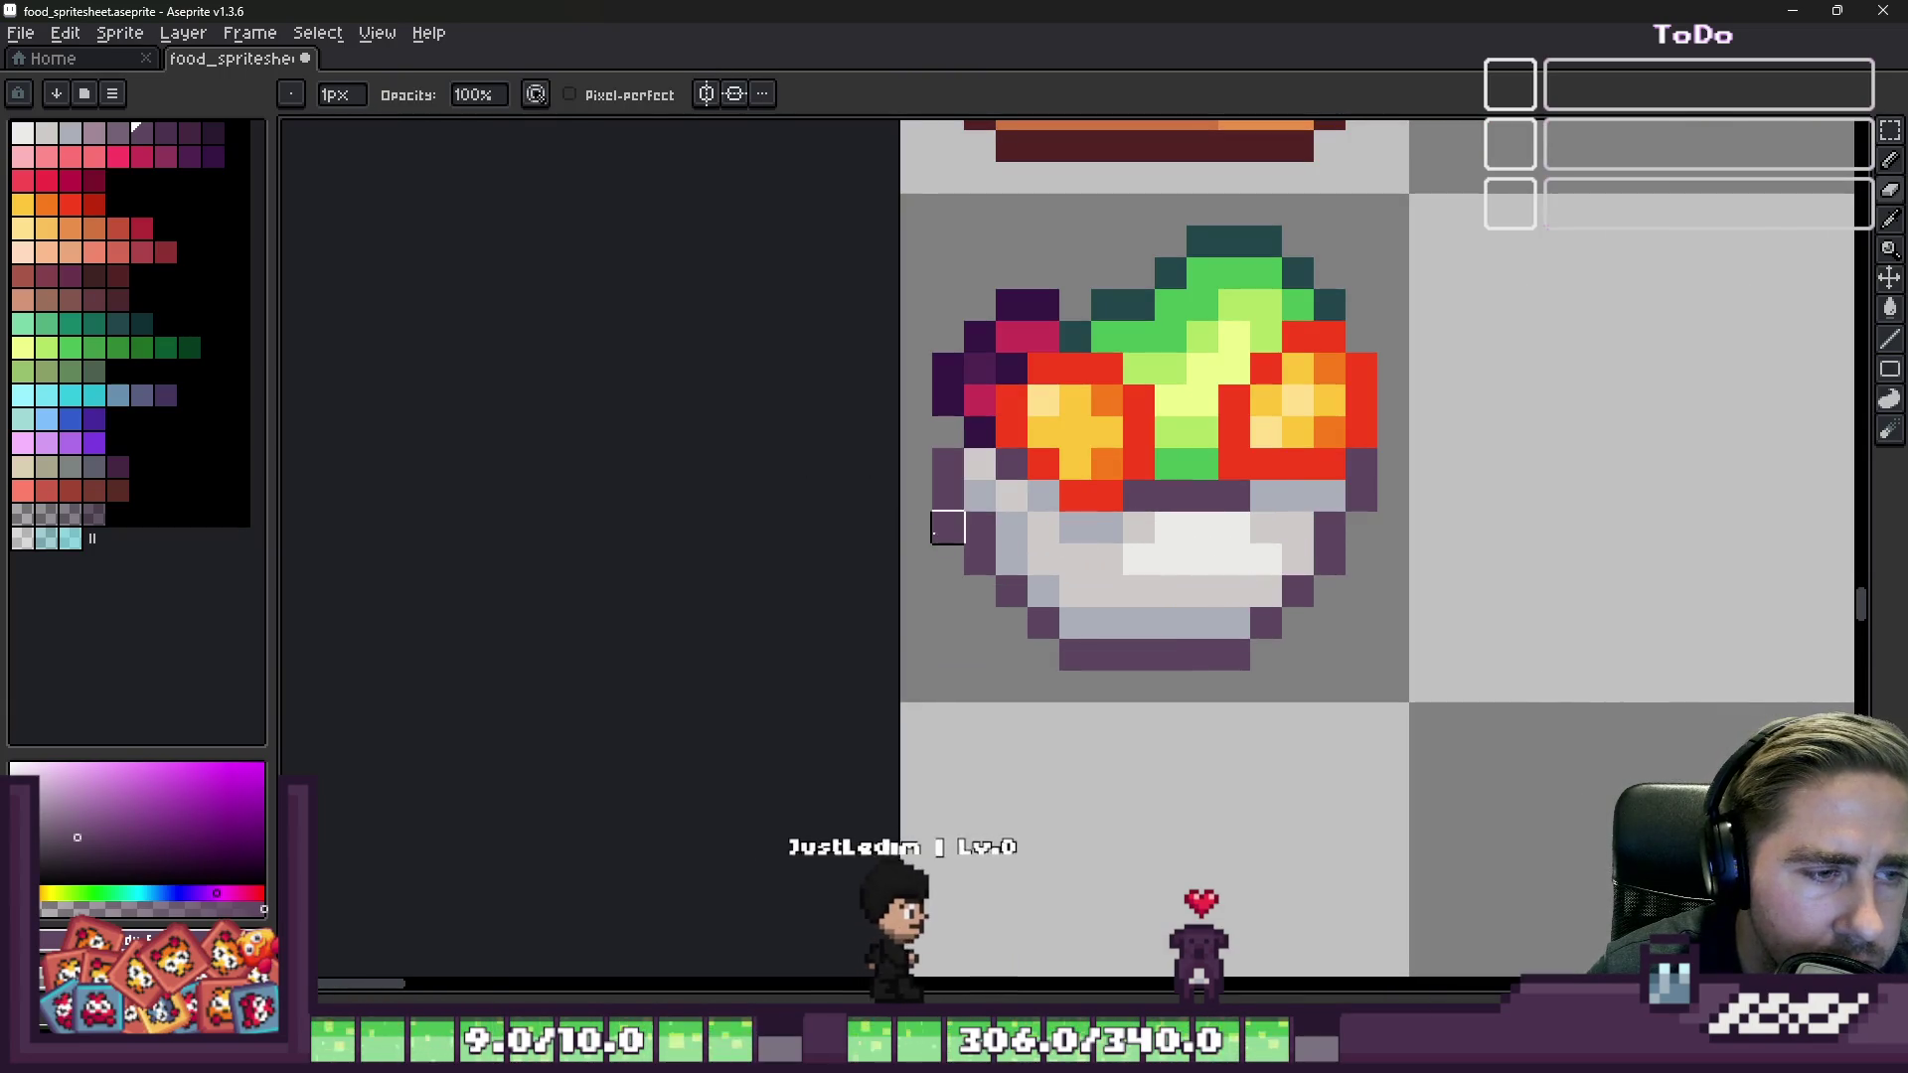
scroll(917, 625, "down", 1)
scroll(917, 625, "down", 6)
scroll(933, 647, "up", 7)
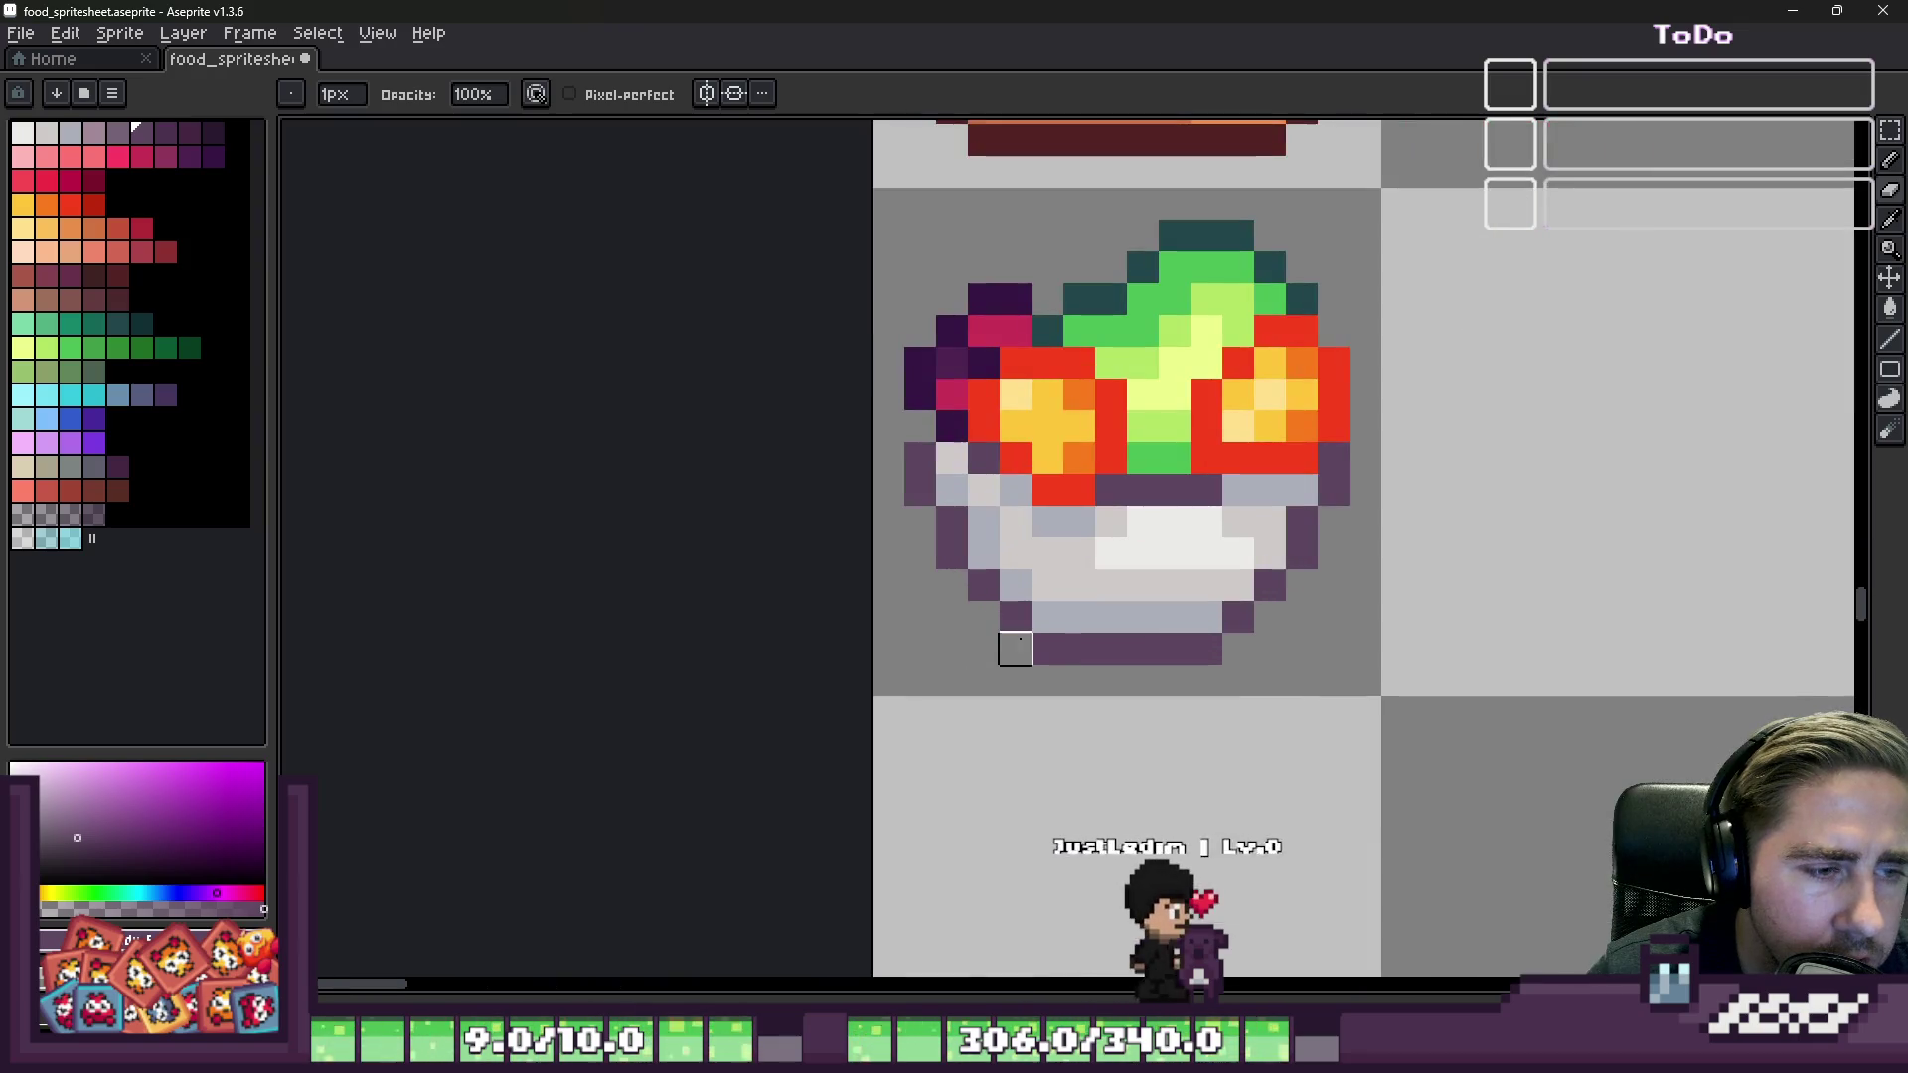
left_click(1048, 616)
key("i")
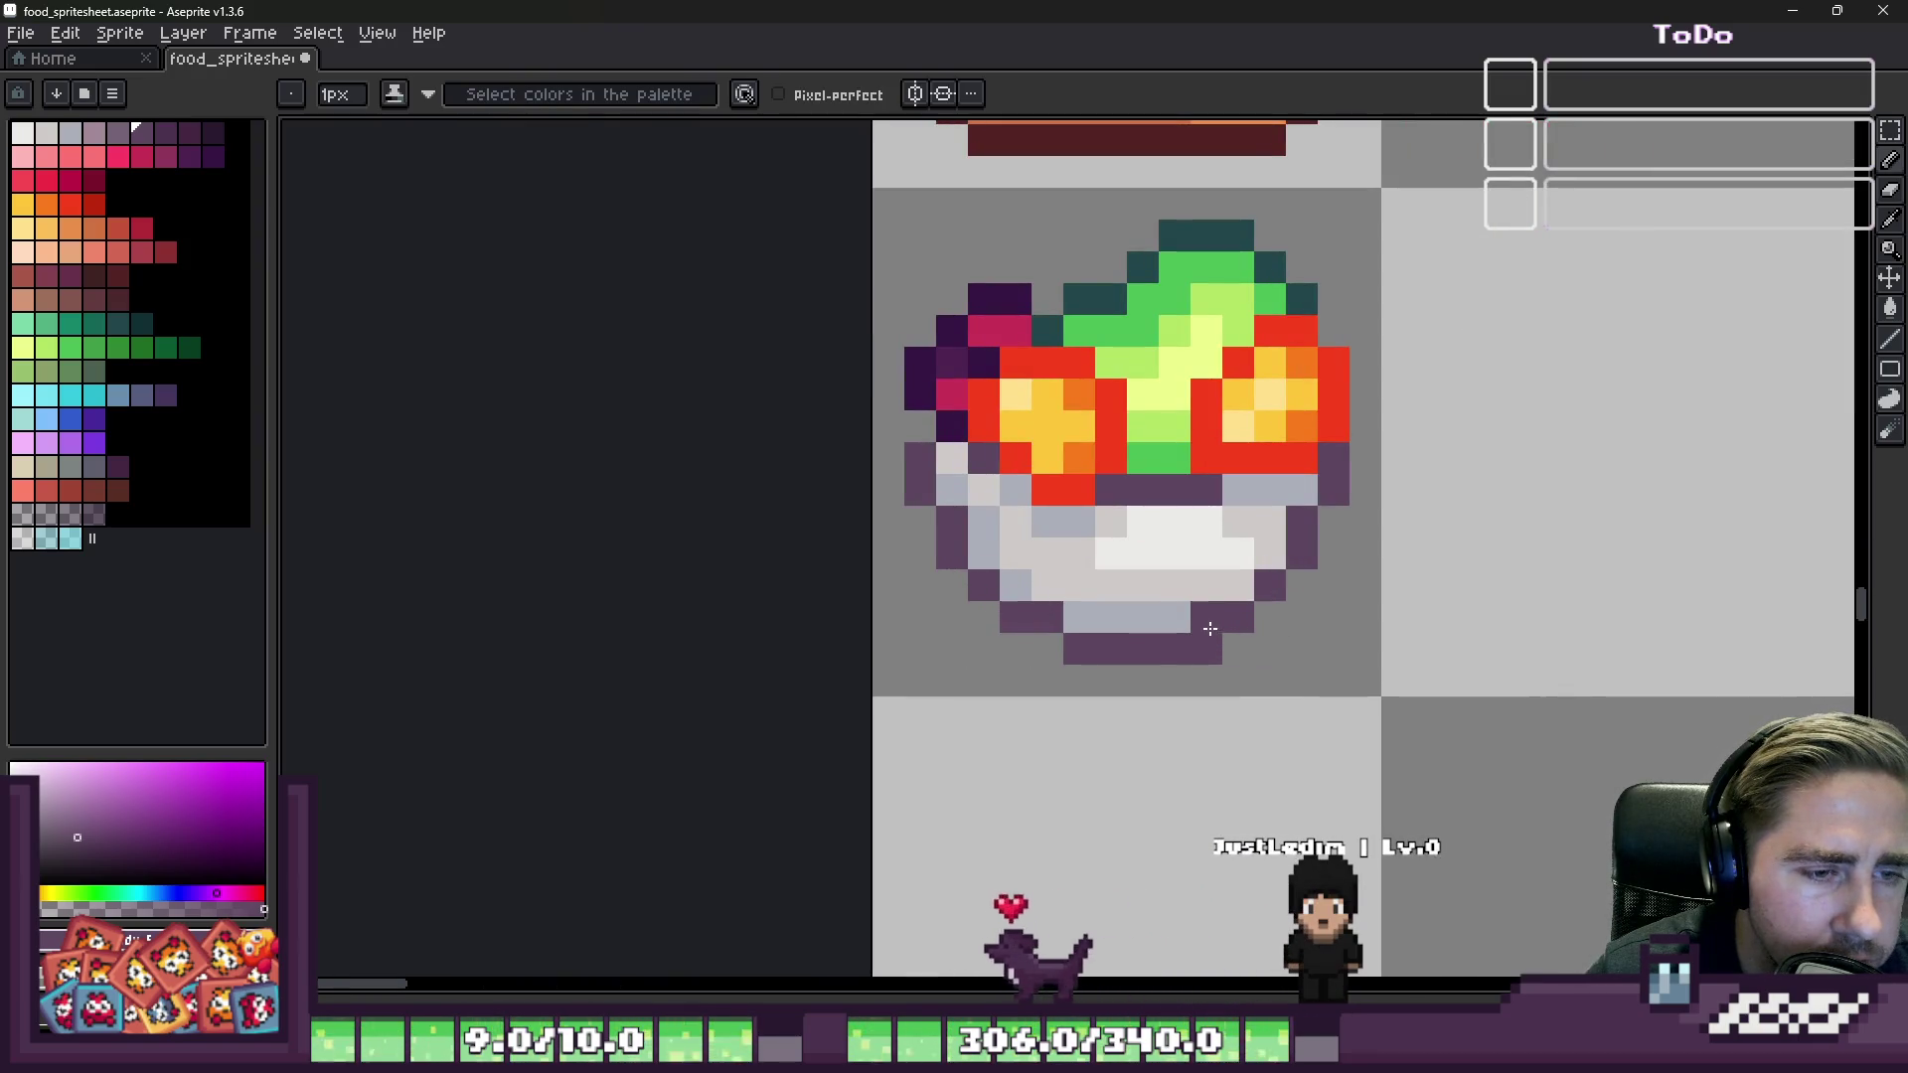
key("b")
left_click(1206, 617)
right_click(1206, 648)
scroll(1207, 648, "down", 6)
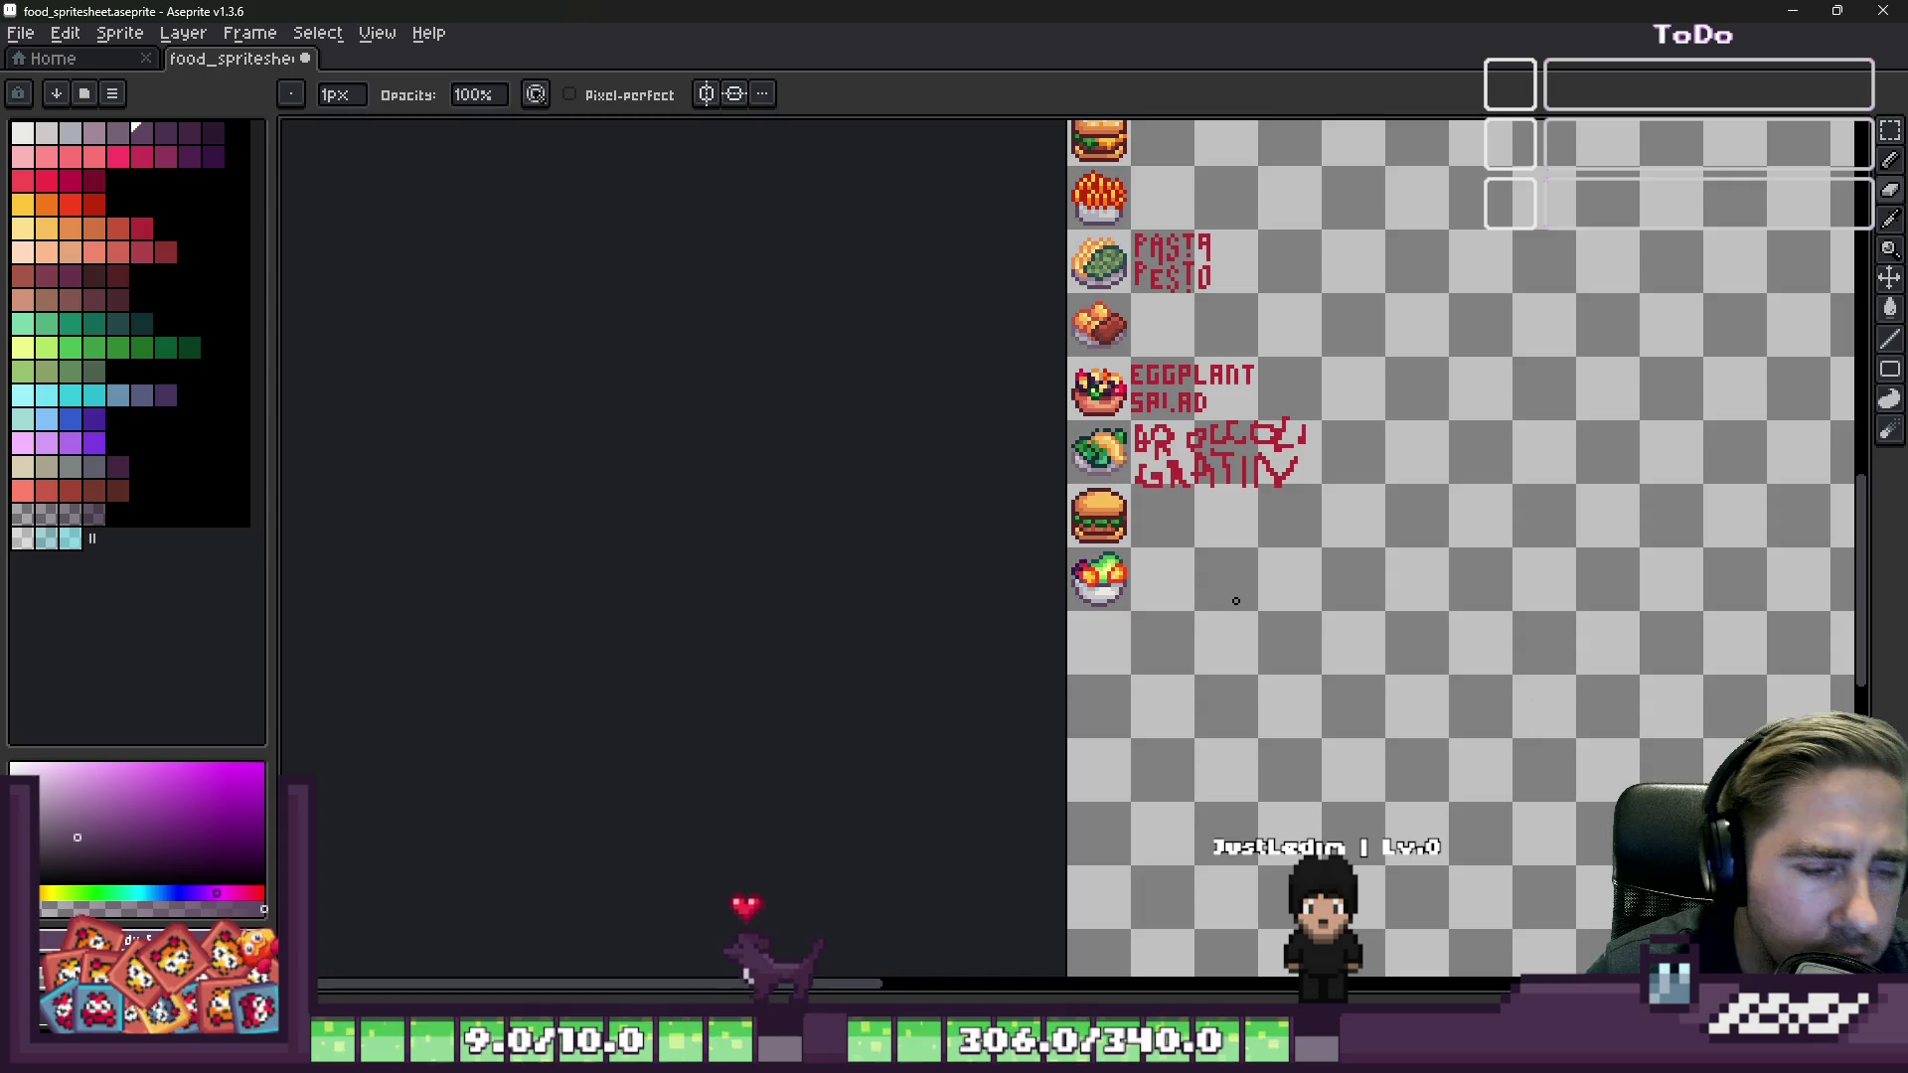
scroll(1159, 633, "up", 2)
scroll(1160, 633, "down", 2)
scroll(1060, 598, "up", 3)
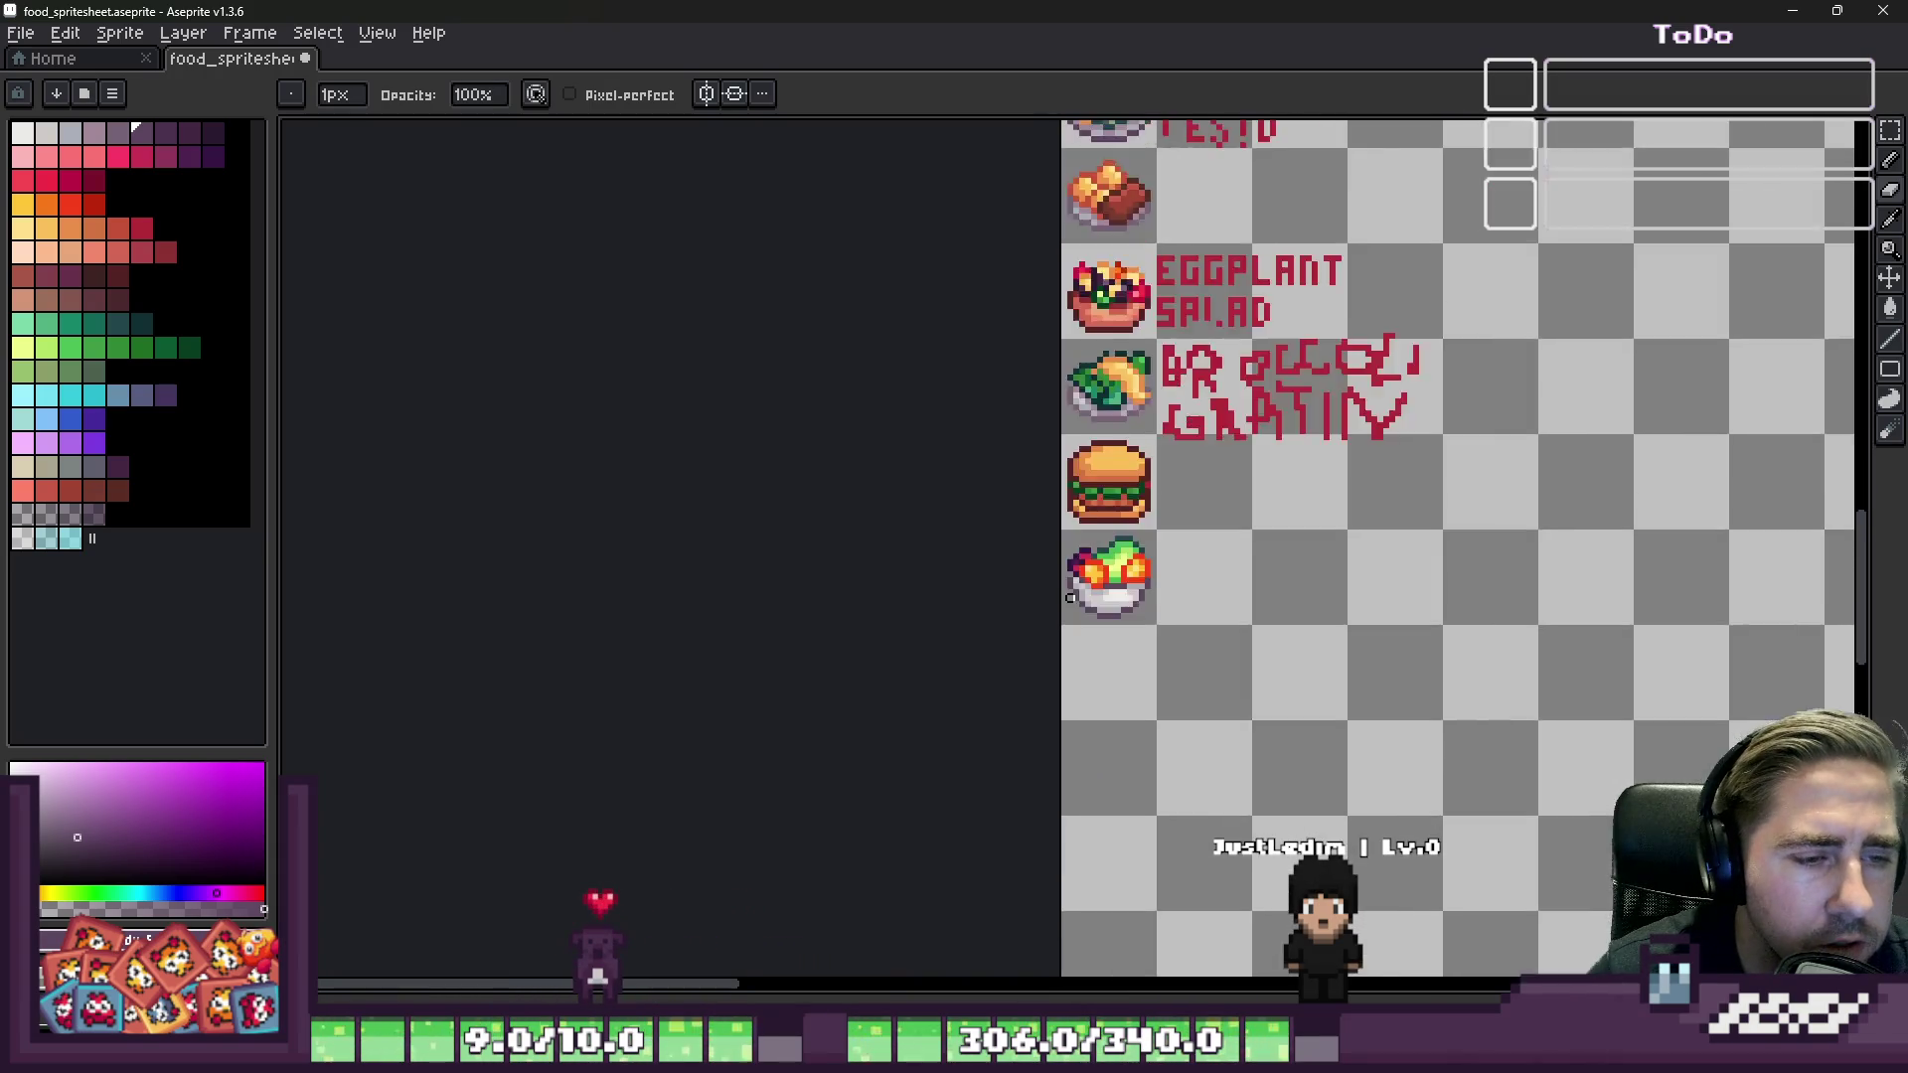
Step: Select the salad bowl cell and paint dark purple pixels among its greens
key("m")
left_click_drag(1060, 487, 1212, 640)
scroll(1103, 557, "up", 3)
key("b")
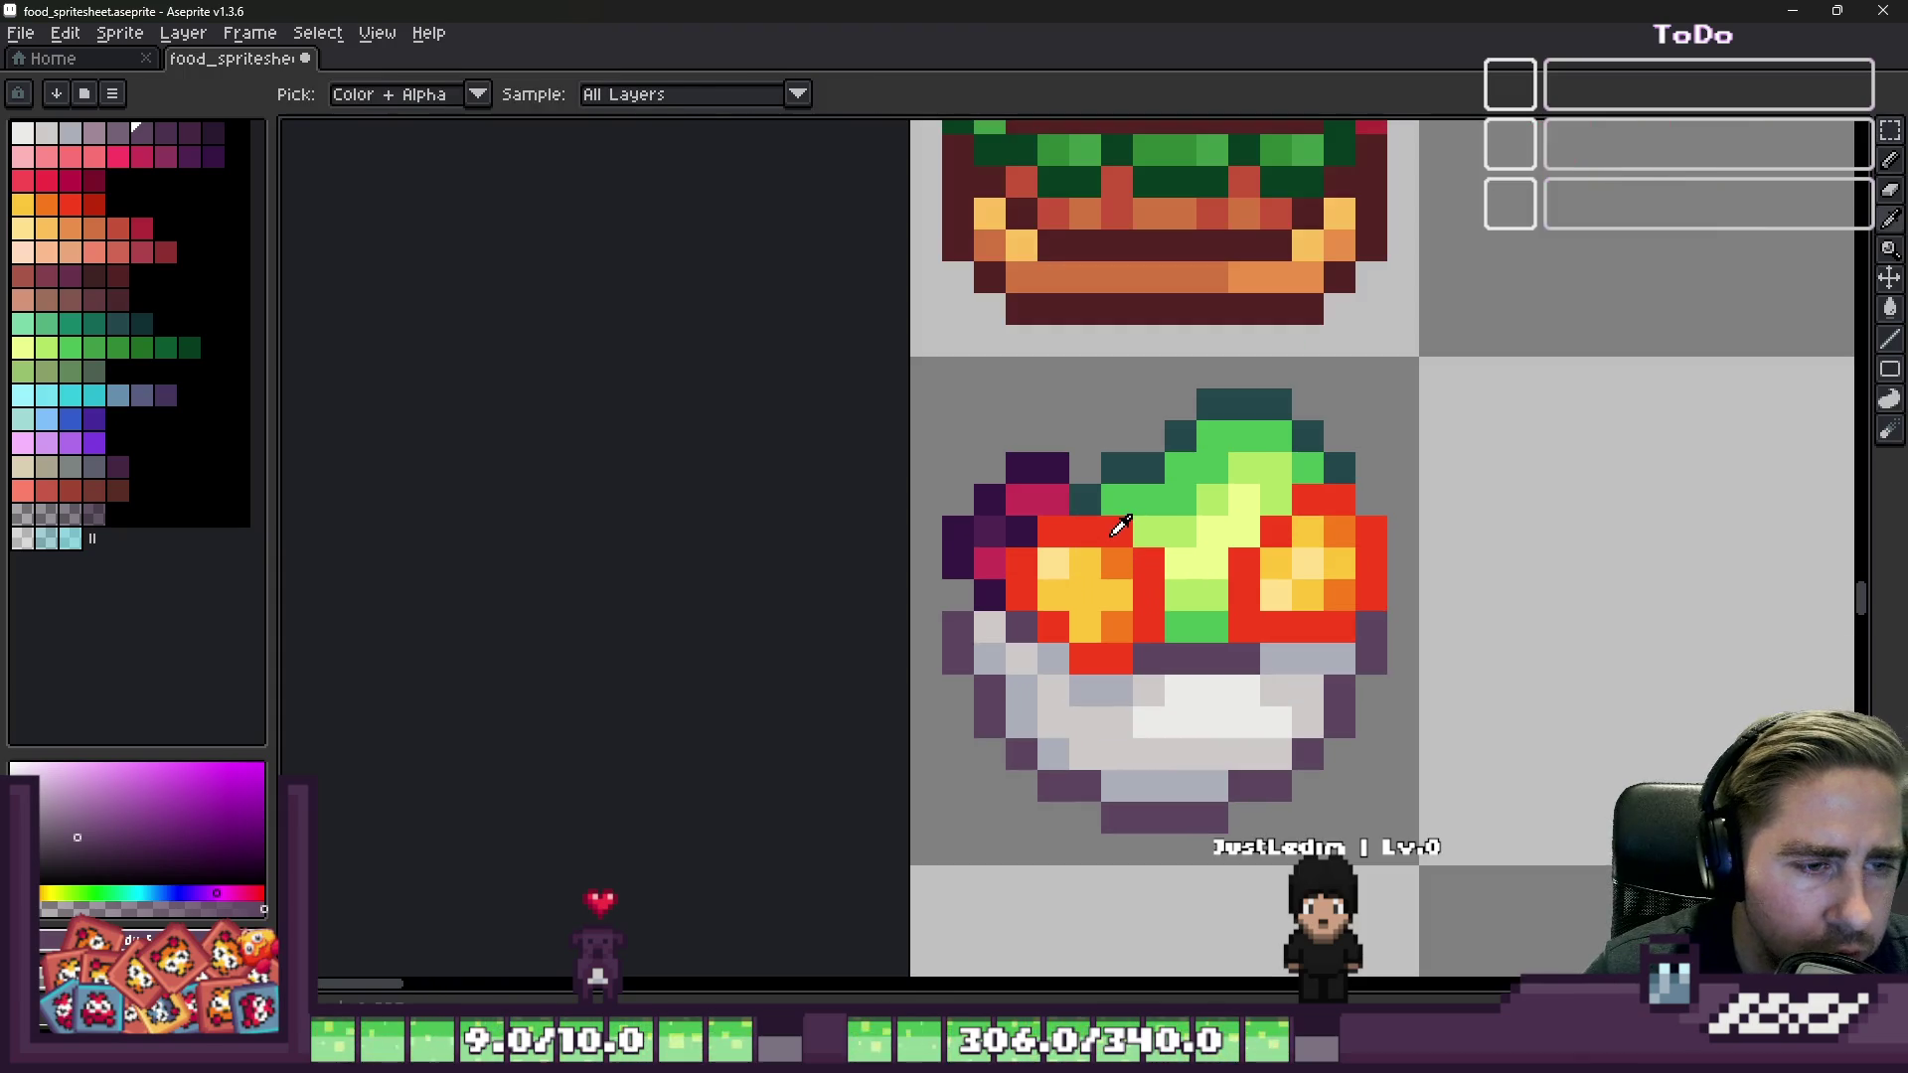
left_click(1115, 531, "alt")
scroll(1141, 534, "up", 1)
scroll(1241, 604, "up", 1)
left_click(1241, 607)
key("ctrl+z")
left_click(1229, 575)
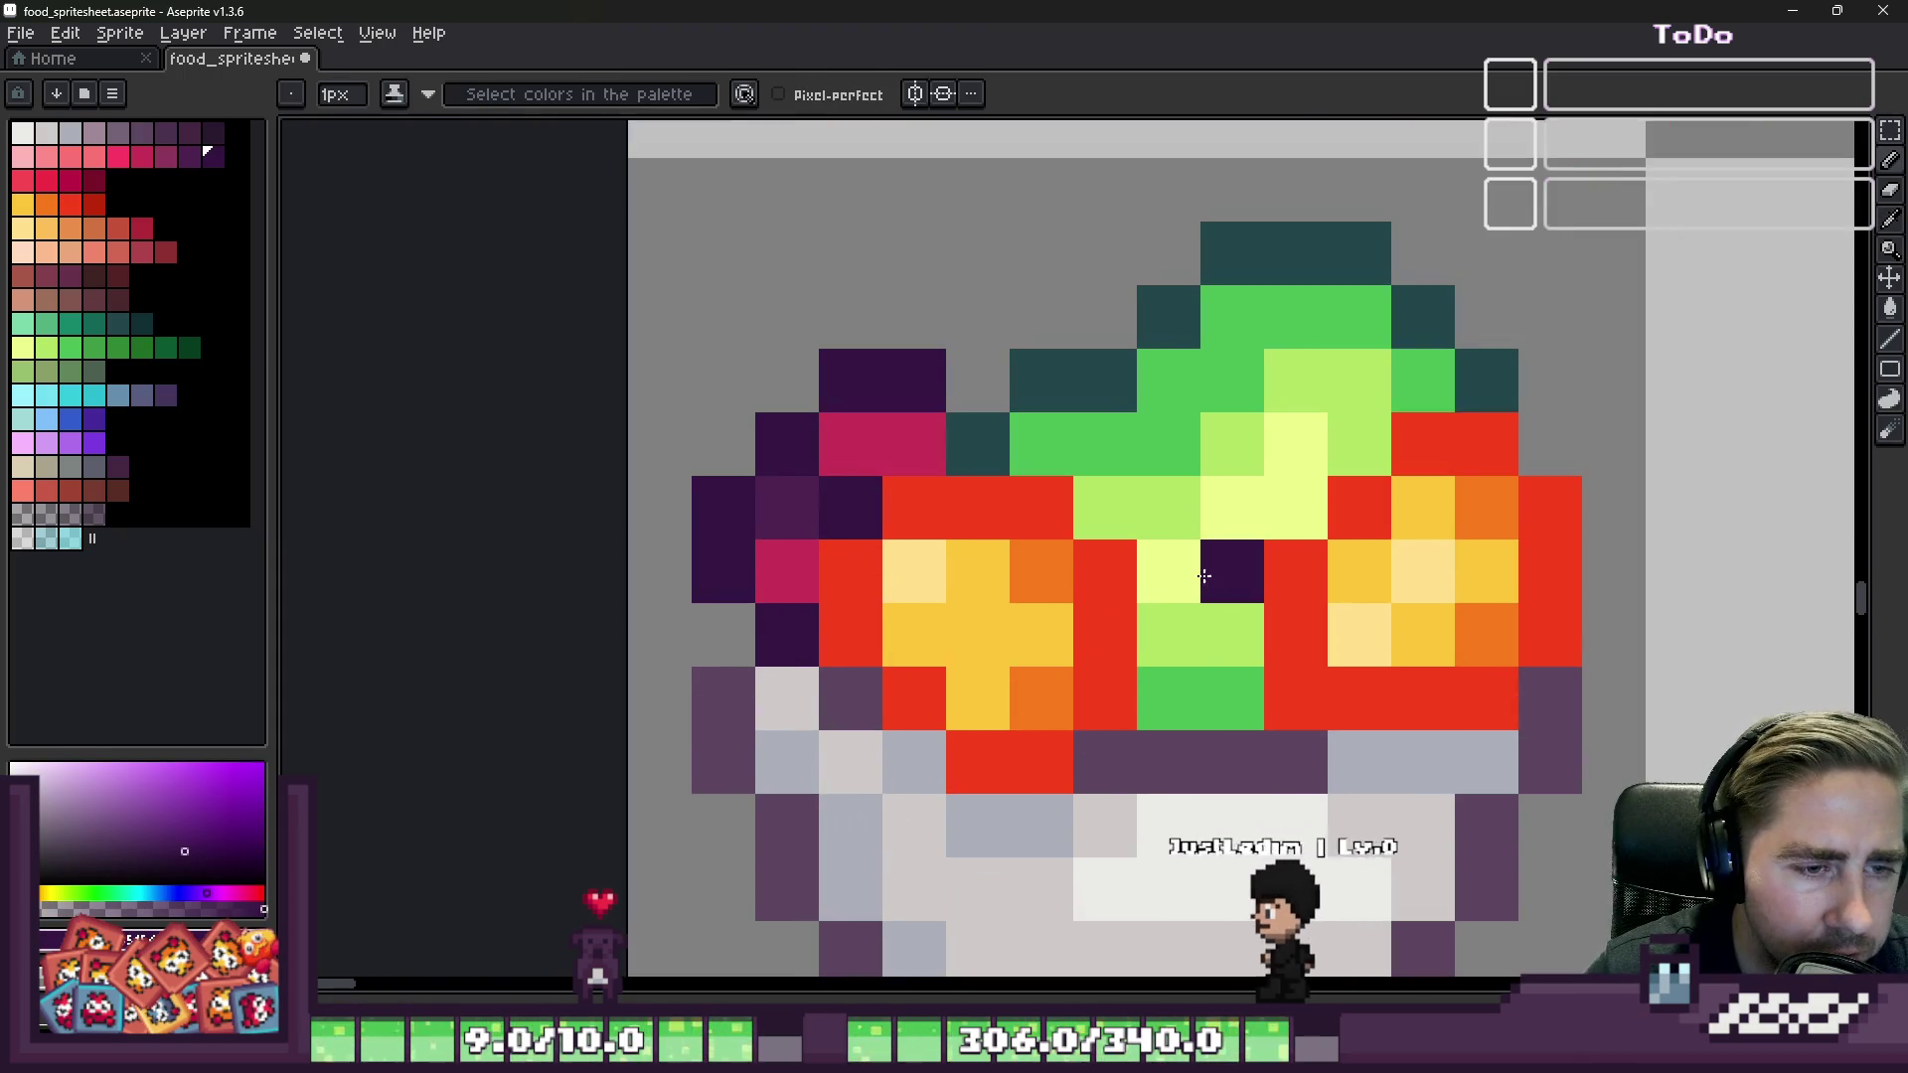
Step: Sample the leaf's magenta and paint it across the bowl's centre greens
left_click(1169, 634)
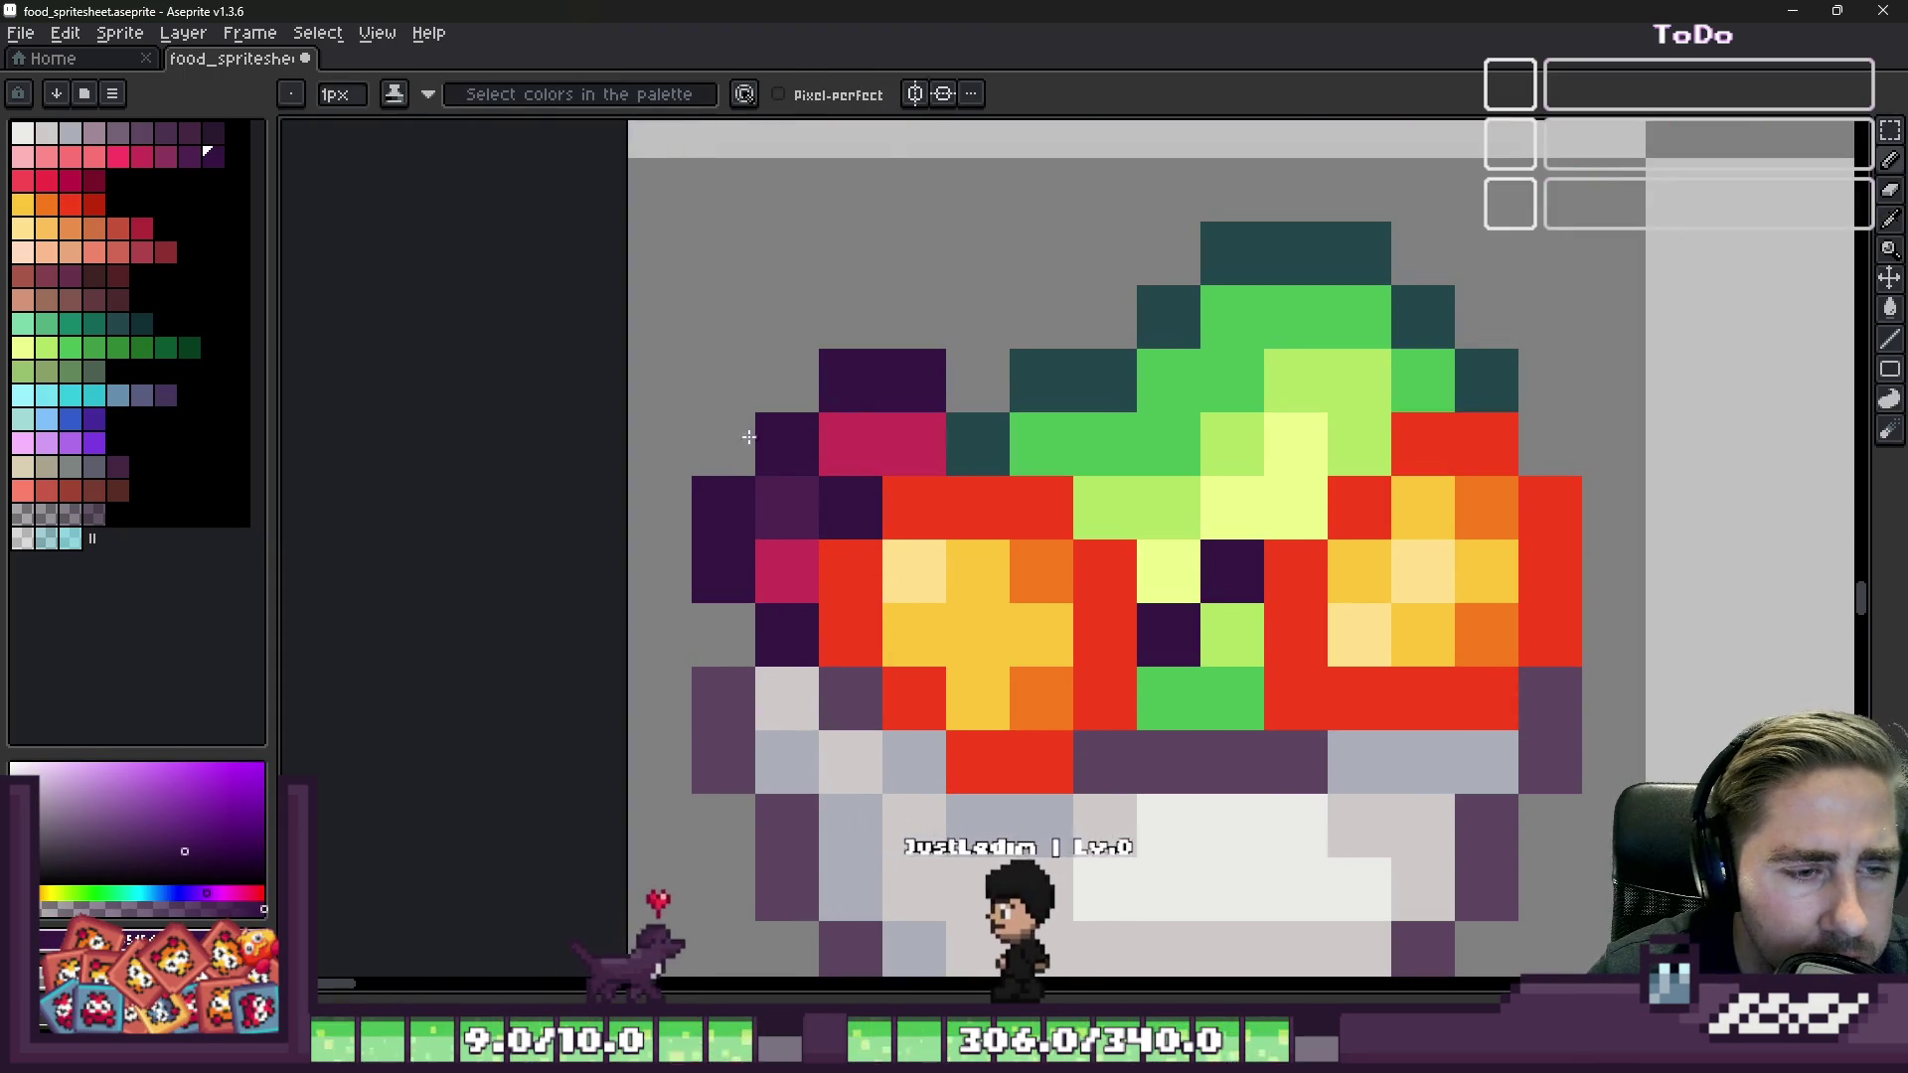
left_click(874, 445, "alt")
mouse_move(1232, 634)
left_mouse_down()
mouse_move(1232, 697)
mouse_move(1169, 698)
left_mouse_up()
left_click(857, 487, "alt")
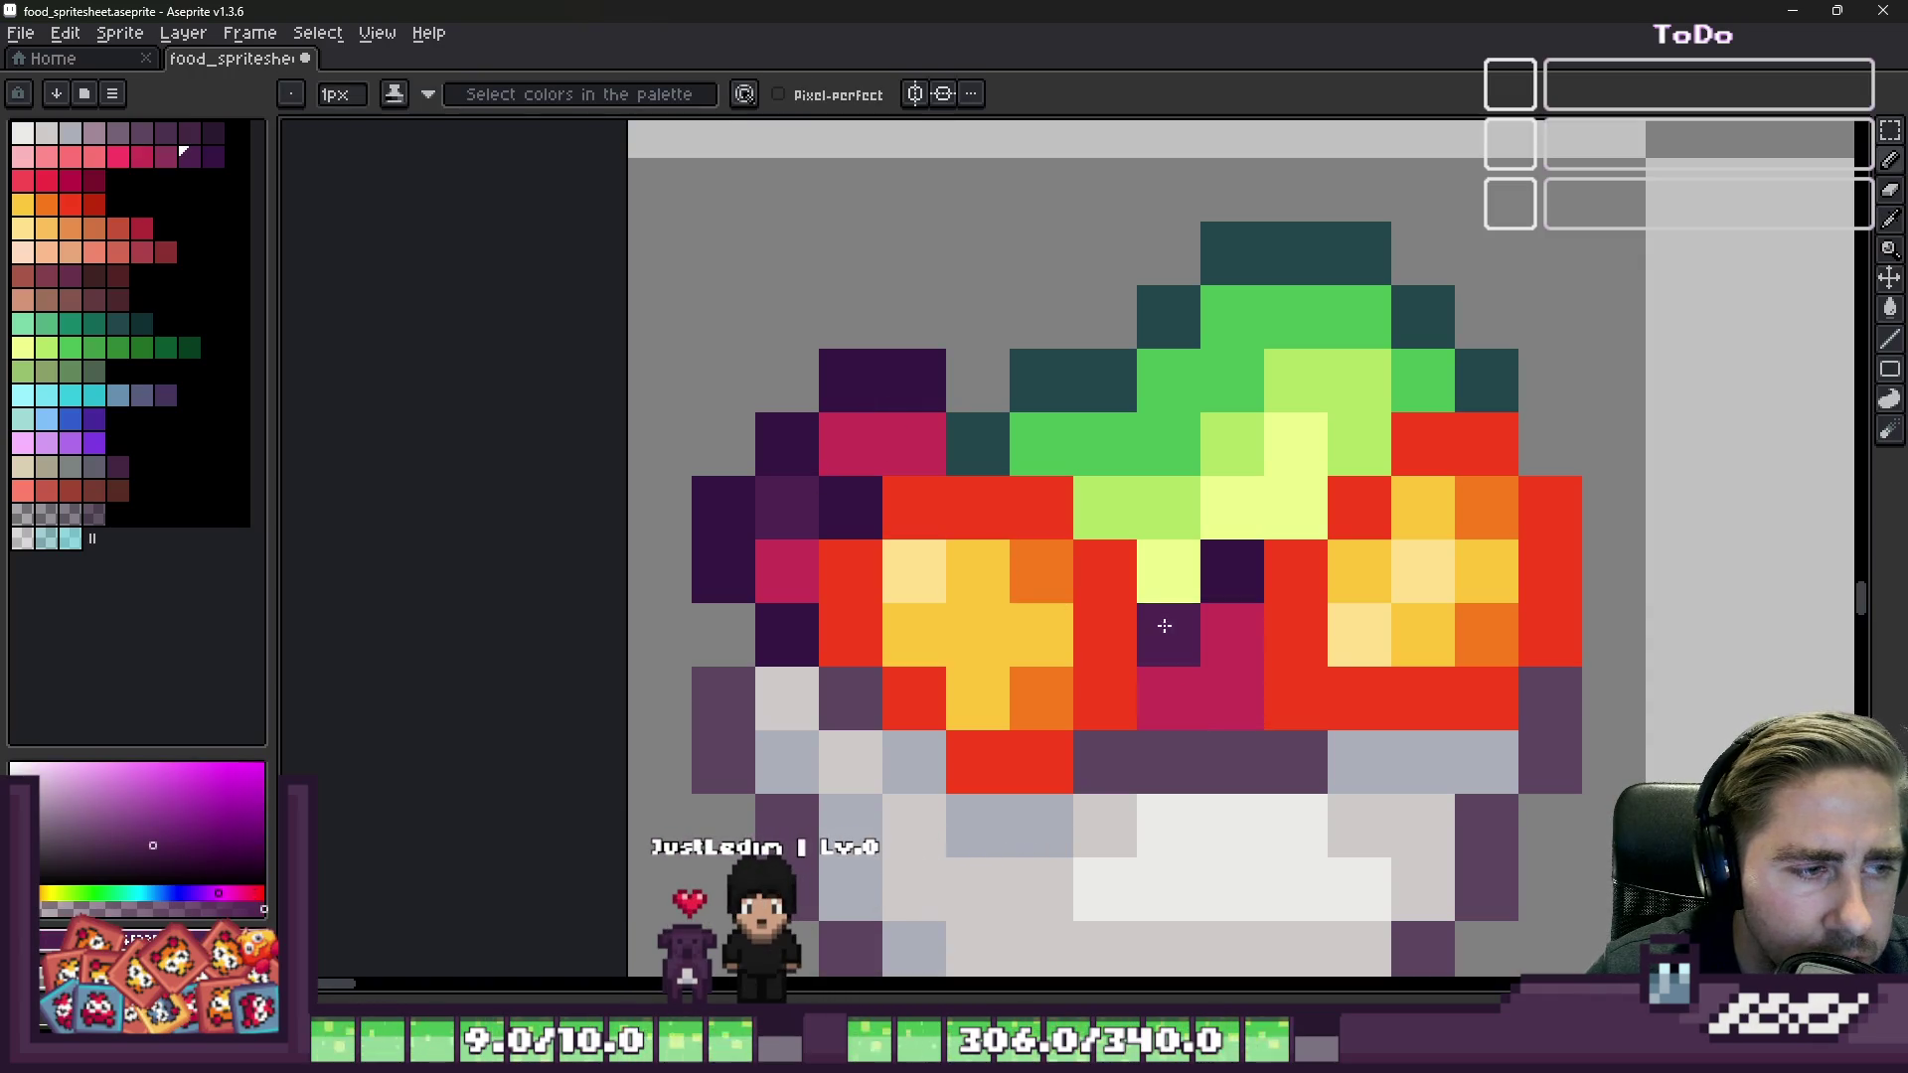
scroll(1134, 515, "down", 5)
scroll(1146, 514, "down", 1)
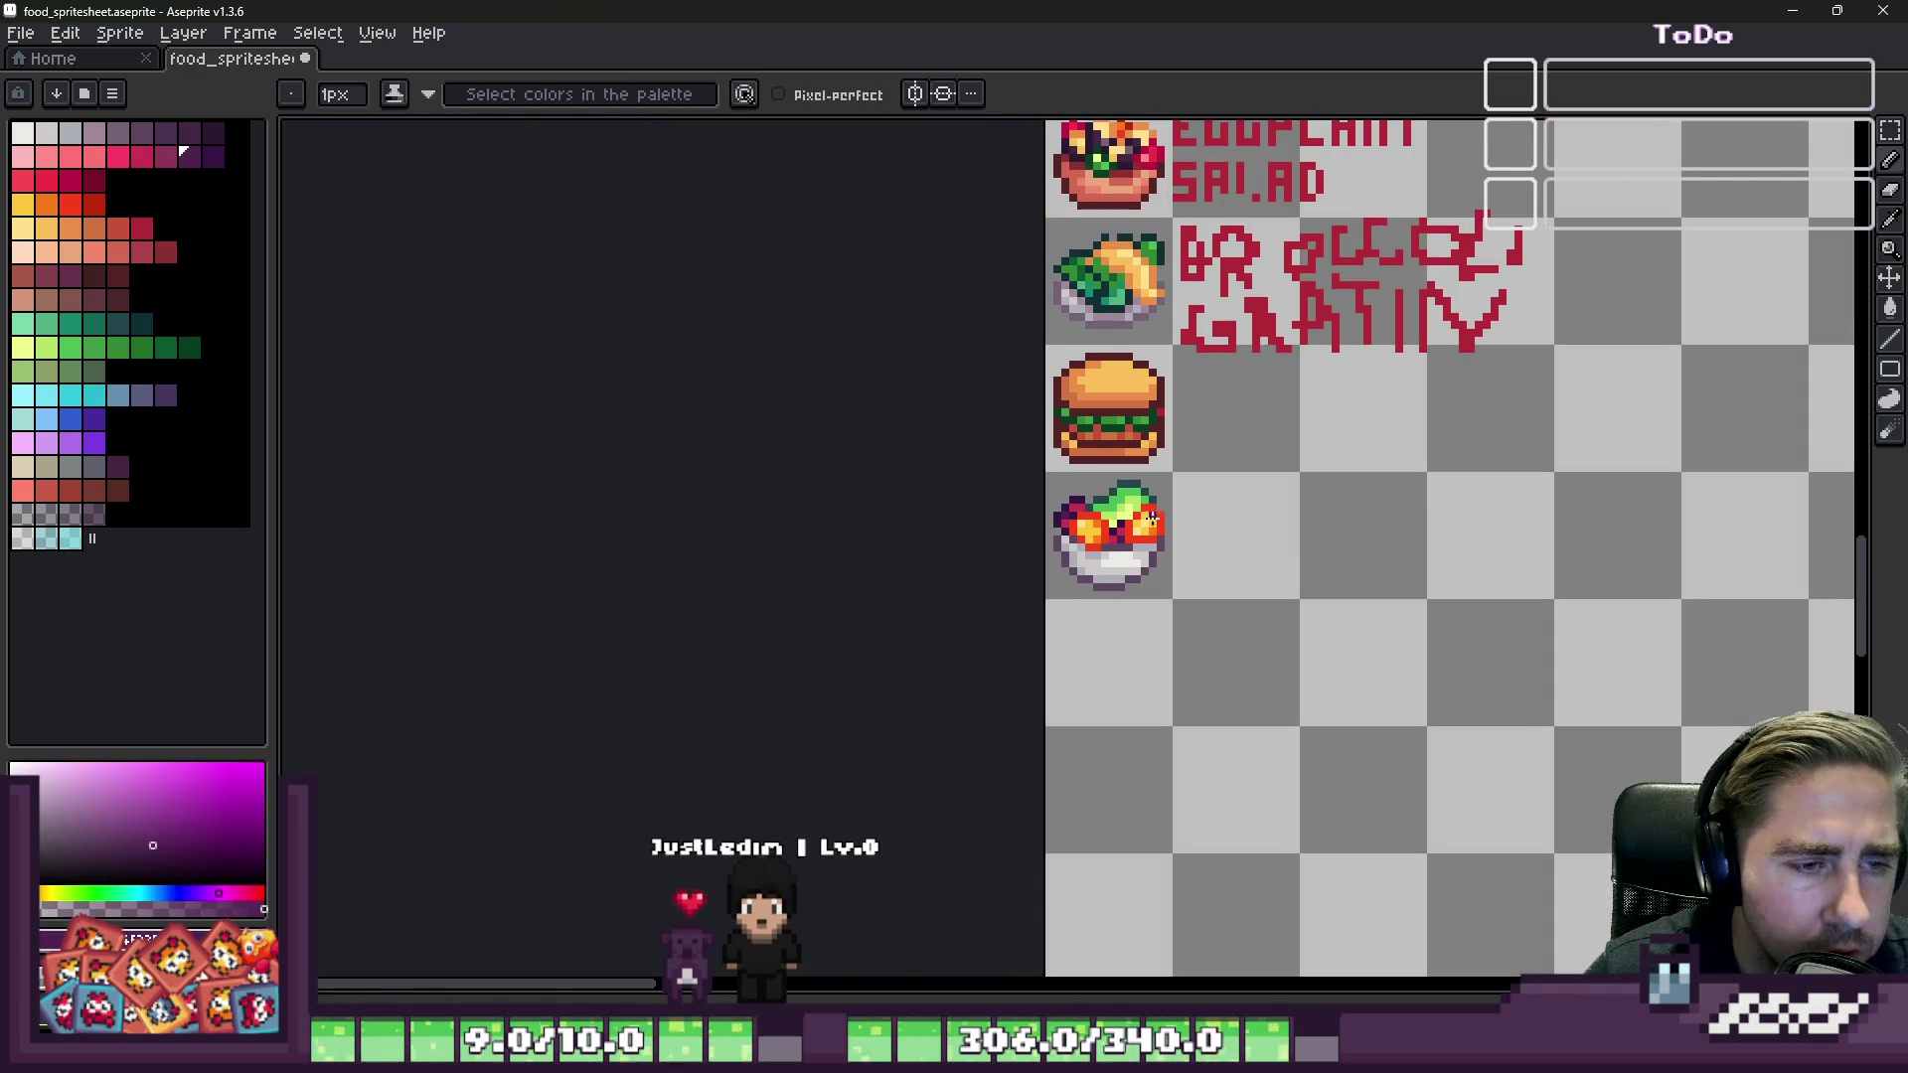
scroll(1115, 524, "up", 7)
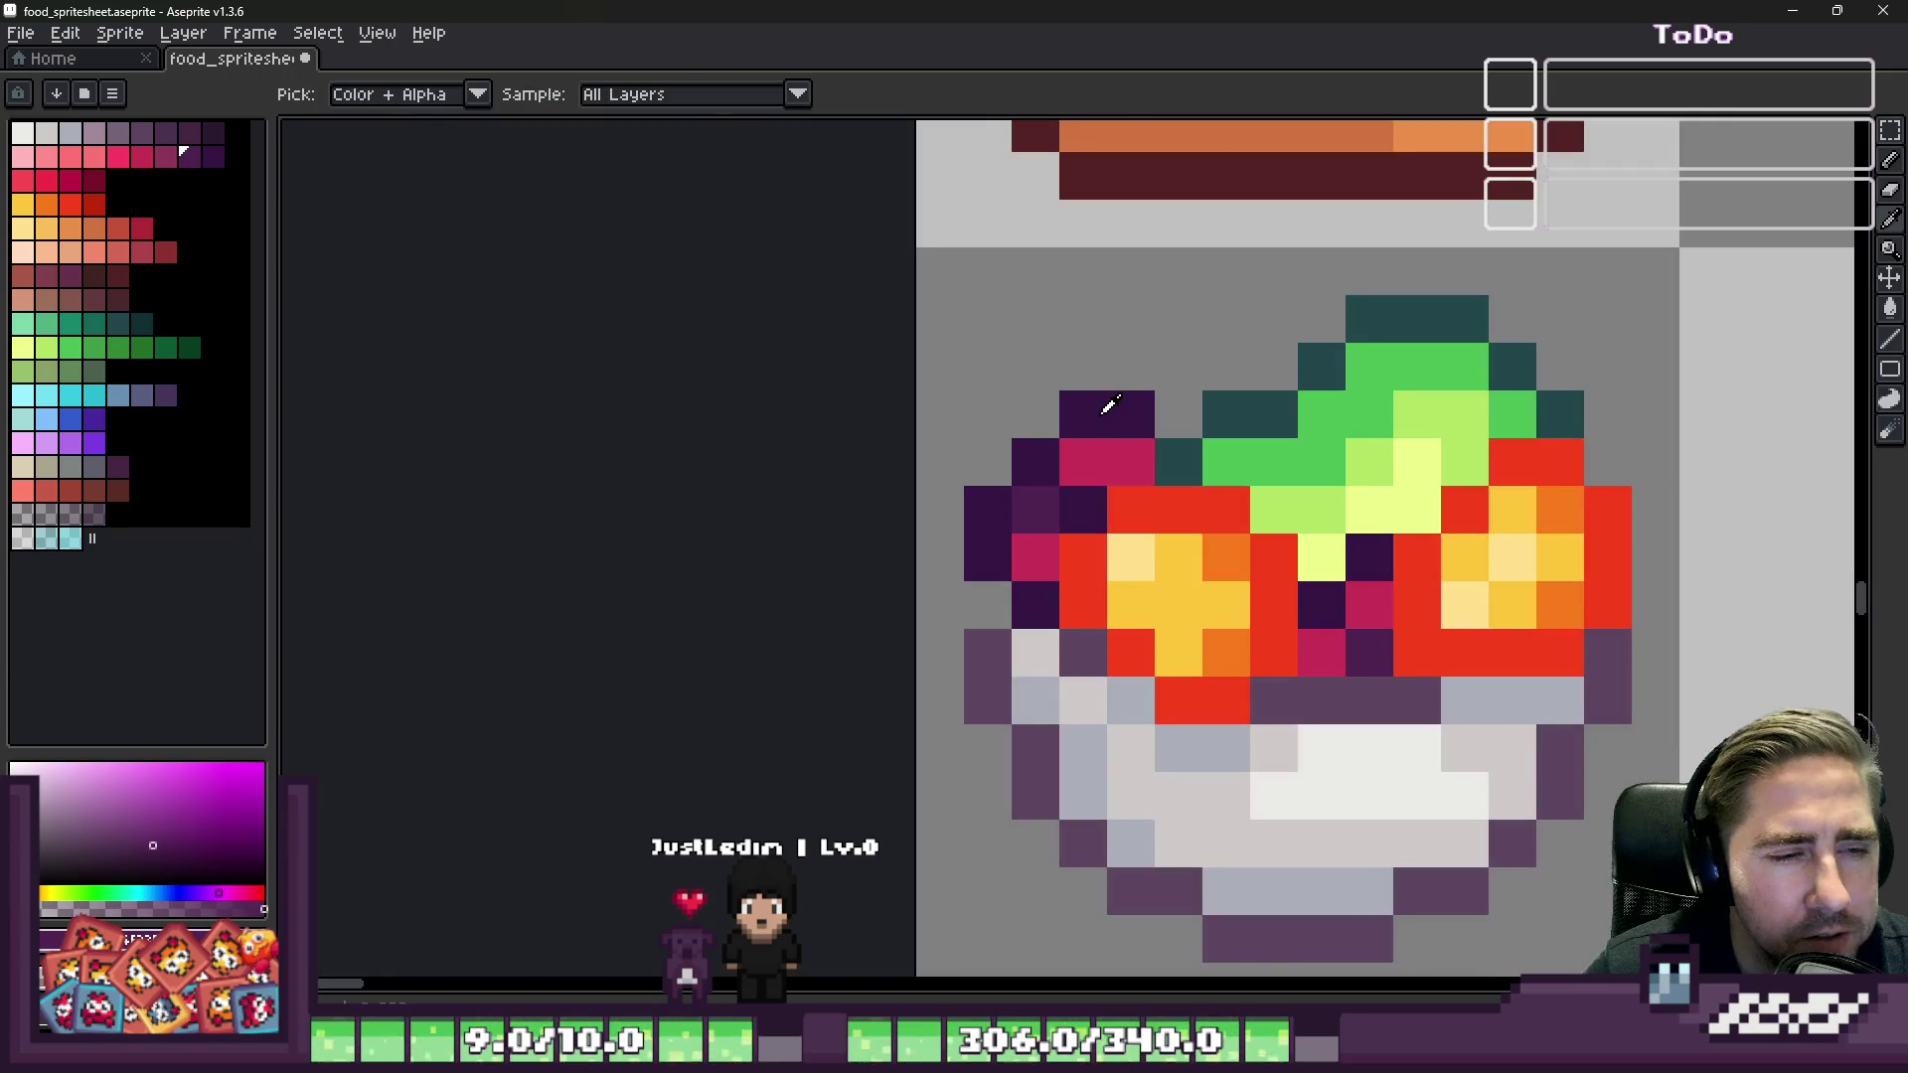
Step: Recolour the dark purple leaf on the bowl's left in a lighter purple
left_click(1111, 395, "alt")
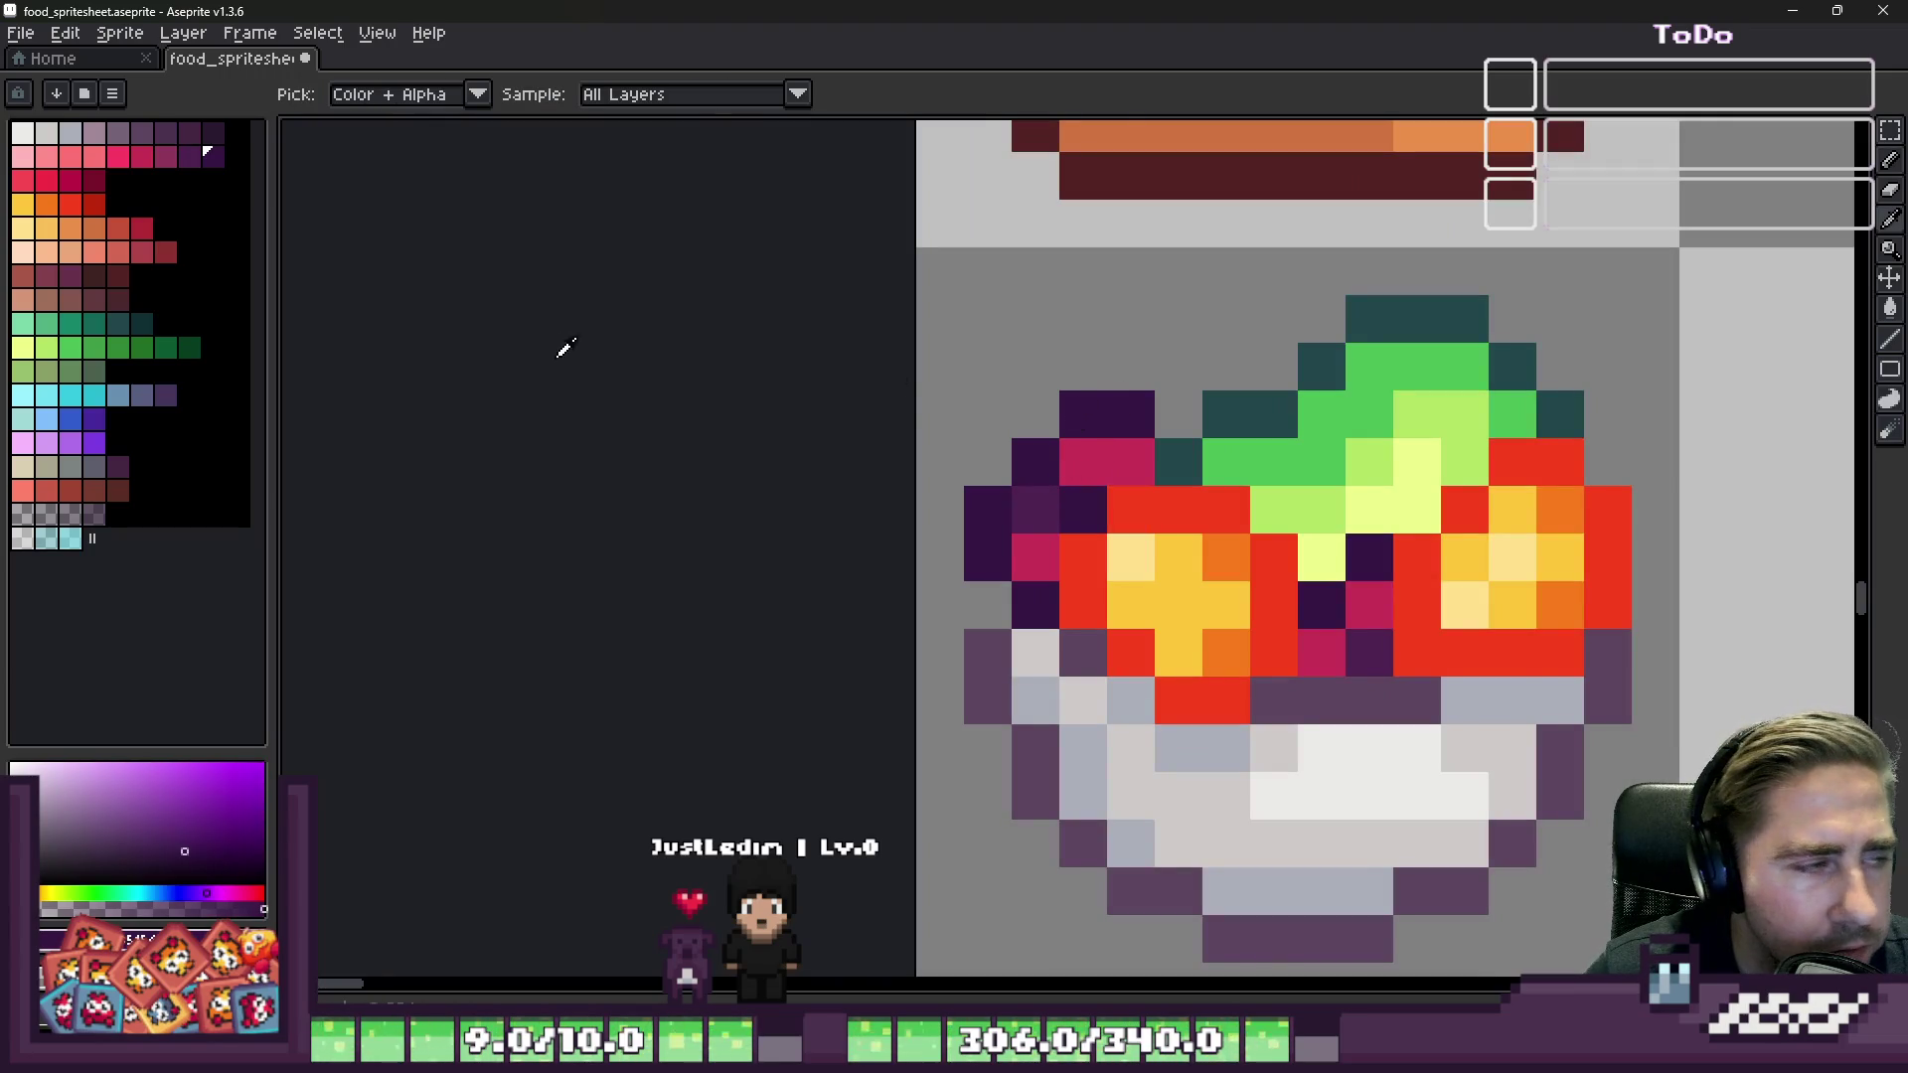
left_click(167, 162)
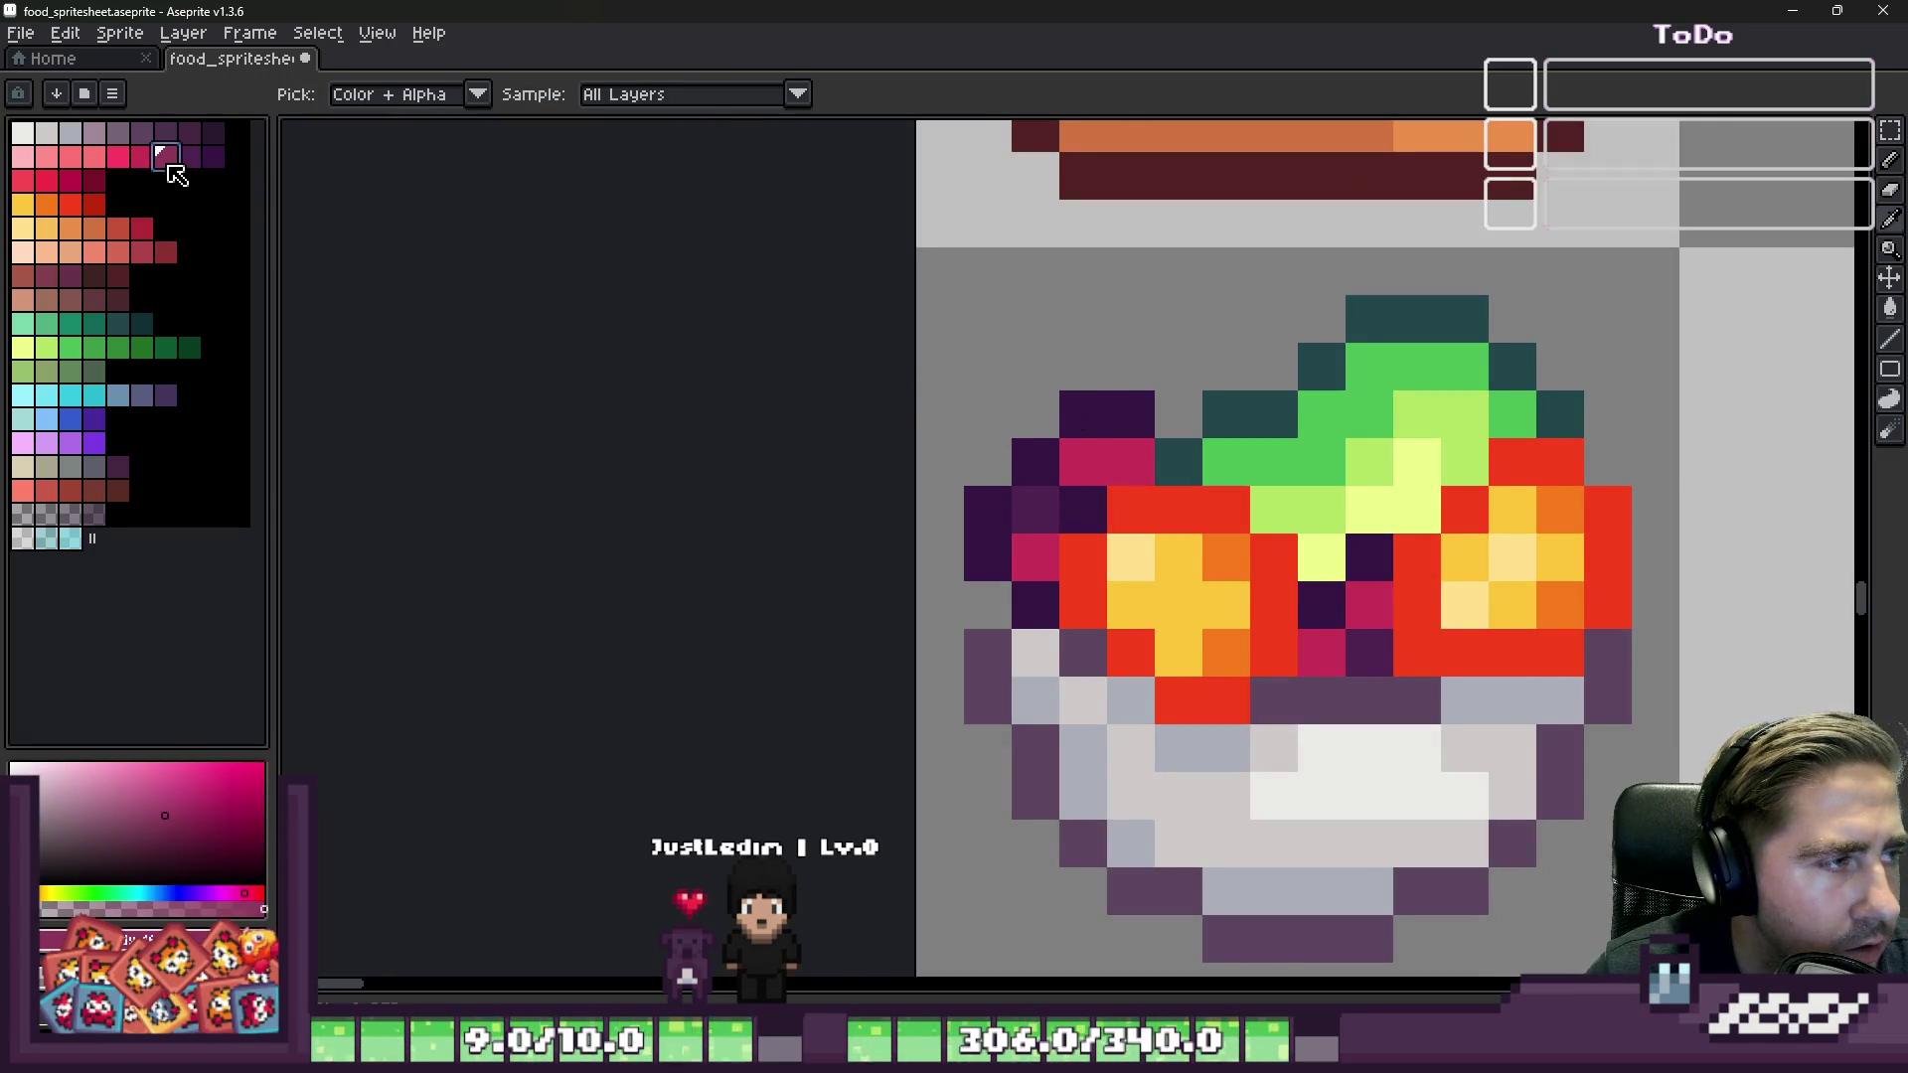
left_click(190, 156)
scroll(992, 432, "up", 1)
left_click_drag(1158, 397, 1249, 426)
left_click(1078, 498)
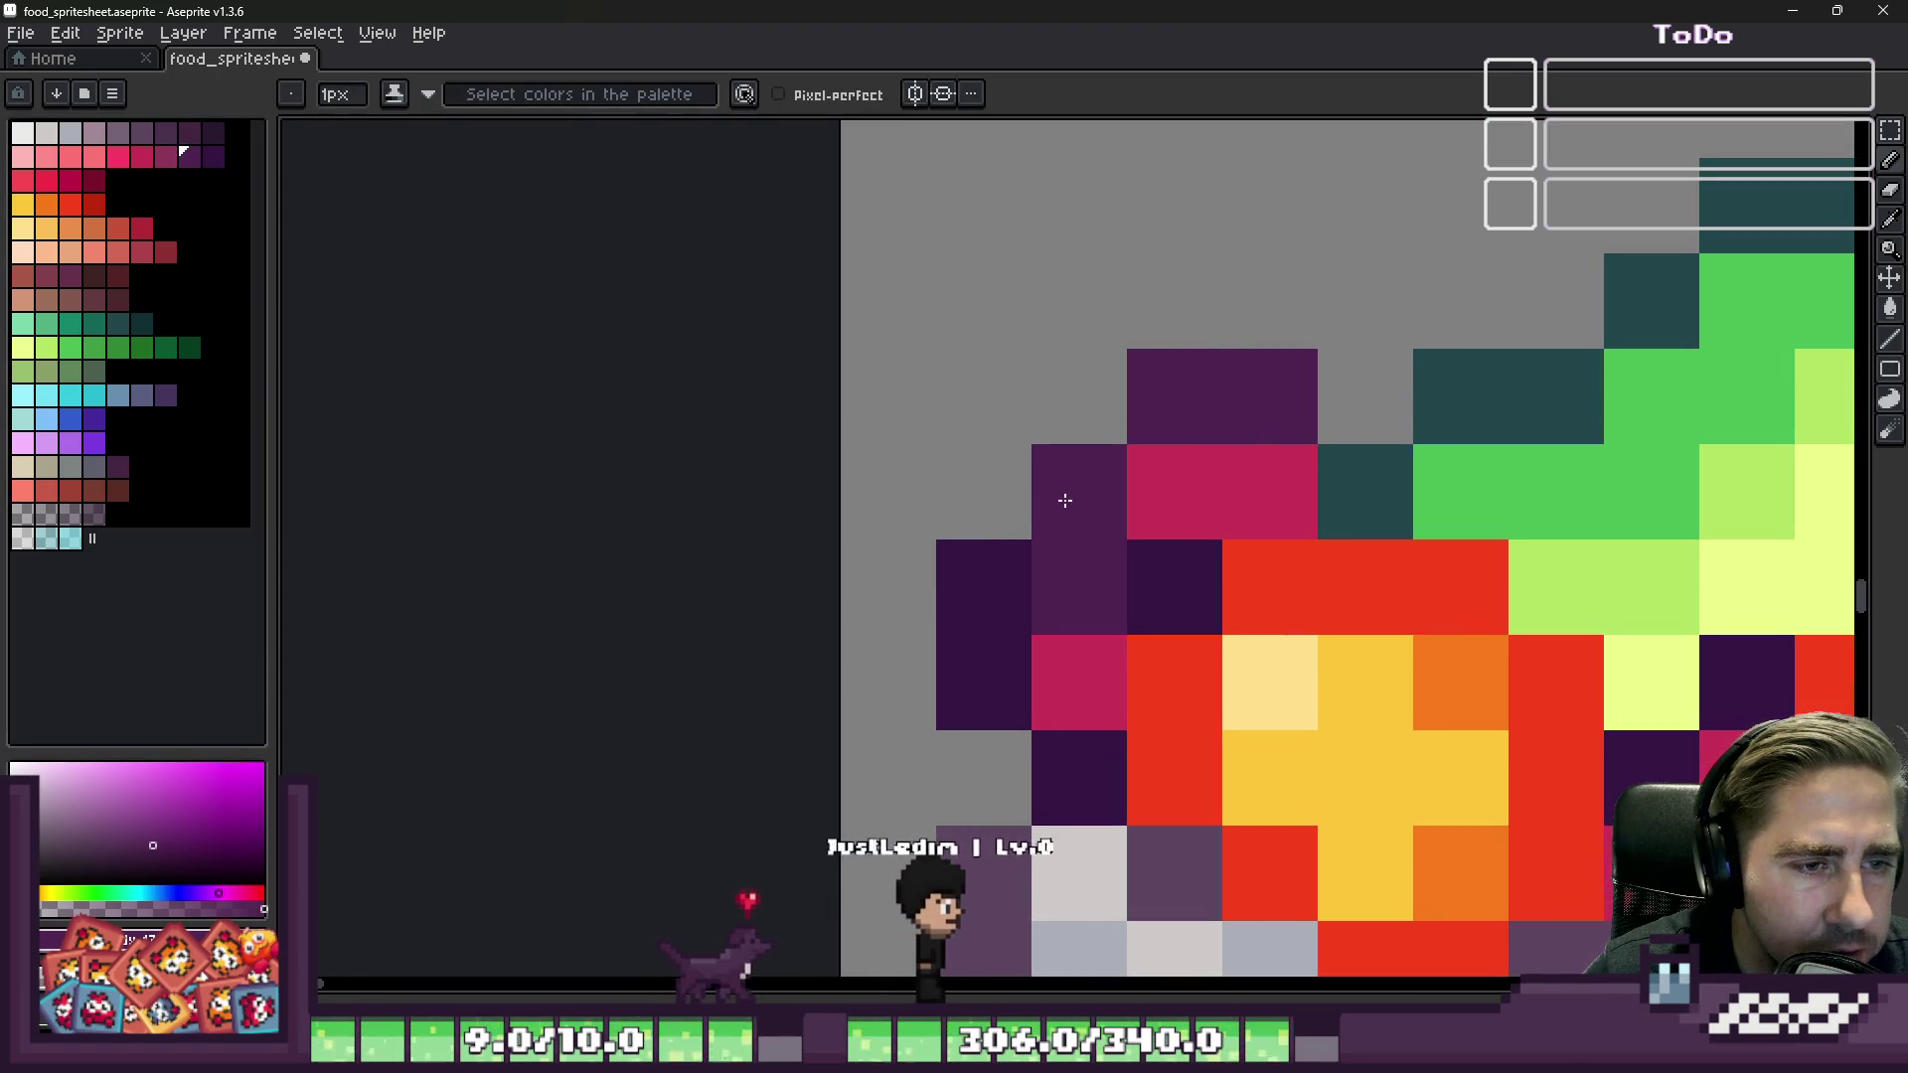
left_click(1194, 568)
left_click(989, 588)
left_click(1023, 673)
left_click(1079, 778)
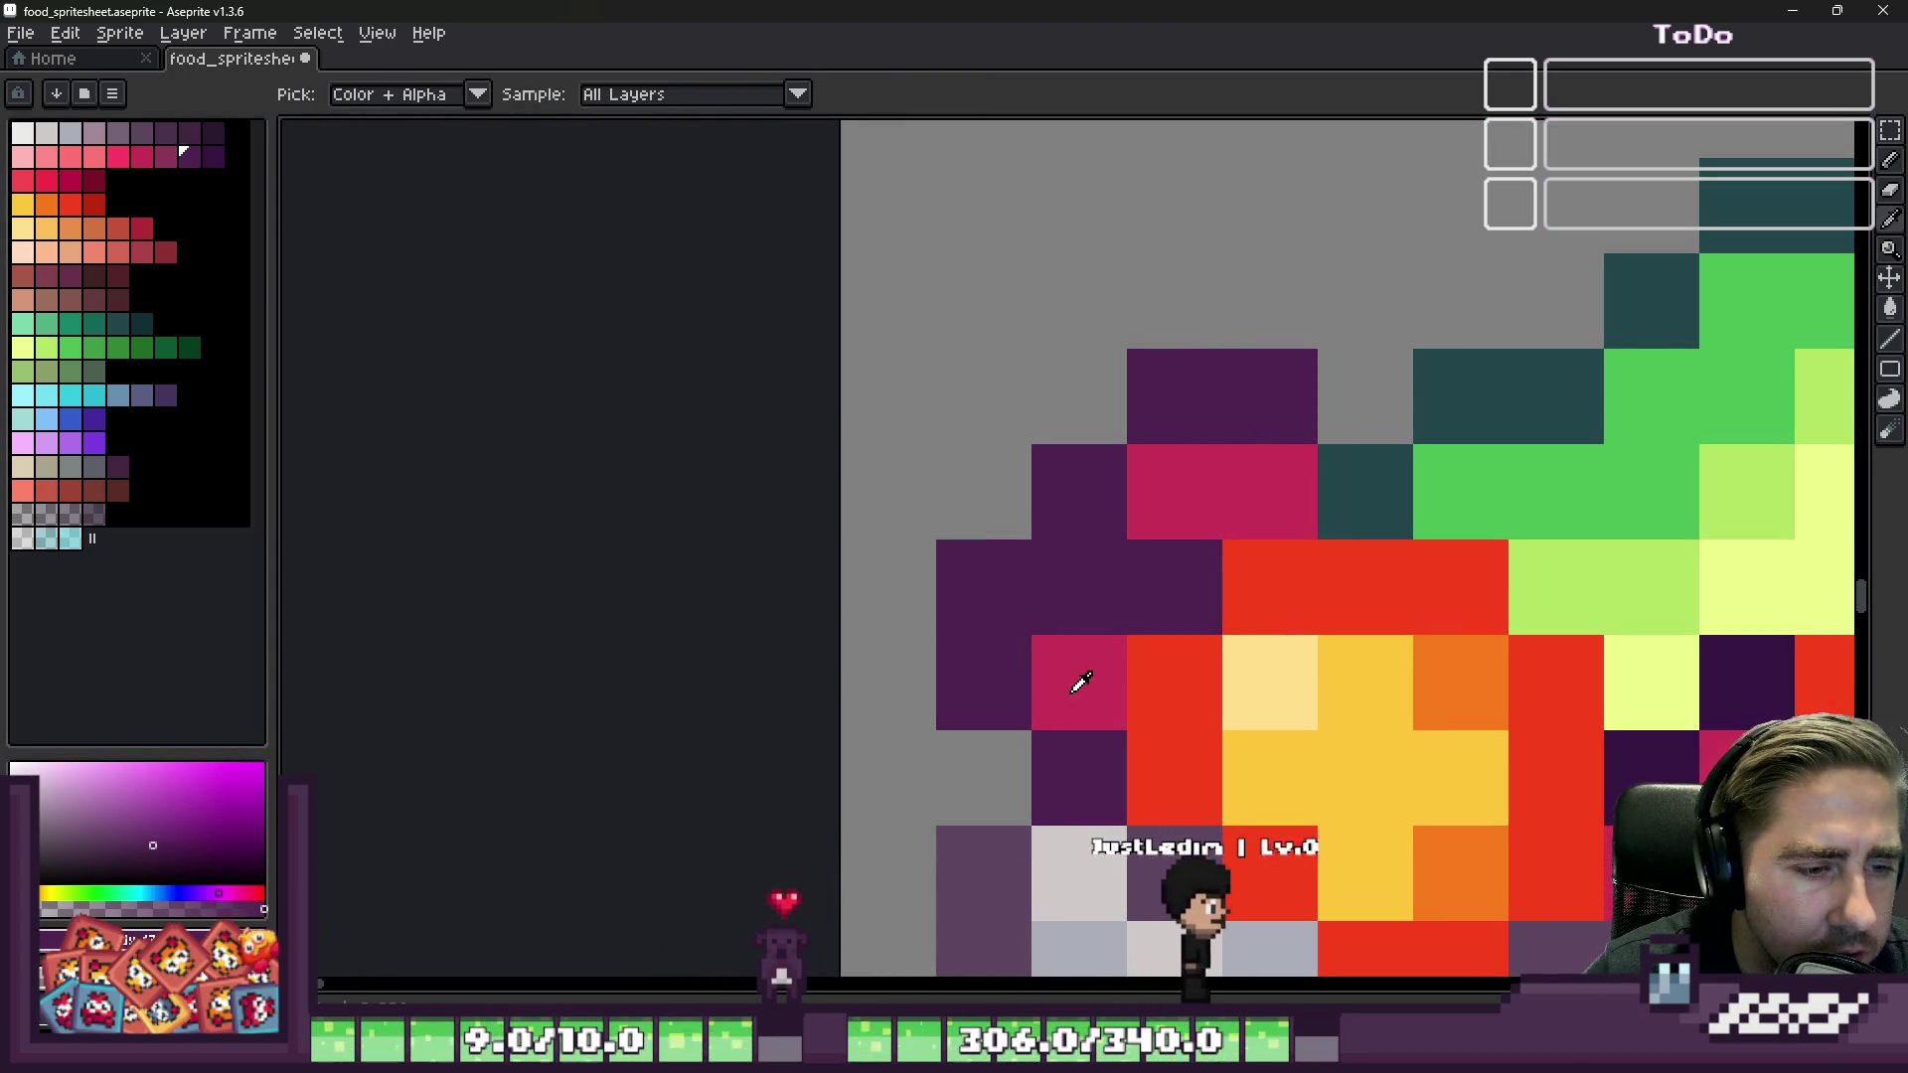
Step: Add a light pink pixel into the salad's centre greens
left_click(1085, 675)
key("b")
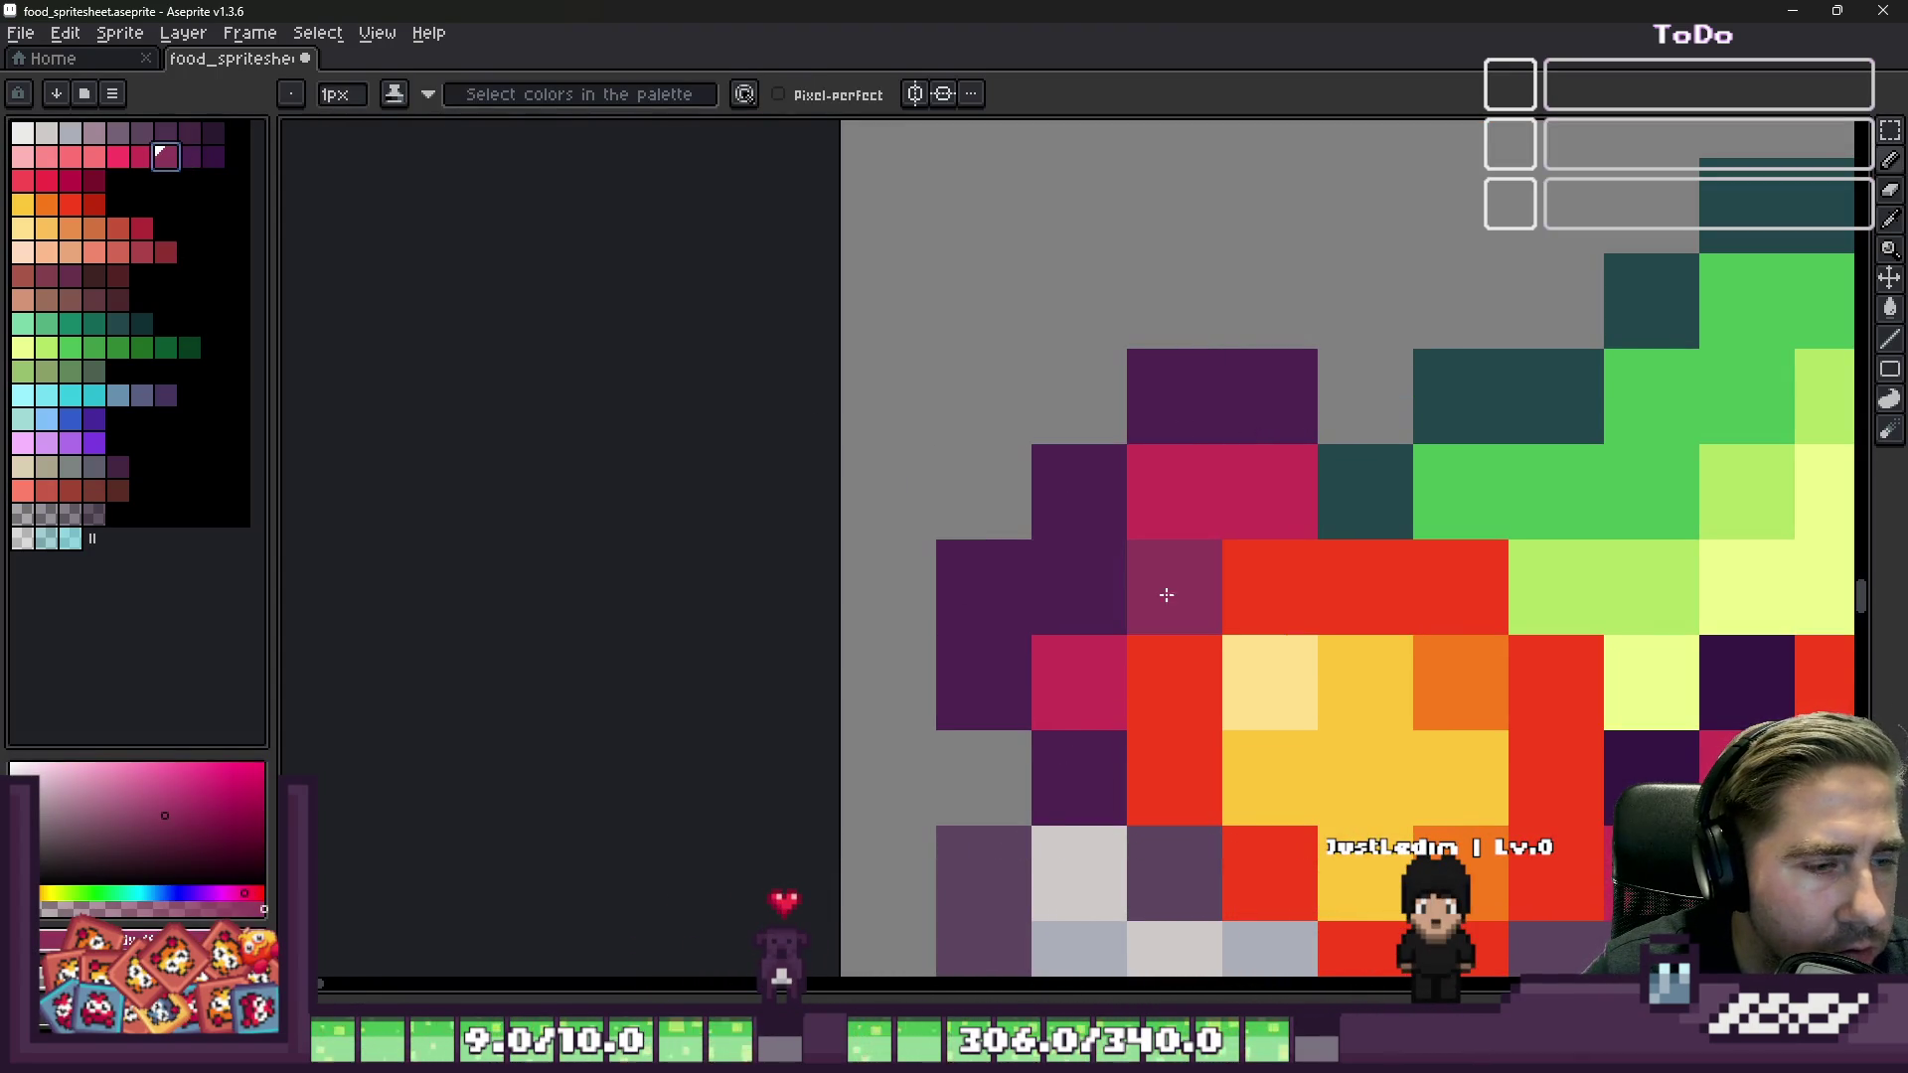
scroll(421, 272, "down", 2)
scroll(686, 316, "up", 1)
key("v")
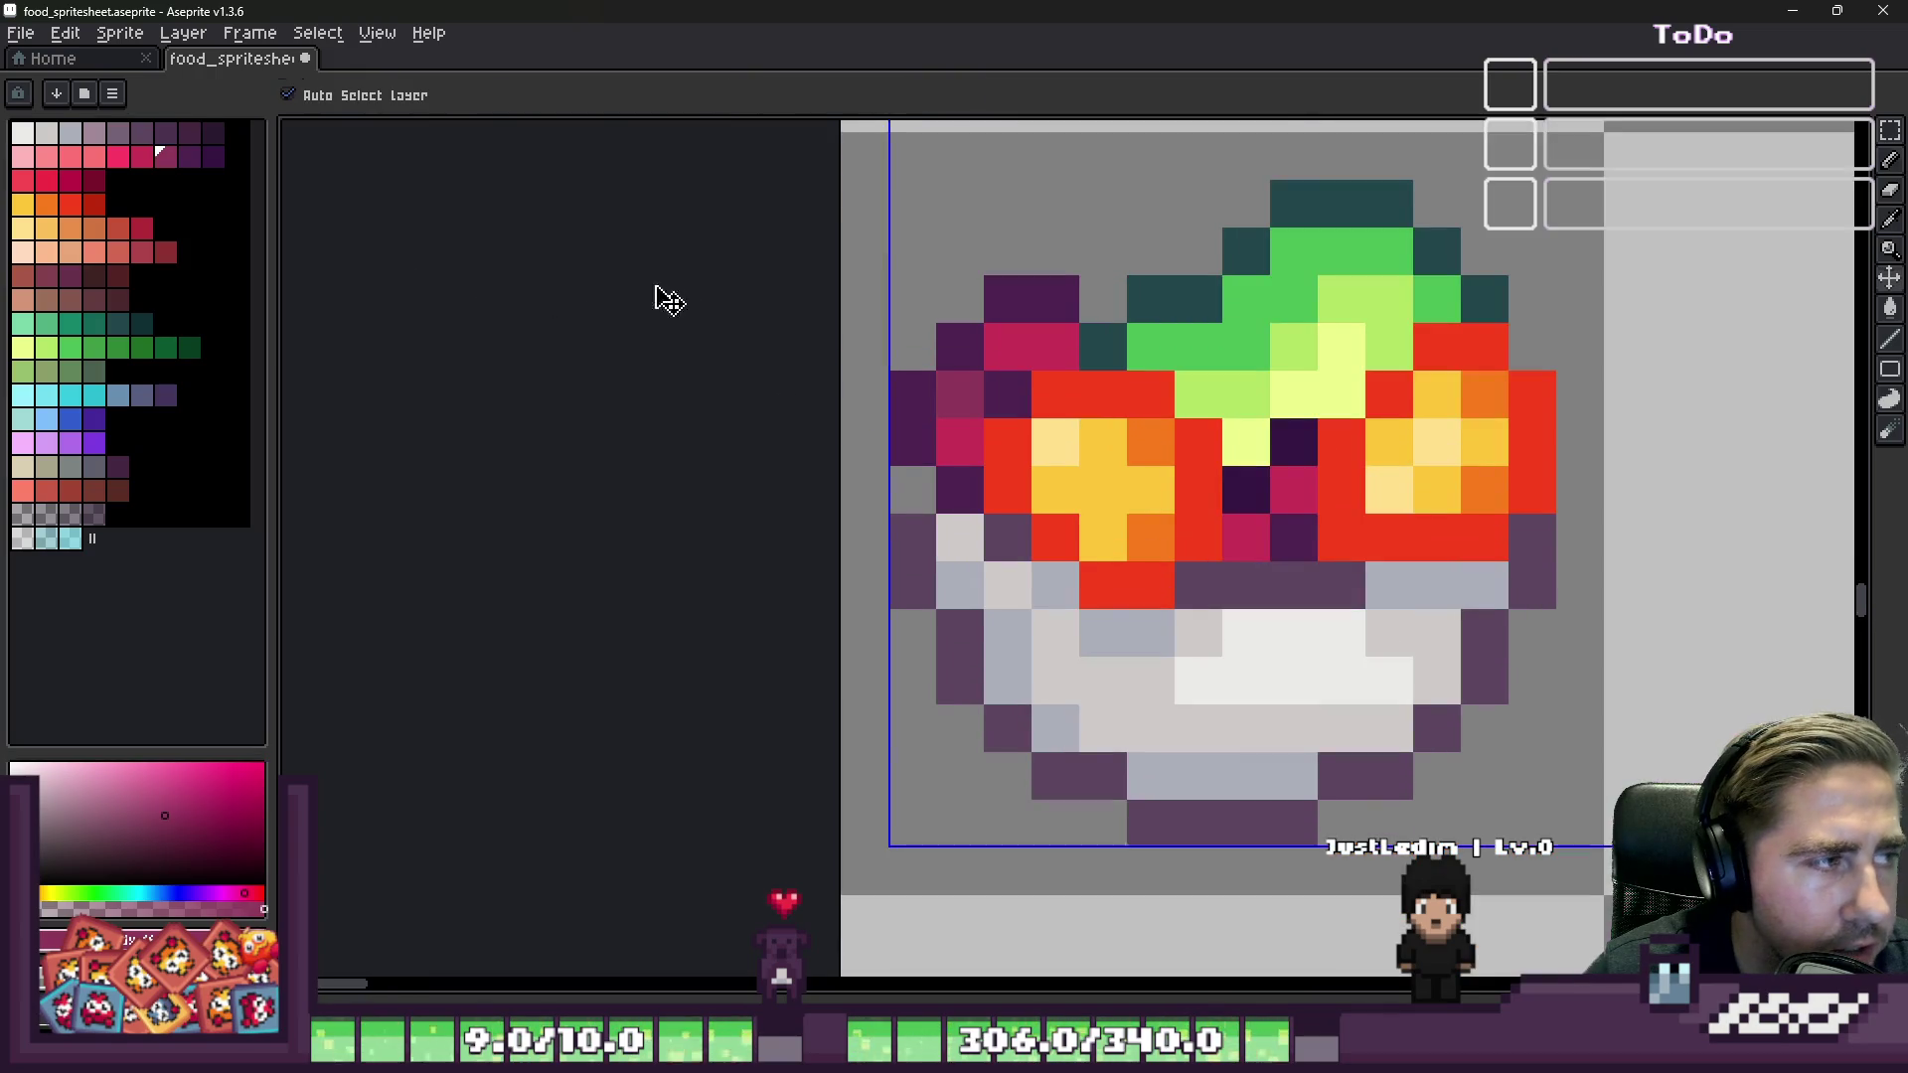
left_click(117, 156)
key("b")
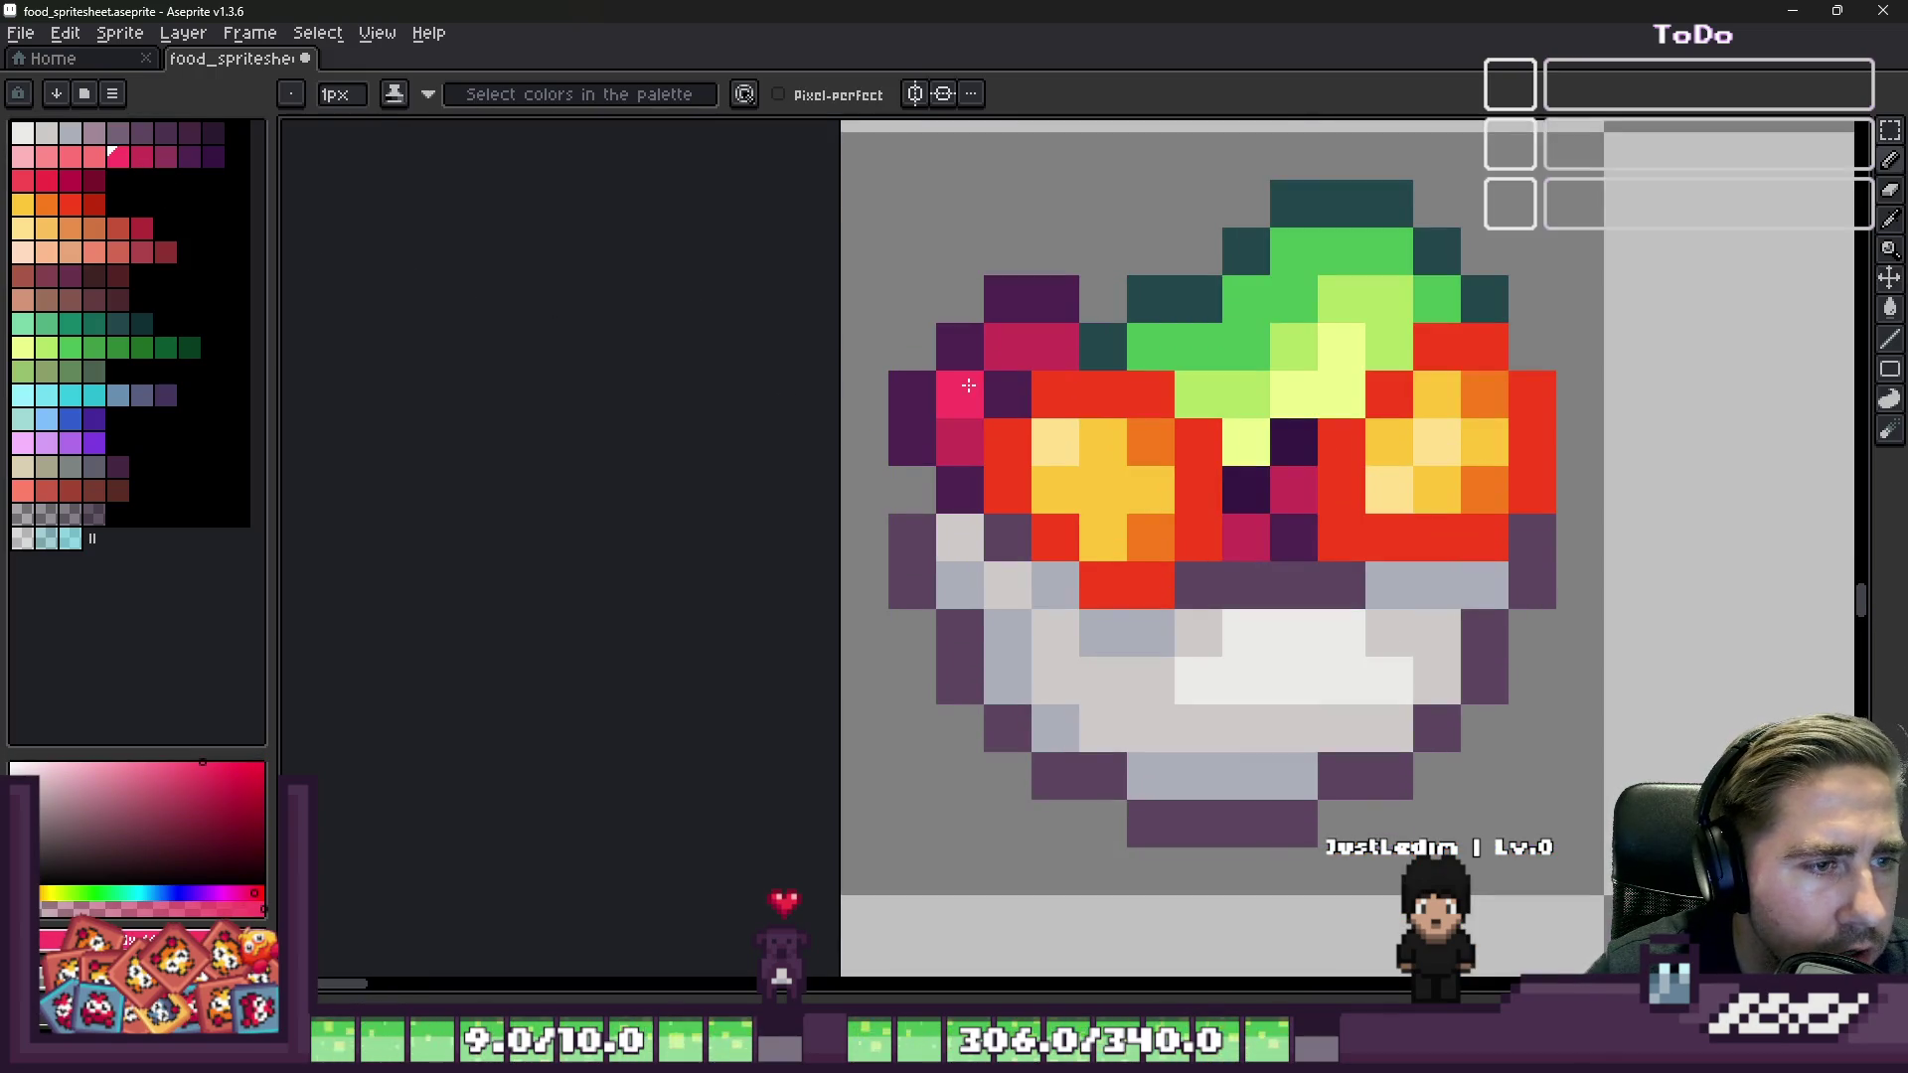
scroll(922, 369, "down", 1)
left_click(1110, 380)
scroll(1054, 369, "up", 1)
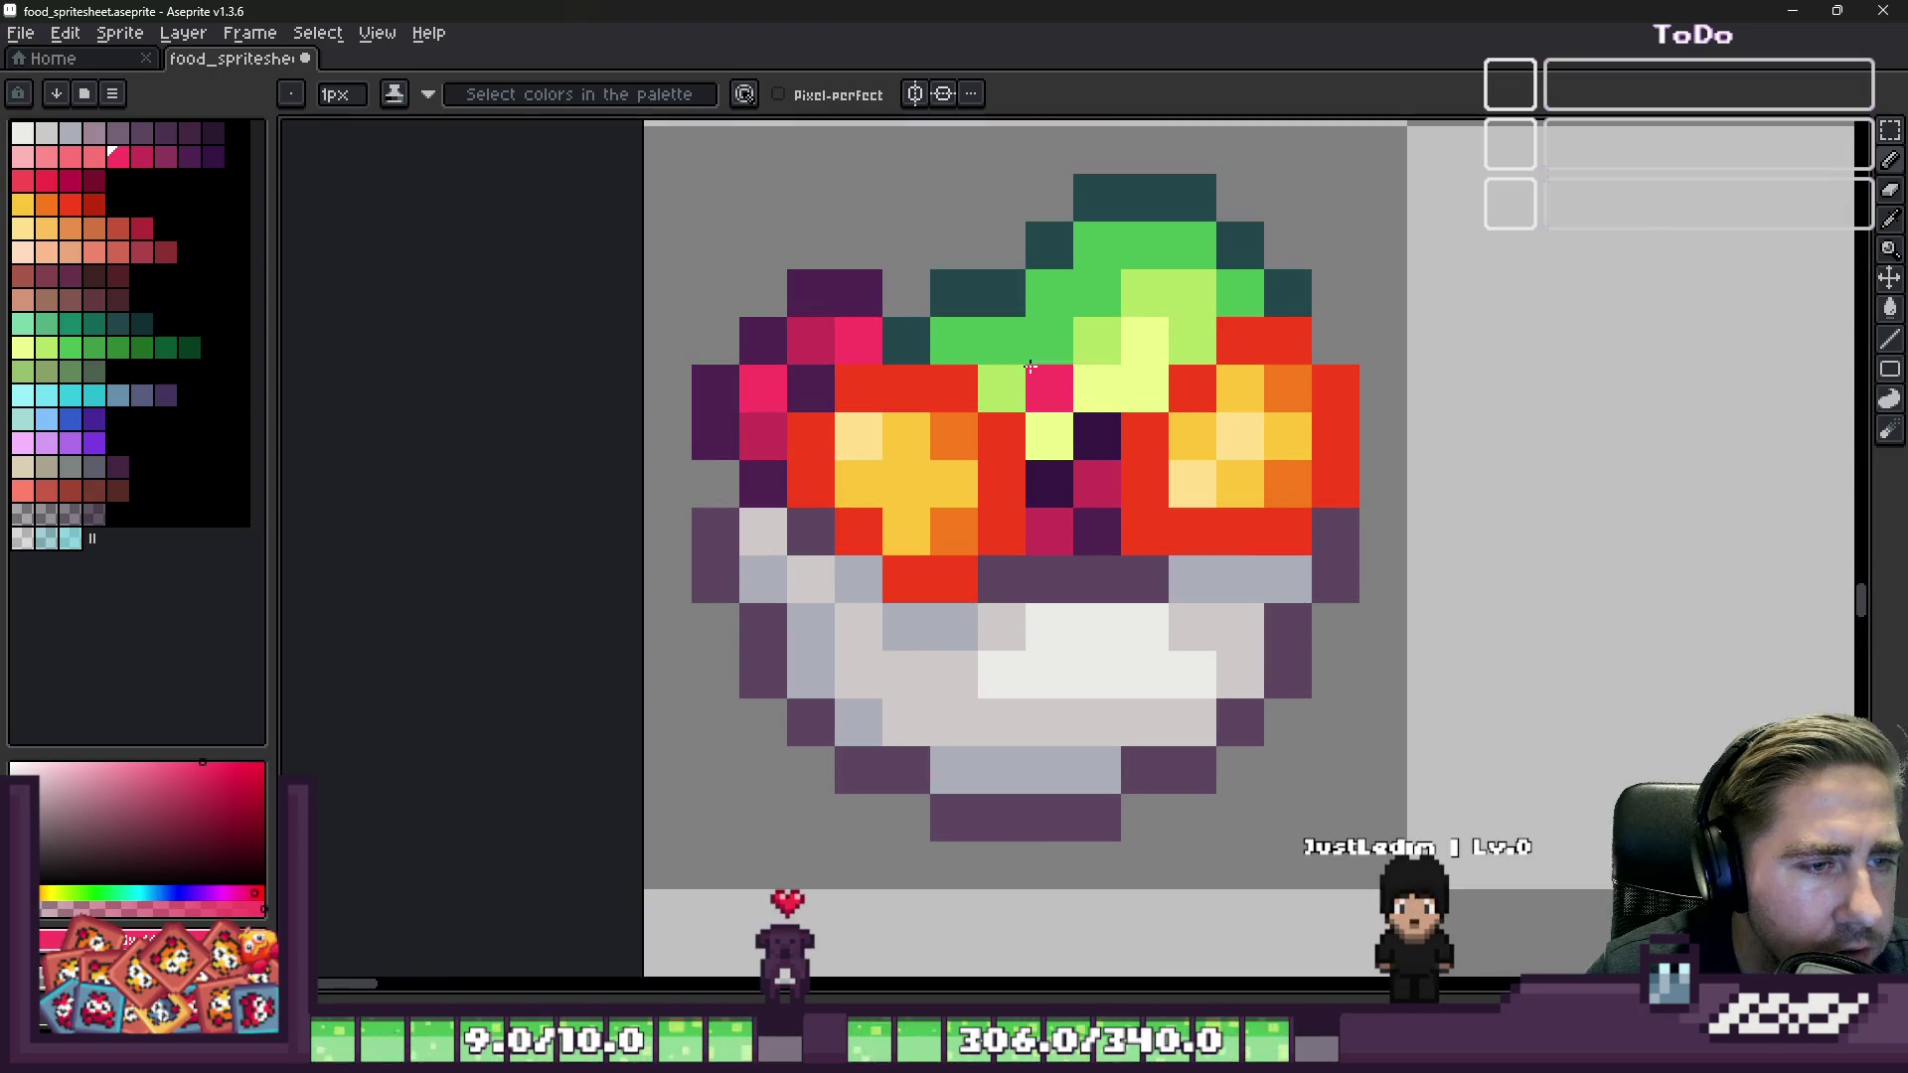
scroll(1053, 526, "down", 3)
scroll(1053, 532, "up", 4)
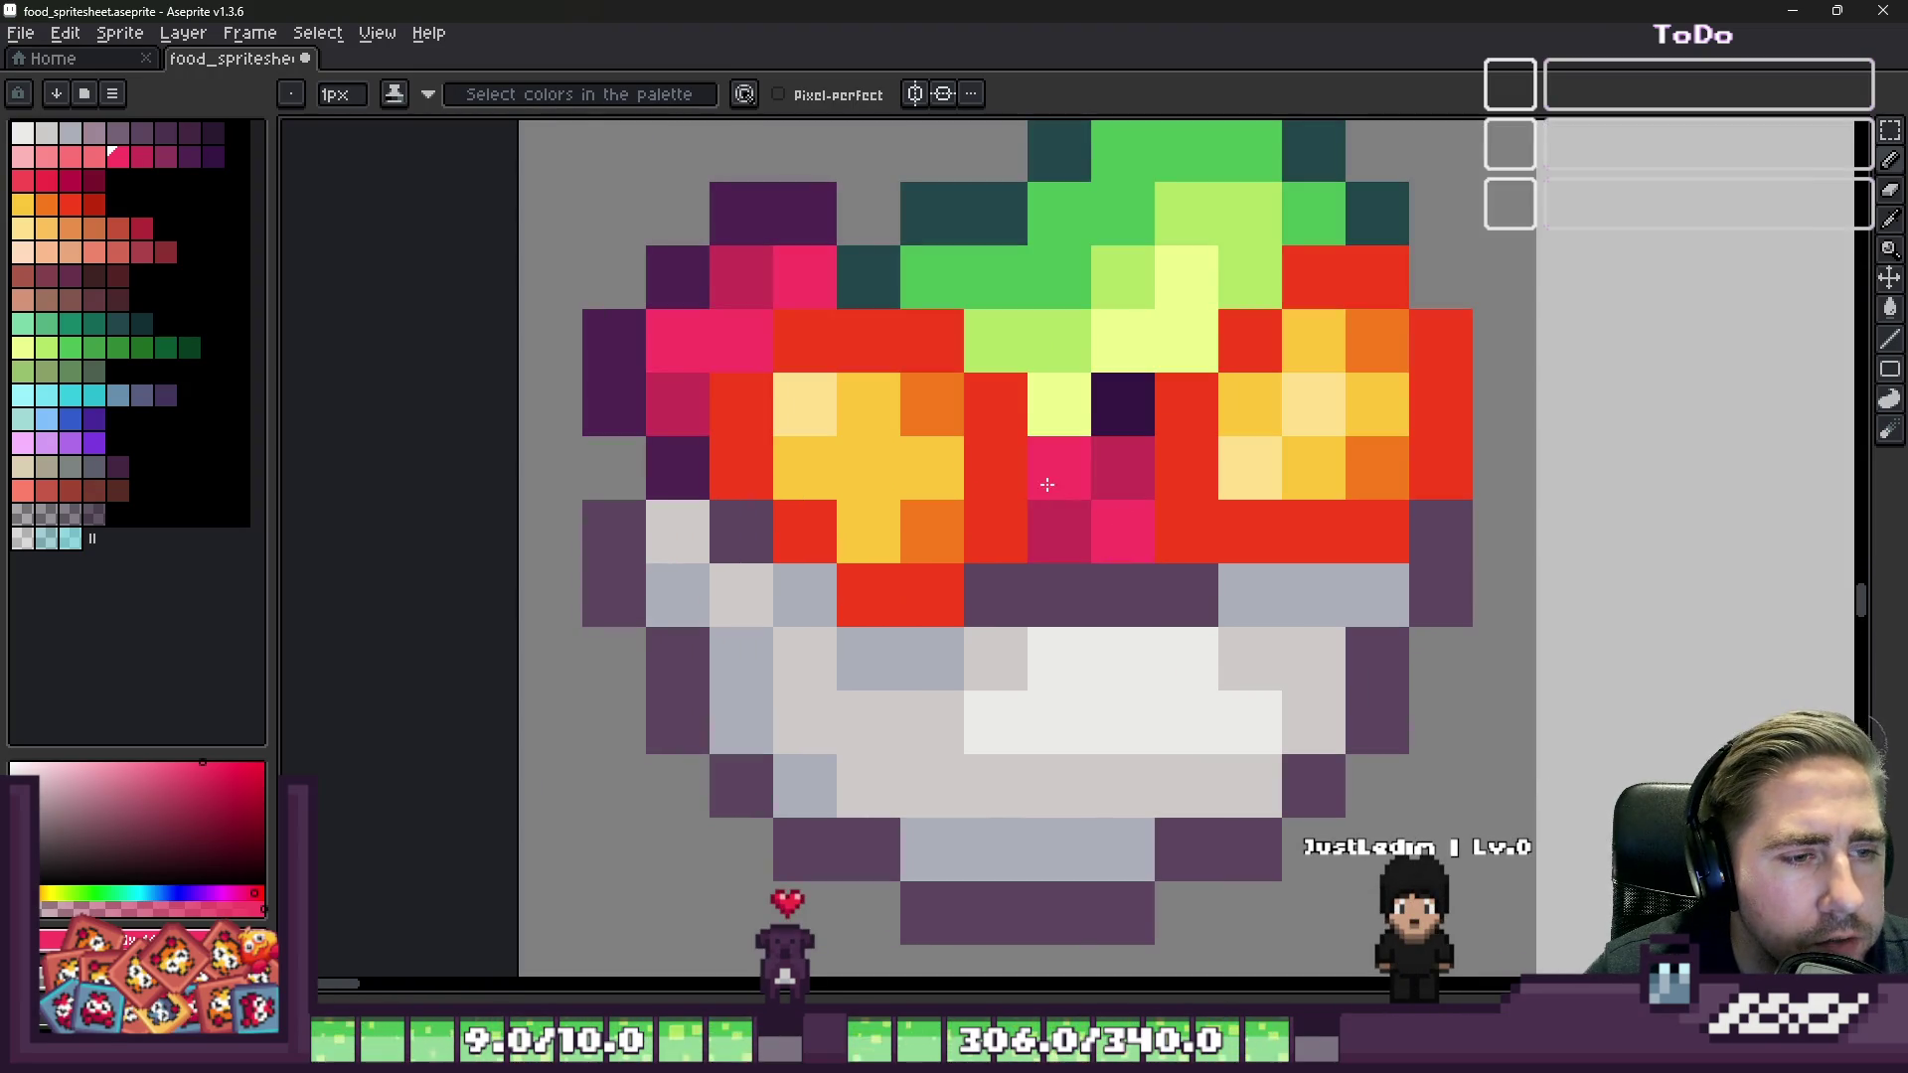
Step: Sample the red from the existing label lettering as the drawing colour
left_click(676, 279, "alt")
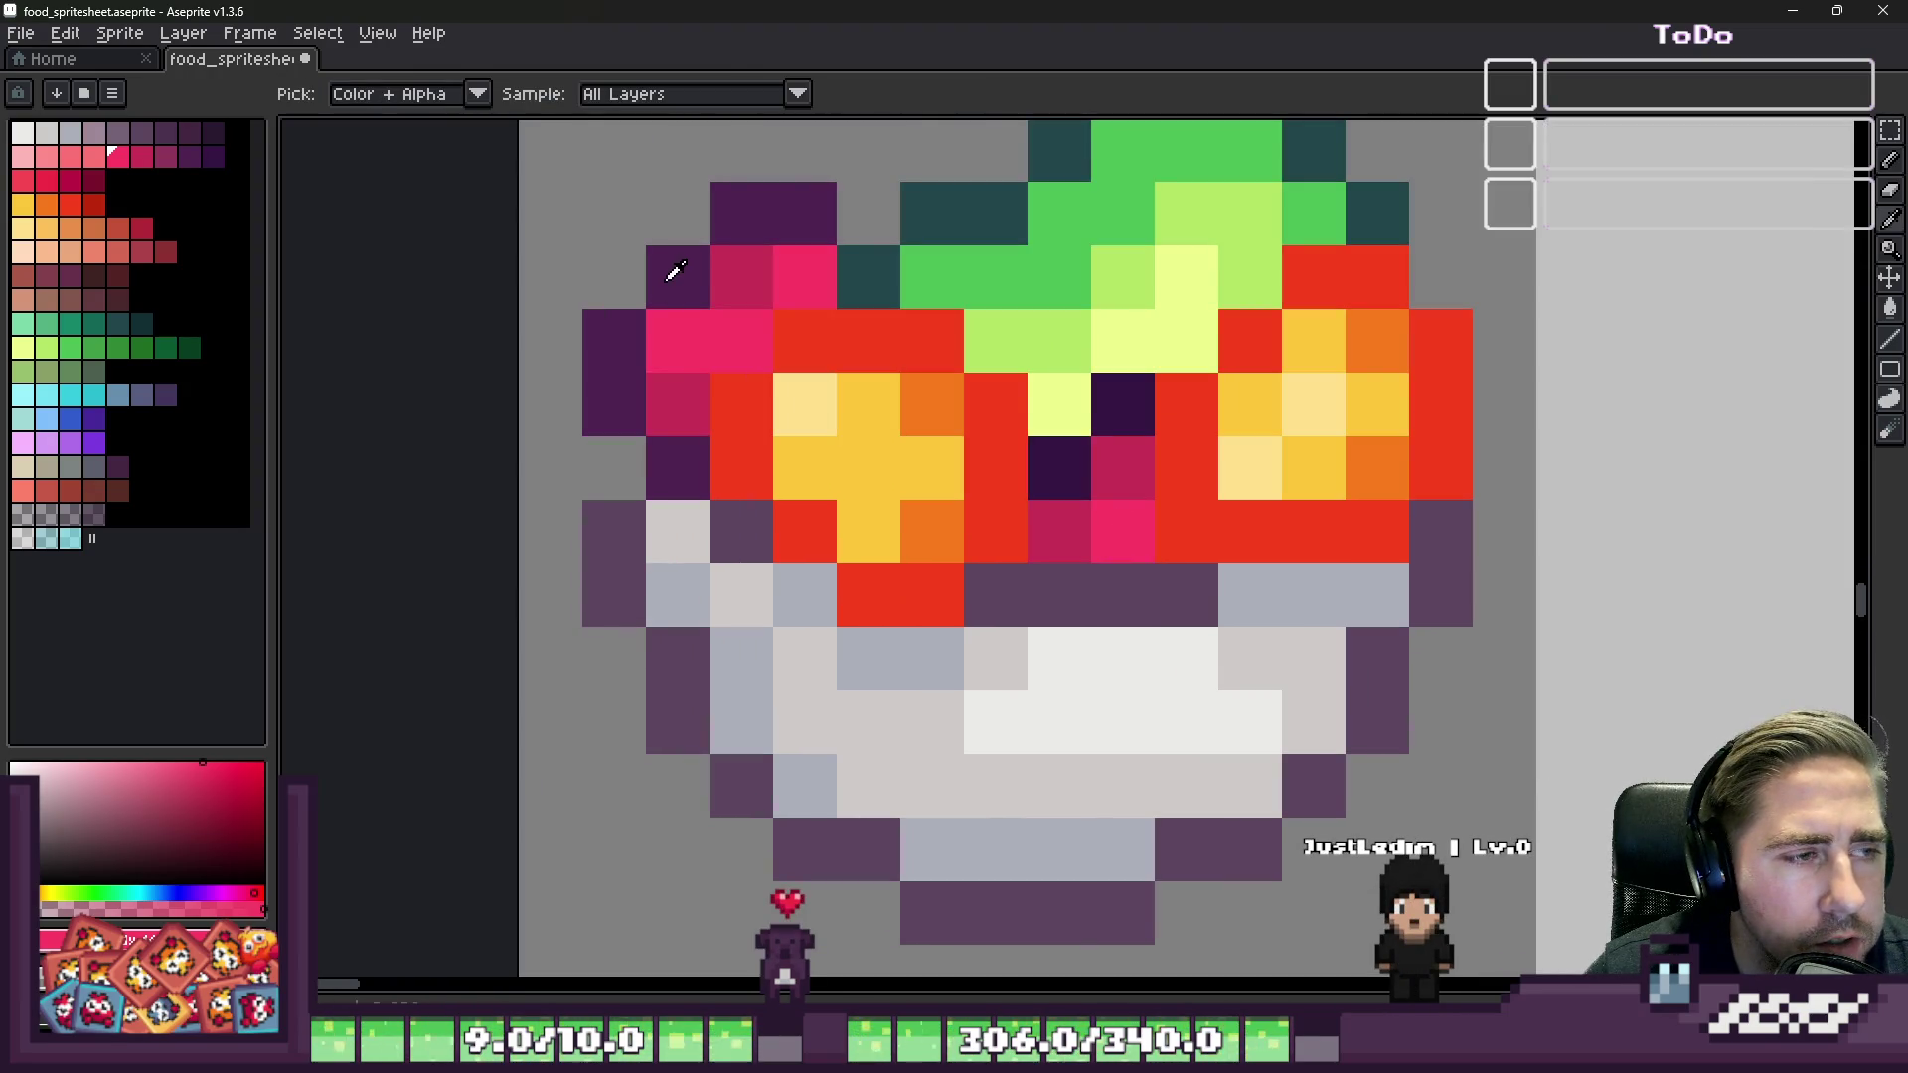
scroll(1271, 485, "down", 3)
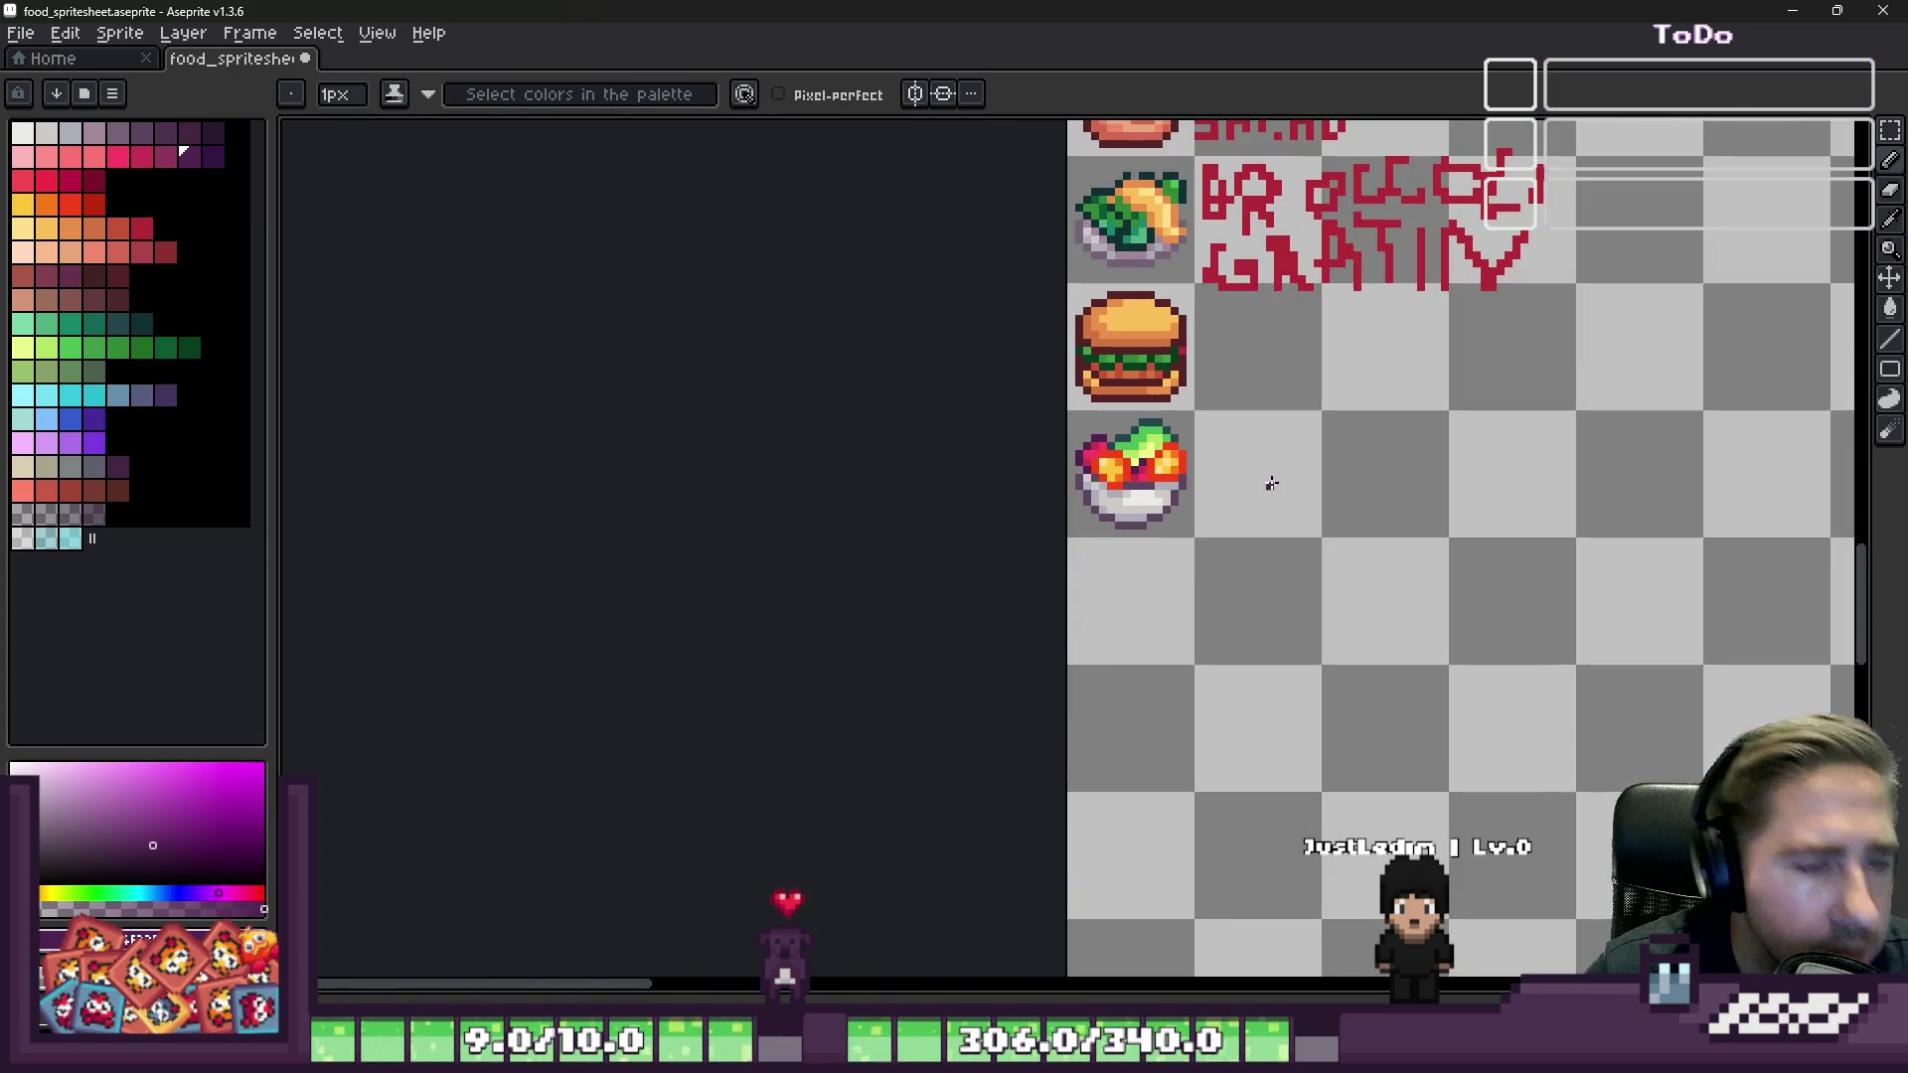
scroll(1198, 494, "down", 1)
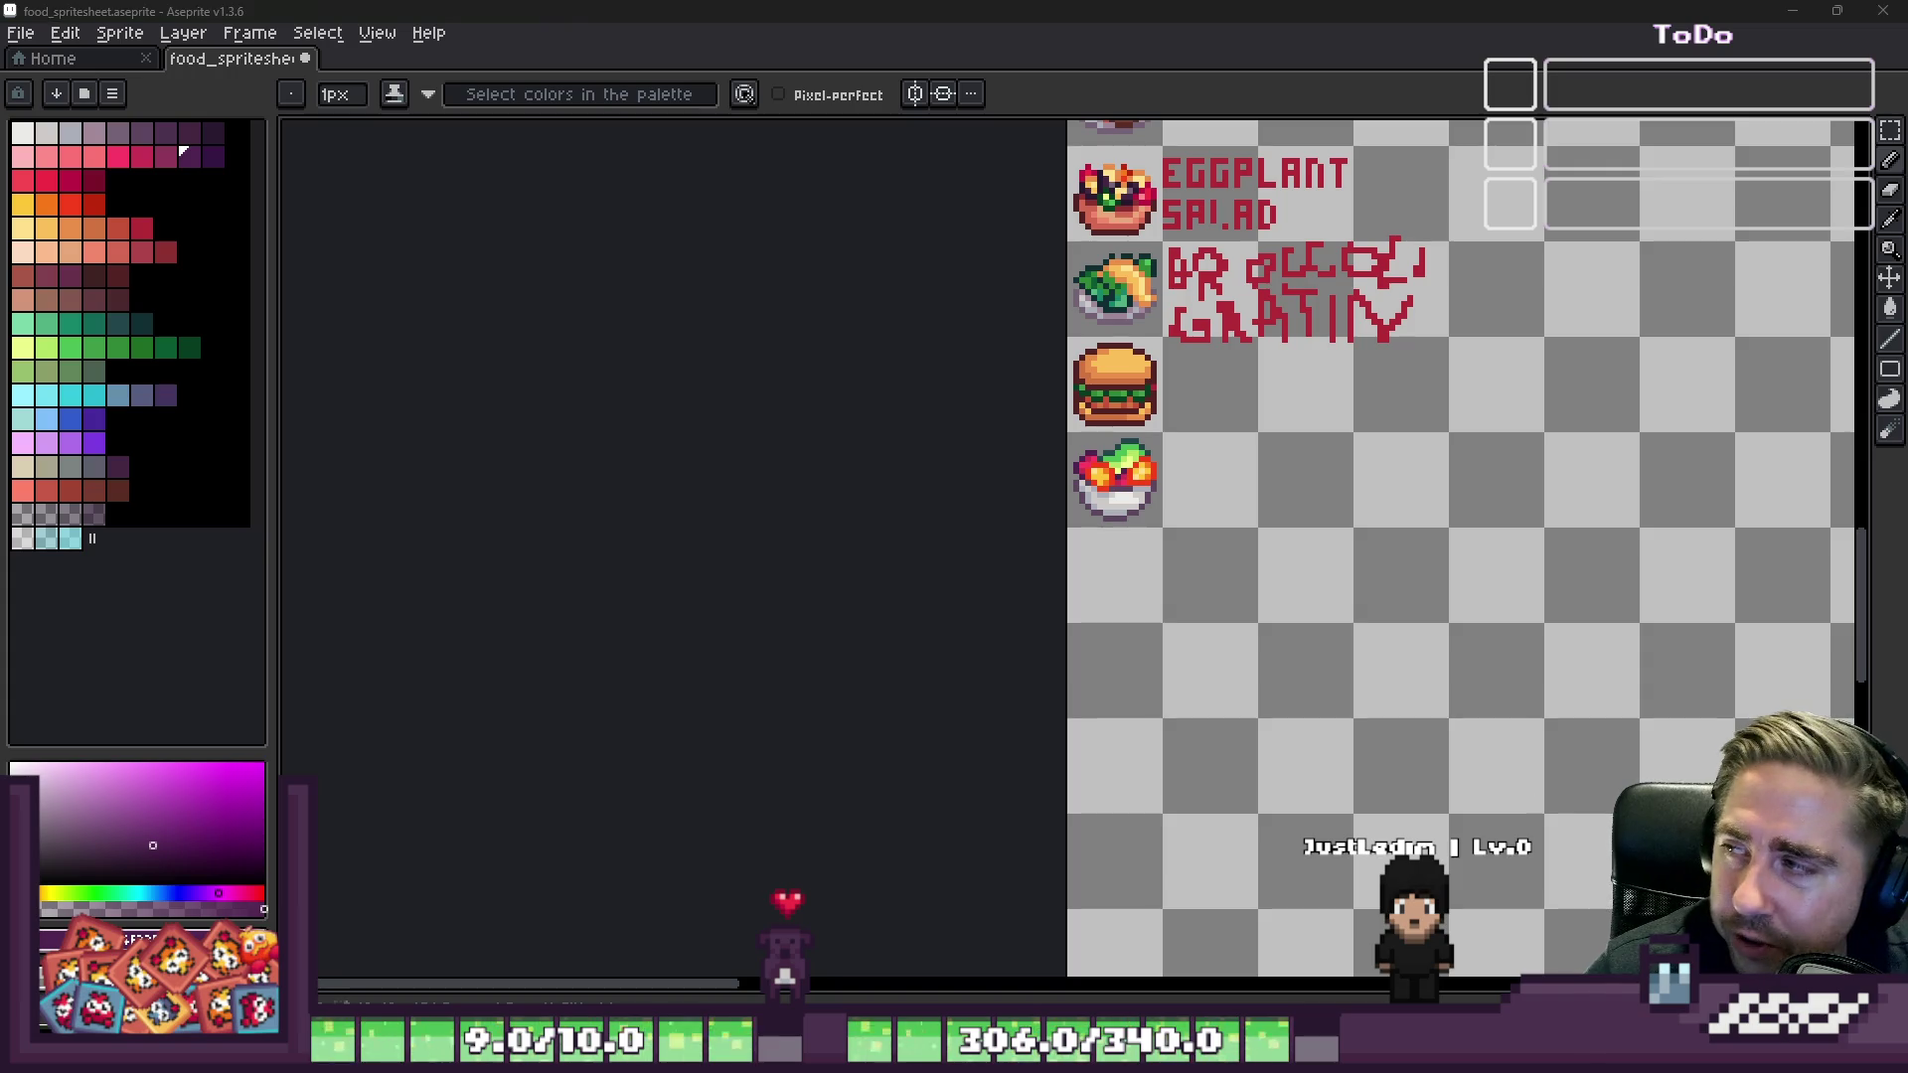
key("m")
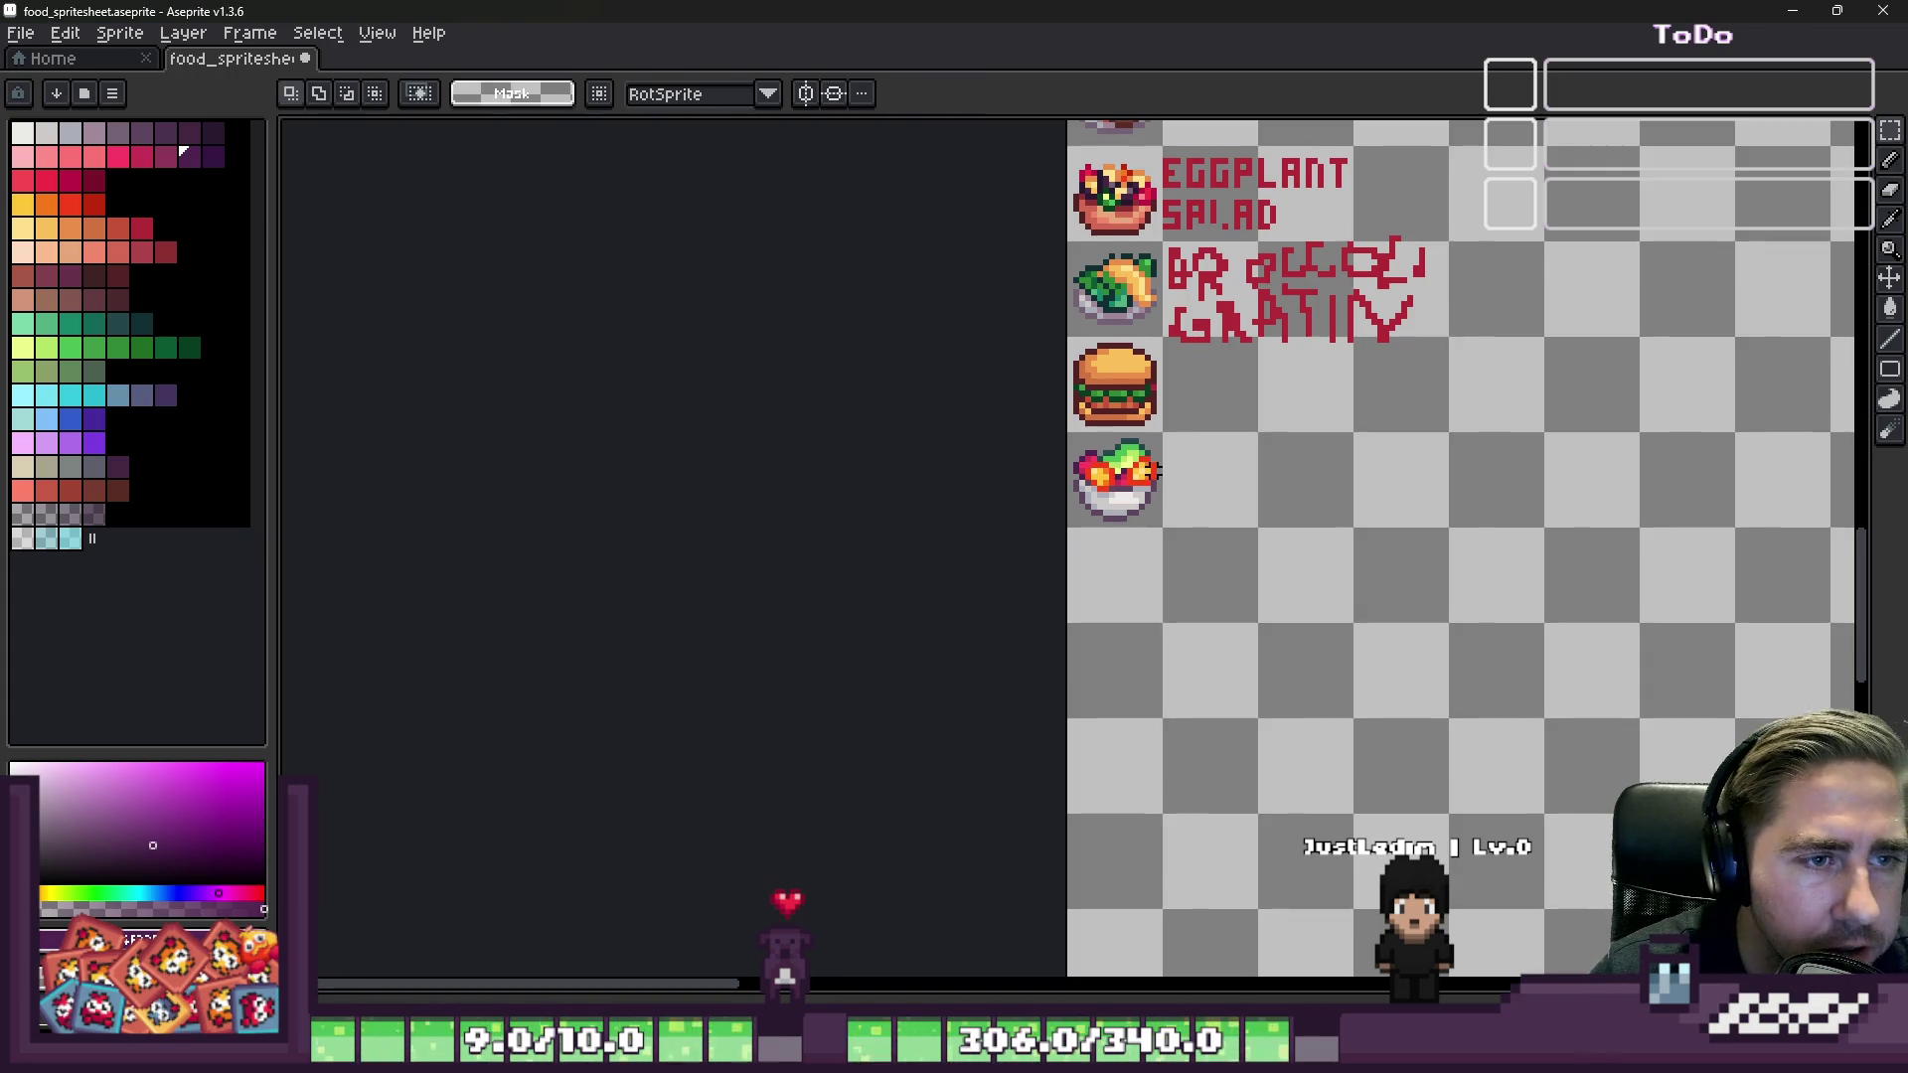
scroll(1164, 529, "up", 2)
scroll(1133, 446, "down", 1)
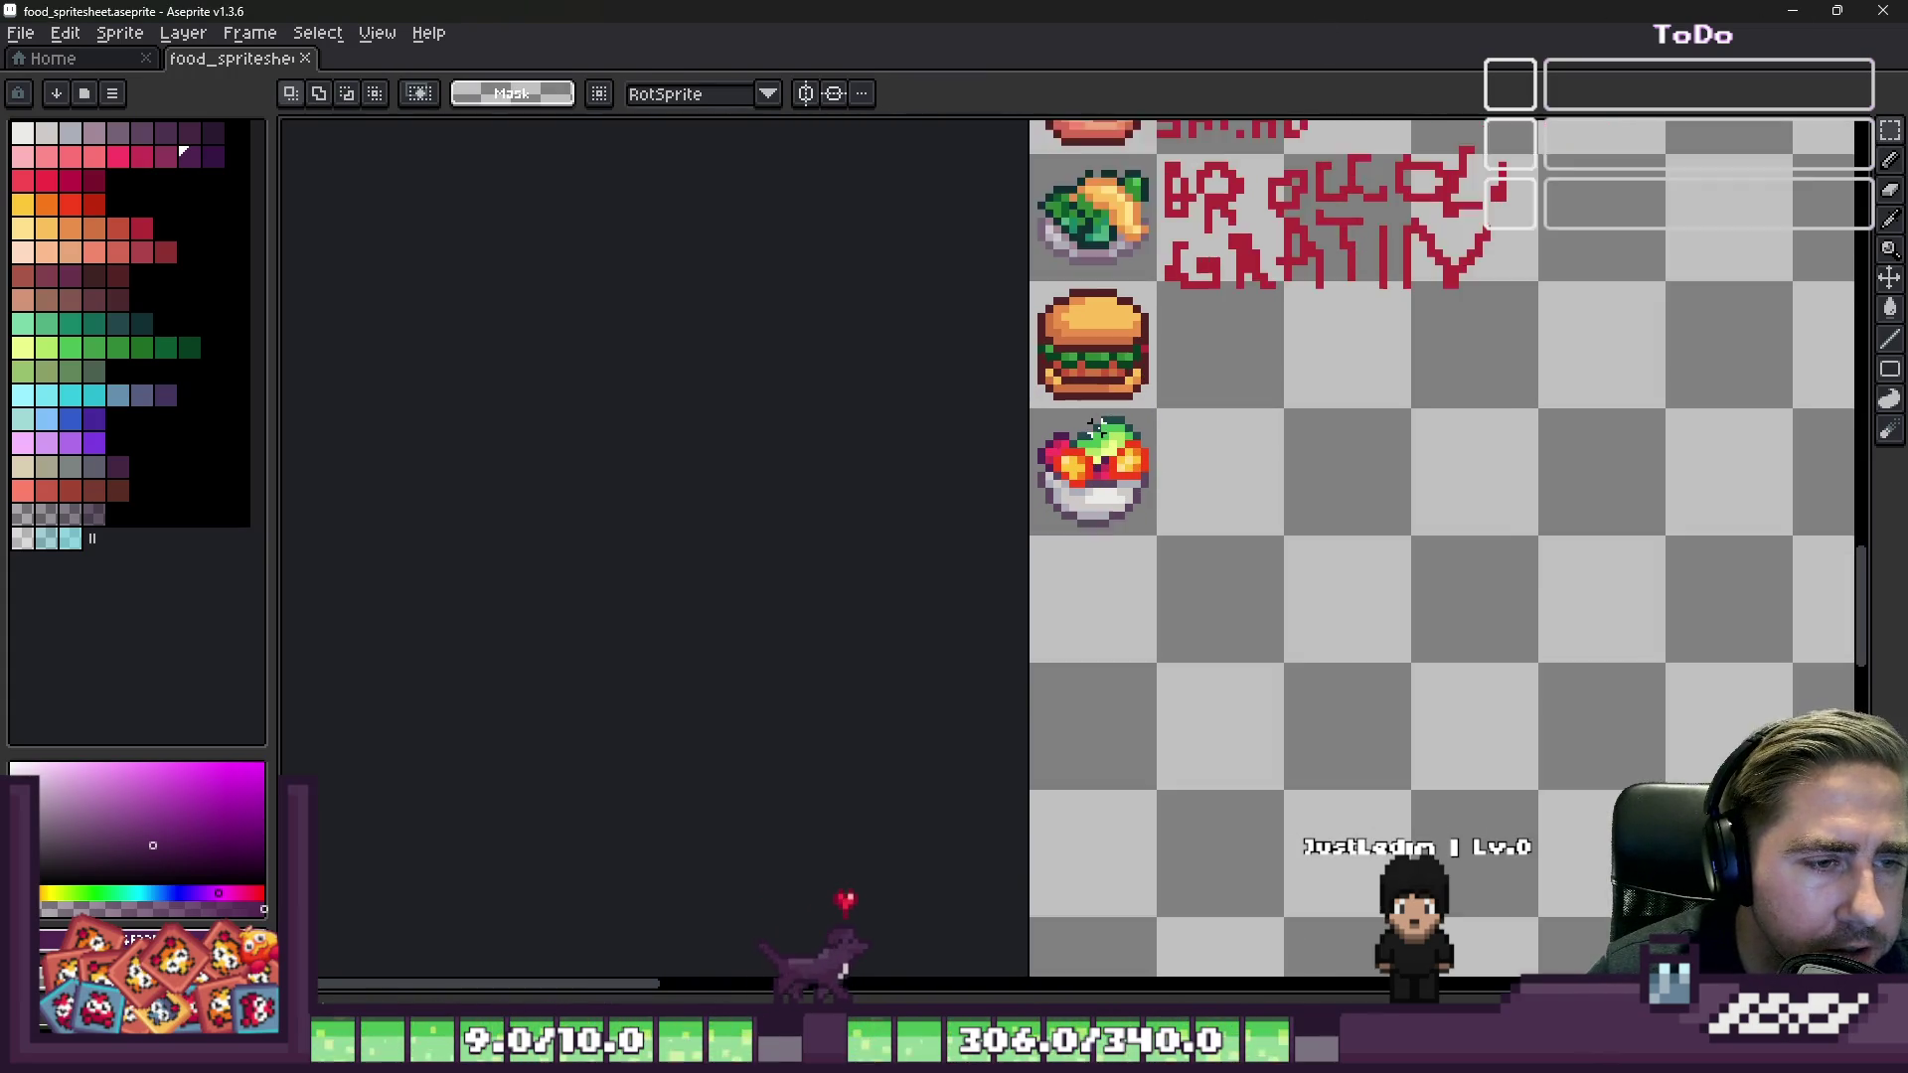
scroll(1103, 467, "down", 2)
scroll(1083, 487, "up", 4)
scroll(1067, 500, "down", 2)
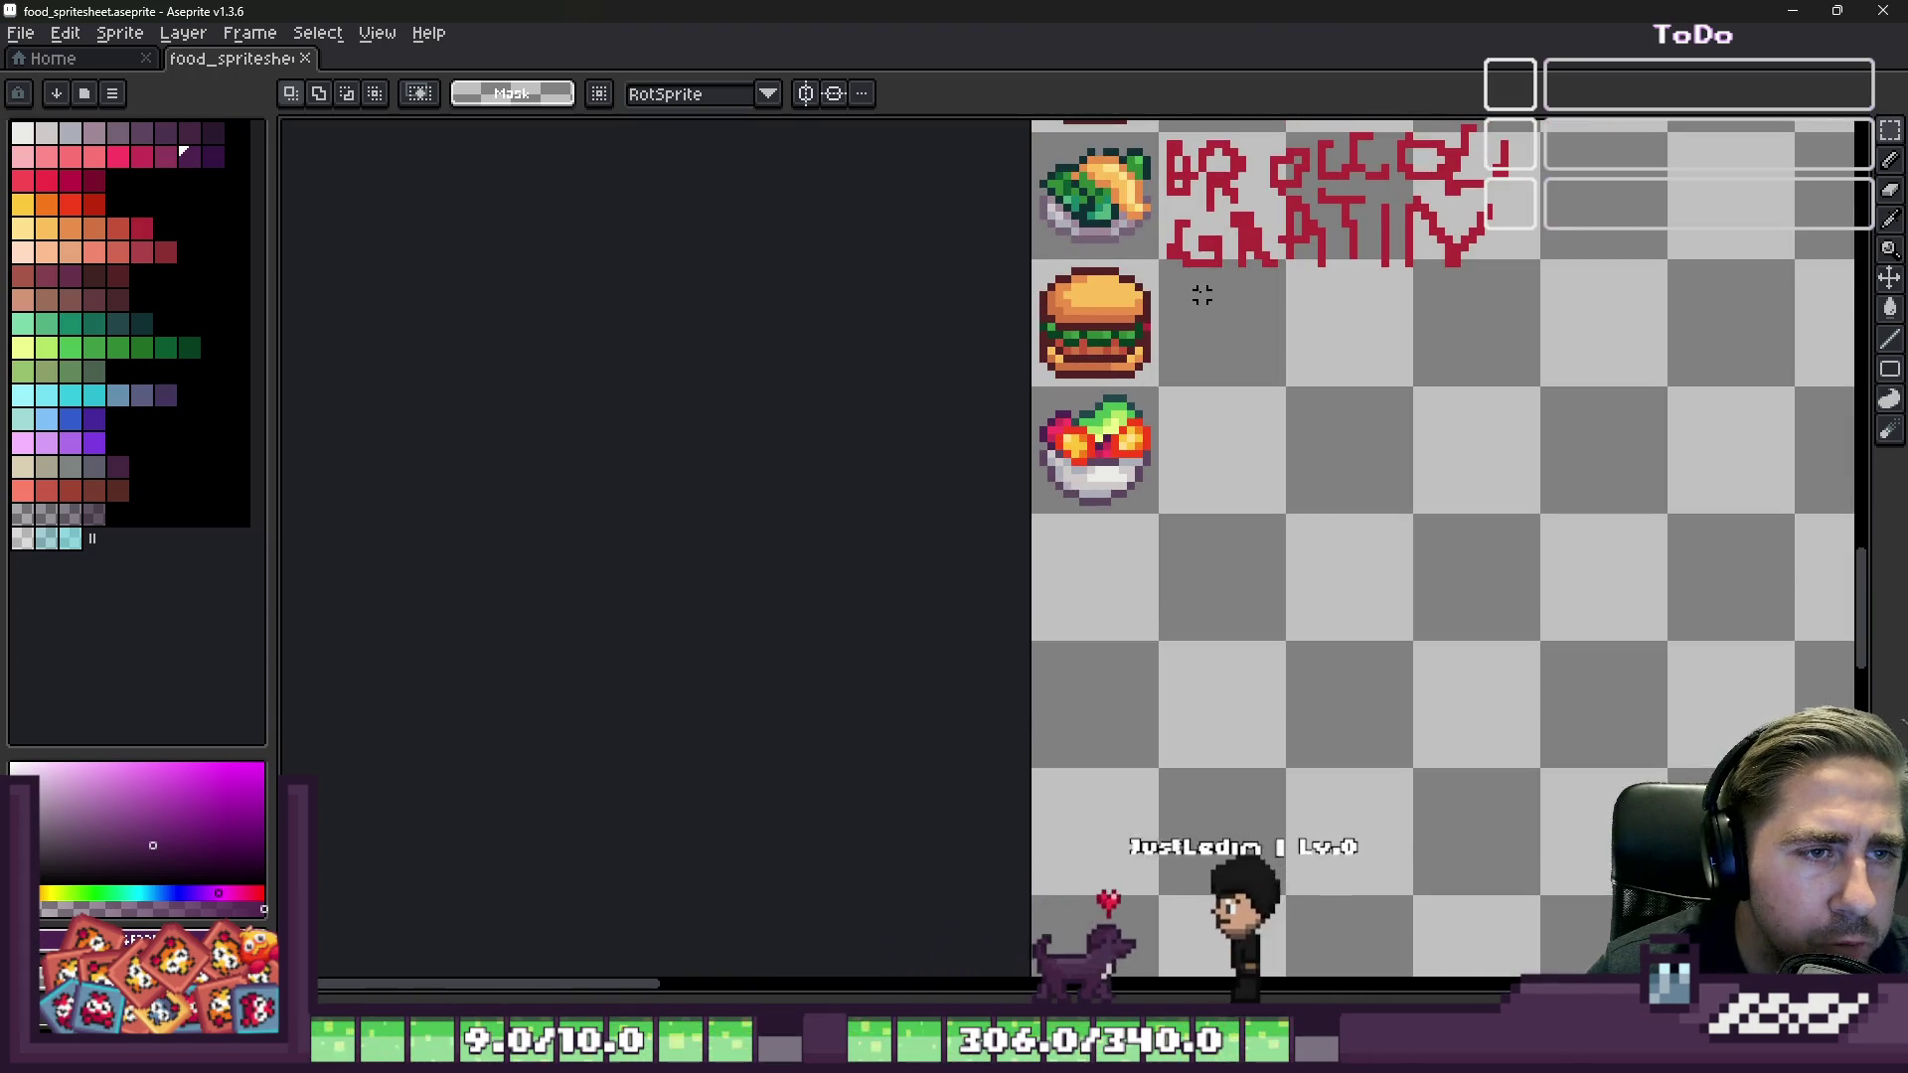
scroll(1208, 268, "up", 3)
key("i")
left_click(1213, 242)
Step: Hand-draw the red word MANGO to the right of the bowl sprite
key("b")
scroll(1133, 521, "down", 2)
scroll(1137, 511, "up", 4)
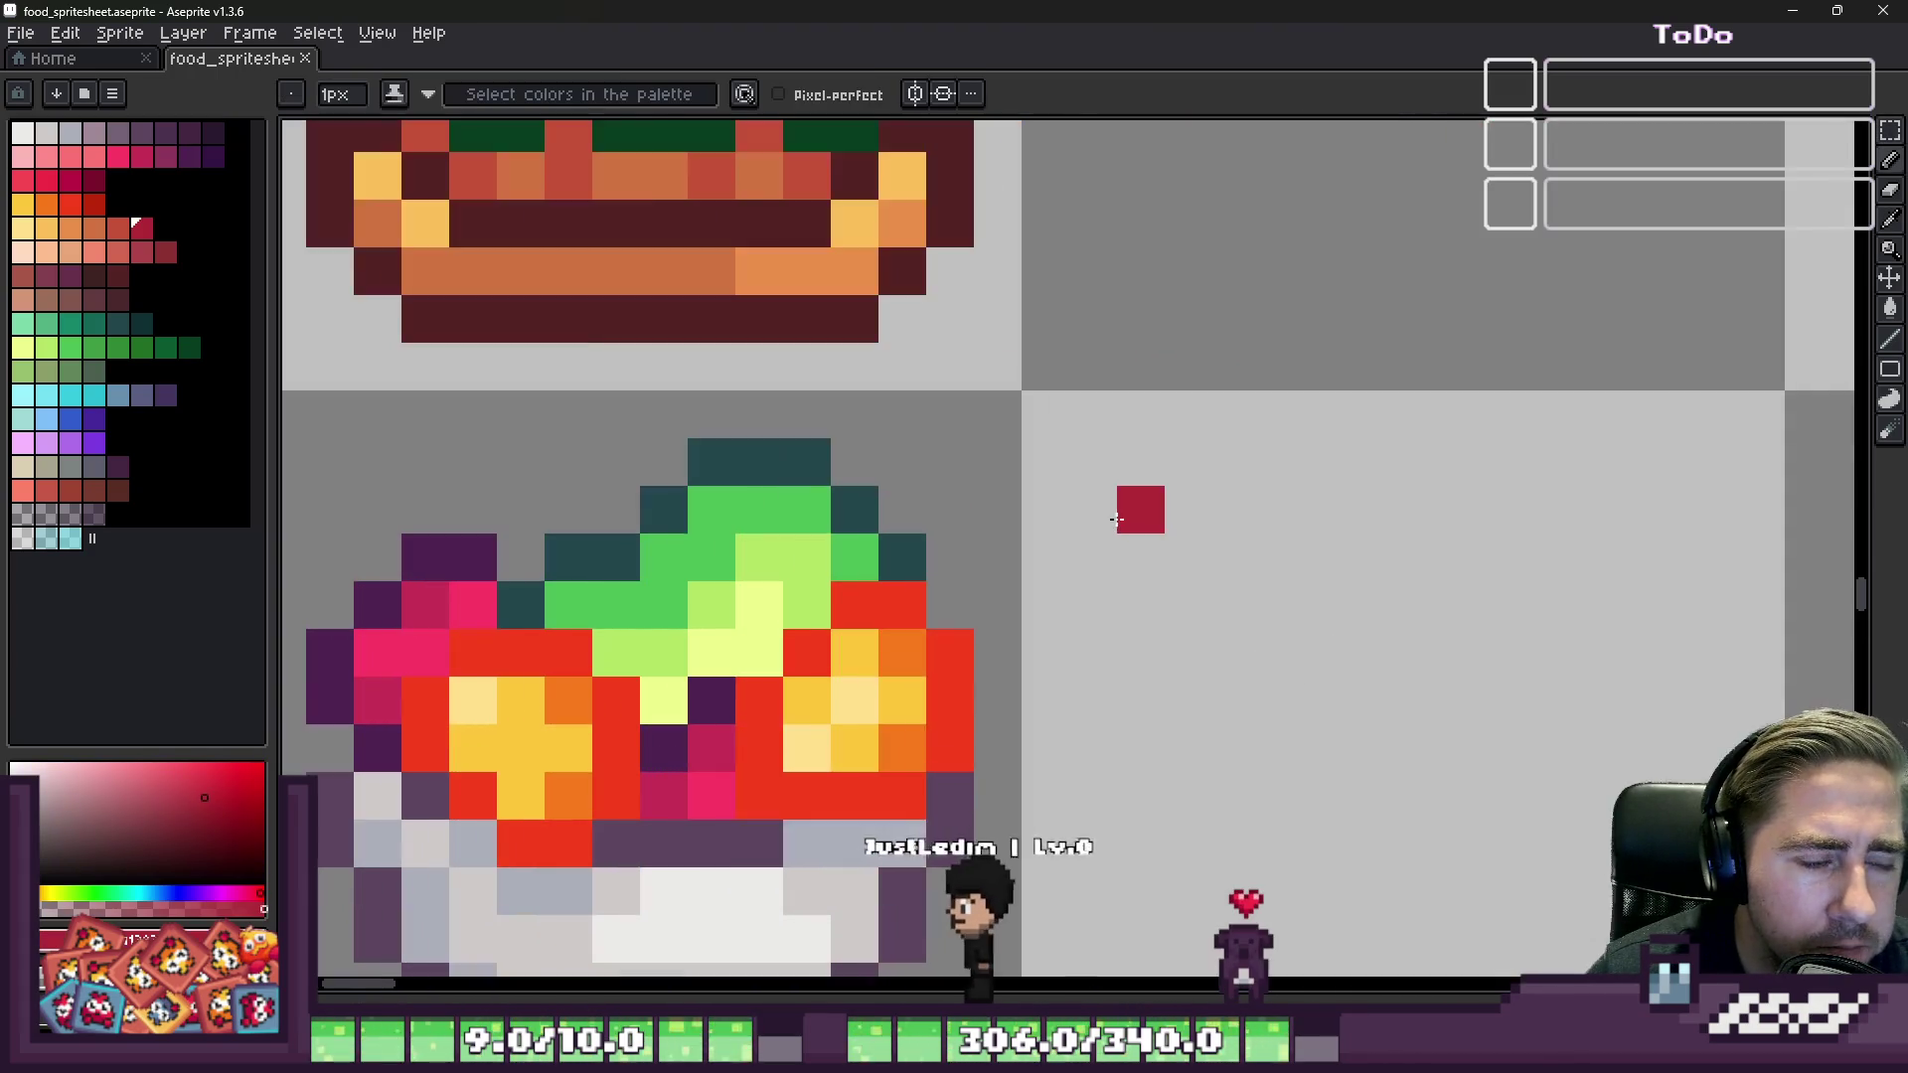
scroll(1061, 383, "down", 2)
scroll(1137, 515, "up", 2)
mouse_move(1037, 528)
left_mouse_down()
mouse_move(1048, 303)
mouse_move(1142, 408)
mouse_move(1231, 242)
mouse_move(1255, 533)
left_mouse_up()
mouse_move(1351, 578)
left_mouse_down()
mouse_move(1451, 417)
mouse_move(1511, 545)
left_mouse_up()
left_click_drag(1381, 467, 1451, 468)
scroll(1431, 467, "down", 2)
scroll(1138, 507, "up", 1)
left_click(1138, 506)
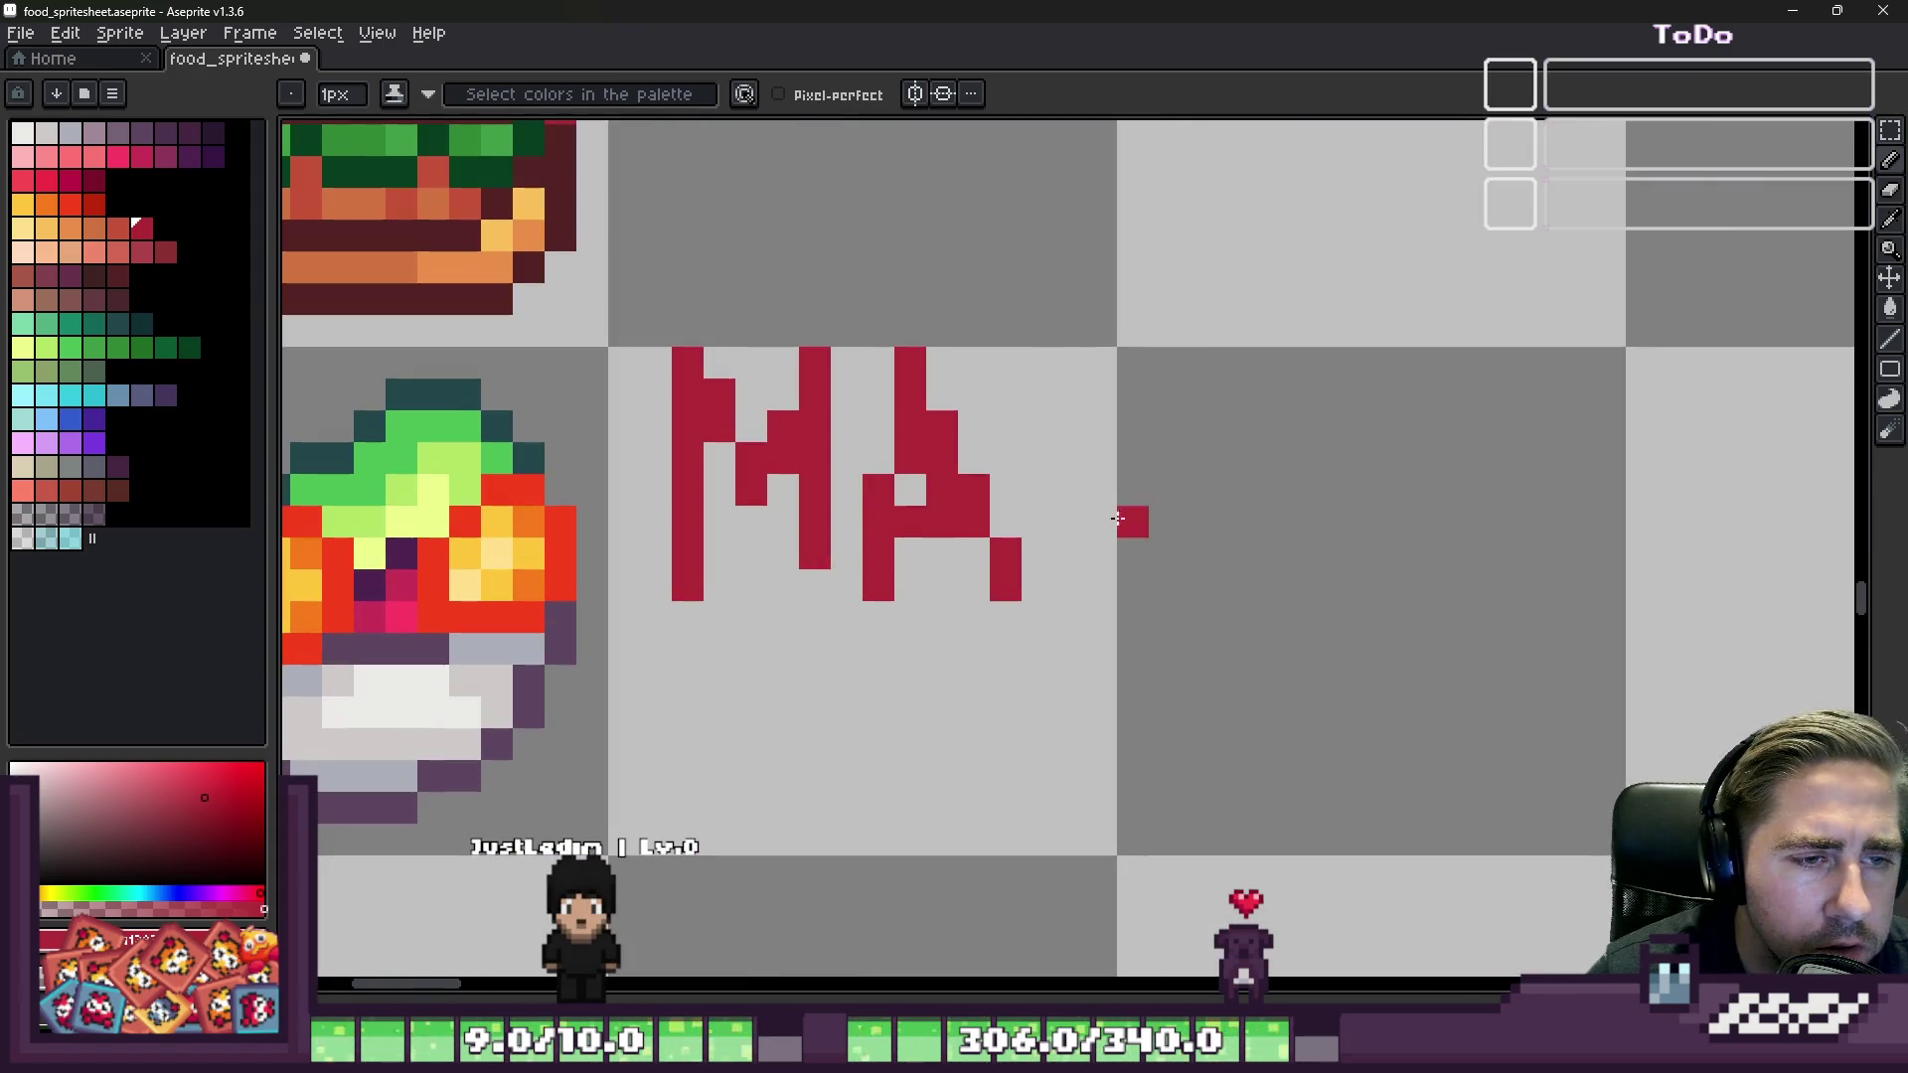
mouse_move(1079, 546)
left_mouse_down()
mouse_move(1054, 378)
mouse_move(1133, 457)
mouse_move(1196, 328)
left_mouse_up()
left_click(1388, 427)
mouse_move(1391, 395)
left_mouse_down()
mouse_move(1172, 398)
mouse_move(1361, 485)
left_mouse_up()
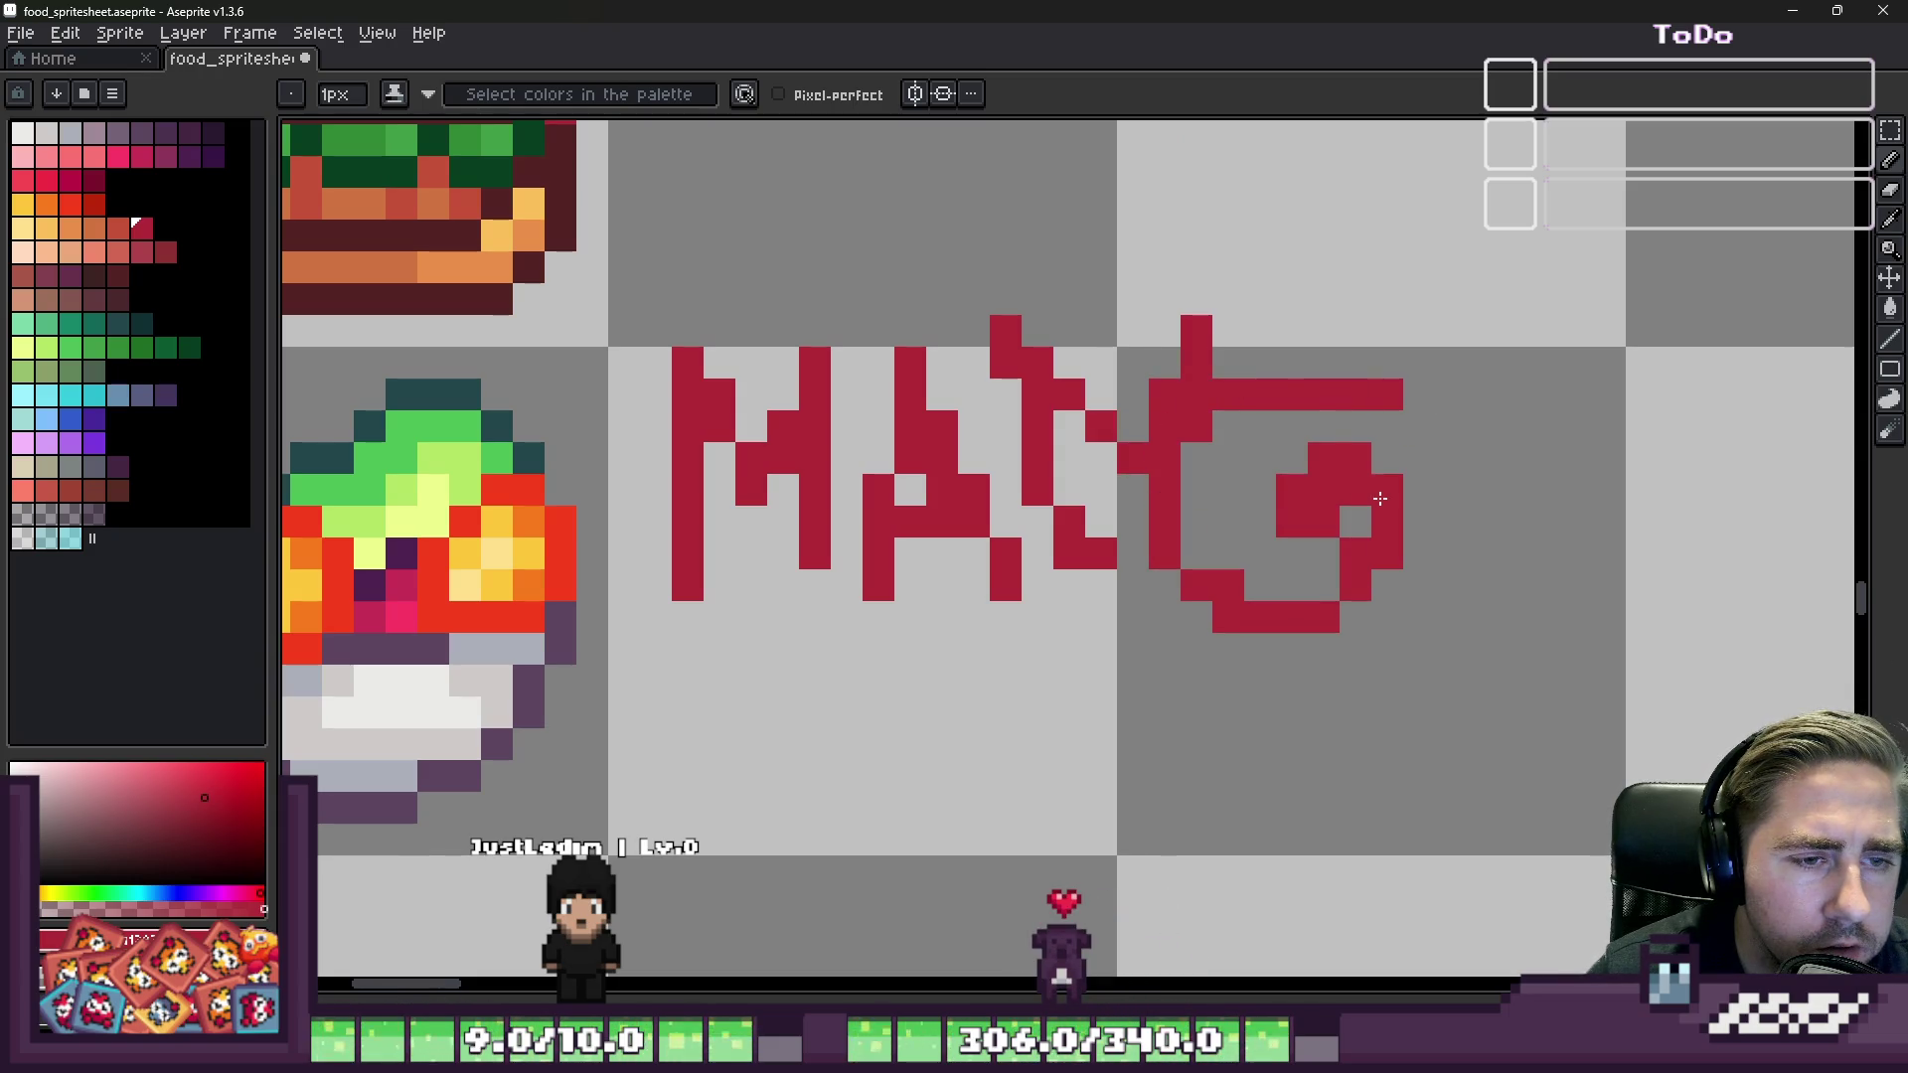
scroll(1370, 494, "down", 3)
scroll(1268, 425, "up", 2)
left_click(1268, 424)
left_click_drag(1166, 534, 1274, 406)
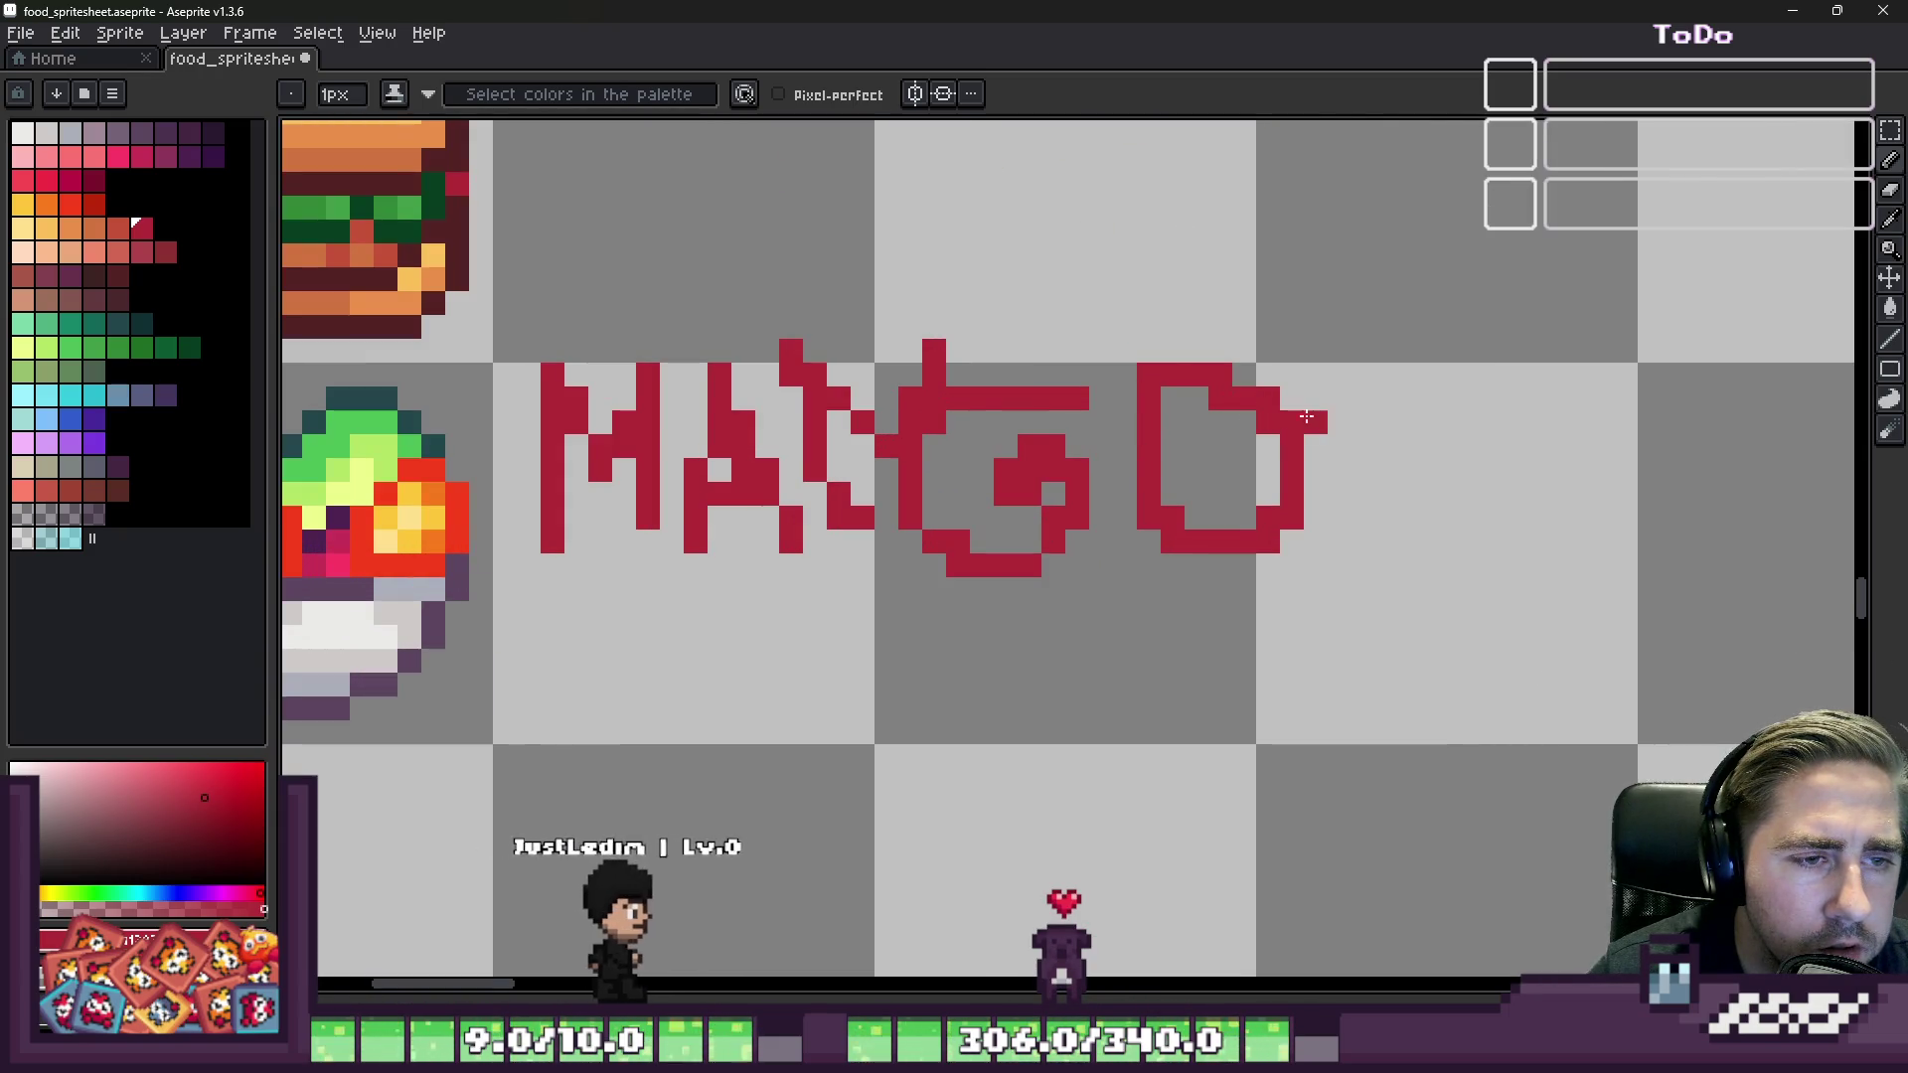
scroll(1312, 427, "down", 3)
scroll(1017, 531, "up", 4)
Step: Hand-draw AVOCADO in red on a second line below MANGO
left_click_drag(975, 533, 911, 713)
left_click_drag(975, 472, 1103, 731)
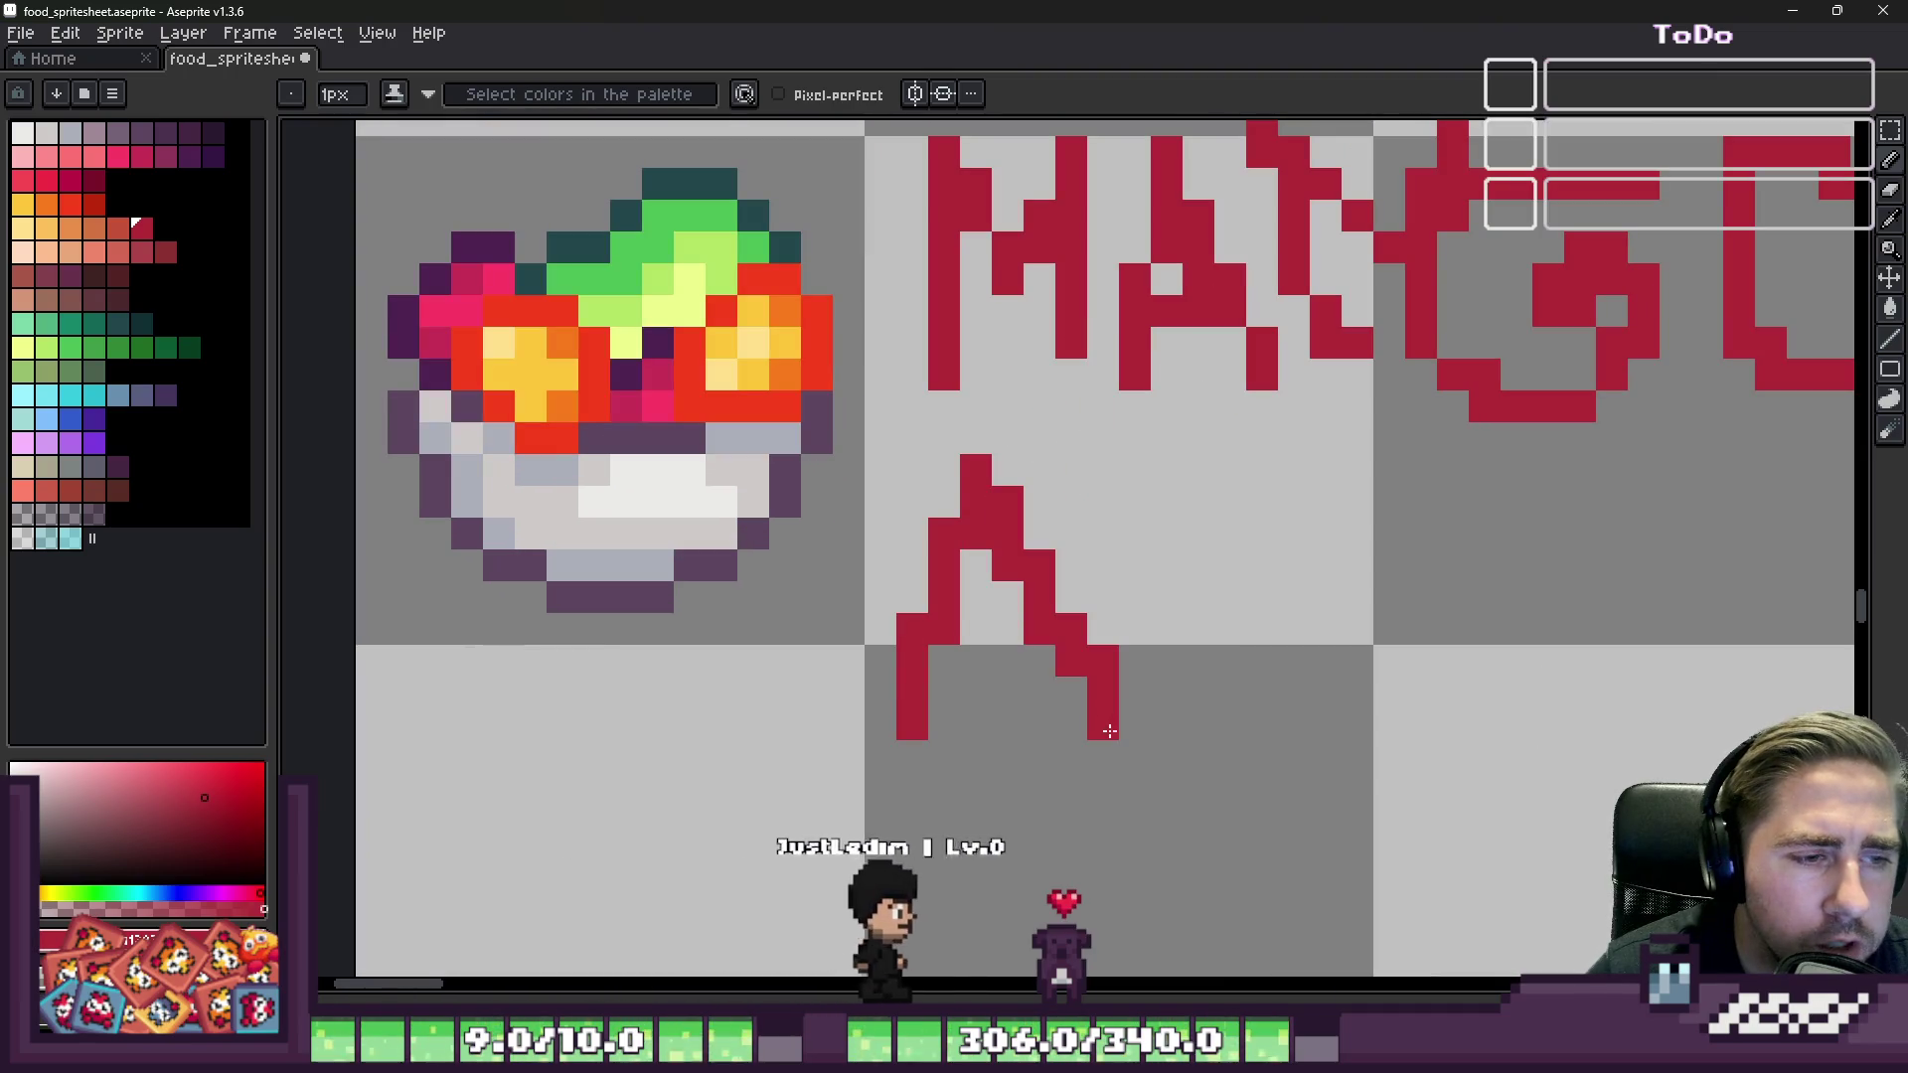
left_click_drag(879, 660, 1103, 661)
left_click_drag(1135, 496, 1353, 562)
mouse_move(1485, 562)
left_mouse_down()
mouse_move(1421, 596)
mouse_move(1485, 571)
mouse_move(1421, 534)
mouse_move(1441, 686)
left_mouse_up()
scroll(1034, 557, "down", 3)
scroll(1342, 521, "up", 3)
left_click_drag(1473, 463, 1473, 721)
left_click_drag(1503, 527, 1632, 655)
left_click_drag(1504, 591, 1504, 626)
mouse_move(1600, 418)
left_mouse_down()
mouse_move(1600, 636)
mouse_move(1824, 477)
mouse_move(1709, 636)
left_mouse_up()
scroll(1333, 544, "down", 2)
scroll(1333, 544, "up", 2)
mouse_move(1591, 447)
left_mouse_down()
mouse_move(1526, 392)
mouse_move(1530, 572)
left_mouse_up()
scroll(1418, 466, "down", 2)
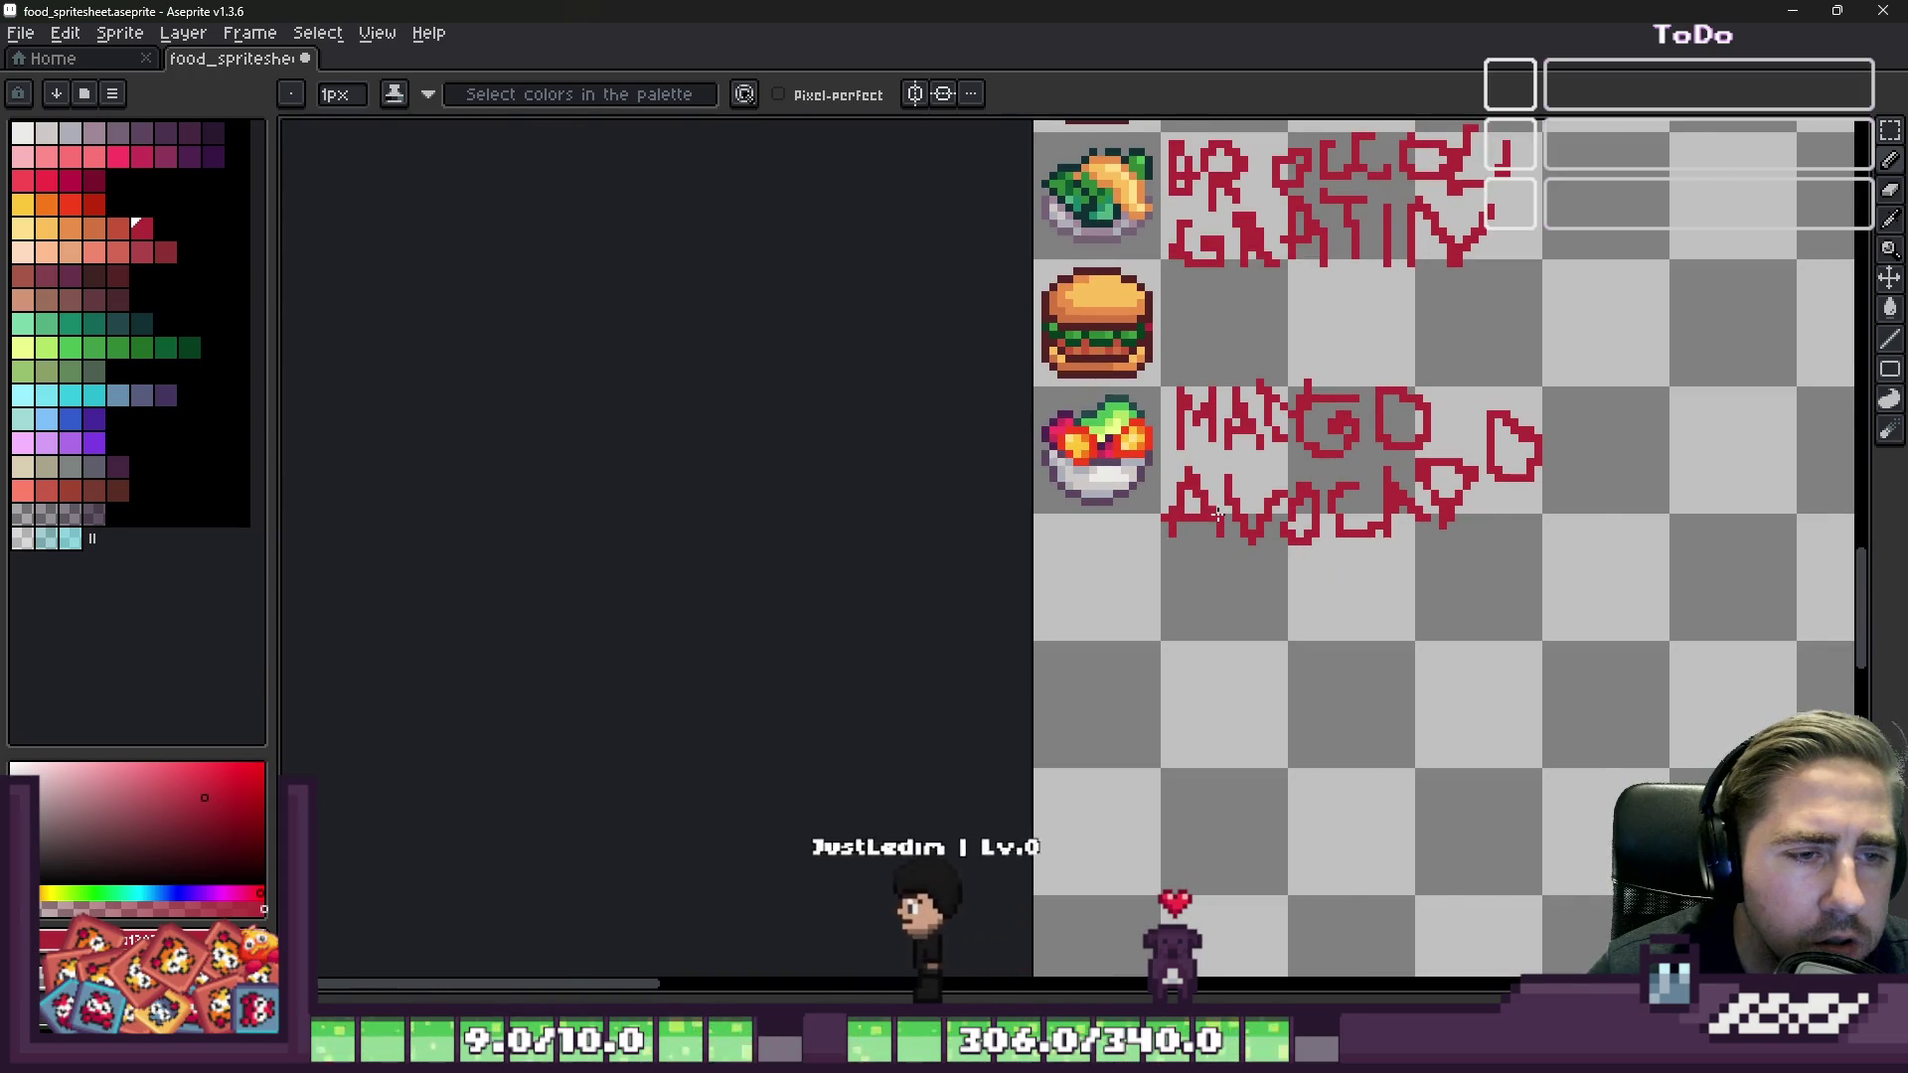
scroll(1093, 466, "down", 2)
scroll(803, 457, "up", 2)
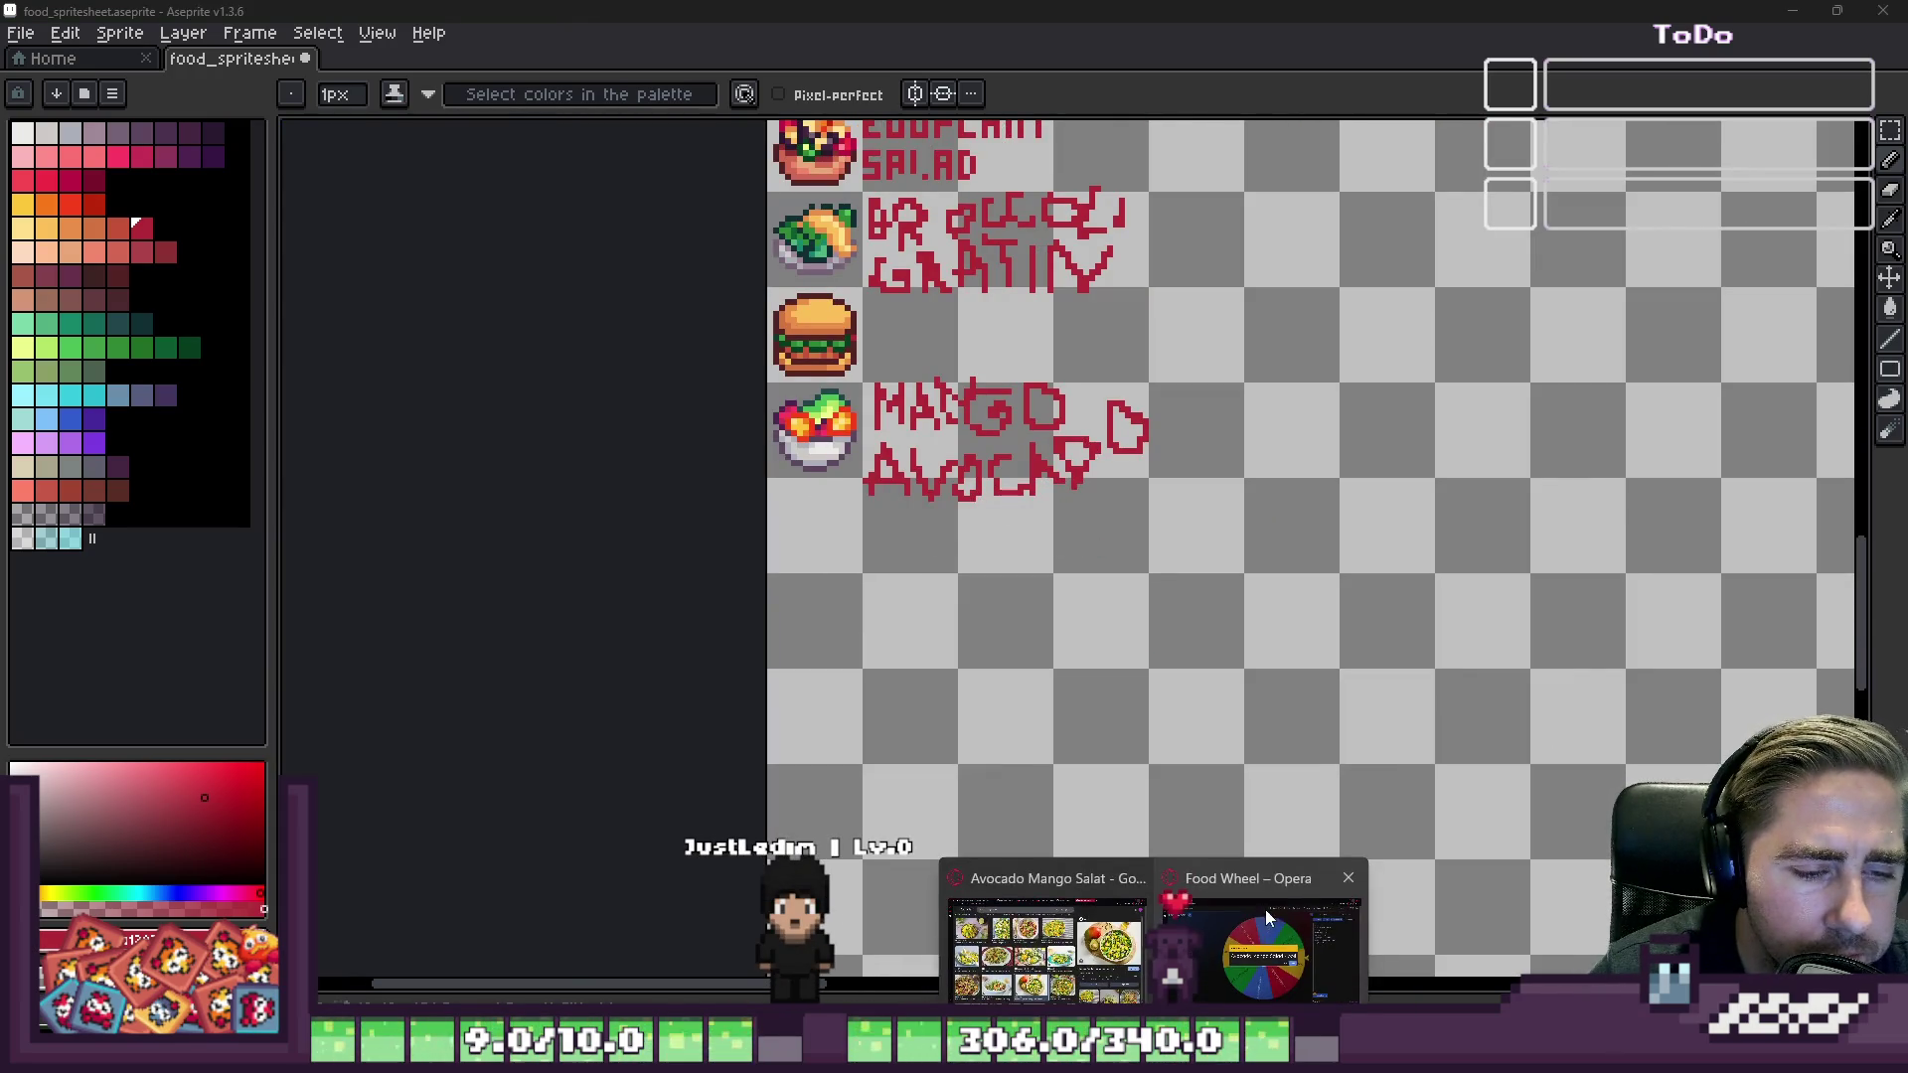
Step: Remove Avocado Mango Salad from the food wheel and spin it, landing on Sushi - boil
left_click(1268, 904)
left_click(1237, 621)
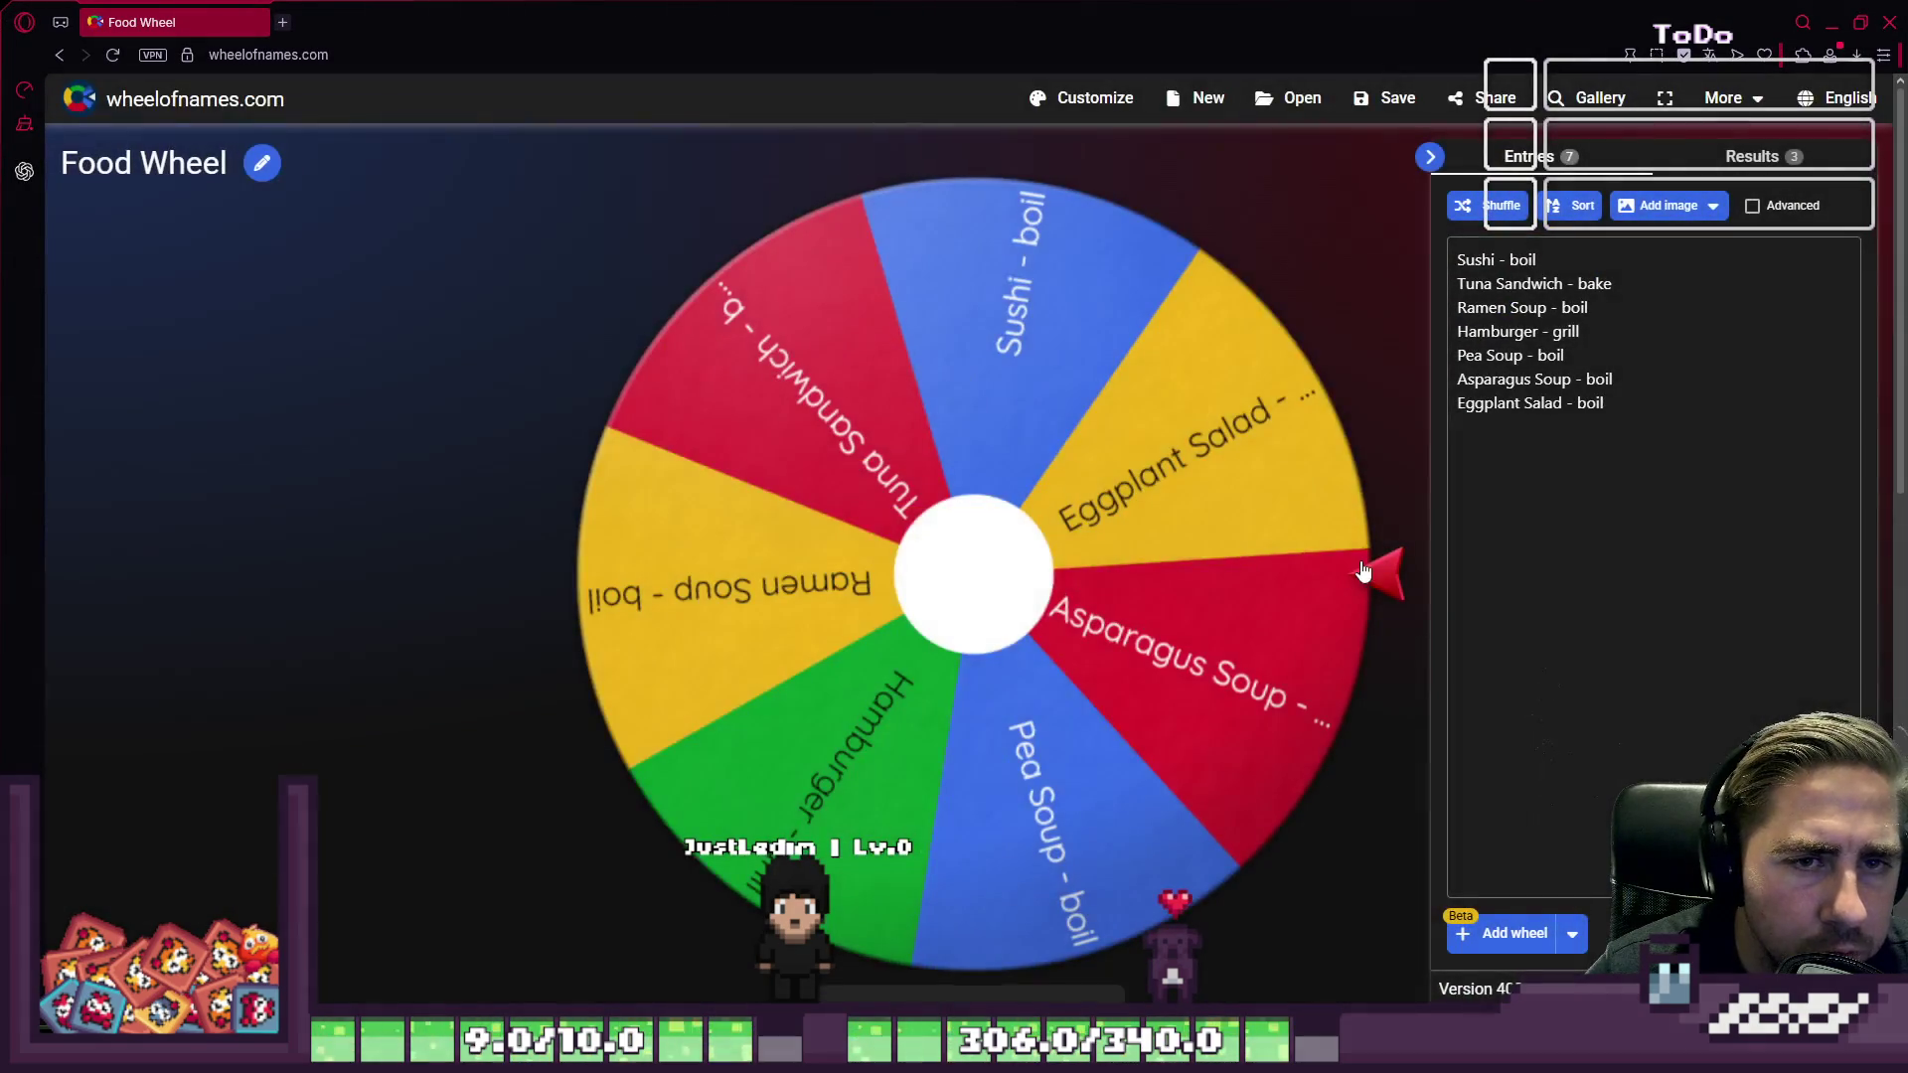
mouse_move(1009, 22)
left_mouse_down()
mouse_move(1009, 739)
mouse_move(989, 303)
mouse_move(1004, 5)
left_mouse_up()
left_click(1013, 588)
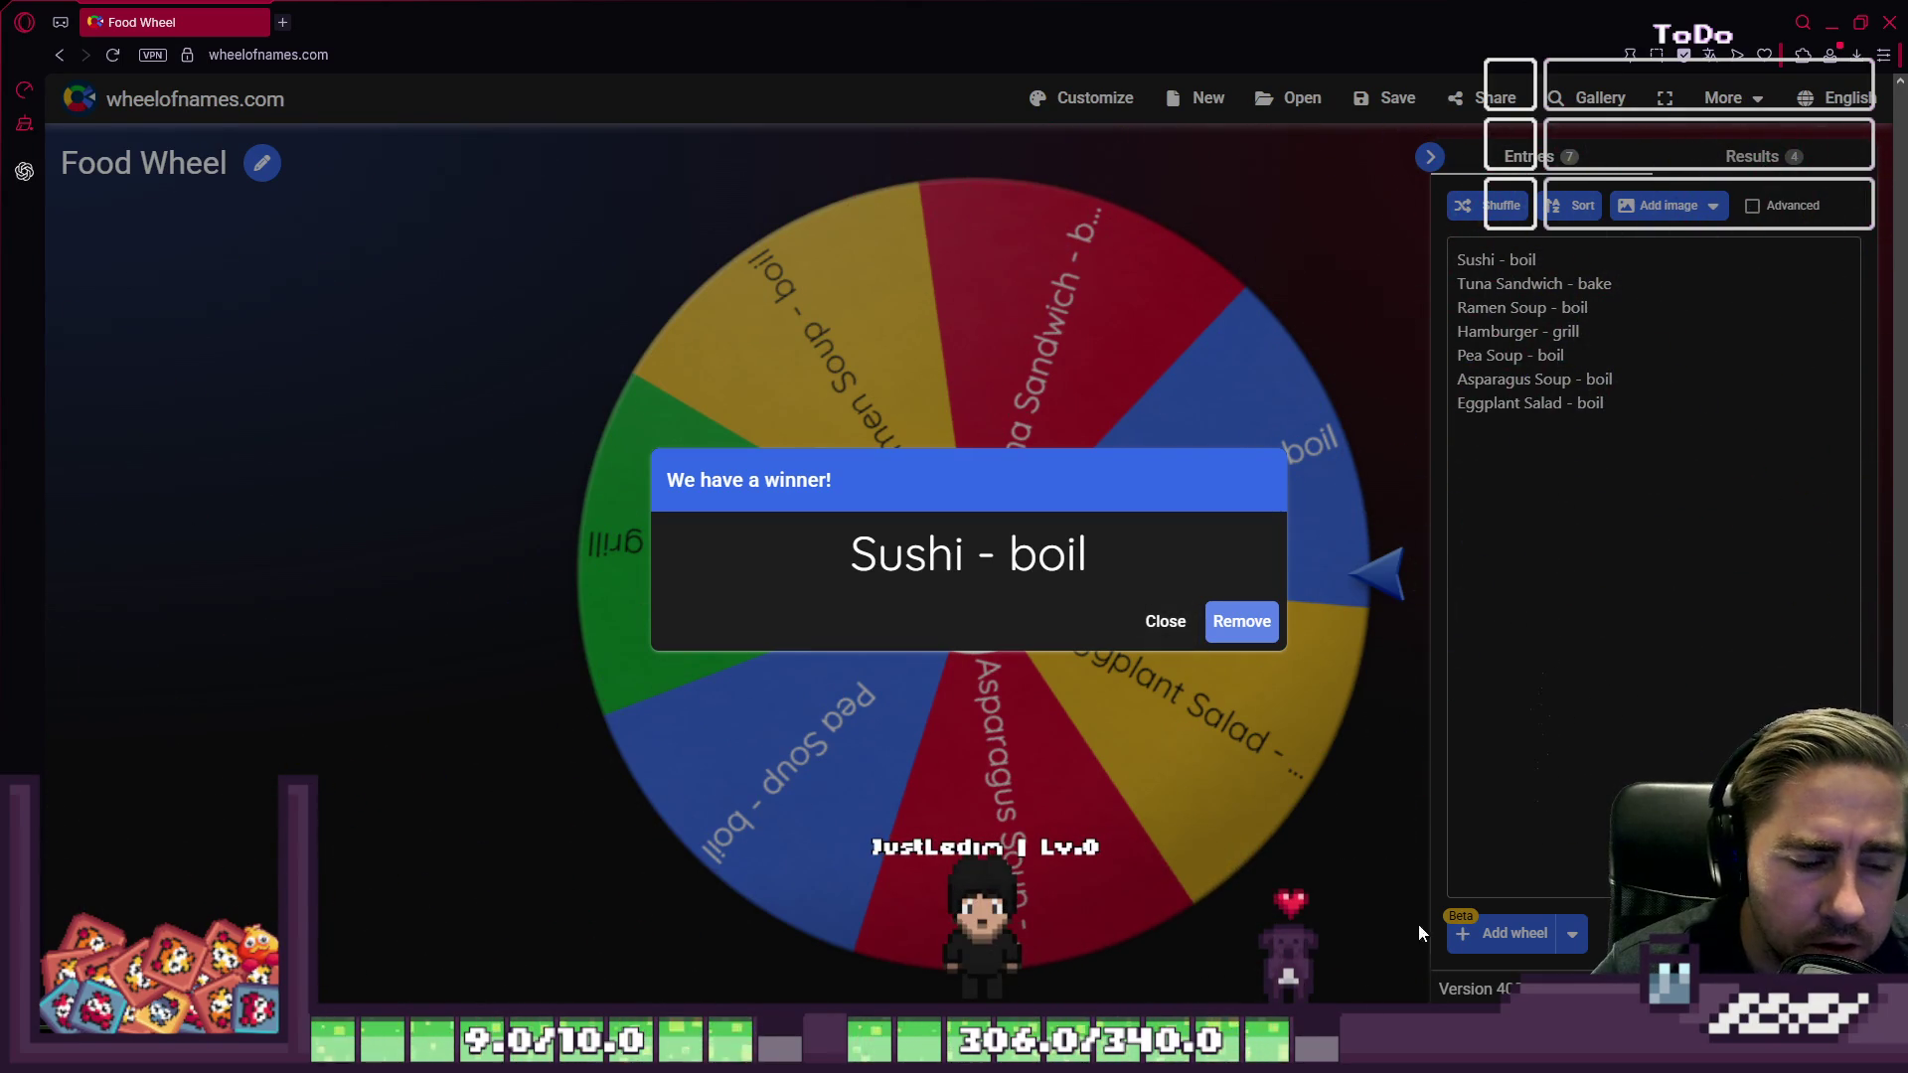
Step: Back in the Aseprite food sheet, choose dark red as the pencil colour
left_click(885, 934)
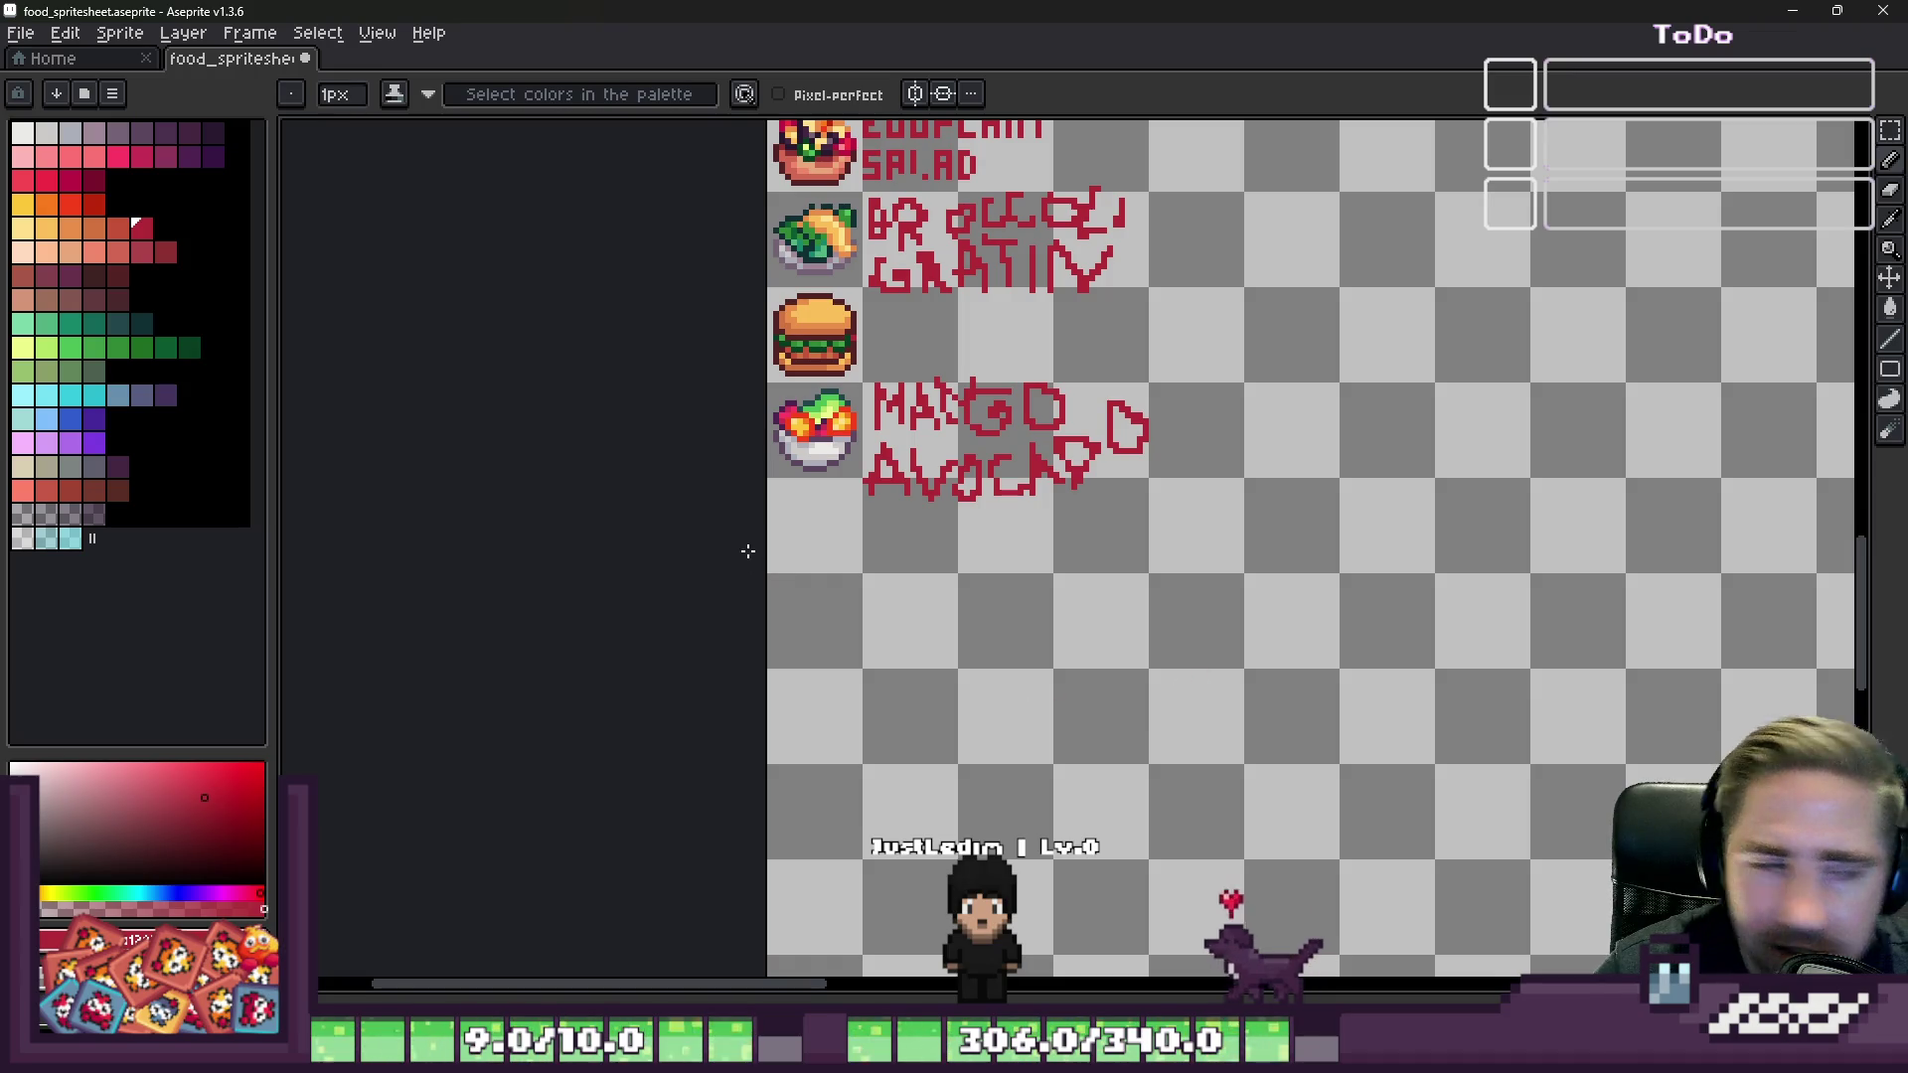
scroll(751, 562, "up", 1)
scroll(895, 656, "down", 2)
scroll(784, 503, "up", 2)
scroll(871, 326, "down", 1)
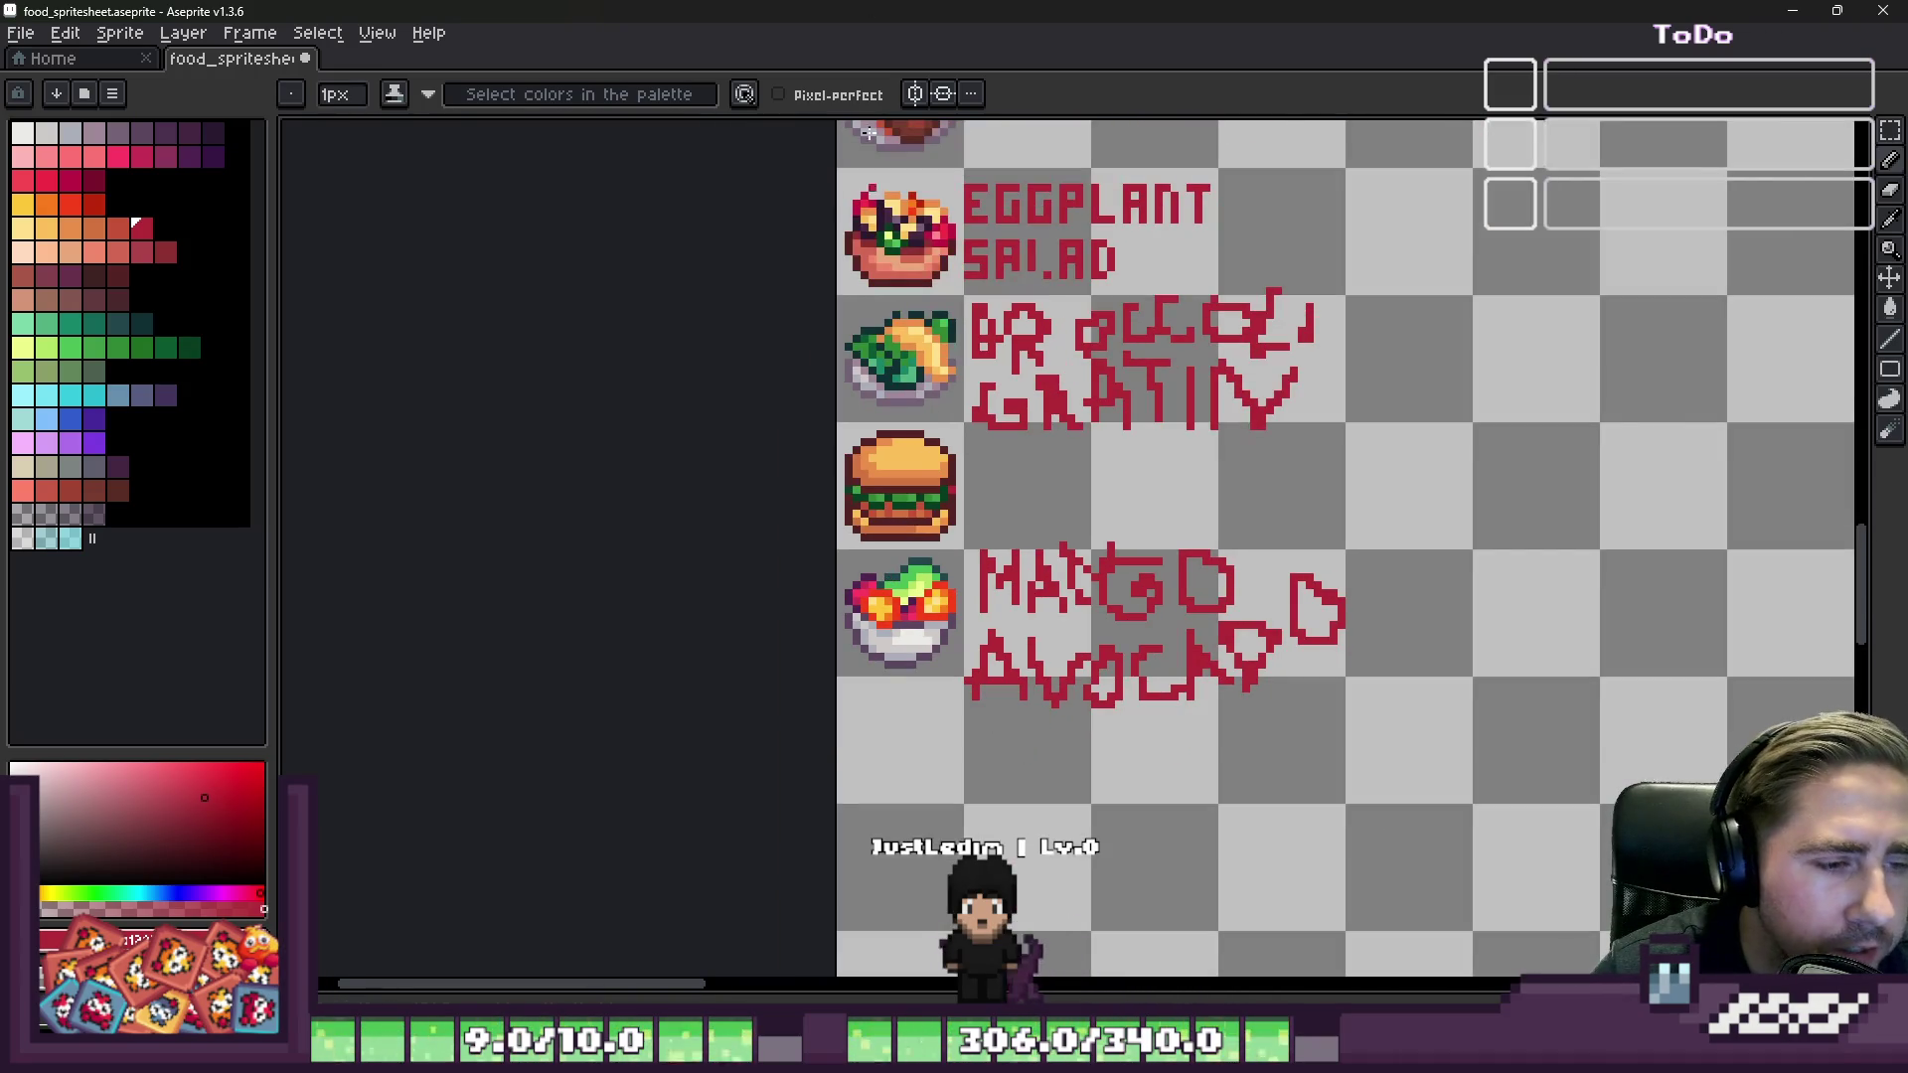
key("m")
scroll(855, 695, "up", 3)
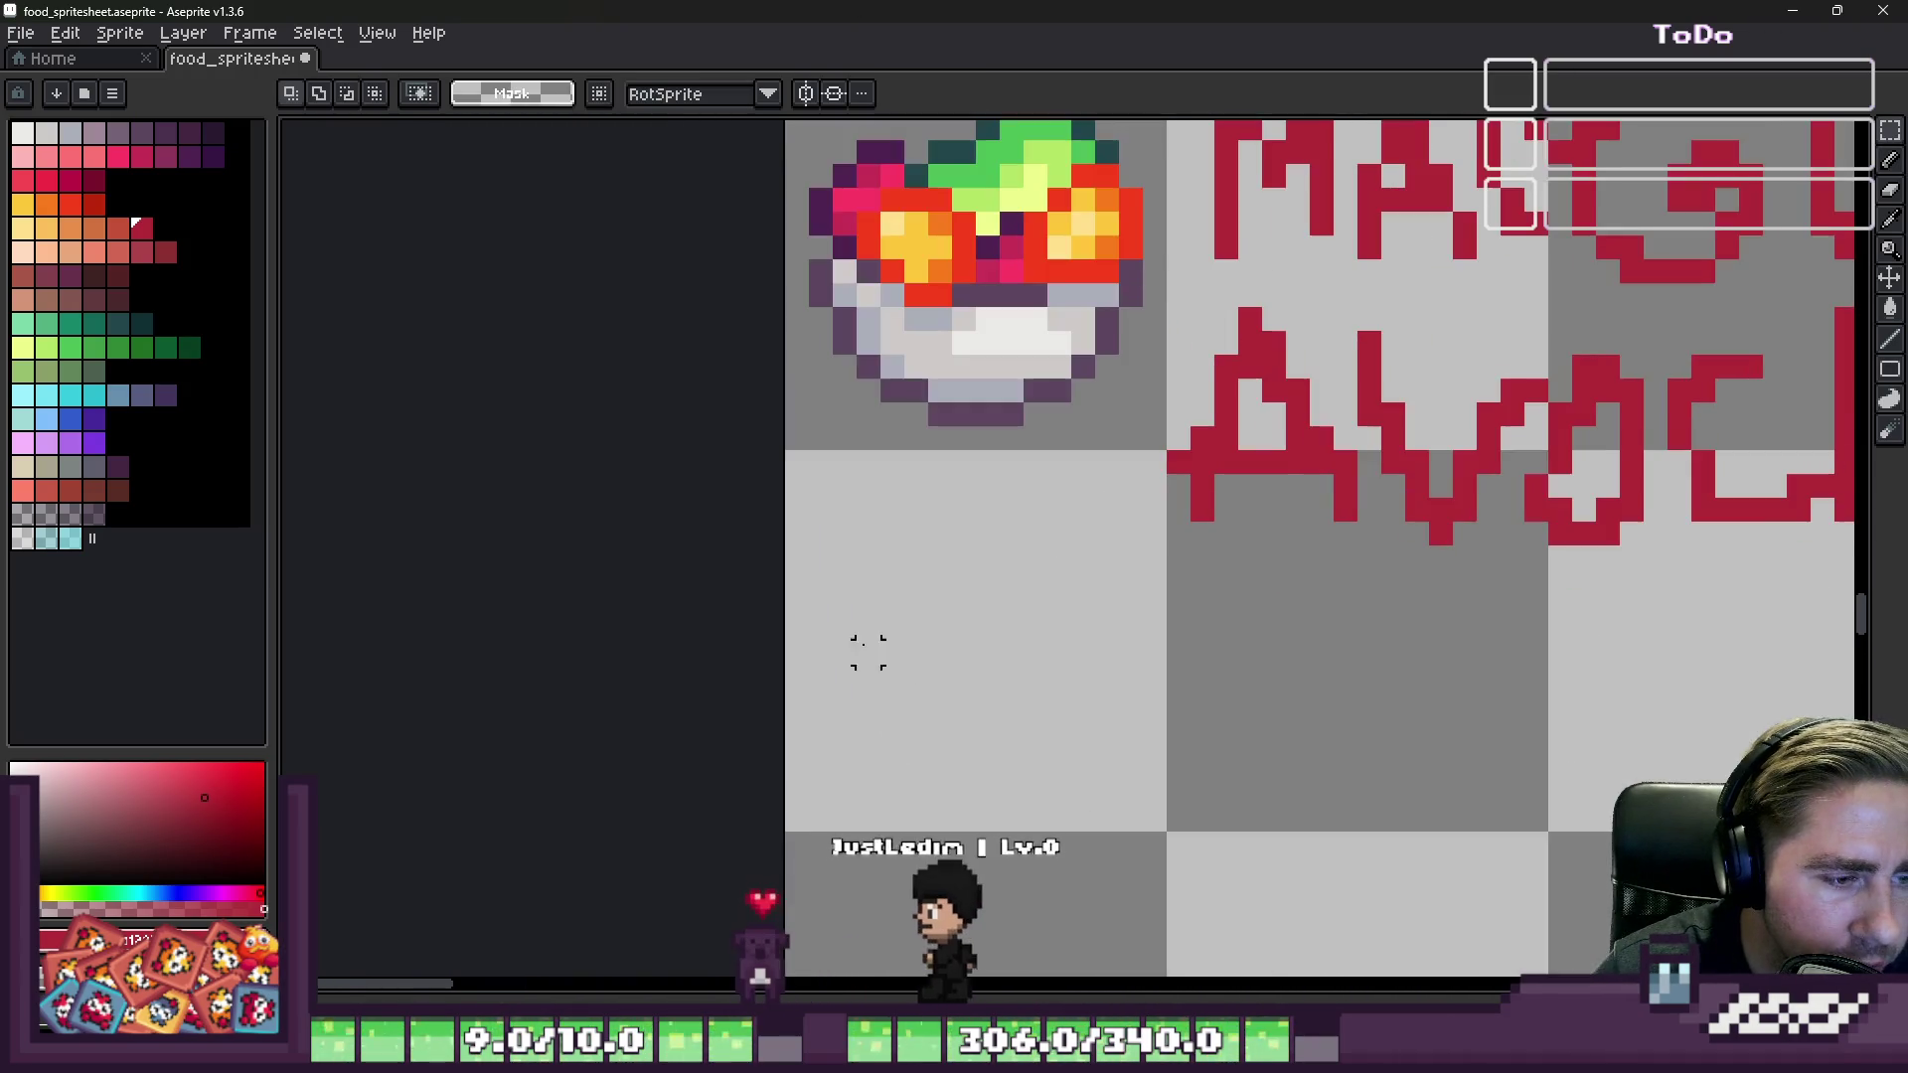
left_click(69, 490)
key("b")
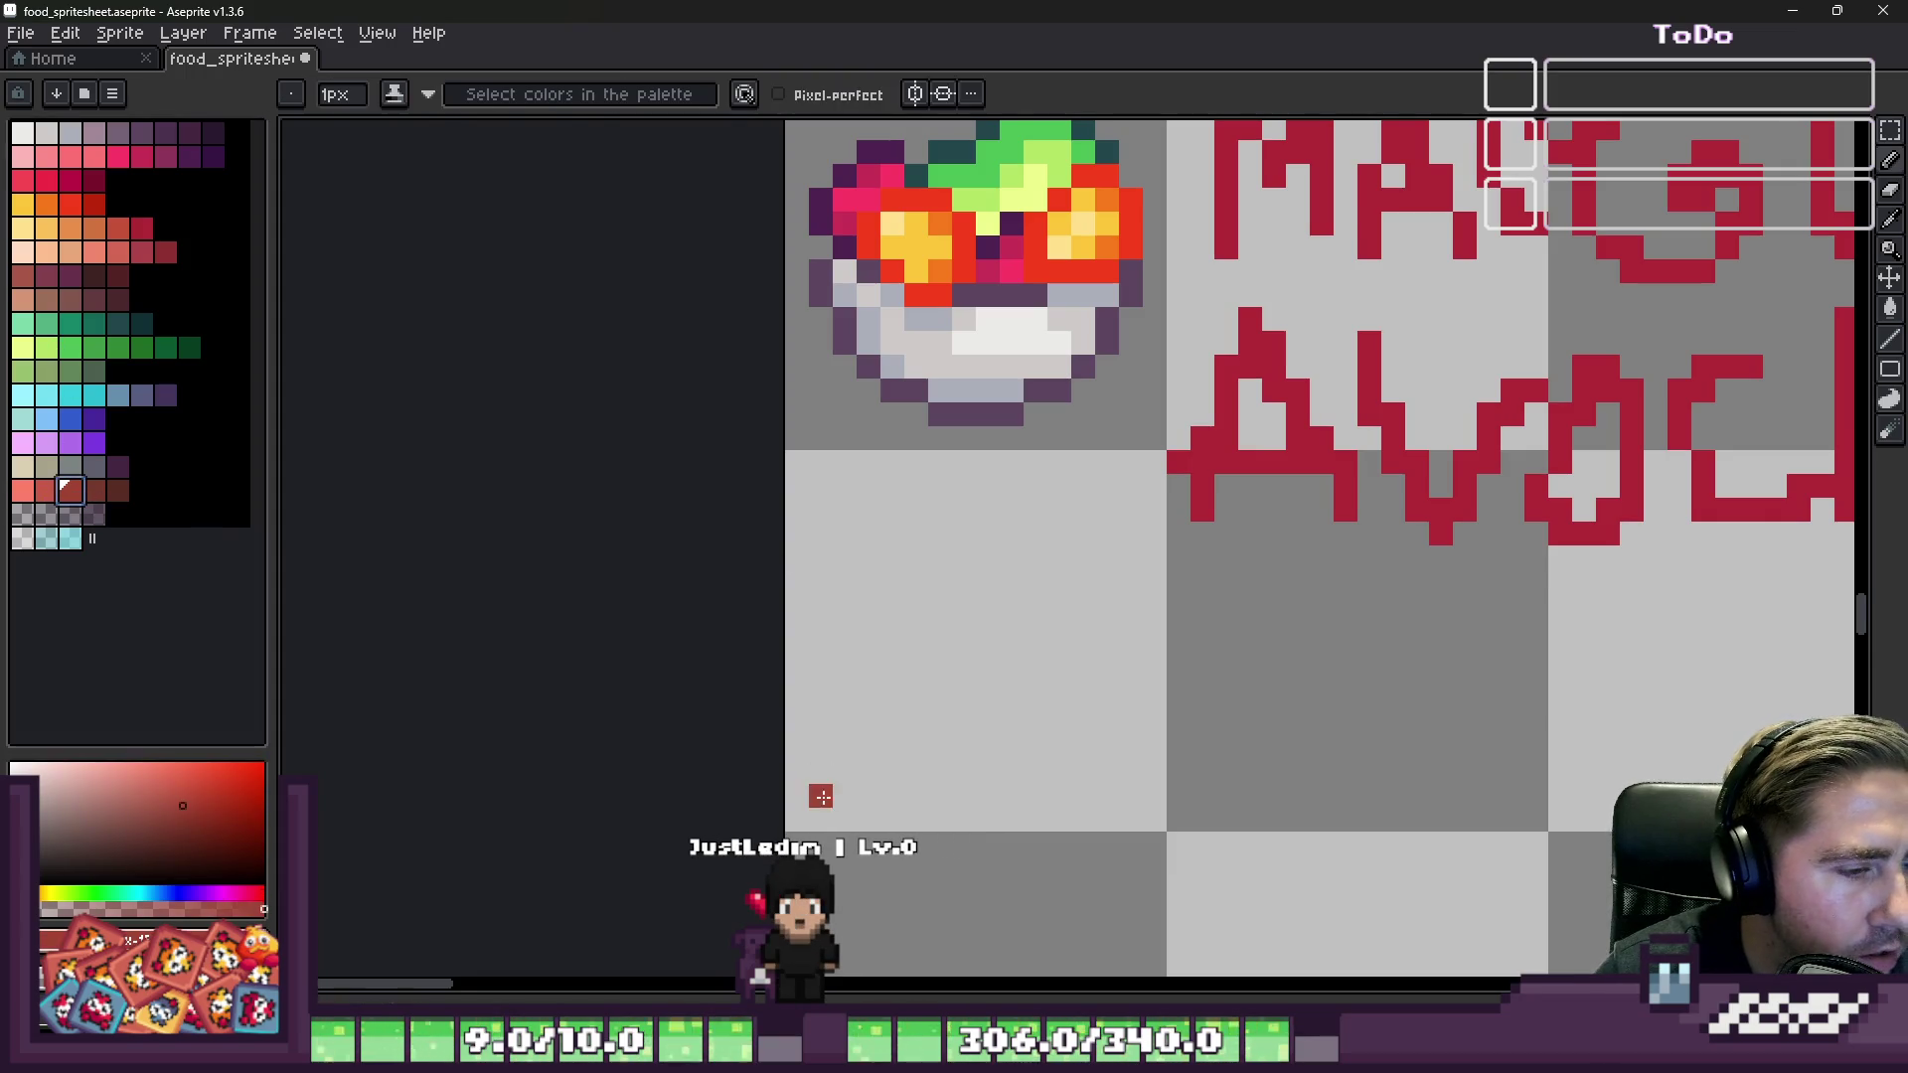
scroll(811, 686, "up", 2)
mouse_move(852, 654)
left_mouse_down()
mouse_move(1108, 771)
mouse_move(1322, 691)
mouse_move(1476, 455)
mouse_move(1502, 453)
left_mouse_up()
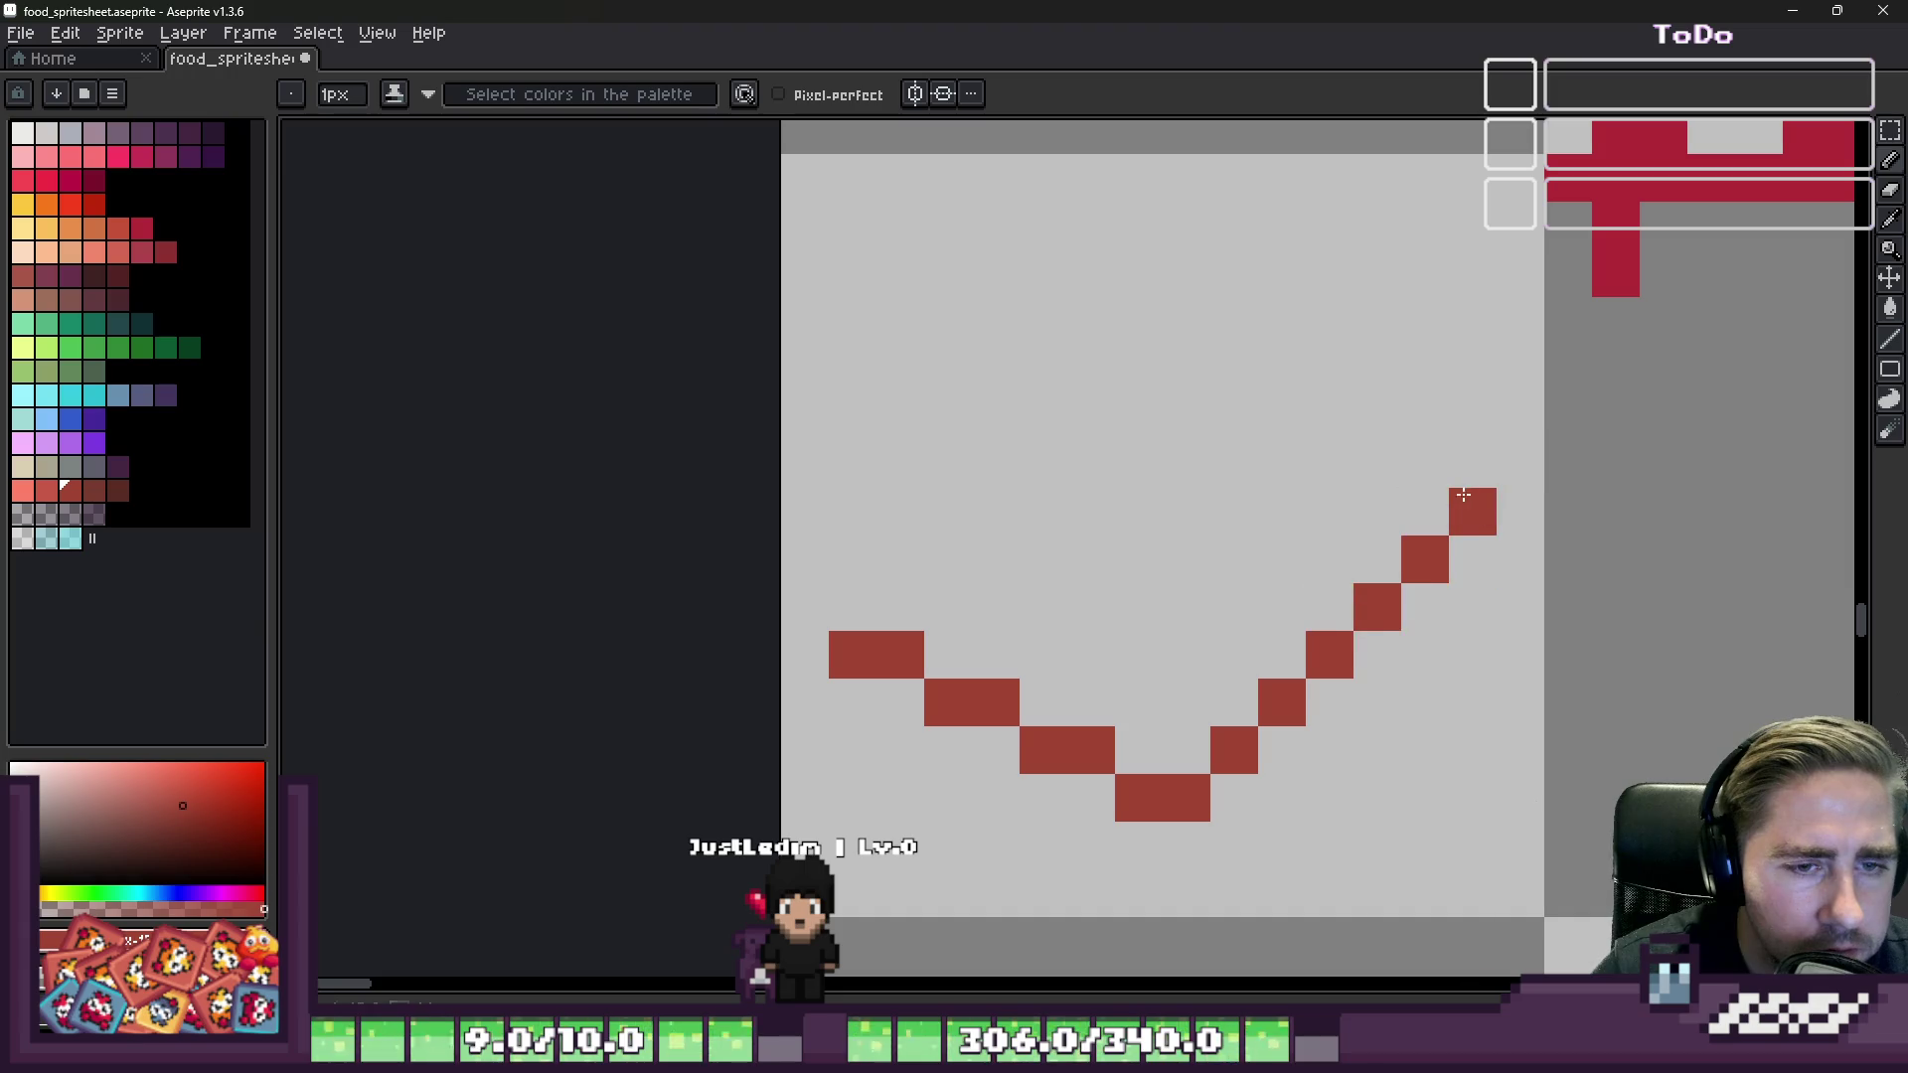
left_click(1279, 300, "shift")
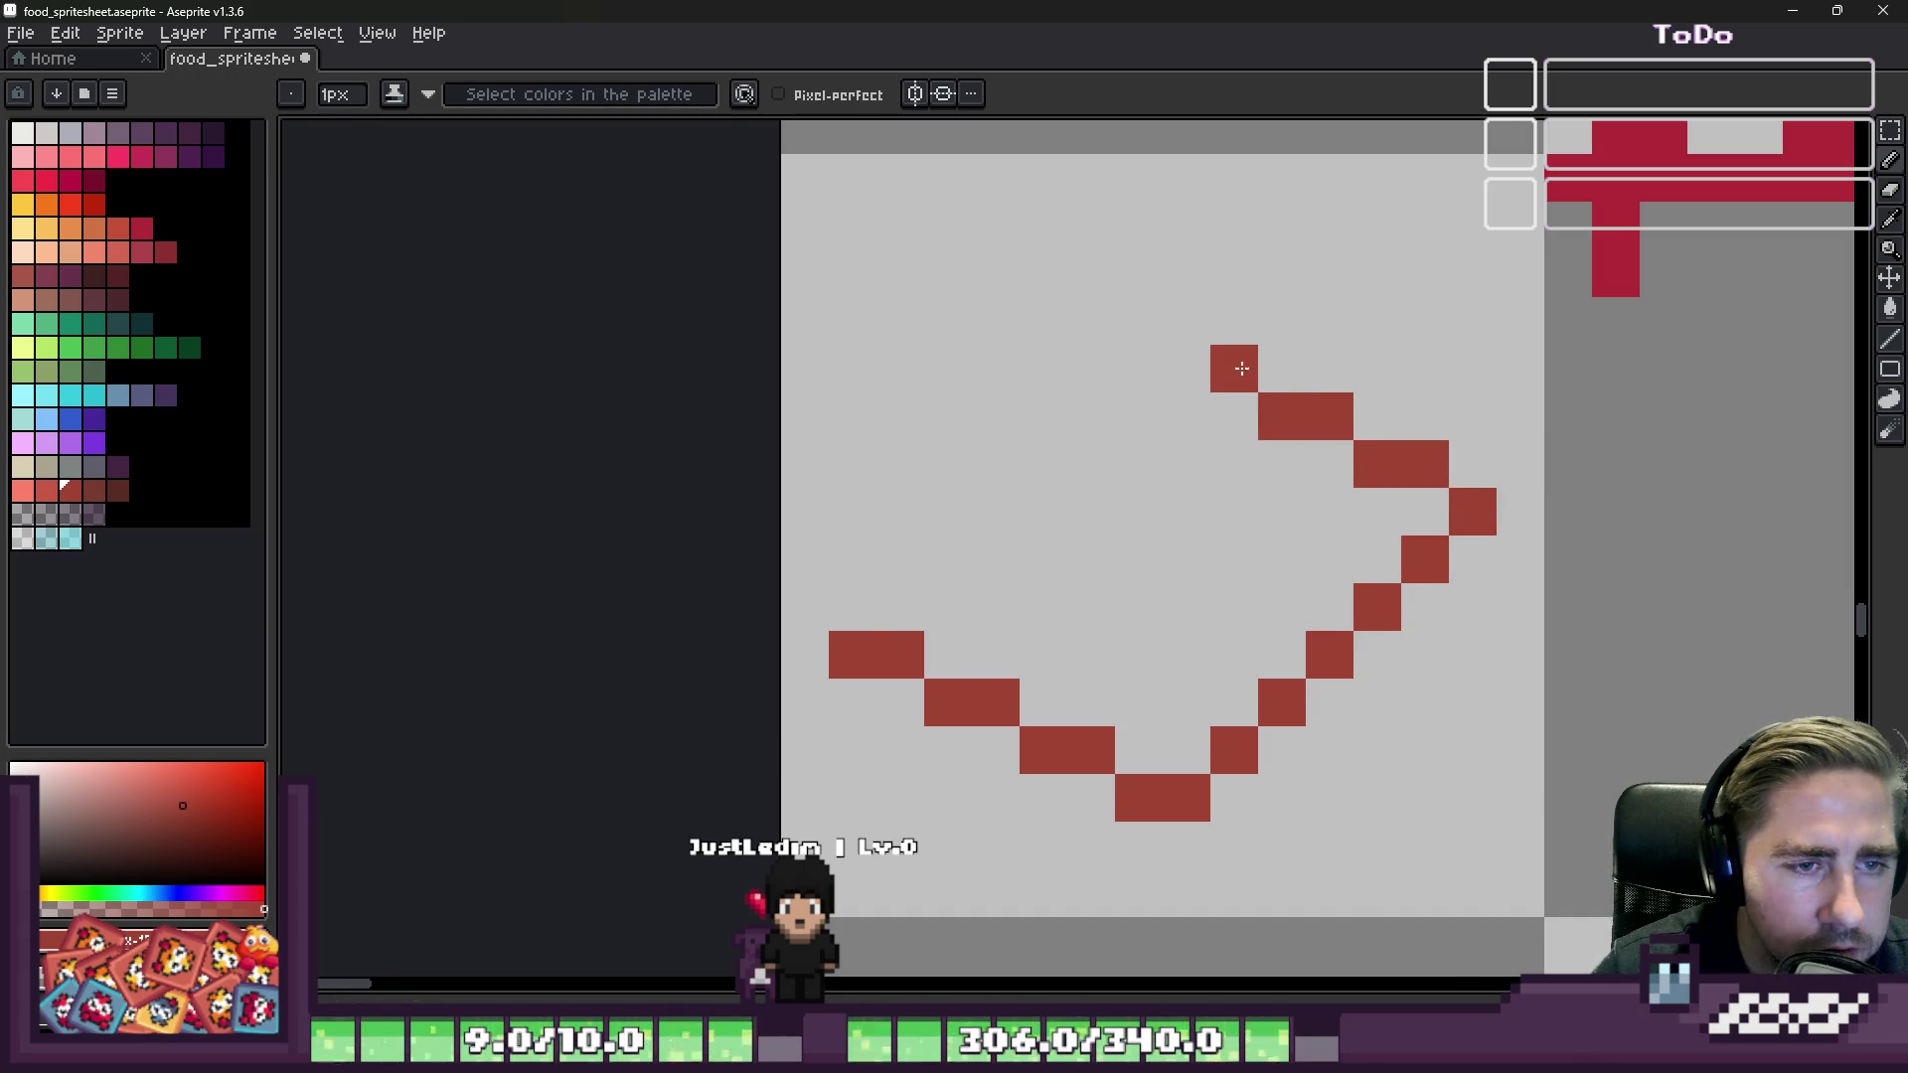
mouse_move(1143, 323)
left_mouse_down()
mouse_move(1038, 318)
mouse_move(1034, 367)
mouse_move(895, 510)
mouse_move(852, 588)
mouse_move(817, 589)
left_mouse_up()
scroll(1090, 362, "down", 4)
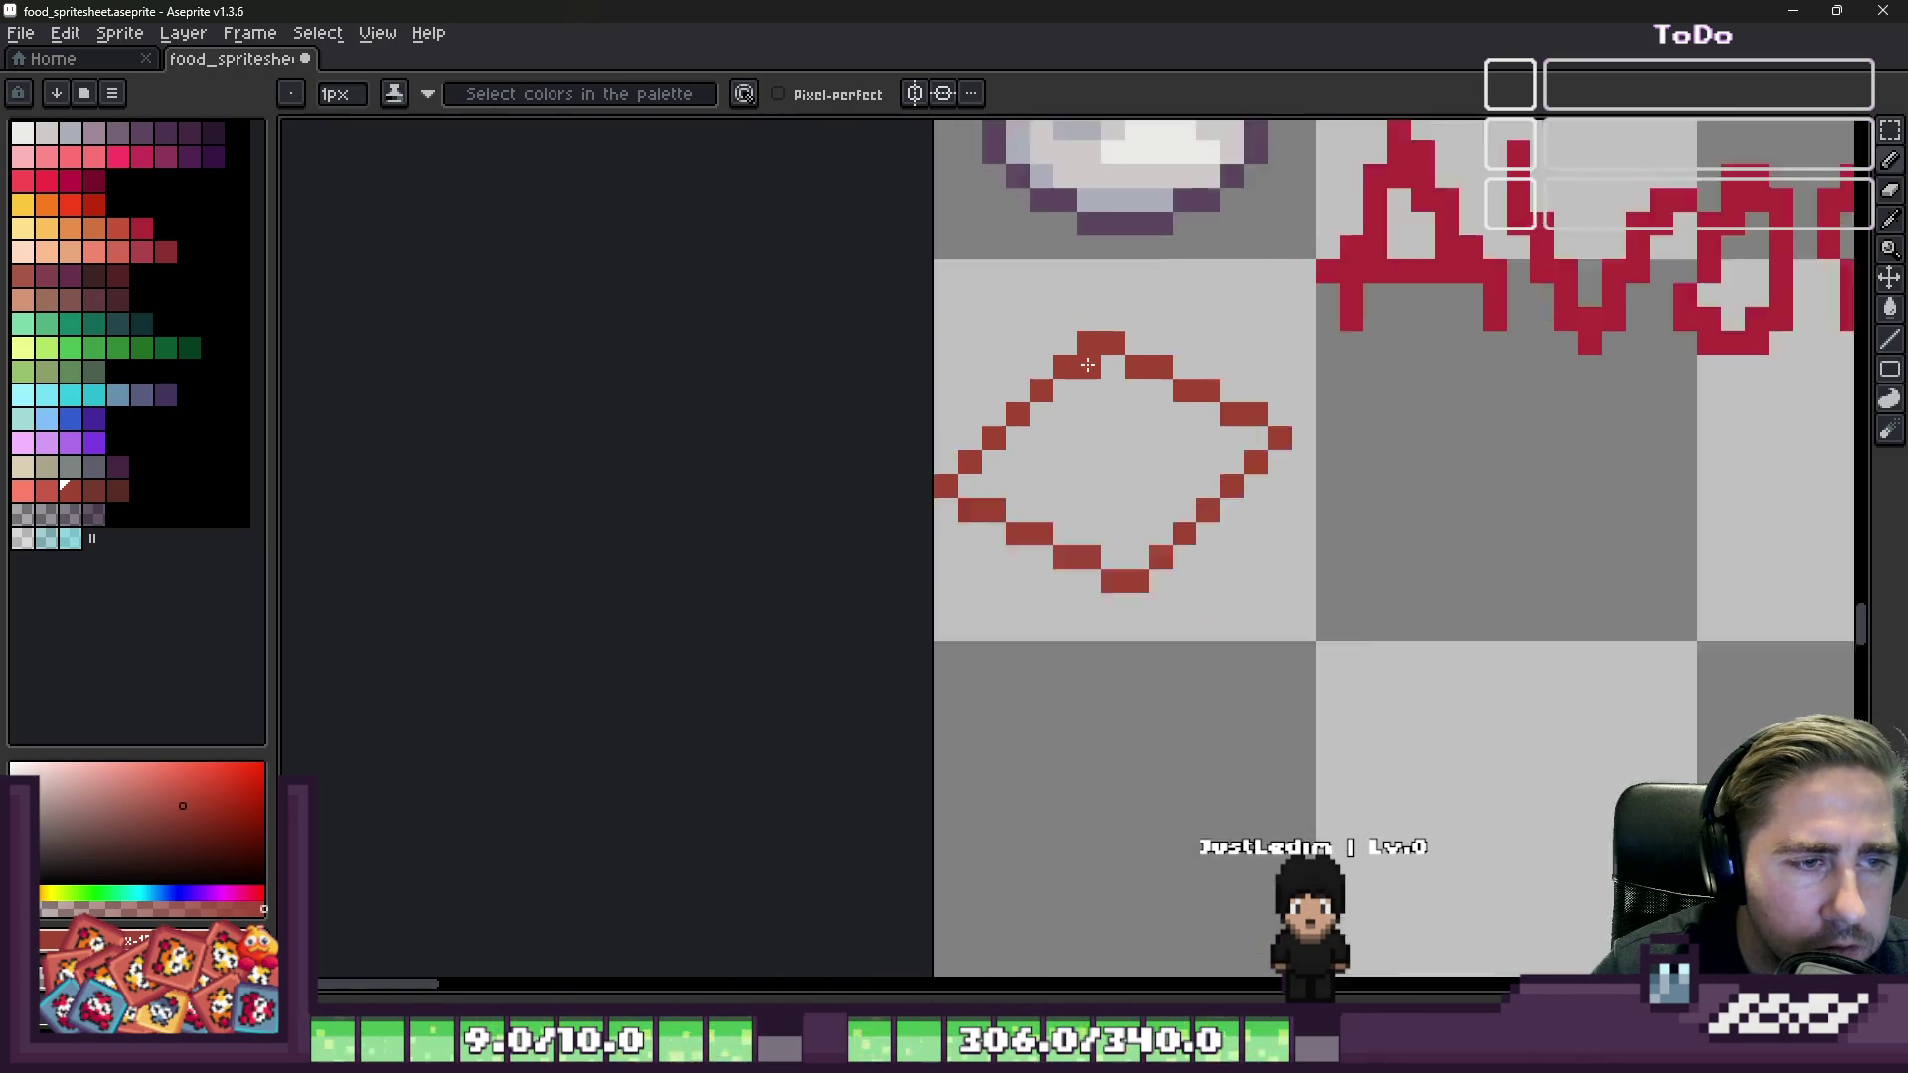
scroll(1055, 345, "up", 2)
left_click(1058, 342)
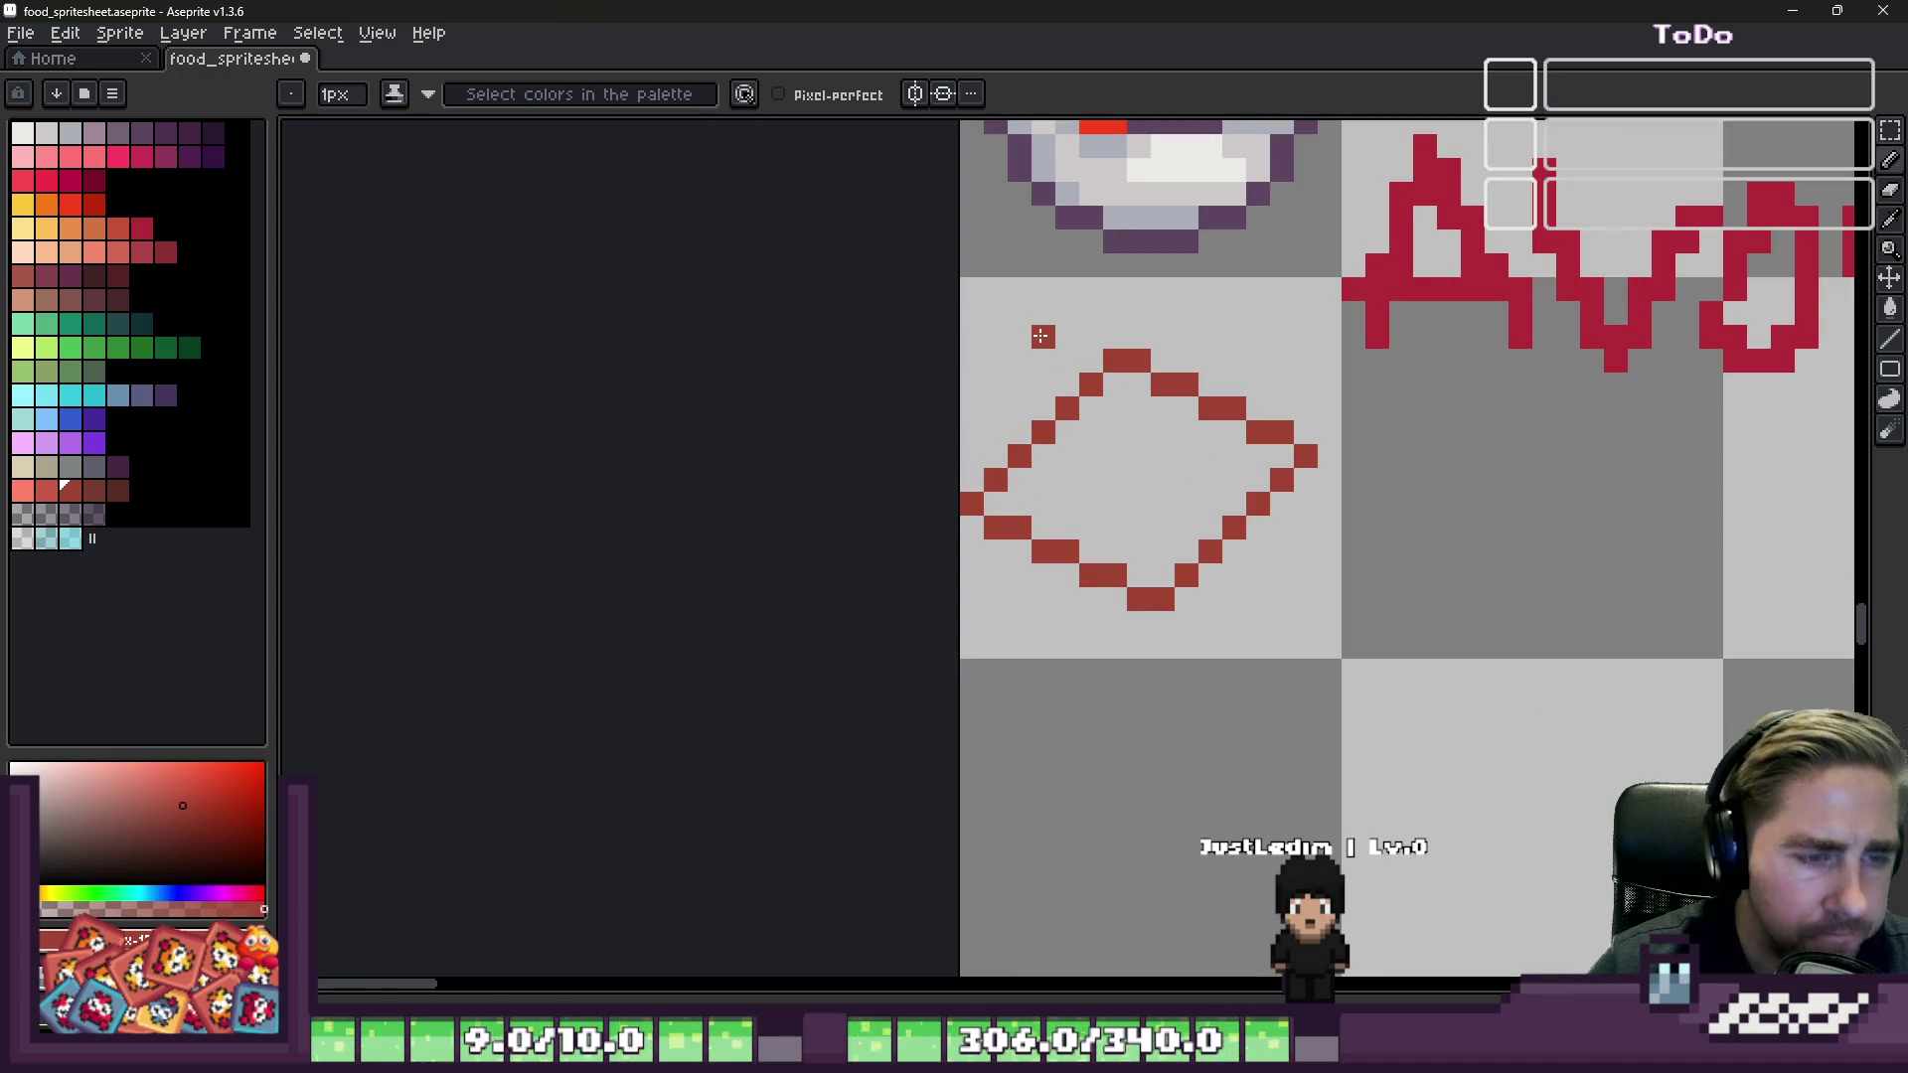
key("m")
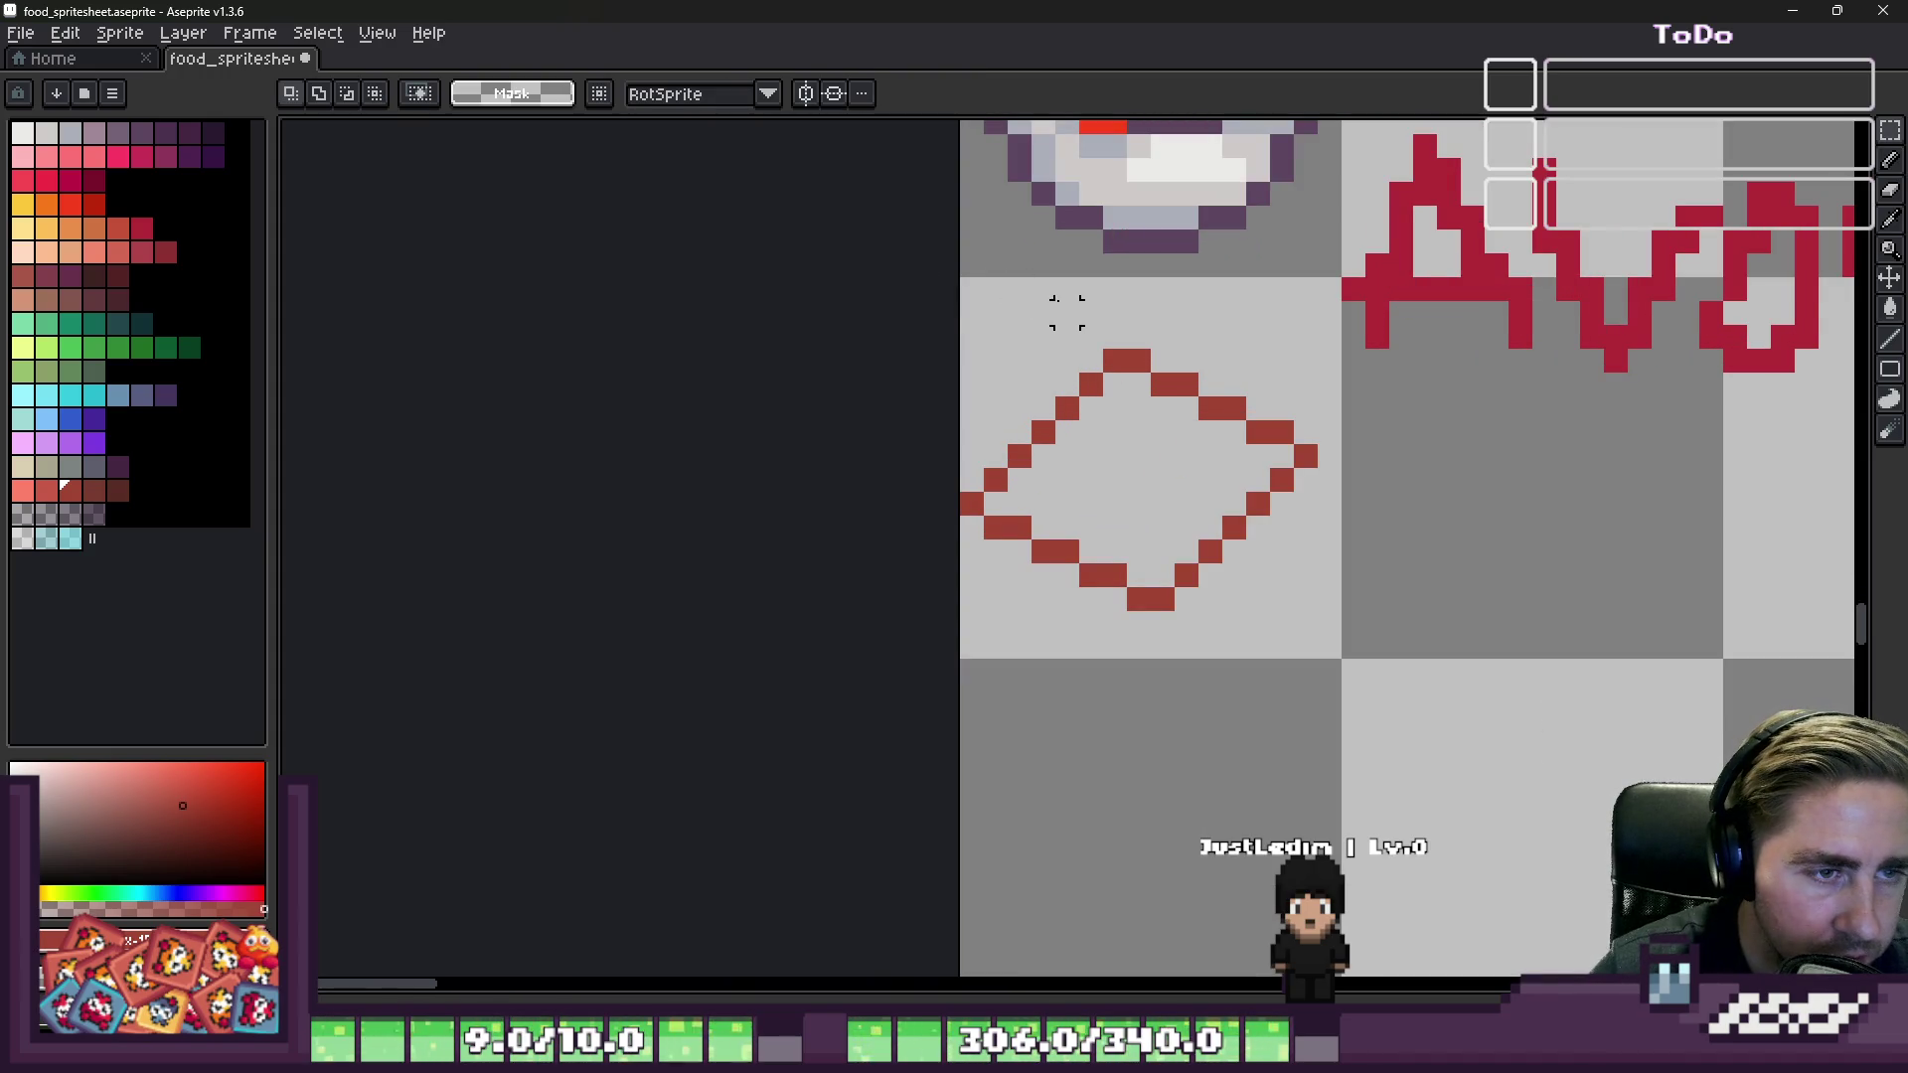
left_click_drag(1066, 311, 1066, 624)
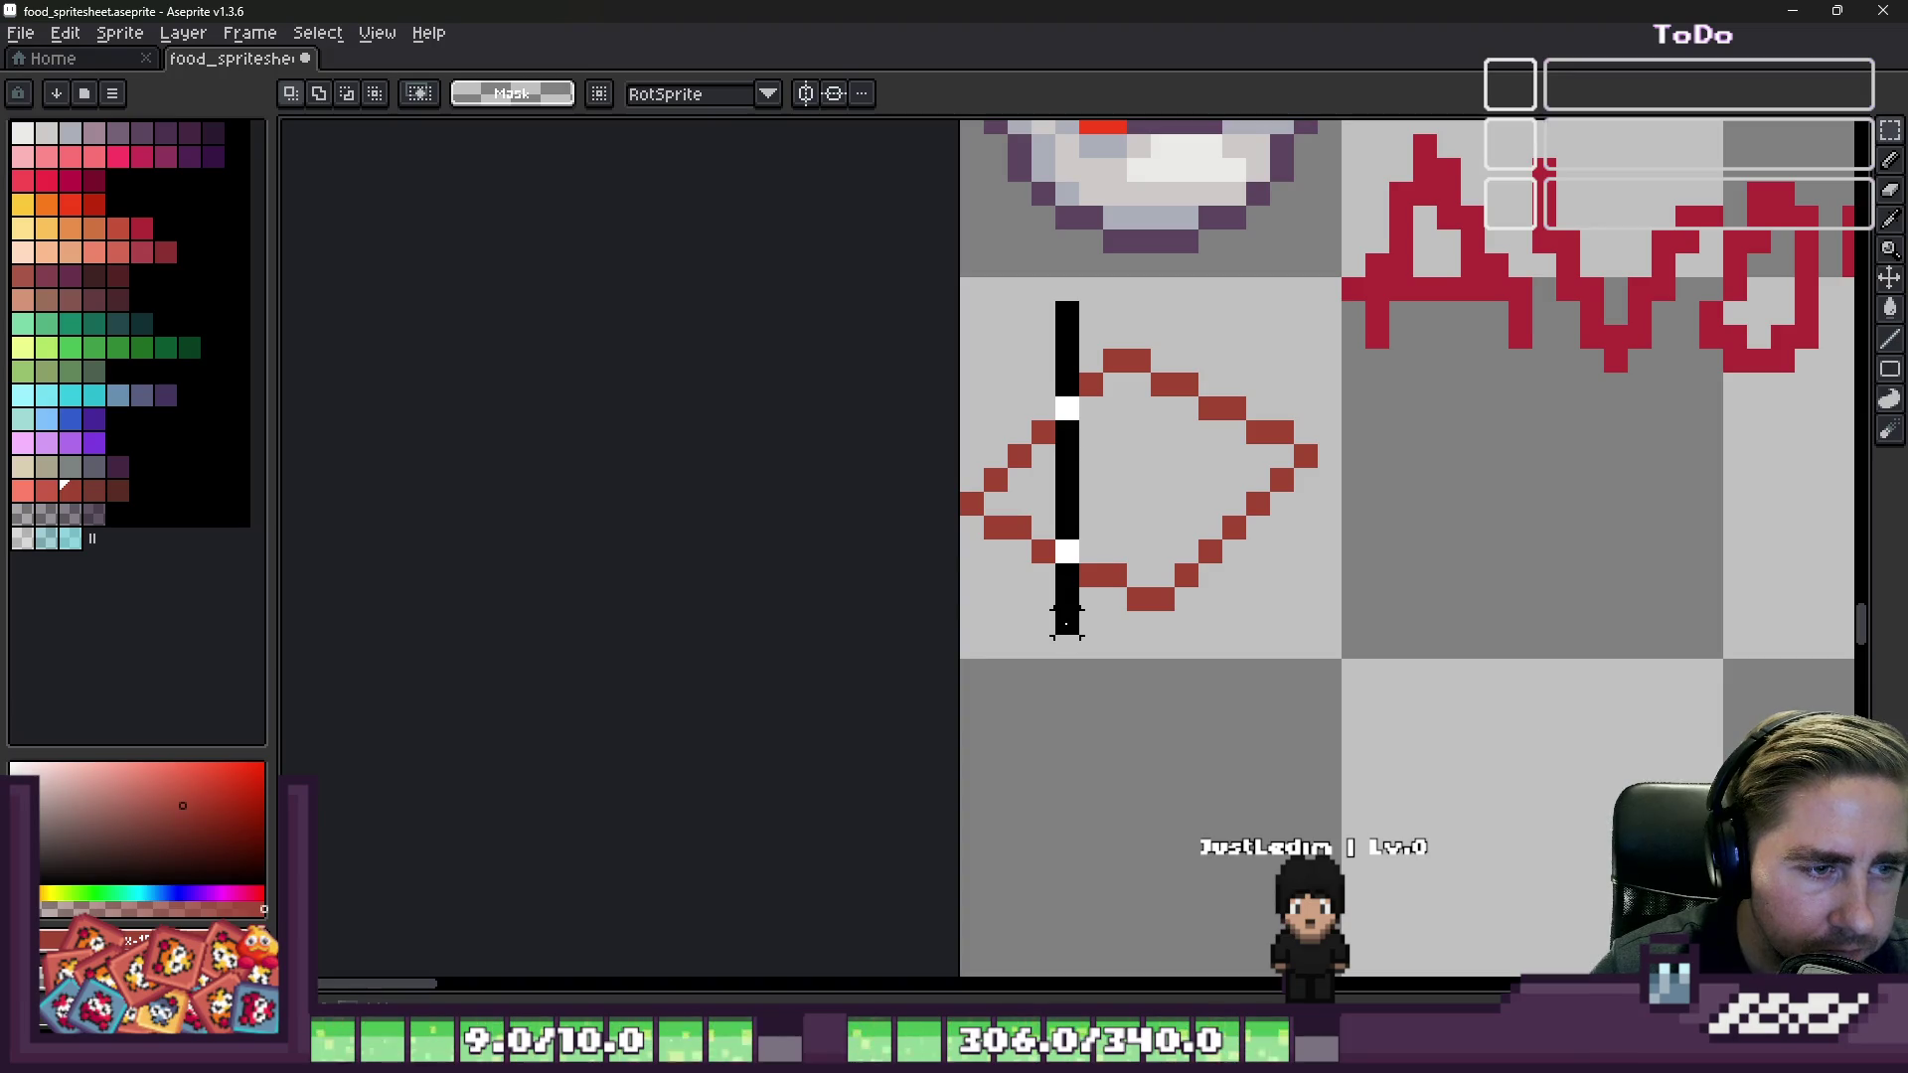
left_click(1019, 574)
left_click_drag(925, 288, 1344, 686)
mouse_move(1193, 536)
left_mouse_down()
mouse_move(1214, 536)
mouse_move(1193, 537)
left_mouse_up()
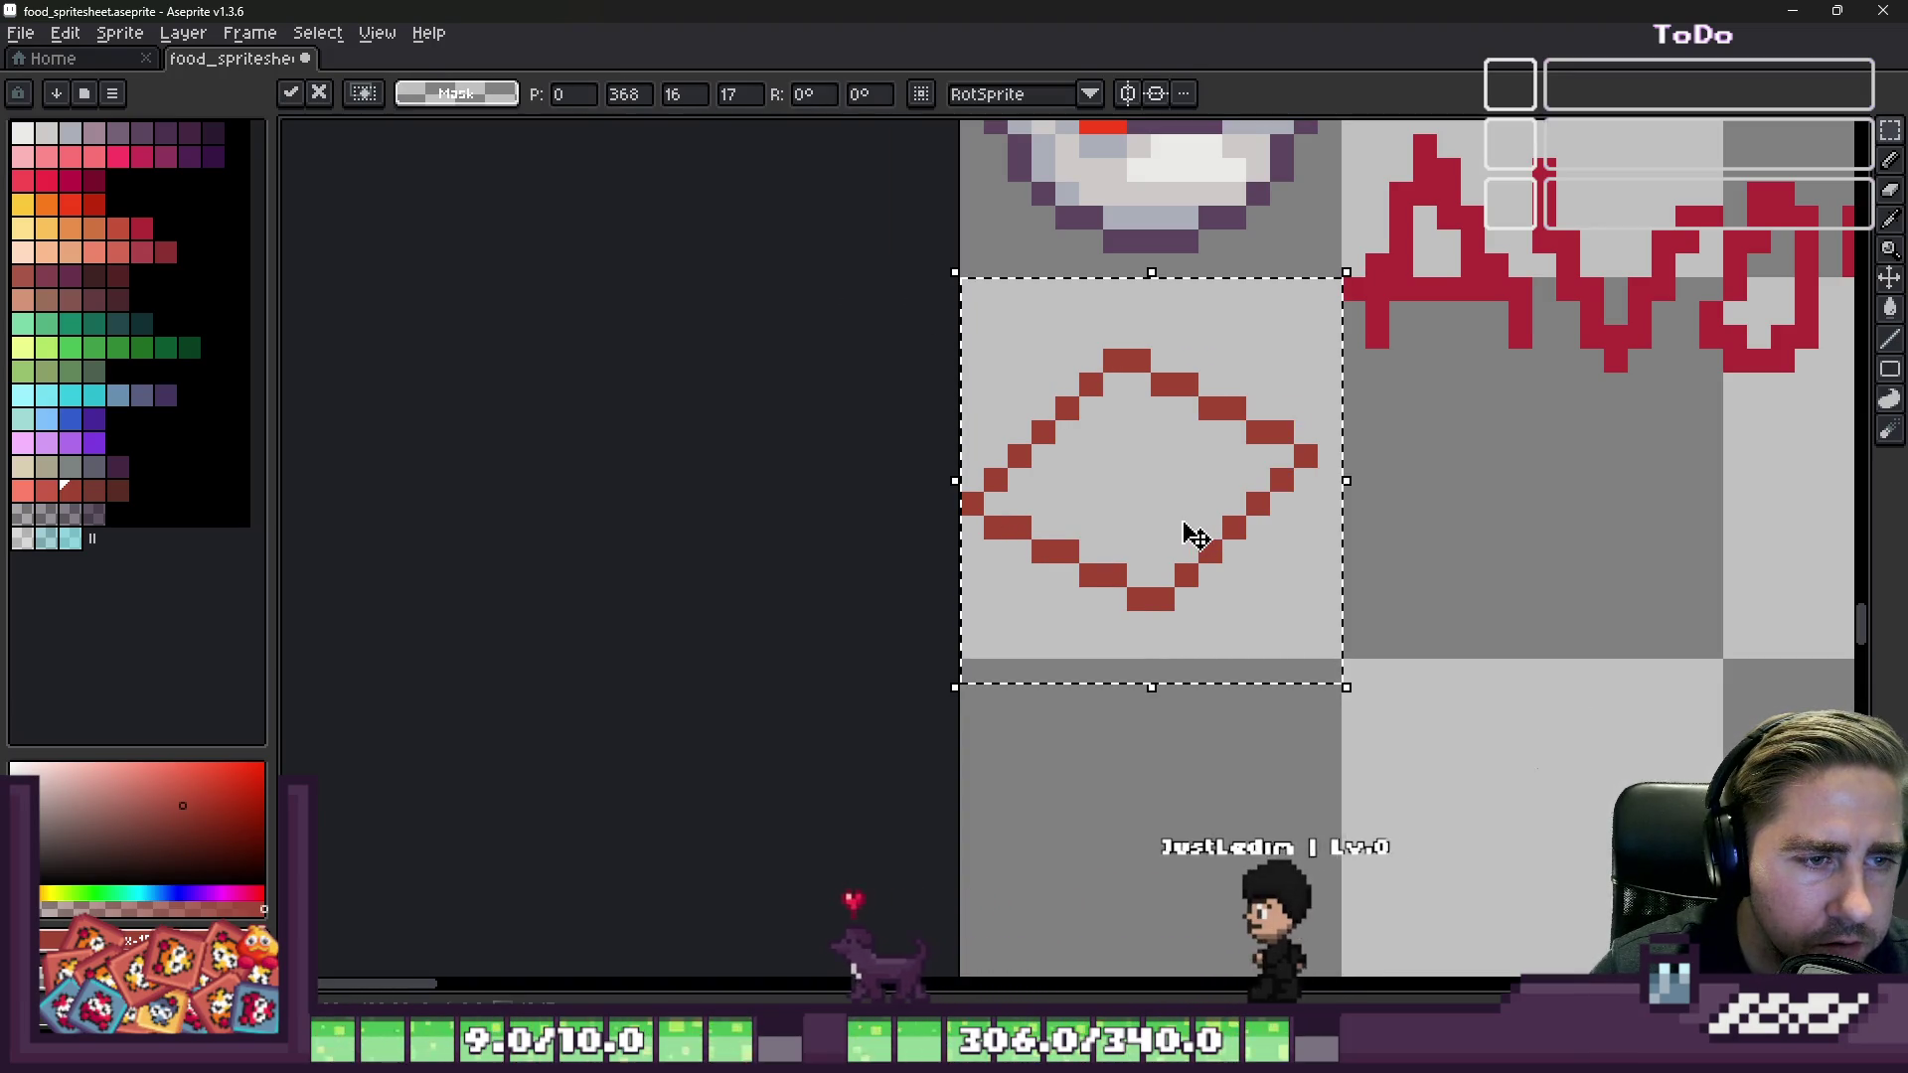
key("ctrl+d")
mouse_move(960, 324)
left_mouse_down()
mouse_move(1158, 556)
mouse_move(1323, 659)
left_mouse_up()
key("Delete")
scroll(1157, 414, "up", 1)
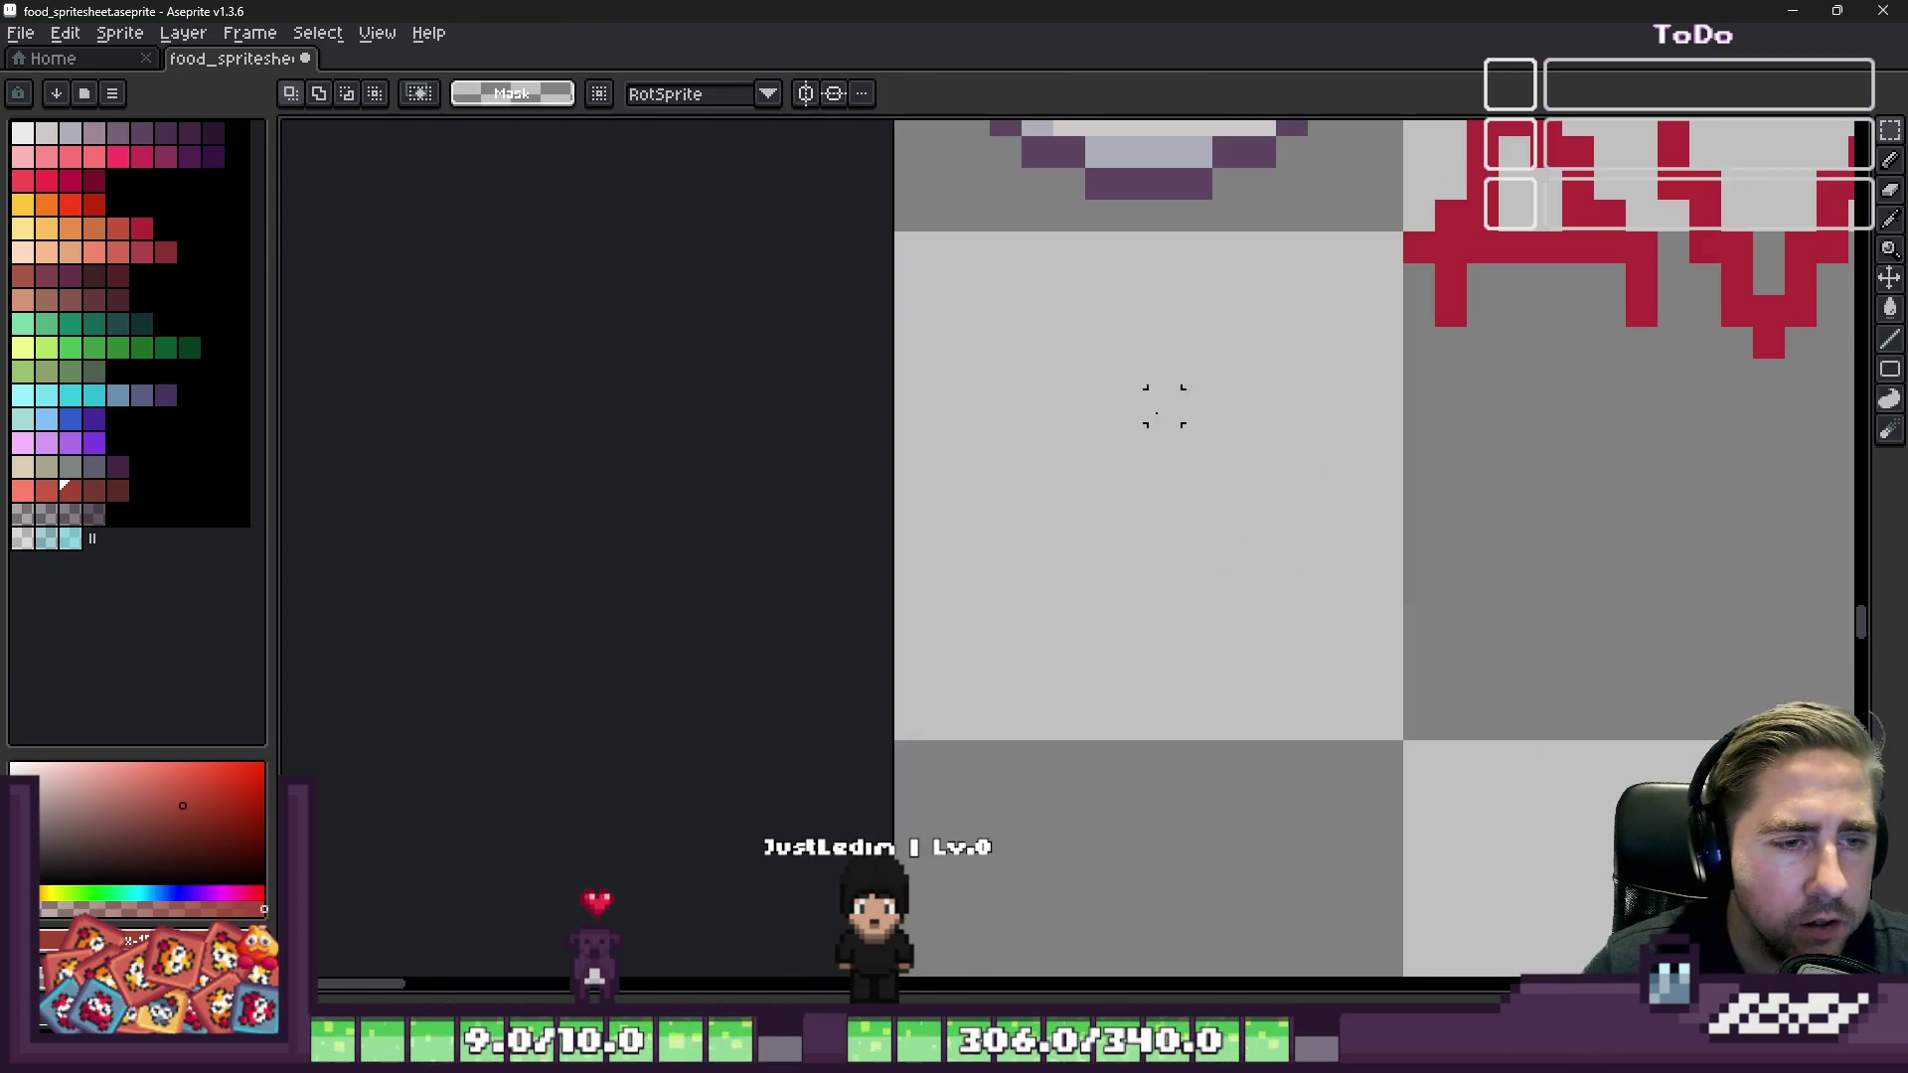
Step: Draw a dark red diagonal line running down-left from the slab's top edge
key("b")
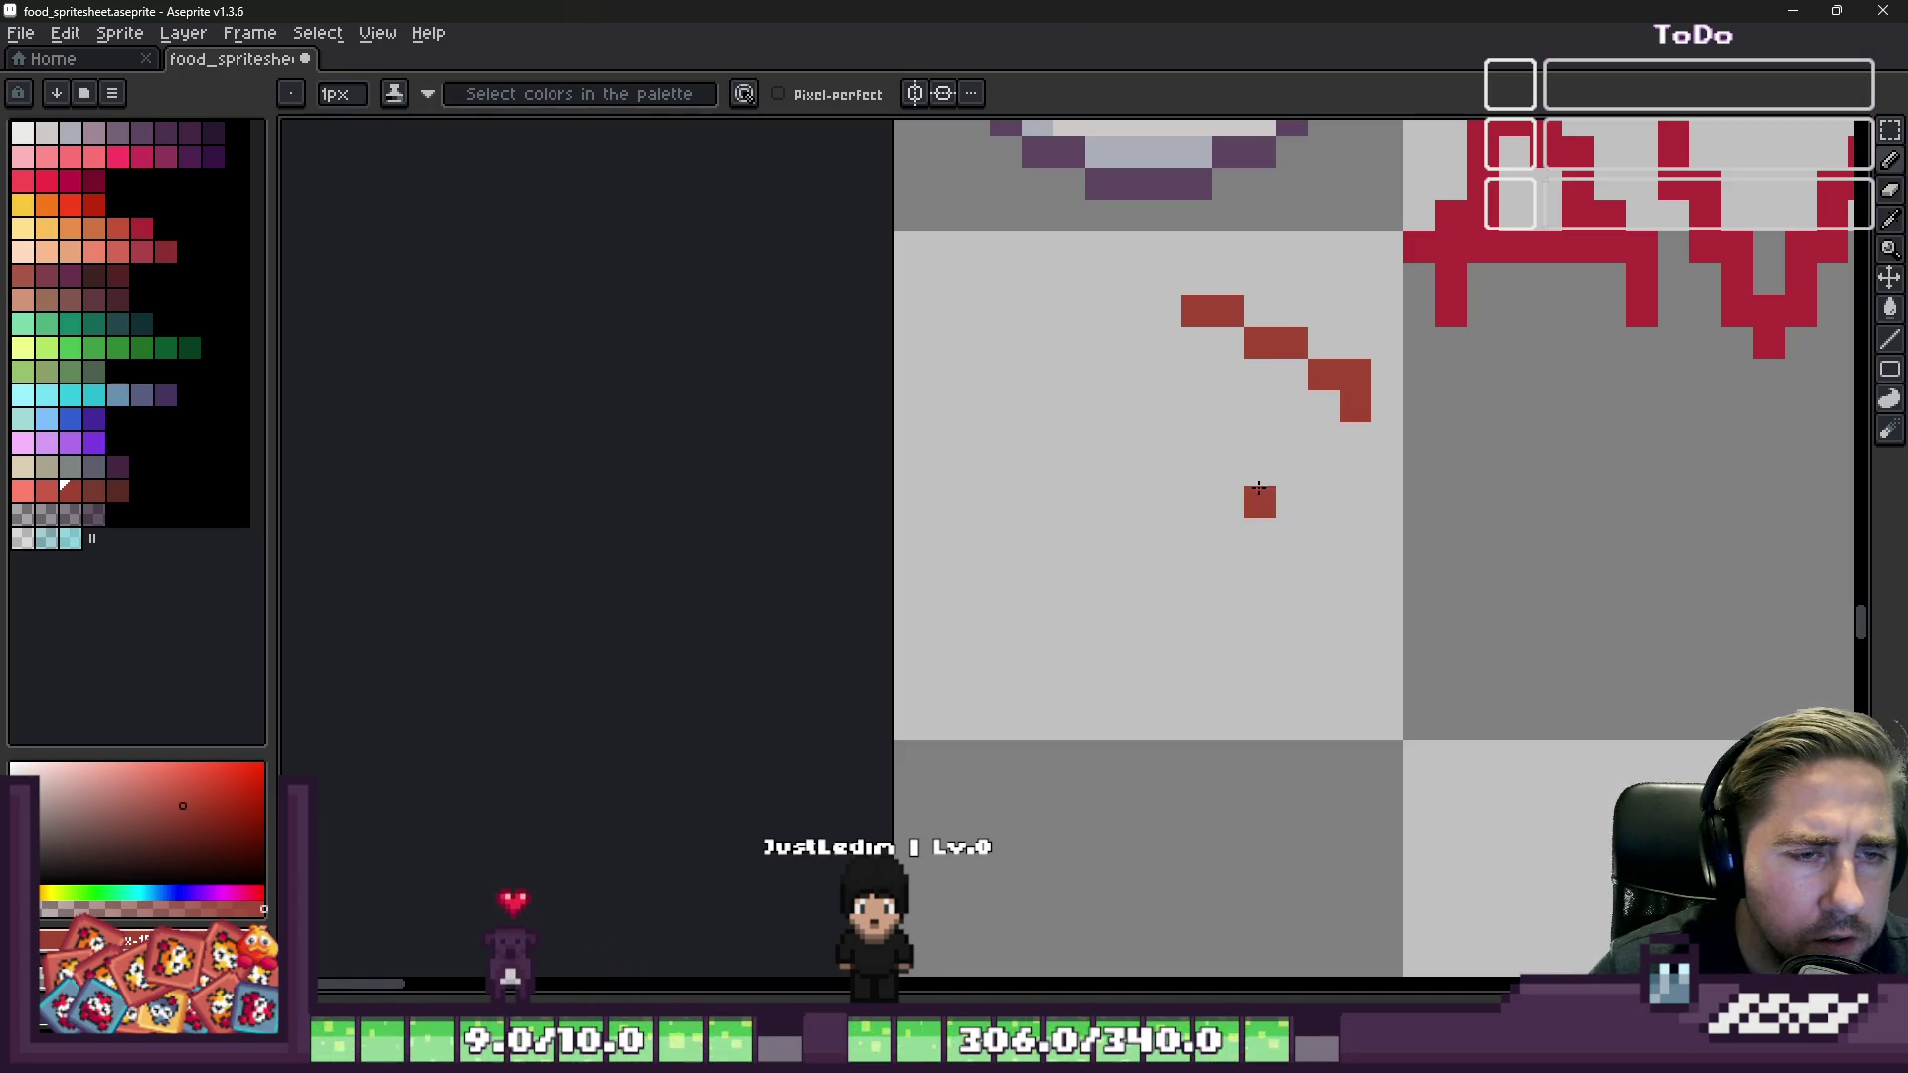
left_click(1058, 659, "shift")
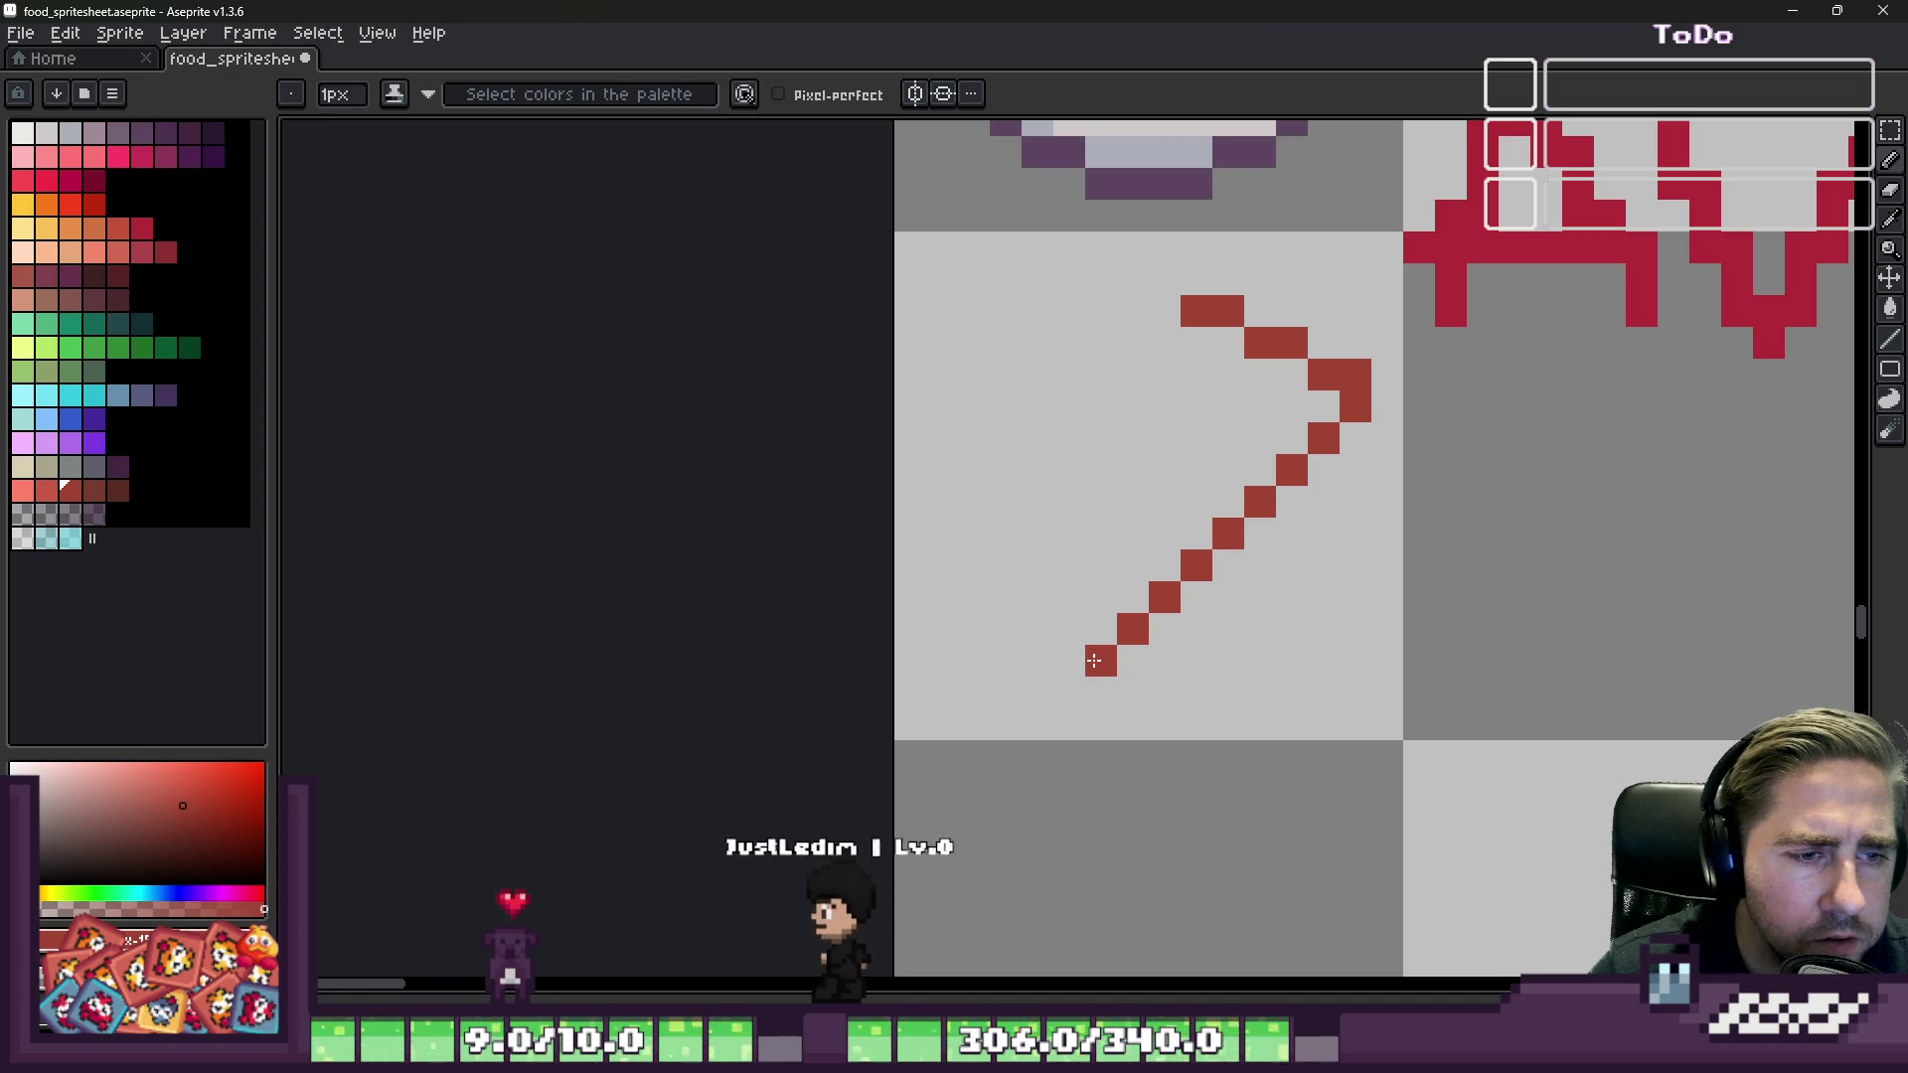
left_click(1036, 639, "shift")
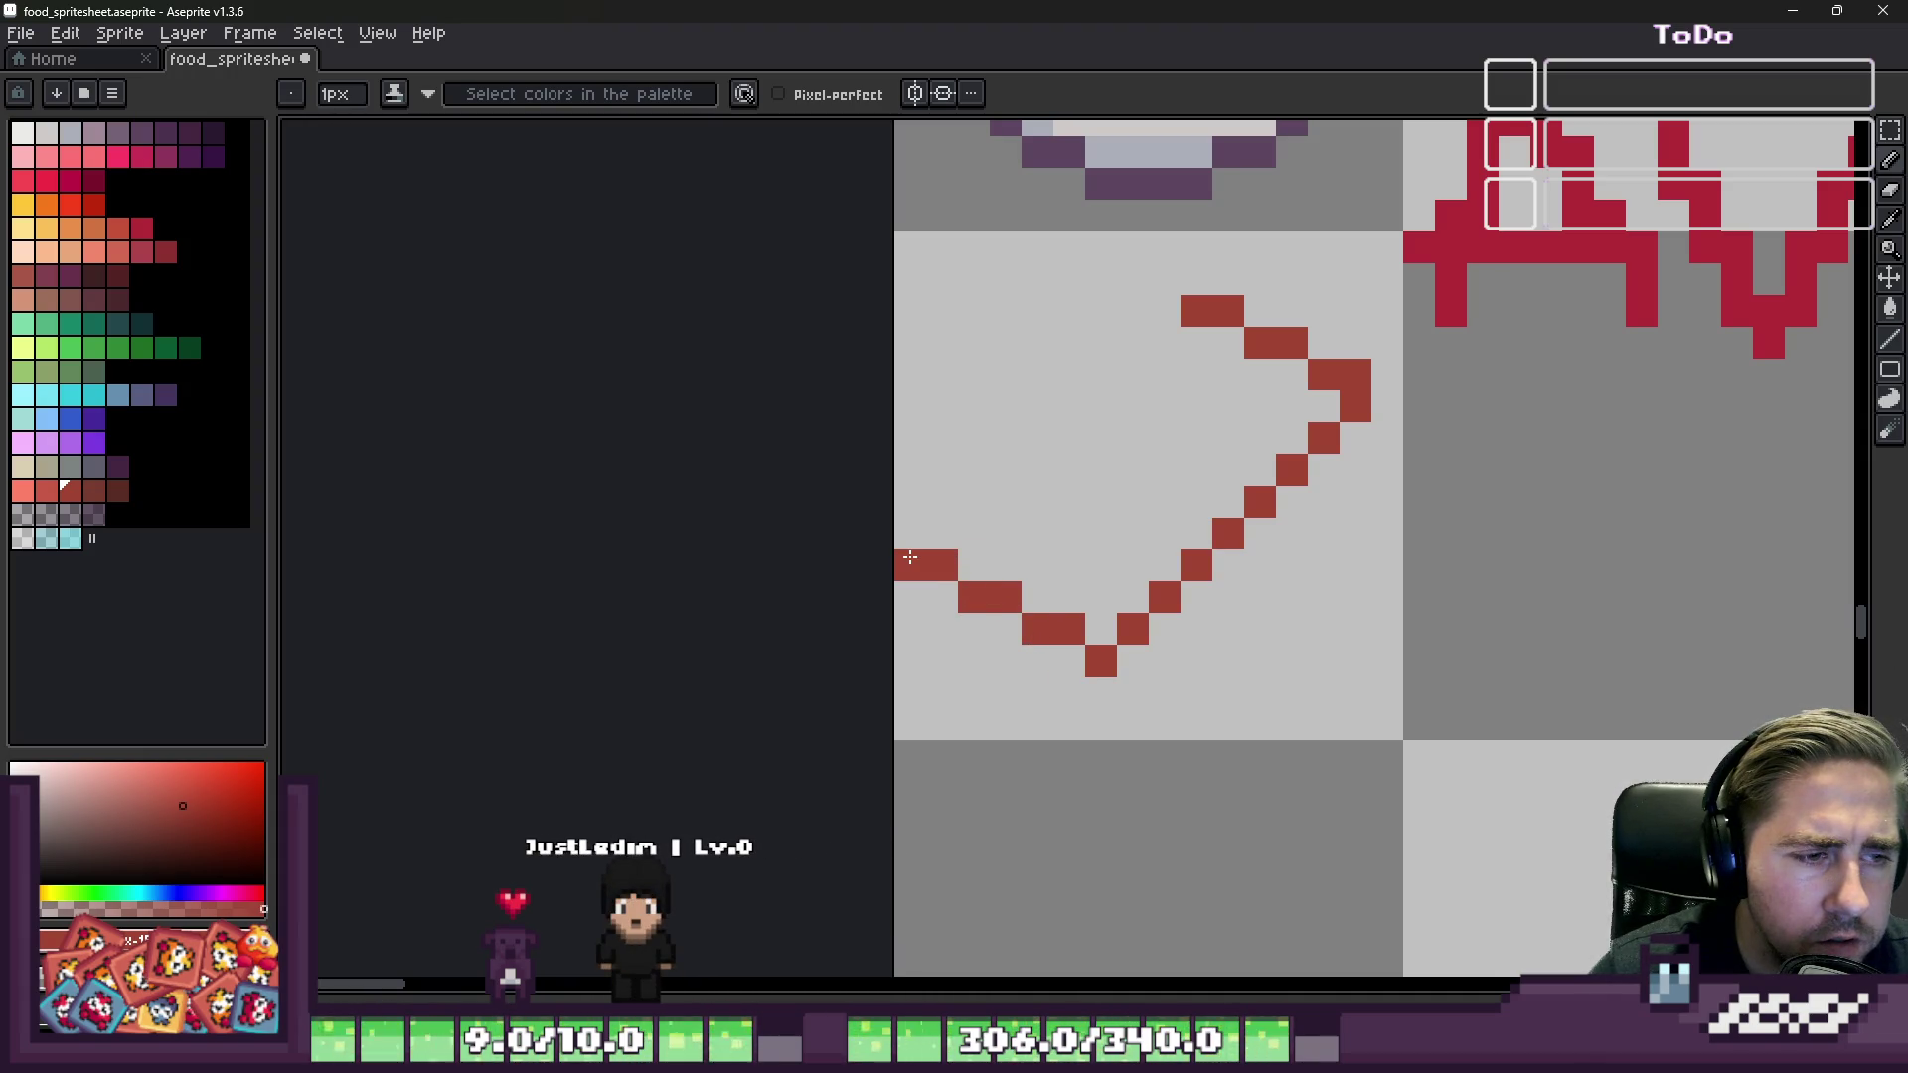
key("ctrl+z")
key("ctrl+z")
key("ctrl+z")
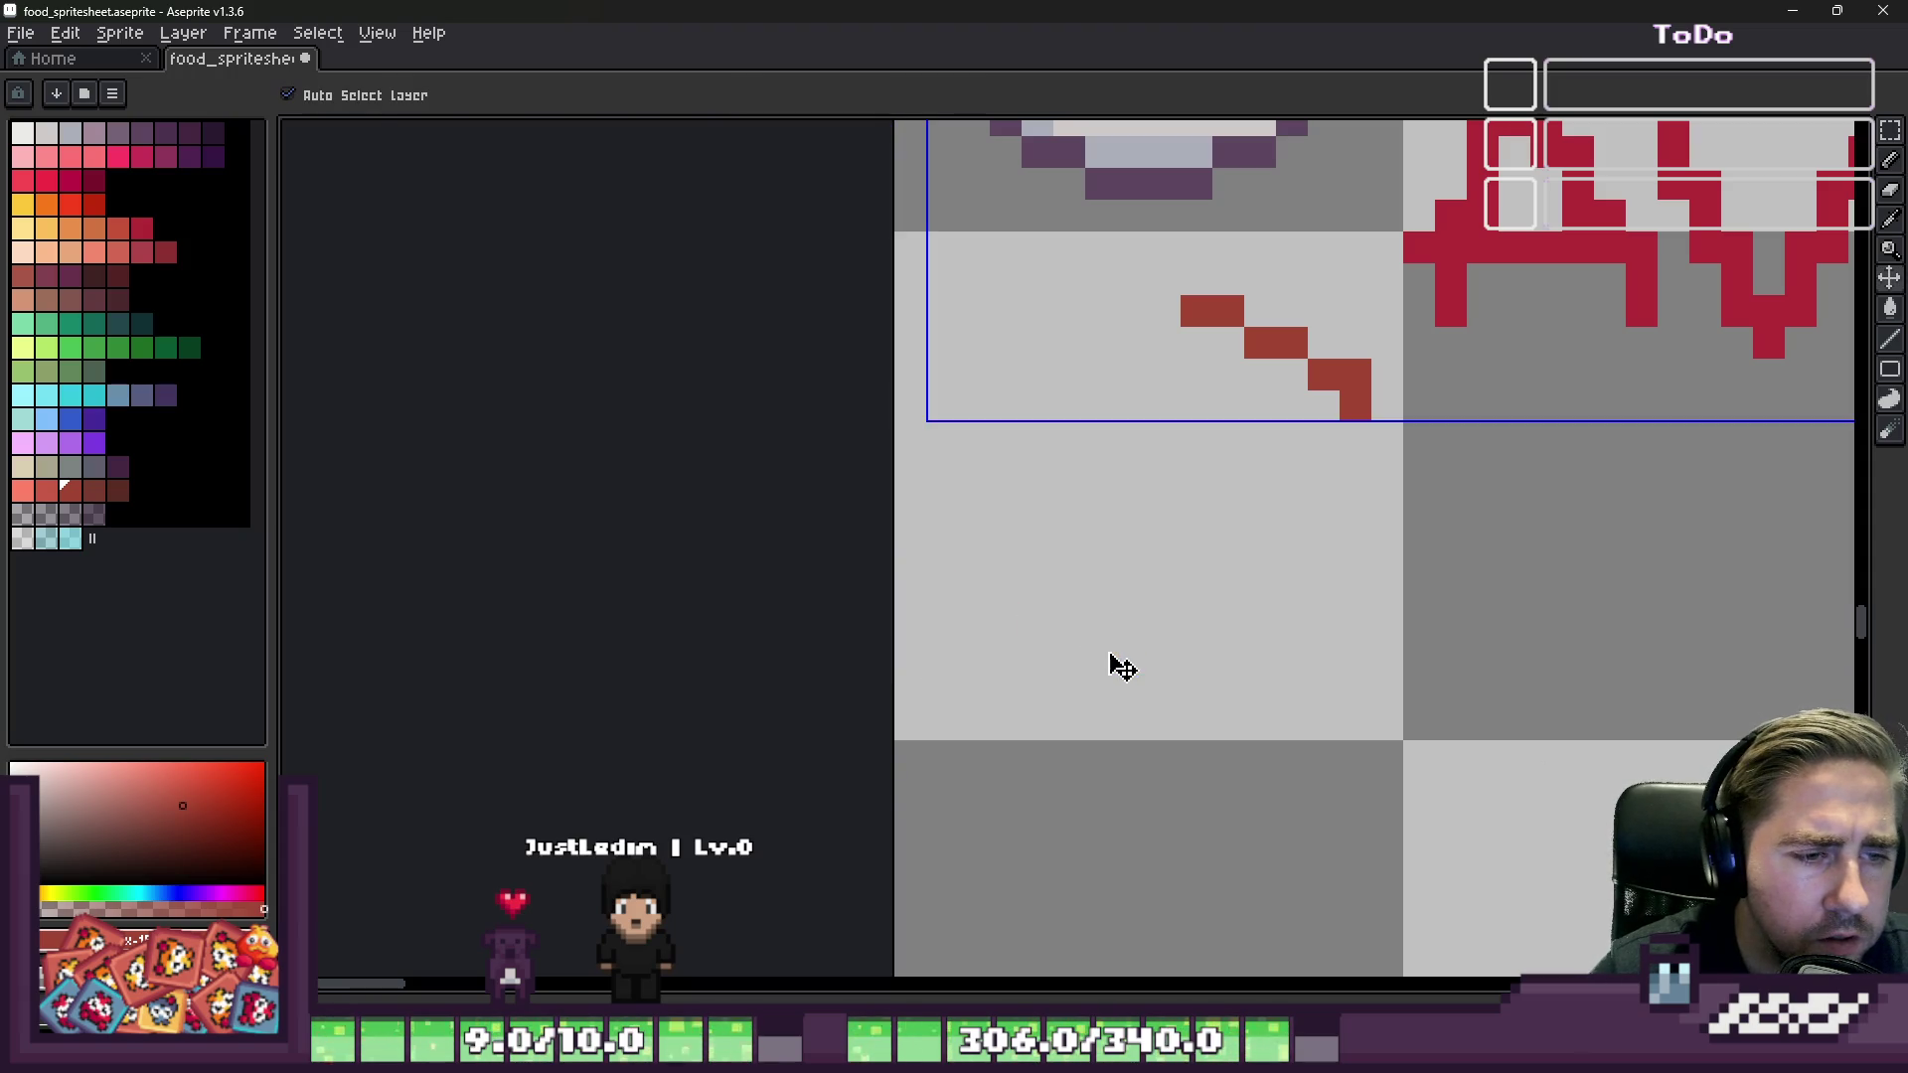
left_click(1380, 478)
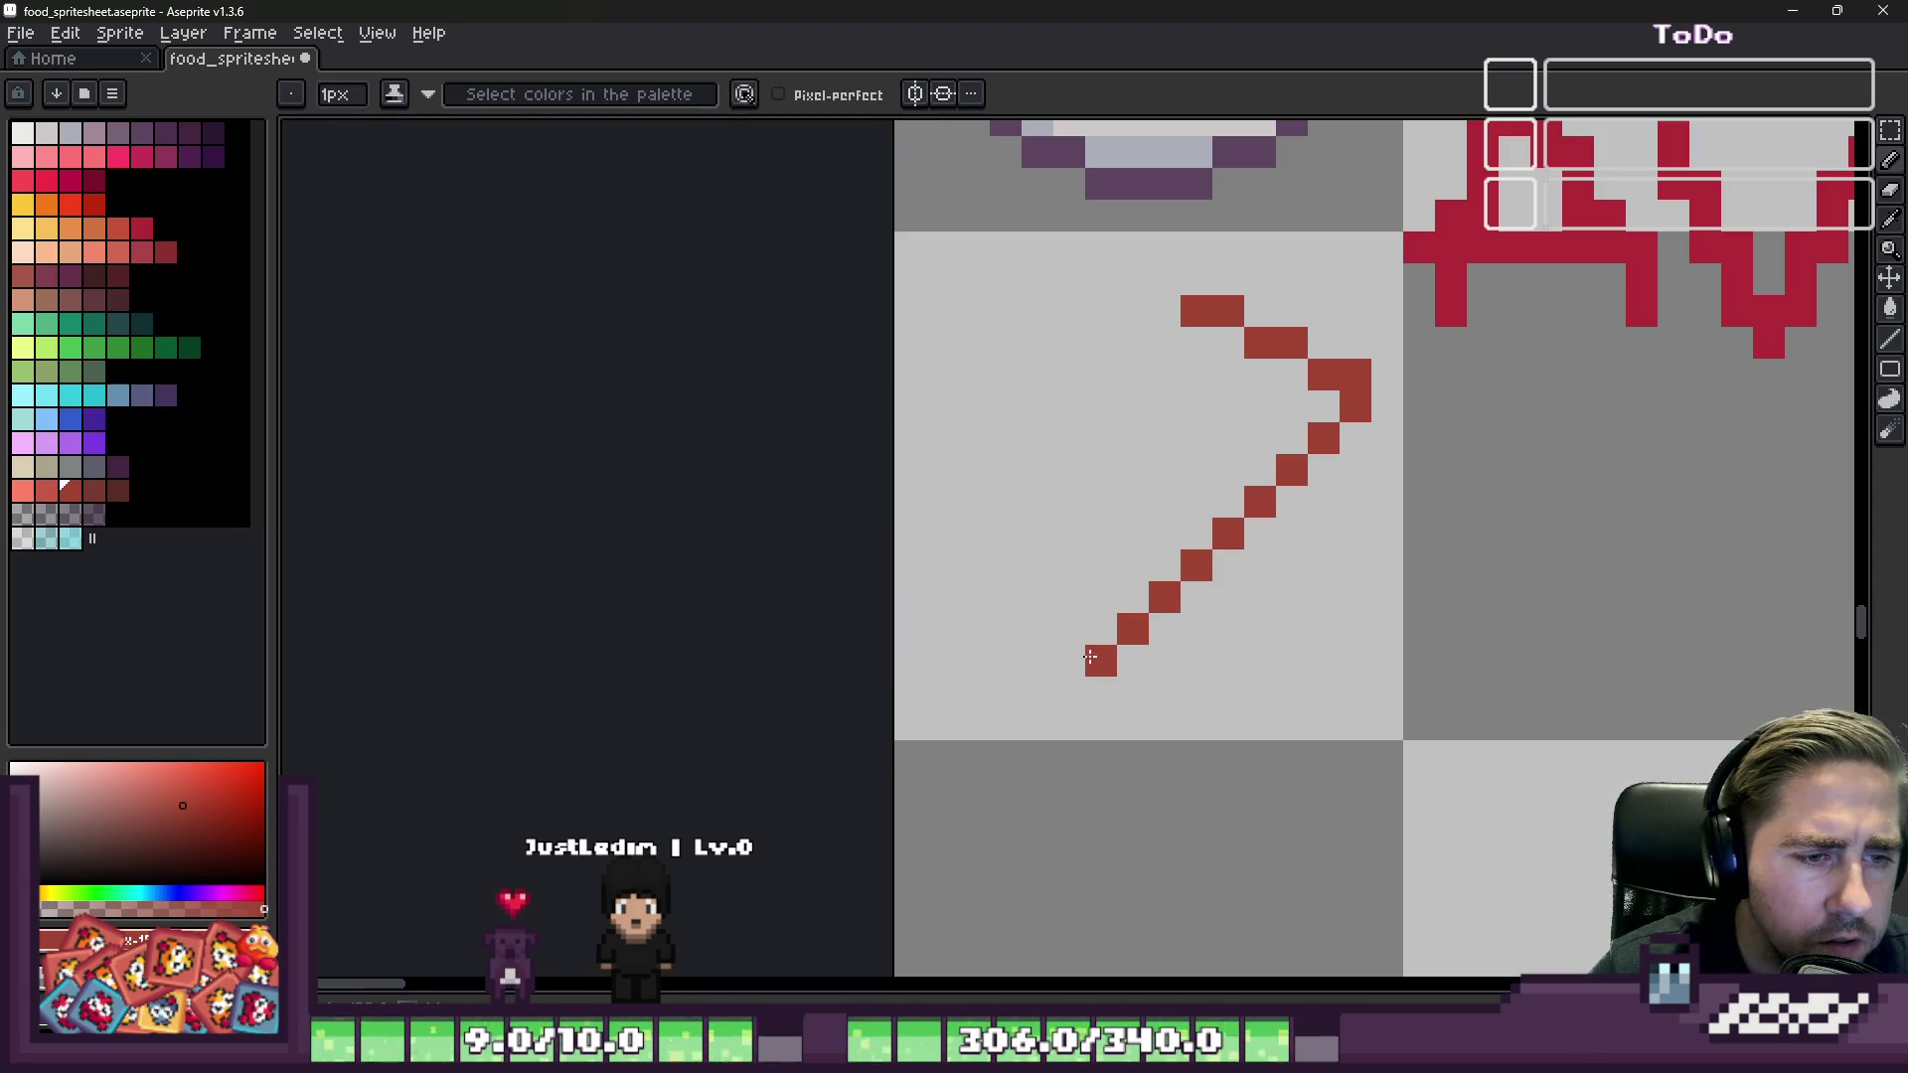
left_click(1109, 622, "shift")
key("ctrl+z")
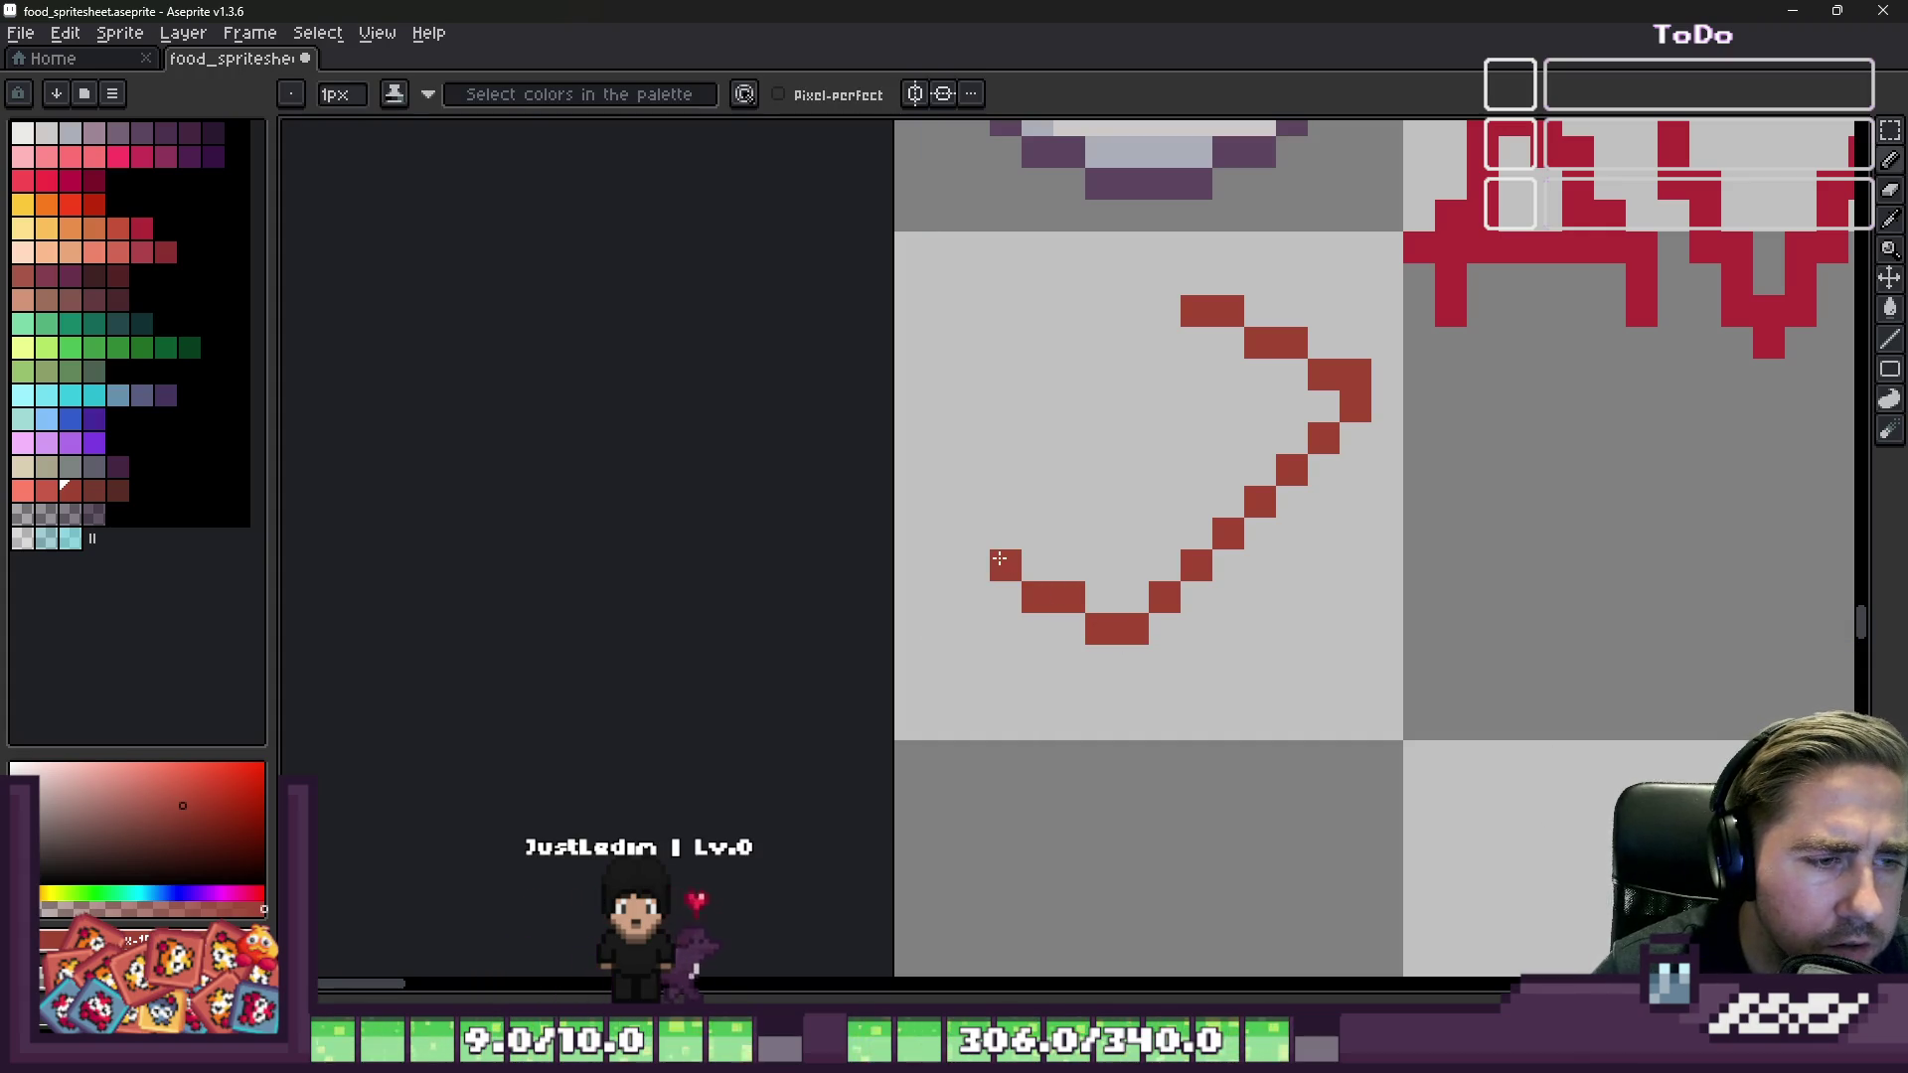
Step: Shift the curve's bottom-left pixels and close the outline into a rounded loop
key("m")
mouse_move(941, 533)
left_mouse_down()
mouse_move(1129, 652)
mouse_move(1043, 636)
left_mouse_up()
key("b")
left_click(1133, 629)
left_click(1153, 300)
mouse_move(1153, 300)
left_mouse_down()
mouse_move(1159, 336)
mouse_move(971, 500)
mouse_move(939, 556)
left_mouse_up()
scroll(939, 558, "down", 5)
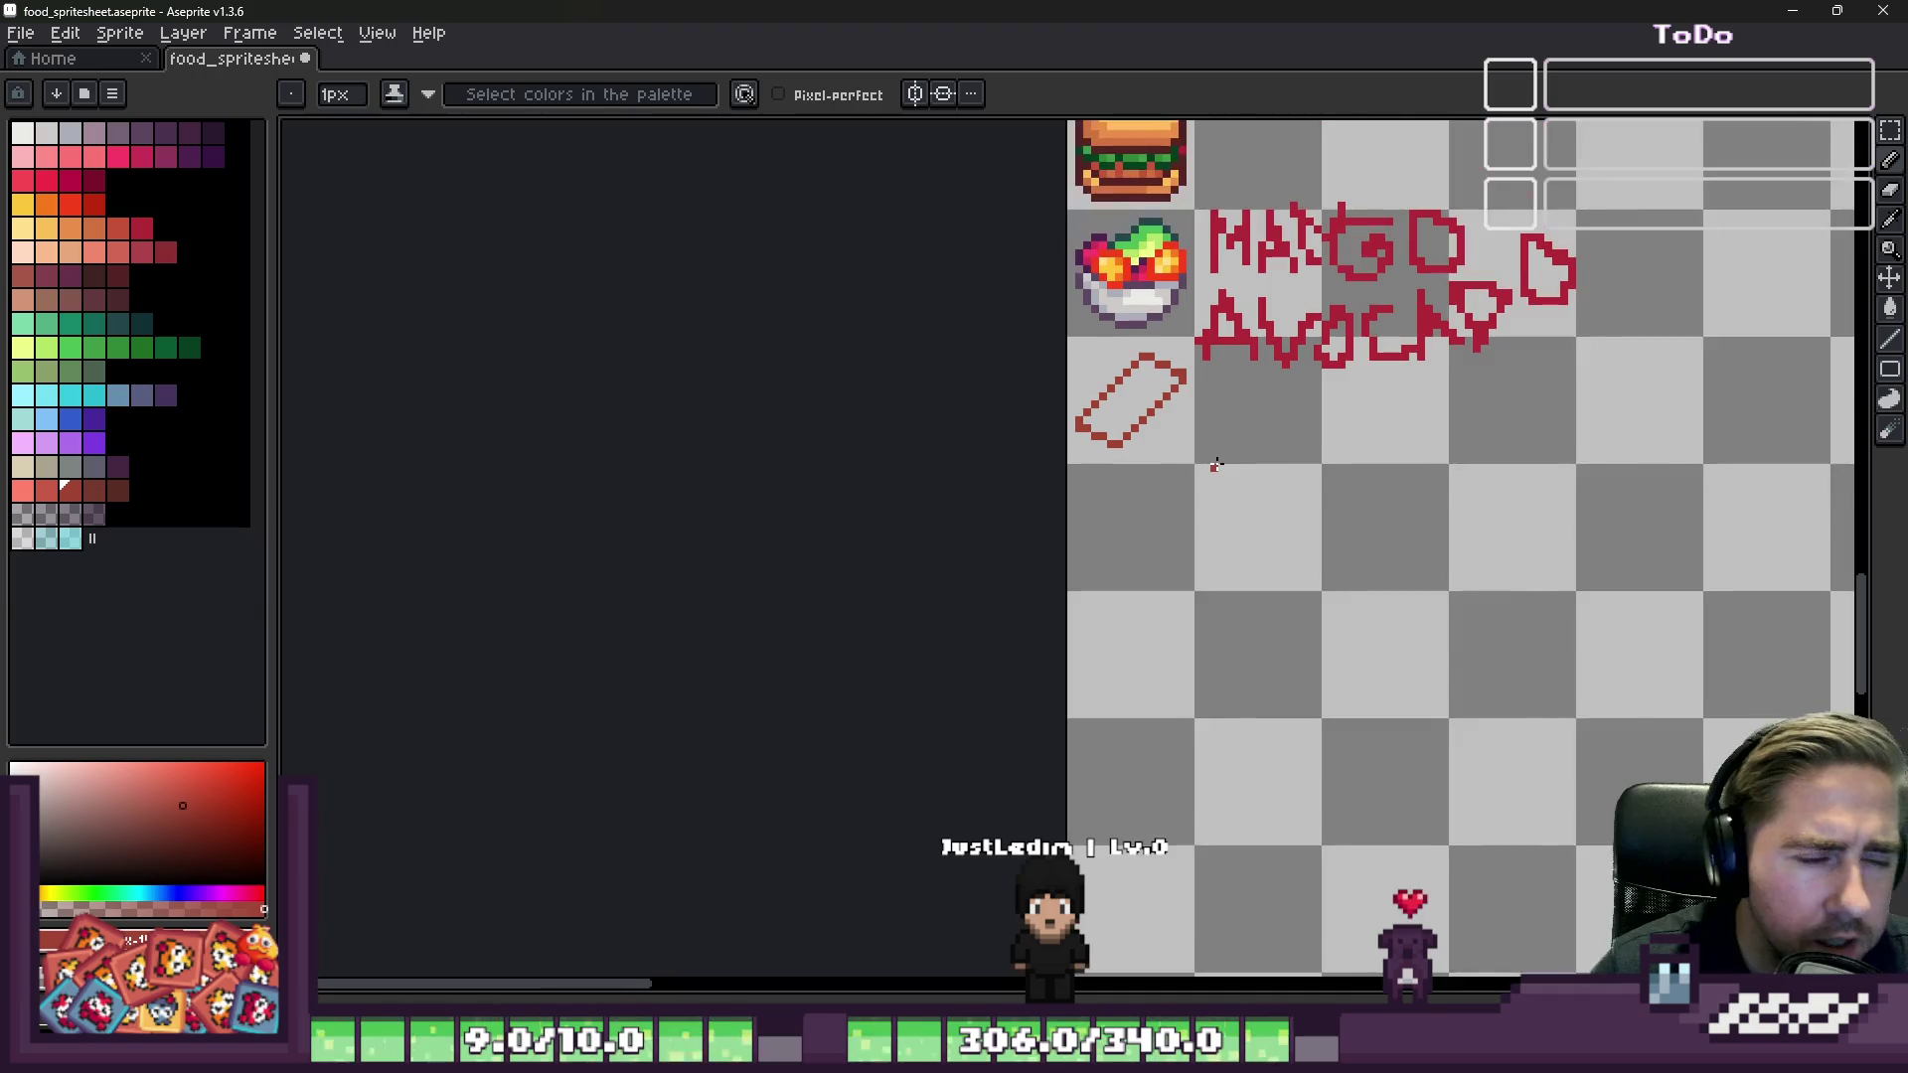
scroll(1090, 532, "up", 1)
scroll(1090, 532, "up", 5)
scroll(1154, 520, "down", 3)
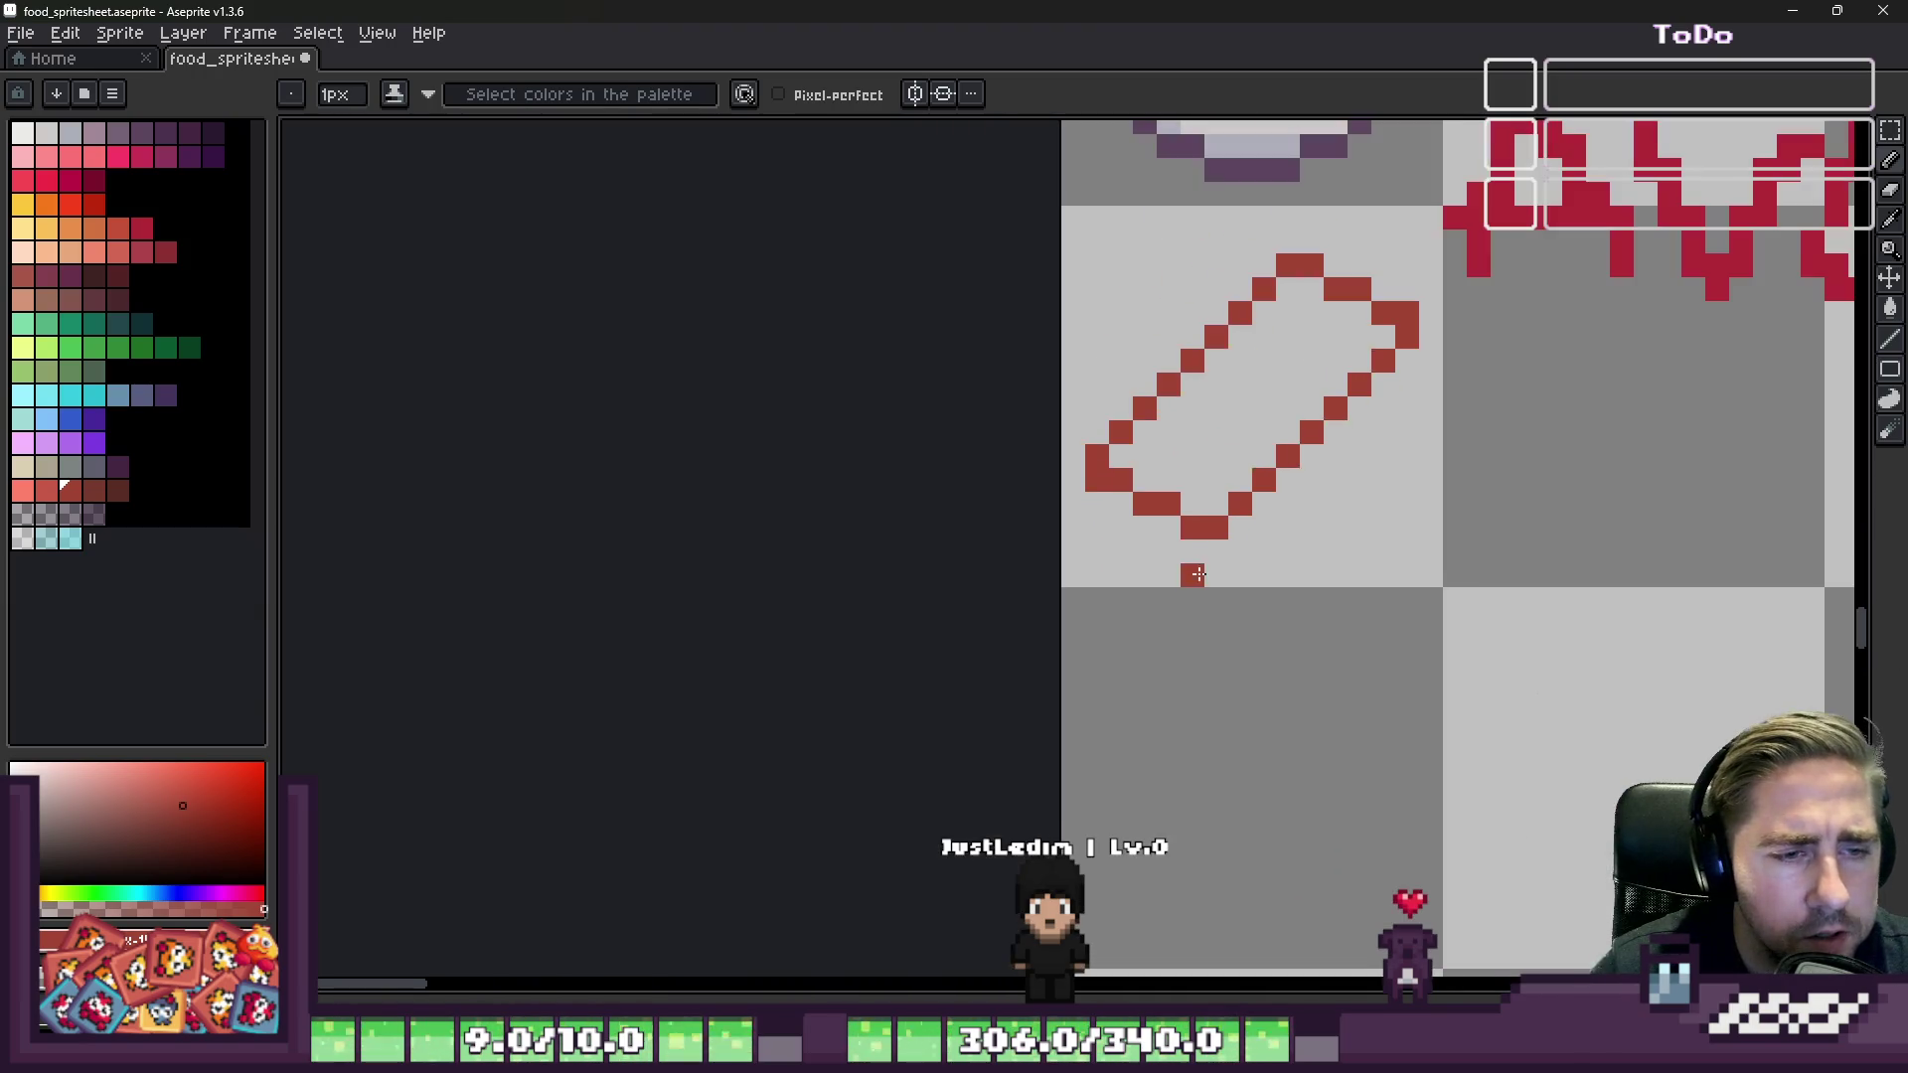
scroll(1188, 567, "up", 1)
Step: Draw a parallel diagonal inside the outline to give the slab thickness
mouse_move(1405, 408)
left_mouse_down()
mouse_move(1173, 625)
mouse_move(1110, 653)
left_mouse_up()
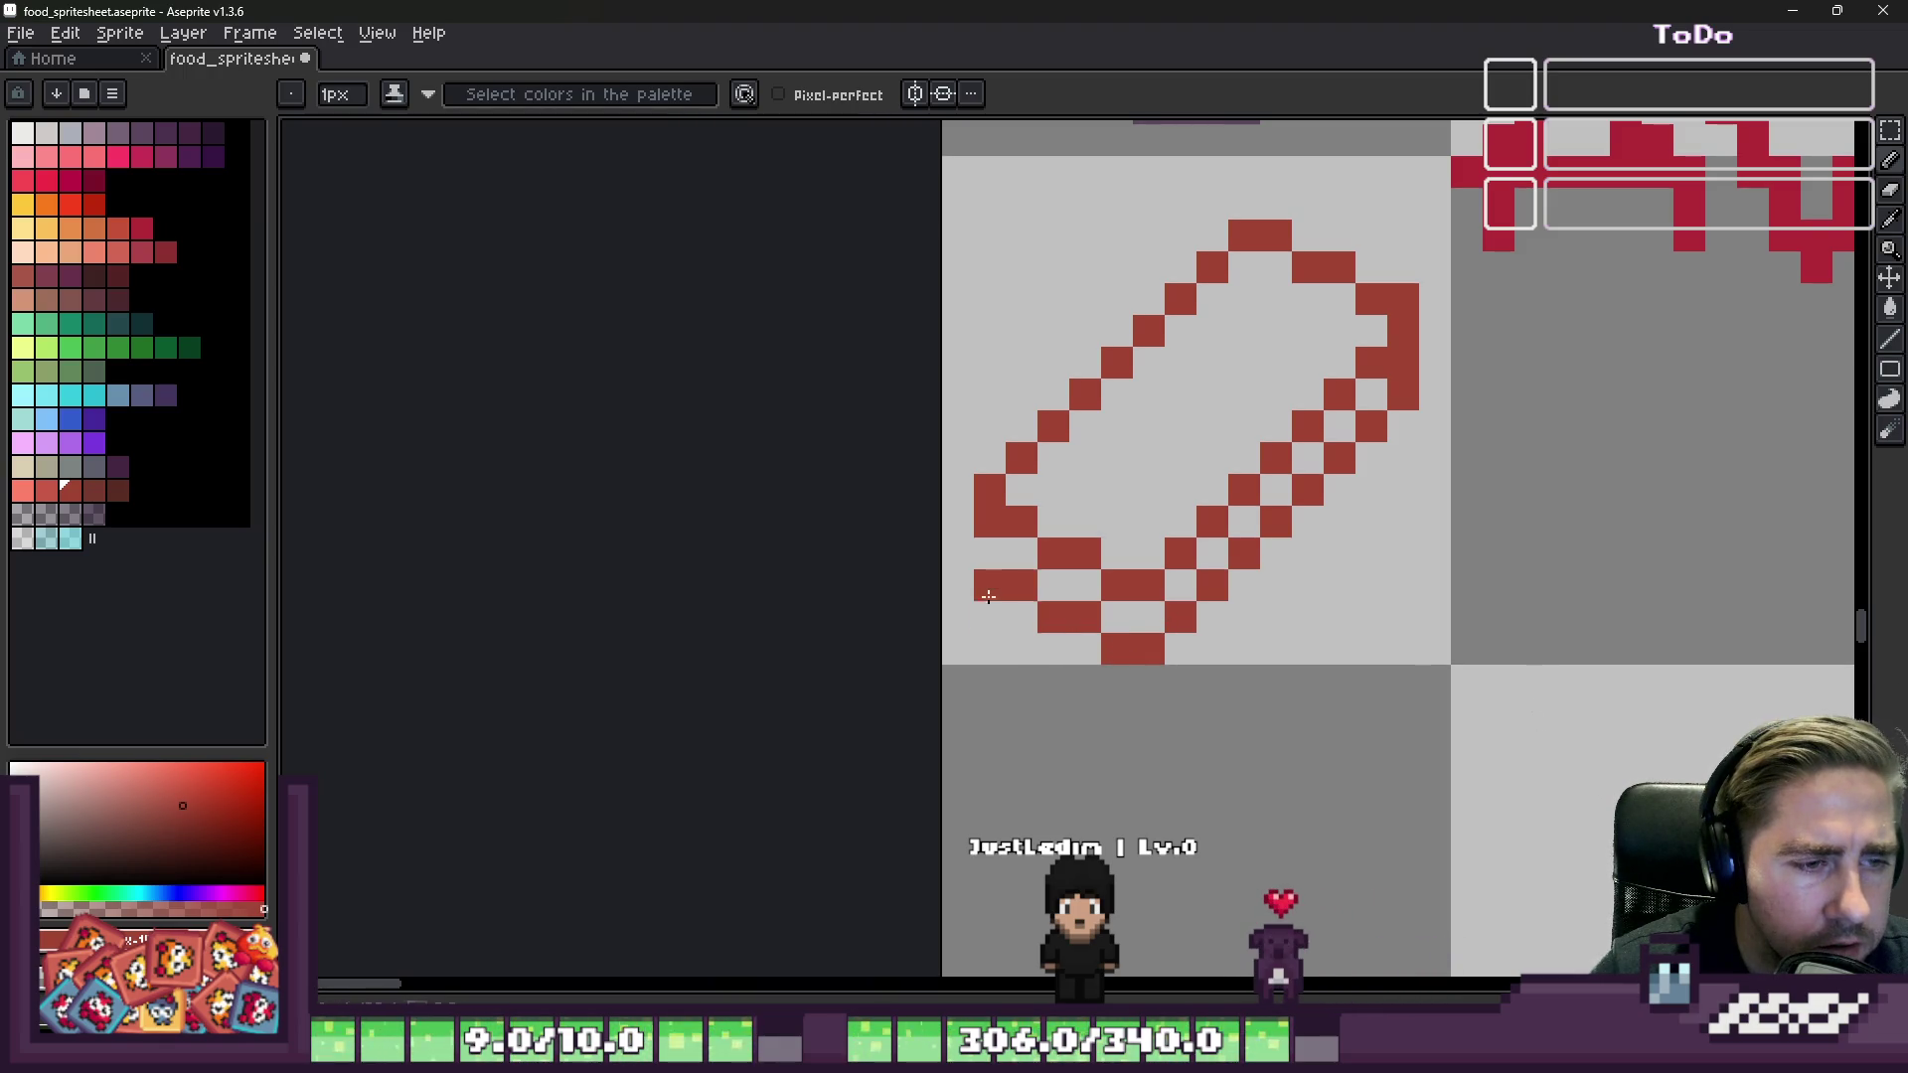
scroll(977, 536, "down", 3)
scroll(1011, 410, "up", 3)
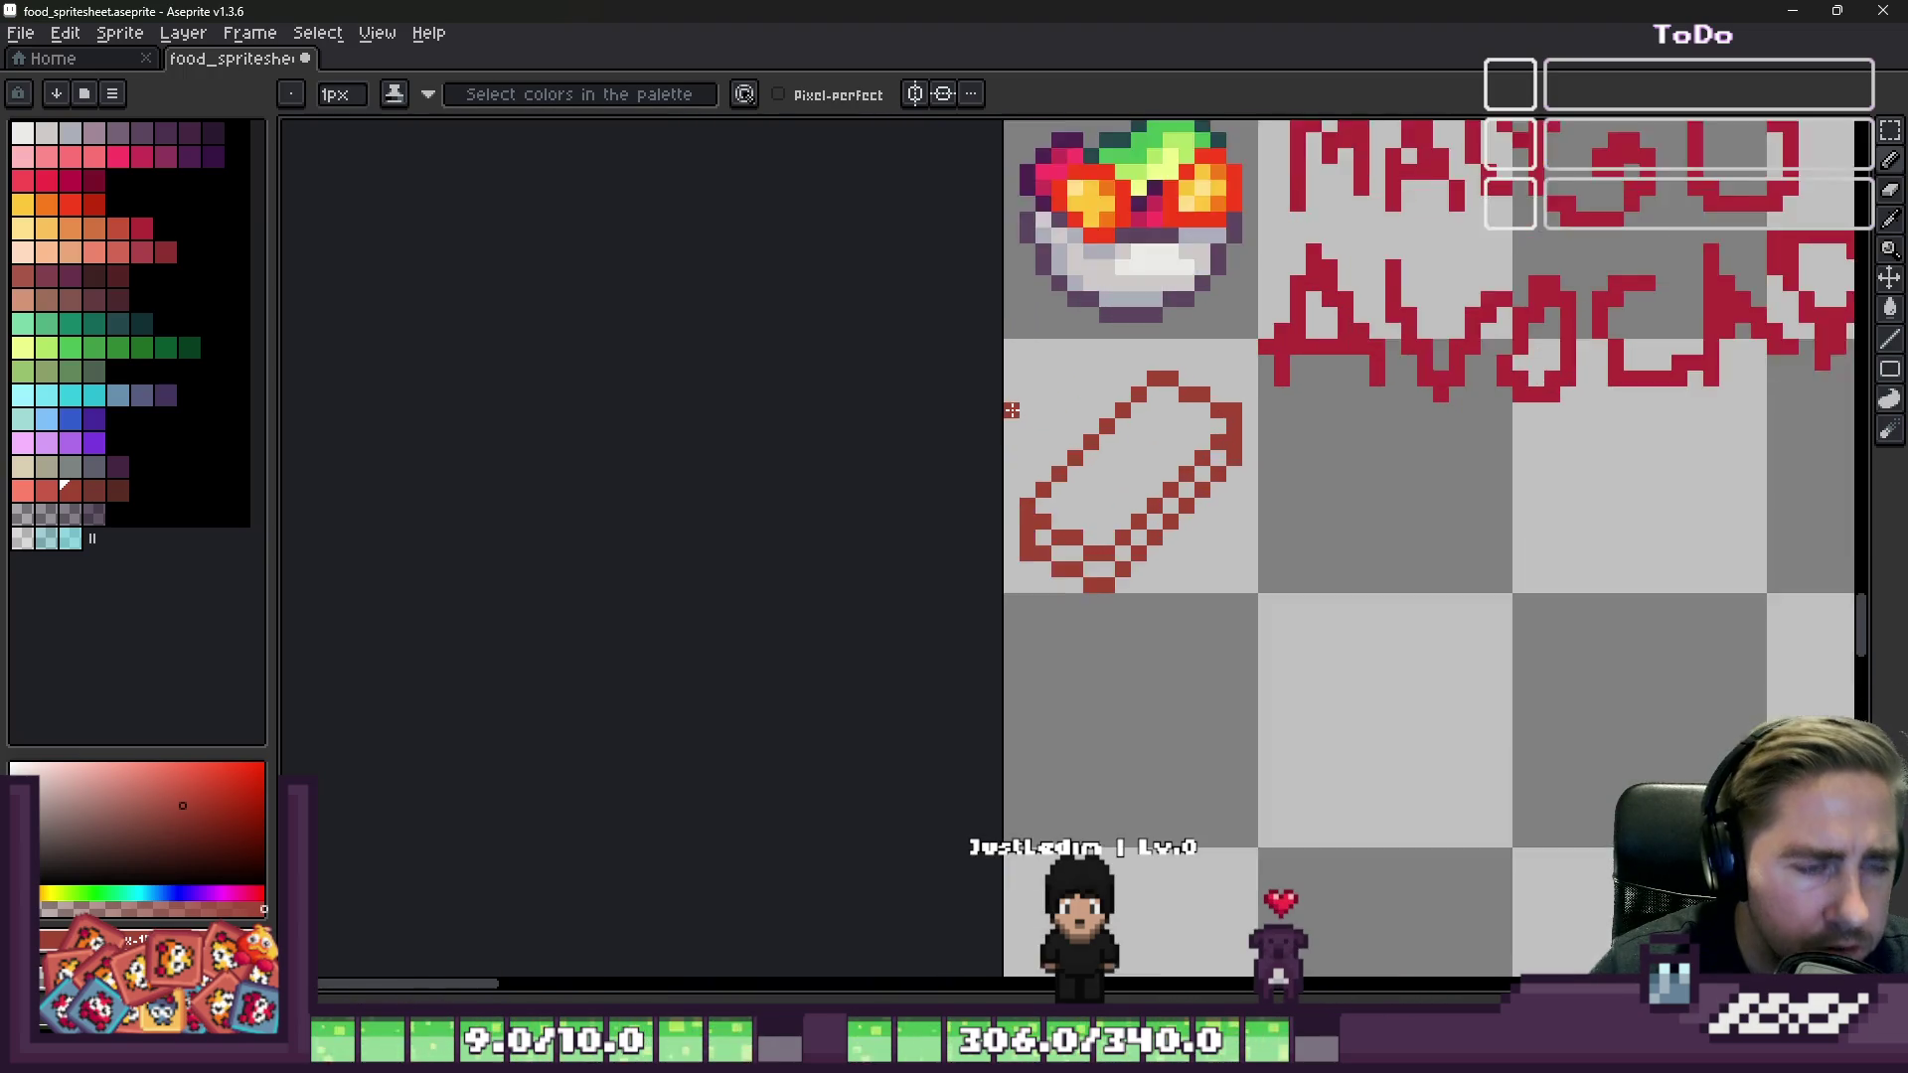
Step: Select the slab's cell and move its outline up by one pixel
key("m")
mouse_move(999, 298)
left_mouse_down()
mouse_move(1217, 616)
mouse_move(1476, 810)
left_mouse_up()
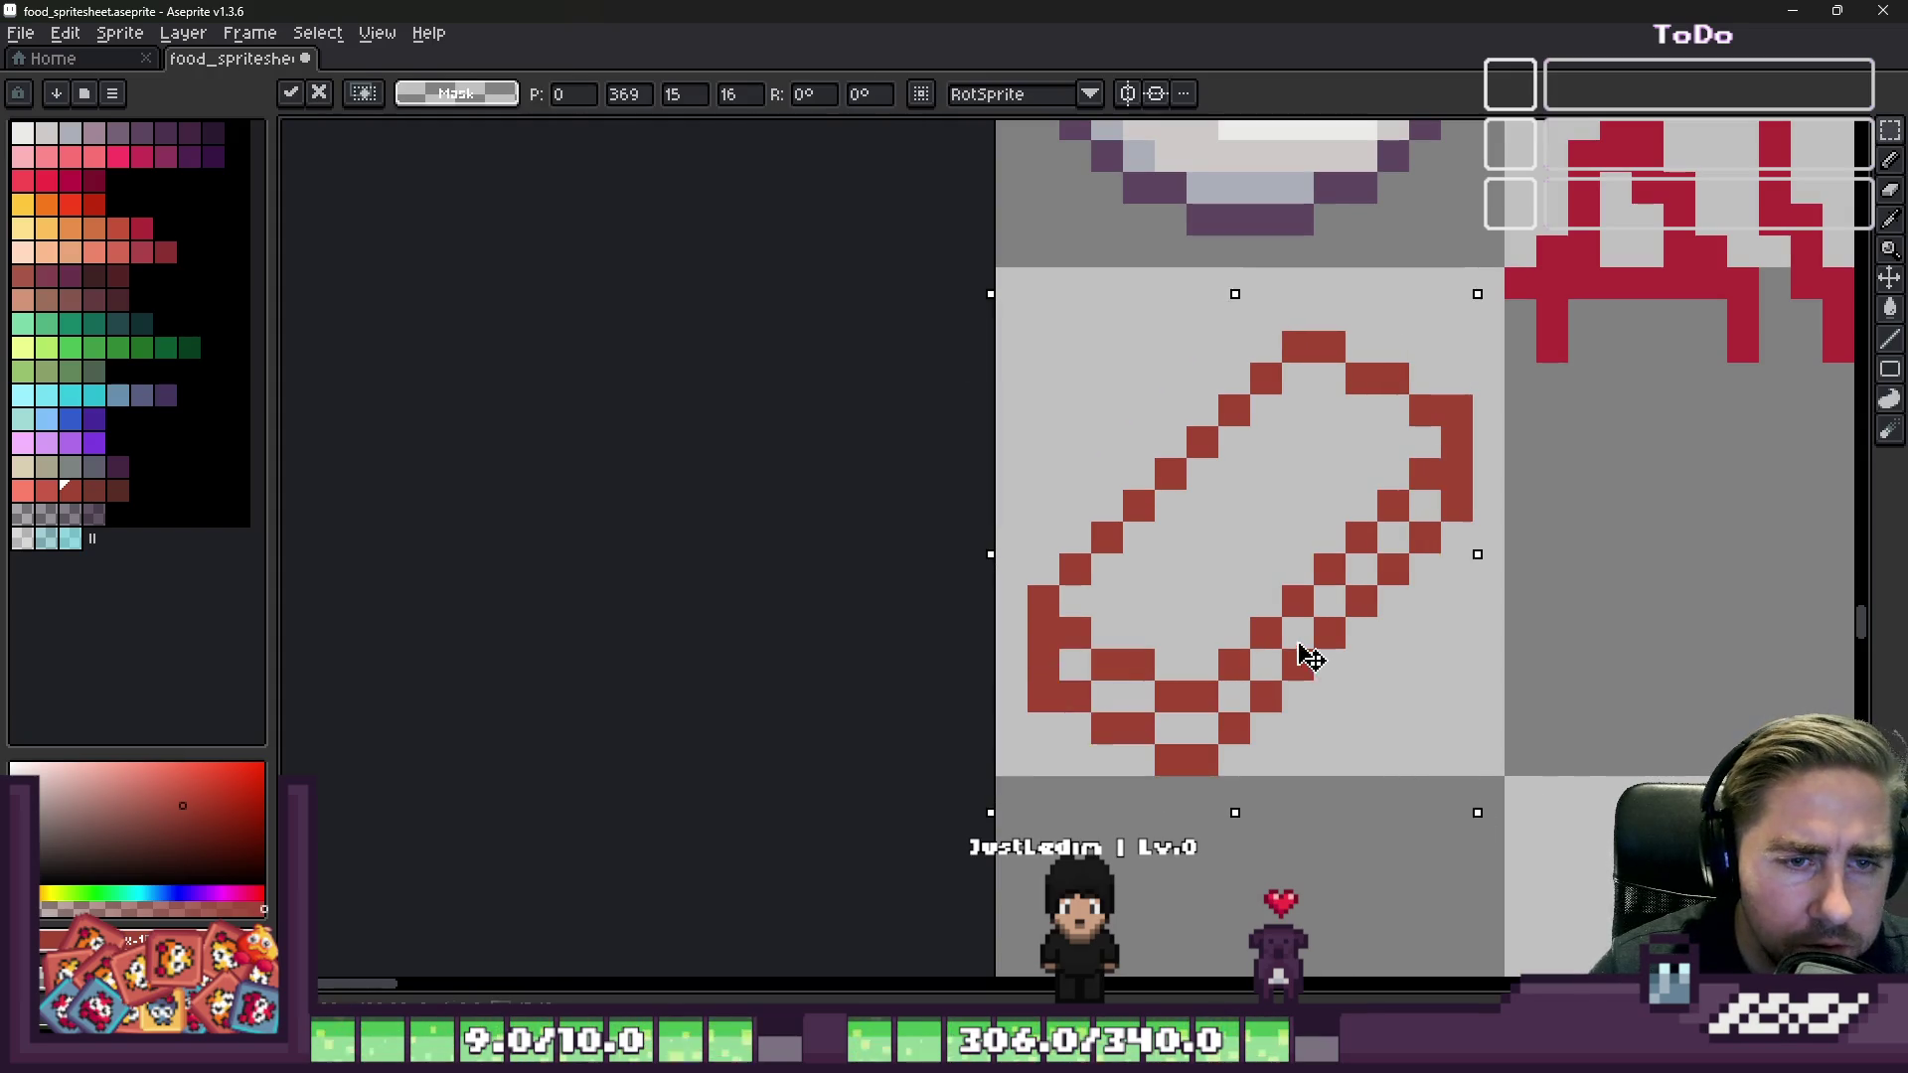
left_click_drag(1309, 656, 1302, 618)
key("ctrl+d")
scroll(1292, 616, "up", 1)
key("b")
scroll(1193, 497, "down", 2)
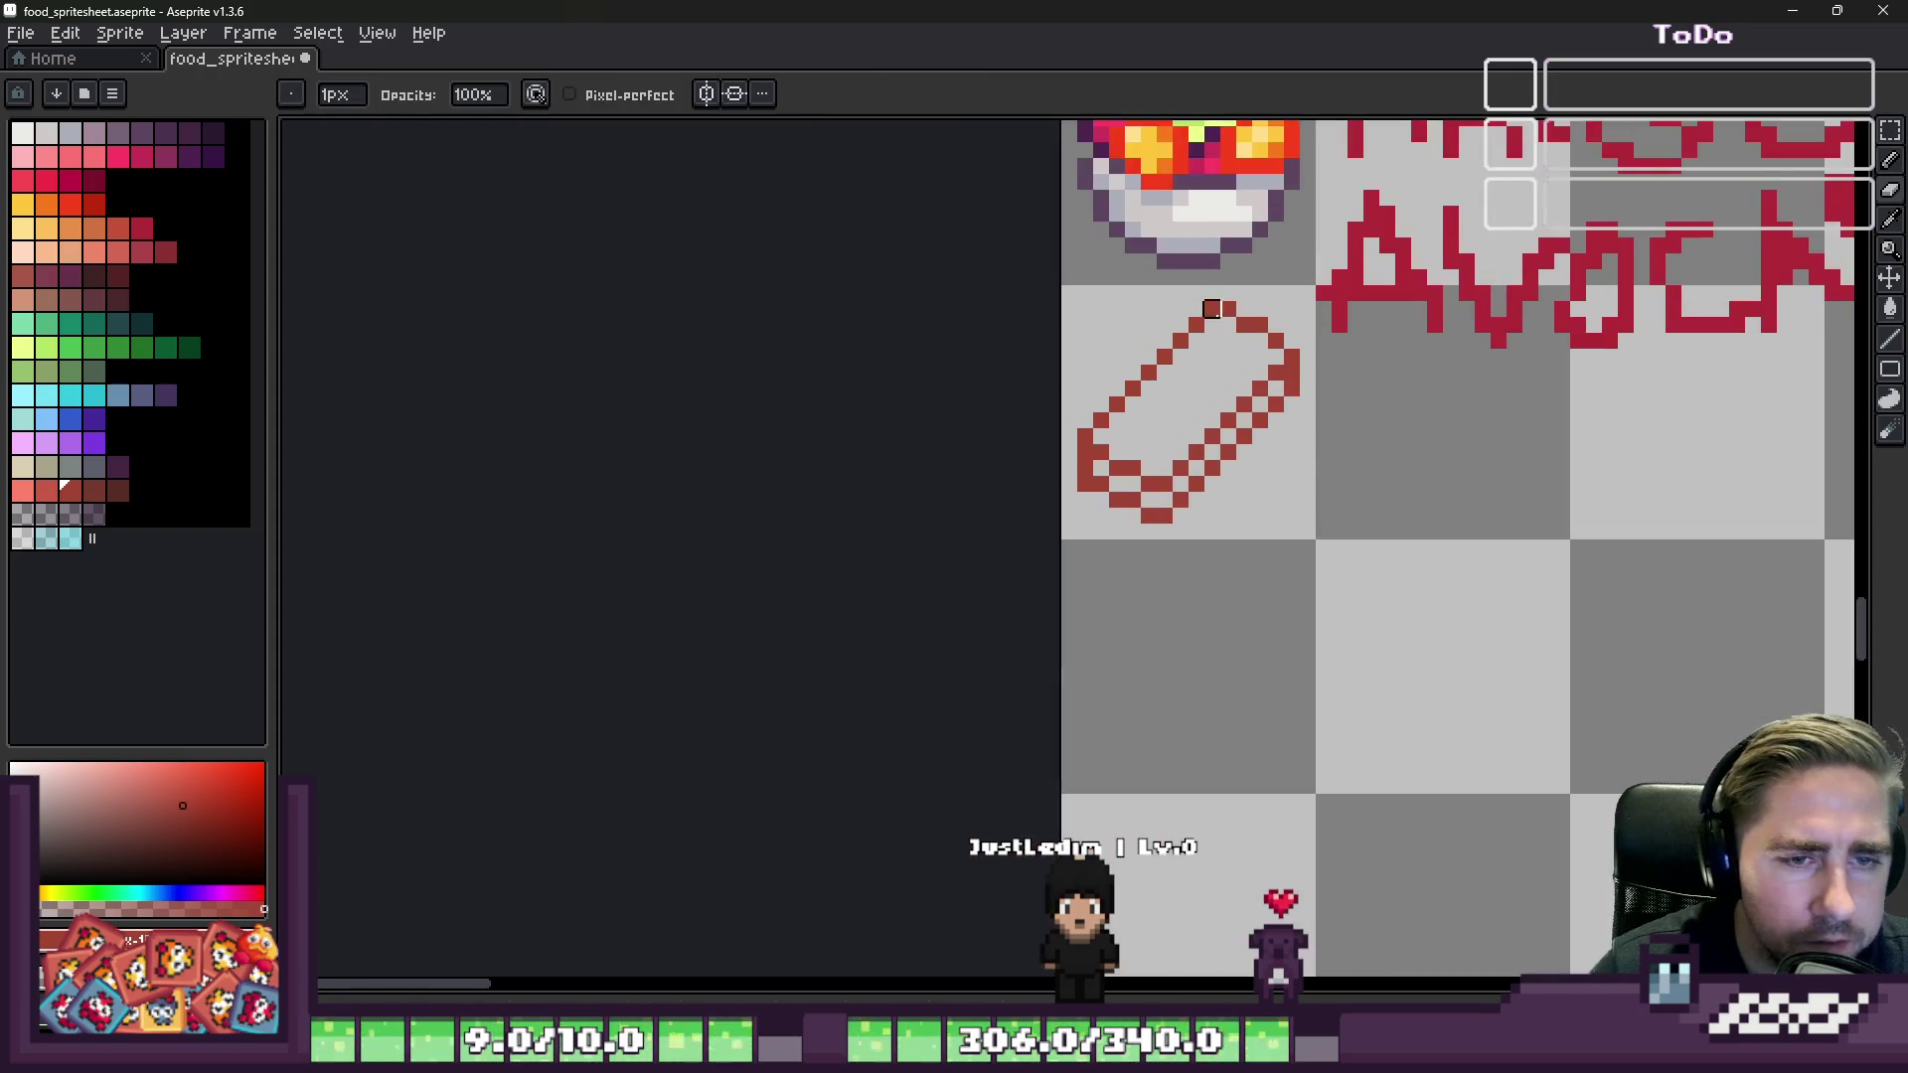
scroll(1088, 465, "up", 2)
scroll(1089, 465, "down", 2)
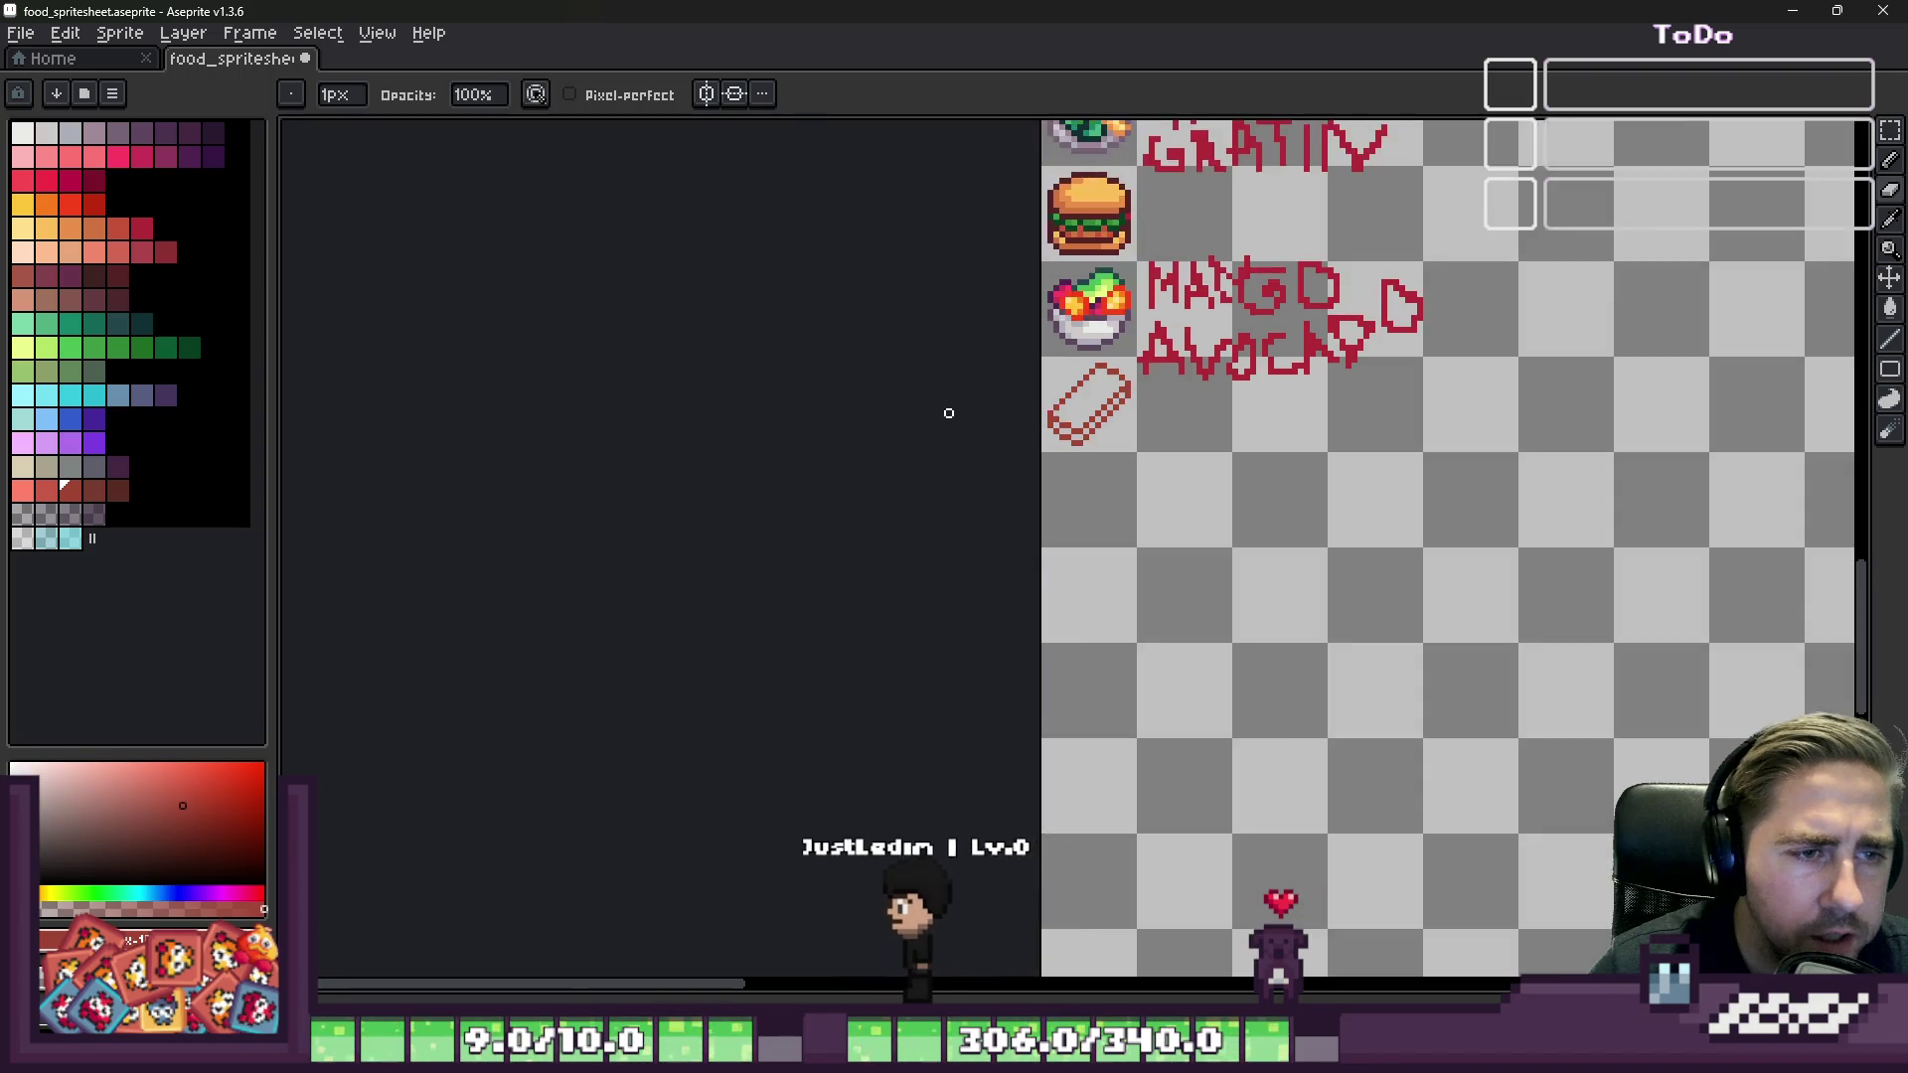
scroll(1094, 375, "up", 2)
scroll(1094, 375, "up", 4)
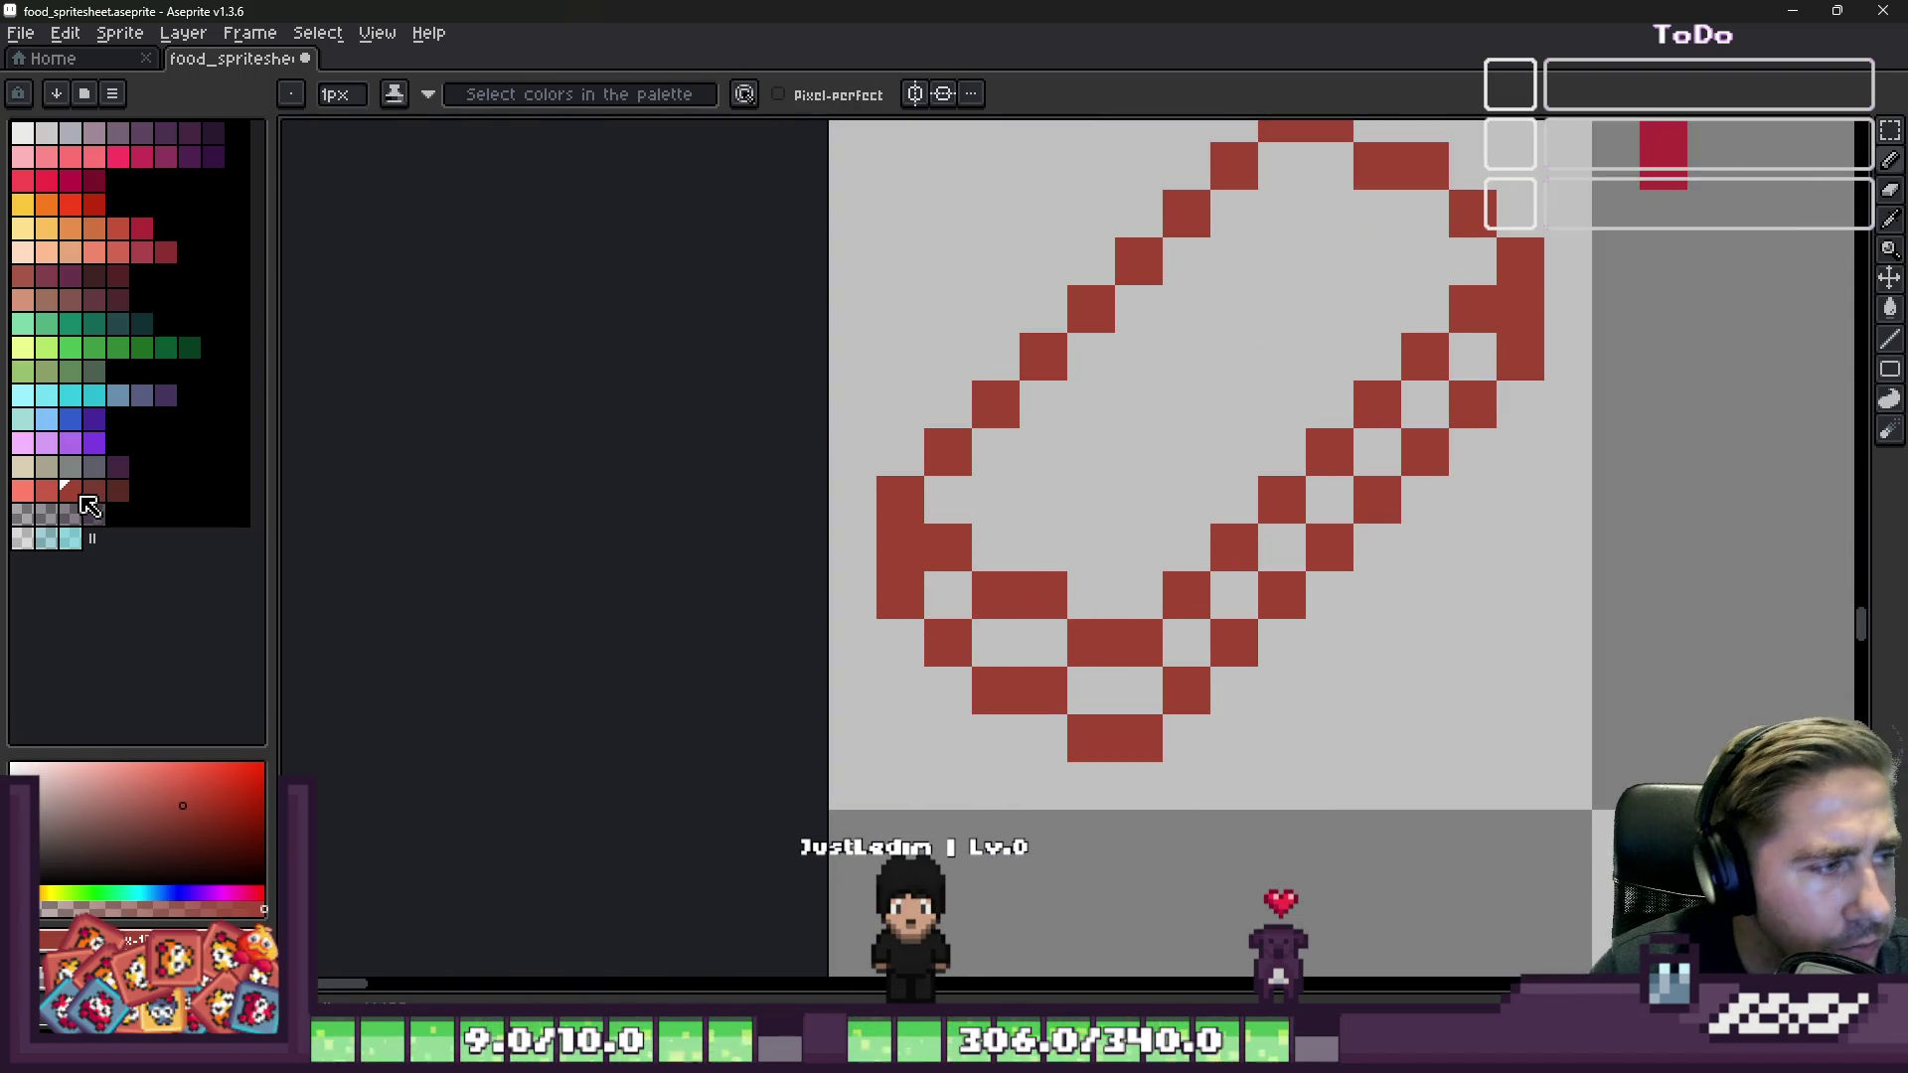
left_click(97, 252)
Step: Try salmon Paint Bucket fills on the slab, undoing the ones that flood the background
key("g")
left_click(1043, 641)
key("v")
key("ctrl+z")
scroll(1070, 408, "down", 2)
key("g")
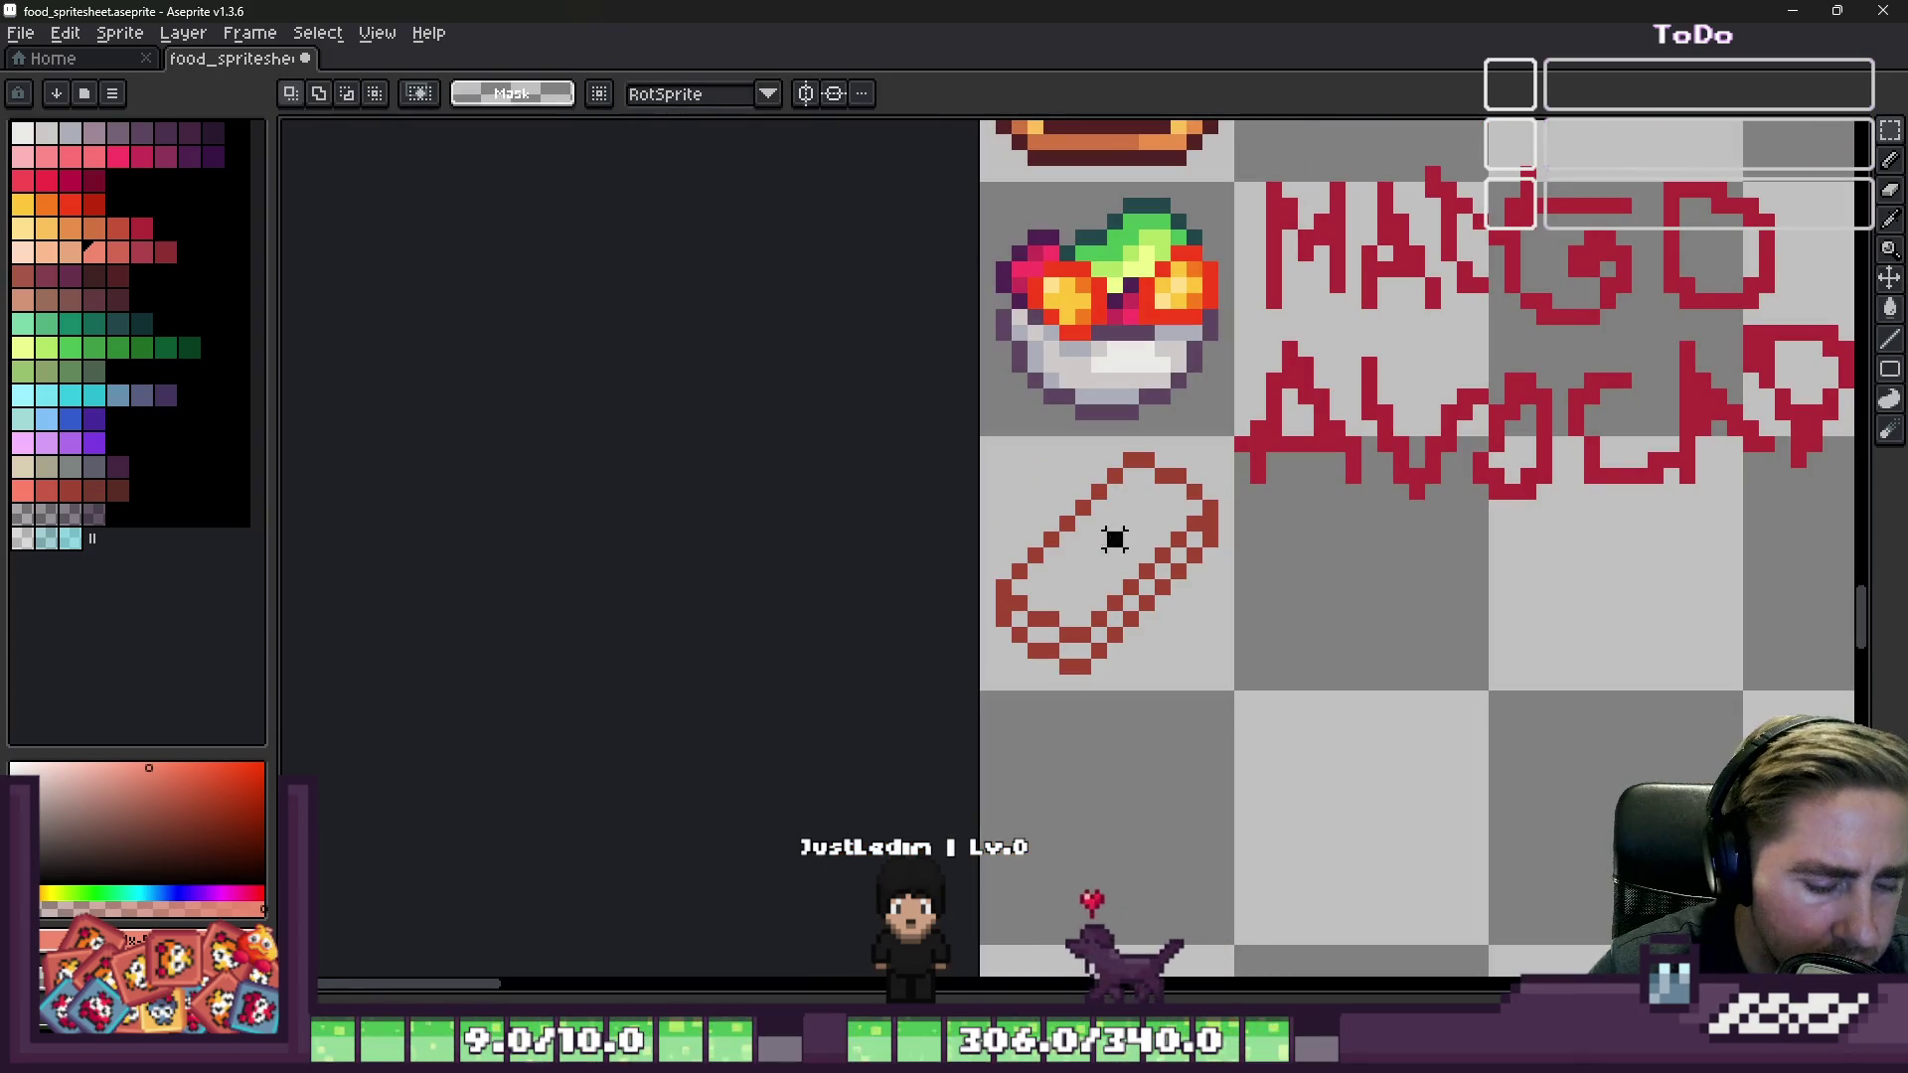
scroll(1103, 542, "up", 3)
left_click(943, 797)
key("ctrl+z")
scroll(856, 307, "down", 1)
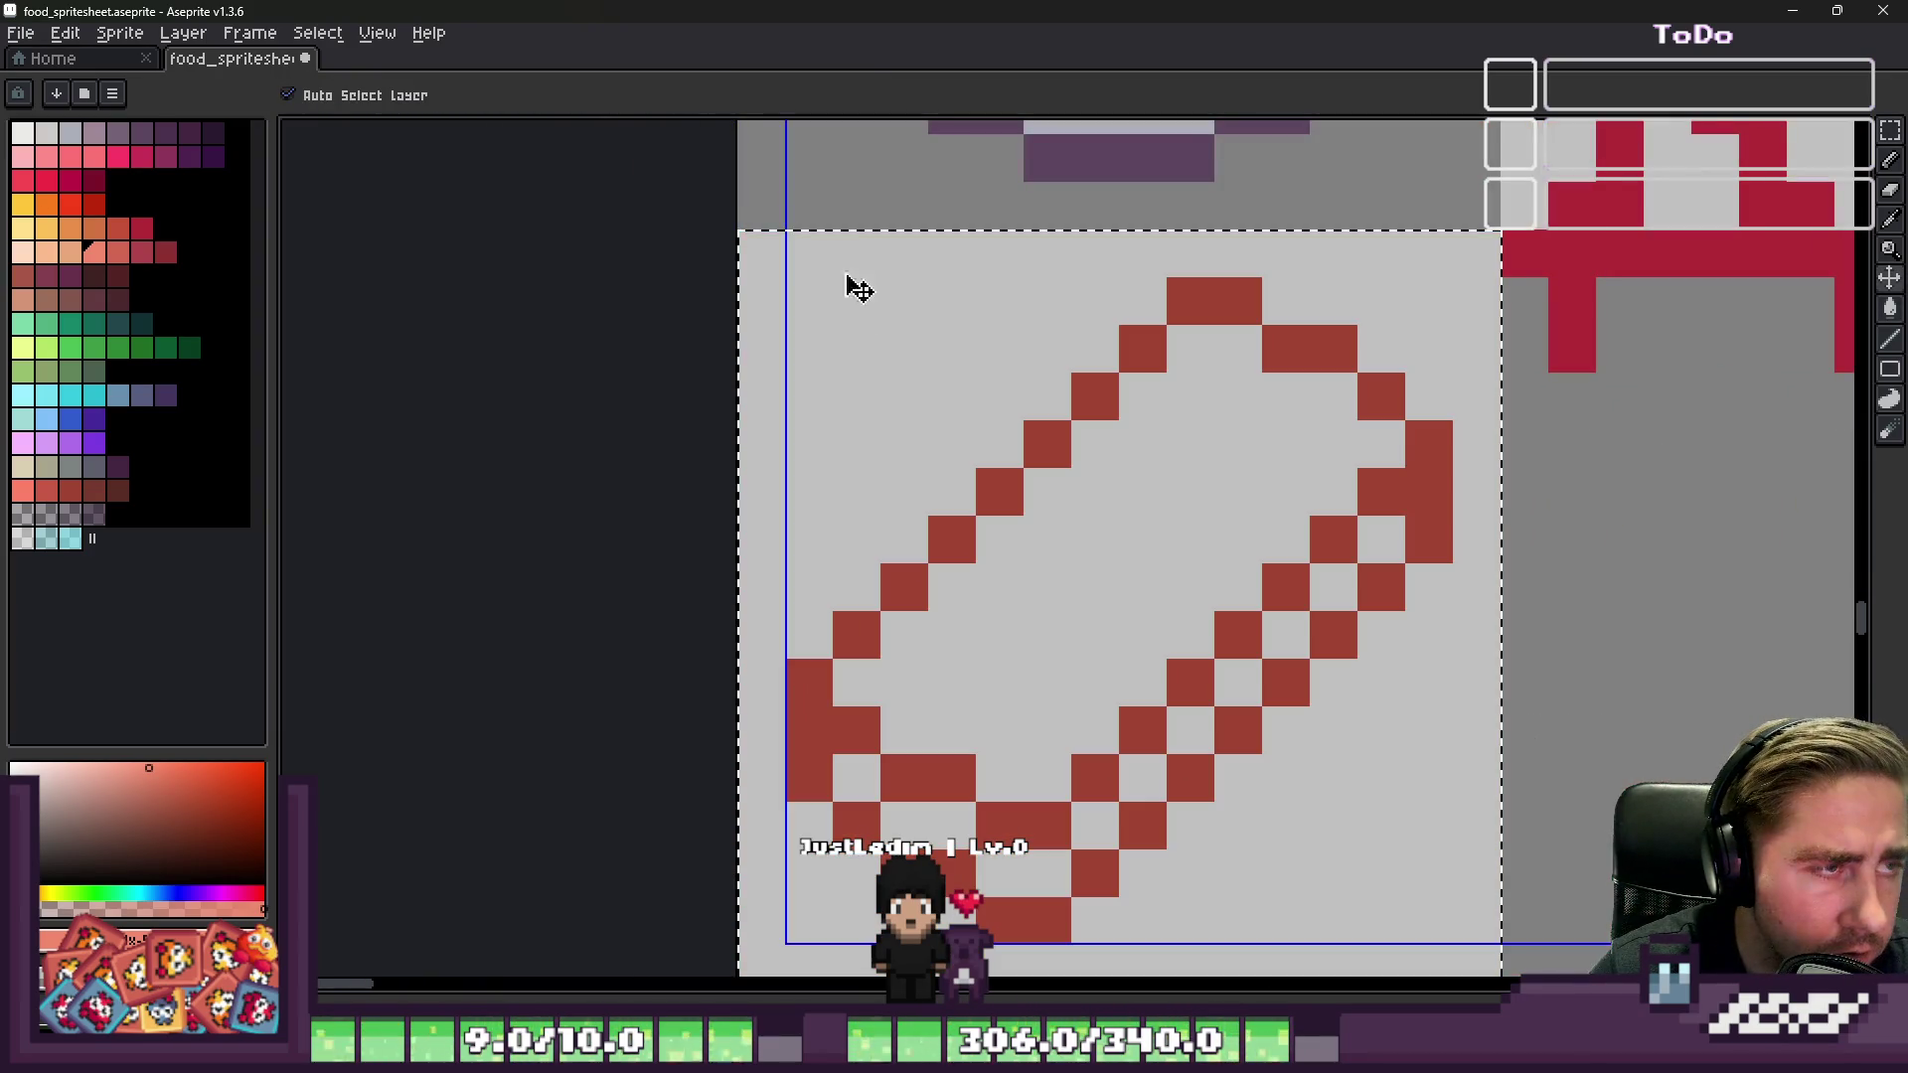
Step: With Contiguous checked, fill the slab's lower cells and interior with salmon
left_click(471, 95)
left_click(809, 778)
key("ctrl+z")
left_click(857, 778)
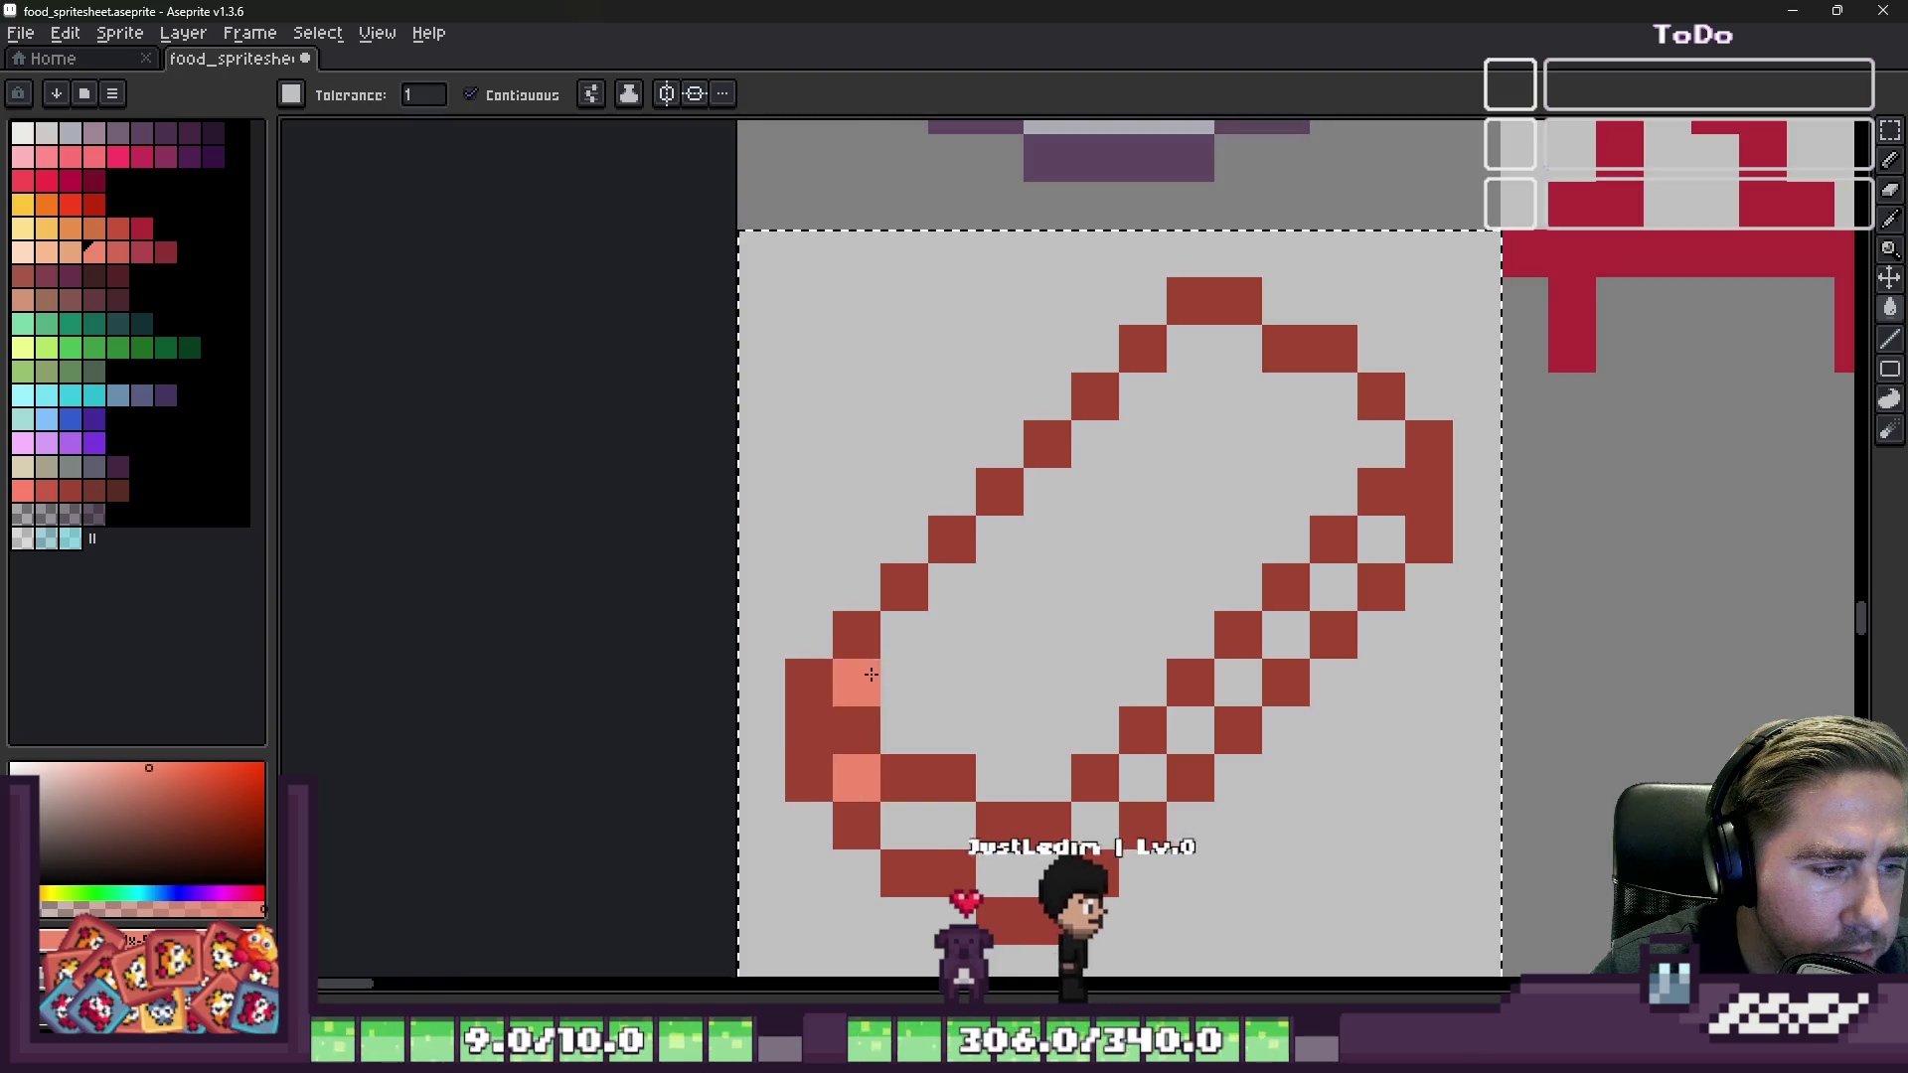
scroll(1118, 547, "down", 1)
left_click(855, 794)
key("ctrl+z")
left_click(907, 696)
left_click(997, 747)
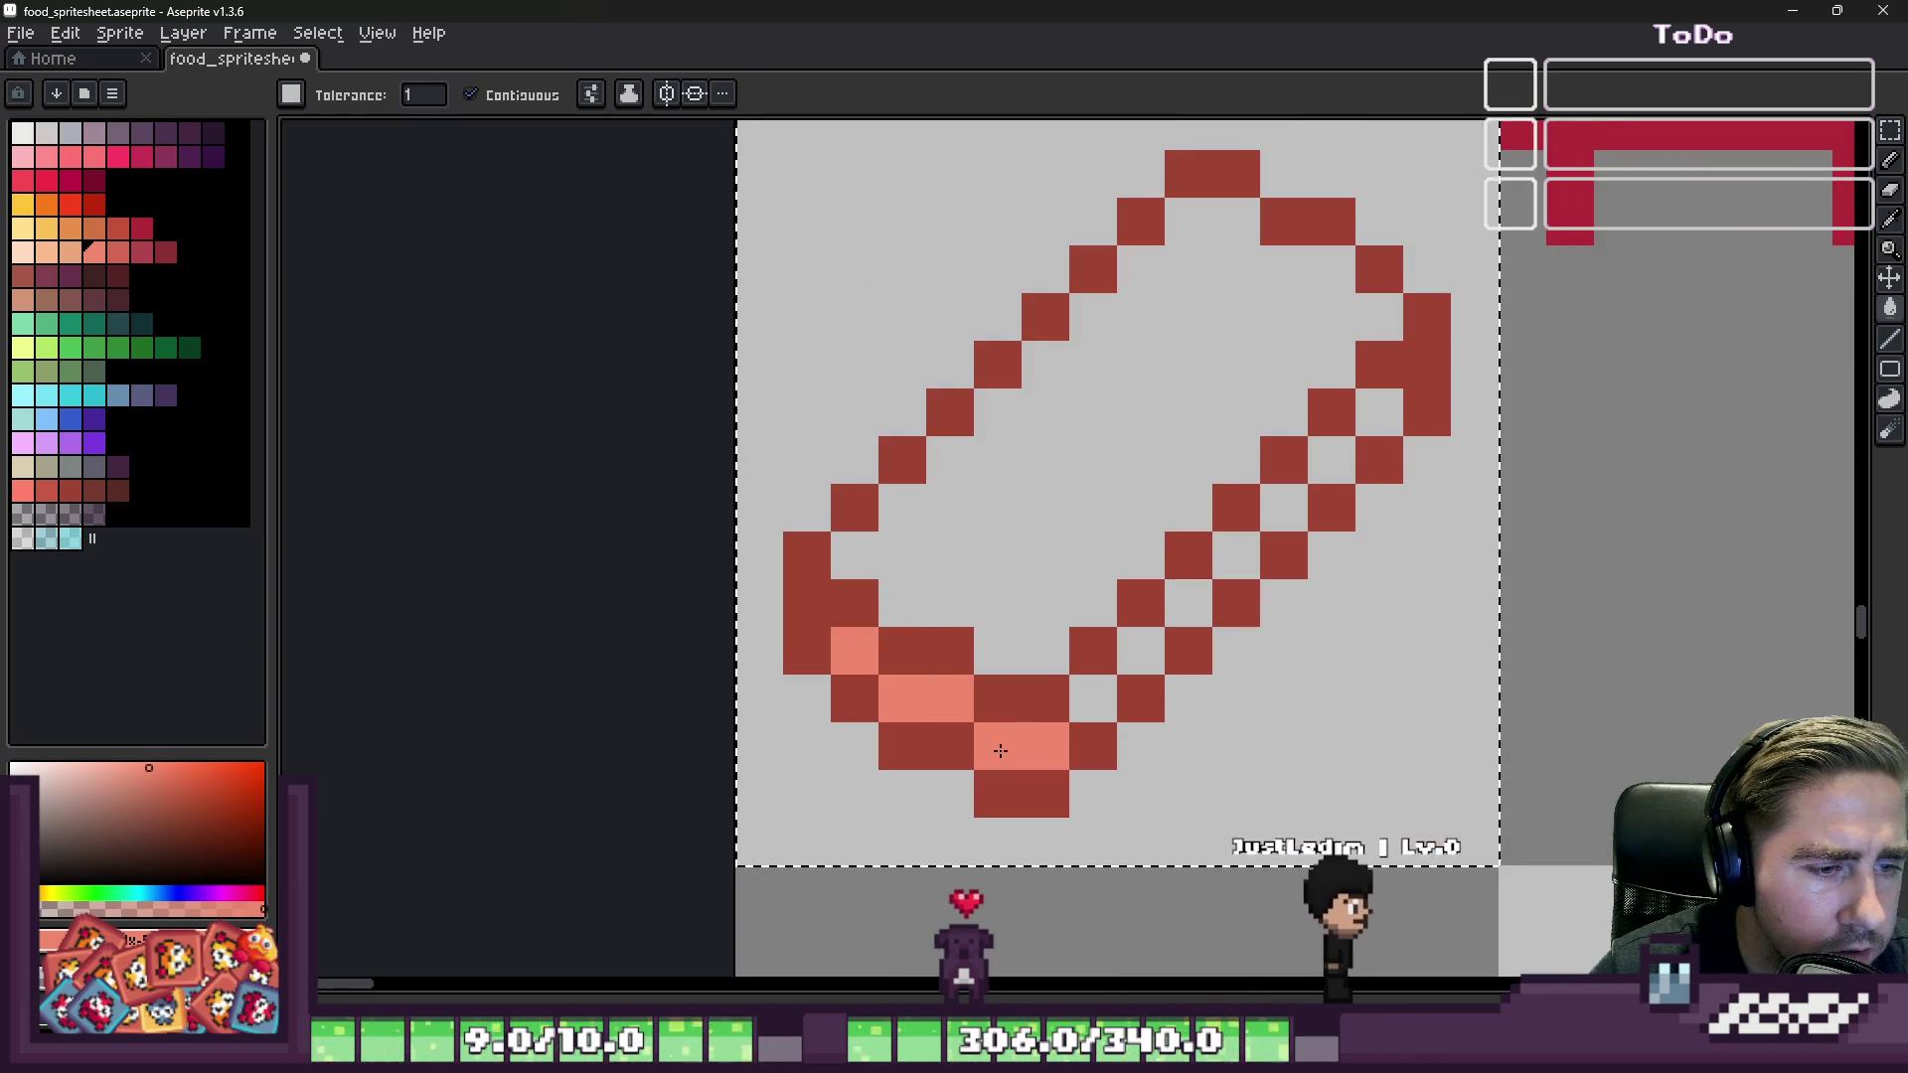
key("b")
left_click_drag(1093, 698, 1373, 449)
key("ctrl+z")
key("g")
left_click(1091, 397)
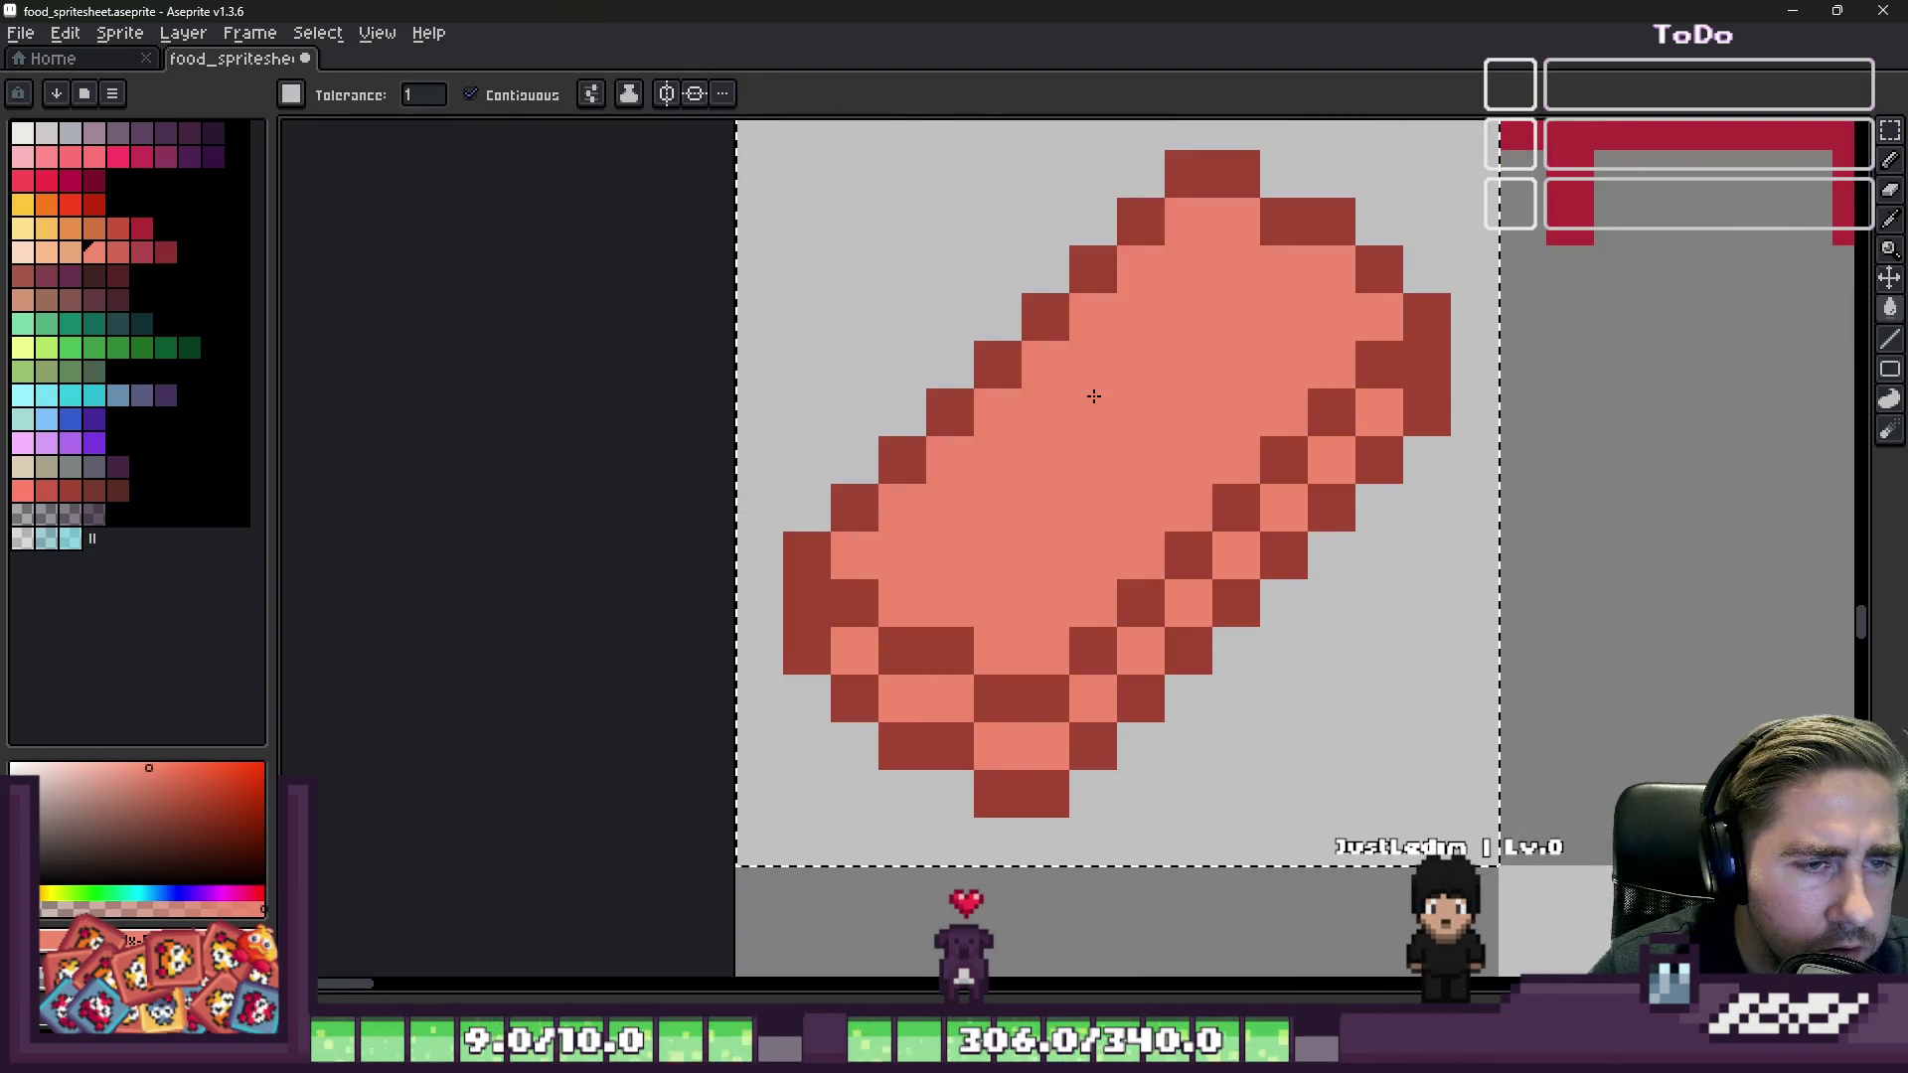
Step: Refill the slab interior with a lighter peach swatch, leaving salmon along the lower edge
left_click(75, 253)
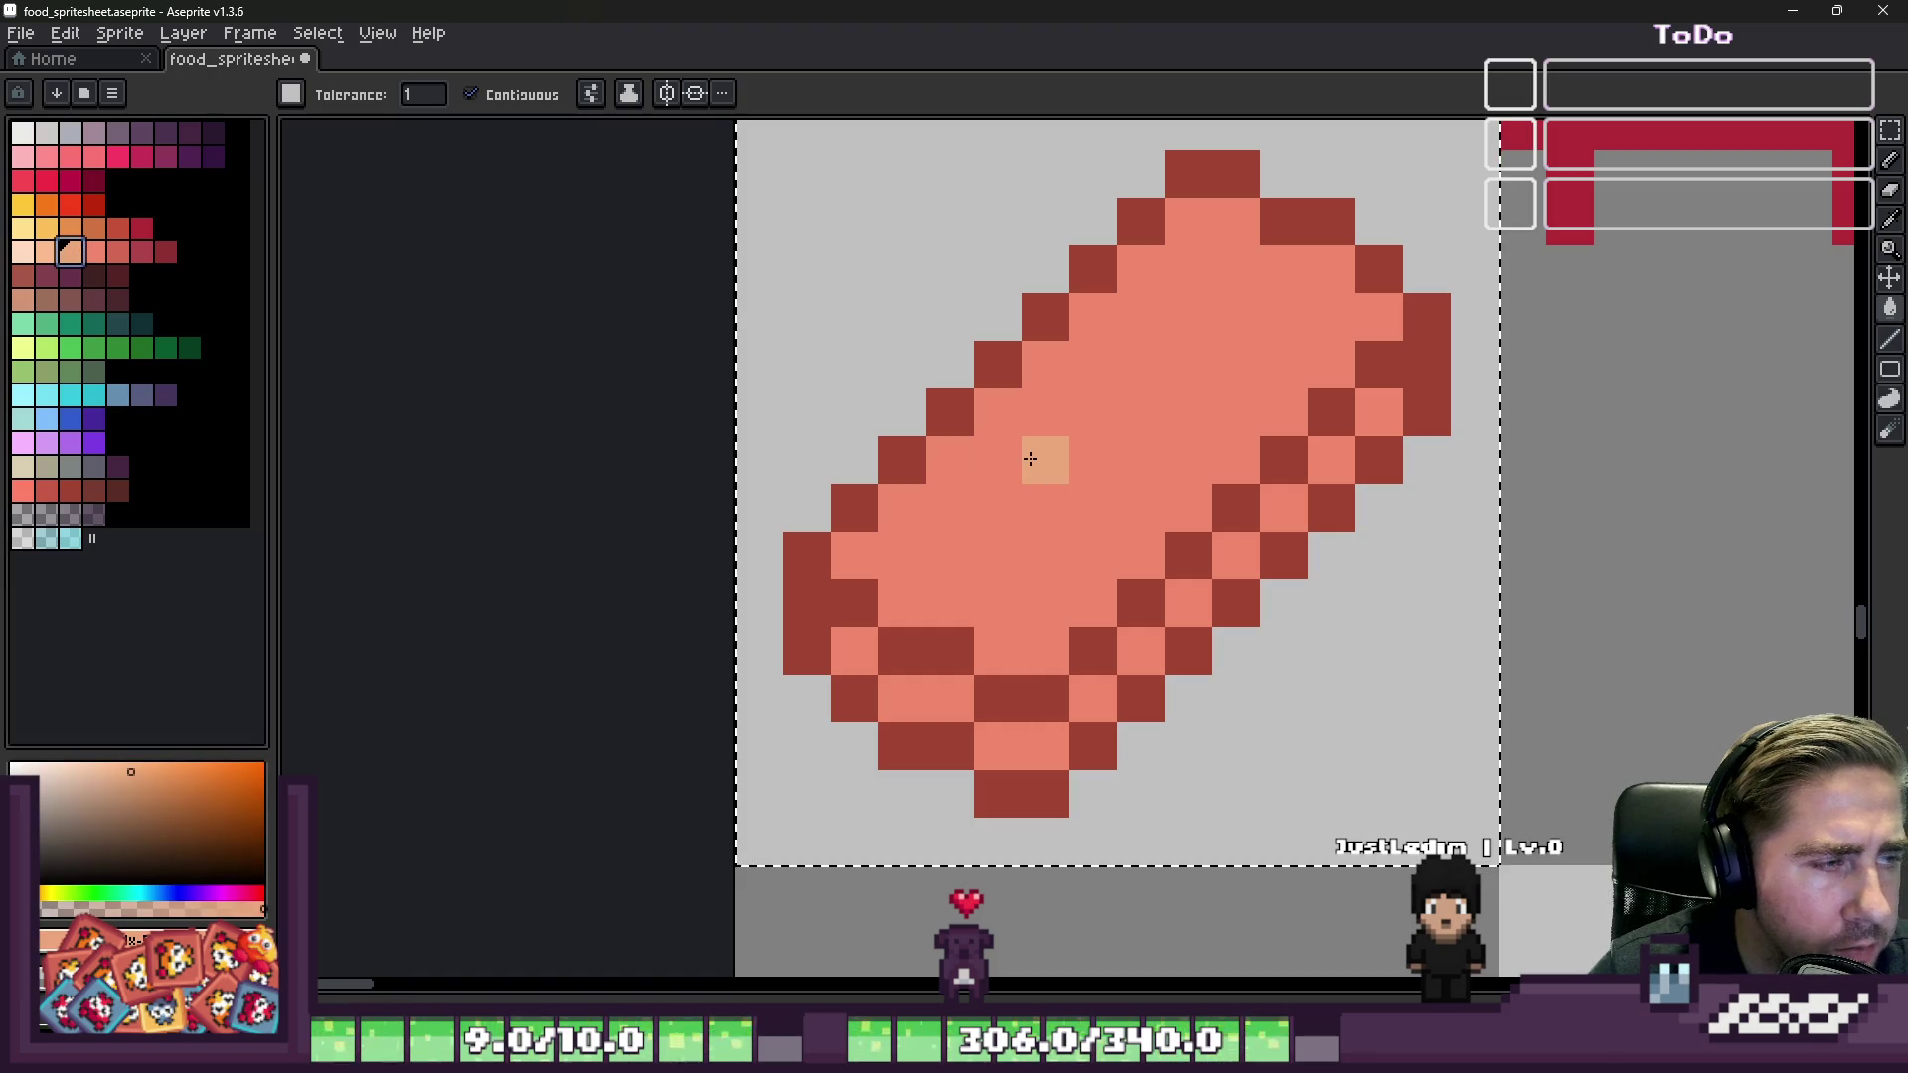
left_click(1043, 455)
scroll(1019, 512, "down", 5)
scroll(1019, 511, "up", 3)
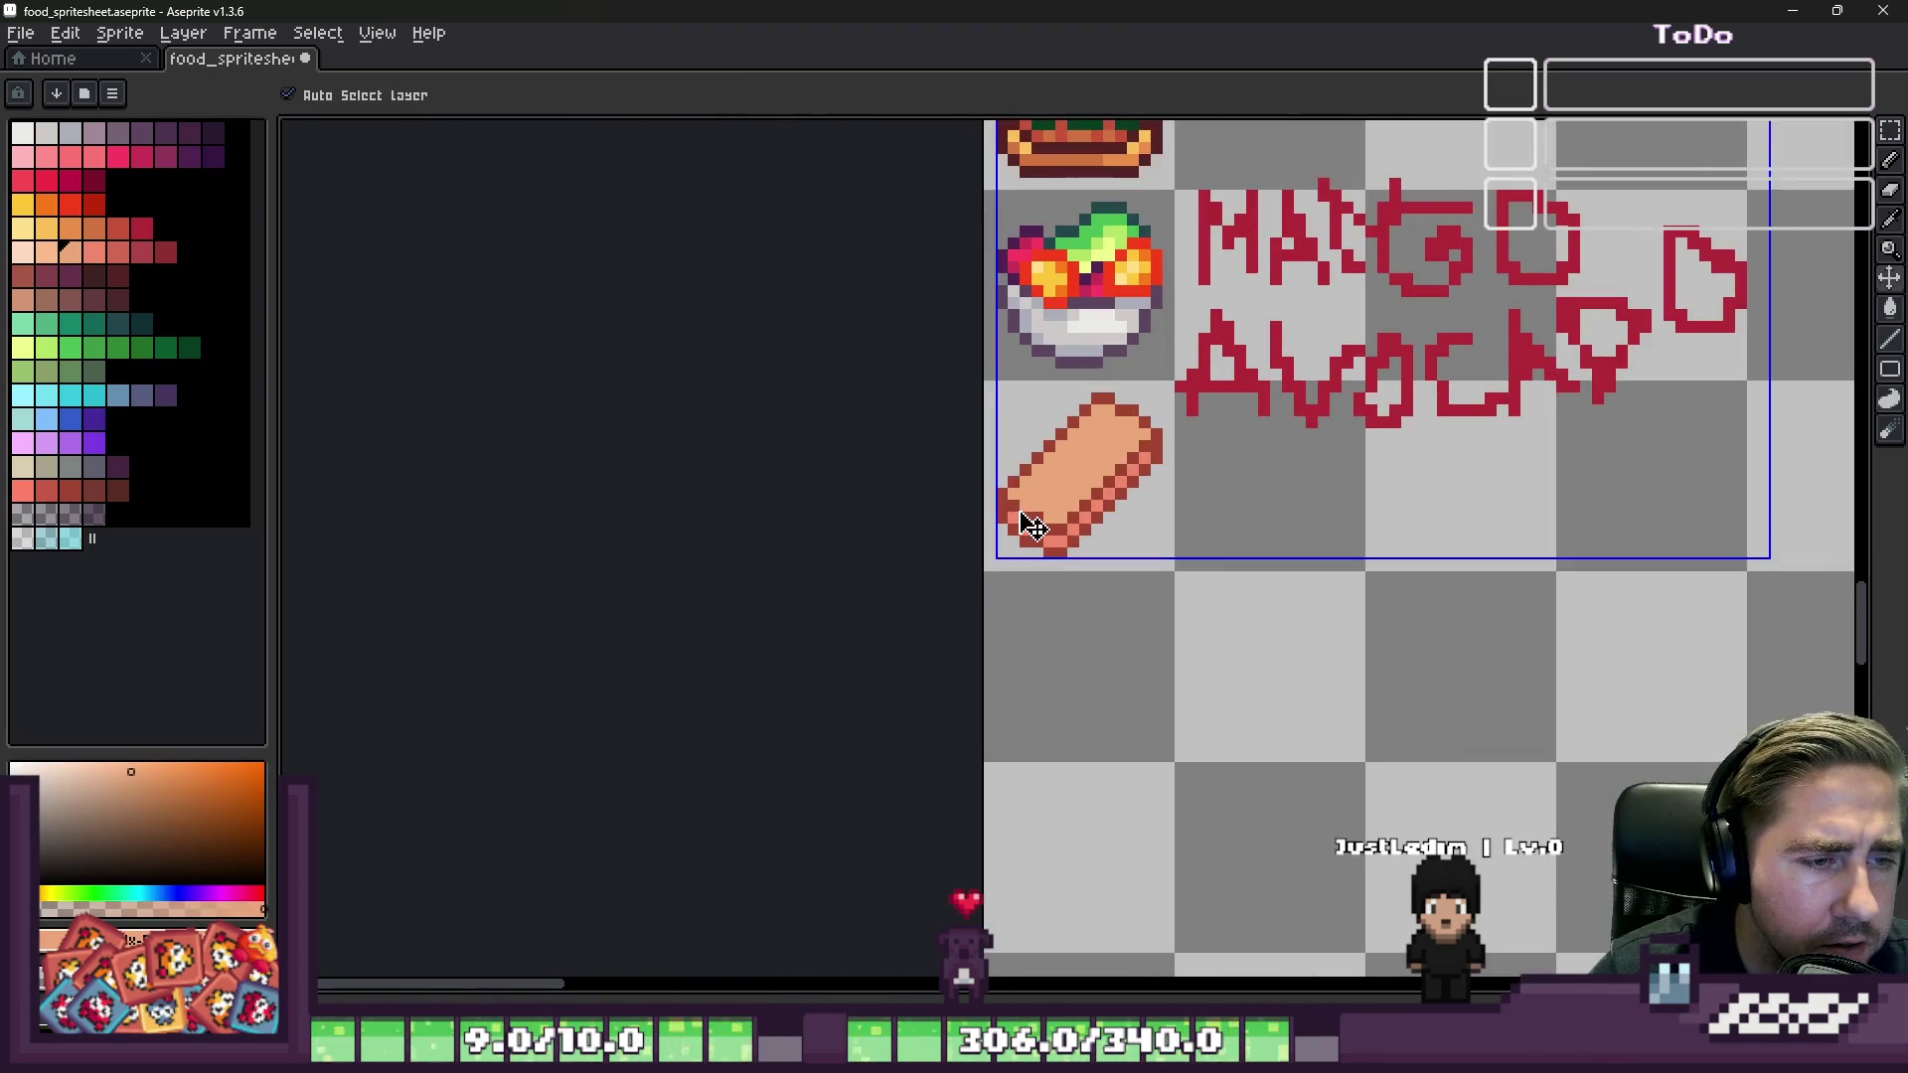
Step: Switch to the Pencil with white as the drawing colour
key("b")
scroll(1052, 481, "up", 1)
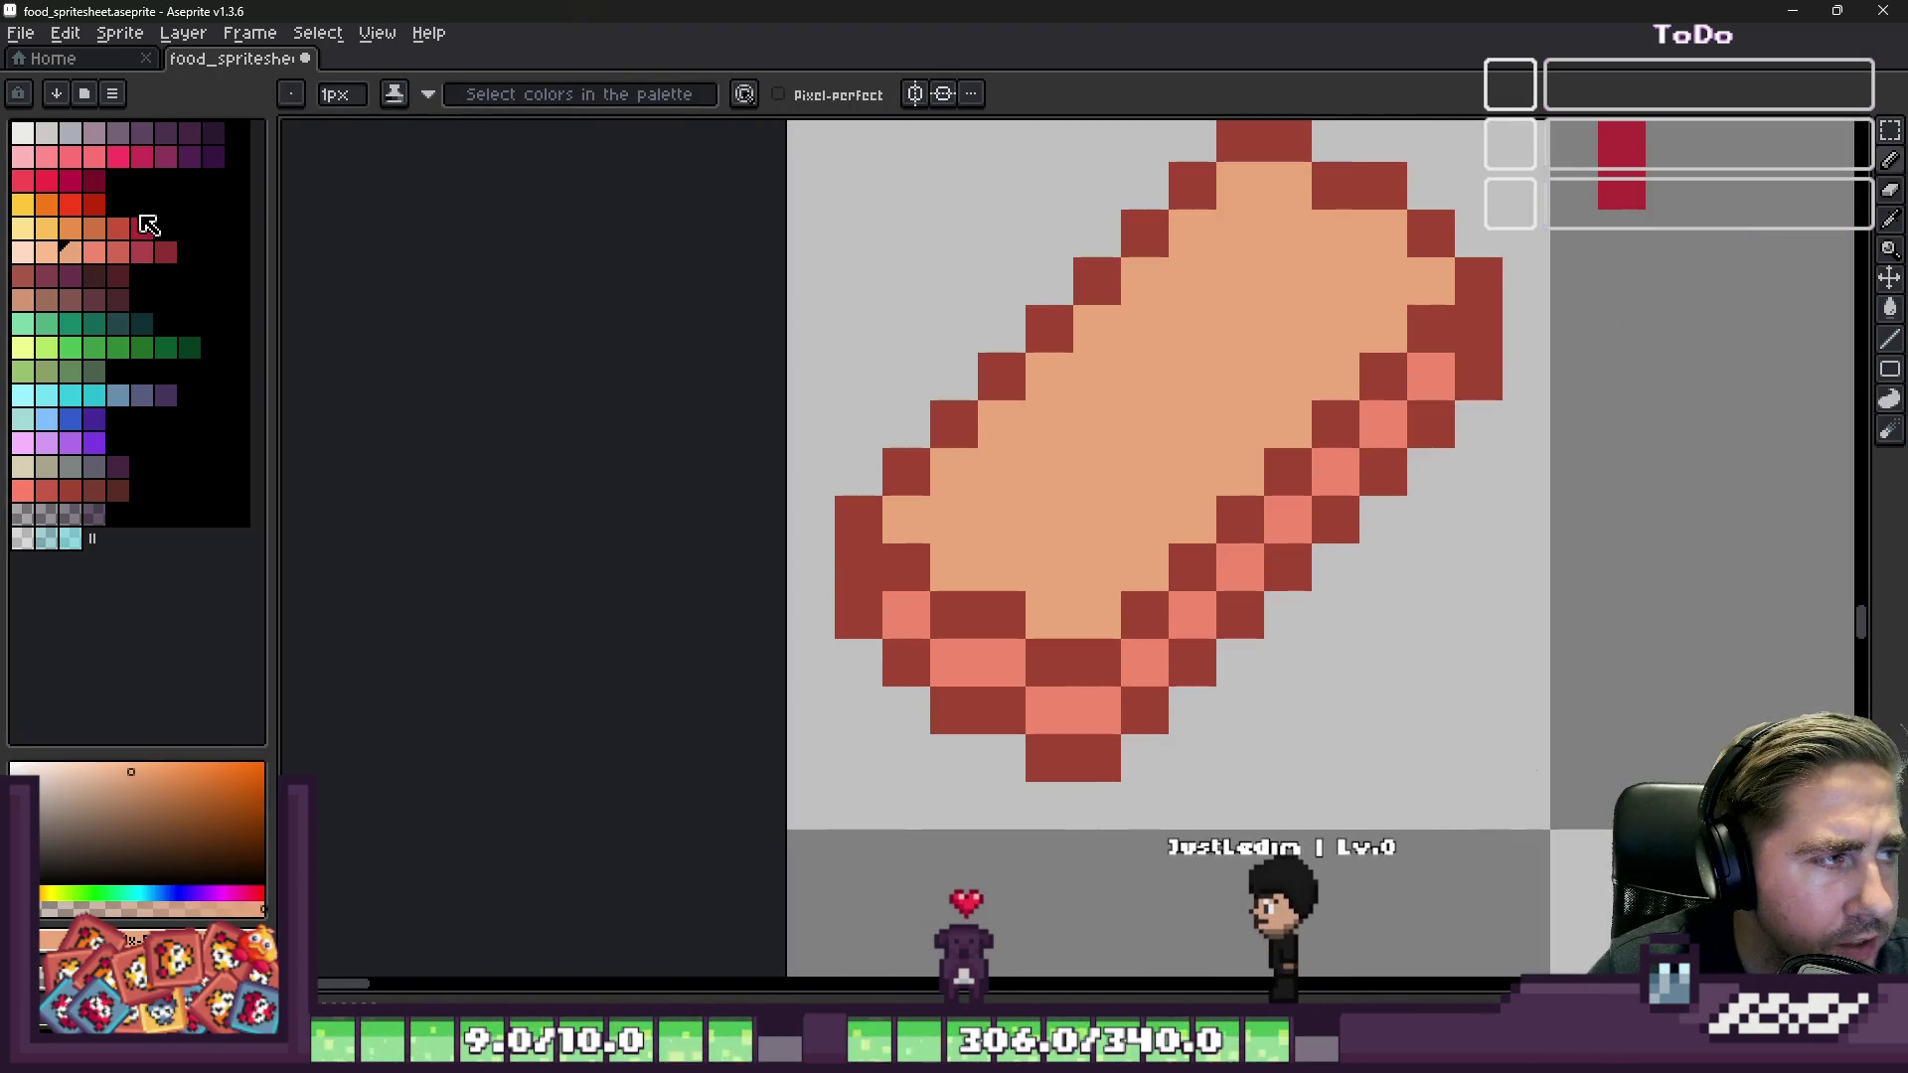
left_click(27, 137)
scroll(771, 418, "down", 5)
scroll(1053, 437, "up", 2)
scroll(1057, 434, "up", 1)
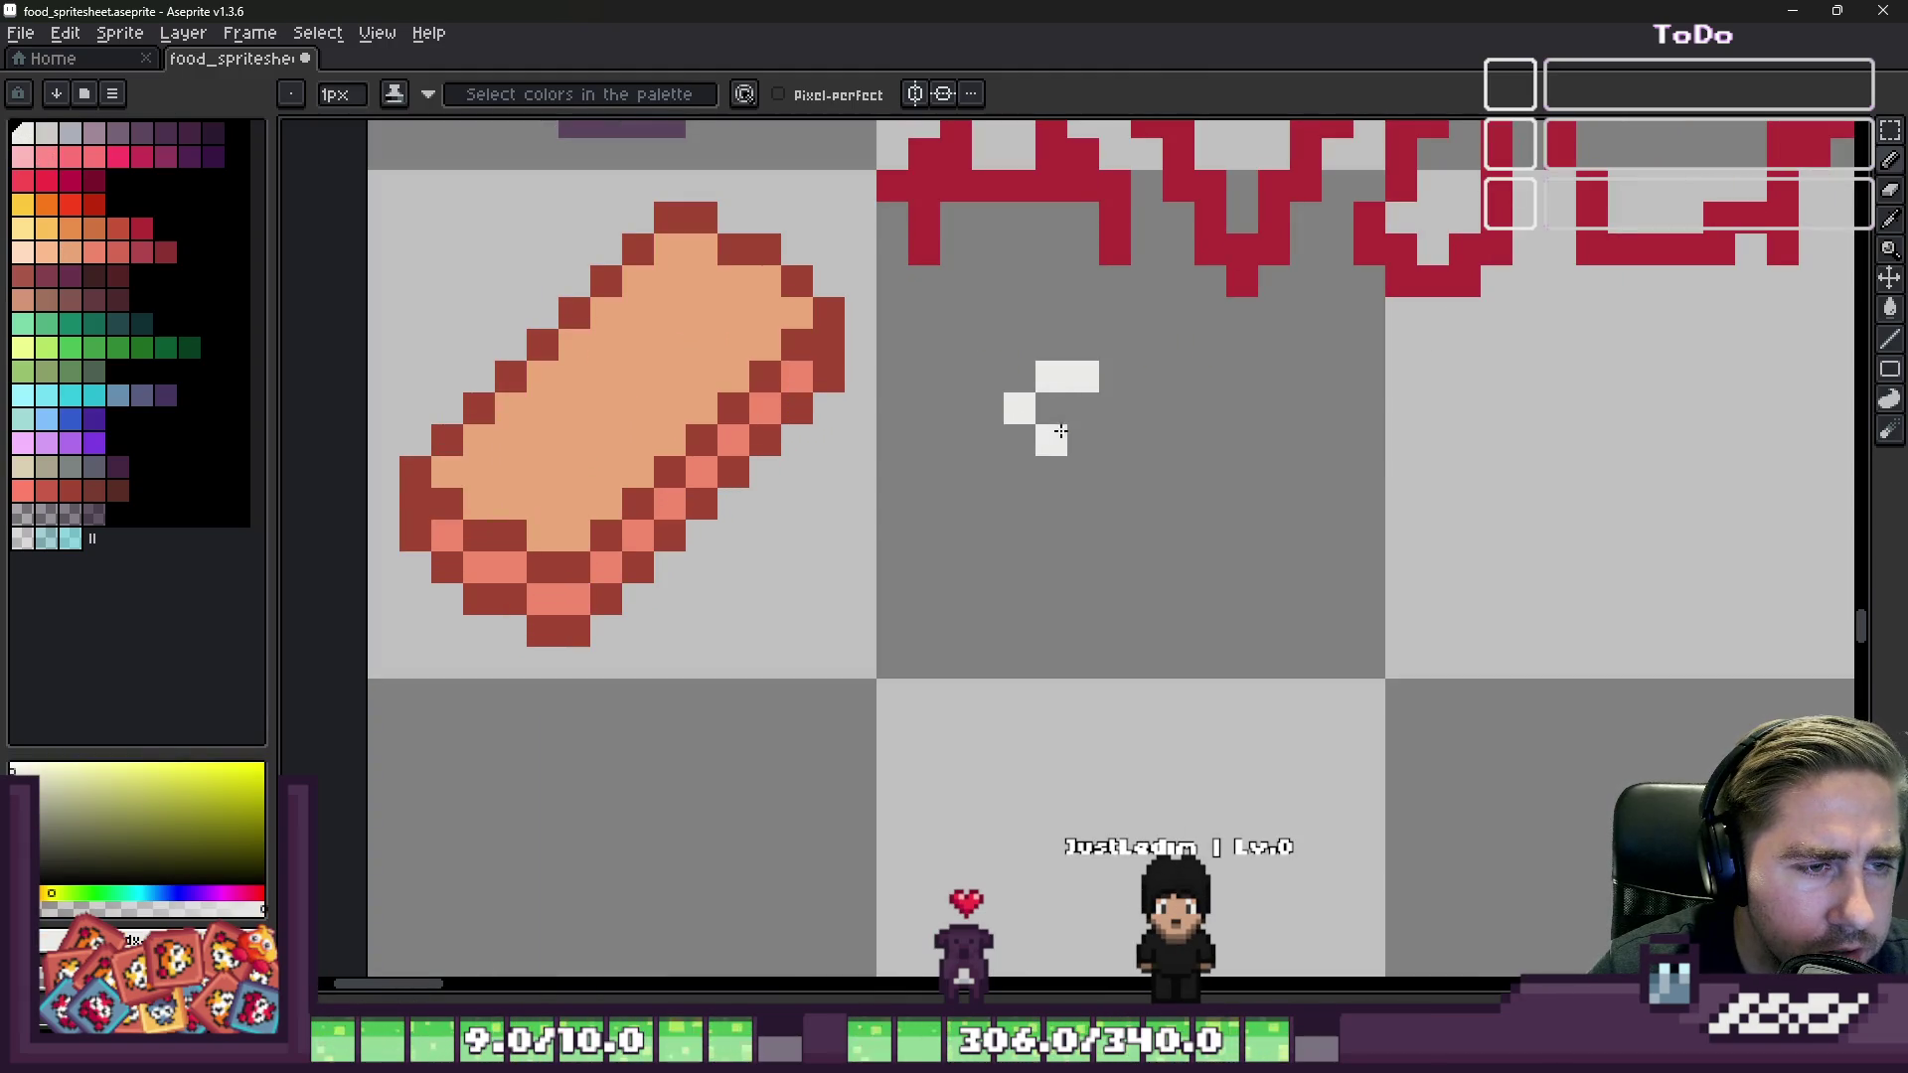
Step: Pick dark teal and draw the teal outline down the maki's left side
scroll(934, 427, "down", 3)
scroll(944, 426, "up", 3)
scroll(924, 426, "up", 1)
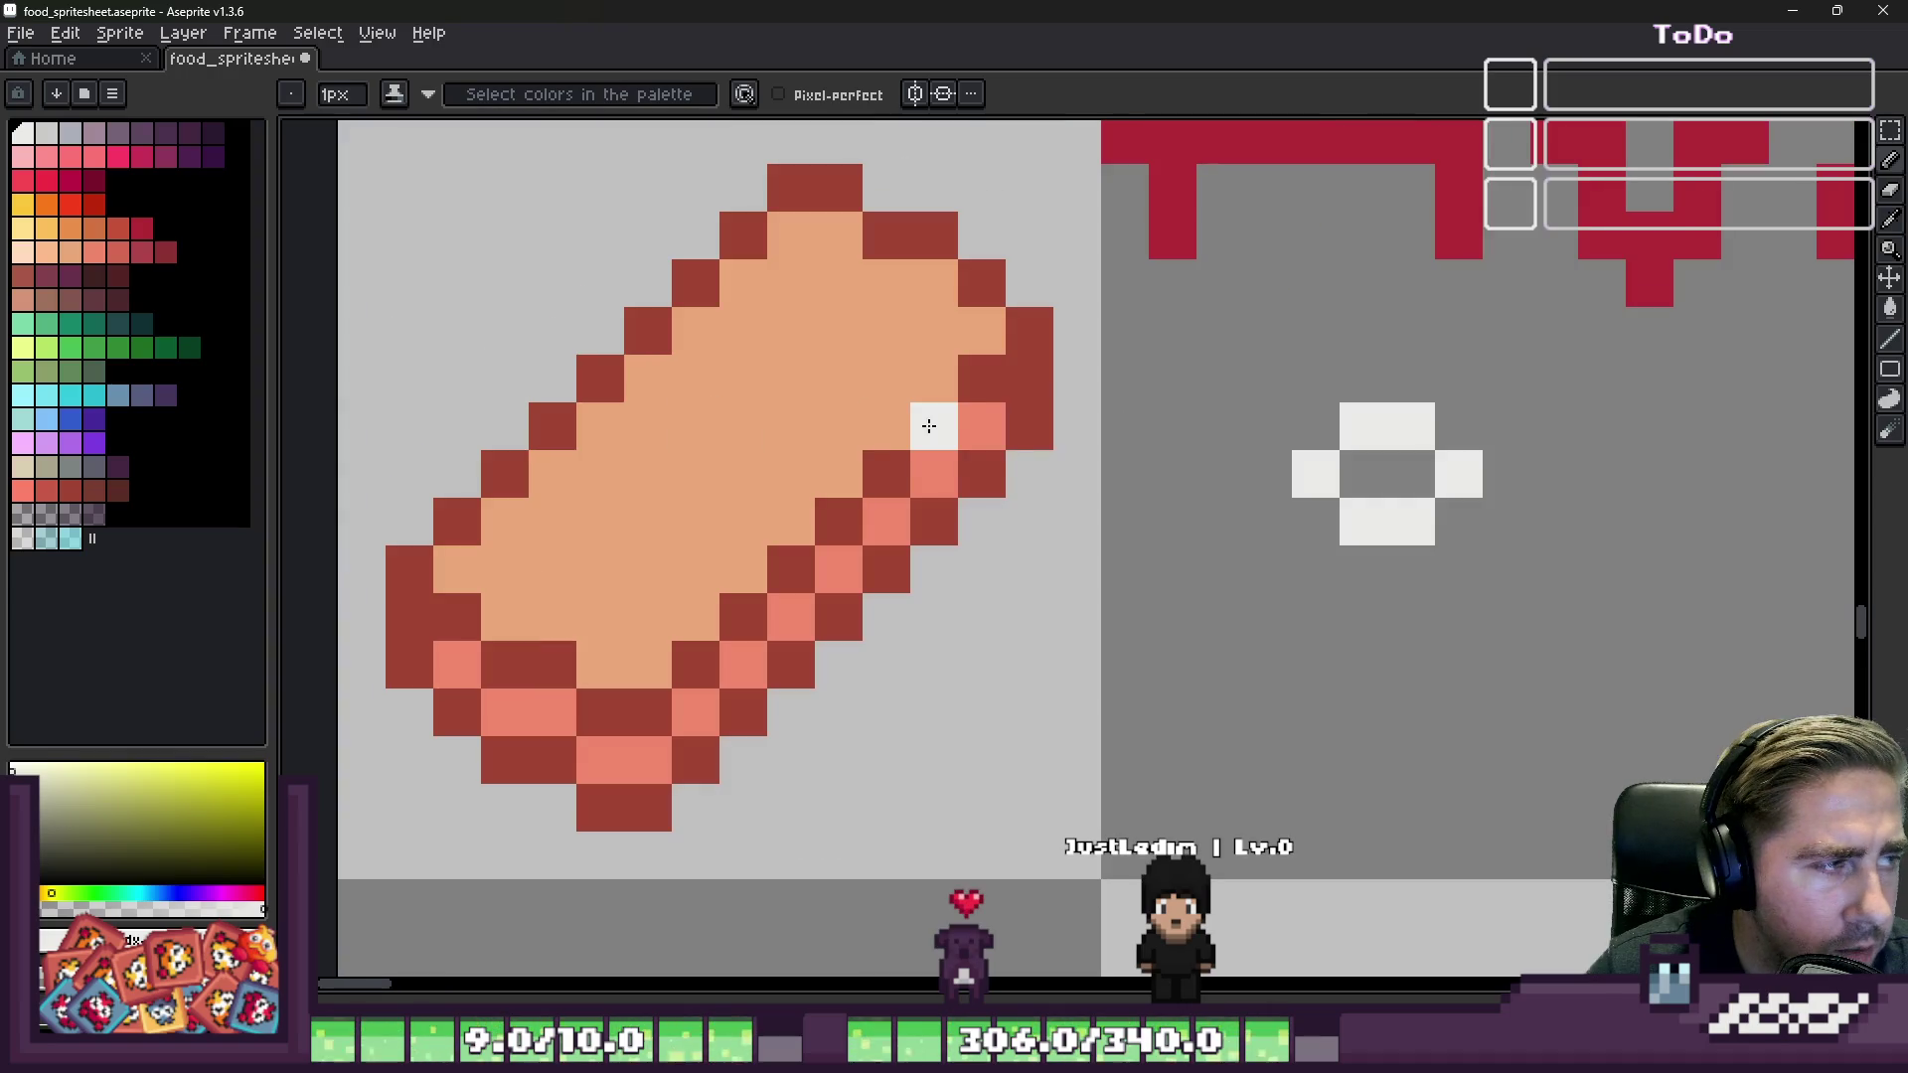
left_click(119, 331)
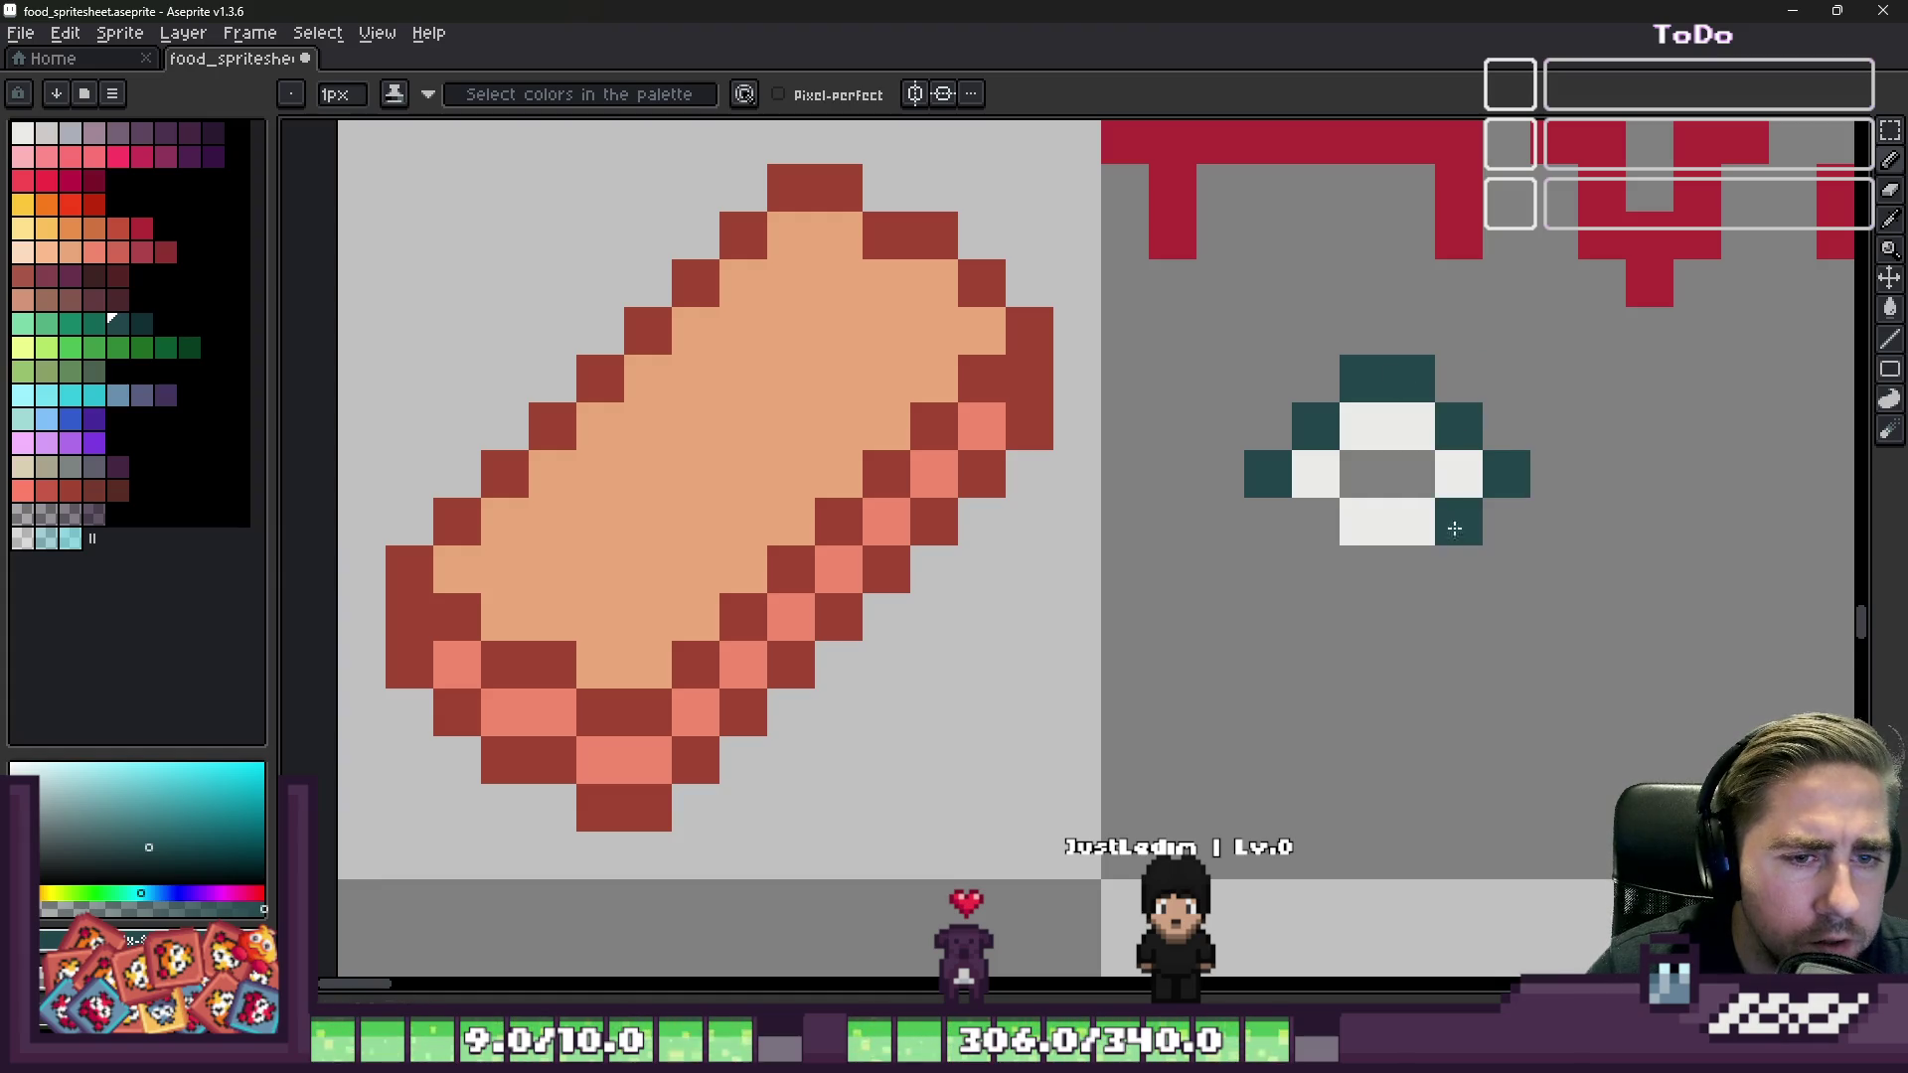
scroll(1031, 507, "down", 3)
scroll(1209, 573, "up", 3)
left_click_drag(1316, 522, 1291, 659)
key("ctrl+z")
left_click_drag(1065, 382, 1076, 481)
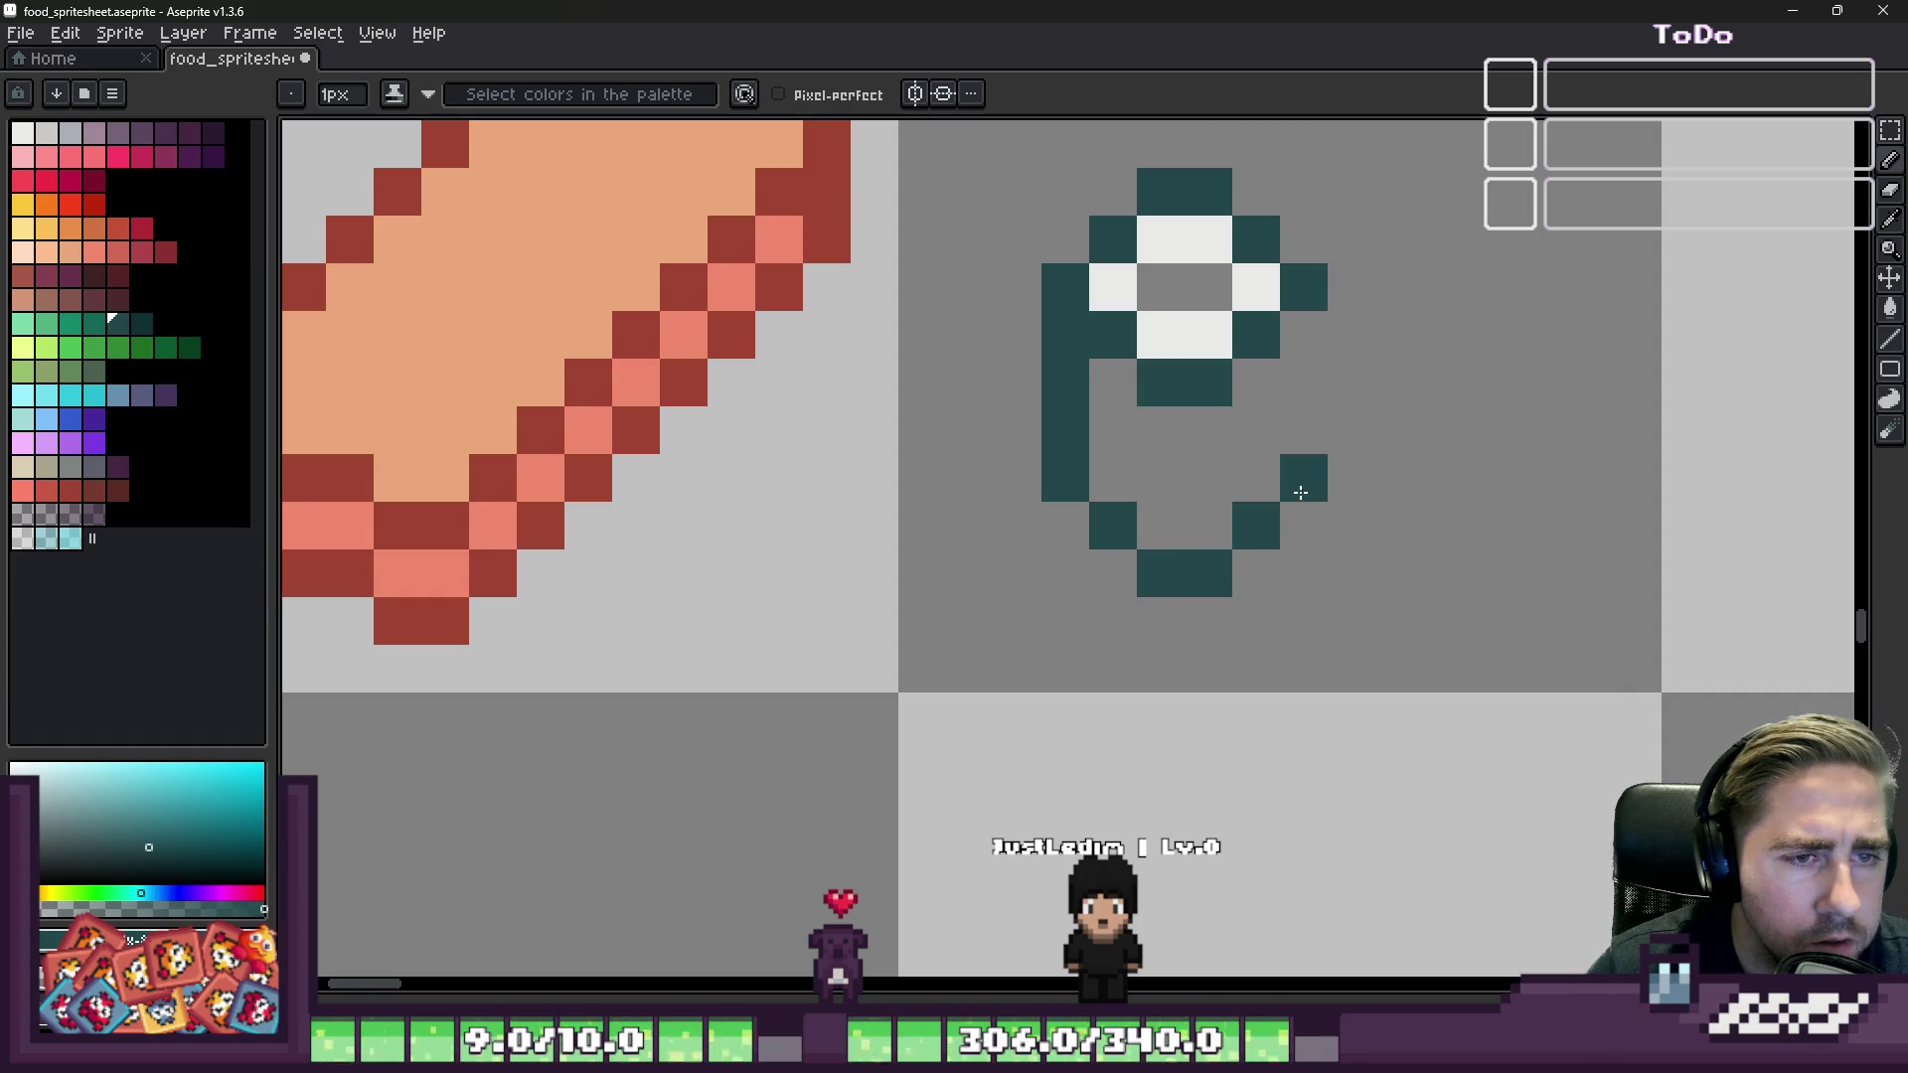
Step: Paint the ring's centre pixels red-orange and orange
scroll(1315, 316, "down", 3)
scroll(1134, 419, "up", 3)
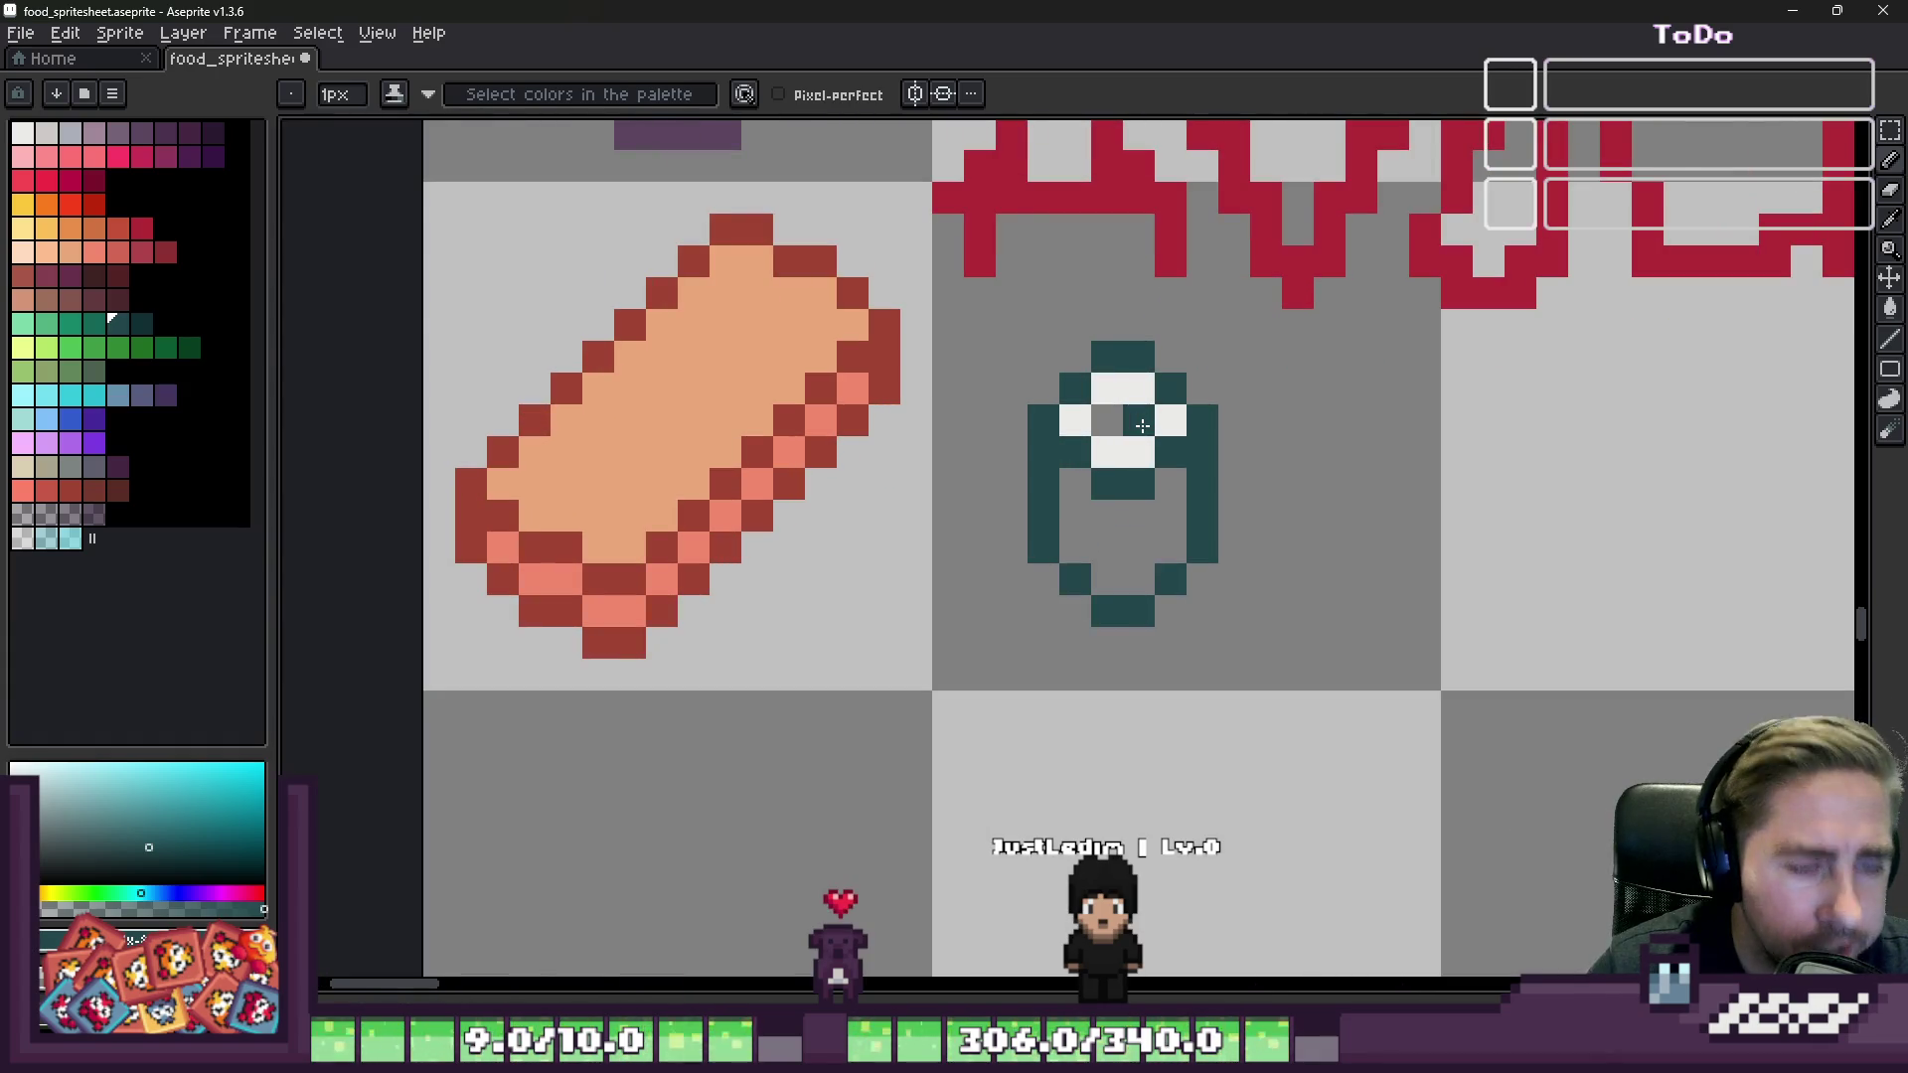
left_click(1134, 420)
scroll(1134, 419, "up", 1)
left_click(71, 203)
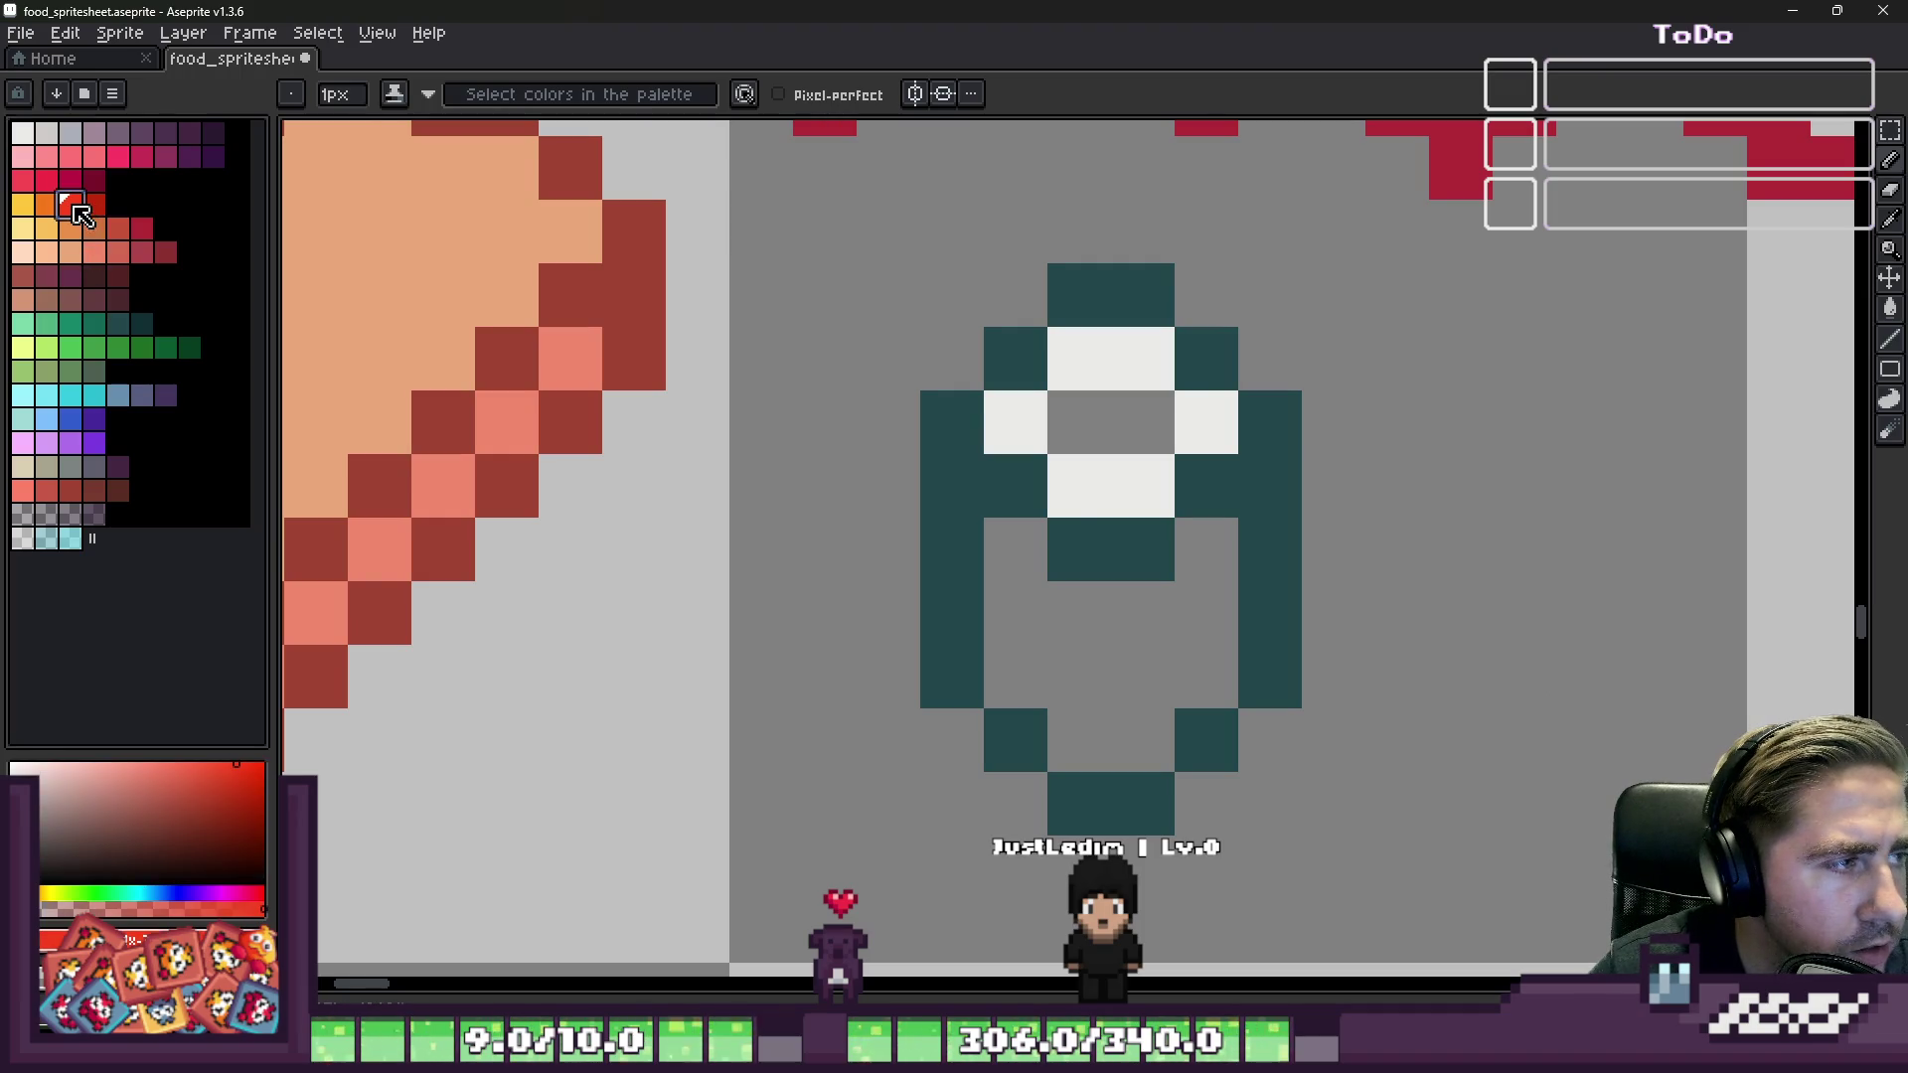
left_click(1104, 412)
scroll(1107, 411, "up", 1)
left_click(47, 204)
left_click(1182, 417)
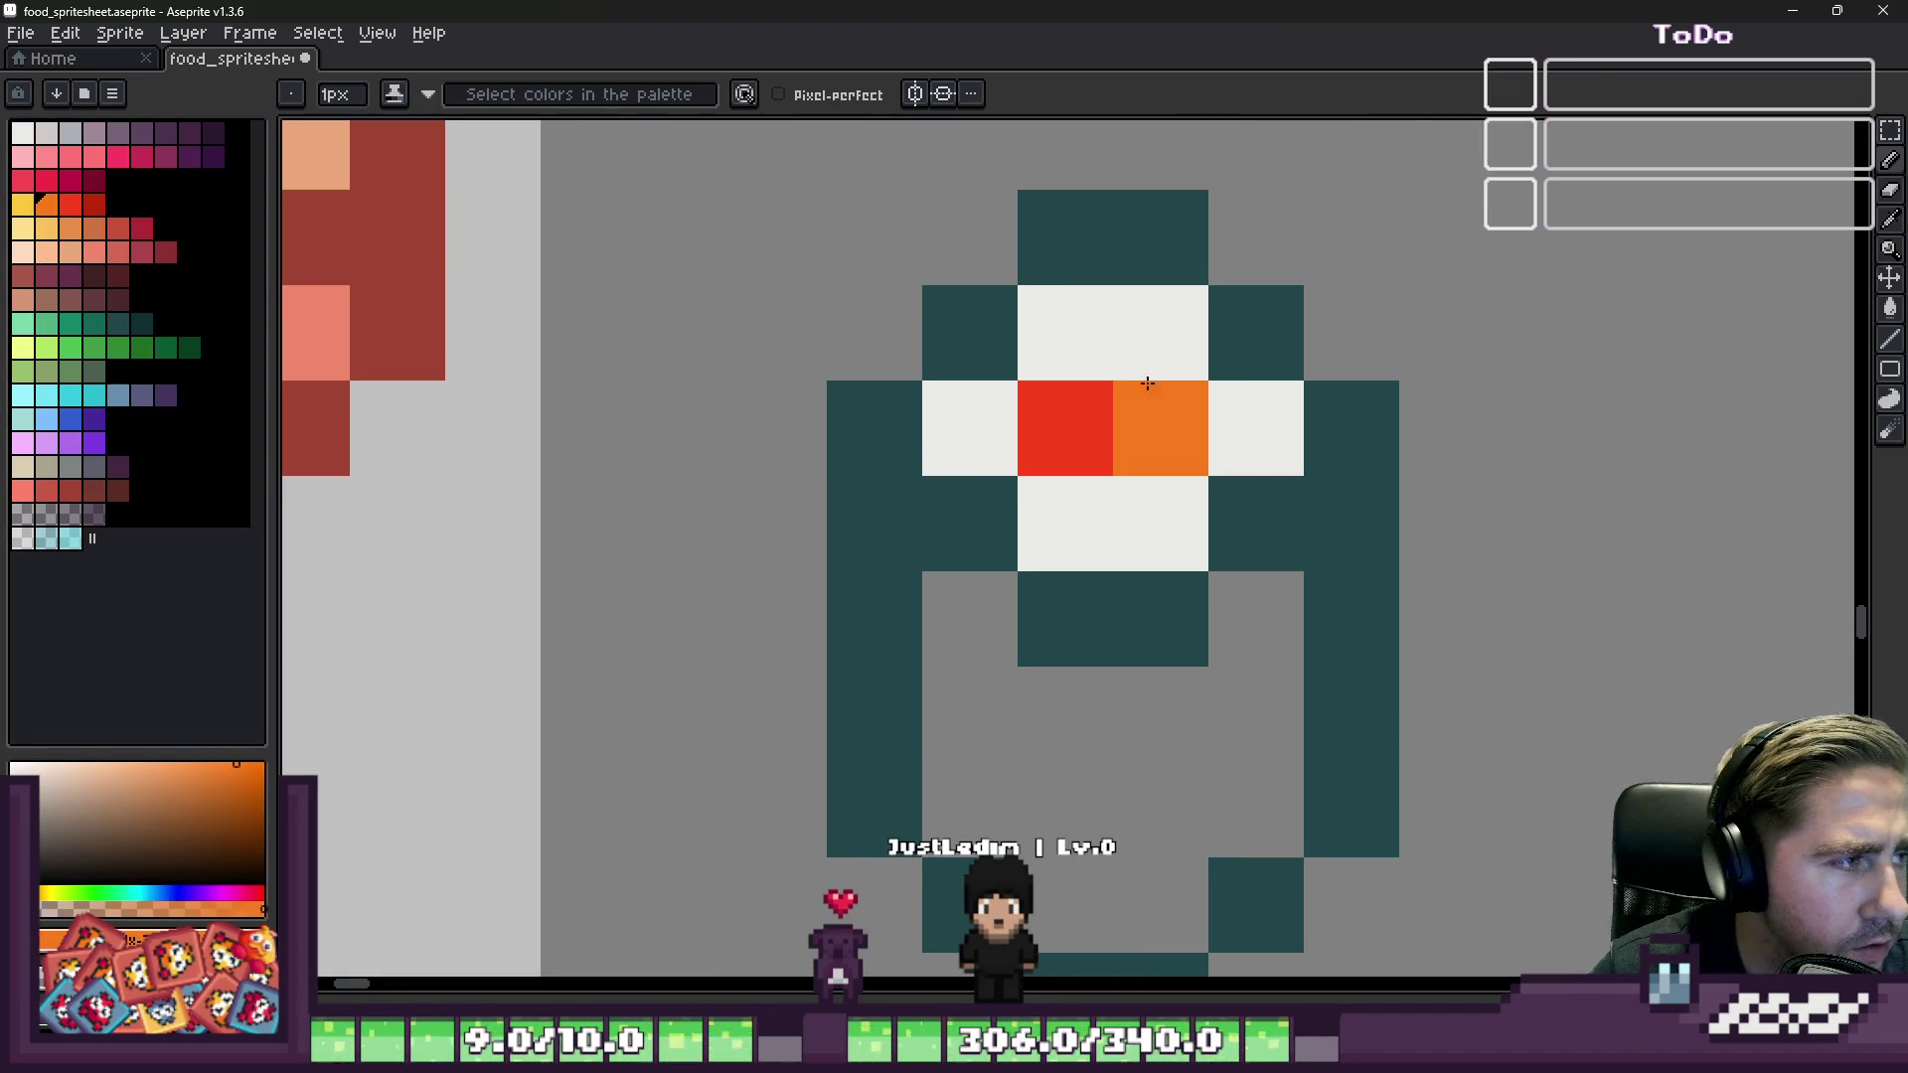
Step: Recolour the centre pixels light green, then olive, and reselect orange
scroll(1189, 411, "down", 3)
scroll(1224, 365, "up", 2)
left_click(23, 371)
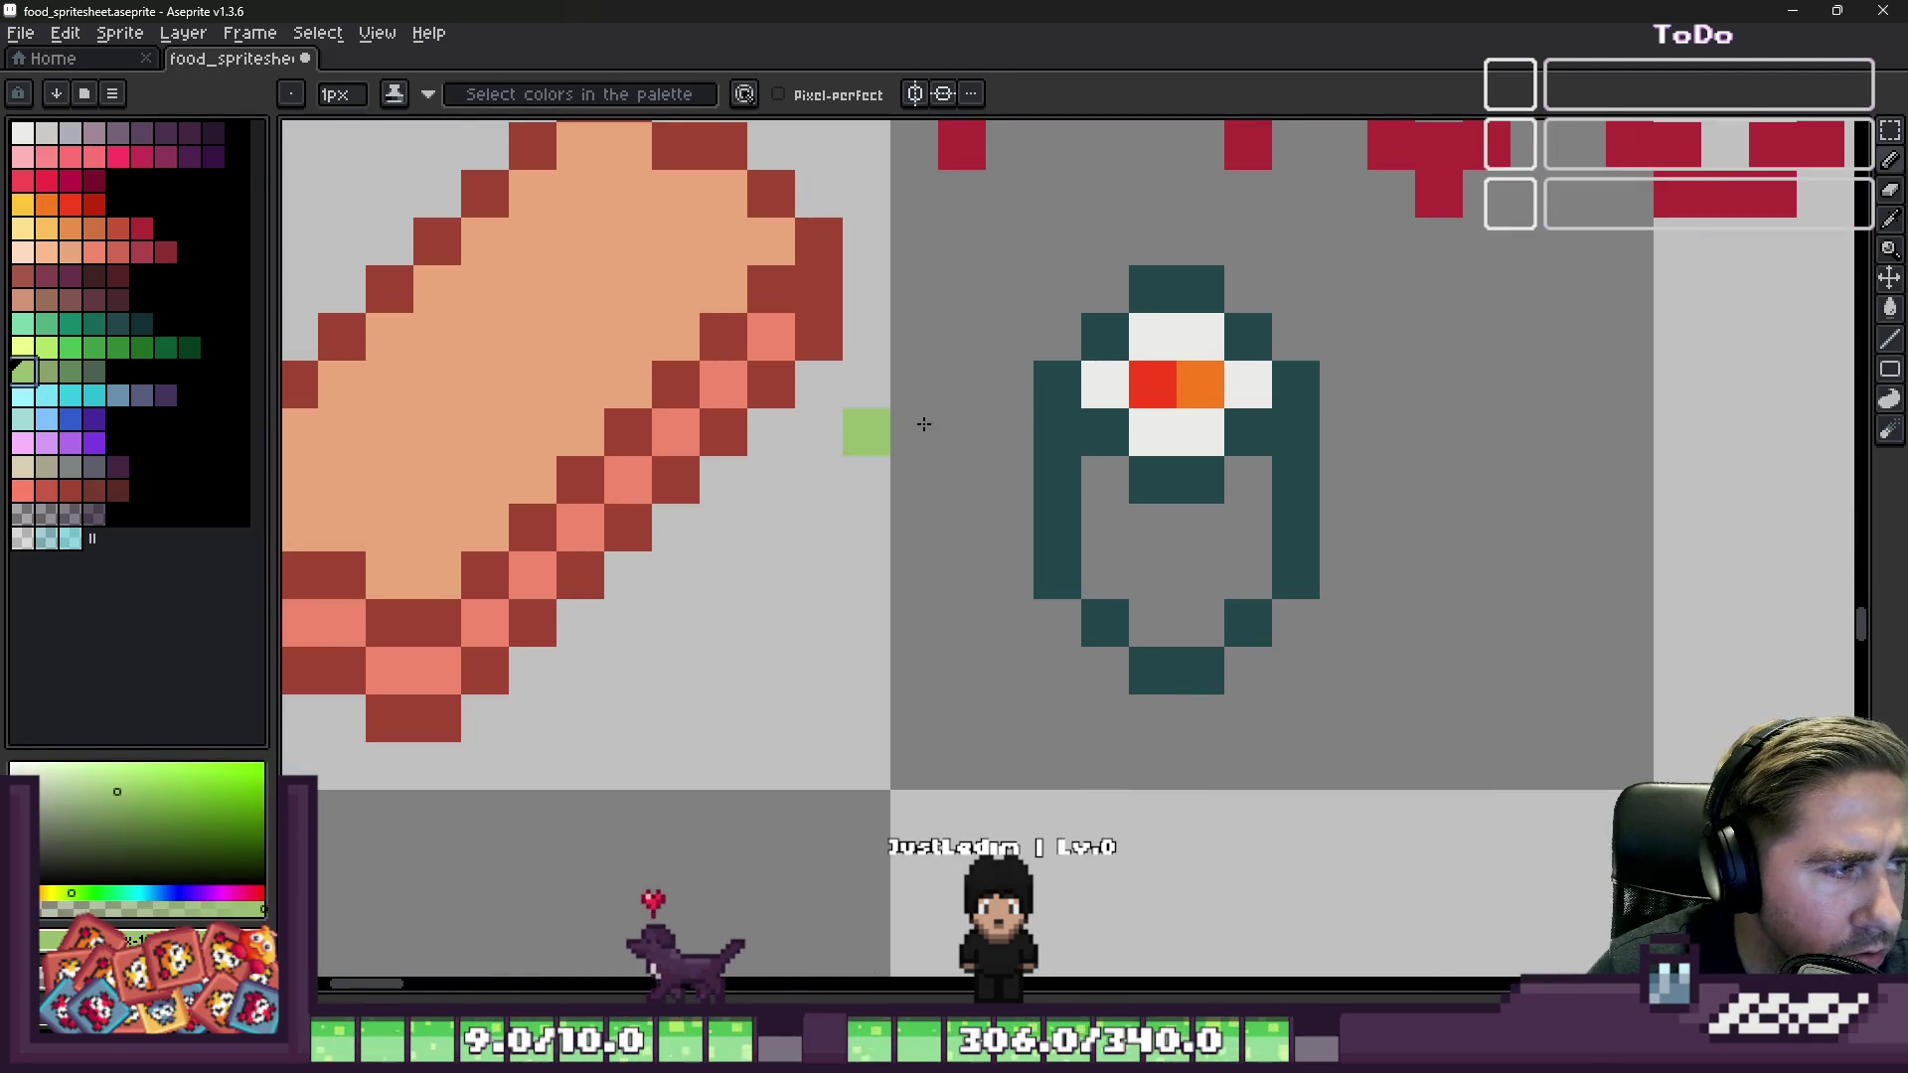
left_click(1202, 384)
scroll(999, 323, "down", 2)
scroll(987, 359, "up", 2)
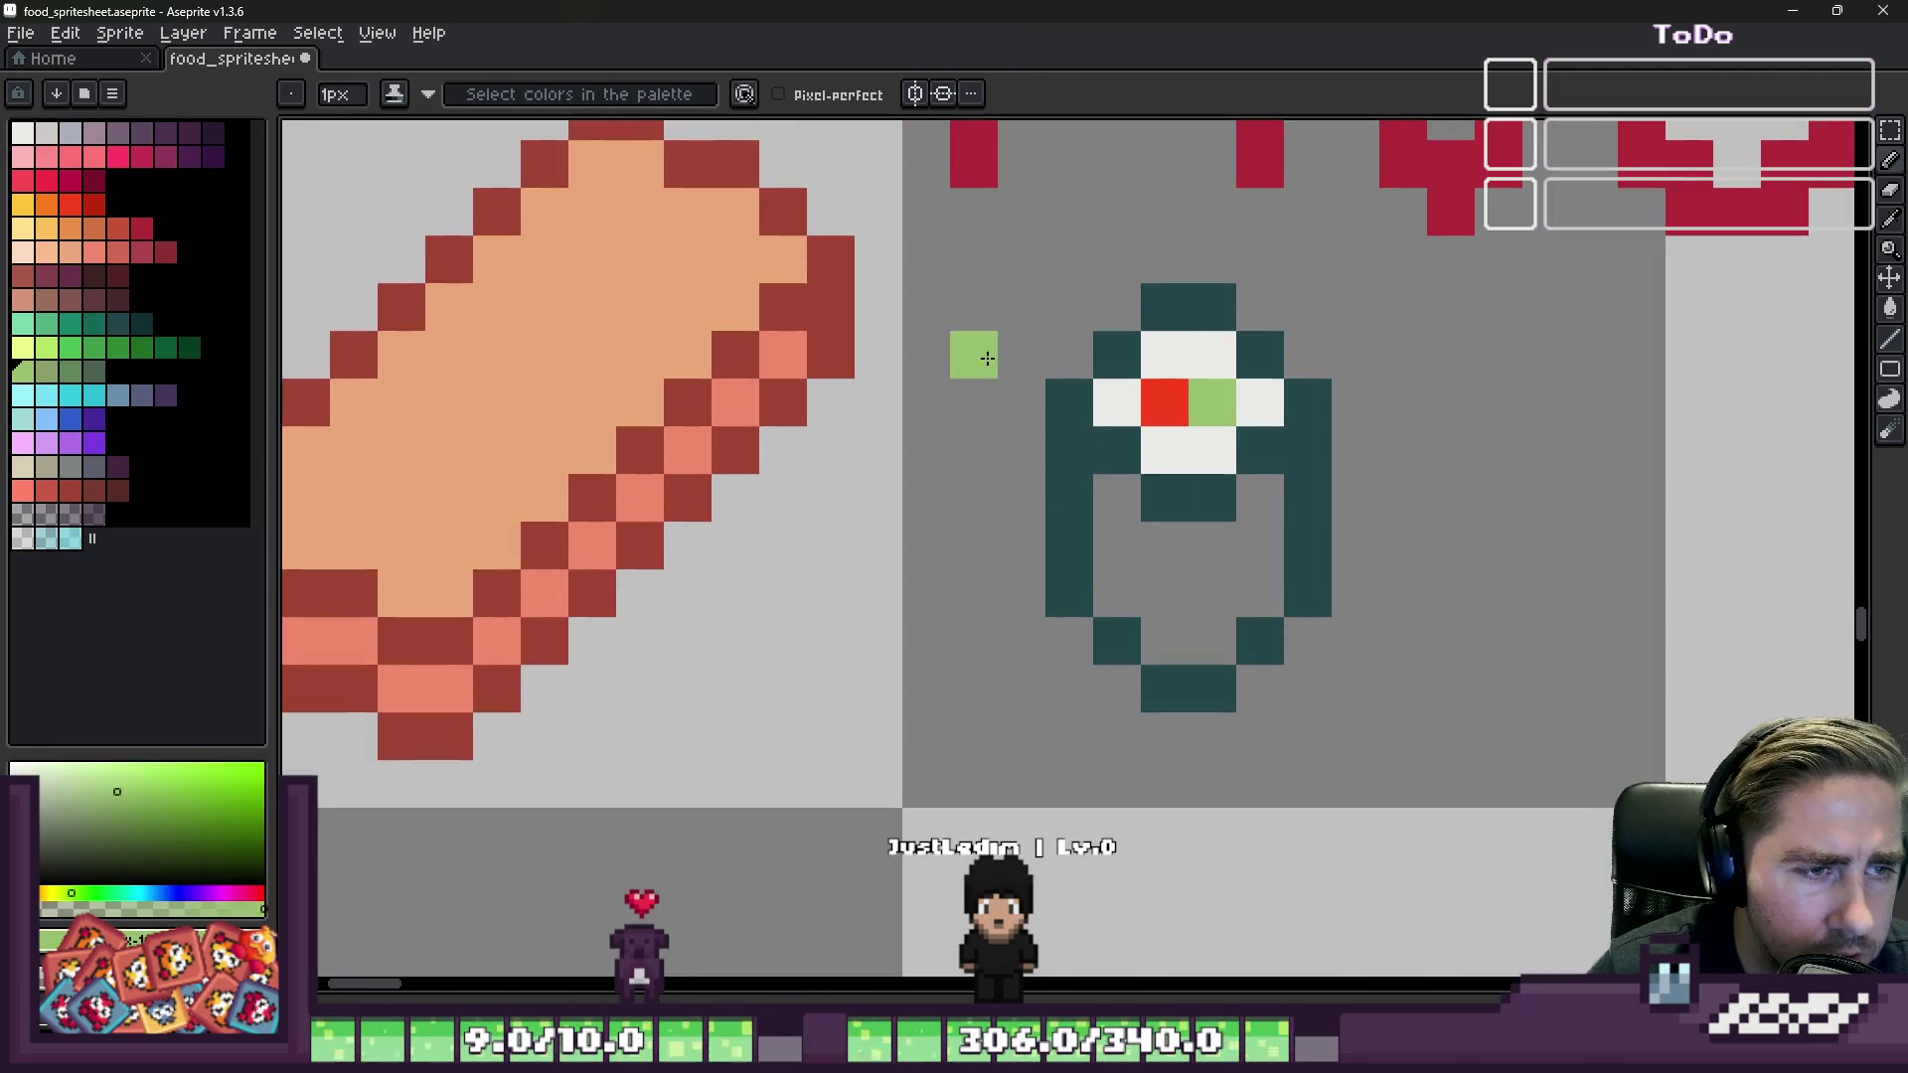
left_click(47, 371)
left_click(1212, 402)
scroll(984, 318, "down", 3)
scroll(984, 318, "up", 2)
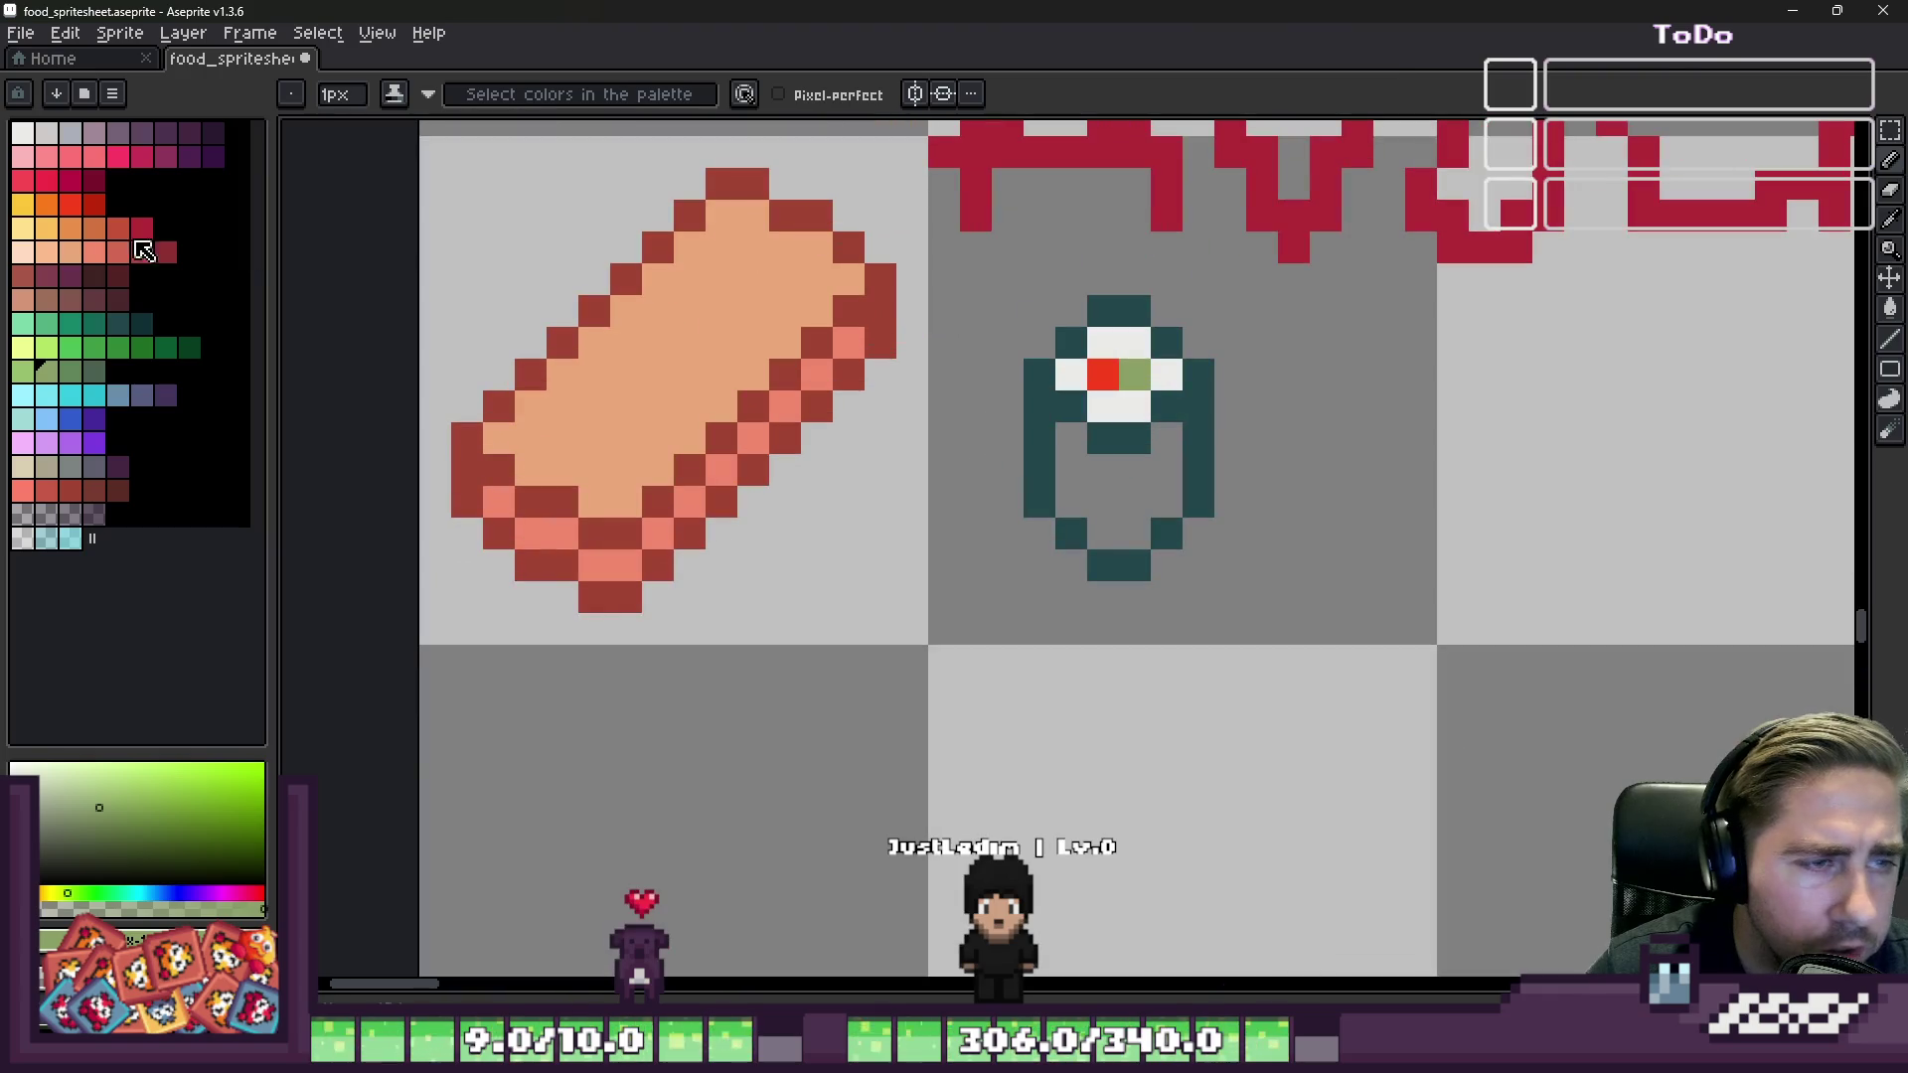
left_click(46, 206)
Step: Select the maki roll and flood-fill its grey interior green
key("v")
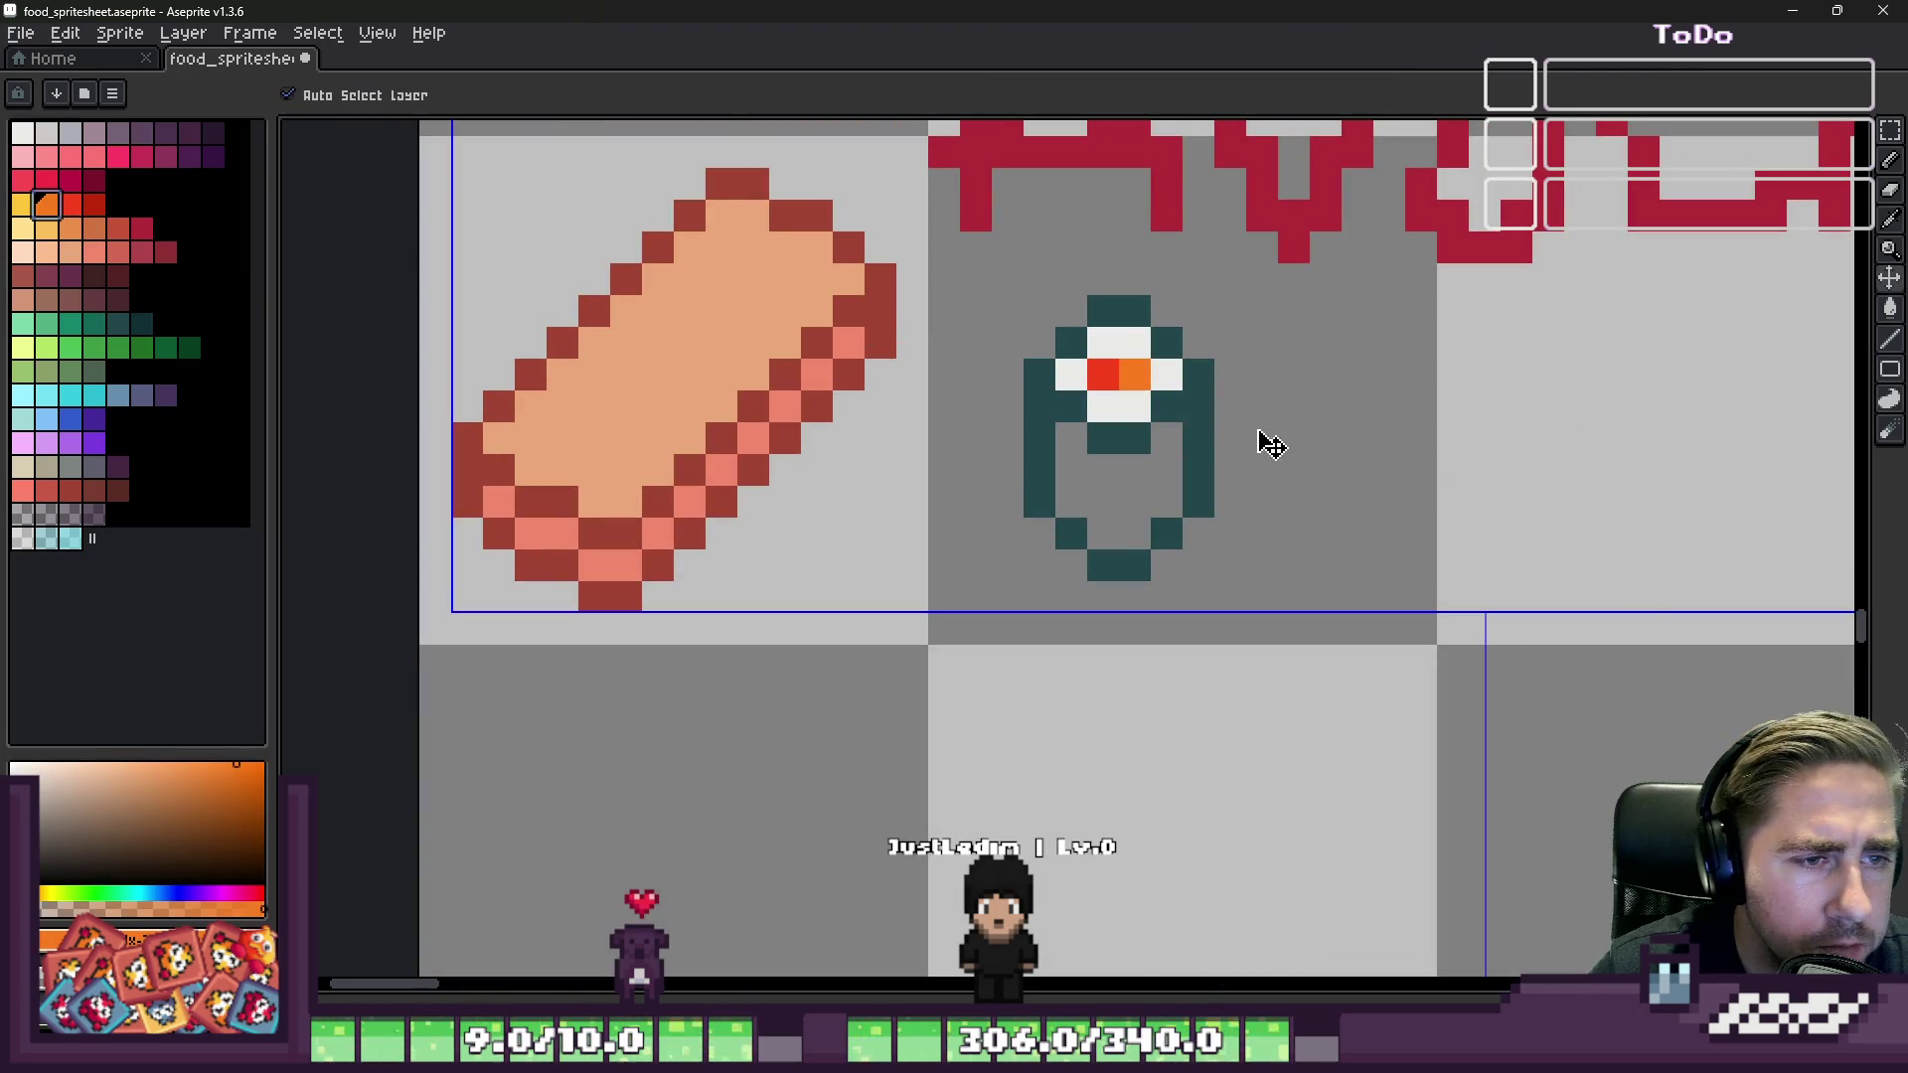
key("m")
scroll(1083, 414, "up", 2)
left_click_drag(955, 198, 1391, 785)
key("i")
left_click(994, 412)
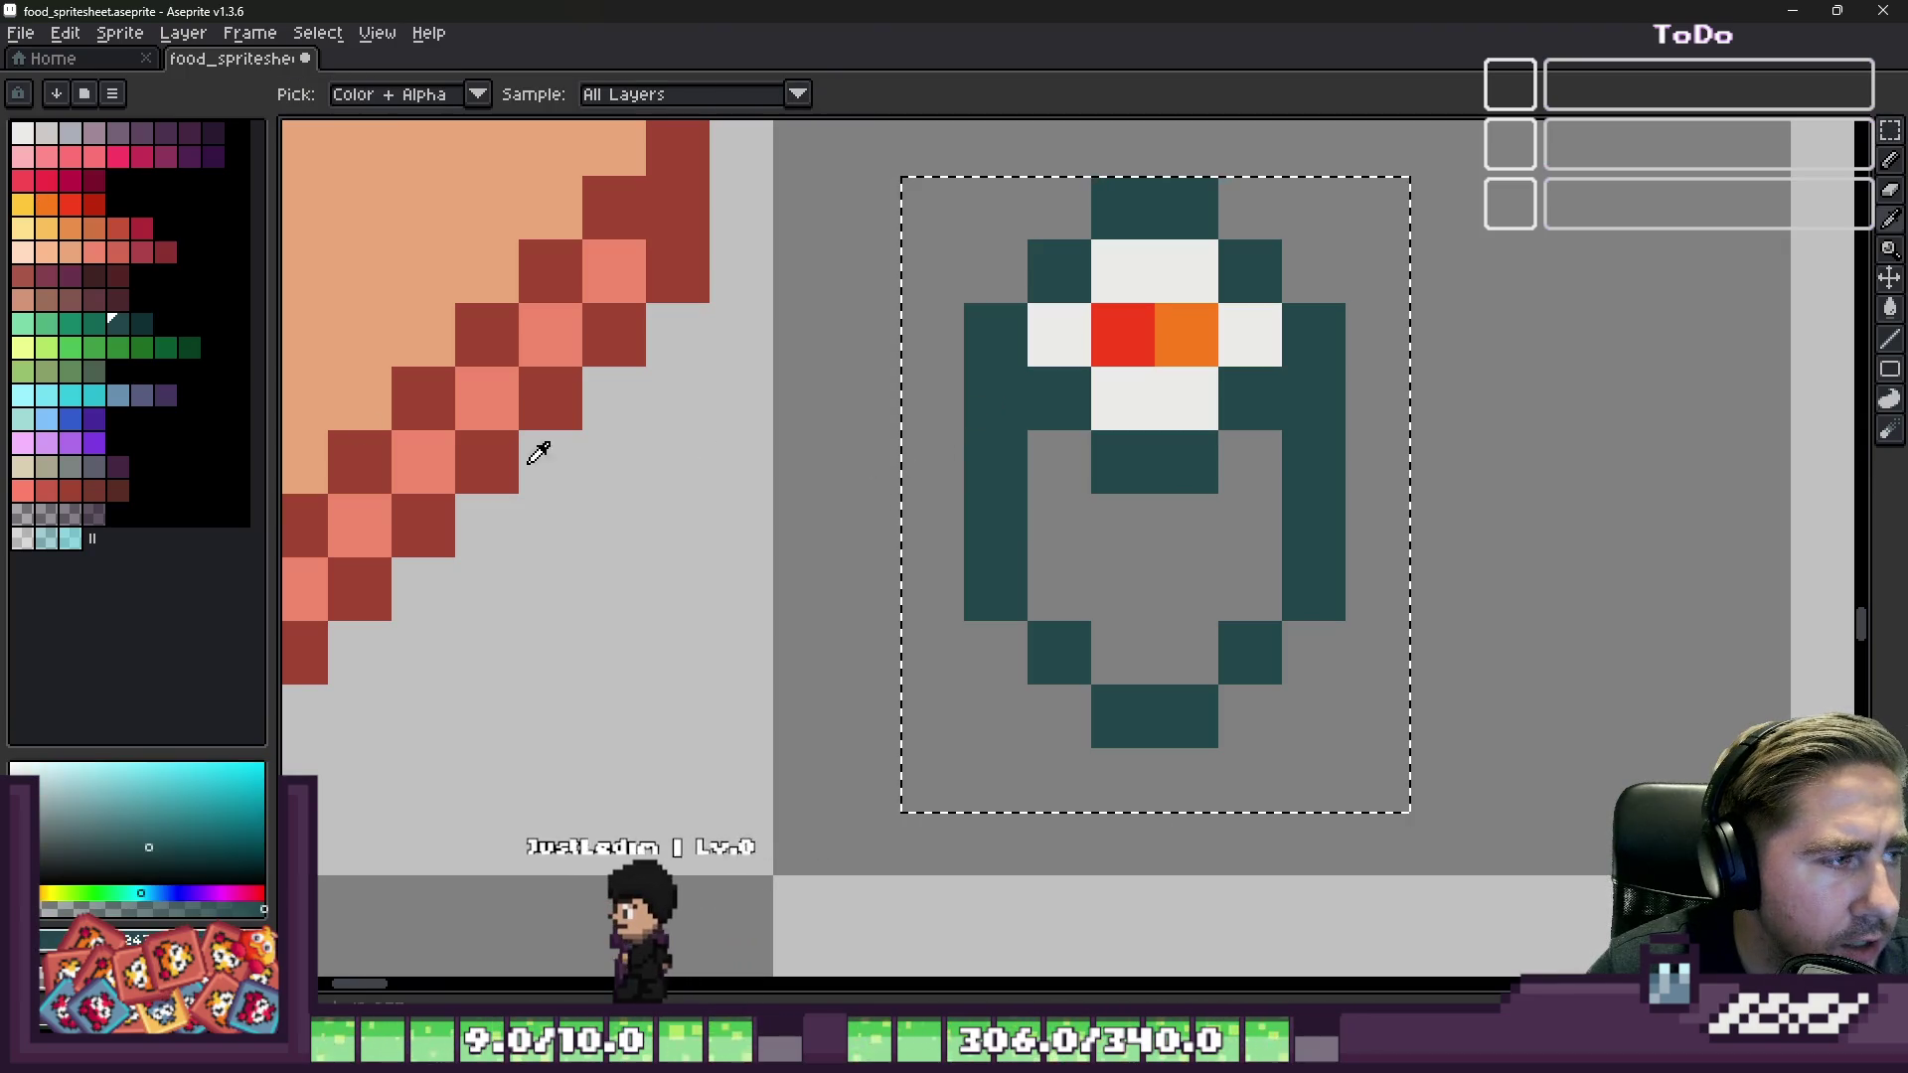
left_click(85, 333)
key("g")
left_click(1060, 587)
scroll(1078, 564, "down", 2)
key("ctrl+d")
scroll(1235, 545, "down", 1)
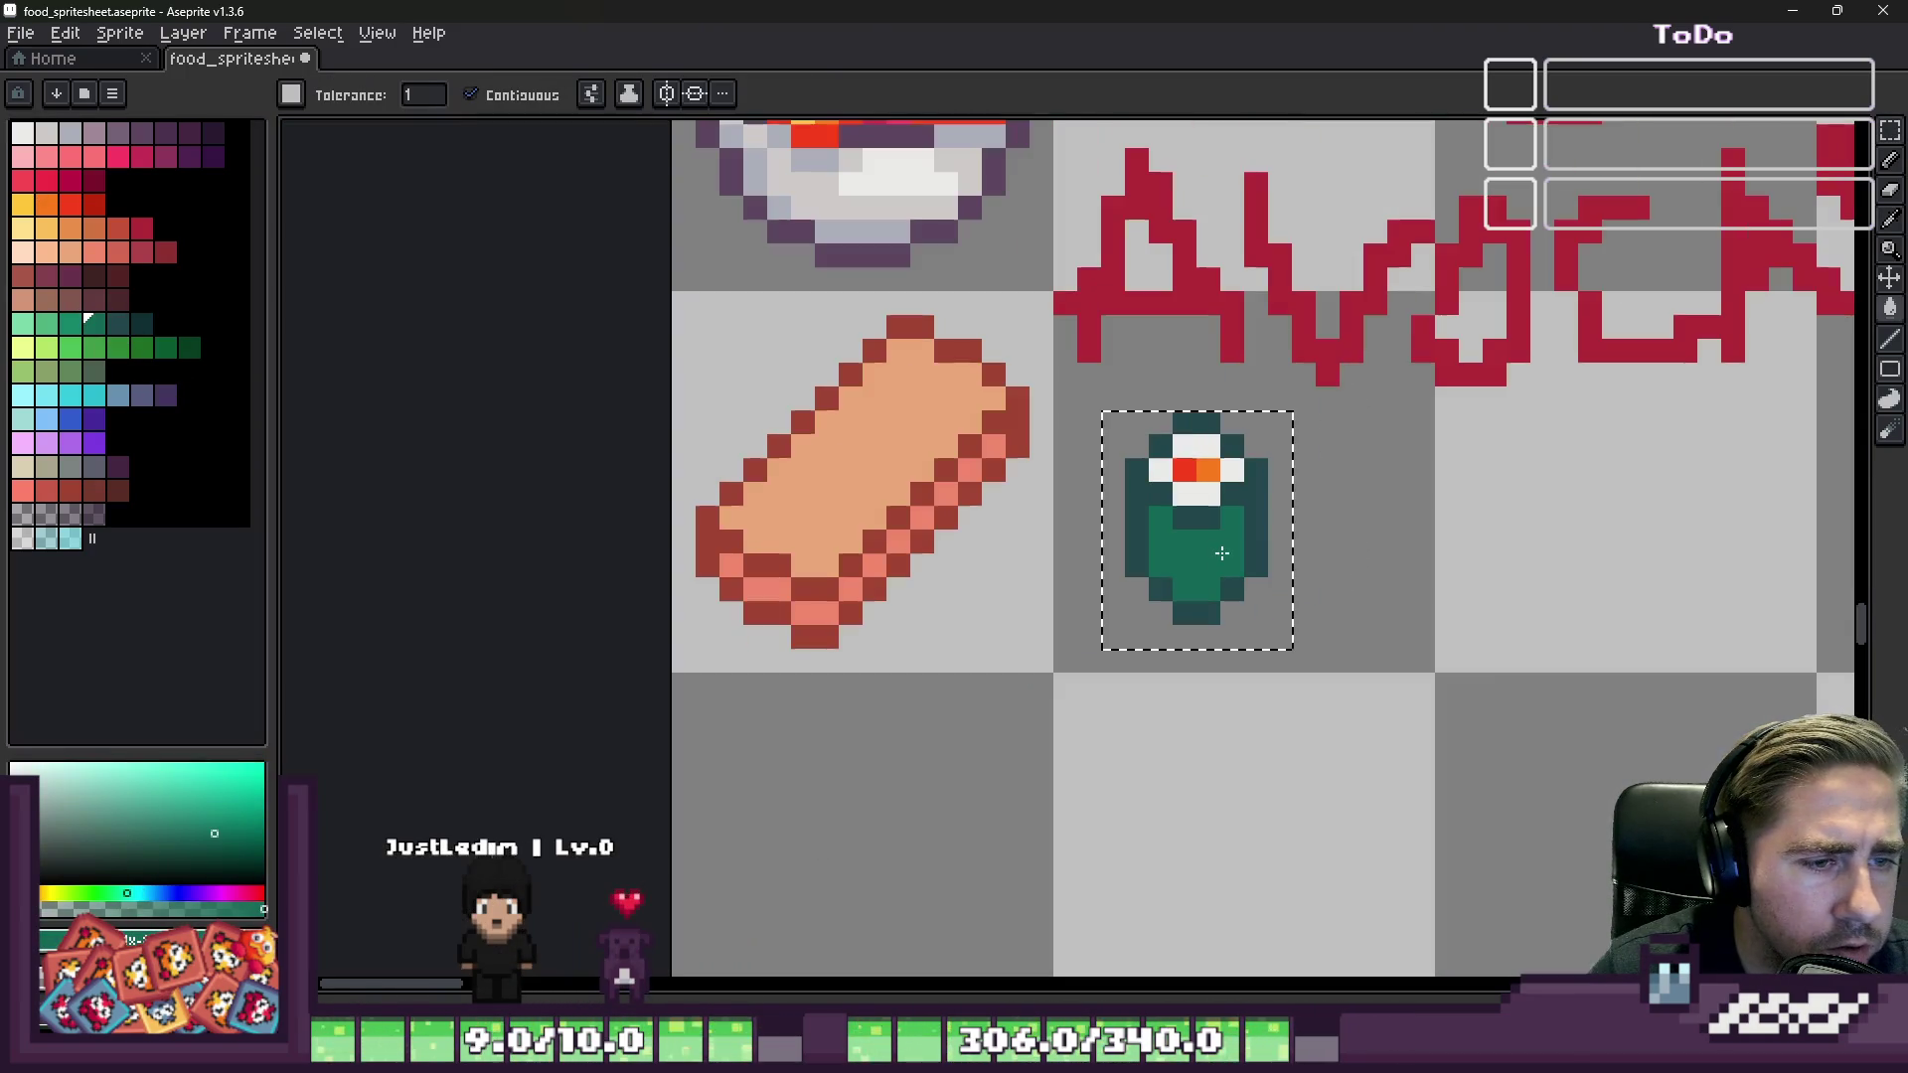
scroll(1210, 583, "up", 2)
Step: Darken the maki roll's outline pixels with dark teal fills inside a selection
key("b")
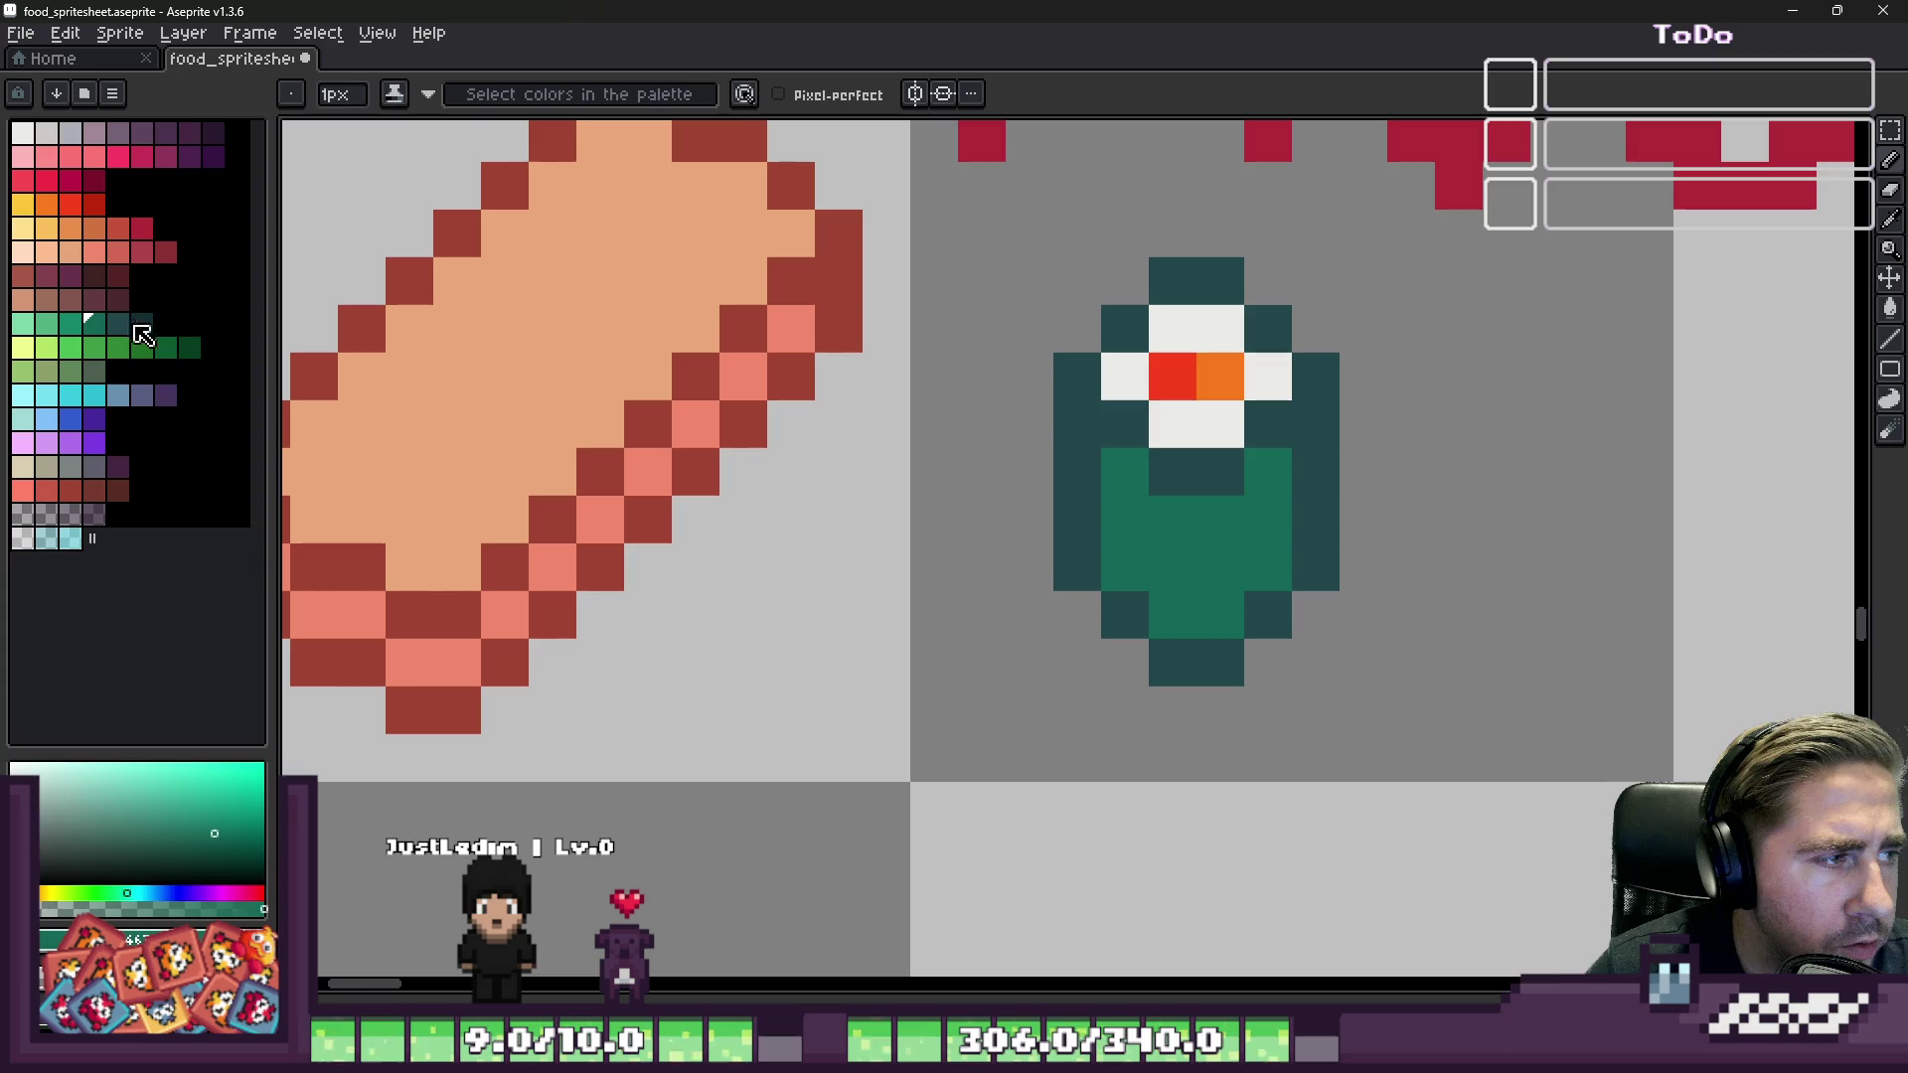
left_click(118, 323)
left_click(600, 425)
key("ctrl+z")
key("m")
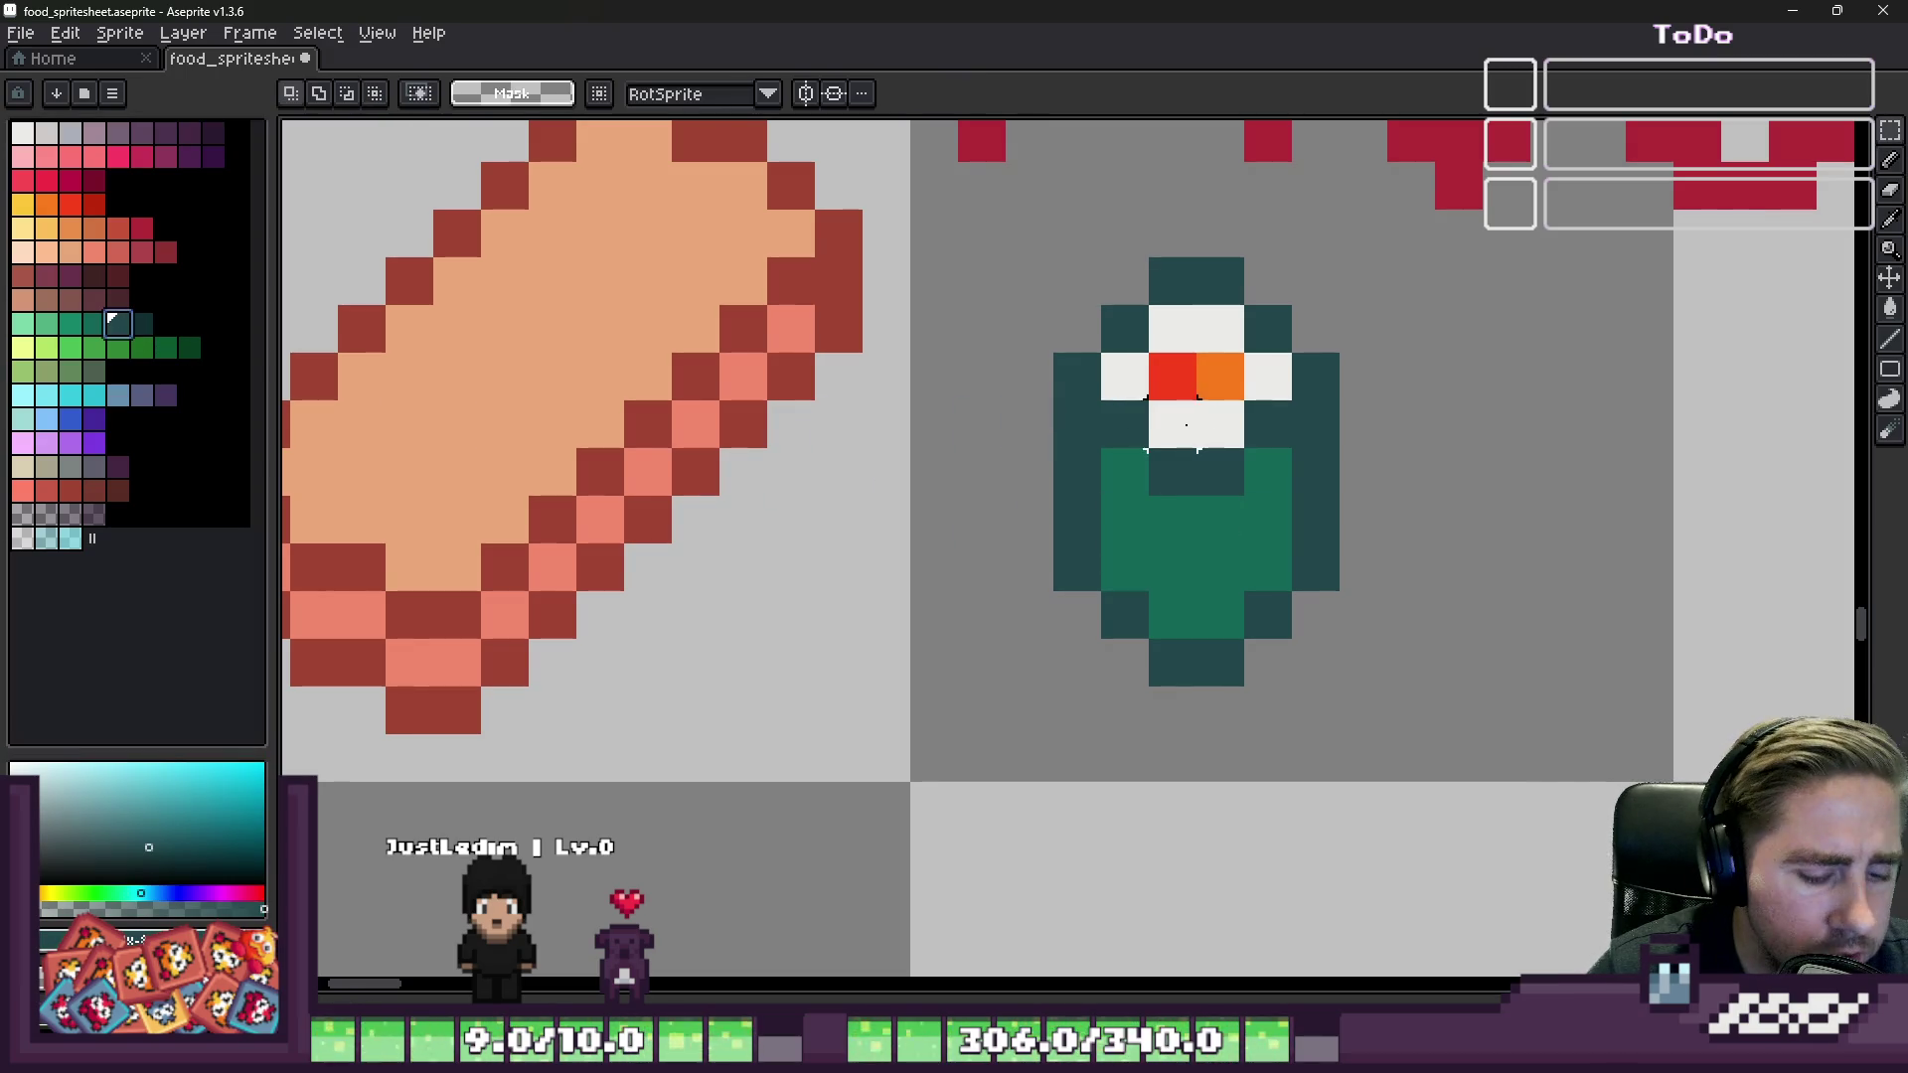
left_click_drag(1006, 258, 1485, 737)
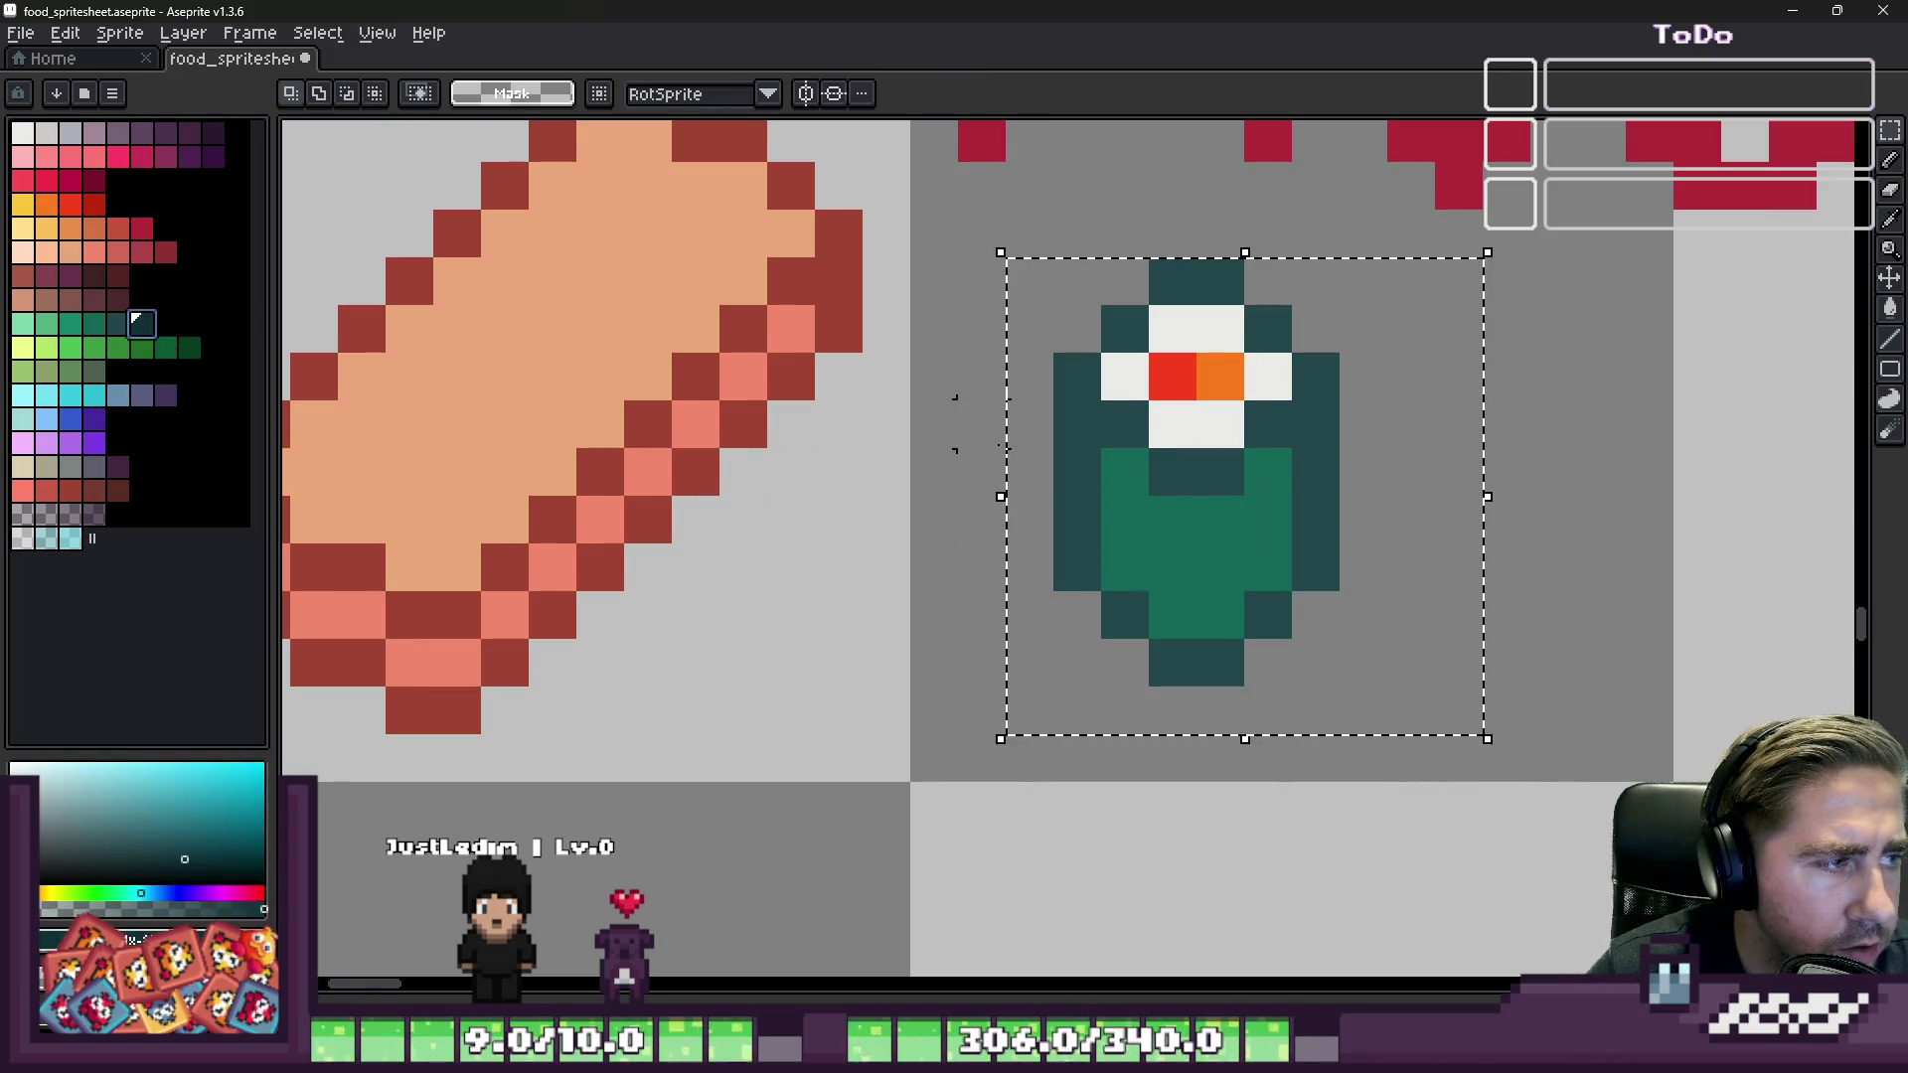
key("g")
left_click(1081, 427)
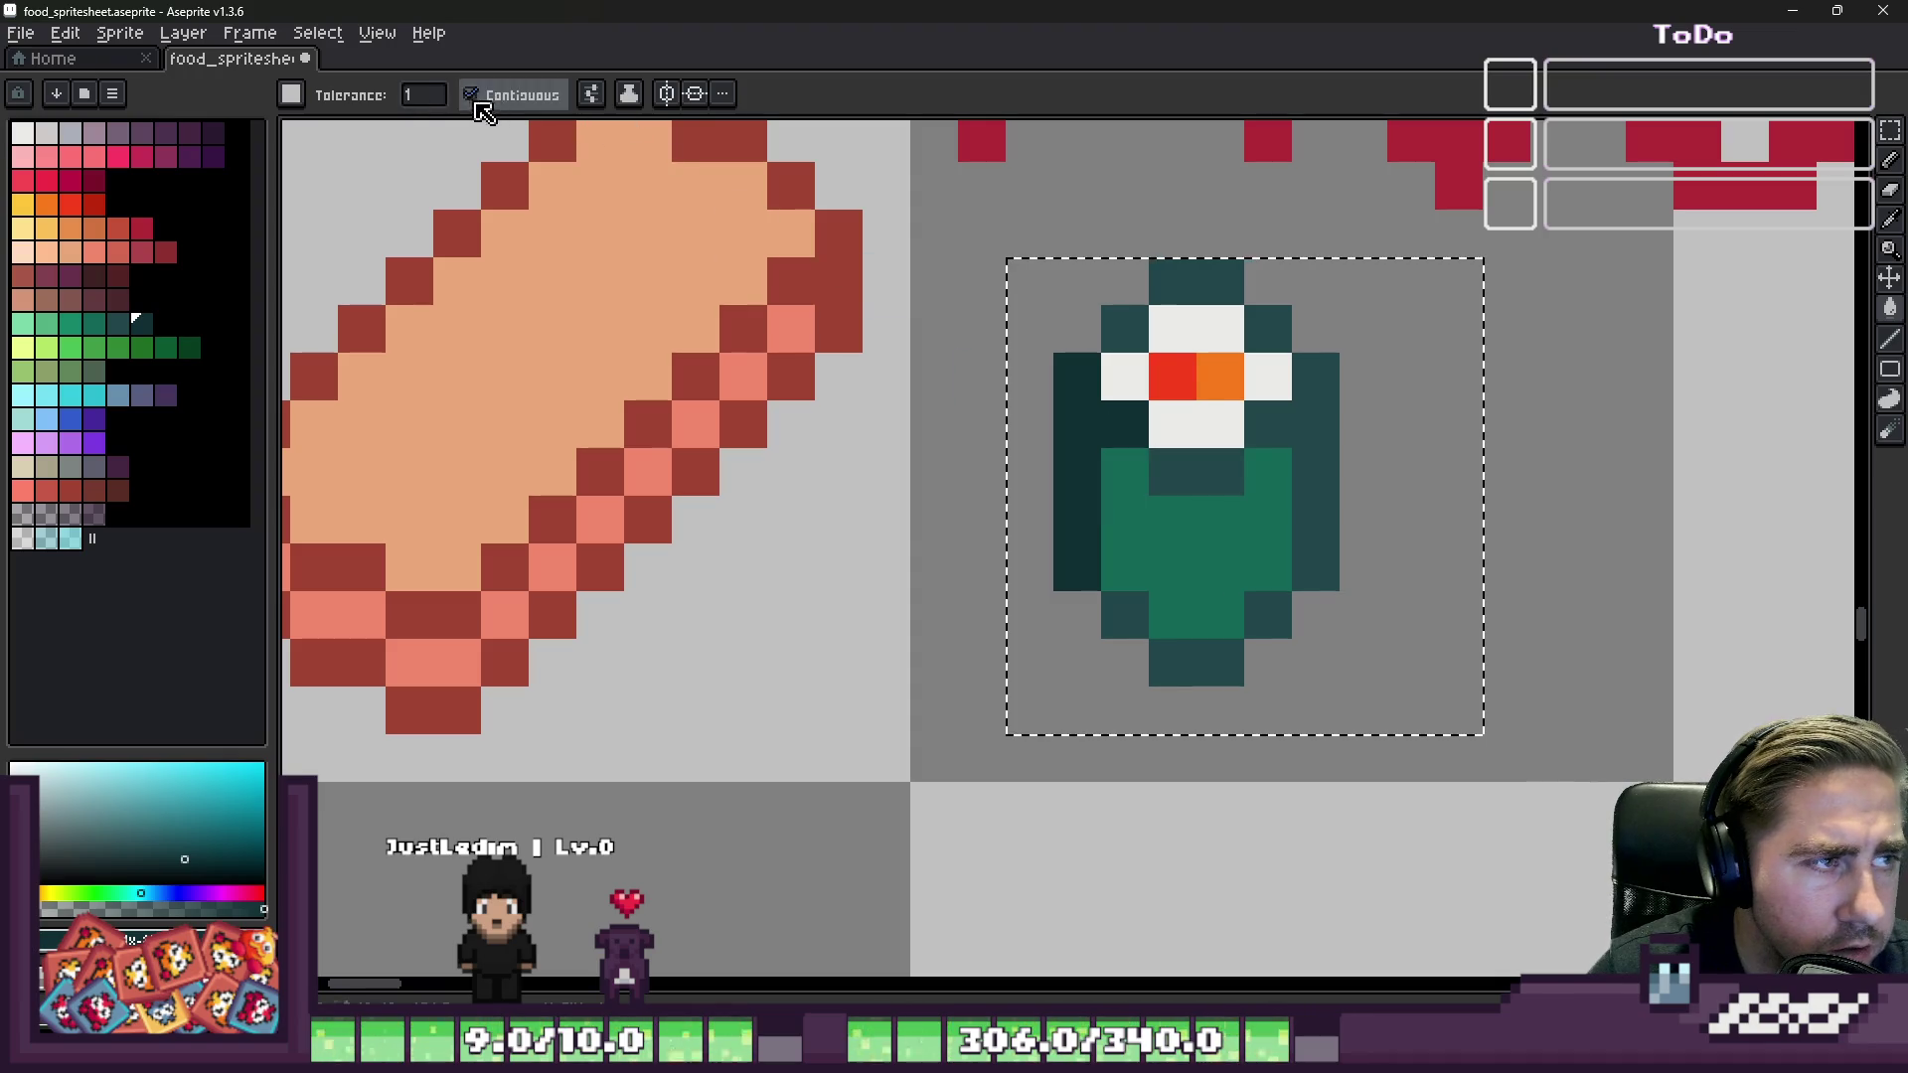
left_click(1136, 421)
scroll(1052, 425, "down", 2)
scroll(994, 418, "up", 3)
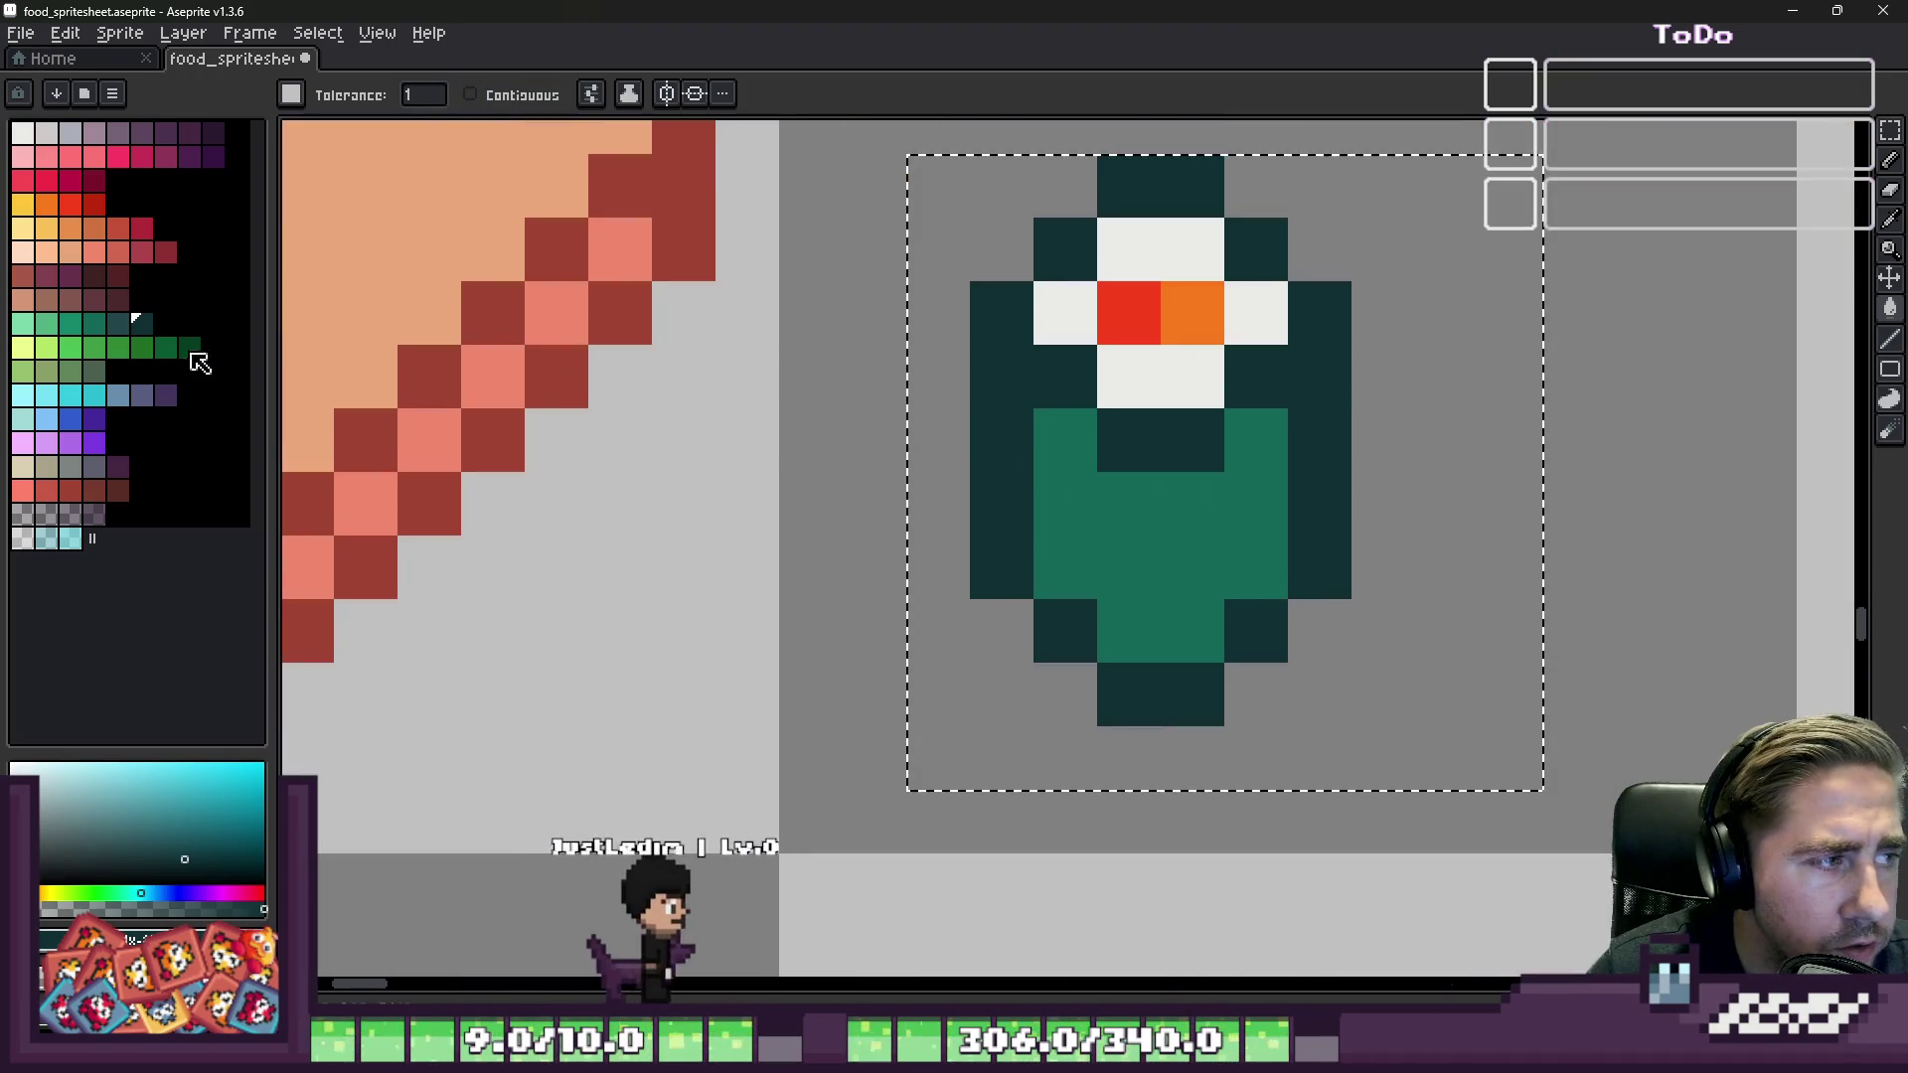
Step: Draw a darker teal diagonal shading stroke across the maki's body
left_click(120, 323)
key("b")
mouse_move(1065, 437)
left_mouse_down()
mouse_move(1056, 468)
mouse_move(1164, 624)
left_mouse_up()
scroll(1222, 571, "down", 7)
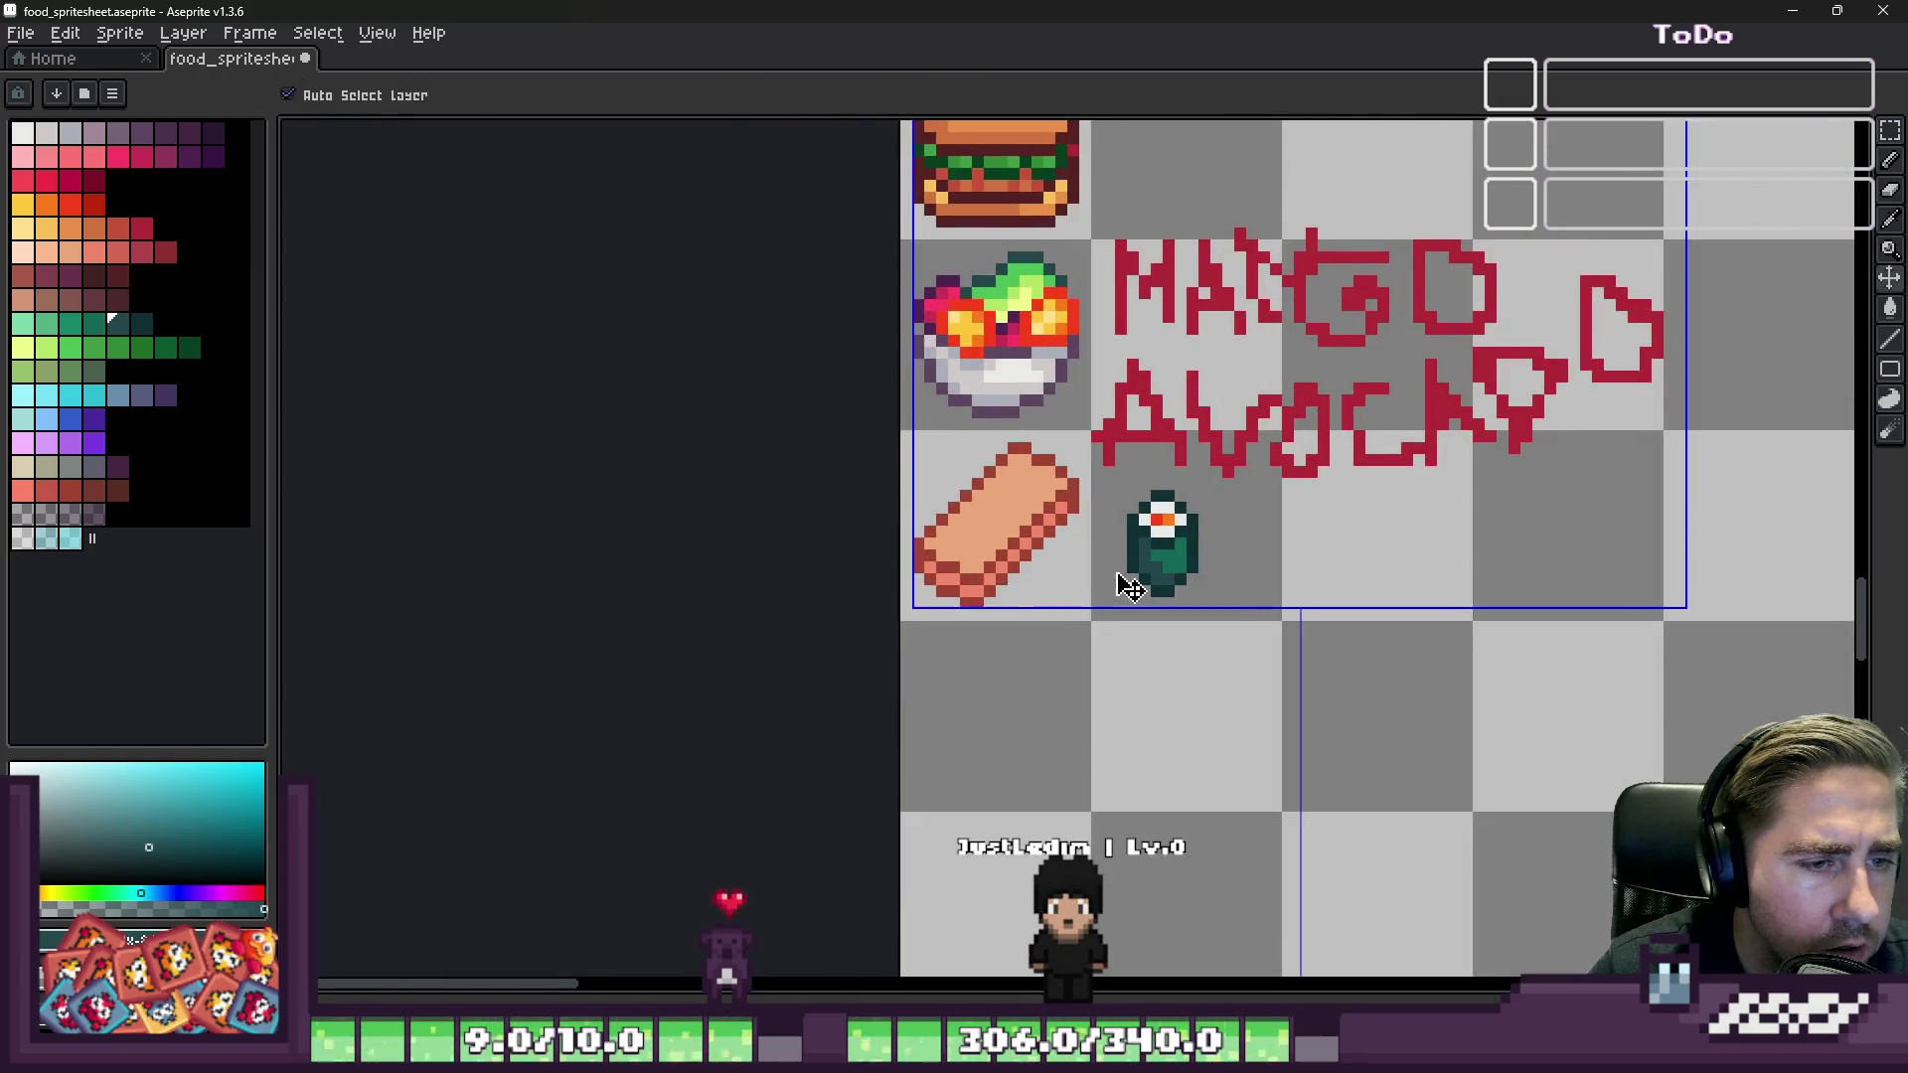
Step: Select the maki roll and place a trial copy on the slab, then undo it
scroll(1129, 557, "up", 3)
scroll(1128, 557, "up", 1)
key("m")
left_click_drag(1102, 542, 1457, 784)
scroll(1213, 566, "up", 2)
key("ctrl+d")
scroll(1173, 536, "down", 3)
left_click_drag(1124, 445, 1289, 601)
scroll(854, 587, "up", 2)
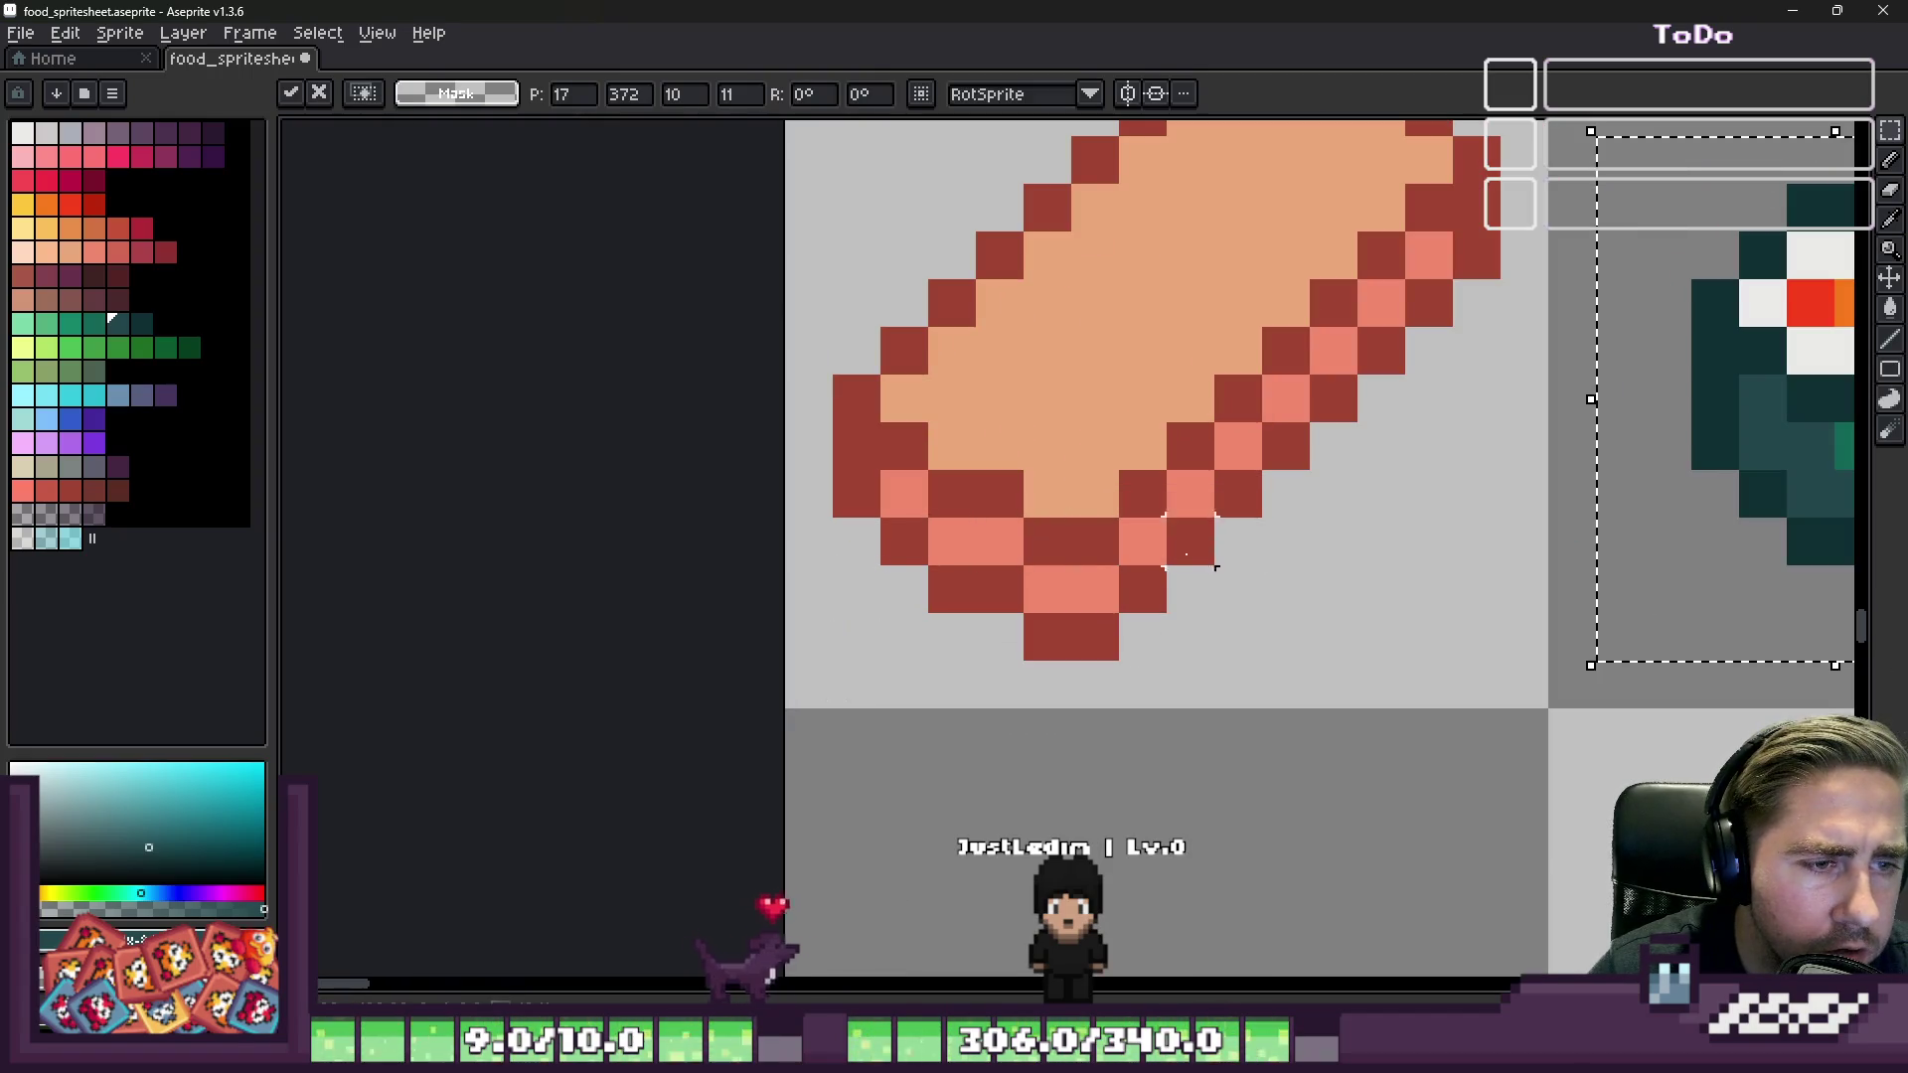
left_click_drag(1696, 427, 939, 407)
scroll(939, 407, "down", 3)
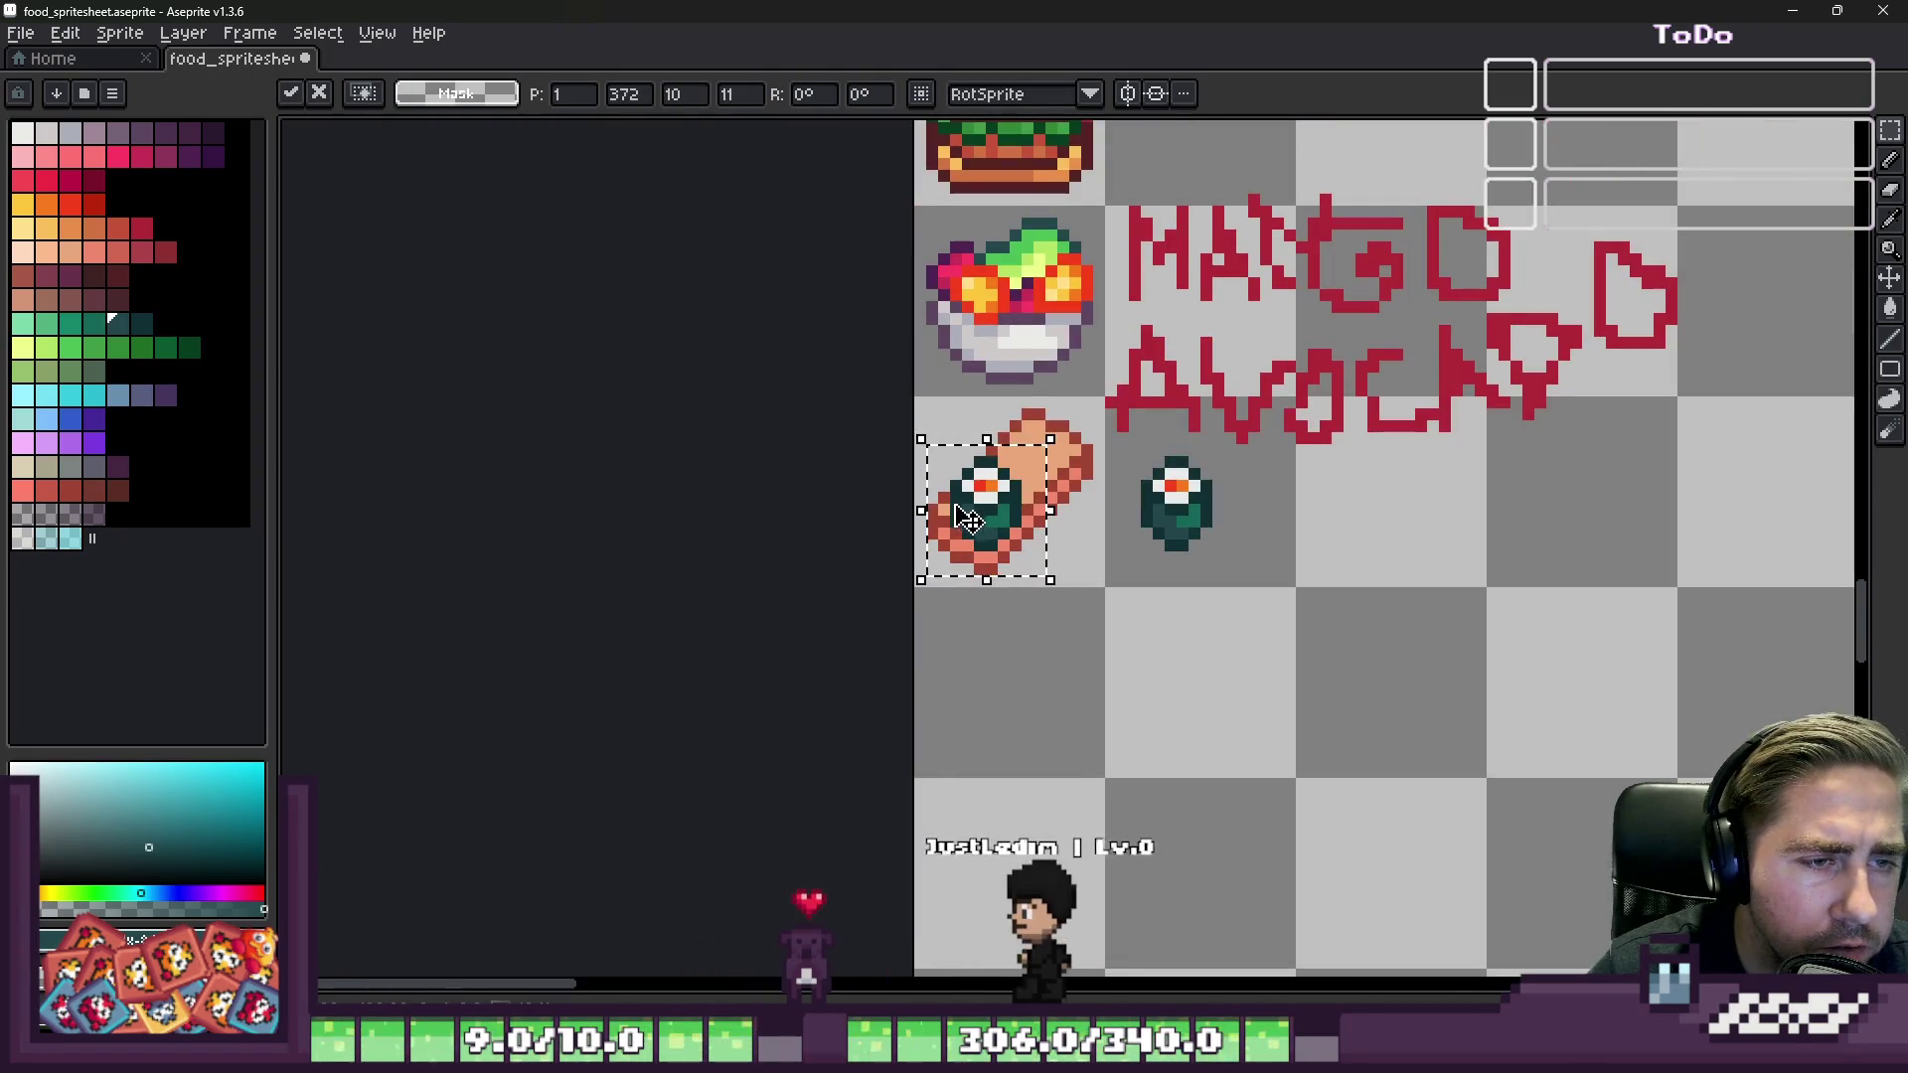
scroll(962, 512, "up", 2)
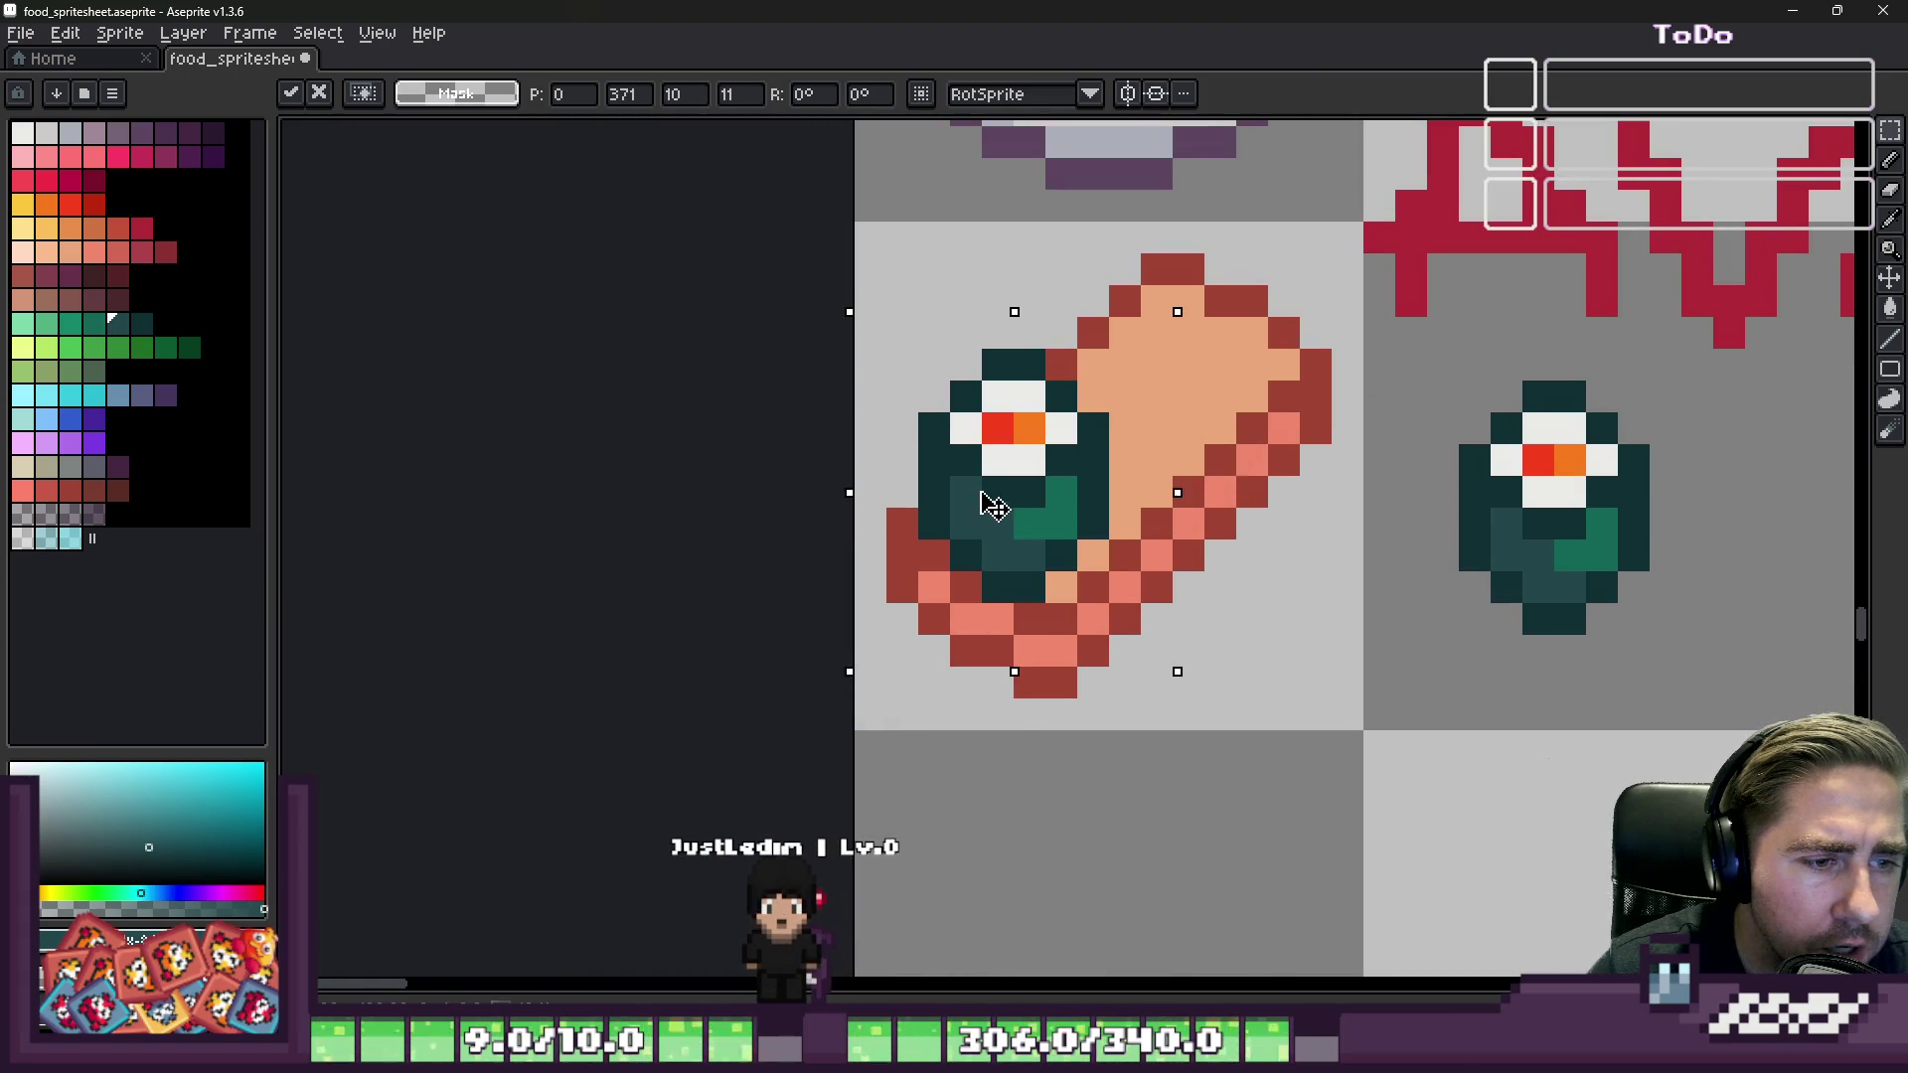
key("Return")
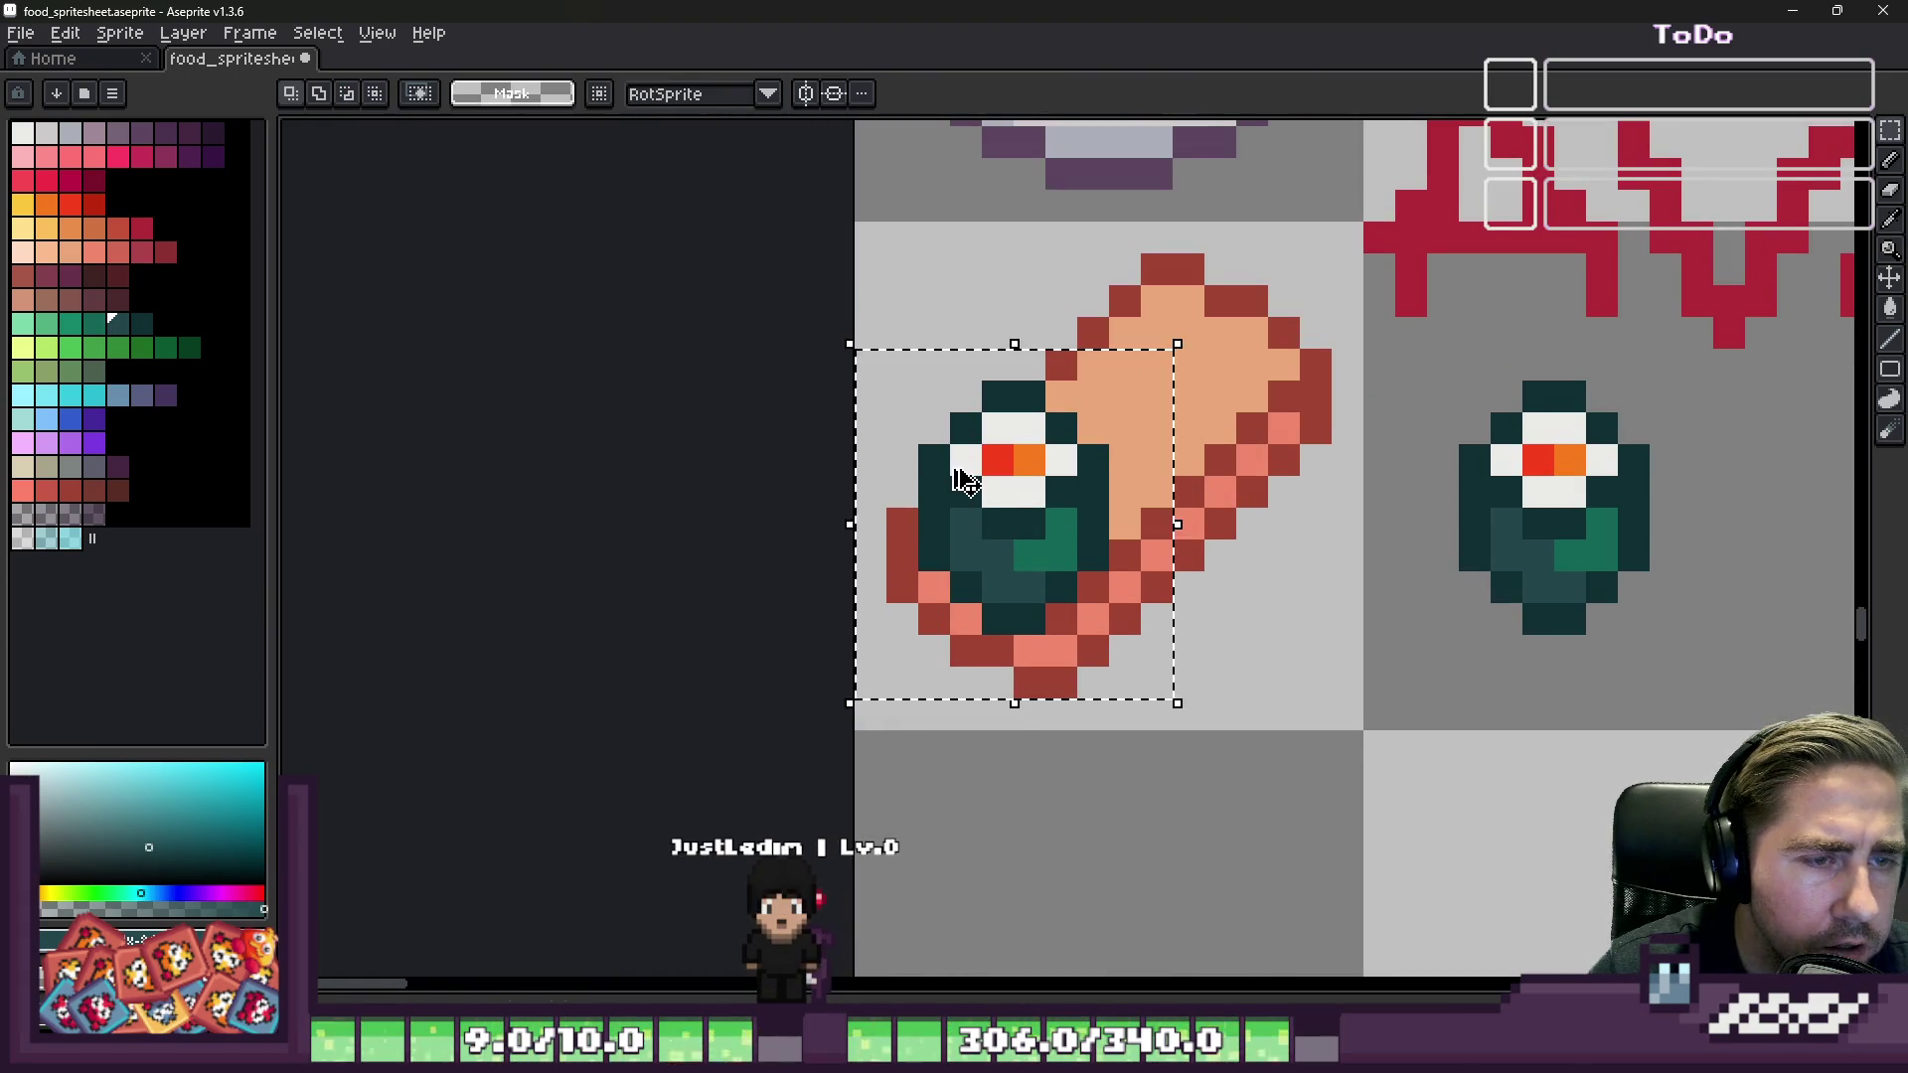
key("ctrl+z")
Step: Paste a maki copy and drop it further right on the slab's top
key("ctrl+v")
mouse_move(1629, 488)
left_mouse_down()
mouse_move(1242, 329)
mouse_move(1528, 696)
left_mouse_up()
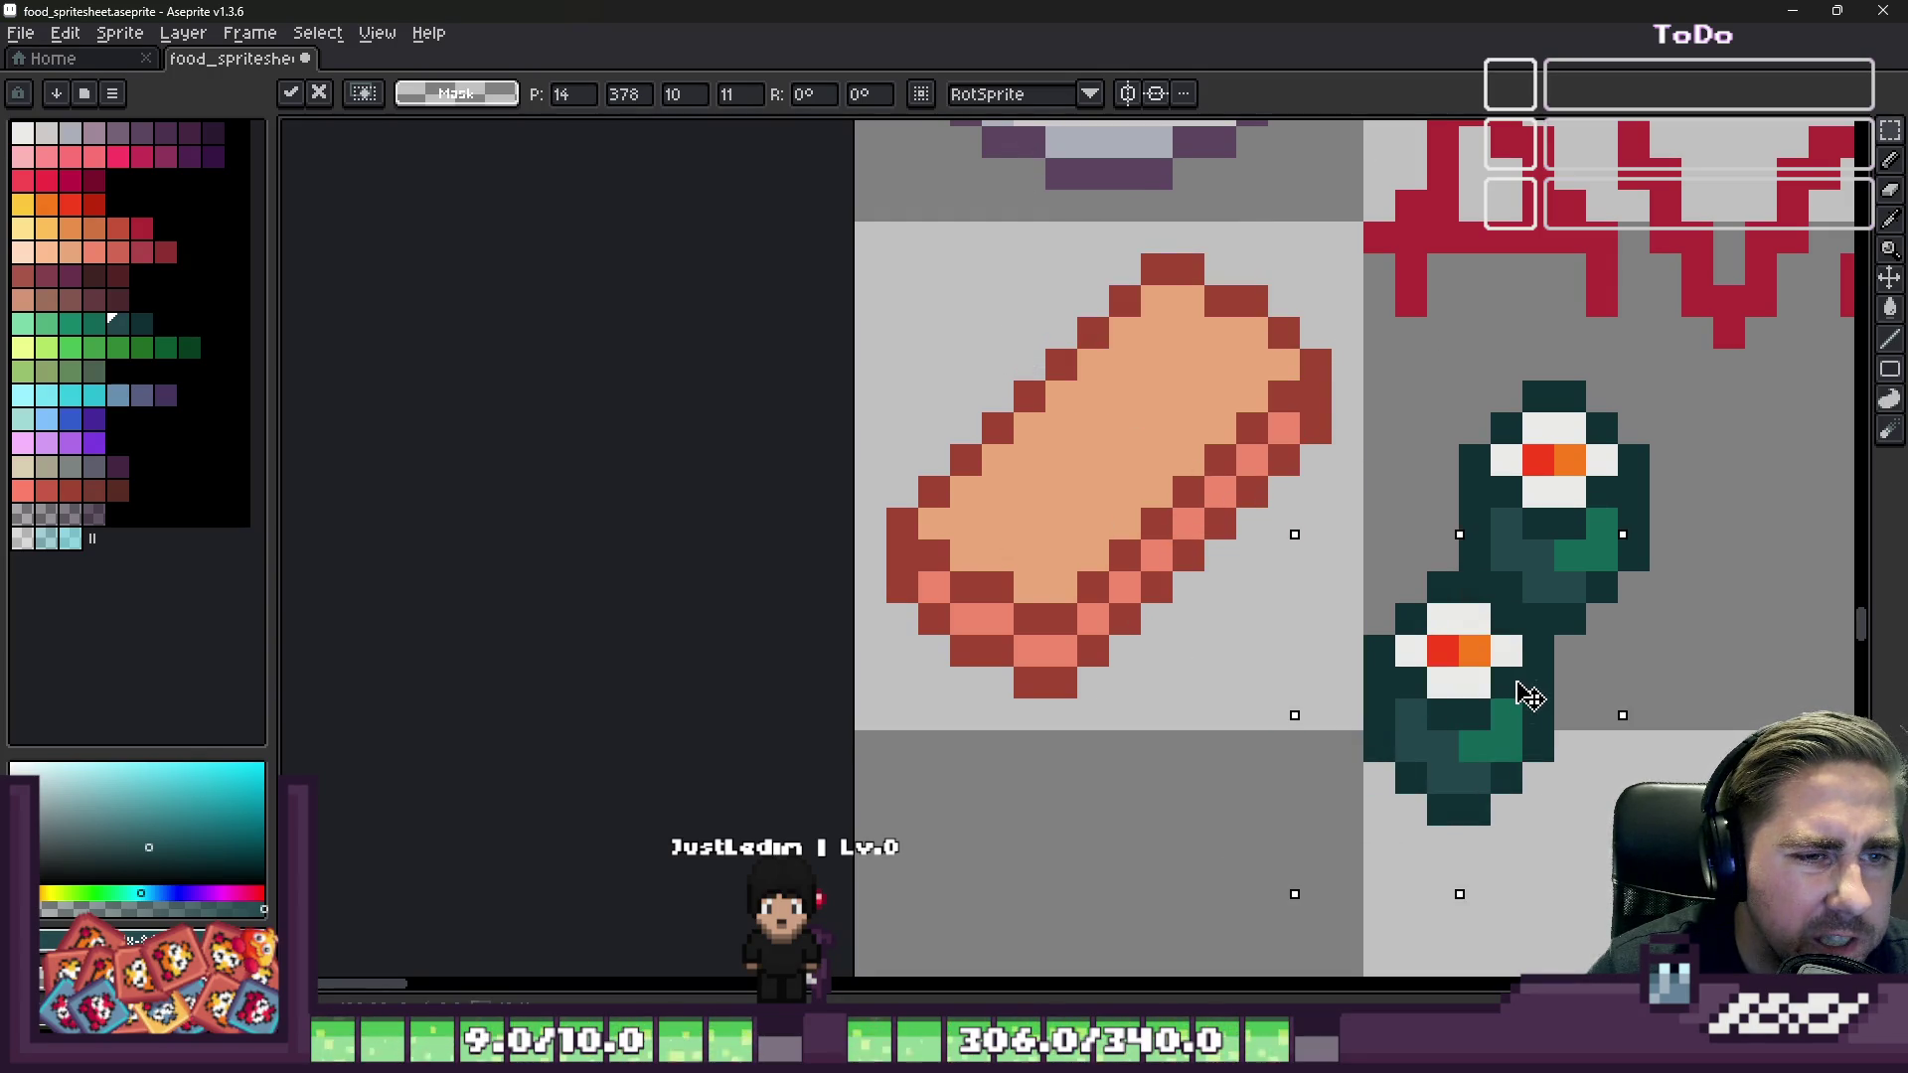
key("Escape")
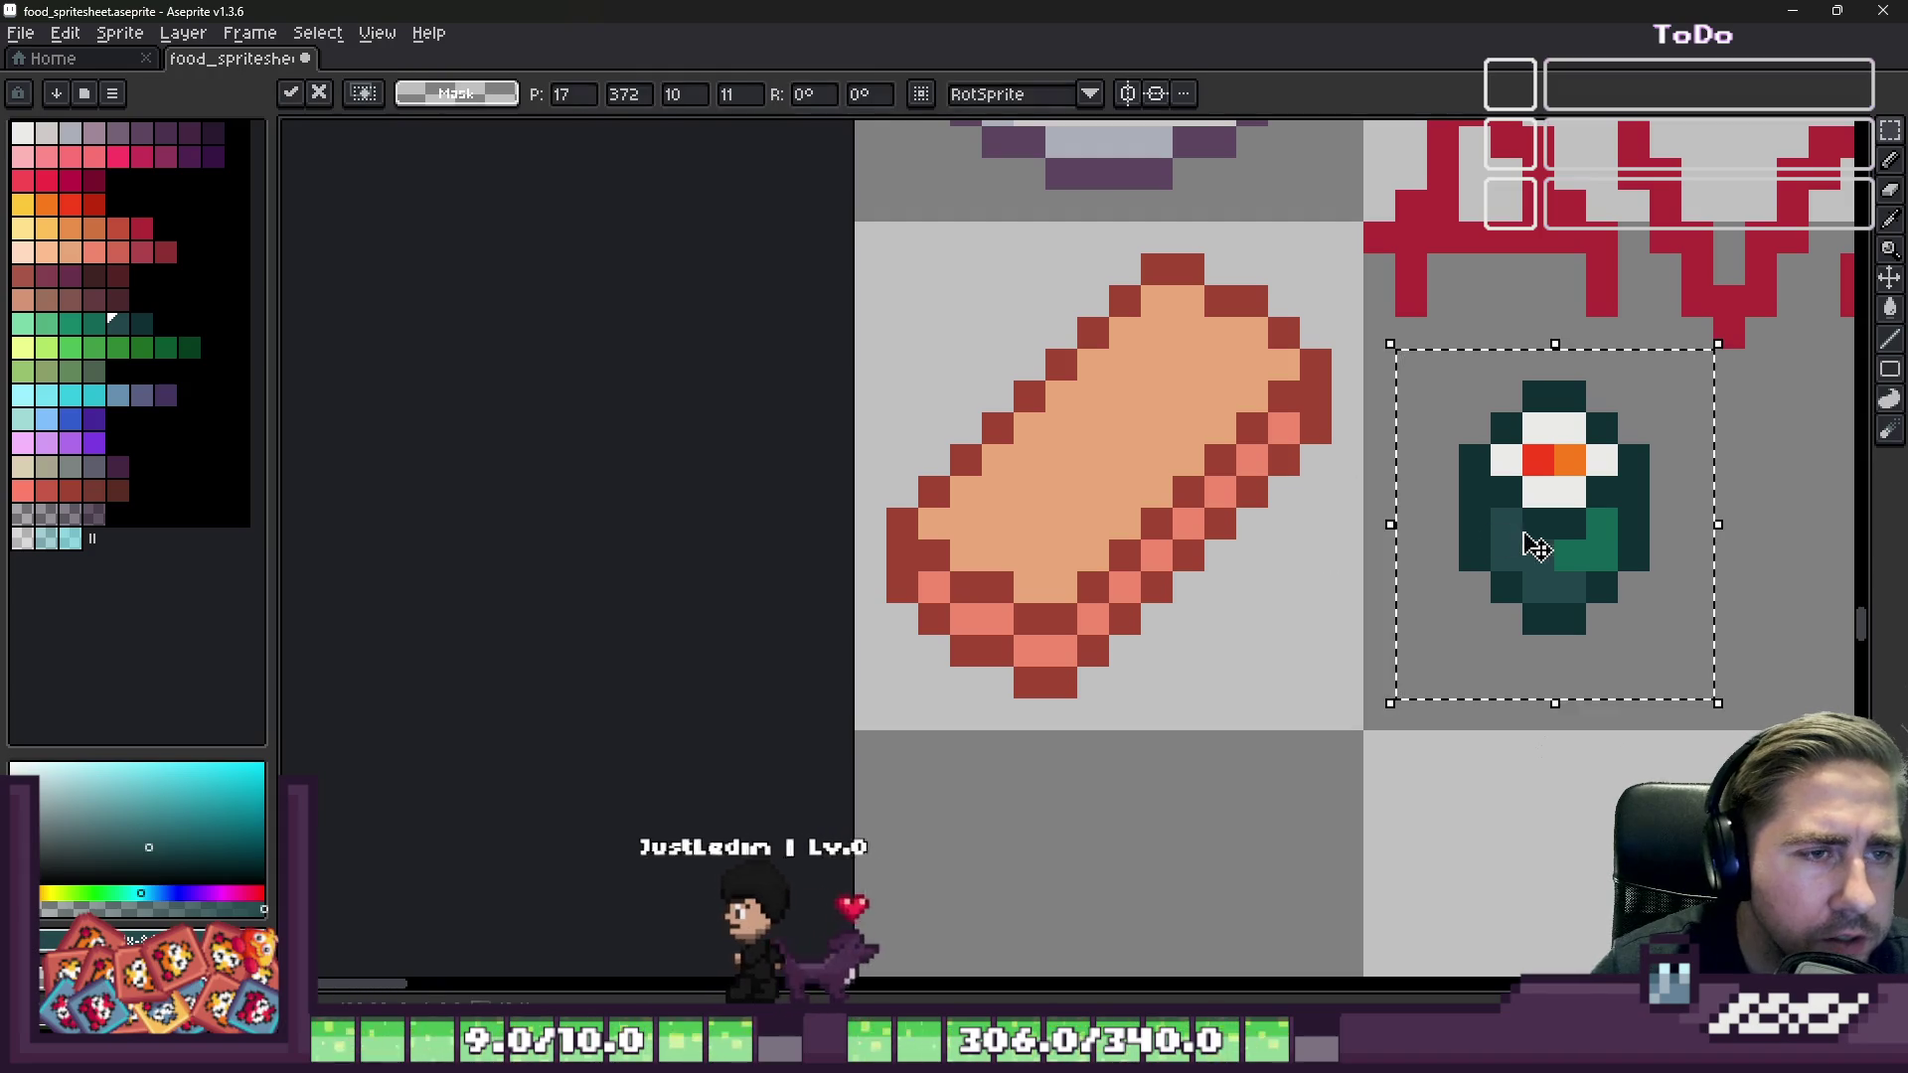
scroll(1533, 546, "up", 2)
scroll(1142, 554, "down", 2)
key("ctrl+v")
mouse_move(1269, 554)
left_mouse_down()
mouse_move(1456, 528)
mouse_move(1269, 647)
mouse_move(1329, 643)
mouse_move(1278, 546)
mouse_move(1235, 673)
mouse_move(1252, 696)
left_mouse_up()
key("ctrl+d")
Step: Move another selected maki roll onto the salmon slab and commit it
left_click_drag(1148, 378, 1584, 796)
mouse_move(1411, 639)
left_mouse_down()
mouse_move(861, 541)
mouse_move(904, 544)
mouse_move(906, 528)
left_mouse_up()
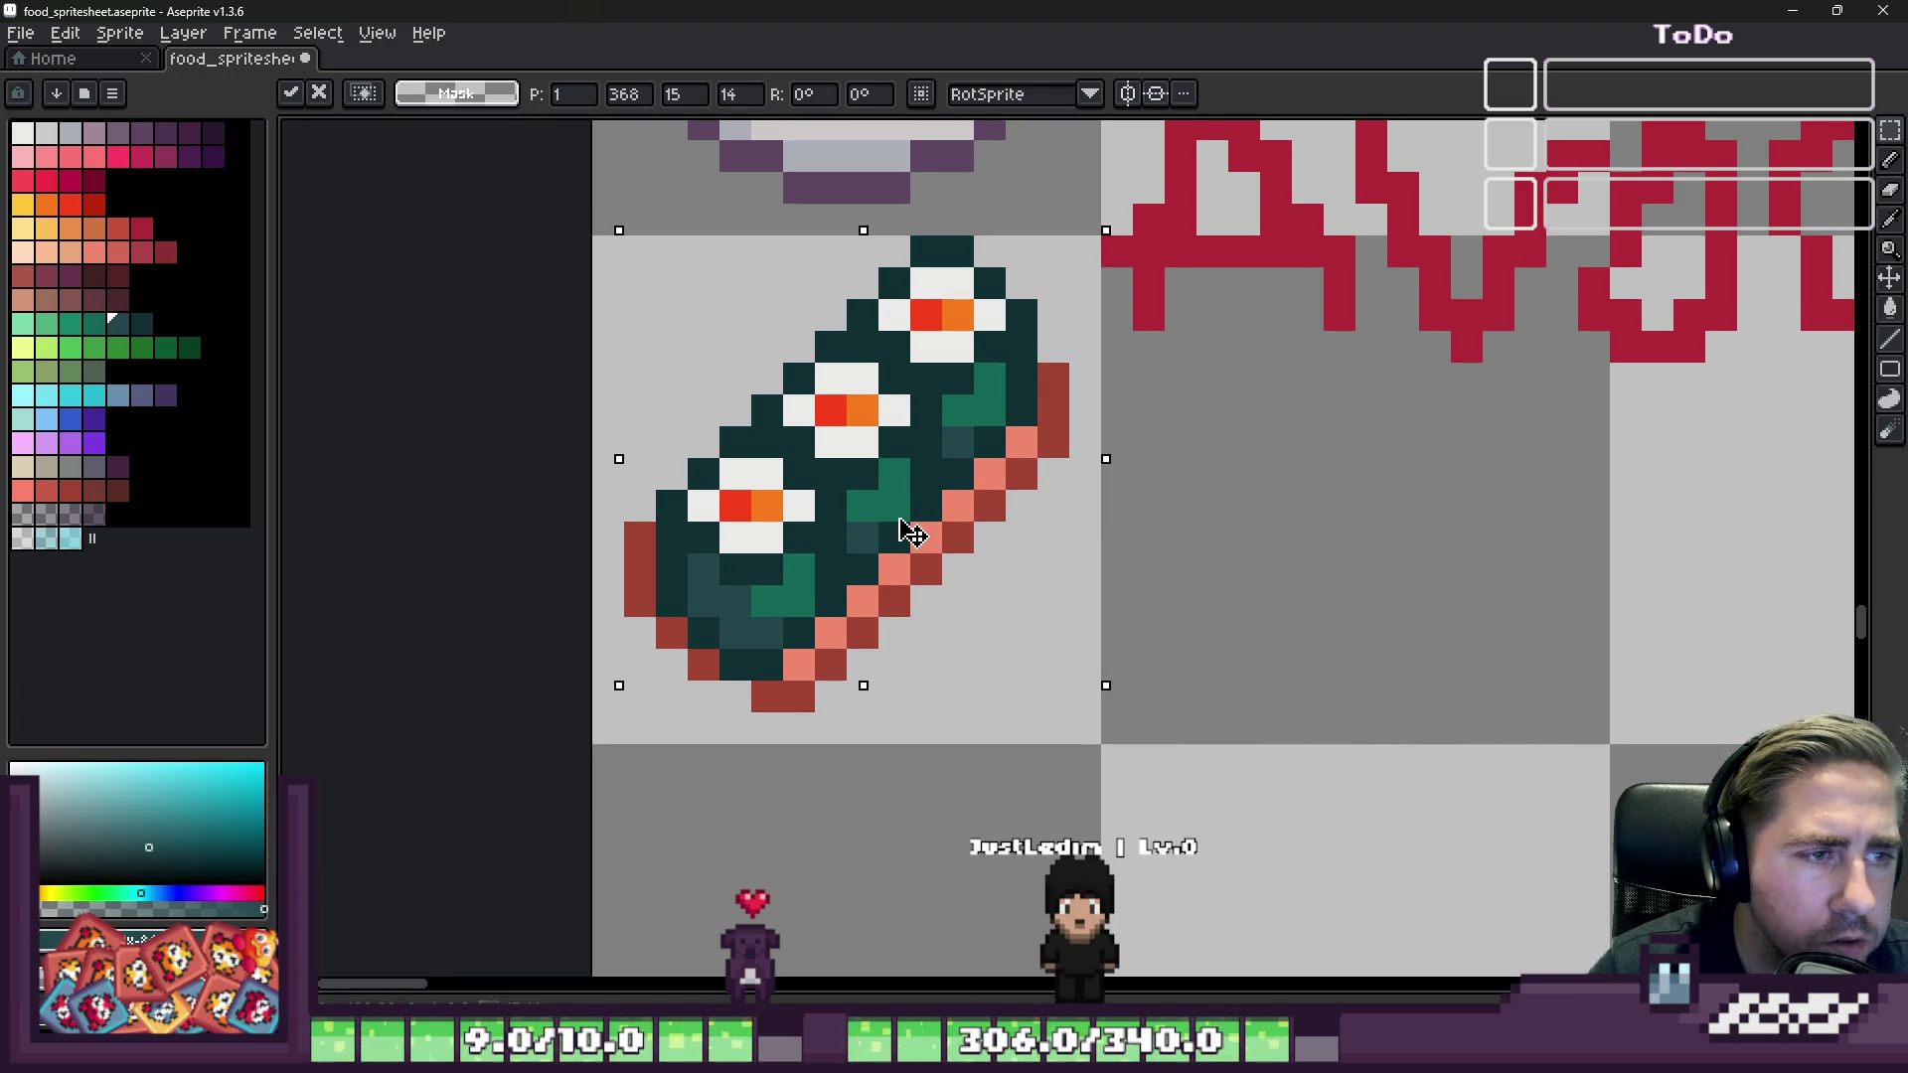
key("Return")
scroll(912, 534, "down", 4)
scroll(1092, 462, "up", 3)
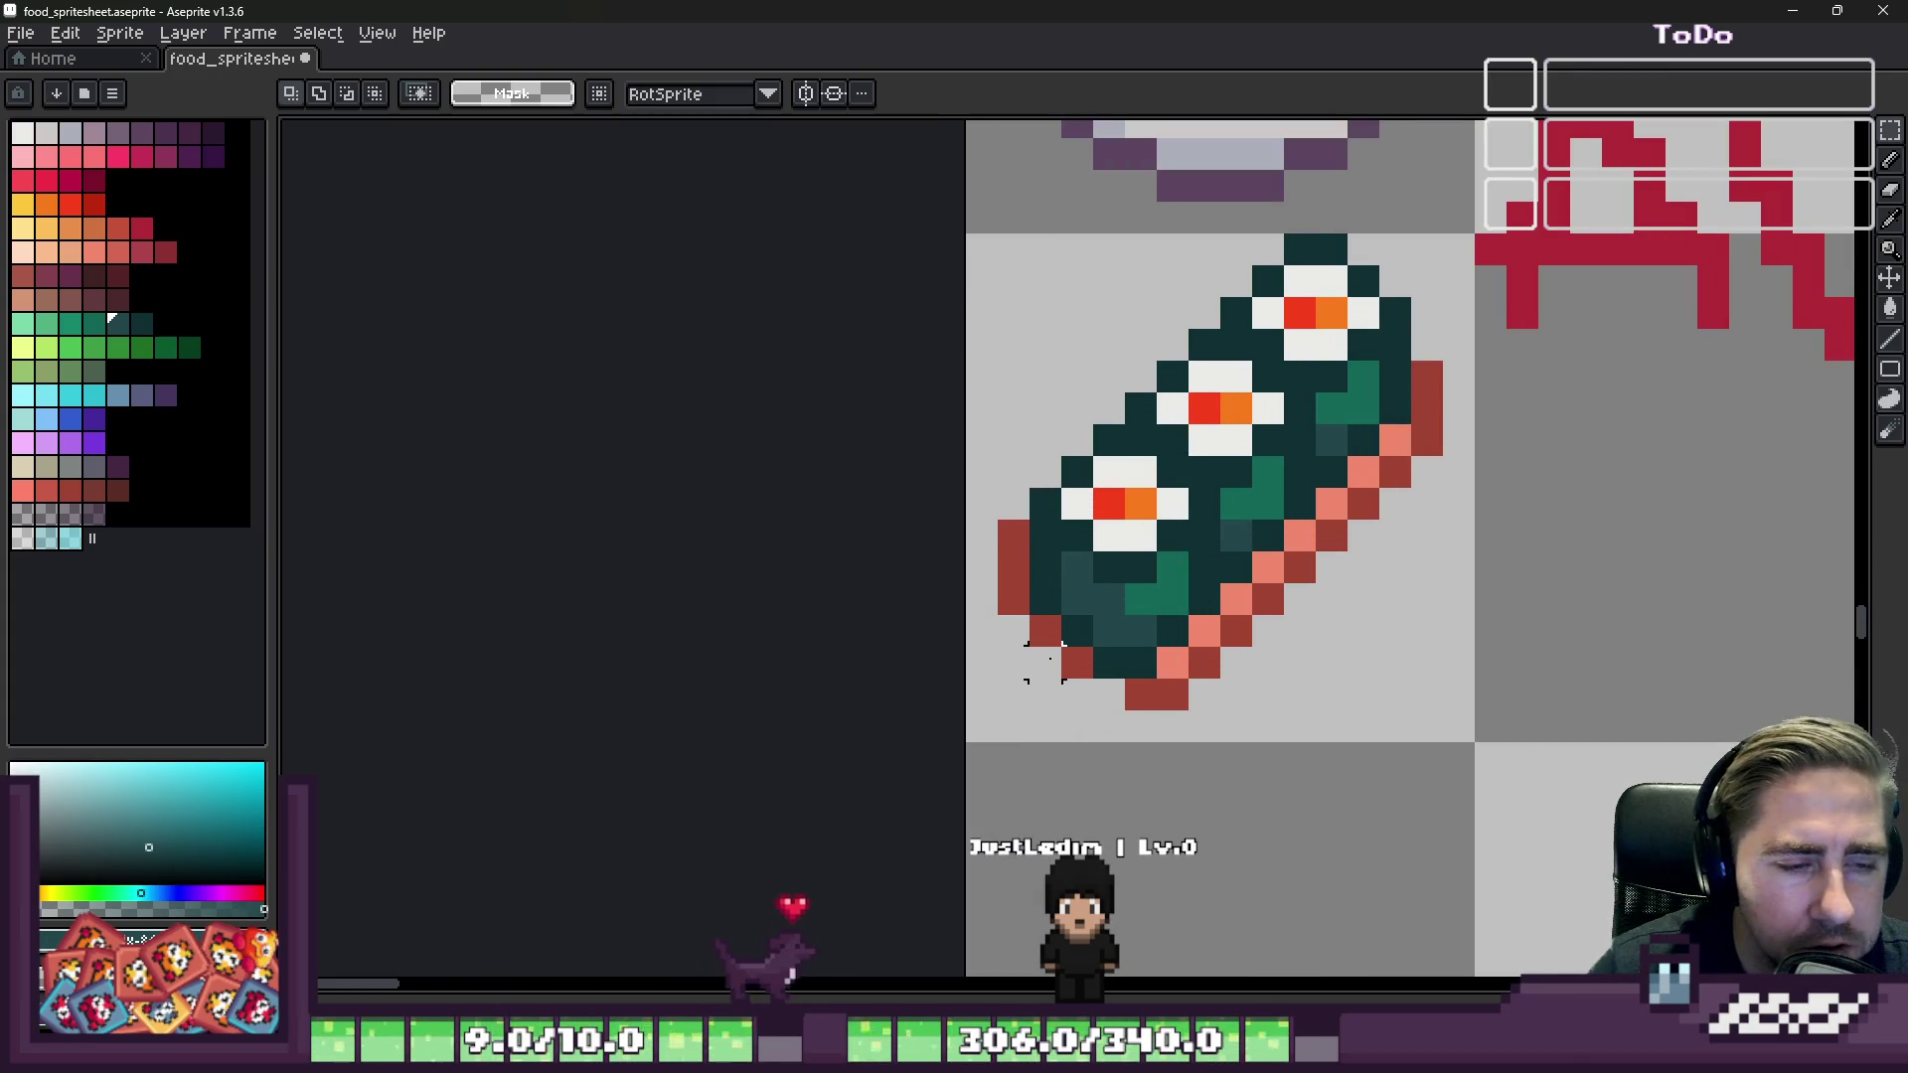
Step: Erase the stray red pixels along the salmon slab's bottom edge and recolour one pixel teal
key("e")
left_click_drag(1173, 695, 1141, 694)
key("b")
left_click(1140, 663)
left_click(1204, 661, "alt")
scroll(1026, 480, "down", 5)
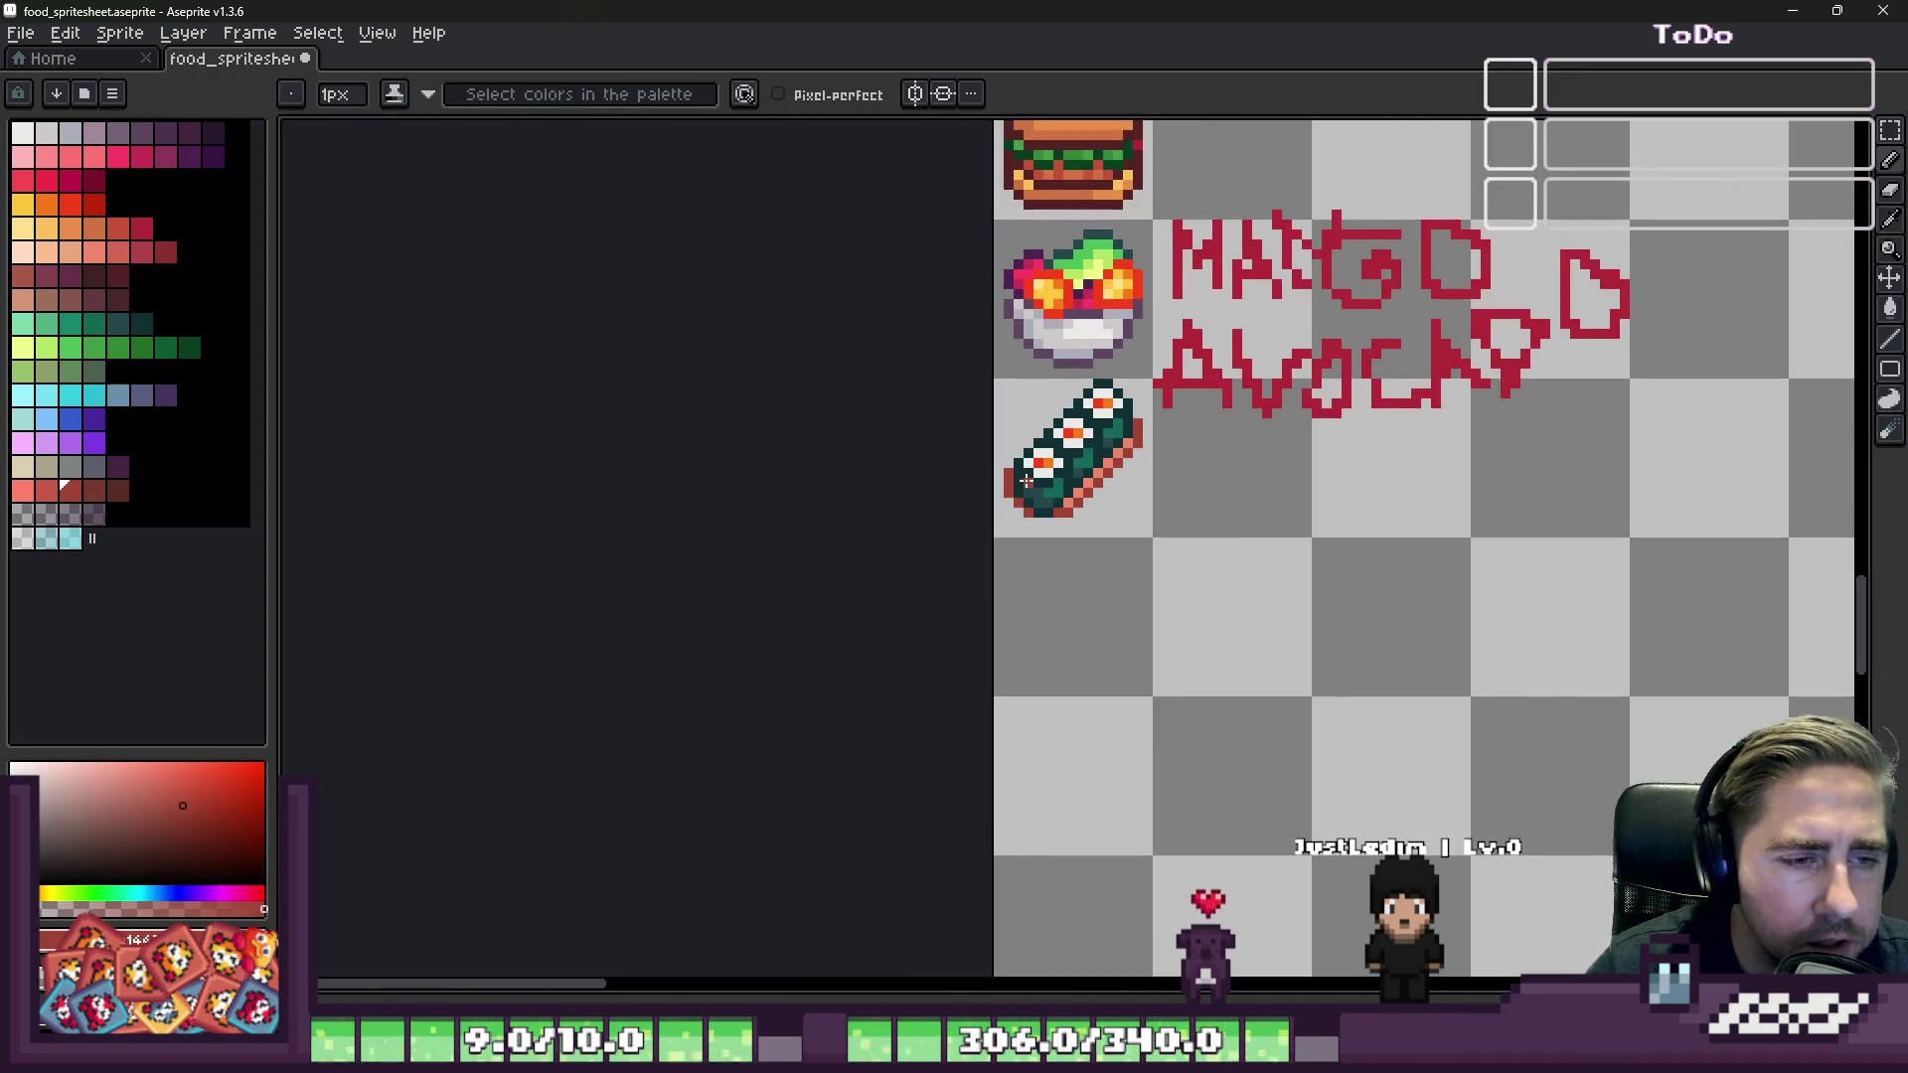
scroll(1038, 475, "up", 3)
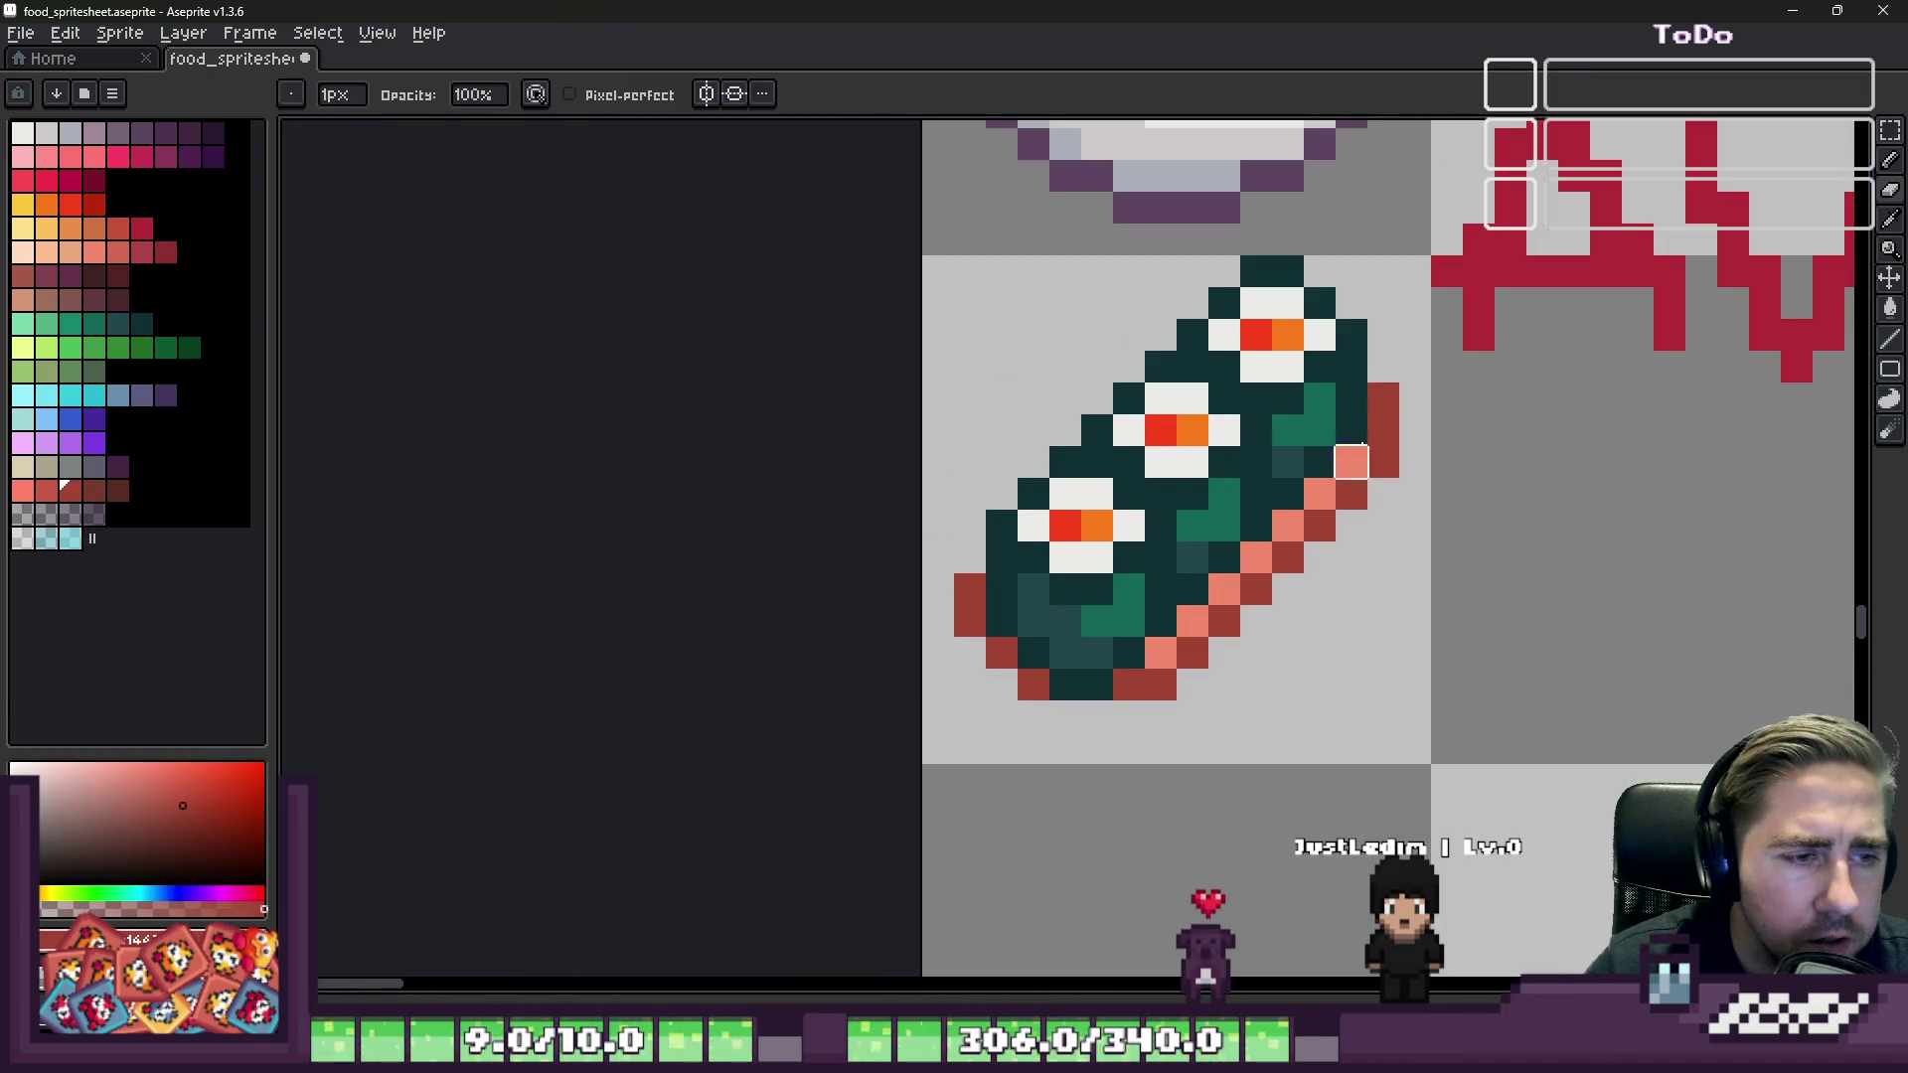
scroll(1093, 407, "down", 3)
scroll(1086, 414, "up", 2)
scroll(1099, 414, "up", 1)
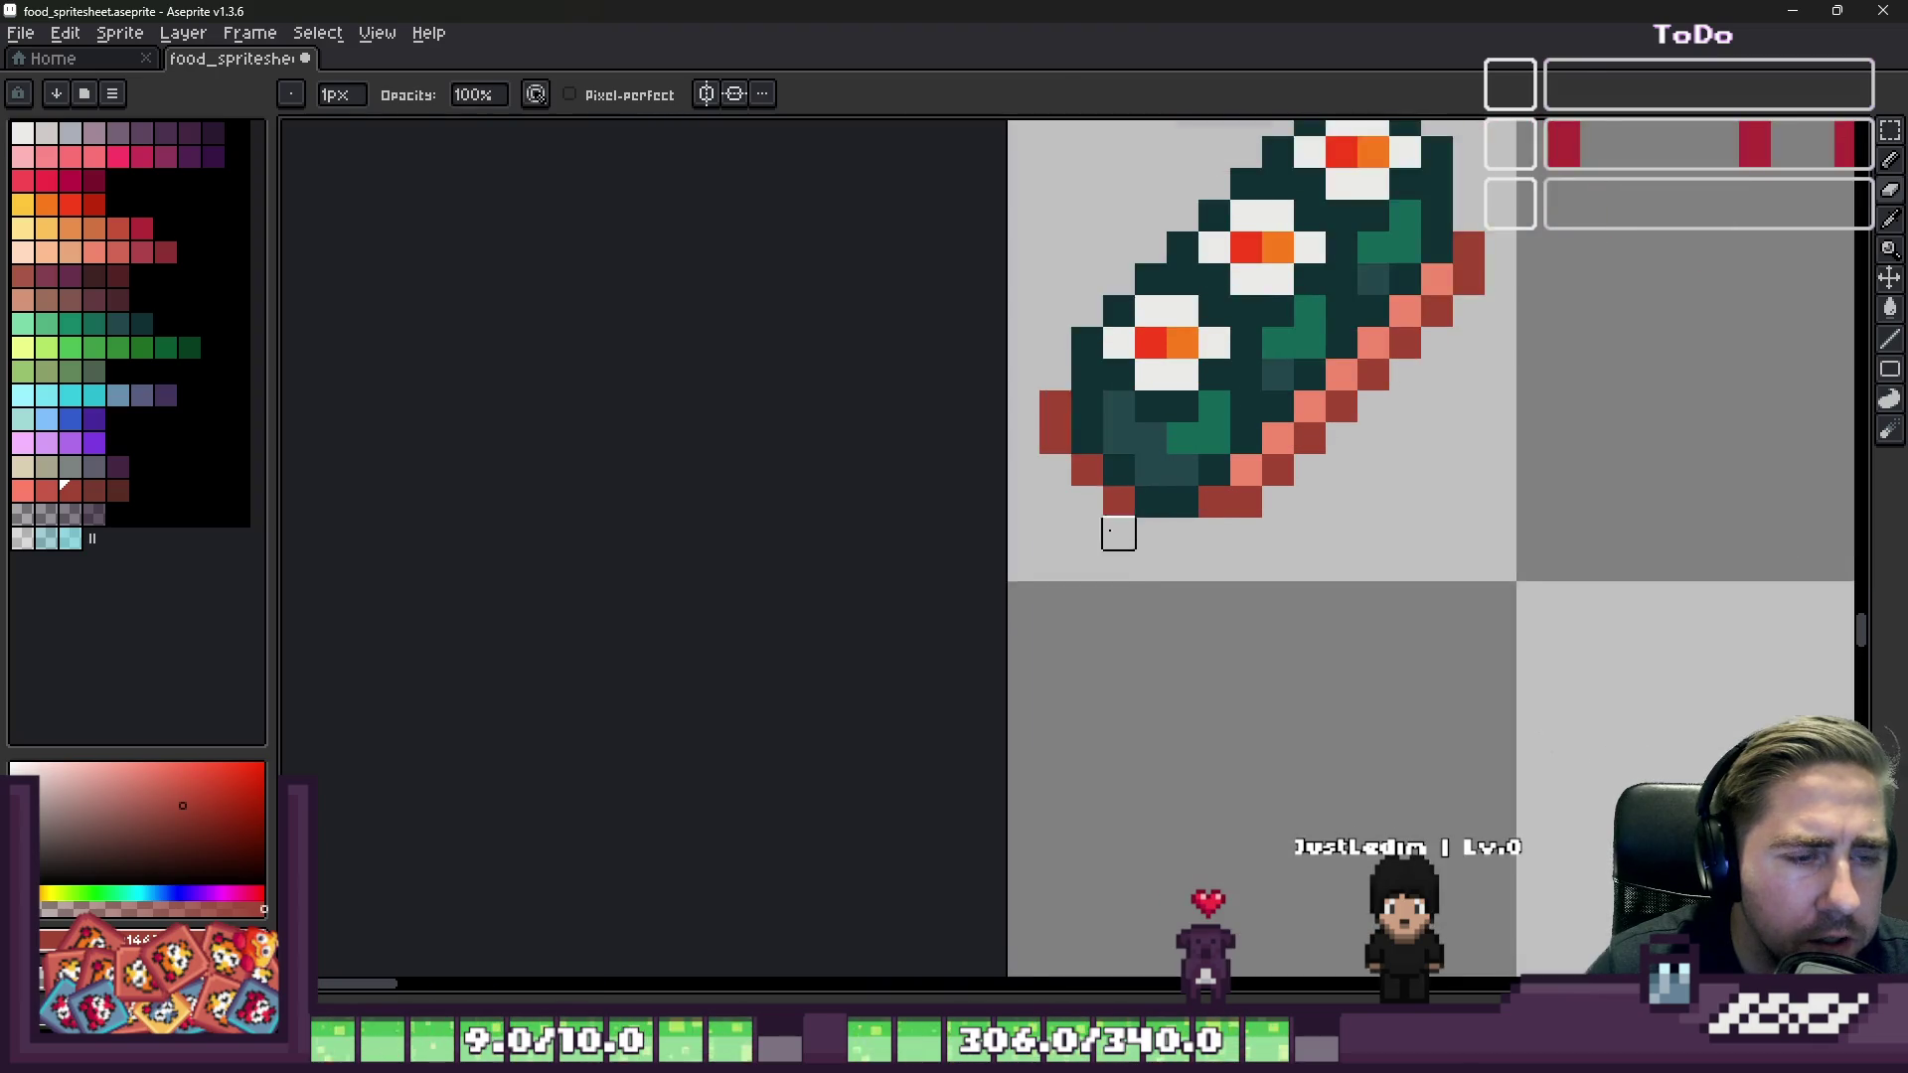
scroll(1130, 378, "down", 1)
scroll(1130, 379, "up", 1)
Step: Select the whole sushi tile, move it down one pixel, then show the desktop with Win+D
key("m")
mouse_move(1023, 268)
left_mouse_down()
mouse_move(1407, 624)
mouse_move(1411, 656)
left_mouse_up()
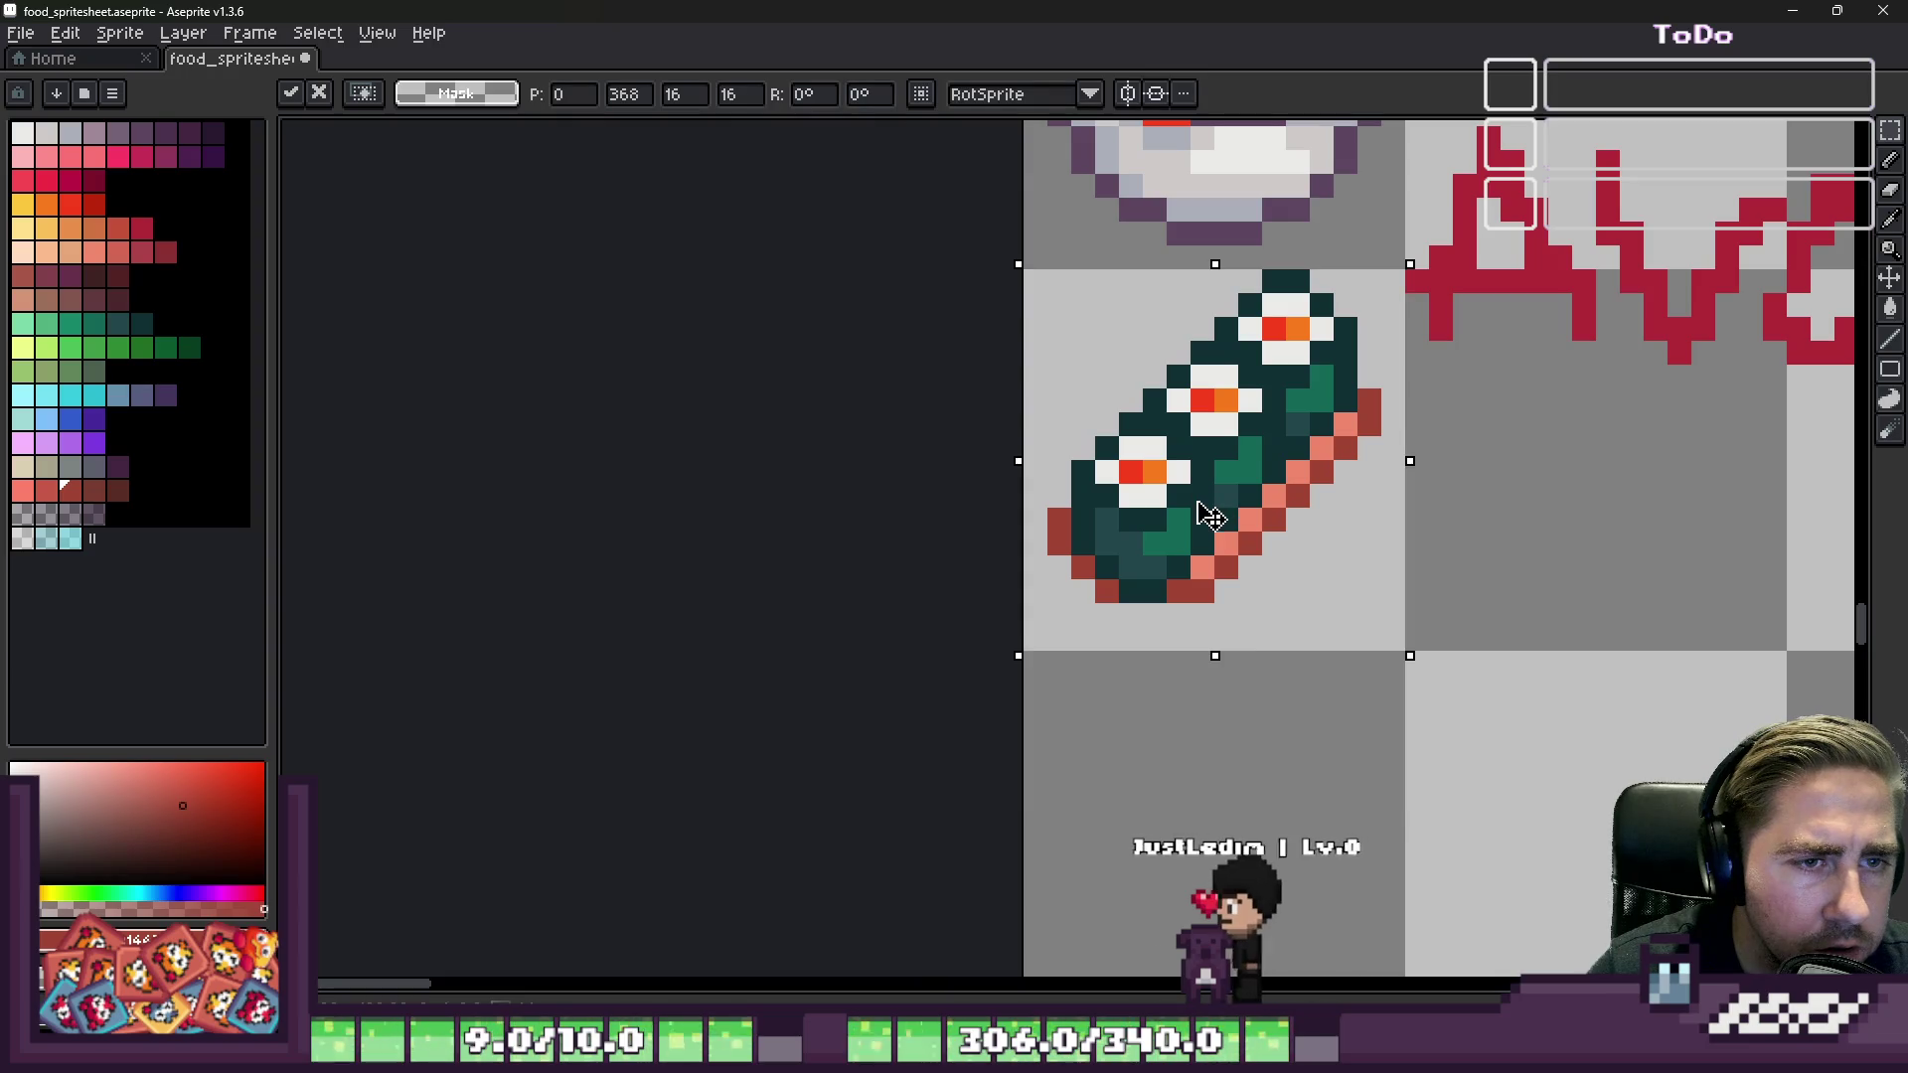
left_click_drag(1210, 514, 1214, 526)
scroll(1214, 526, "down", 2)
key("b")
scroll(1086, 540, "up", 3)
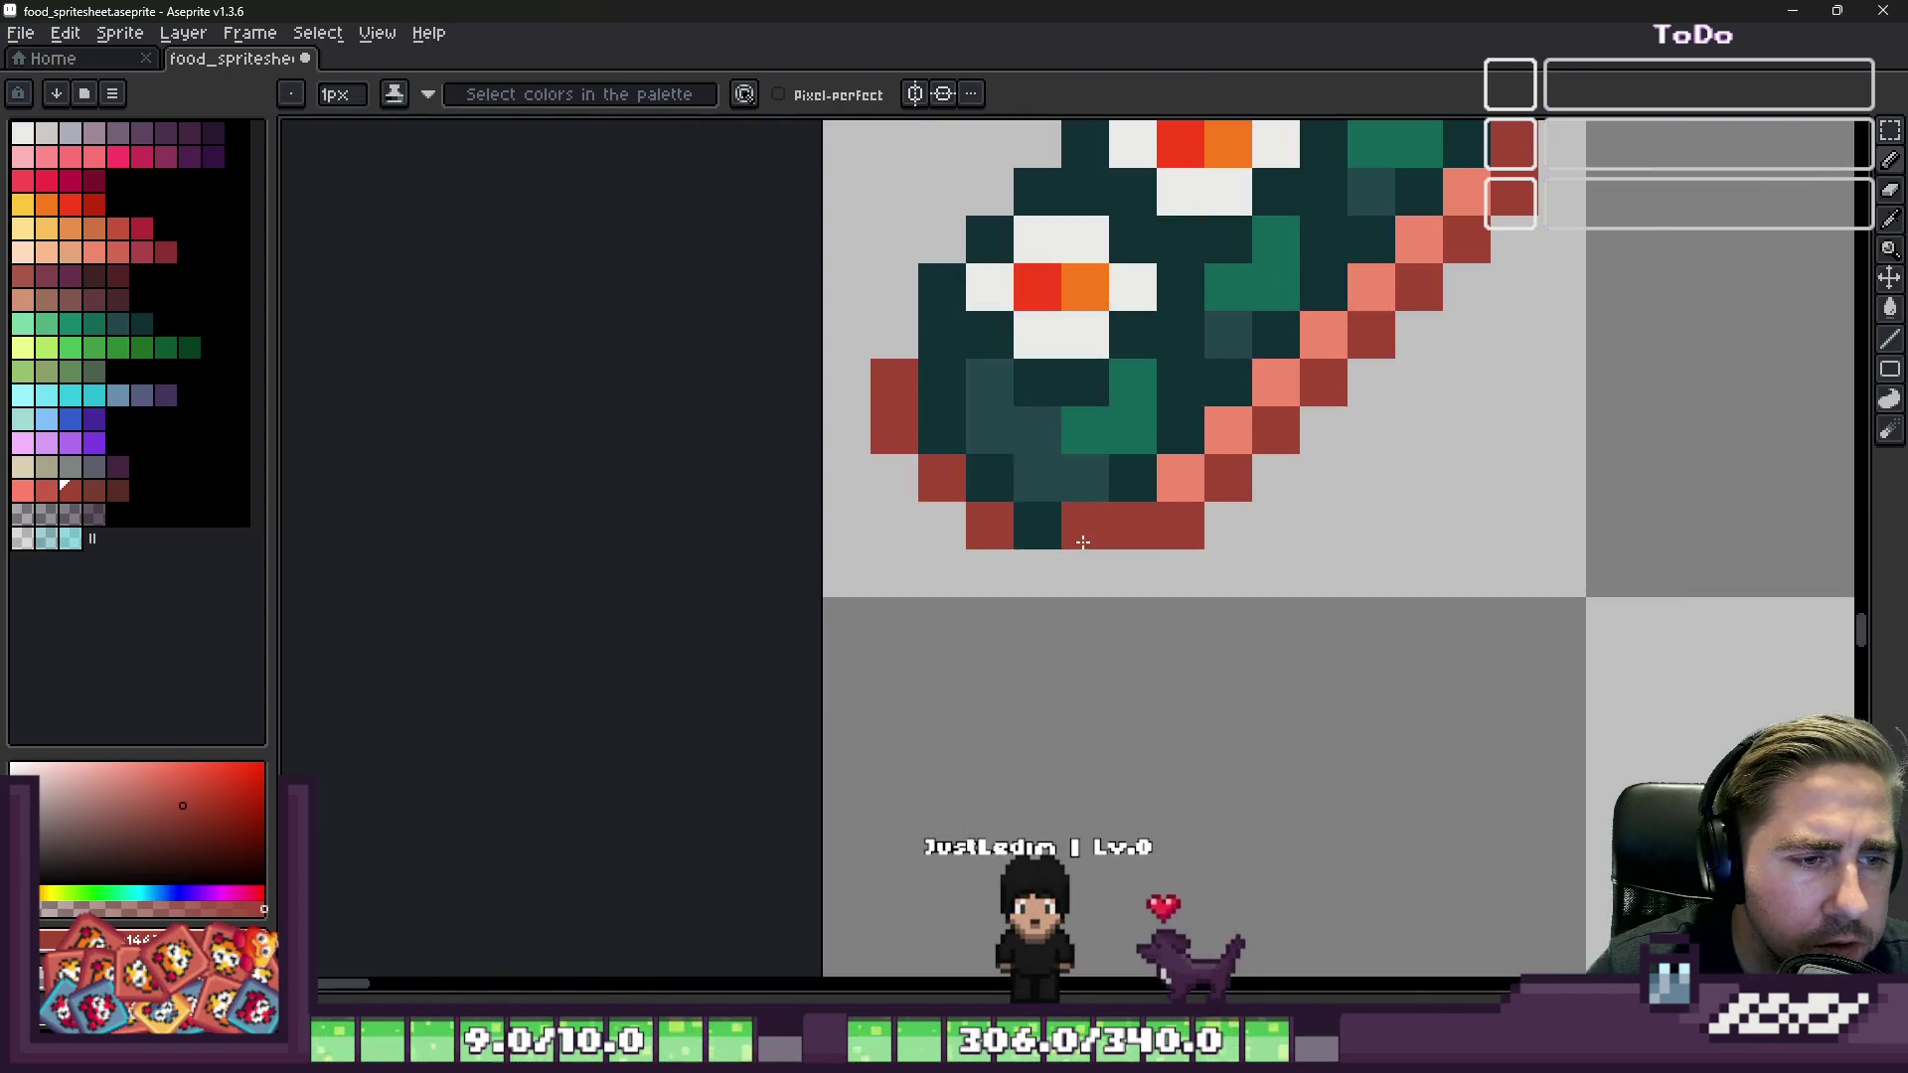
scroll(1086, 540, "down", 3)
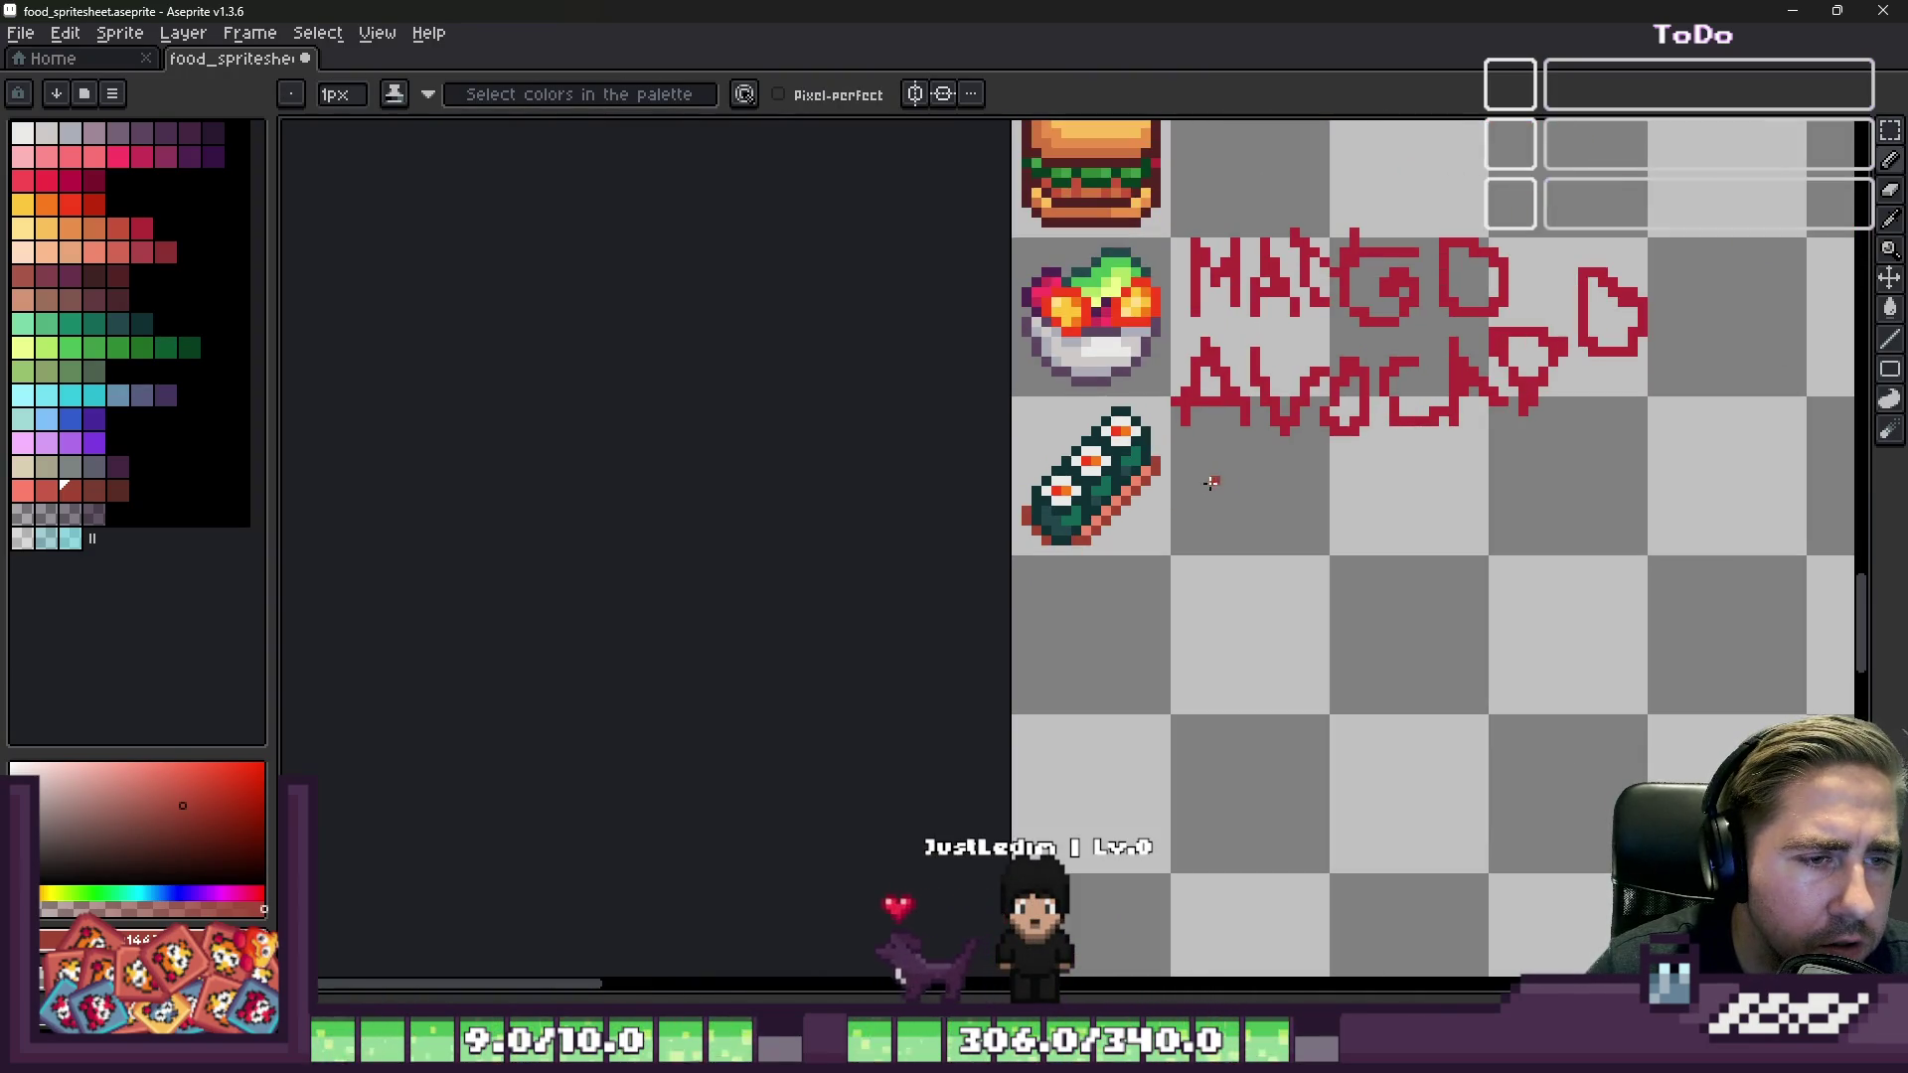
scroll(1191, 480, "up", 2)
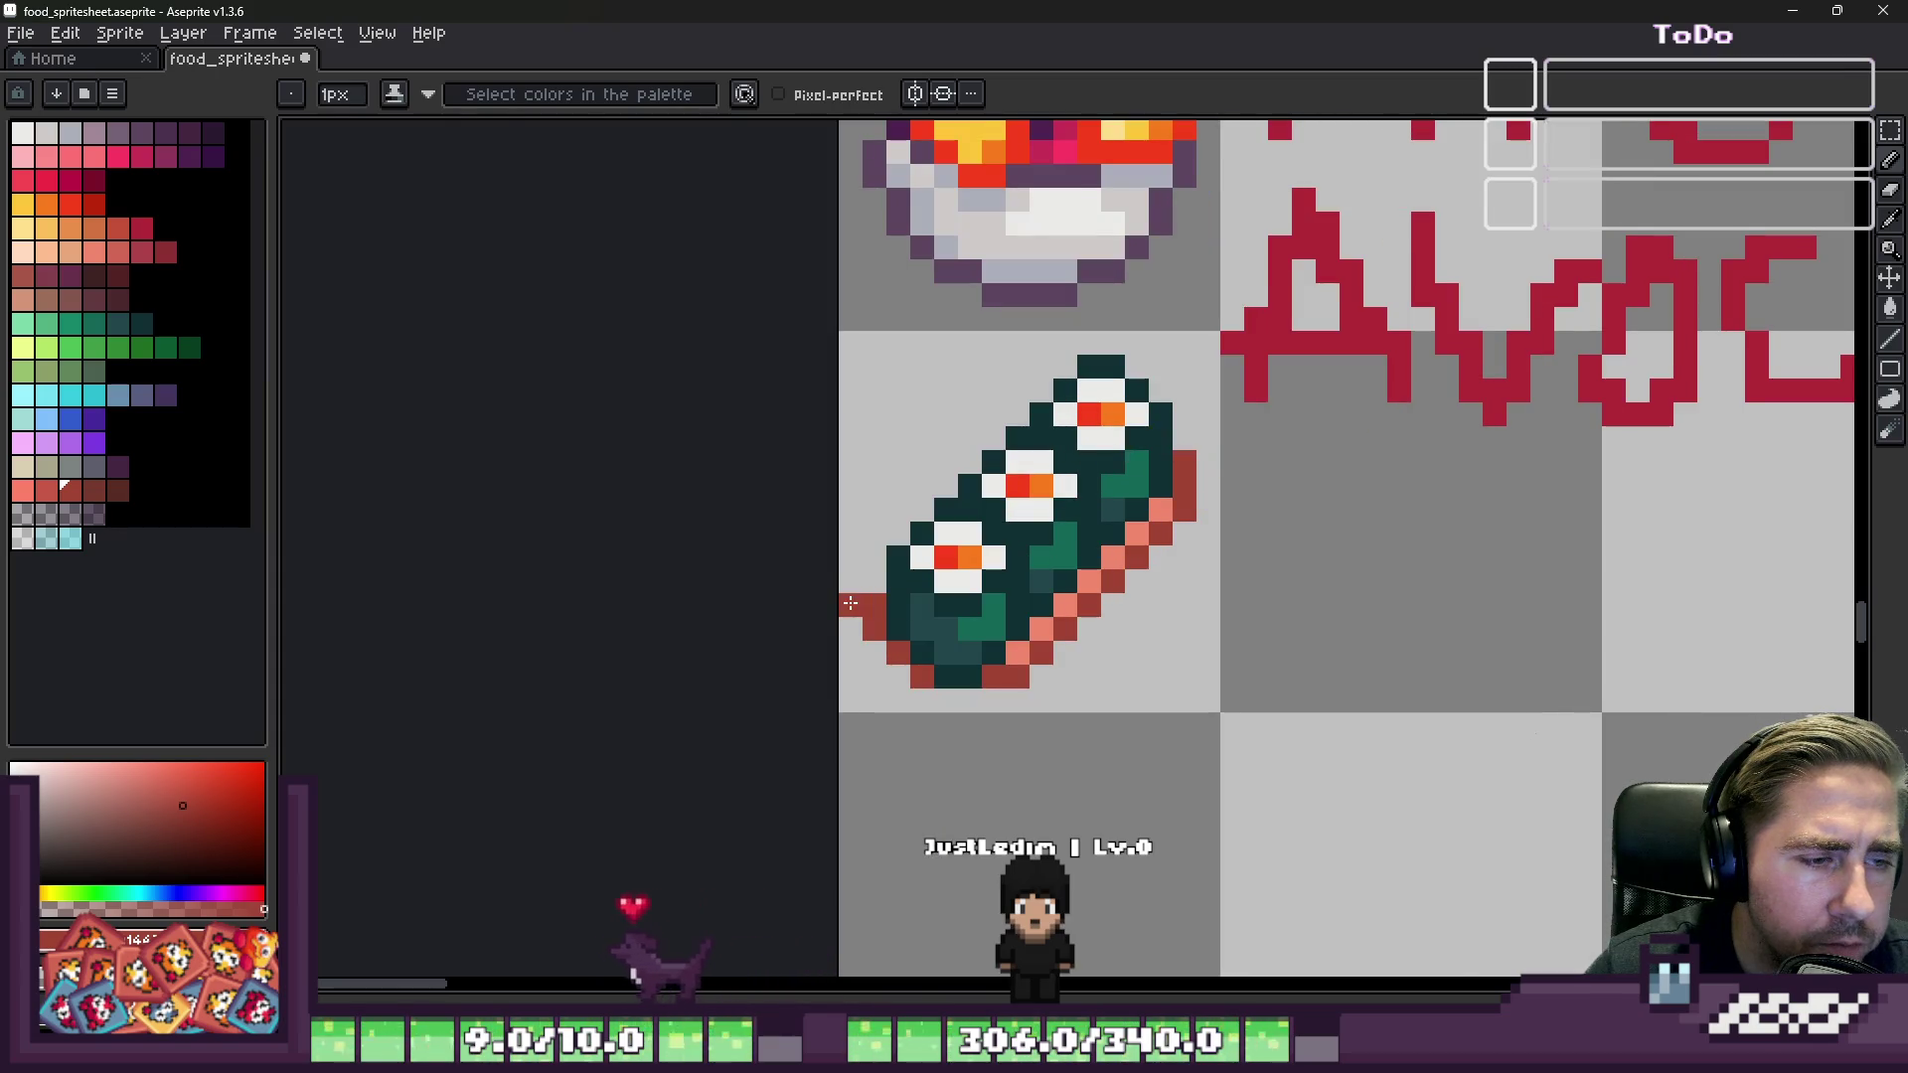
scroll(864, 586, "down", 4)
scroll(1042, 374, "up", 4)
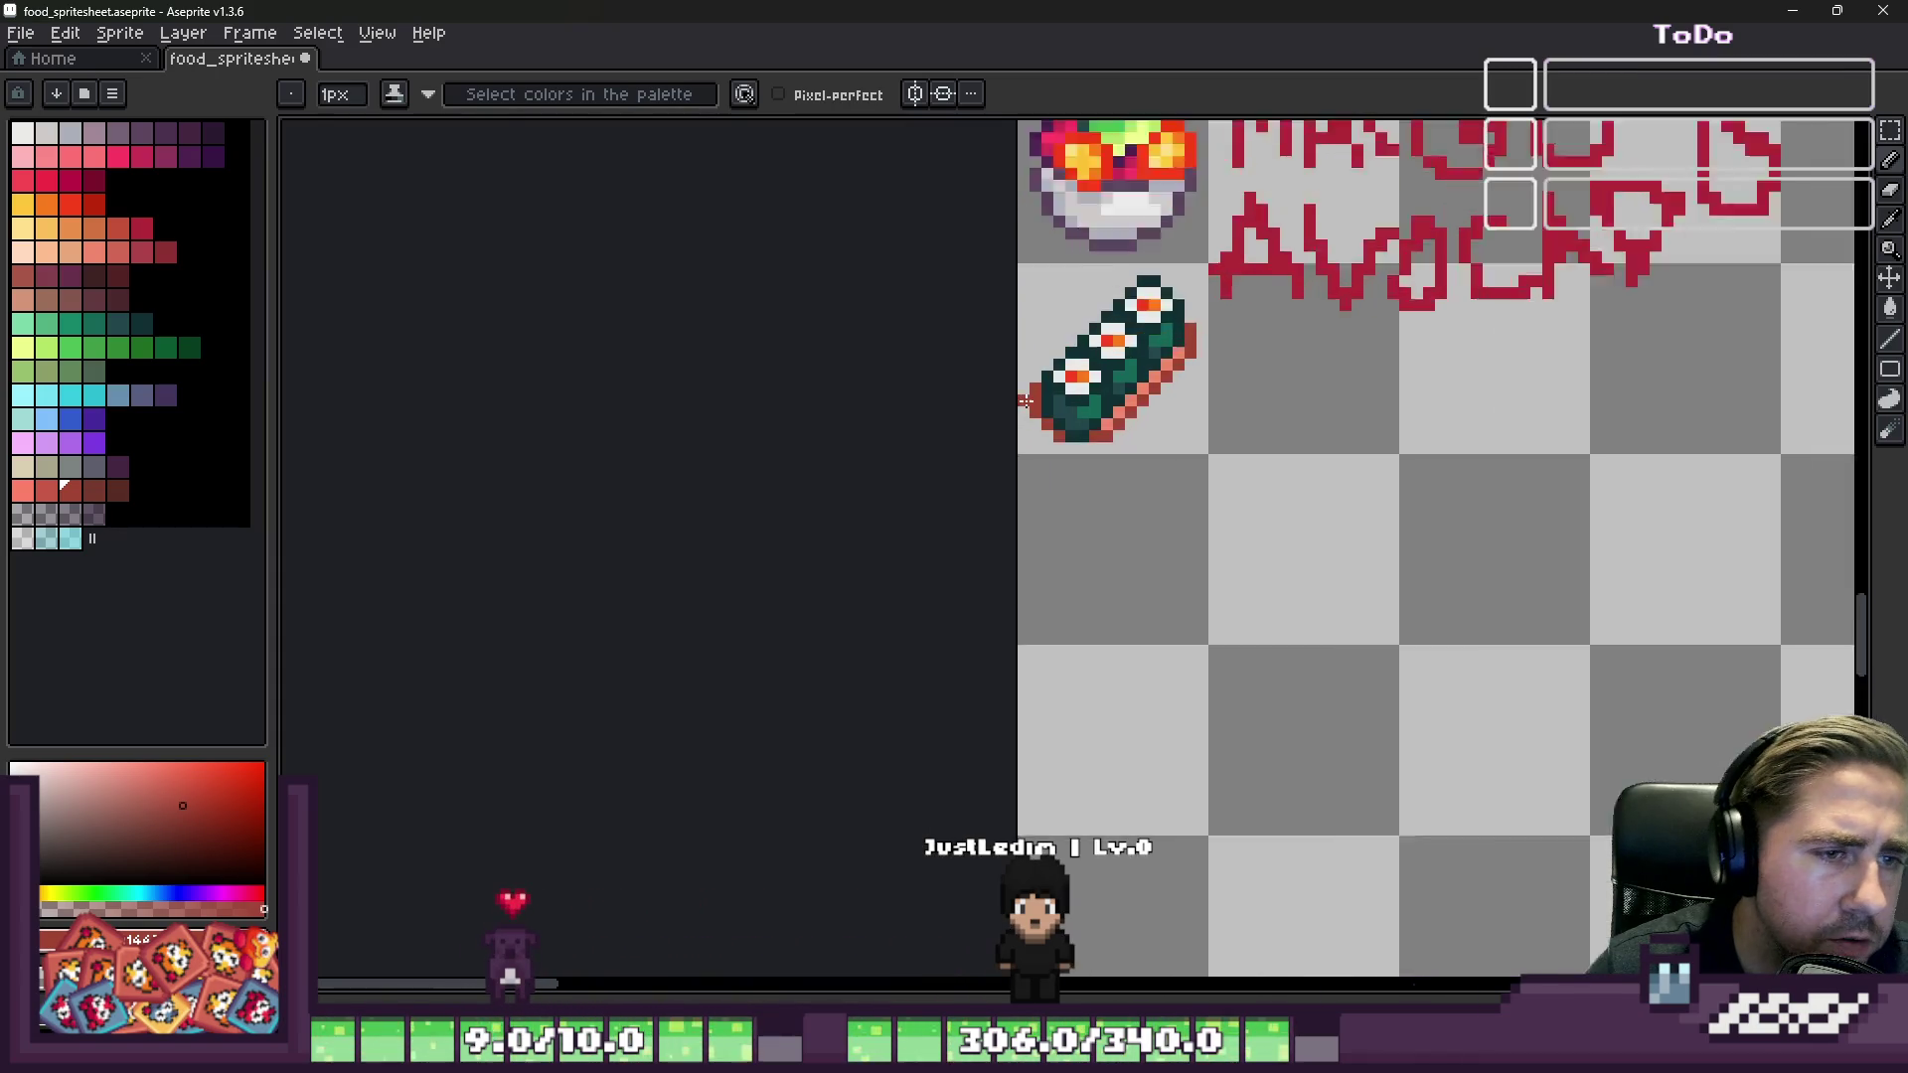
scroll(1042, 373, "down", 4)
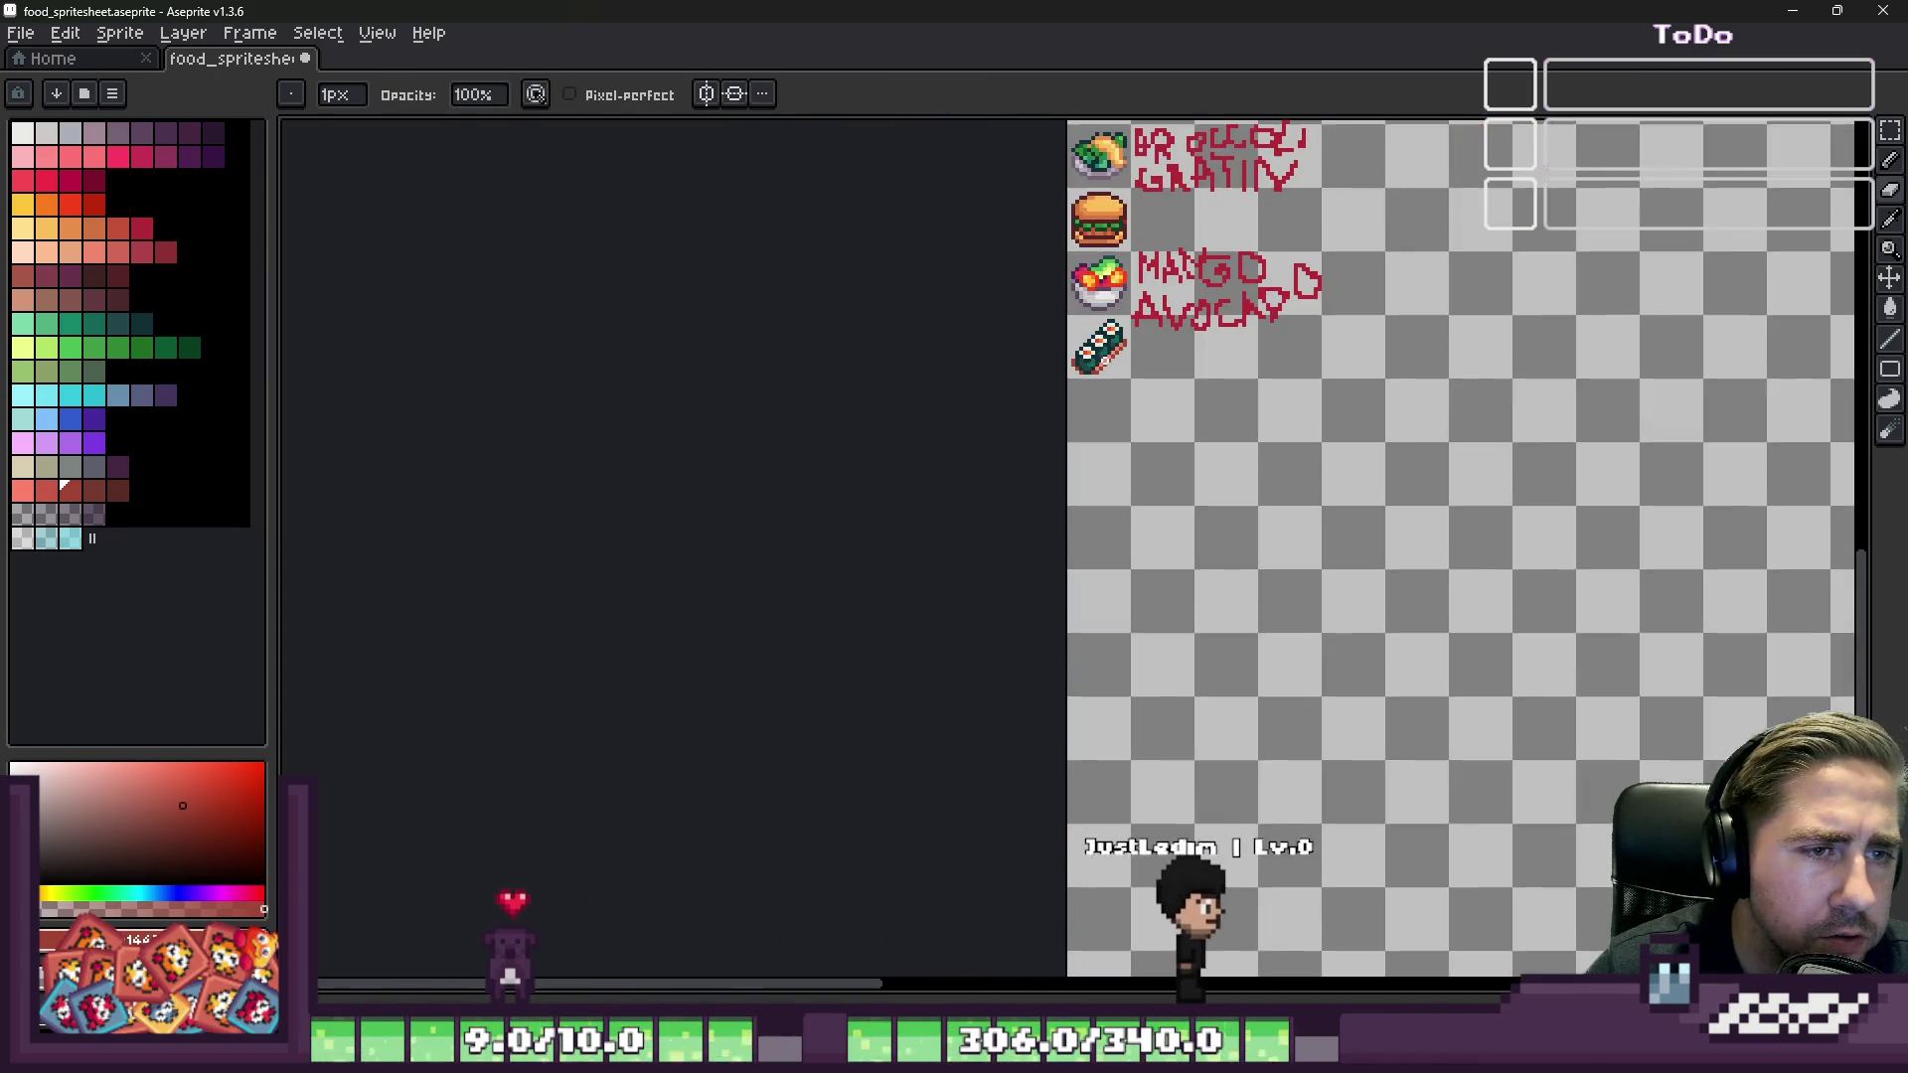
scroll(1091, 359, "up", 5)
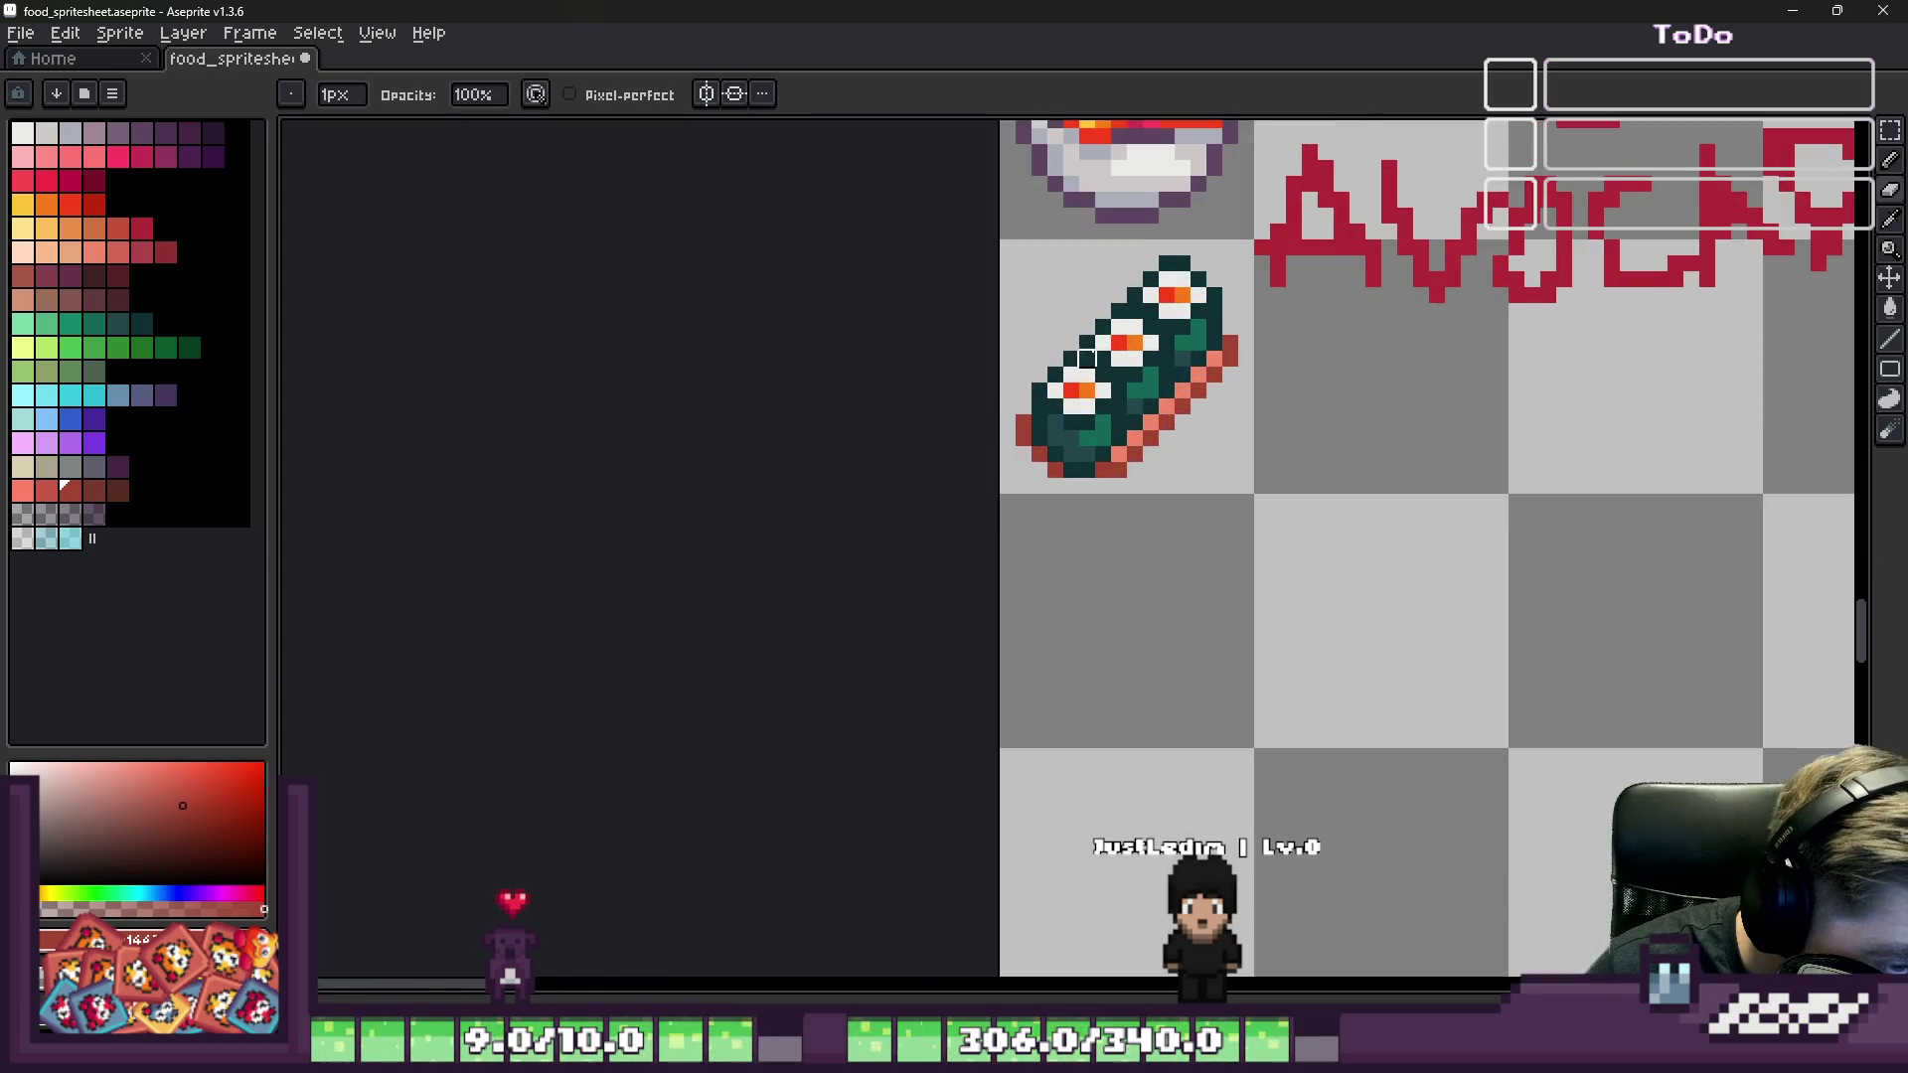
scroll(1090, 360, "down", 1)
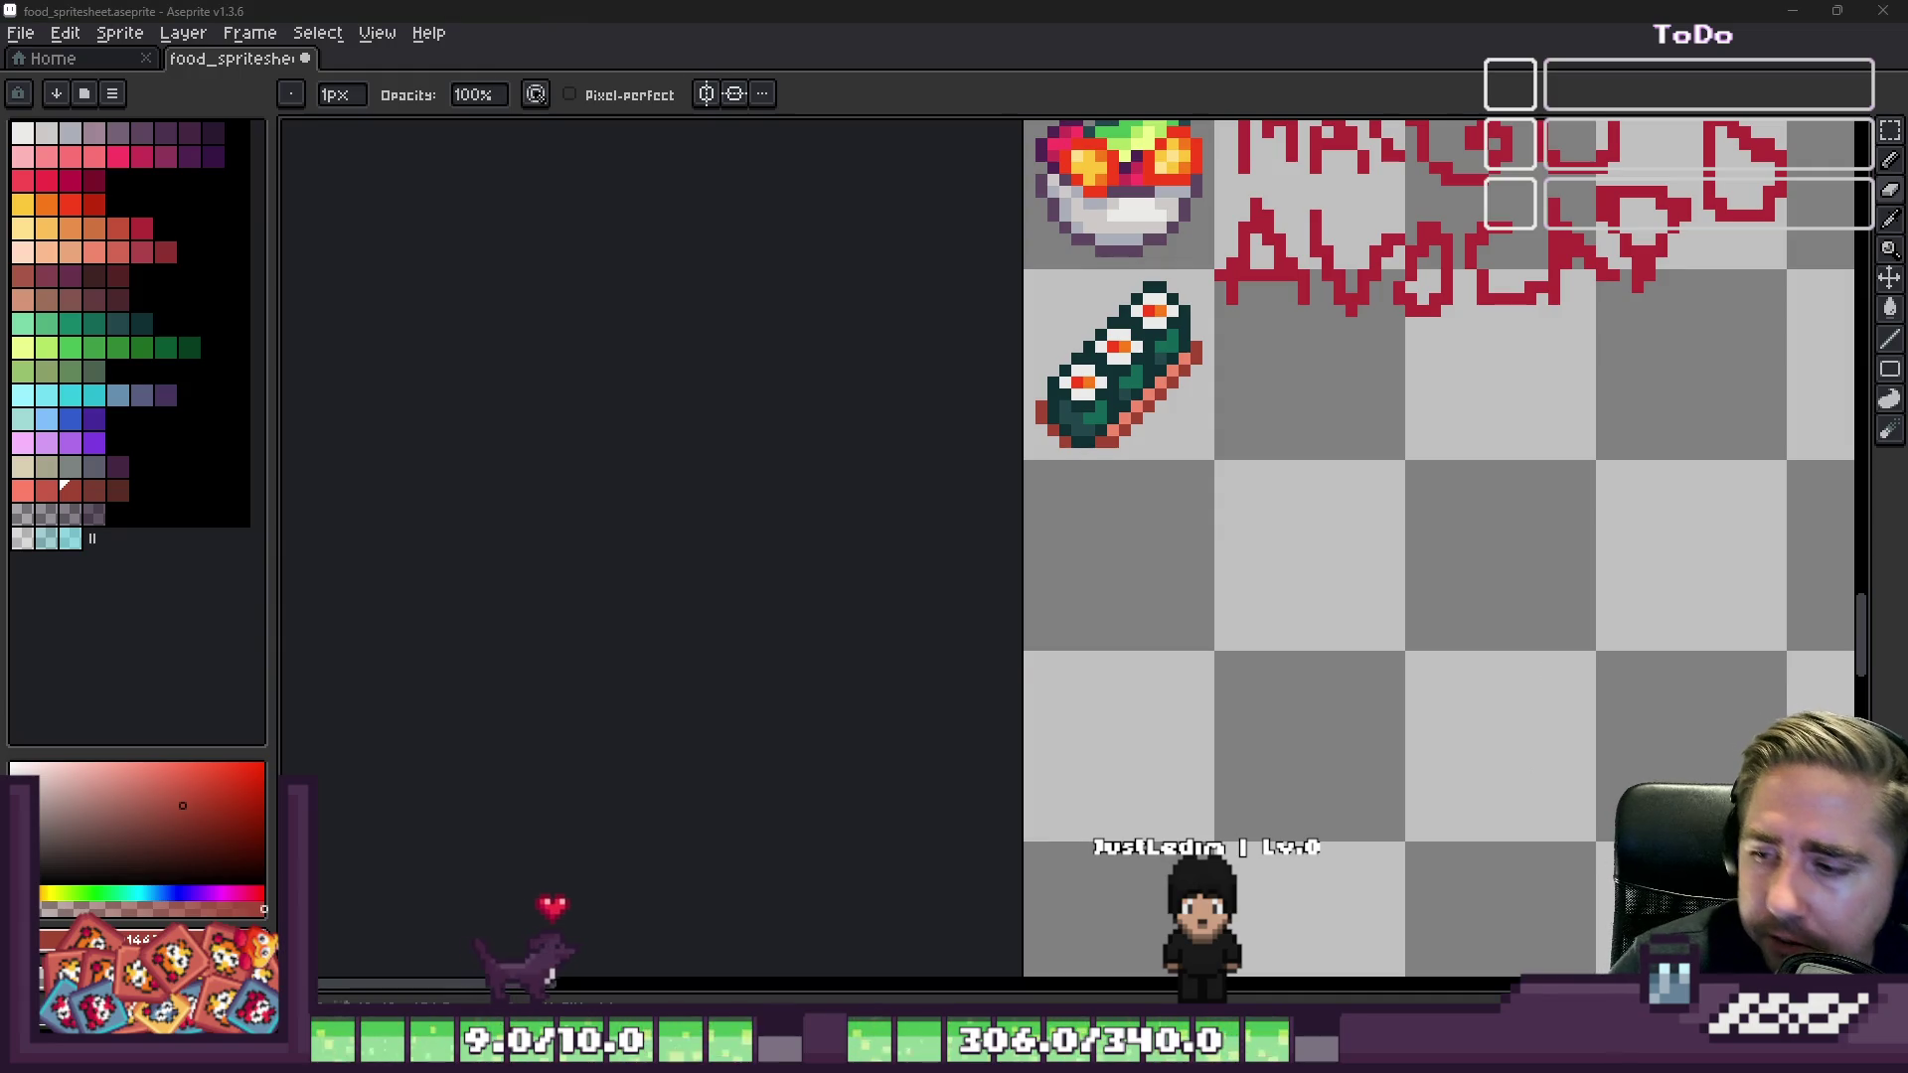
key("super+d")
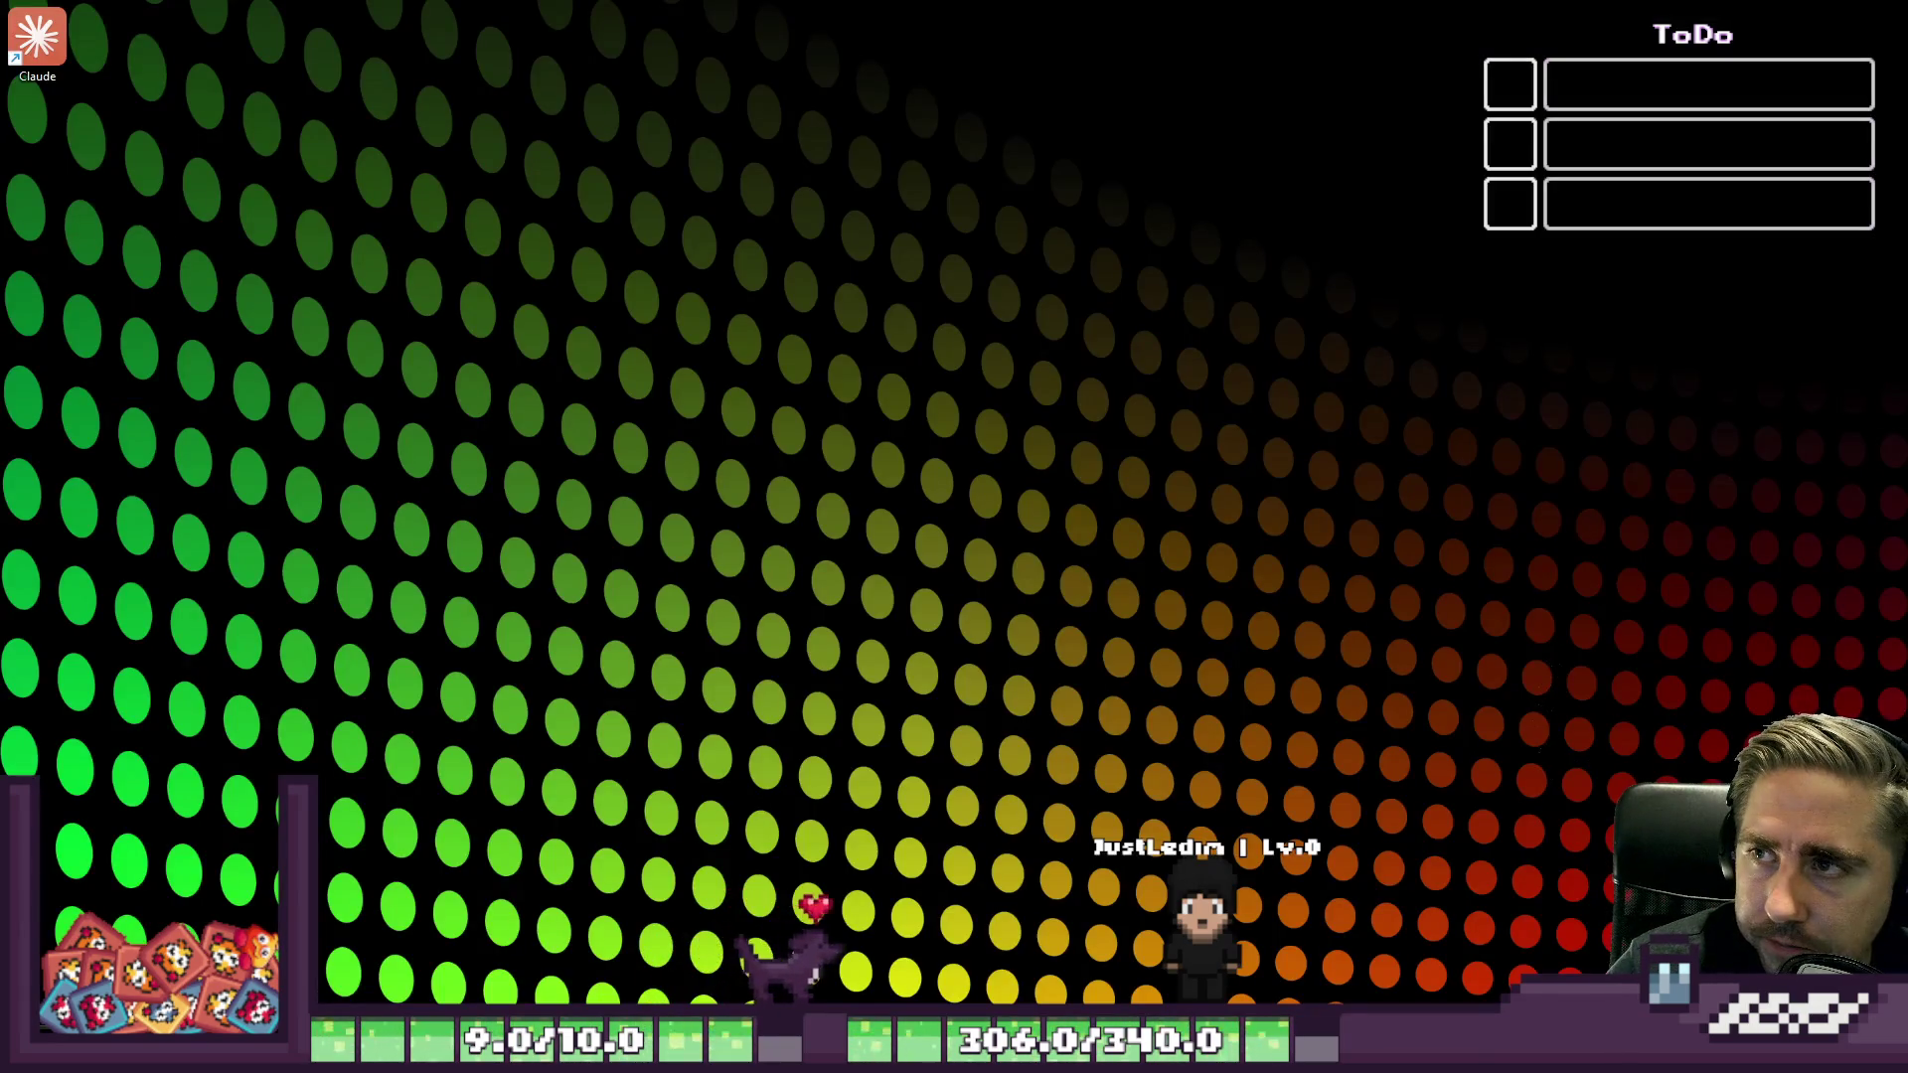
Step: Press Win+D again to restore the Aseprite window with the food spritesheet
key("super+d")
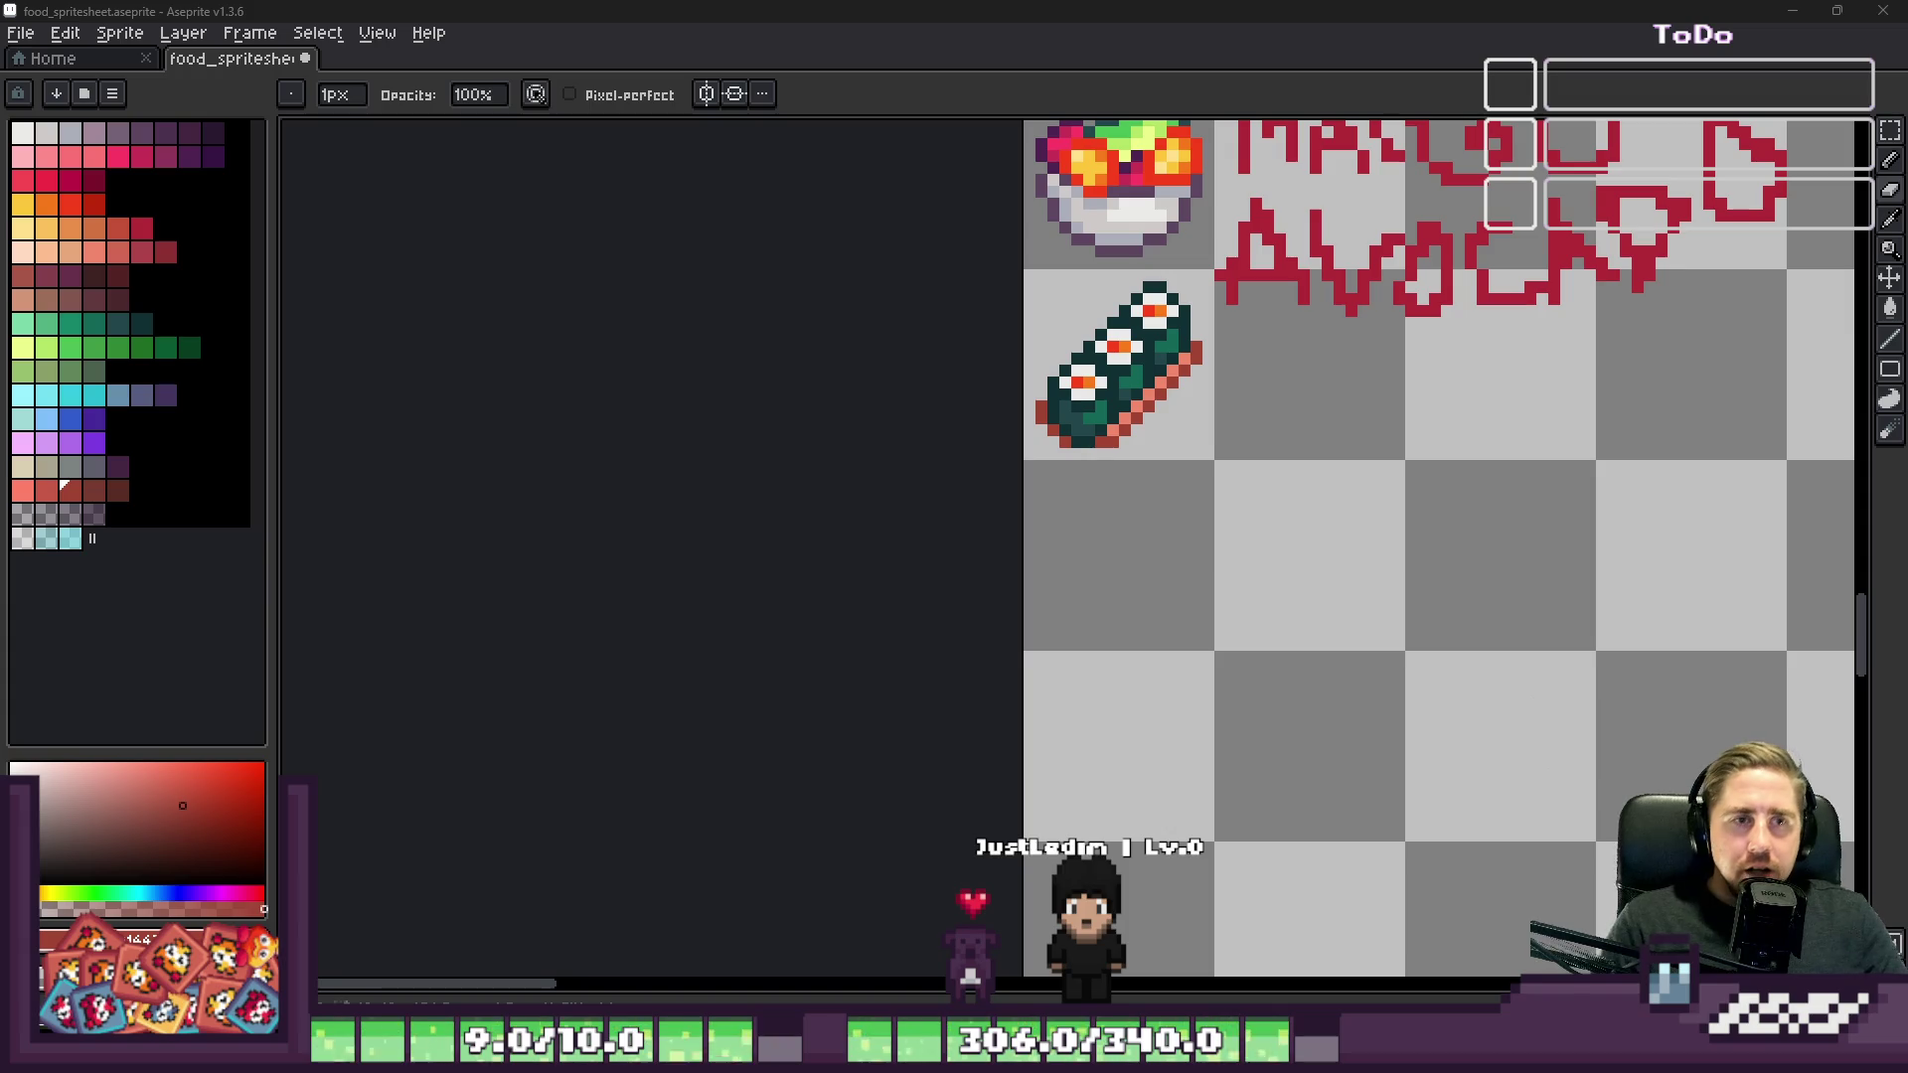
Step: Add a white rice pixel beside the rice steps, using the maki's white, and erase a stray one
scroll(1148, 335, "up", 3)
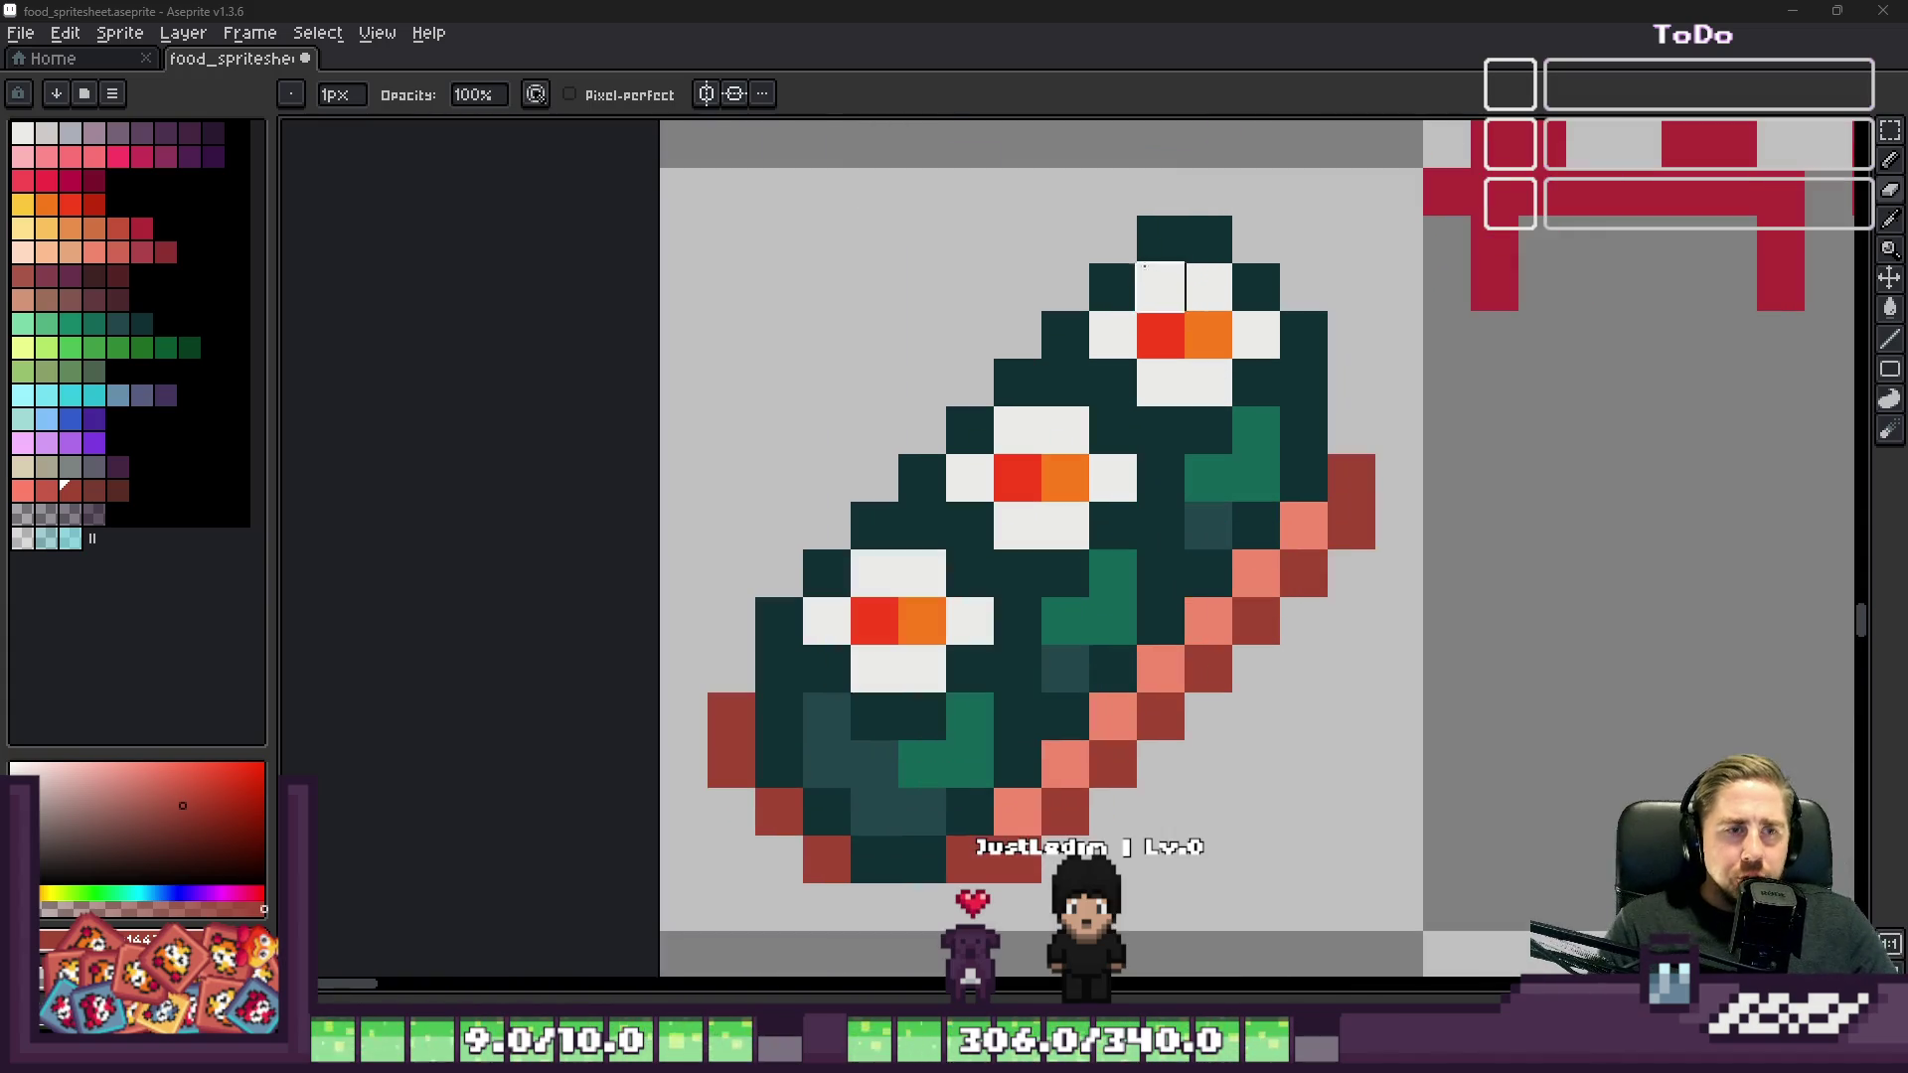
scroll(969, 239, "down", 3)
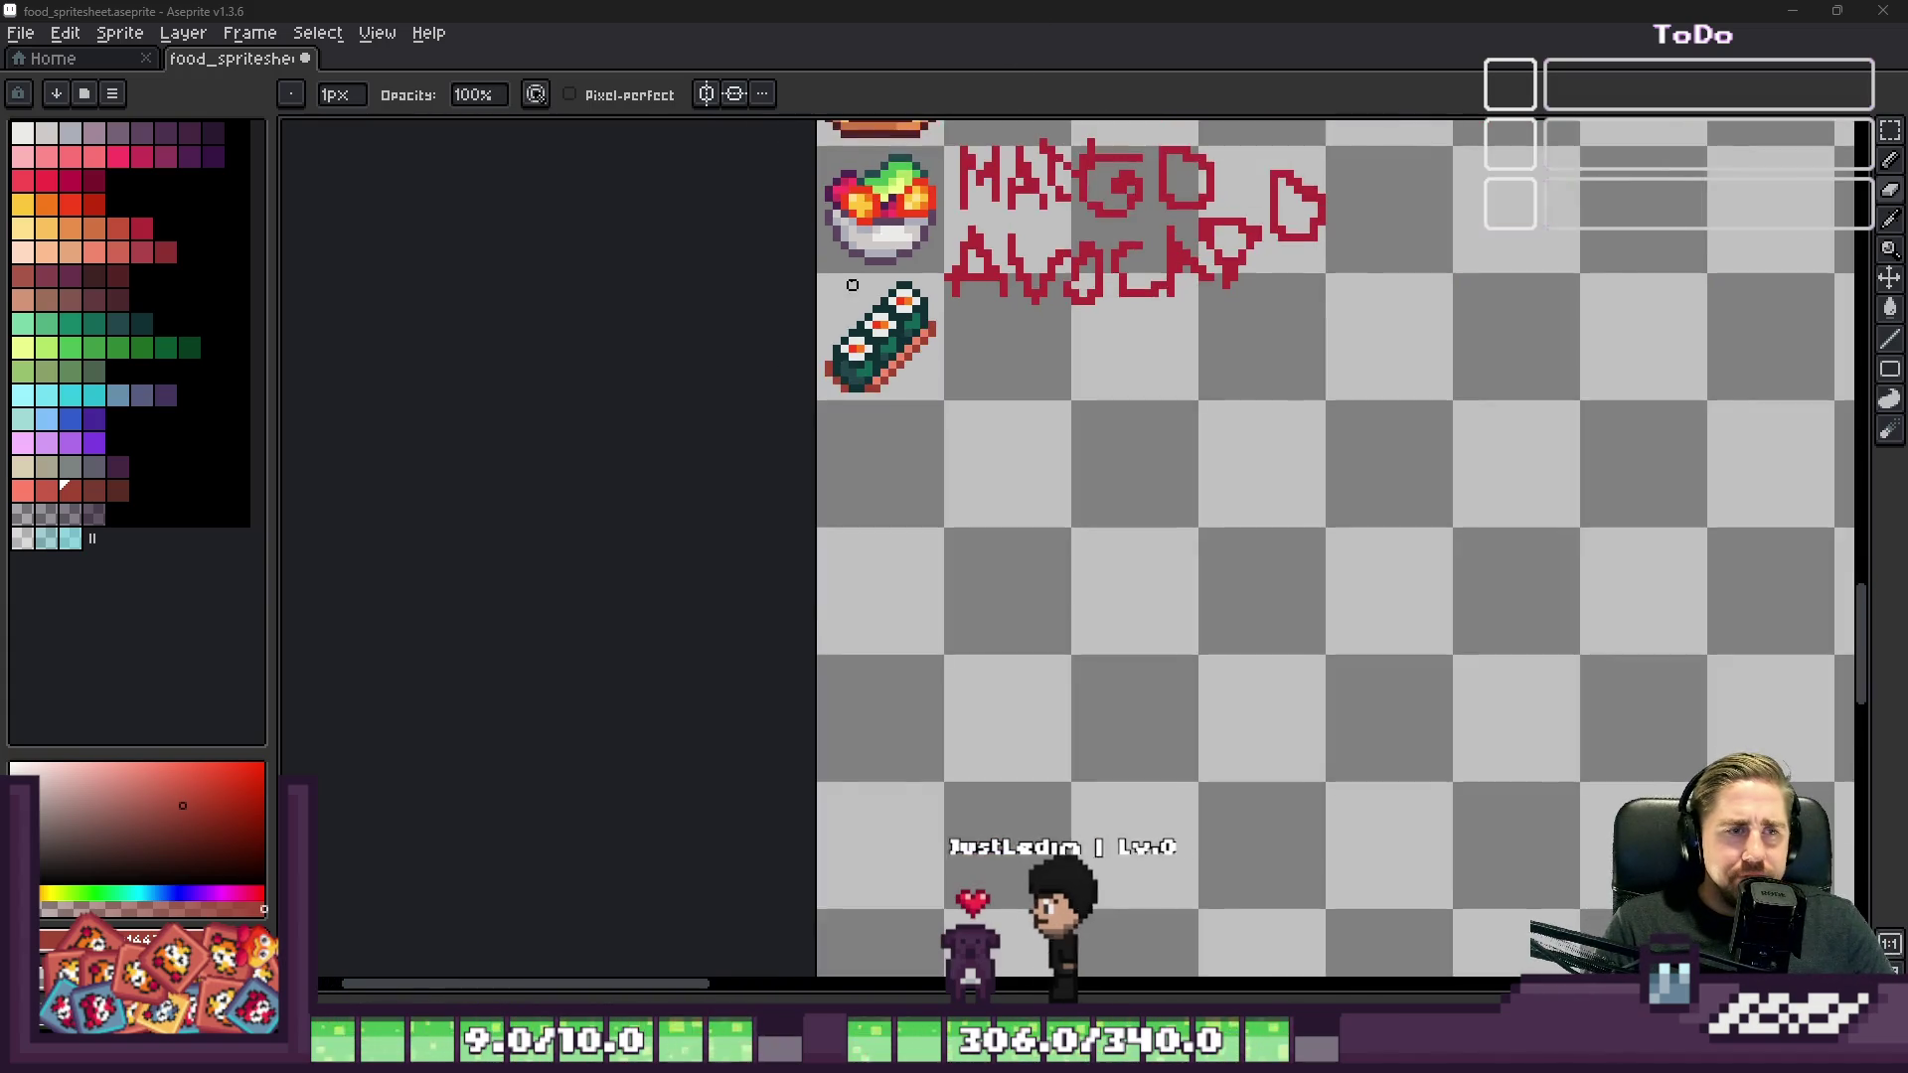
scroll(700, 318, "up", 3)
scroll(701, 318, "down", 3)
scroll(750, 332, "up", 2)
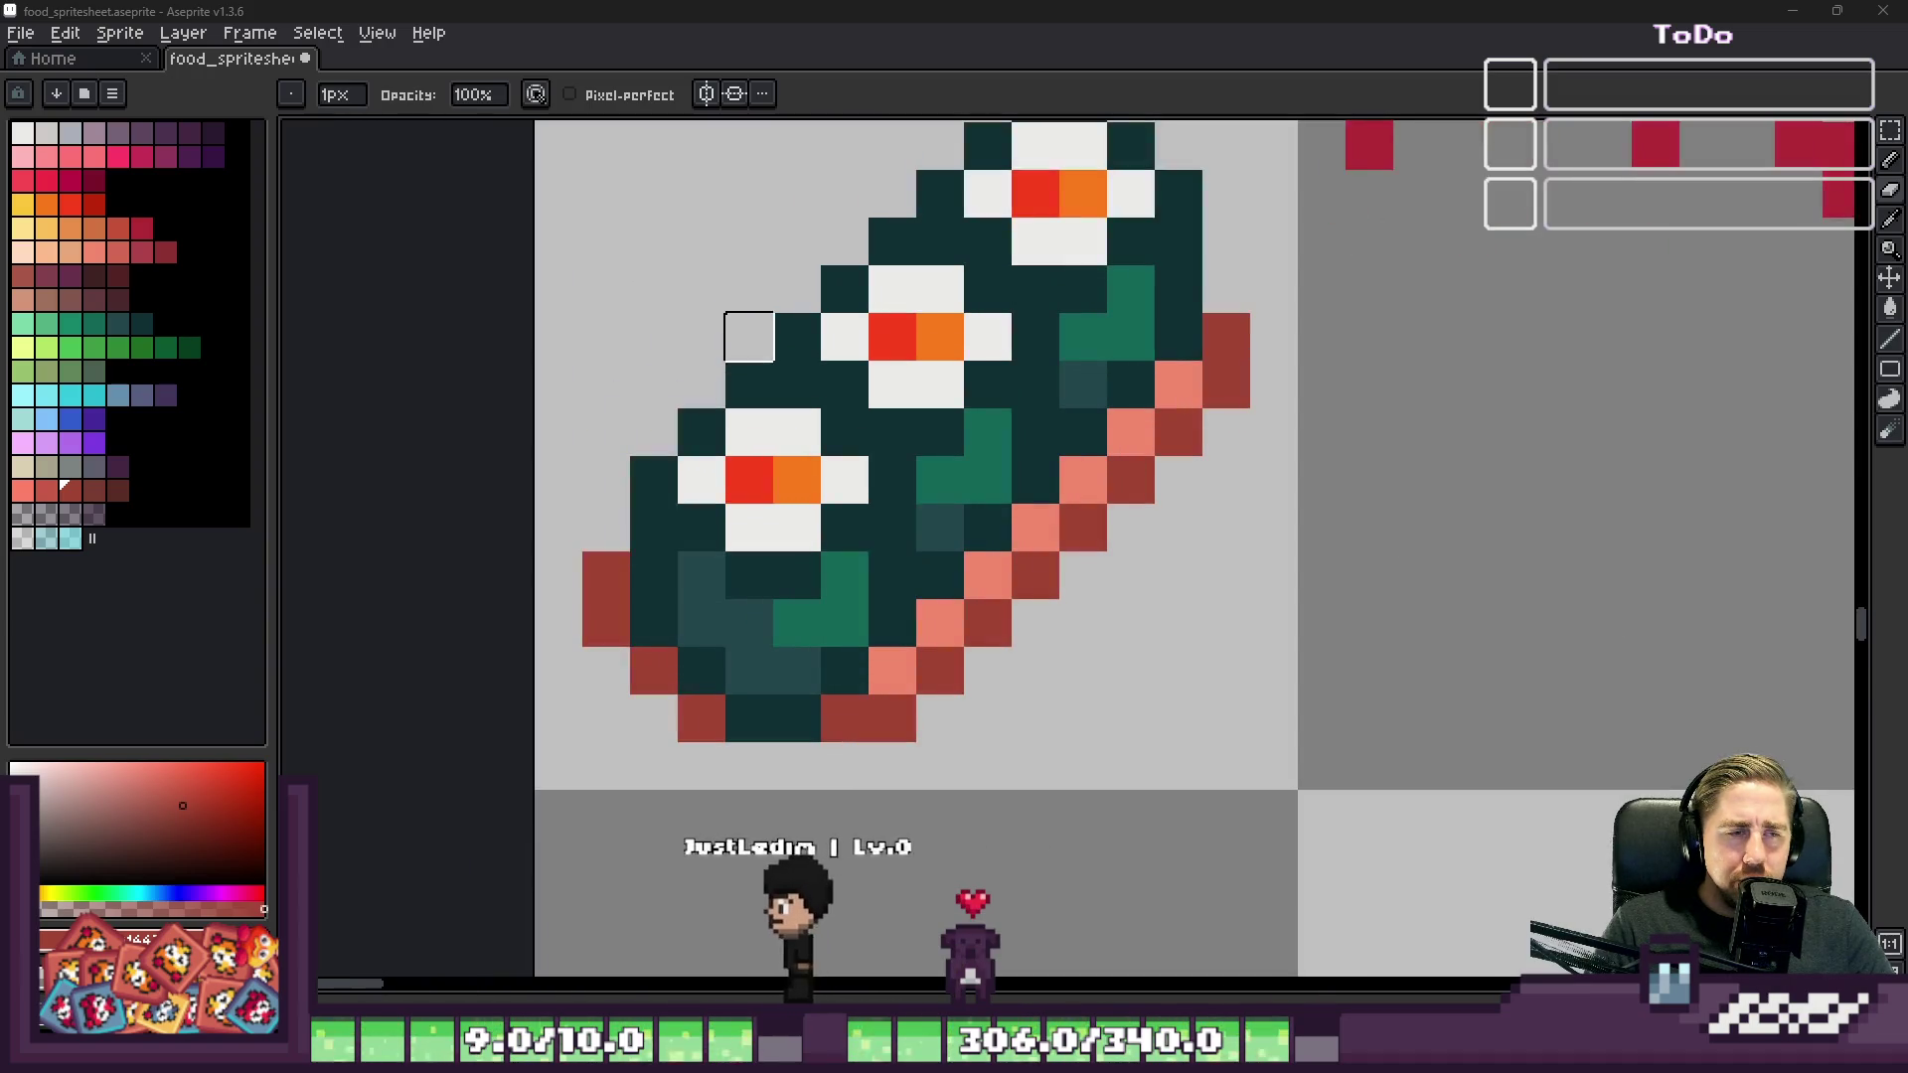
left_click(831, 440, "alt")
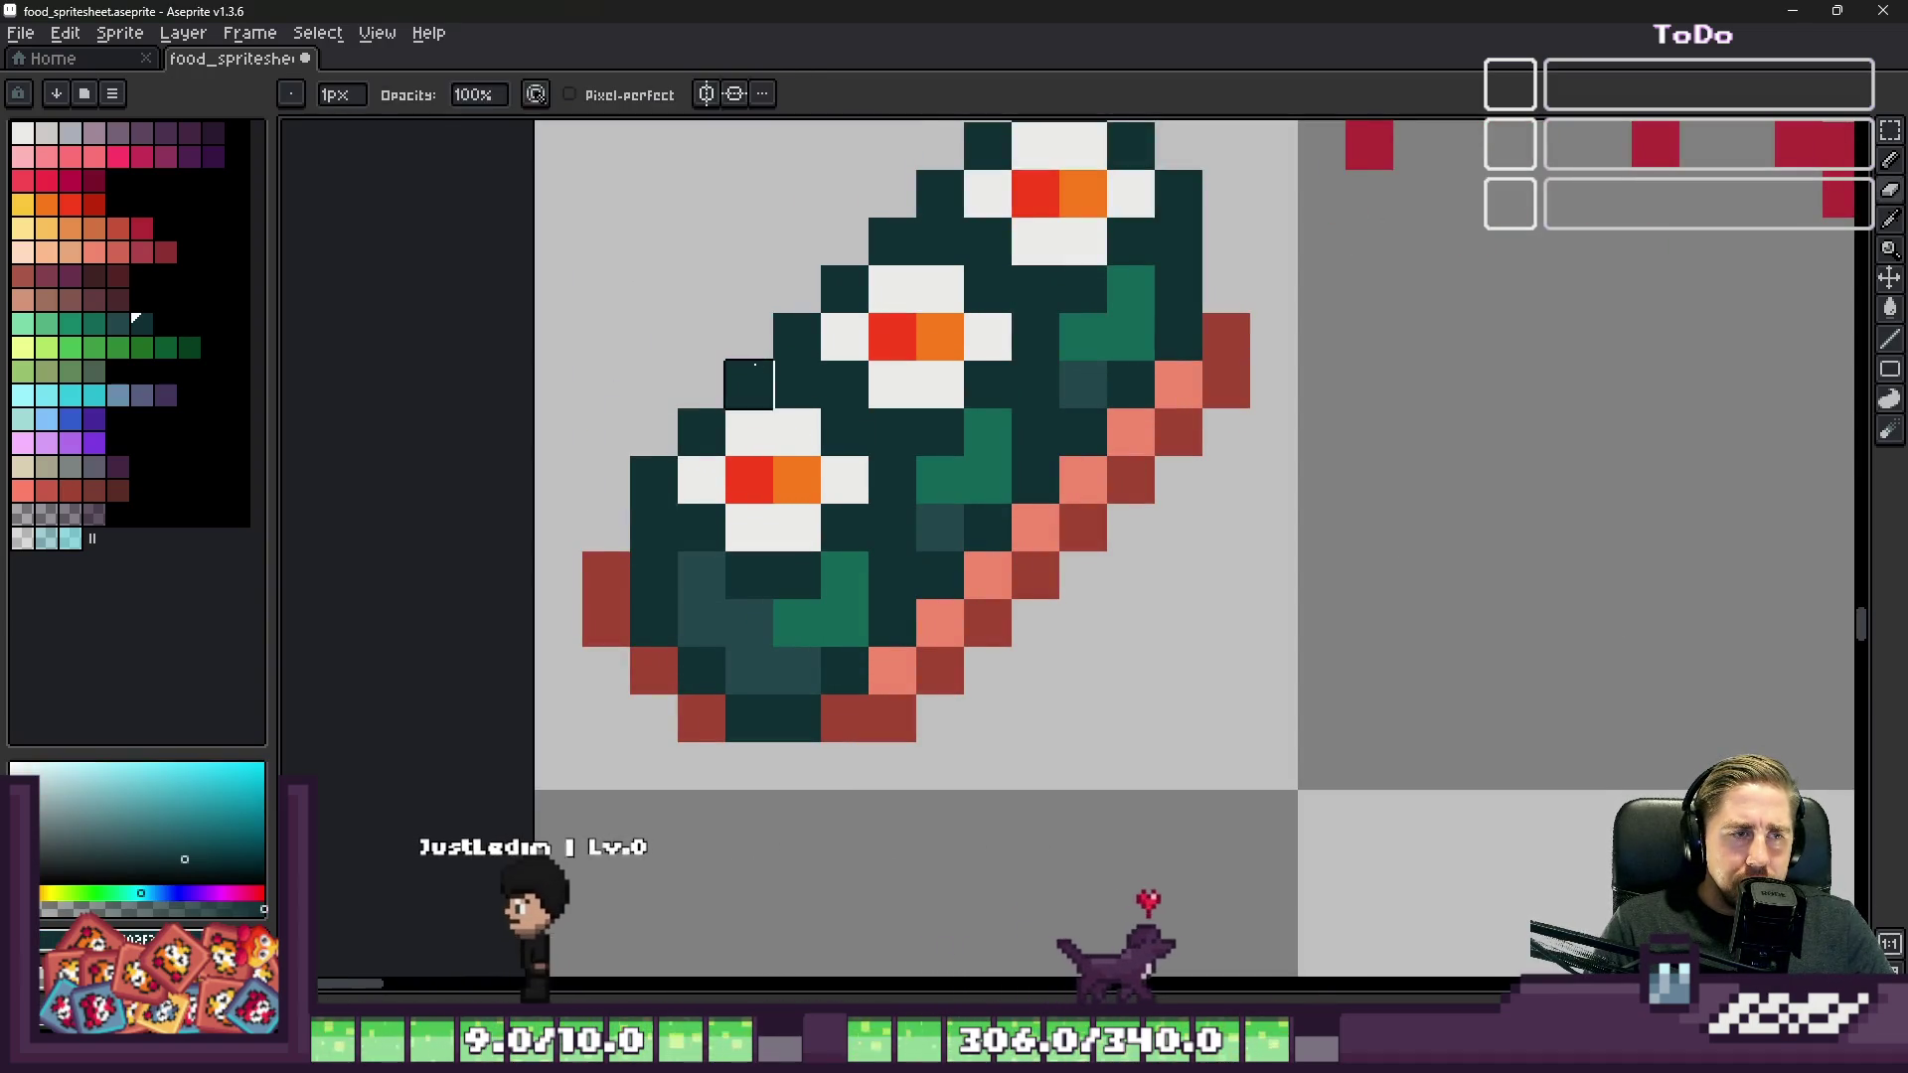
scroll(823, 487, "down", 3)
scroll(757, 540, "up", 3)
scroll(756, 539, "down", 3)
scroll(669, 434, "up", 3)
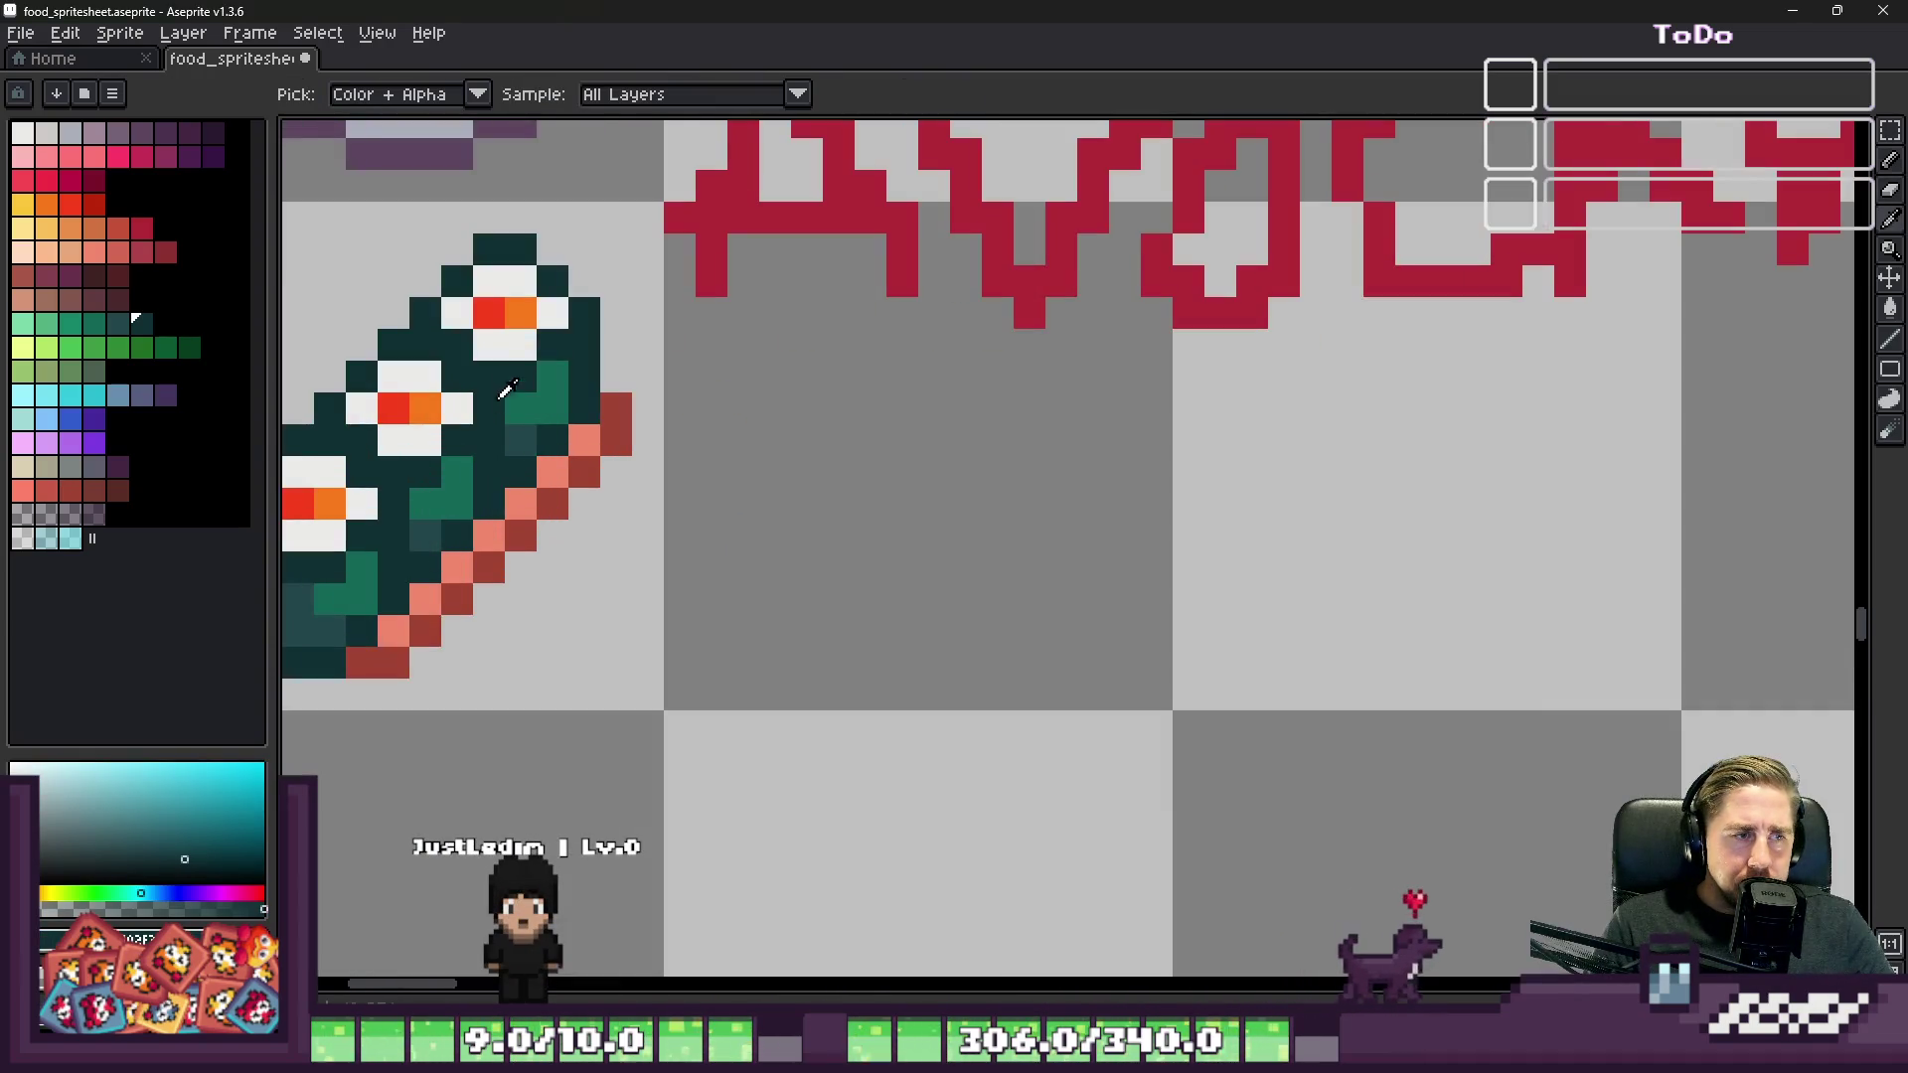
left_click(398, 267, "alt")
scroll(931, 473, "up", 1)
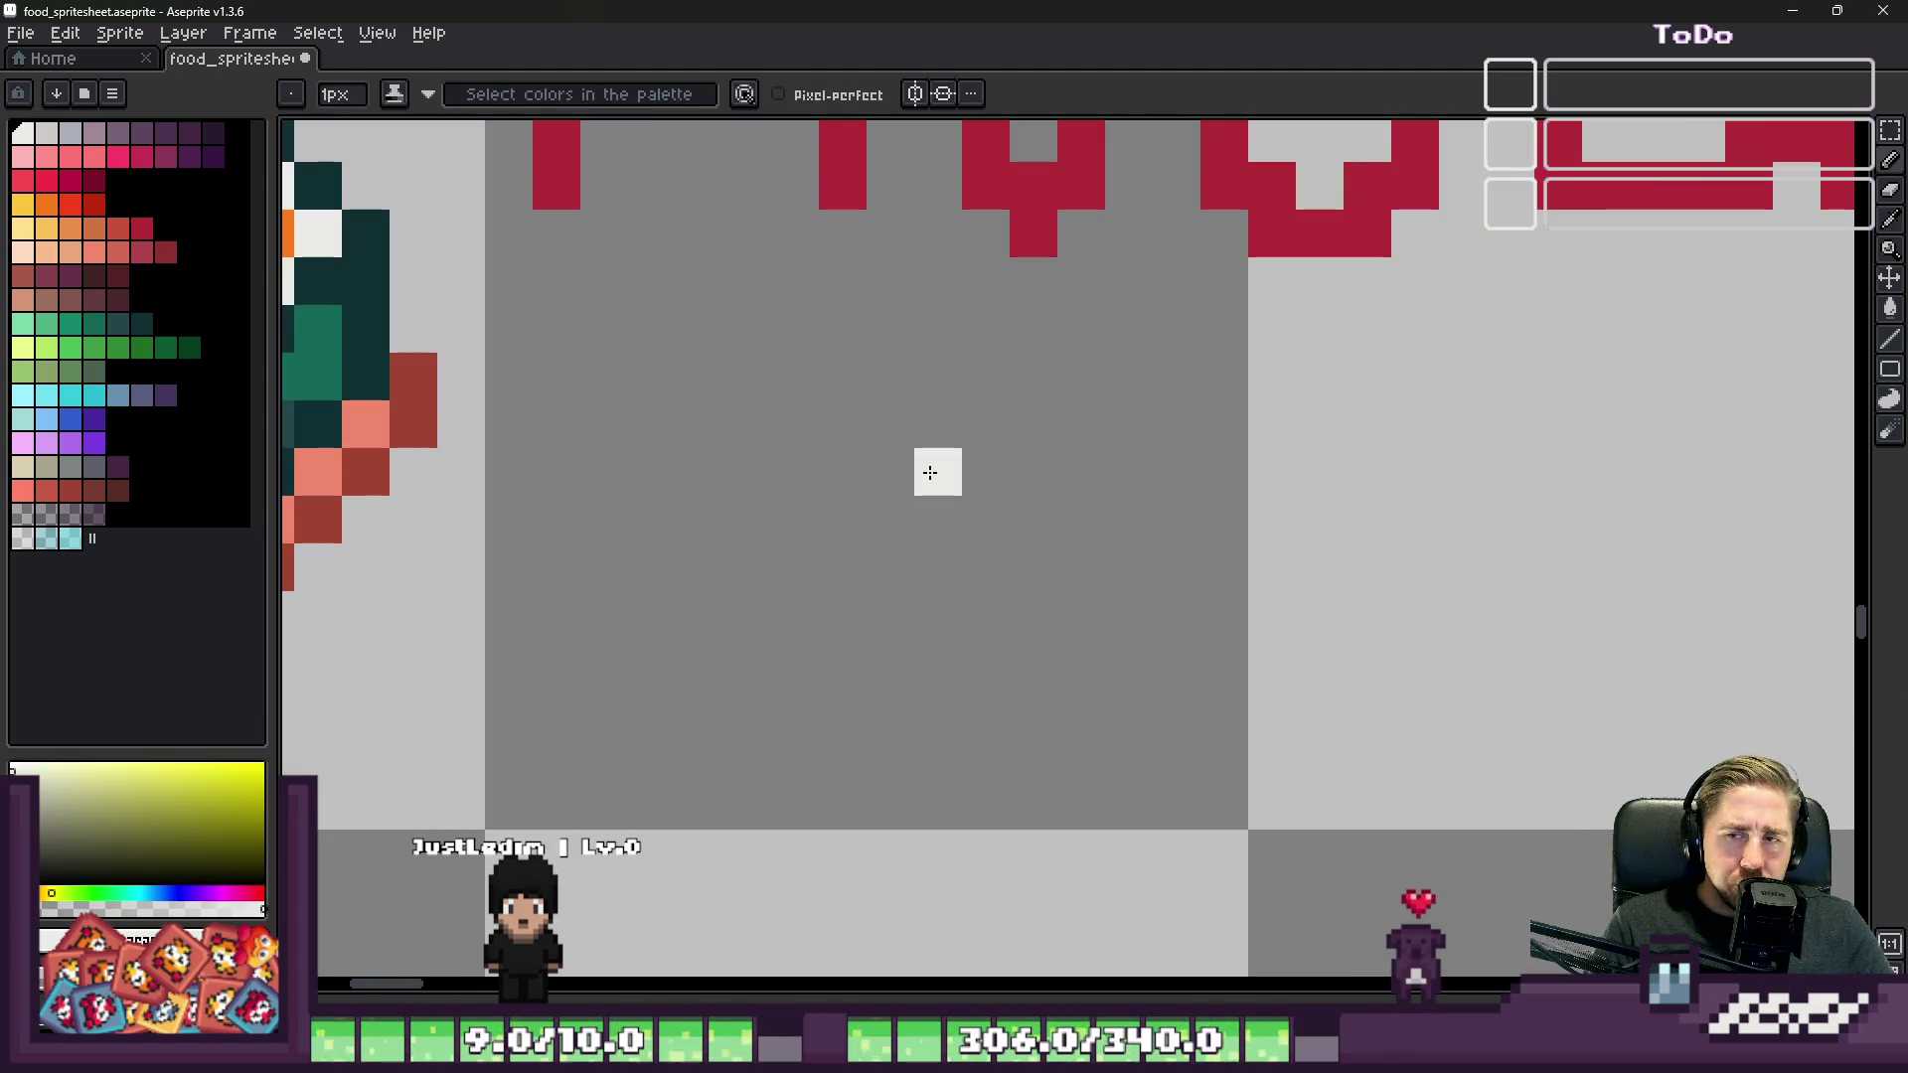
scroll(930, 473, "down", 3)
scroll(933, 469, "up", 4)
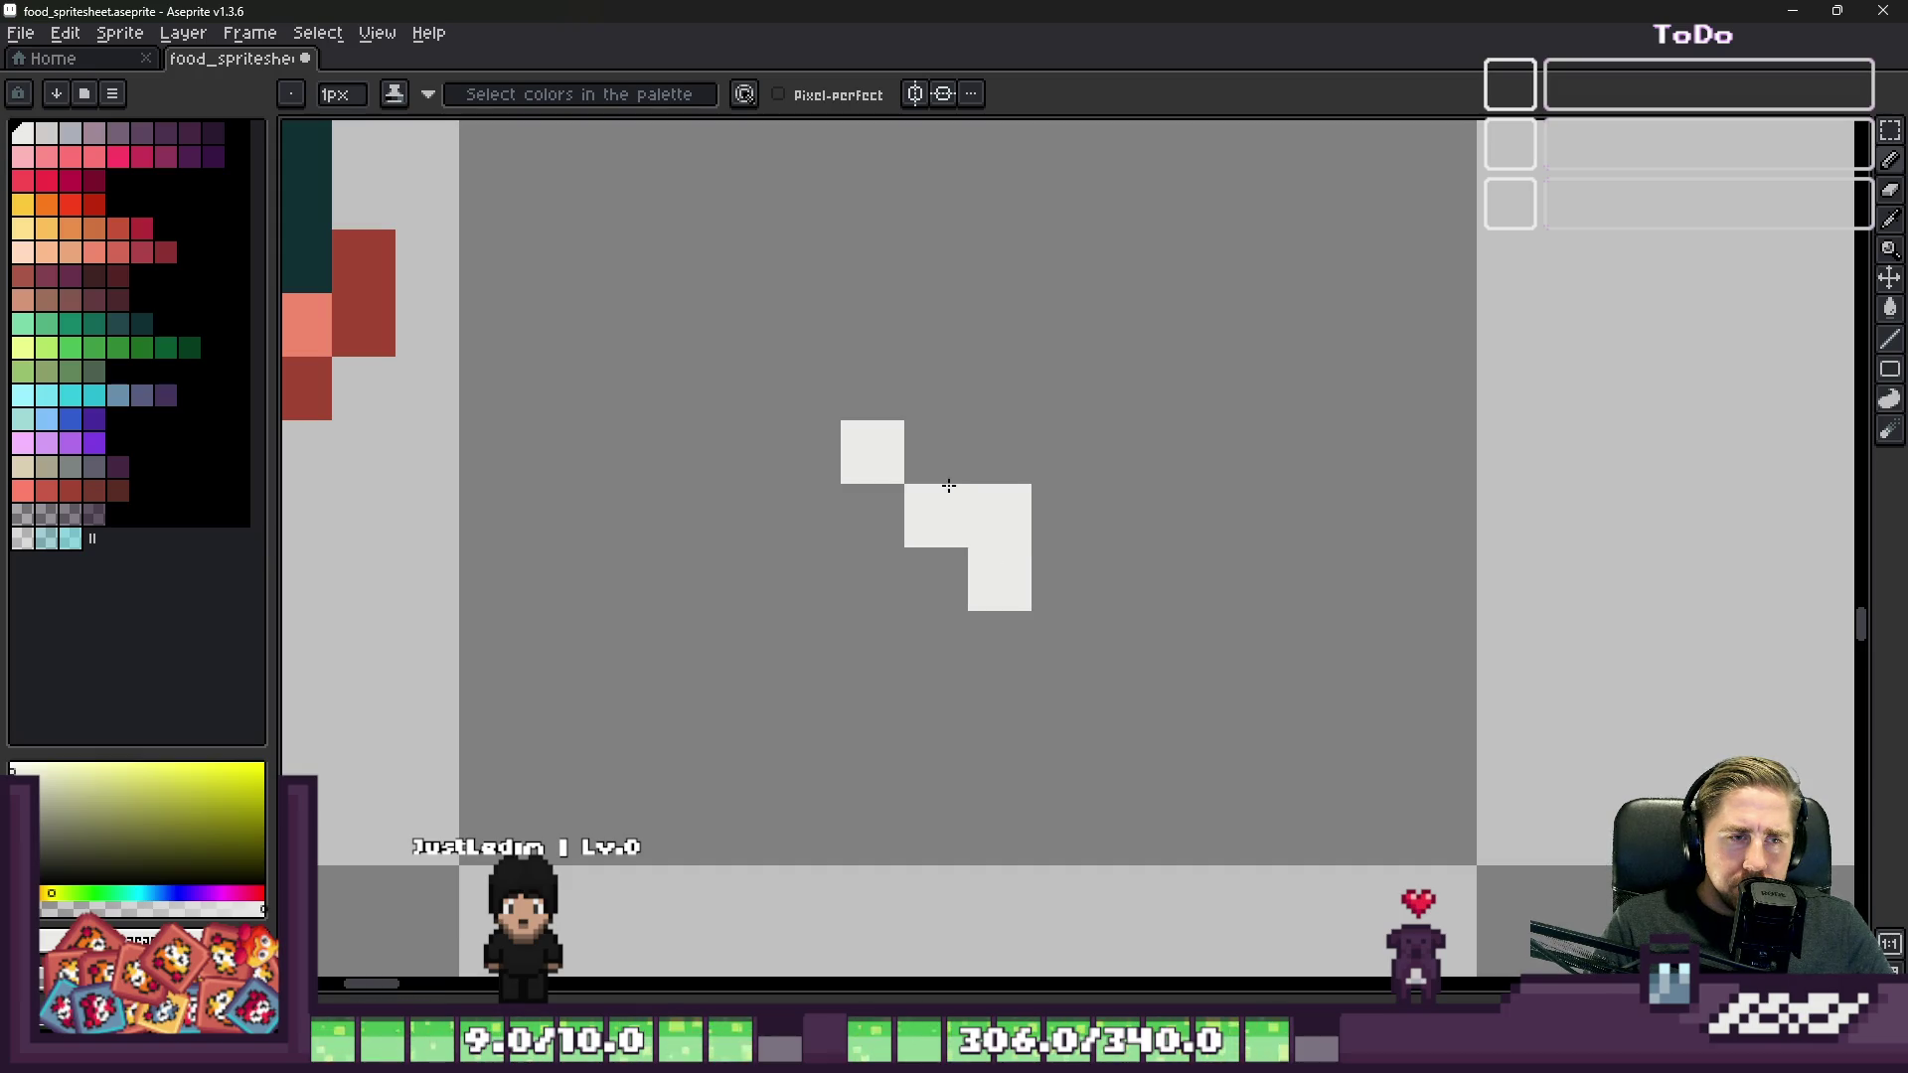
left_click(984, 467)
key("e")
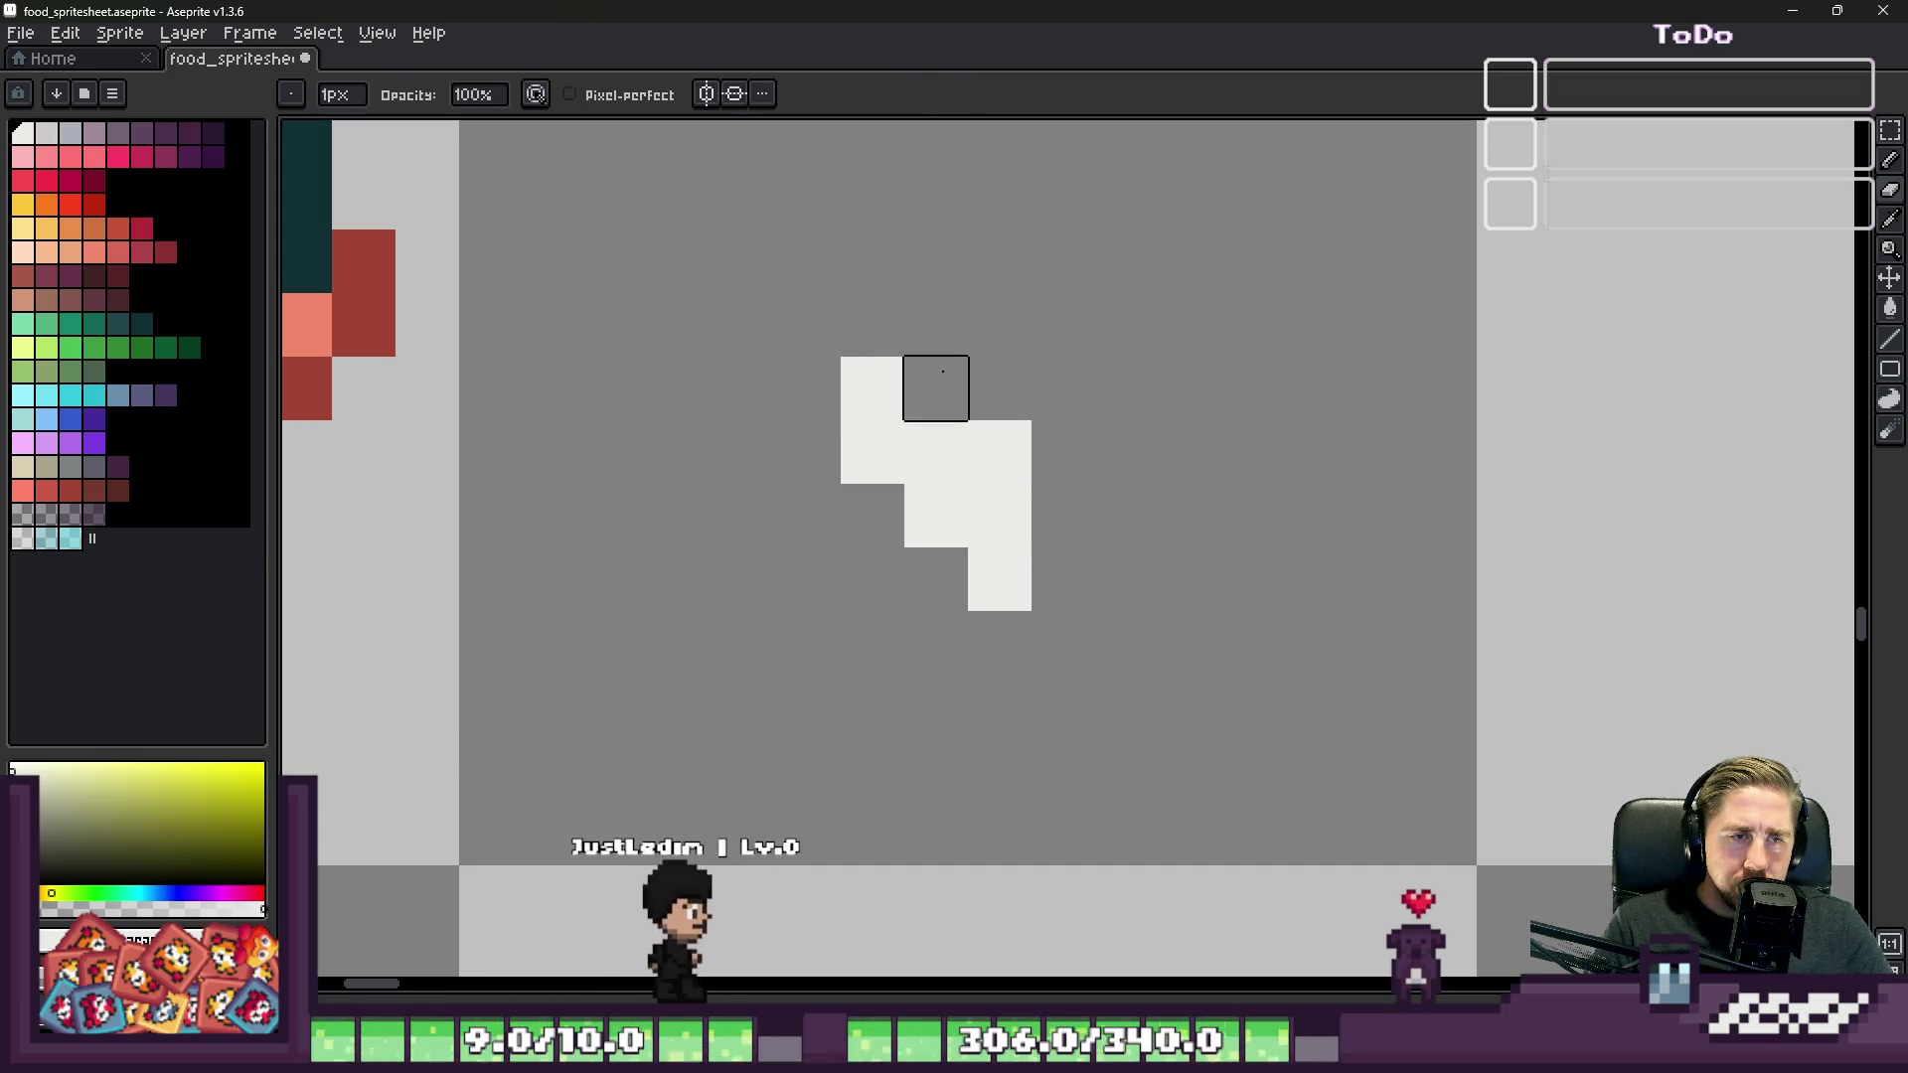
left_click(999, 453)
scroll(1122, 400, "down", 1)
key("b")
scroll(487, 288, "up", 1)
Step: Paint an orange salmon block on top of the white rice using the maki's orange
left_click(695, 188, "alt")
left_click(1249, 437)
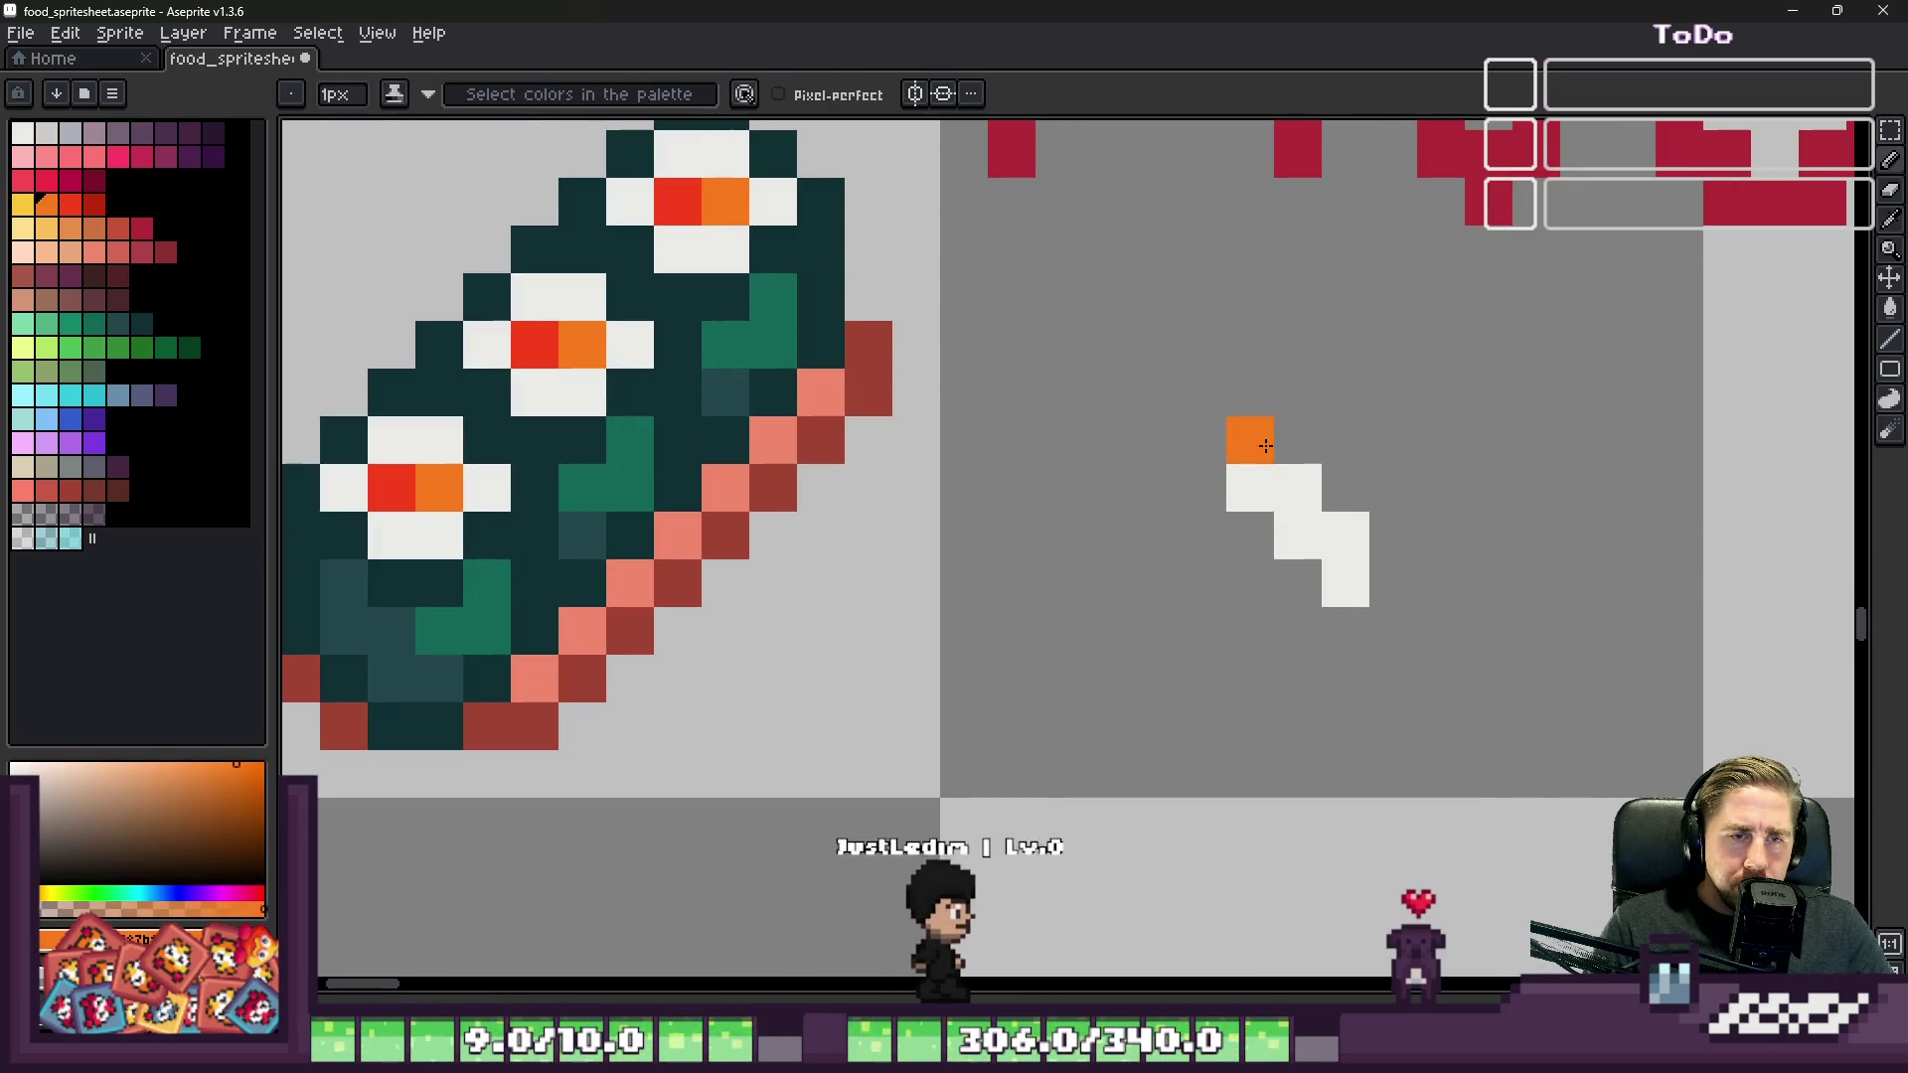
scroll(1263, 445, "down", 1)
scroll(1263, 445, "up", 2)
mouse_move(1268, 427)
left_mouse_down()
mouse_move(1342, 376)
mouse_move(1474, 520)
mouse_move(1478, 579)
left_mouse_up()
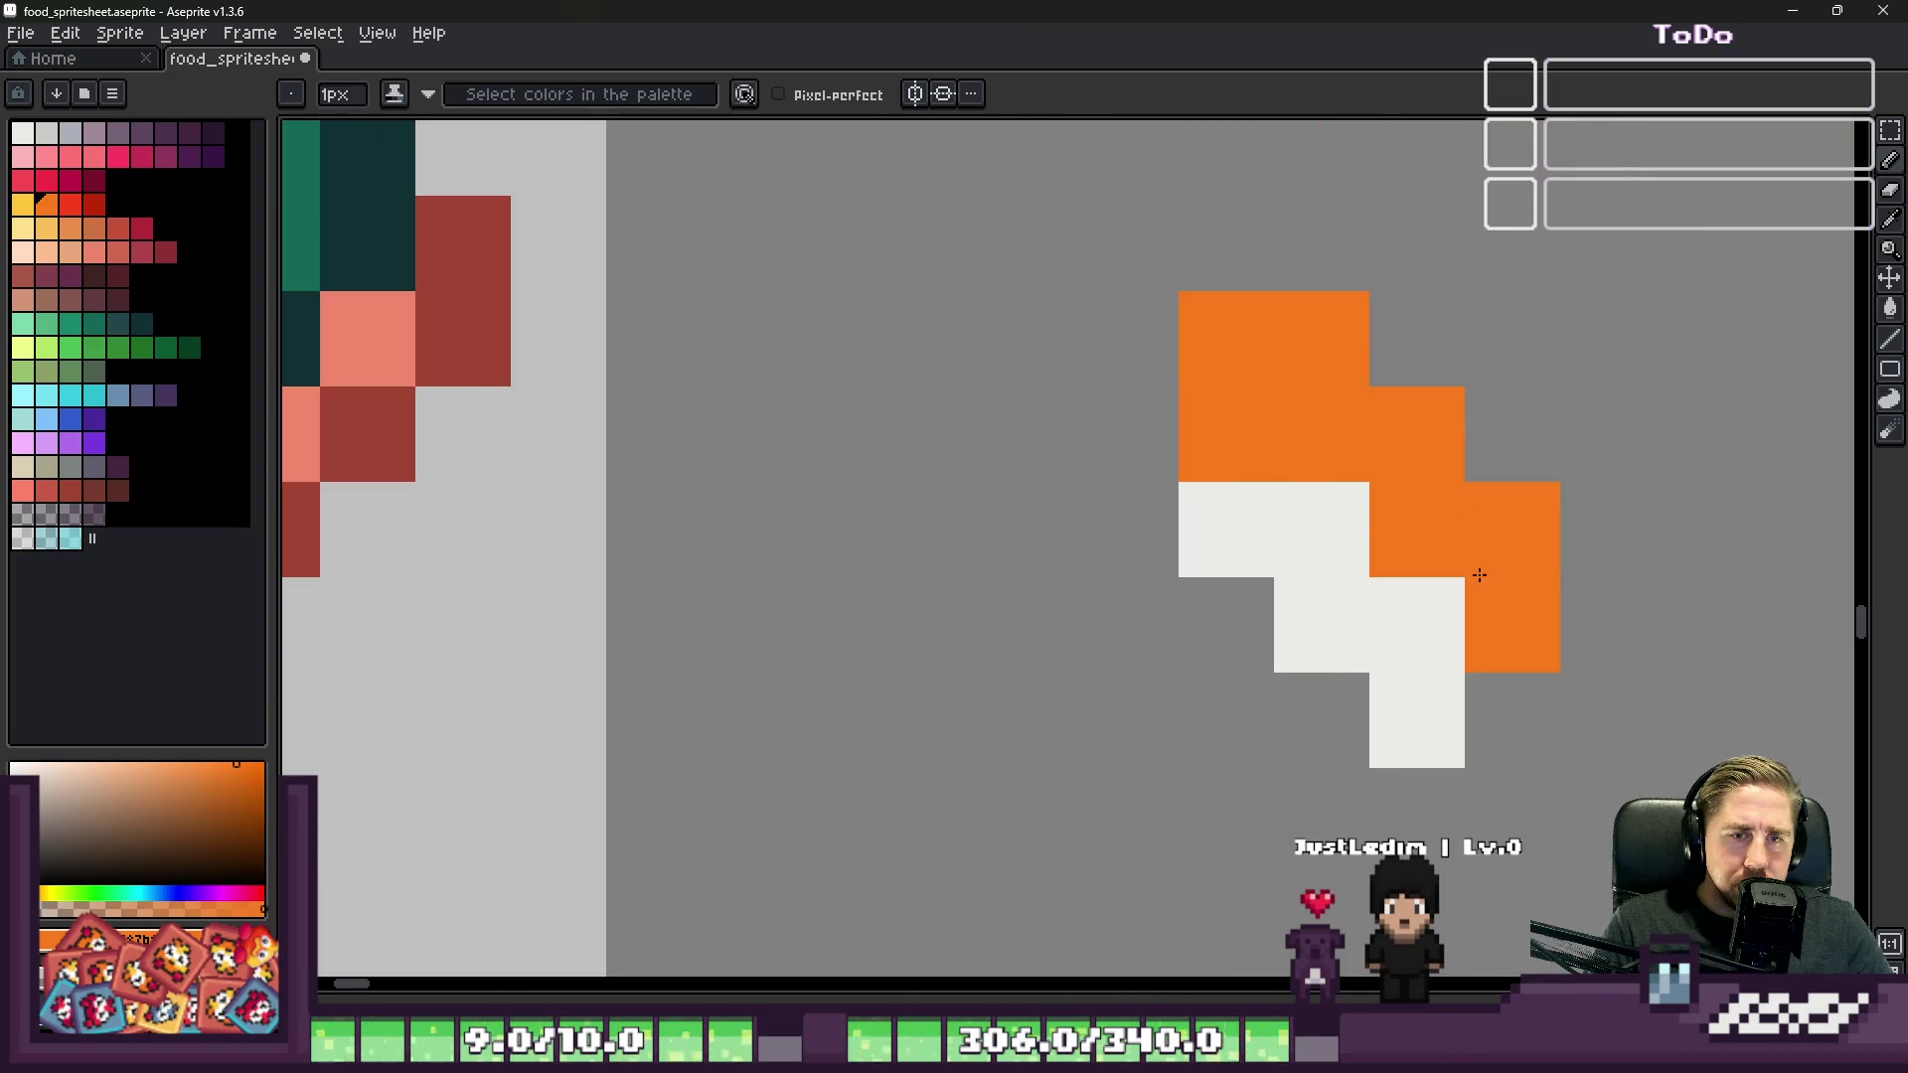
scroll(1404, 546, "down", 2)
scroll(1396, 545, "down", 1)
scroll(1471, 616, "up", 2)
left_click(1482, 620, "alt")
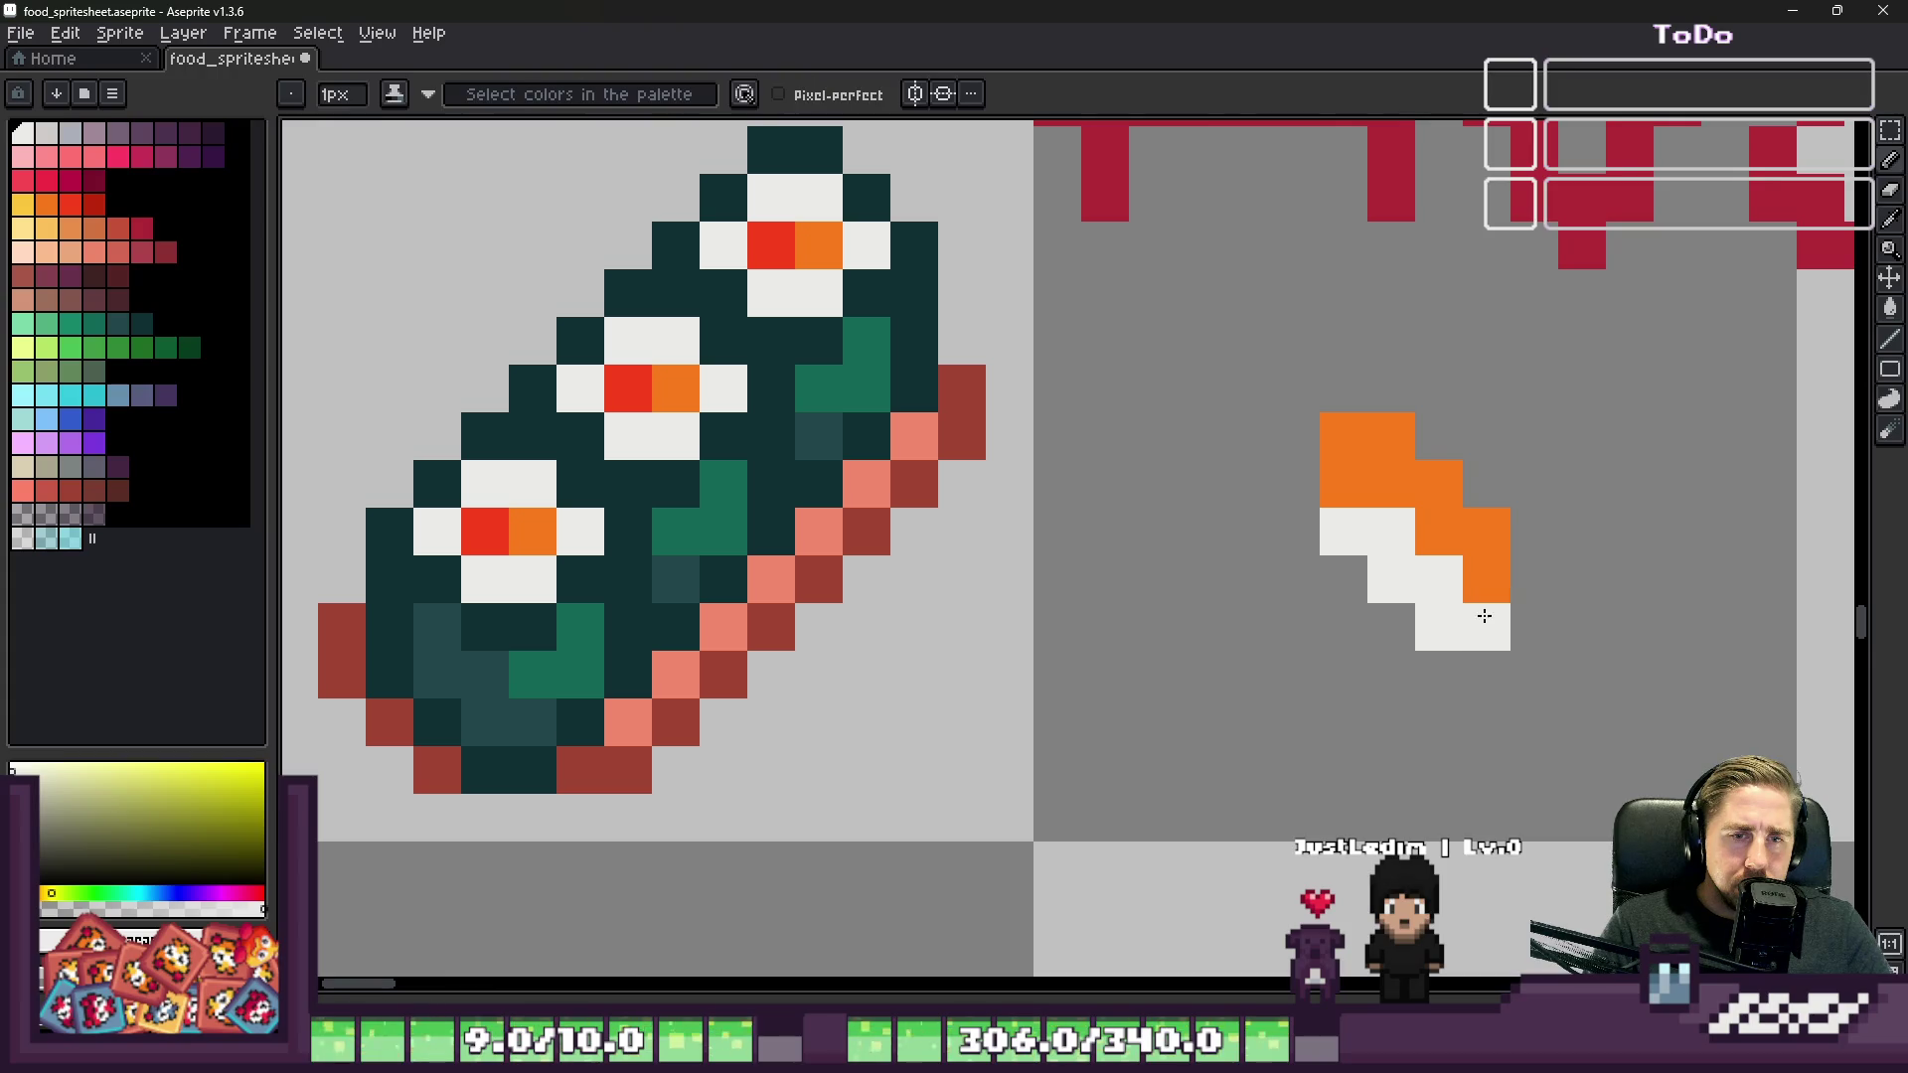
scroll(1421, 547, "down", 2)
scroll(1363, 482, "up", 2)
left_click(1401, 519, "alt")
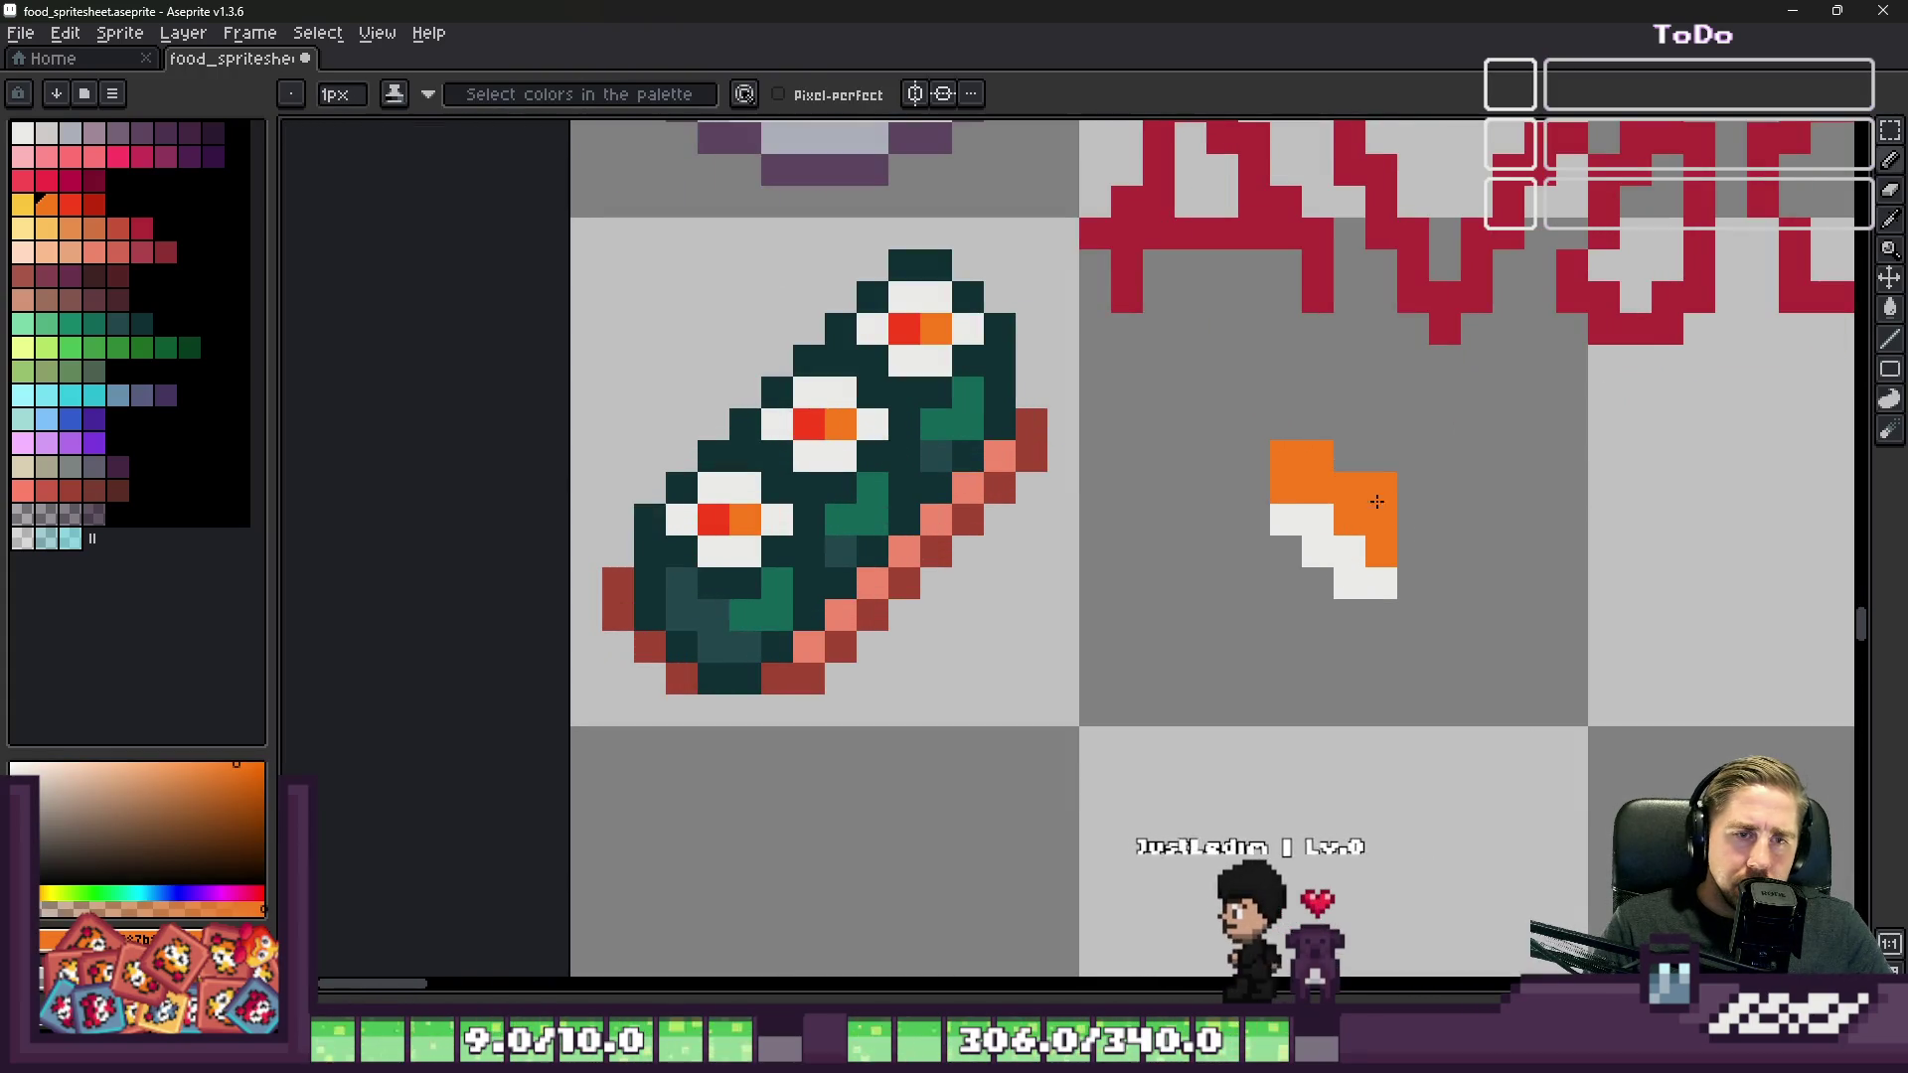
scroll(1413, 552, "down", 3)
scroll(1391, 517, "up", 3)
left_click(1384, 478)
left_click(1279, 480)
left_click(1288, 508)
scroll(1277, 475, "down", 4)
scroll(1273, 462, "up", 8)
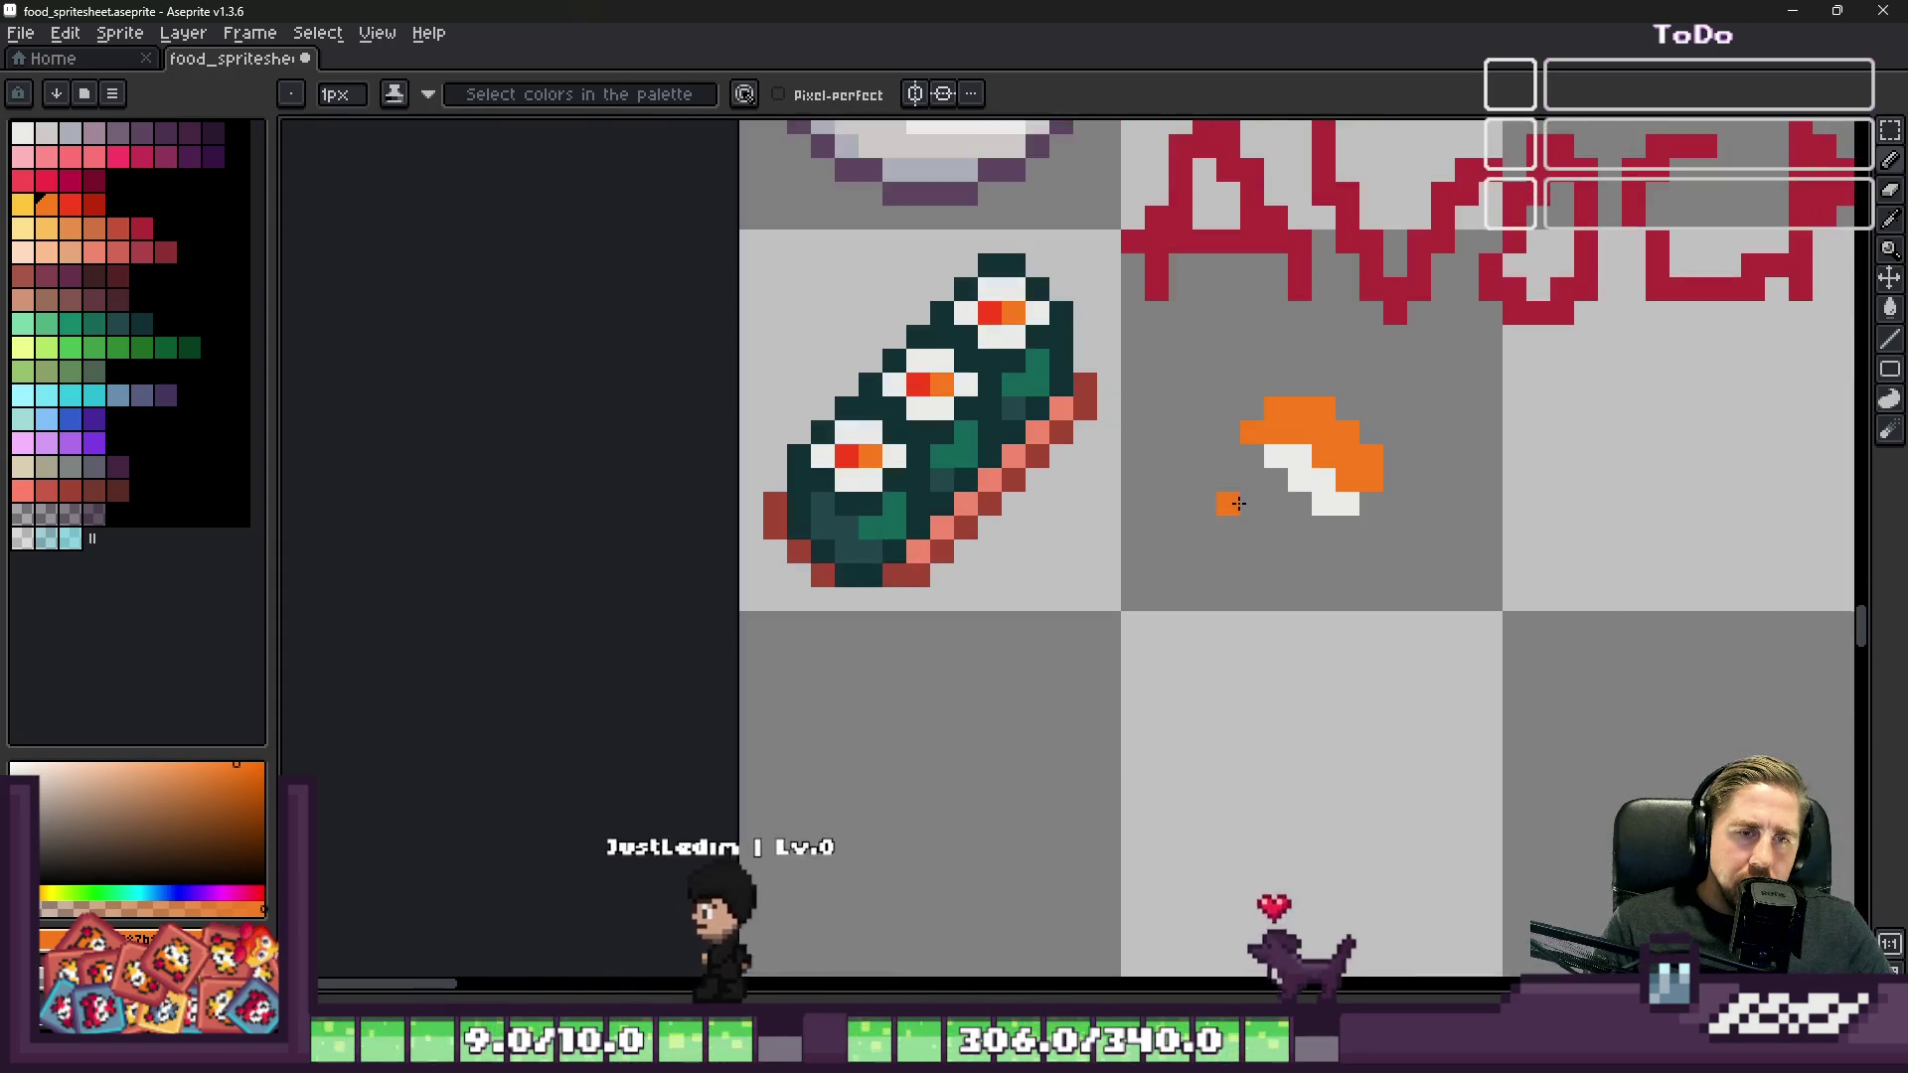
right_click(1273, 454)
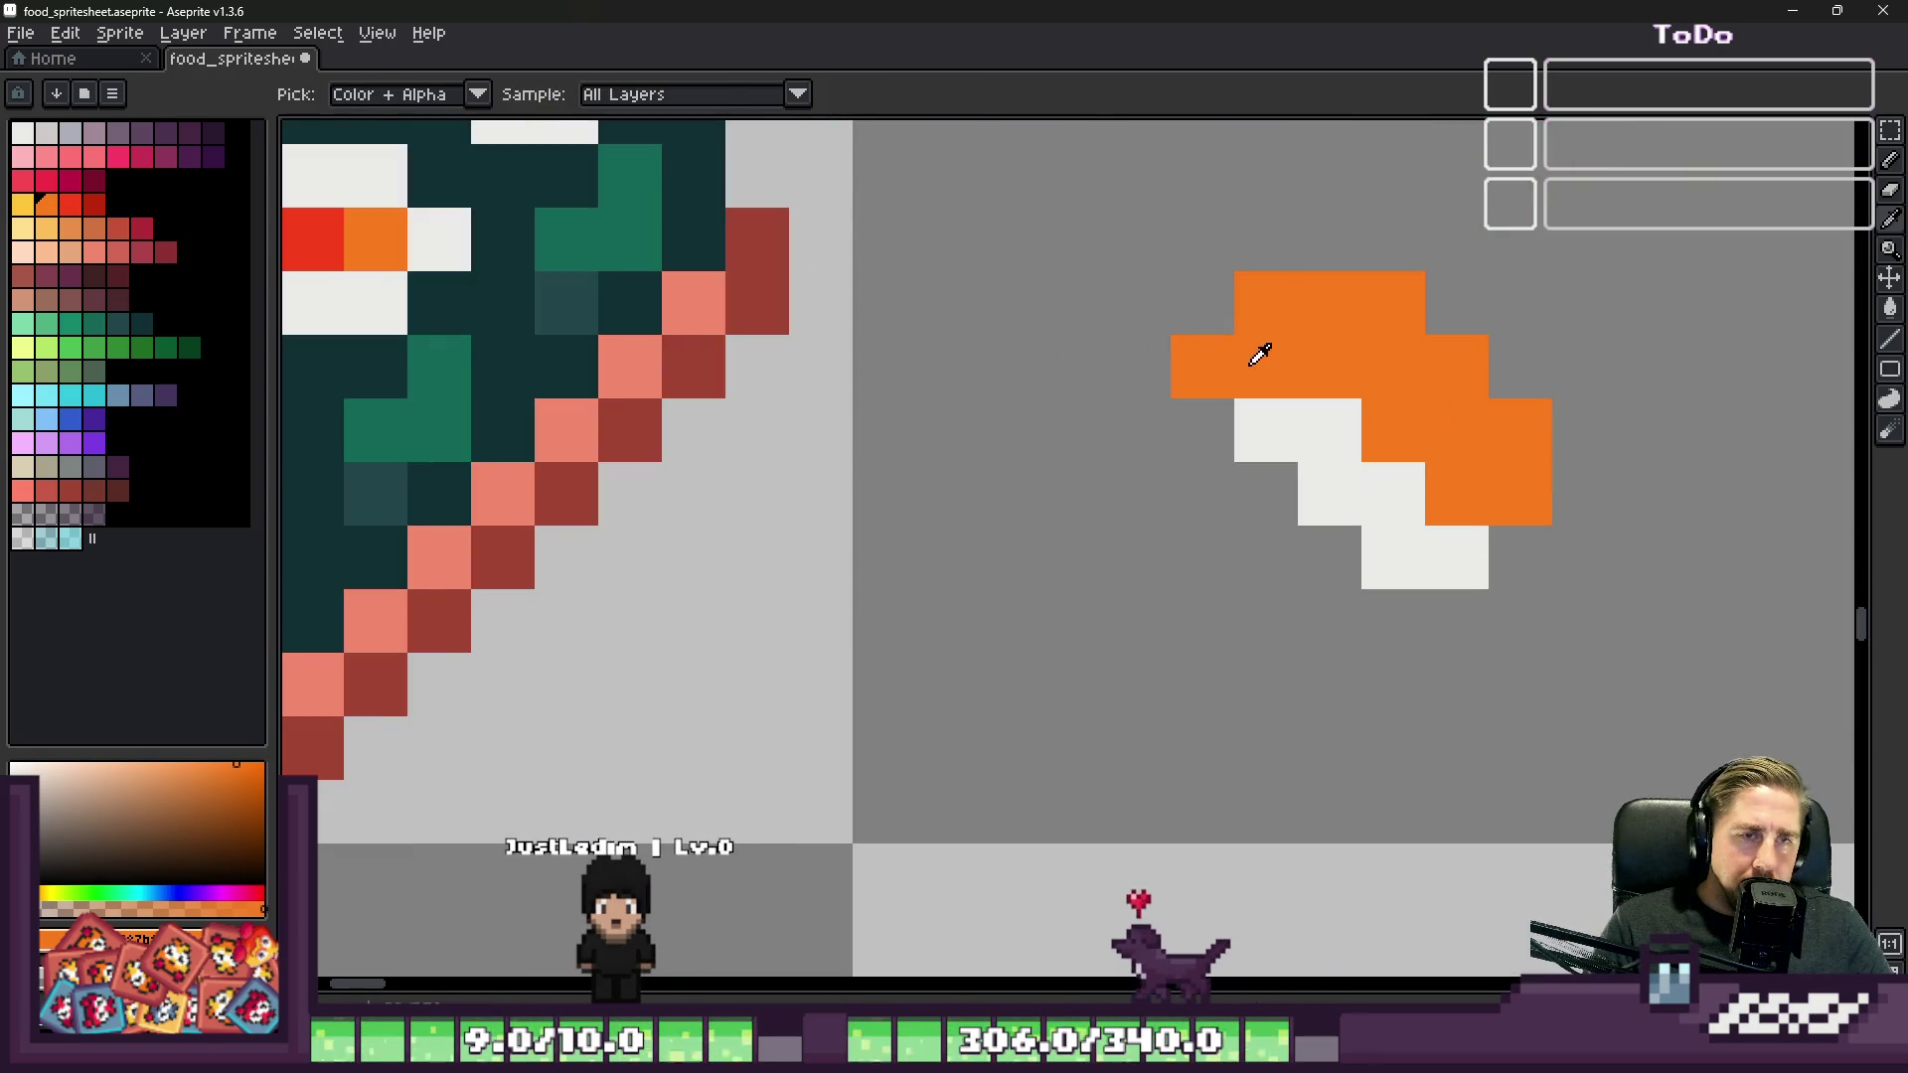
Step: Outline the salmon's upper-left edge, top and right side in red
left_click(68, 207)
left_click(1138, 365)
left_click(1202, 303)
left_click(1266, 239)
left_click_drag(1288, 240, 1588, 444)
scroll(1142, 411, "down", 3)
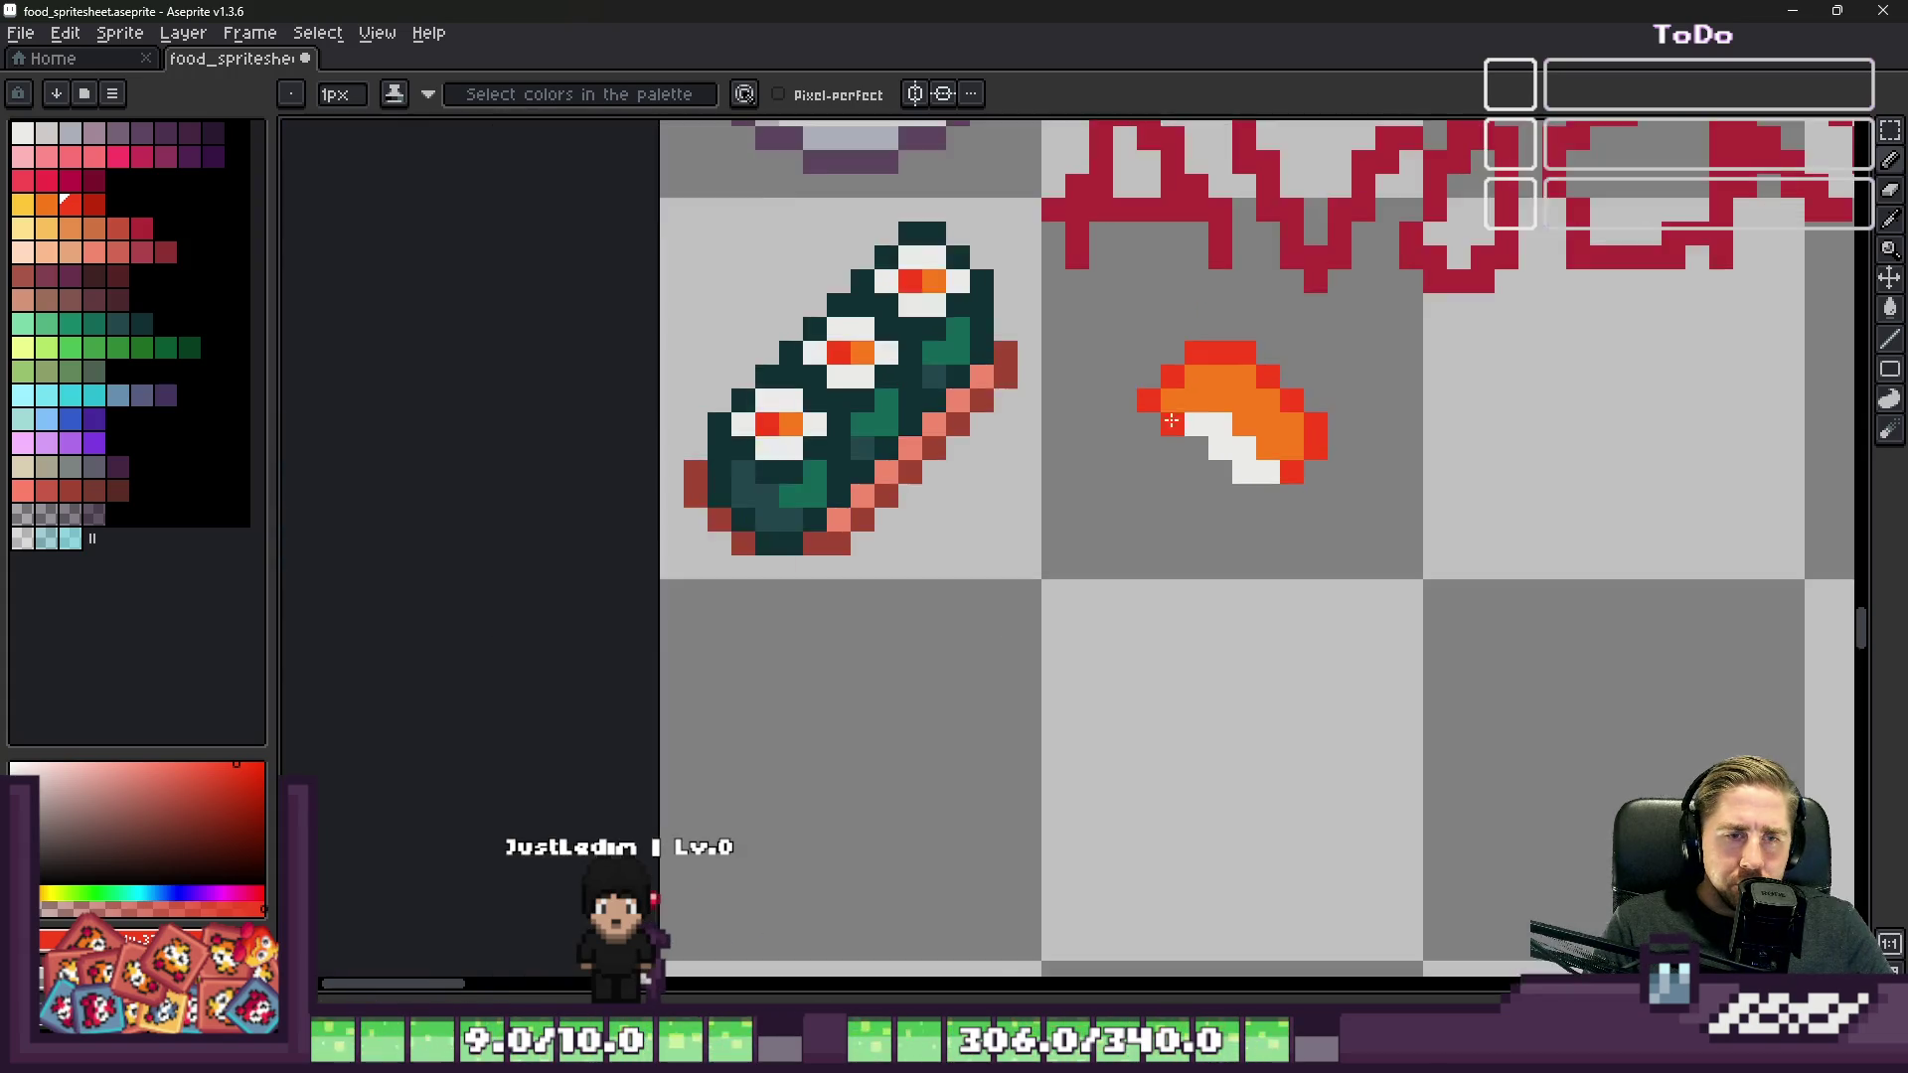
scroll(1198, 421, "up", 2)
Step: Widen the rice at the salmon's left edge and add rice pixels at the lower right
left_click(1226, 417, "alt")
left_click_drag(1151, 415, 1151, 442)
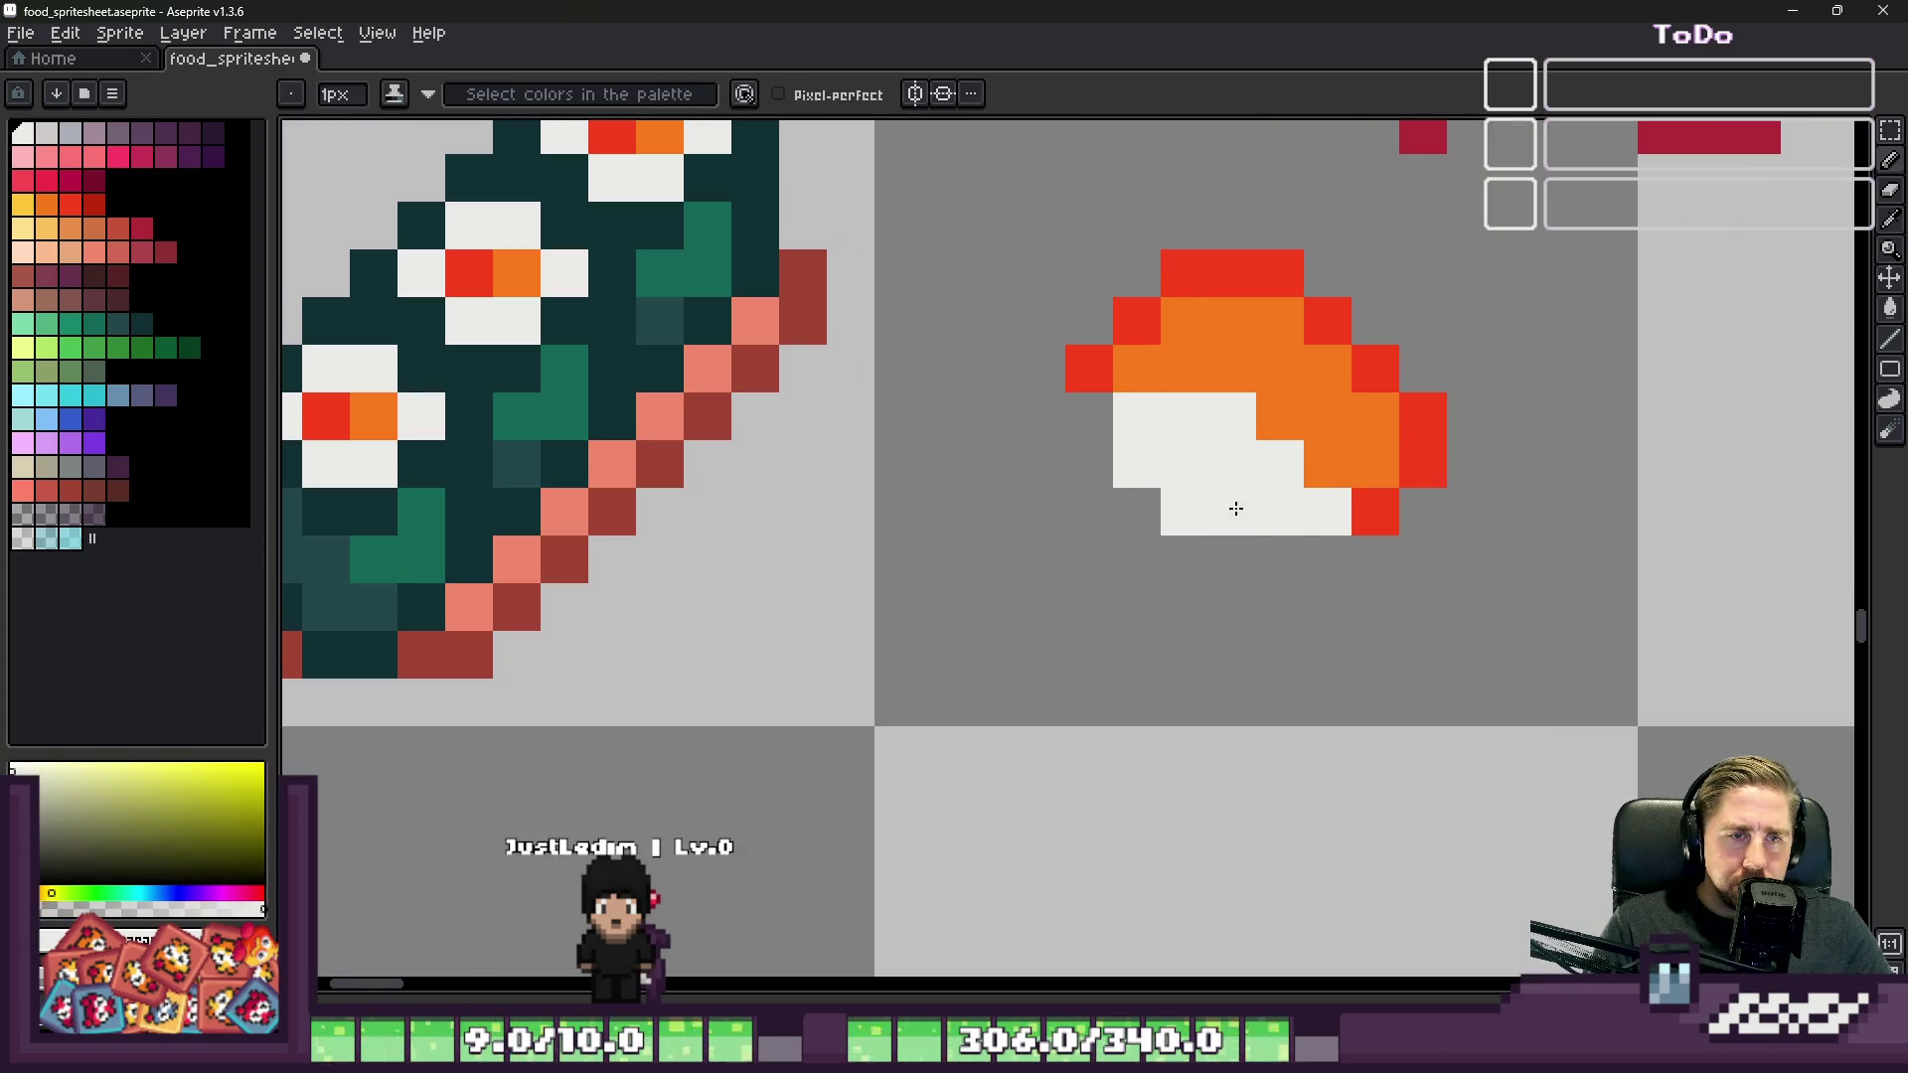
scroll(1308, 545, "down", 3)
scroll(1239, 460, "up", 3)
left_click(1300, 508)
left_click(1348, 460)
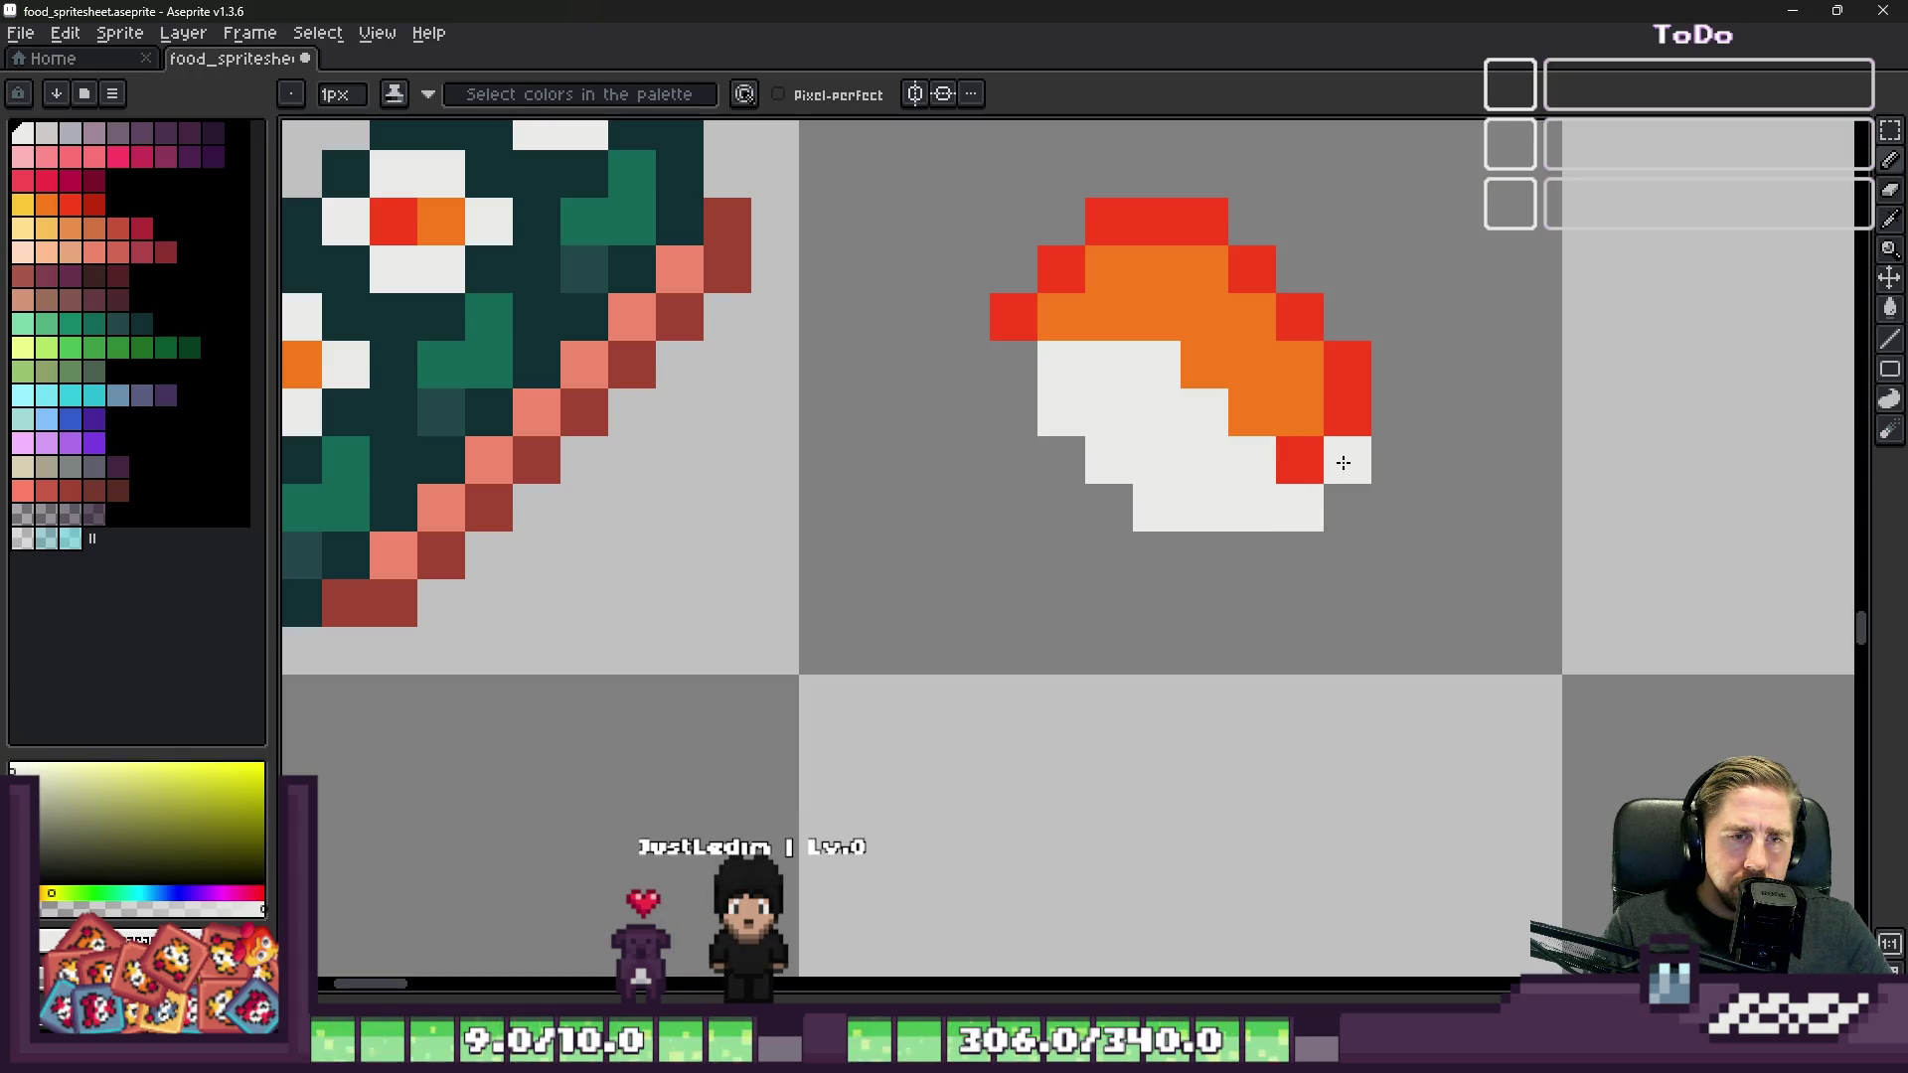
scroll(1344, 459, "down", 3)
scroll(1137, 435, "up", 3)
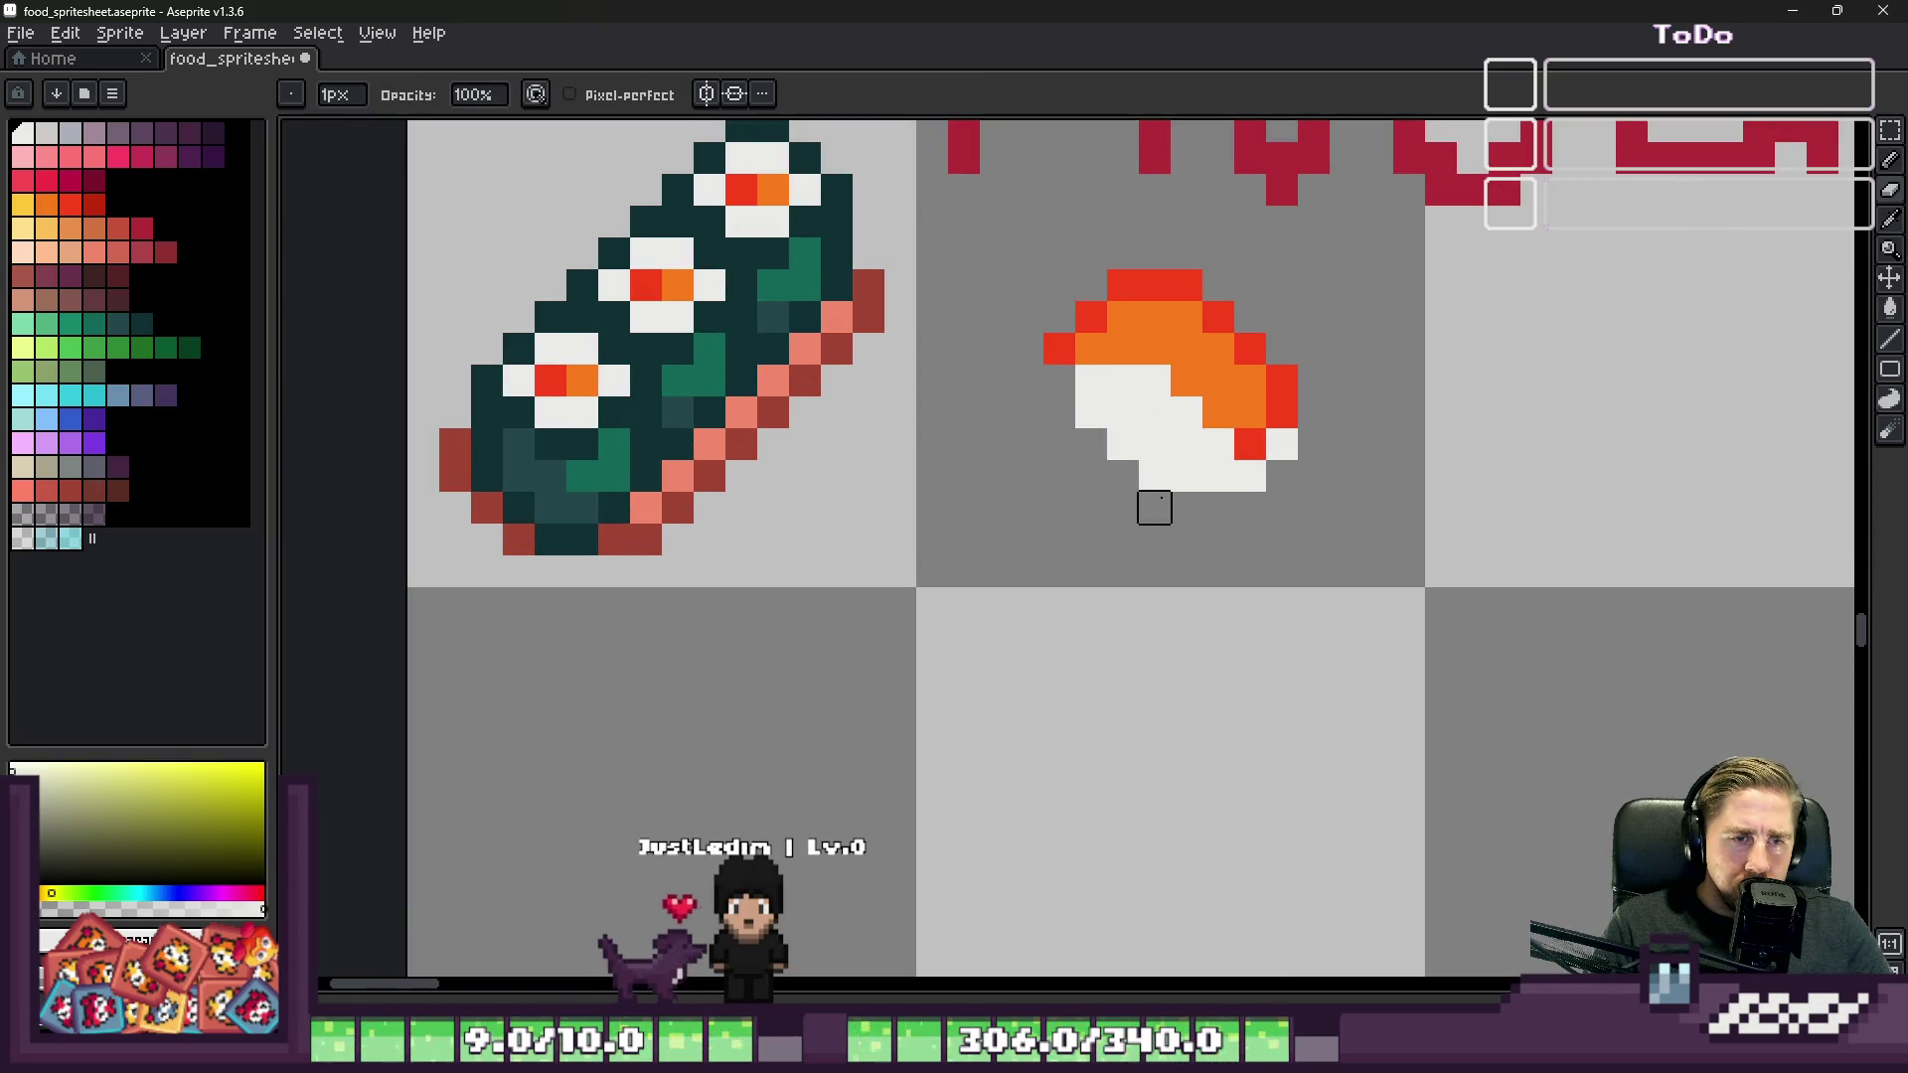
scroll(1154, 475, "down", 2)
scroll(1103, 437, "up", 3)
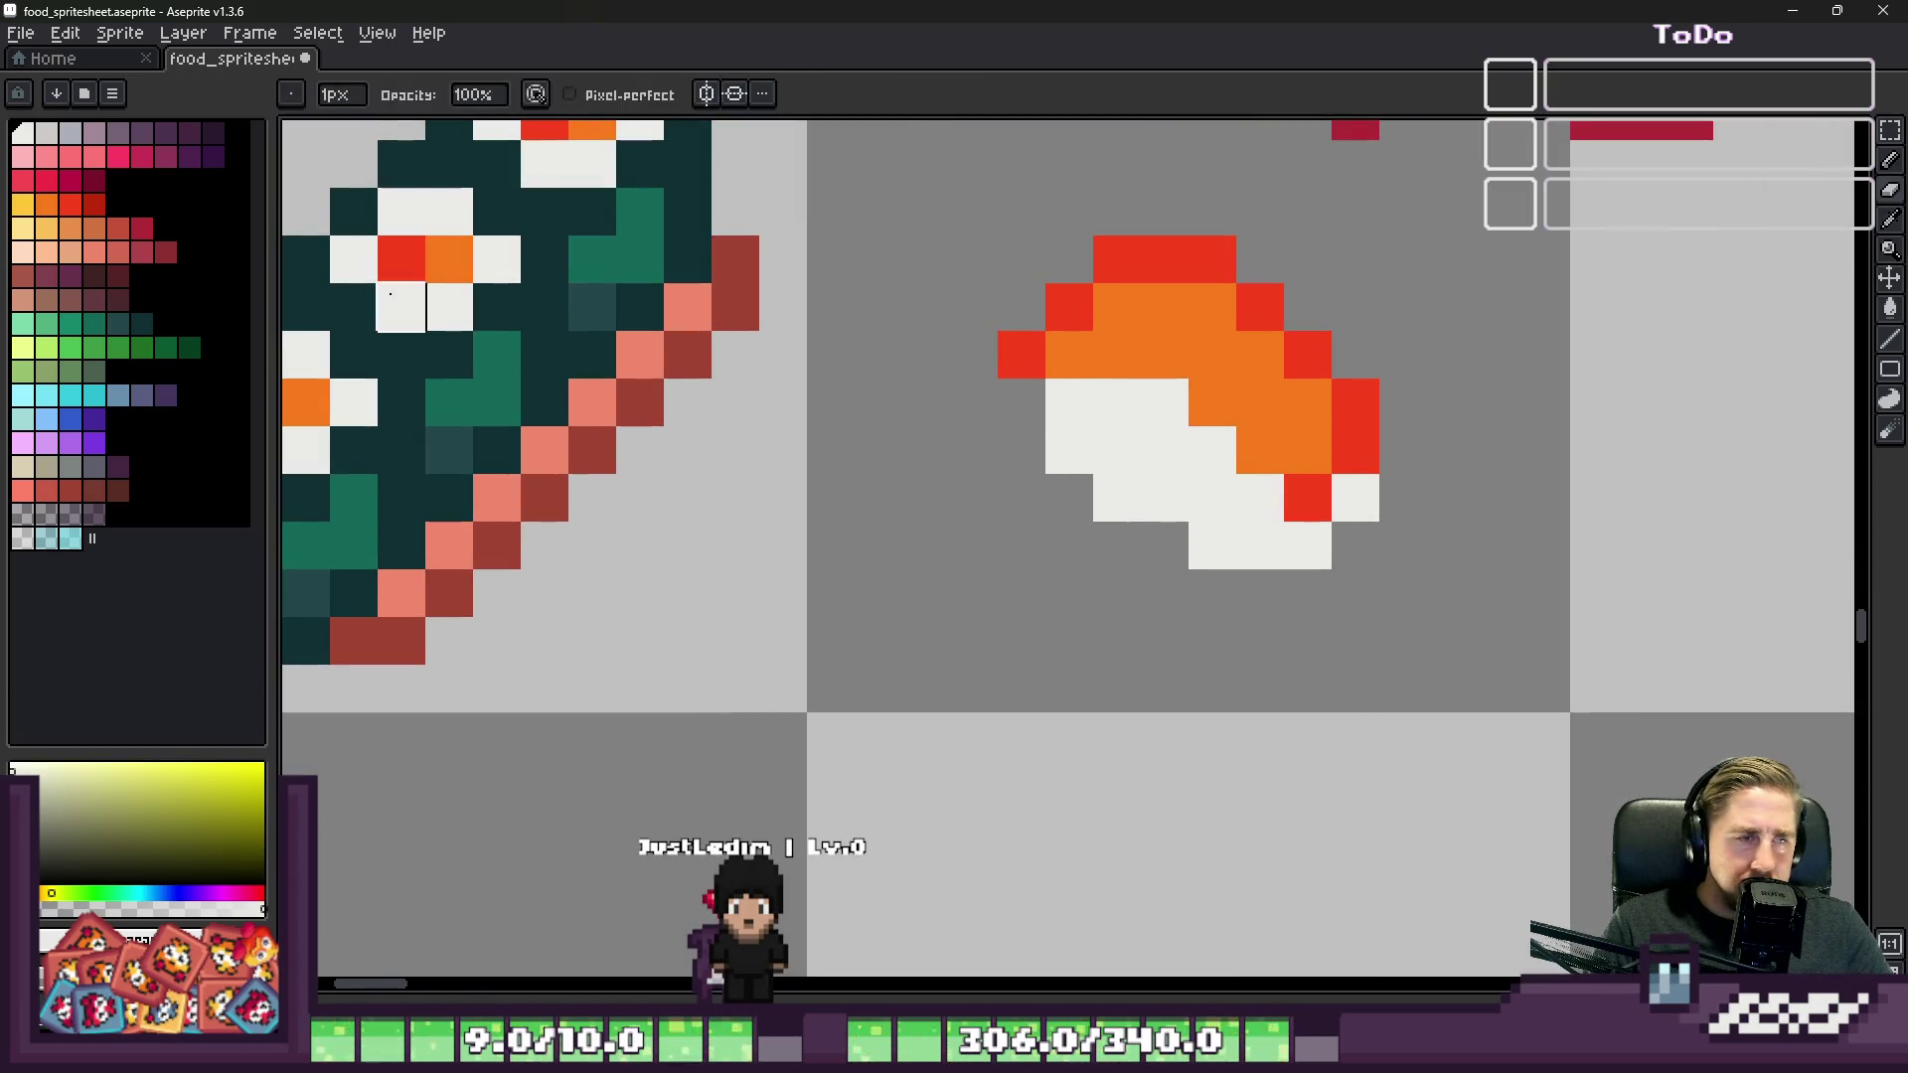
Step: Turn one rice pixel into red outline and fill the gaps under the salmon with white rice
left_click(999, 349, "alt")
left_click(1077, 383)
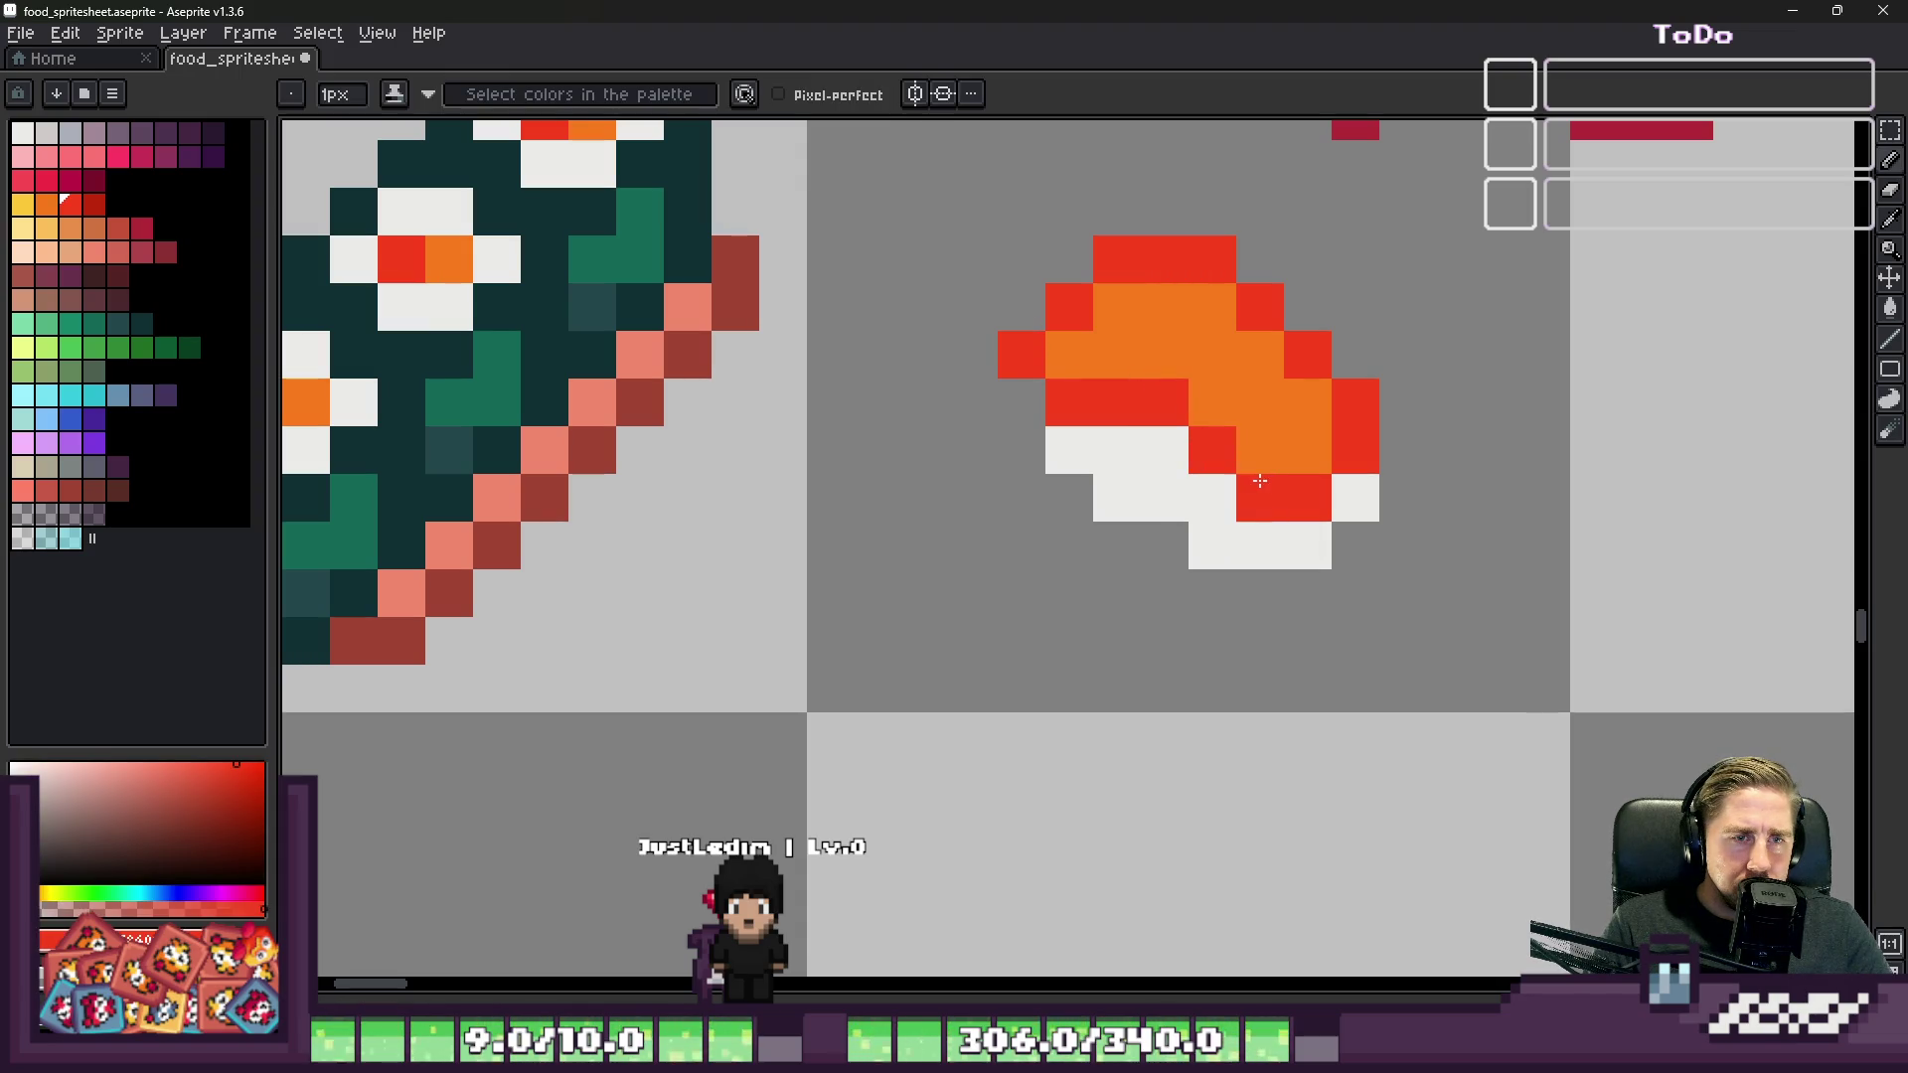
scroll(1251, 479, "down", 2)
scroll(1111, 311, "up", 4)
left_click(1111, 311, "alt")
left_click(1047, 271)
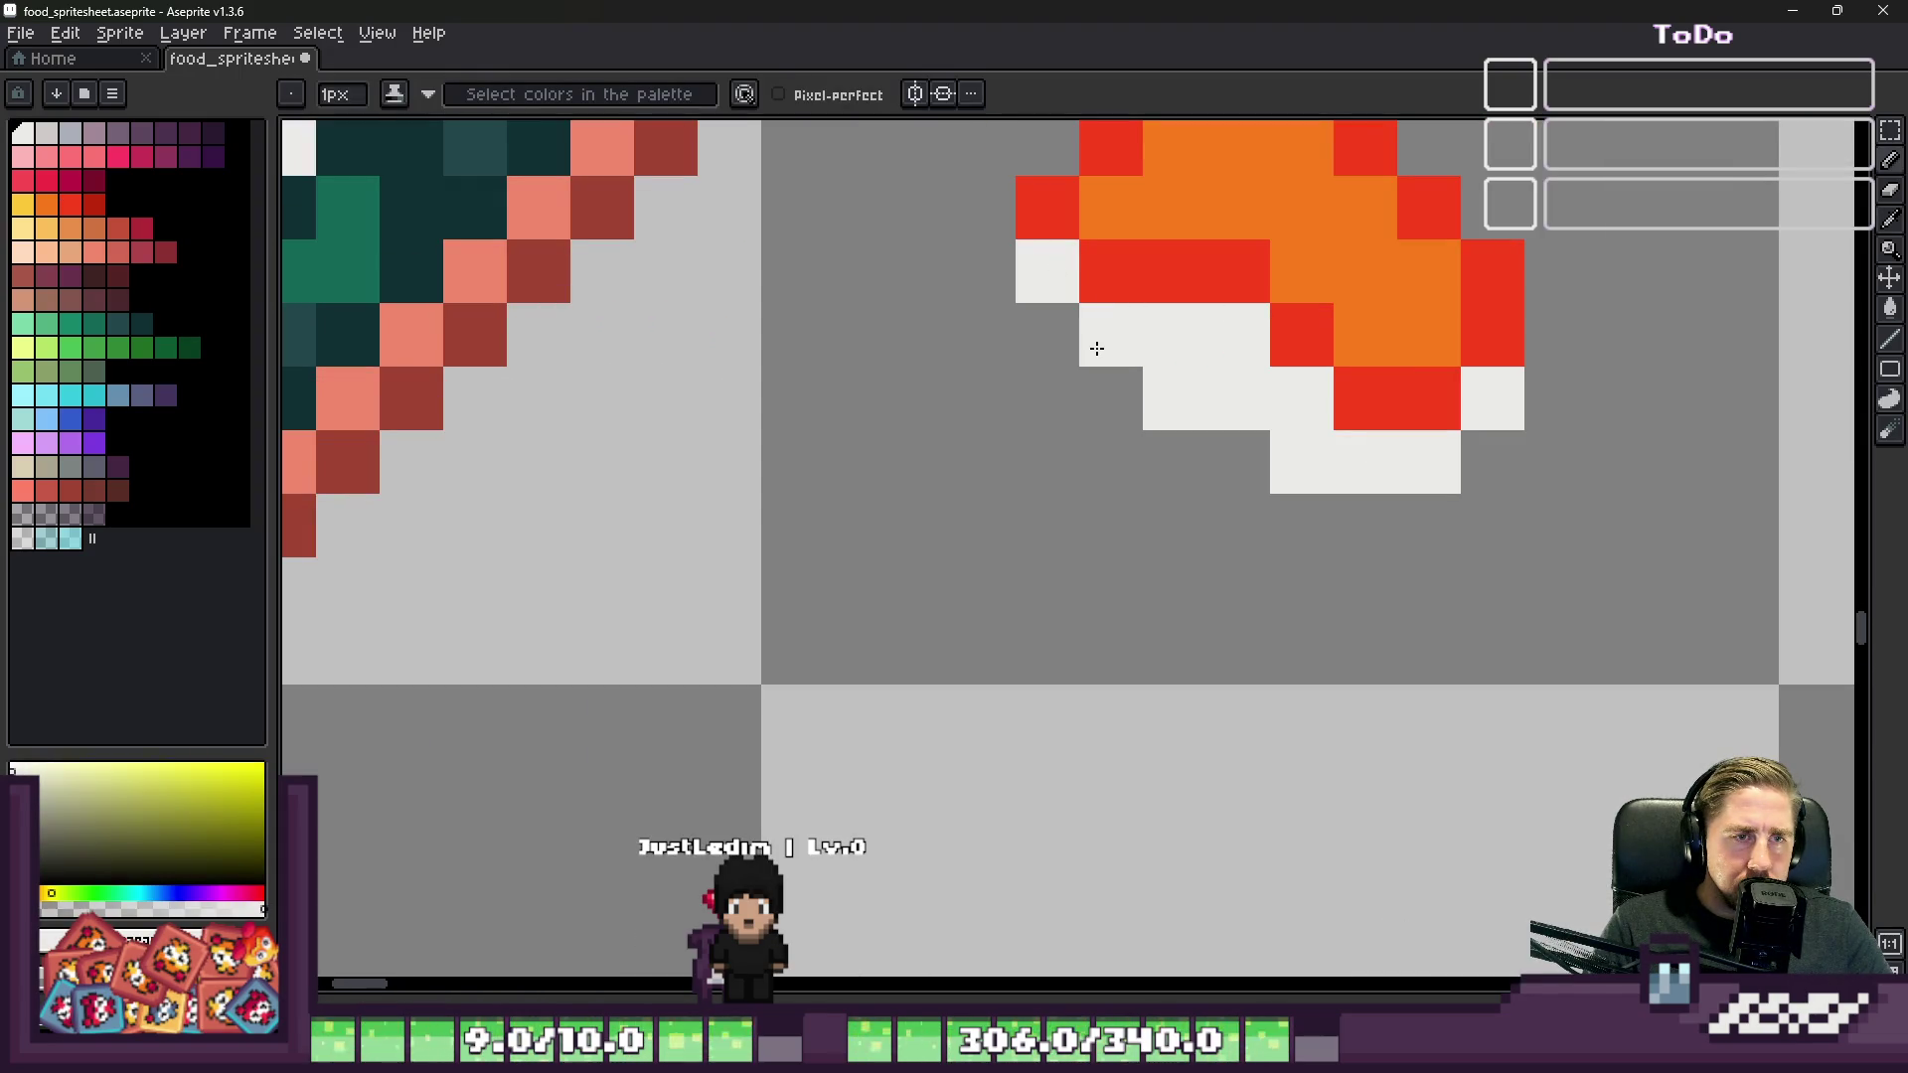
left_click_drag(1182, 459, 1211, 437)
scroll(1172, 417, "down", 5)
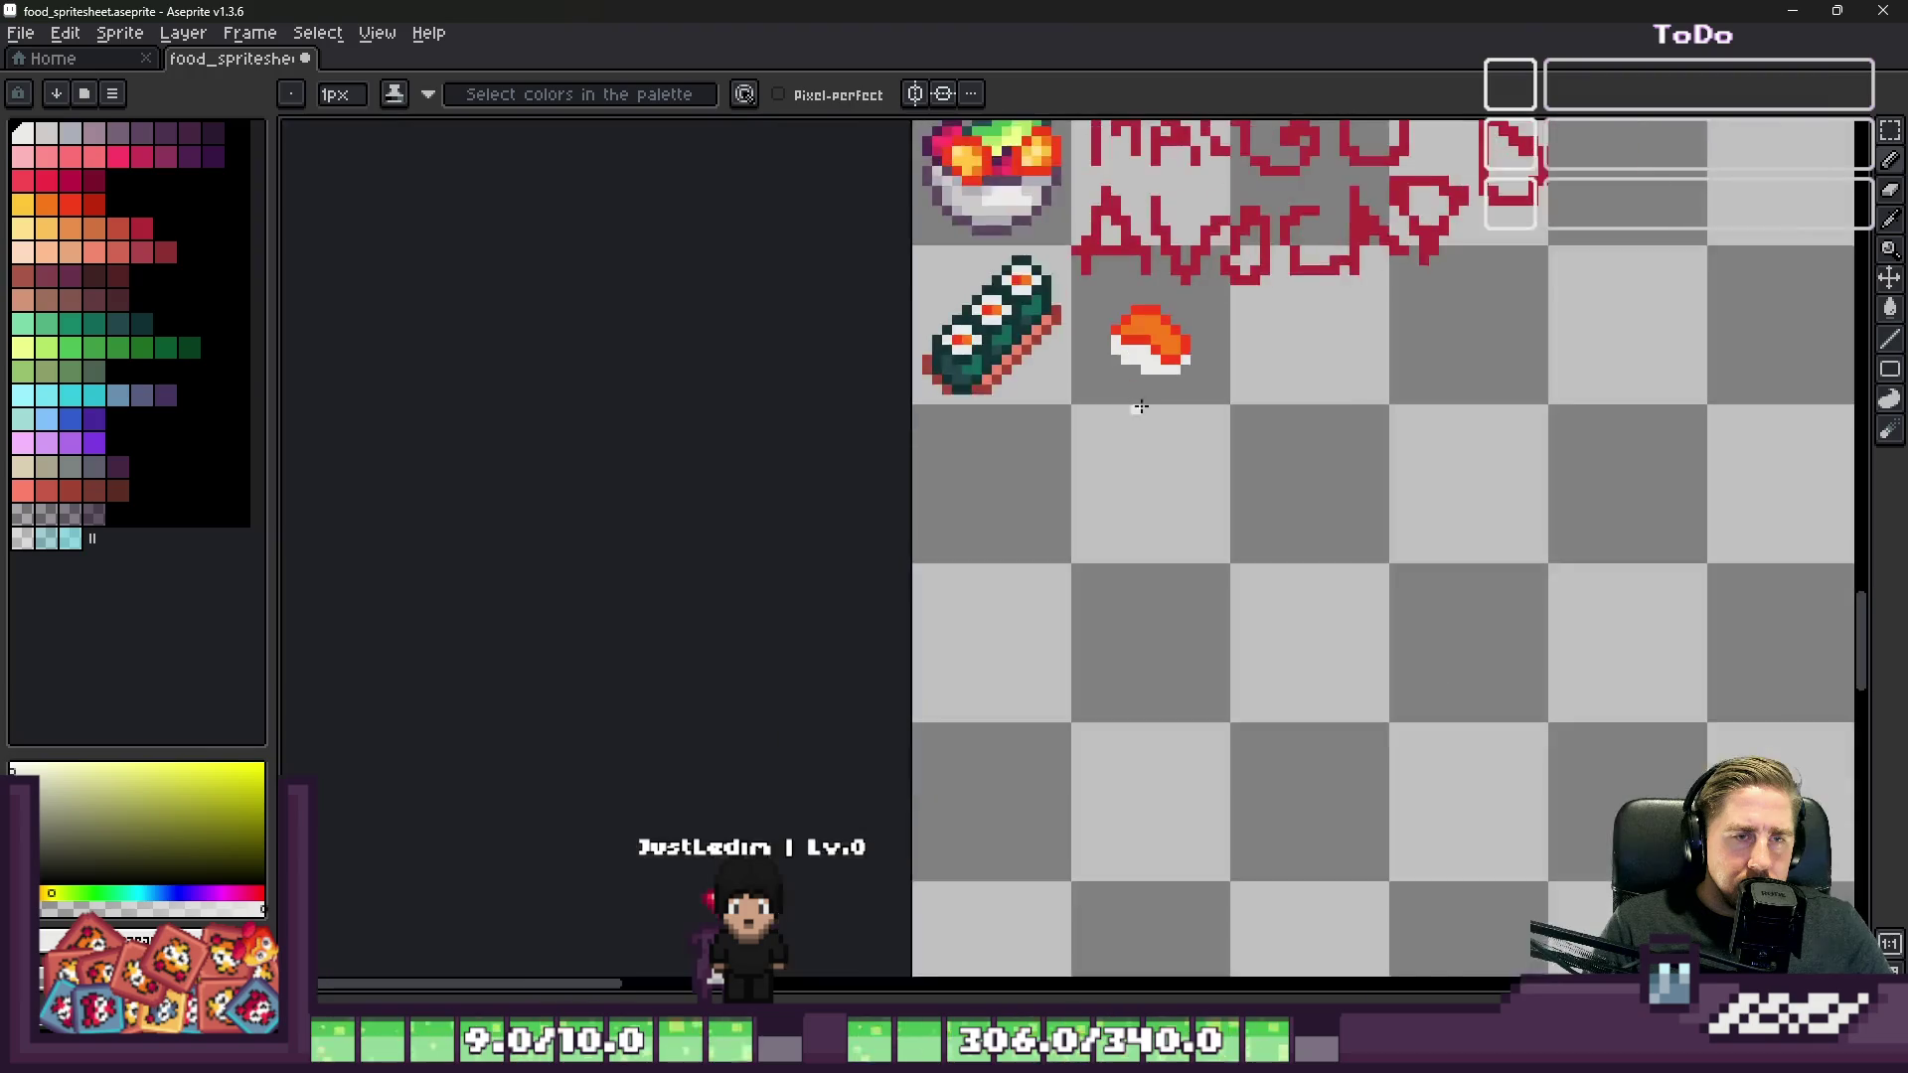
scroll(1133, 393, "up", 1)
scroll(1114, 304, "up", 6)
Step: Recolour the whole red outline dark red with the paint bucket
left_click(1206, 387, "alt")
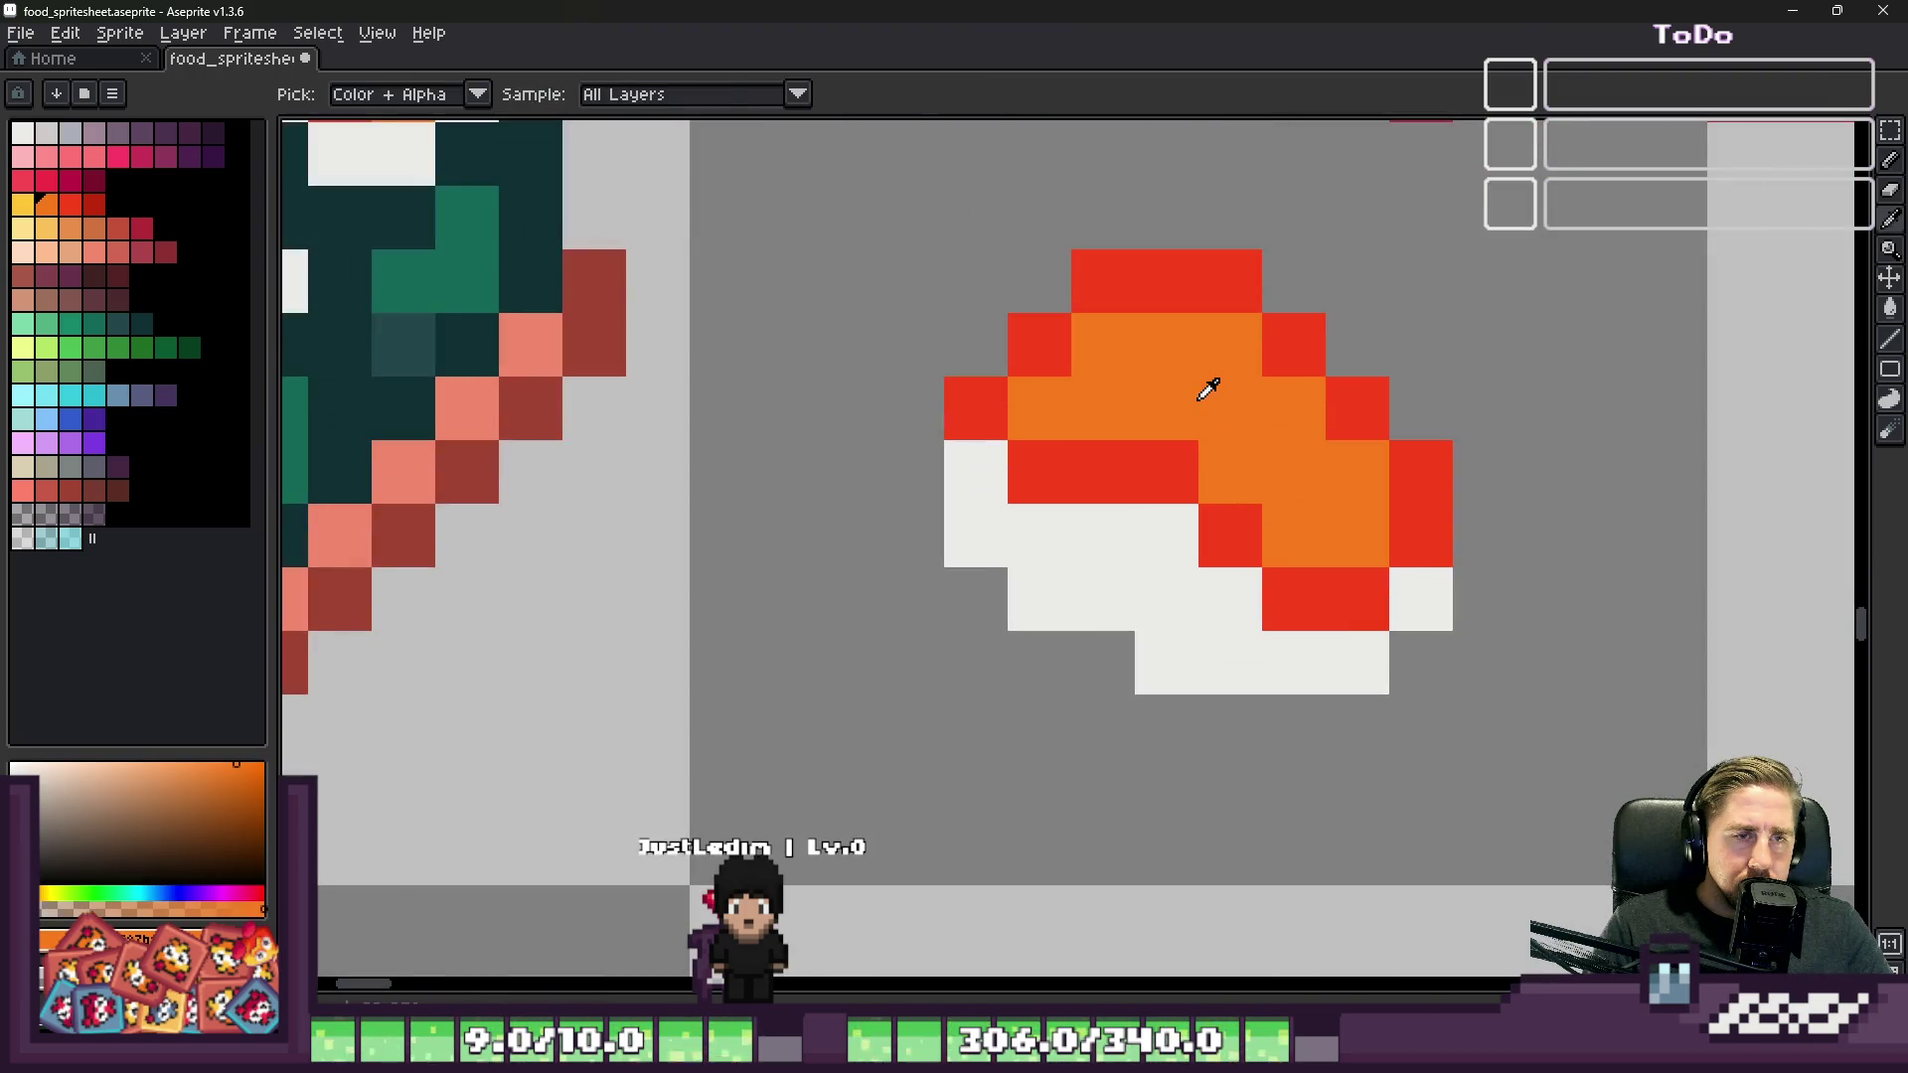
left_click(70, 203)
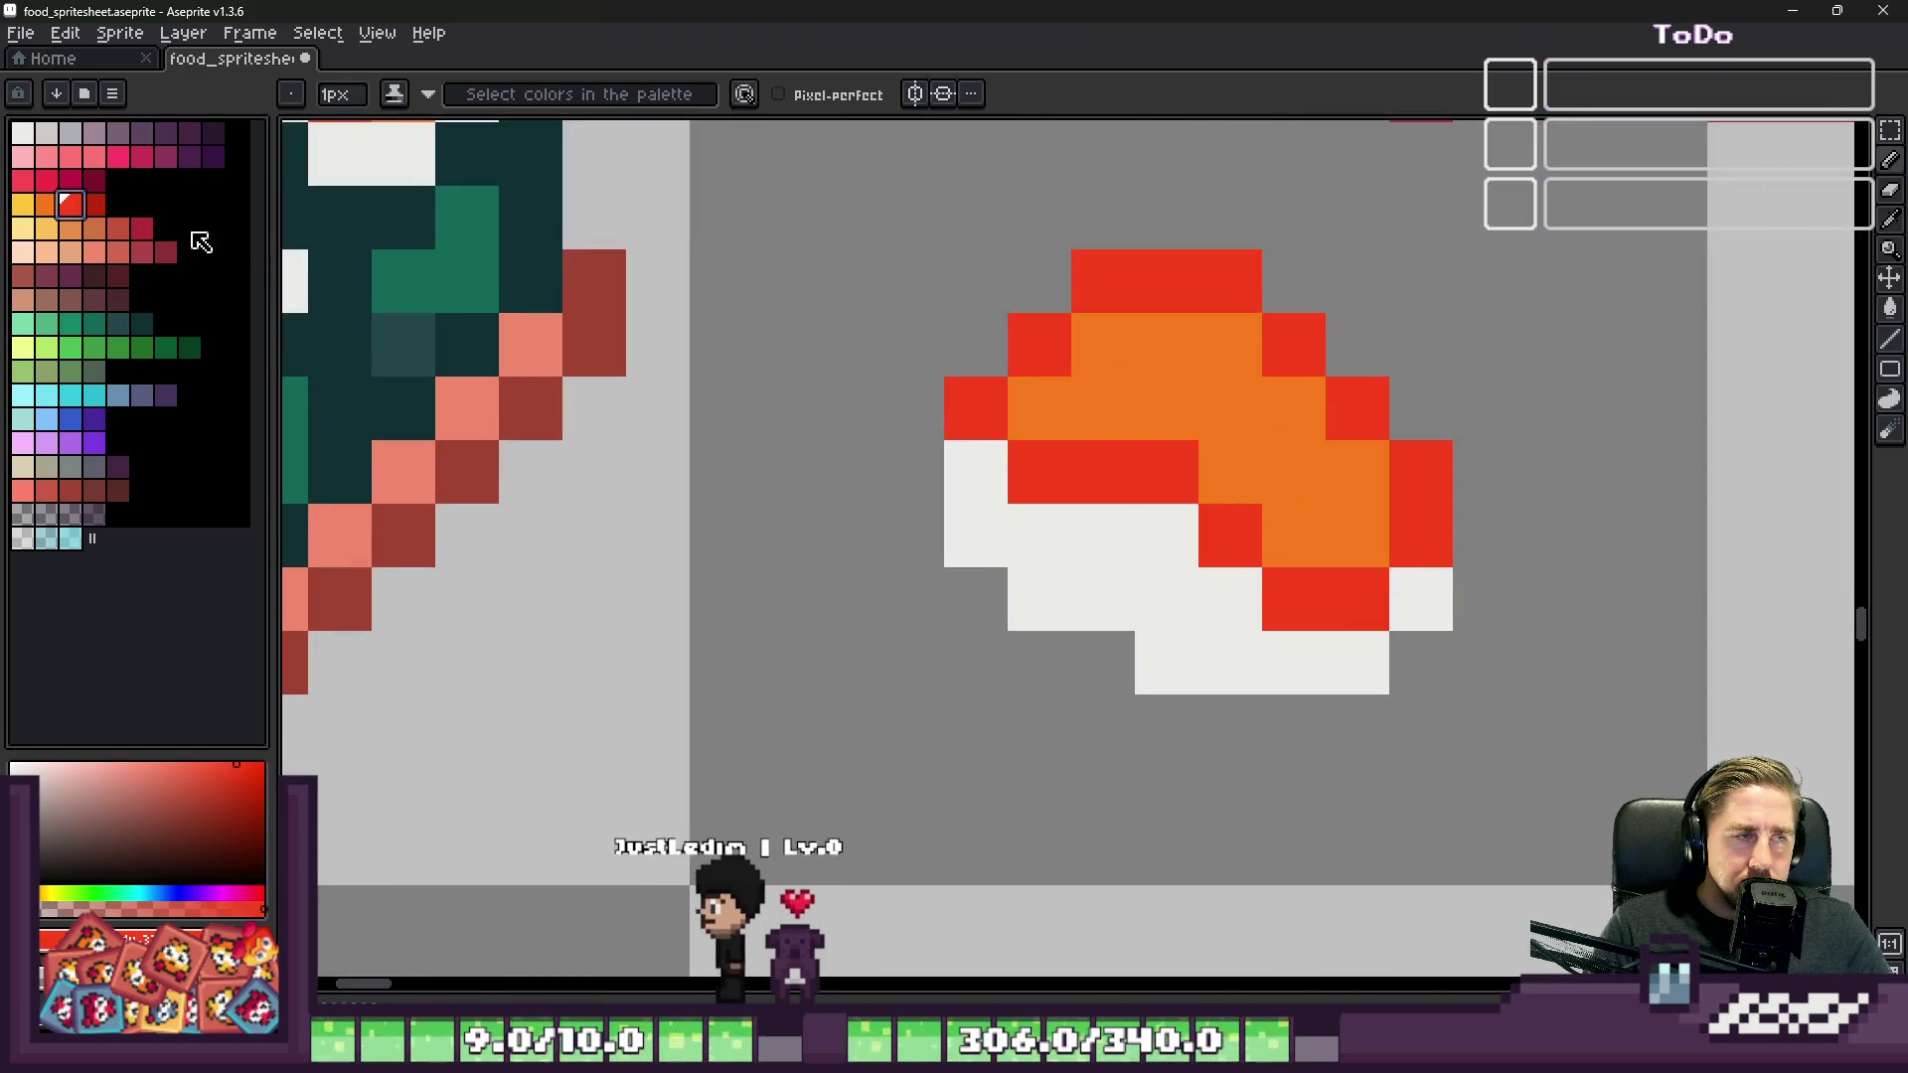
key("ctrl+z")
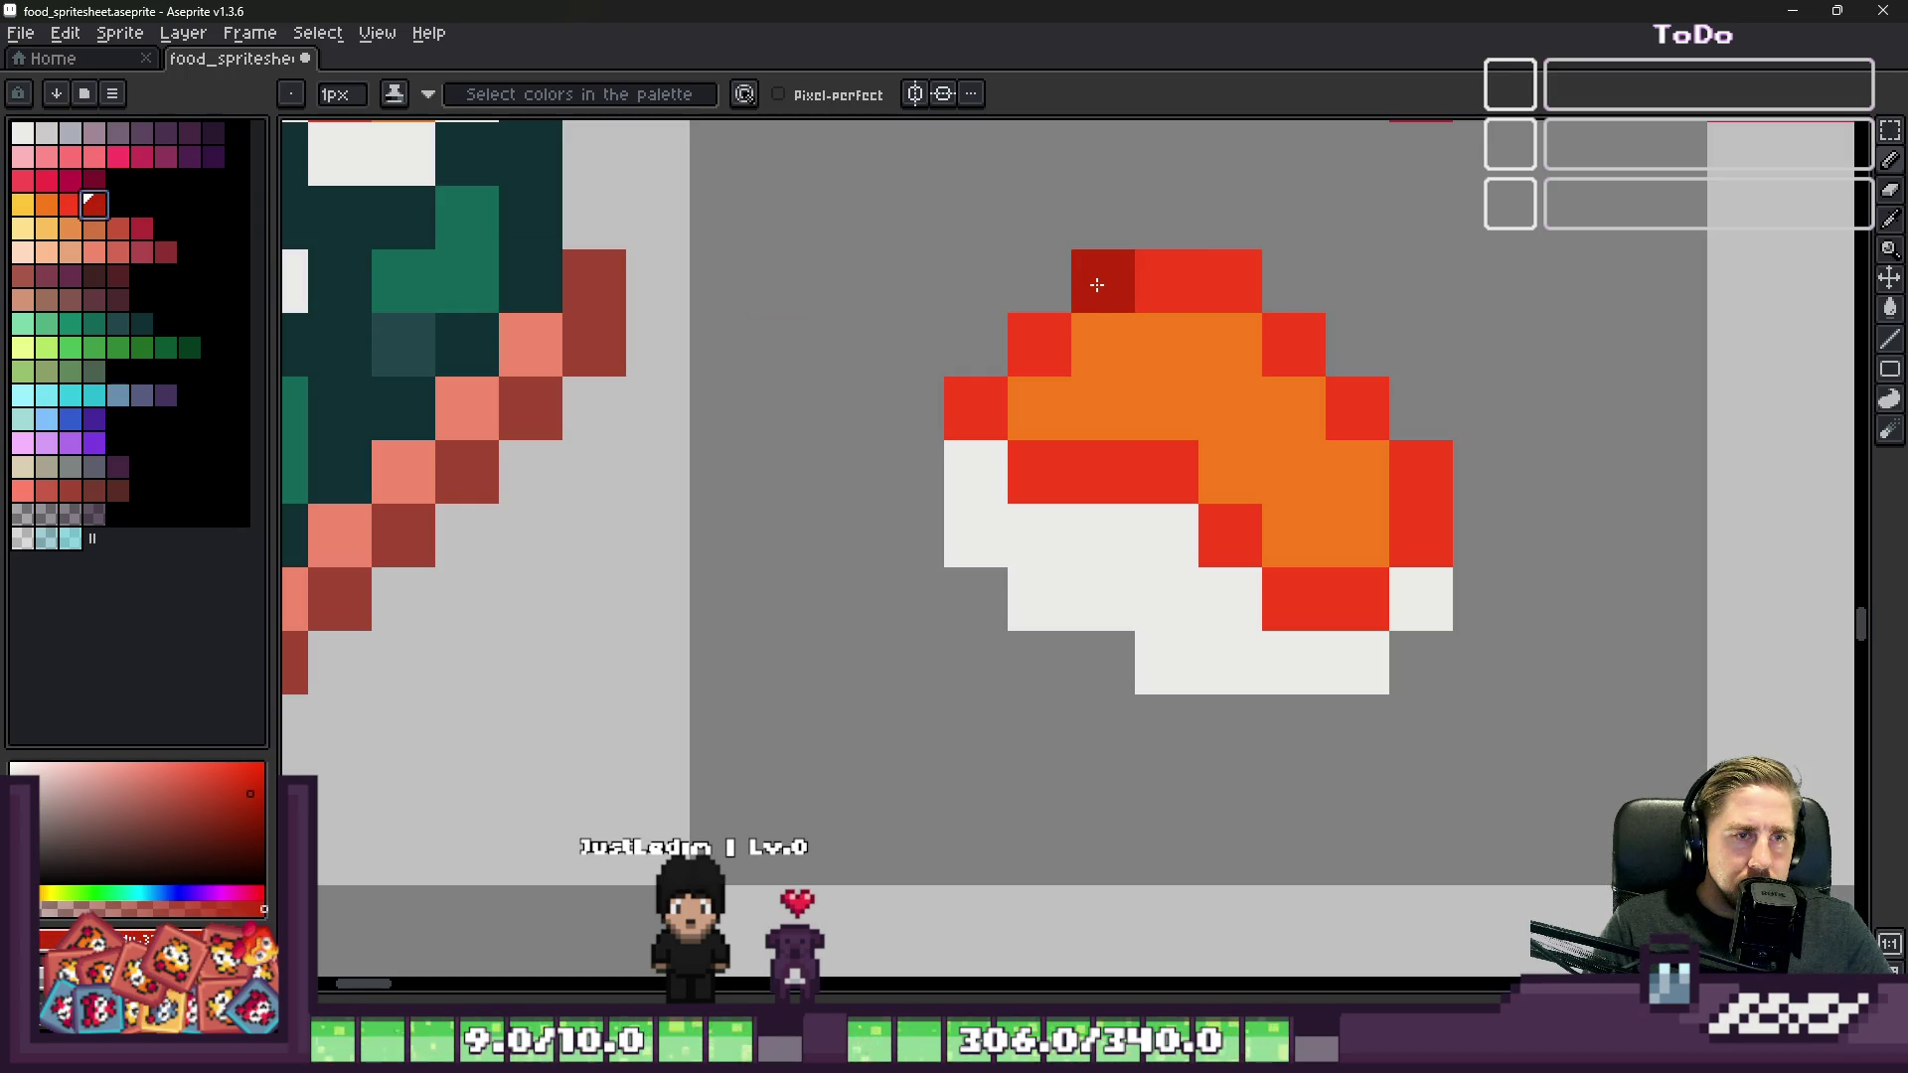
key("g")
left_click(1132, 289)
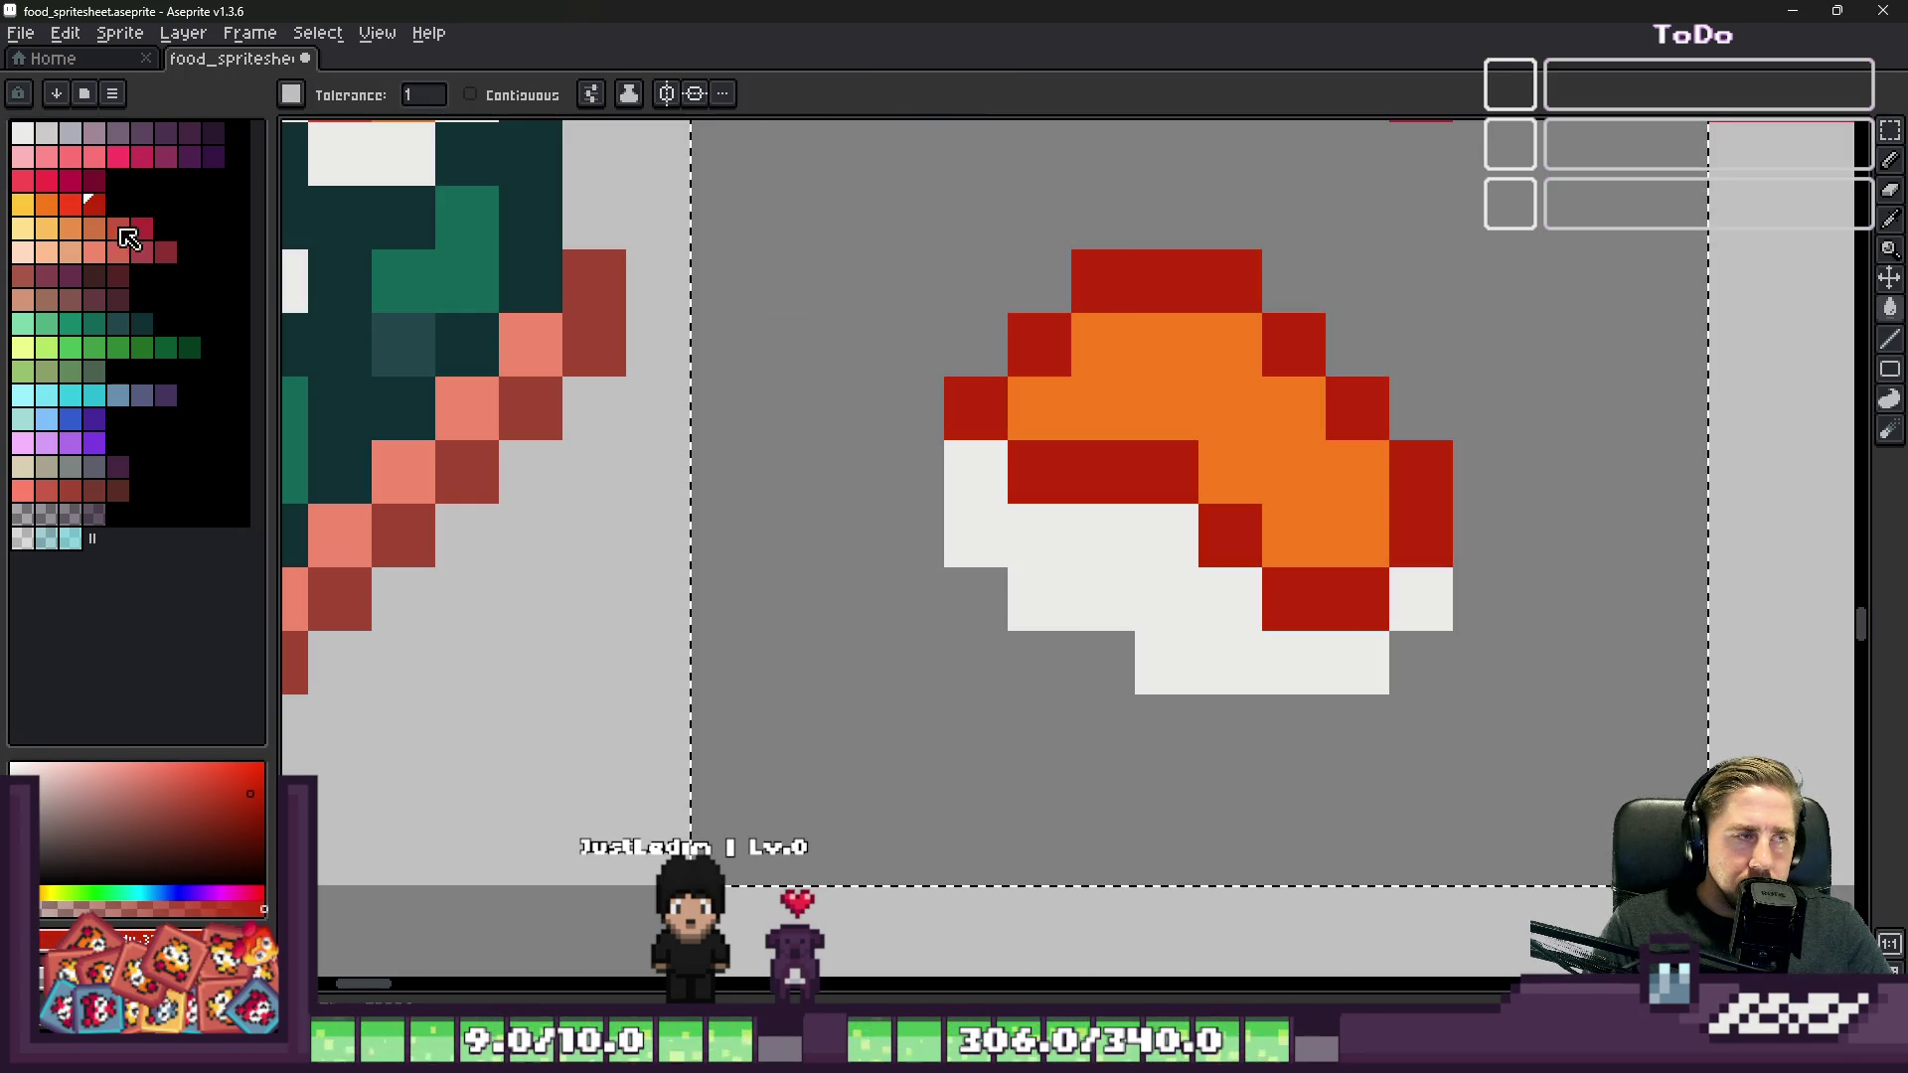
Step: Add a diagonal pink fat stripe across the salmon after testing bright red and yellow
left_click(69, 204)
key("b")
scroll(1105, 336, "up", 1)
left_click(1105, 336)
key("ctrl+z")
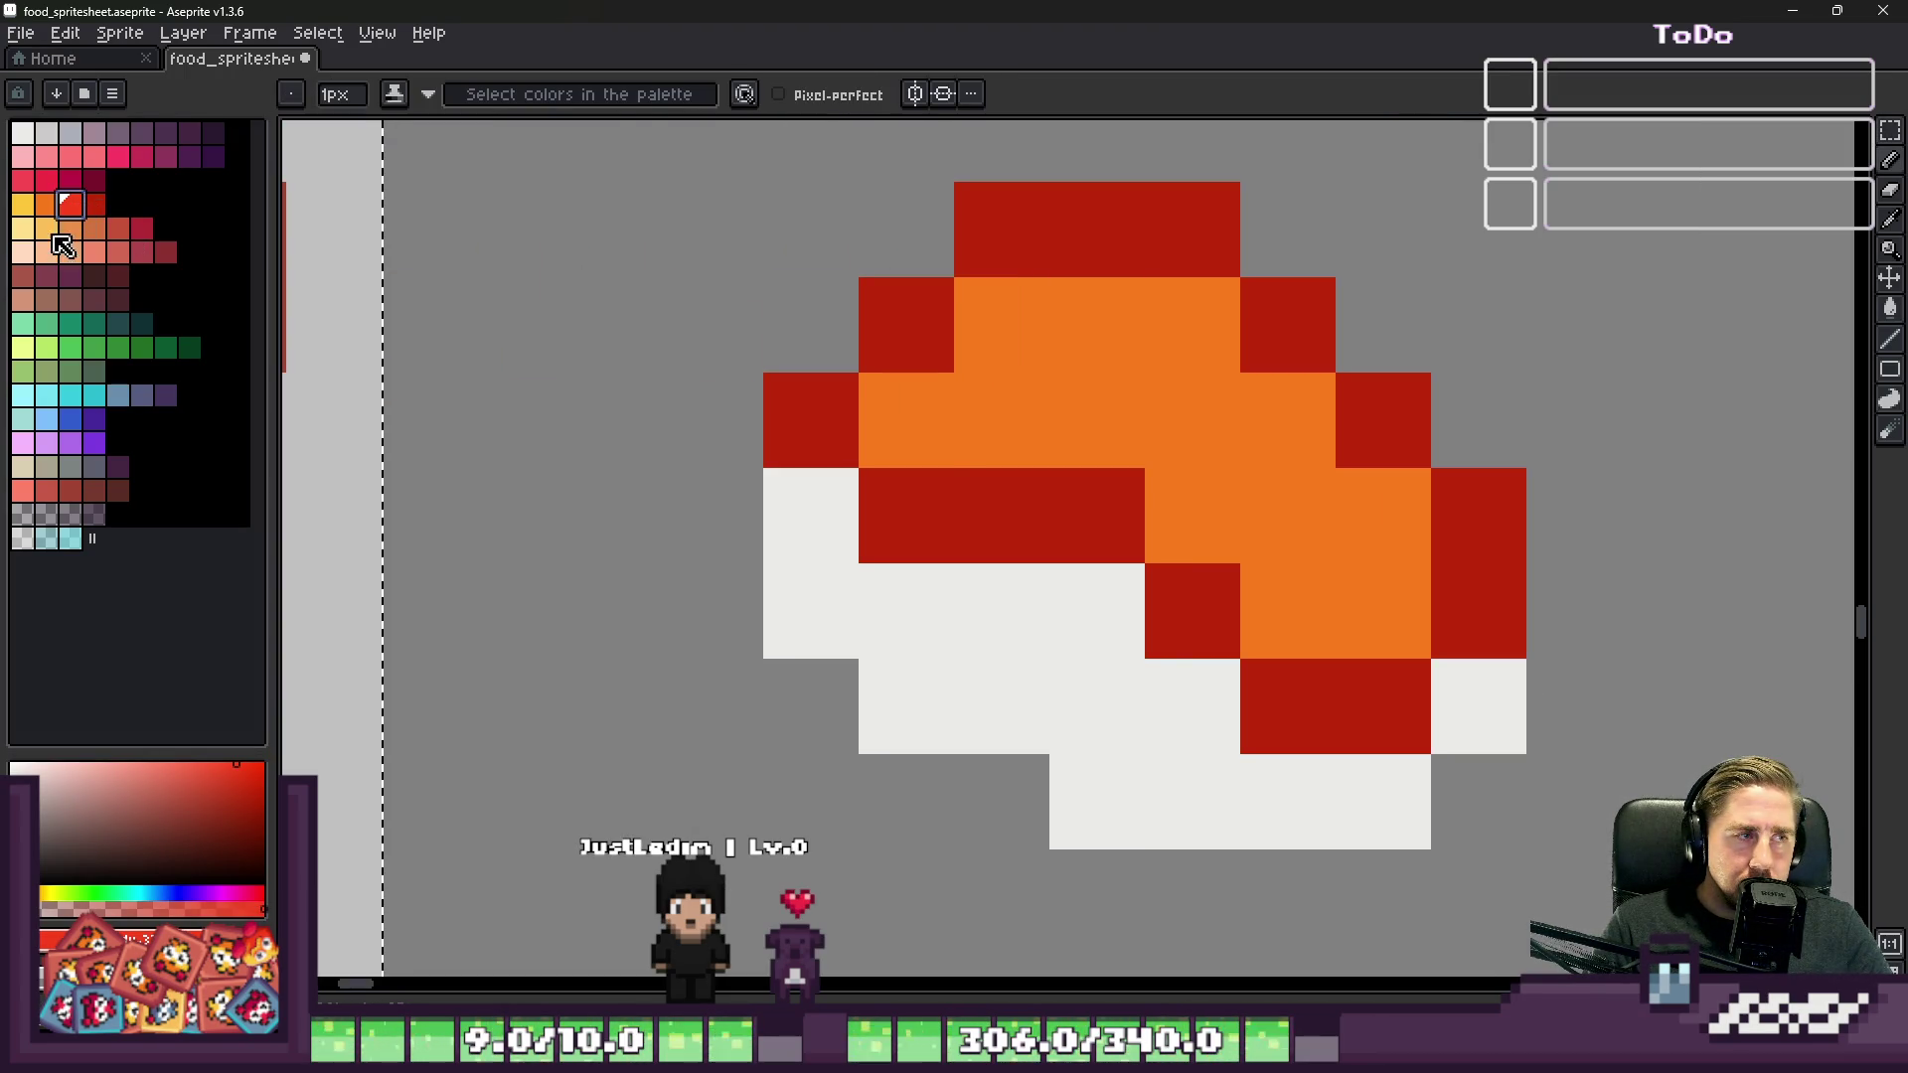
left_click(27, 206)
left_click(70, 157)
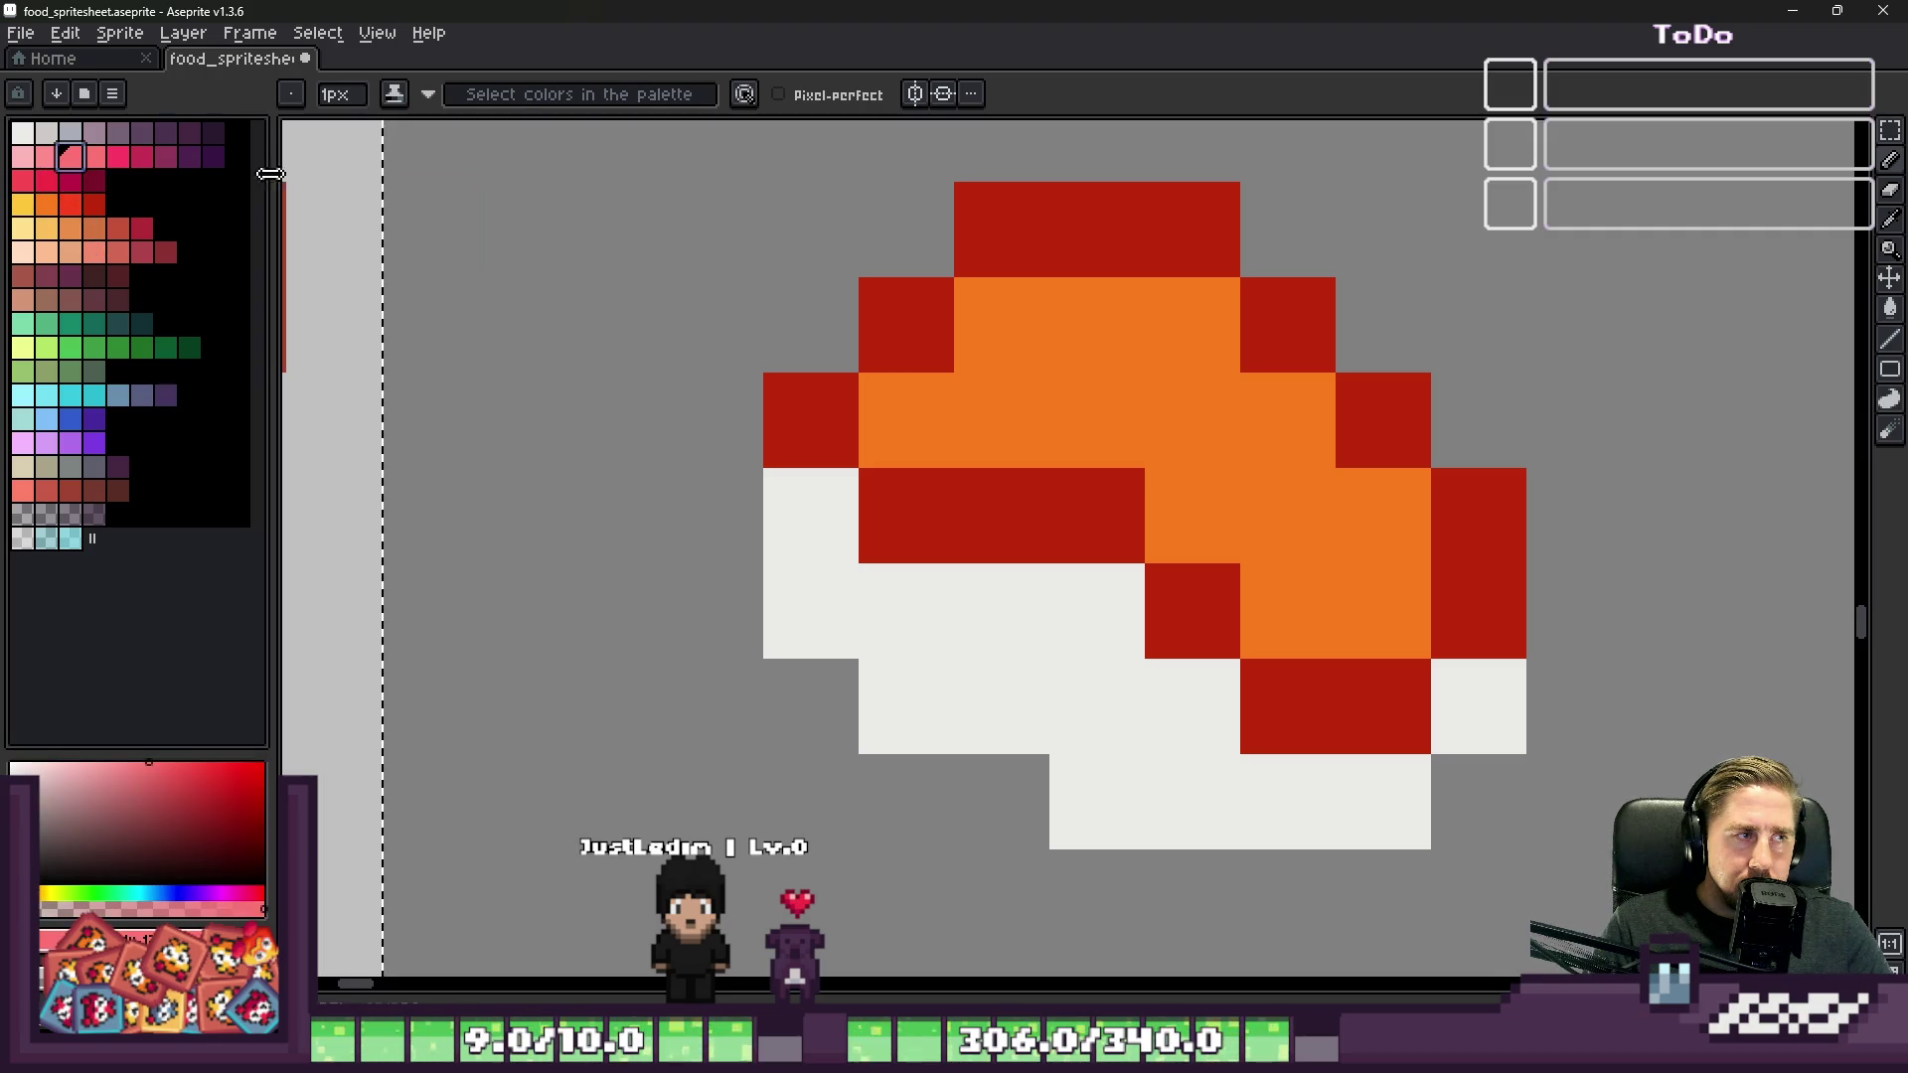
left_click(28, 159)
left_click(1097, 323)
left_click(988, 408)
left_click(1312, 418)
left_click(1180, 476)
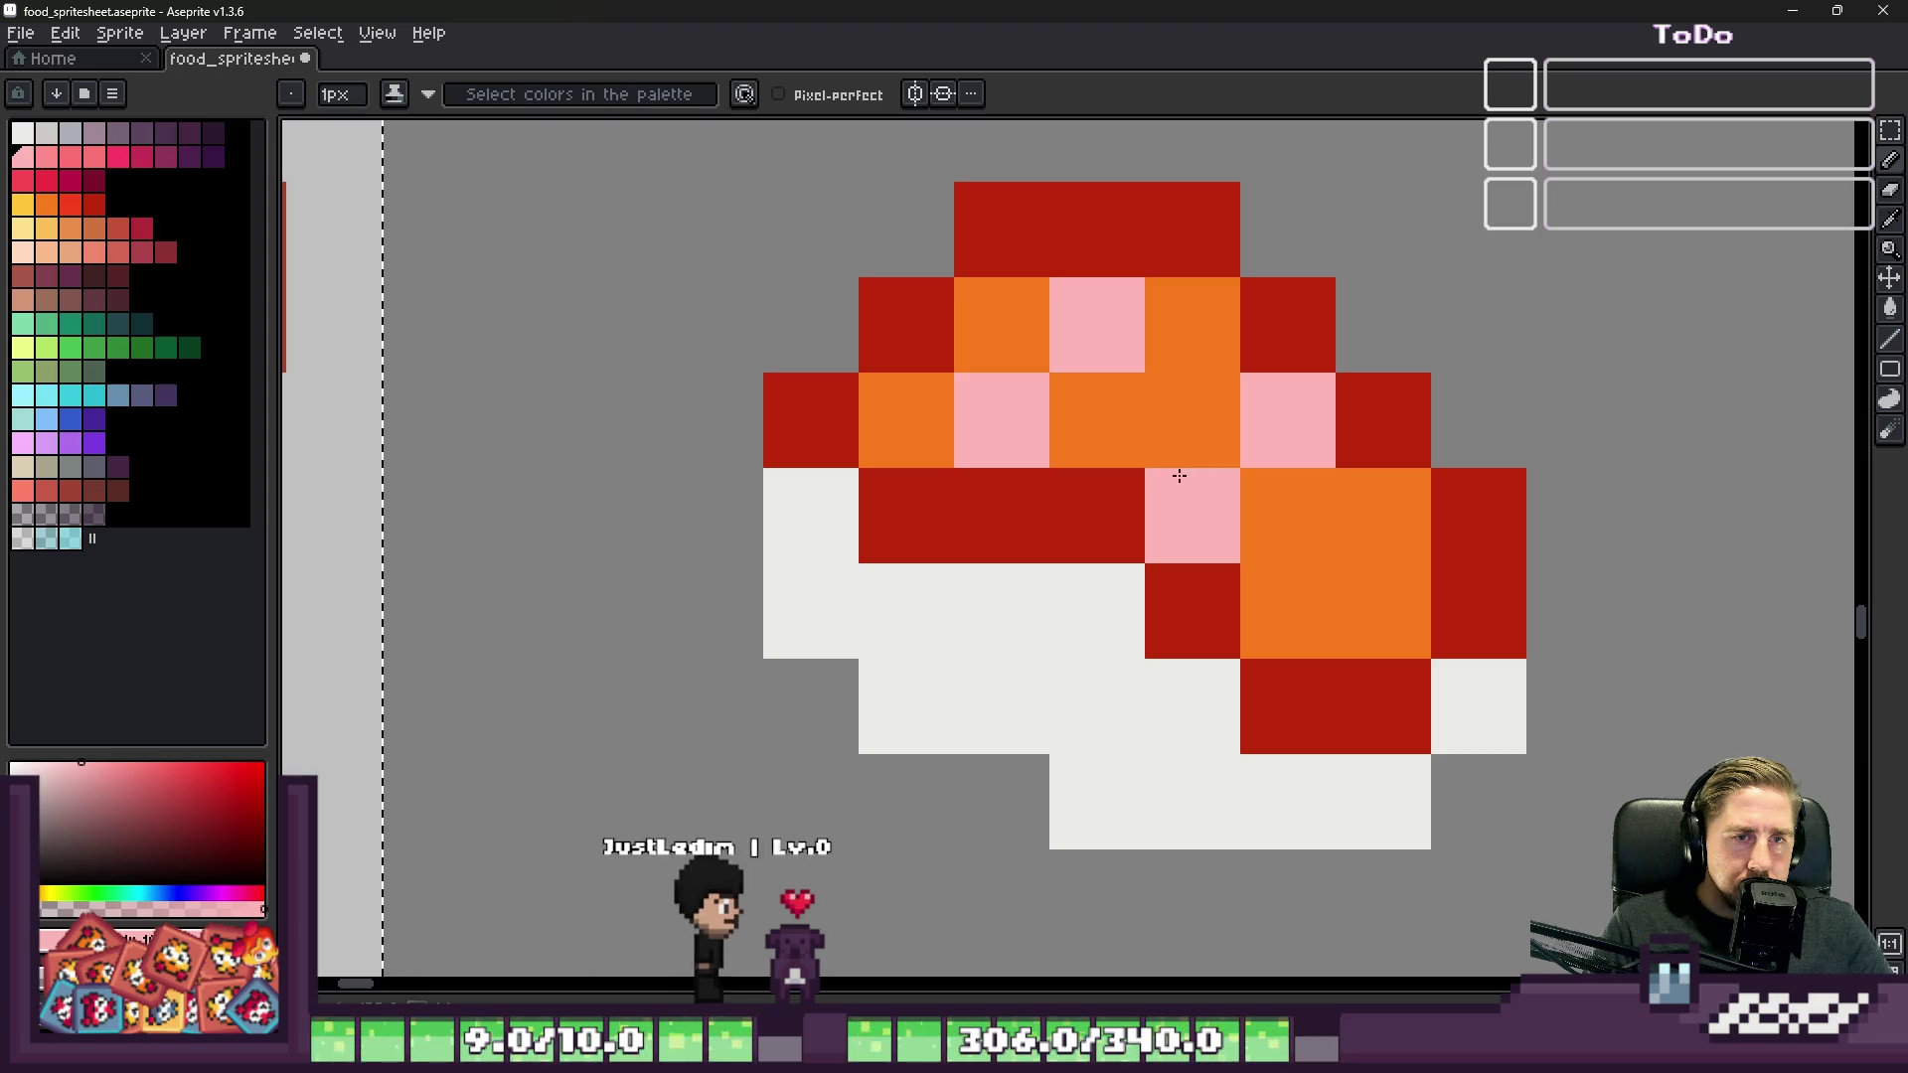
left_click(997, 318)
scroll(1380, 477, "down", 5)
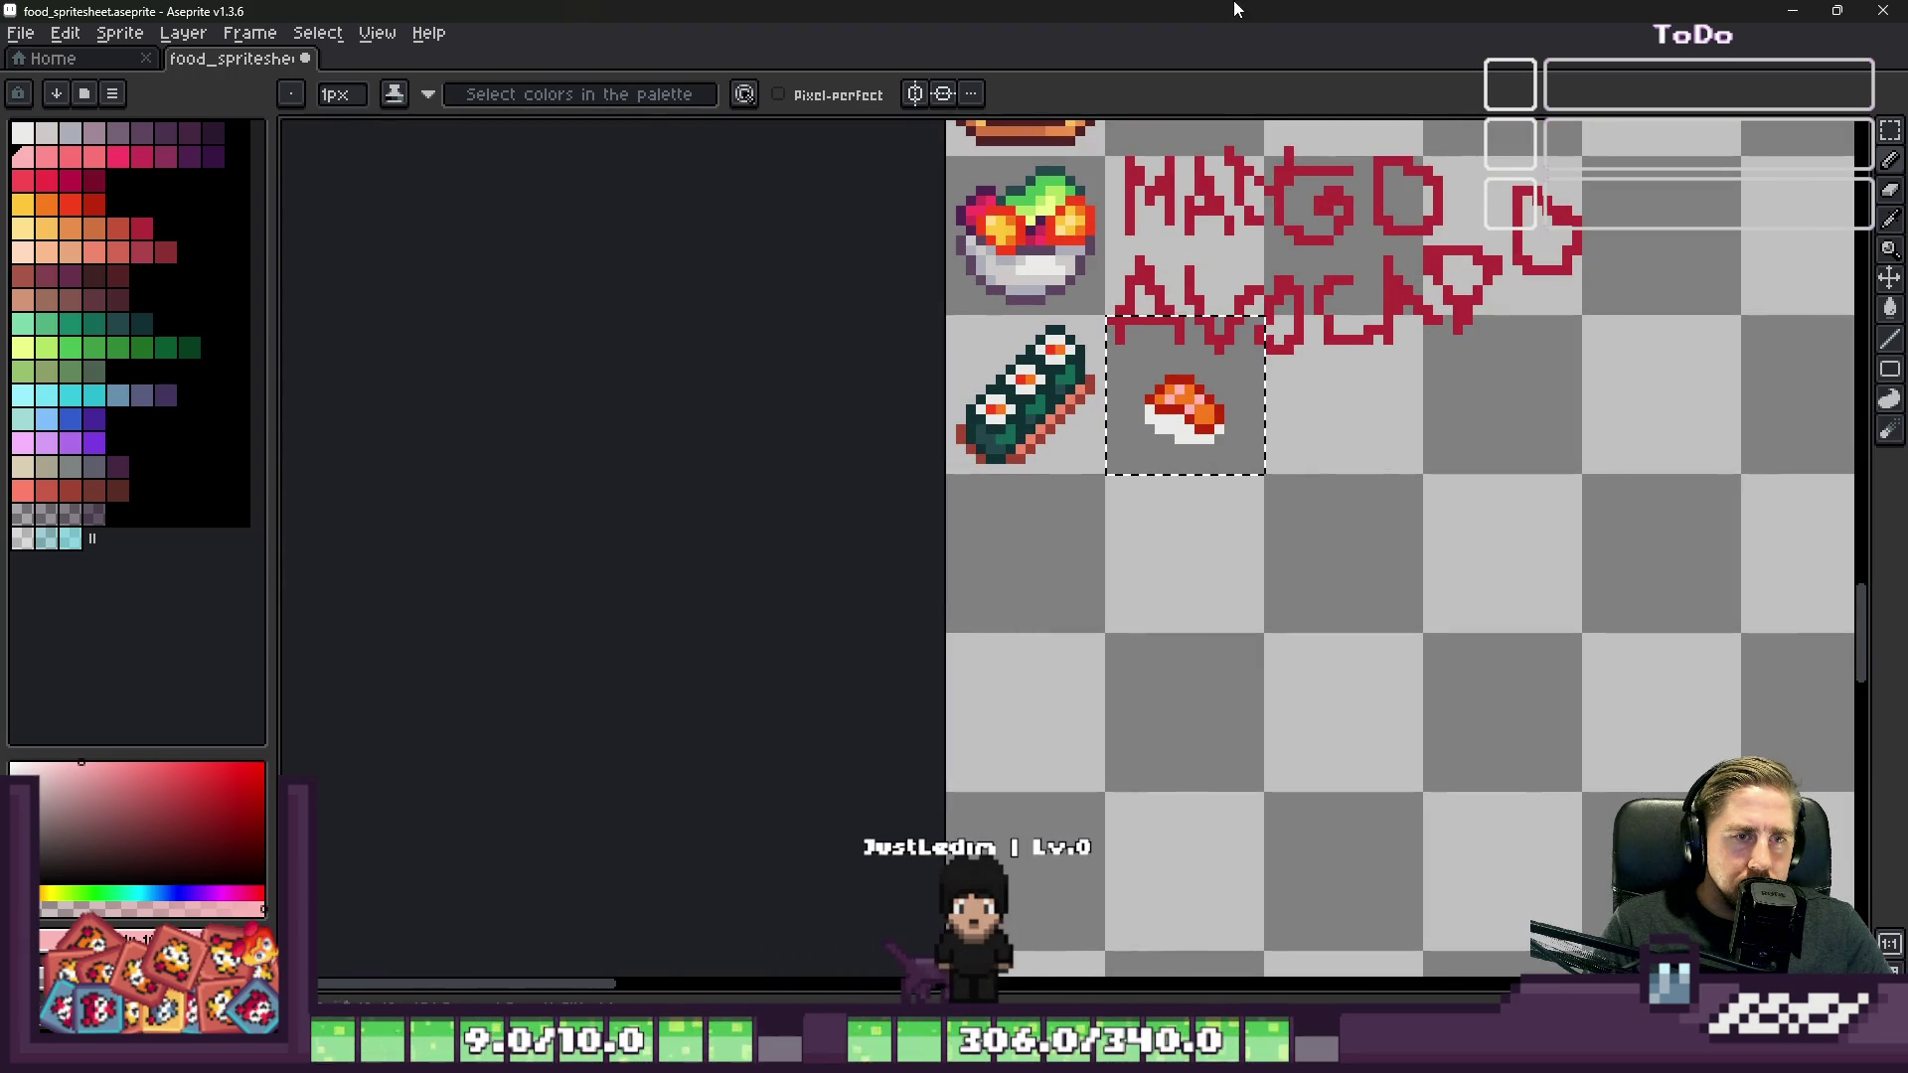
scroll(1141, 374, "up", 5)
Step: Shade several rice pixels and the rice's right edge light grey
key("i")
left_click(1214, 626)
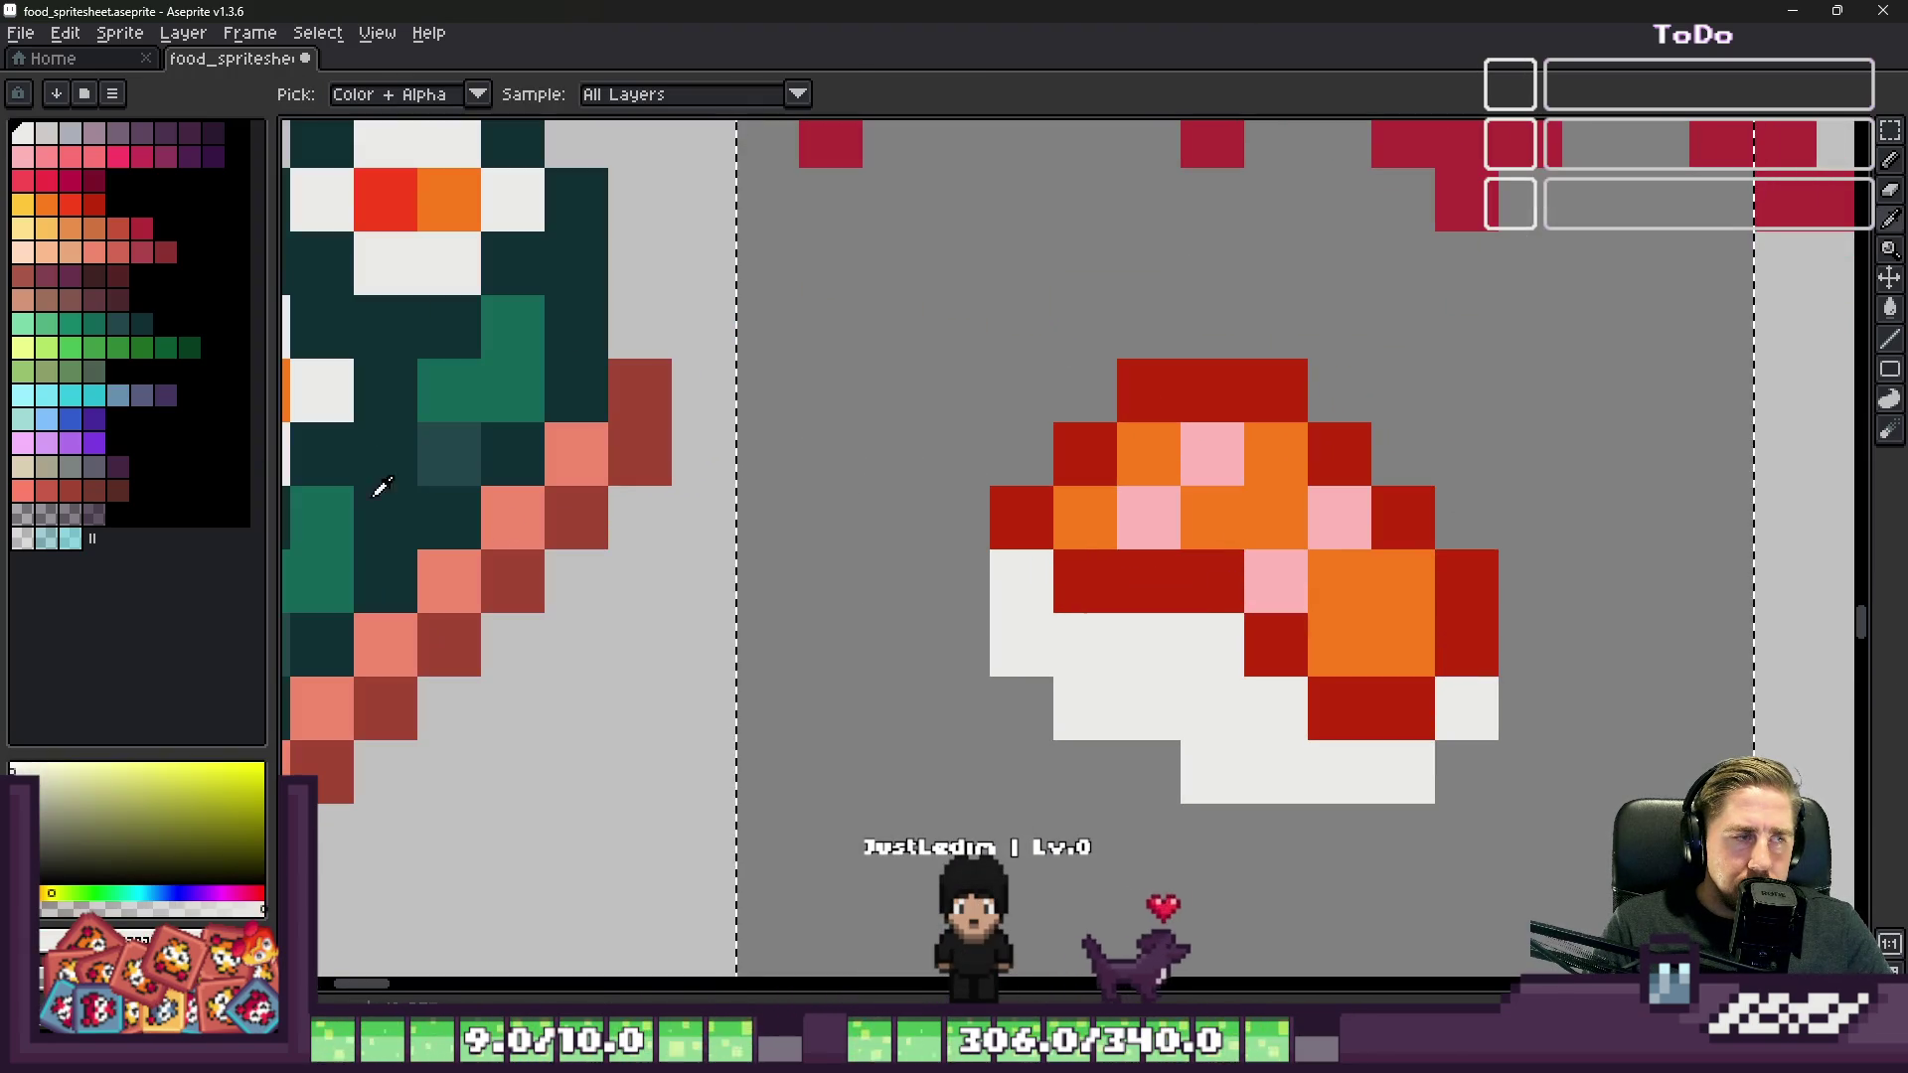
left_click(57, 144)
left_click(1012, 606)
left_click(1100, 656)
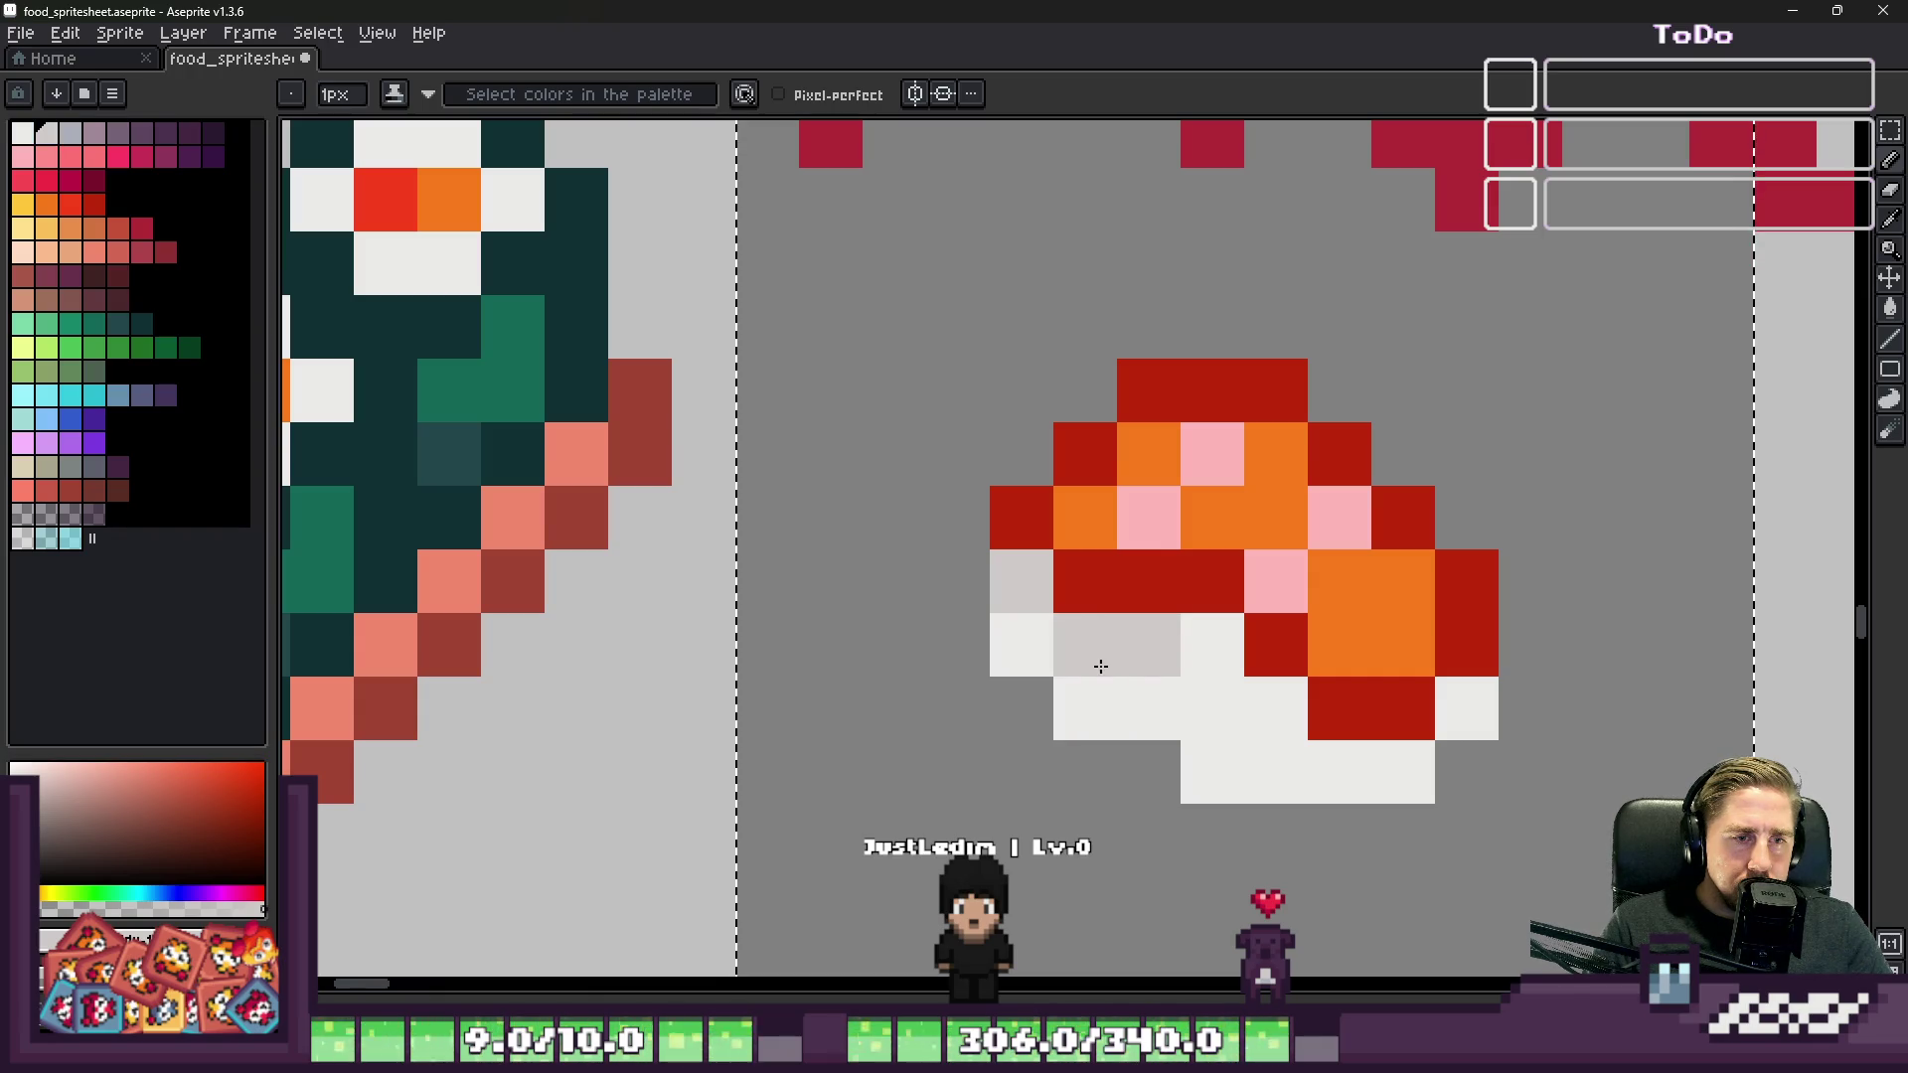
left_click(1202, 656)
left_click(1276, 708)
left_click(1333, 755)
left_click(1466, 707)
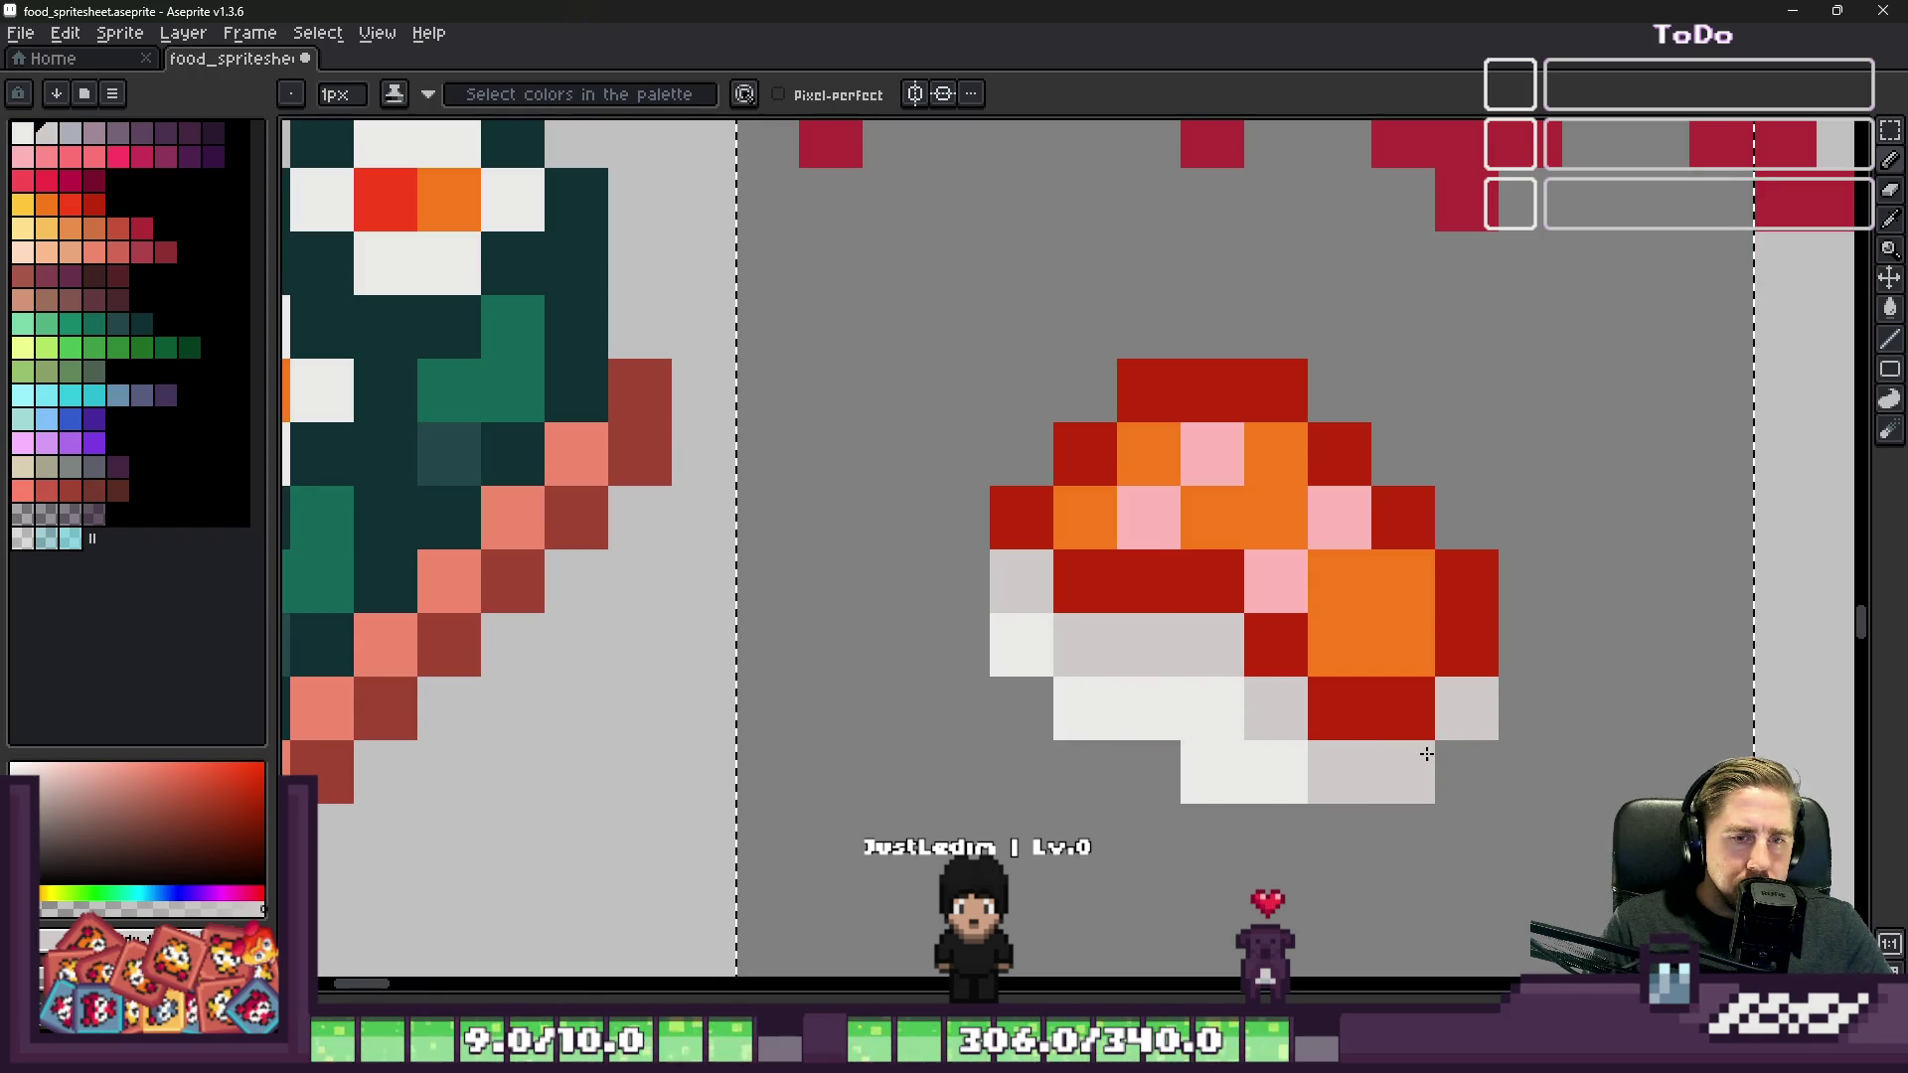
scroll(1332, 731, "down", 2)
scroll(1317, 726, "up", 2)
Step: Shade the rice's lower-left pixels light grey and paint a grey shadow row beneath it
key("i")
left_click(1314, 723)
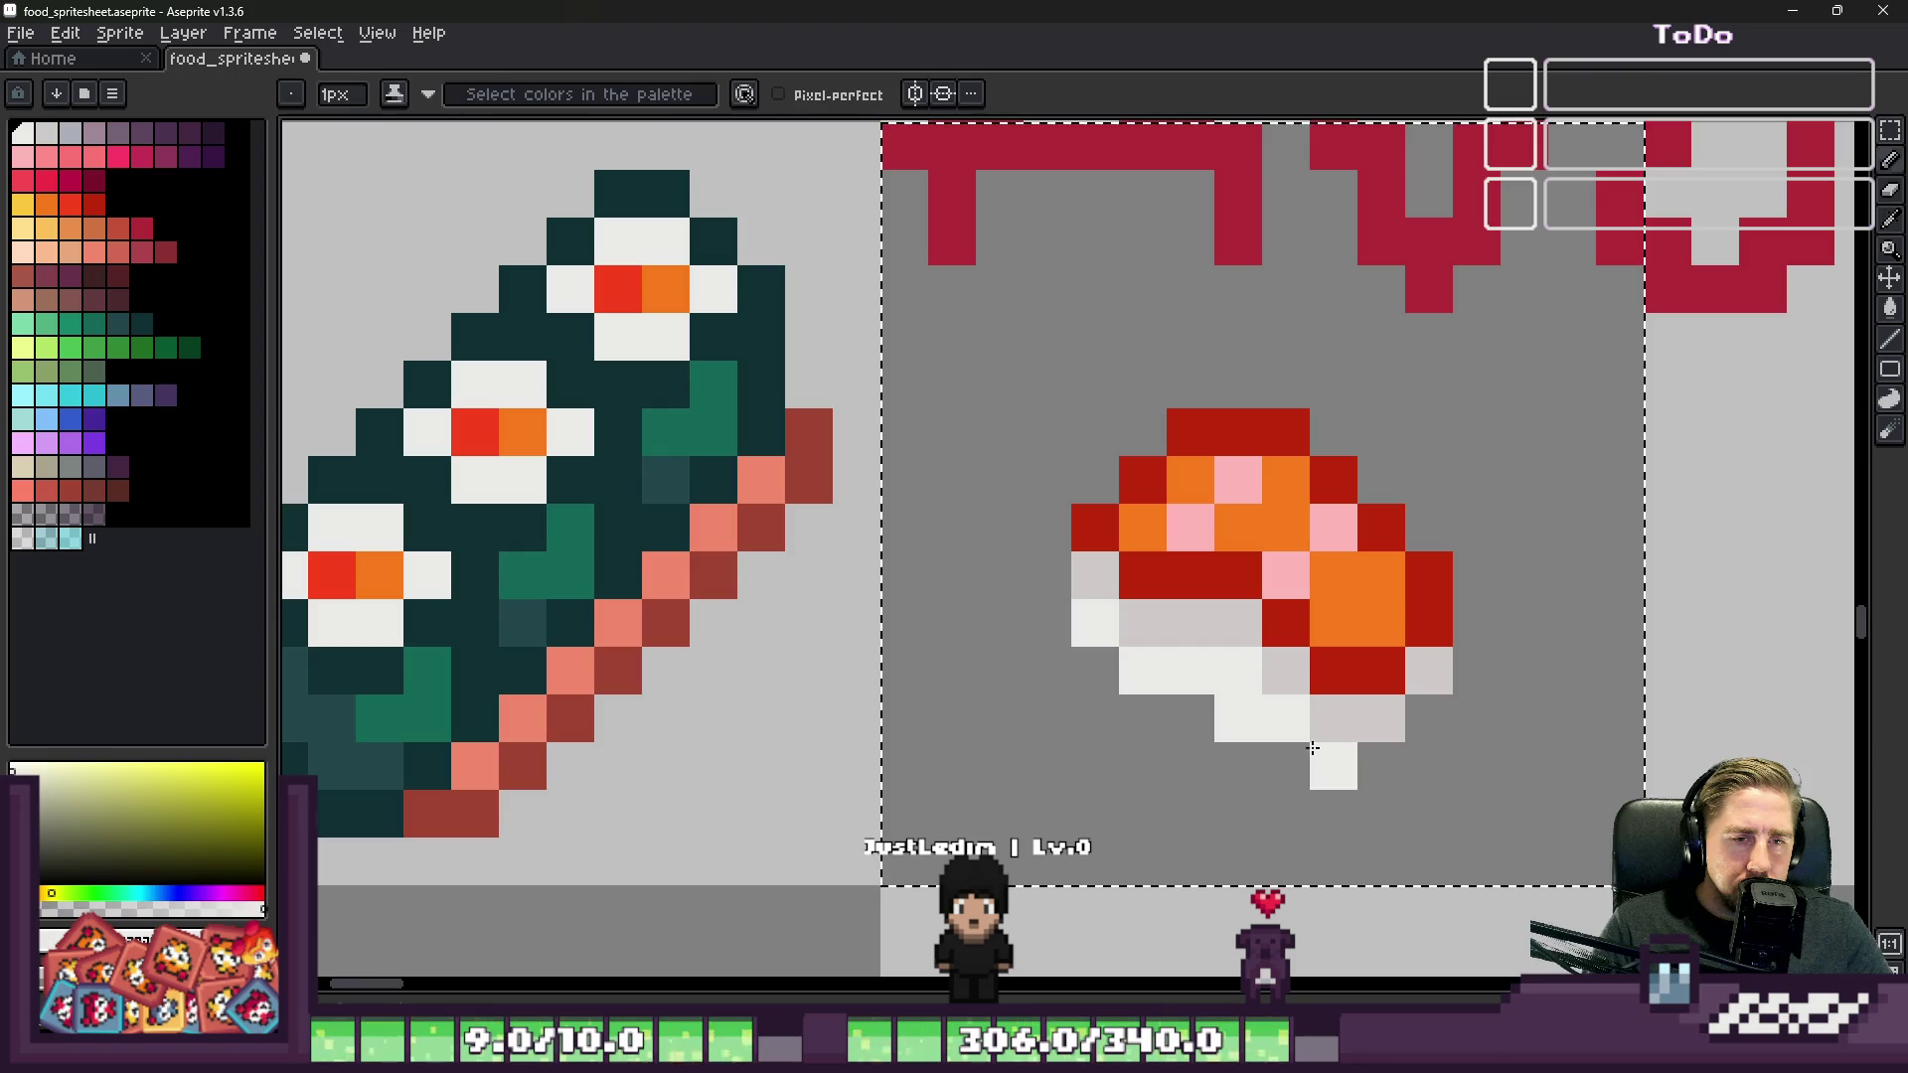
key("b")
scroll(1316, 725, "down", 2)
scroll(1172, 669, "up", 3)
key("i")
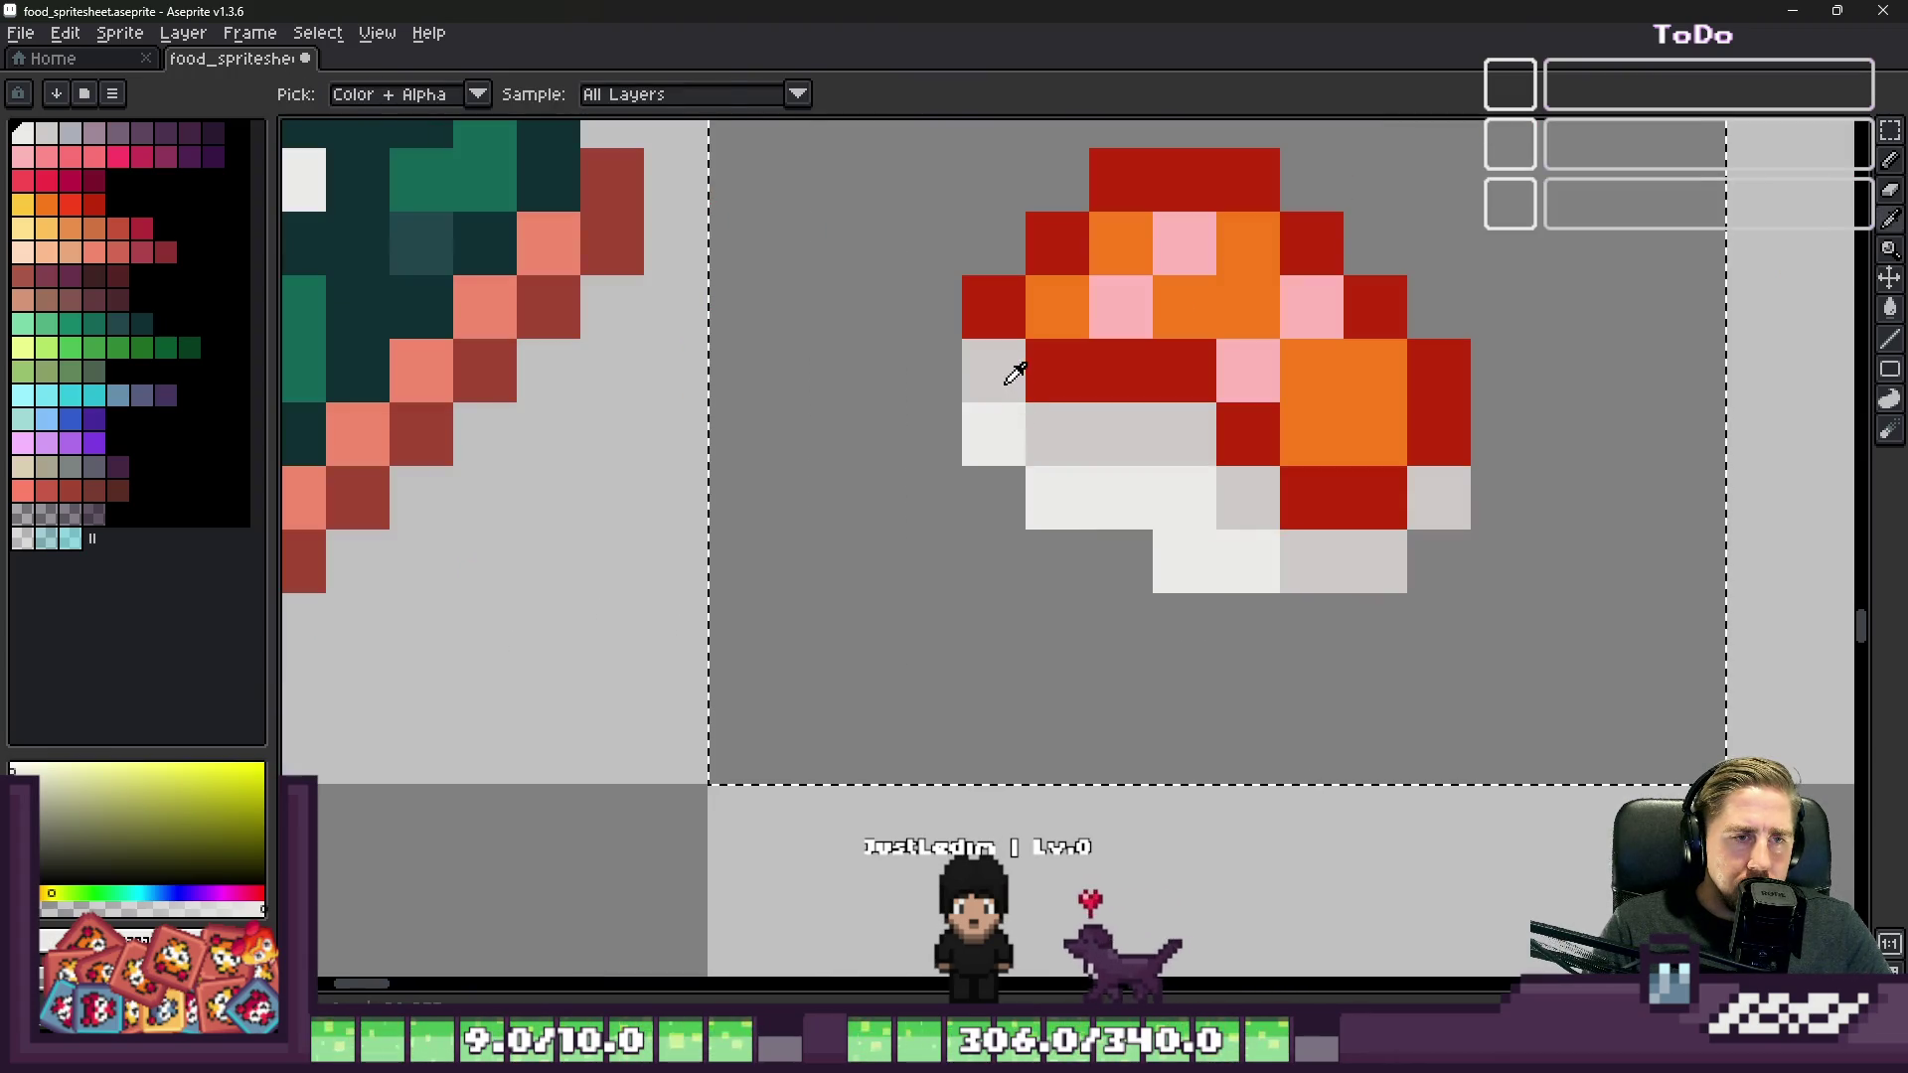
left_click(1014, 371)
key("b")
left_click(1009, 494)
left_click(1057, 562)
left_click(1116, 574)
left_click_drag(1178, 621, 1380, 596)
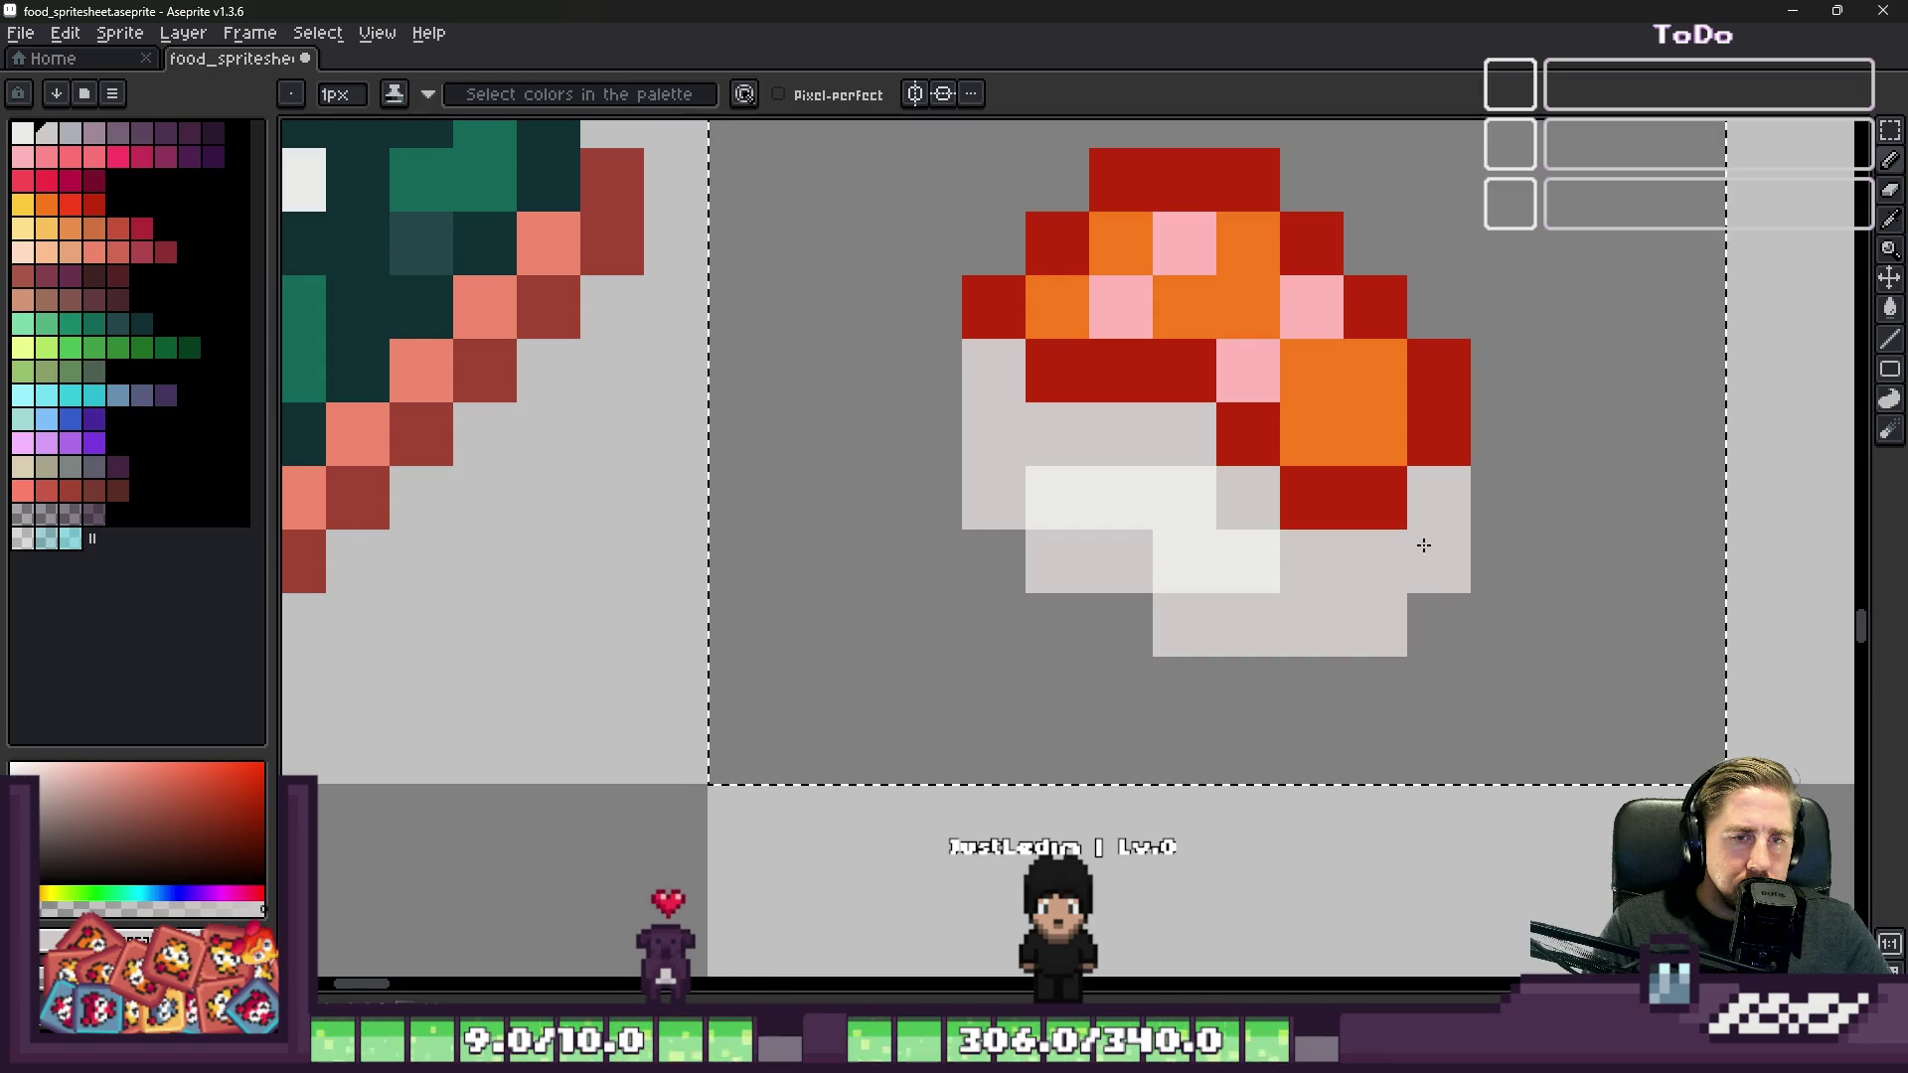
Step: Restore a lighter rice pixel and outline the rice's lower-left edge in bluish grey
key("i")
left_click(1242, 562)
key("b")
left_click(1292, 557)
scroll(1143, 497, "down", 7)
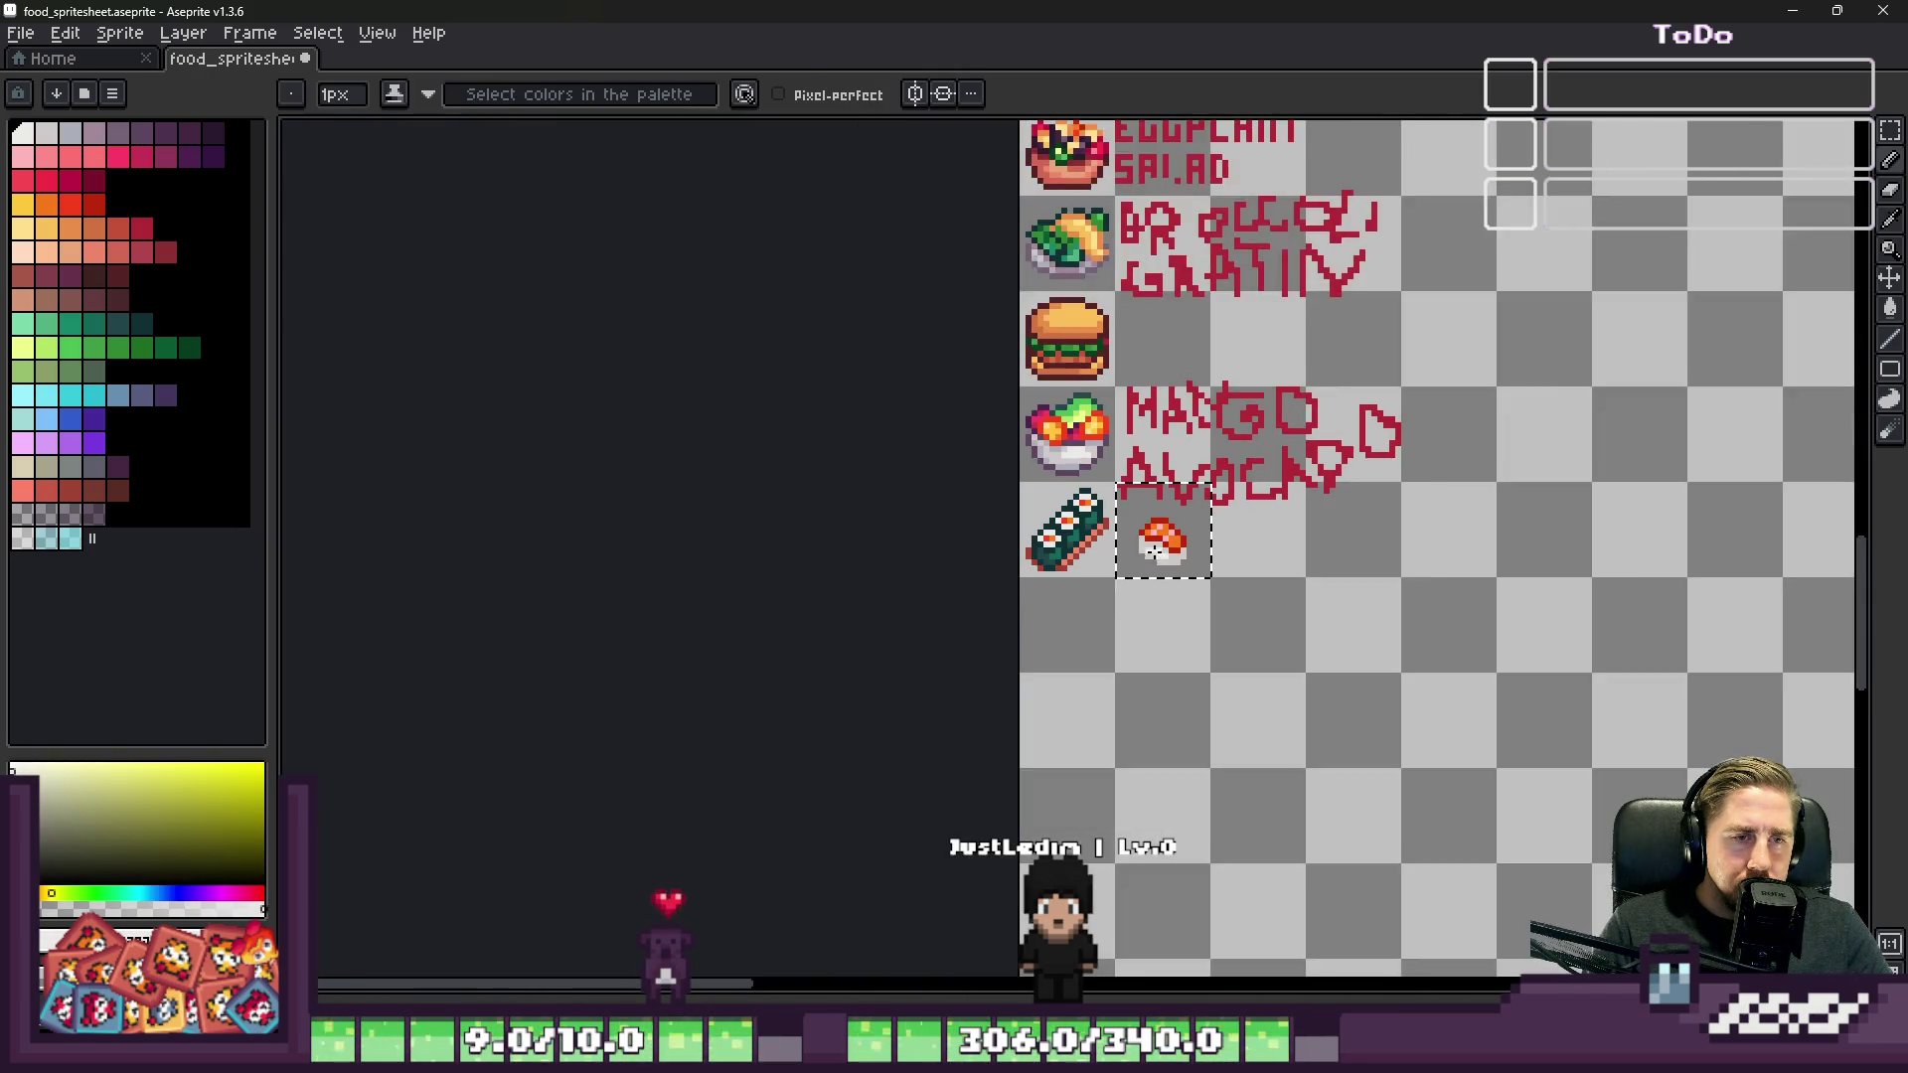
scroll(1155, 554, "up", 6)
mouse_move(1019, 403)
left_mouse_down()
mouse_move(1035, 511)
mouse_move(1194, 668)
mouse_move(1381, 668)
mouse_move(1469, 547)
left_mouse_up()
scroll(1469, 546, "down", 6)
scroll(1237, 562, "down", 1)
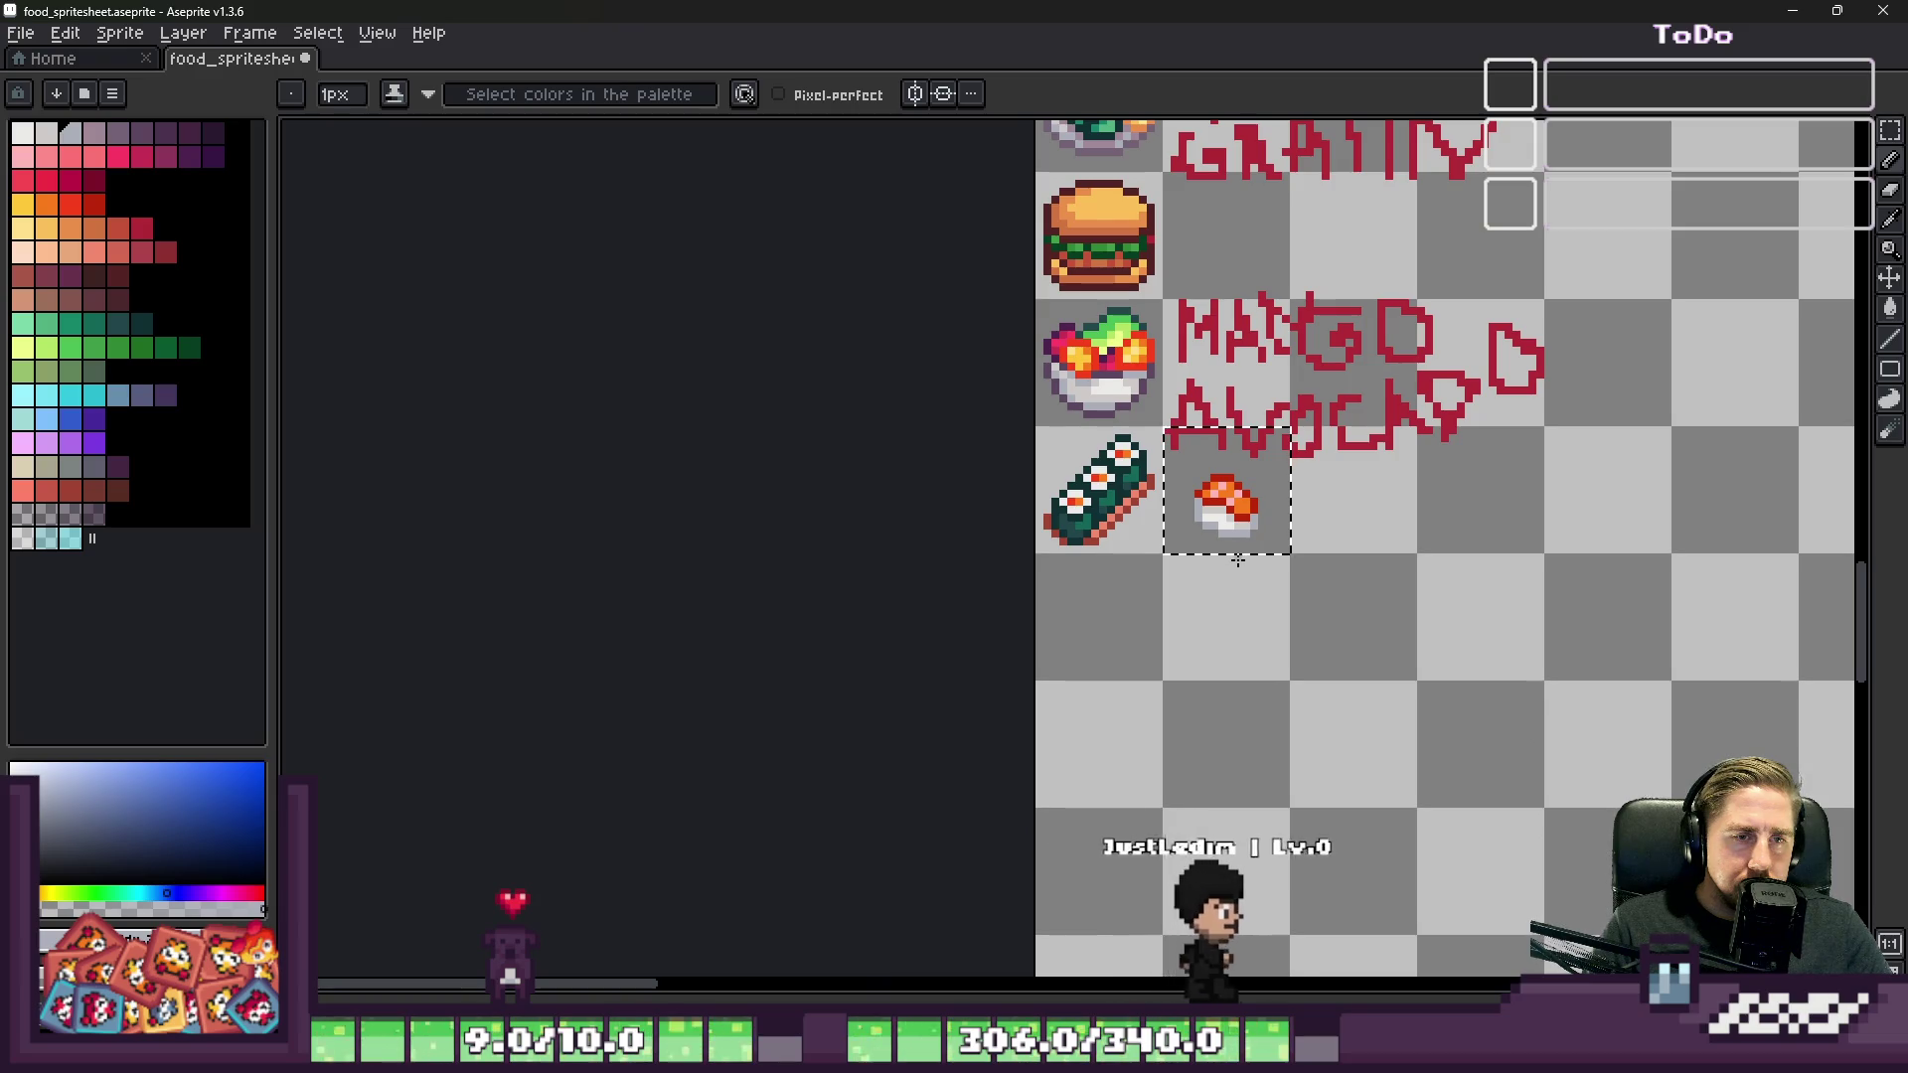
scroll(1222, 557, "up", 5)
key("m")
scroll(1192, 364, "up", 3)
Step: Delete a one-pixel column through the nigiri and shift its right half left to rejoin it
key("ctrl+d")
left_click_drag(1281, 288, 1295, 629)
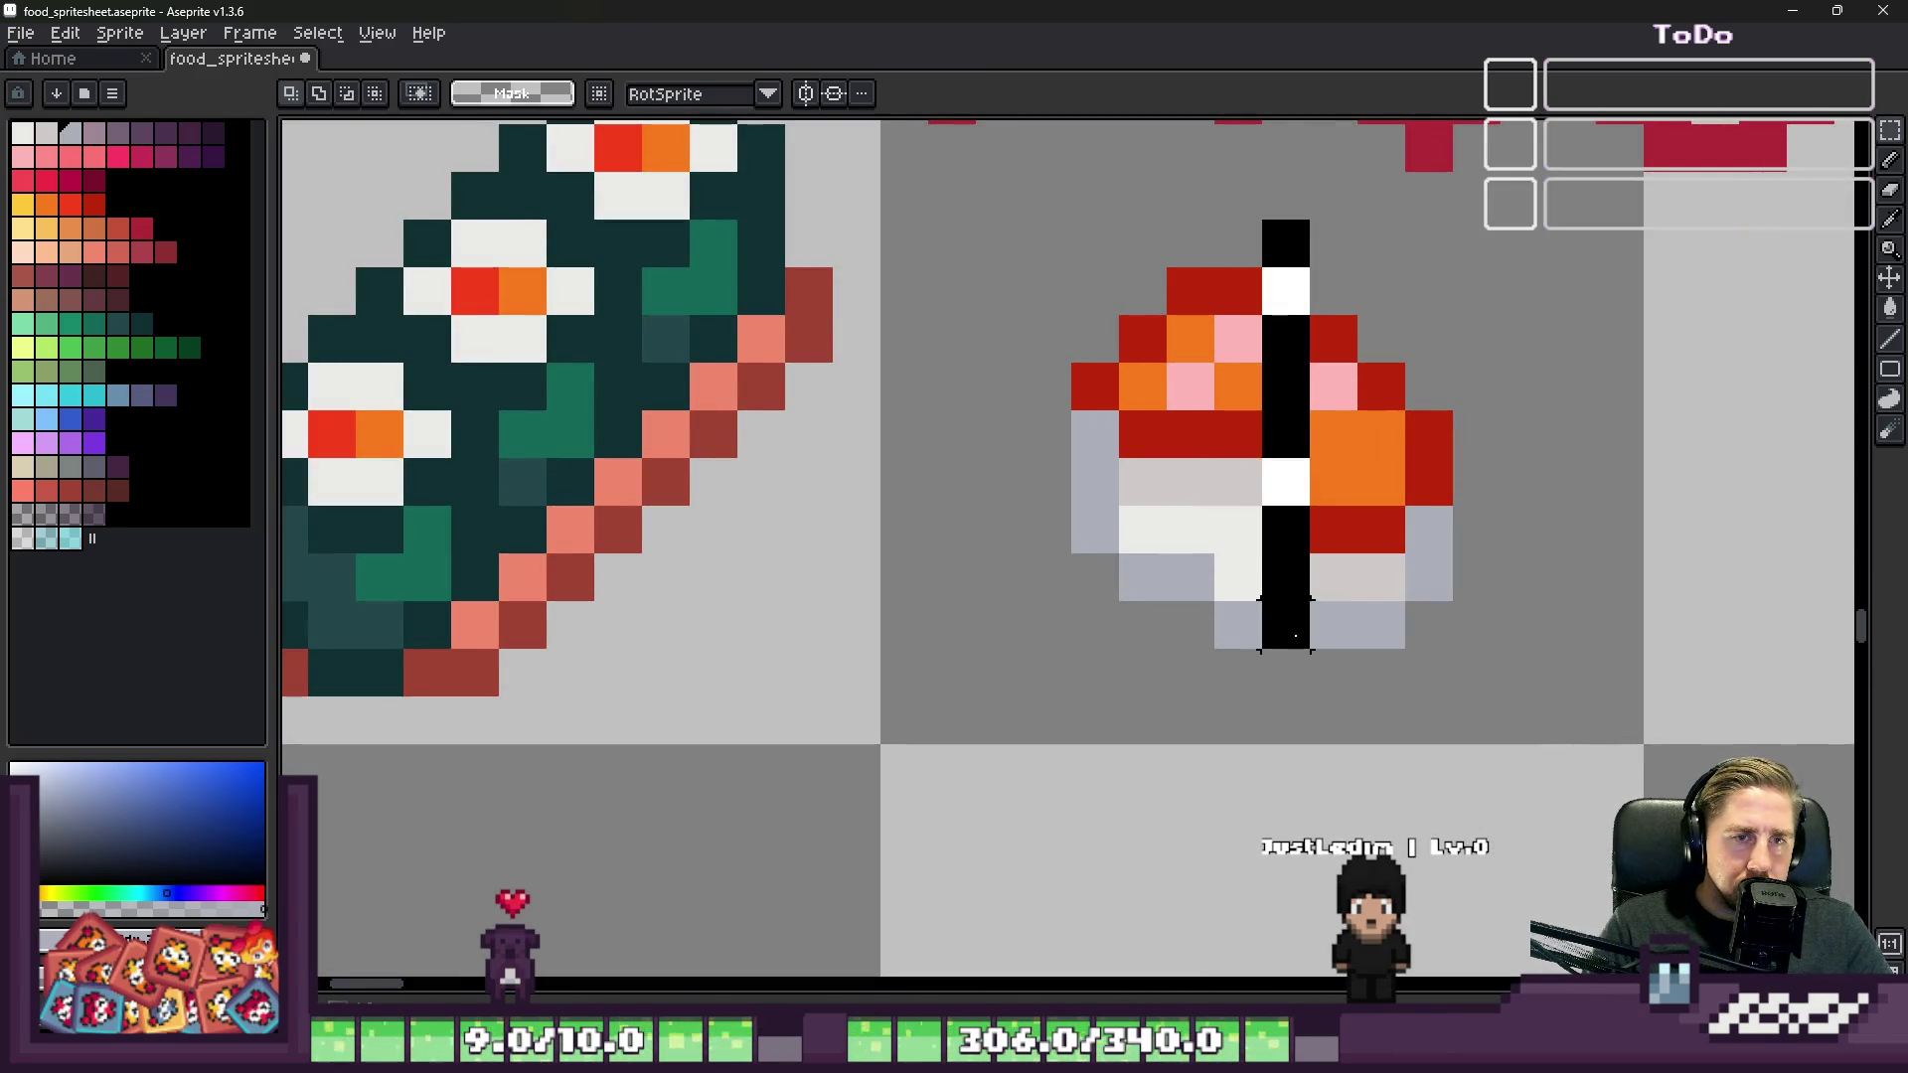
key("Delete")
mouse_move(1286, 196)
left_mouse_down()
mouse_move(1536, 675)
mouse_move(1581, 686)
left_mouse_up()
key("Left")
key("ctrl+d")
Step: Touch up the nigiri's pixels, fixing red salmon and white rice colours
key("b")
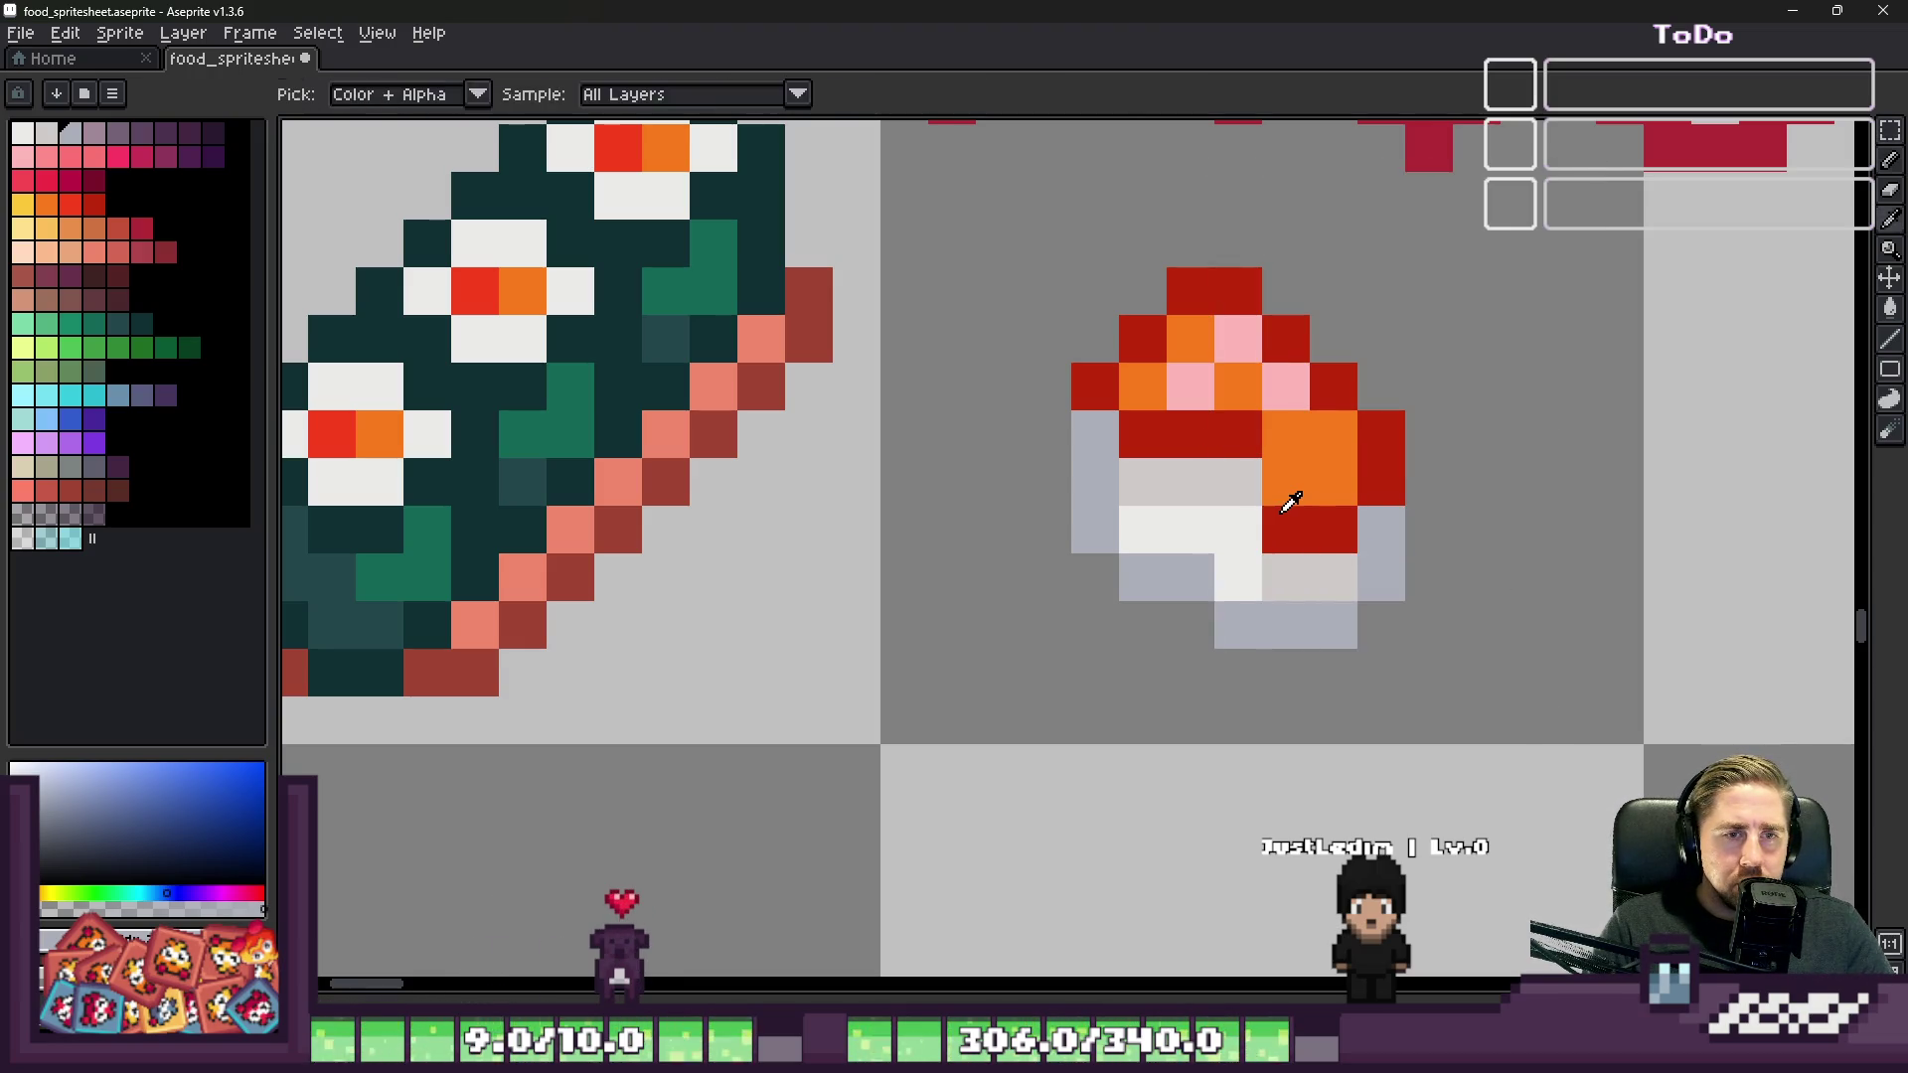
left_click(1286, 529, "alt")
left_click(1286, 481)
left_click(1252, 528, "alt")
left_click(1286, 528)
scroll(1282, 525, "down", 2)
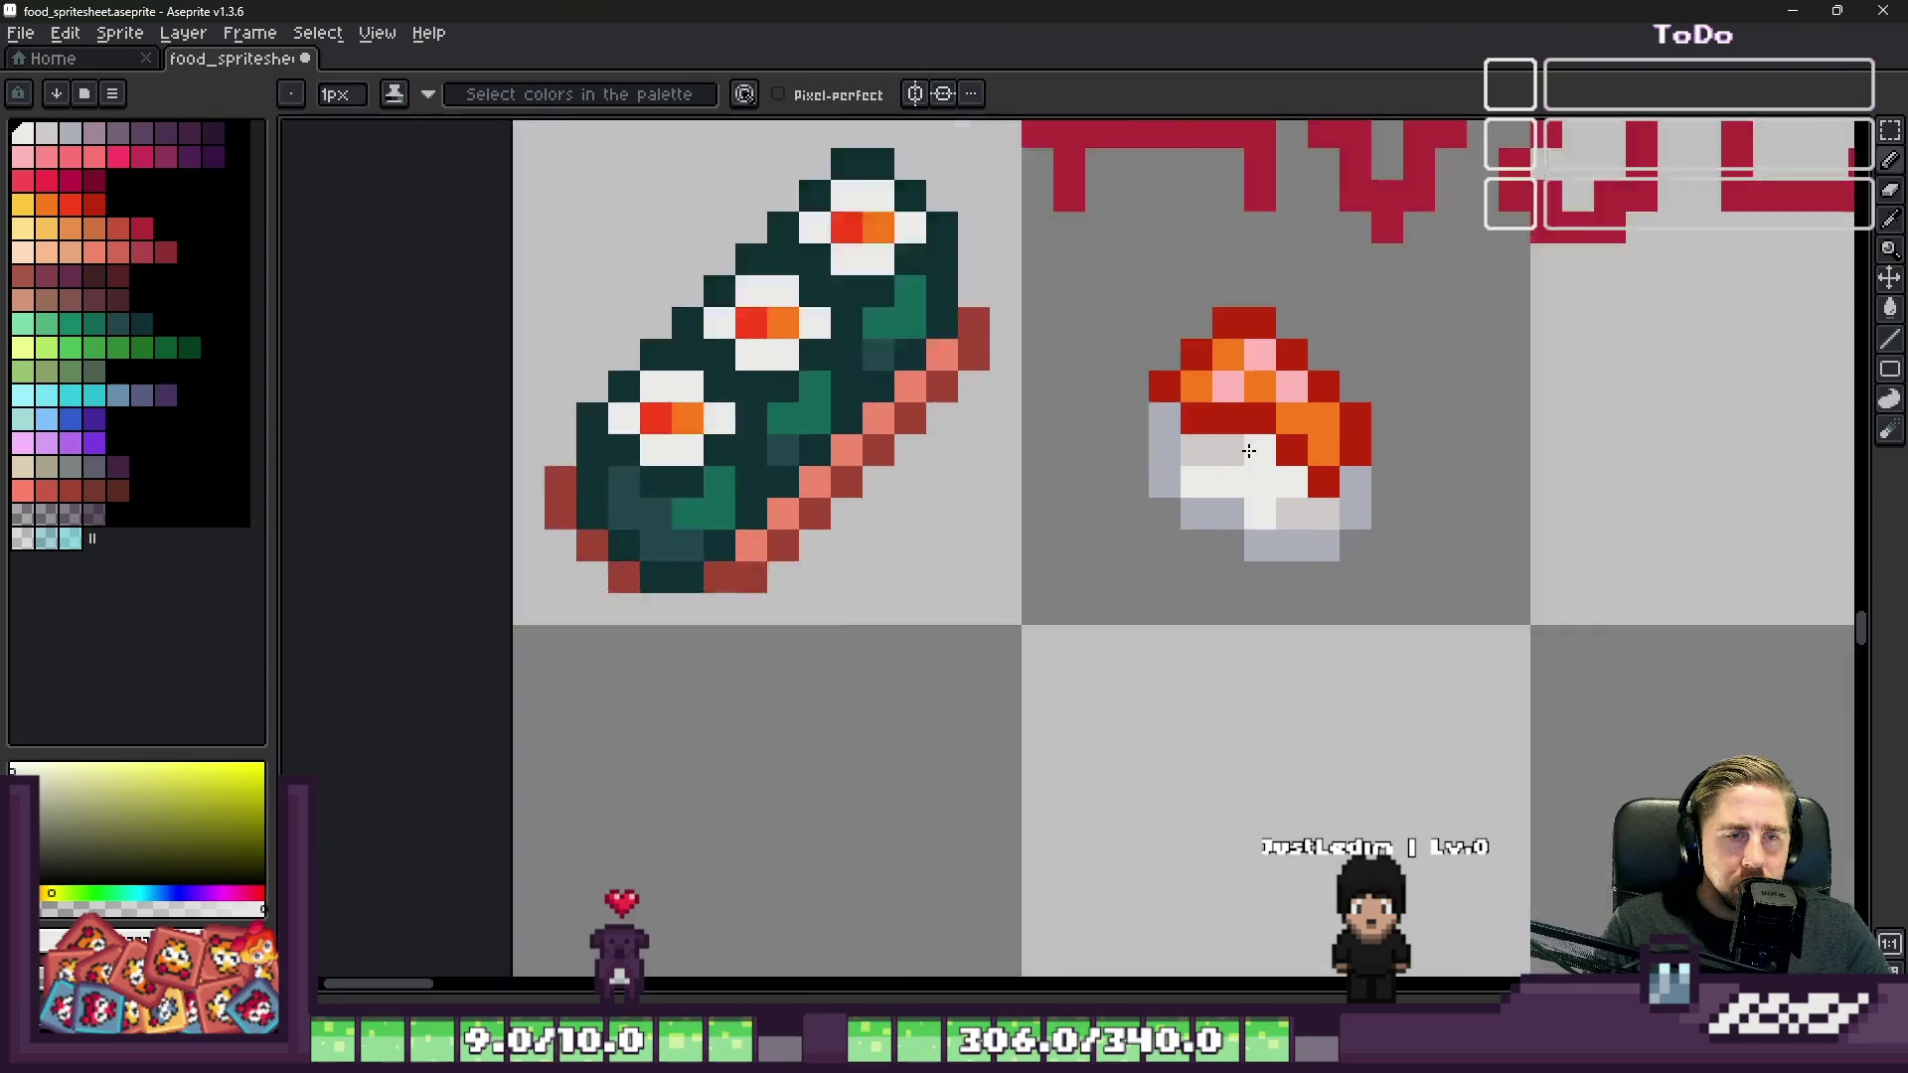
scroll(1282, 525, "up", 2)
left_click(1286, 577)
left_click(1192, 482, "alt")
left_click(1286, 529)
left_click(1234, 558, "alt")
left_click(1334, 482)
key("ctrl+z")
scroll(1368, 464, "down", 3)
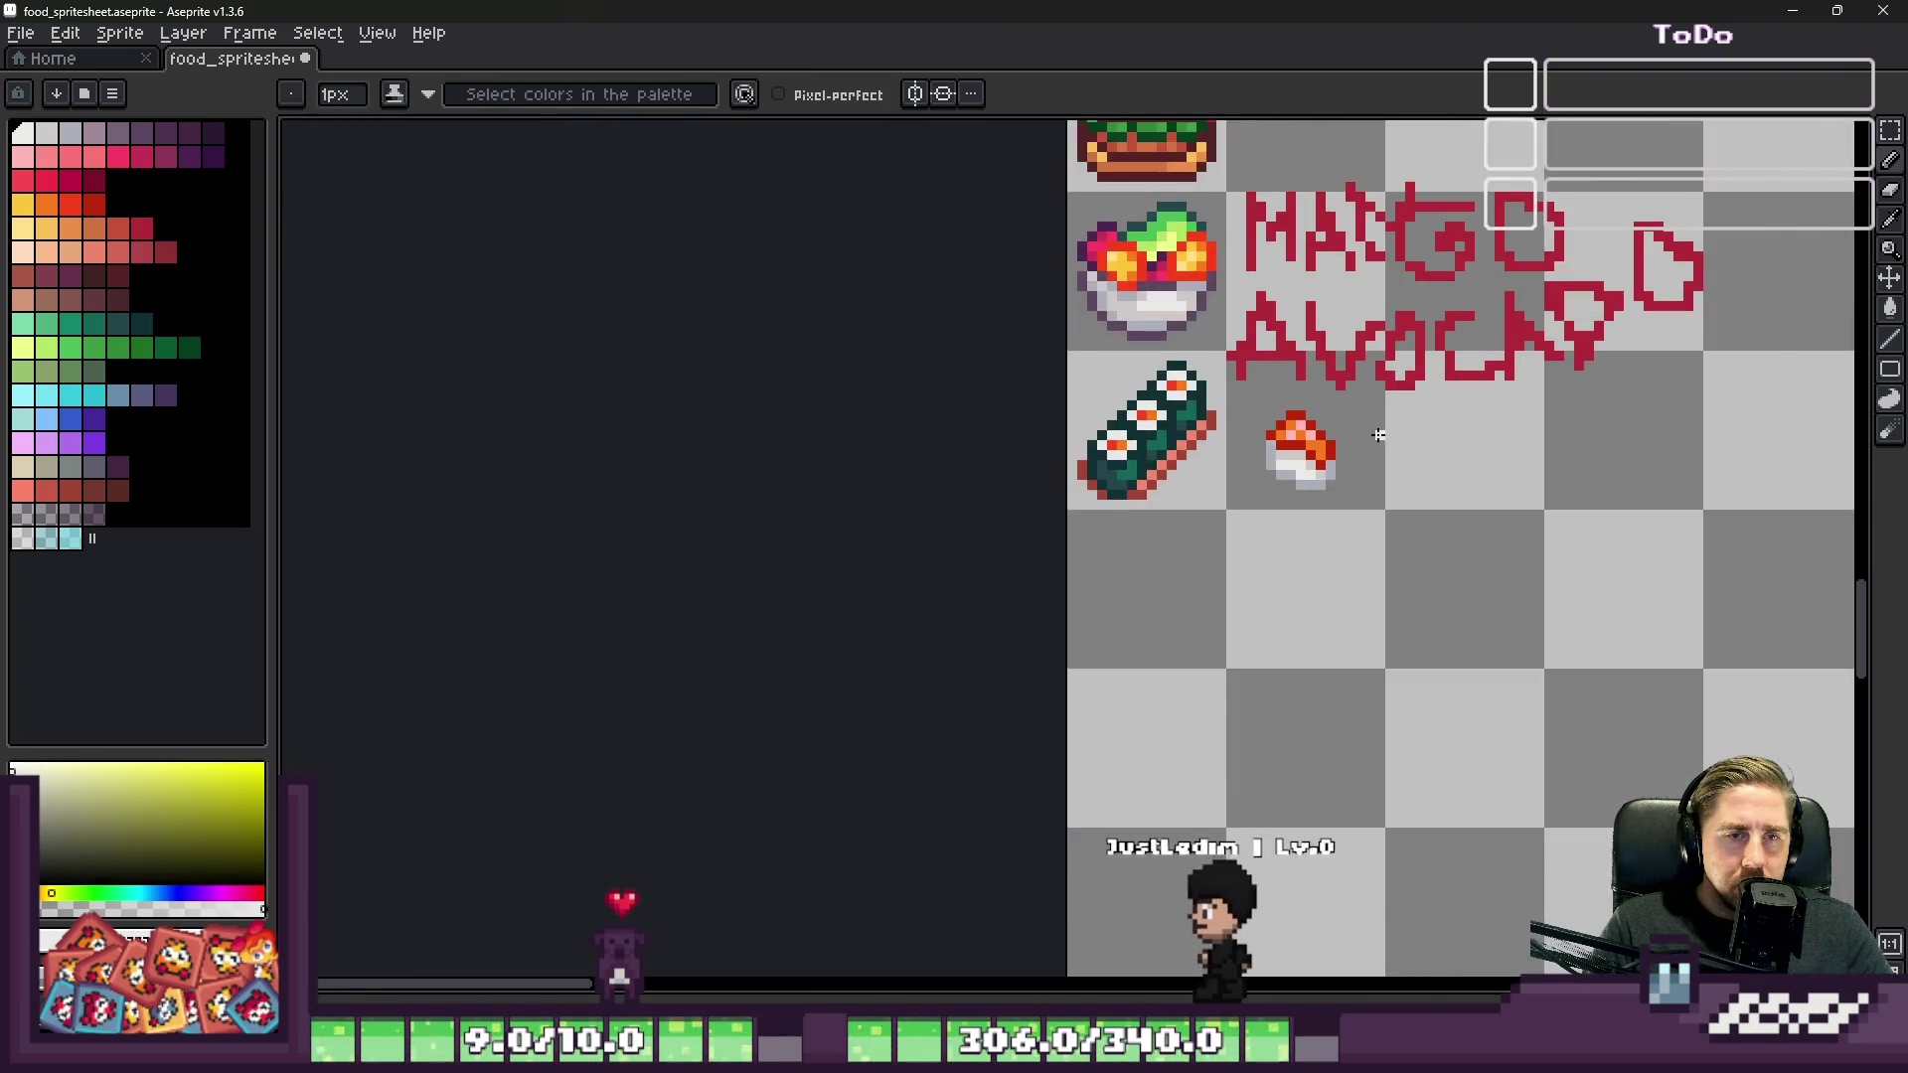
scroll(1369, 464, "up", 3)
Step: Move the whole nigiri onto the maki roll's lower left and commit it
key("m")
left_click_drag(1118, 268, 1491, 731)
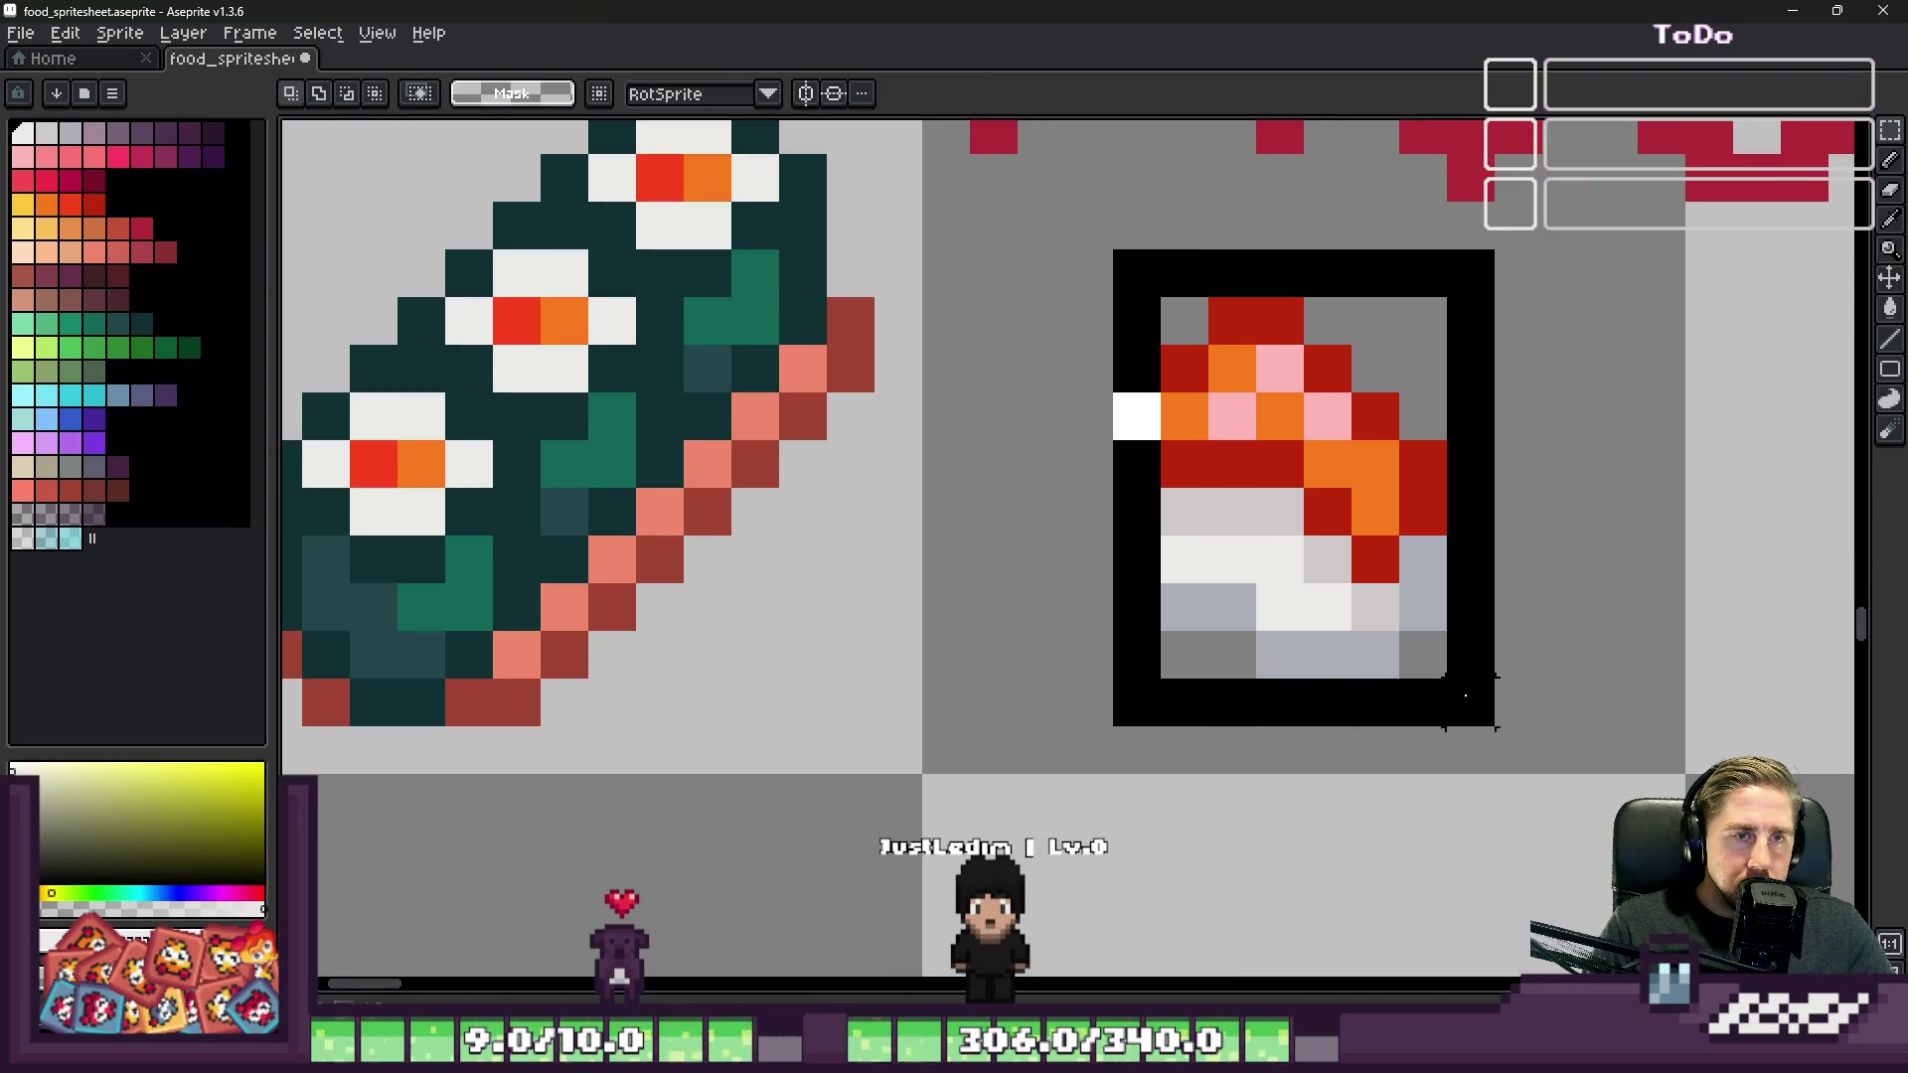
scroll(1443, 602, "down", 2)
mouse_move(1395, 611)
left_mouse_down()
mouse_move(969, 644)
mouse_move(933, 541)
mouse_move(848, 554)
mouse_move(906, 546)
left_mouse_up()
scroll(954, 596, "up", 4)
scroll(907, 547, "down", 4)
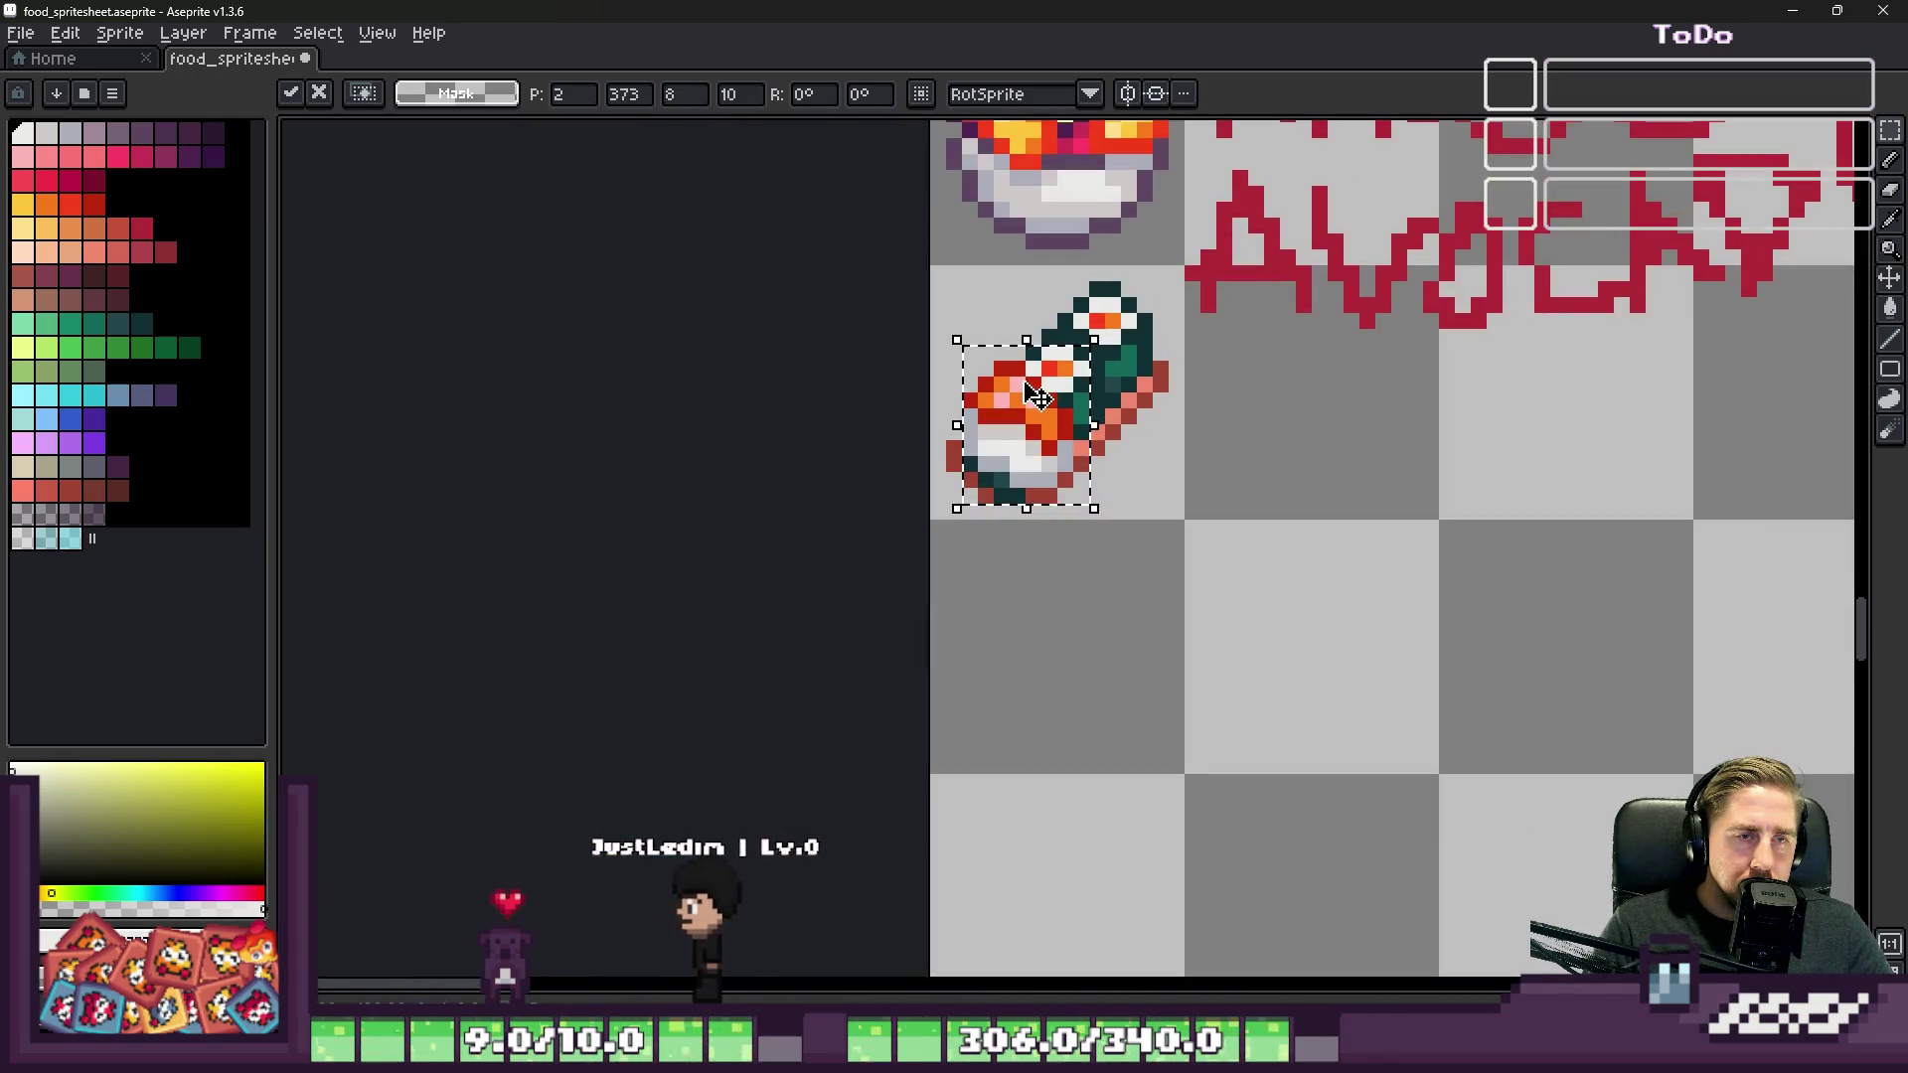
key("i")
scroll(979, 447, "up", 3)
Step: Fill a gap pixel with salmon and paint dark red over the teal pixels under the nigiri
left_click(1439, 364)
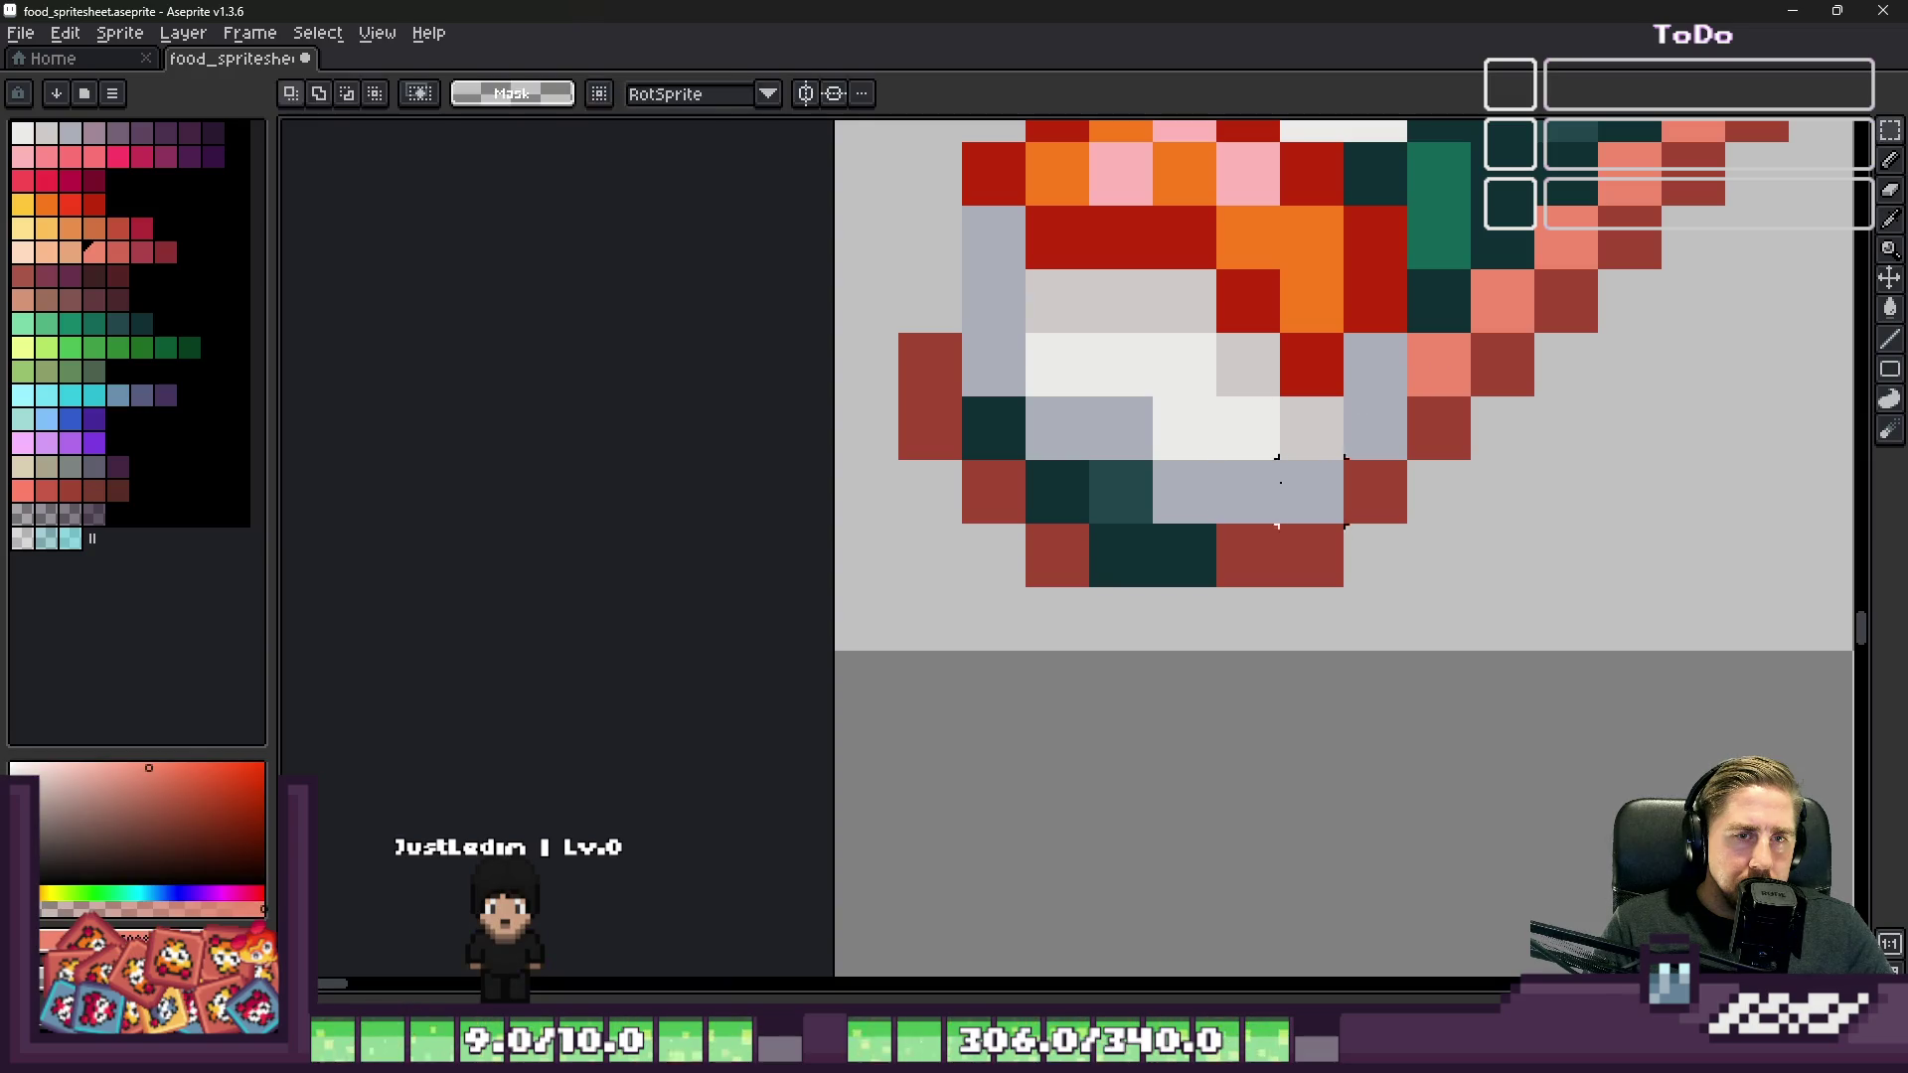
key("b")
left_click(1125, 518)
left_click(1058, 547, "alt")
left_click_drag(1058, 552, 1197, 546)
scroll(1159, 609, "down", 8)
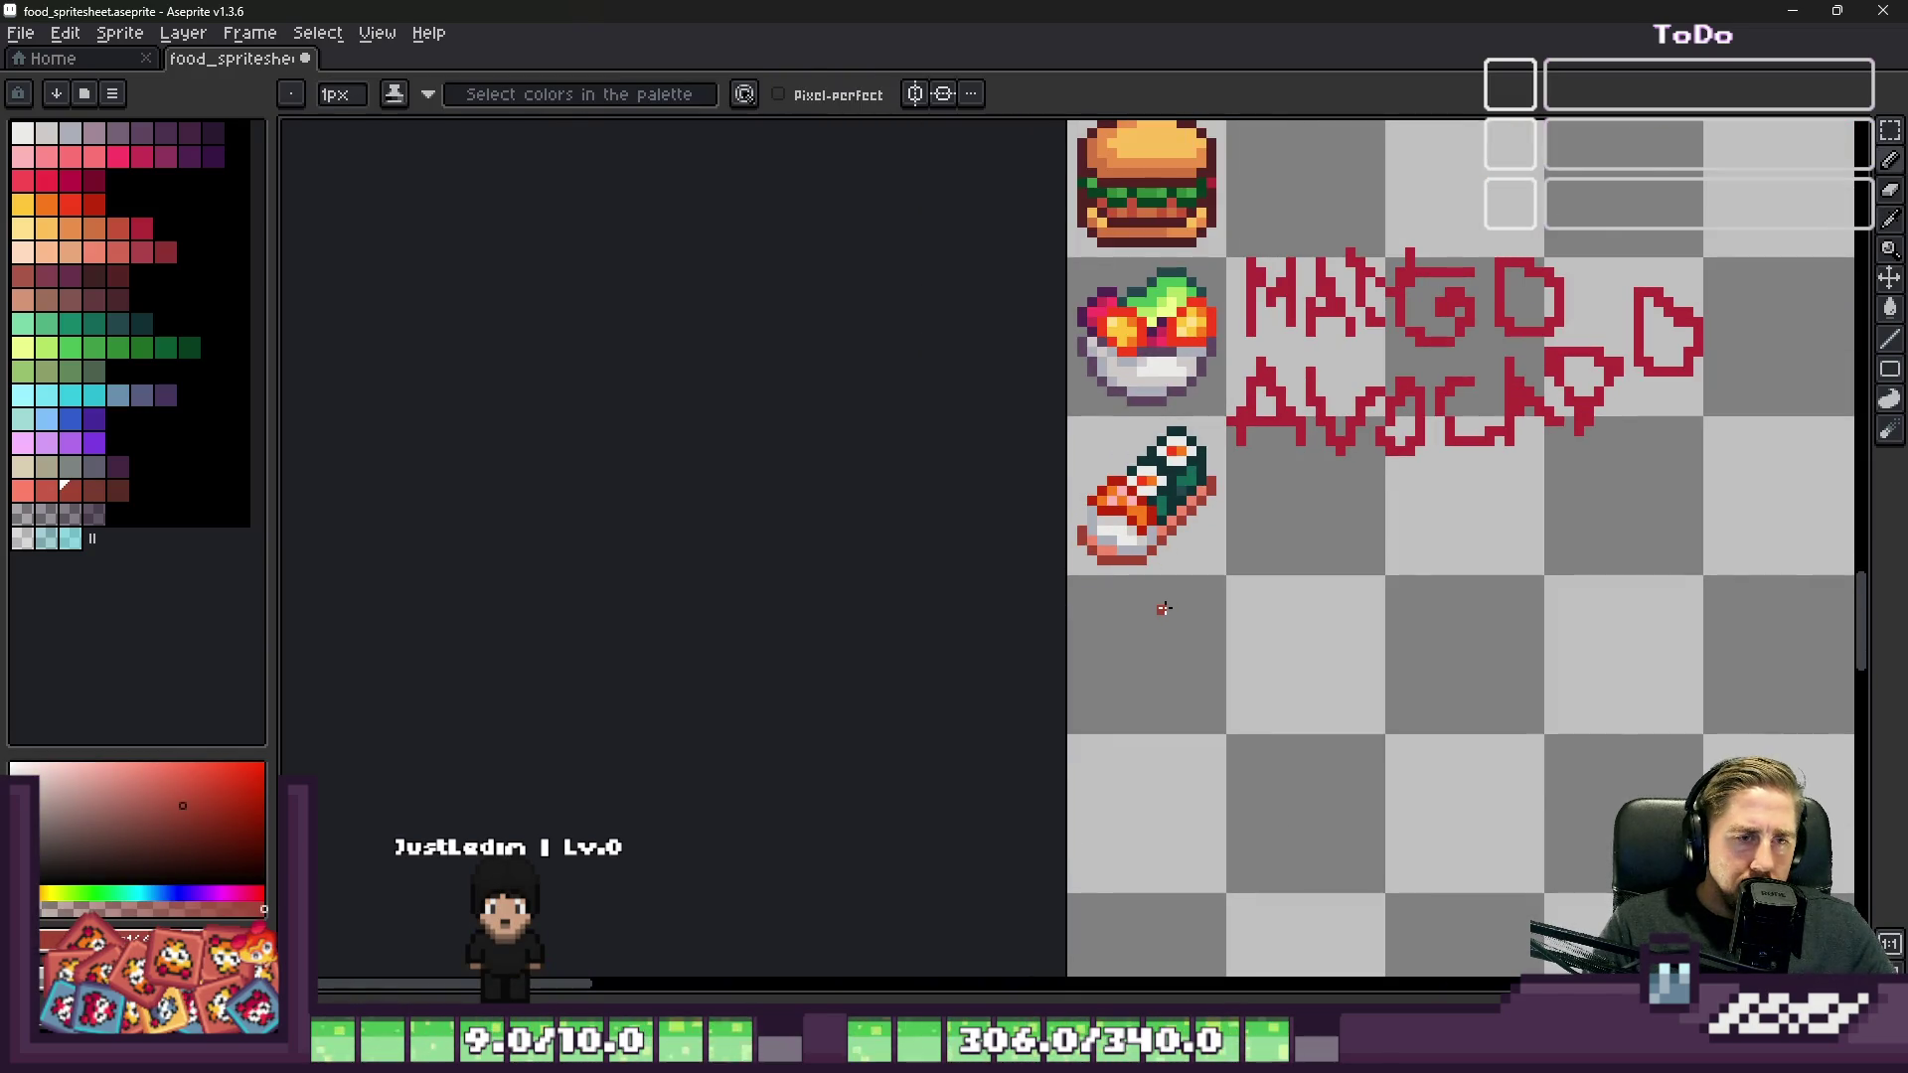
Step: Swap a pink and an orange pixel in the nigiri's salmon topping
scroll(1073, 500, "up", 3)
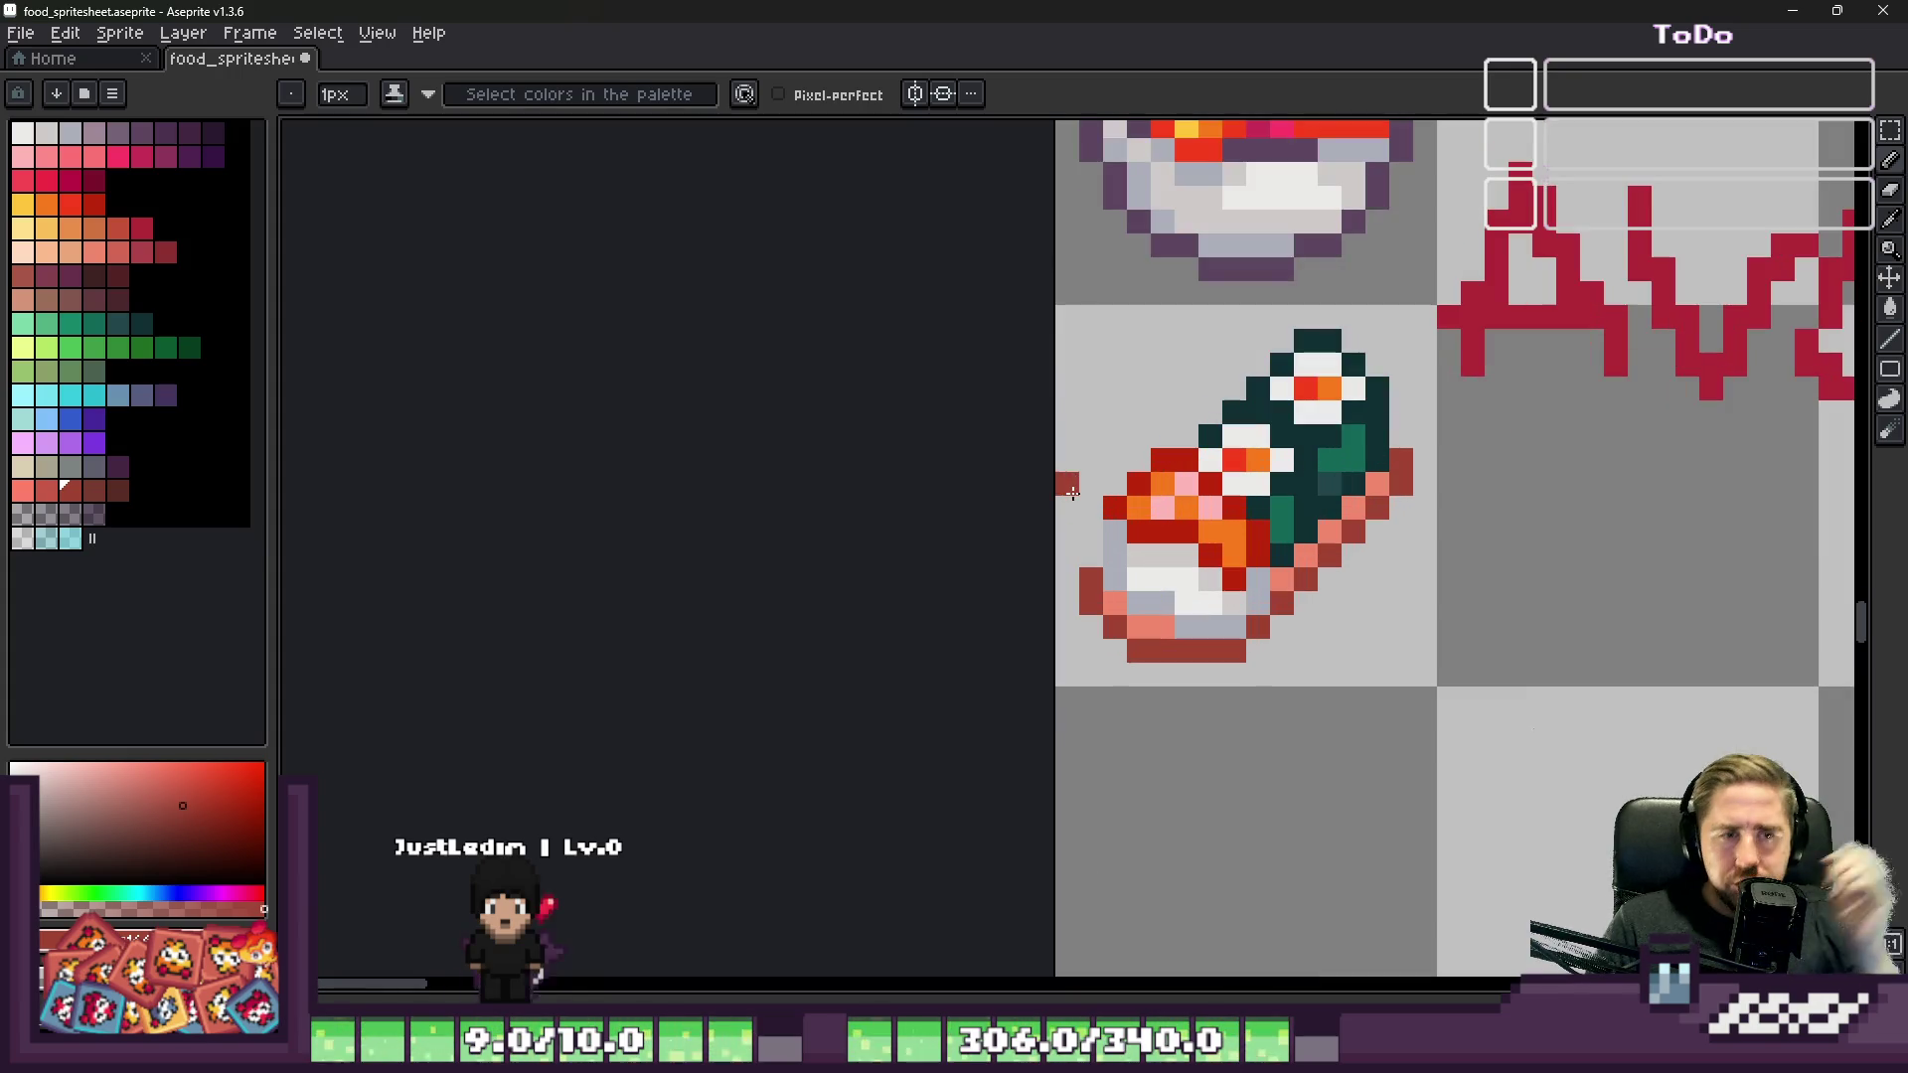
scroll(1072, 484, "down", 2)
scroll(1073, 484, "up", 5)
left_click(1184, 431, "alt")
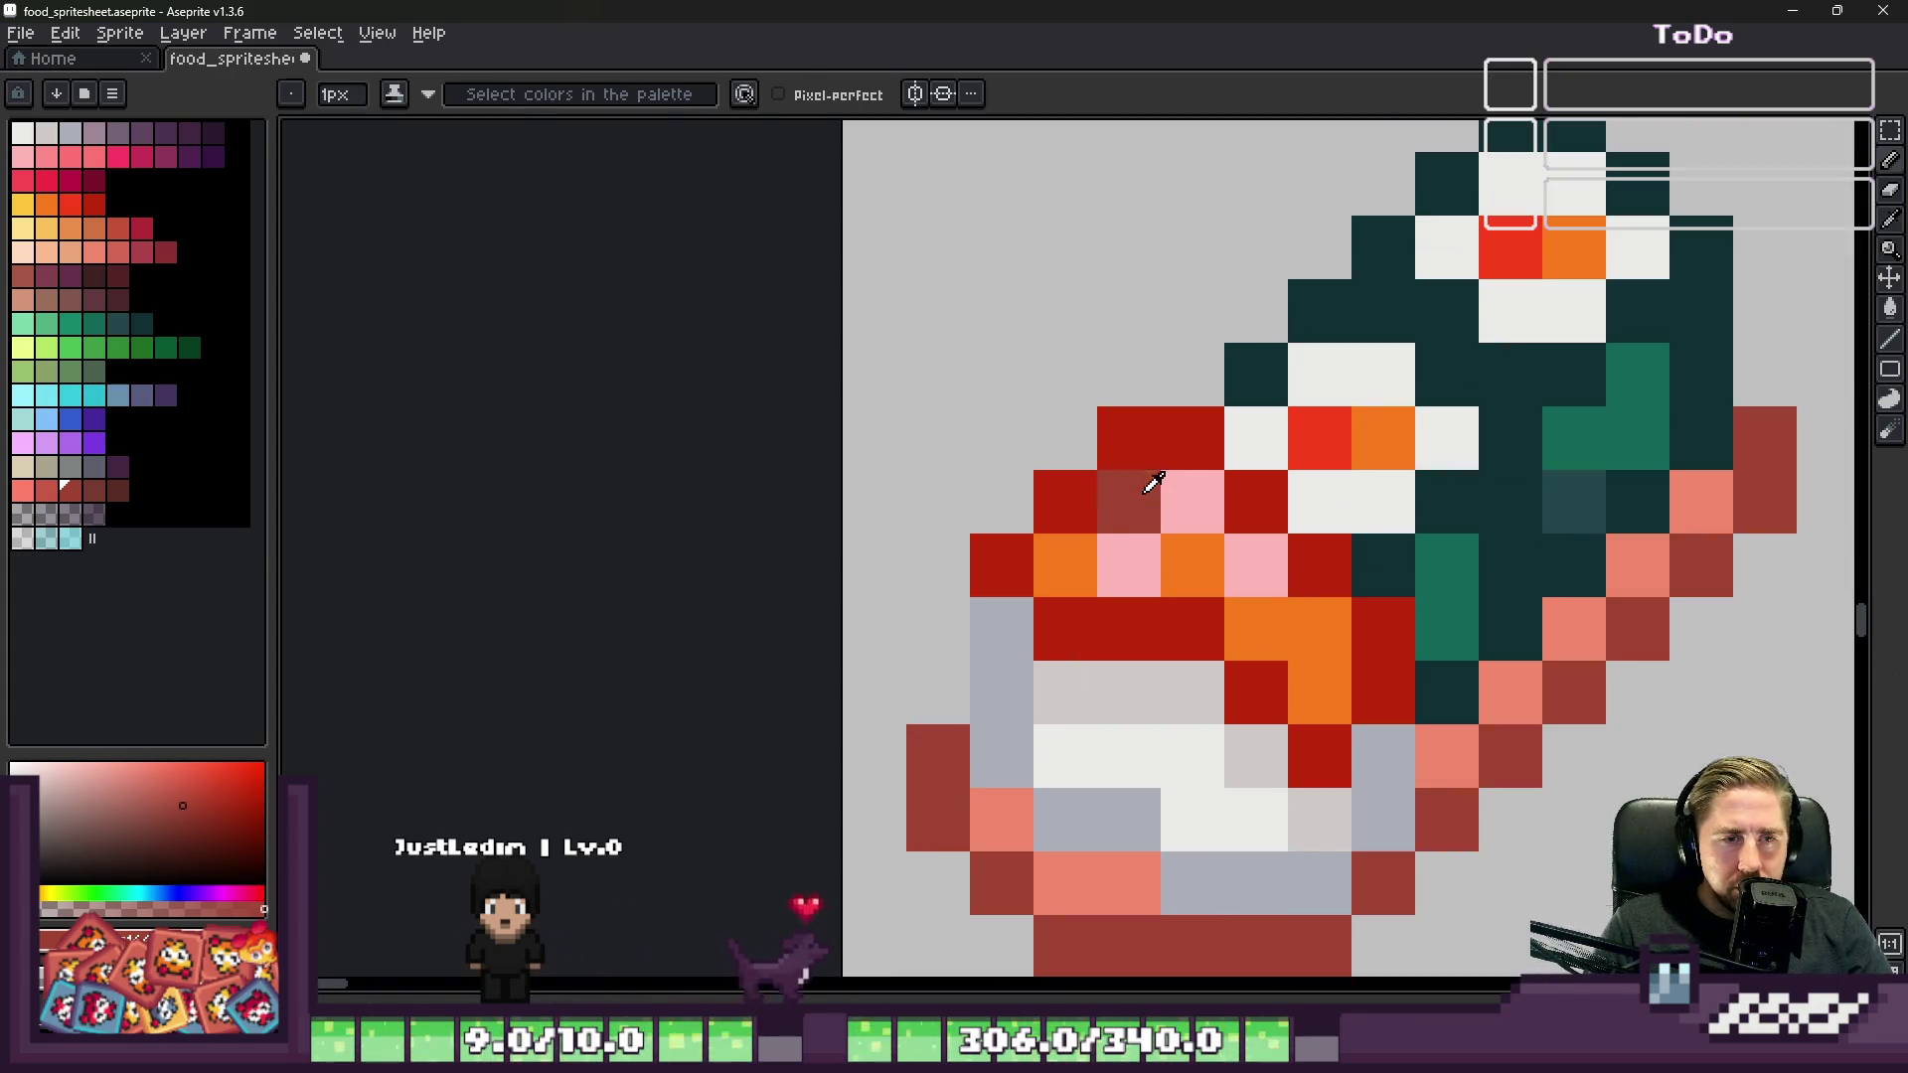
scroll(1183, 430, "down", 3)
scroll(1249, 507, "up", 4)
left_click(1249, 507, "alt")
left_click(1333, 583)
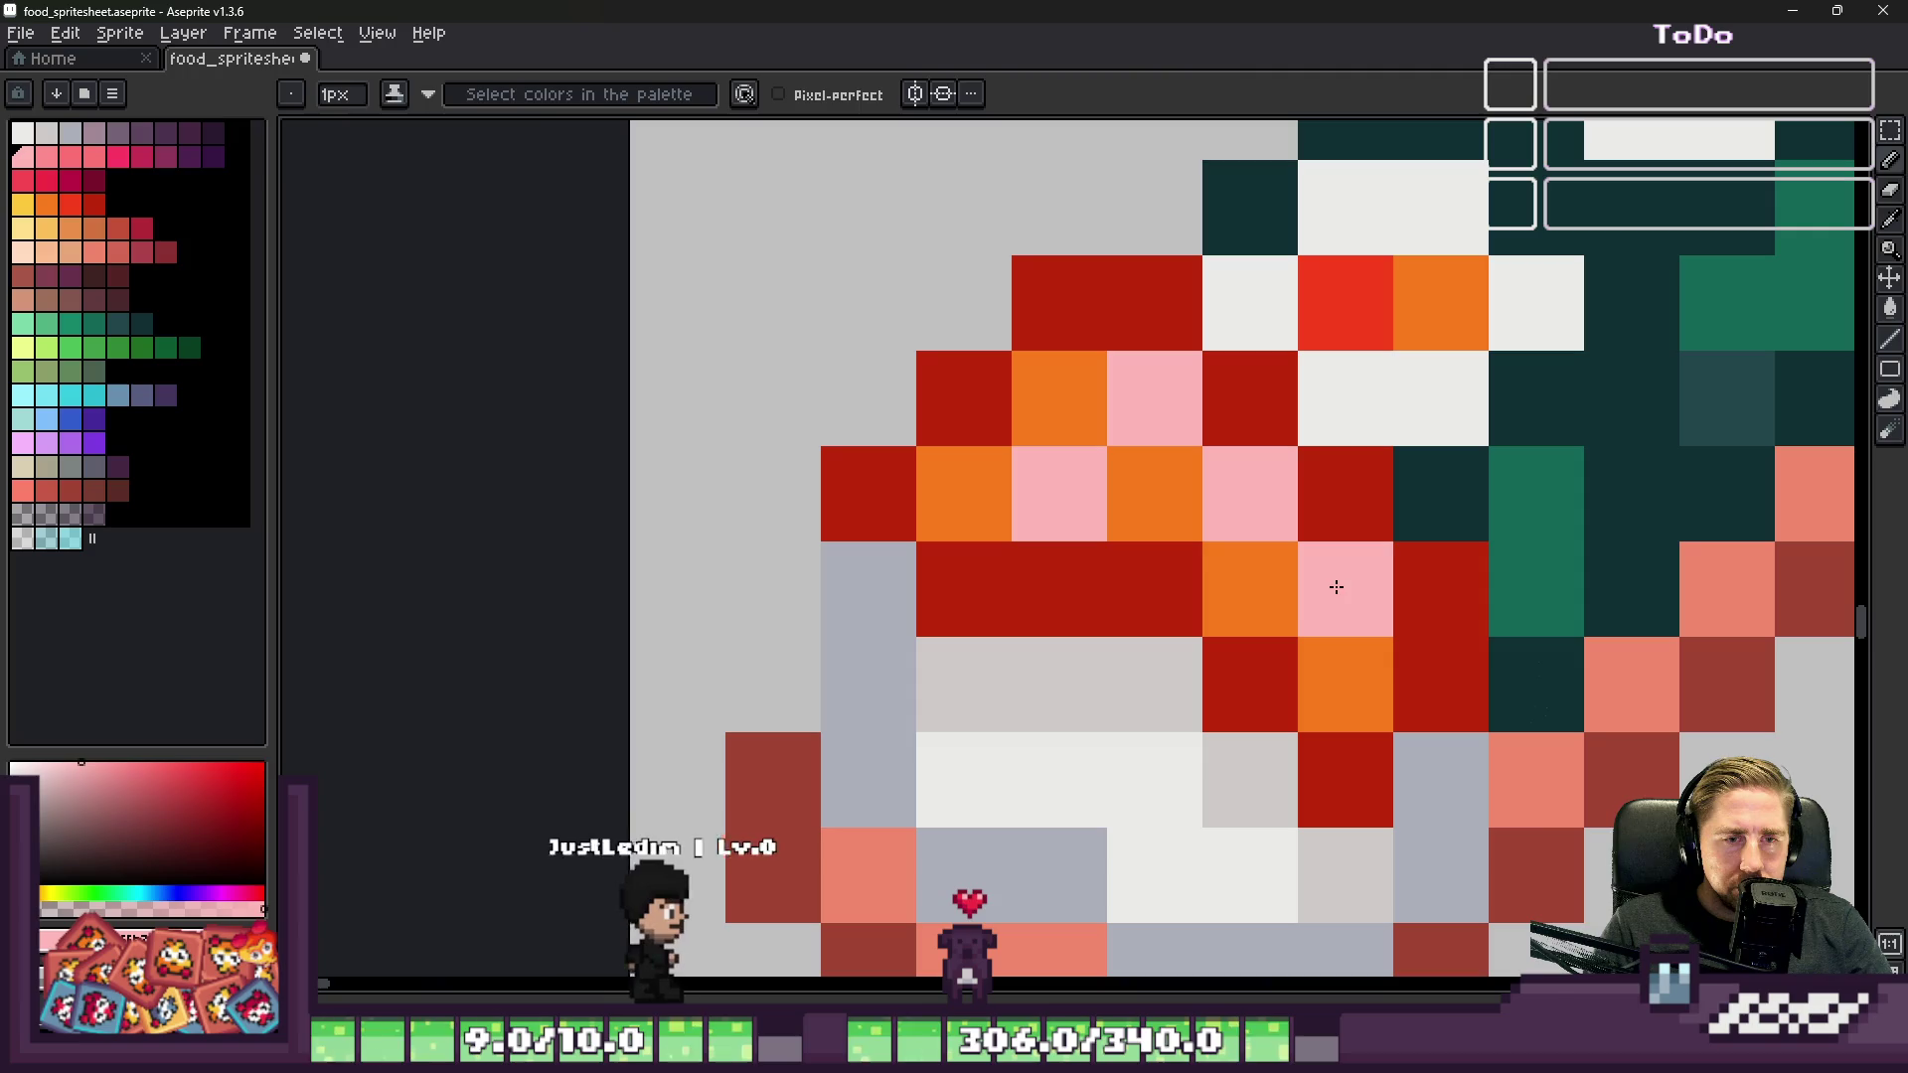
left_click(1239, 566, "alt")
left_click(1222, 517)
Step: Paint a salmon slab under the nigiri, extending it to the sushi's lower left
scroll(1072, 522, "down", 4)
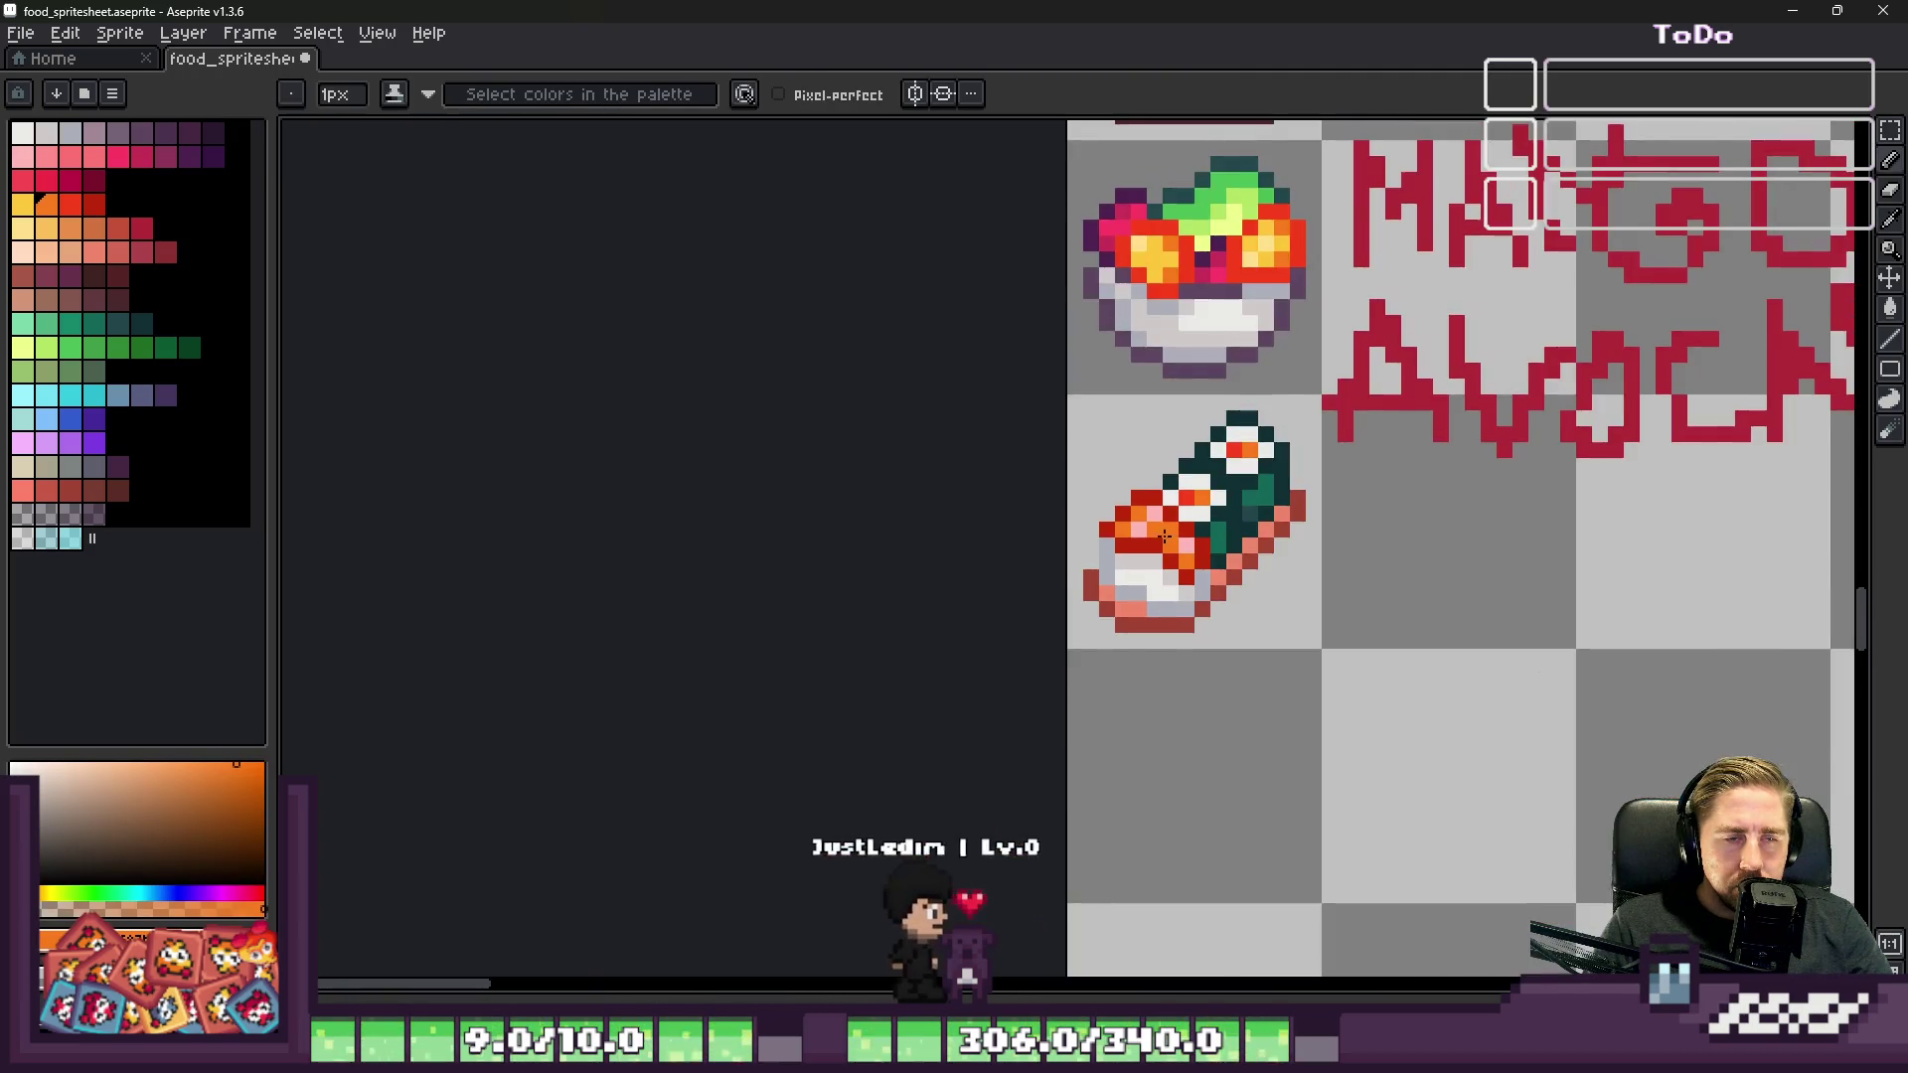
left_click(1148, 593, "alt")
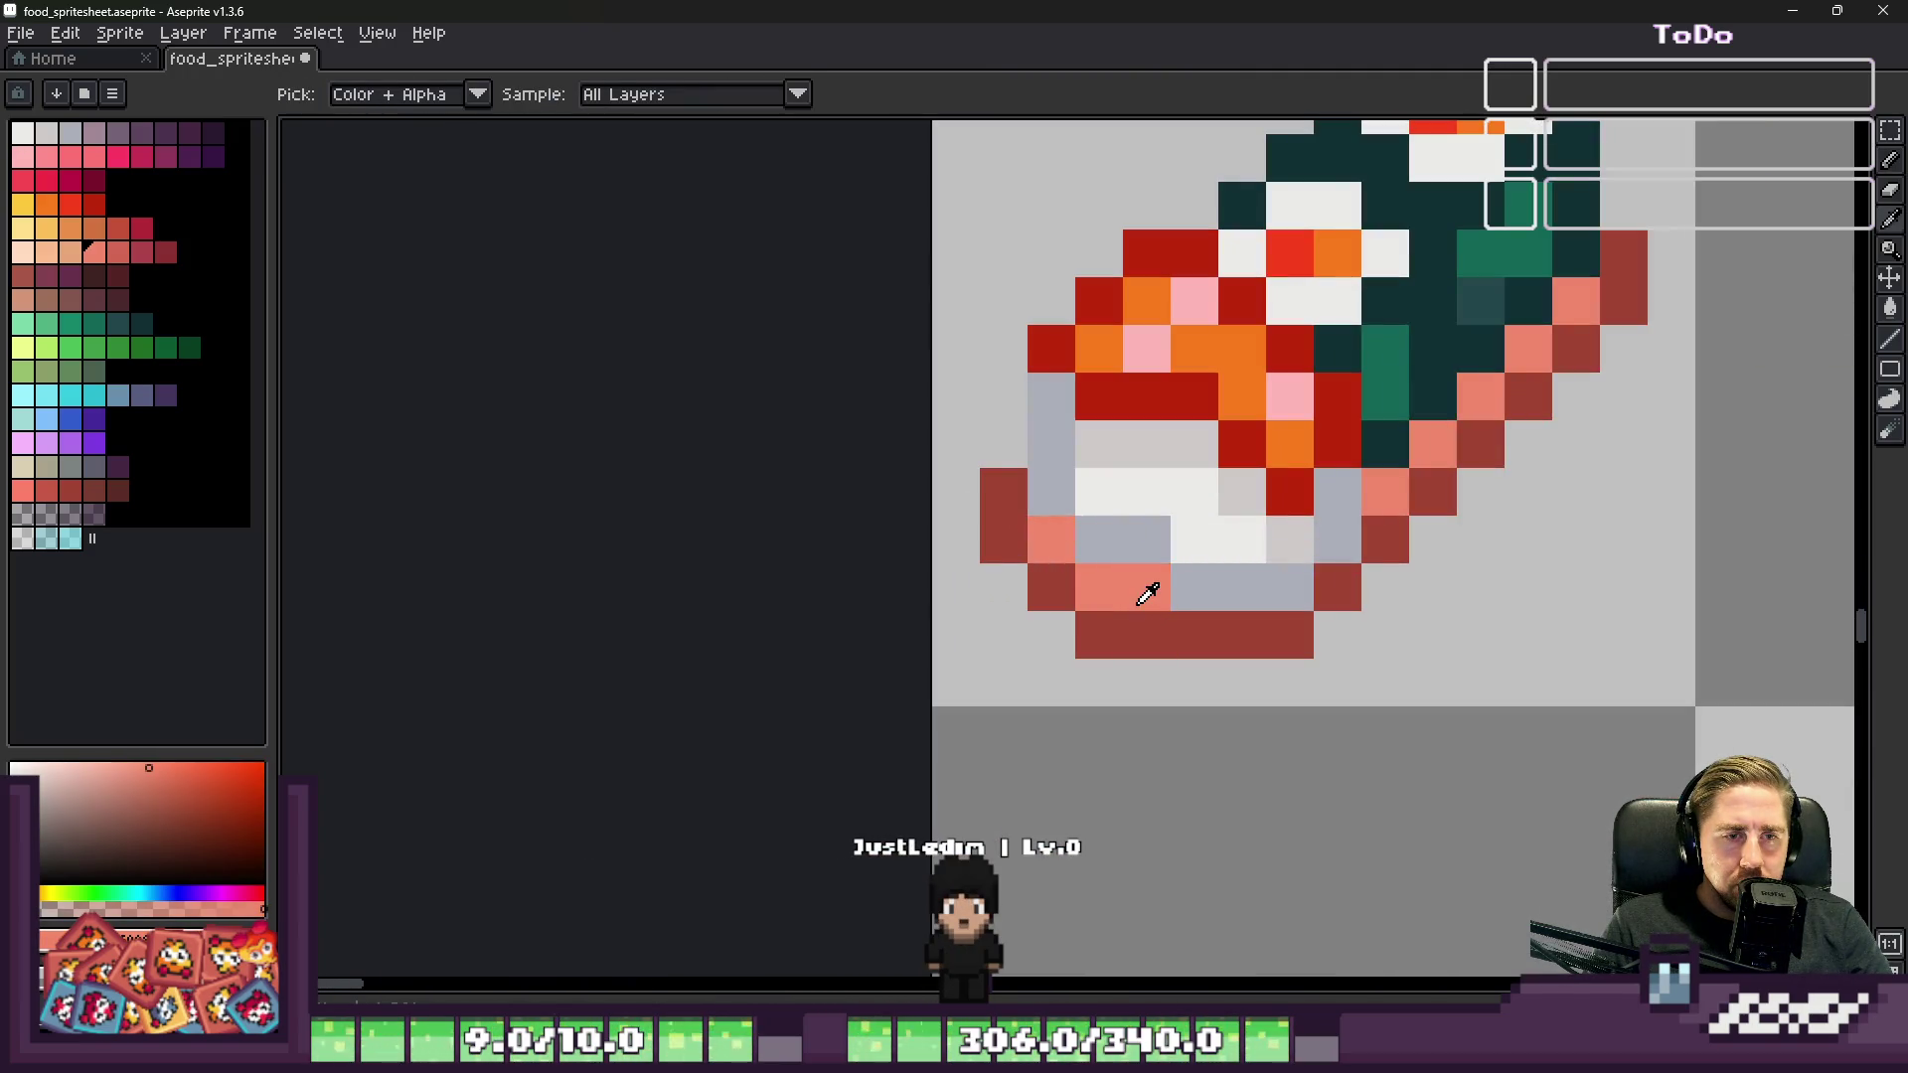
left_click_drag(1171, 574, 1193, 540)
left_click(1237, 584)
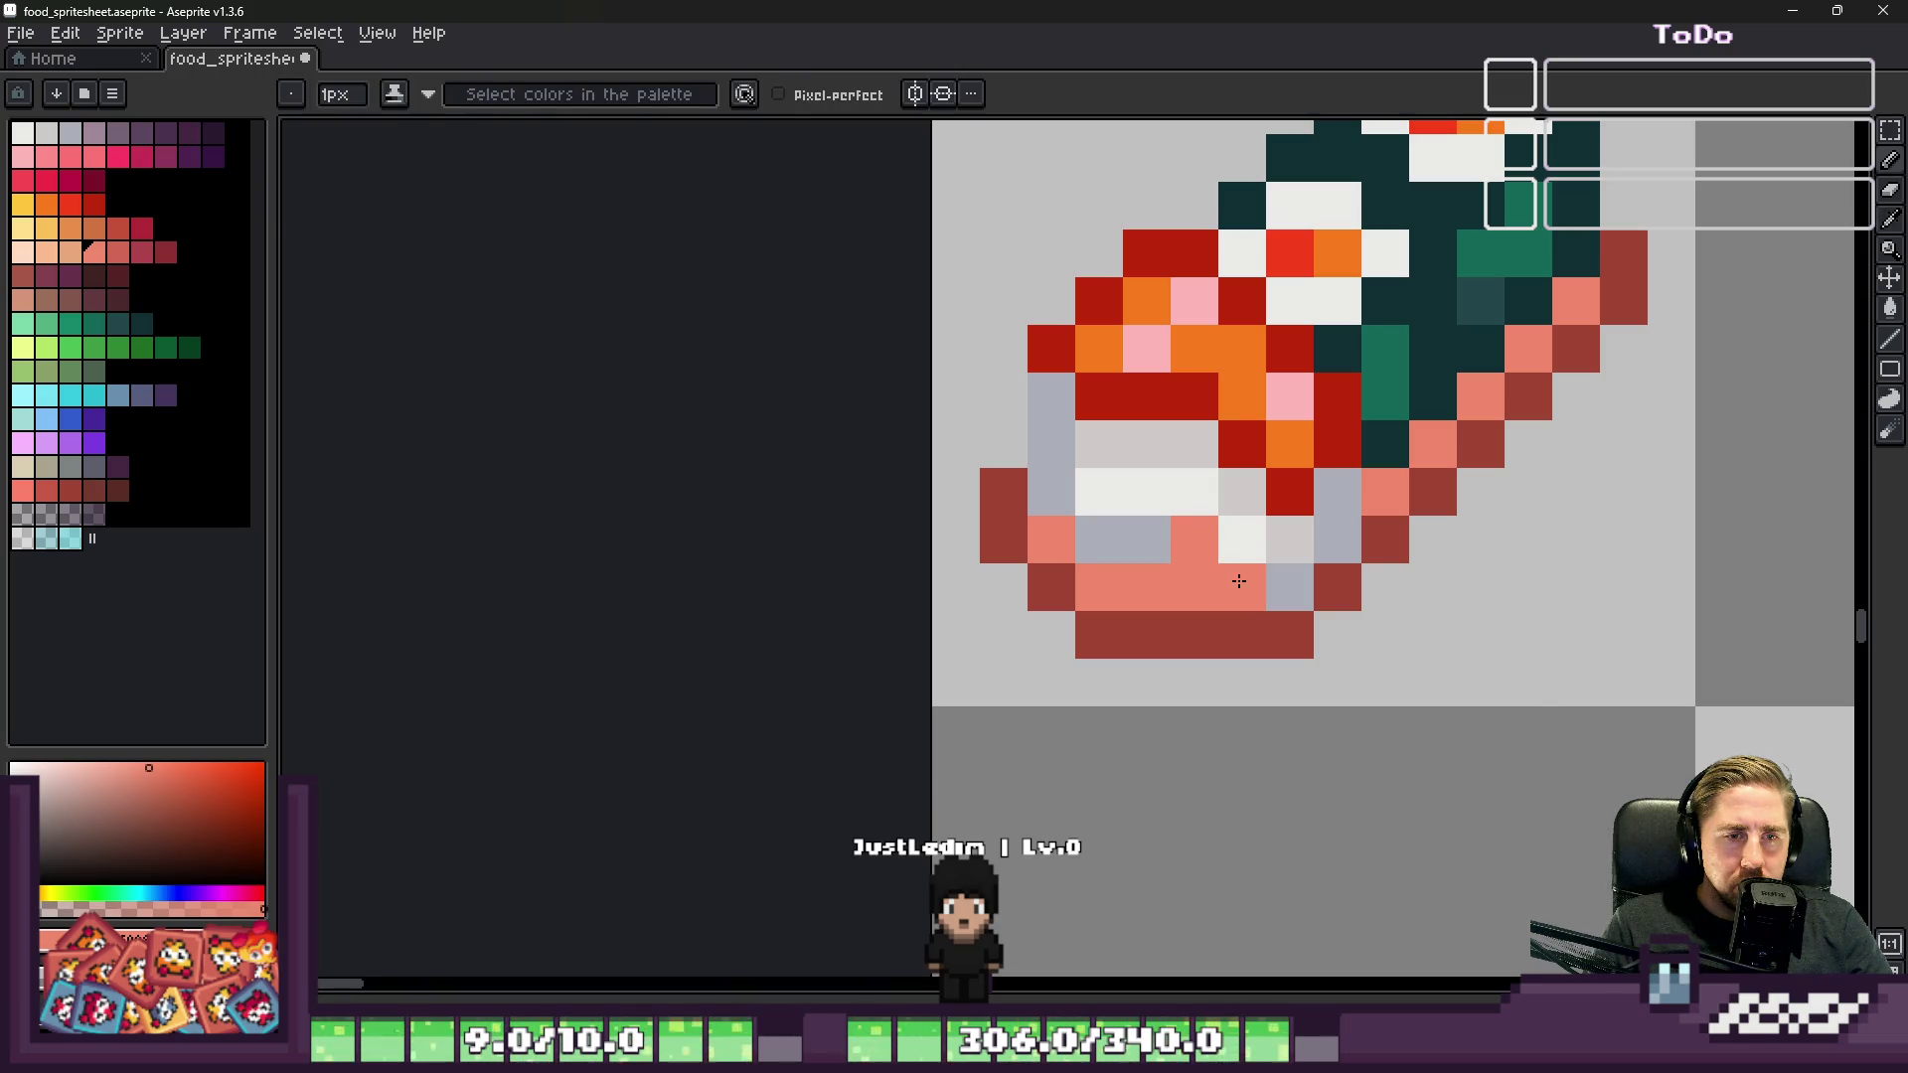
left_click(1289, 586)
left_click(1322, 548, "alt")
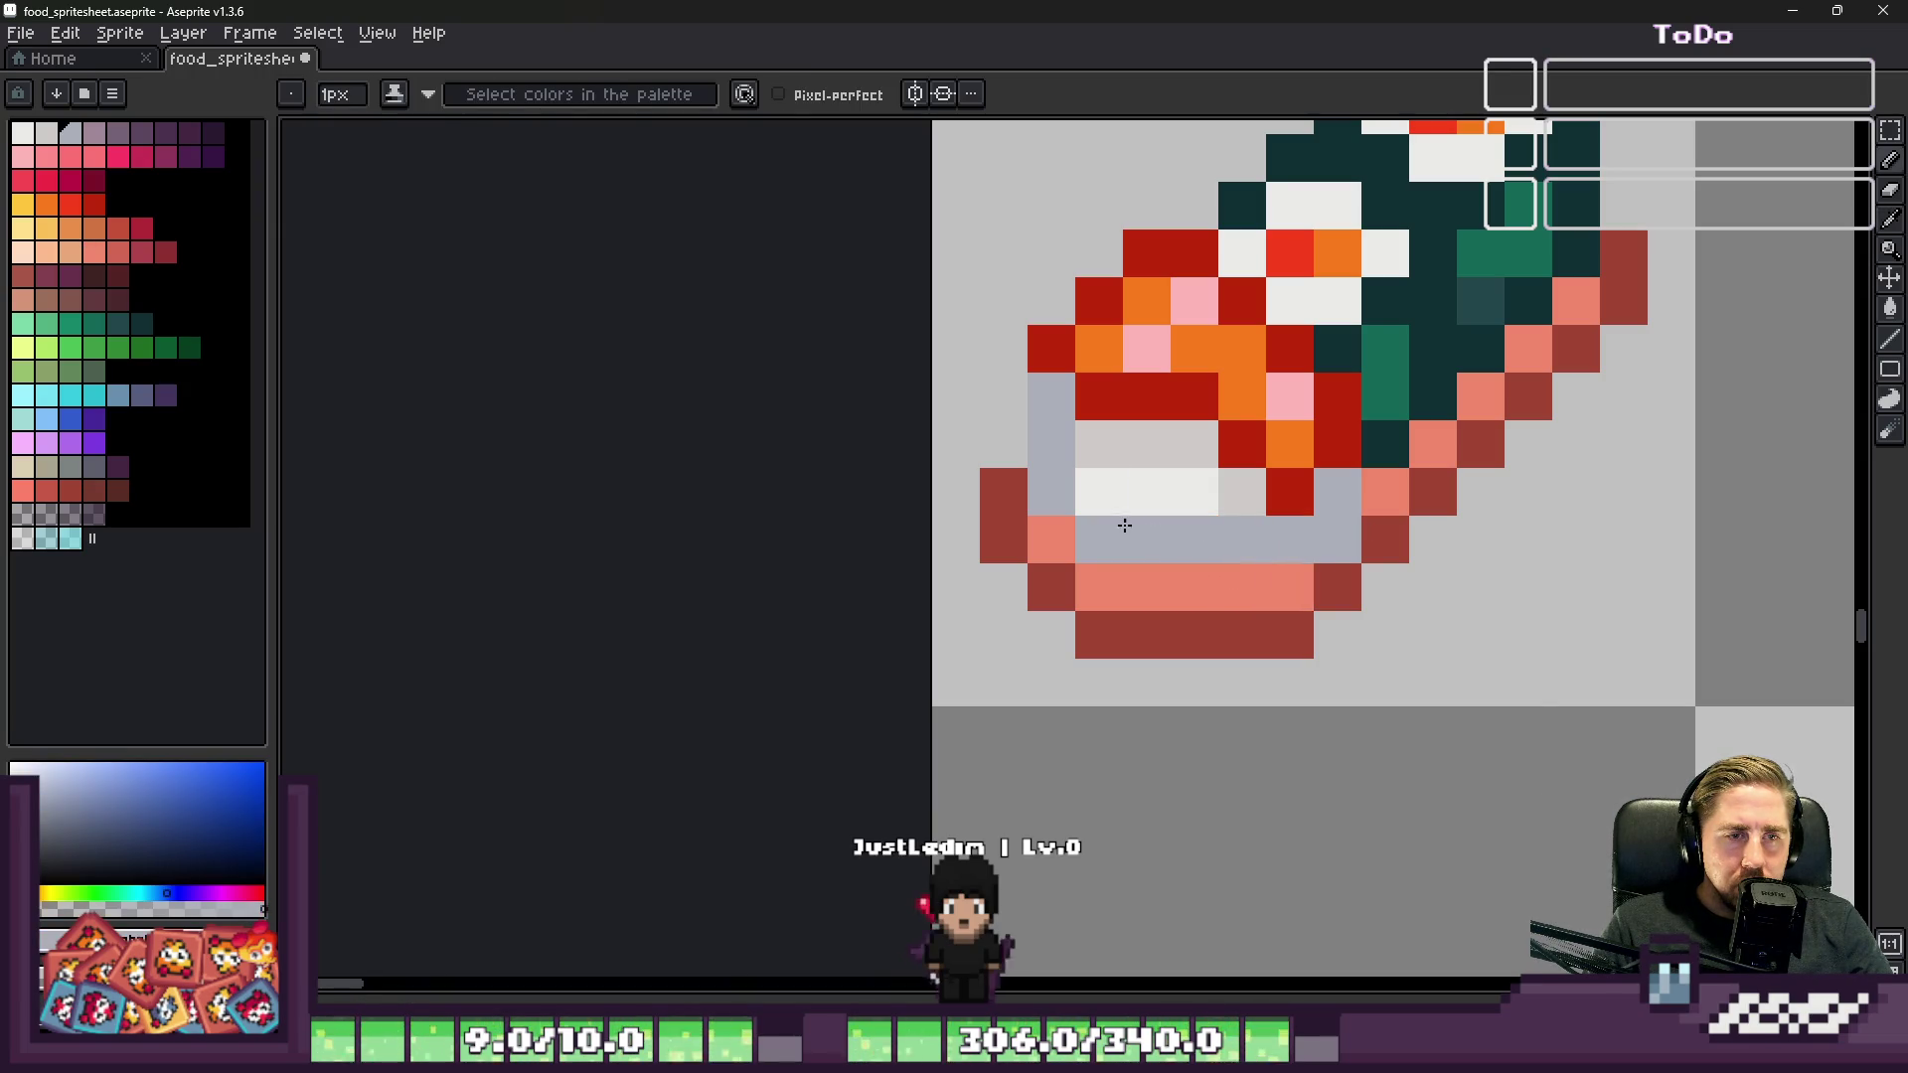
left_click(1172, 577, "alt")
mouse_move(1148, 539)
left_mouse_down()
mouse_move(1094, 546)
mouse_move(1052, 492)
left_mouse_up()
scroll(1187, 575, "down", 5)
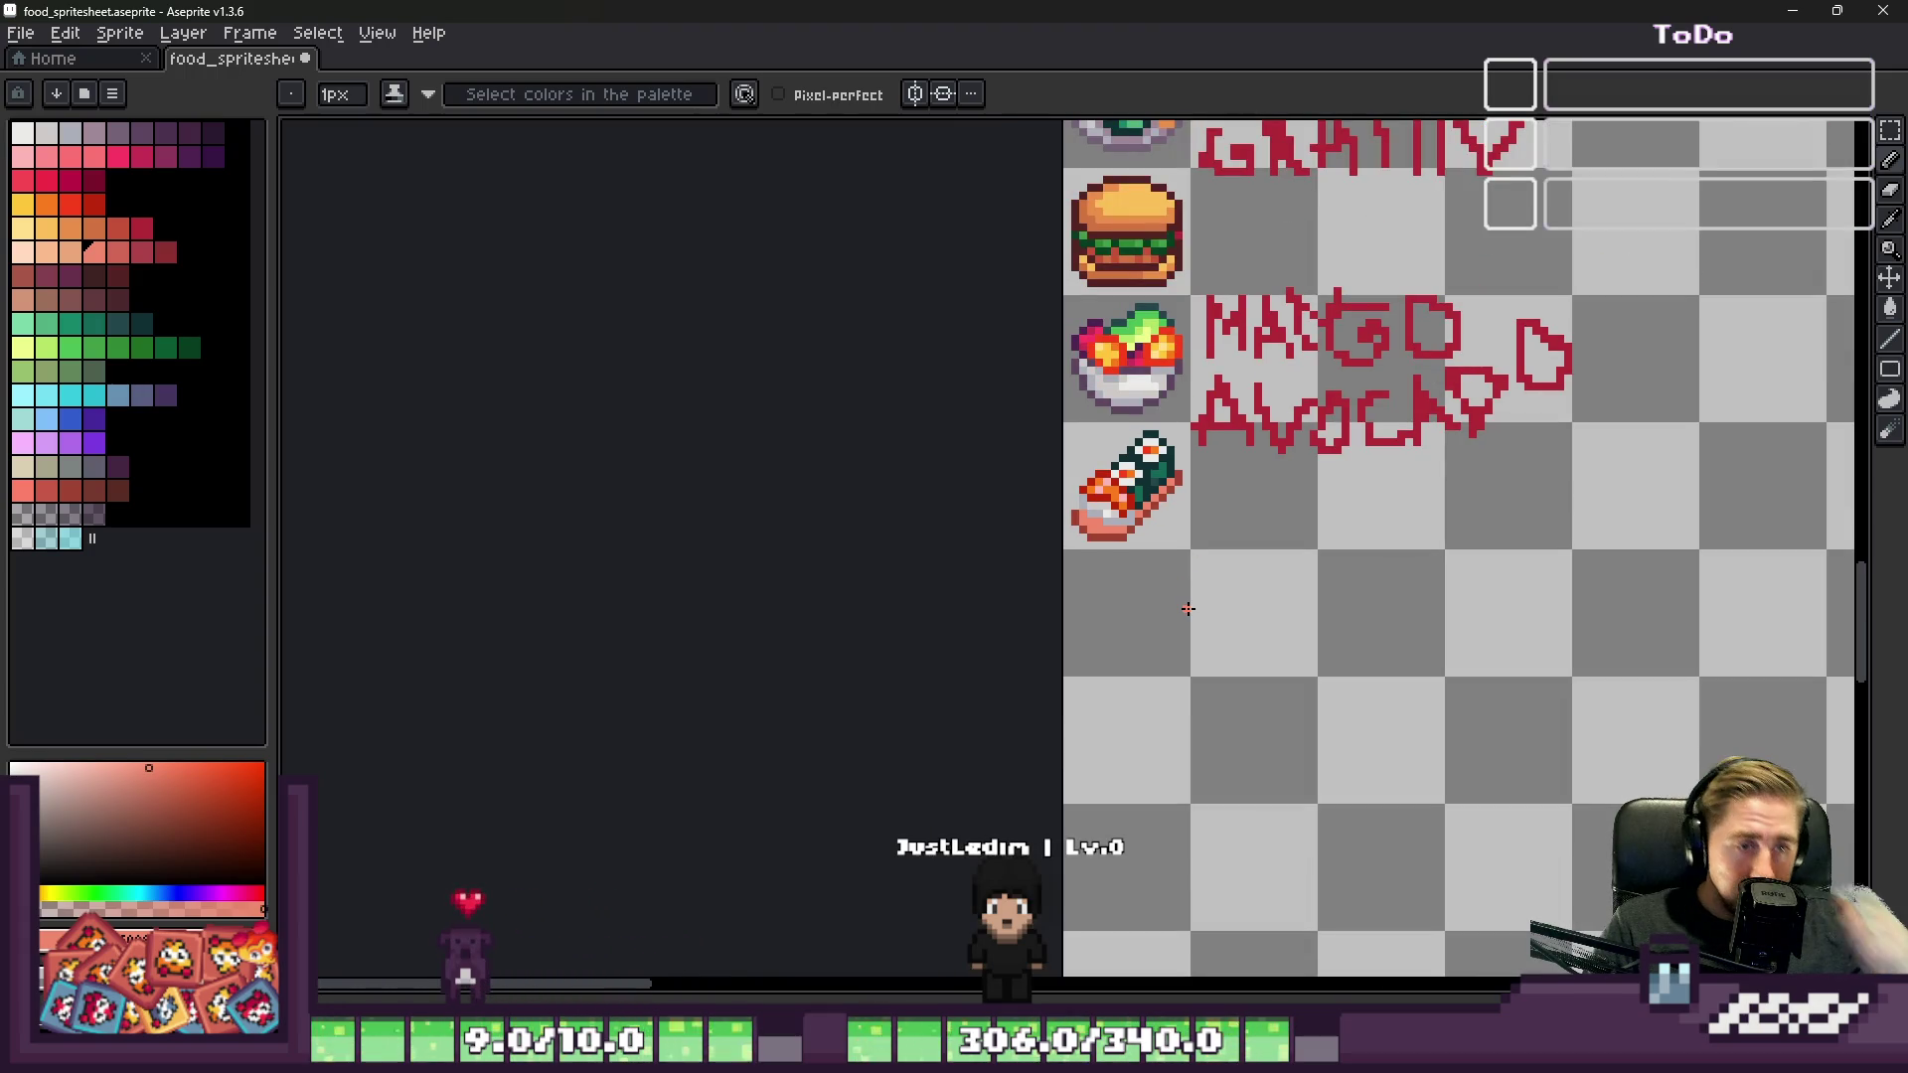
scroll(1058, 554, "up", 5)
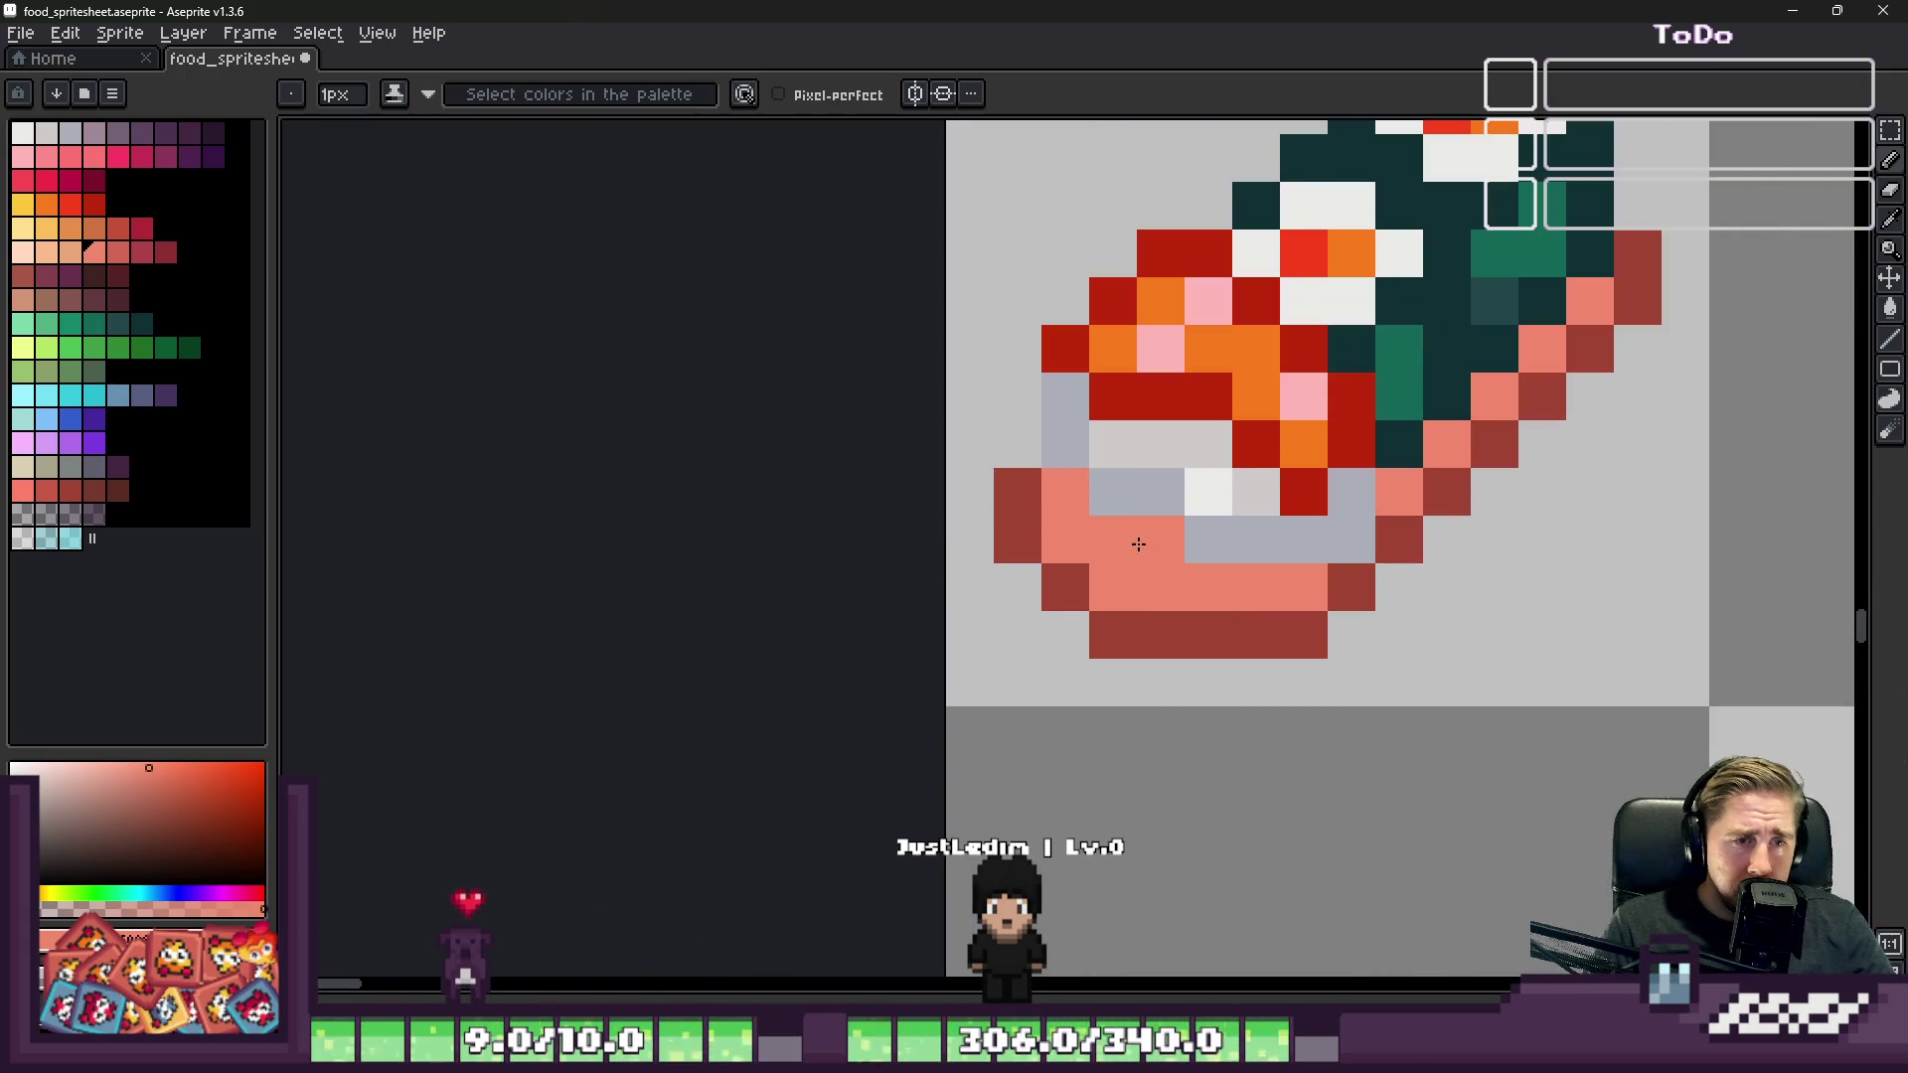
Step: Shade the salmon slab's lower-left pixels with a darker salmon swatch
left_click(117, 253)
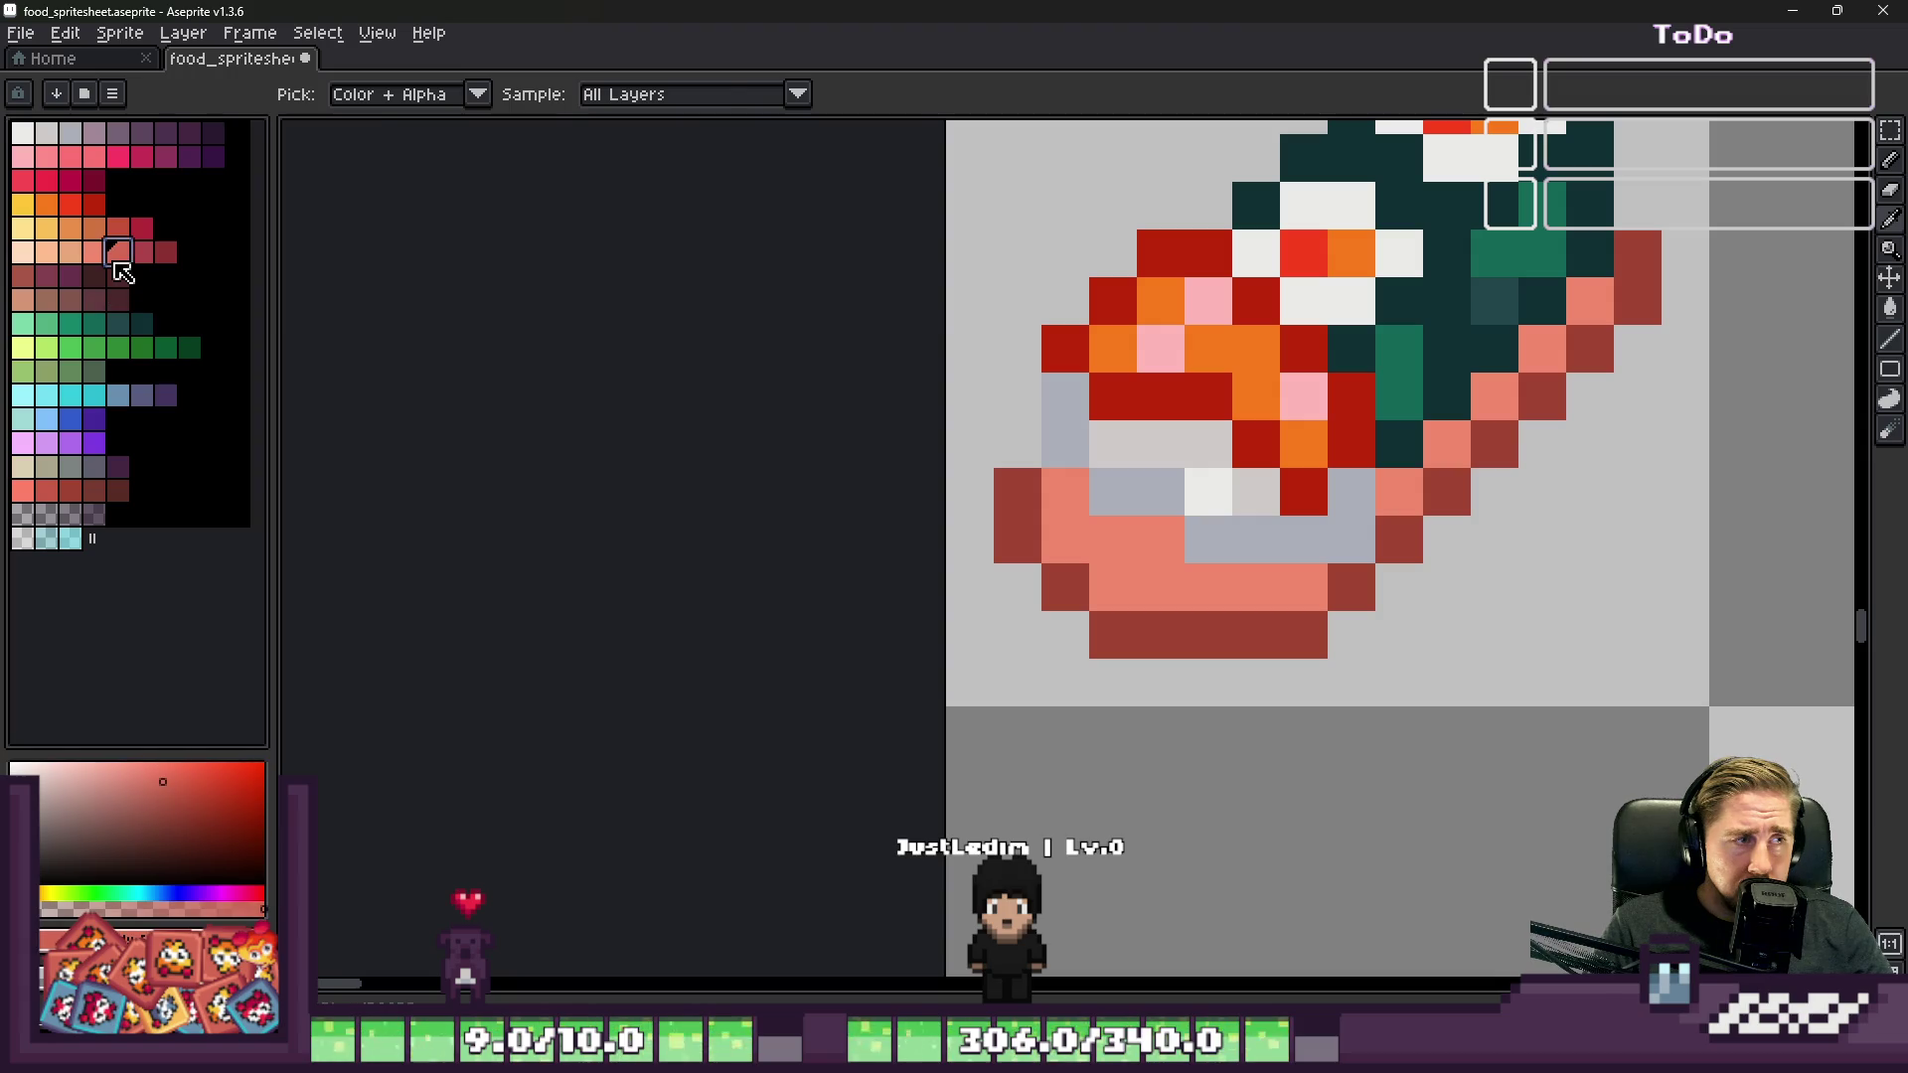
left_click_drag(1061, 542, 1073, 564)
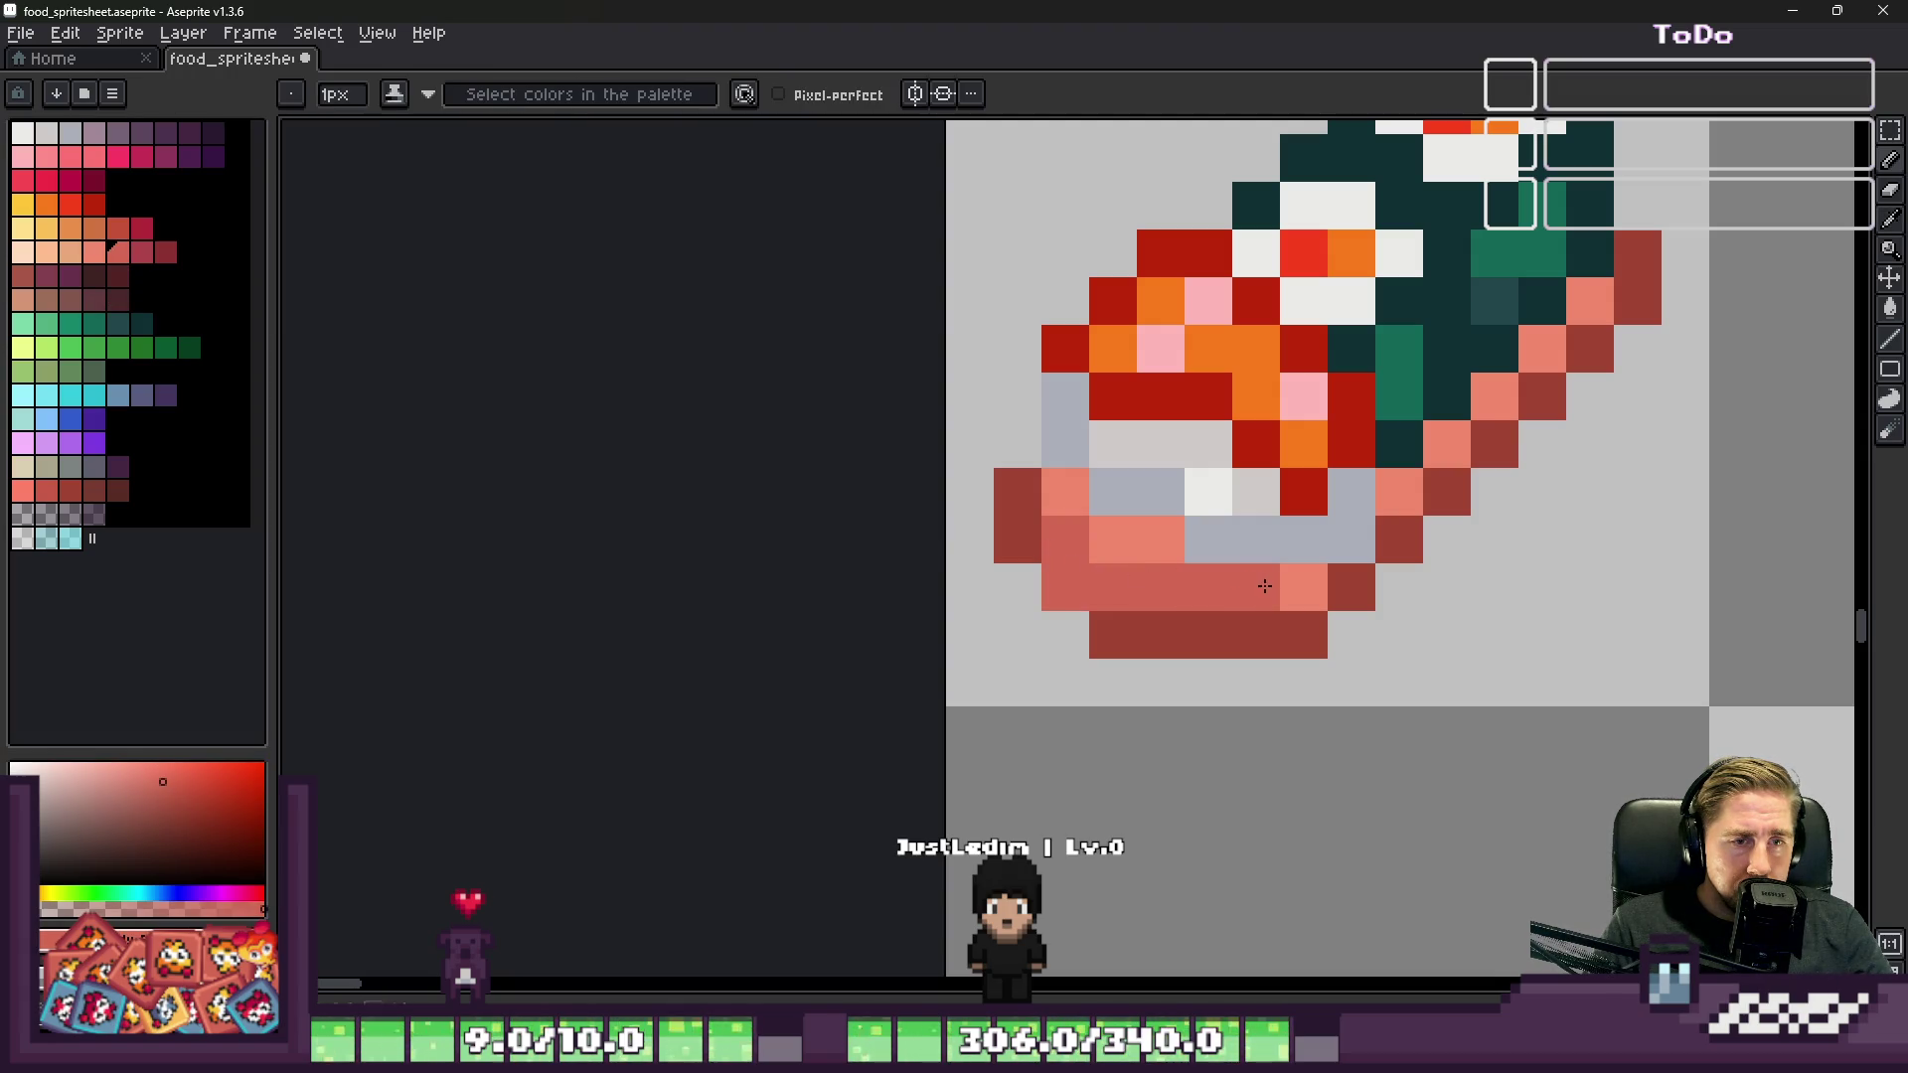
key("ctrl")
left_click(1207, 576)
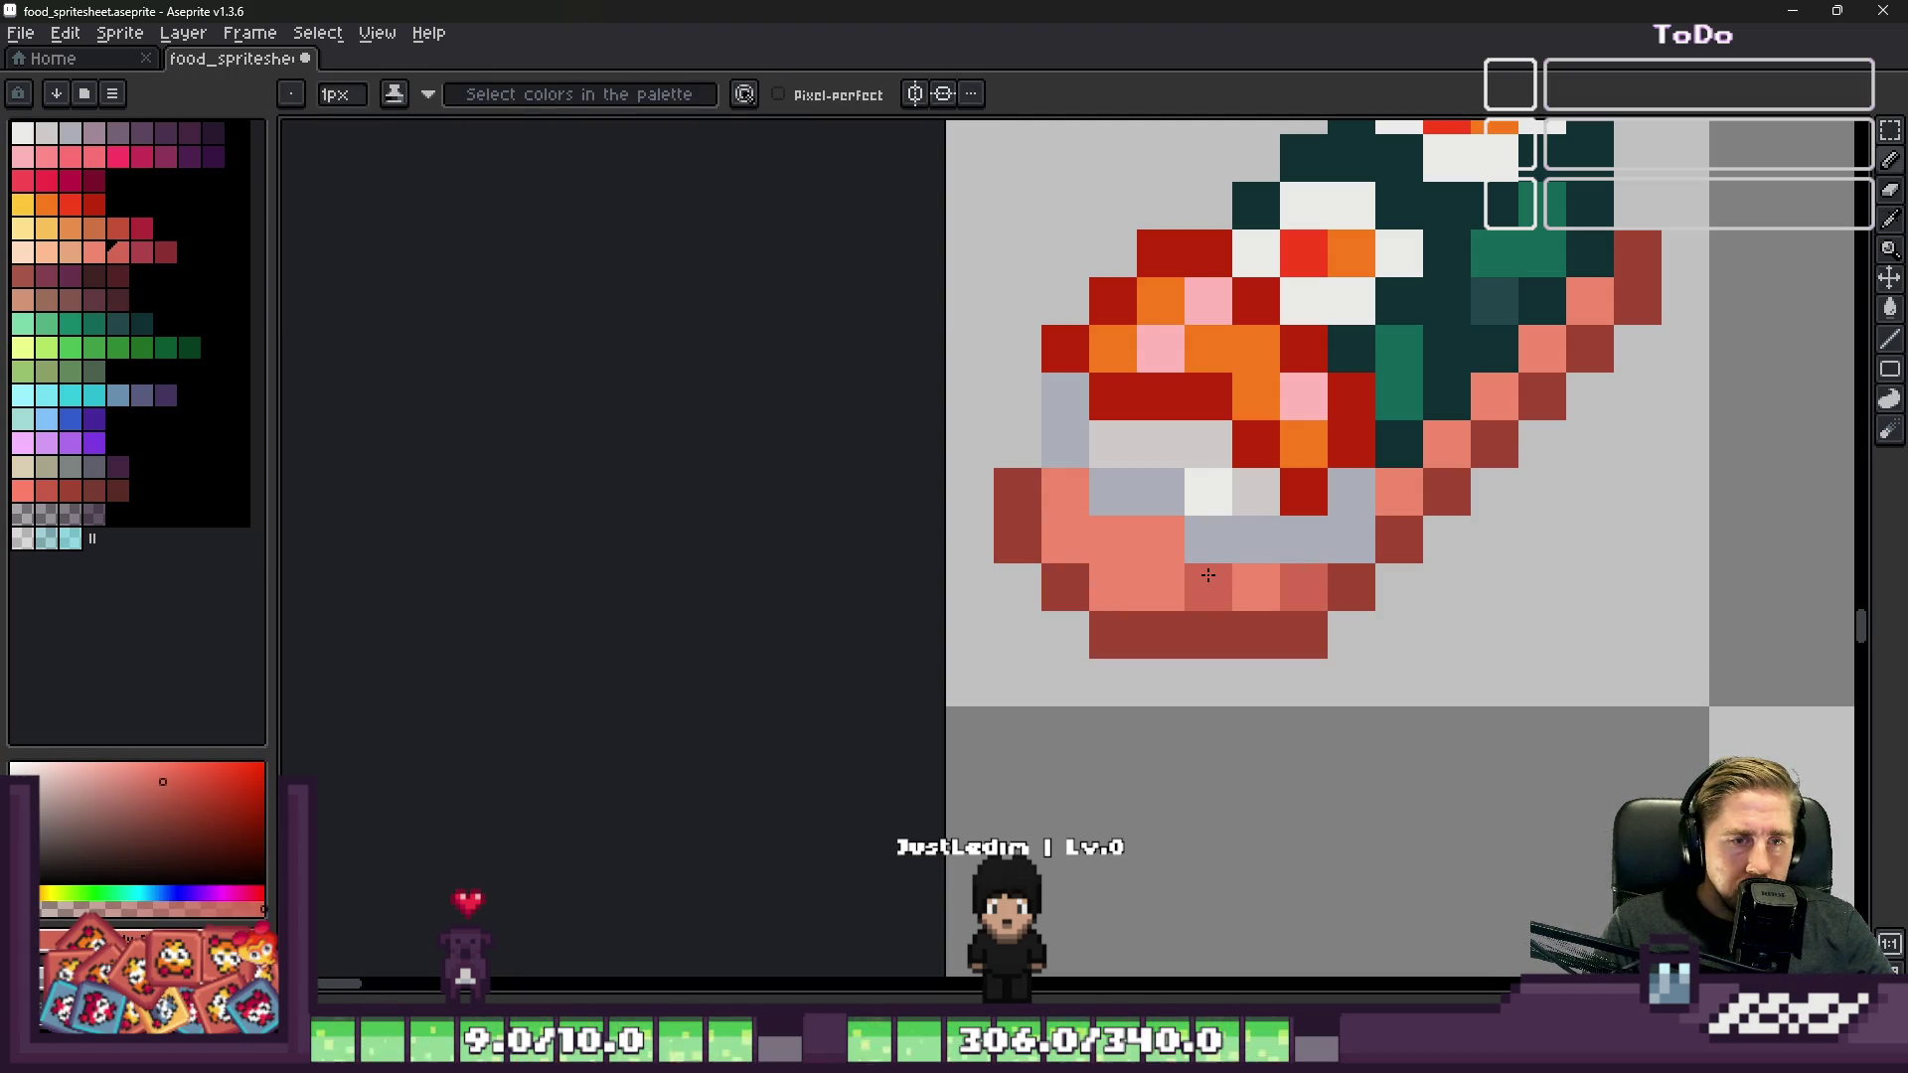
mouse_move(1173, 542)
left_mouse_down()
mouse_move(1063, 540)
mouse_move(1066, 492)
mouse_move(1133, 586)
left_mouse_up()
left_click(1353, 526)
scroll(1189, 519, "down", 5)
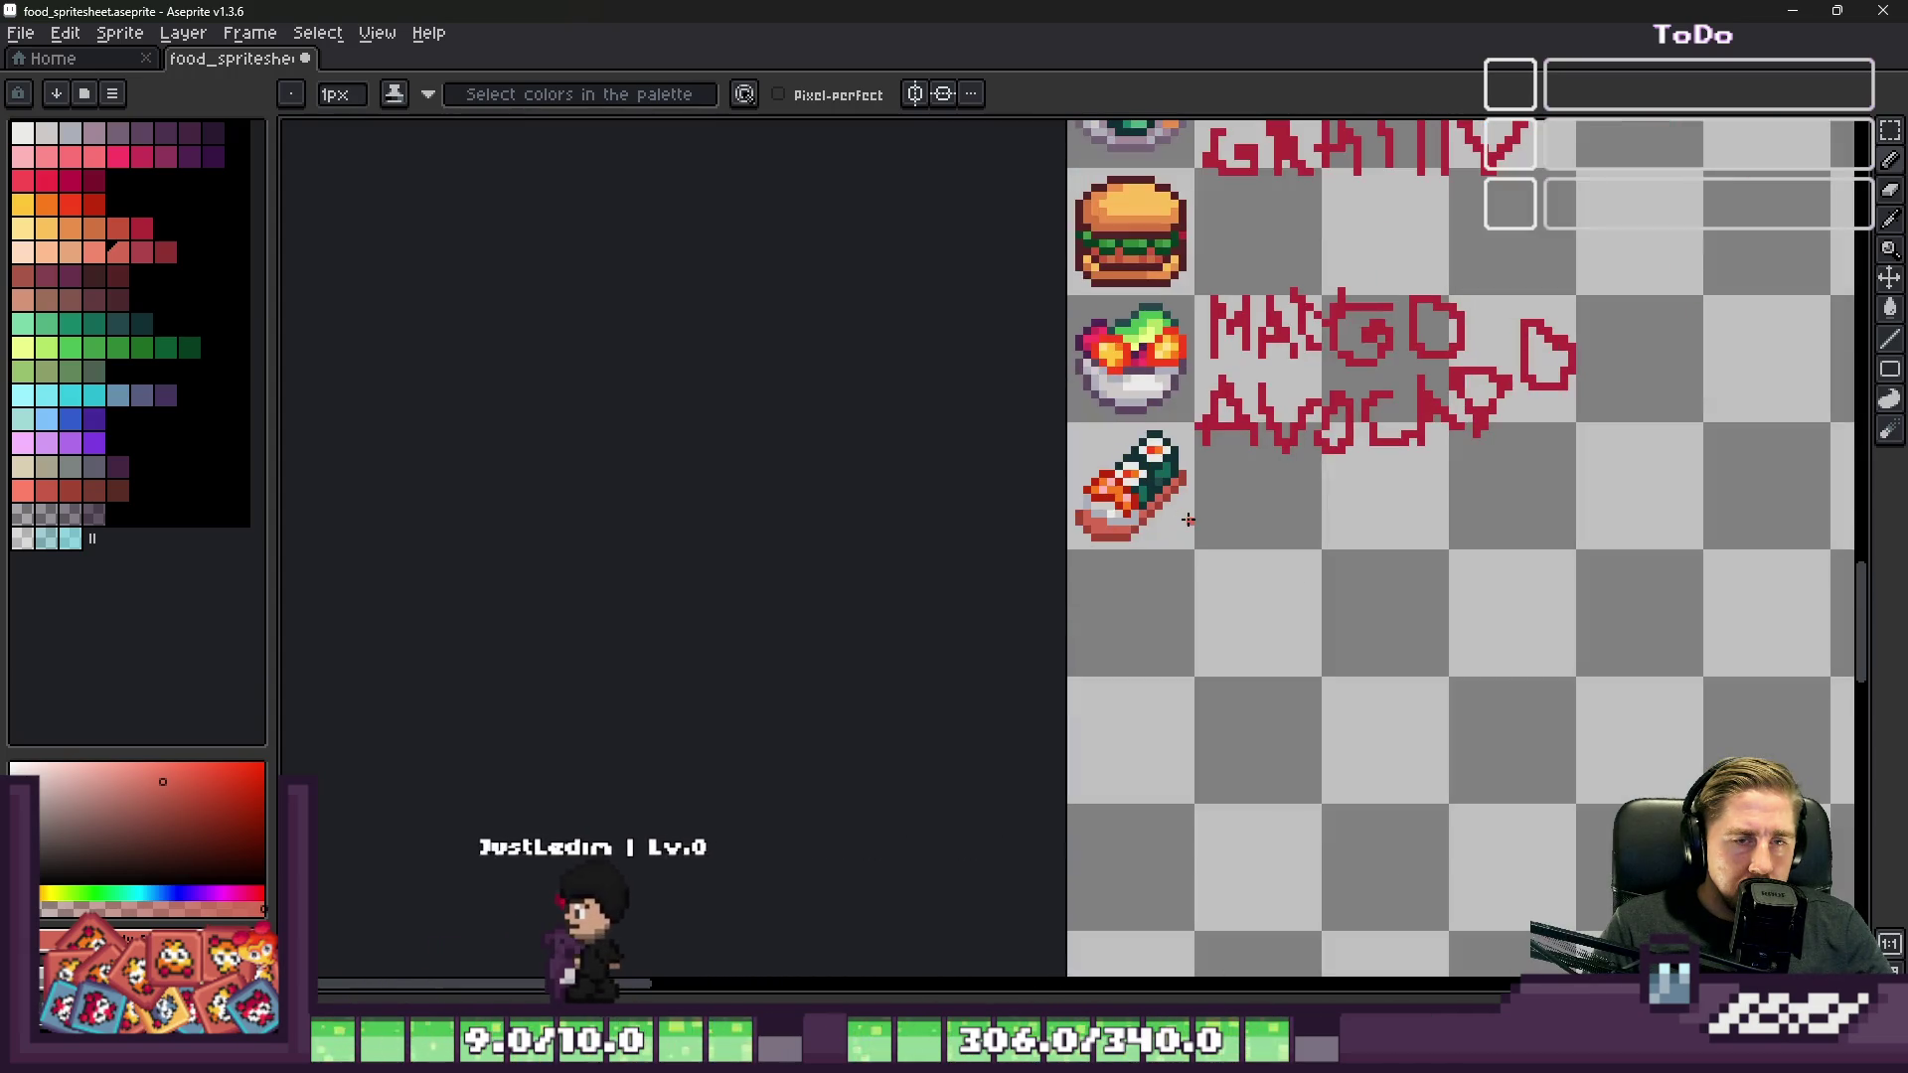
scroll(1059, 525, "up", 3)
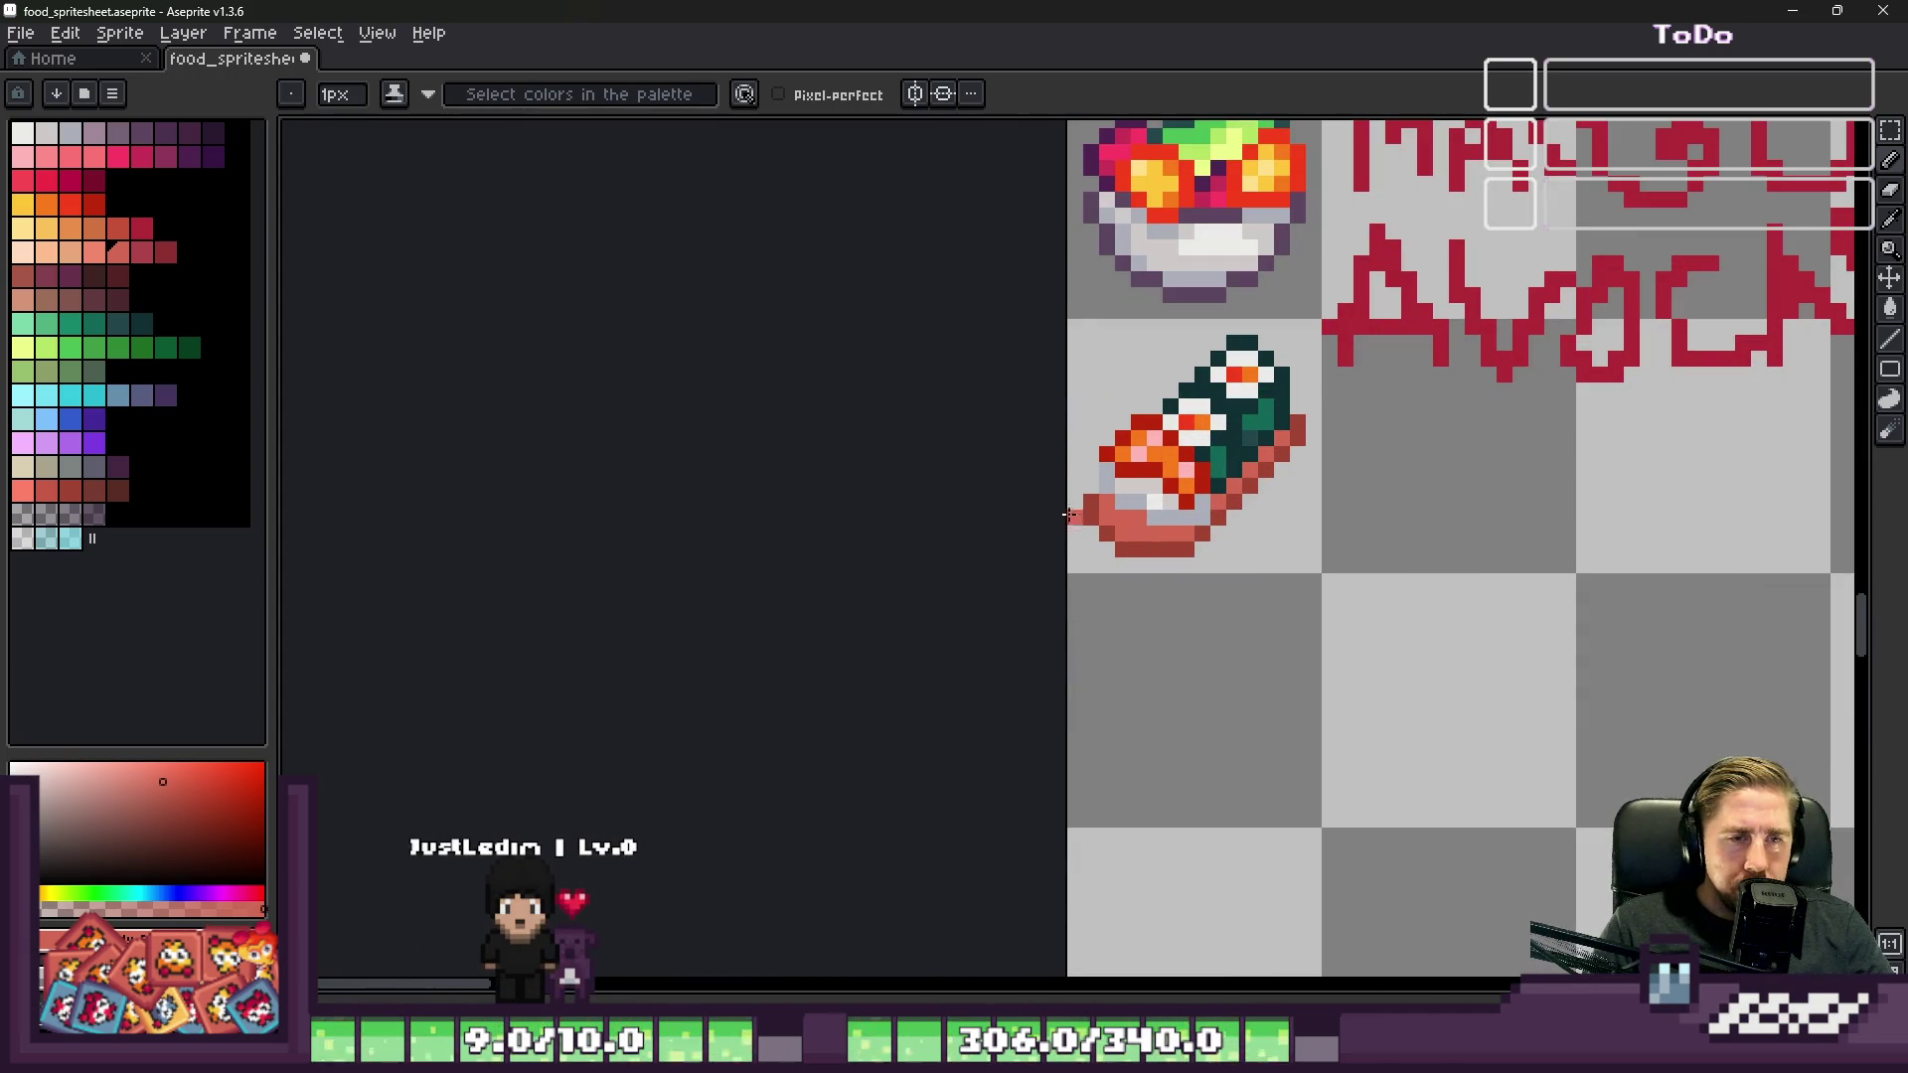
scroll(1069, 515, "up", 2)
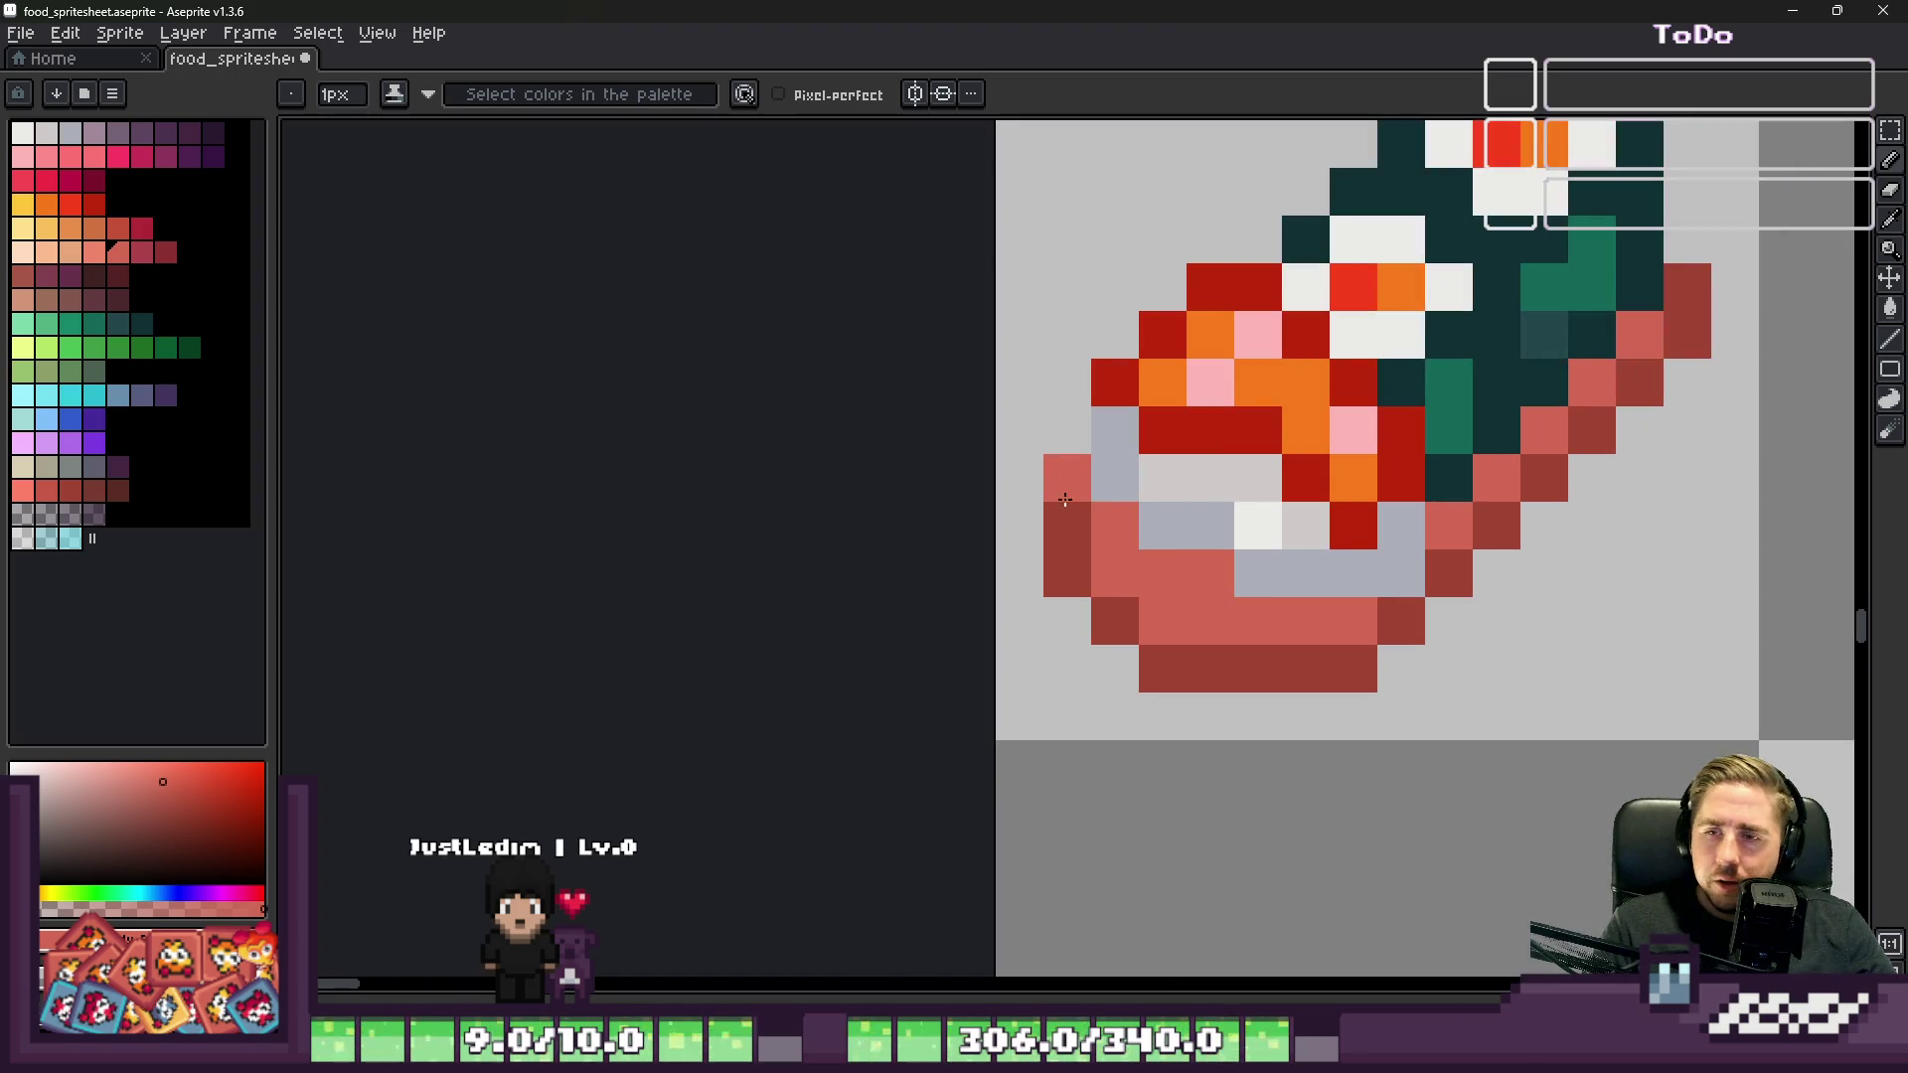
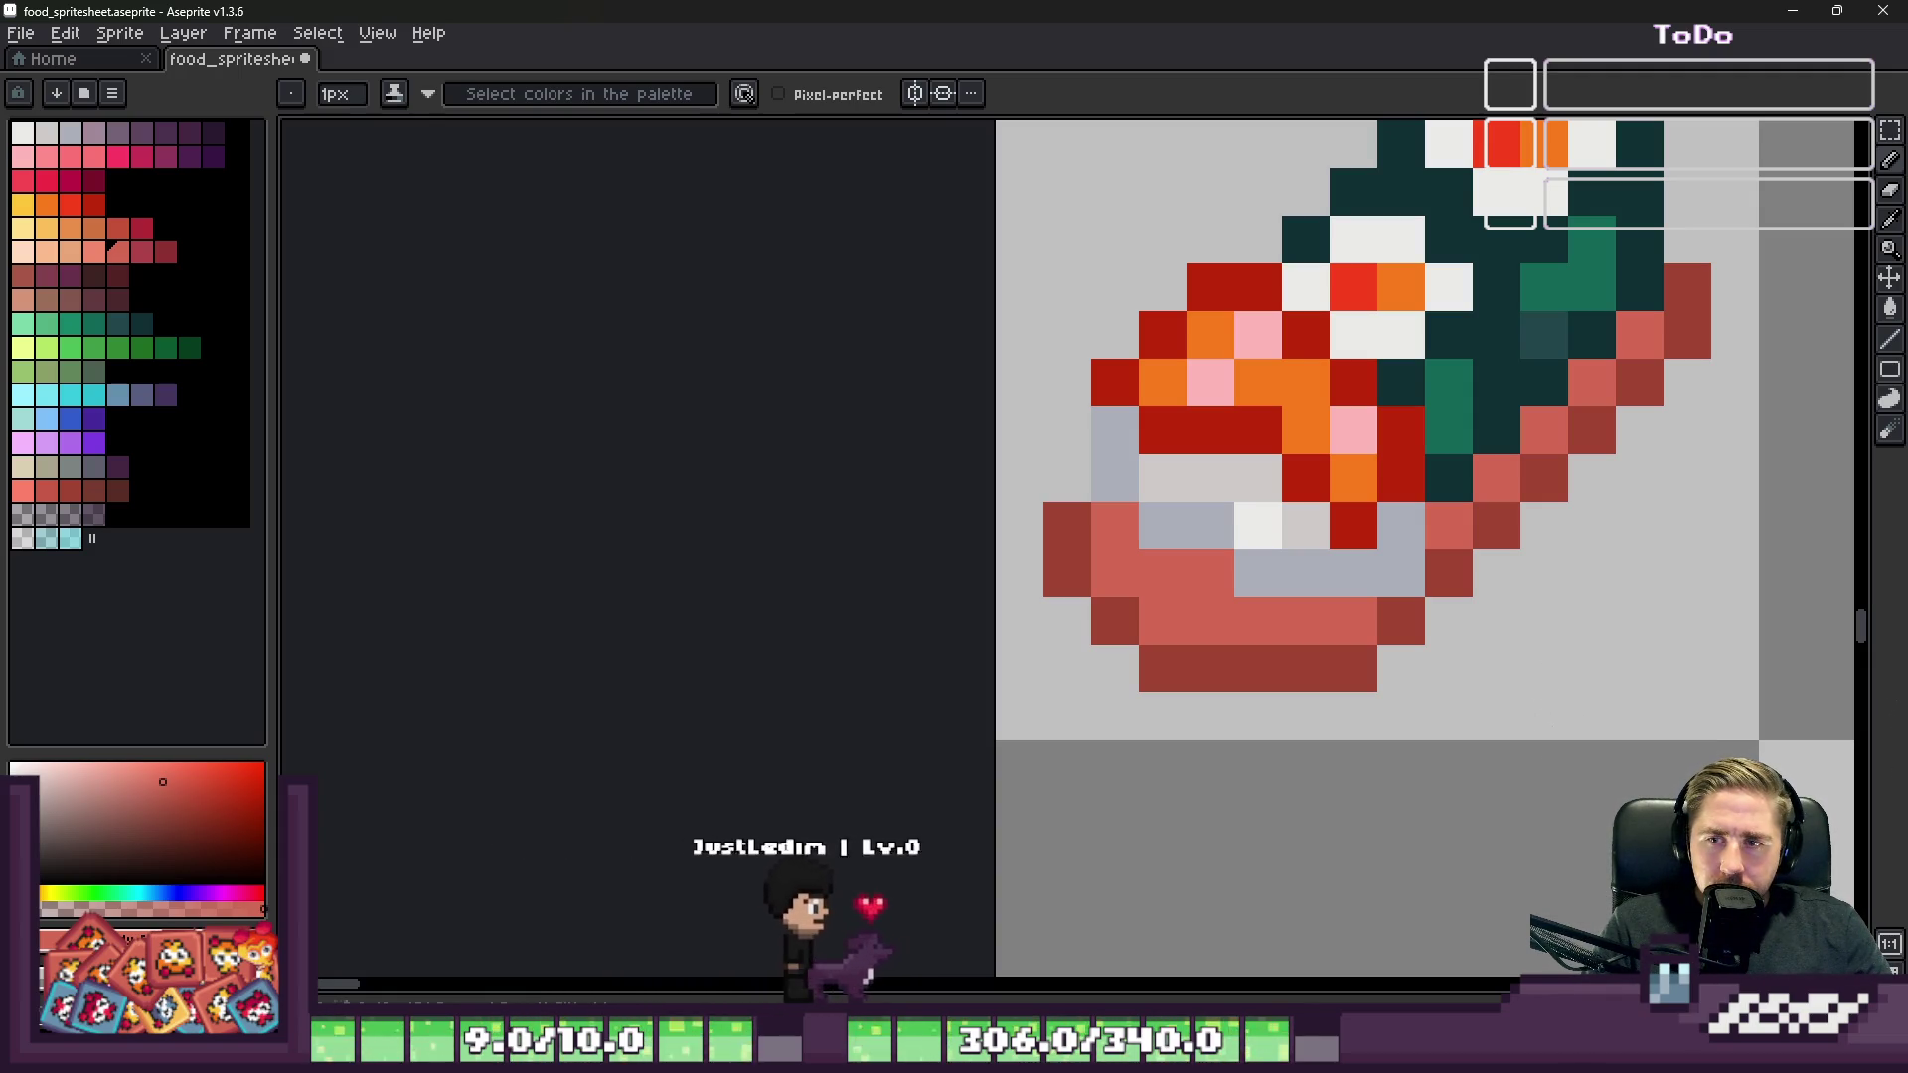
Step: Marquee-select the sushi roll's cell, then clear the selection
scroll(1125, 597, "down", 2)
scroll(1133, 586, "down", 2)
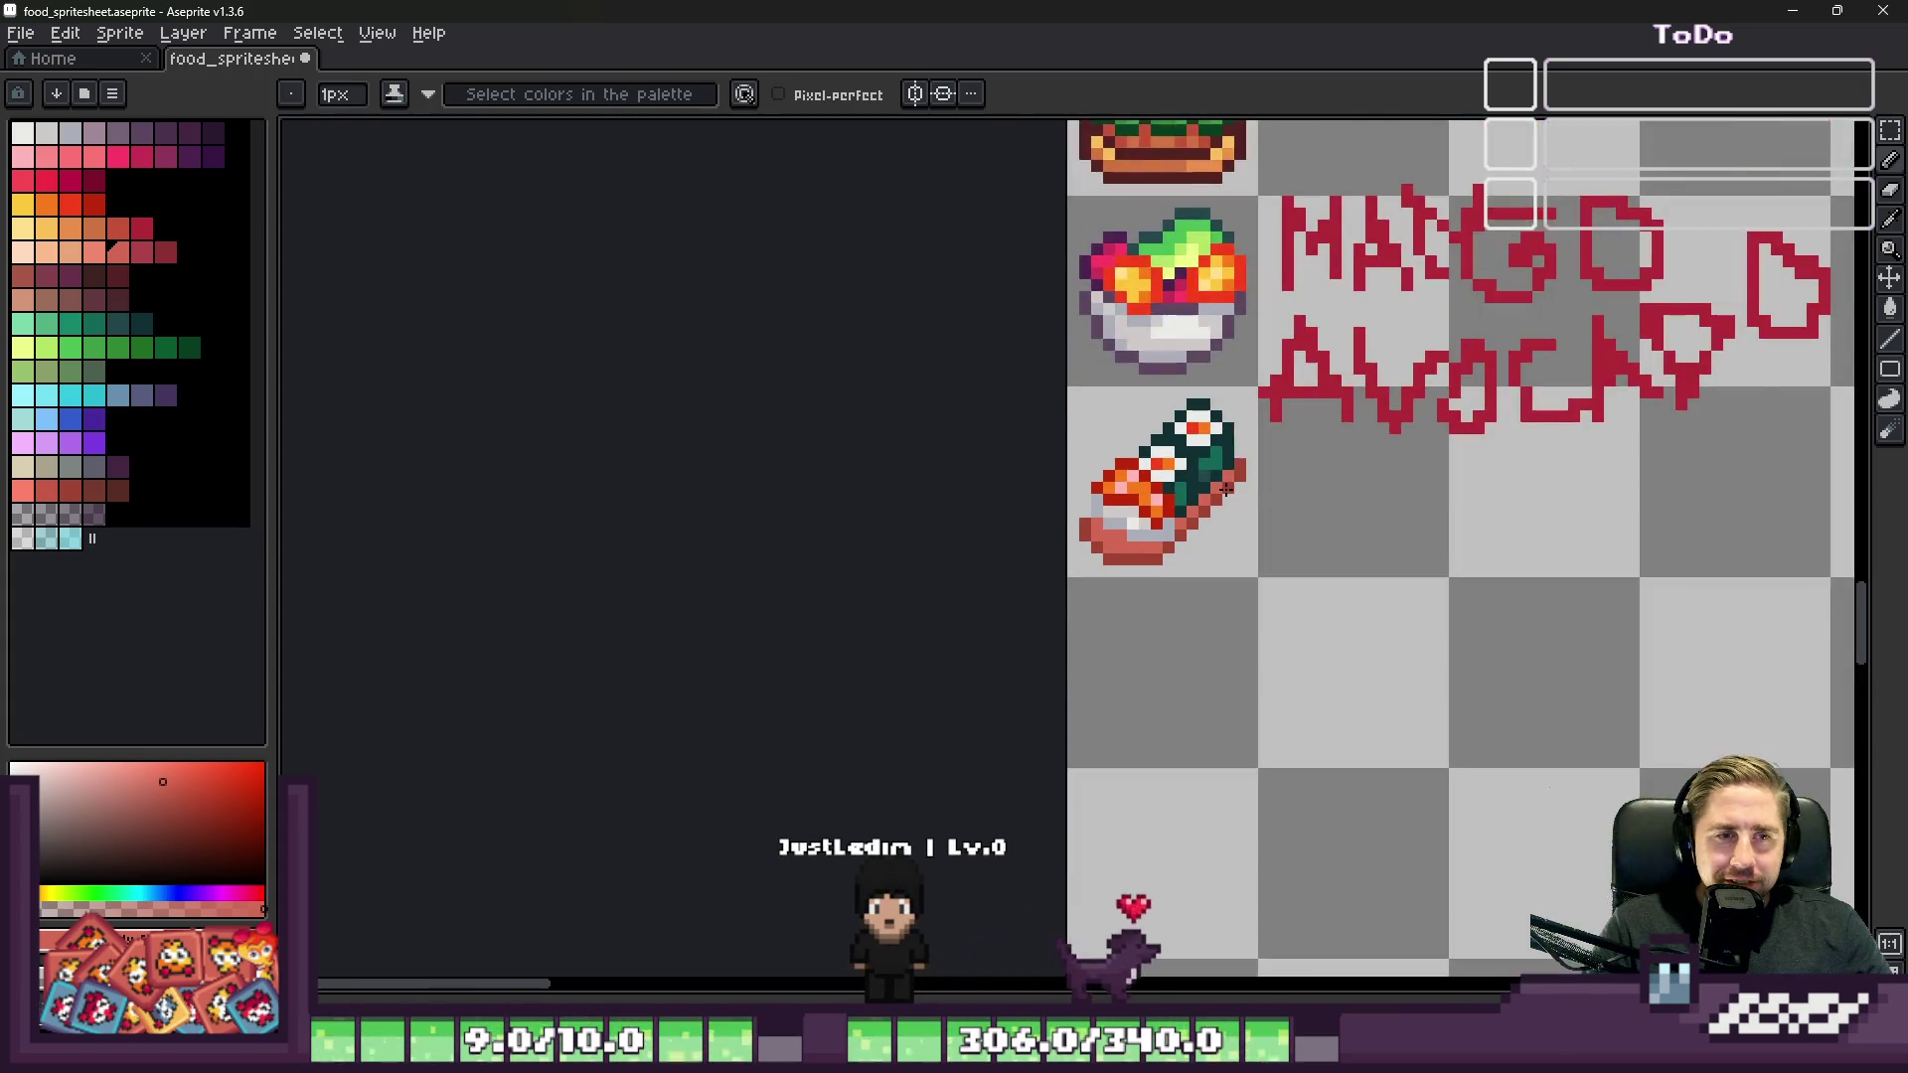
scroll(1285, 480, "up", 1)
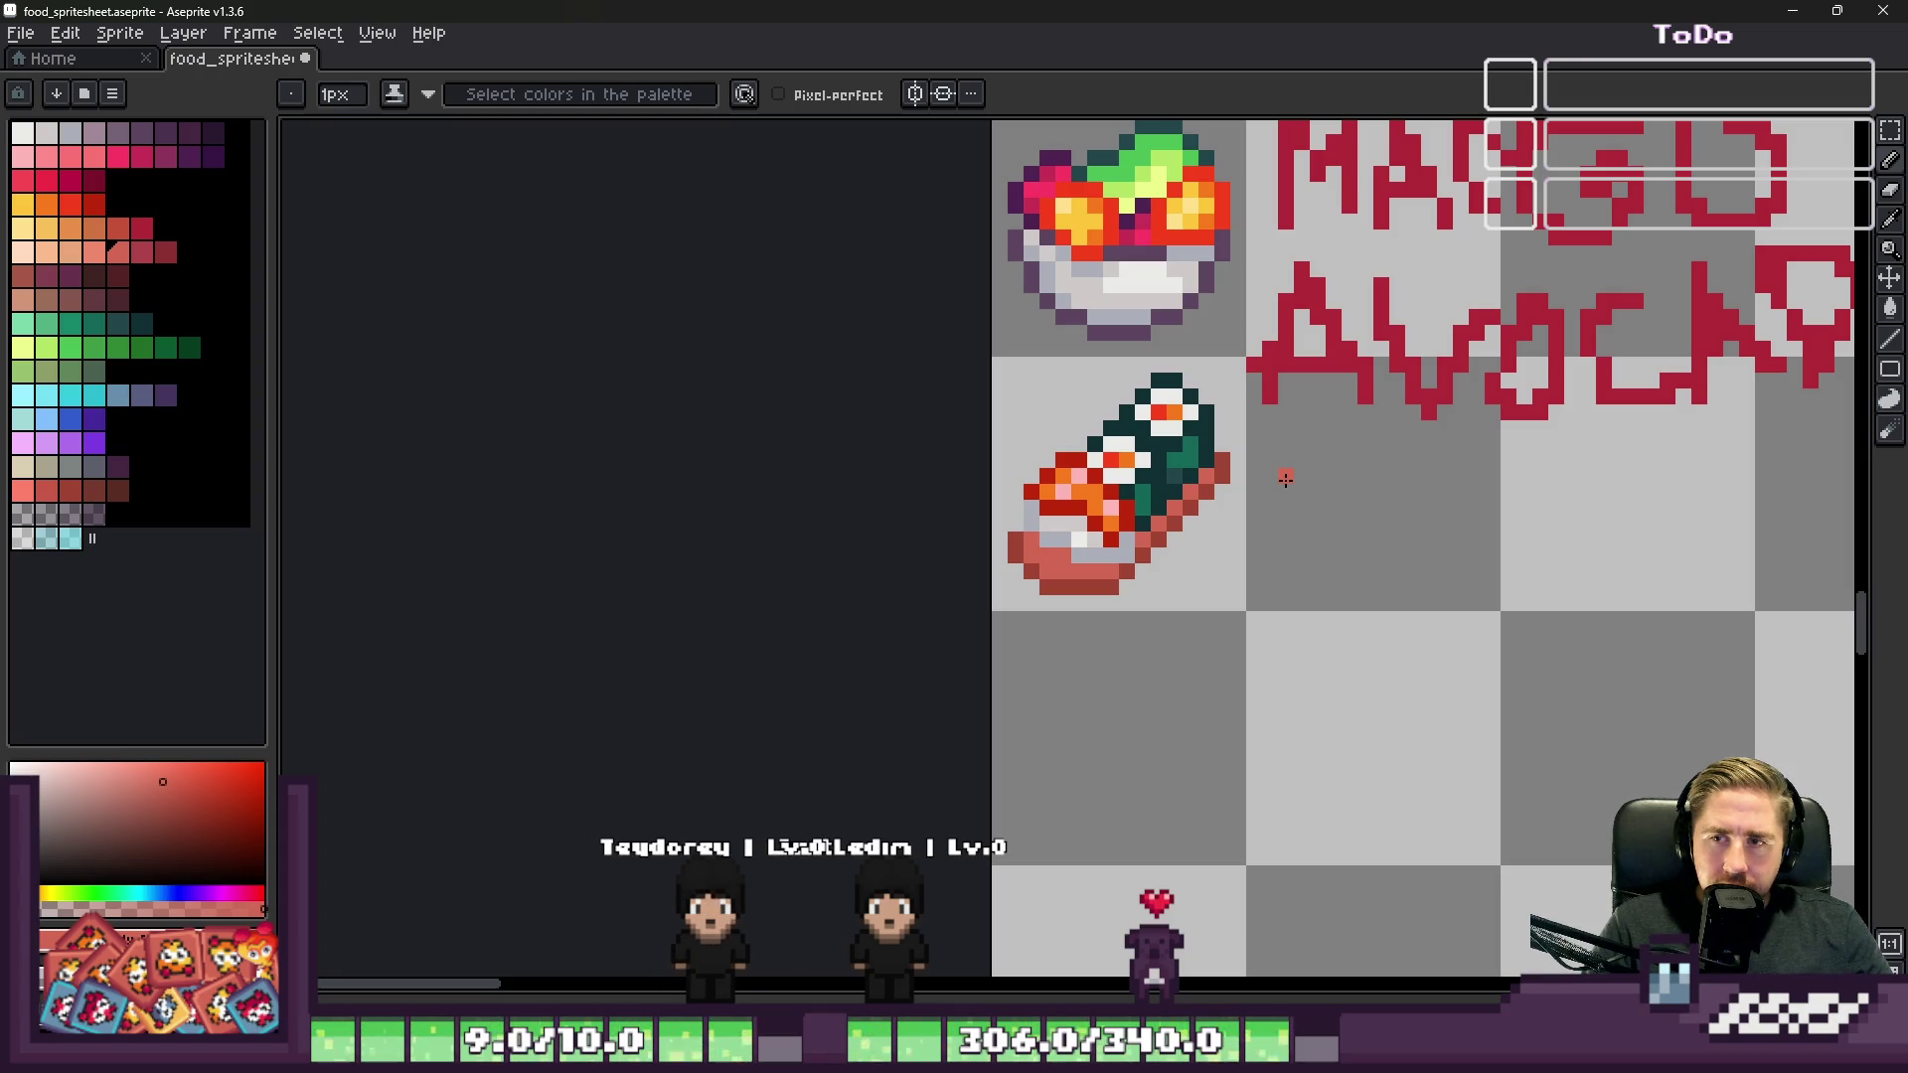
scroll(852, 605, "down", 1)
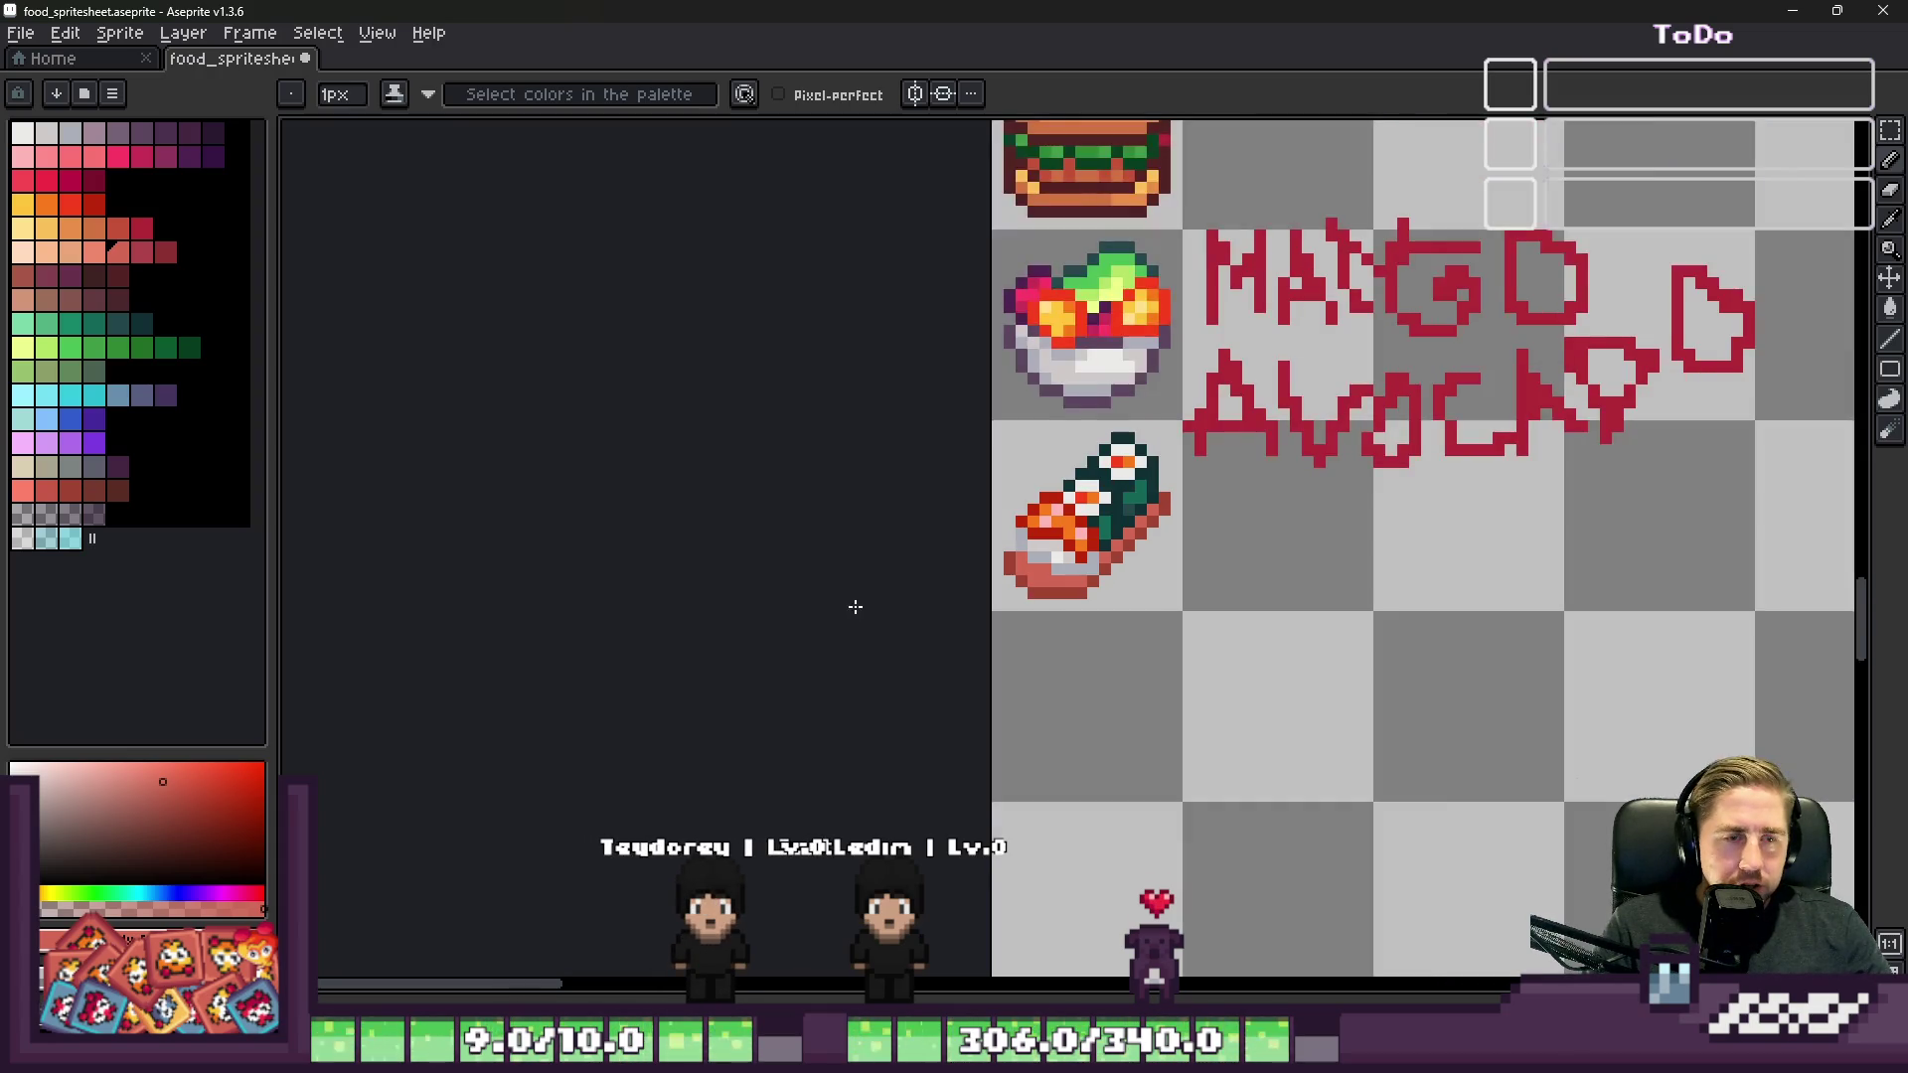
scroll(1354, 553, "up", 1)
scroll(1252, 545, "up", 1)
key("m")
left_click_drag(705, 422, 708, 426)
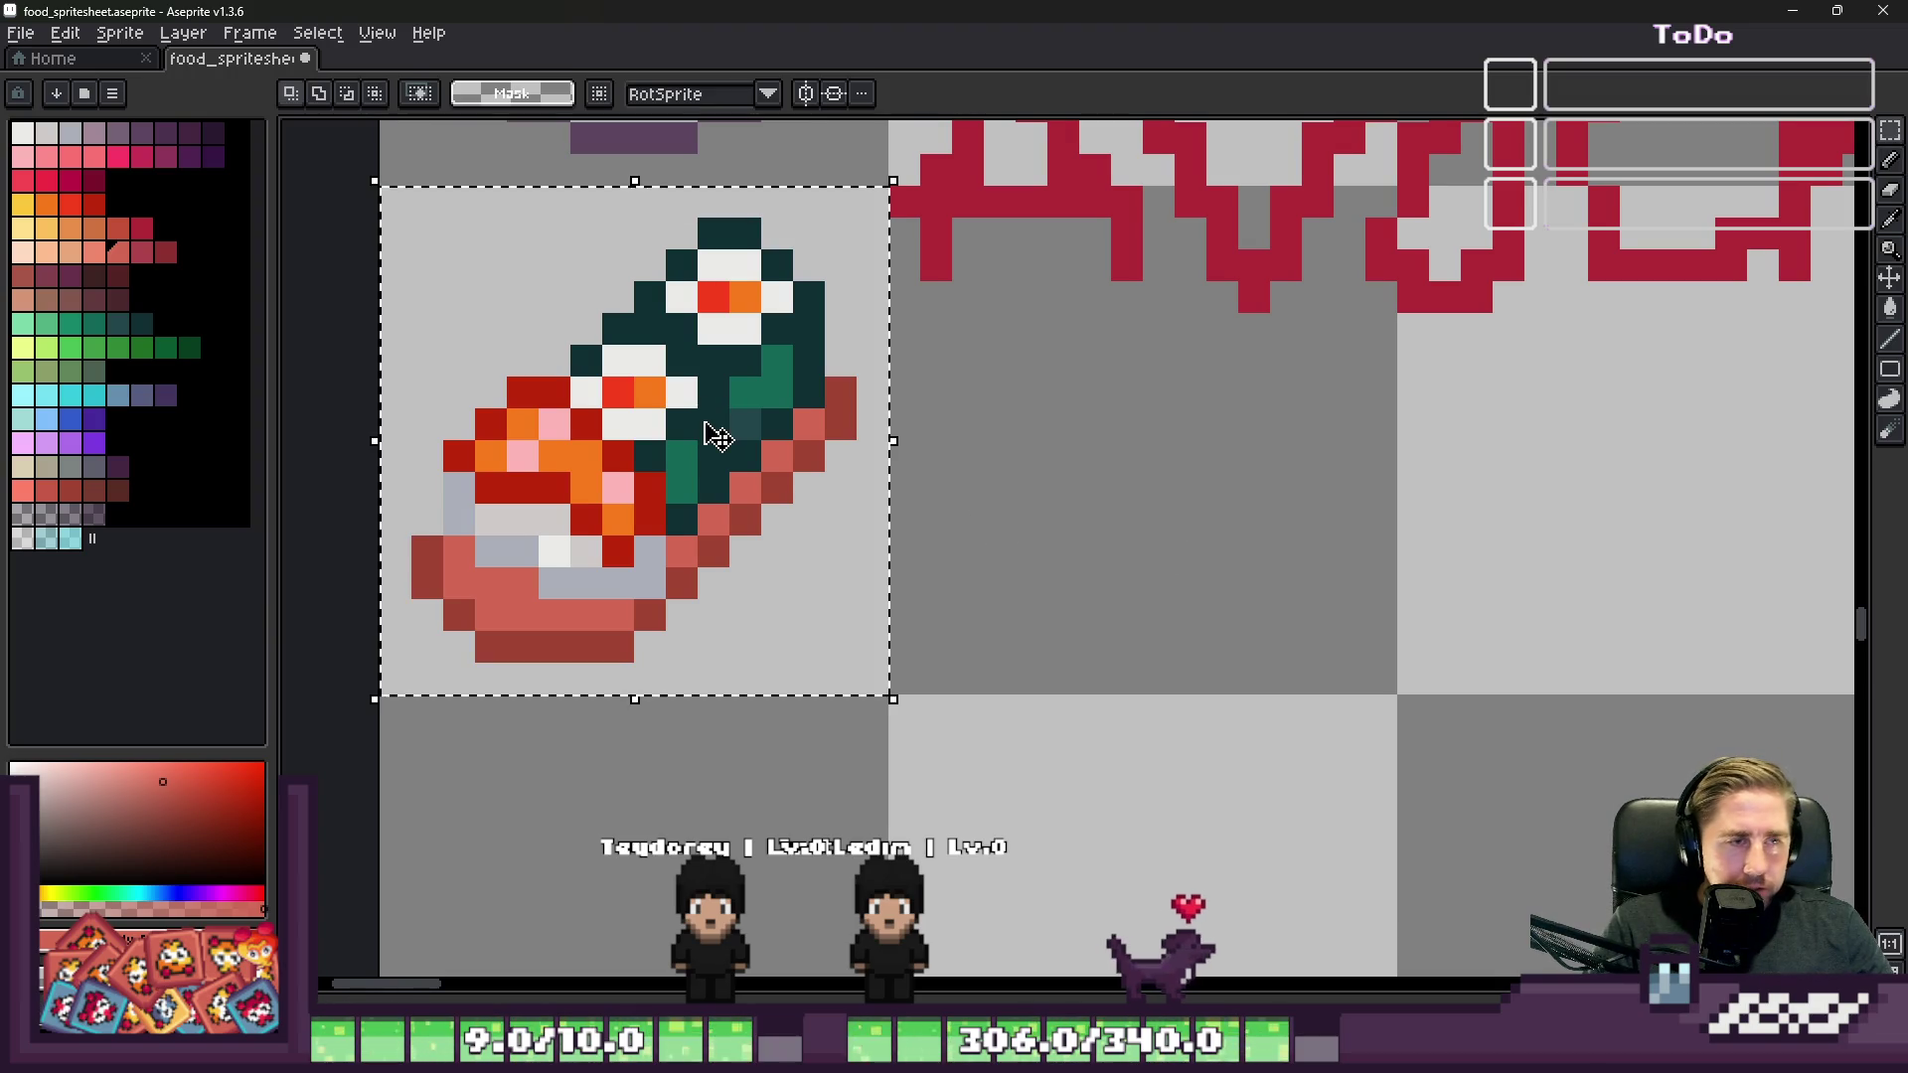
left_click(1252, 452)
Step: Sample the plate's grey-blue and outline the rice shape of a new piece in the empty cell
scroll(1257, 459, "down", 1)
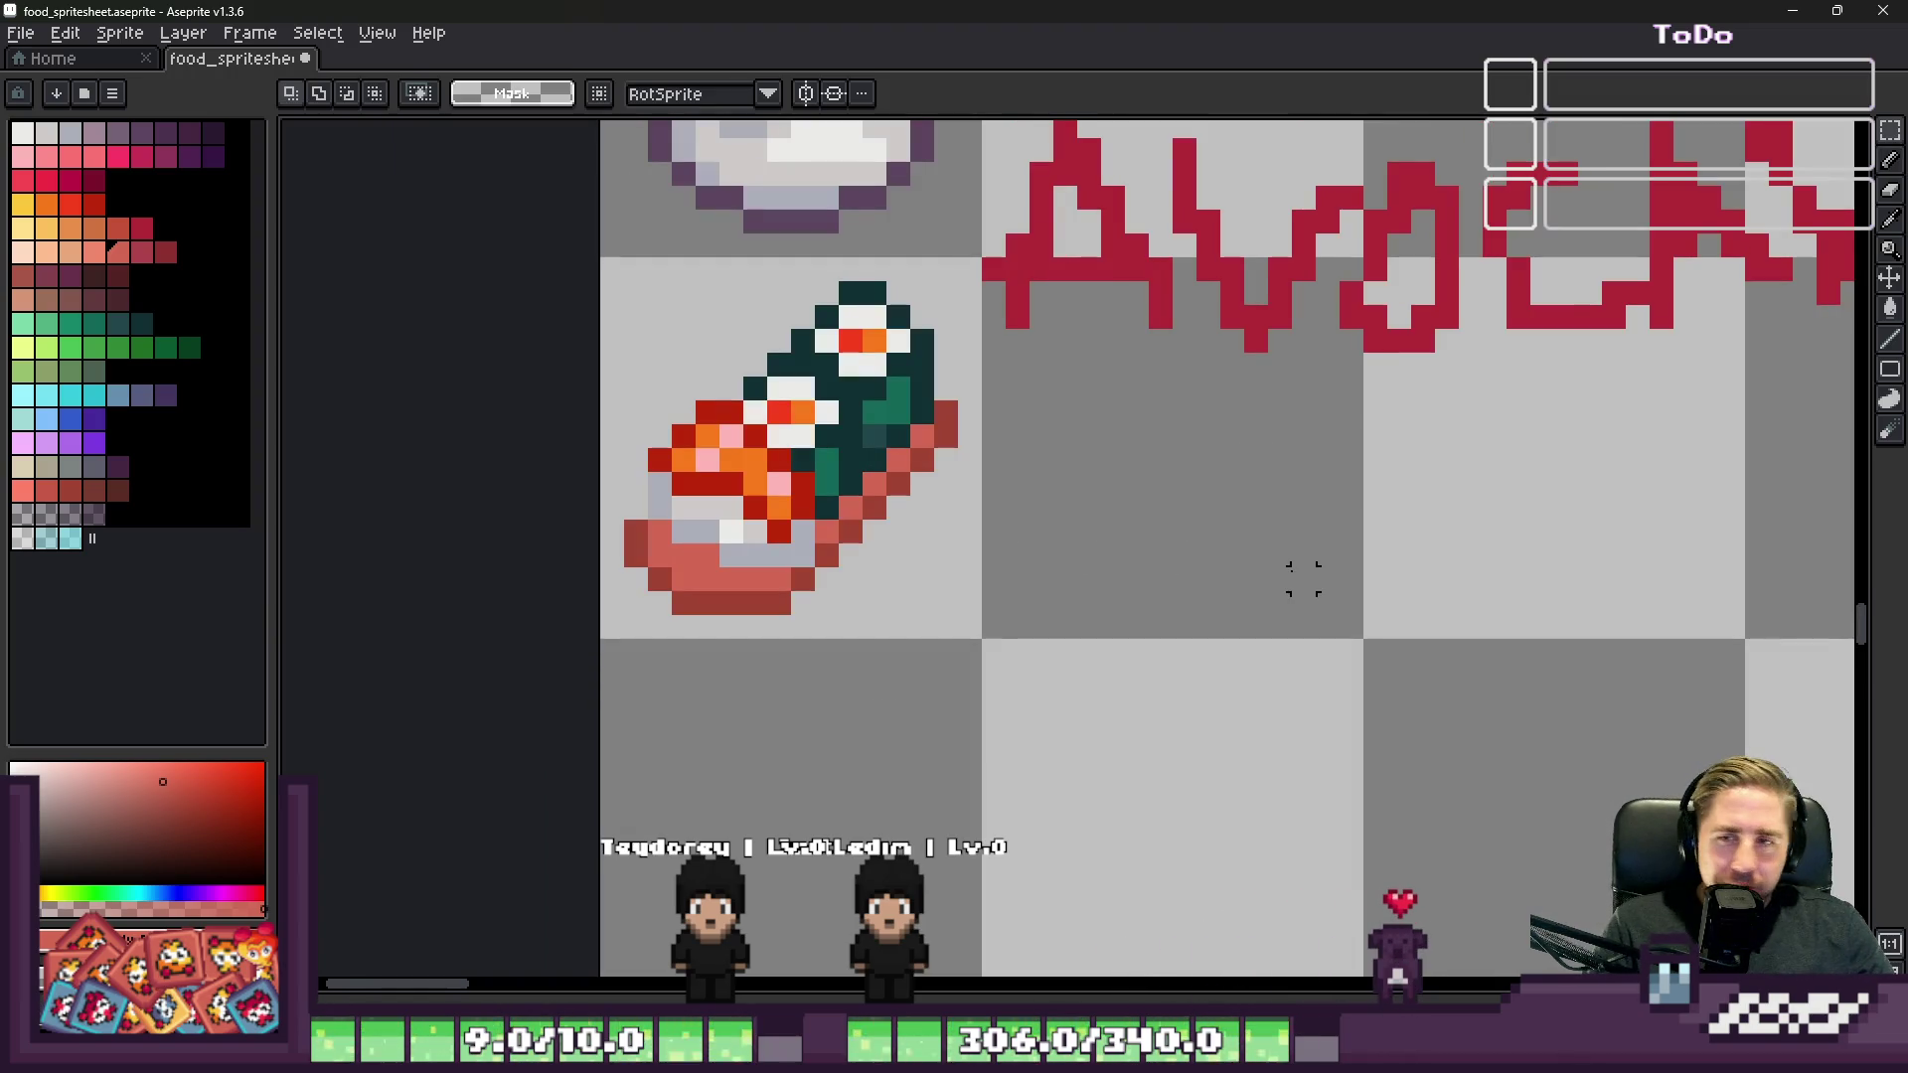
scroll(1257, 459, "down", 5)
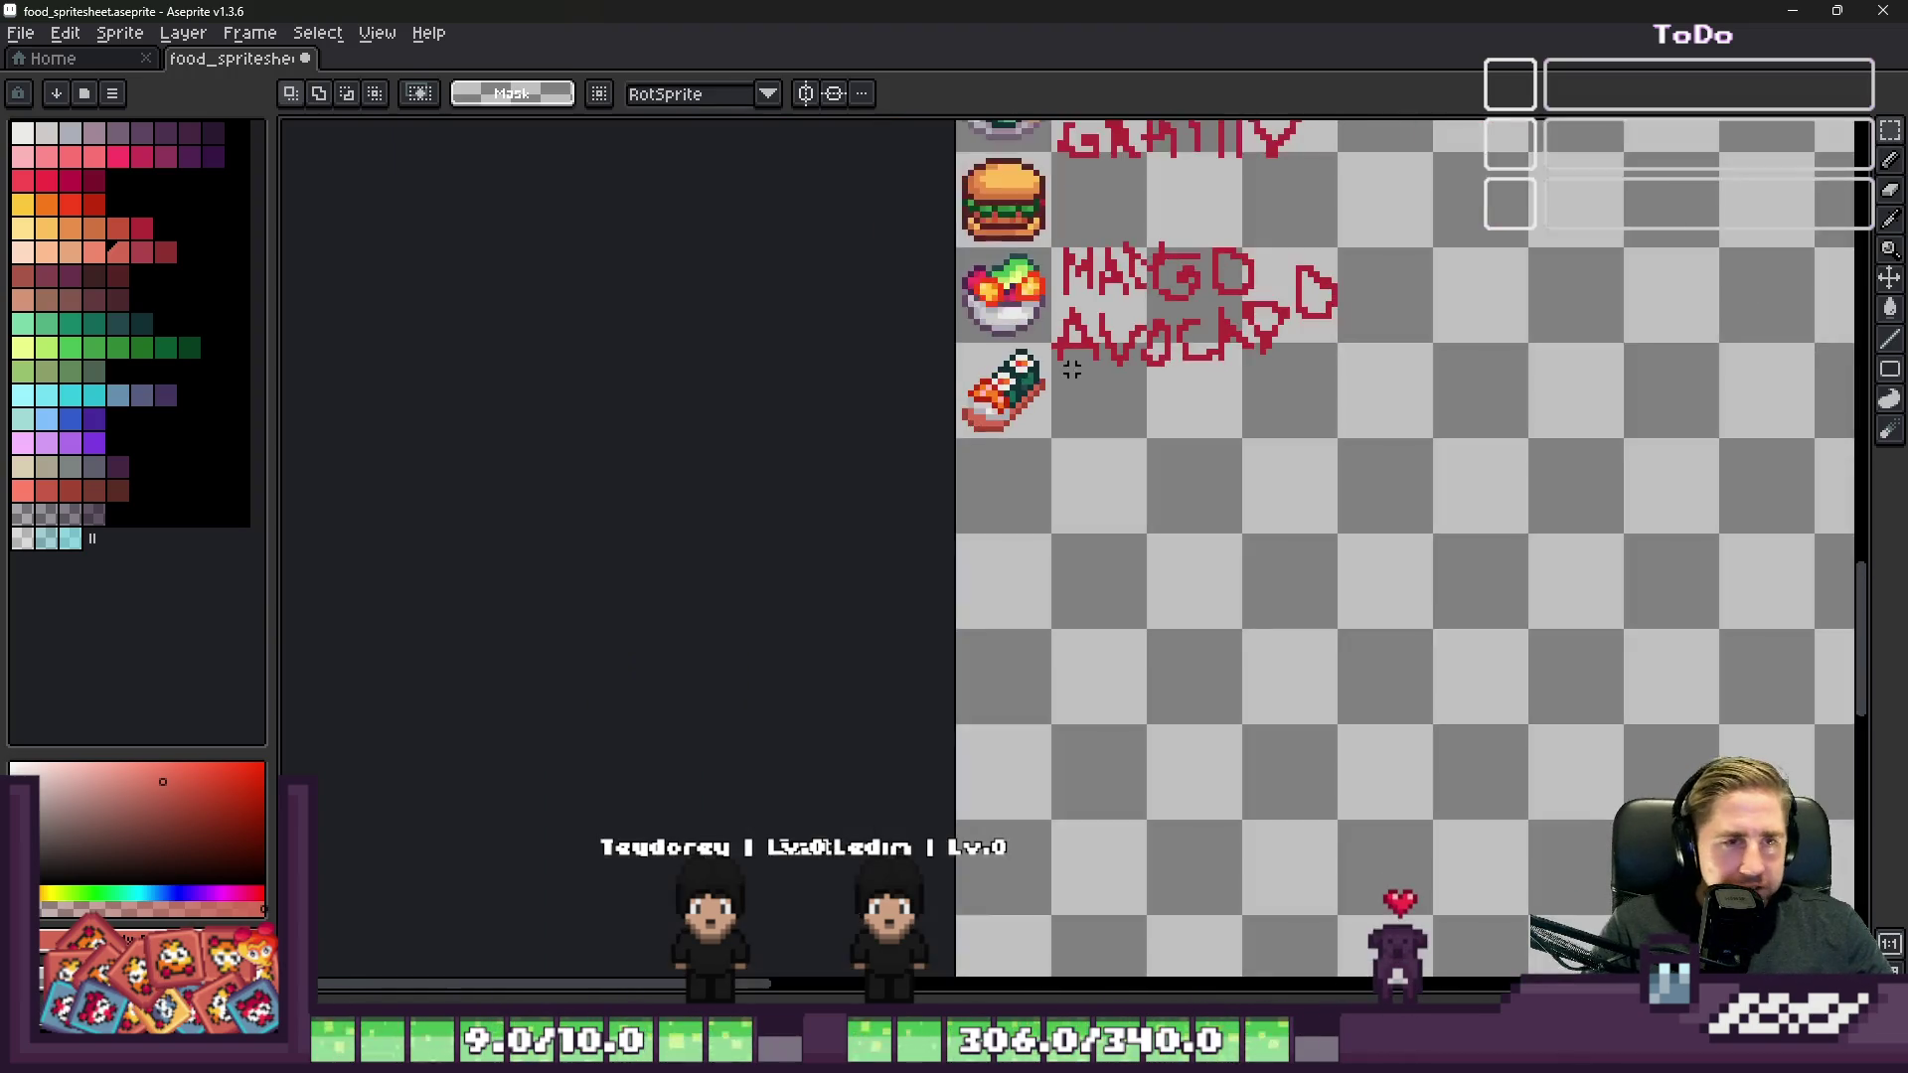
scroll(885, 324, "up", 2)
scroll(1056, 345, "up", 1)
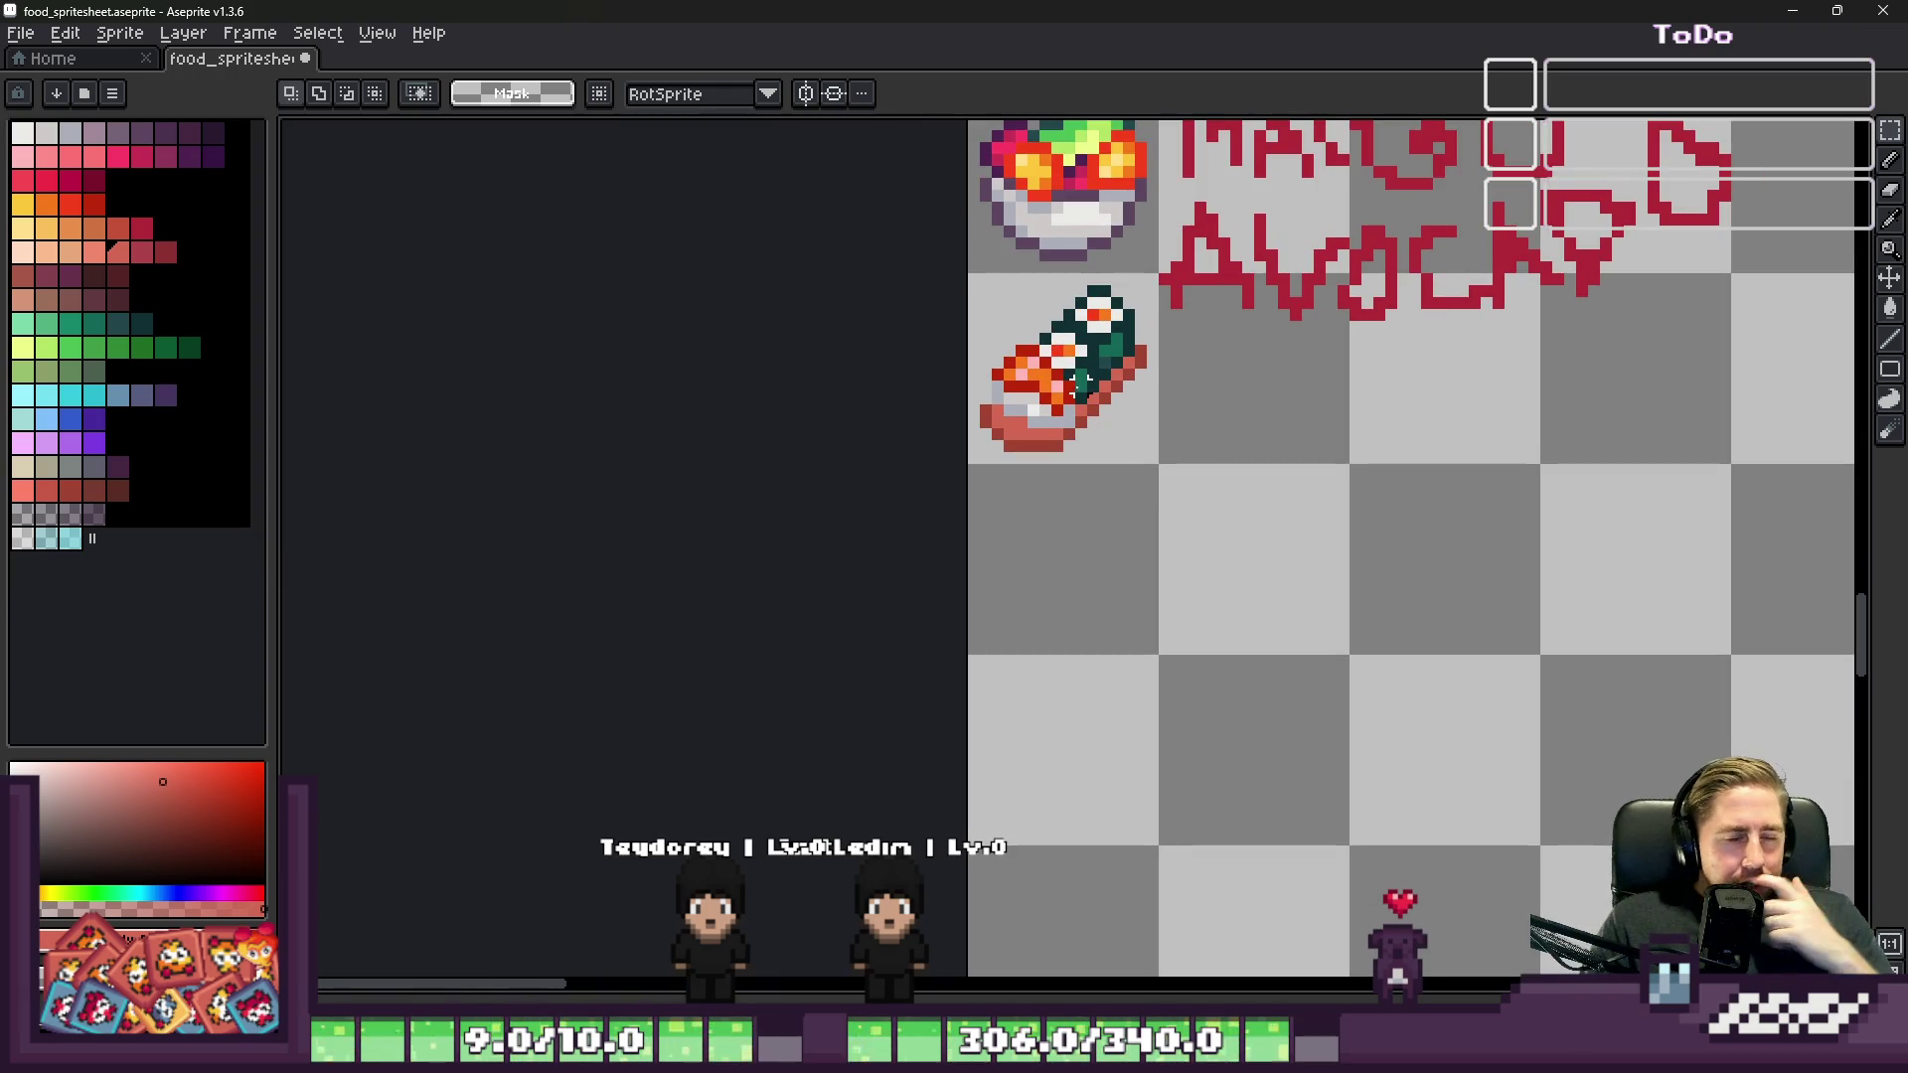
scroll(1320, 383, "up", 2)
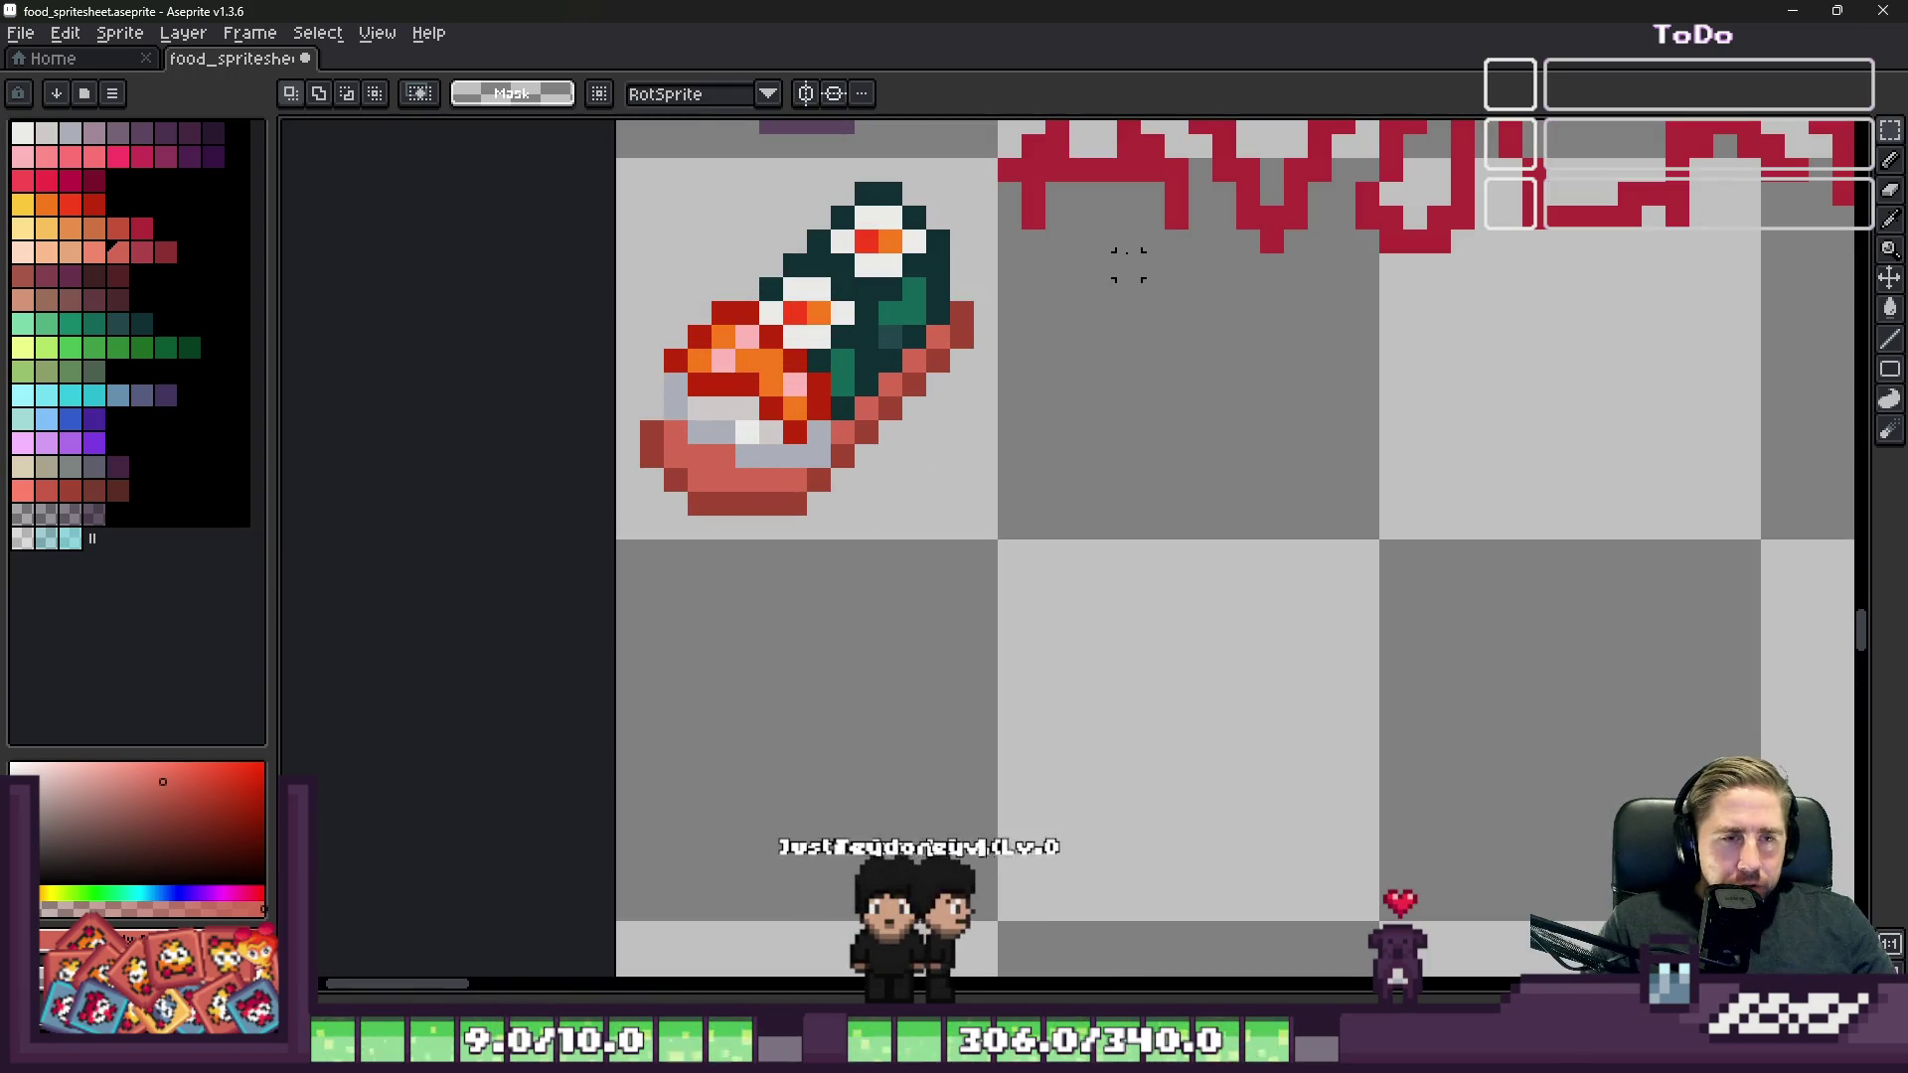
key("i")
left_click(819, 312)
key("b")
scroll(1240, 366, "down", 1)
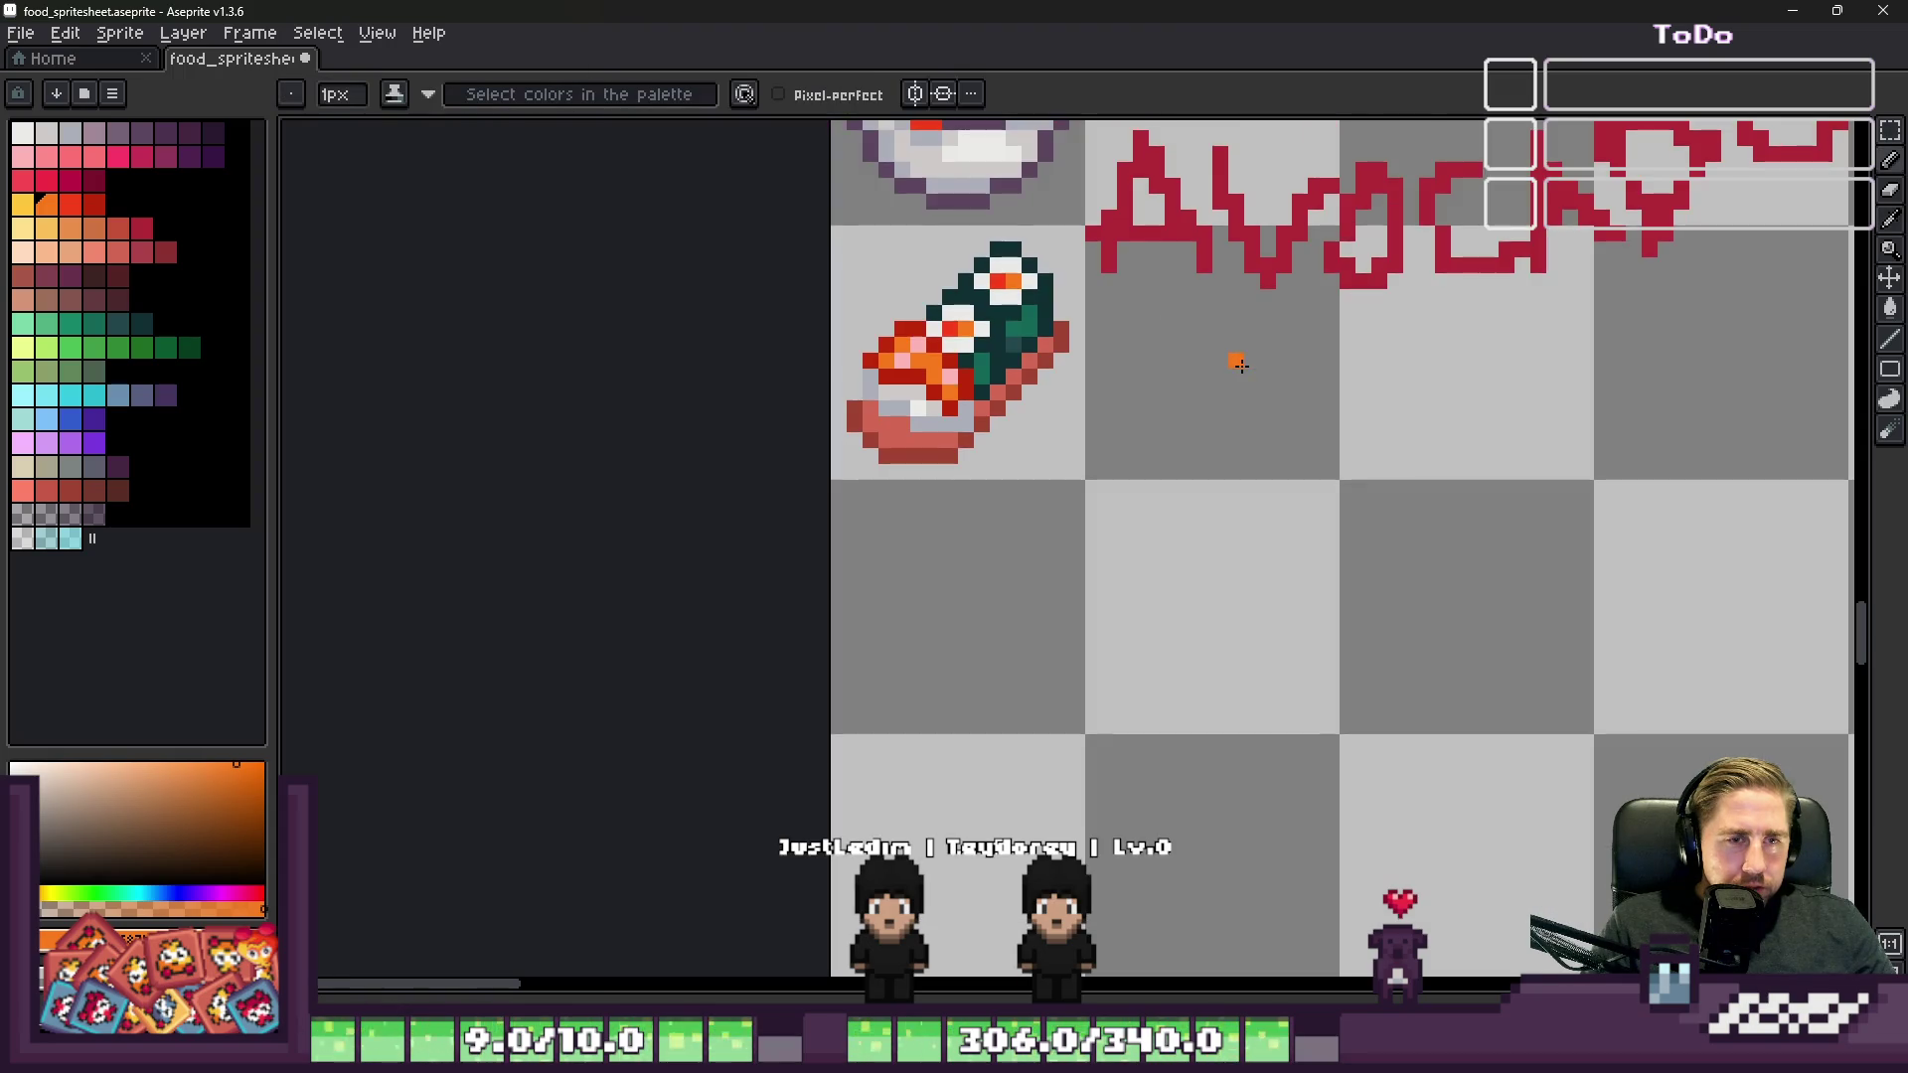
scroll(1242, 364, "up", 1)
left_click(566, 460, "alt")
scroll(1161, 435, "up", 1)
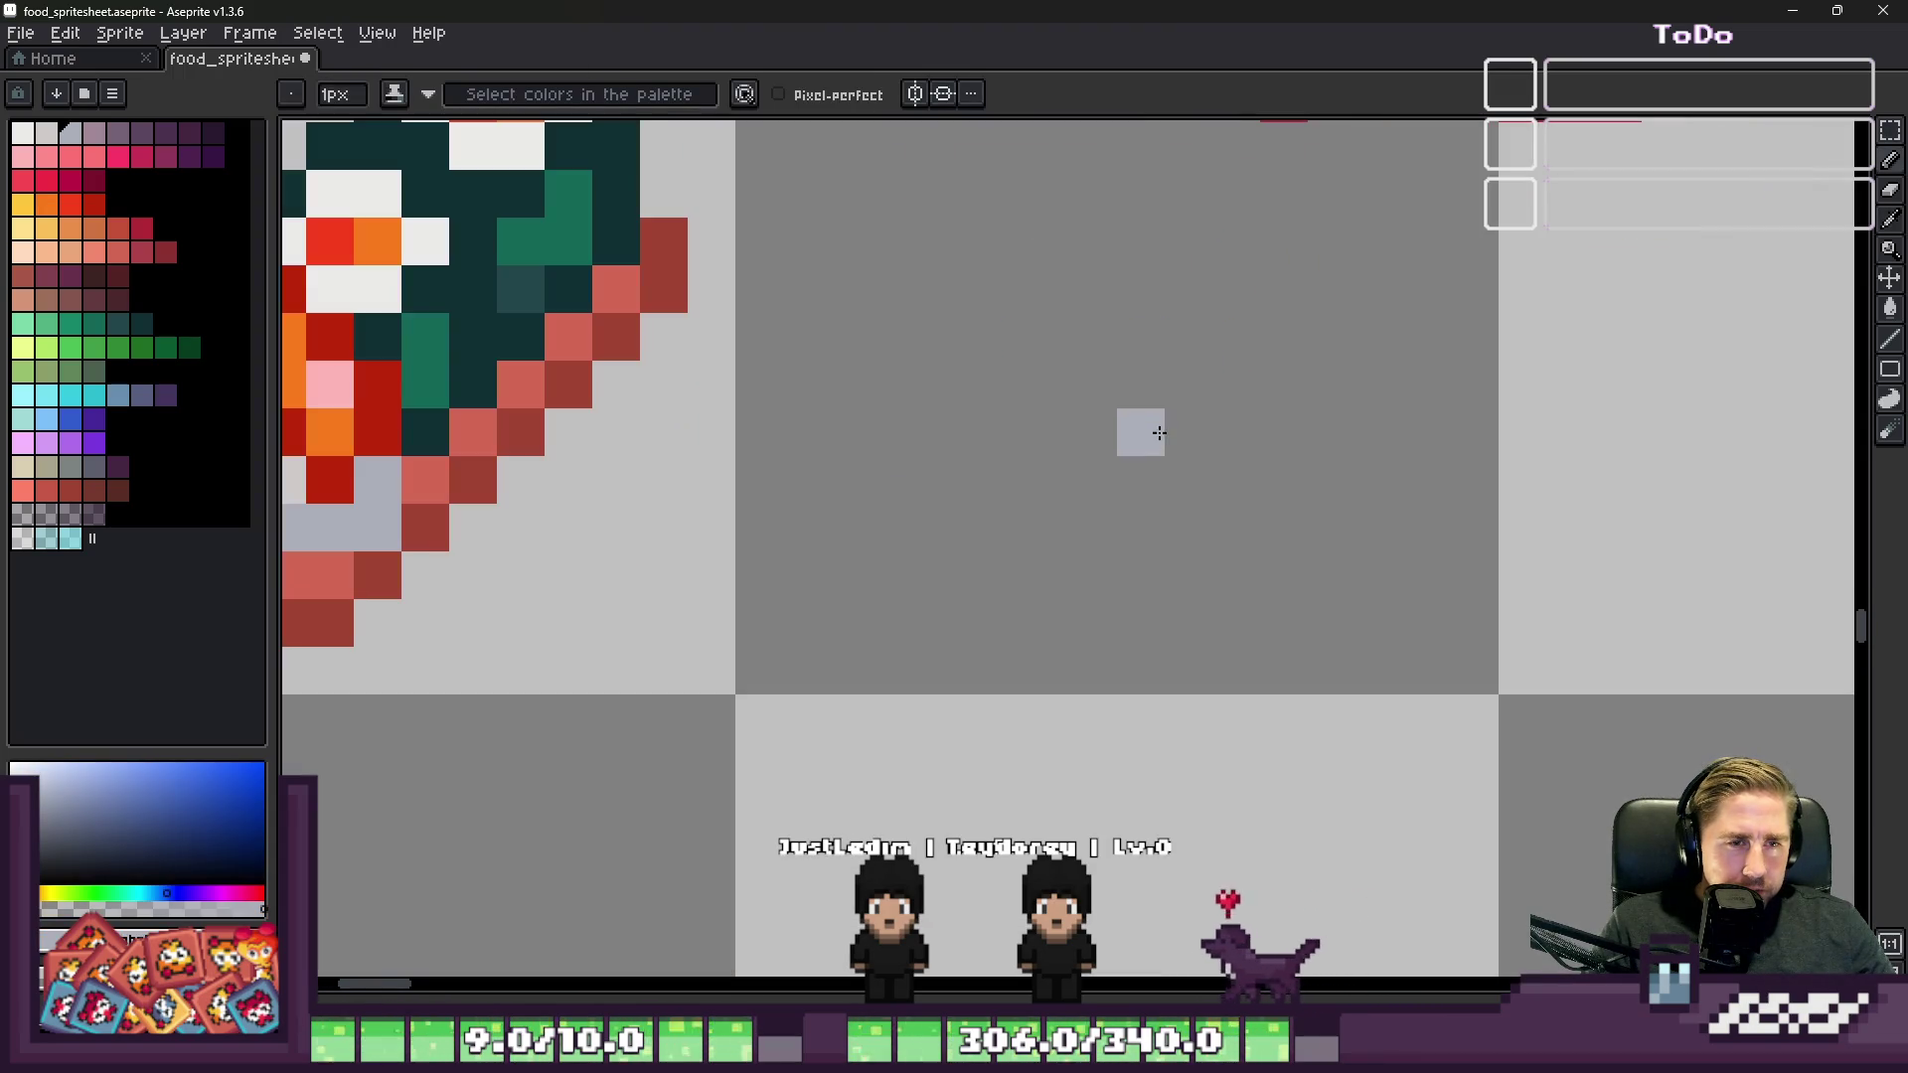
left_click_drag(949, 385, 1086, 435)
mouse_move(1236, 427)
left_mouse_down()
mouse_move(1235, 374)
mouse_move(1150, 324)
mouse_move(956, 283)
mouse_move(954, 242)
mouse_move(1184, 409)
left_mouse_up()
left_click(1113, 419)
Step: Add white pixels along the top edge of the rice
scroll(1113, 419, "down", 2)
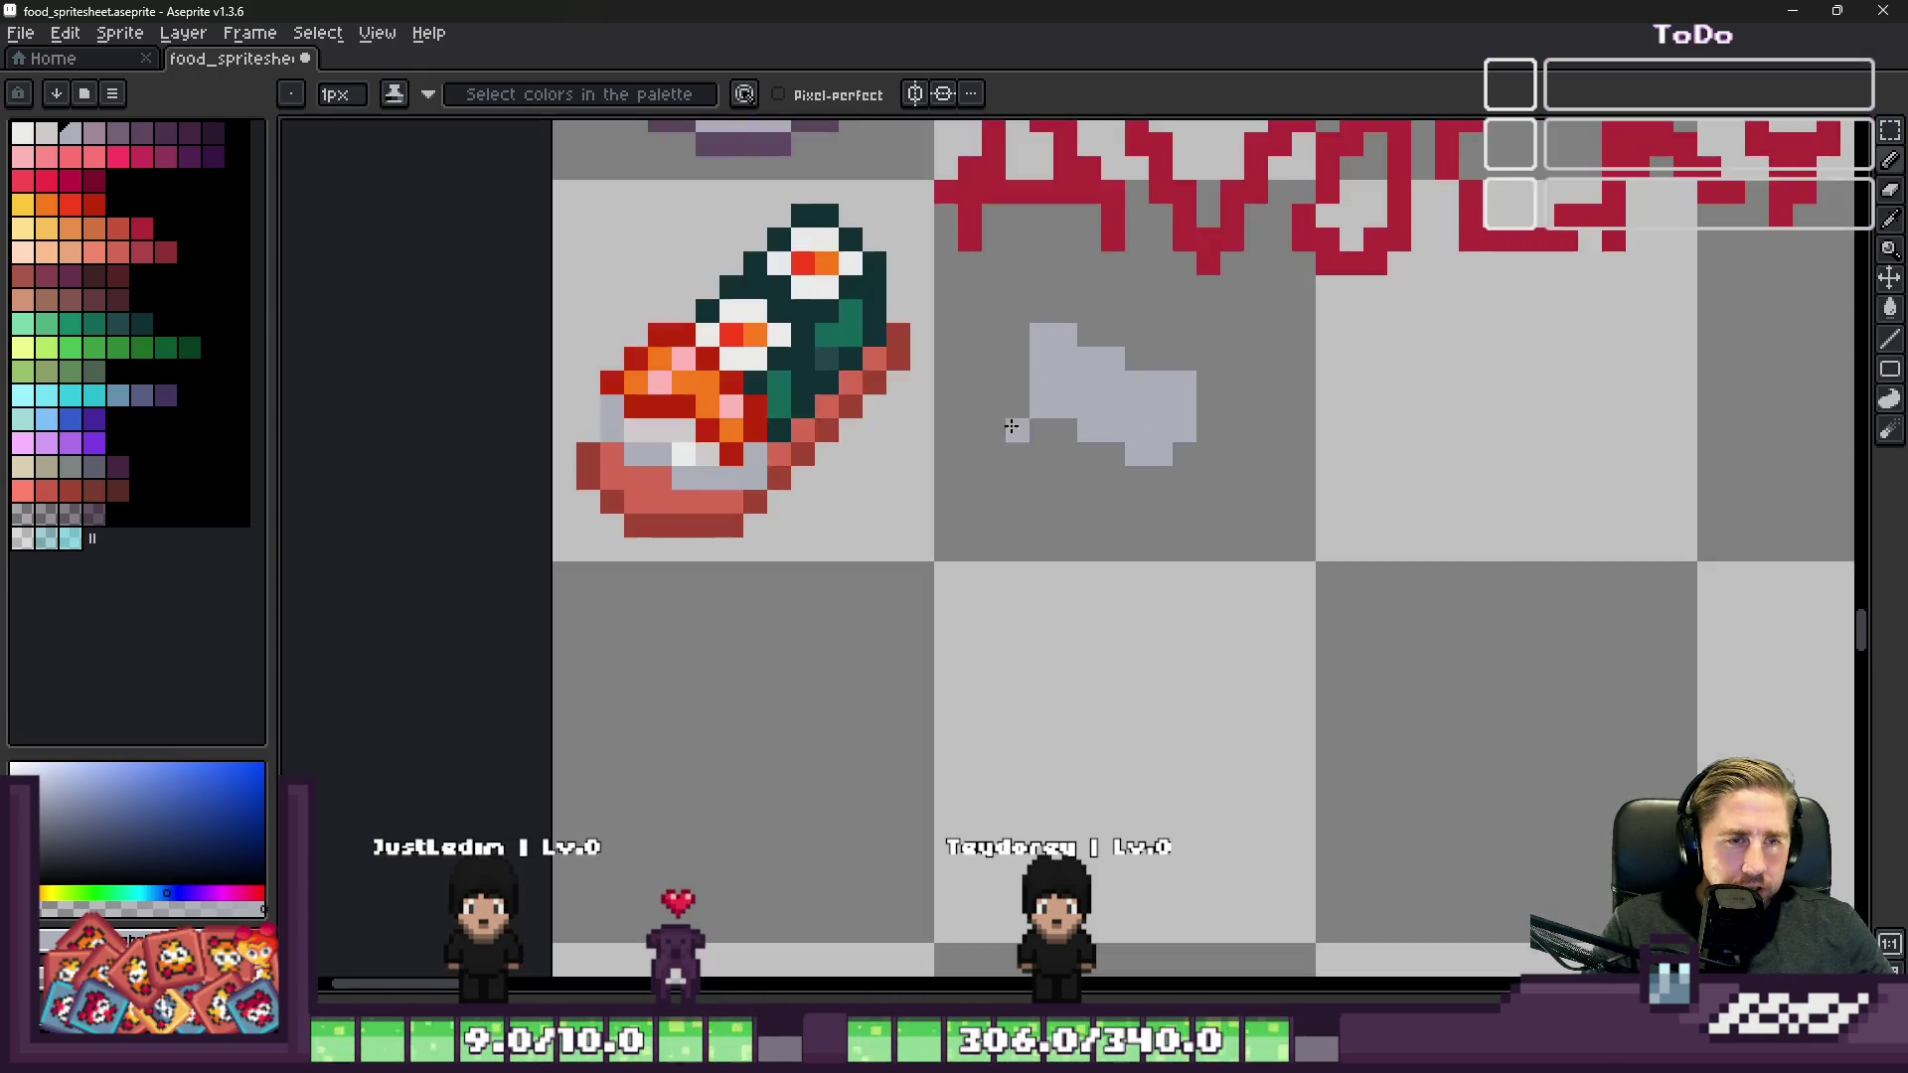
scroll(646, 447, "up", 1)
left_click(636, 452, "alt")
scroll(1149, 291, "up", 1)
left_click(1148, 291)
mouse_move(975, 286)
left_mouse_down()
mouse_move(941, 282)
mouse_move(1154, 358)
mouse_move(1178, 387)
left_mouse_up()
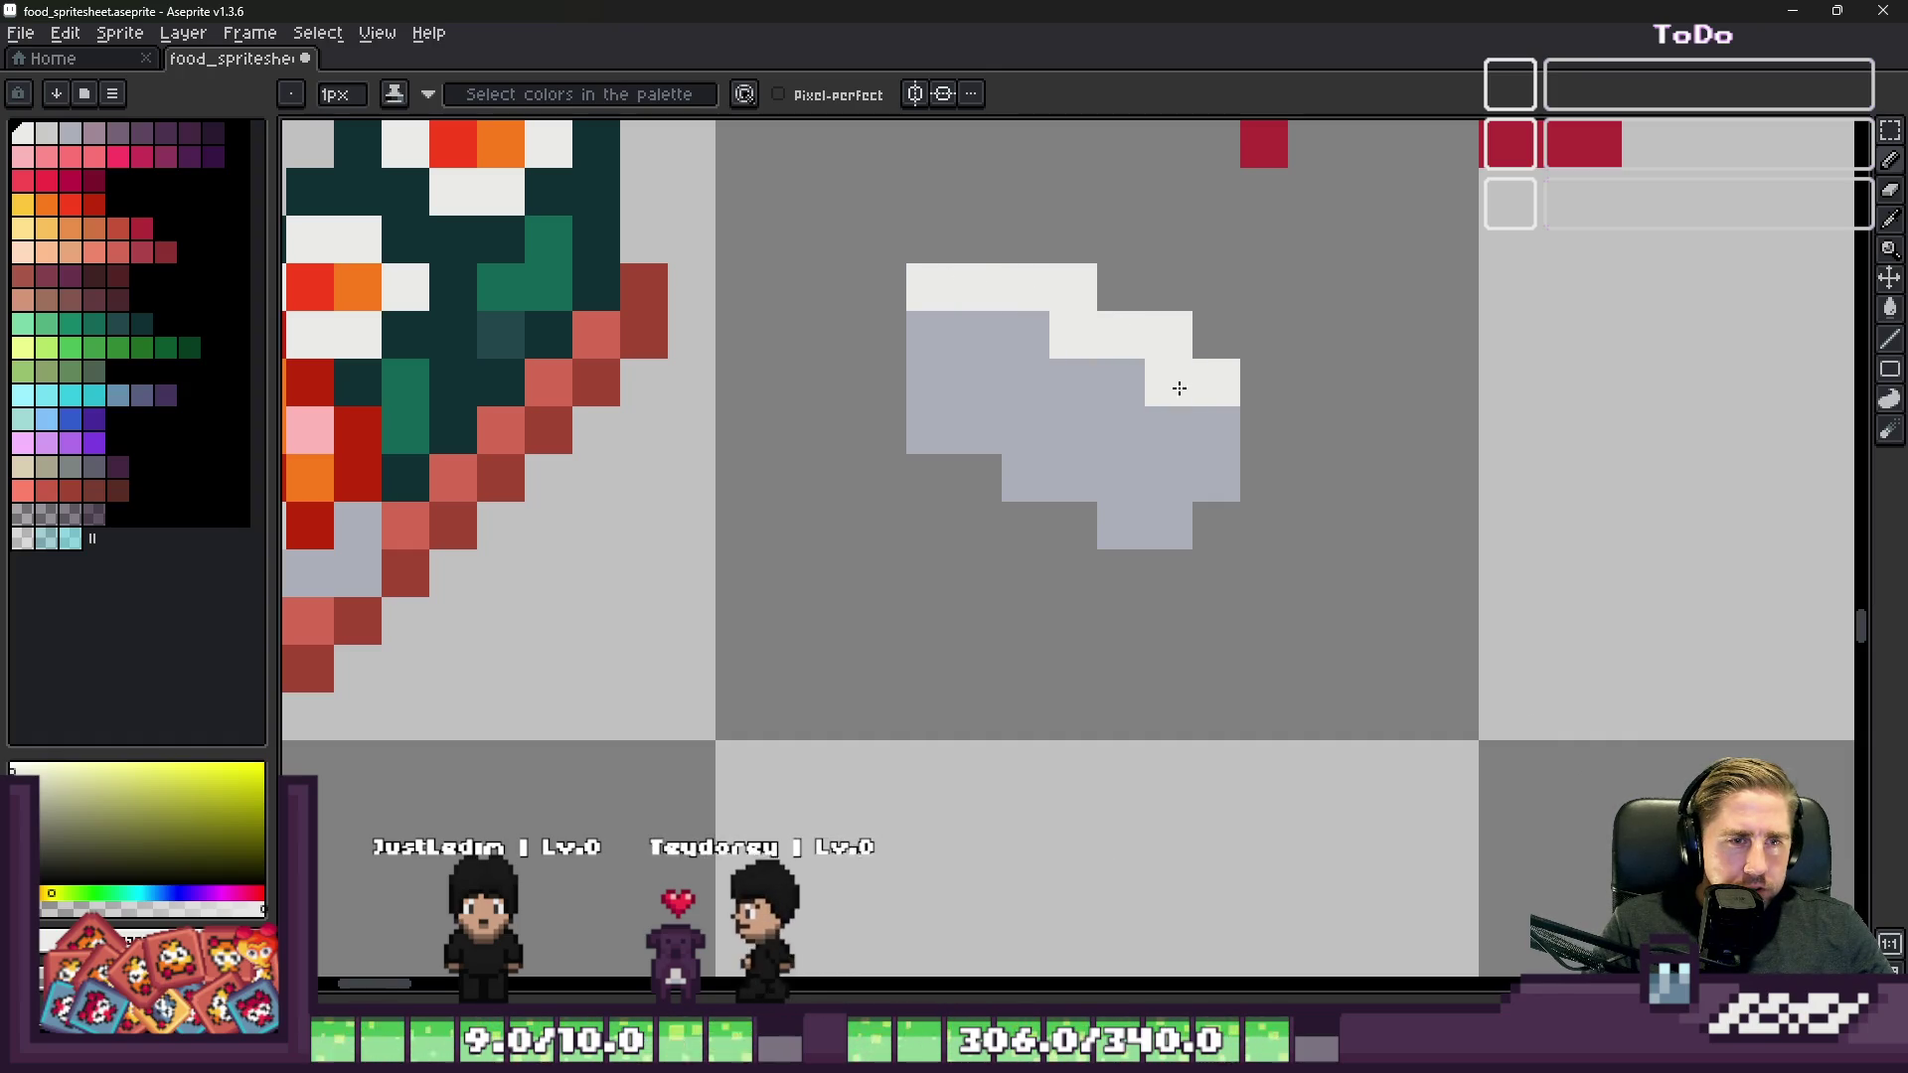
Step: Wrap the piece in a dark teal band with a light teal column down its middle
left_click(472, 293, "alt")
left_click(975, 428)
key("ctrl+z")
mouse_move(979, 477)
left_mouse_down()
mouse_move(1004, 483)
mouse_move(1103, 417)
mouse_move(1074, 361)
mouse_move(1133, 298)
mouse_move(1172, 308)
left_mouse_up()
key("ctrl+z")
left_click(571, 255, "alt")
mouse_move(1024, 437)
left_mouse_down()
mouse_move(1023, 332)
mouse_move(1103, 281)
left_mouse_up()
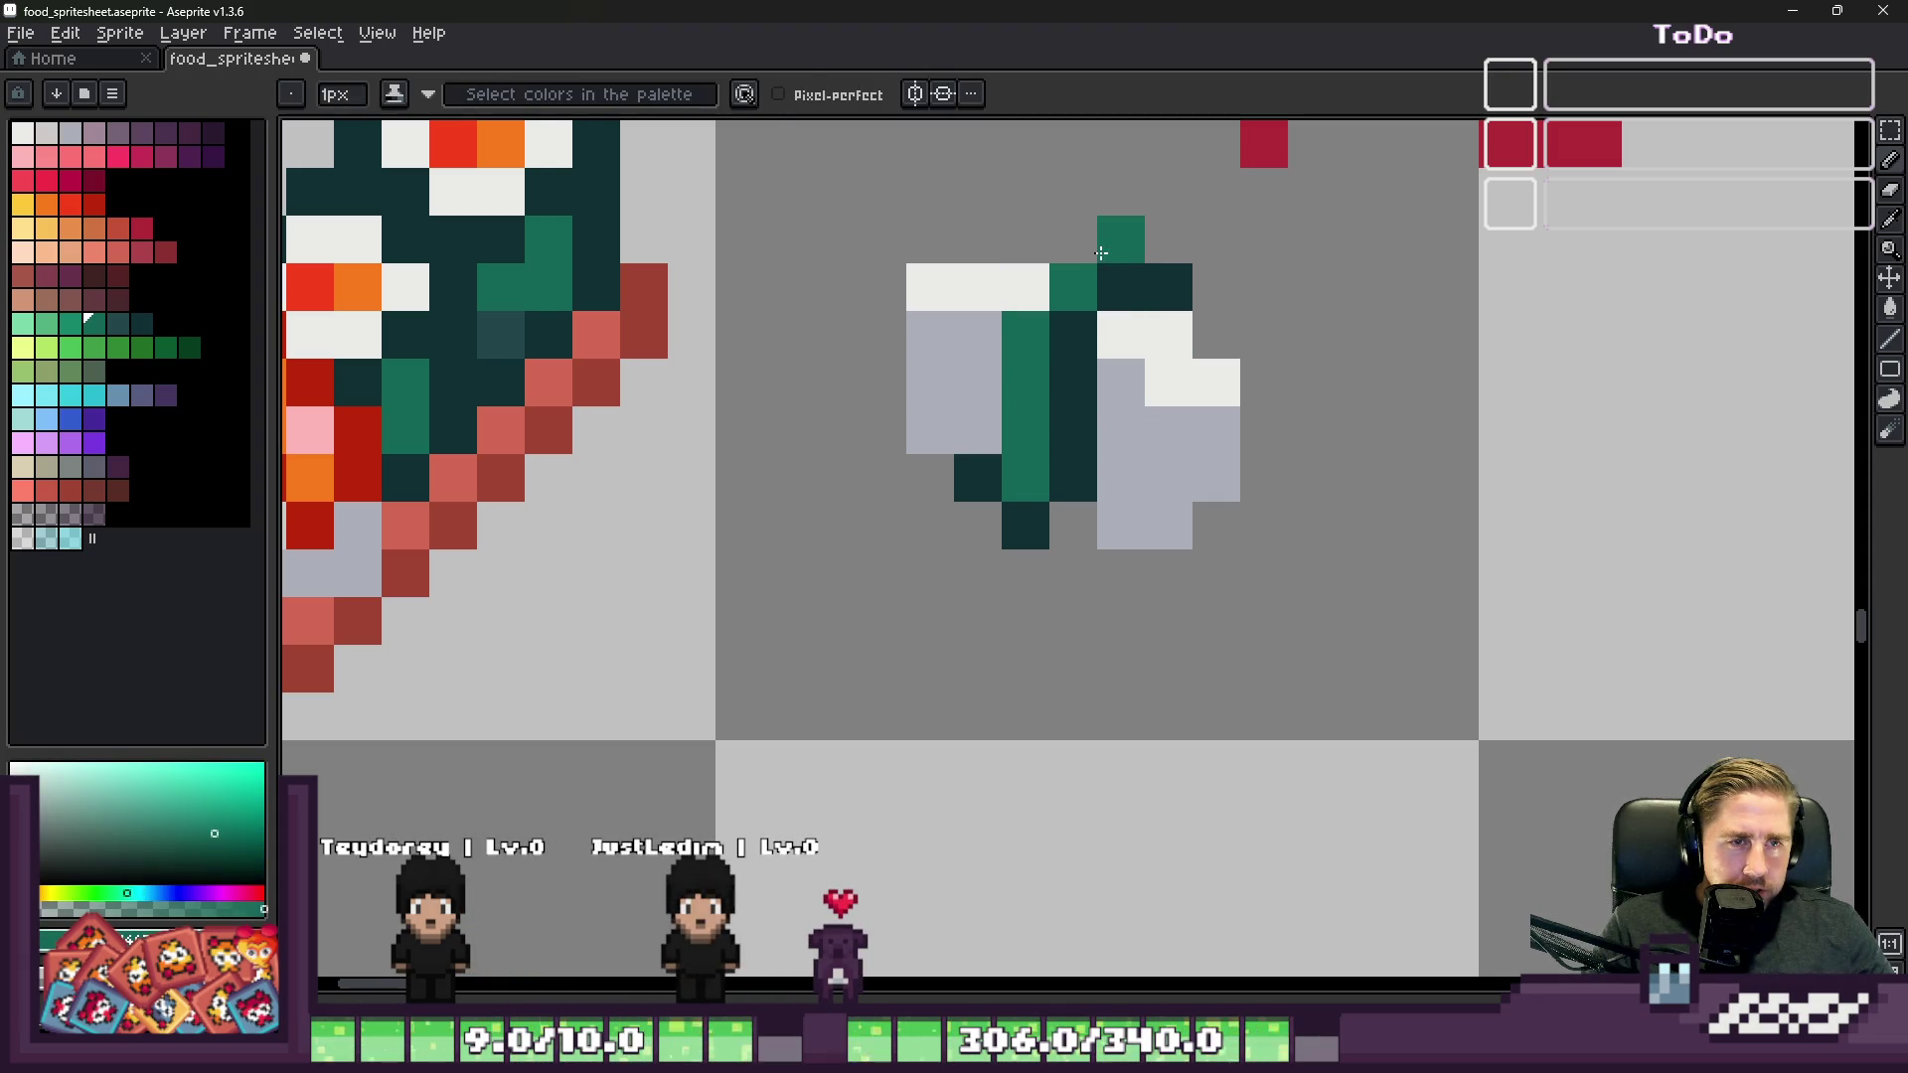
left_click(1169, 288, "alt")
right_click(1121, 238)
left_click(1074, 239)
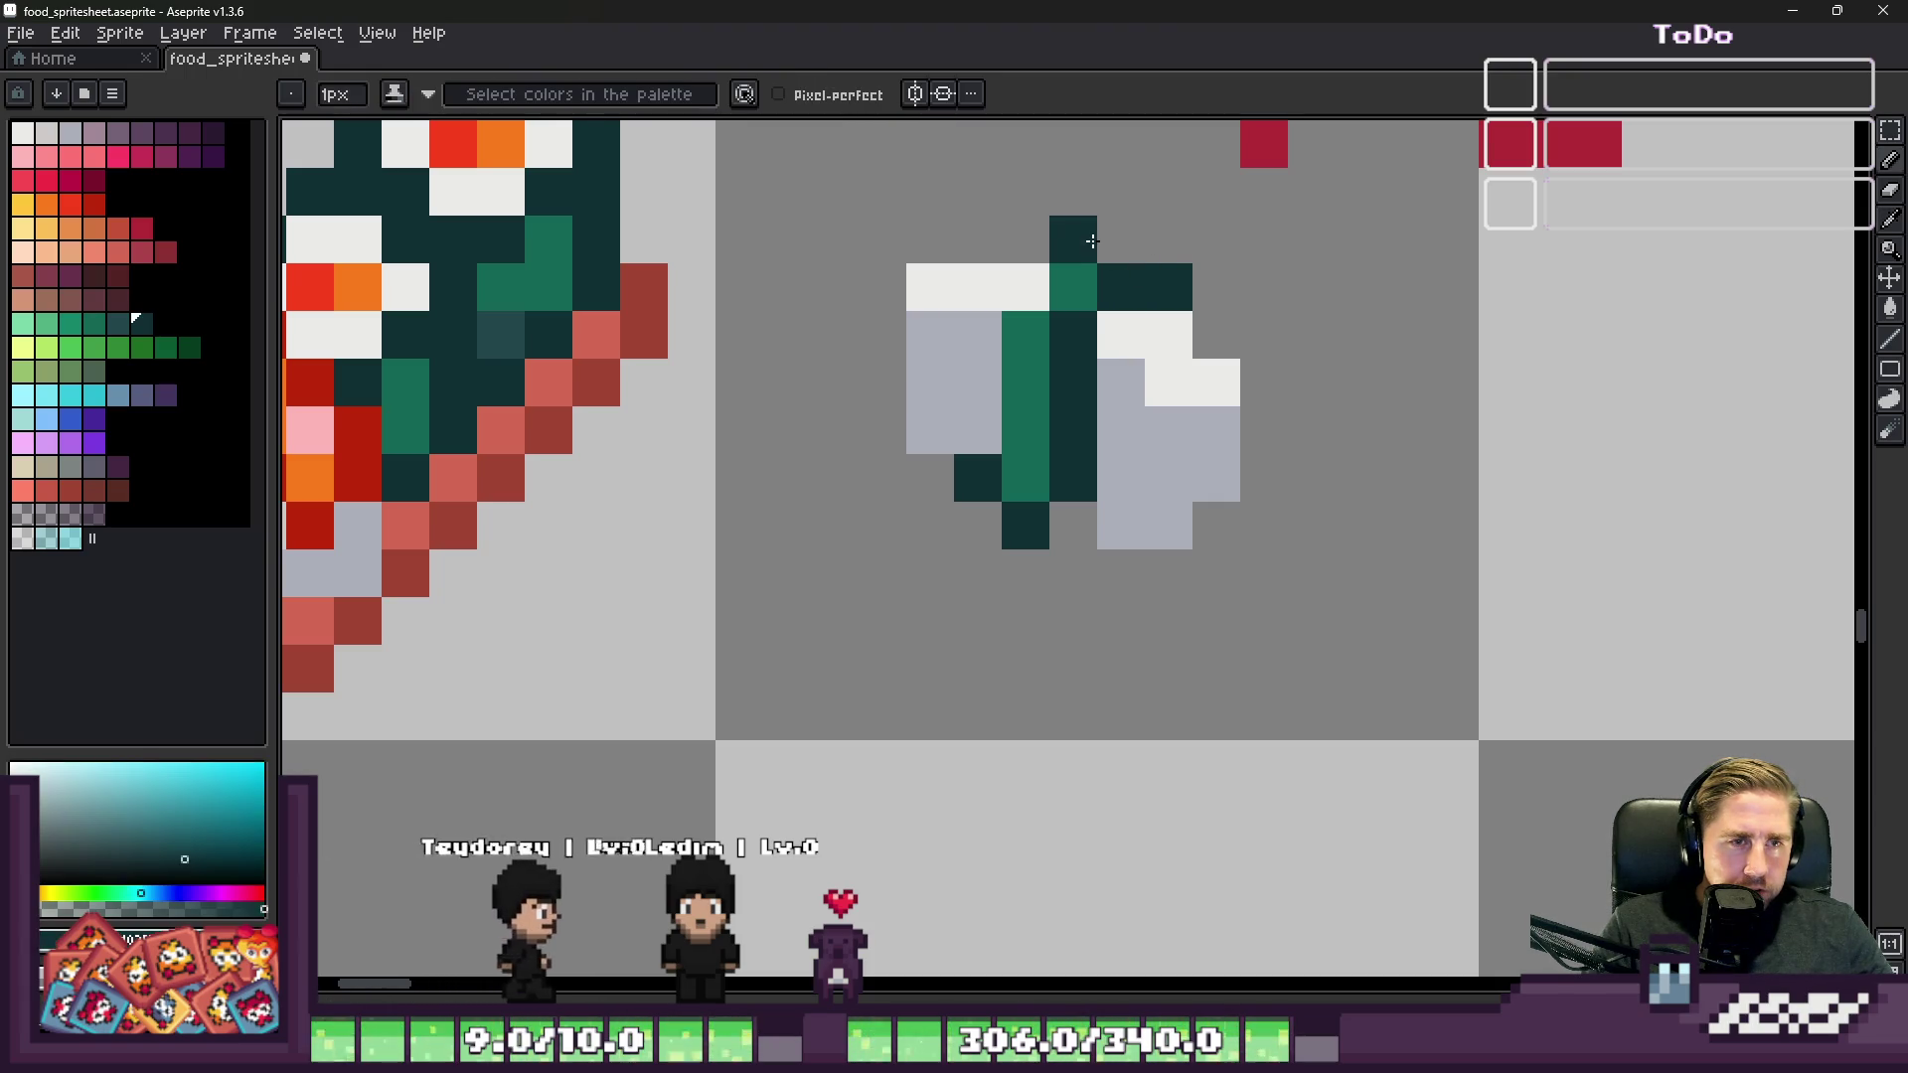
Step: Add orange pixels to the piece and turn them into red accents above the band
scroll(989, 439, "down", 2)
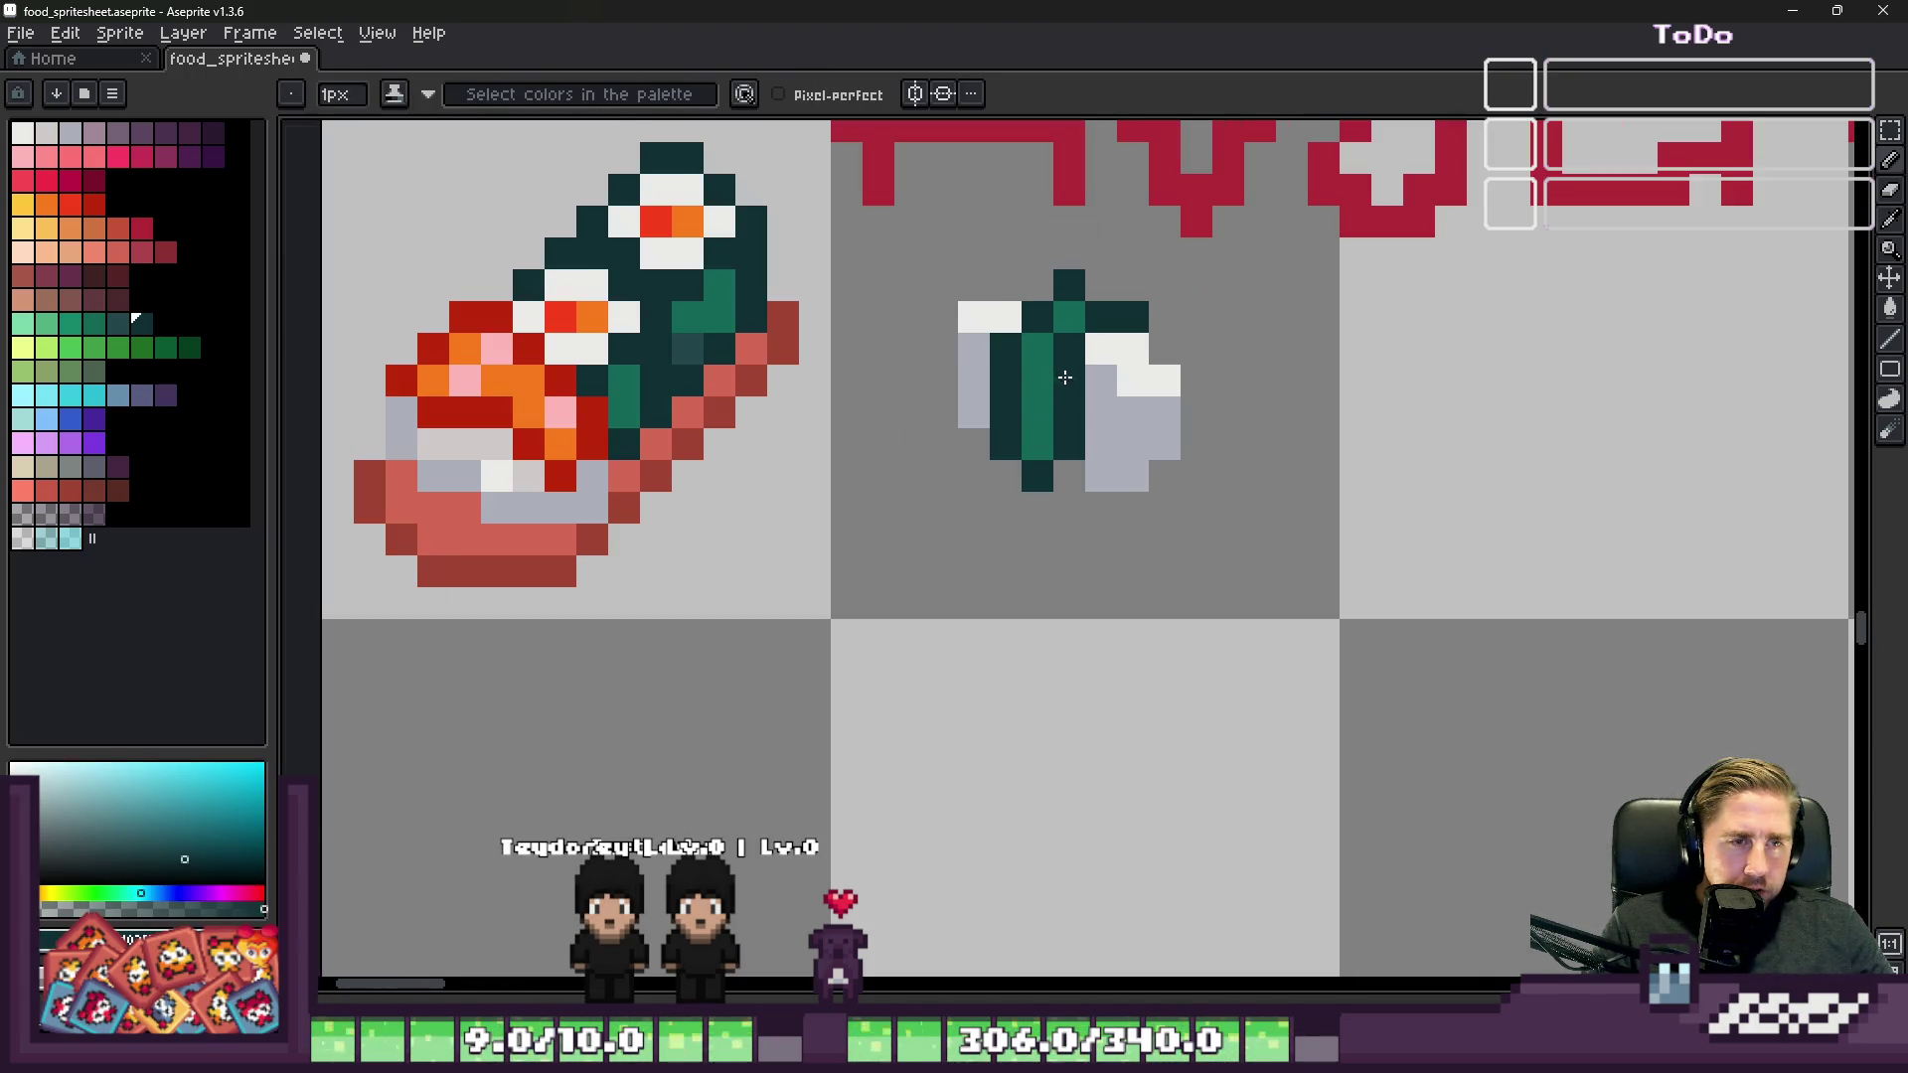
left_click(596, 308, "alt")
scroll(1087, 361, "up", 2)
left_click(1086, 362)
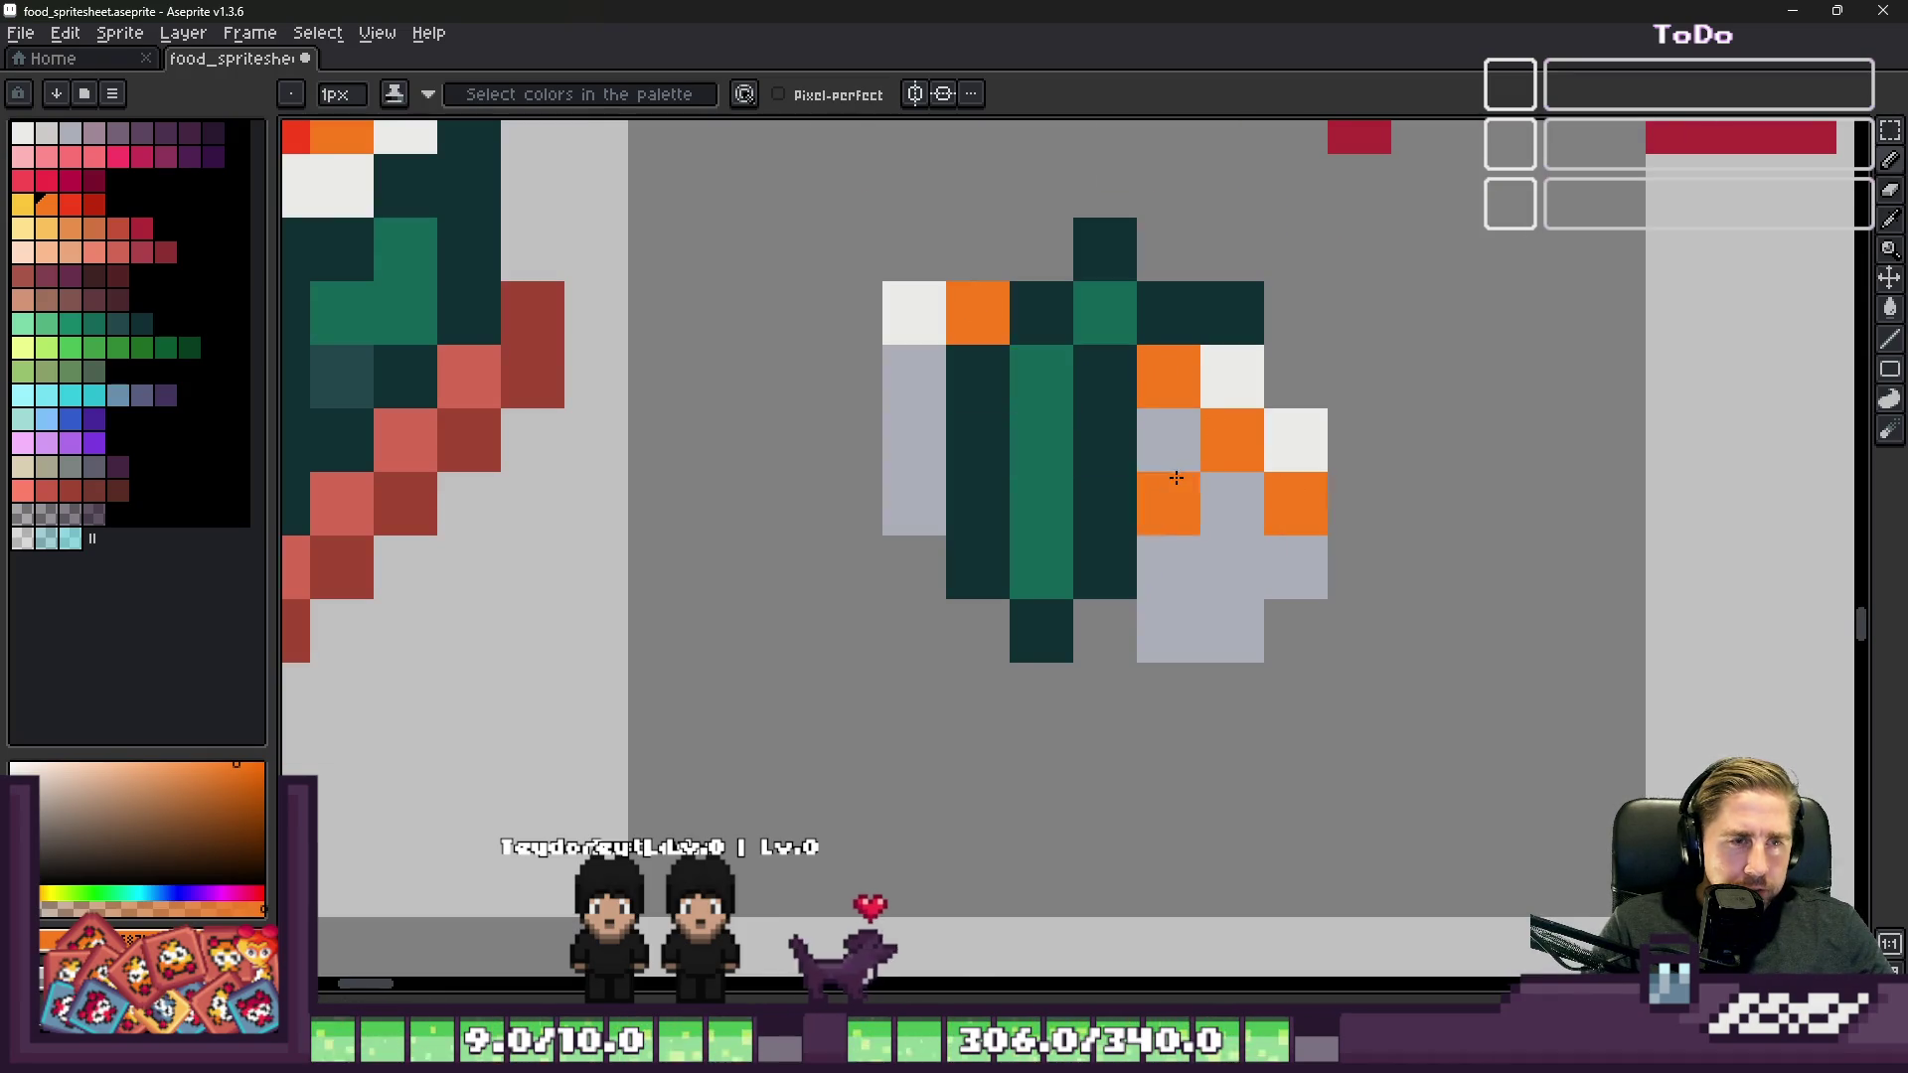
scroll(1176, 478, "down", 2)
scroll(1292, 497, "up", 1)
left_click(835, 328, "alt")
scroll(1282, 552, "up", 1)
left_click(1353, 605)
left_click(1226, 478)
left_click(1094, 414)
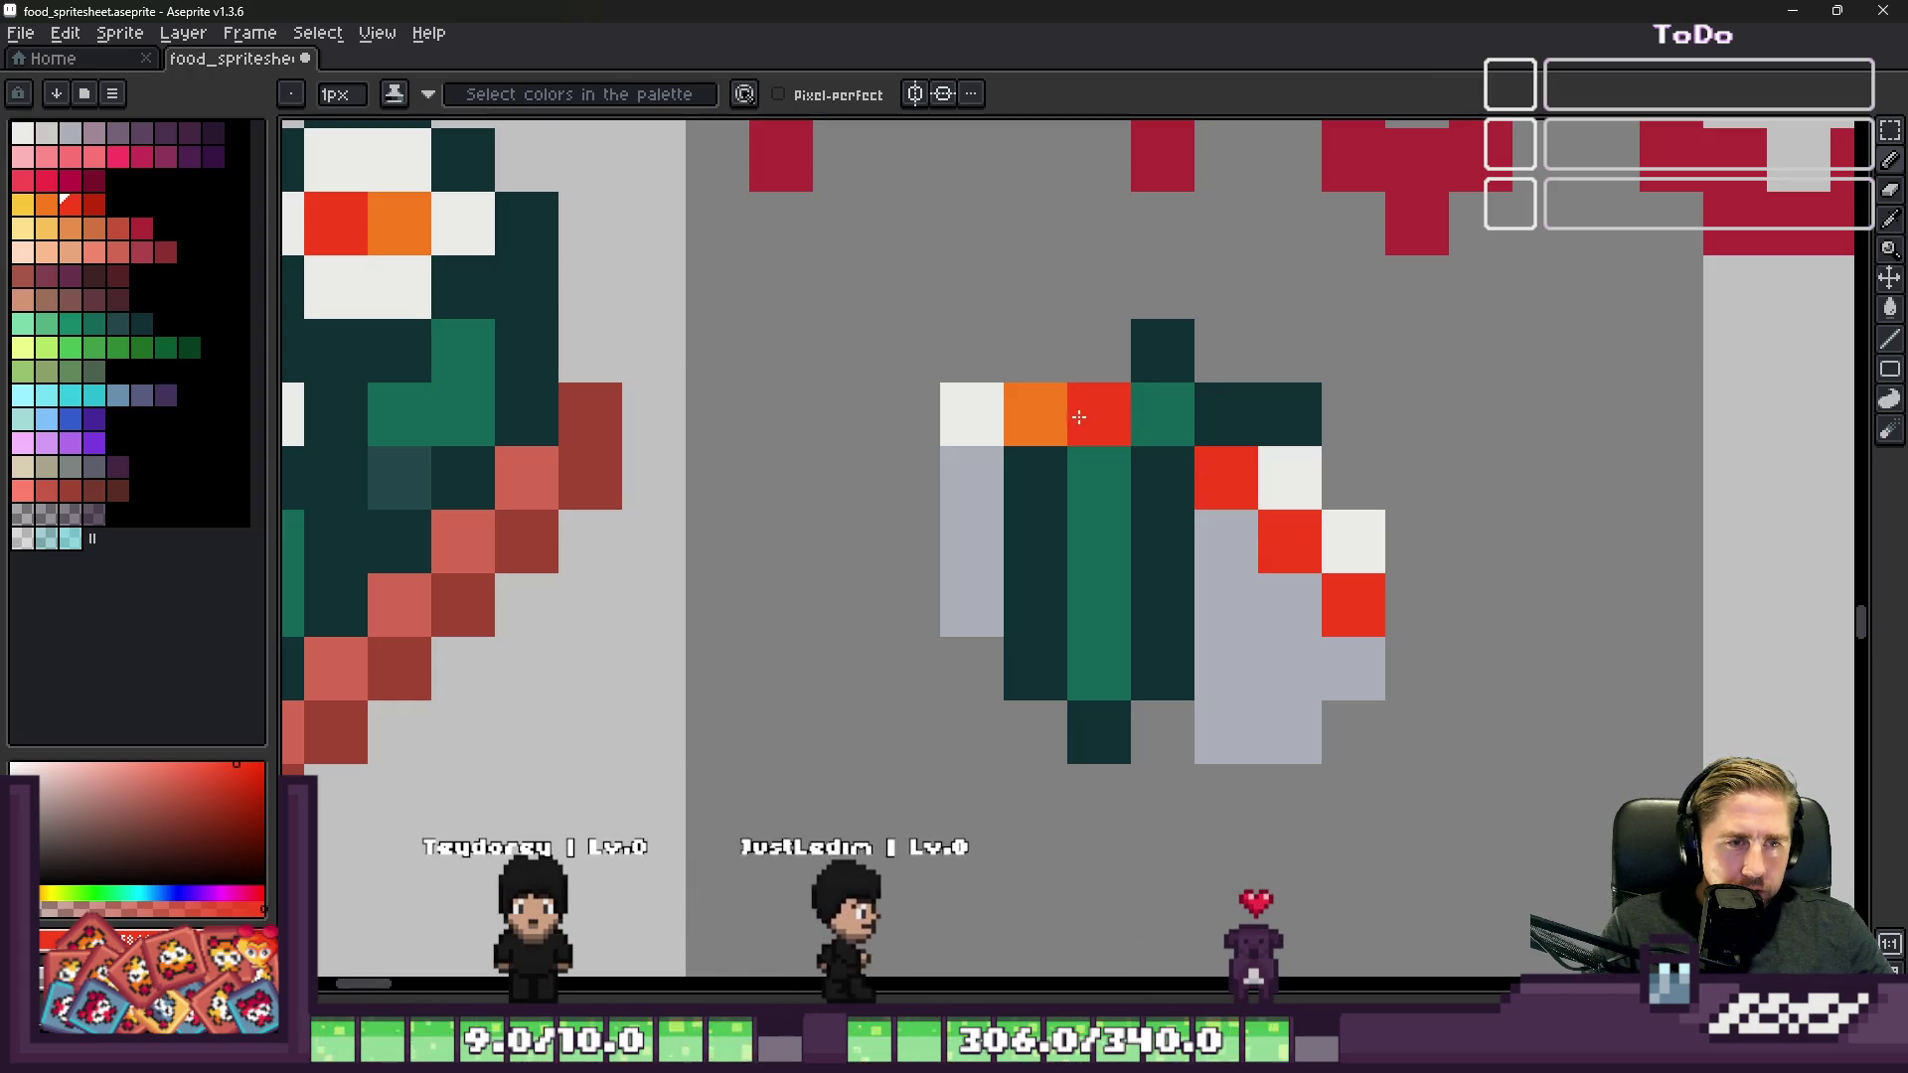
key("ctrl+z")
left_click(1036, 415)
left_click(1094, 351)
Step: Try white and grey touch-ups, then erase the light-grey pixel below the rice
scroll(1085, 349, "down", 1)
scroll(1084, 350, "up", 1)
left_click(1223, 567, "alt")
left_click(1261, 473, "alt")
left_click(1243, 399)
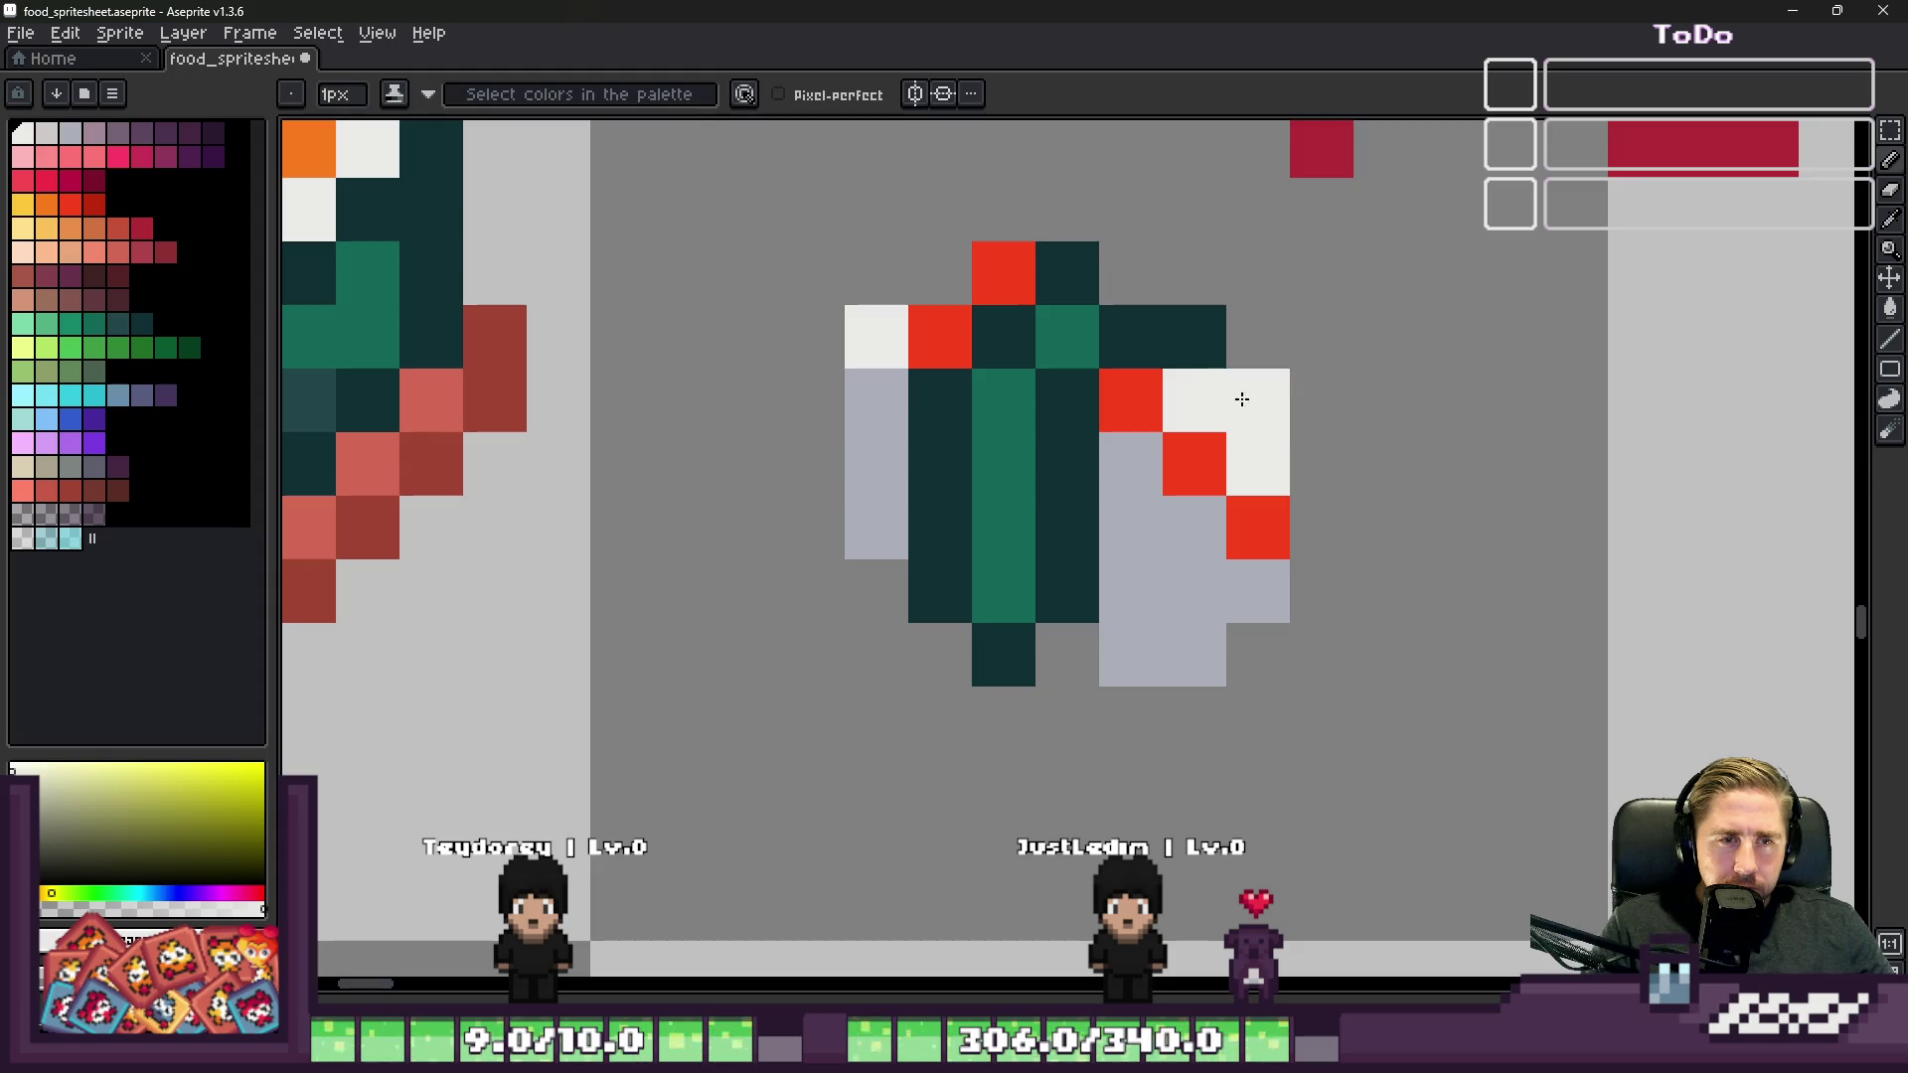
key("ctrl+z")
left_click(1257, 587, "alt")
scroll(1032, 478, "down", 1)
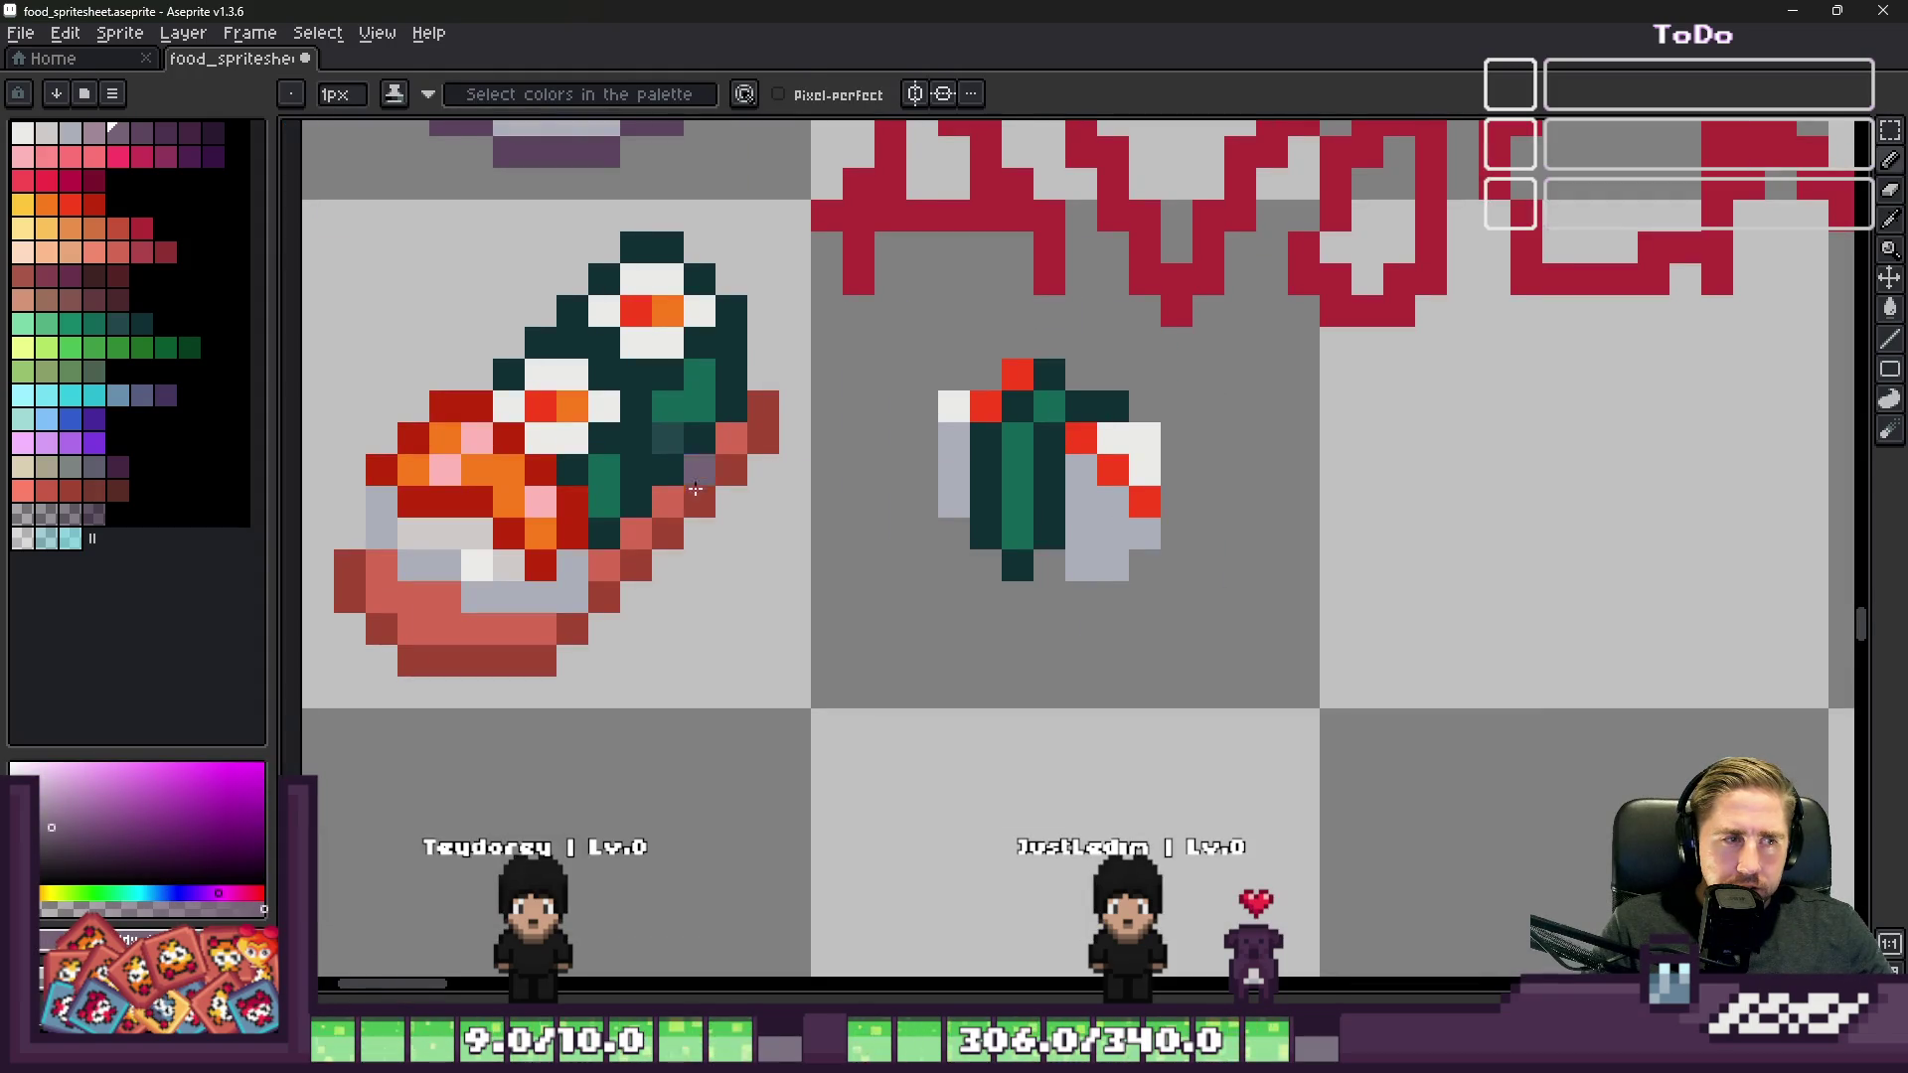
left_click(592, 567, "alt")
scroll(1181, 537, "up", 1)
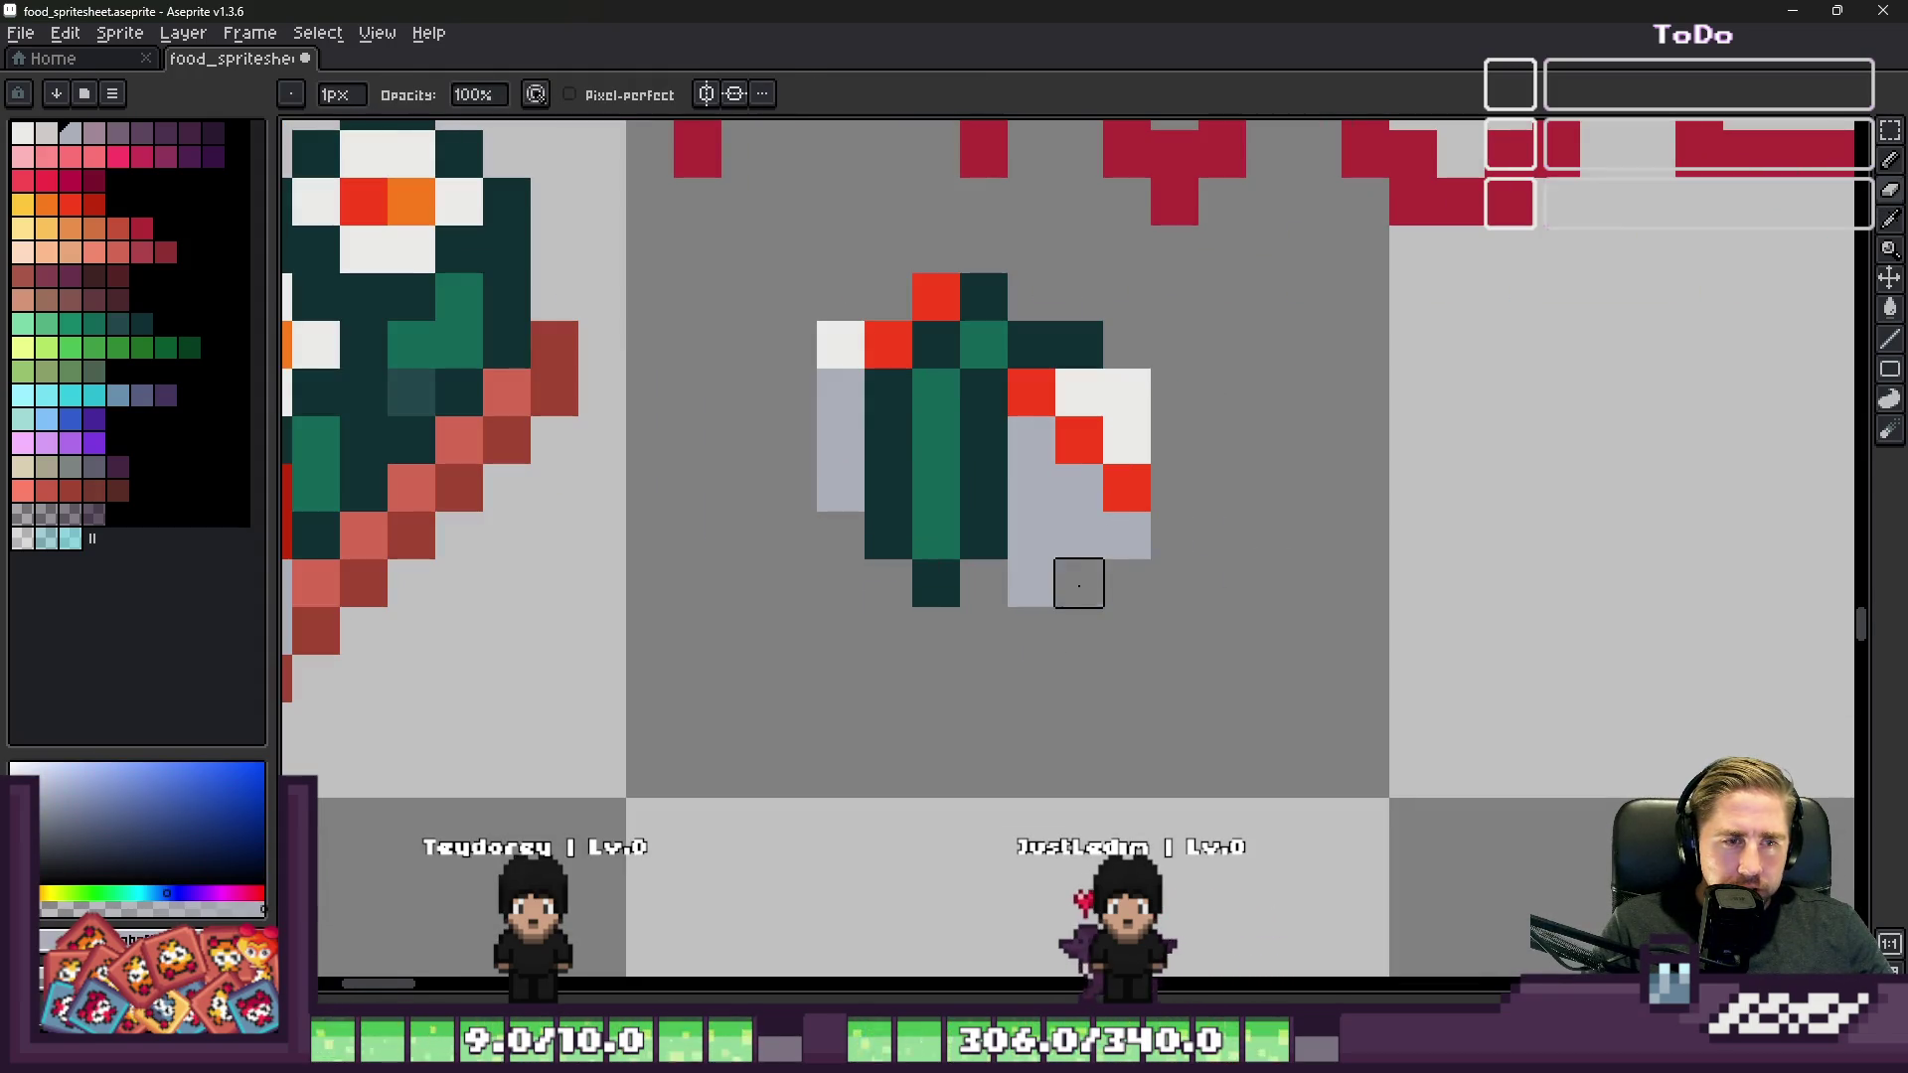
right_click(1030, 581)
Step: Darken the bottom of the middle column dark teal and sample green and light bluish grey
scroll(1009, 546, "up", 1)
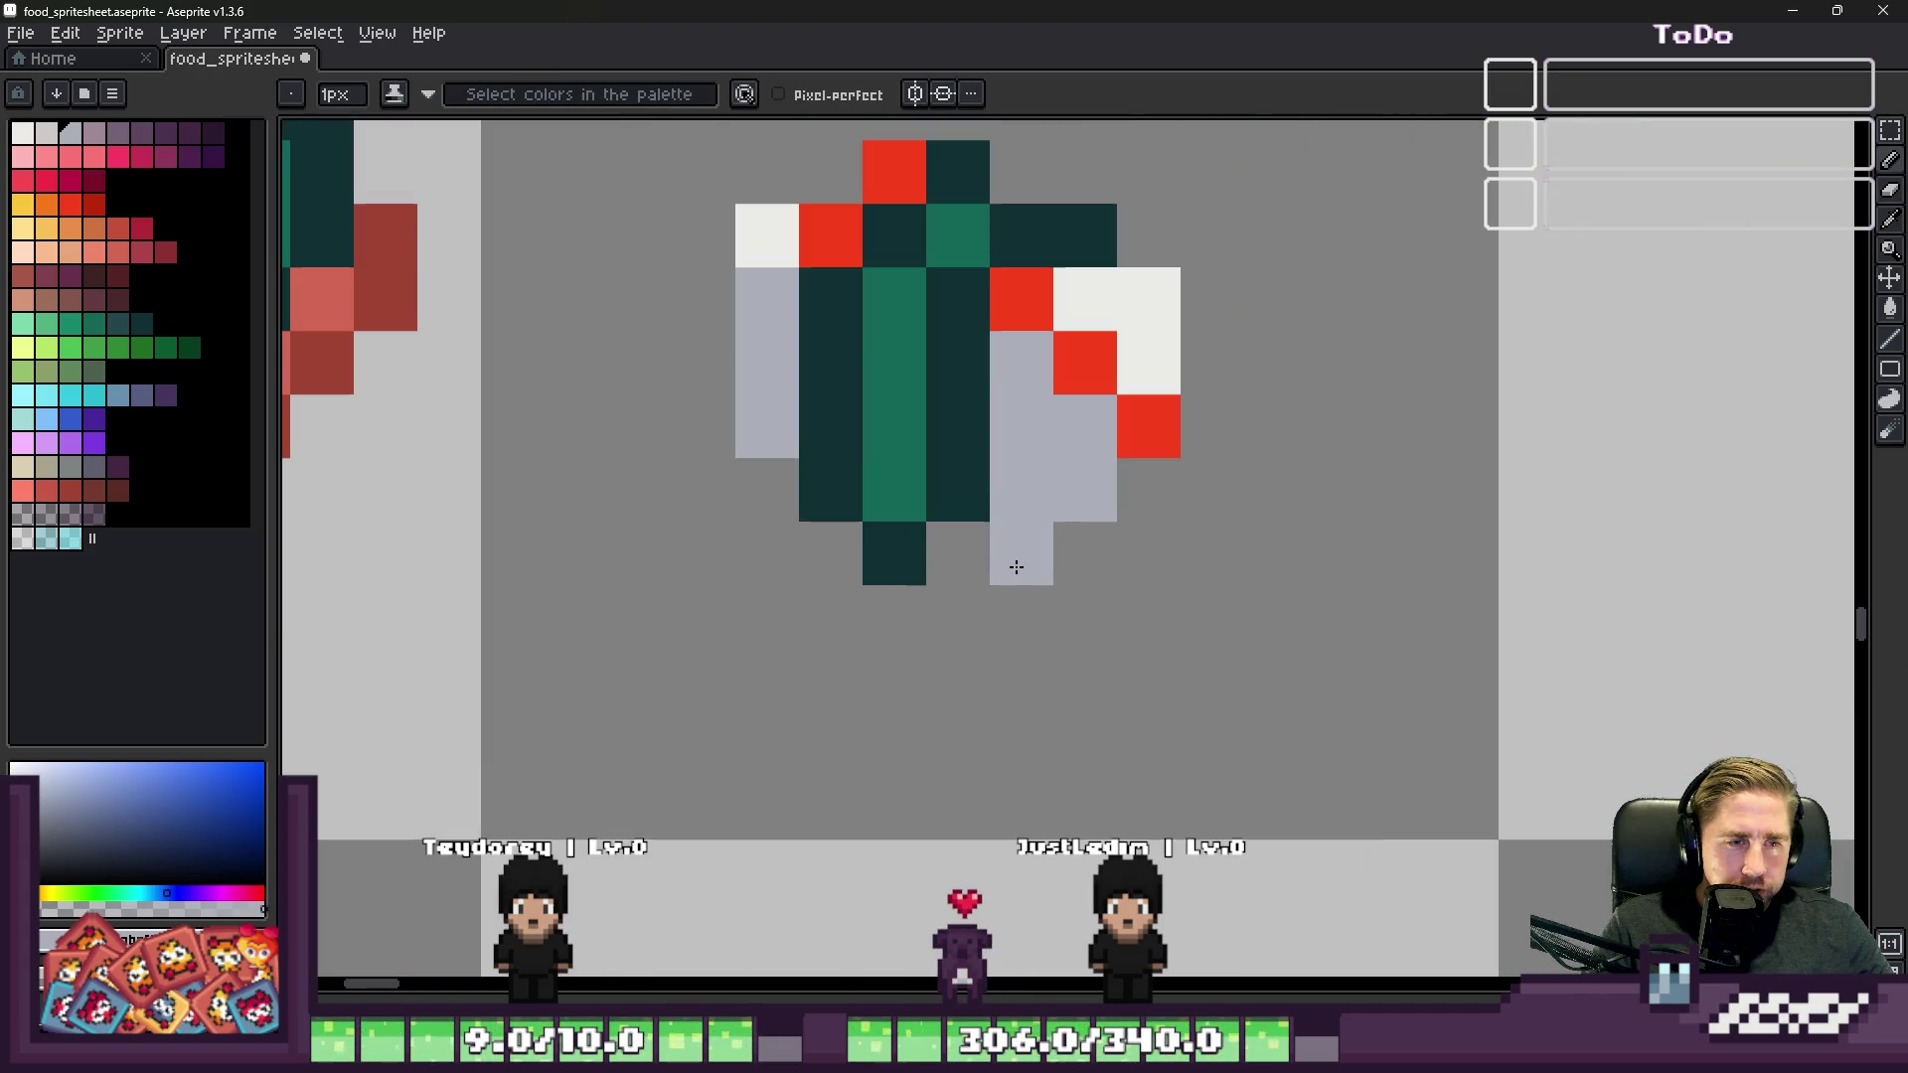
scroll(1100, 536, "down", 5)
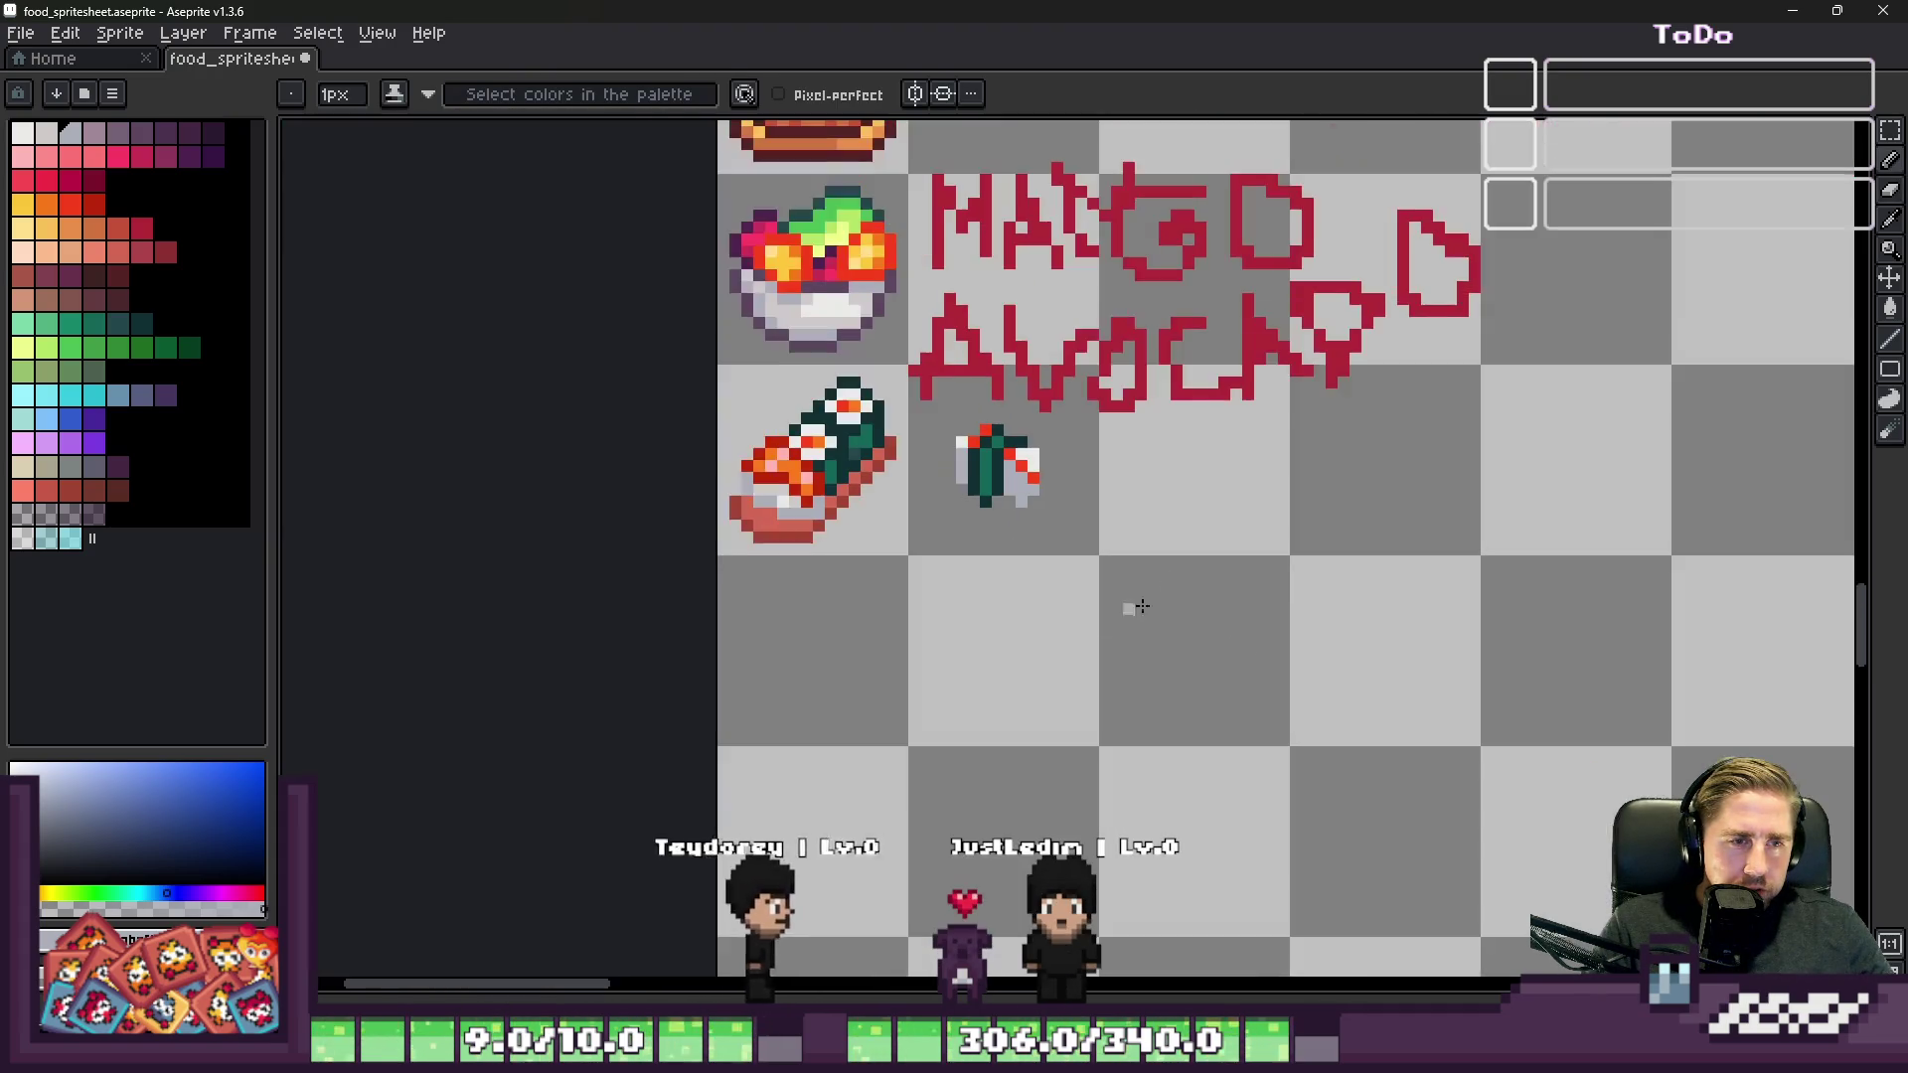
scroll(997, 518, "up", 3)
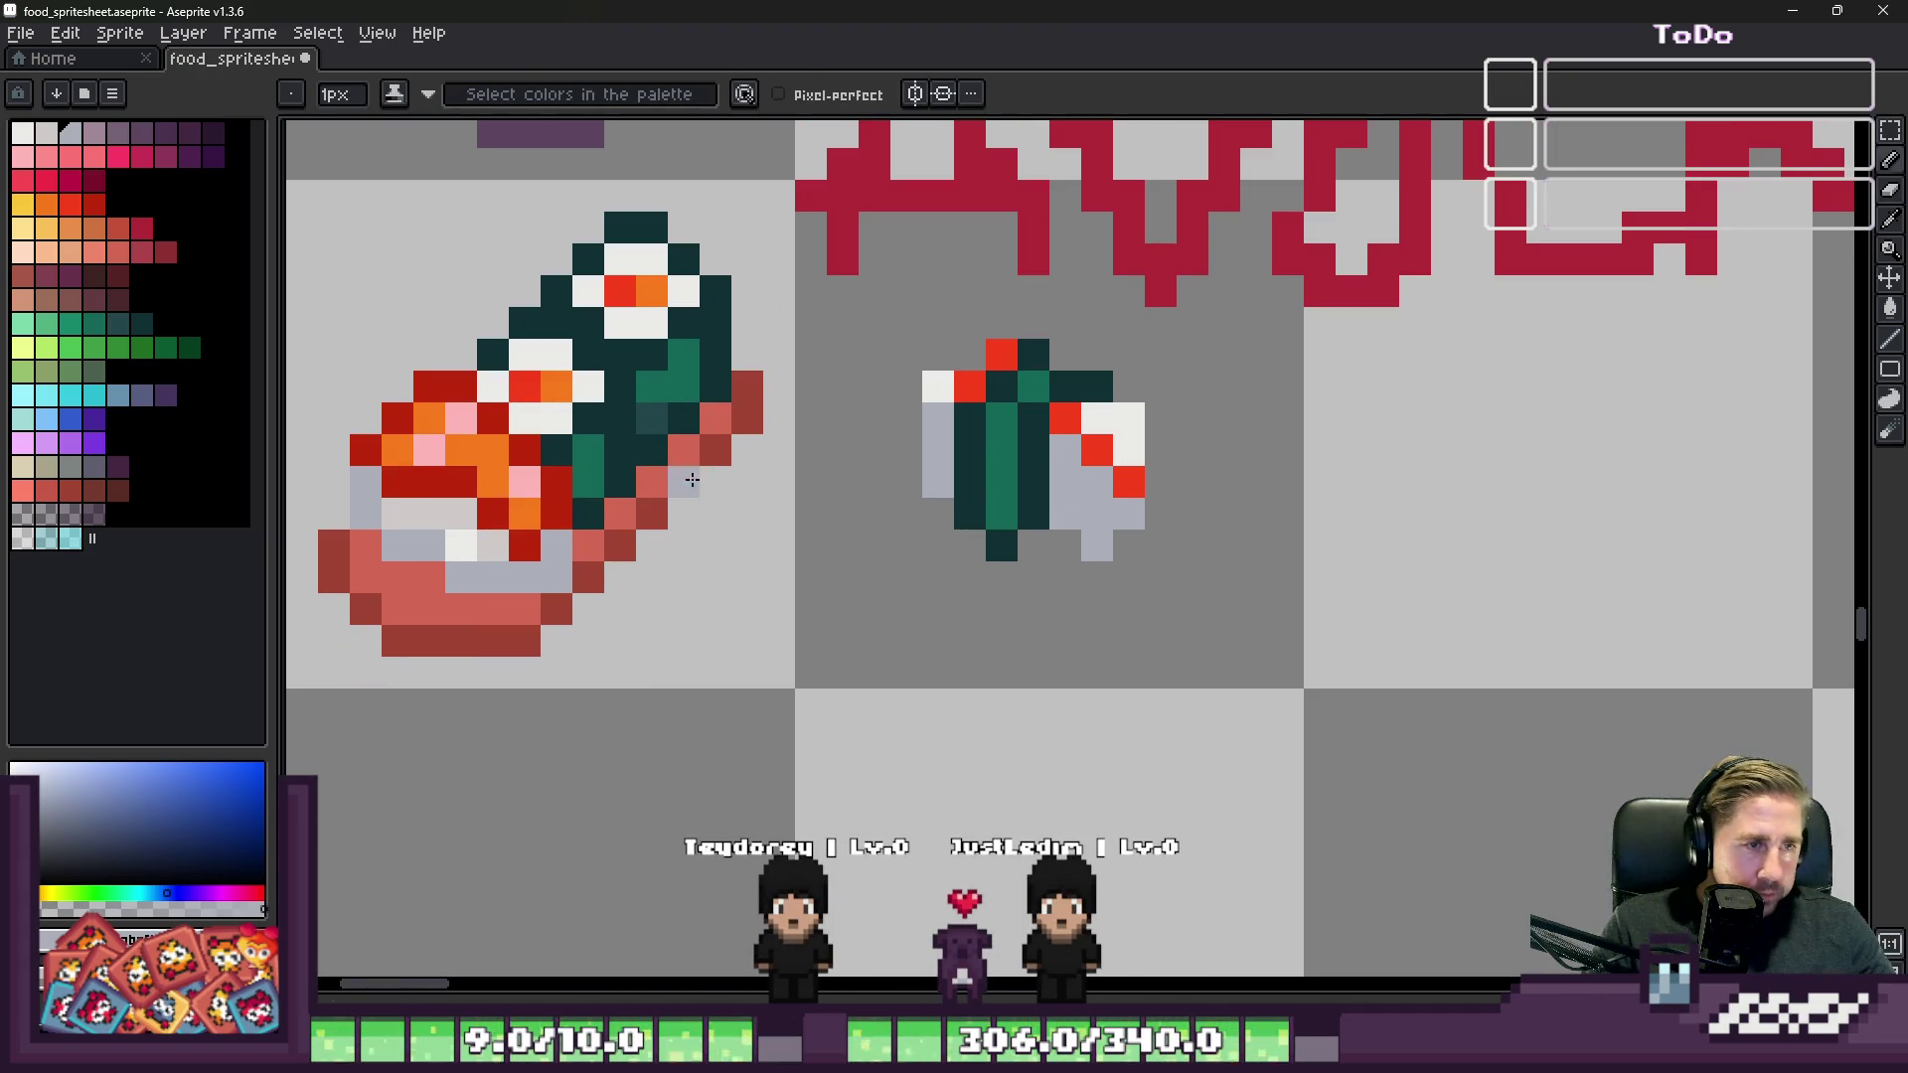
left_click(660, 404, "alt")
scroll(1050, 494, "up", 1)
left_click_drag(942, 487, 945, 546)
scroll(954, 517, "down", 4)
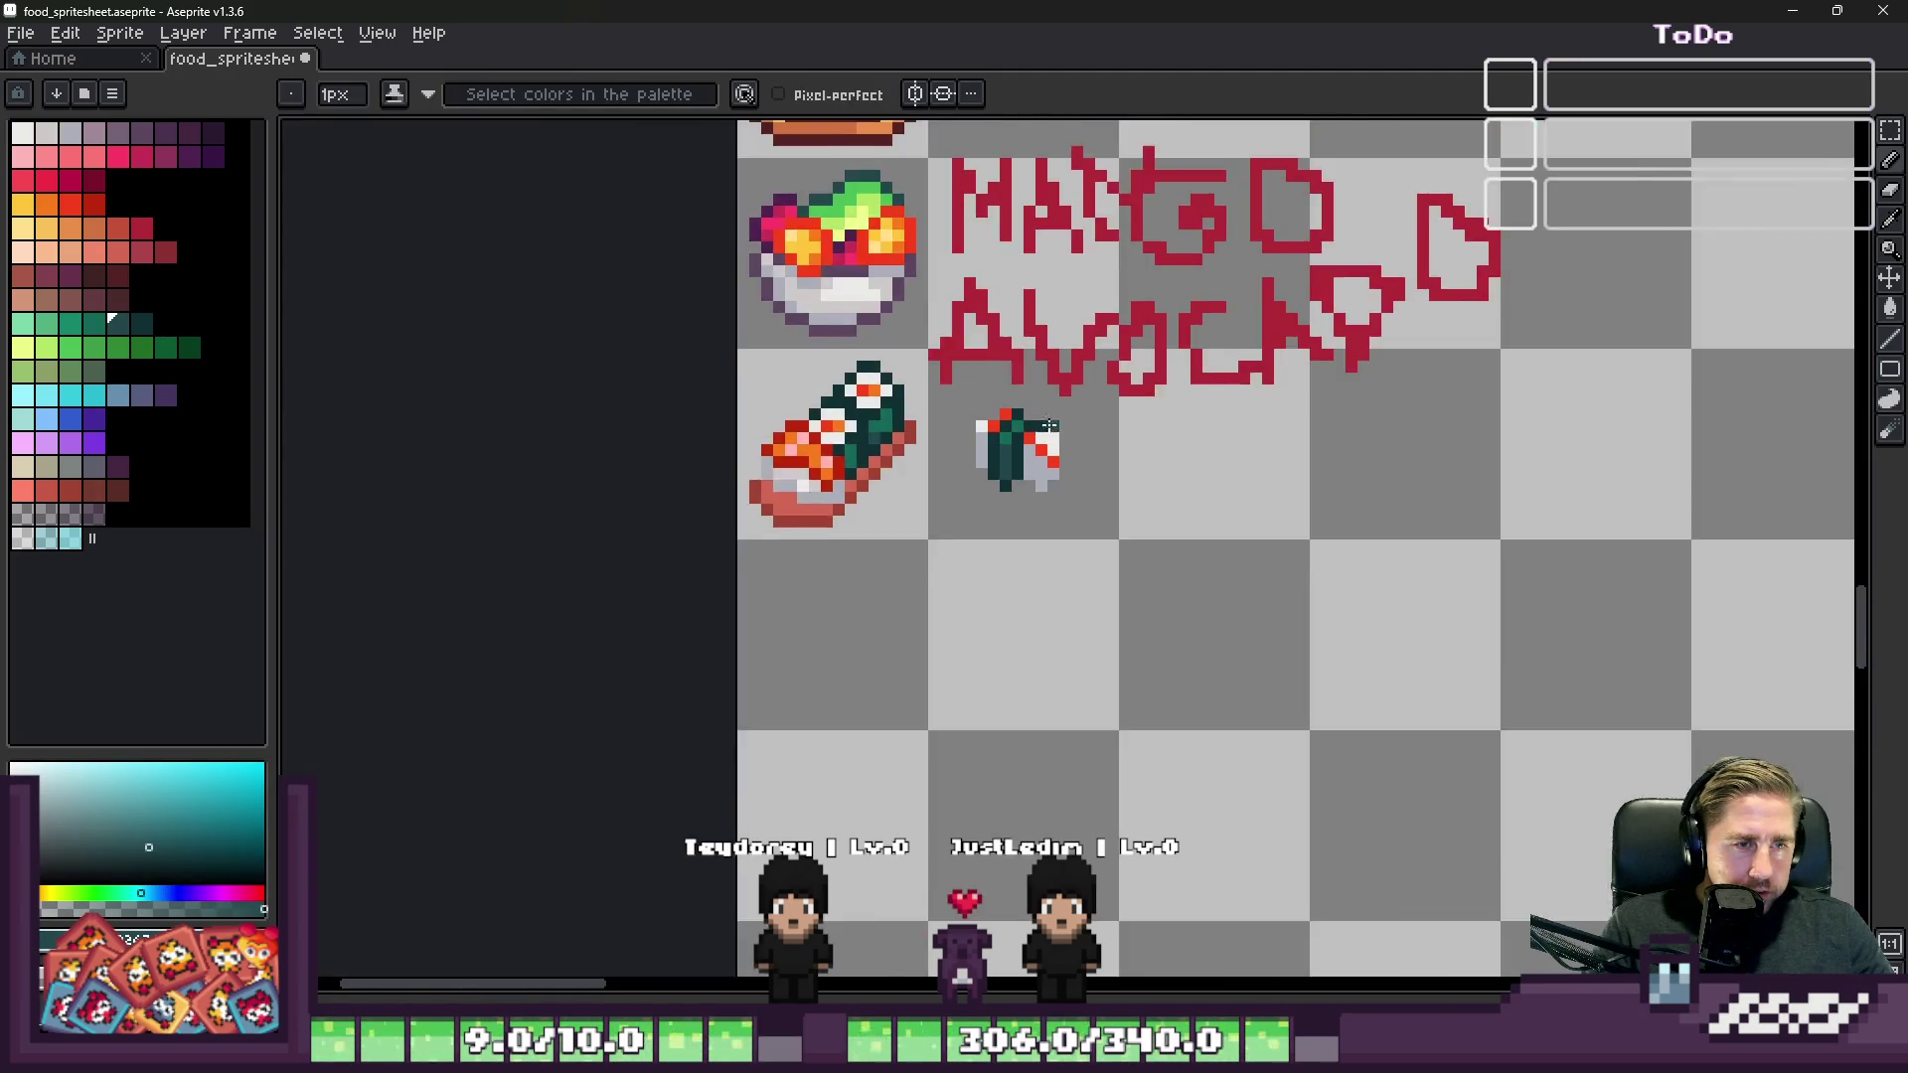
scroll(976, 466, "up", 3)
left_click(977, 466, "alt")
scroll(977, 466, "down", 3)
scroll(1054, 472, "up", 3)
scroll(1107, 481, "up", 1)
left_click(1107, 481, "alt")
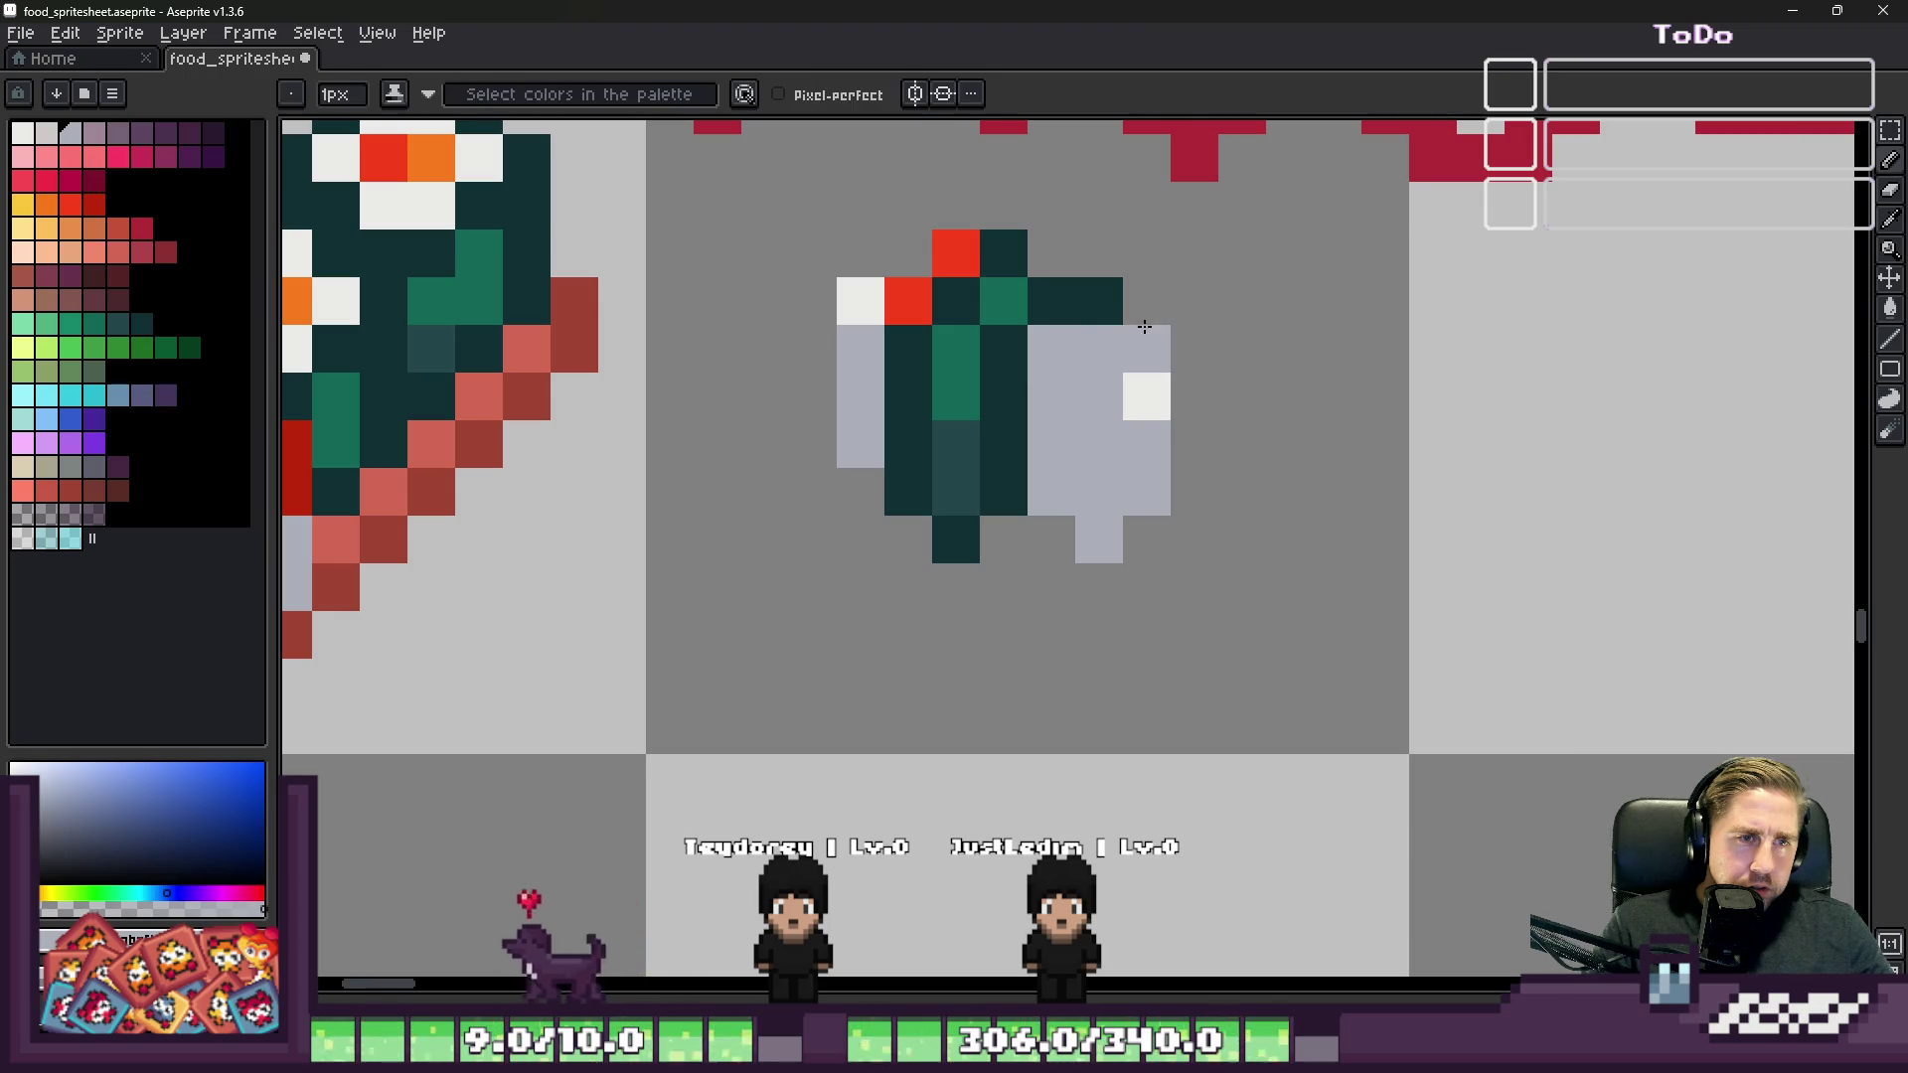
scroll(1145, 327, "down", 3)
scroll(1089, 369, "up", 2)
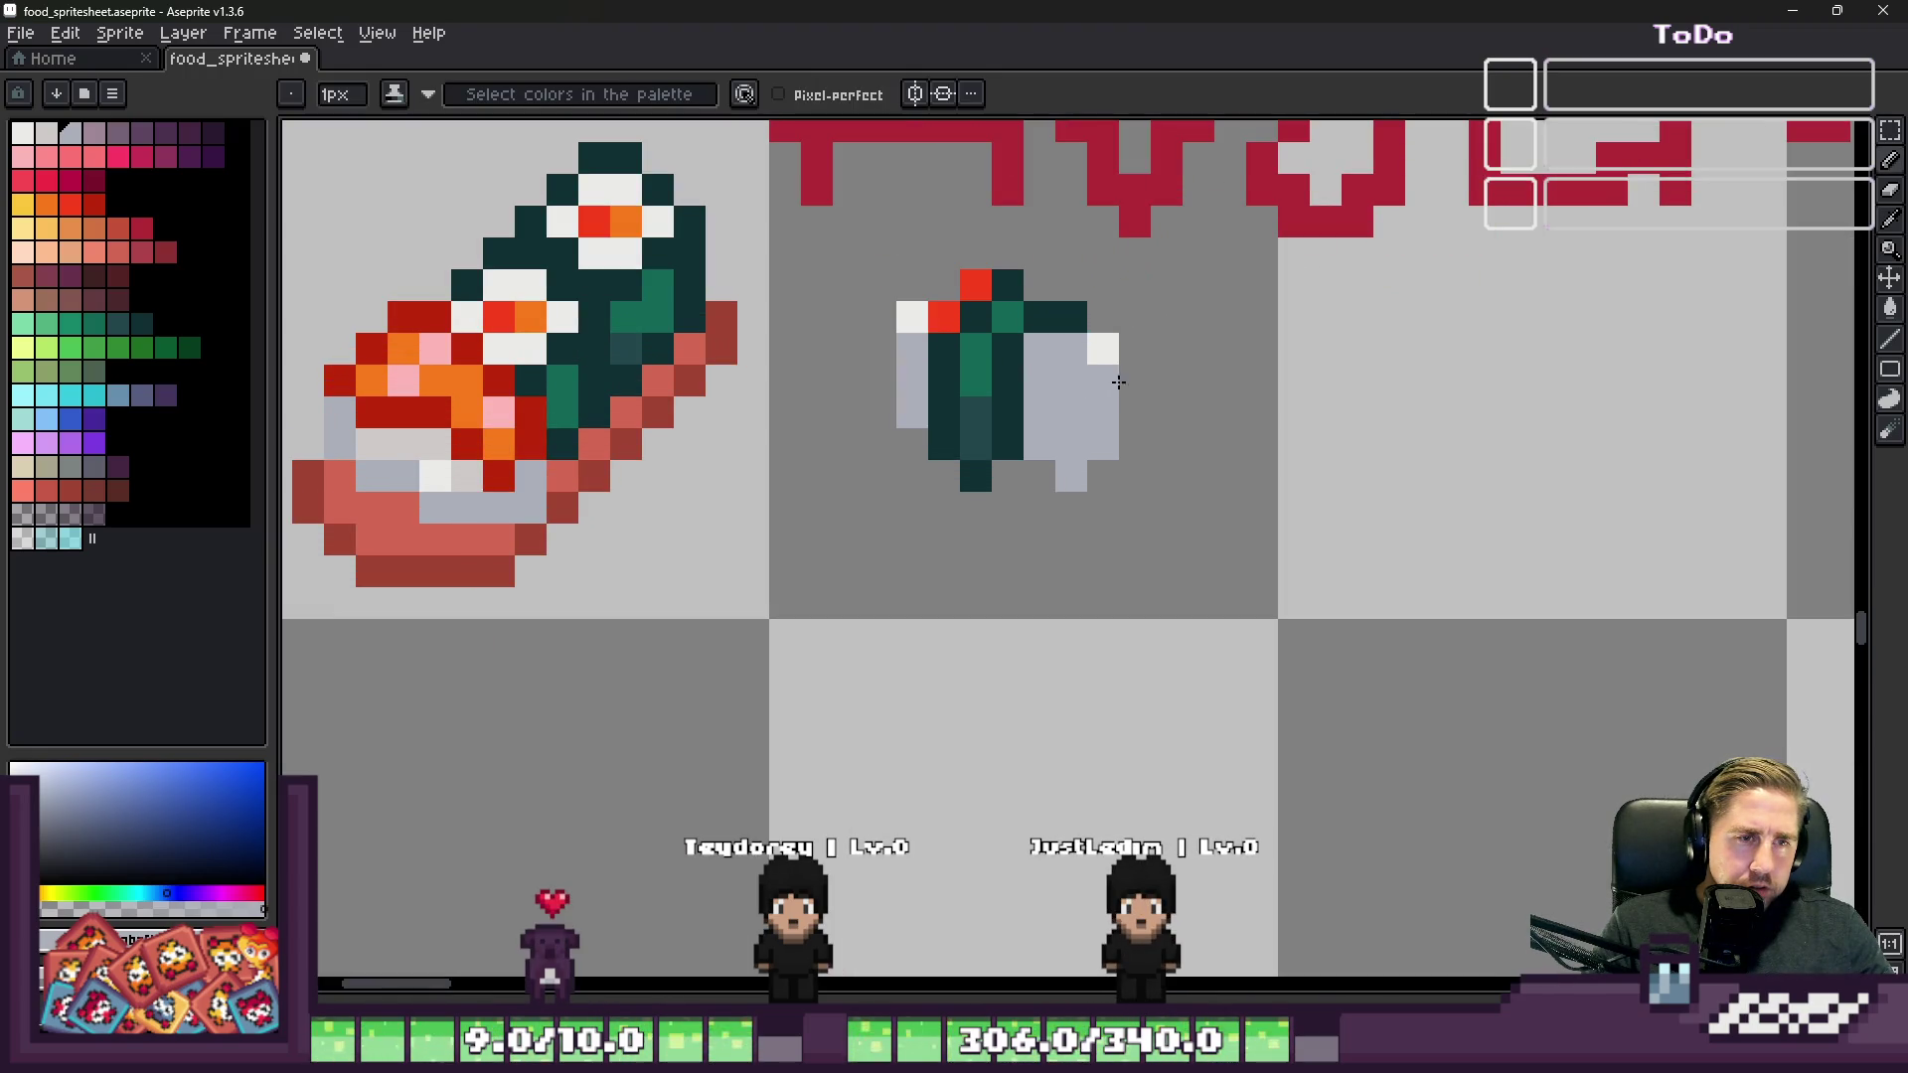
Step: Erase the small sushi piece with a 9px eraser
key("e")
key("plus")
key("plus")
key("plus")
left_click_drag(1043, 383, 1011, 398)
key("b")
Step: Draw a dark teal ring outline in the freed cell
left_click(626, 318, "alt")
left_click(1034, 318)
scroll(1029, 321, "up", 1)
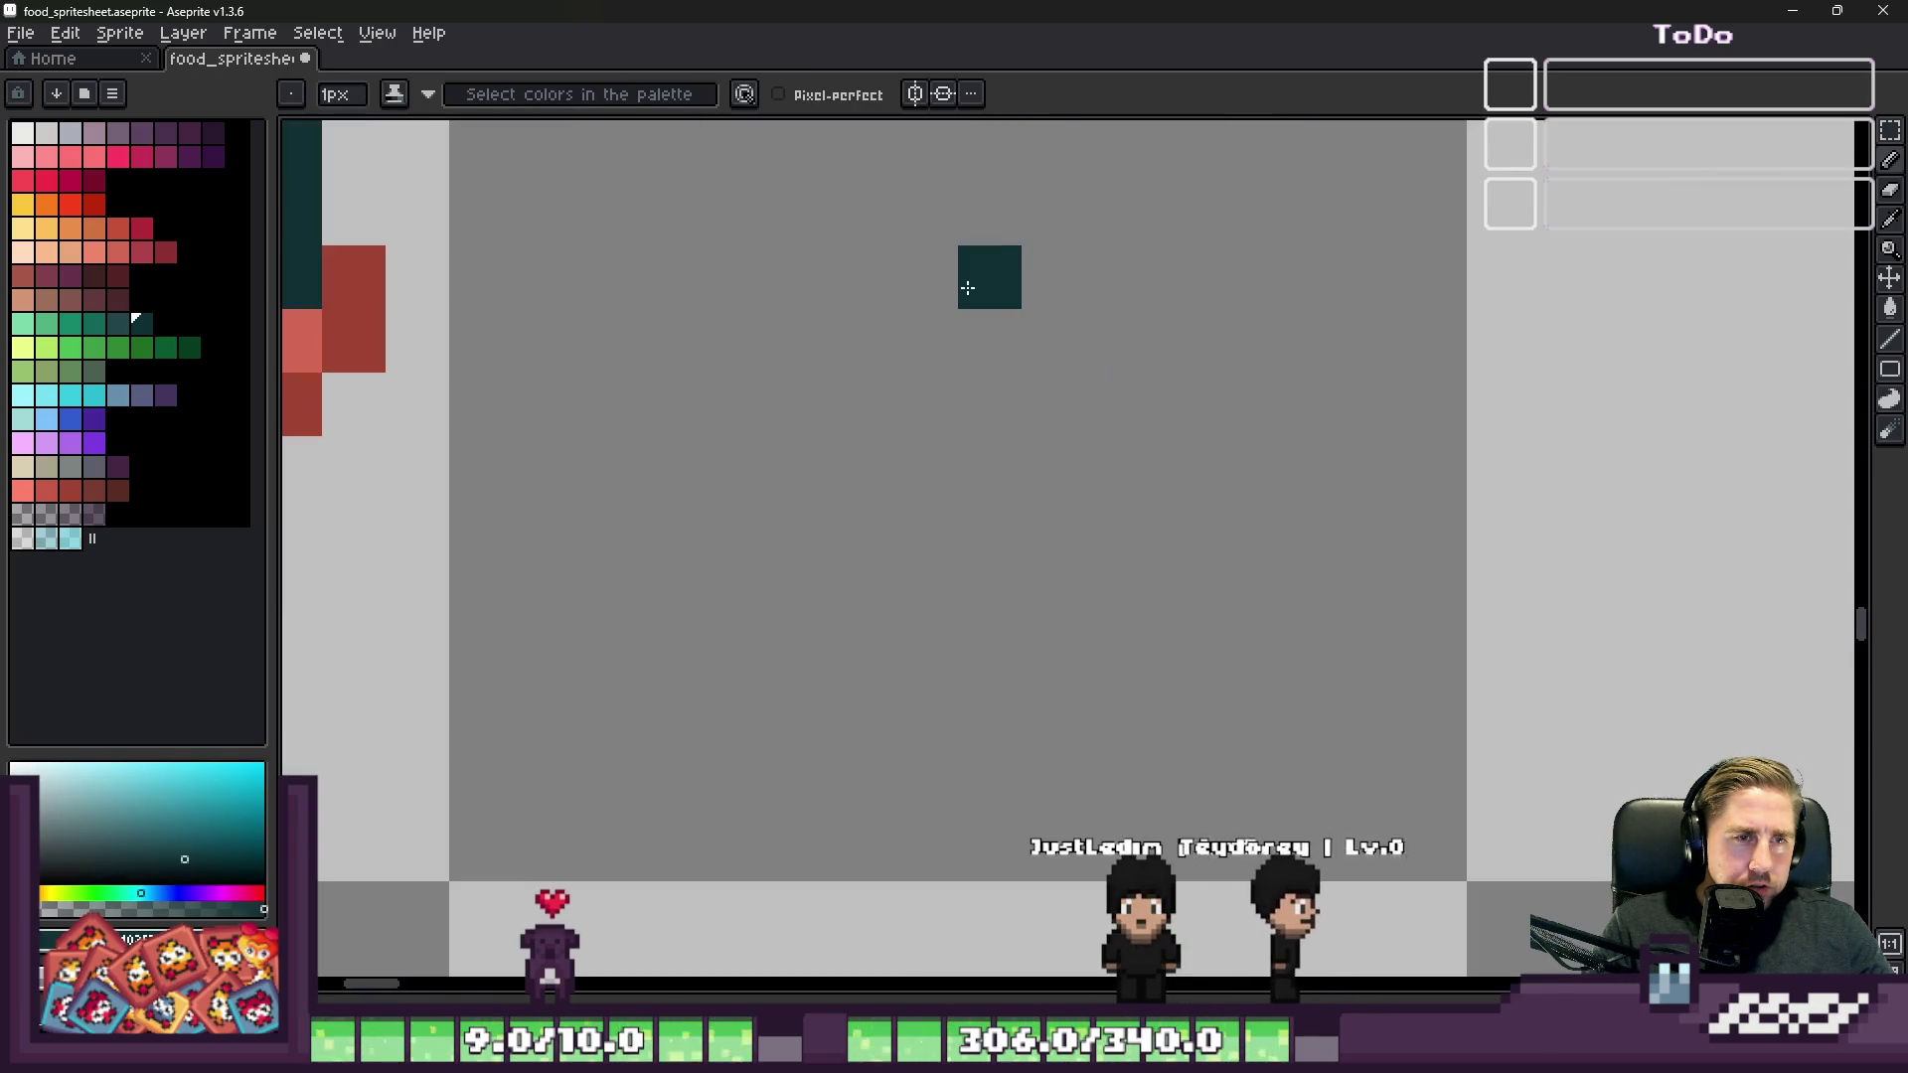
left_click(1113, 214)
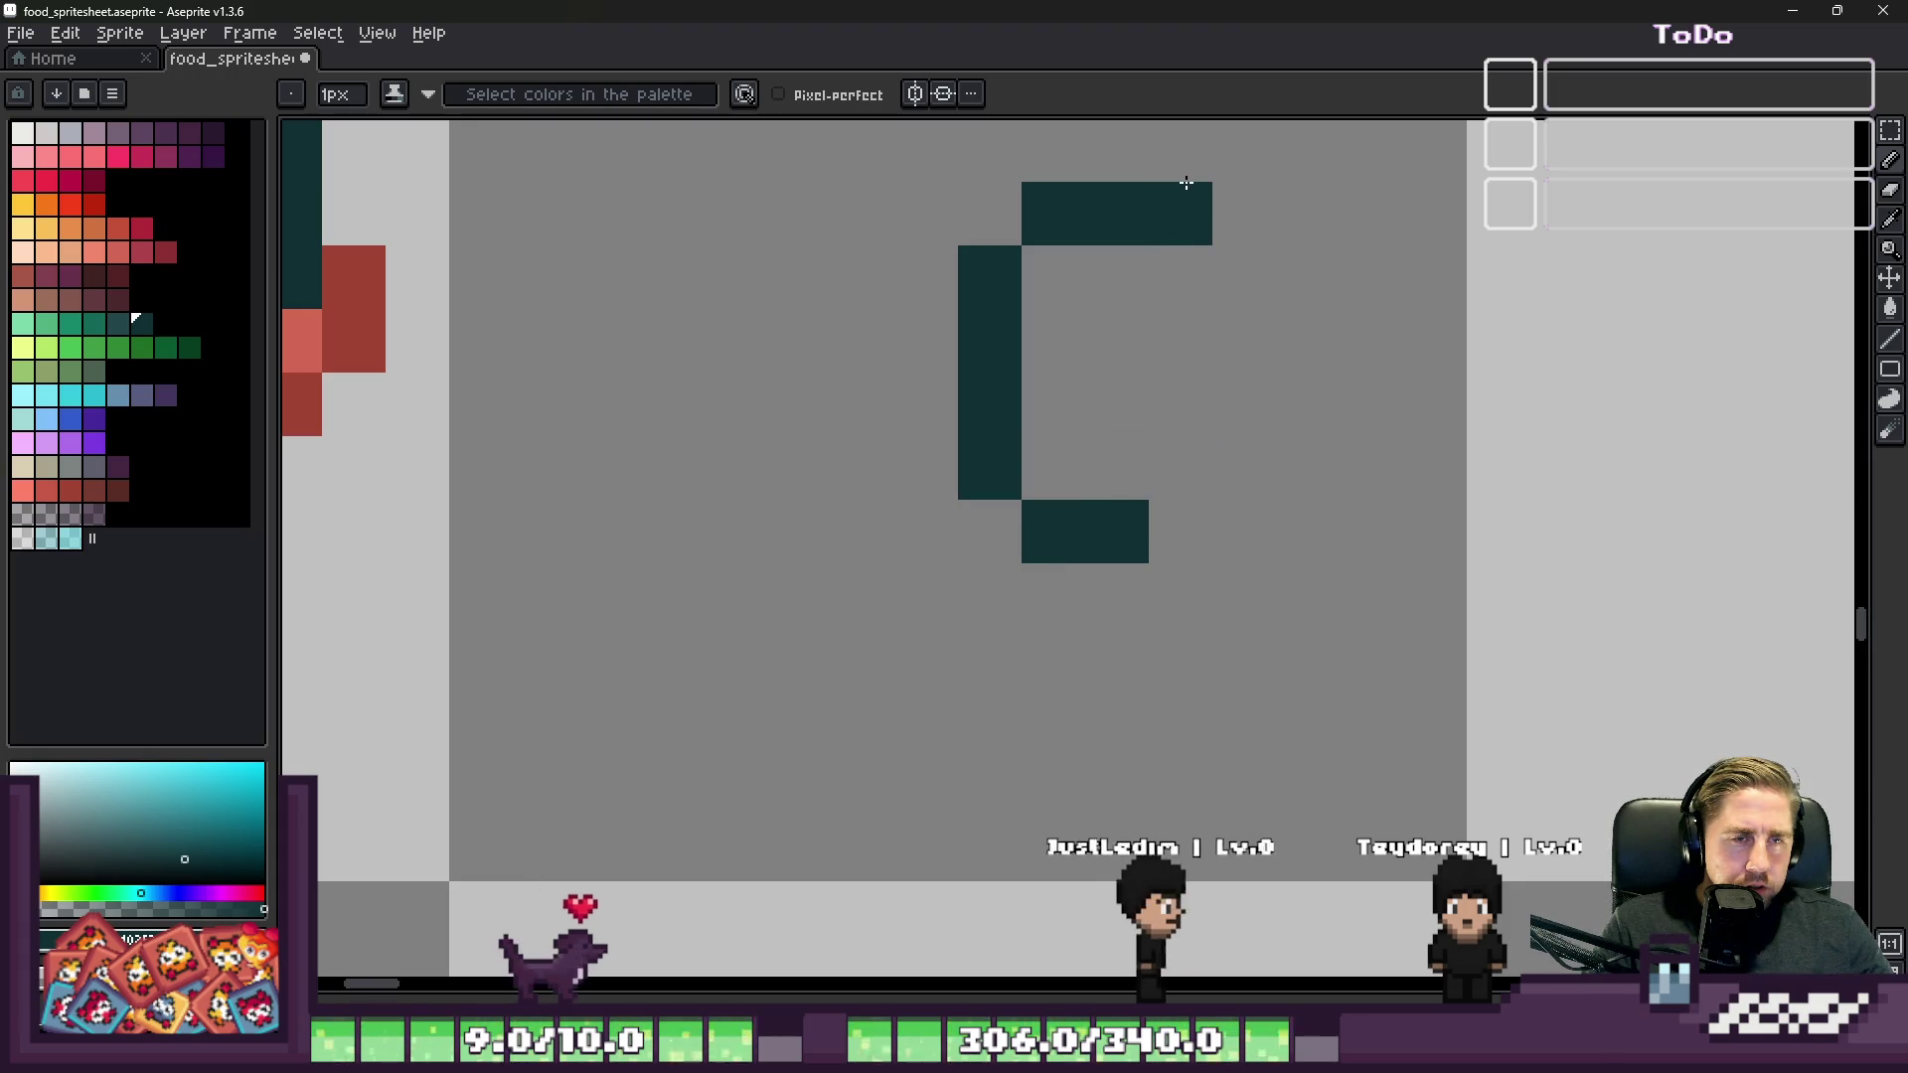
left_click(1180, 467)
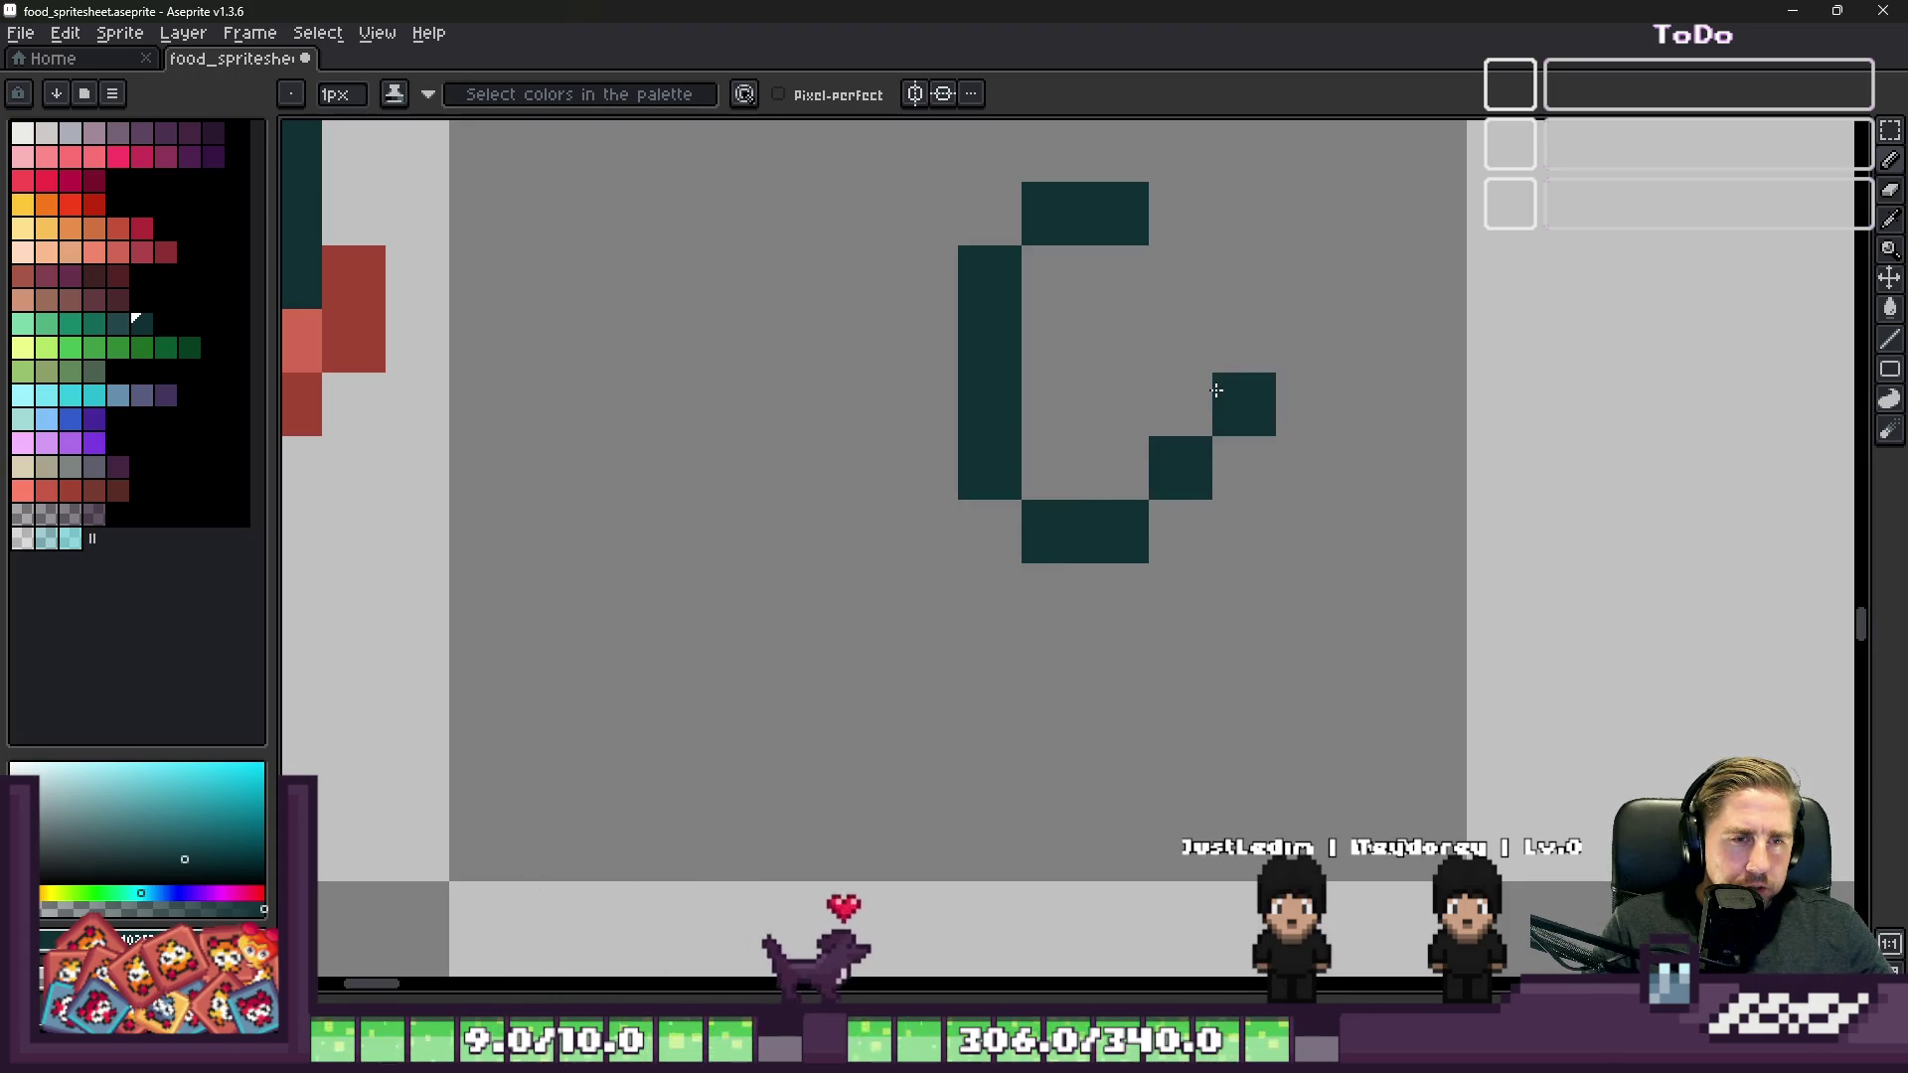
left_click(1181, 403)
left_click_drag(1180, 343, 1180, 274)
scroll(1007, 307, "up", 2)
Step: Shift the ring's left half with the marquee and close the gaps in its outline
key("m")
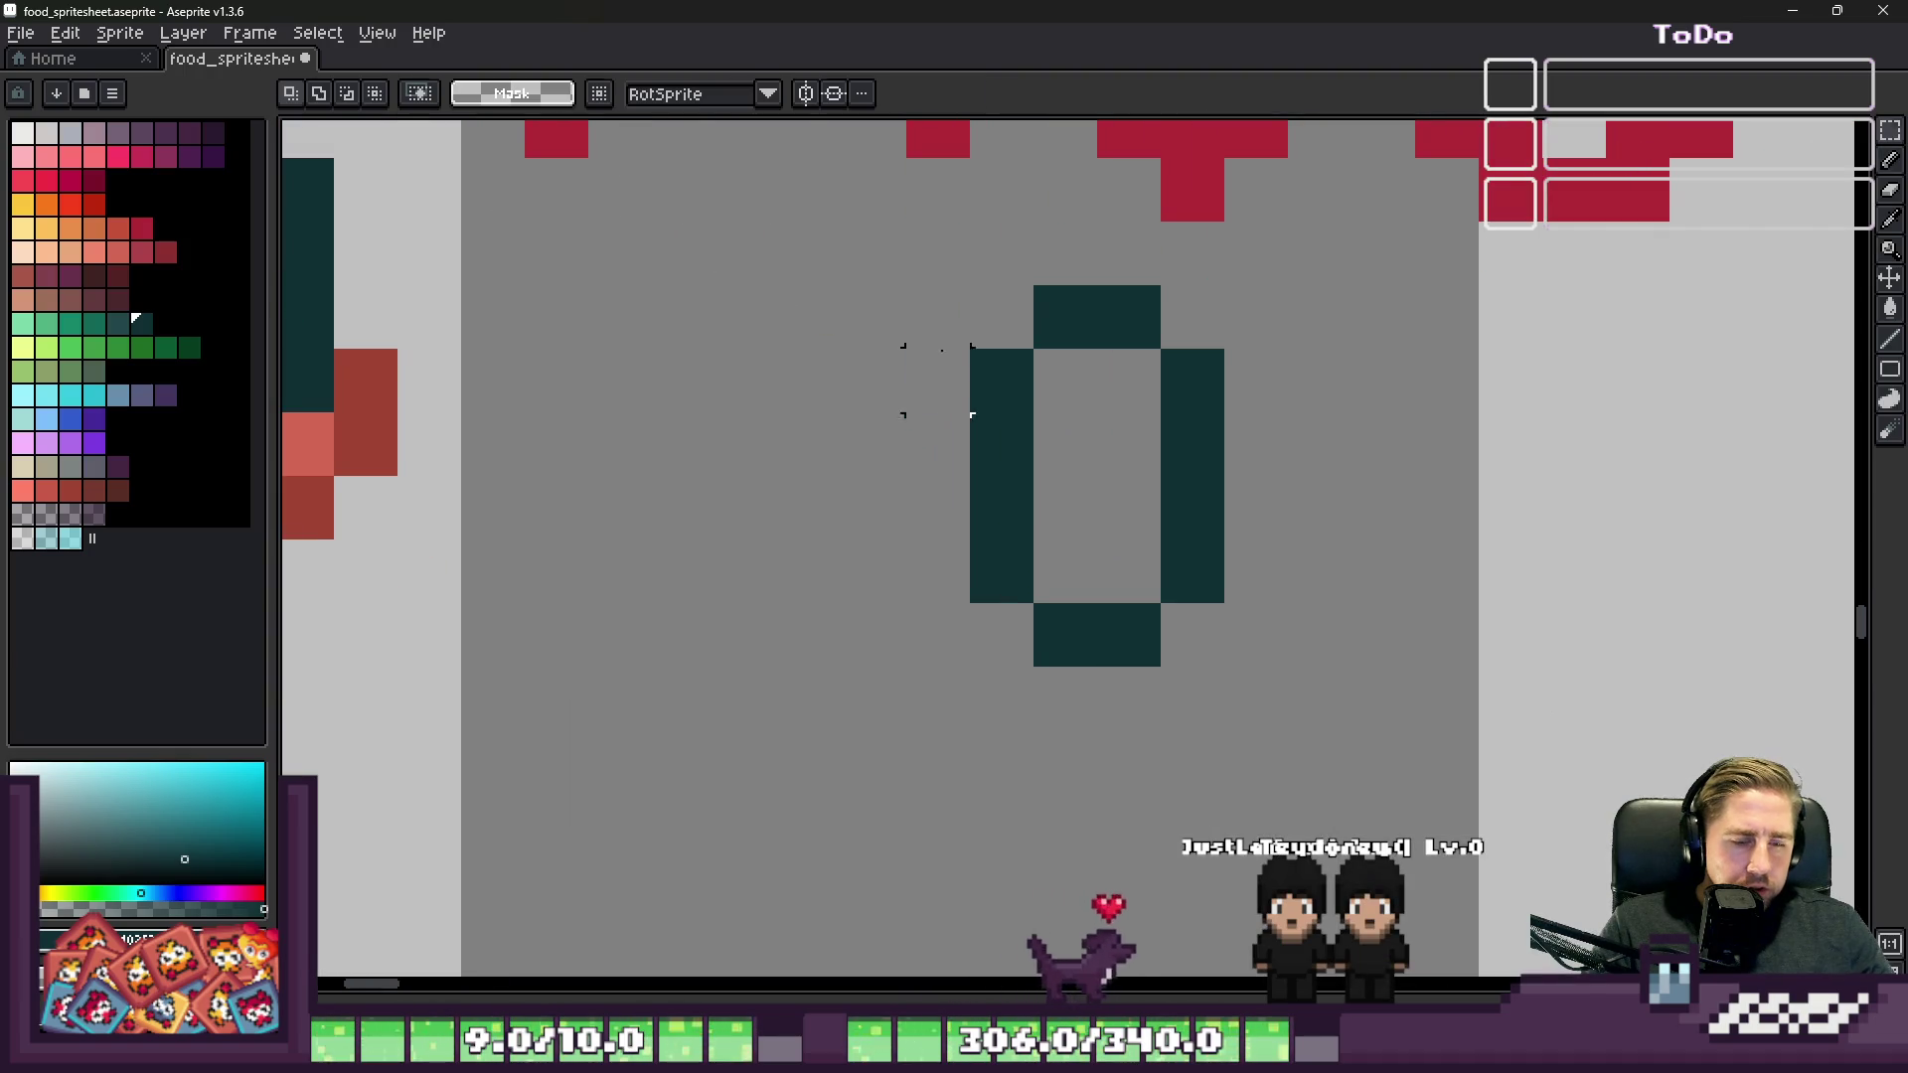
left_click_drag(979, 229, 1053, 657)
key("ctrl+d")
key("b")
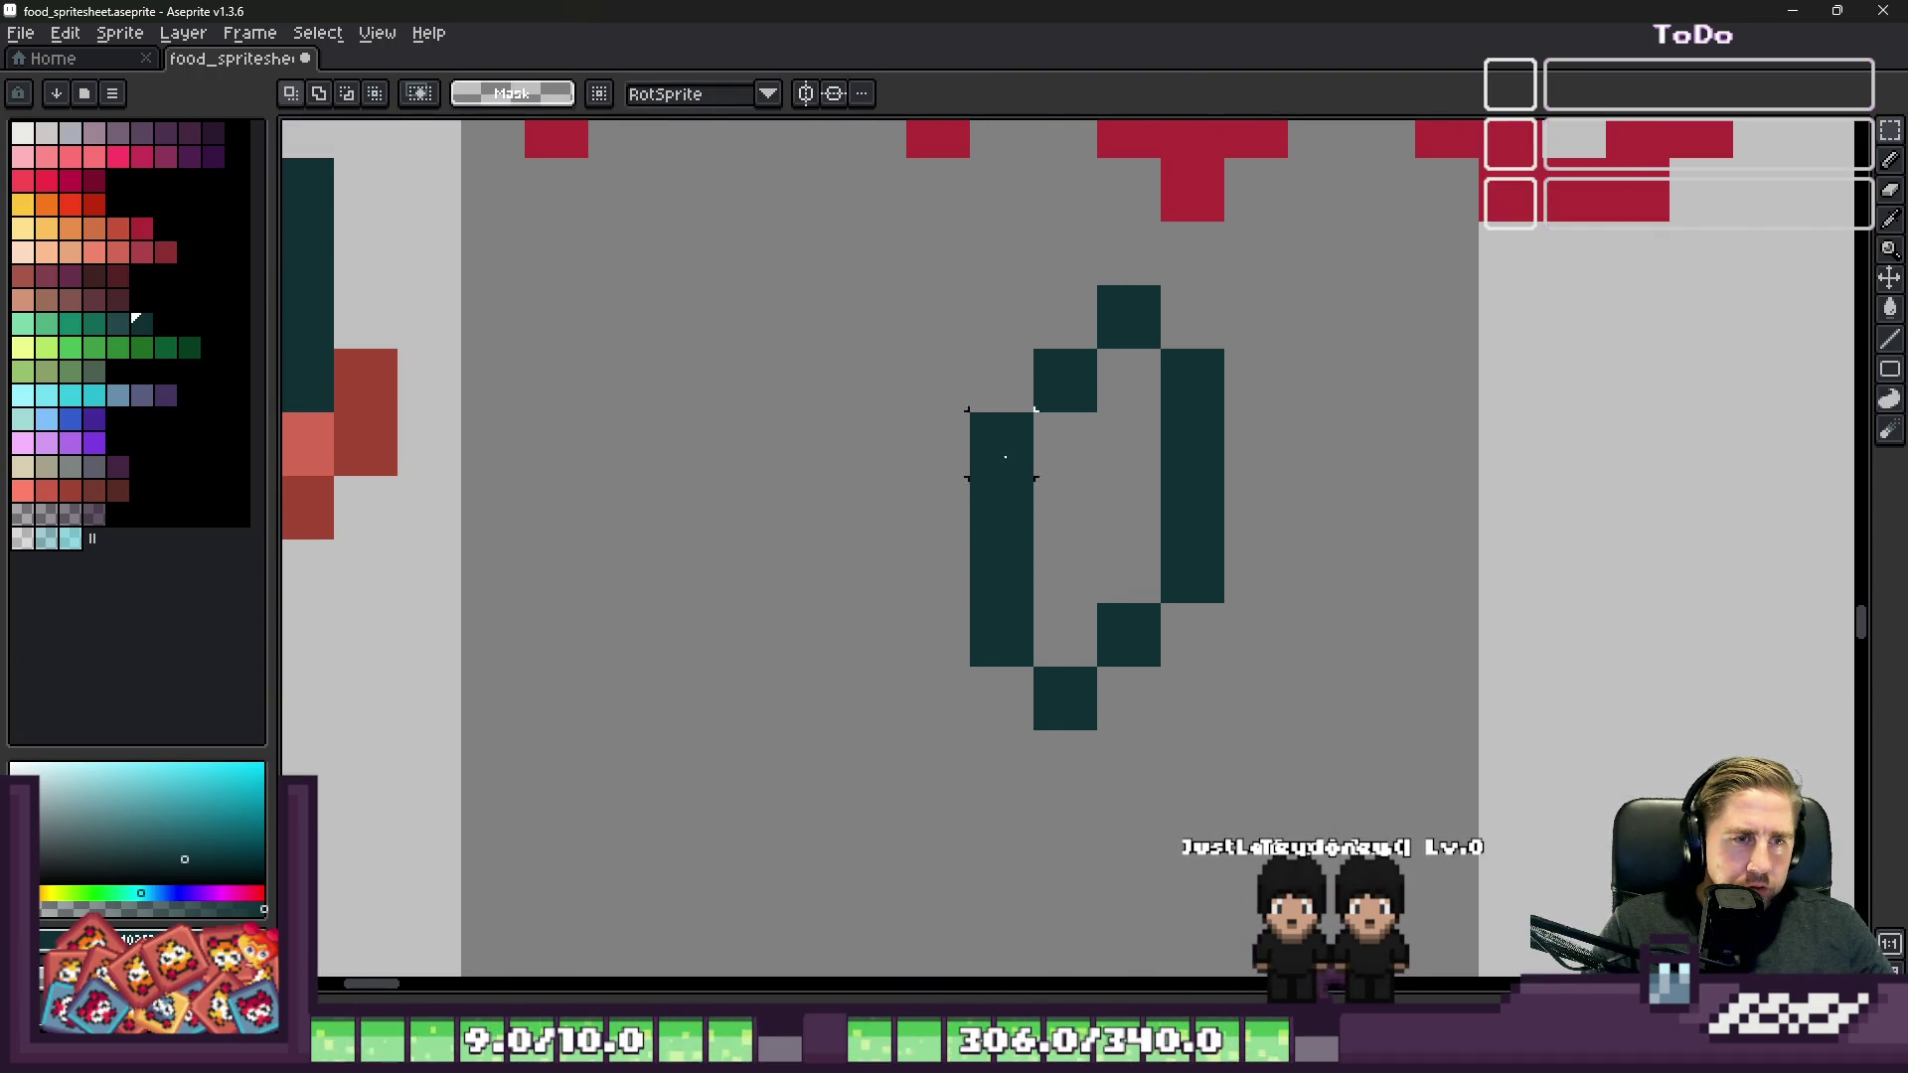
scroll(1008, 512, "down", 5)
scroll(1008, 513, "up", 3)
left_click(955, 440)
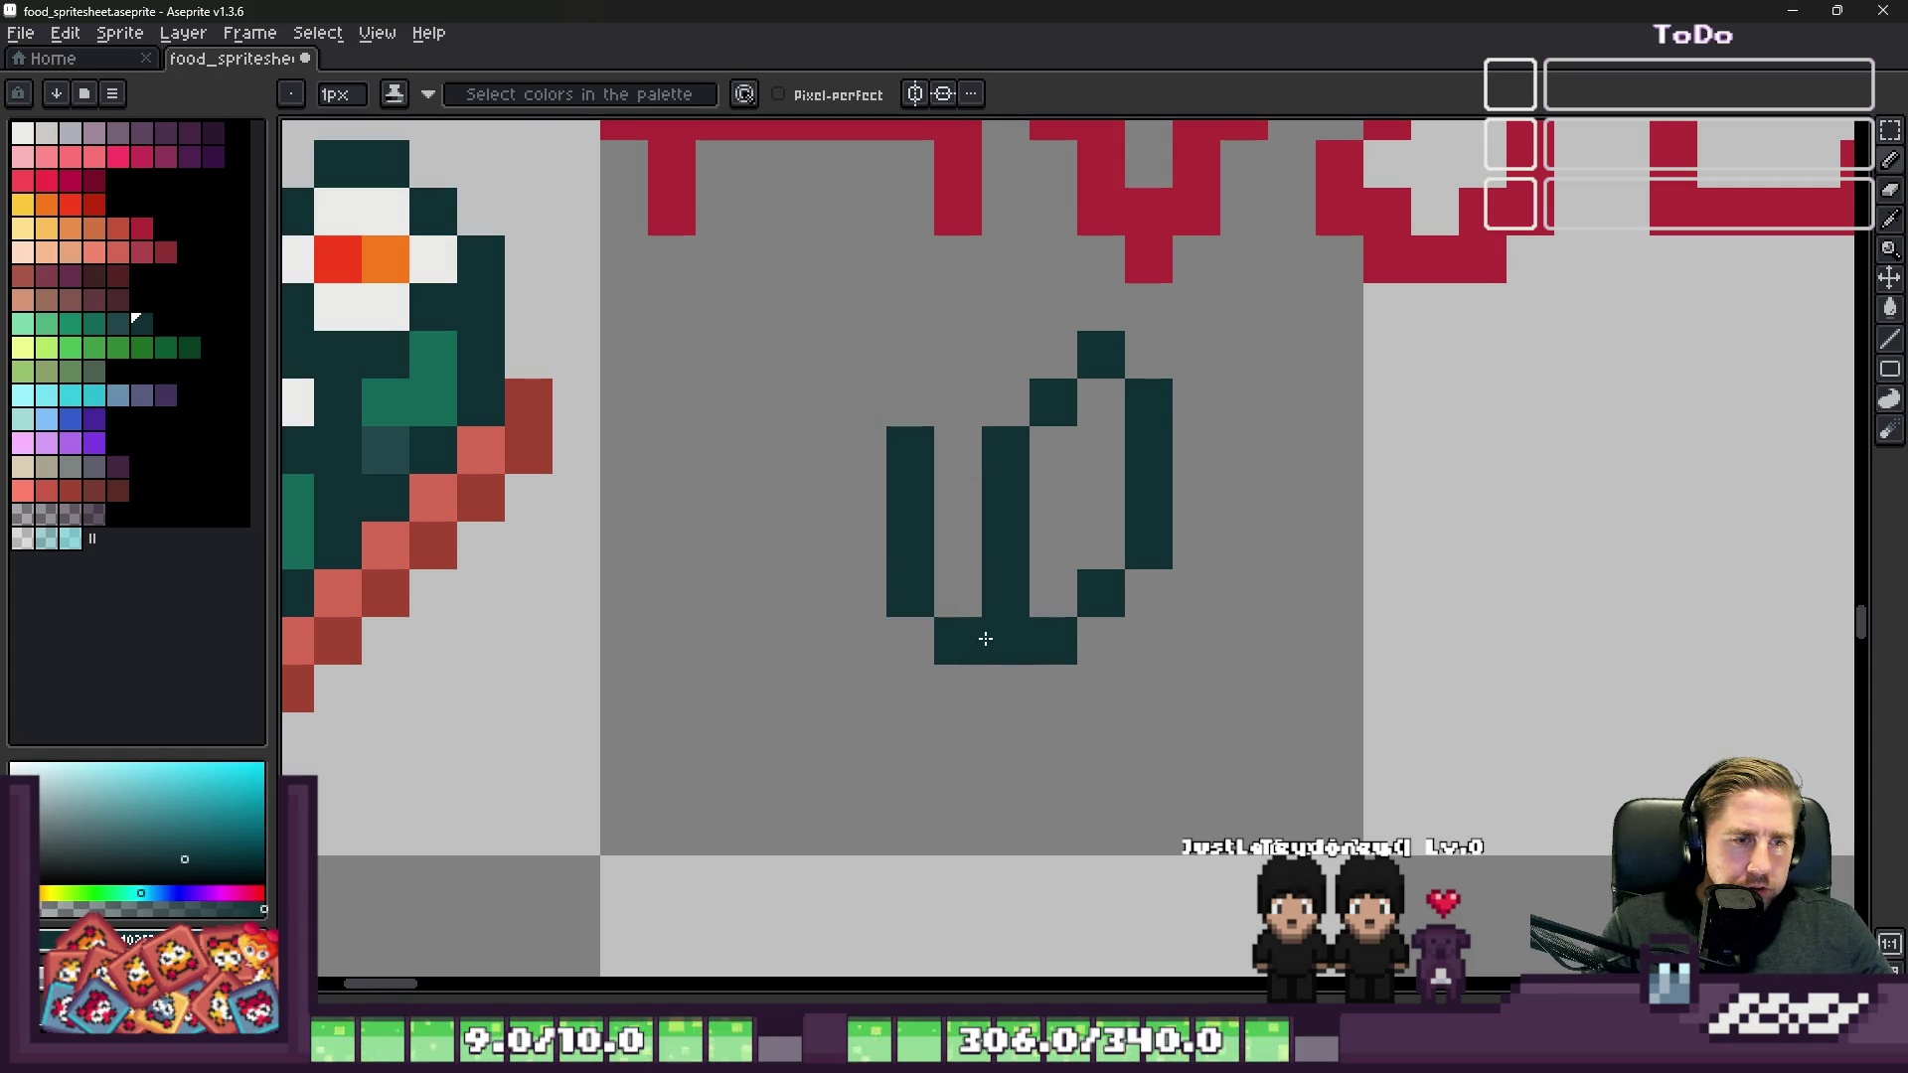
key("ctrl+z")
left_click_drag(1053, 333, 1015, 349)
scroll(943, 397, "down", 4)
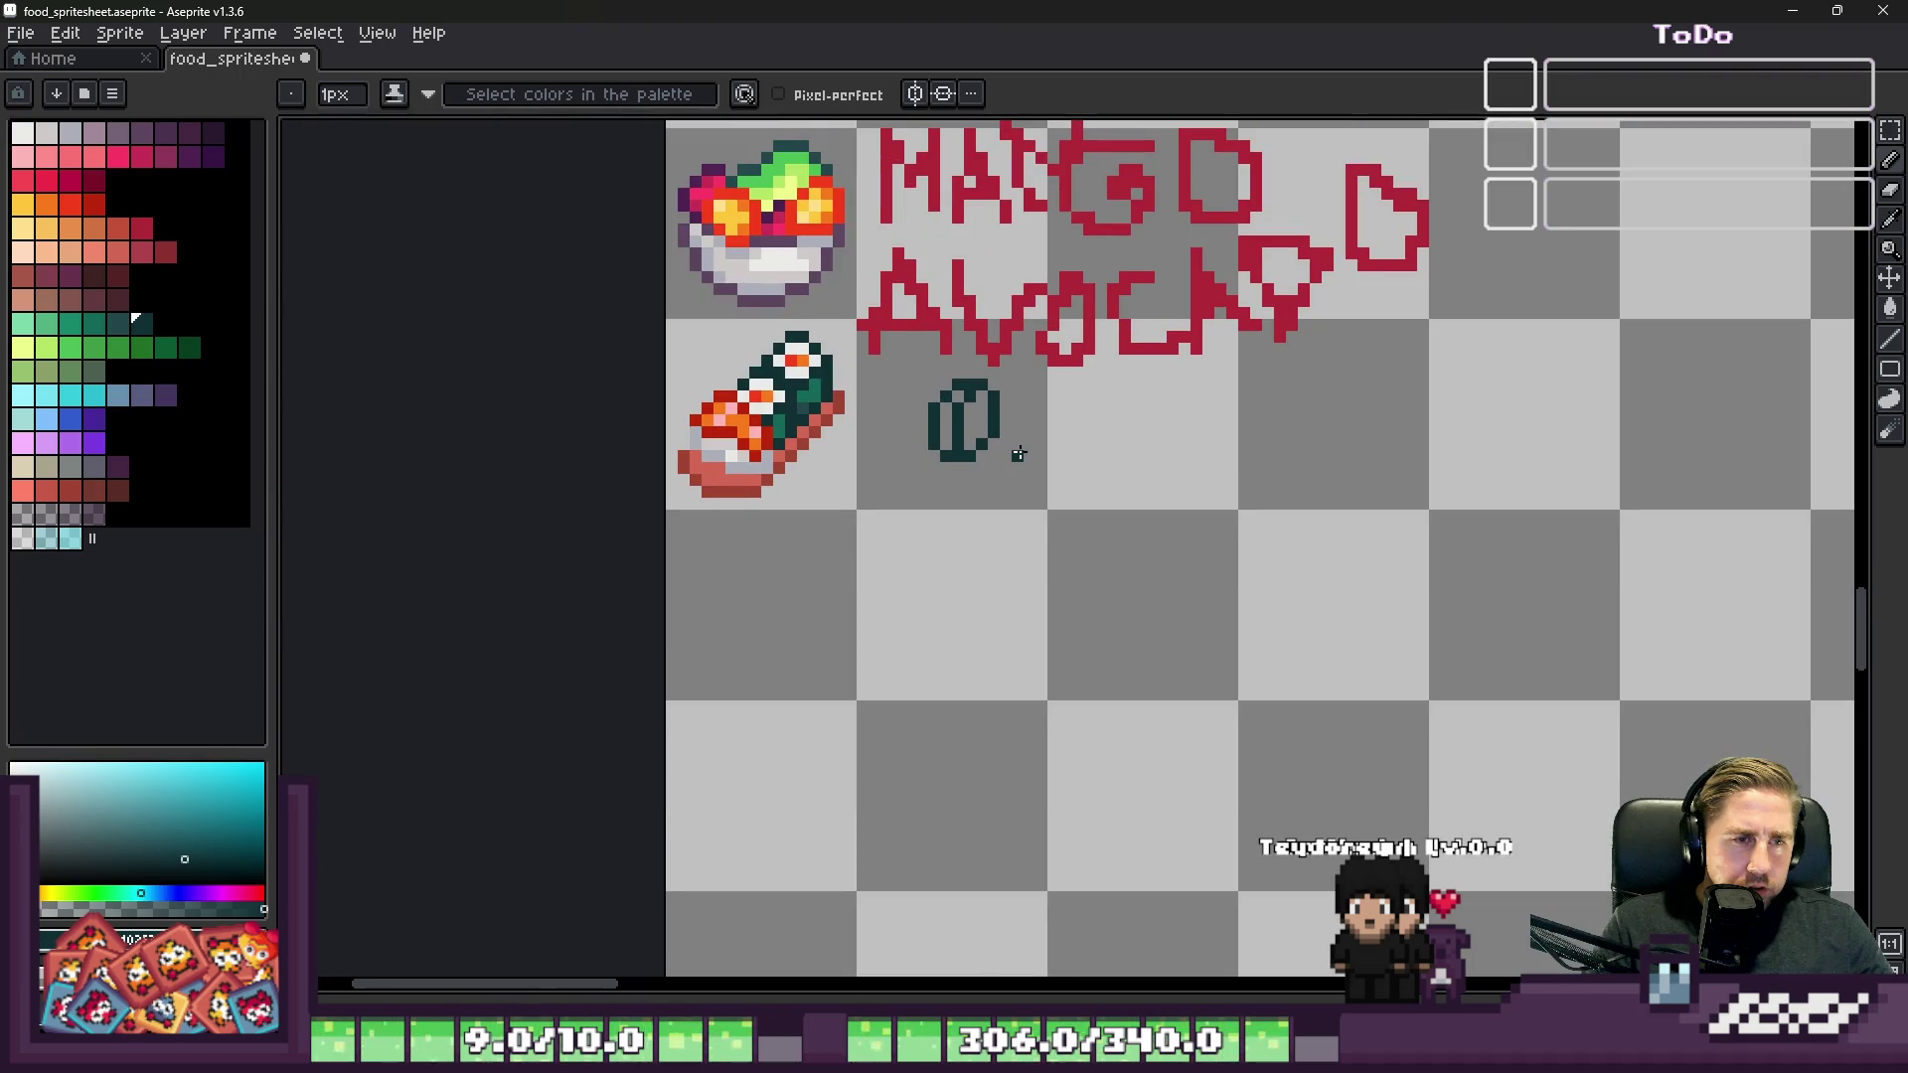
scroll(957, 417, "up", 6)
left_click(994, 385)
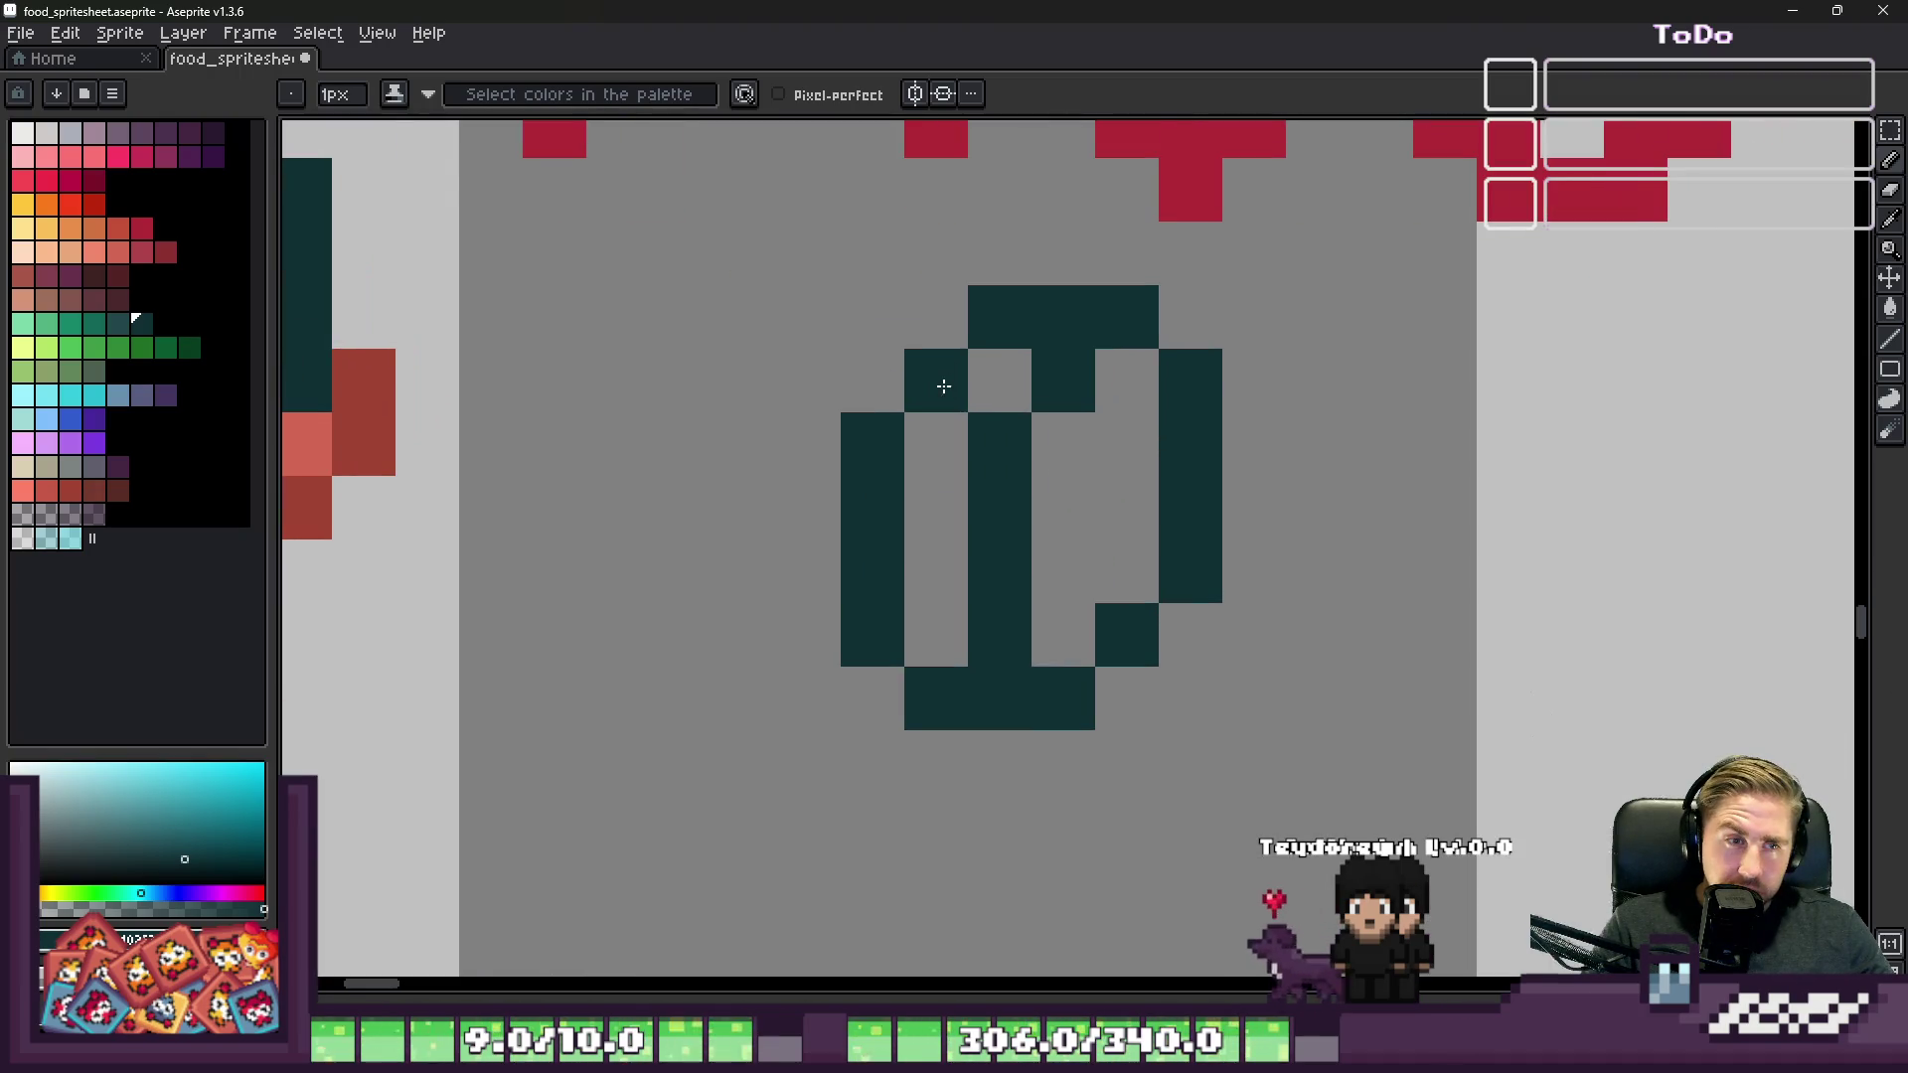
scroll(984, 393, "down", 4)
scroll(1054, 441, "up", 4)
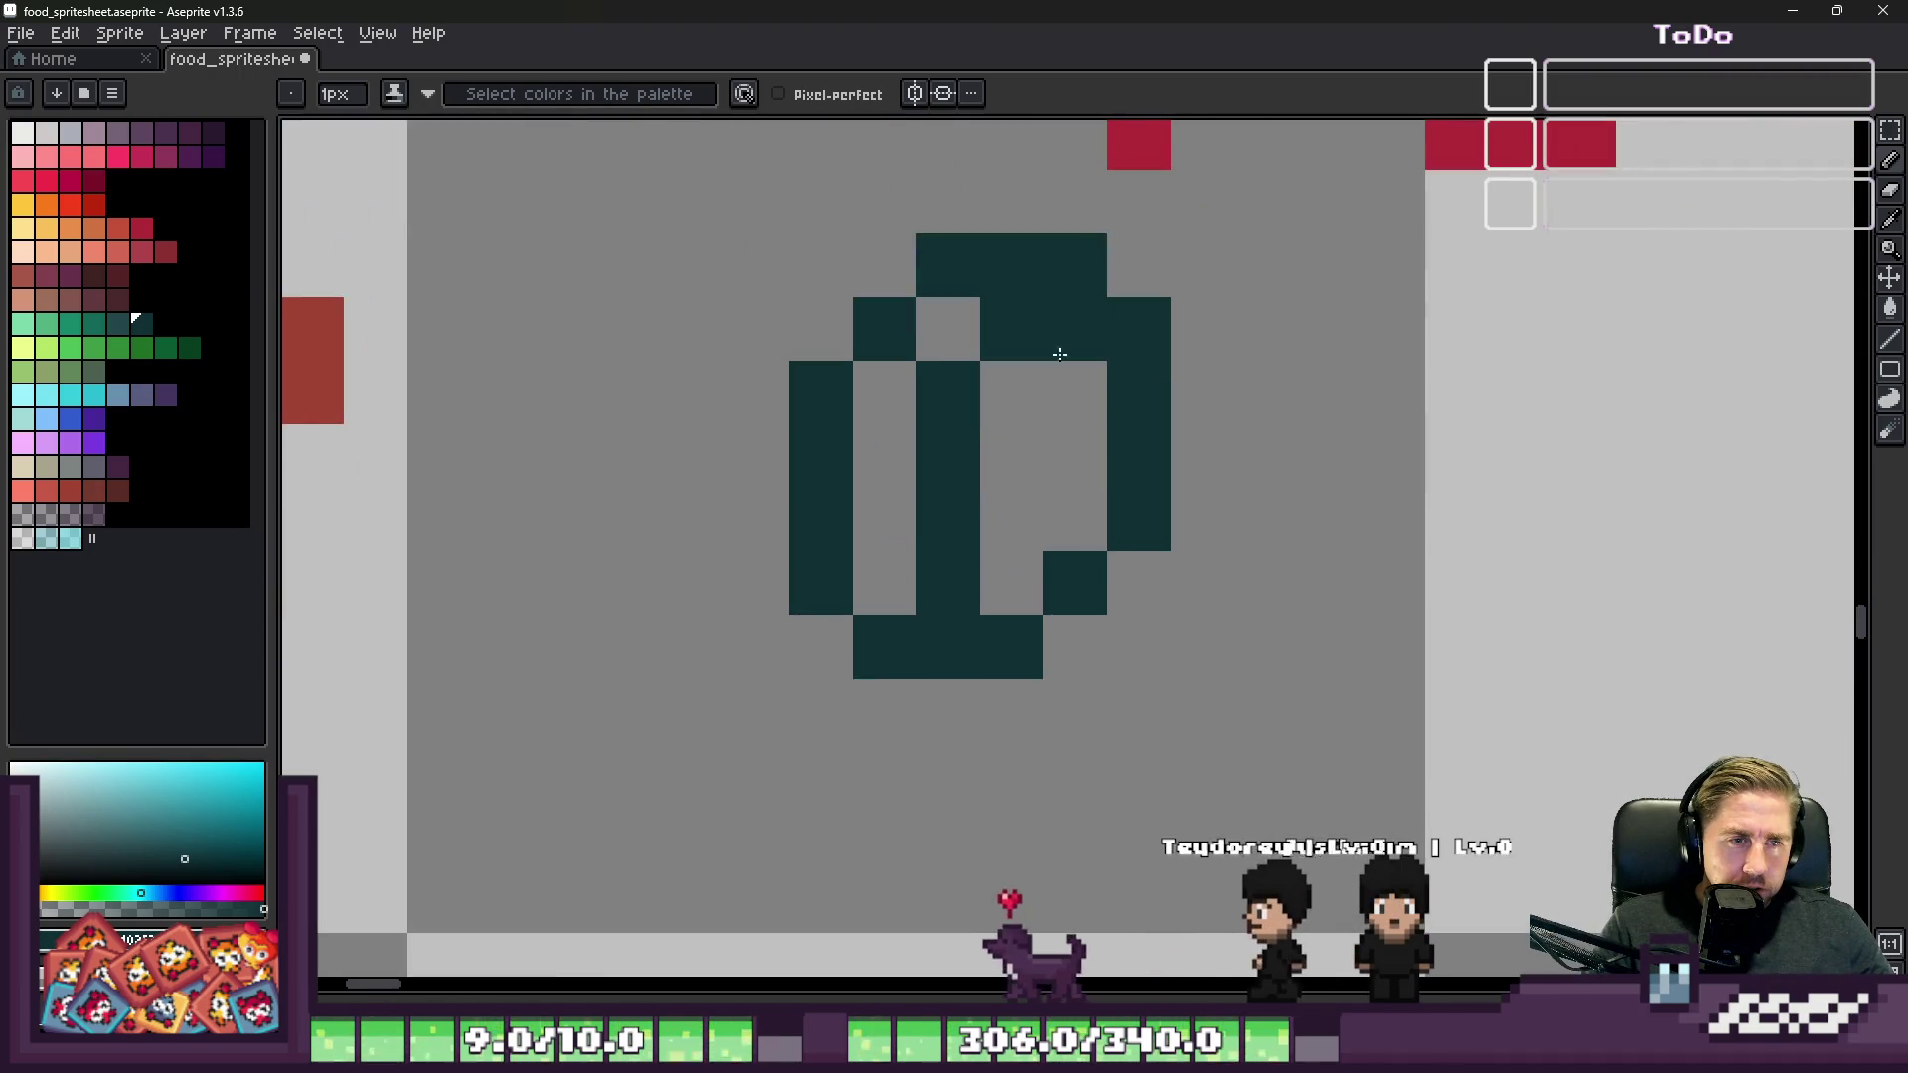
scroll(1043, 374, "down", 3)
Step: Shade the ring's rim with lighter teal on the left and green-teal accents along the top
key("alt")
left_click(617, 402, "alt")
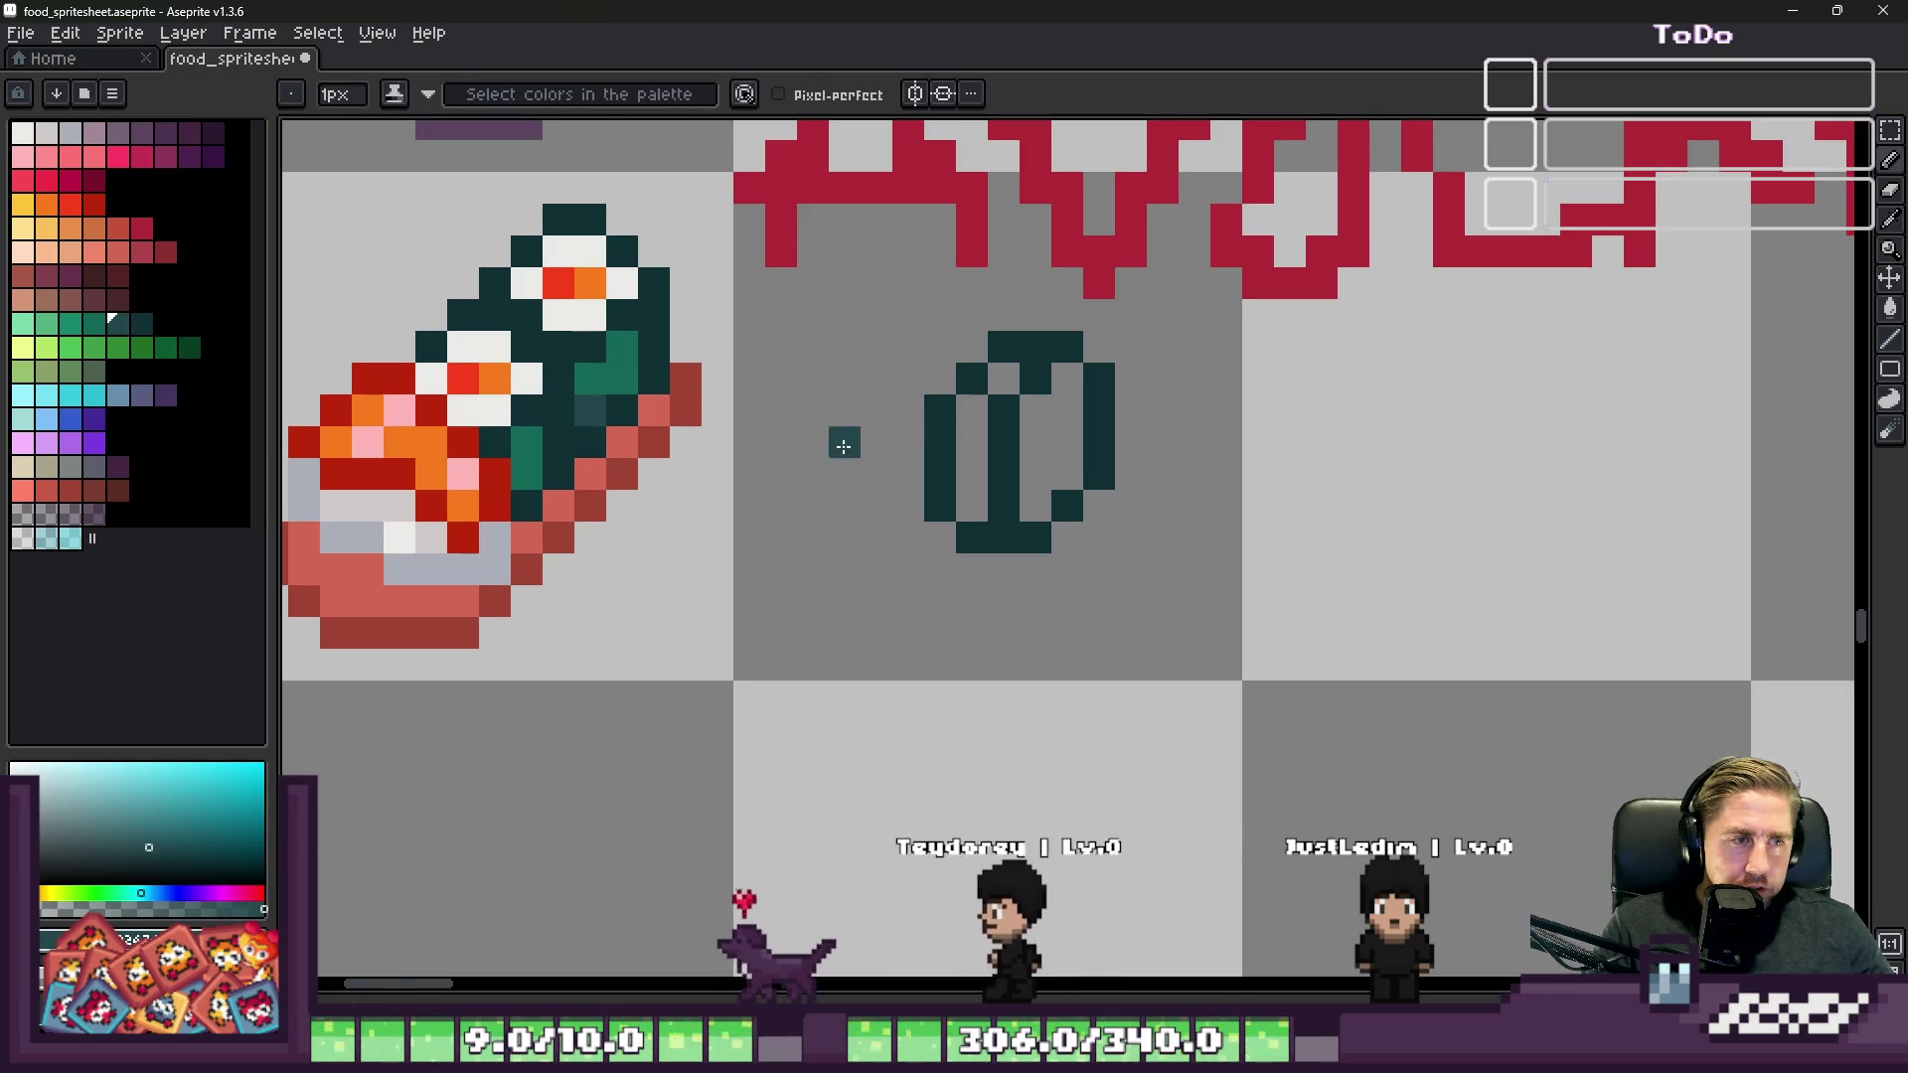
scroll(843, 433, "up", 2)
left_click_drag(958, 425, 960, 562)
left_click(915, 443)
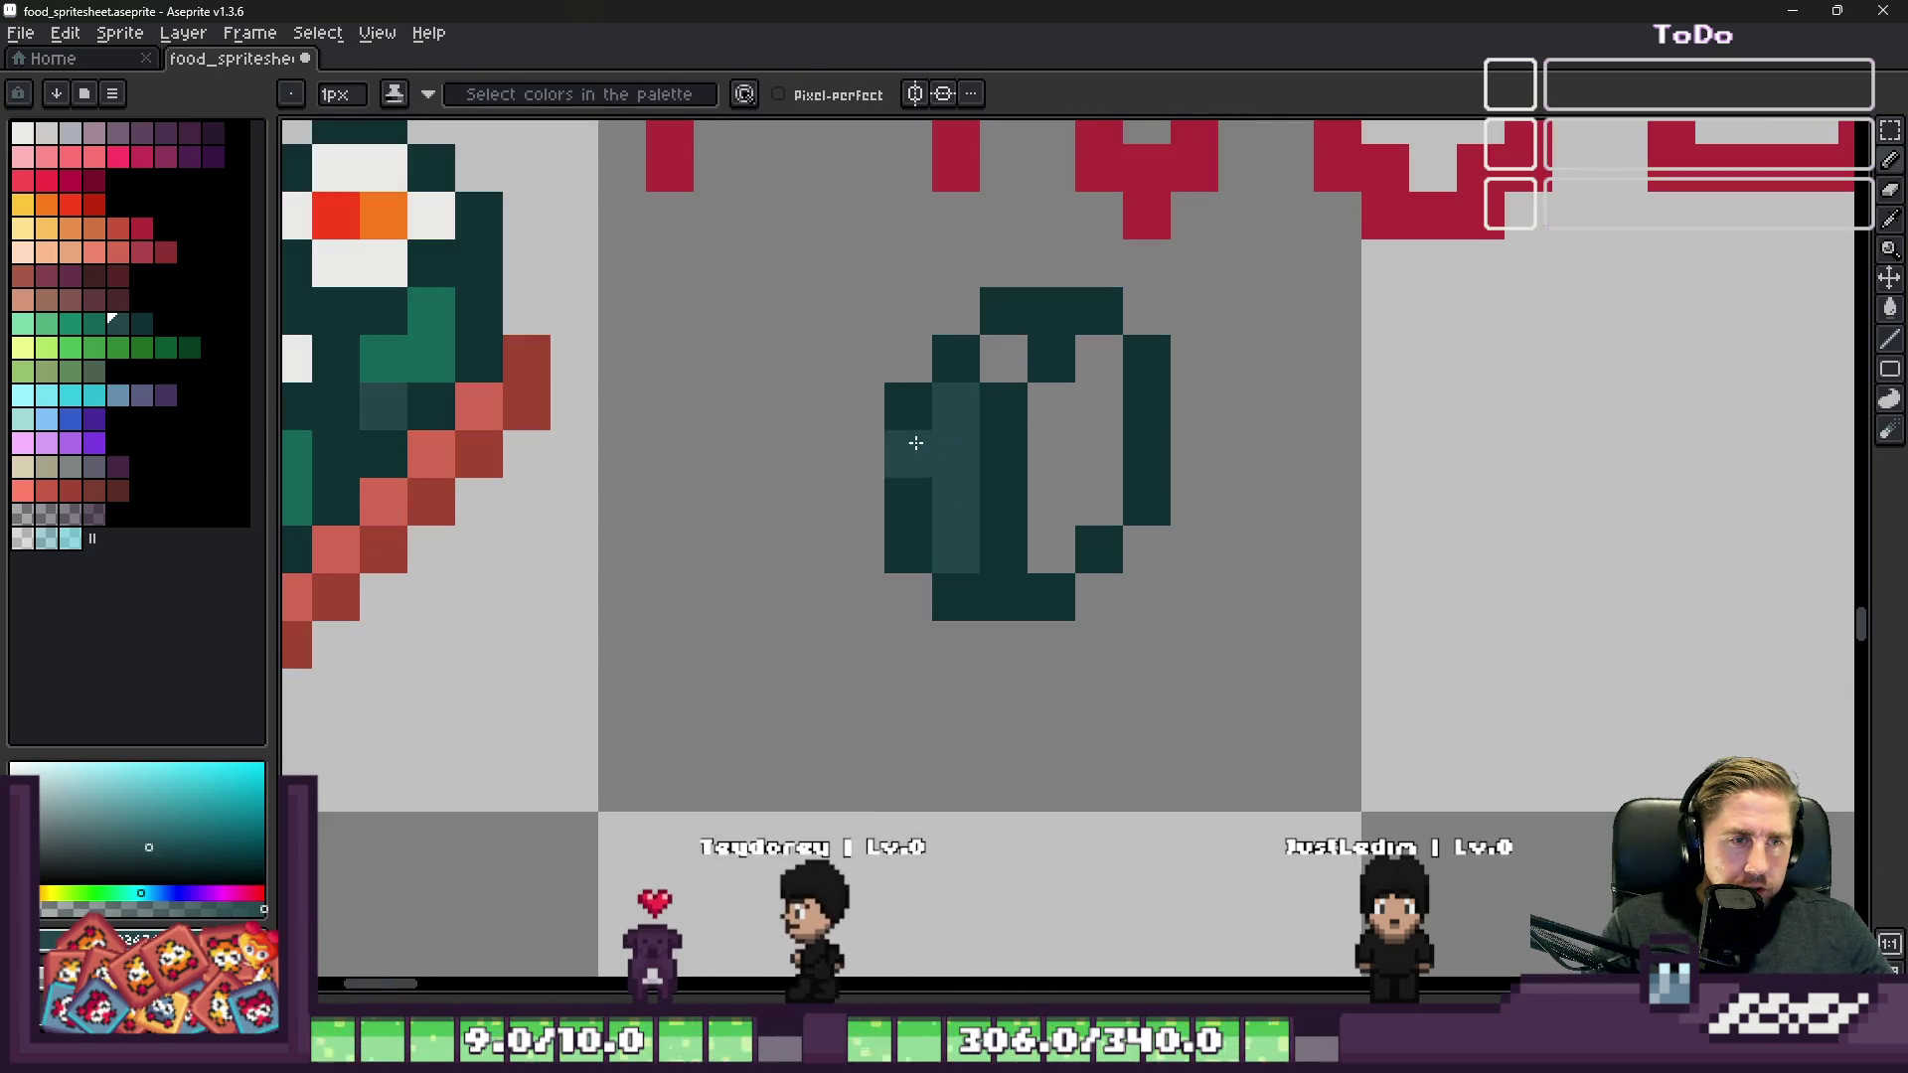
left_click(417, 362, "alt")
left_click(907, 357)
left_click(1098, 358)
scroll(1204, 388, "down", 5)
scroll(1321, 417, "up", 1)
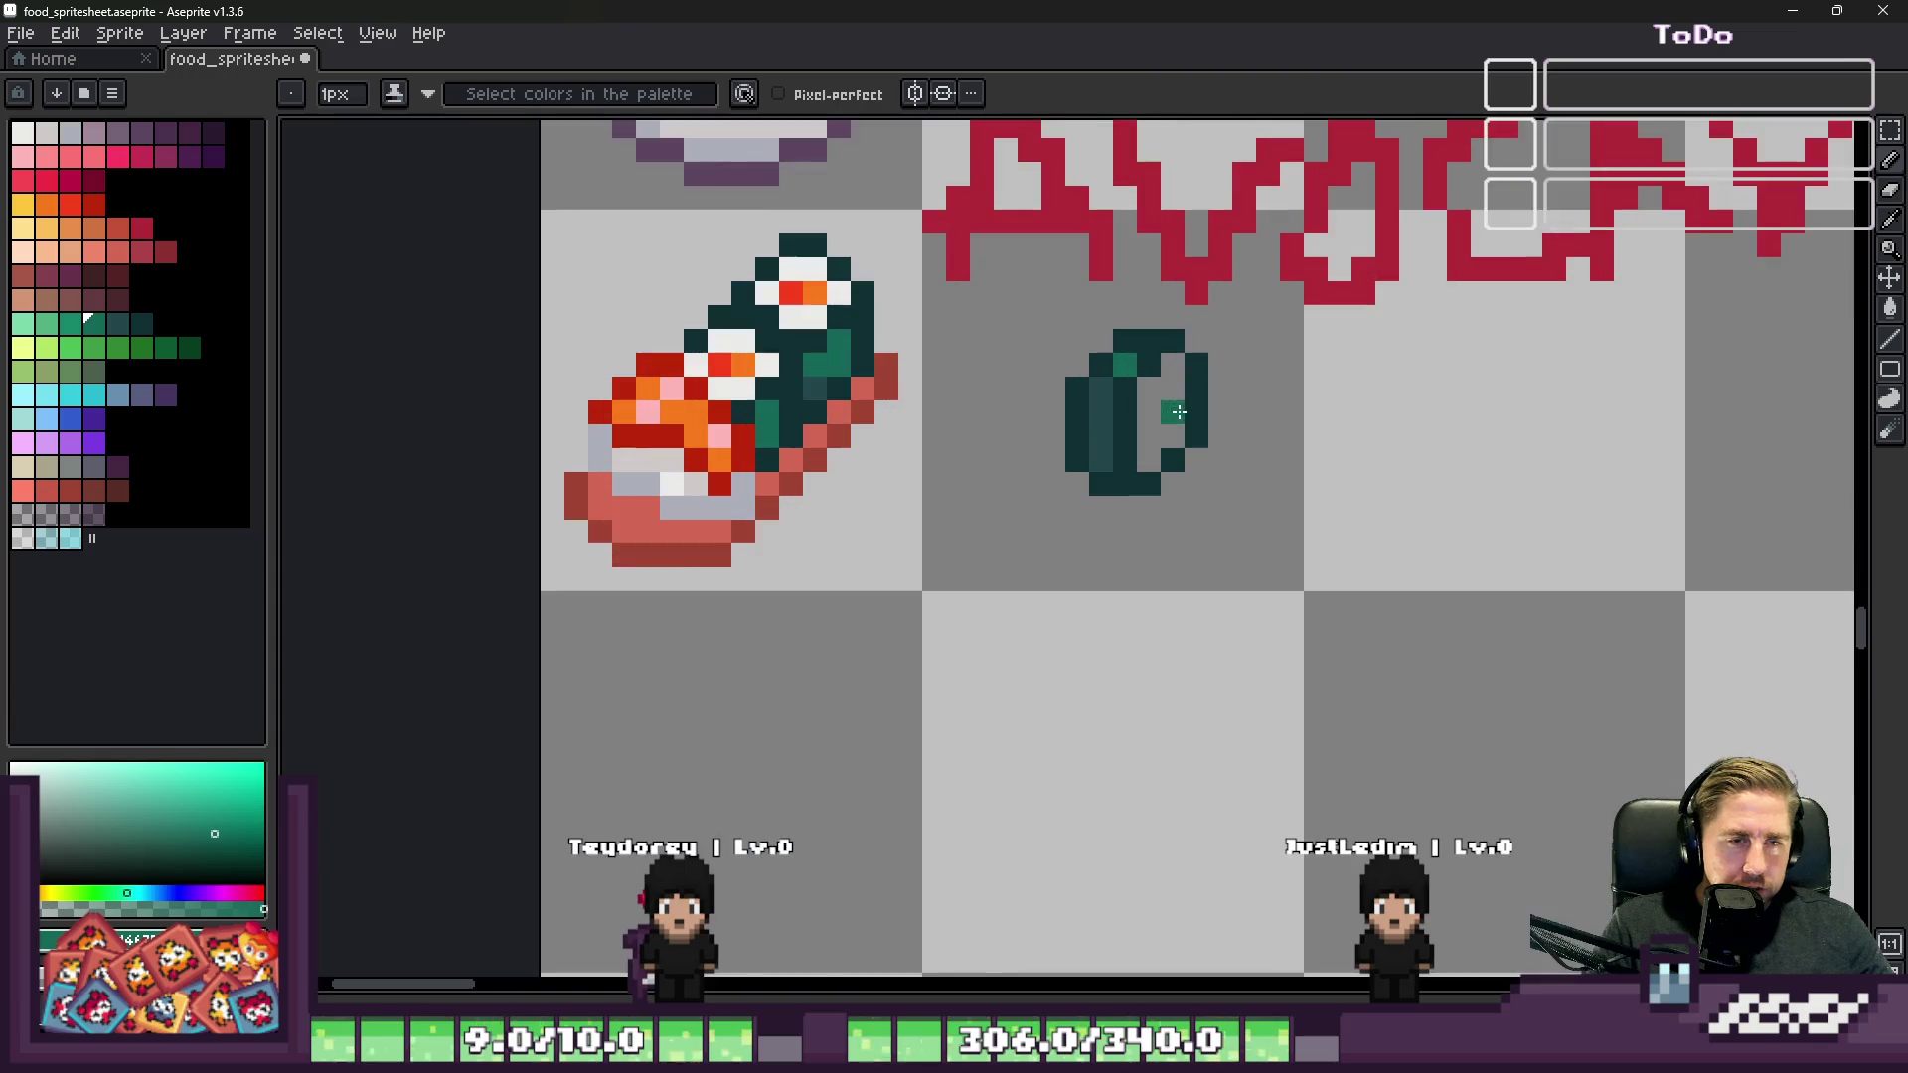
left_click(1200, 378)
scroll(1201, 378, "up", 1)
Step: Fill the slice's centre with white rice and touch up the dark teal outline
left_click(622, 359, "alt")
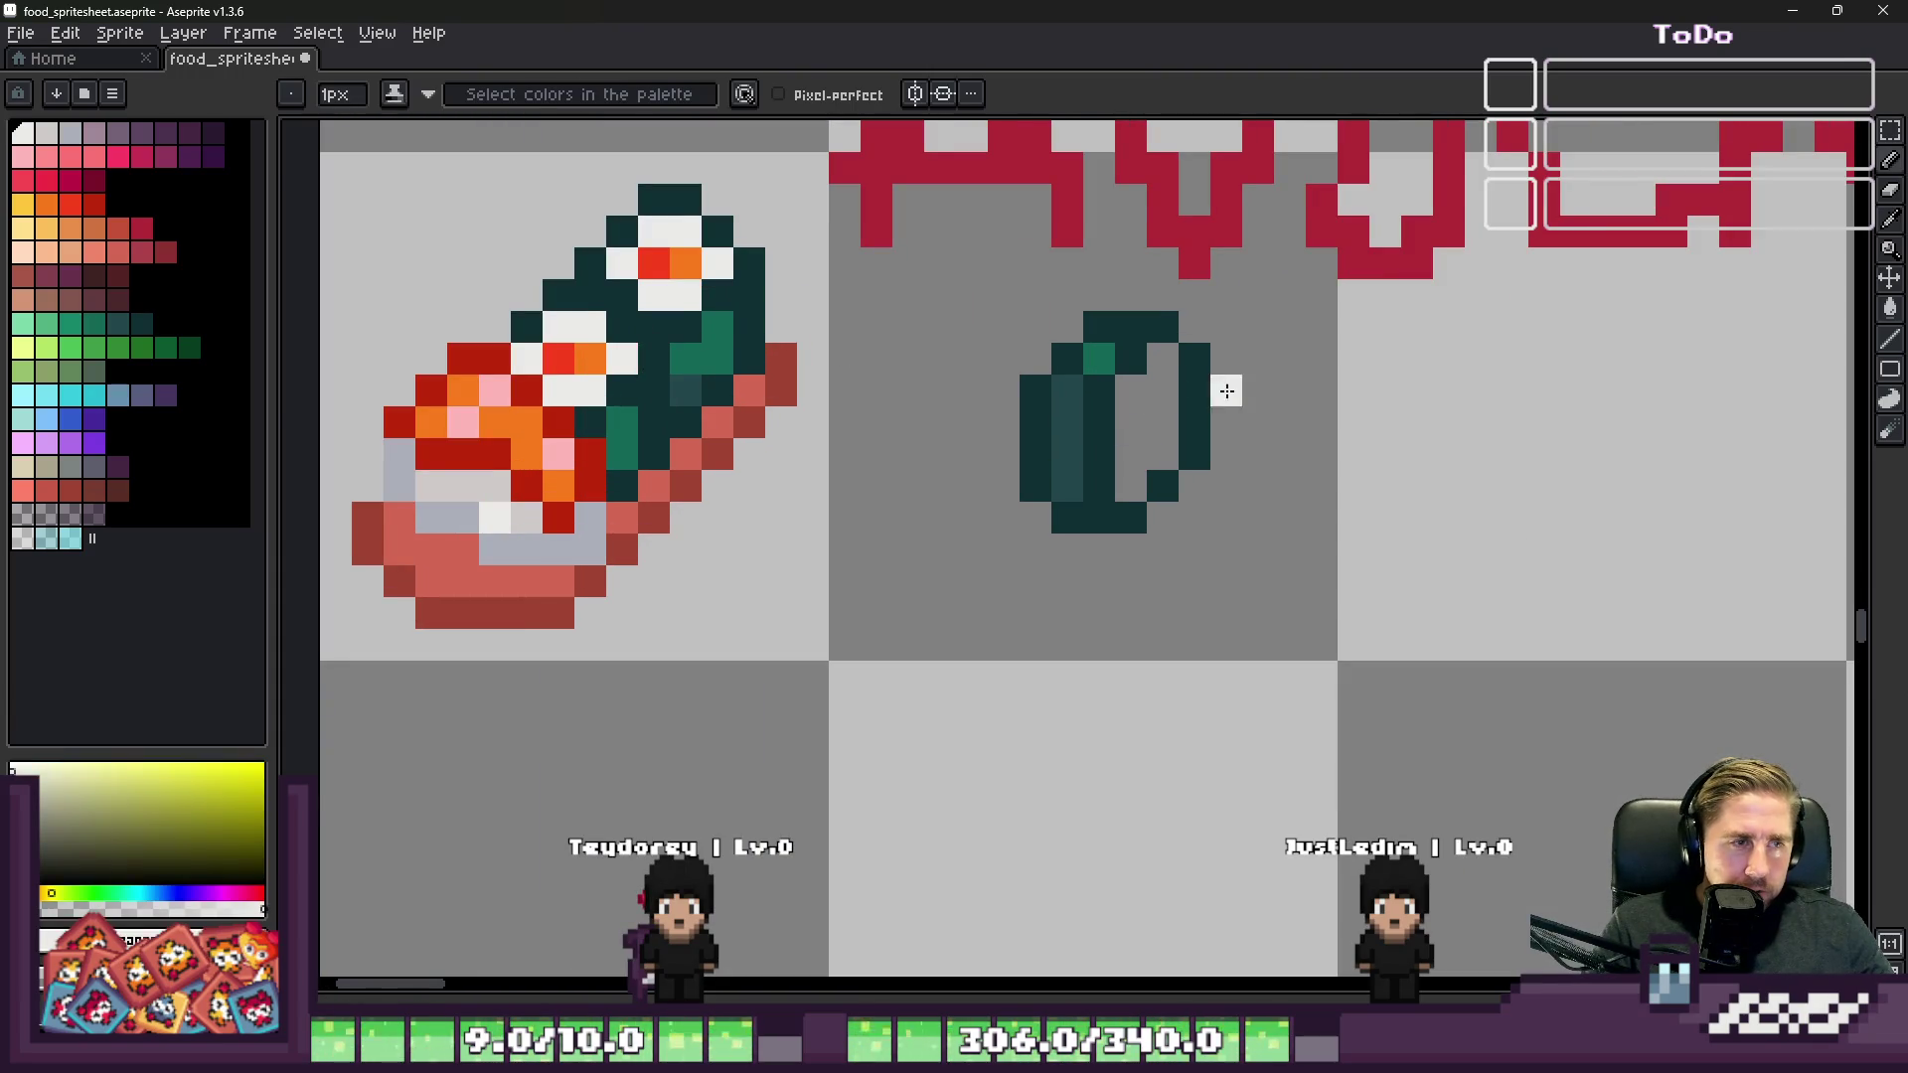
scroll(1223, 387, "up", 1)
left_click(1130, 390)
left_click_drag(1101, 421, 1101, 519)
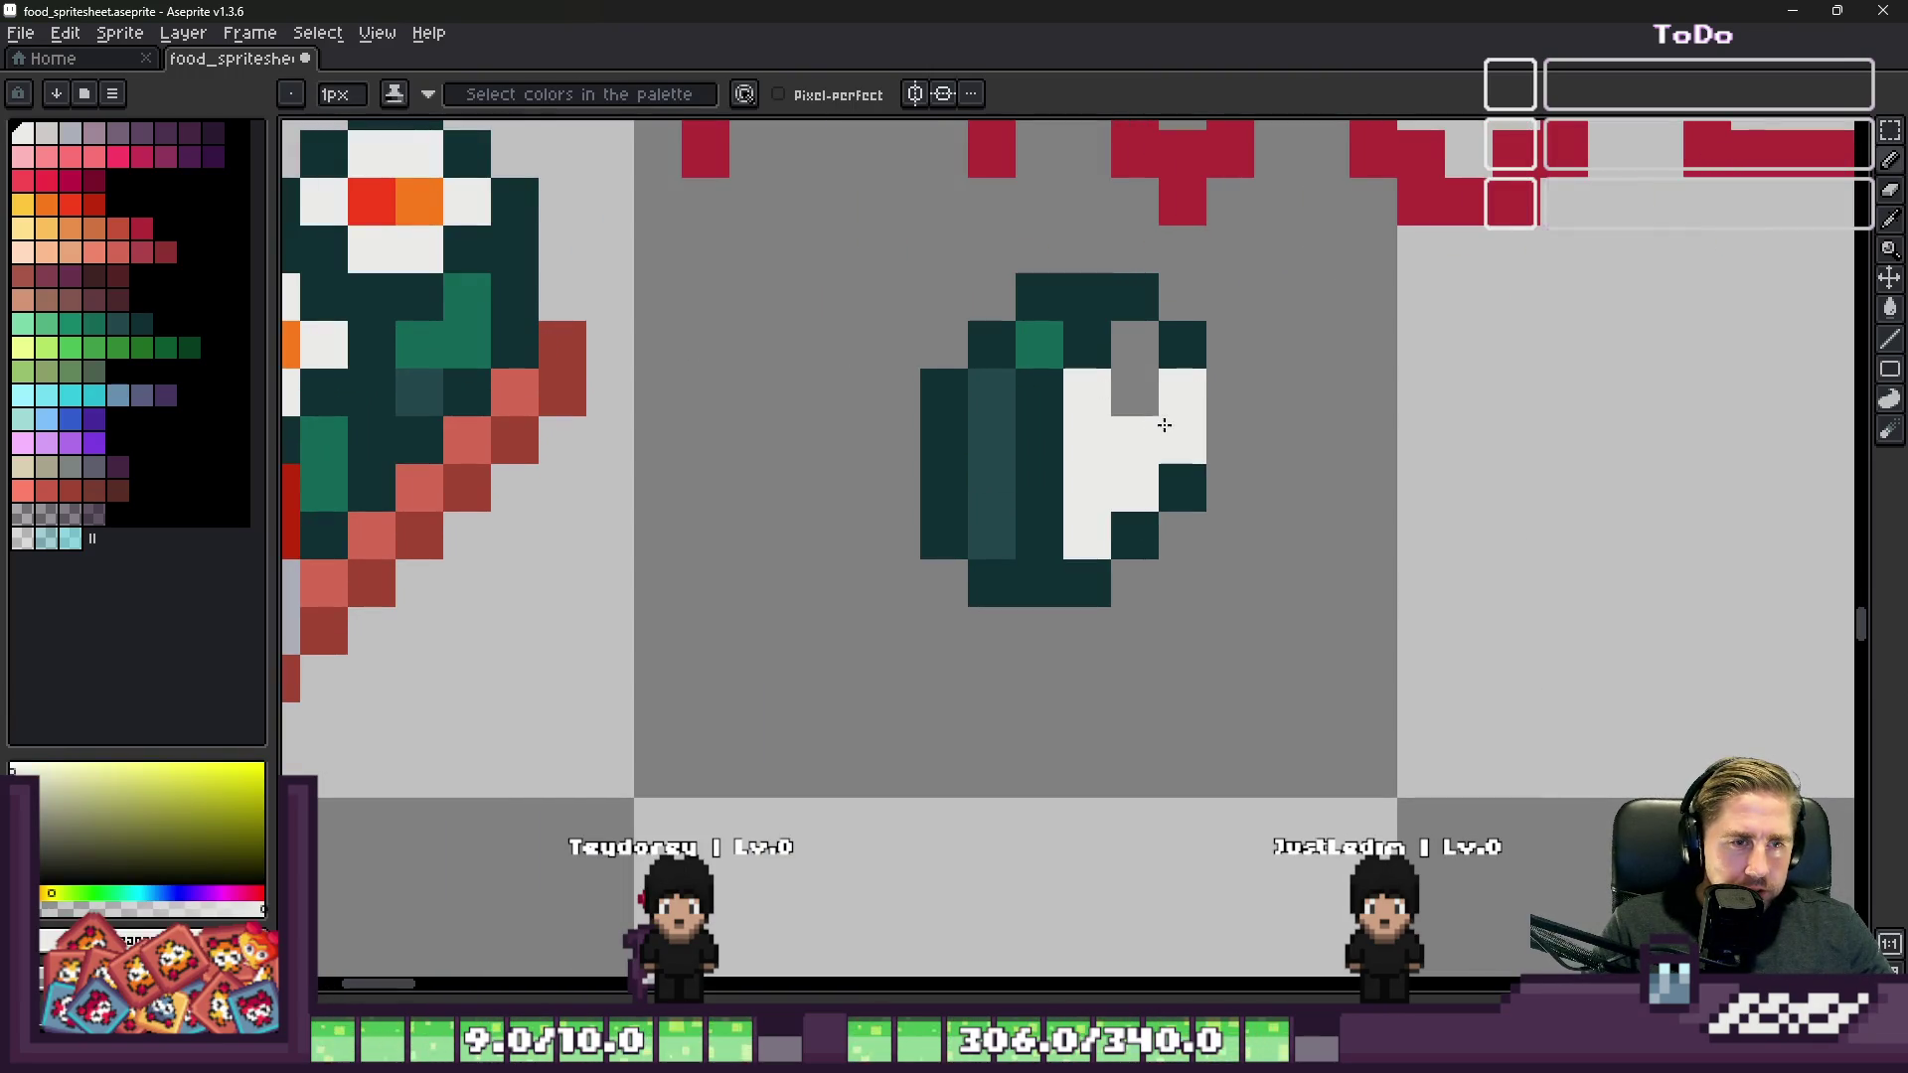
left_click_drag(1134, 397, 1134, 343)
left_click(1182, 345)
left_click(1143, 296, "alt")
left_click(1173, 298)
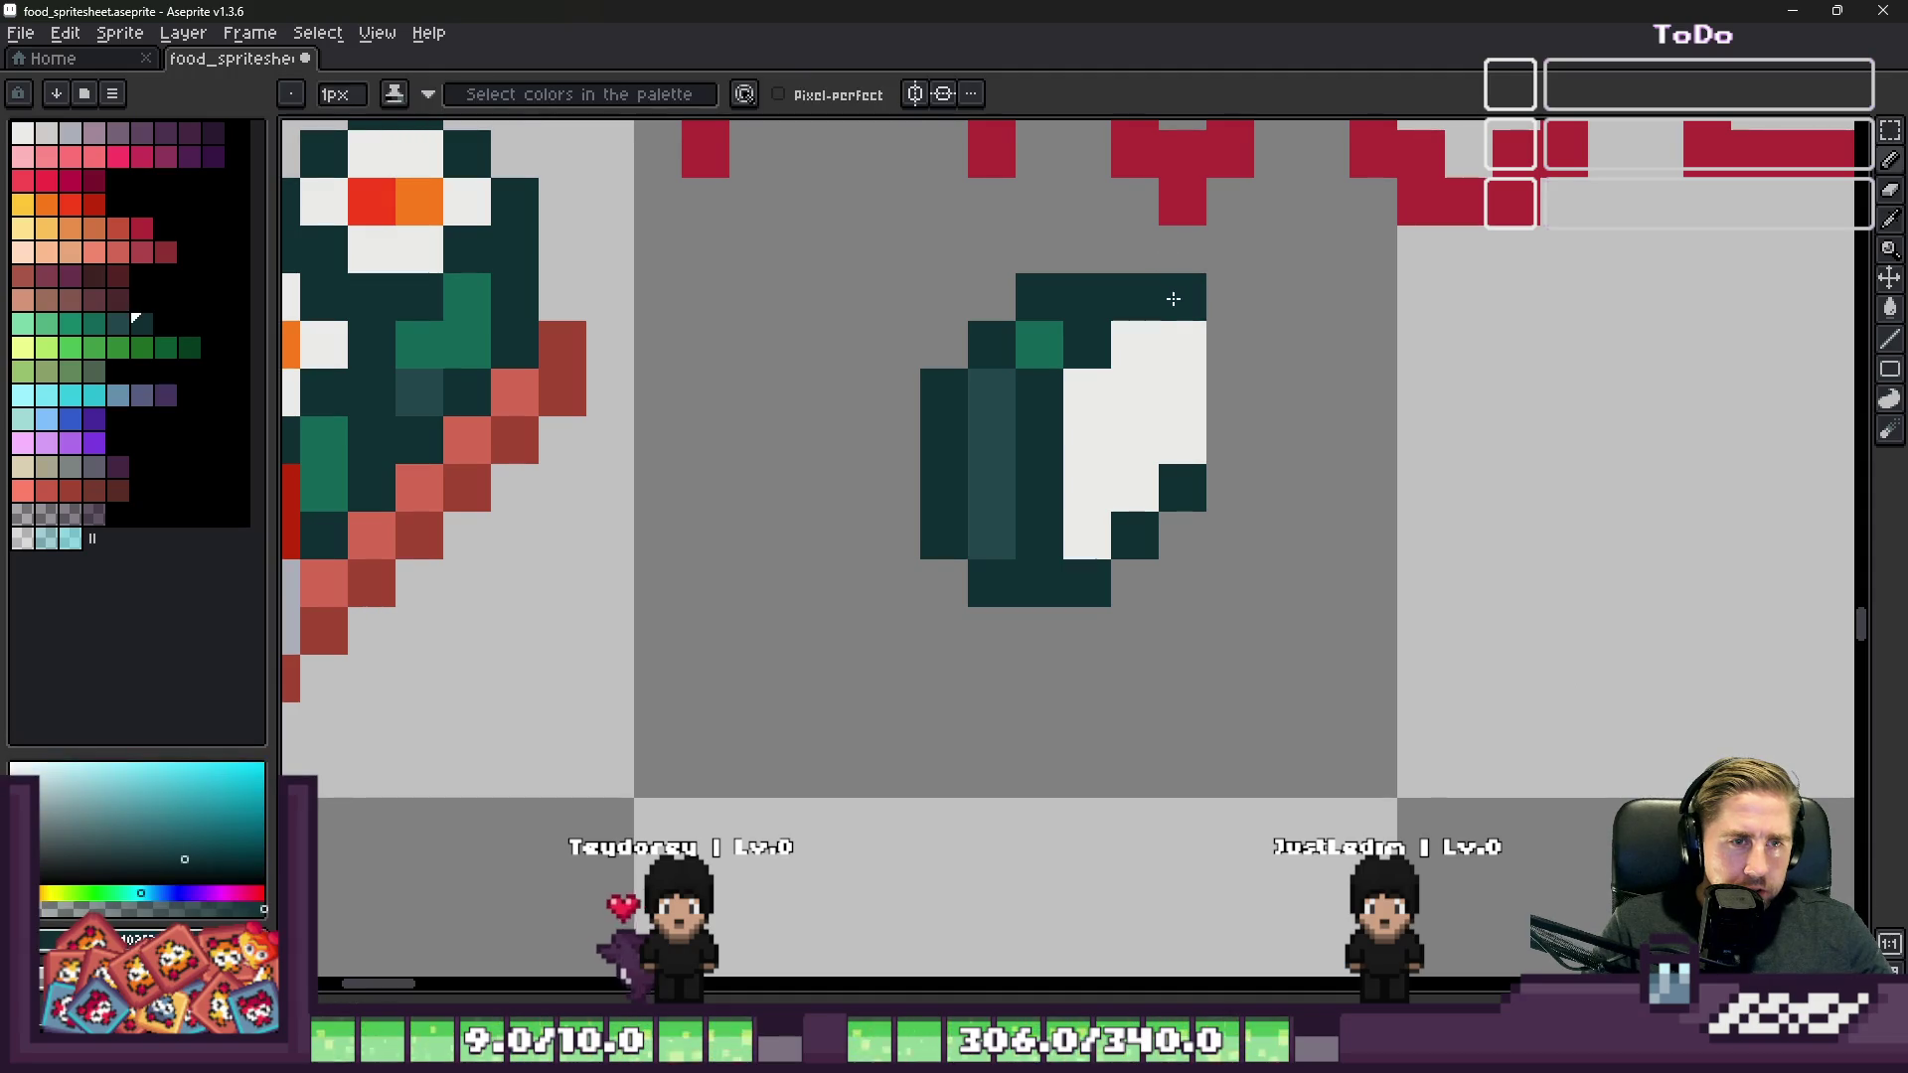
scroll(1231, 435, "down", 4)
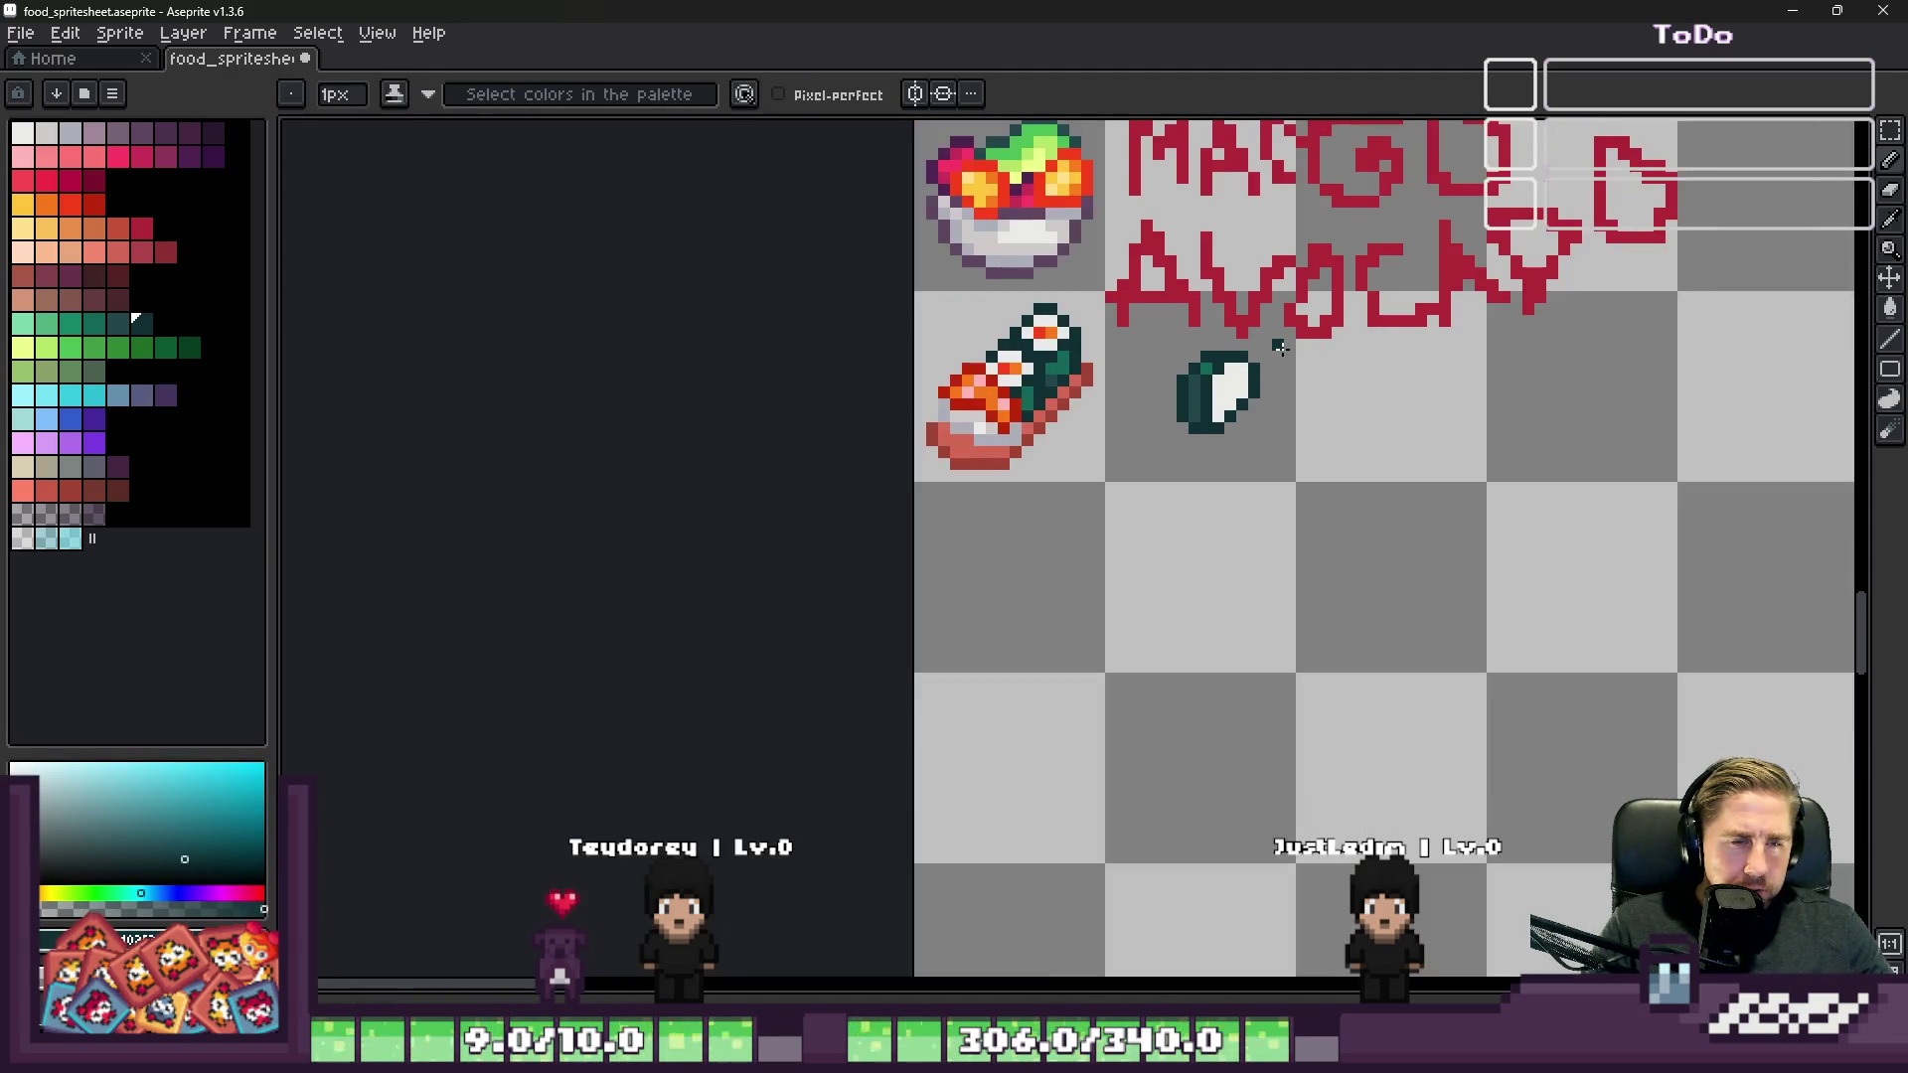
scroll(1234, 372, "up", 4)
left_click_drag(1215, 398, 1257, 548)
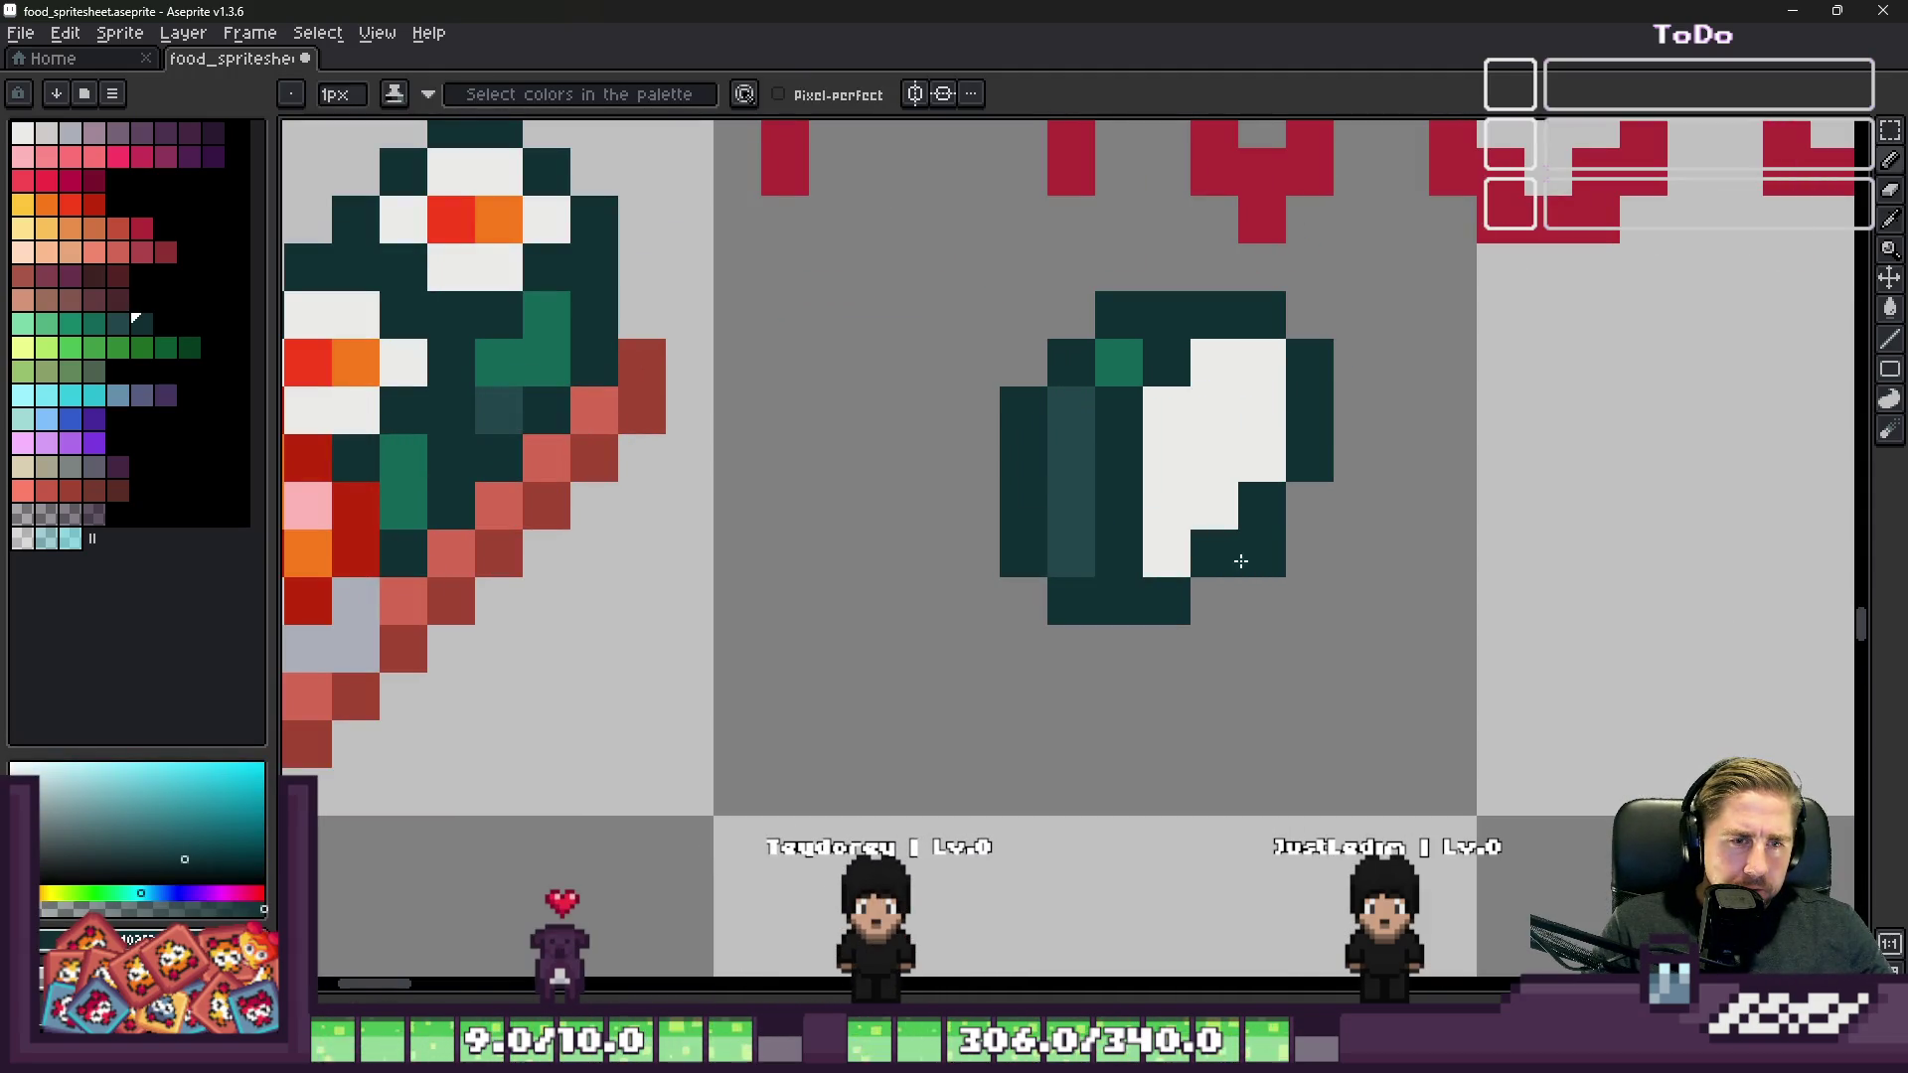
left_click(1210, 498, "alt")
left_click(1245, 513)
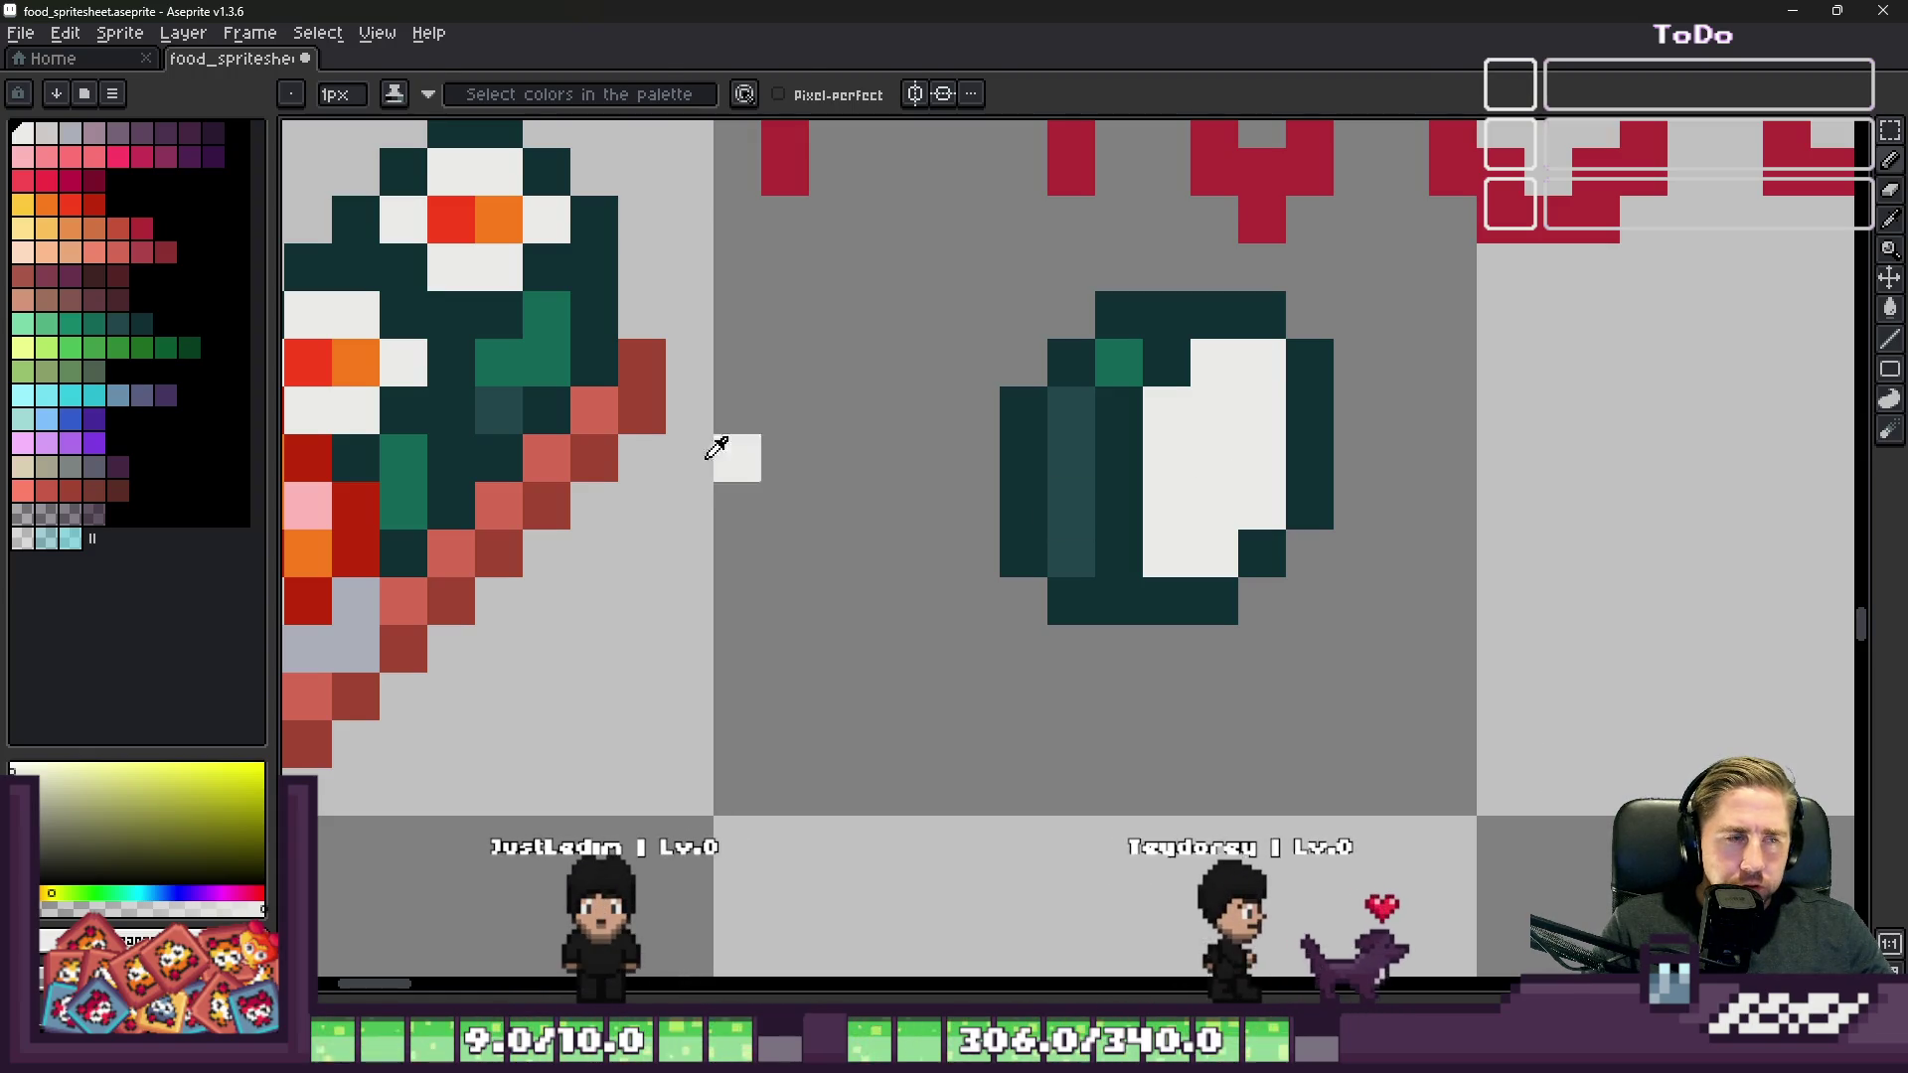
Step: Add a light grey pixel to the roll, then pull up the 'veganes Sushi' image search for reference
key("i")
scroll(1406, 417, "down", 1)
scroll(656, 314, "up", 2)
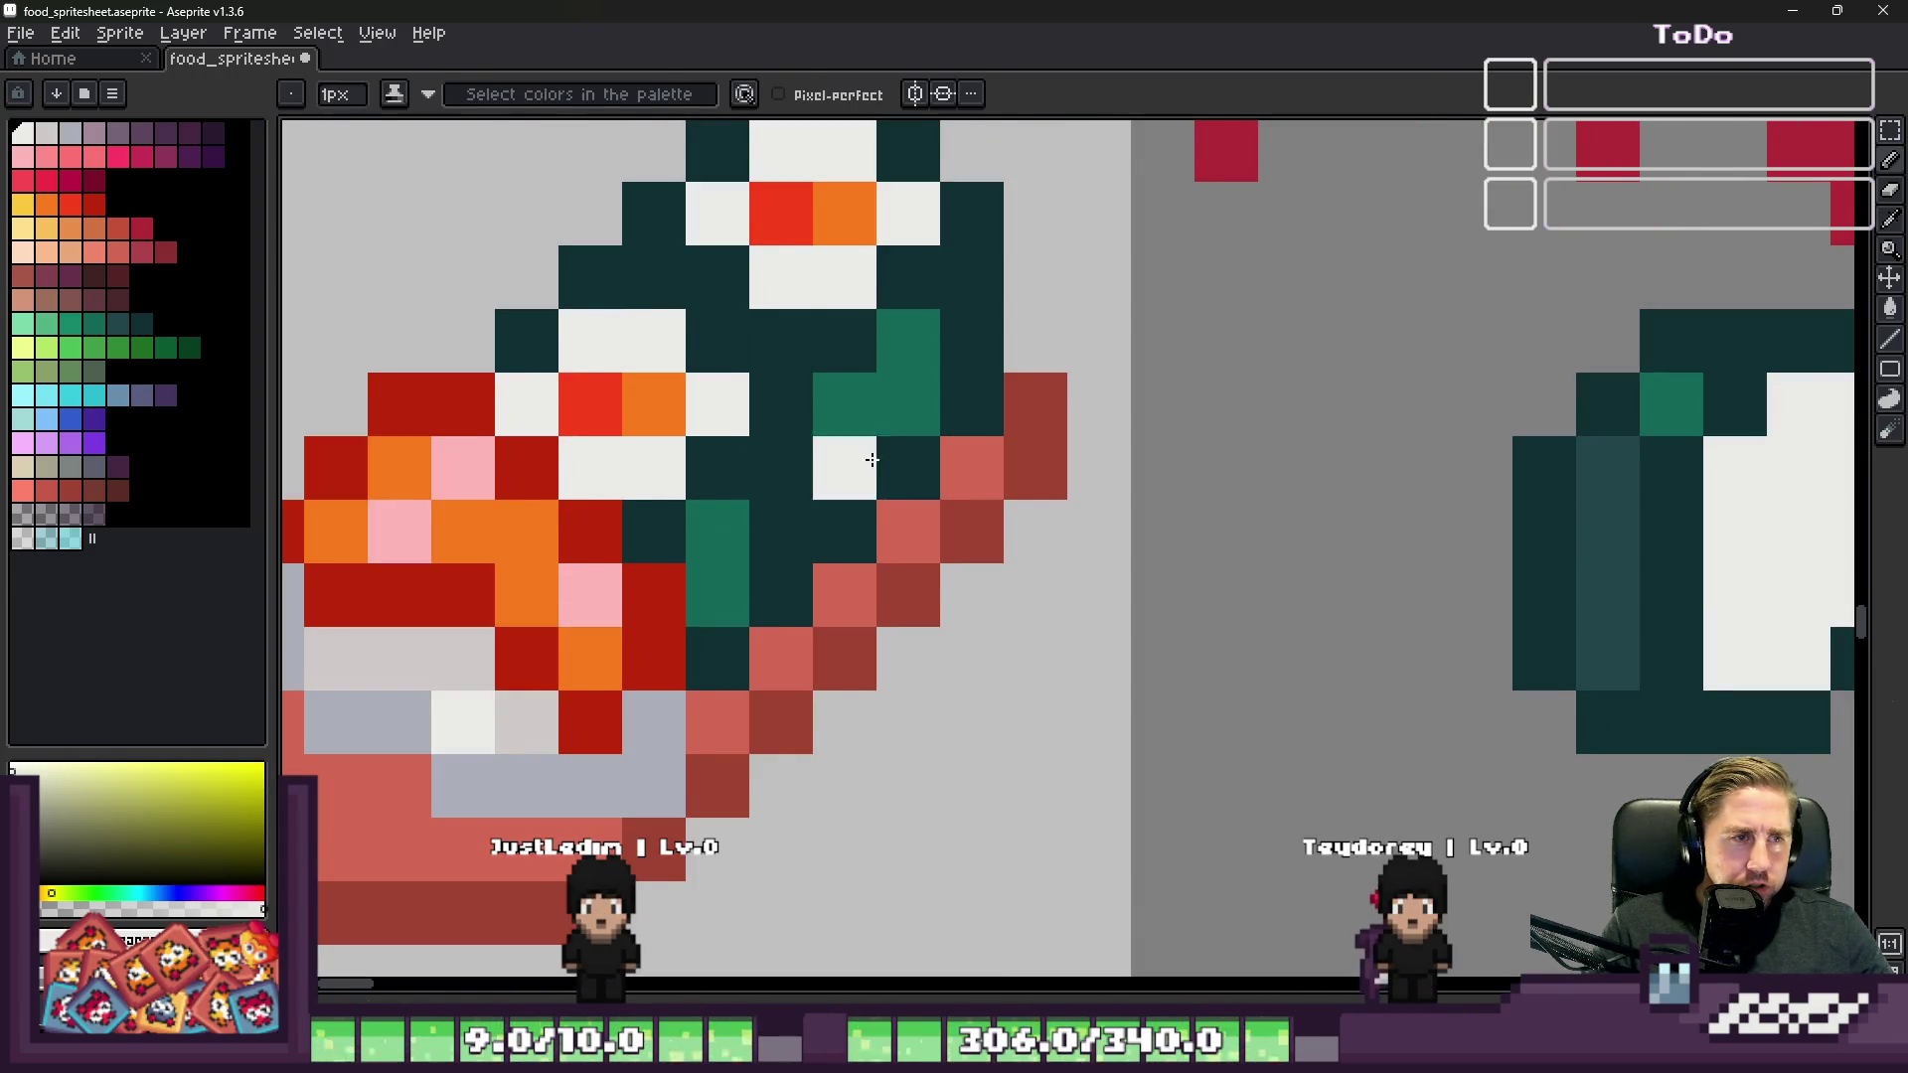
scroll(874, 477, "down", 1)
left_click(570, 594)
key("b")
left_click(634, 452)
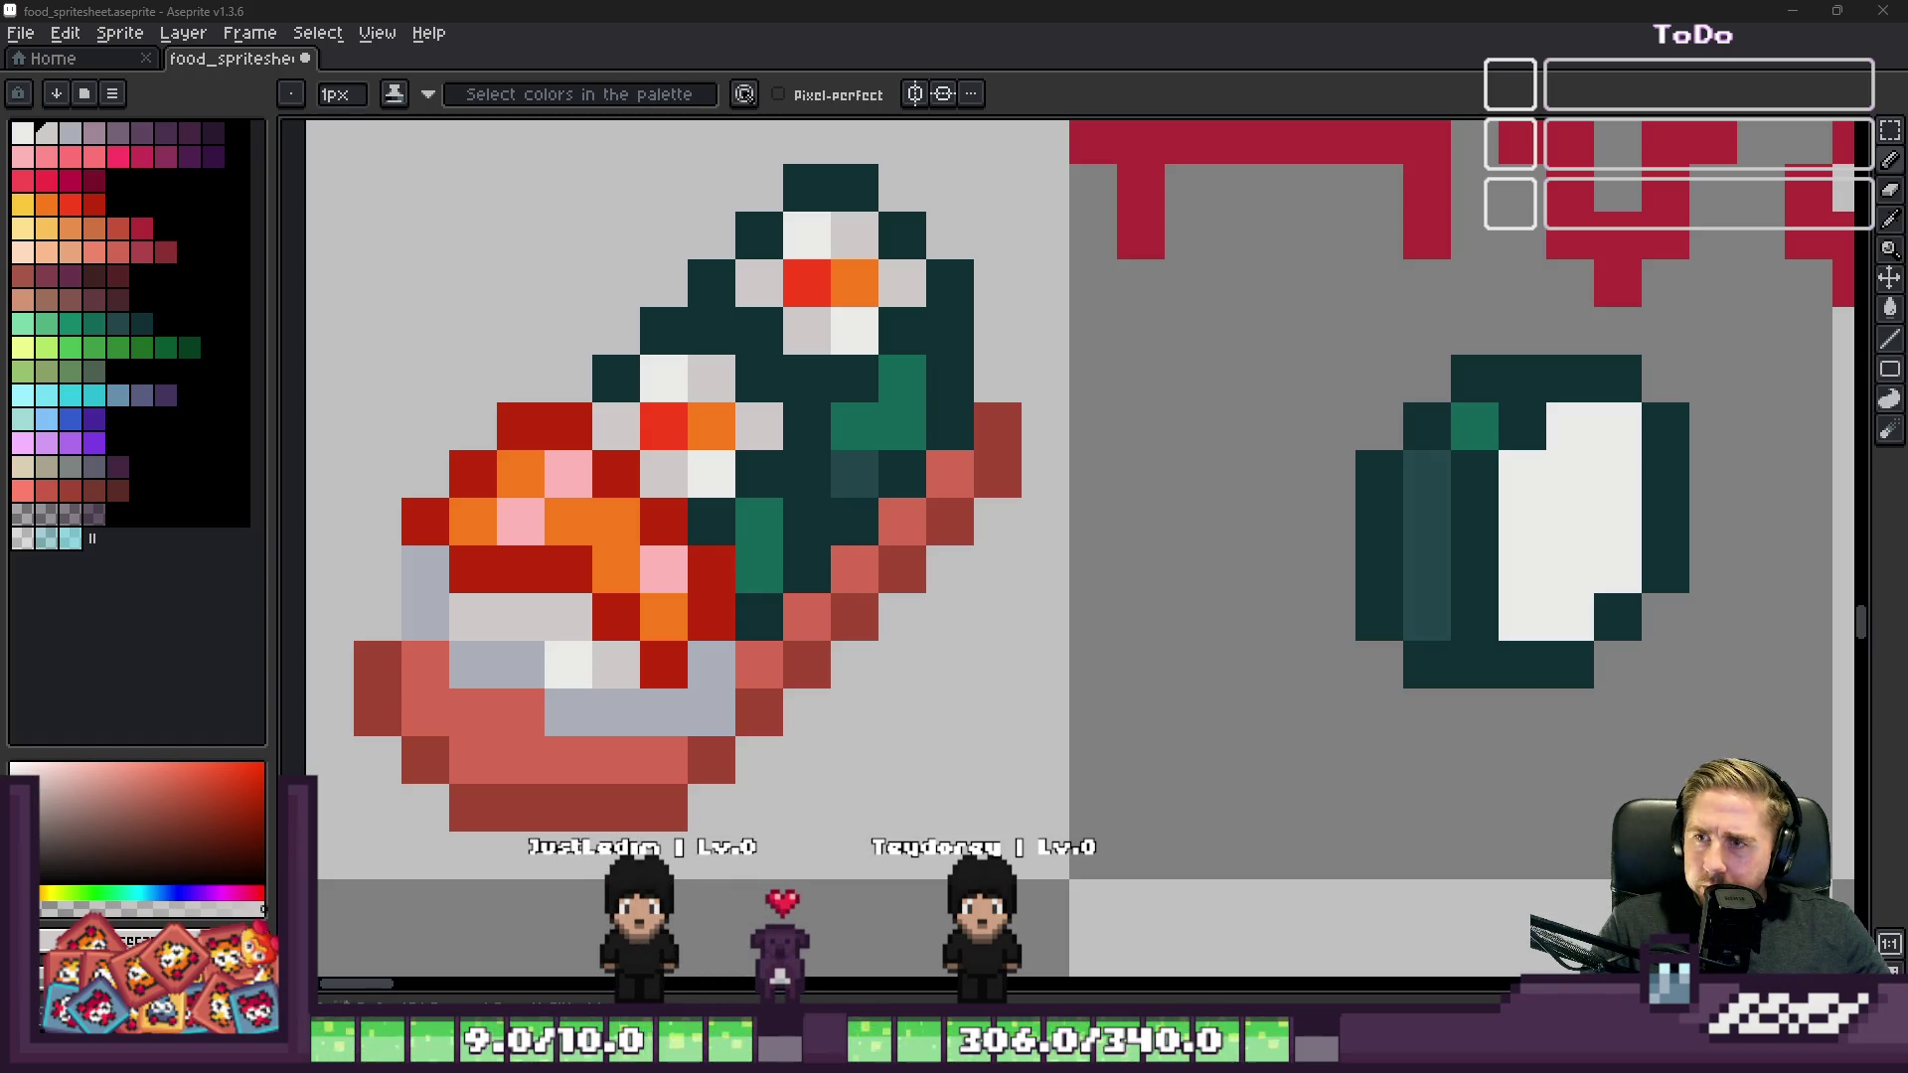
key("alt+Tab")
left_click_drag(1291, 226, 629, 91)
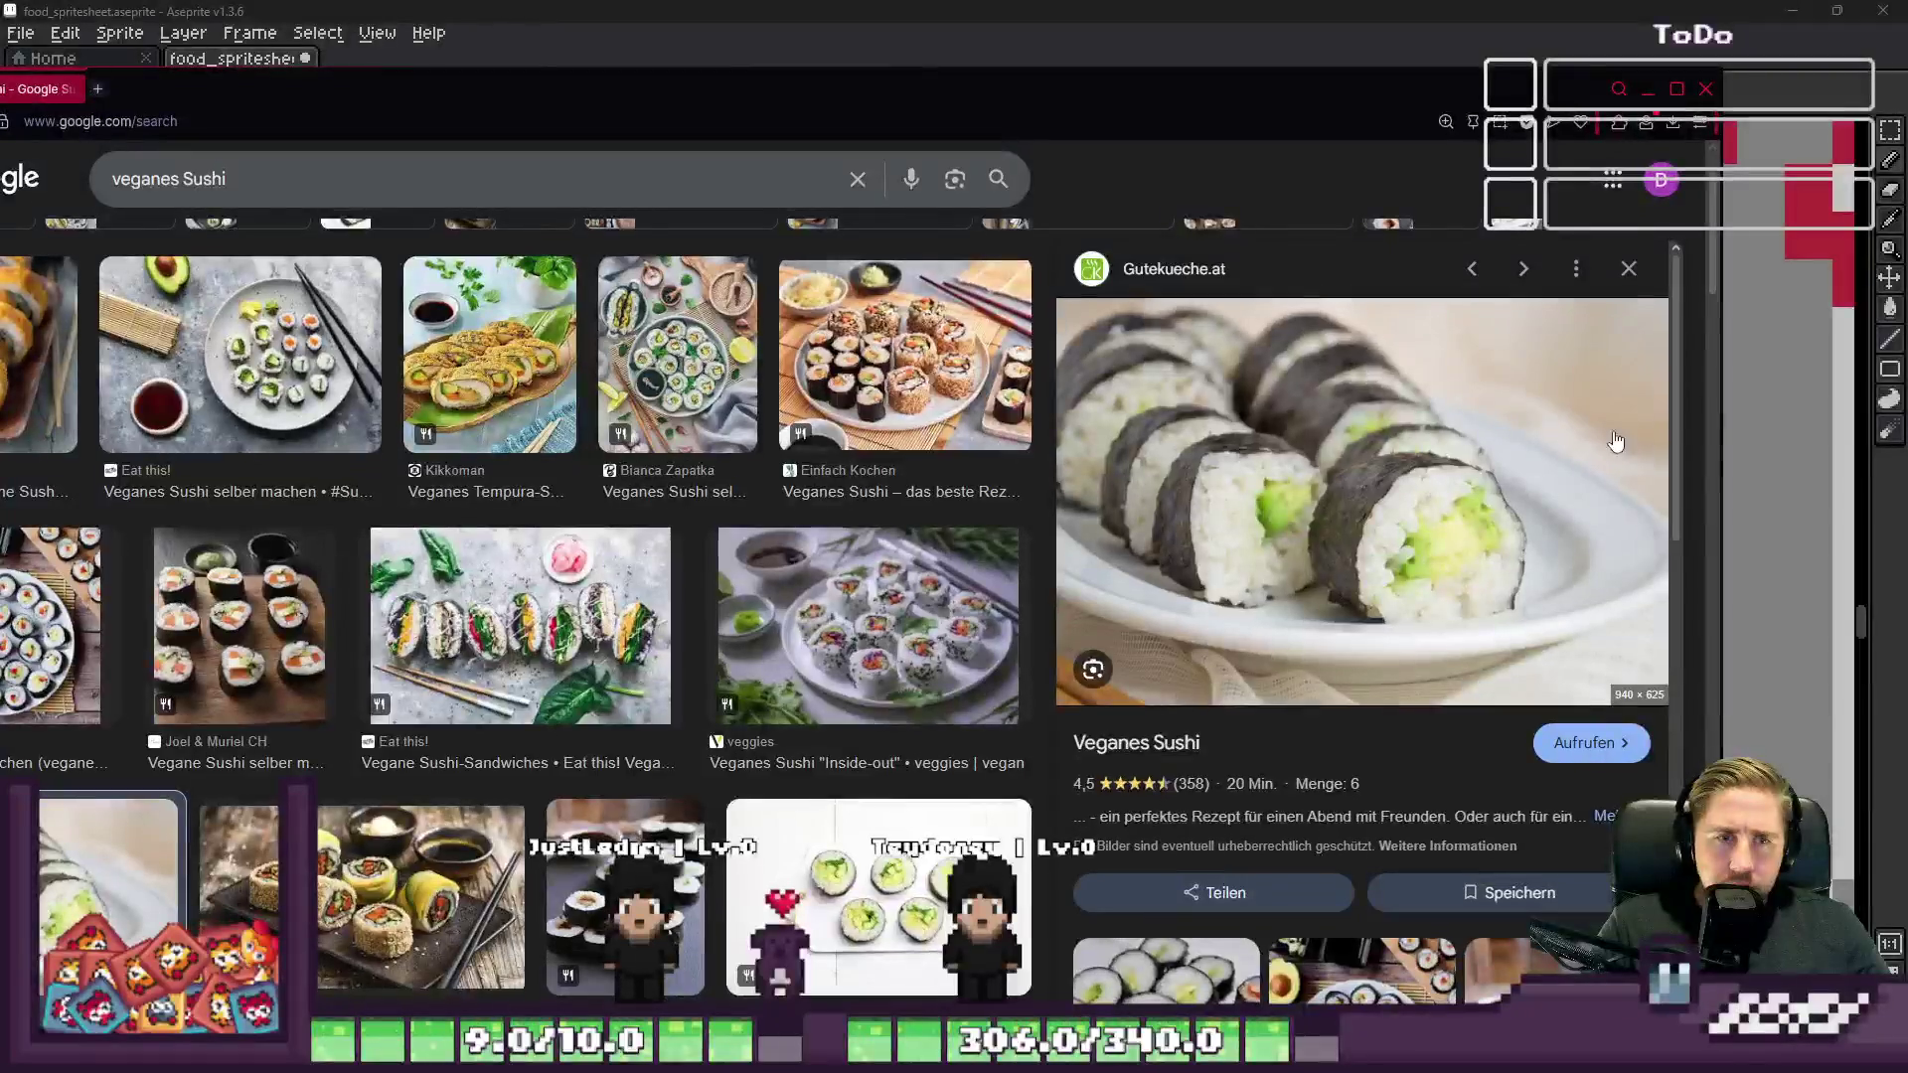
scroll(1423, 485, "down", 1)
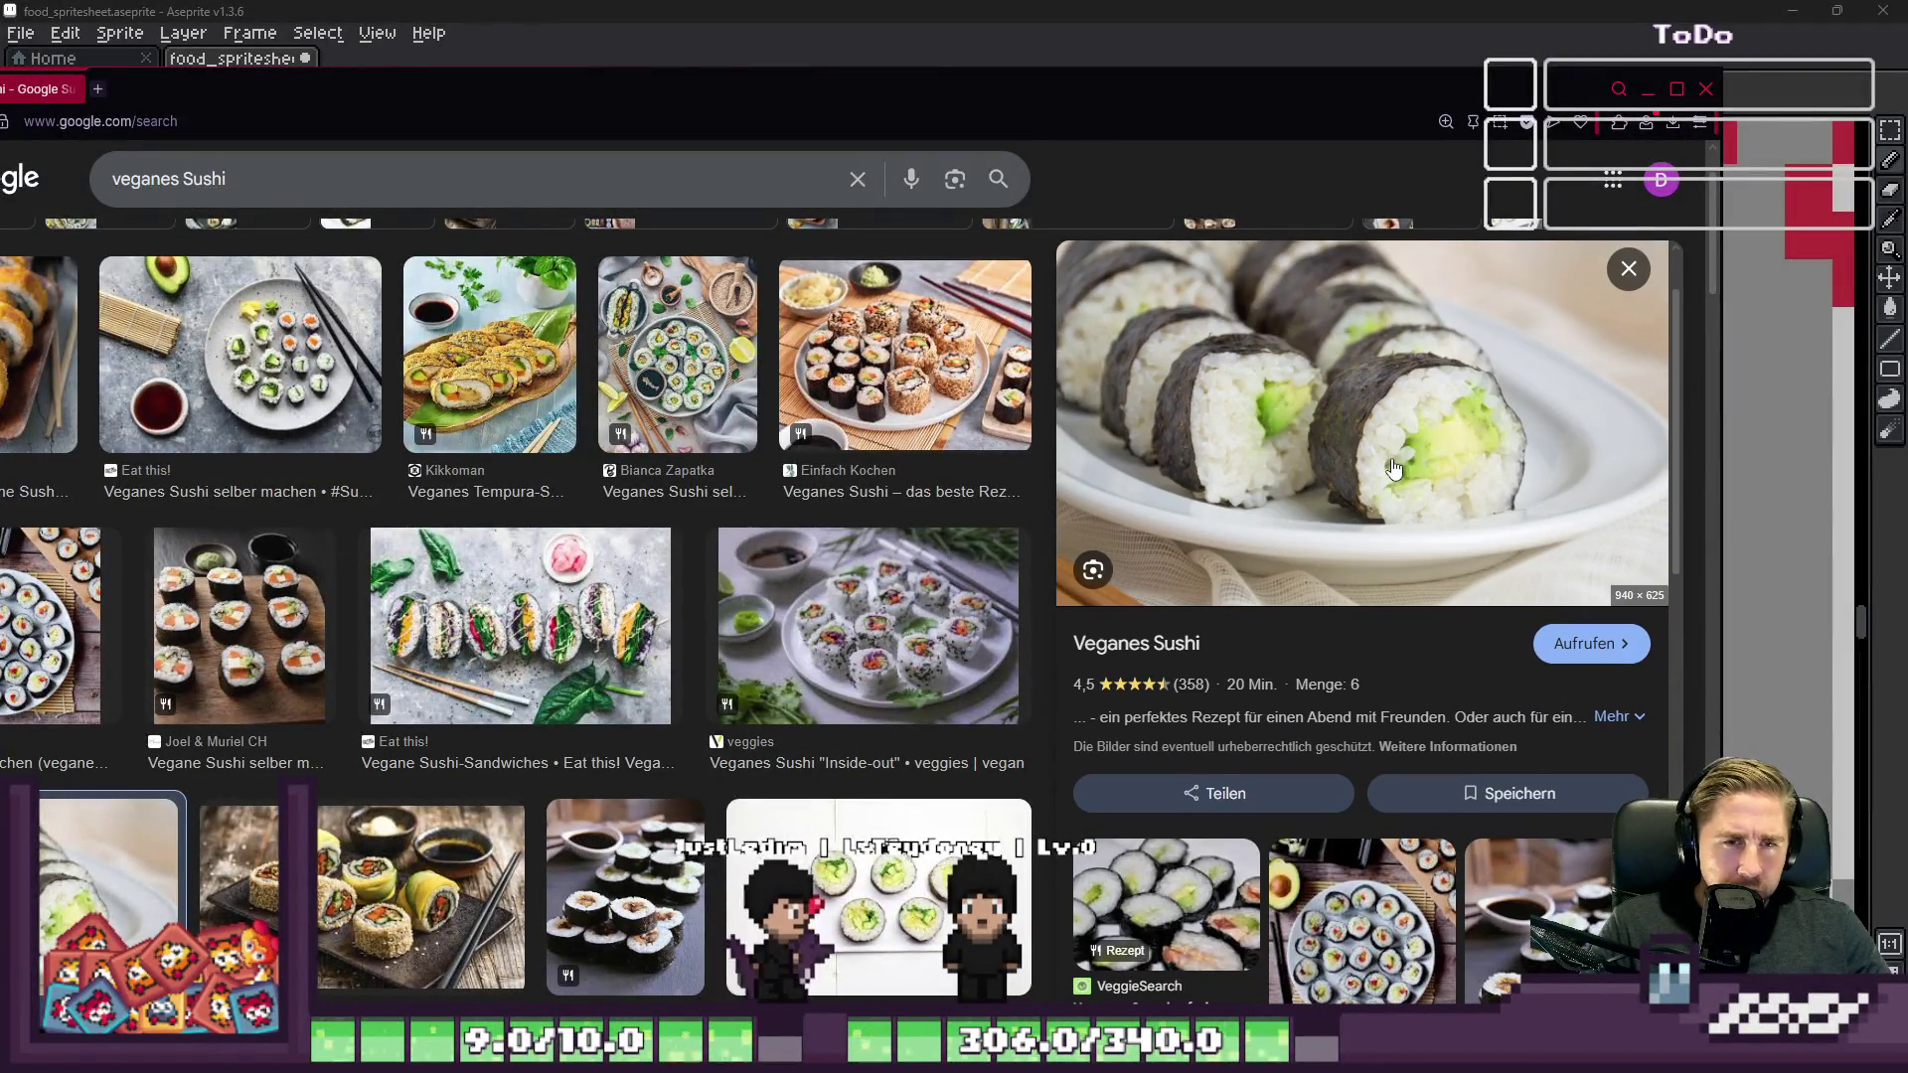
scroll(1510, 429, "down", 1)
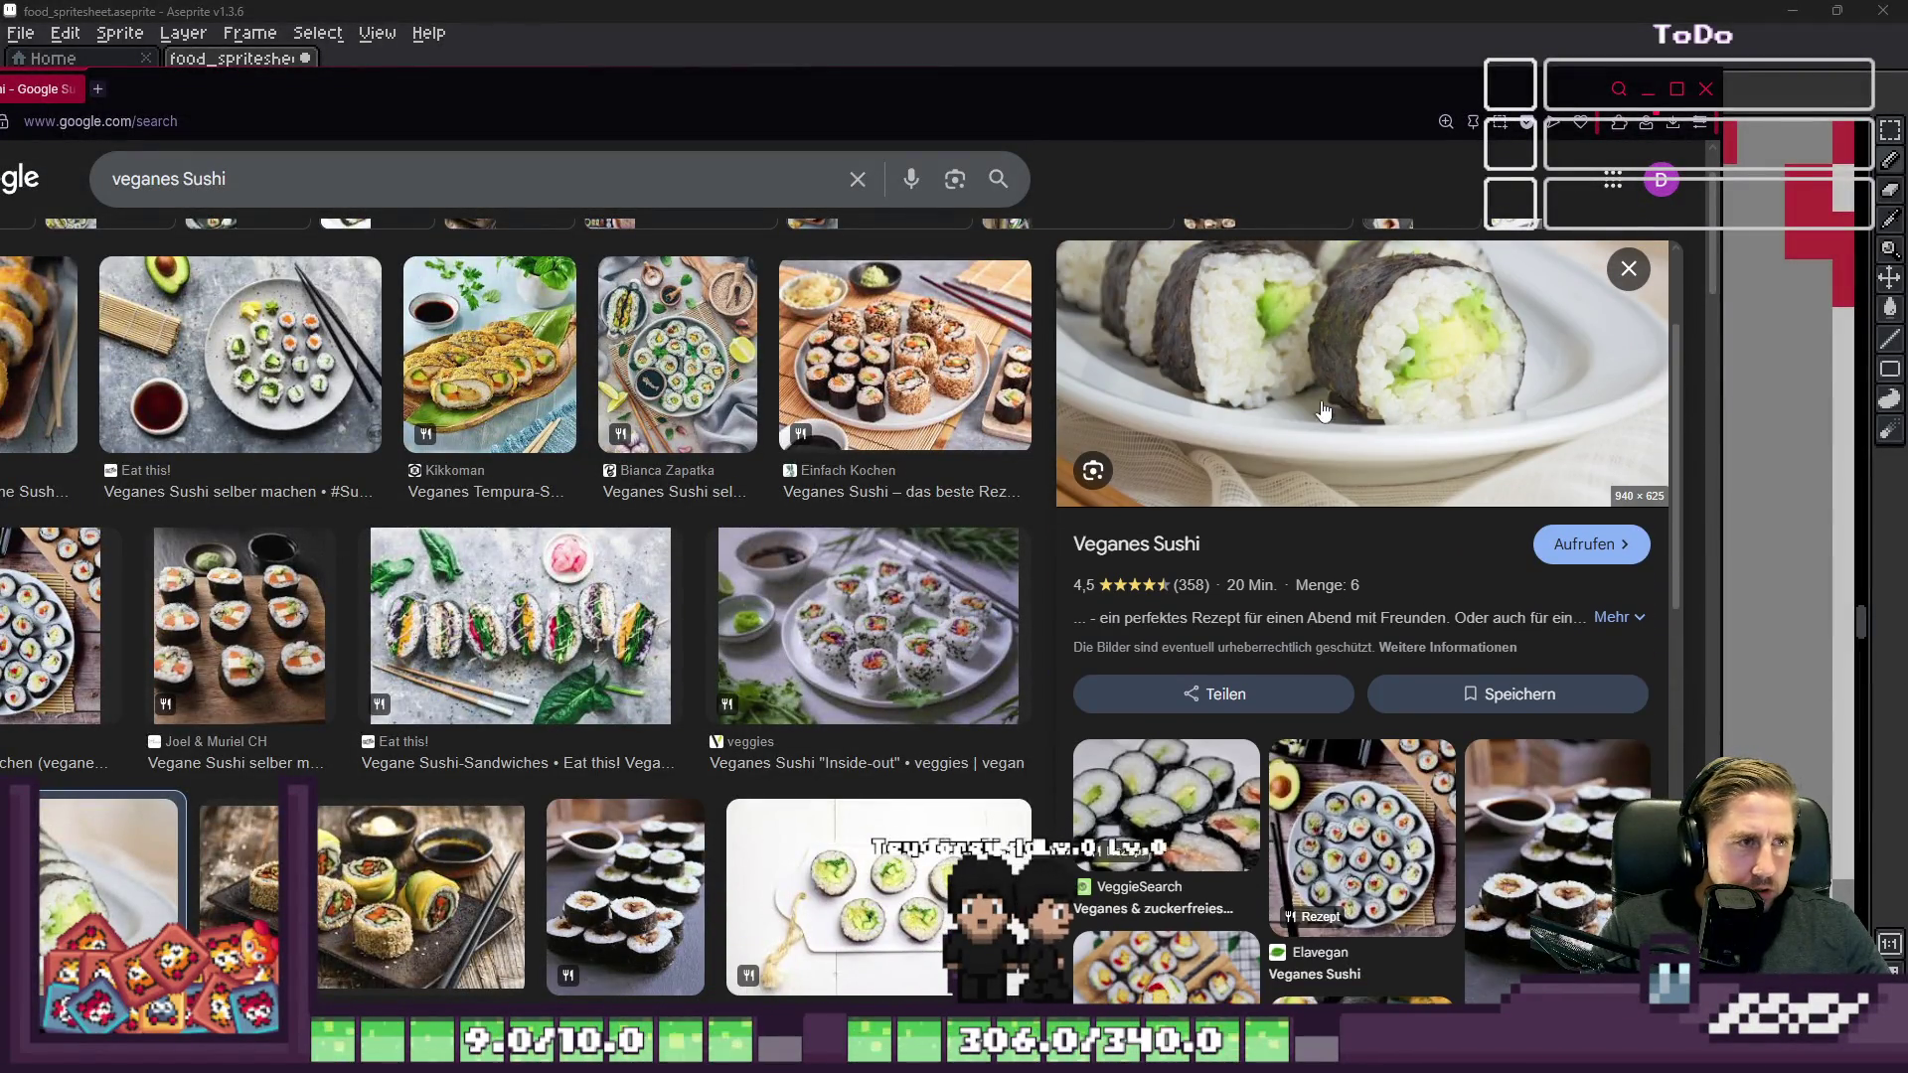
scroll(781, 300, "down", 5)
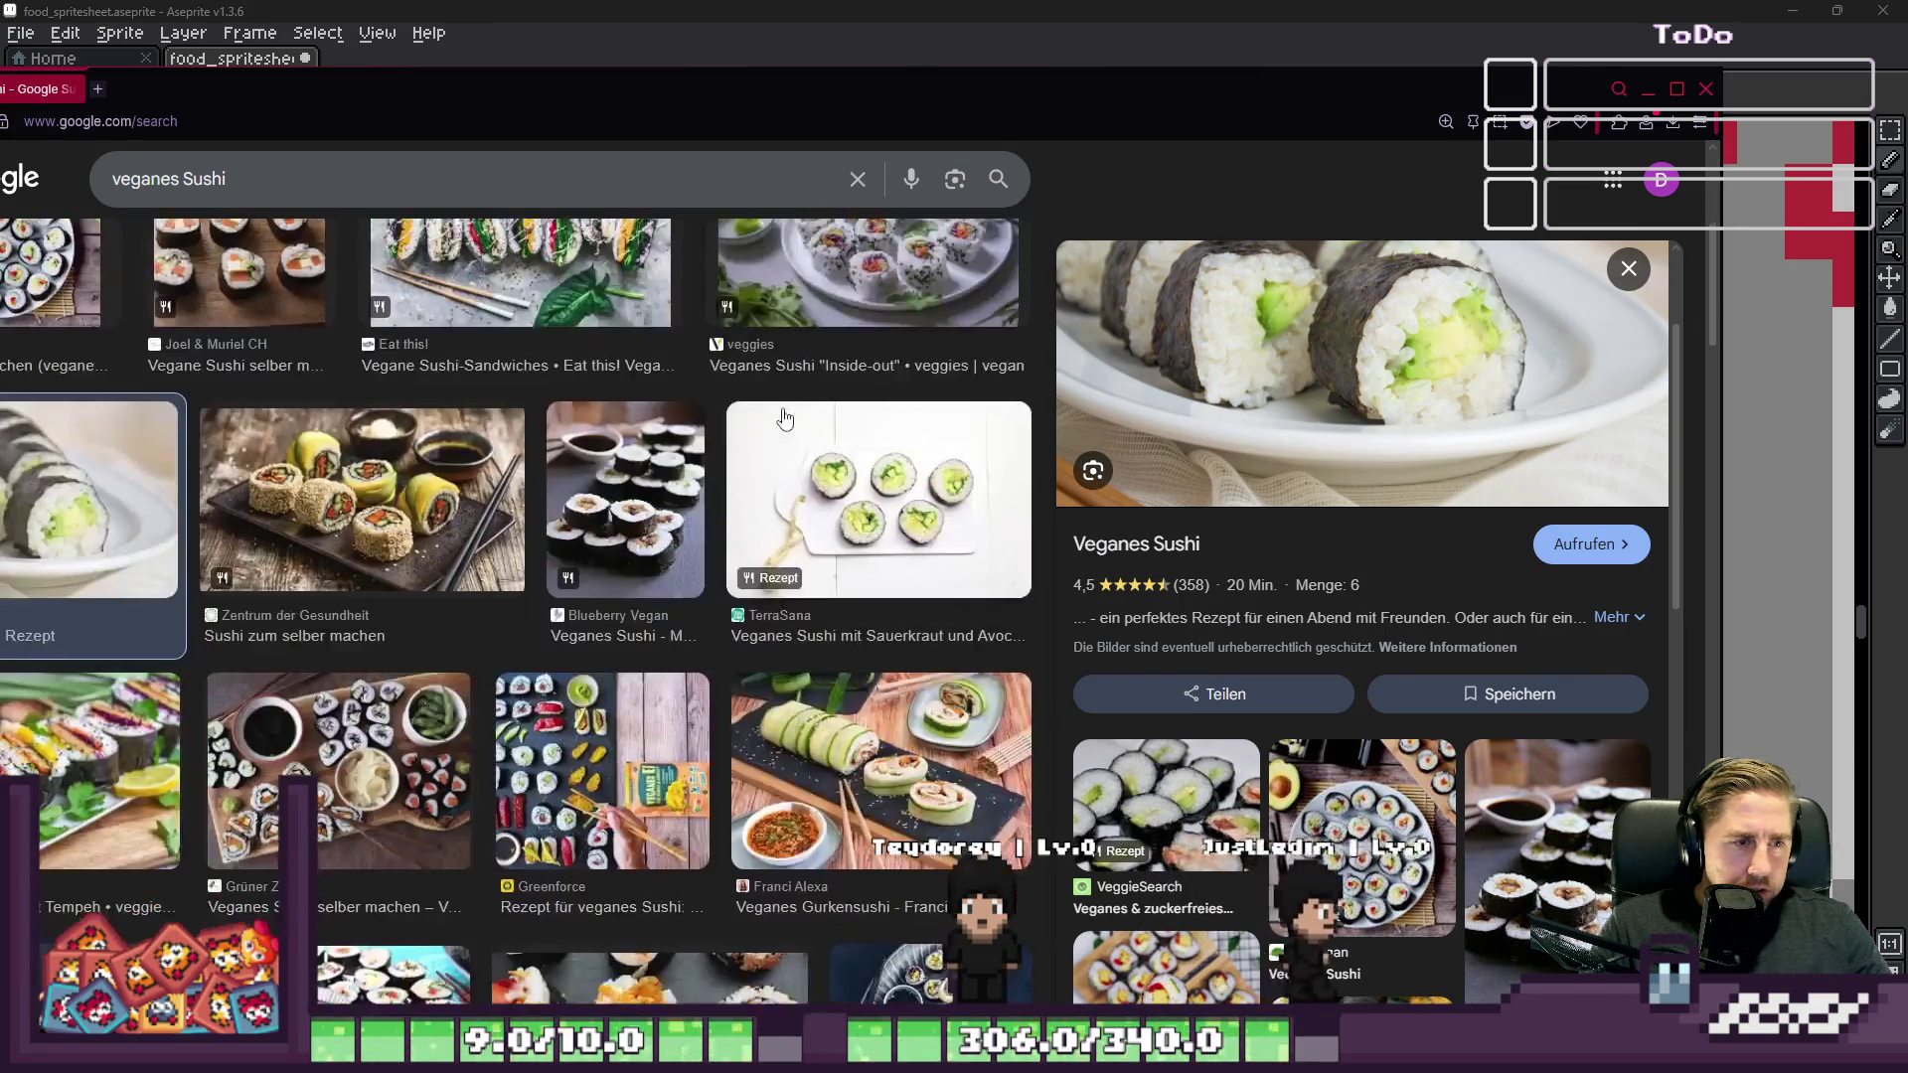
scroll(1252, 803, "down", 3)
scroll(1252, 803, "down", 3)
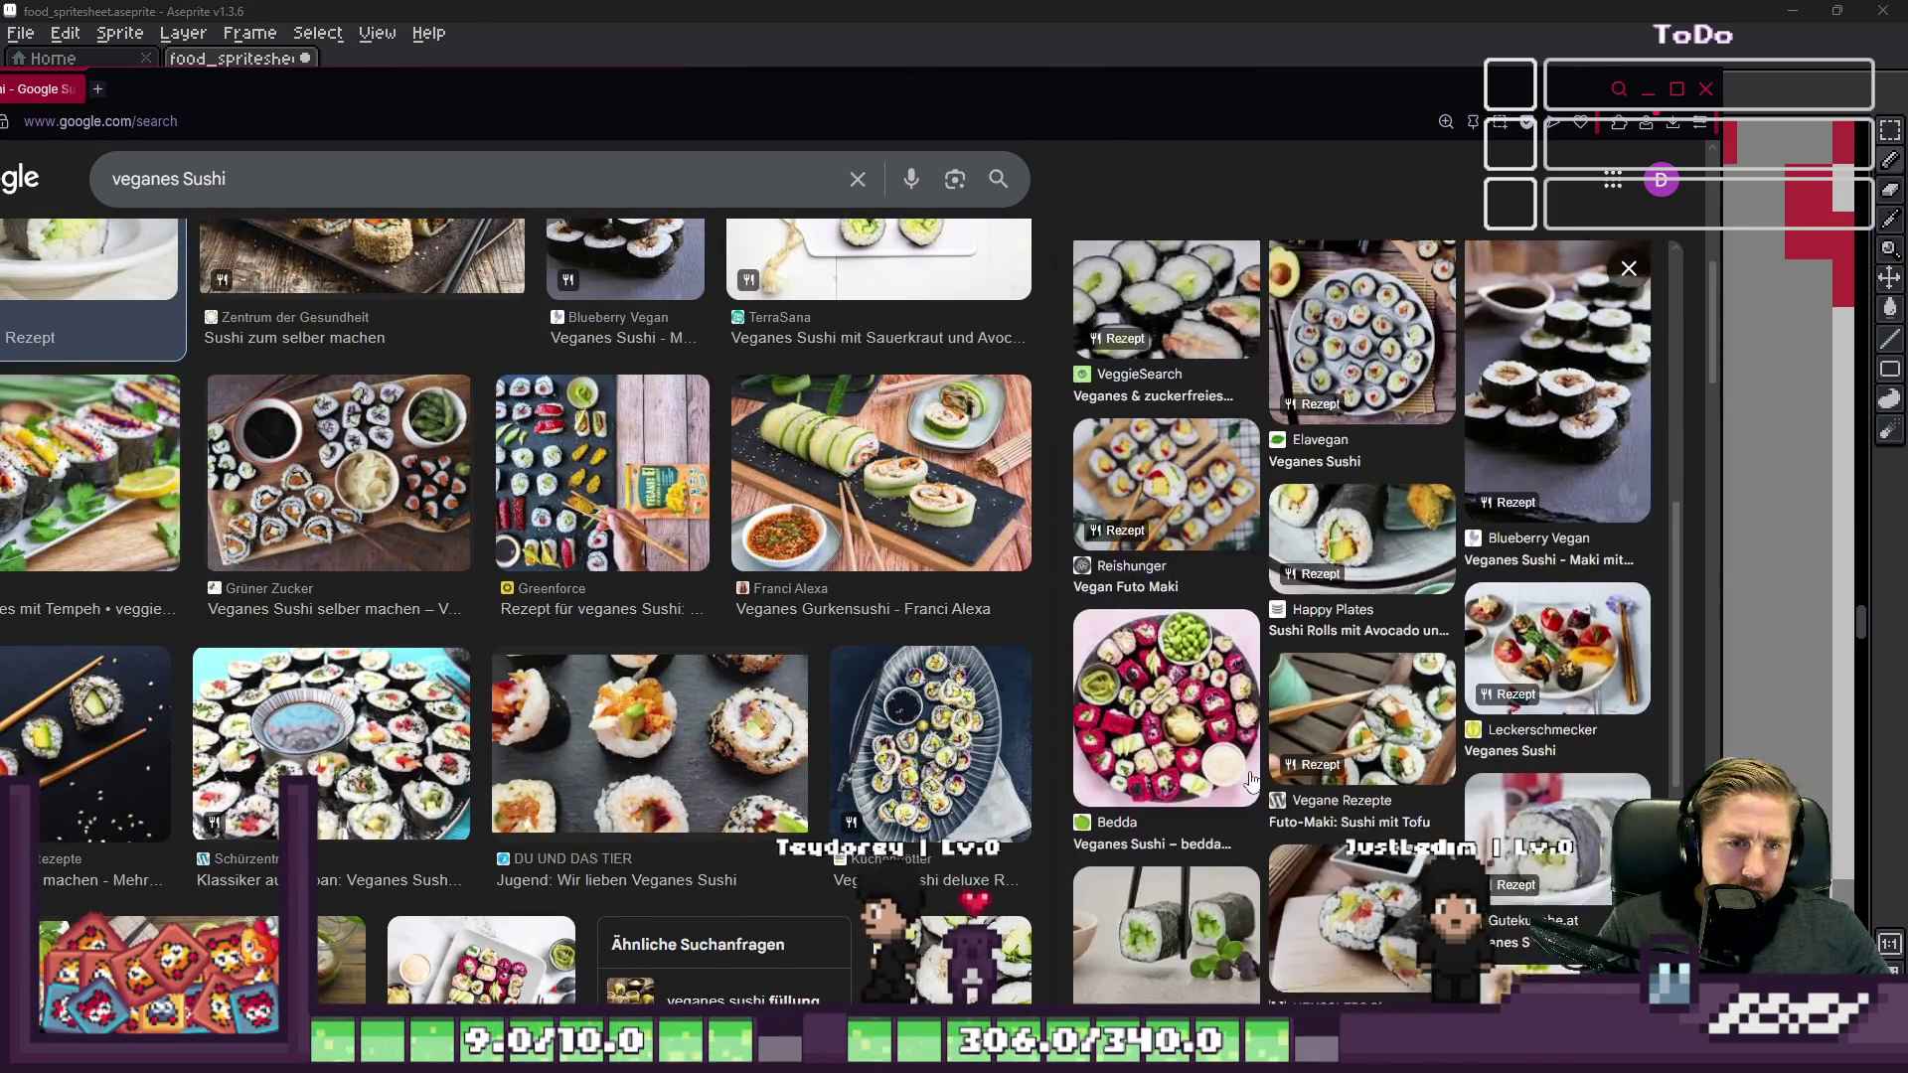
scroll(835, 666, "down", 6)
scroll(835, 669, "down", 3)
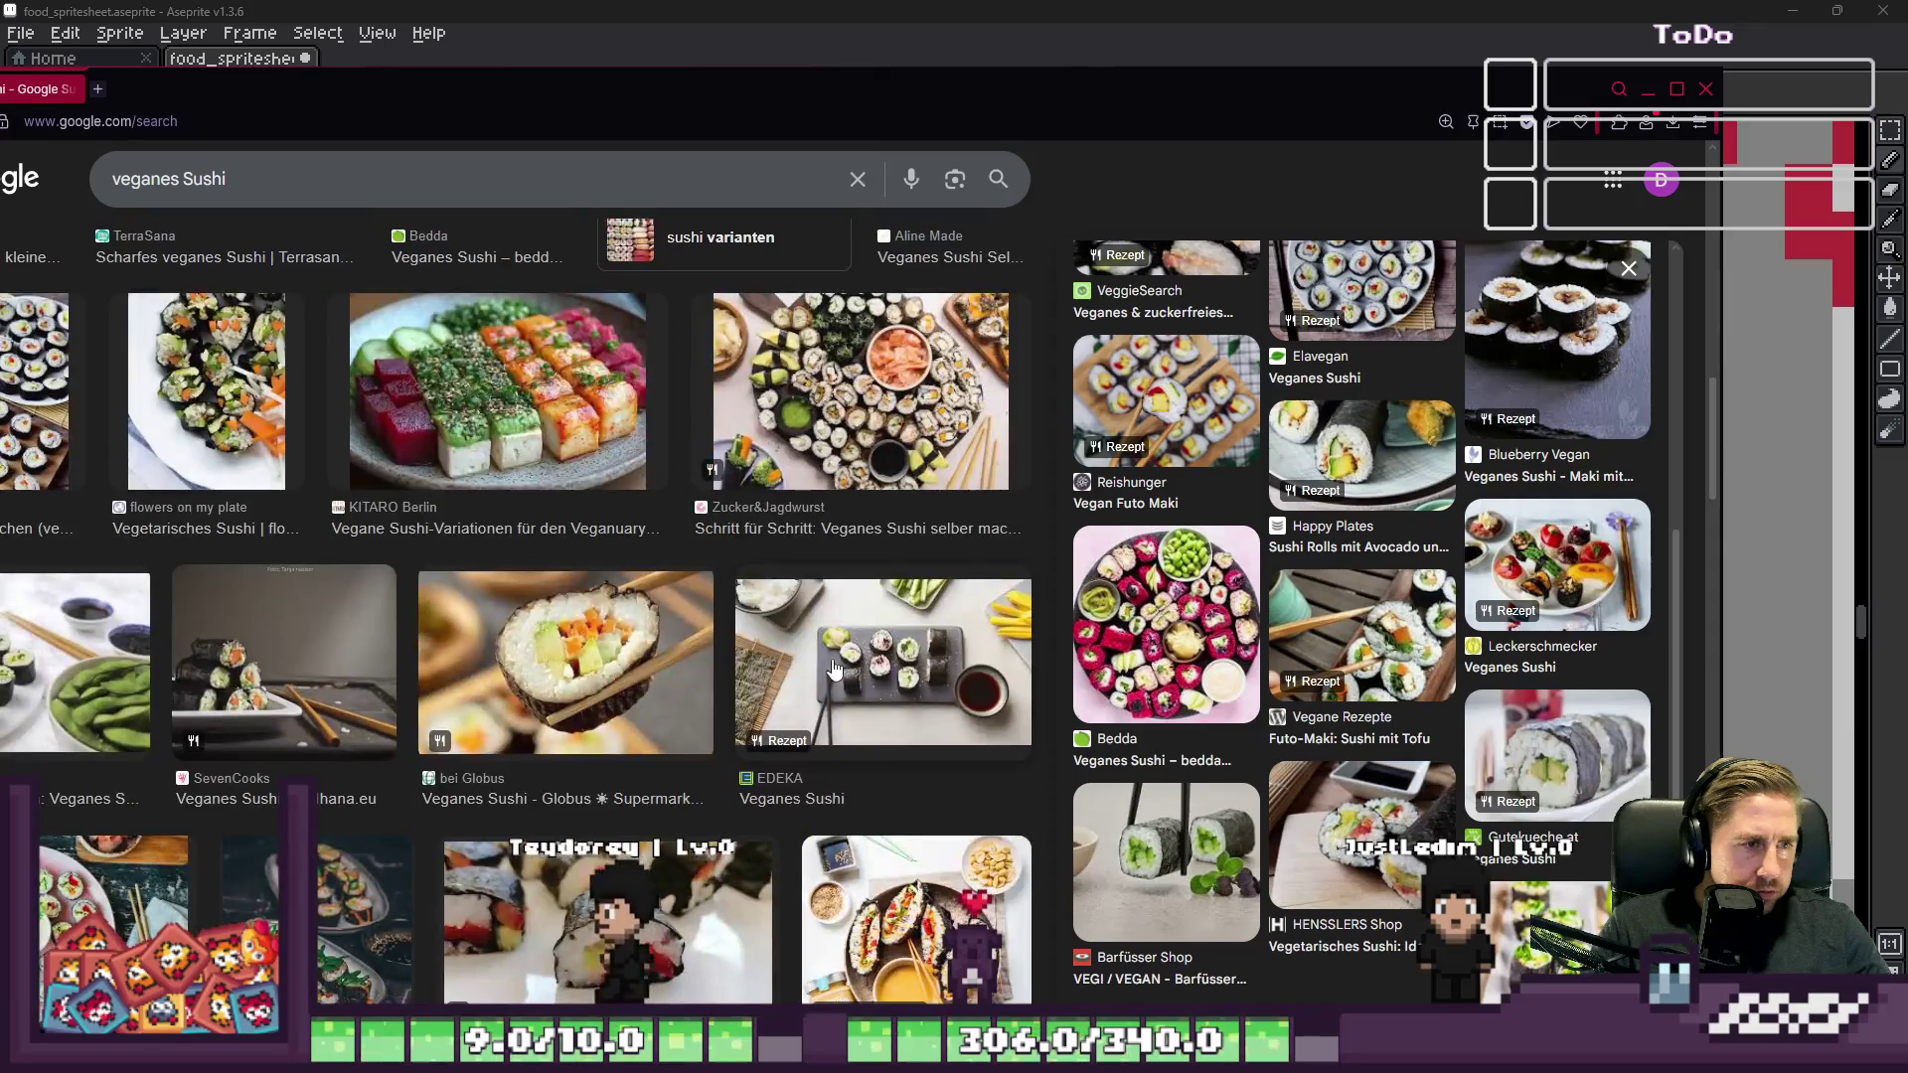
left_click(865, 422)
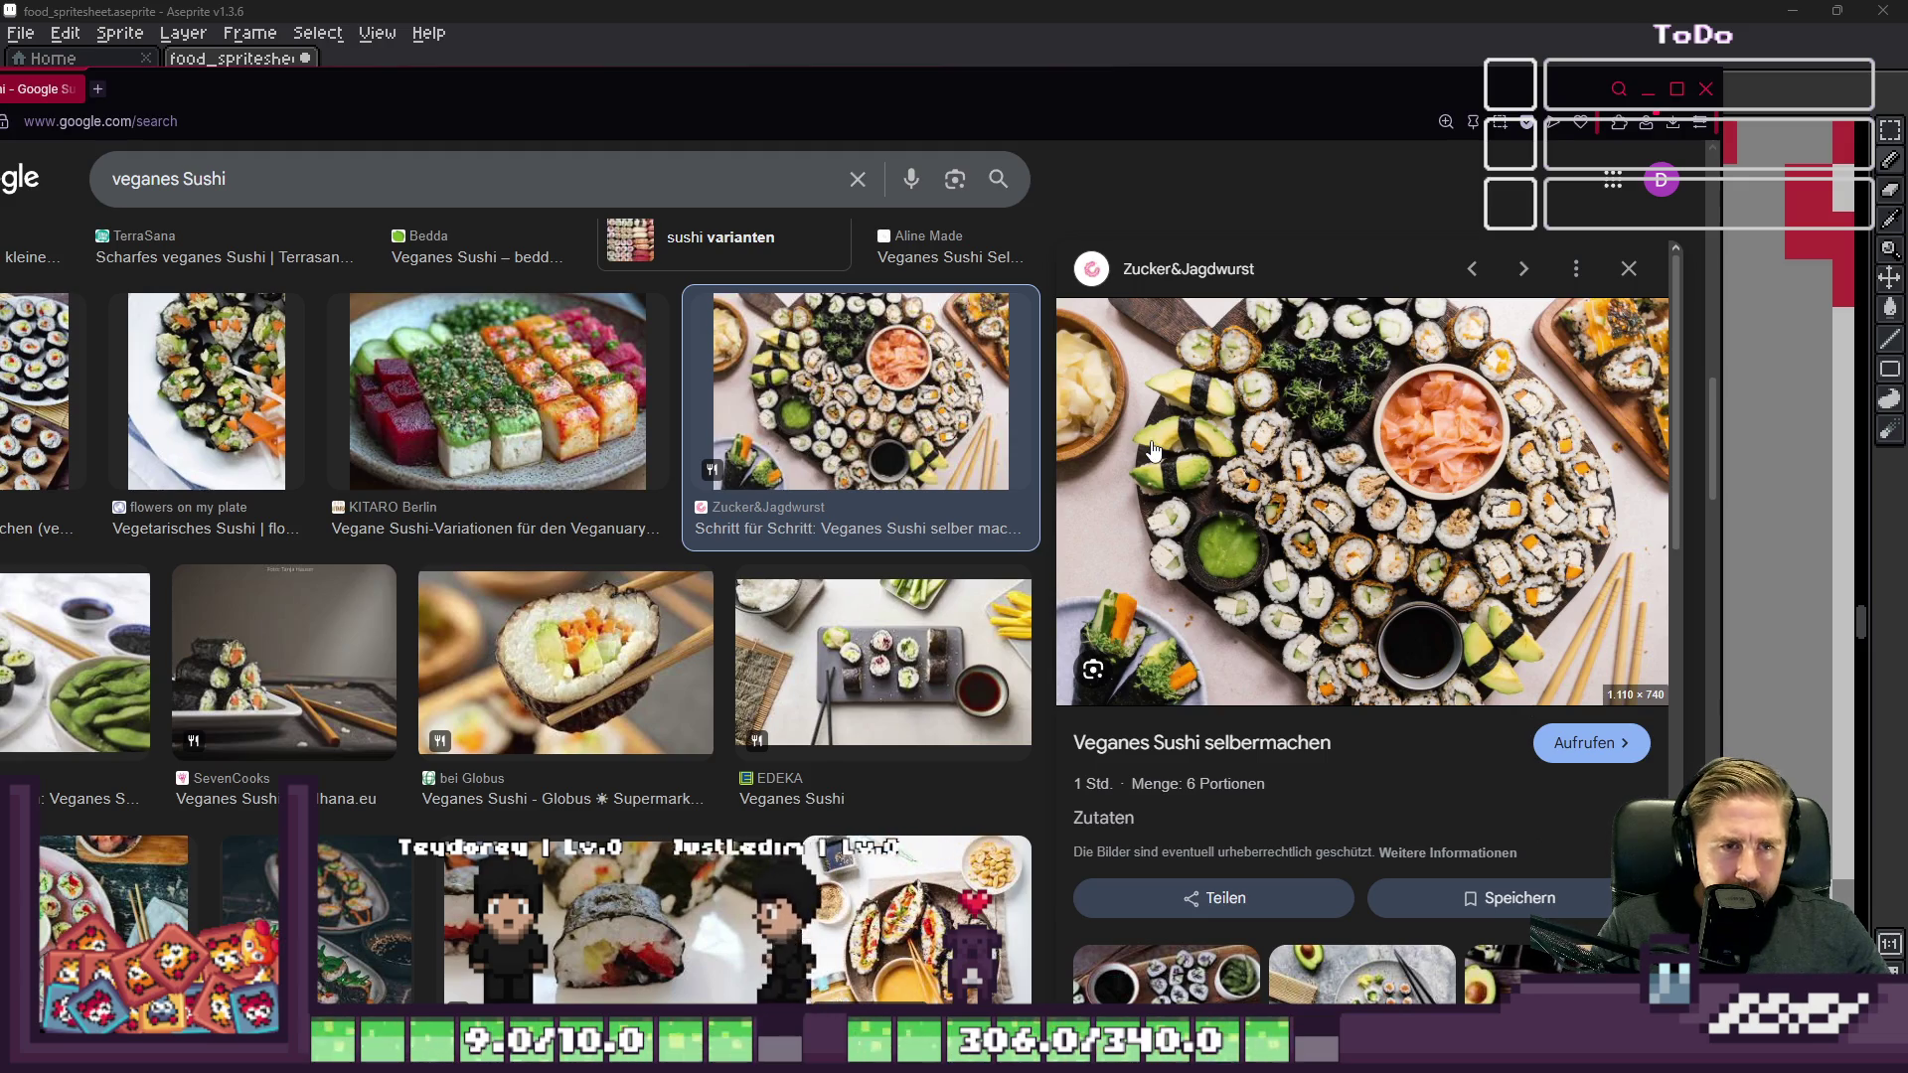
scroll(1546, 511, "down", 2)
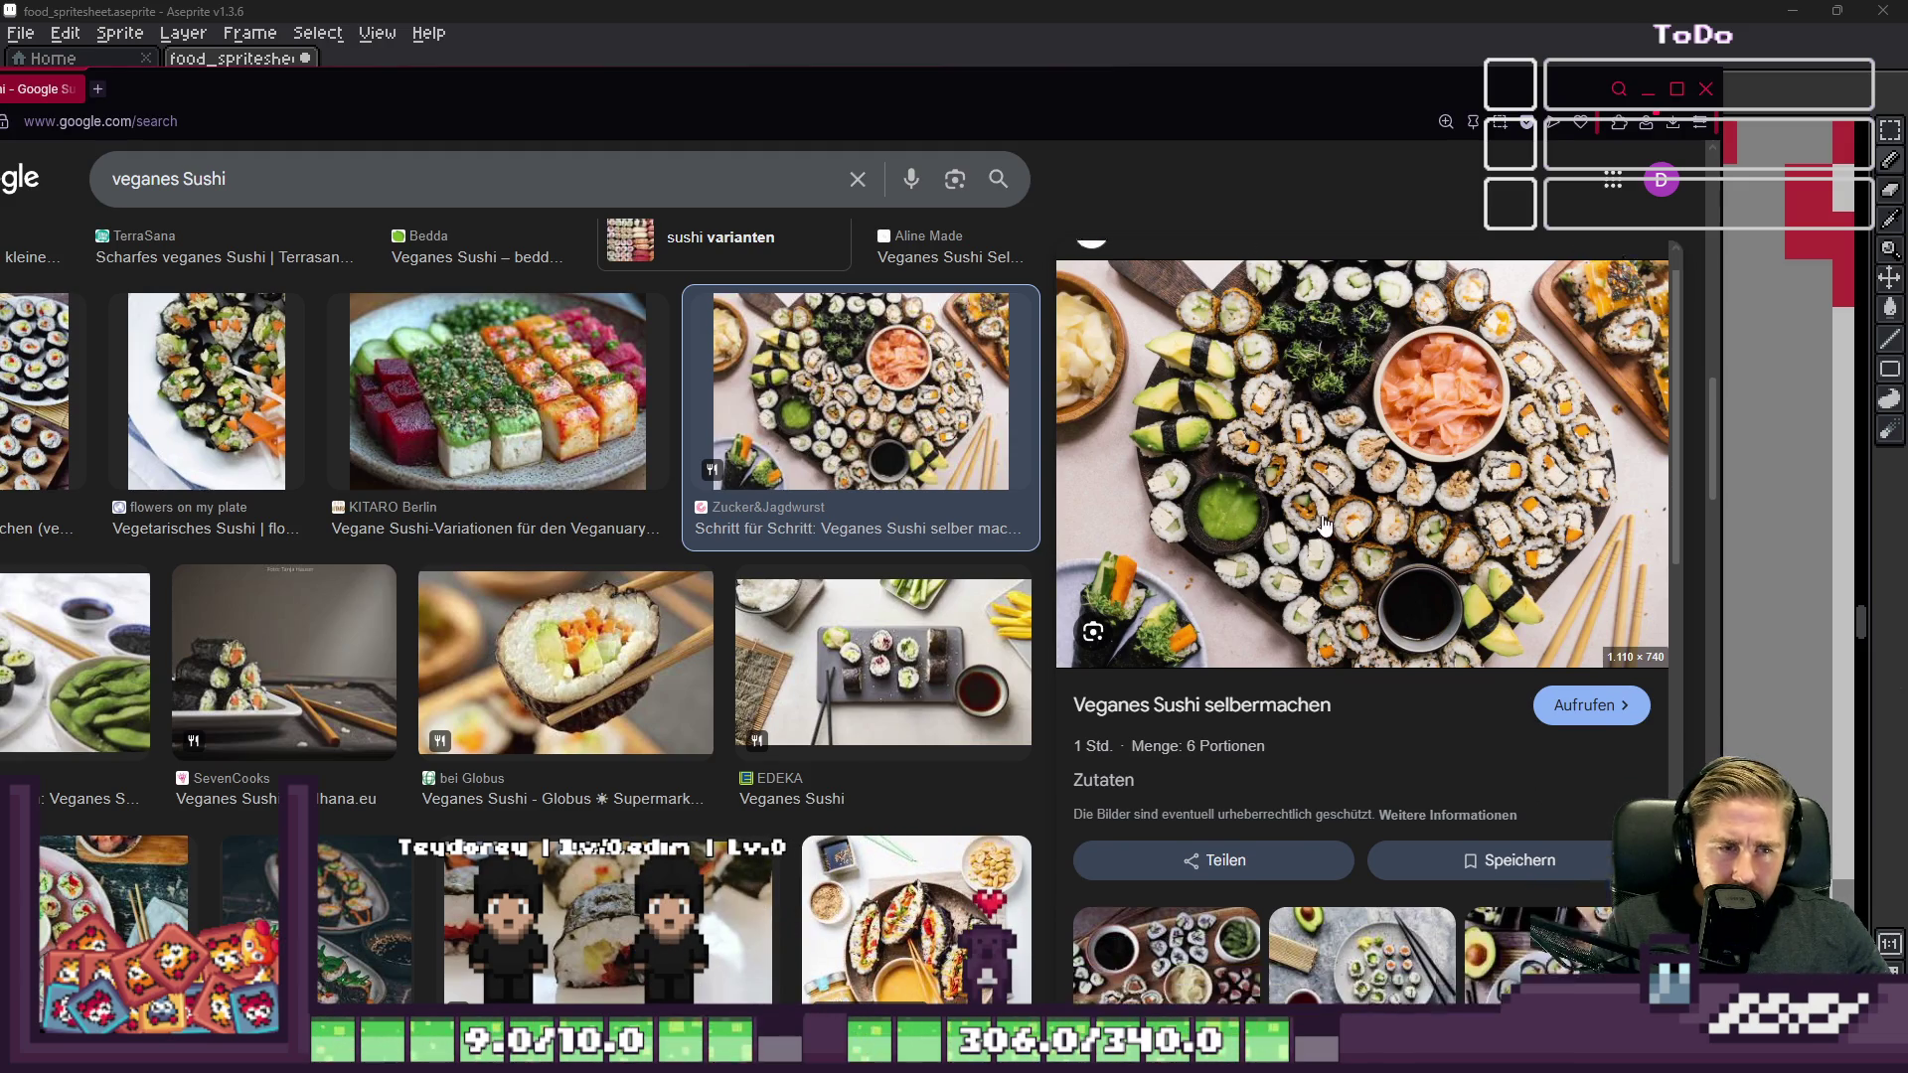
scroll(1498, 491, "down", 3)
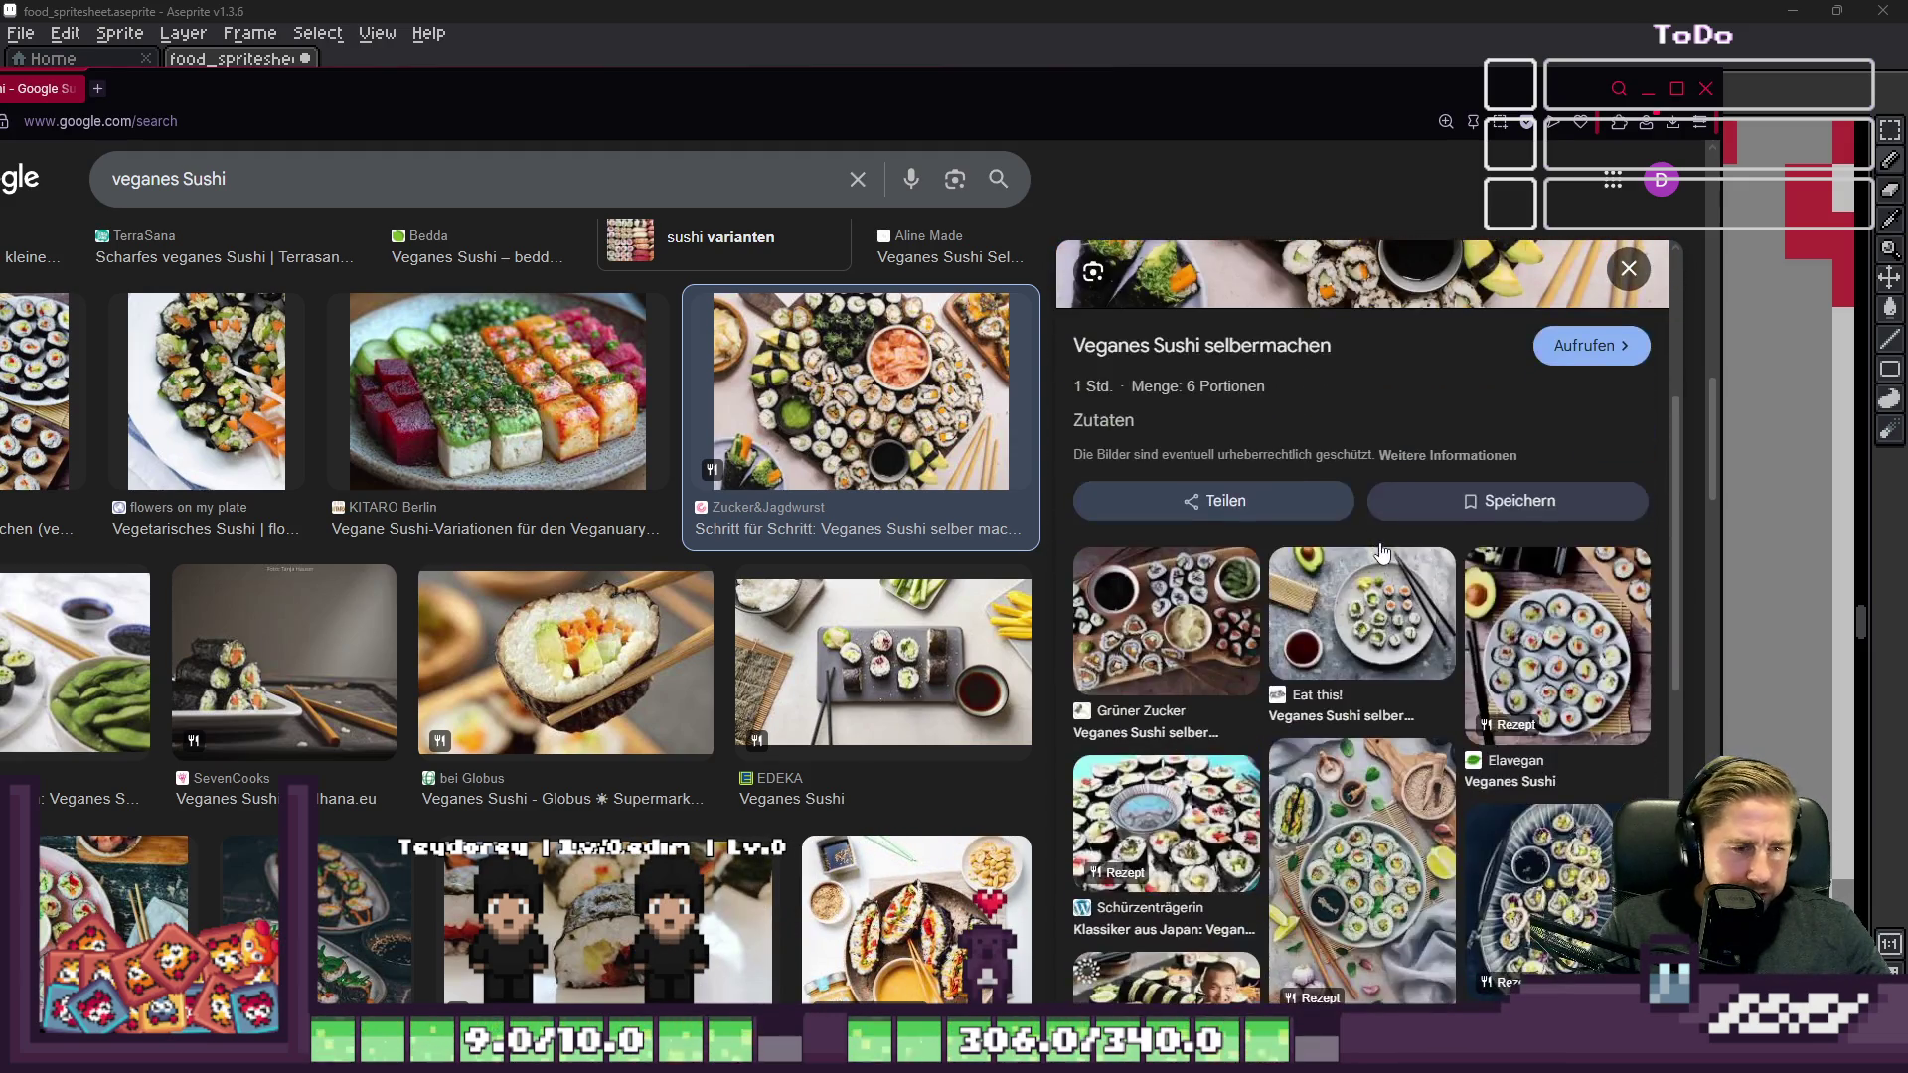
scroll(1382, 558, "down", 5)
scroll(1382, 568, "down", 5)
scroll(800, 662, "down", 6)
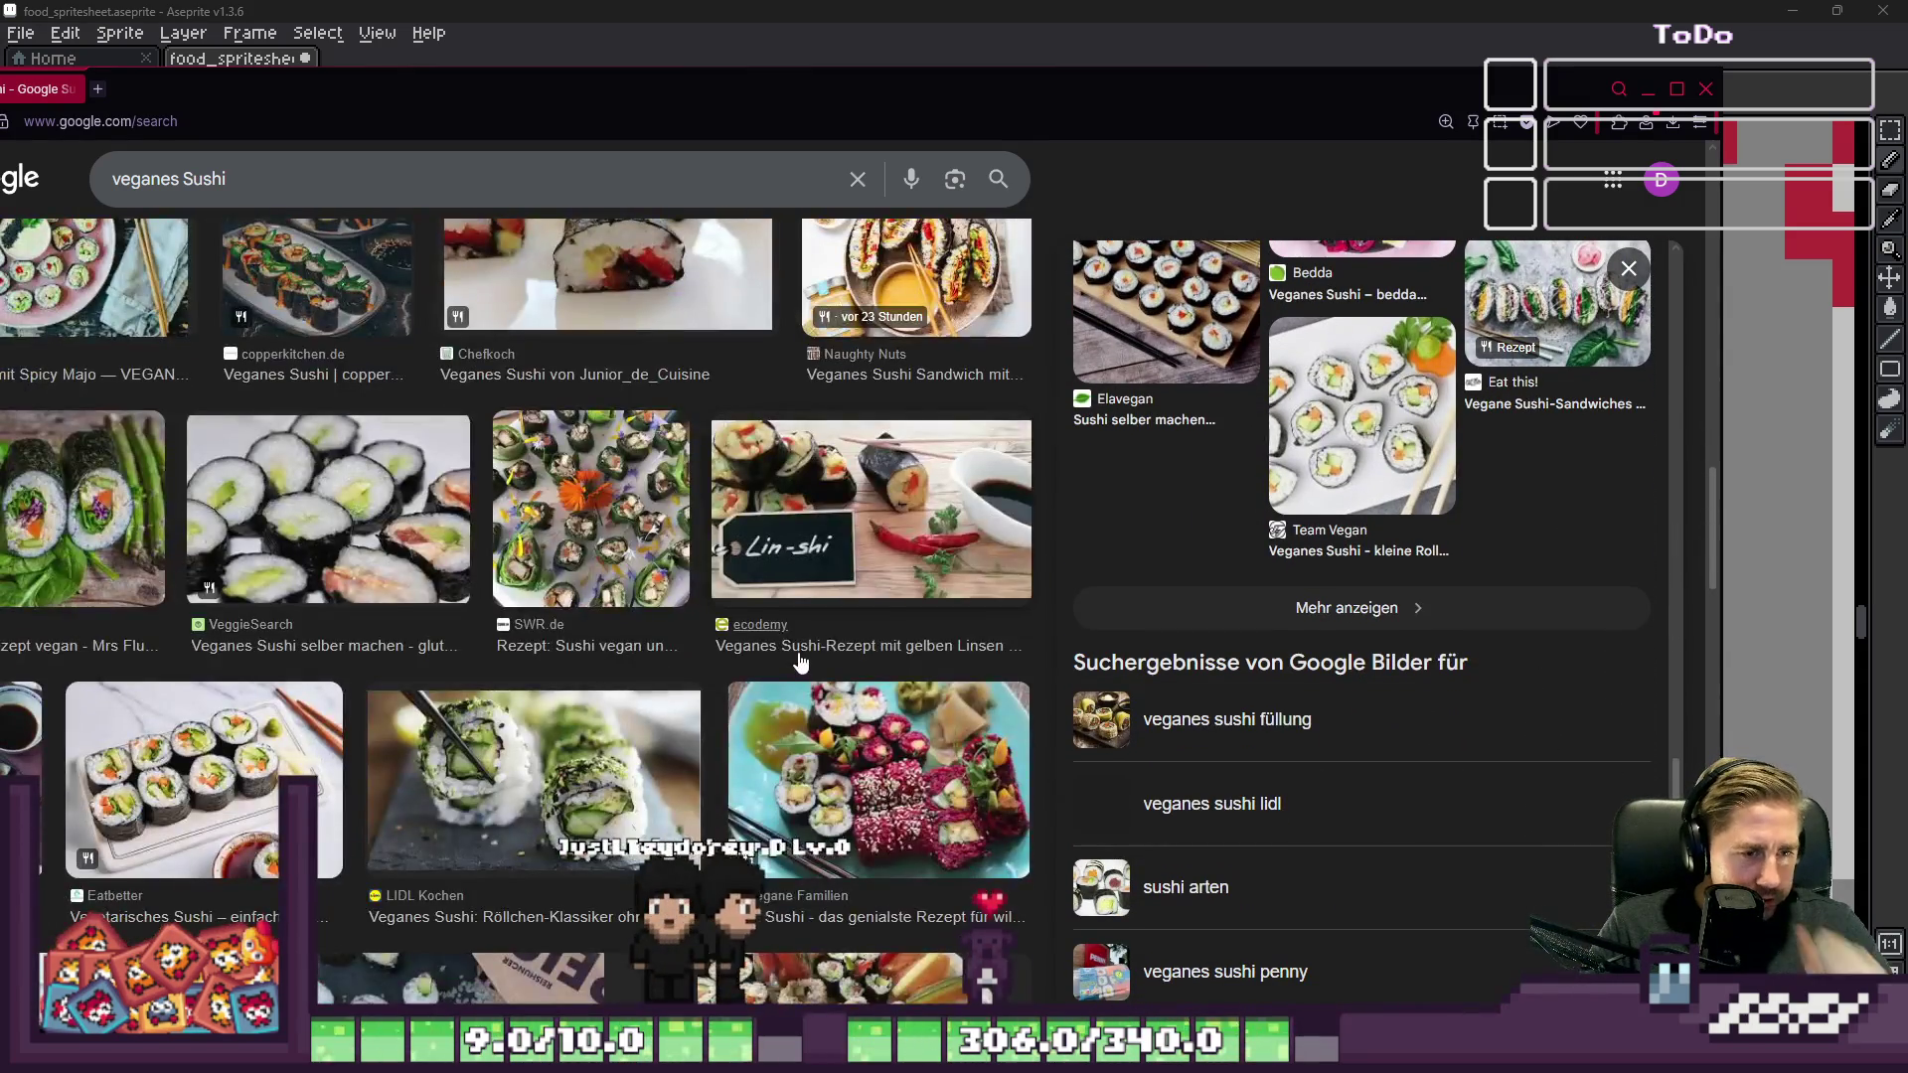
left_click(597, 786)
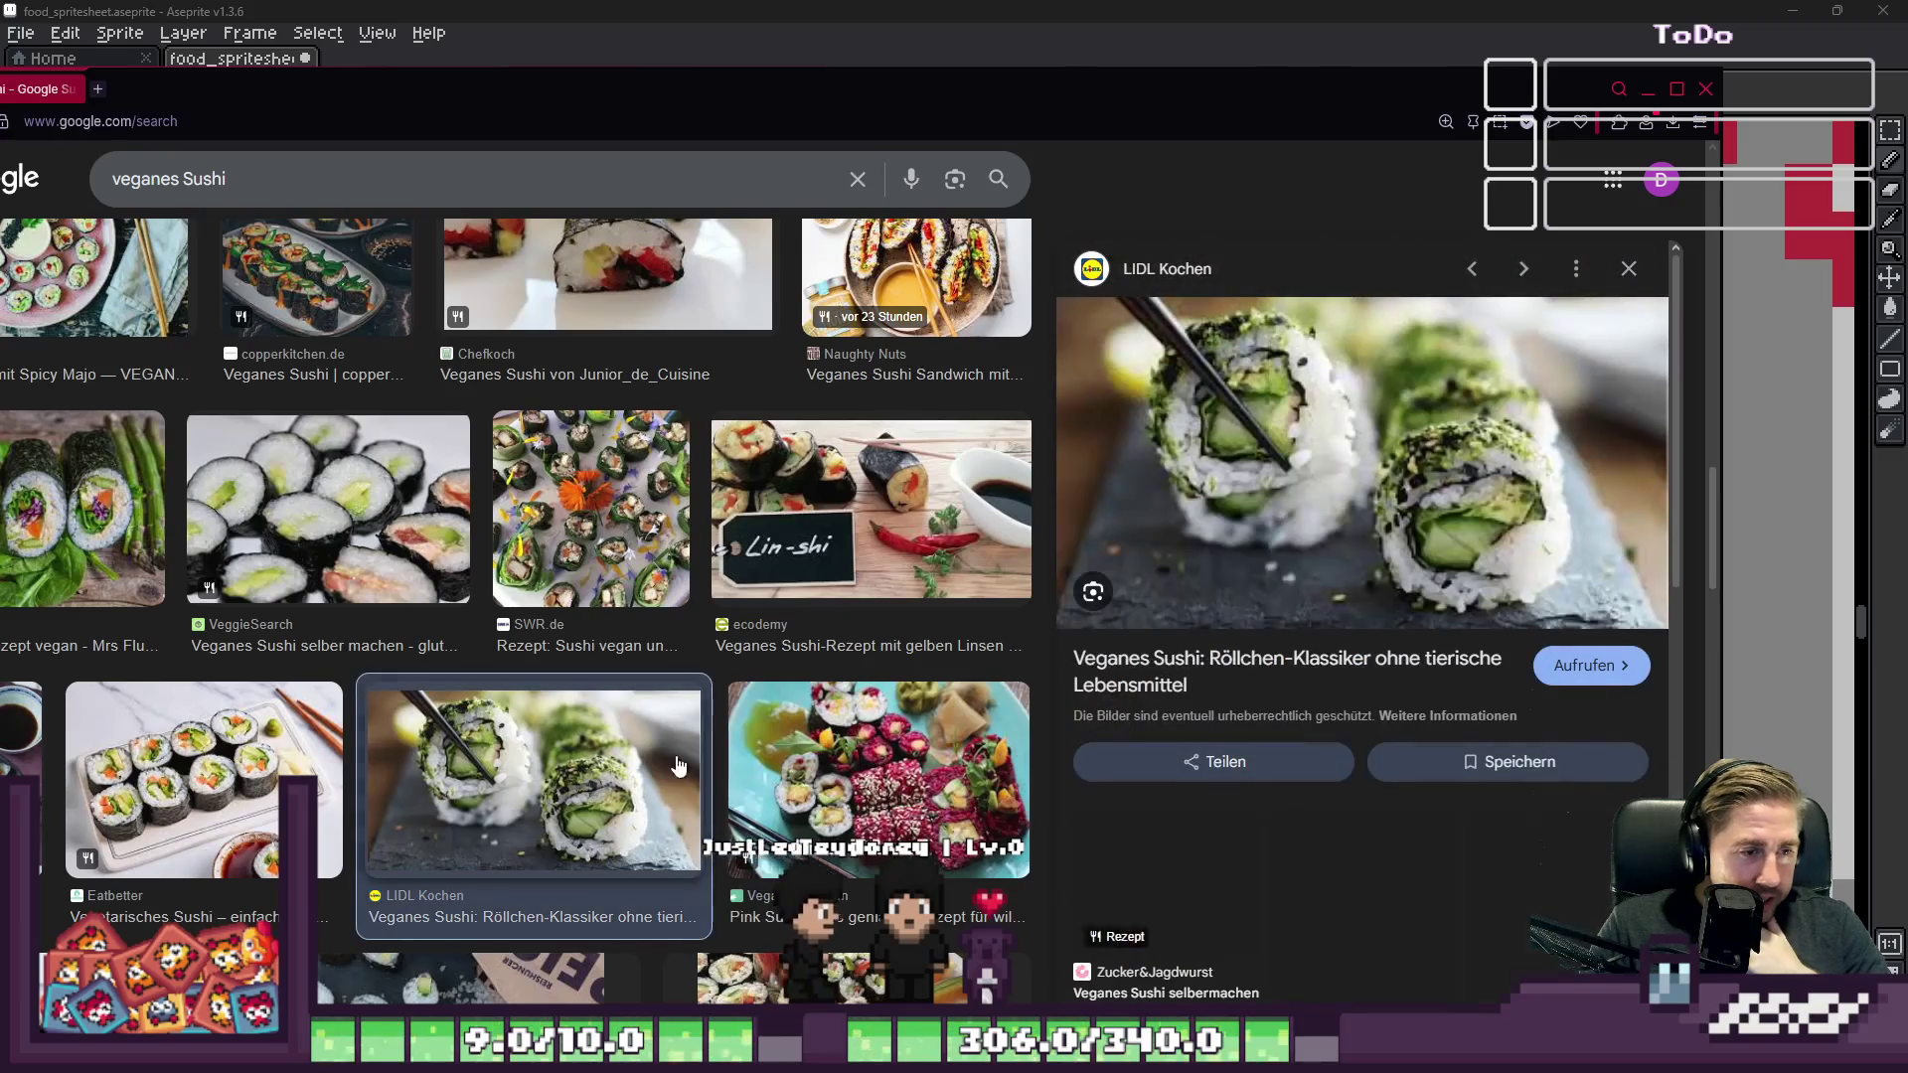
scroll(1320, 581, "down", 2)
scroll(1314, 579, "up", 3)
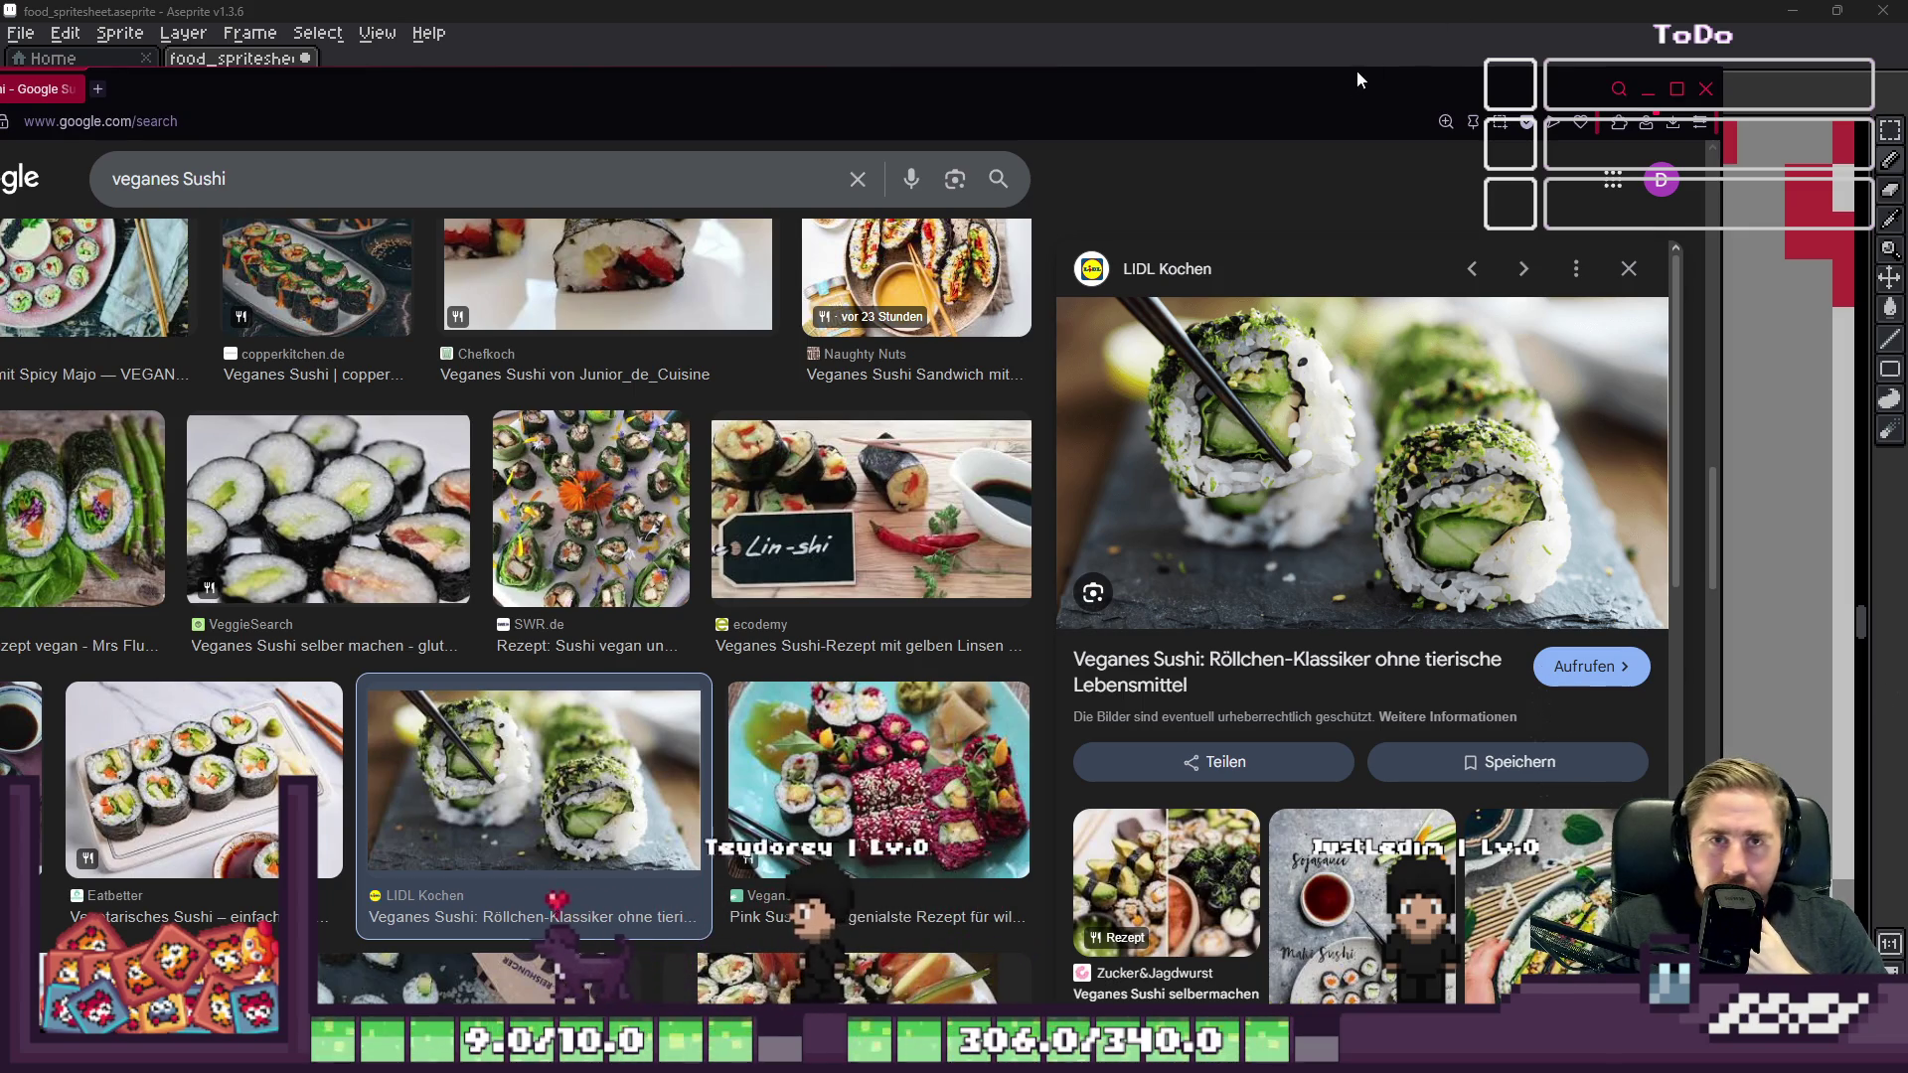
left_click(1648, 88)
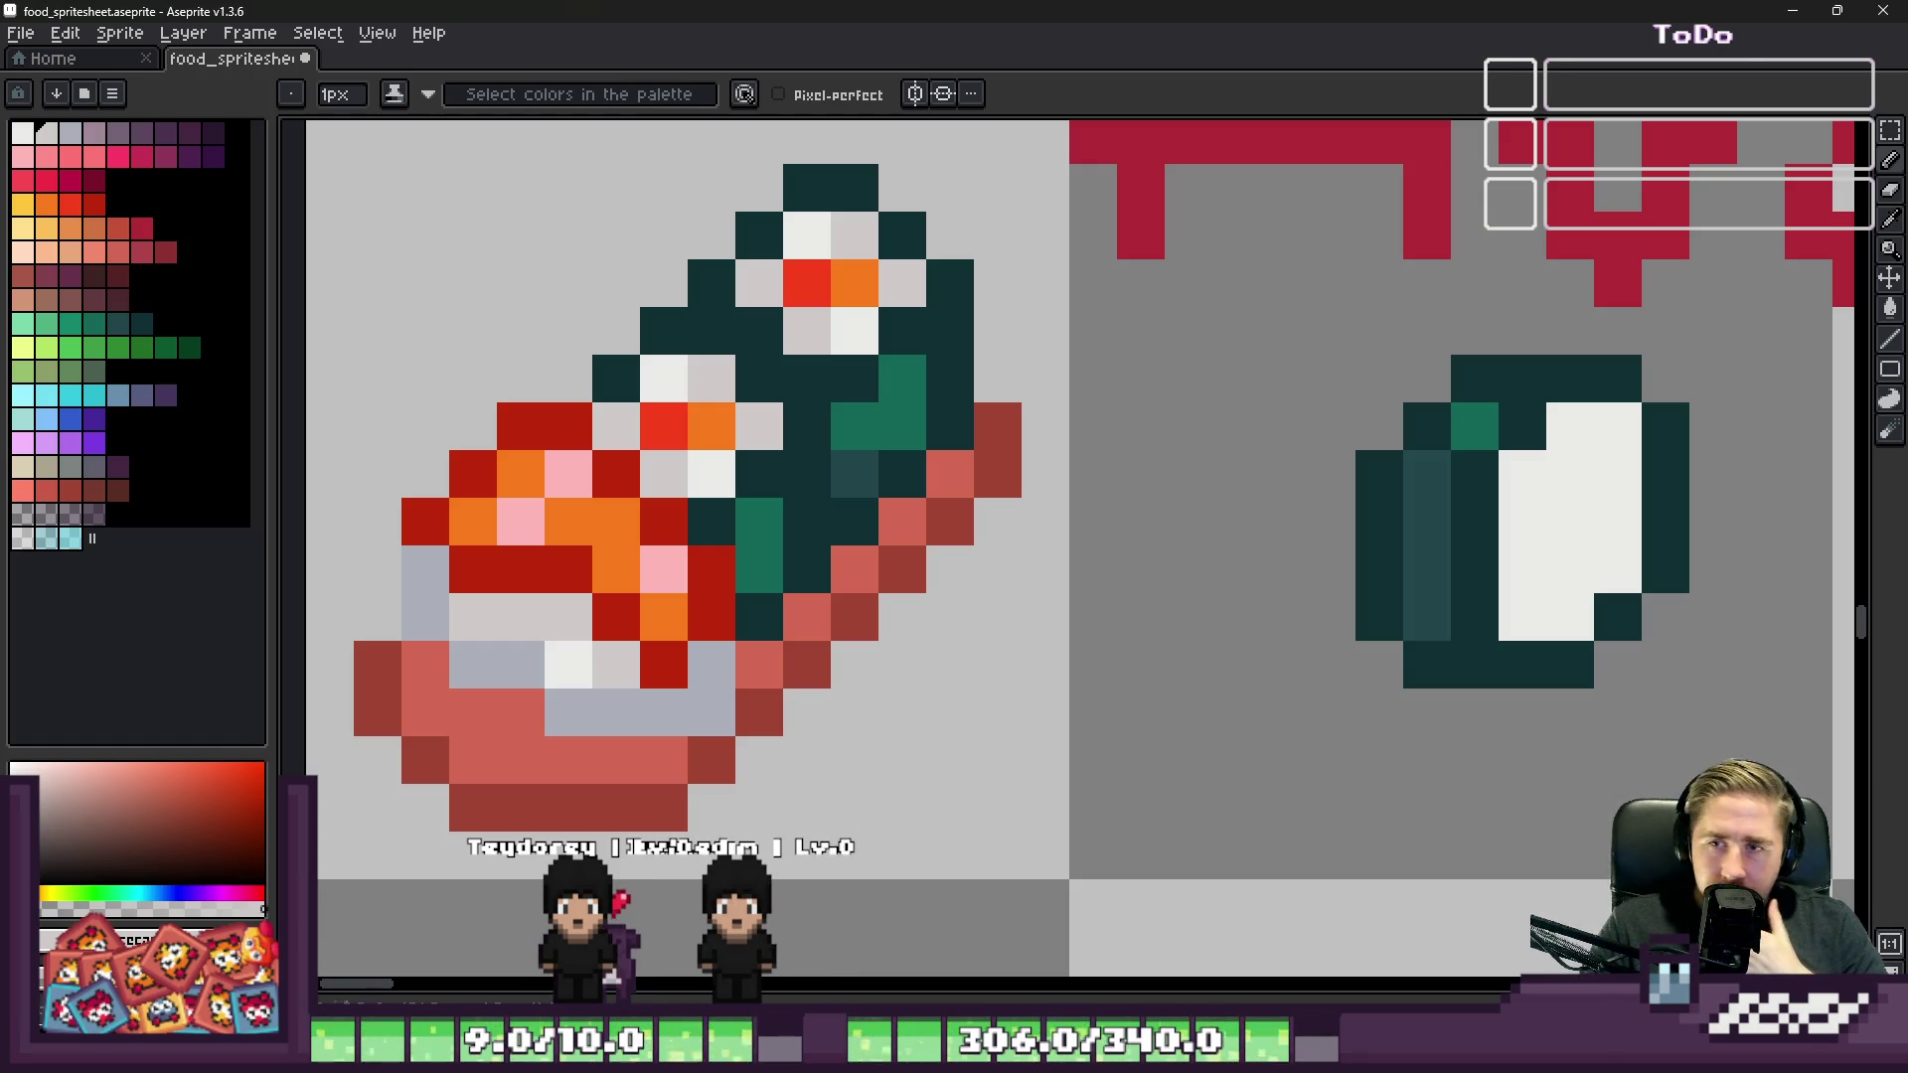
Step: Paint teal across the maki slice's top edge and darken its top-right rice pixel
scroll(1236, 468, "up", 1)
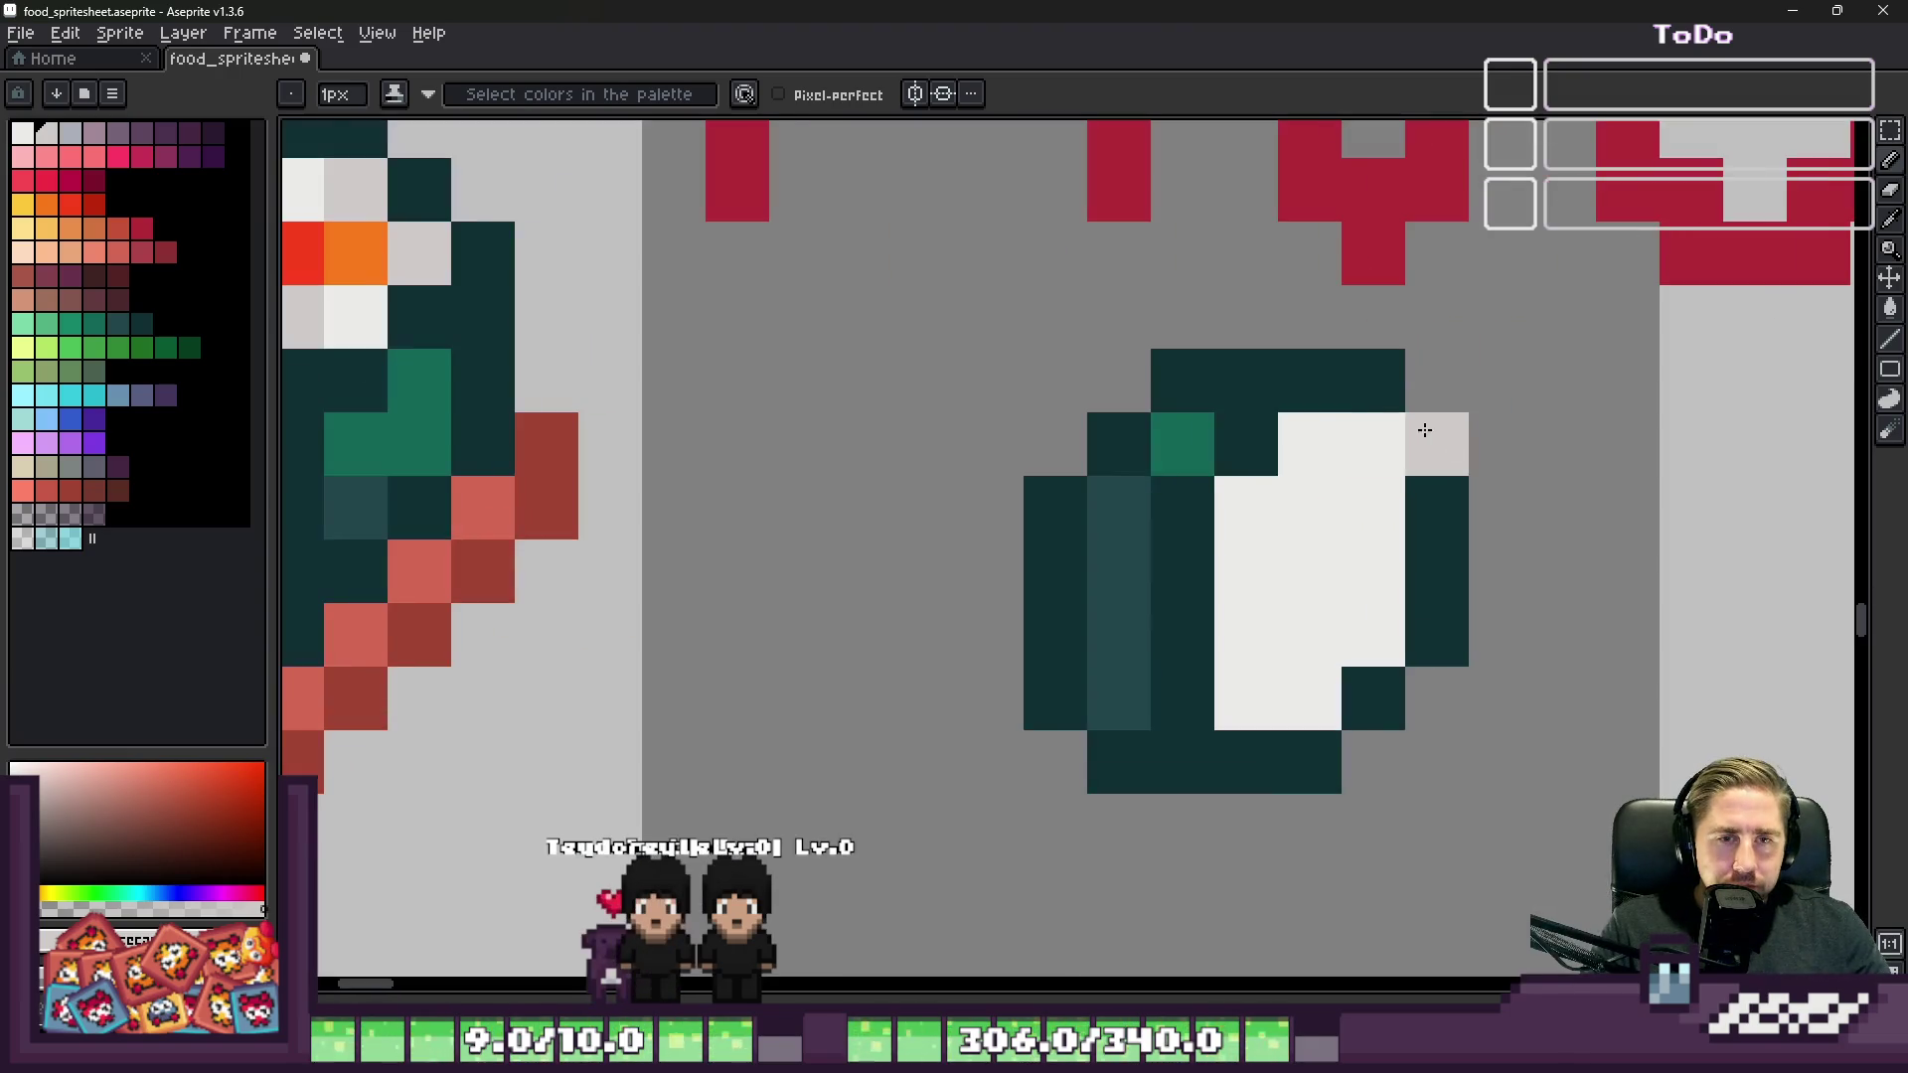
left_click(1201, 434, "alt")
left_click_drag(1207, 427, 1290, 417)
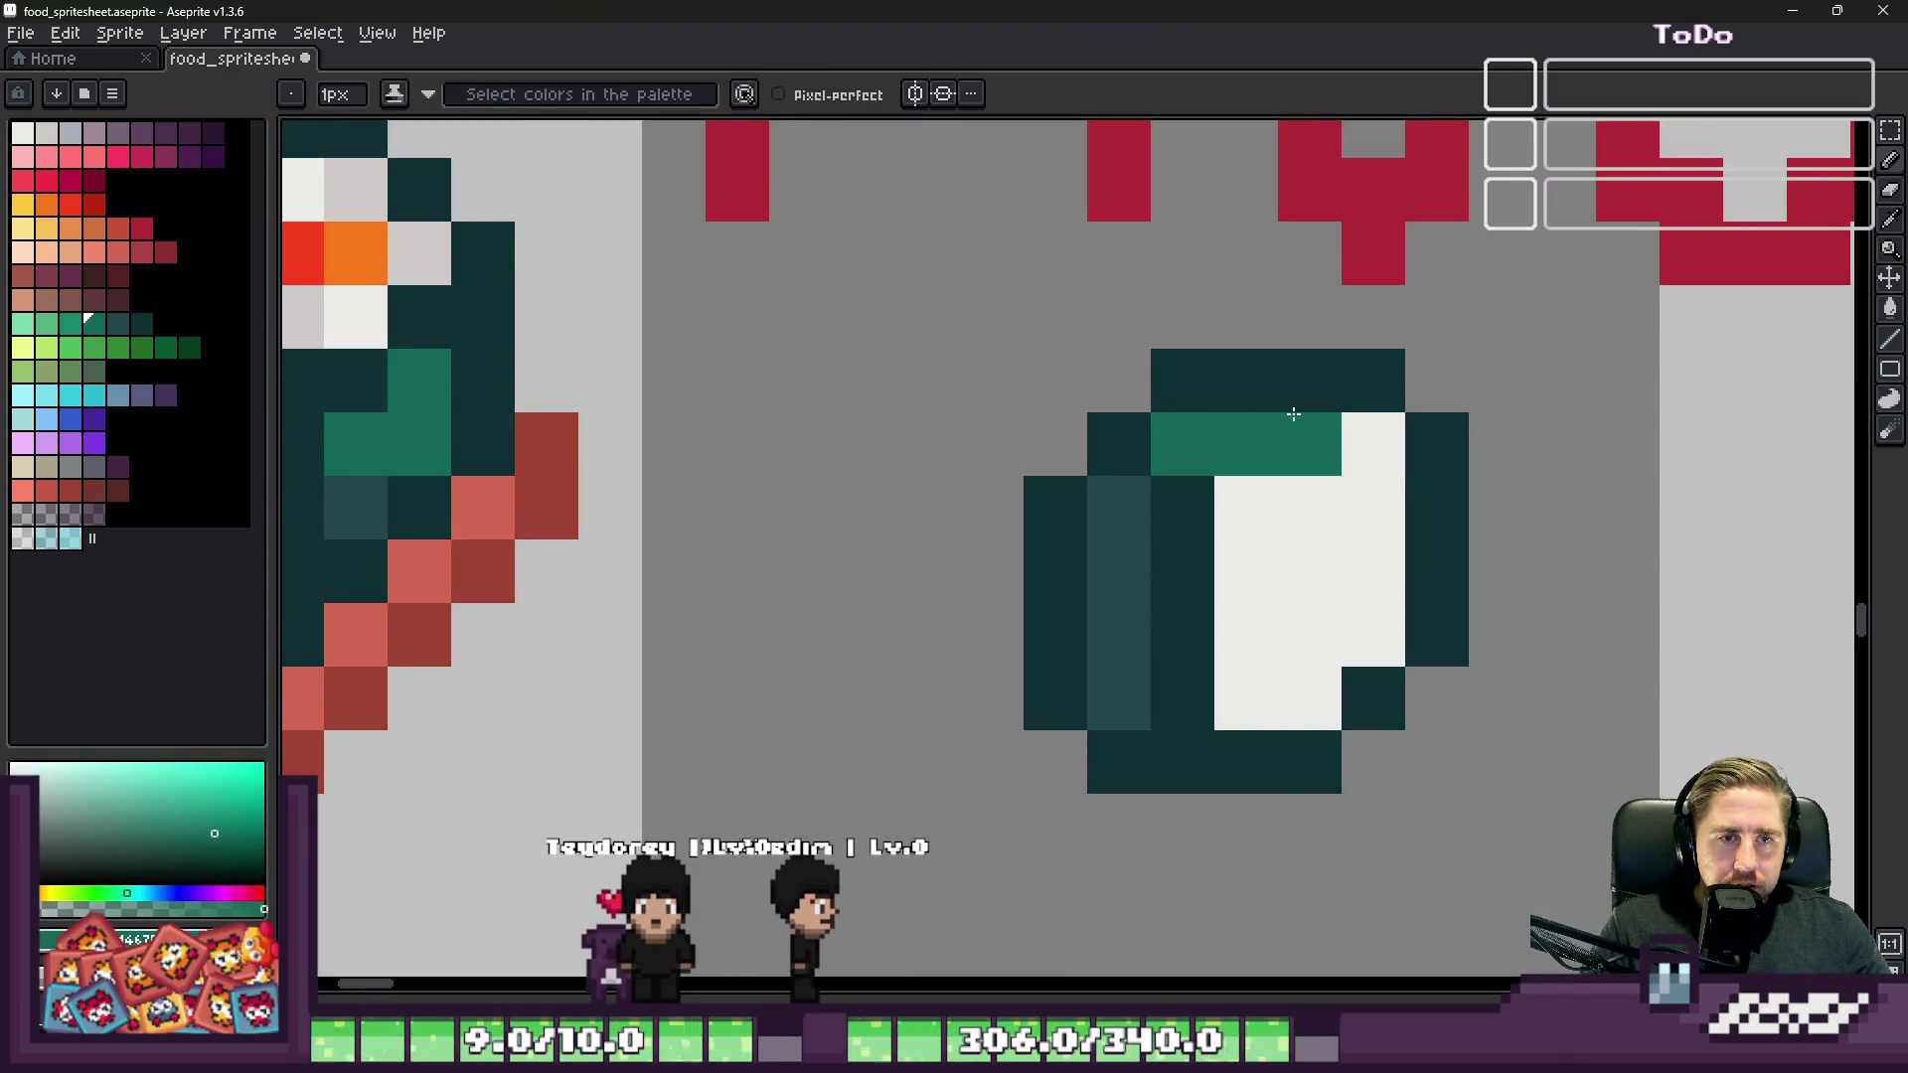
left_click(1213, 456, "alt")
left_click(1283, 457)
Step: Darken the slice's bottom white pixel with dark teal and lighten the pixel left of it
scroll(1369, 445, "down", 6)
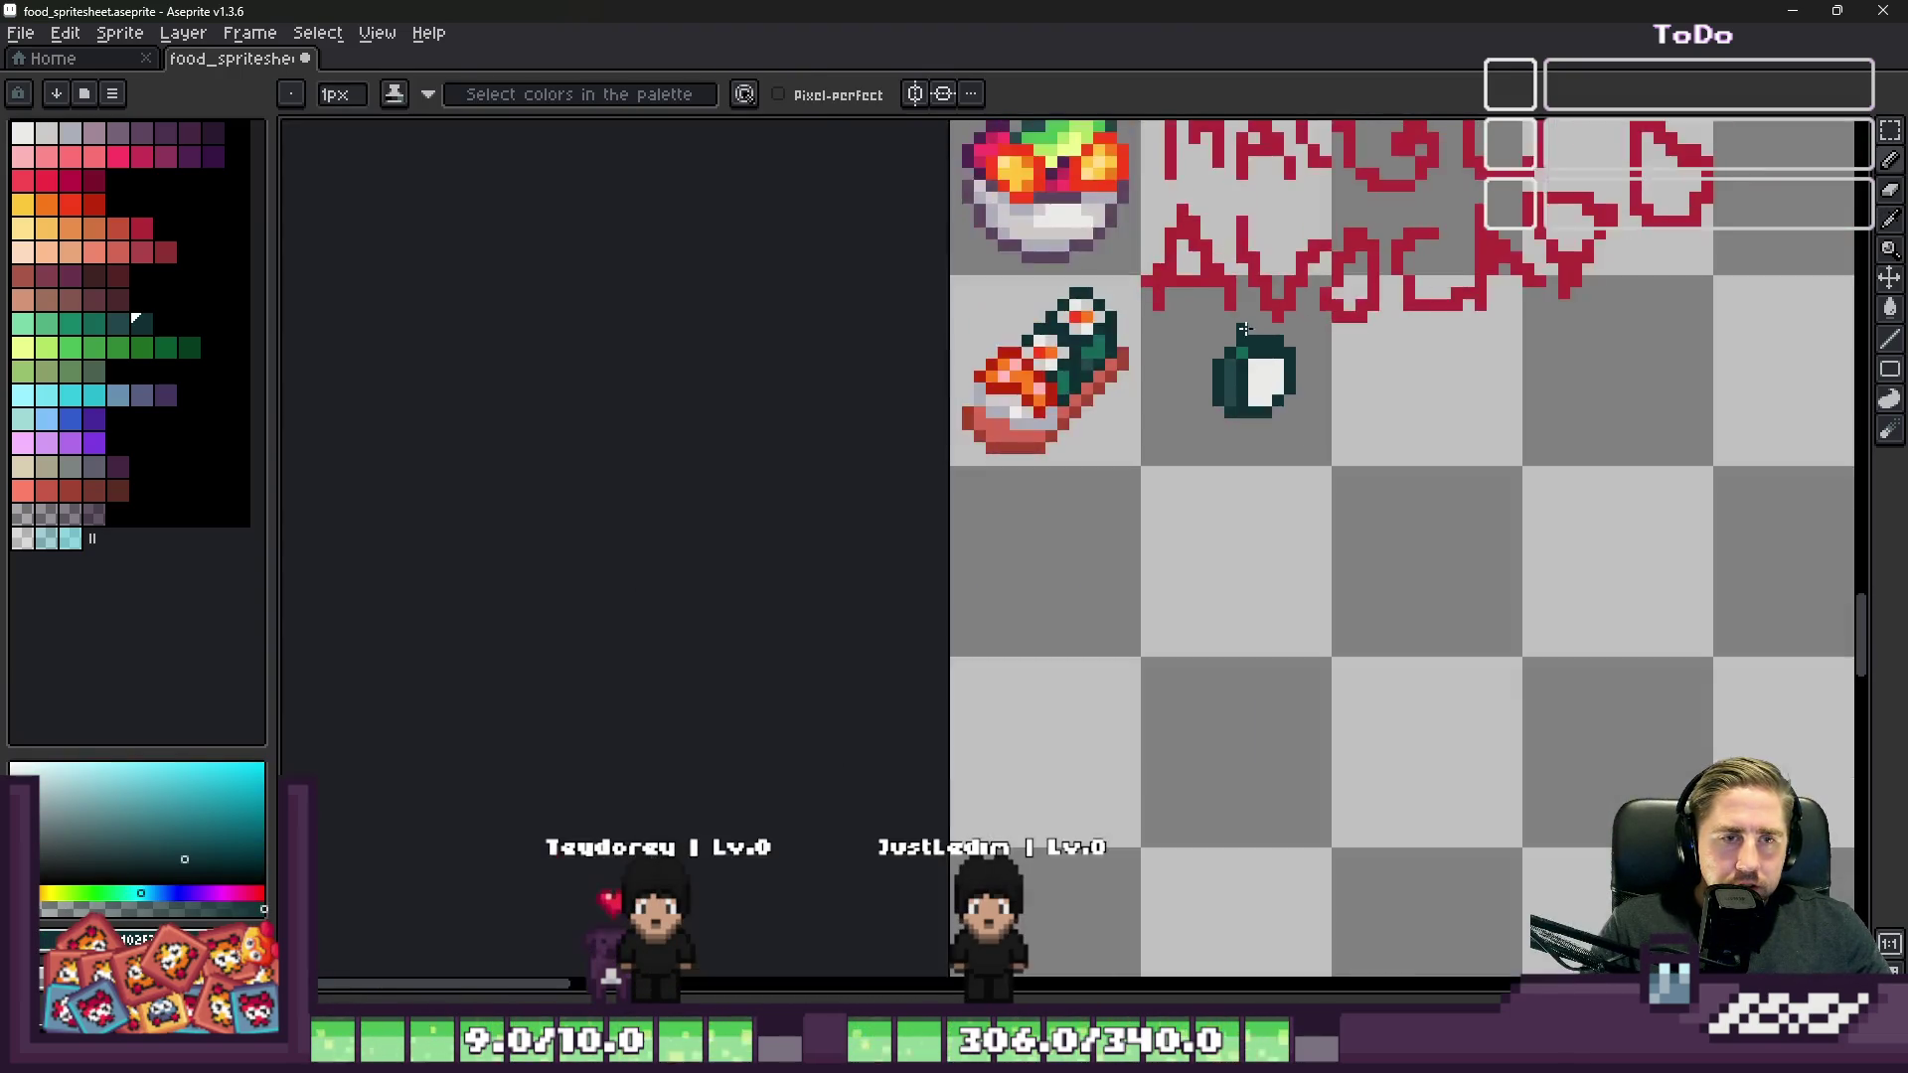
scroll(1264, 354, "up", 5)
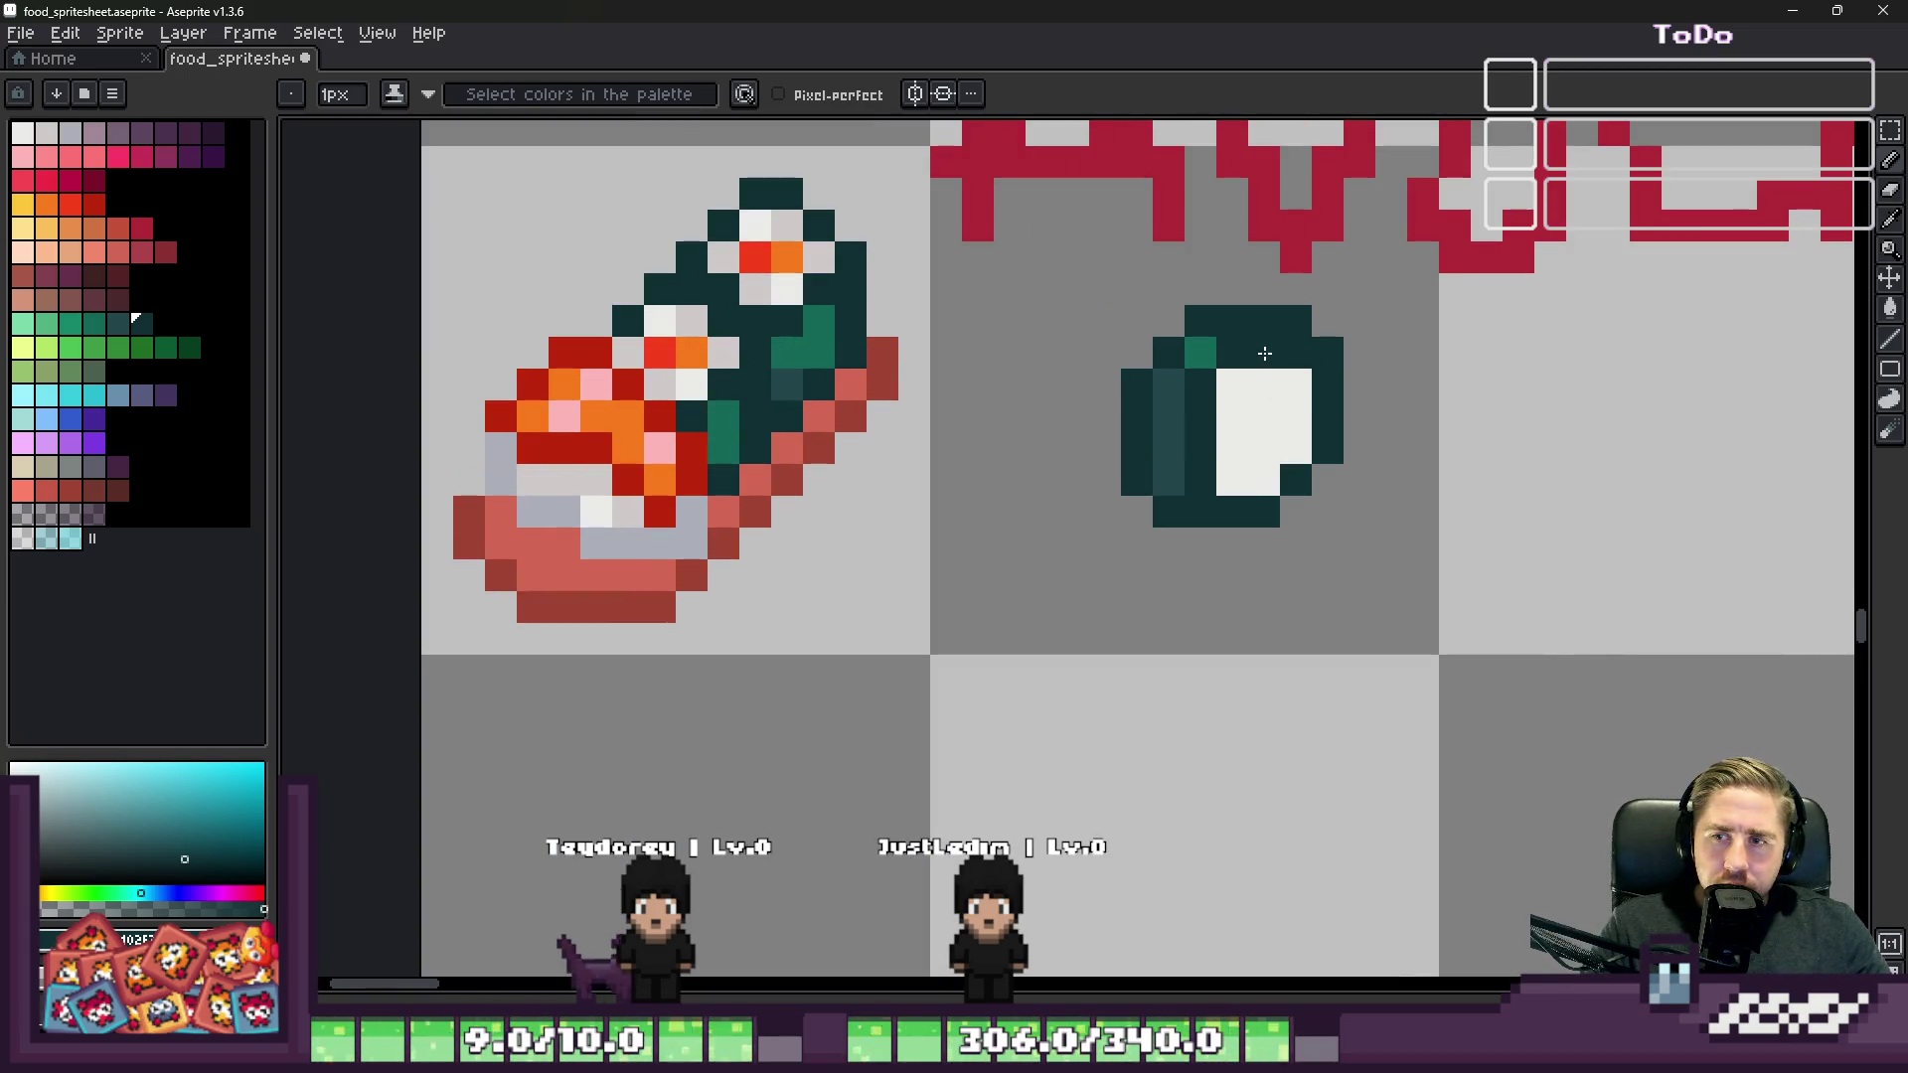
scroll(1205, 448, "up", 1)
left_click(1206, 456, "alt")
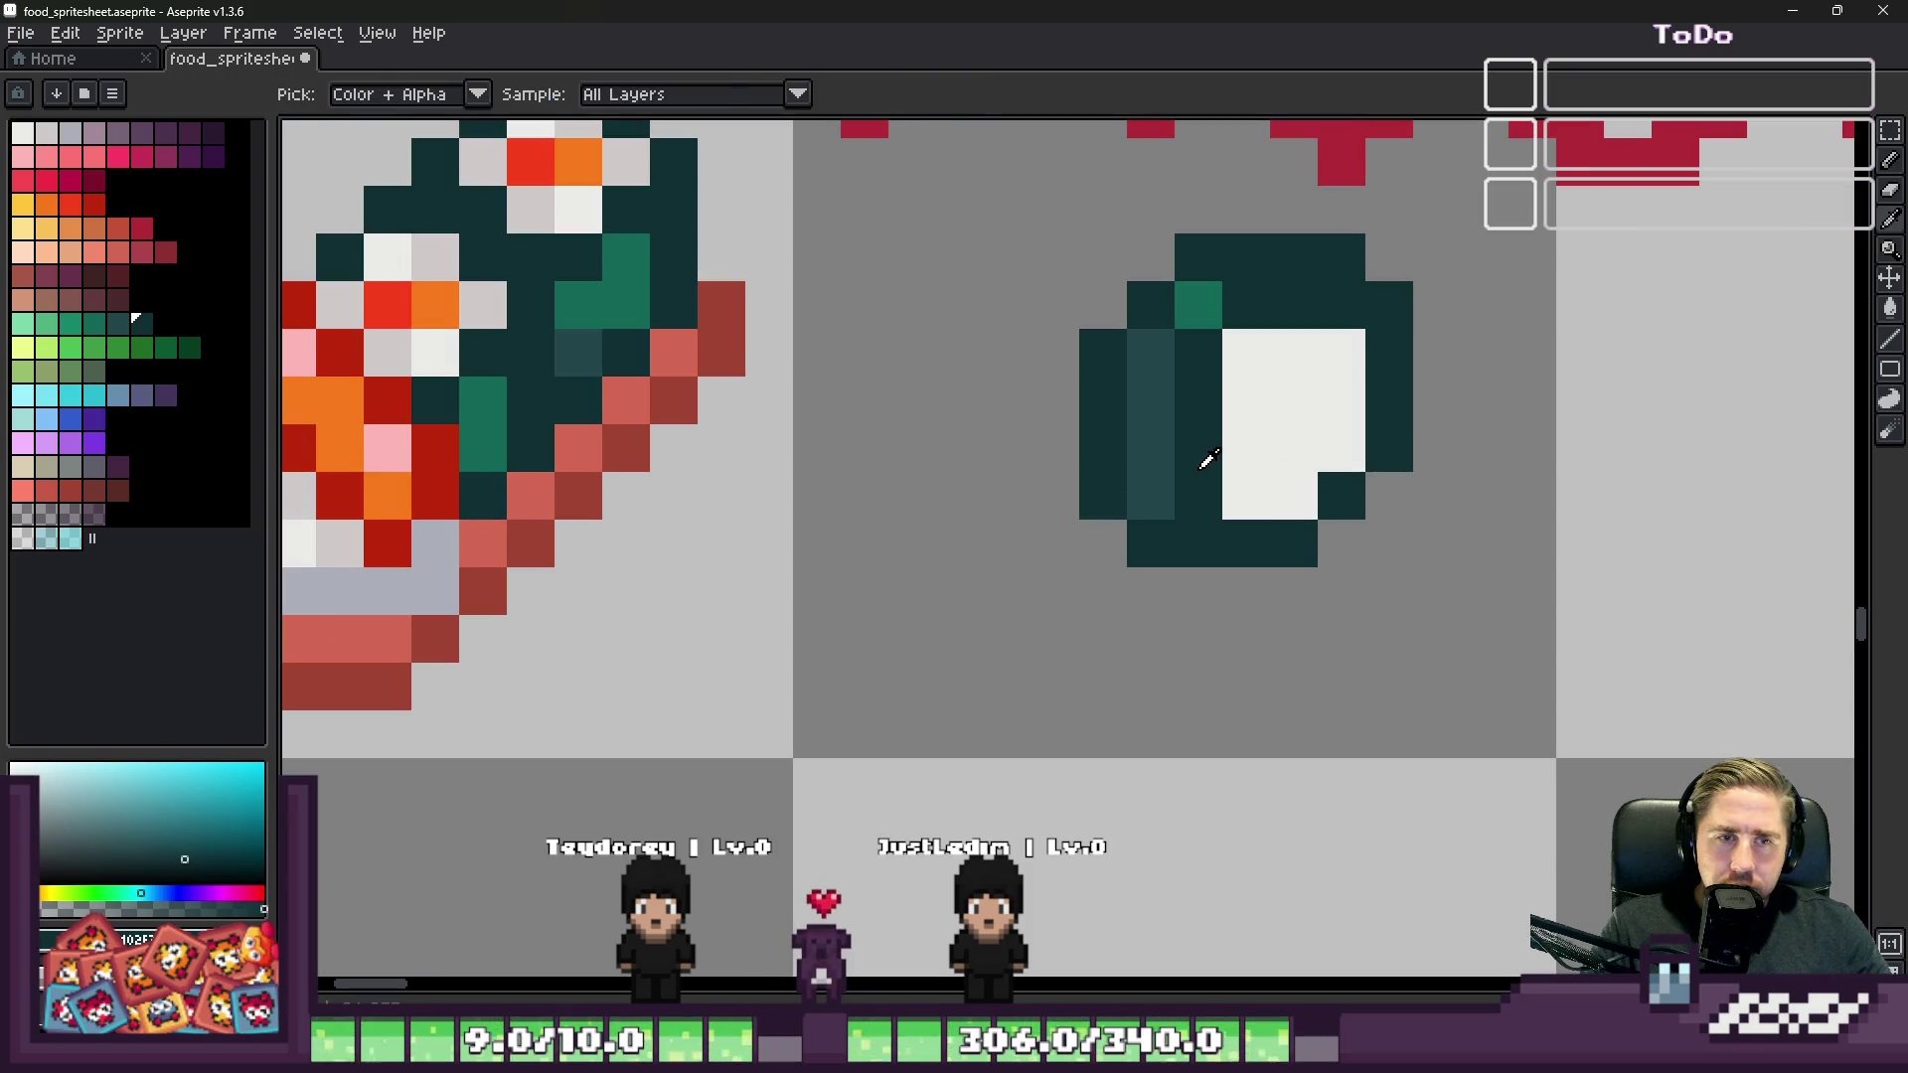
left_click(1242, 489)
left_click(1152, 496, "alt")
left_click(1182, 499)
Step: Add a teal highlight at the slice's top right and round off the rice there
key("alt")
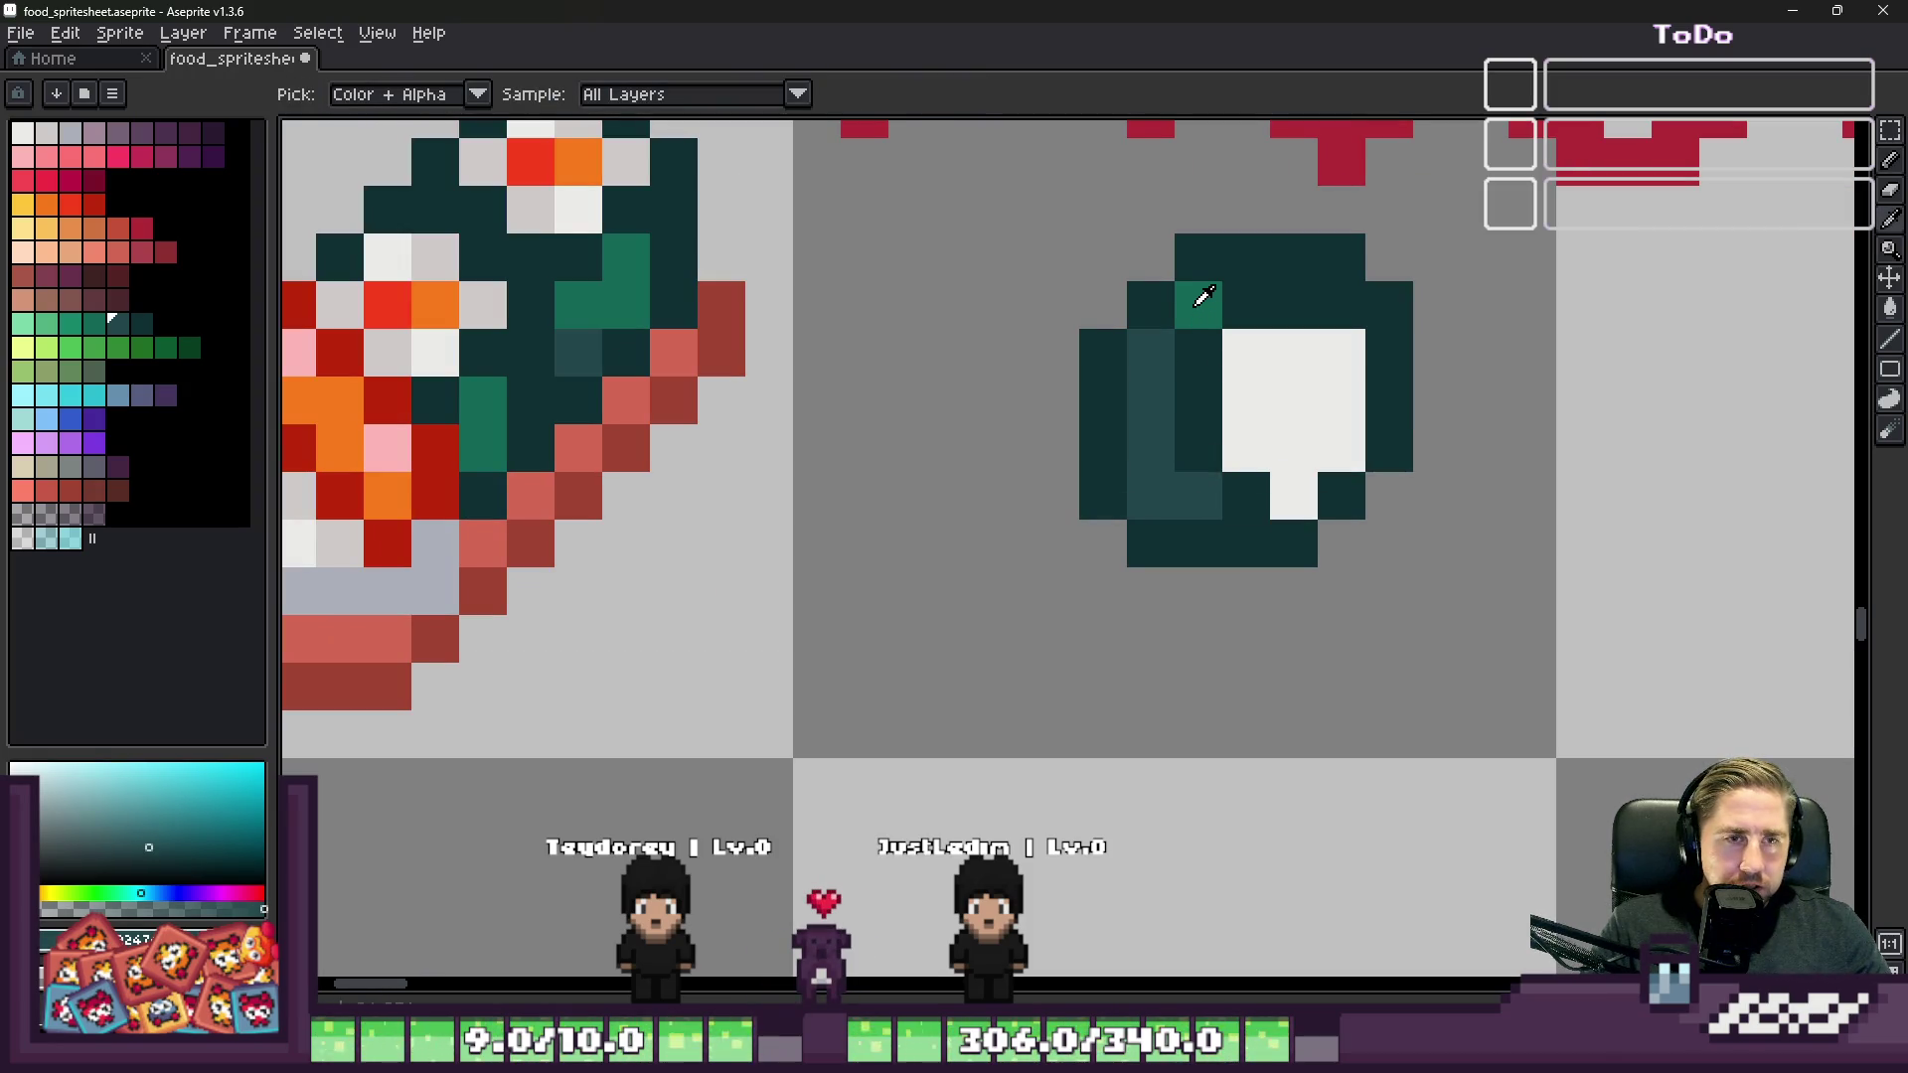
left_click(1202, 295, "alt")
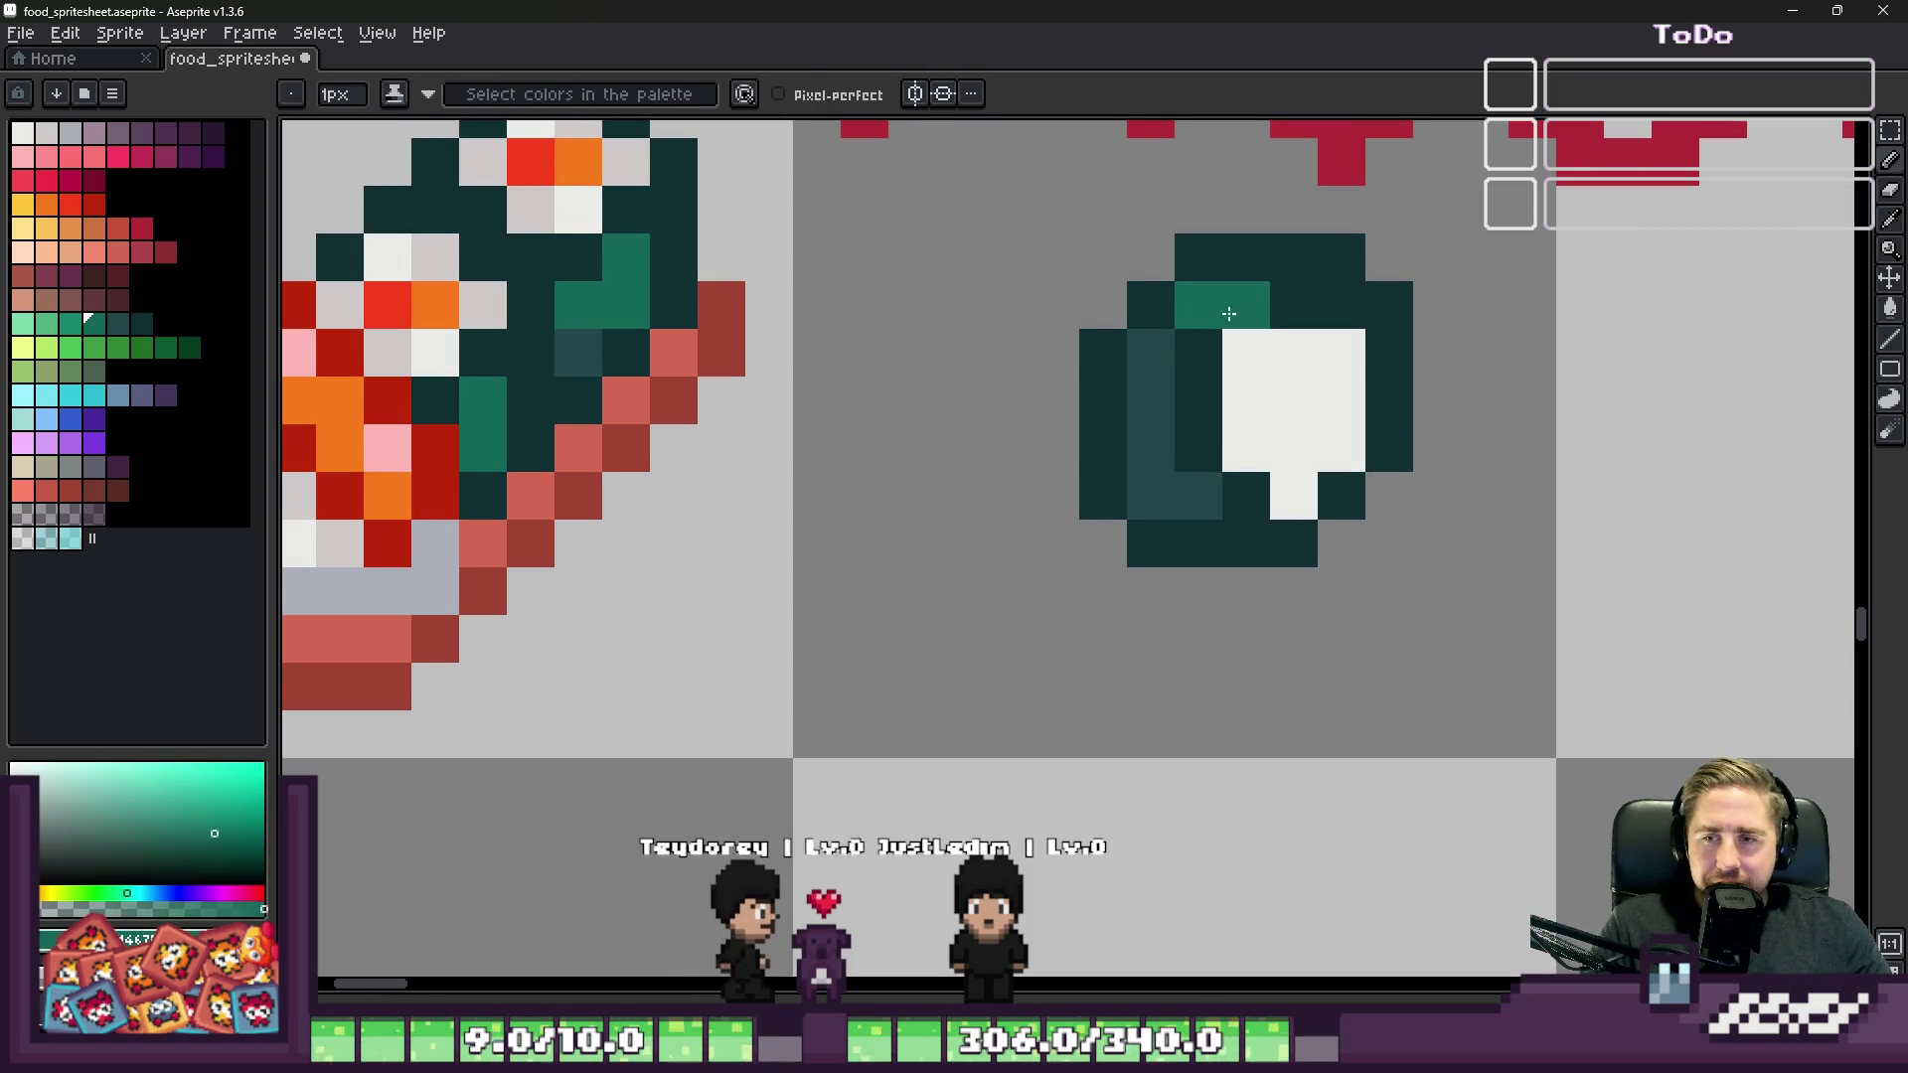
left_click(1333, 289, "alt")
left_click(1342, 353)
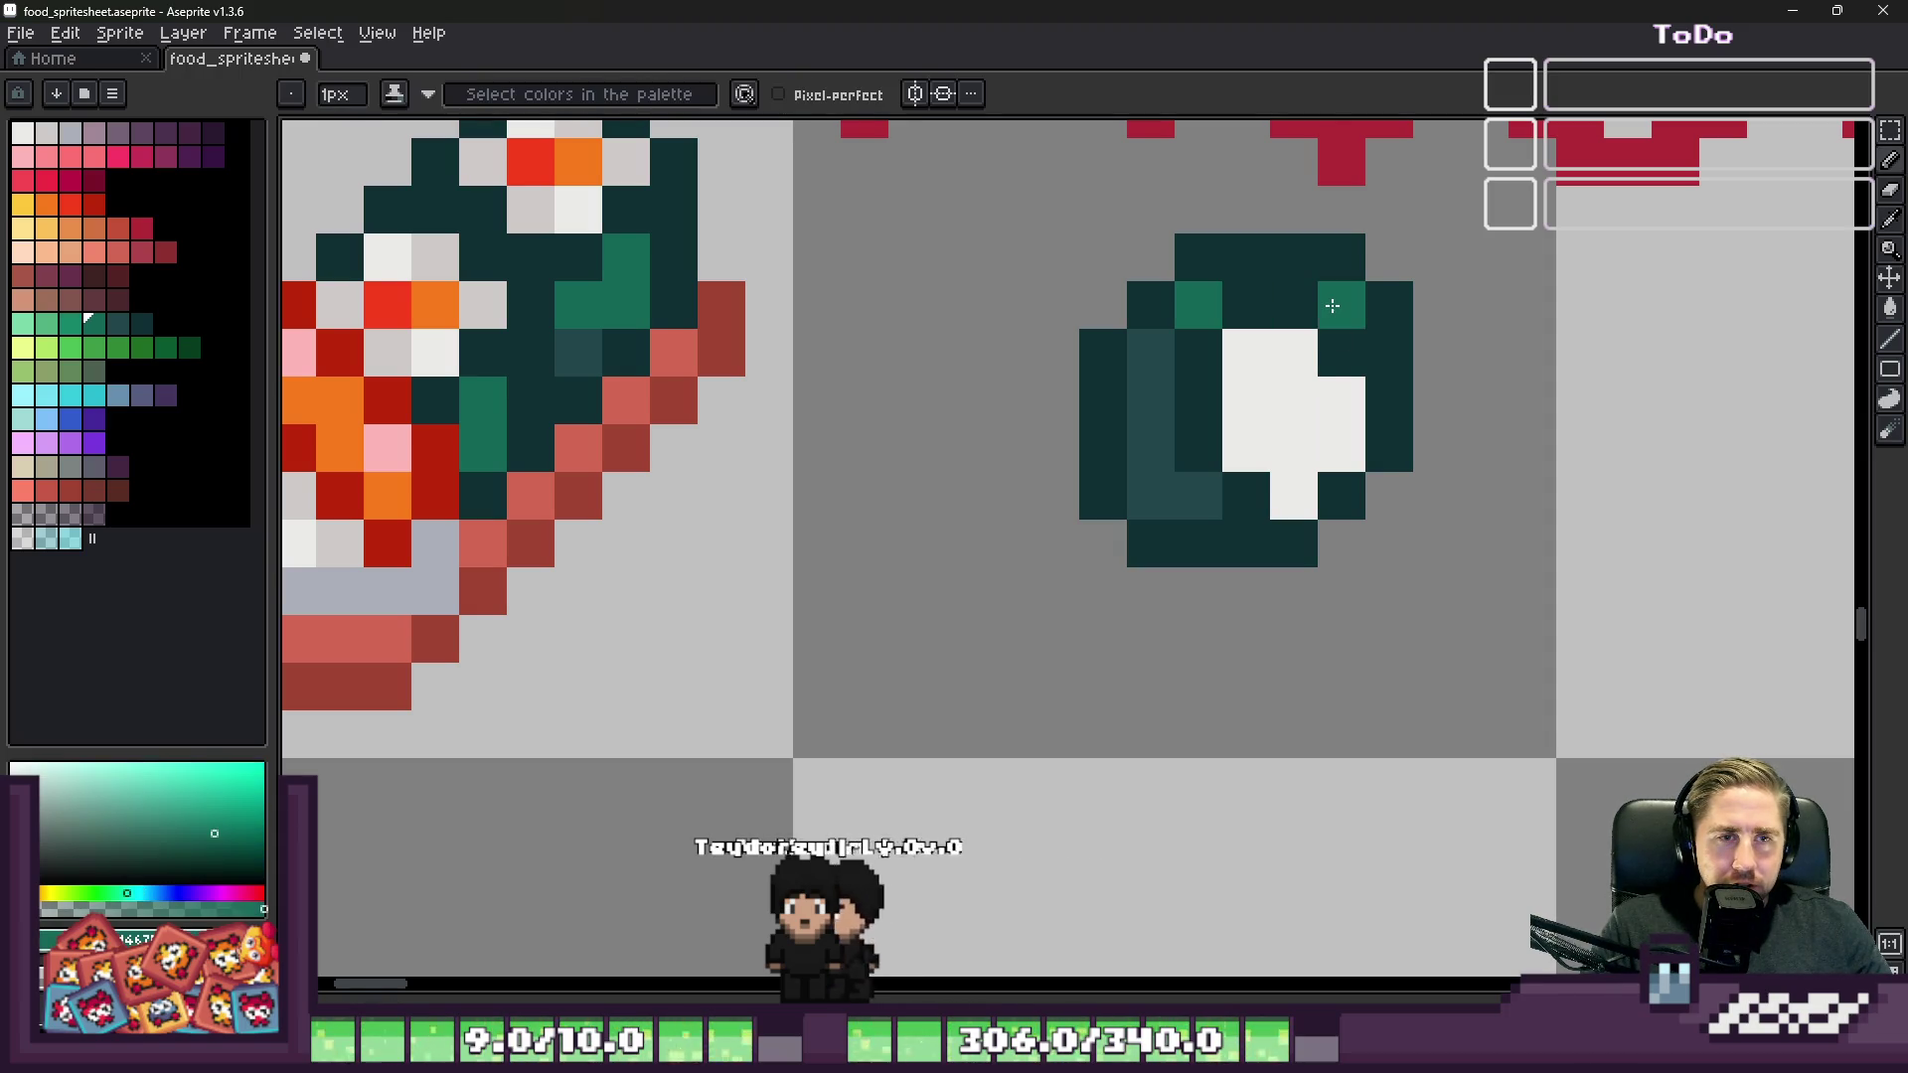
scroll(1246, 316, "down", 5)
scroll(1246, 316, "up", 3)
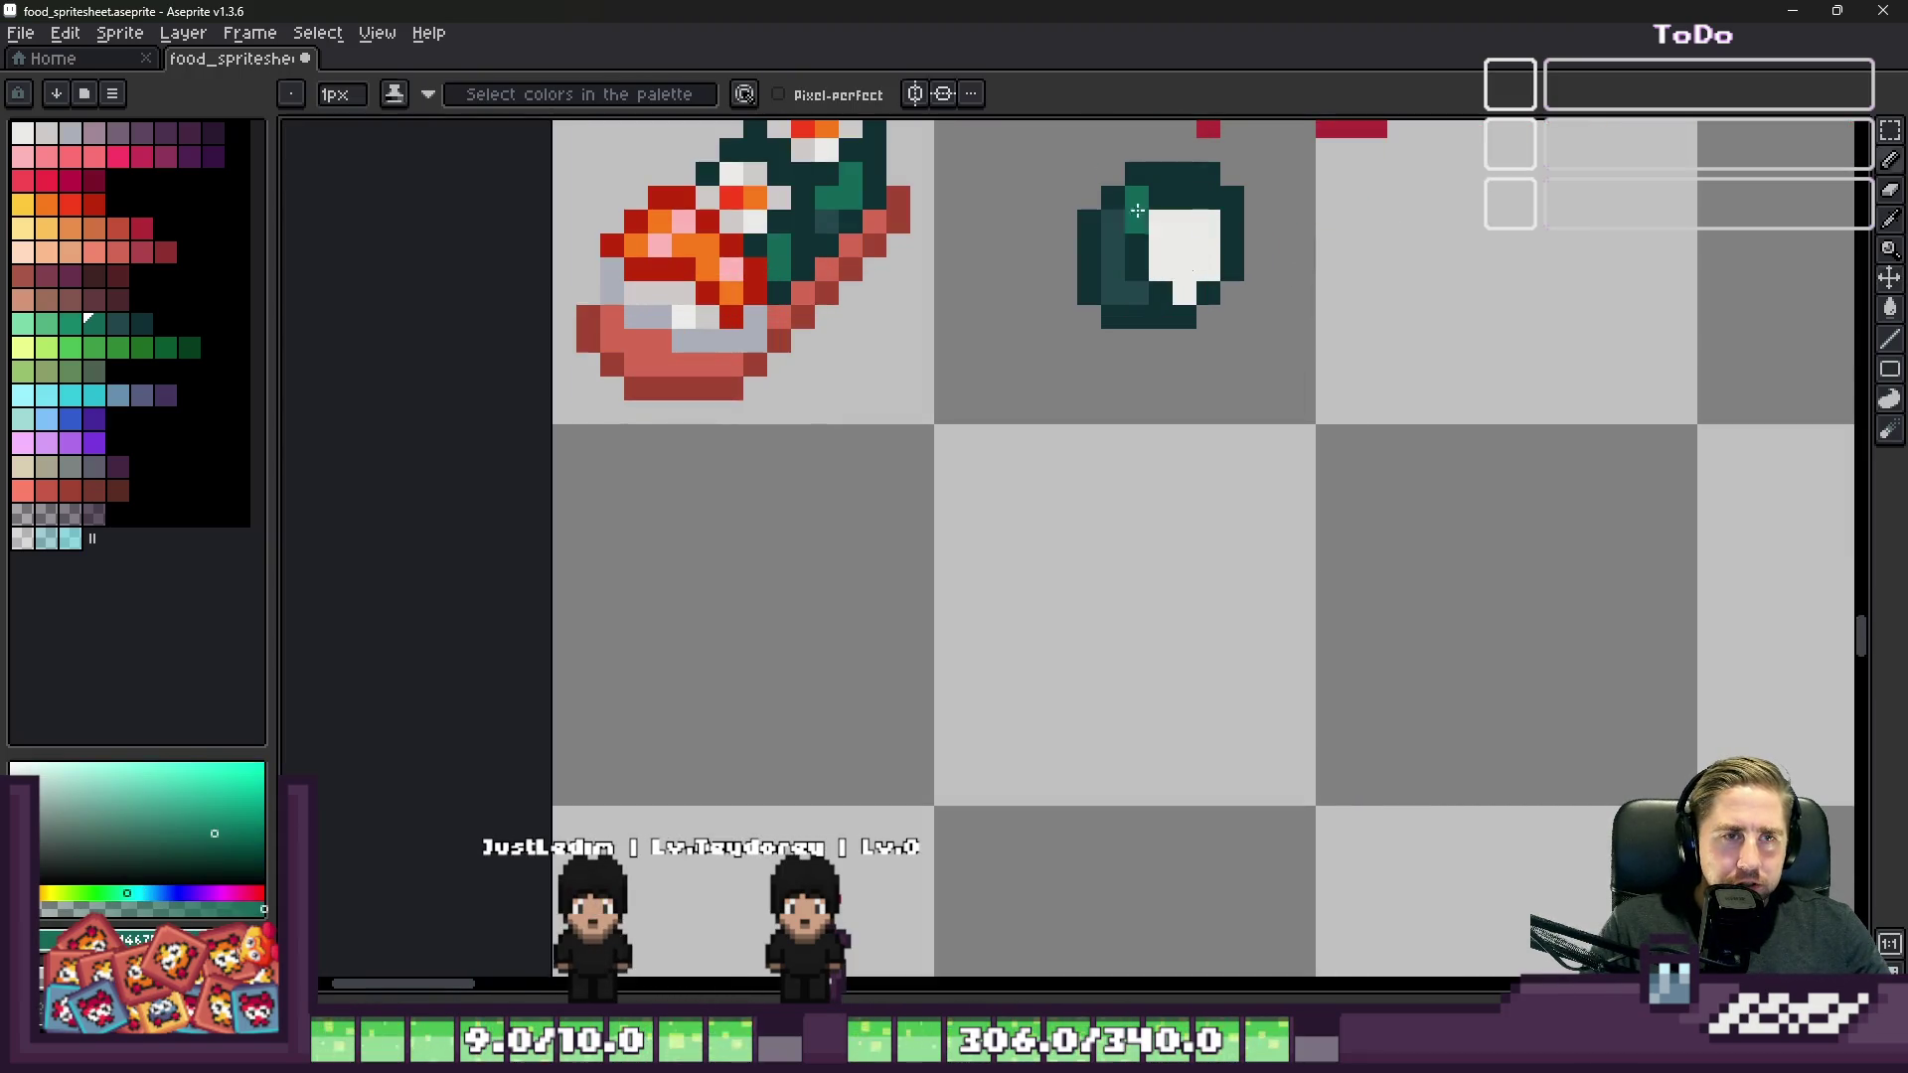
scroll(1159, 243, "up", 3)
Step: Repaint the slice's lower left in dark teal, undoing the accidental large stroke
left_click(1237, 353, "alt")
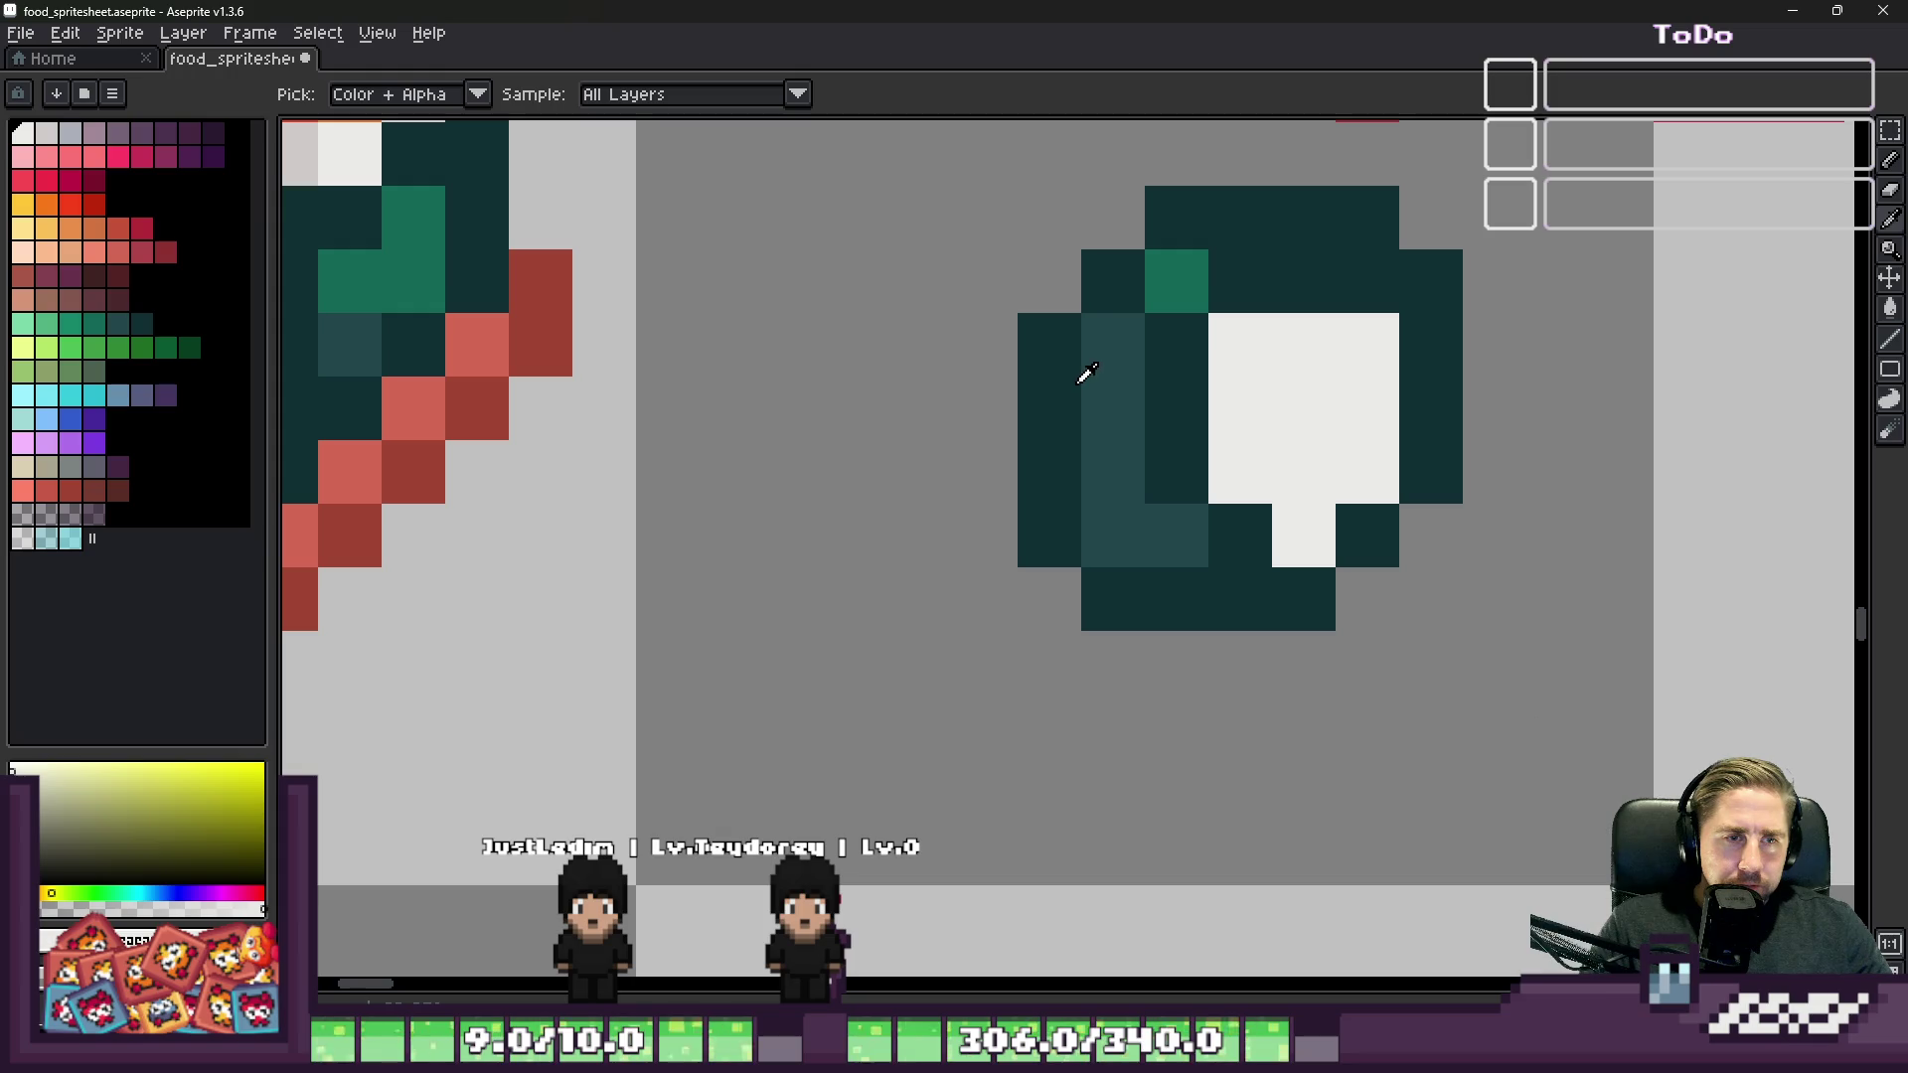
left_click(1116, 520, "alt")
left_click(1043, 533)
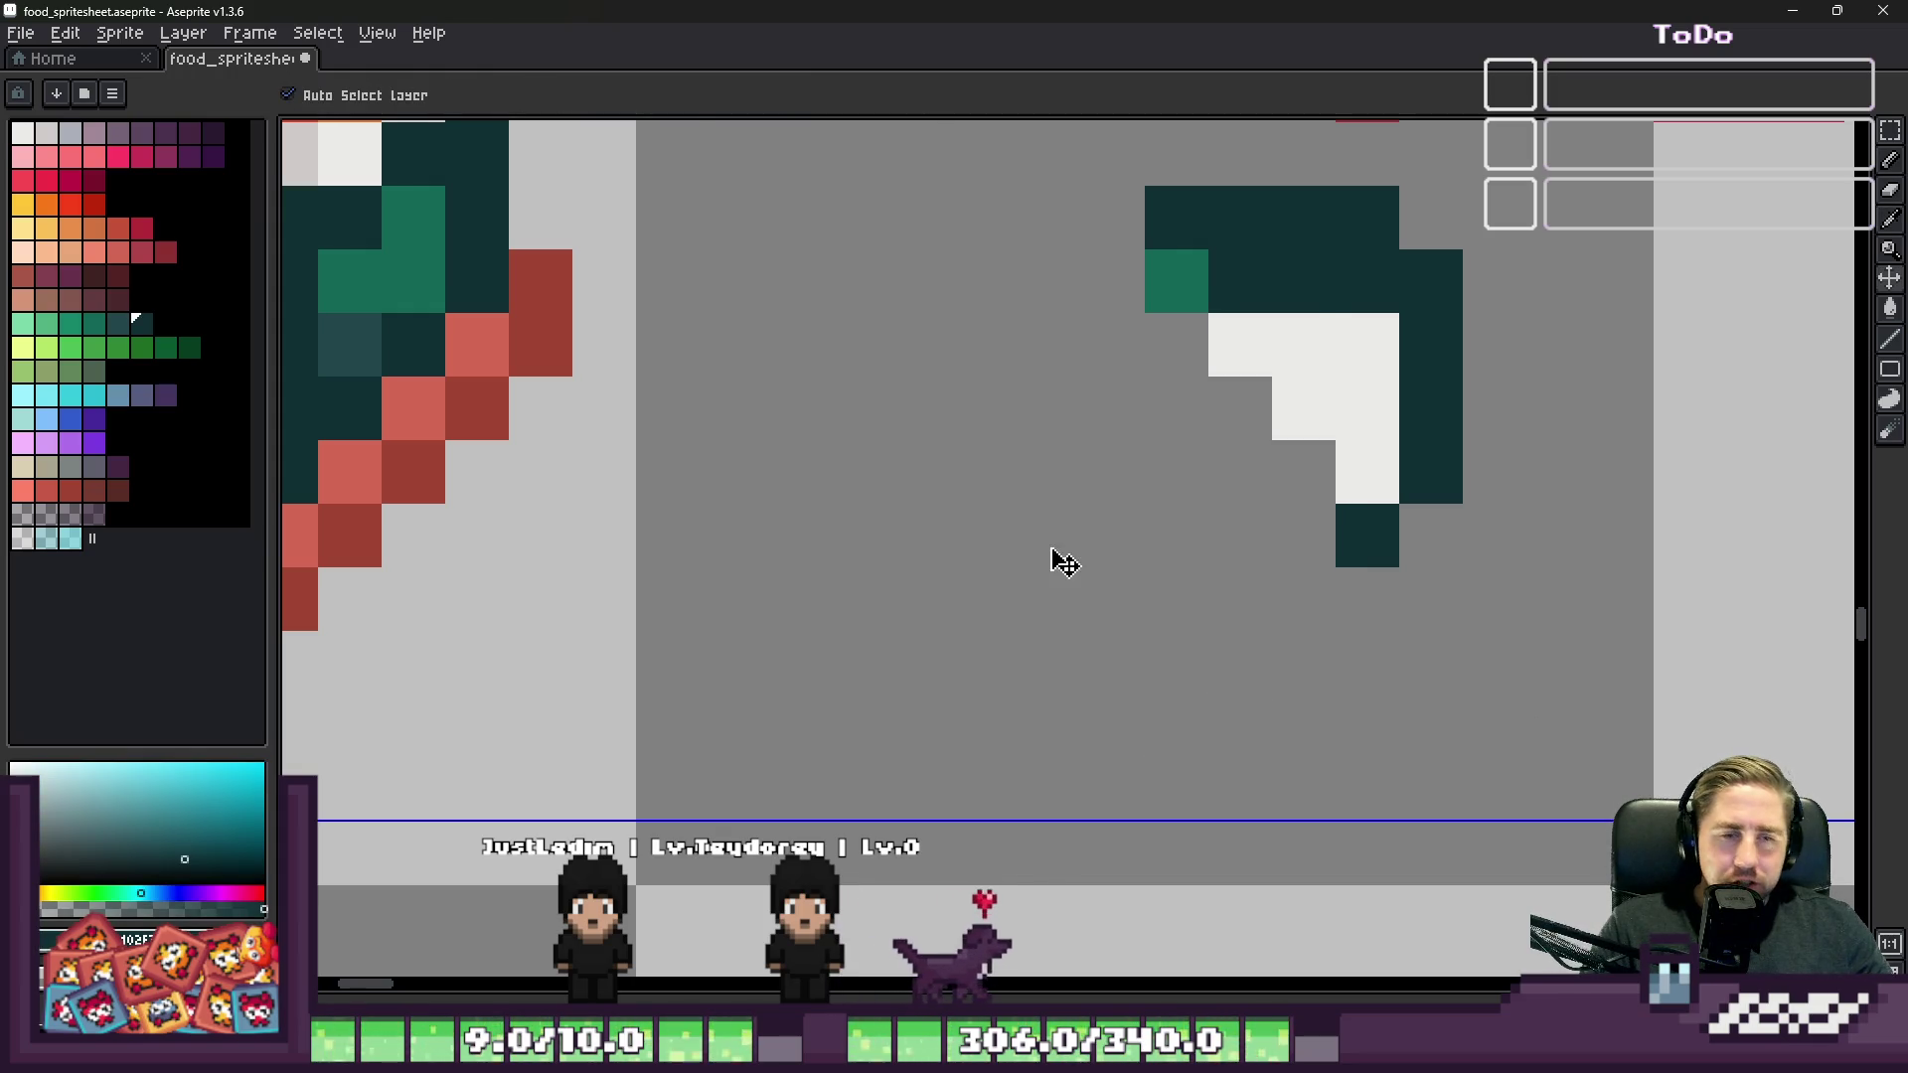
key("ctrl+z")
key("ctrl+z")
scroll(911, 689, "down", 2)
key("b")
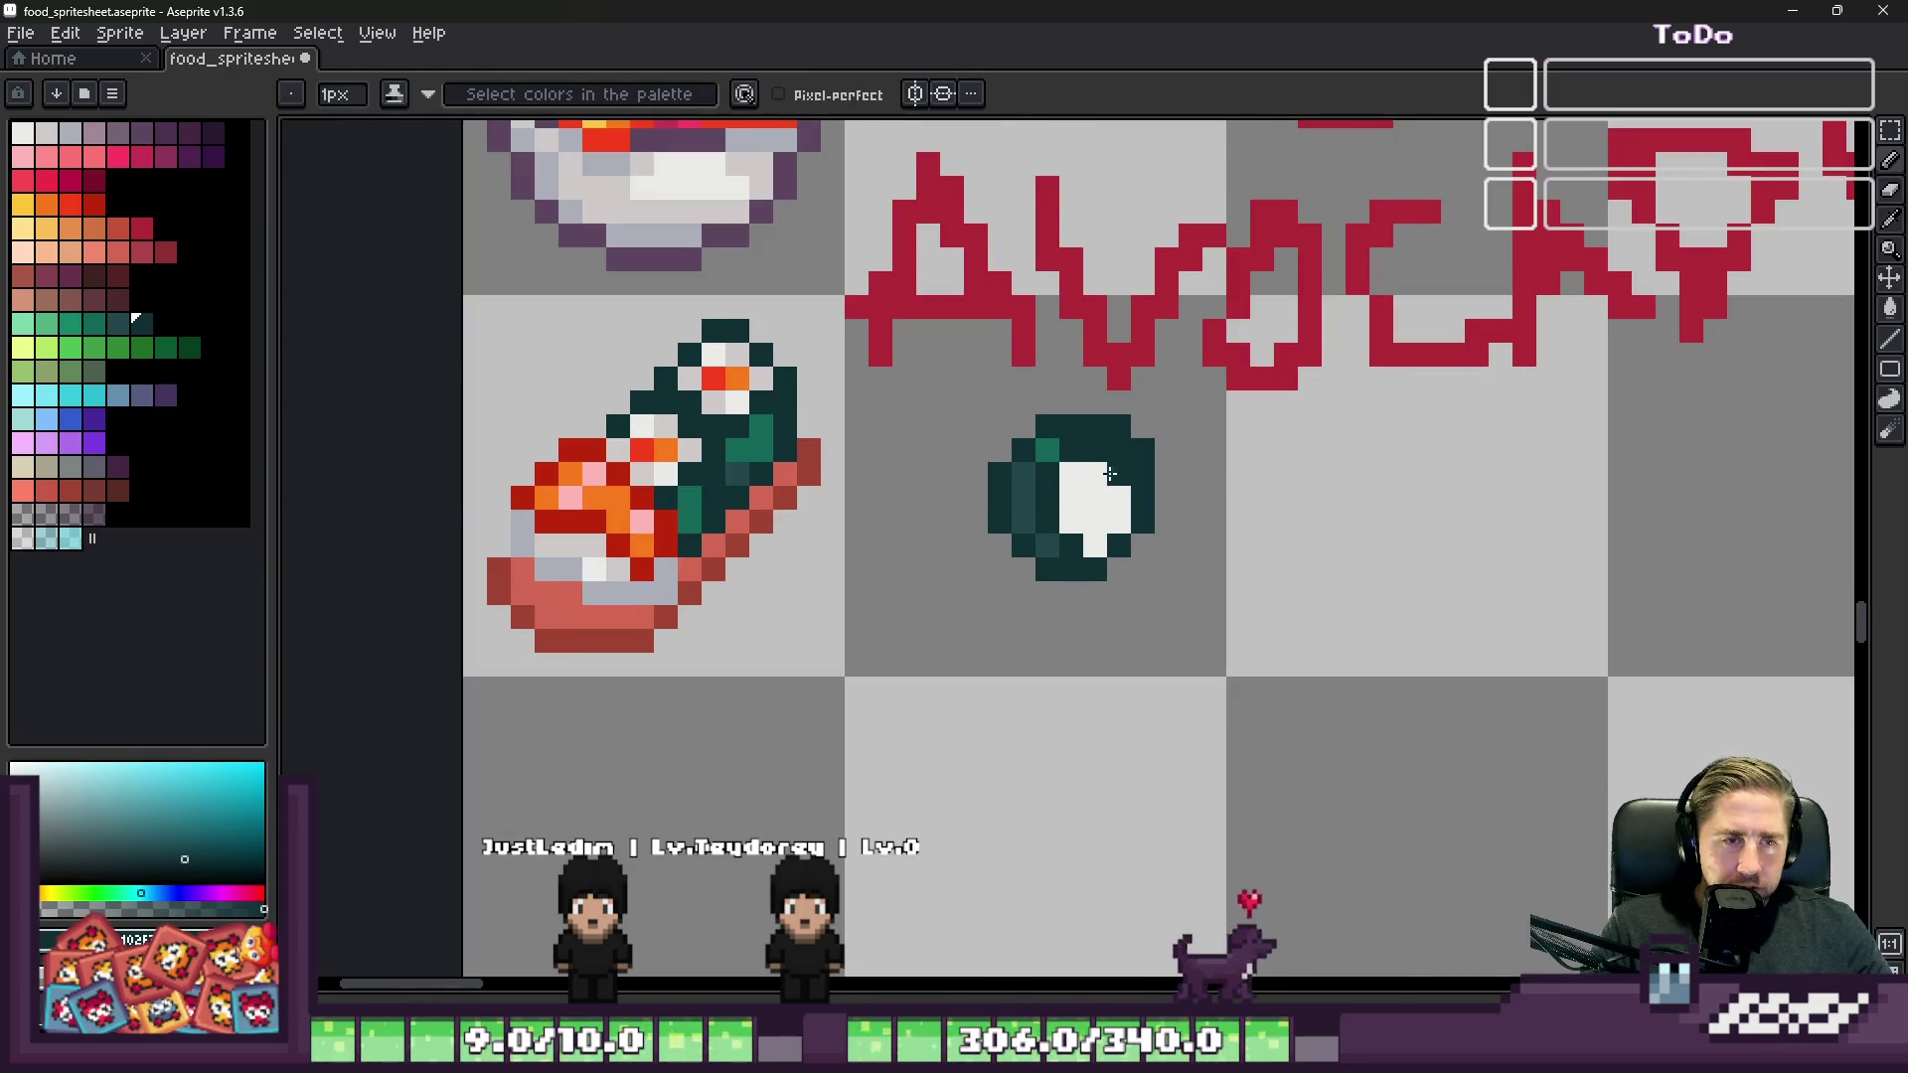
scroll(1081, 478, "up", 1)
Step: Sample orange from the roll's filling, then a green for the slice's centre
left_click(369, 286, "alt")
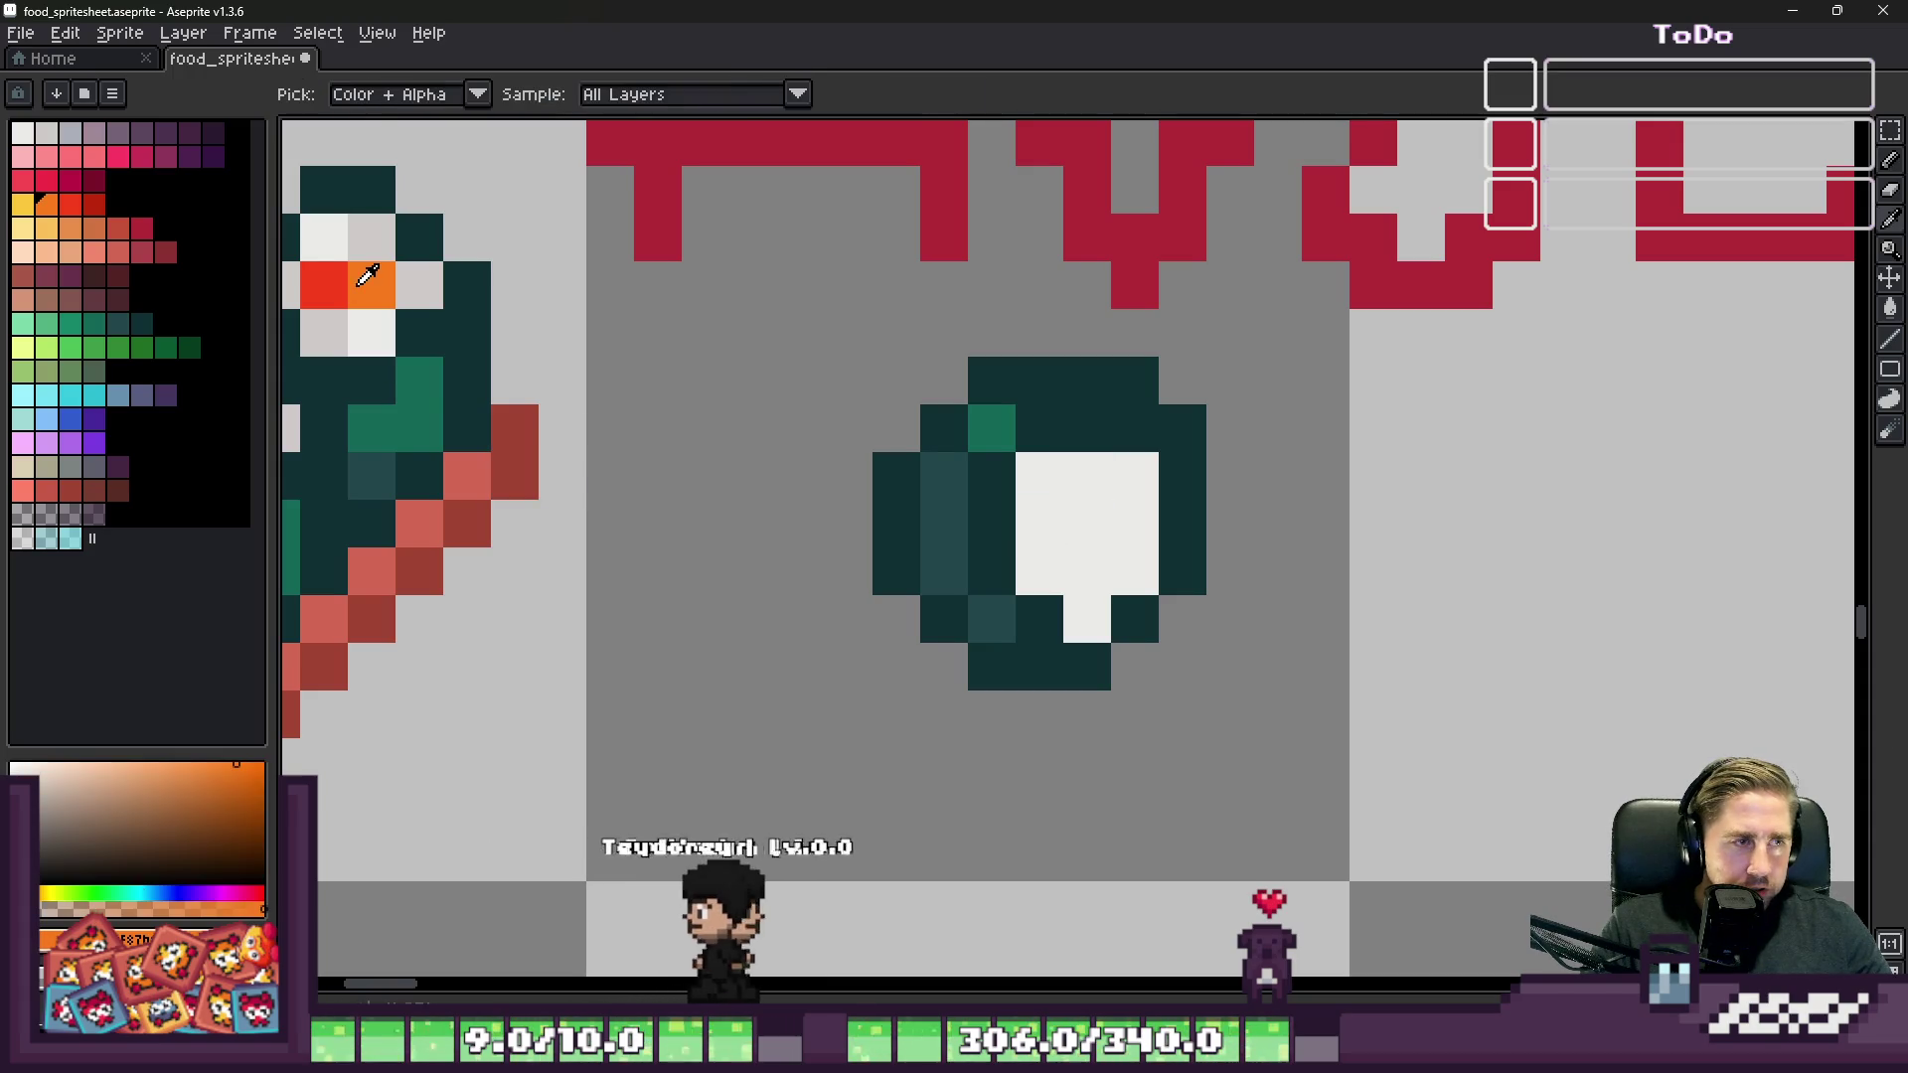
scroll(1057, 522, "down", 3)
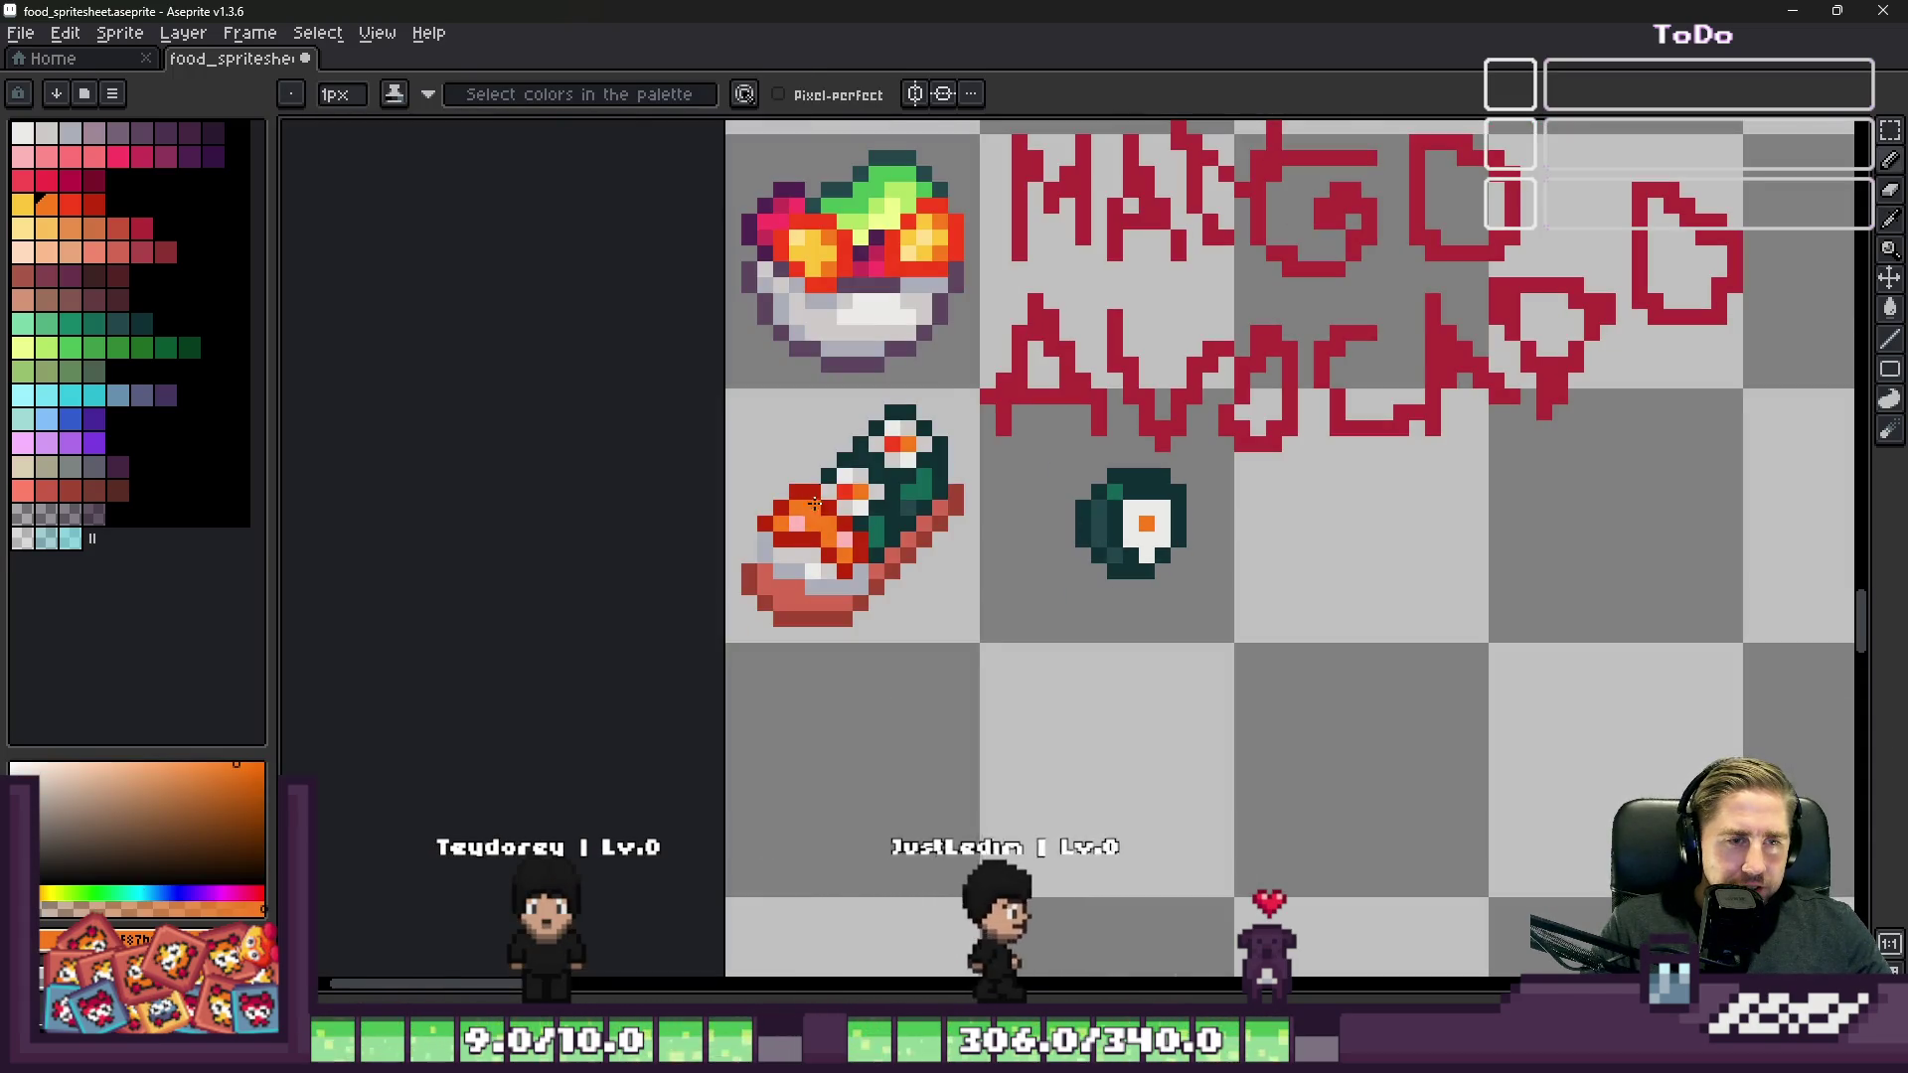
scroll(815, 512, "up", 2)
scroll(929, 576, "down", 2)
left_click(898, 182, "alt")
scroll(898, 182, "down", 1)
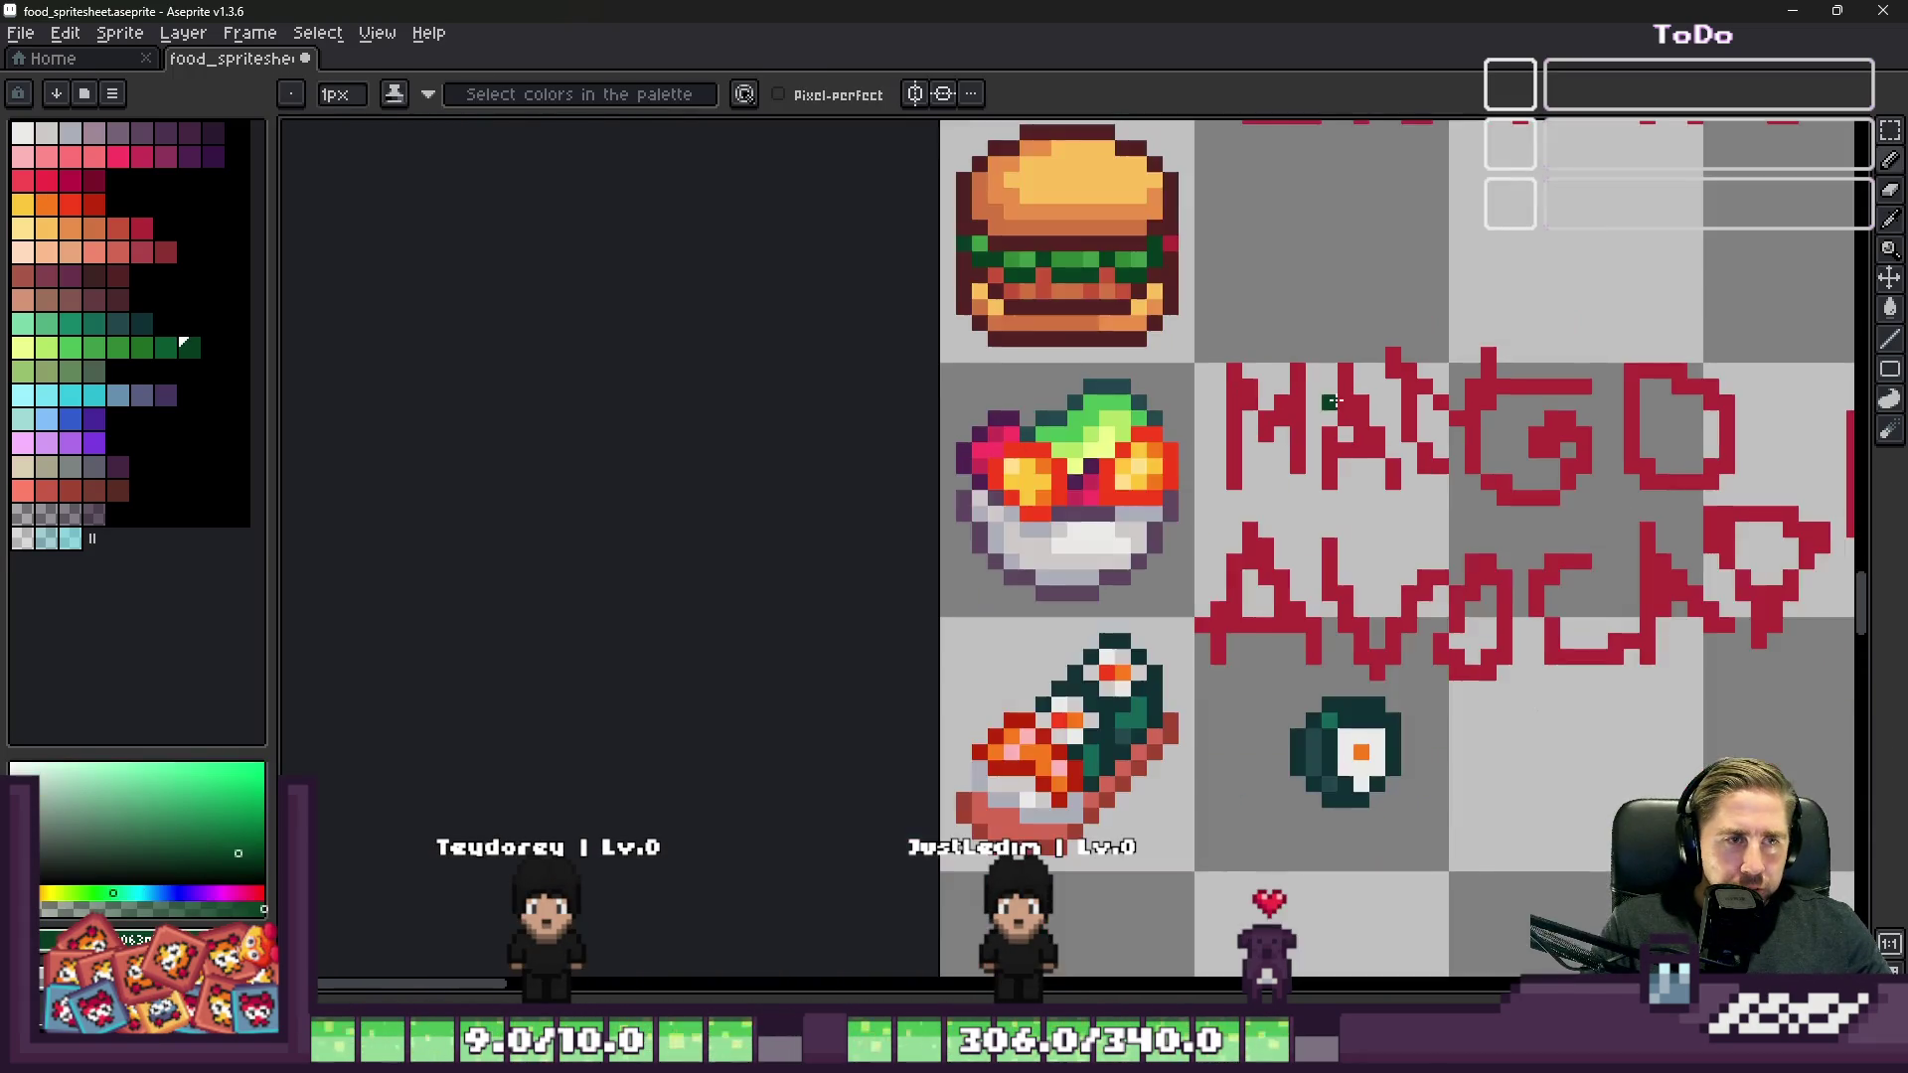
scroll(1325, 740, "up", 2)
scroll(1408, 763, "down", 2)
scroll(1247, 695, "up", 2)
Step: Restore the maki roll and nigiri, then paste a copy of the maki slice below the nigiri
key("m")
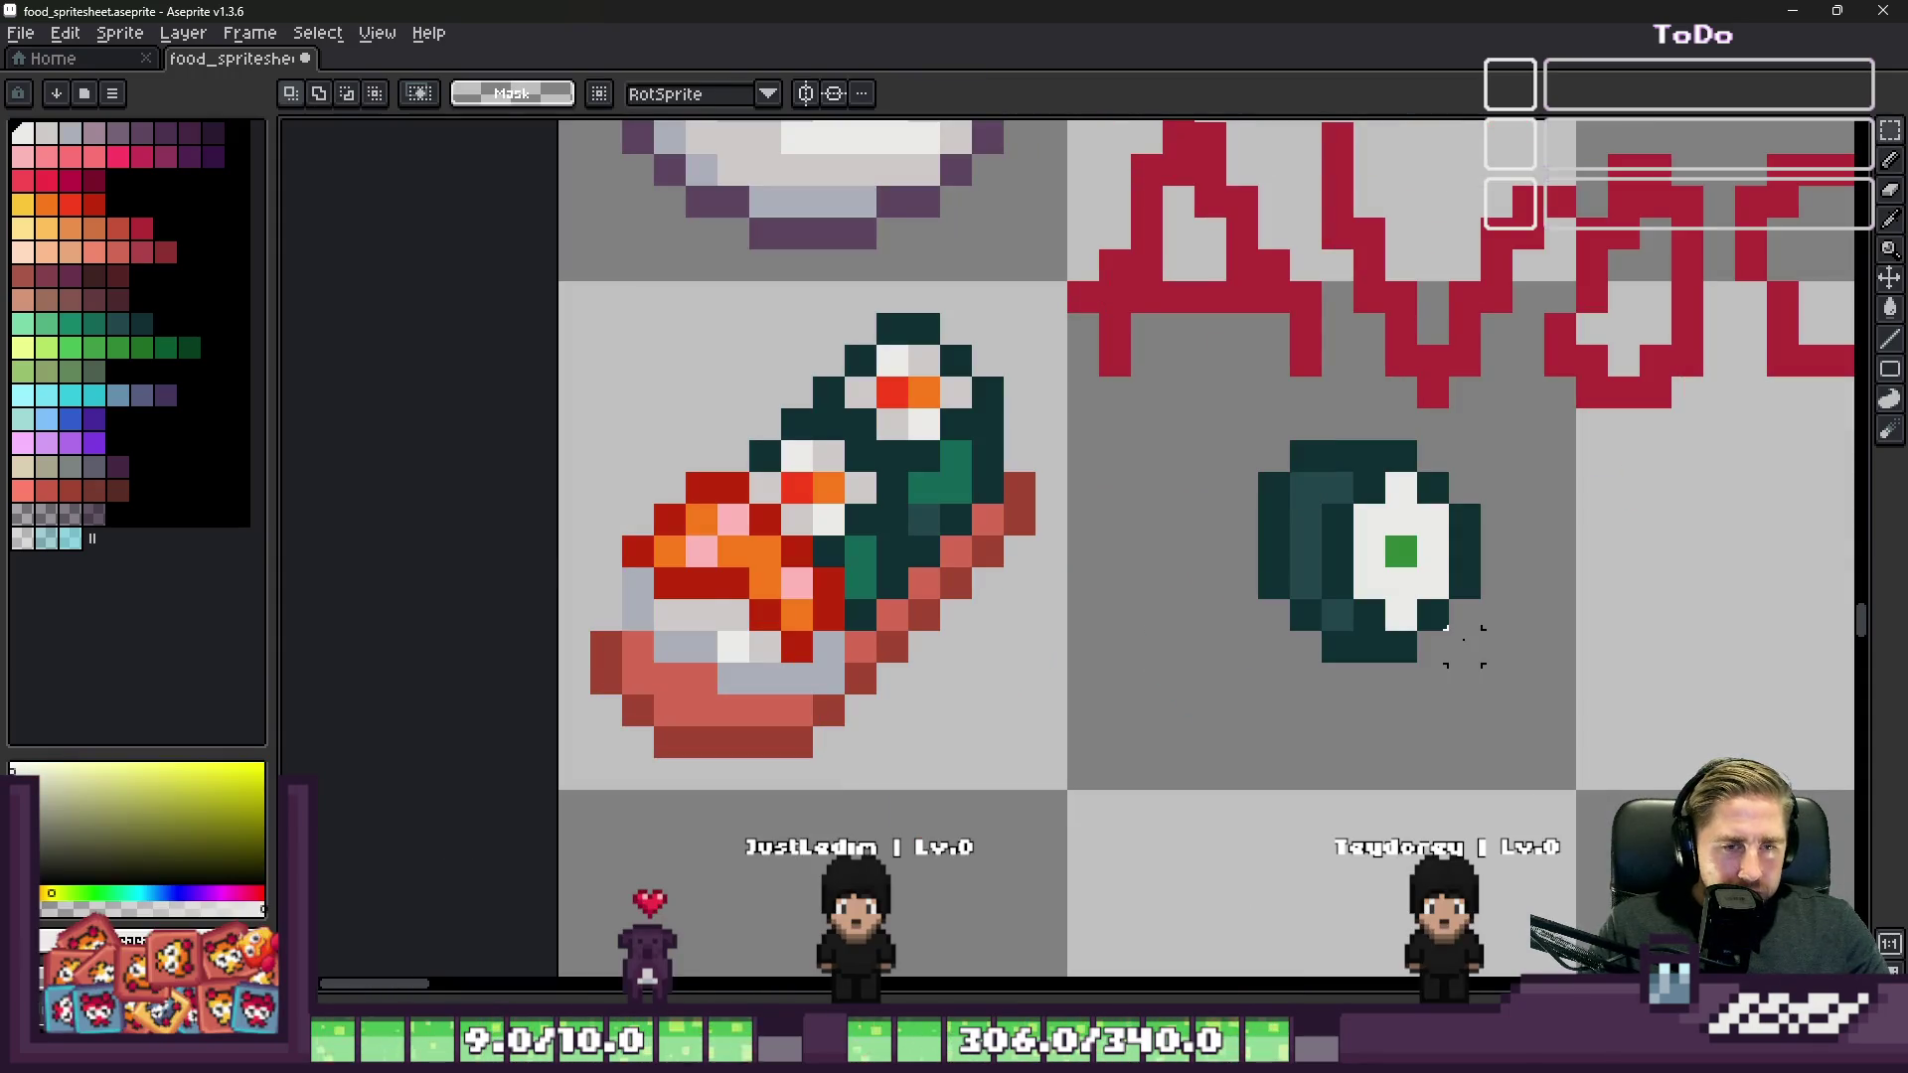
key("ctrl+z")
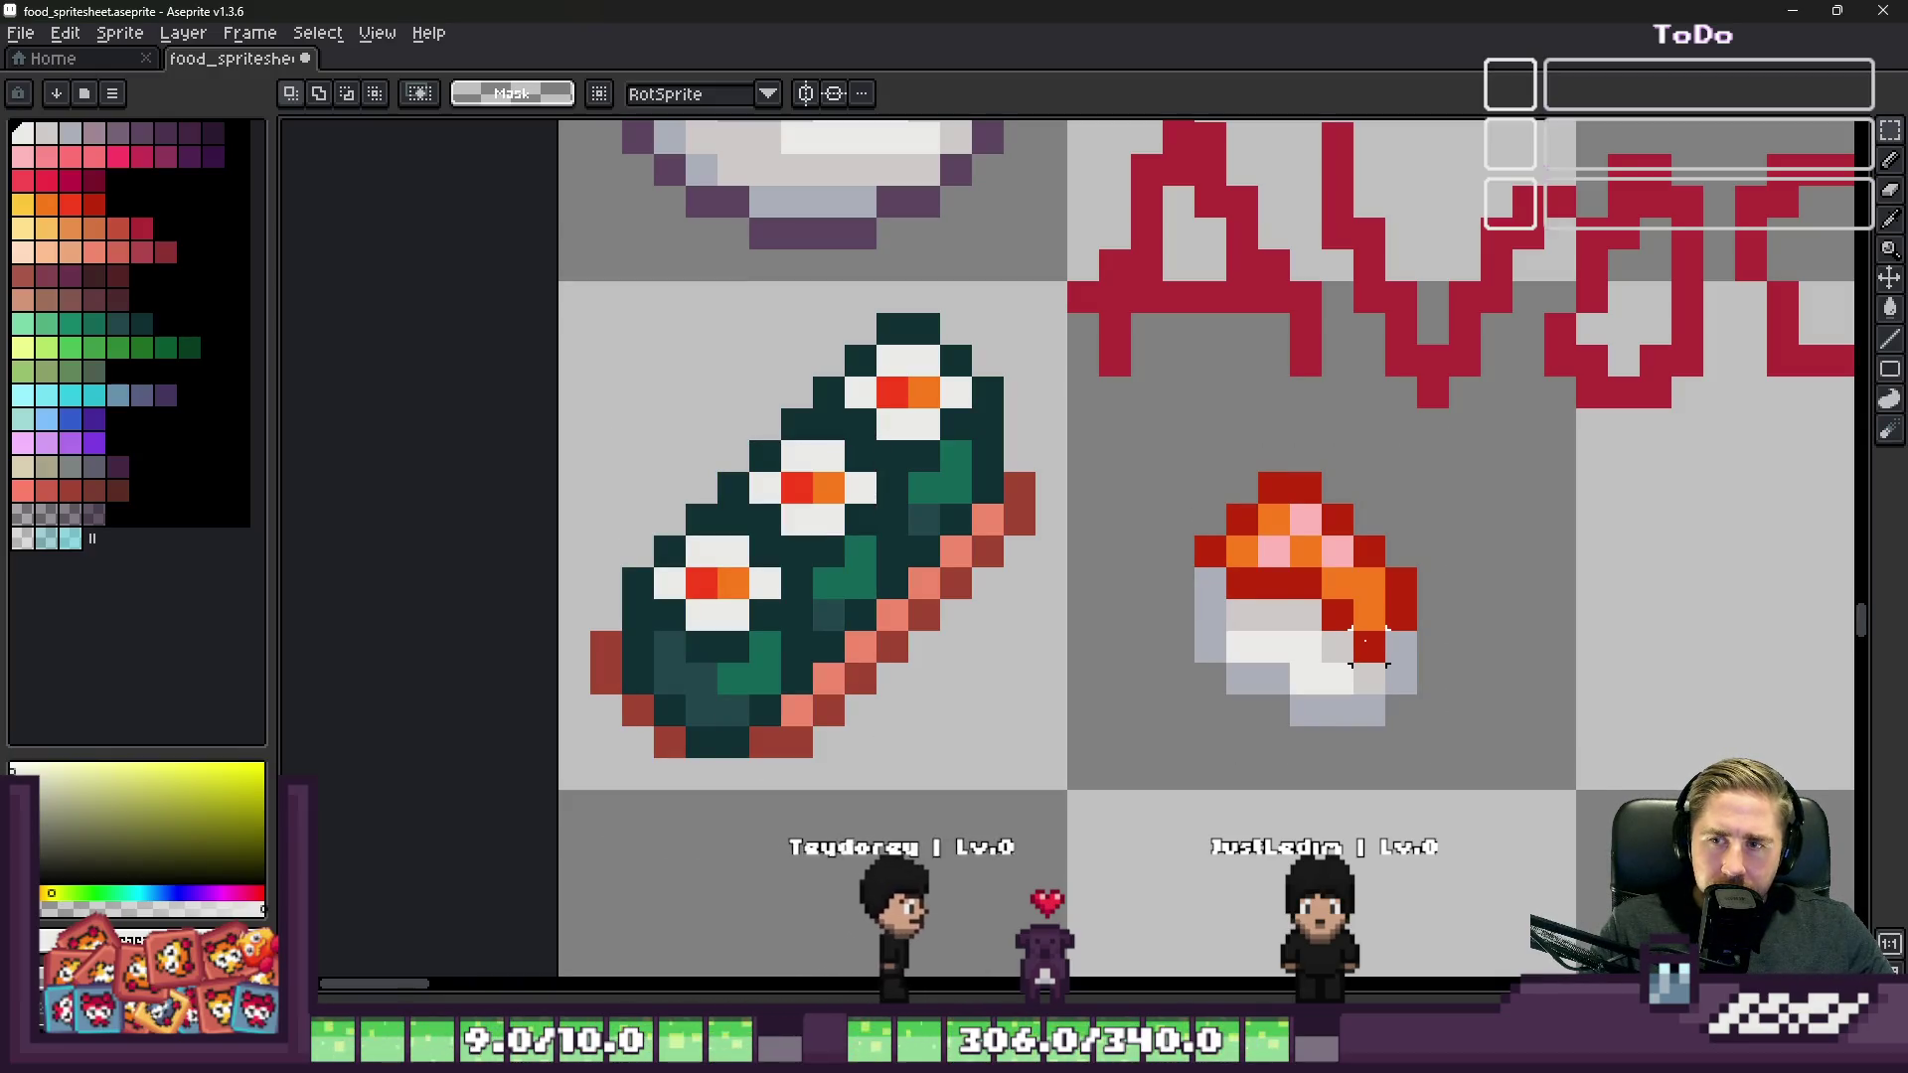
scroll(1292, 437, "down", 2)
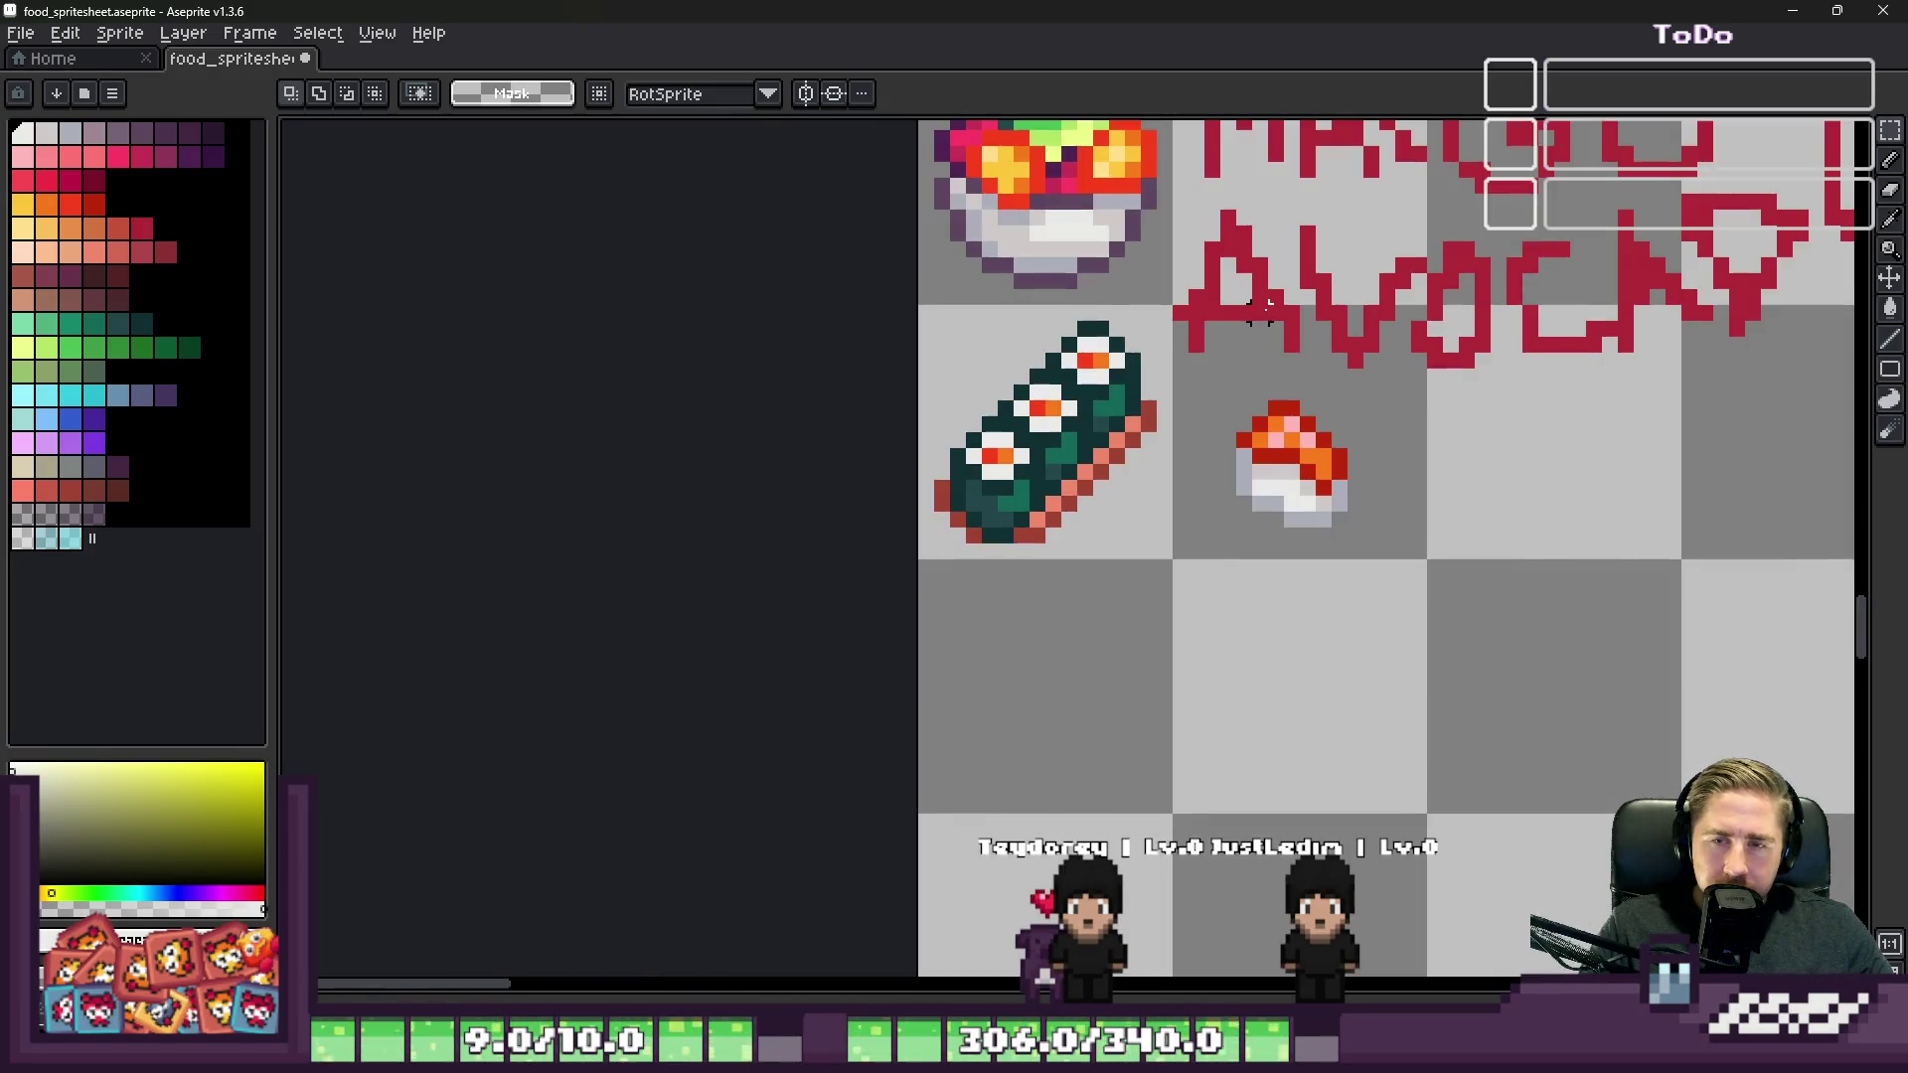
scroll(1200, 471, "up", 2)
key("ctrl+v")
left_click_drag(1320, 444, 1100, 746)
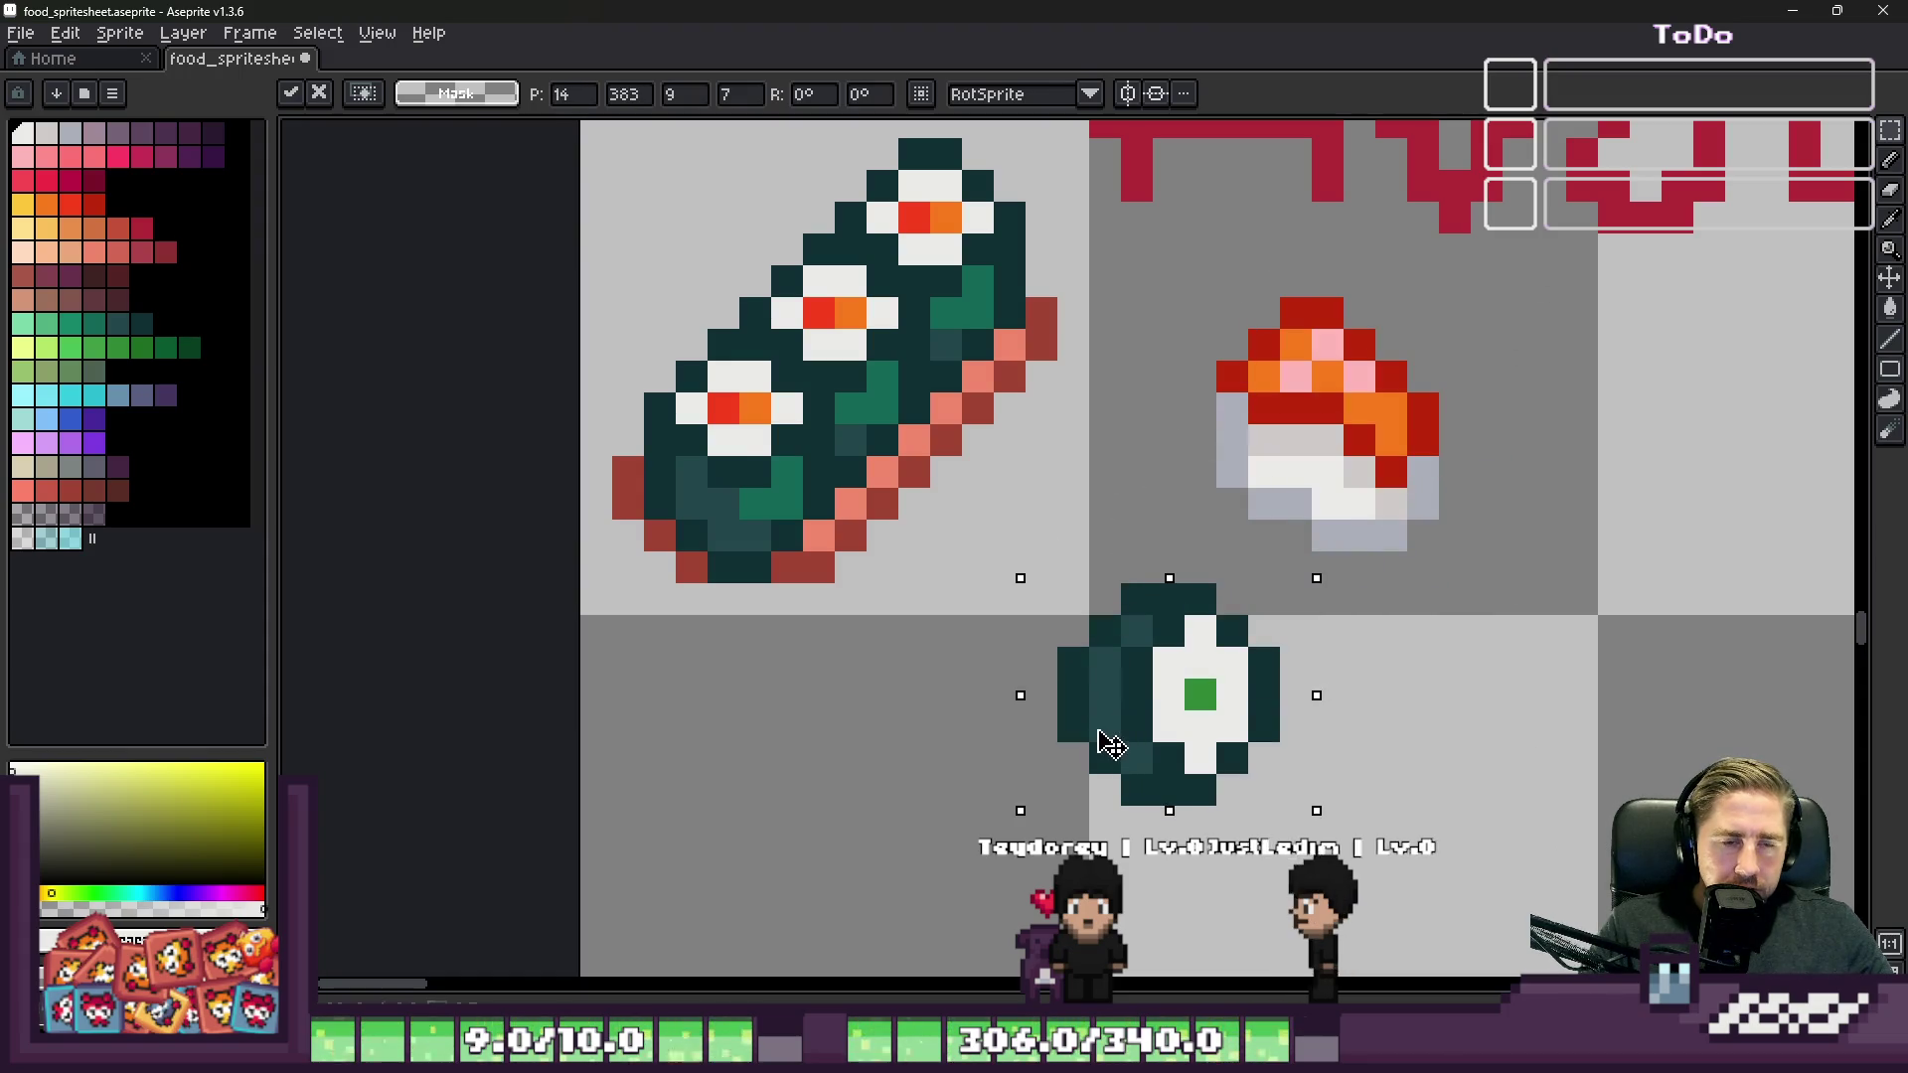
key("Return")
Step: Draw a rectangular selection around the nigiri, redoing it once
left_click_drag(1193, 273, 1487, 535)
key("ctrl+z")
scroll(1238, 445, "up", 1)
mouse_move(1202, 348)
left_mouse_down()
mouse_move(1679, 636)
mouse_move(1478, 566)
mouse_move(1507, 553)
left_mouse_up()
scroll(1476, 551, "down", 1)
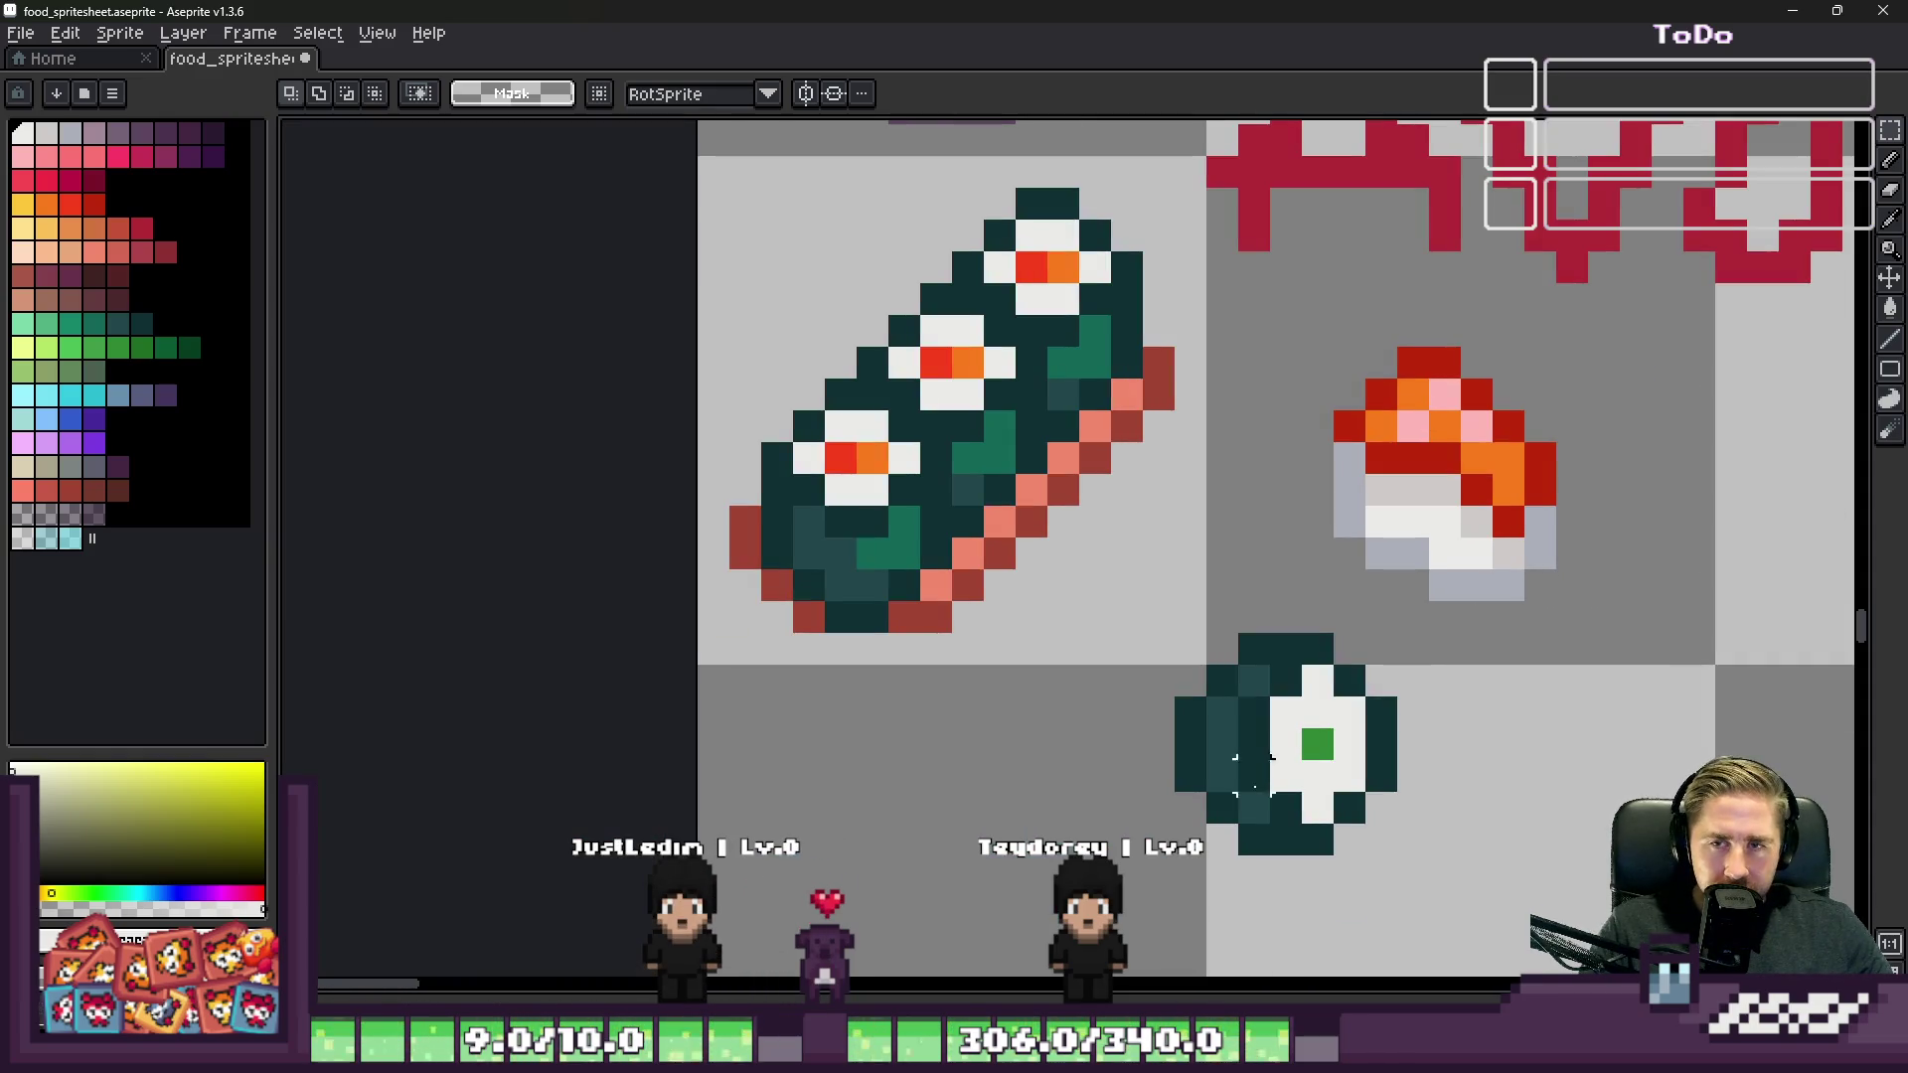
mouse_move(1153, 1053)
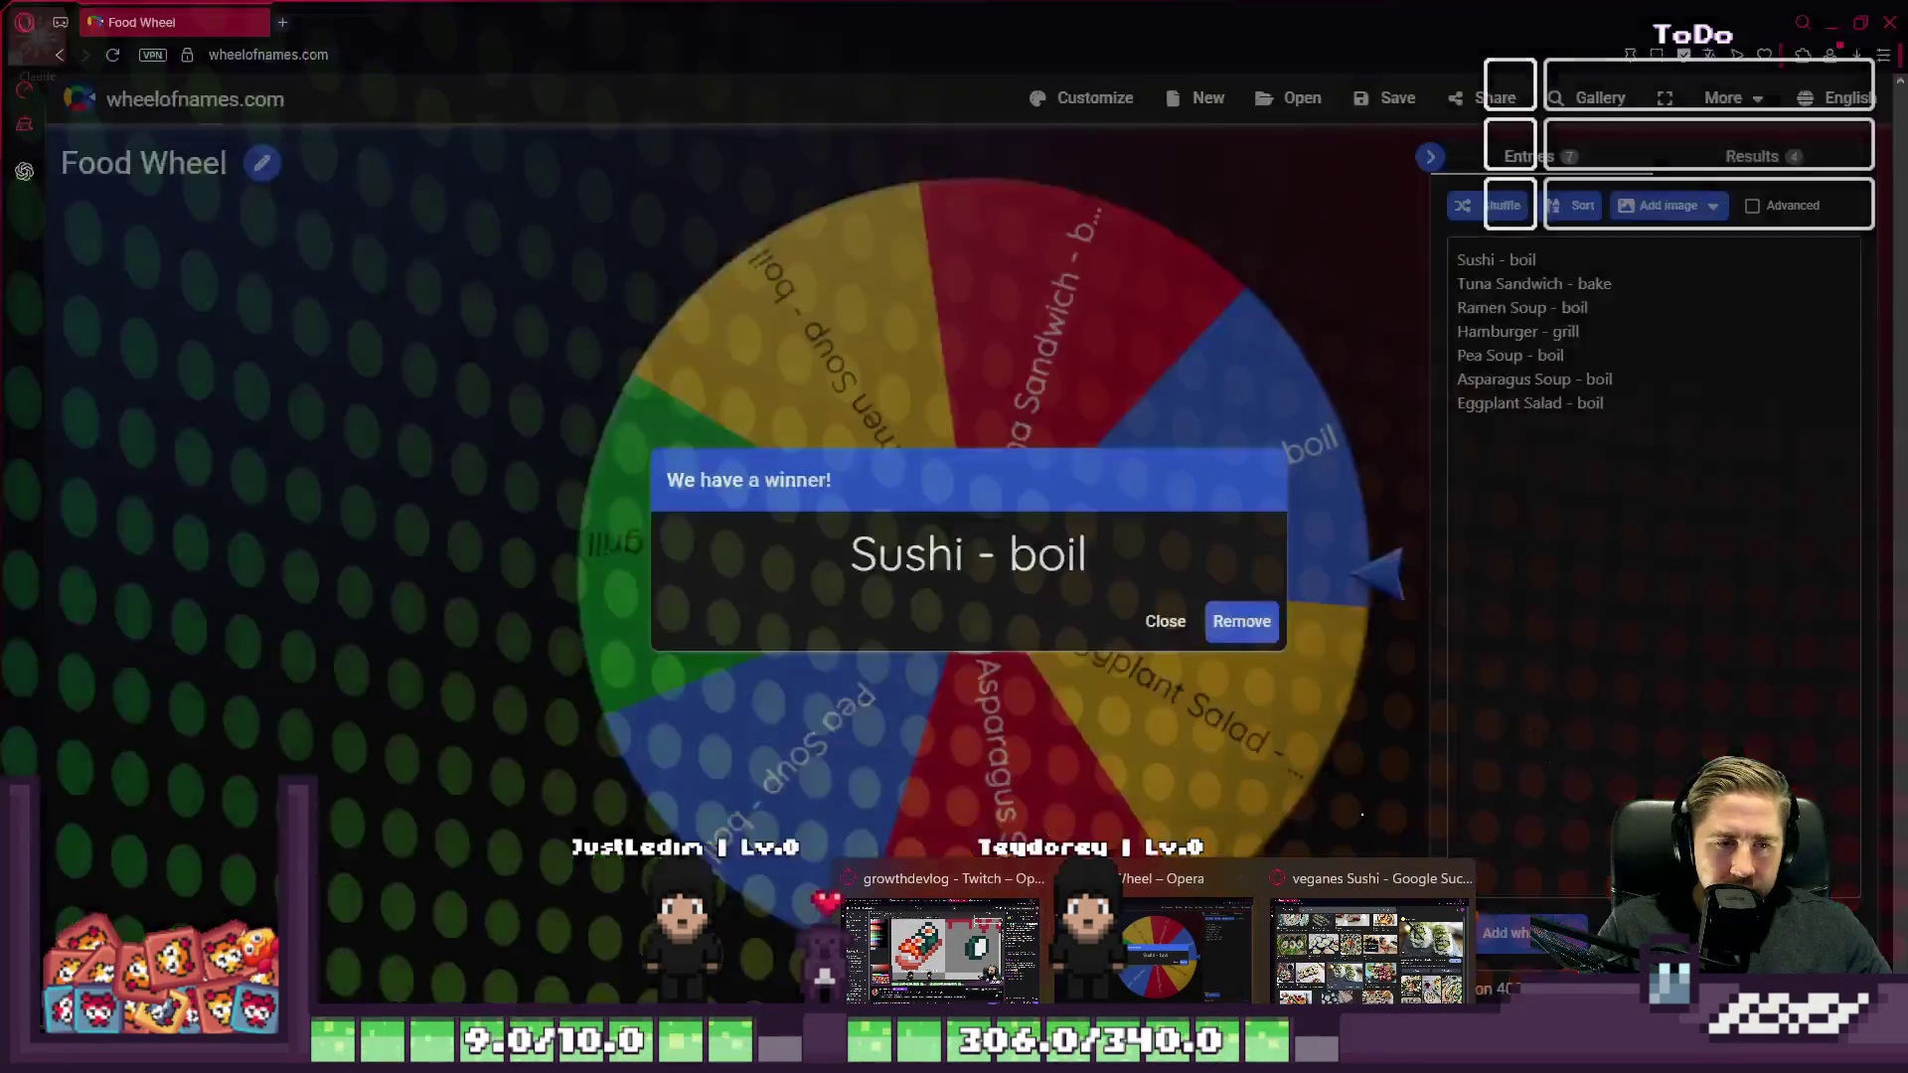
scroll(1148, 432, "down", 3)
scroll(1207, 547, "up", 1)
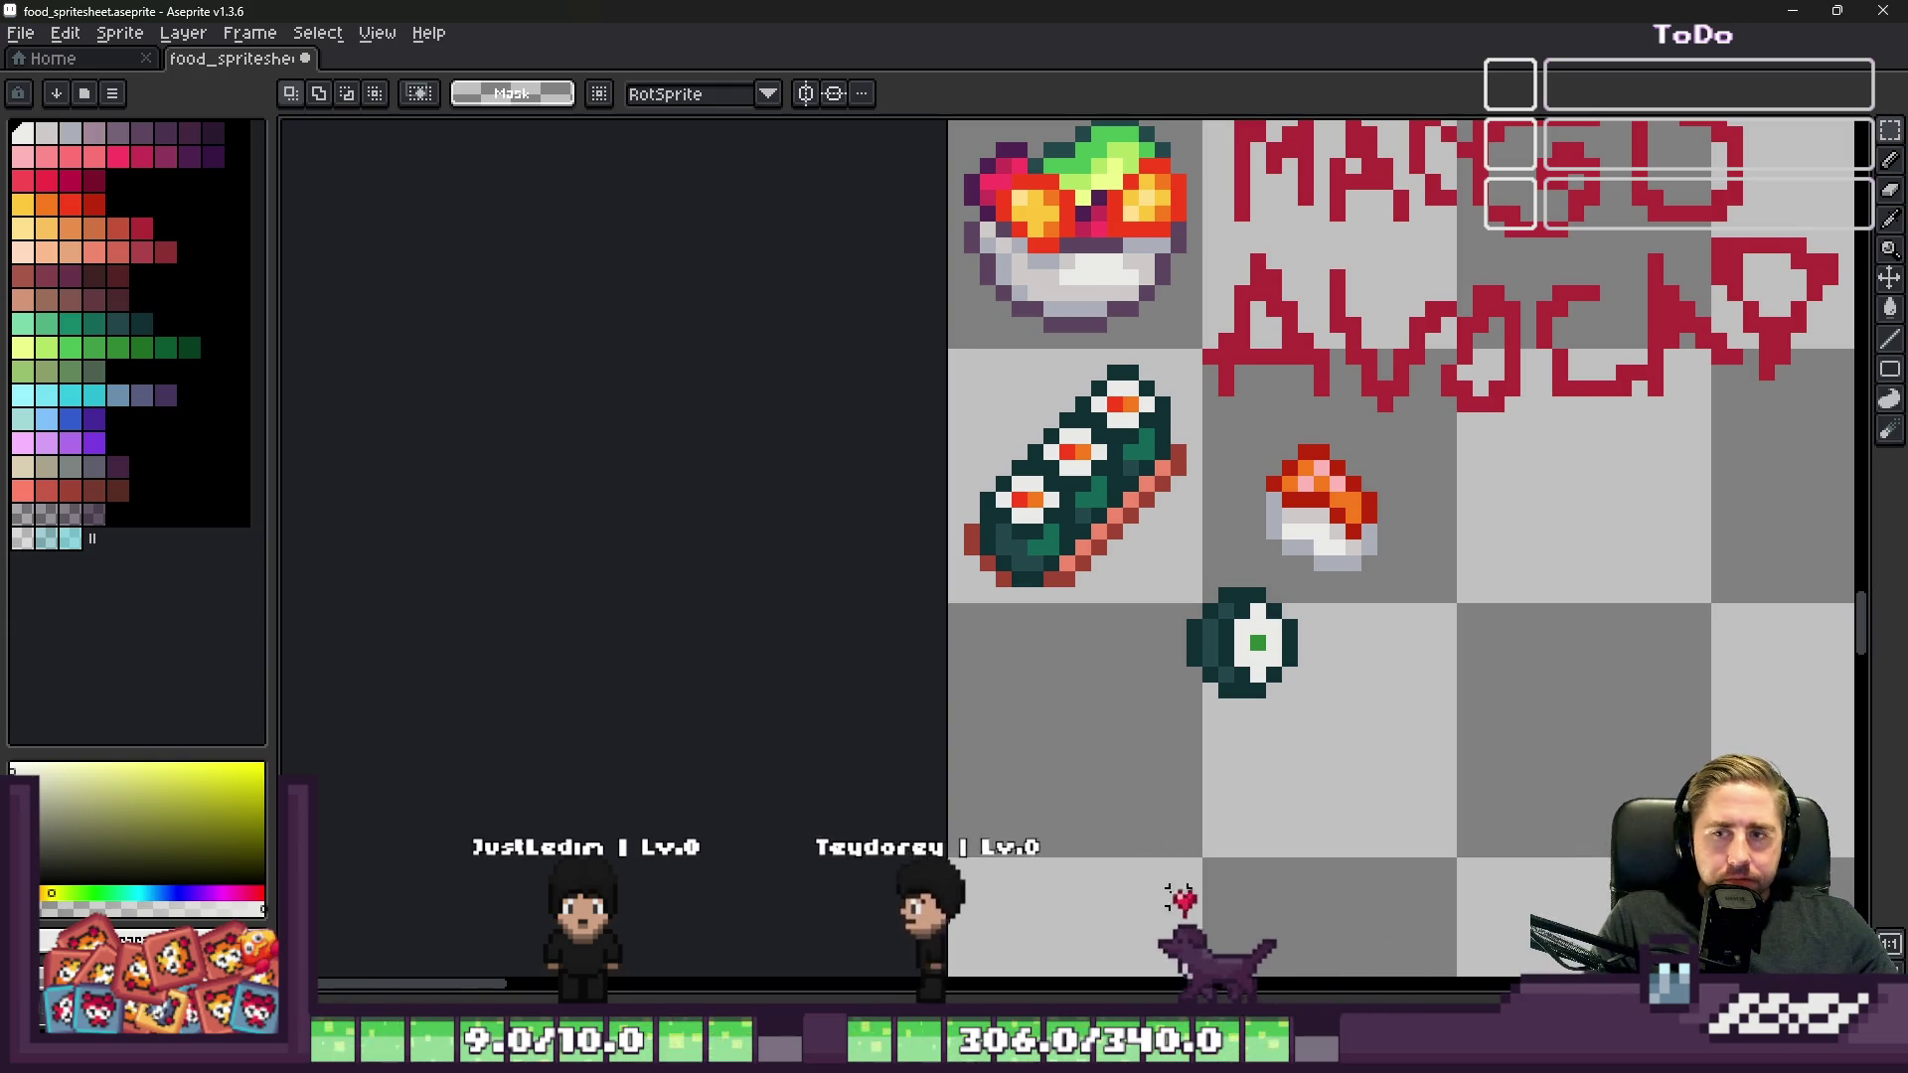
Step: With a 1px pencil, erase the dark column beside the roll's salmon edge
scroll(1206, 511, "up", 5)
scroll(844, 487, "down", 3)
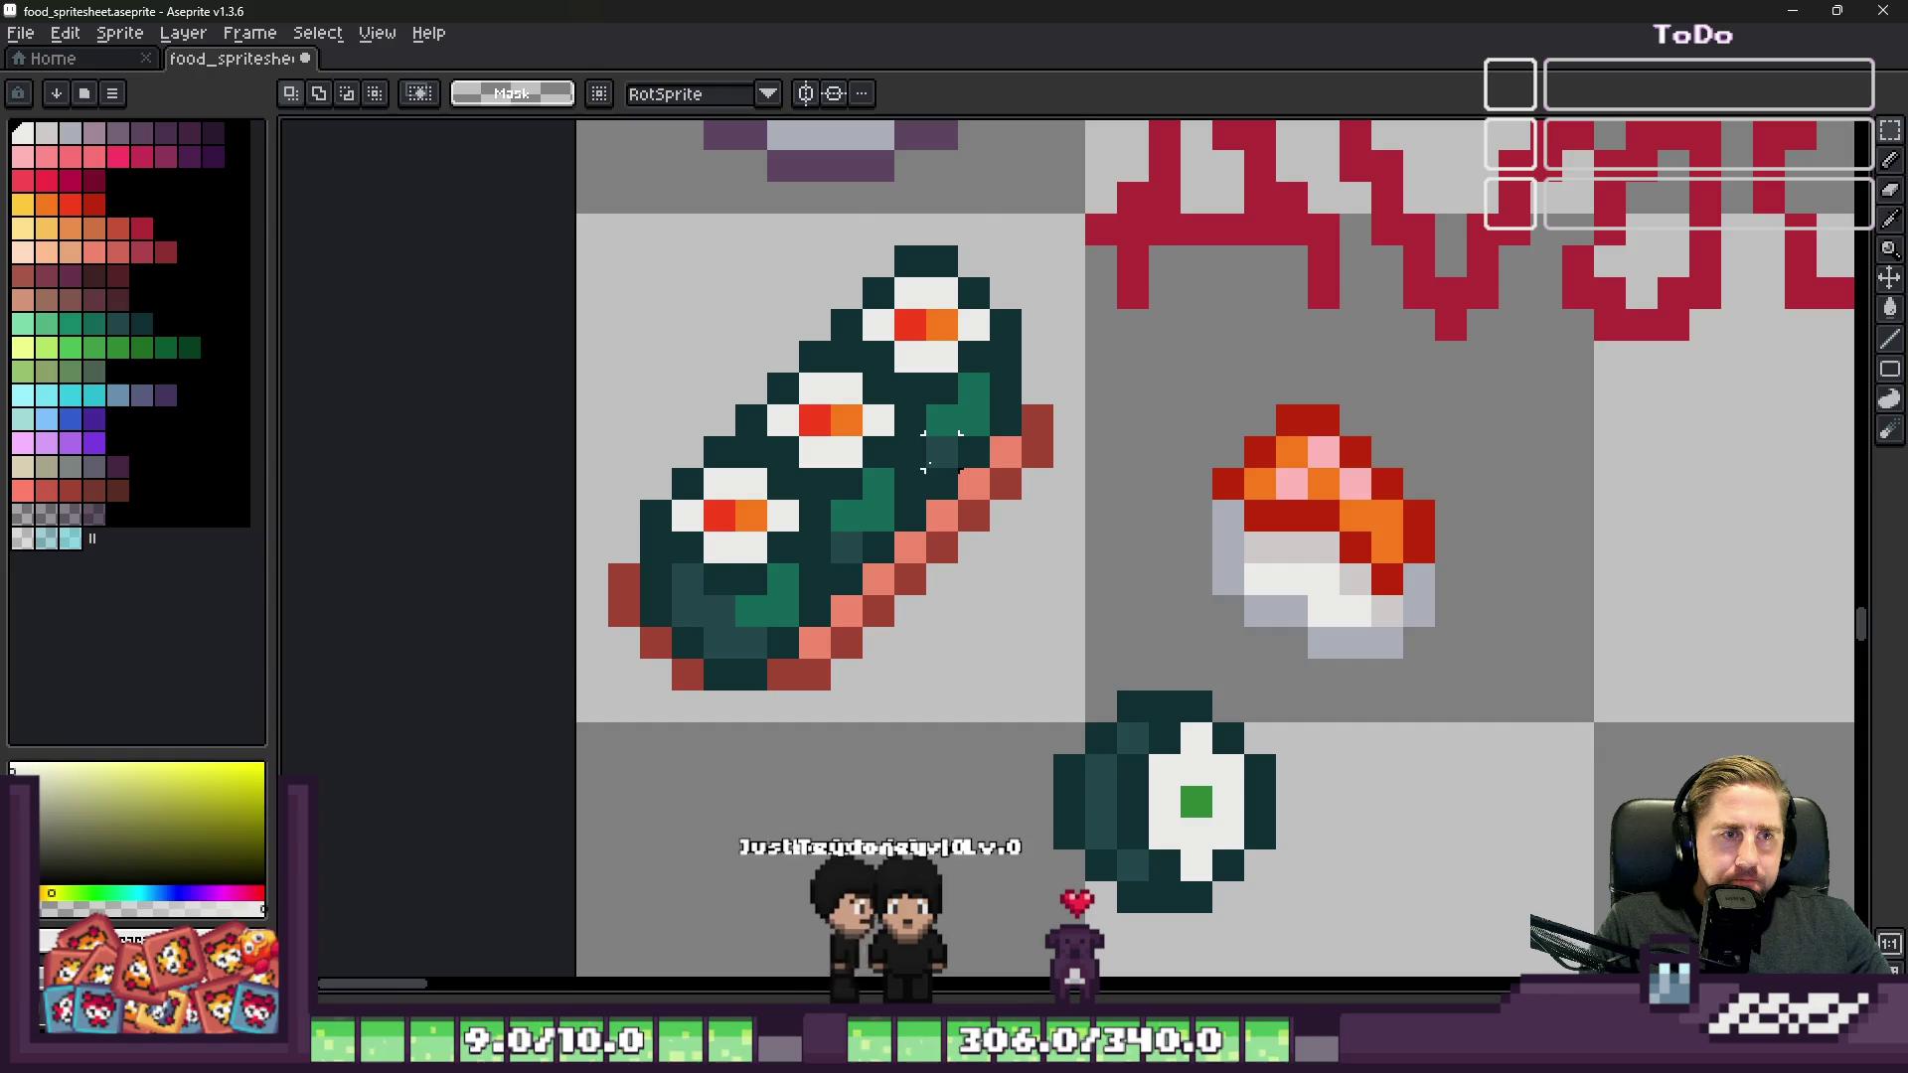
key("b")
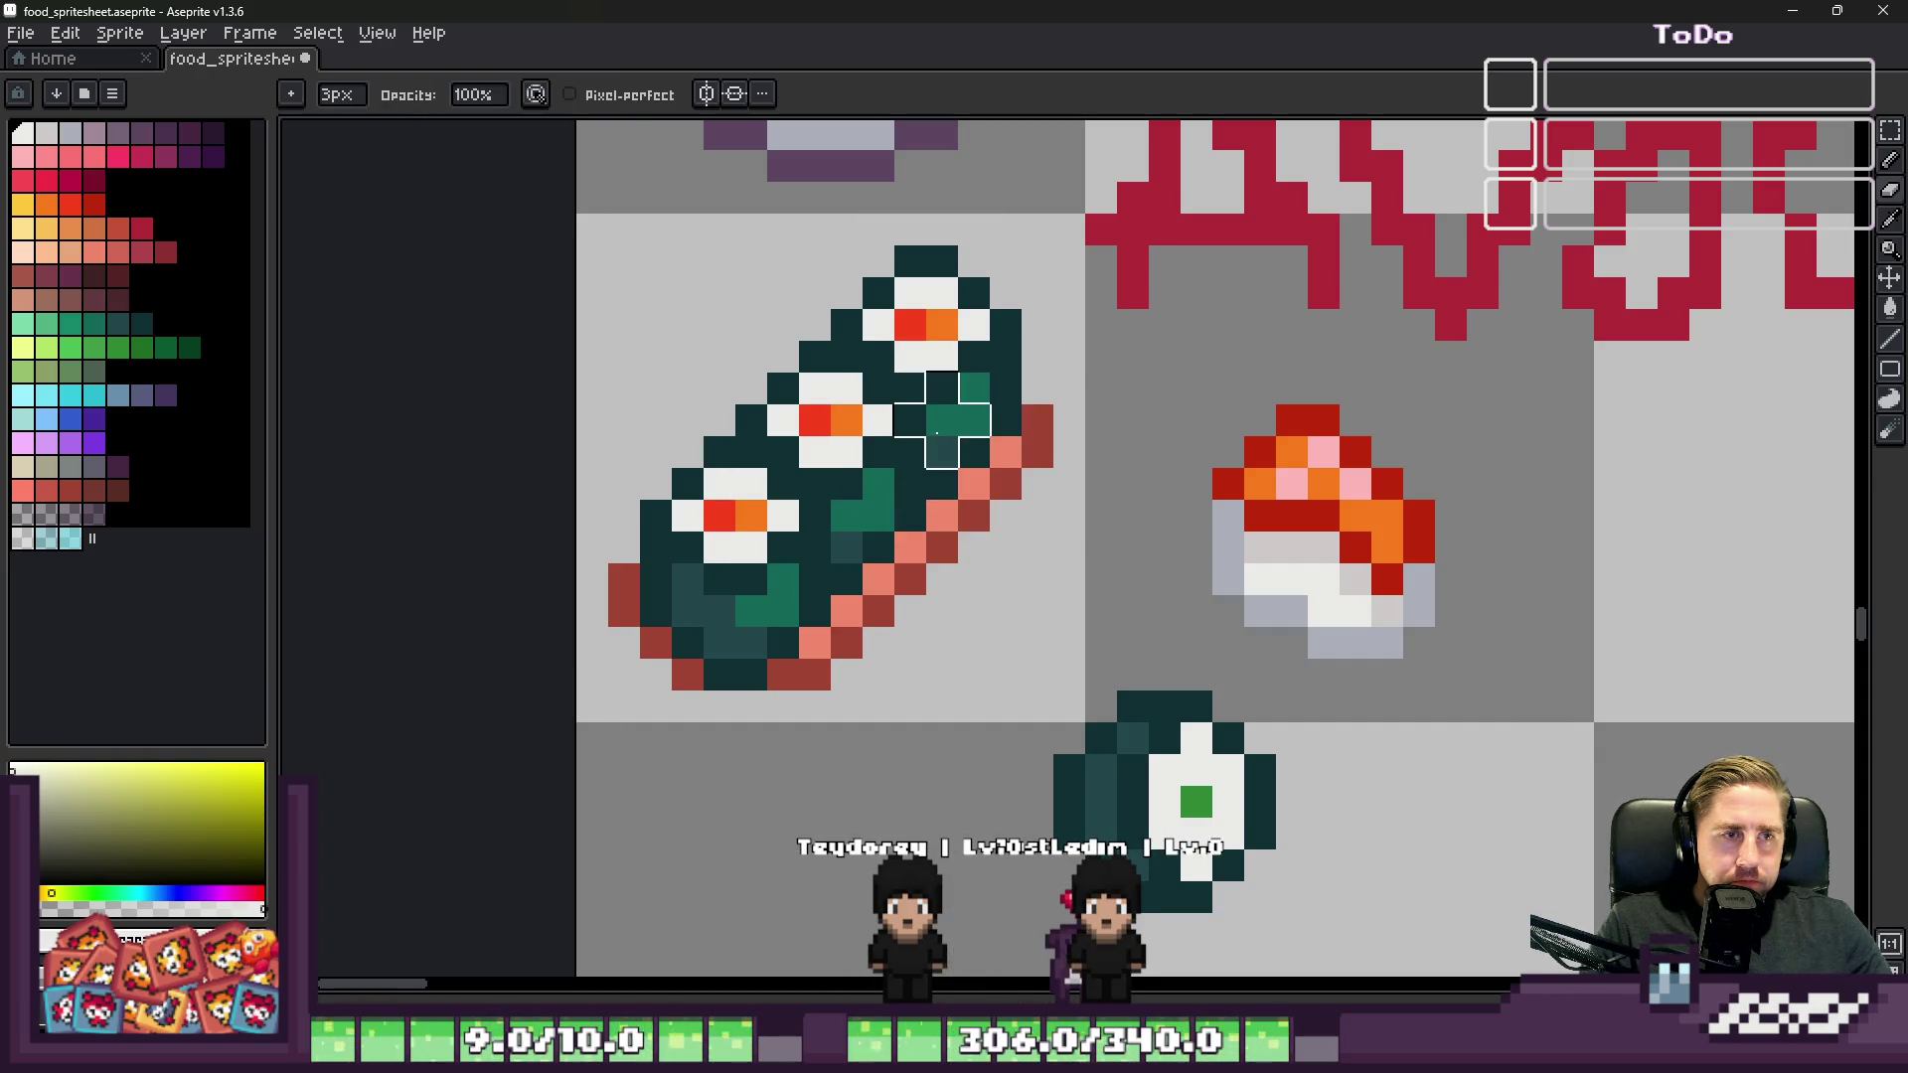
key("minus")
key("minus")
scroll(944, 452, "down", 1)
scroll(943, 447, "up", 2)
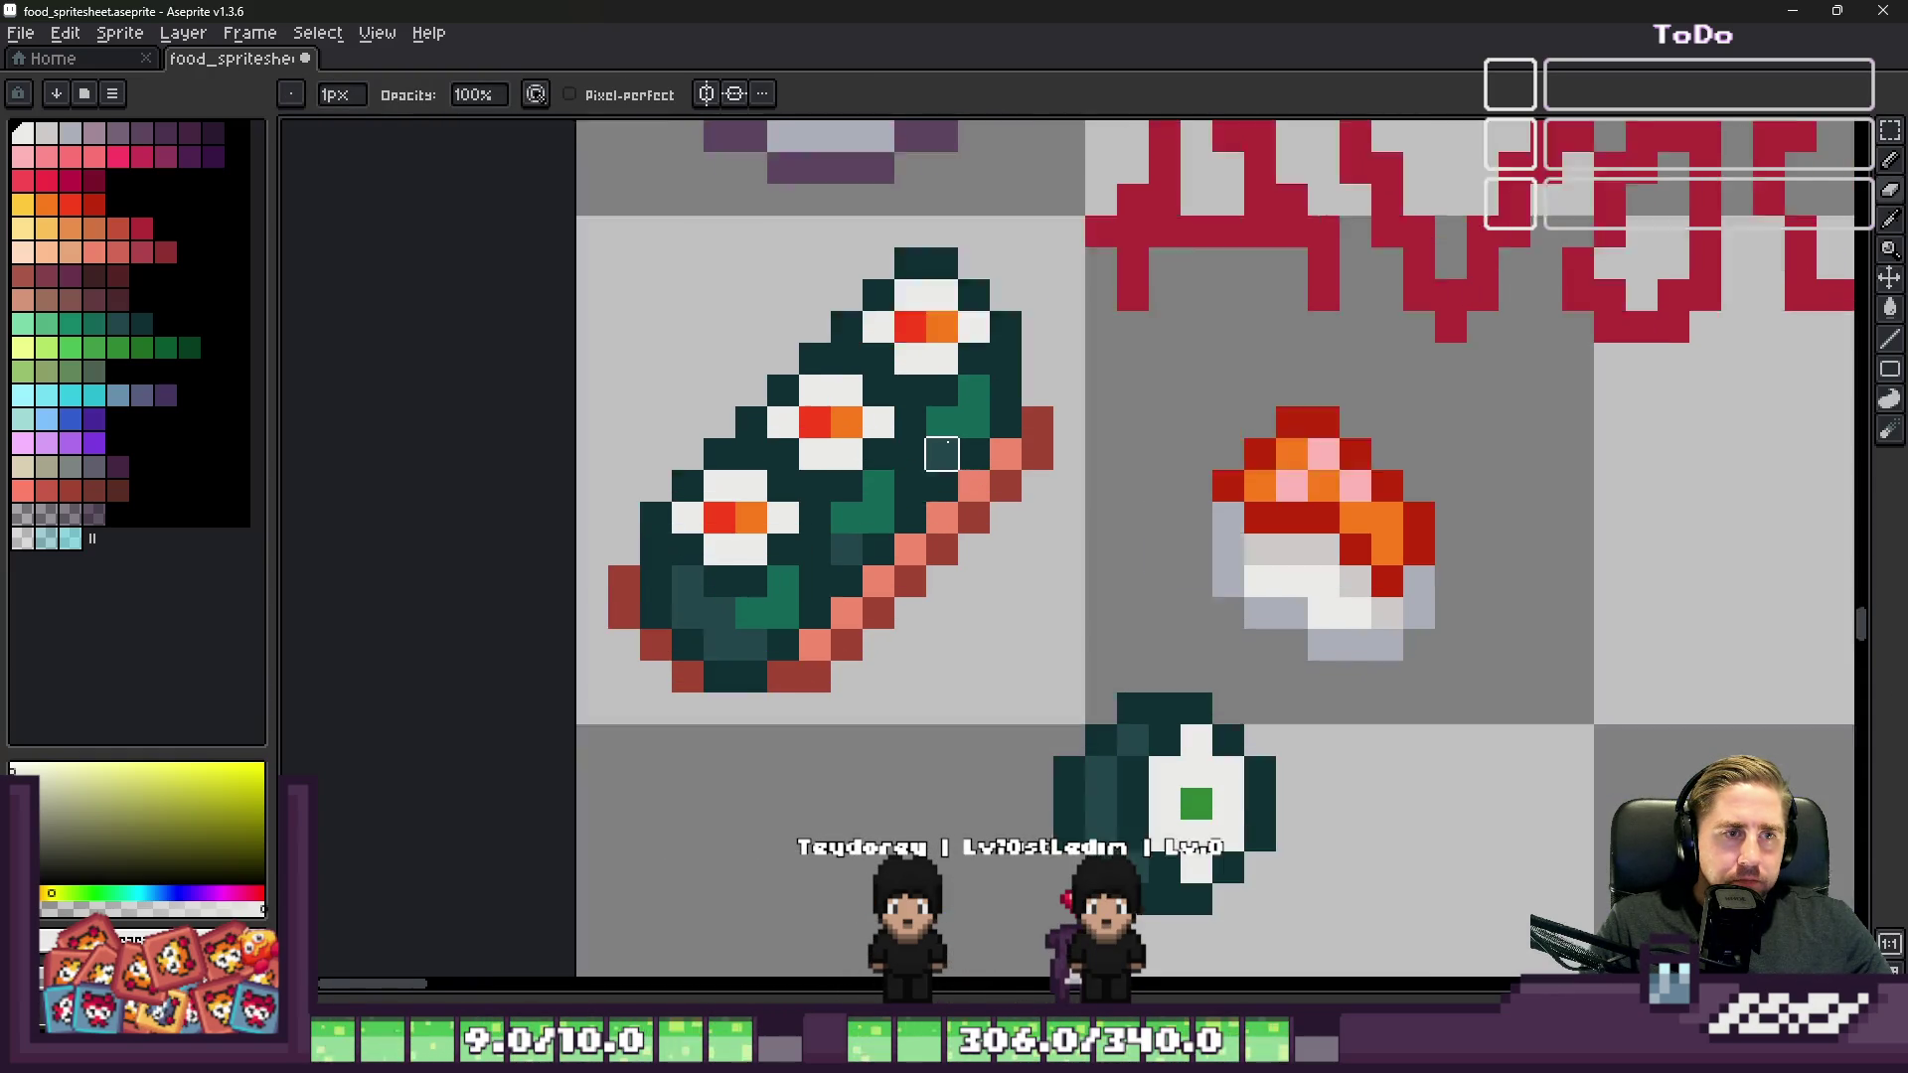
mouse_move(985, 460)
left_mouse_down()
mouse_move(1034, 328)
mouse_move(984, 218)
mouse_move(1030, 269)
left_mouse_up()
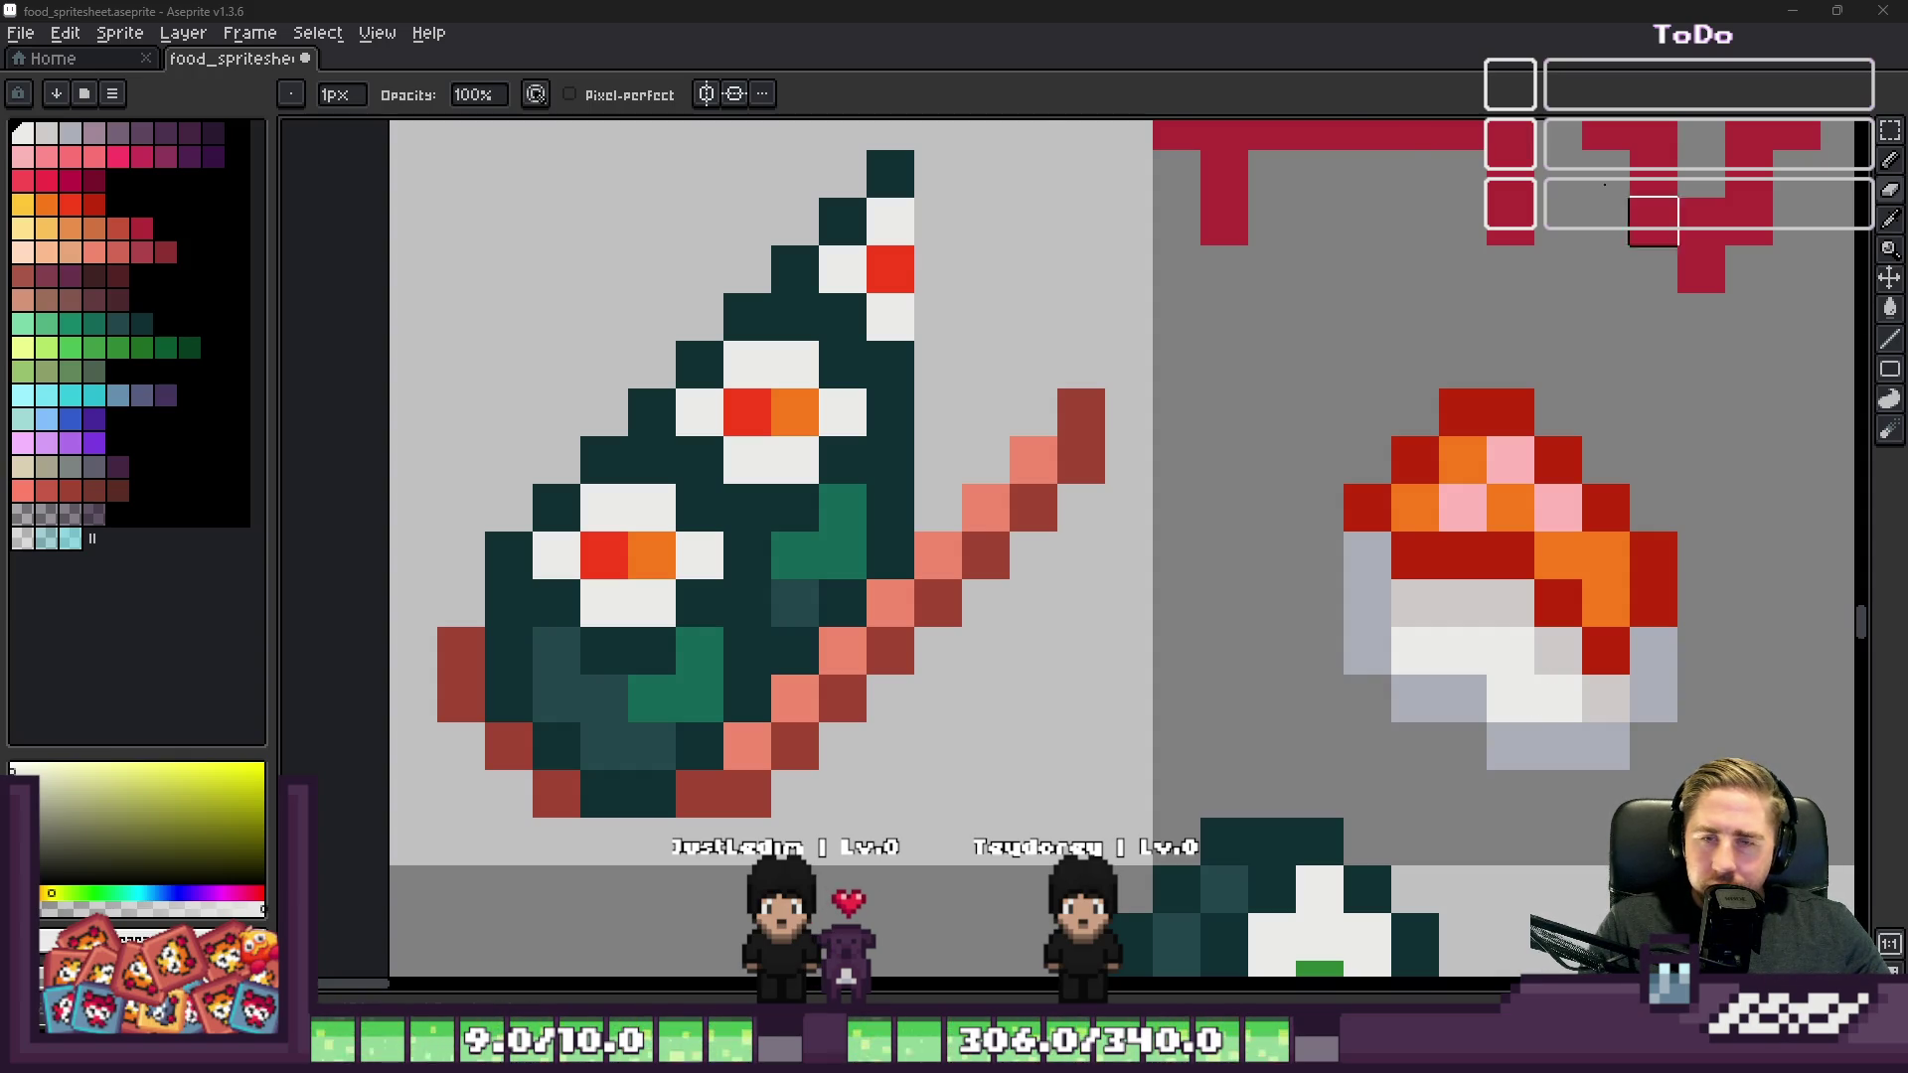
scroll(997, 380, "up", 2)
Step: Trim the top of the salmon stripe's right columns and paint salmon pixels at its tip
mouse_move(974, 556)
left_mouse_down()
mouse_move(974, 179)
mouse_move(879, 298)
left_mouse_up()
scroll(783, 270, "down", 1)
key("b")
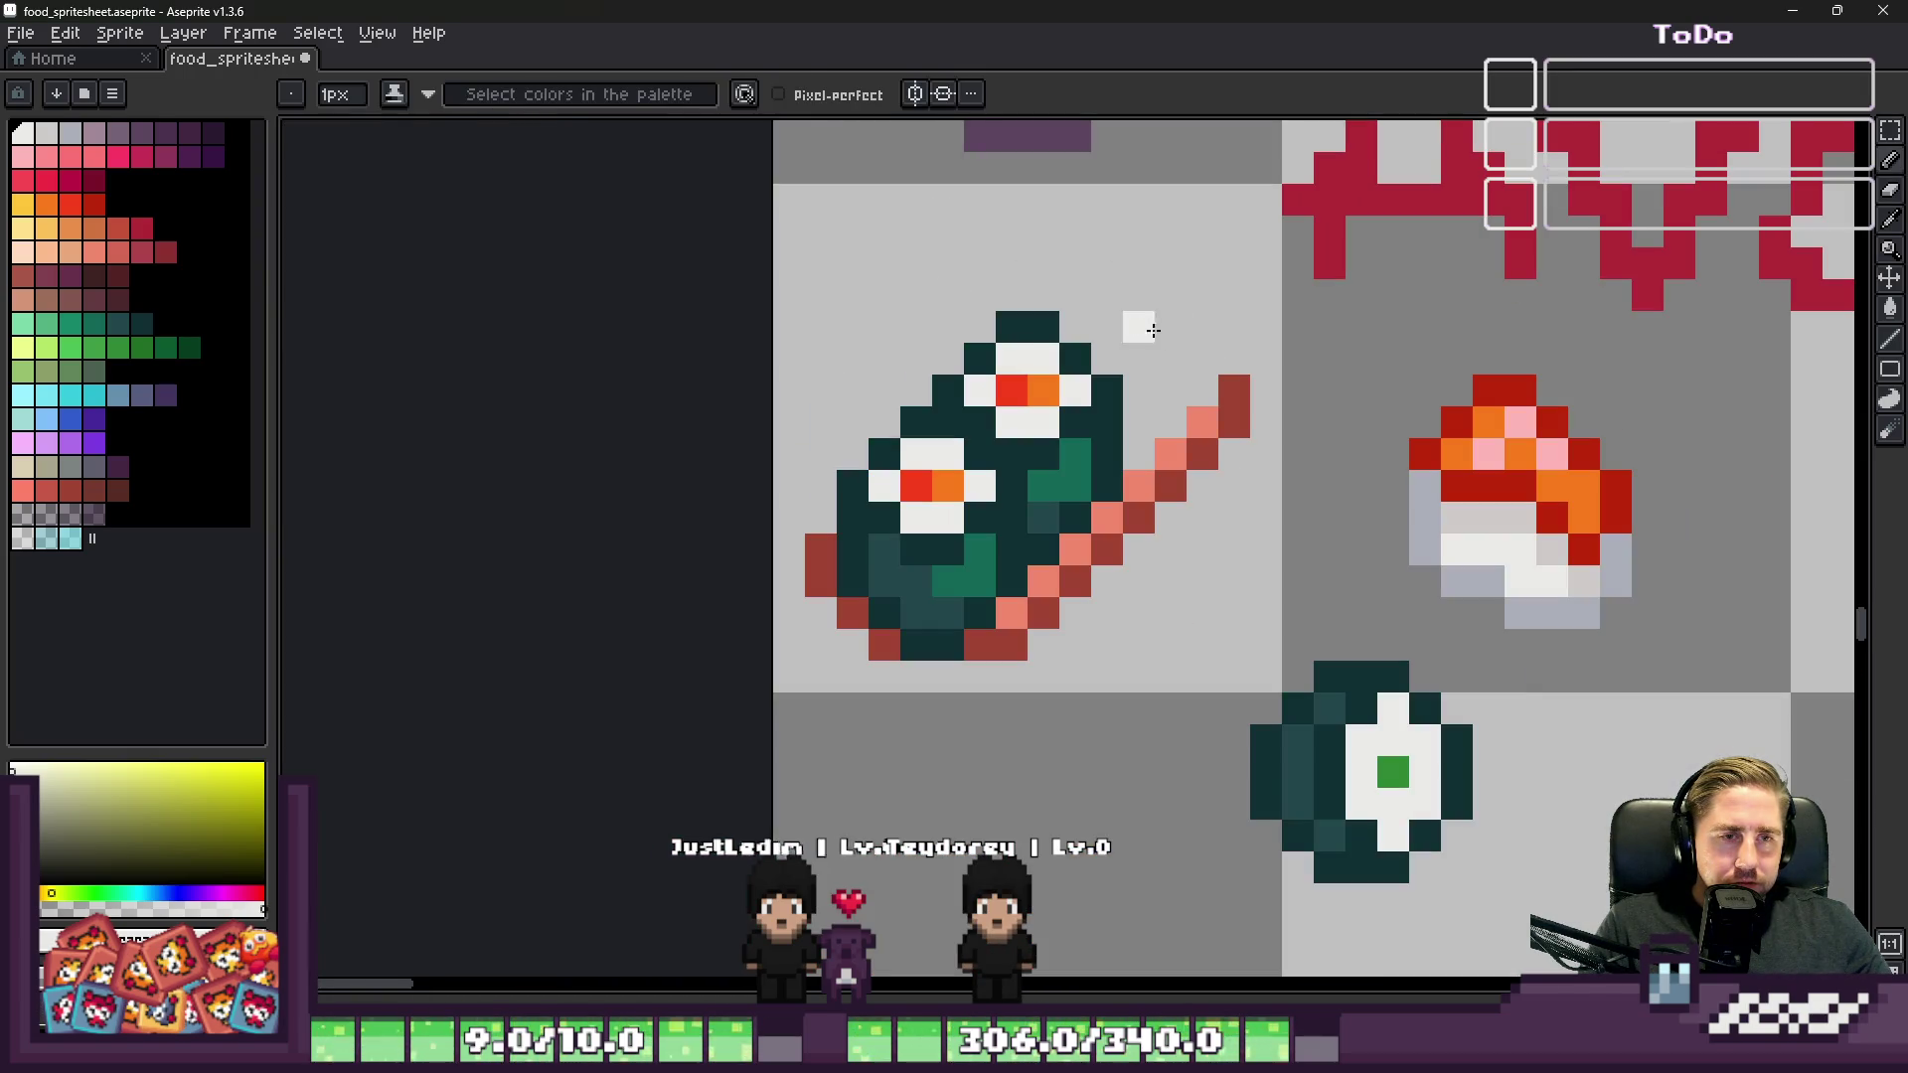
left_click(1212, 363, "alt")
scroll(1211, 363, "up", 1)
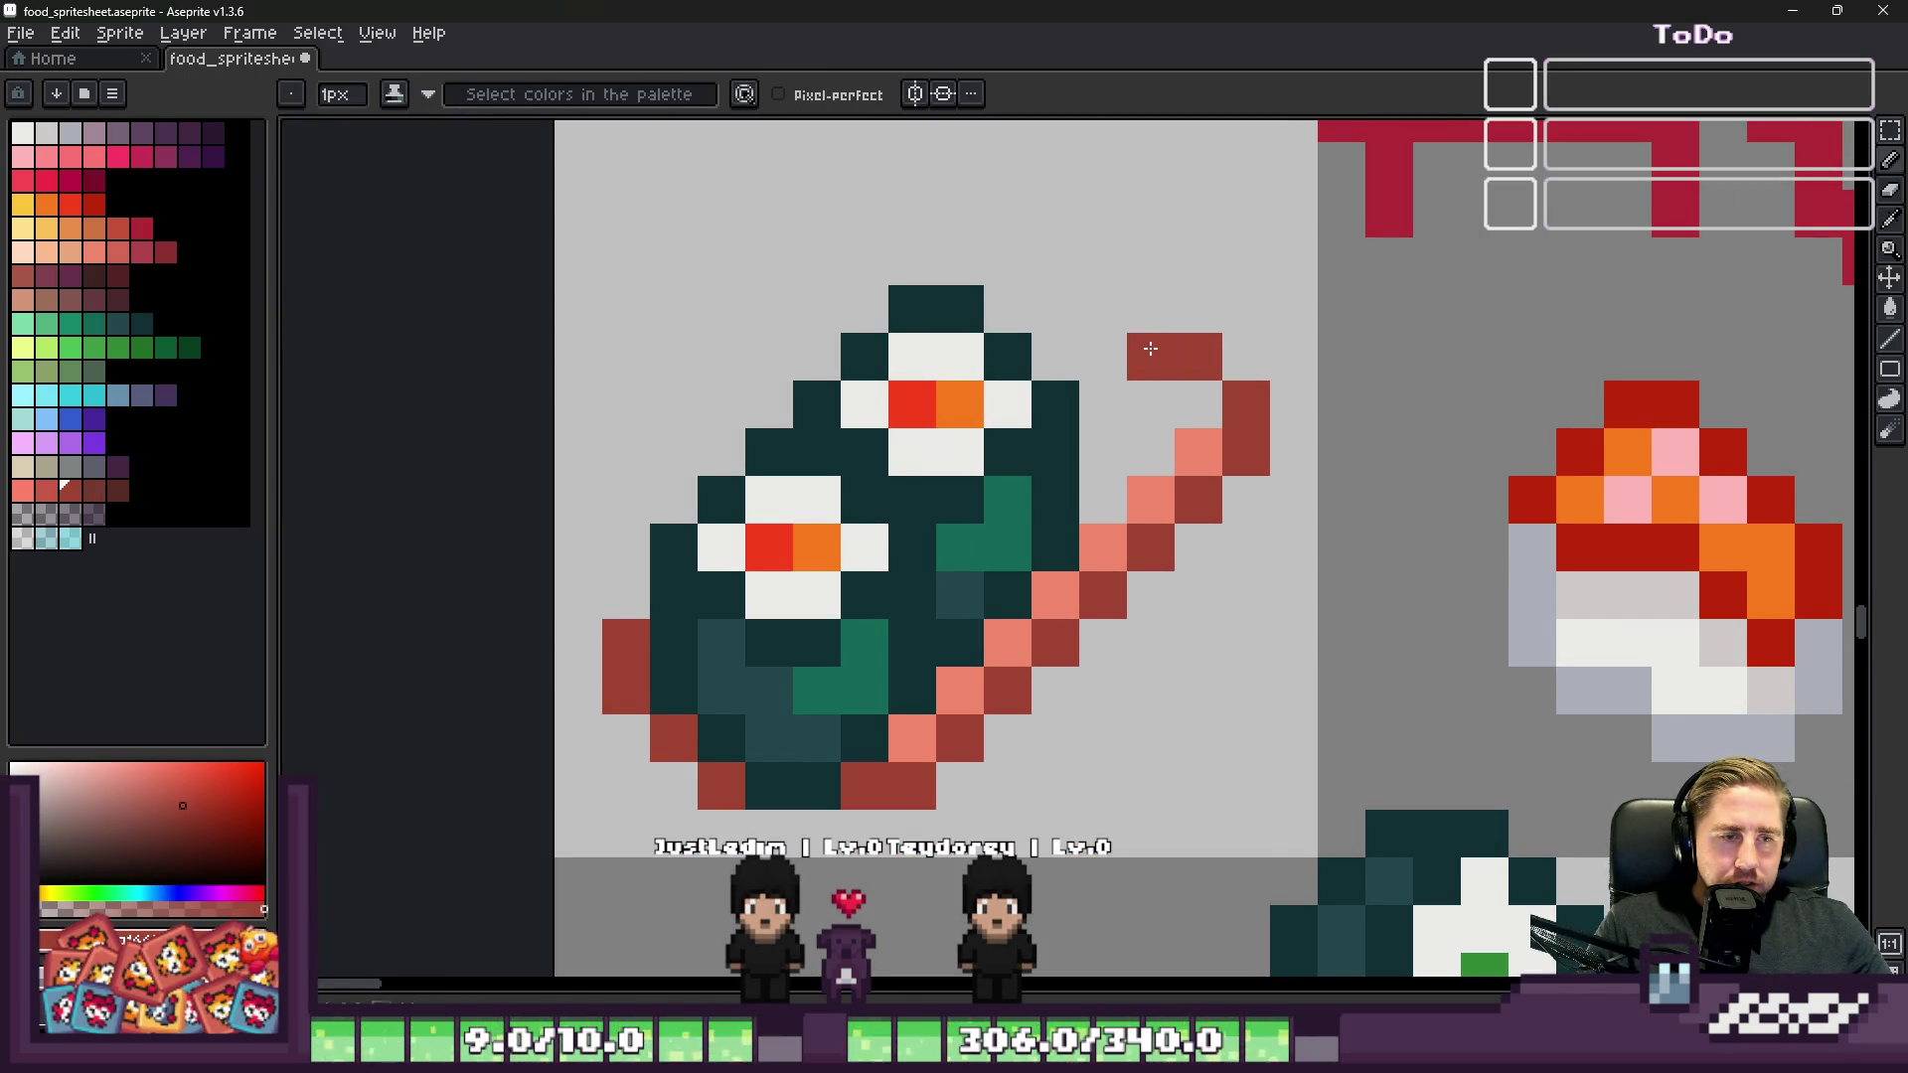
scroll(1153, 308, "down", 4)
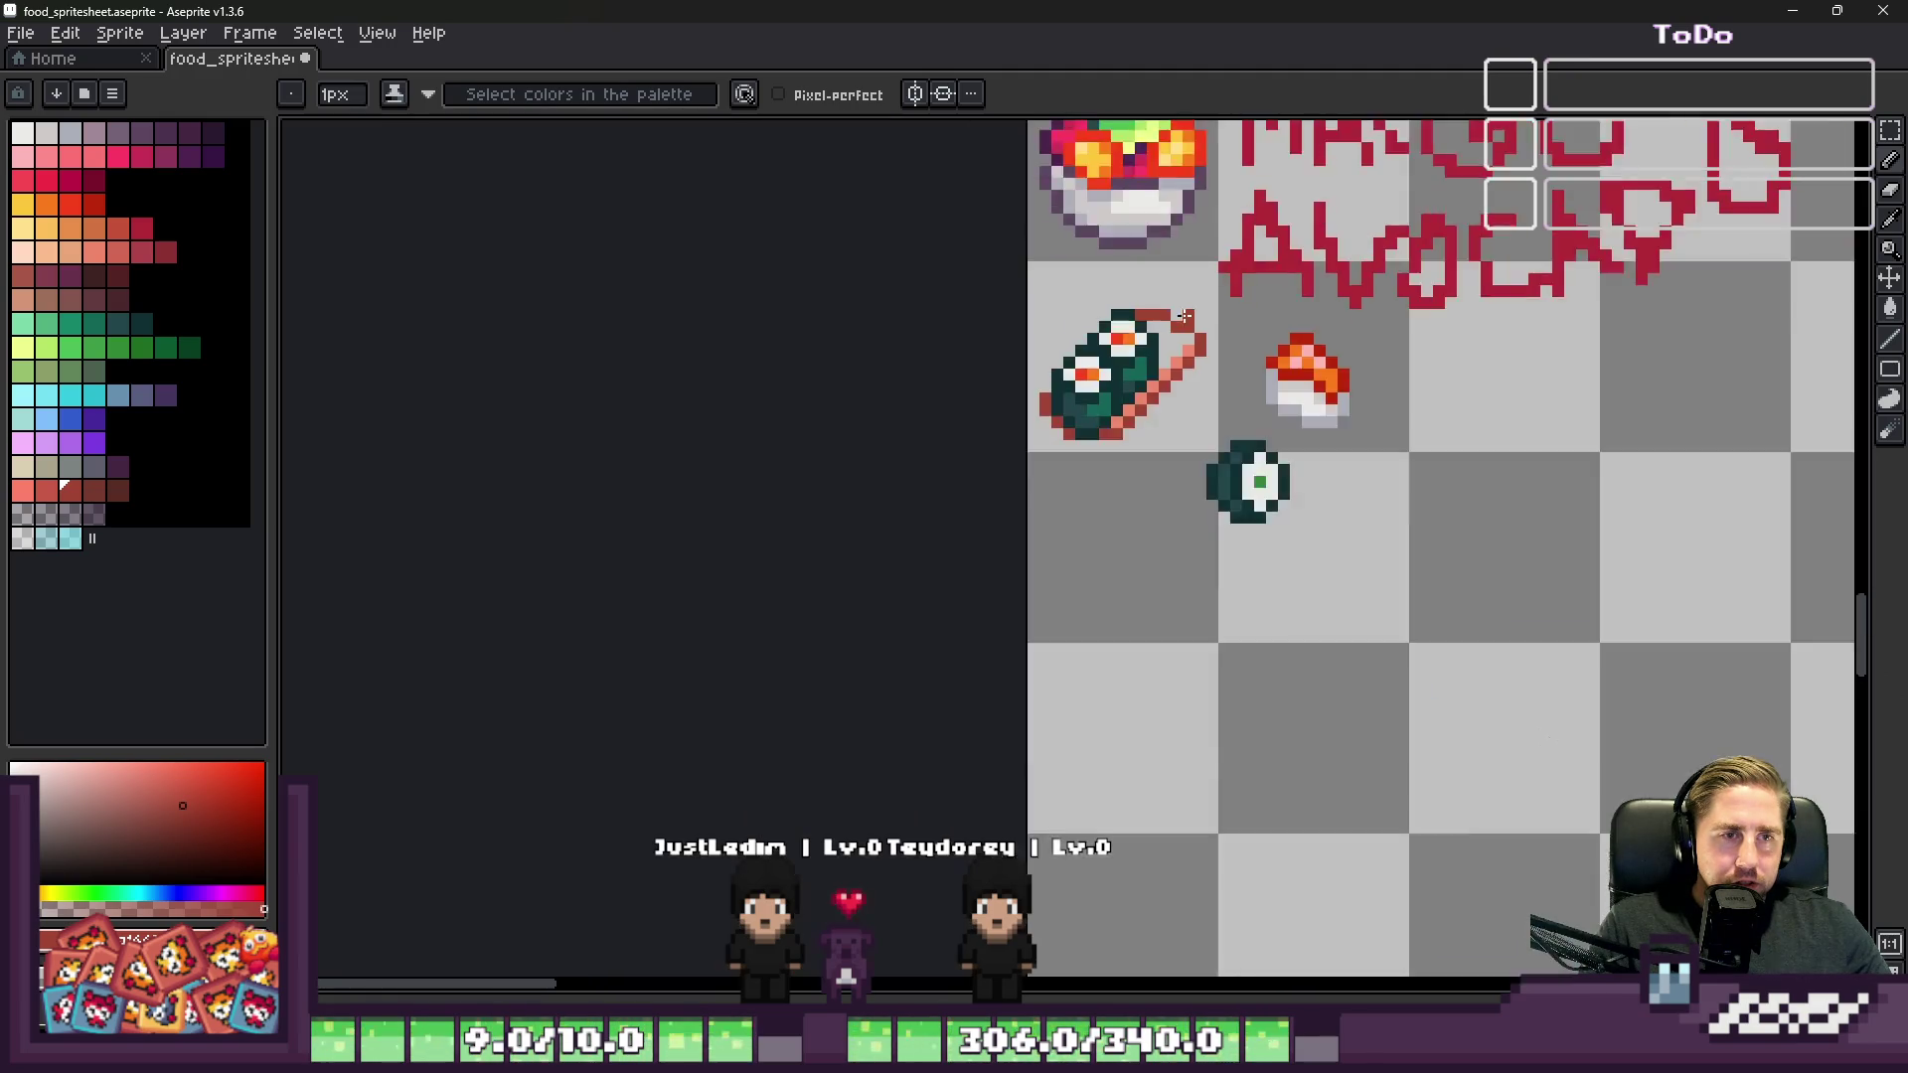
scroll(1226, 383, "up", 3)
left_click(1229, 386, "alt")
scroll(1235, 387, "up", 2)
left_click_drag(1235, 389, 1217, 361)
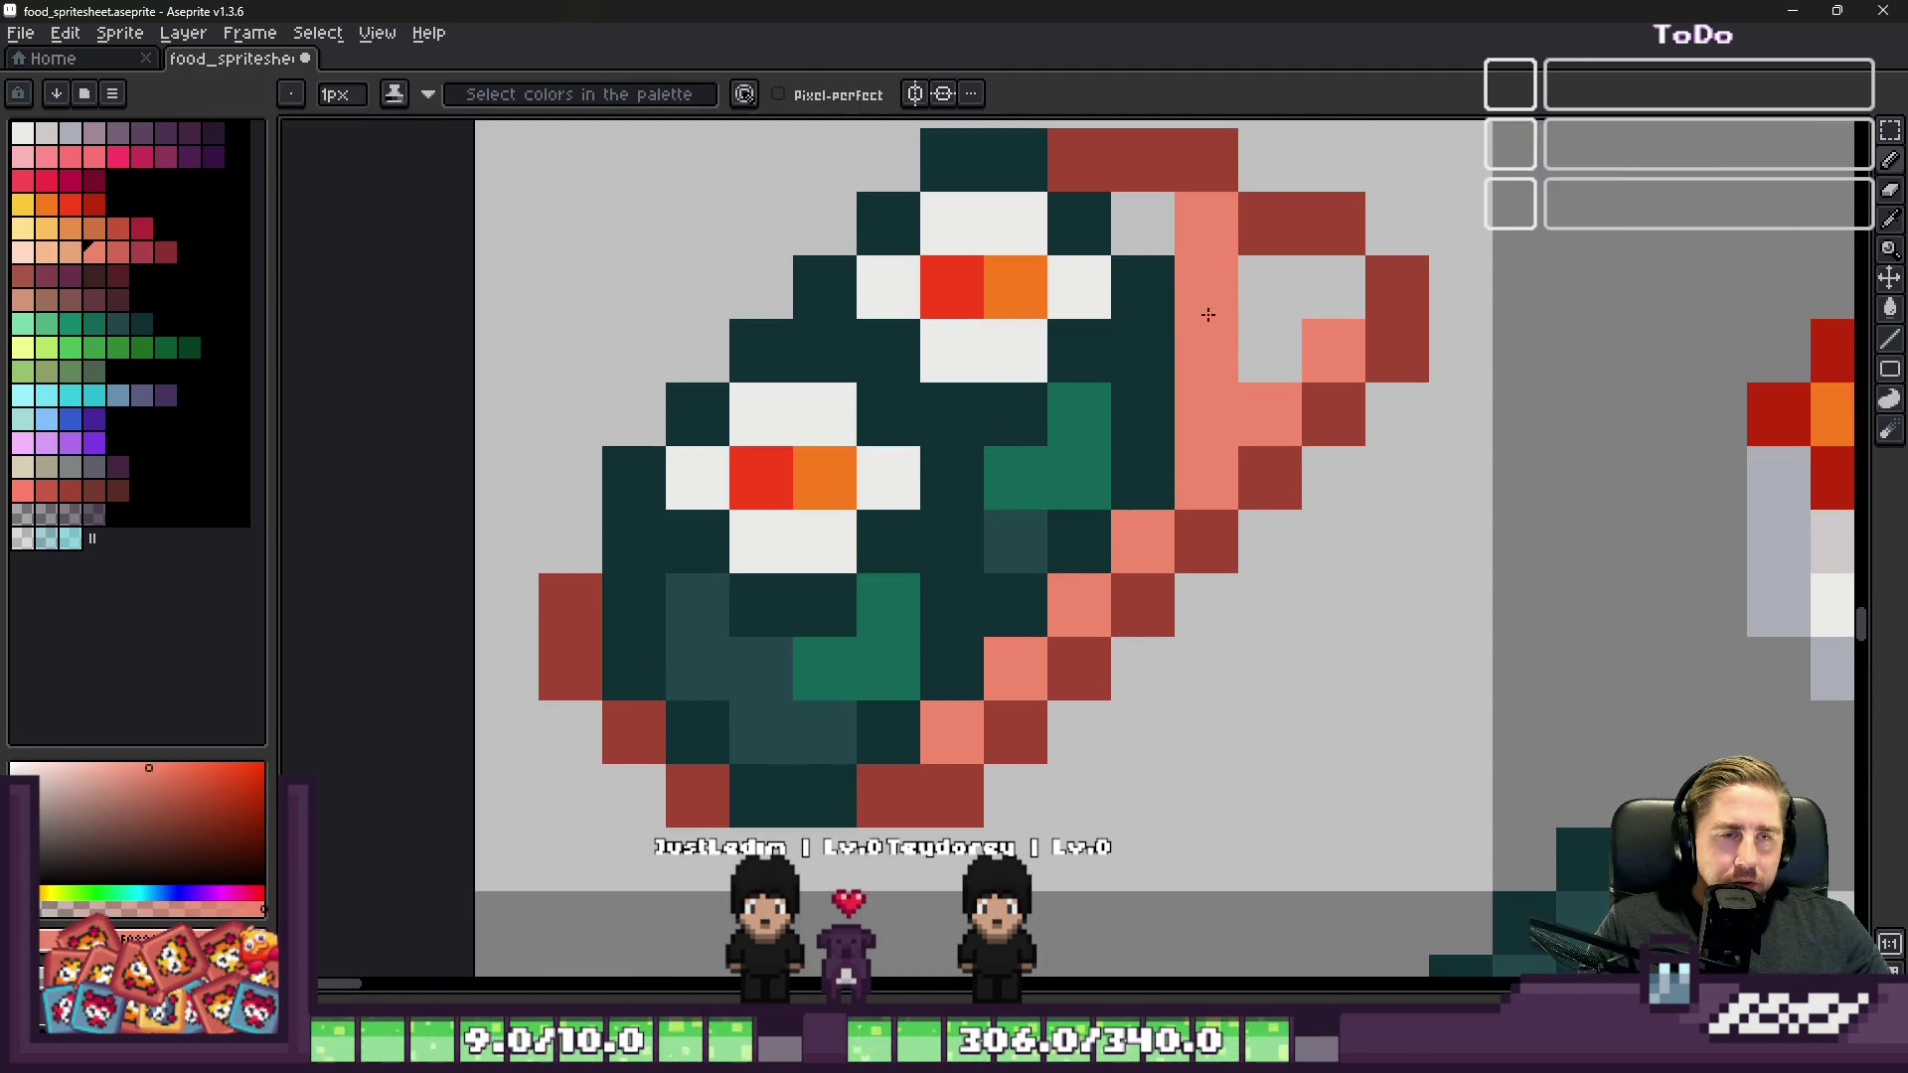
Step: Place a grey pixel beside the sushi roll
left_click(1173, 225)
scroll(1183, 239, "down", 3)
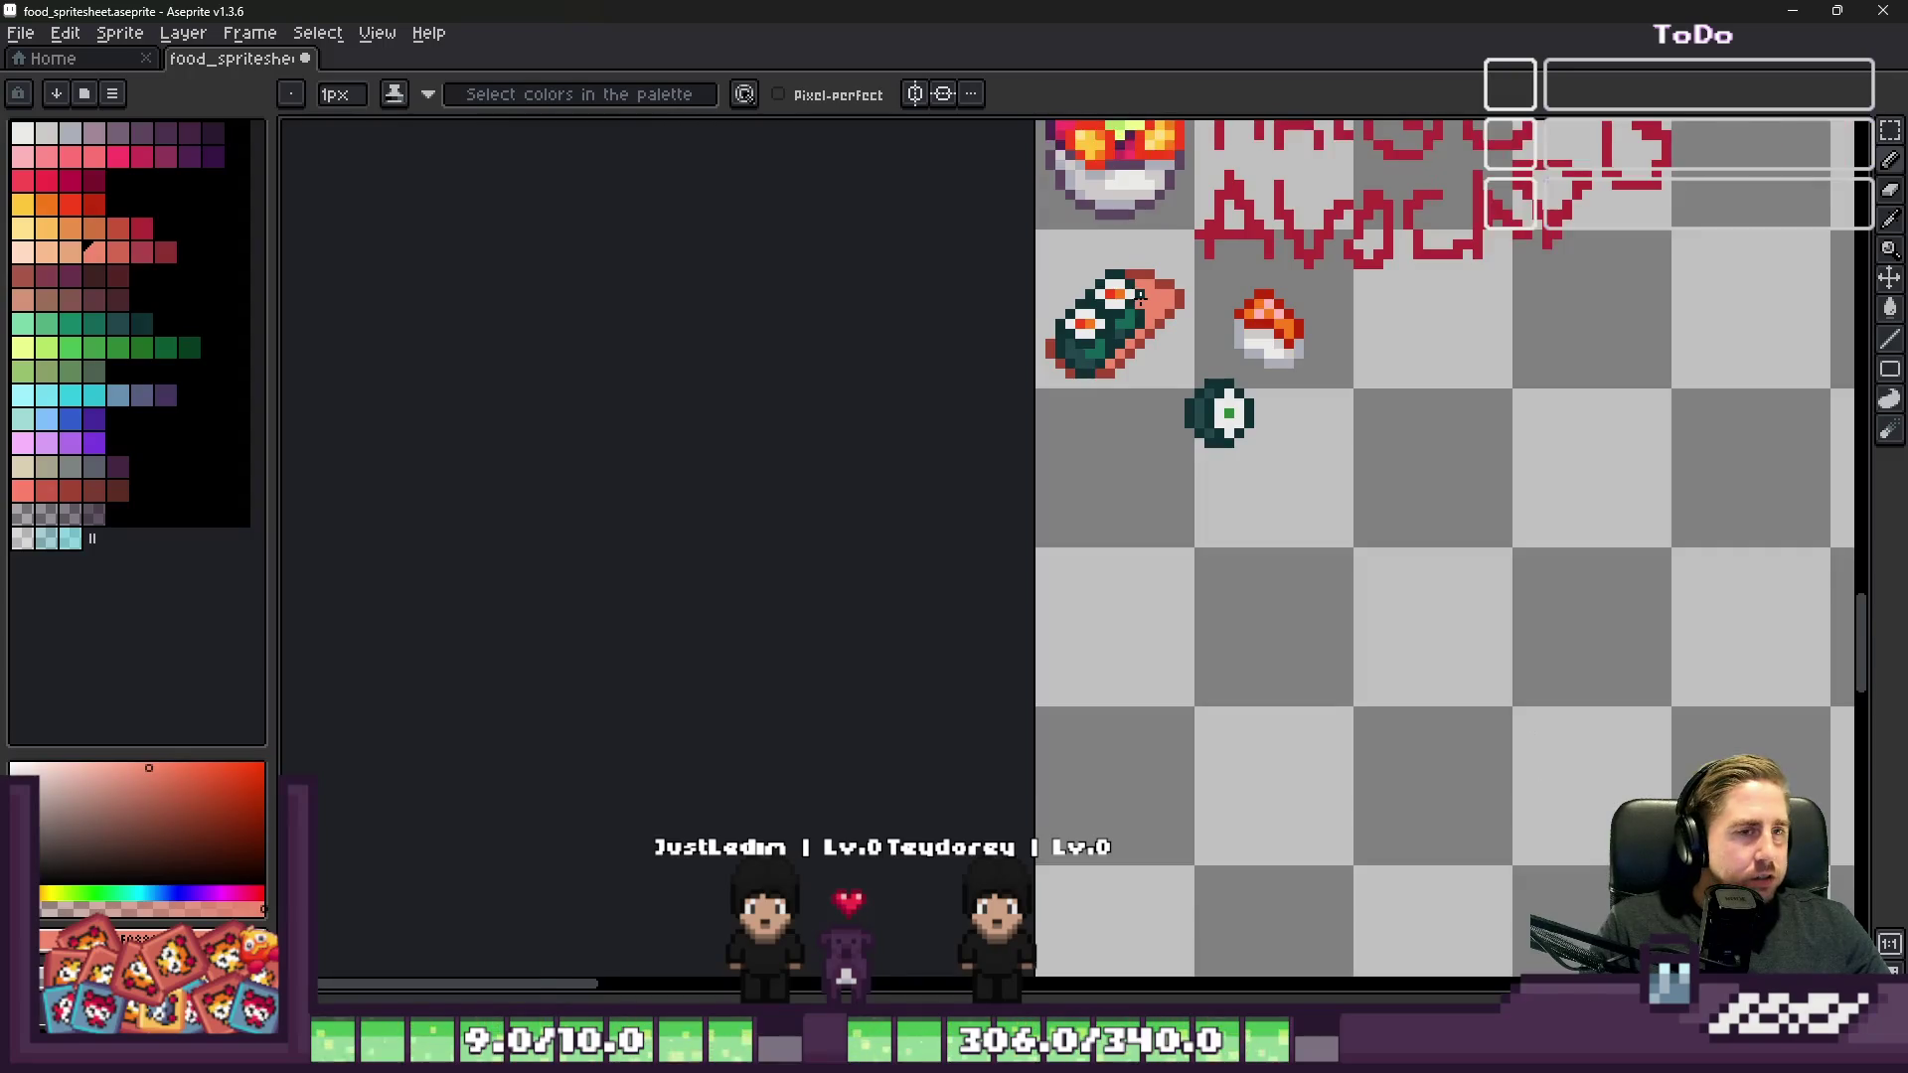
scroll(1242, 318, "up", 2)
key("m")
scroll(1172, 249, "up", 2)
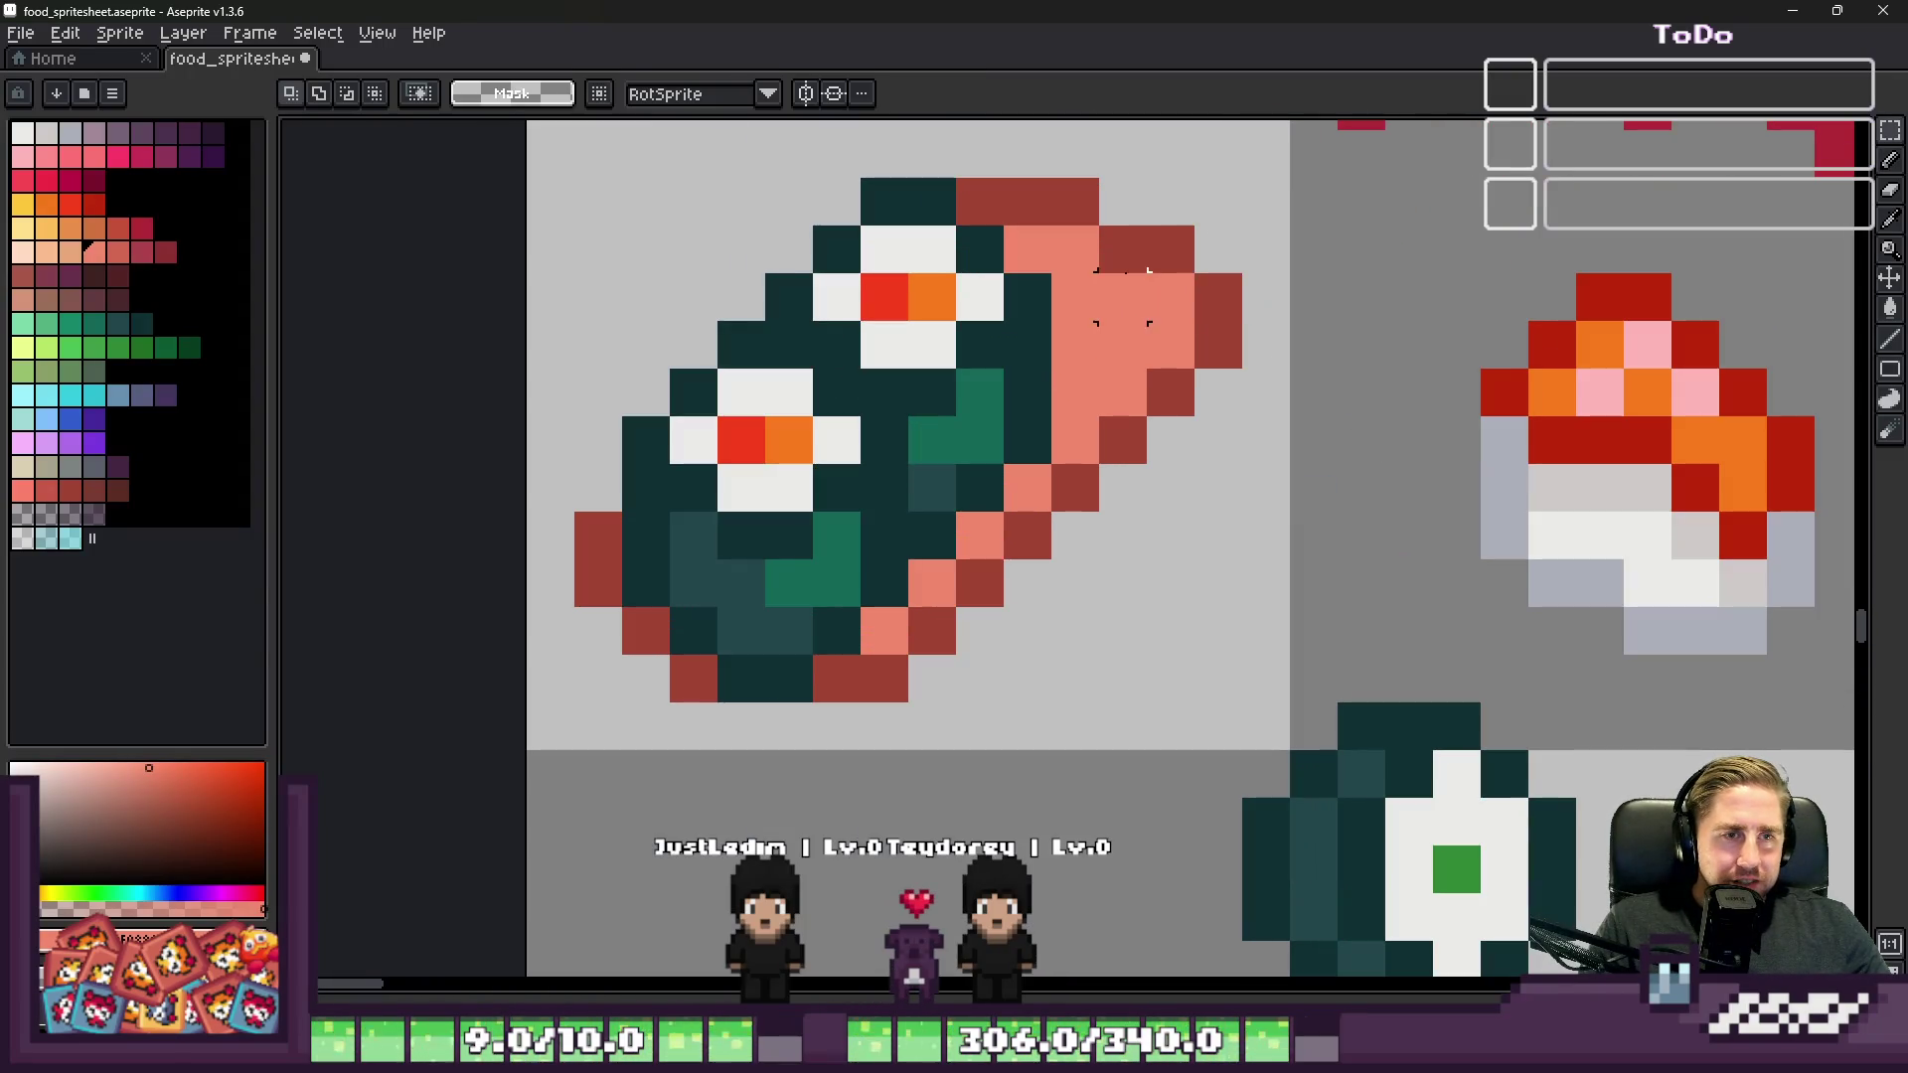
scroll(1362, 328, "down", 1)
Step: Sample the light pink from the nigiri and drop the selection around it
mouse_move(1424, 265)
left_mouse_down()
mouse_move(1680, 552)
mouse_move(1694, 536)
mouse_move(1709, 553)
left_mouse_up()
key("i")
left_click(1598, 376)
key("b")
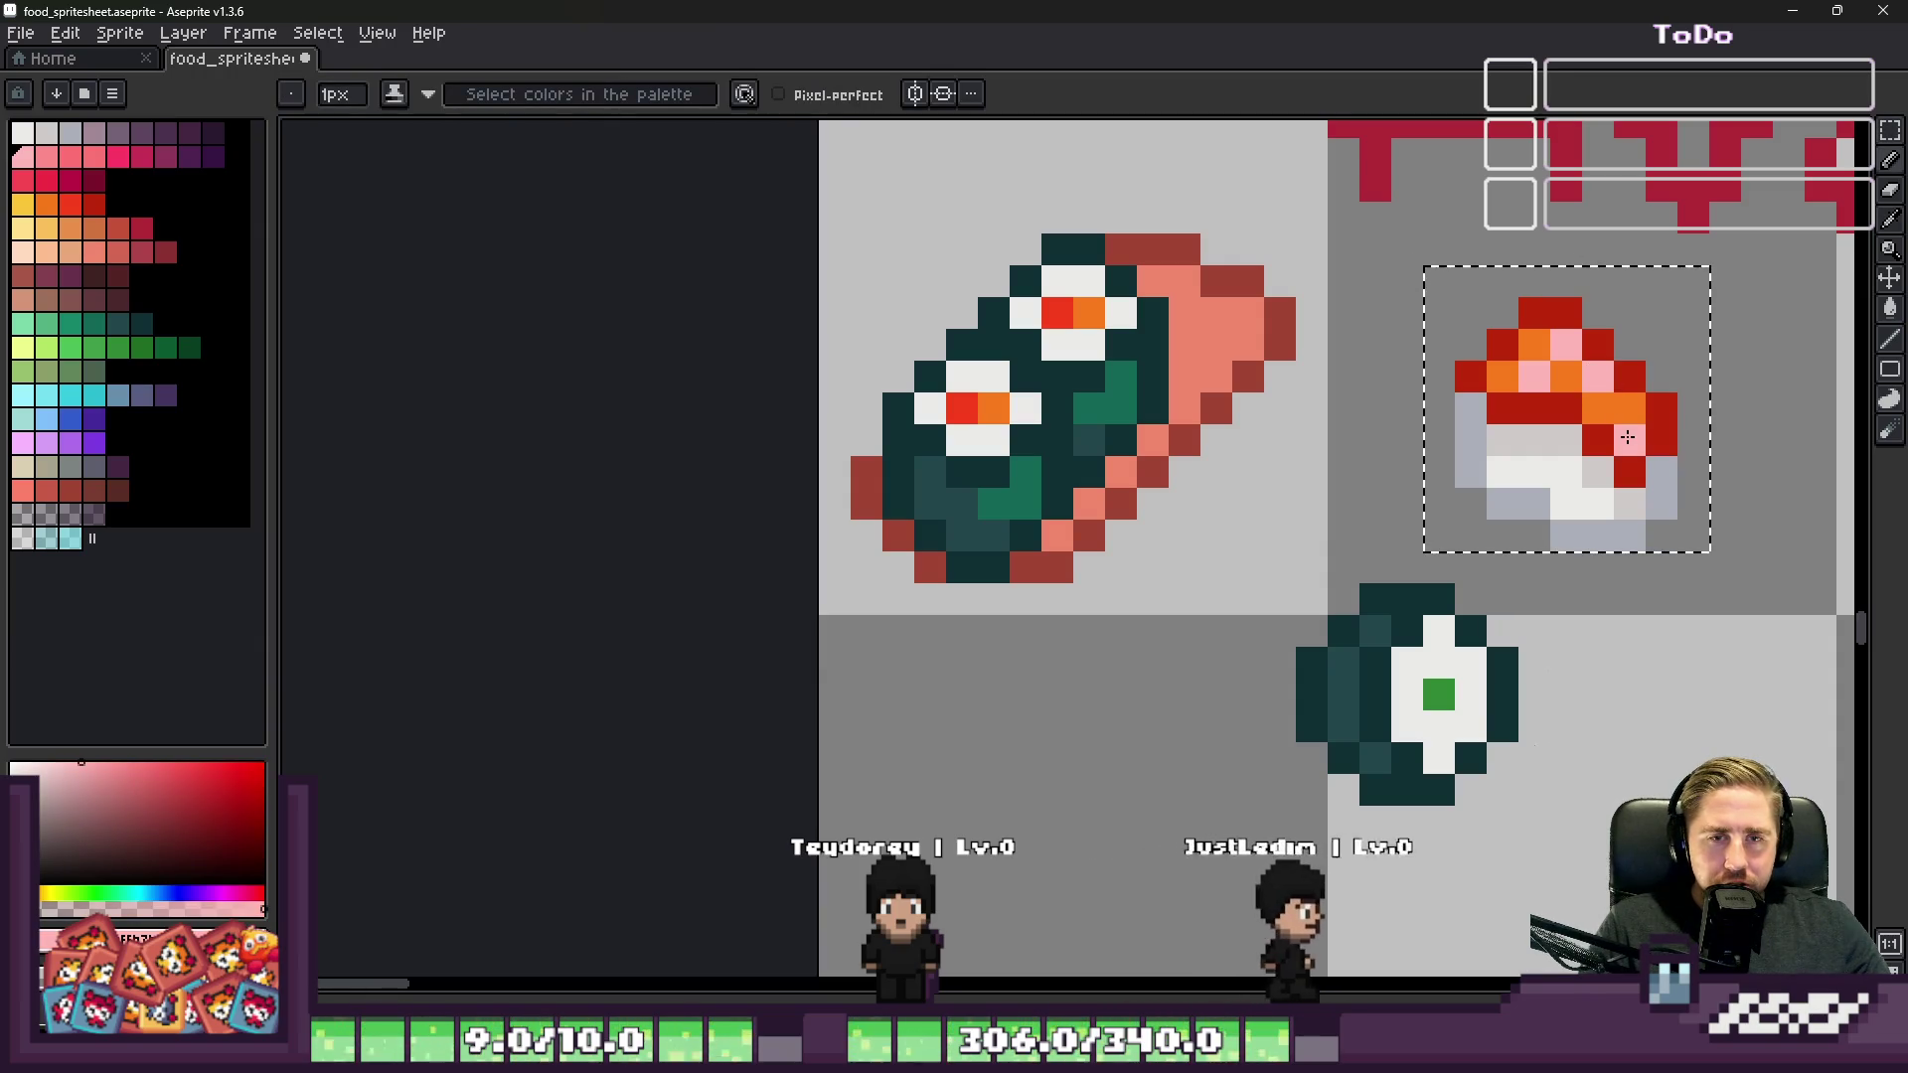
scroll(1627, 437, "down", 2)
key("ctrl+d")
key("m")
scroll(1297, 315, "up", 2)
Step: Select the nigiri, move it onto the sushi roll and confirm
left_click_drag(1280, 295, 1513, 562)
mouse_move(1481, 496)
left_mouse_down()
mouse_move(1036, 367)
mouse_move(1406, 426)
left_mouse_up()
key("Return")
scroll(974, 210, "up", 1)
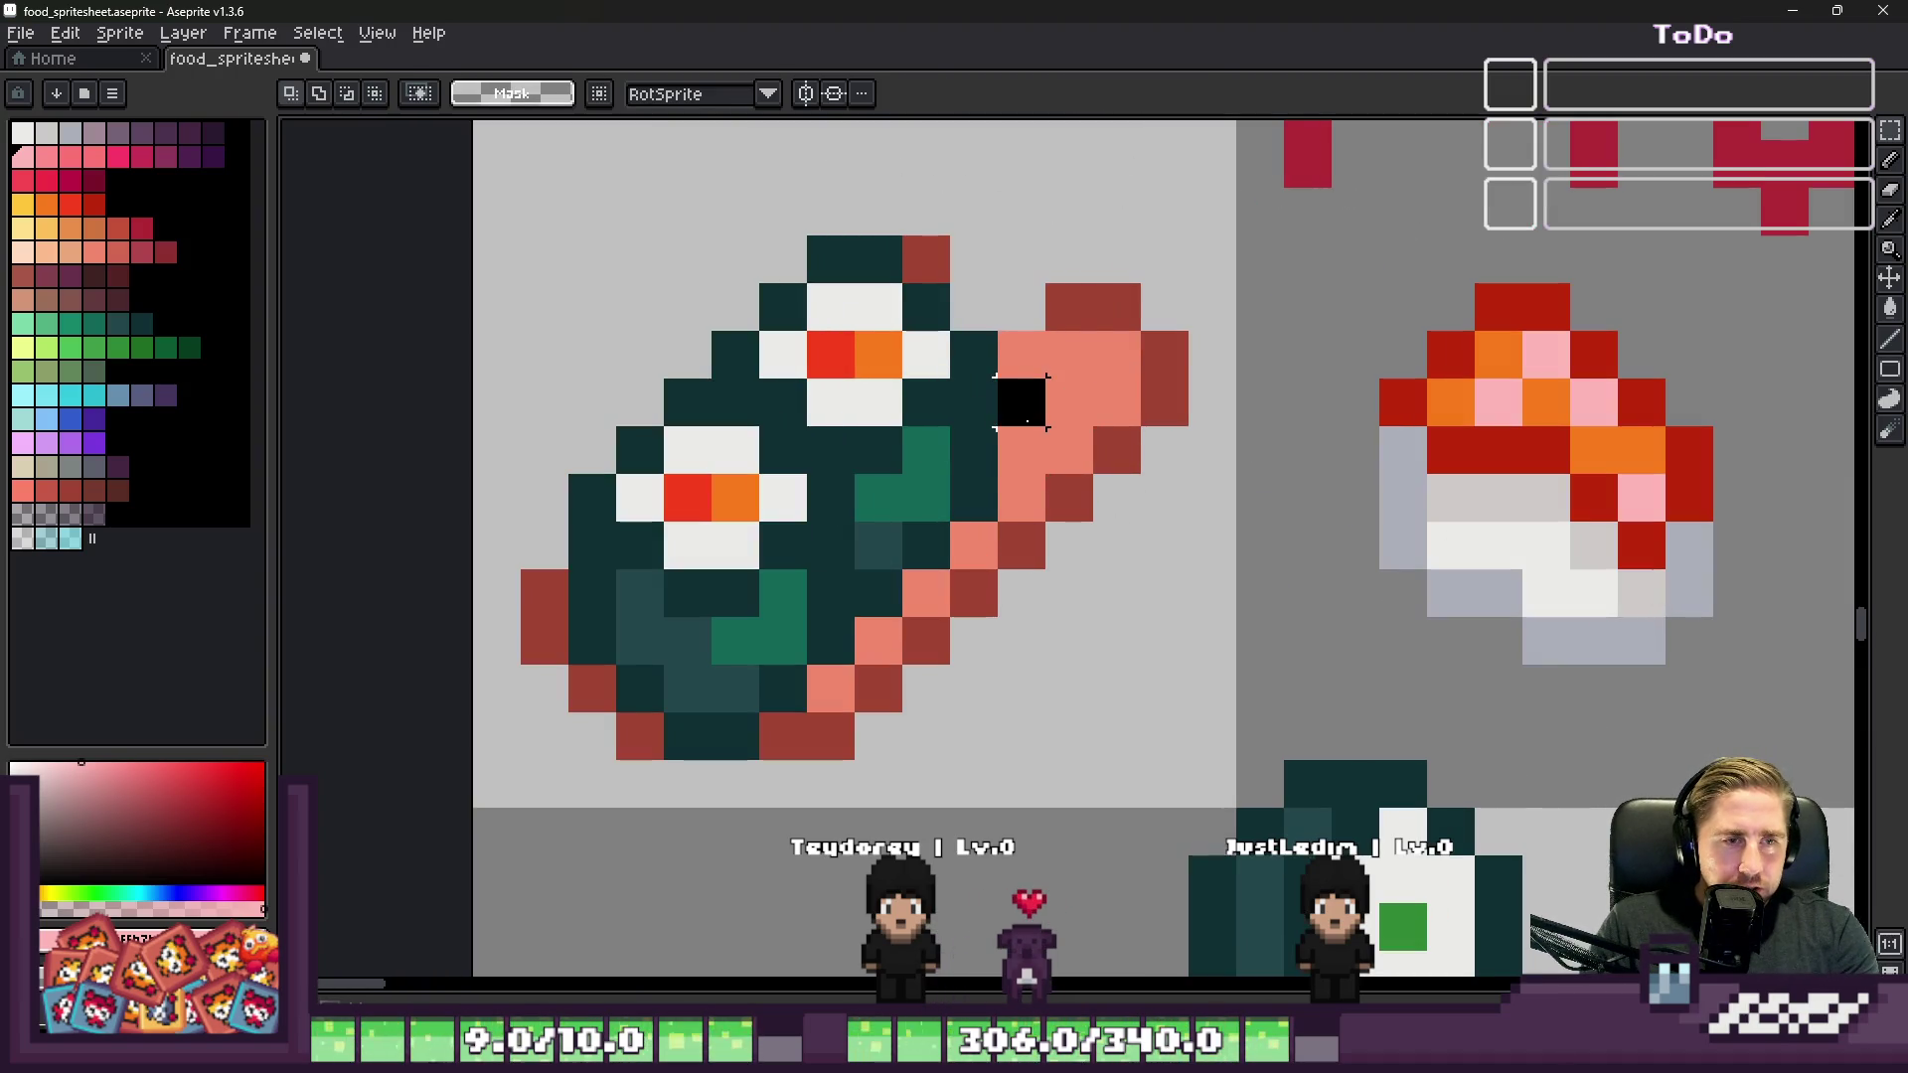
Step: Erase the salmon tail and its leftover pixels beside the roll
left_click_drag(989, 427, 1243, 271)
key("Delete")
left_click_drag(990, 328, 1243, 477)
key("Delete")
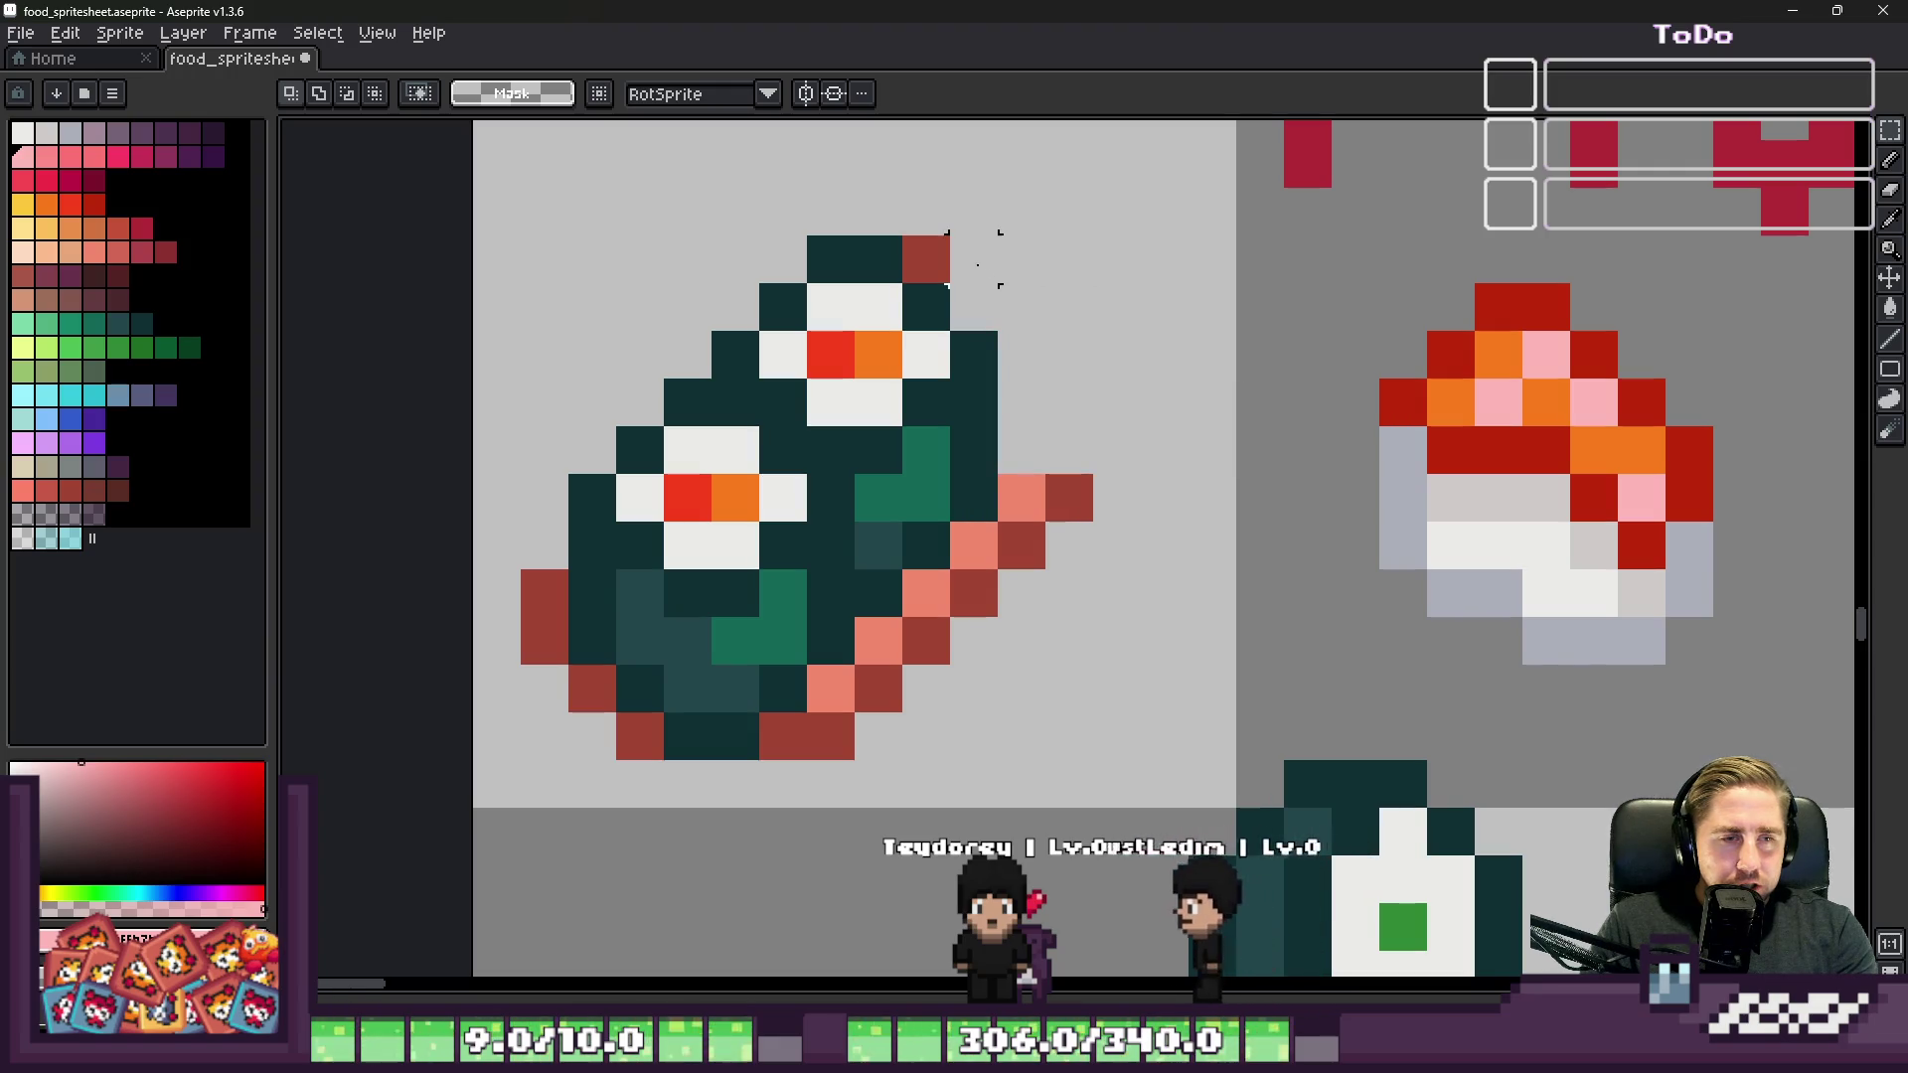
left_click_drag(927, 260, 1094, 187)
Step: Reposition the nigiri over the roll's upper end and add two dark-red edge pixels
mouse_move(516, 238)
left_mouse_down()
mouse_move(954, 571)
mouse_move(1148, 770)
mouse_move(1103, 810)
mouse_move(1124, 858)
left_mouse_up()
scroll(825, 511, "down", 2)
left_click_drag(609, 375, 989, 641)
left_click_drag(769, 544, 1069, 616)
key("Return")
mouse_move(925, 338)
left_mouse_down()
mouse_move(956, 419)
mouse_move(1292, 696)
left_mouse_up()
mouse_move(1068, 623)
left_mouse_down()
mouse_move(856, 552)
mouse_move(758, 544)
mouse_move(781, 554)
left_mouse_up()
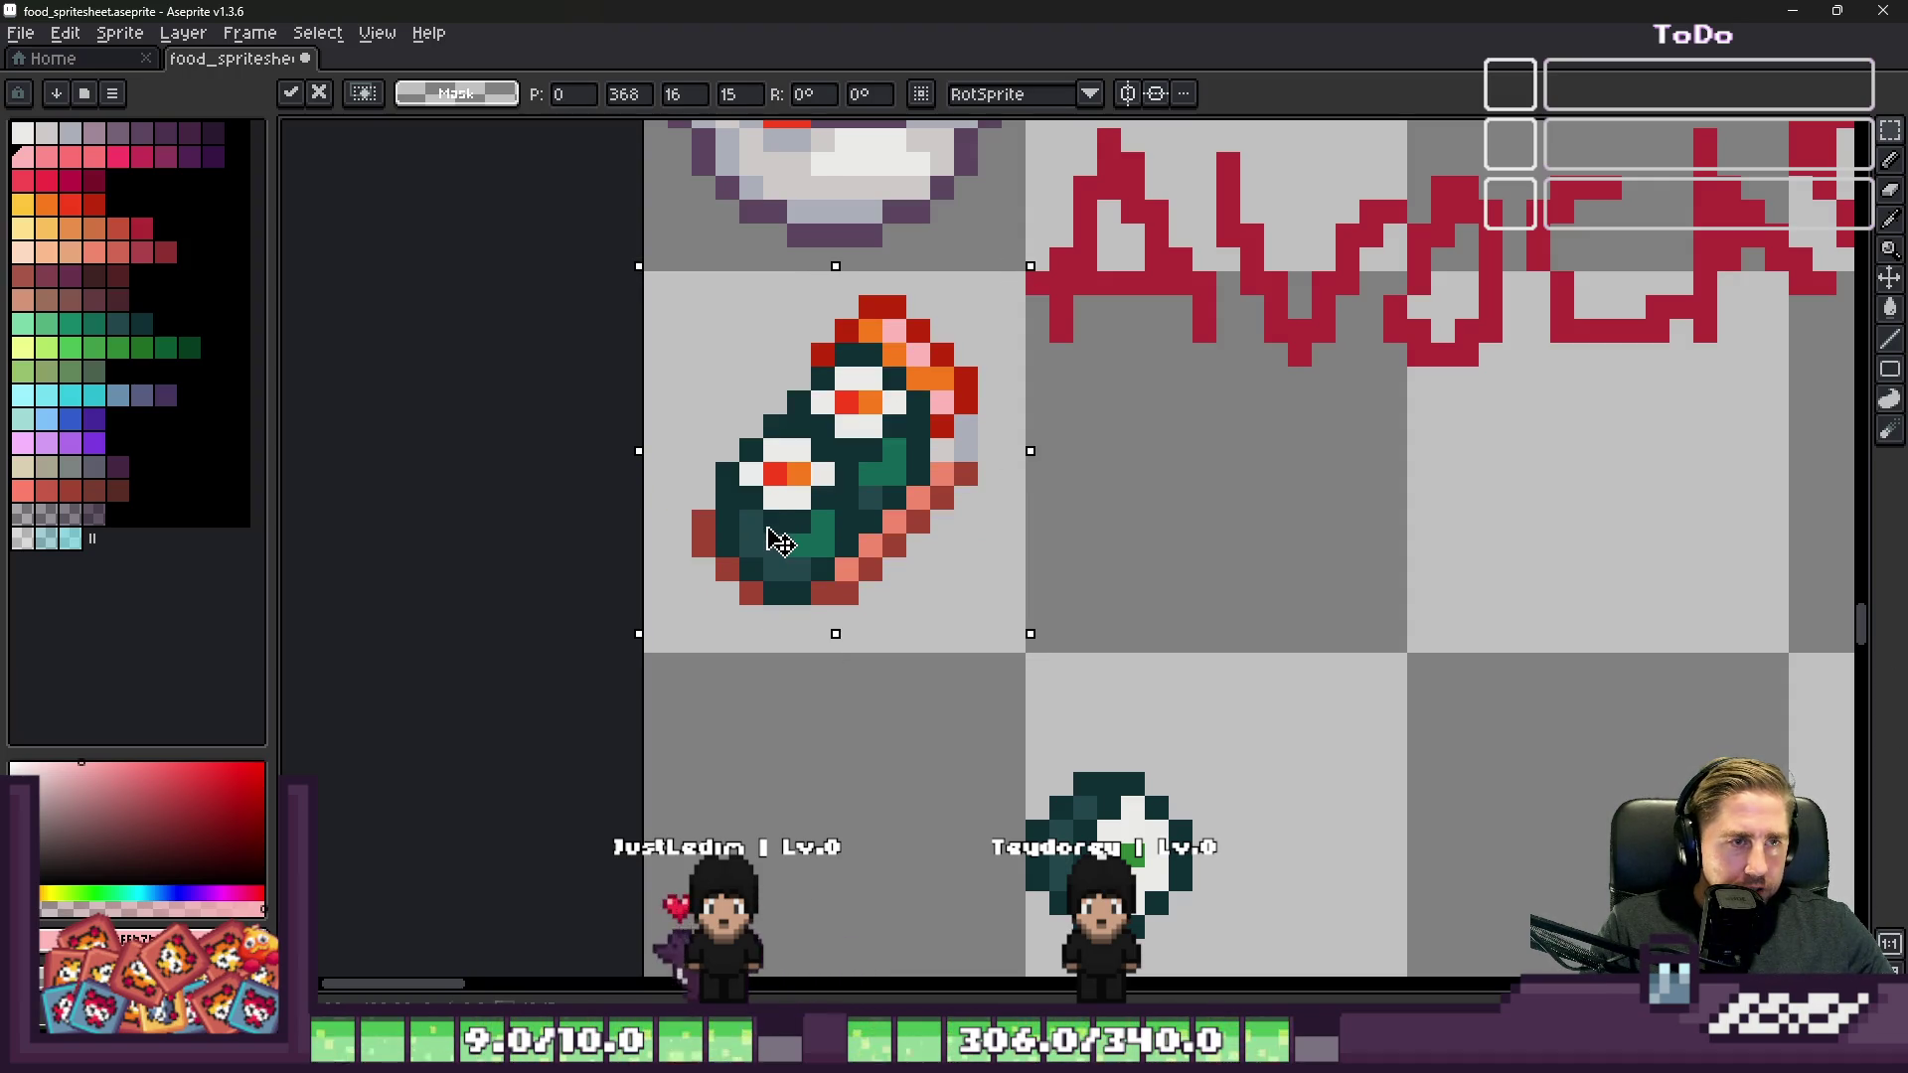
scroll(765, 586, "up", 1)
key("b")
mouse_move(832, 620)
left_mouse_down()
mouse_move(864, 636)
mouse_move(867, 598)
left_mouse_up()
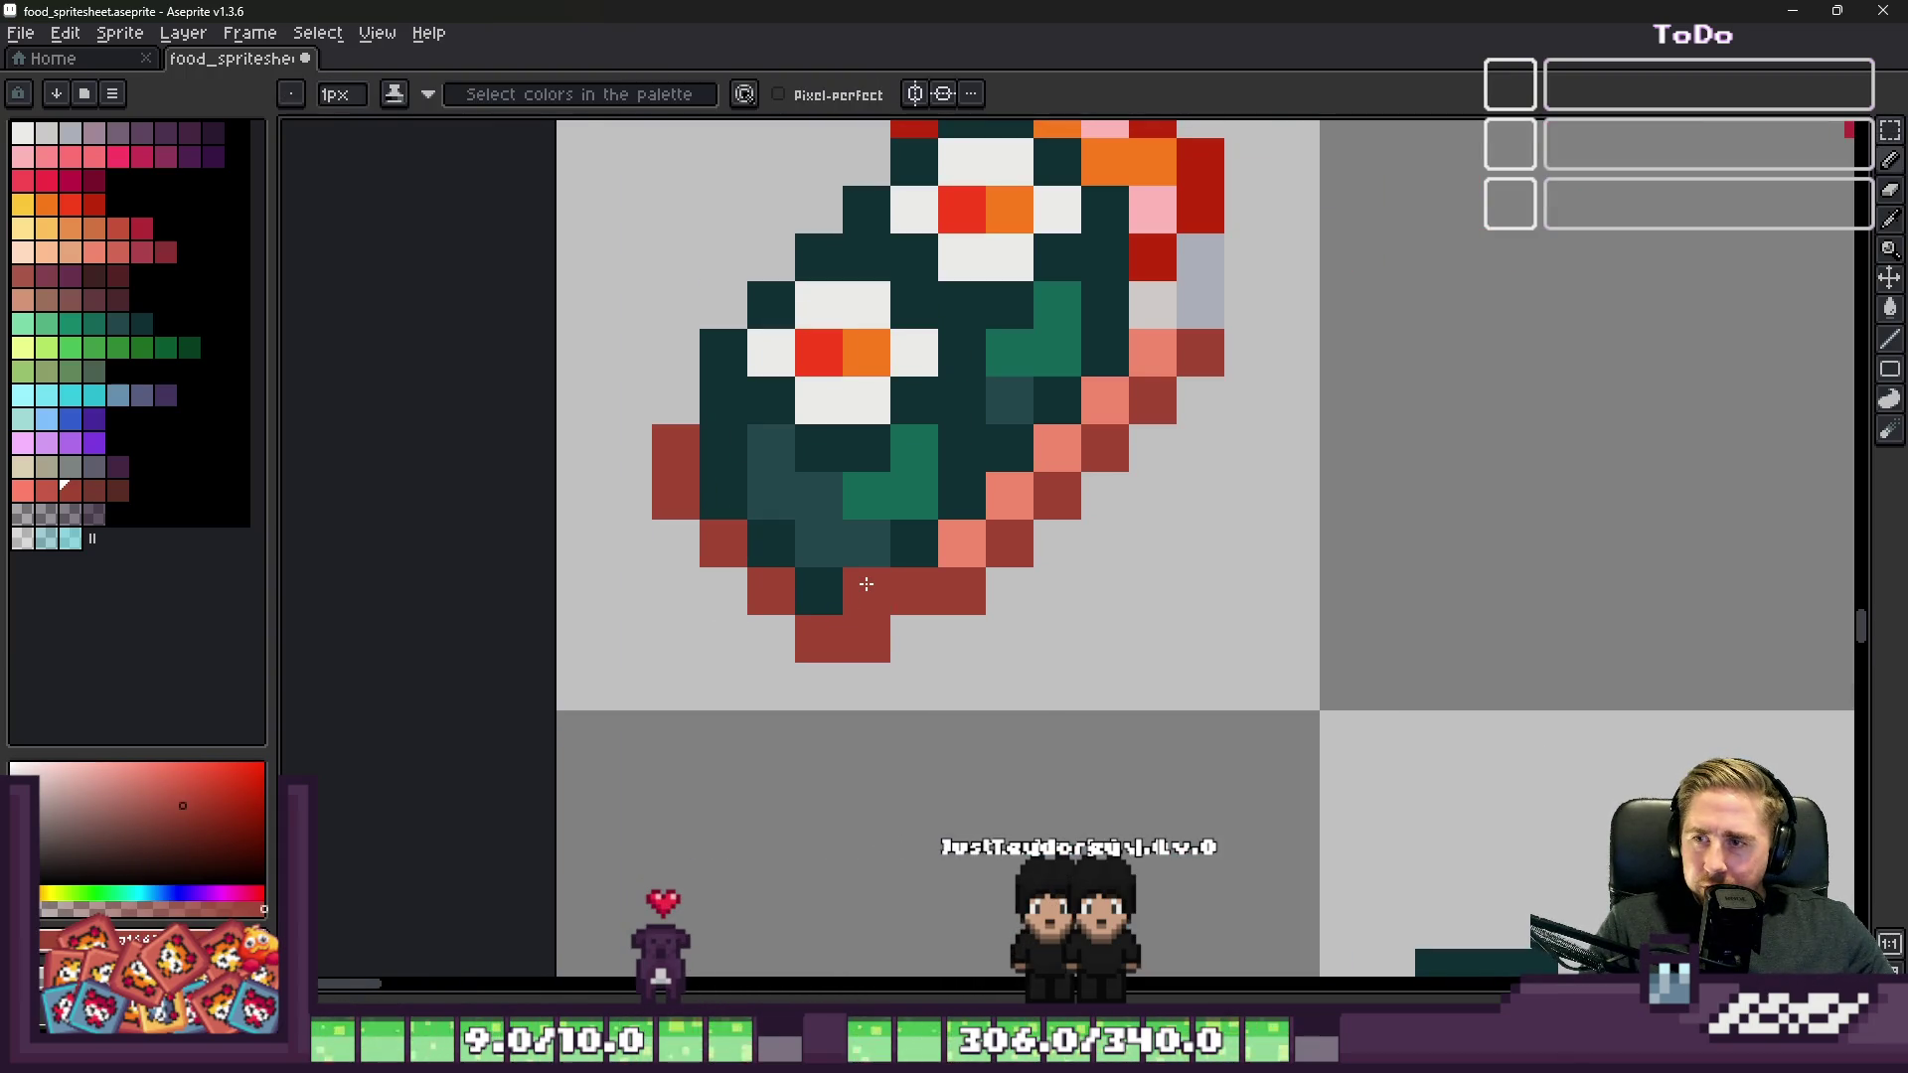
Step: Repaint two of the merged roll's edge pixels a darker red
scroll(866, 584, "down", 3)
scroll(1034, 411, "up", 3)
scroll(1034, 412, "down", 2)
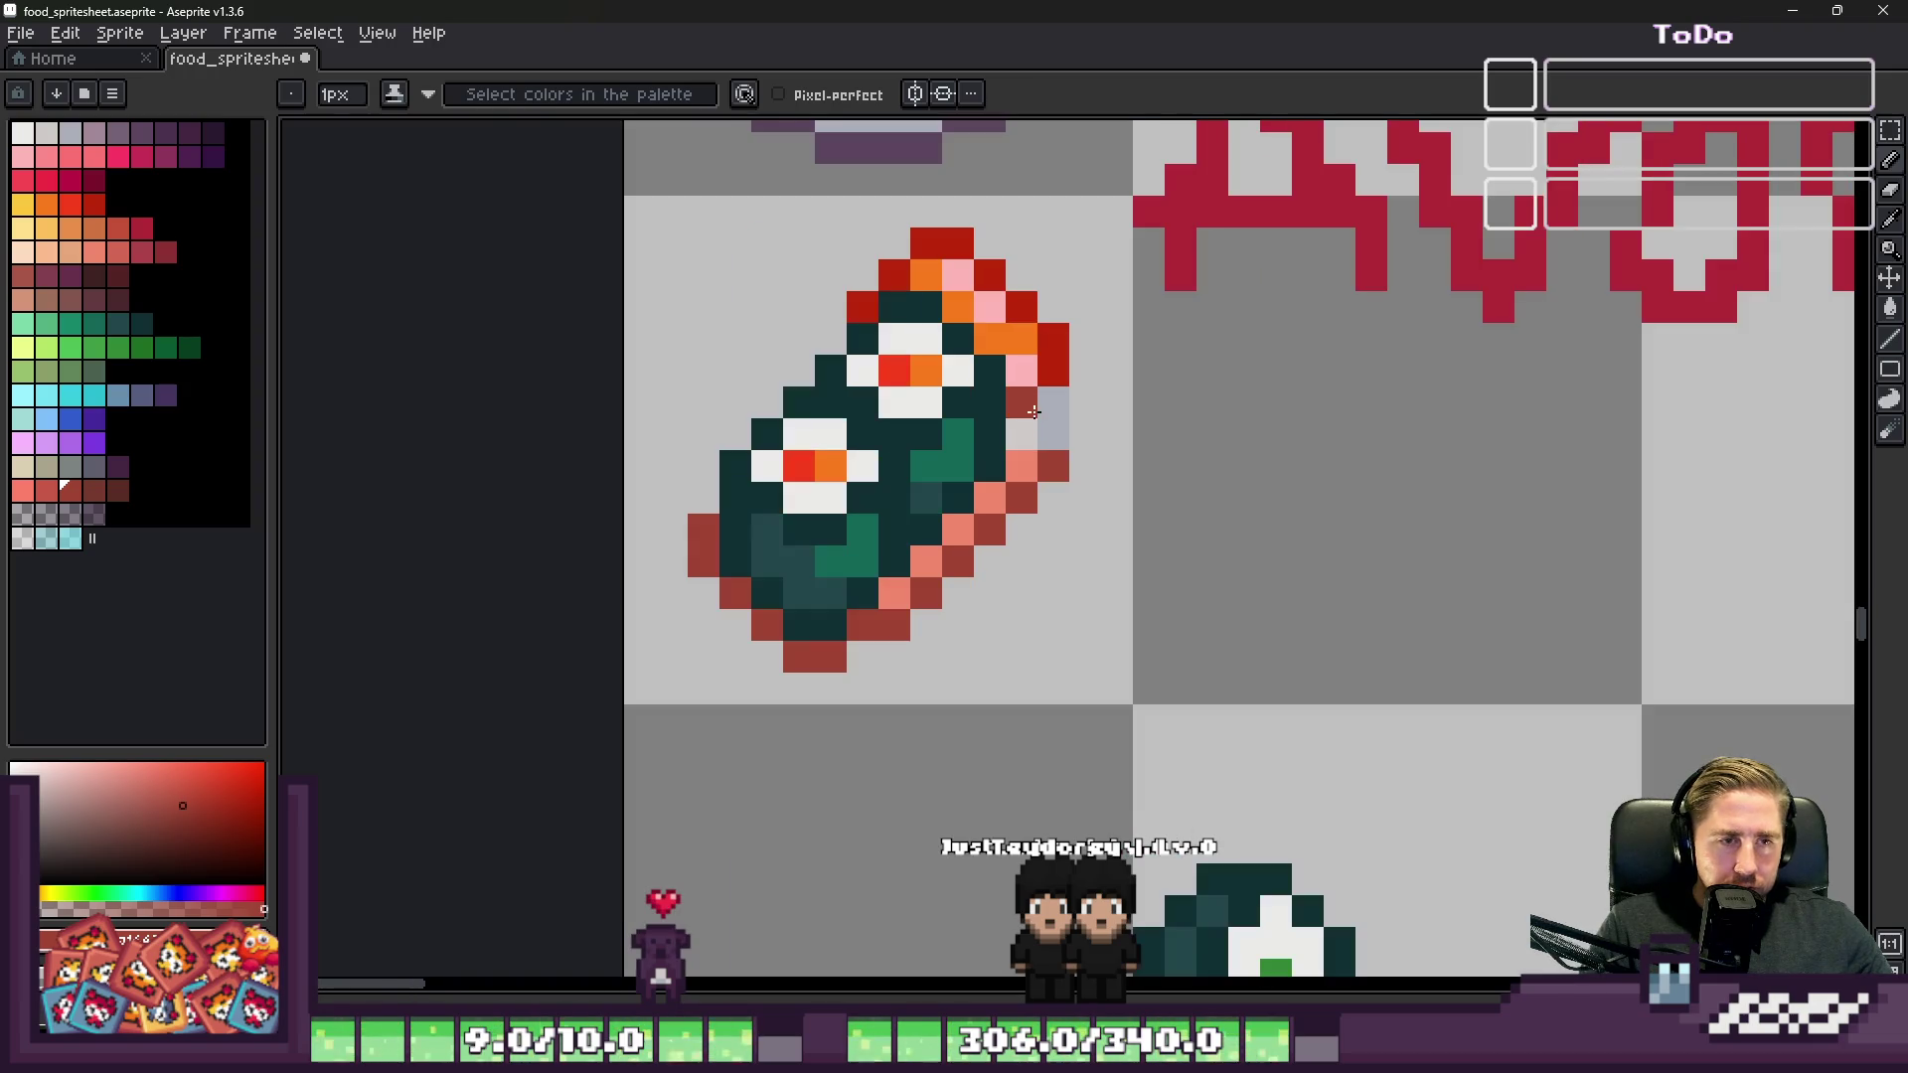
left_click_drag(1034, 406, 1036, 378)
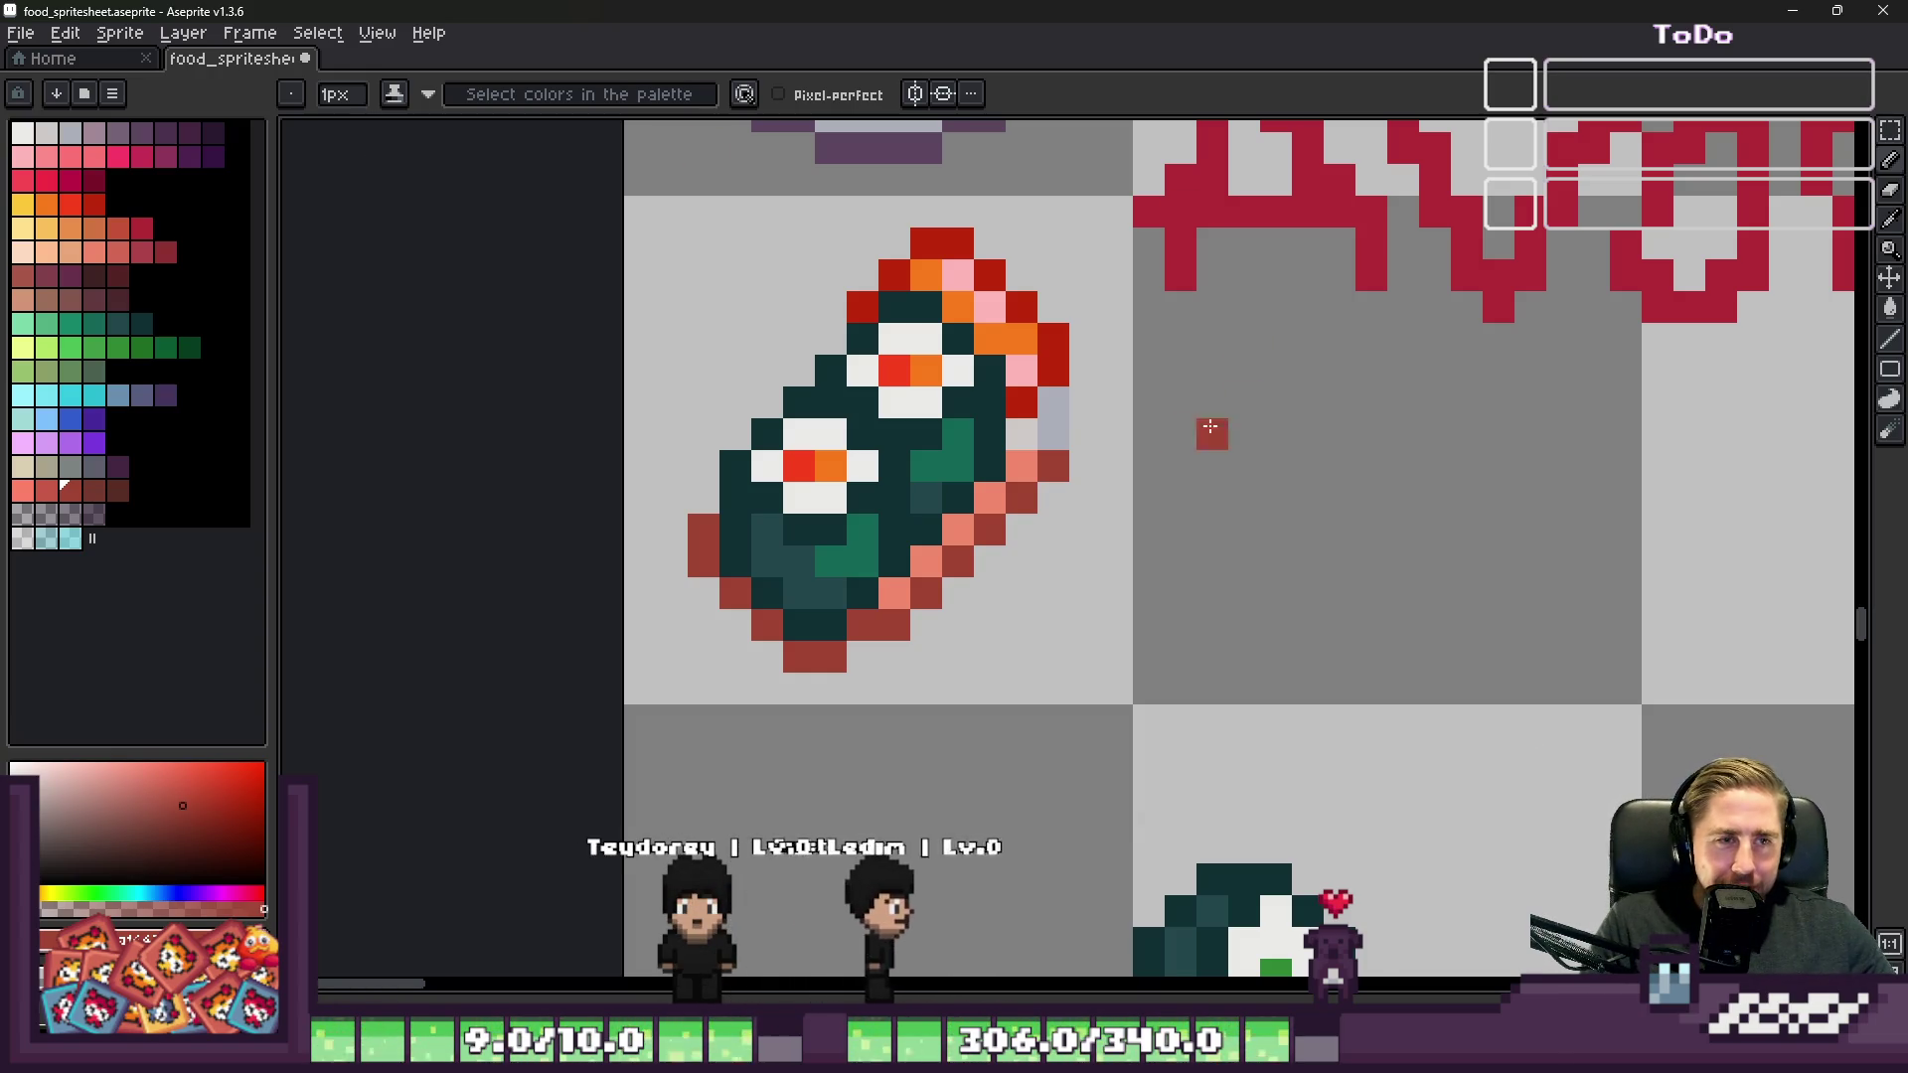
Step: Fill the gap in the salmon topping with orange
scroll(1033, 318, "down", 2)
scroll(1019, 339, "up", 3)
scroll(1034, 340, "up", 1)
key("ctrl+z")
key("ctrl+z")
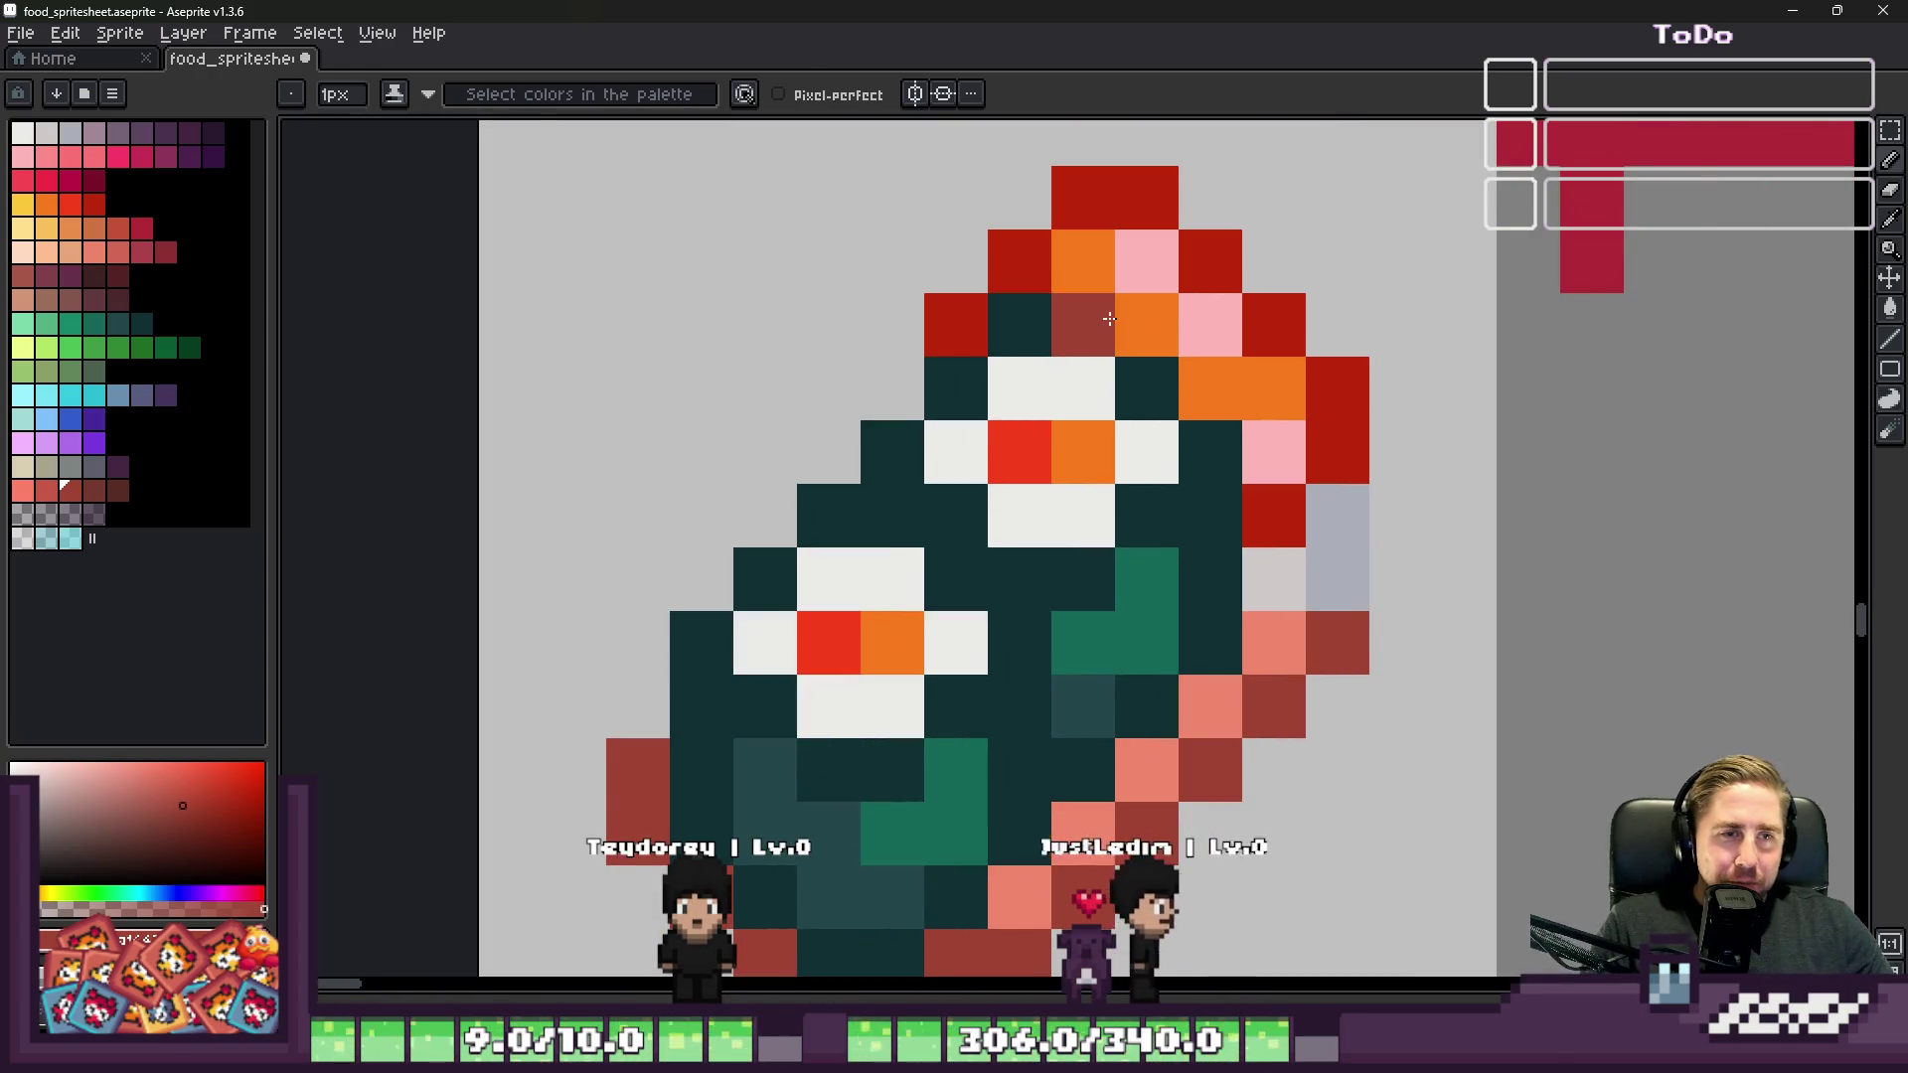
left_click(1085, 283, "alt")
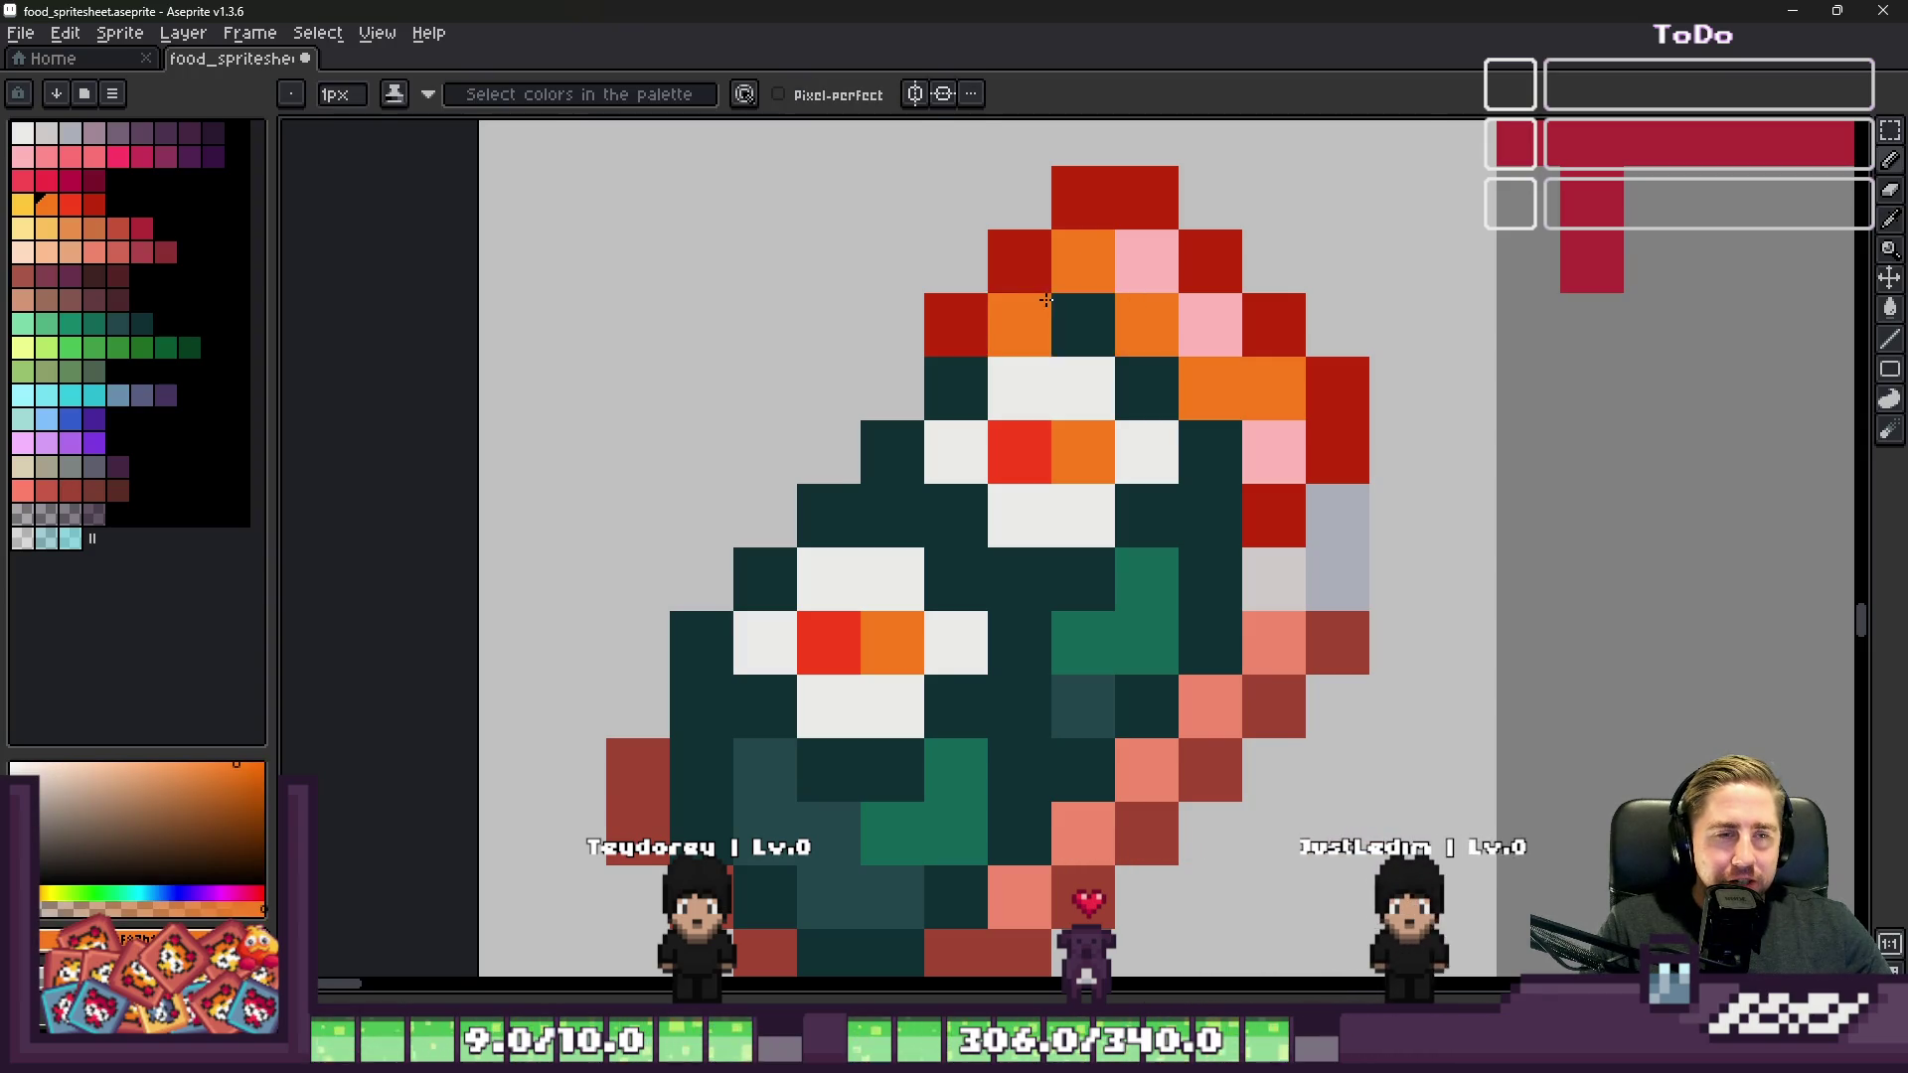
scroll(1264, 540, "down", 3)
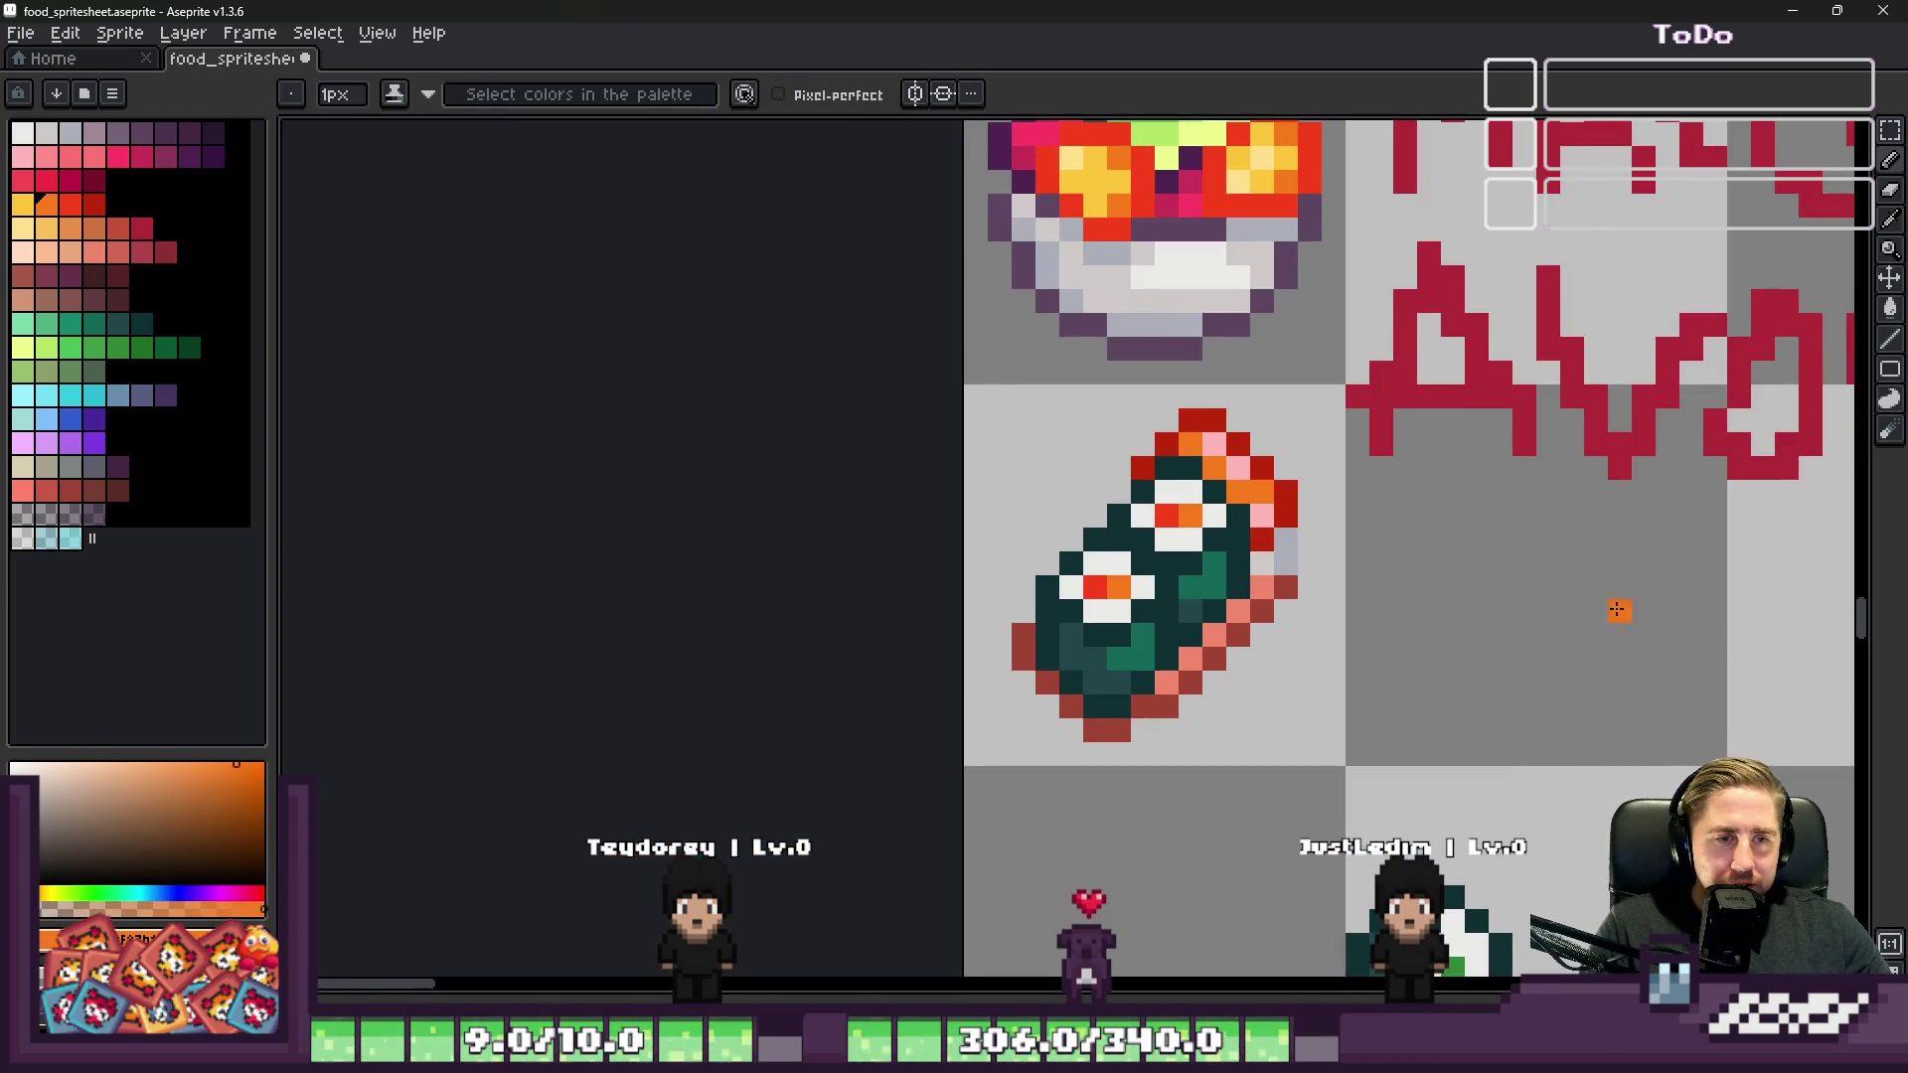
scroll(1292, 562, "up", 3)
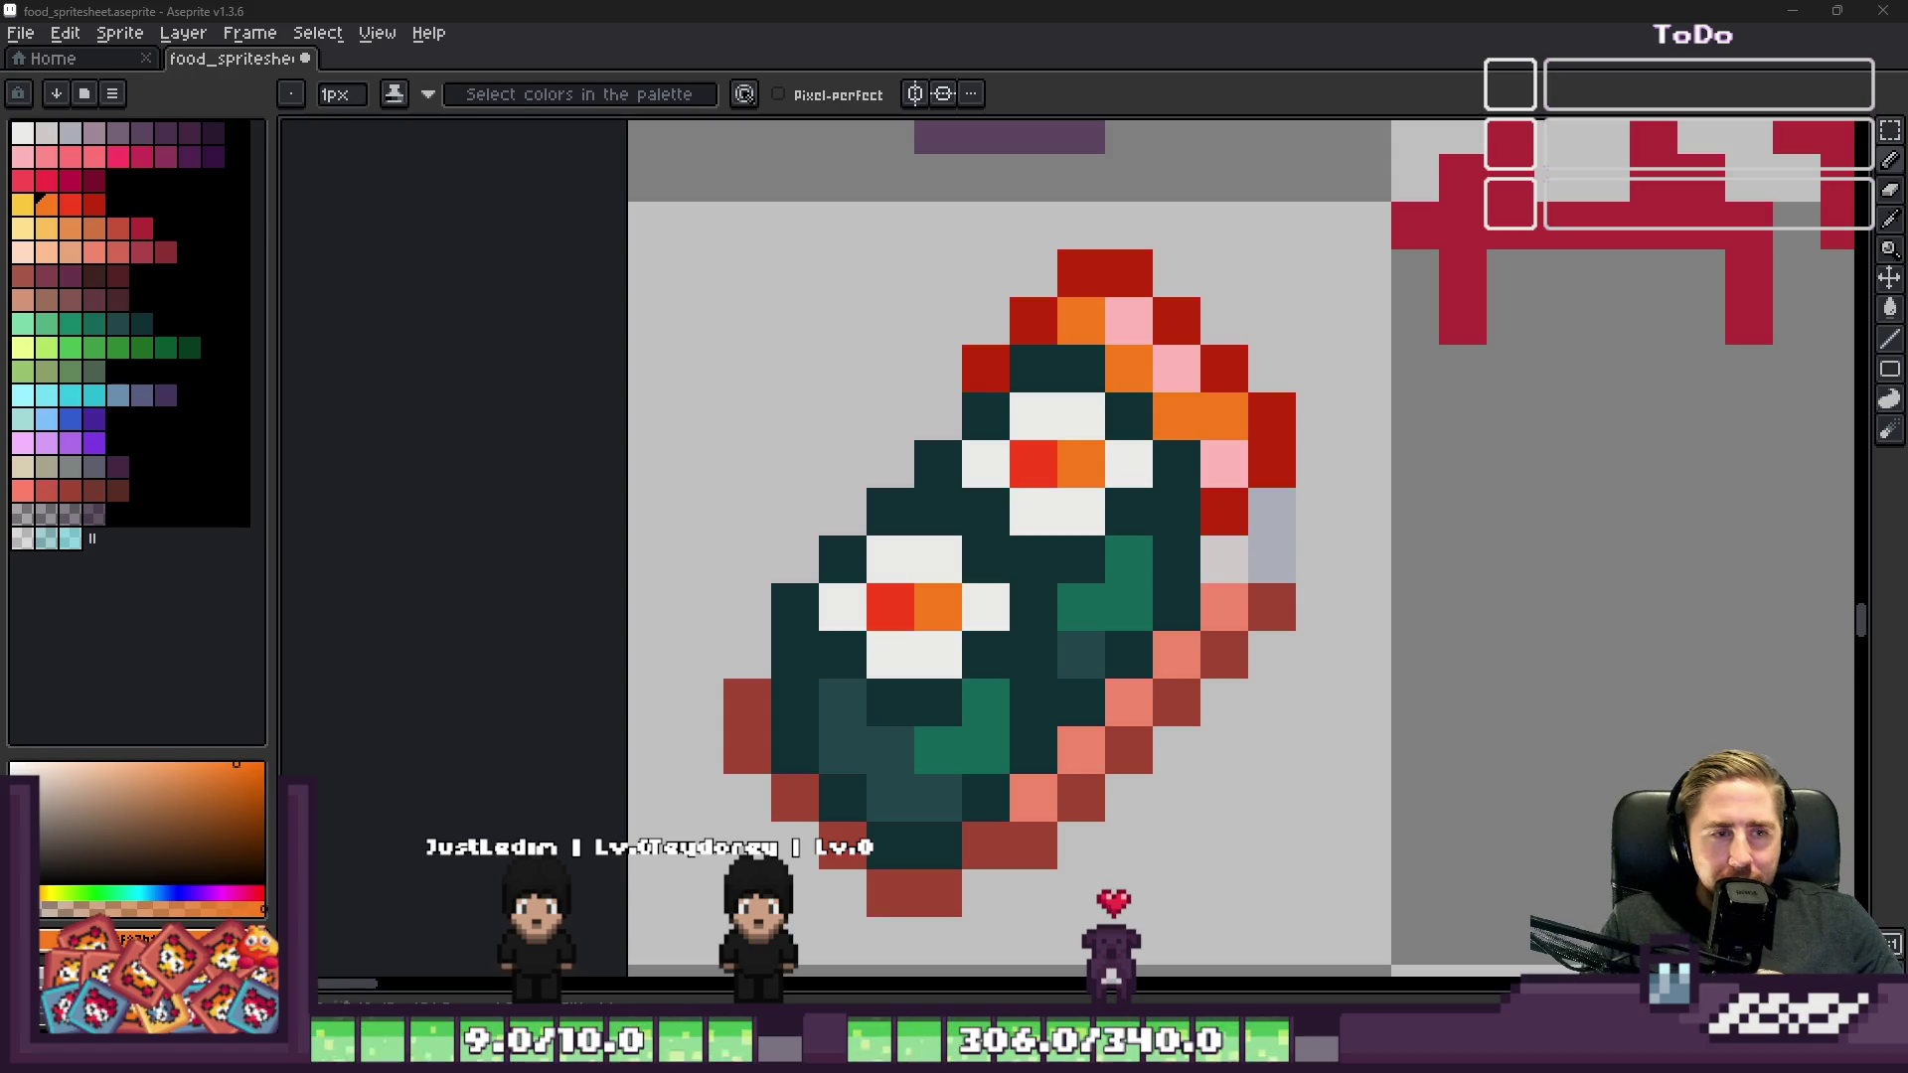
scroll(952, 464, "down", 4)
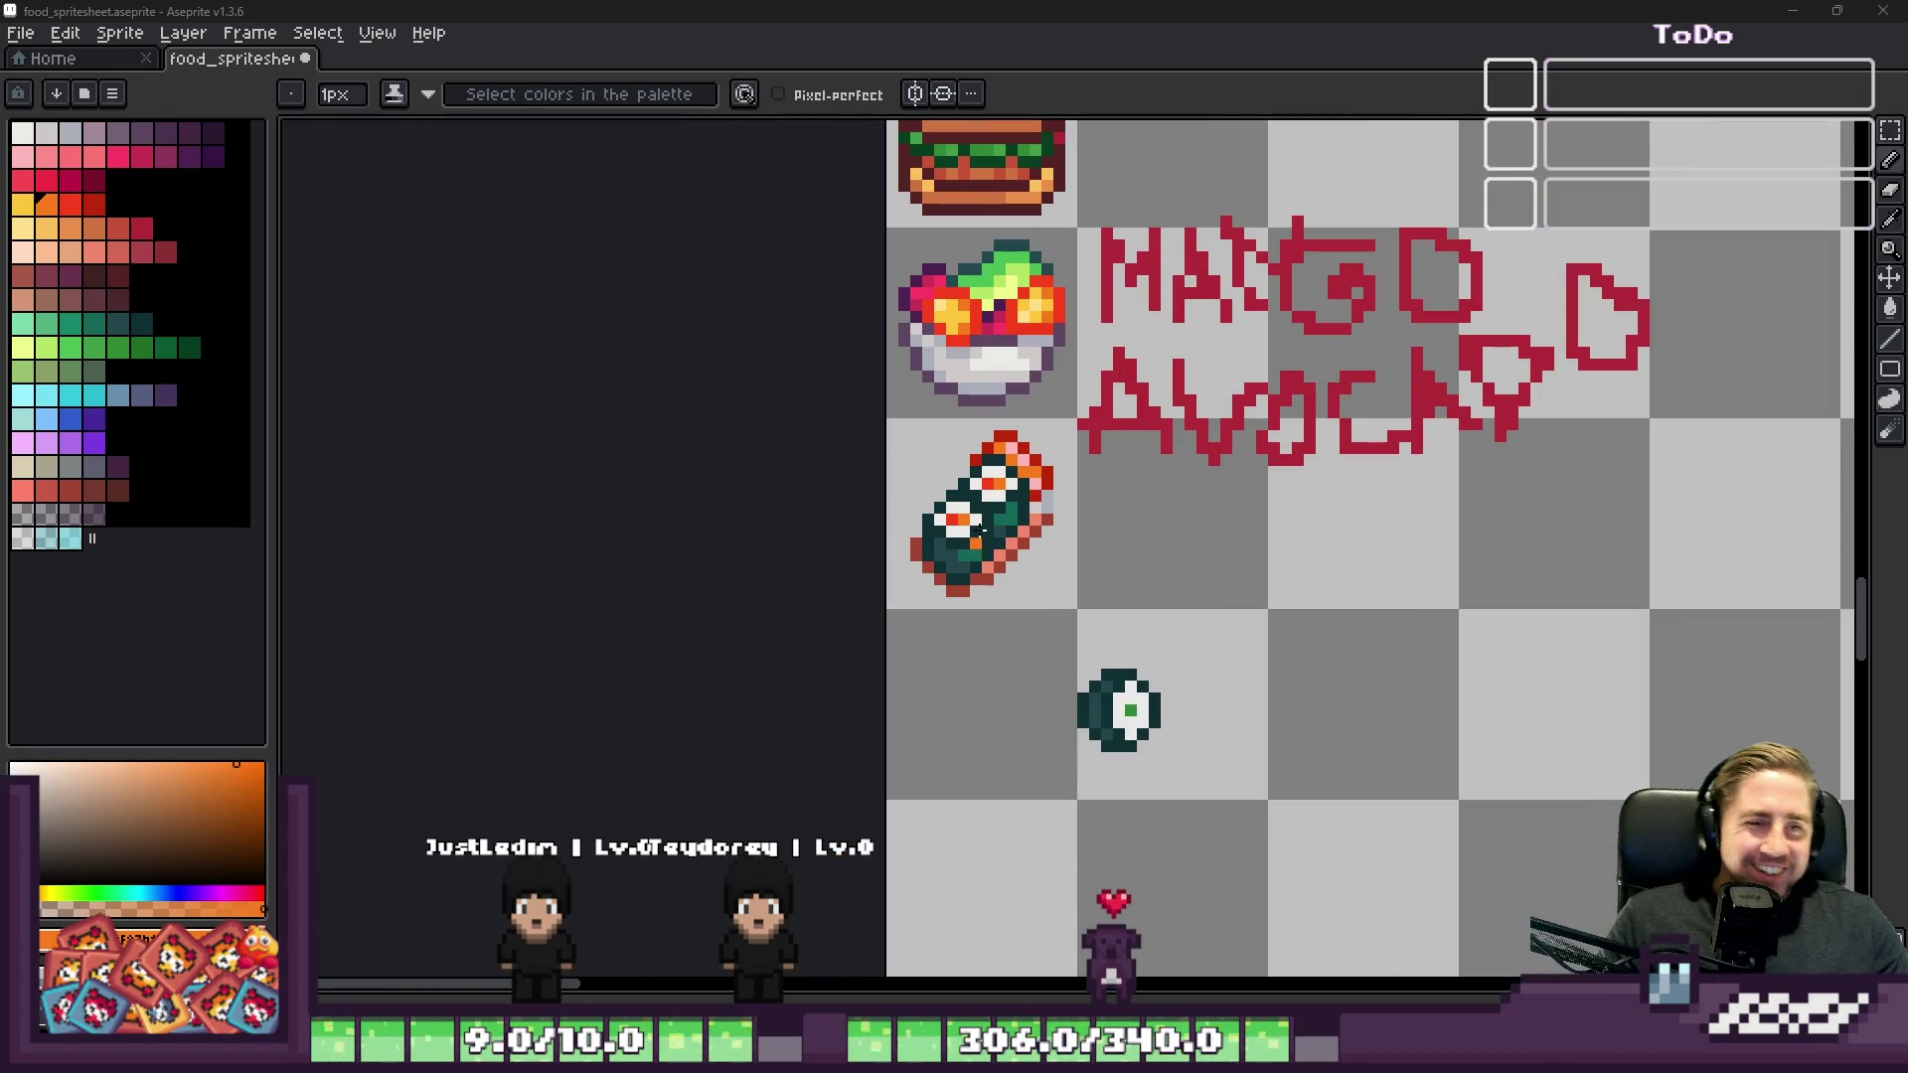
scroll(997, 227, "up", 2)
scroll(823, 695, "down", 2)
key("e")
scroll(861, 557, "up", 5)
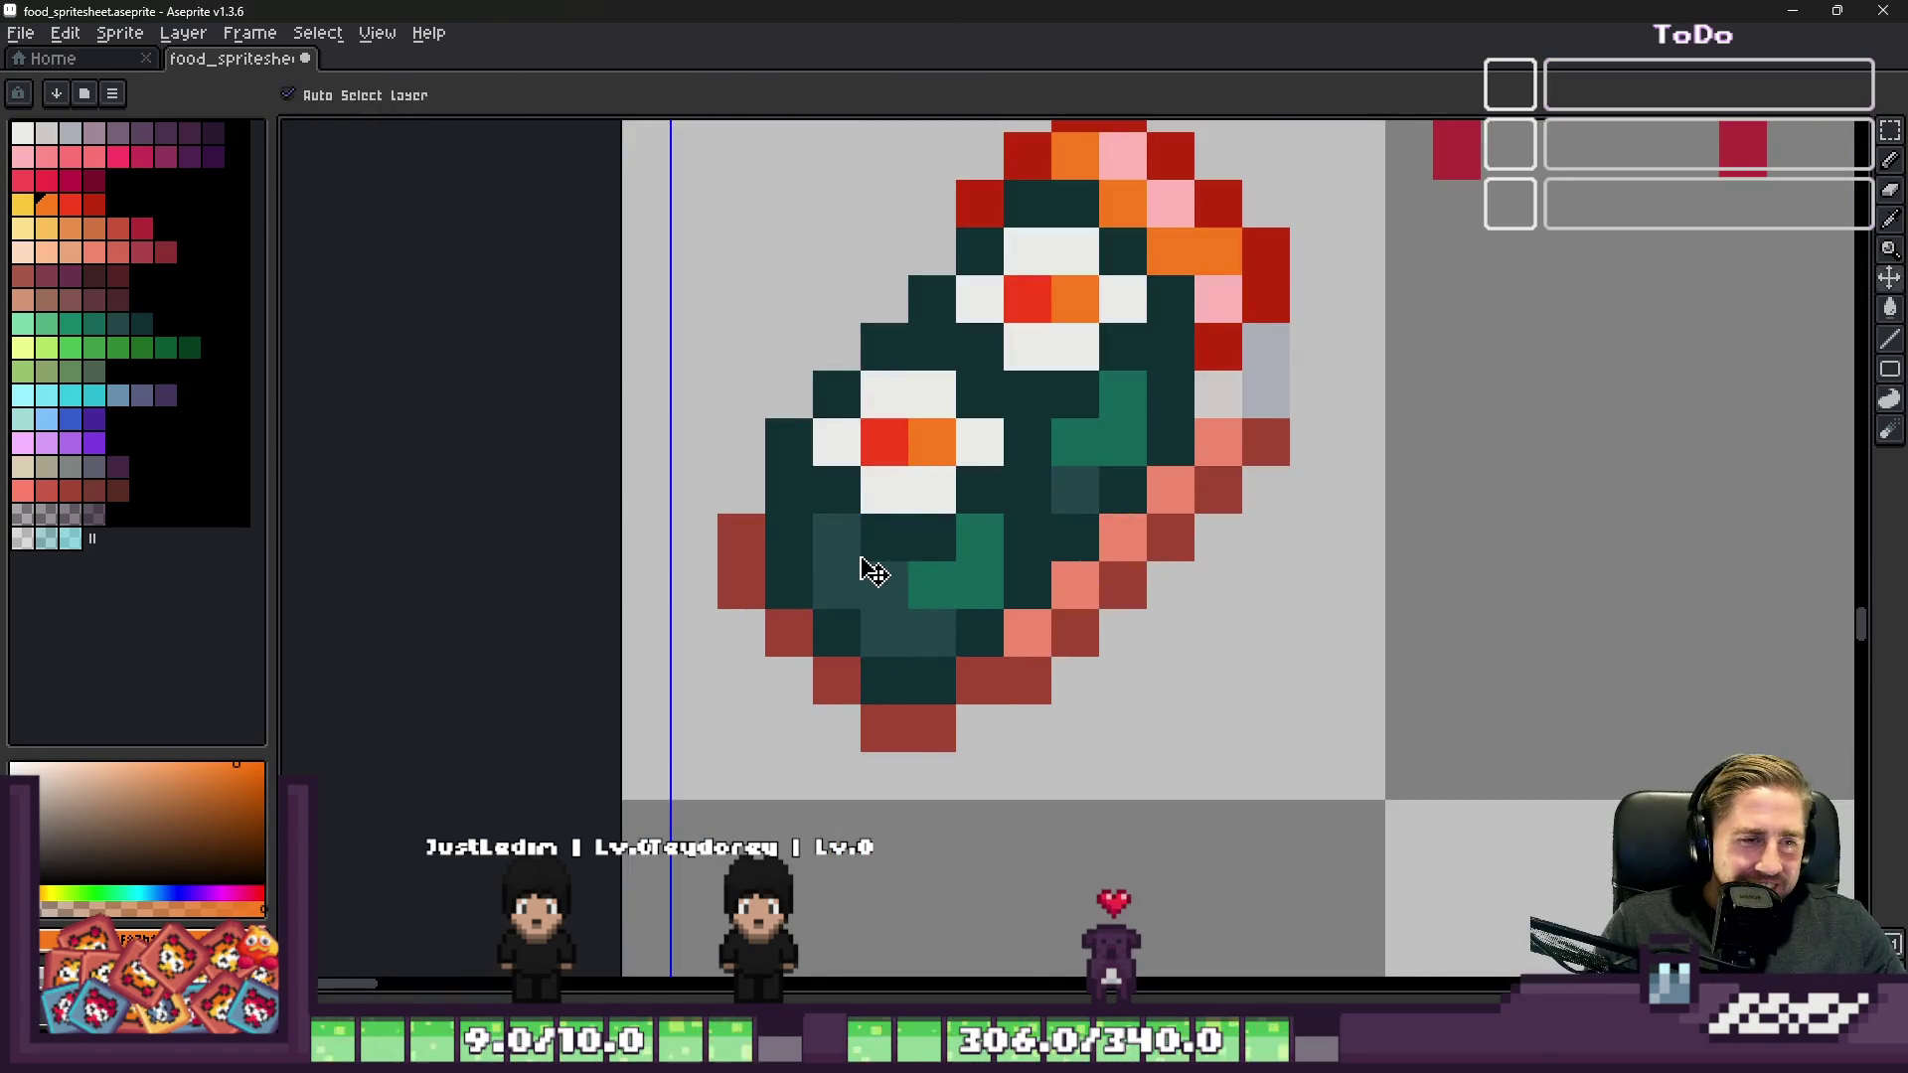
Step: Erase the roll's dark teal lower-left interior and redraw red-brown outline pixels there
mouse_move(885, 566)
left_mouse_down()
mouse_move(904, 586)
mouse_move(909, 538)
left_mouse_up()
mouse_move(894, 470)
left_mouse_down()
mouse_move(904, 417)
mouse_move(864, 447)
mouse_move(886, 559)
left_mouse_up()
key("b")
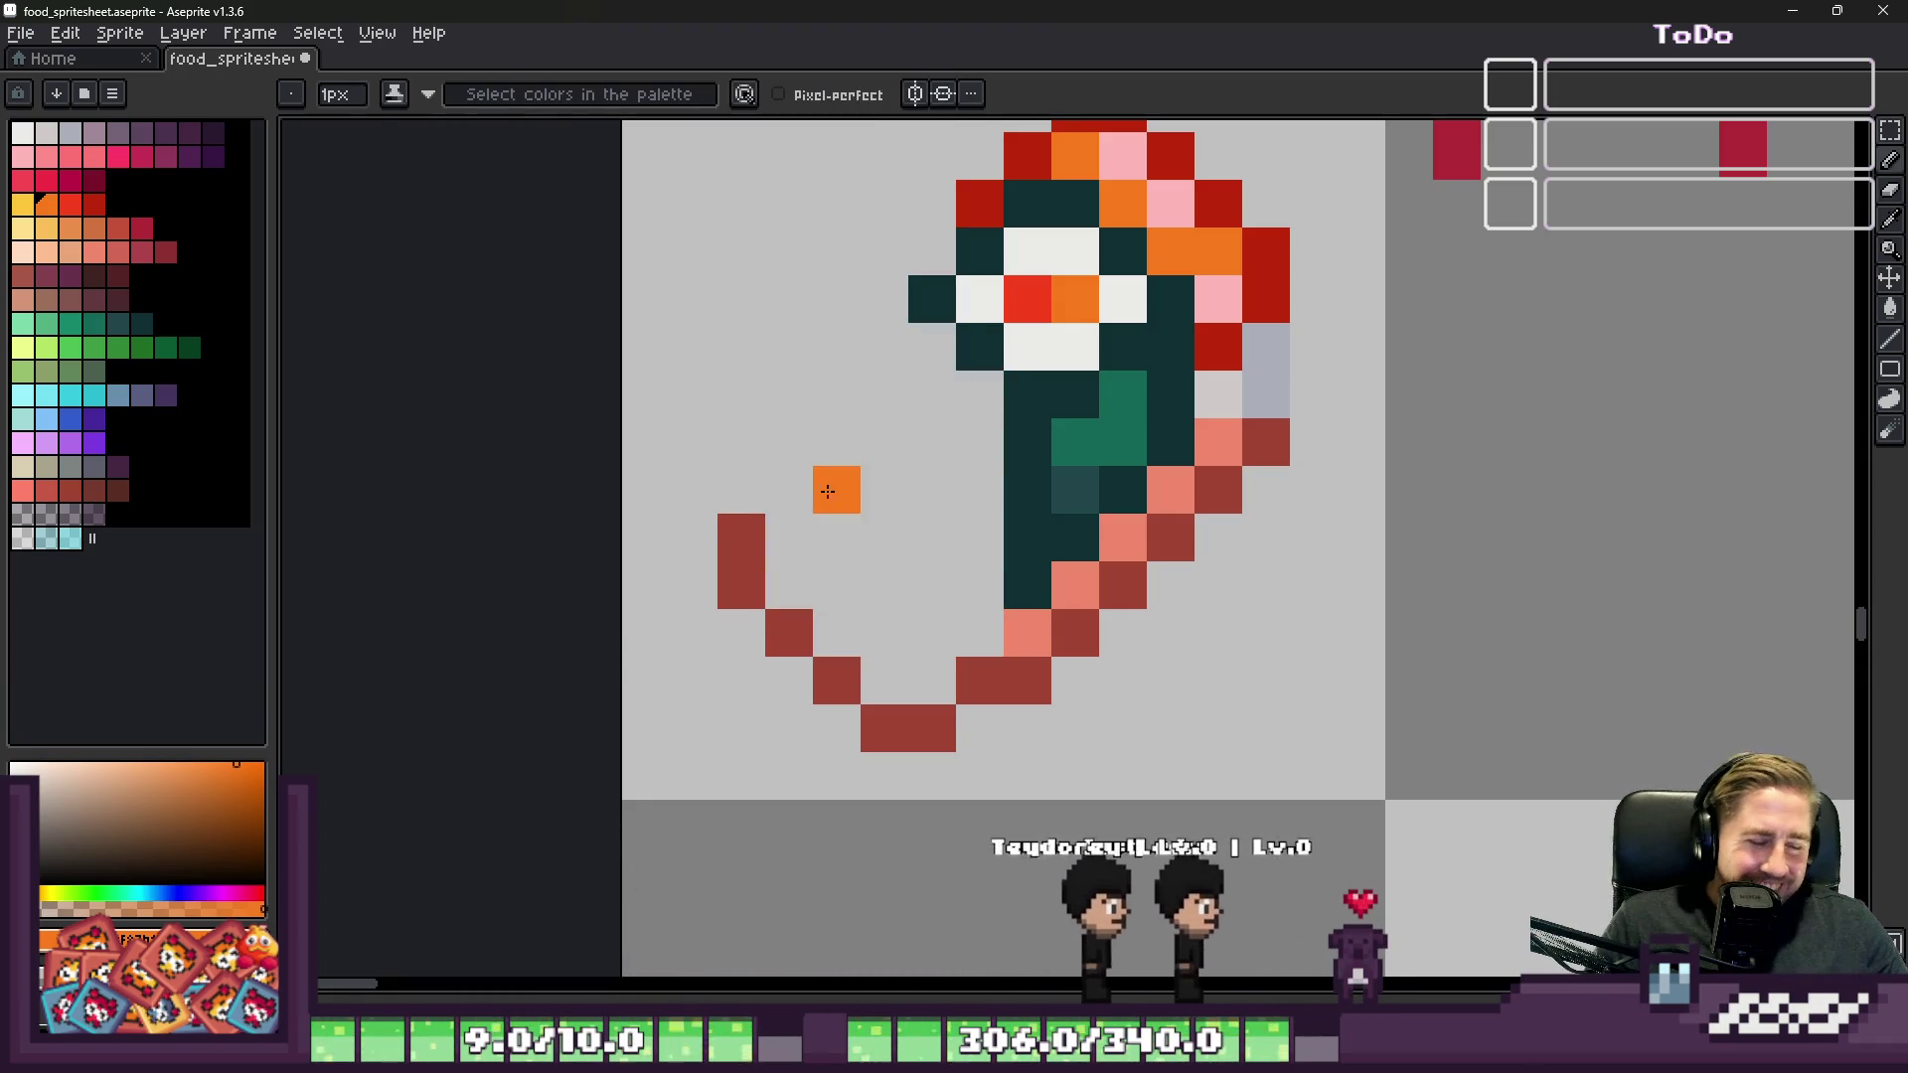
left_click(753, 527, "alt")
left_click(773, 493)
left_click(855, 430)
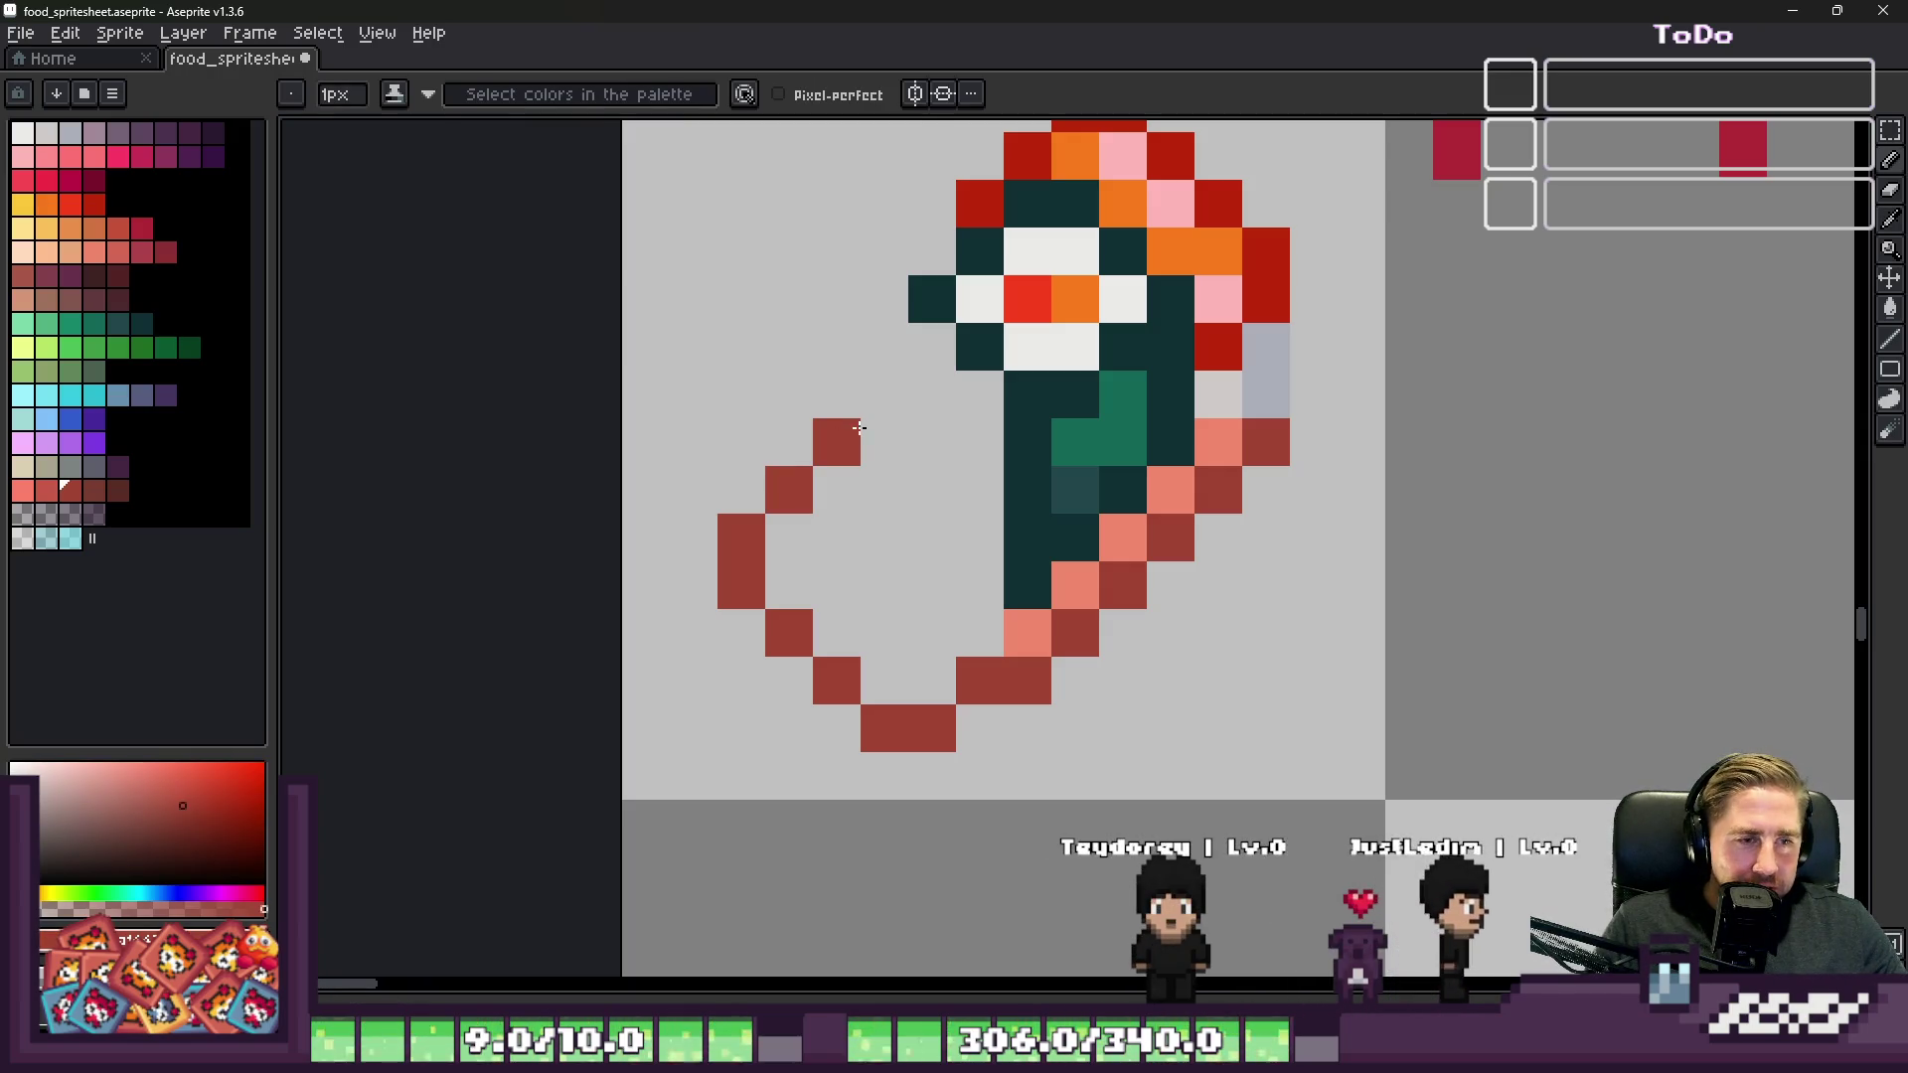
key("ctrl+z")
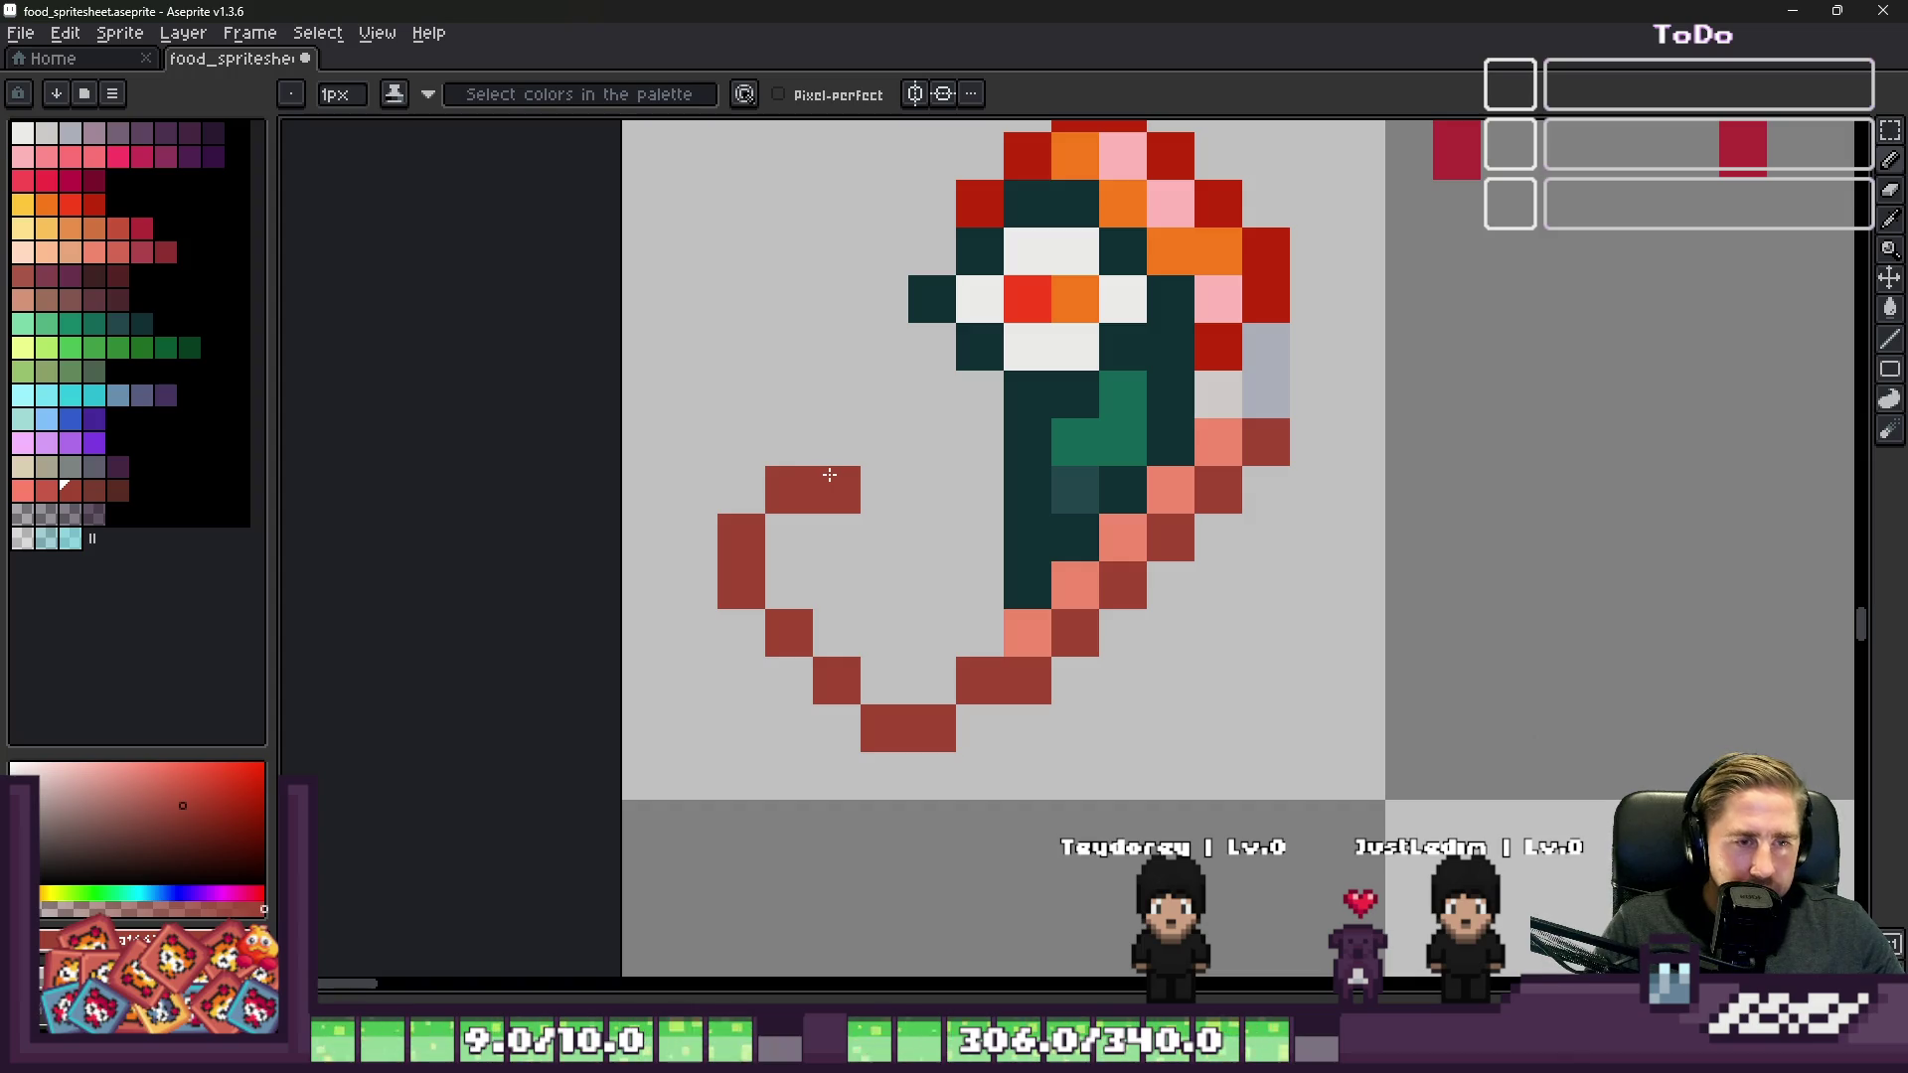
key("ctrl+z")
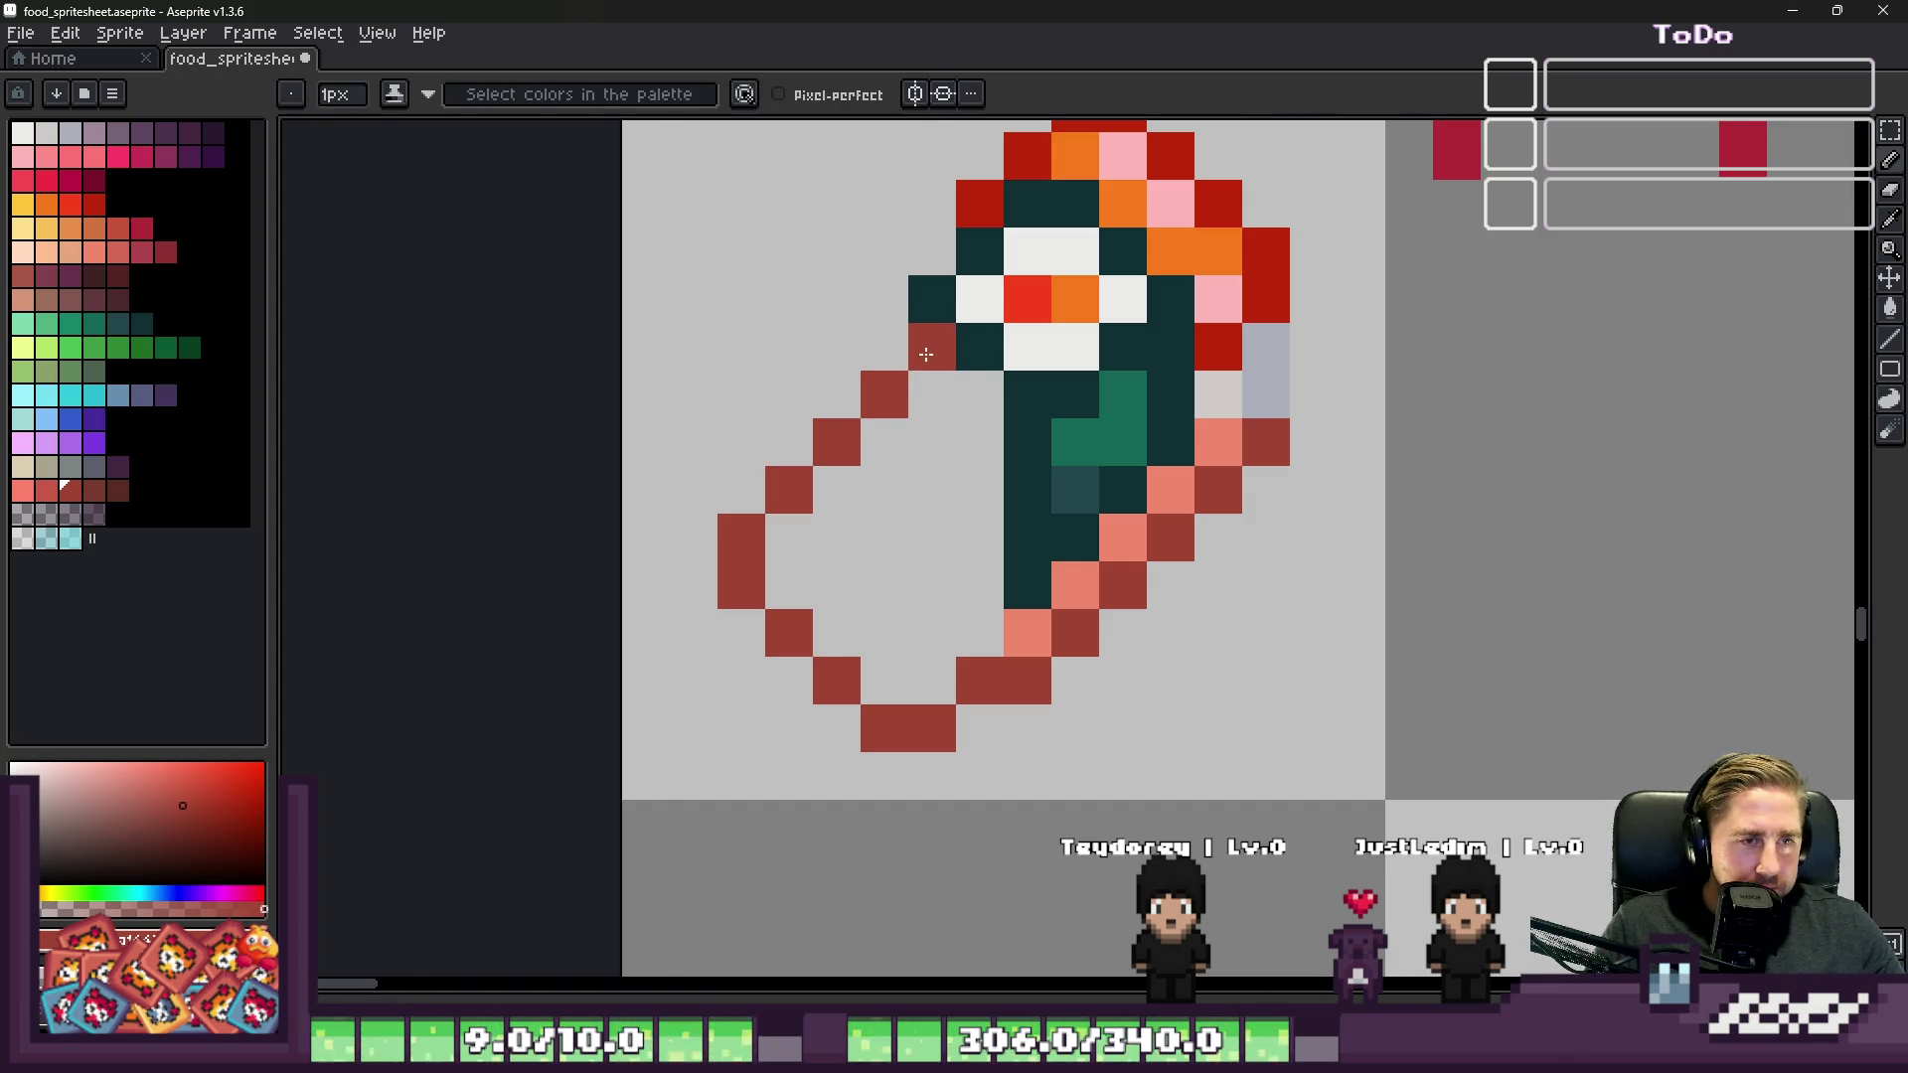
scroll(926, 350, "down", 3)
Step: Select the round maki piece and move it onto the roll's hollow end
key("m")
left_click_drag(1028, 565, 1291, 763)
mouse_move(1153, 646)
left_mouse_down()
mouse_move(928, 421)
mouse_move(1143, 568)
left_mouse_up()
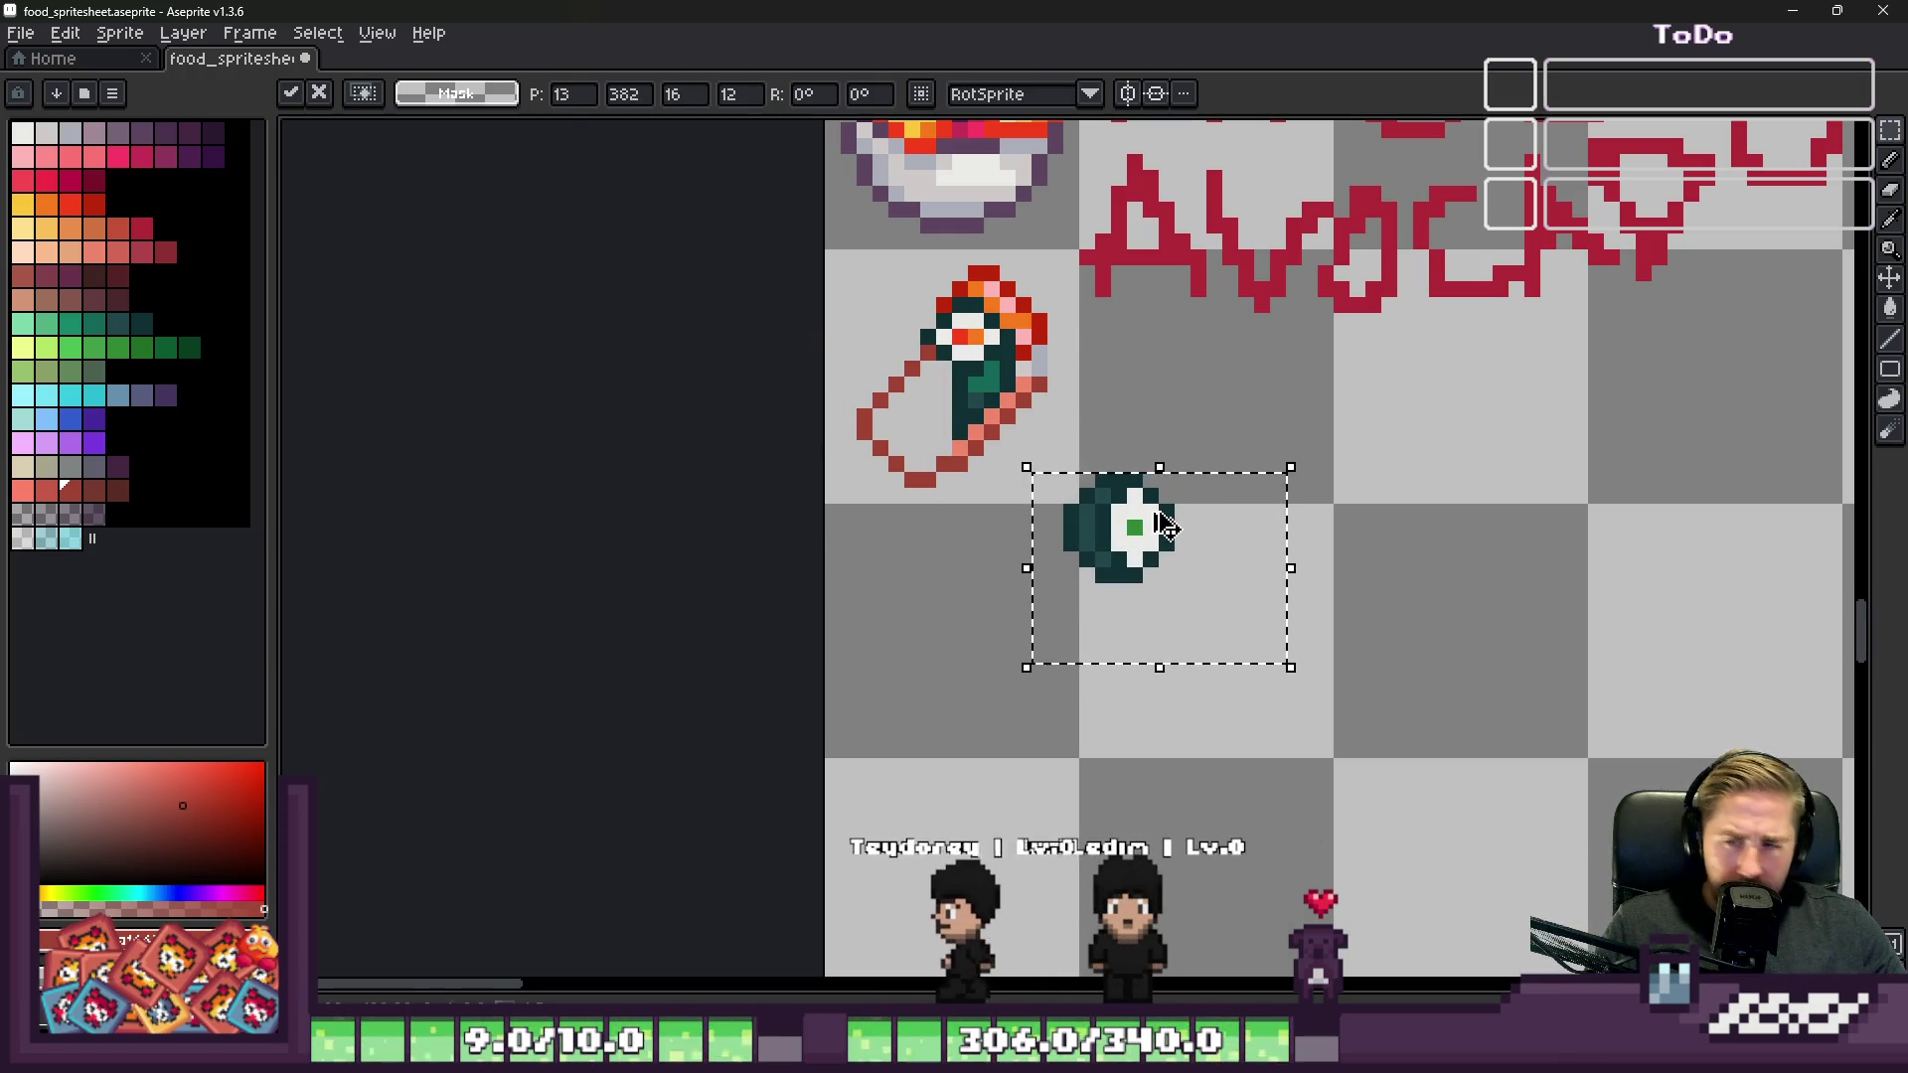
Step: Drop the maki and pick light grey as the Pencil colour
left_click(895, 355)
scroll(896, 355, "up", 2)
scroll(896, 354, "up", 1)
left_click(44, 157)
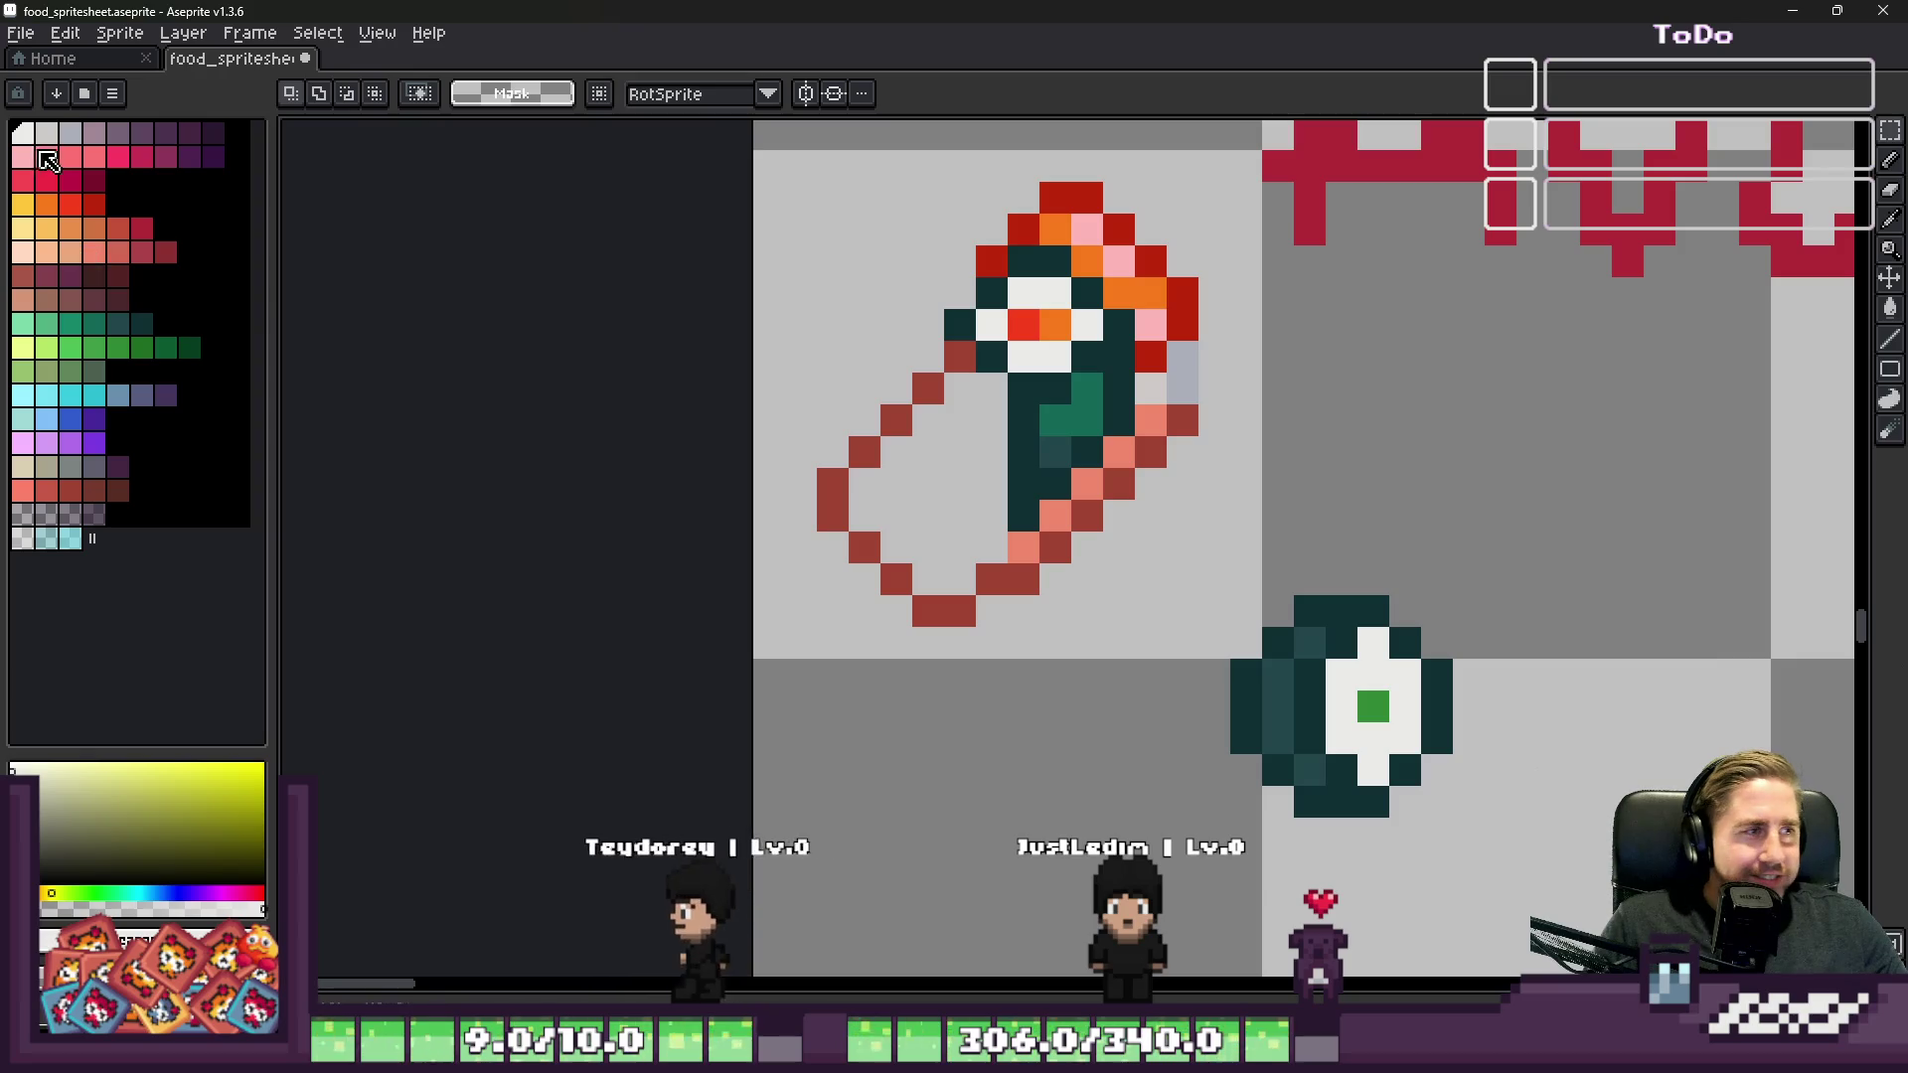
left_click(54, 141)
key("b")
Step: Shade three rice pixels on the roll and three on the round maki light grey
scroll(1014, 348, "up", 2)
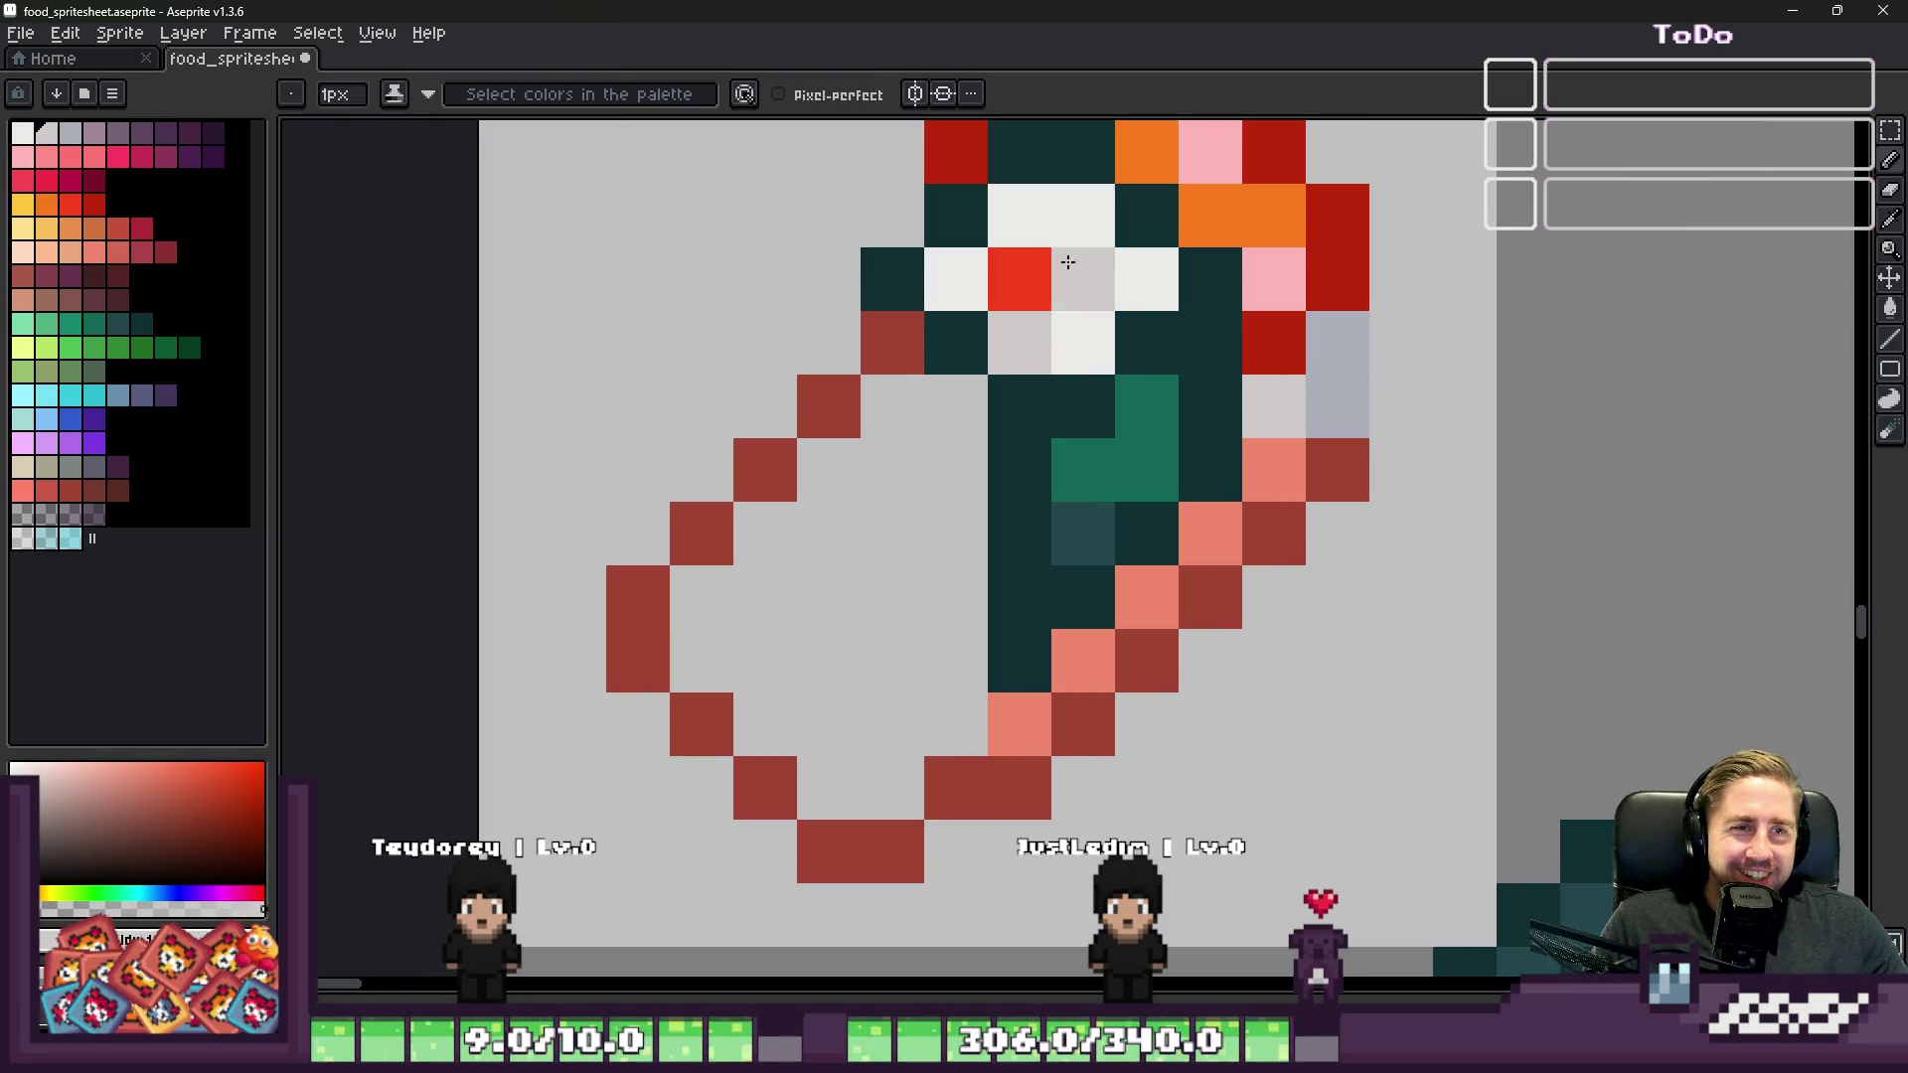
scroll(998, 227, "down", 1)
scroll(1265, 528, "up", 2)
left_click(1343, 503)
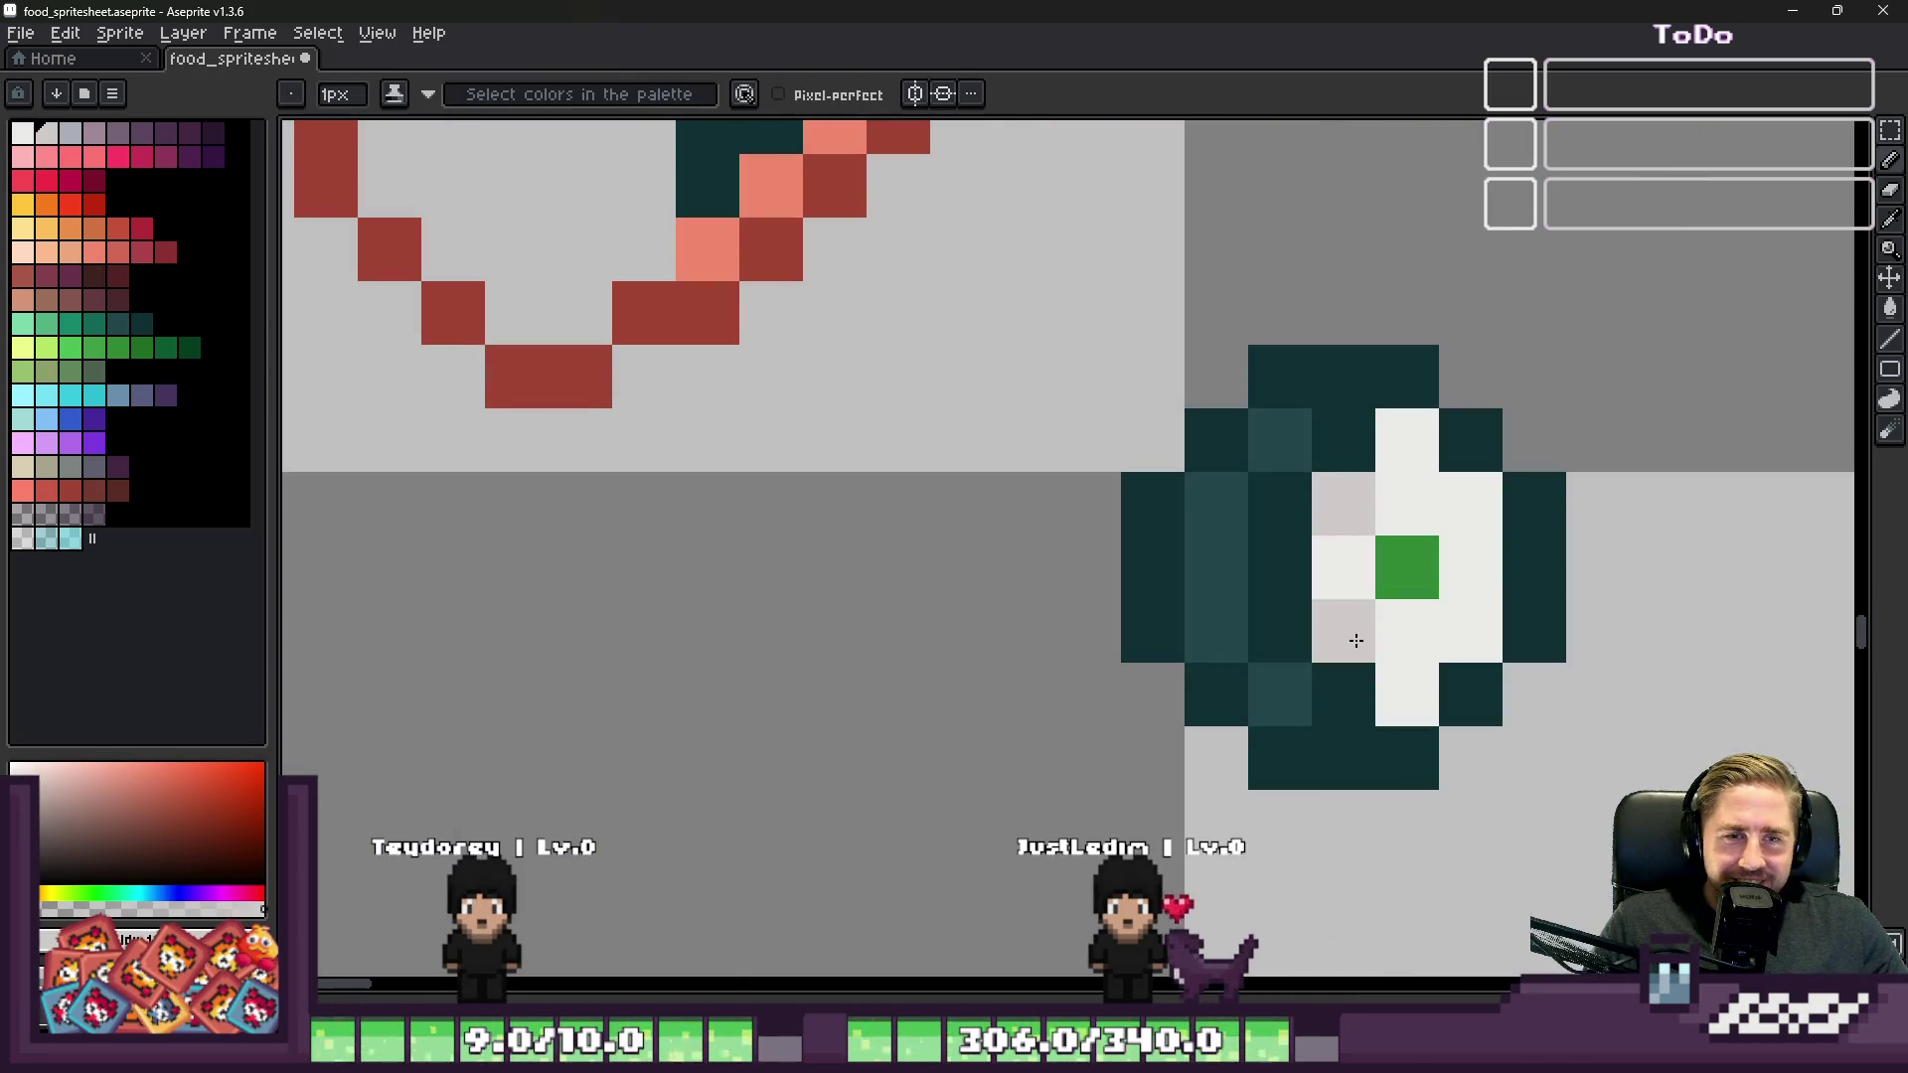
left_click(1407, 631)
left_click(1401, 689)
left_click(1471, 566)
left_click(1471, 503)
left_click(1408, 503)
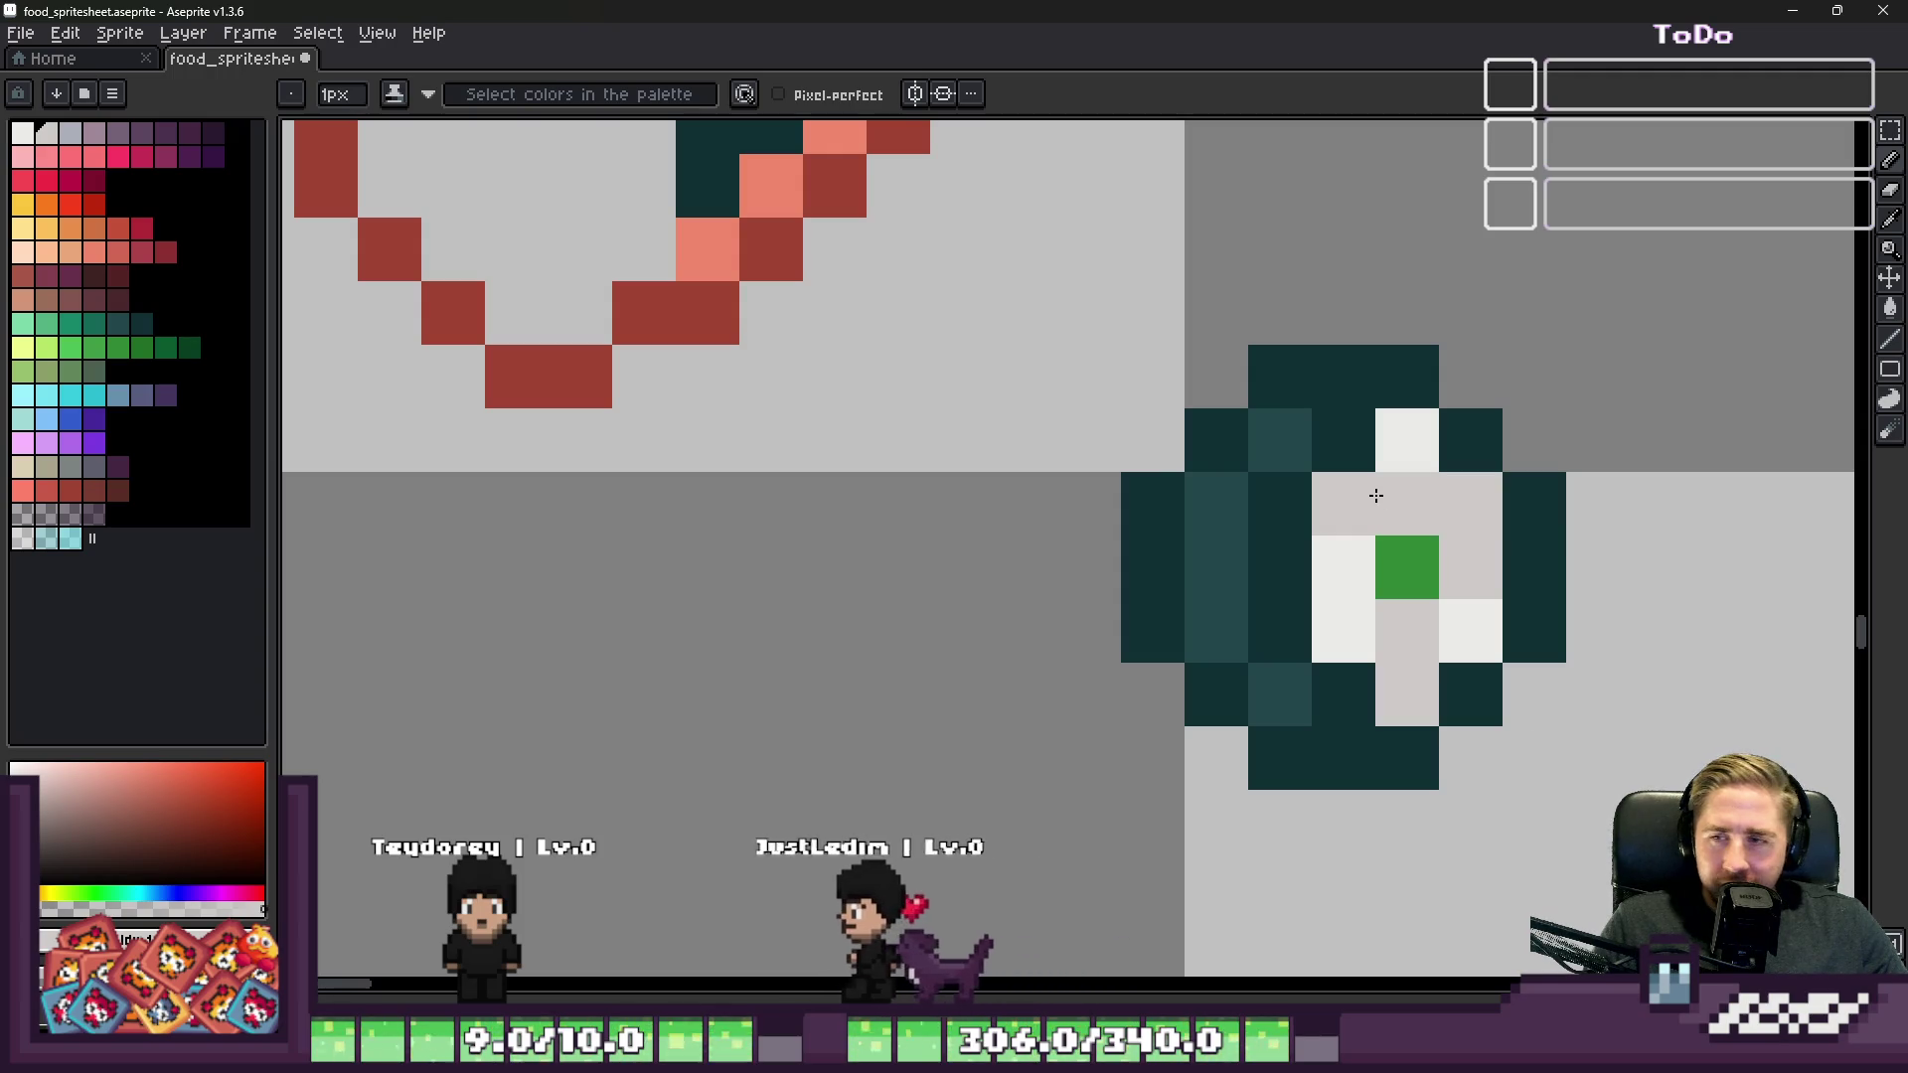
scroll(1376, 494, "down", 3)
Step: Try painting a maki pixel with teal sampled from the maki, then undo it
key("m")
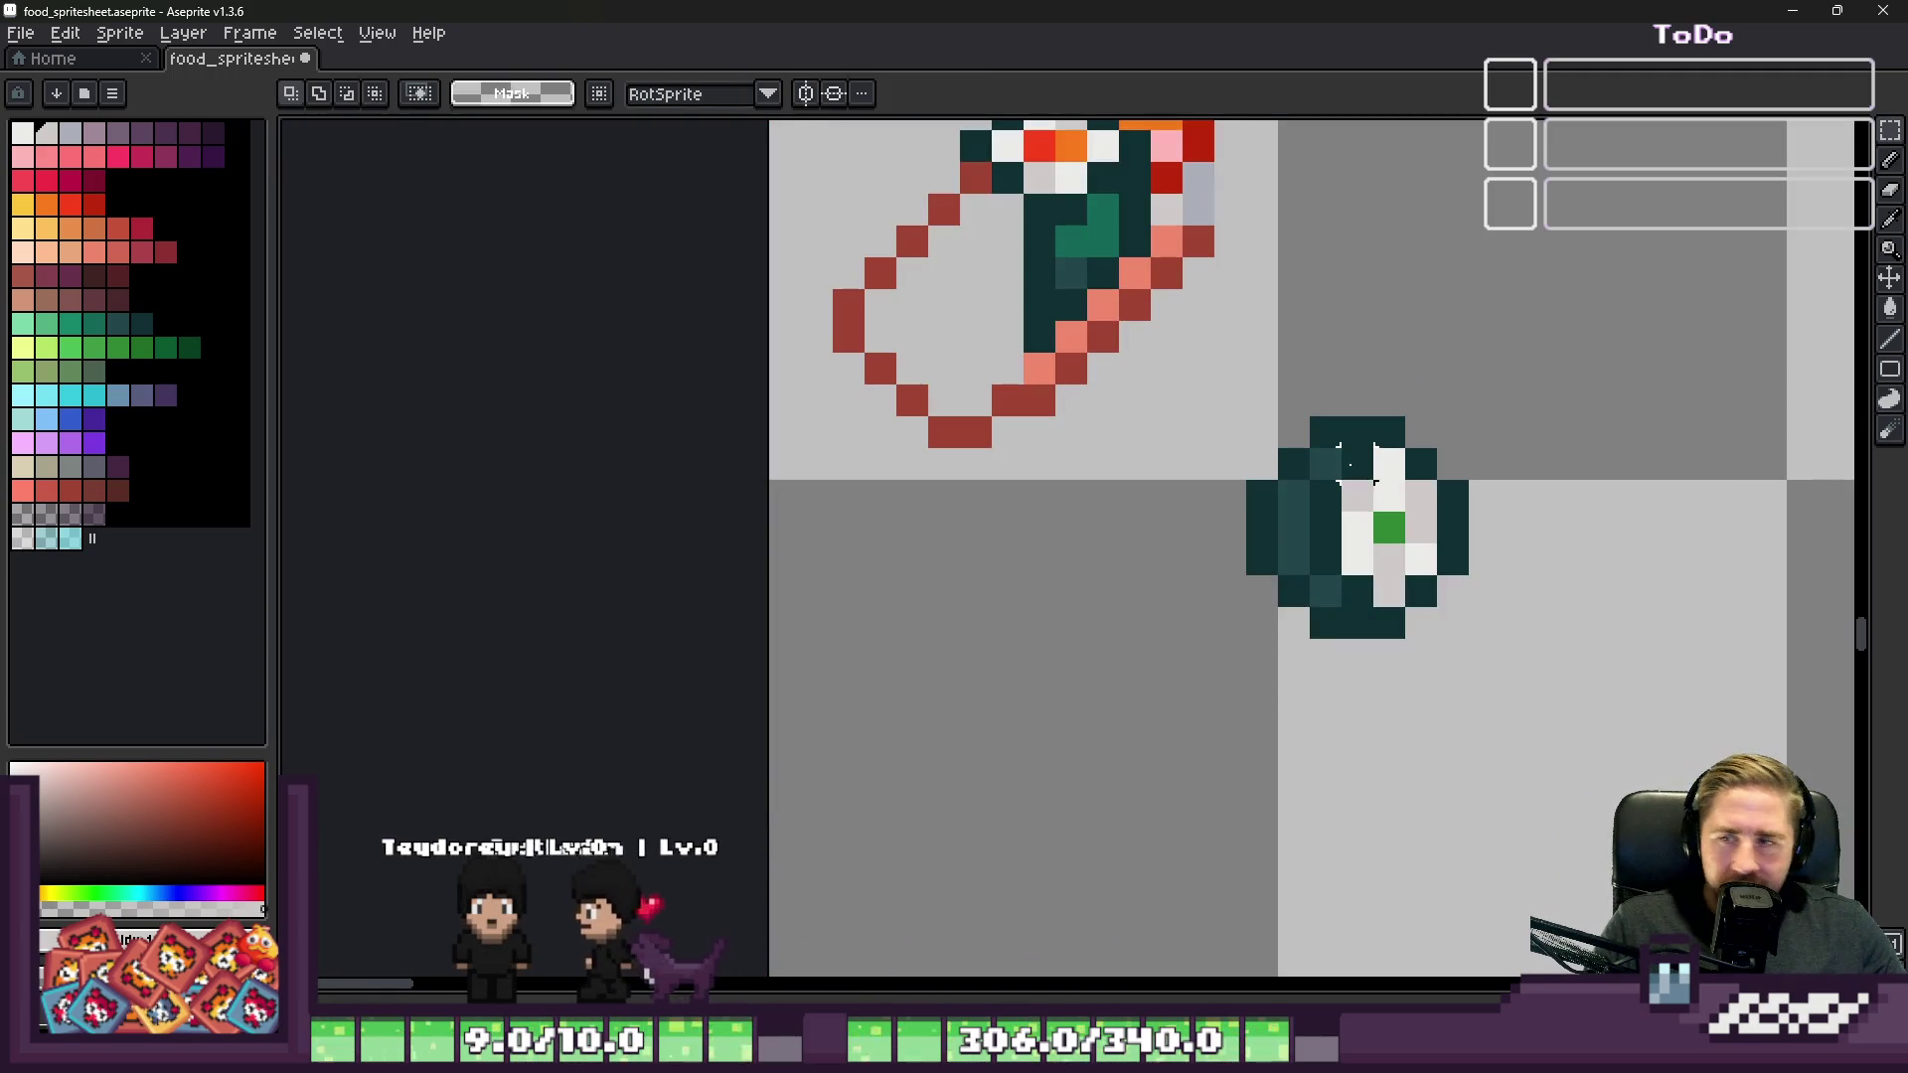
left_click_drag(1178, 348, 1474, 739)
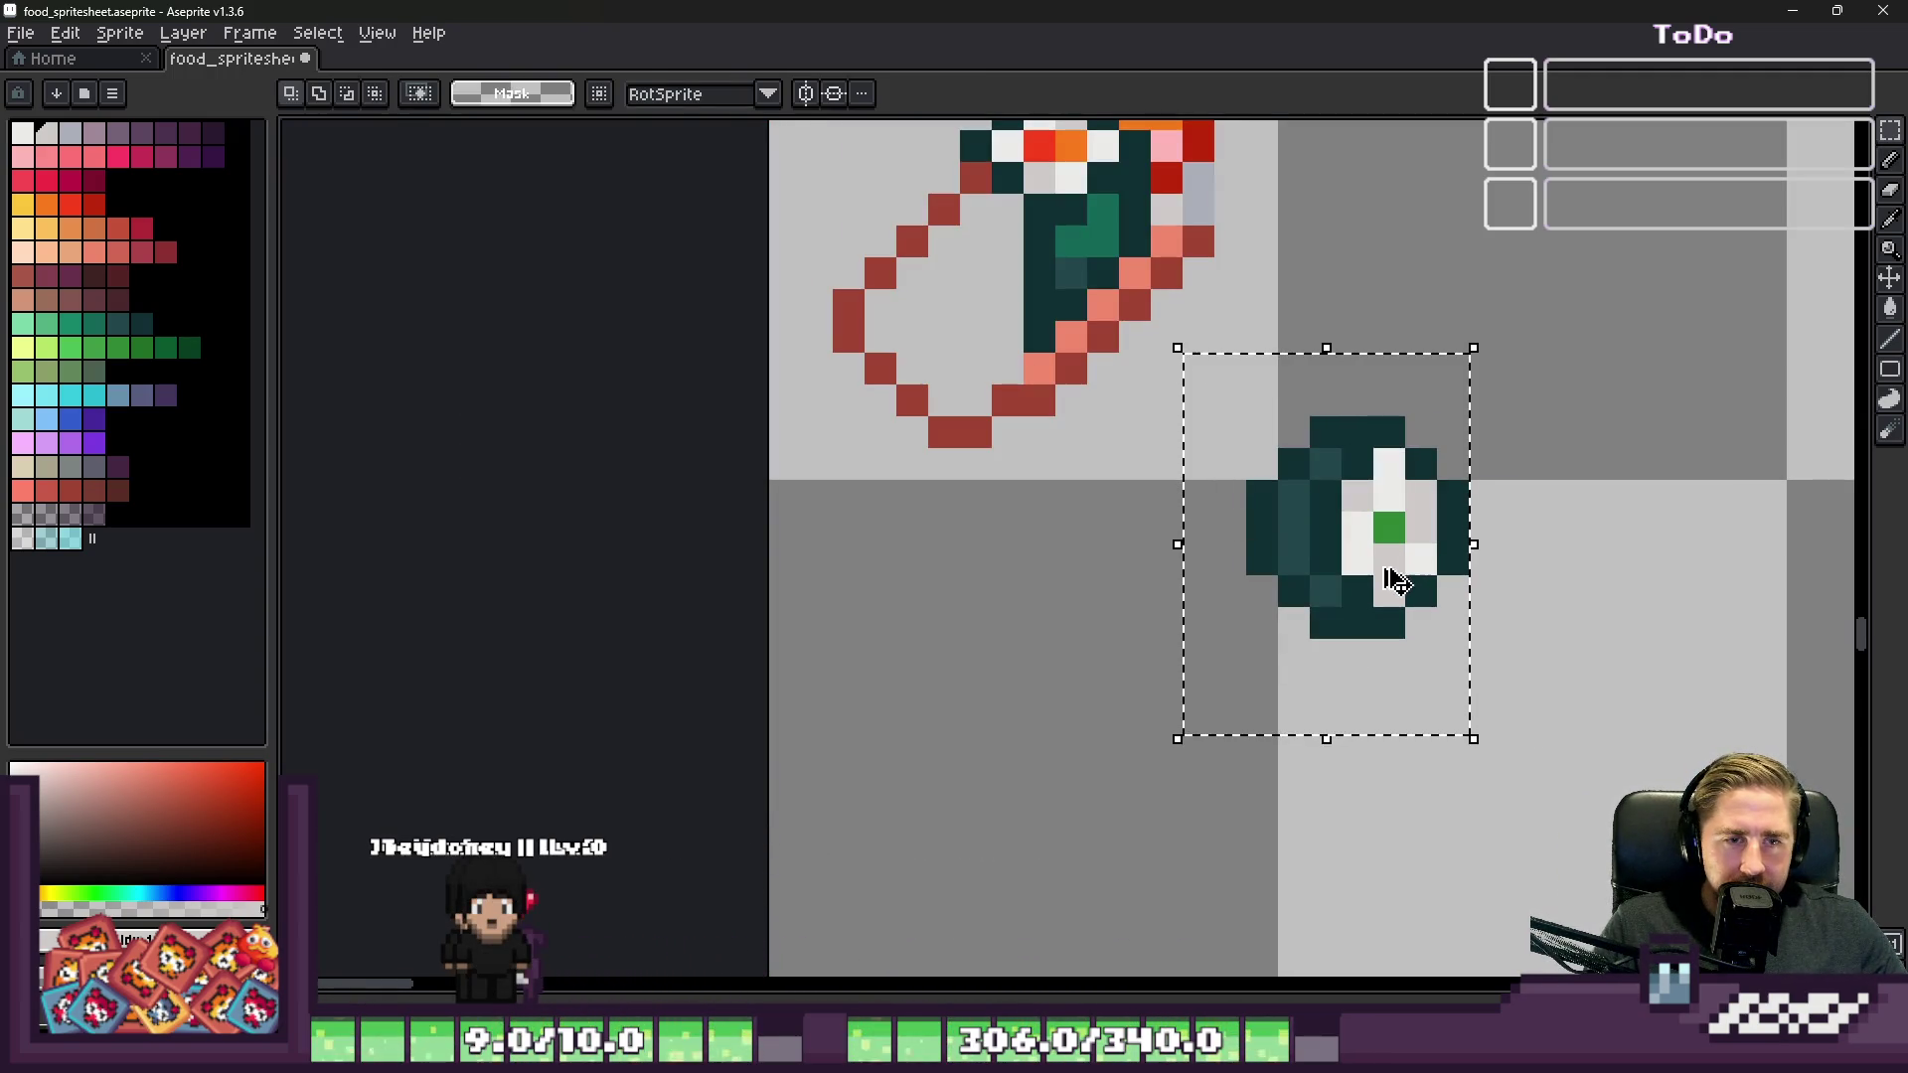
key("ctrl+d")
key("i")
left_click(1068, 243)
key("b")
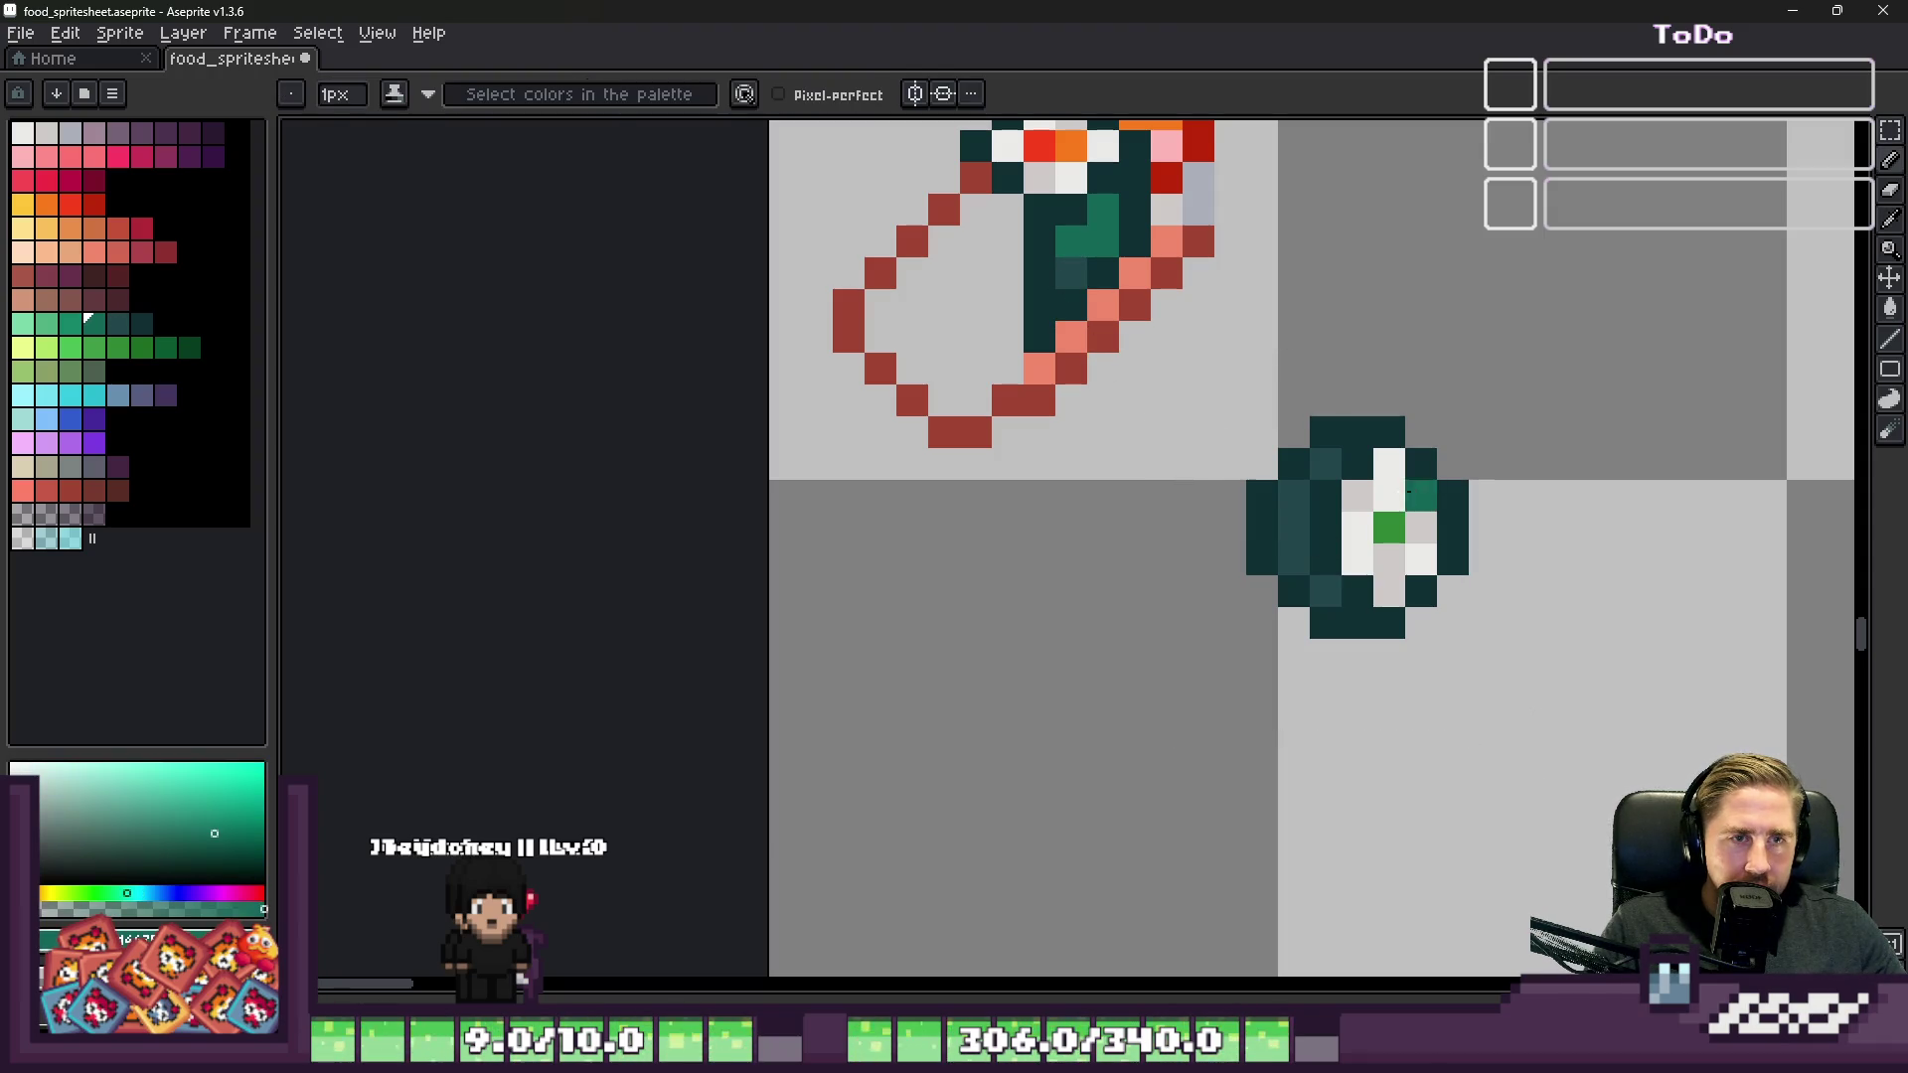
scroll(1392, 487, "up", 1)
left_click(1280, 430)
scroll(1206, 486, "down", 3)
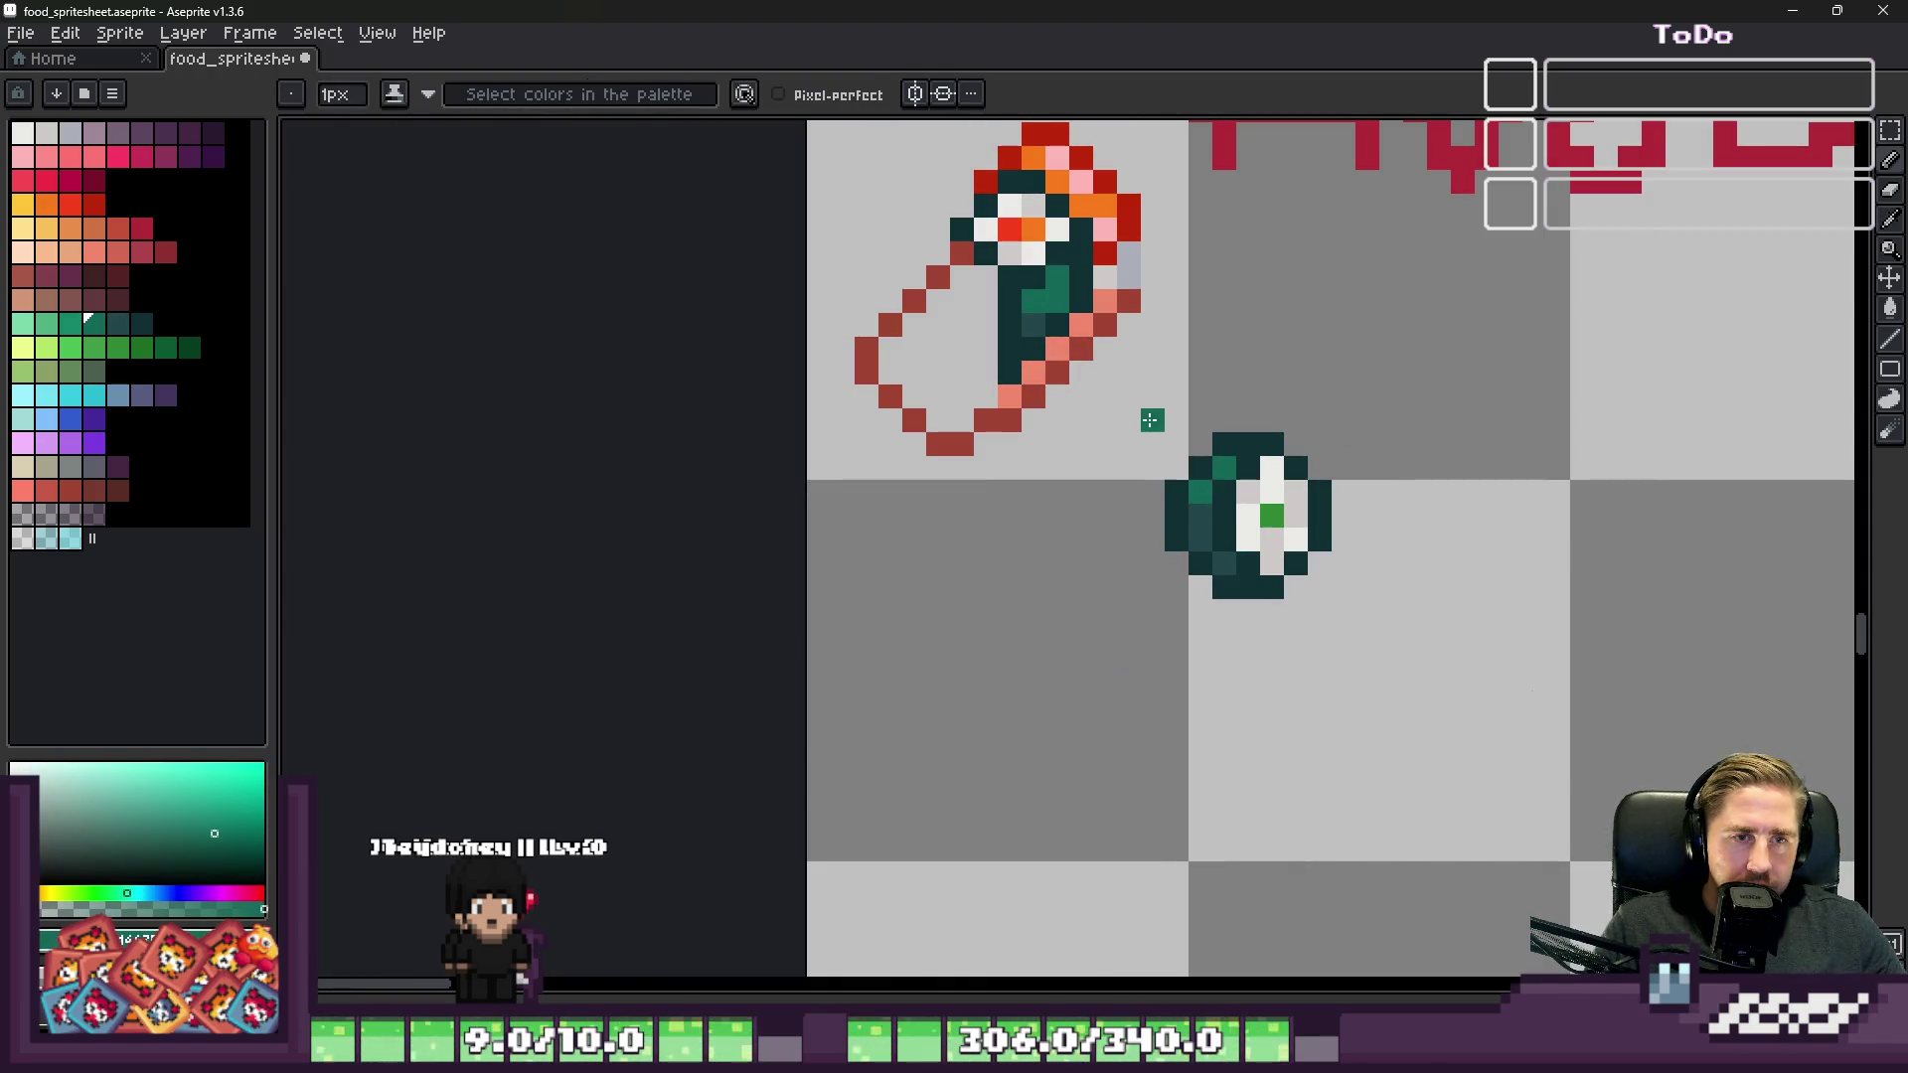
key("ctrl+z")
Step: Move the round maki into the roll's hollow lower-left end and commit it
key("m")
left_click_drag(1160, 380, 1440, 639)
left_click_drag(1296, 558, 982, 371)
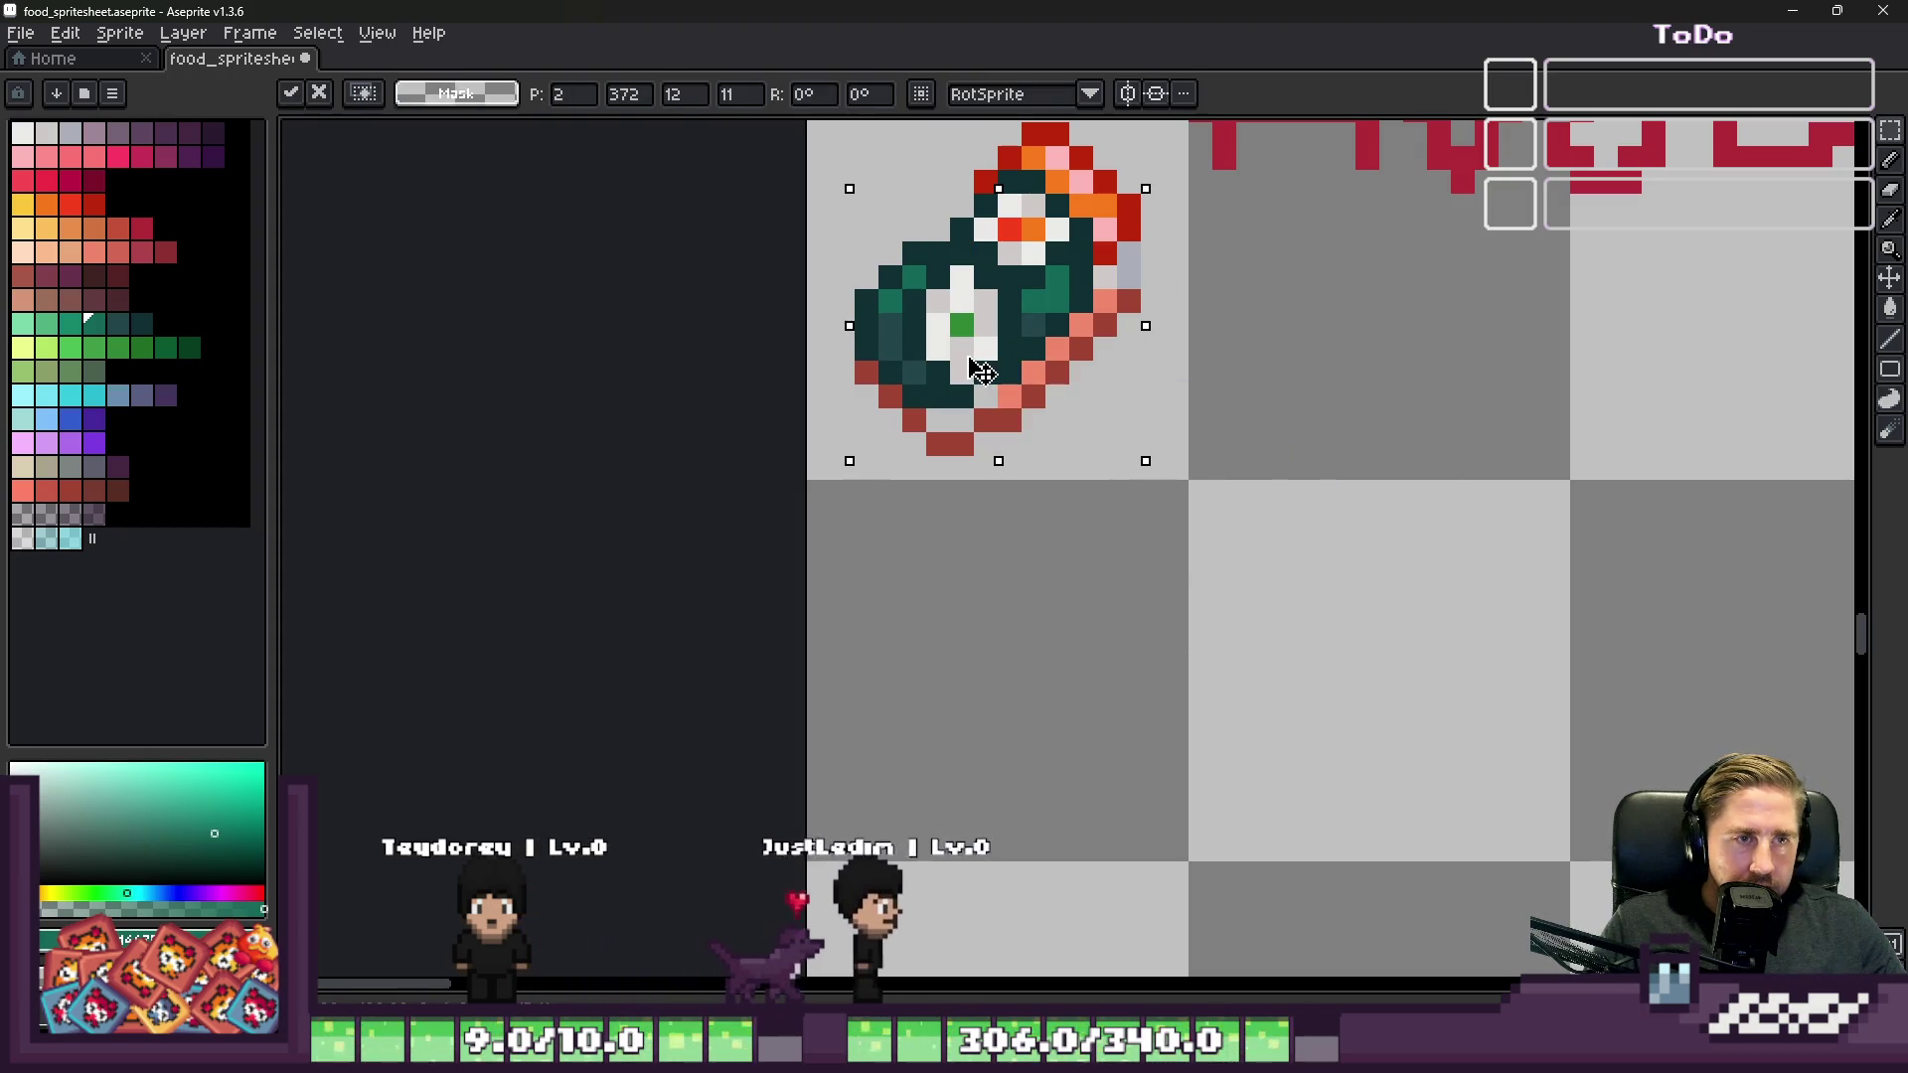
key("Return")
scroll(915, 419, "up", 2)
Step: Paint salmon pixels along the roll's lower edge
key("b")
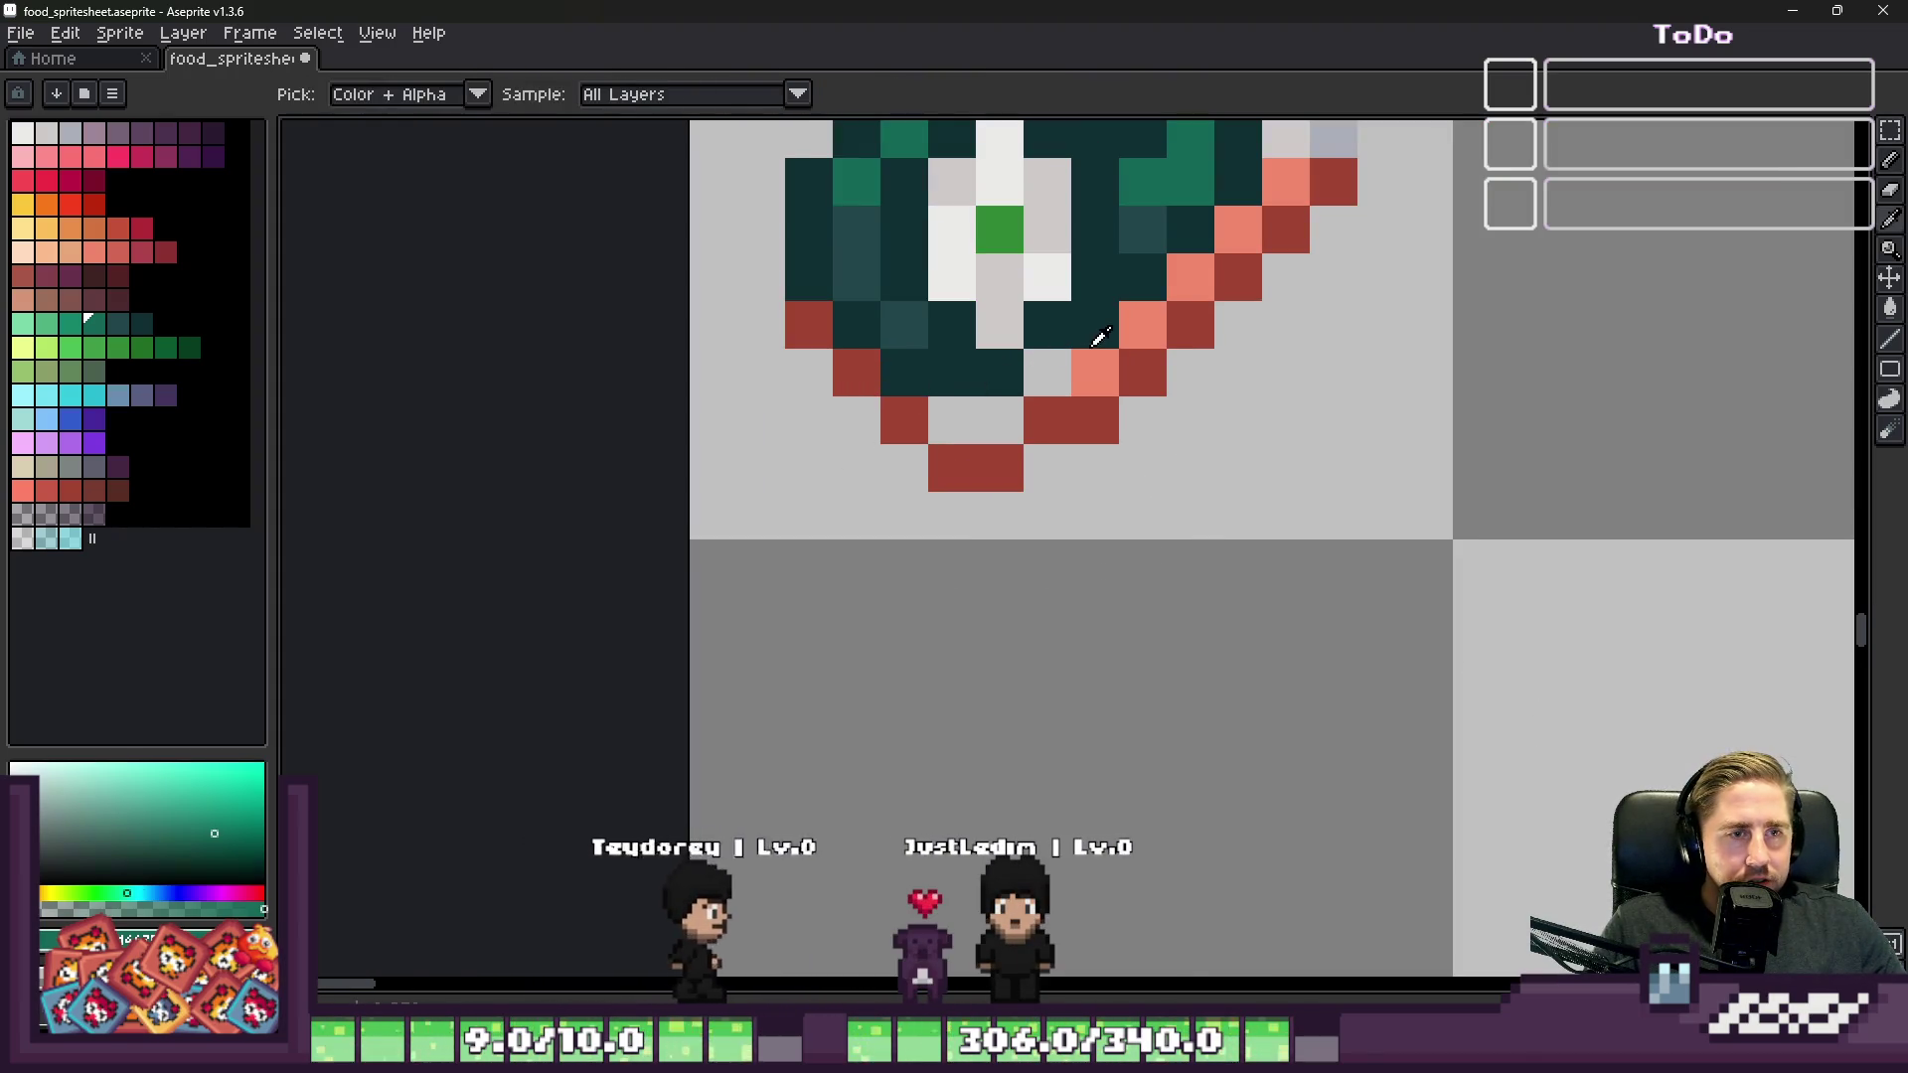
left_click(1095, 373, "alt")
left_click(1047, 373)
left_click_drag(952, 421, 1000, 421)
Step: Add one more salmon edge pixel, then try shifting the roll's body and undo it
left_click(981, 454)
scroll(980, 453, "down", 5)
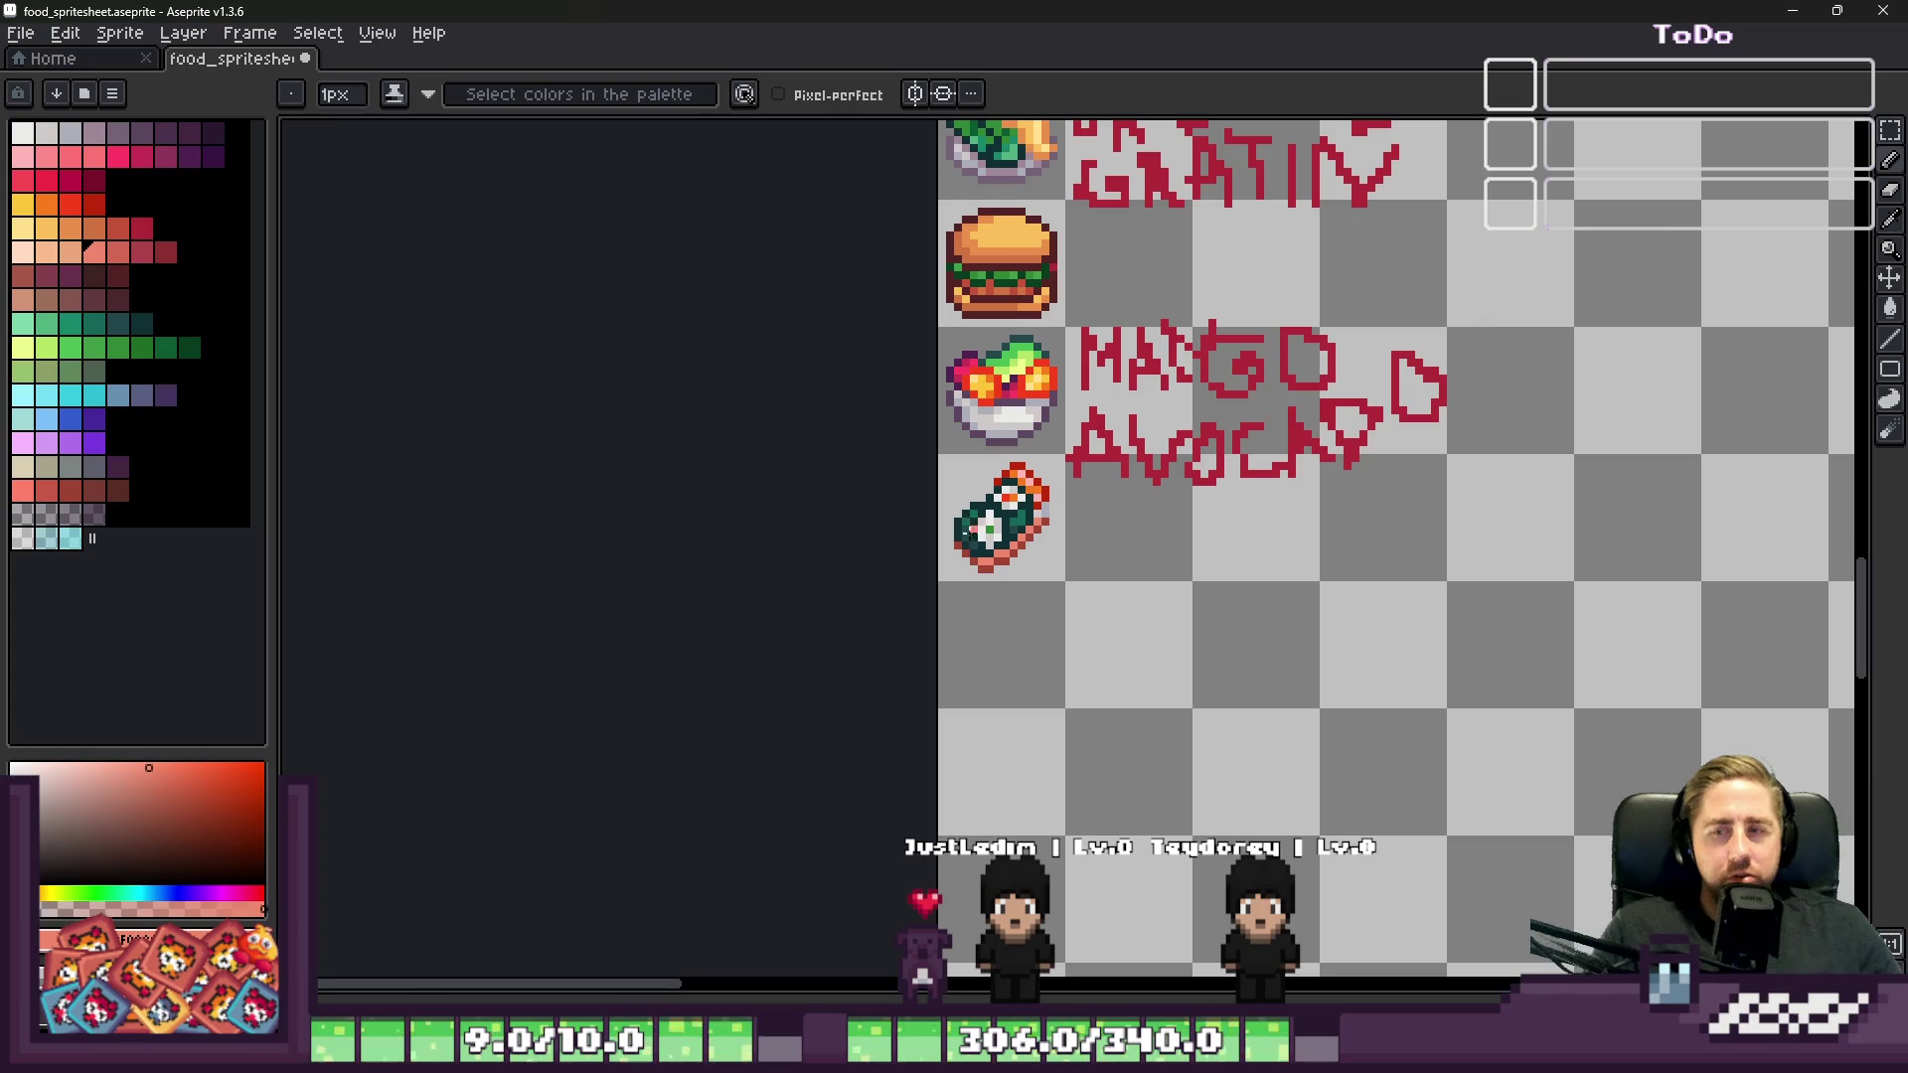
scroll(944, 457, "up", 3)
key("ctrl")
left_click_drag(991, 584, 1200, 713)
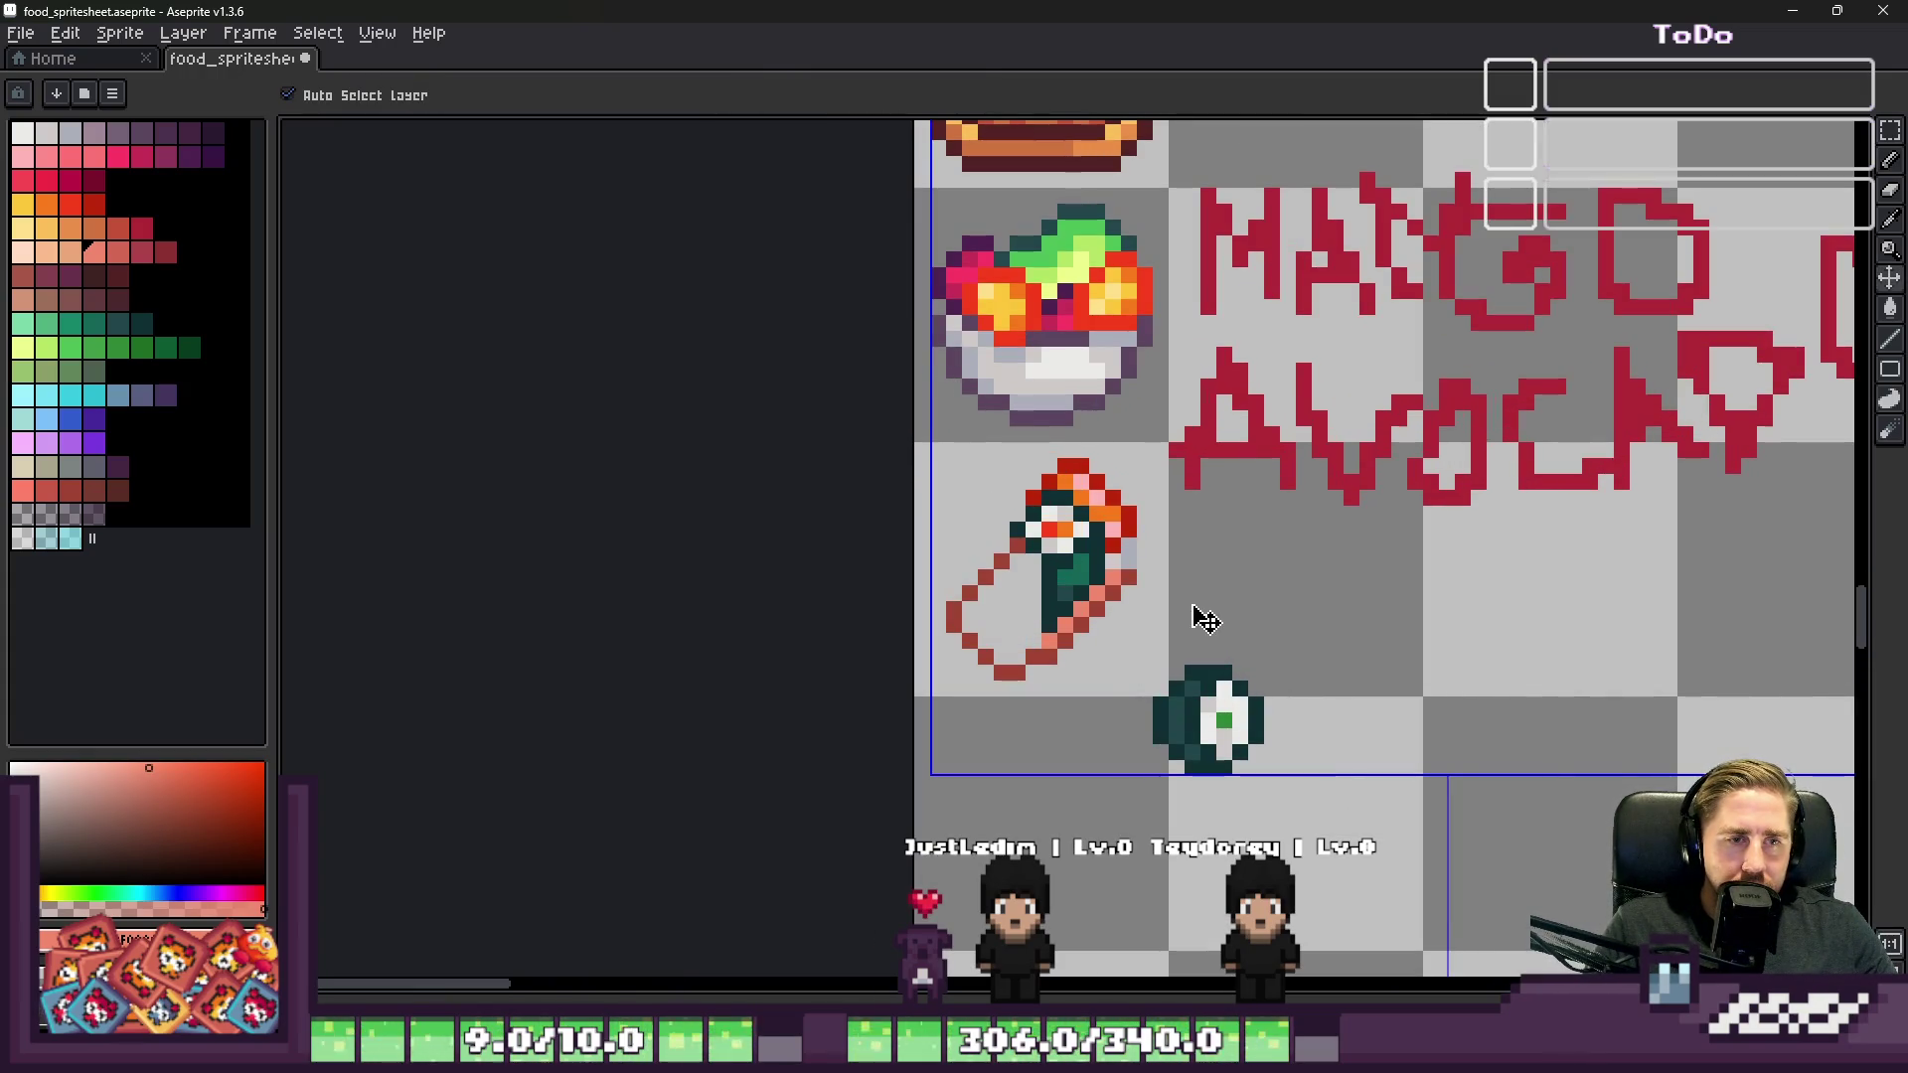
key("ctrl+z")
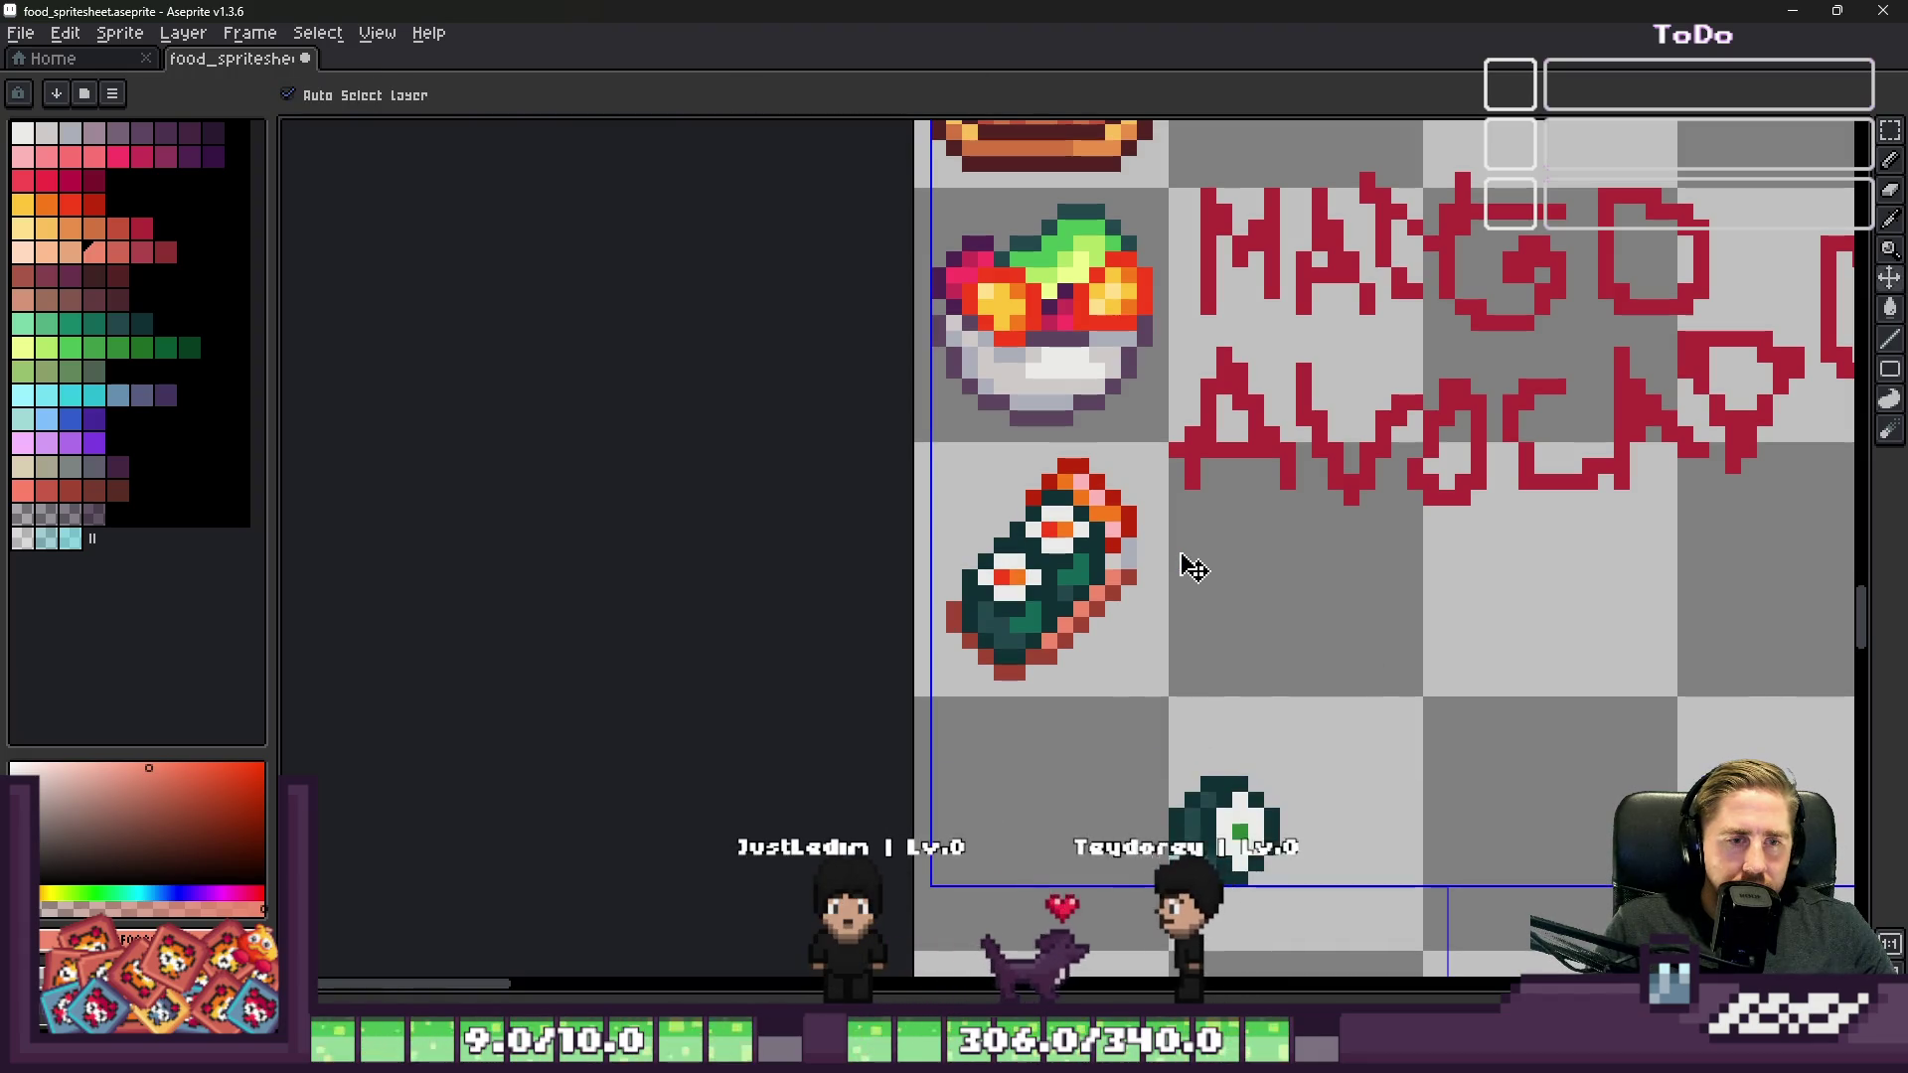
key("ctrl+y")
key("ctrl+y")
key("ctrl+y")
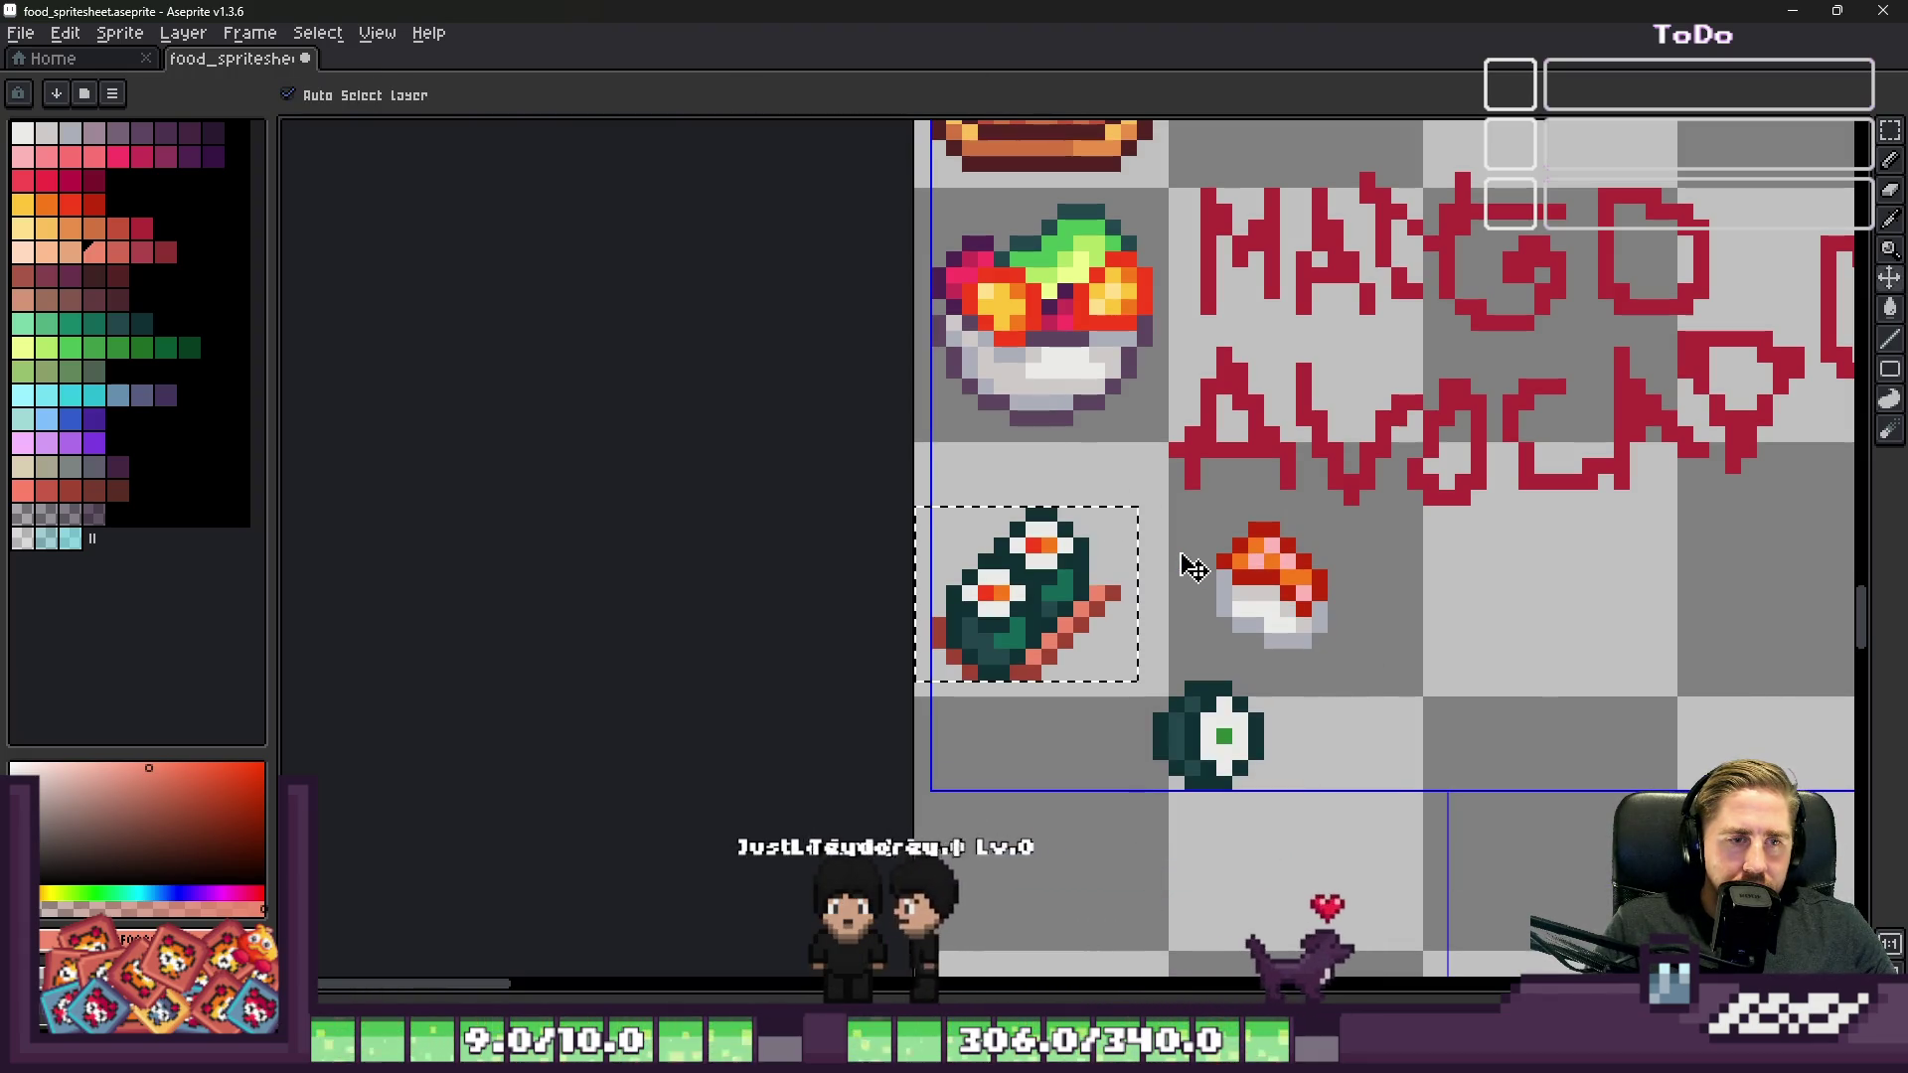
key("ctrl+y")
key("ctrl+y")
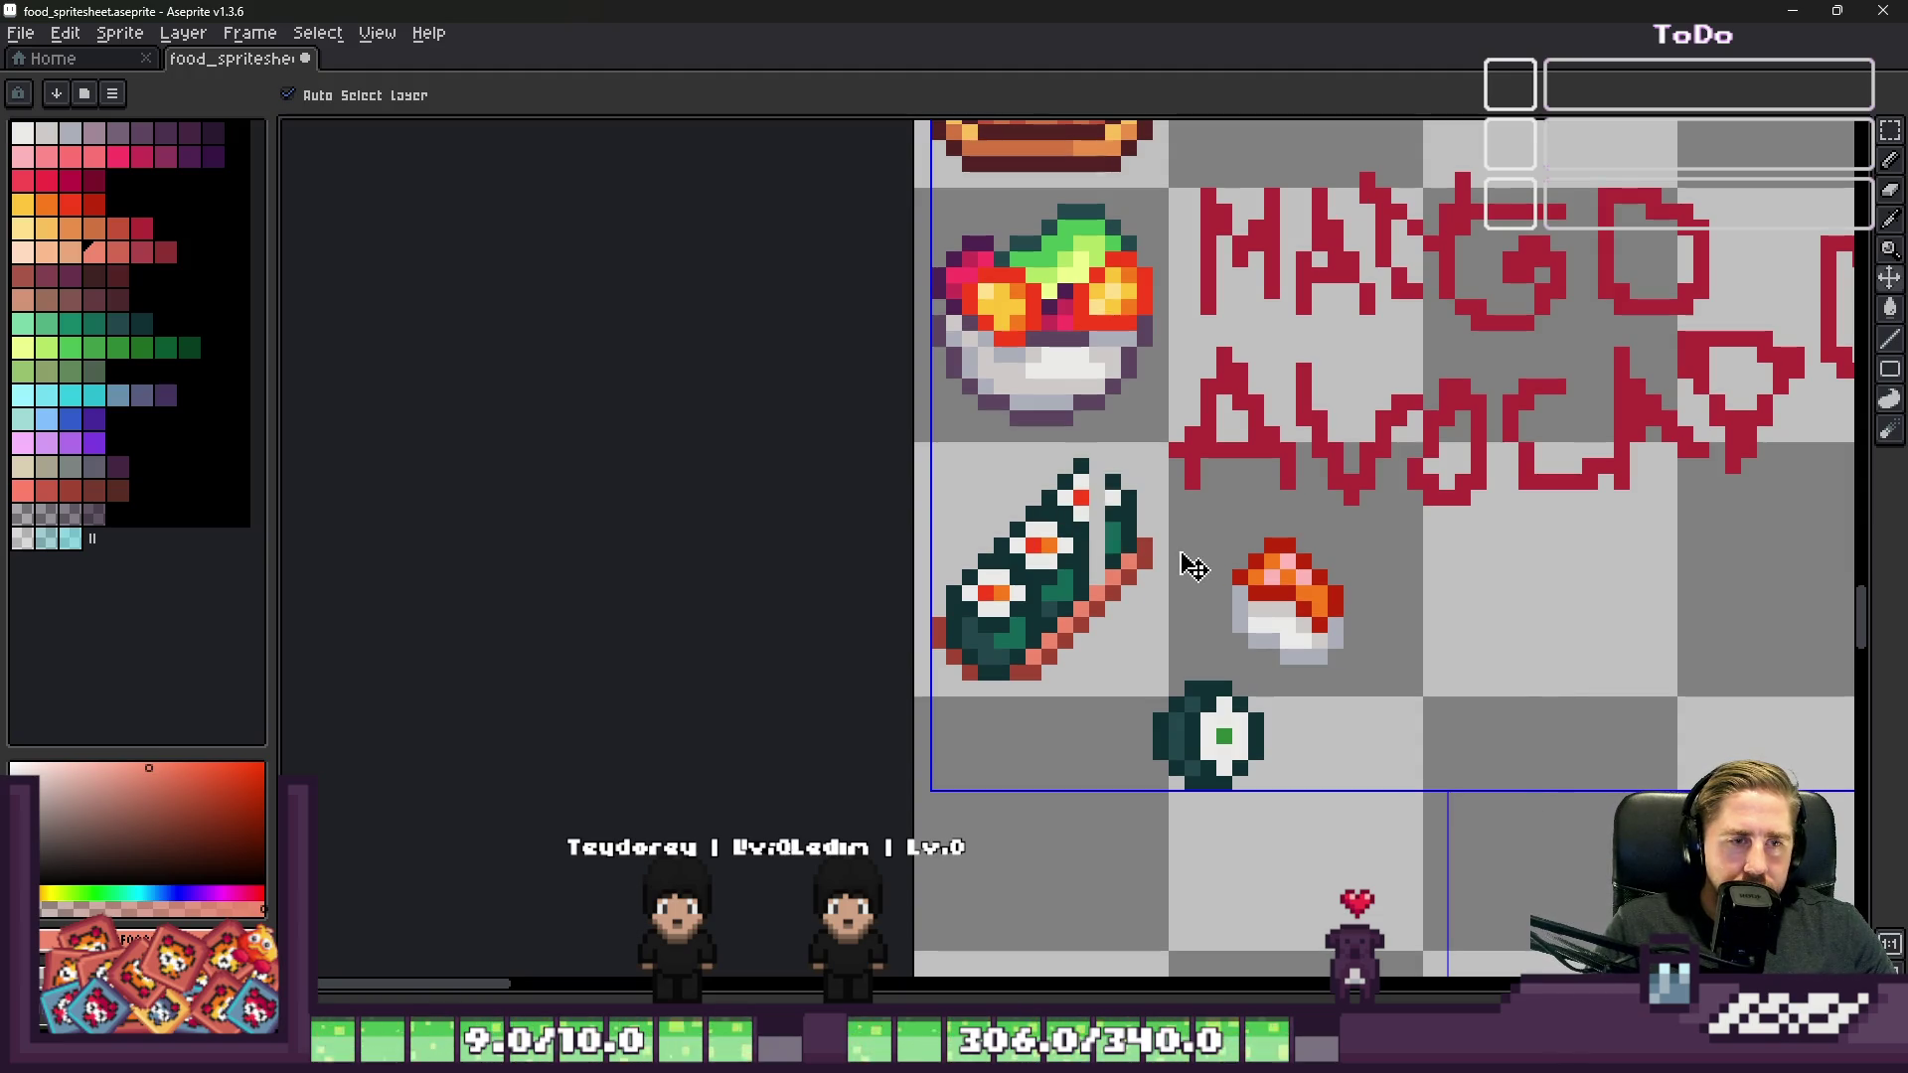
scroll(1193, 566, "down", 2)
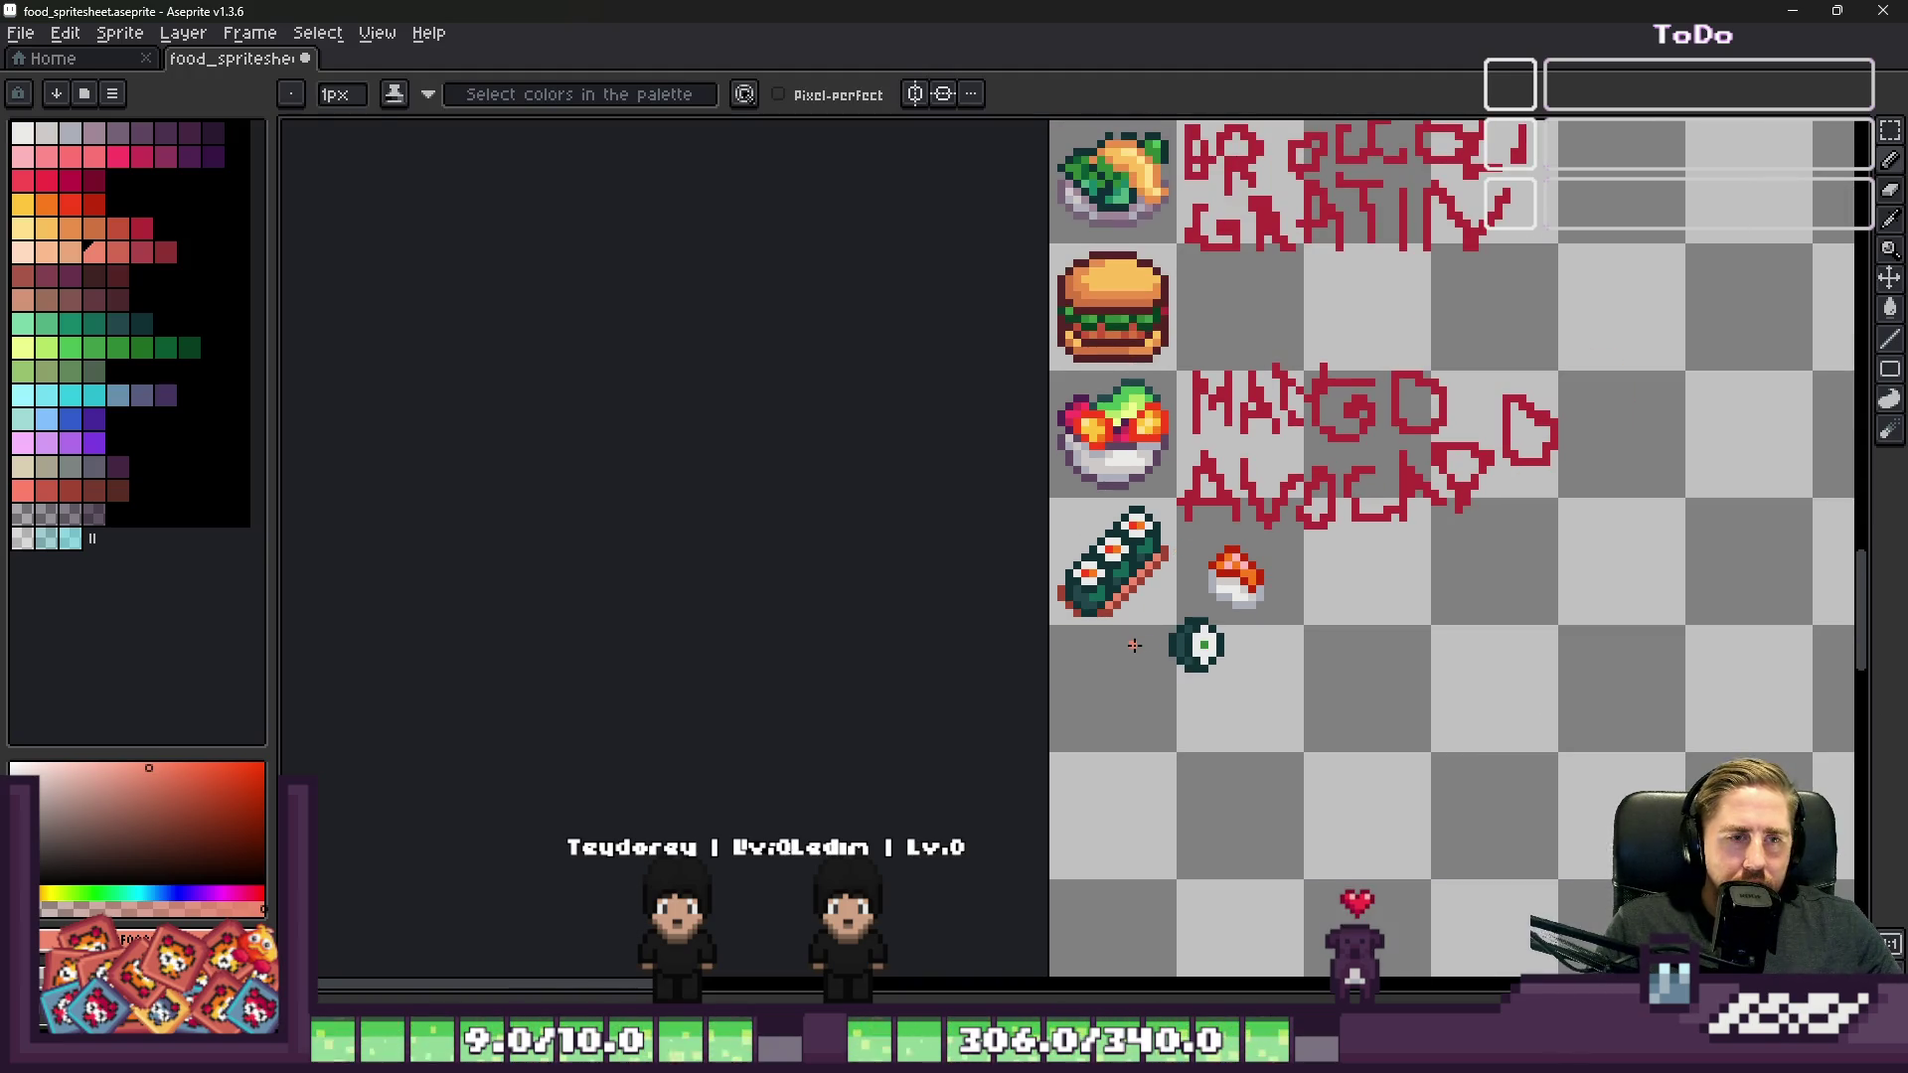
scroll(1136, 645, "up", 3)
Step: Delete the loose nigiri and maki pieces sitting beside the sushi roll
key("m")
mouse_move(949, 355)
left_mouse_down()
mouse_move(1185, 659)
mouse_move(1391, 862)
left_mouse_up()
left_click(1405, 652)
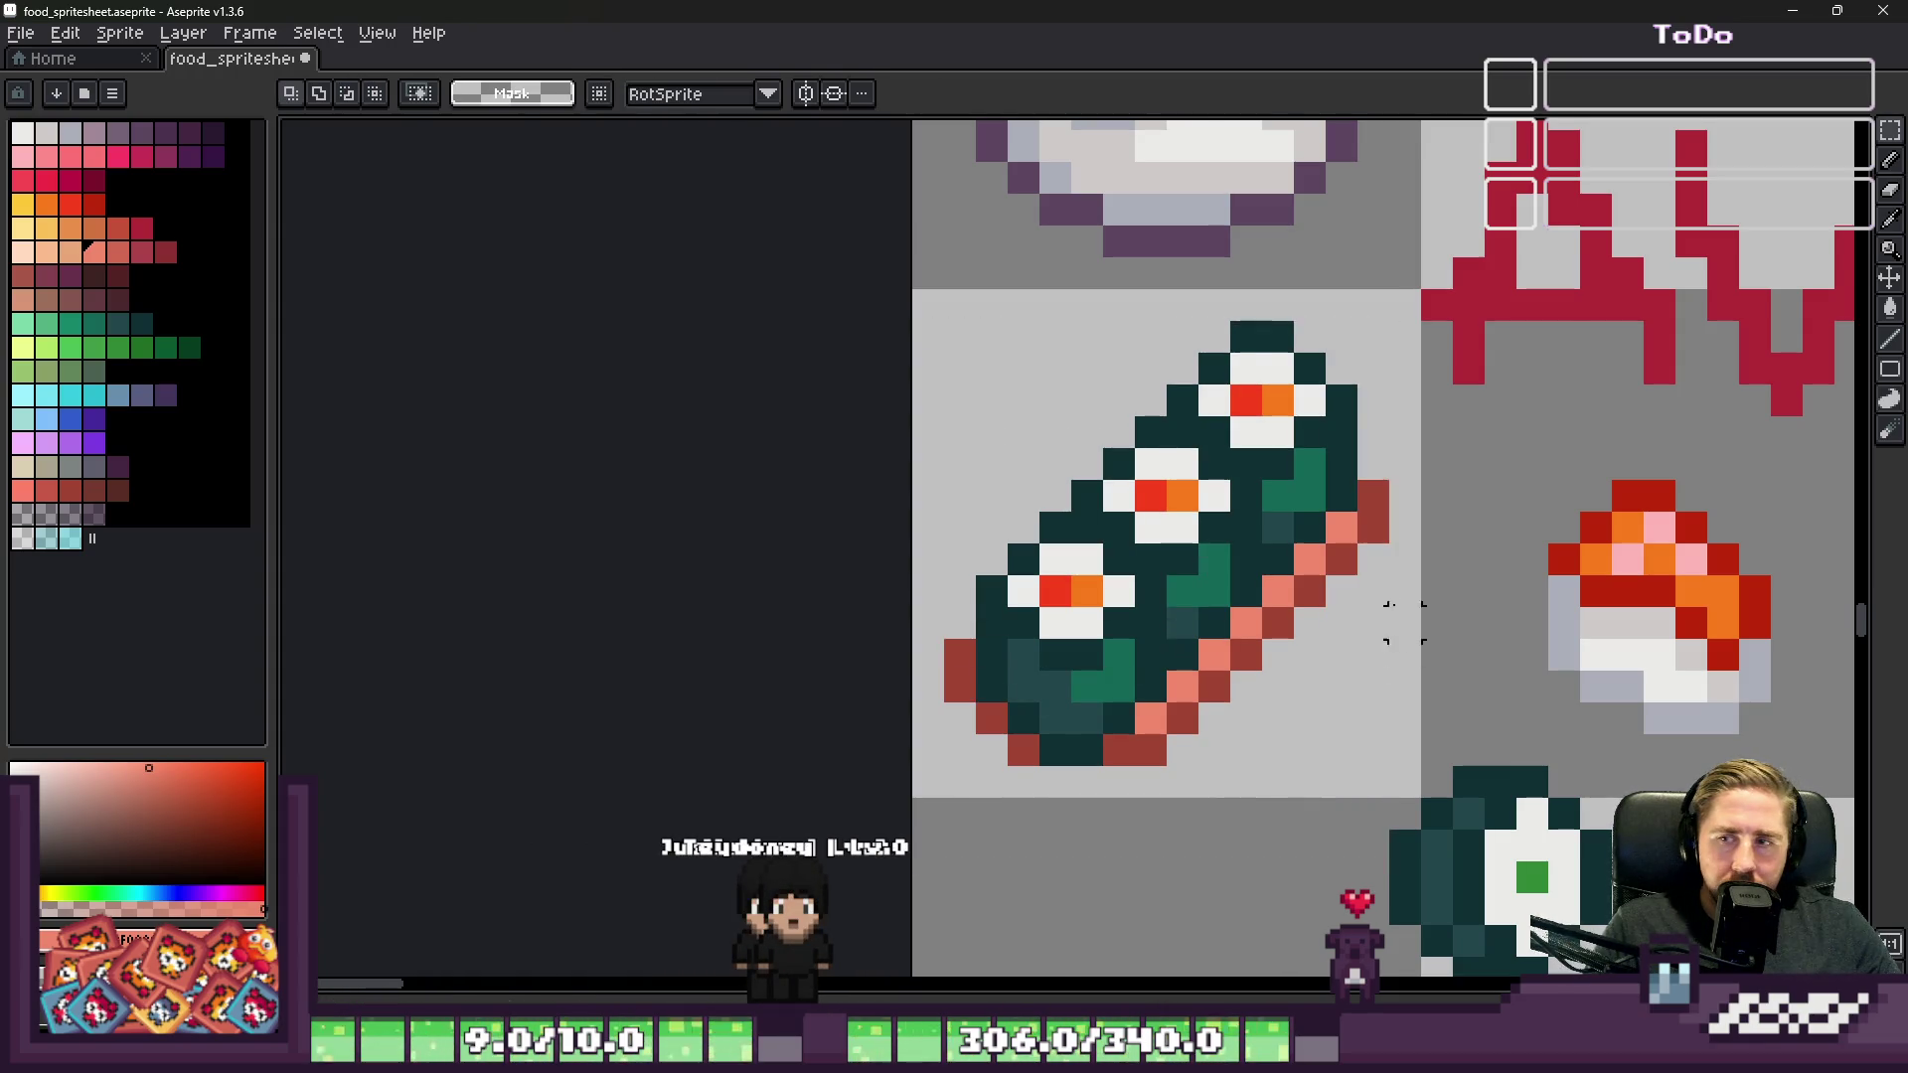
scroll(1330, 497, "down", 2)
left_click_drag(1329, 497, 1568, 880)
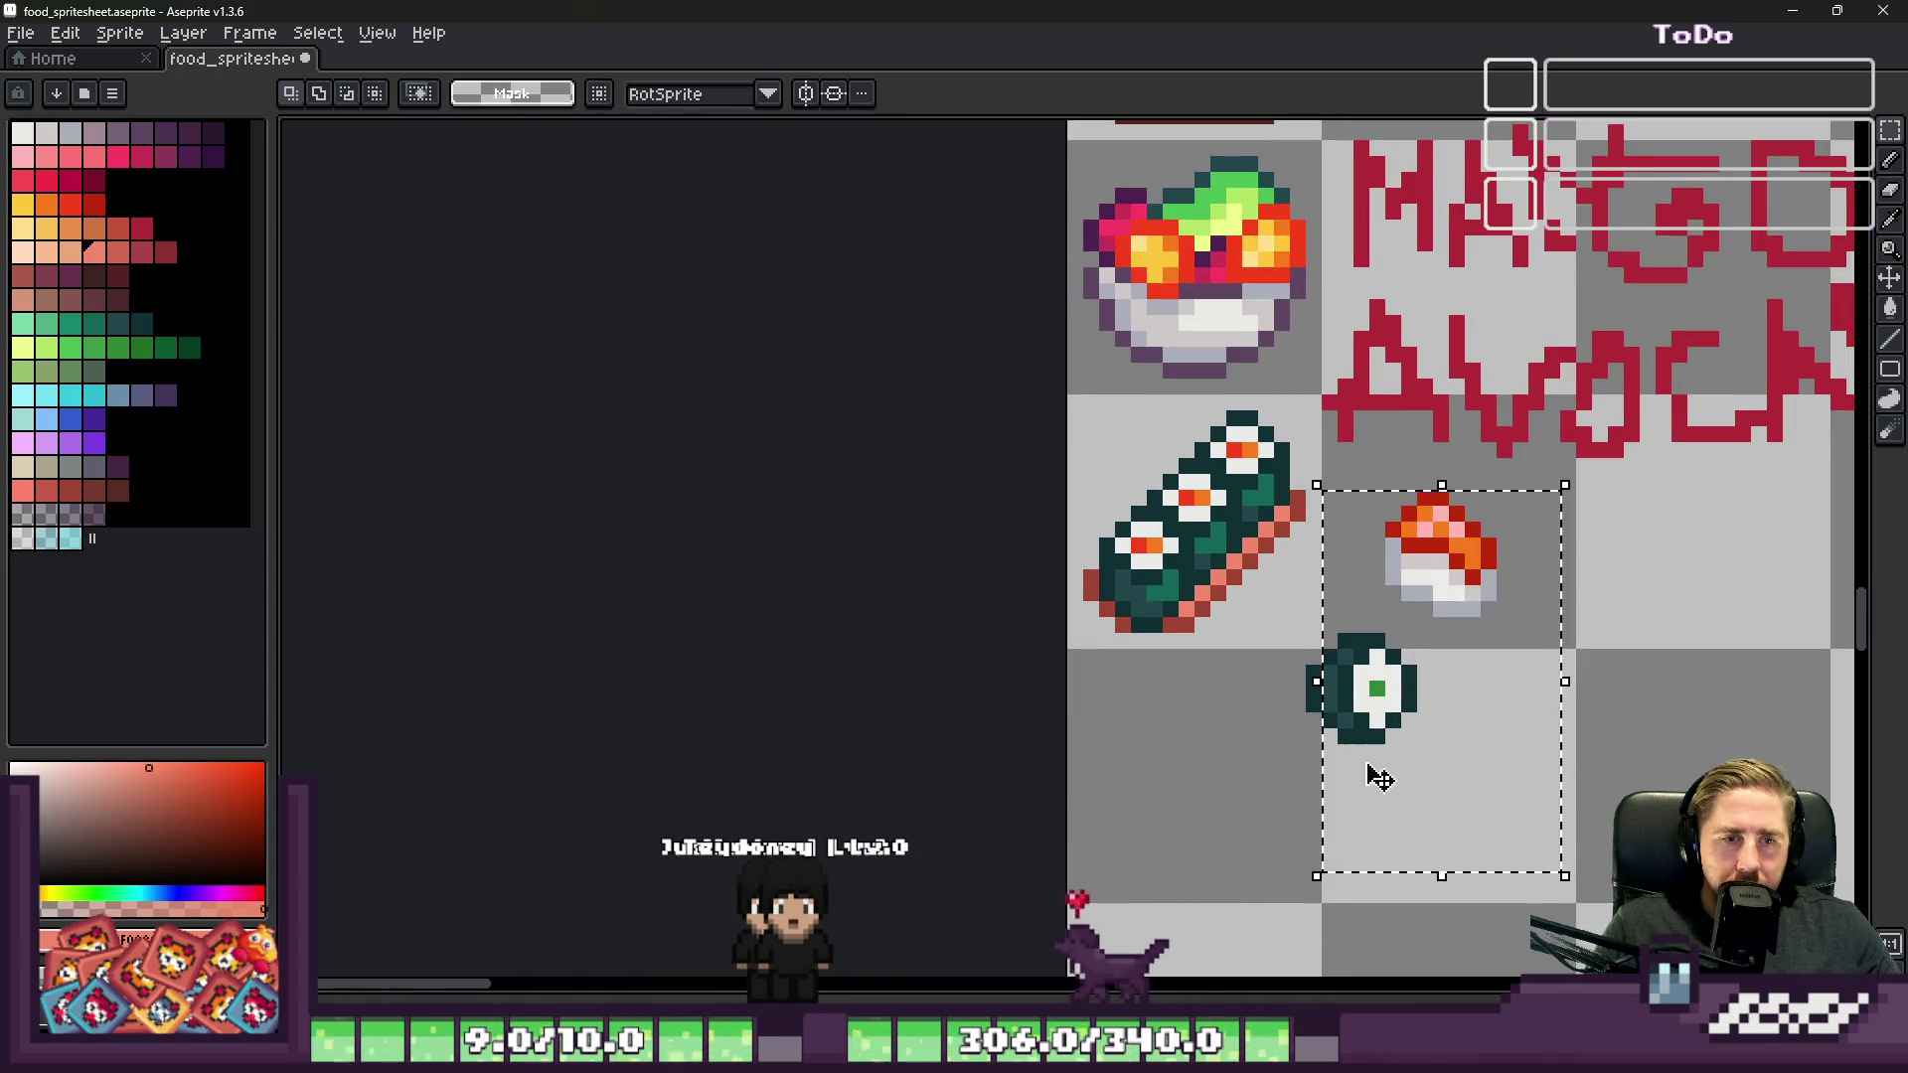
key("Delete")
scroll(1103, 596, "down", 3)
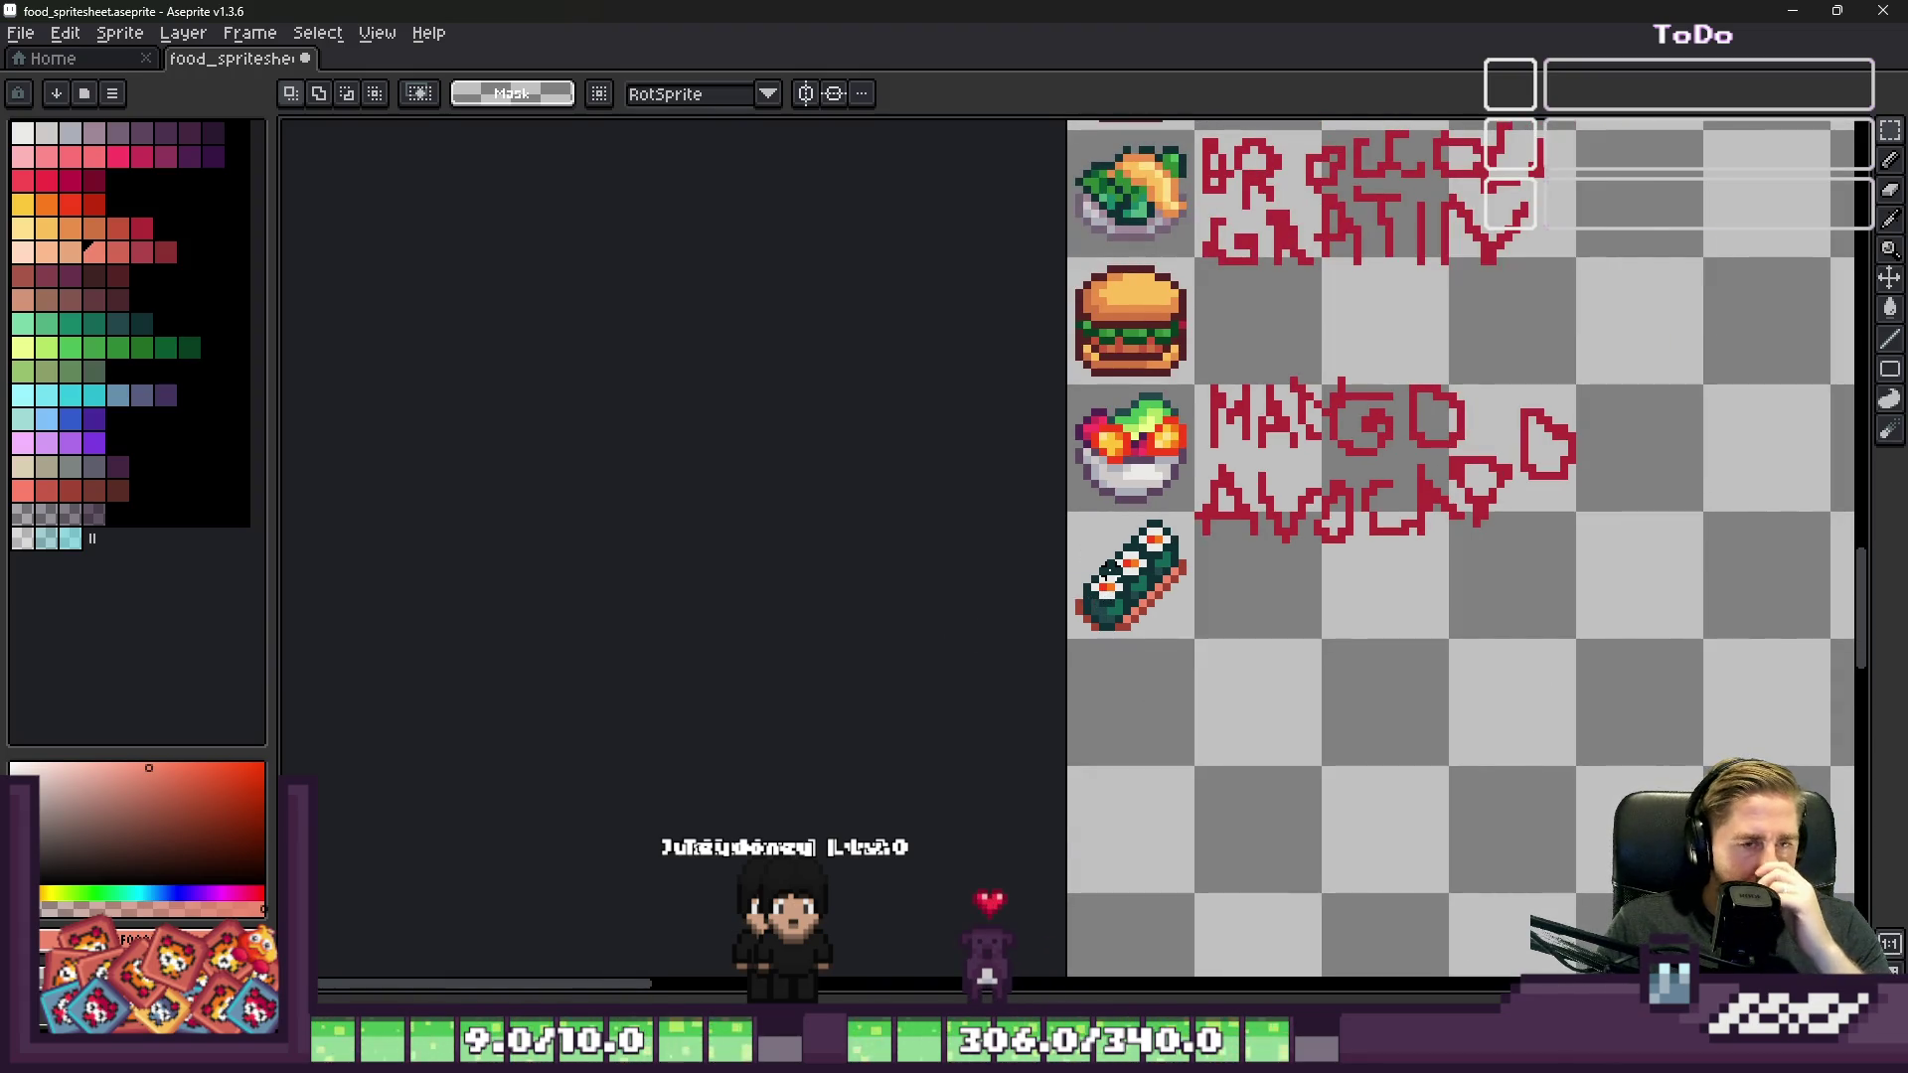
scroll(1156, 552, "up", 4)
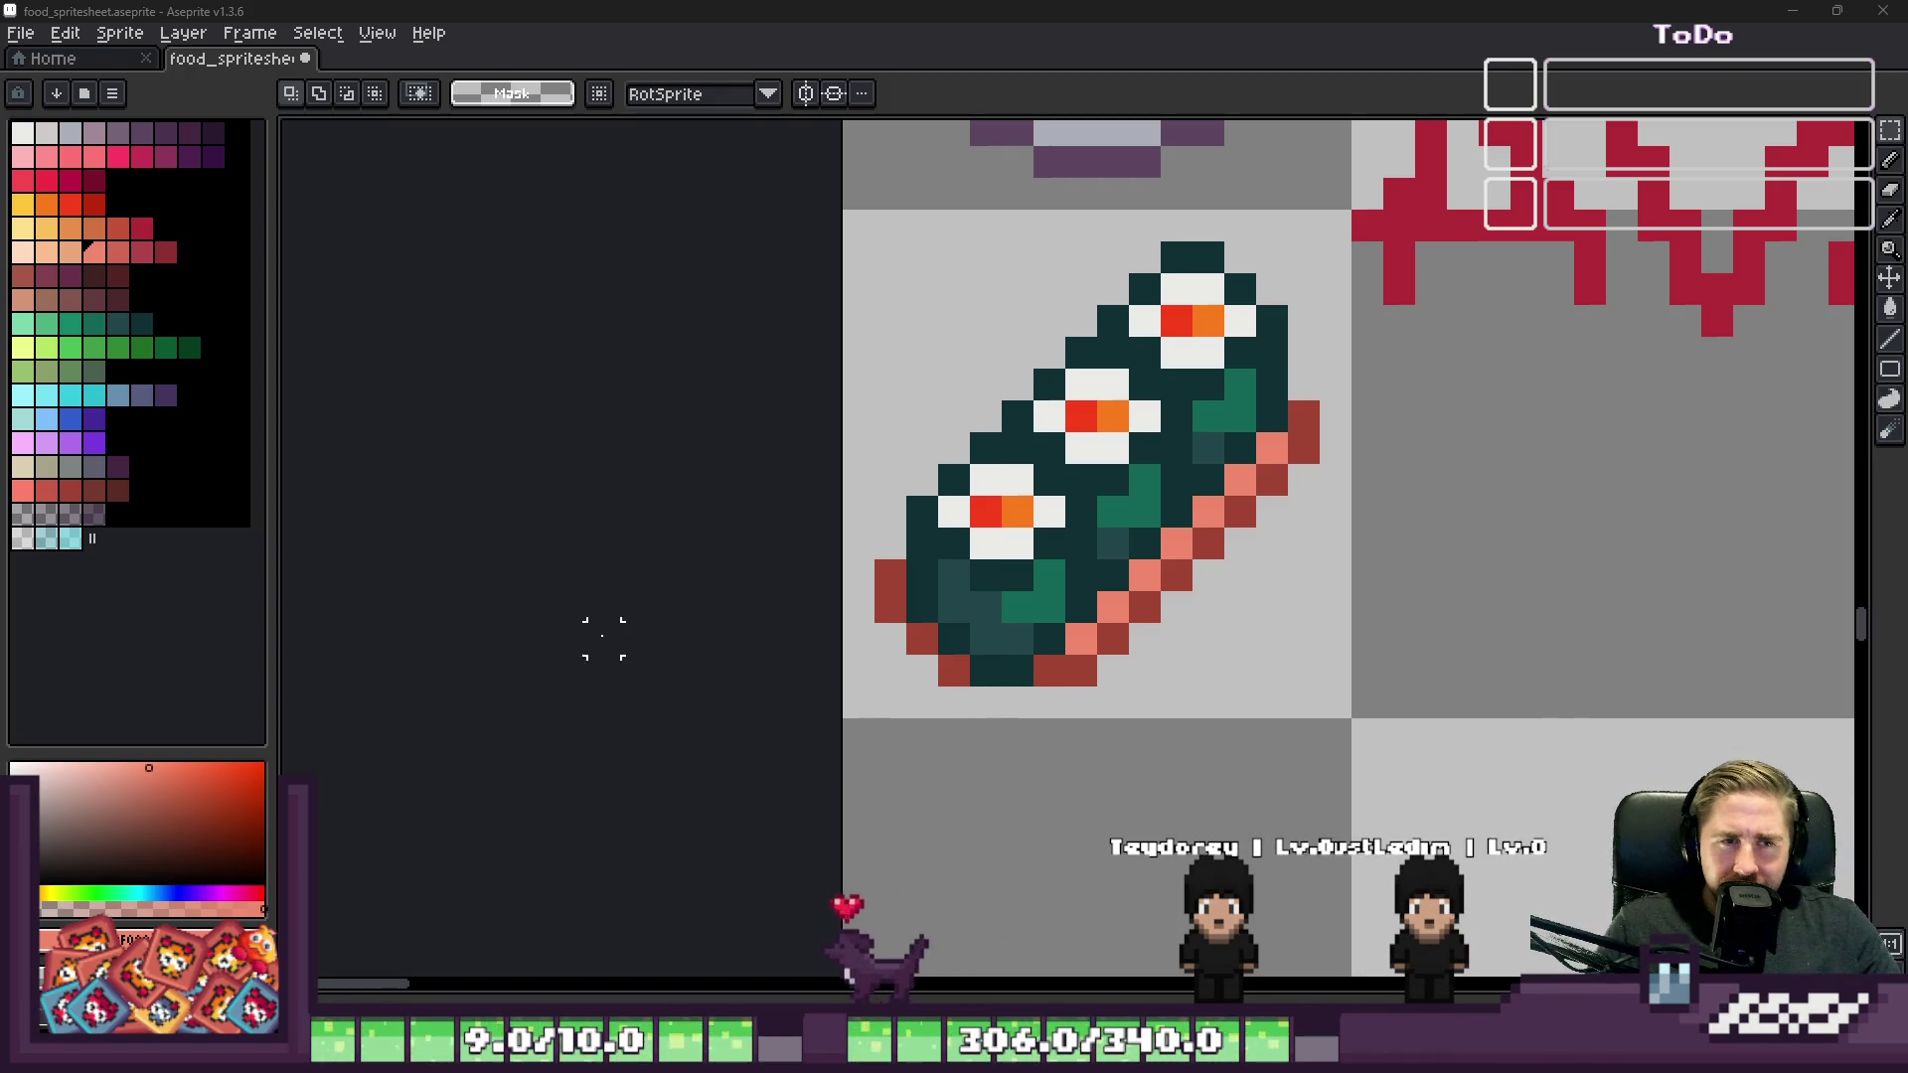
scroll(988, 509, "up", 2)
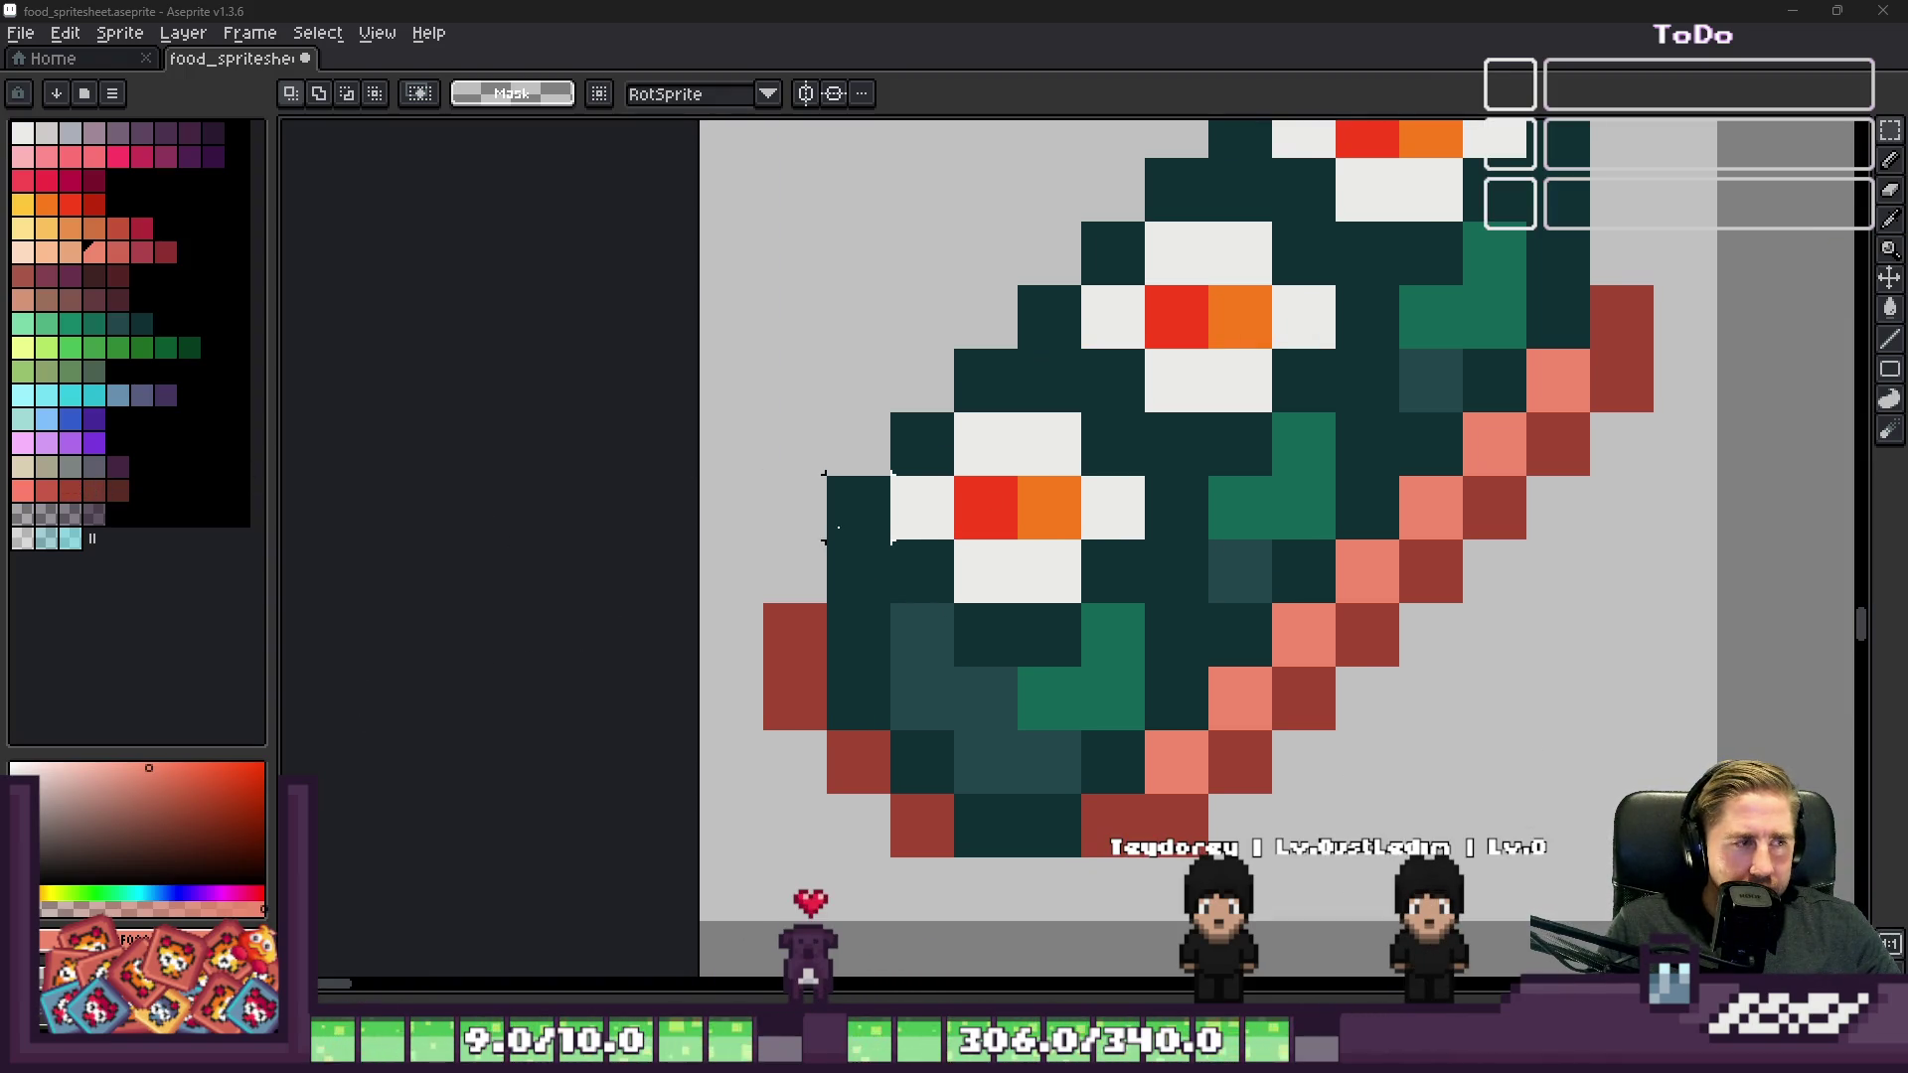
Step: Sample the white rice, pick light grey, and shade rice pixels on the upper slices
key("i")
left_click(1014, 423)
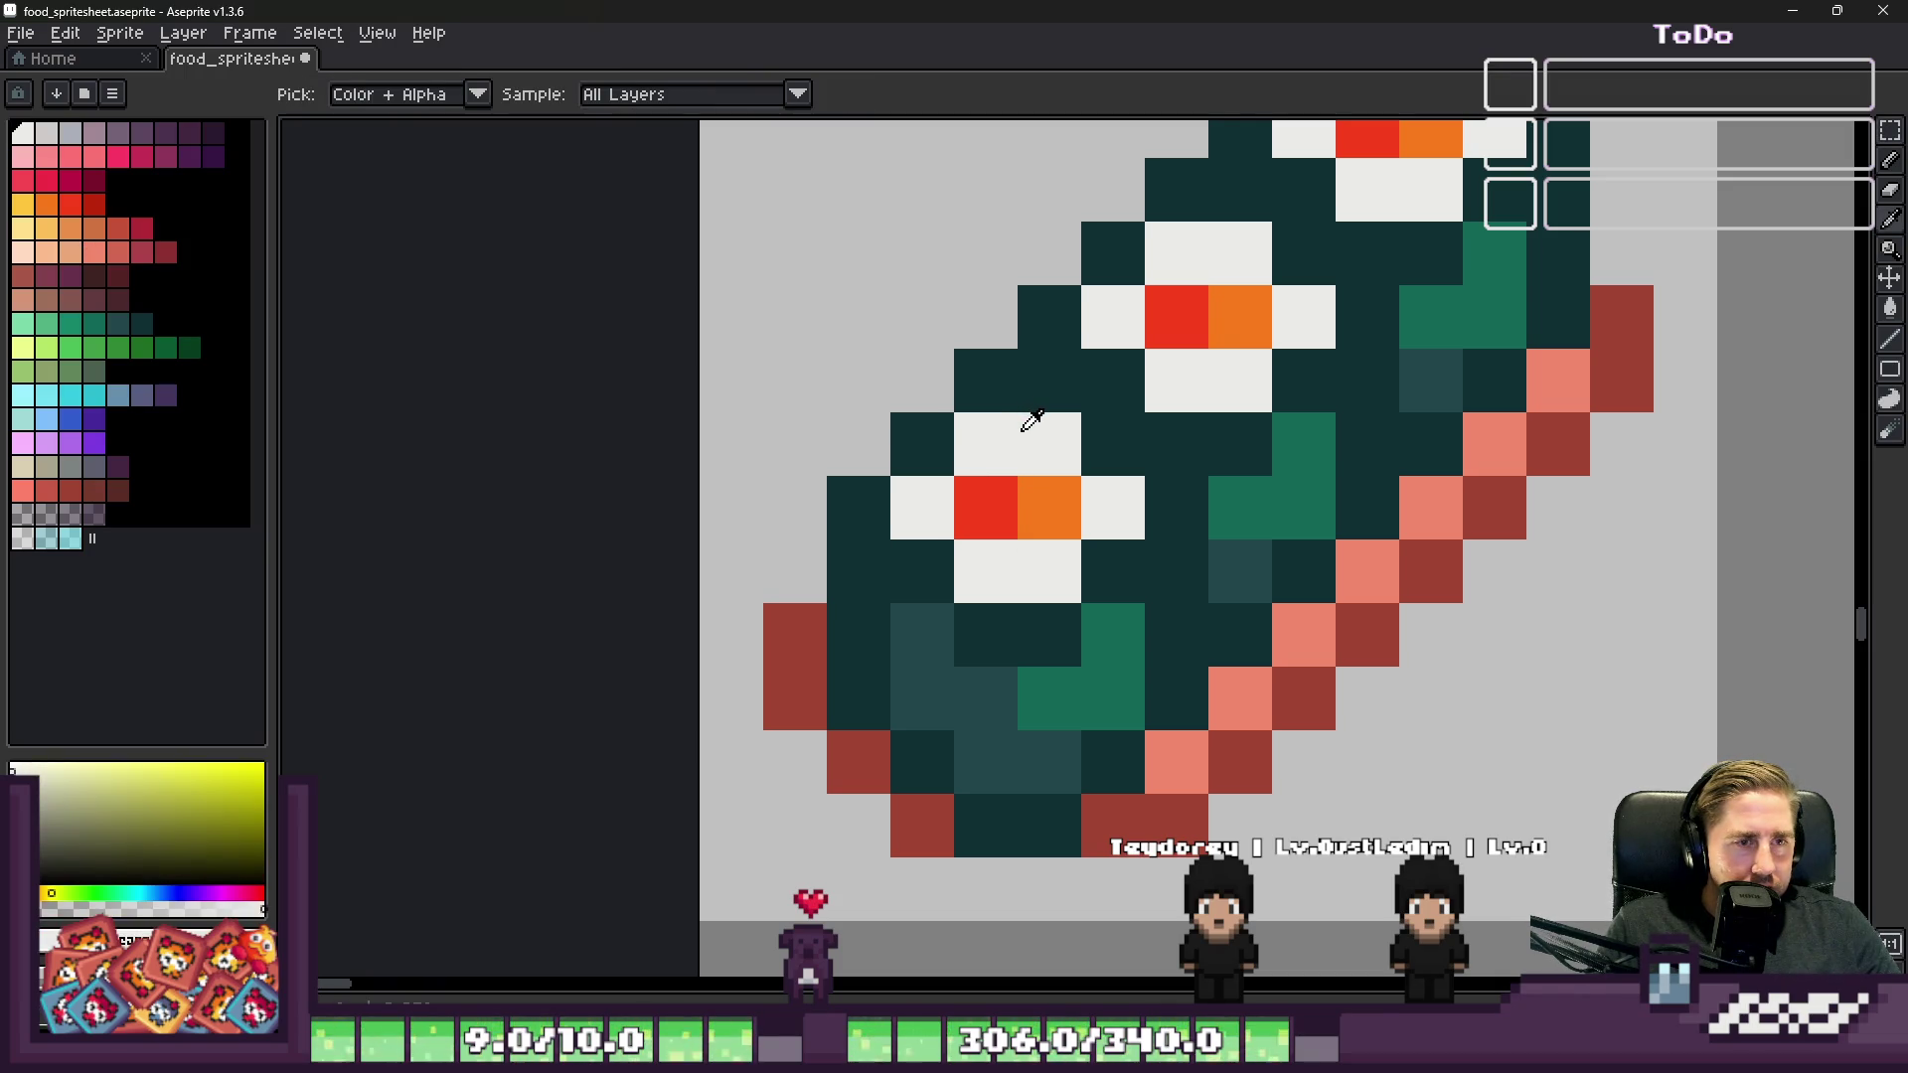
left_click(46, 132)
key("b")
left_click(922, 507)
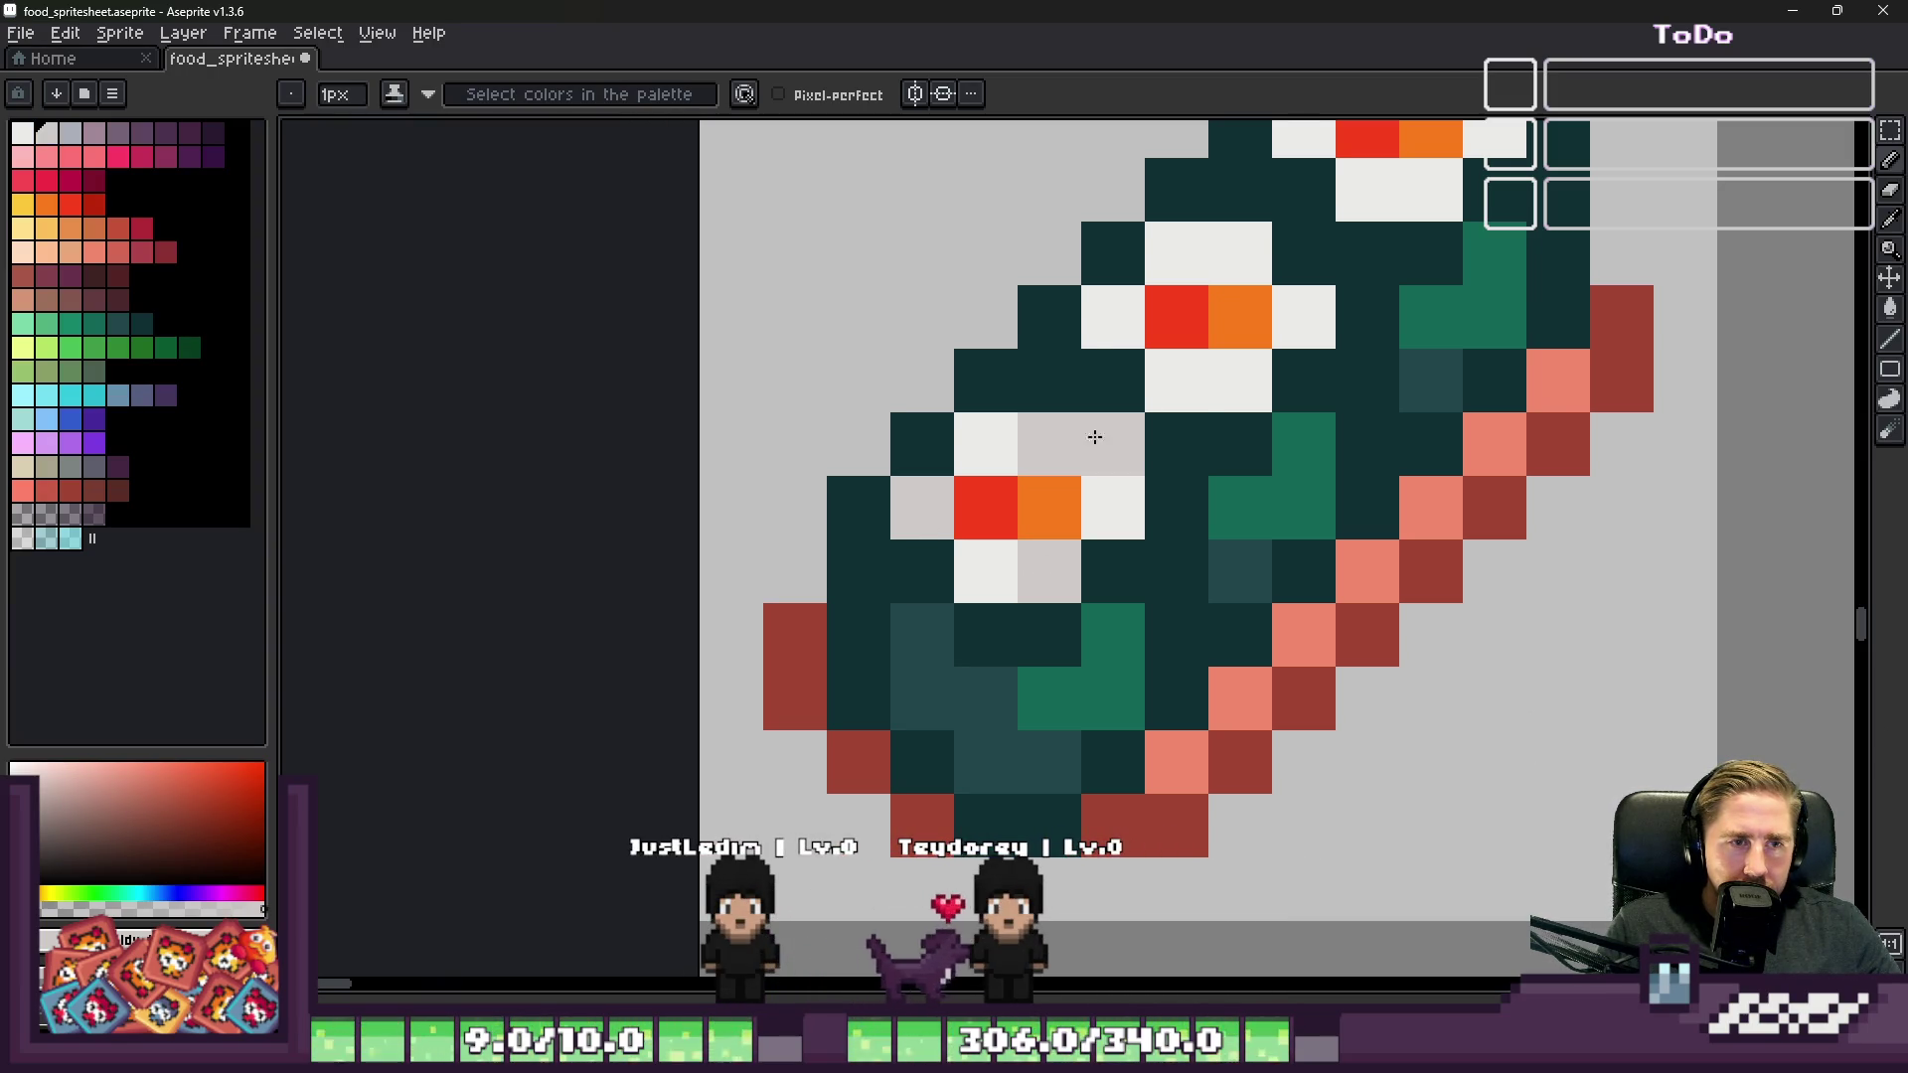
left_click(1111, 316)
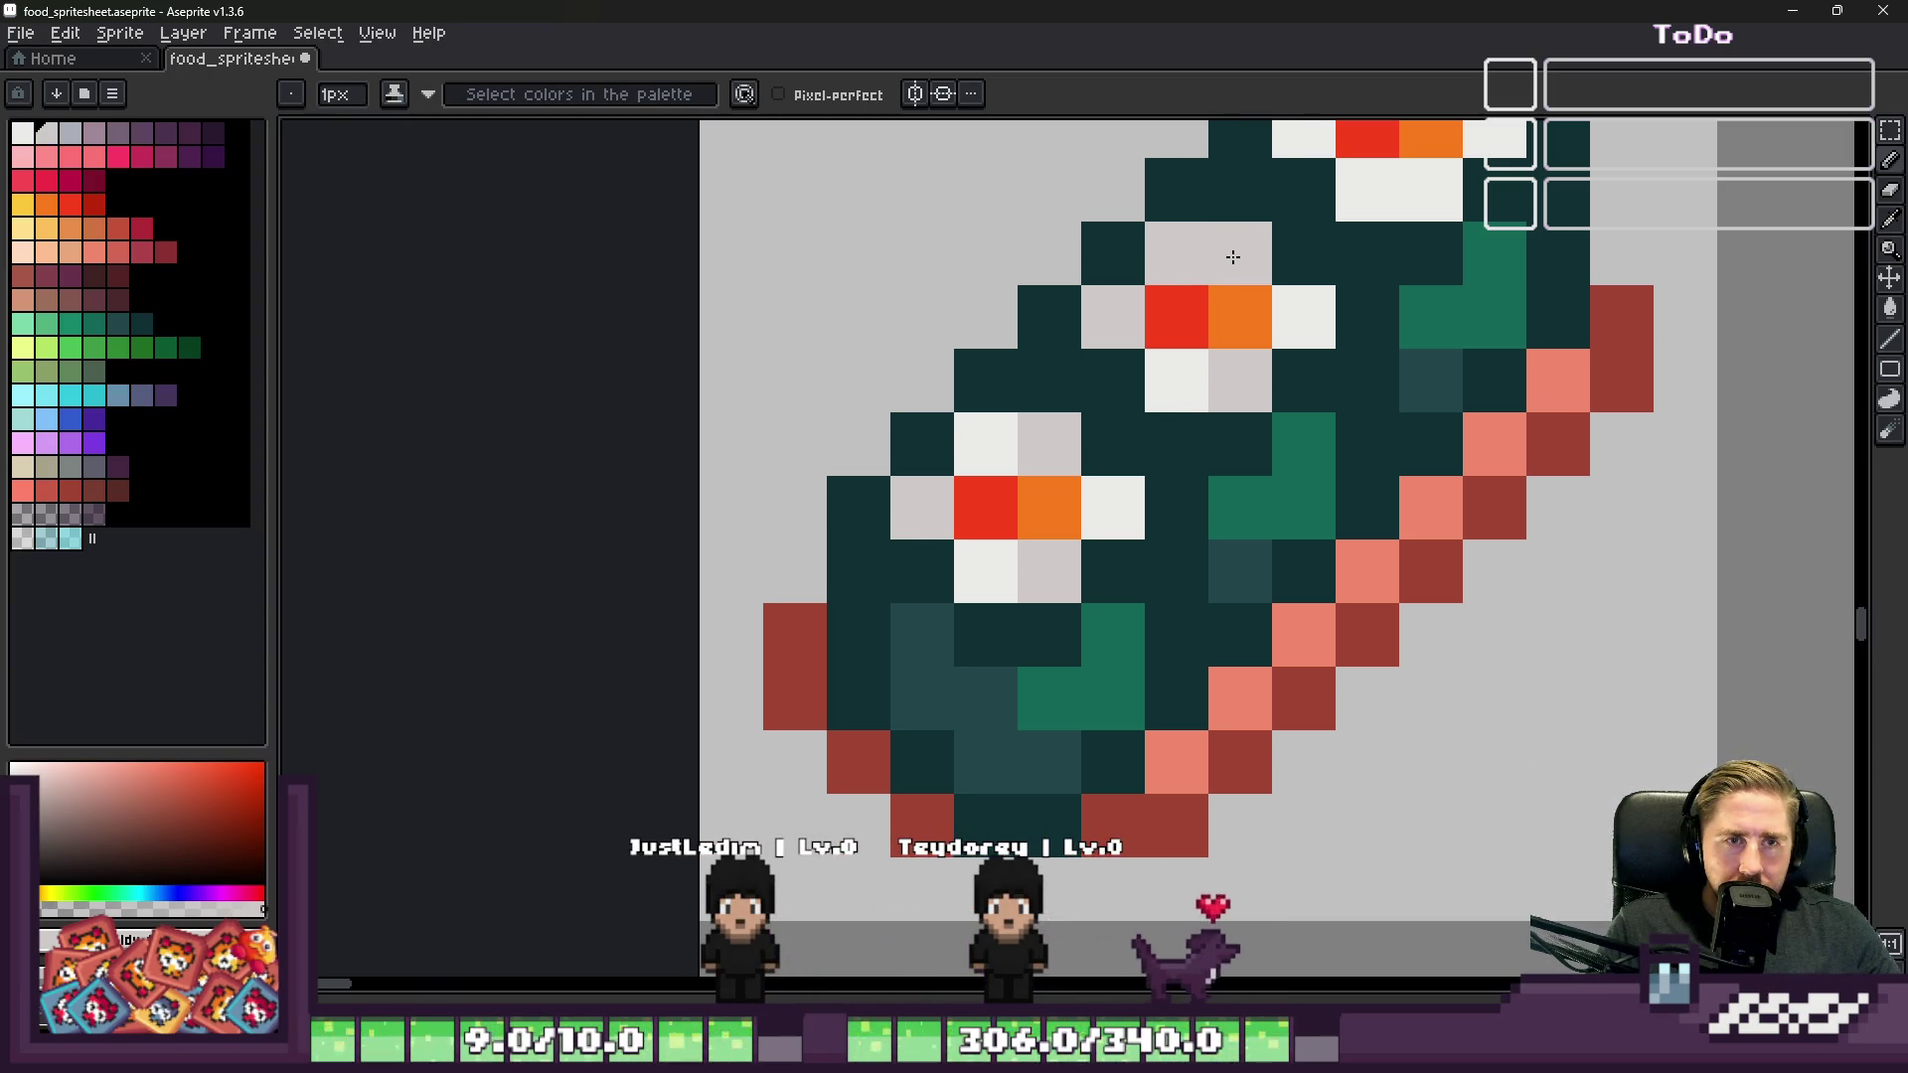
key("ctrl+z")
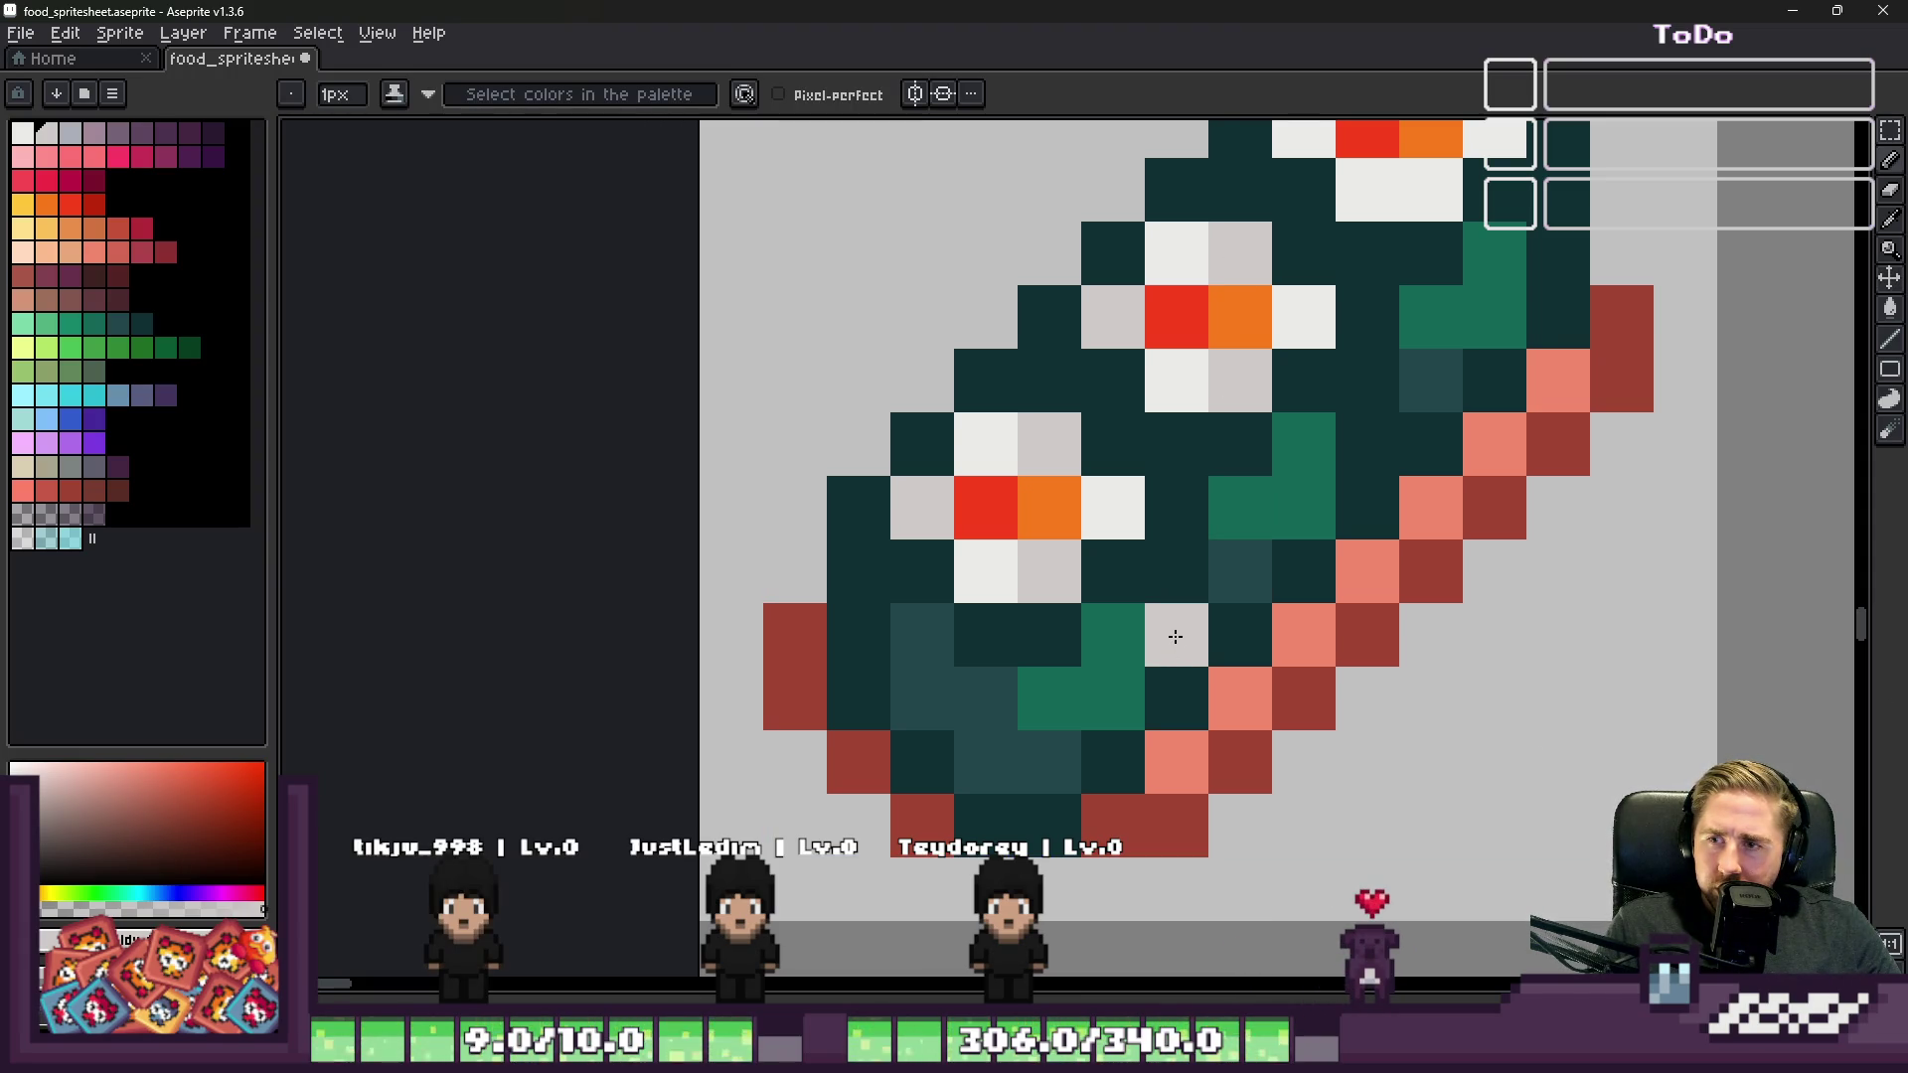
scroll(1175, 636, "down", 4)
key("v")
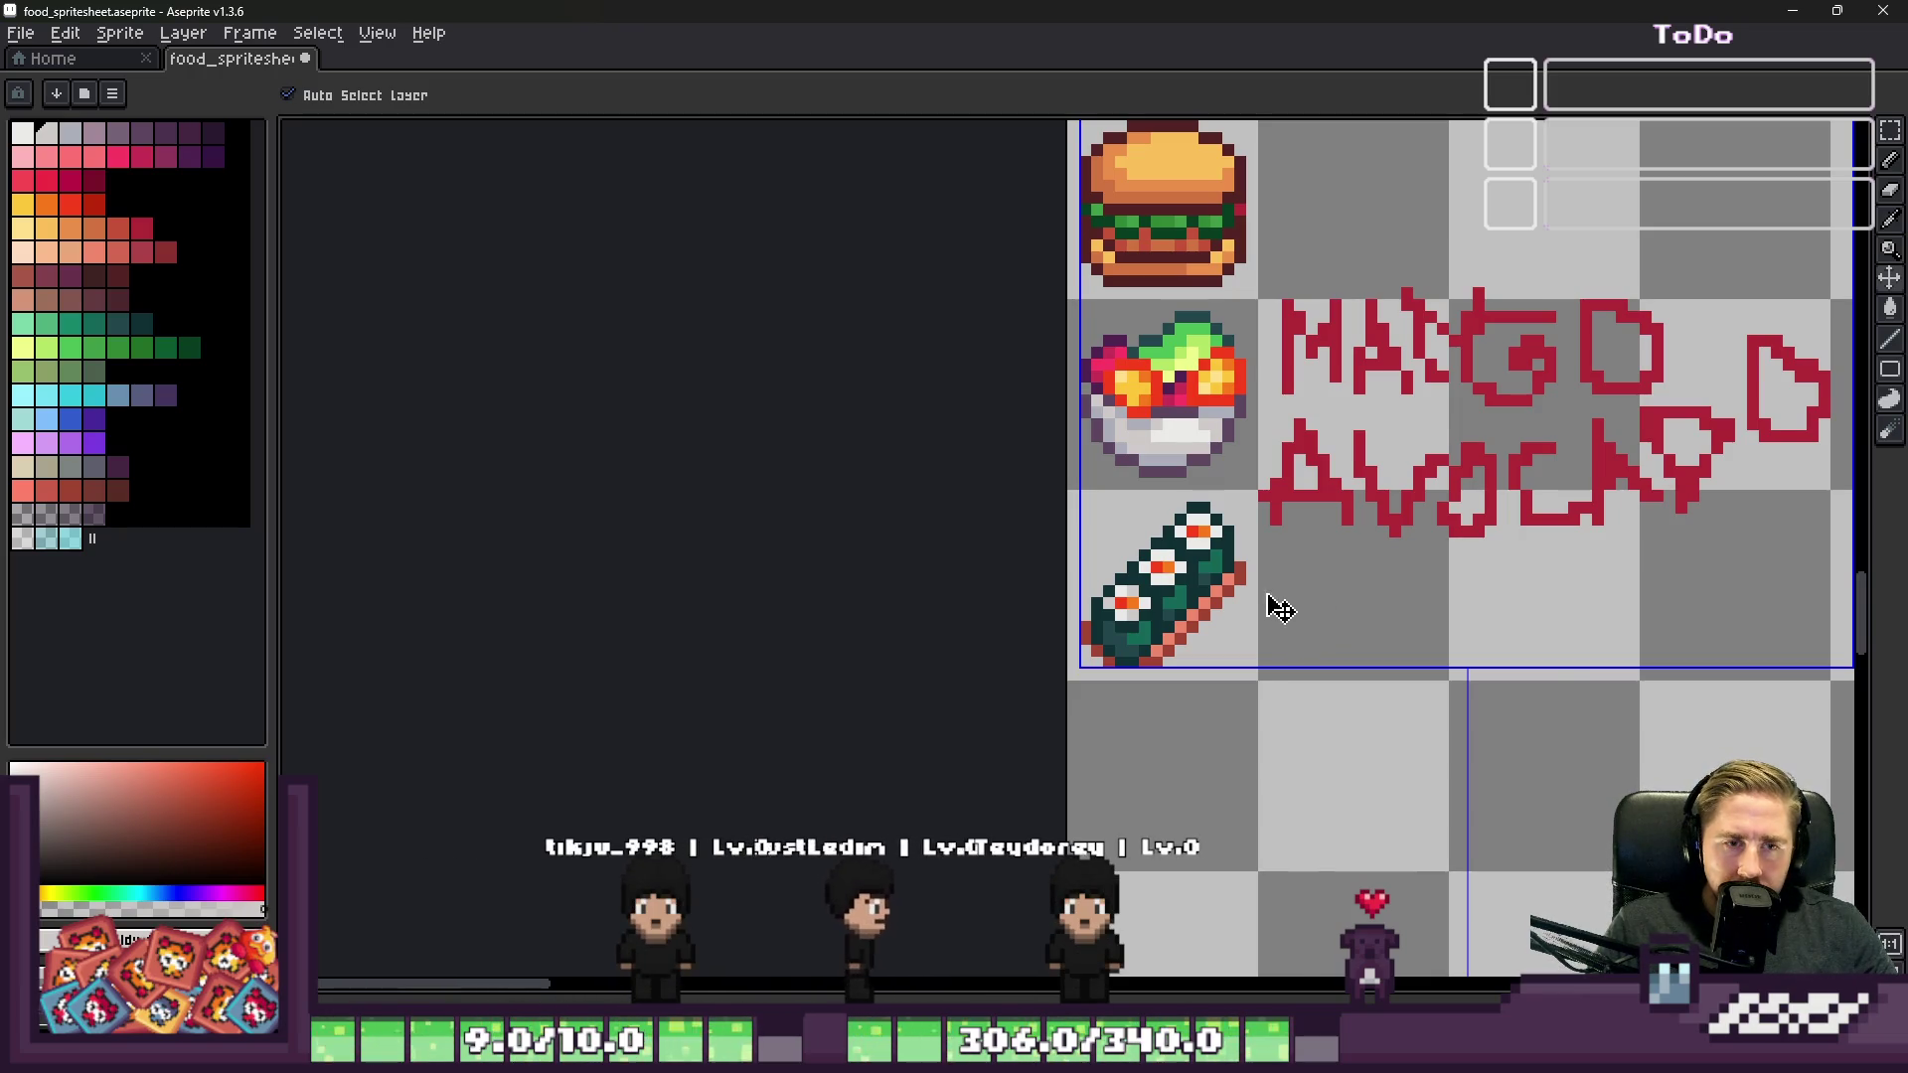
Step: Paste the copied sushi pieces back beside the roll
key("ctrl+v")
left_click(1240, 618)
key("b")
scroll(1173, 609, "up", 1)
left_click_drag(1169, 604, 1141, 579)
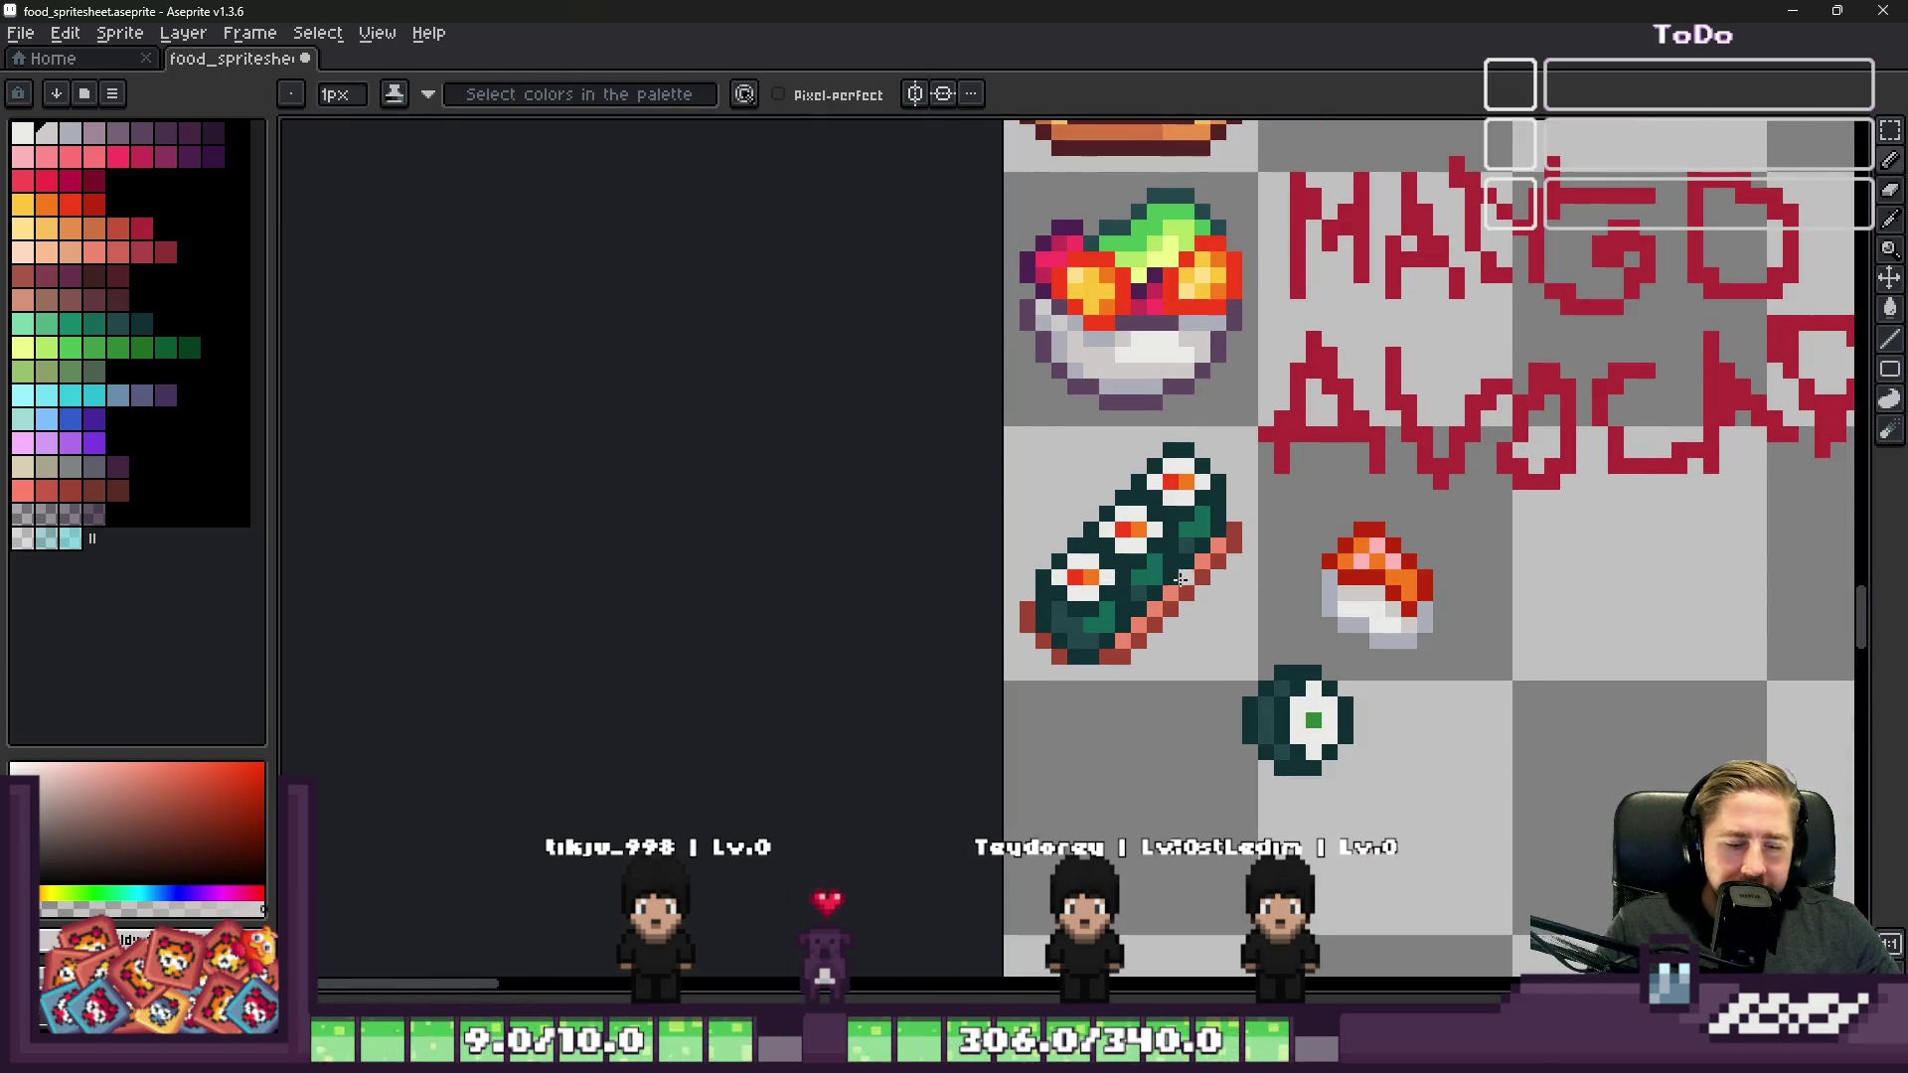
Step: Remove the roll's middle slice and select the two remaining slices on the skewer
key("m")
scroll(1123, 527, "up", 2)
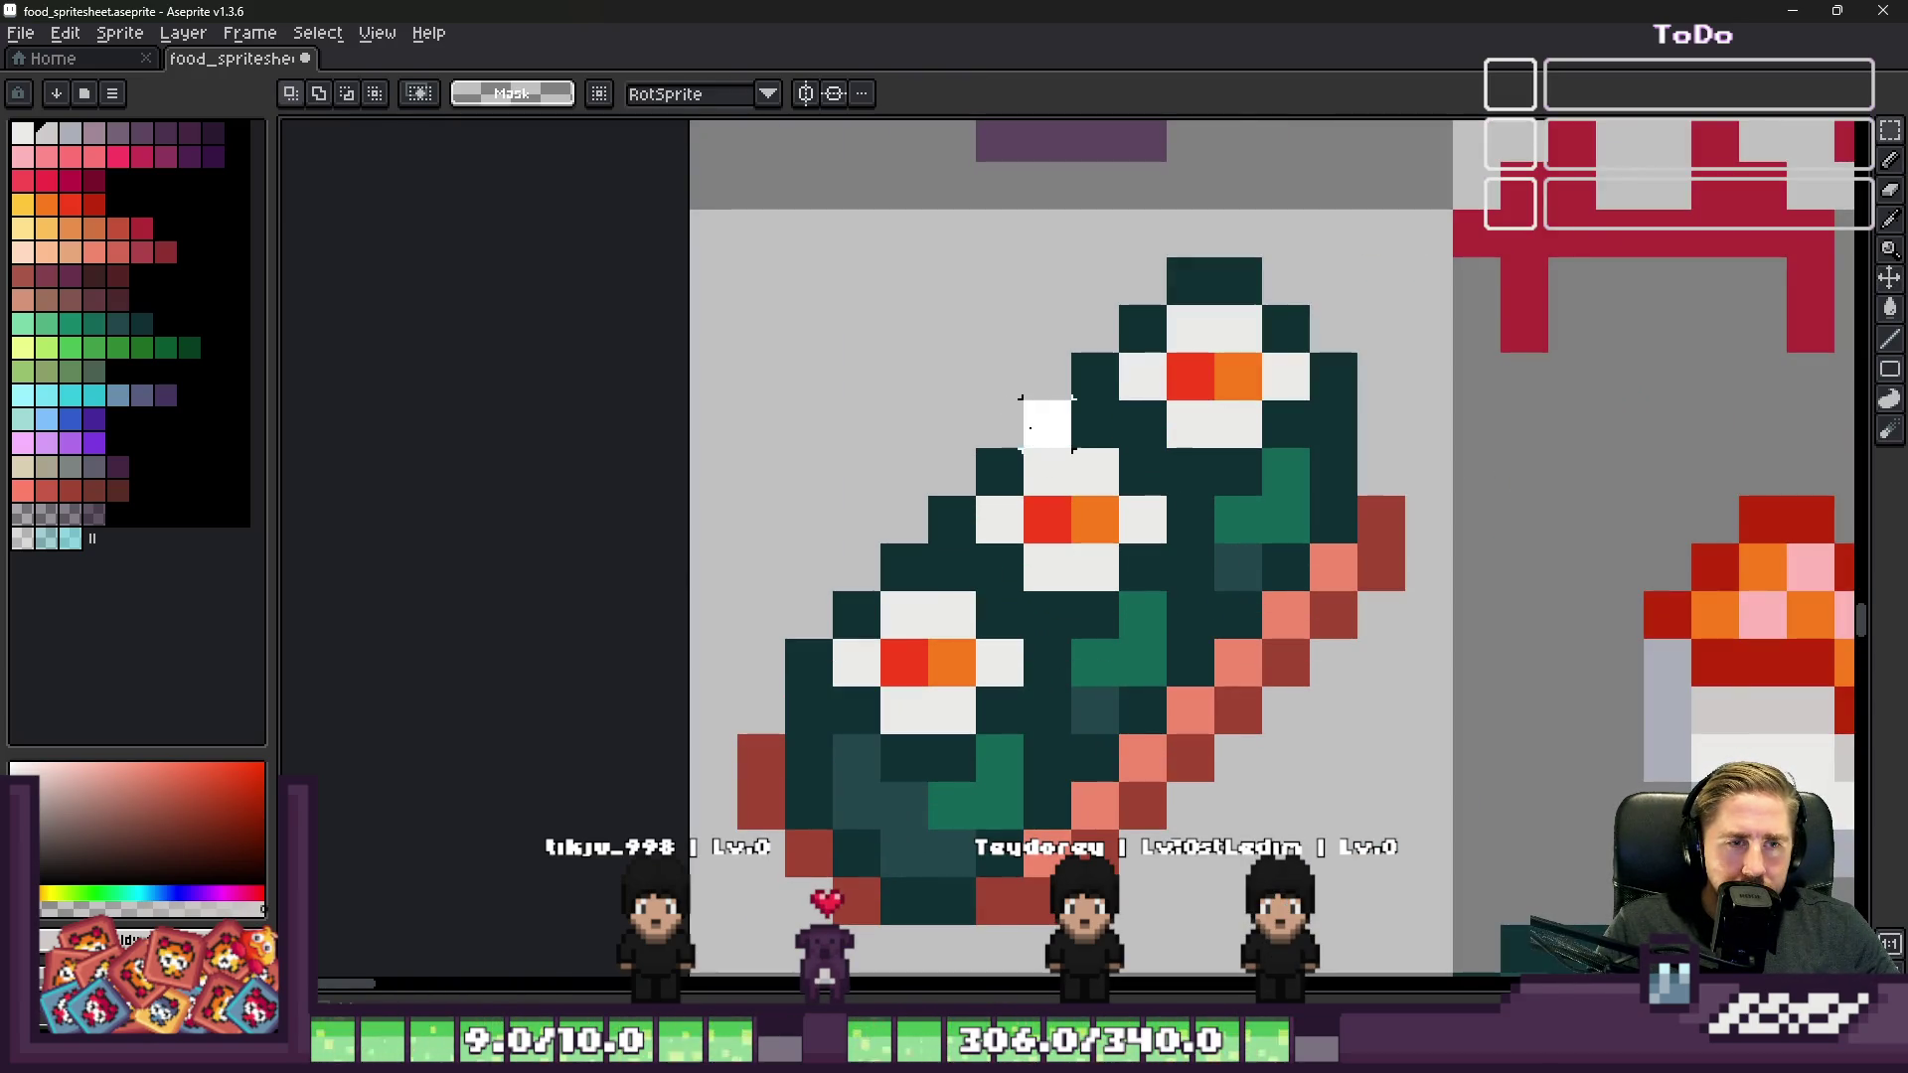
key("ctrl+z")
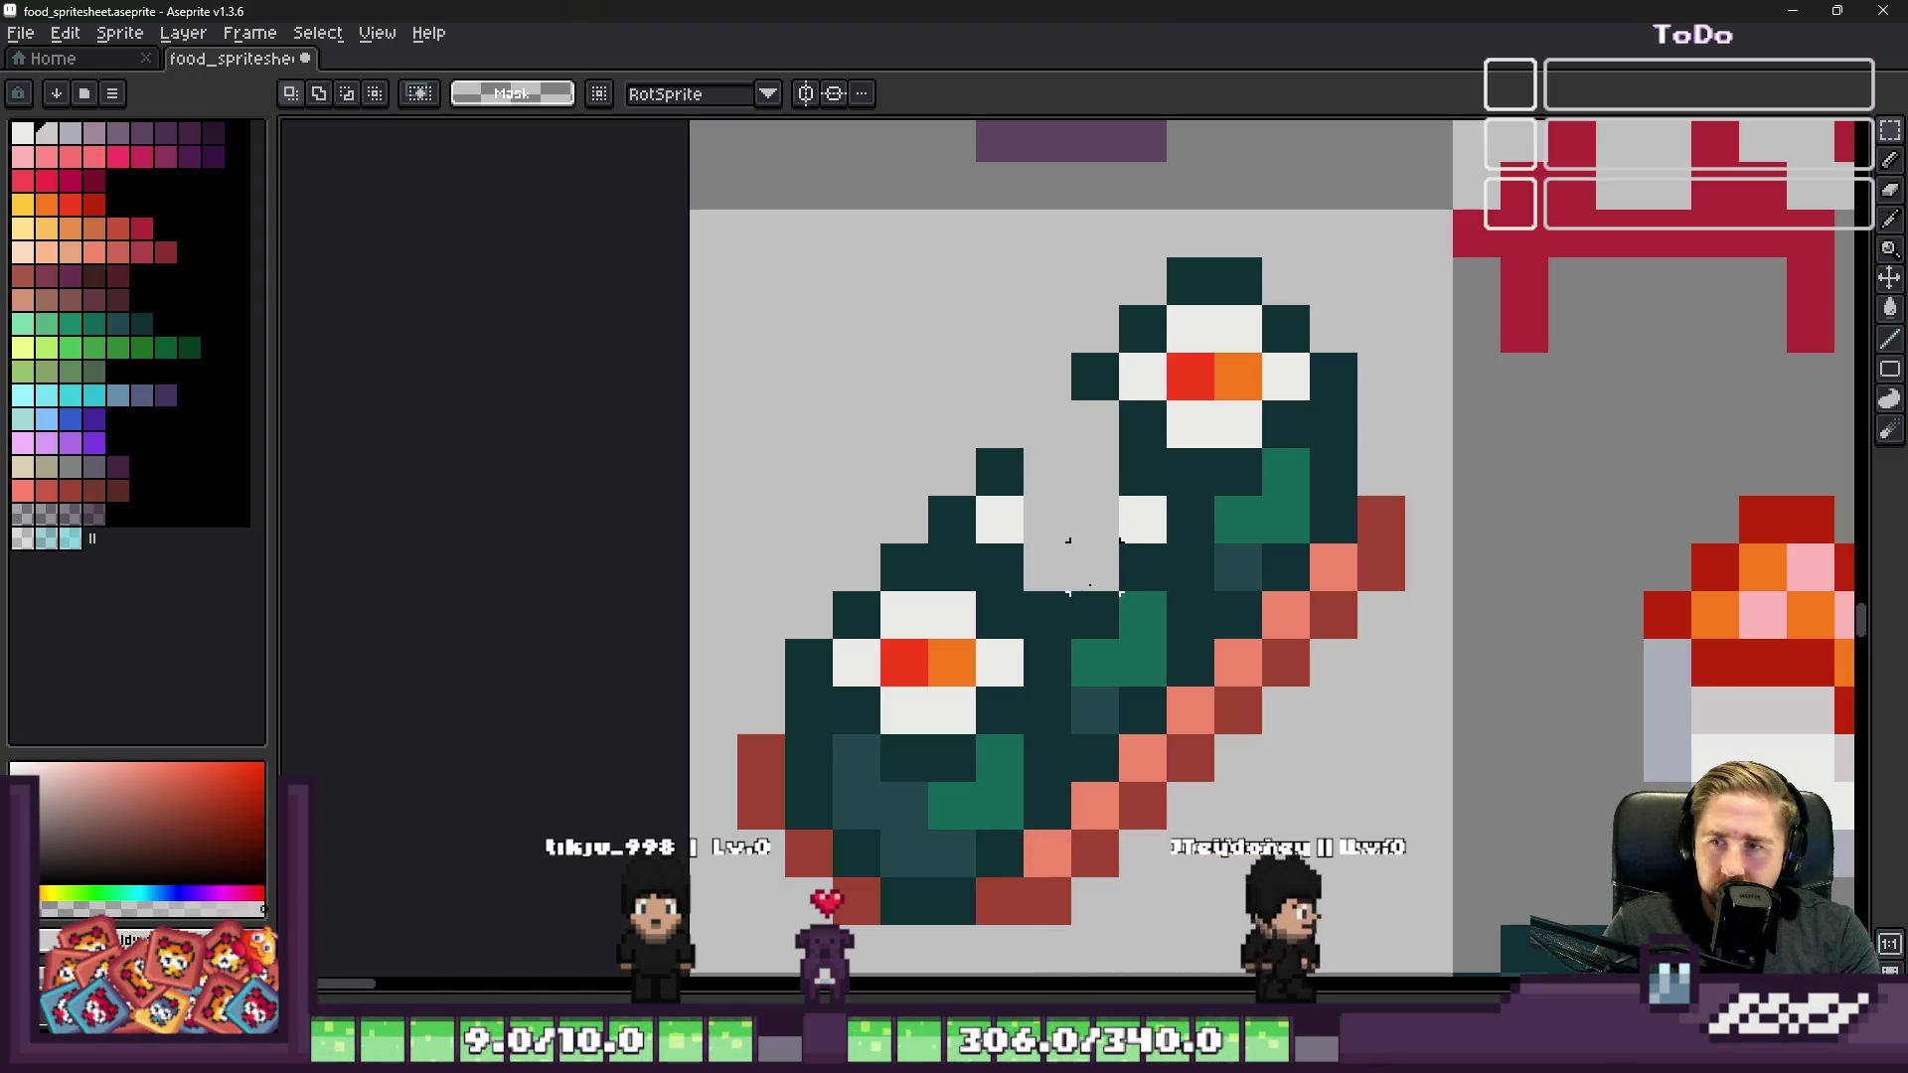
scroll(1093, 576, "down", 2)
scroll(1094, 577, "up", 3)
mouse_move(1144, 498)
left_mouse_down()
mouse_move(1093, 497)
mouse_move(1106, 685)
left_mouse_up()
key("ctrl+z")
key("ctrl+z")
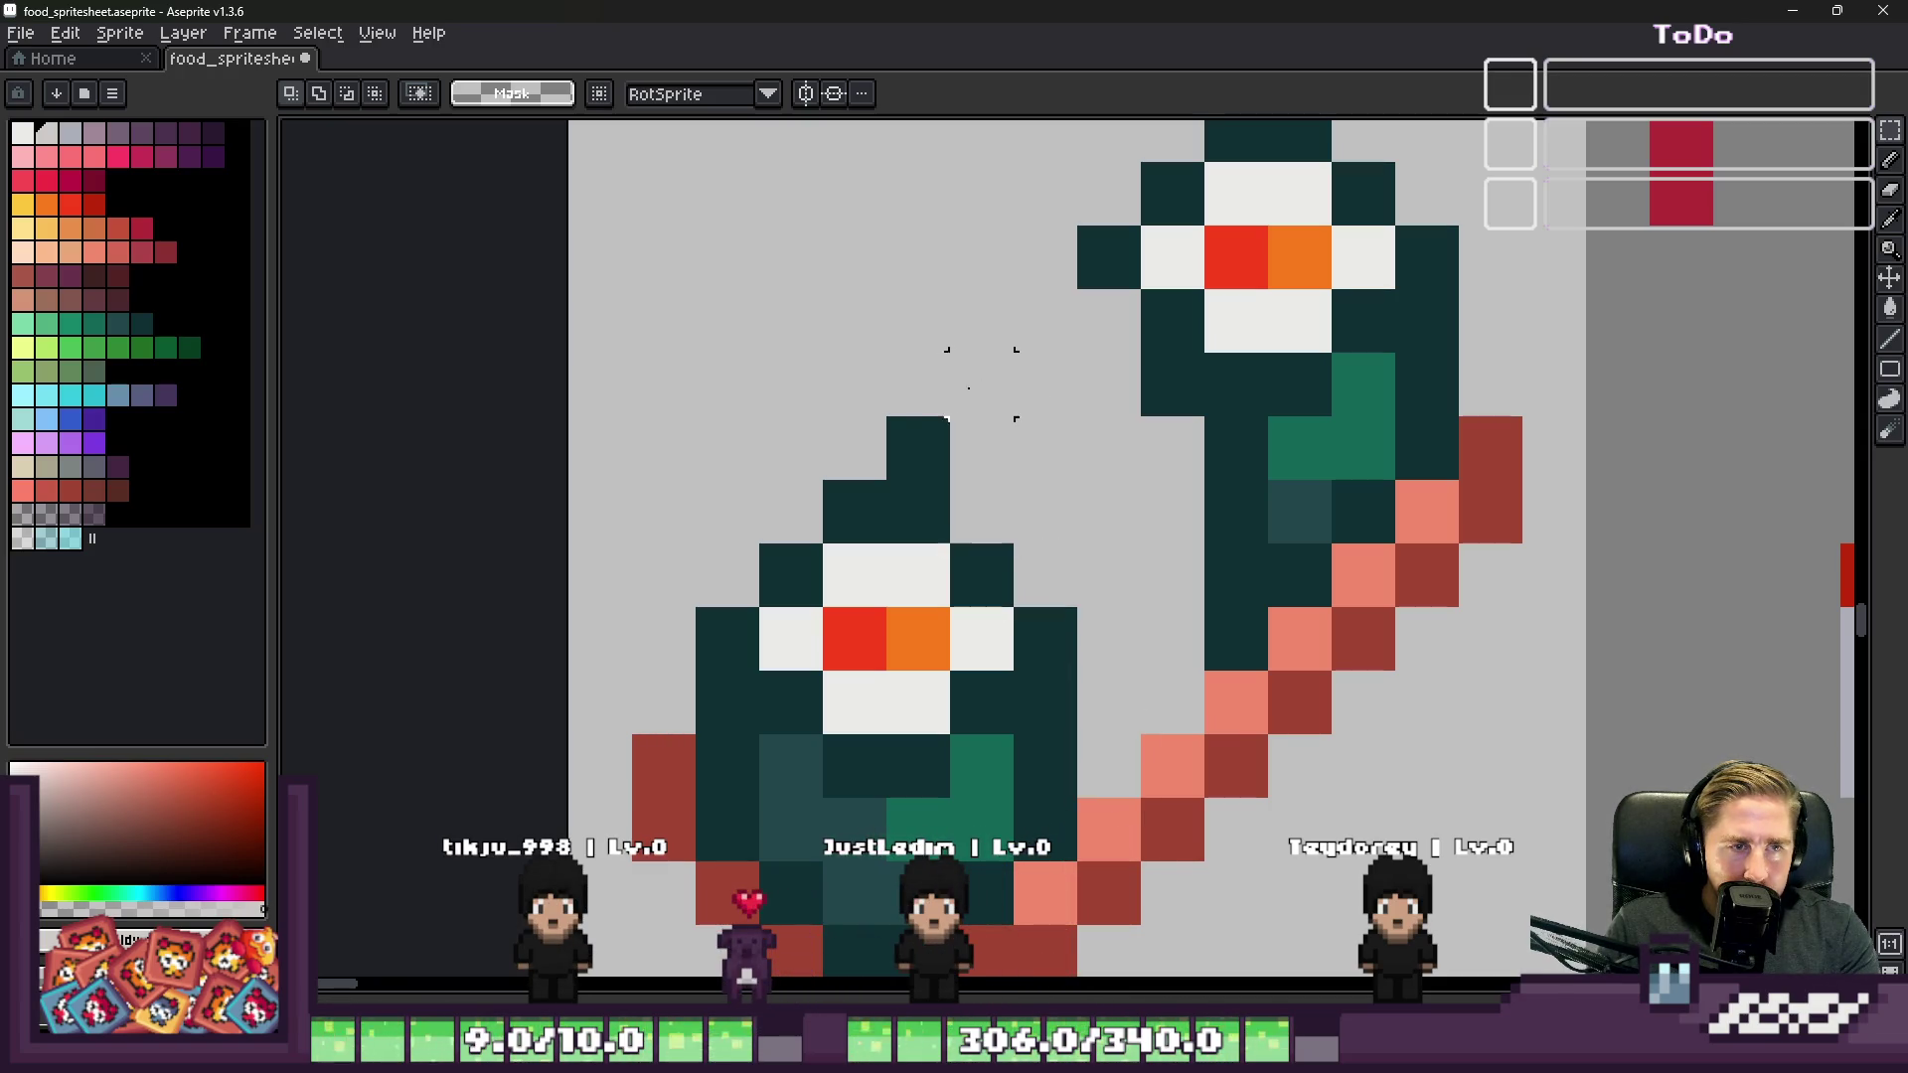
scroll(1045, 447, "down", 1)
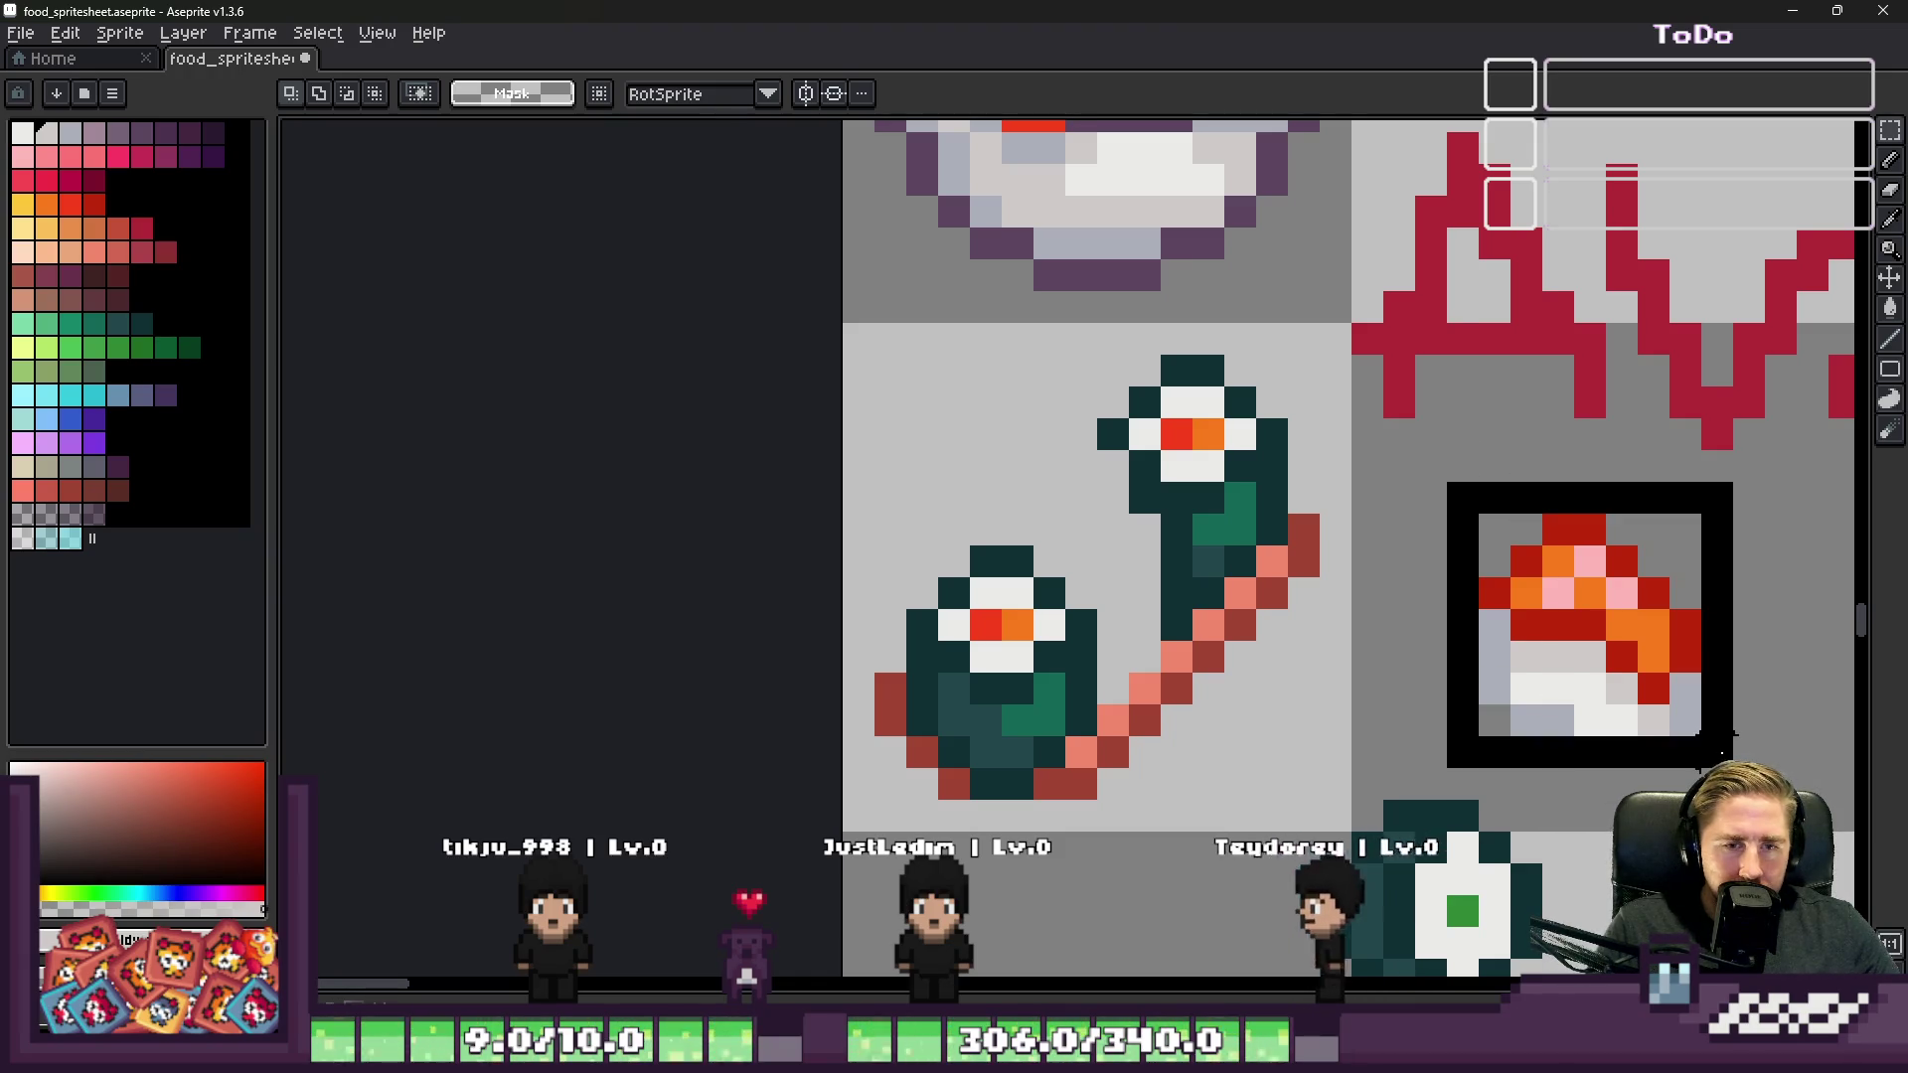
scroll(1022, 497, "down", 1)
mouse_move(919, 396)
left_mouse_down()
mouse_move(1237, 651)
mouse_move(1234, 735)
left_mouse_up()
Step: Move the maki pair down-right and the green maki down-left in the sheet
key("ctrl+z")
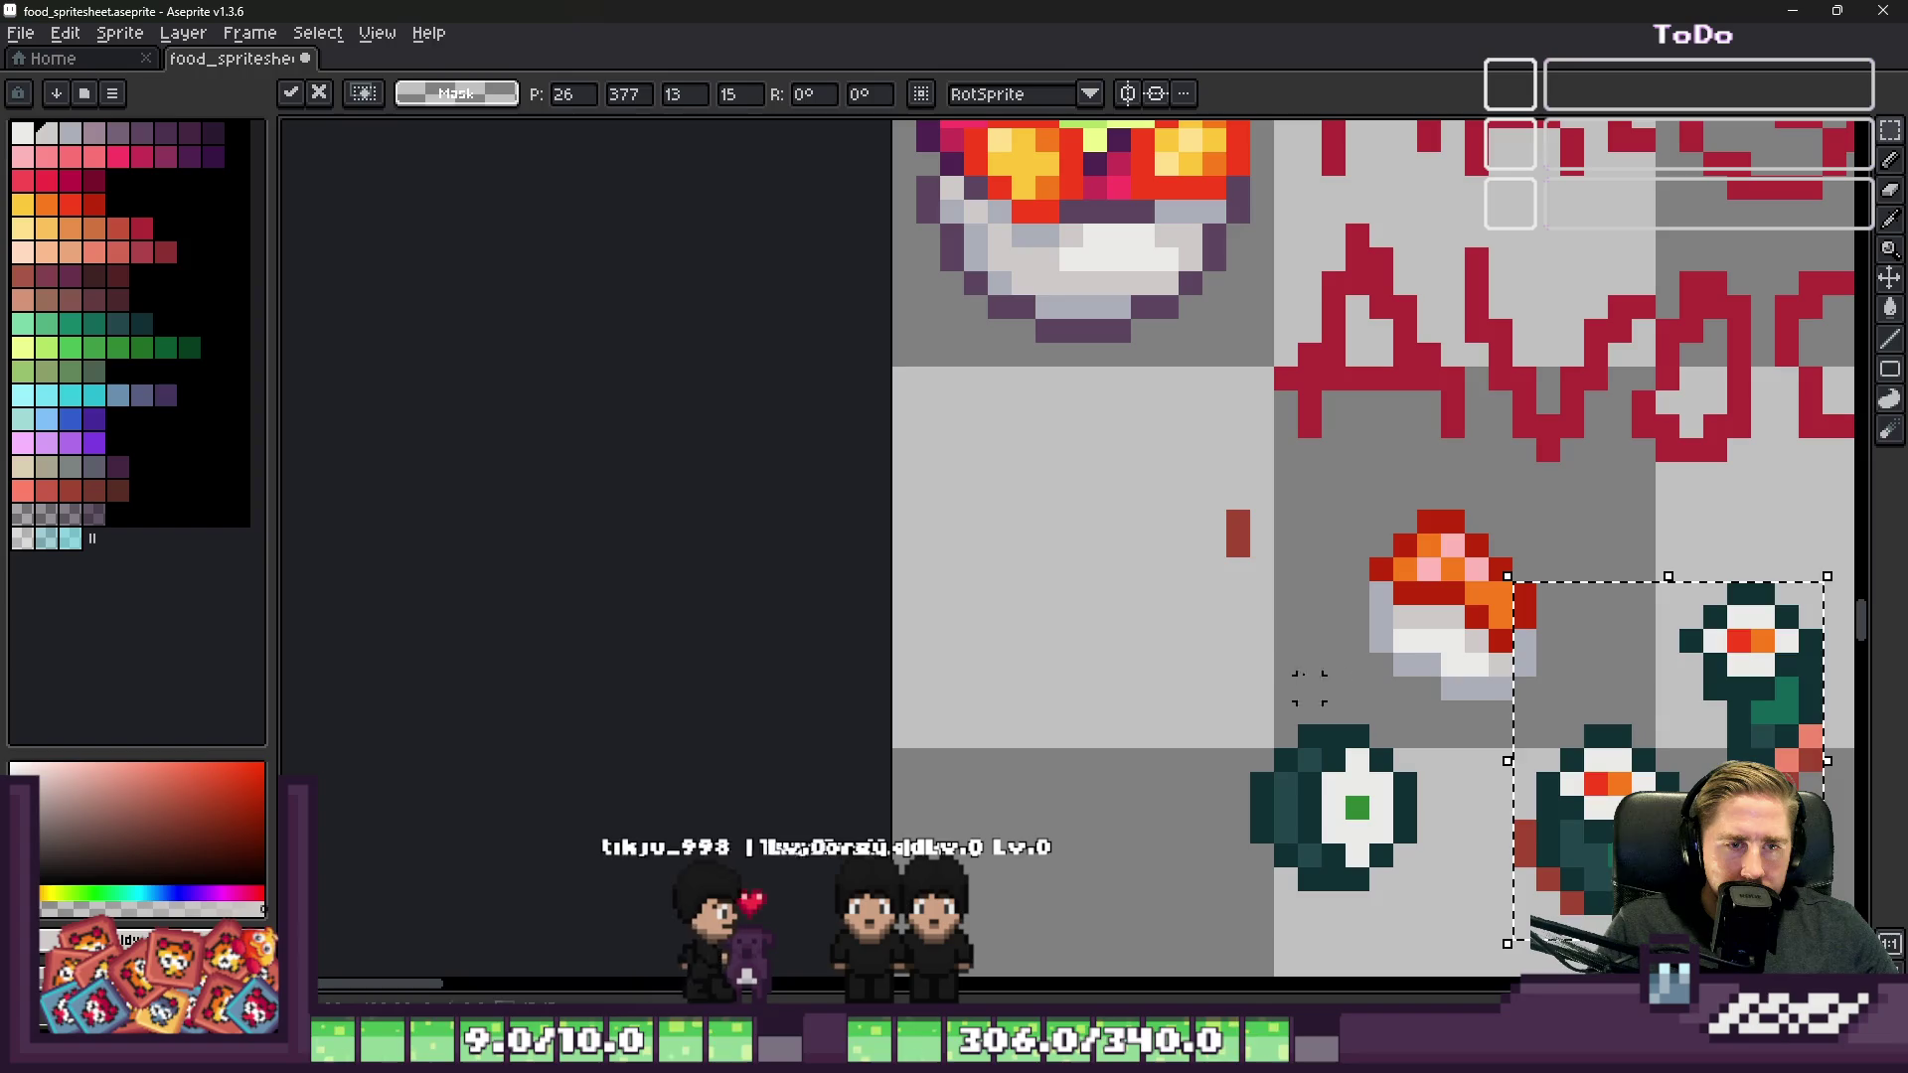
mouse_move(1086, 587)
left_mouse_down()
mouse_move(1610, 771)
mouse_move(1728, 891)
left_mouse_up()
left_click_drag(1159, 316, 1385, 563)
left_click_drag(1033, 547, 1266, 779)
left_click_drag(1153, 644, 938, 880)
left_click(1271, 548)
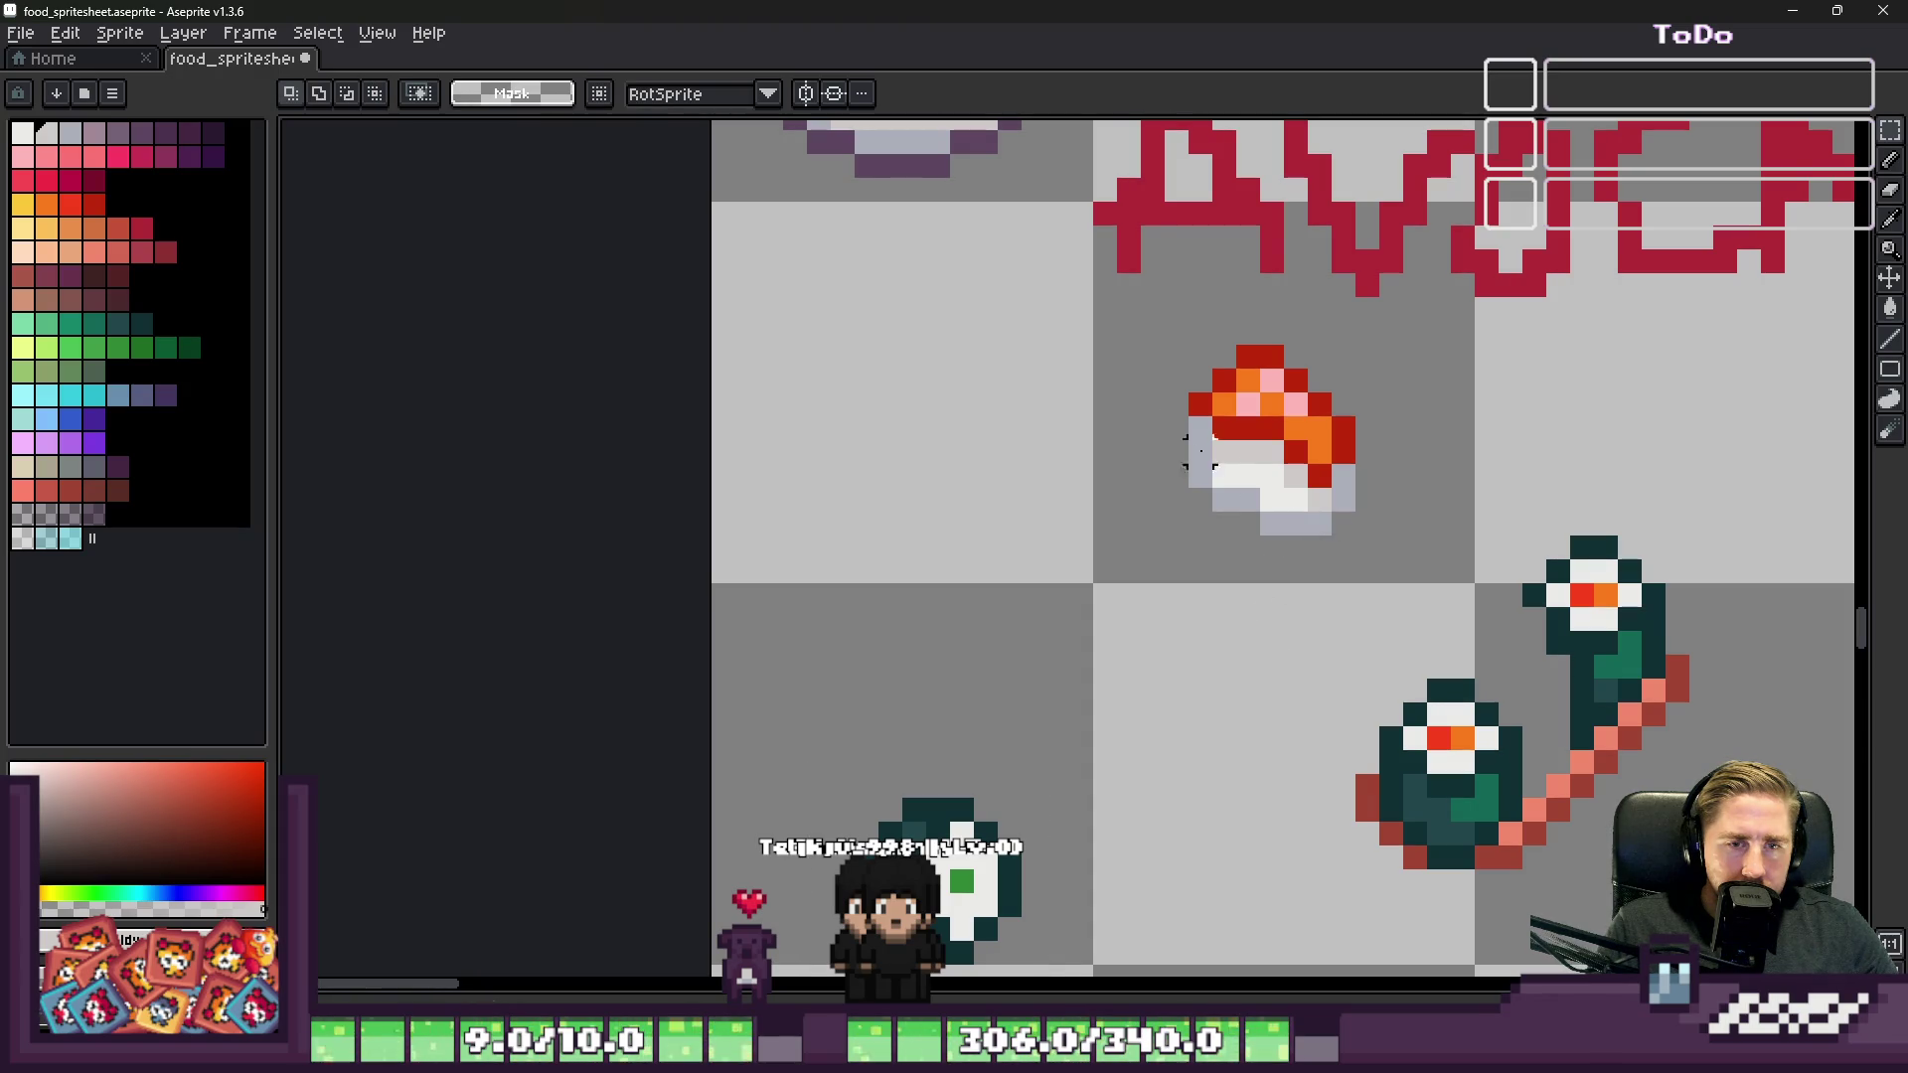
Step: Move the salmon nigiri into the roll's cell and drag the maki skewer over it
left_click_drag(1139, 343, 1386, 568)
mouse_move(1265, 481)
left_mouse_down()
mouse_move(873, 427)
mouse_move(886, 412)
left_mouse_up()
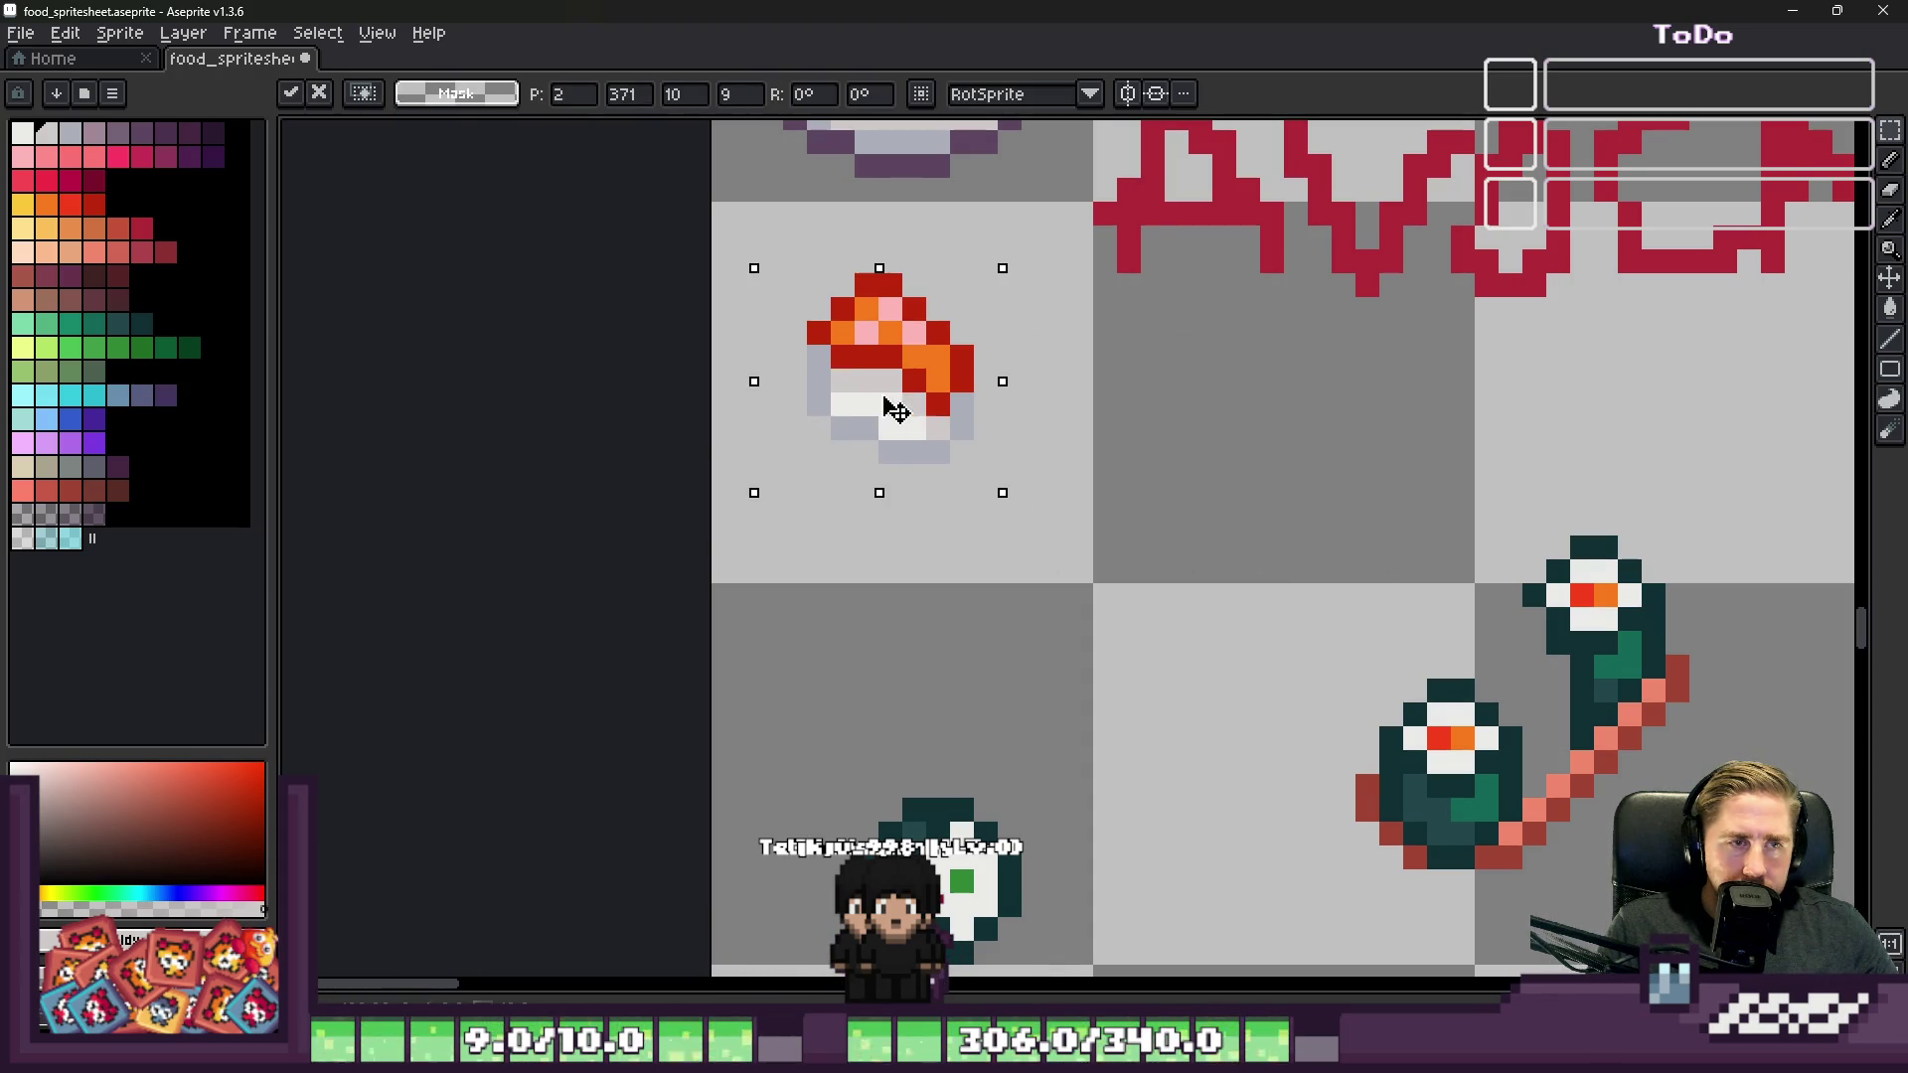
left_click(1295, 452)
left_click_drag(1223, 451, 1702, 835)
mouse_move(1543, 786)
left_mouse_down()
mouse_move(972, 630)
mouse_move(910, 407)
mouse_move(913, 448)
left_mouse_up()
scroll(899, 318, "up", 4)
key("Return")
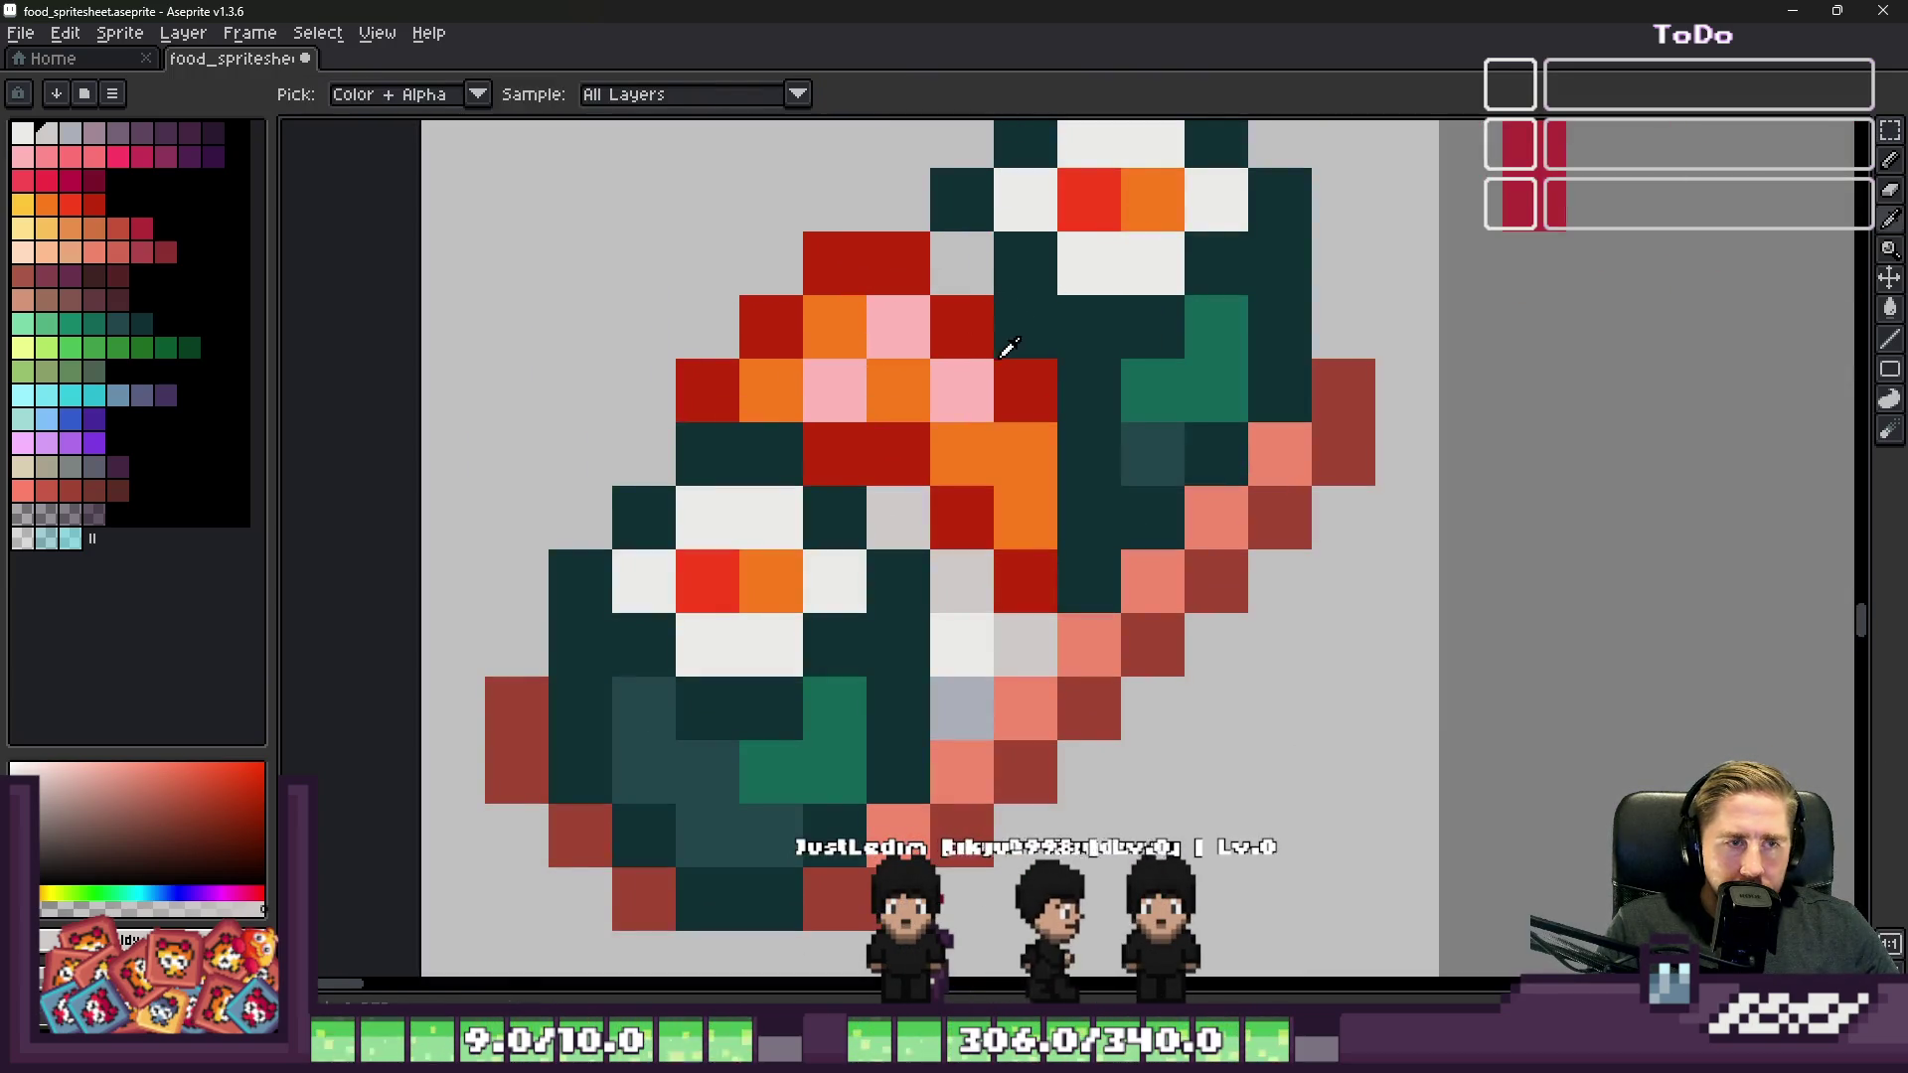
Step: Cut and re-paste the skewered maki pair over the nigiri and commit its placement
key("b")
scroll(1078, 504, "down", 5)
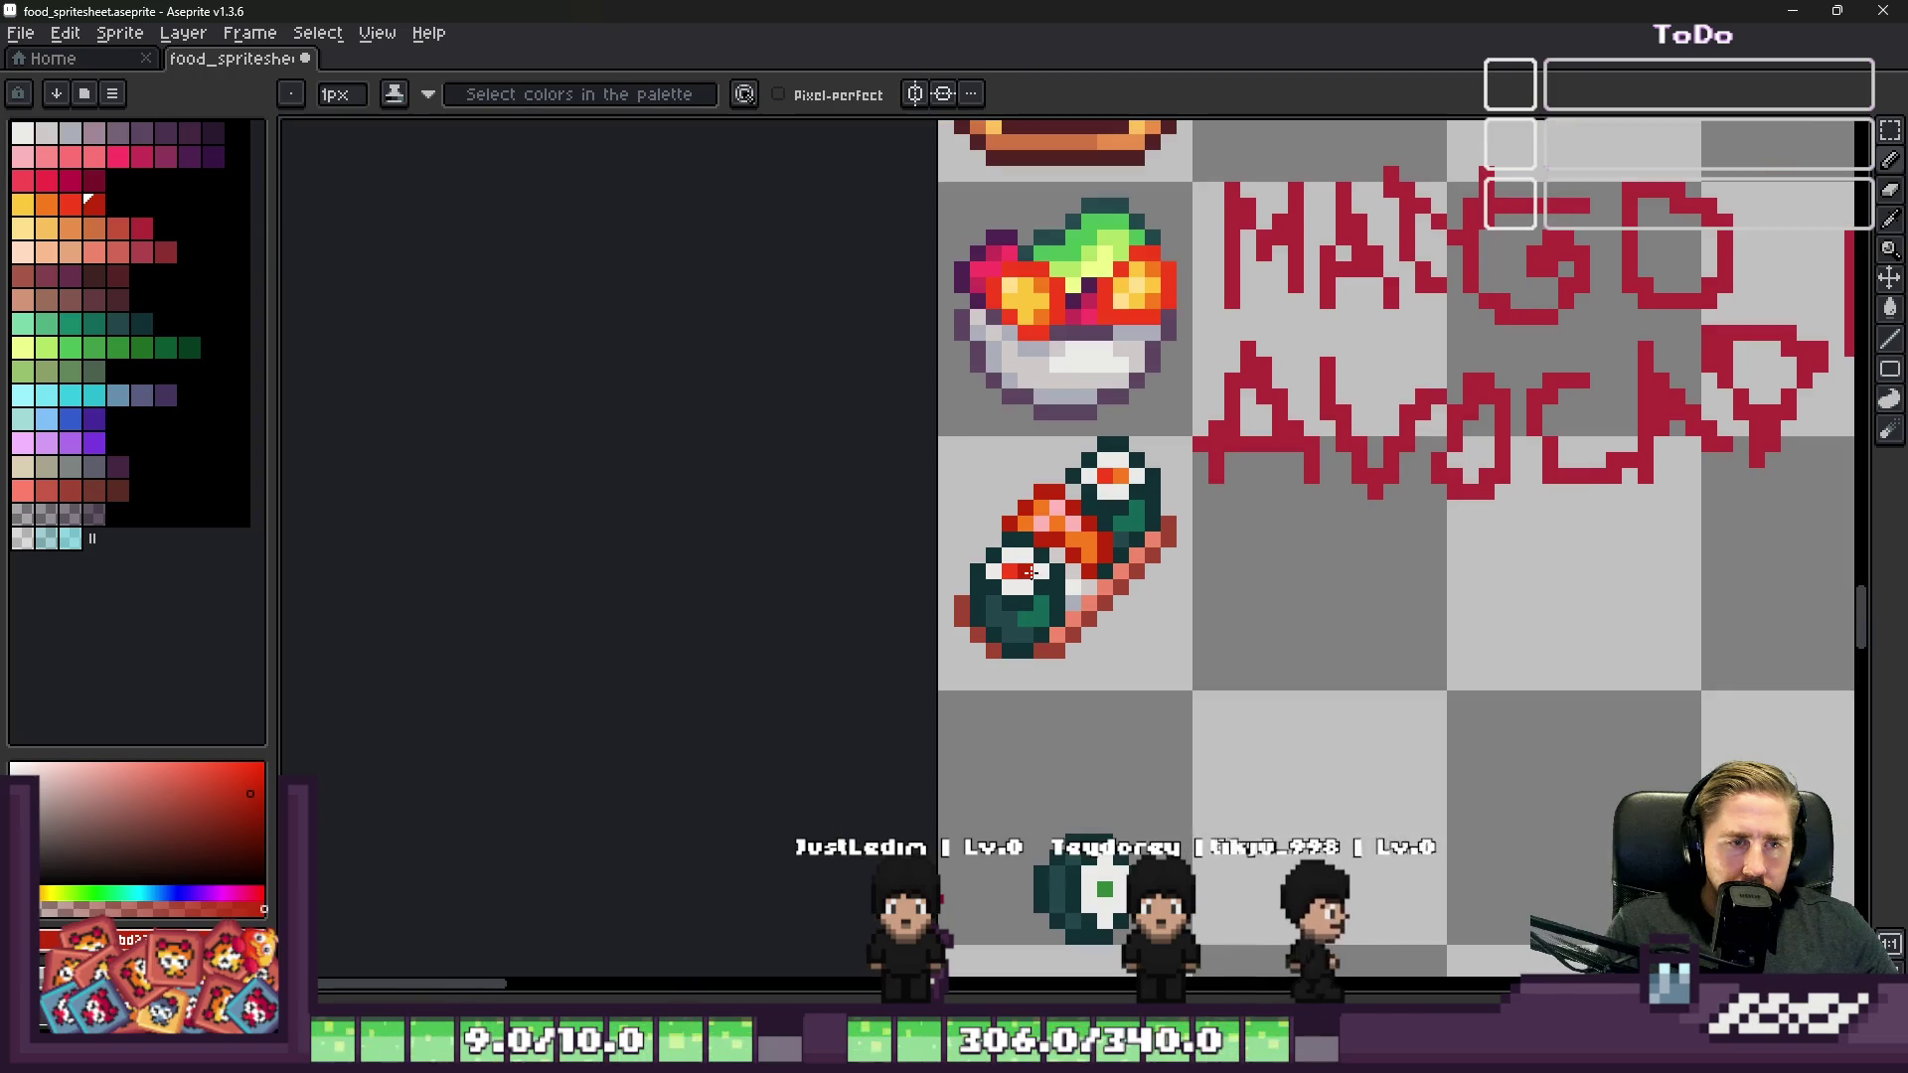
scroll(971, 553, "up", 3)
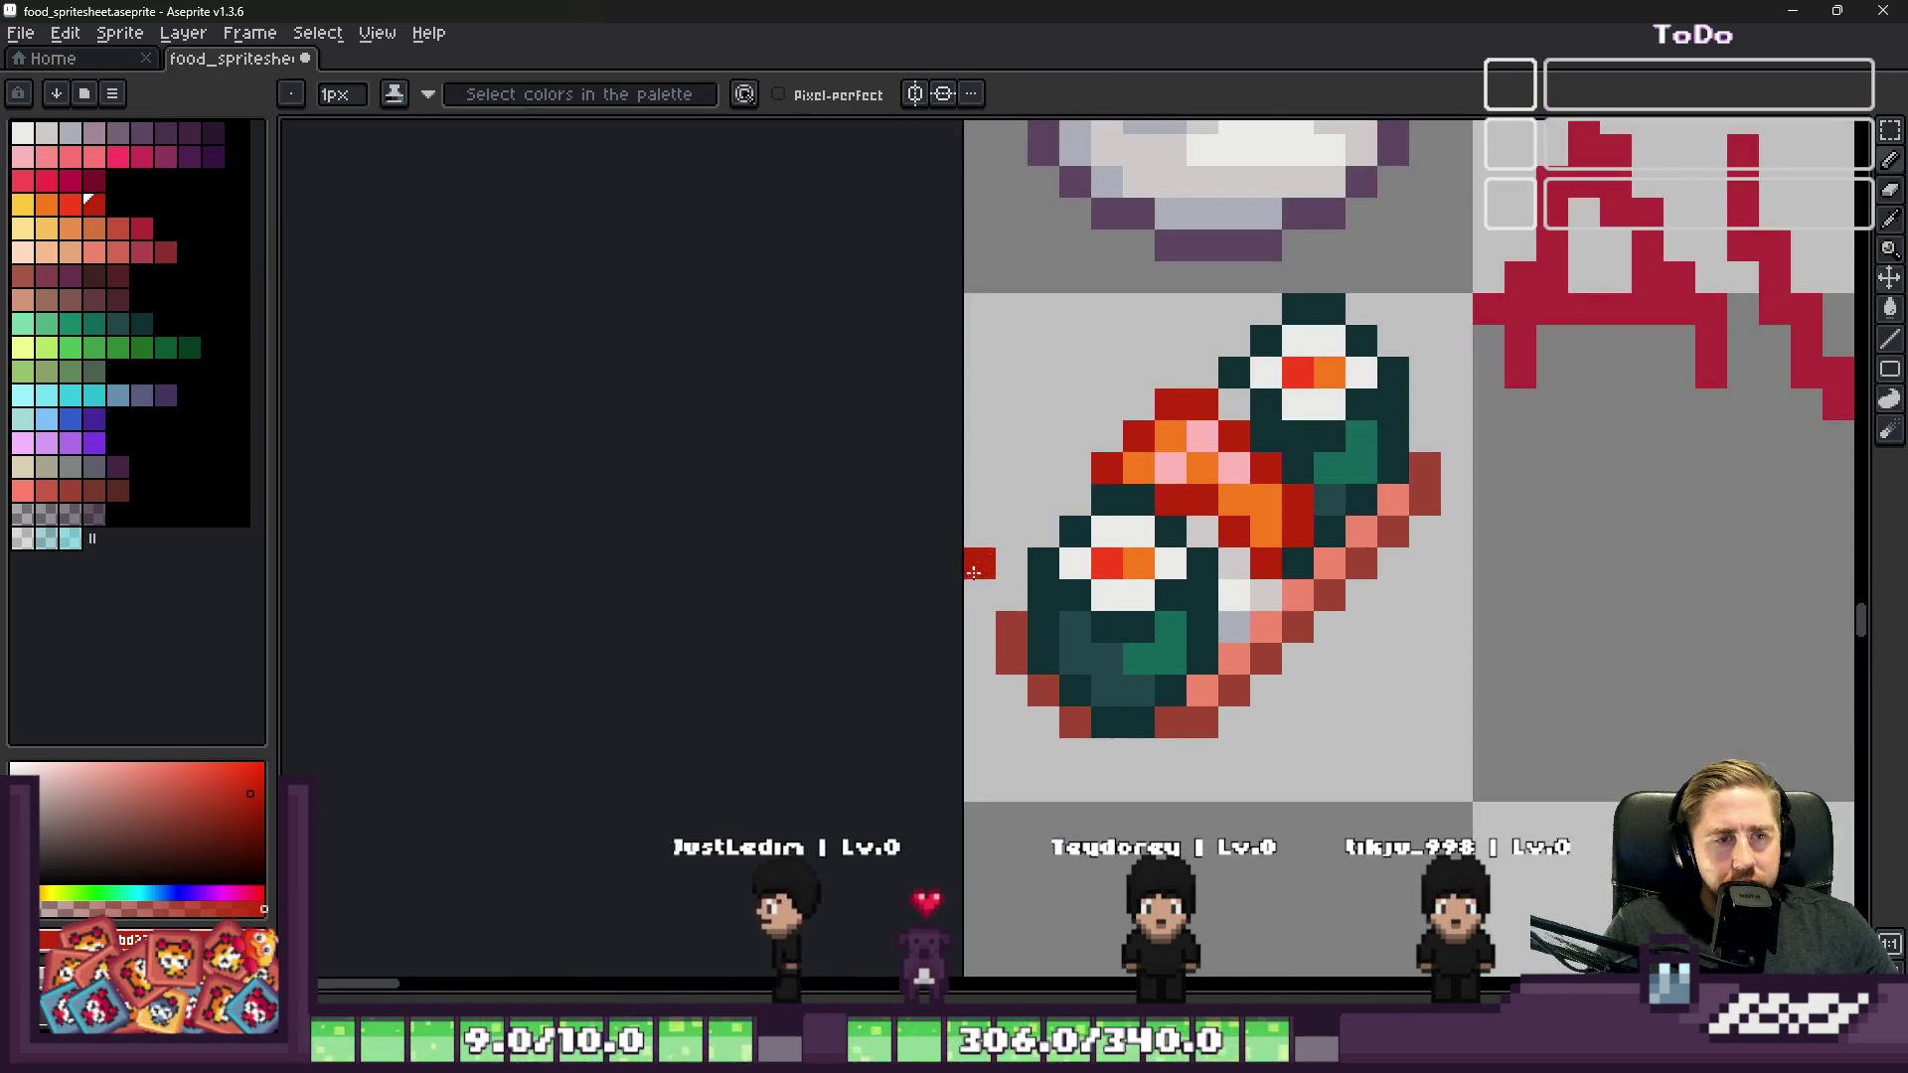
key("v")
key("ctrl+z")
key("ctrl+v")
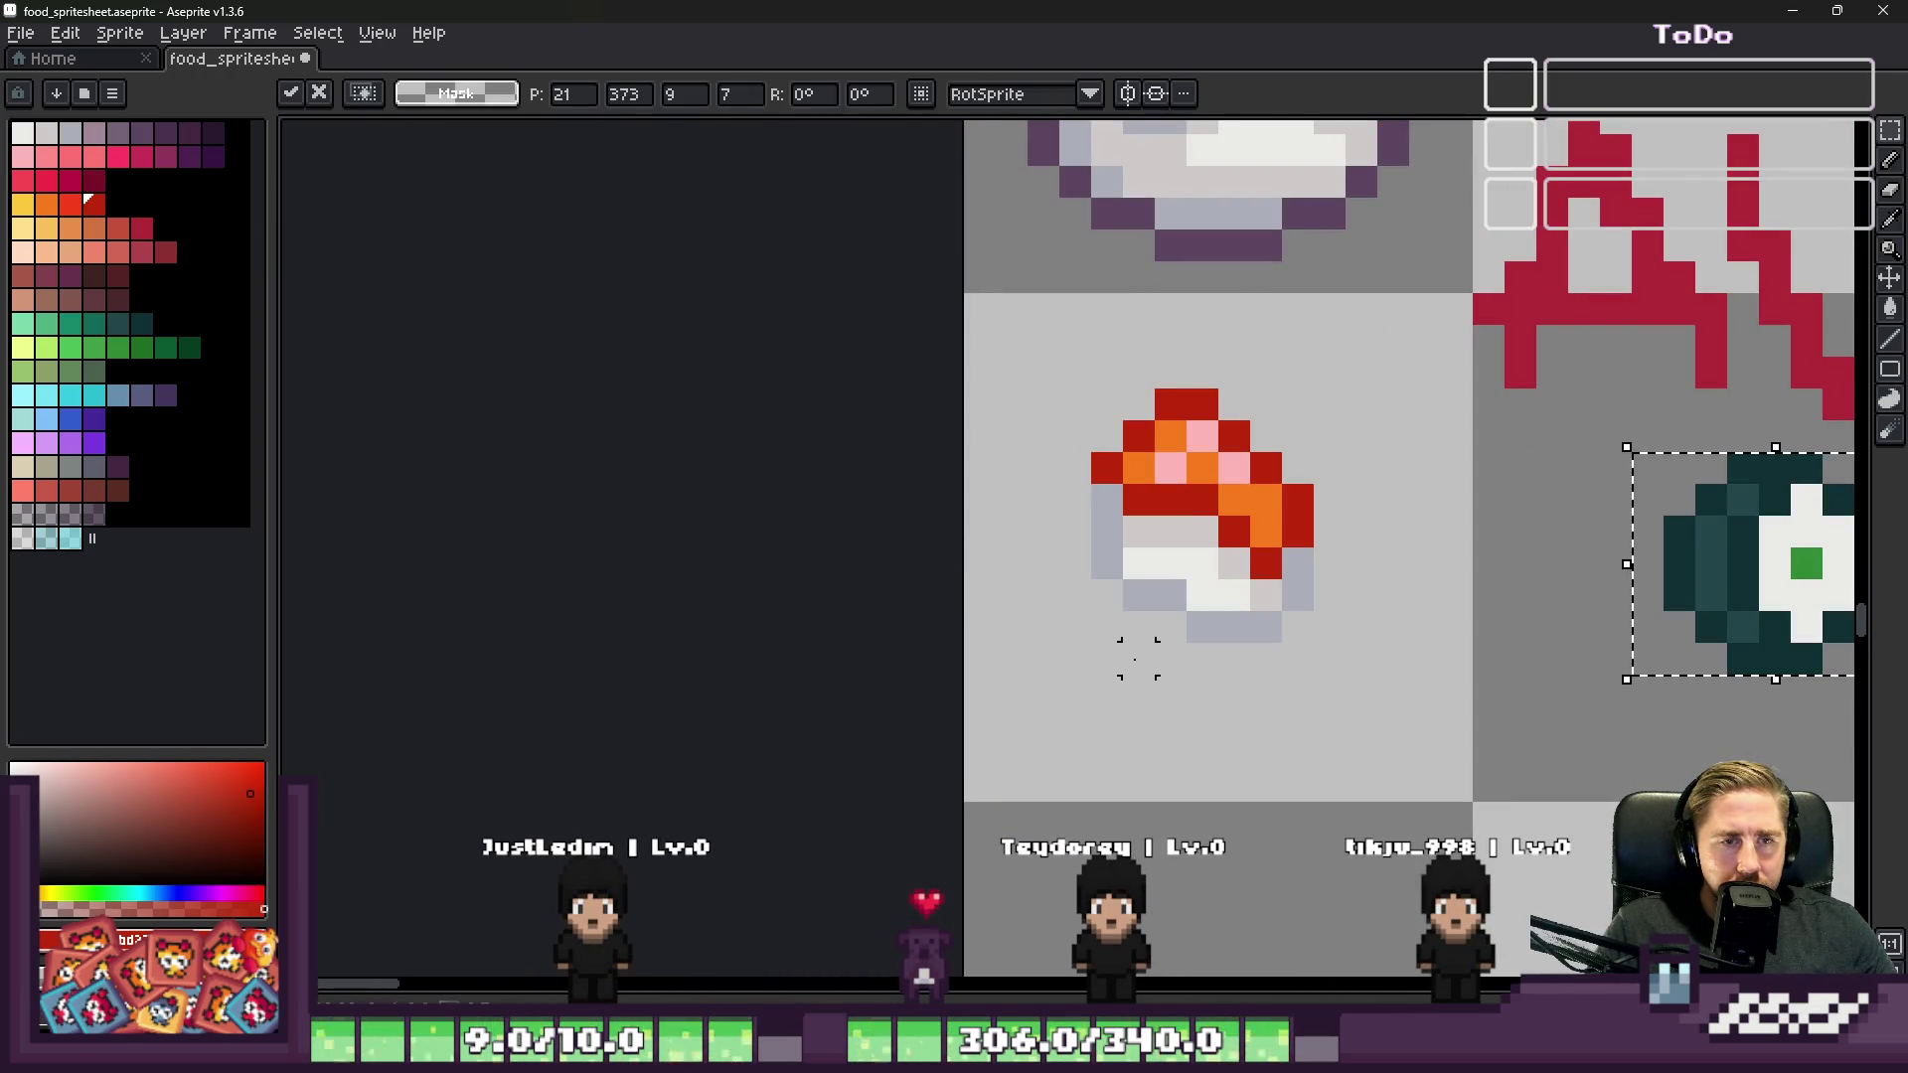
scroll(1197, 564, "down", 3)
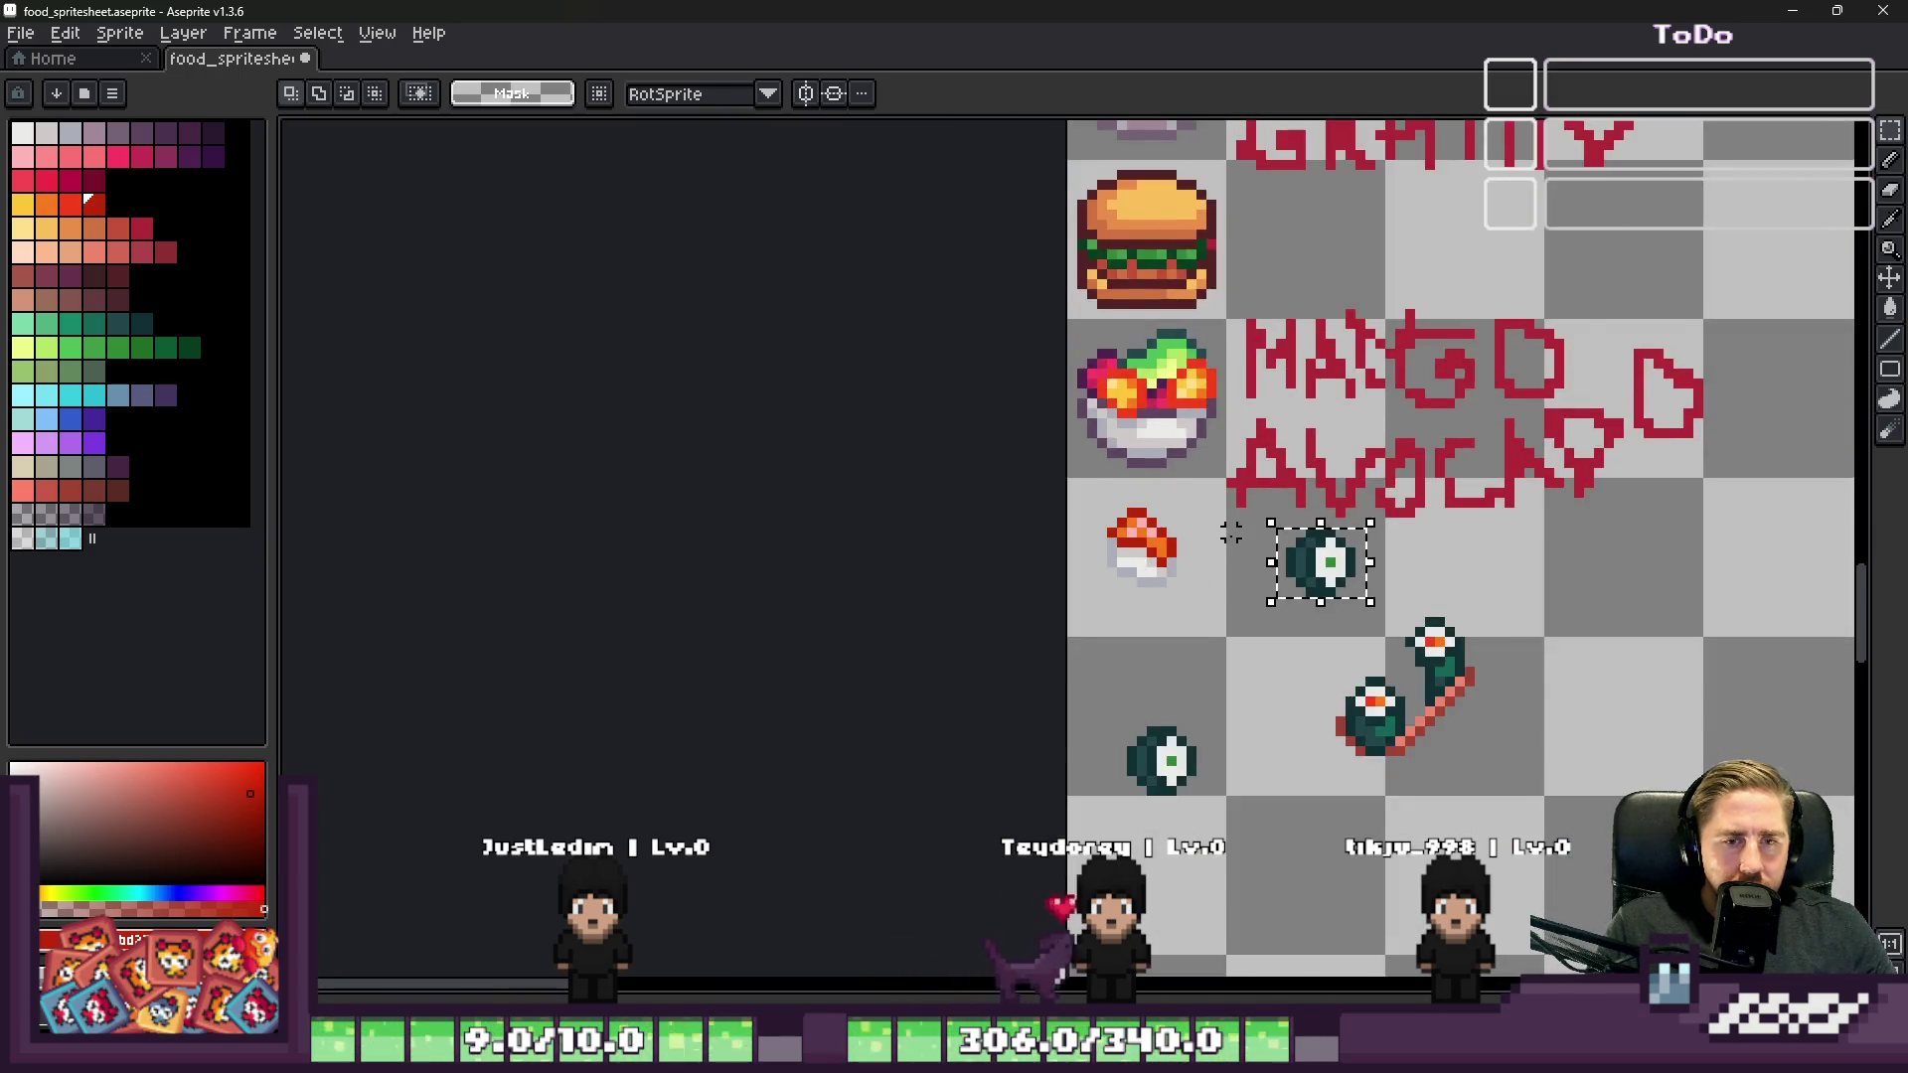
scroll(1197, 565, "up", 1)
mouse_move(1551, 775)
left_mouse_down()
mouse_move(1282, 773)
mouse_move(974, 599)
left_mouse_up()
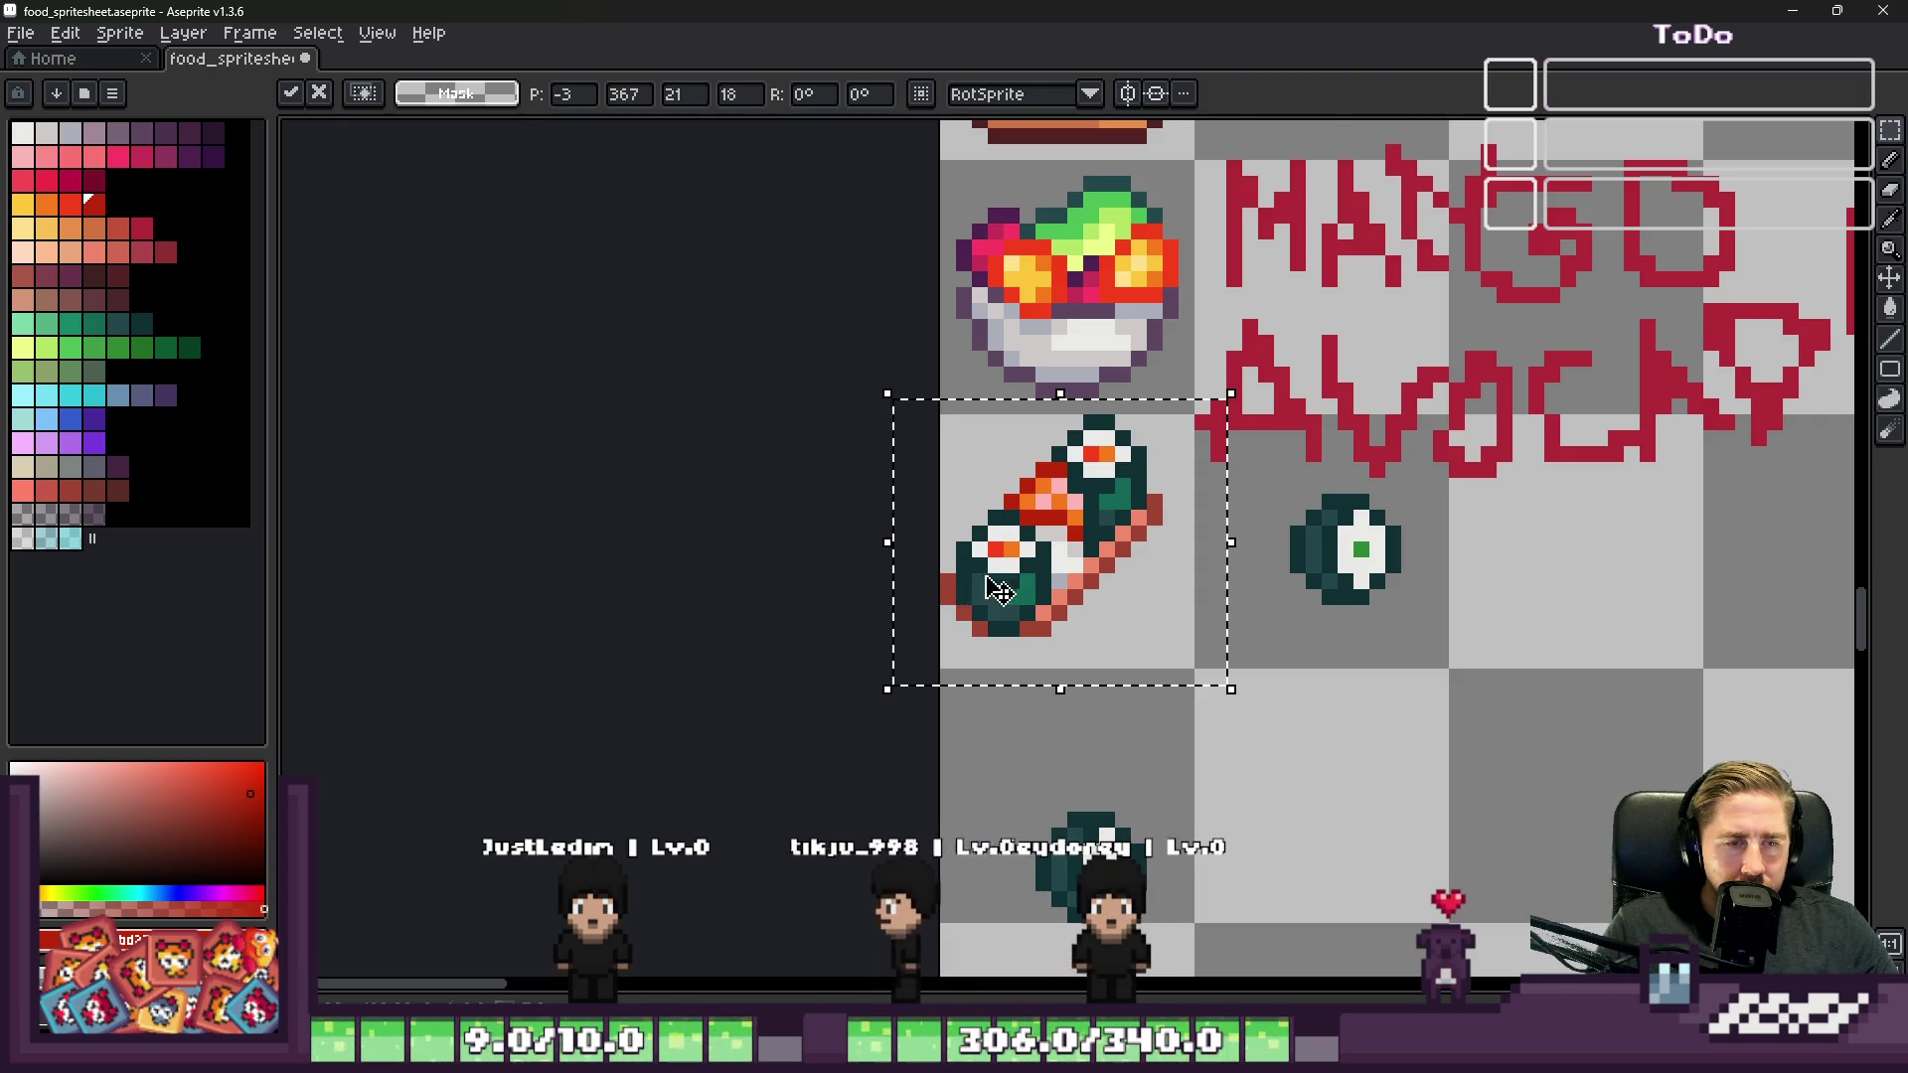
key("Return")
scroll(1044, 541, "up", 5)
key("i")
key("b")
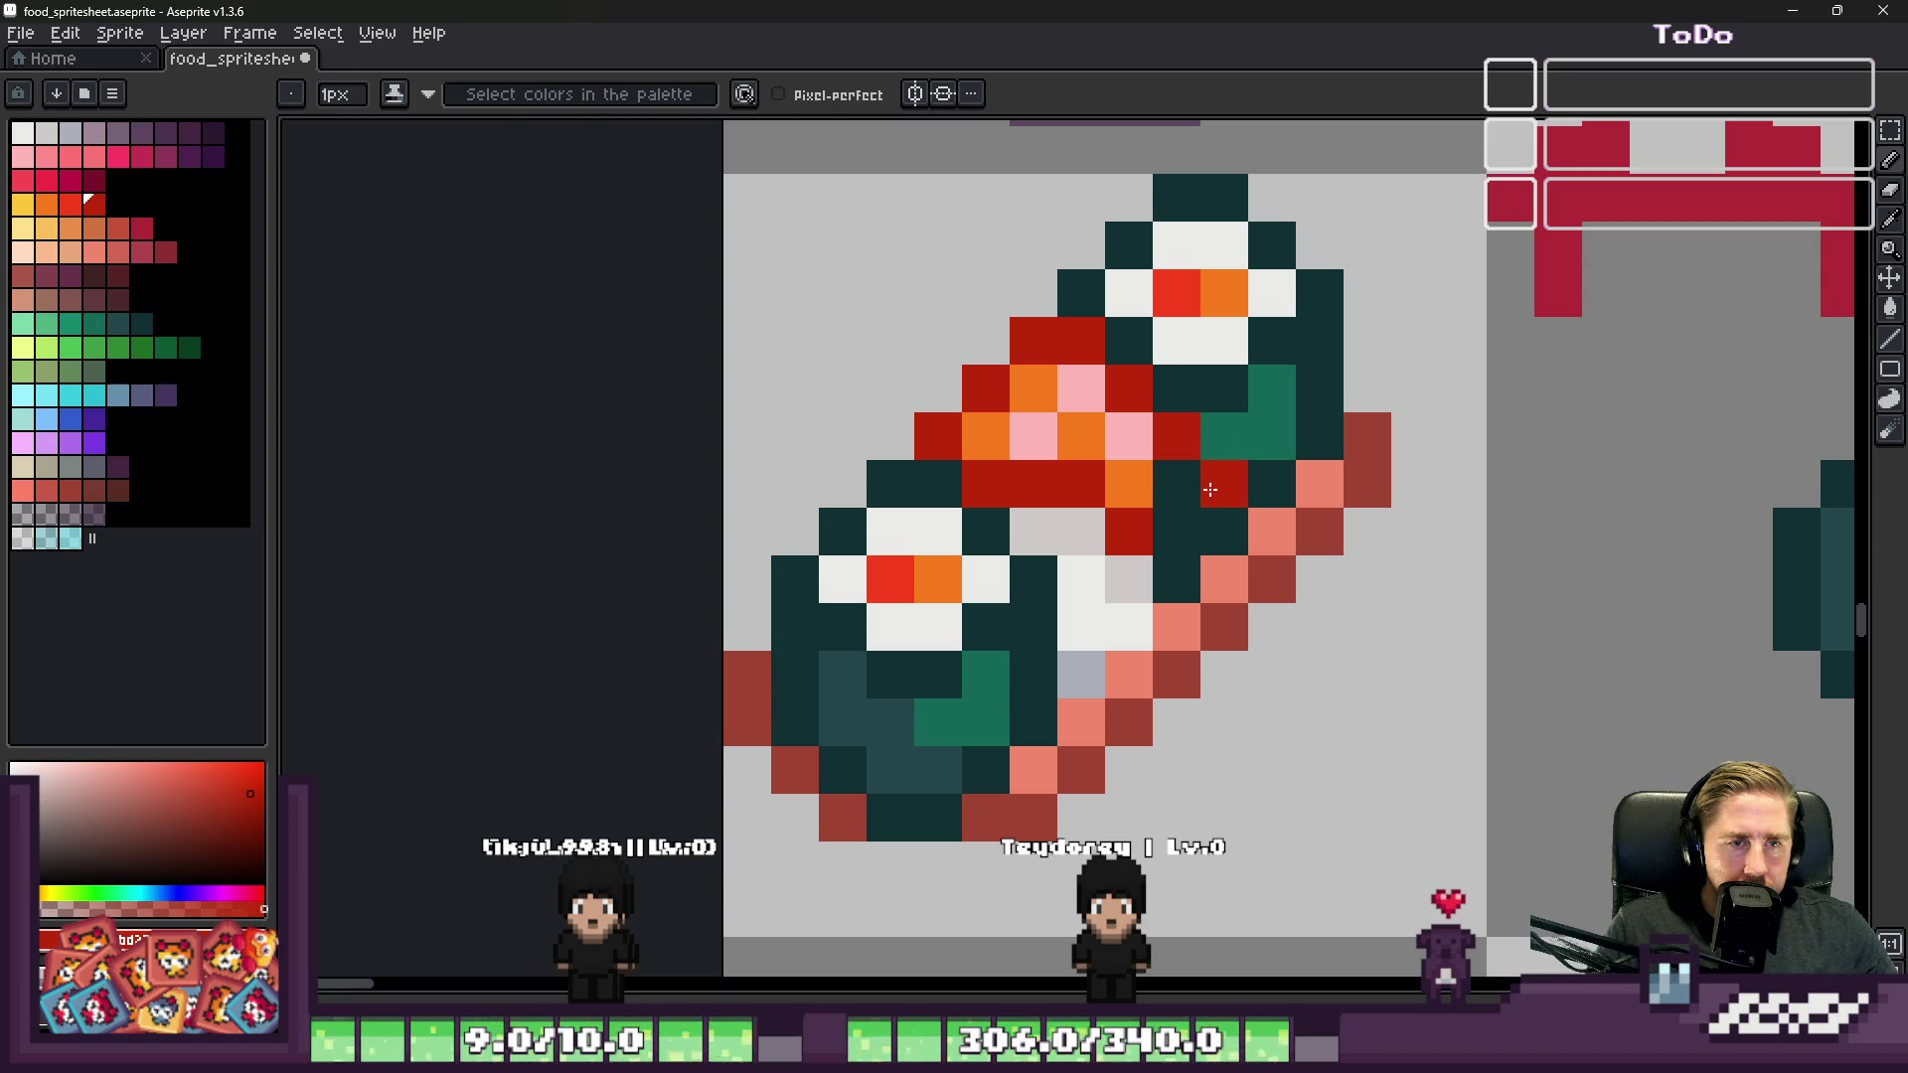
Step: Repaint the sushi's filling pixels in red, pink and orange sampled from the roll
left_click(1224, 531)
left_click(1176, 532)
key("i")
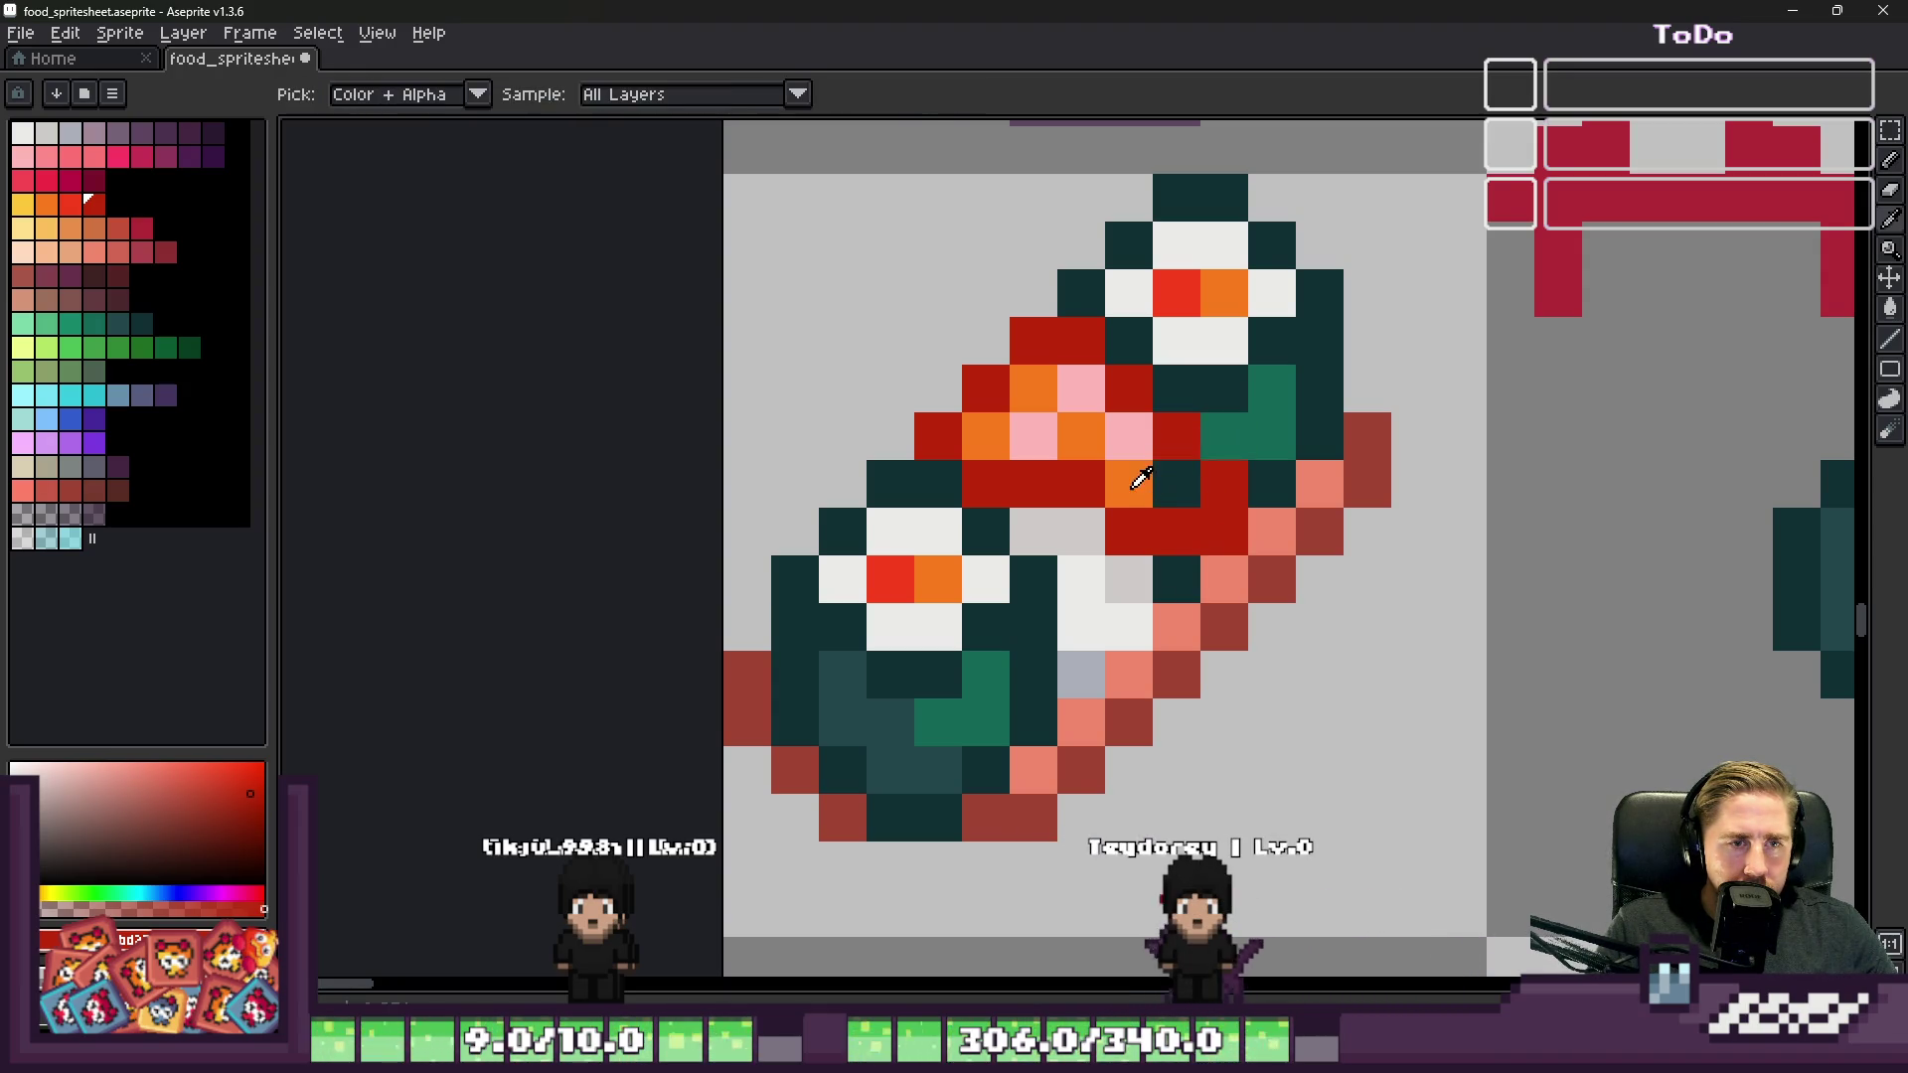
left_click(1145, 483, "alt")
left_click_drag(1176, 484, 1177, 531)
left_click(1129, 532, "alt")
left_click(1176, 580)
left_click(1129, 436, "alt")
left_click(1177, 484)
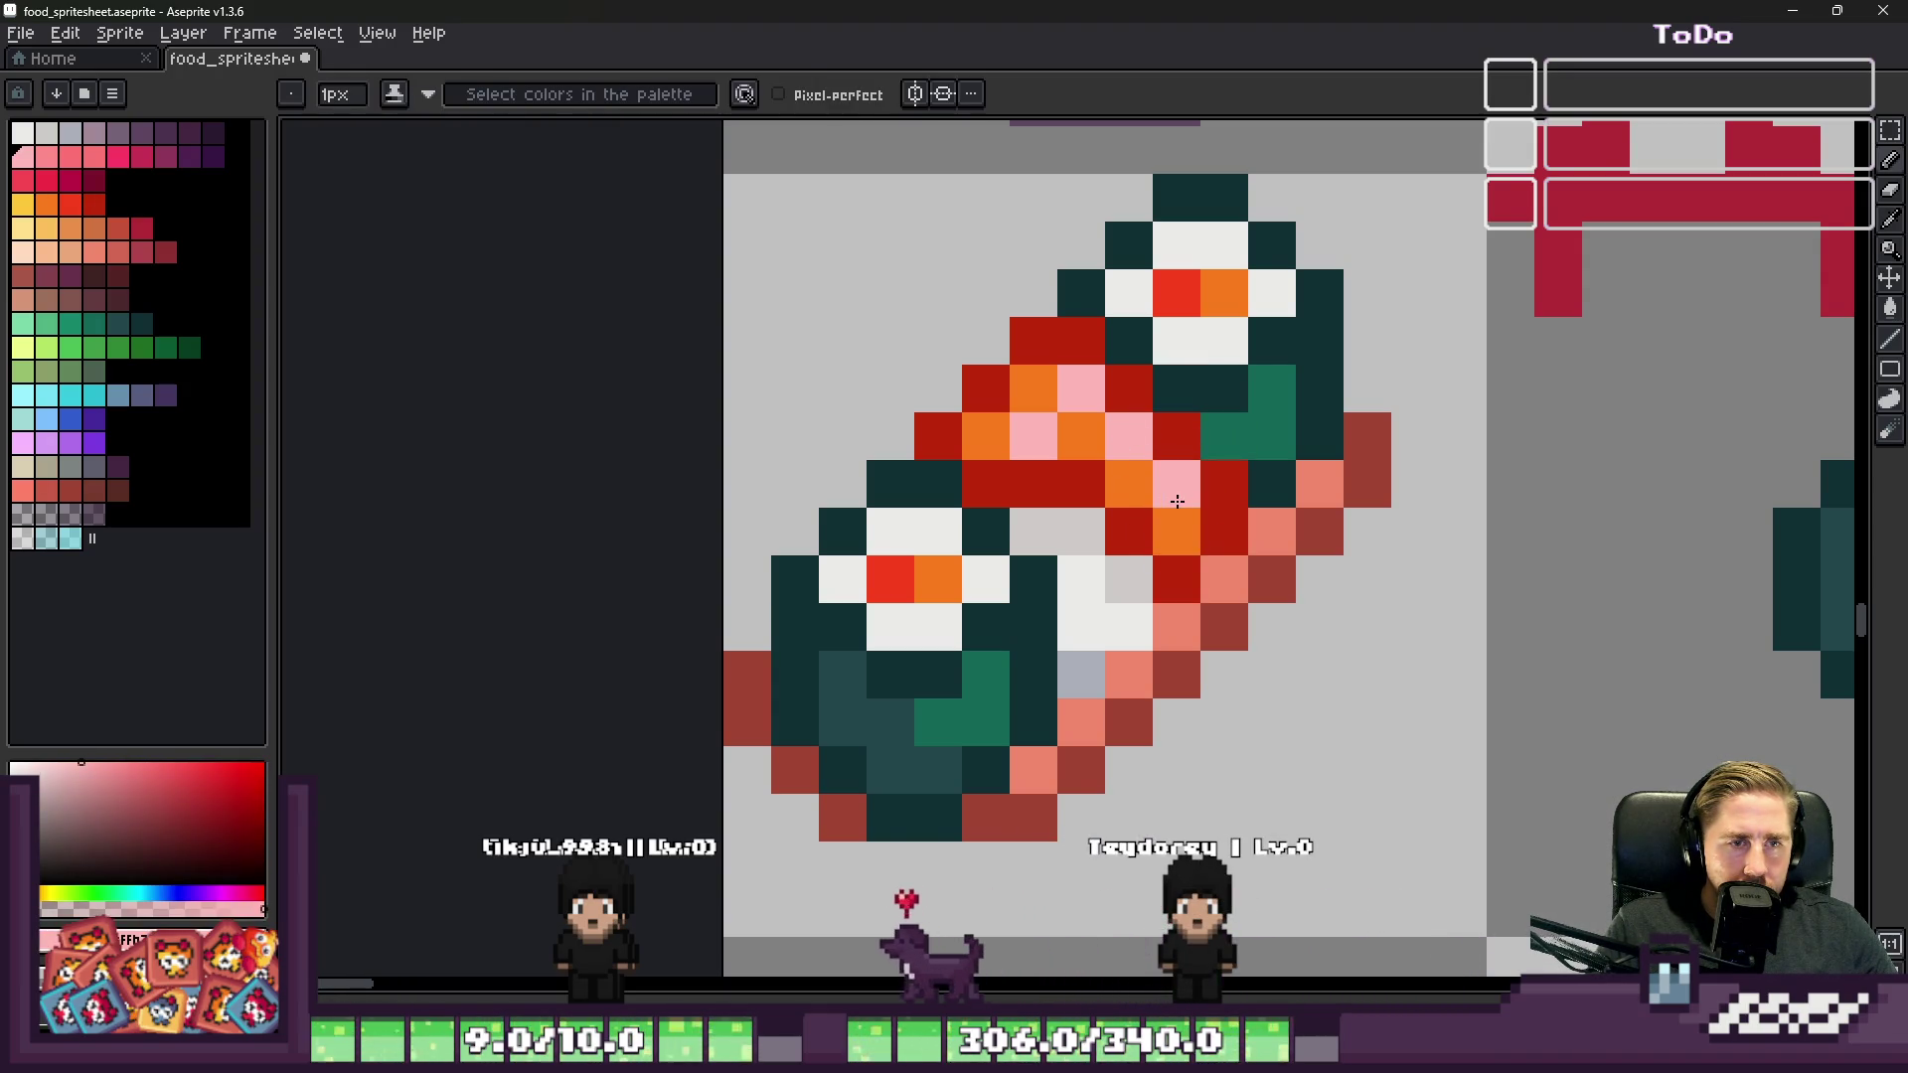
left_click(1129, 513)
Step: Shift the whole sushi sprite cell one pixel to the right and commit the move
scroll(1129, 513, "down", 1)
scroll(1084, 717, "down", 2)
scroll(1128, 617, "up", 3)
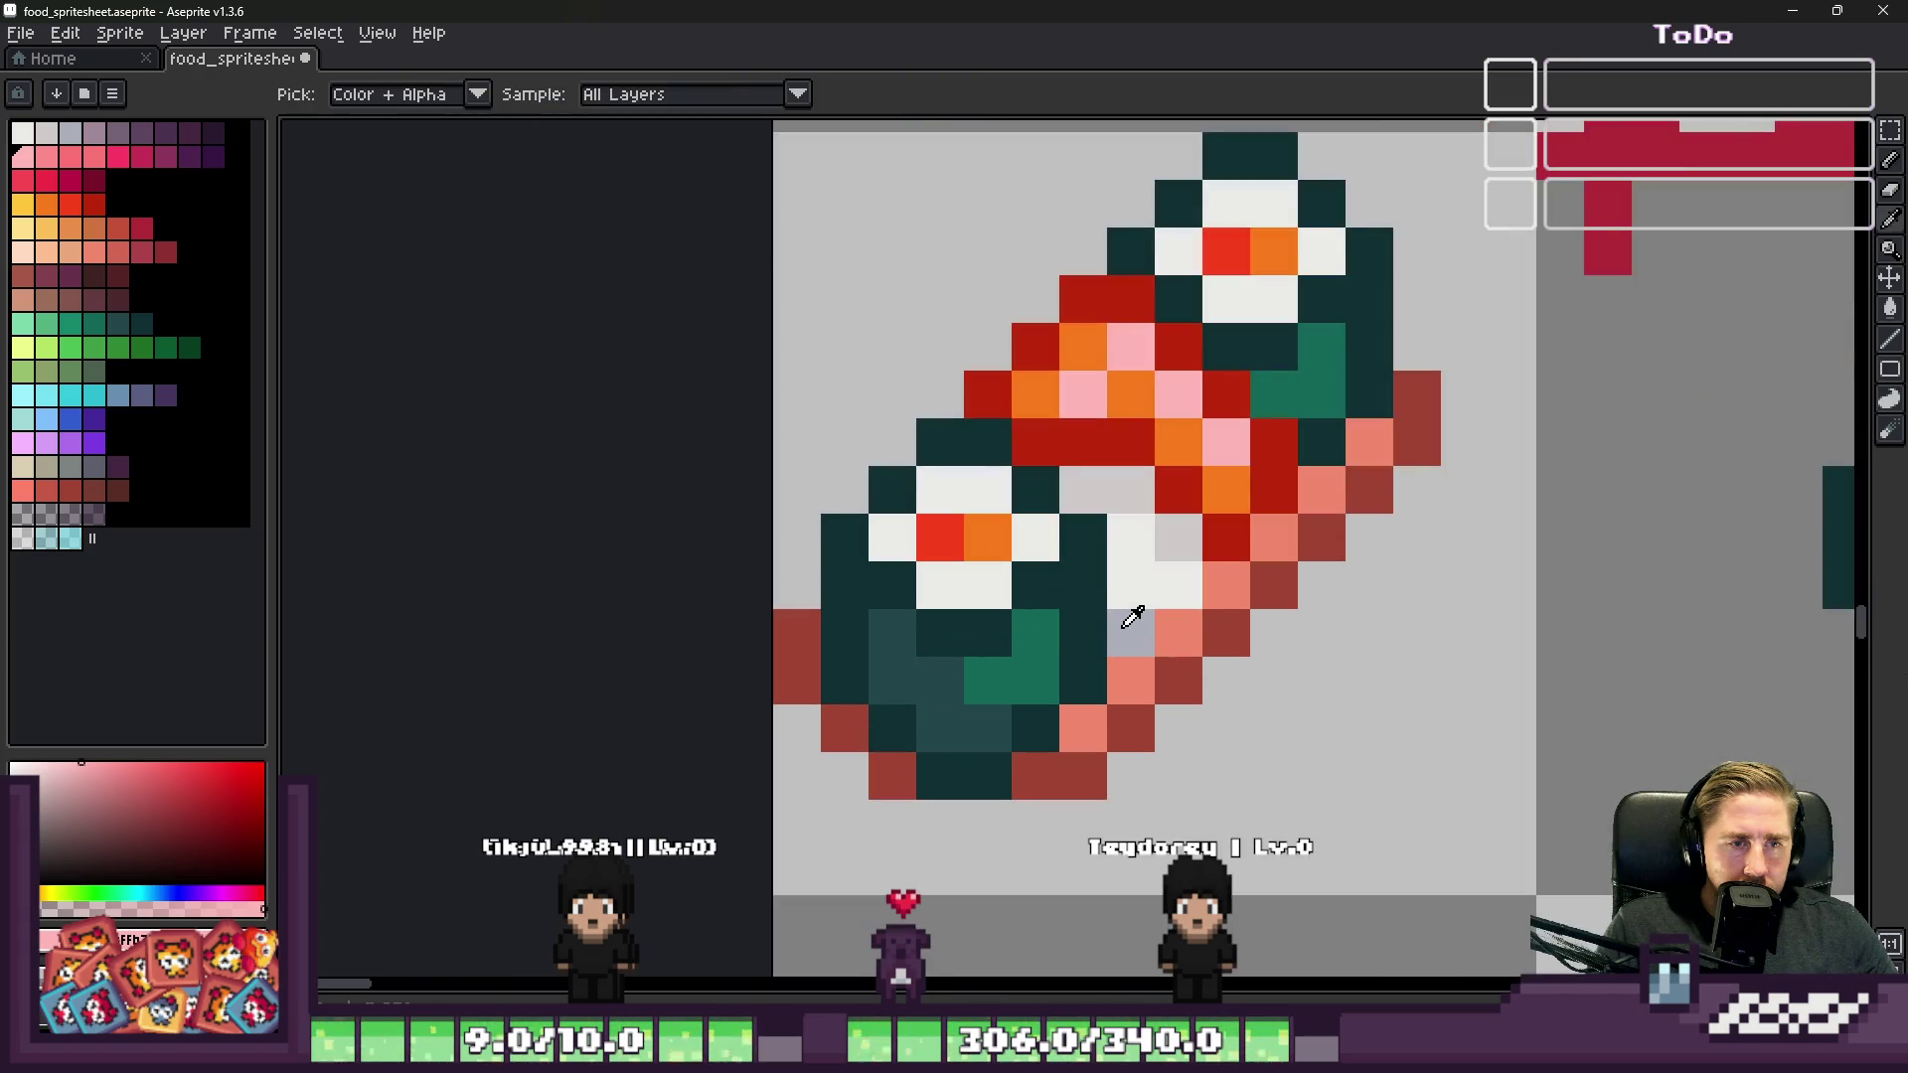
left_click(1128, 617, "alt")
scroll(1175, 580, "down", 2)
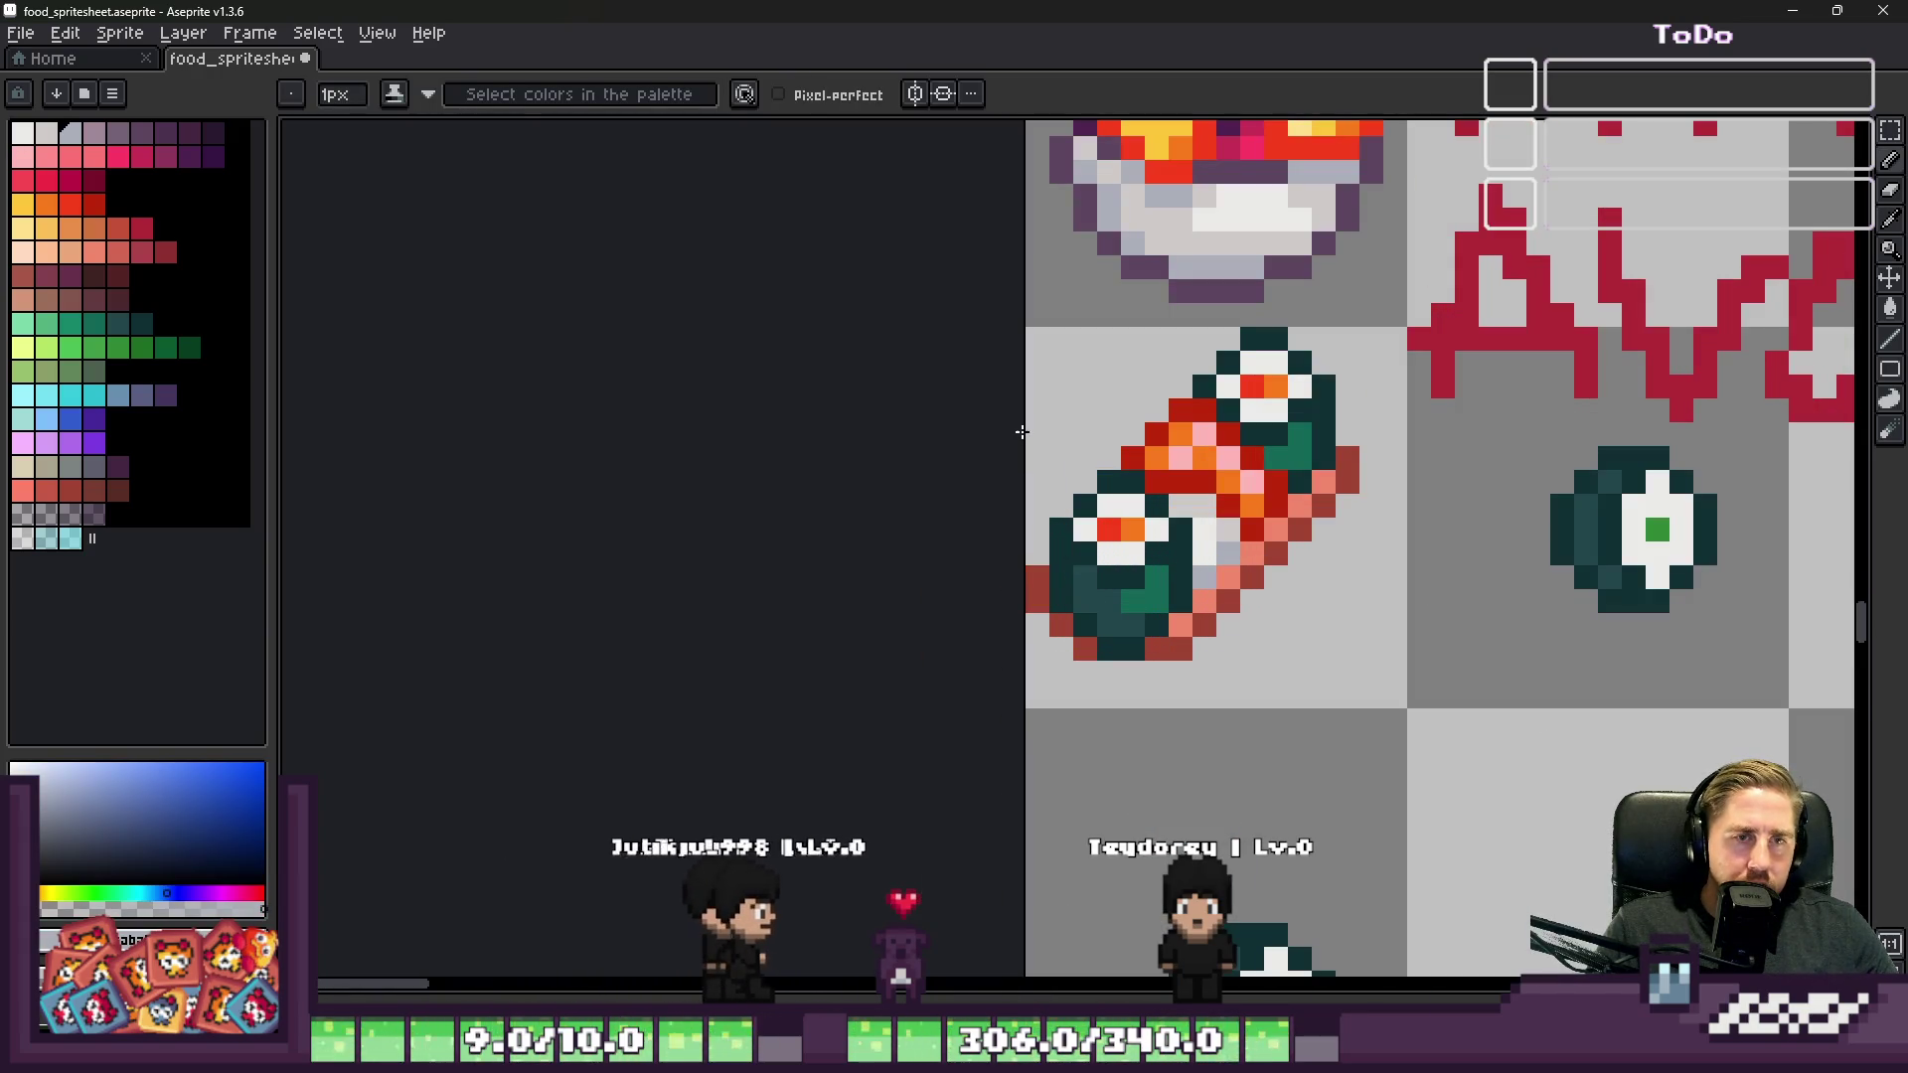
key("m")
left_click_drag(1028, 329, 1347, 695)
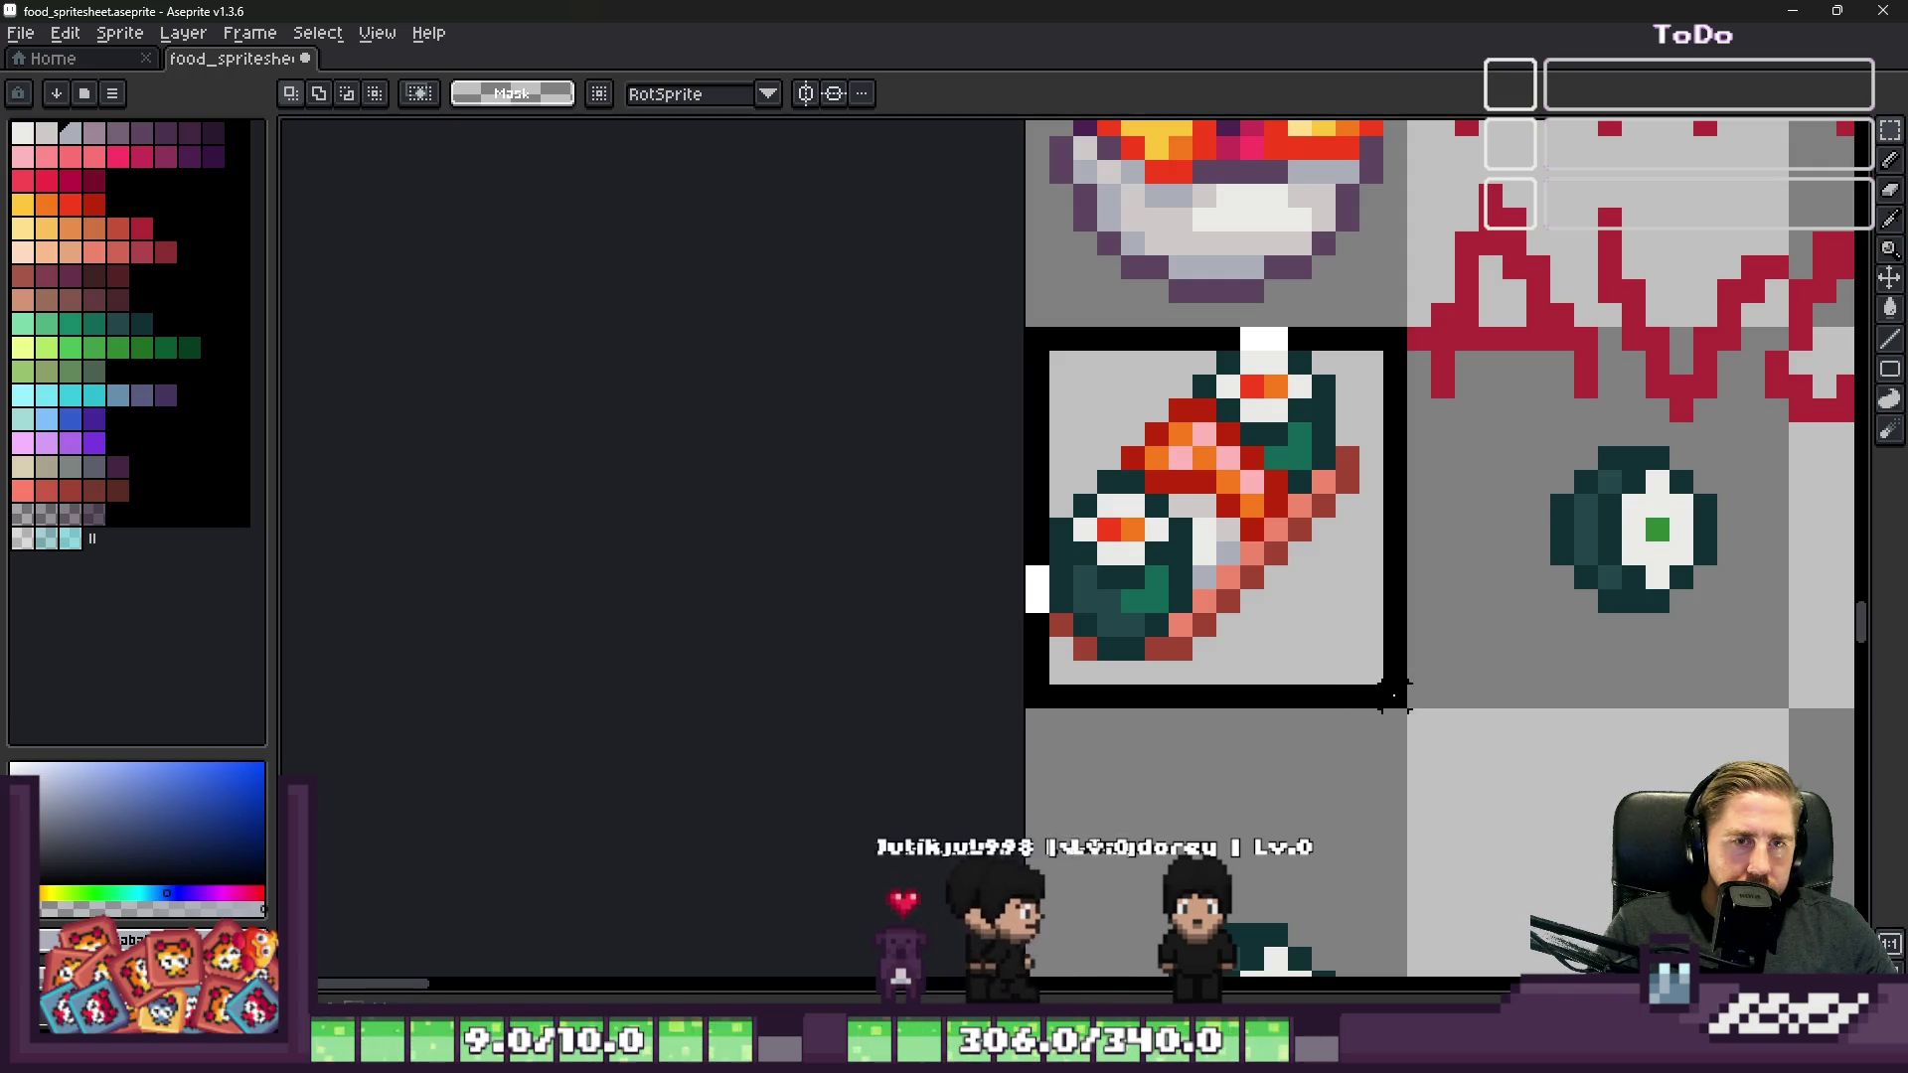
left_click_drag(1231, 574, 1254, 575)
key("ctrl+d")
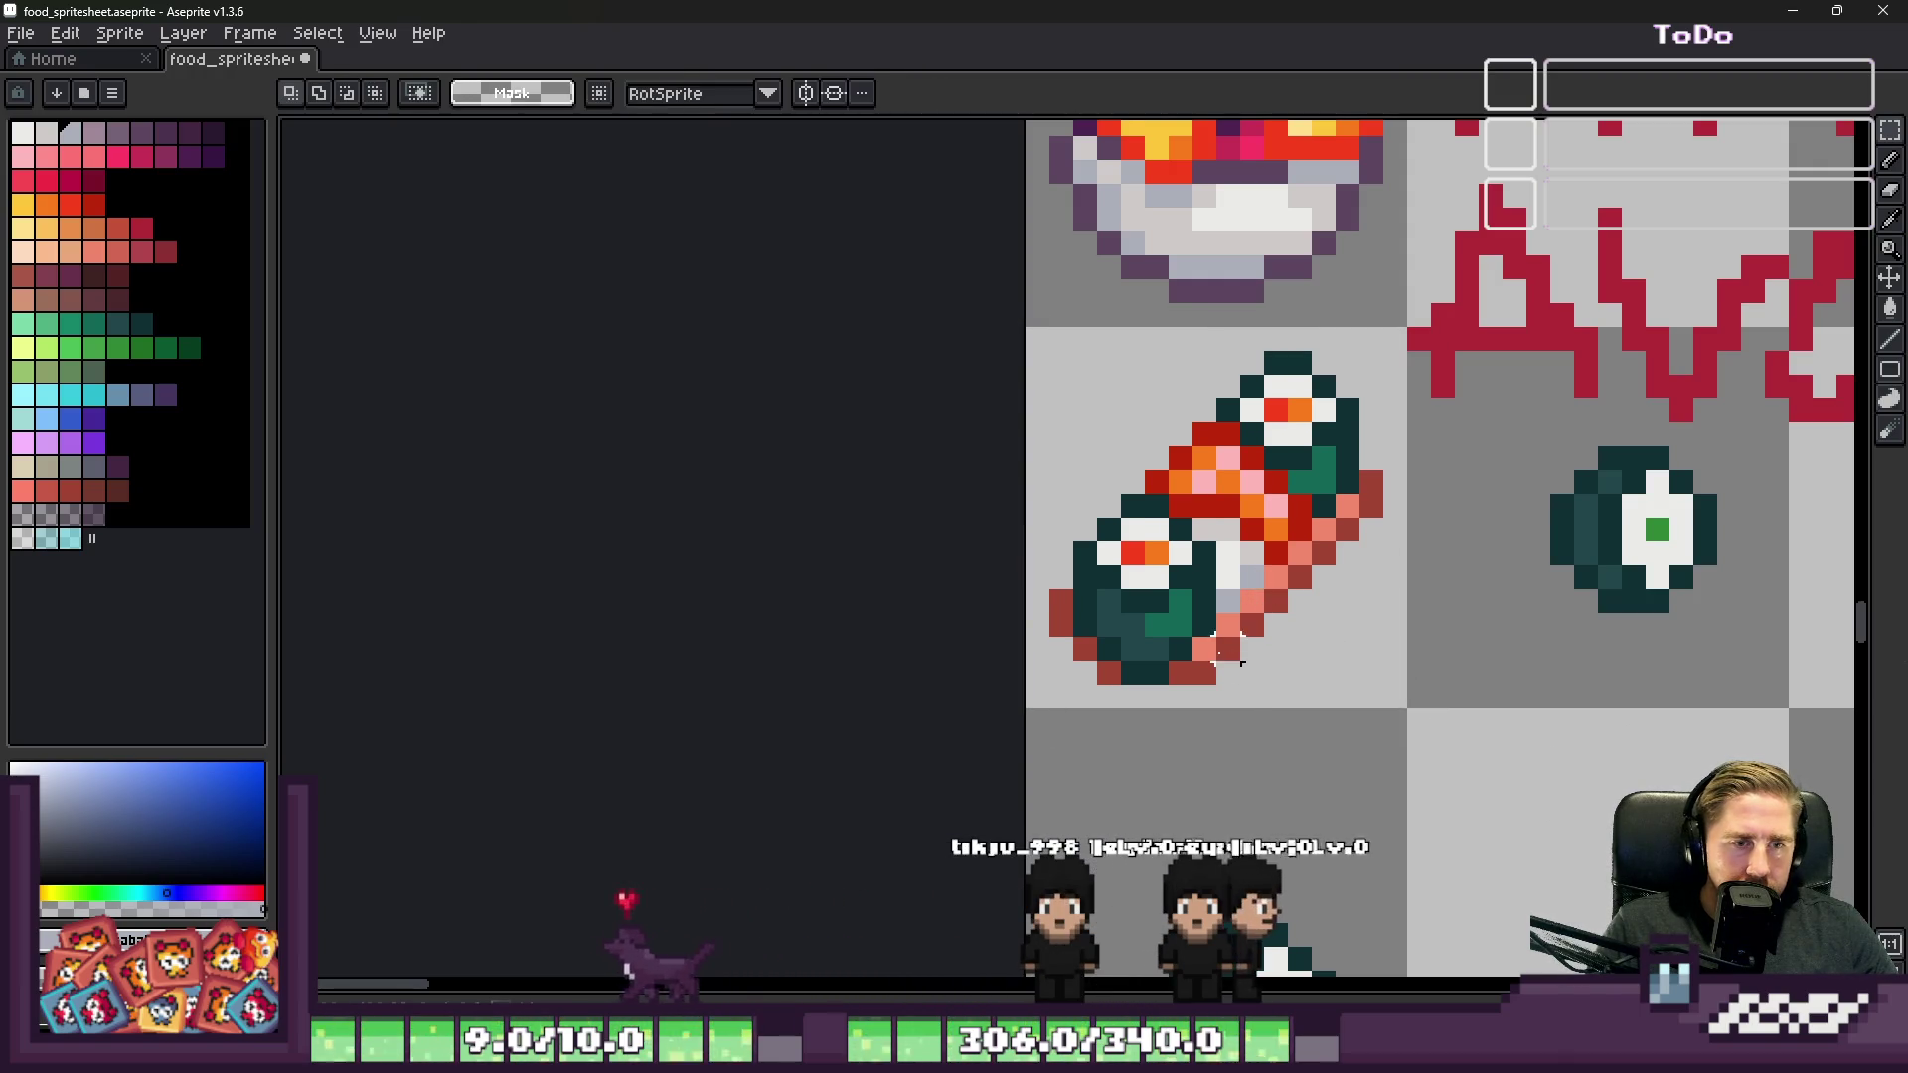
Step: Sample the sushi's dark red, orange and red filling colours with the Pencil
scroll(1216, 616, "down", 3)
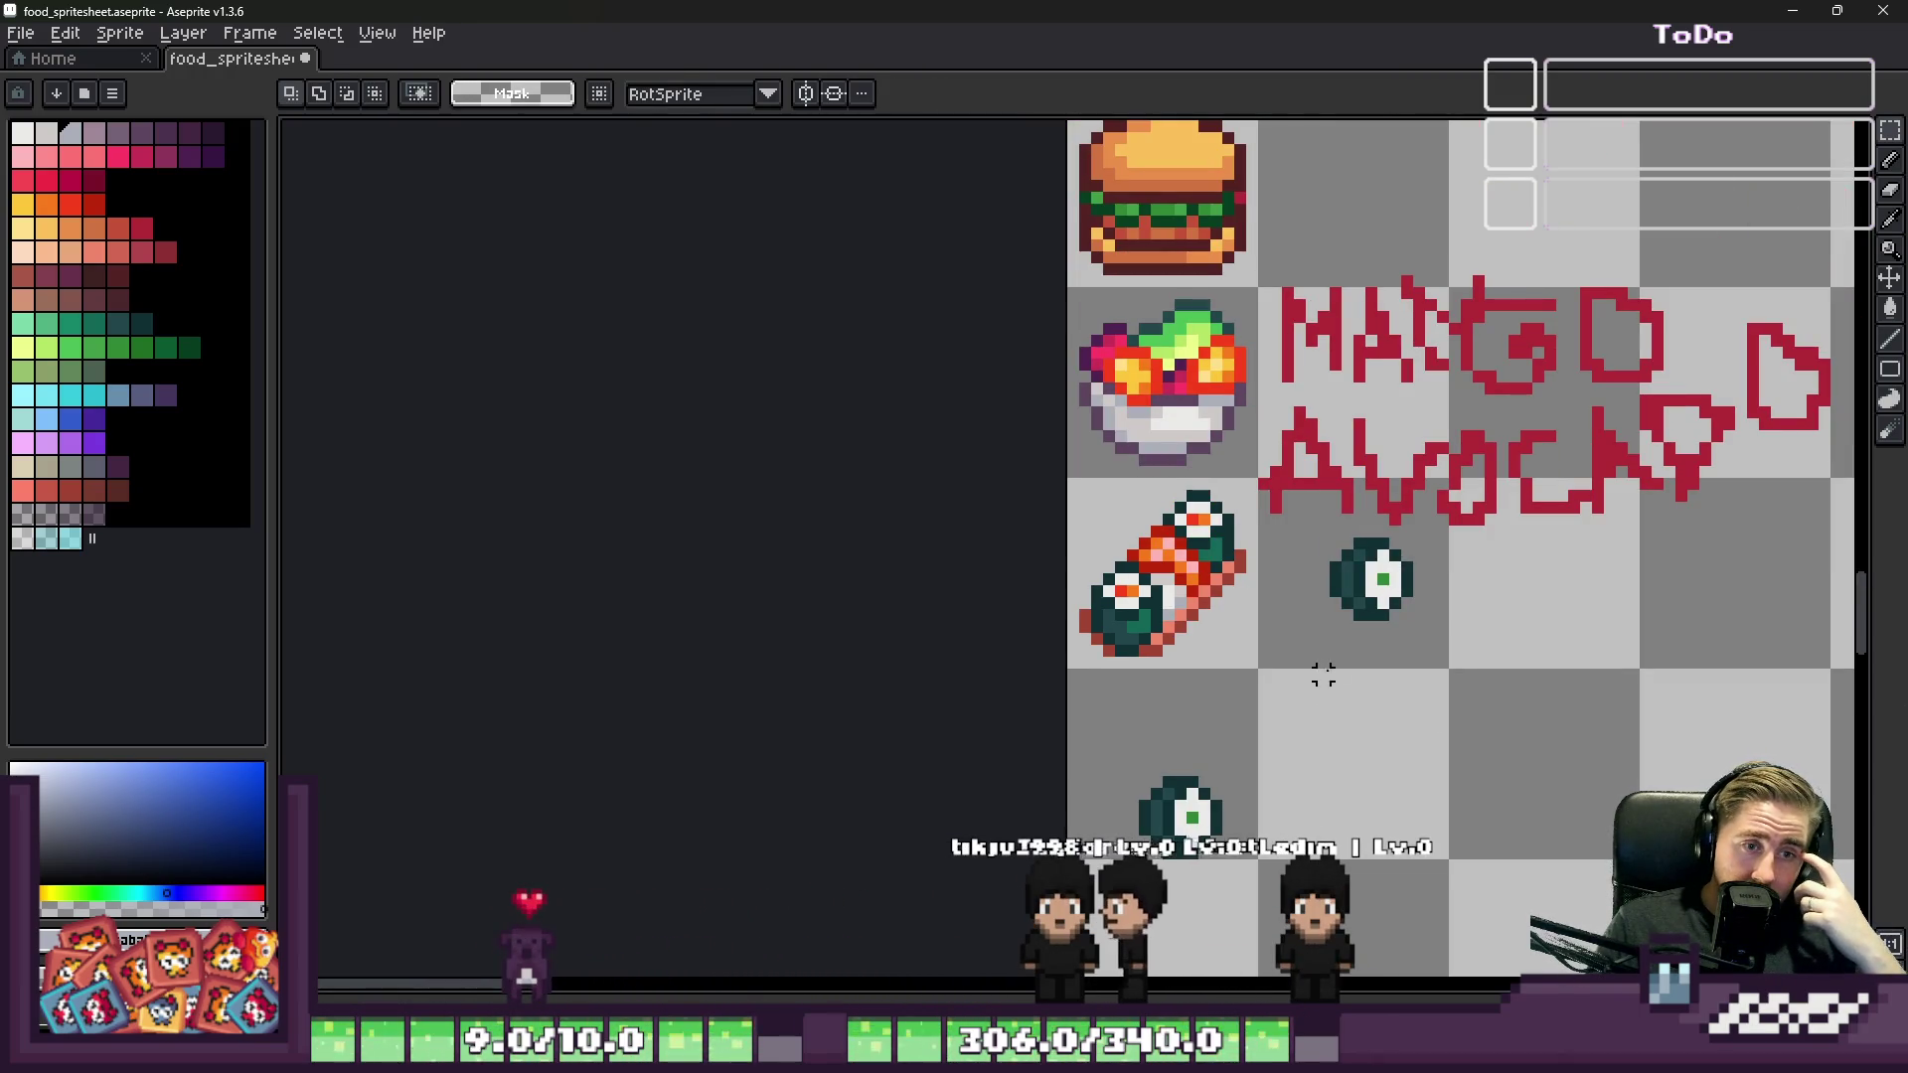
scroll(1147, 598, "up", 2)
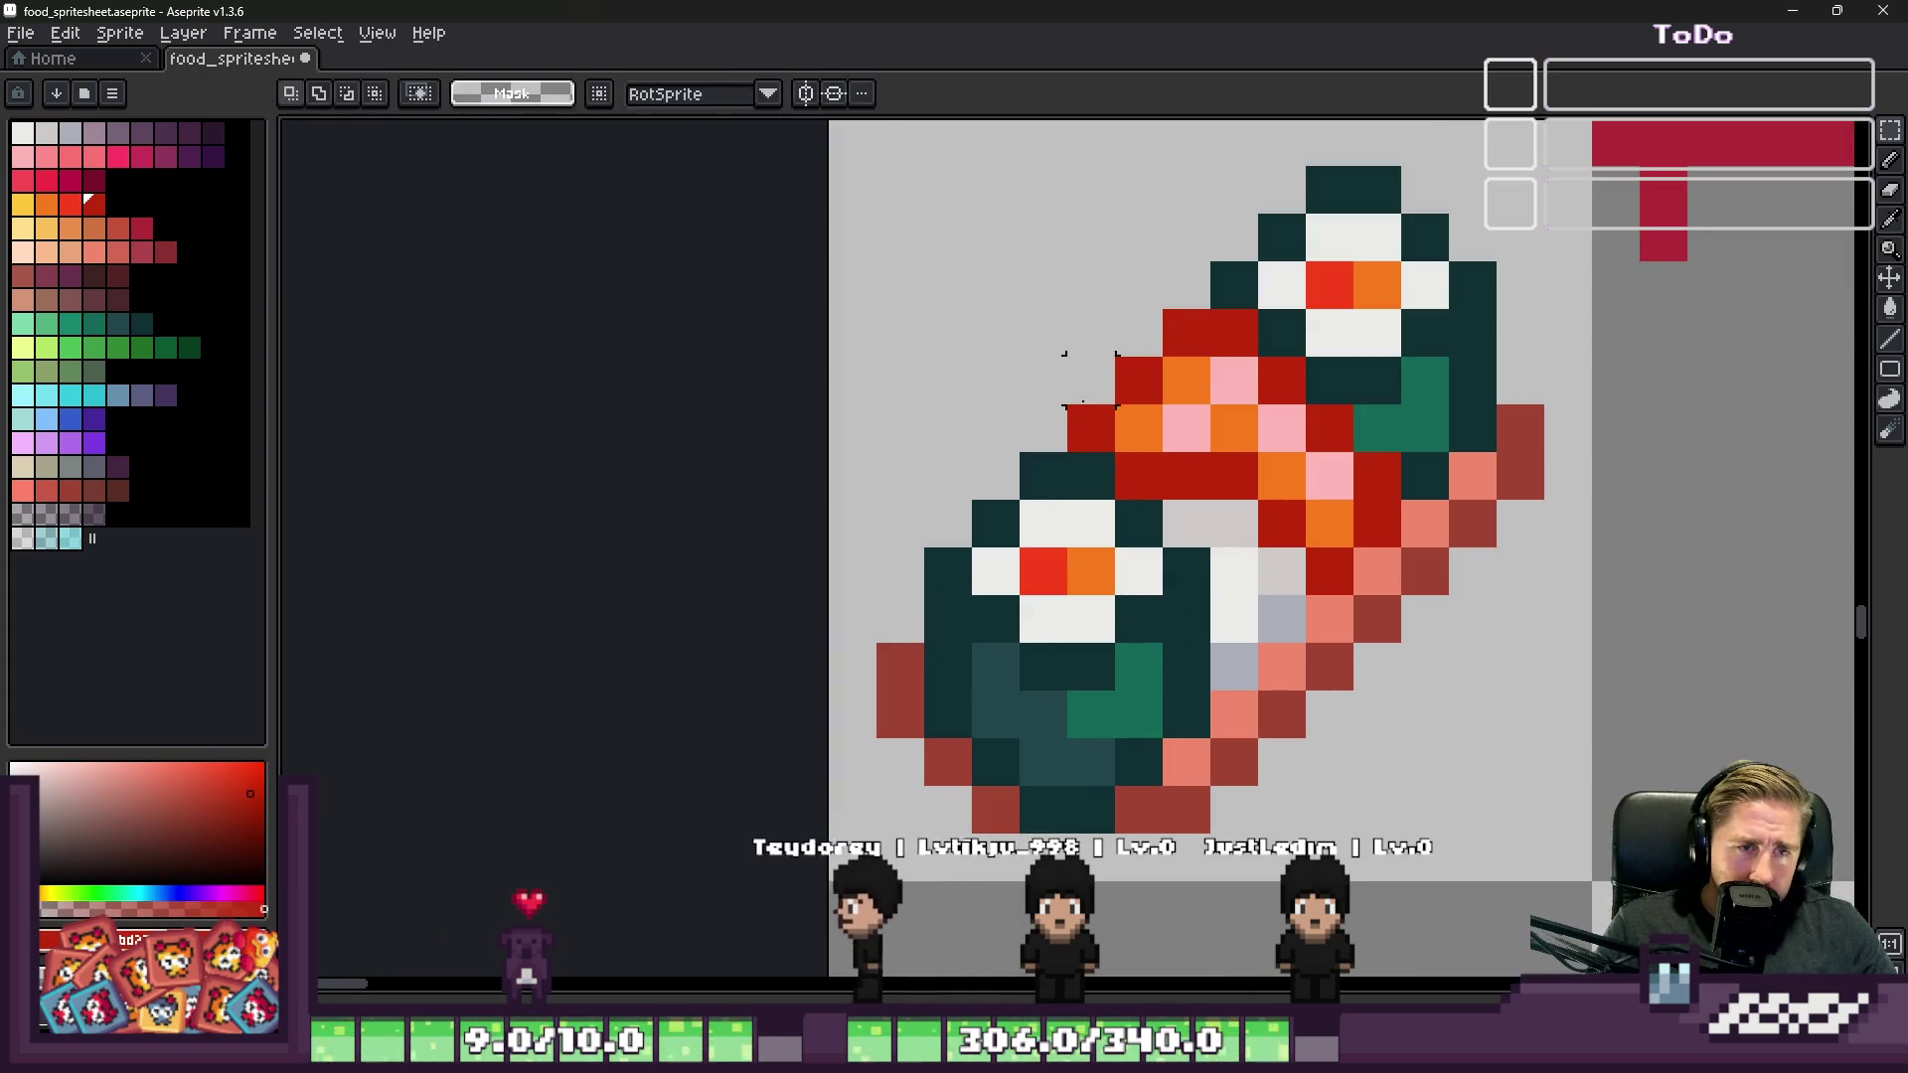
key("b")
left_click(1106, 369, "alt")
left_click(1137, 412, "alt")
scroll(1101, 398, "down", 2)
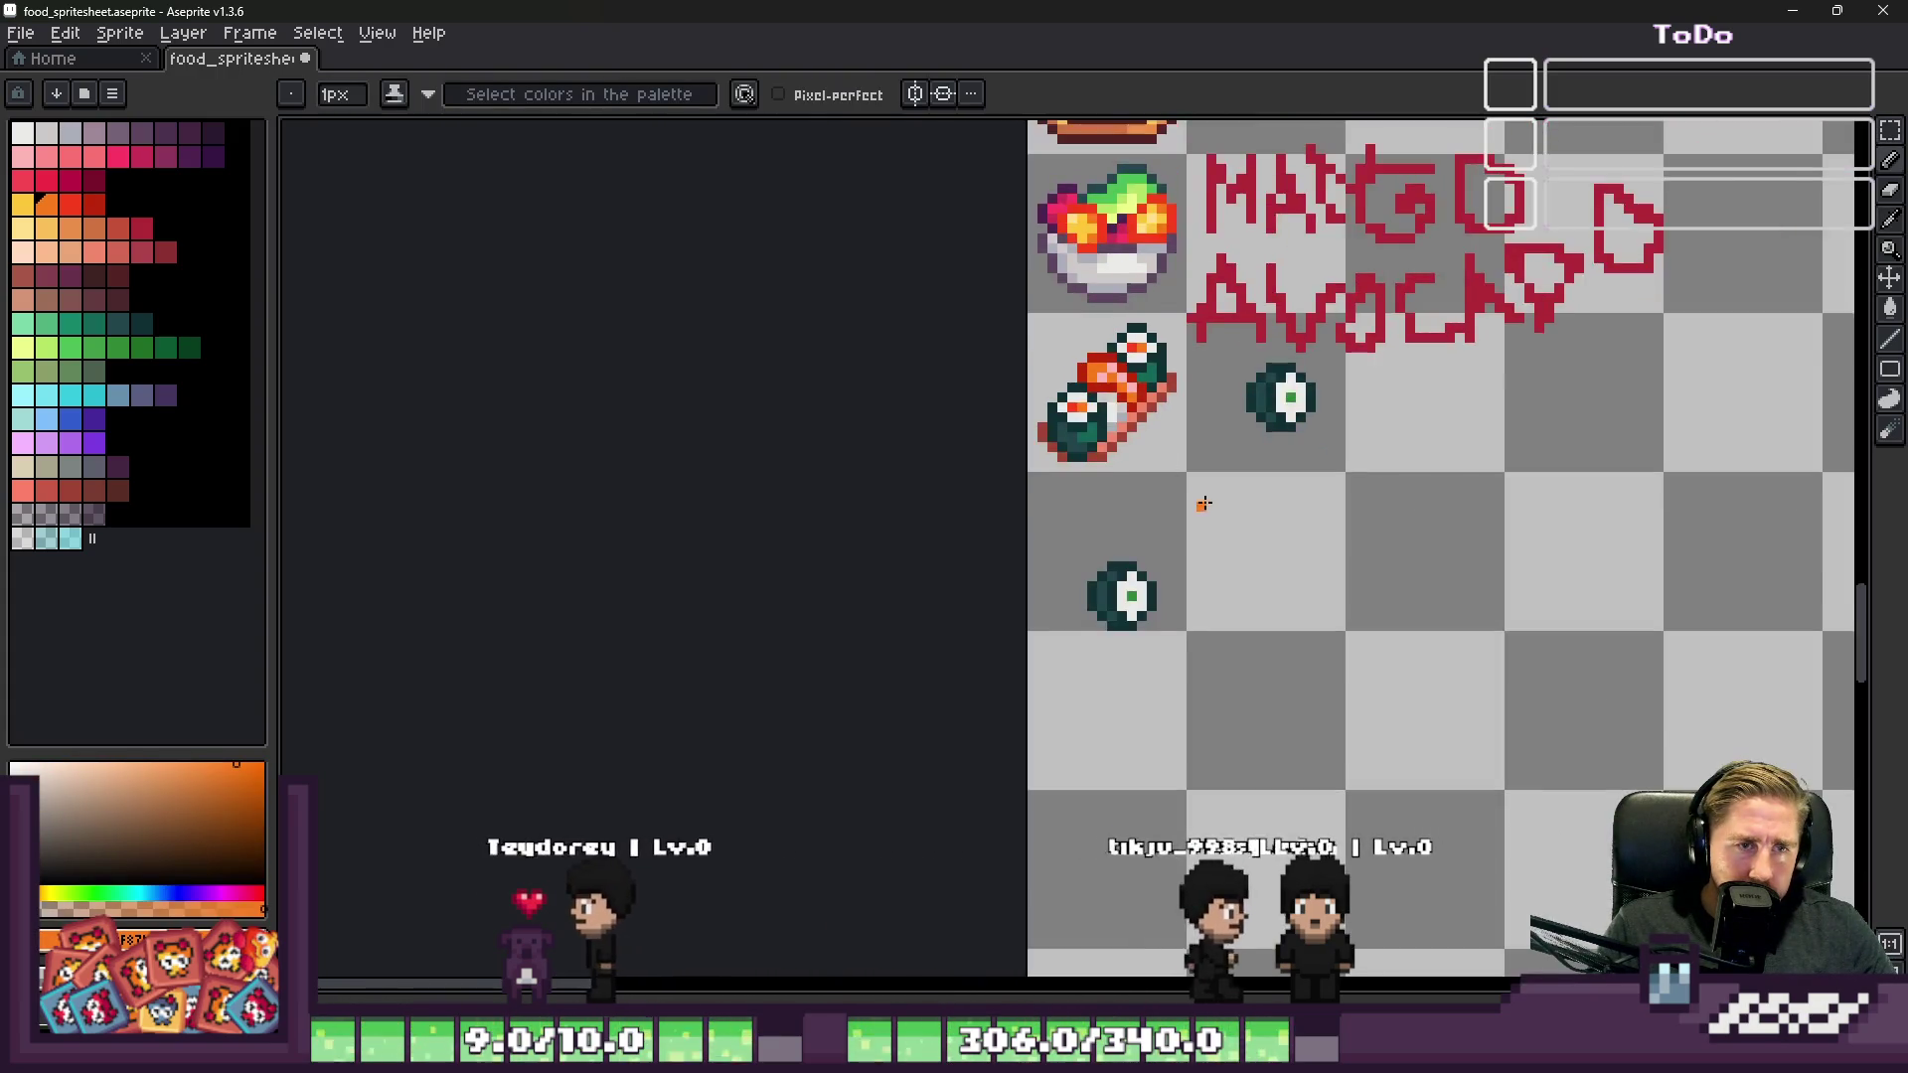
scroll(1097, 408, "up", 2)
left_click(1248, 443, "alt")
scroll(1053, 378, "down", 2)
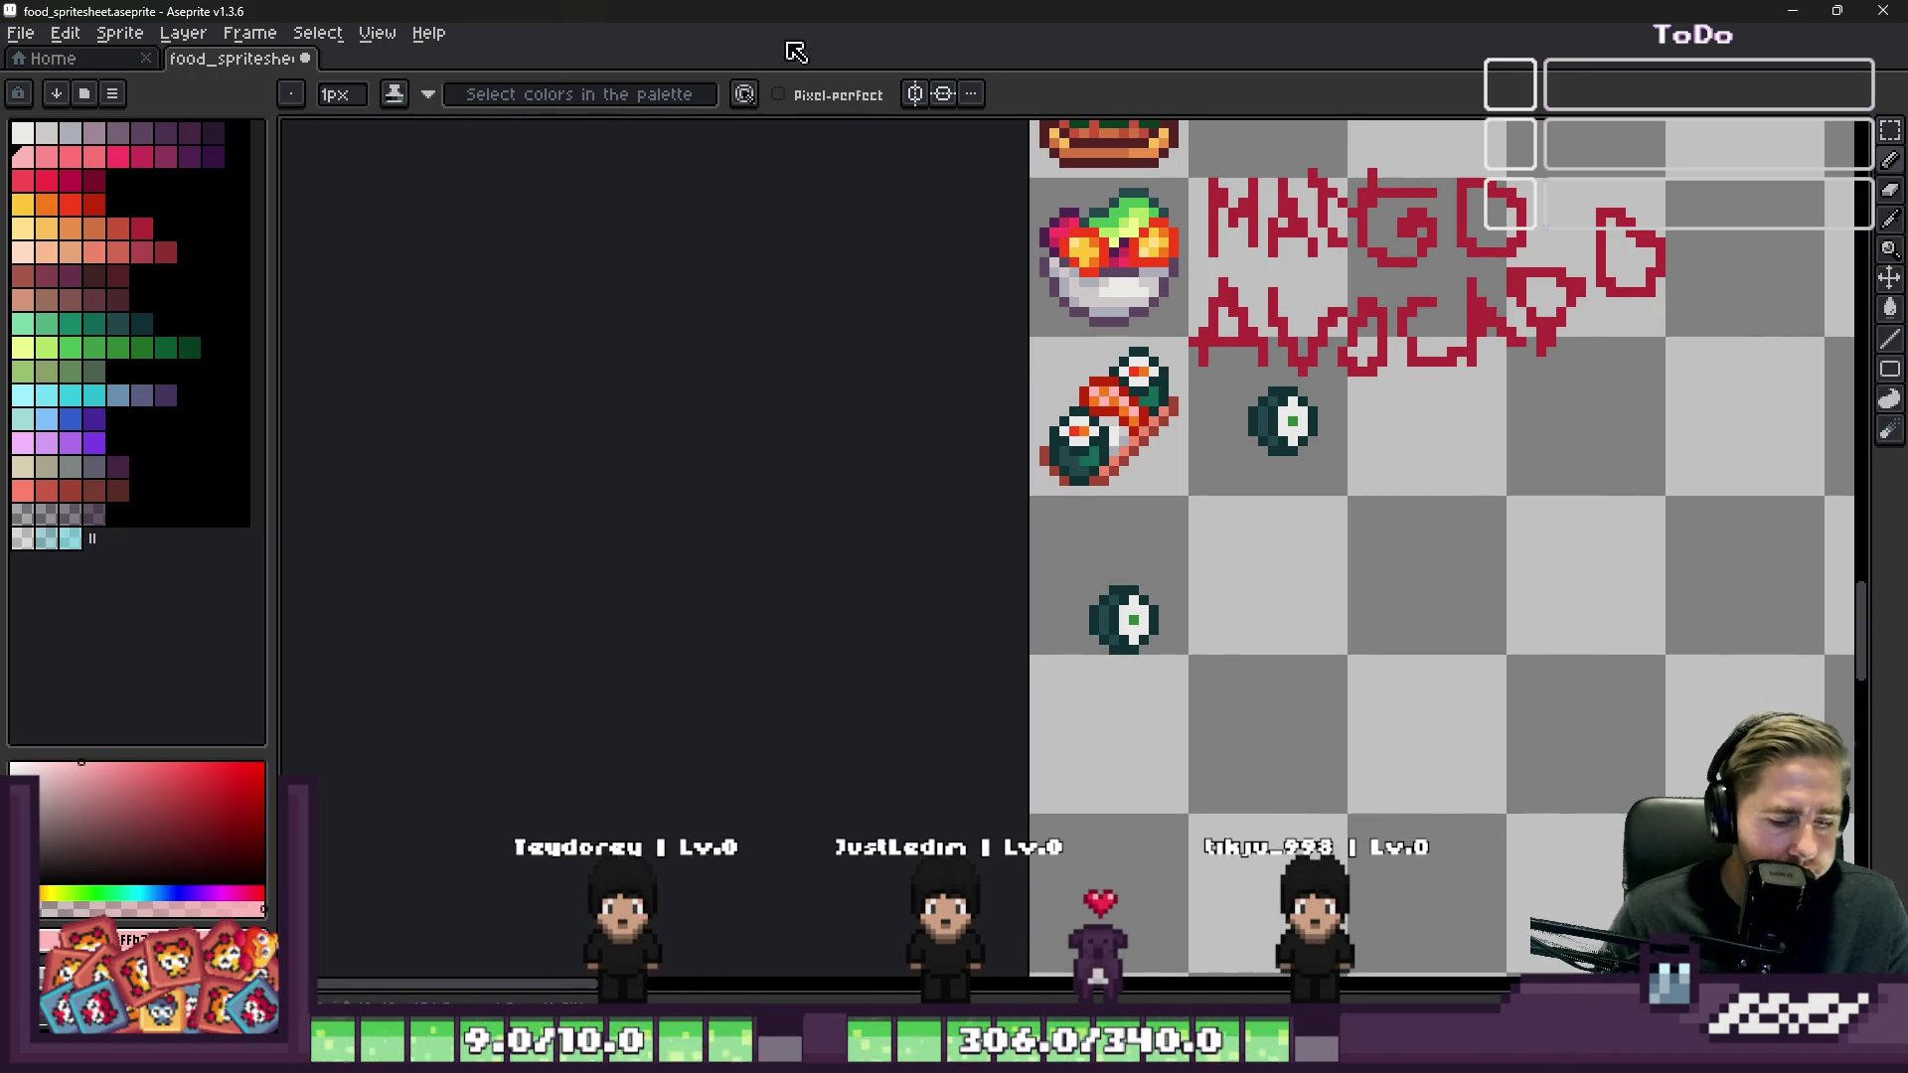
Step: Clear the old selection and marquee-select the right sushi piece
key("m")
scroll(1033, 360, "up", 2)
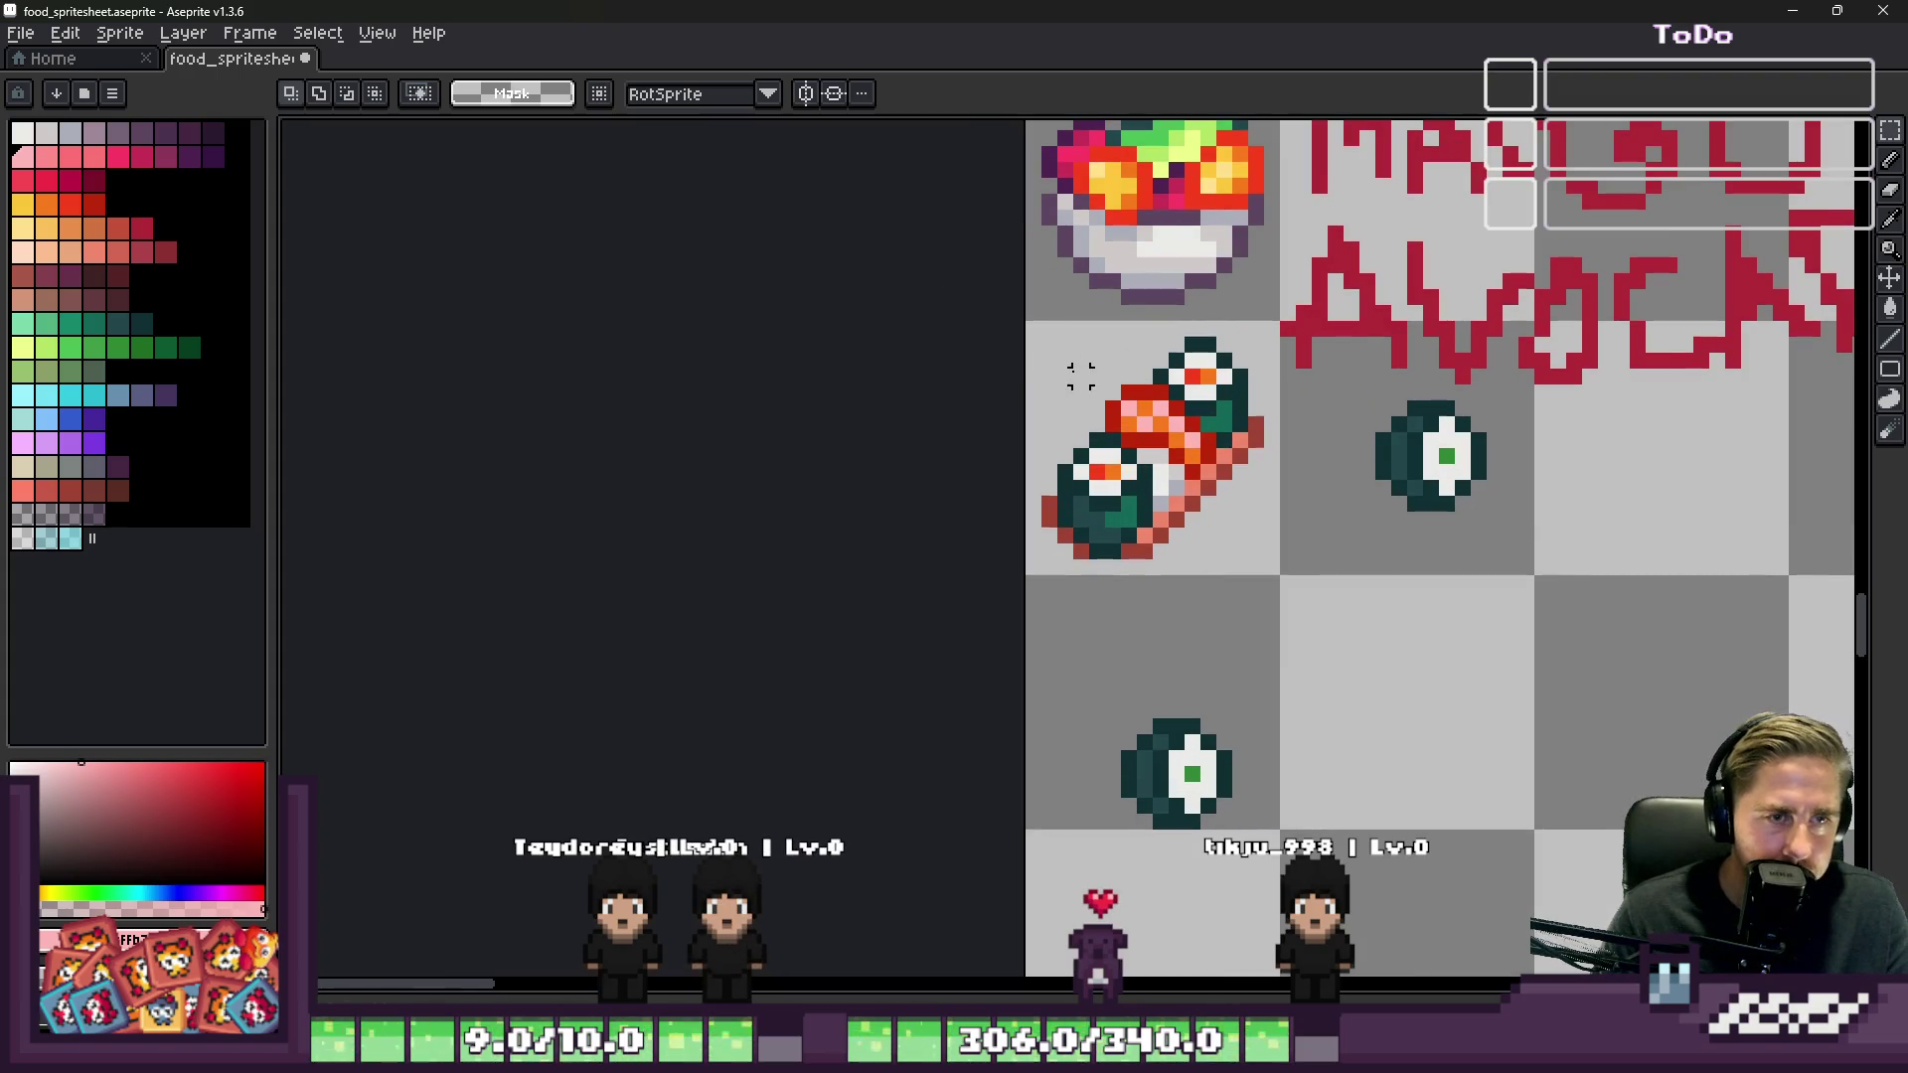
scroll(1093, 377, "up", 4)
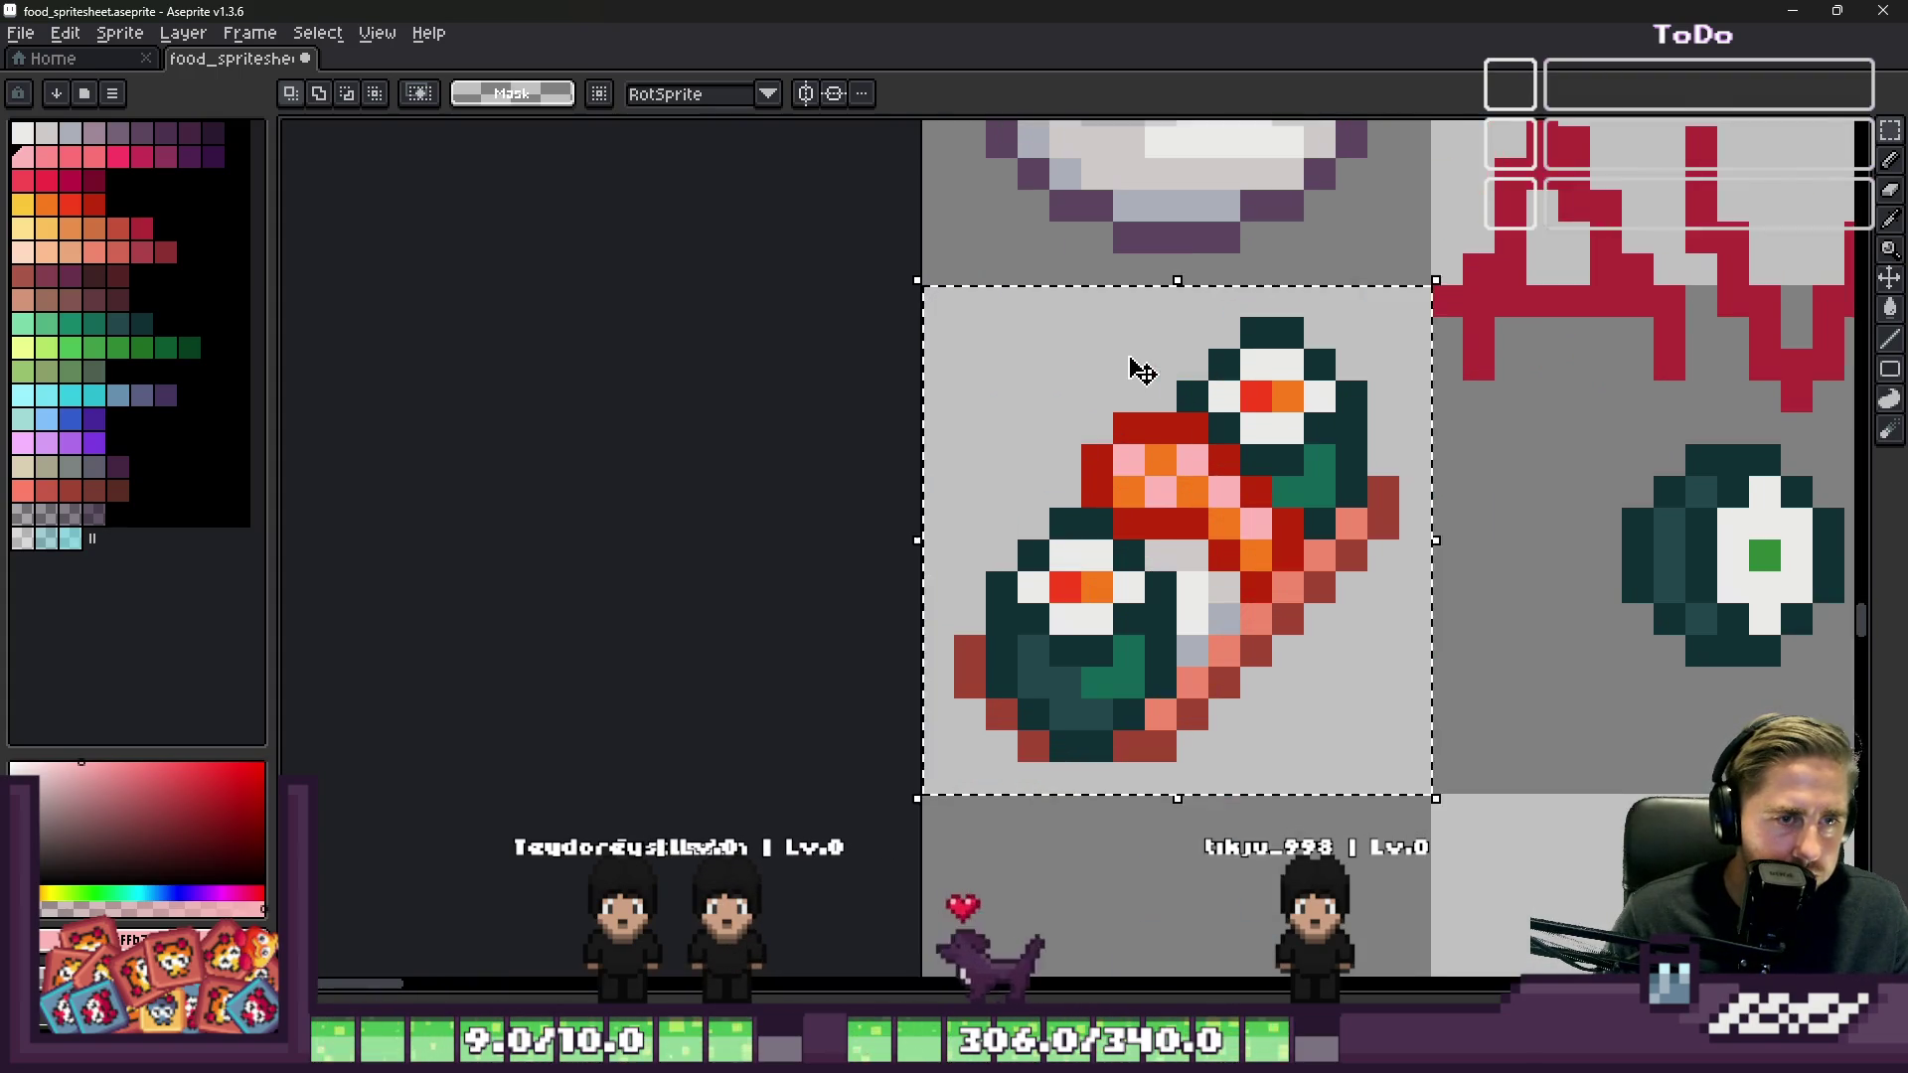
scroll(1133, 348, "down", 2)
left_click(1133, 343)
scroll(1132, 343, "down", 3)
scroll(1262, 324, "up", 4)
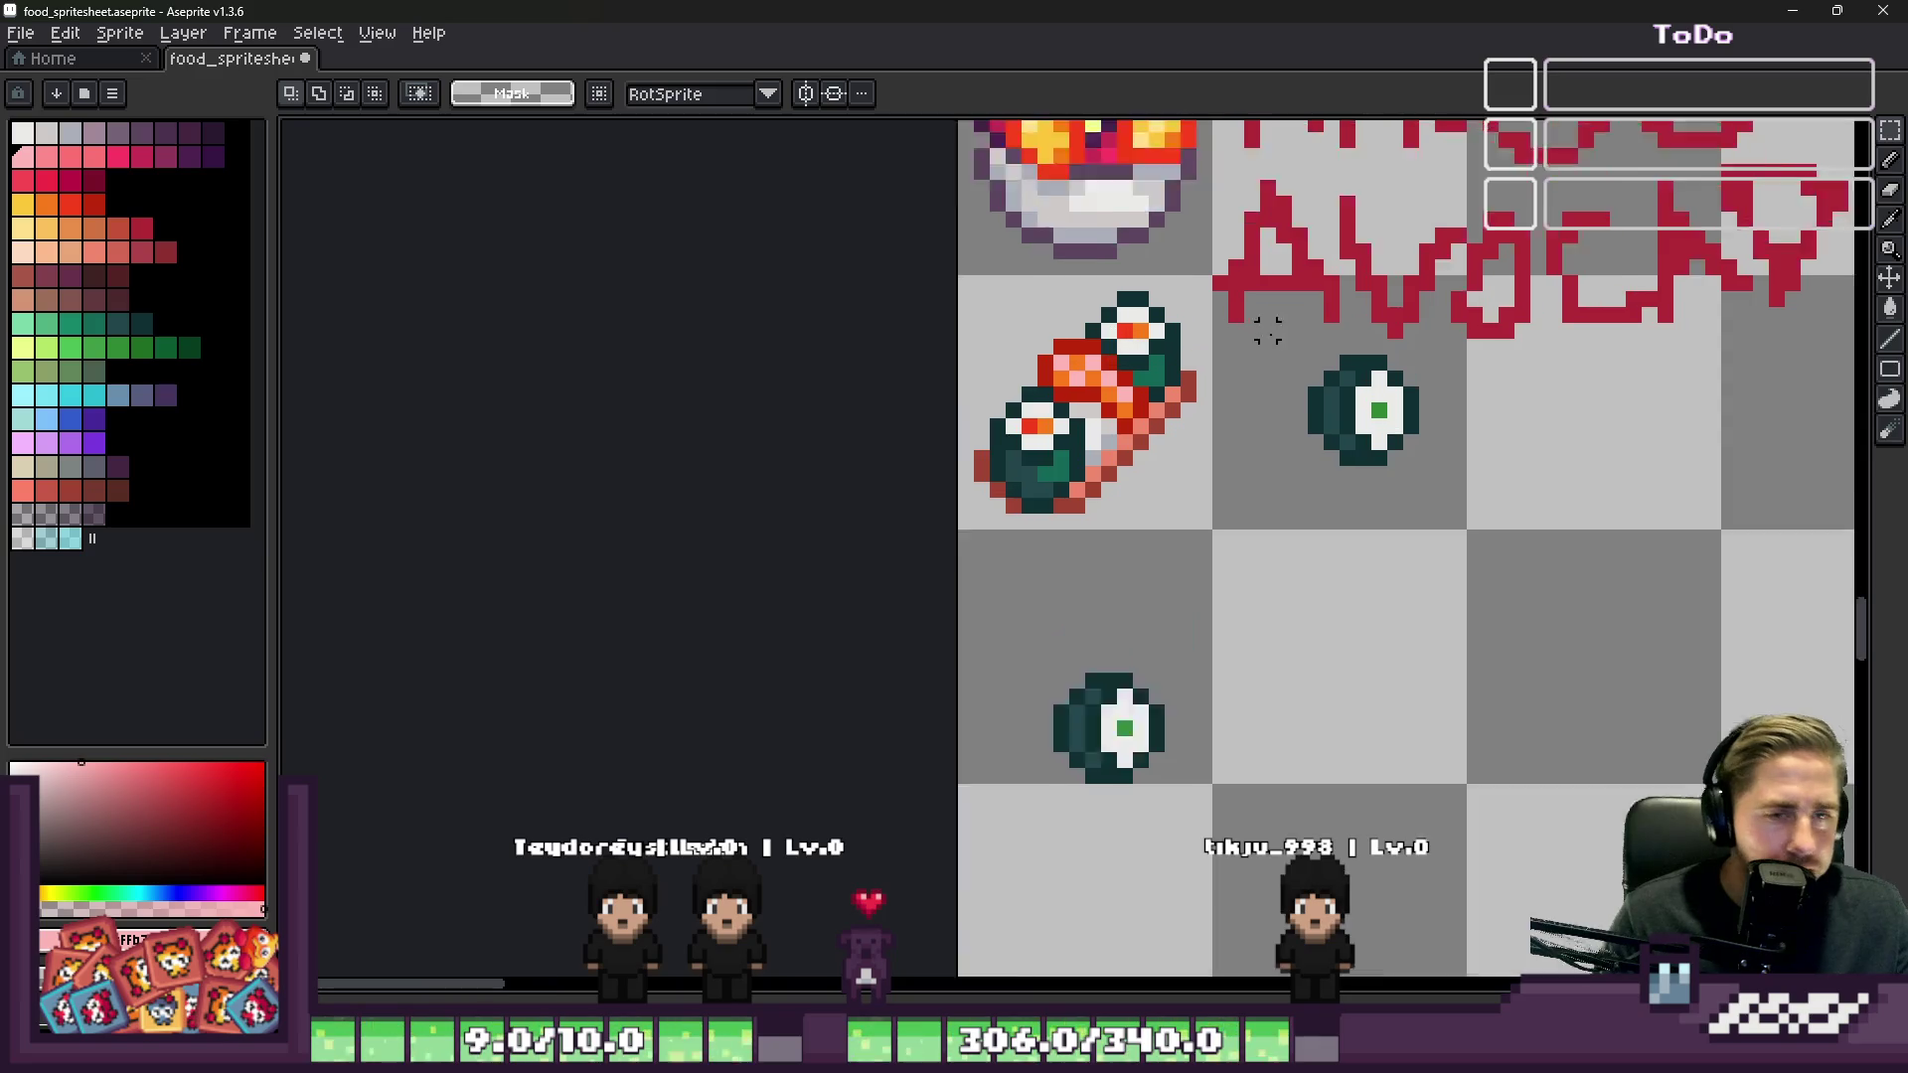
left_click_drag(1280, 368, 1590, 557)
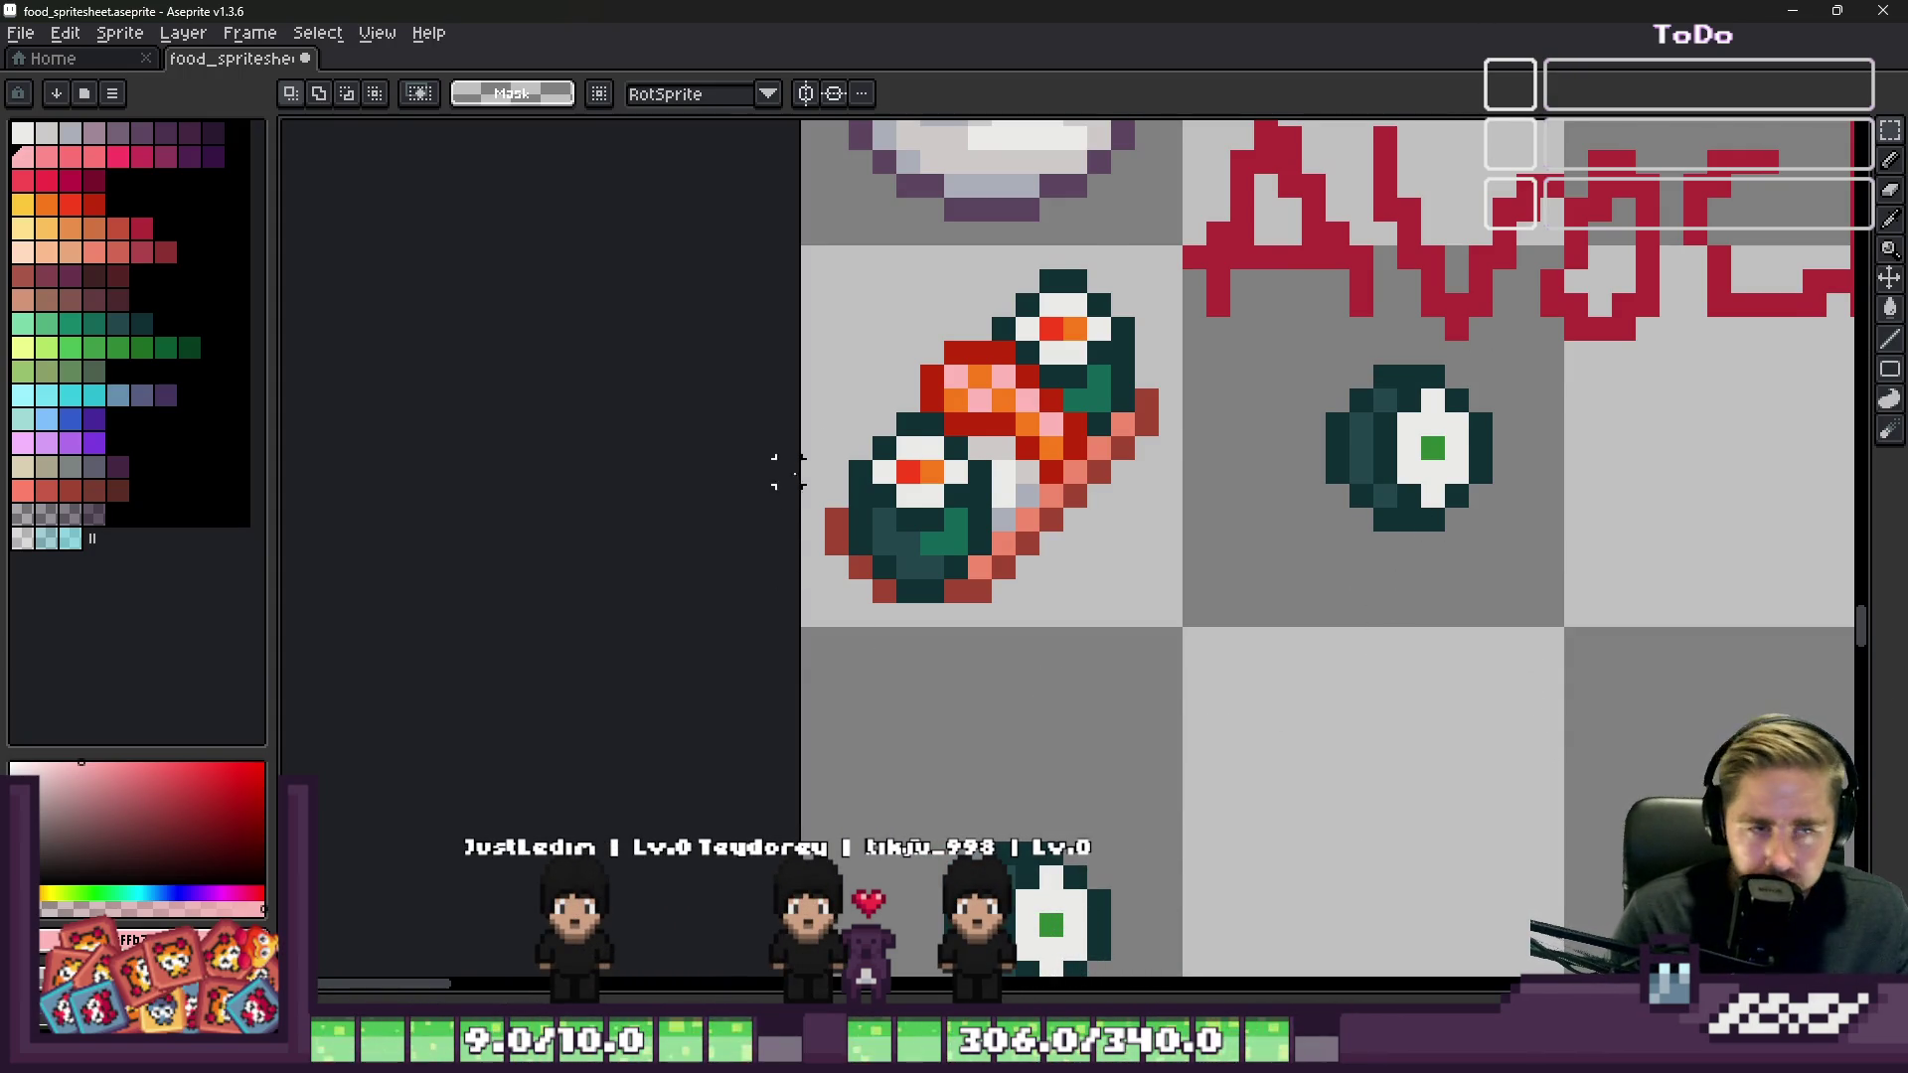
scroll(865, 463, "up", 3)
Step: Delete the loose sushi piece beside the roll and the spare piece below it
key("b")
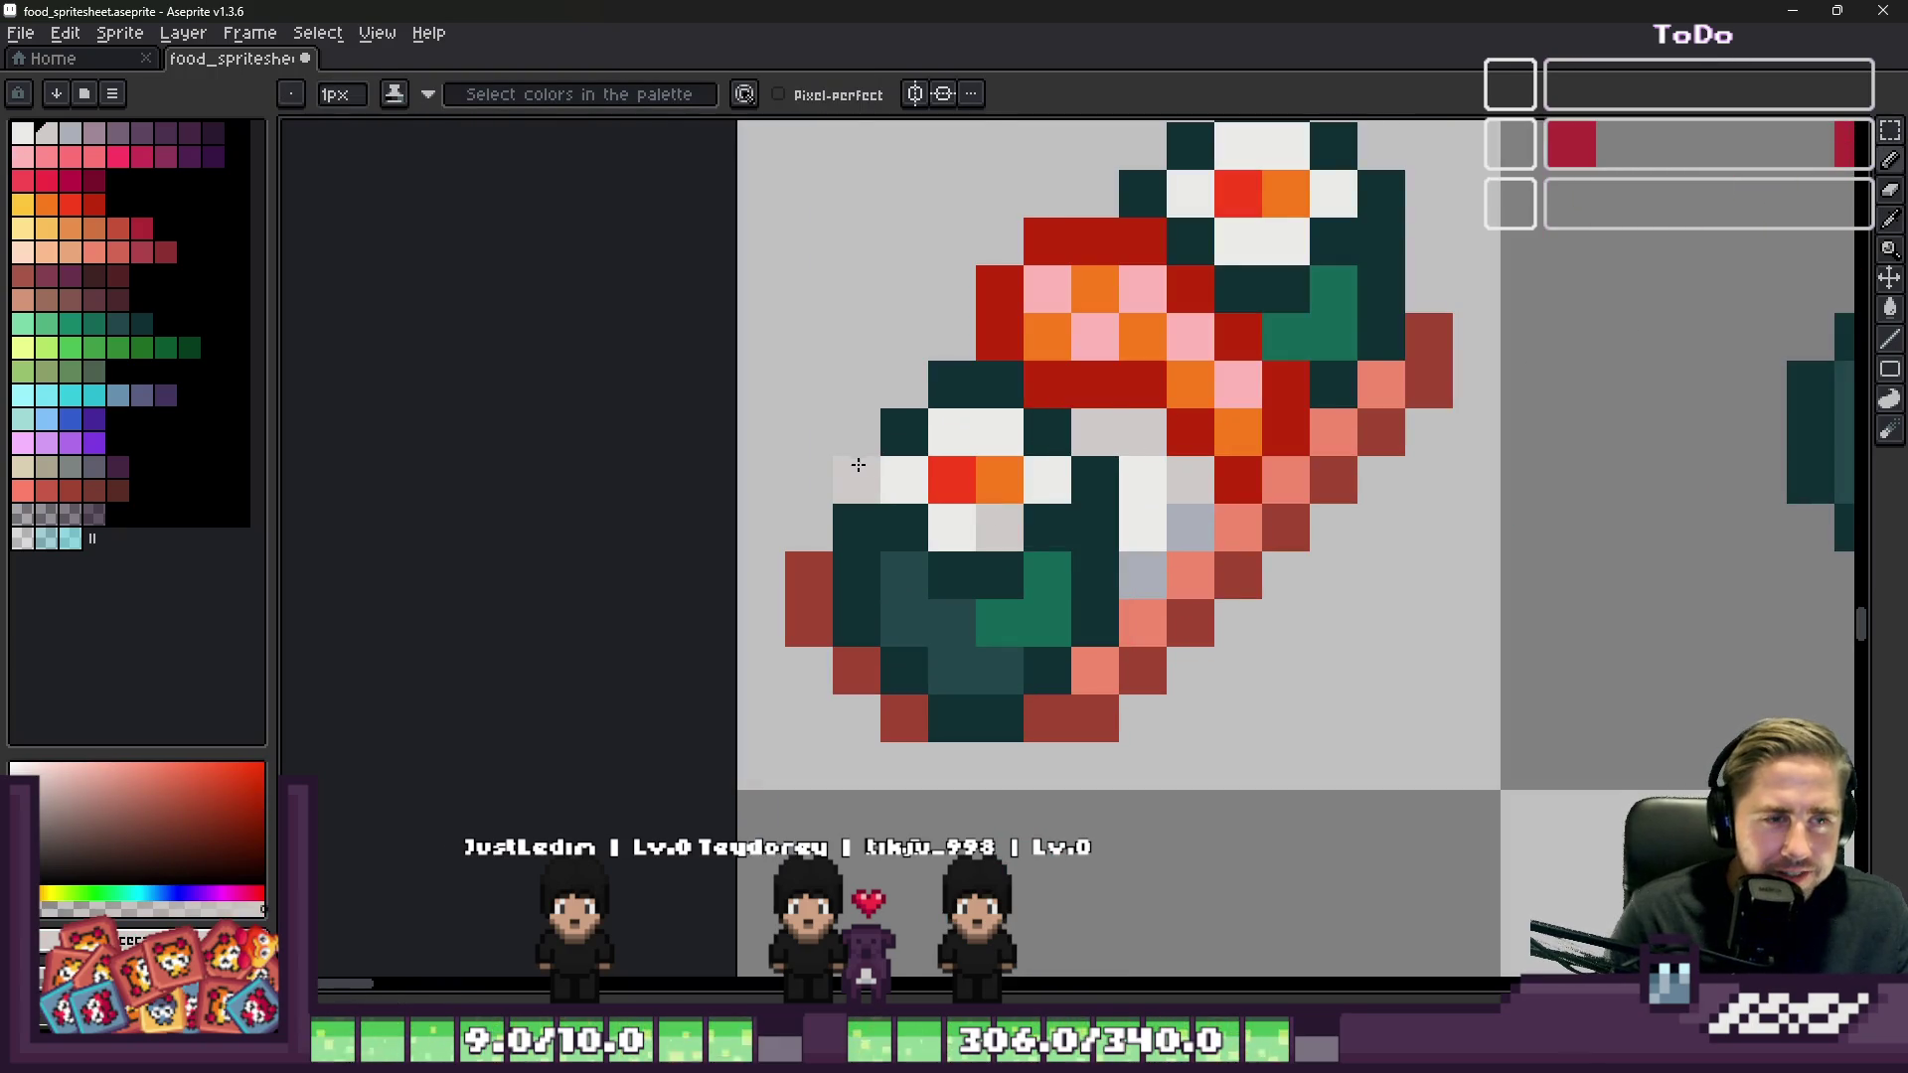
scroll(901, 475, "down", 1)
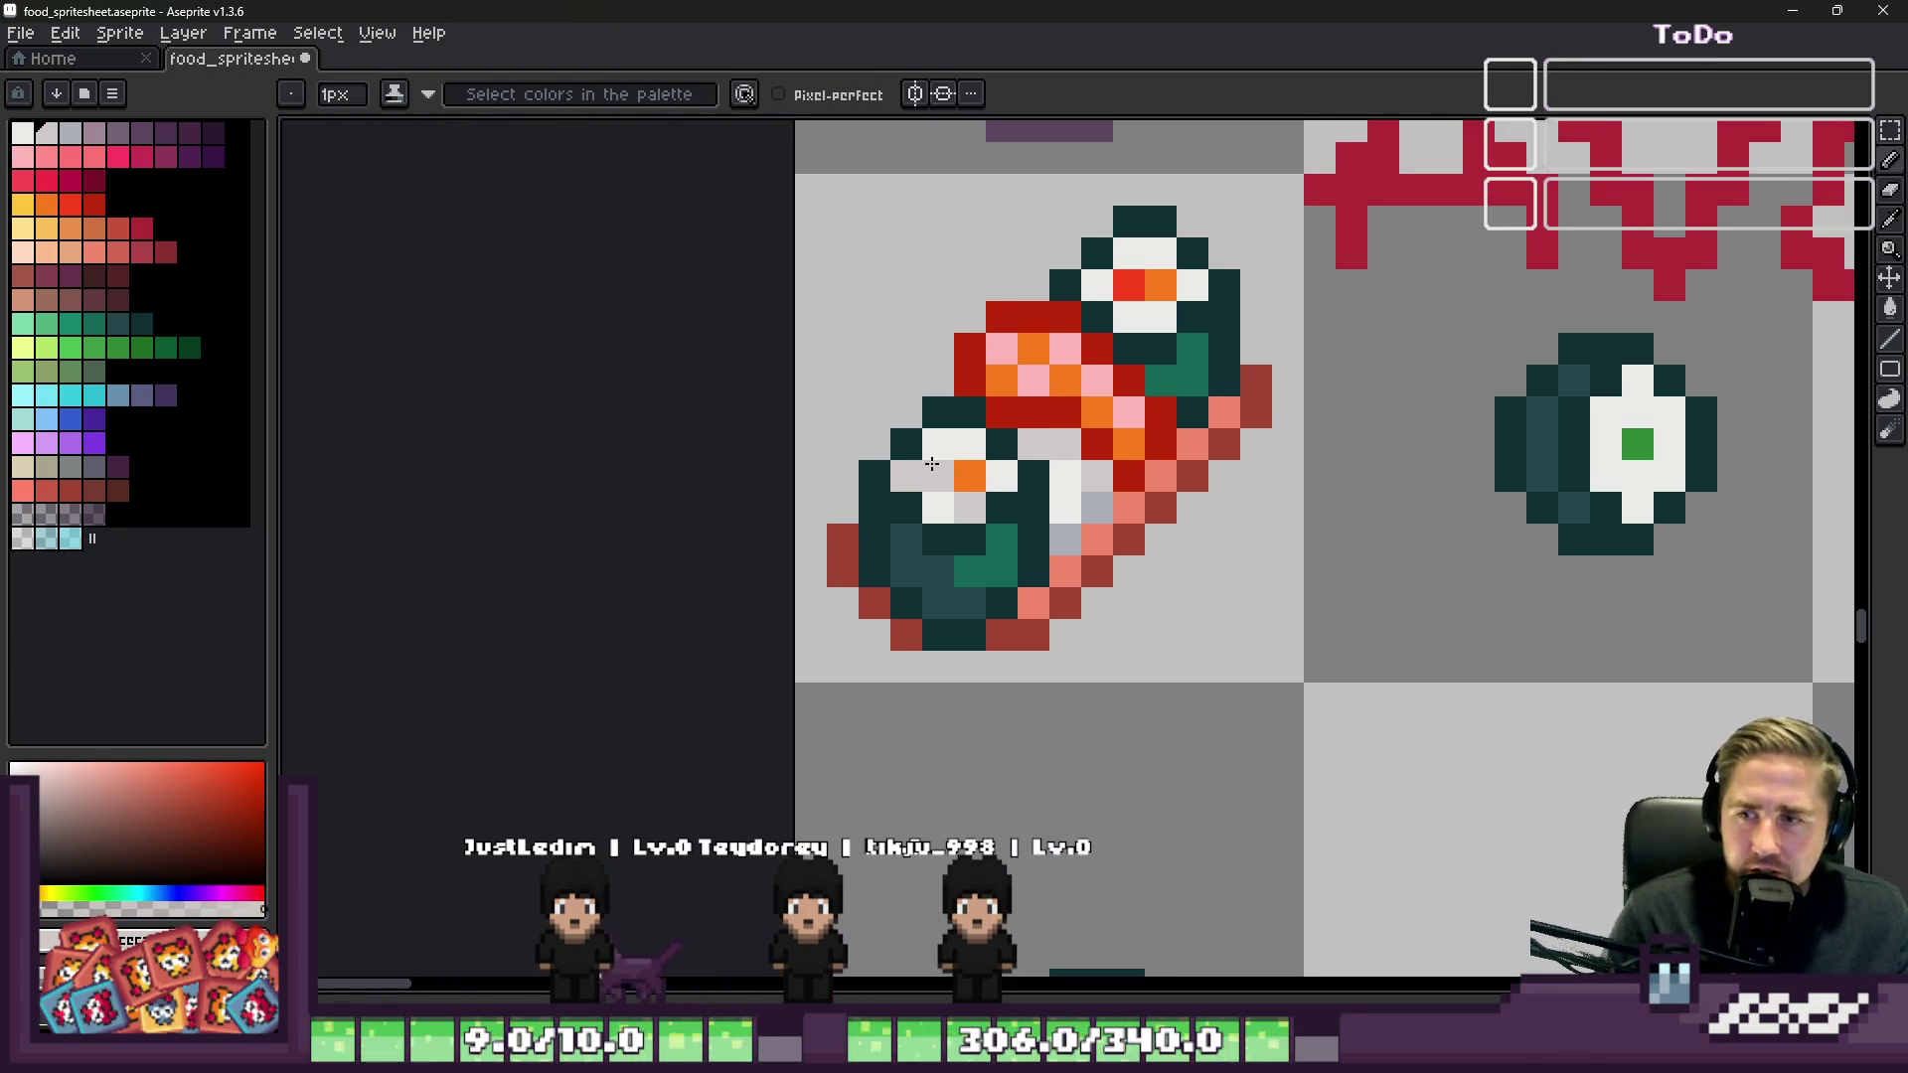
scroll(1133, 353, "up", 1)
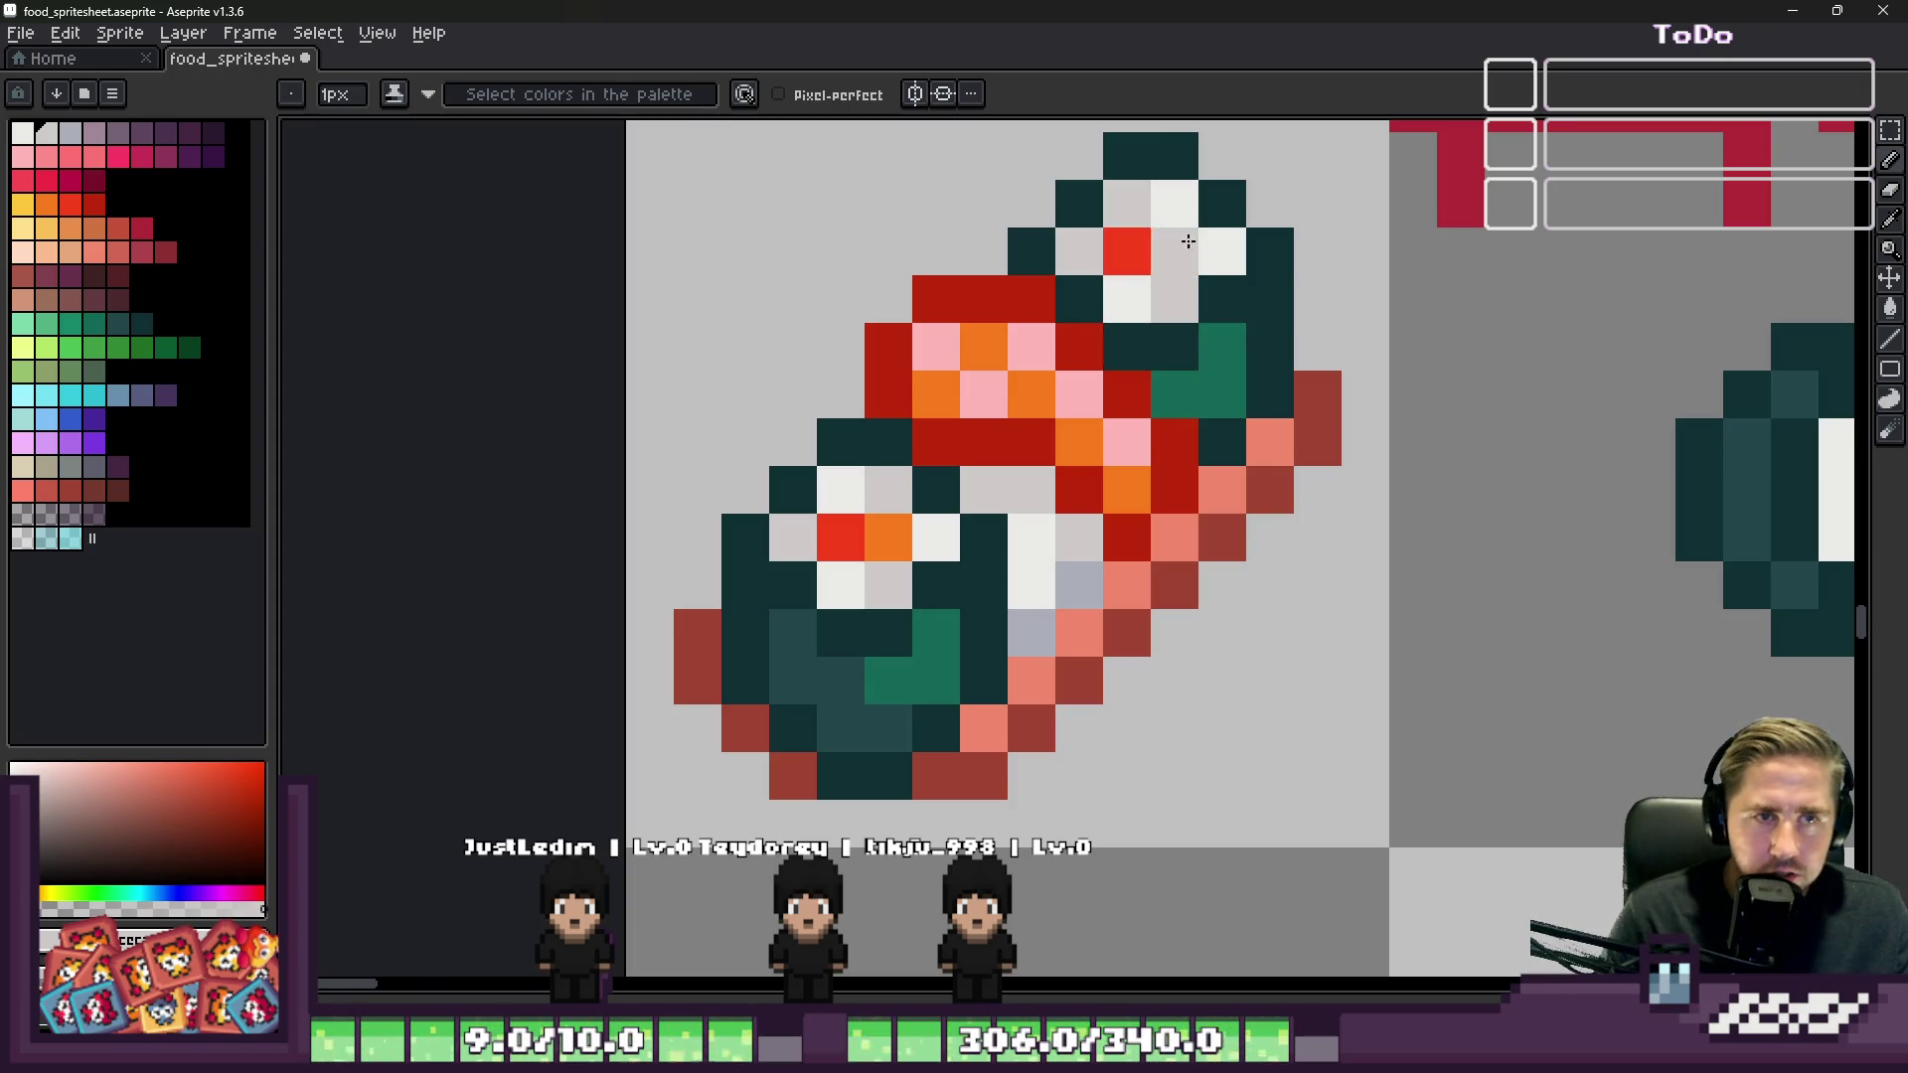
left_click(880, 536, "alt")
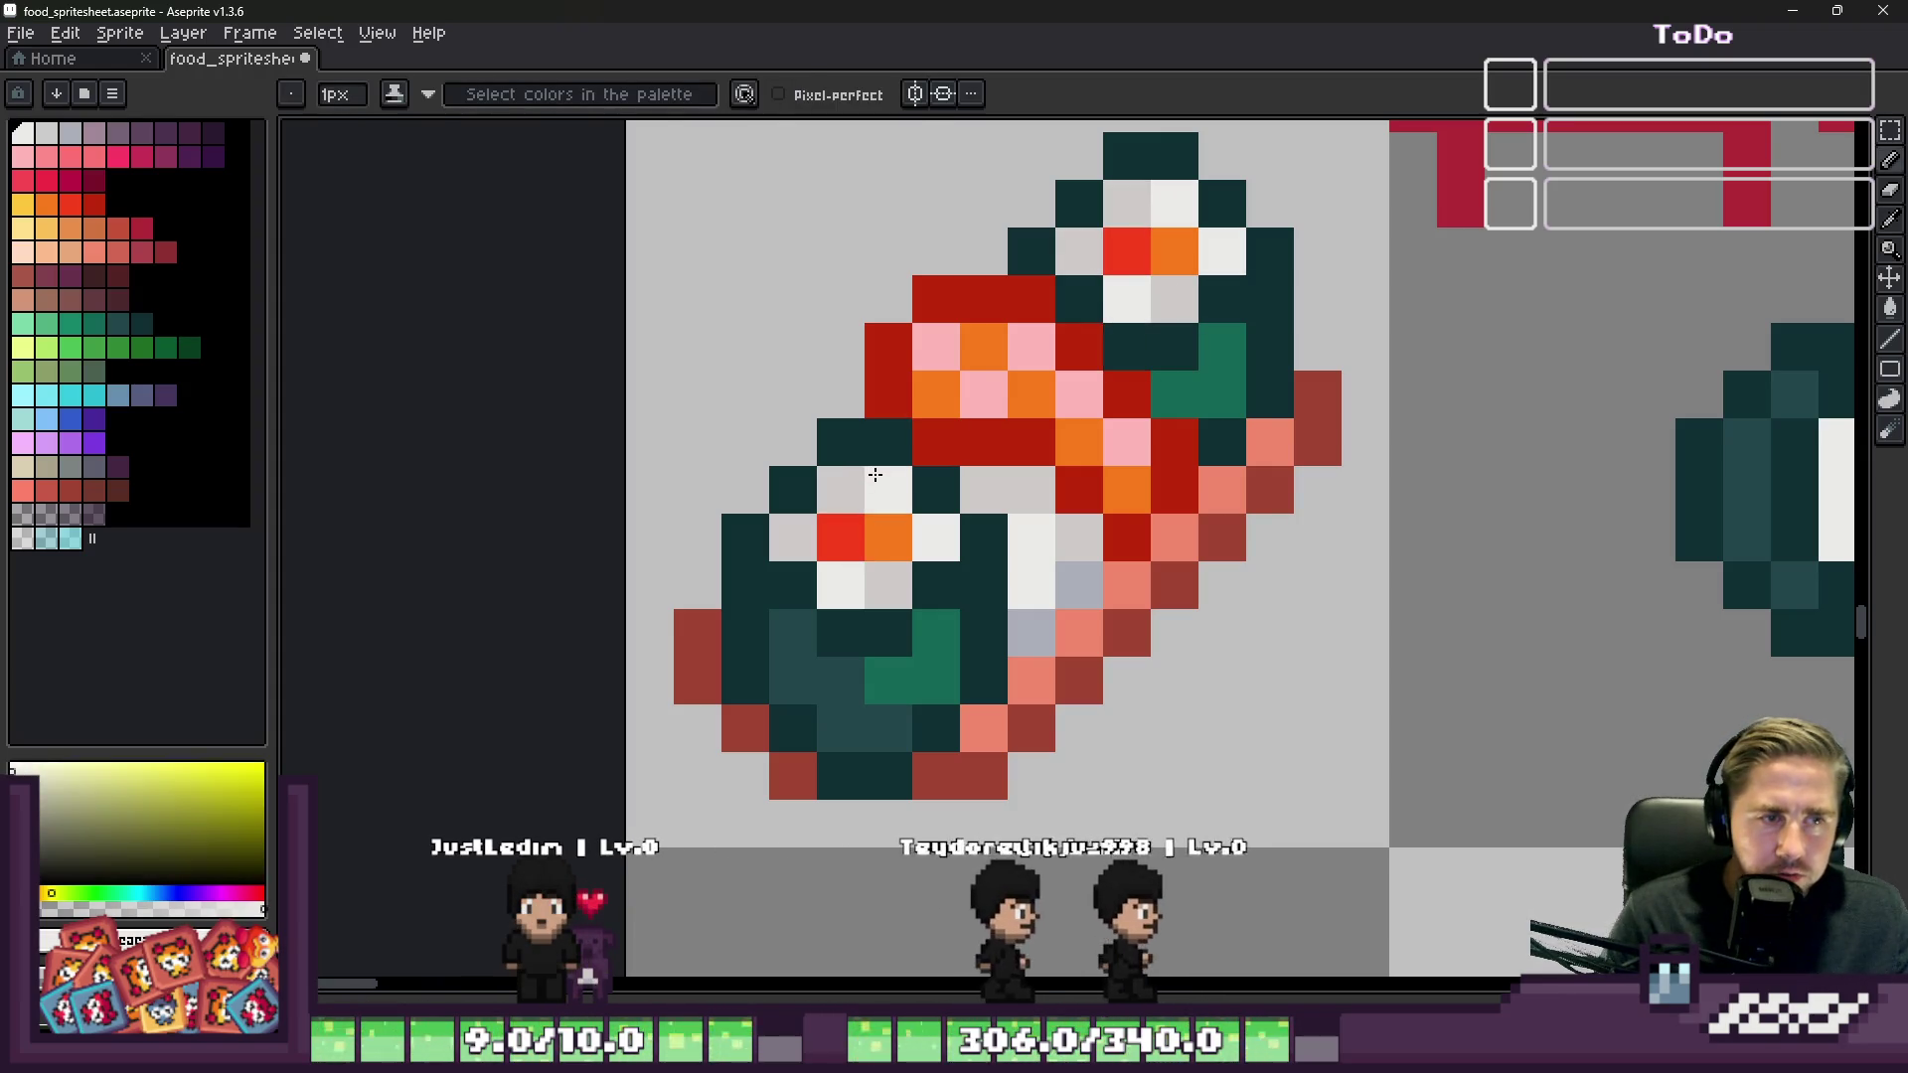
scroll(875, 475, "down", 2)
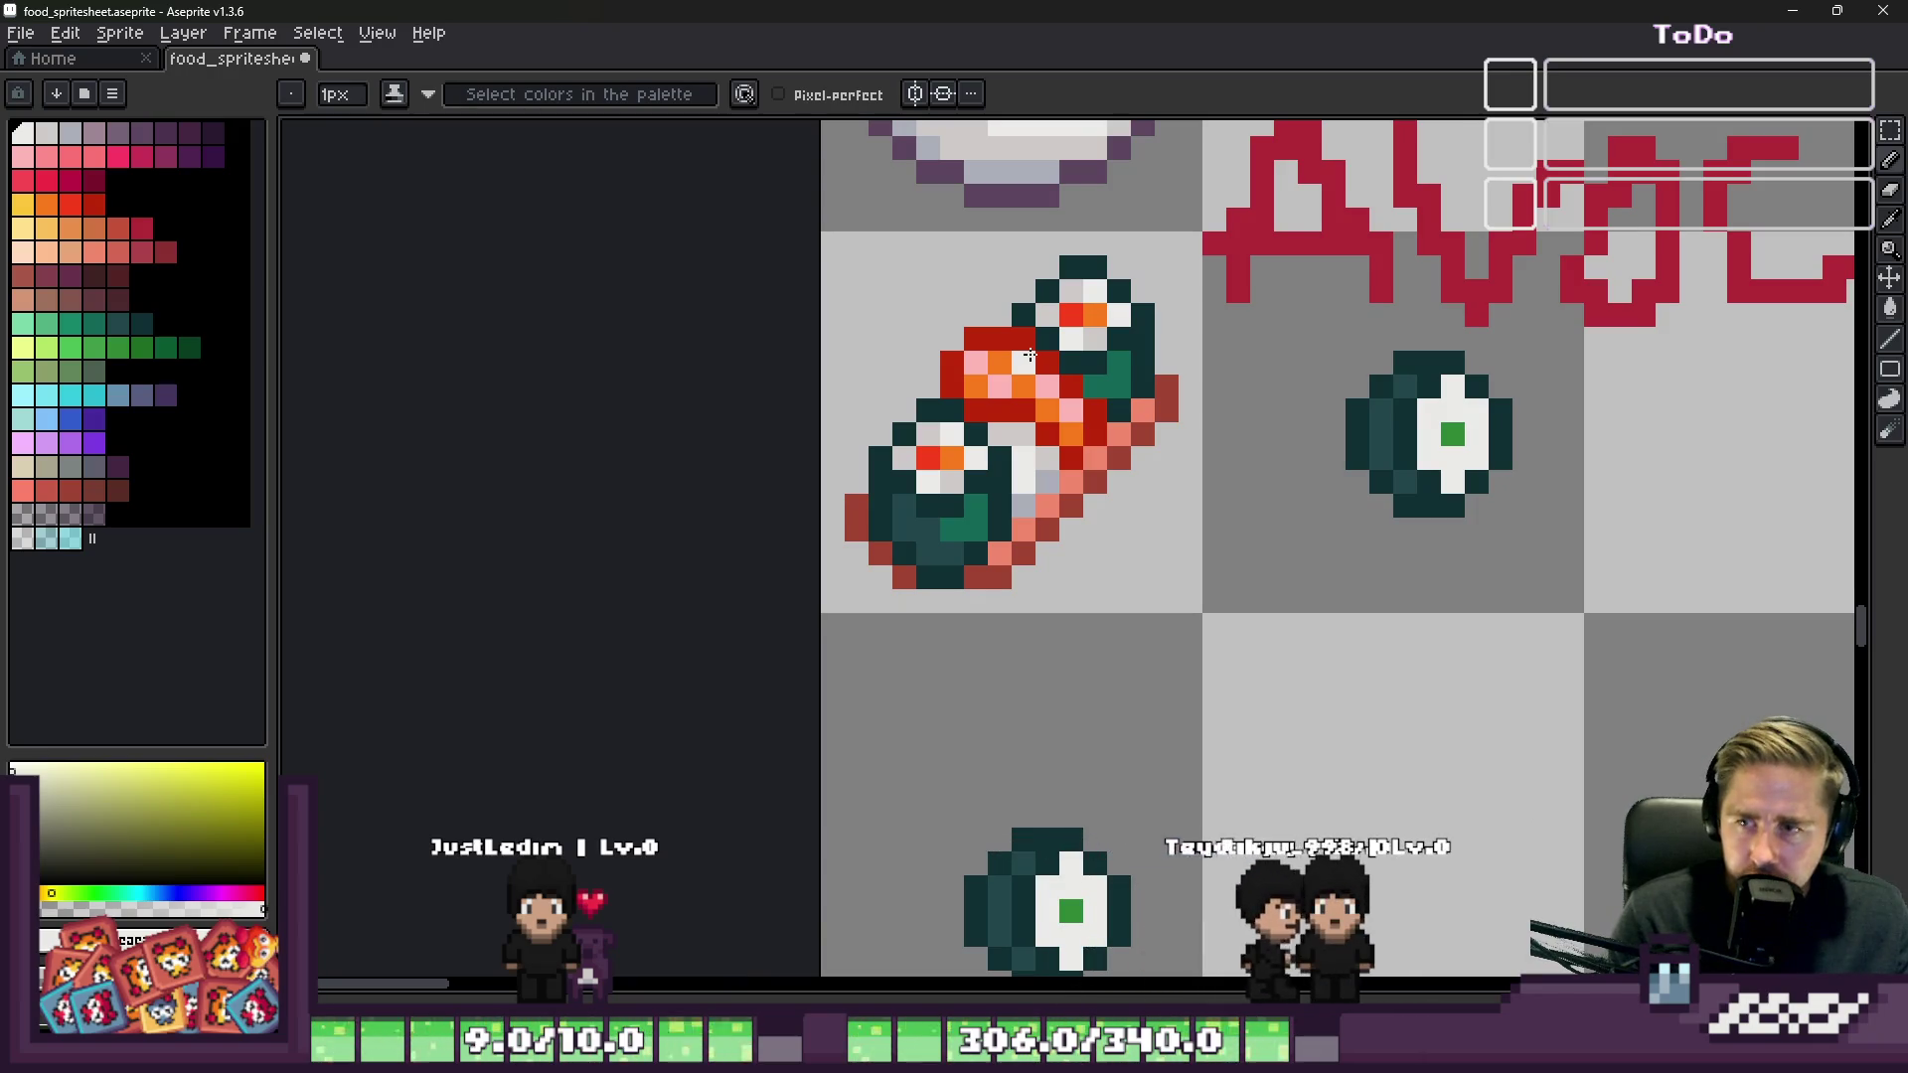
key("m")
scroll(1021, 316, "down", 1)
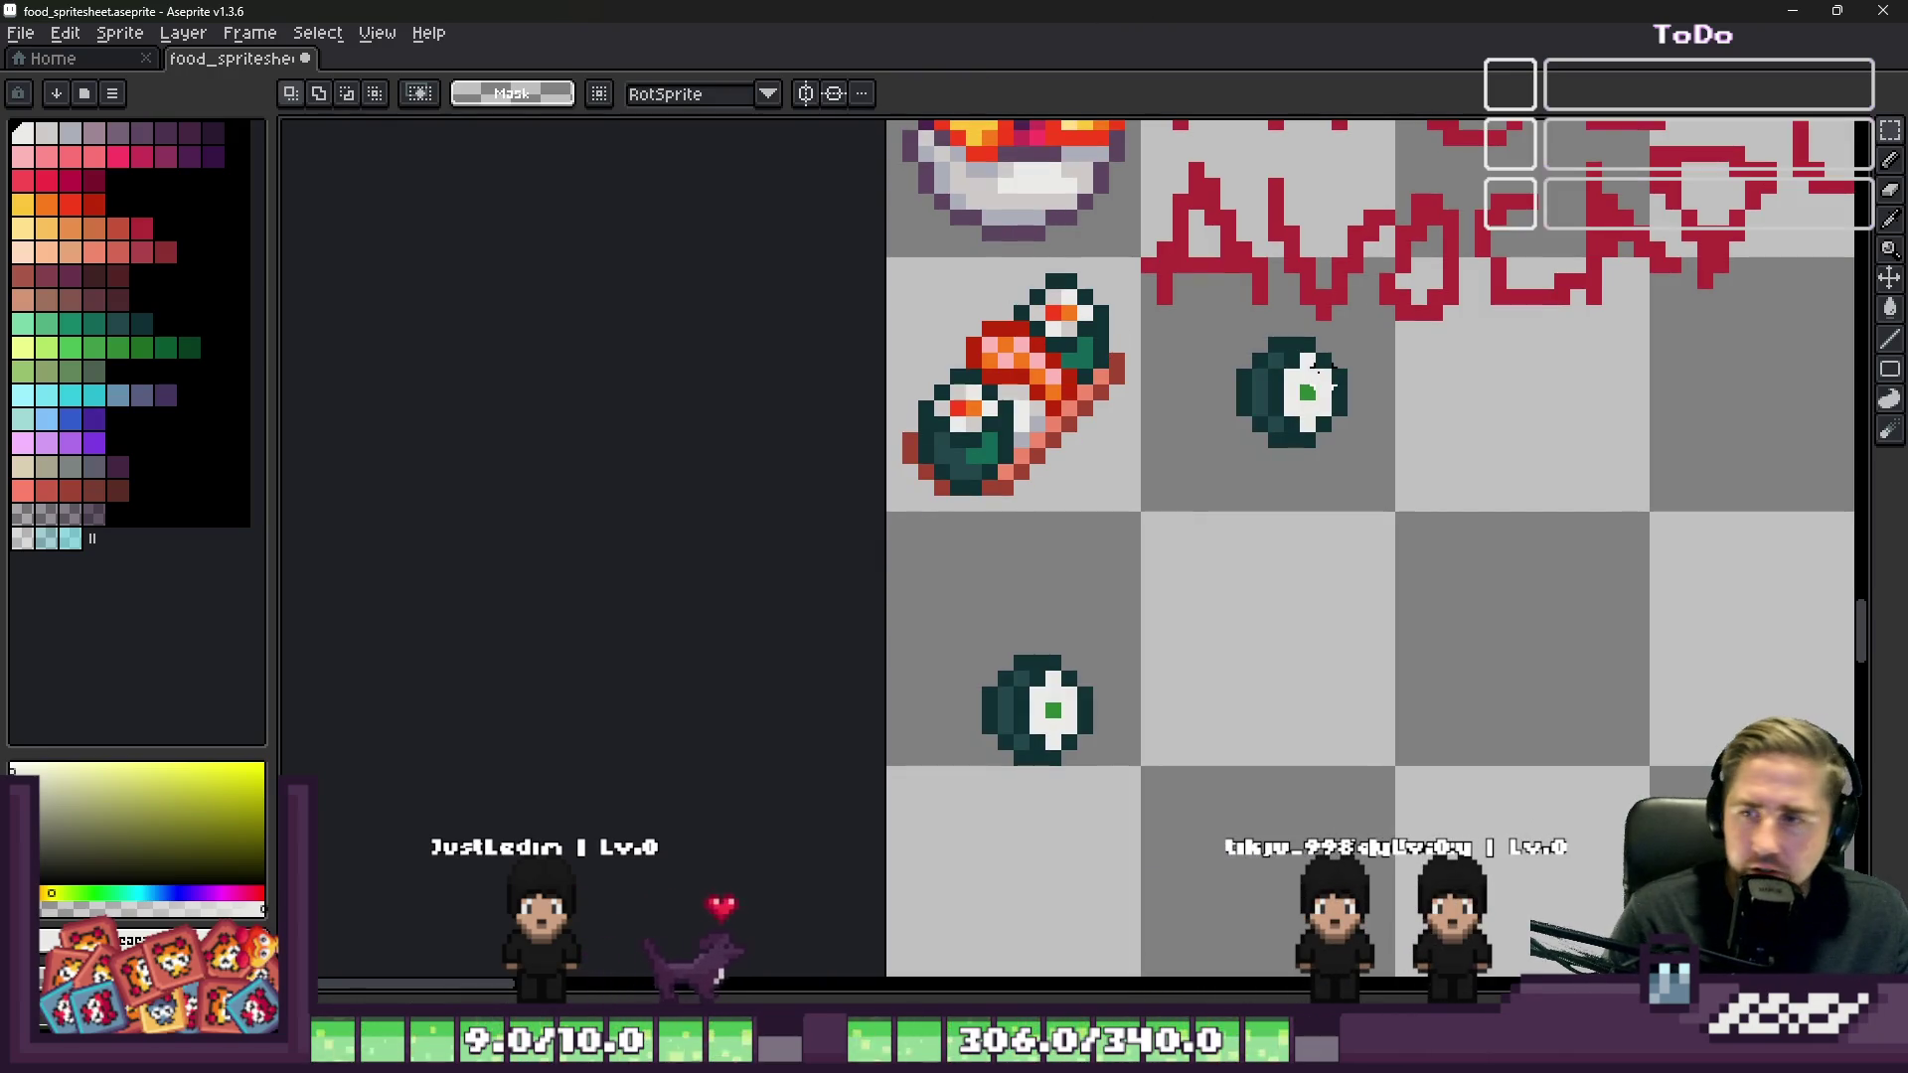
left_click_drag(1211, 328, 1387, 503)
key("Delete")
left_click_drag(875, 627, 1153, 795)
key("Delete")
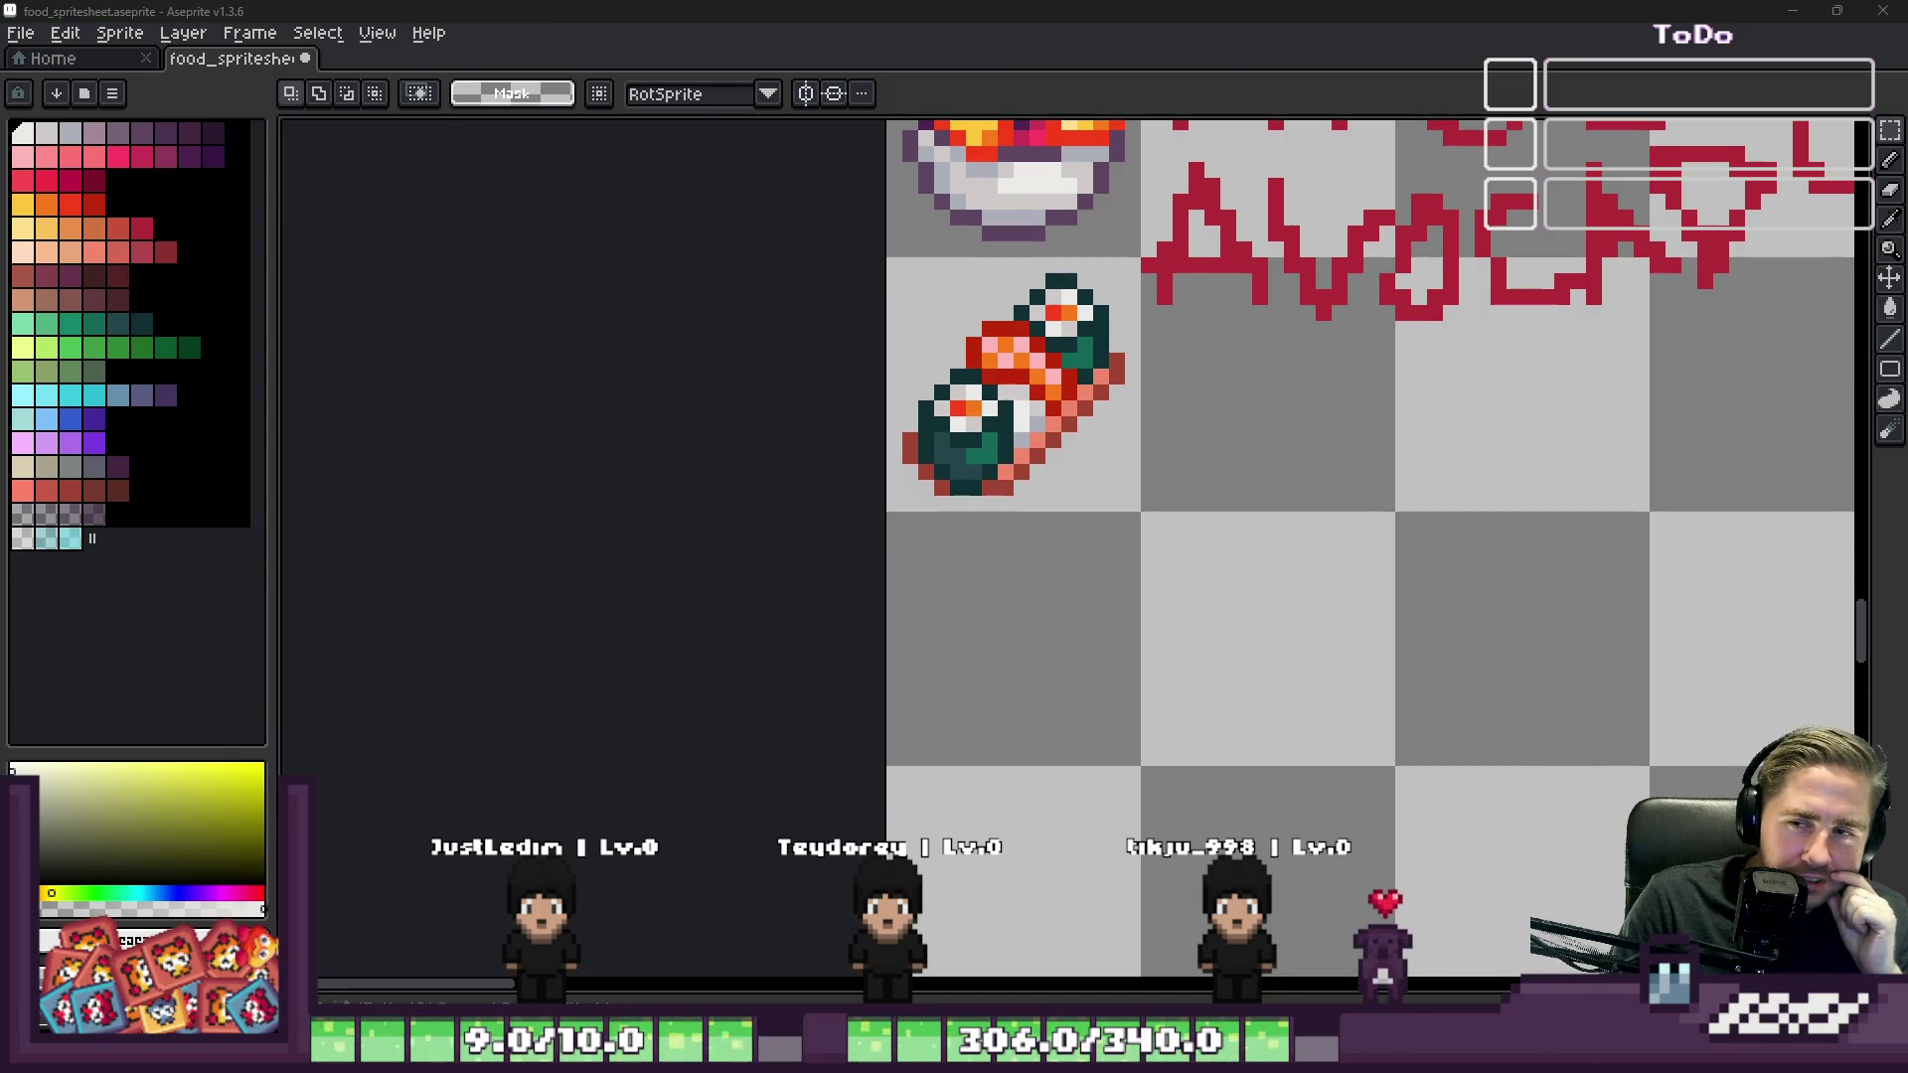
Step: Select the pink and orange filling pixels and drag them into the dark cells
scroll(922, 478, "up", 2)
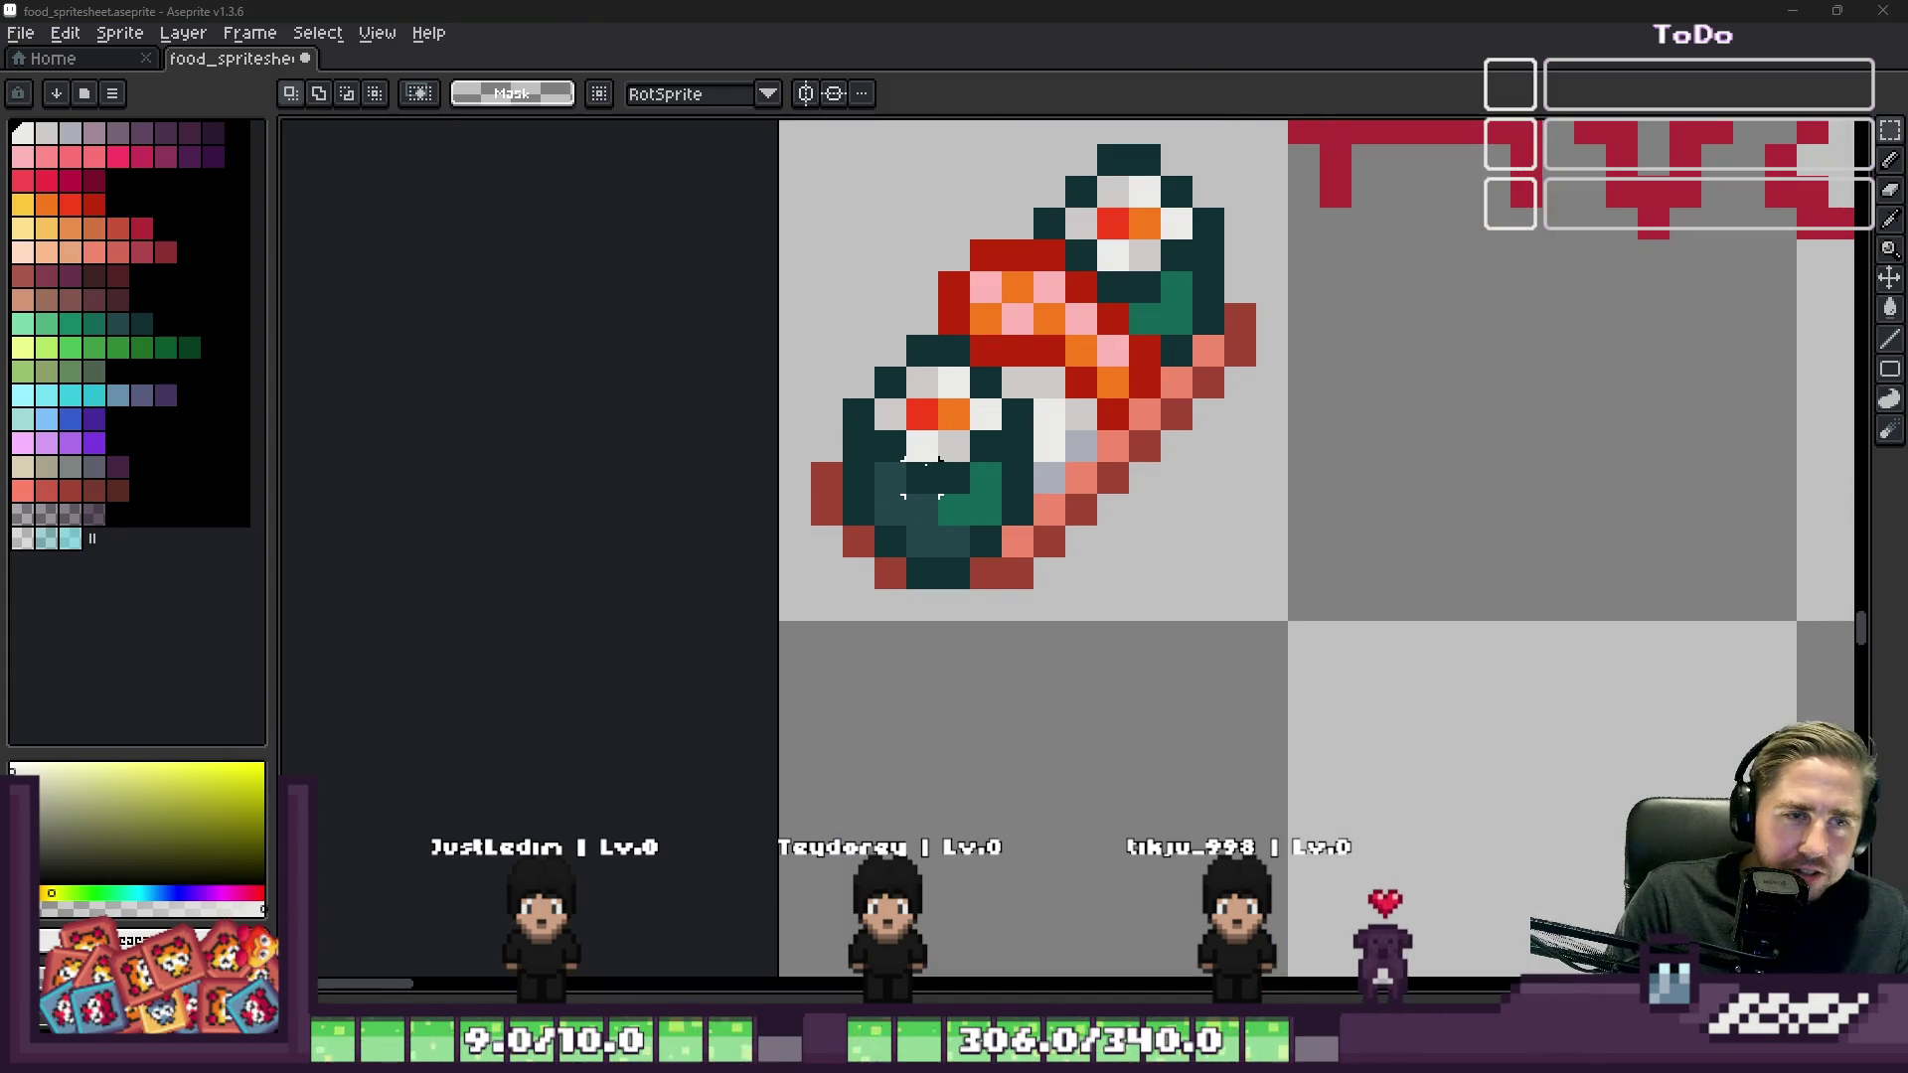
left_click(922, 542, "alt")
key("b")
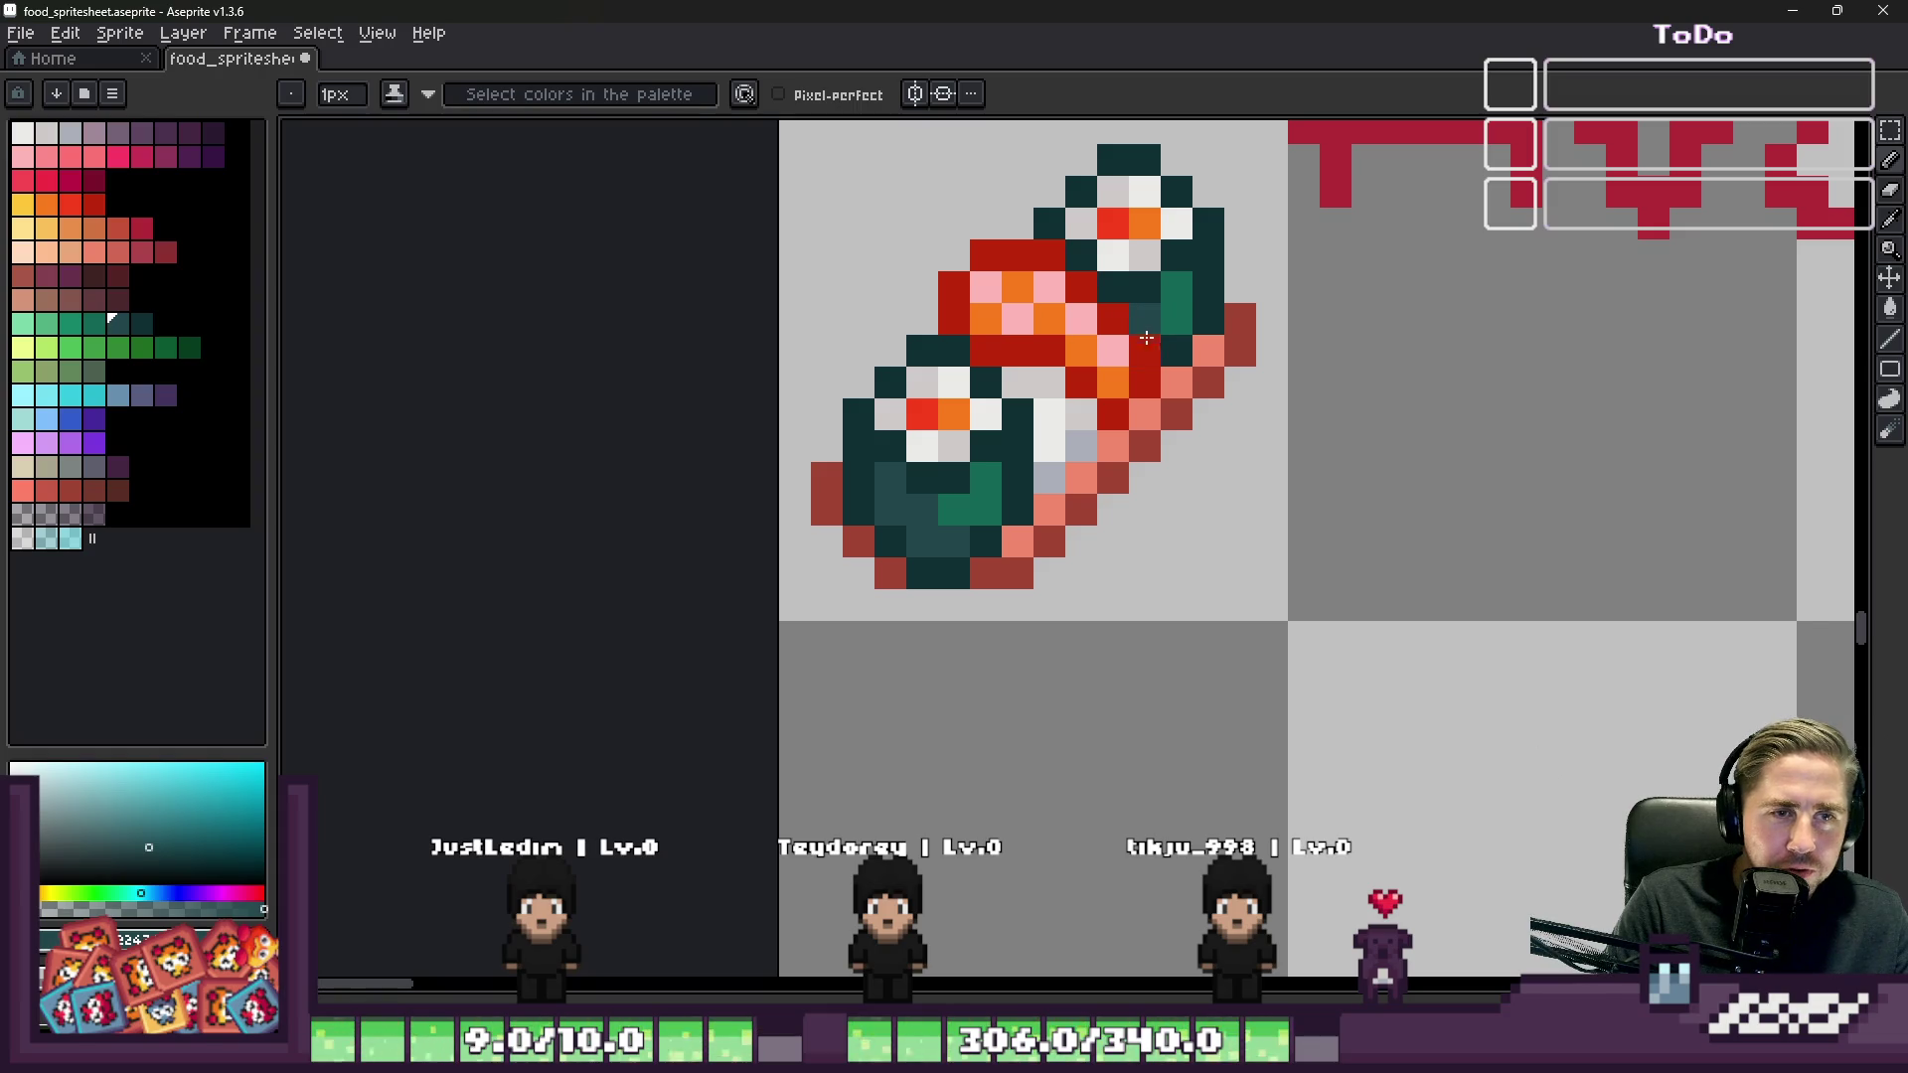
scroll(1002, 541, "down", 1)
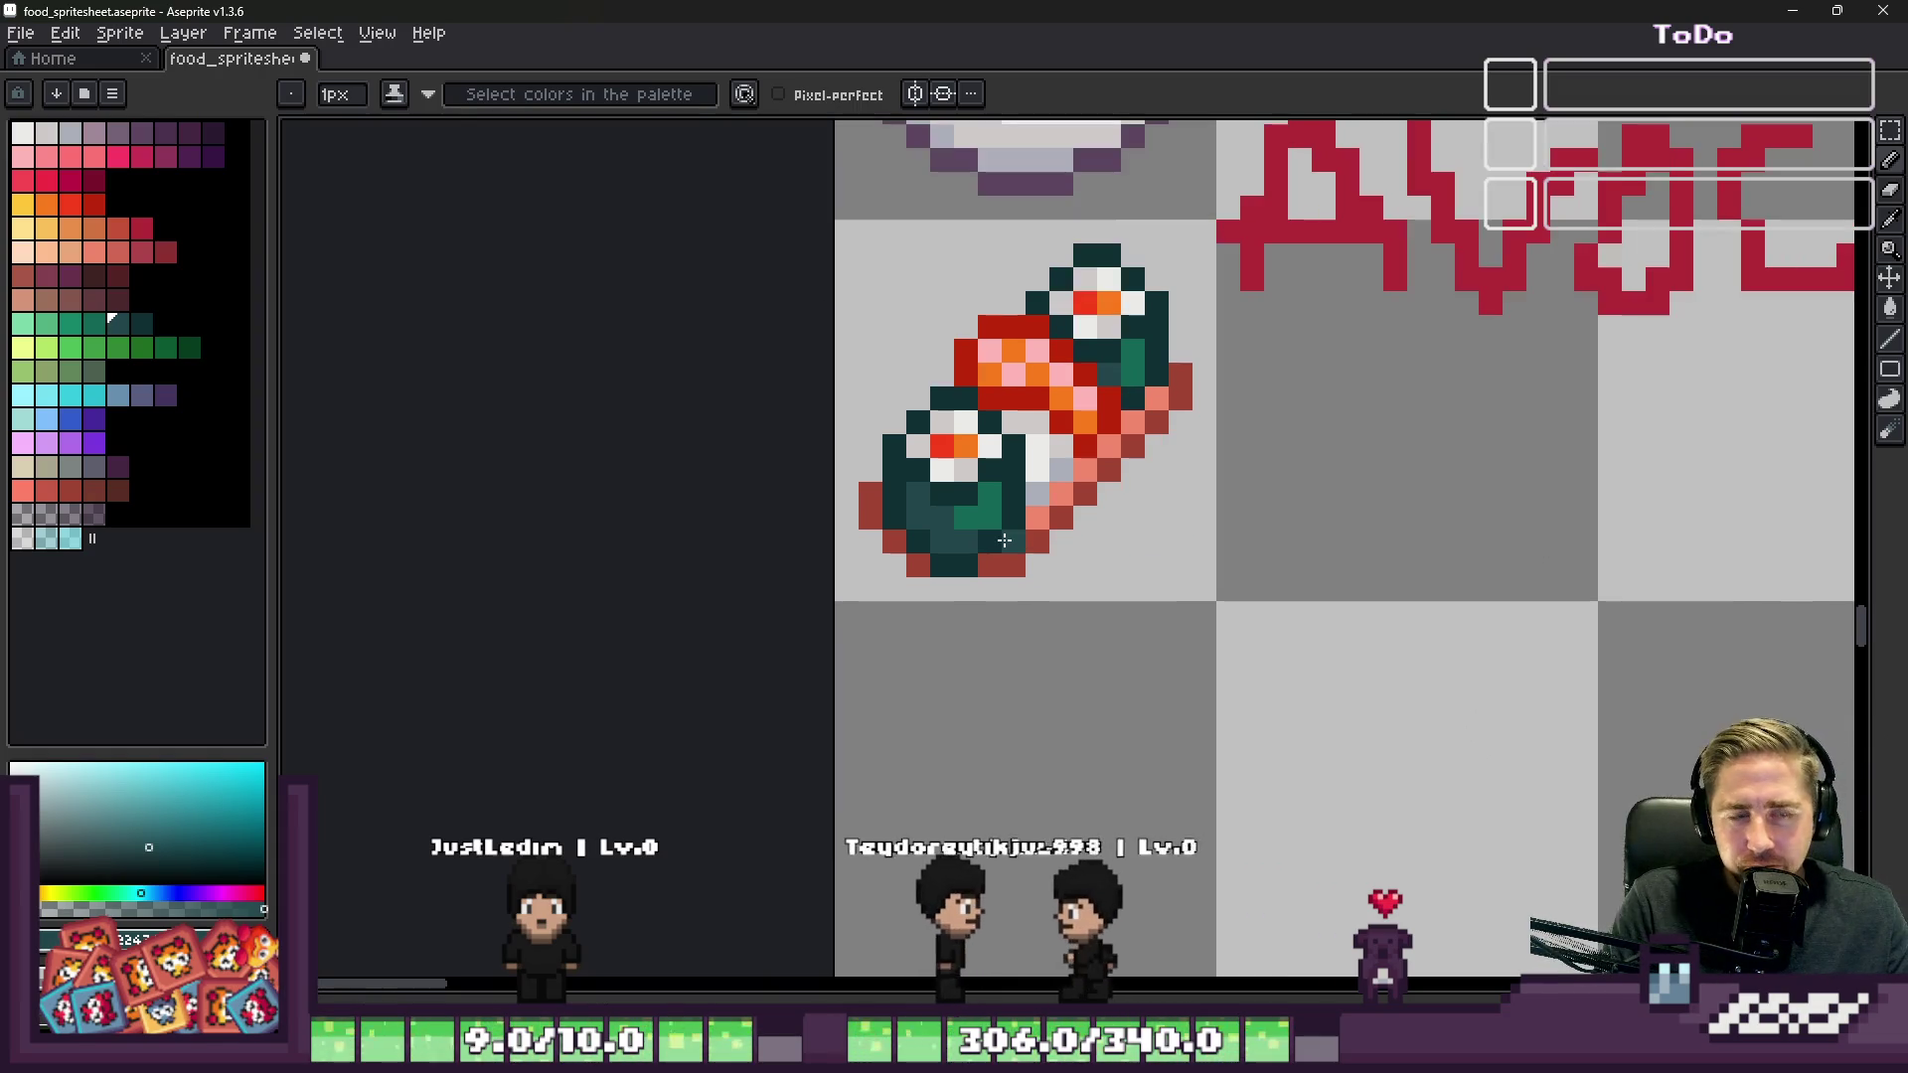
key("m")
scroll(1011, 231, "up", 1)
mouse_move(779, 182)
left_mouse_down()
mouse_move(1257, 701)
mouse_move(1242, 673)
left_mouse_up()
scroll(984, 350, "up", 3)
mouse_move(970, 370)
left_mouse_down()
mouse_move(1083, 428)
mouse_move(1158, 428)
mouse_move(1184, 512)
left_mouse_up()
scroll(1185, 512, "down", 2)
scroll(1184, 512, "up", 2)
mouse_move(972, 328)
left_mouse_down()
mouse_move(1130, 421)
mouse_move(1198, 358)
mouse_move(1134, 358)
mouse_move(1257, 518)
mouse_move(1193, 502)
left_mouse_up()
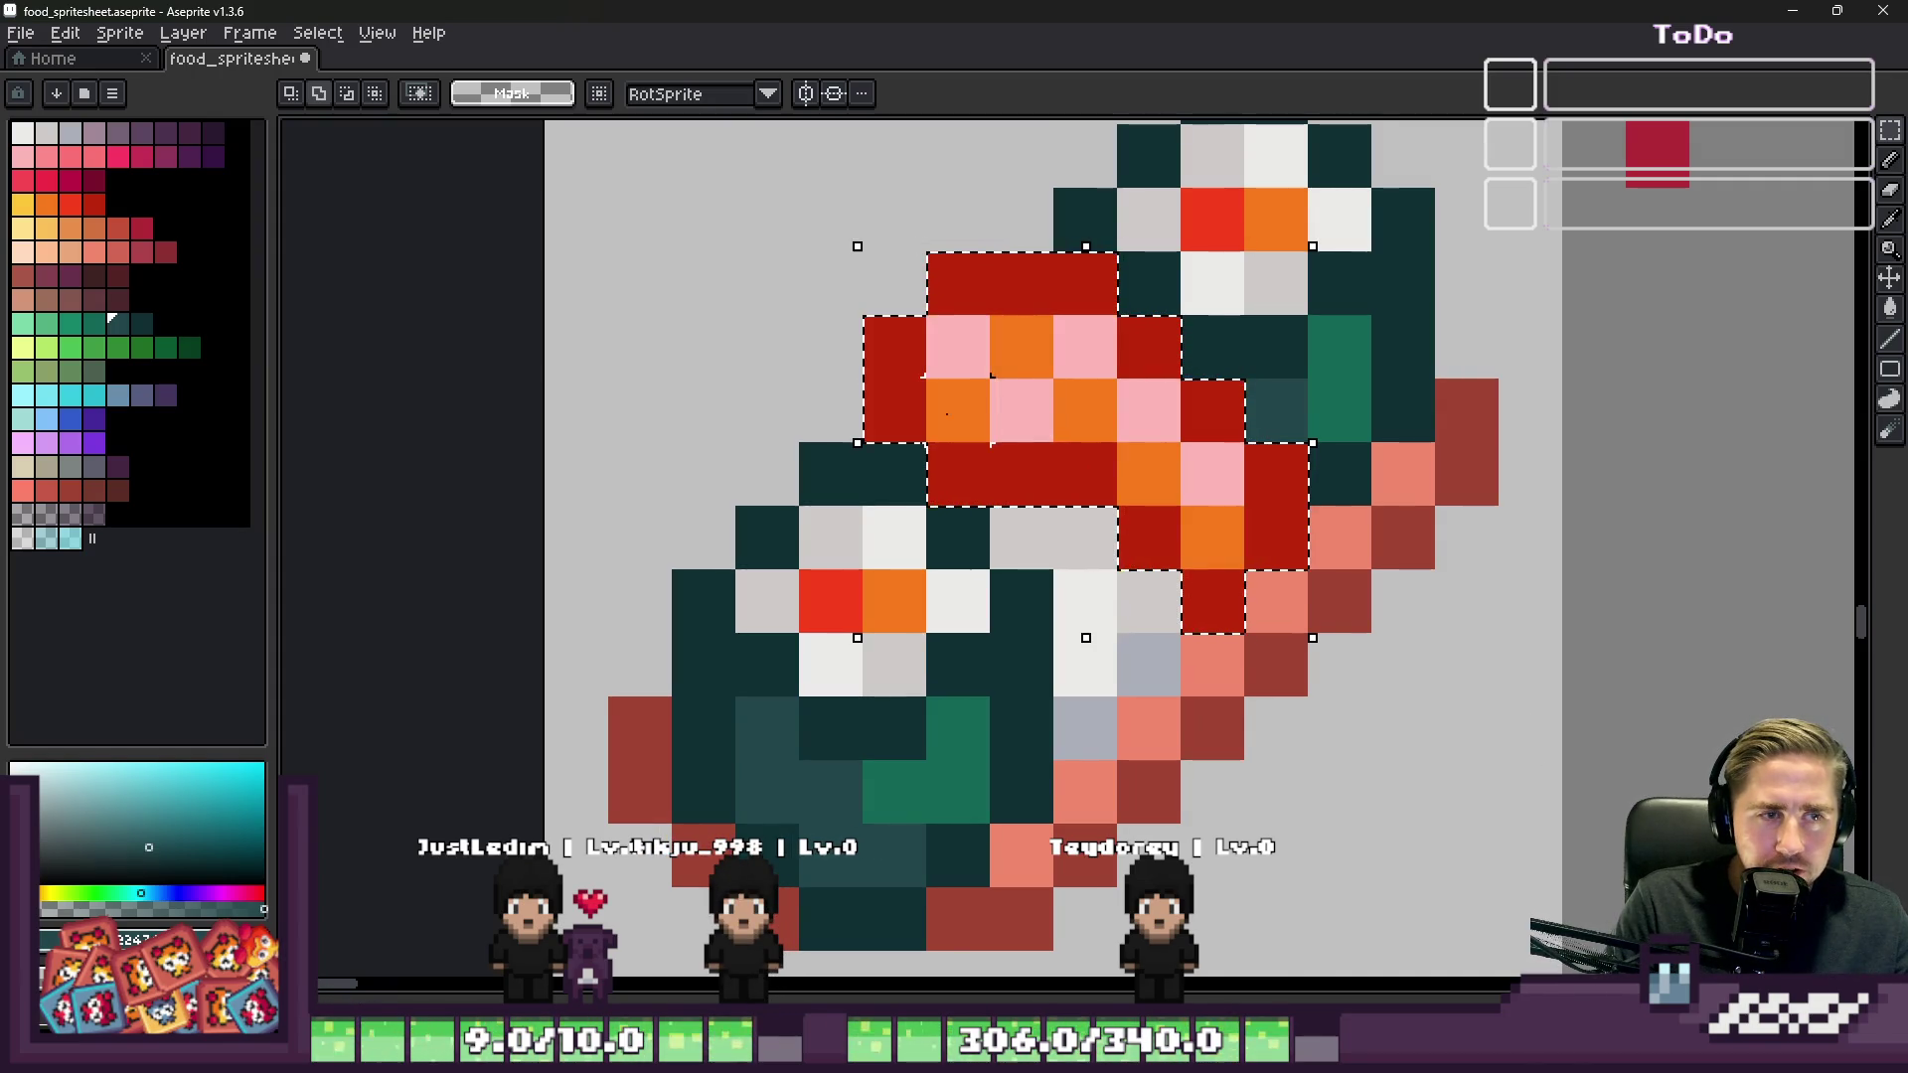
Step: Commit the moved filling pixels and reselect the sushi cell
scroll(1121, 417, "down", 3)
key("ctrl+d")
scroll(1143, 422, "down", 2)
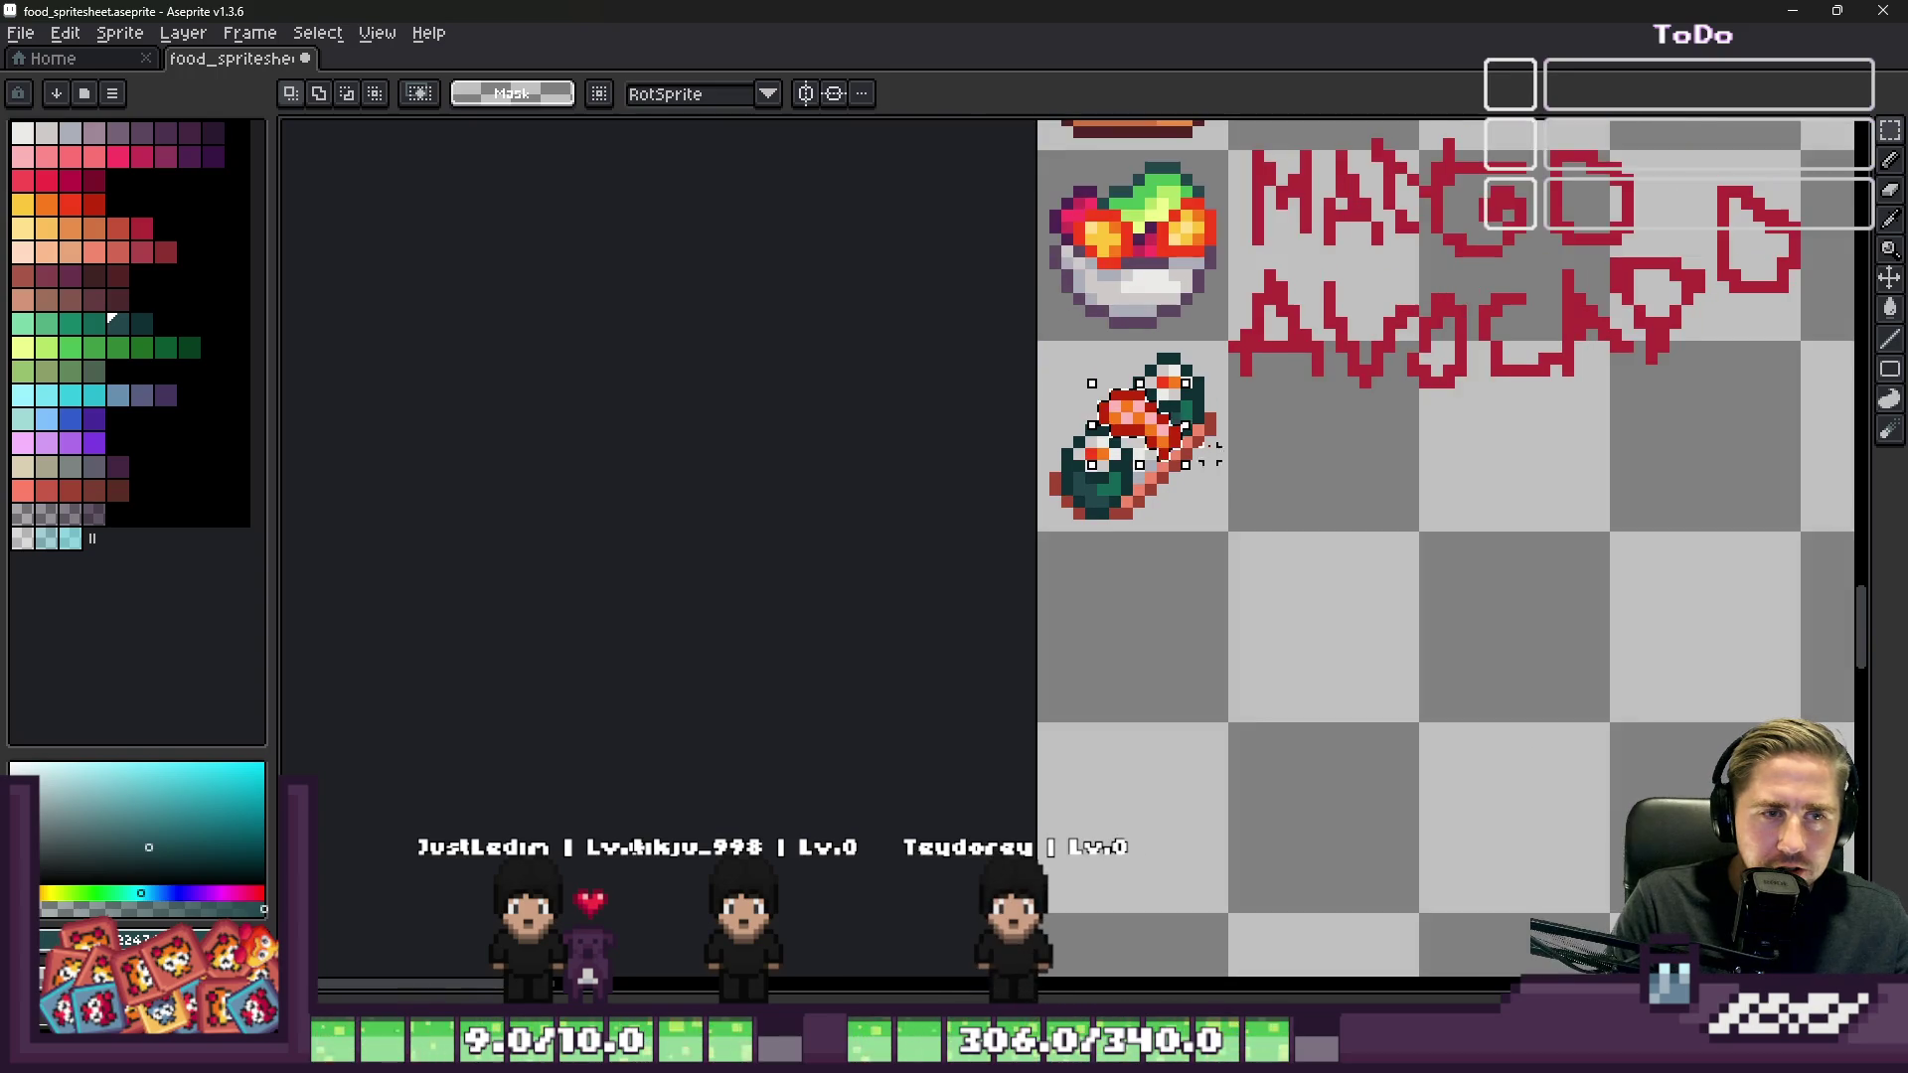
key("ctrl+shift+d")
scroll(1093, 427, "down", 5)
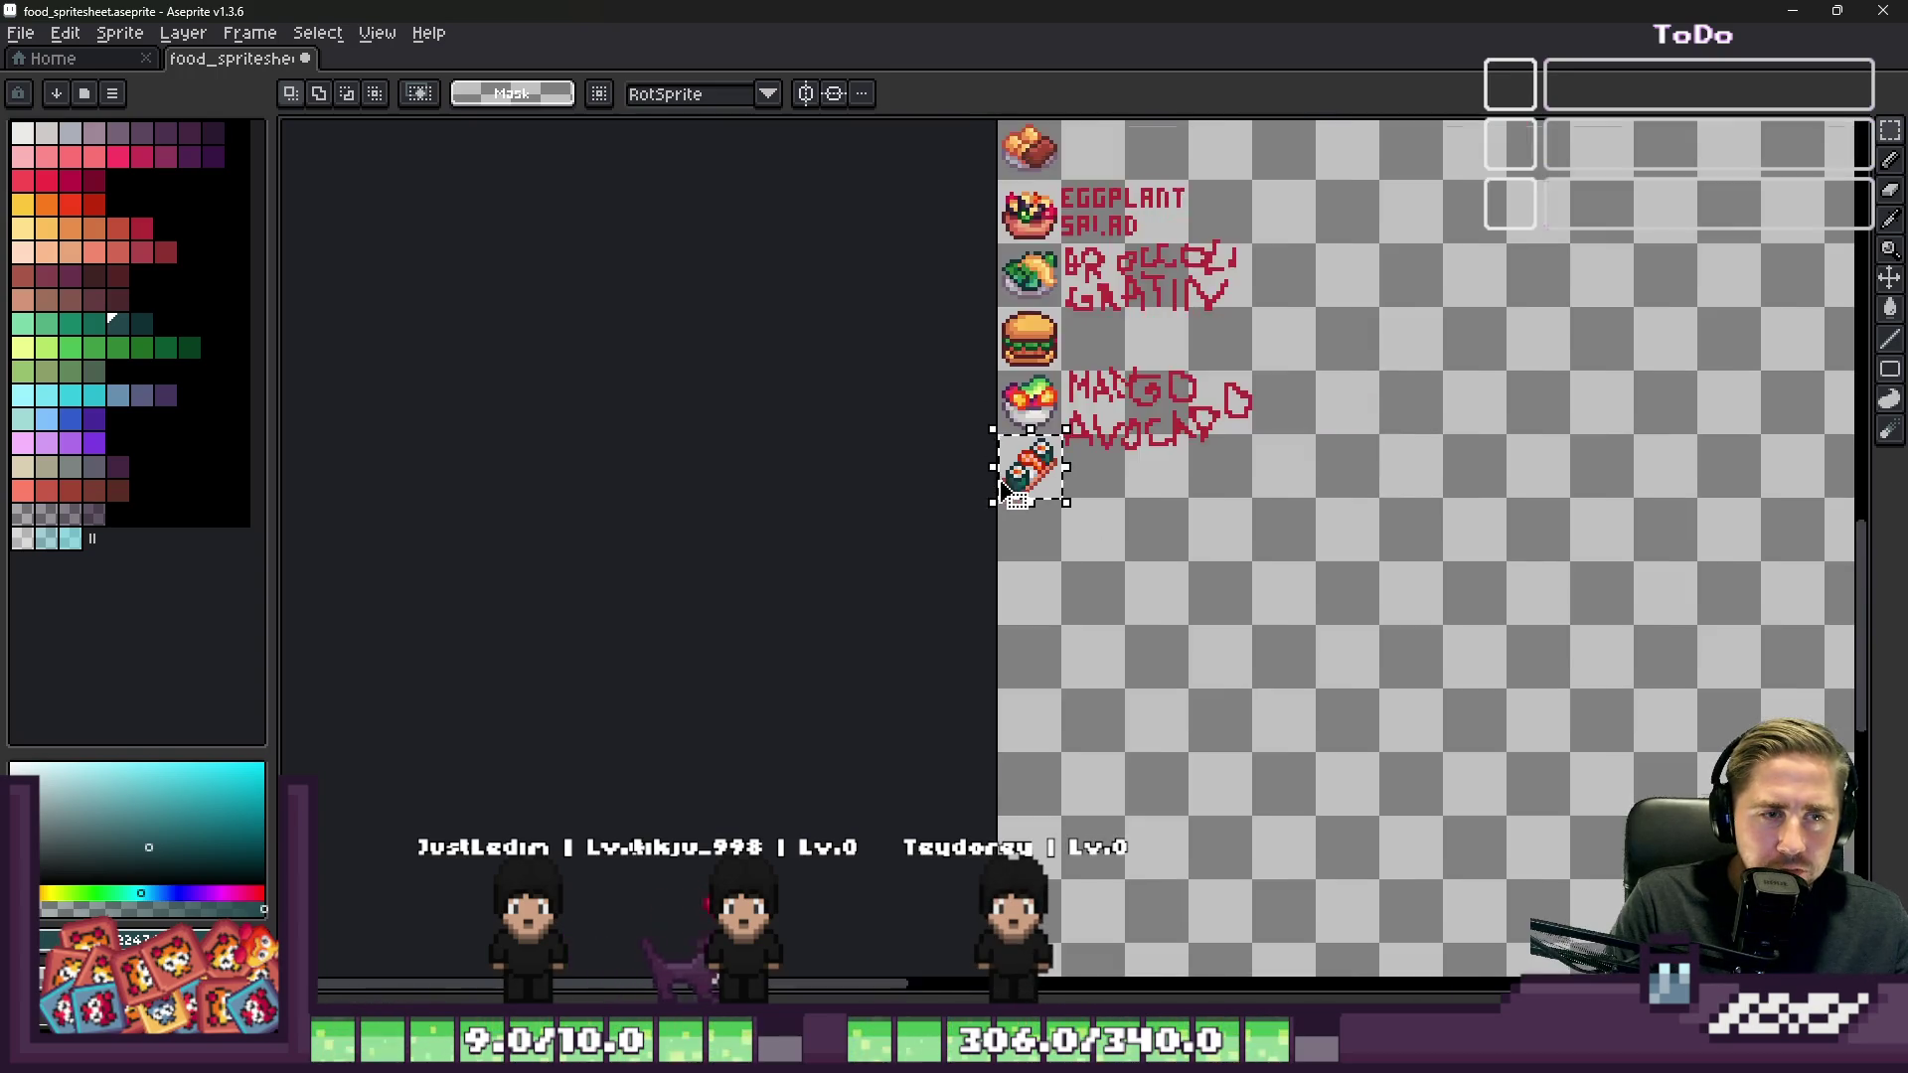
scroll(1002, 482, "up", 2)
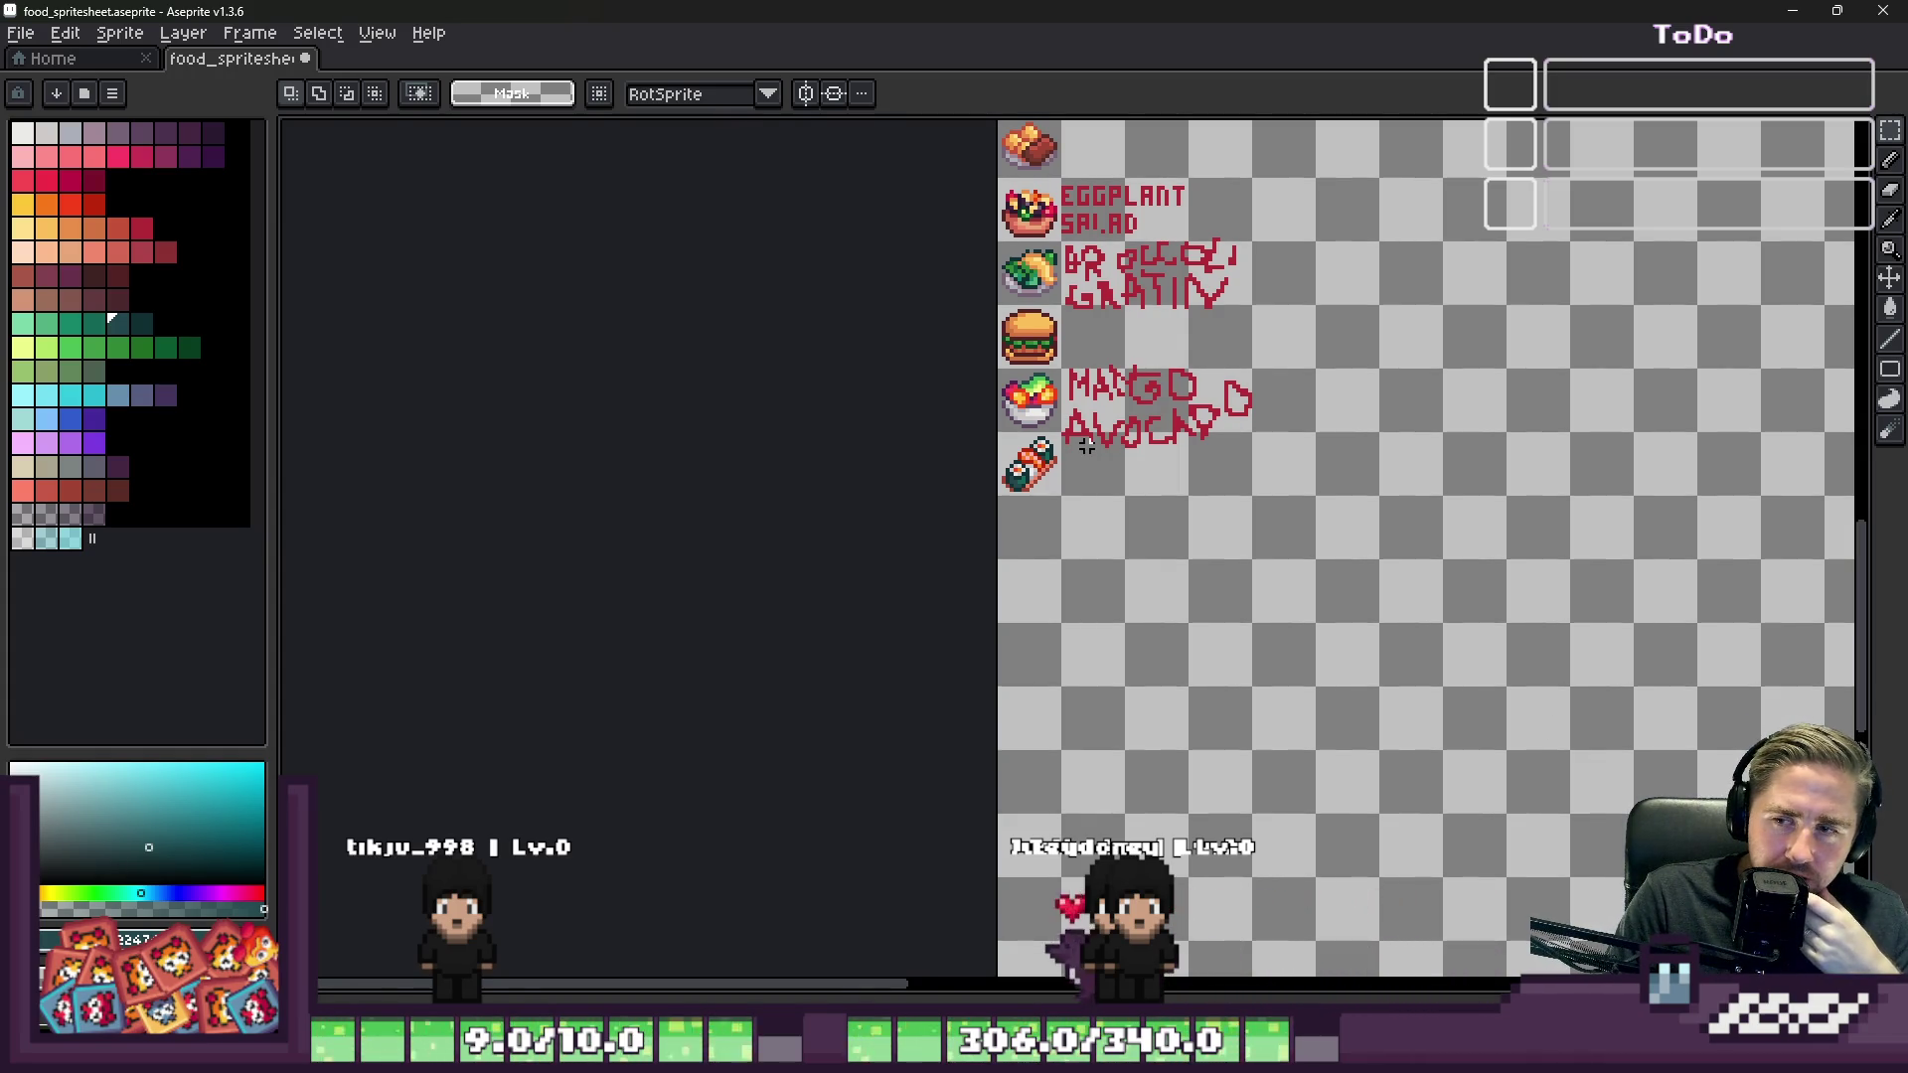
Step: Nudge the AVOCADO lettering slightly up and left and set it in place
scroll(1081, 417, "up", 3)
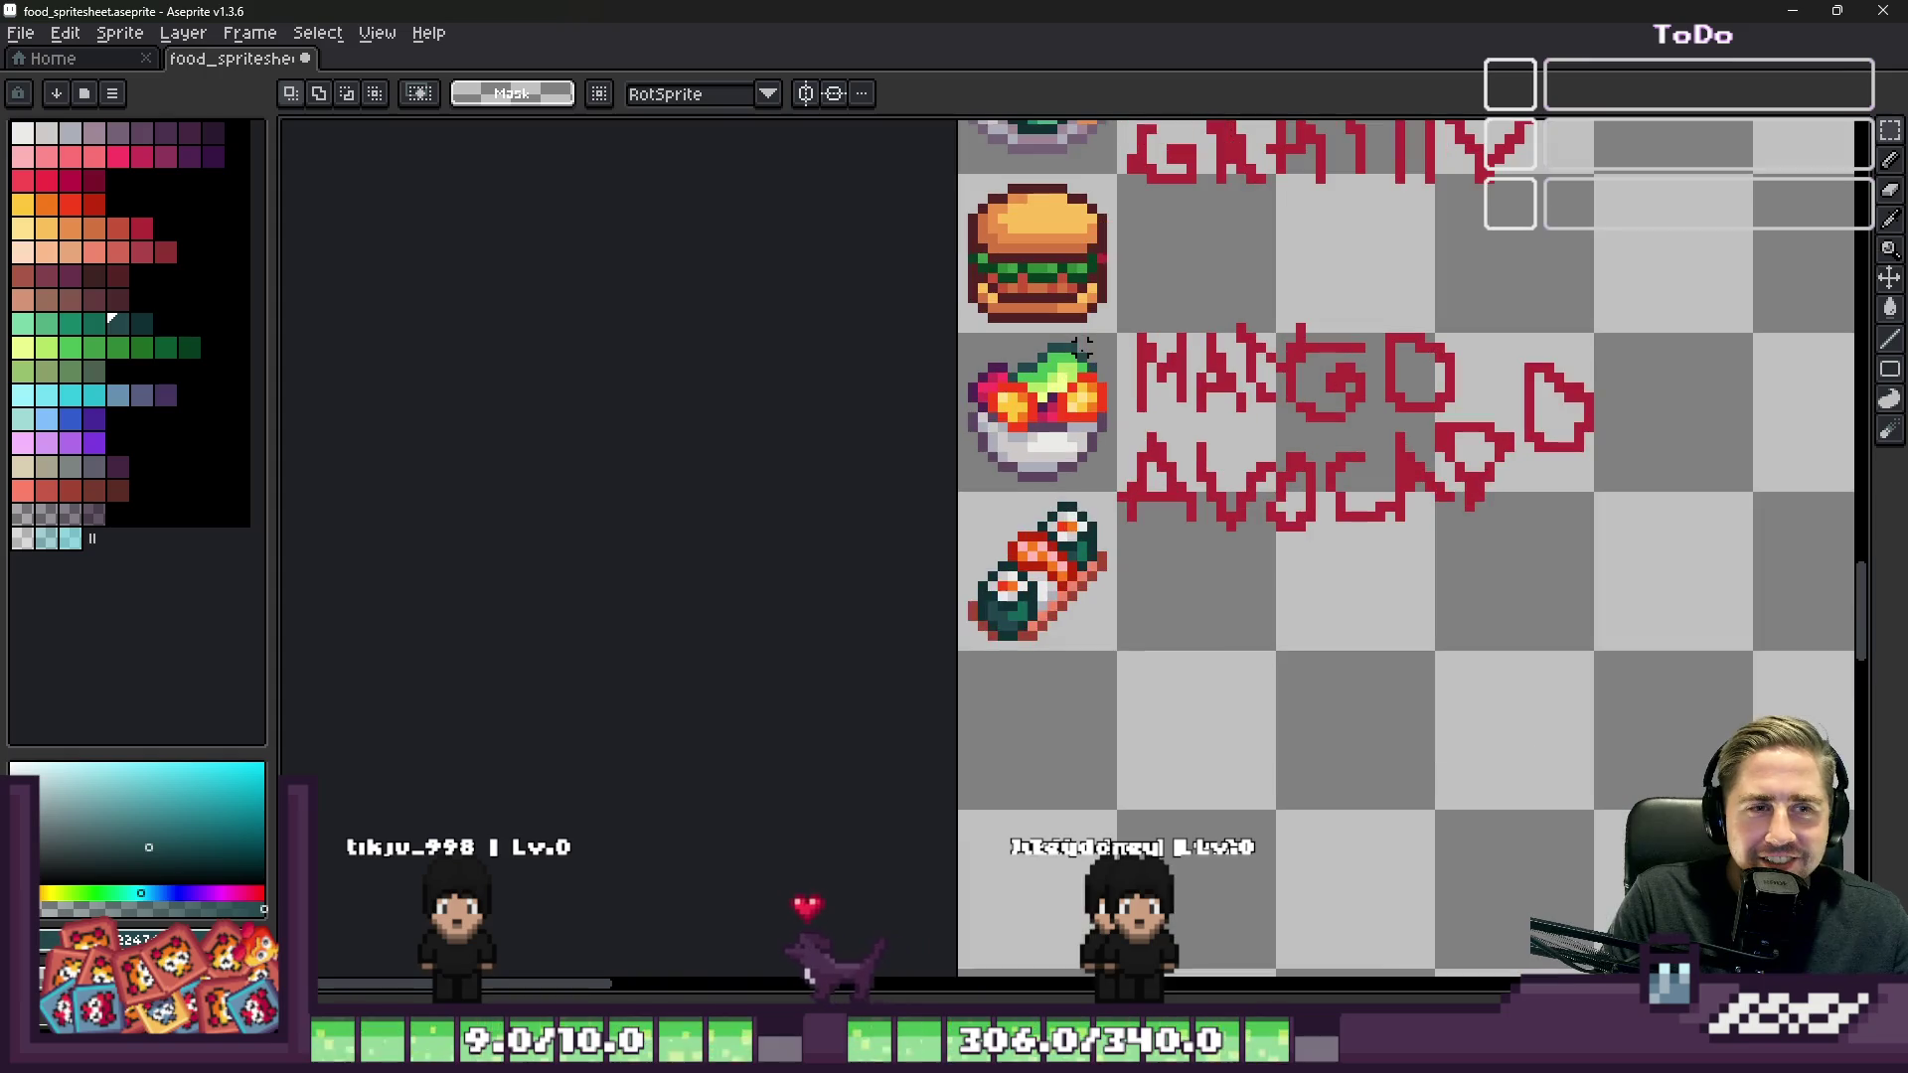
mouse_move(1110, 430)
left_mouse_down()
mouse_move(1491, 553)
mouse_move(1550, 447)
left_mouse_up()
scroll(1502, 534, "up", 2)
scroll(1480, 636, "down", 1)
left_click_drag(1151, 563, 1141, 542)
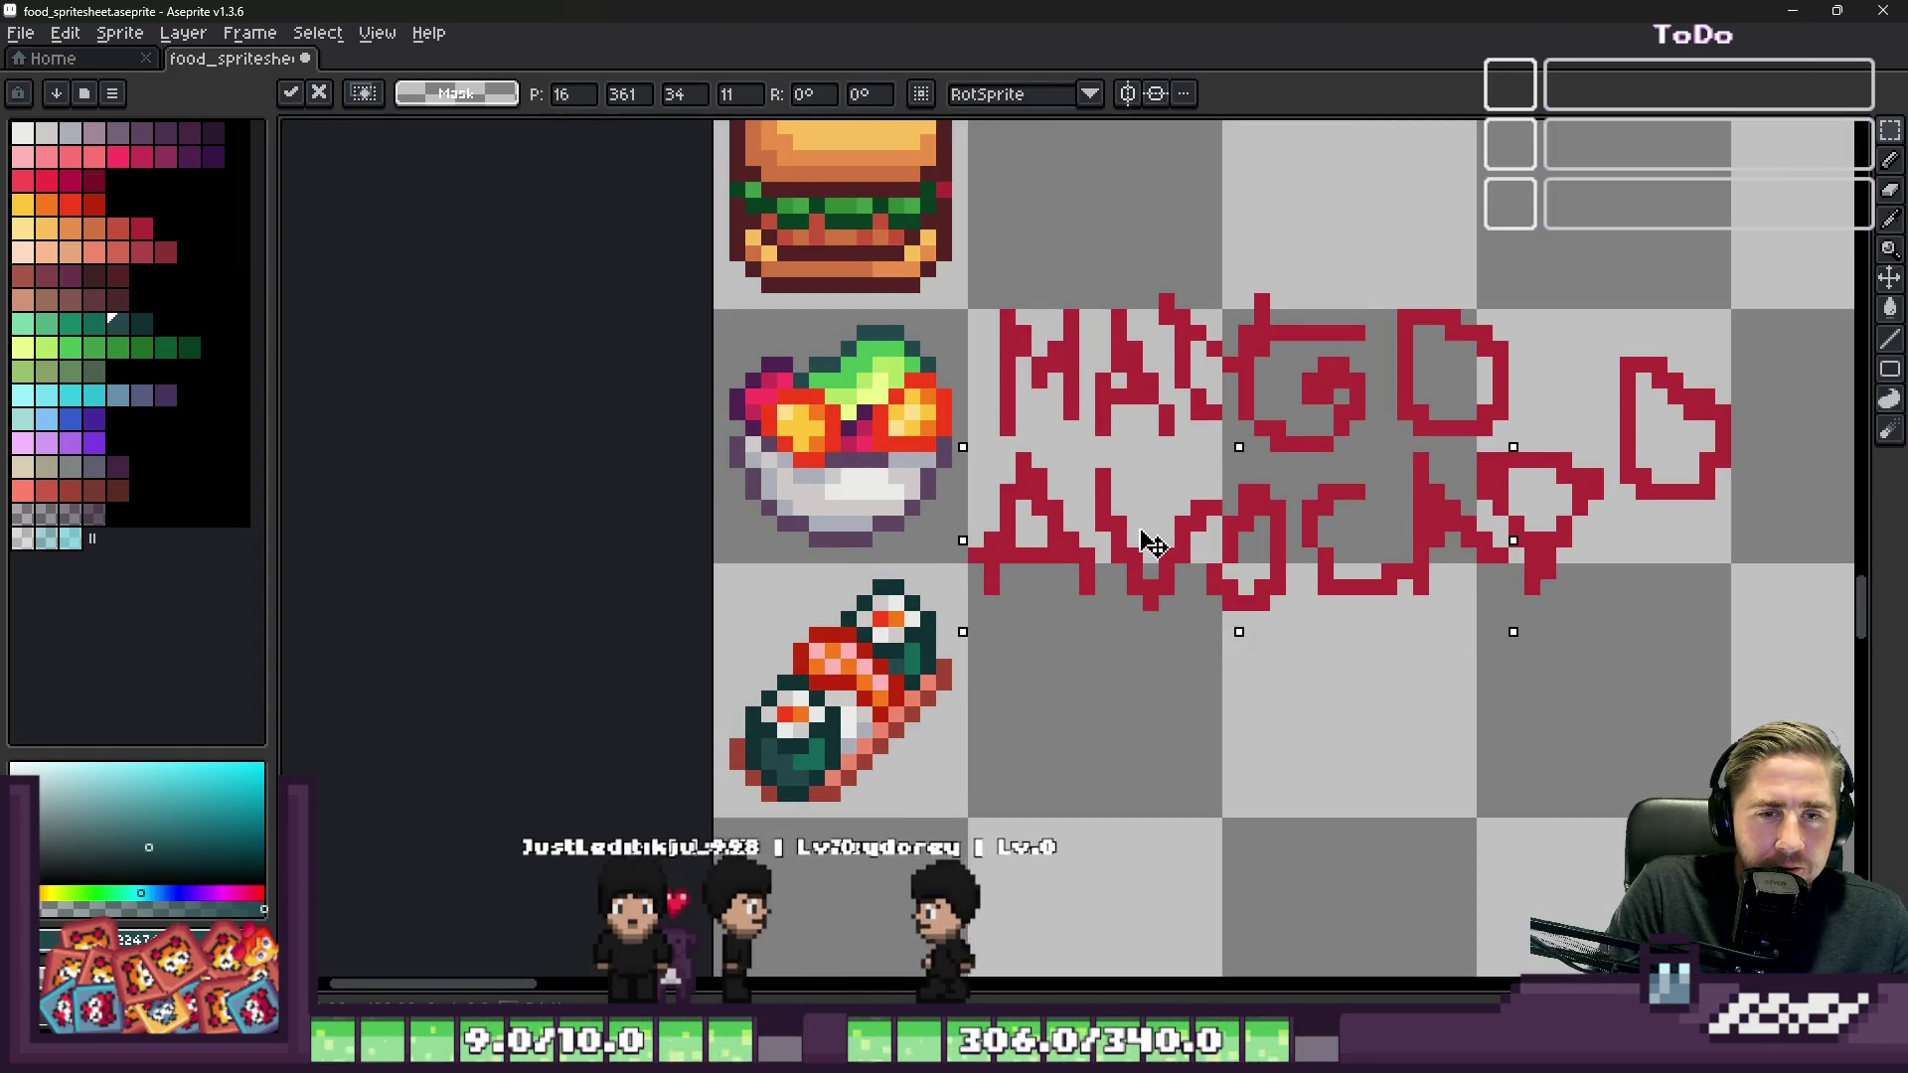
key("ctrl+d")
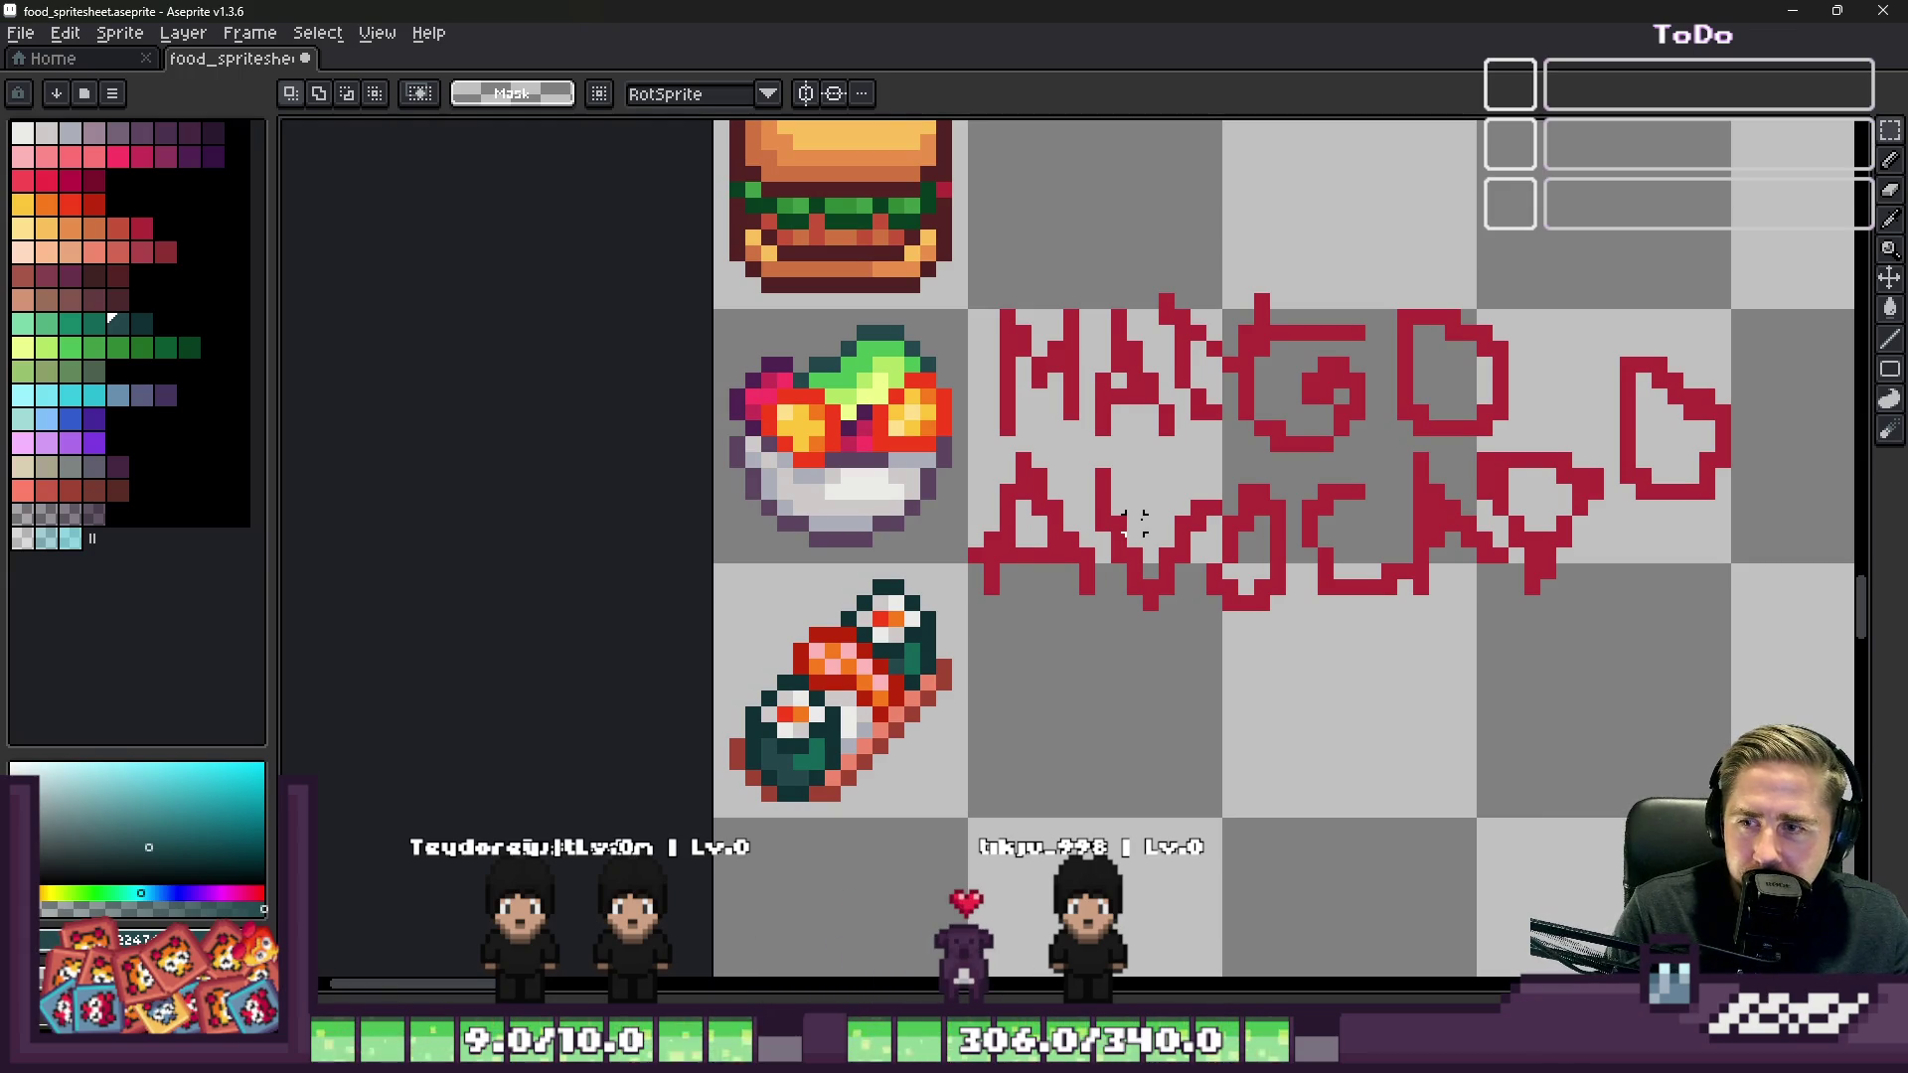
scroll(1153, 459, "down", 2)
scroll(868, 696, "up", 4)
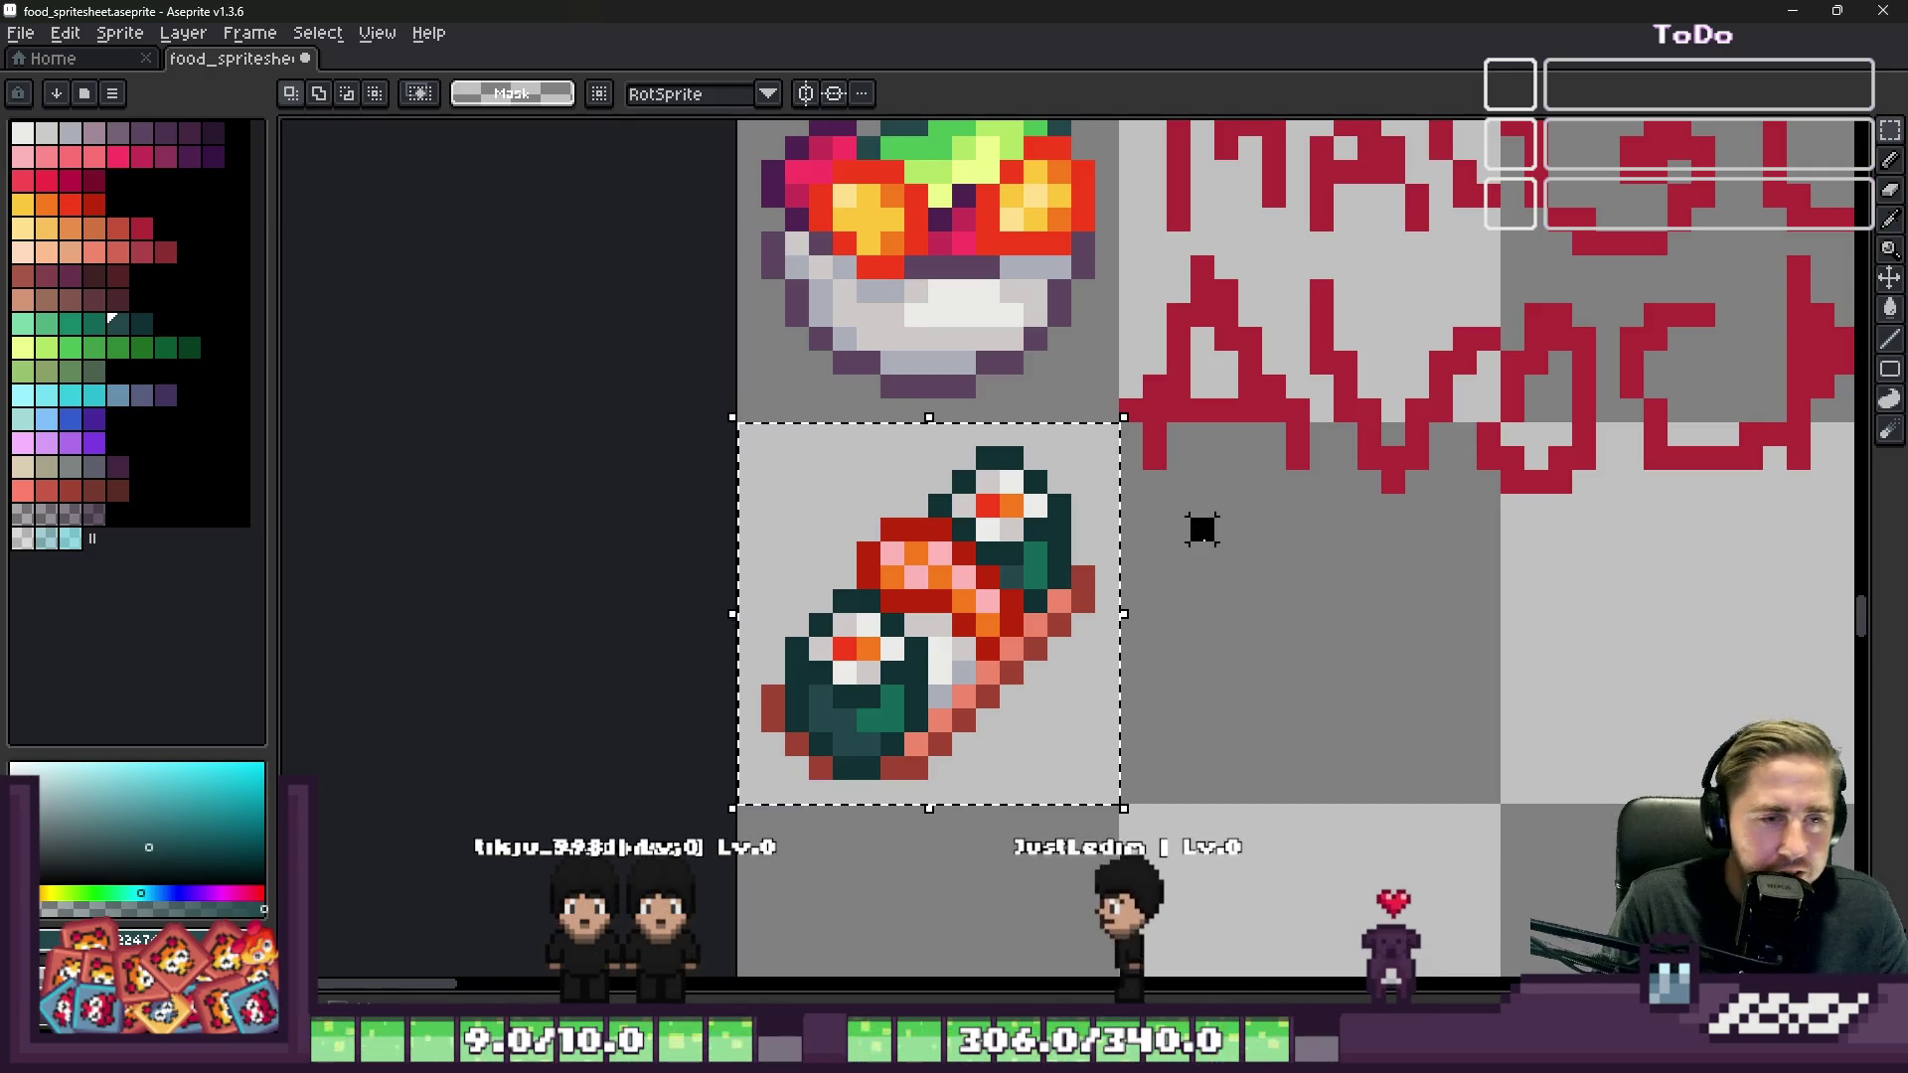
Step: Raise the AV letters of AVOCADO by one pixel and commit the move
scroll(1059, 508, "down", 2)
scroll(1153, 467, "up", 1)
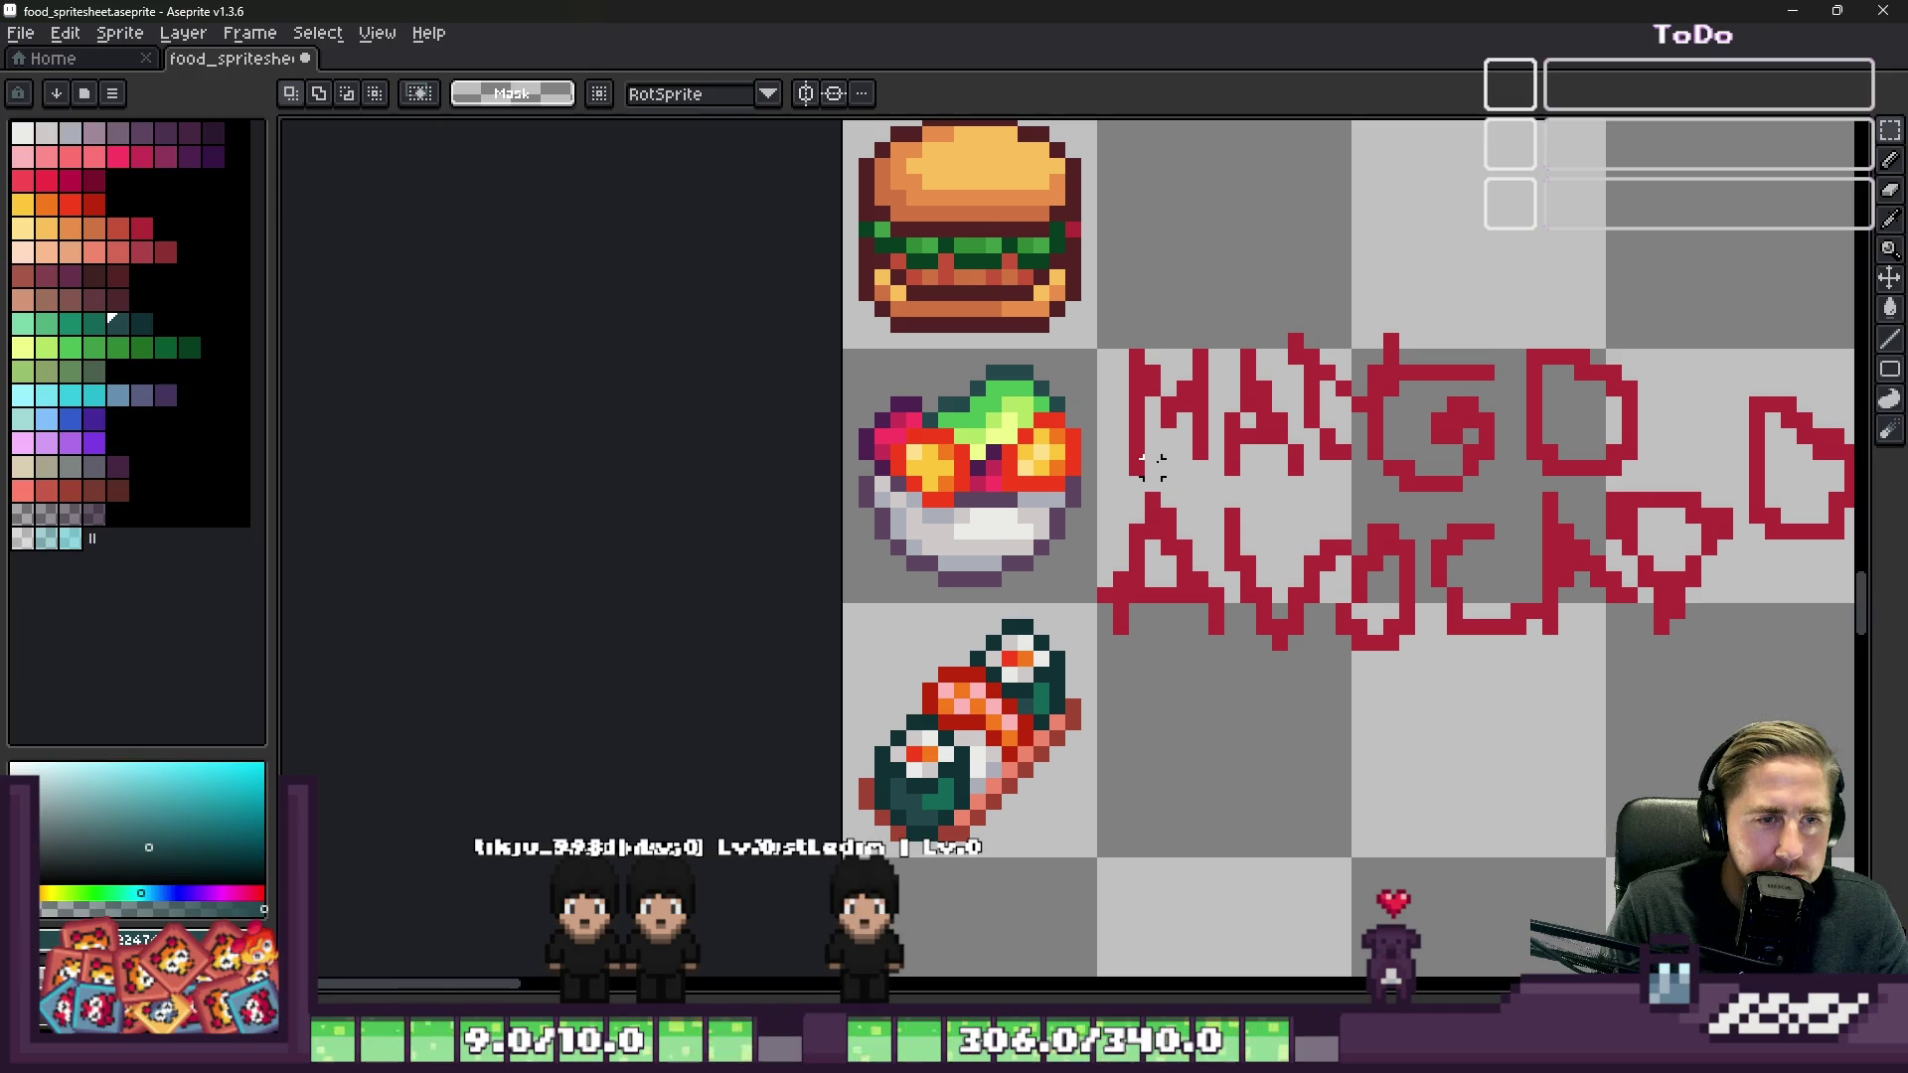
left_click_drag(1291, 651, 1334, 698)
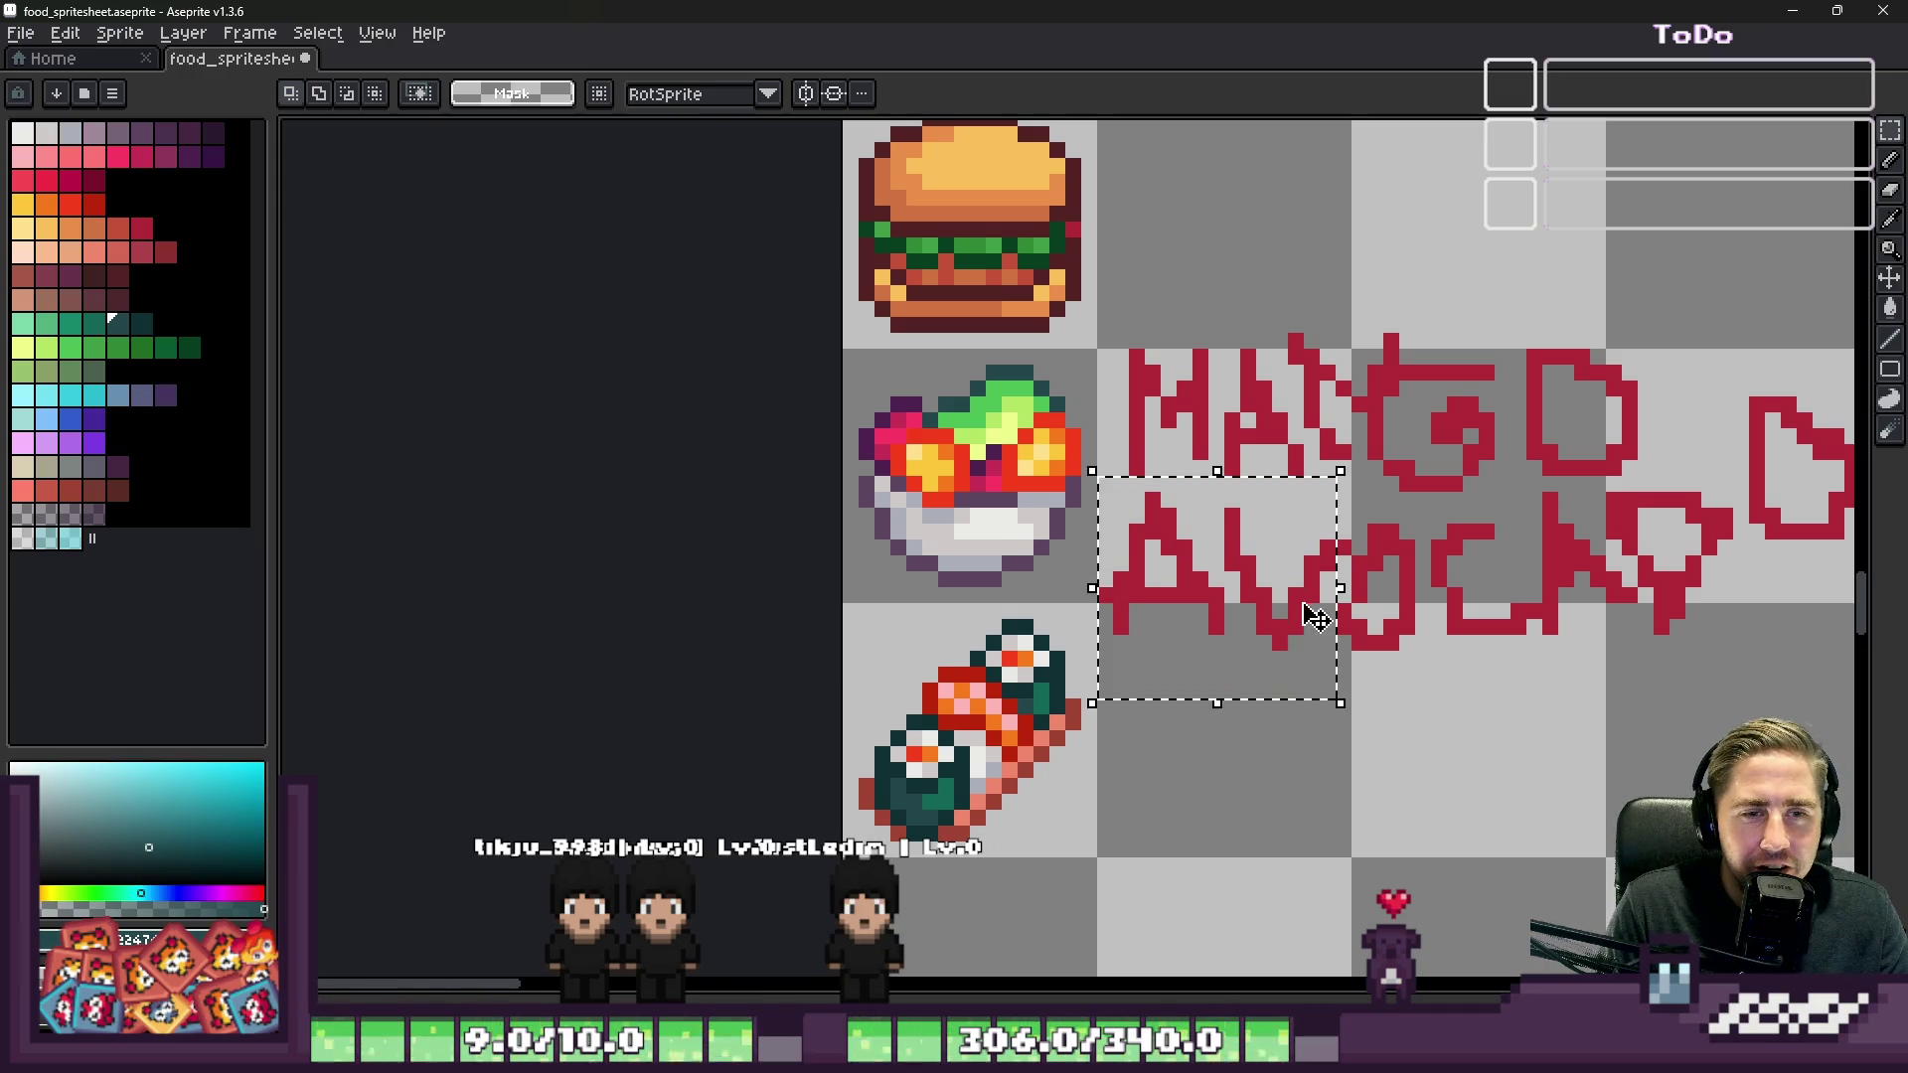
scroll(1332, 696, "up", 2)
left_click_drag(1423, 537, 1451, 536)
left_click_drag(988, 524, 979, 492)
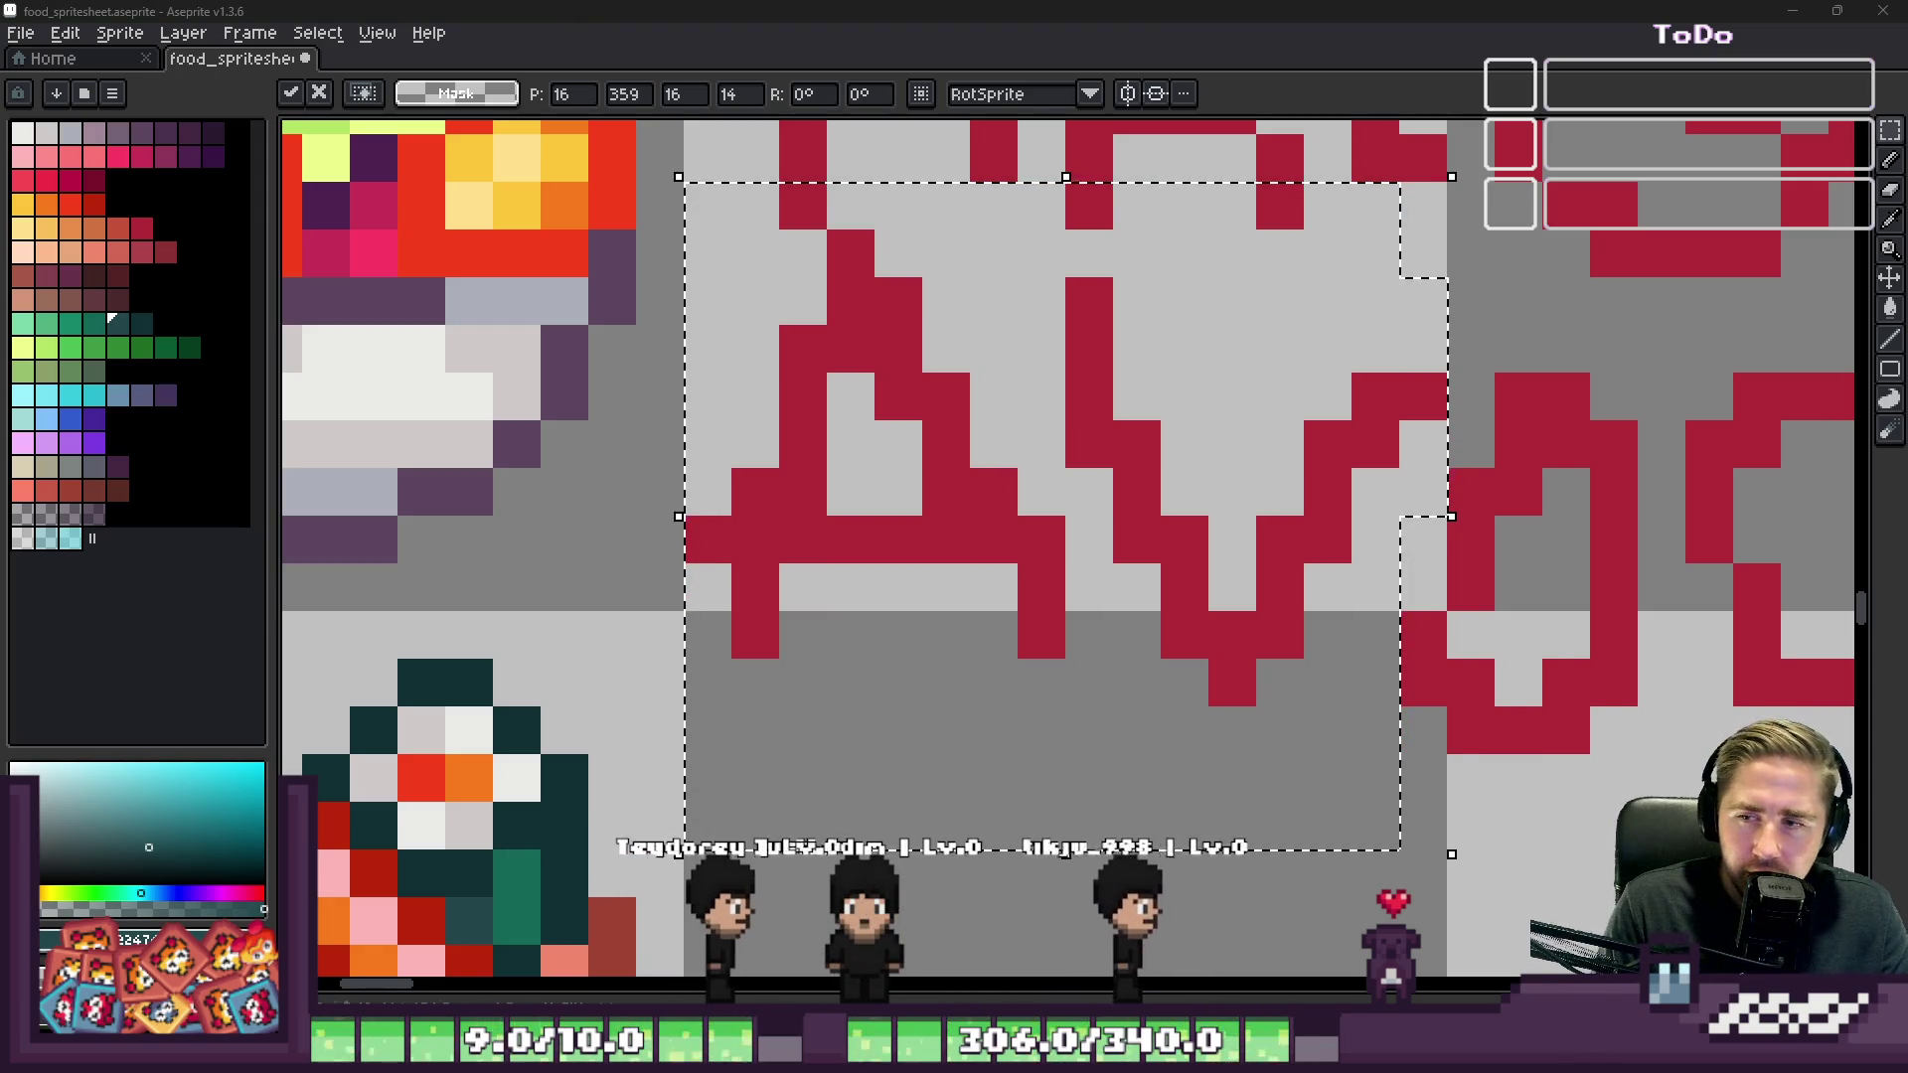
scroll(1098, 726, "down", 2)
scroll(1098, 725, "down", 1)
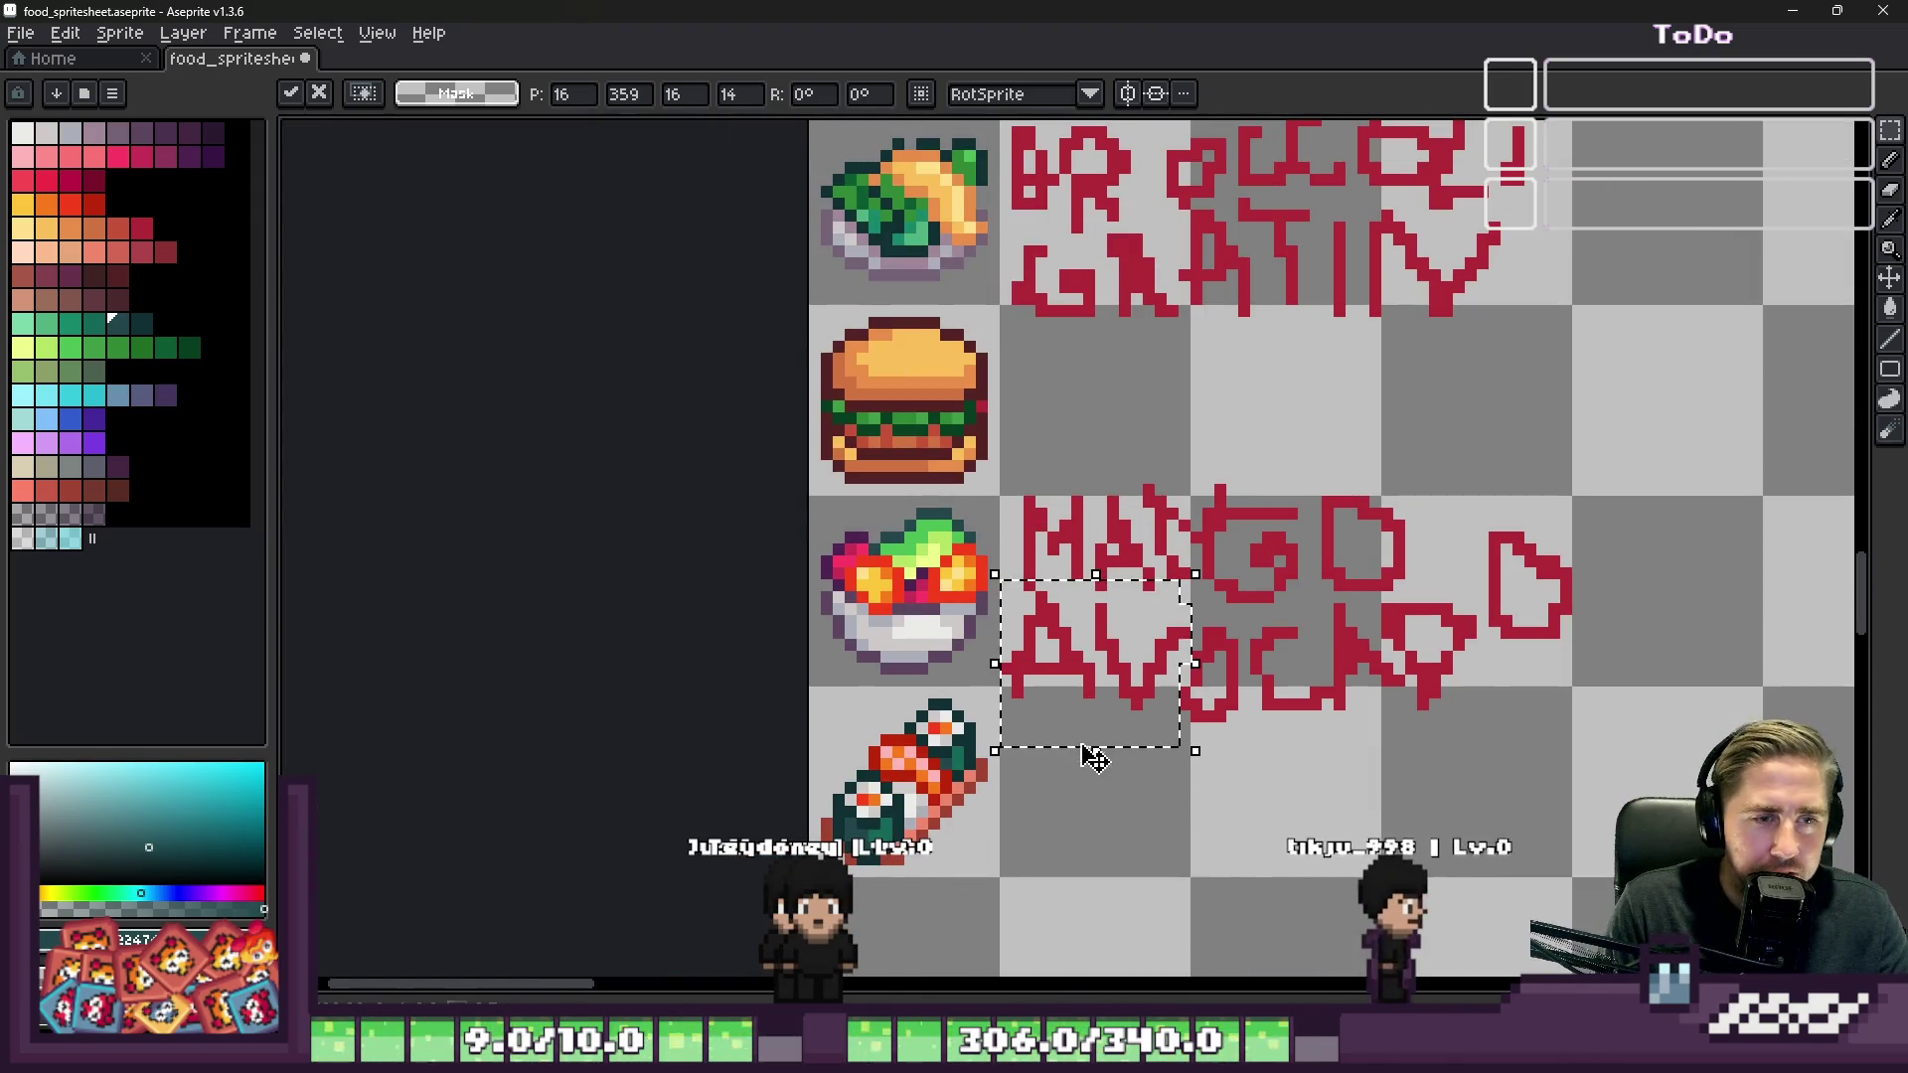
left_click(1123, 800)
scroll(1064, 682, "up", 3)
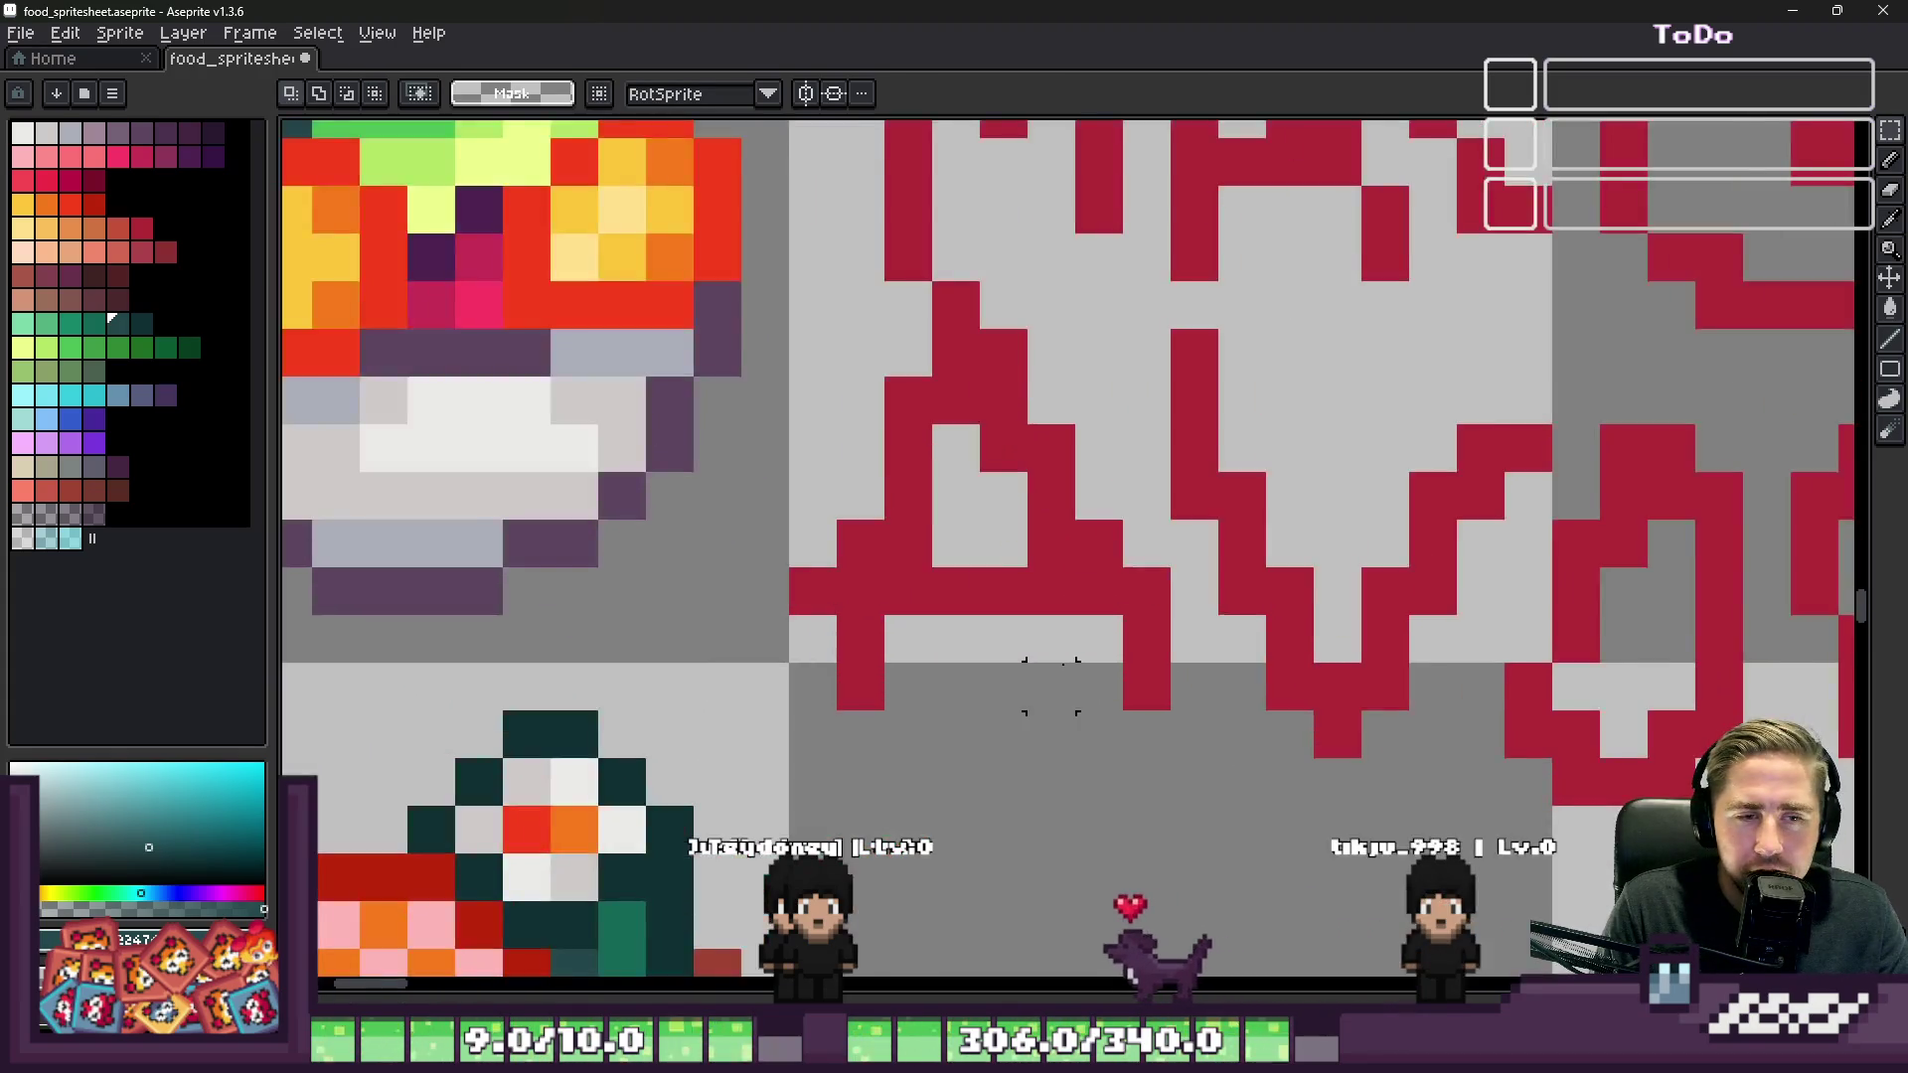
scroll(1022, 681, "down", 4)
Step: Save the spritesheet with Ctrl+S and bring the Food Wheel browser forward
key("ctrl+s")
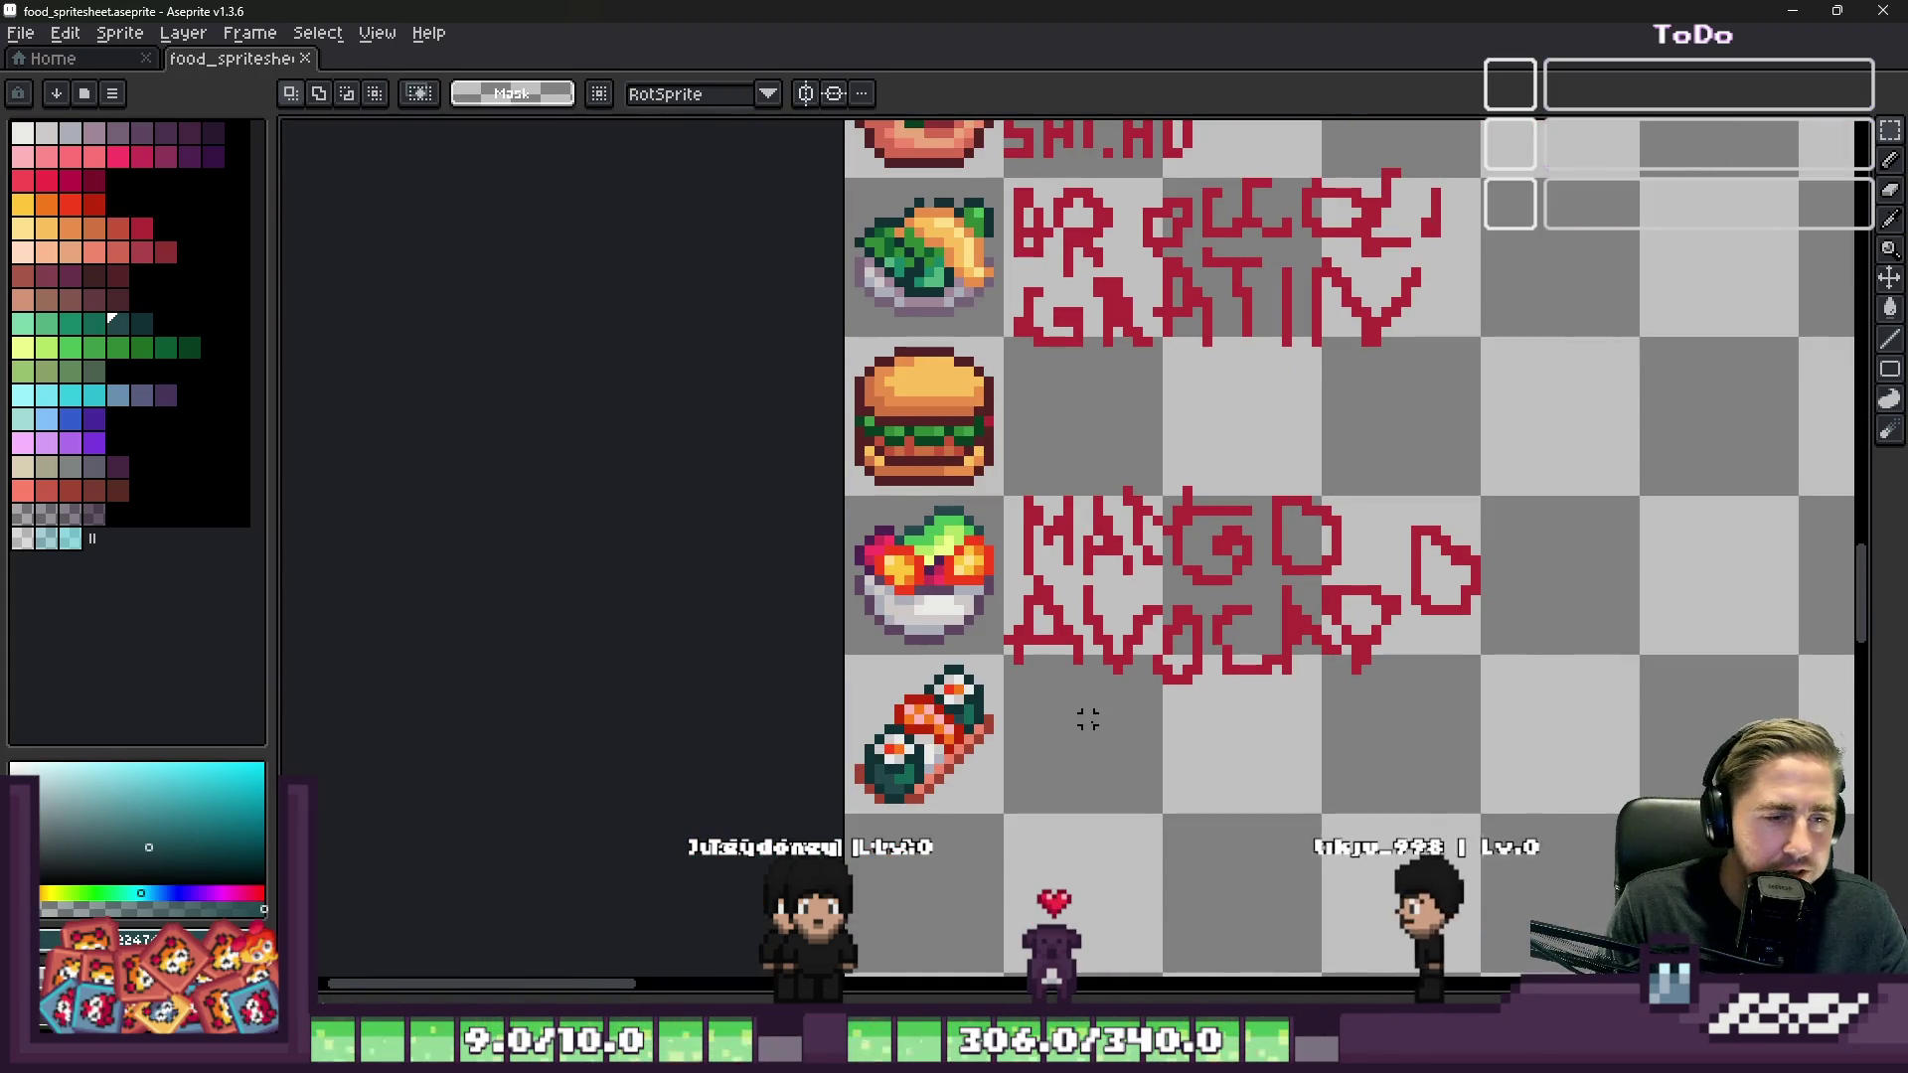
scroll(909, 696, "up", 2)
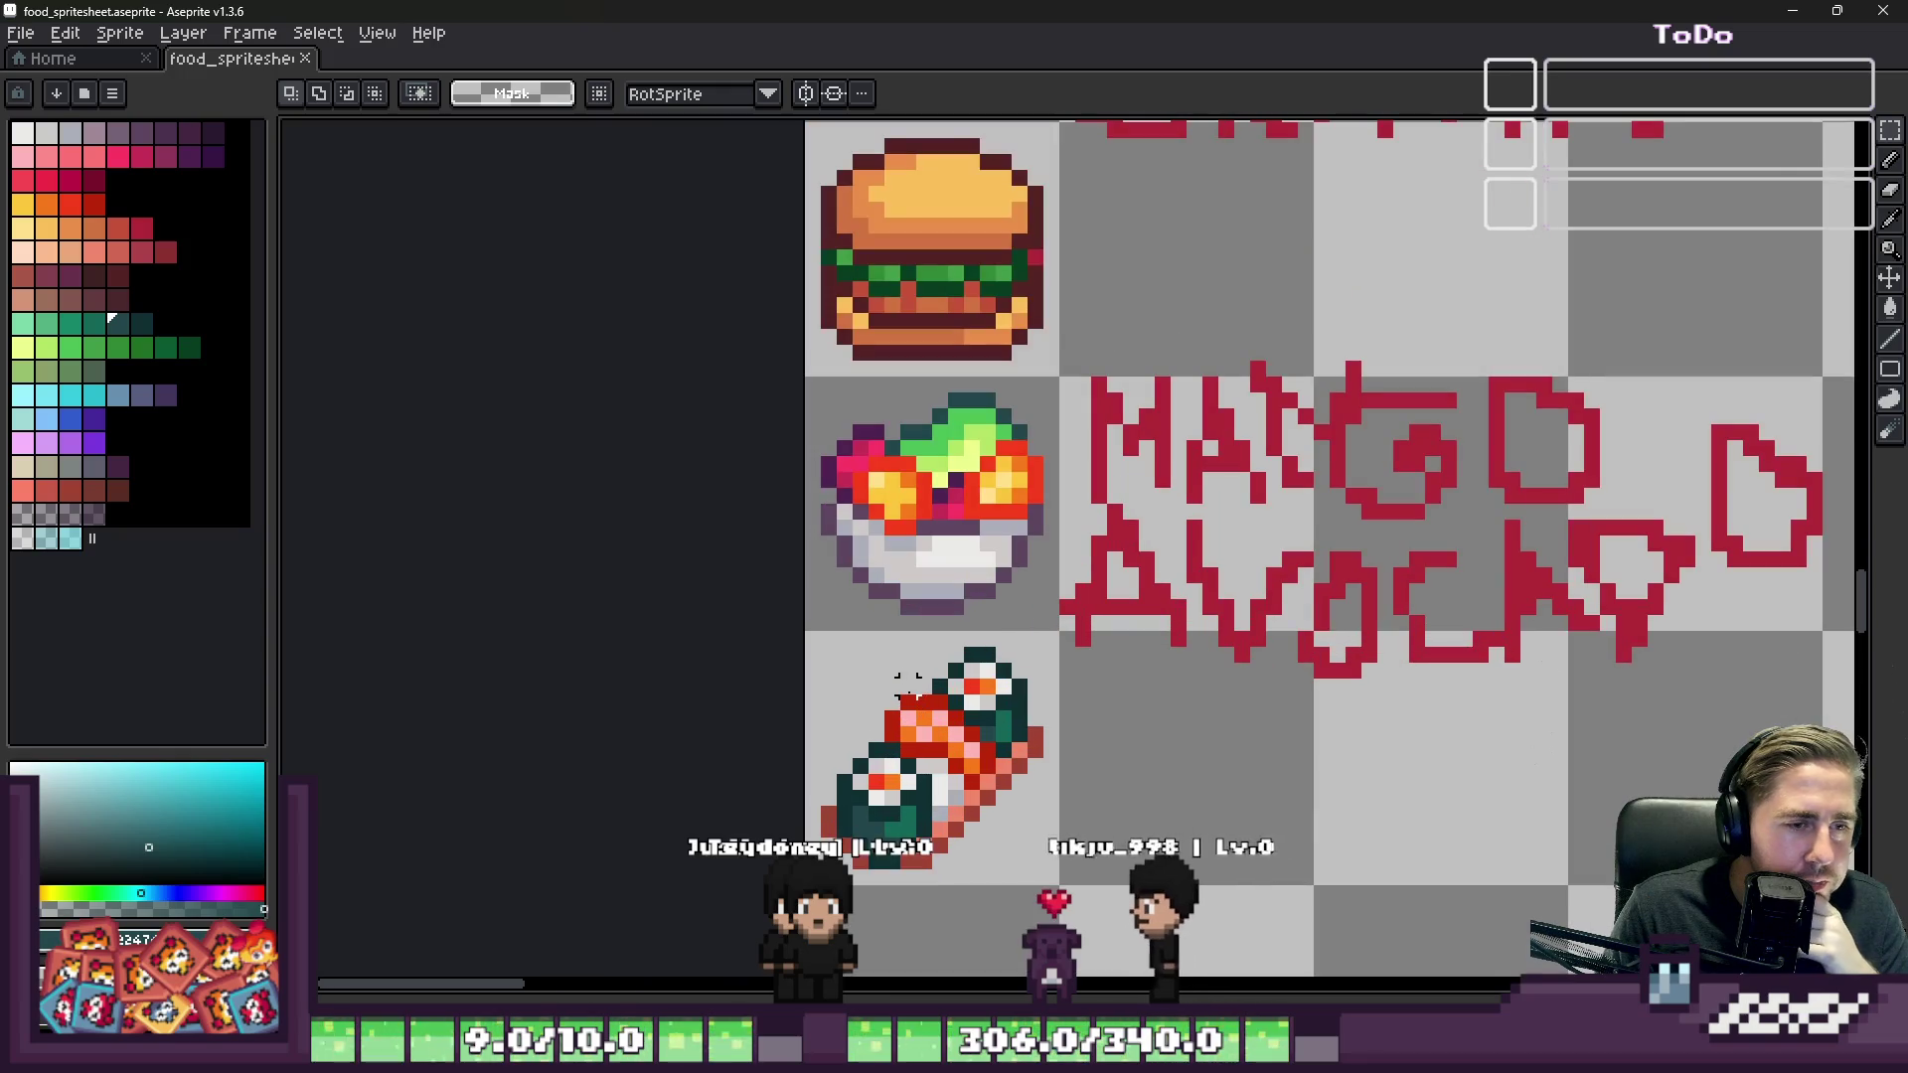
scroll(907, 694, "down", 1)
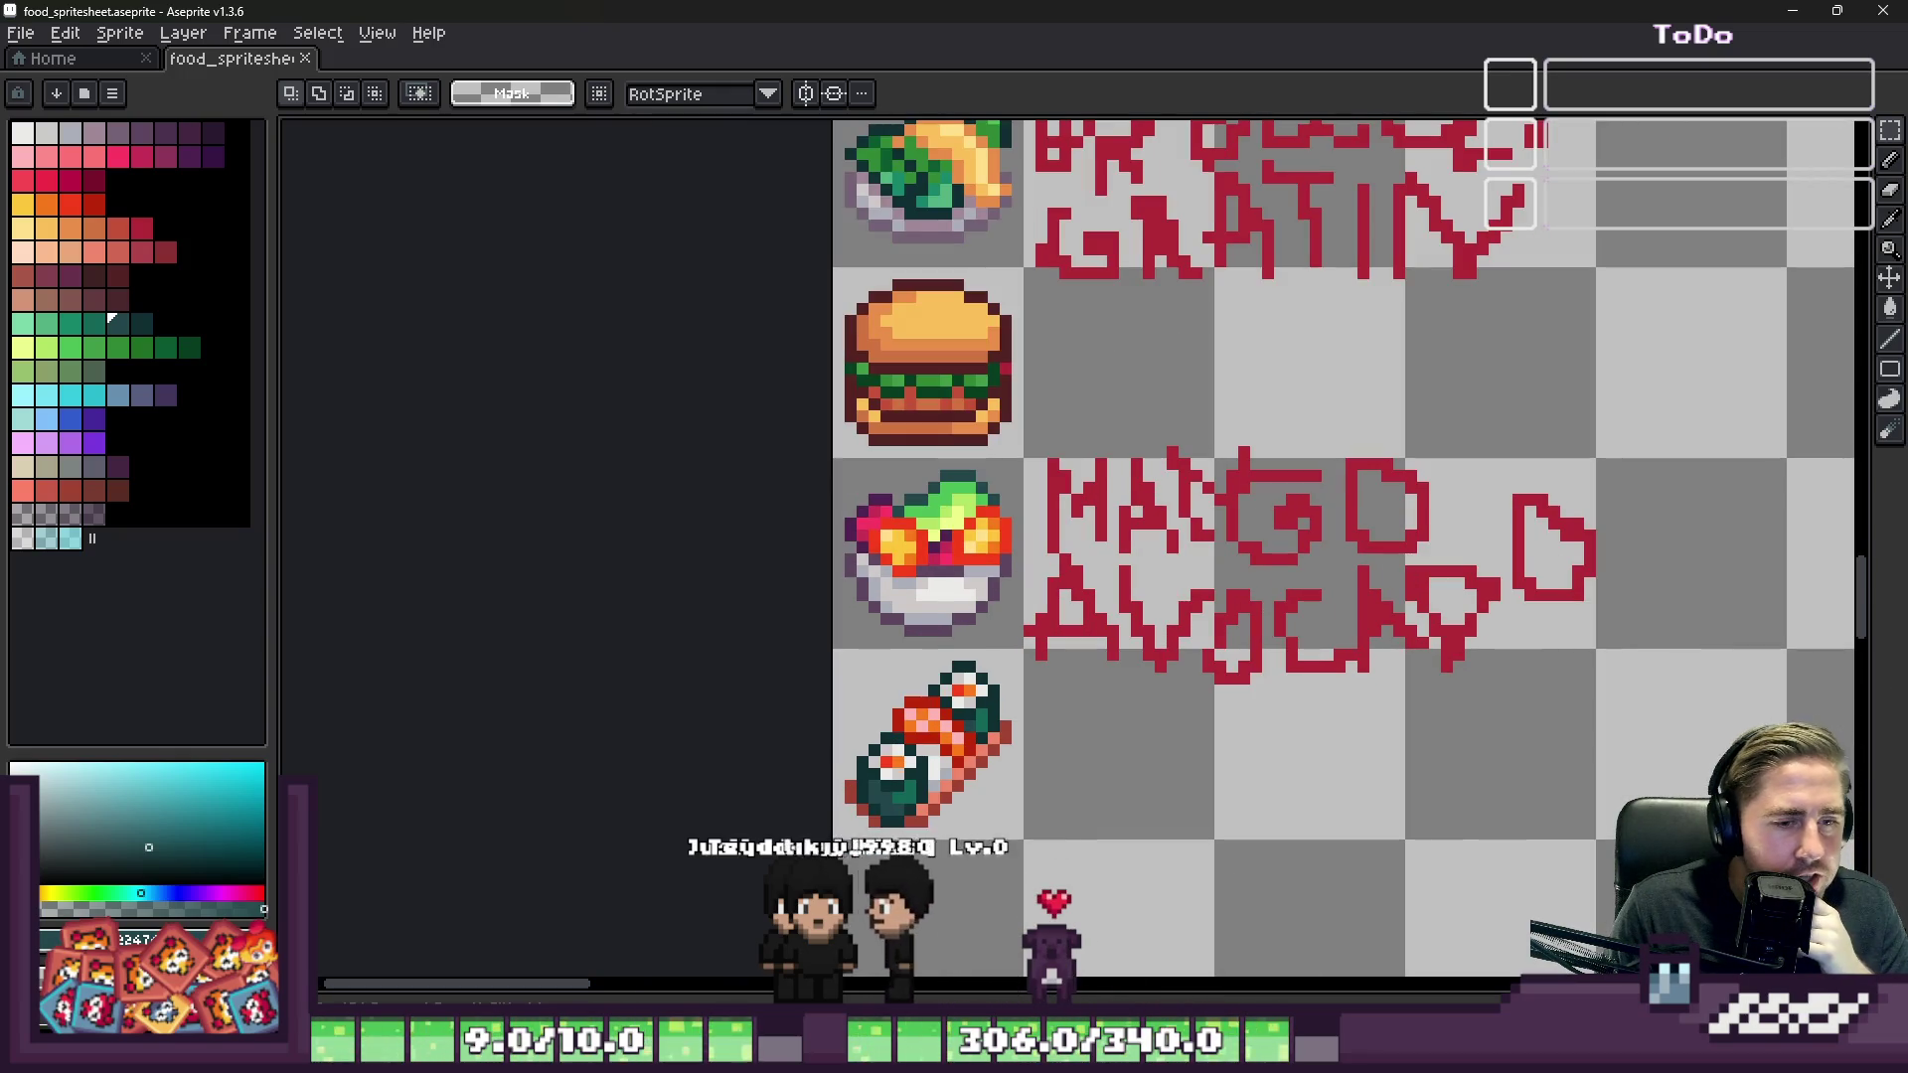
left_click(1157, 964)
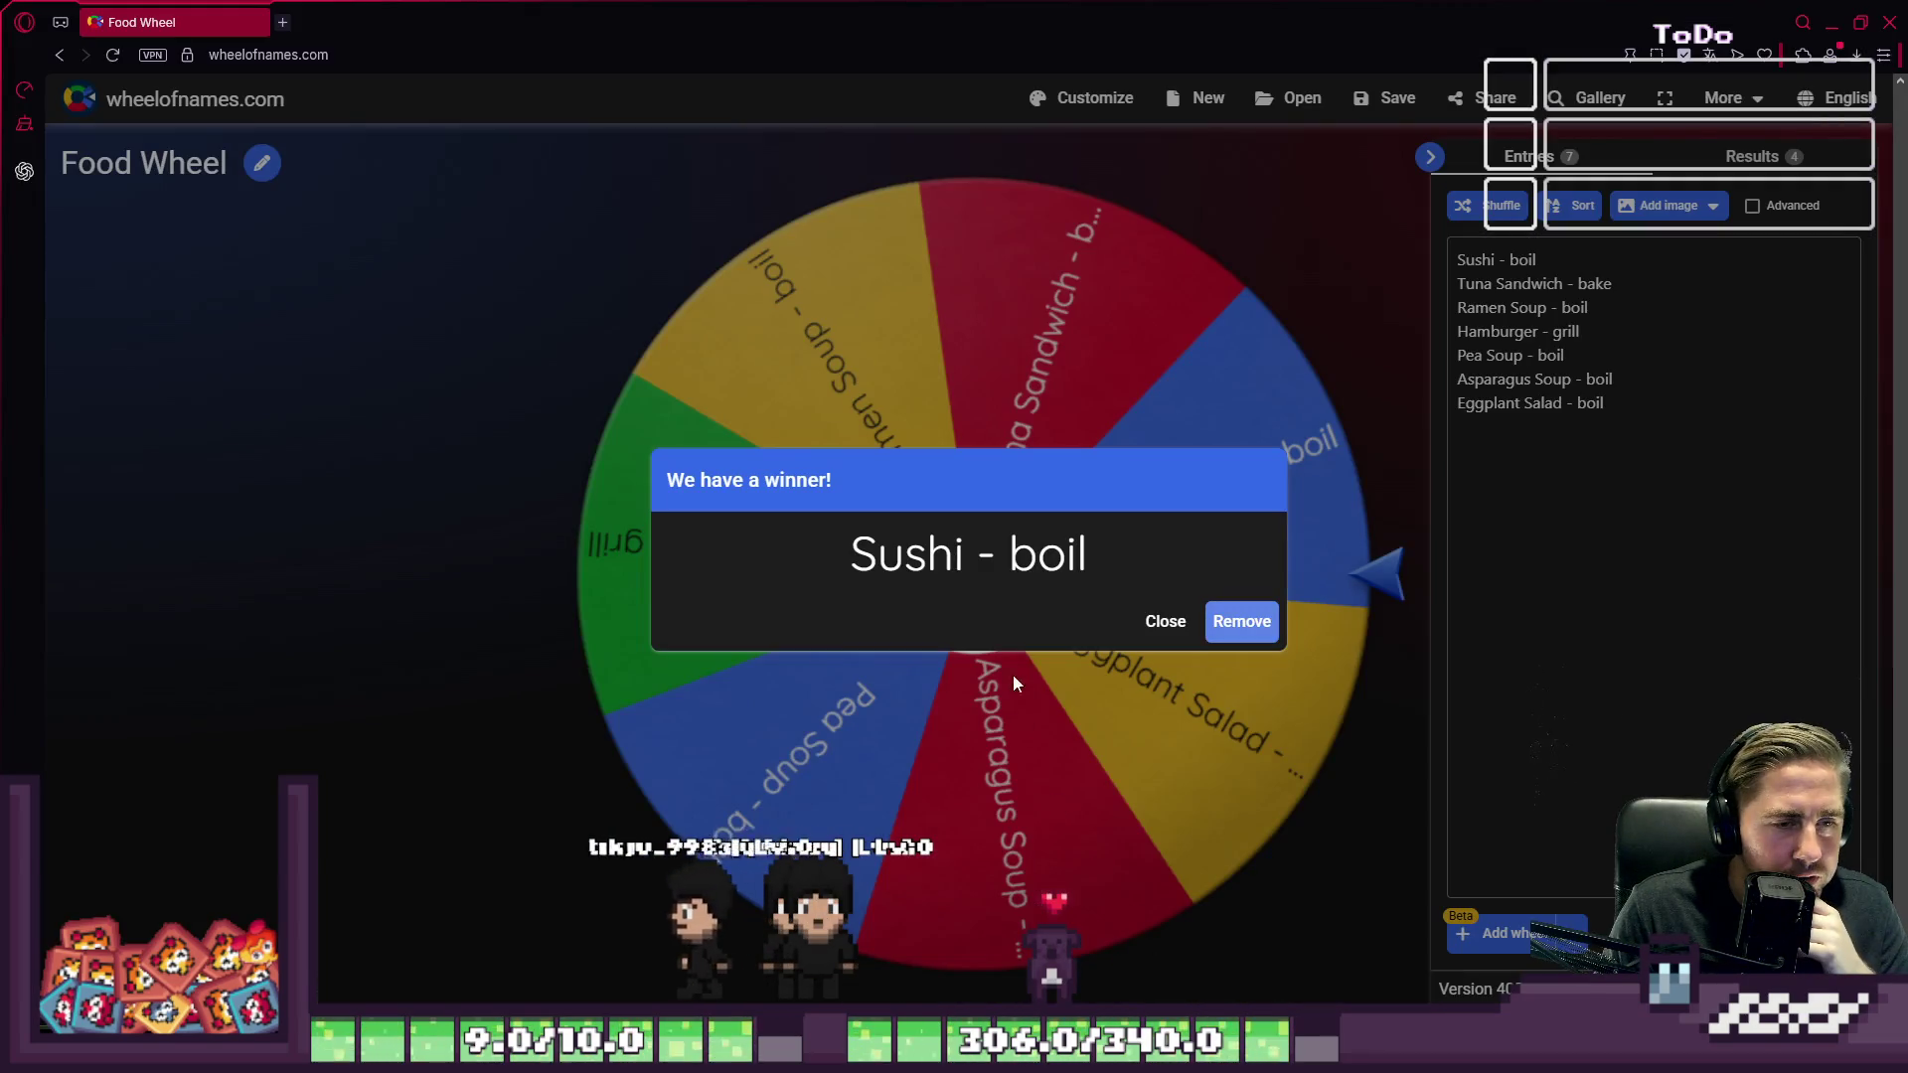
Step: Remove 'Sushi - boil', spin to land on 'Hamburger - grill', then minimise the browser
left_click(1243, 623)
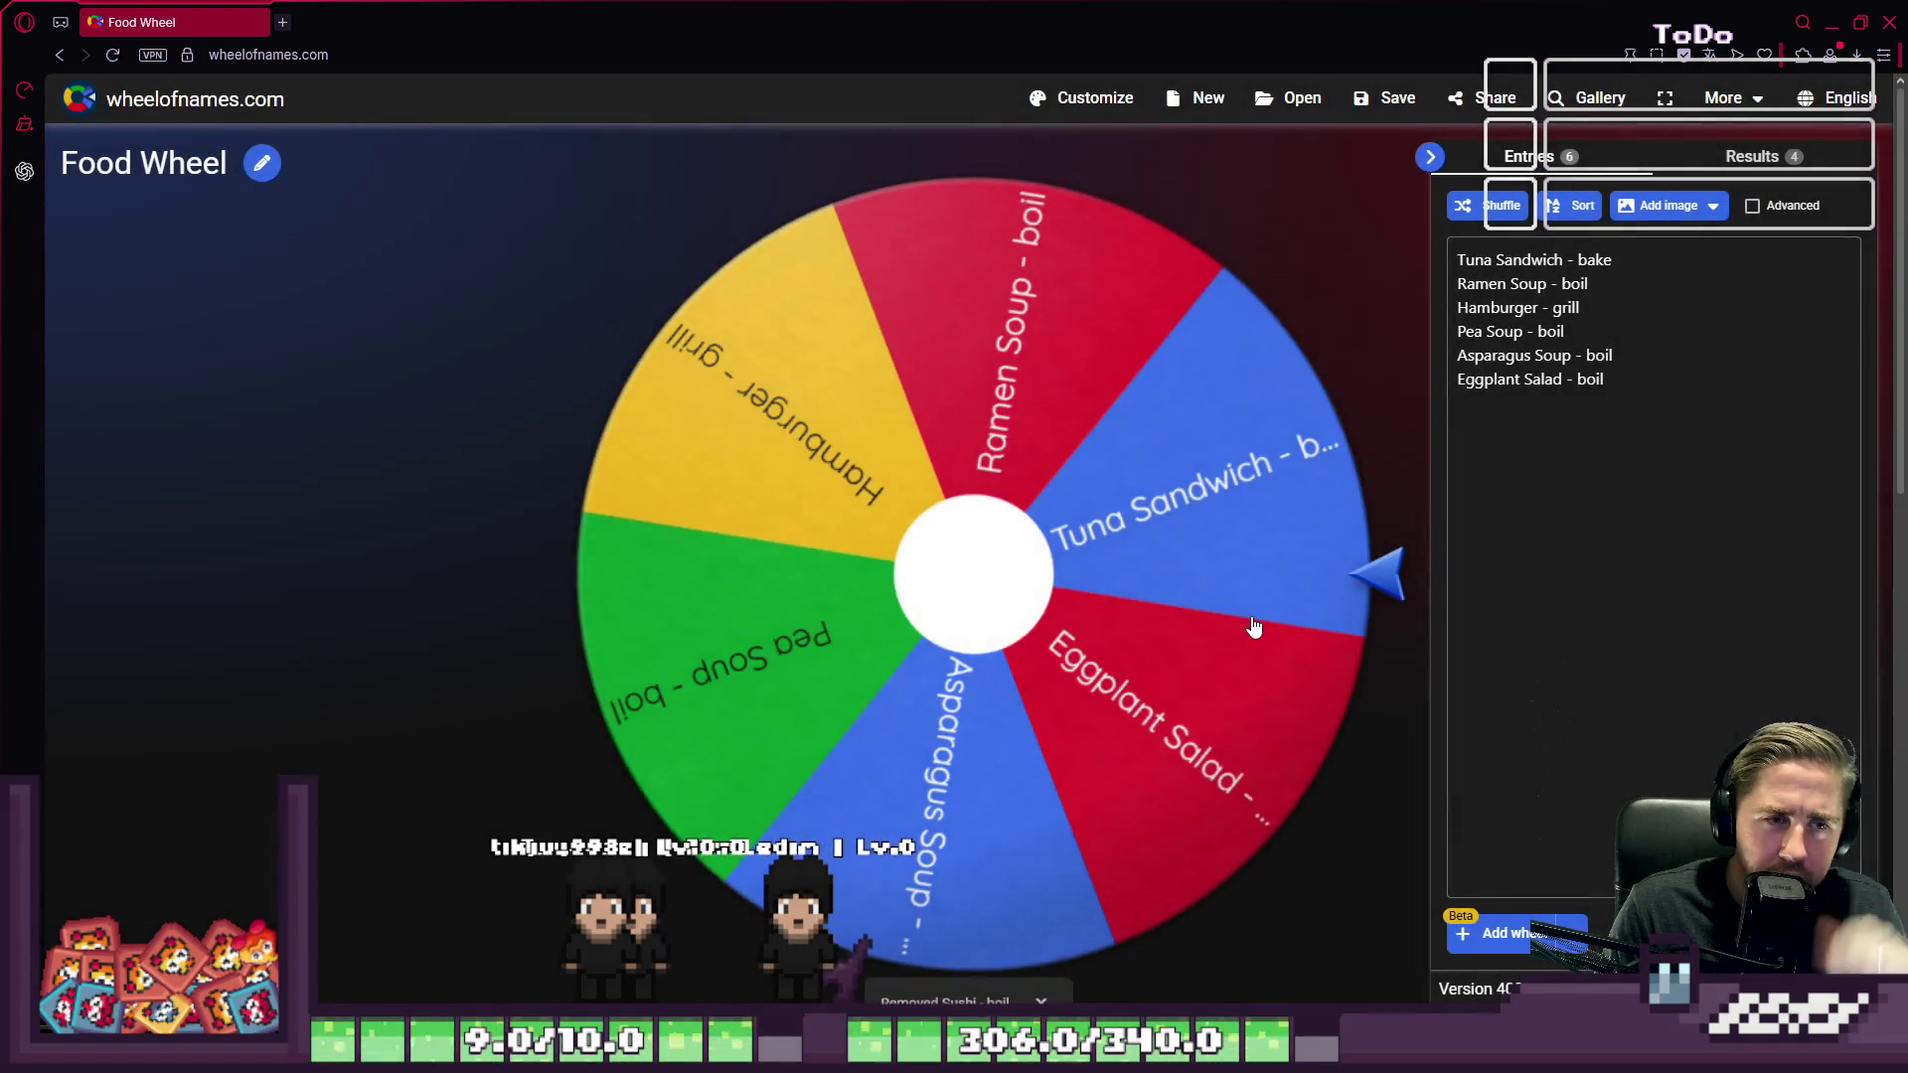
left_click(977, 567)
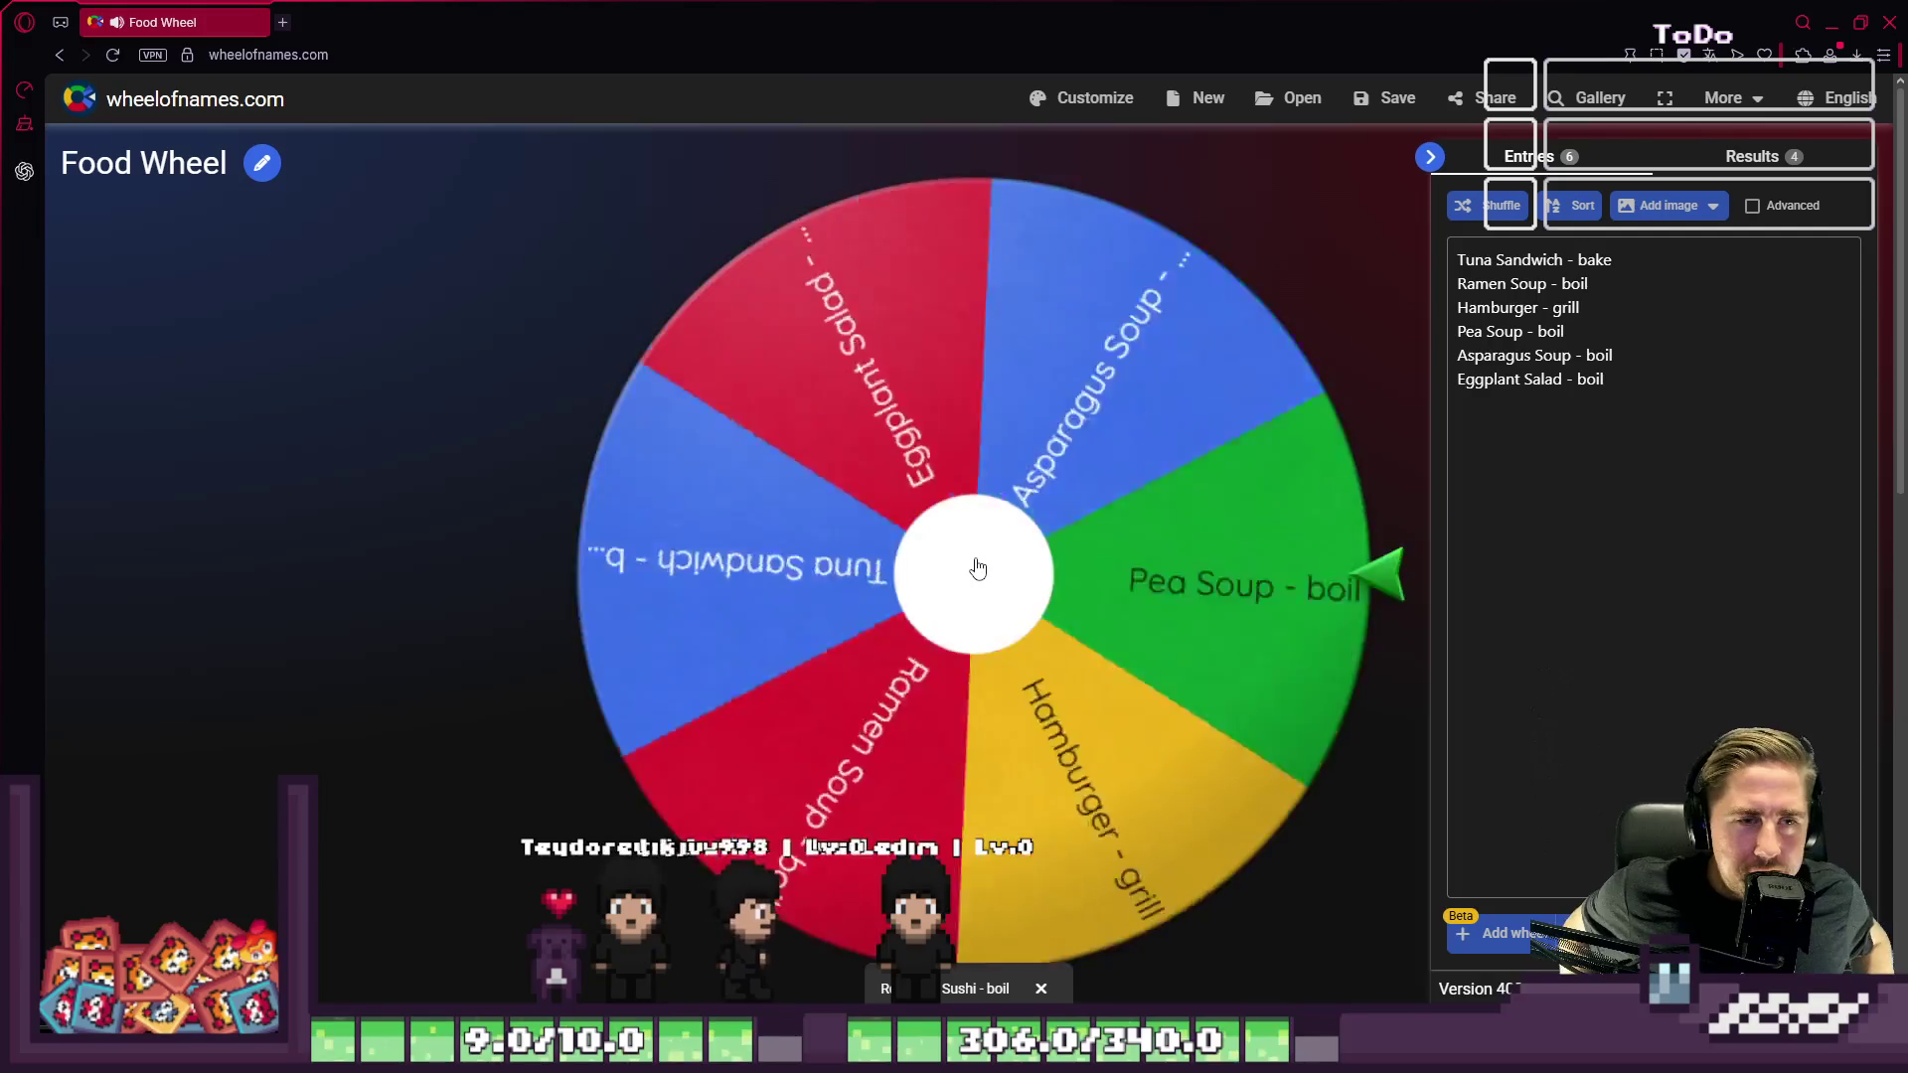
key("alt+Tab")
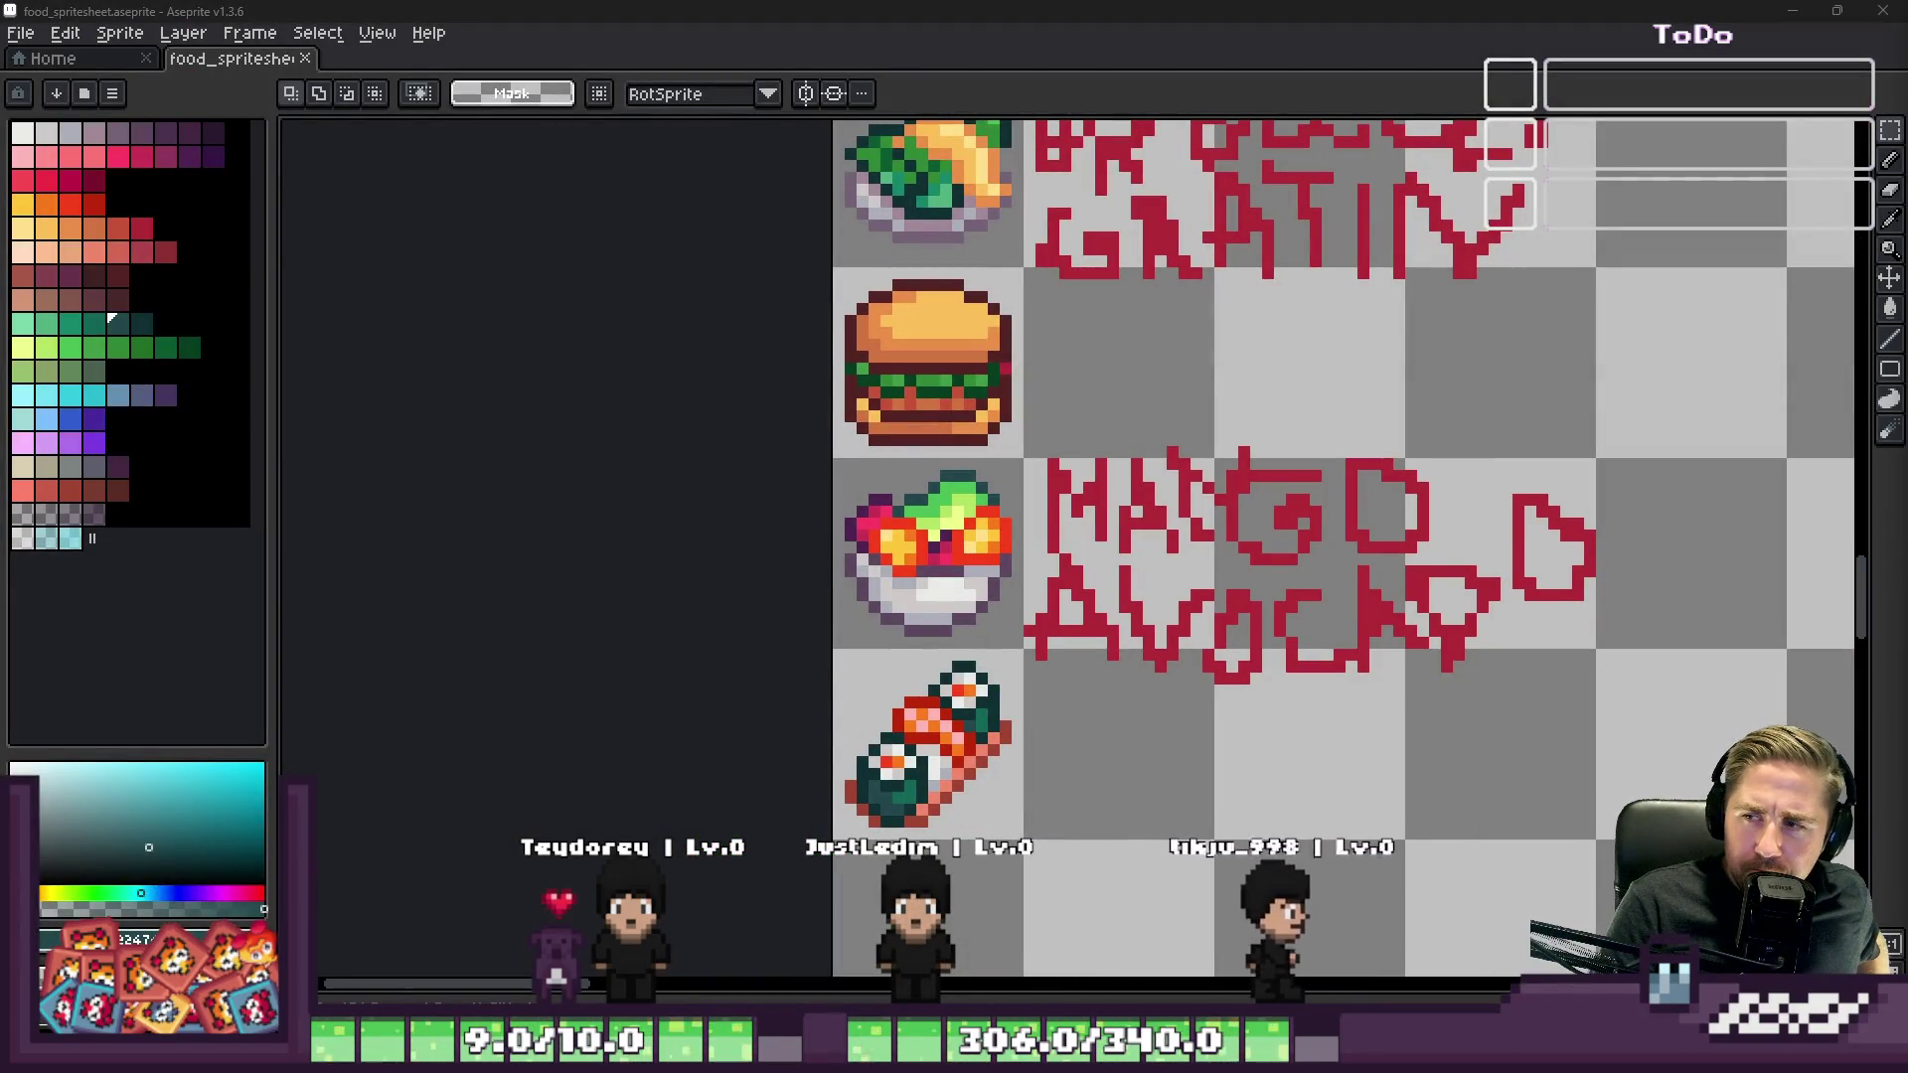
key("alt+Tab")
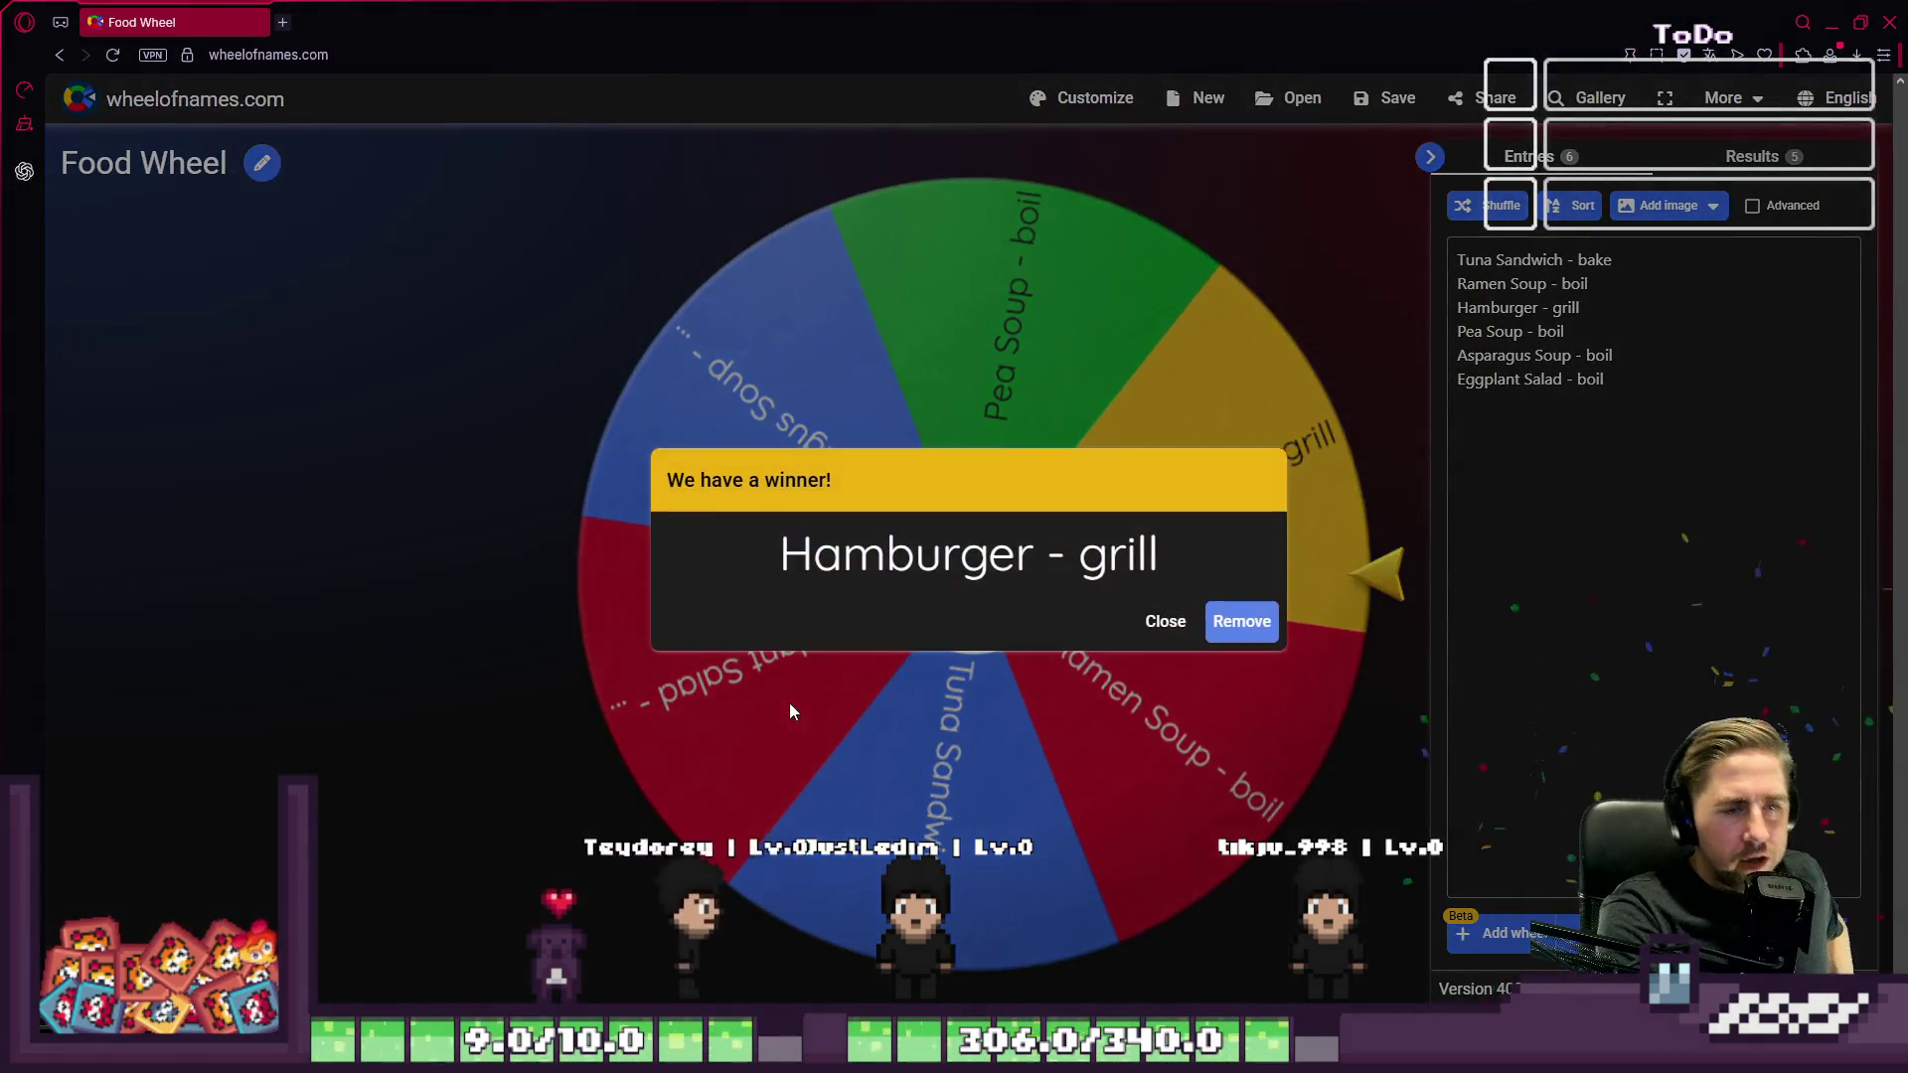
left_click(1826, 25)
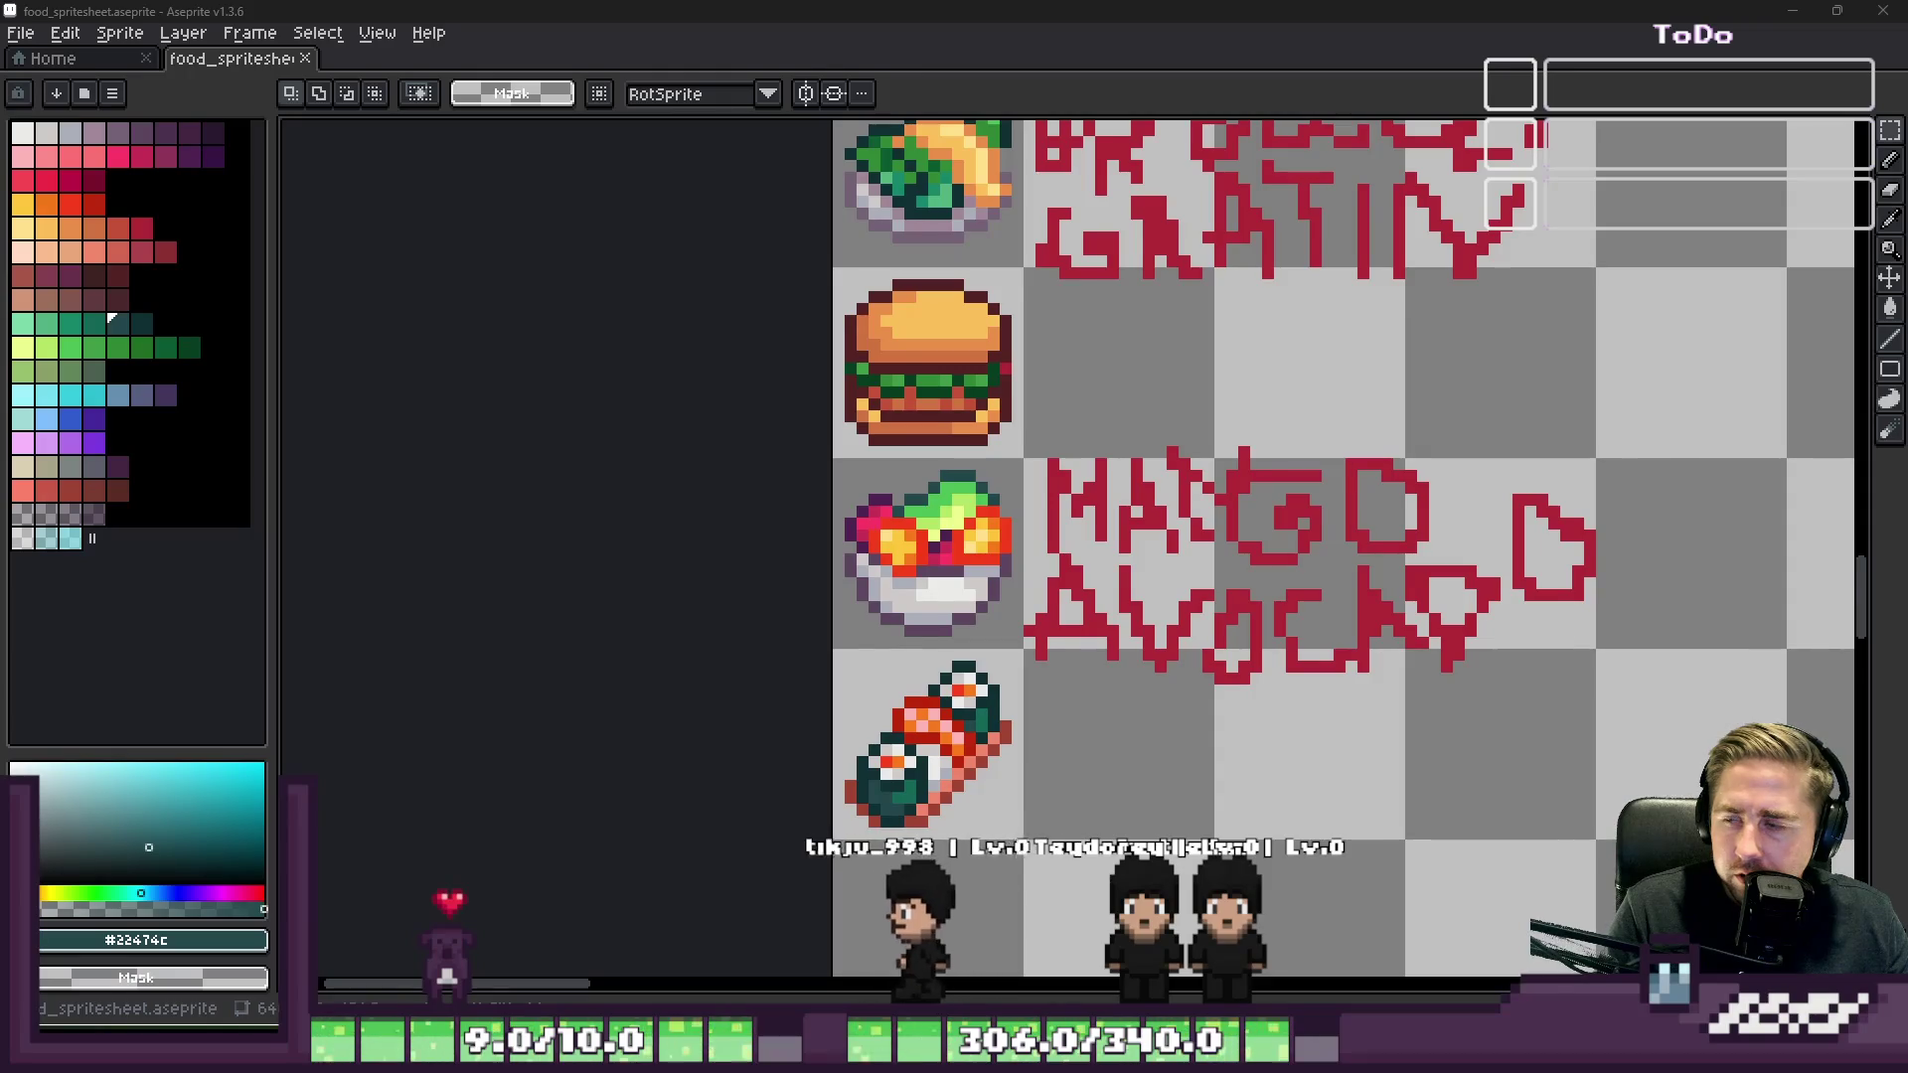
Step: Select the hamburger tile to copy it into the cell below the sushi roll
scroll(1069, 600, "down", 4)
scroll(1068, 599, "up", 4)
scroll(1068, 600, "up", 2)
left_click_drag(865, 442, 1208, 800)
scroll(1055, 438, "down", 5)
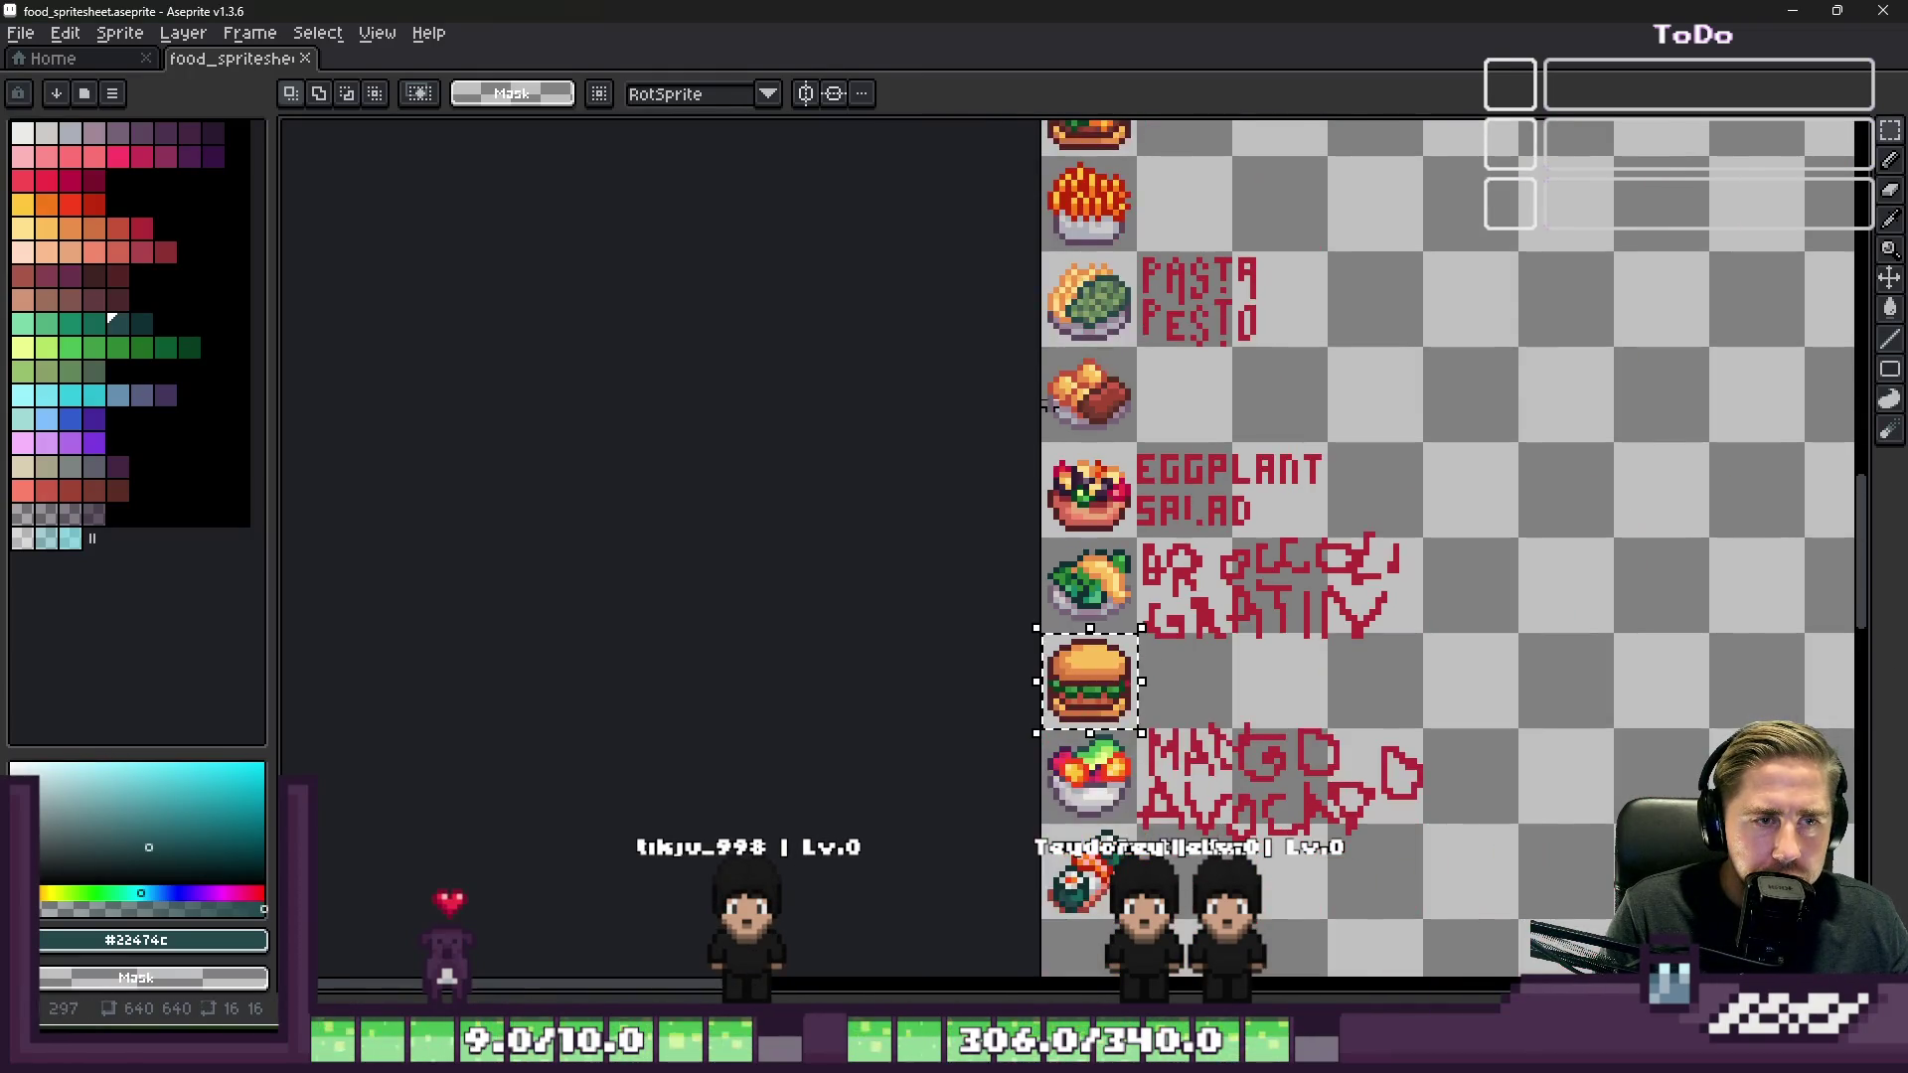
scroll(1055, 439, "down", 1)
scroll(1035, 179, "up", 6)
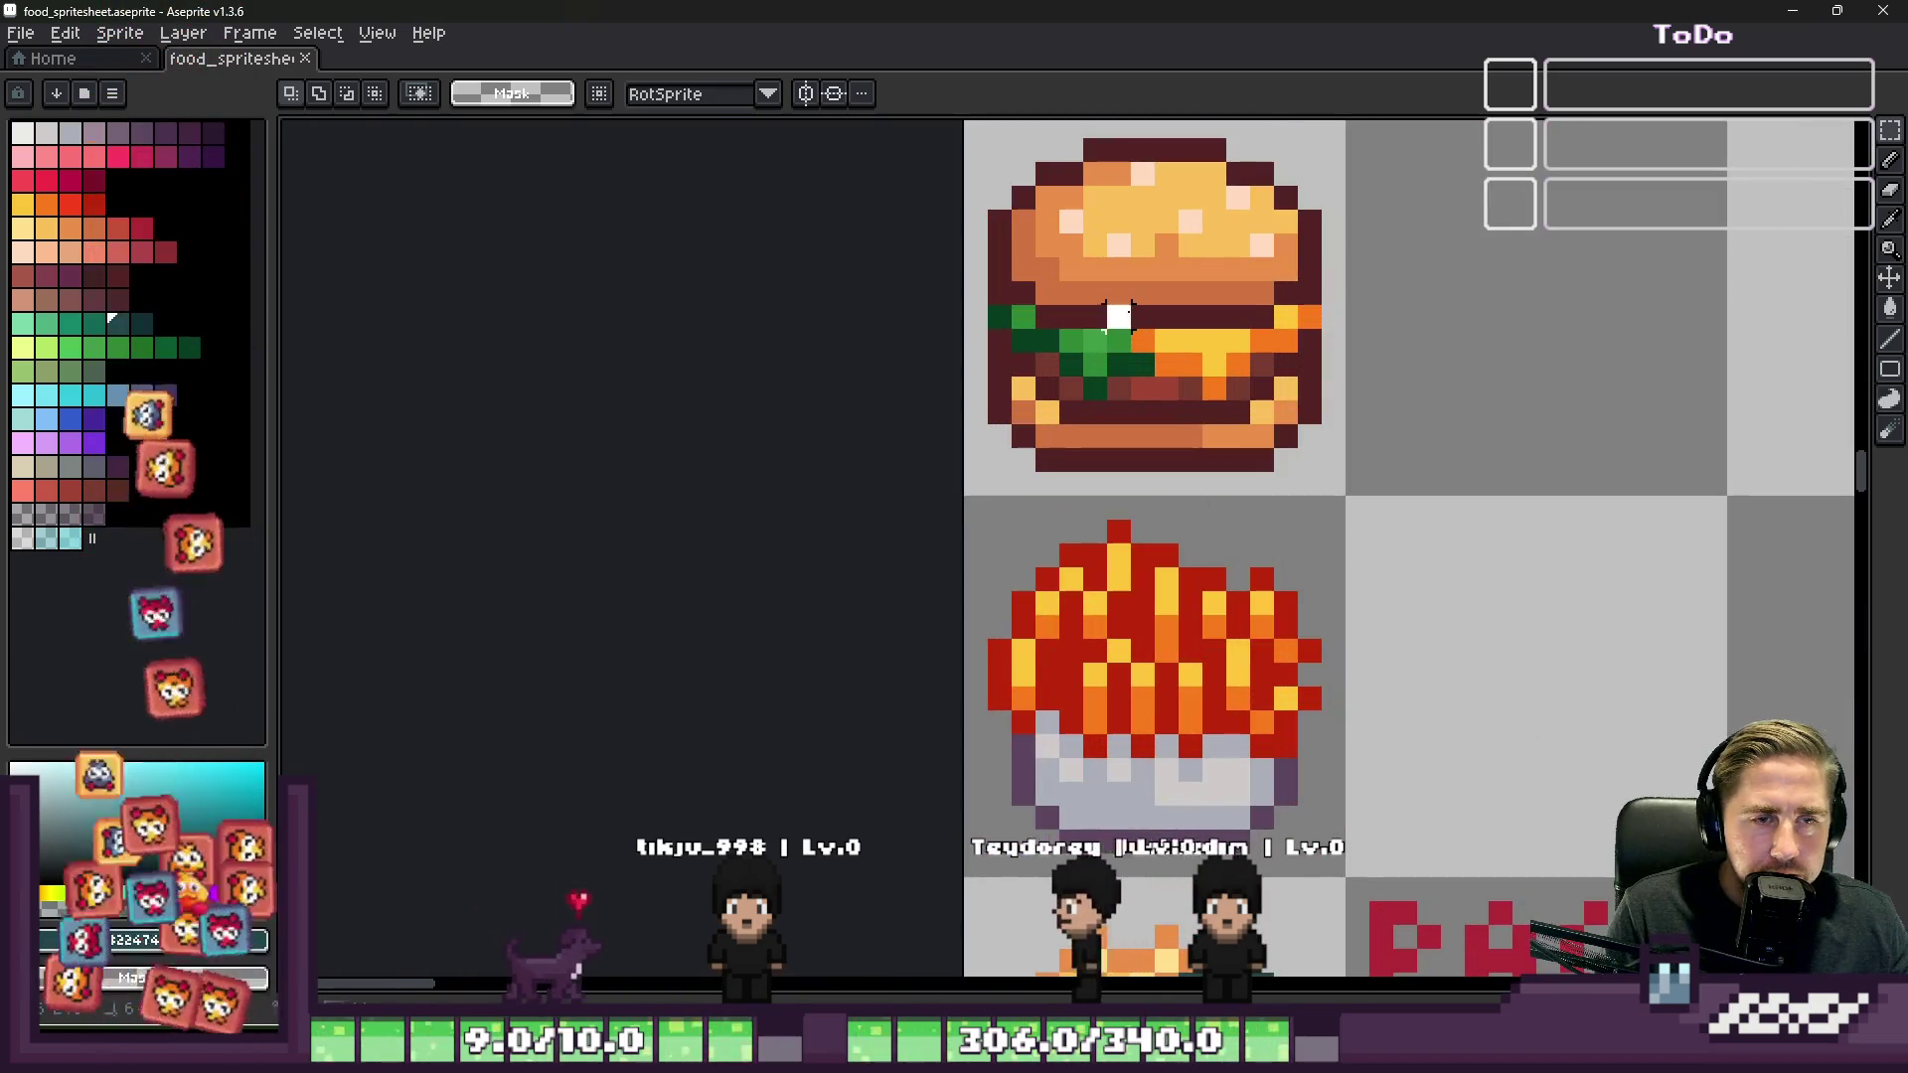
scroll(1198, 373, "up", 3)
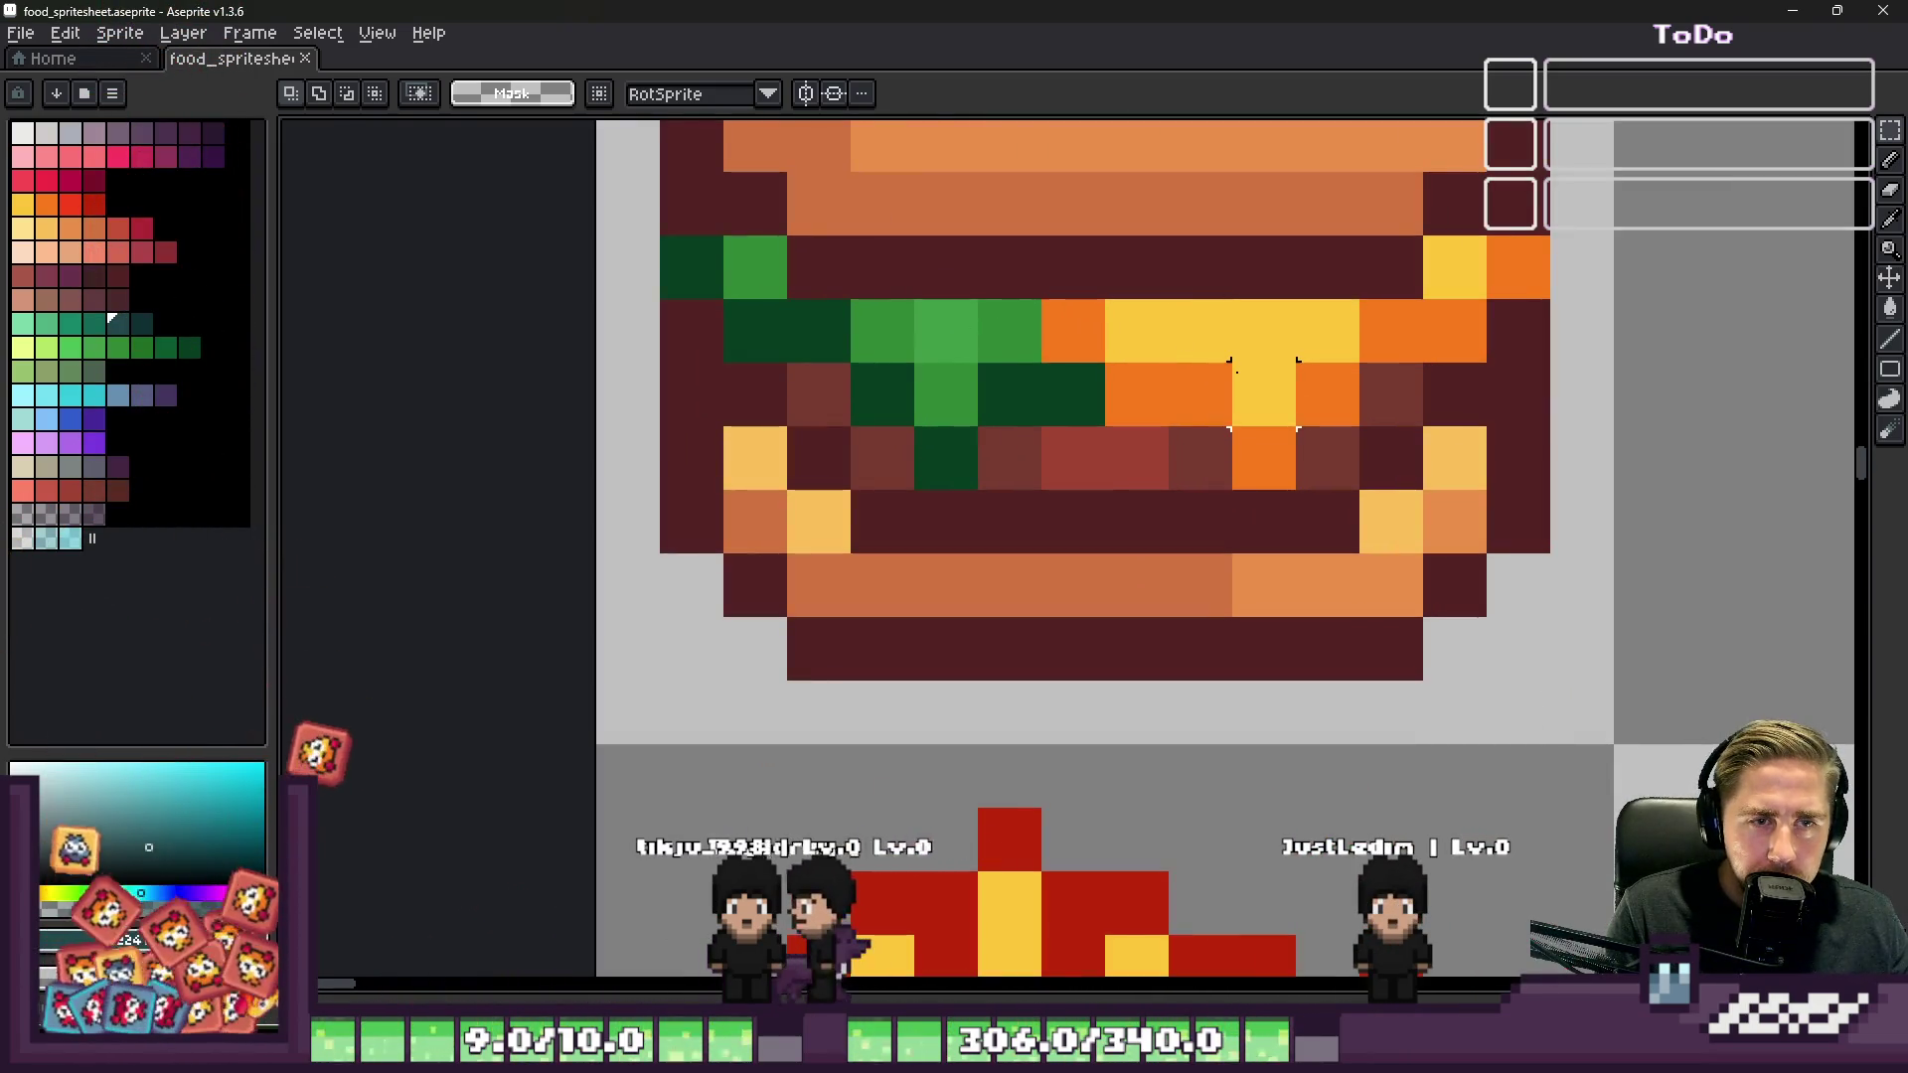
scroll(1199, 394, "down", 8)
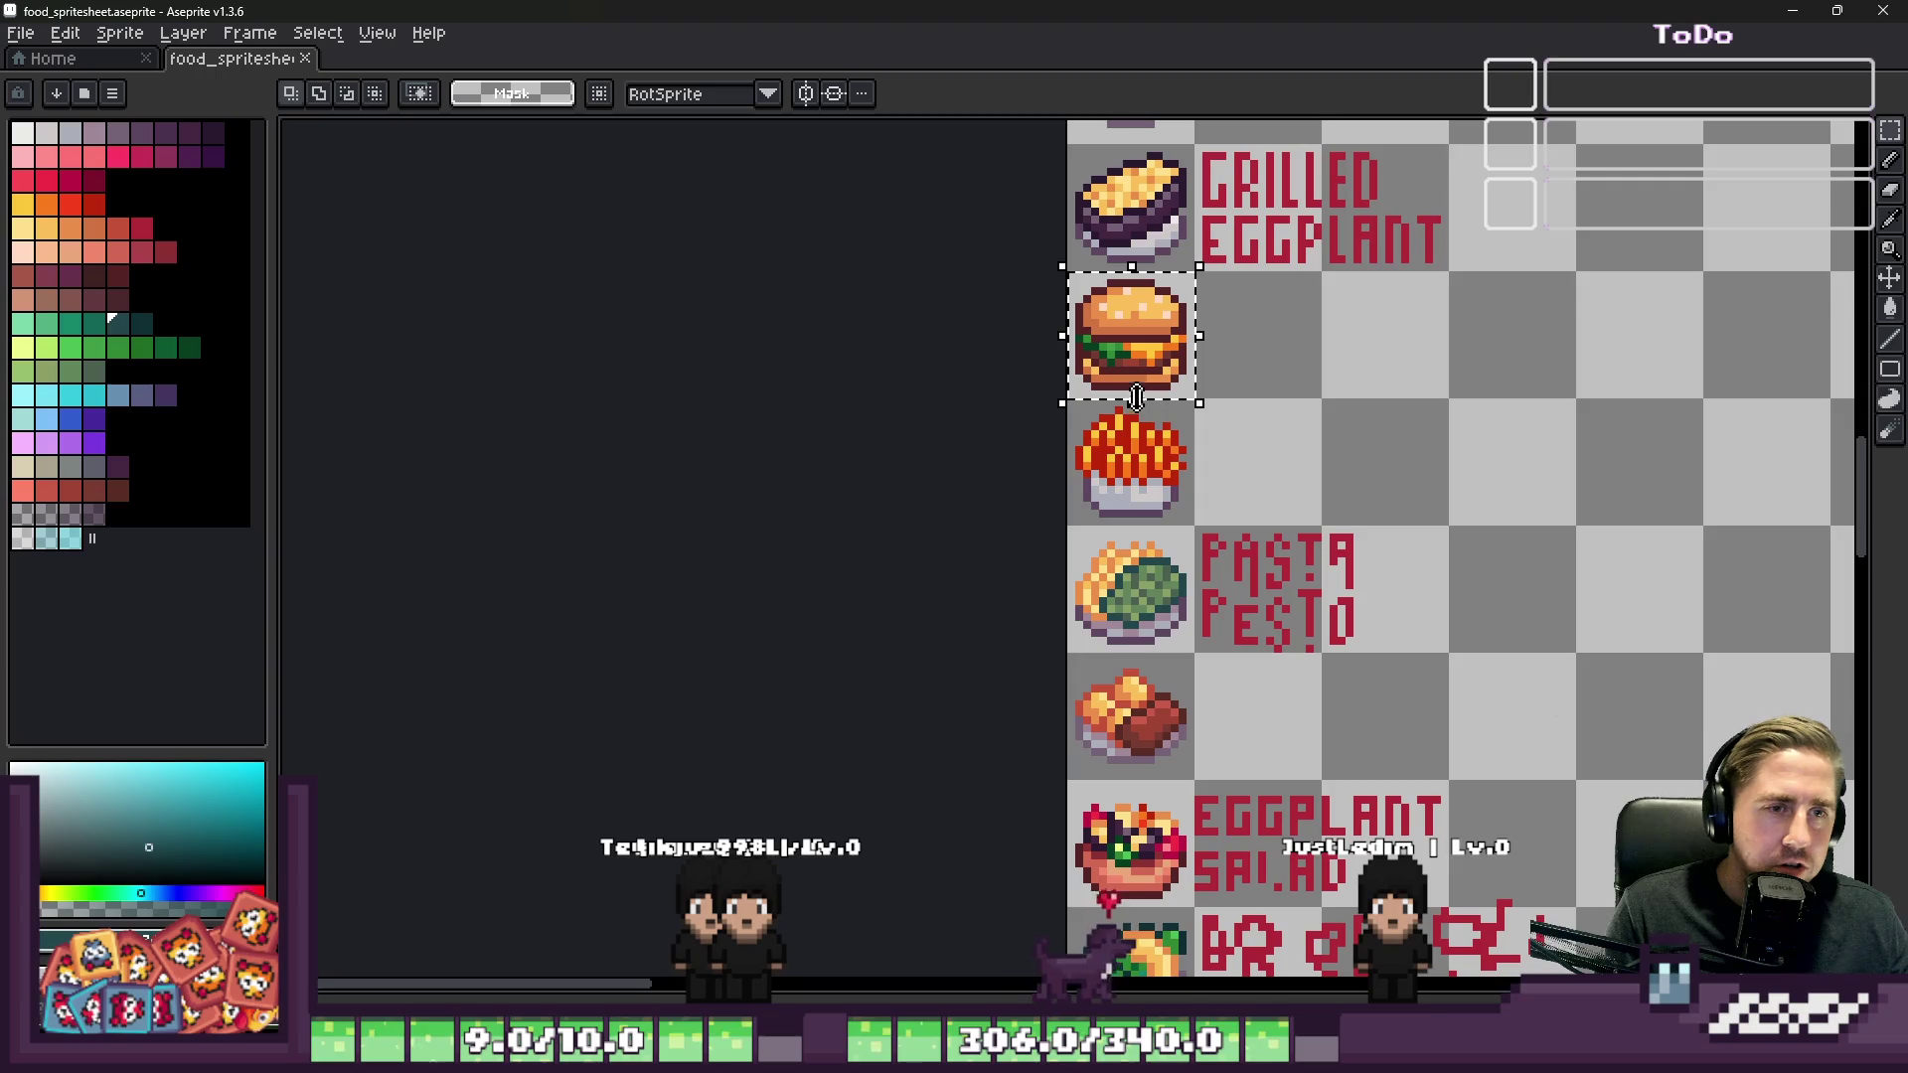
scroll(1143, 410, "down", 4)
scroll(984, 507, "up", 4)
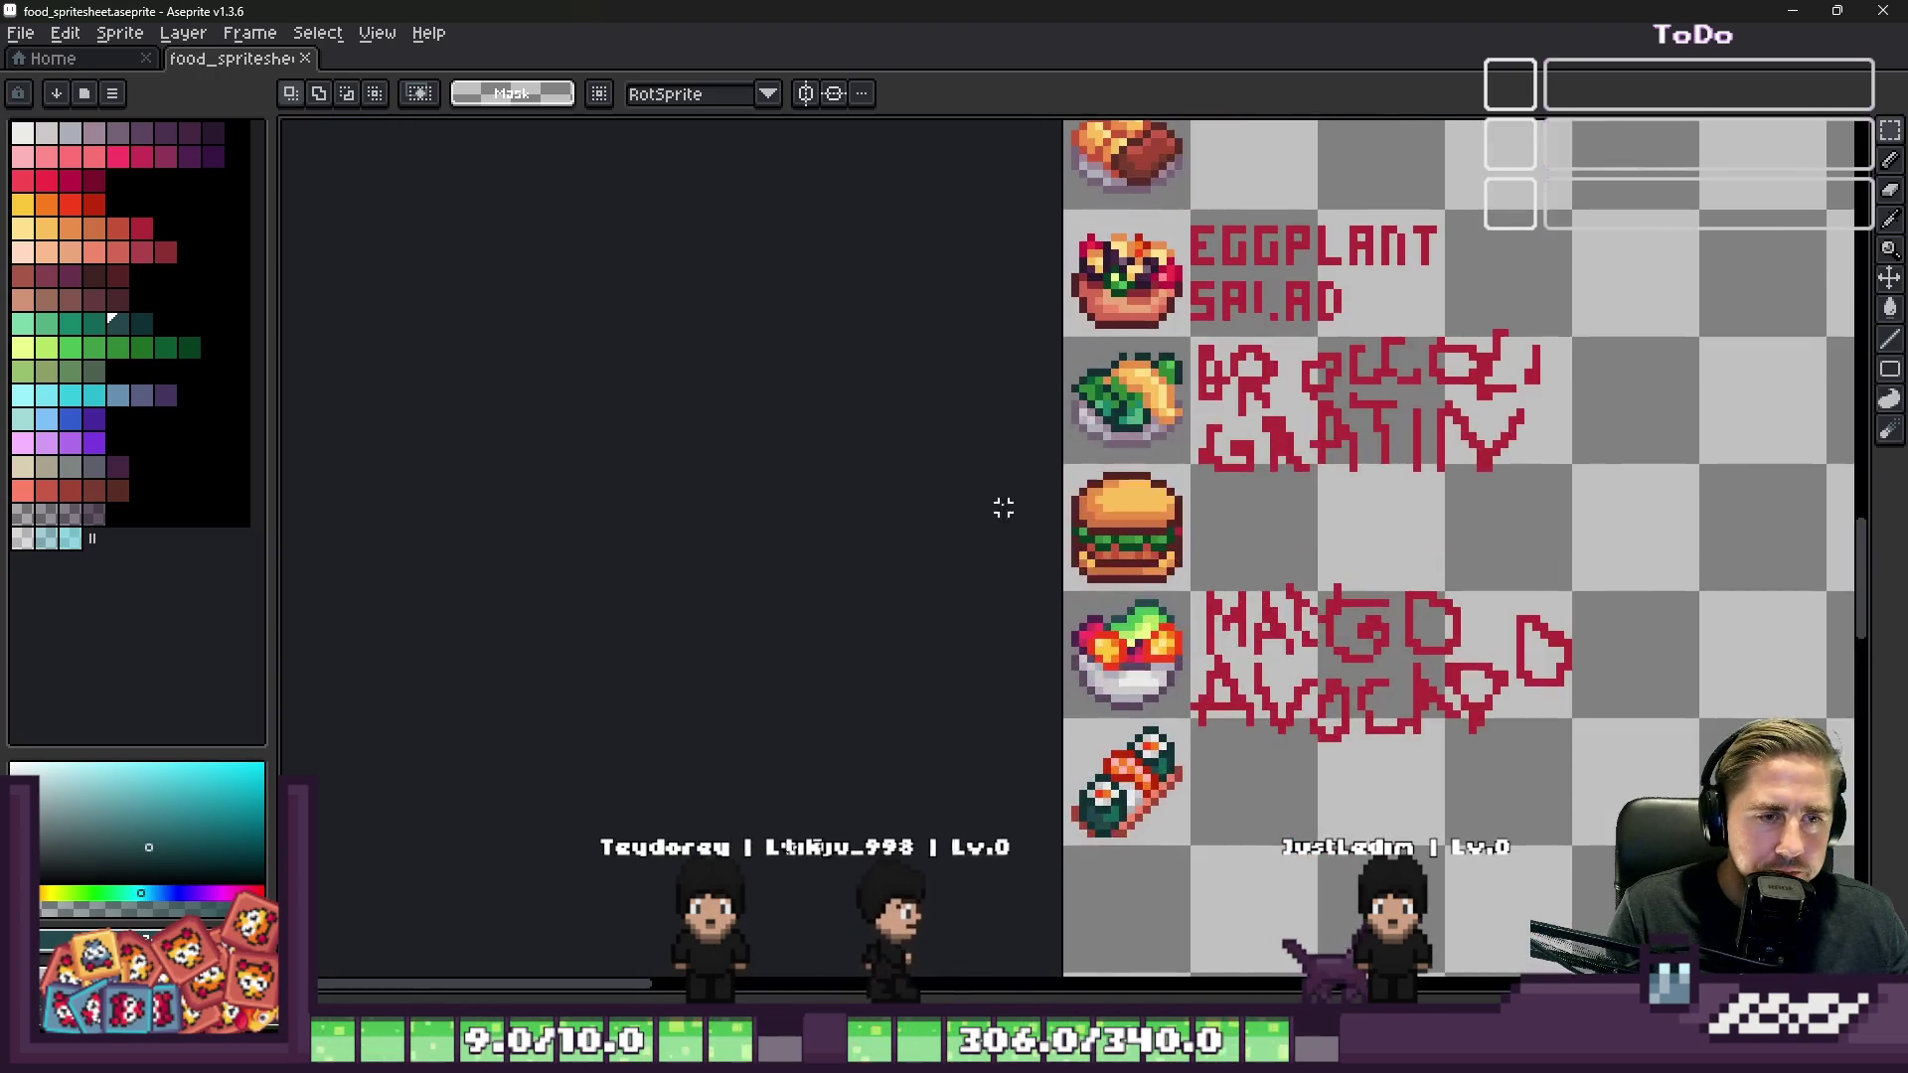
scroll(984, 507, "down", 1)
scroll(1461, 546, "down", 3)
scroll(1113, 733, "up", 3)
Step: Raise the hamburger copy by one pixel and commit its position
left_click(1405, 566)
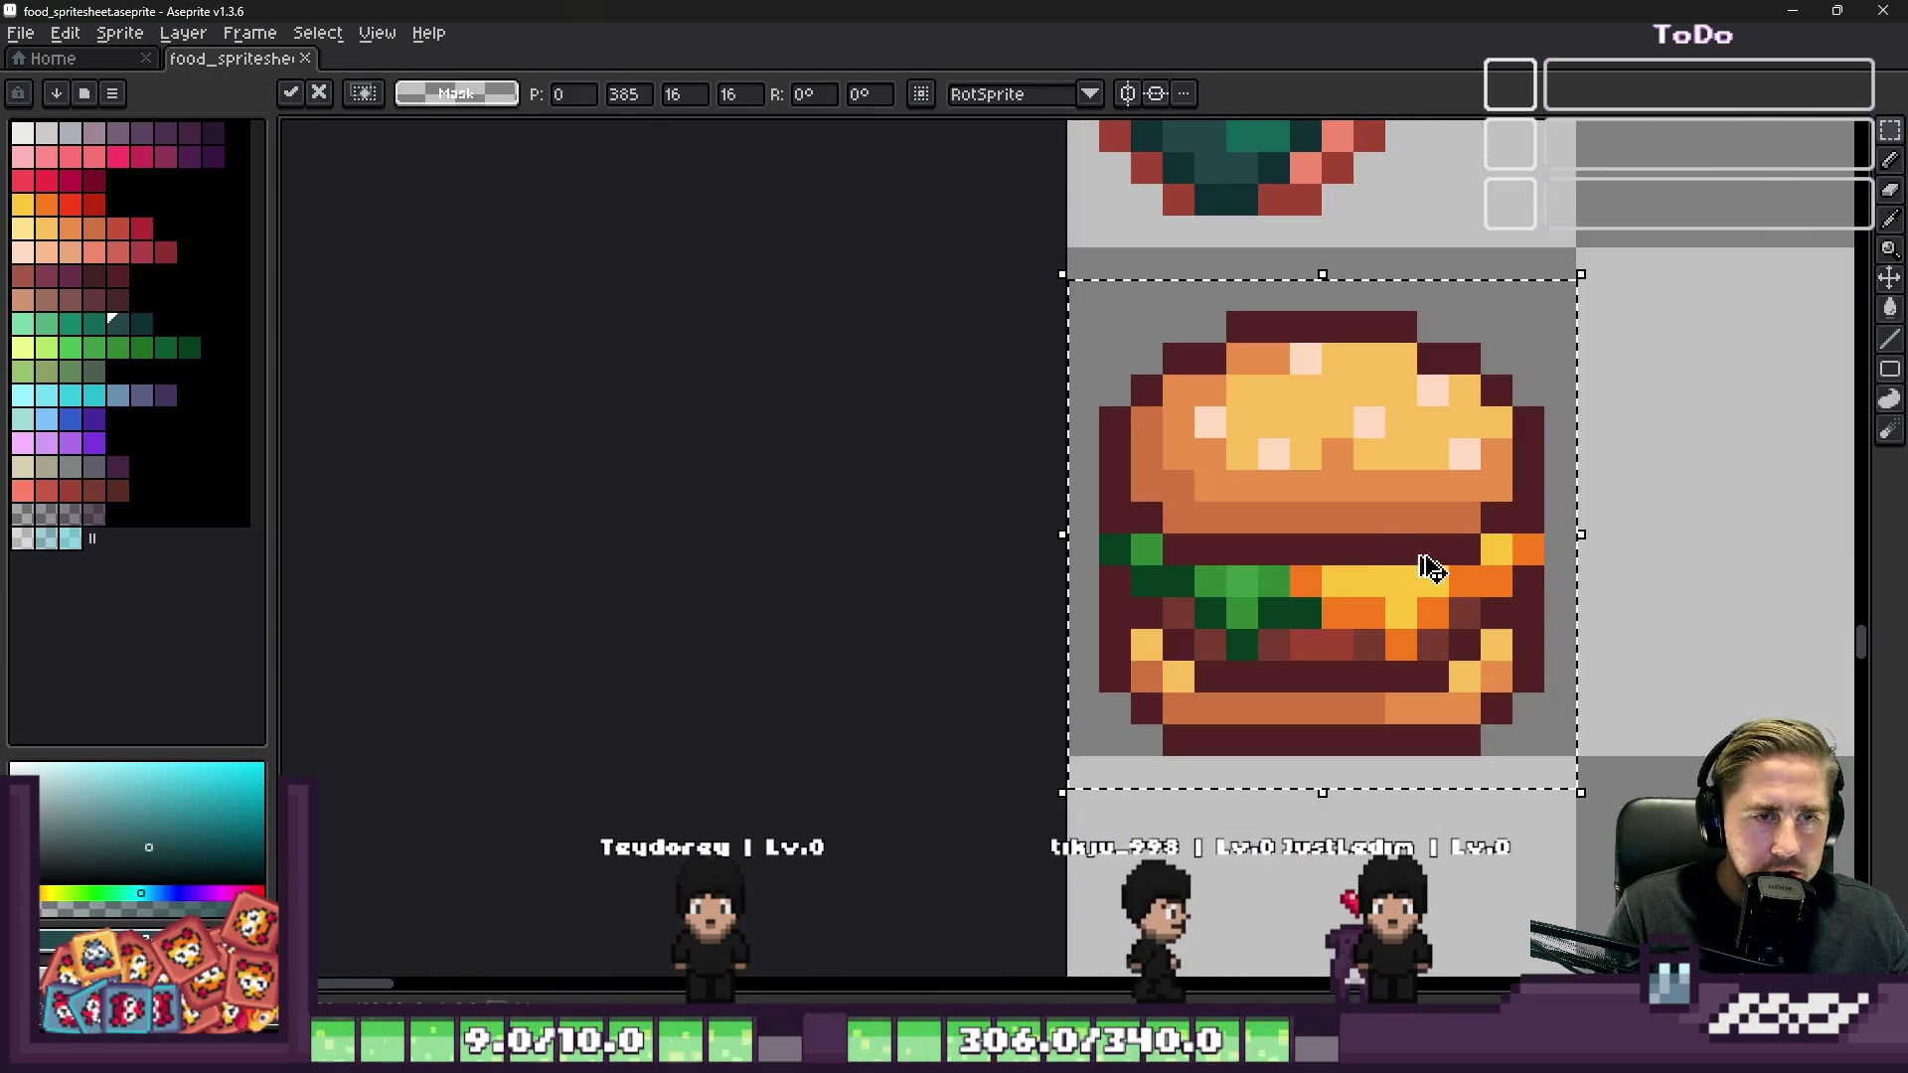
left_click_drag(1359, 519, 1348, 496)
key("ctrl+d")
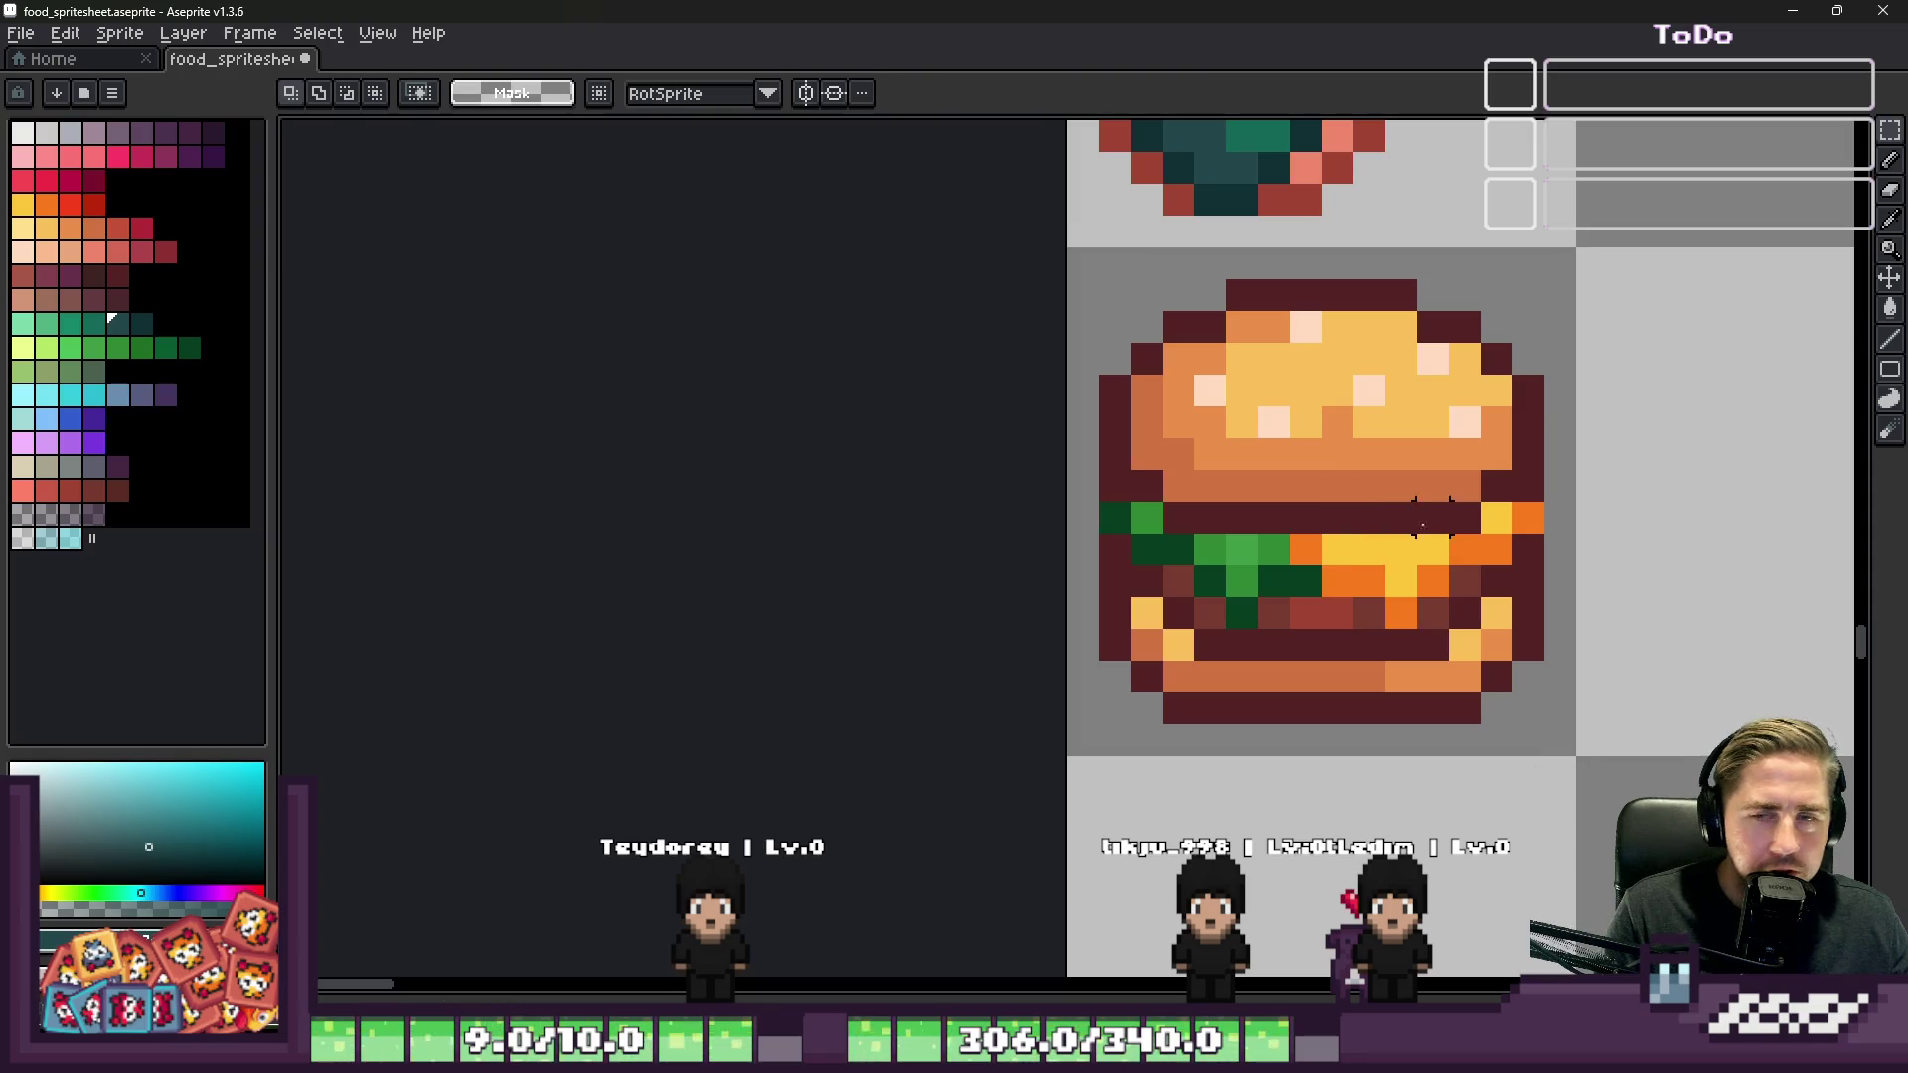
scroll(1433, 516, "down", 1)
key("b")
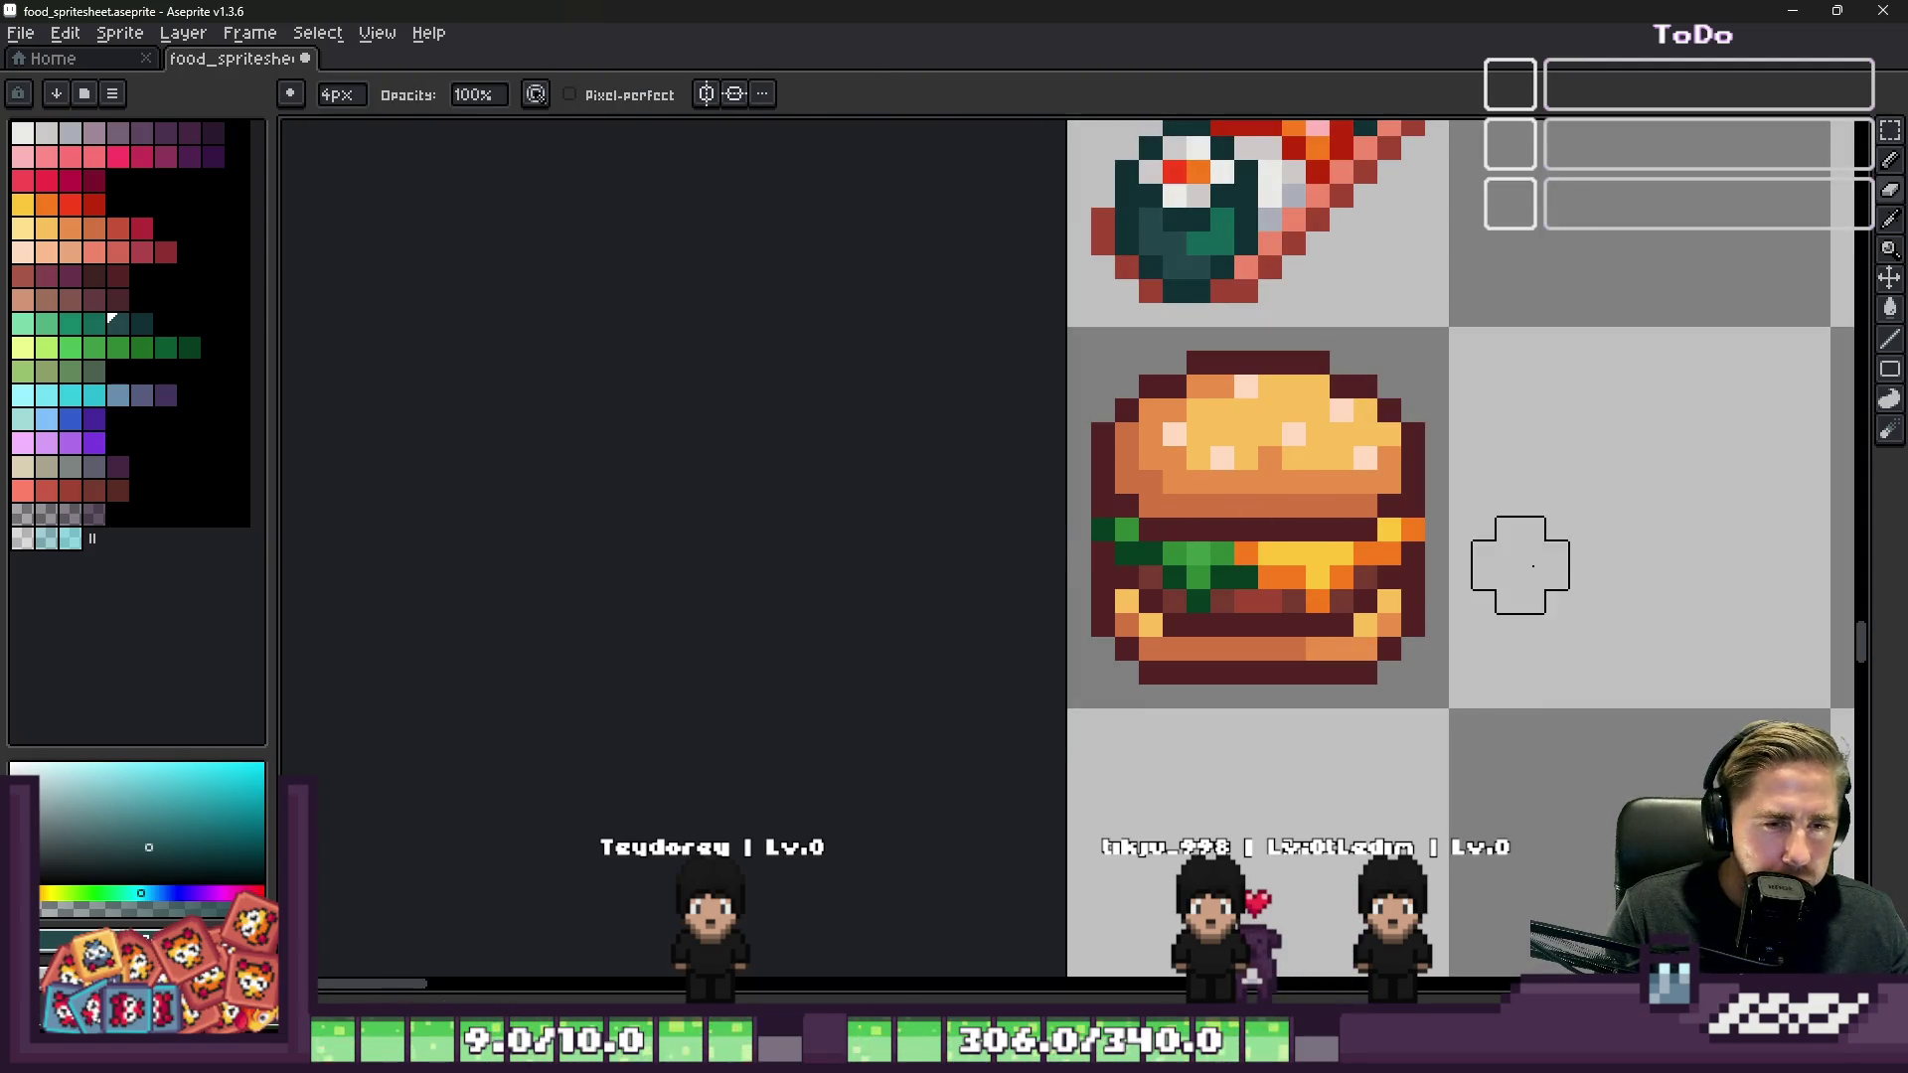
scroll(1441, 537, "up", 3)
key("minus")
key("minus")
key("minus")
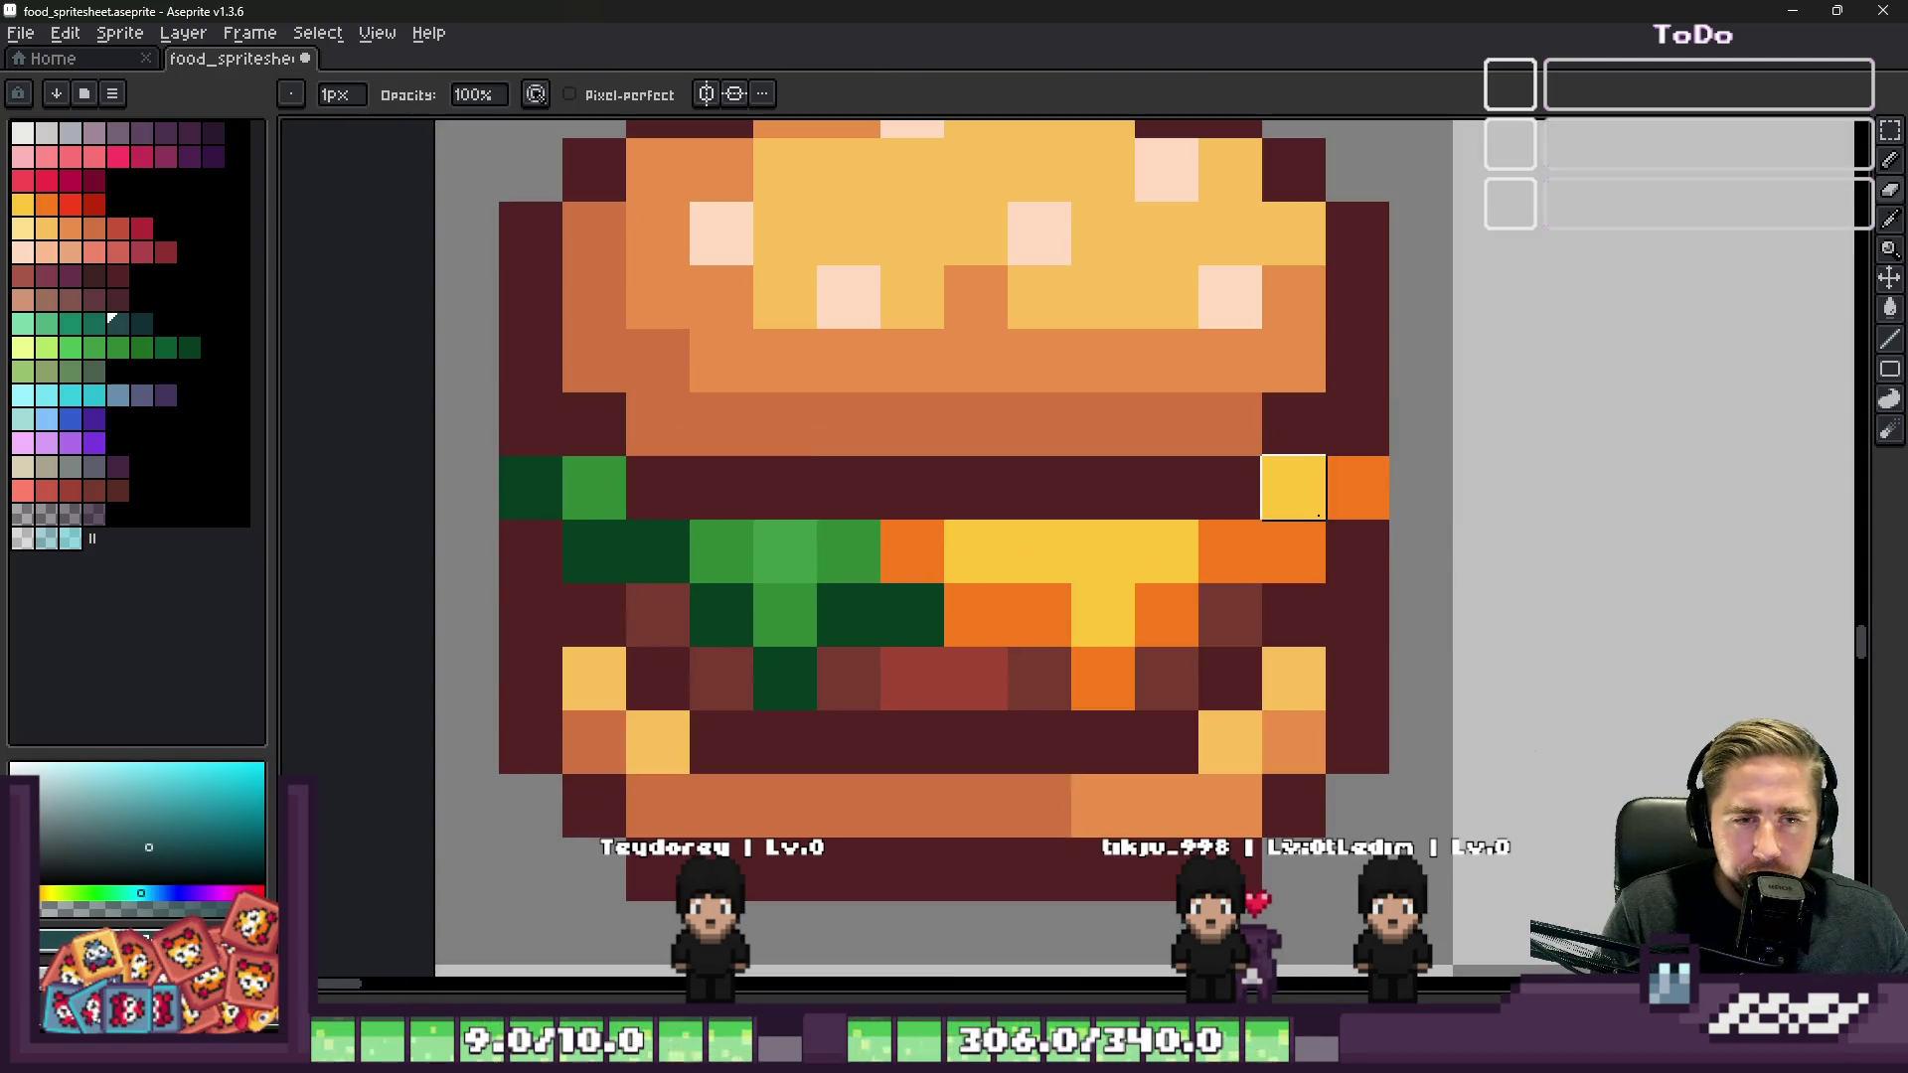
mouse_move(1304, 507)
left_mouse_down()
mouse_move(1163, 609)
mouse_move(1222, 617)
left_mouse_up()
key("plus")
key("plus")
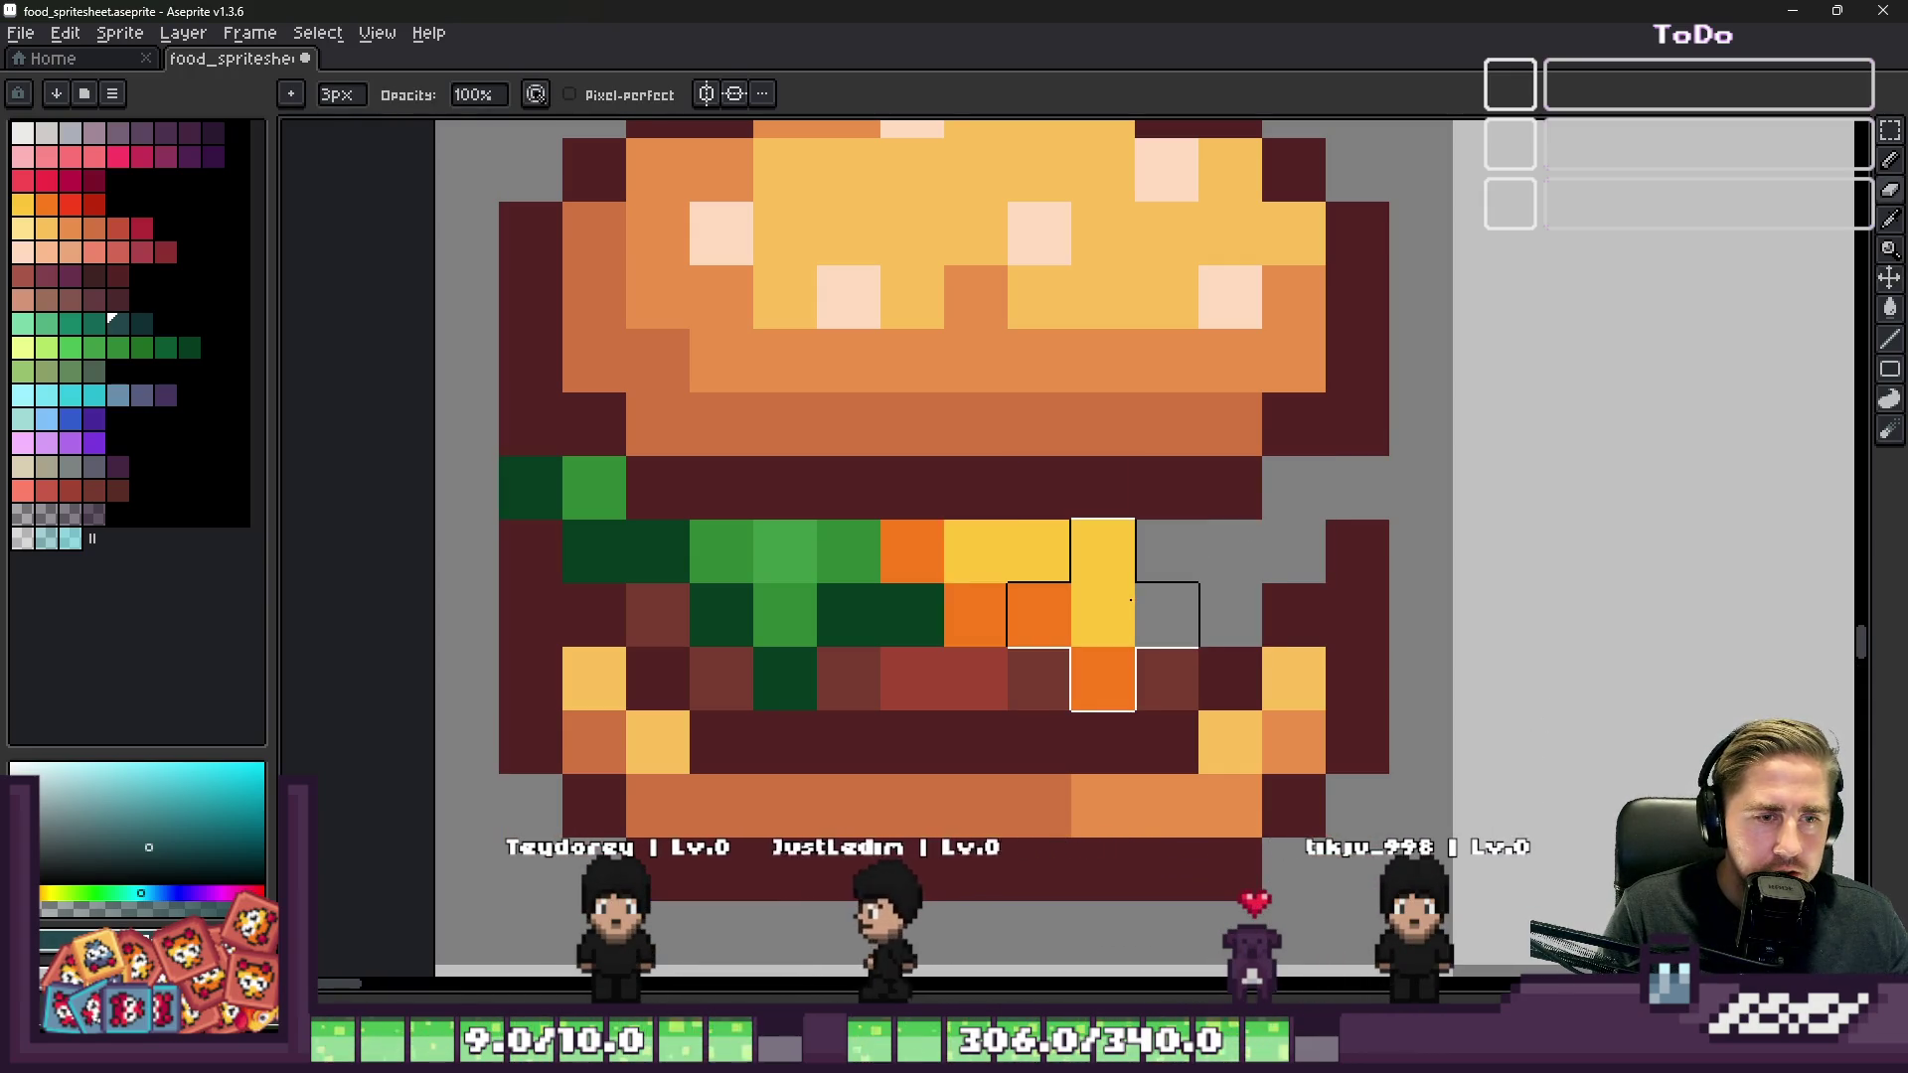
left_click(1165, 599)
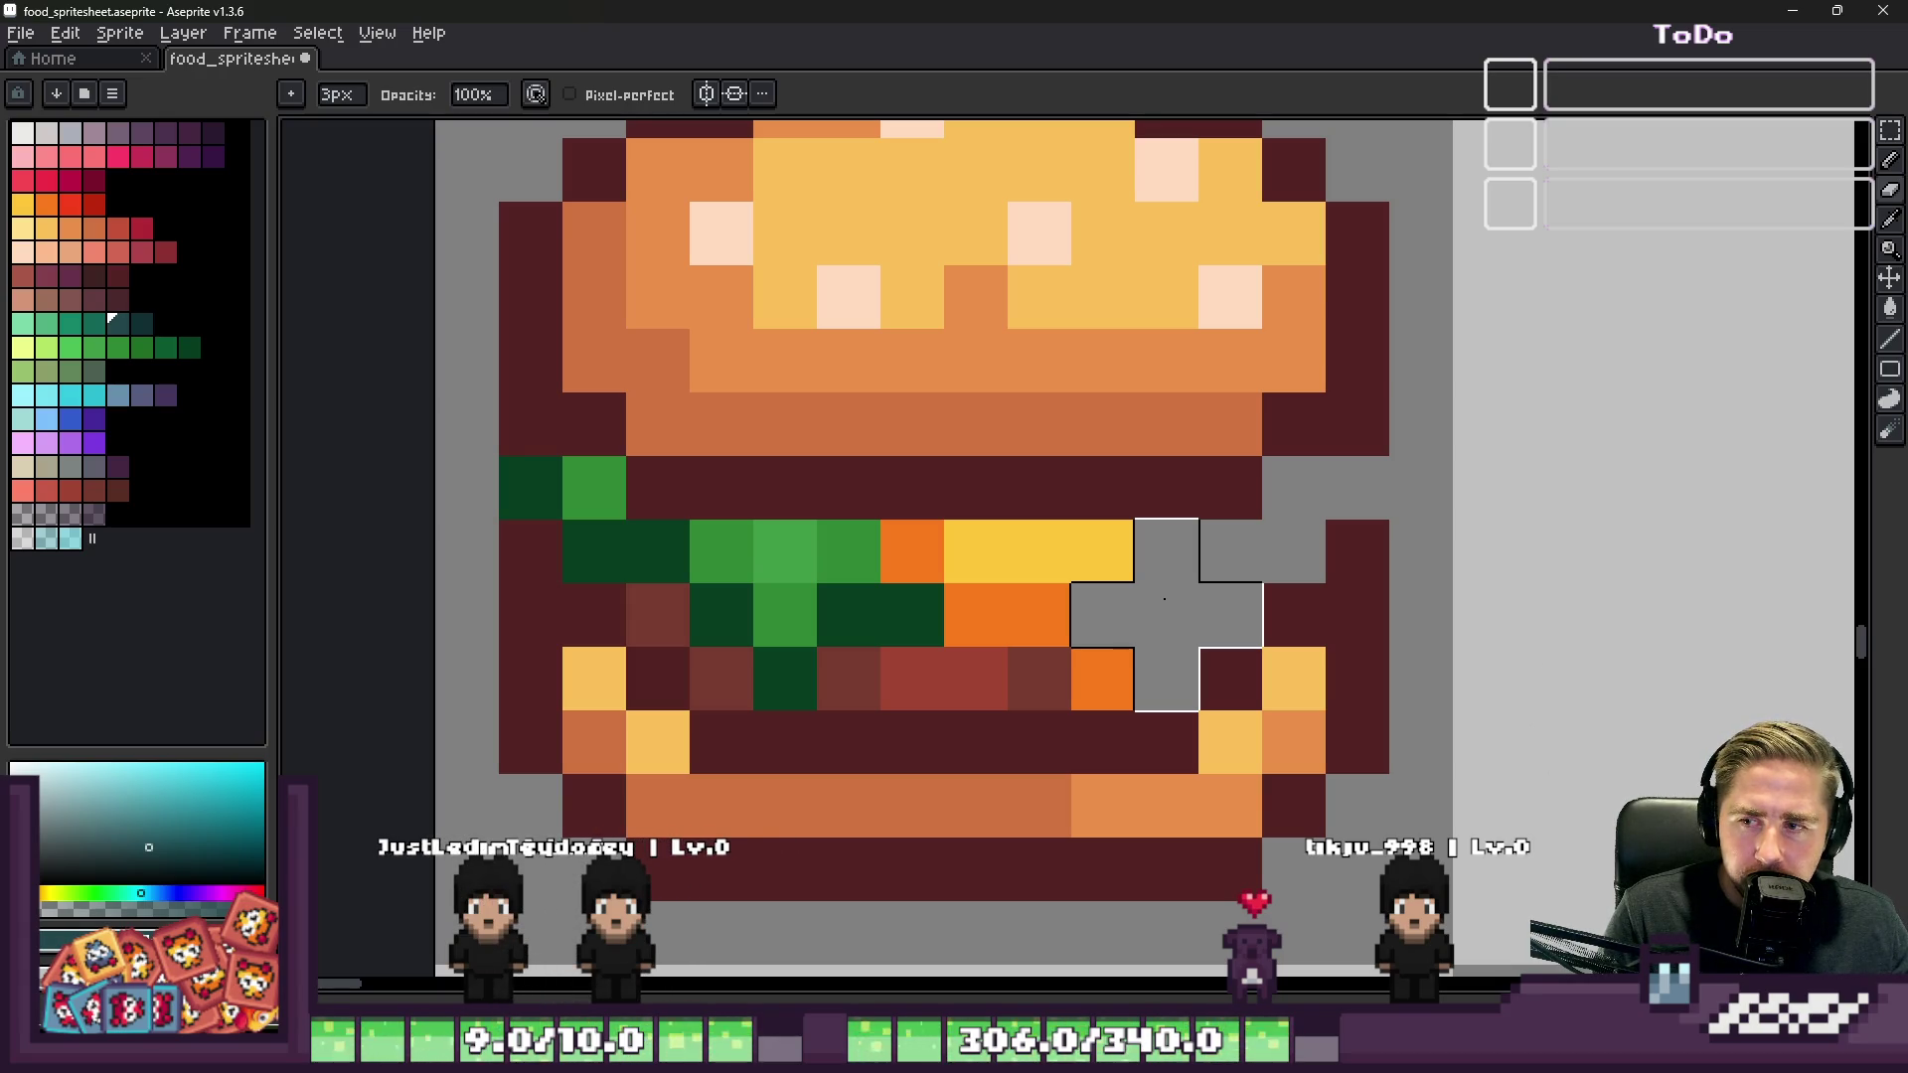
left_click_drag(1165, 599, 746, 598)
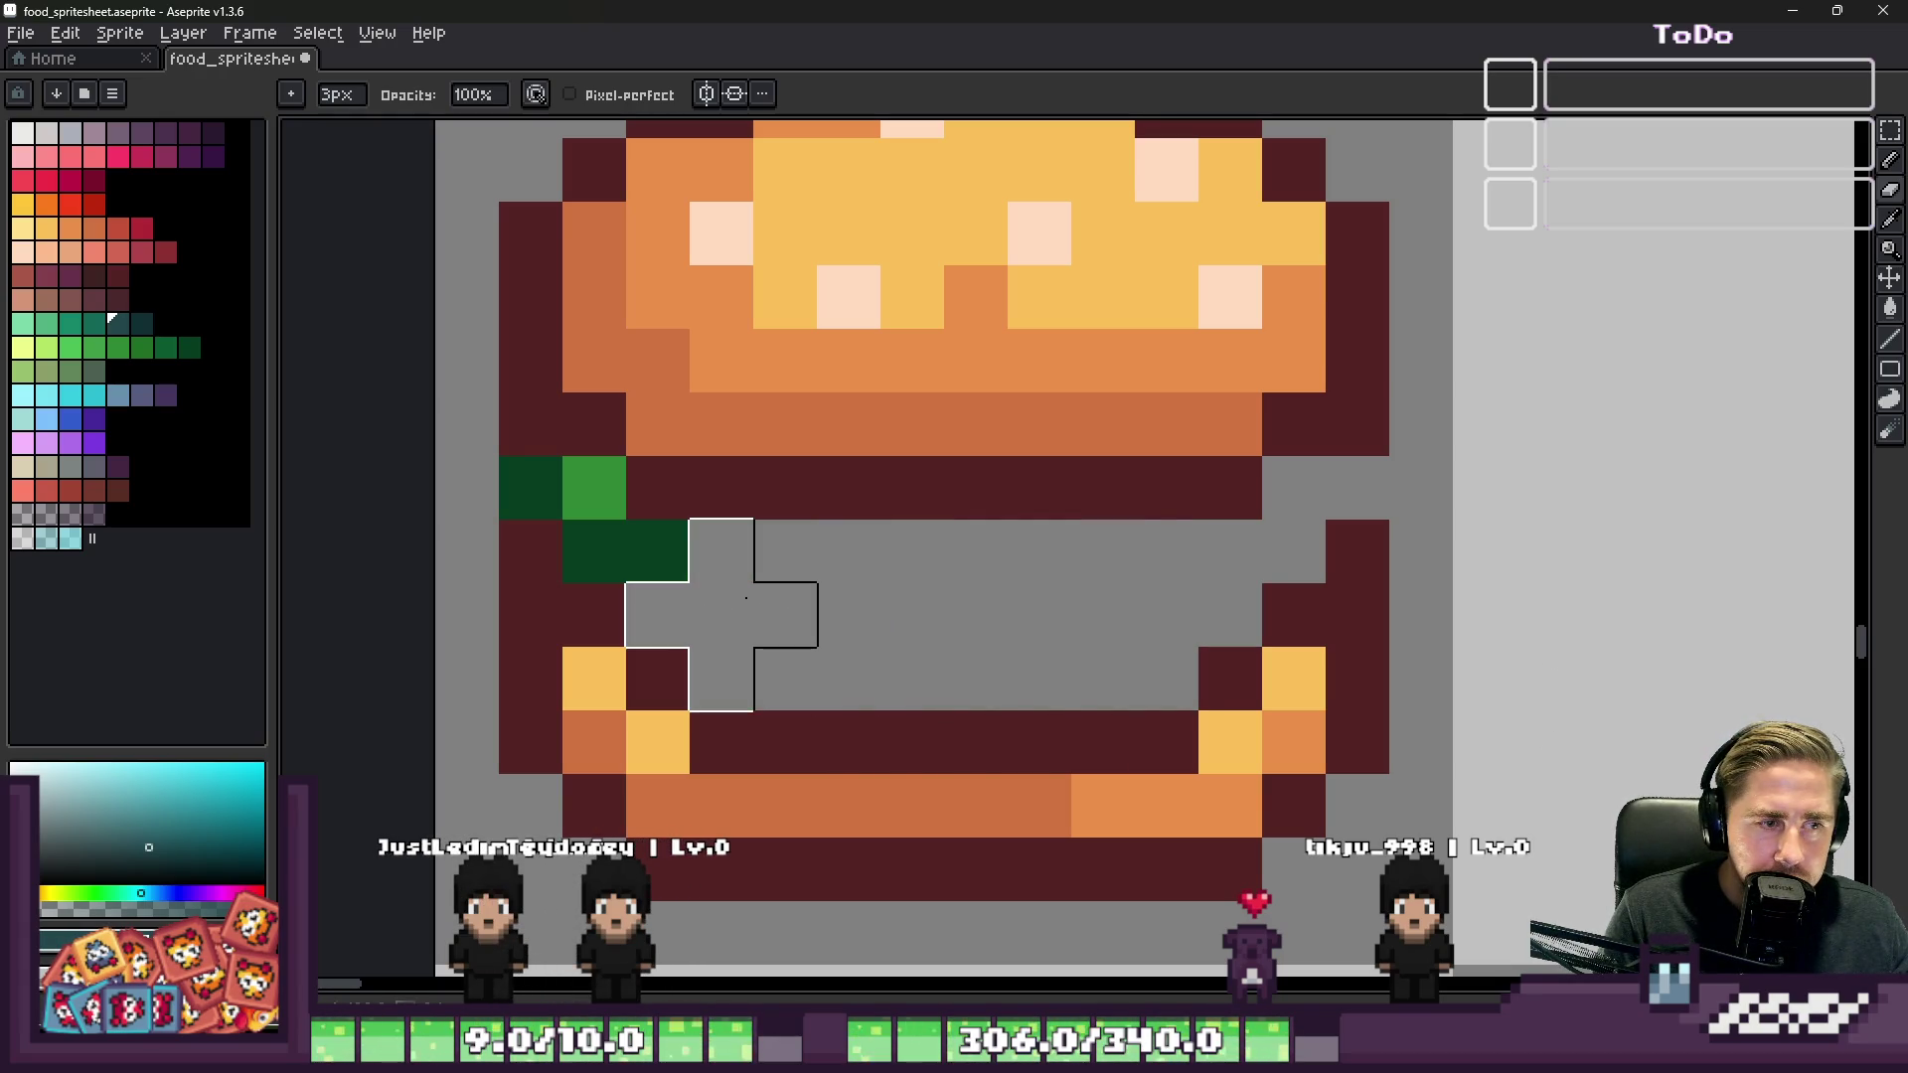
key("minus")
key("minus")
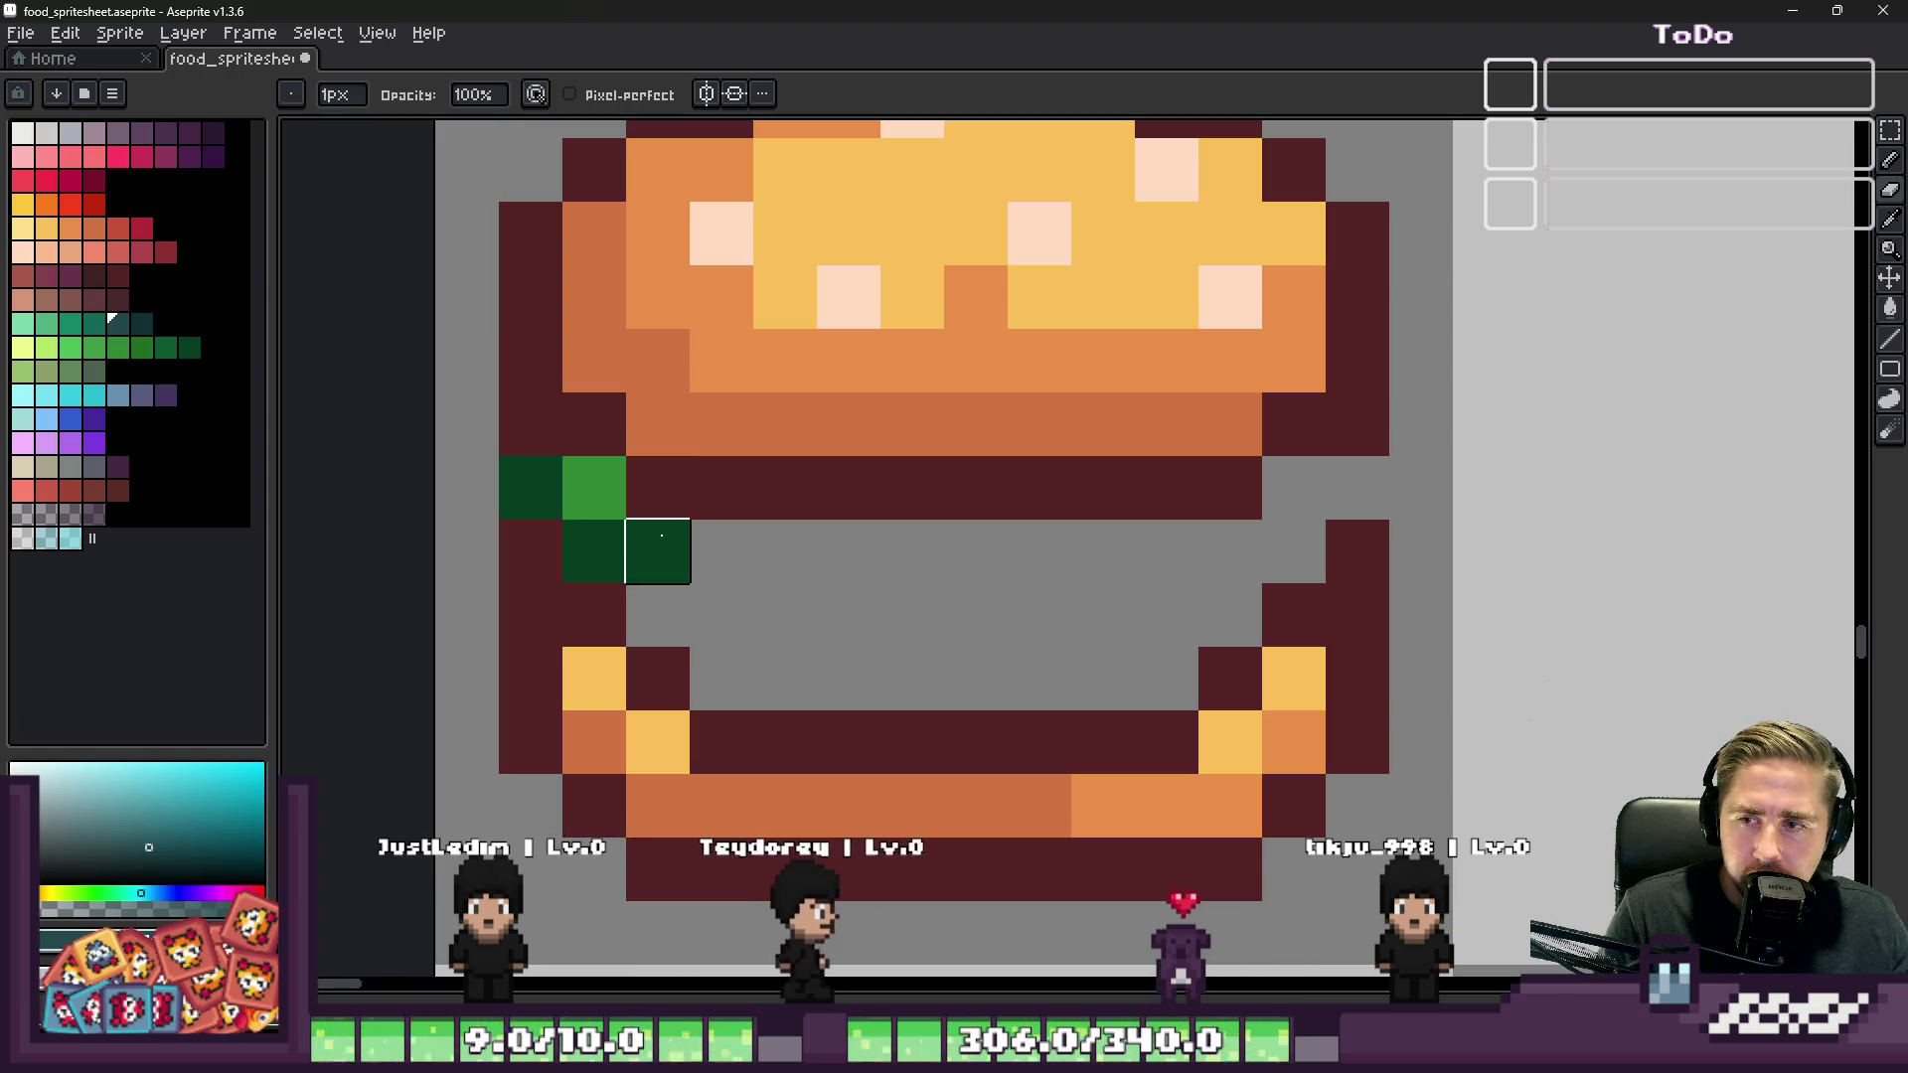
mouse_move(657, 536)
left_mouse_down()
mouse_move(597, 485)
mouse_move(530, 487)
left_mouse_up()
scroll(1362, 627, "down", 4)
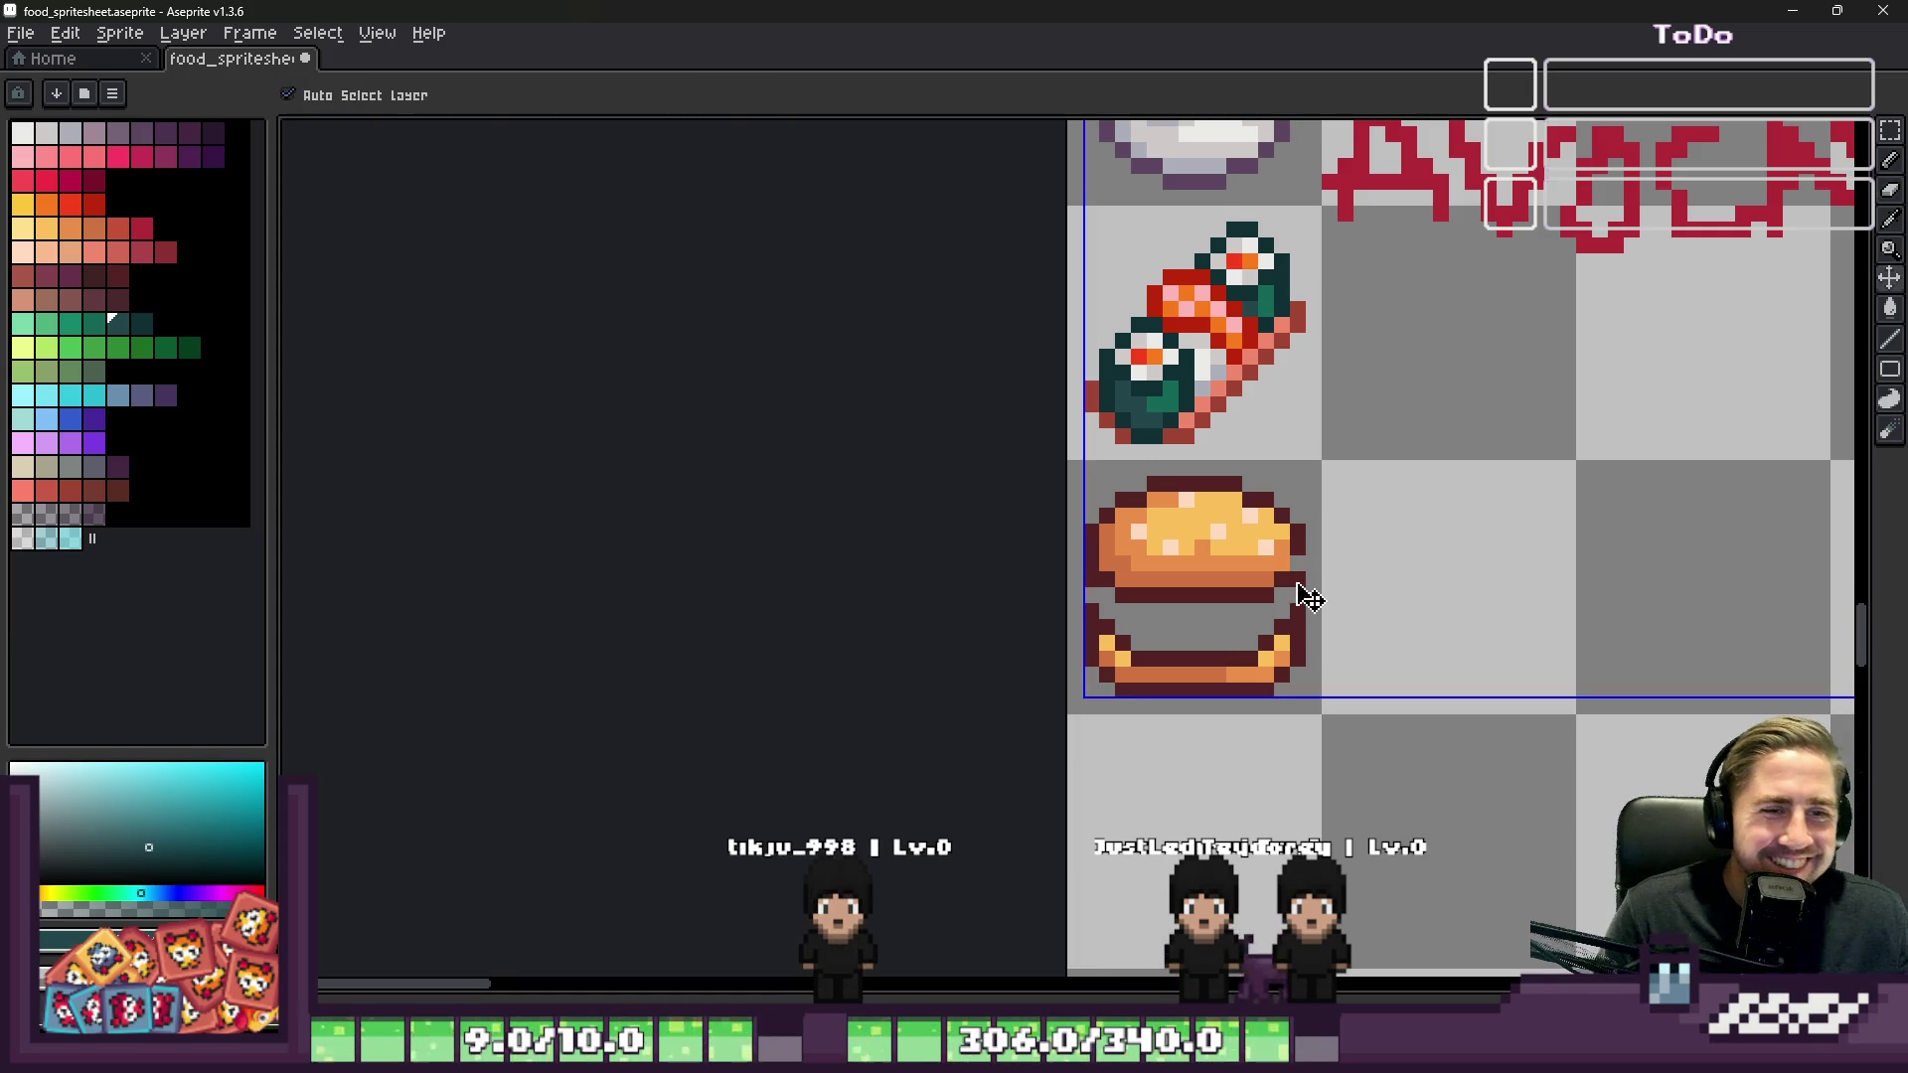
scroll(963, 595, "up", 3)
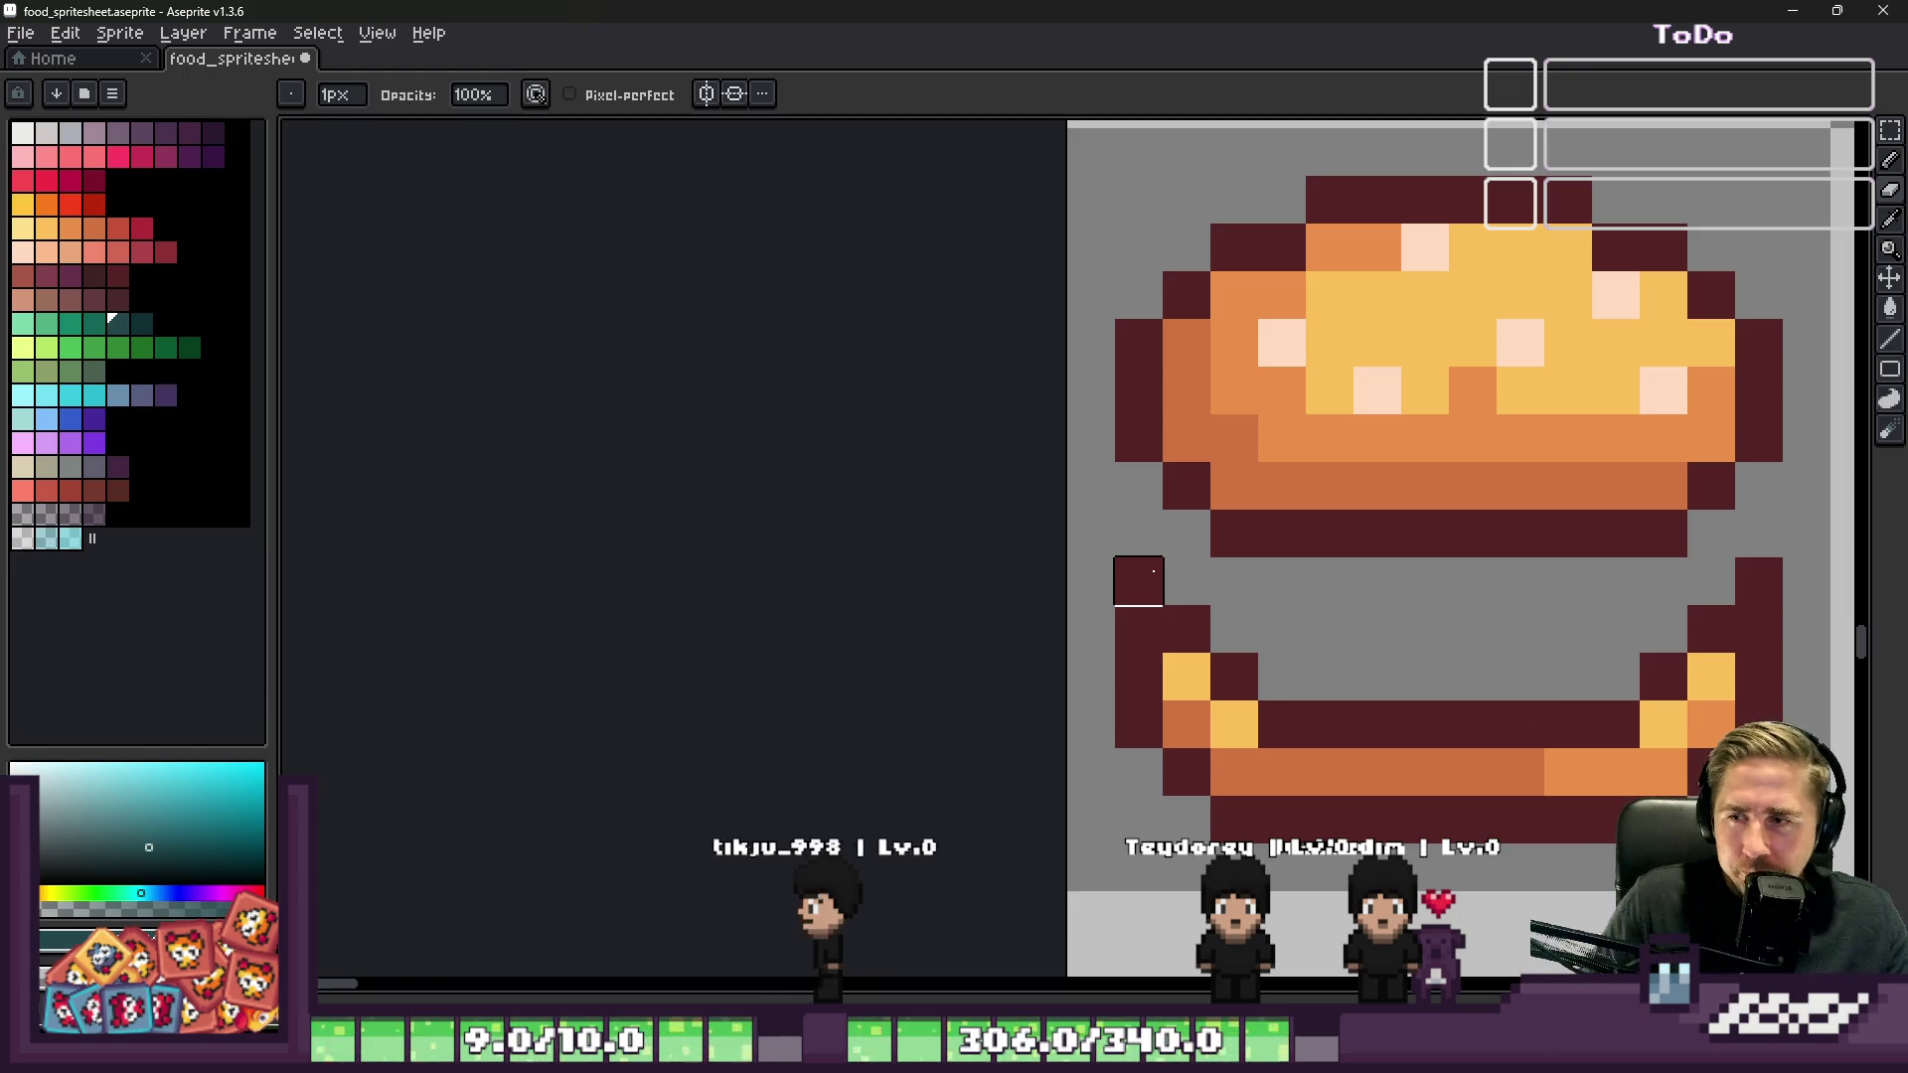
scroll(1233, 342, "down", 2)
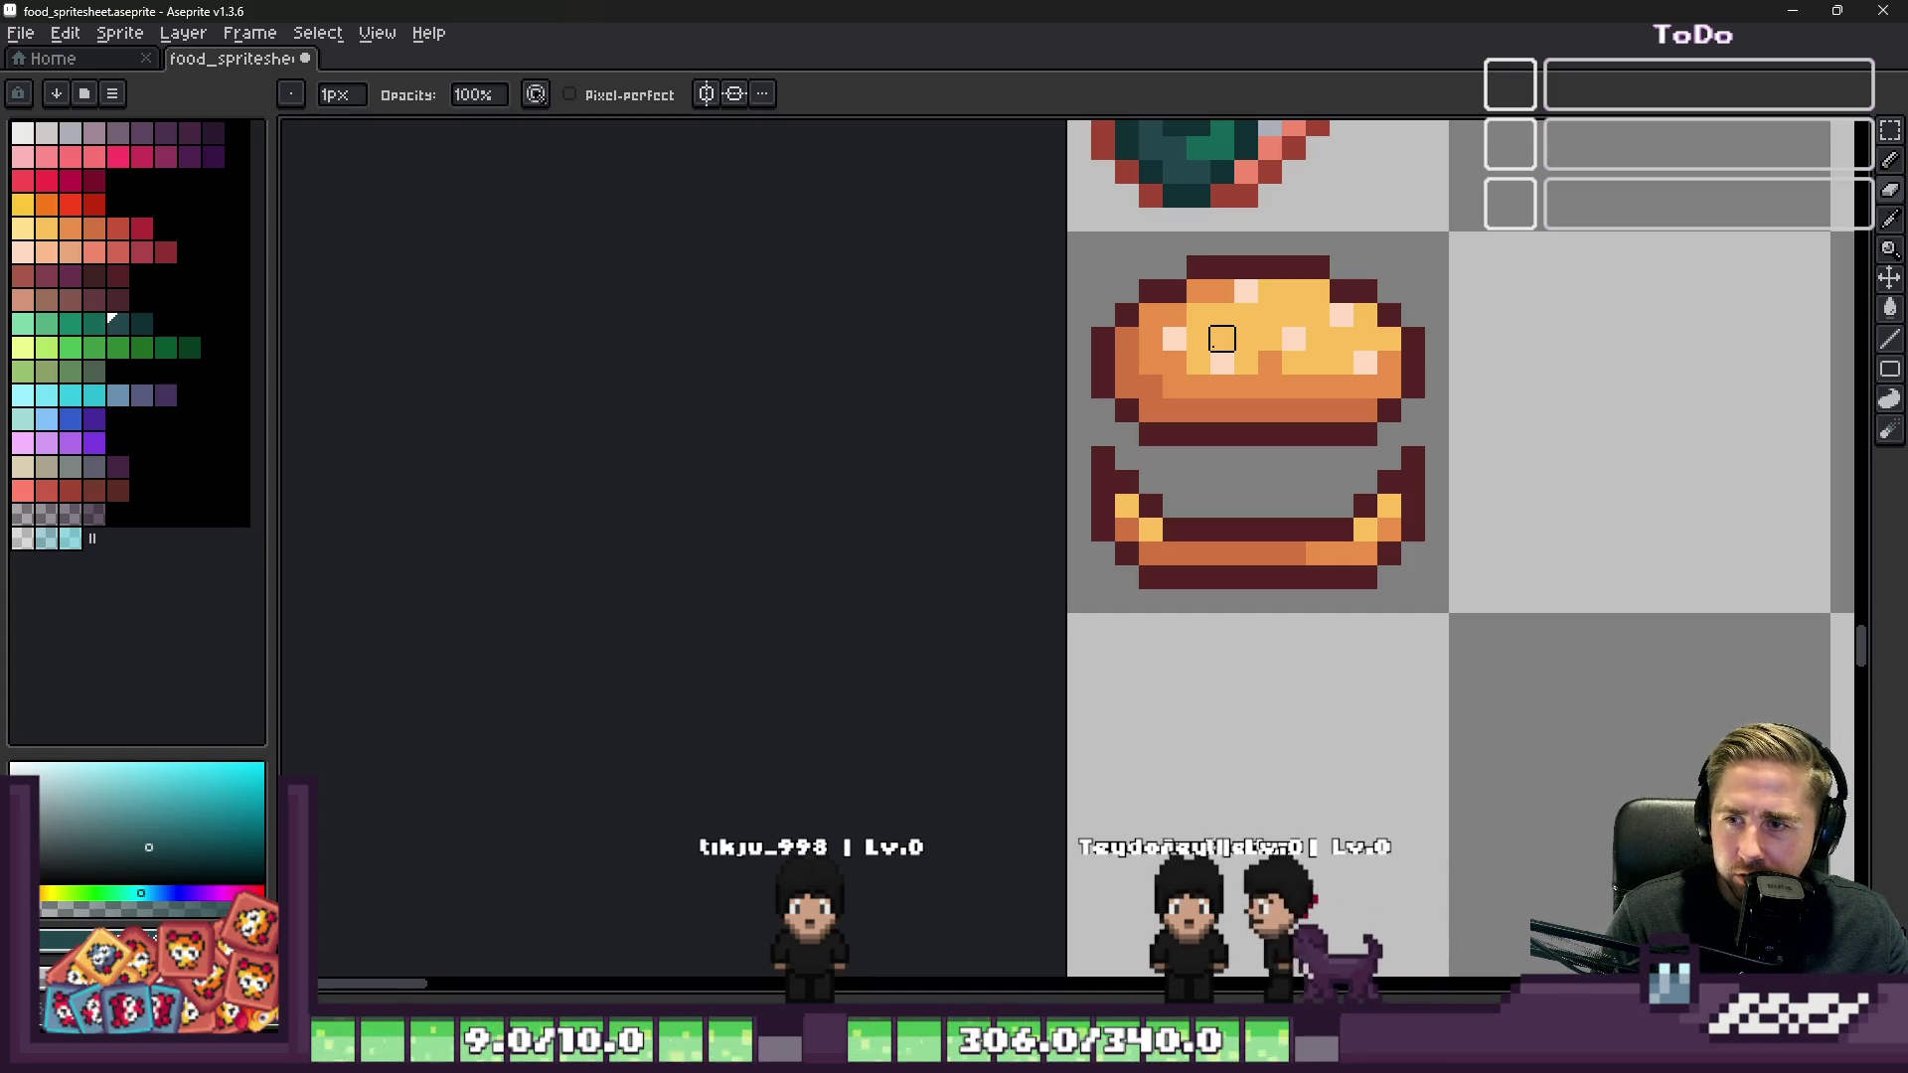
scroll(1318, 580, "down", 3)
scroll(1317, 580, "down", 3)
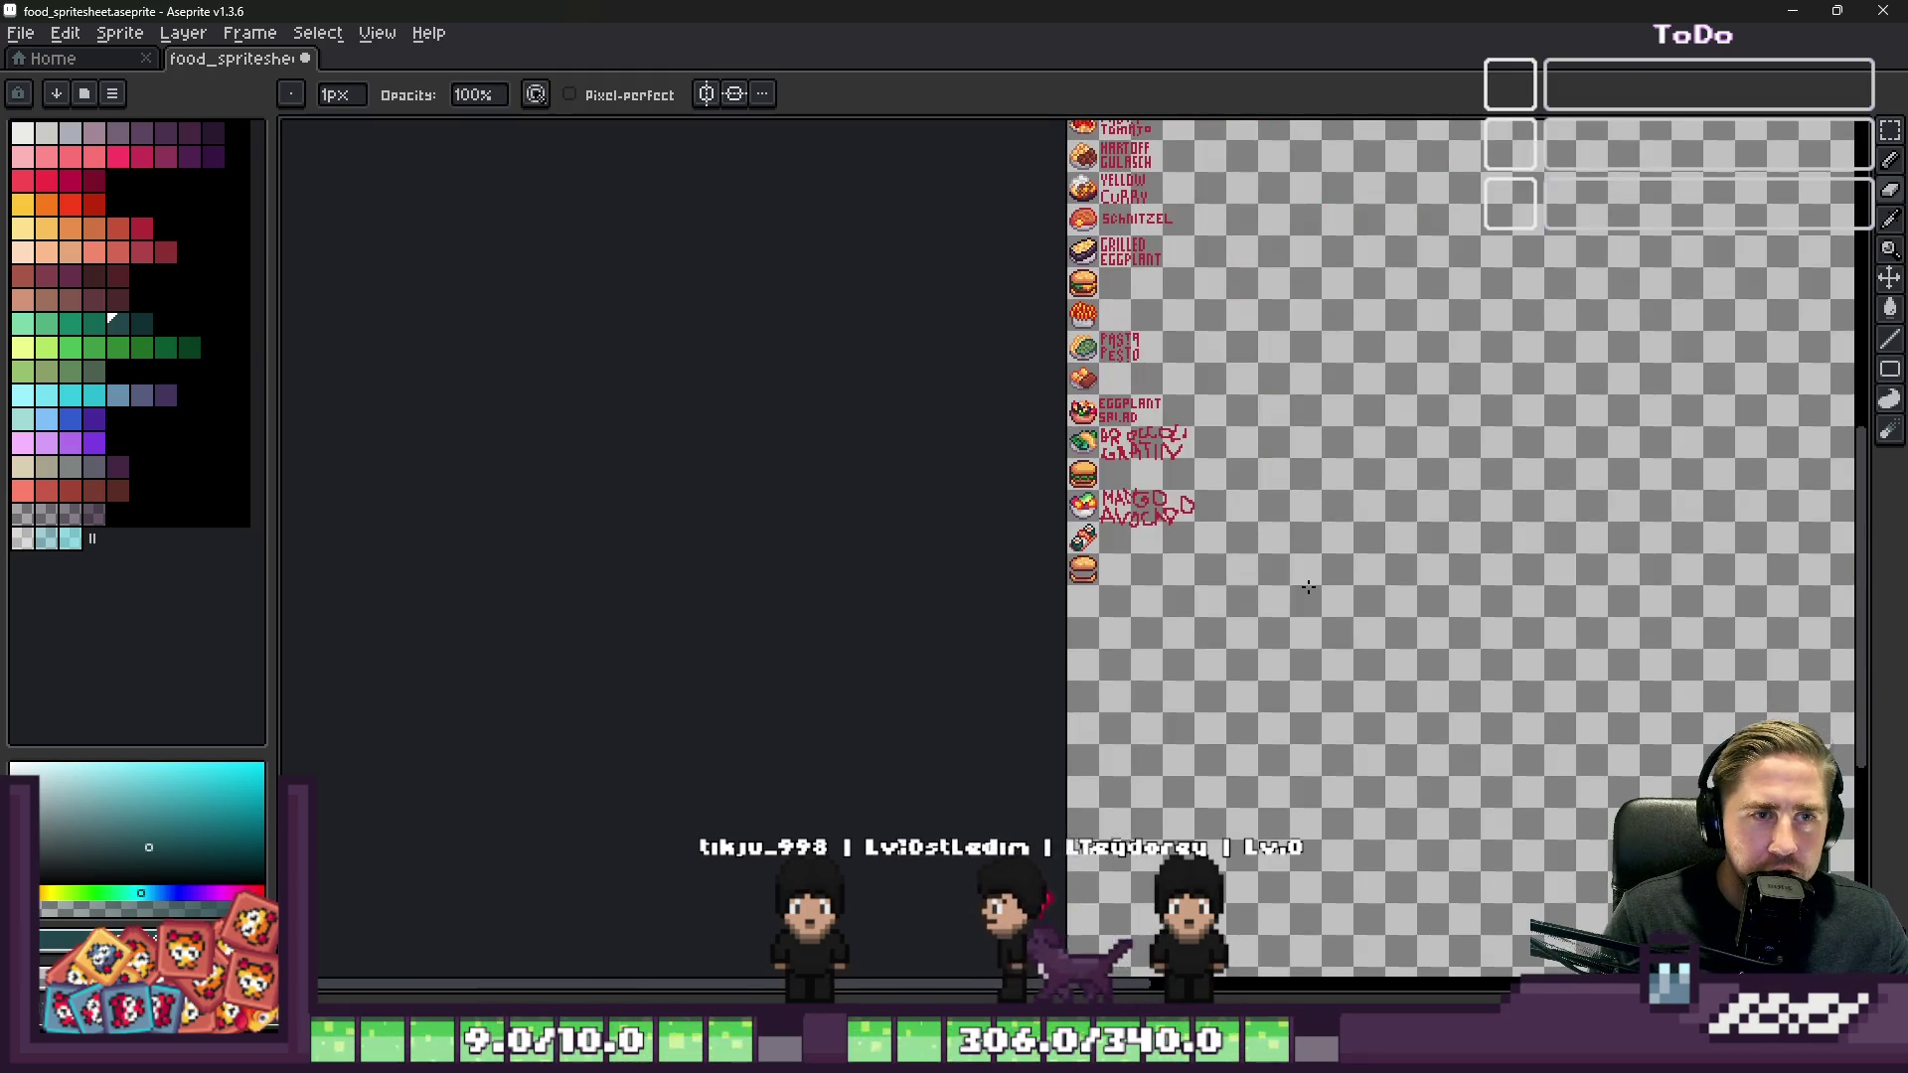
scroll(1084, 607, "up", 8)
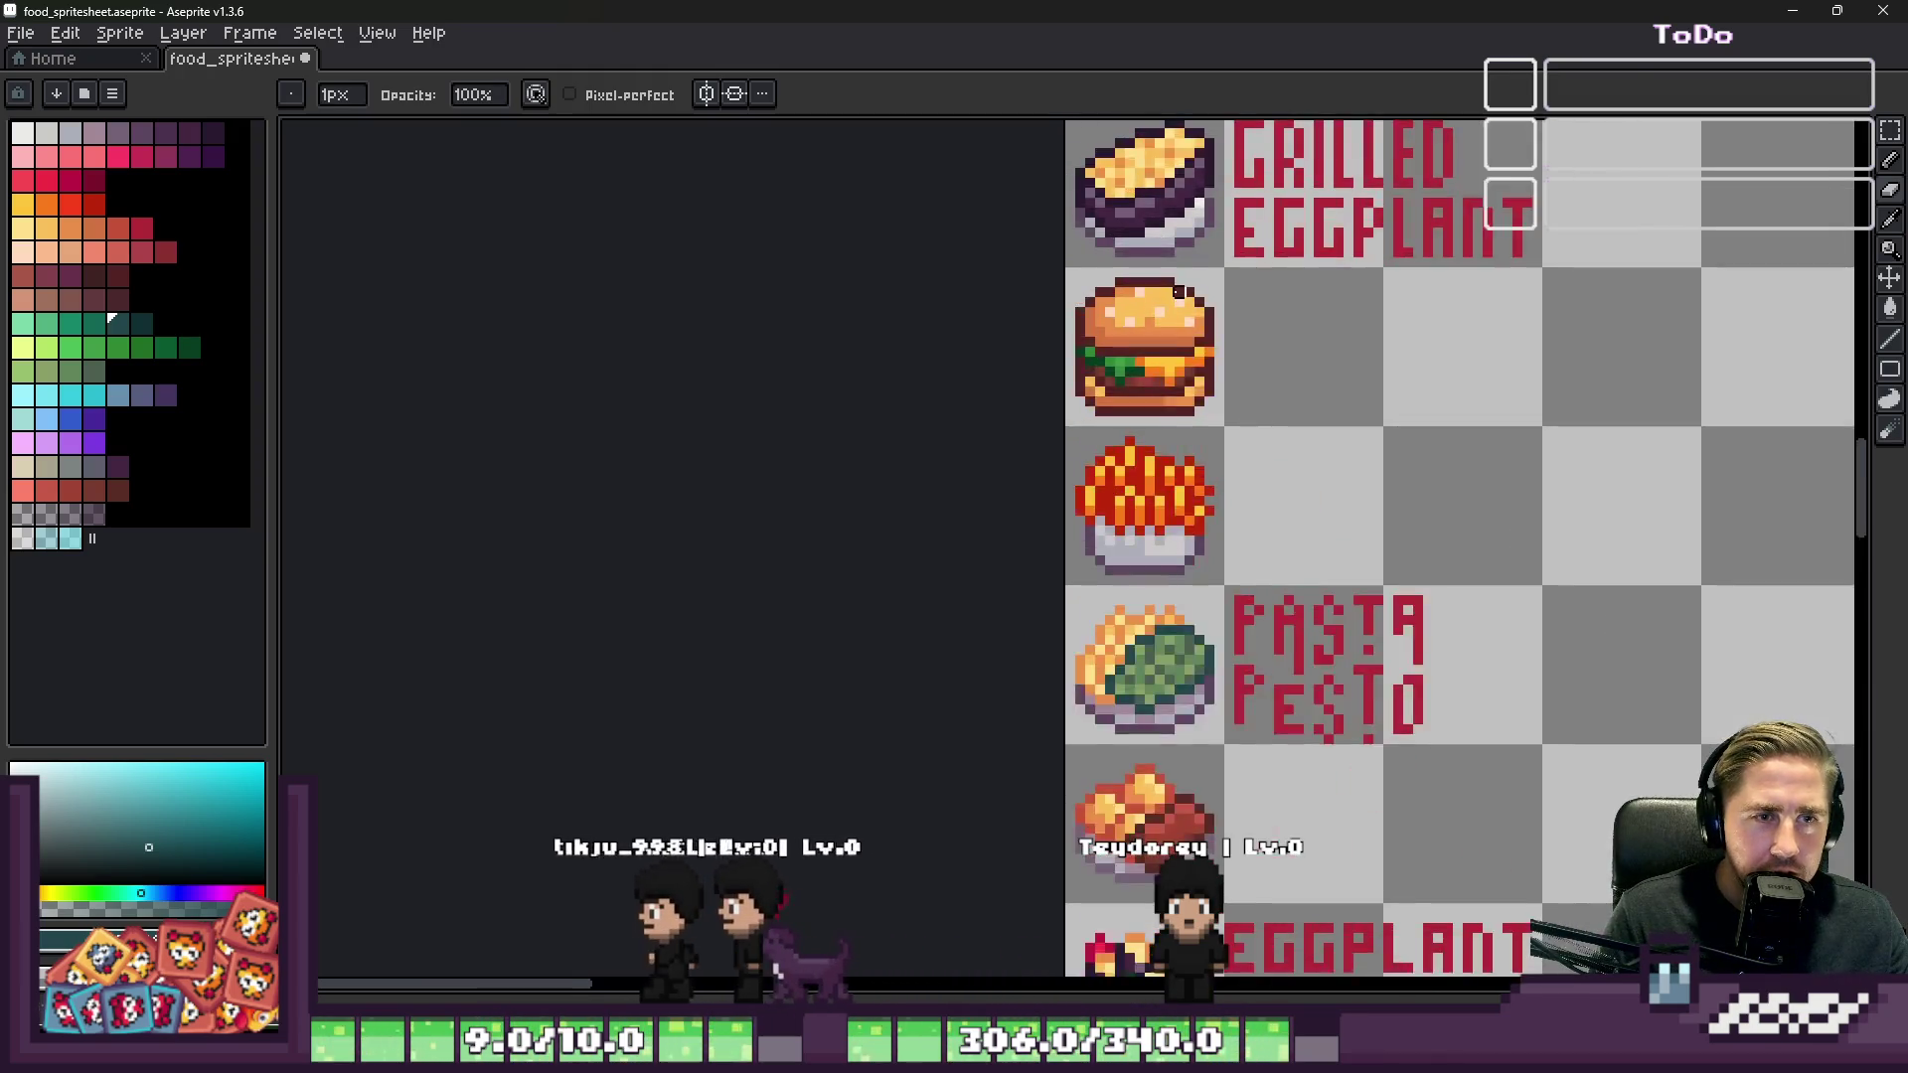
scroll(1084, 607, "down", 1)
scroll(1077, 796, "up", 3)
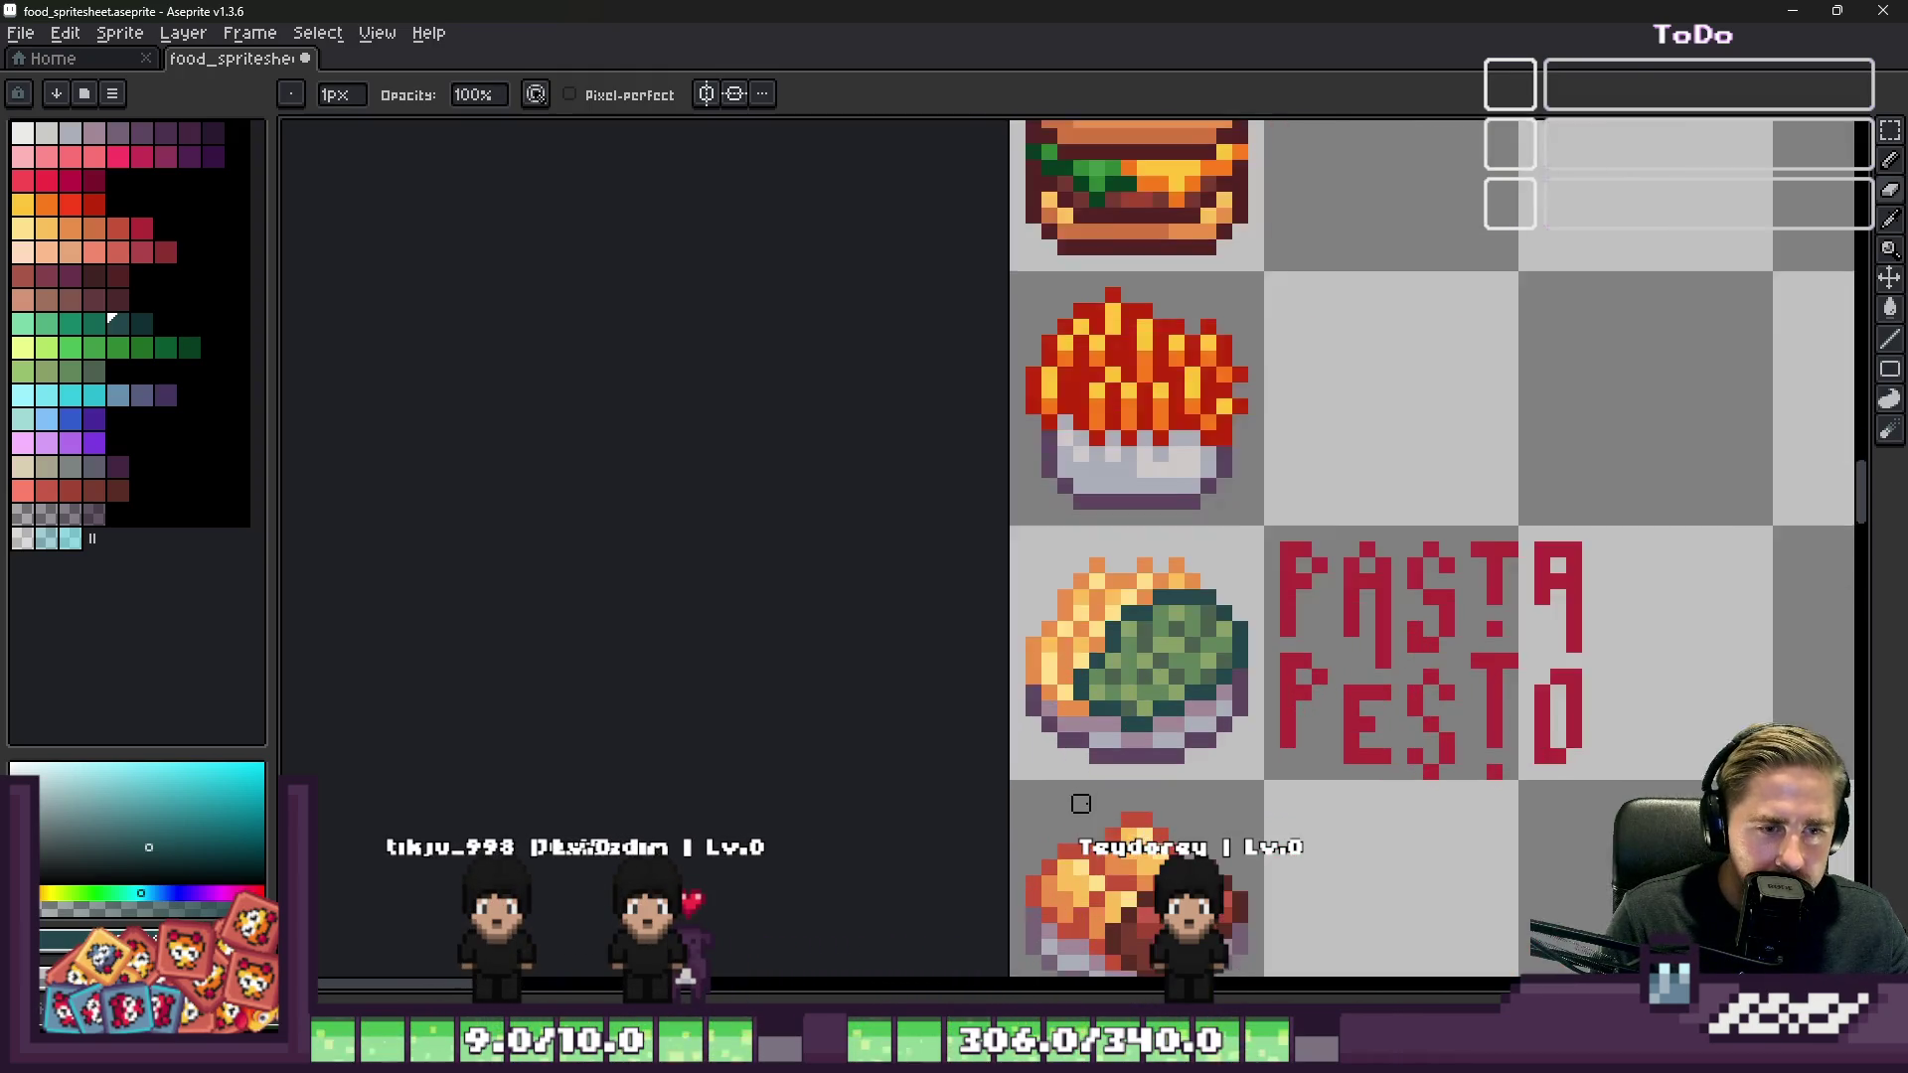
scroll(1051, 355, "down", 2)
scroll(1051, 341, "down", 1)
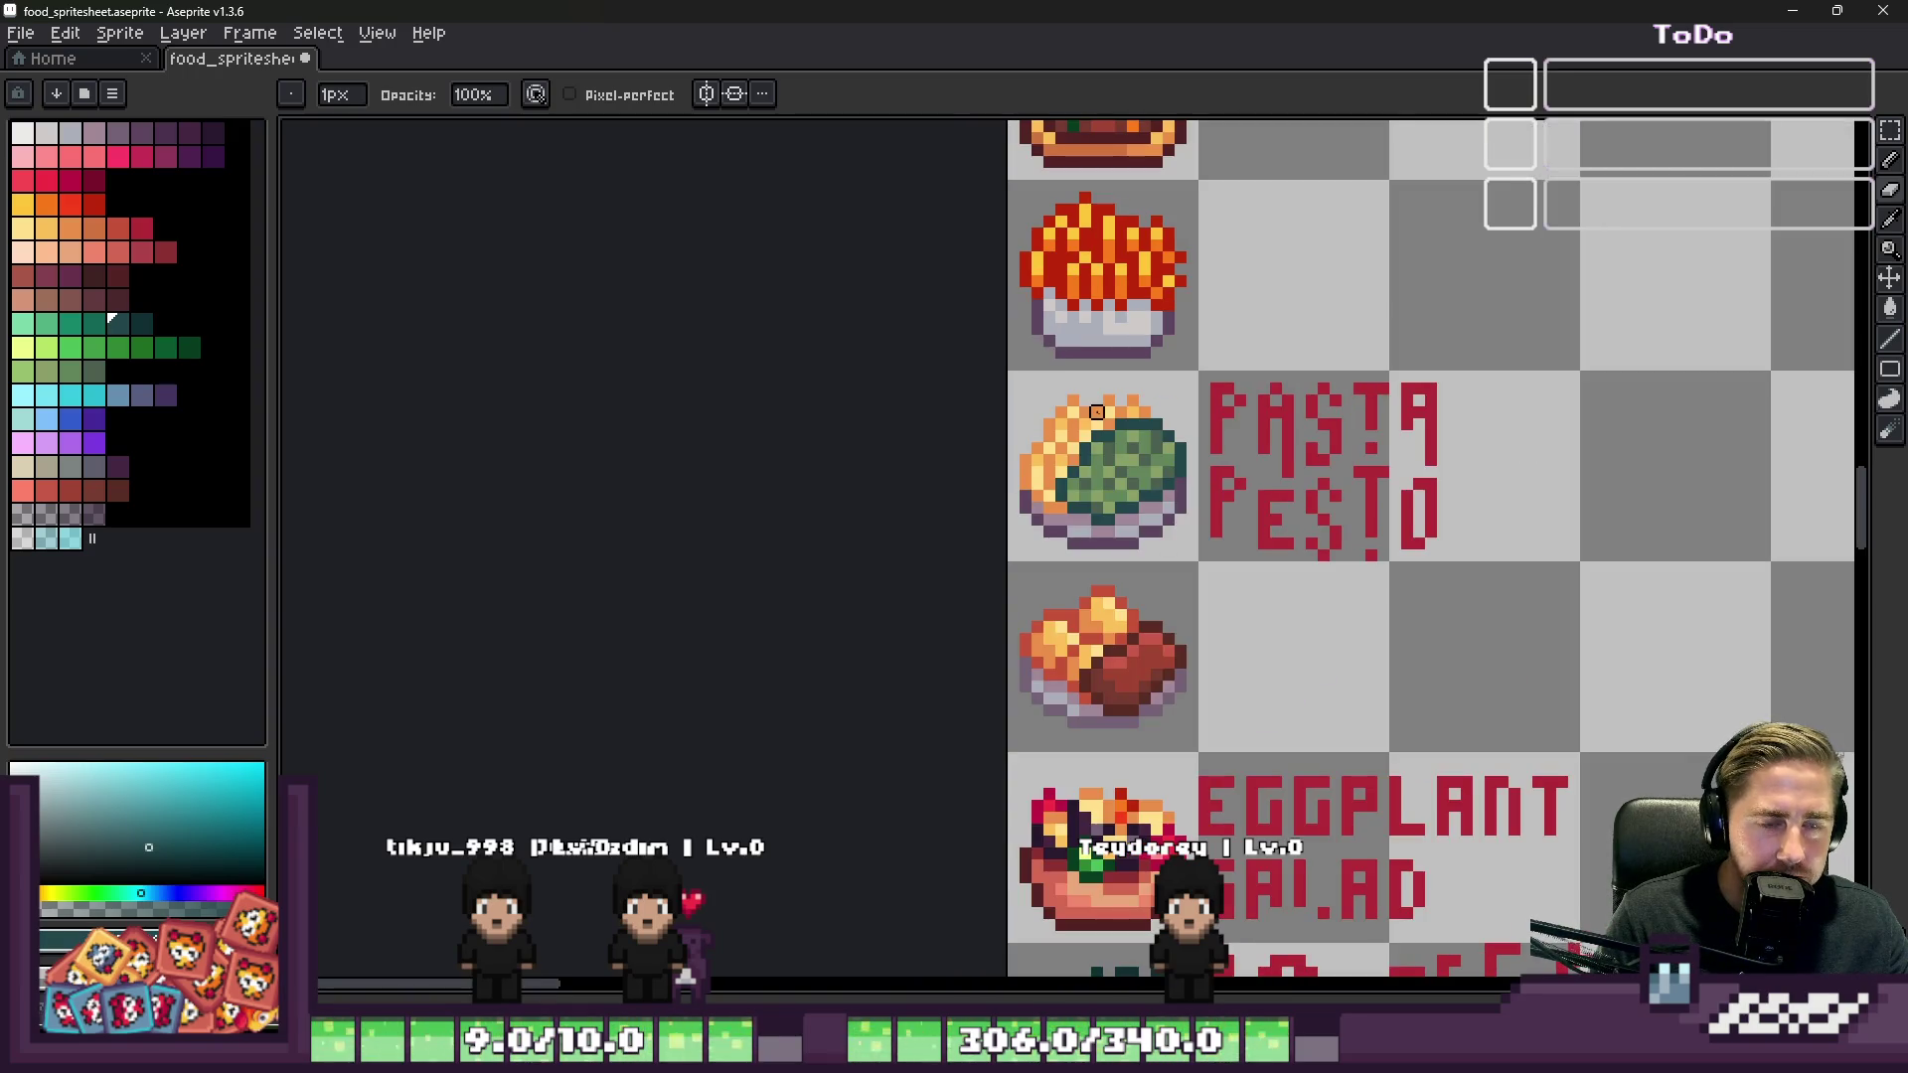
scroll(1098, 412, "up", 3)
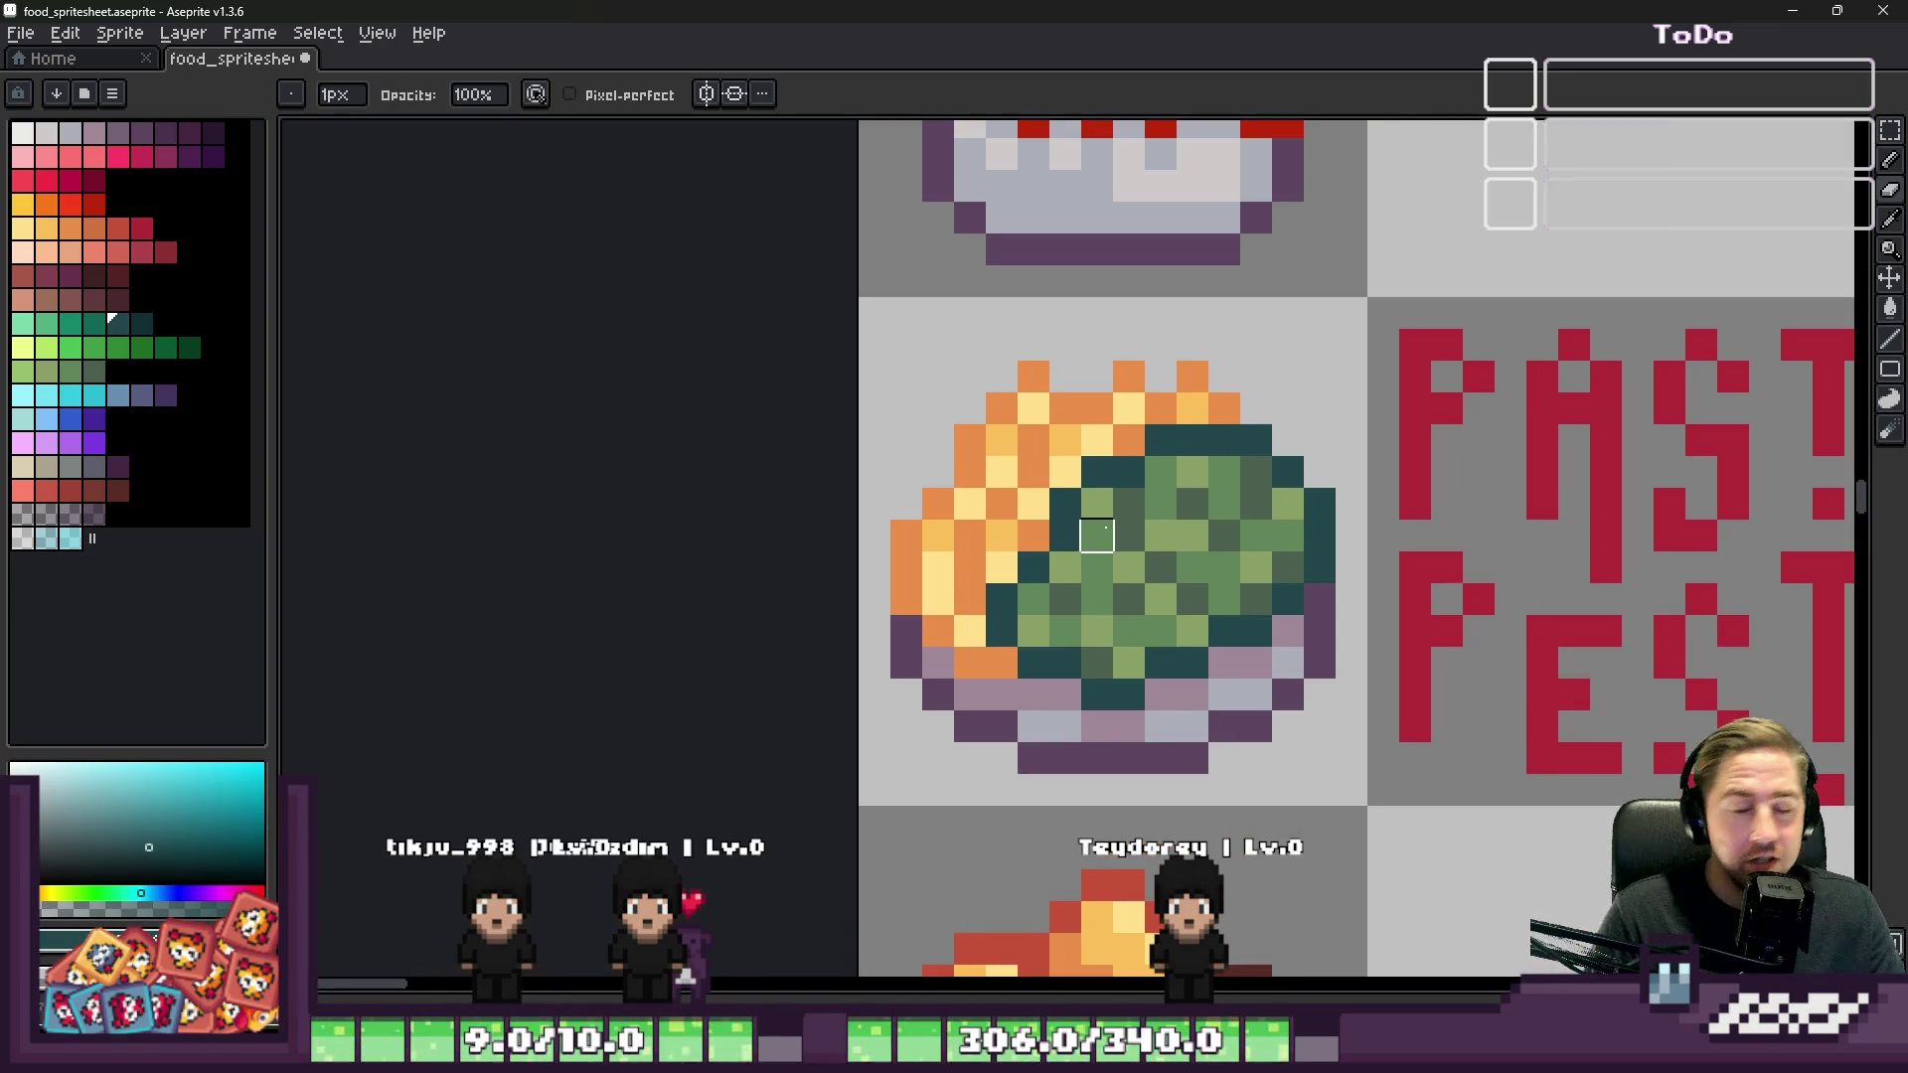
scroll(1128, 472, "down", 3)
scroll(1129, 672, "up", 3)
scroll(1012, 456, "down", 2)
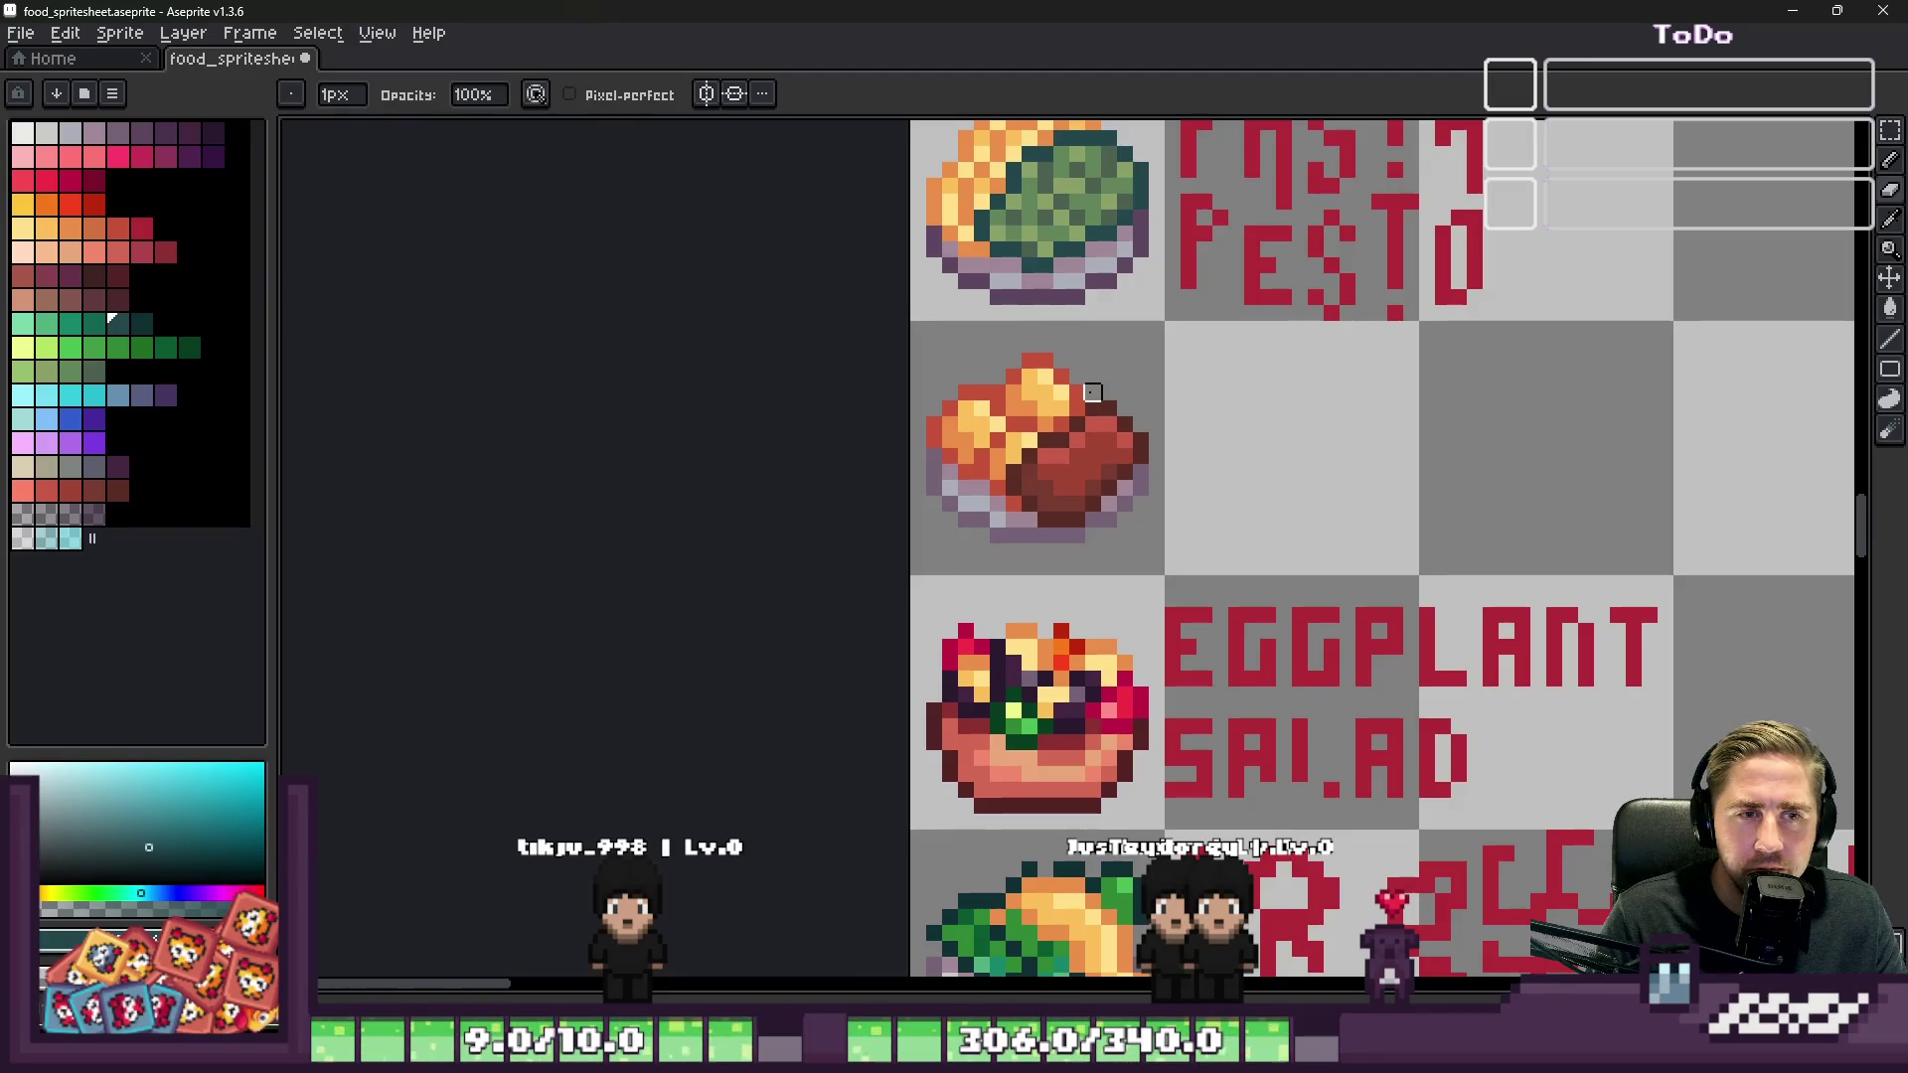
key("m")
left_click_drag(1092, 393, 1103, 398)
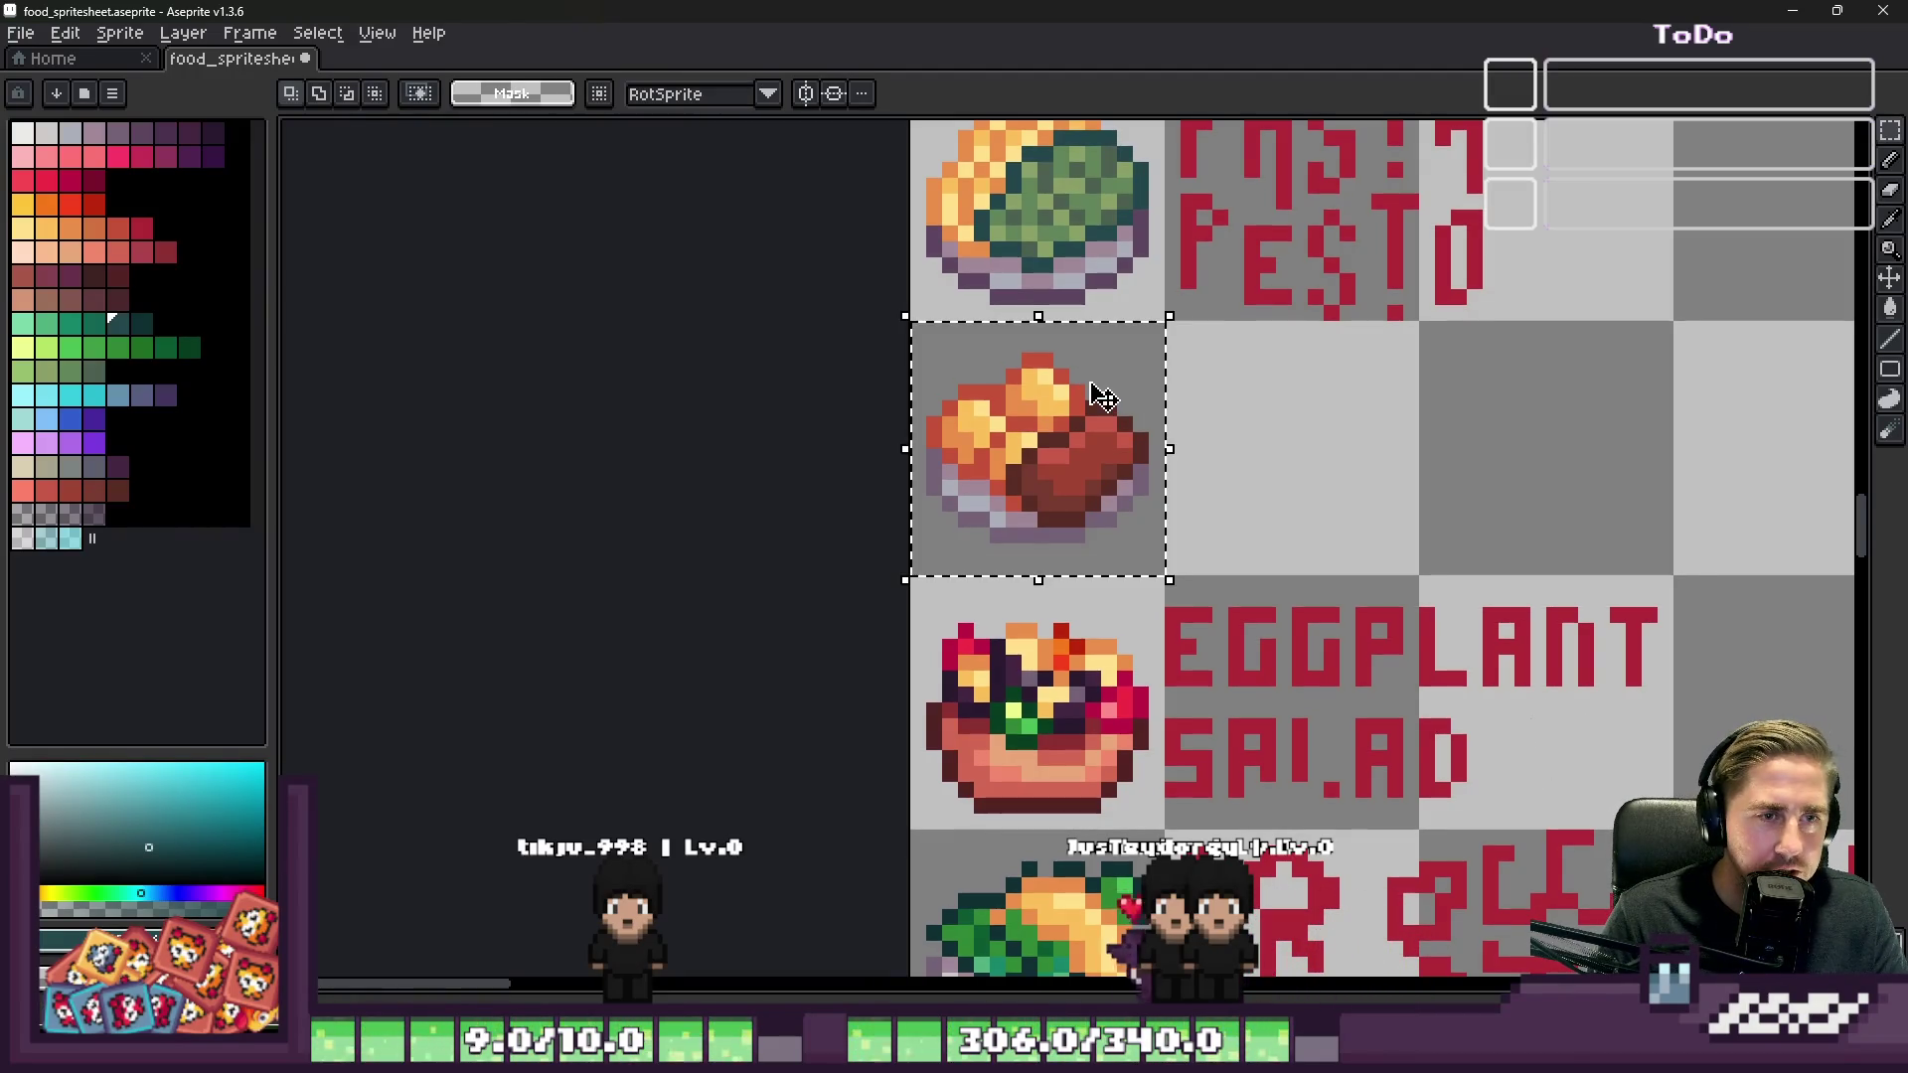
scroll(1283, 393, "up", 2)
key("b")
scroll(982, 596, "down", 2)
scroll(951, 298, "up", 2)
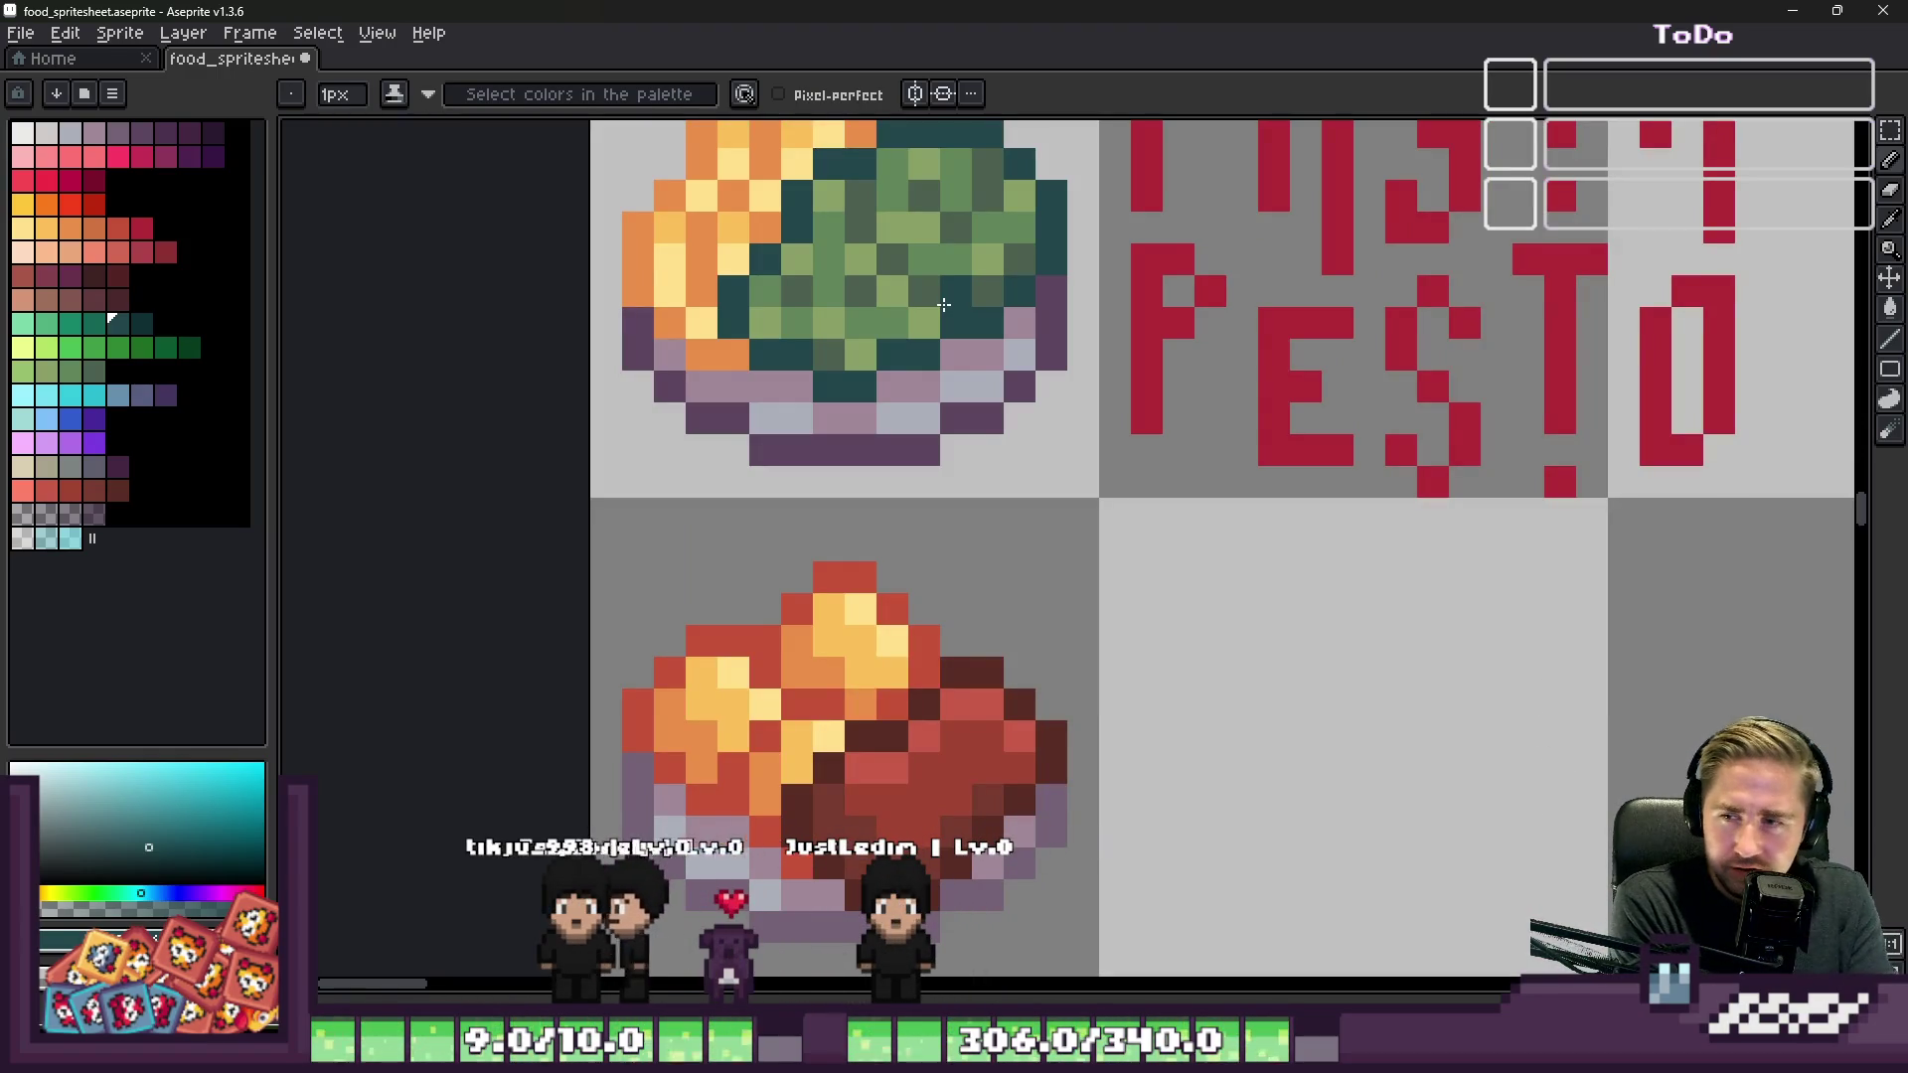
scroll(1040, 491, "down", 1)
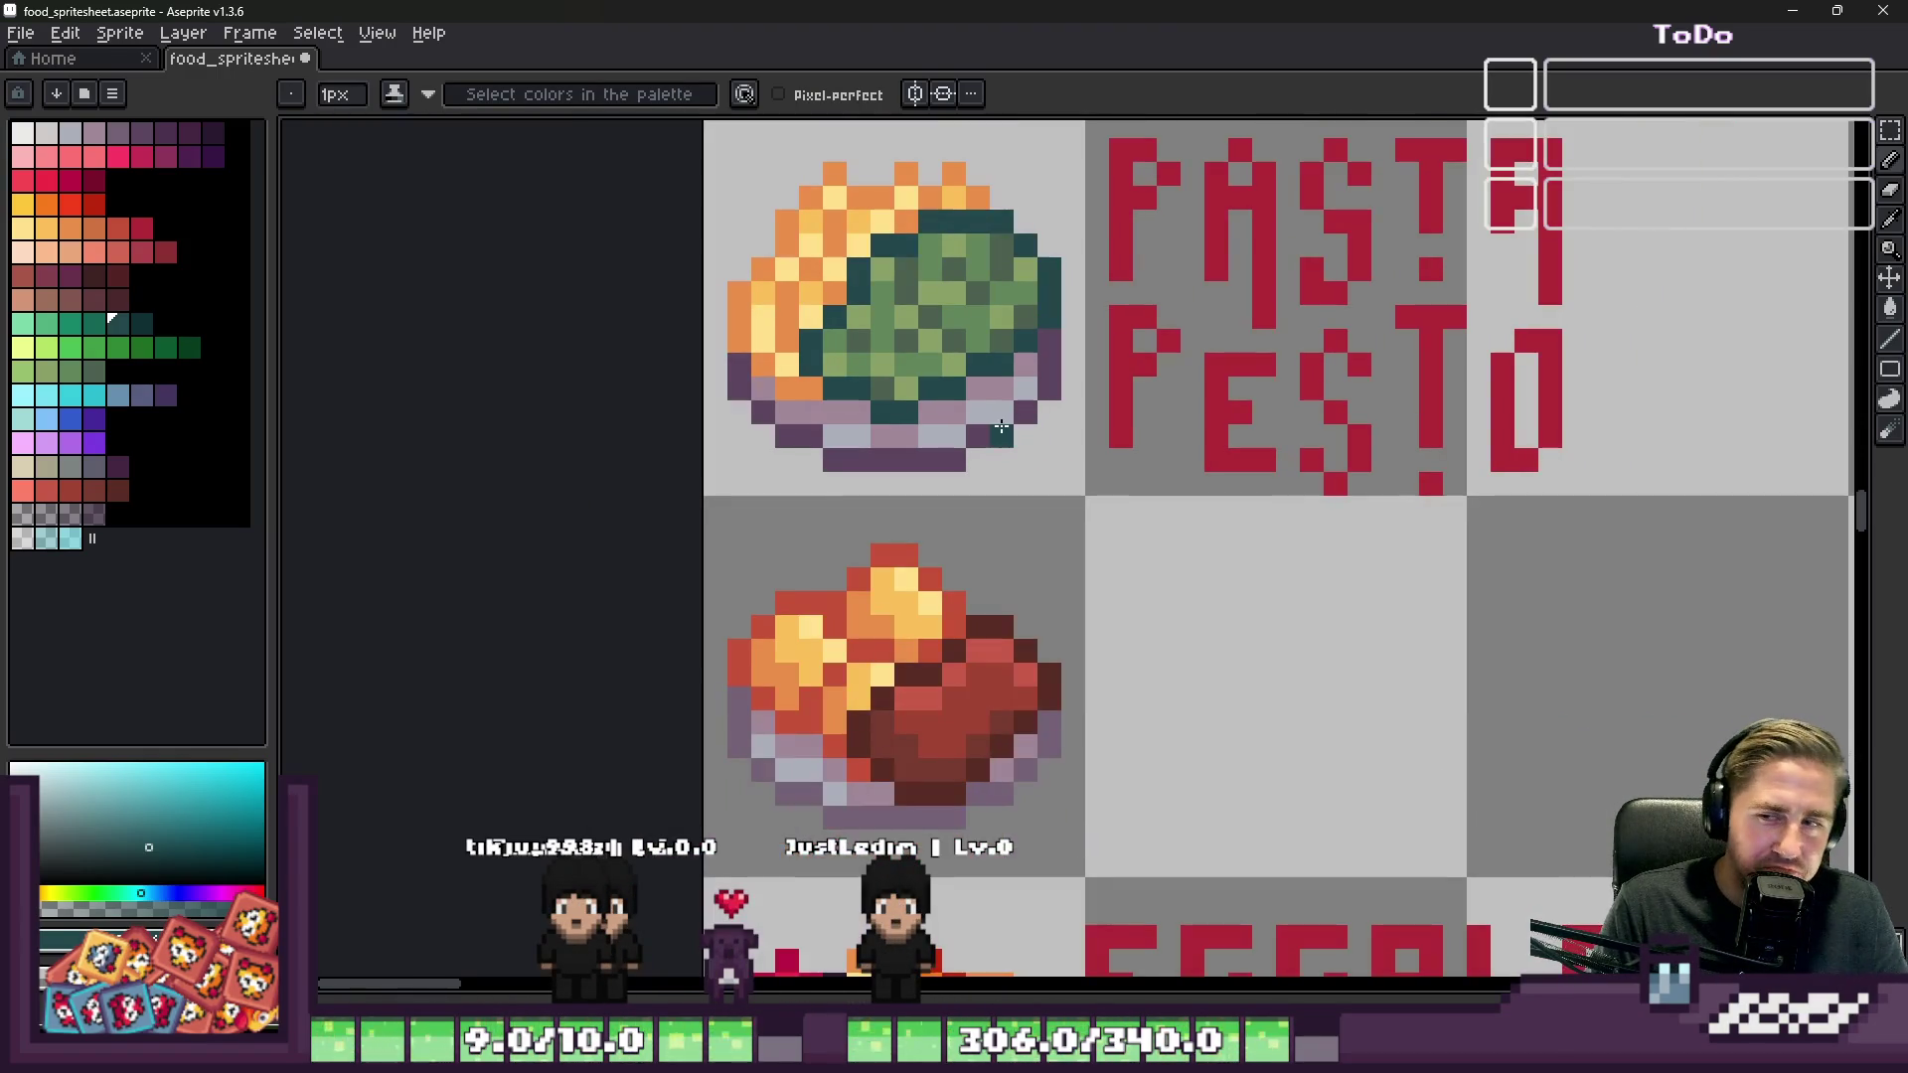
scroll(1037, 370, "up", 3)
scroll(1040, 288, "down", 5)
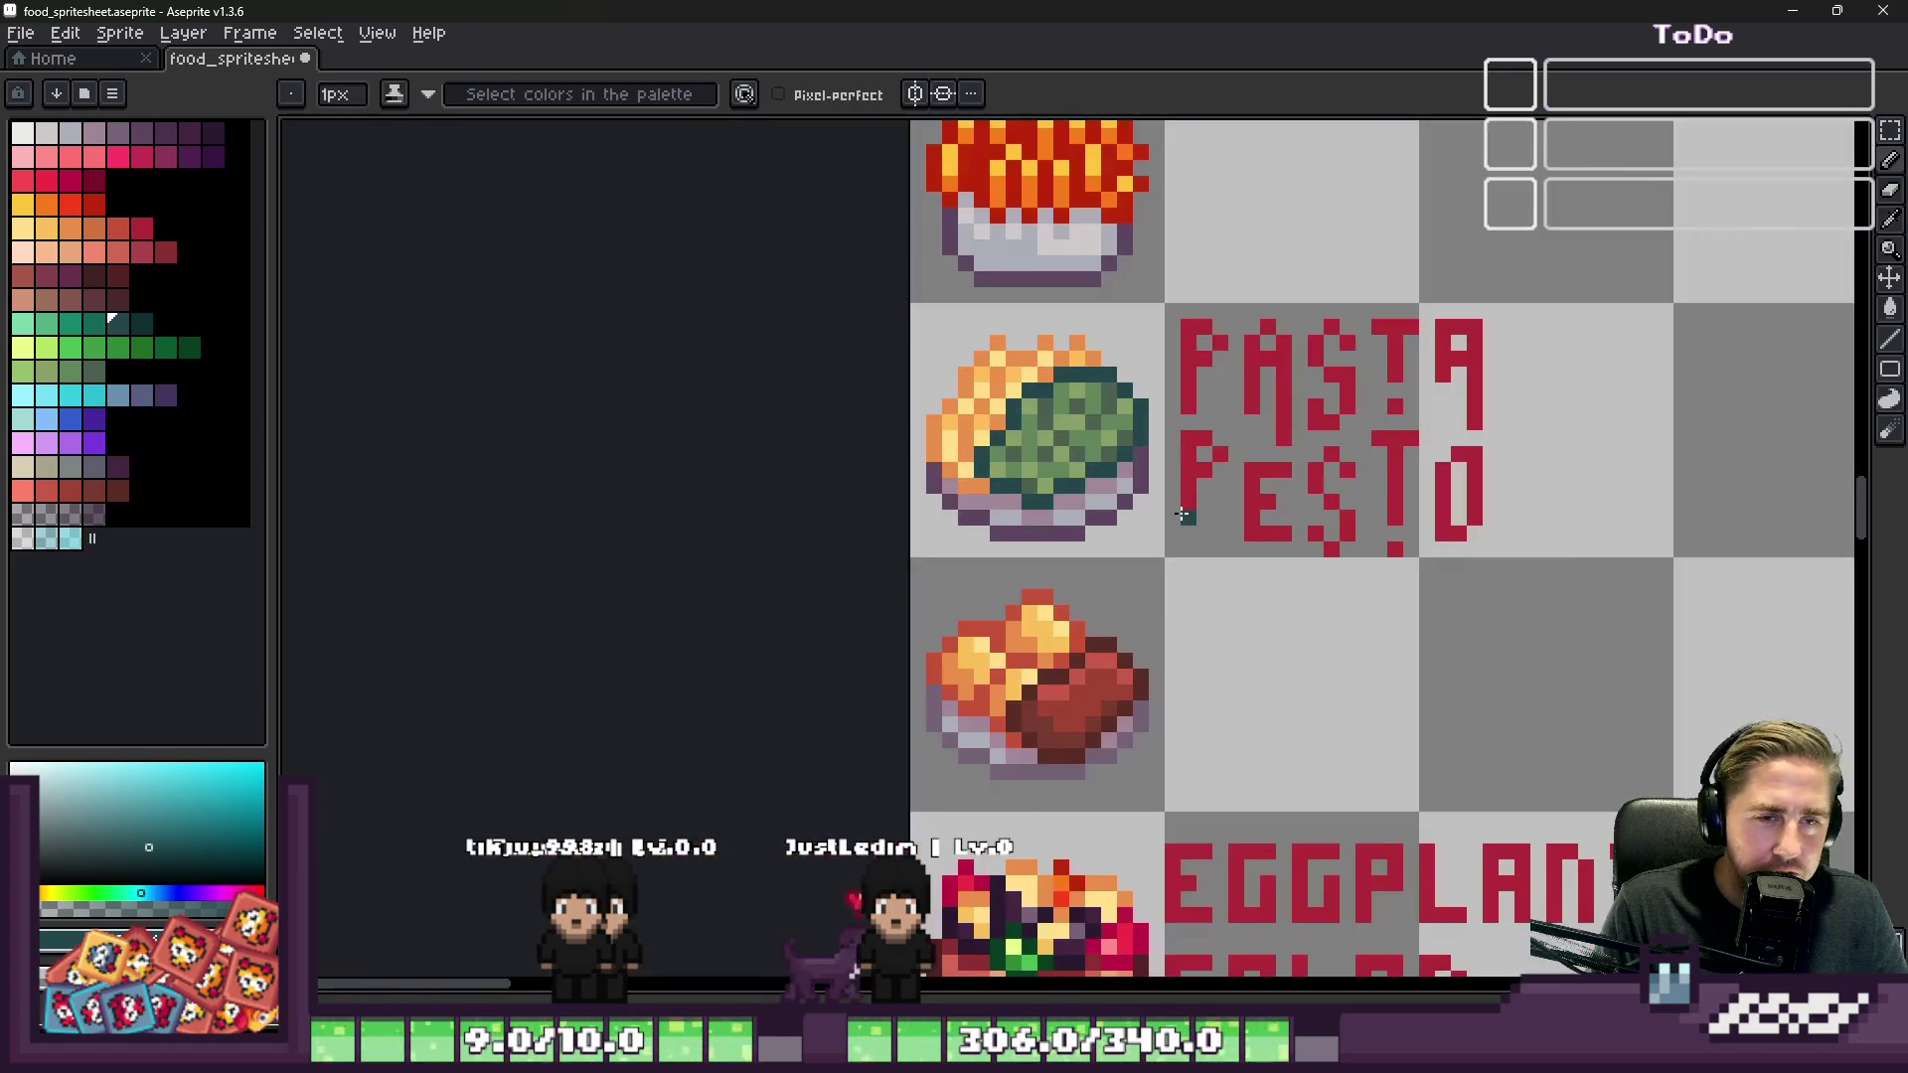
scroll(1347, 661, "up", 2)
mouse_move(1031, 589)
left_mouse_down()
mouse_move(1322, 505)
mouse_move(1327, 479)
left_mouse_up()
left_click_drag(1463, 654, 1171, 861)
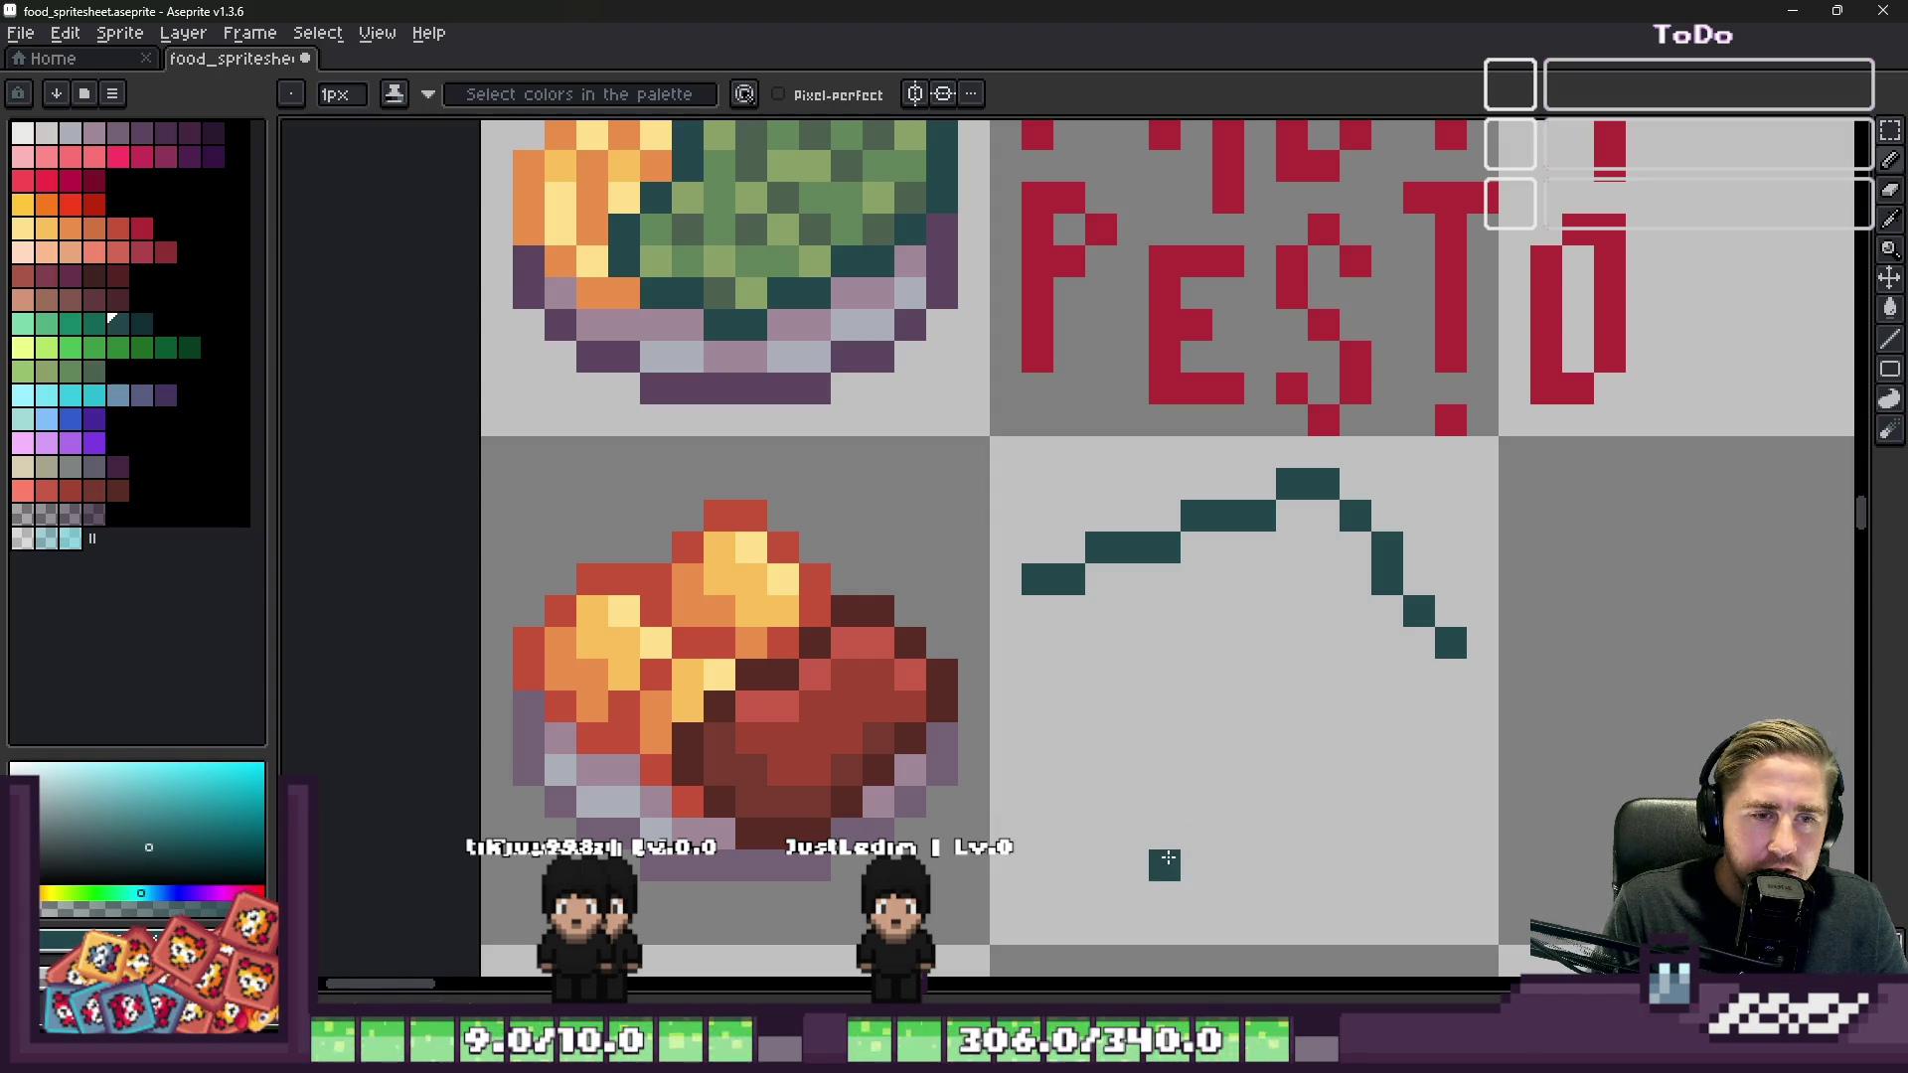
key("ctrl+z")
key("ctrl+z")
key("ctrl+z")
scroll(1070, 470, "down", 1)
scroll(1070, 470, "up", 1)
mouse_move(1044, 479)
left_mouse_down()
mouse_move(1044, 895)
mouse_move(1460, 880)
mouse_move(1434, 483)
mouse_move(1059, 477)
left_mouse_up()
scroll(1059, 477, "down", 1)
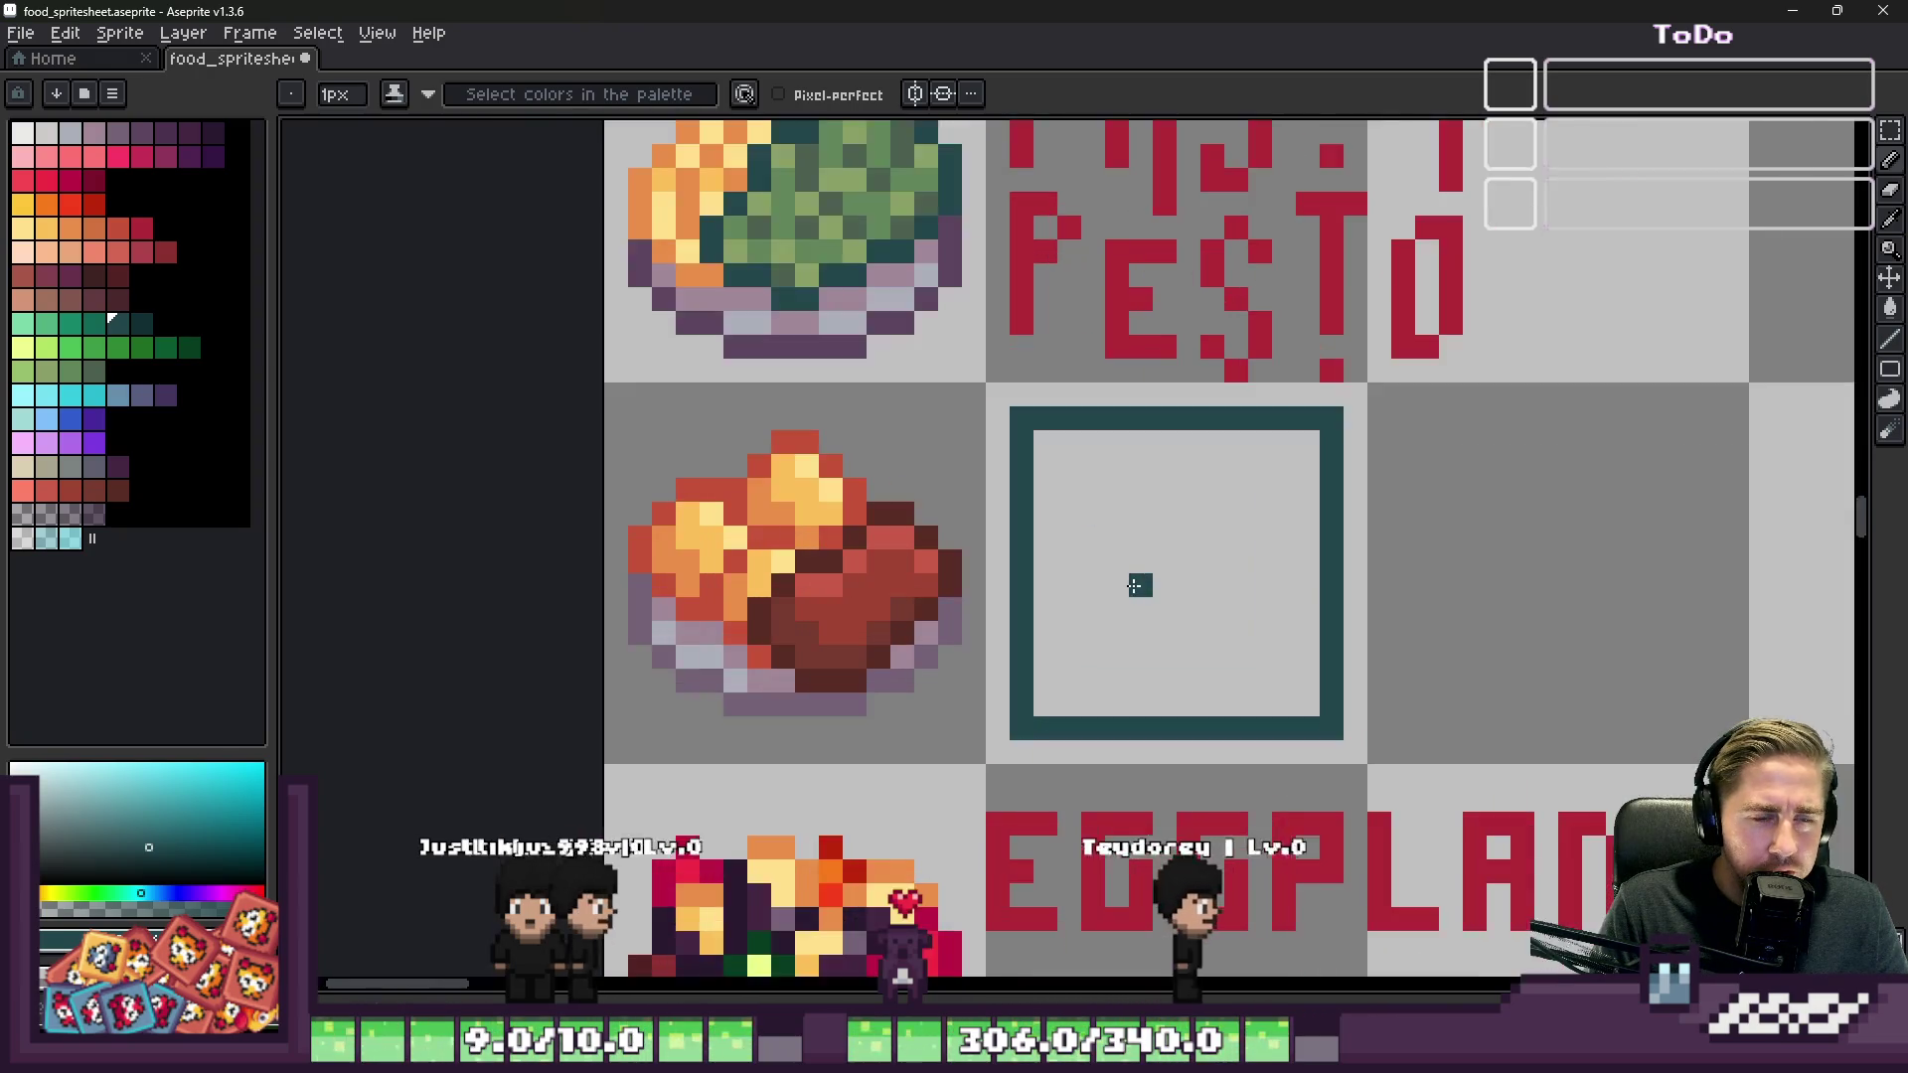
scroll(1108, 541, "up", 2)
mouse_move(1247, 303)
left_mouse_down()
mouse_move(1280, 512)
mouse_move(1249, 835)
left_mouse_up()
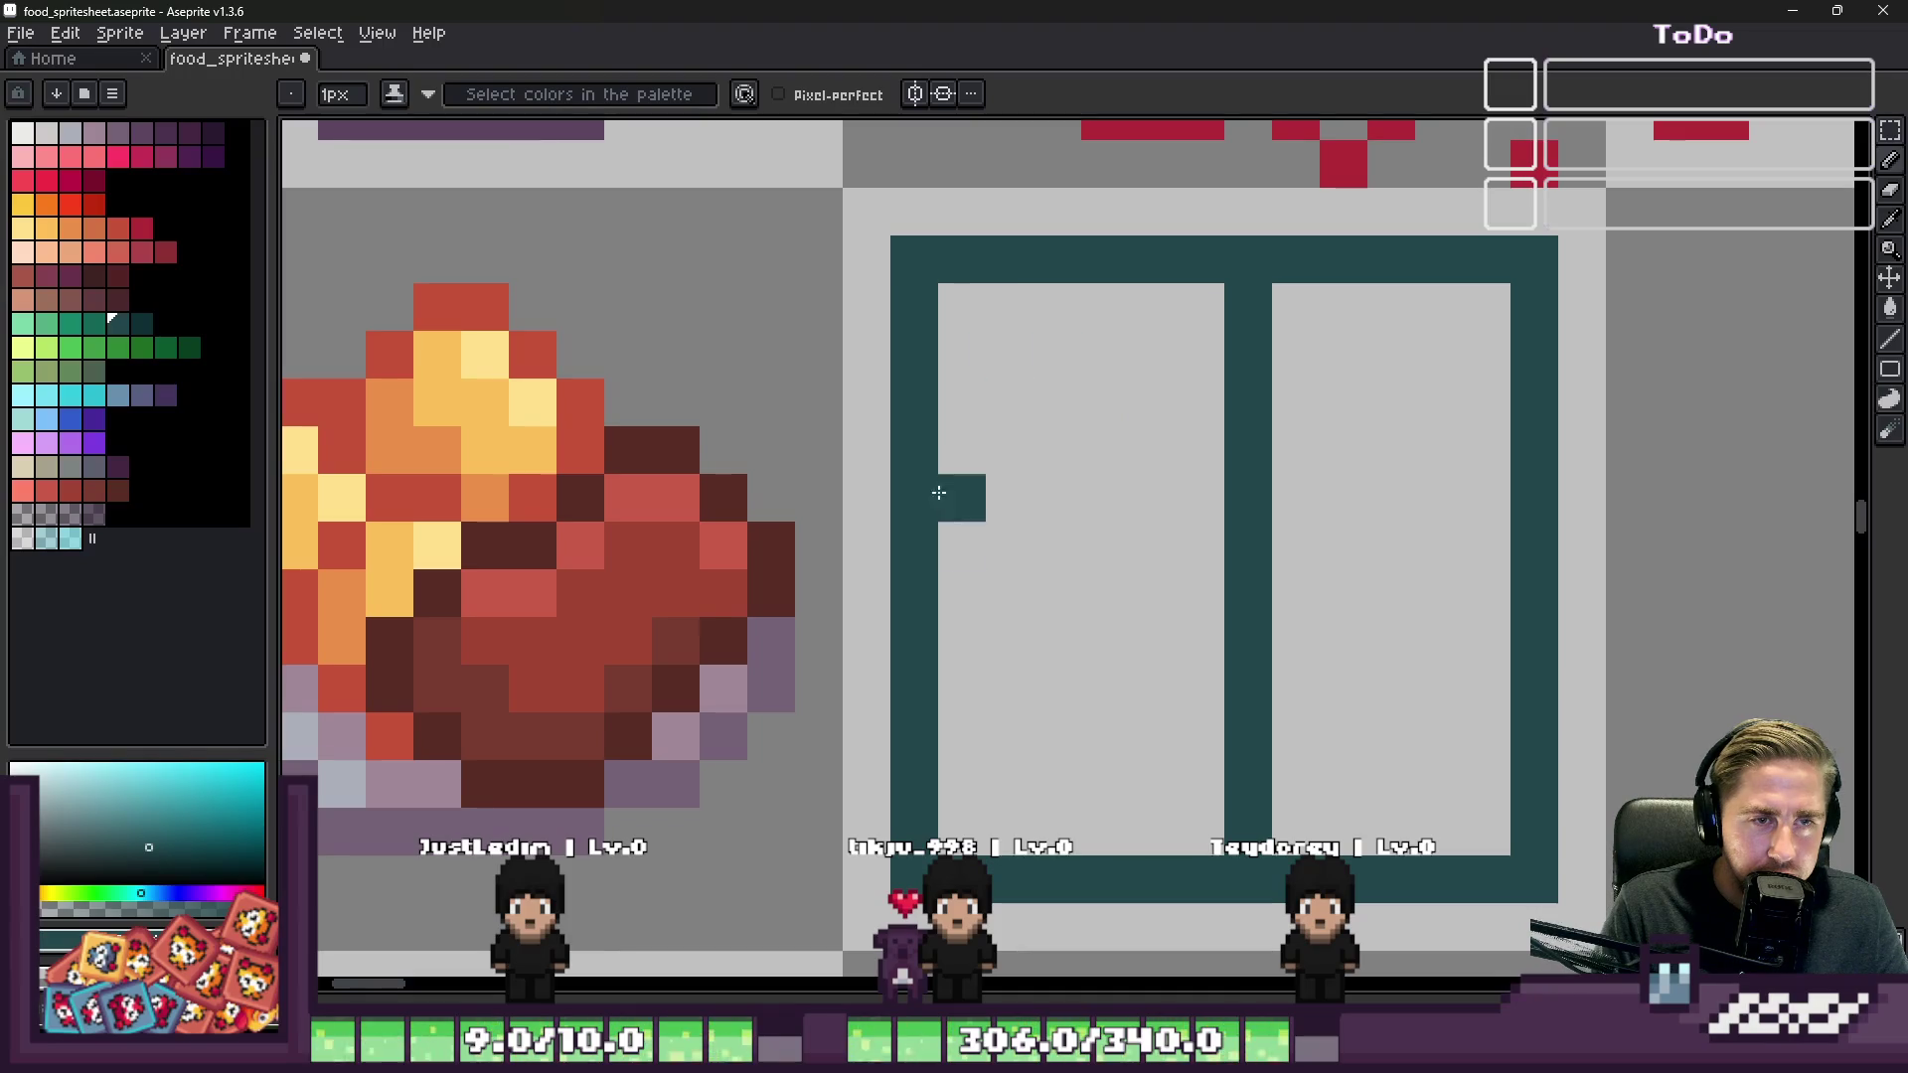
key("e")
key("plus")
key("plus")
key("plus")
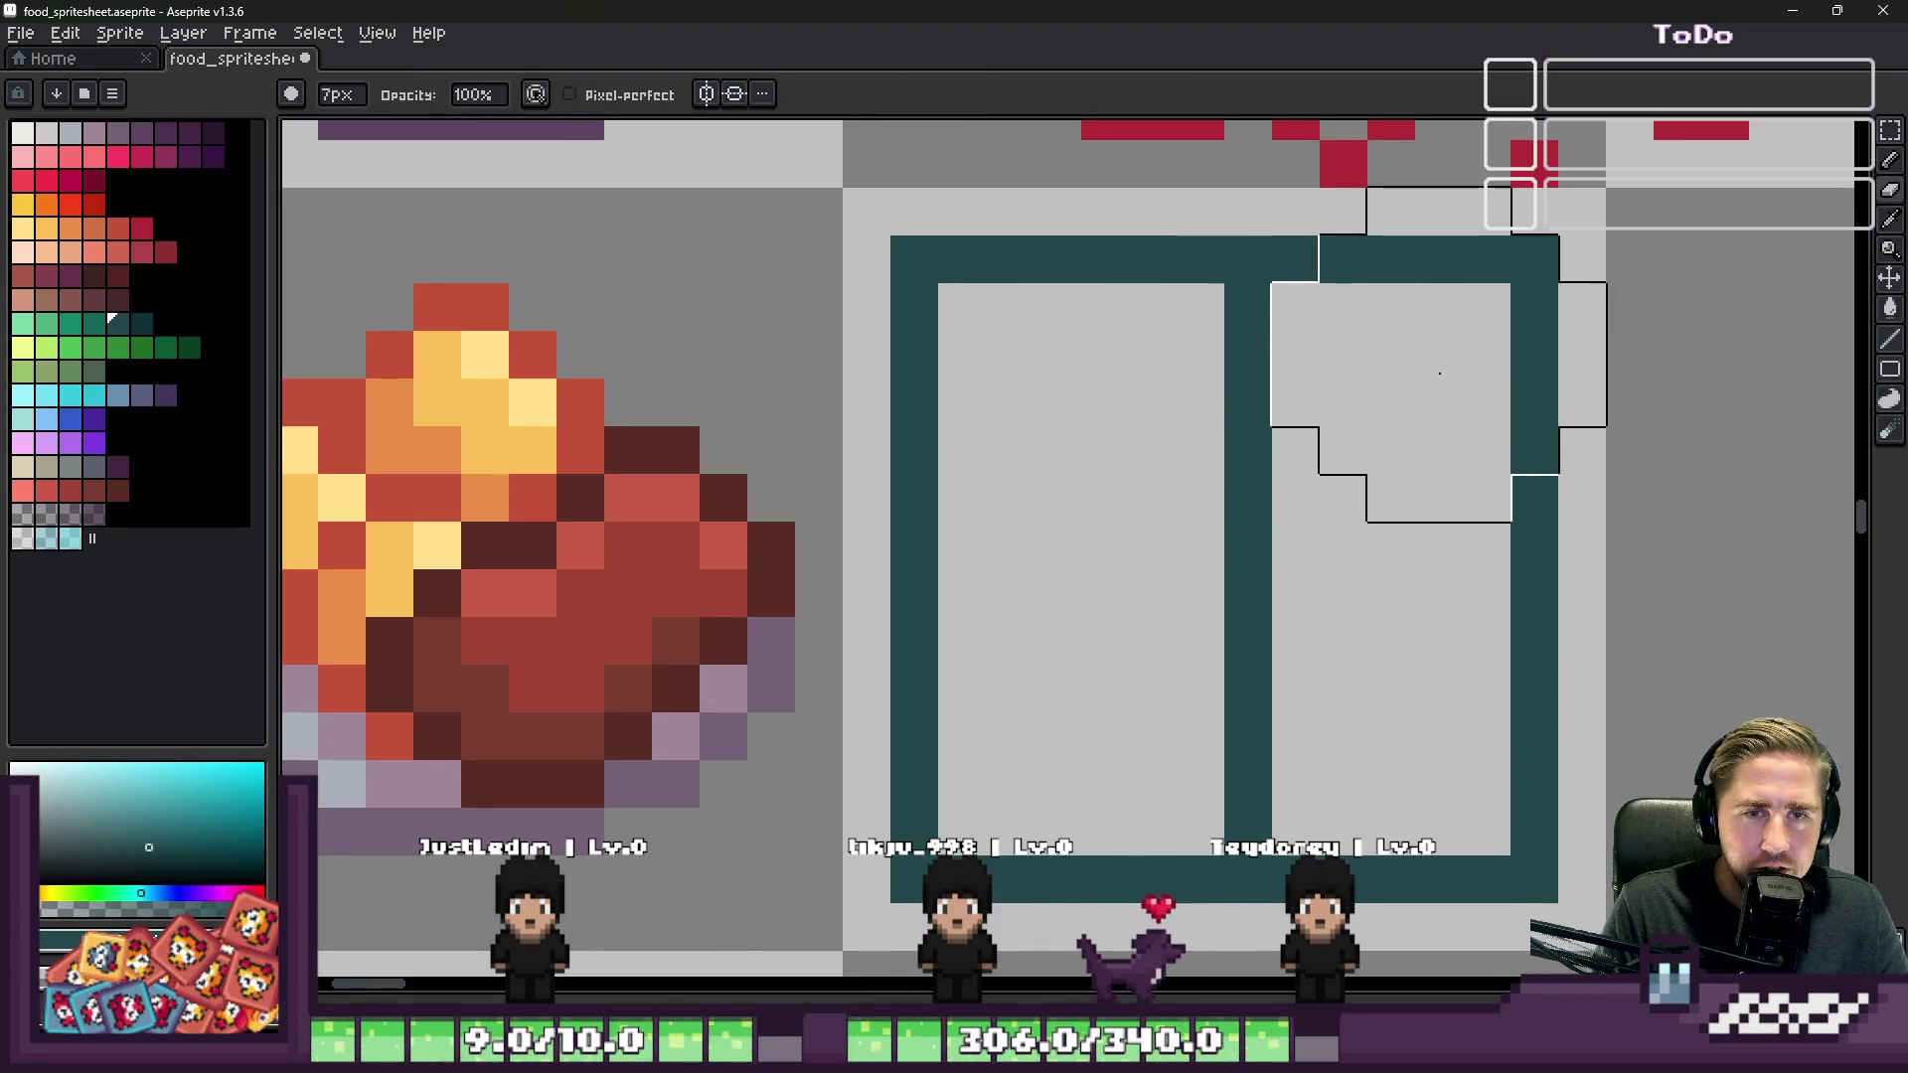
mouse_move(1452, 376)
left_mouse_down()
mouse_move(1010, 341)
mouse_move(1010, 795)
mouse_move(1329, 784)
mouse_move(1448, 682)
mouse_move(1213, 553)
left_mouse_up()
scroll(1235, 533, "down", 2)
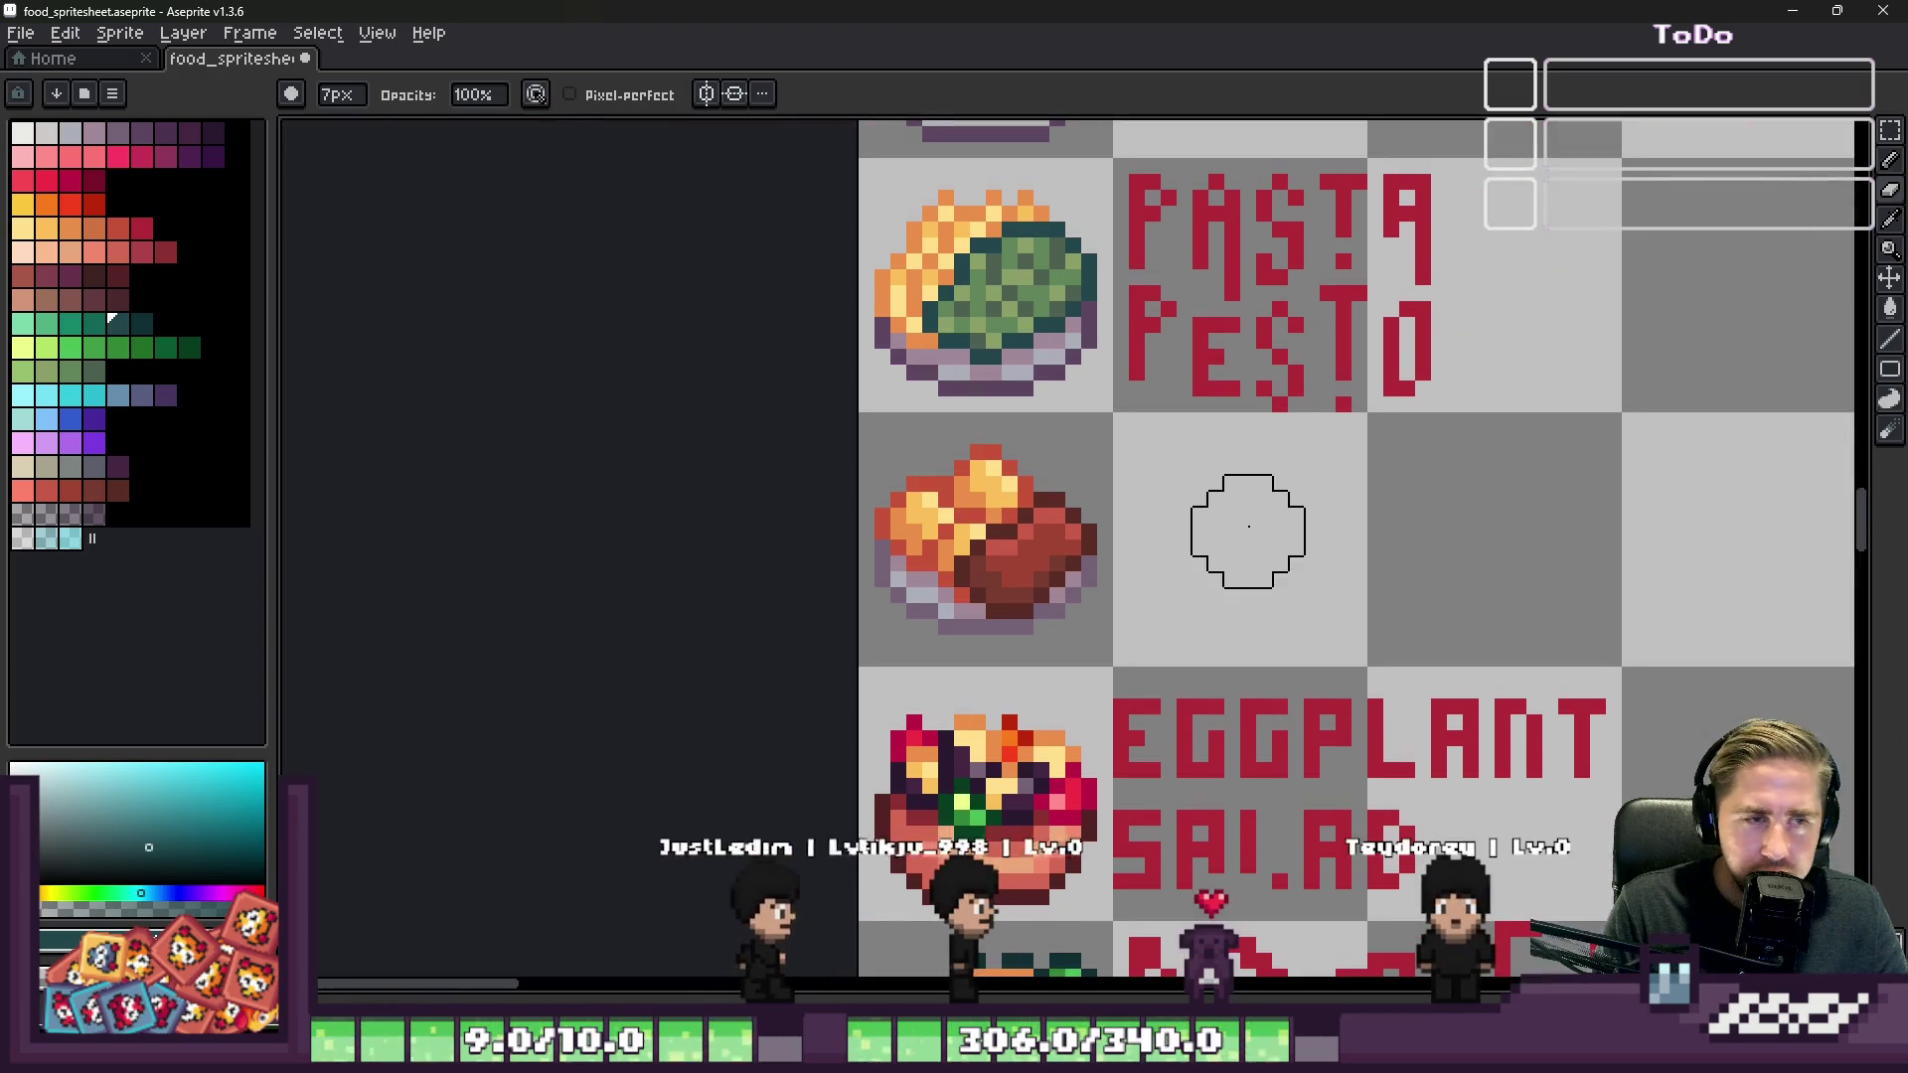
key("b")
scroll(1224, 529, "down", 3)
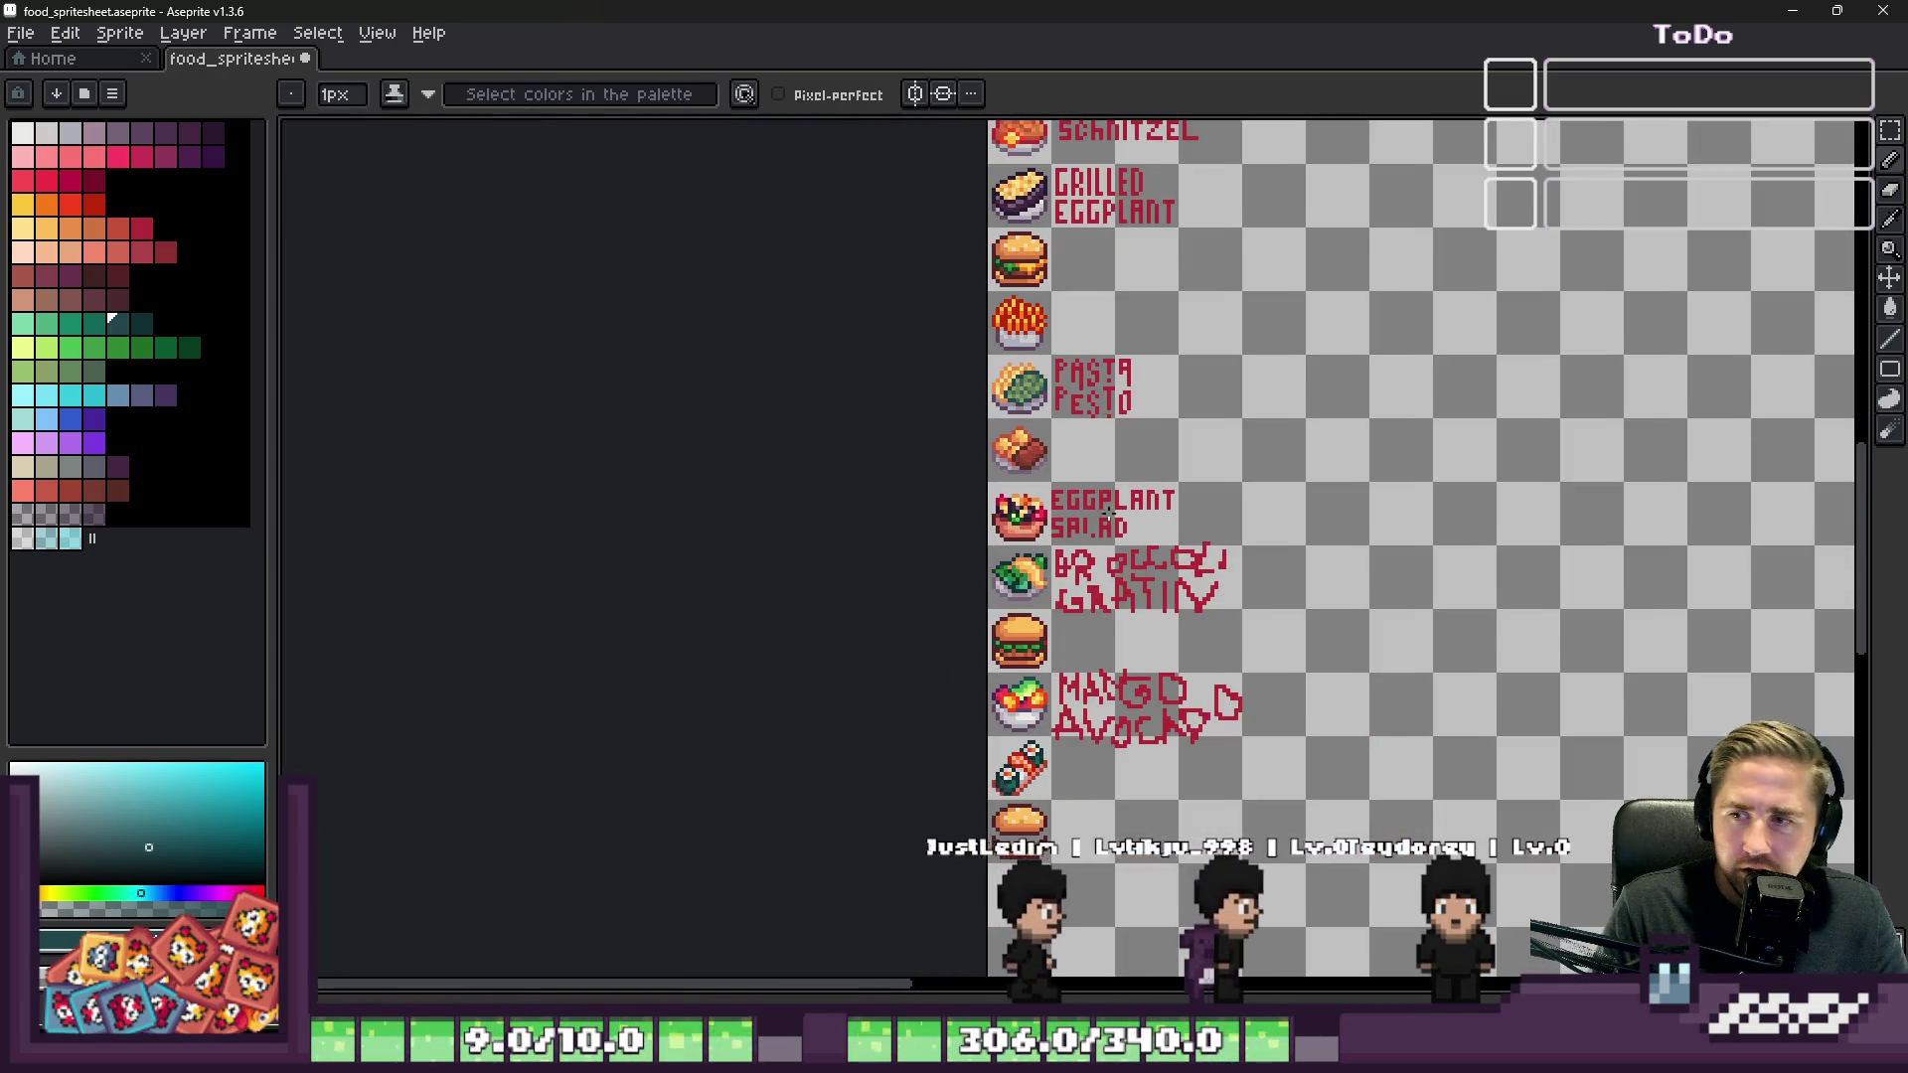
Step: Pick the maroon outline colour and reshape the top bun's right corner and edges
scroll(1106, 339, "down", 2)
scroll(1106, 340, "up", 8)
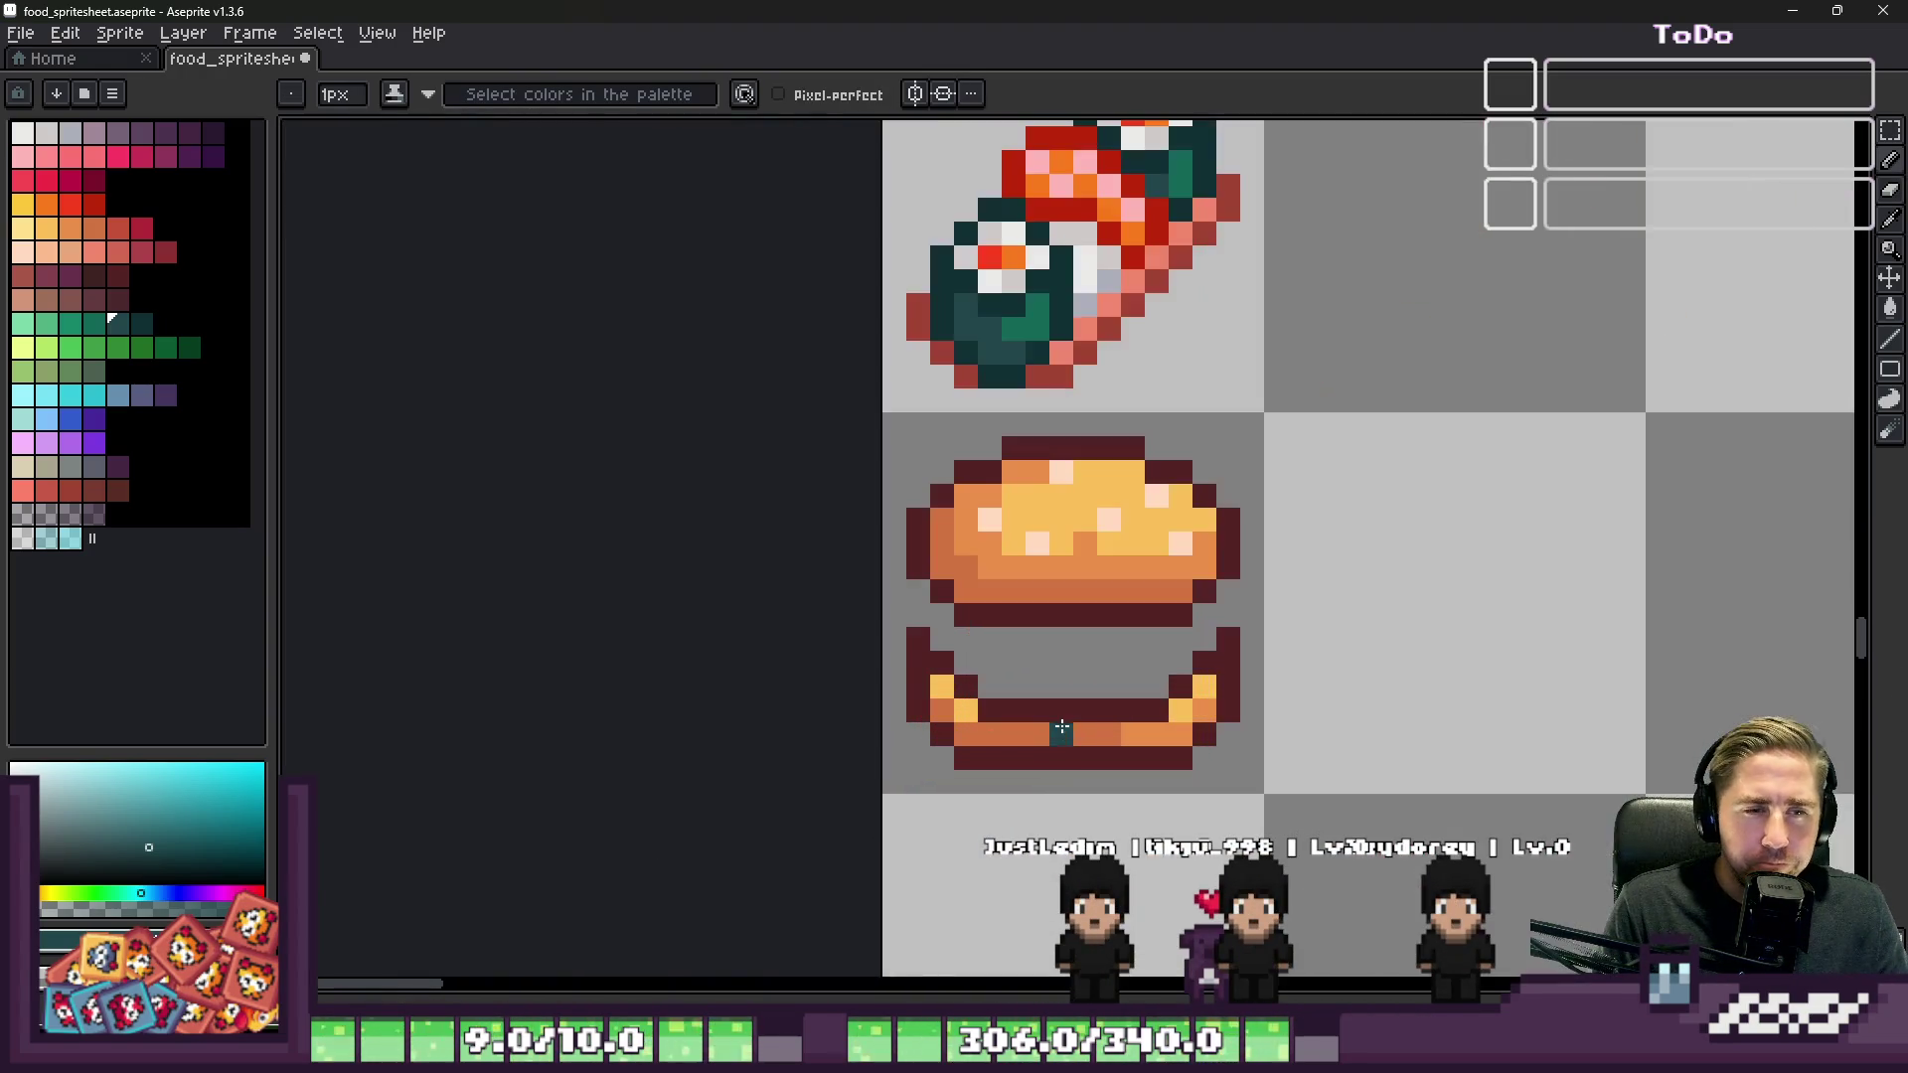
scroll(1083, 577, "up", 1)
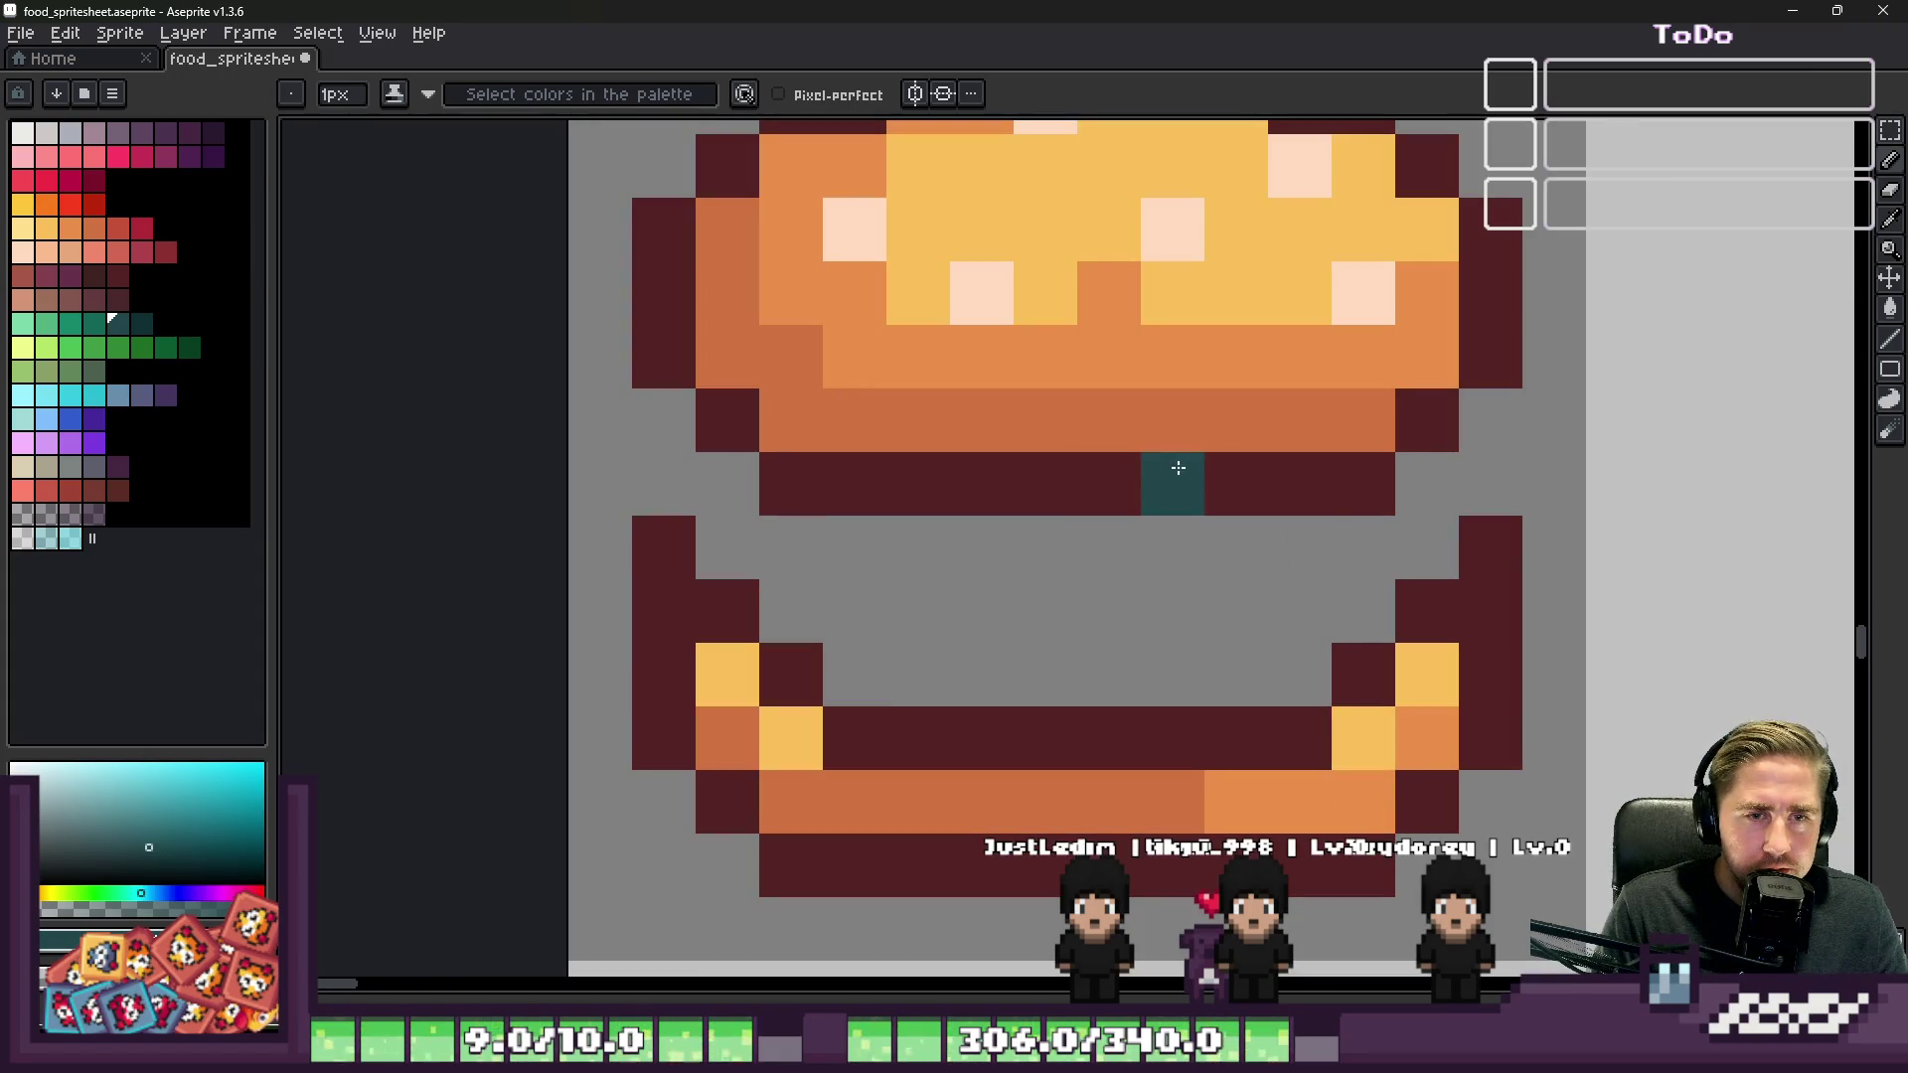
left_click(1308, 534, "alt")
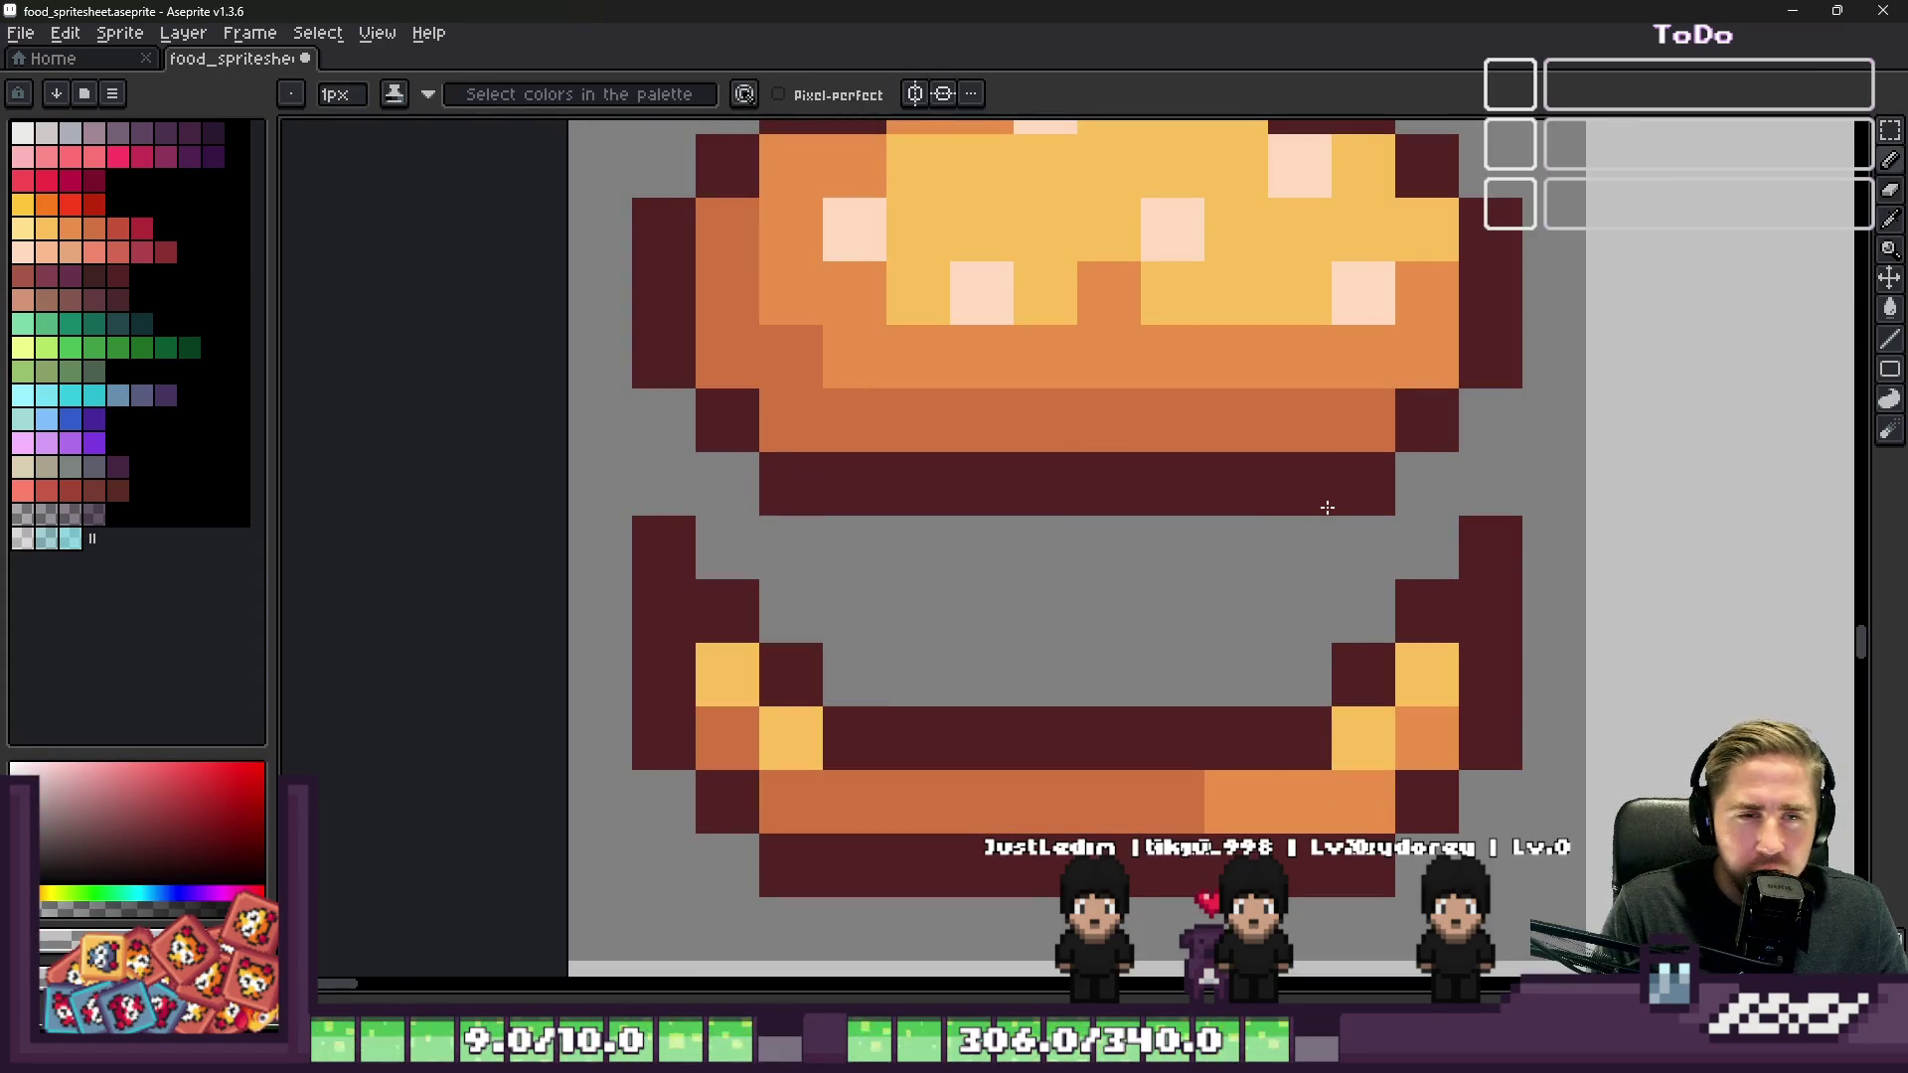
left_click(1329, 563, "alt")
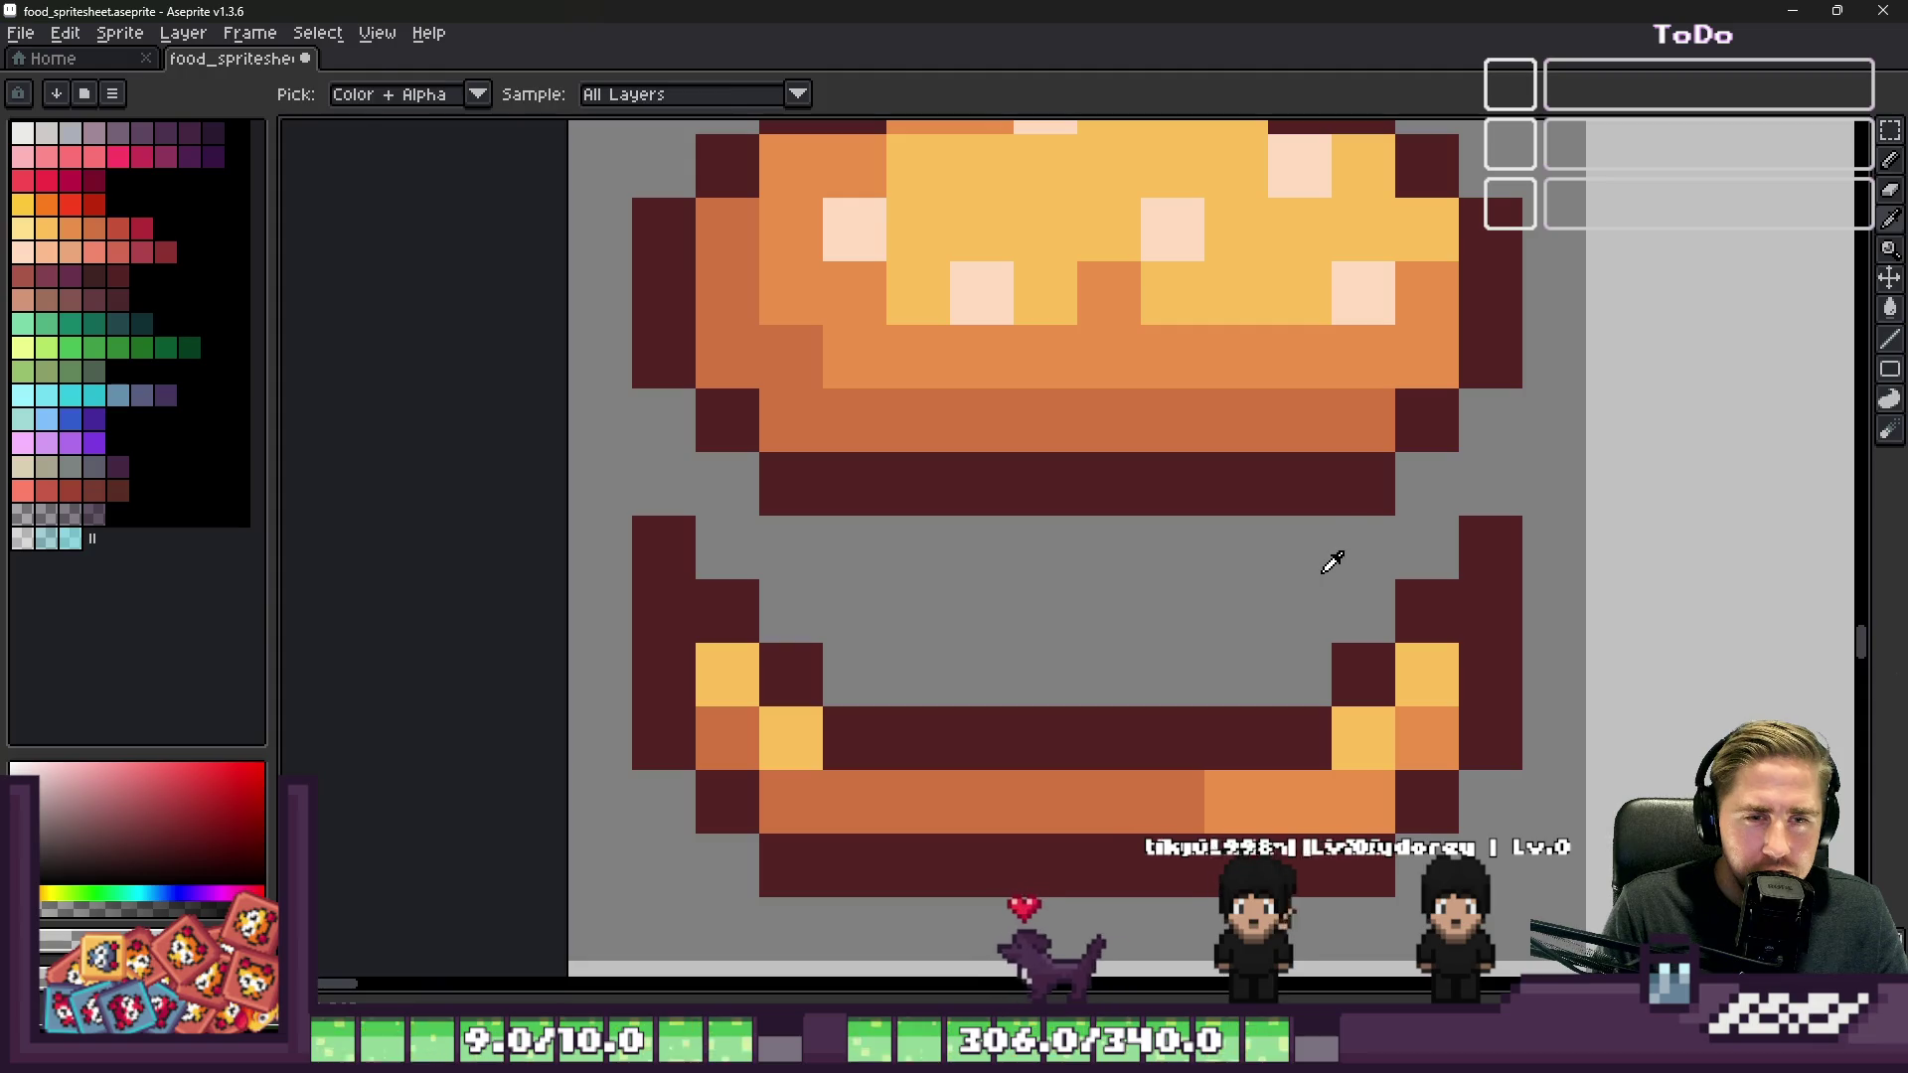
left_click(1365, 493)
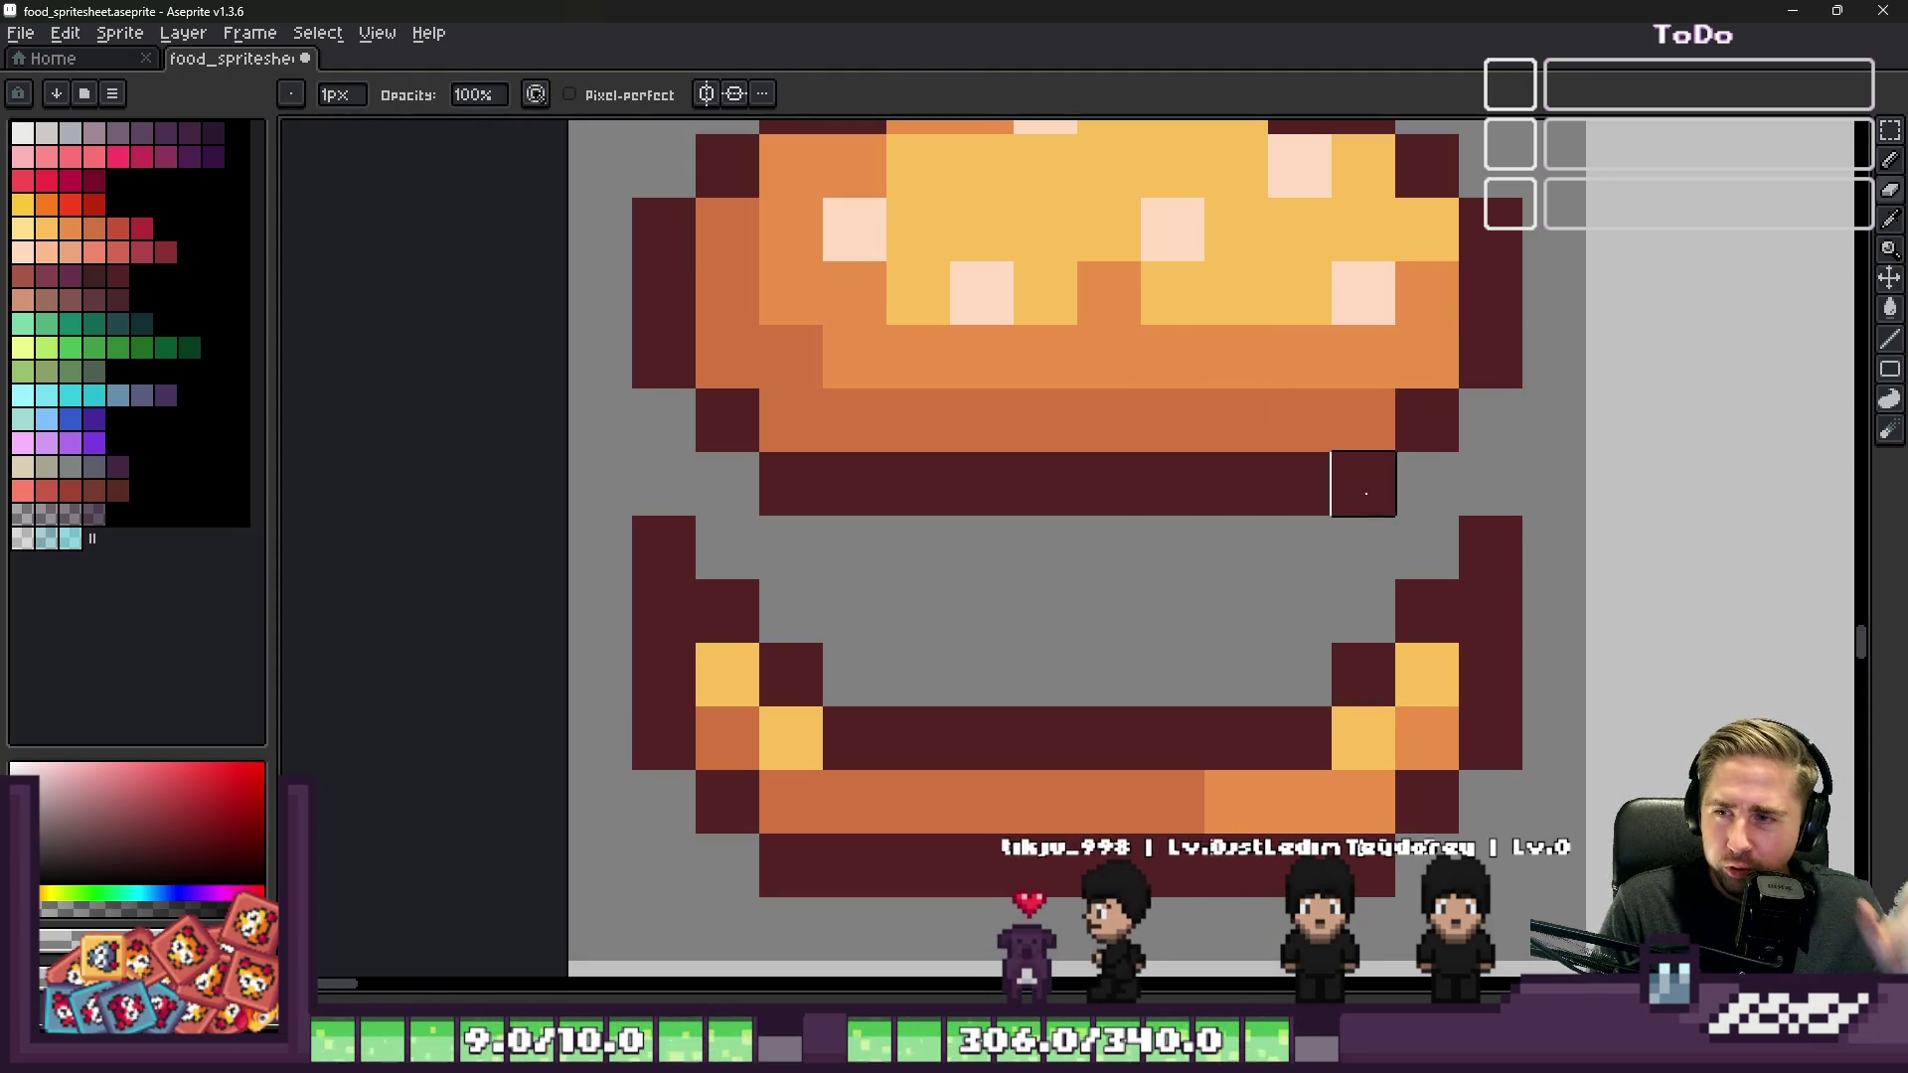
left_click(1427, 420, "alt")
left_click(1363, 421)
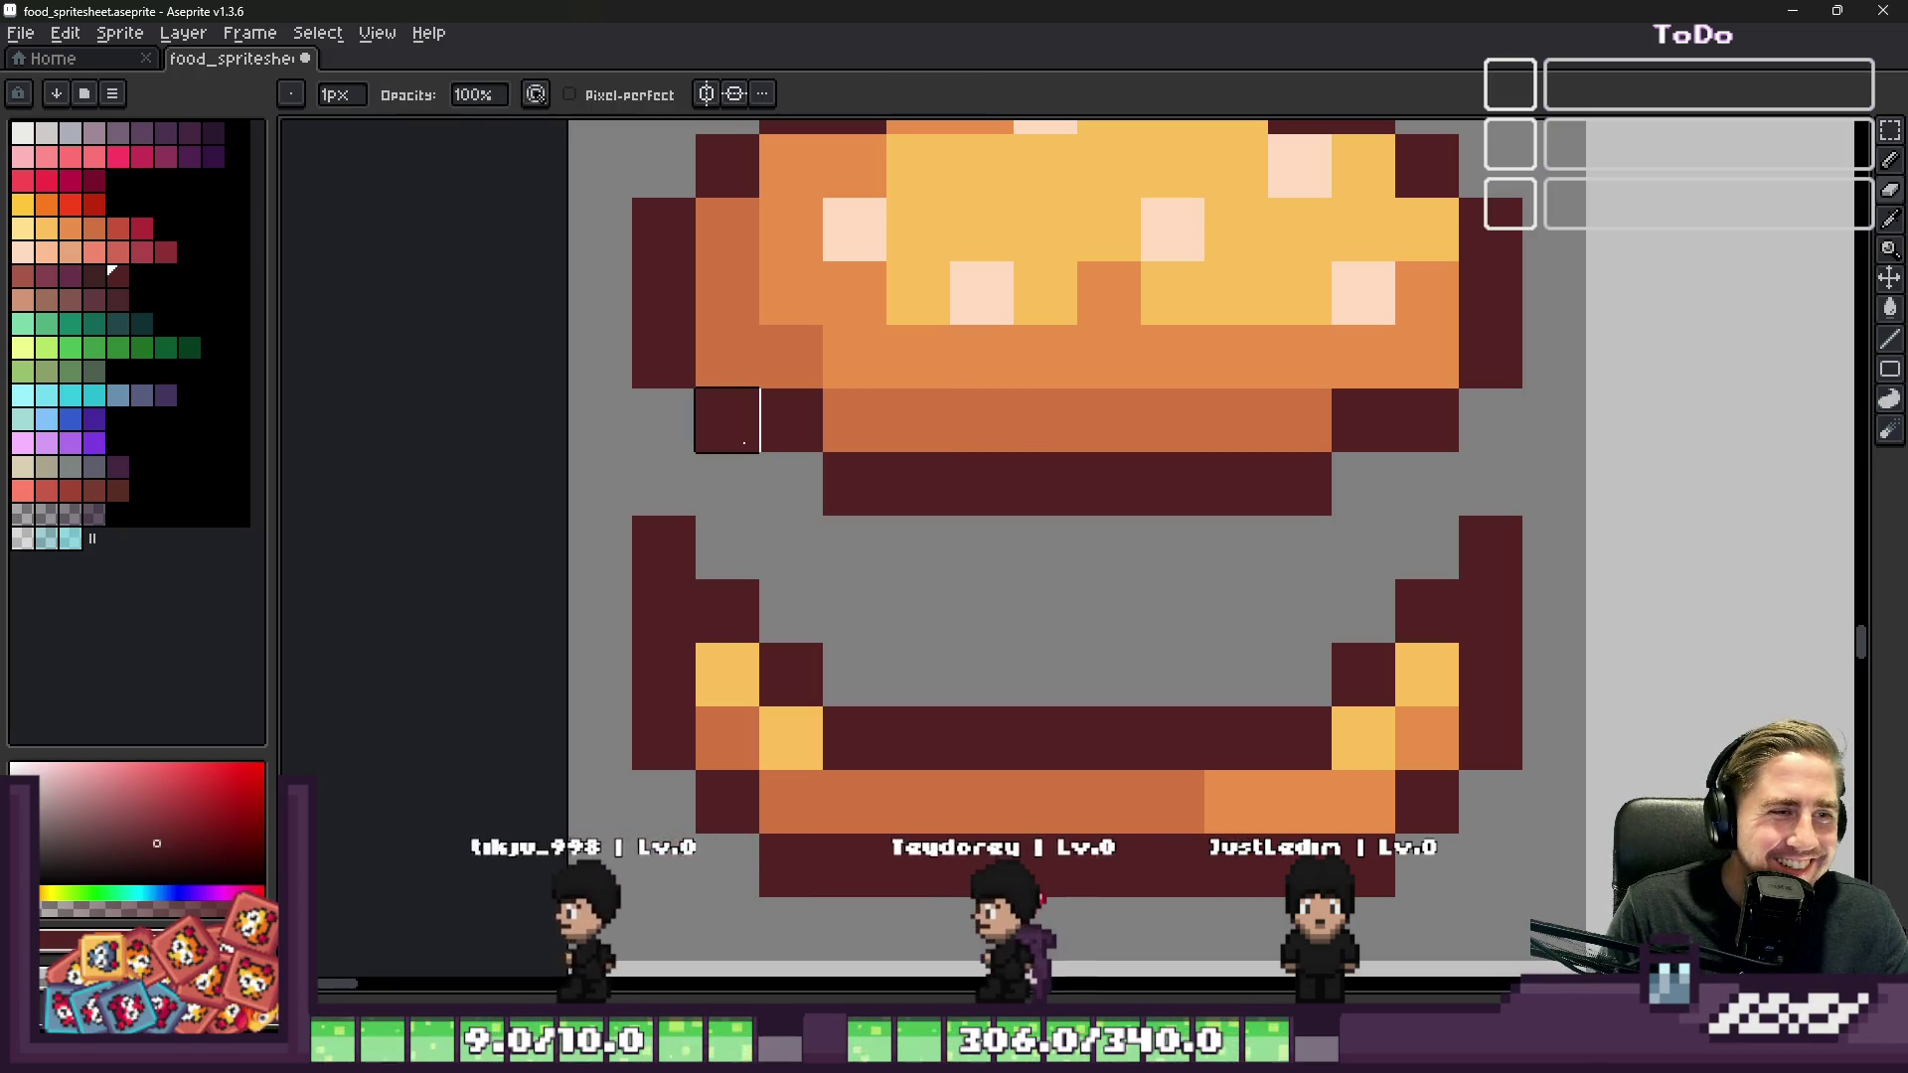
Step: Paint the top bun's left corner and edge pixels maroon, then zoom out
scroll(760, 405, "down", 1)
left_click(769, 408)
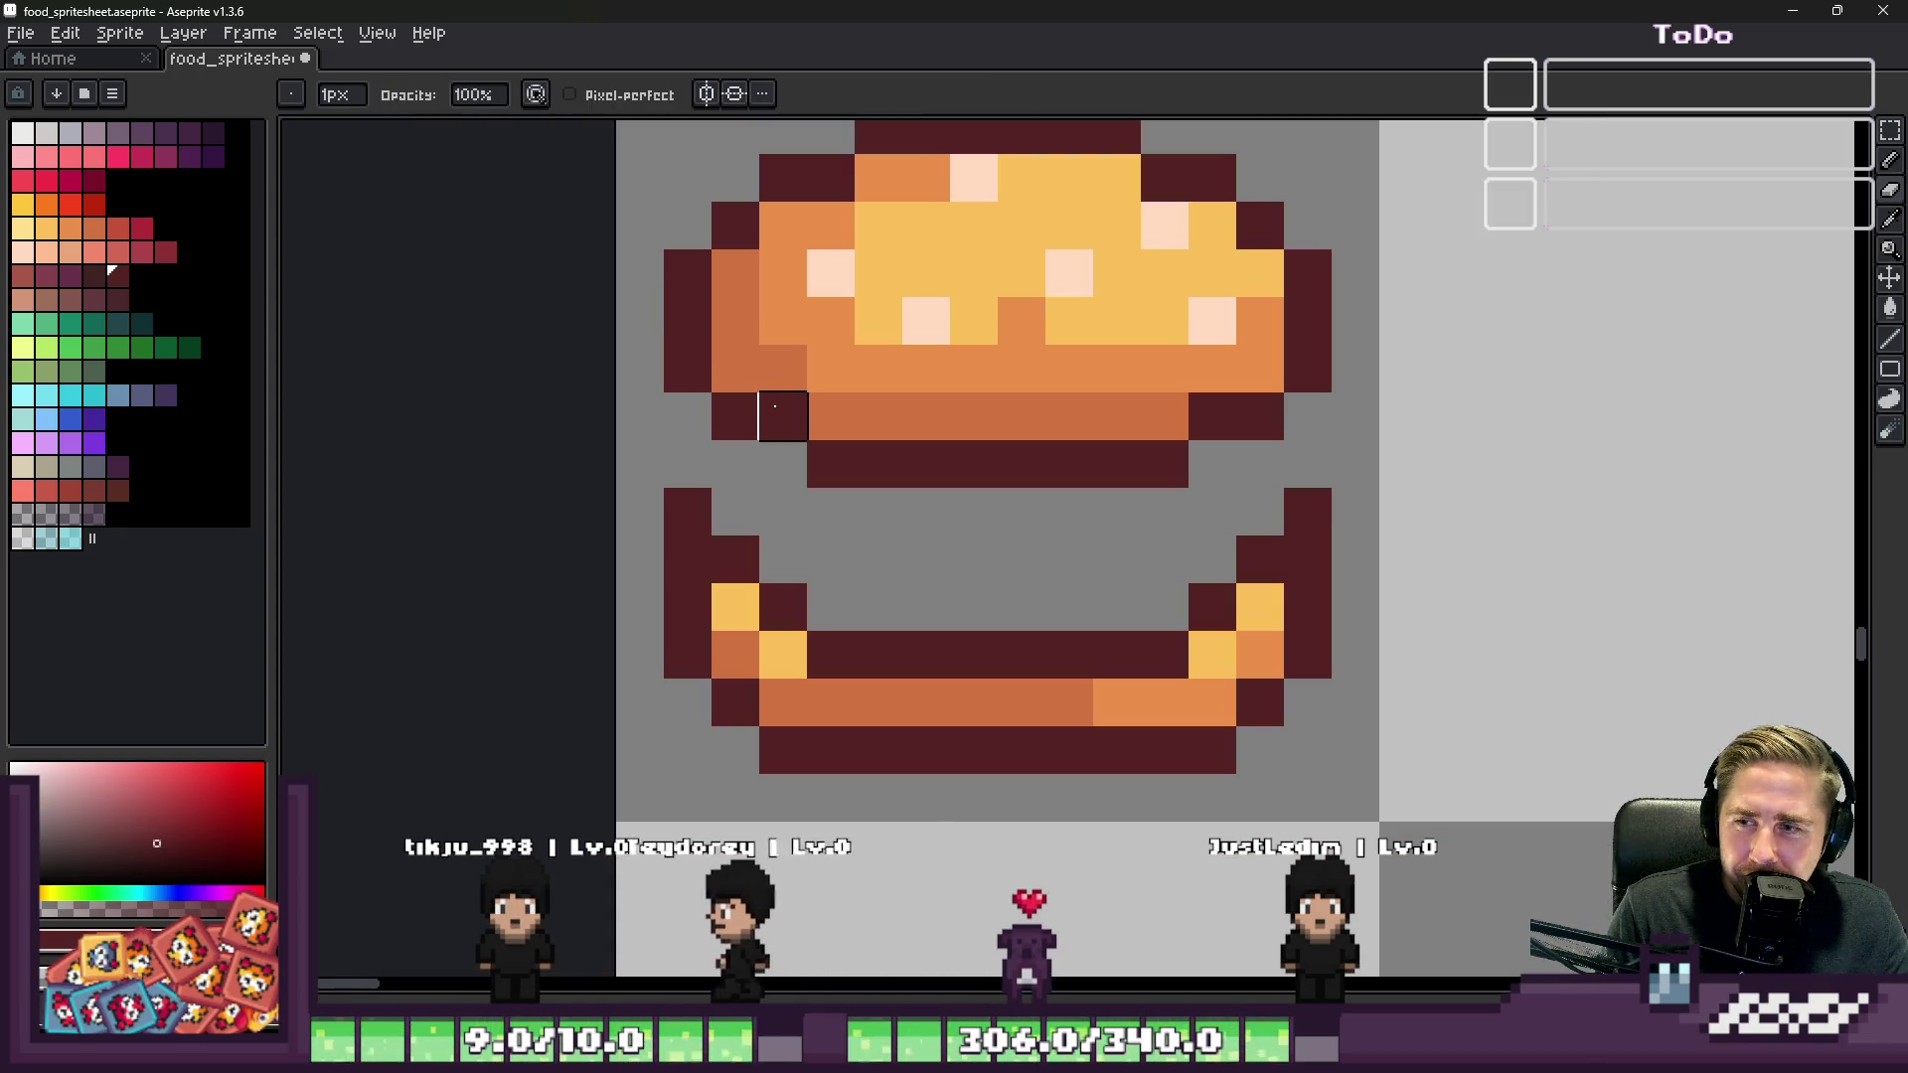
scroll(770, 395, "down", 1)
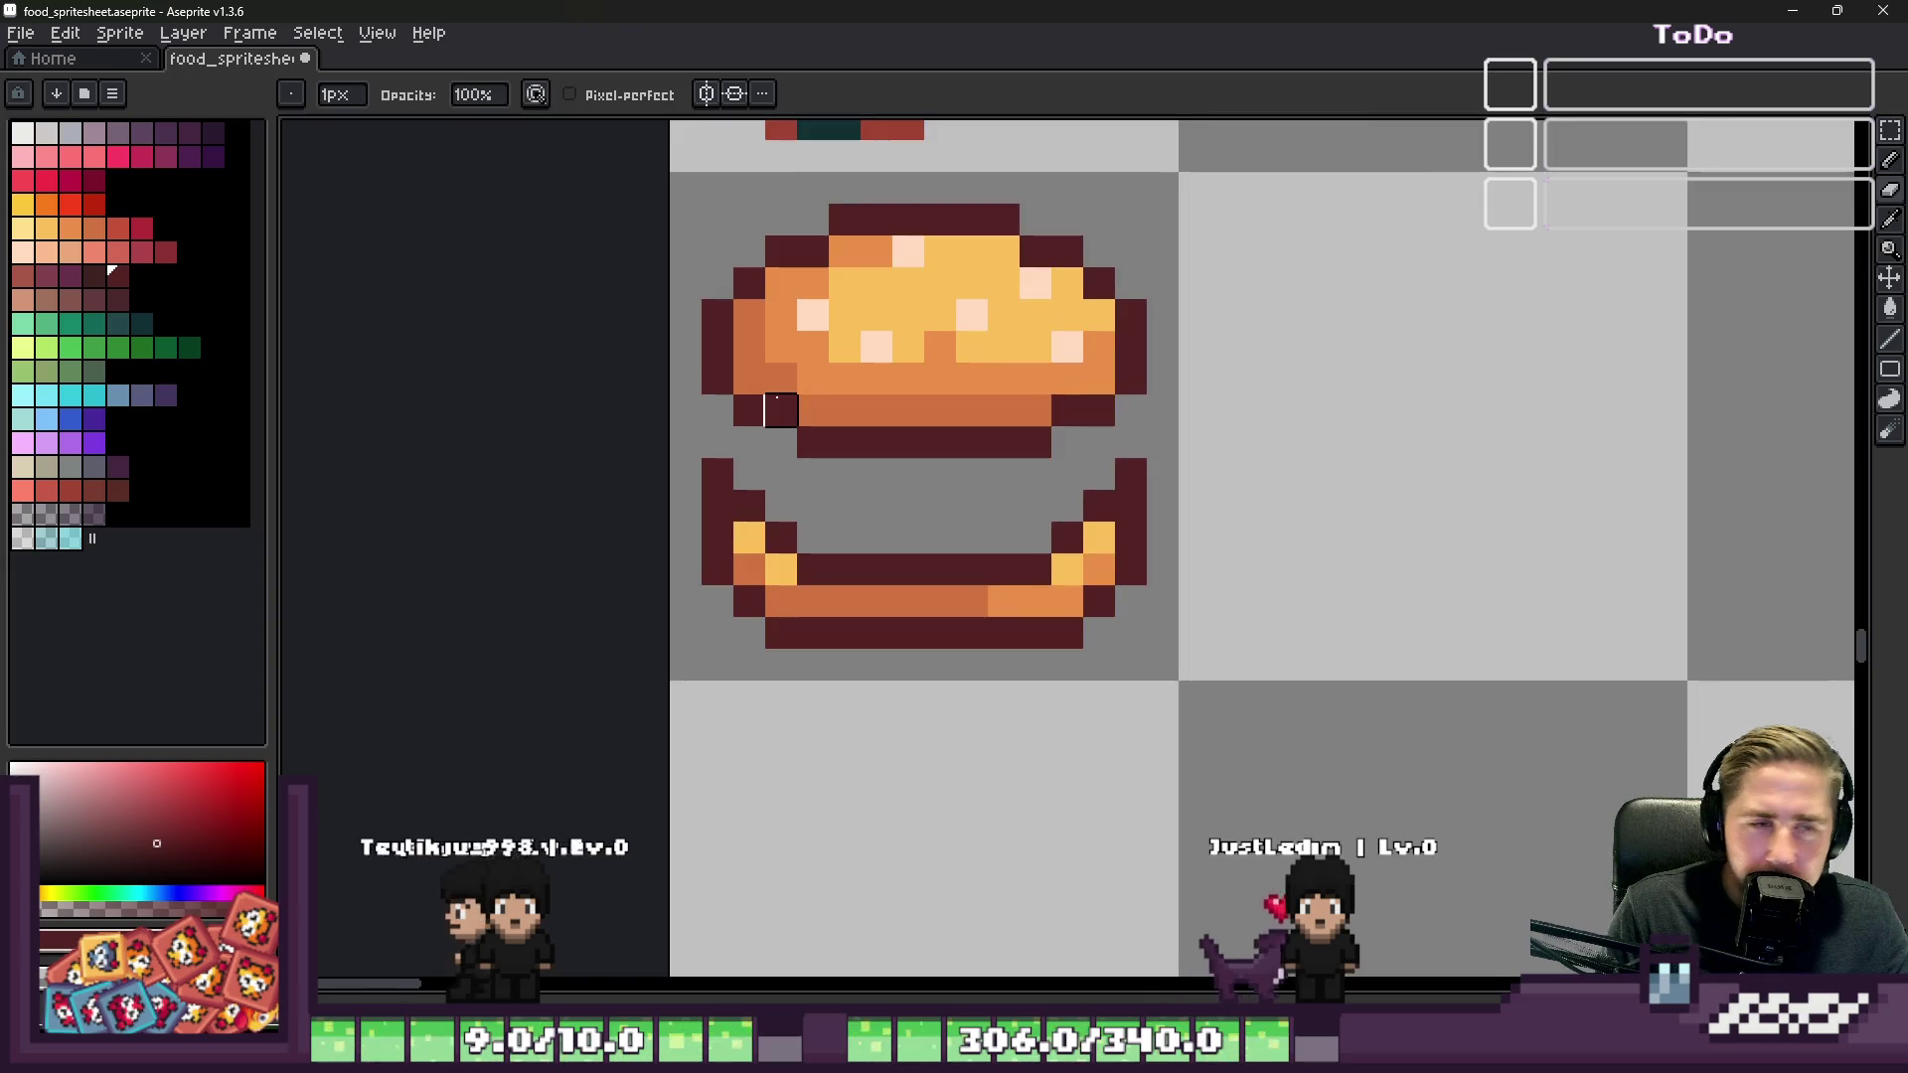
scroll(760, 389, "up", 2)
left_click(787, 373)
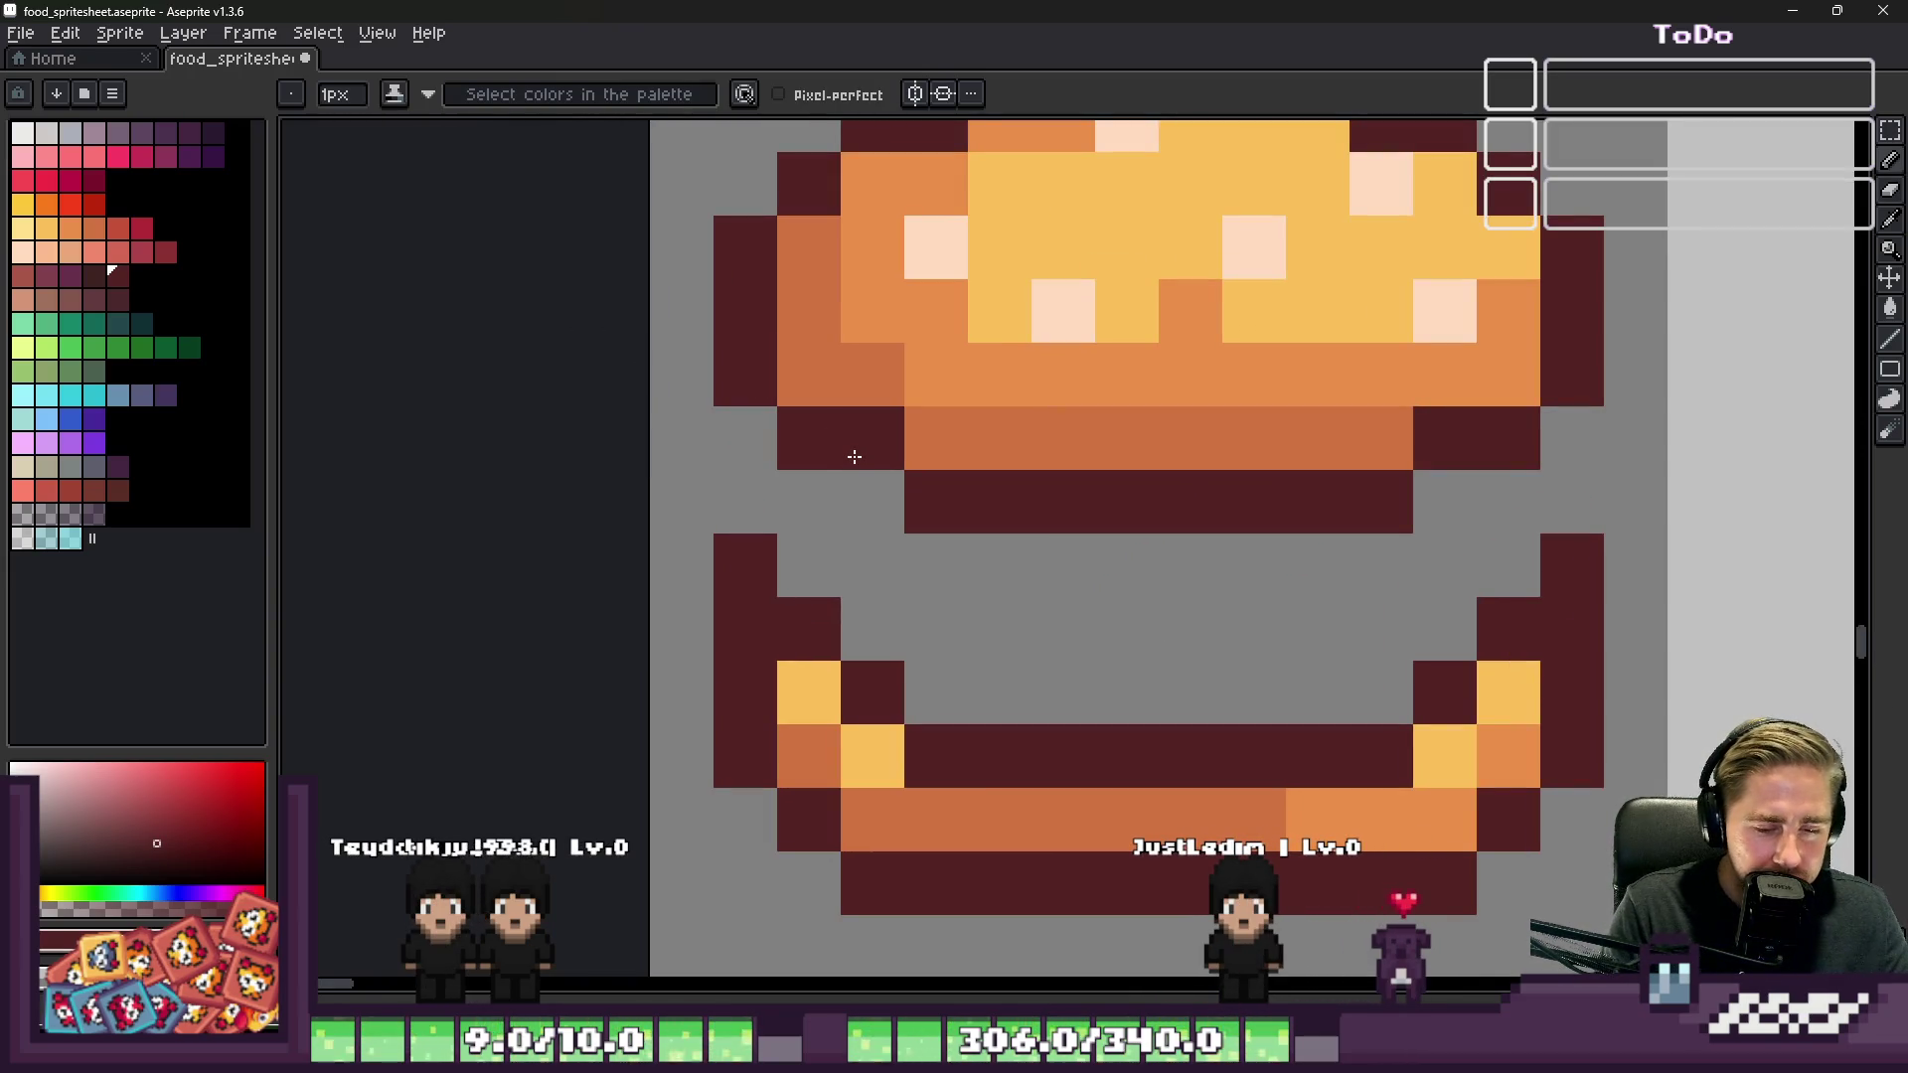
key("v")
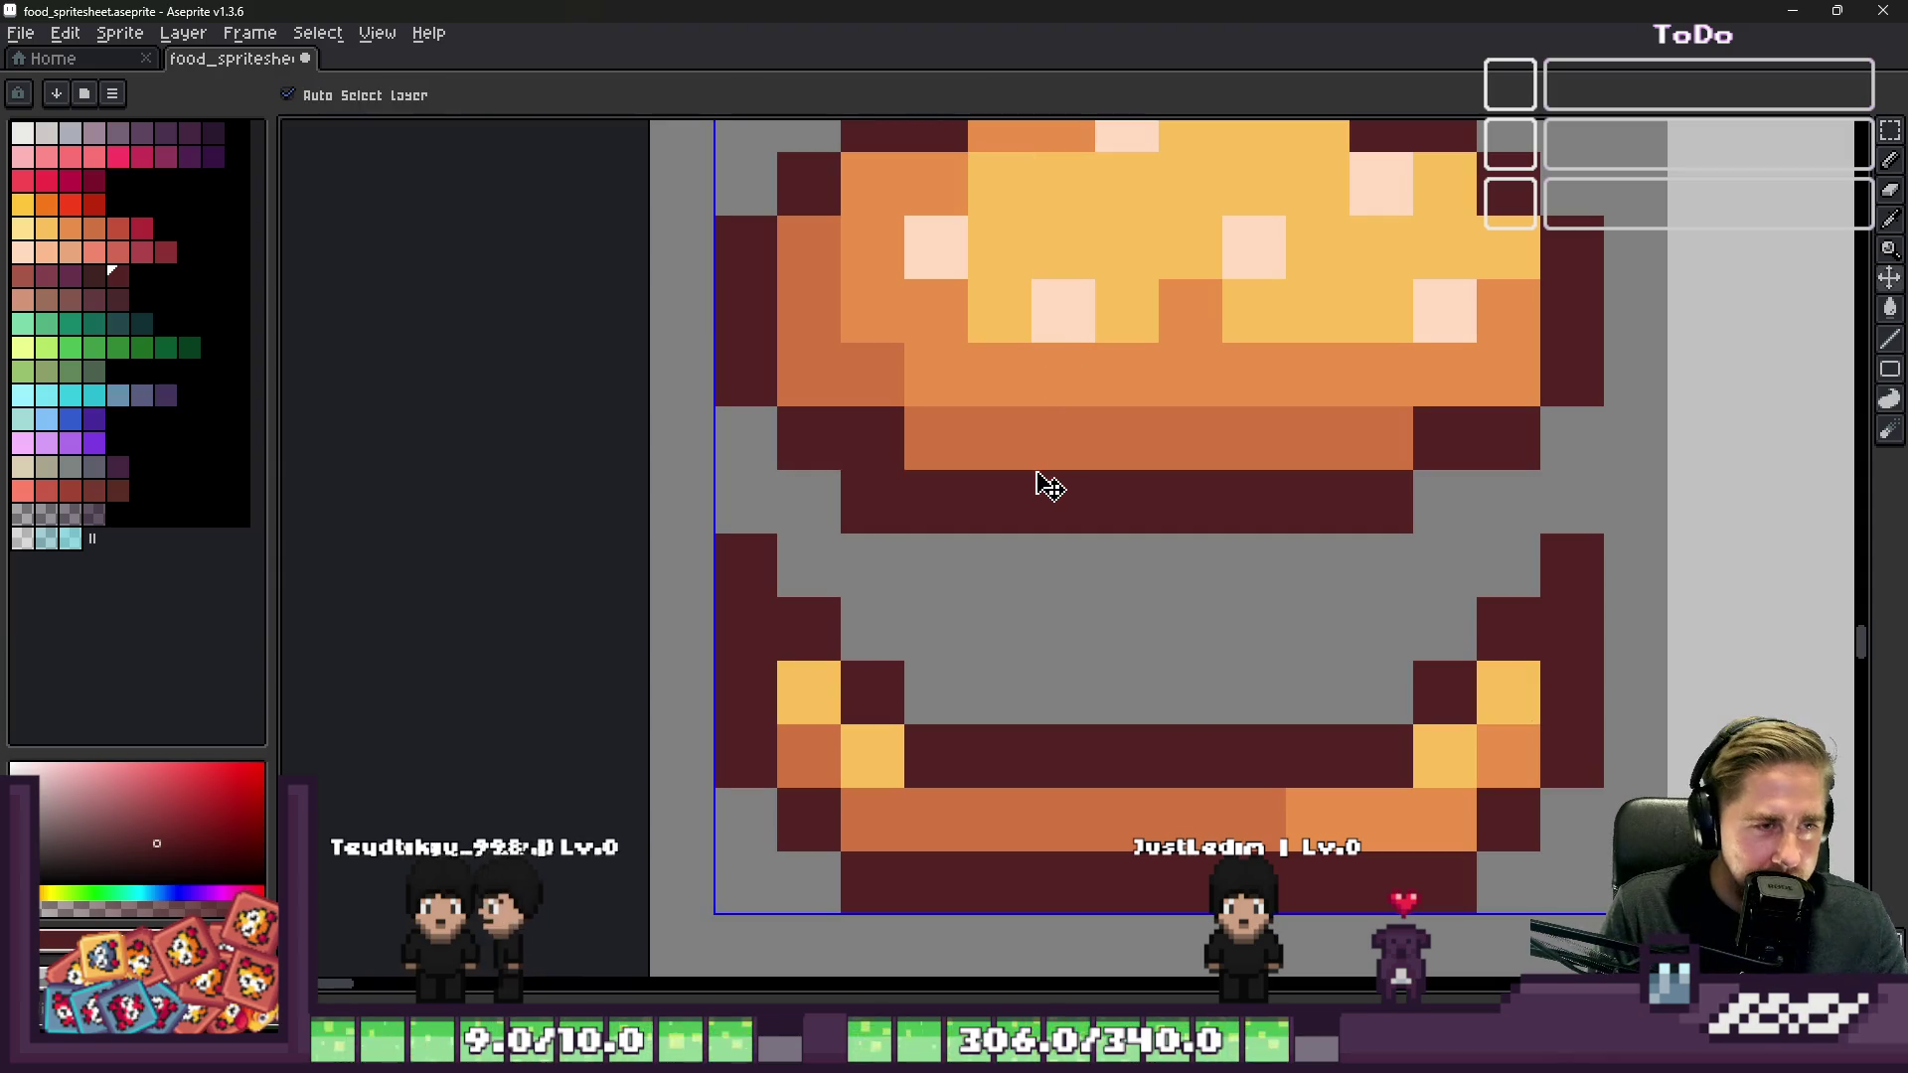
key("b")
scroll(994, 521, "down", 5)
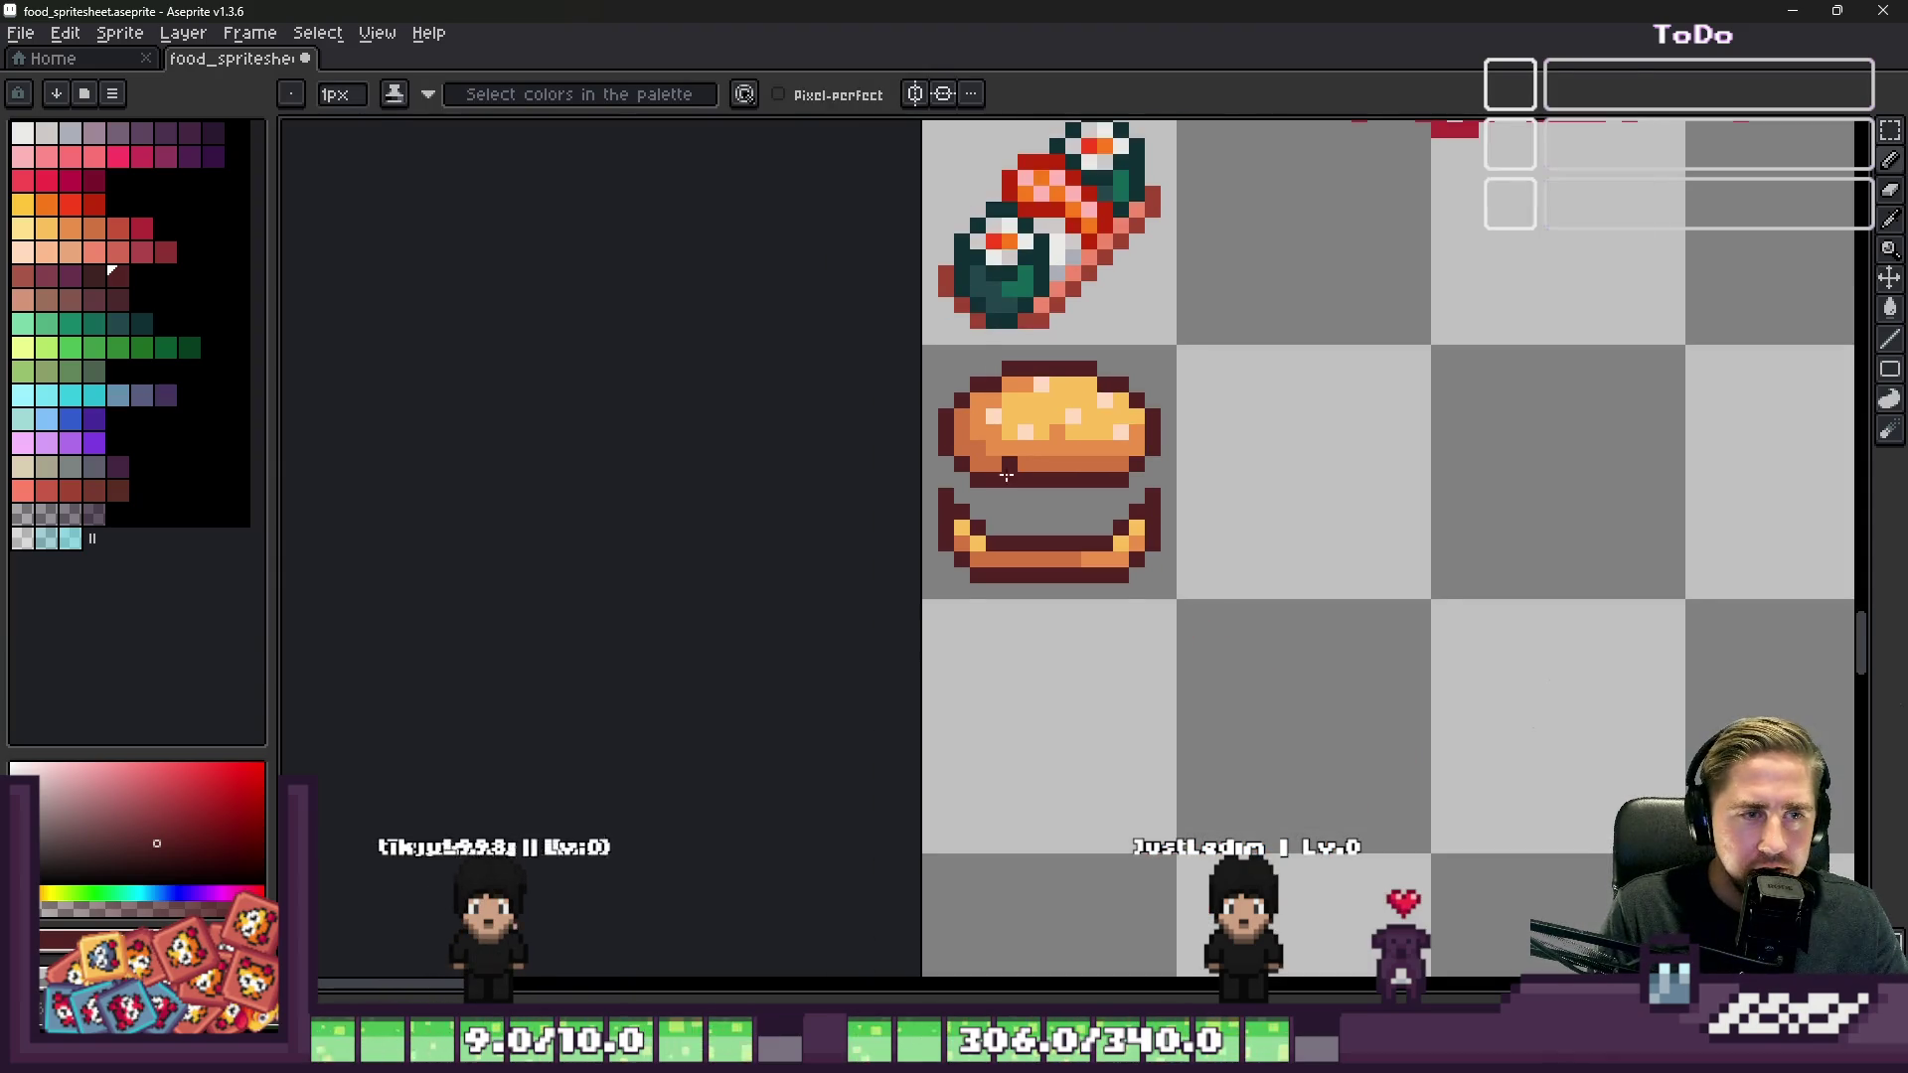
scroll(947, 507, "up", 4)
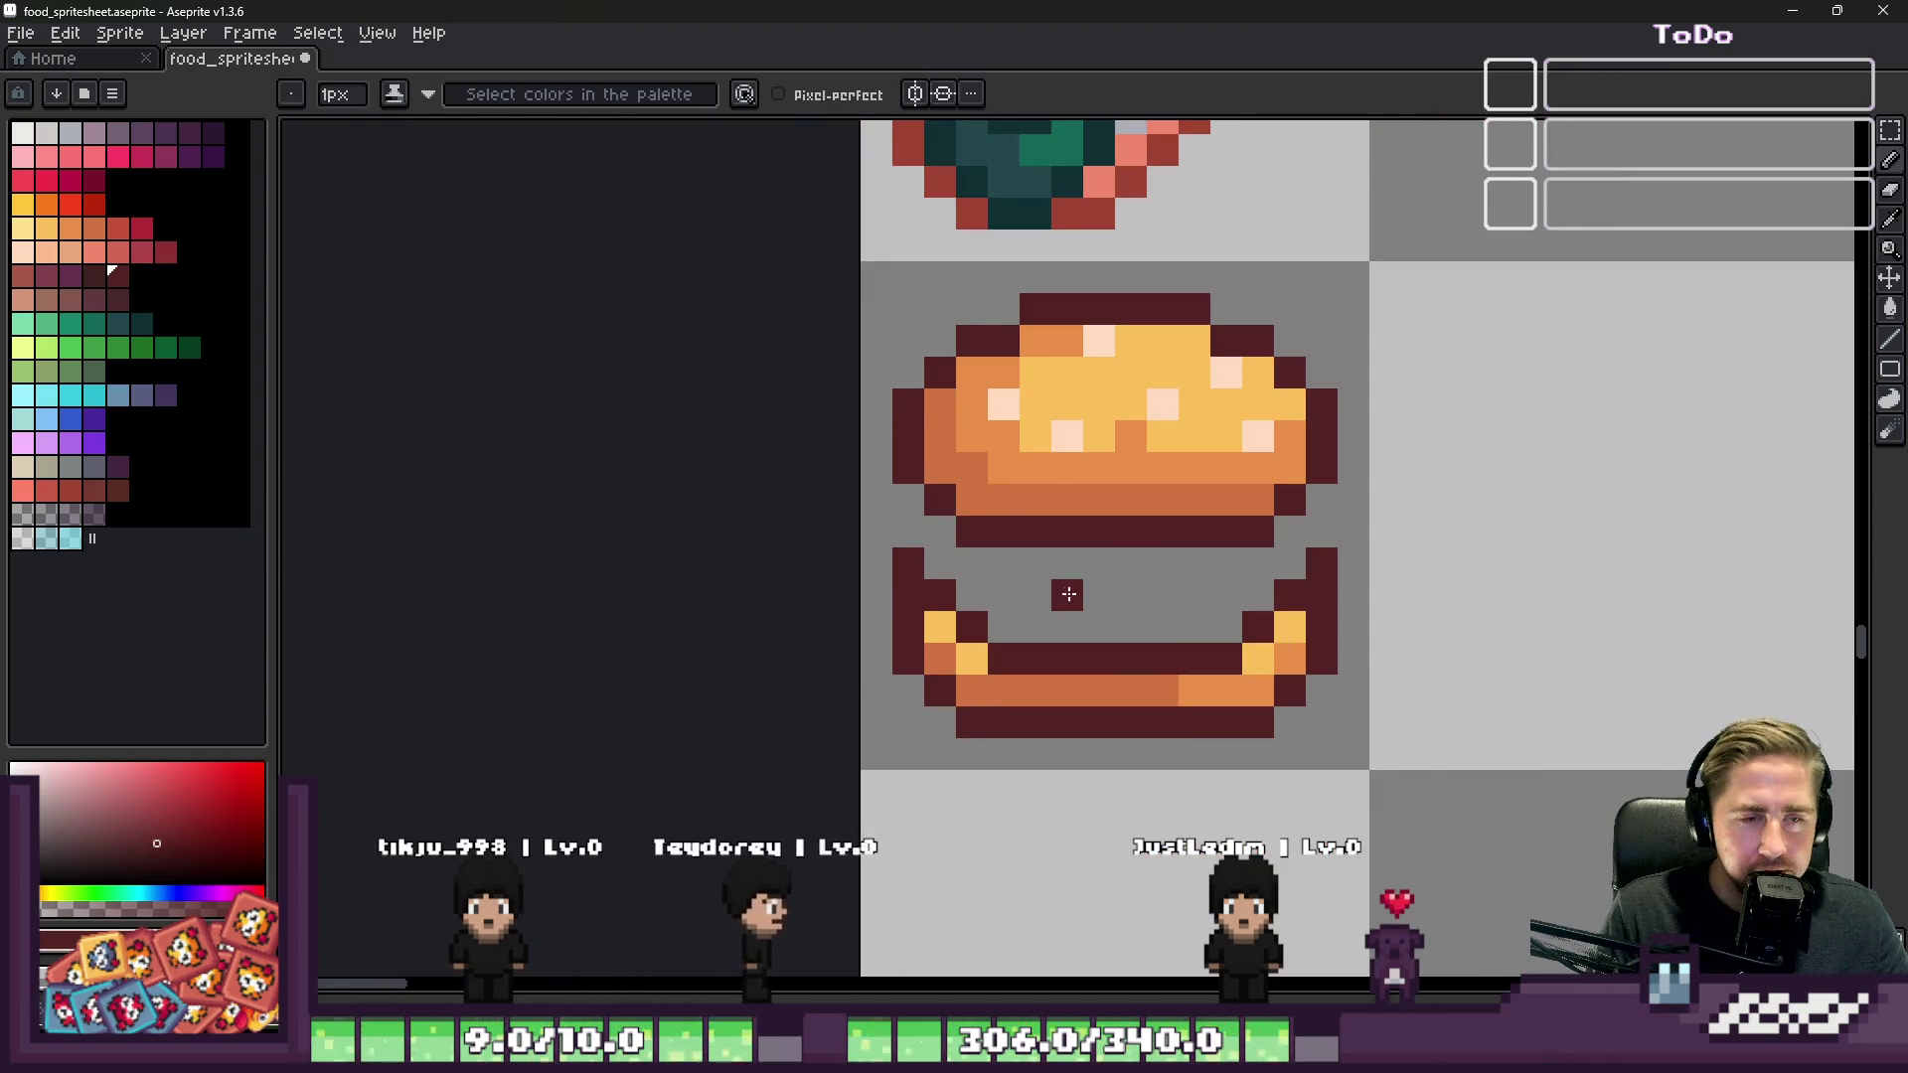
scroll(1077, 594, "down", 4)
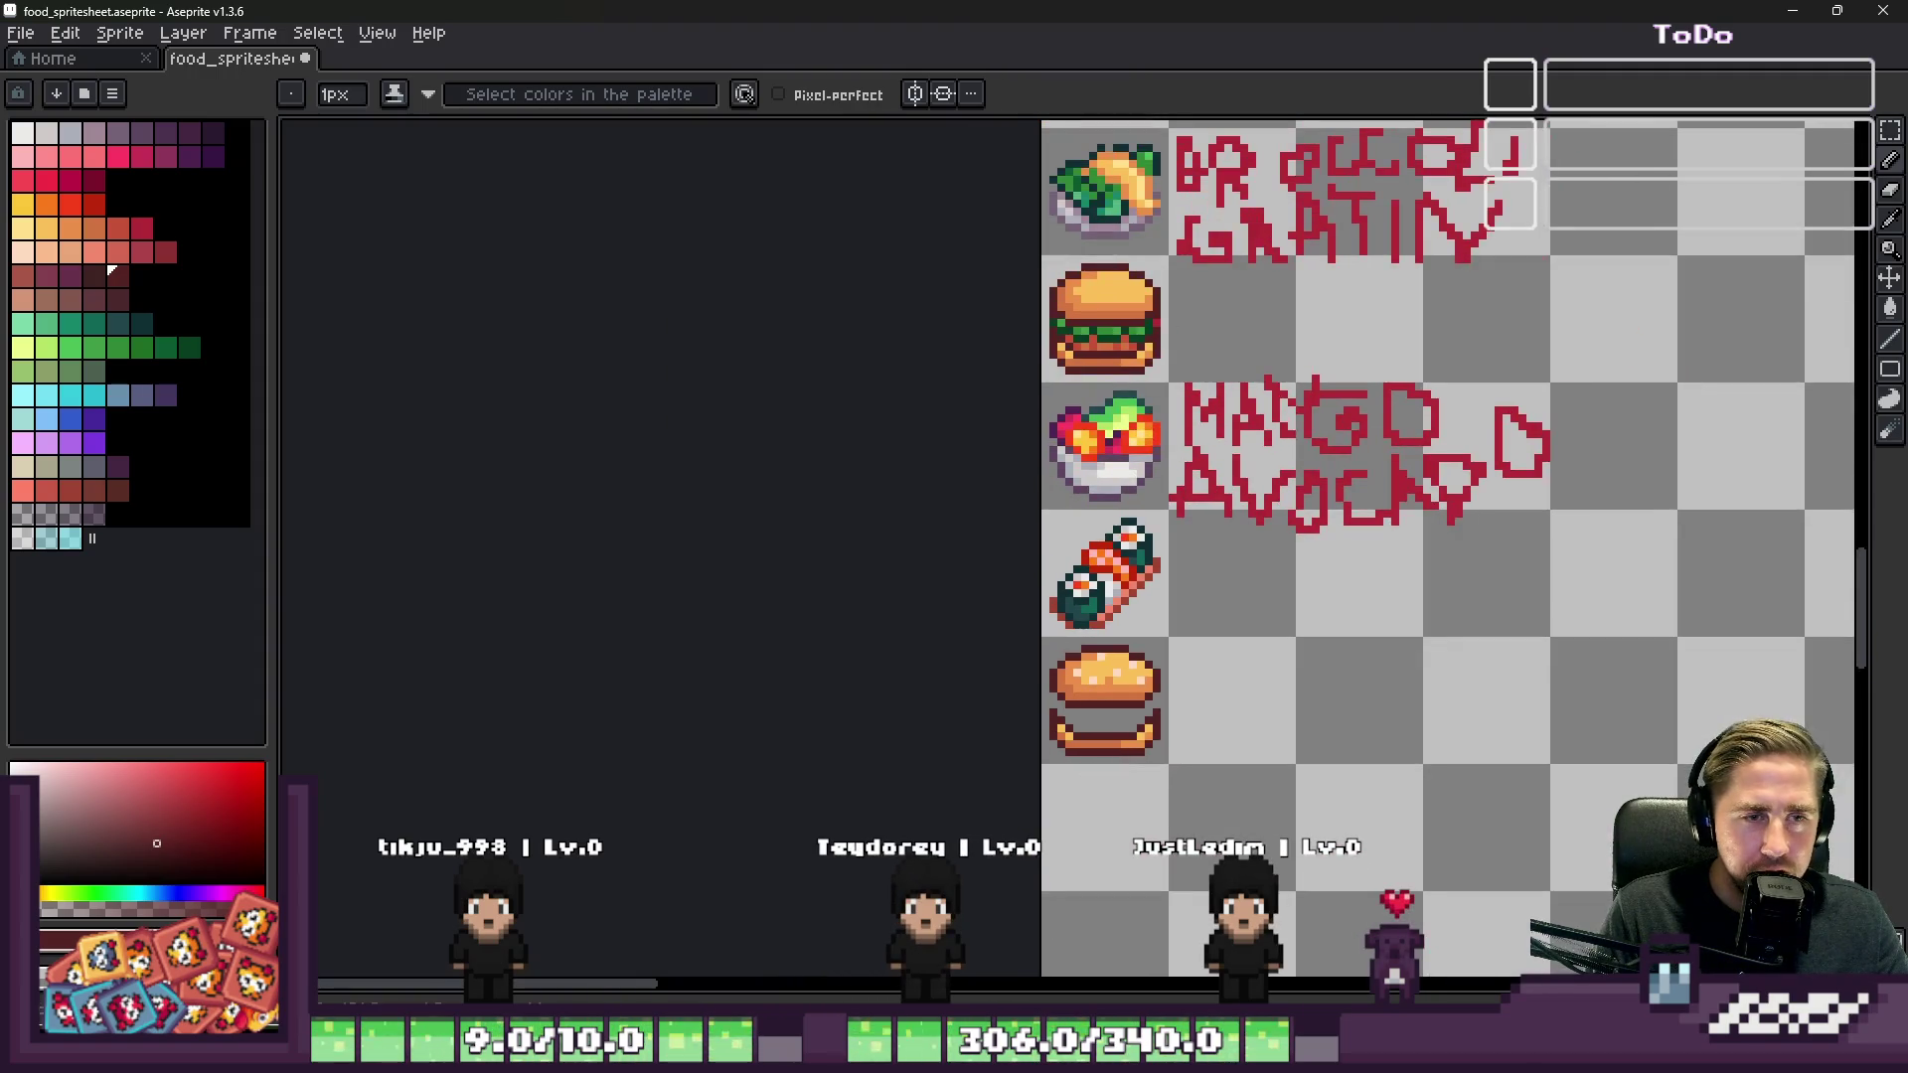
scroll(1148, 881, "down", 2)
scroll(1151, 596, "up", 3)
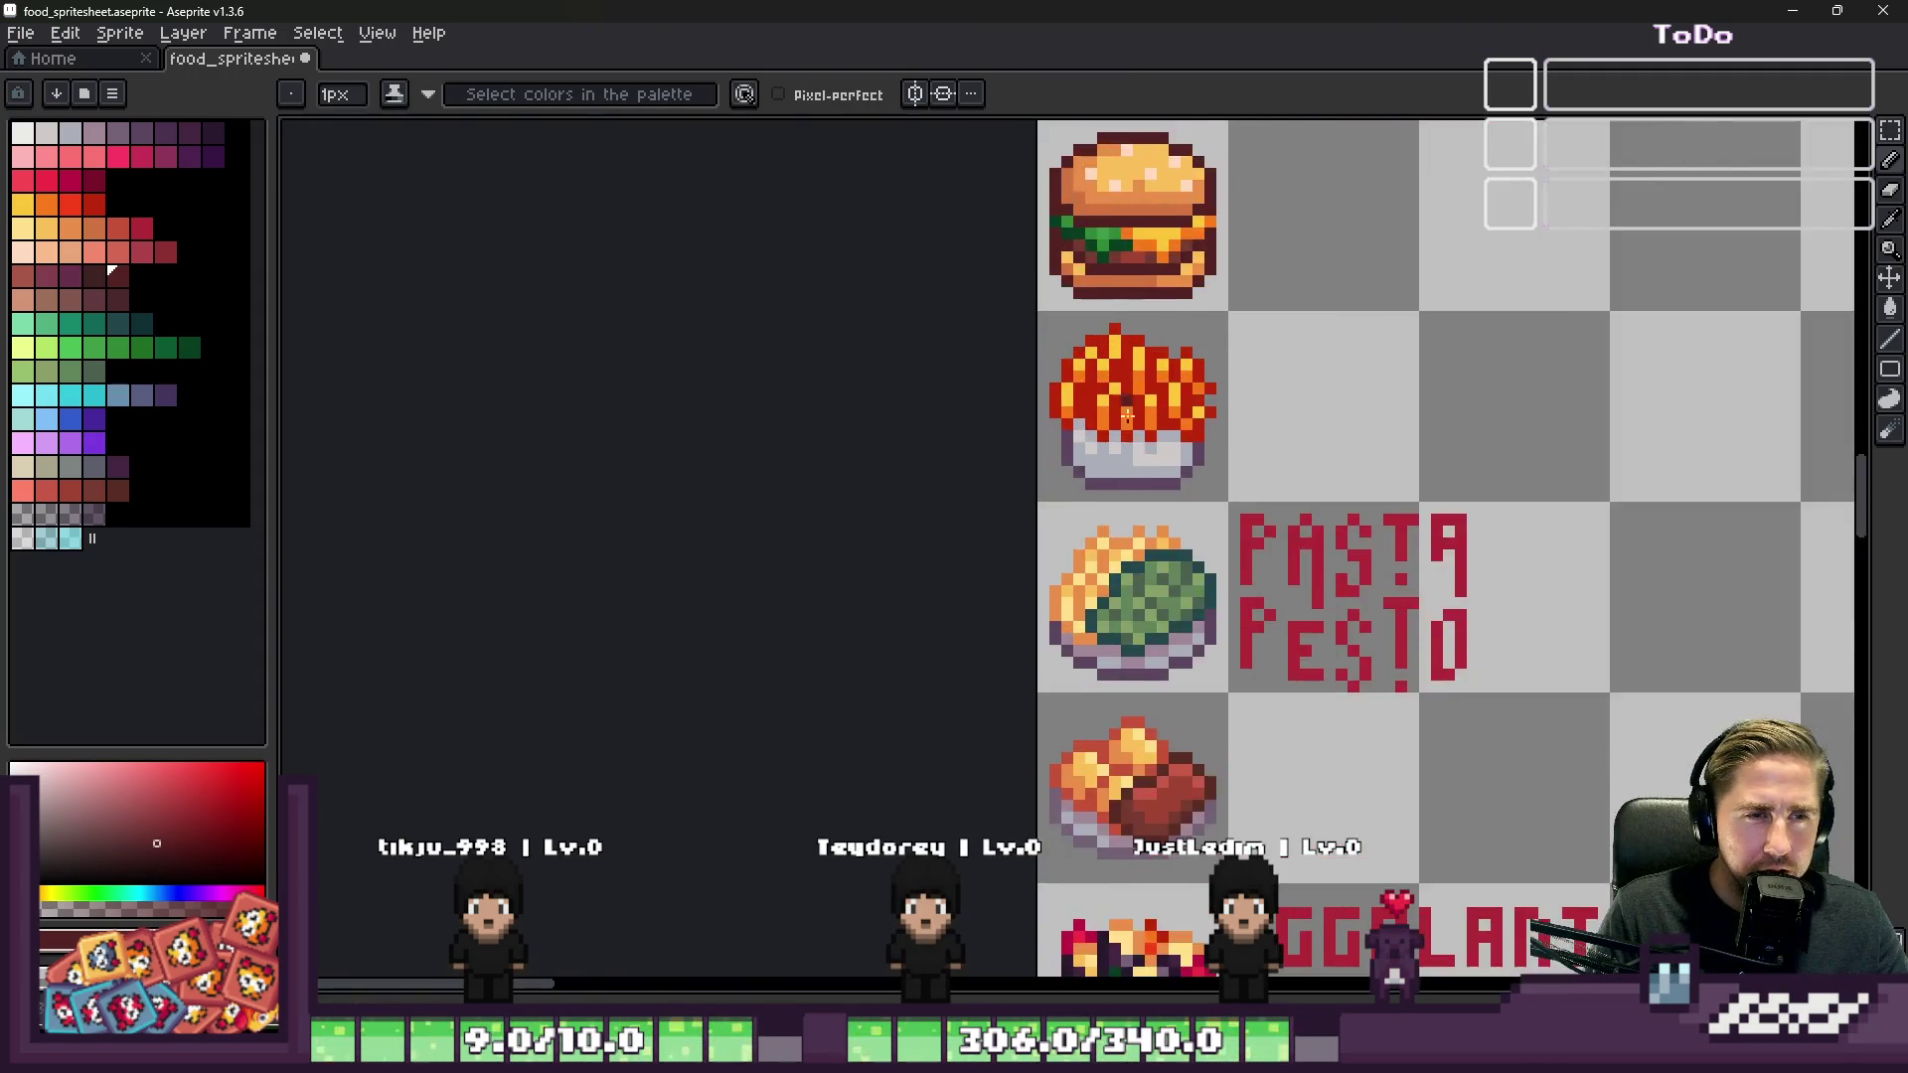
scroll(1152, 443, "down", 1)
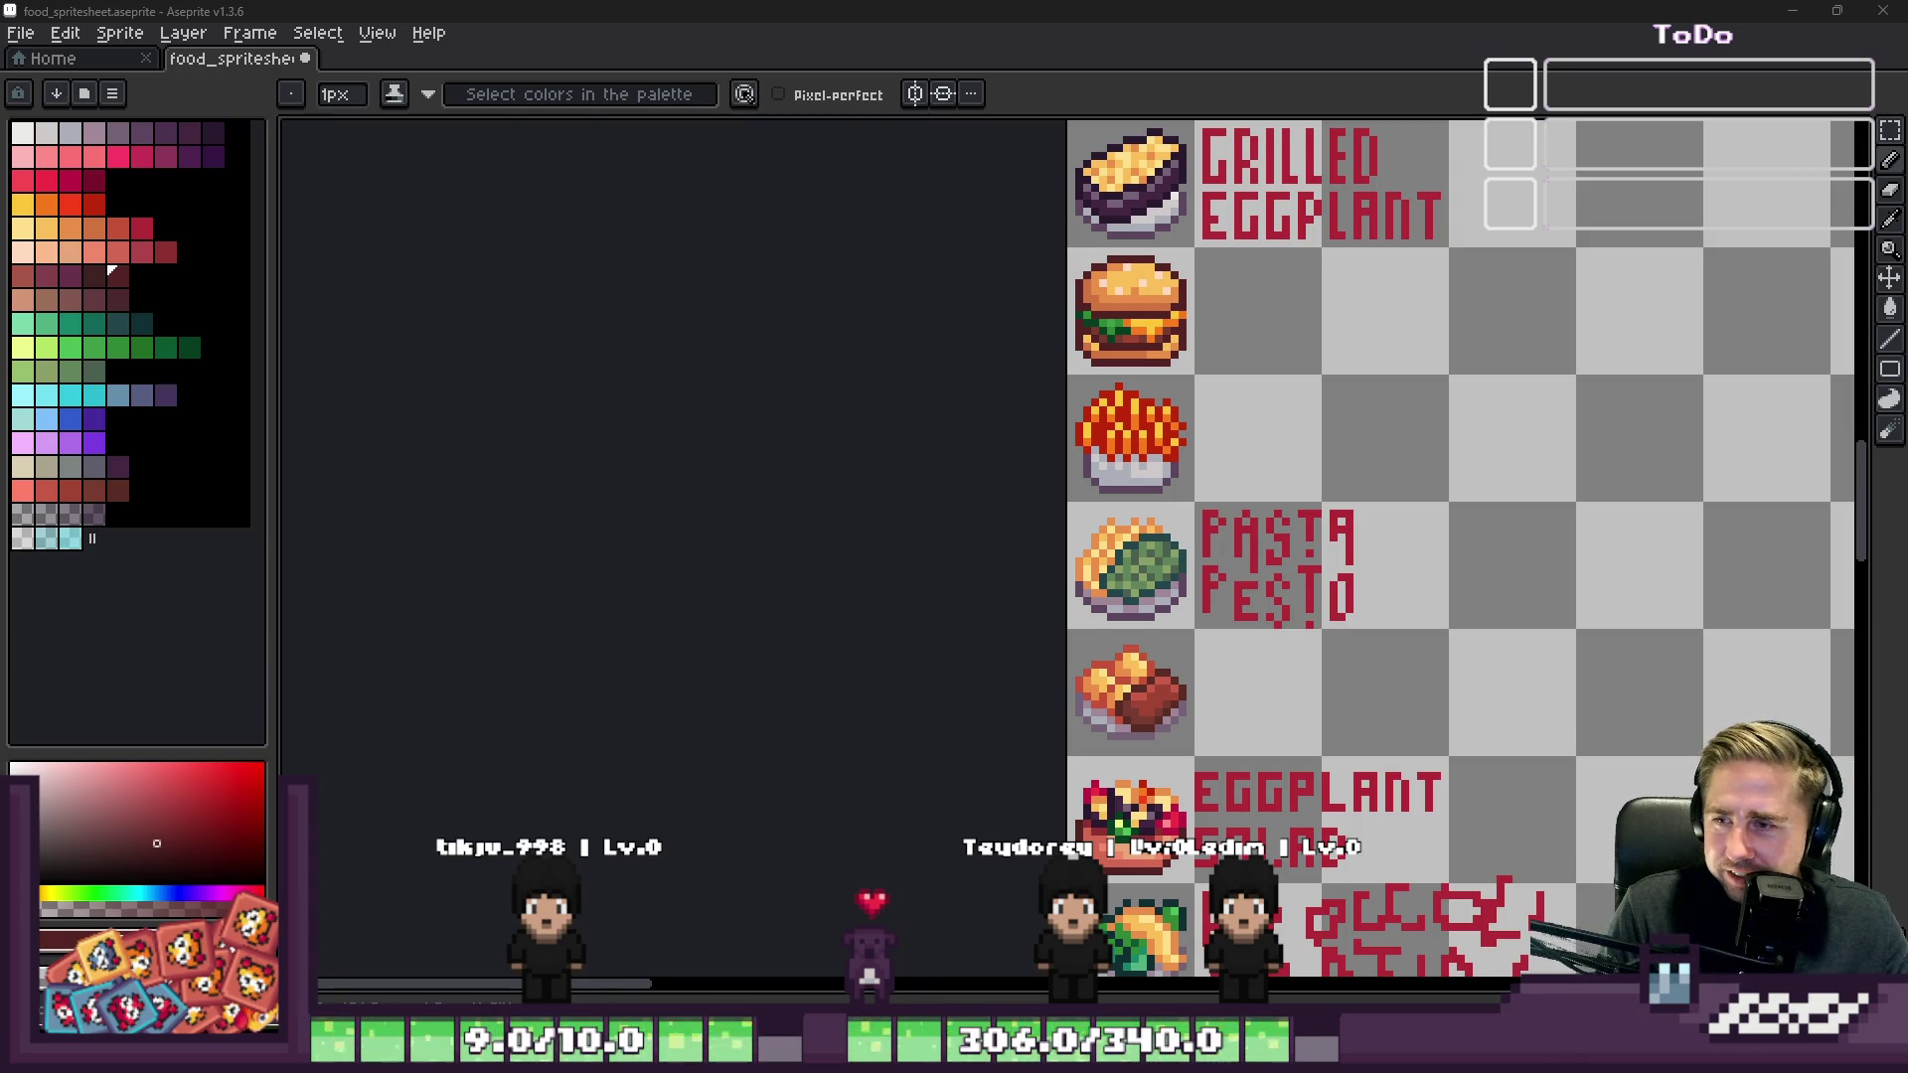
key("alt+Tab")
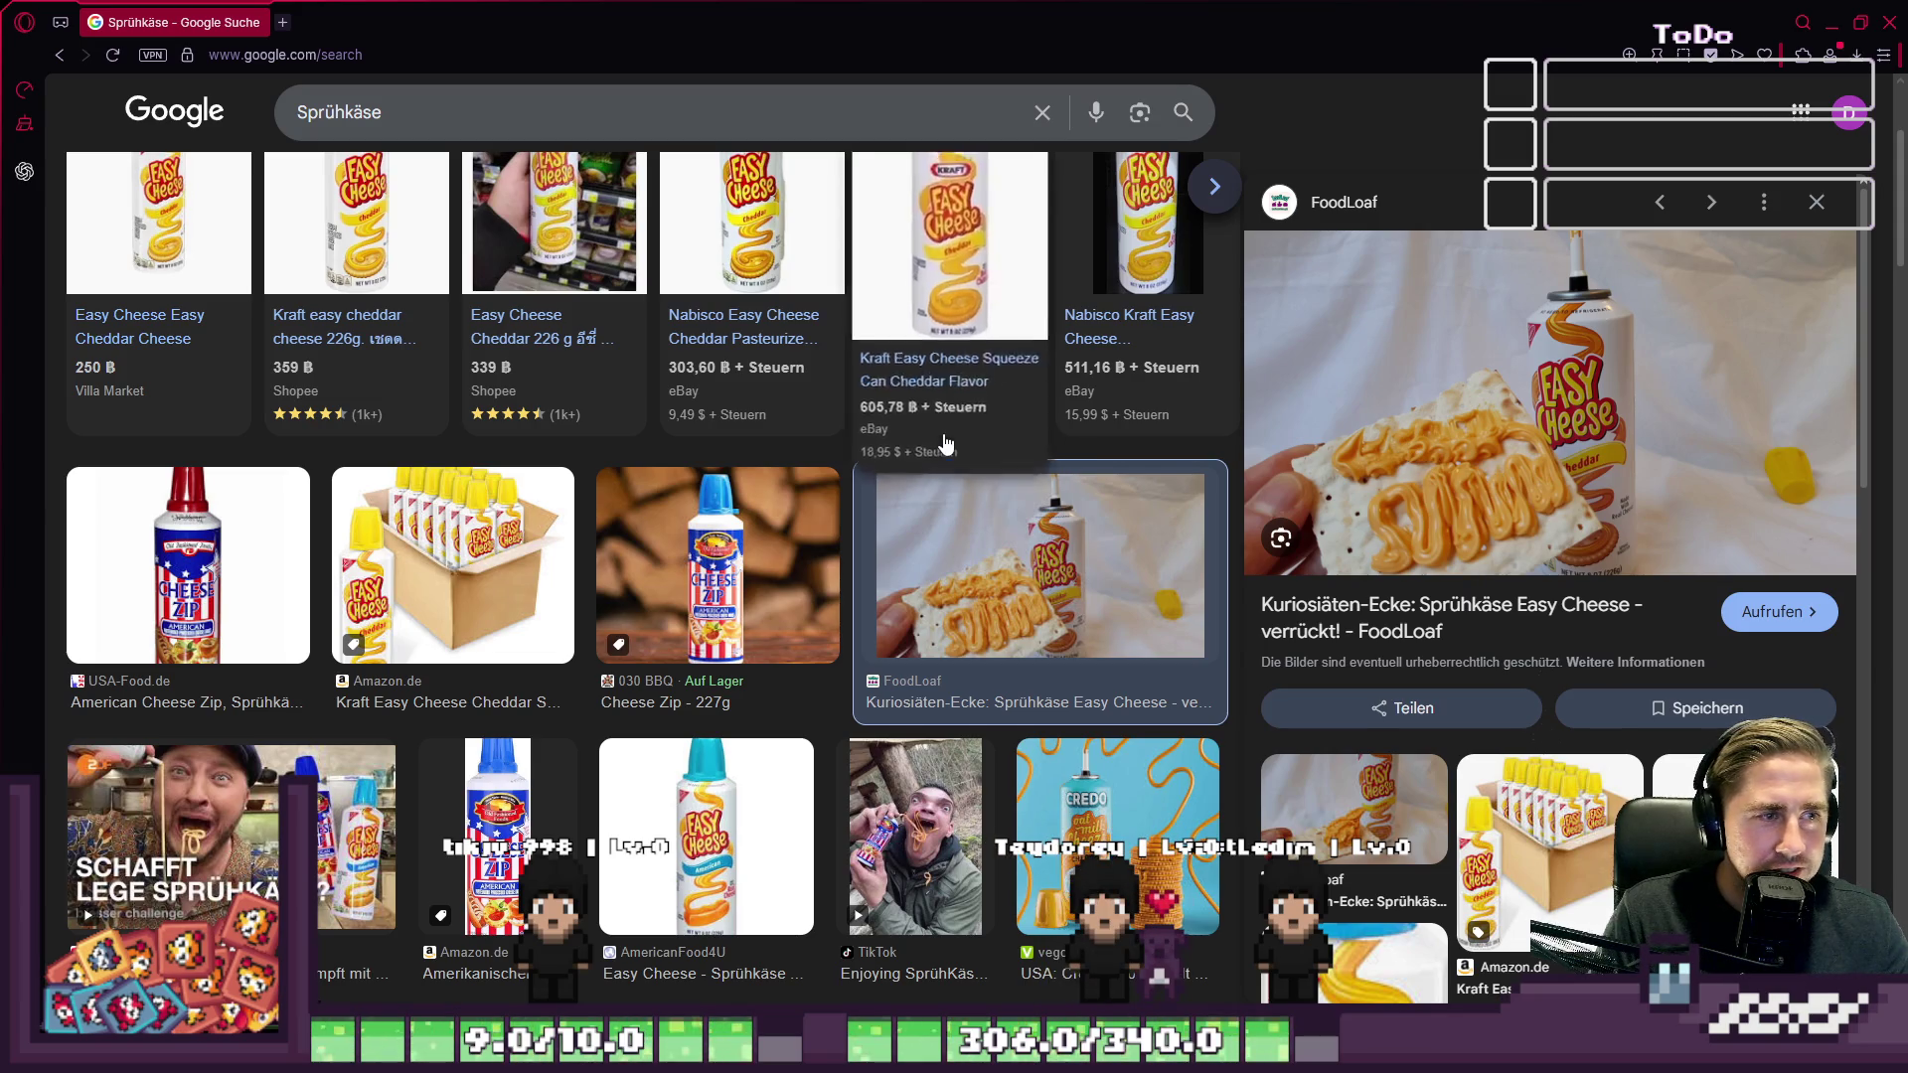
Step: Scroll through the Sprühkäse image results for reference, then switch back to Aseprite
scroll(907, 394, "down", 5)
scroll(907, 394, "down", 1)
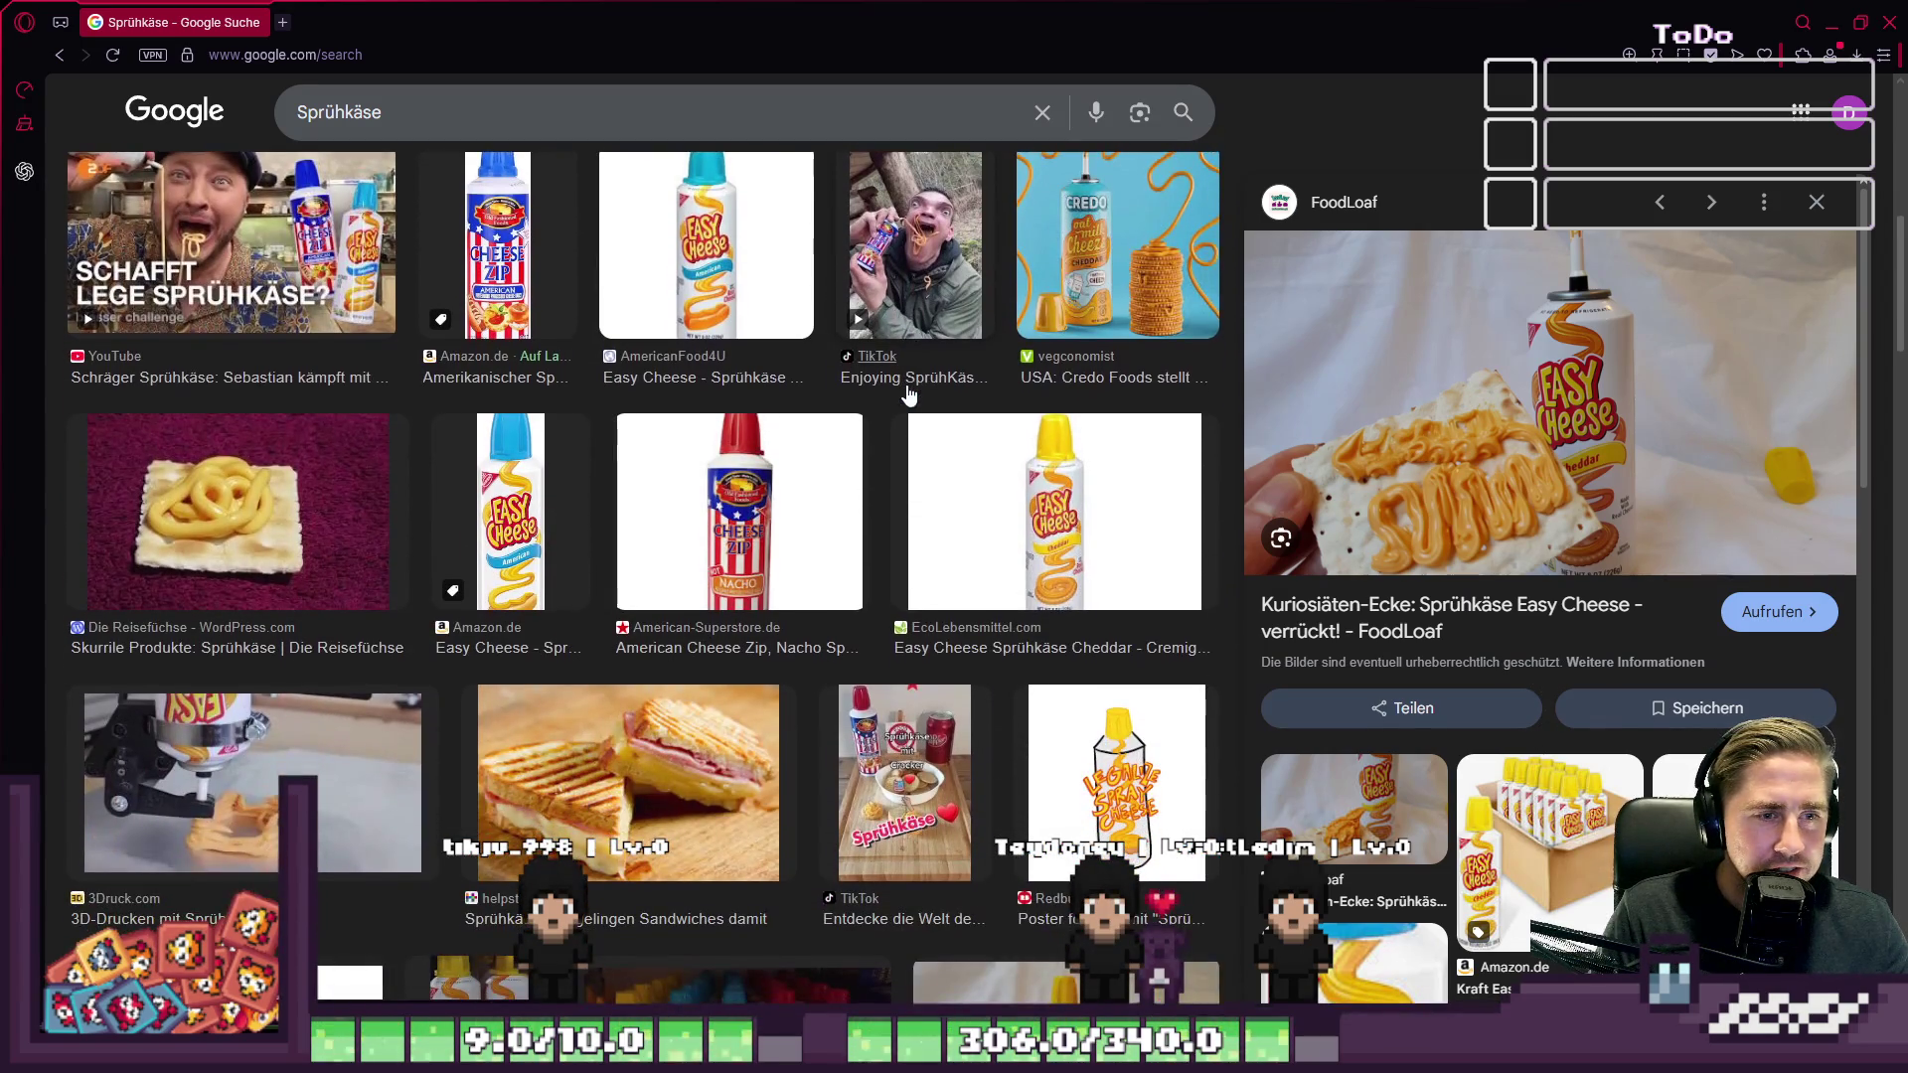
scroll(825, 499, "down", 5)
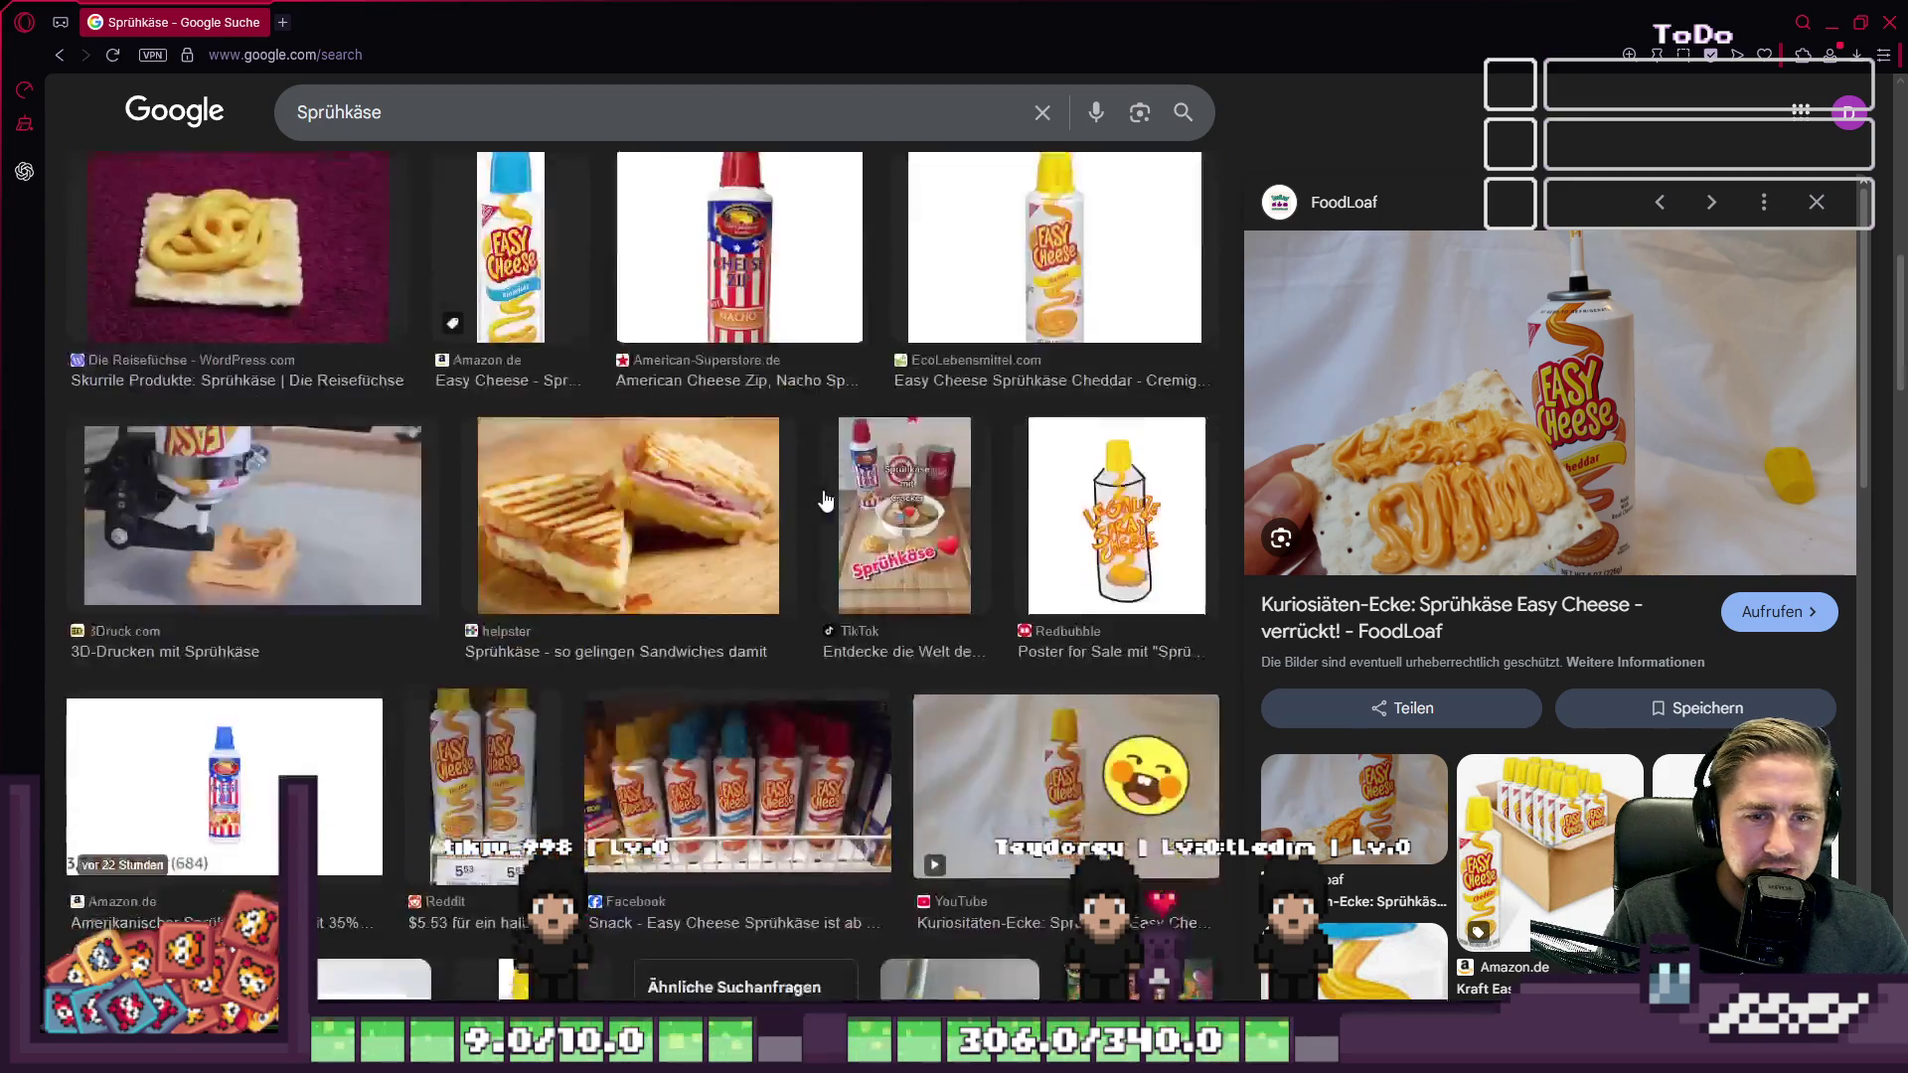
scroll(825, 499, "down", 2)
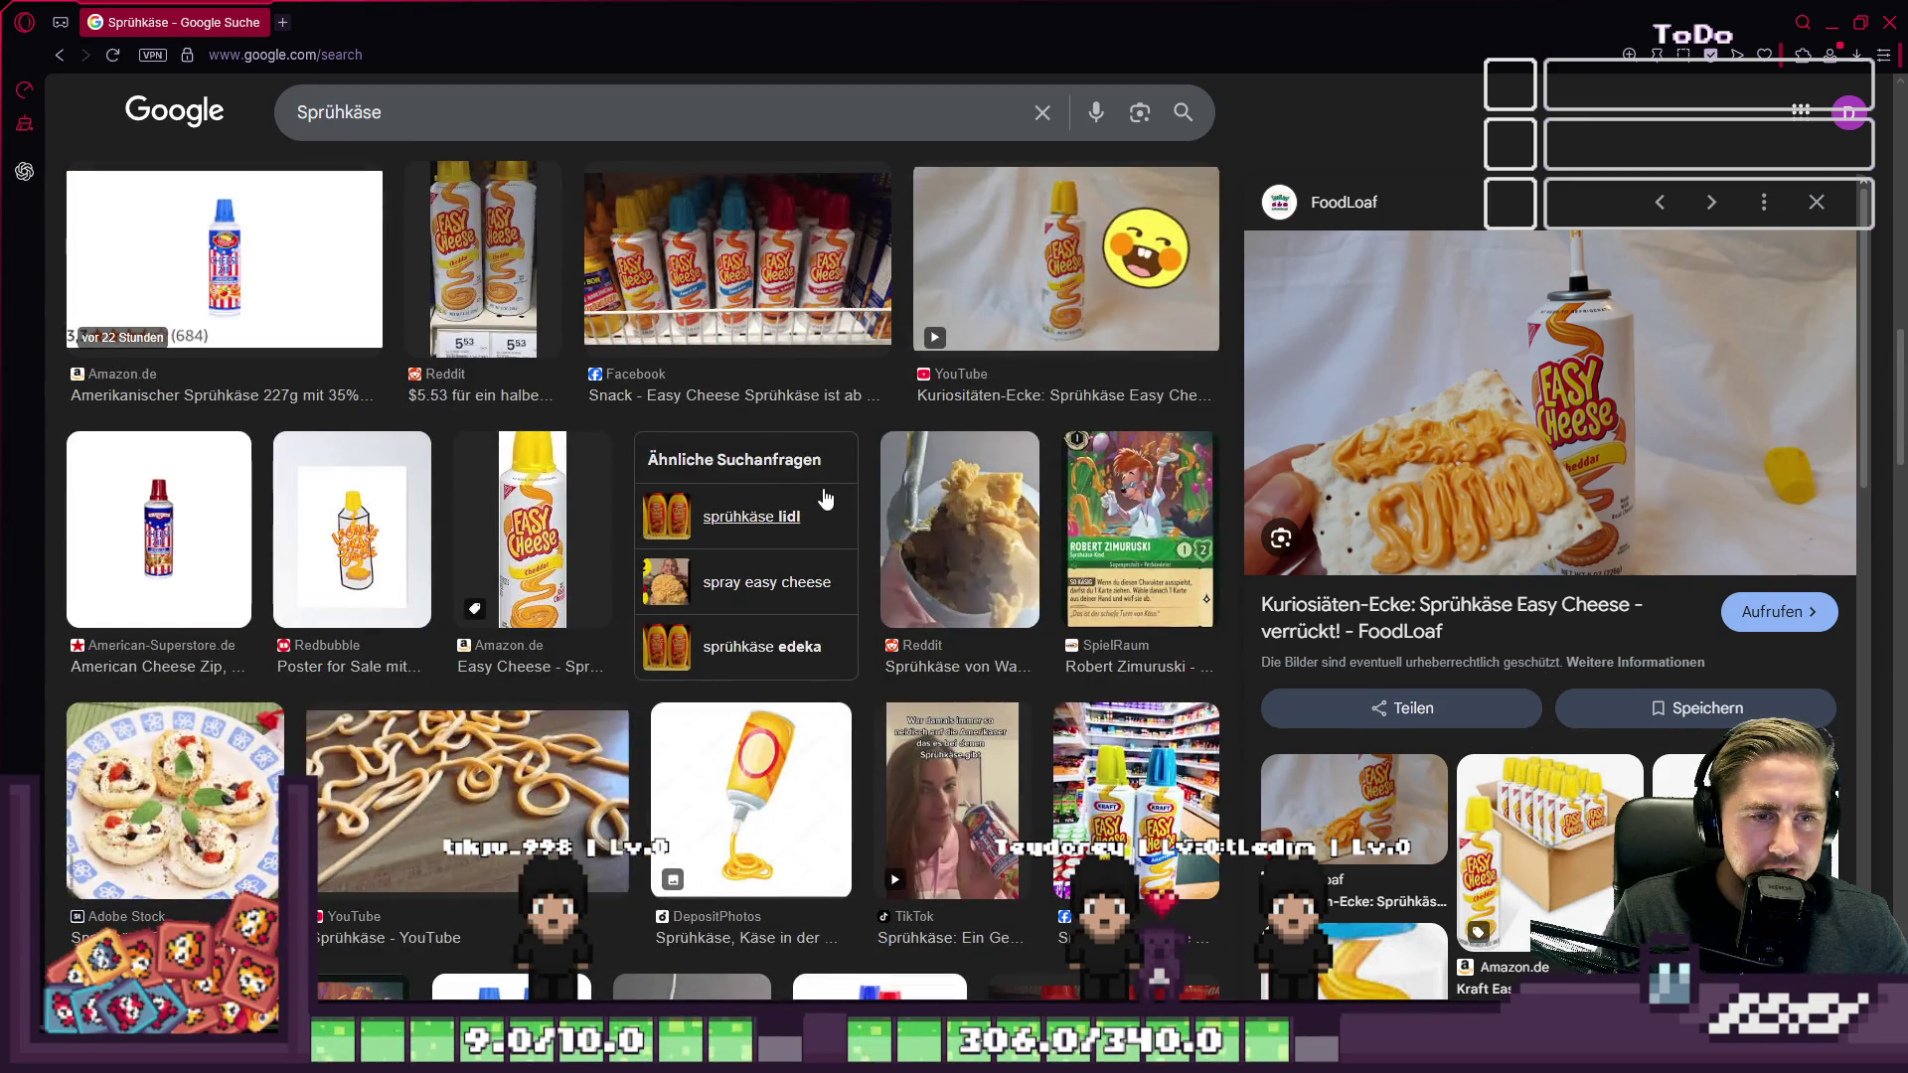
scroll(825, 499, "up", 3)
scroll(825, 499, "down", 1)
scroll(825, 498, "down", 4)
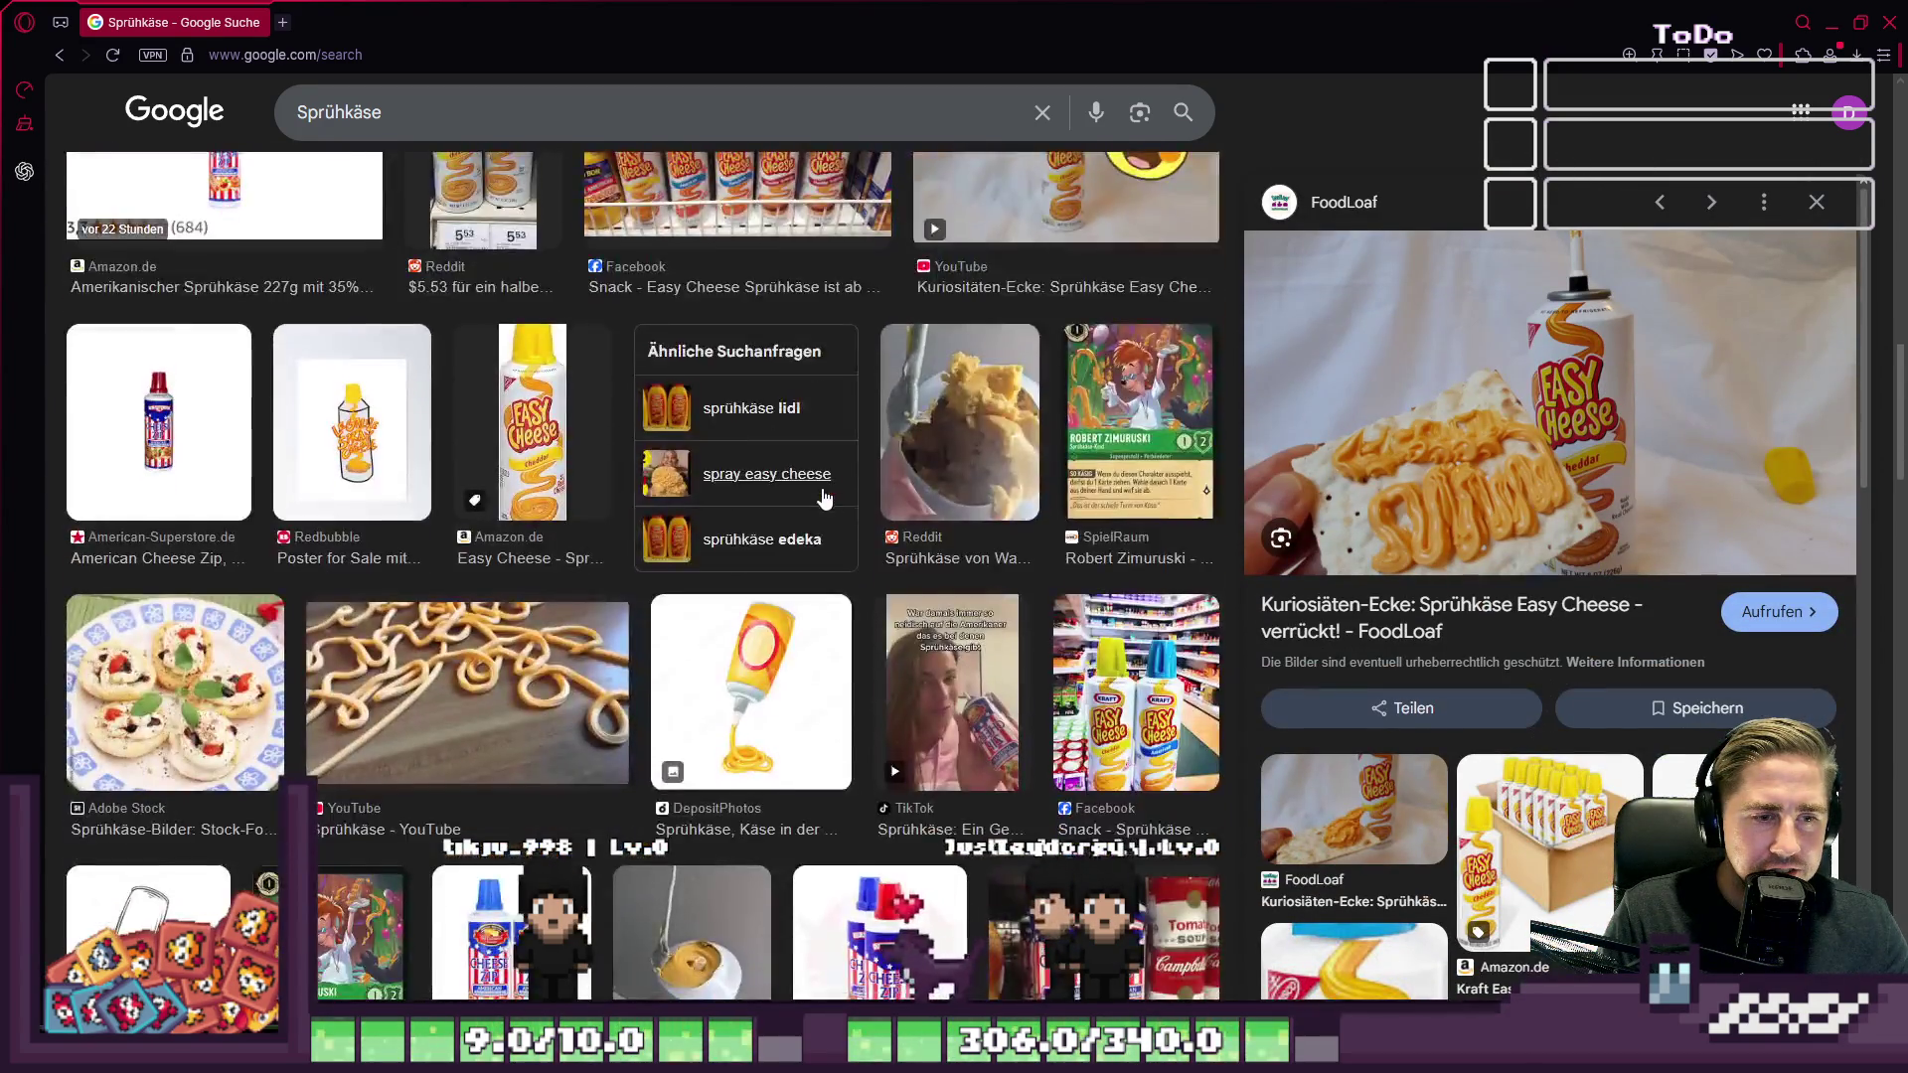
scroll(825, 499, "down", 3)
key("alt+Tab")
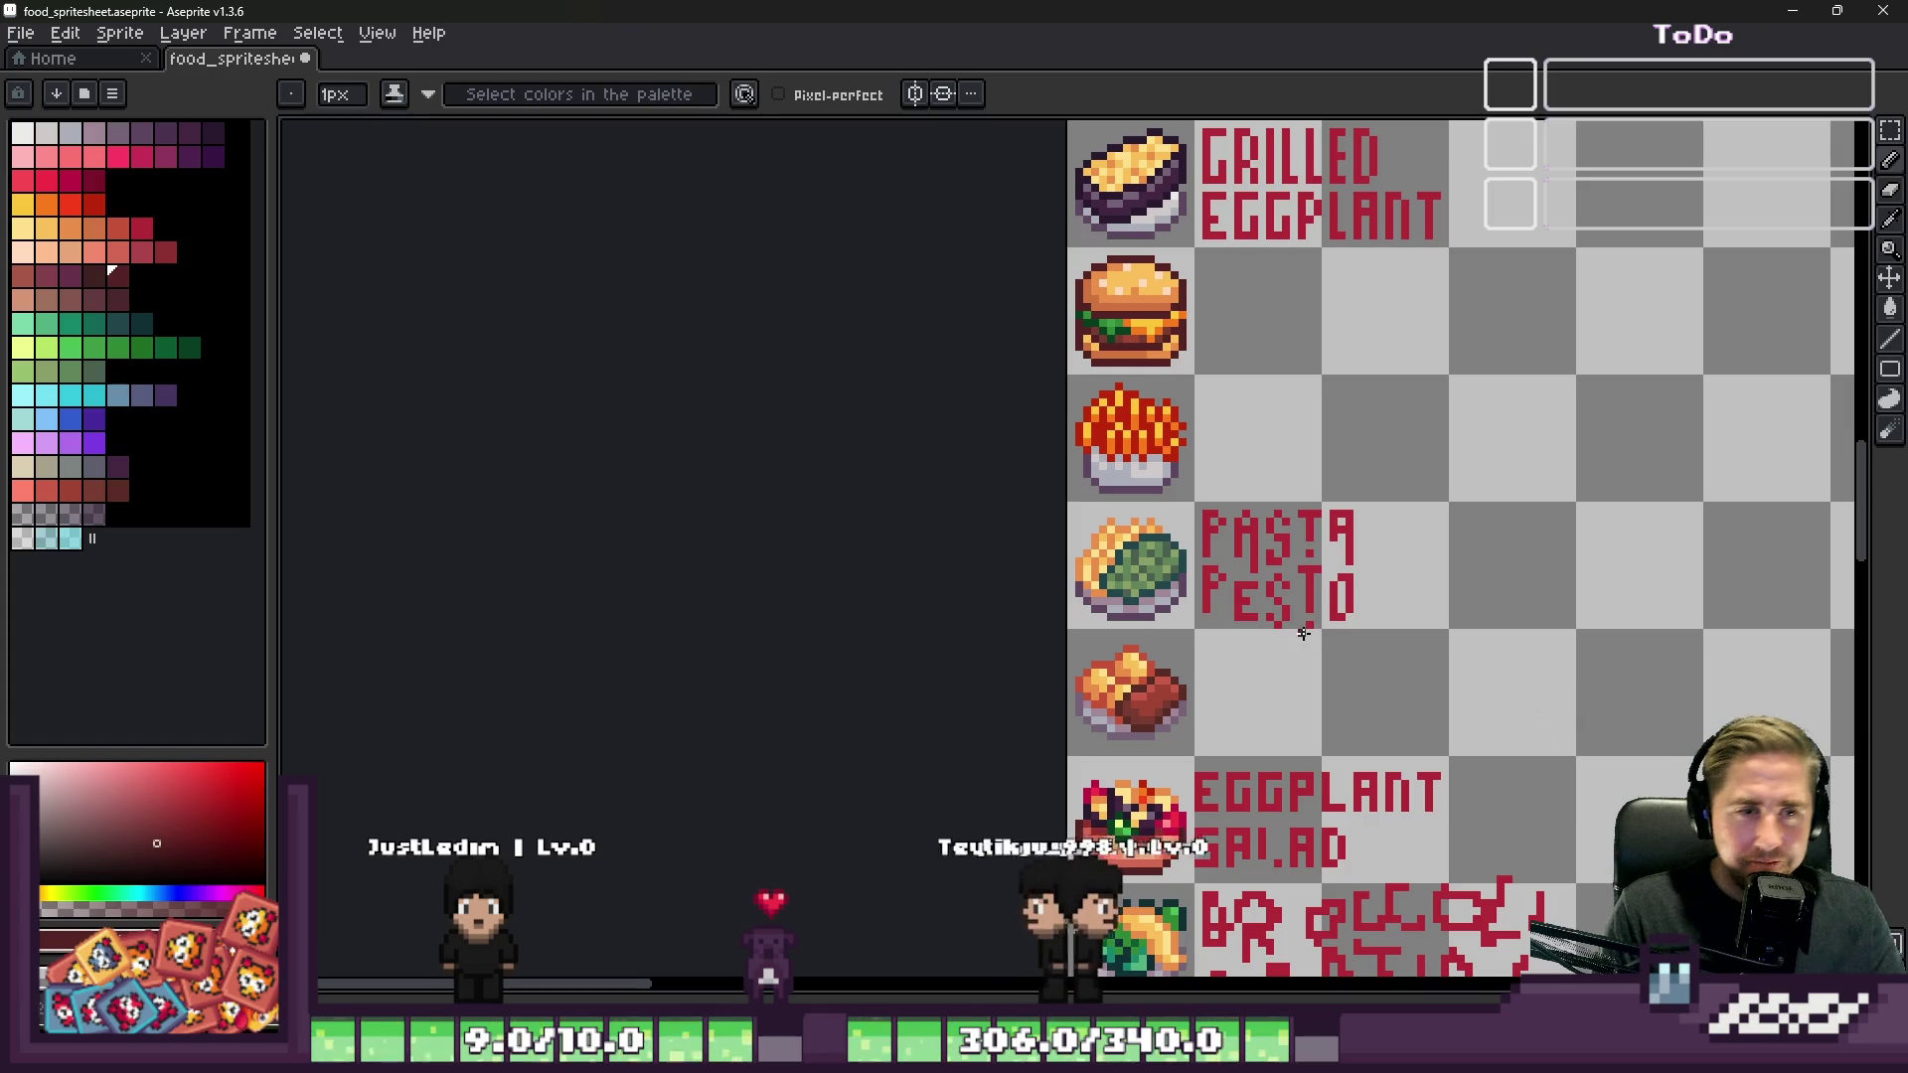
Step: Pick the red of the SALAD lettering as the pencil colour
scroll(1377, 544, "up", 8)
key("m")
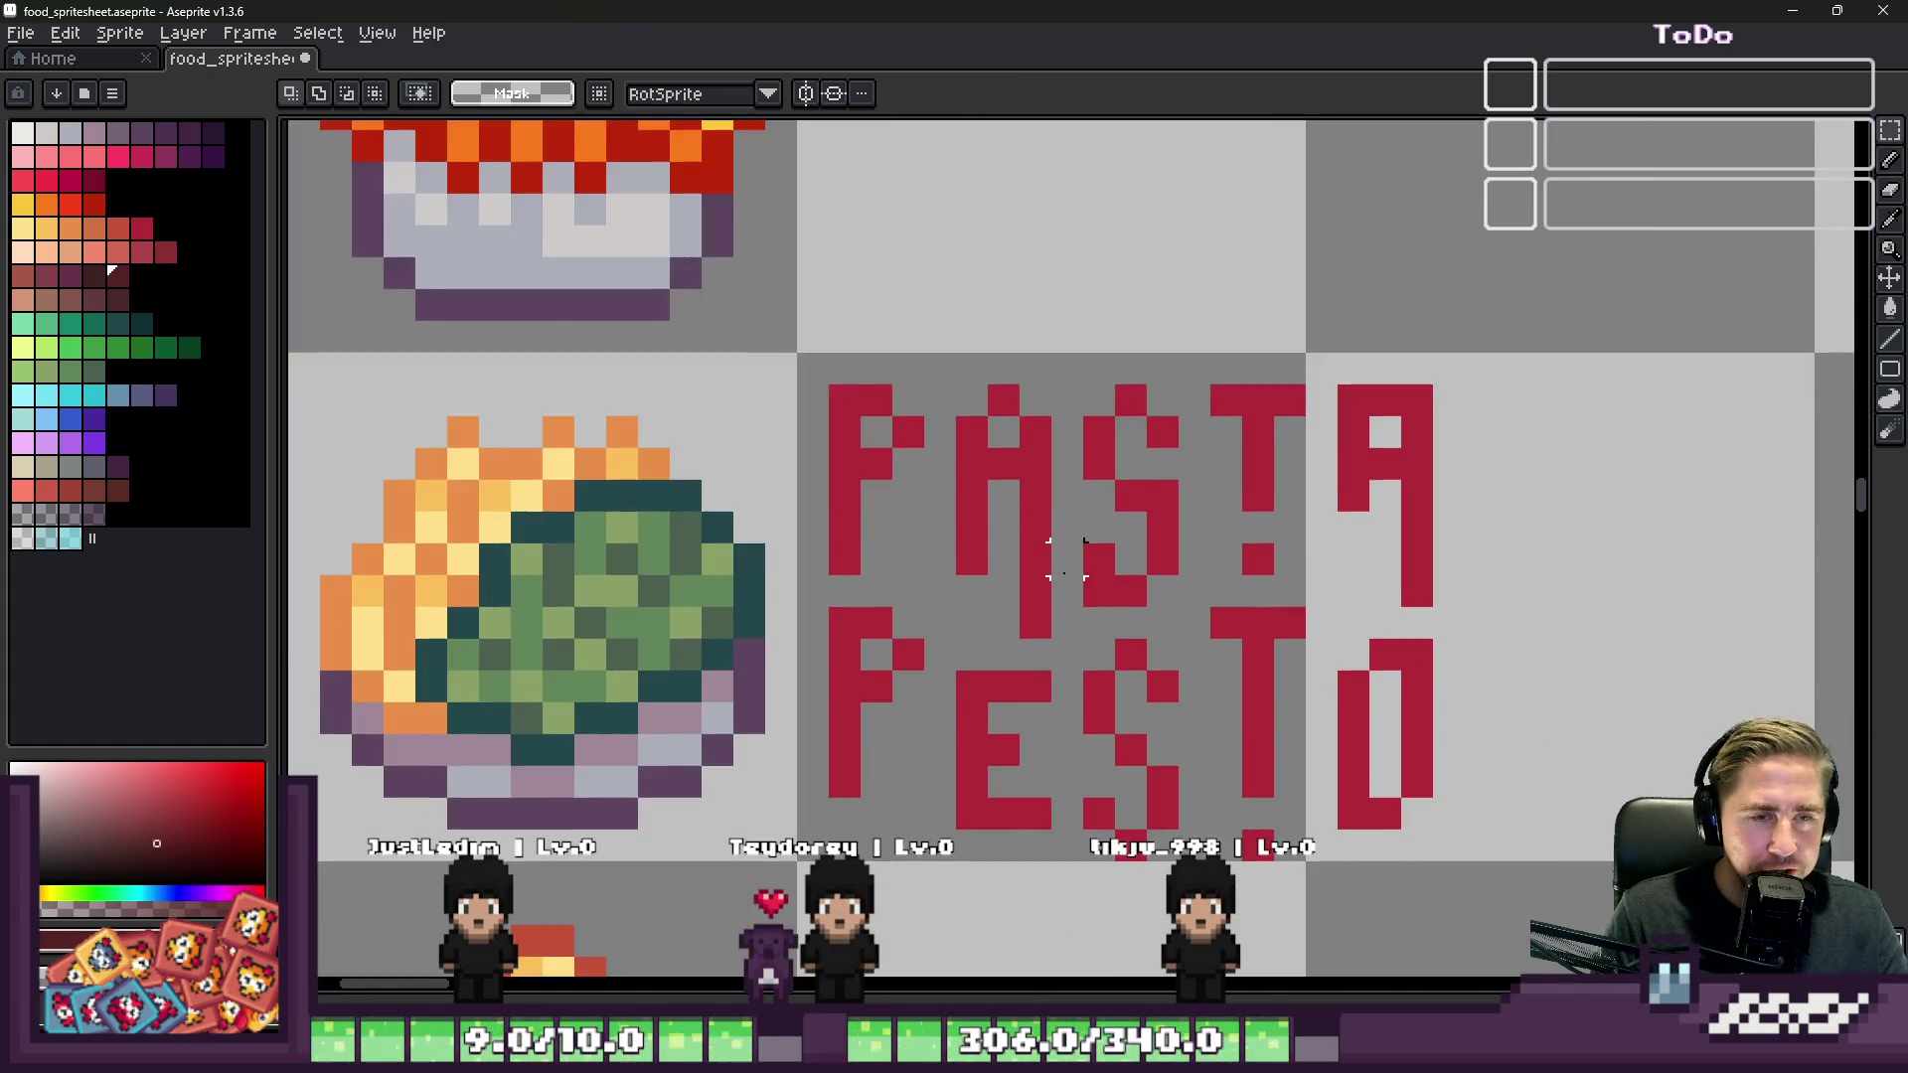
scroll(761, 326, "down", 4)
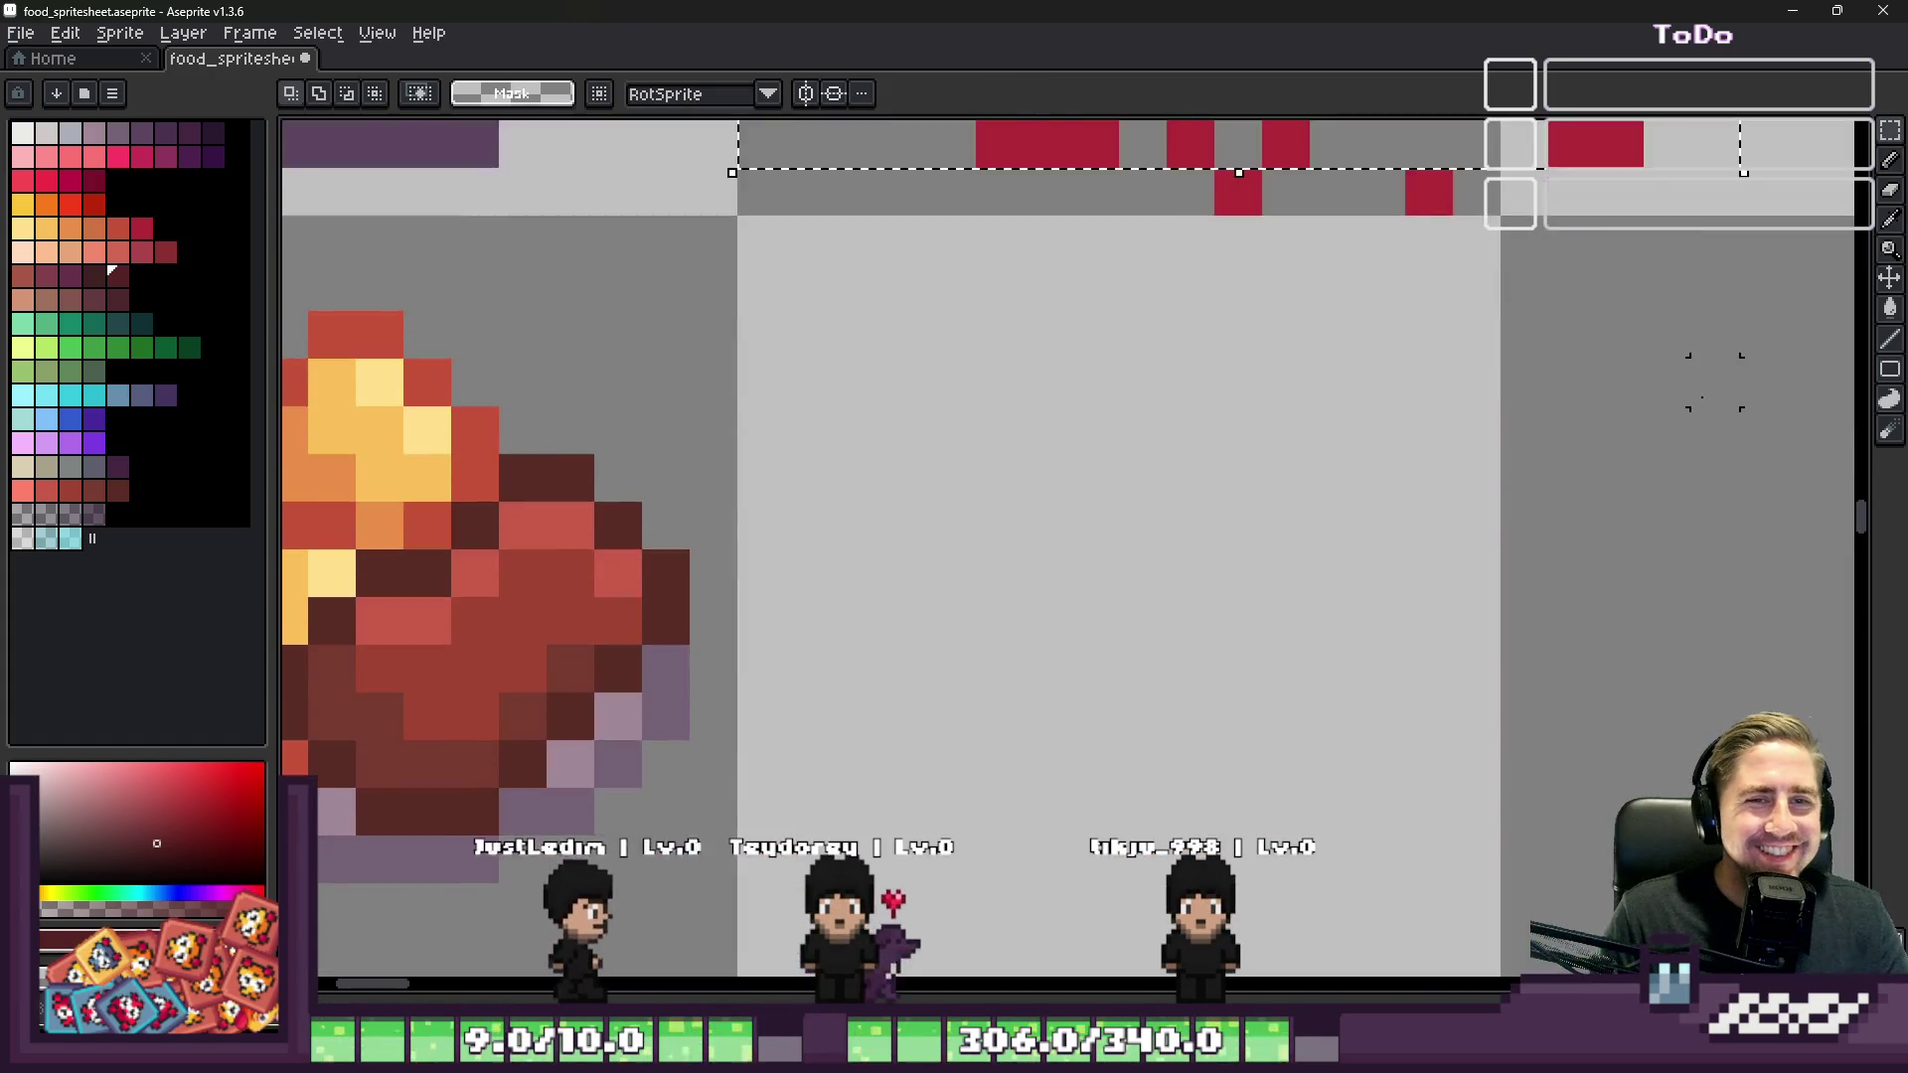
scroll(1384, 515, "down", 1)
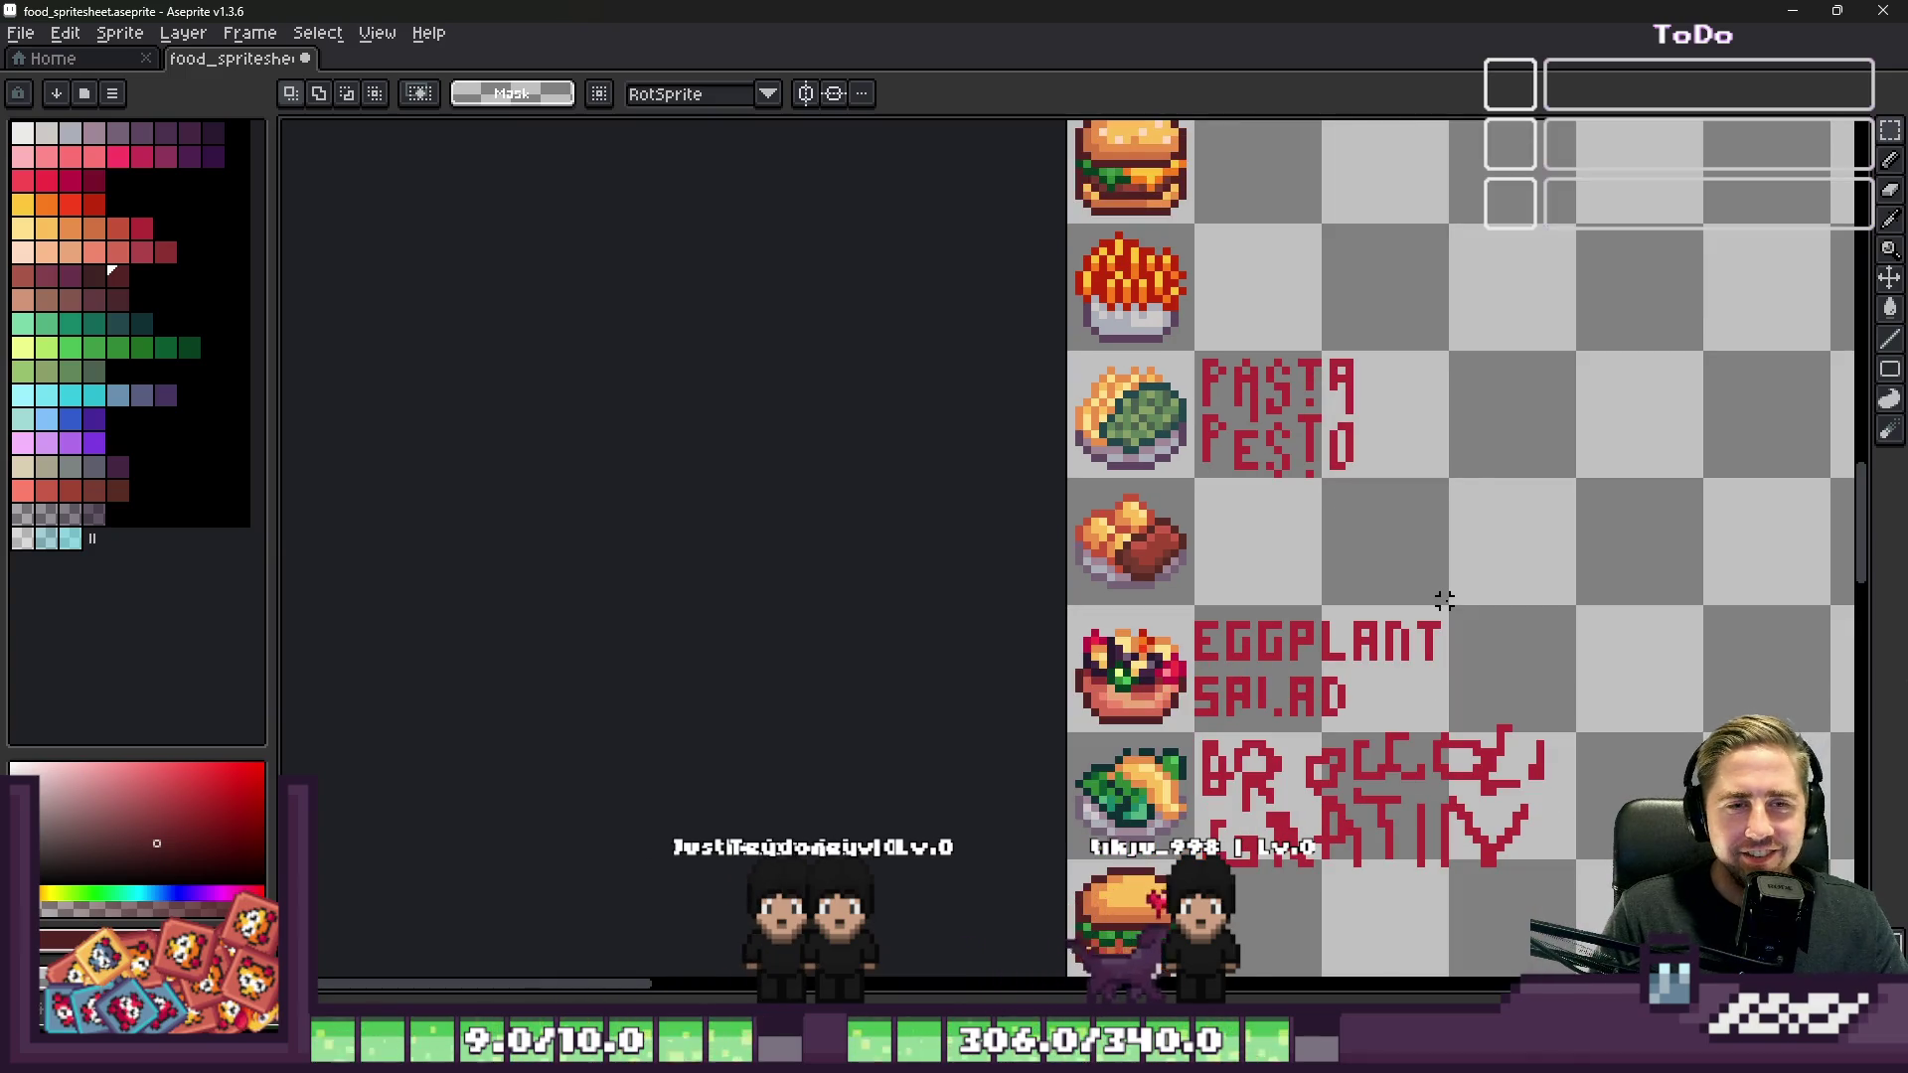
scroll(1262, 695, "up", 5)
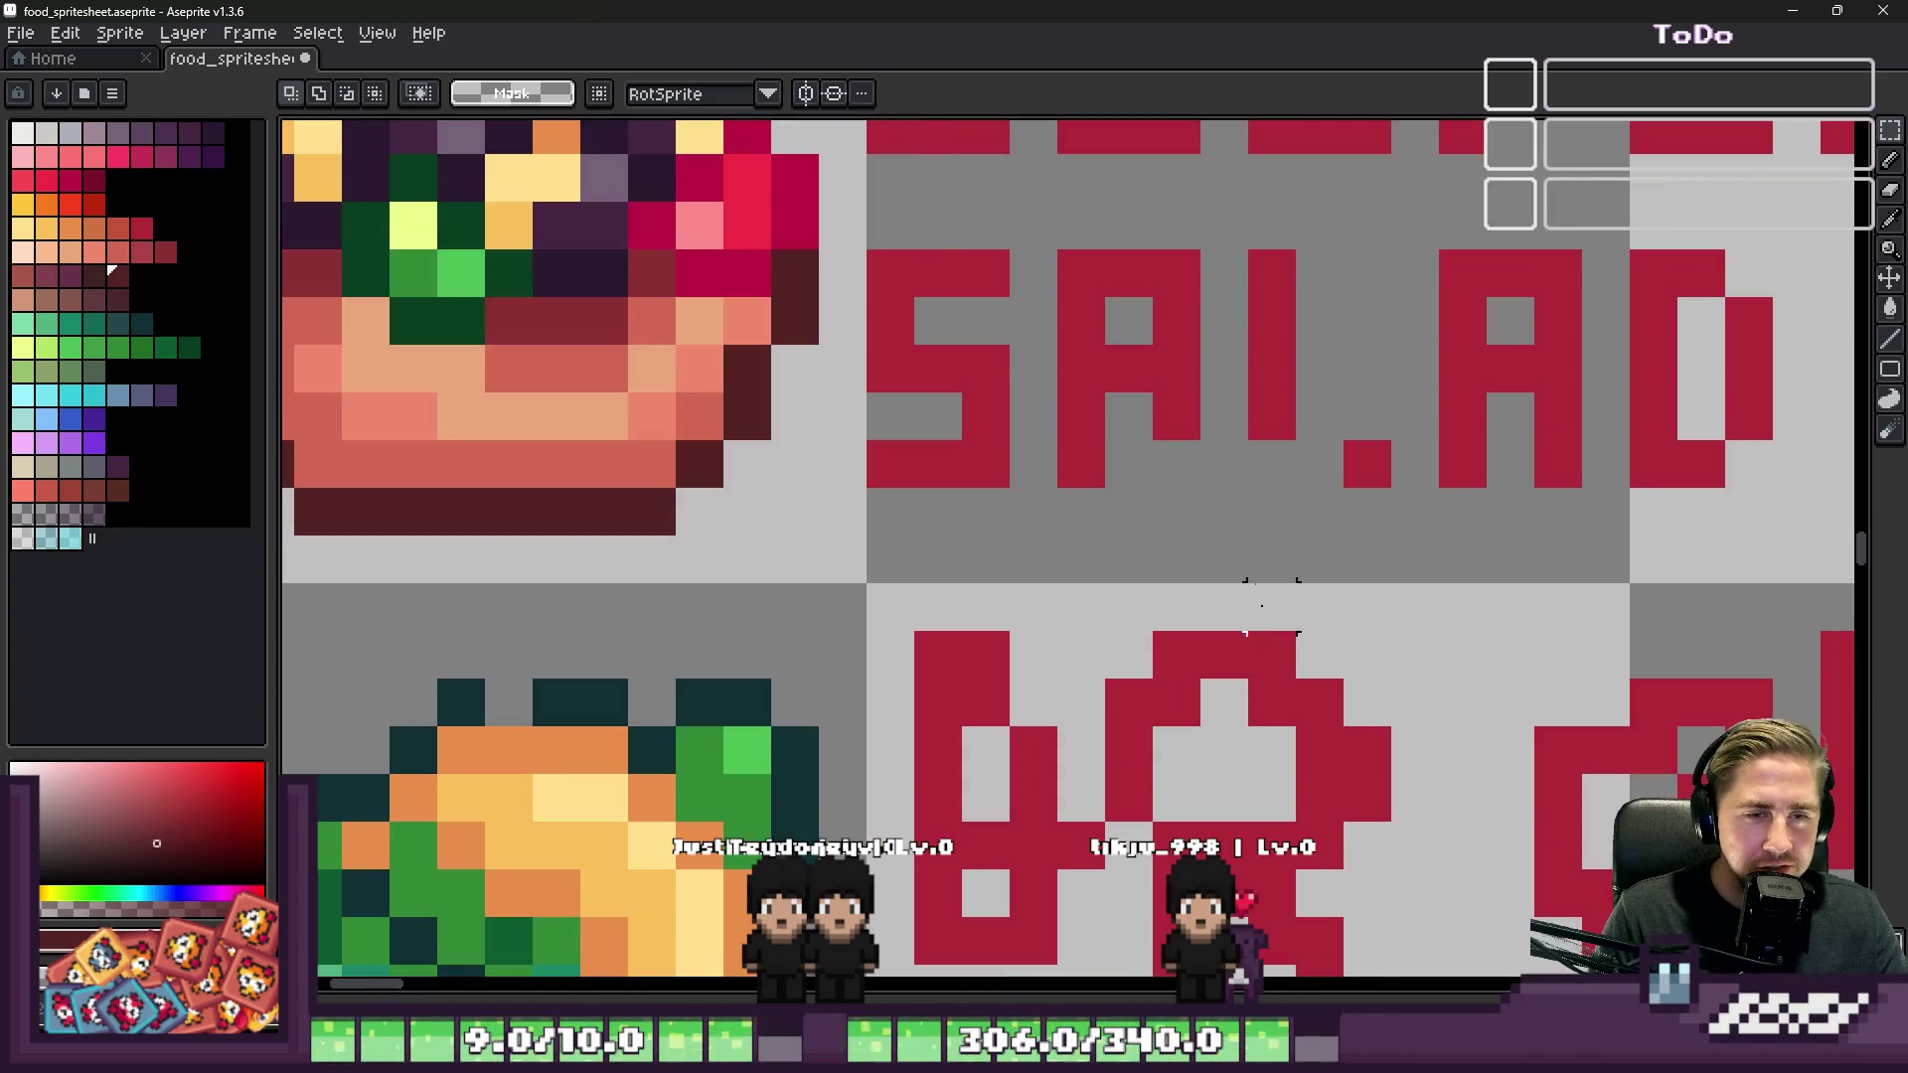
key("i")
left_click(1284, 448)
key("b")
Step: Move to the hamburger and sample its muted red with the Eyedropper
scroll(1305, 378, "down", 5)
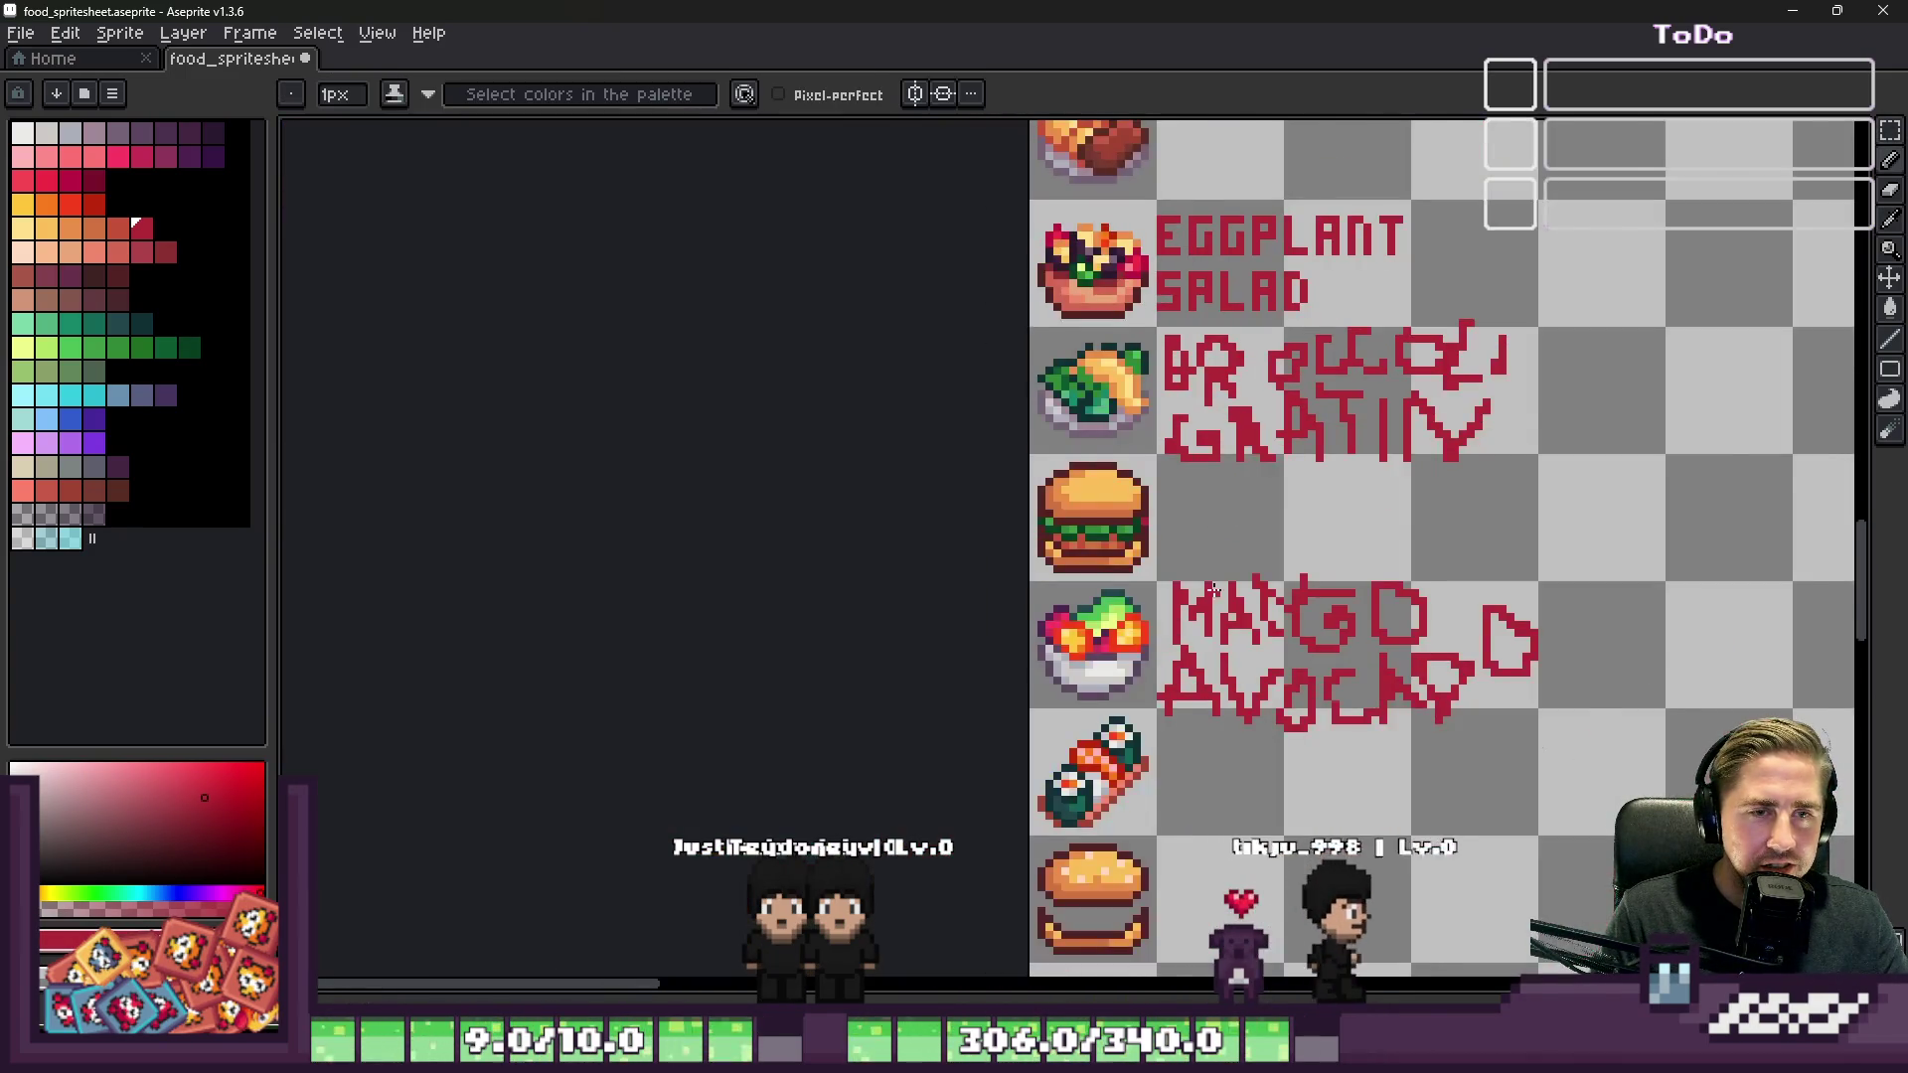
scroll(1072, 355, "up", 3)
scroll(1071, 355, "down", 2)
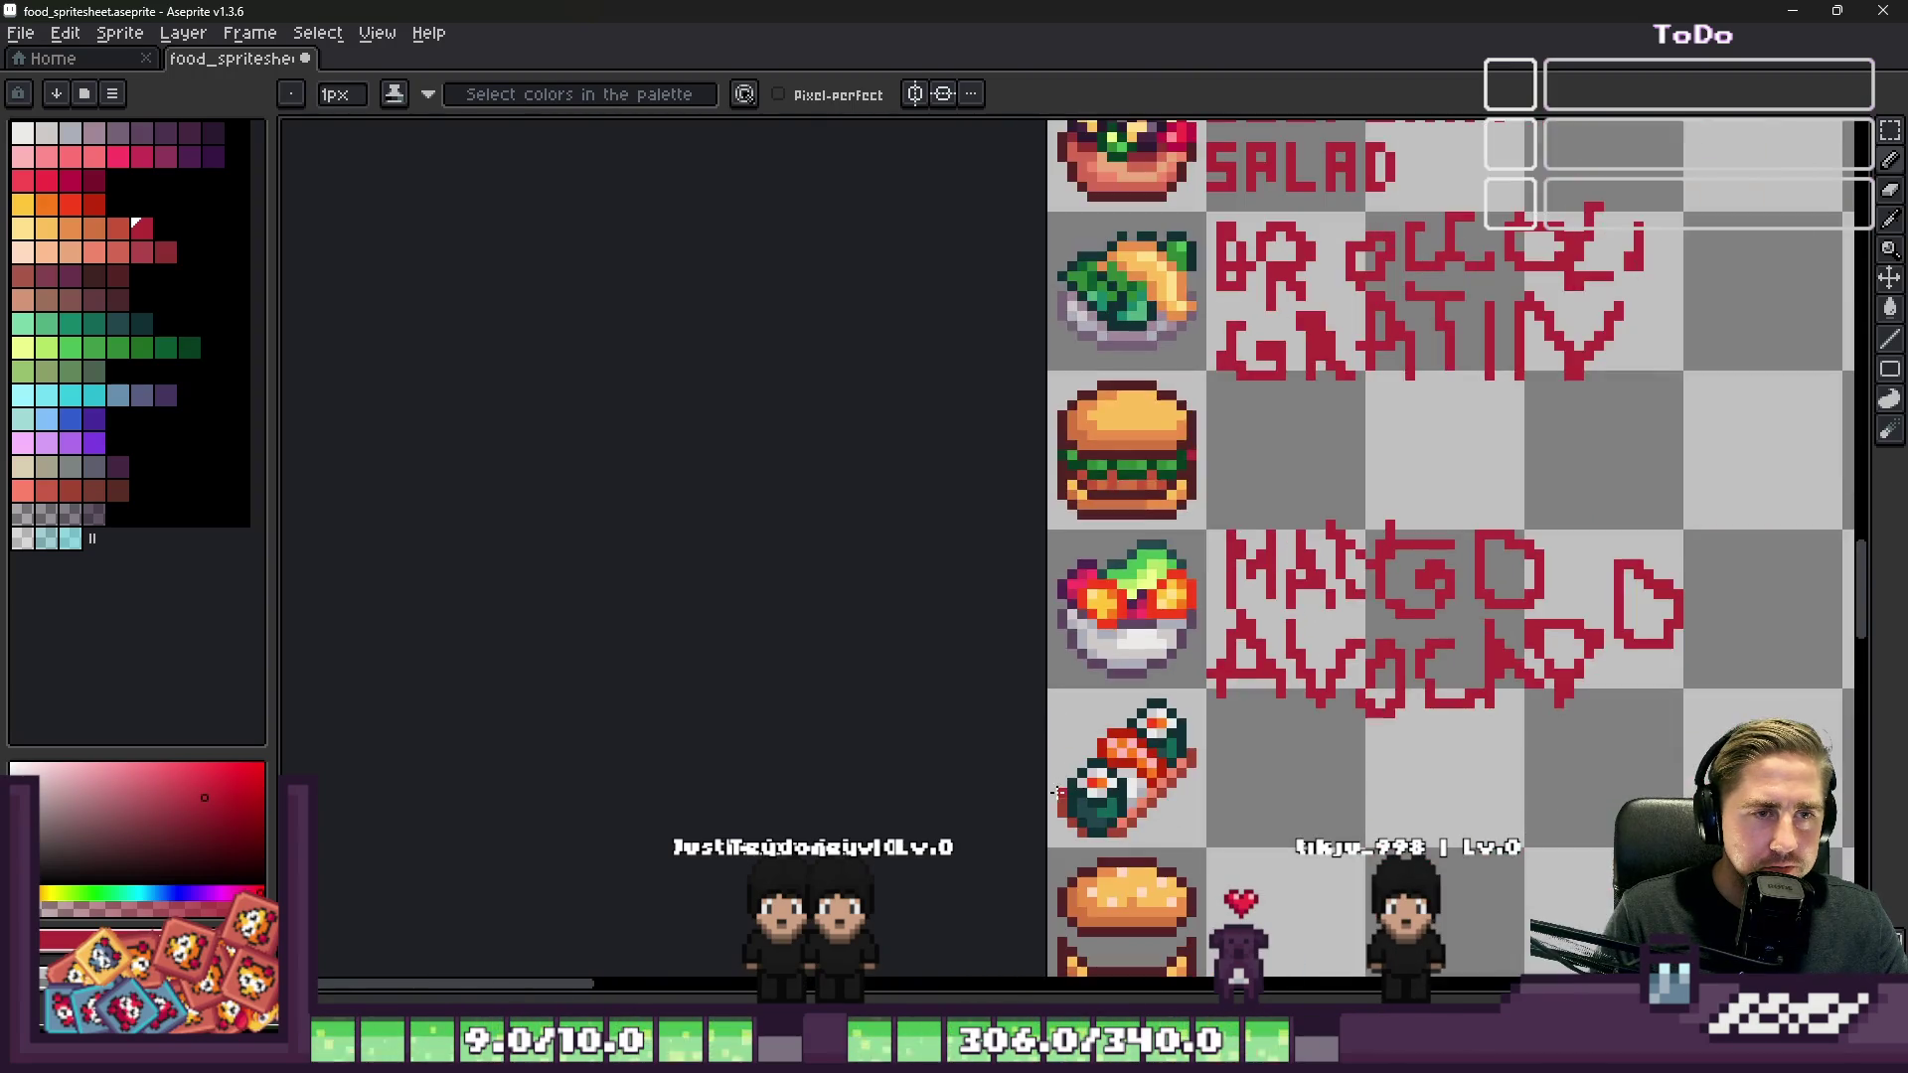
scroll(1031, 703, "up", 2)
scroll(1152, 202, "down", 1)
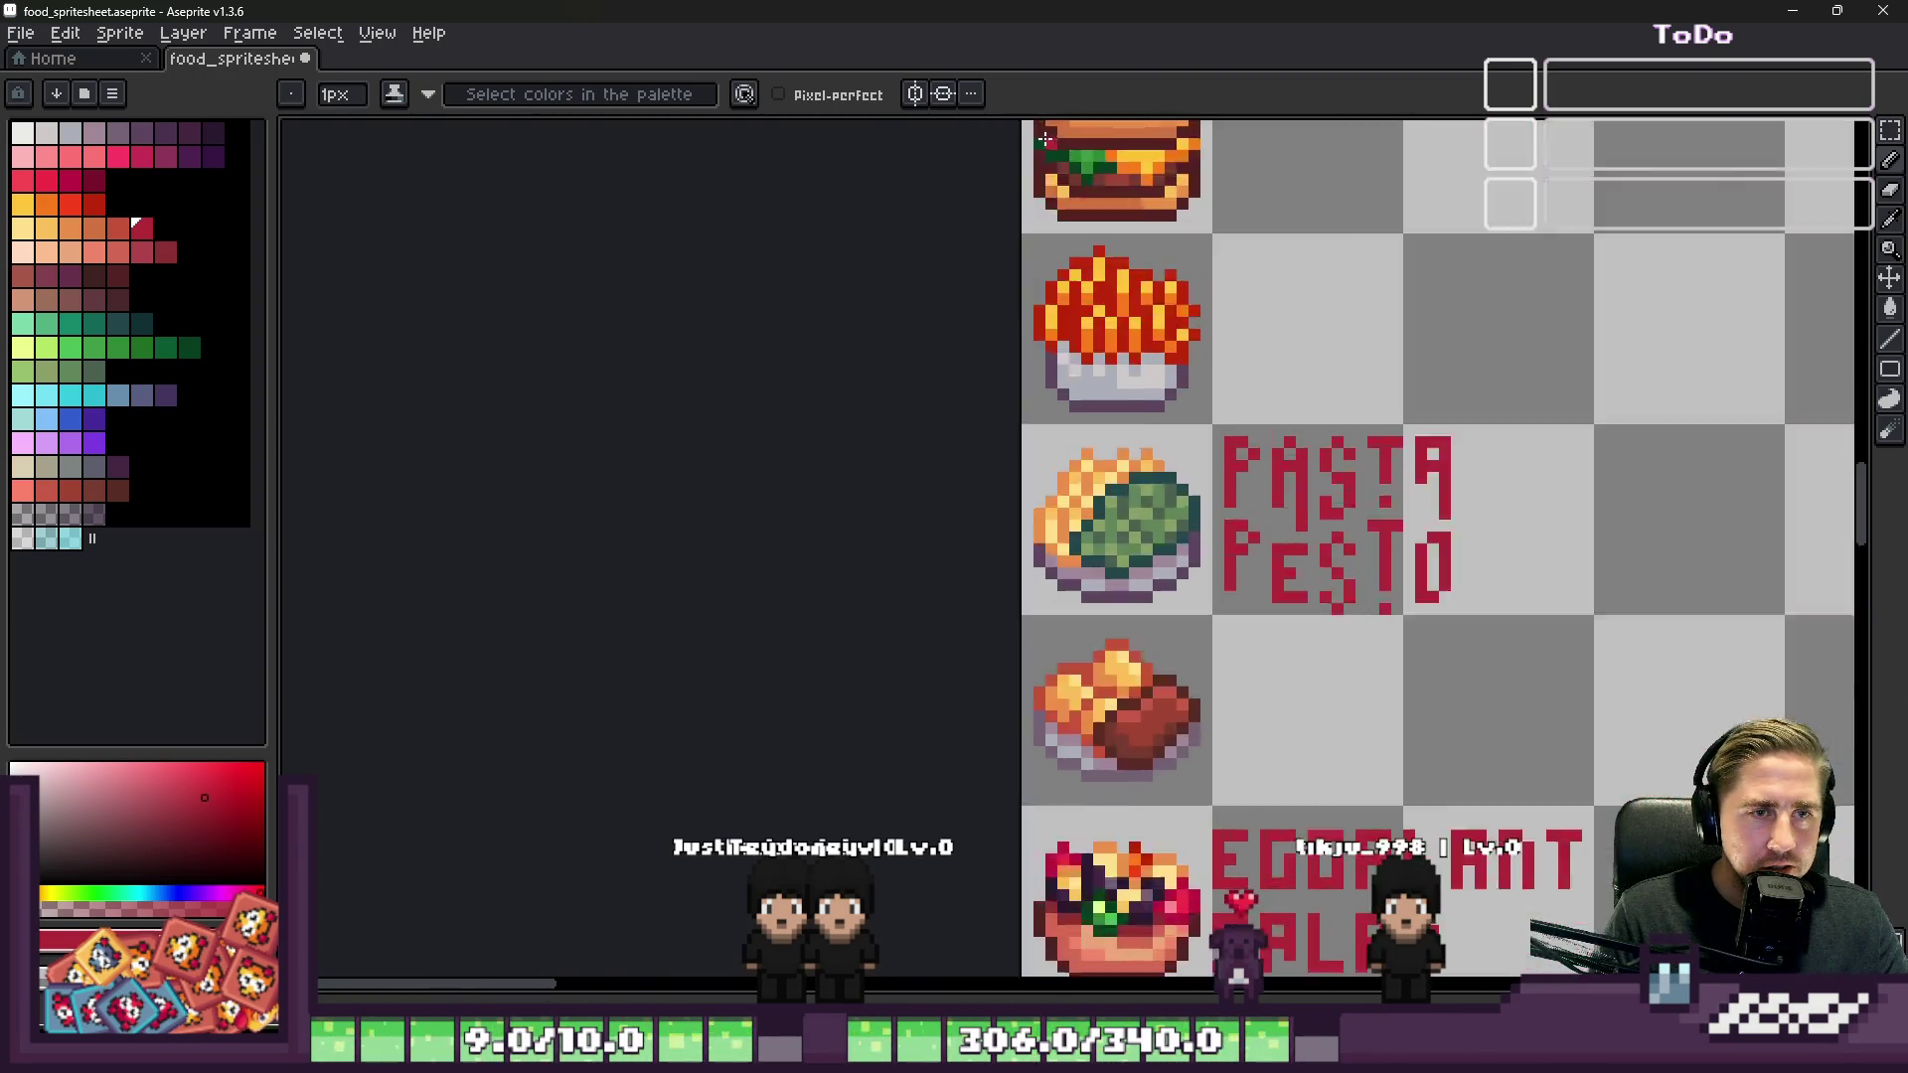
scroll(1088, 505, "up", 3)
key("i")
left_click(1089, 505)
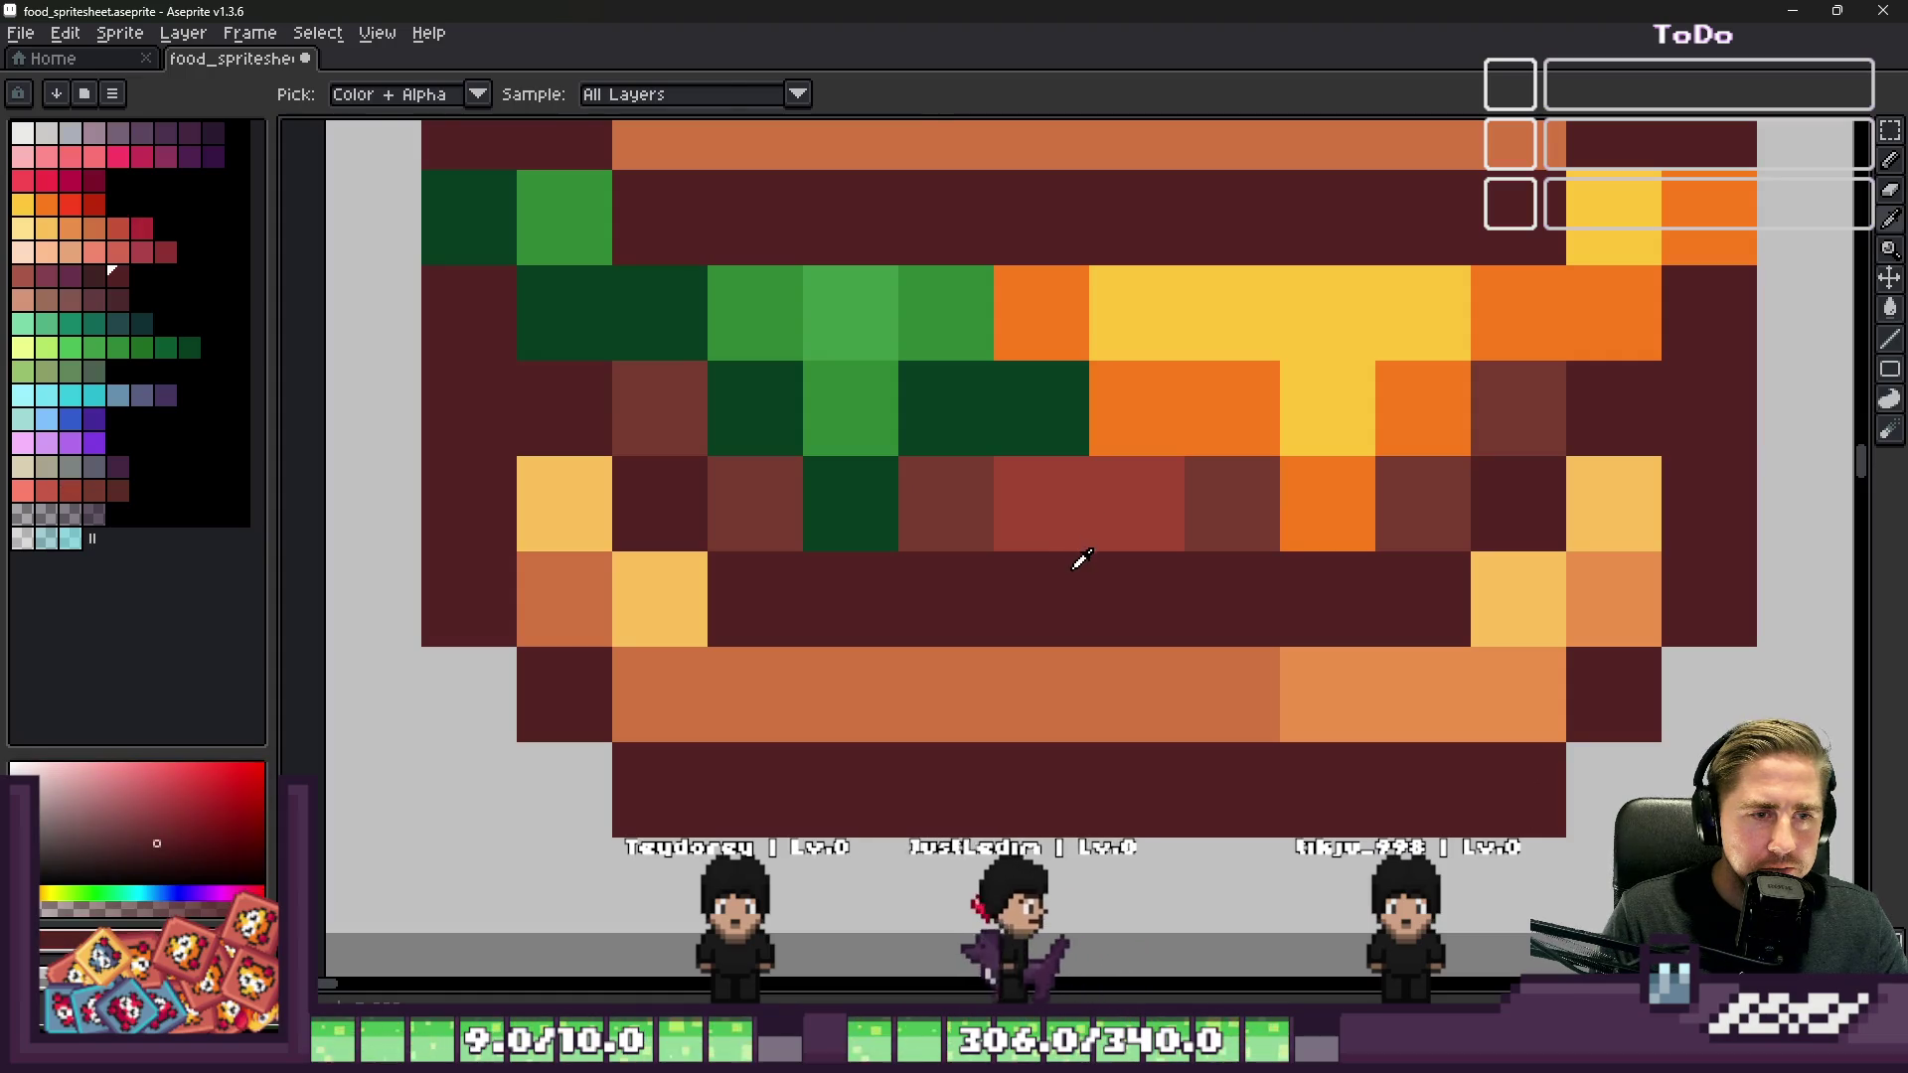
Step: Paint a brown row across the bun's empty gap and a brown line along its edge
key("b")
scroll(1077, 557, "down", 3)
scroll(1012, 261, "up", 2)
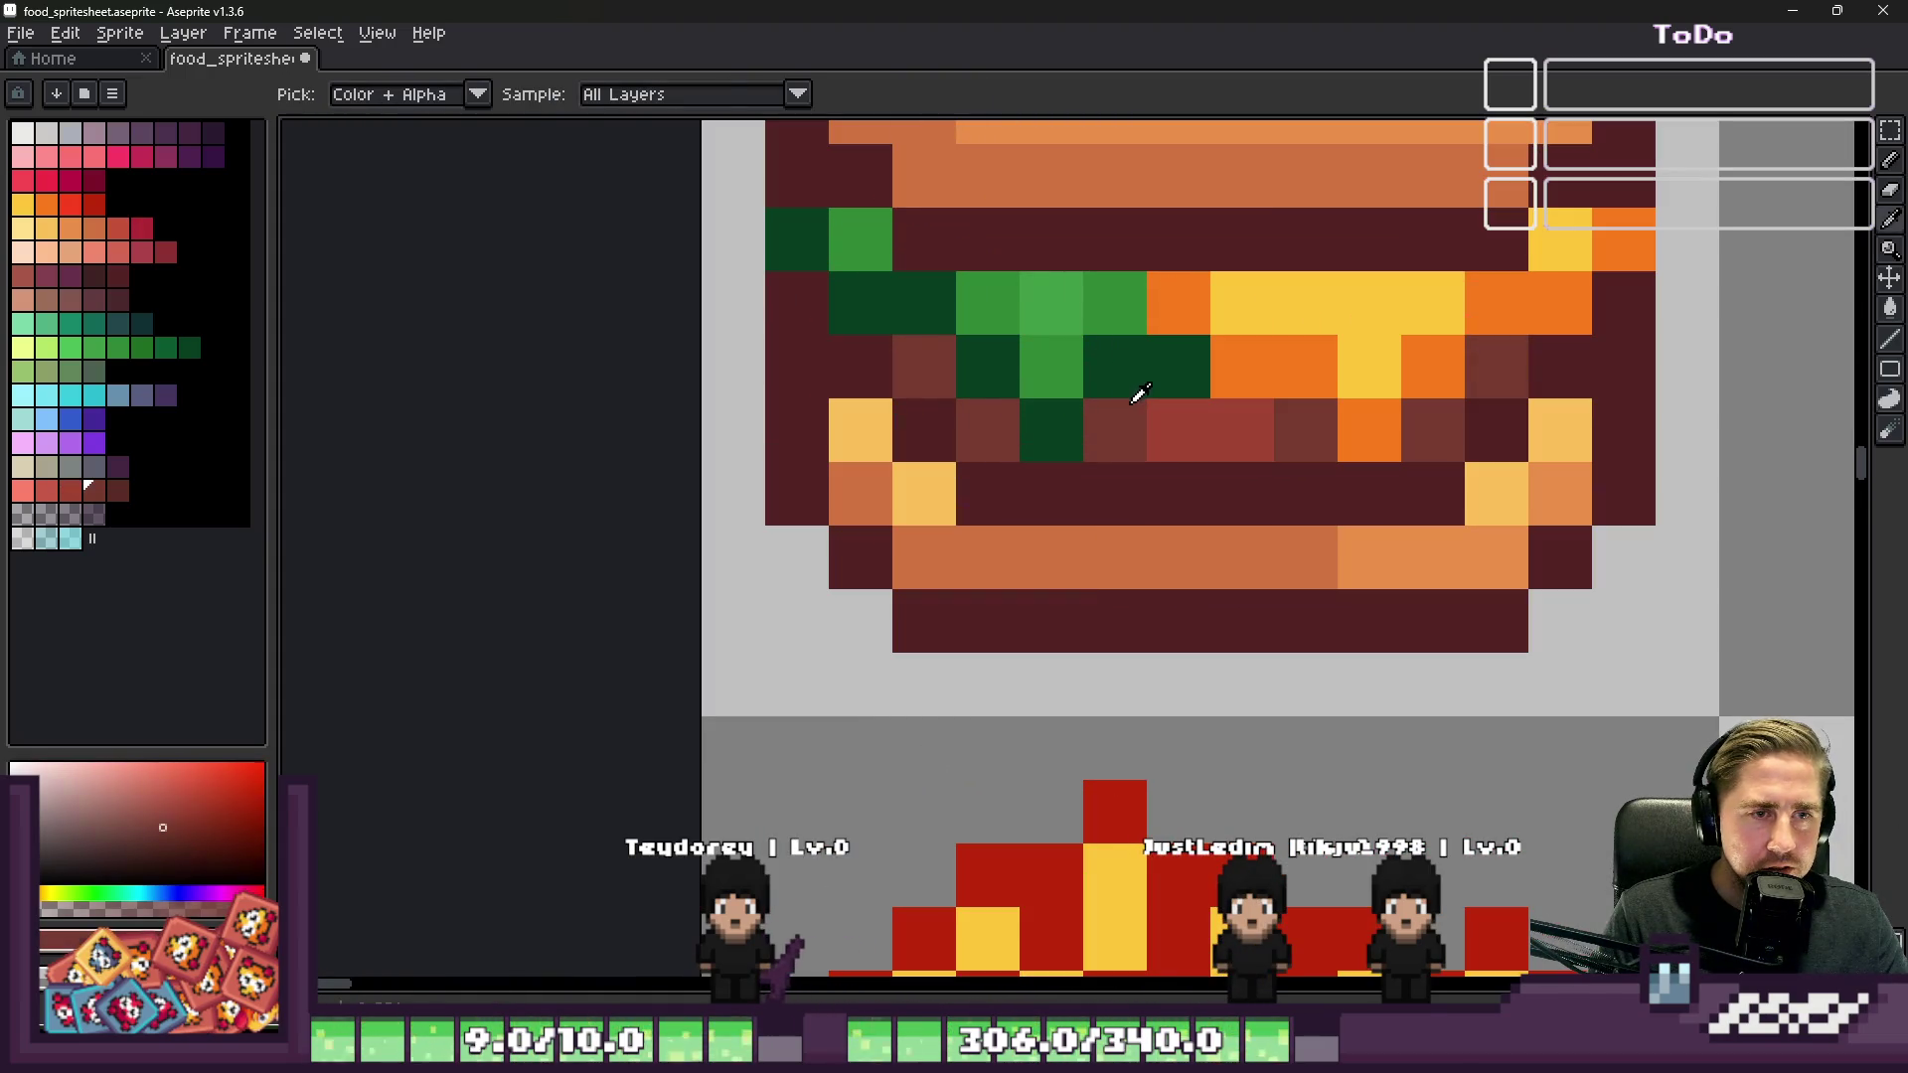
scroll(1095, 504, "right", 5)
scroll(1096, 503, "down", 2)
scroll(1049, 414, "up", 6)
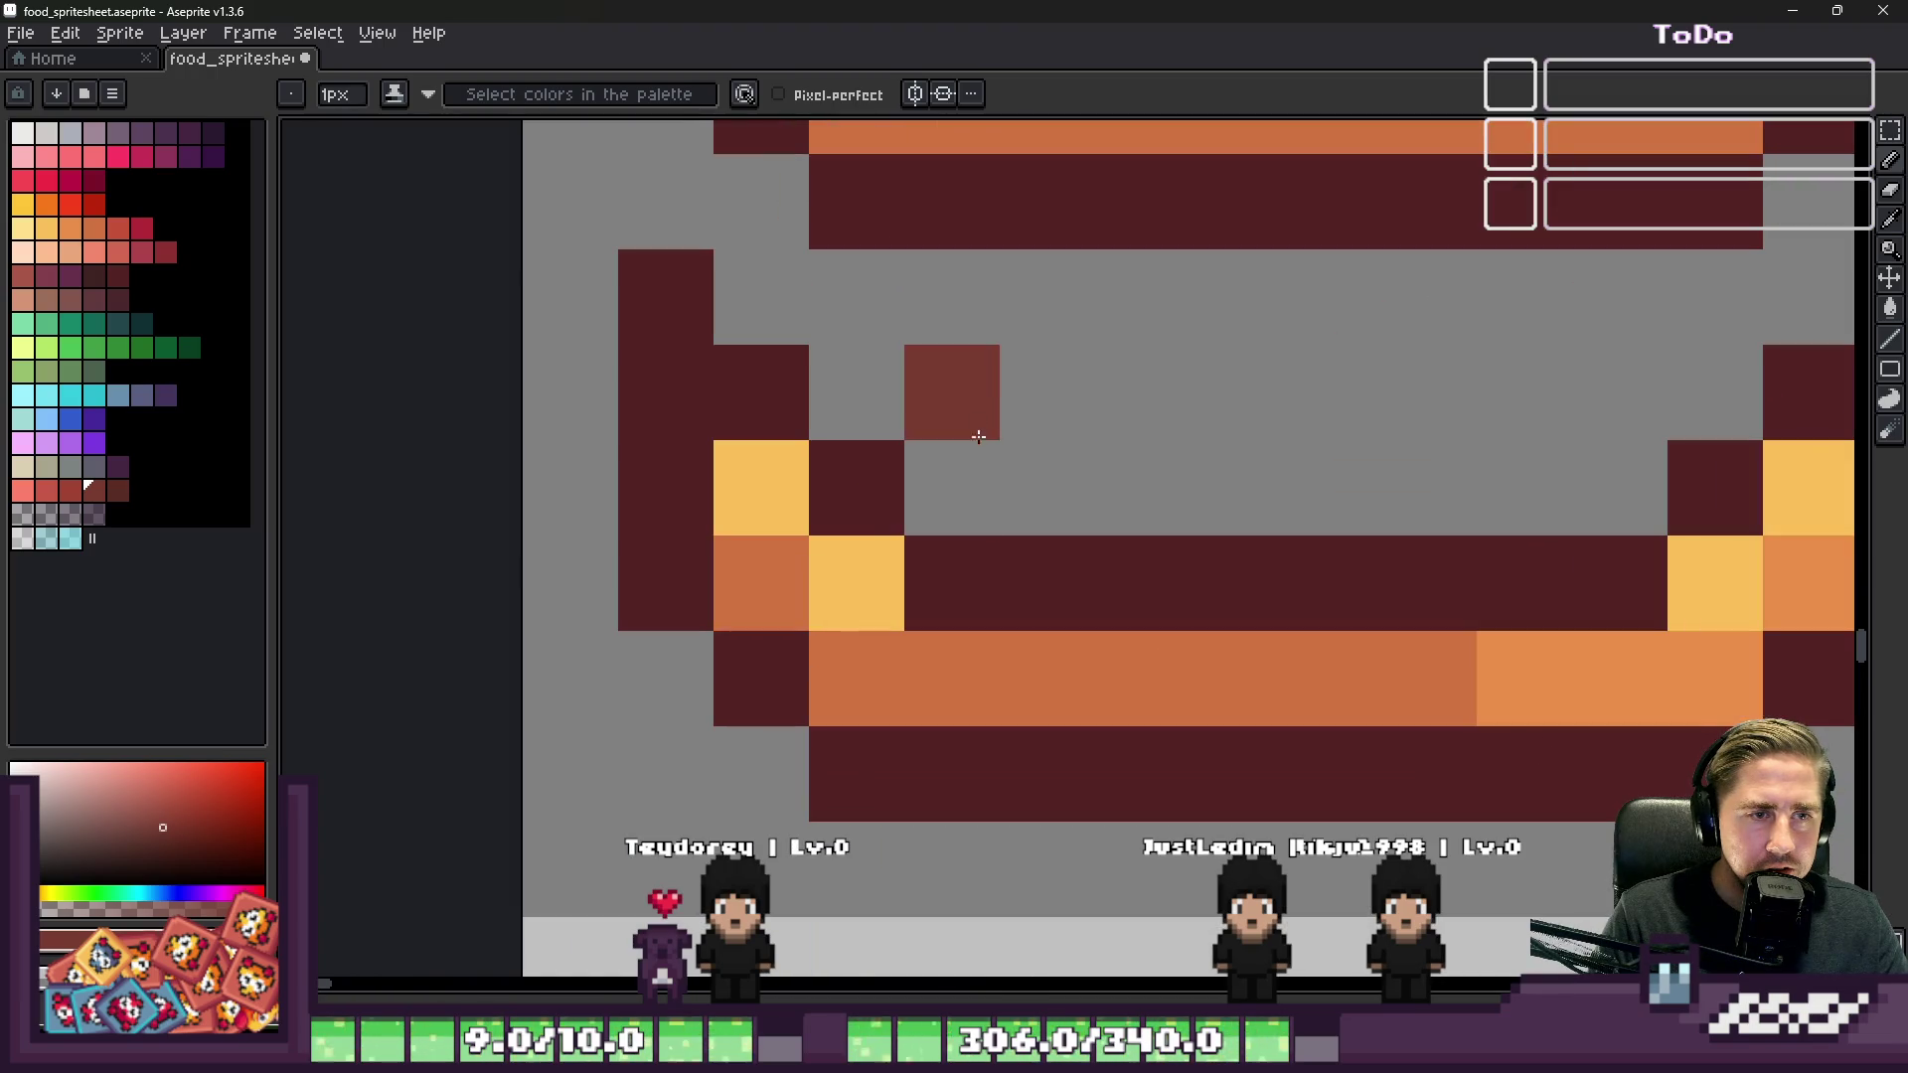
left_click_drag(979, 446, 1630, 465)
scroll(1590, 417, "down", 2)
mouse_move(1588, 347)
left_mouse_down()
mouse_move(1660, 307)
mouse_move(1457, 392)
mouse_move(1302, 374)
mouse_move(1132, 410)
left_mouse_up()
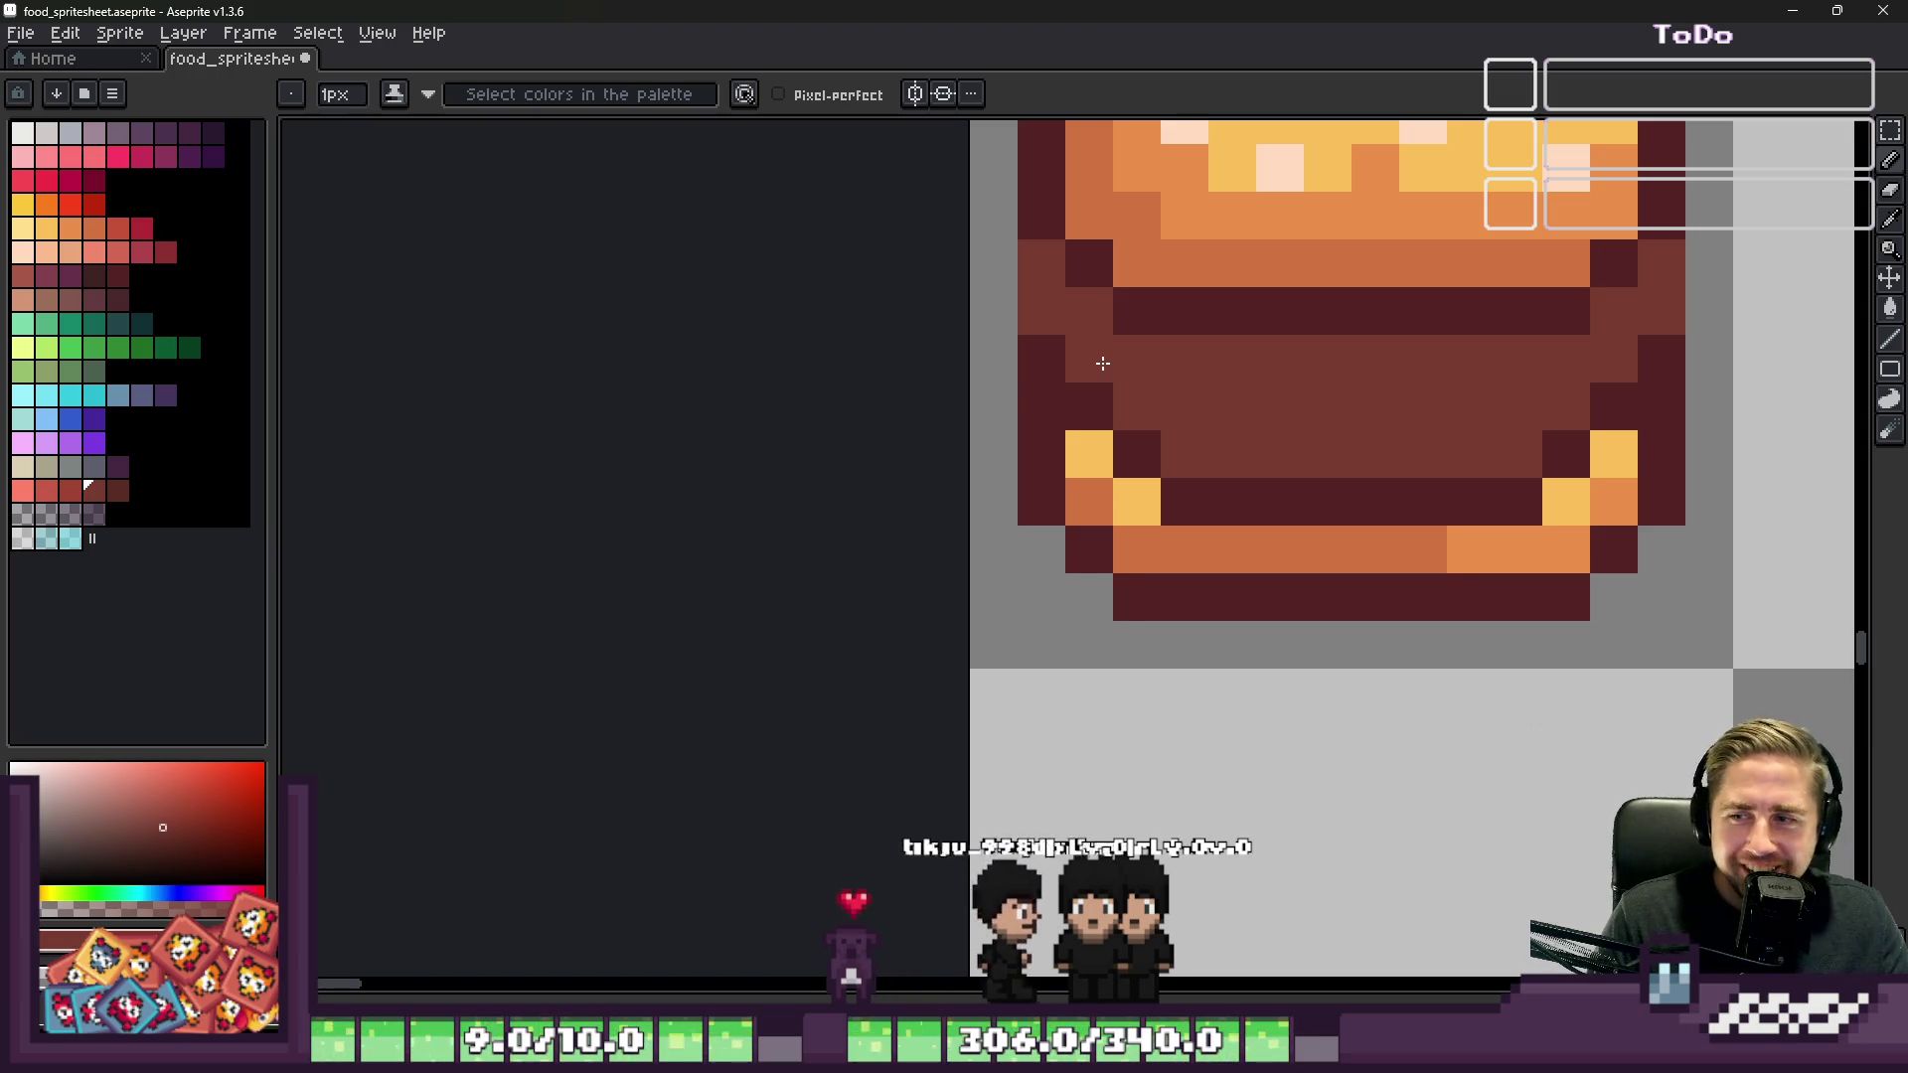
Step: Try a dark red-brown stroke on the burger's left edge, then undo it
scroll(1103, 363, "down", 3)
scroll(1038, 398, "up", 2)
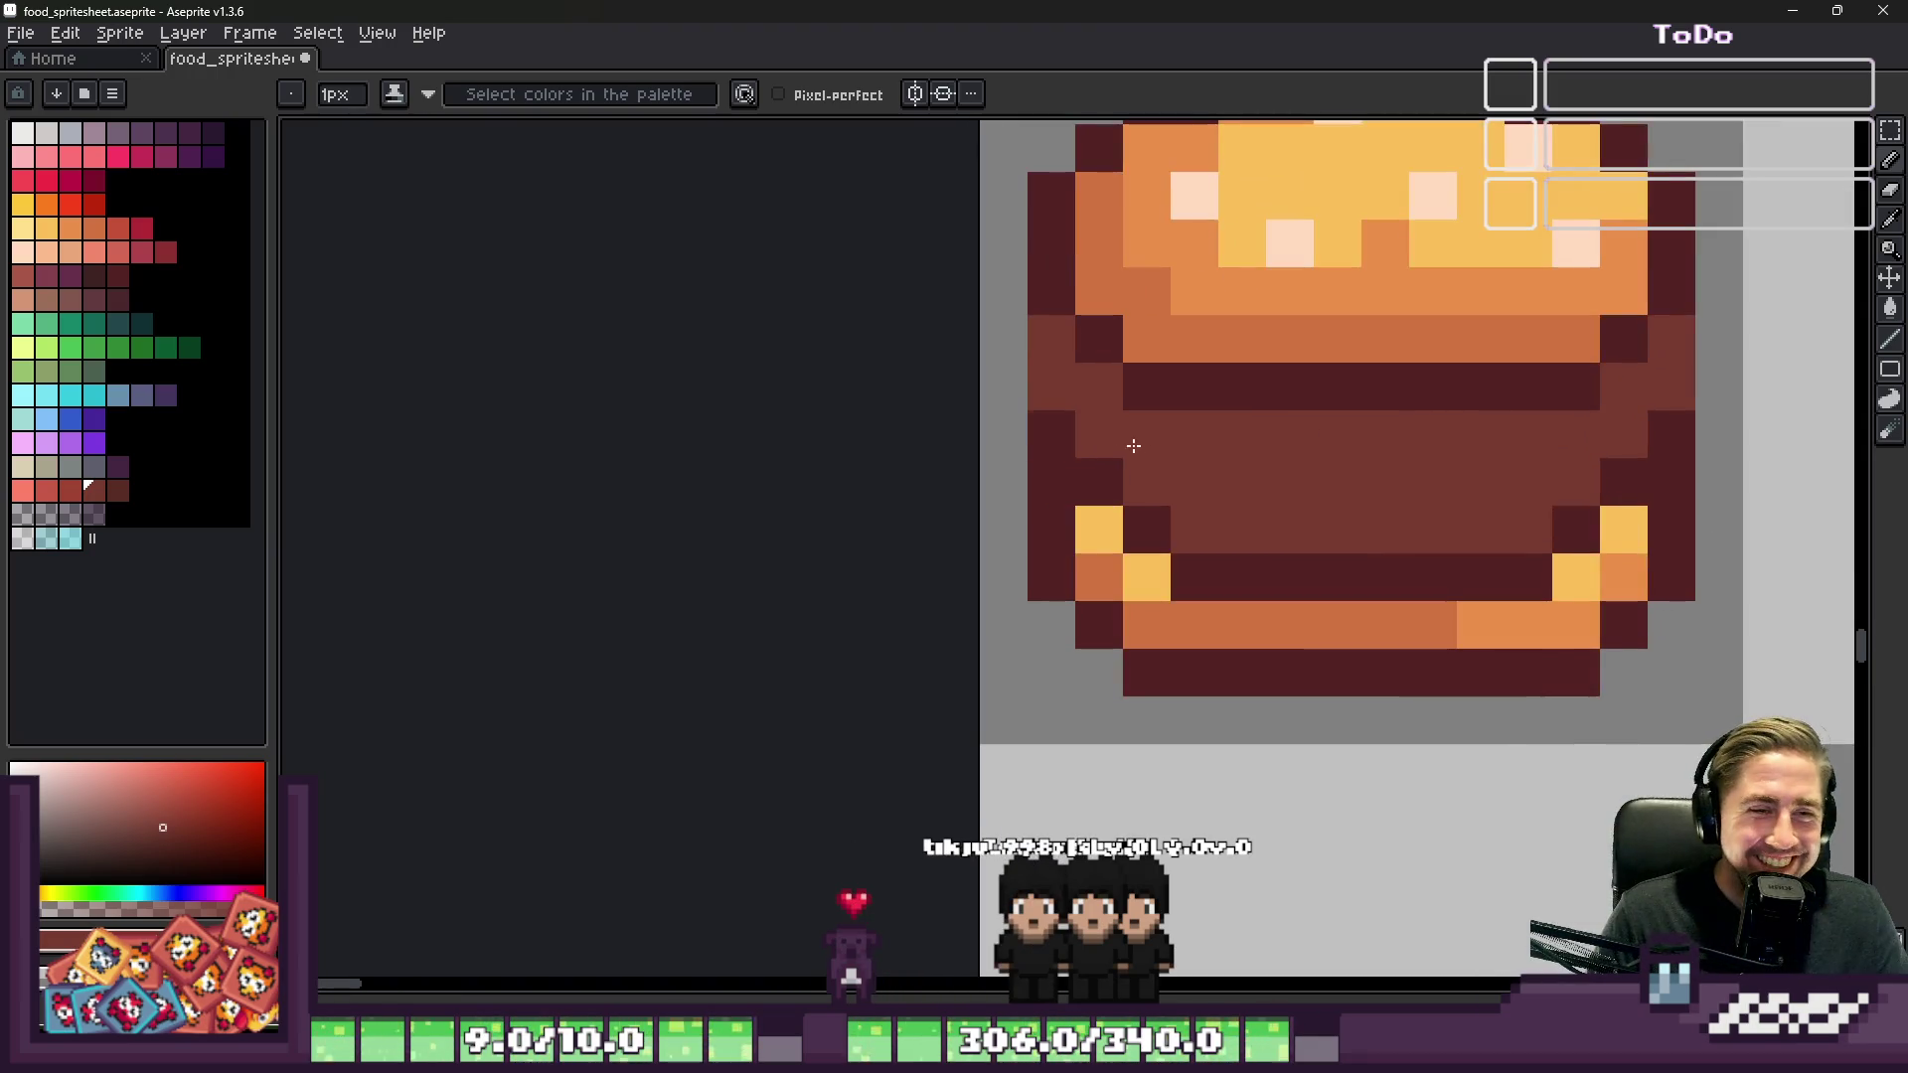
left_click(117, 490)
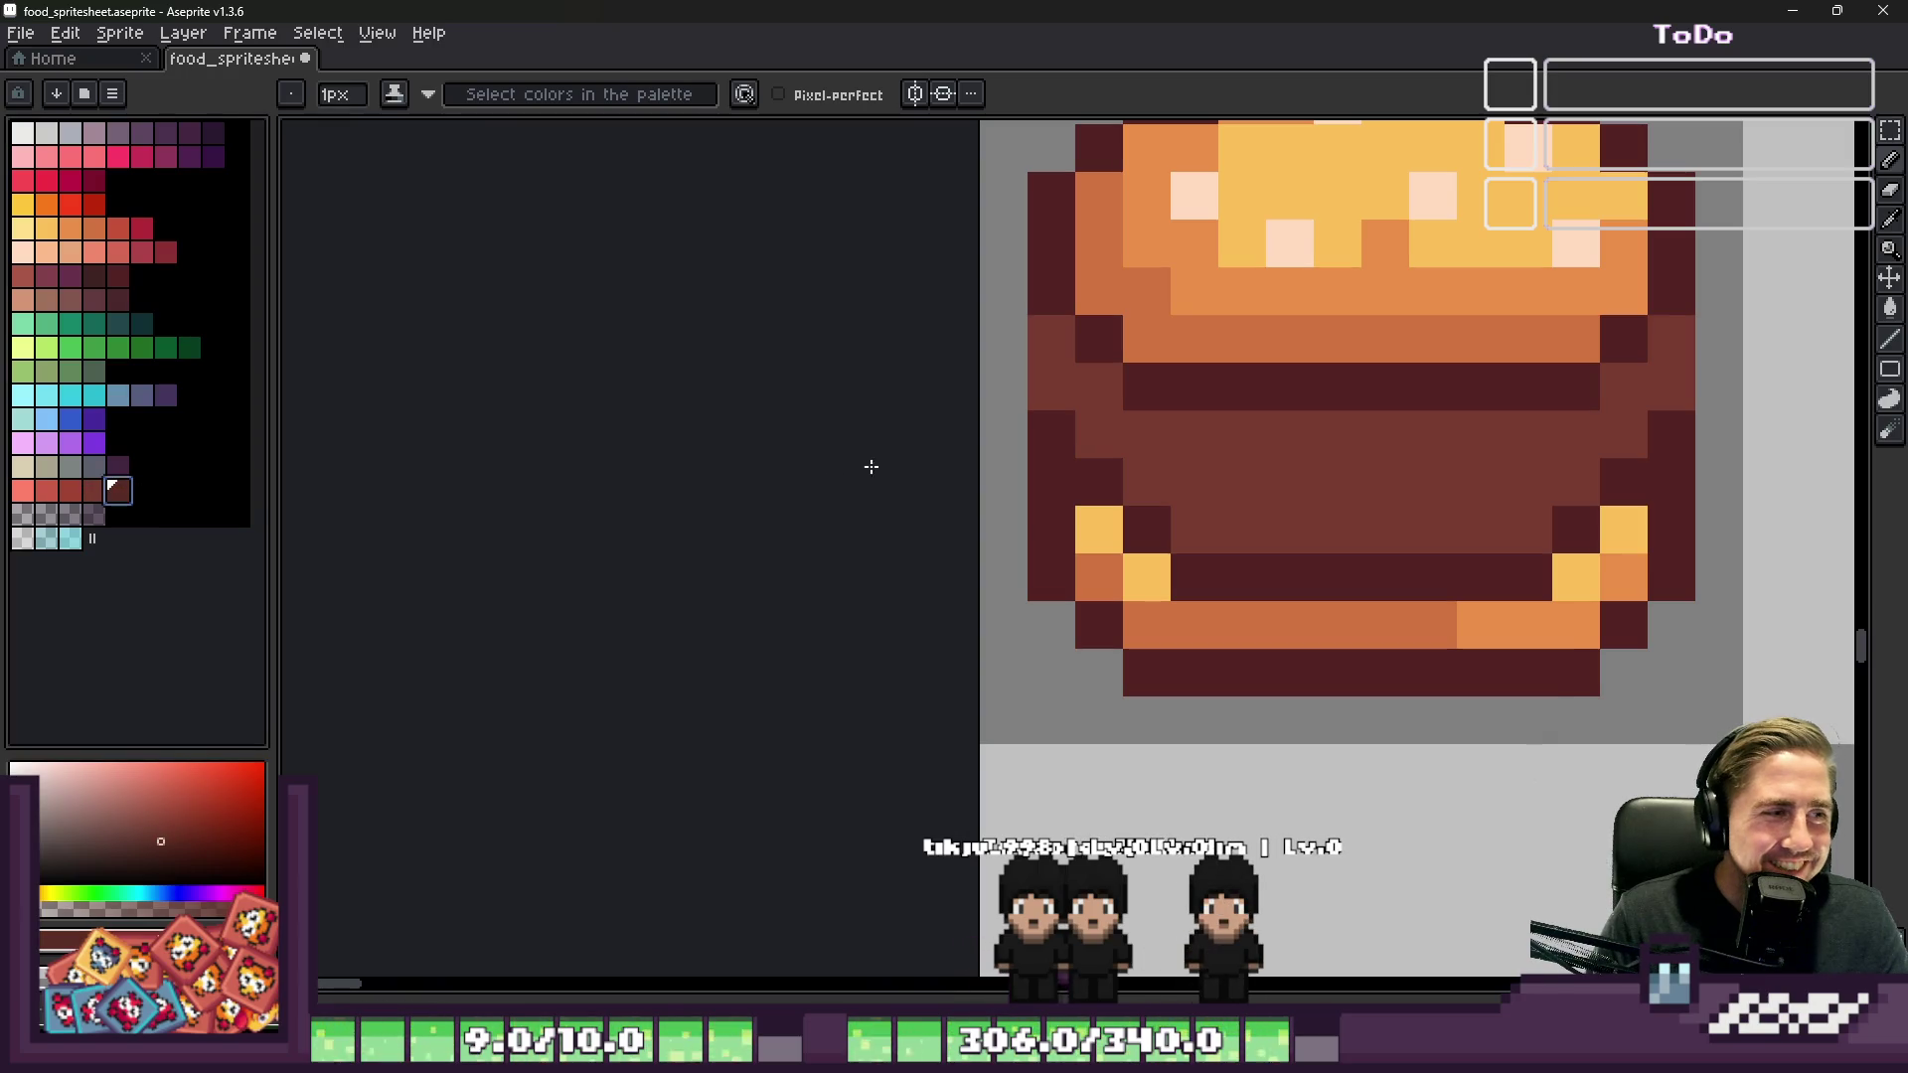
left_click_drag(1035, 350, 1085, 415)
key("ctrl+z")
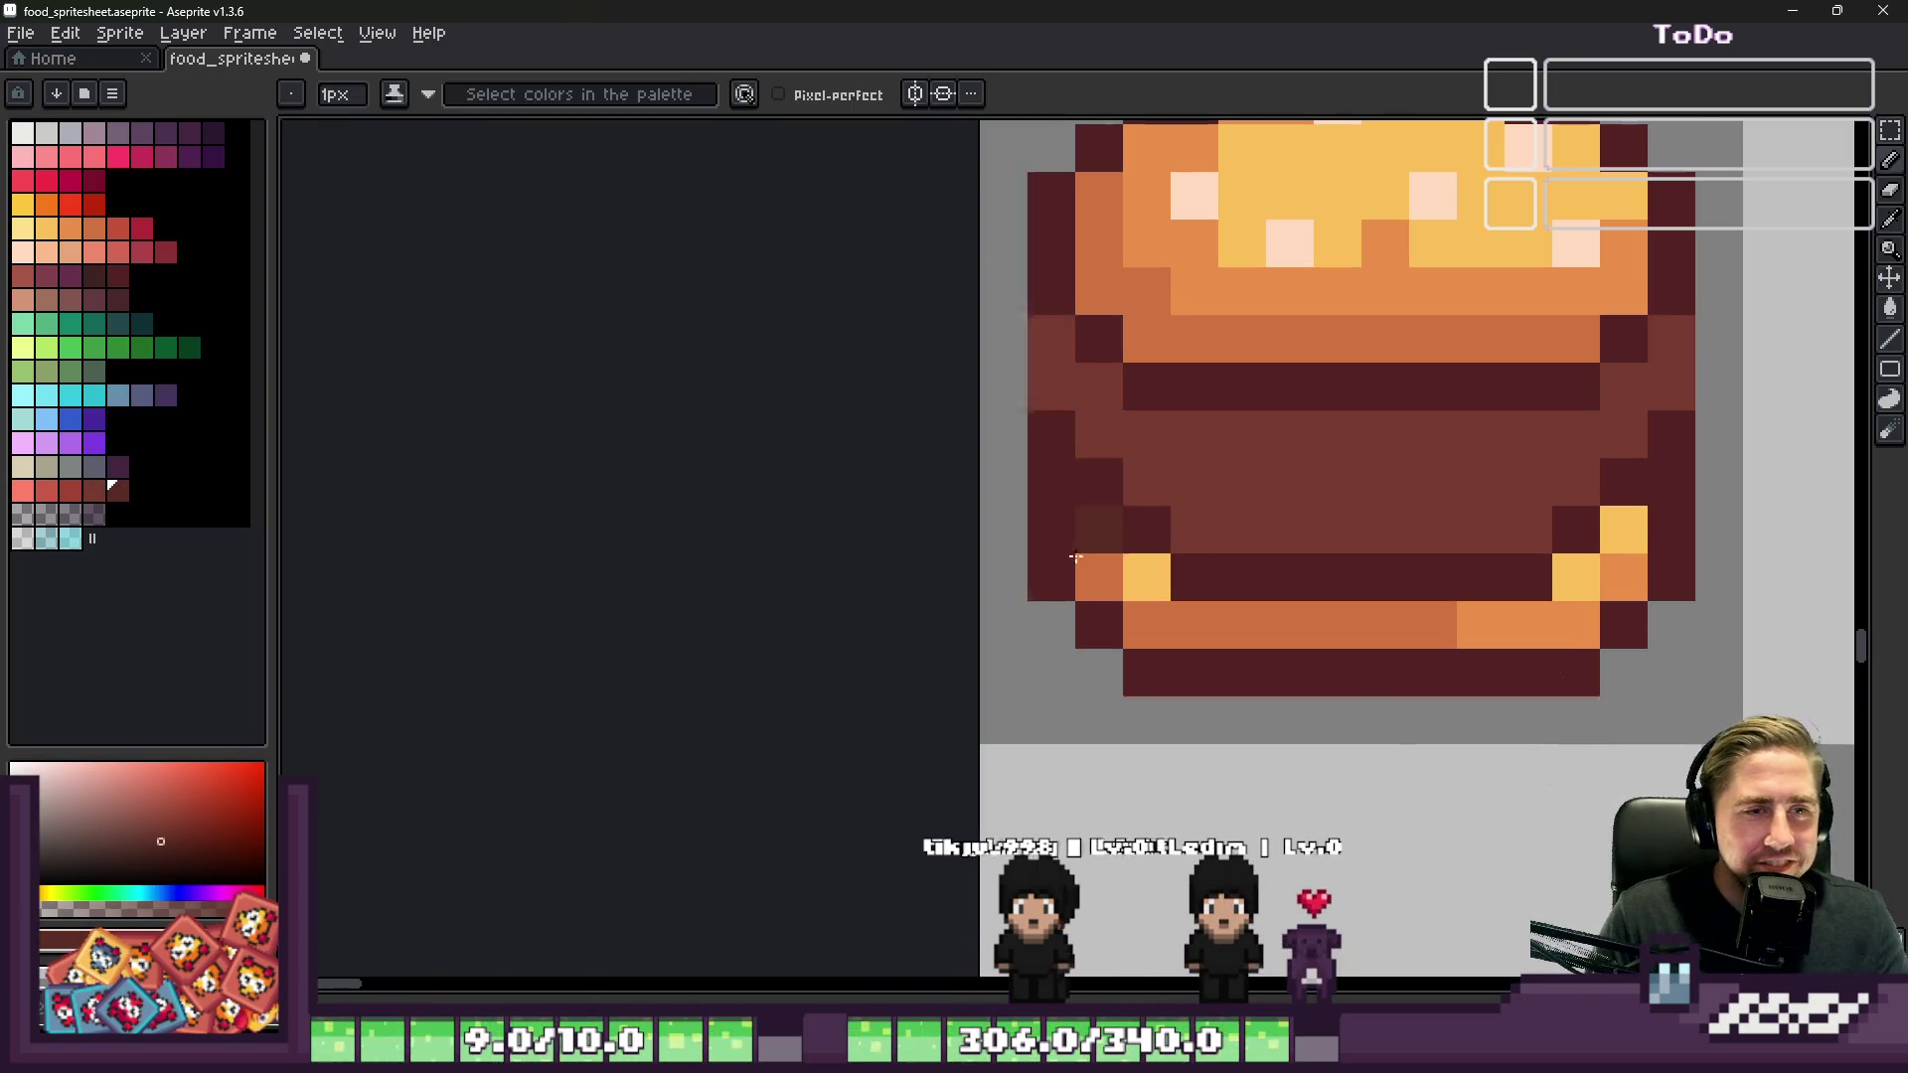
scroll(1153, 503, "down", 4)
scroll(1138, 636, "up", 2)
scroll(1138, 636, "up", 3)
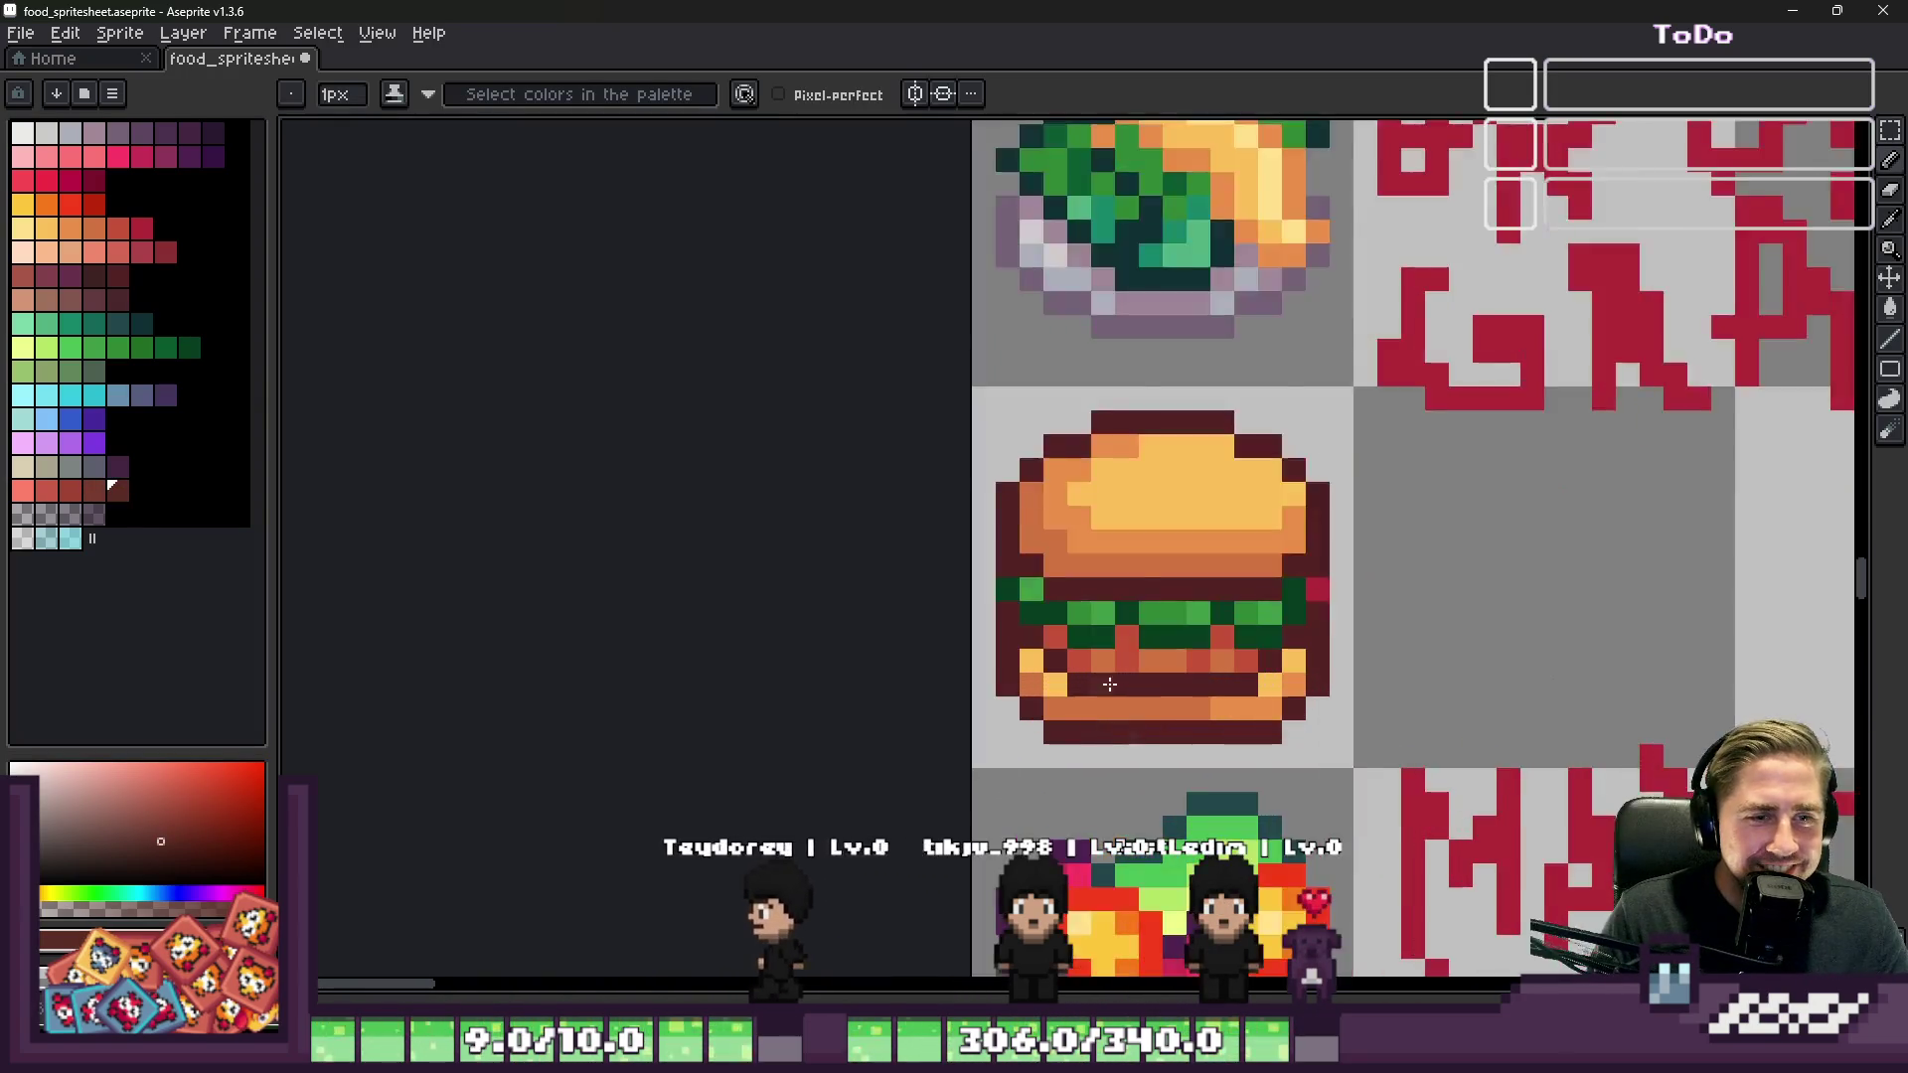
Step: Sample red and dark maroon tones from the original burger
left_click(1168, 596, "alt")
left_click(1170, 654)
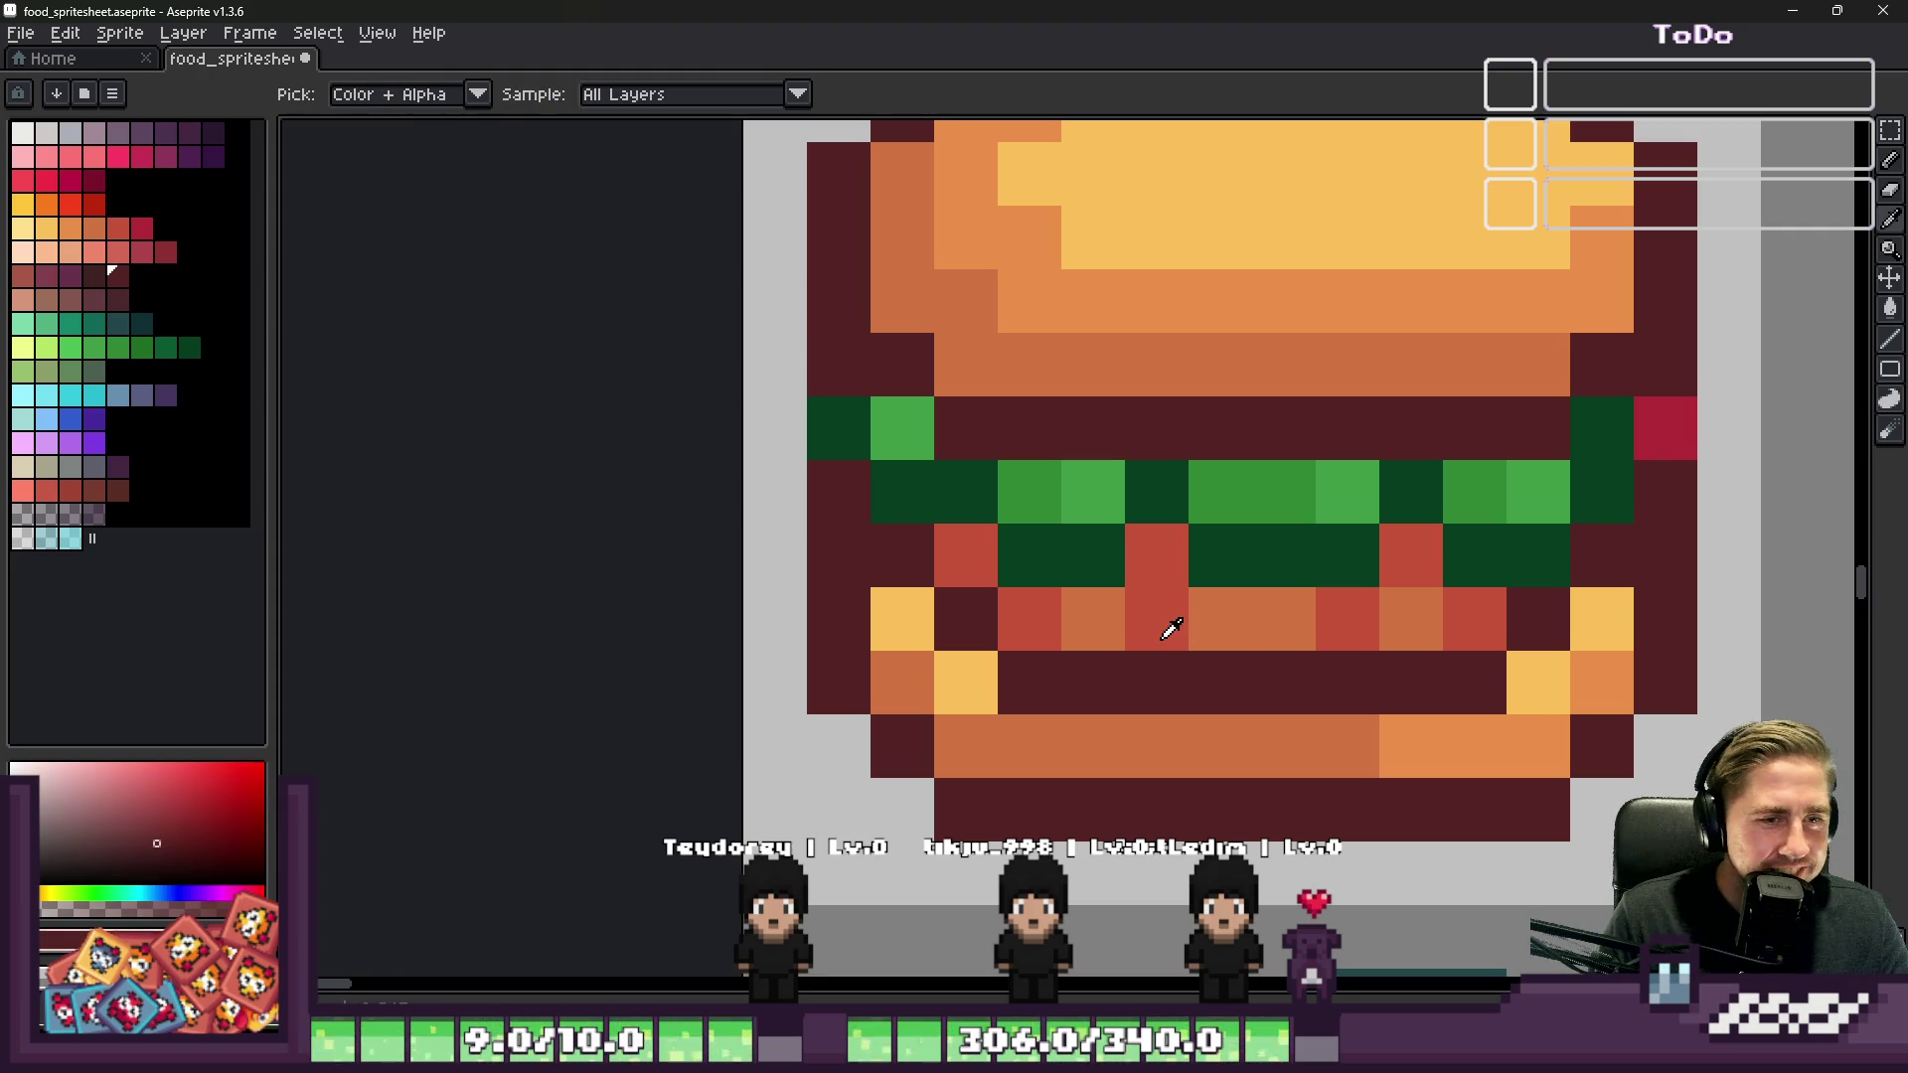
left_click(1165, 604, "alt")
left_click(1158, 662, "alt")
scroll(1232, 404, "down", 3)
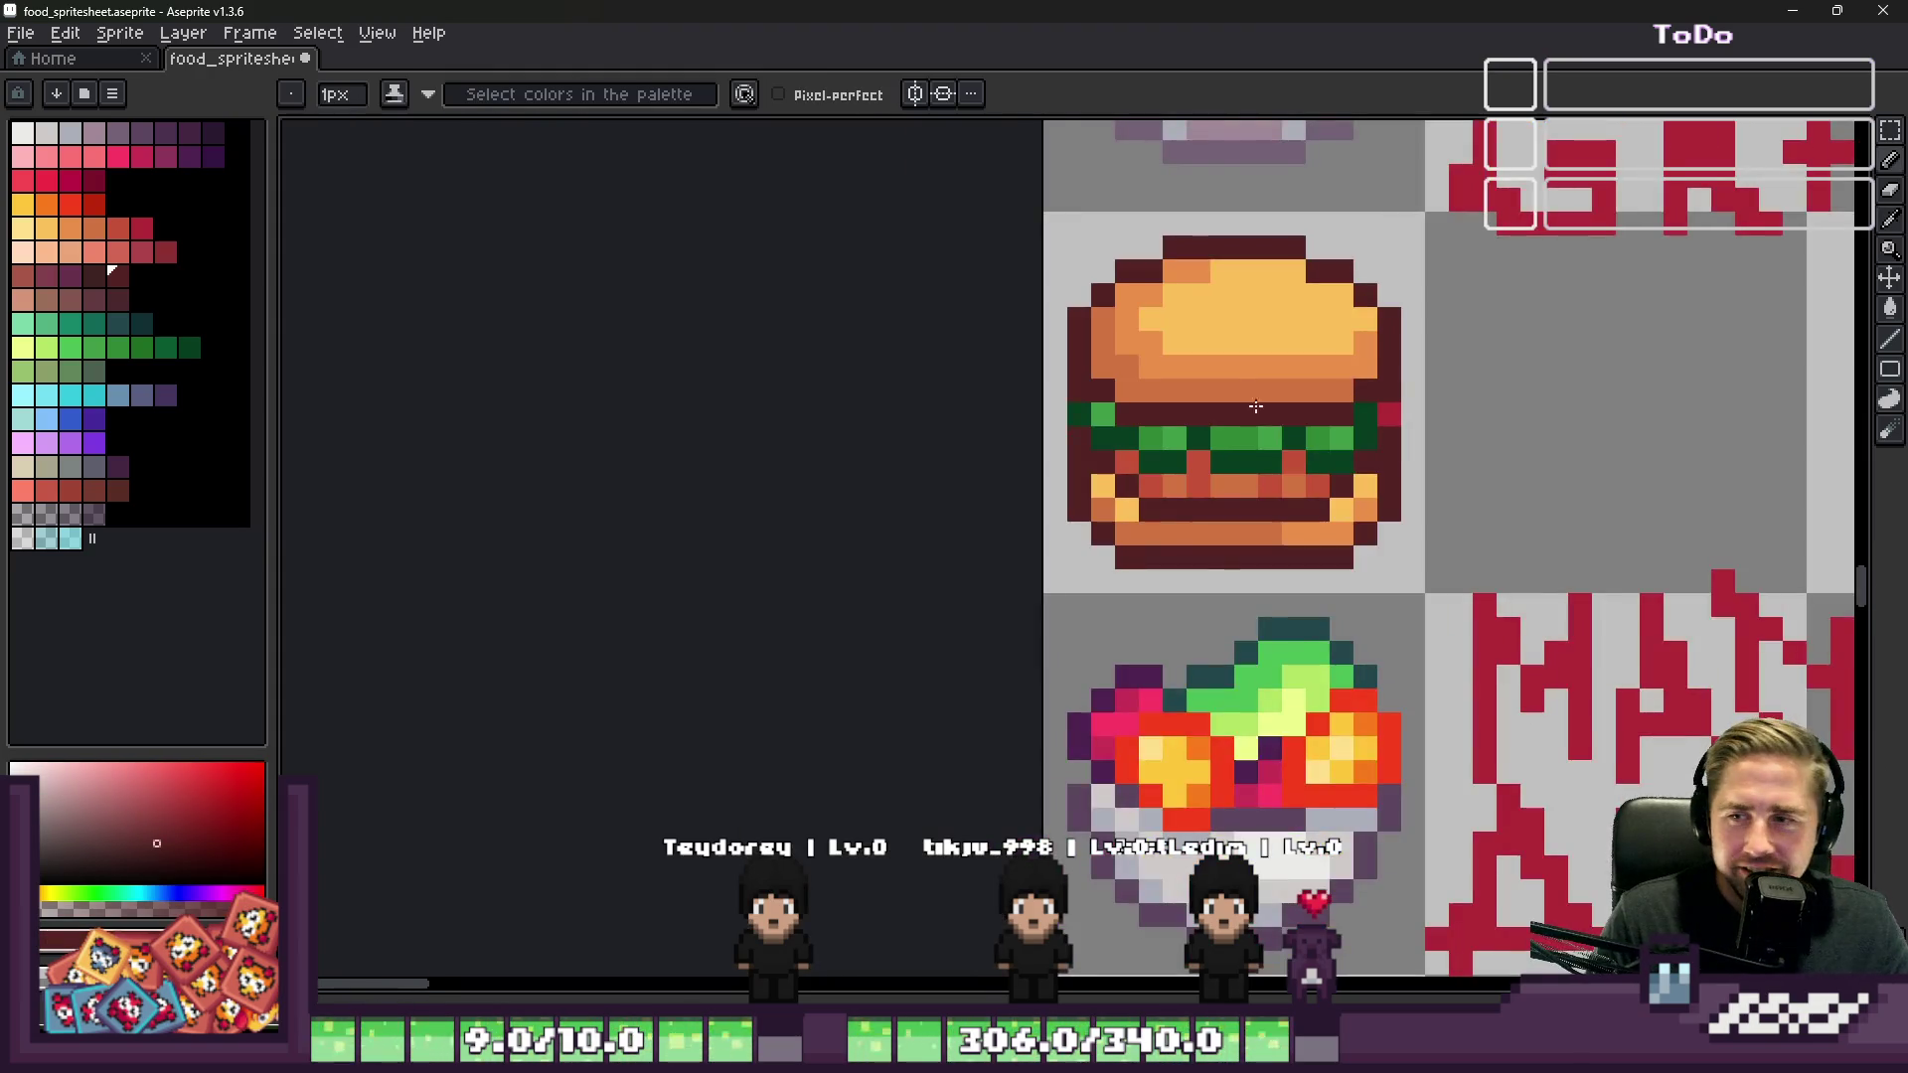
scroll(1129, 800, "up", 5)
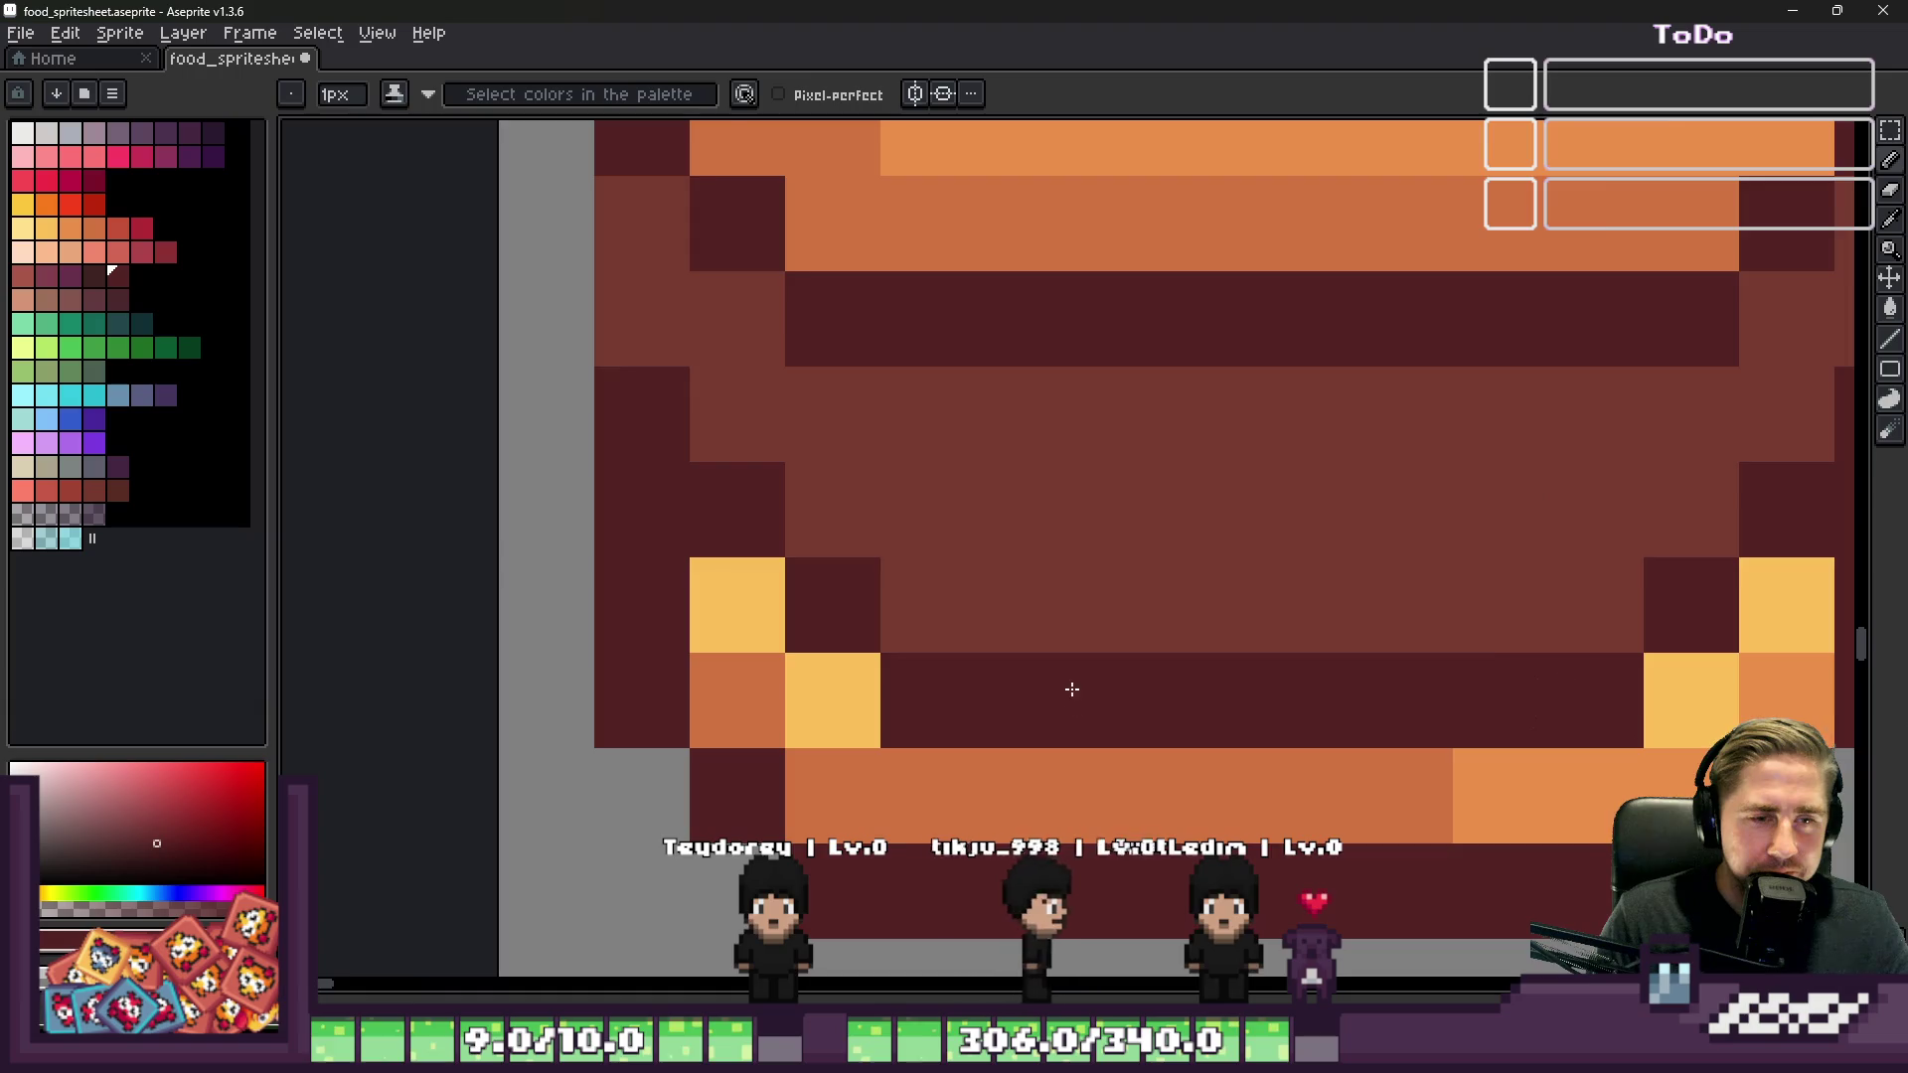
scroll(1073, 690, "down", 2)
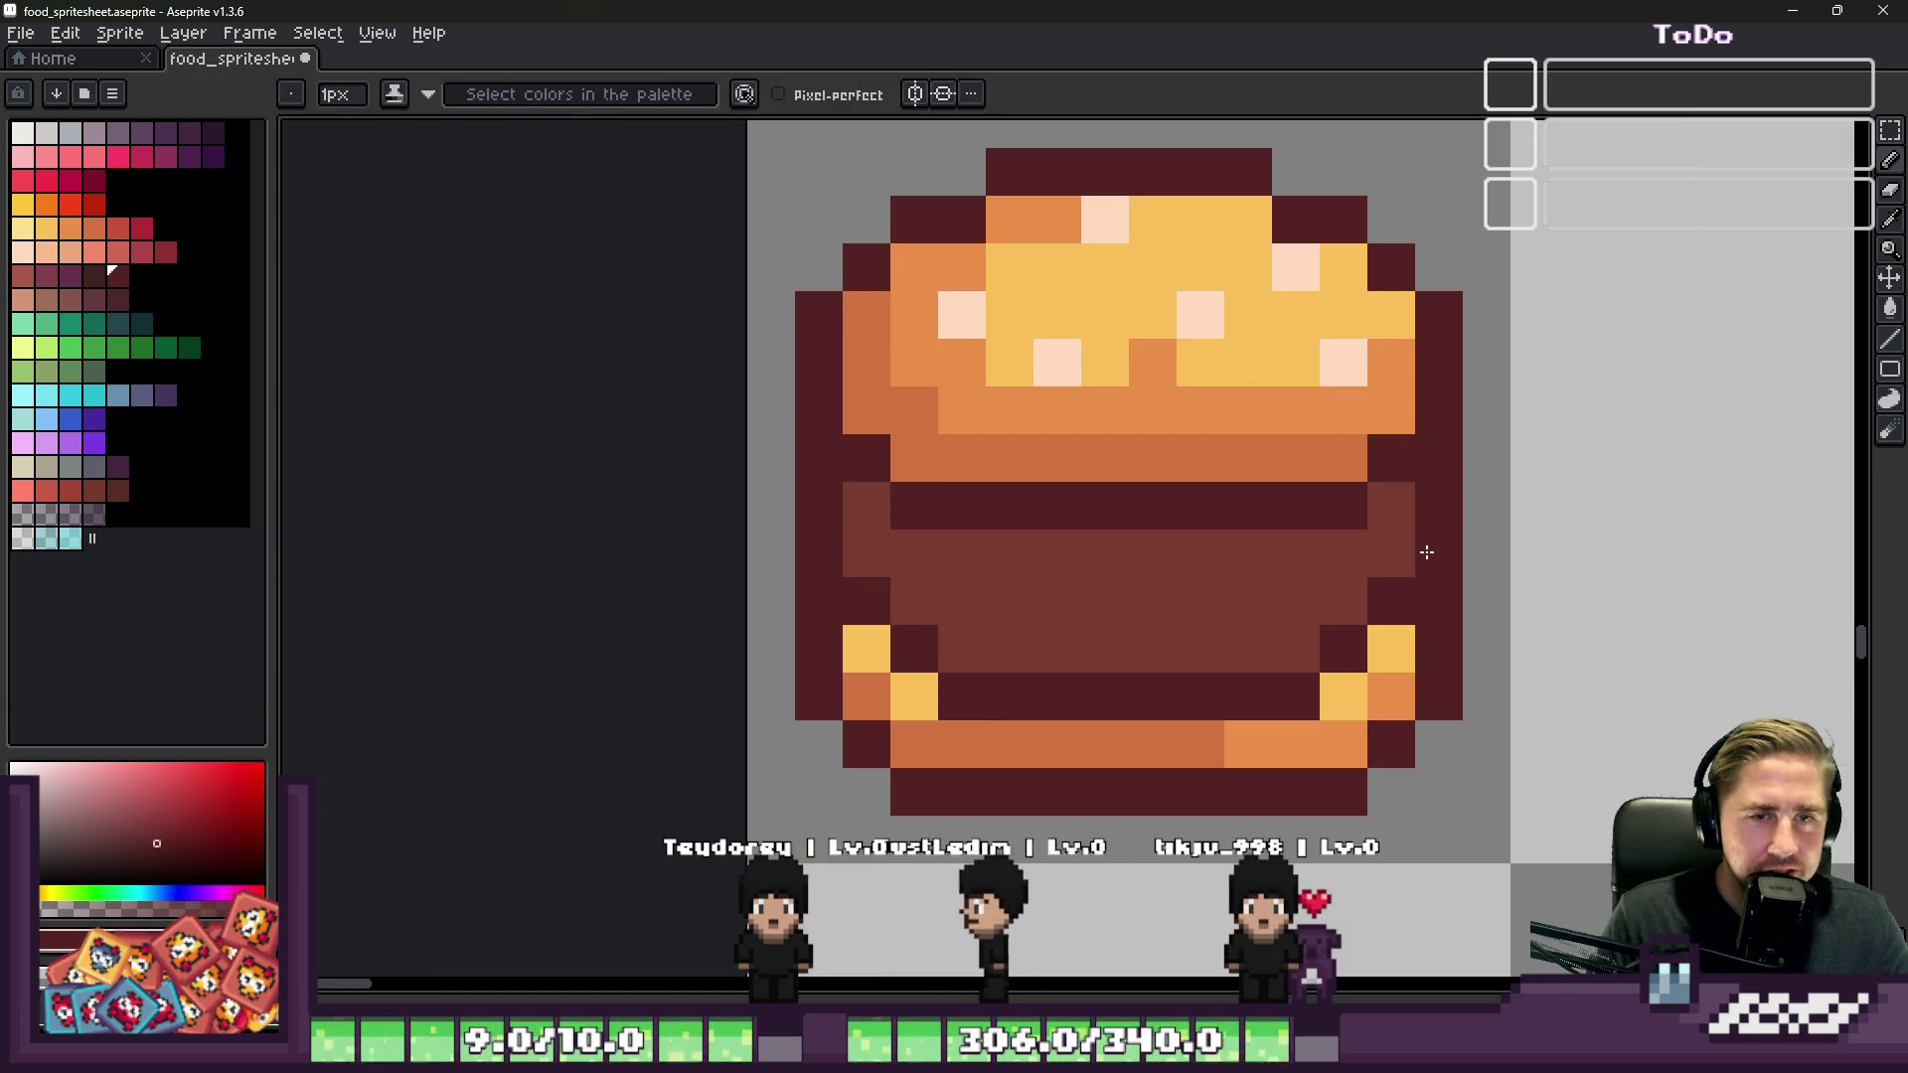
scroll(1230, 646, "down", 3)
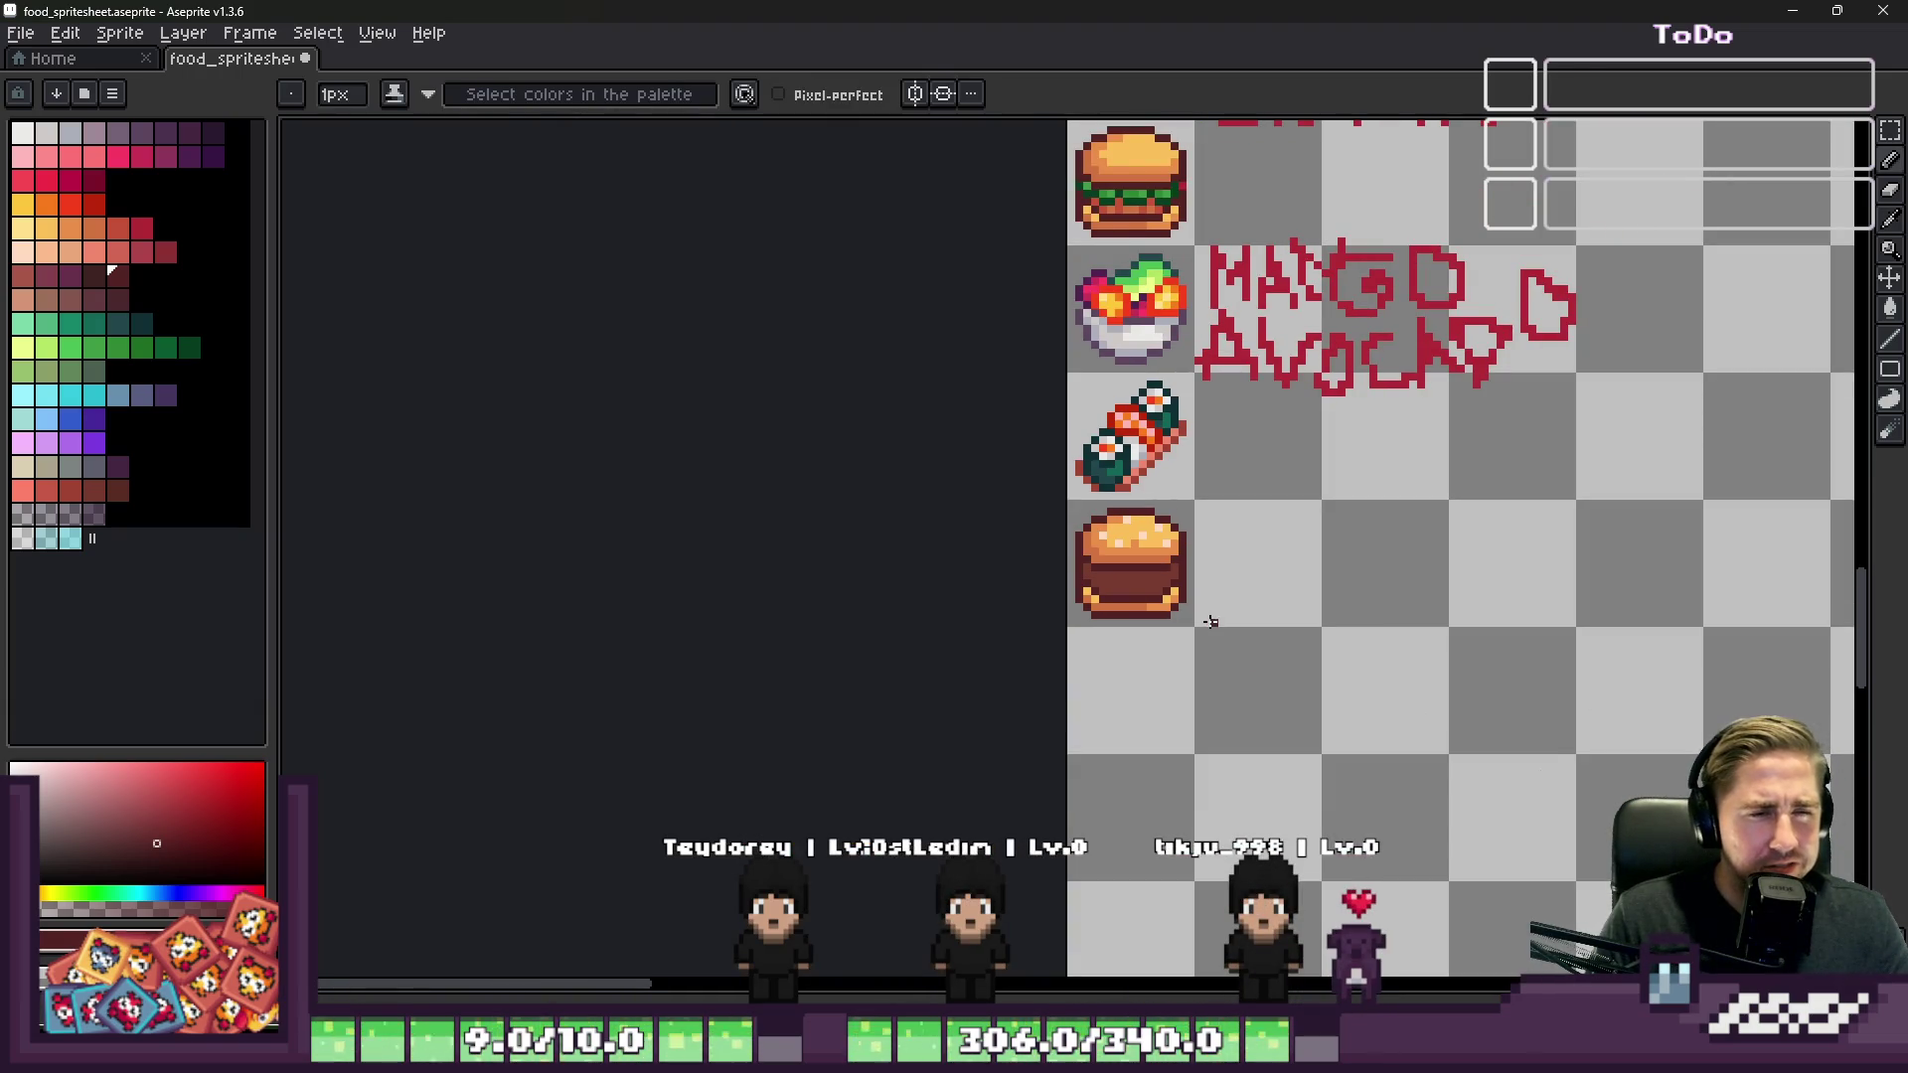
scroll(1151, 606, "up", 5)
scroll(1133, 596, "down", 3)
Step: Paint a small dark brown mark on the bun
scroll(1227, 606, "up", 4)
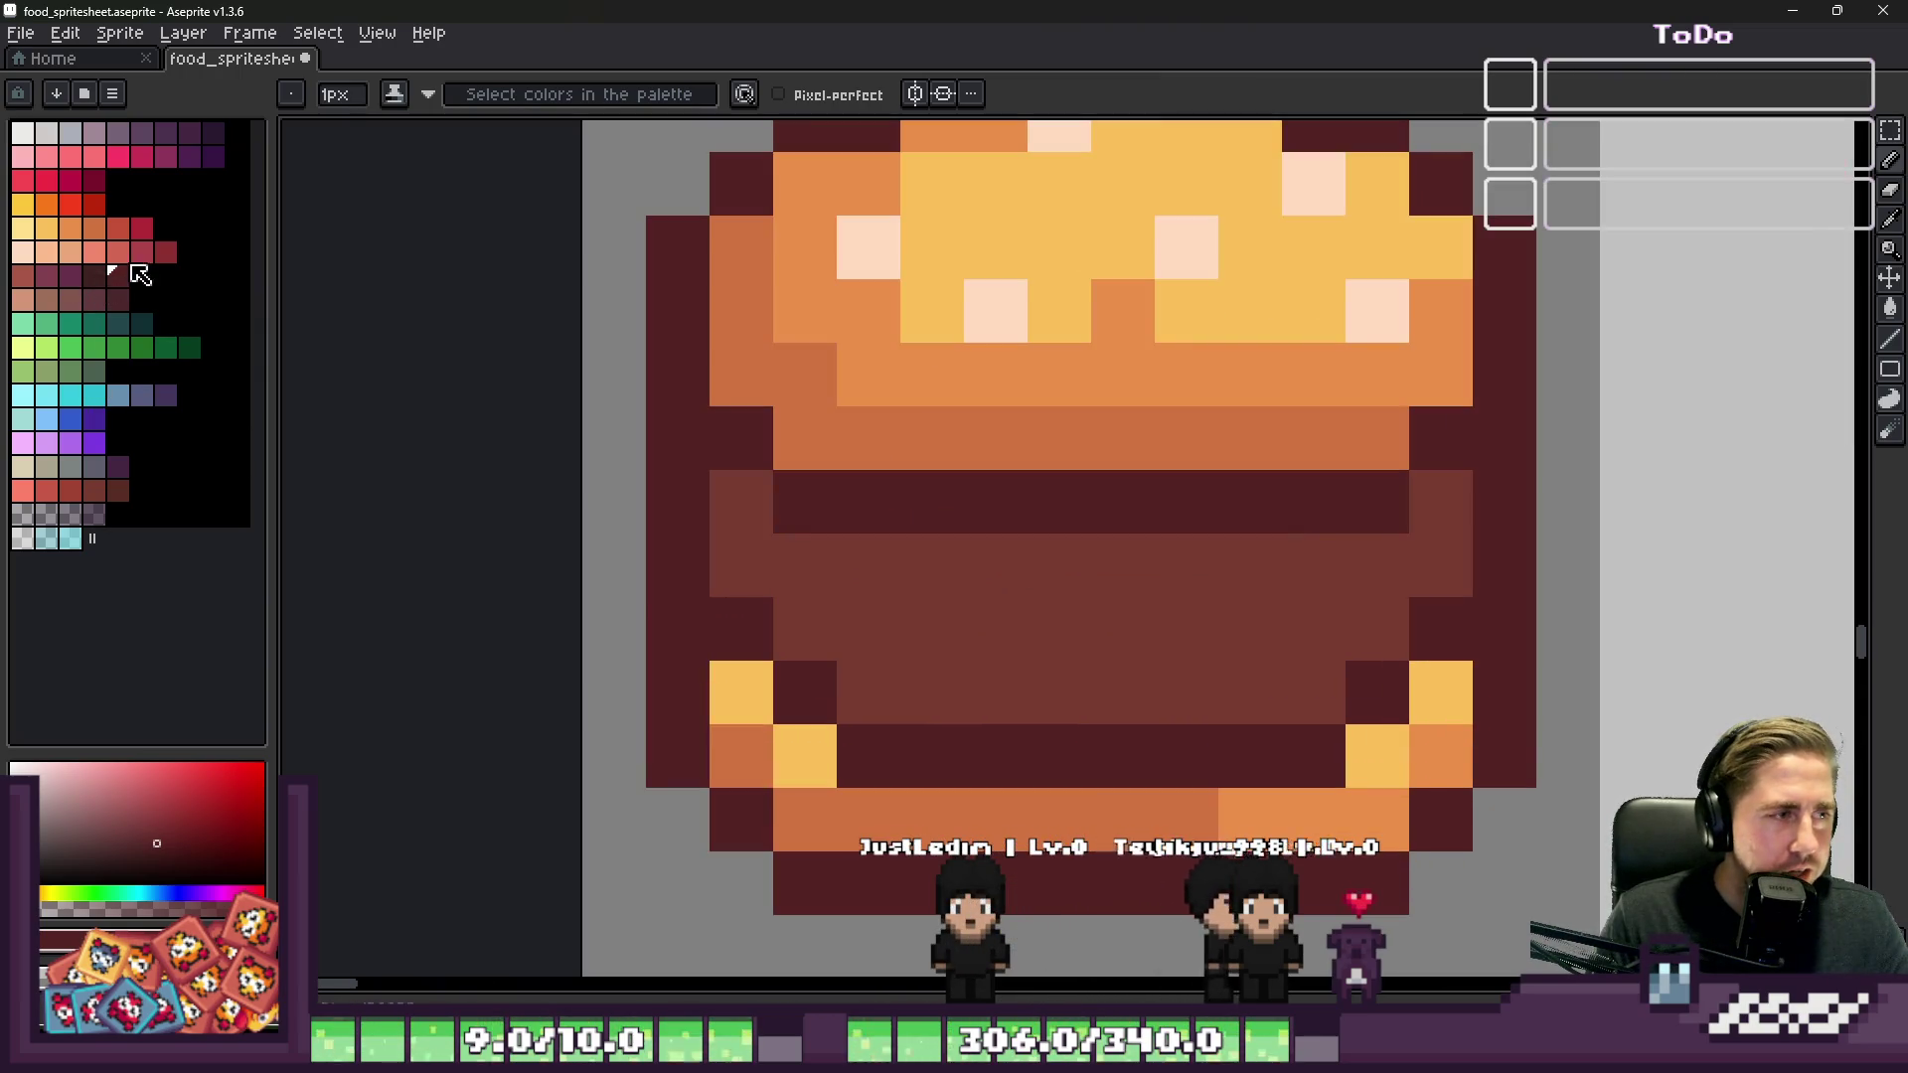
left_click(127, 298)
scroll(1073, 562, "up", 1)
mouse_move(1298, 557)
left_mouse_down()
mouse_move(1222, 623)
mouse_move(1095, 564)
mouse_move(1223, 535)
left_mouse_up()
Step: Paint dark and lighter green filling pixels on the bun
left_click(188, 347)
left_click(117, 346)
scroll(1222, 535, "down", 5)
scroll(1102, 468, "up", 5)
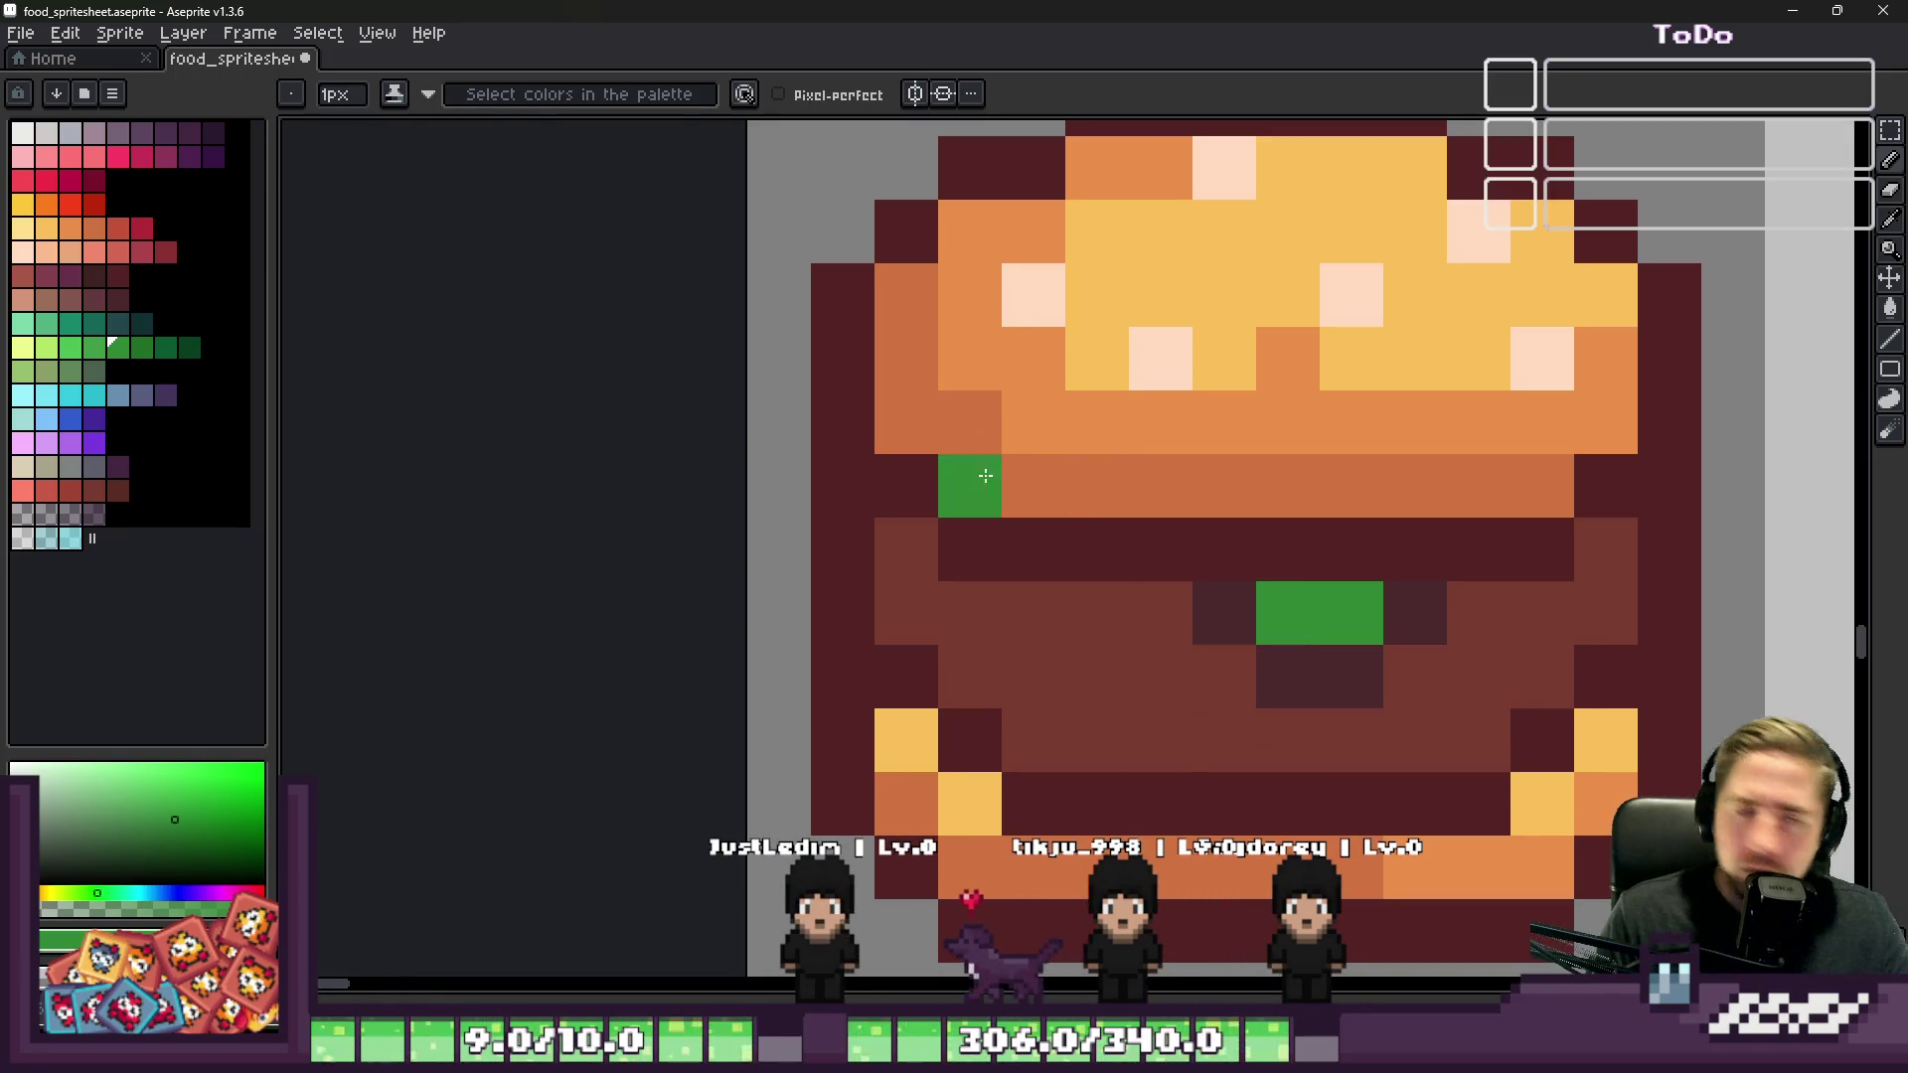
left_click(93, 348)
left_click(1352, 613)
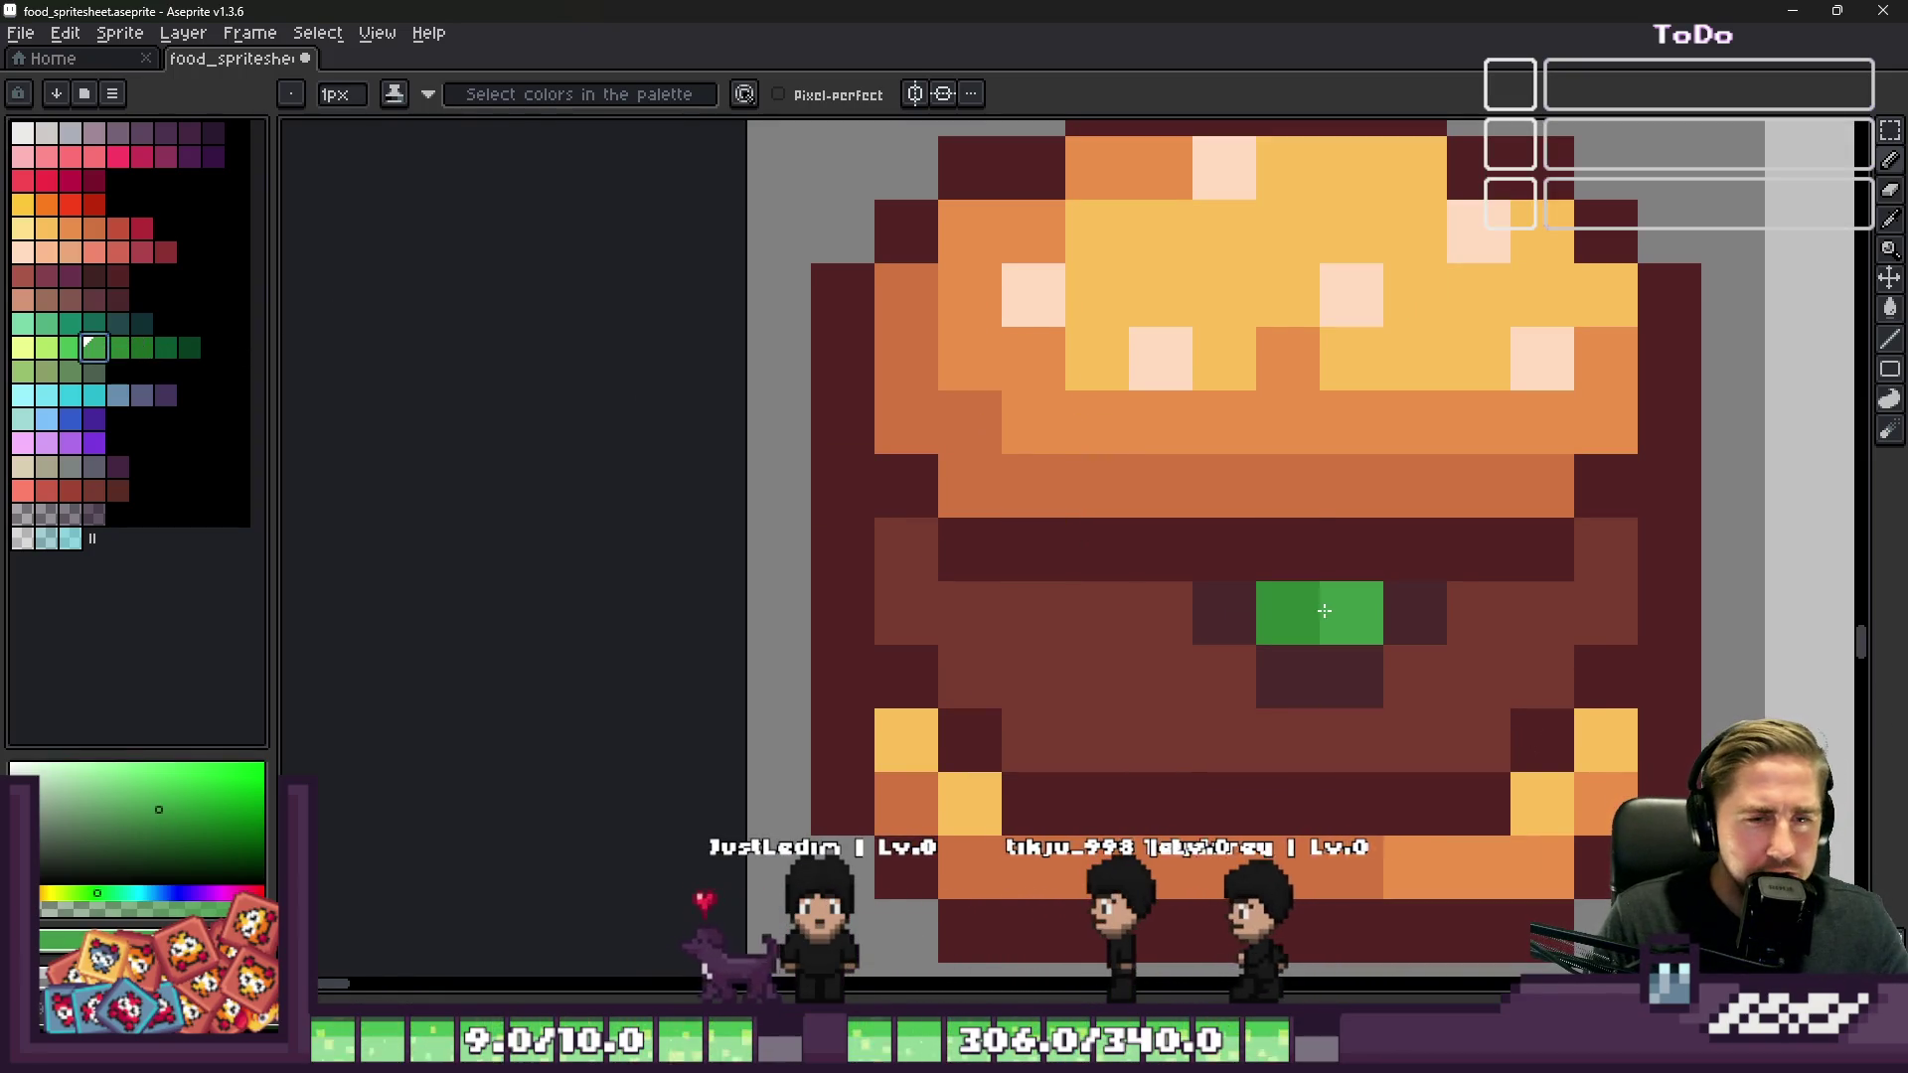
scroll(1159, 472, "down", 1)
scroll(1179, 523, "up", 1)
left_click(1179, 524)
Step: Sample the burger's green and add dark teal pixels beside and below the filling
key("i")
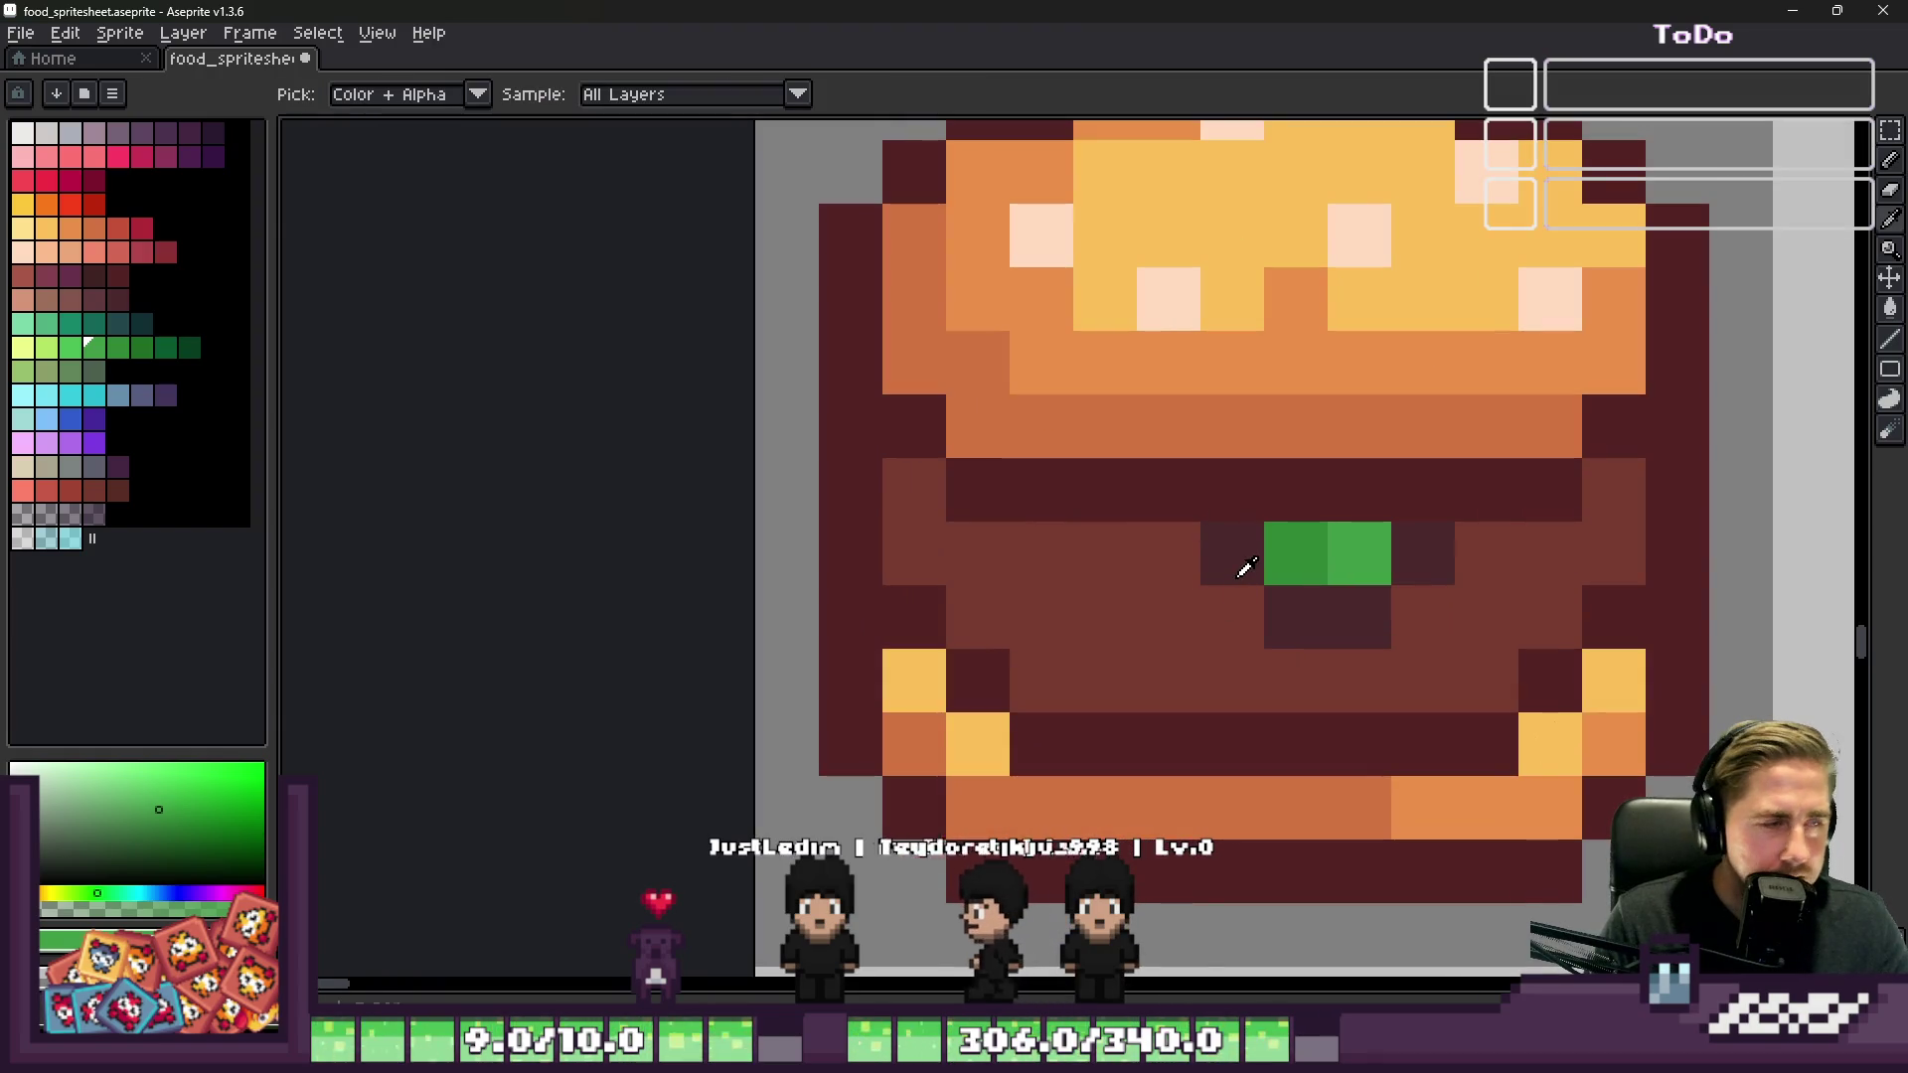
left_click(1312, 554)
left_click(140, 325)
key("b")
left_click(1232, 553)
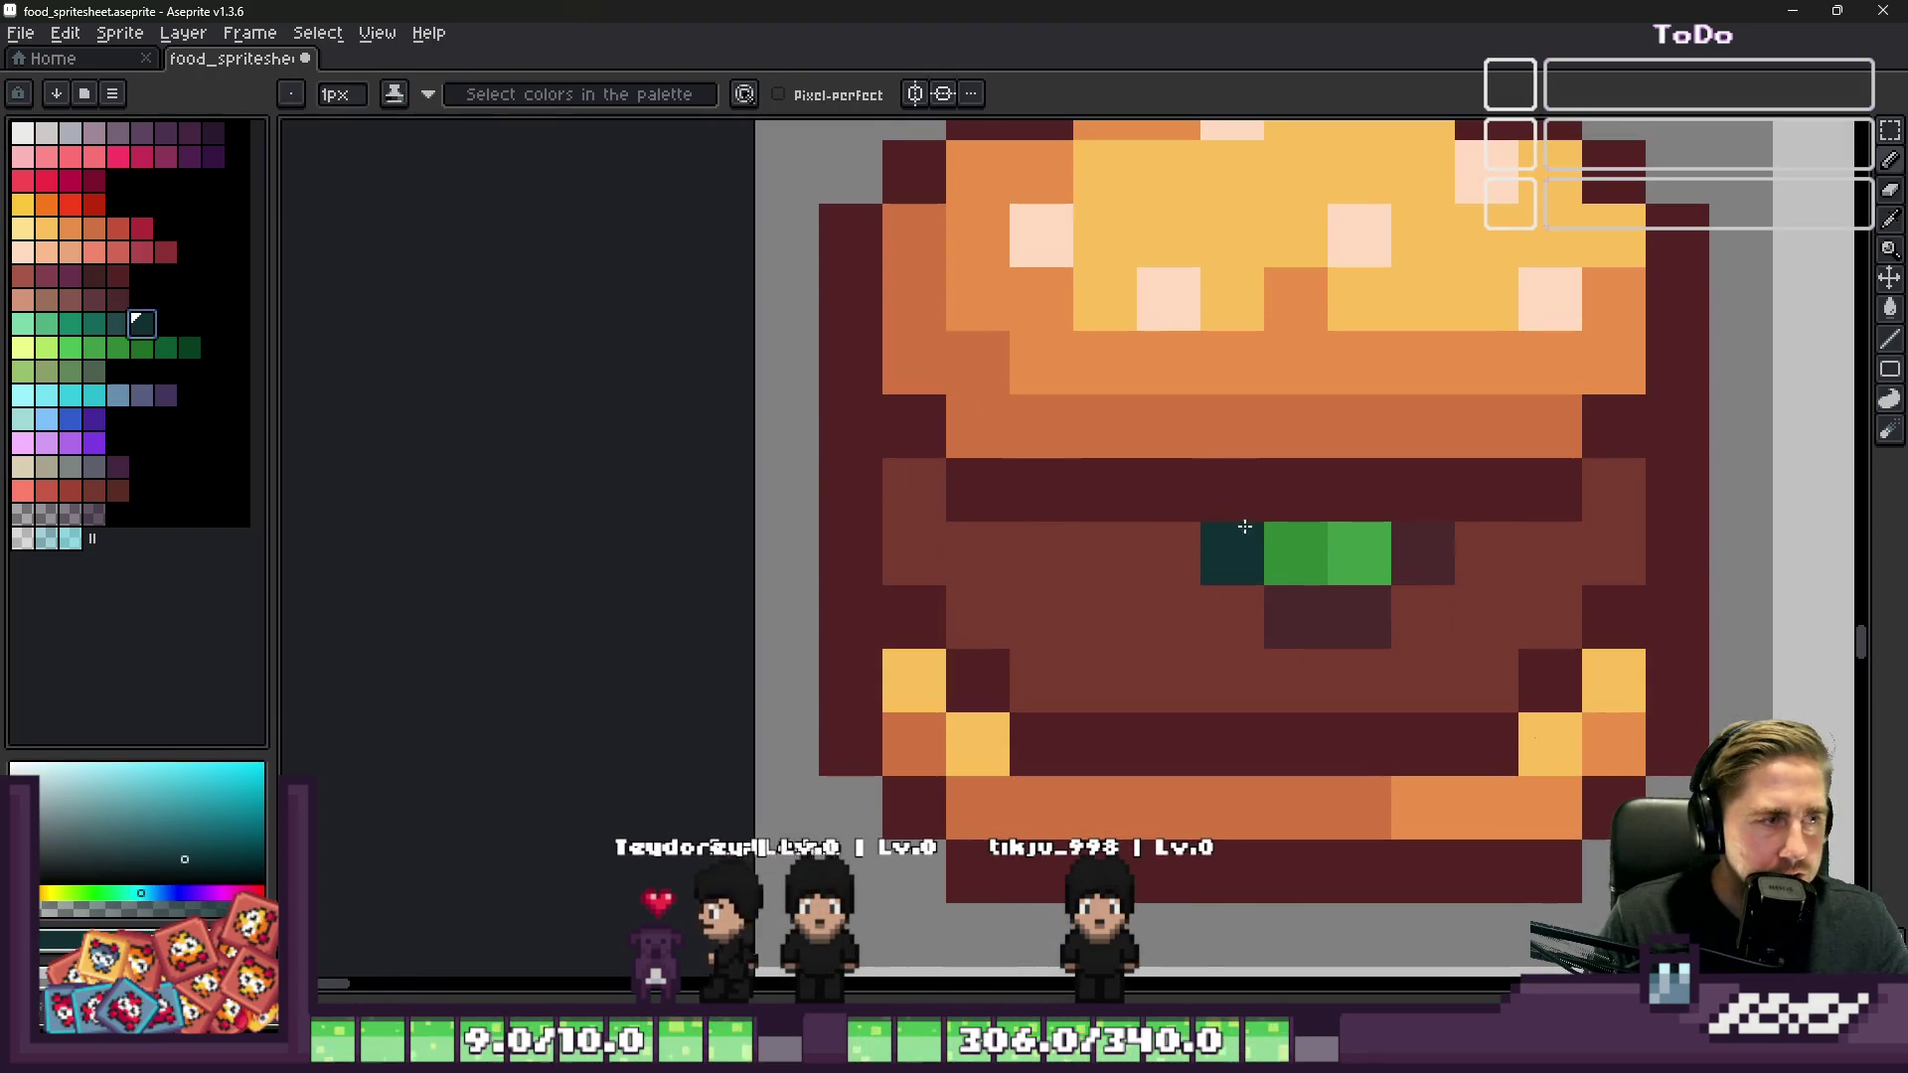
left_click_drag(1292, 611, 1341, 598)
left_click(1296, 554)
left_click(1423, 553)
Step: Undo a stray teal pixel and add dark teal shading above and below the filling
scroll(1192, 516, "down", 5)
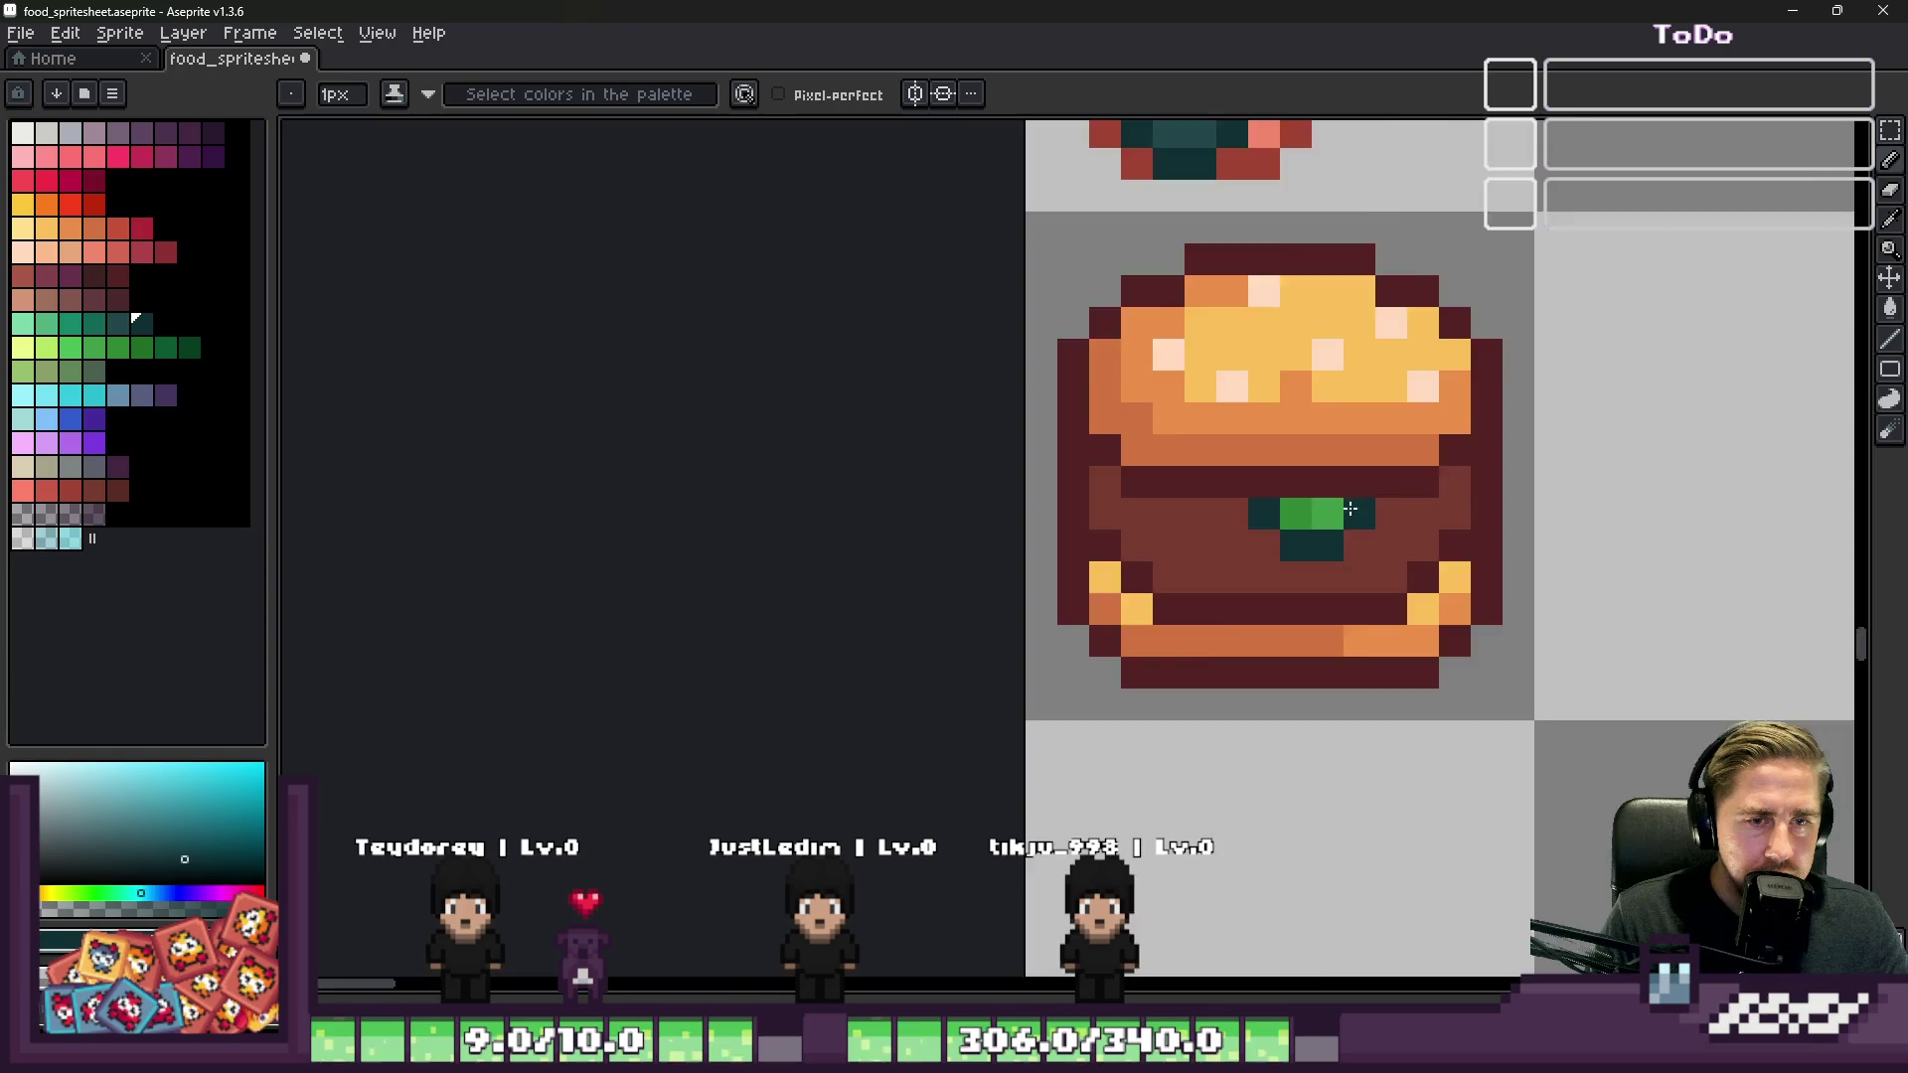
scroll(1321, 544, "up", 5)
key("ctrl+z")
left_click(1114, 534)
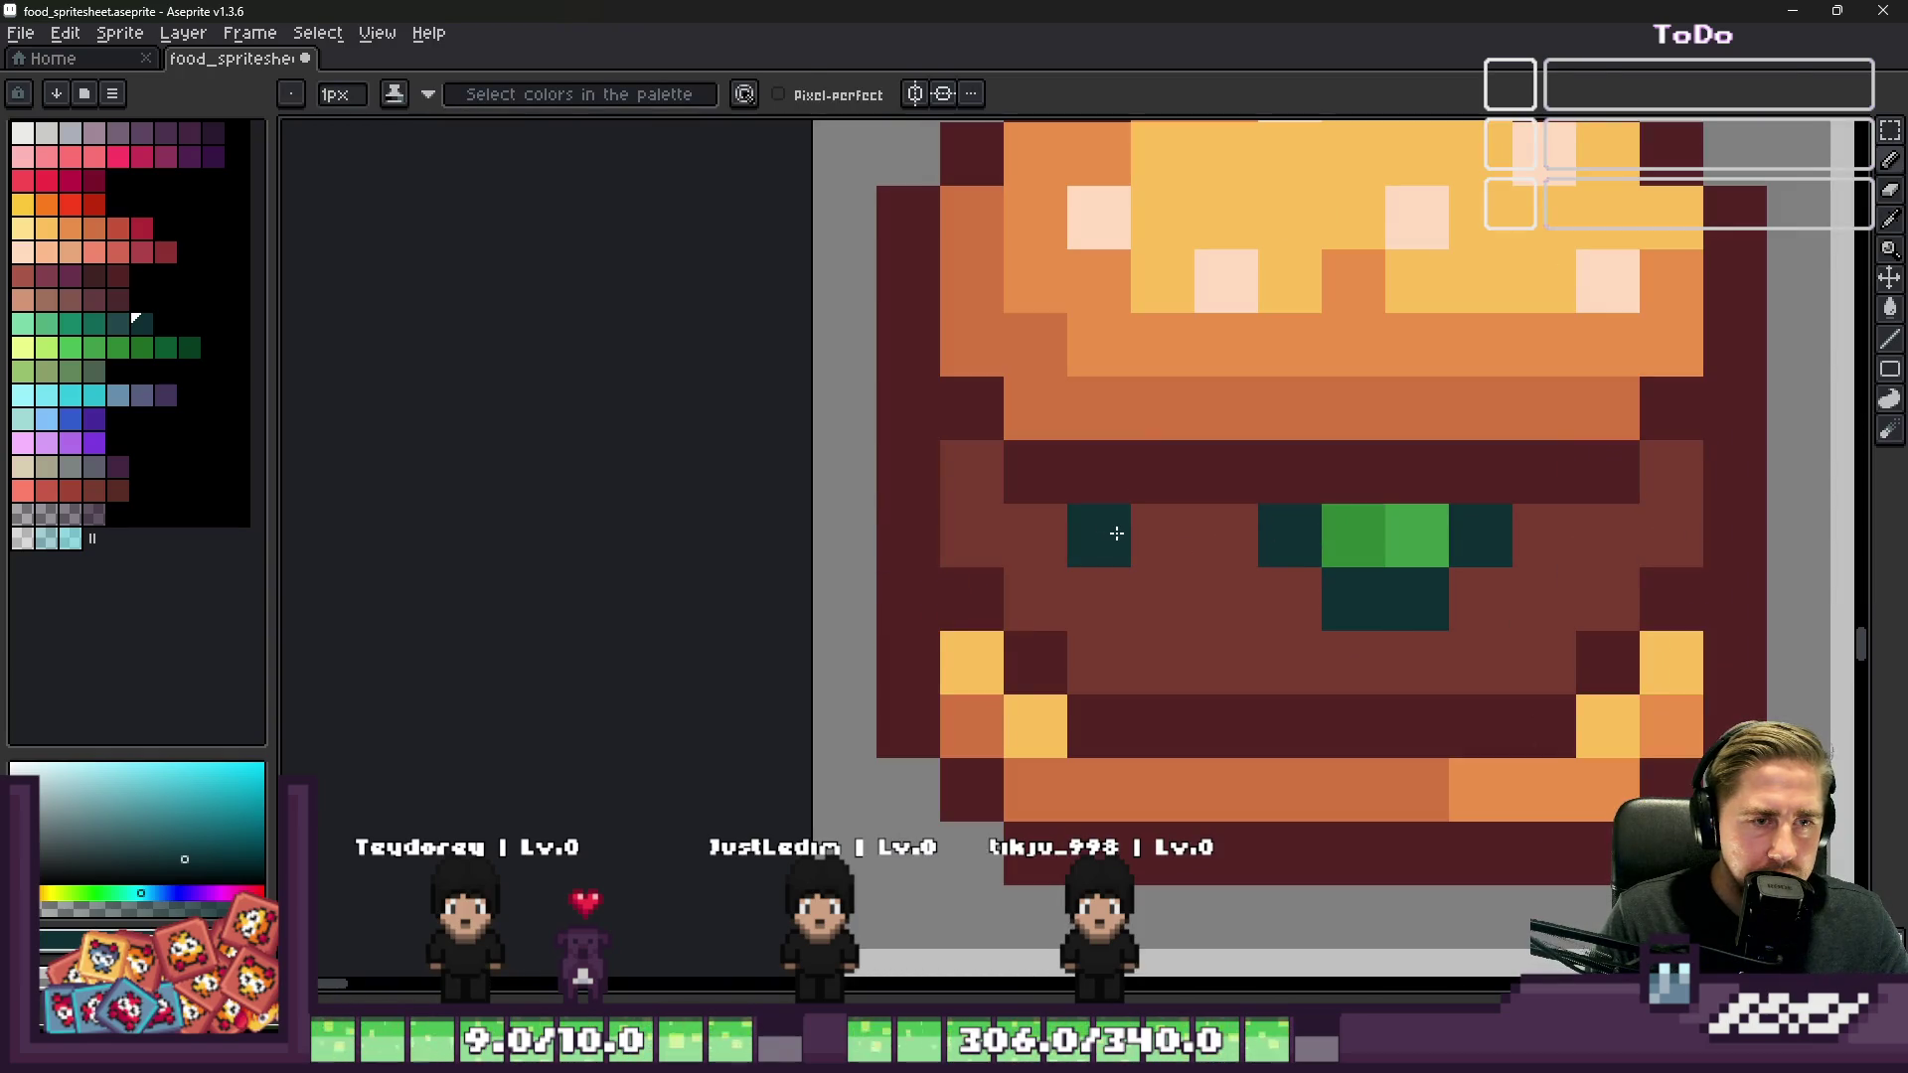
left_click(1035, 599)
left_click(972, 472)
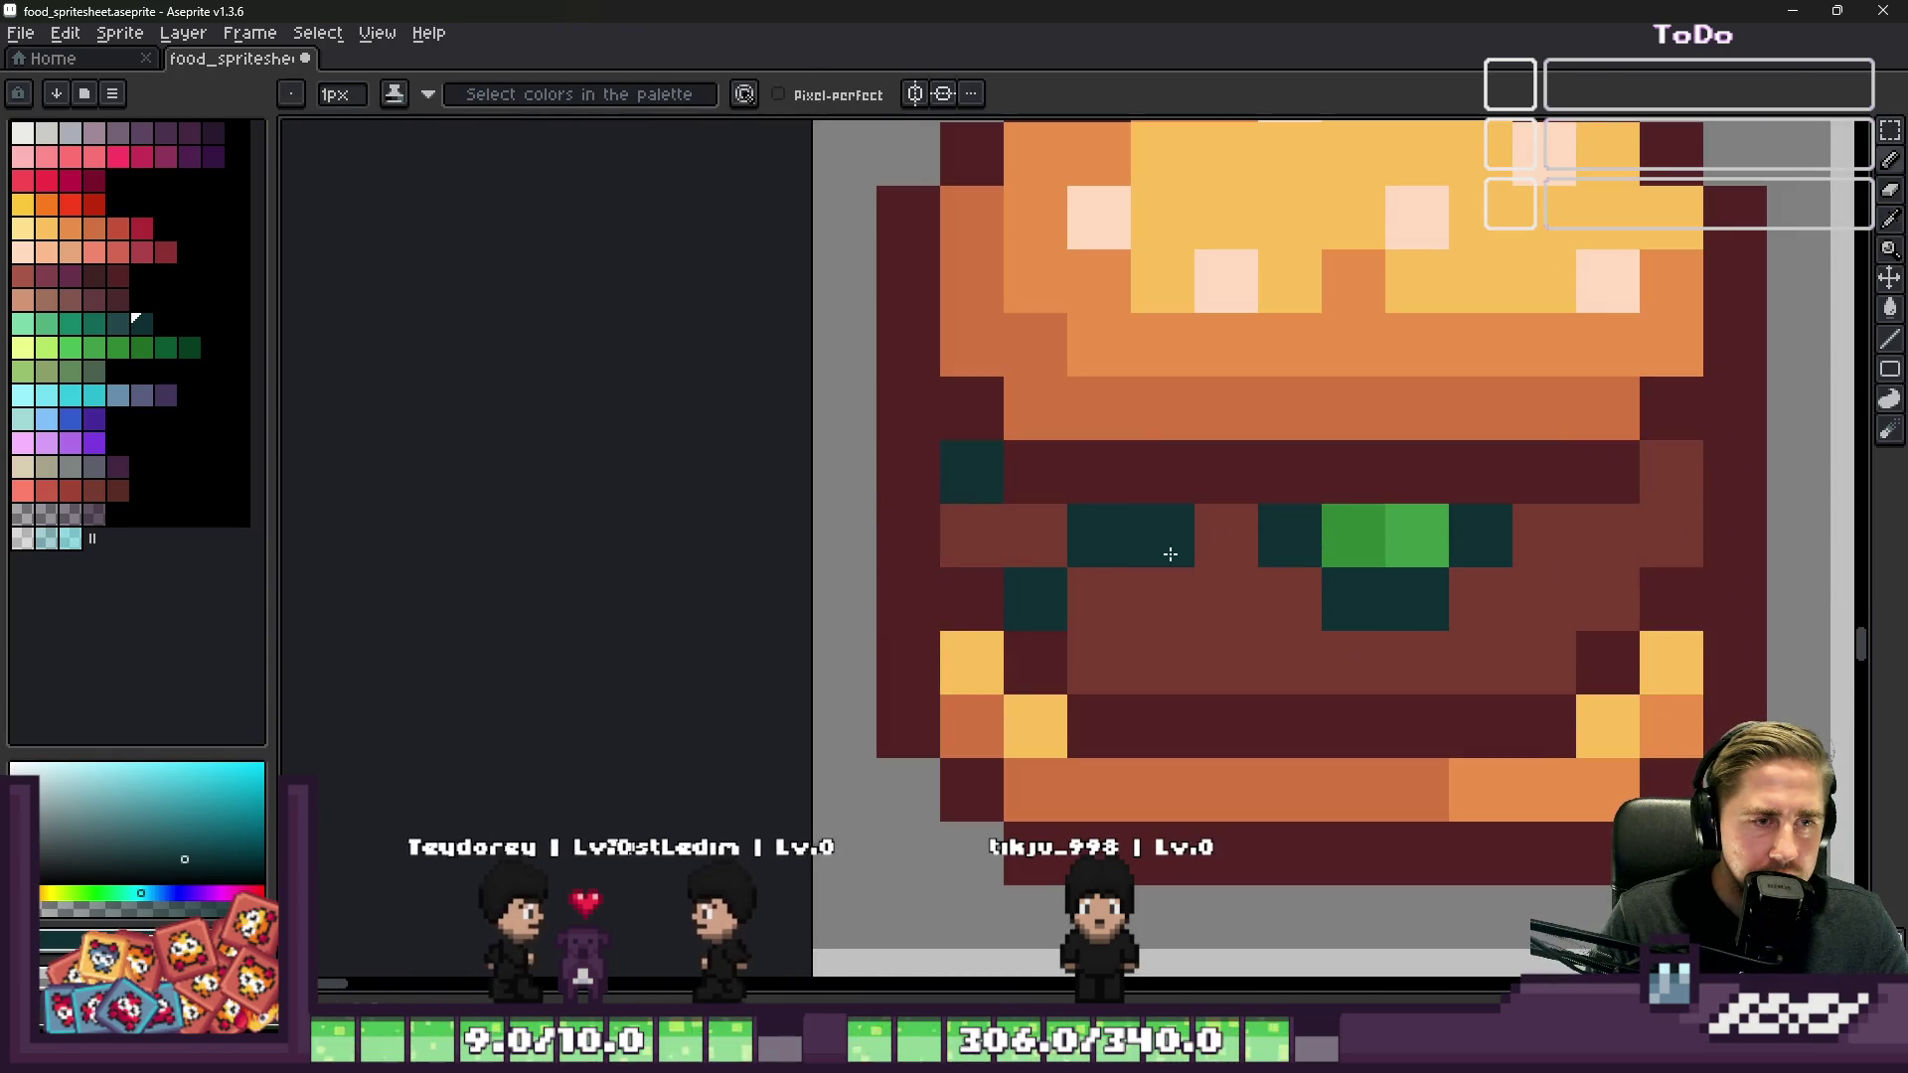
Step: Add a green pixel at the filling's left edge and pick a lighter highlight green
left_click(1376, 515, "alt")
left_click(969, 519)
left_click(1435, 520, "alt")
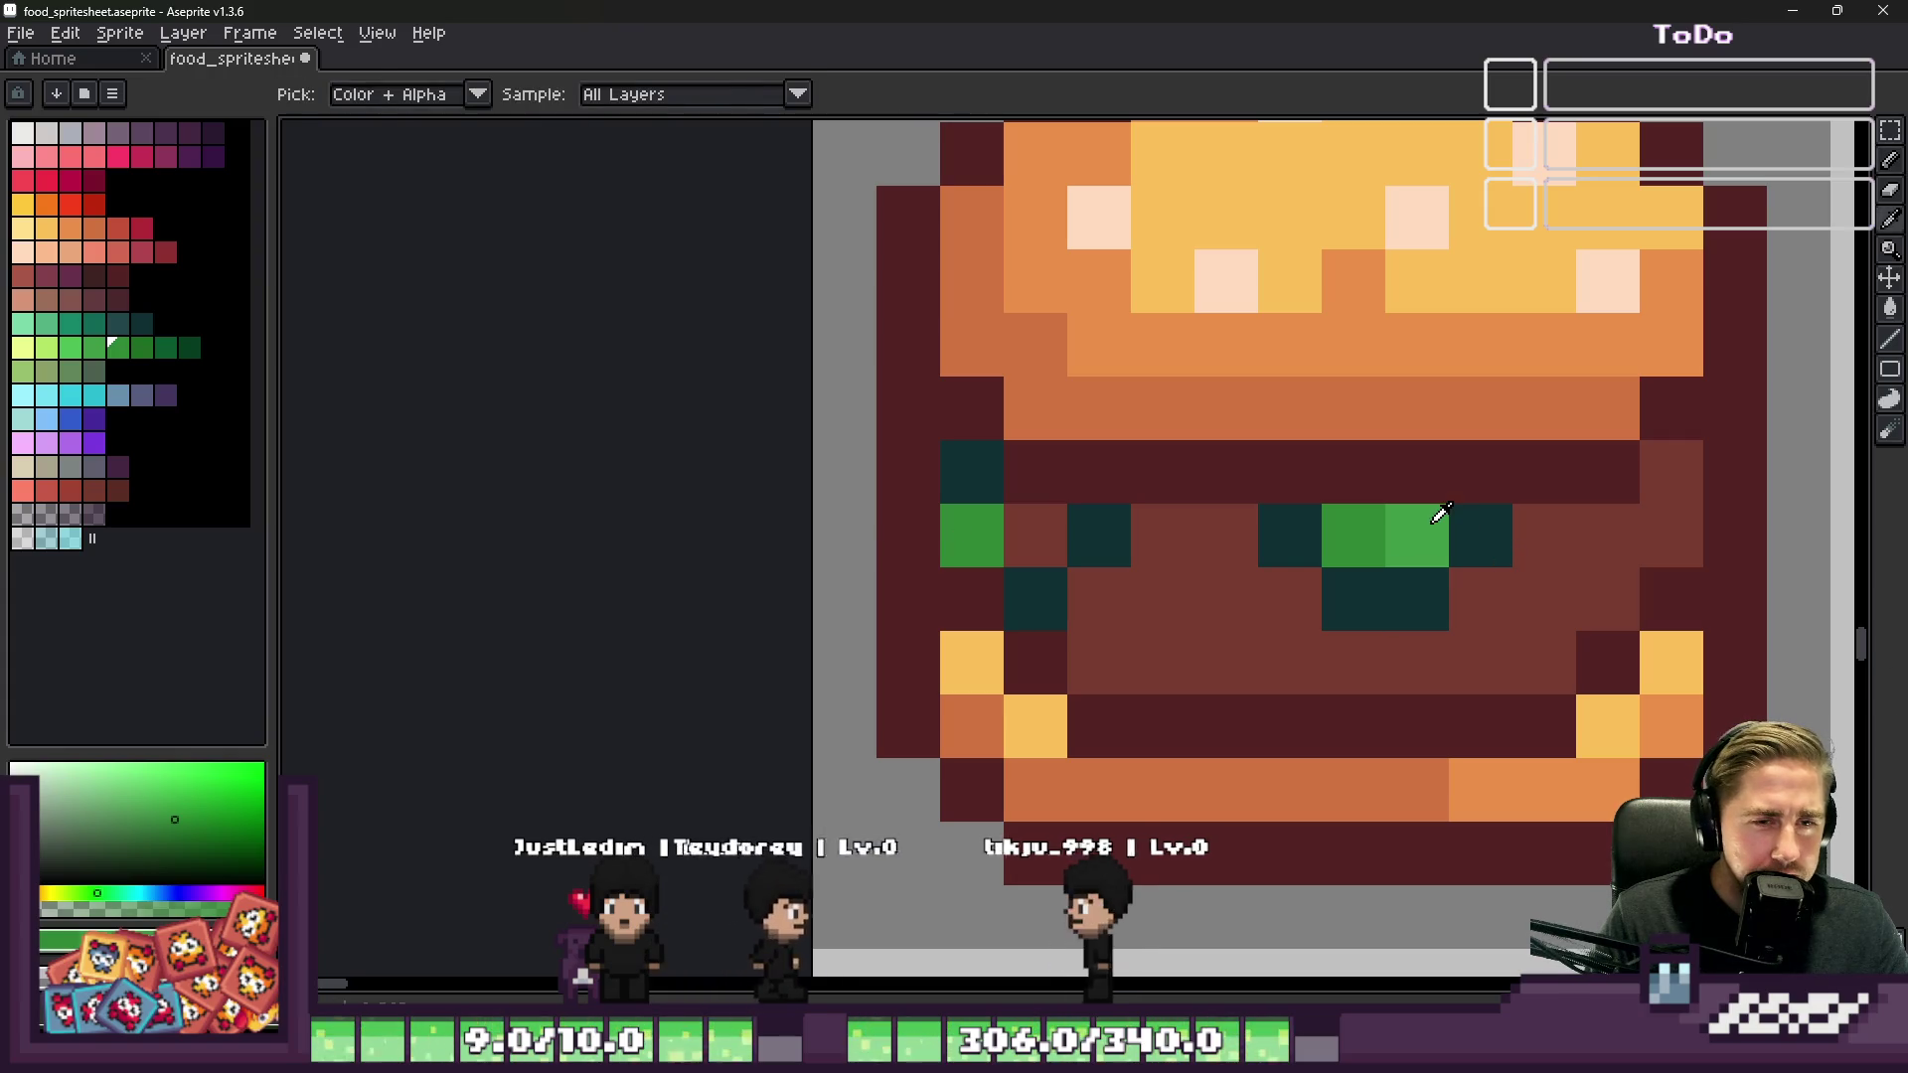
scroll(990, 515, "down", 3)
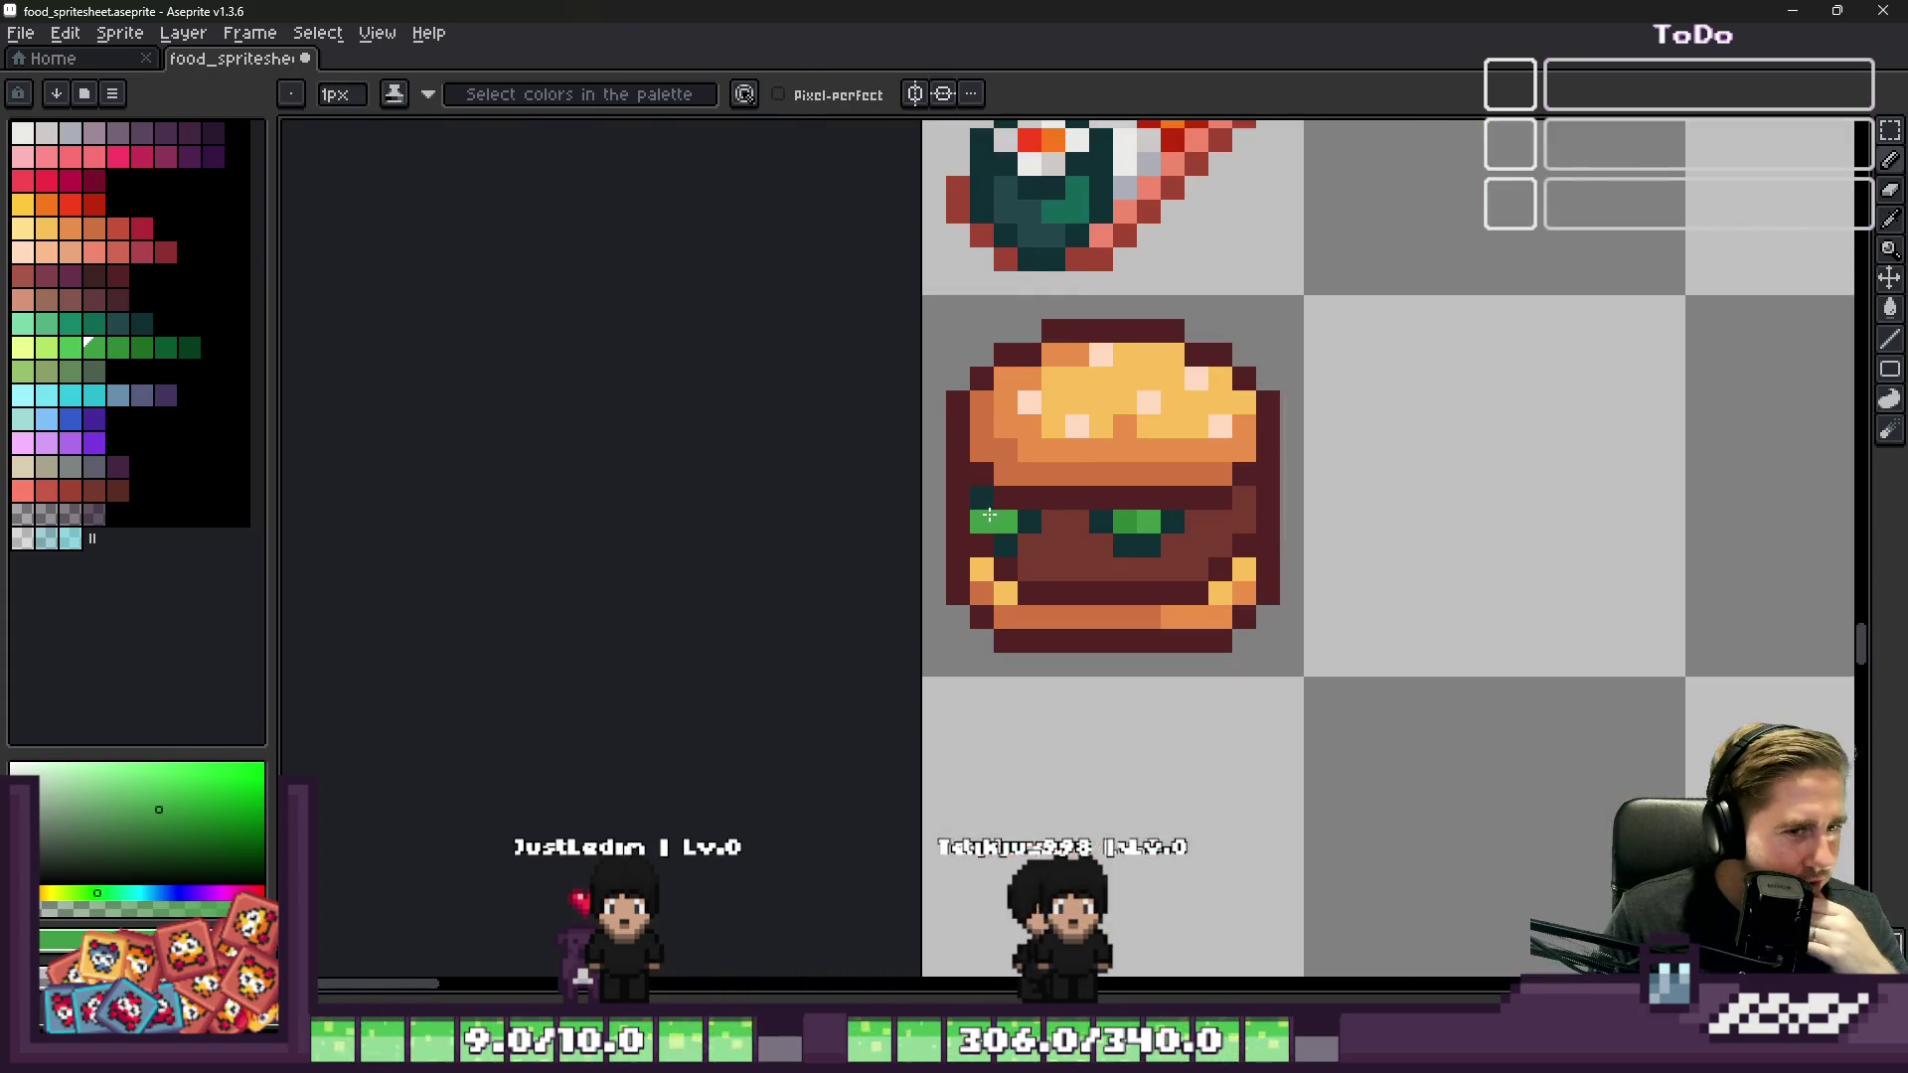
scroll(1038, 491, "up", 2)
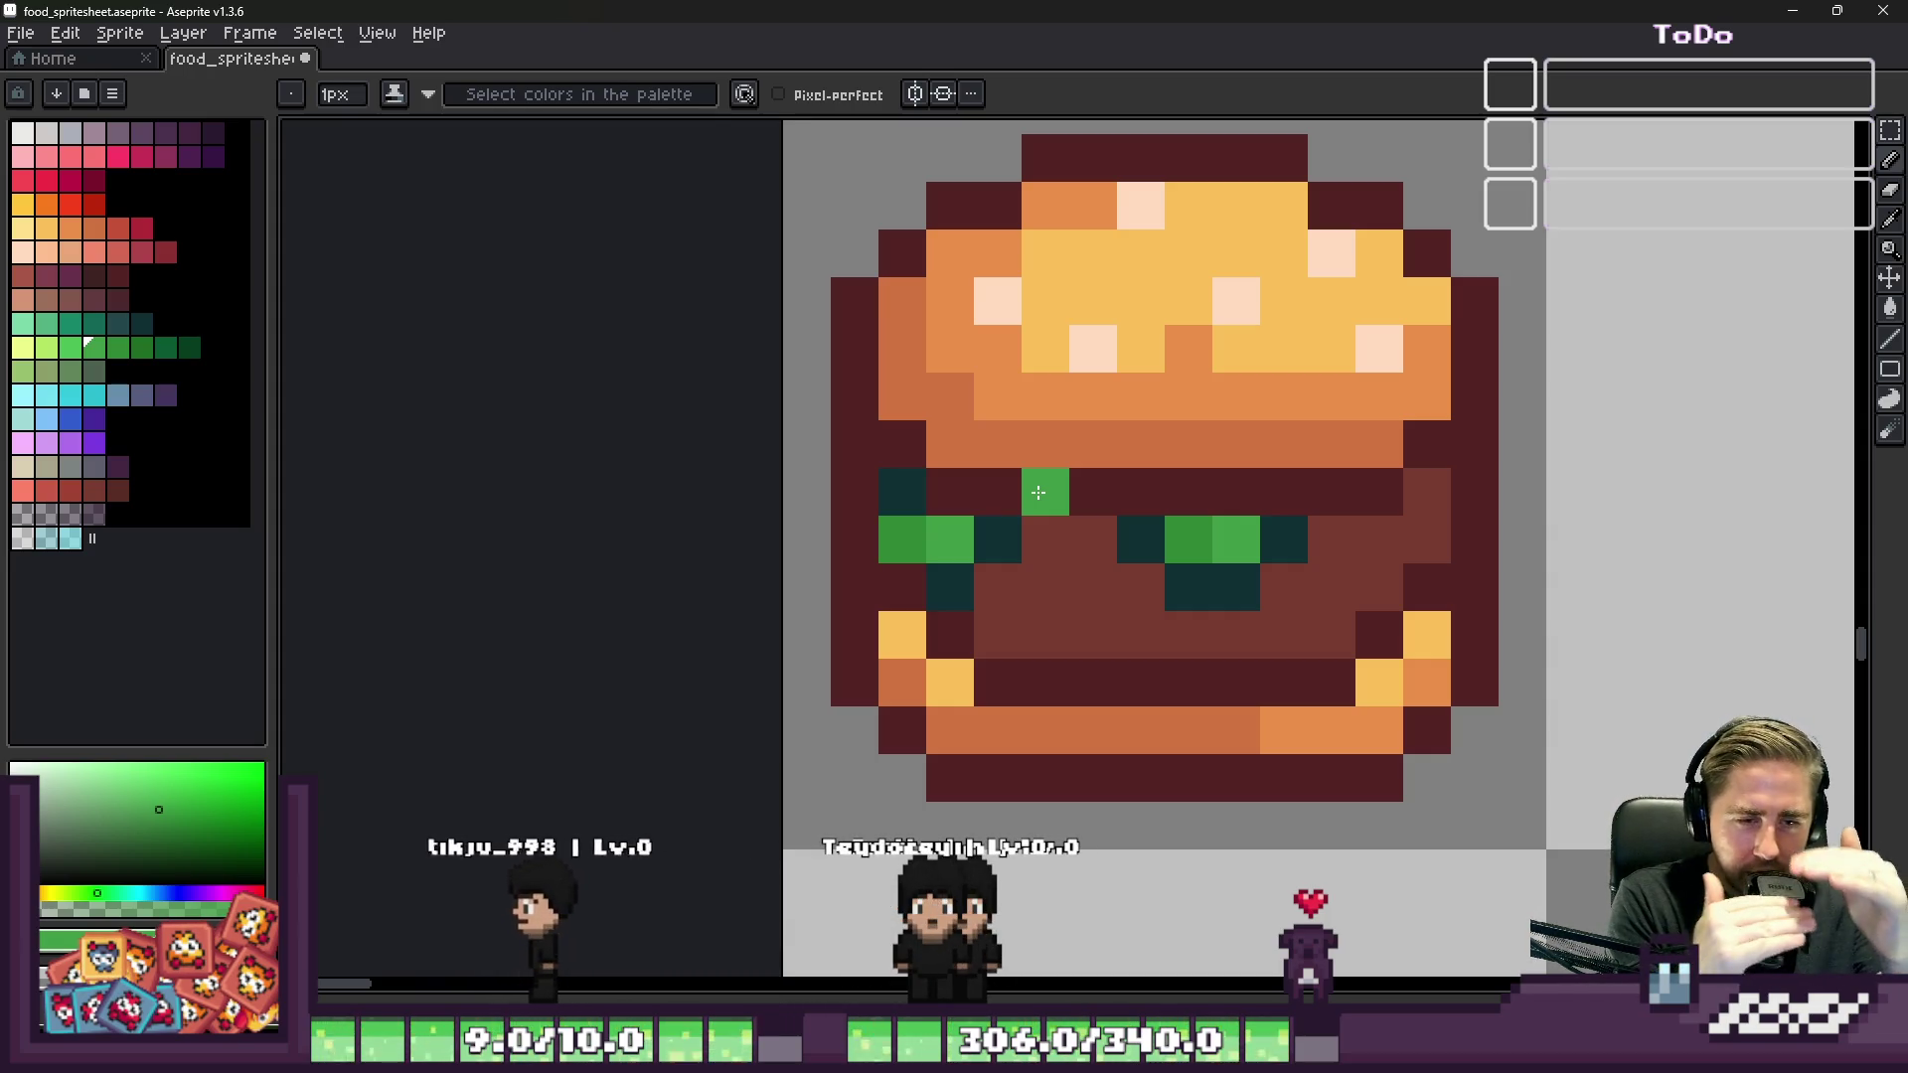
scroll(1038, 492, "up", 2)
scroll(1074, 476, "down", 2)
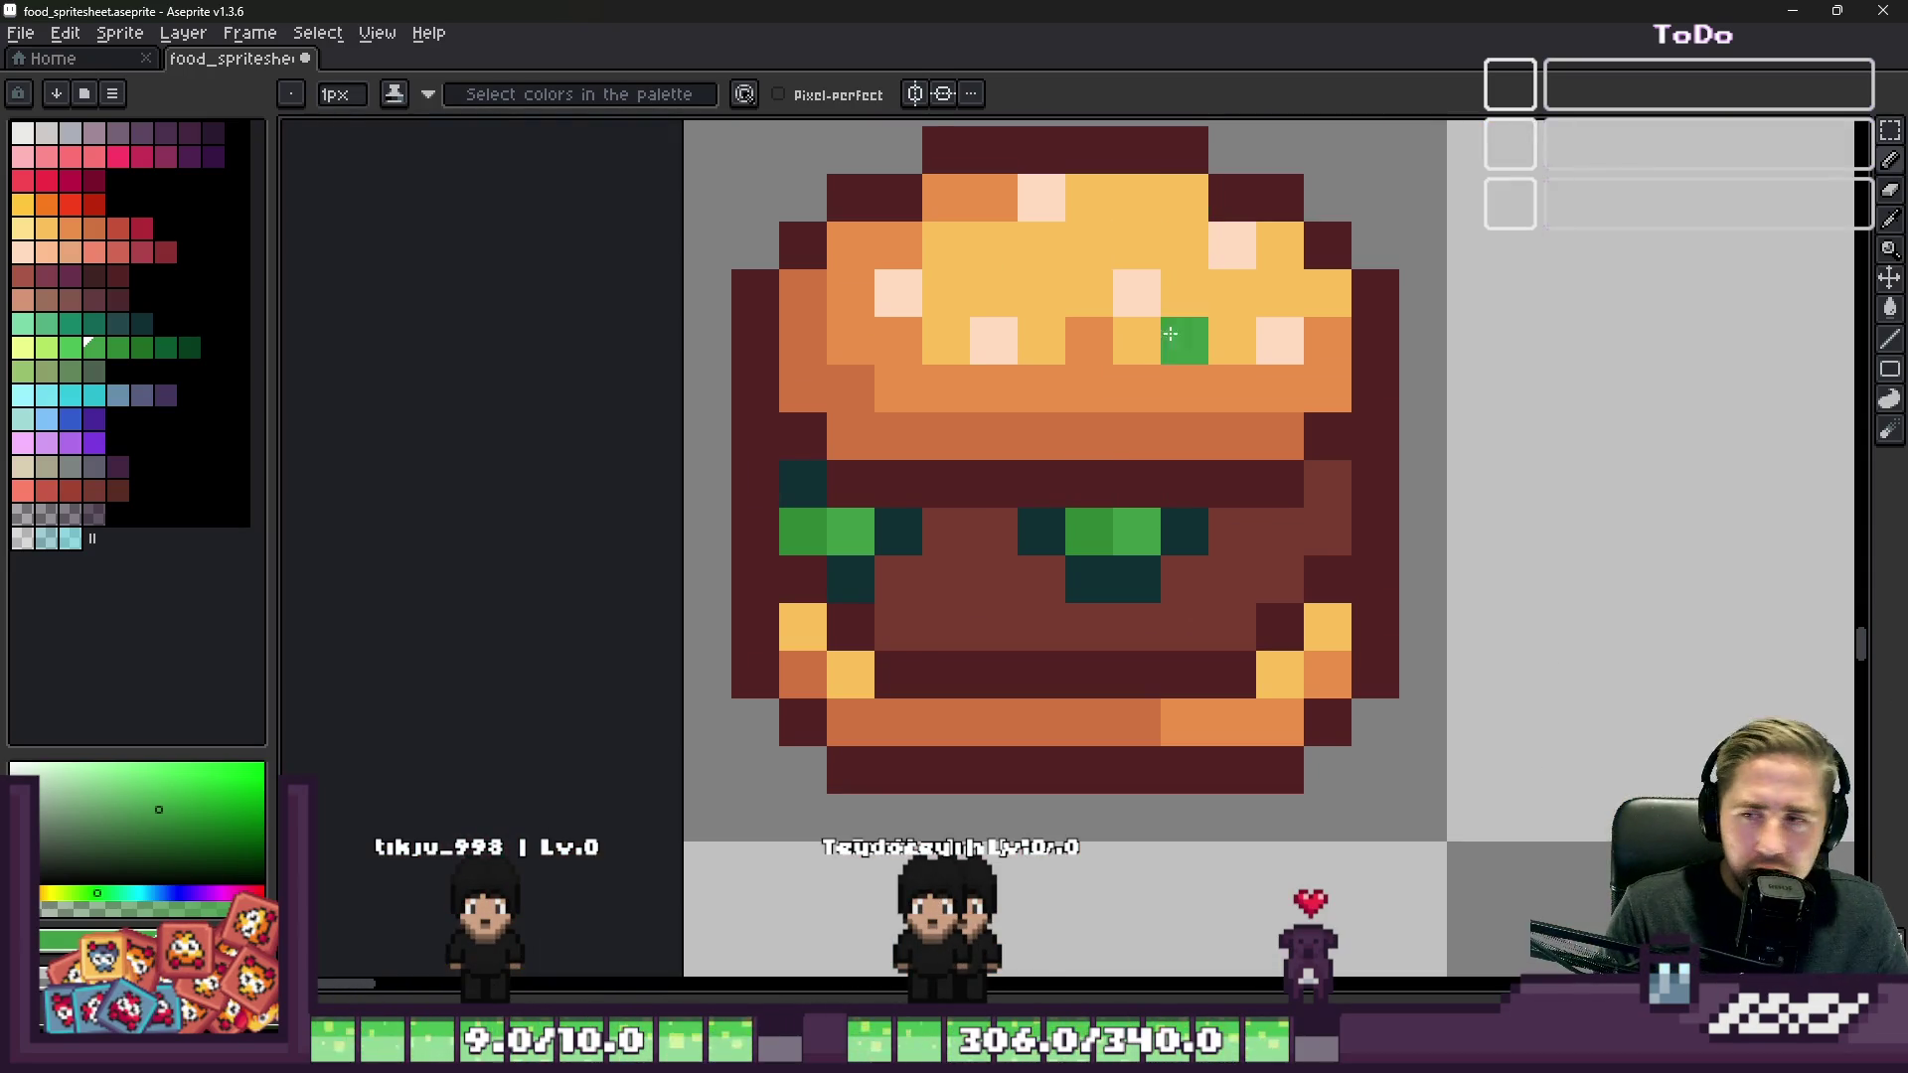
scroll(1133, 383, "down", 2)
scroll(1093, 417, "up", 3)
Step: Shade pixels beside and below the filling dark teal and repaint one green
left_click(1103, 483, "alt")
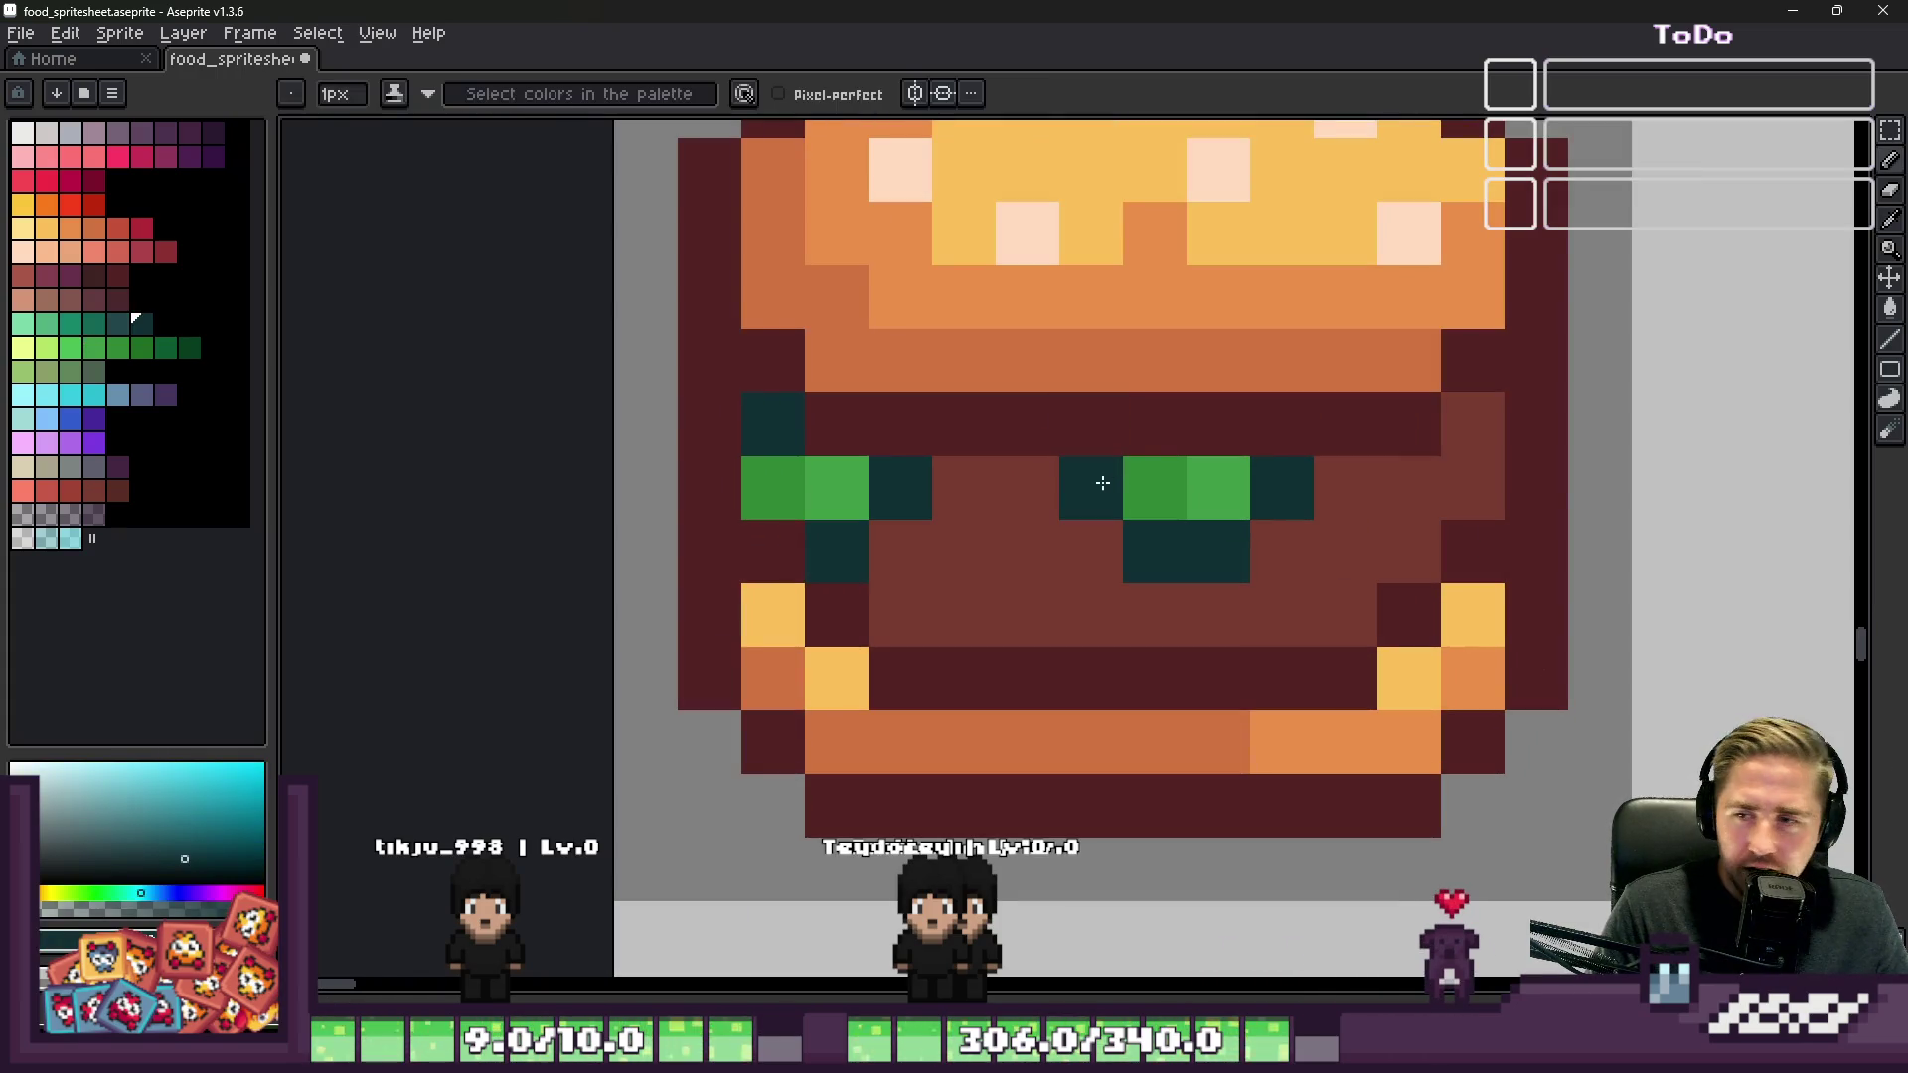
scroll(1335, 435, "down", 1)
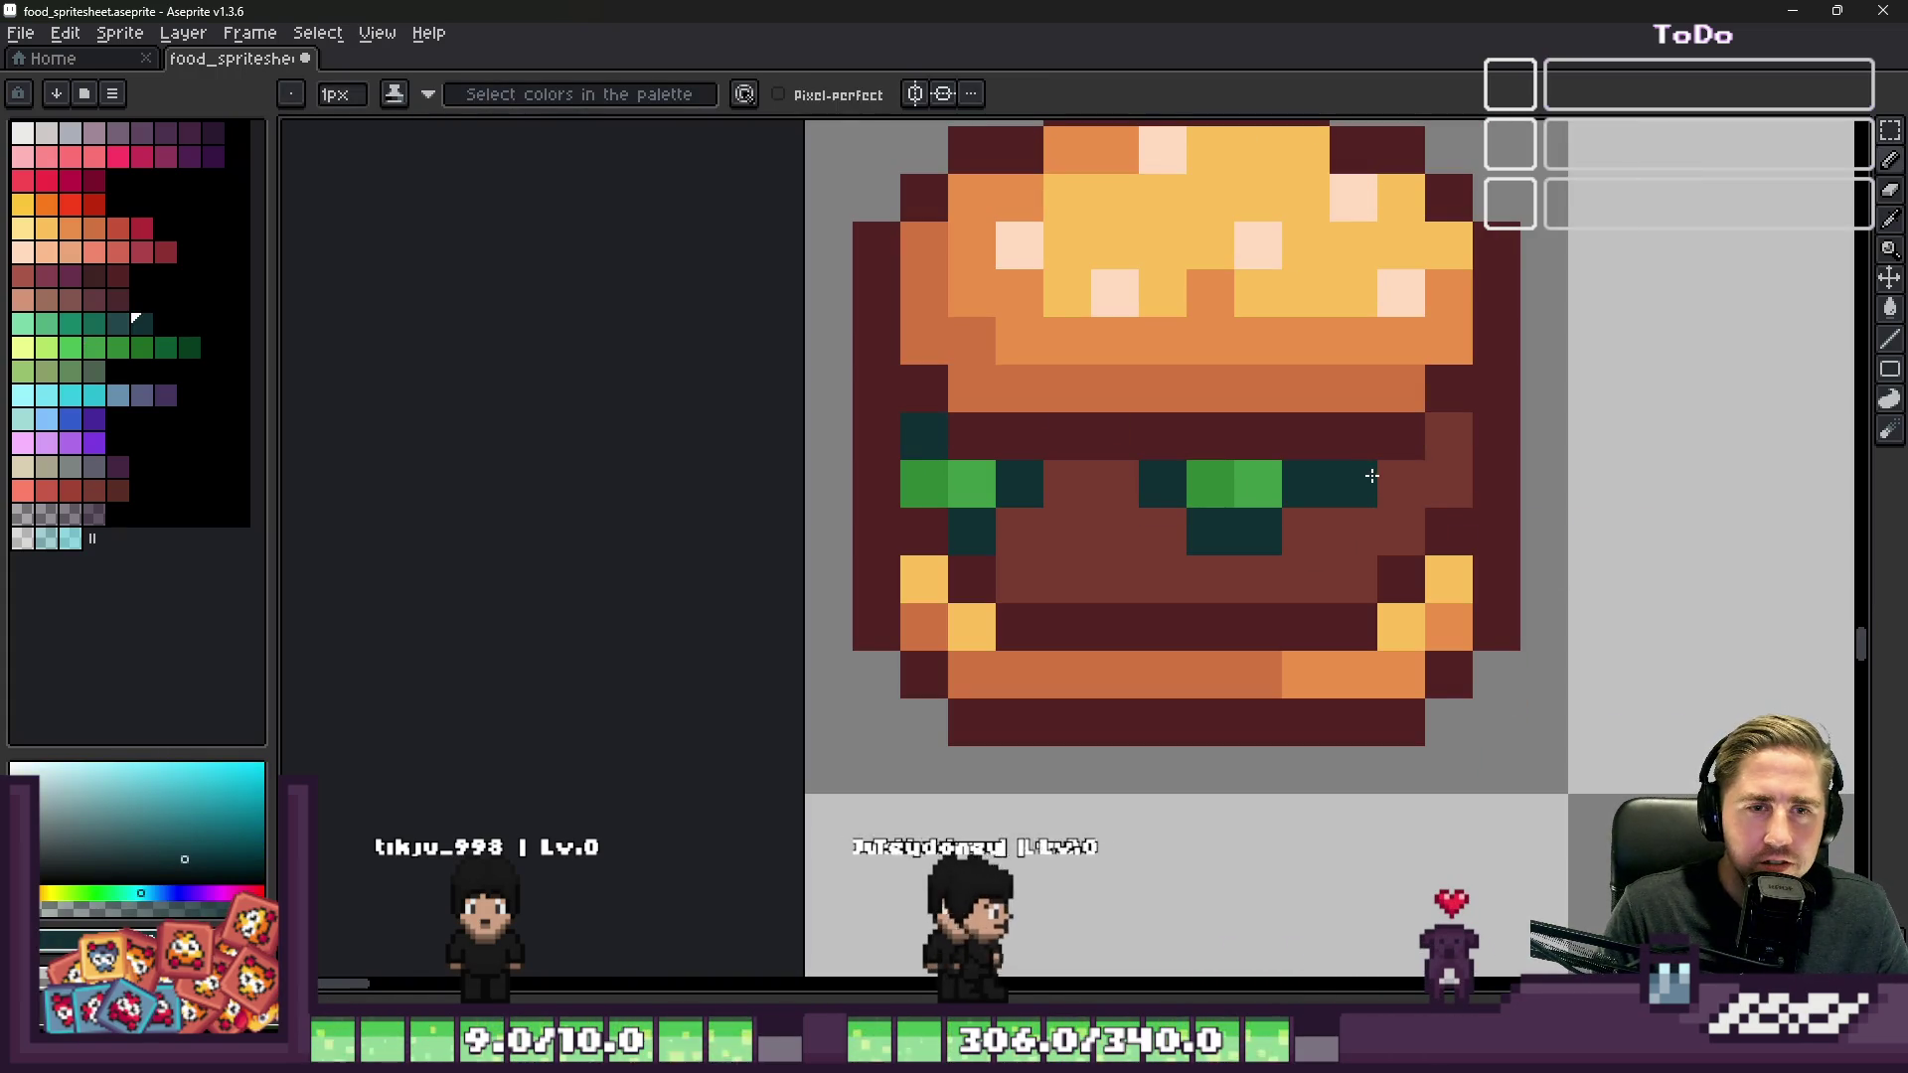
left_click(1116, 486)
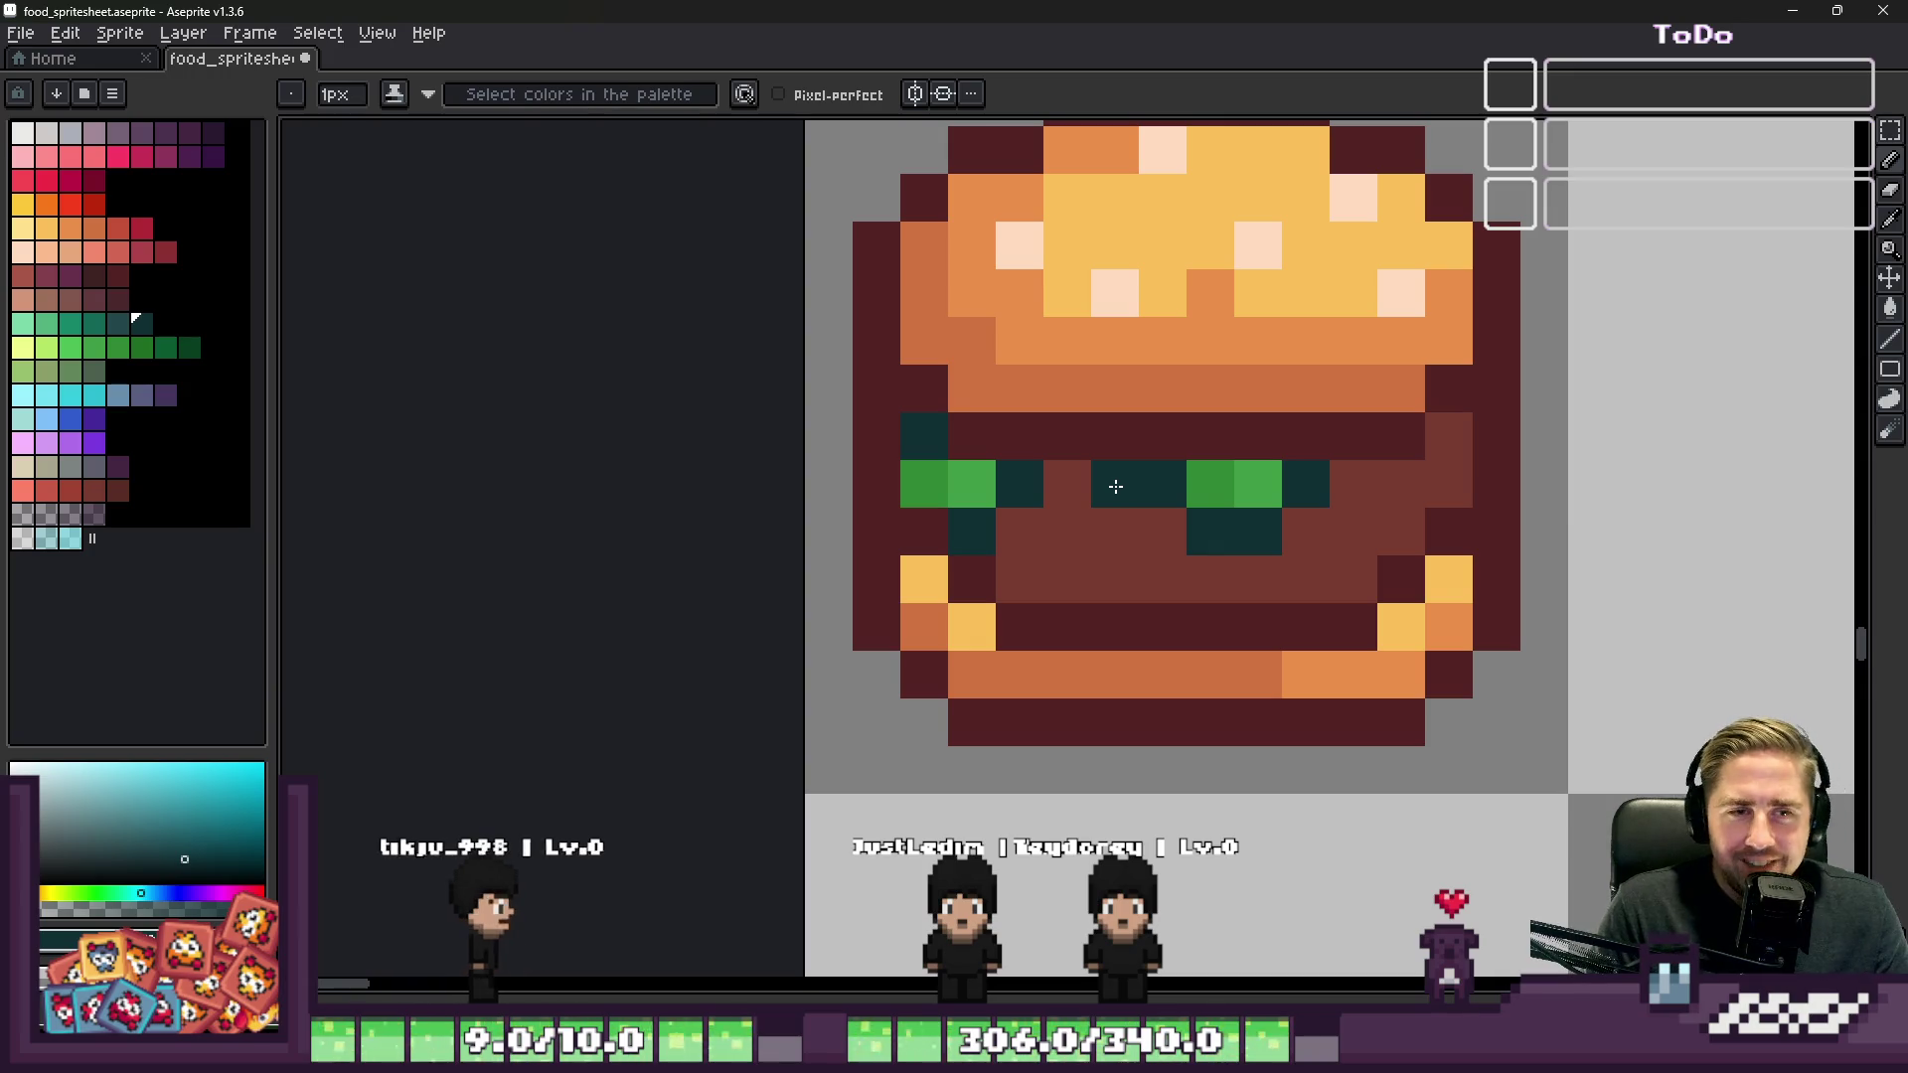
left_click(1163, 530)
left_click(1197, 486, "alt")
left_click(1159, 483)
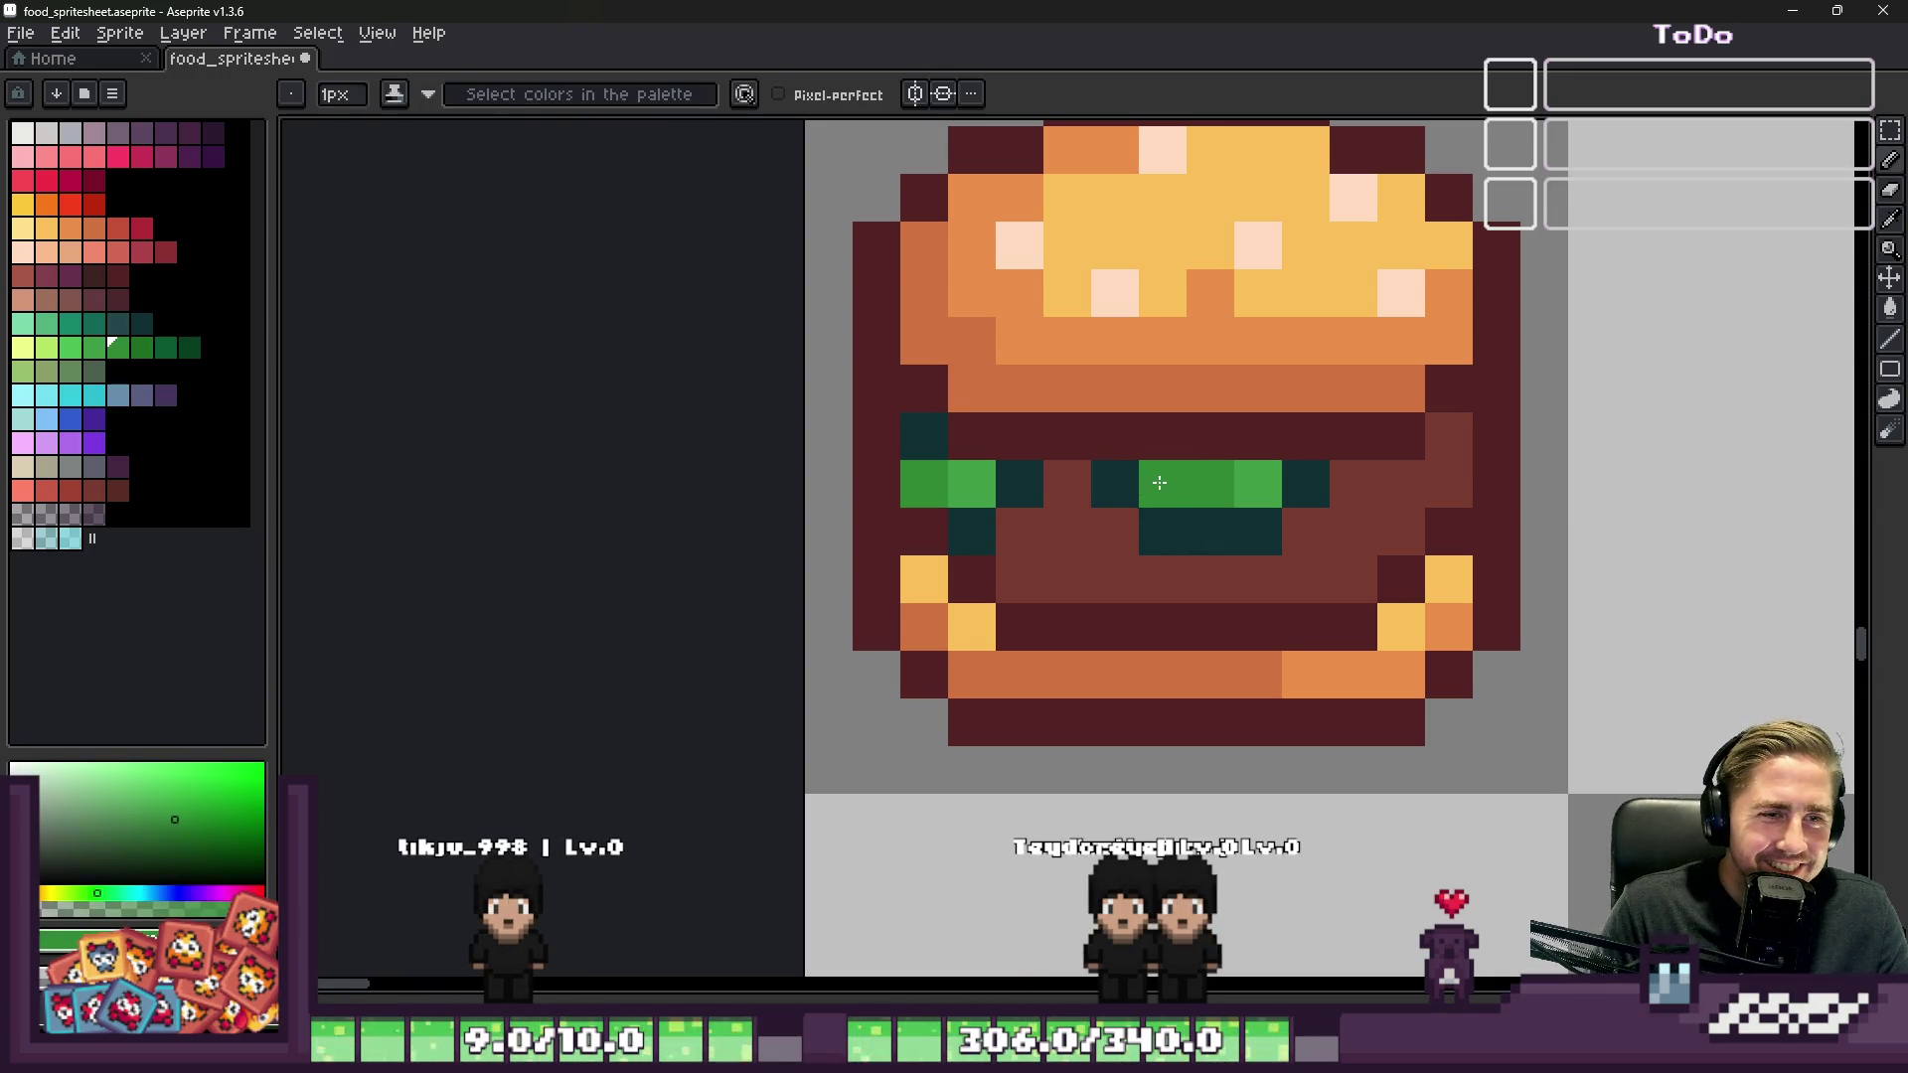
scroll(1158, 483, "down", 3)
scroll(1178, 517, "up", 3)
Step: Recolour left-edge filling and outline pixels dark teal and green, undoing a misplaced one
left_click(1183, 502, "alt")
left_click(1124, 482, "alt")
left_click(1047, 442)
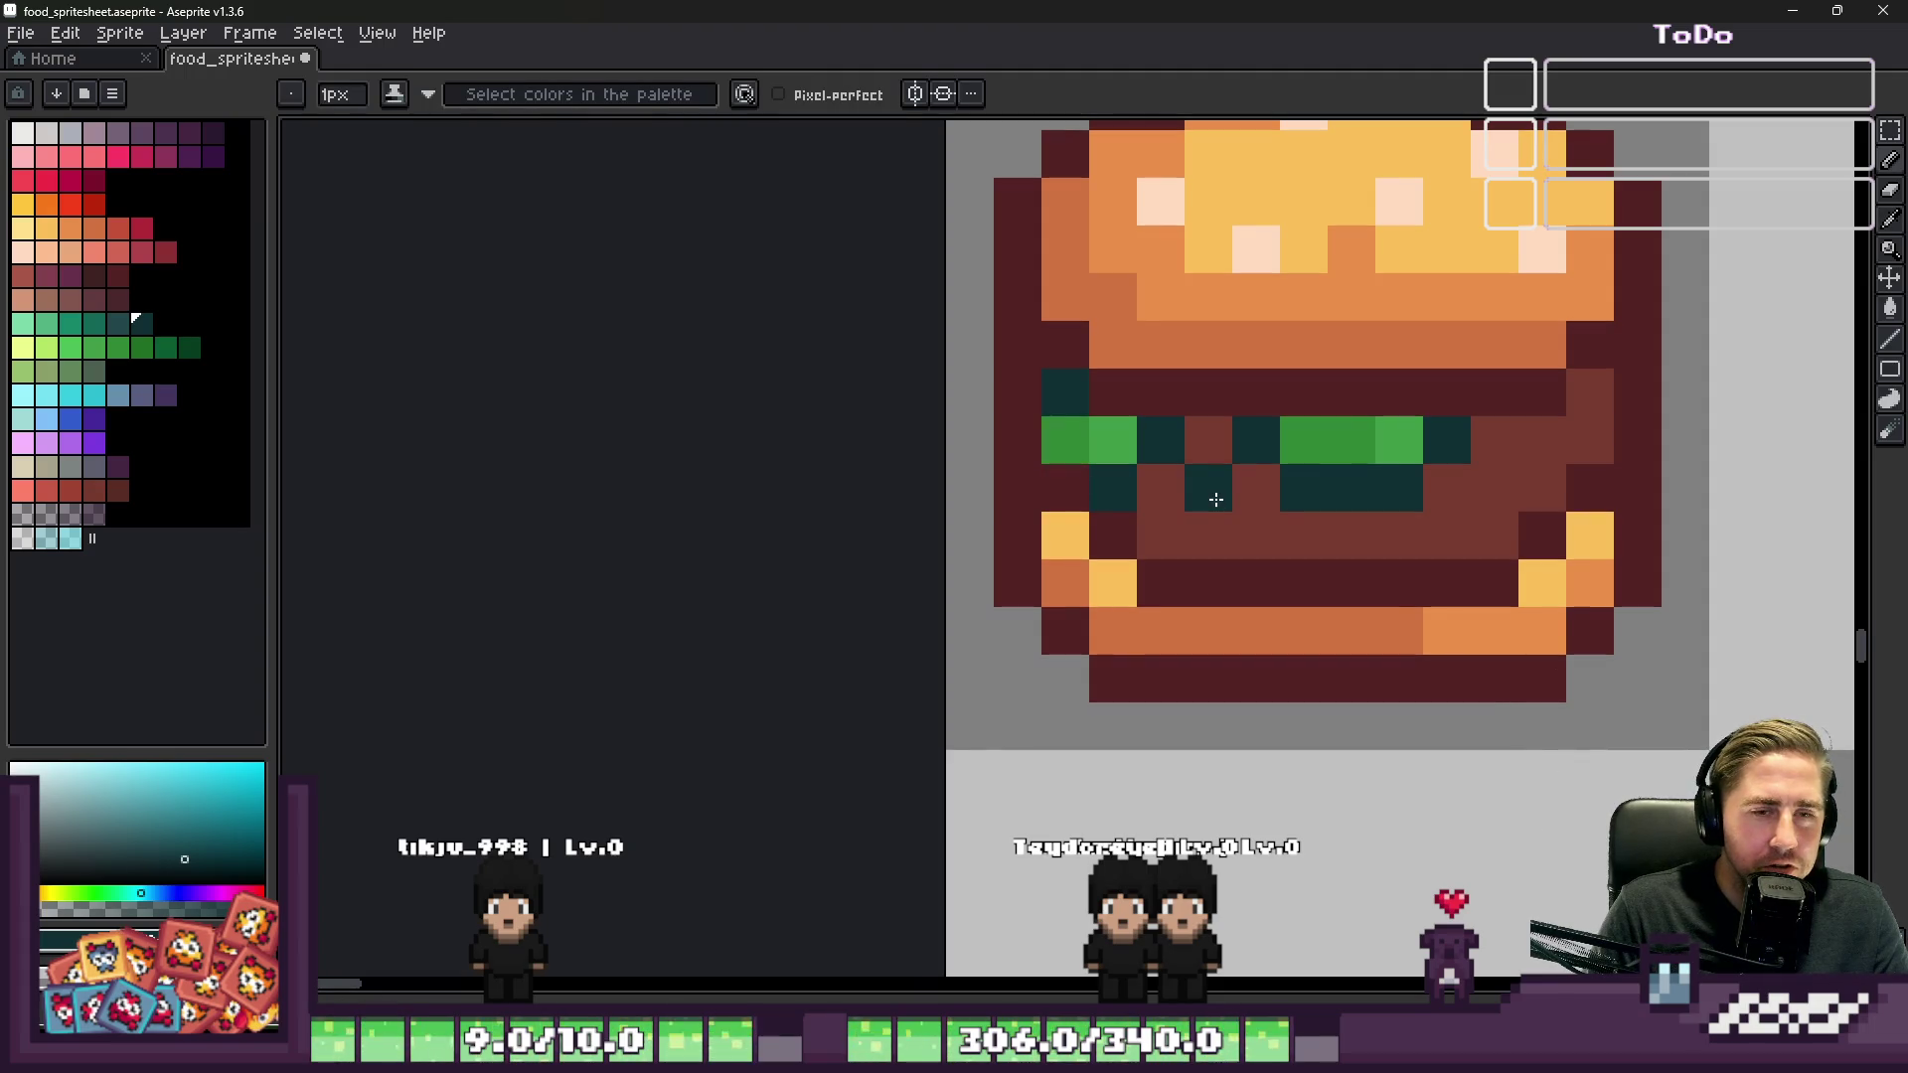
scroll(1080, 402, "up", 1)
left_click(1006, 390)
left_click(1046, 429, "alt")
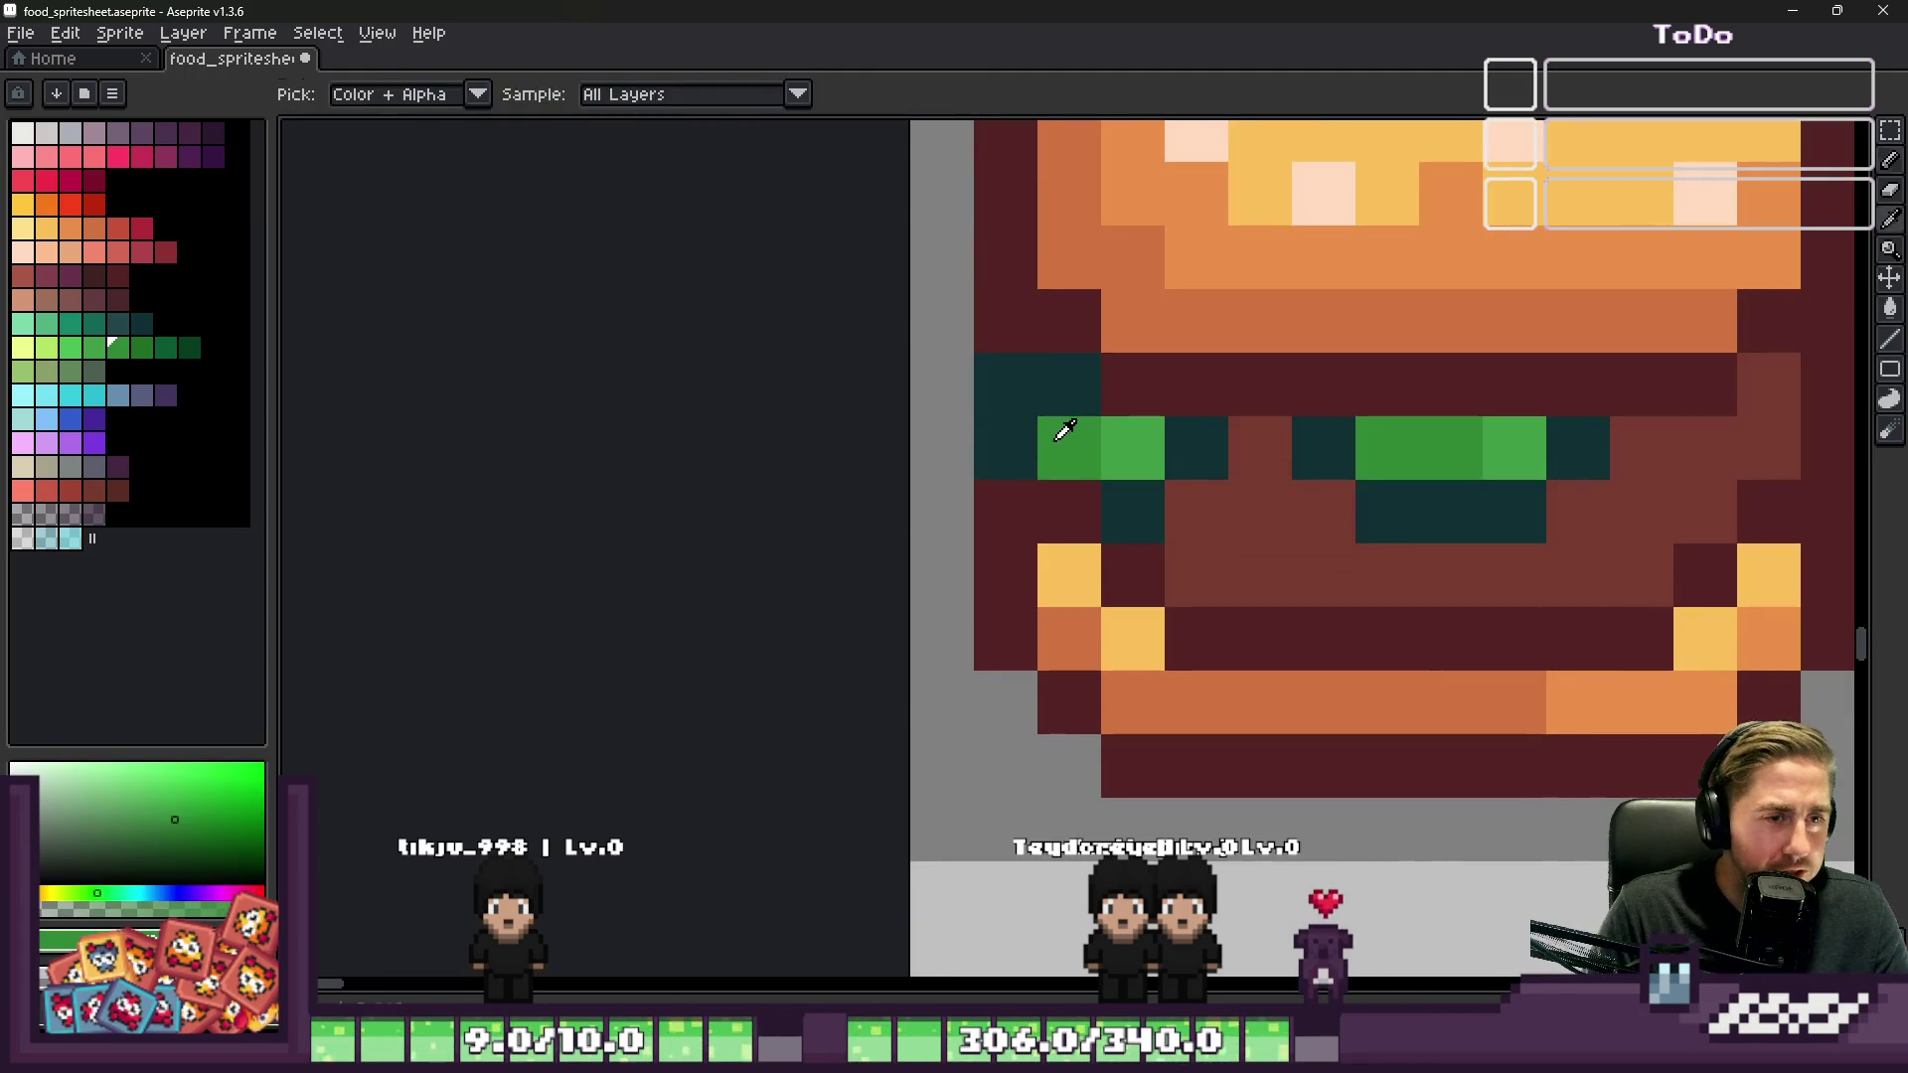
left_click(1006, 386)
left_click(1054, 386)
key("ctrl+z")
key("ctrl+z")
left_click(1048, 386)
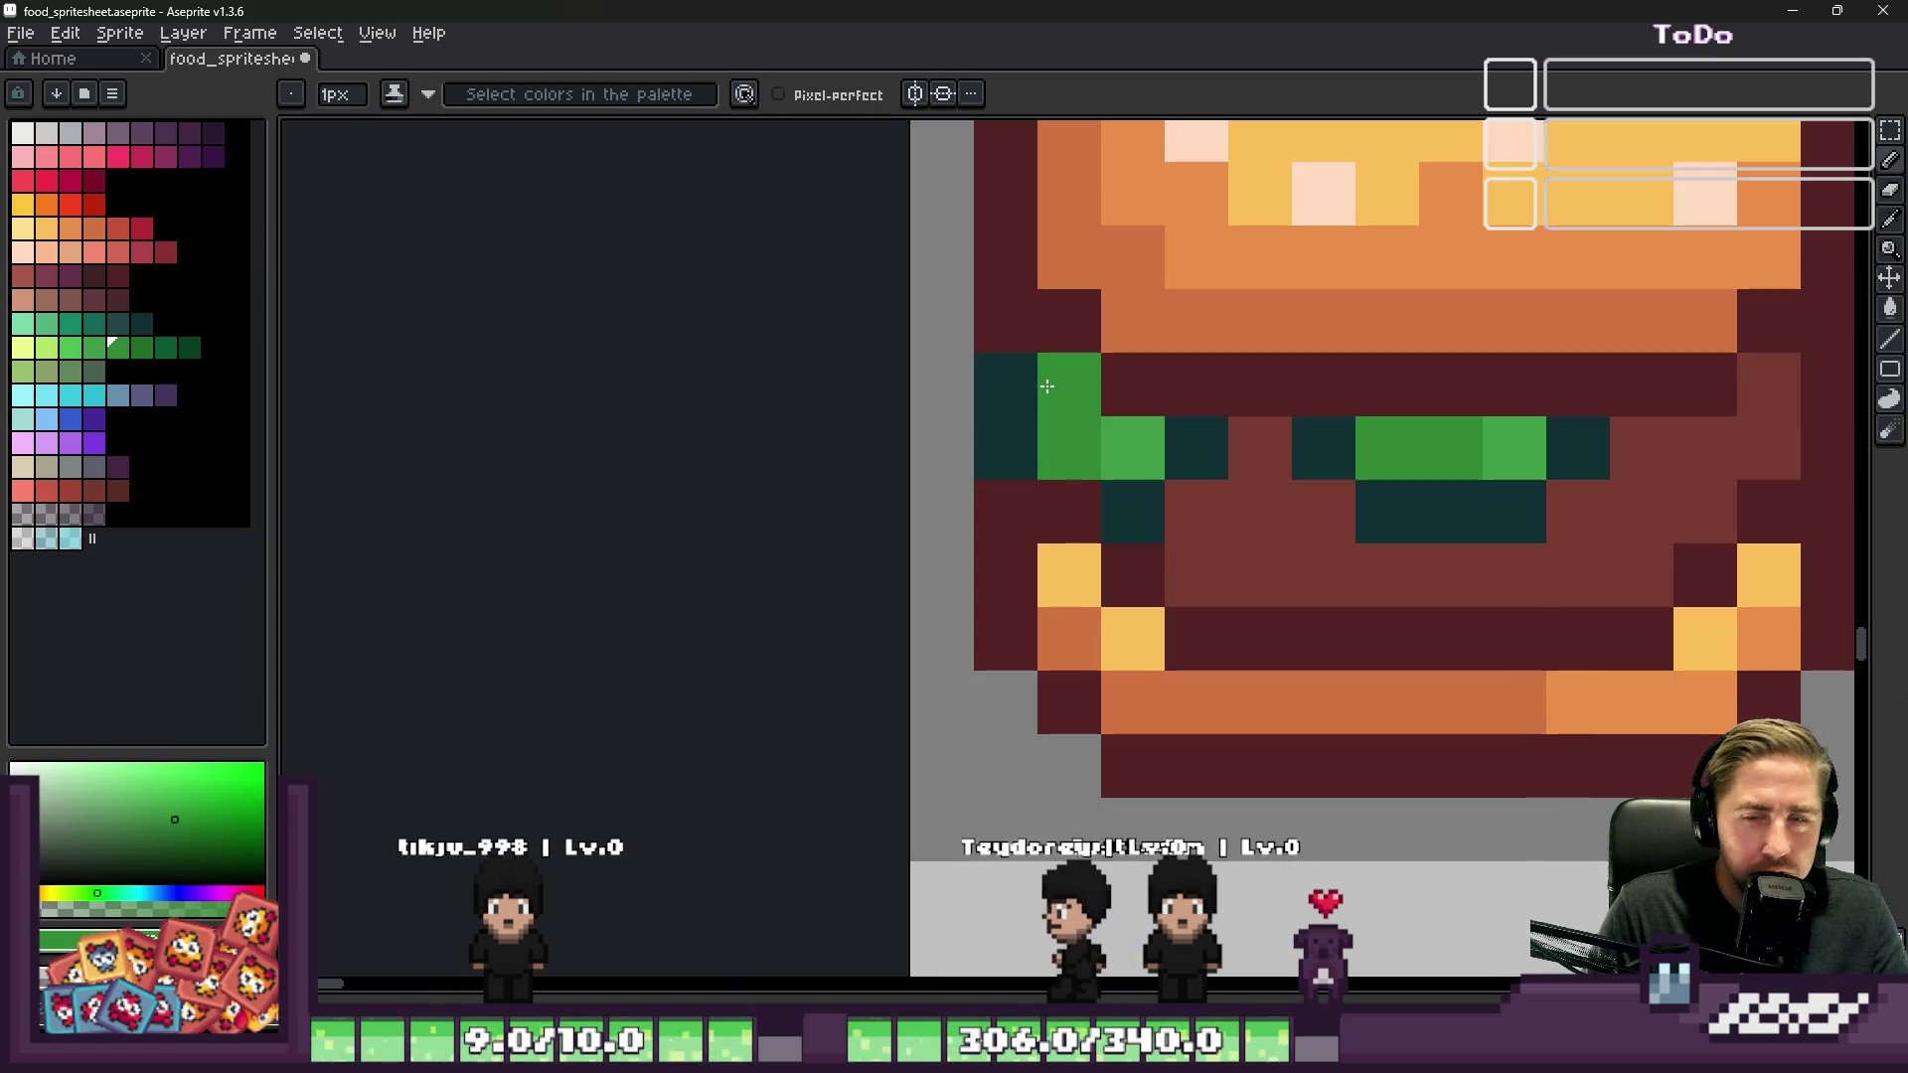
Step: Touch up outline pixels around the green filling and turn a teal pixel green
scroll(1047, 385, "down", 3)
scroll(1014, 417, "up", 3)
left_click(1009, 420)
scroll(1018, 429, "up", 2)
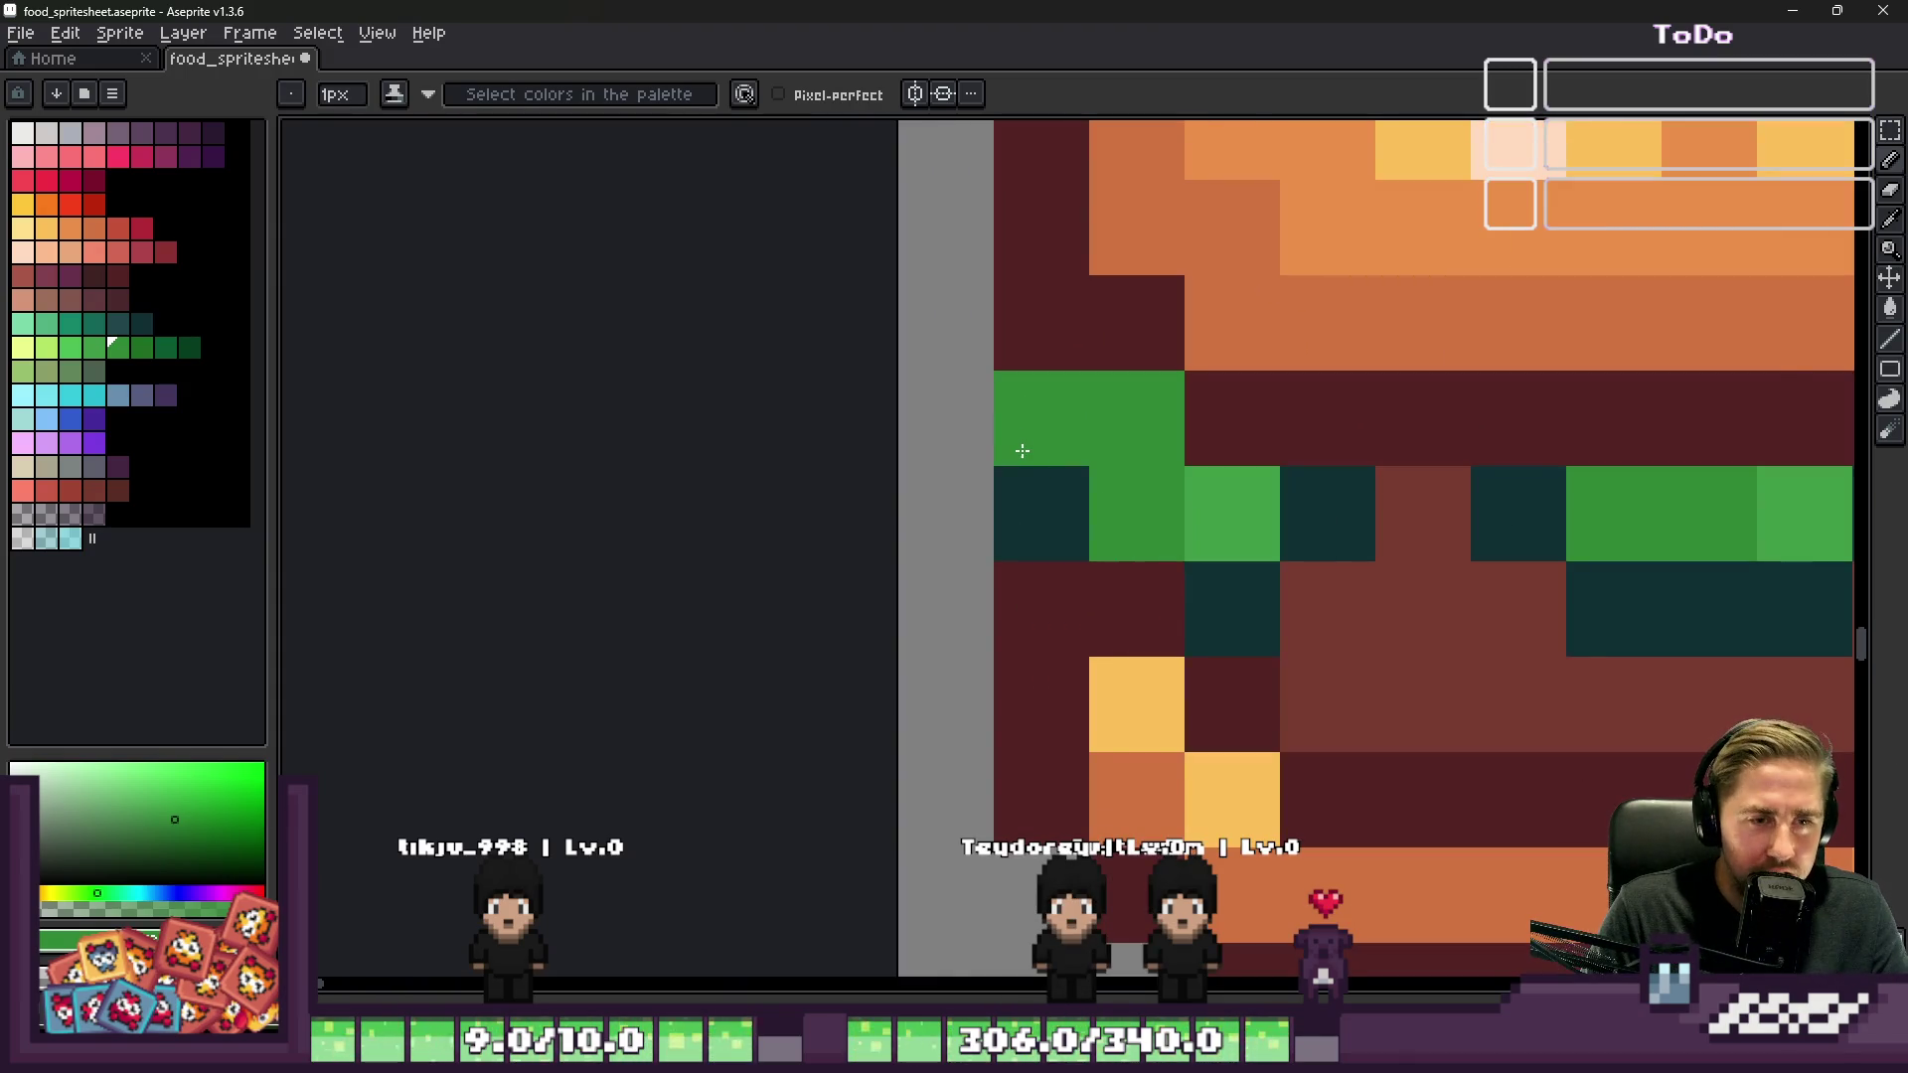
scroll(1022, 450, "down", 4)
scroll(1054, 477, "up", 4)
key("ctrl+z")
left_click(1088, 522)
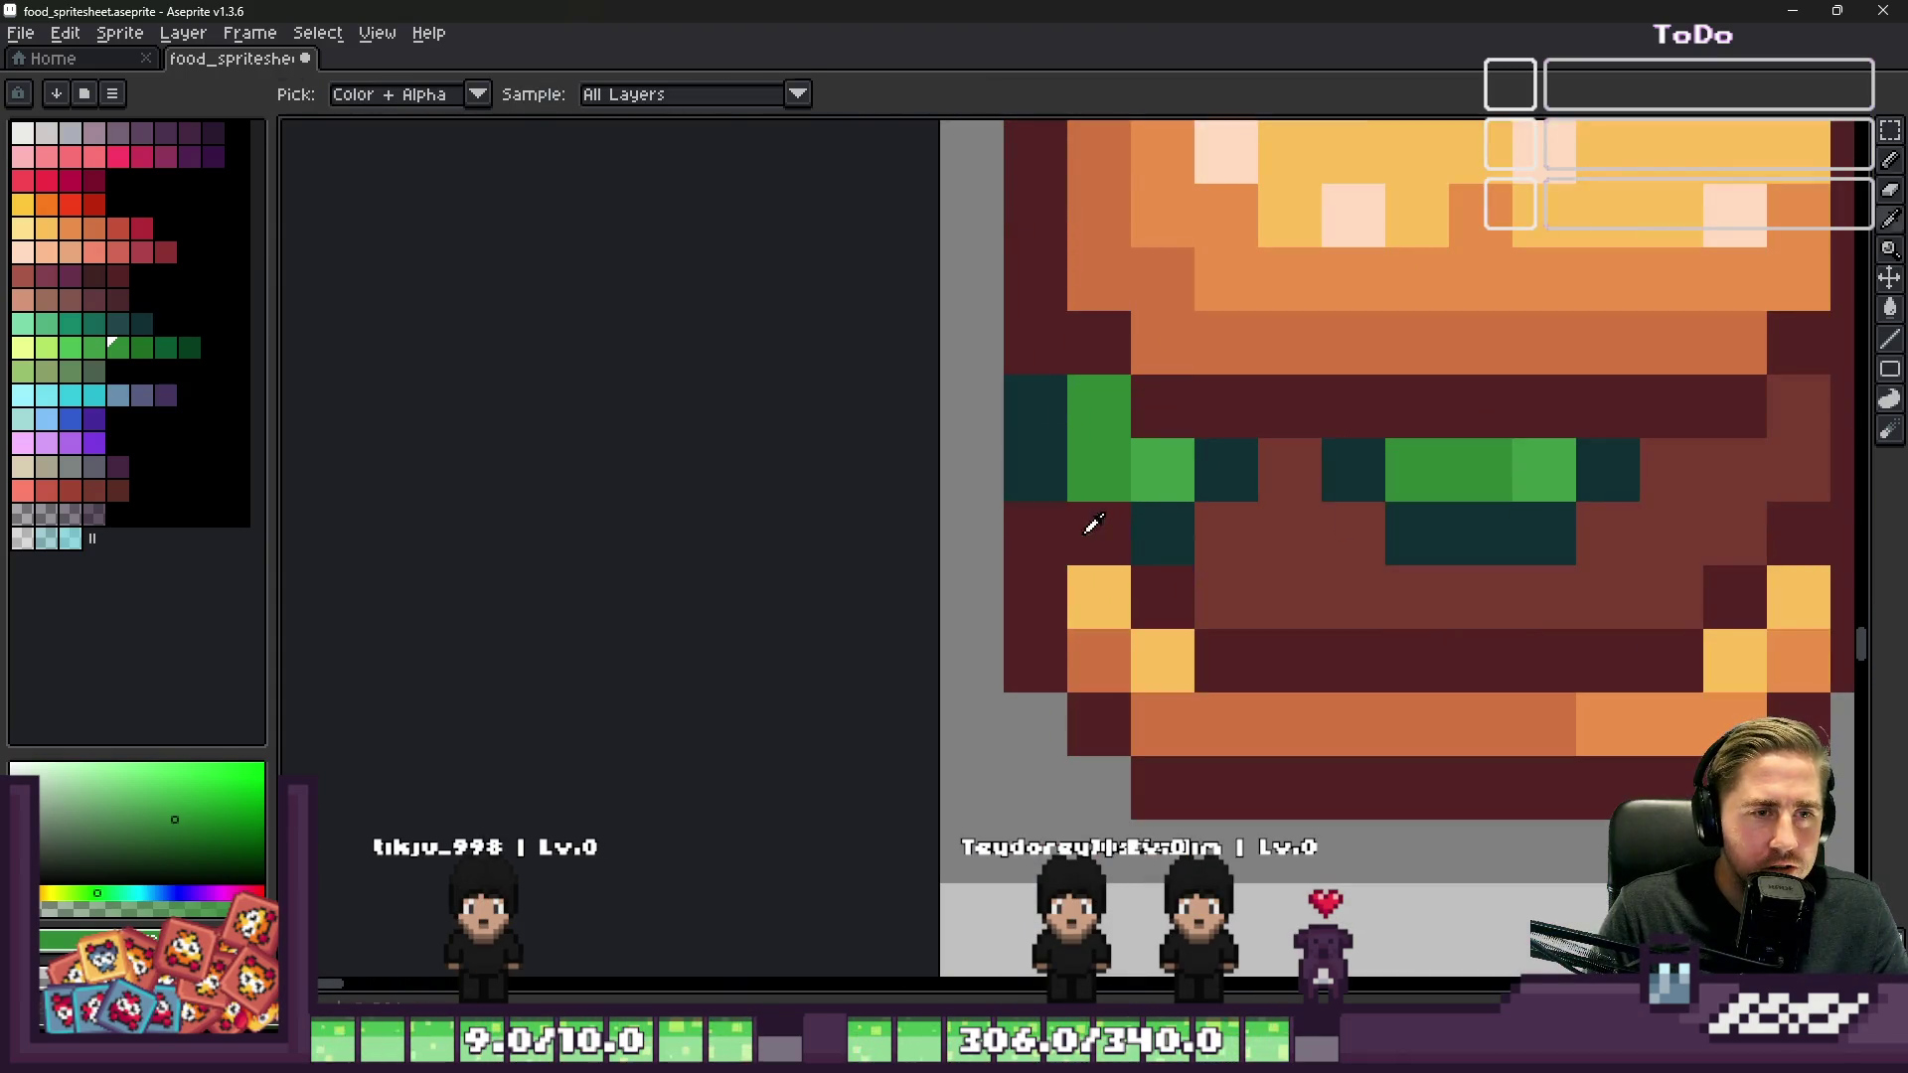
key("ctrl+z")
left_click(1141, 512, "alt")
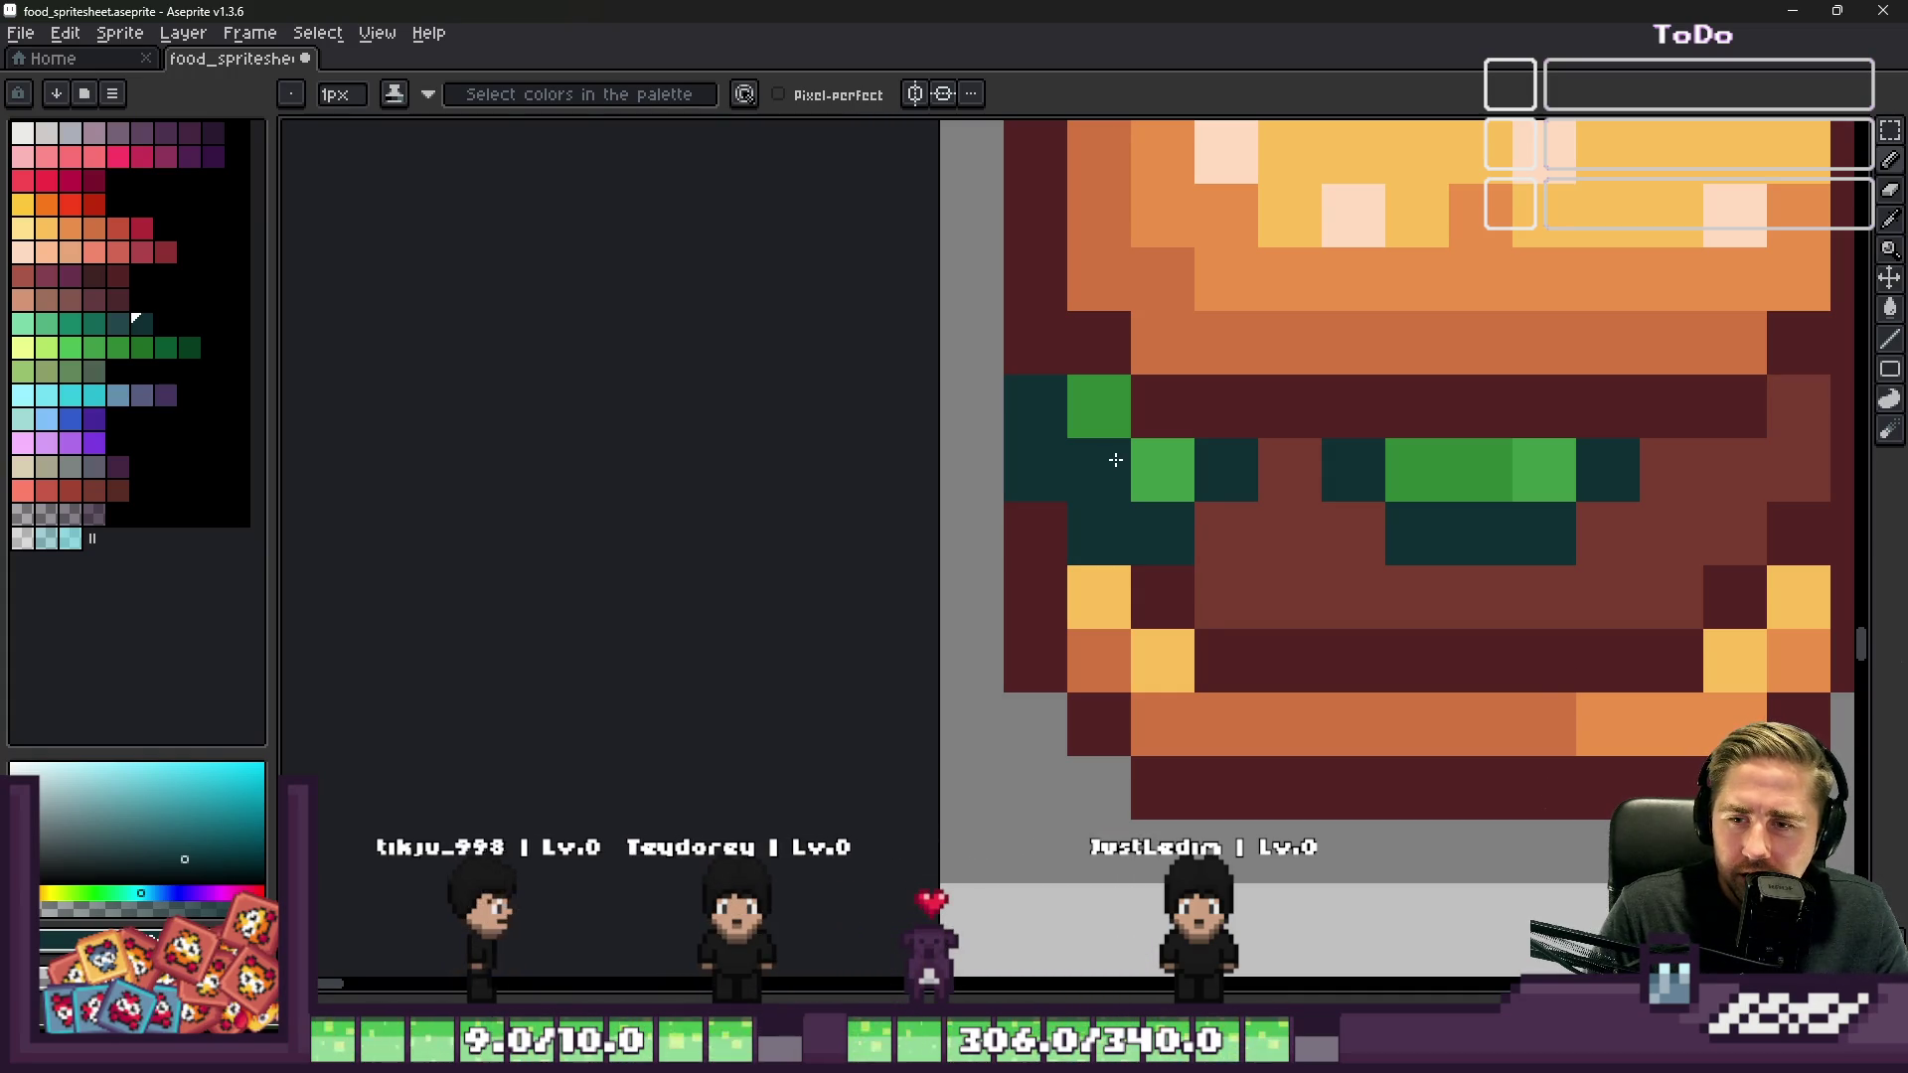
left_click(1123, 466)
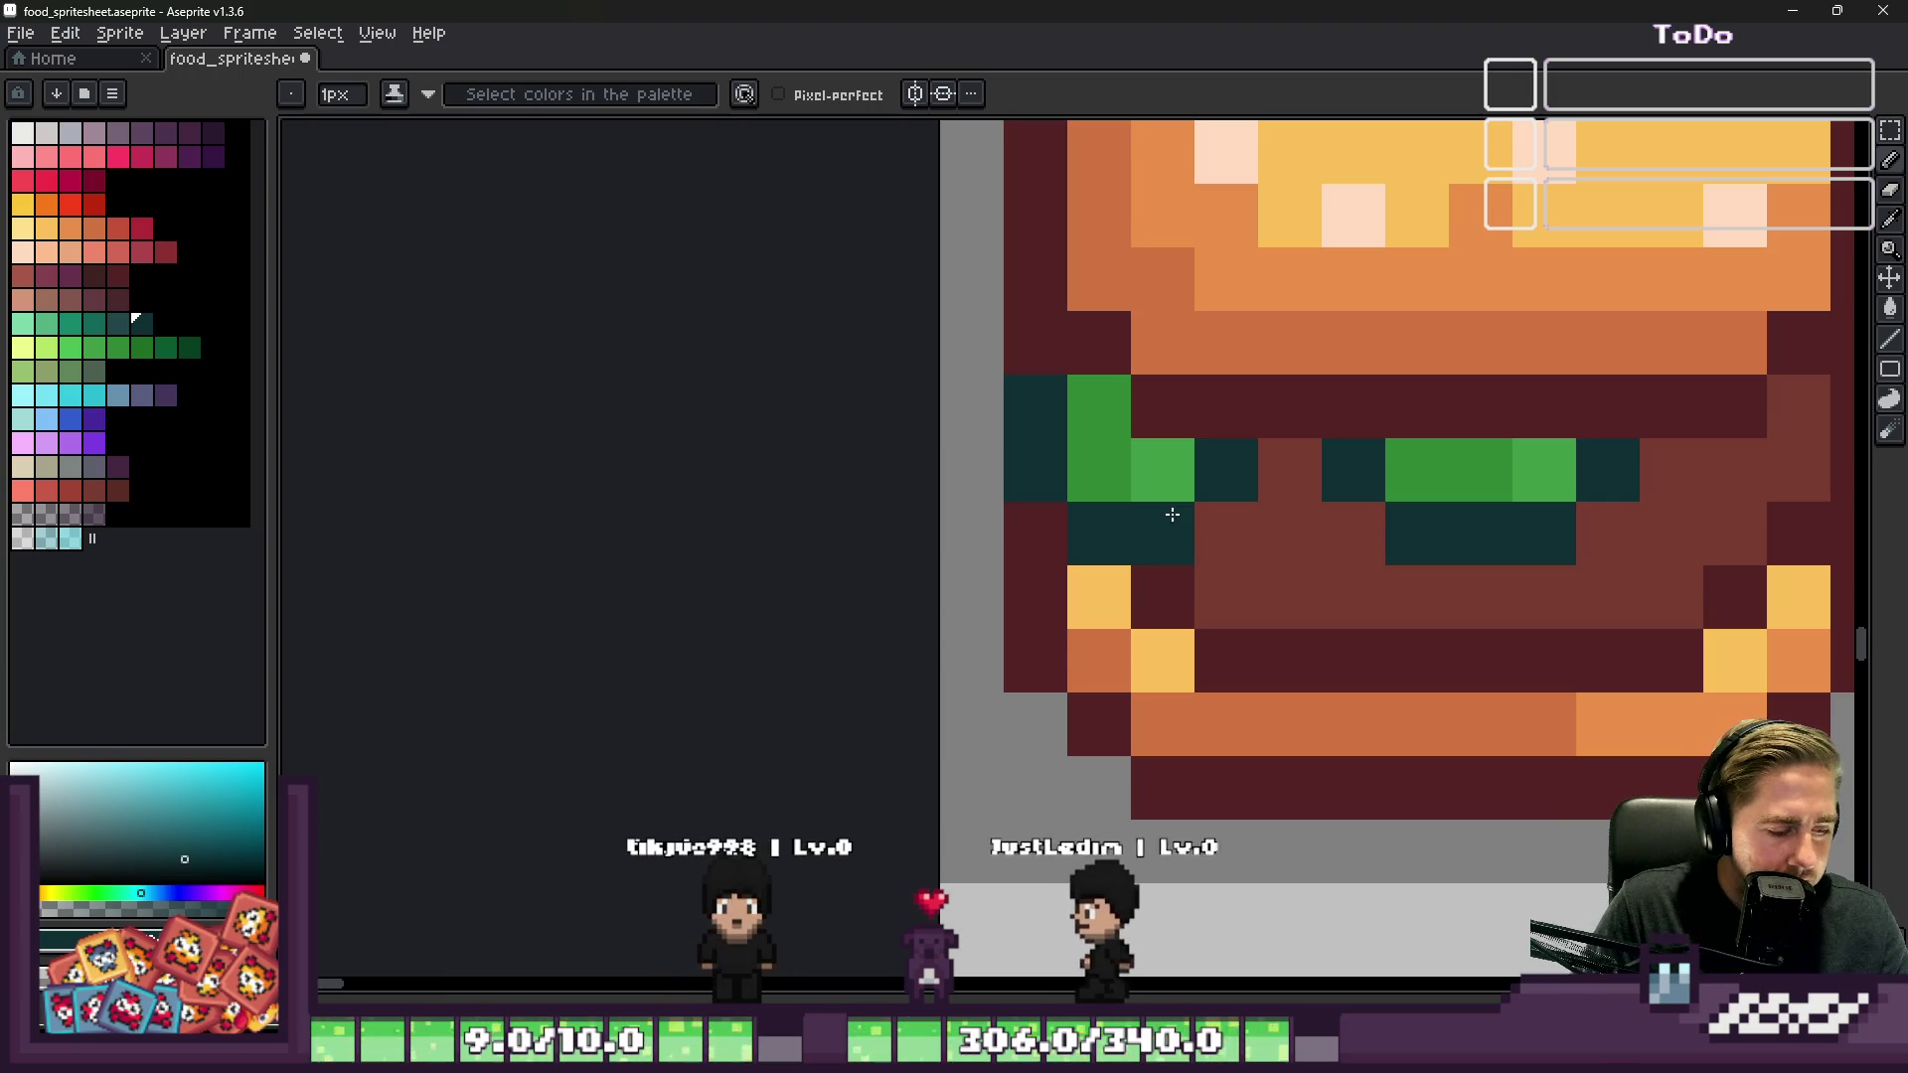
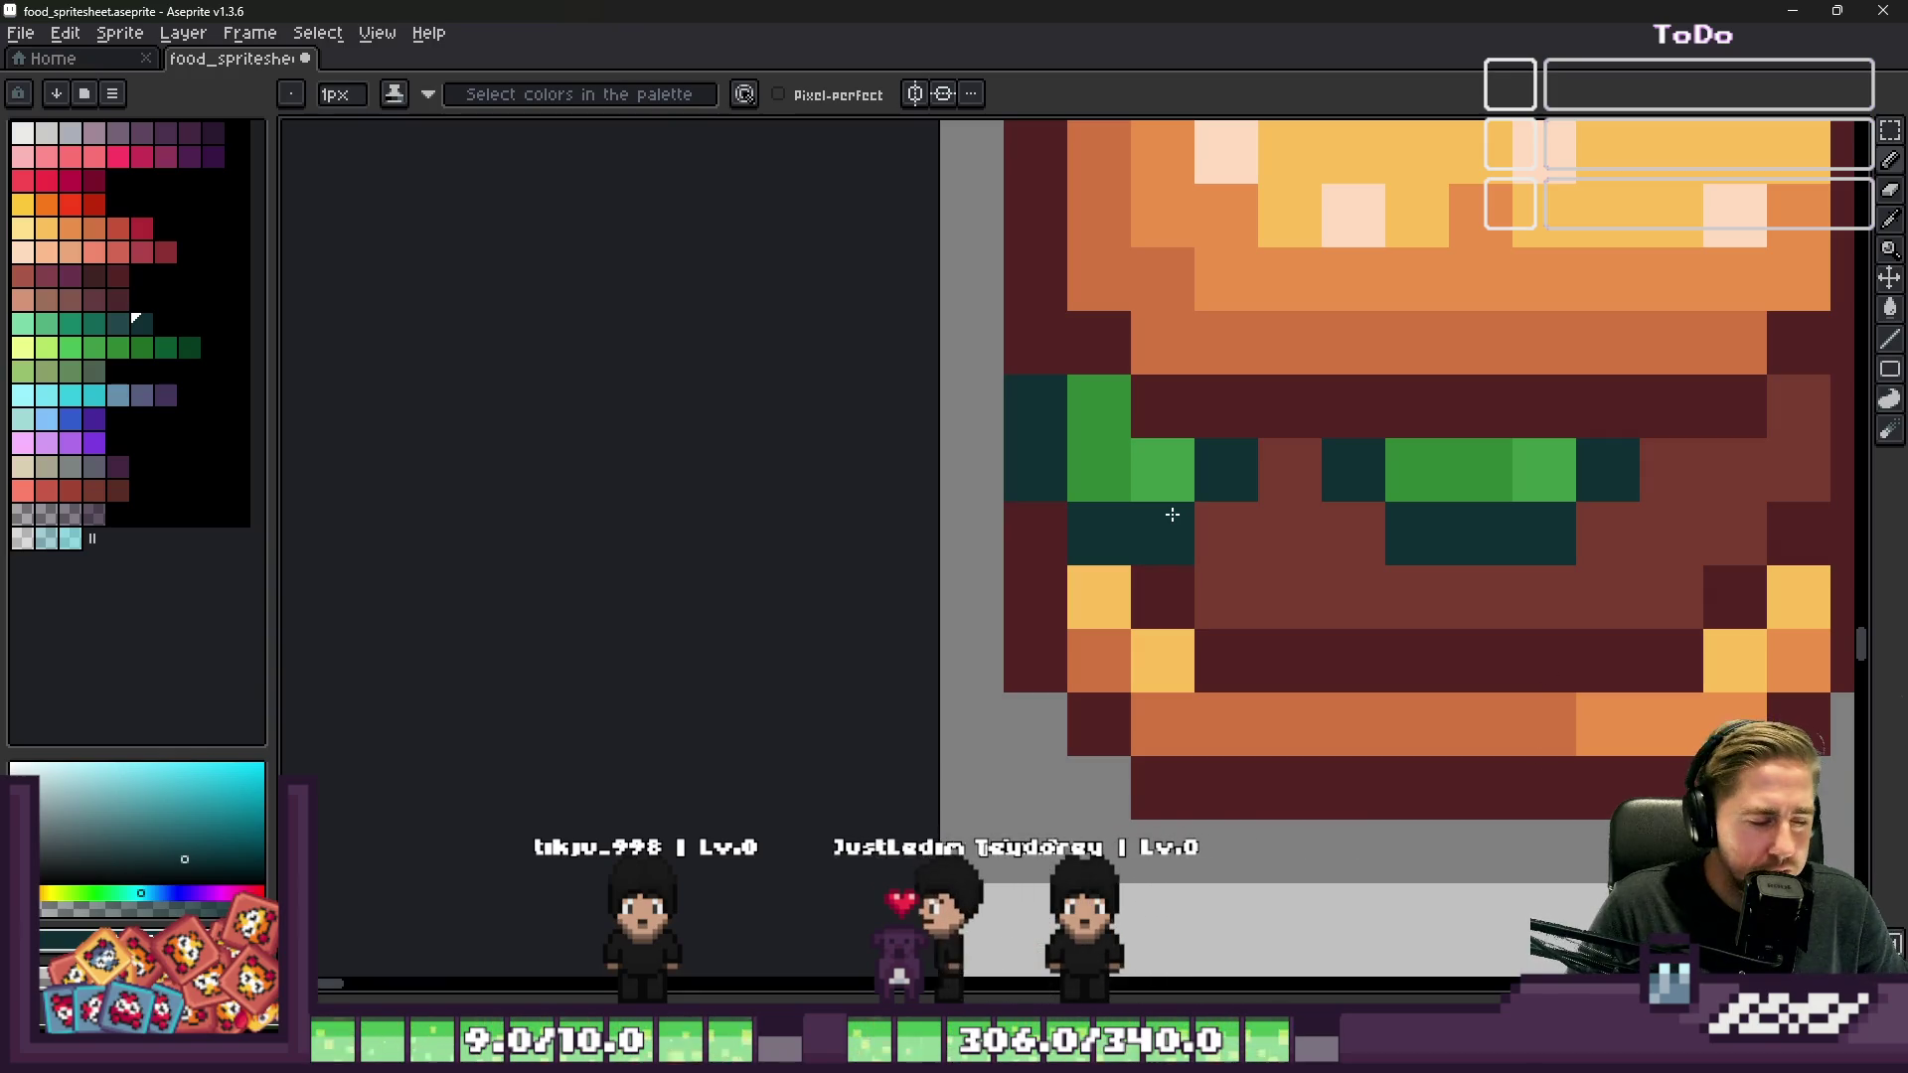
Step: Add dark green and dark teal shadow pixels to the burger's lettuce
scroll(1173, 513, "down", 5)
scroll(1284, 578, "up", 7)
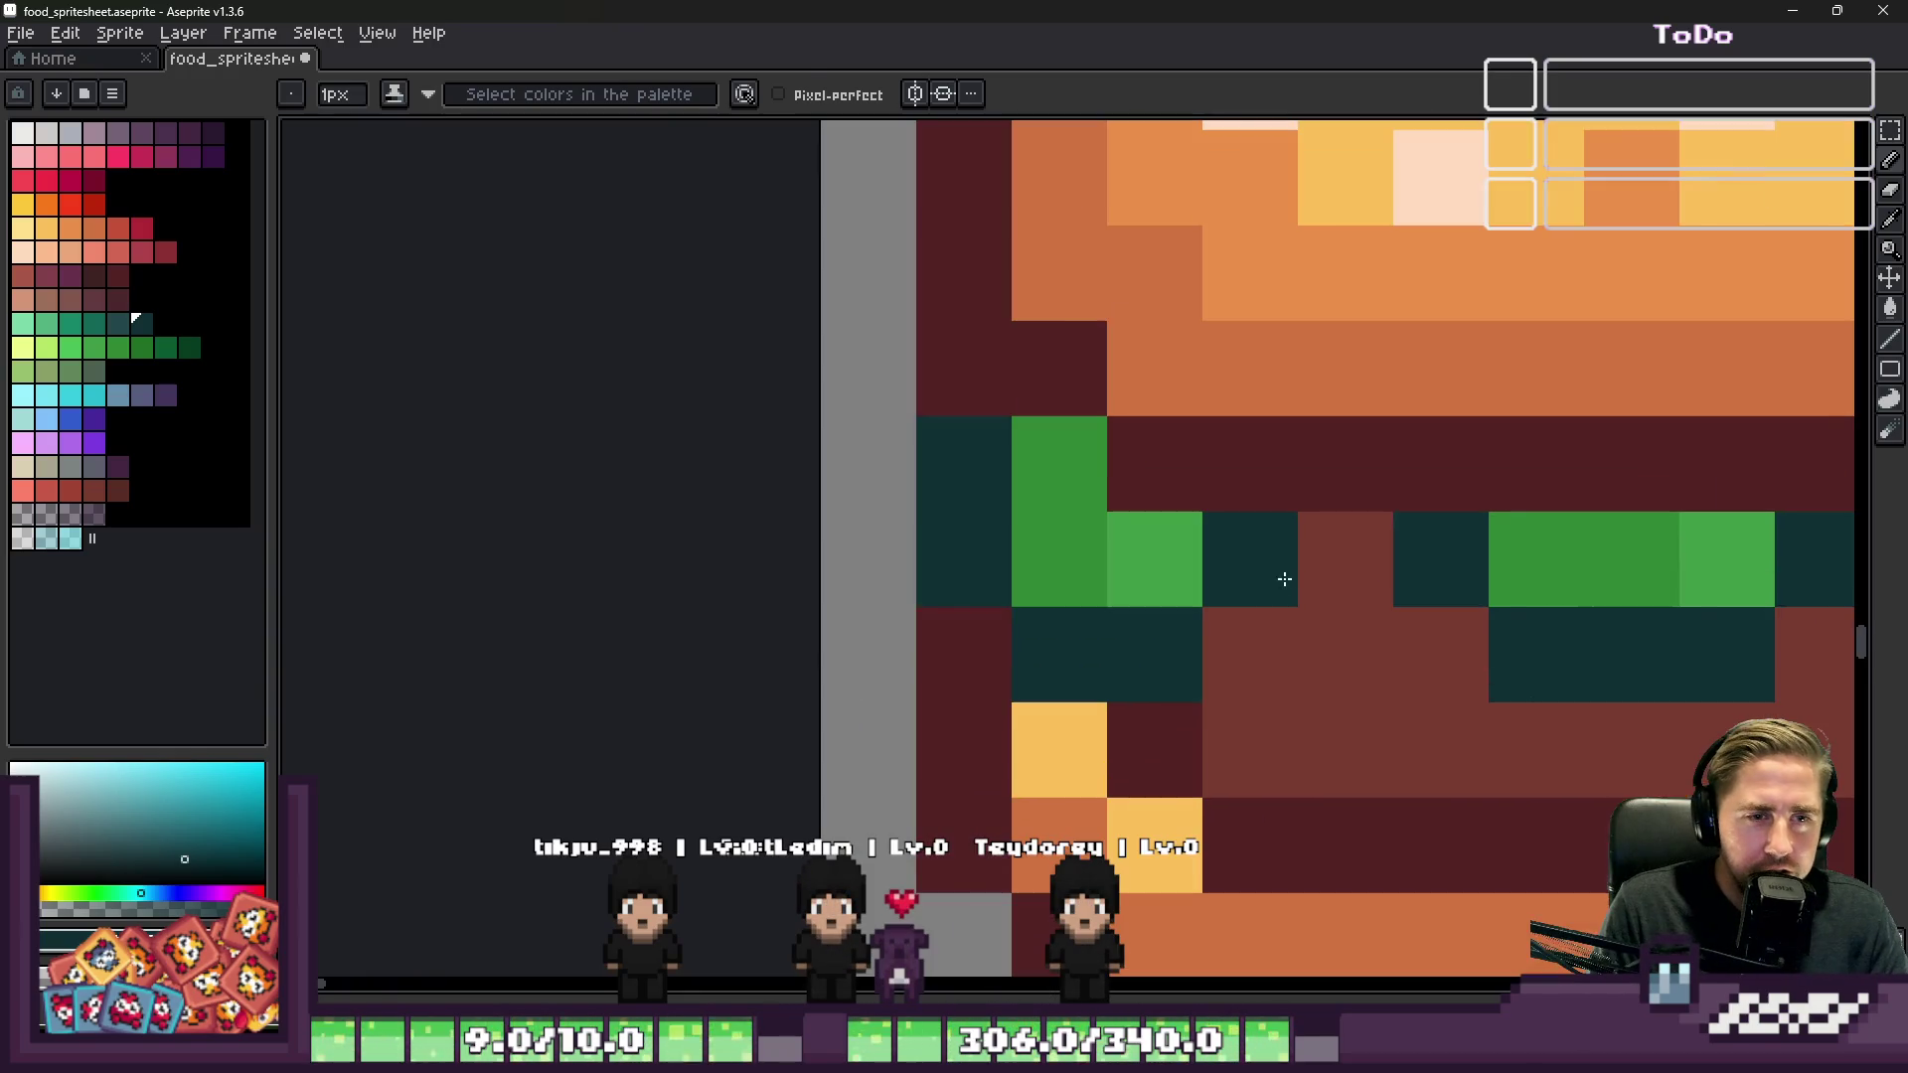
left_click(1078, 537, "alt")
scroll(1120, 554, "down", 2)
scroll(1312, 572, "up", 1)
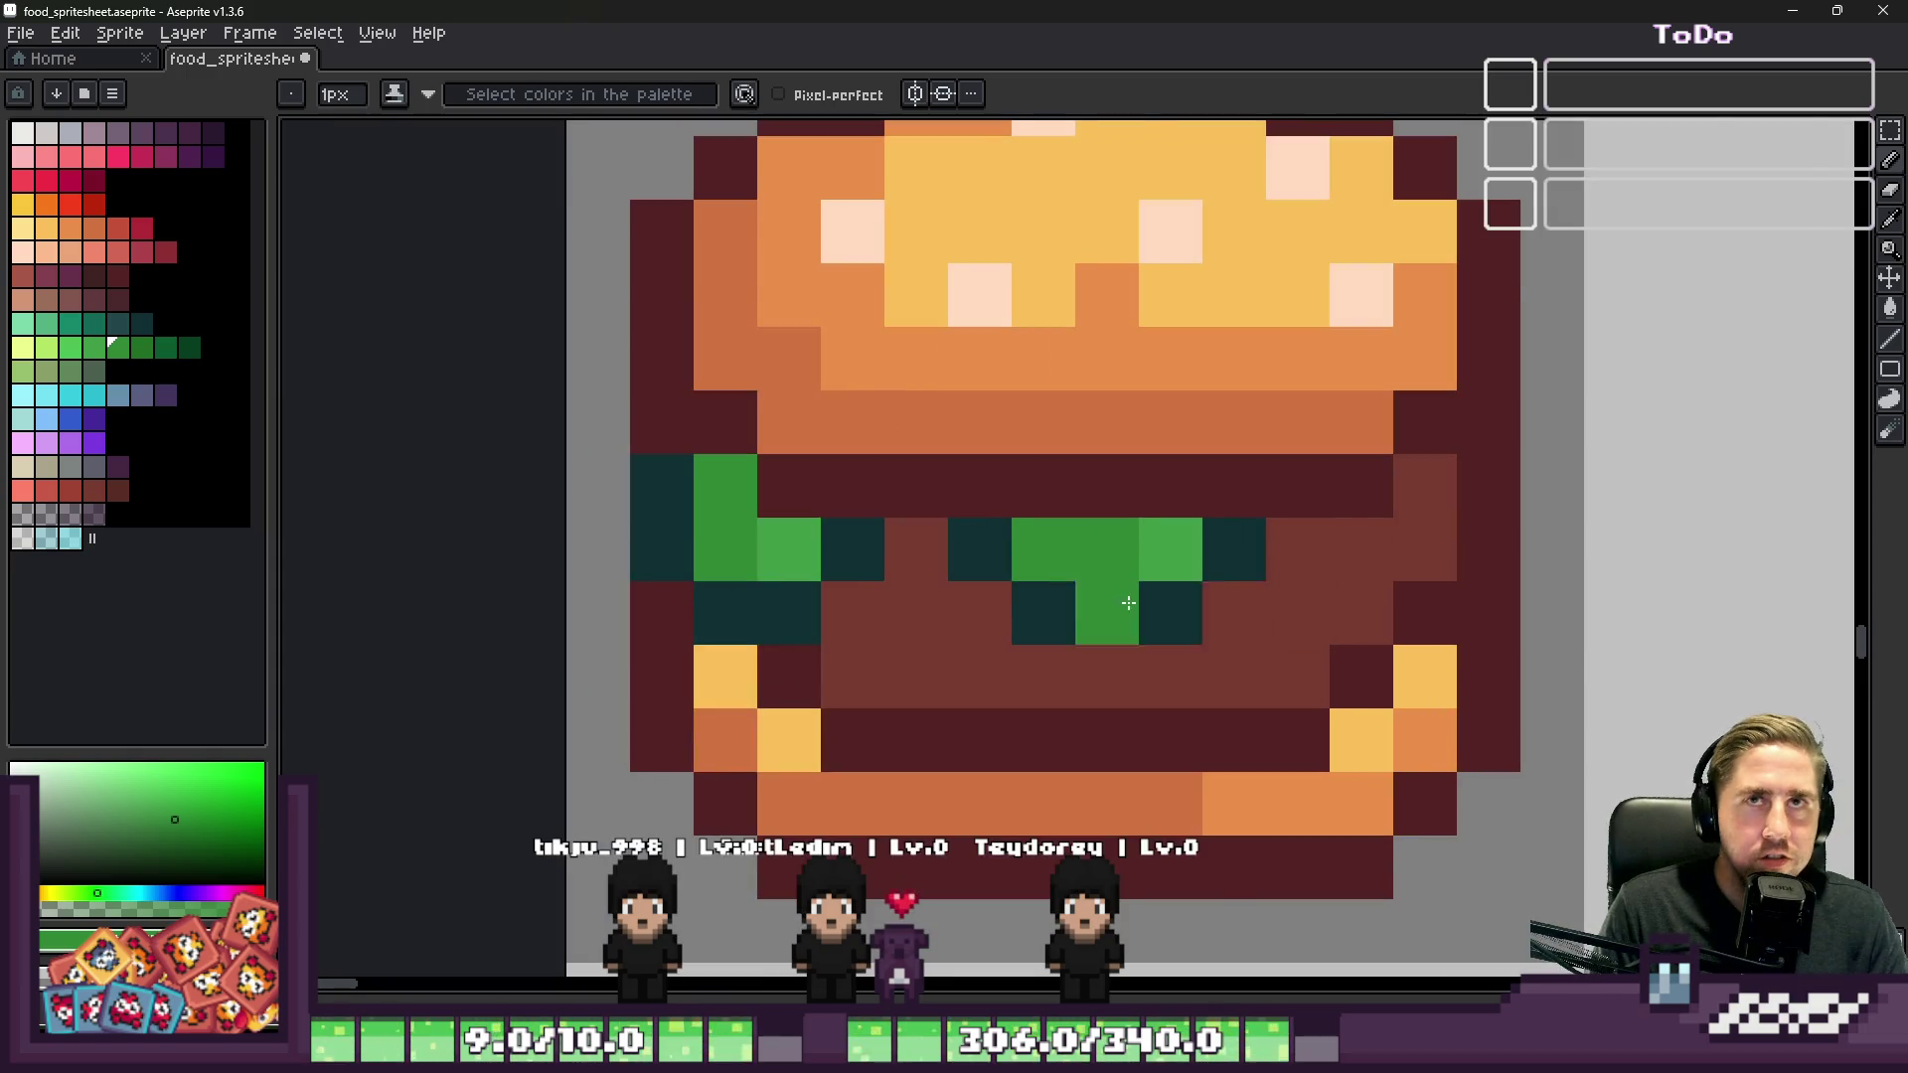
scroll(1133, 603, "up", 1)
left_click(1116, 606)
key("m")
mouse_move(858, 476)
left_mouse_down()
mouse_move(1143, 667)
mouse_move(1337, 668)
left_mouse_up()
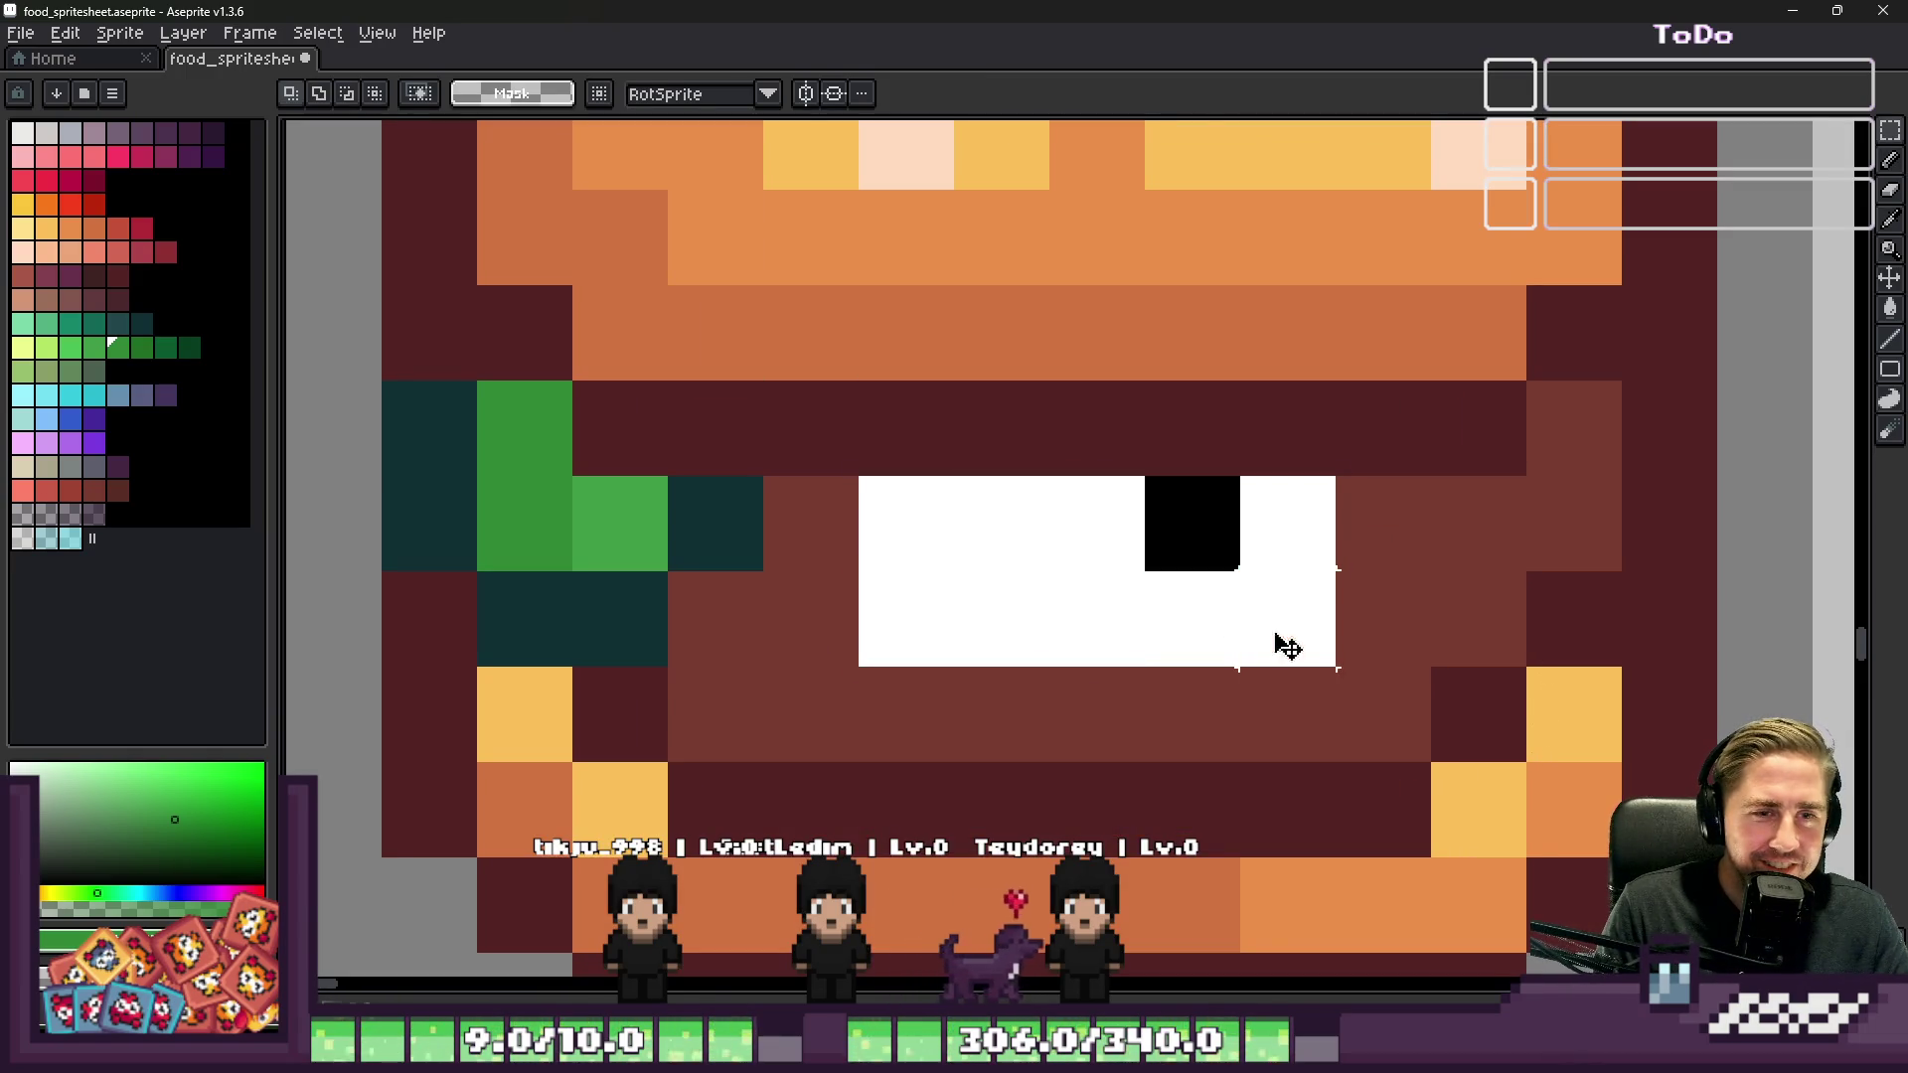
left_click(903, 596, "alt")
key("b")
left_click(904, 524)
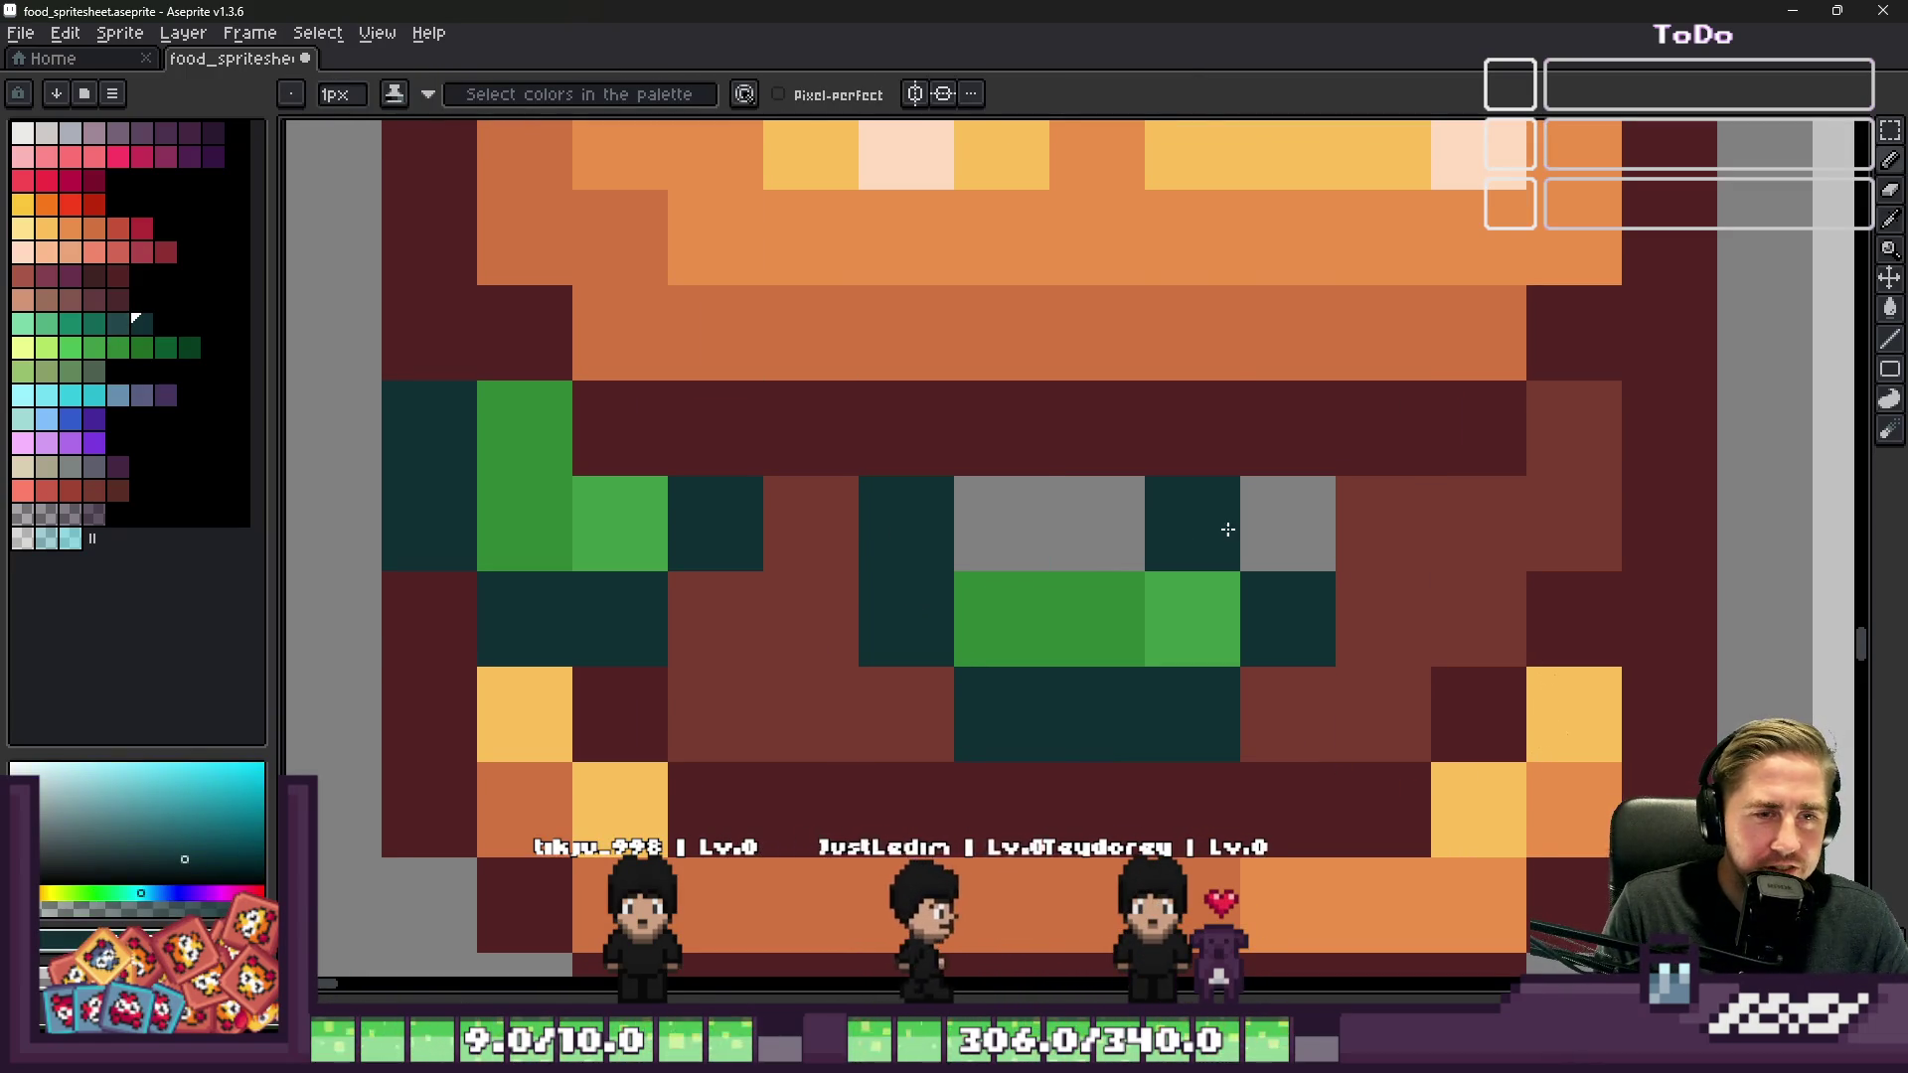
left_click(1288, 525)
Step: Repaint the grey lettuce pixels in green and light green
left_click(1183, 597, "alt")
left_click(1183, 527)
left_click_drag(1171, 545, 988, 537)
left_click(1089, 538)
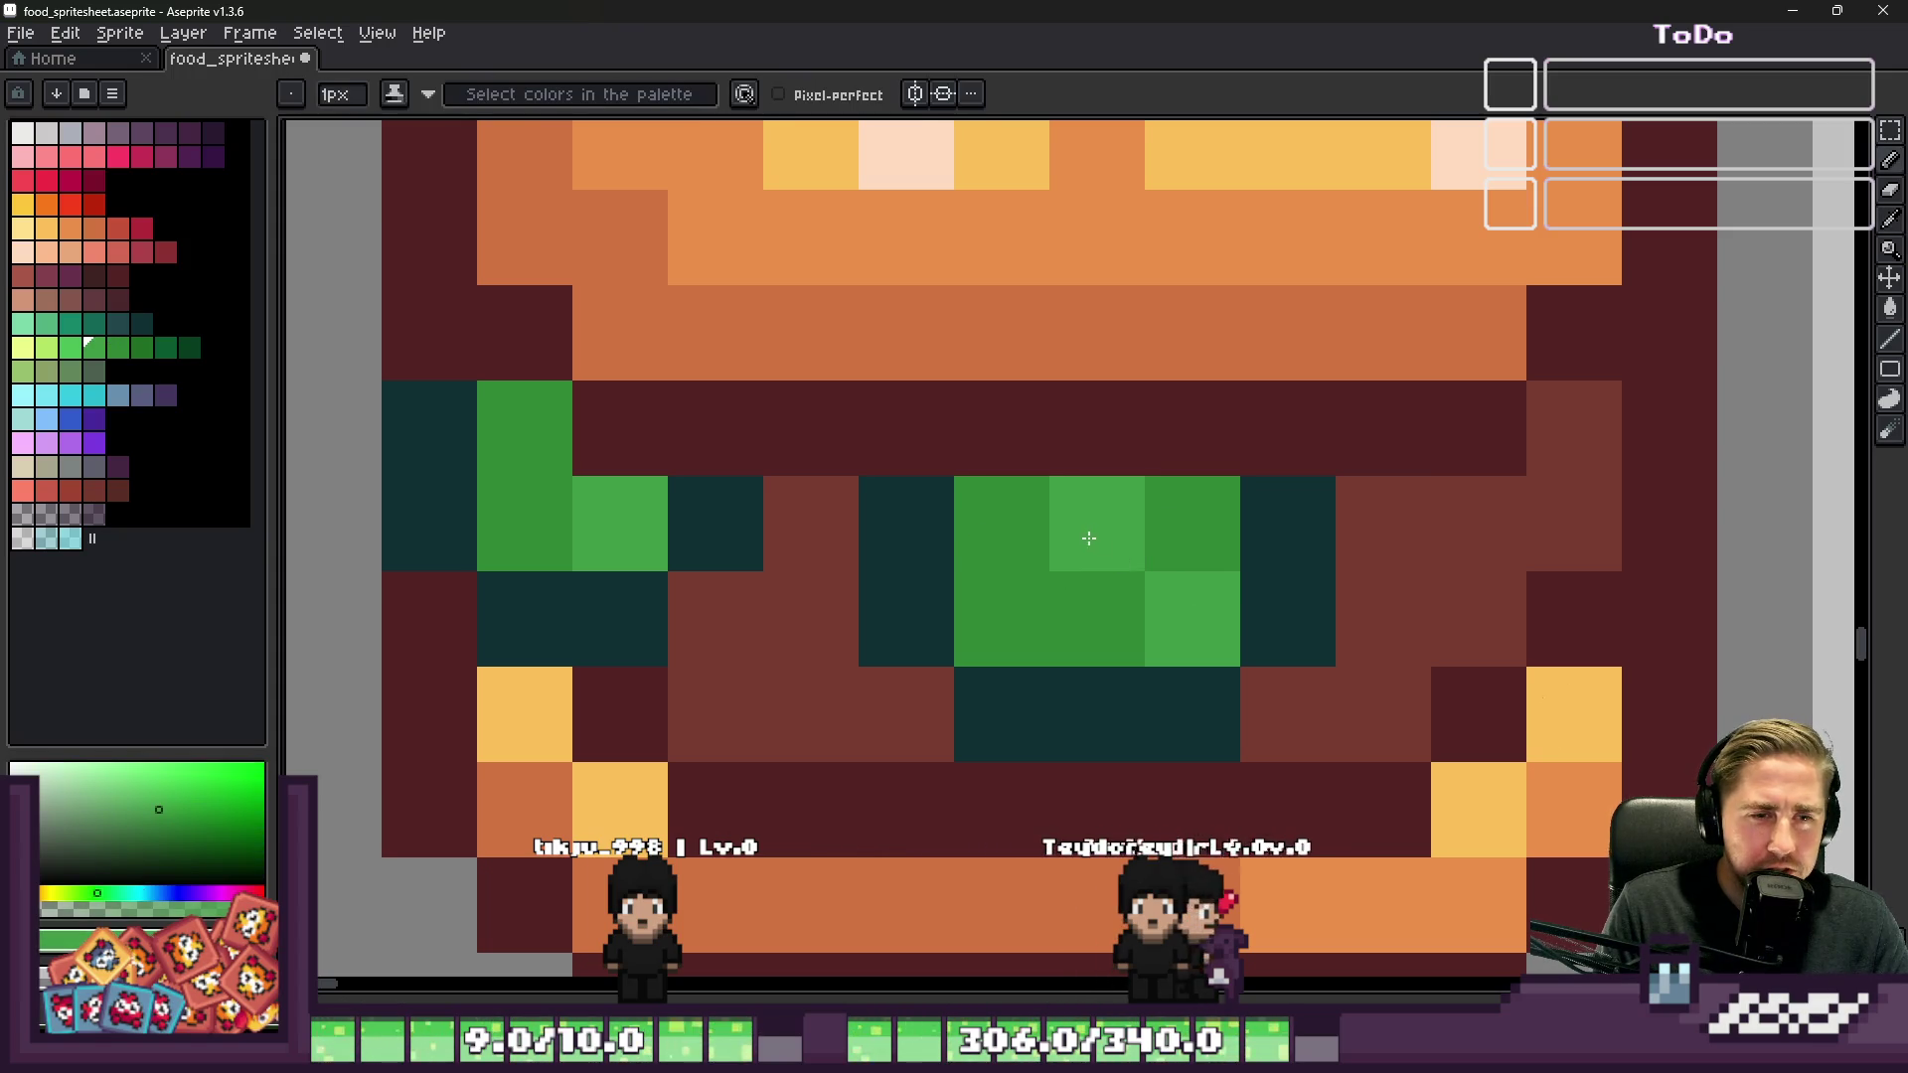
left_click(1002, 524)
scroll(1001, 525, "down", 2)
scroll(881, 456, "up", 2)
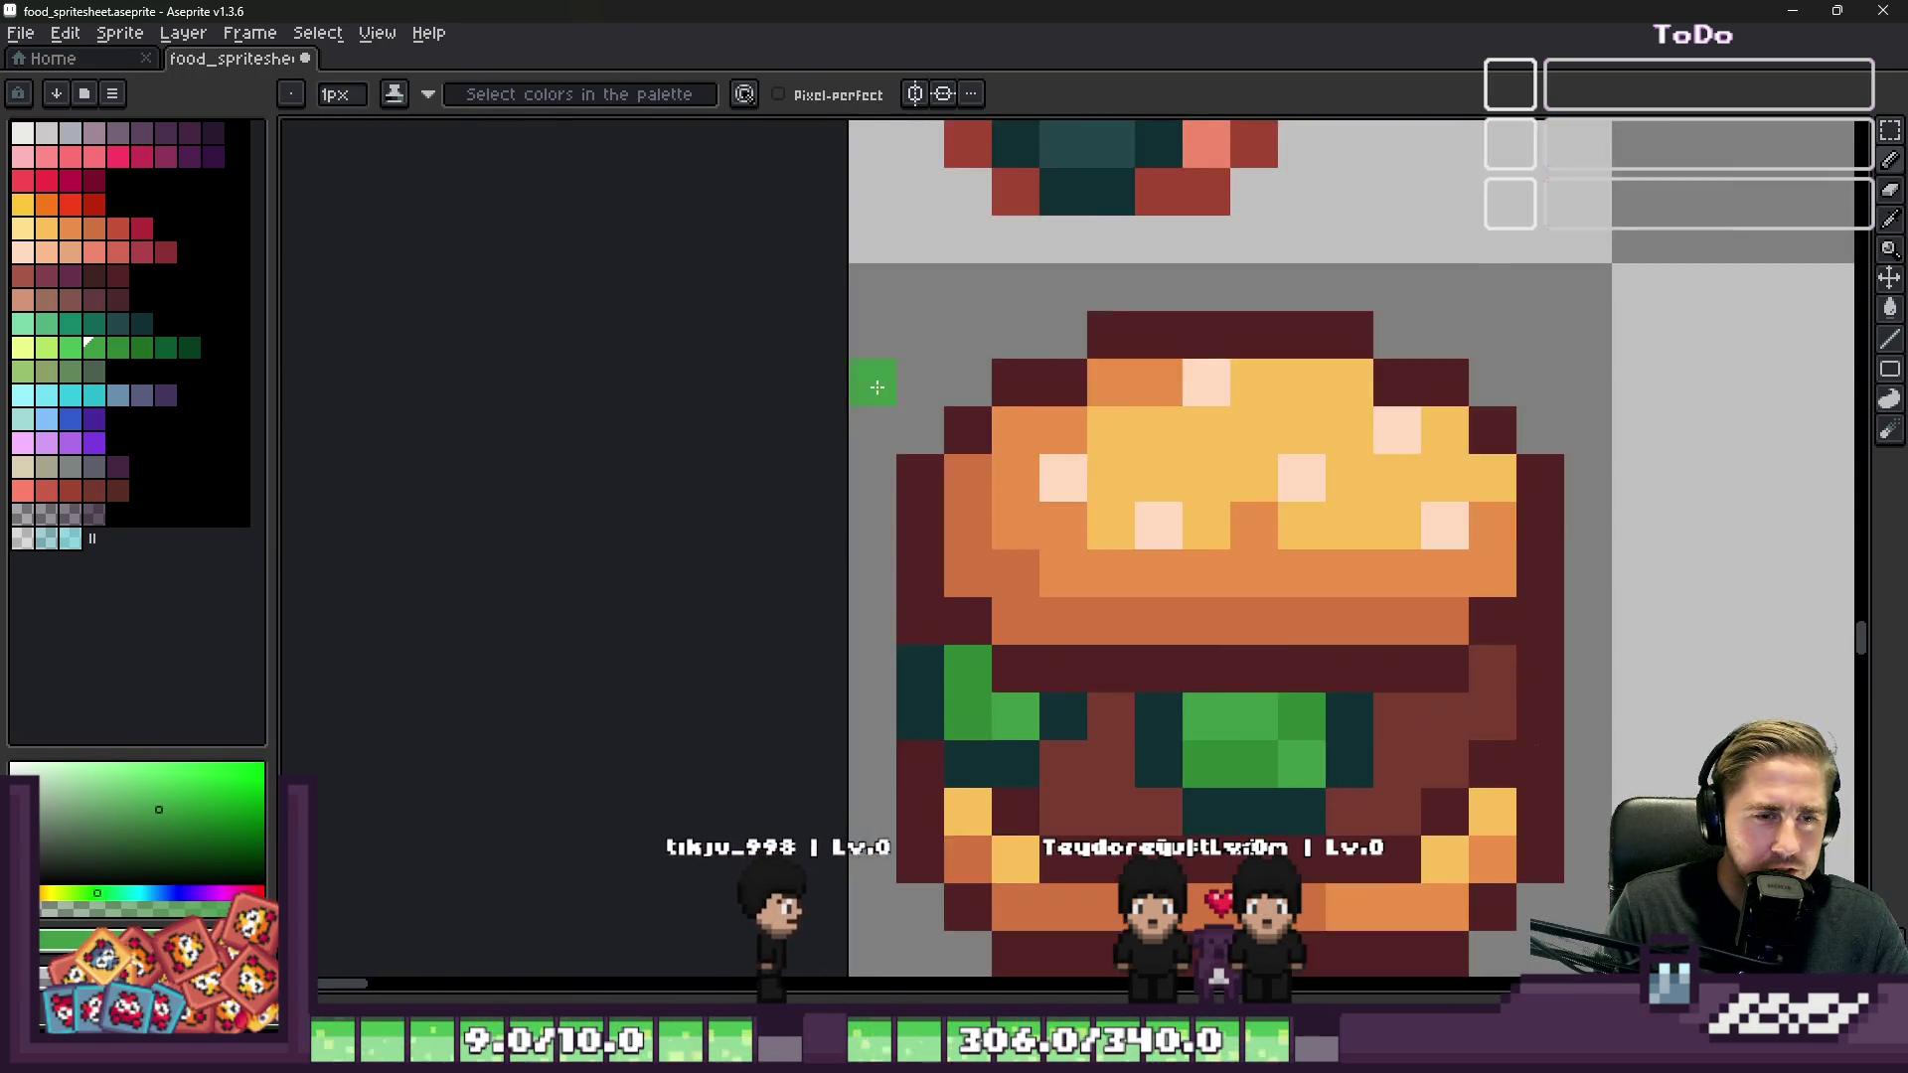
scroll(877, 386, "down", 4)
scroll(978, 618, "up", 6)
Step: Move the selected lettuce strip up one pixel and commit the move
key("m")
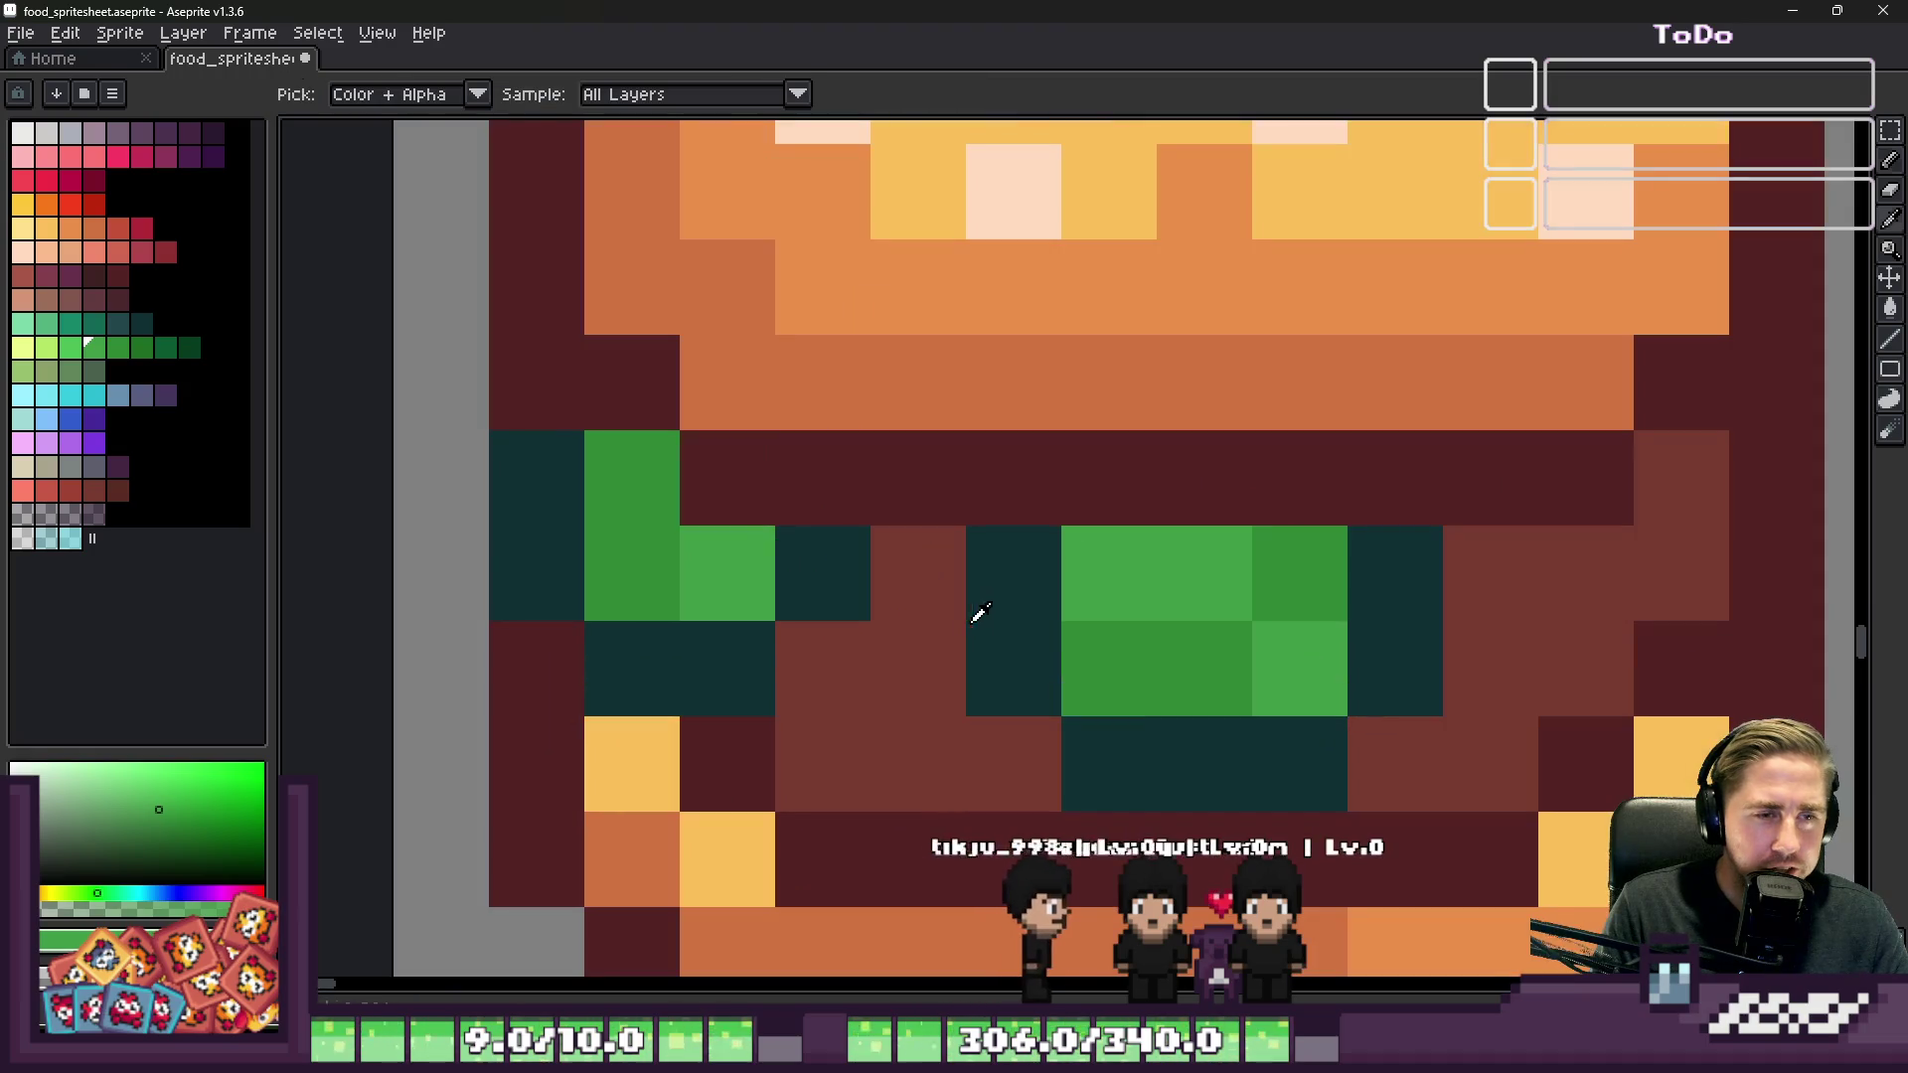
left_click_drag(966, 620, 1348, 811)
left_click_drag(1197, 772, 1197, 677)
key("b")
Step: Paint a dark maroon pixel under the lettuce; try a brown gap-row fill, then undo it
left_click(1471, 668, "alt")
left_click(1396, 668)
scroll(1018, 552, "down", 4)
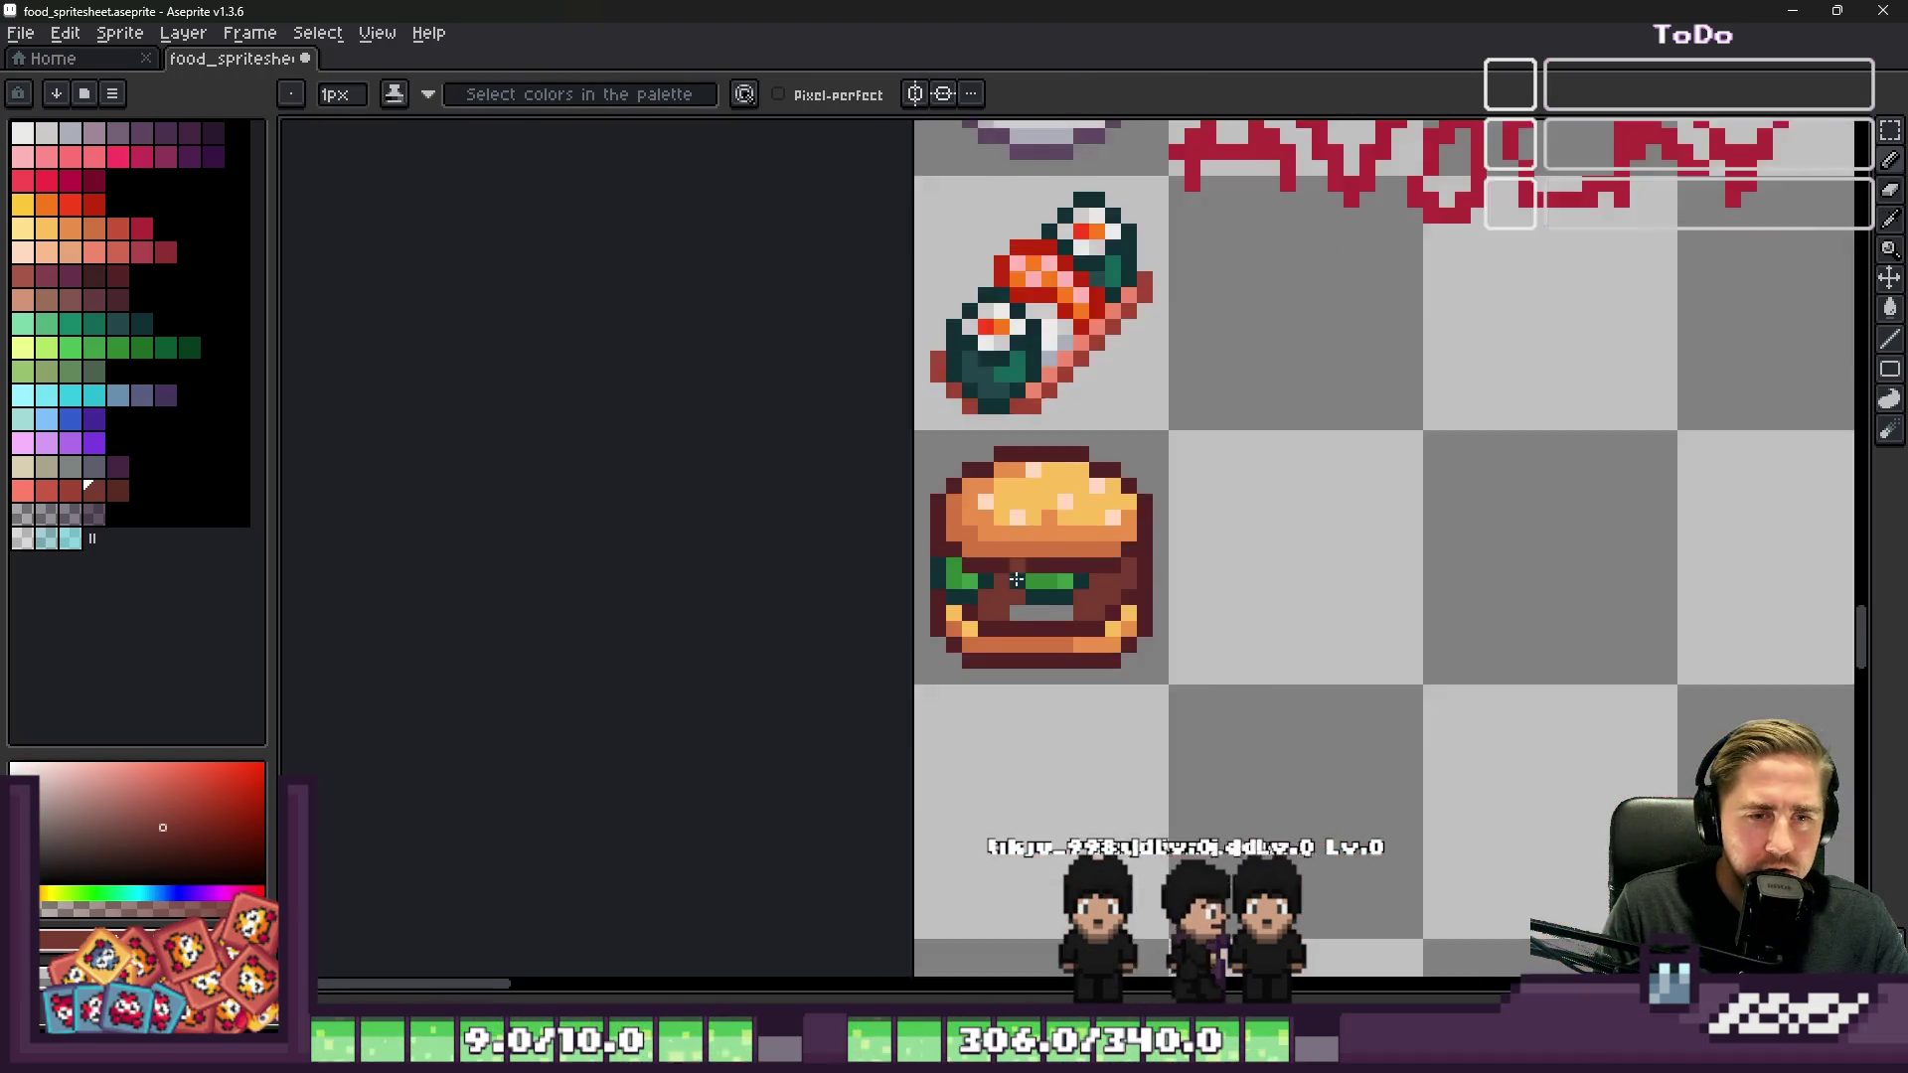
scroll(1019, 552, "up", 3)
mouse_move(1005, 566)
left_mouse_down()
mouse_move(1129, 558)
mouse_move(982, 564)
left_mouse_up()
key("ctrl+z")
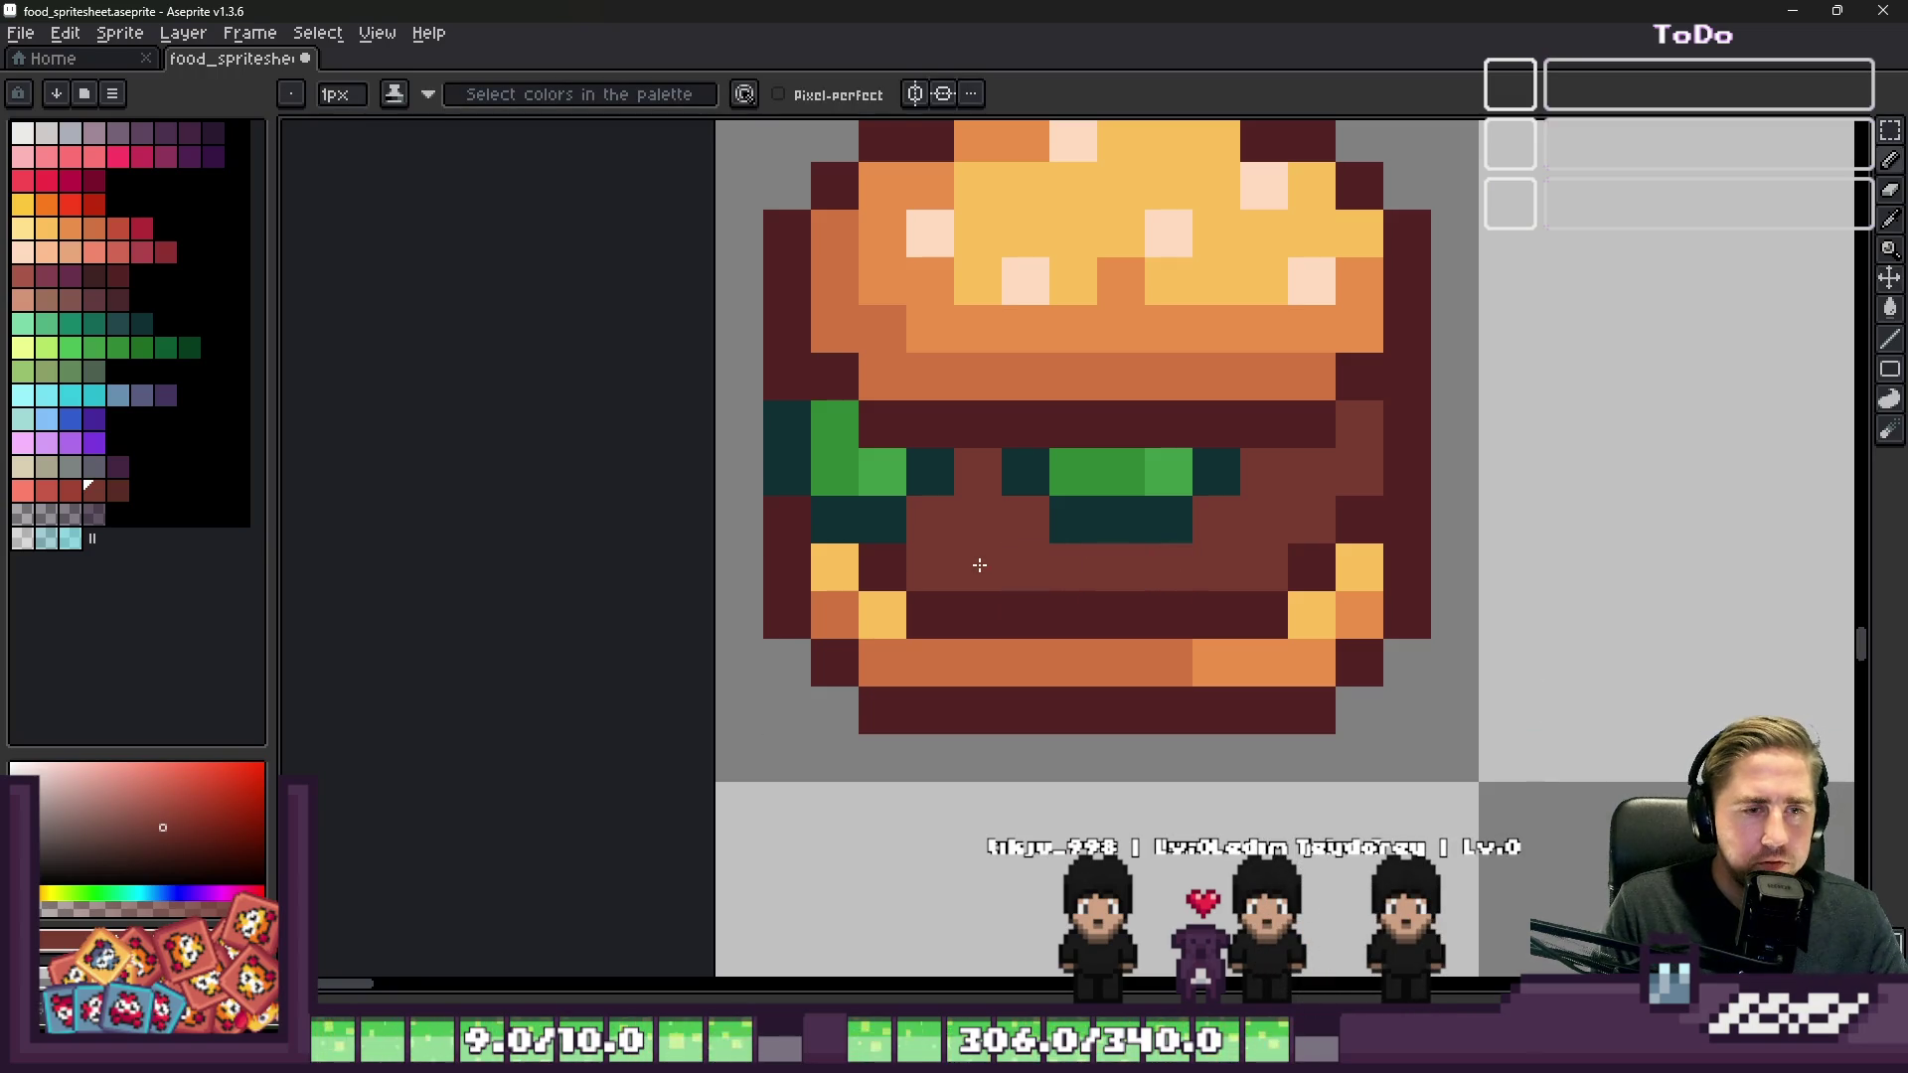
scroll(982, 564, "down", 4)
scroll(982, 565, "up", 2)
scroll(981, 564, "down", 1)
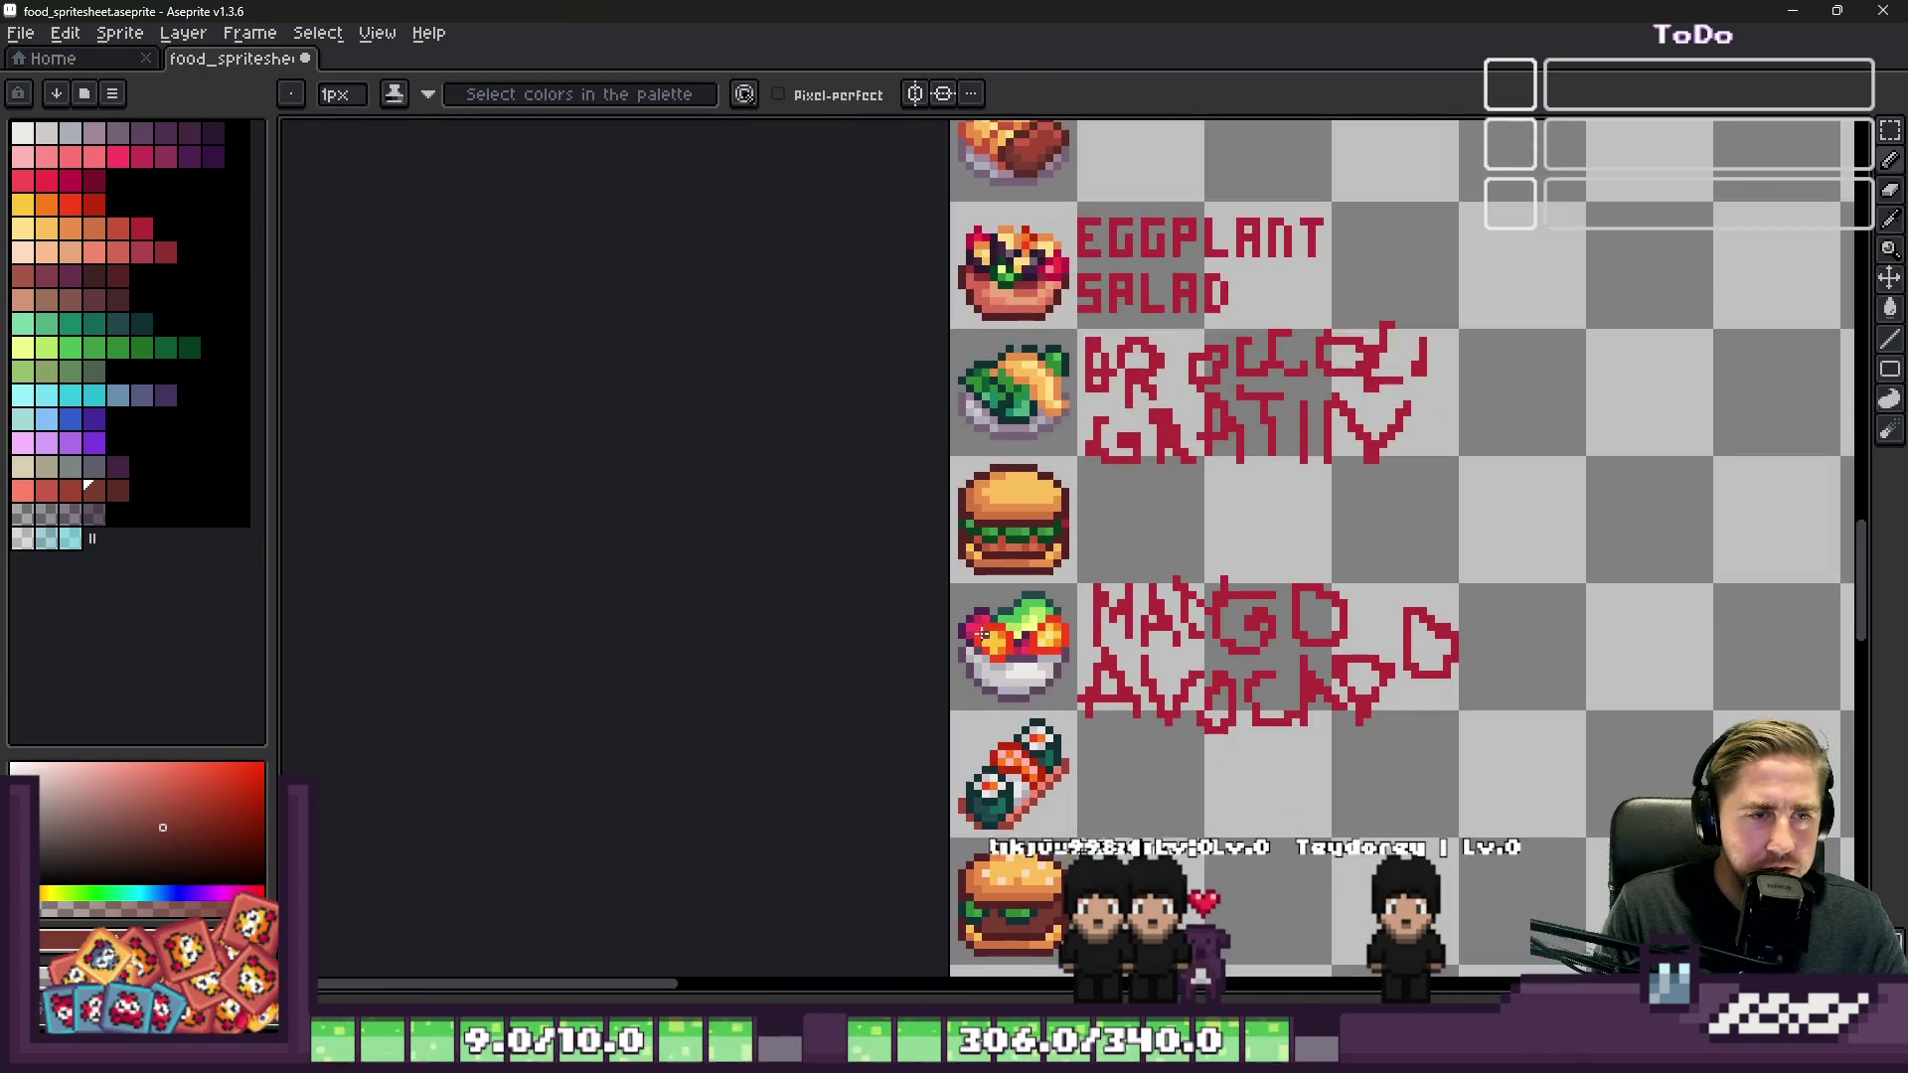
scroll(982, 564, "down", 4)
scroll(1100, 228, "up", 5)
scroll(1100, 228, "down", 3)
scroll(1147, 382, "up", 2)
scroll(1147, 382, "down", 3)
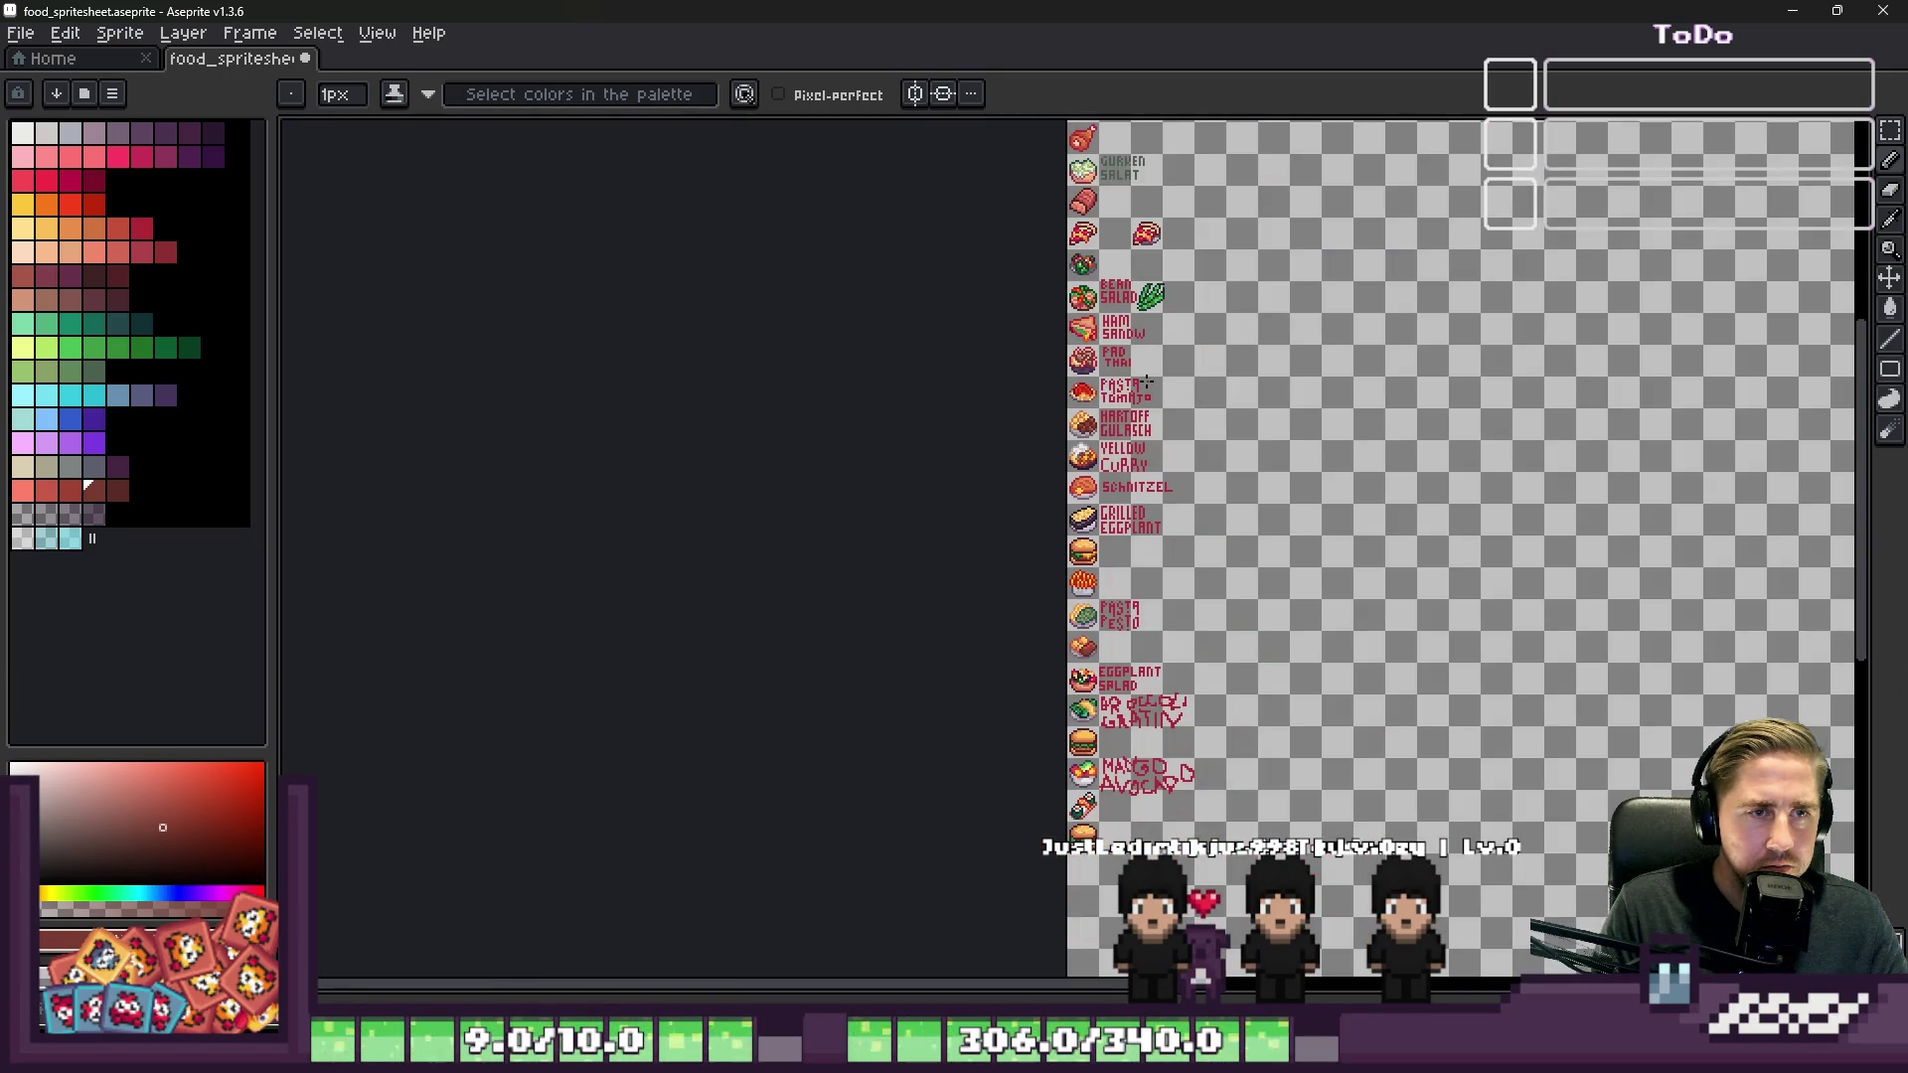
scroll(1064, 569, "up", 10)
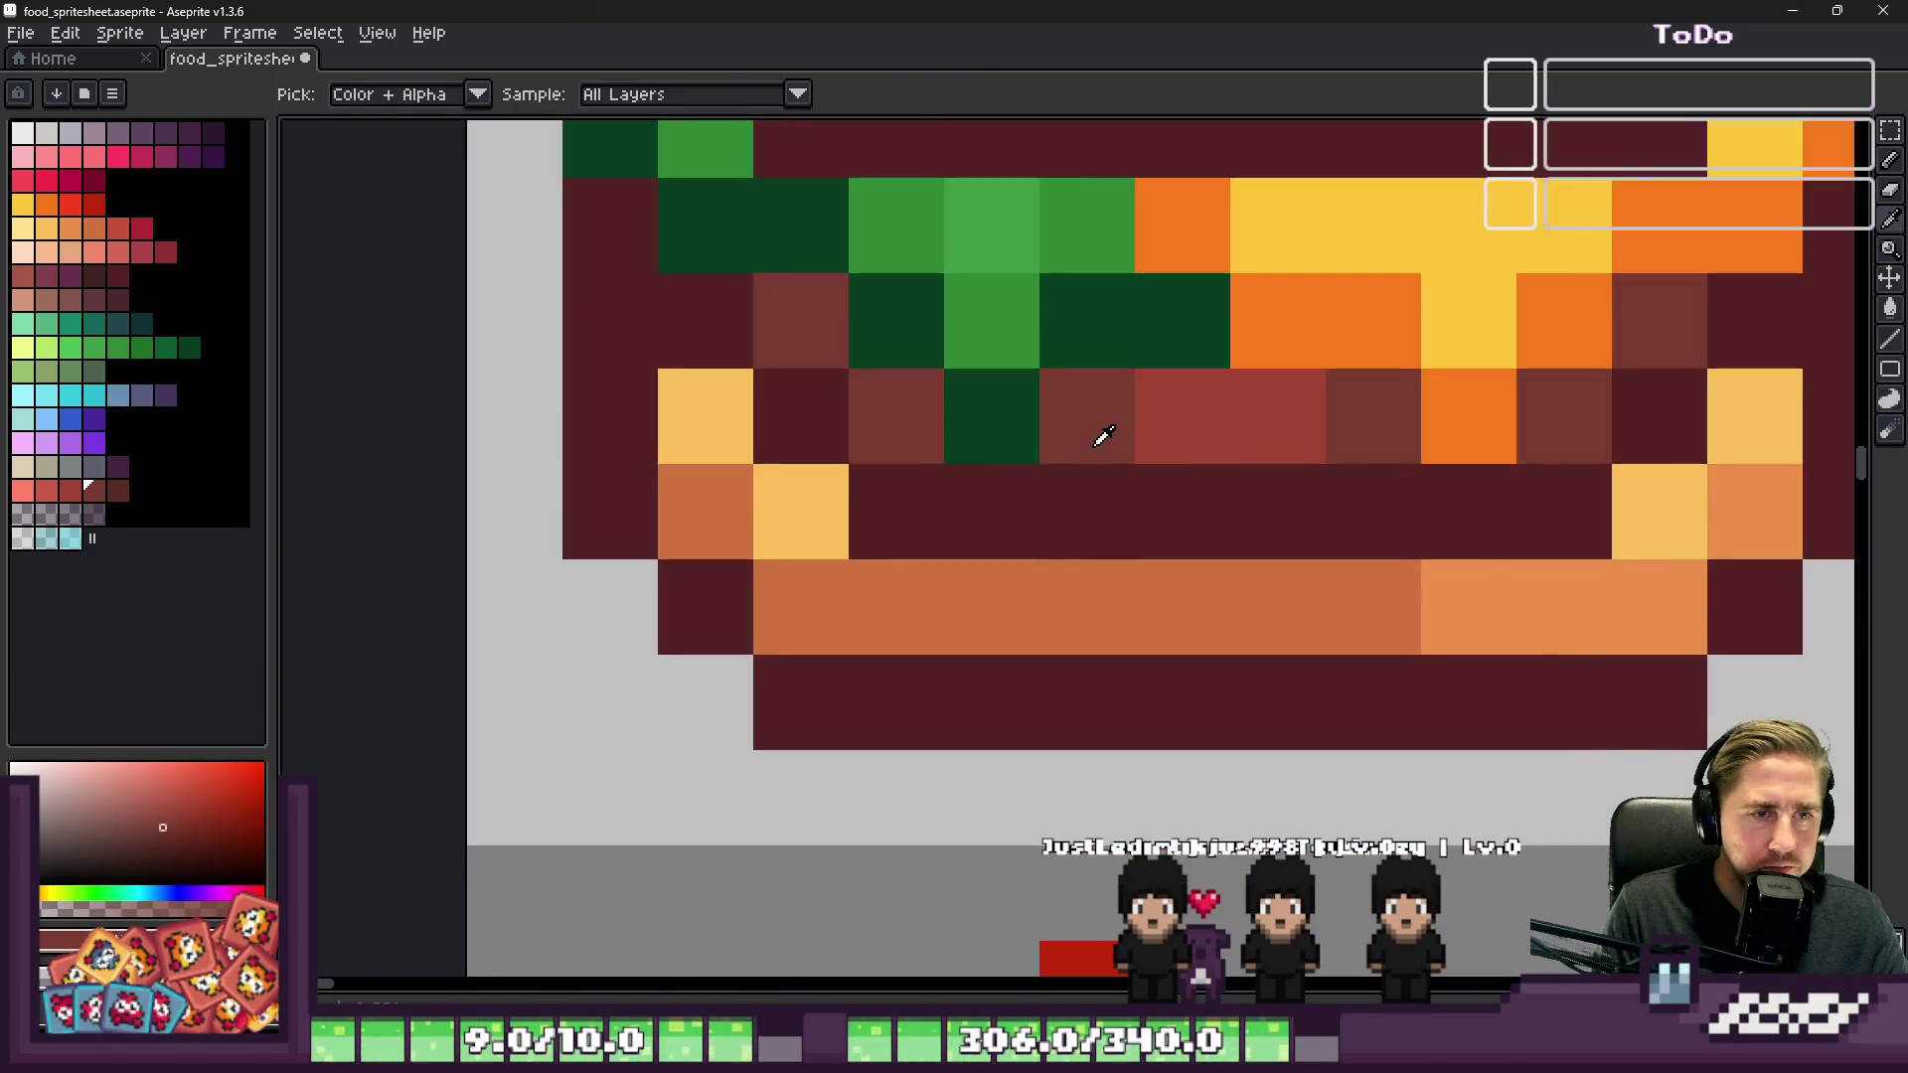
scroll(1205, 293, "down", 5)
scroll(1205, 290, "up", 4)
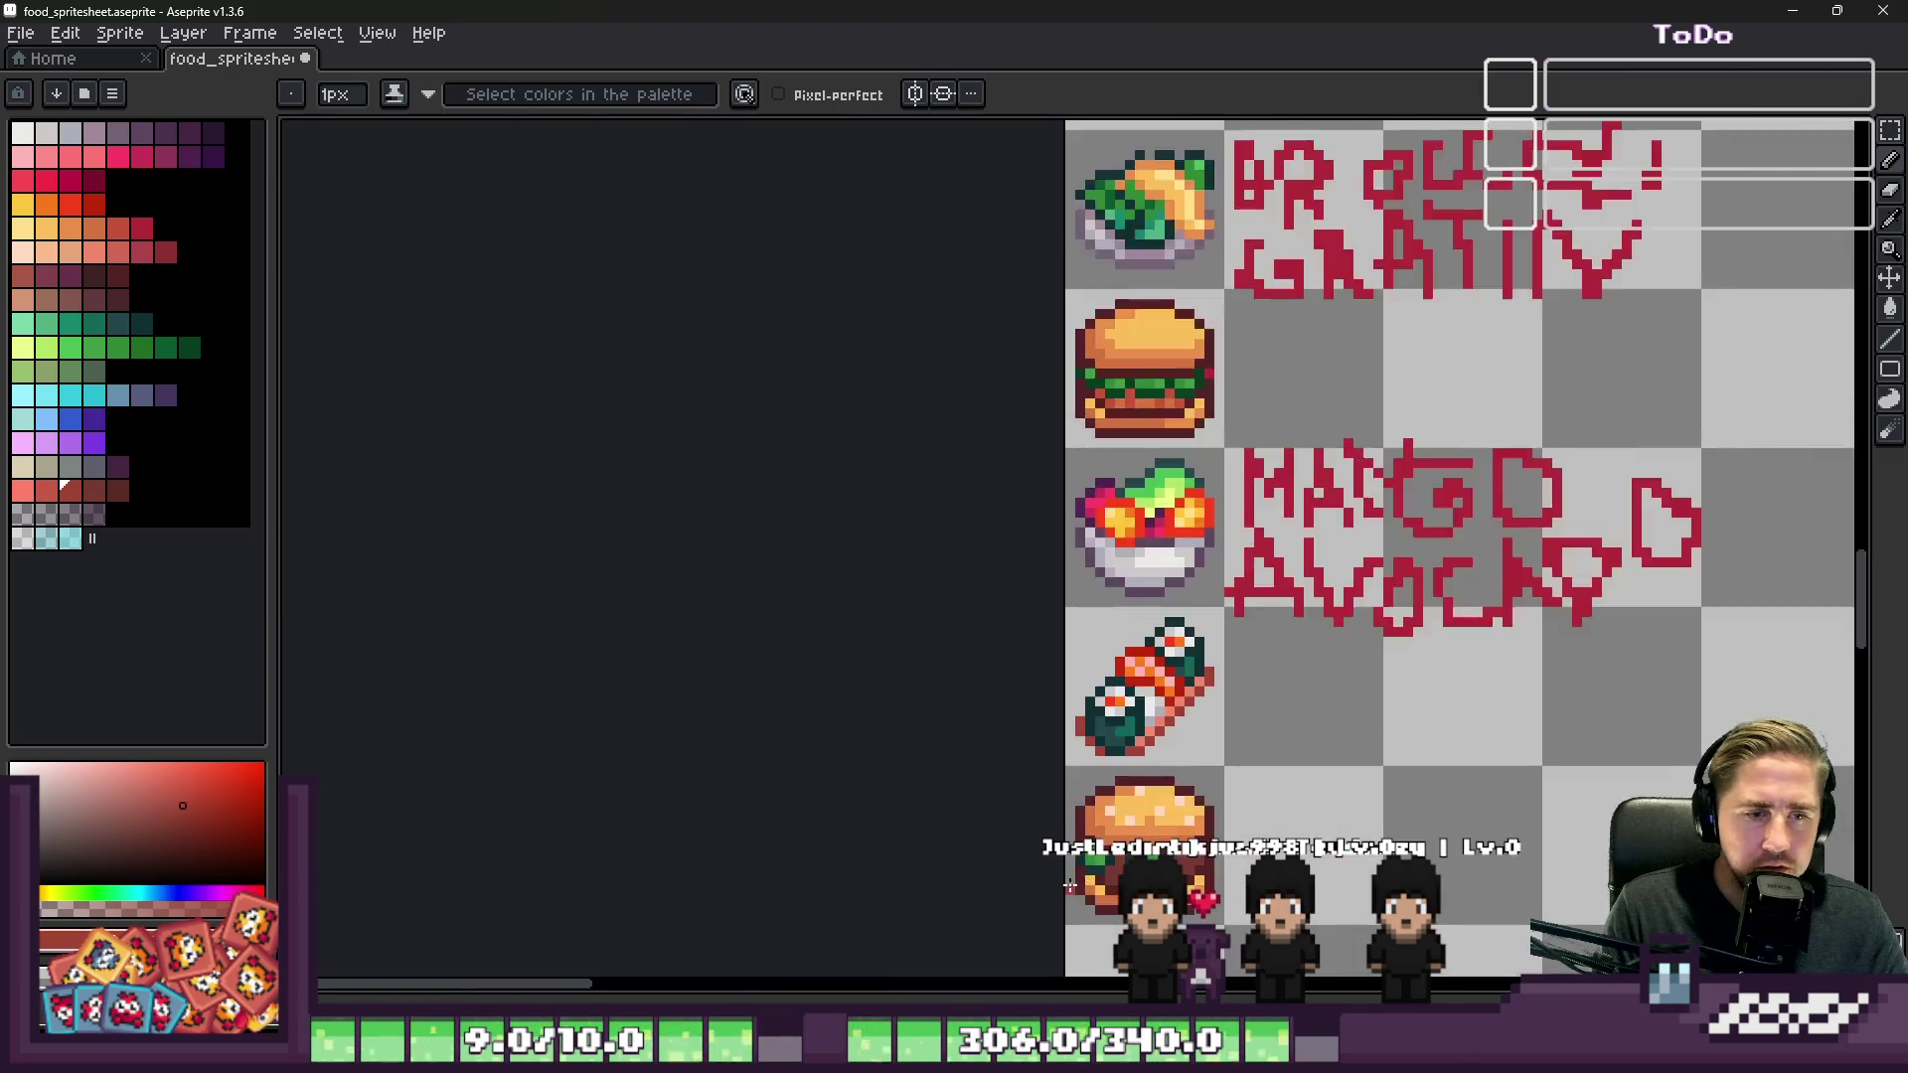
Step: Scatter six red highlight pixels across the burger patty and its edges
scroll(1145, 881, "up", 1)
left_click(937, 387)
left_click(966, 456)
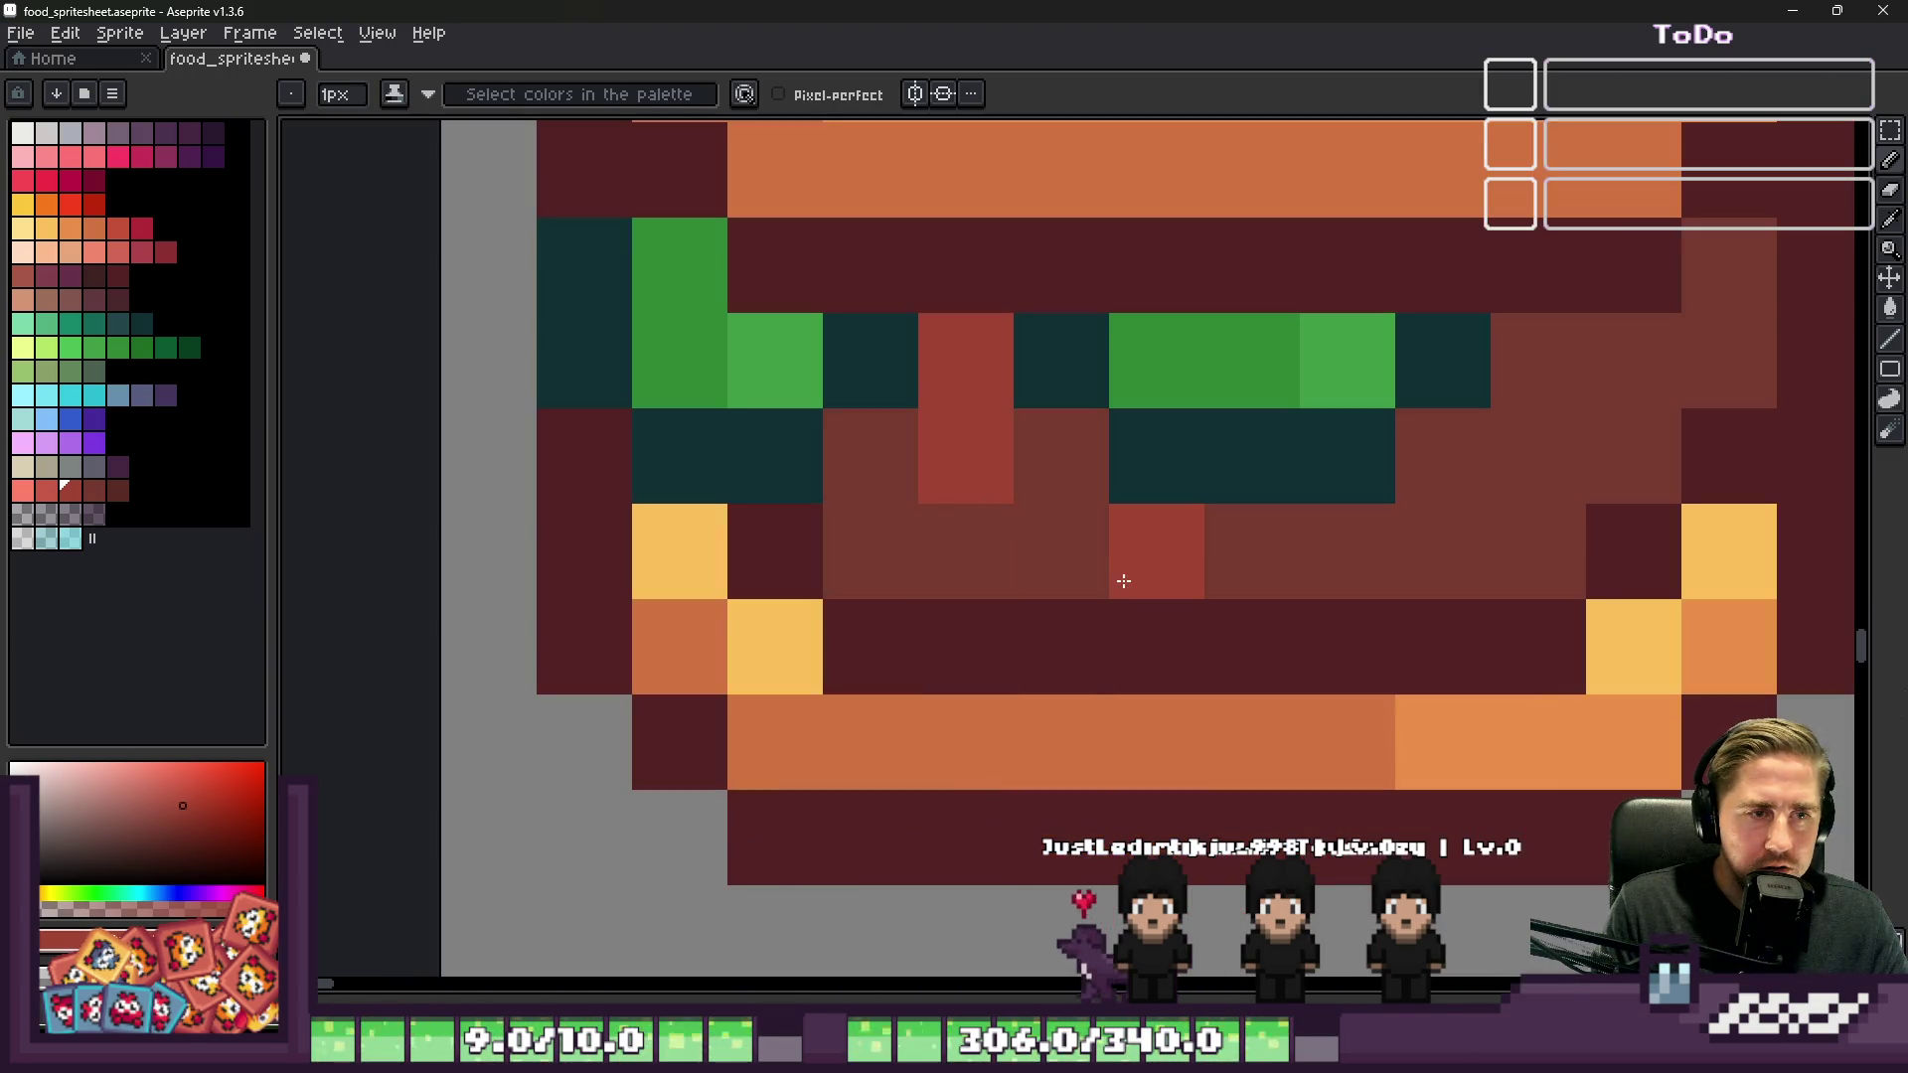
left_click(1124, 566)
left_click(1576, 428)
left_click(1650, 348)
left_click(1719, 368)
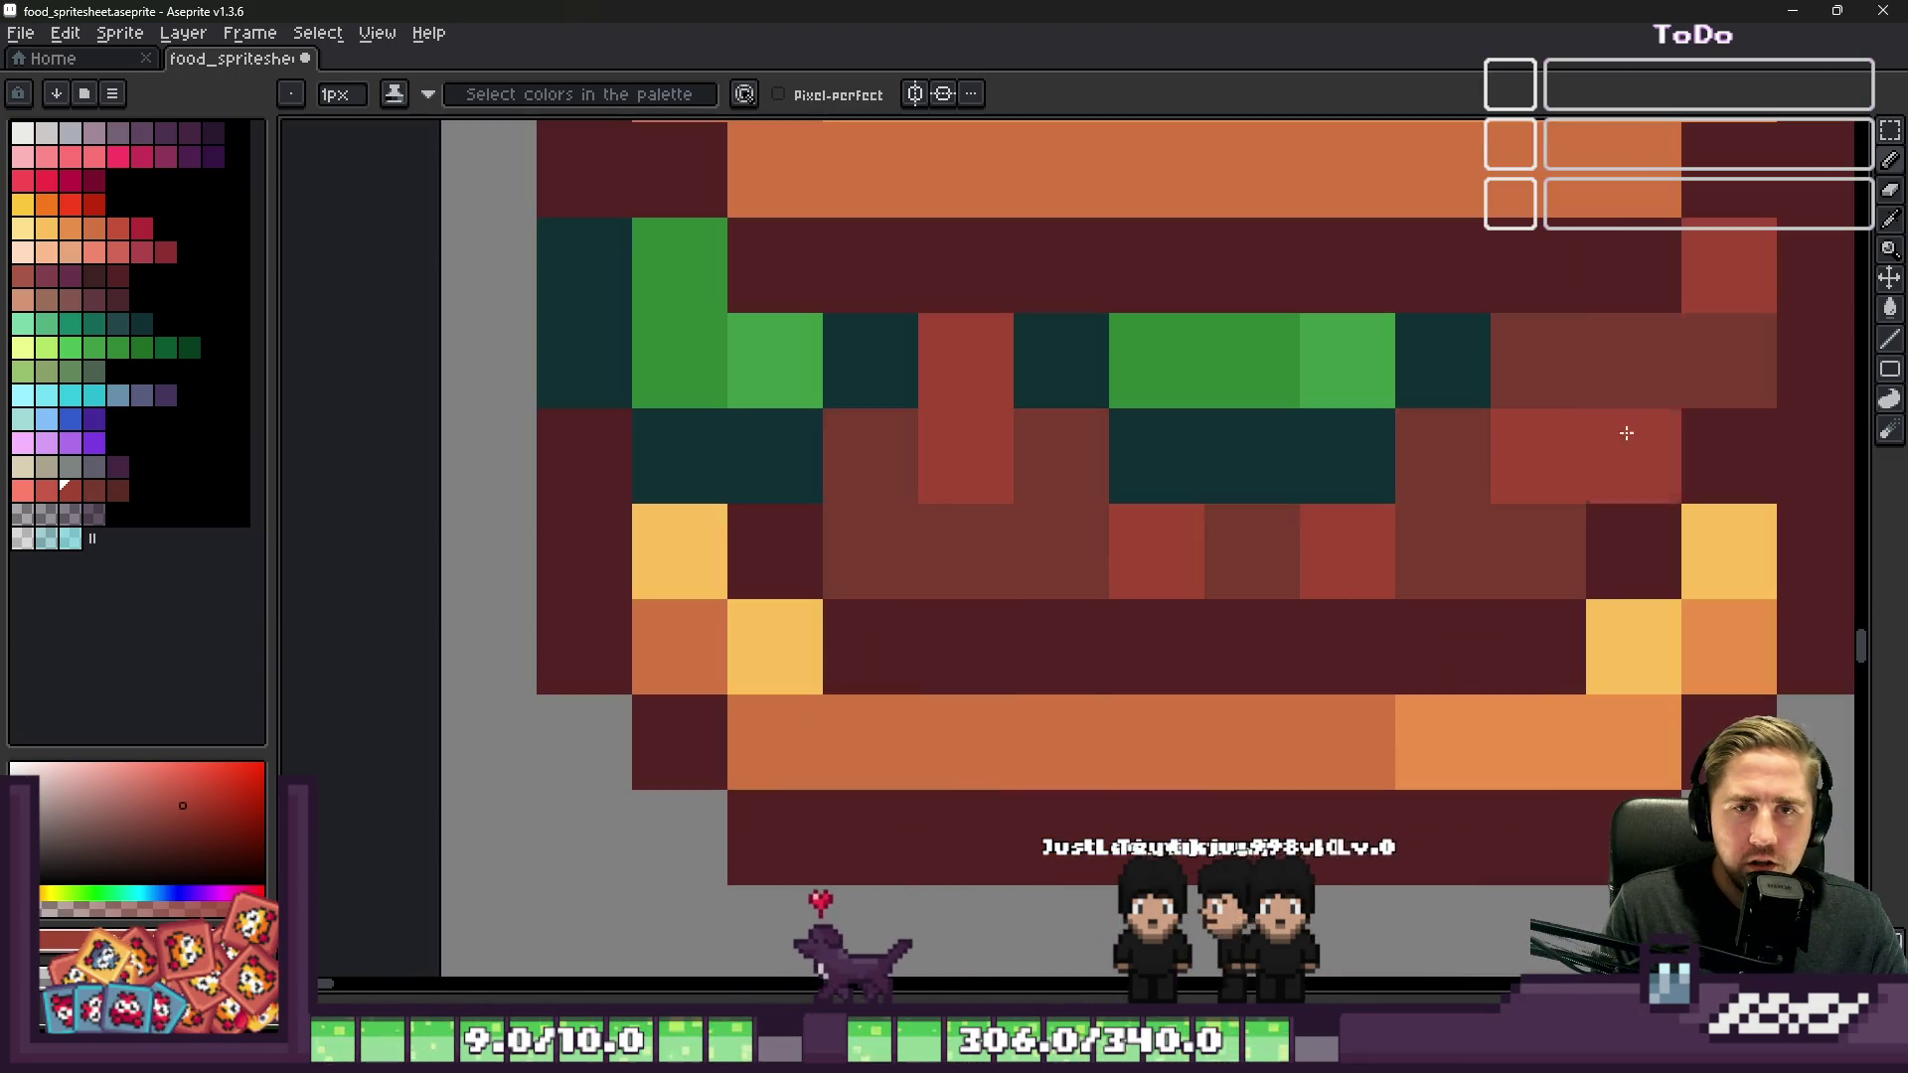
scroll(1133, 396, "down", 3)
scroll(1133, 395, "up", 4)
scroll(1093, 438, "down", 6)
scroll(1054, 494, "up", 4)
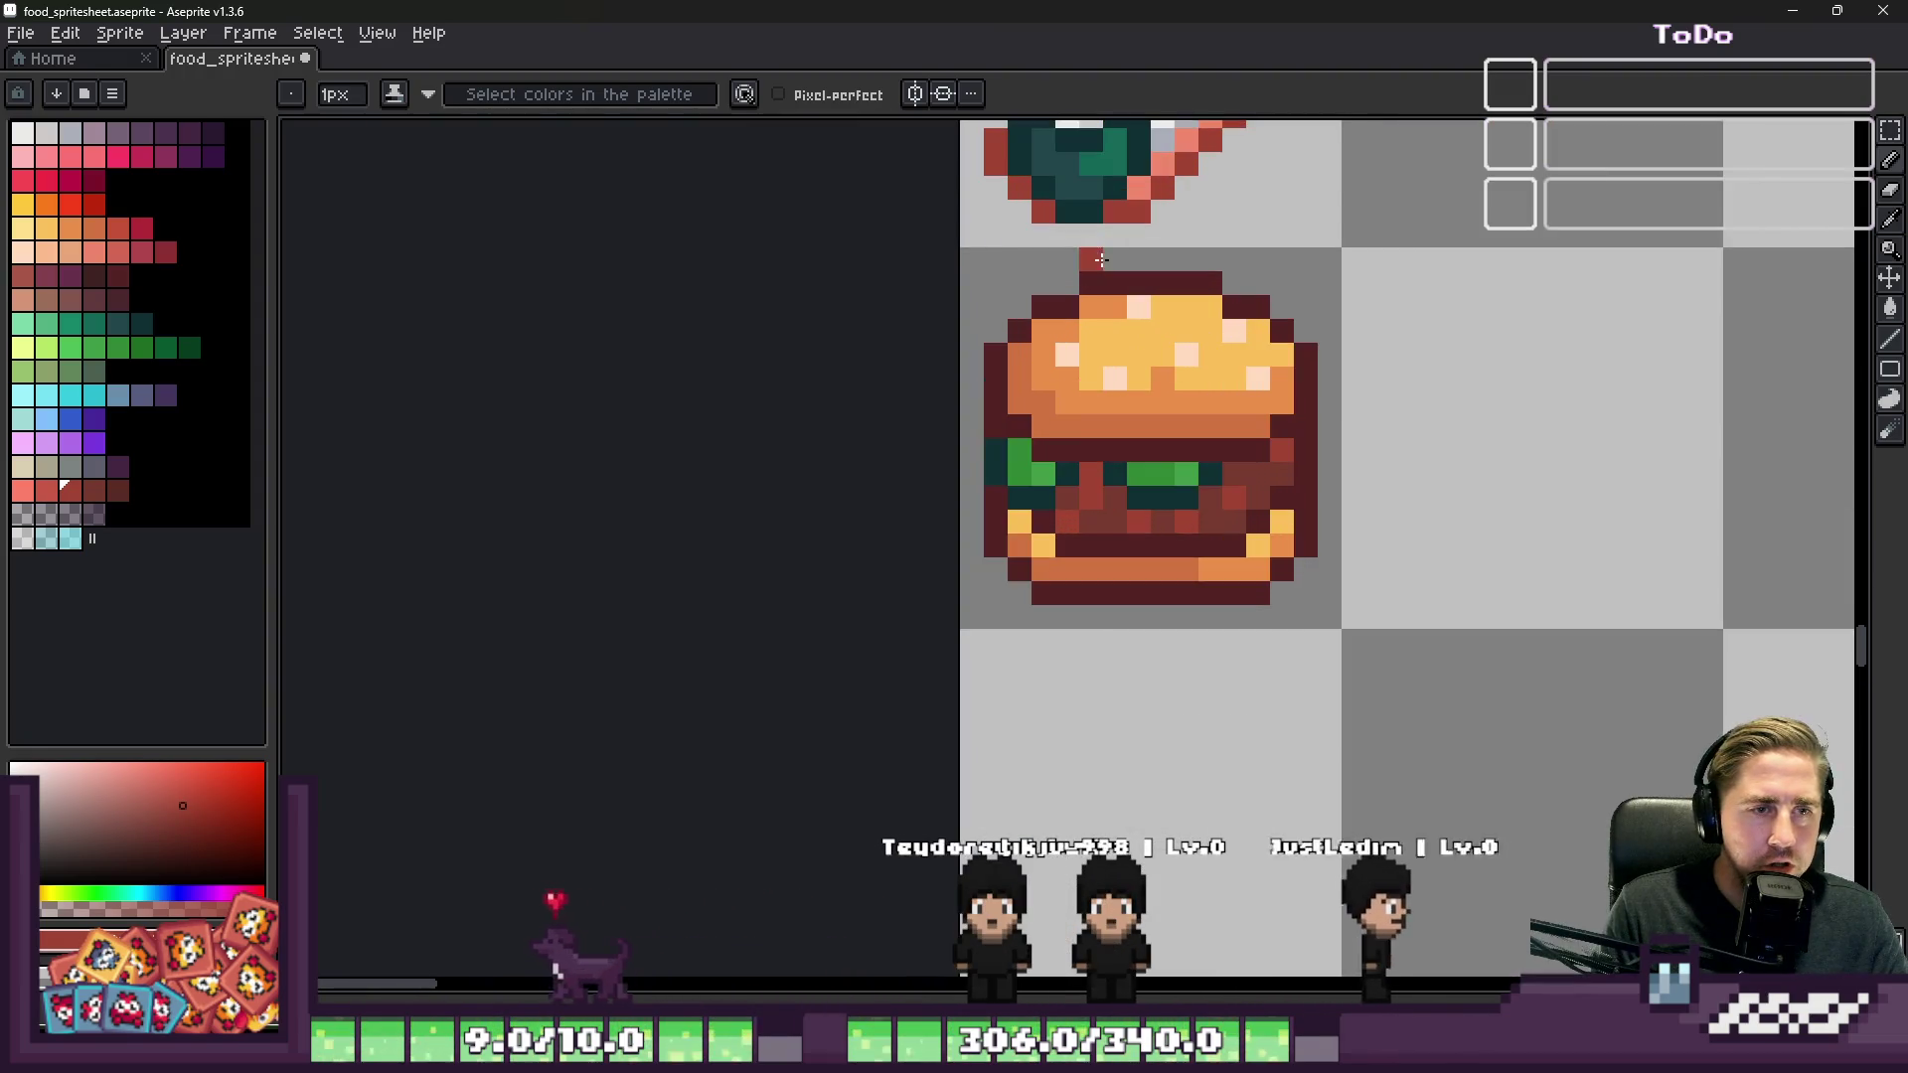
scroll(994, 570, "down", 3)
scroll(984, 557, "up", 5)
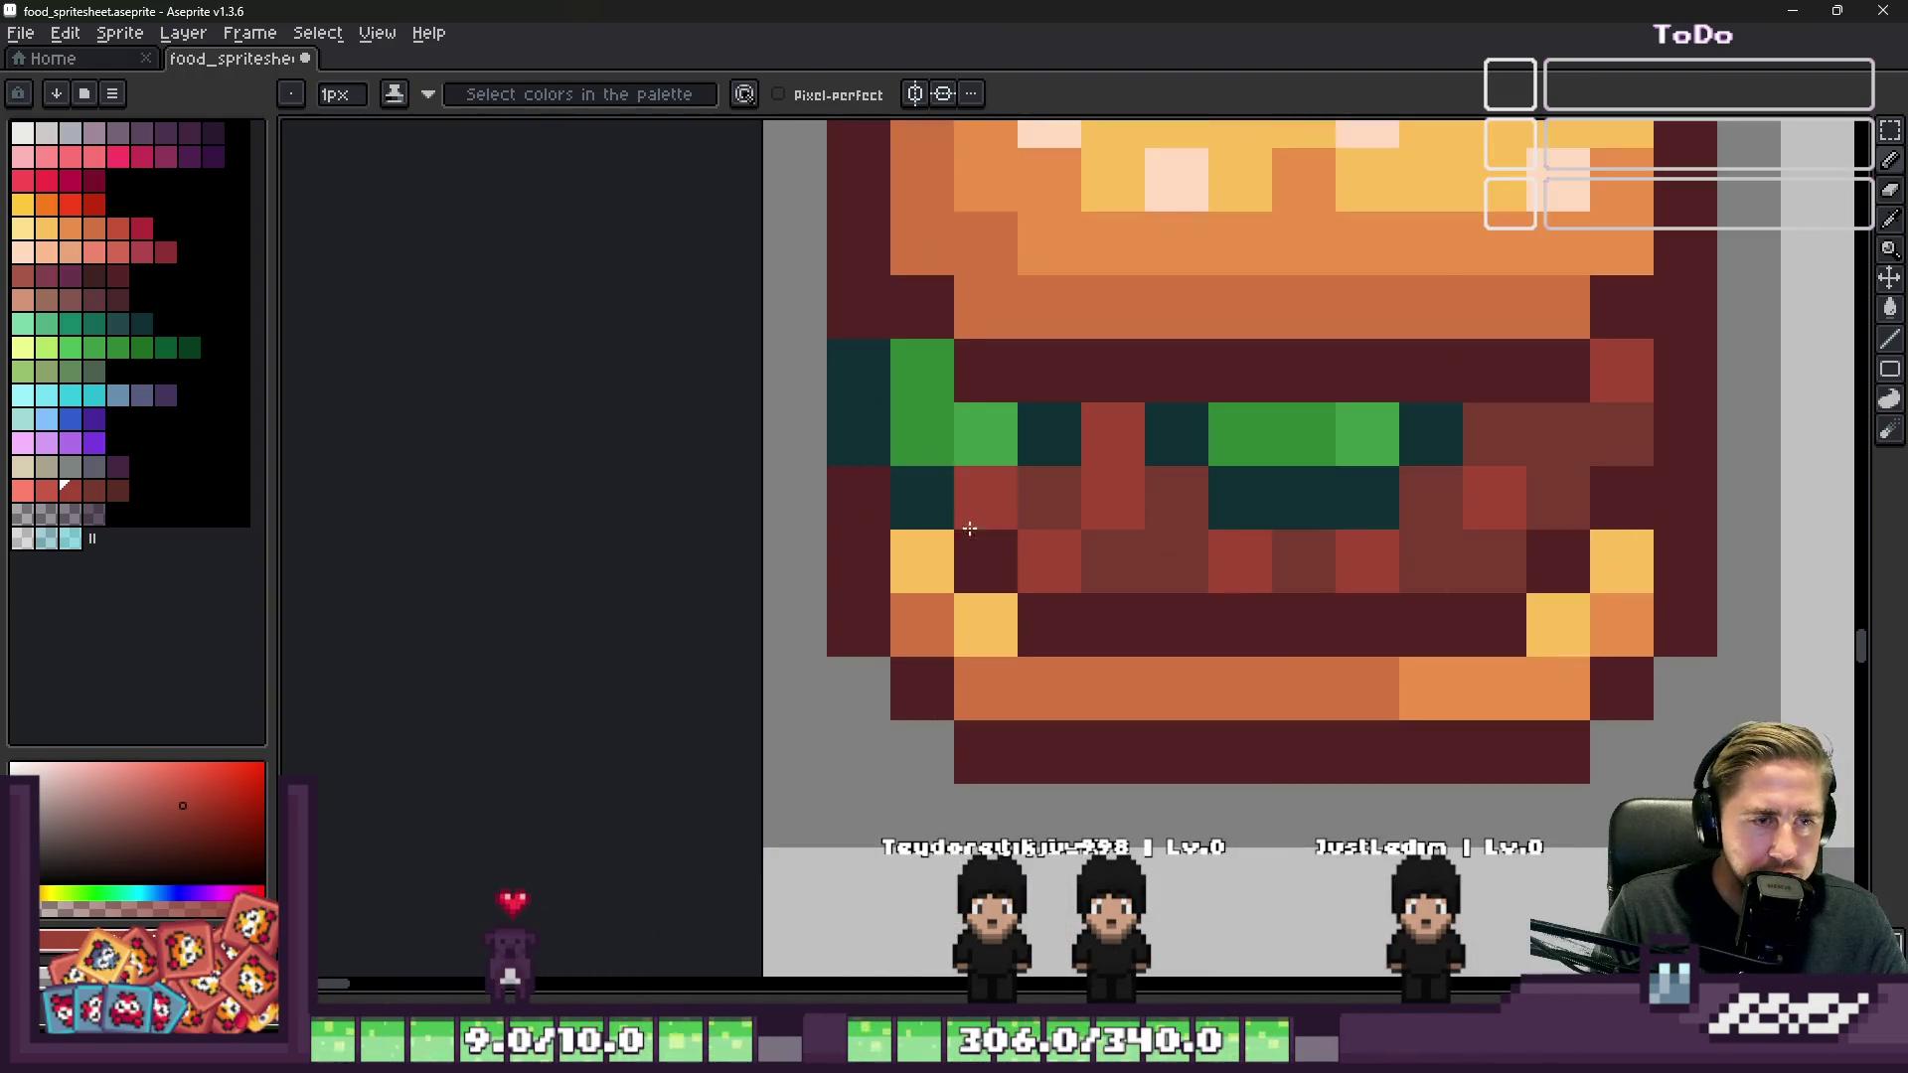
Step: Add dark teal outline pixels at the lettuce ends and along the maroon and bun edges
left_click(907, 447, "alt")
left_click(979, 532, "alt")
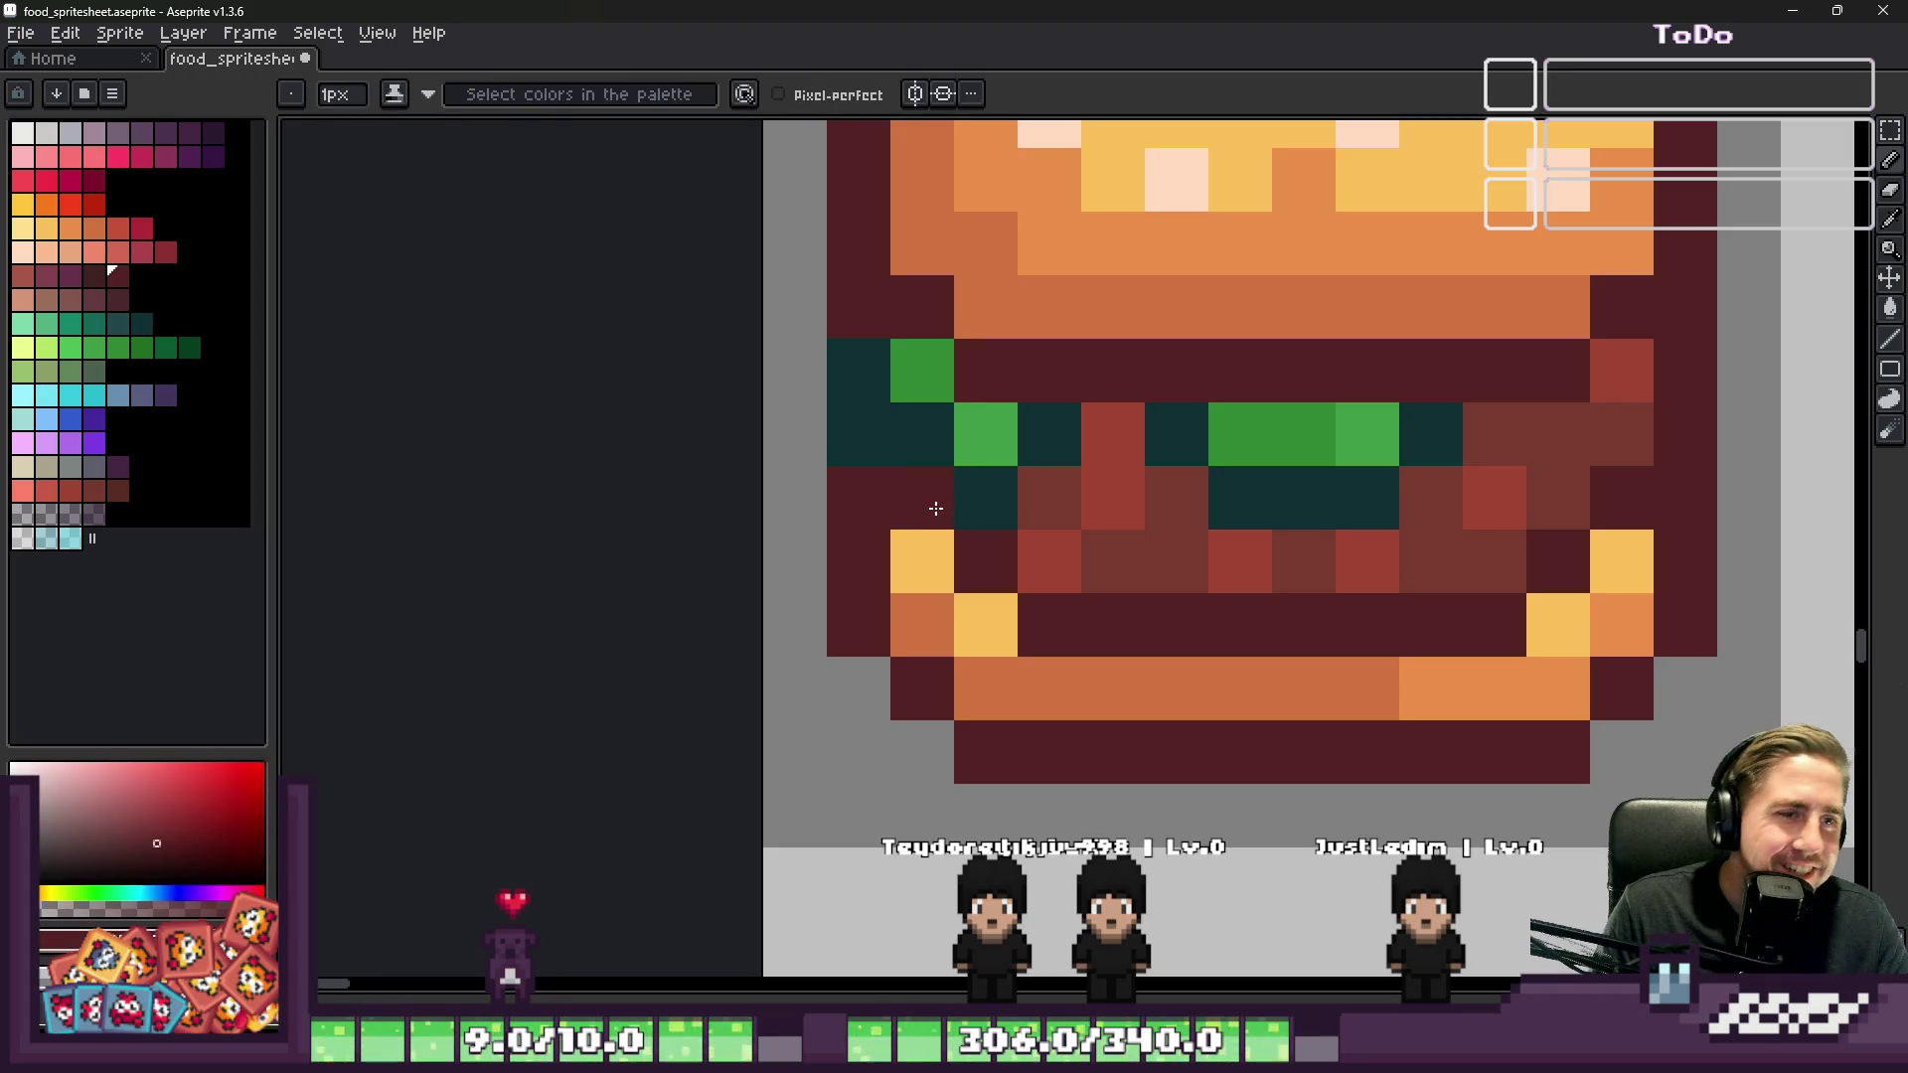
scroll(876, 386, "down", 4)
scroll(877, 386, "up", 4)
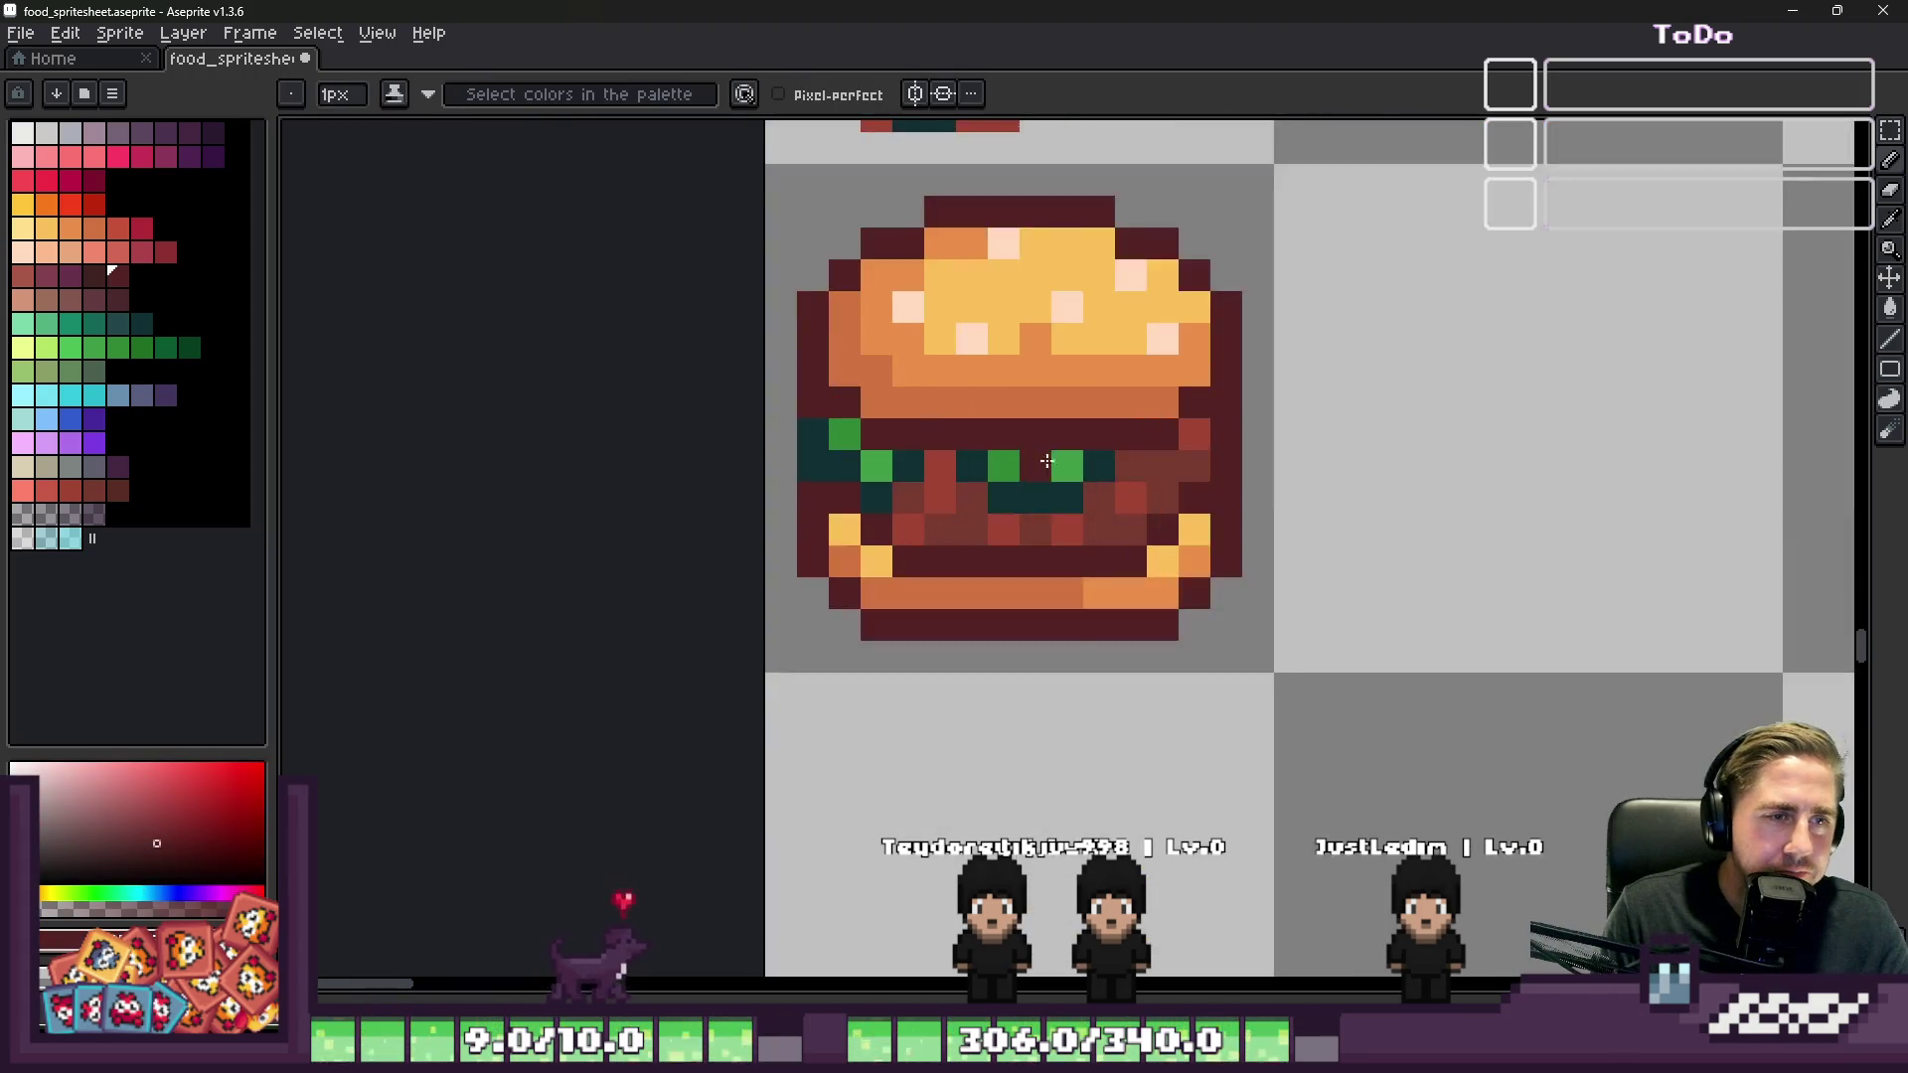
left_click(1254, 422, "alt")
left_click(1123, 517, "alt")
left_click(1135, 468)
left_click(1302, 446)
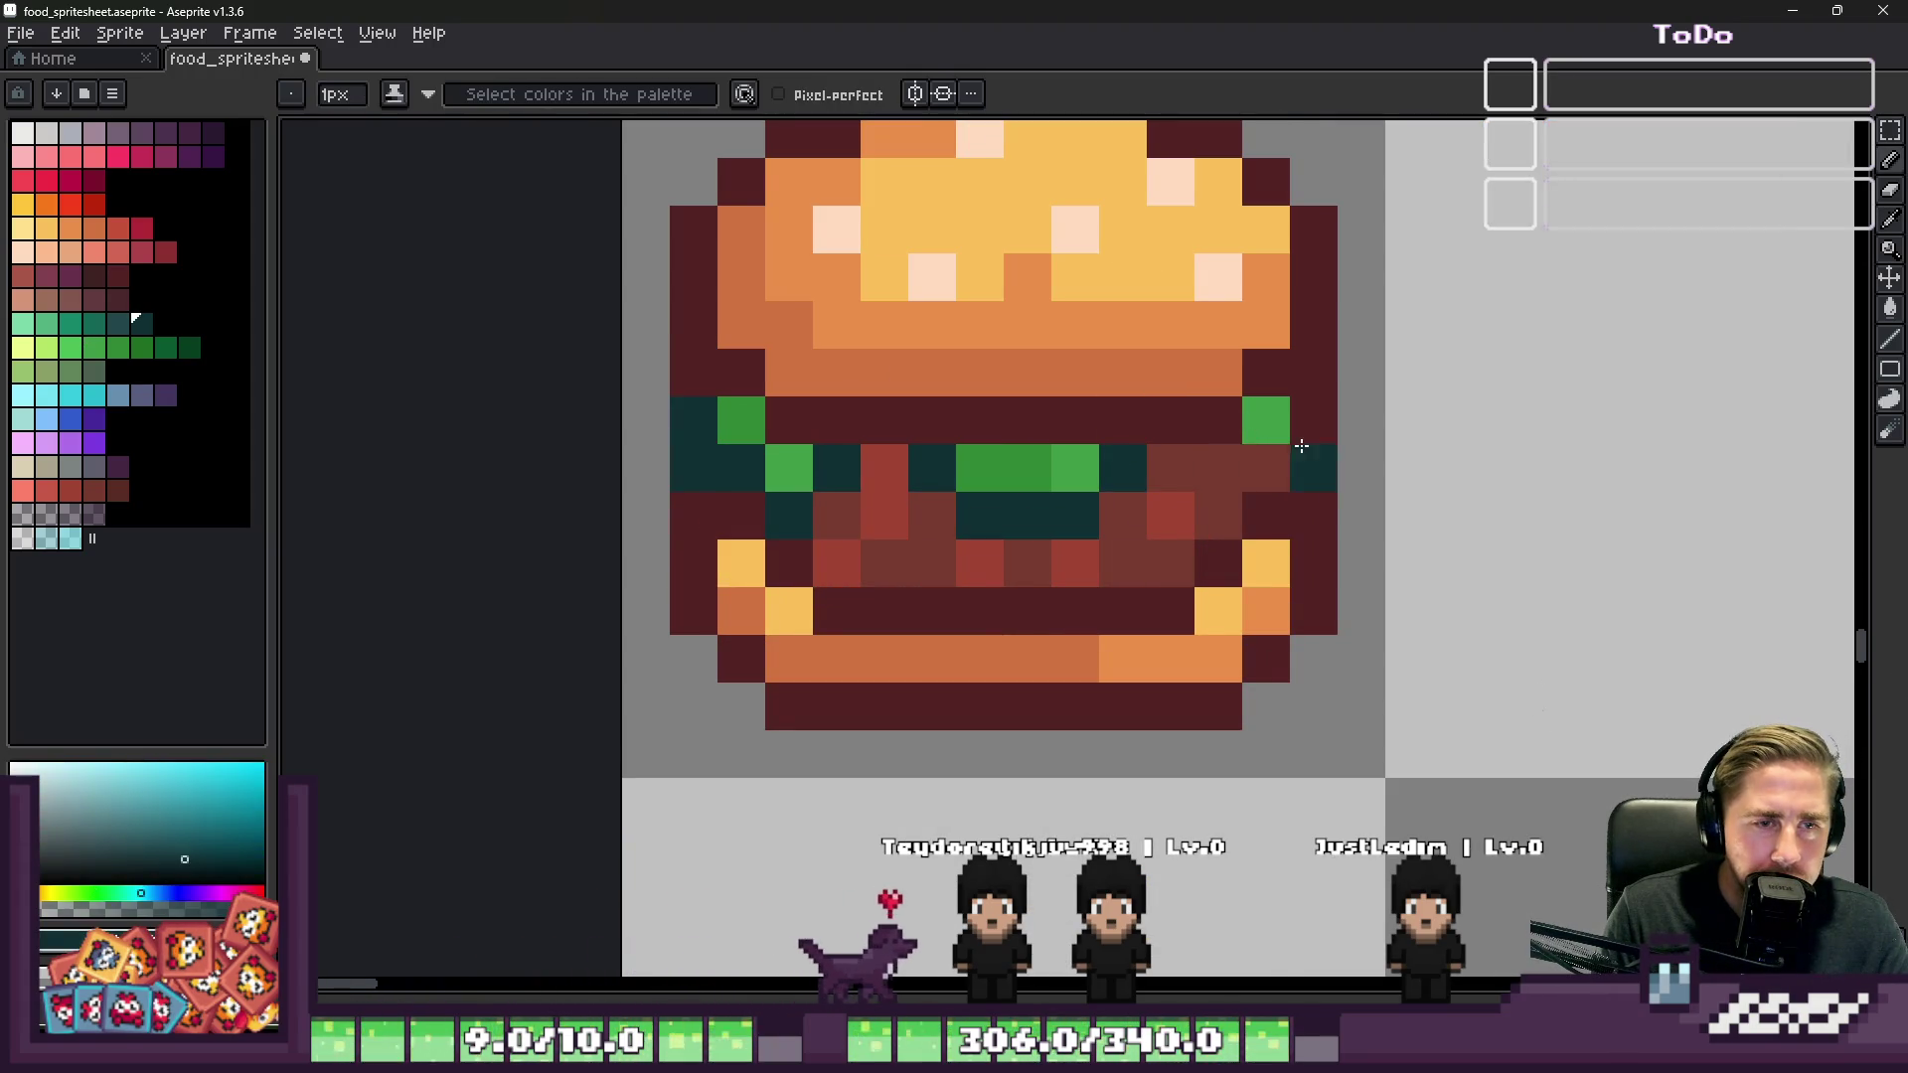
scroll(1317, 415, "down", 2)
left_click(1242, 333)
scroll(1249, 347, "up", 3)
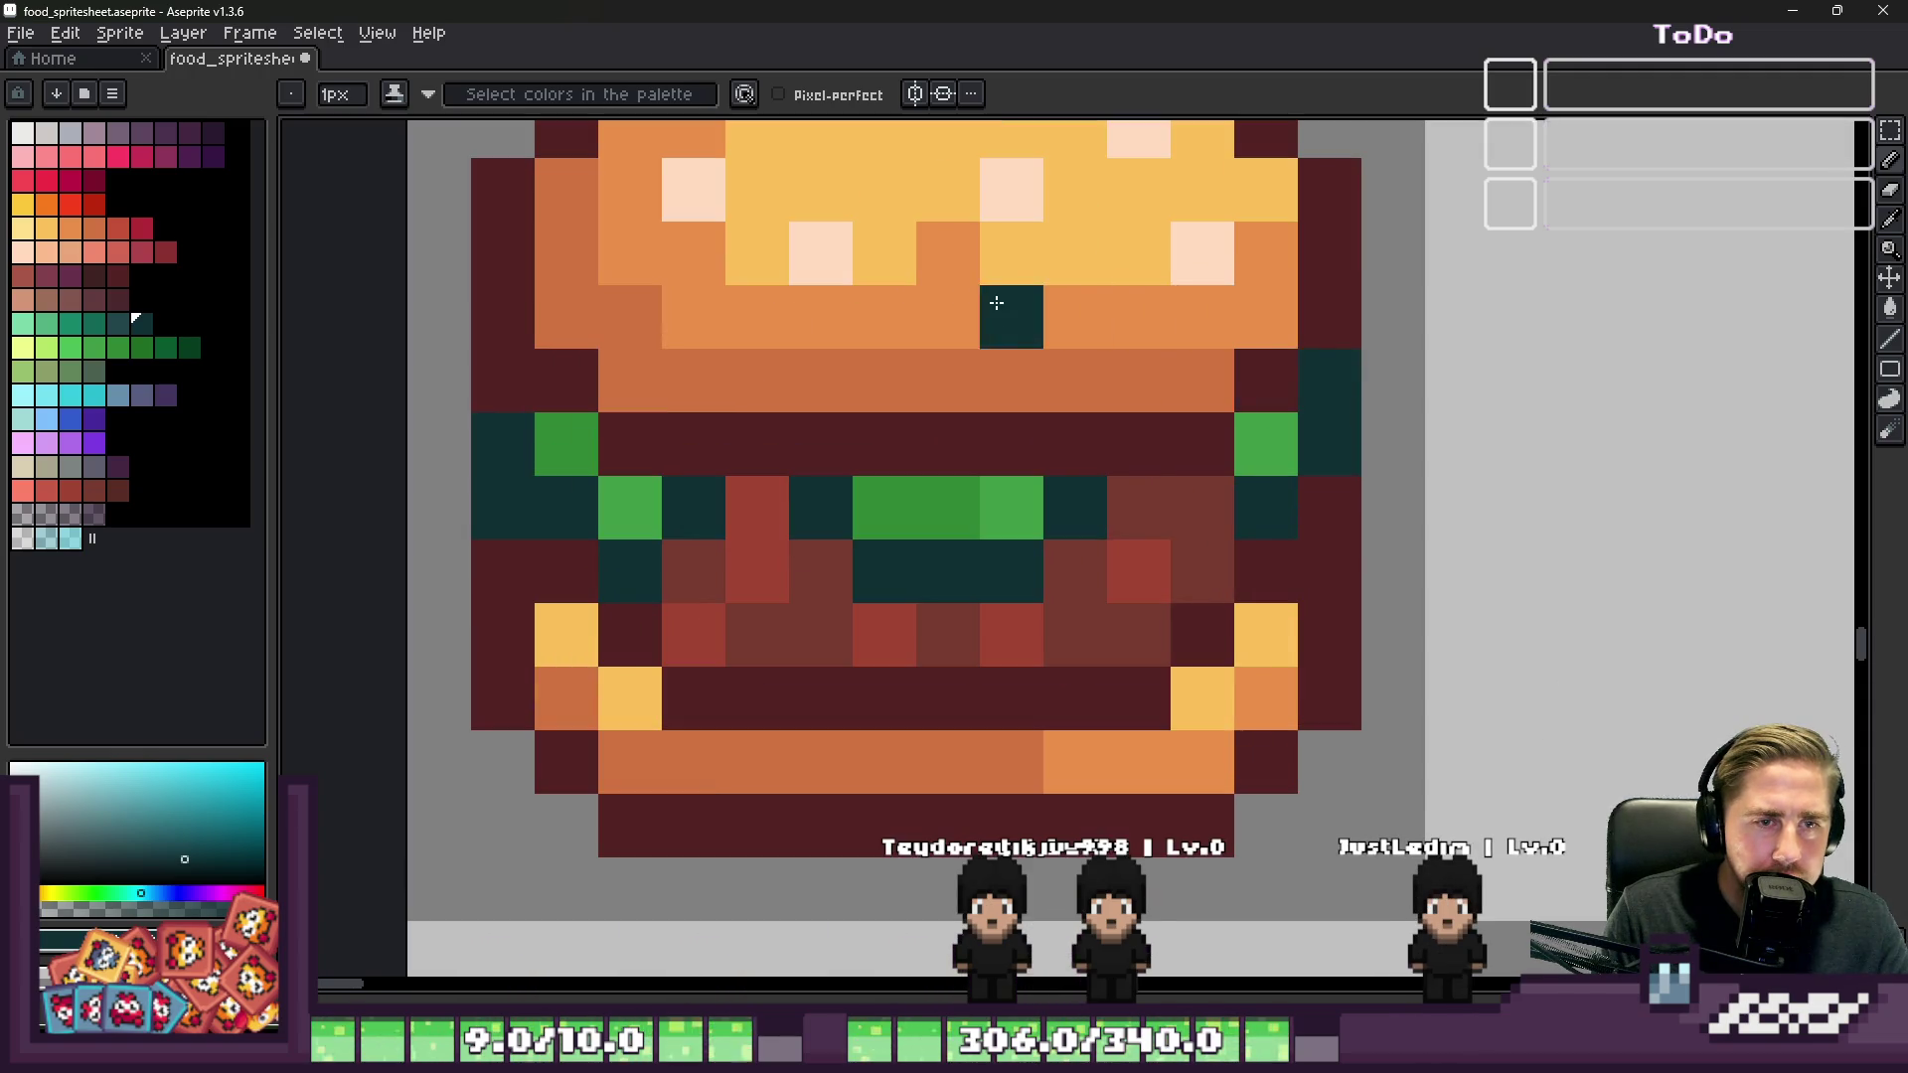
scroll(1002, 303, "down", 3)
scroll(1311, 356, "down", 2)
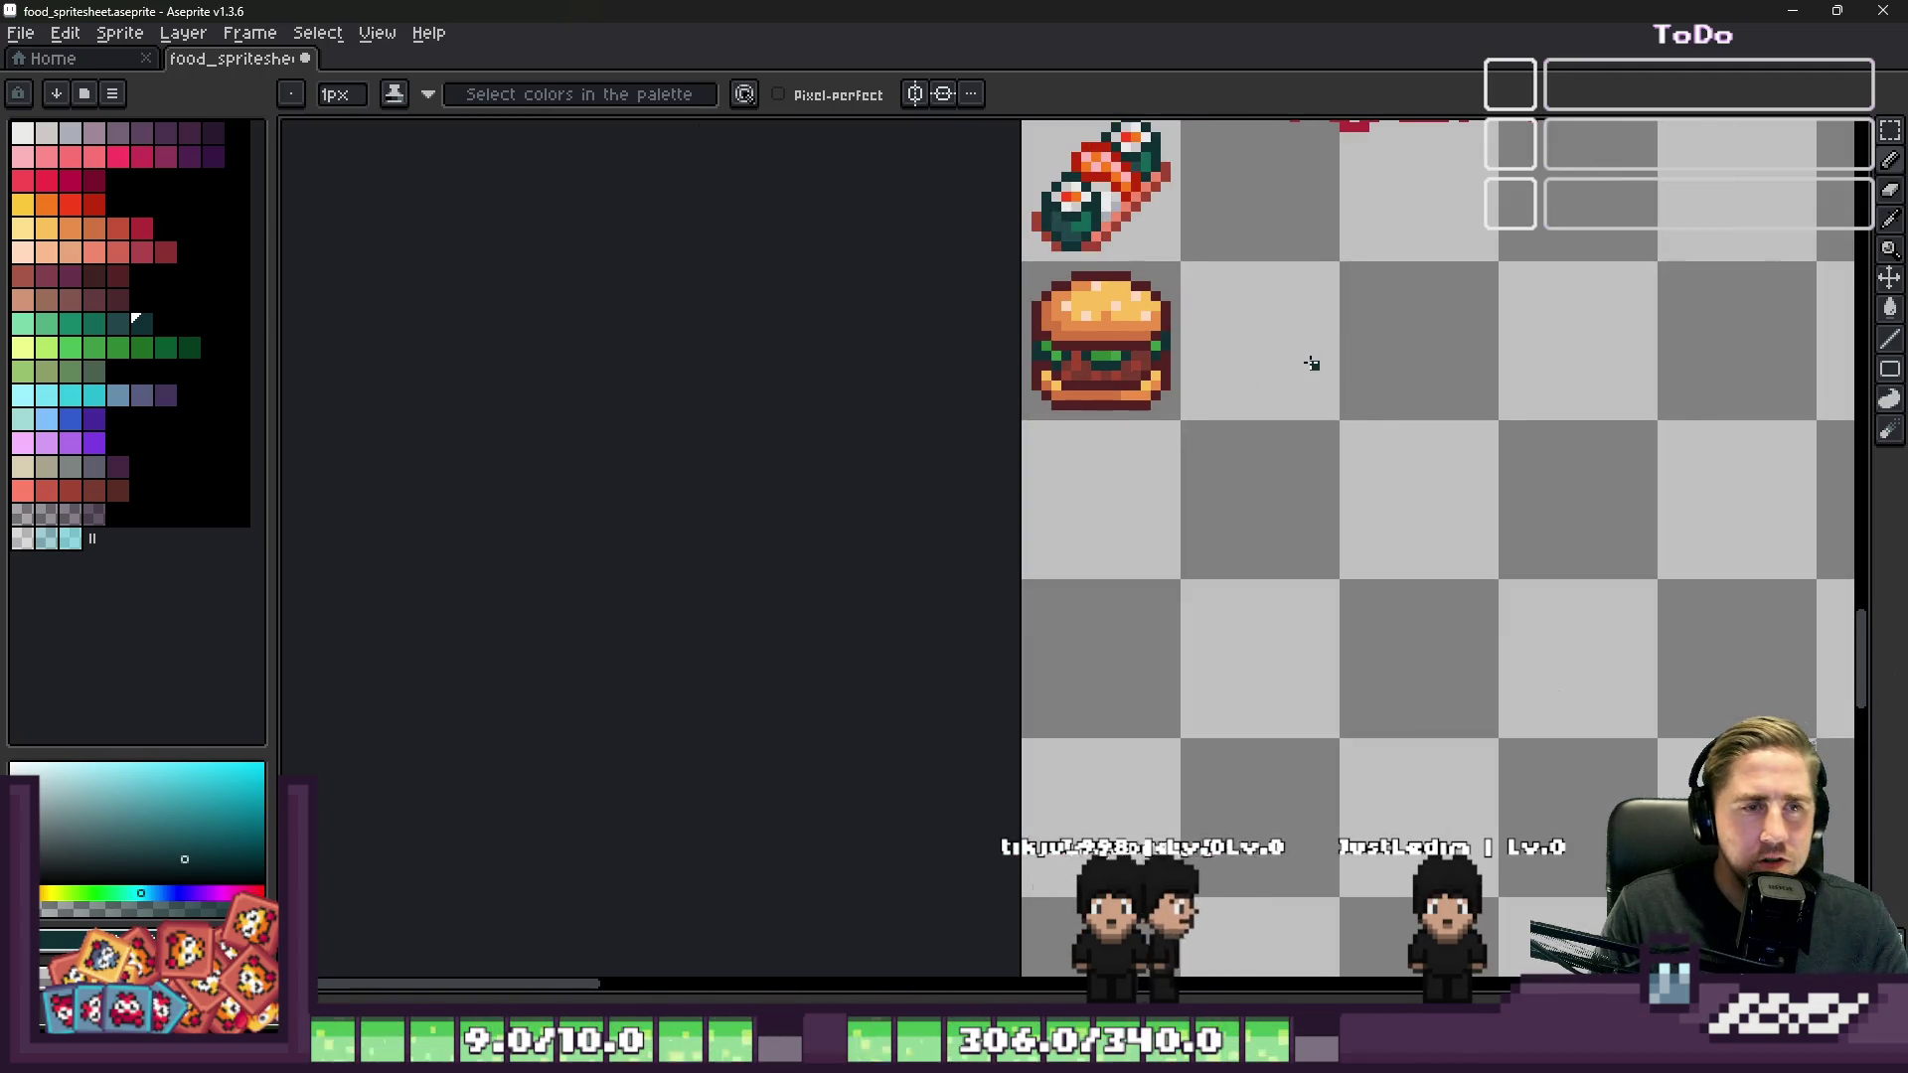
scroll(1312, 364, "down", 1)
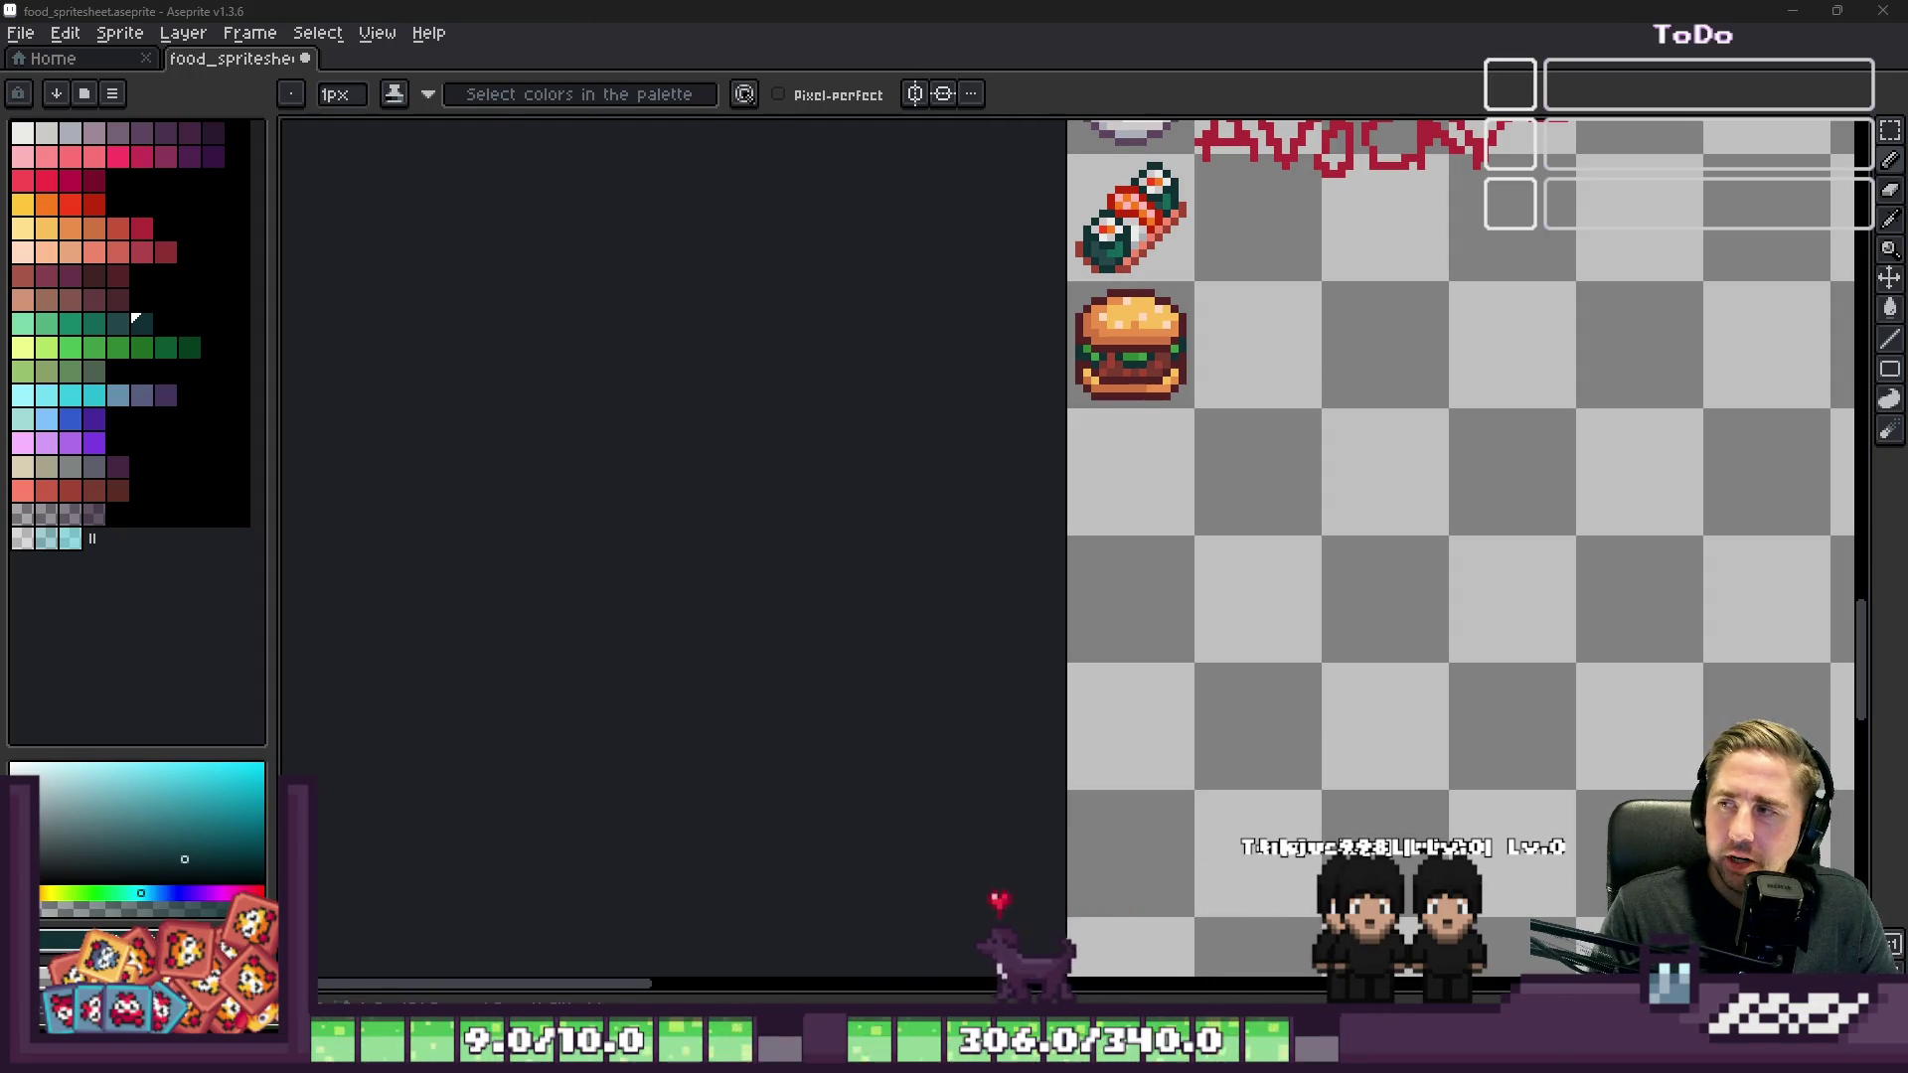
scroll(1043, 339, "up", 1)
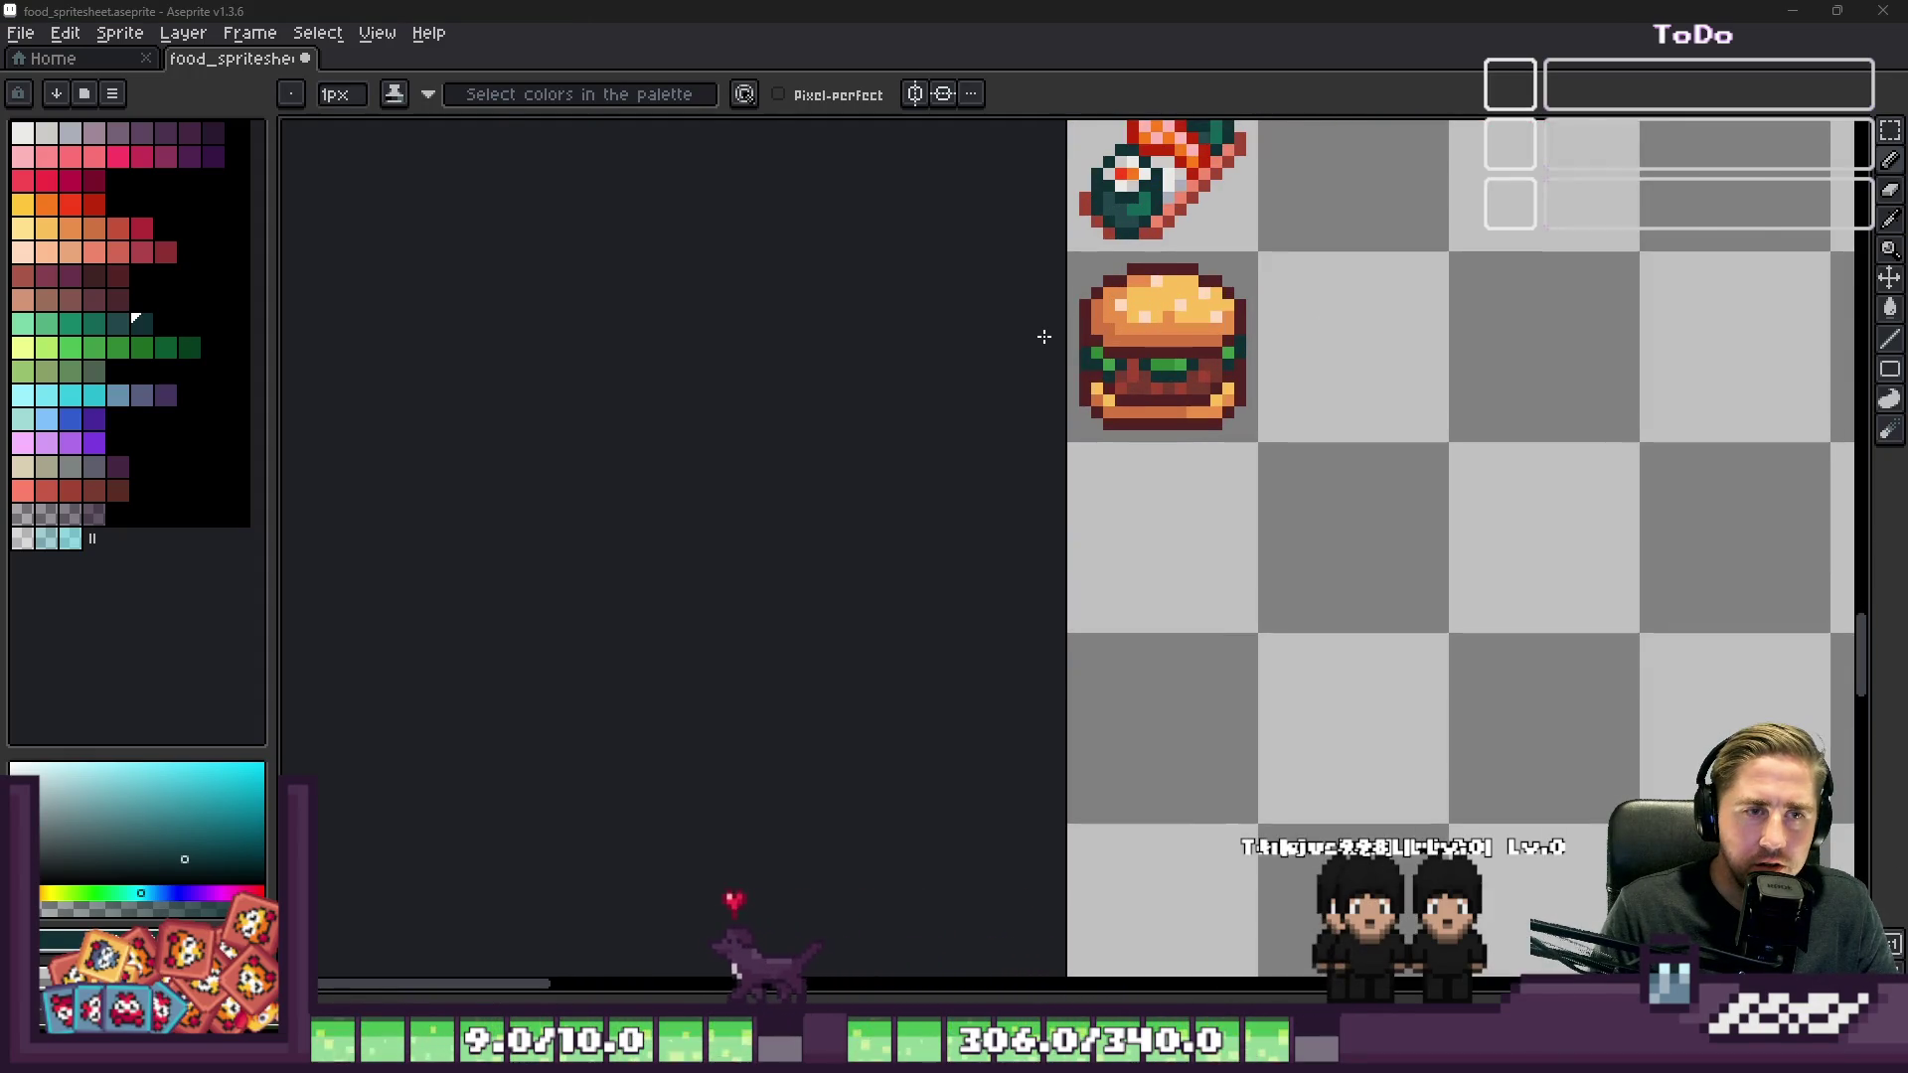
scroll(1043, 337, "up", 2)
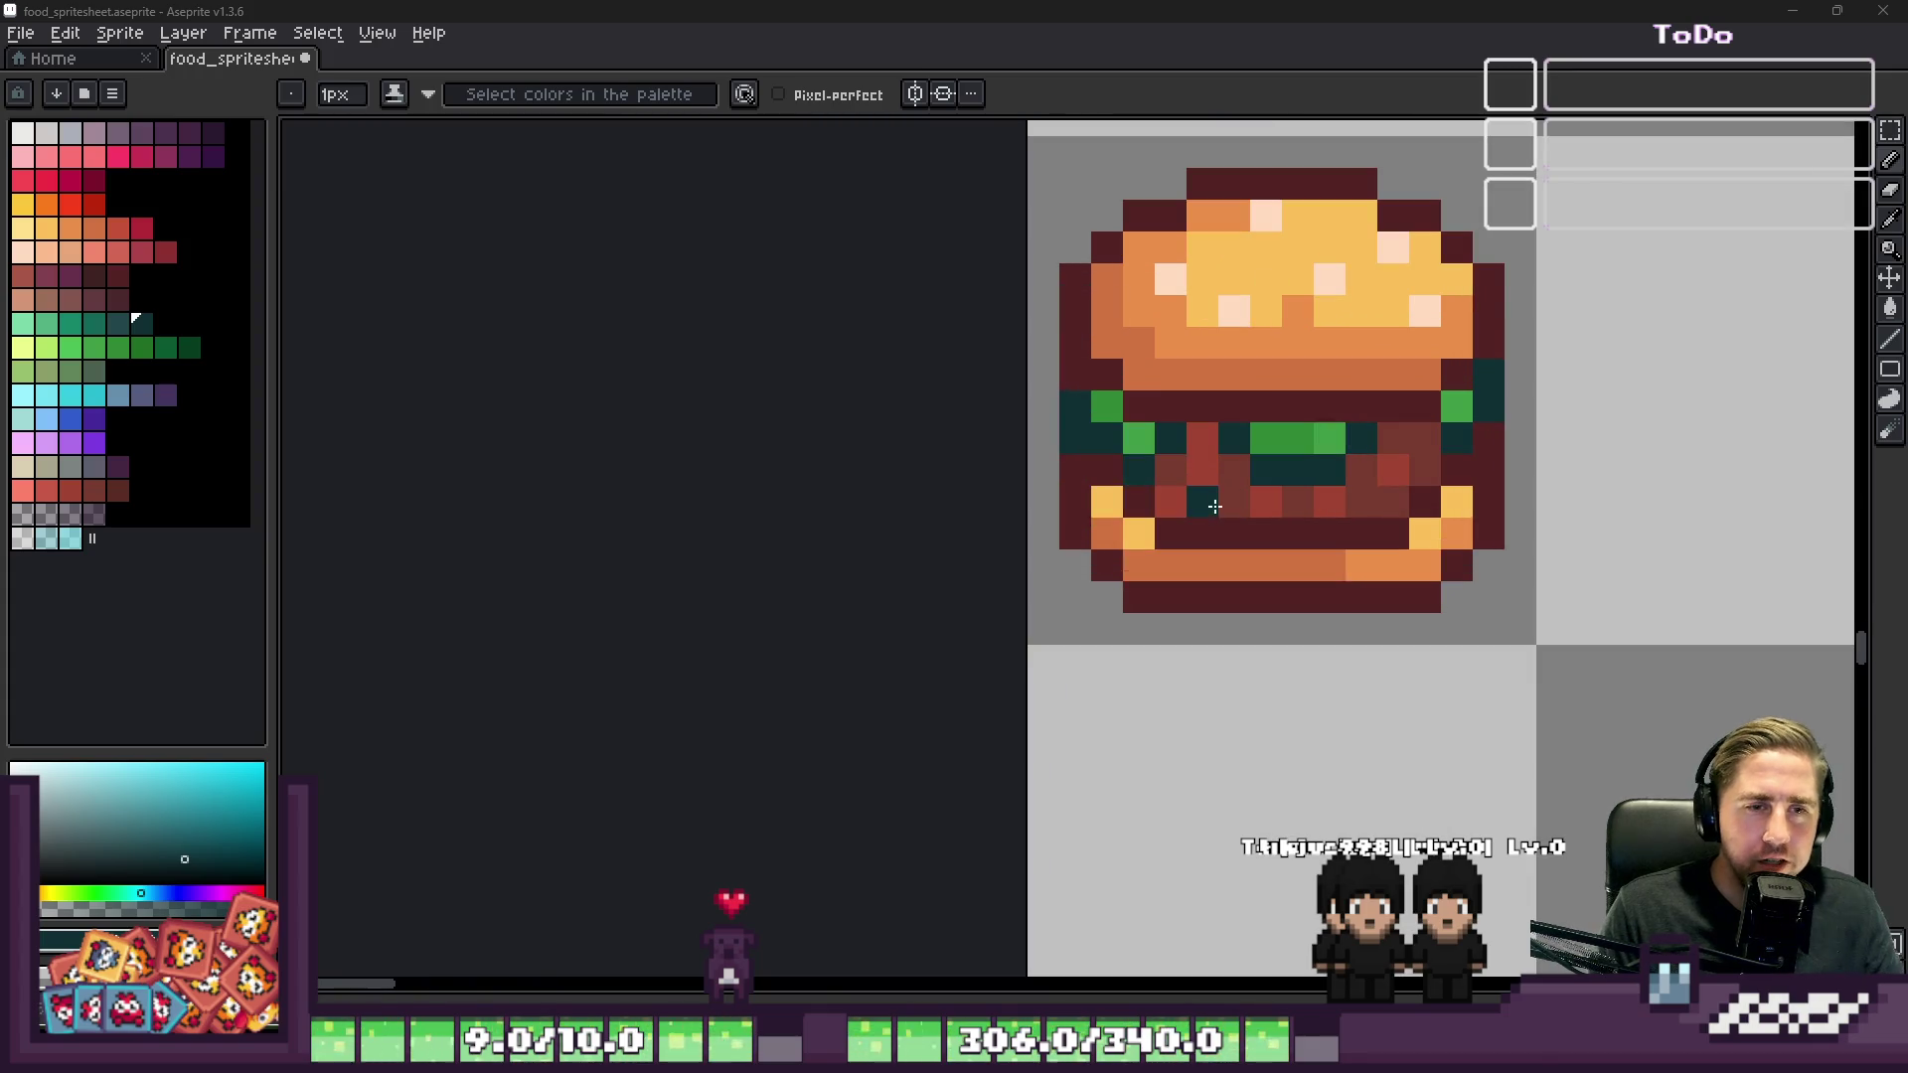
scroll(1215, 506, "down", 5)
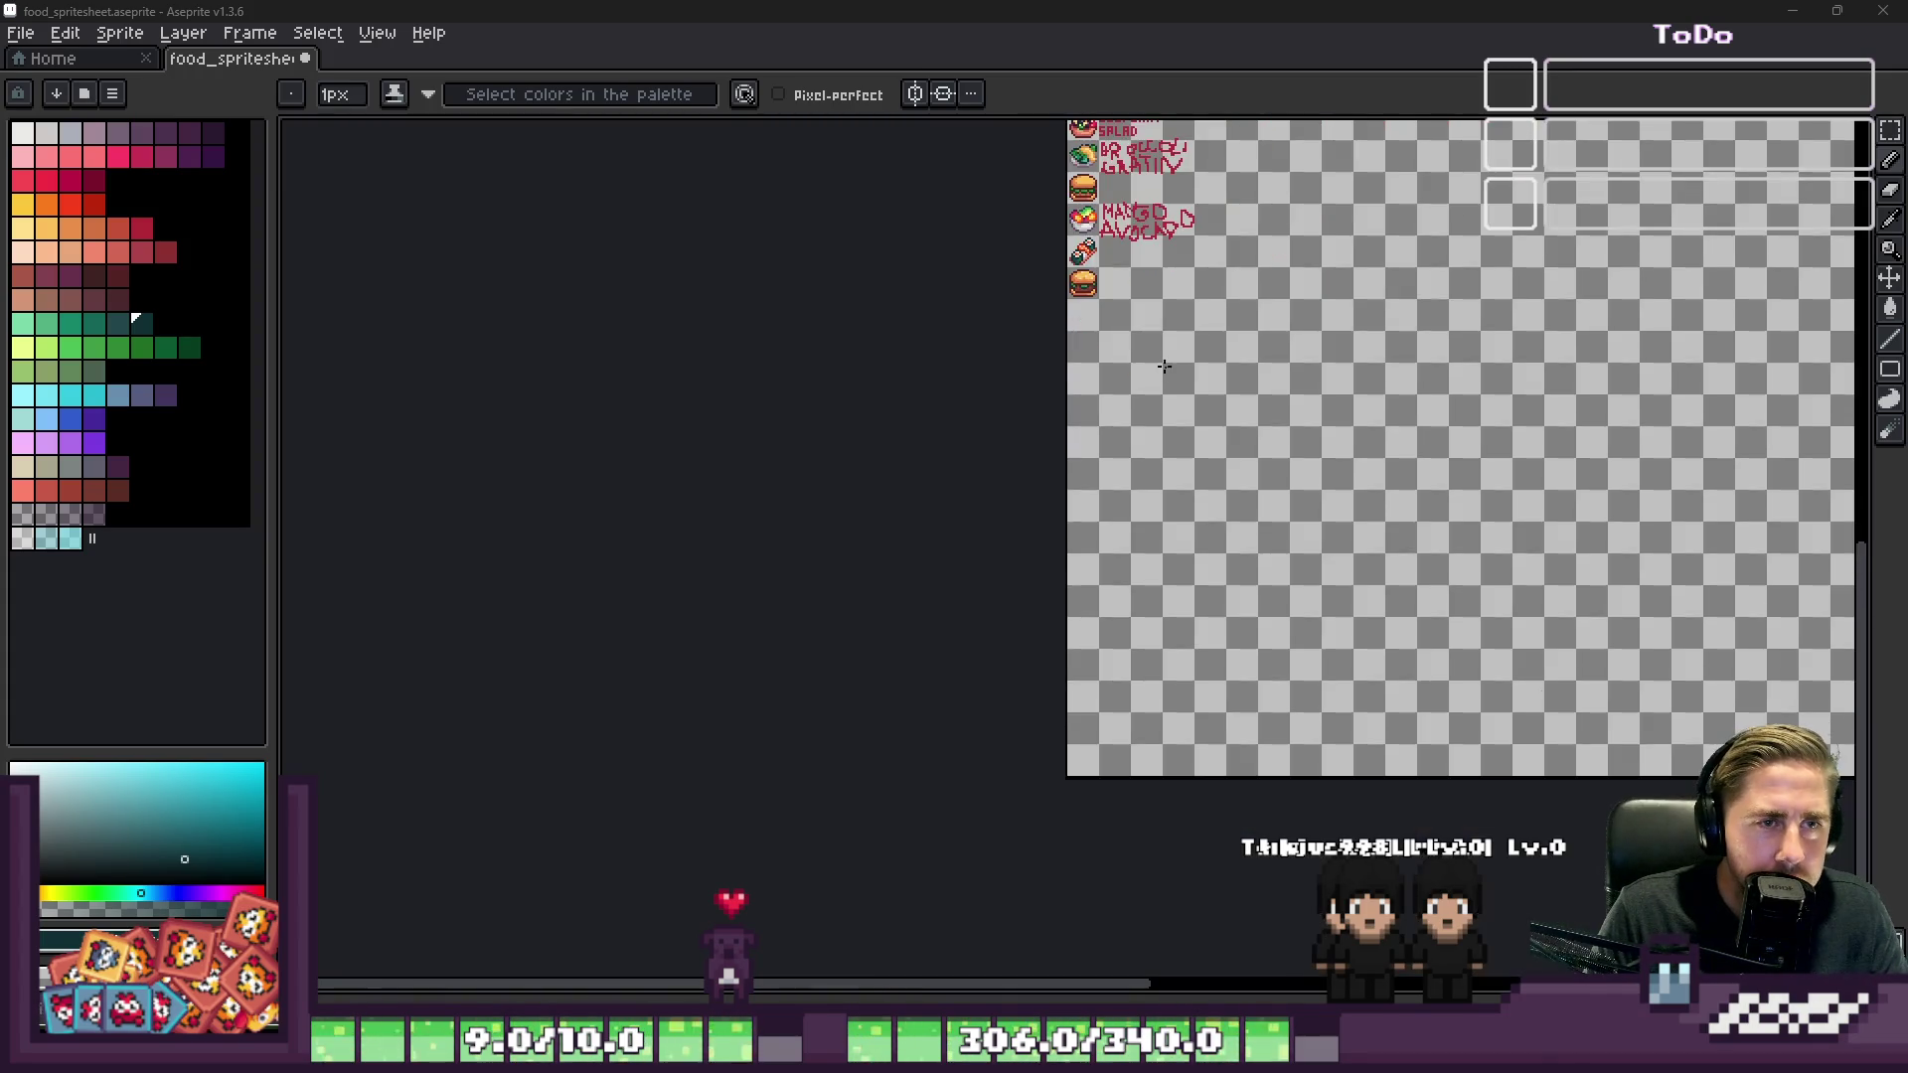
Step: Sample magenta-pink from the mango avocado bowl and place a pixel on the burger patty
scroll(1056, 505, "up", 5)
left_click(904, 357, "alt")
scroll(994, 447, "down", 3)
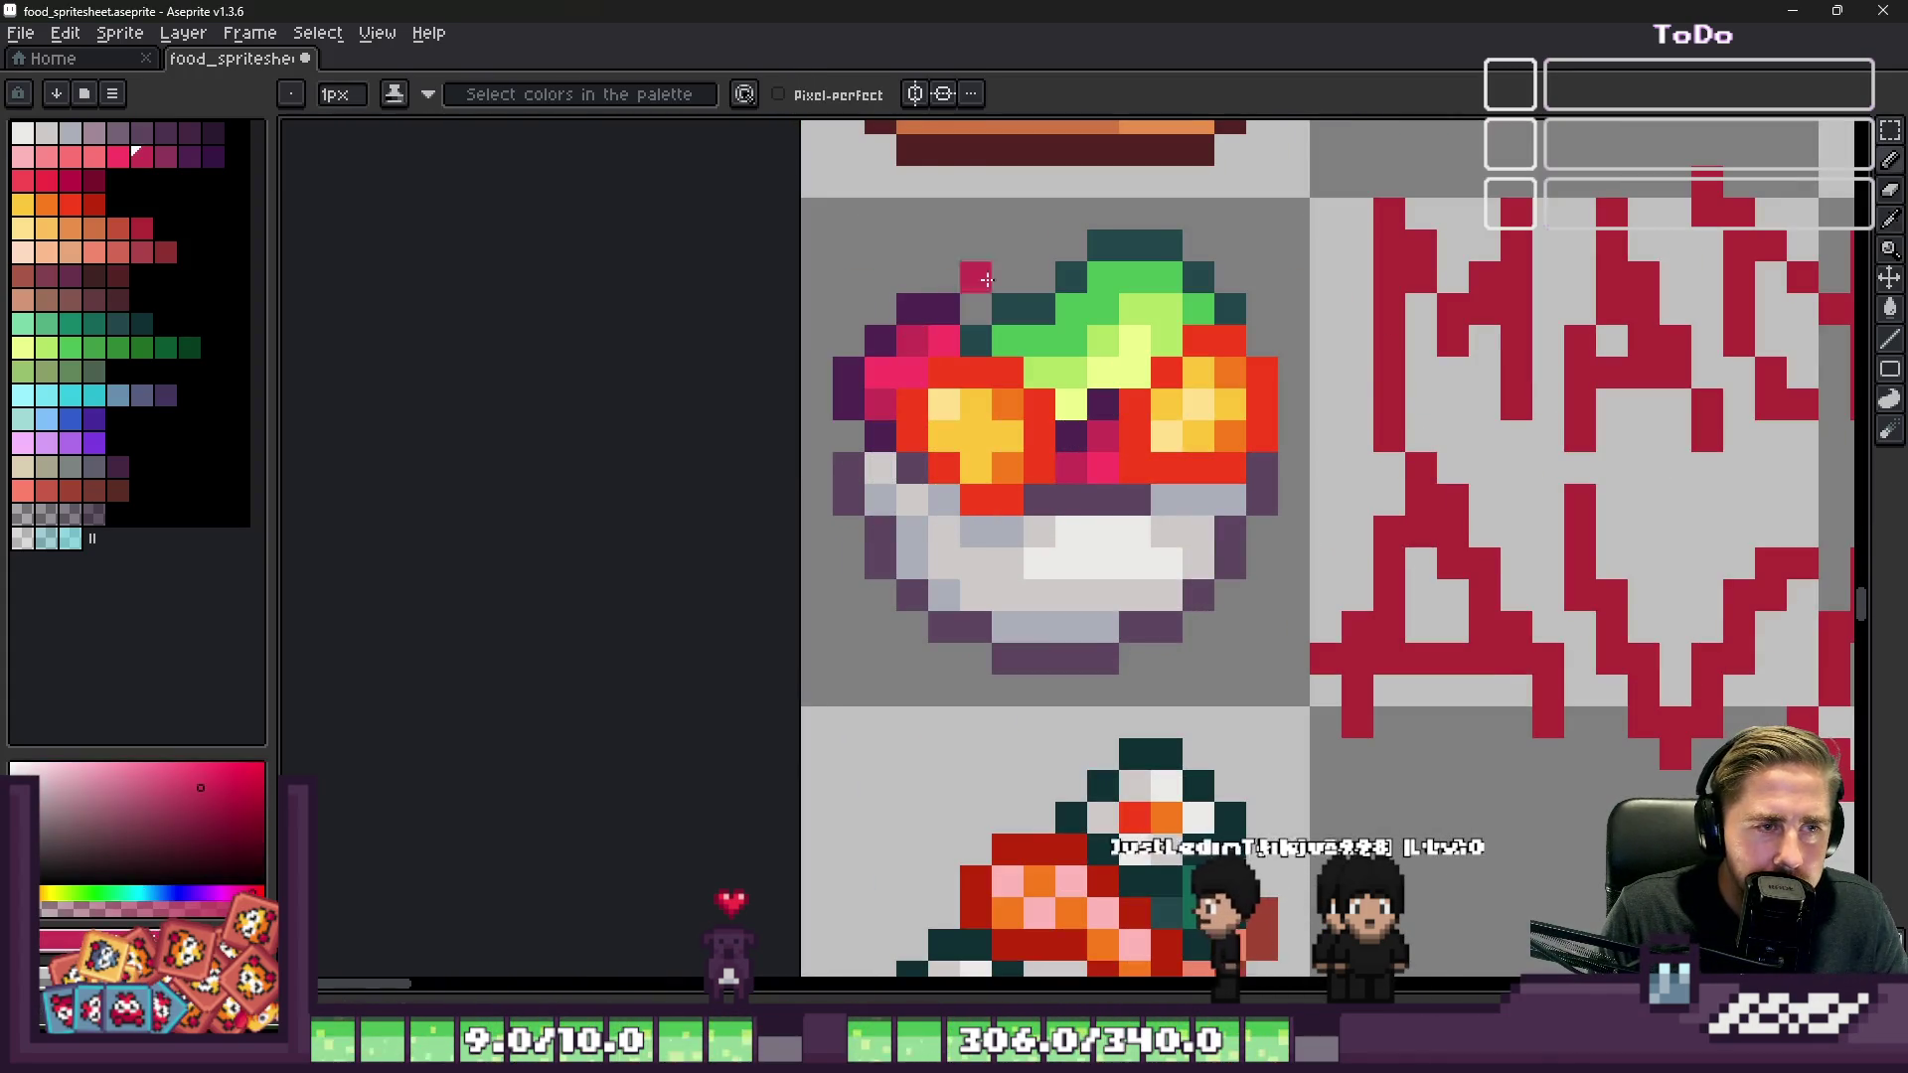
scroll(1206, 538, "up", 4)
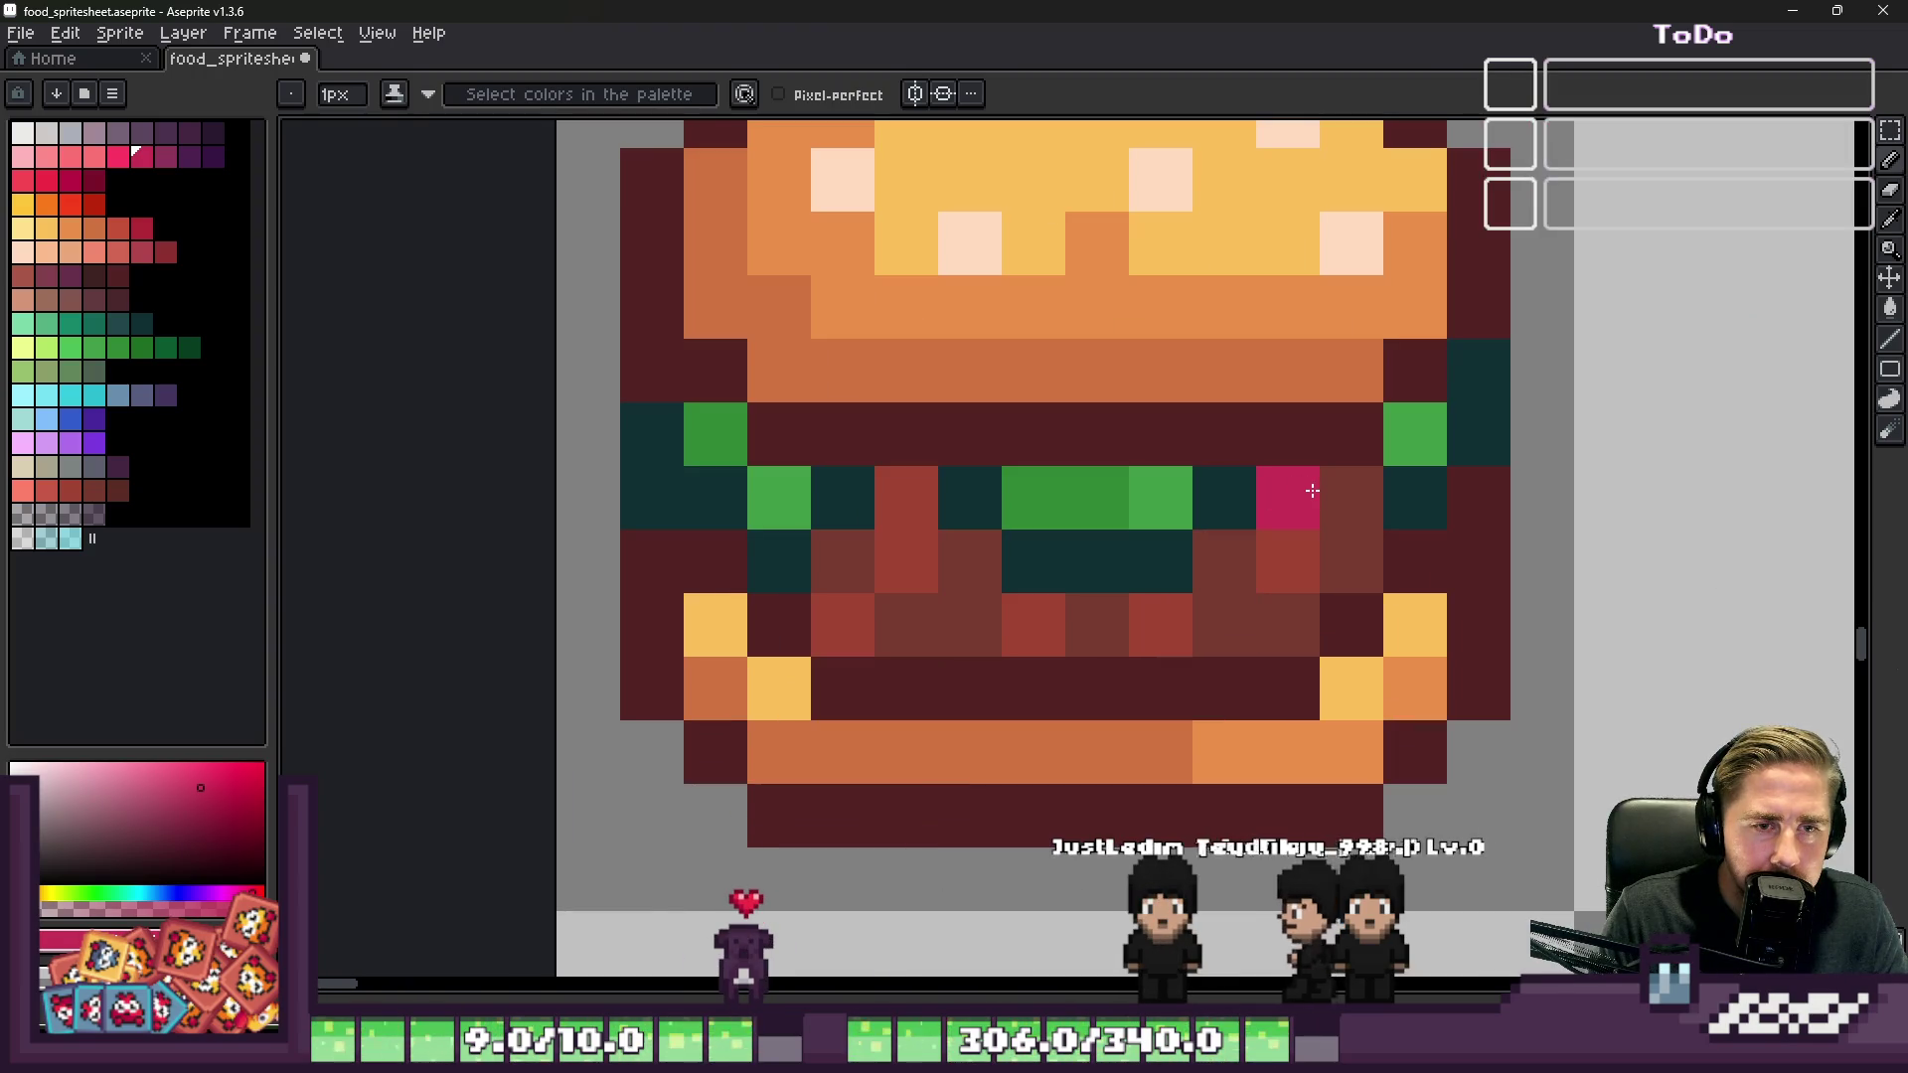
left_click(1351, 542)
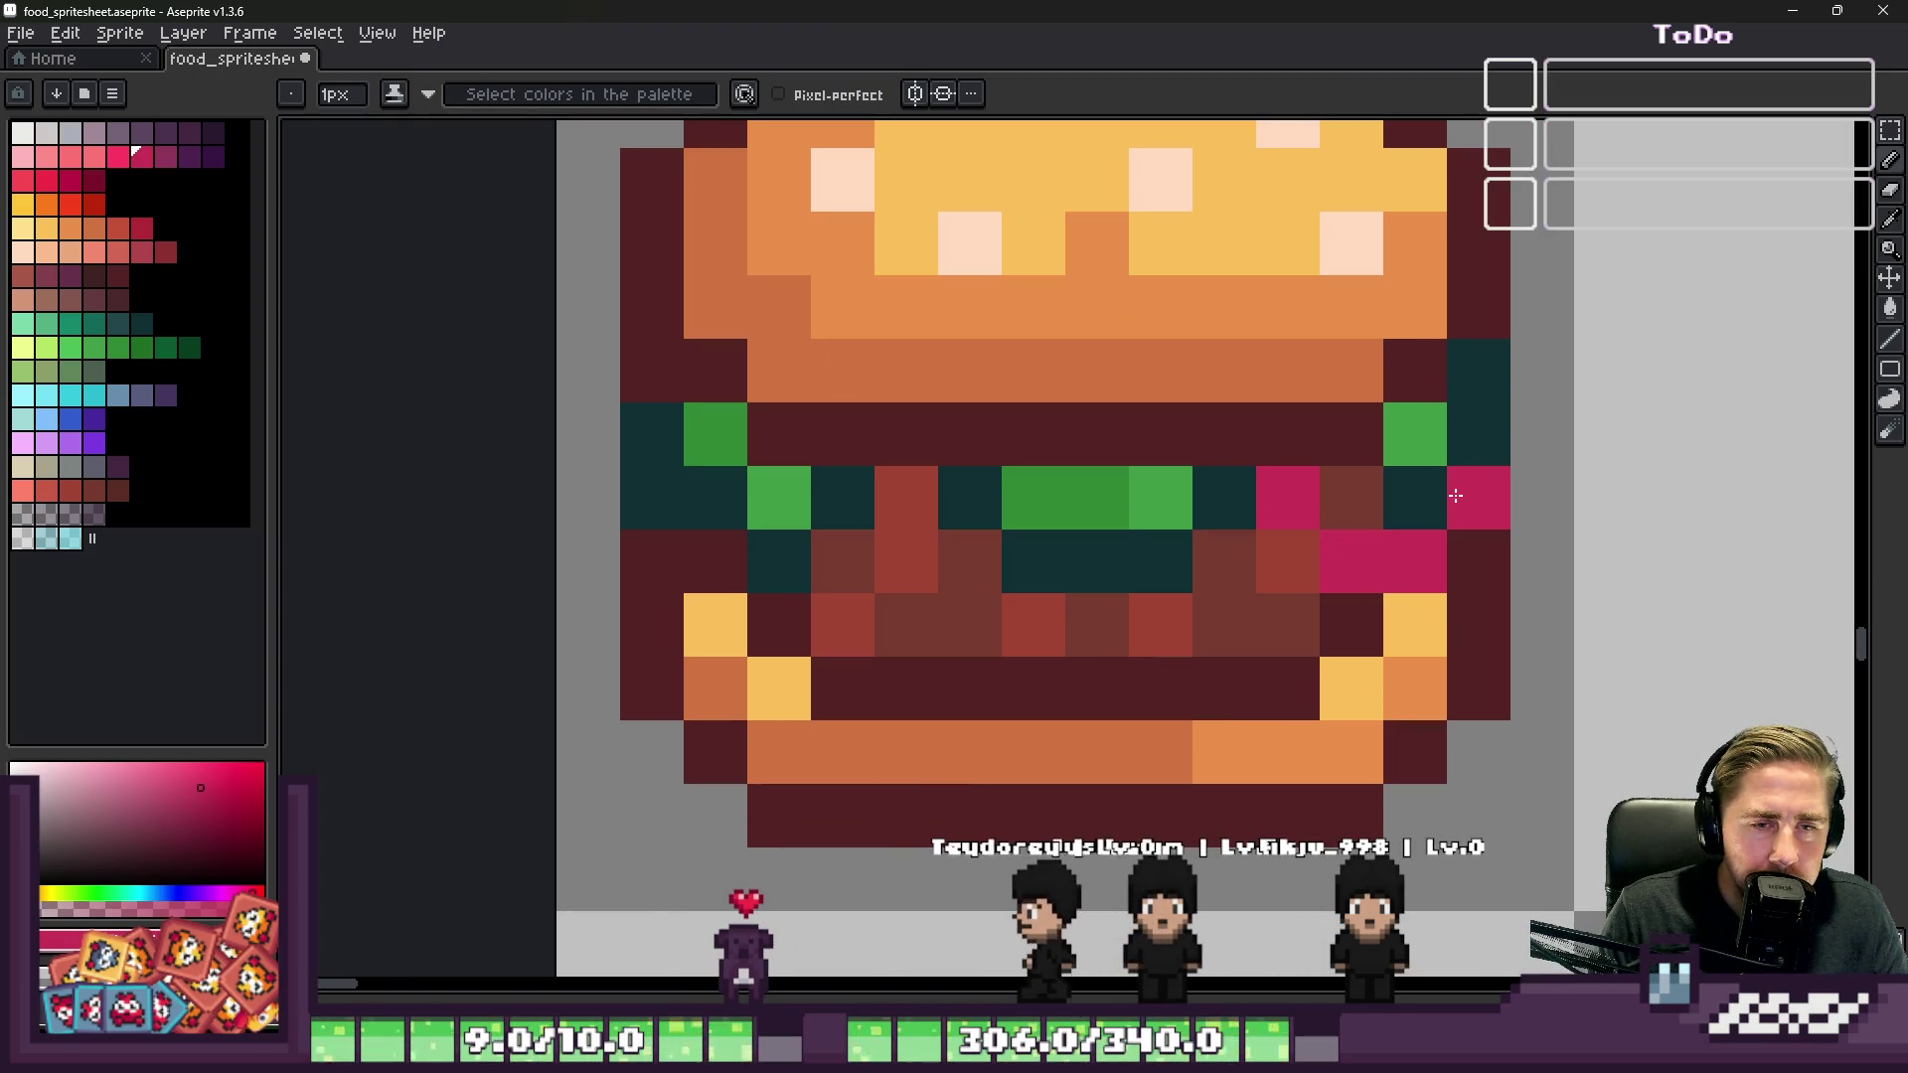
scroll(1231, 557, "down", 4)
scroll(1231, 556, "down", 2)
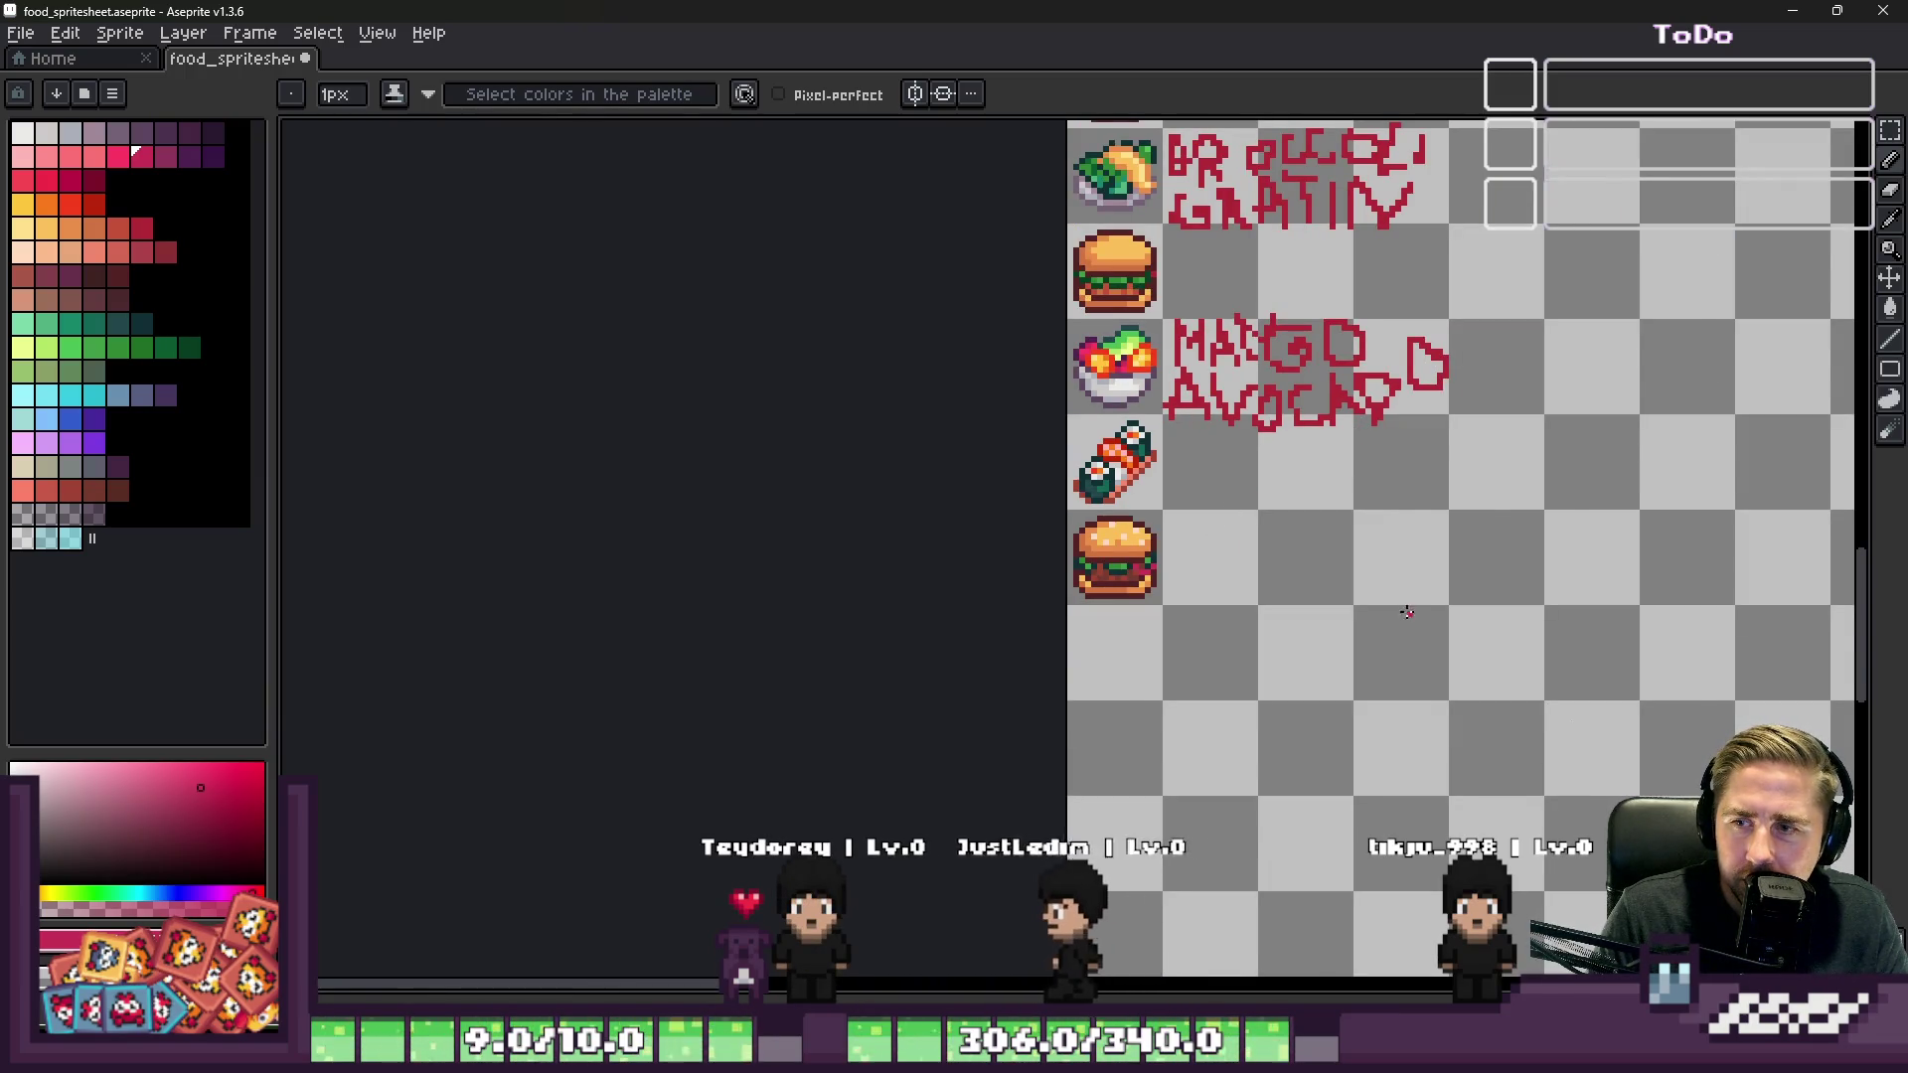
scroll(1386, 693, "down", 1)
scroll(1055, 438, "up", 3)
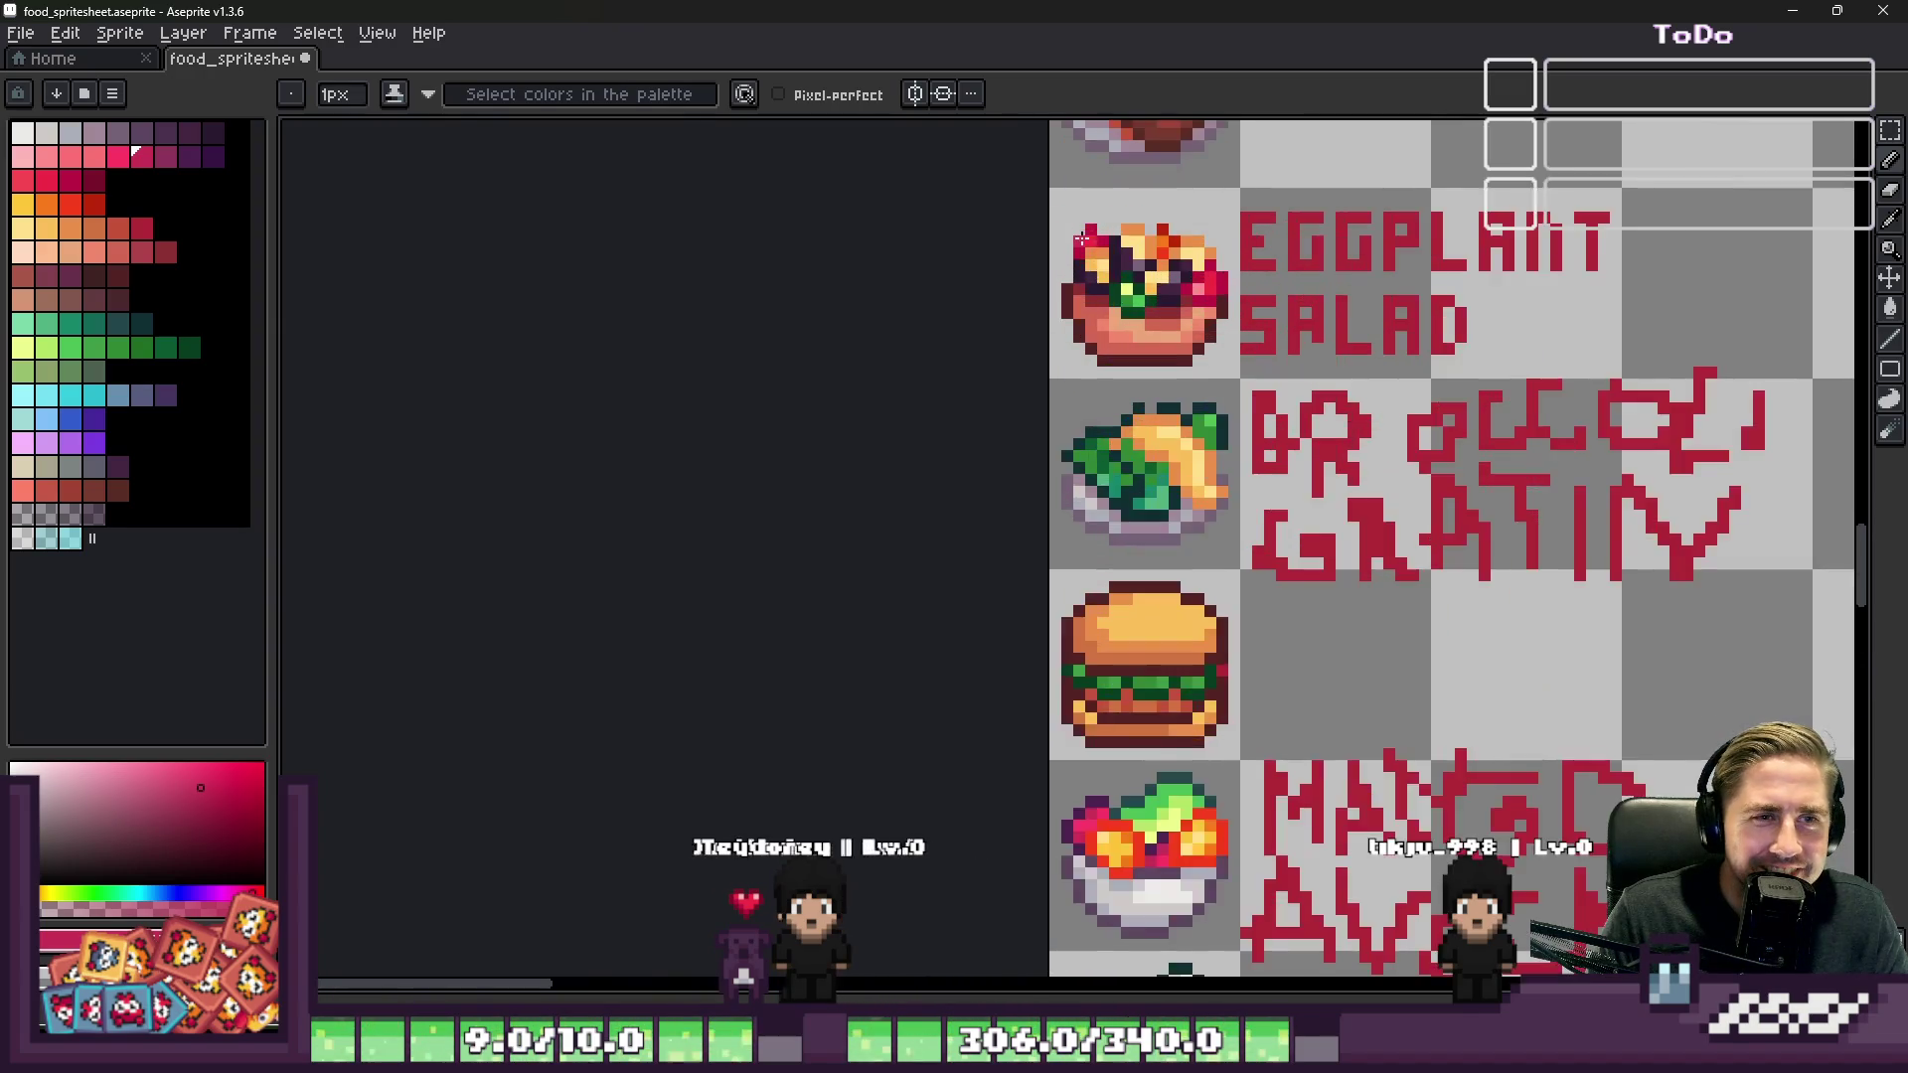
scroll(1055, 438, "down", 2)
scroll(1093, 596, "up", 2)
scroll(1023, 512, "up", 2)
scroll(1004, 601, "down", 2)
scroll(1004, 602, "up", 2)
scroll(944, 369, "up", 2)
Step: Paint purple from the mango salad along the burger's right filling
key("alt")
scroll(1054, 497, "down", 3)
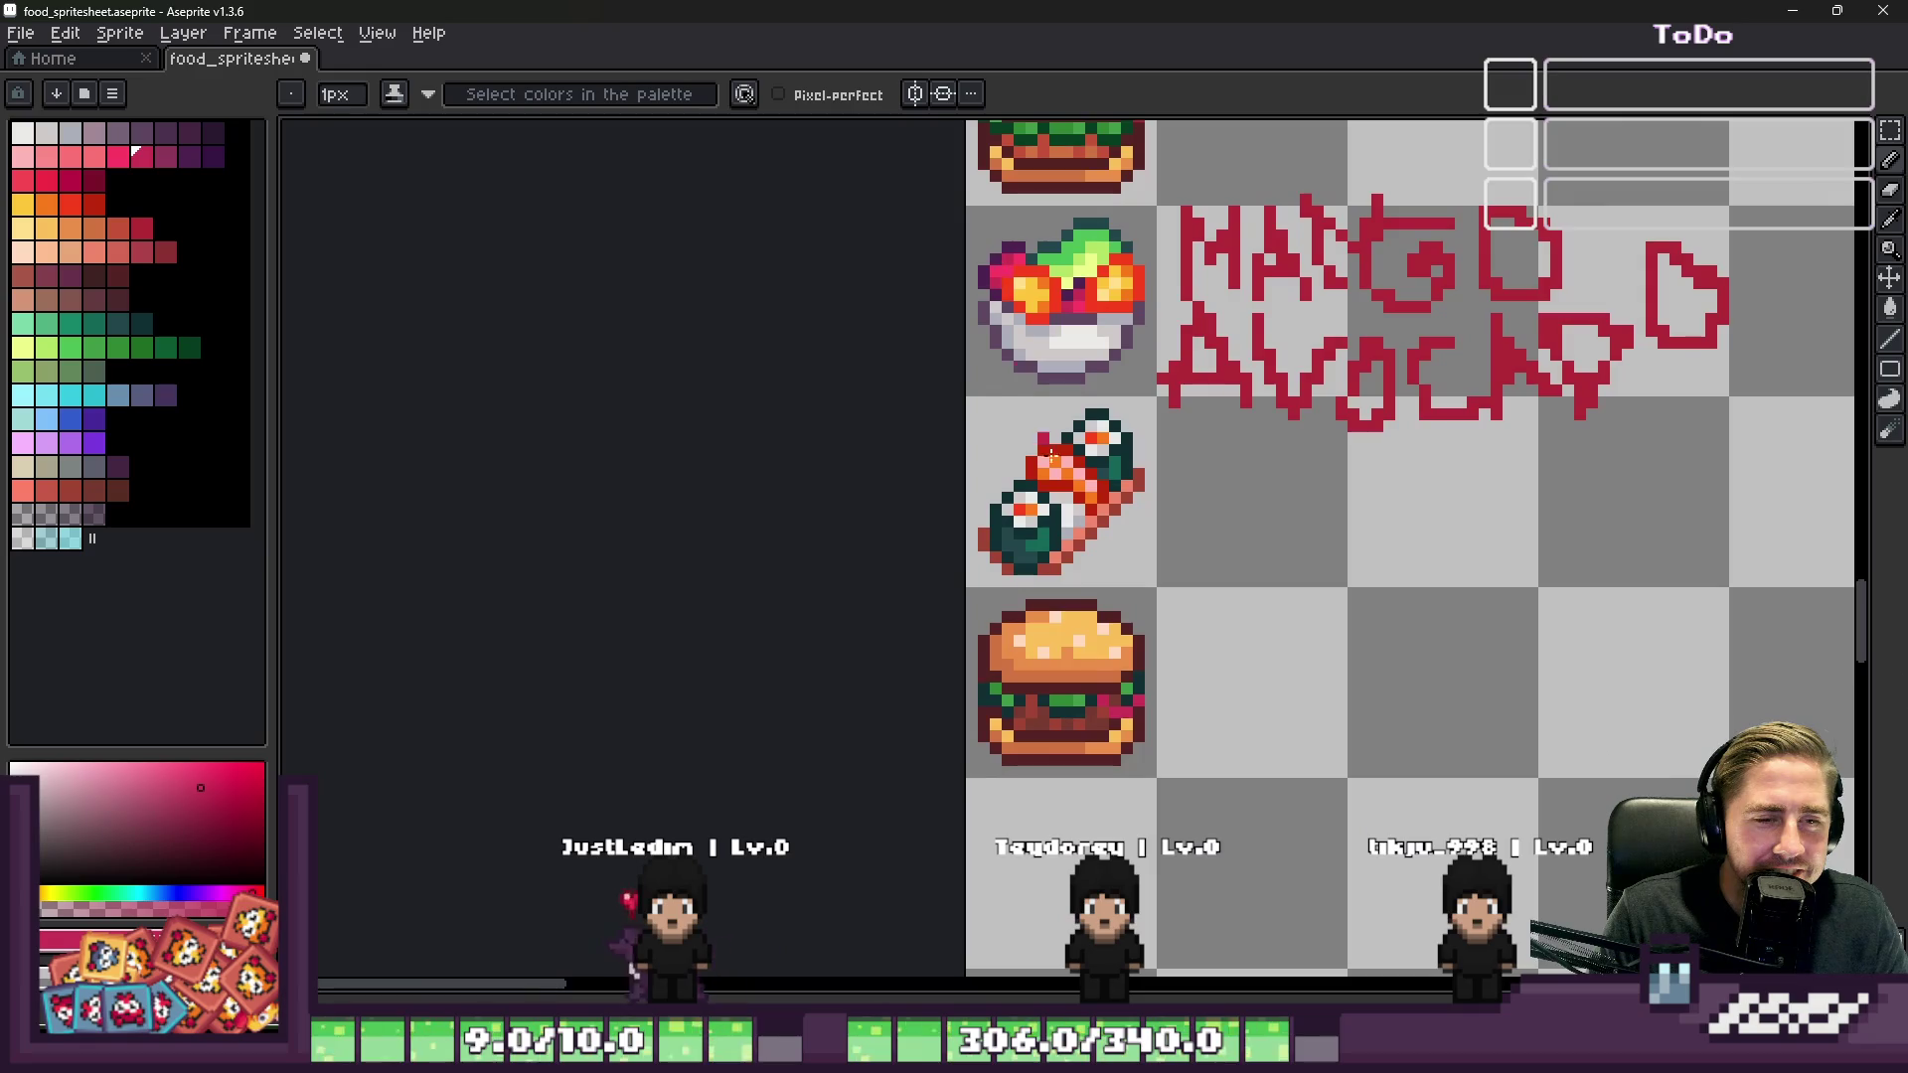
scroll(1162, 724, "up", 2)
scroll(1162, 723, "up", 1)
scroll(1162, 723, "down", 3)
scroll(1084, 372, "up", 3)
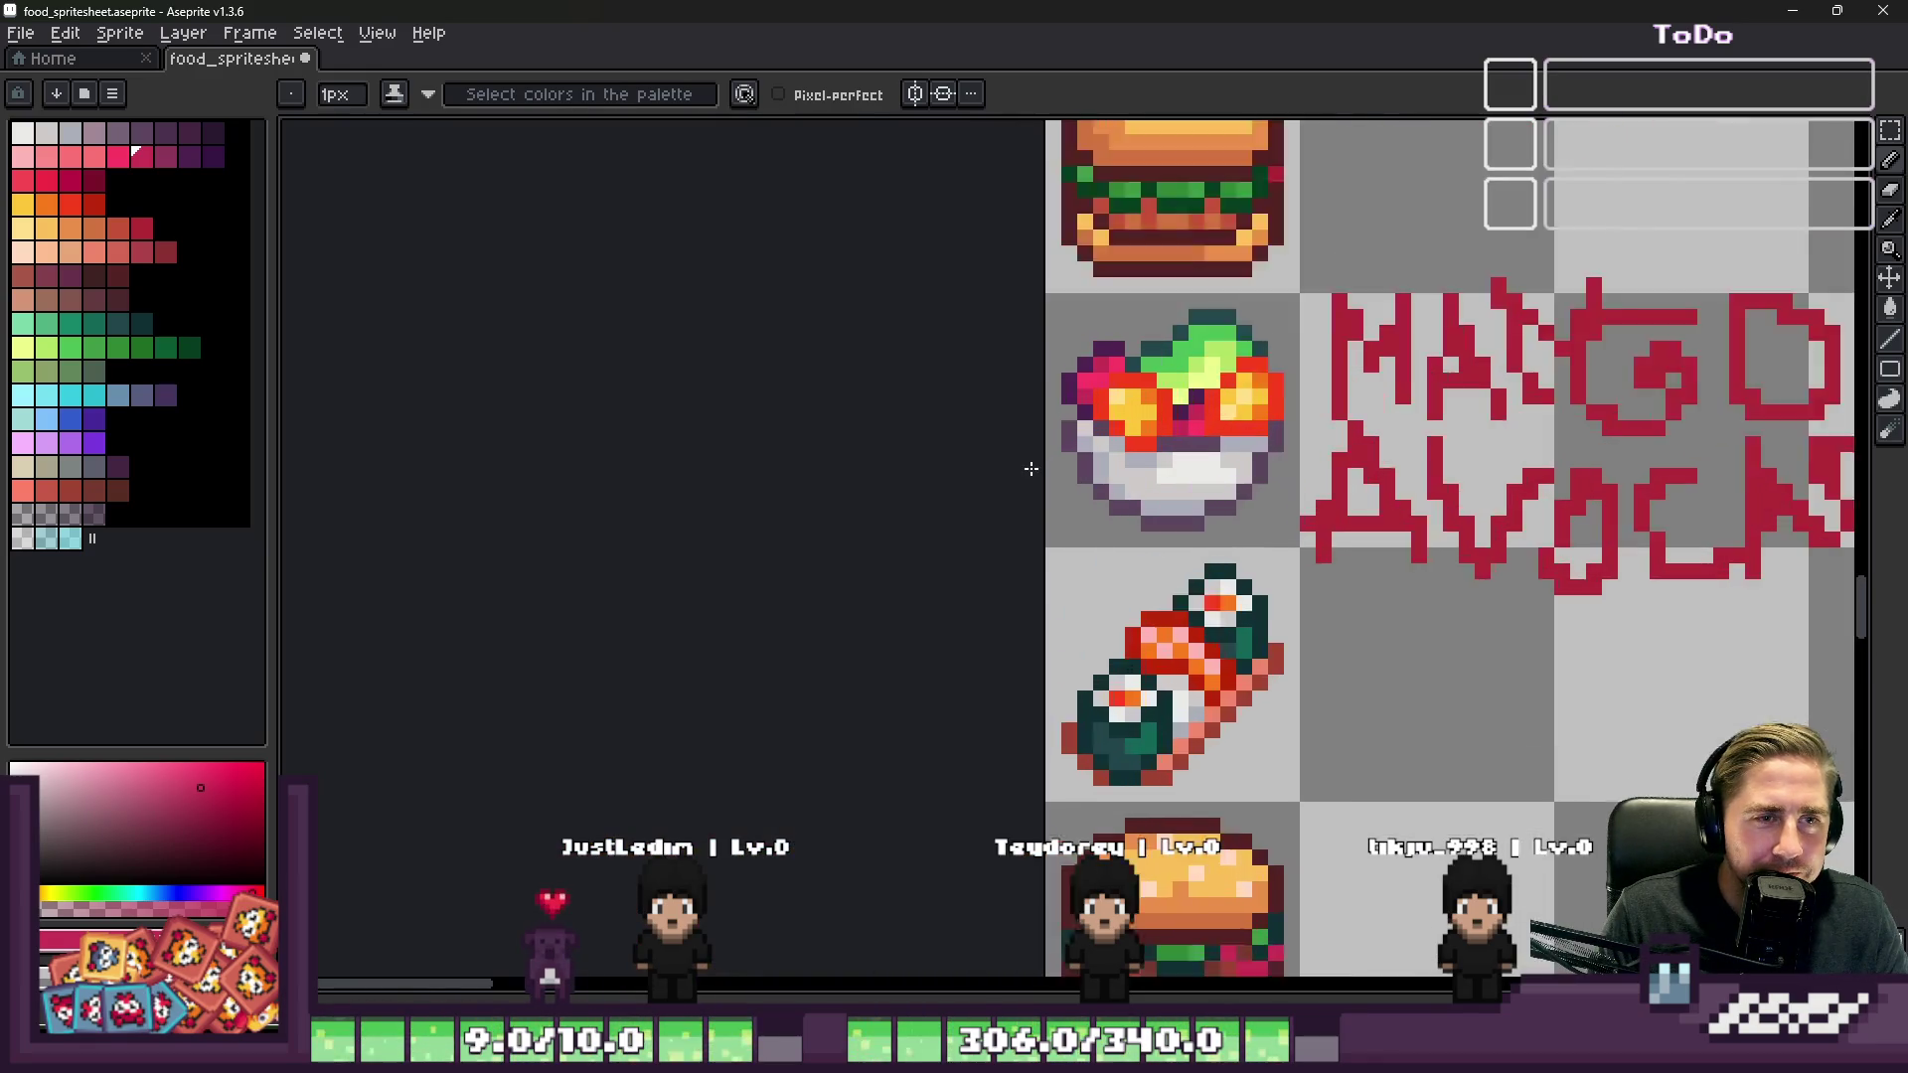
left_click(1084, 372, "alt")
scroll(1084, 373, "down", 2)
scroll(1126, 727, "up", 4)
left_click(1318, 564)
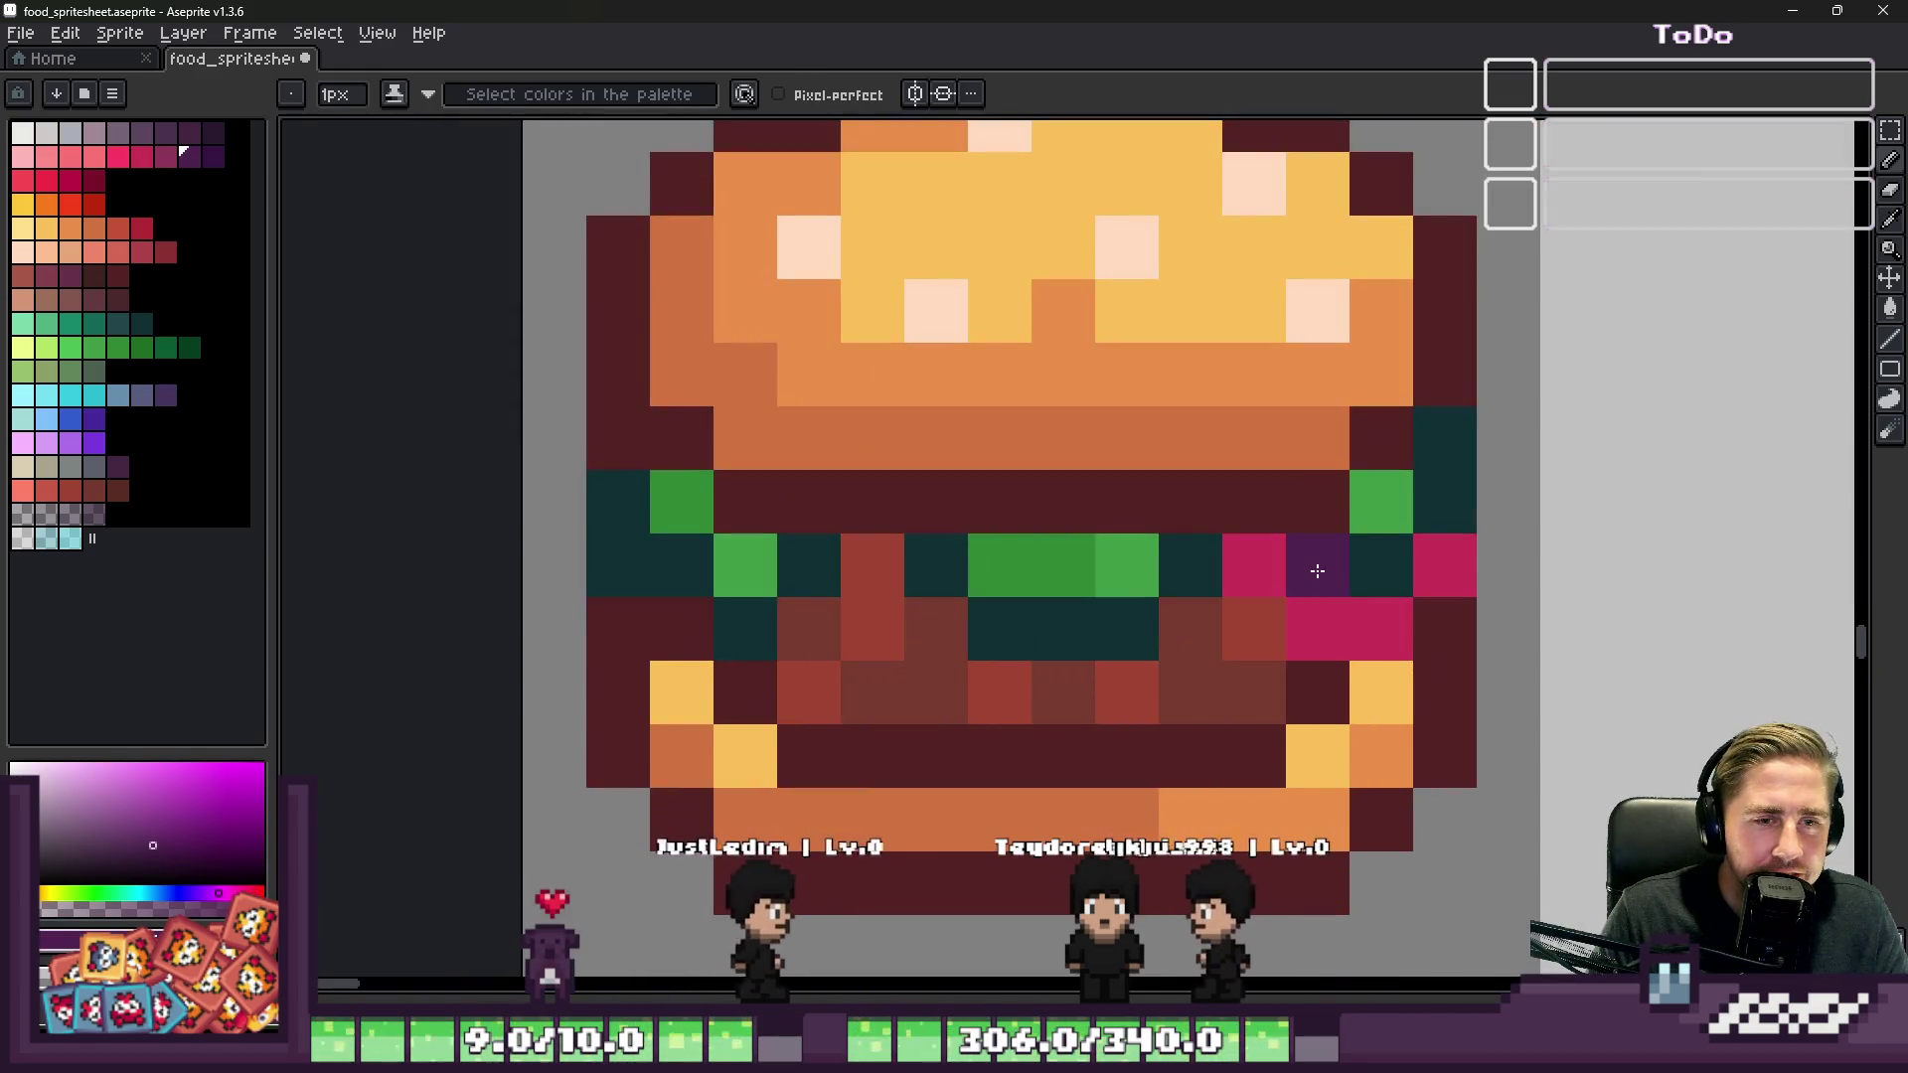
left_click(1382, 502)
key("ctrl+z")
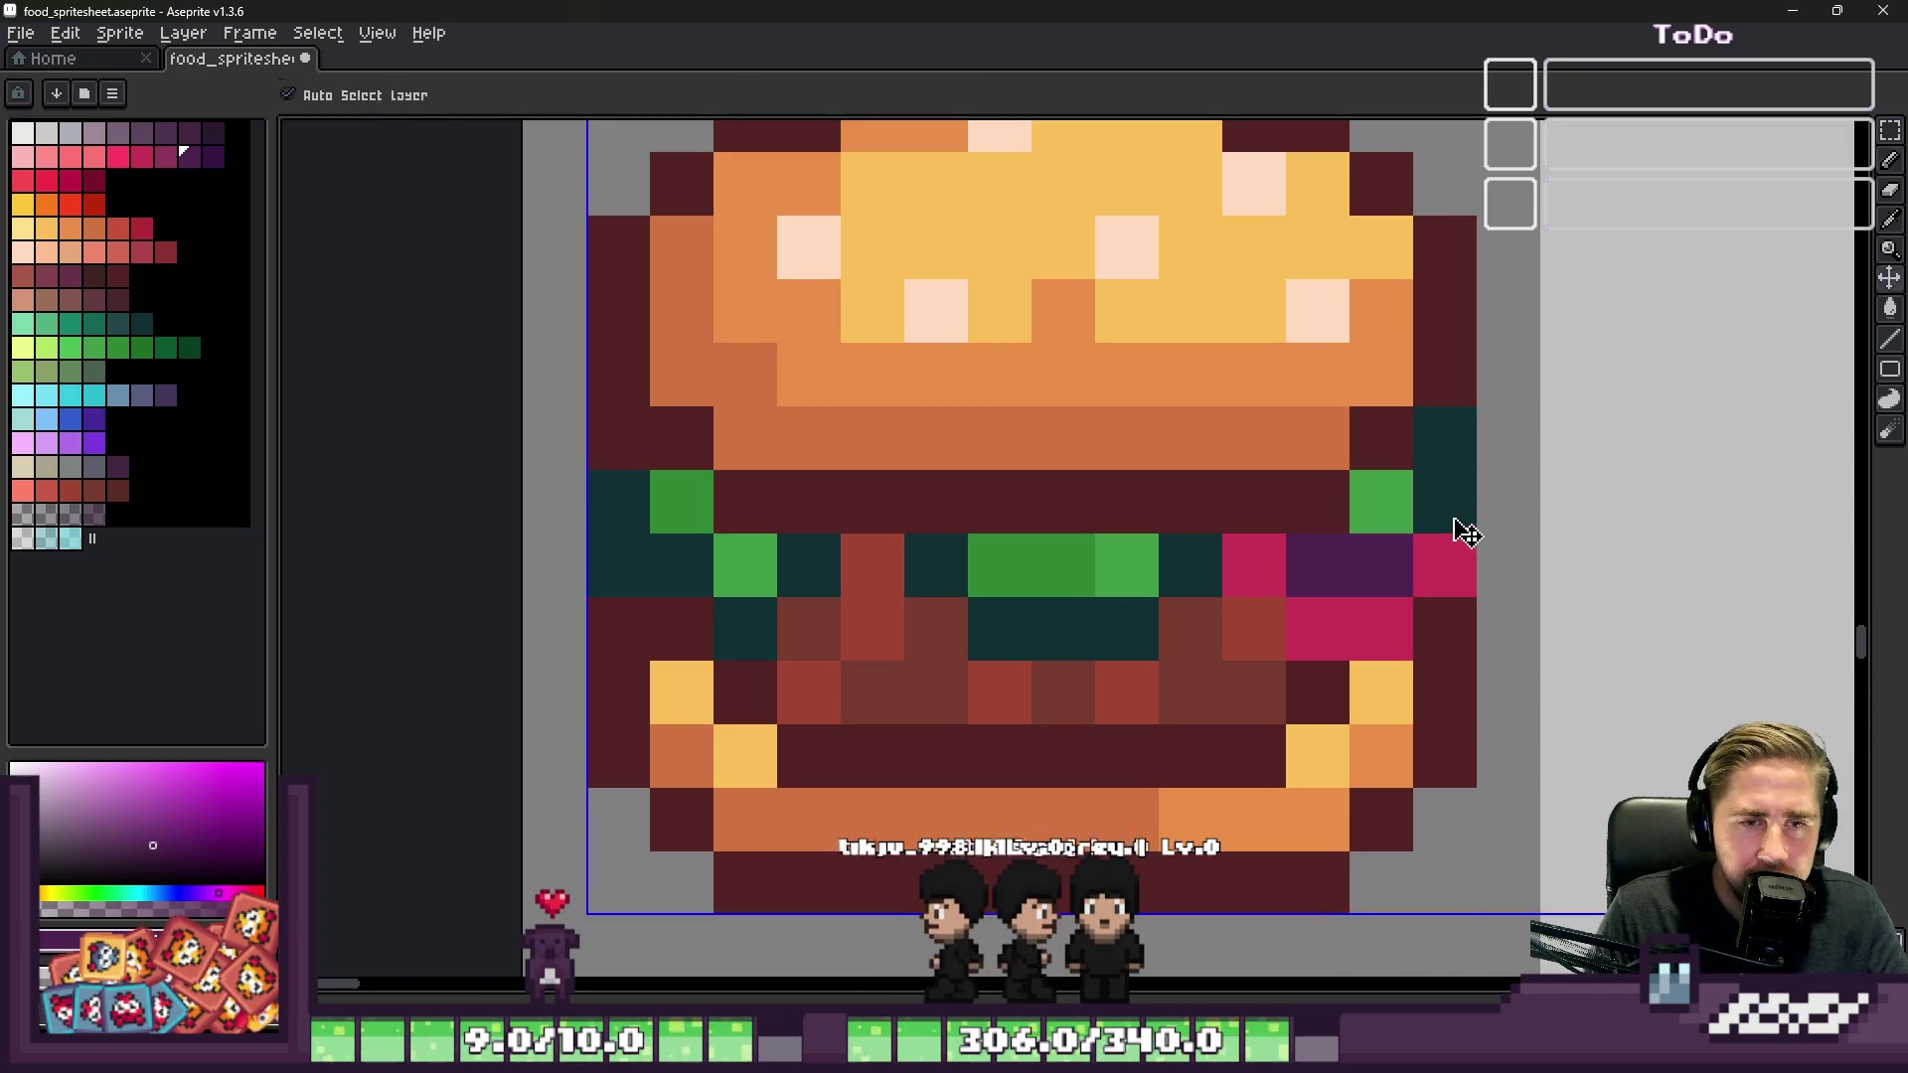
left_click(1508, 565)
left_click(1445, 629)
left_click_drag(1382, 692, 1340, 698)
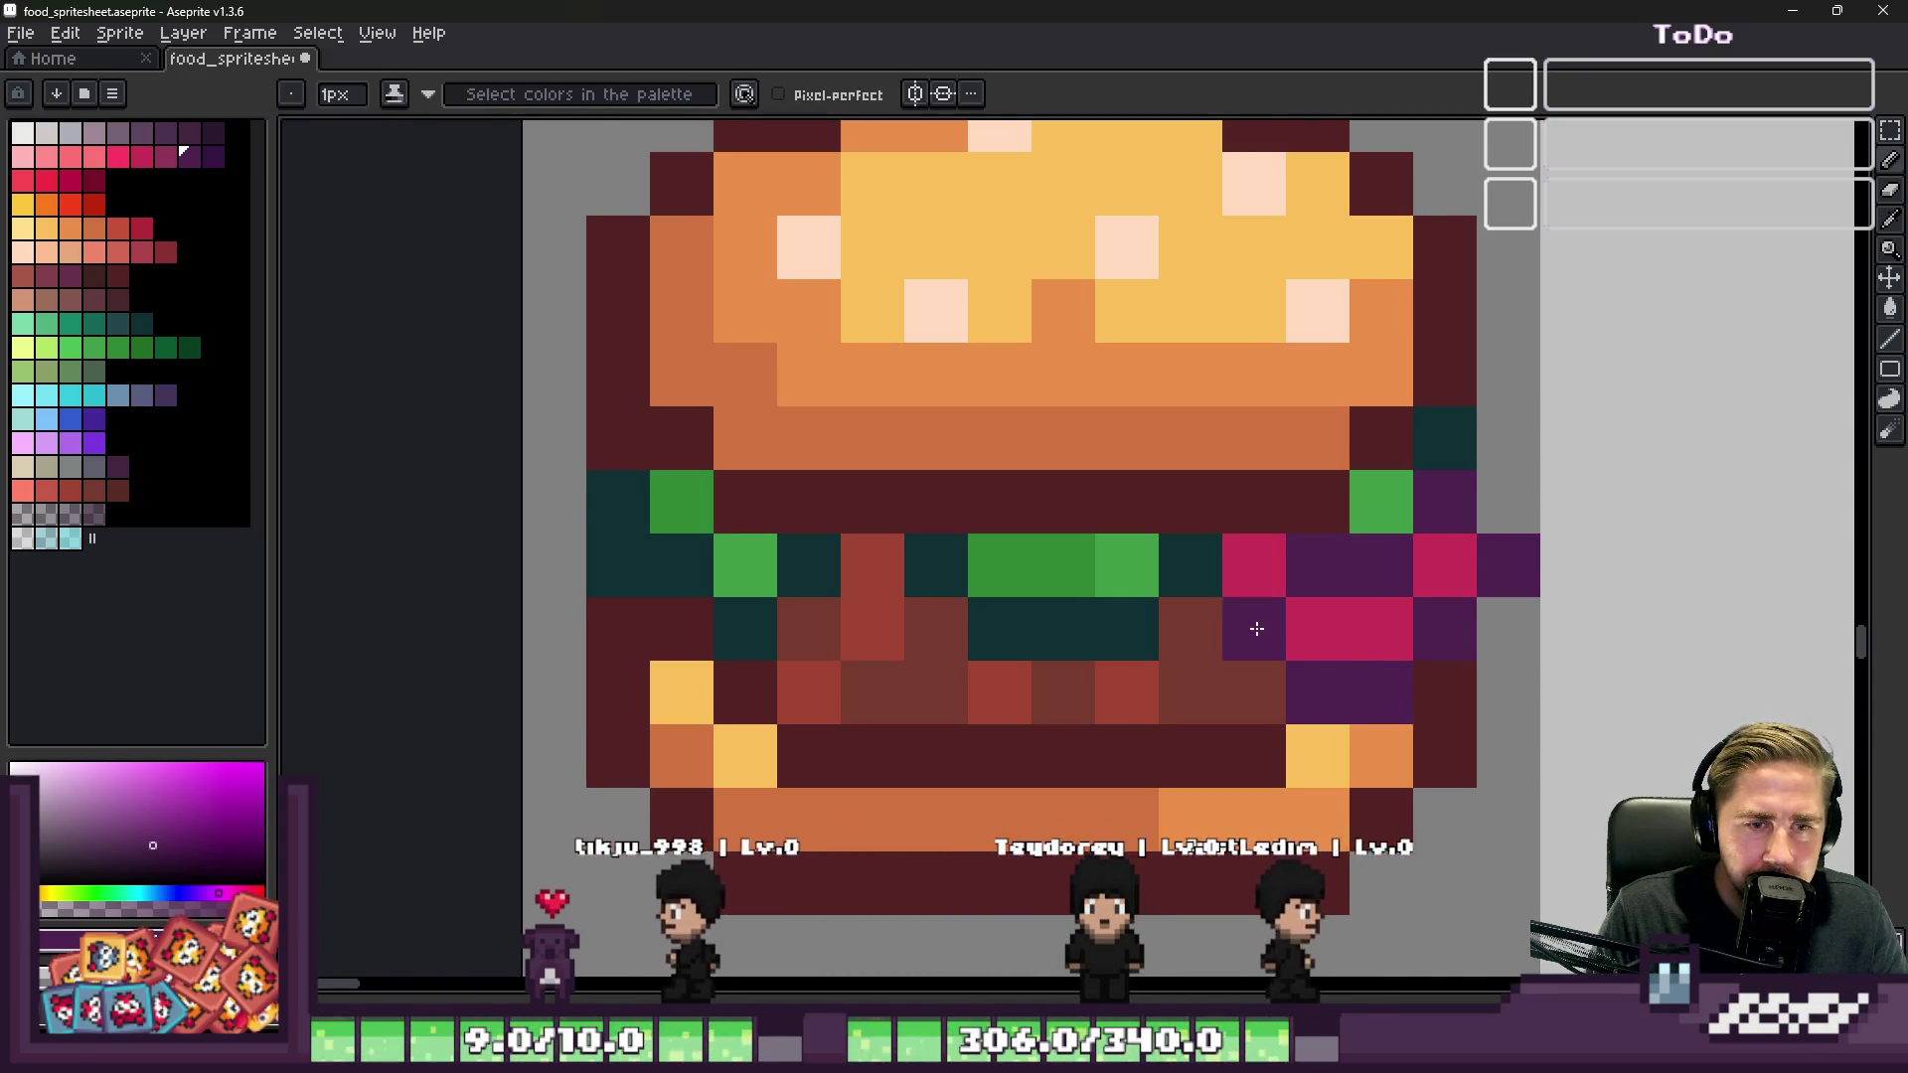
scroll(1143, 516, "down", 8)
scroll(1168, 570, "up", 5)
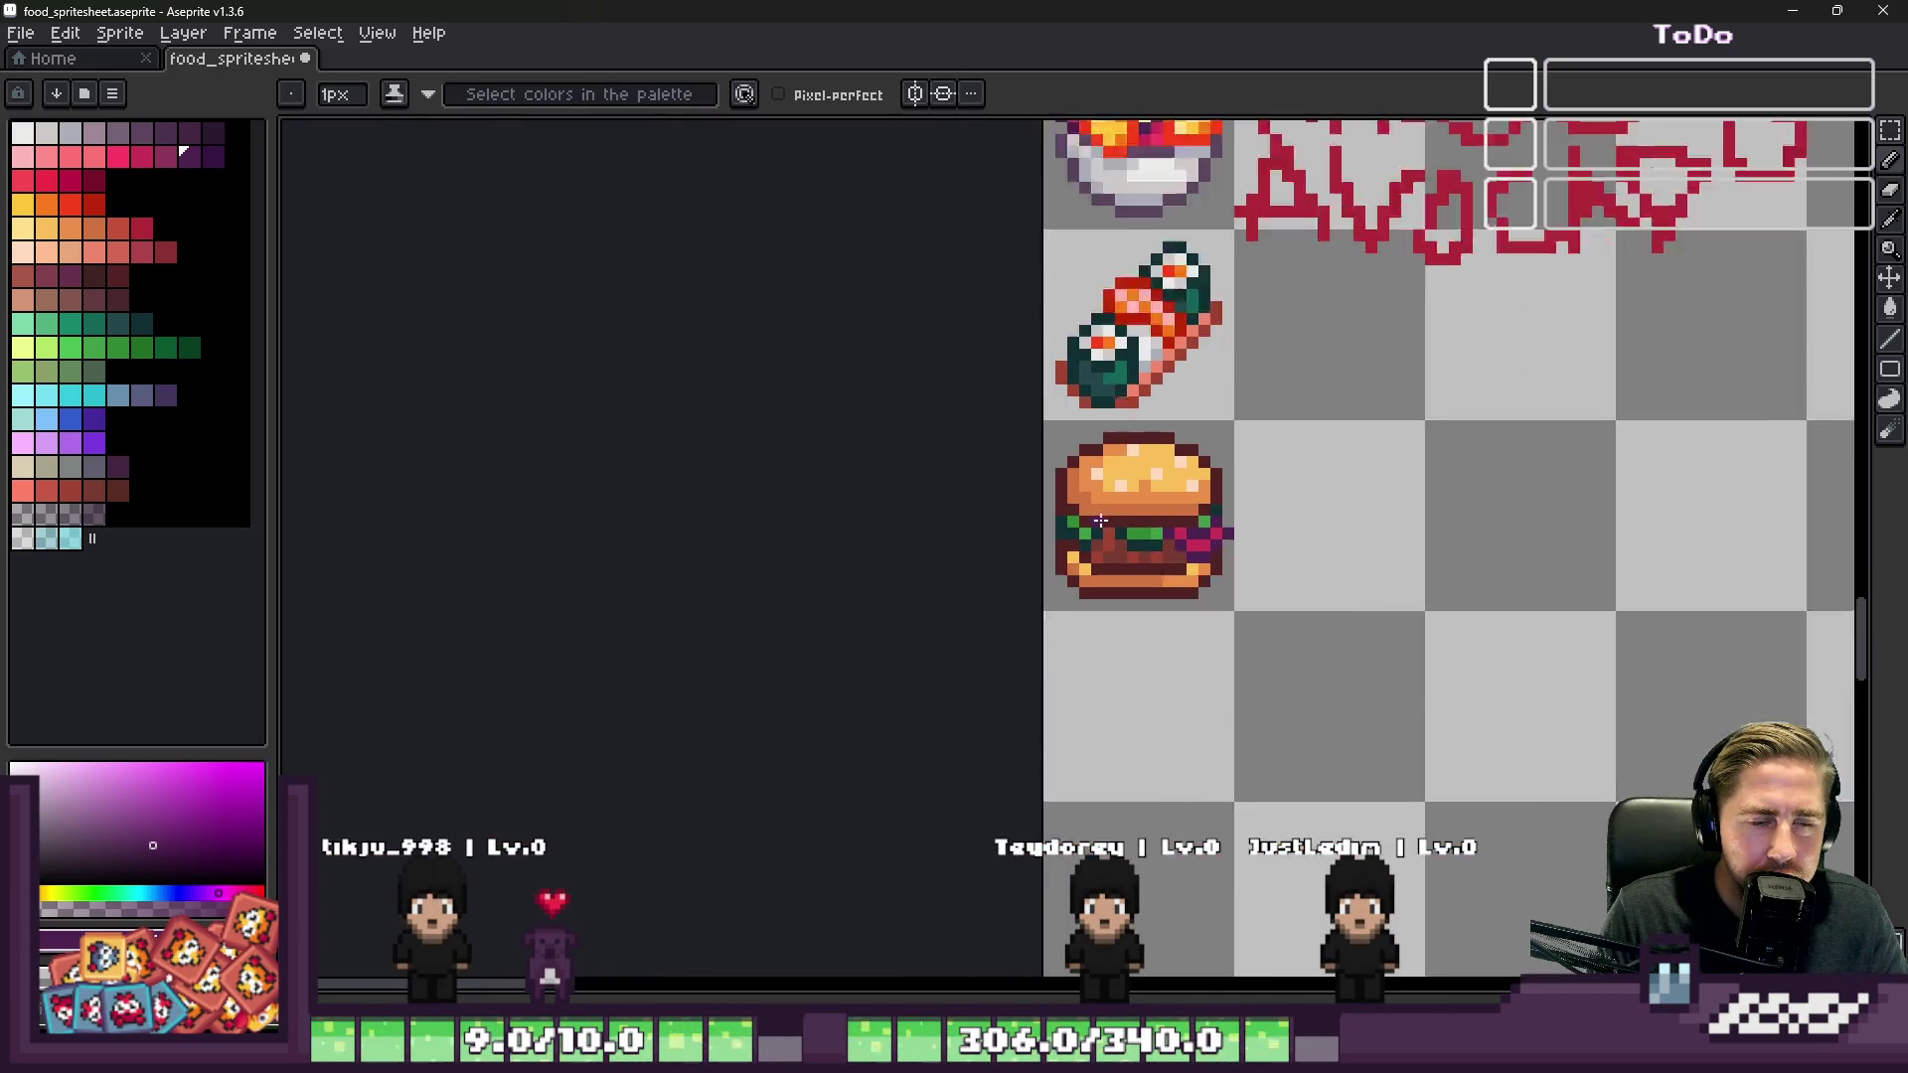
Step: Paint hot pink filling pixels, then recolour the dark purple row crimson using palette swatches
key("alt")
left_click(1454, 583)
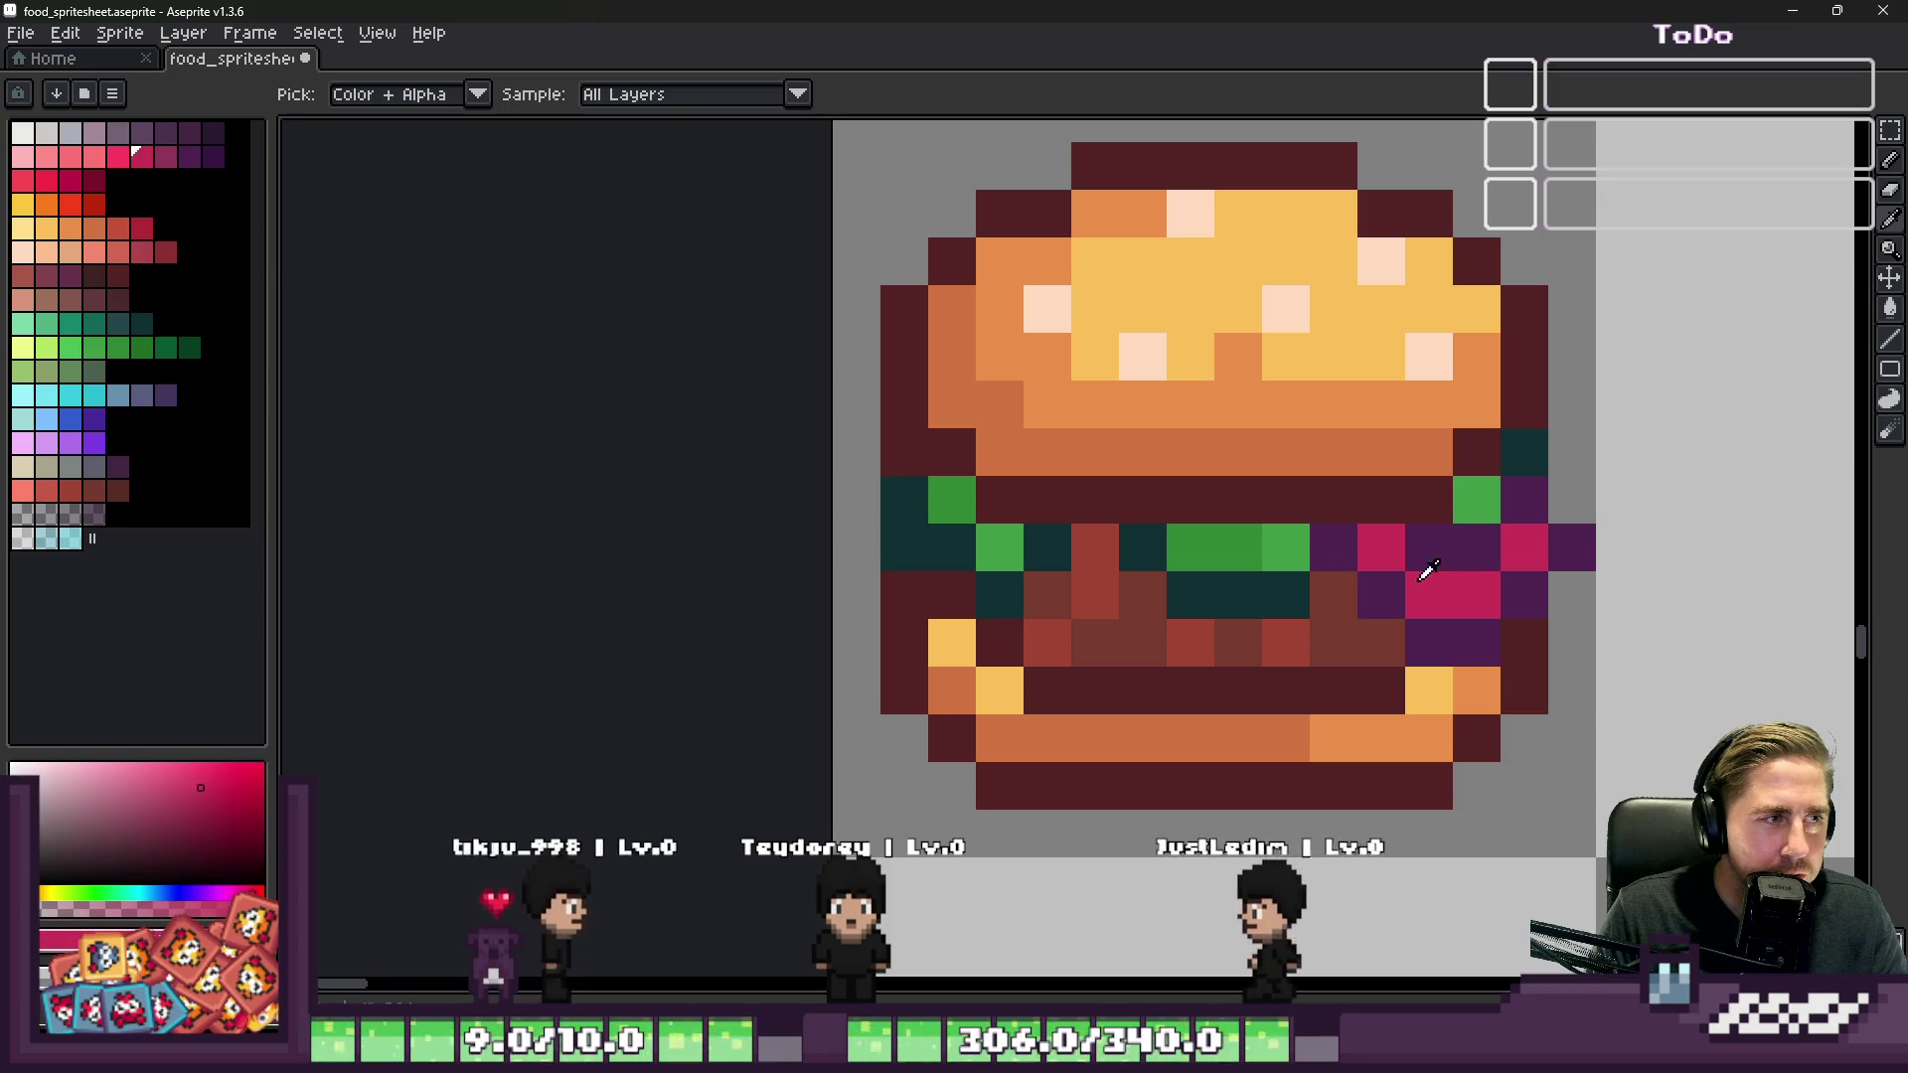
left_click(165, 156)
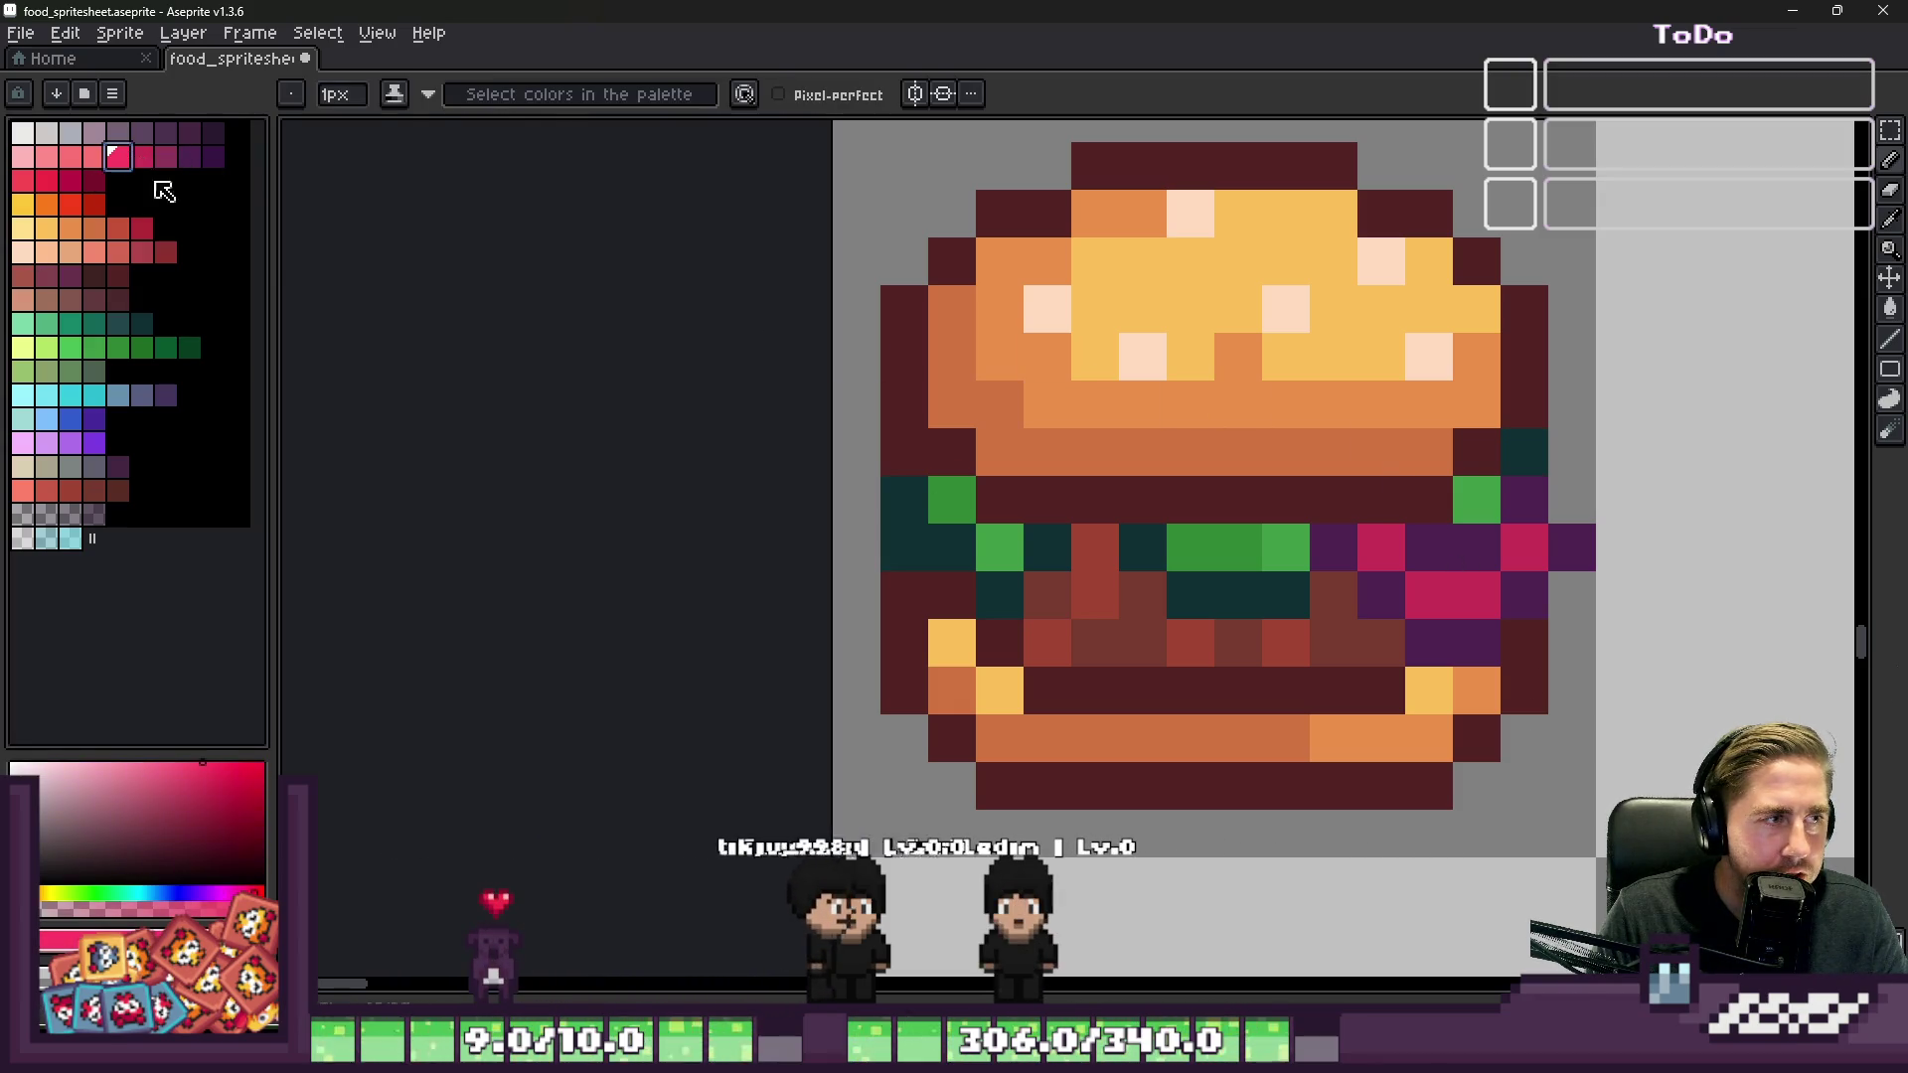
left_click(117, 156)
scroll(1381, 547, "up", 1)
left_click(1381, 547)
left_click(1444, 594)
left_click_drag(1444, 594, 1564, 564)
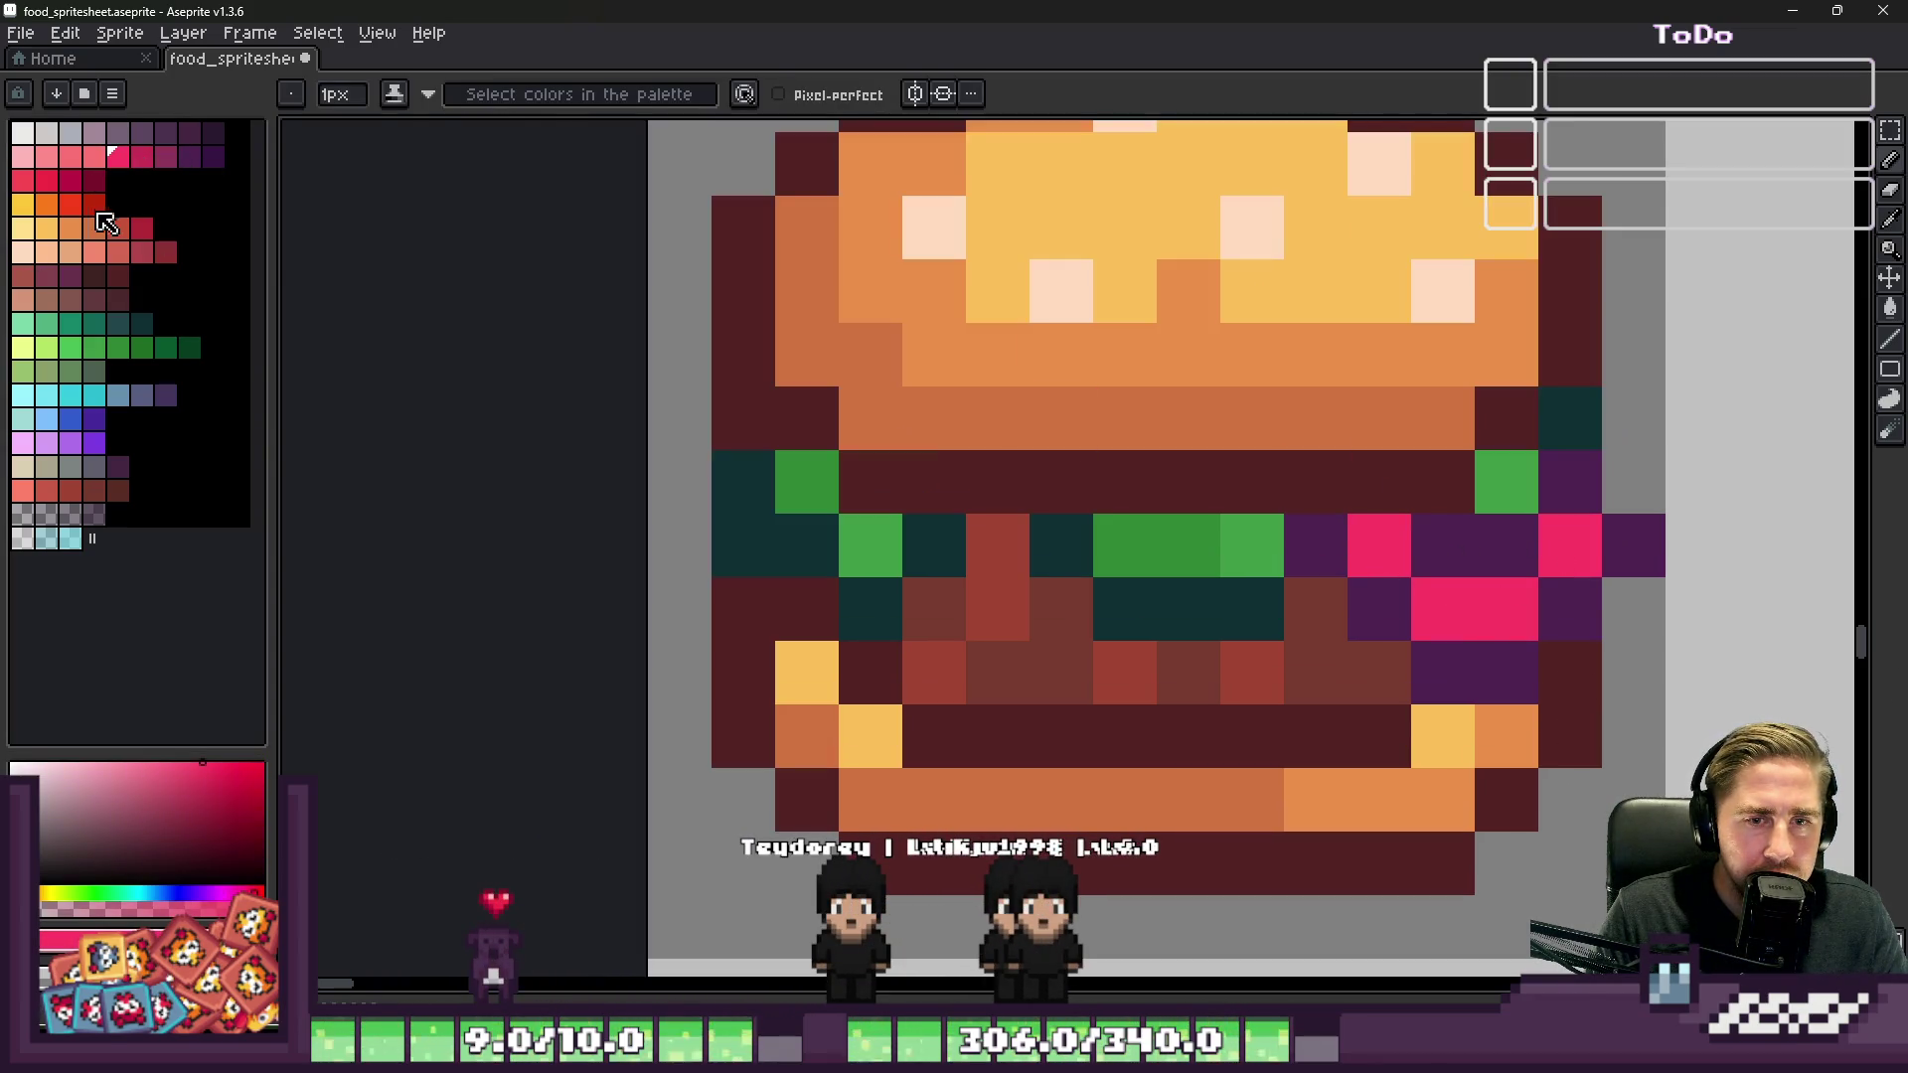
left_click(142, 158)
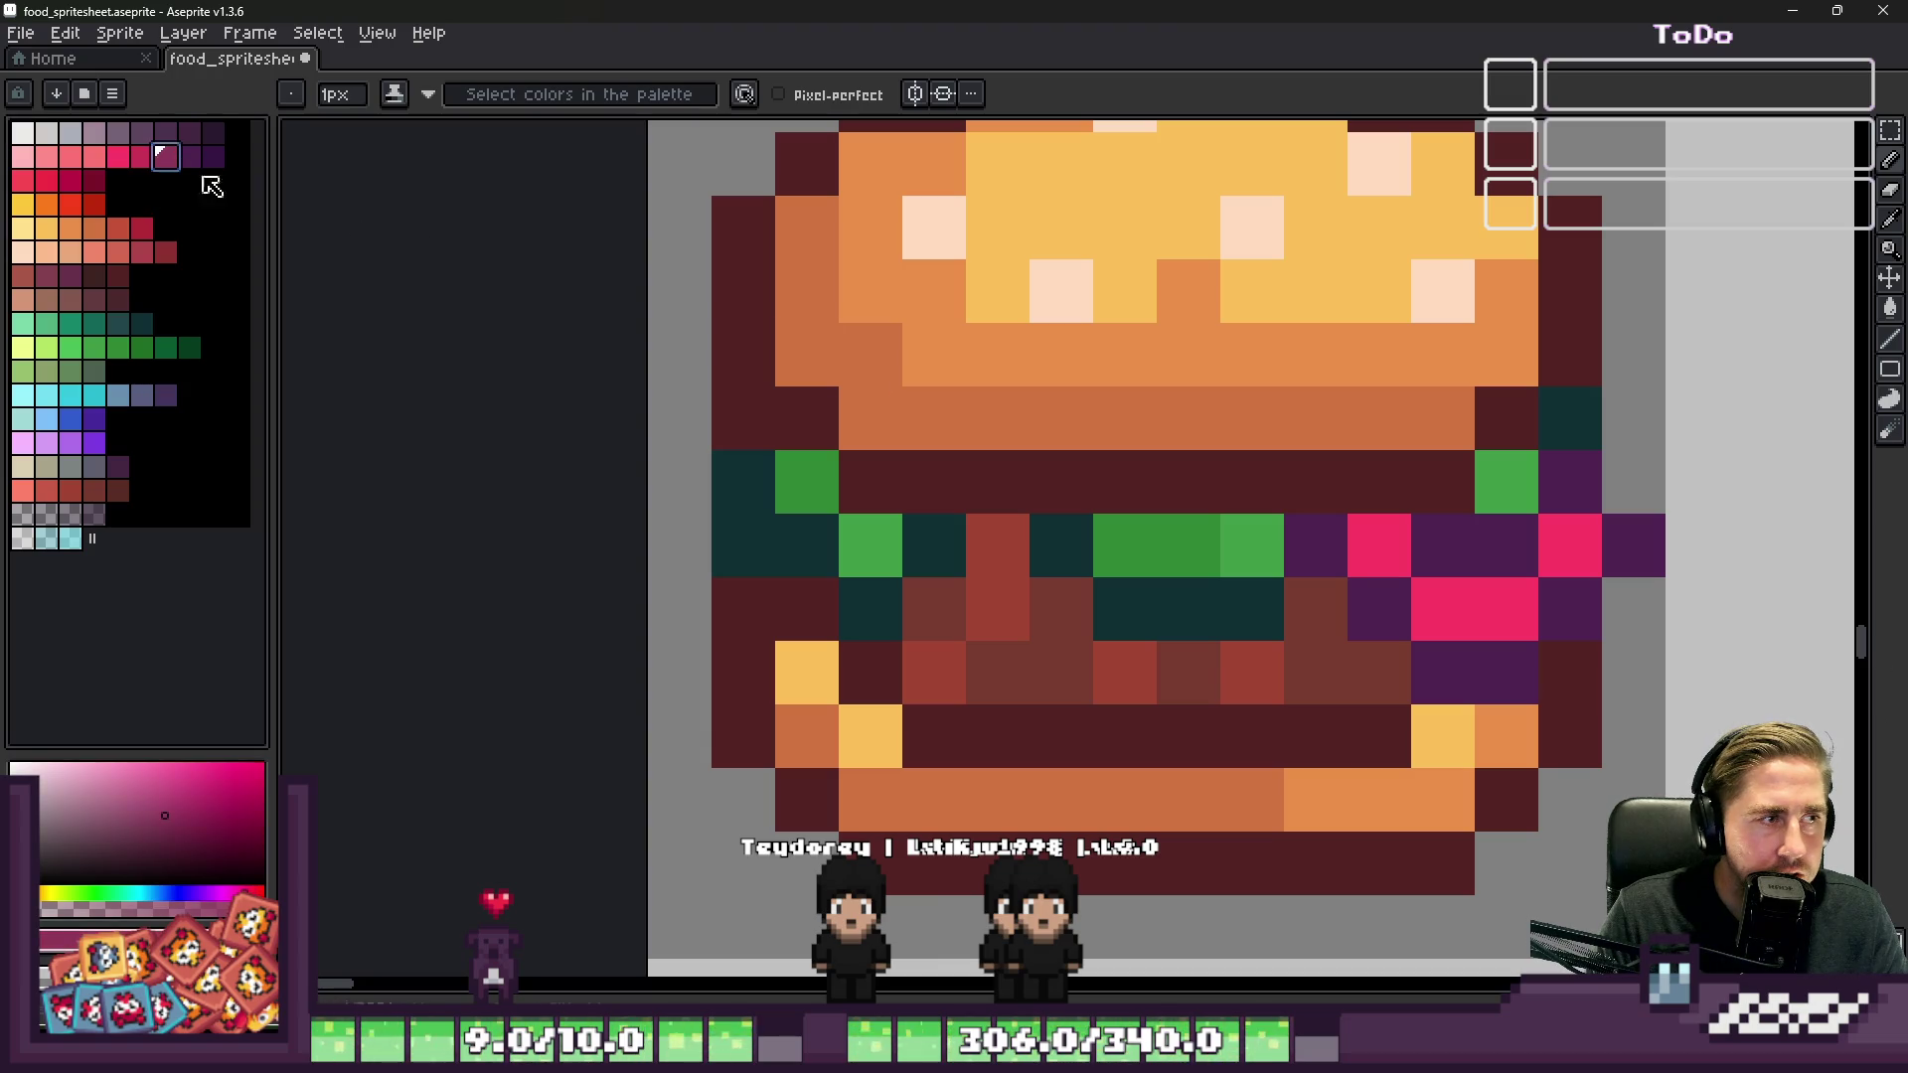
mouse_move(1636, 544)
left_mouse_down()
mouse_move(1500, 669)
mouse_move(1328, 550)
left_mouse_up()
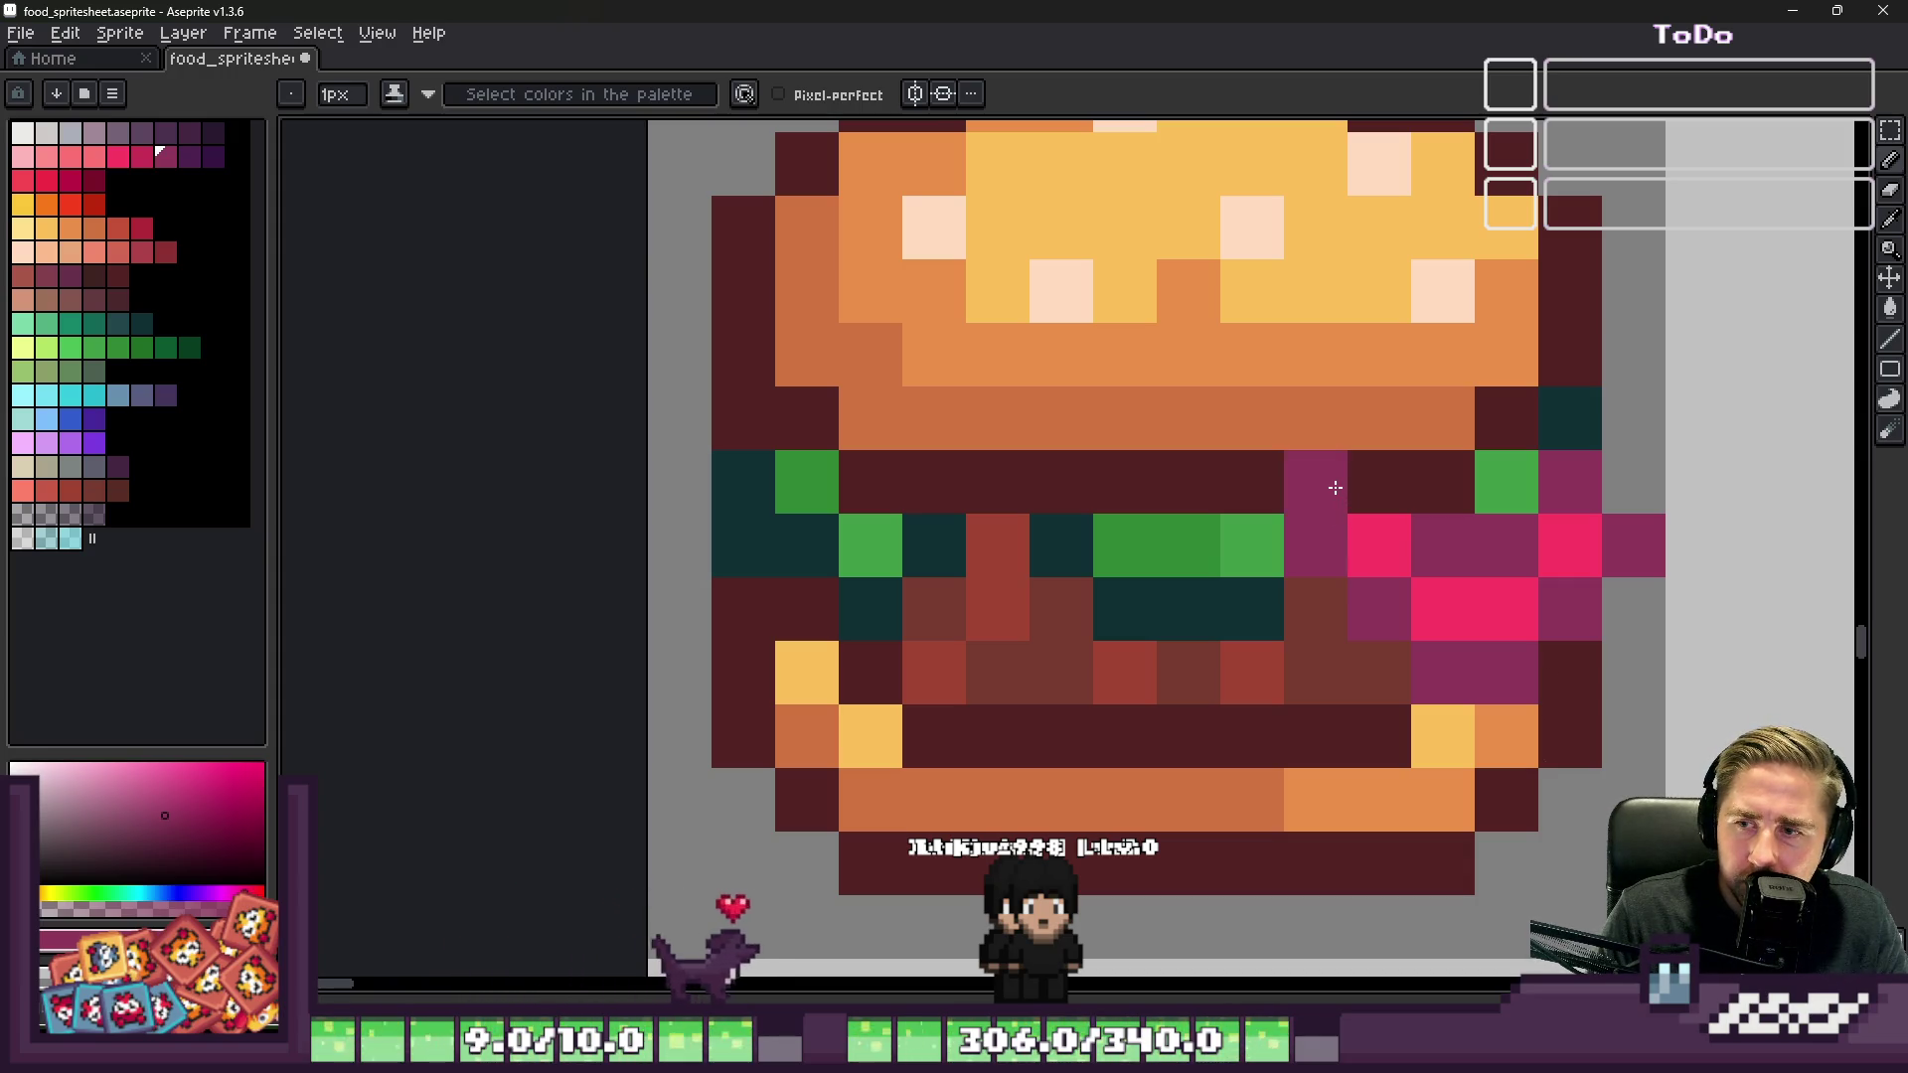
scroll(1334, 487, "down", 1)
scroll(1522, 556, "up", 2)
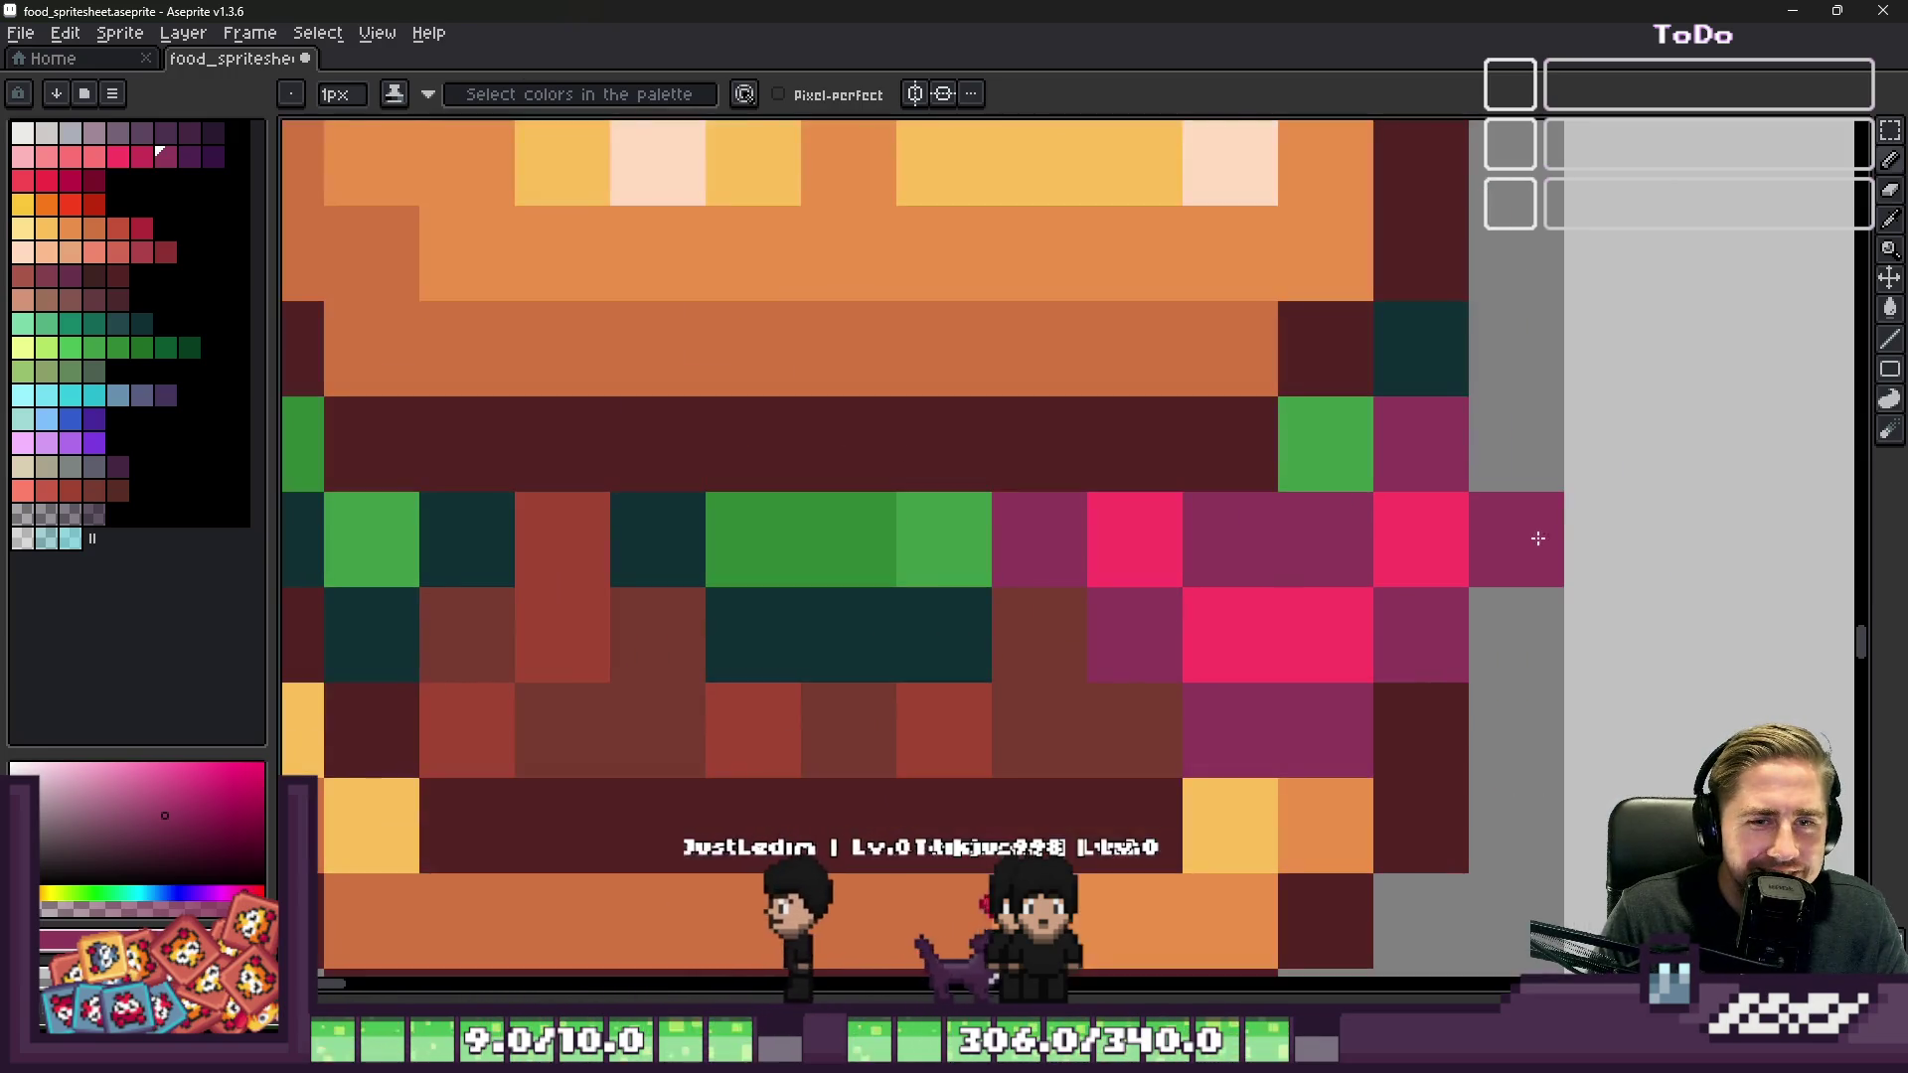
Step: Shade the filling pixels and touch up with purple plus a bun-yellow edge pixel
key("e")
left_click(1397, 537)
right_click(1308, 566)
left_click(1423, 610)
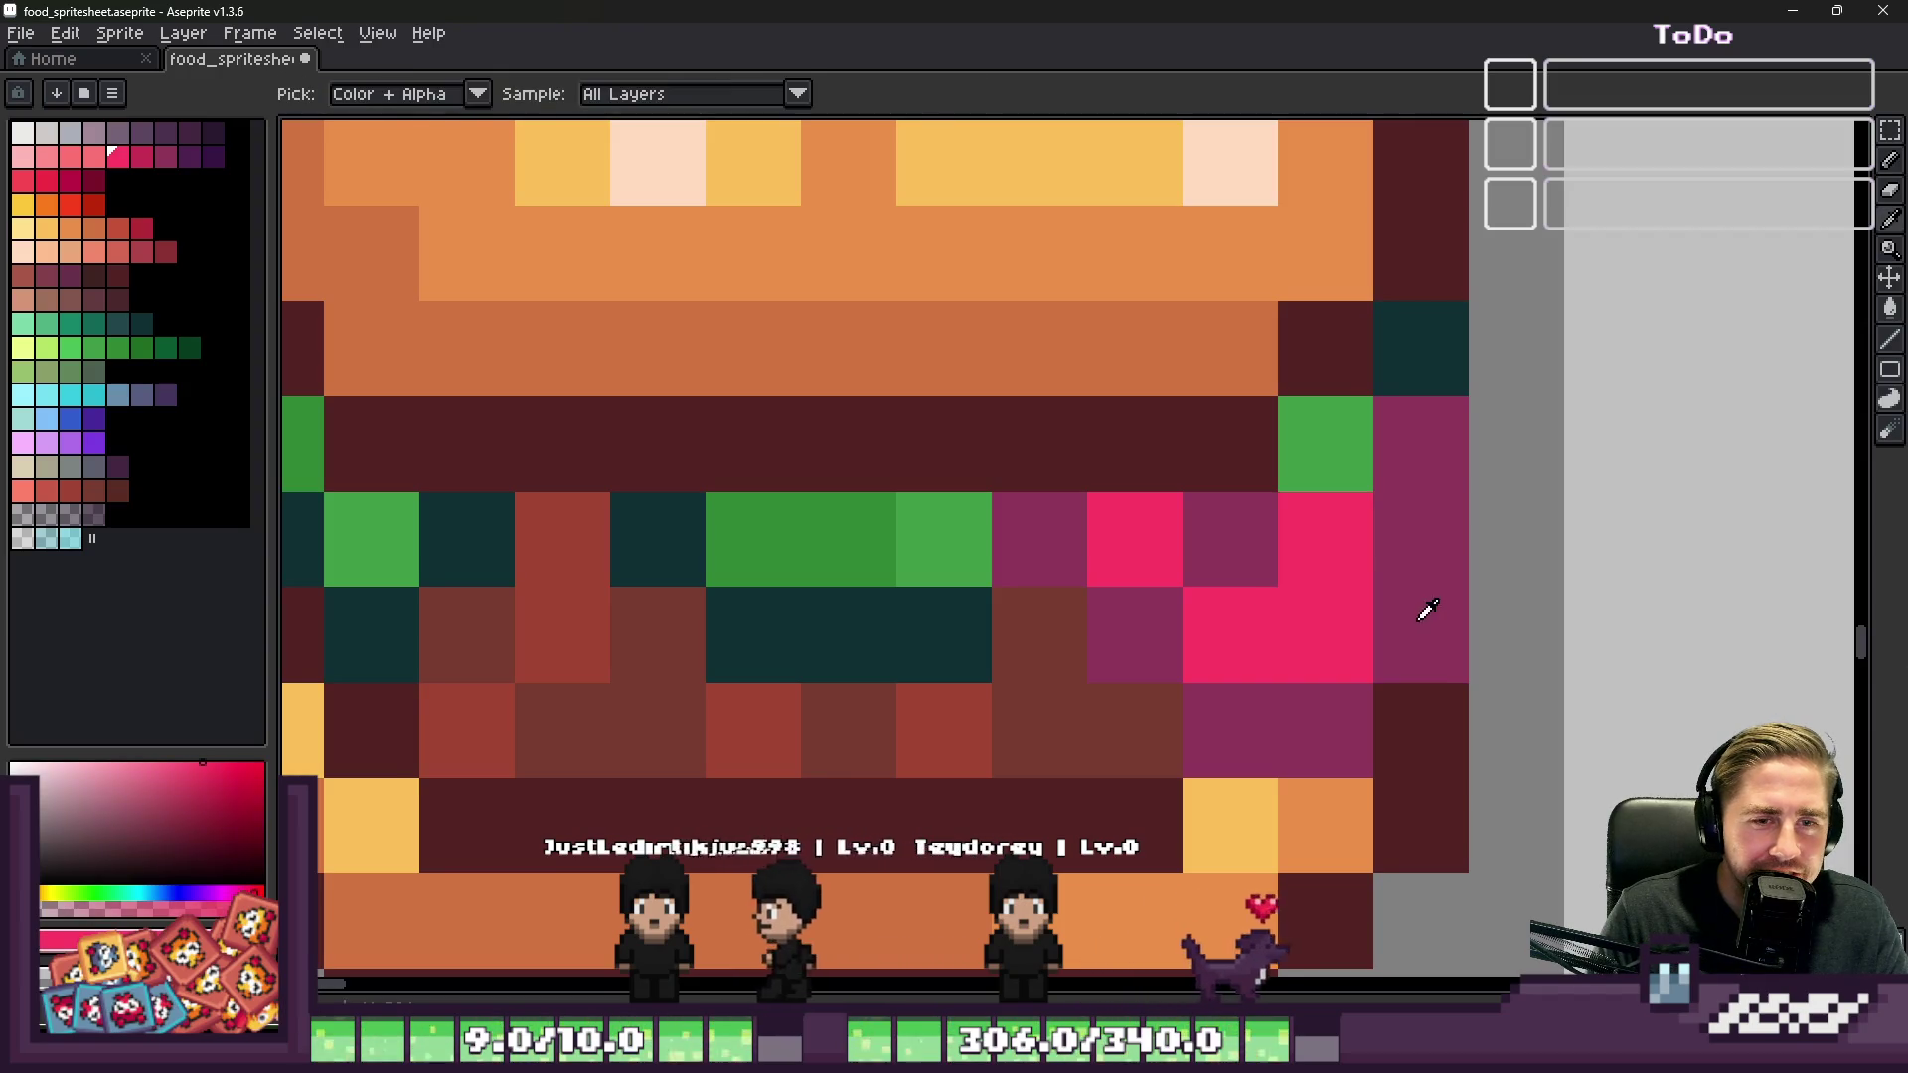
left_click(1401, 576, "alt")
left_click(1292, 655)
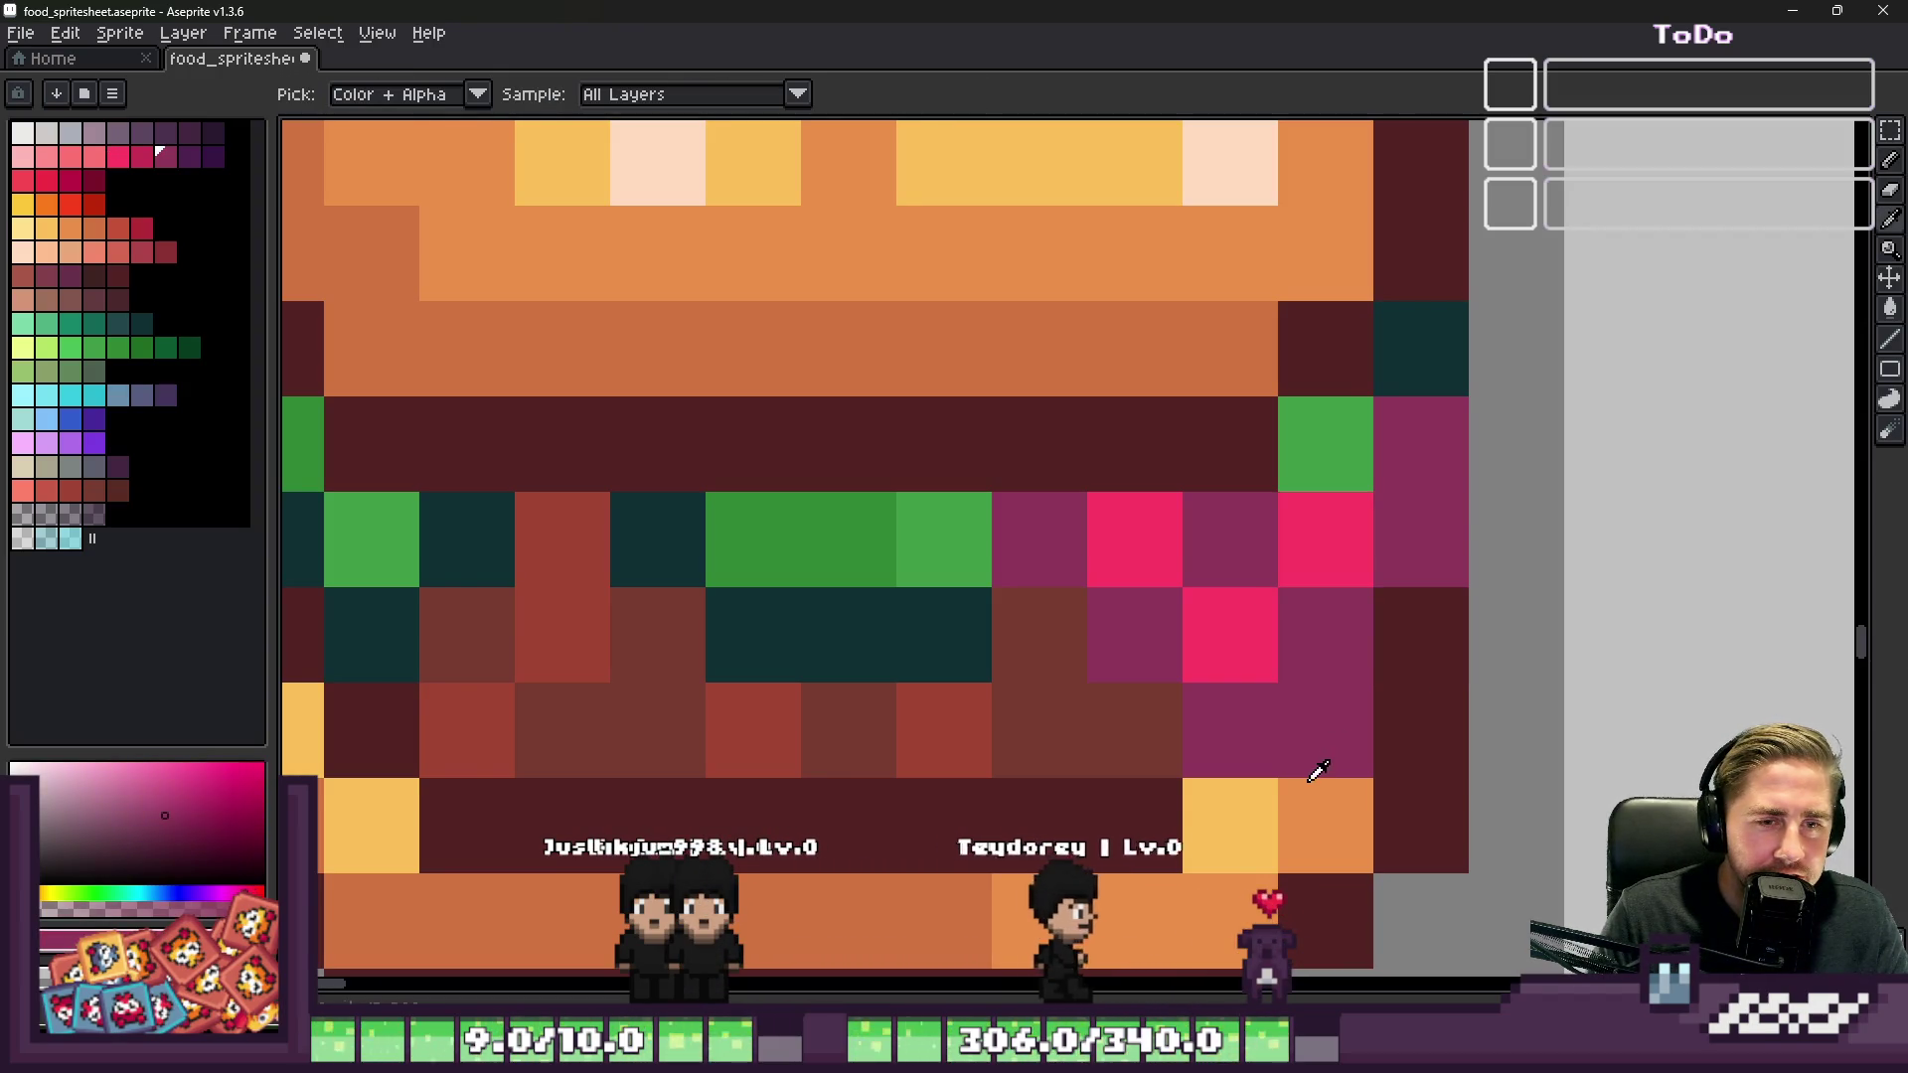
left_click(1232, 825, "alt")
left_click(1325, 725)
left_click(1316, 647, "alt")
left_click(1303, 431)
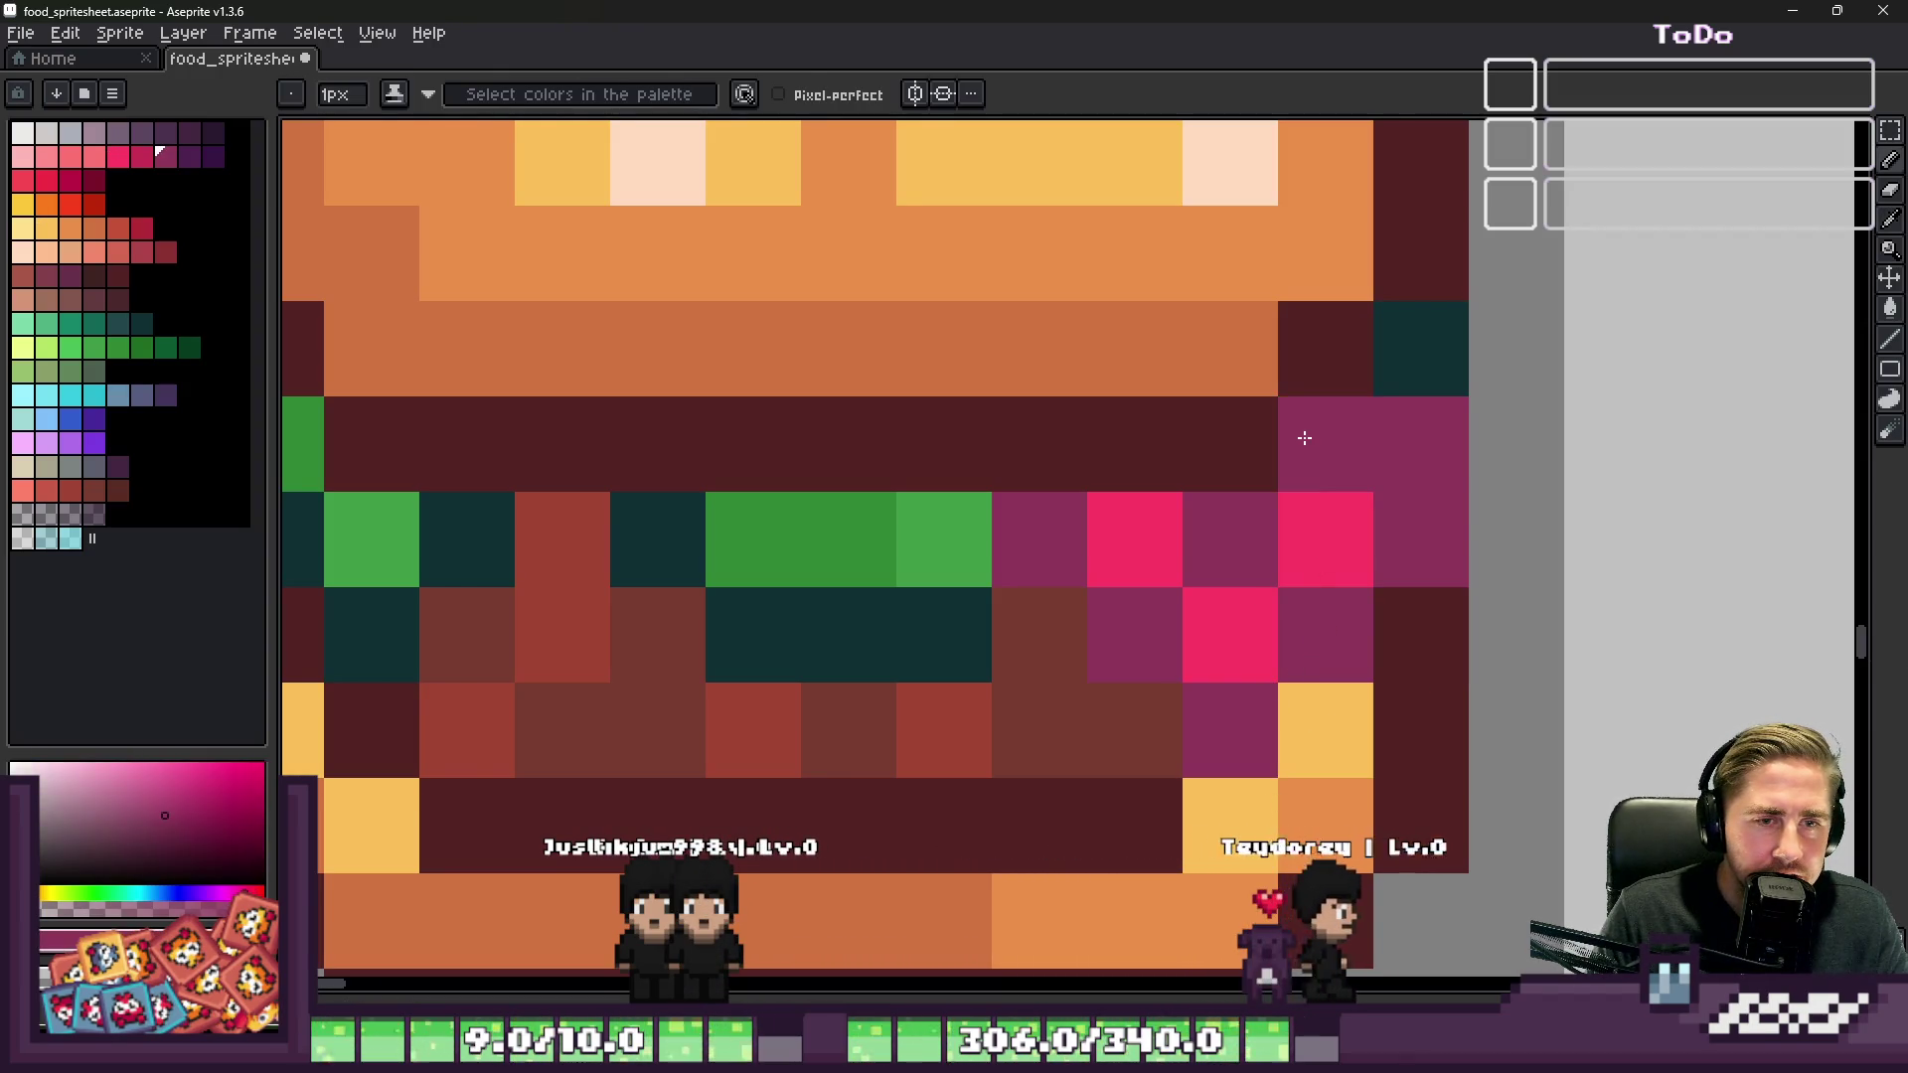
left_click(1417, 591)
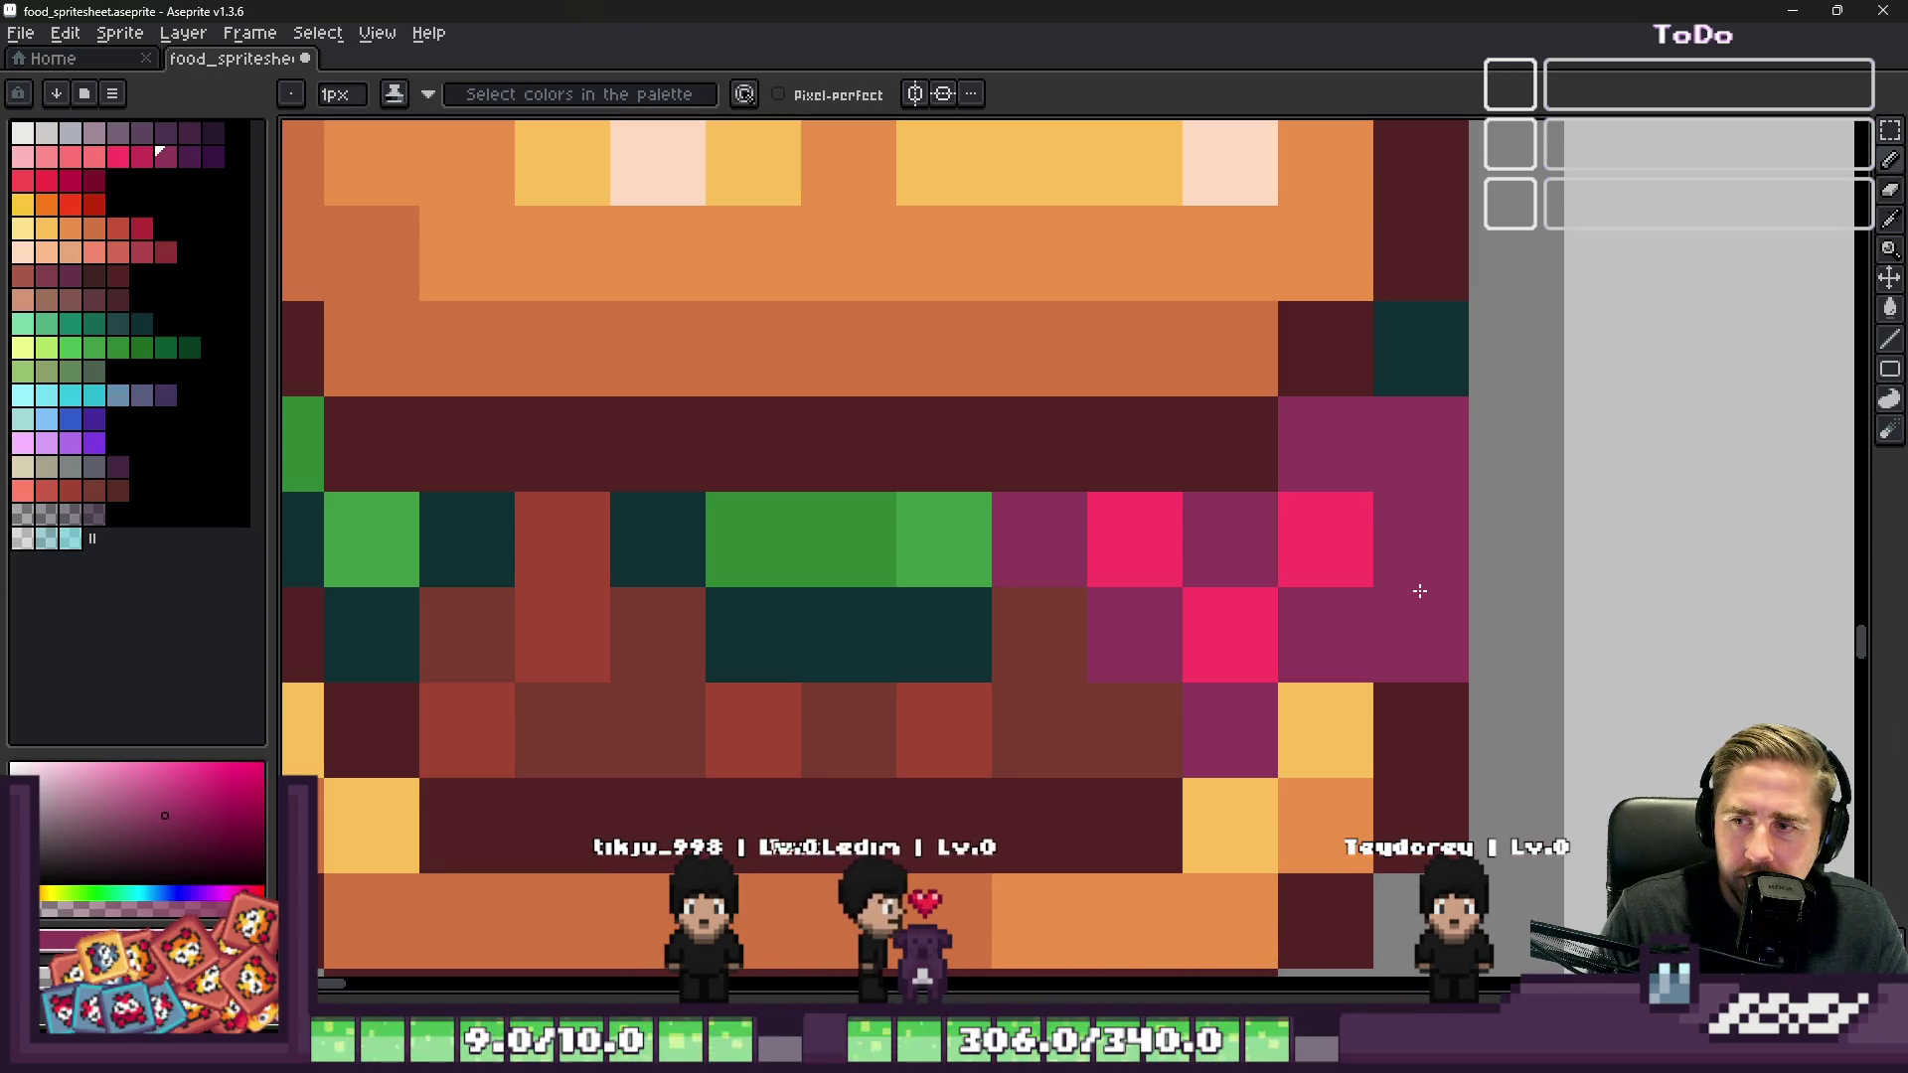
scroll(1322, 556, "down", 5)
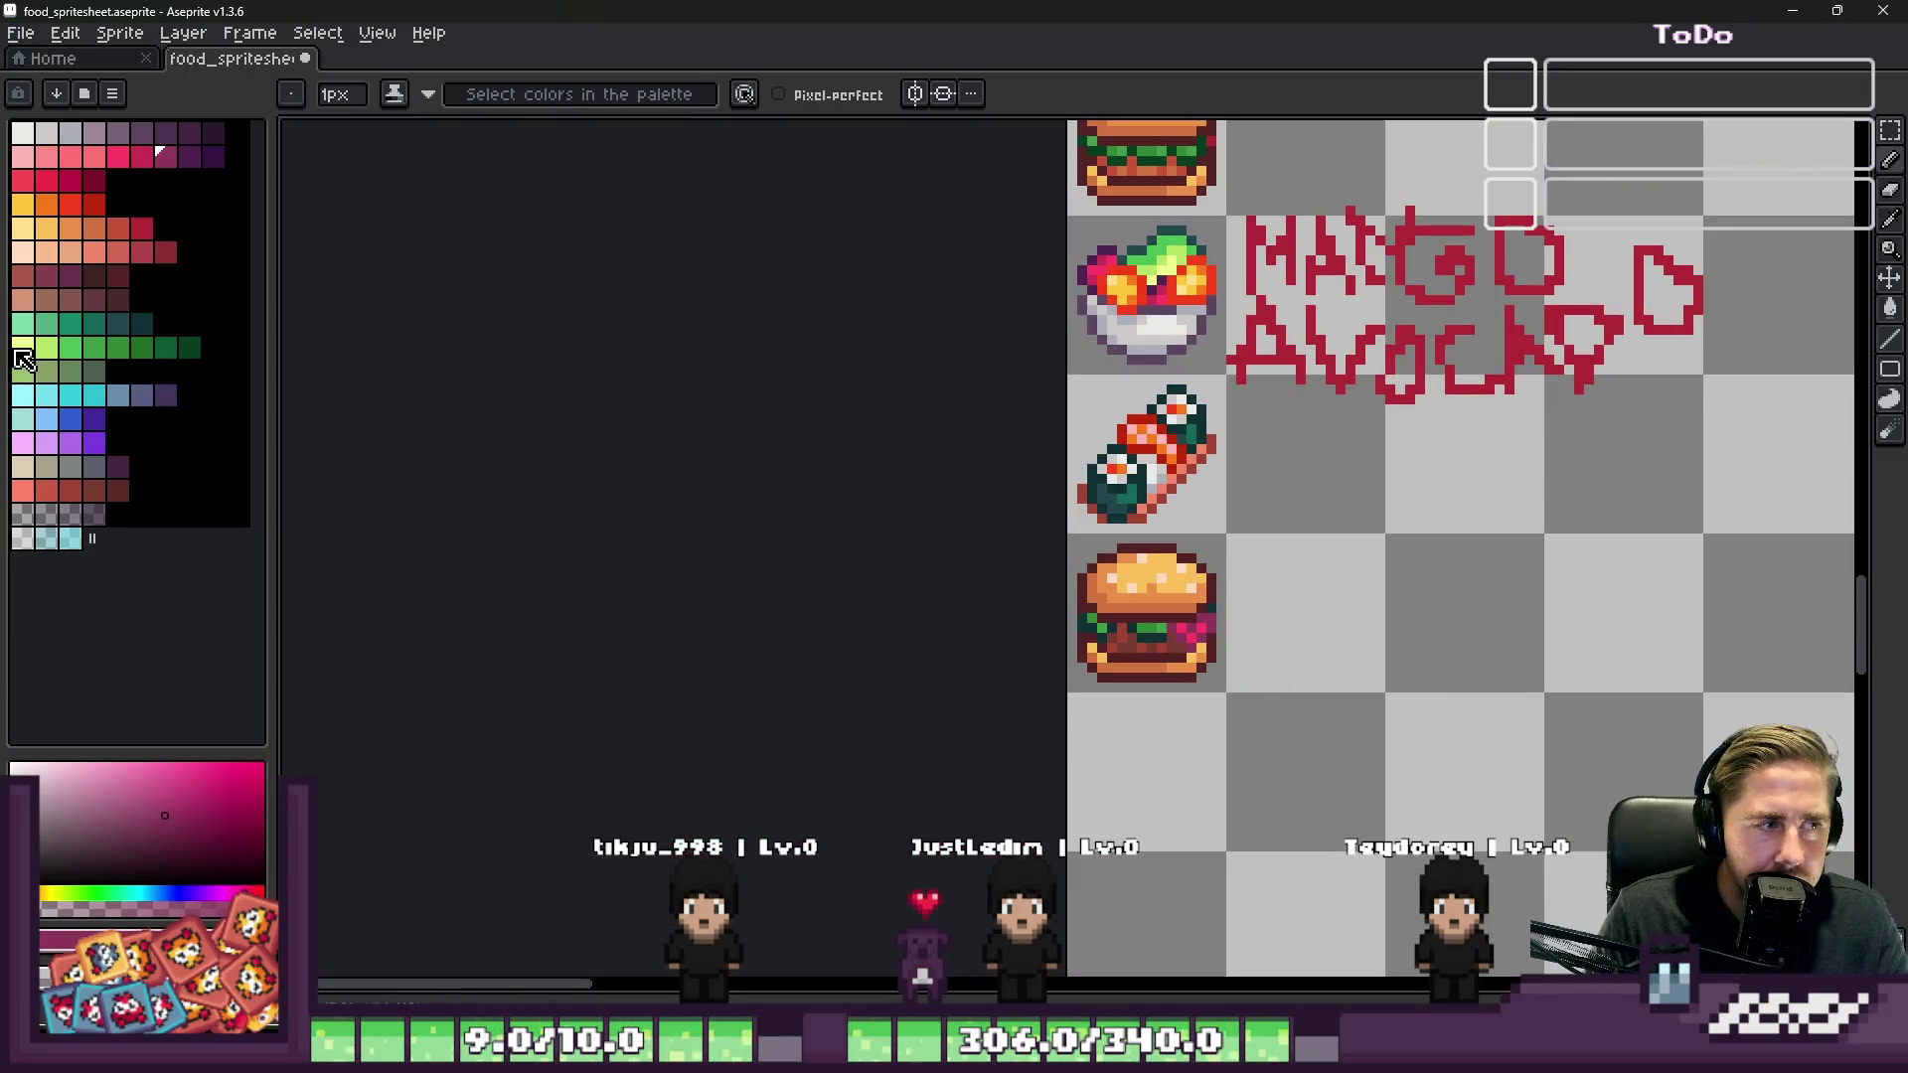
Step: Paint three peach pixels onto the magenta filling of the burger
left_click(22, 252)
scroll(1198, 630, "up", 4)
left_click(1127, 474)
left_click(1190, 538)
left_click(1225, 478)
scroll(1224, 478, "down", 4)
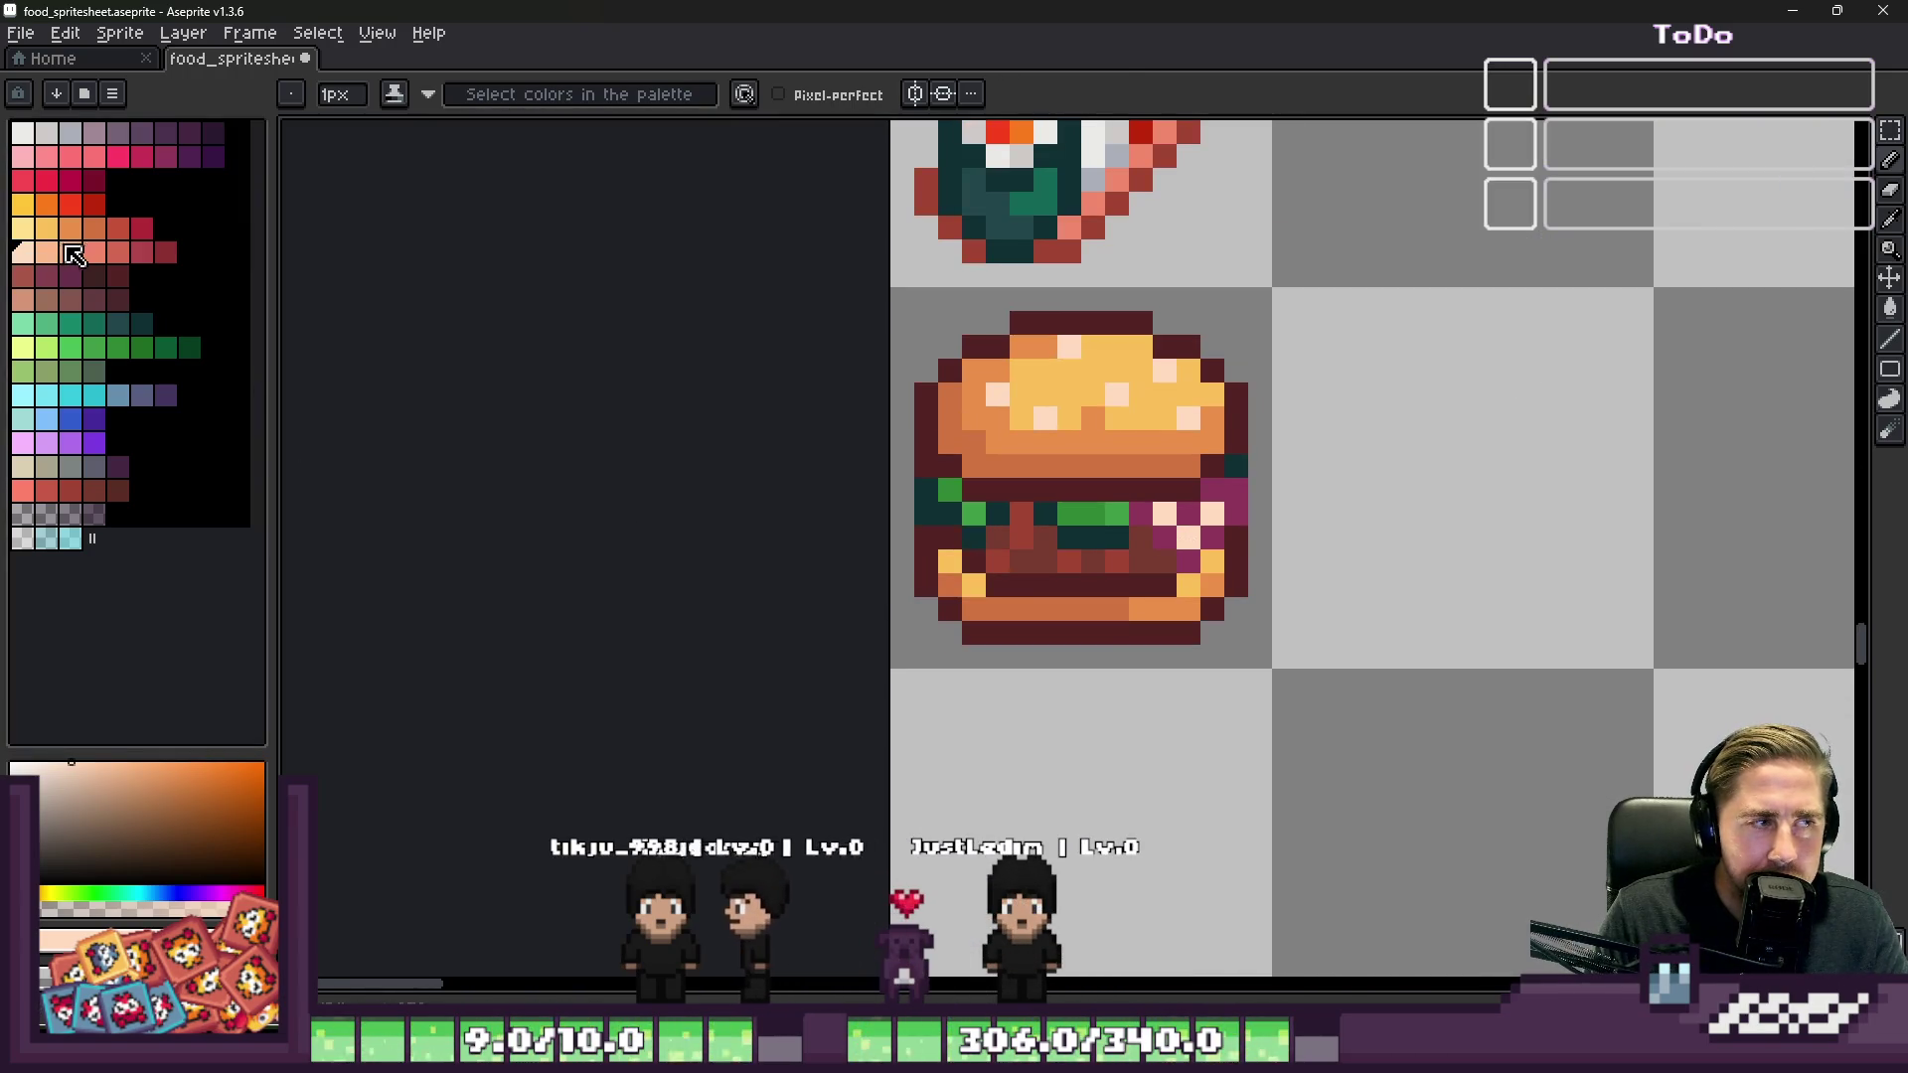
Step: Paint one green and two magenta filling pixels a lighter peach
left_click(71, 254)
scroll(1086, 515, "up", 2)
left_click(1086, 514)
left_click_drag(1206, 514, 1274, 585)
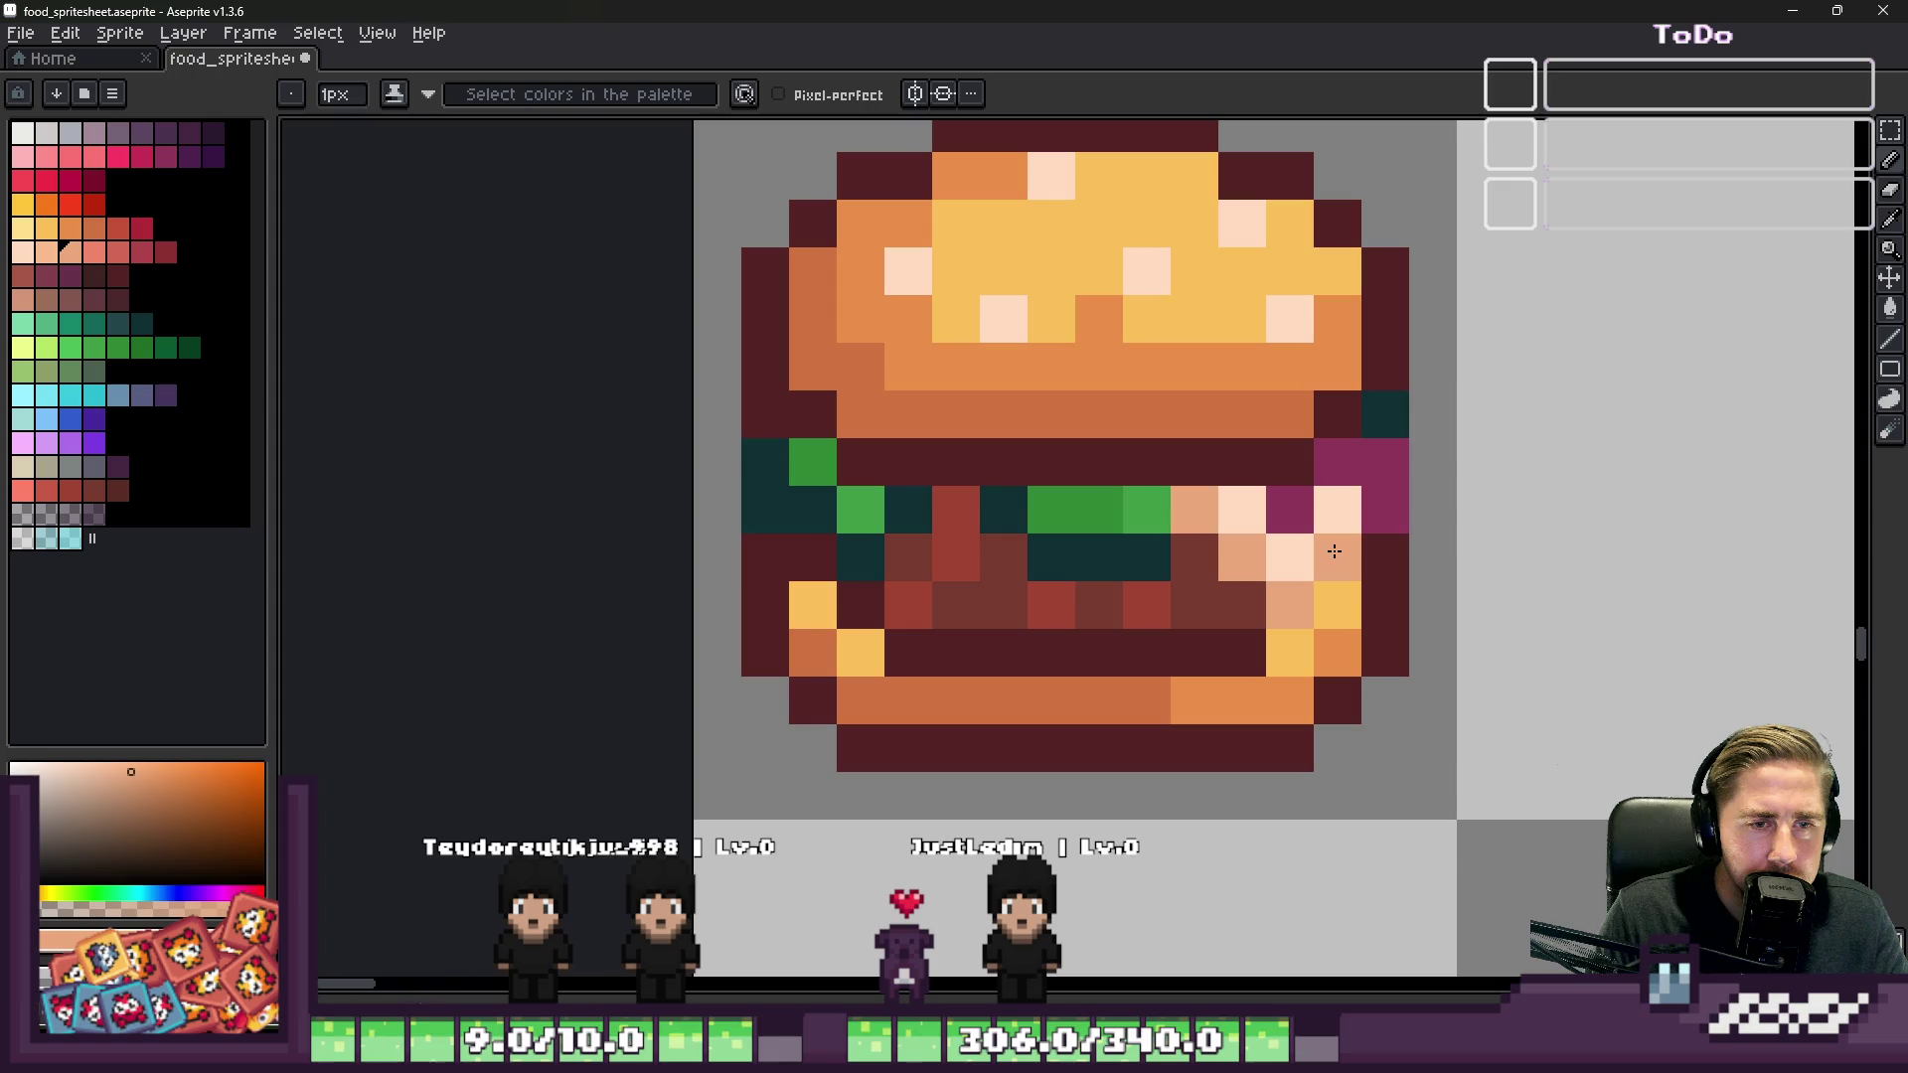
Step: Try a mint green stroke, undo it, and paint a lettuce pixel medium green
left_click(23, 324)
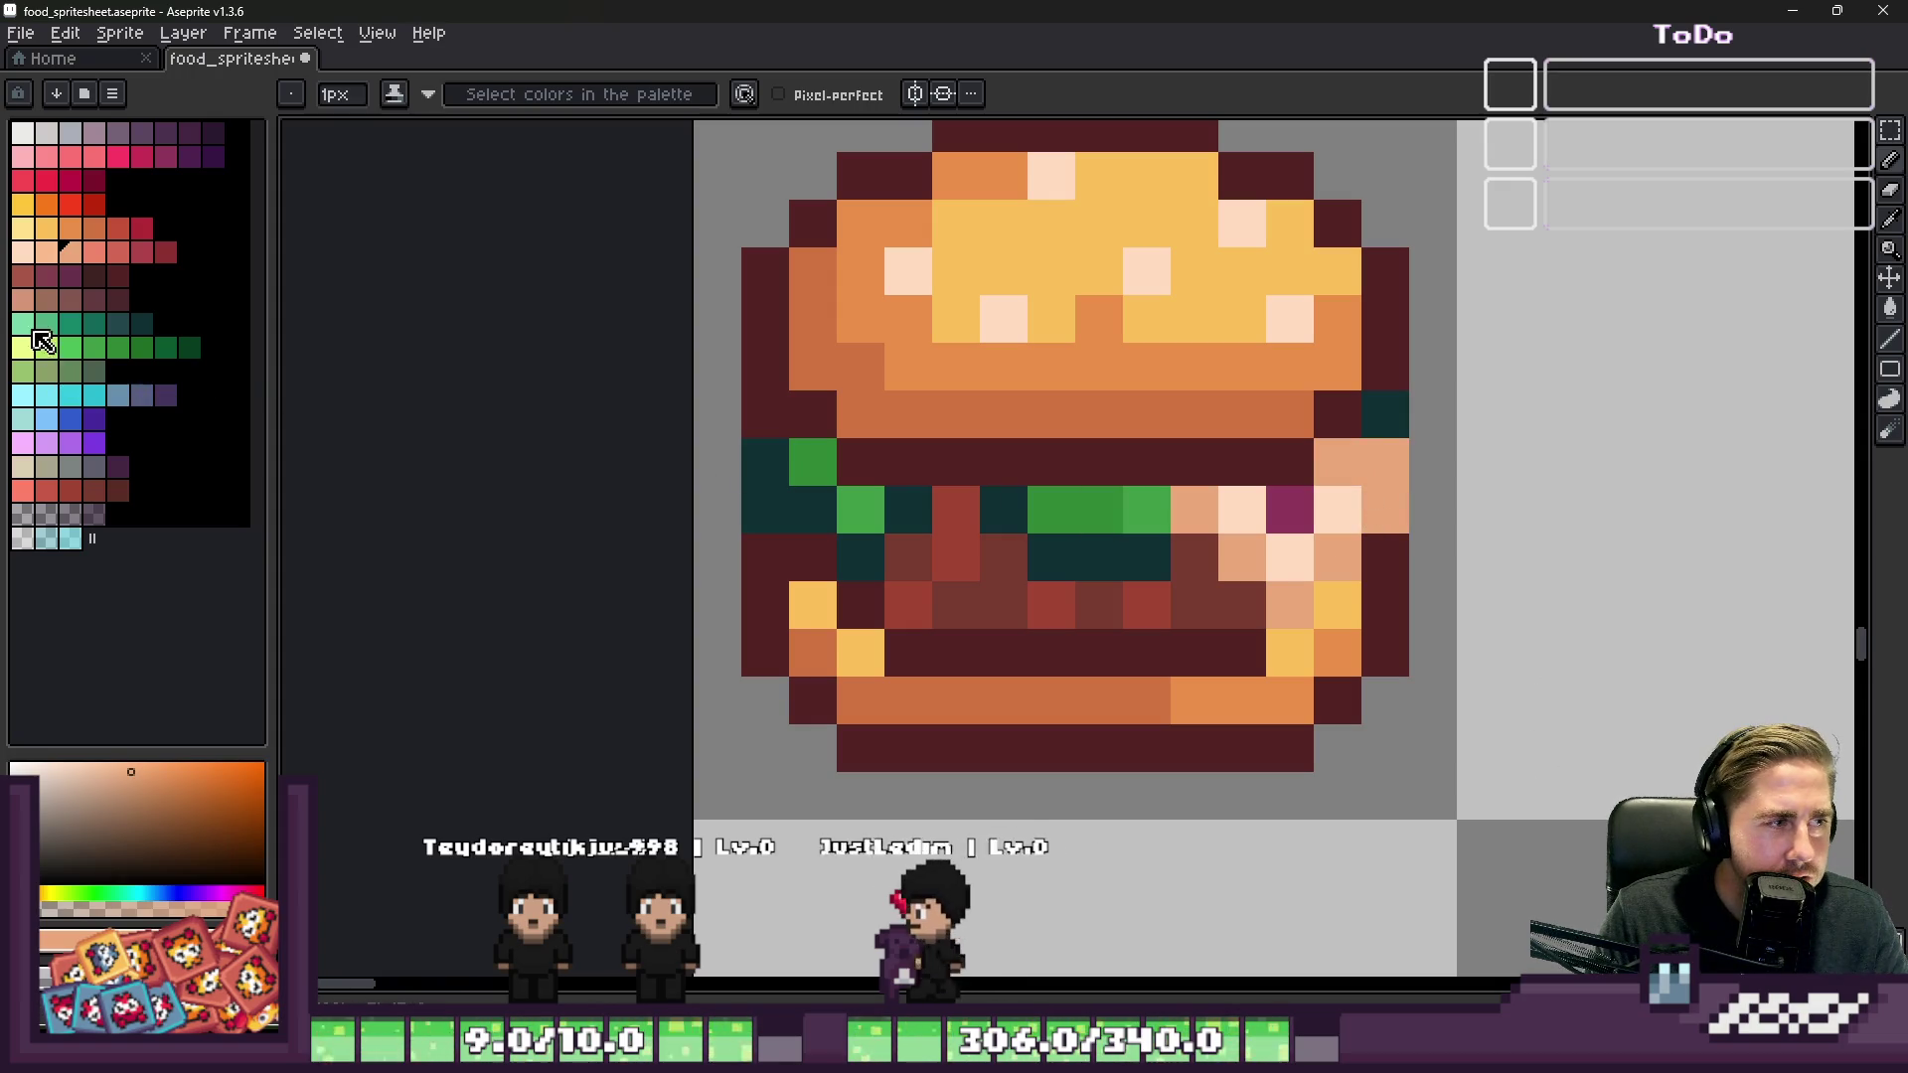
scroll(1339, 557, "up", 1)
left_click(1143, 492)
left_click_drag(1206, 555, 1248, 614)
key("ctrl+z")
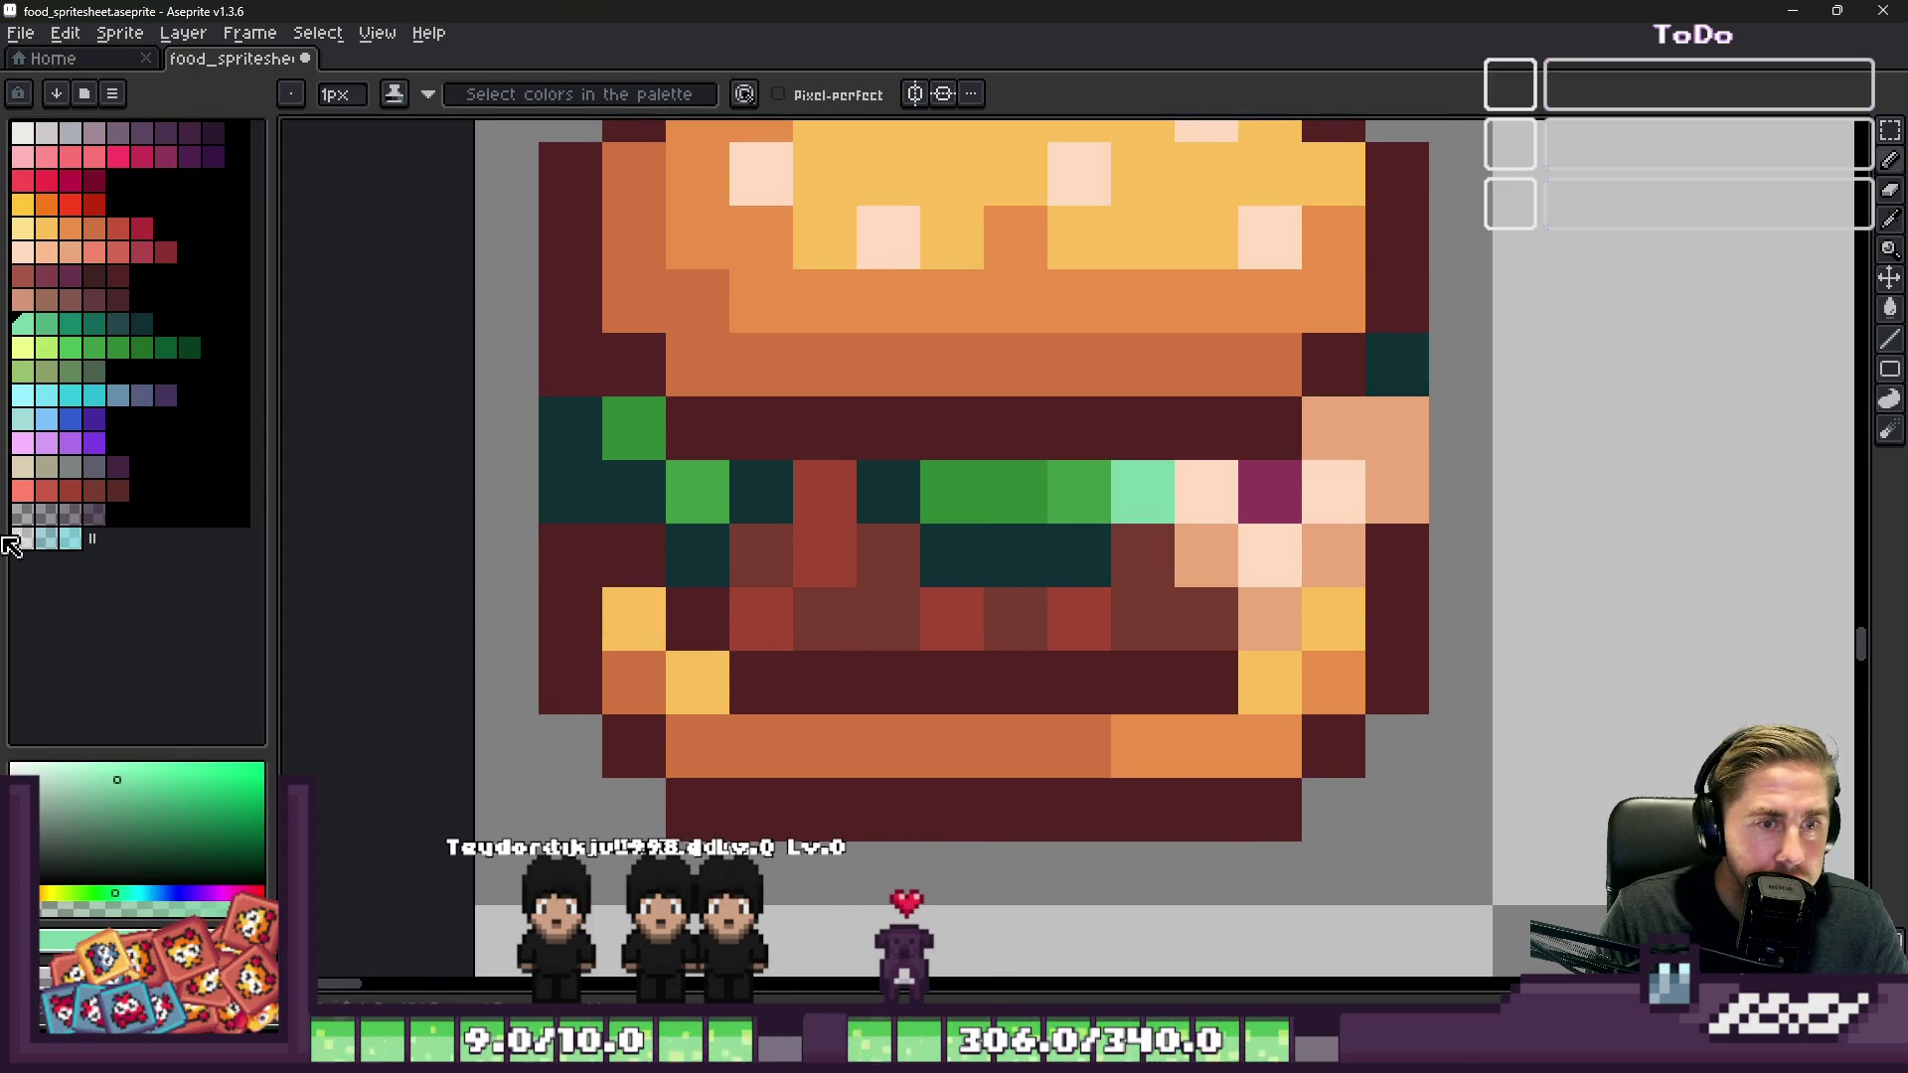
left_click(41, 331)
left_click(1186, 494)
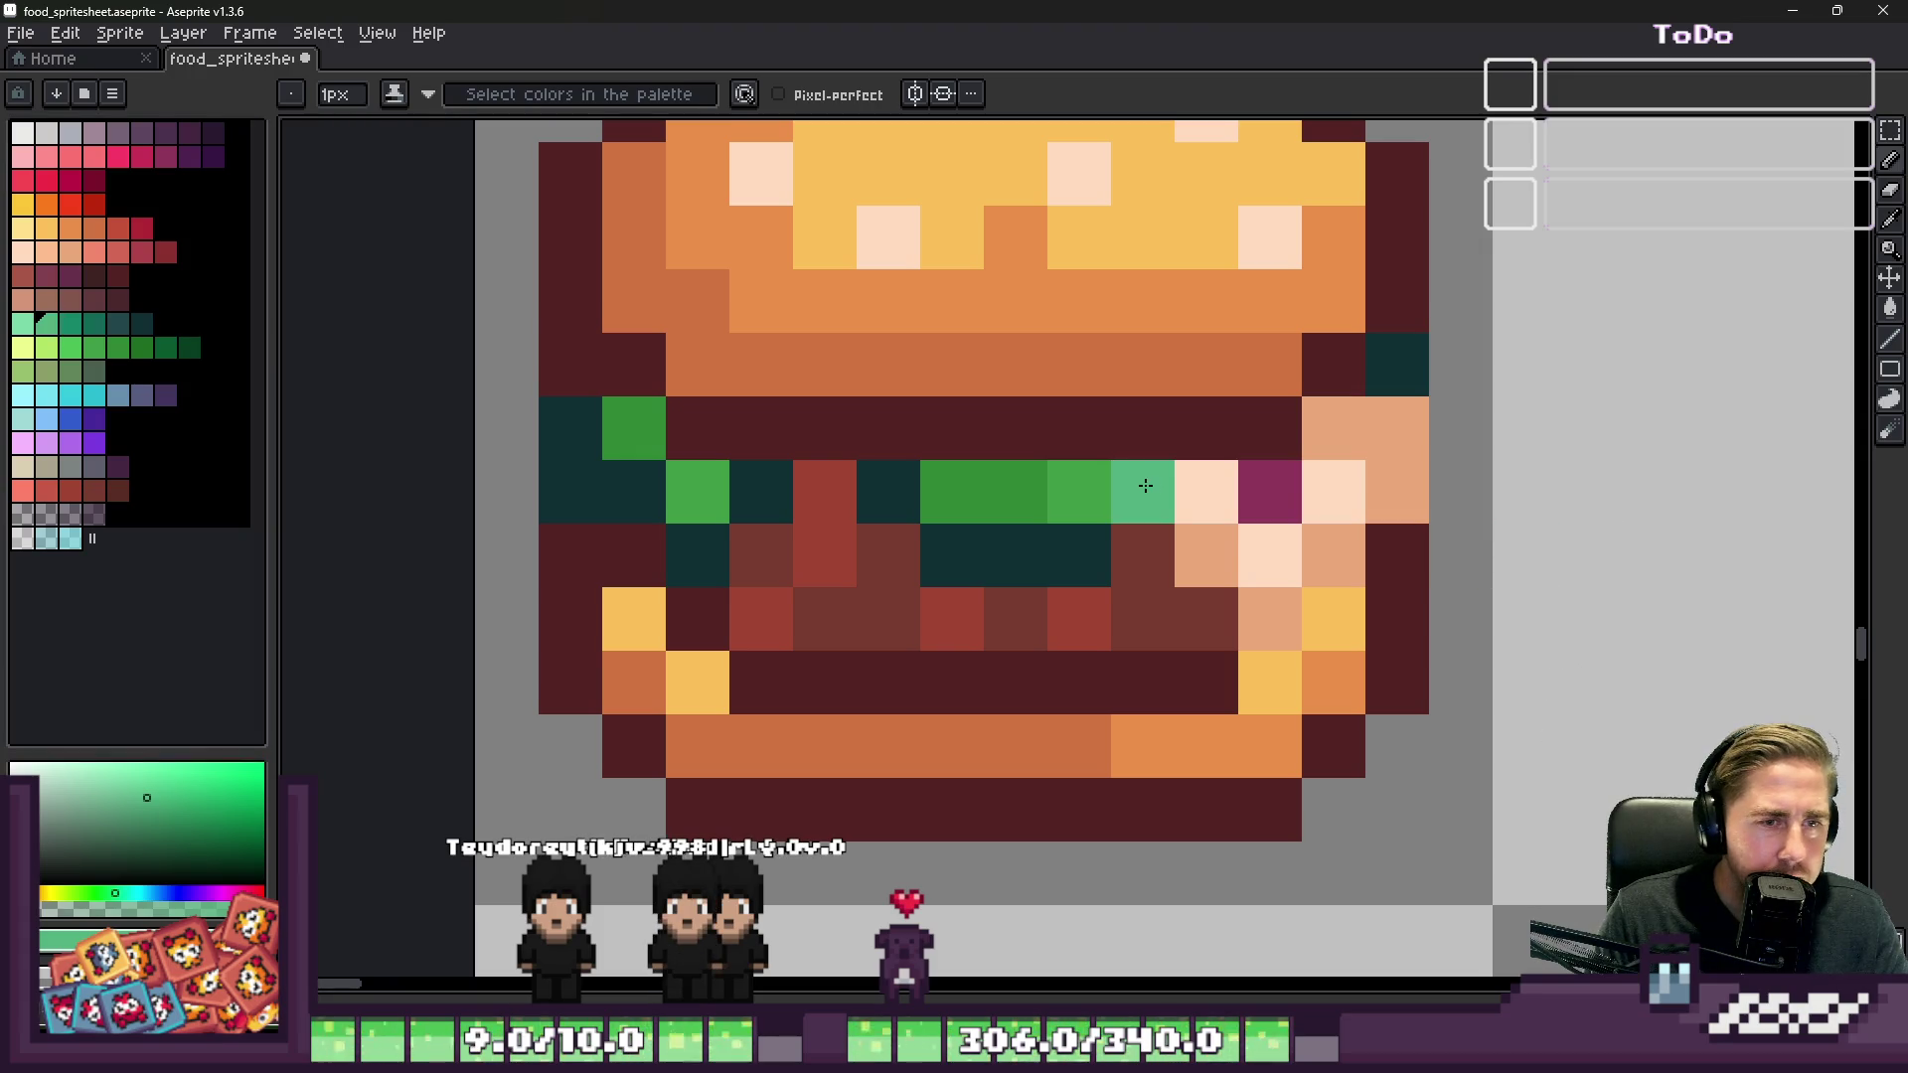
scroll(1582, 547, "down", 6)
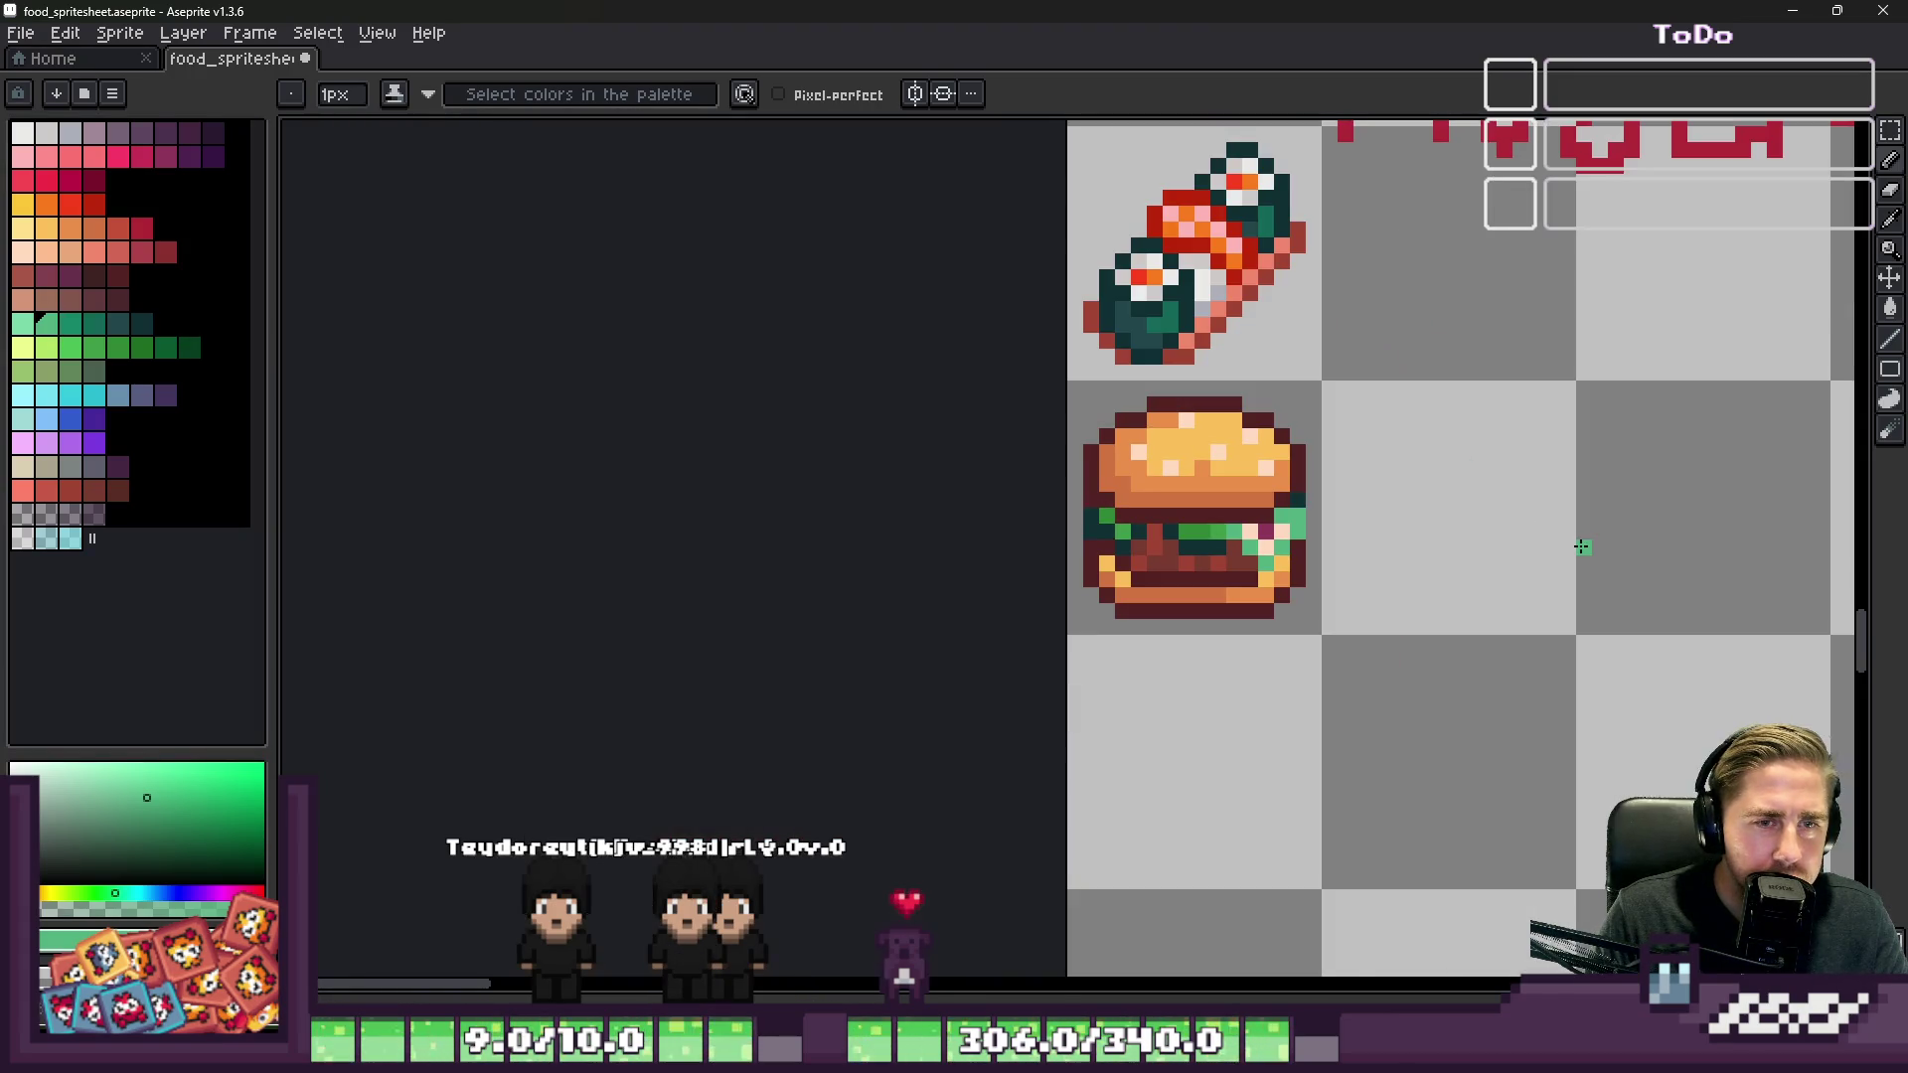
scroll(1351, 497, "up", 4)
Step: Paint light peach across the lettuce-row pixels of the burger's filling
left_click(45, 254)
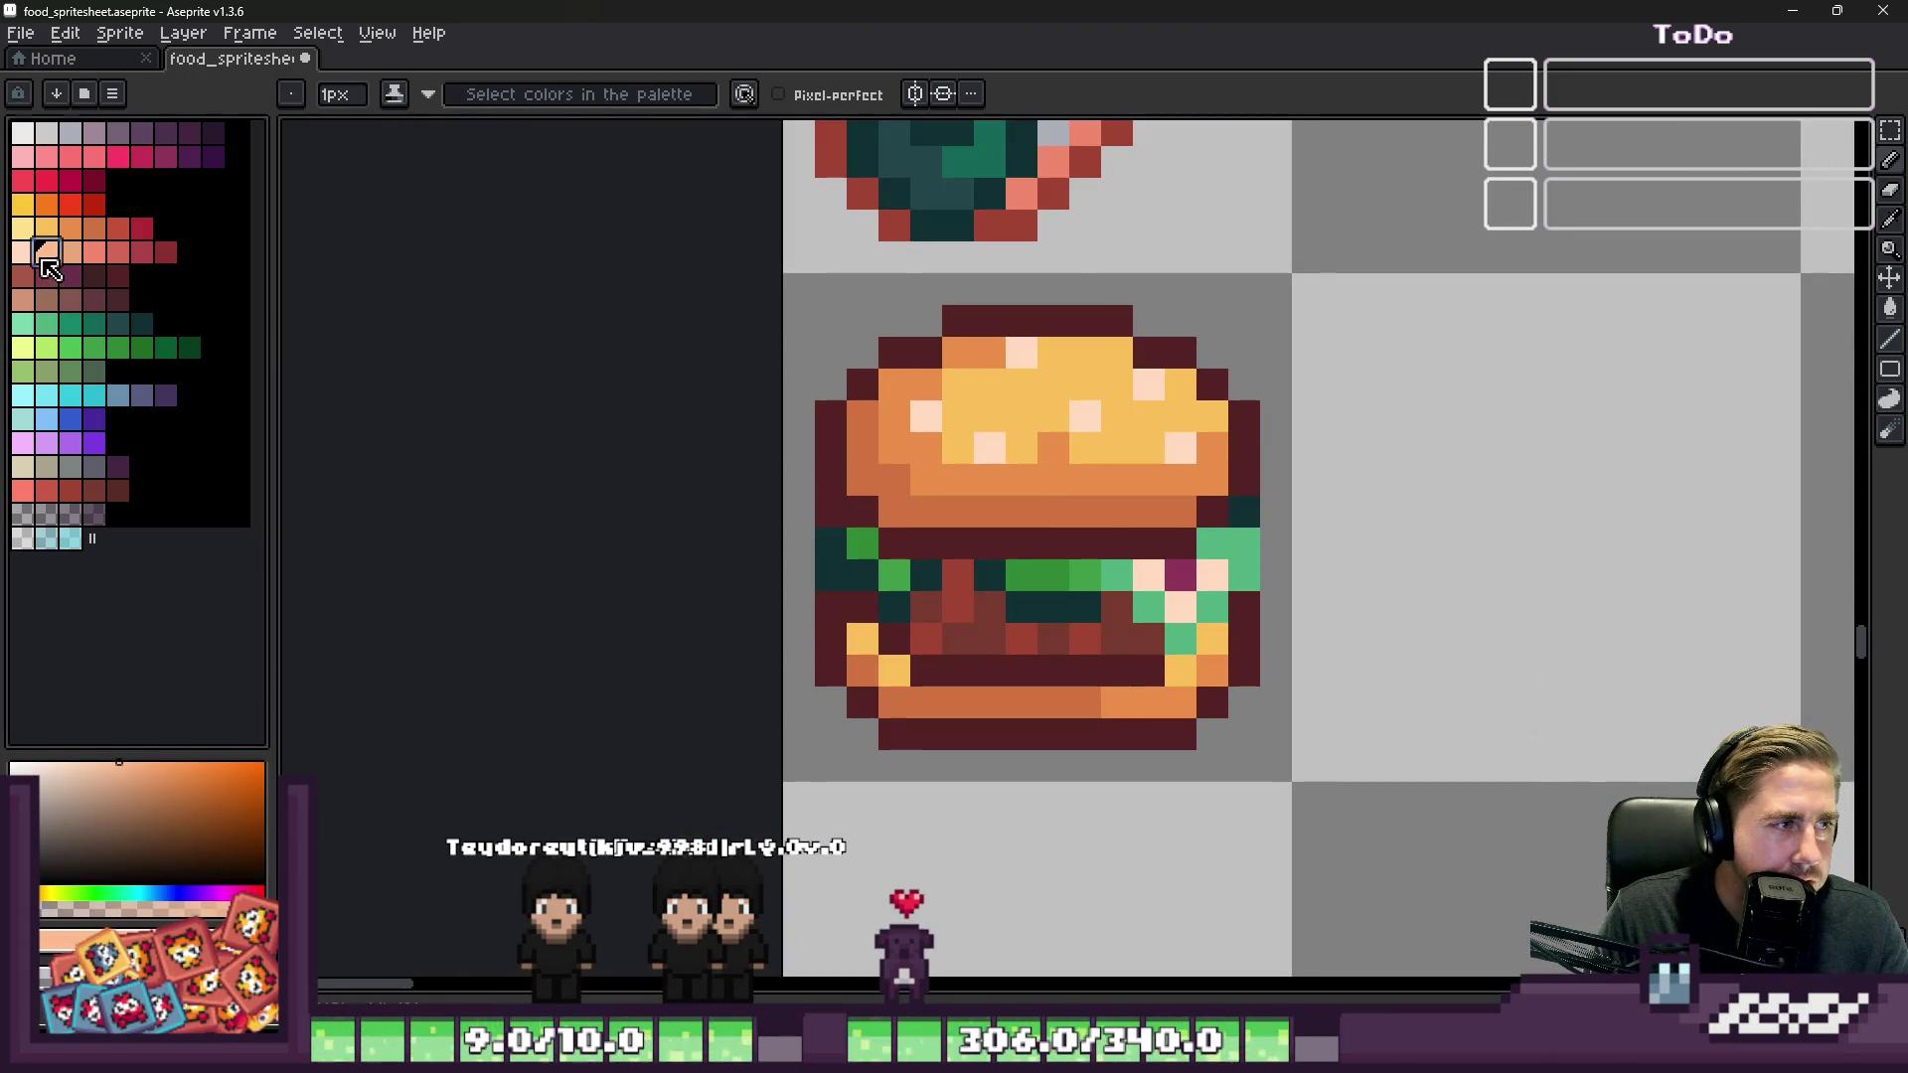
scroll(1229, 645, "up", 3)
mouse_move(1078, 521)
left_mouse_down()
mouse_move(1189, 631)
mouse_move(1313, 524)
left_mouse_up()
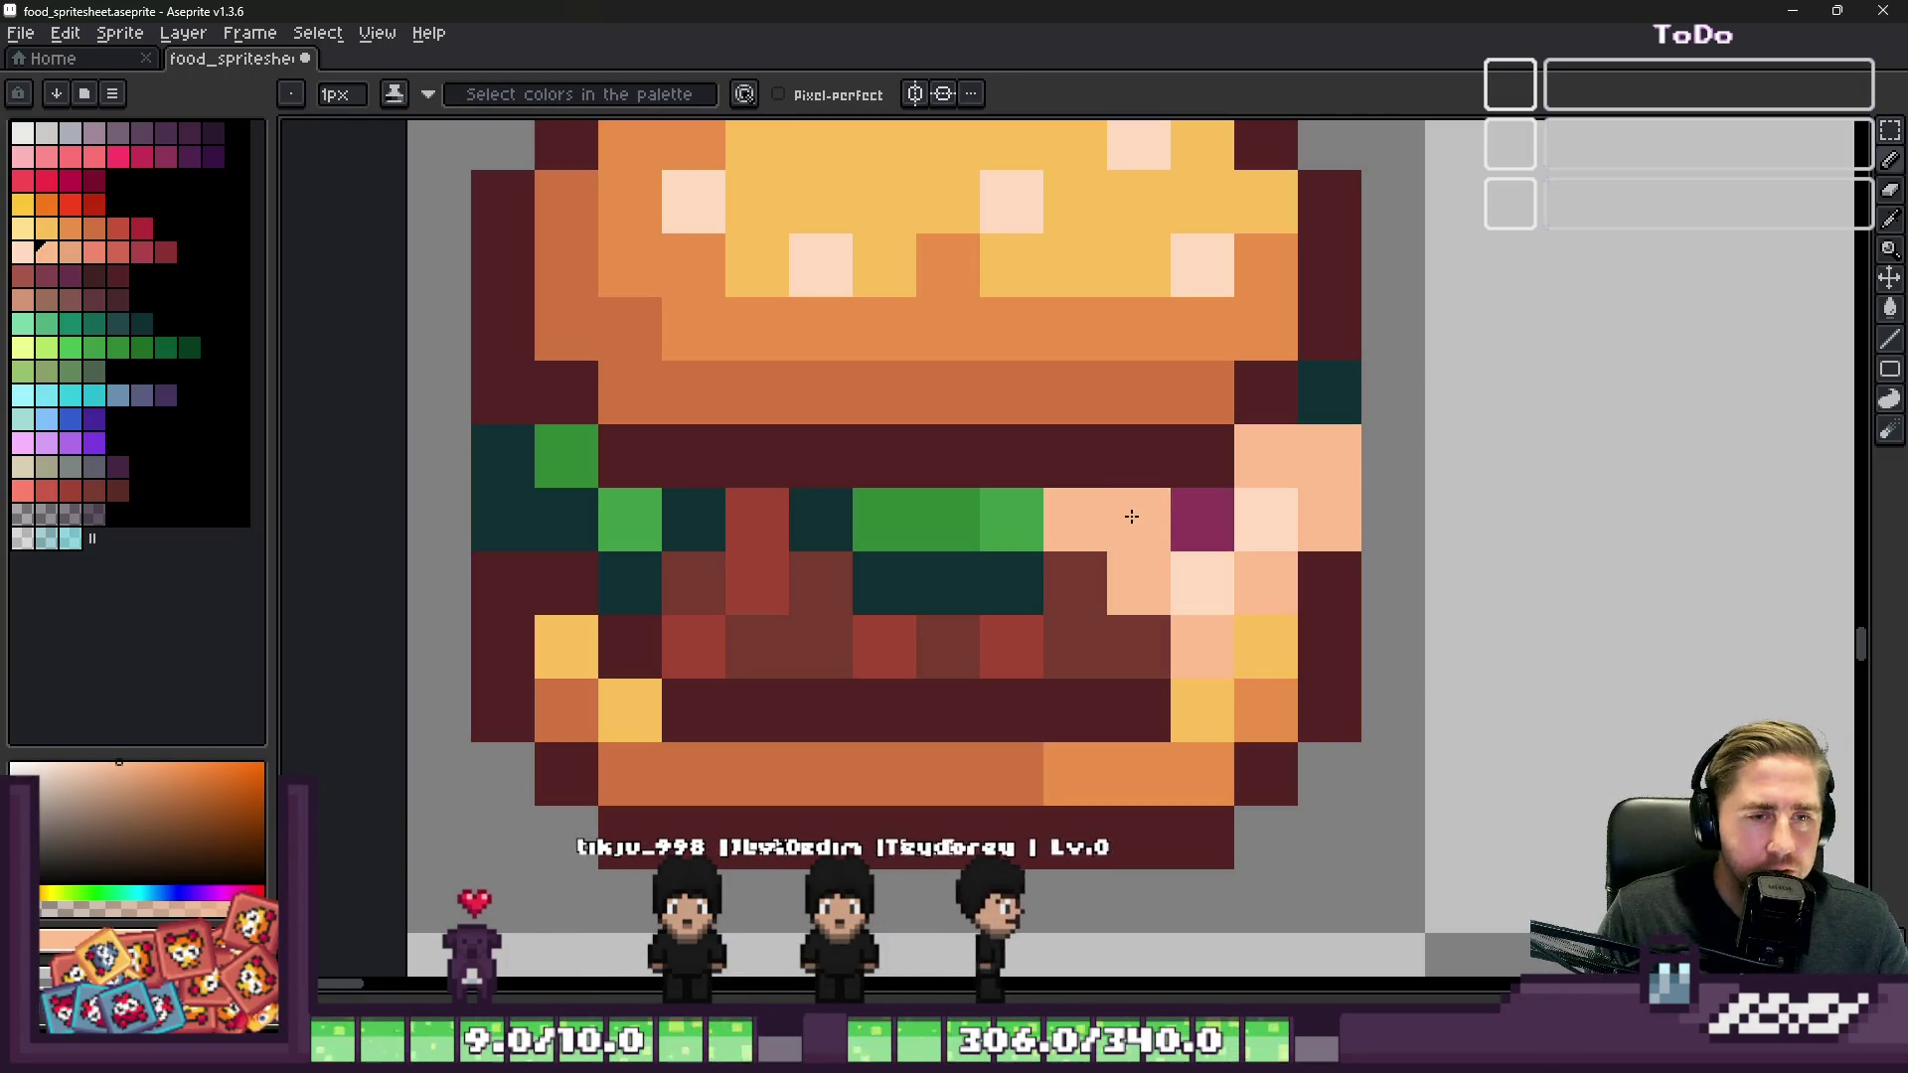
left_click(1192, 503)
scroll(1038, 379, "down", 1)
scroll(1037, 378, "down", 4)
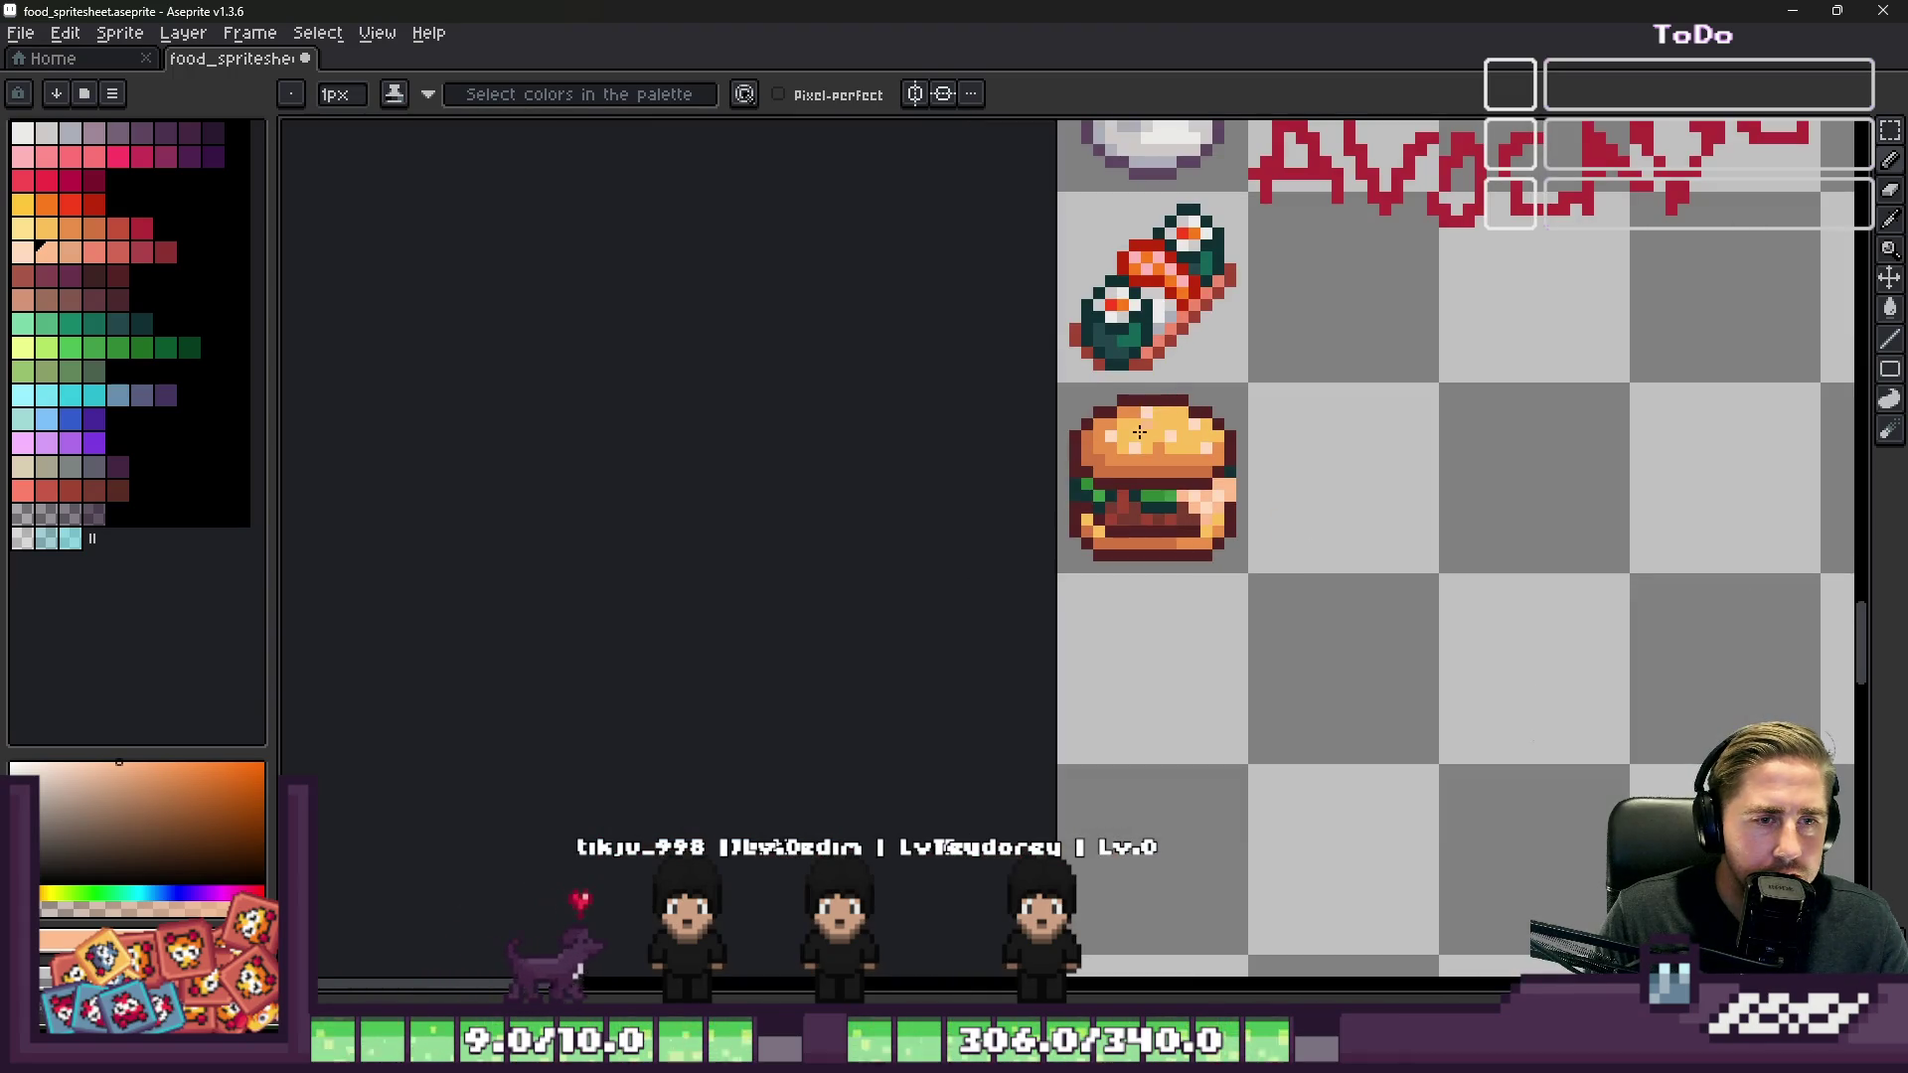
scroll(1143, 412, "up", 1)
scroll(1211, 538, "down", 1)
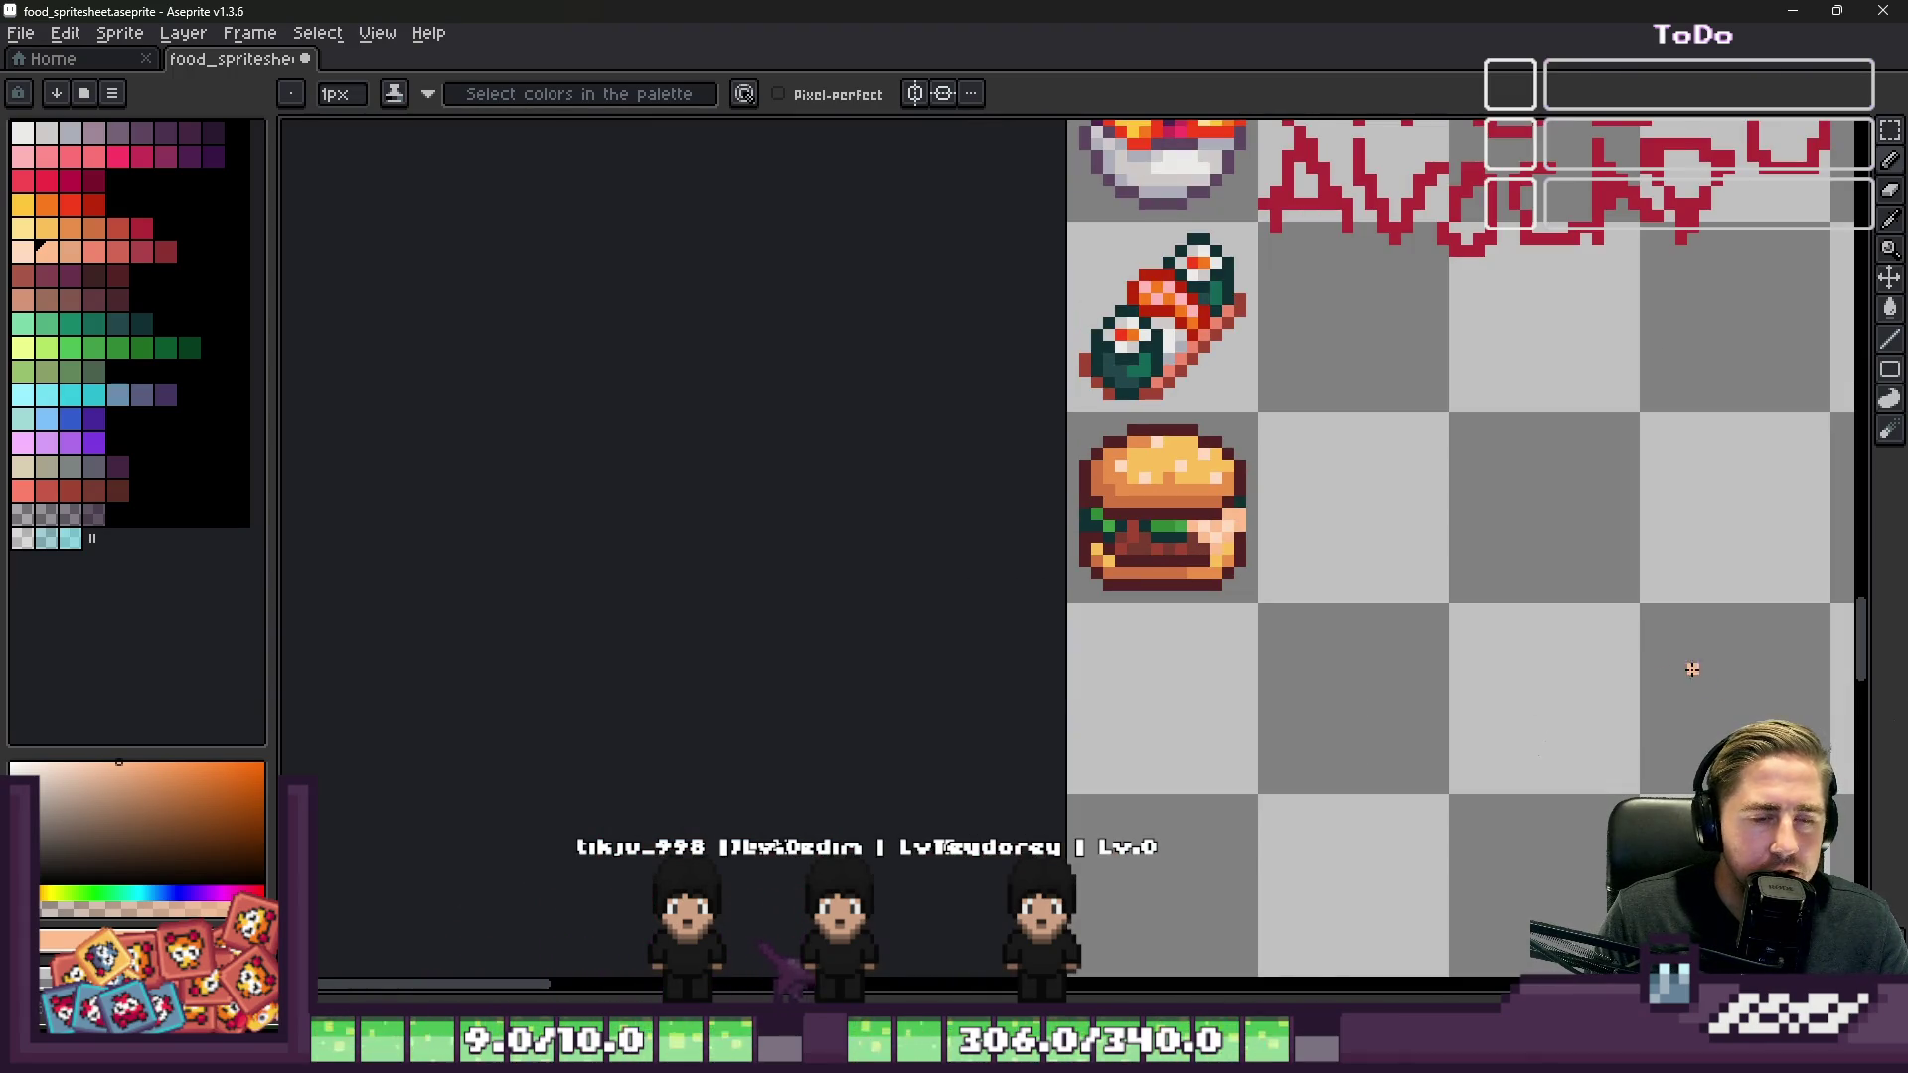
scroll(1222, 527, "up", 4)
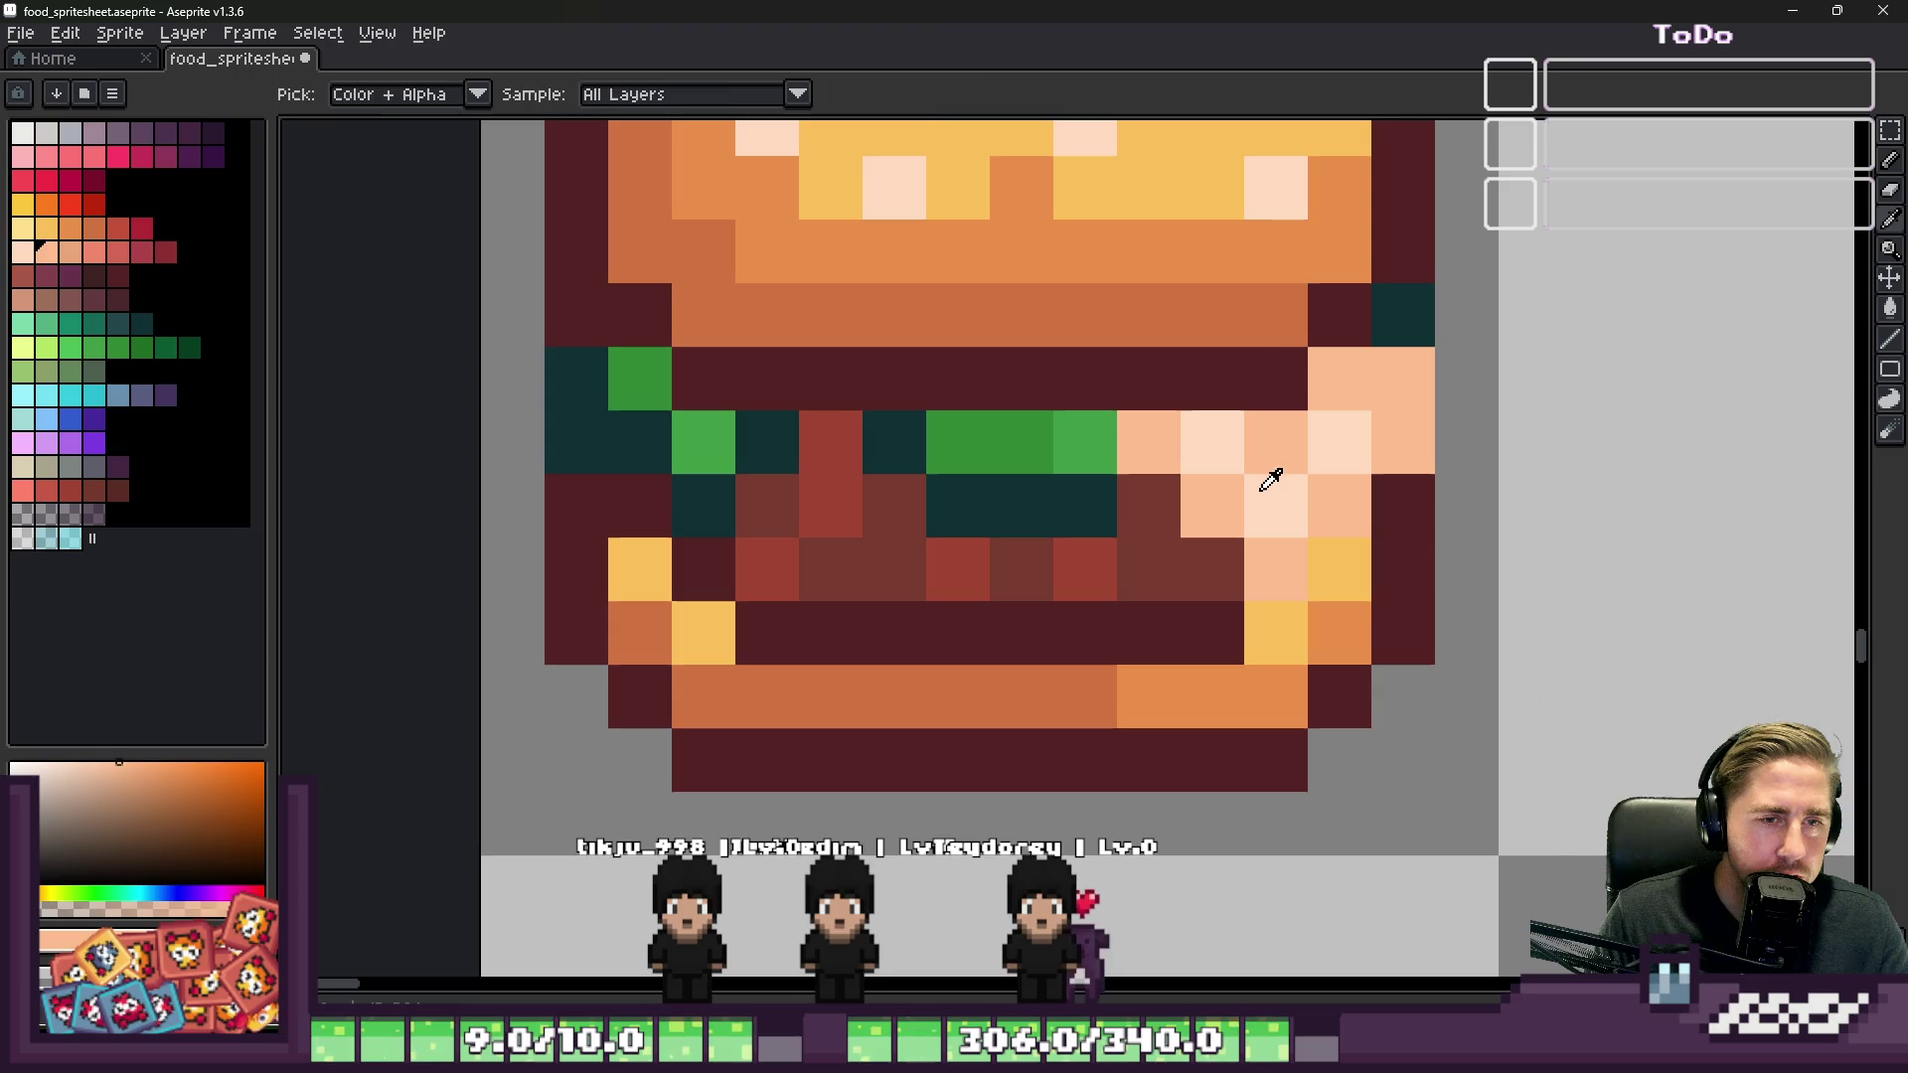
Step: Eyedrop burger colours to paint one filling pixel peach, another dark maroon, and one pale cream
left_click(1212, 502, "alt")
left_click(1260, 490)
left_click(1239, 602, "alt")
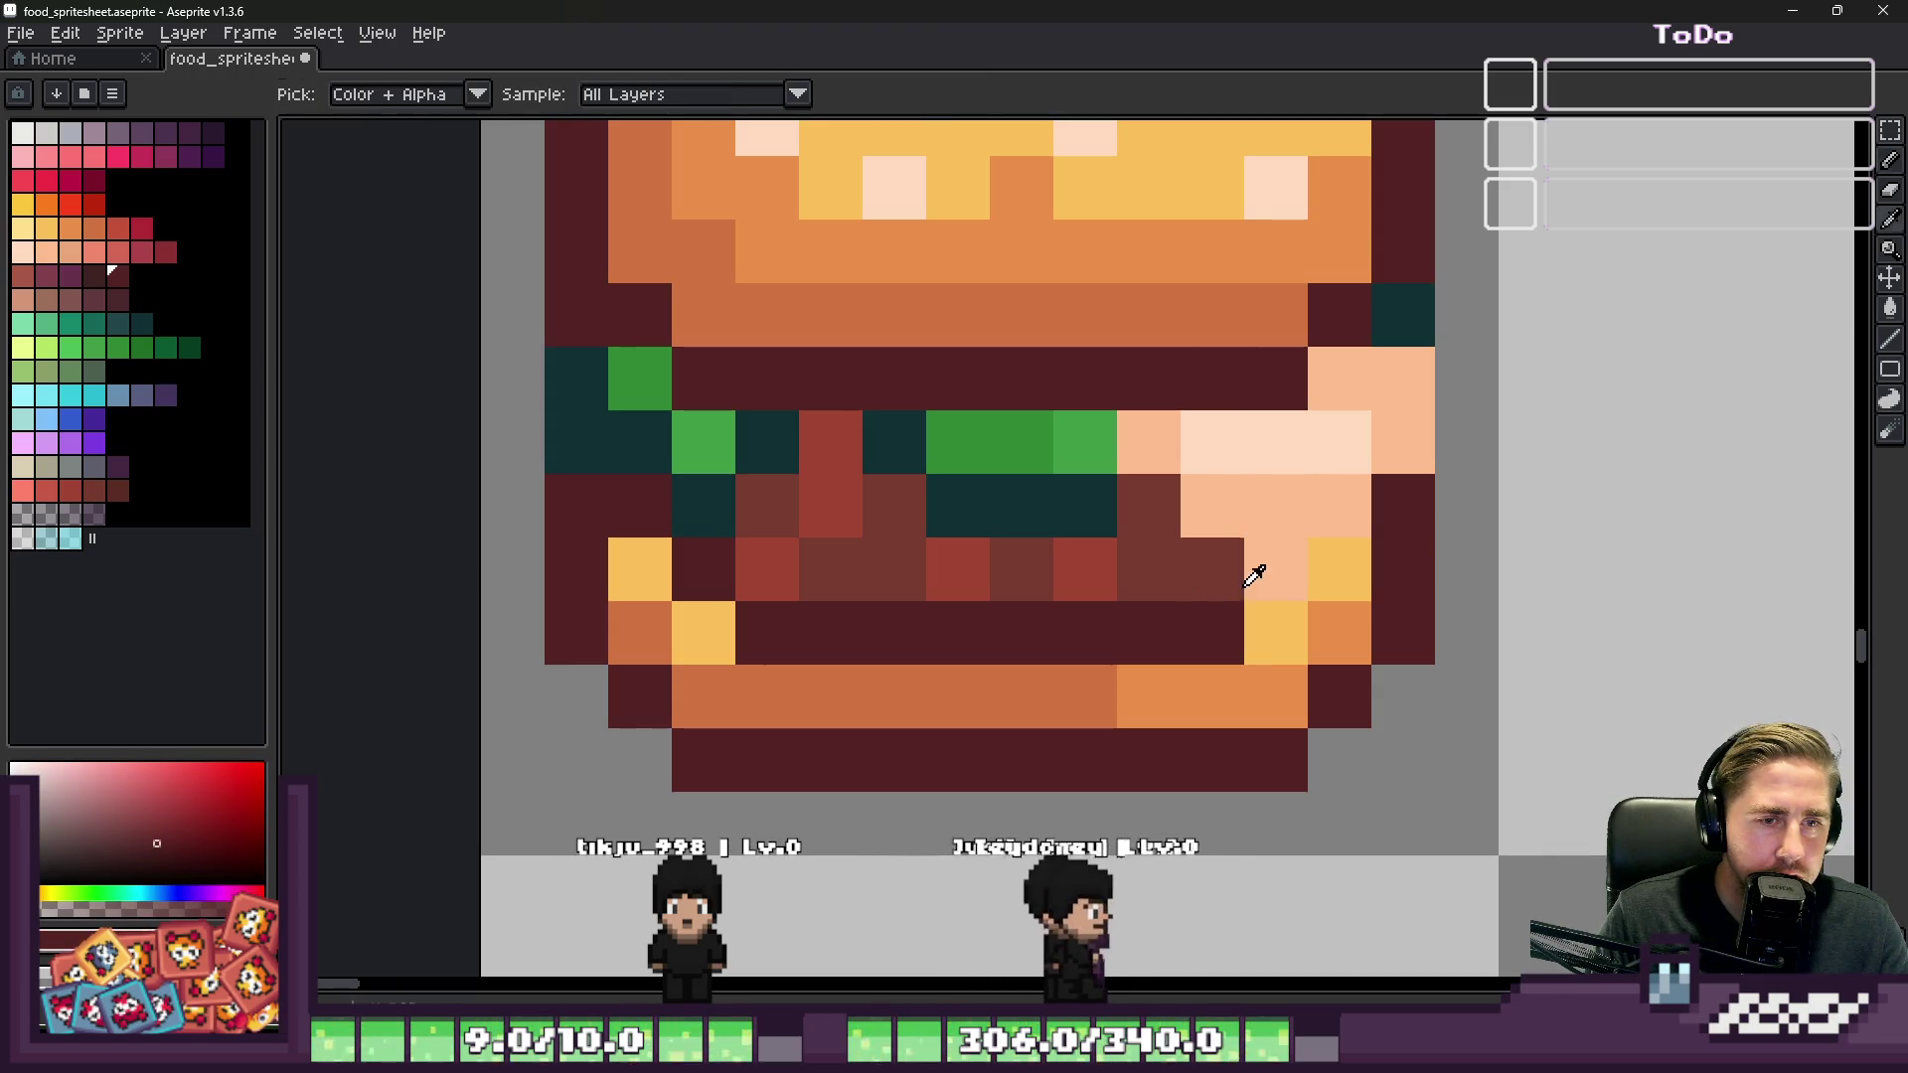
left_click(1257, 565)
left_click(1181, 541, "alt")
scroll(1152, 547, "down", 2)
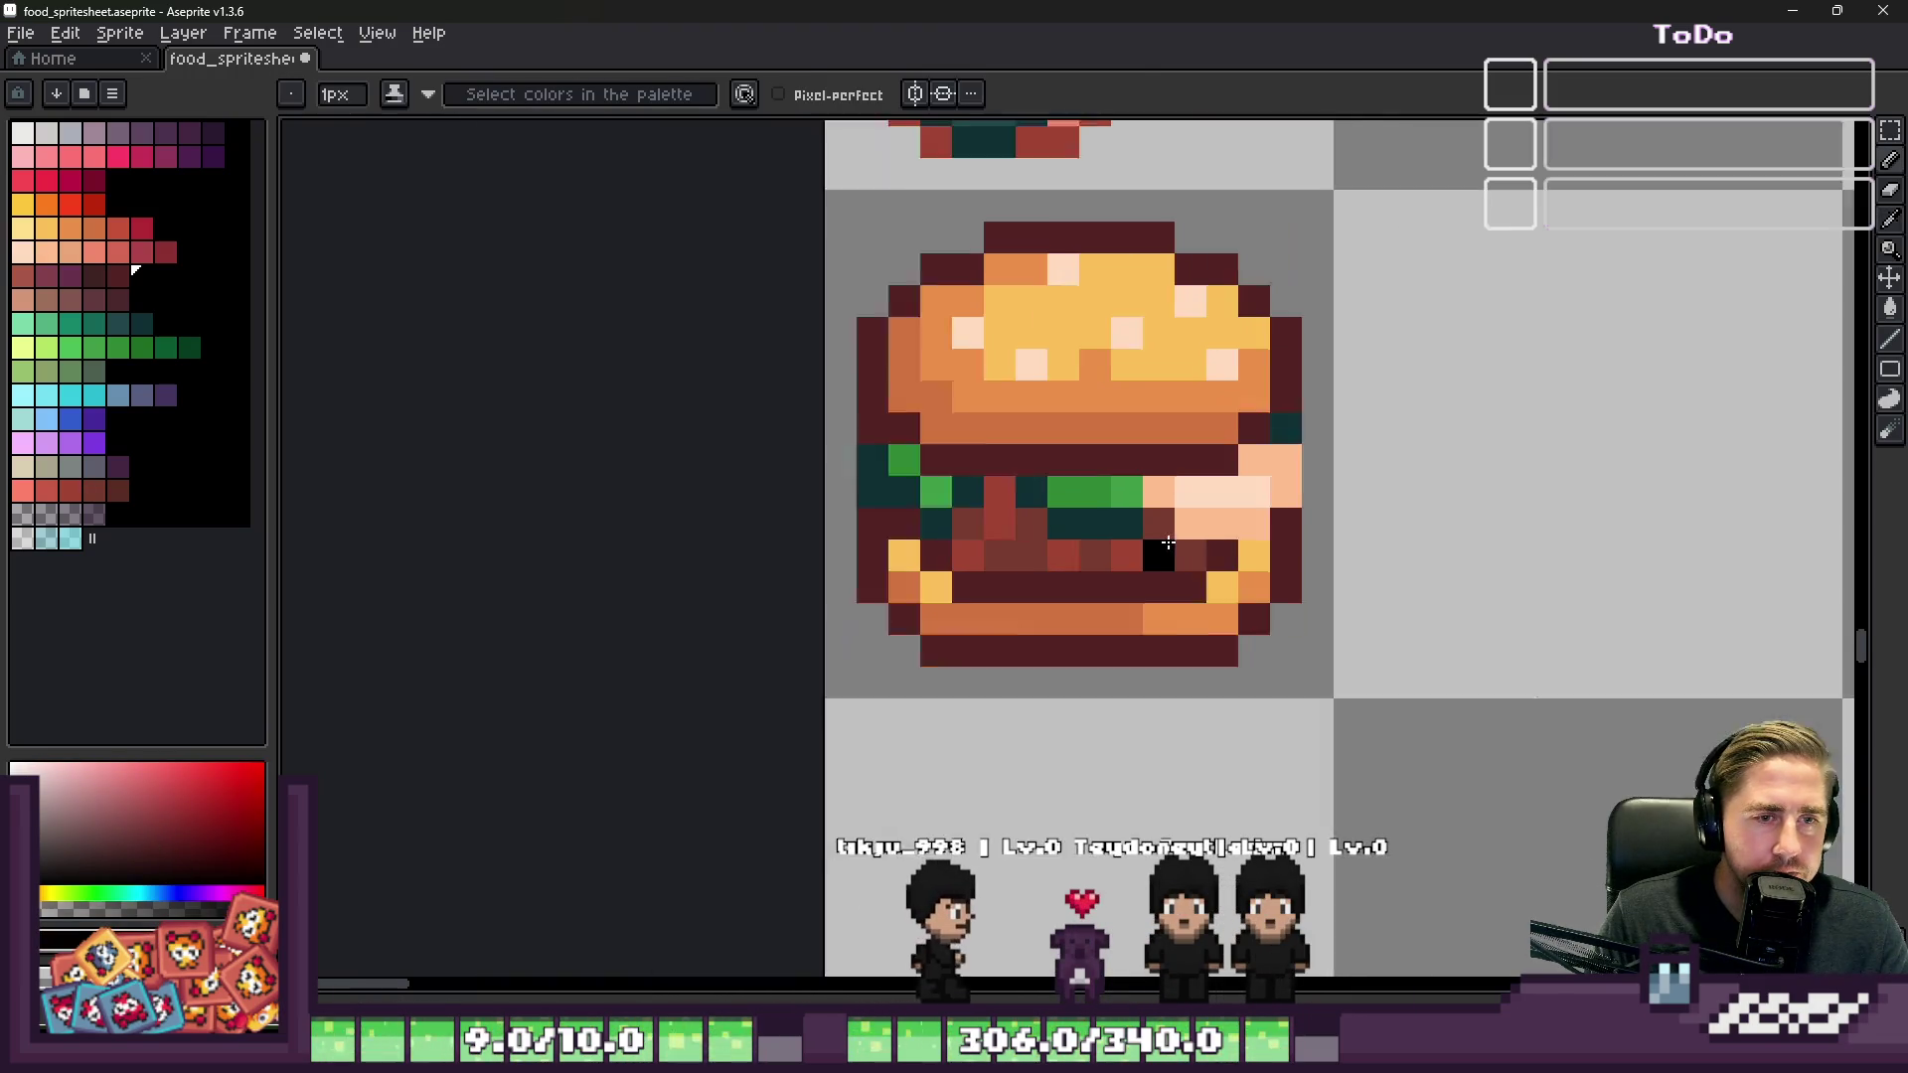
scroll(1192, 494, "up", 1)
left_click(1257, 492, "alt")
Step: Sample slice tones to recolour a cream pixel peach, a filling pixel maroon, a lettuce pixel peach
left_click(1280, 447)
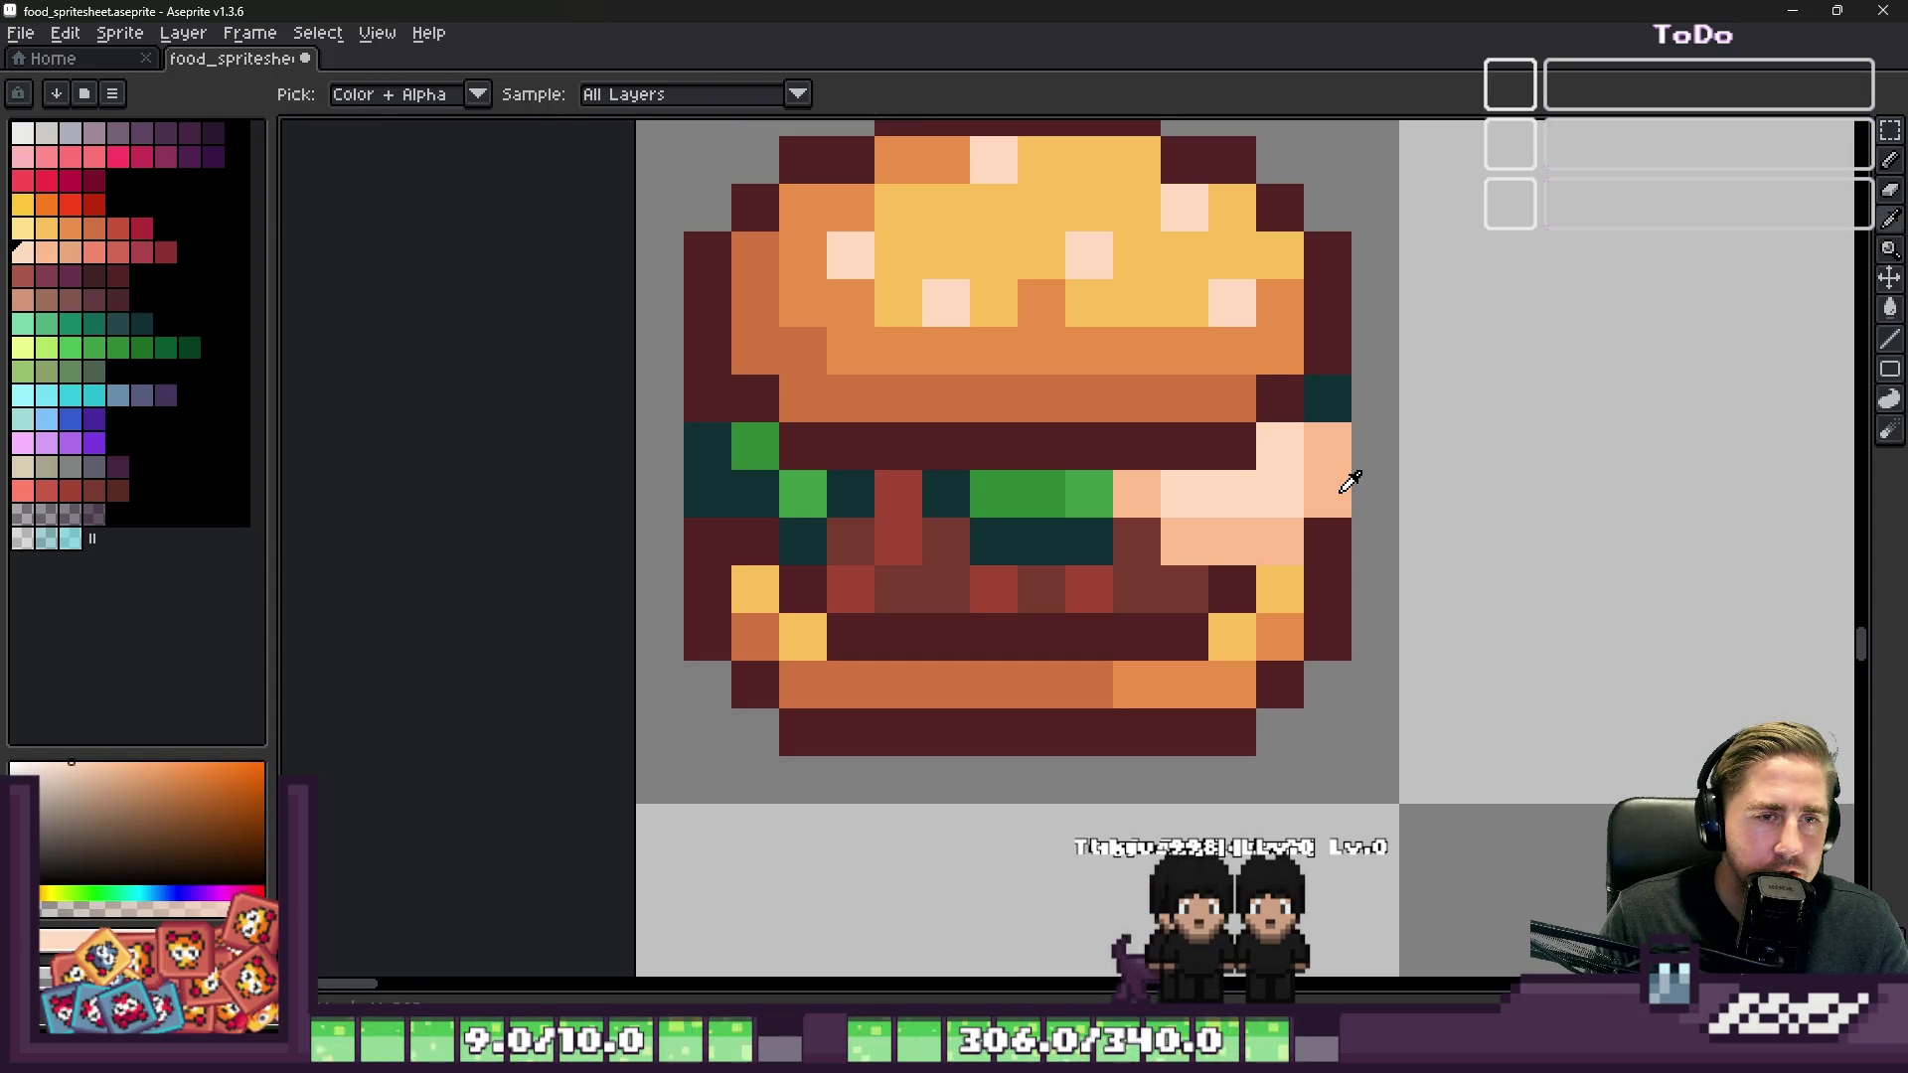
left_click(1319, 491, "alt")
left_click(1280, 493)
left_click(1328, 537, "alt")
left_click(1280, 586, "alt")
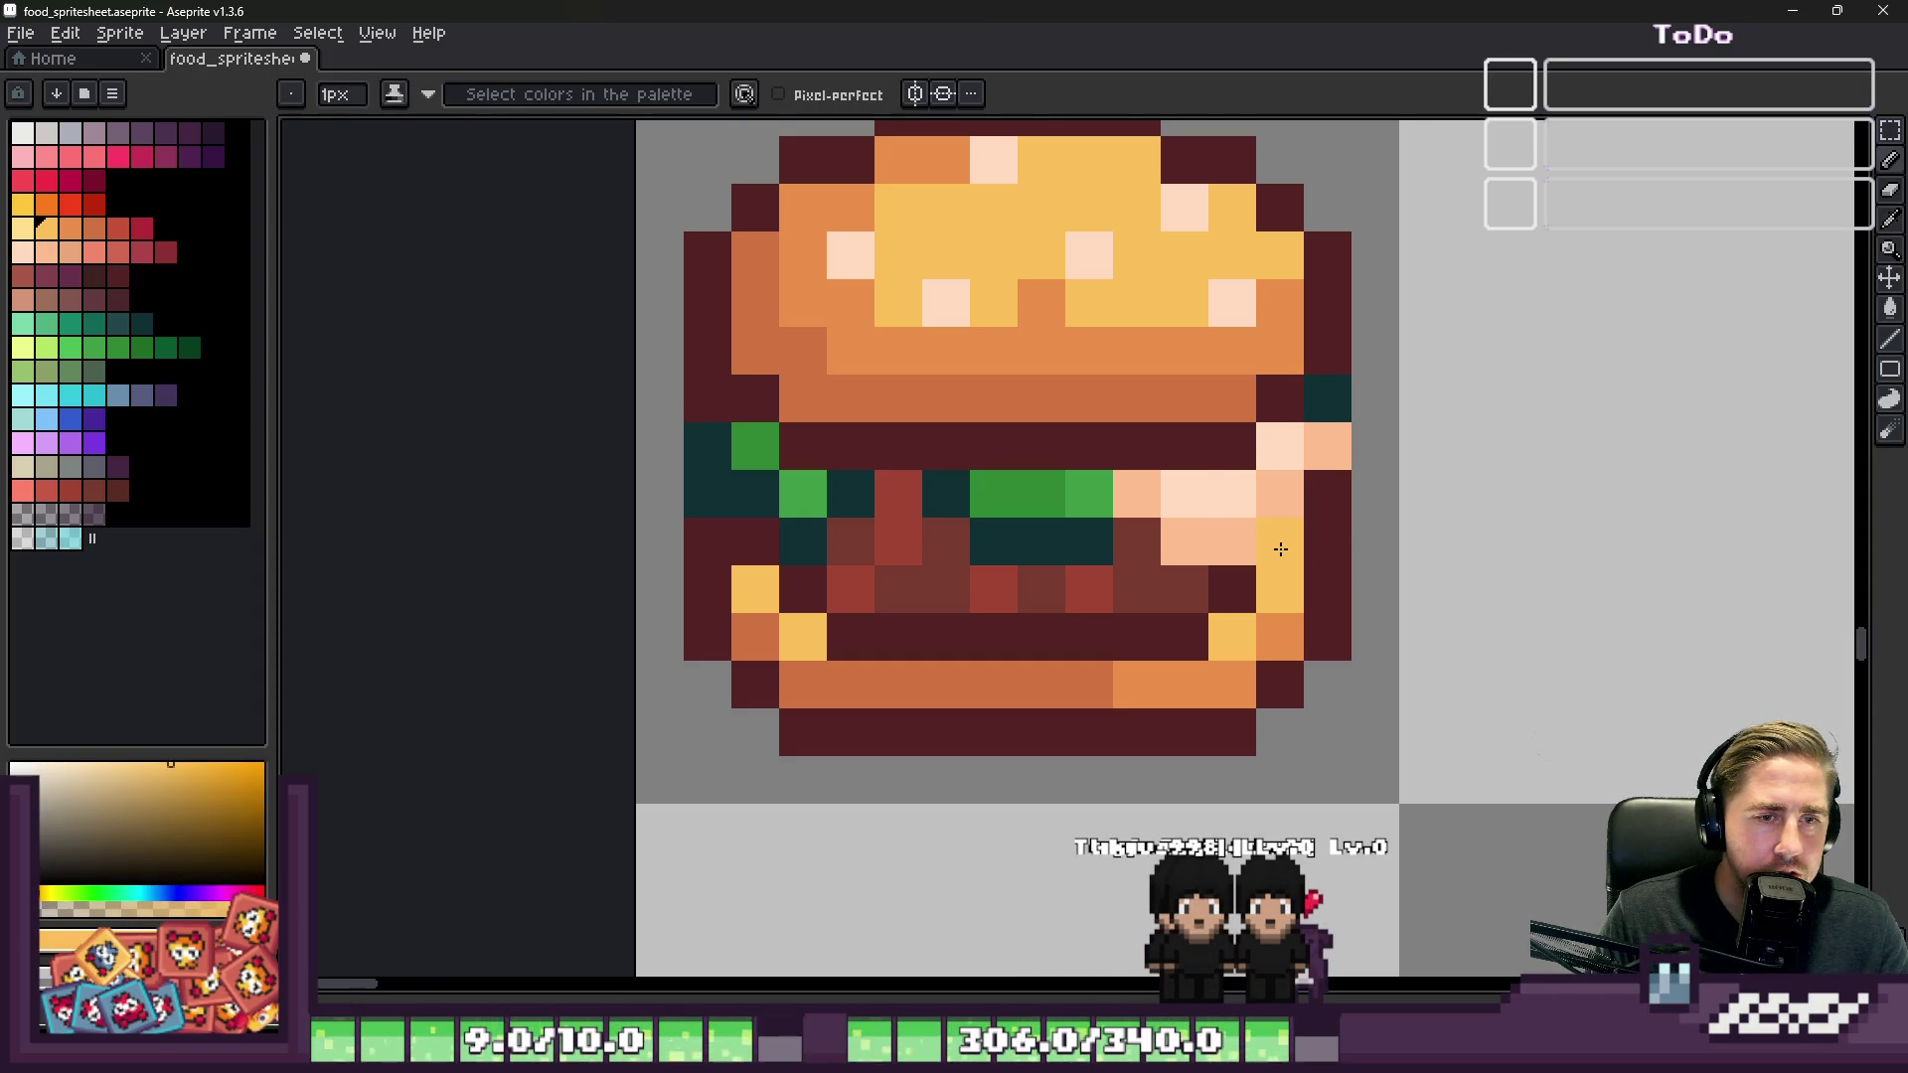
scroll(1515, 487, "down", 3)
scroll(1332, 536, "up", 3)
left_click(1197, 536, "alt")
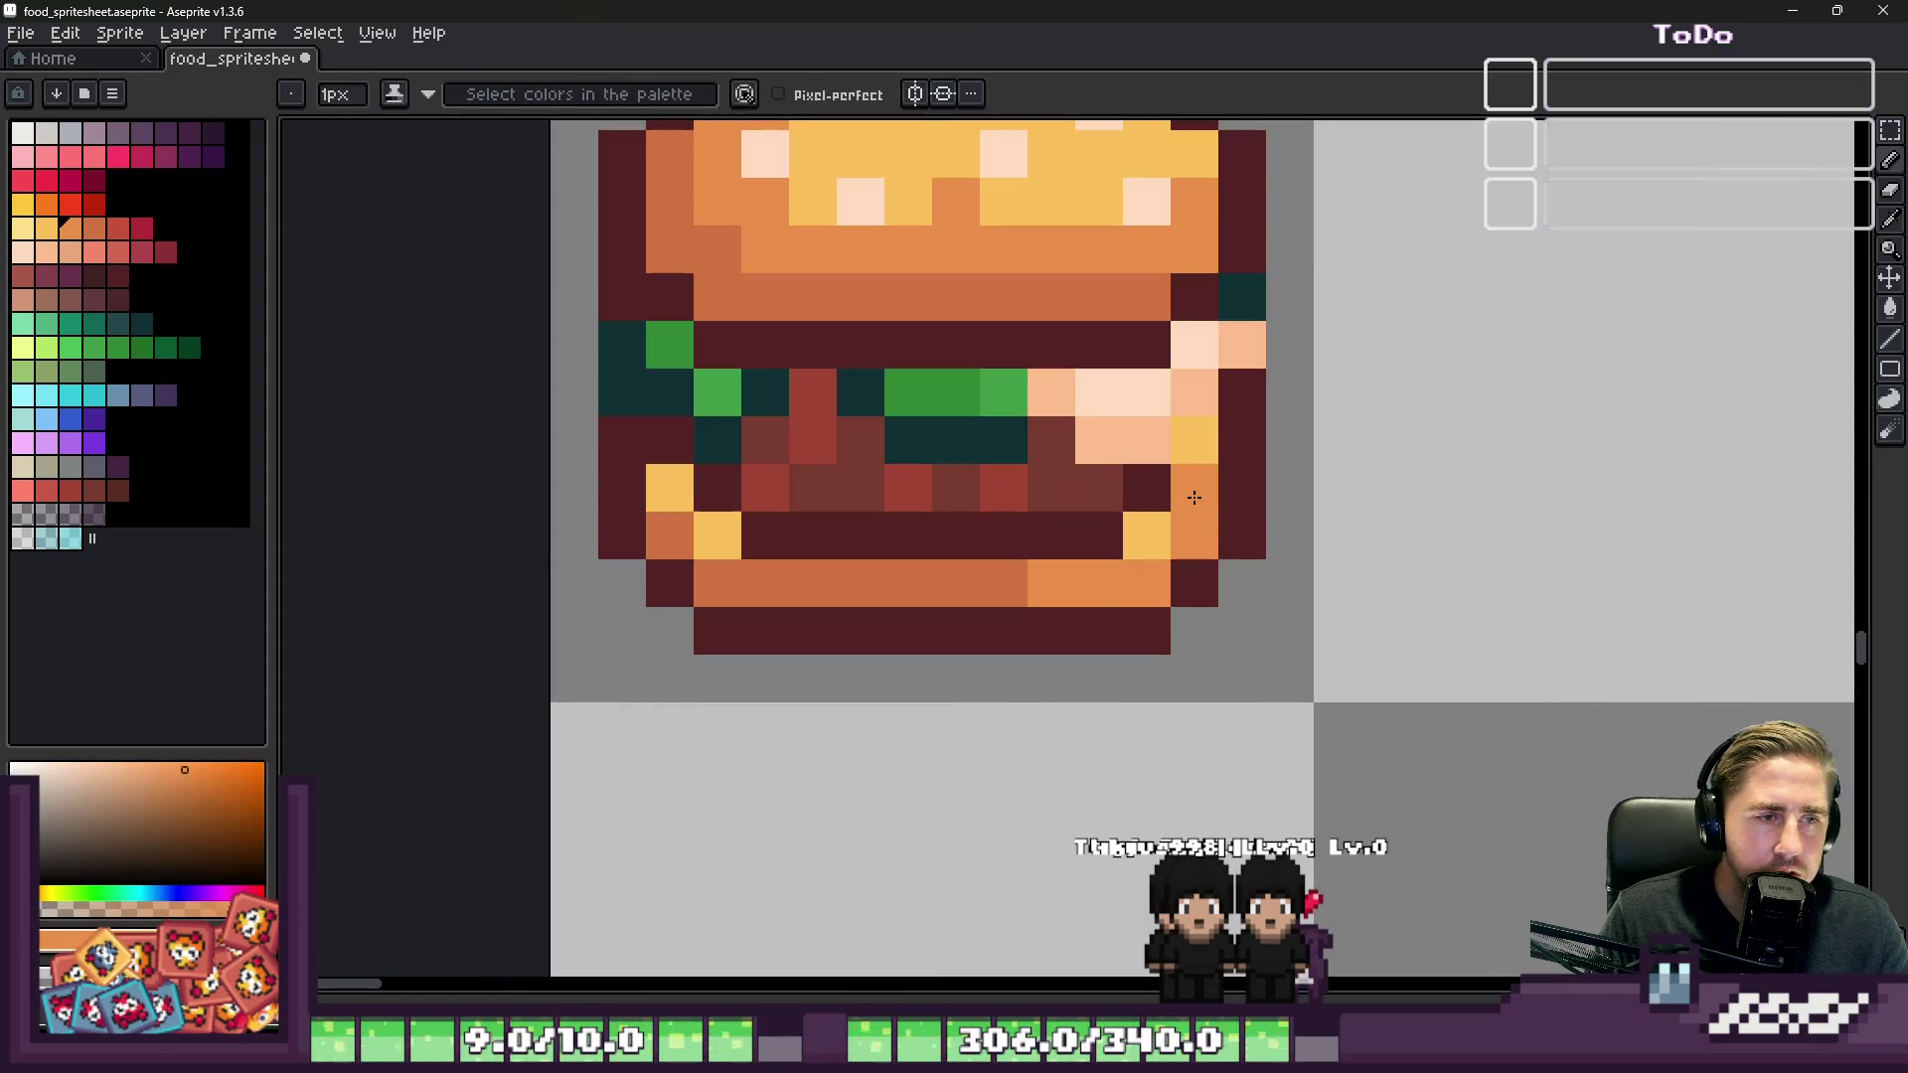
left_click(620, 439, "alt")
left_click(1082, 424)
scroll(1457, 434, "down", 4)
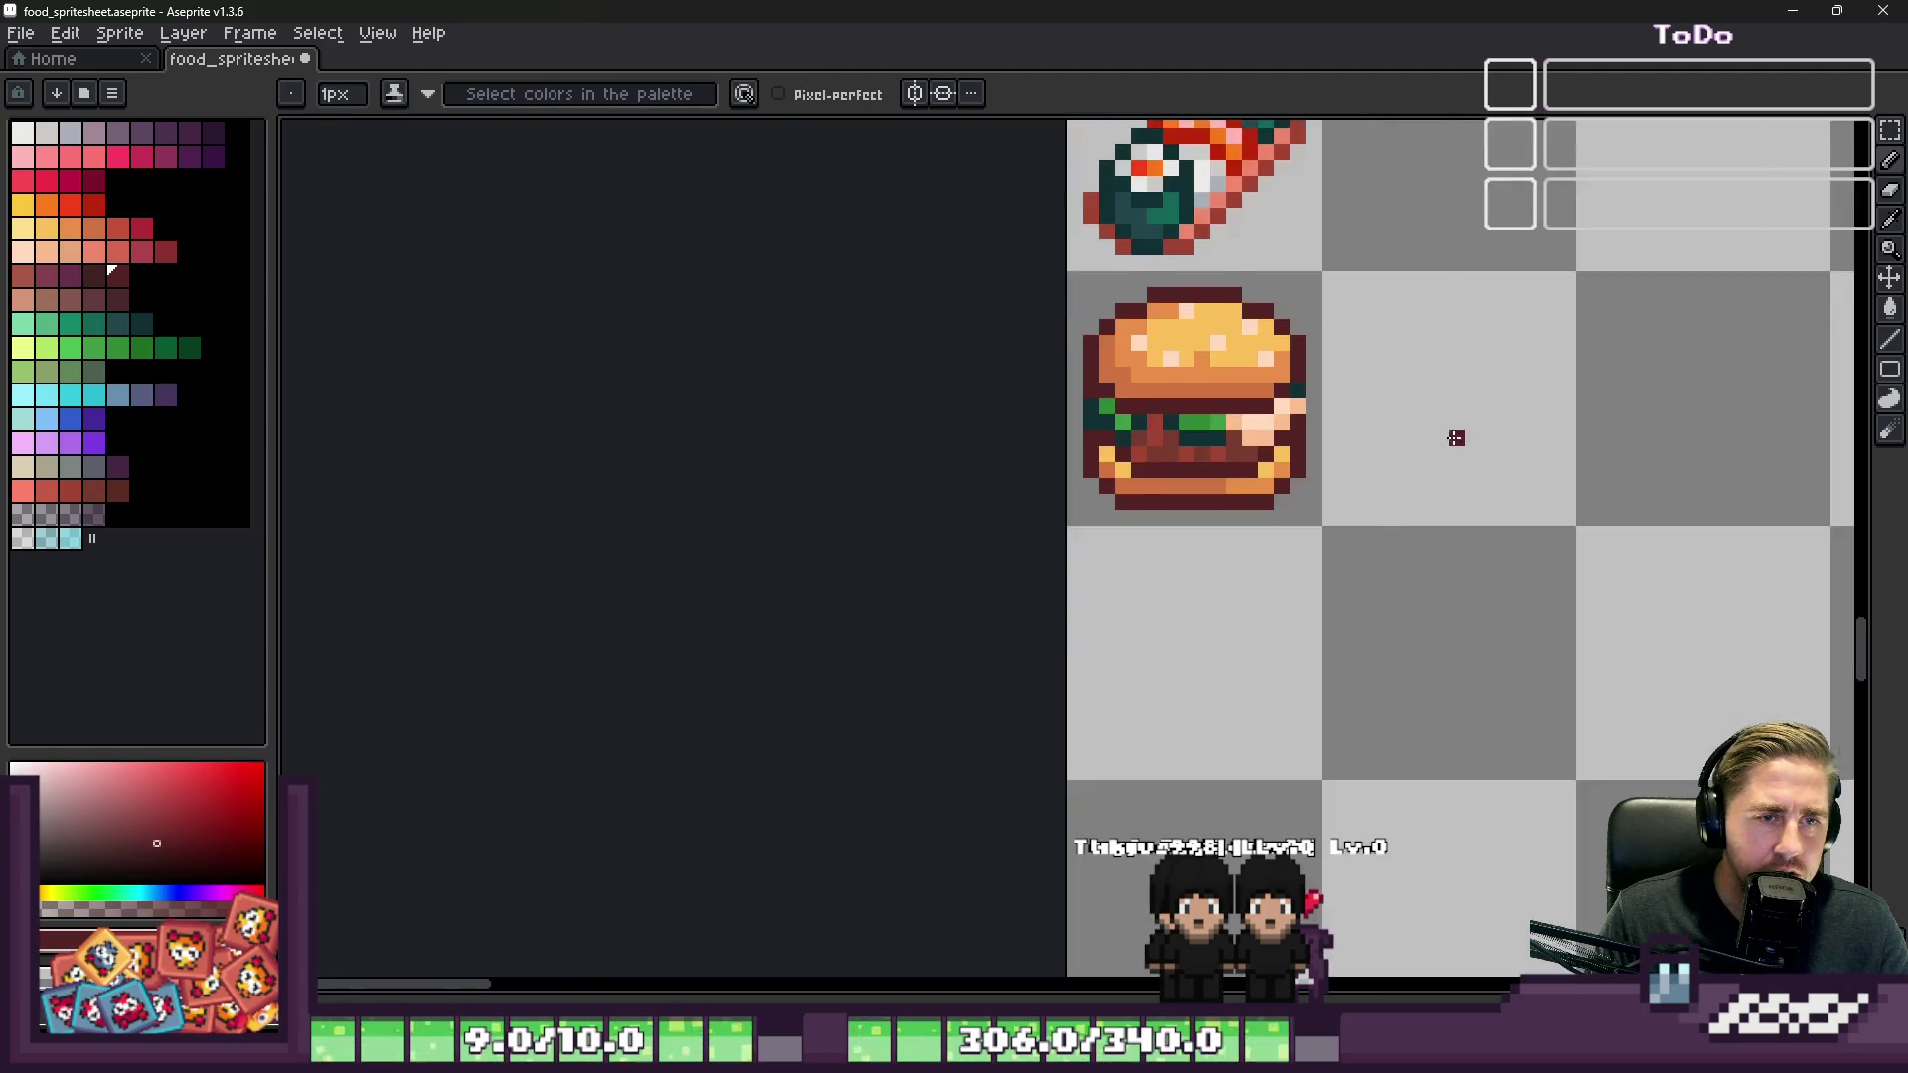
scroll(1461, 418, "up", 4)
left_click(1460, 416, "alt")
left_click(1120, 437)
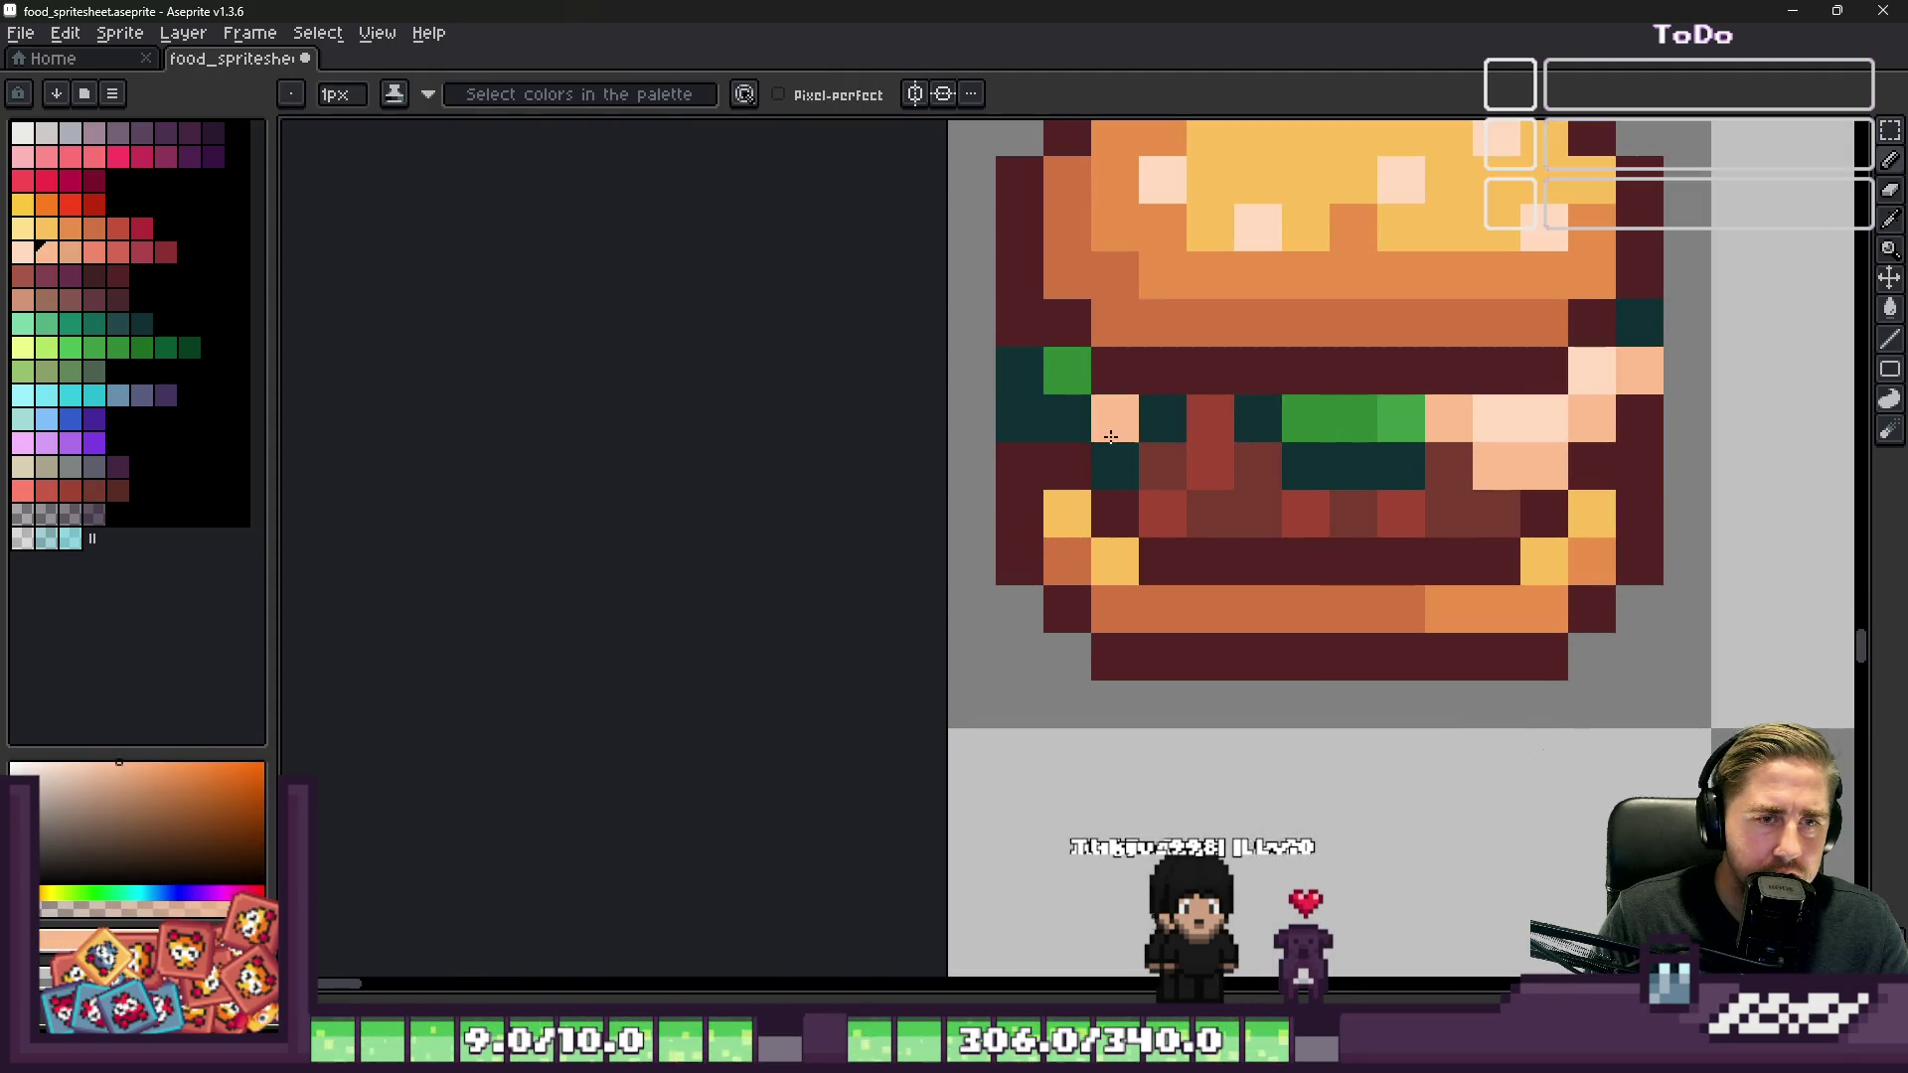
Step: Paint dark red patty and teal pixels peach, undoing one misplaced pixel
left_click(1190, 491)
left_click_drag(1235, 497, 1257, 469)
left_click(1534, 397, "alt")
left_click(1224, 466)
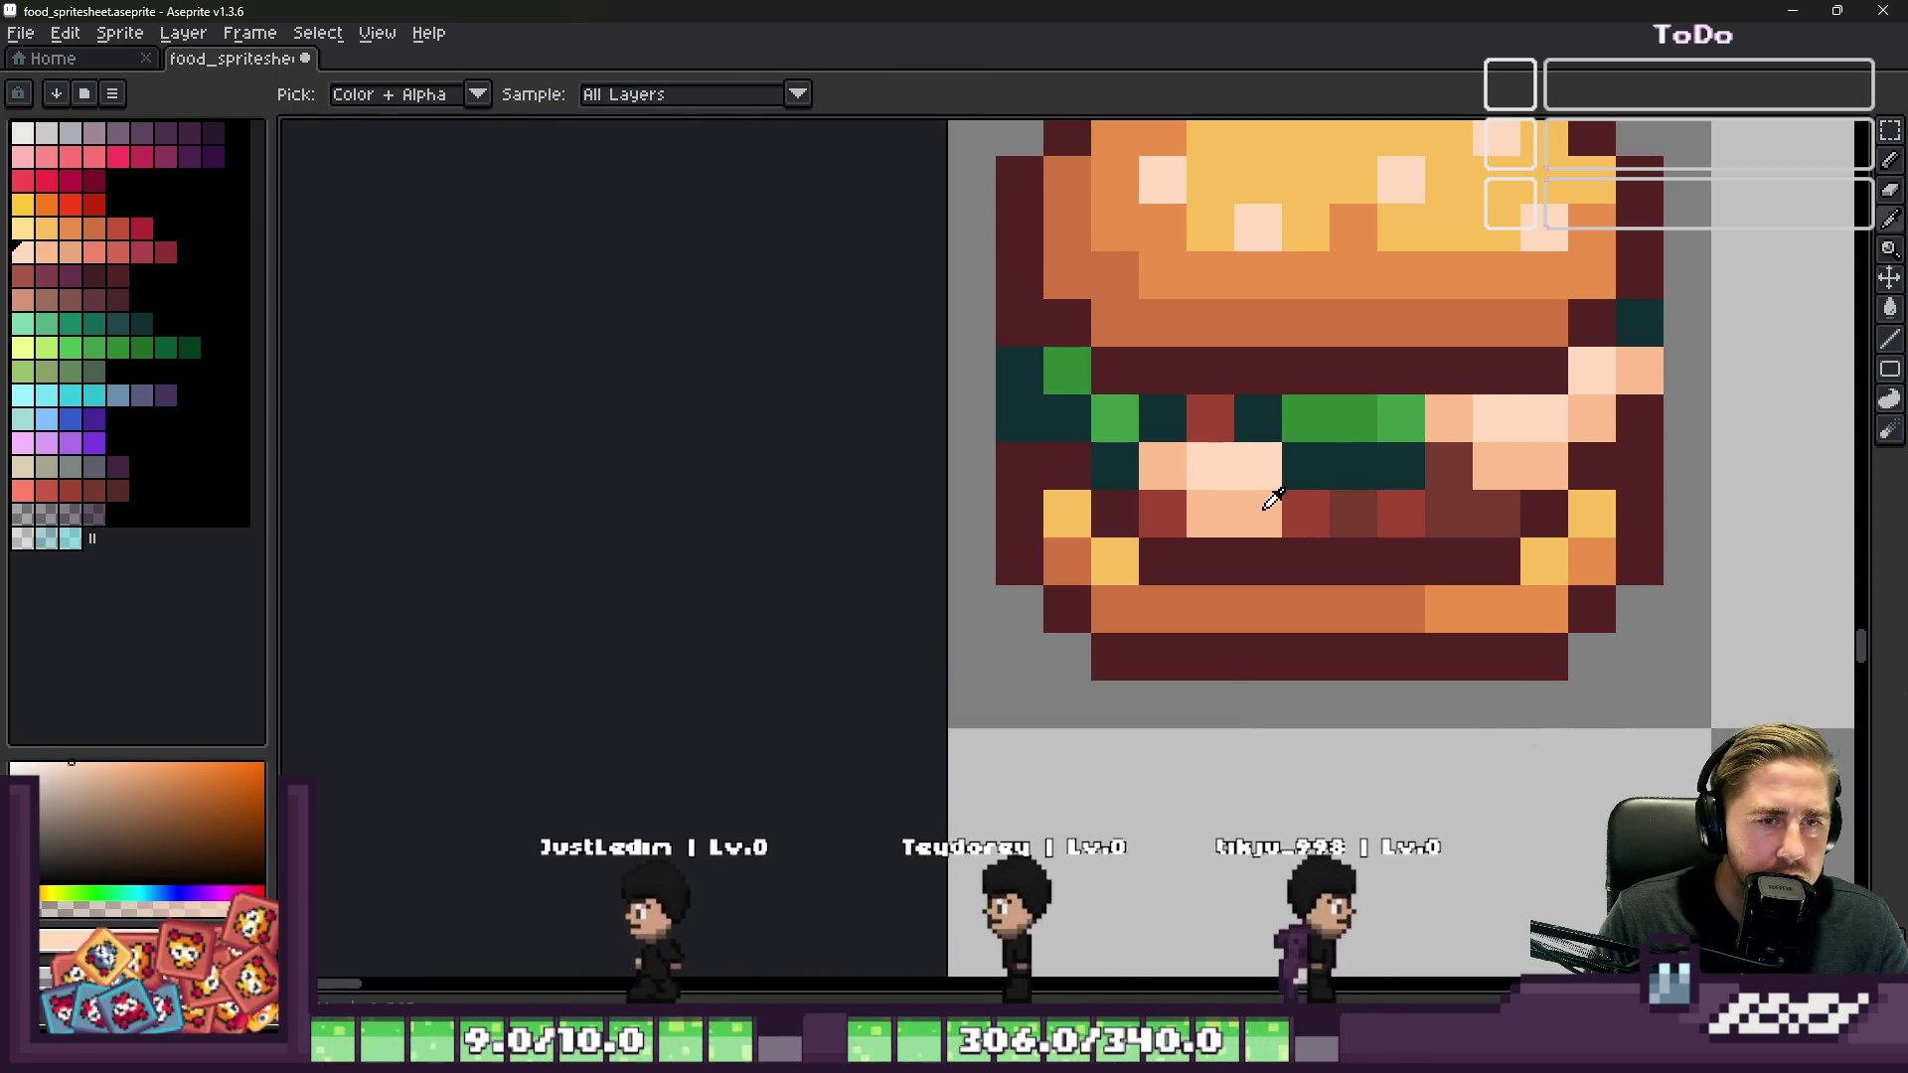
key("alt")
left_click(1521, 387, "alt")
left_click(1147, 406)
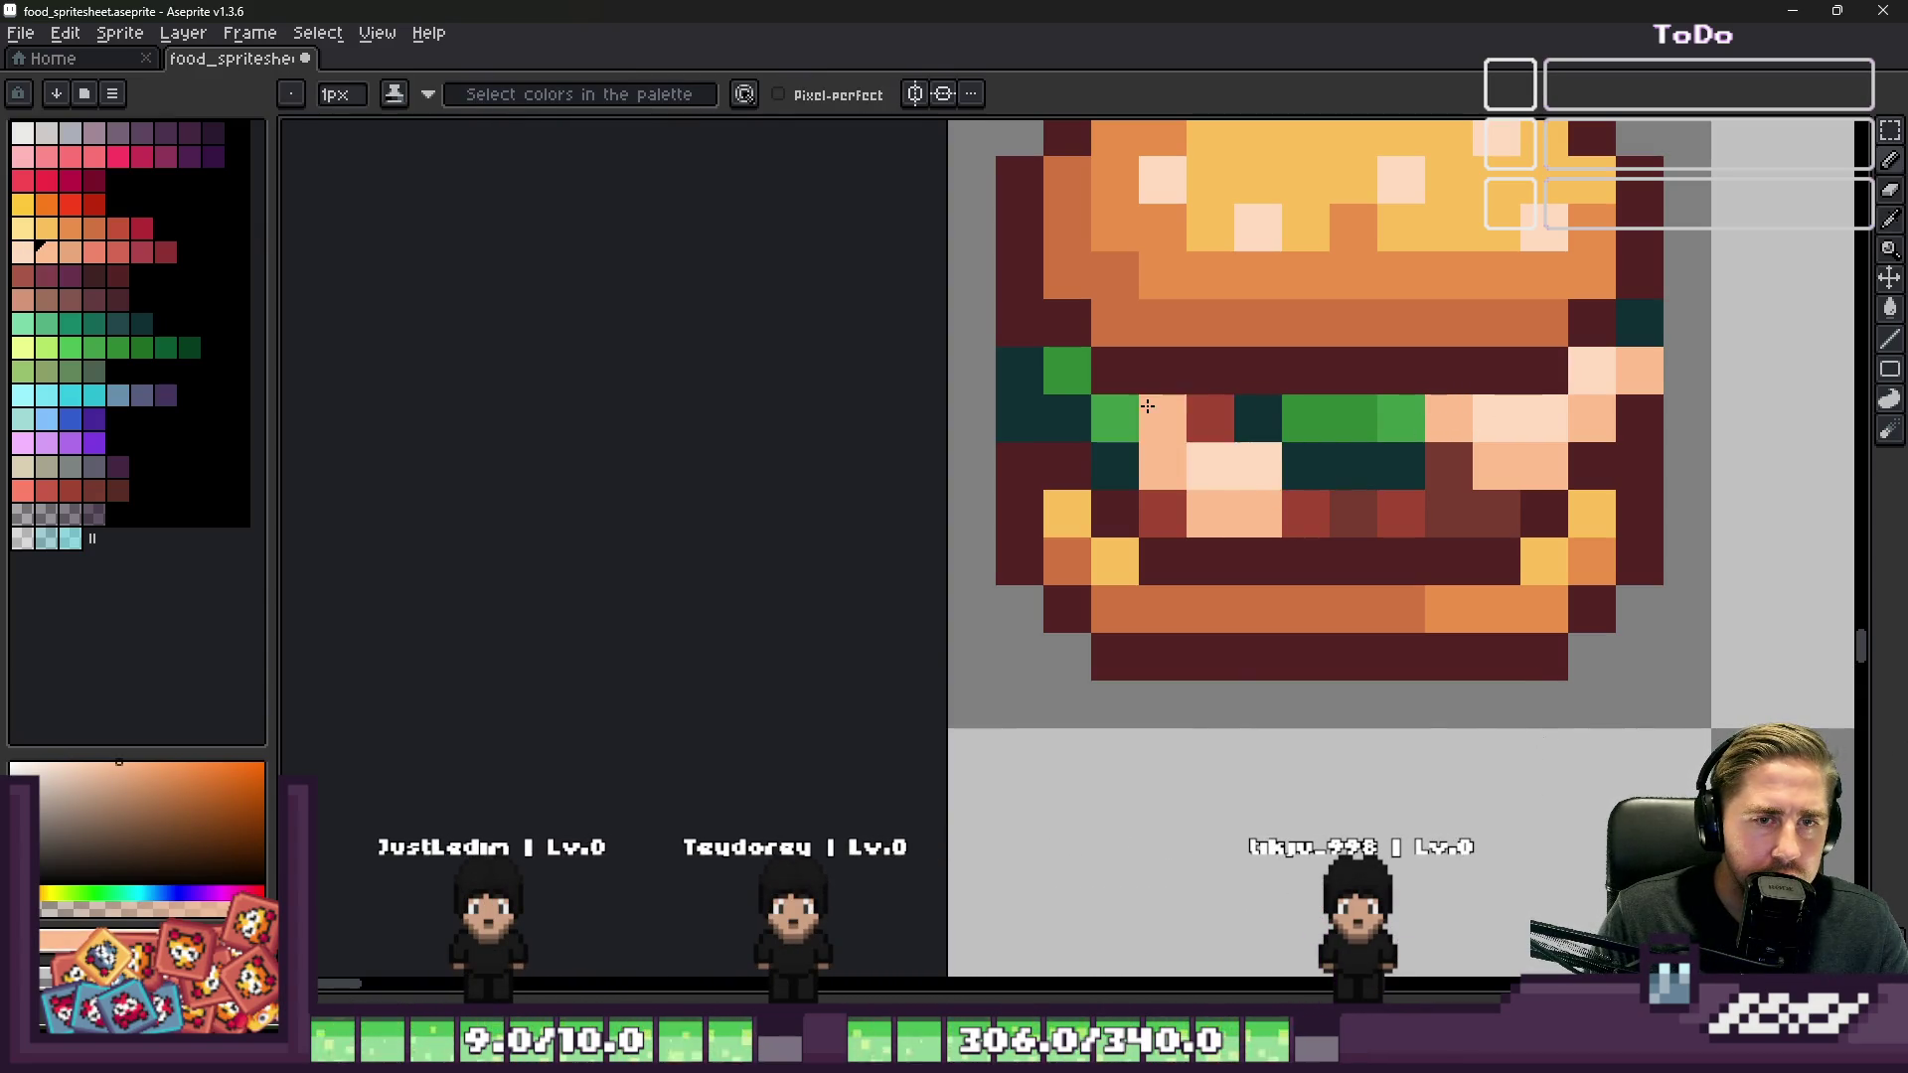
scroll(1302, 444, "down", 4)
scroll(1303, 444, "down", 1)
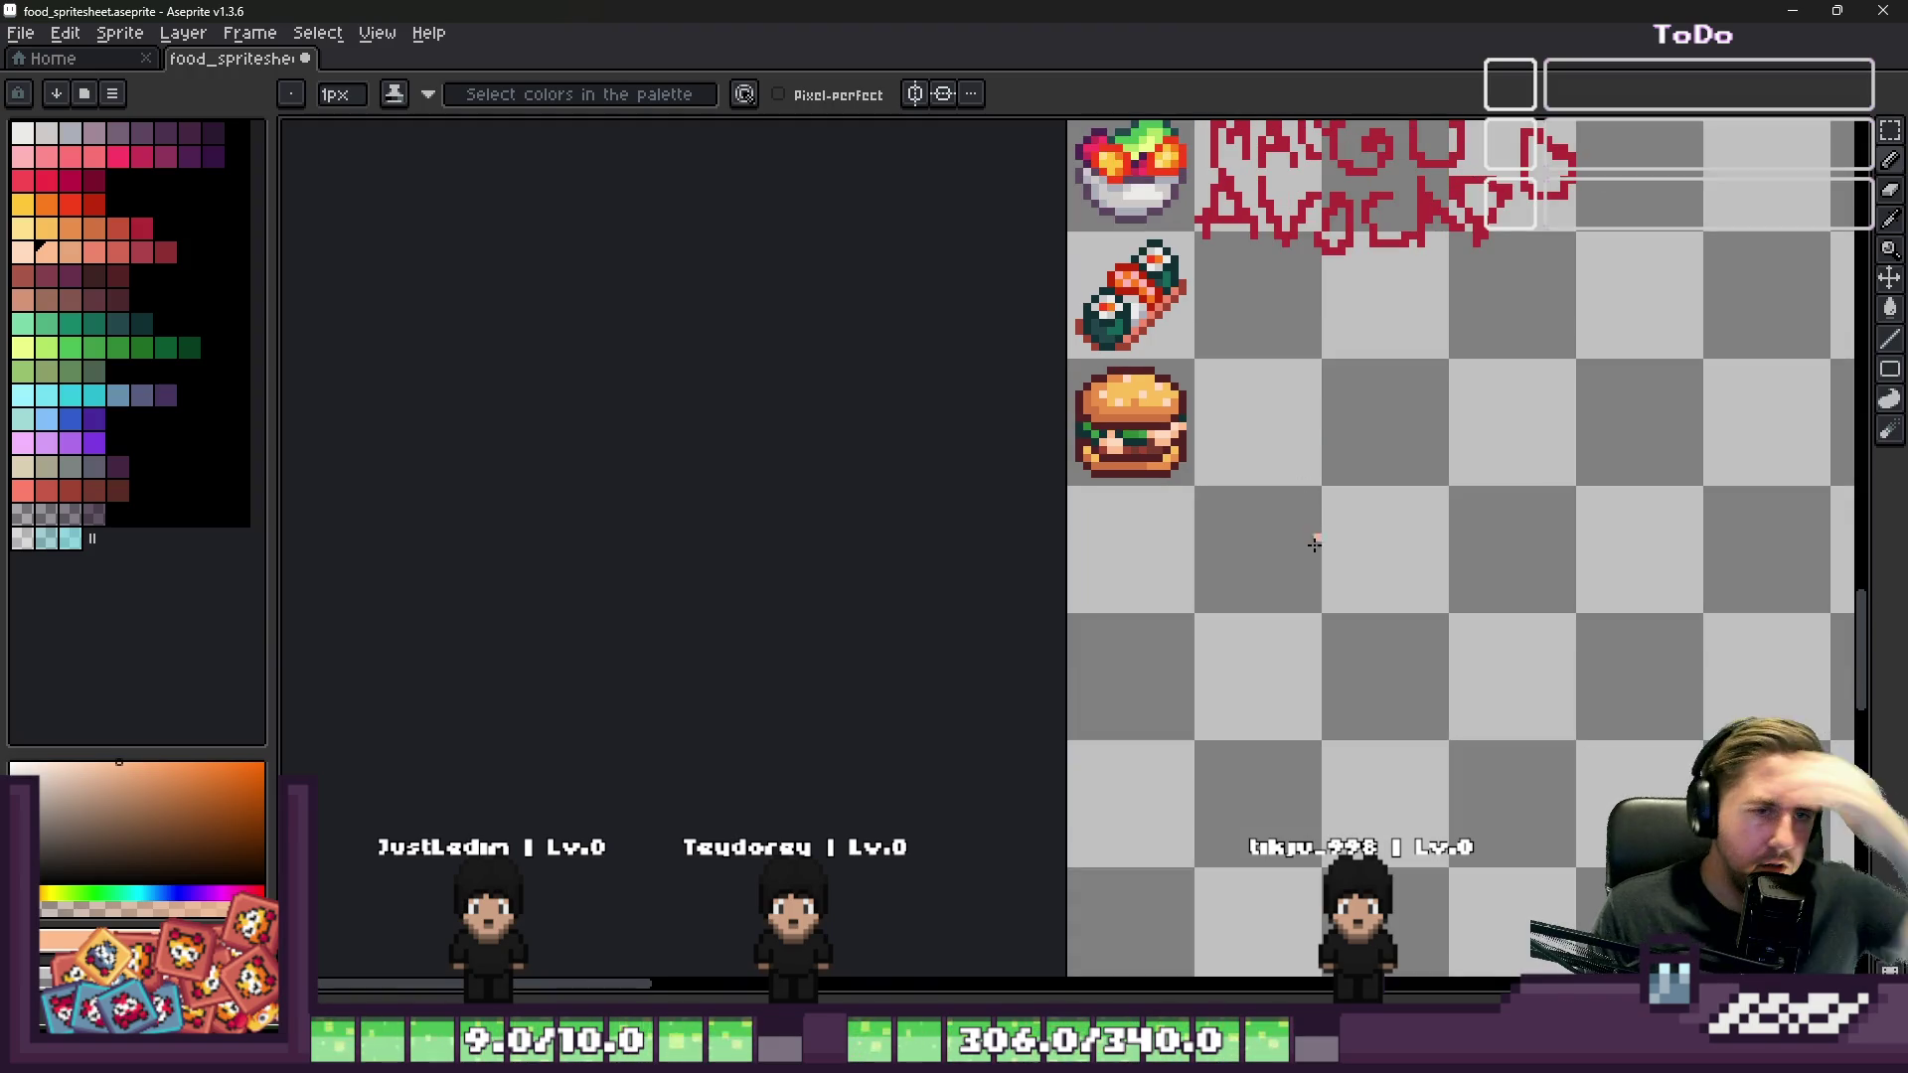
scroll(1322, 579, "up", 5)
key("ctrl")
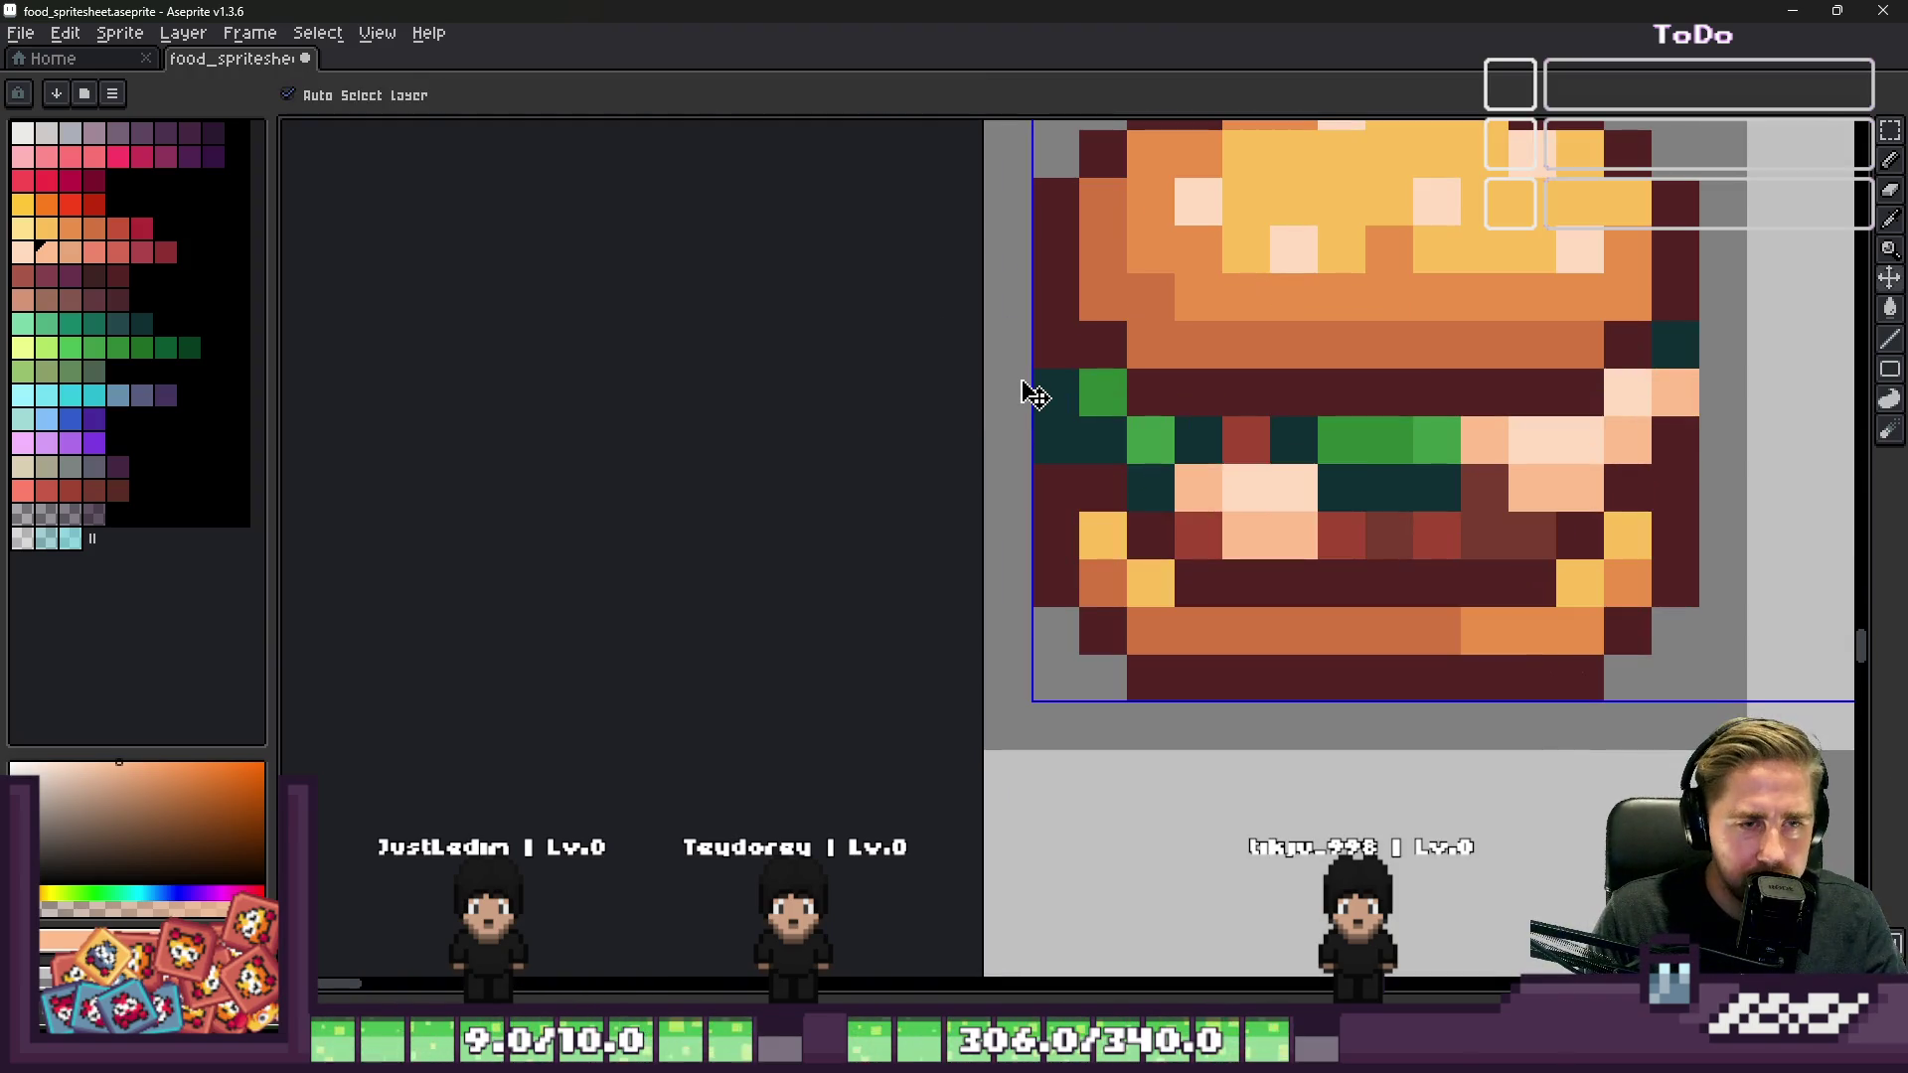
key("ctrl+z")
Step: Paint two more filling pixels peach and compare the burger's peach and dark teal tones
left_click(1272, 487)
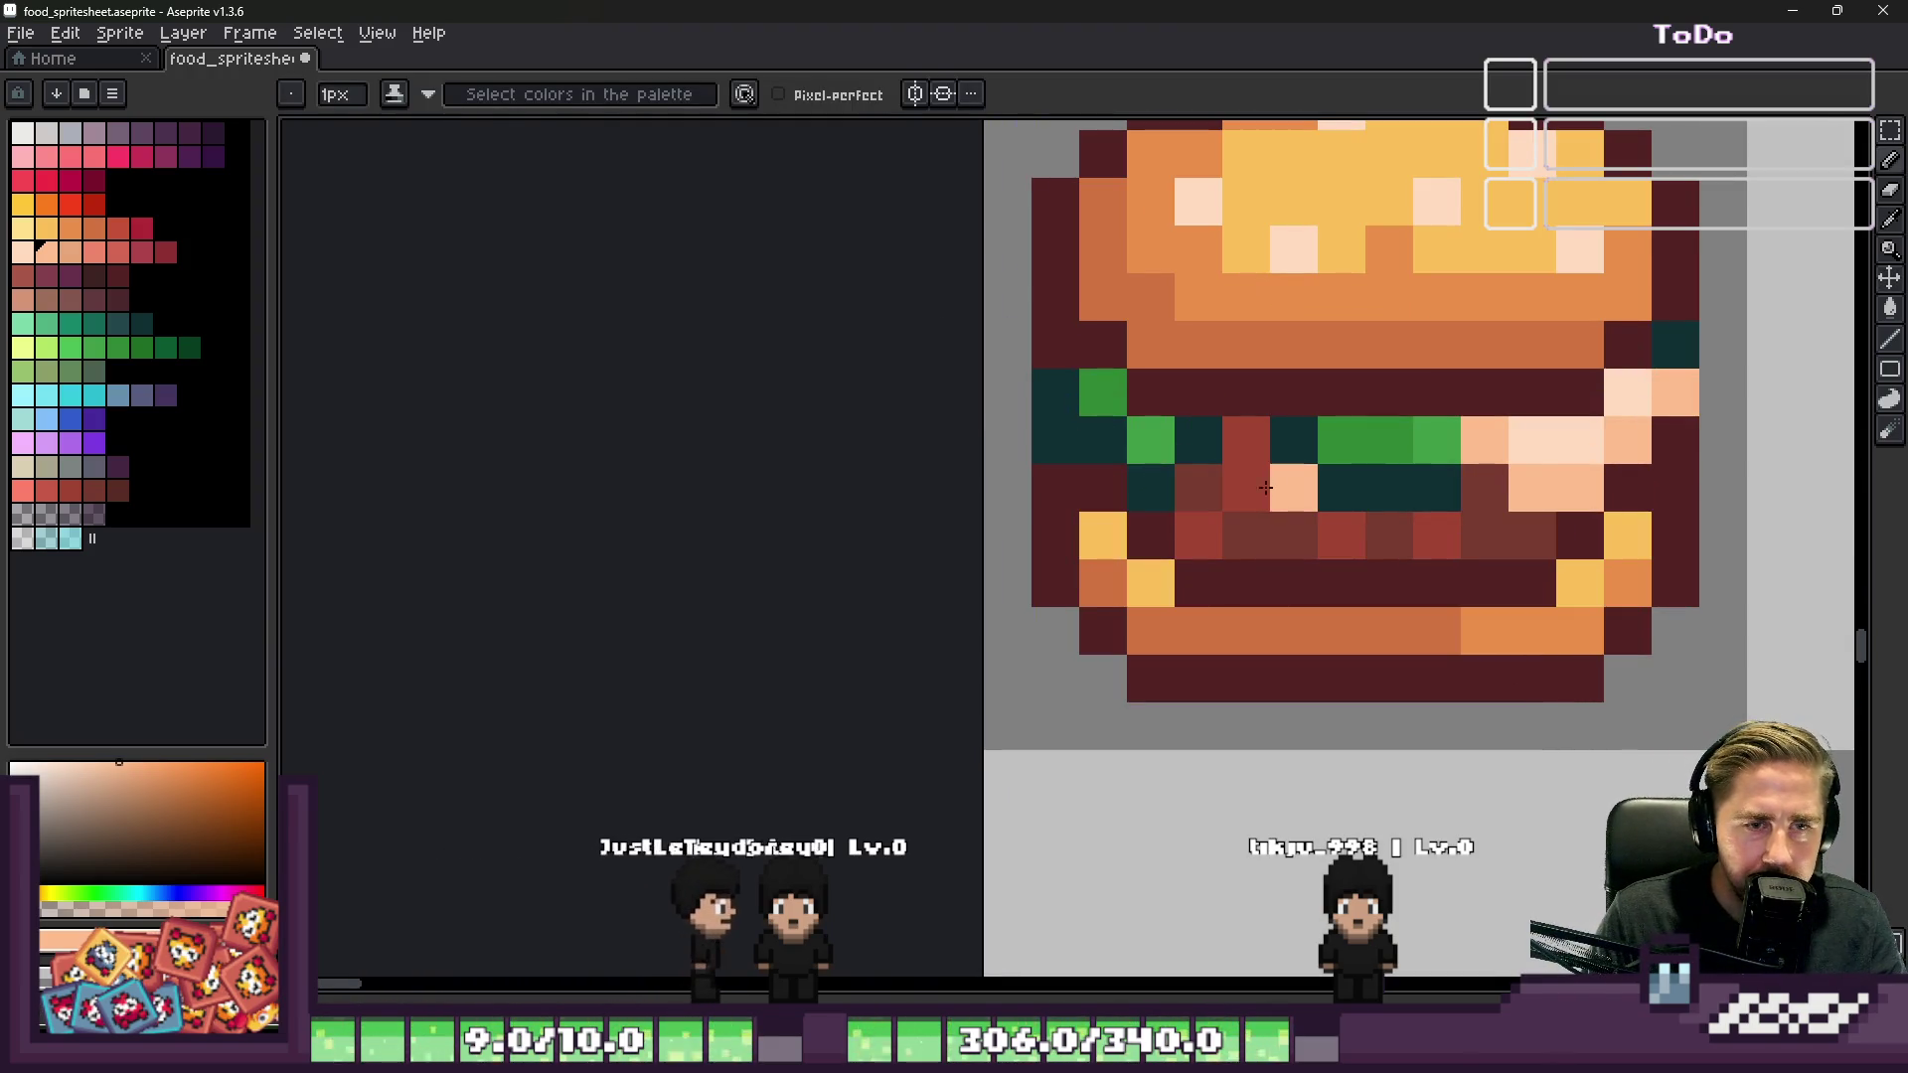
scroll(1372, 512, "down", 5)
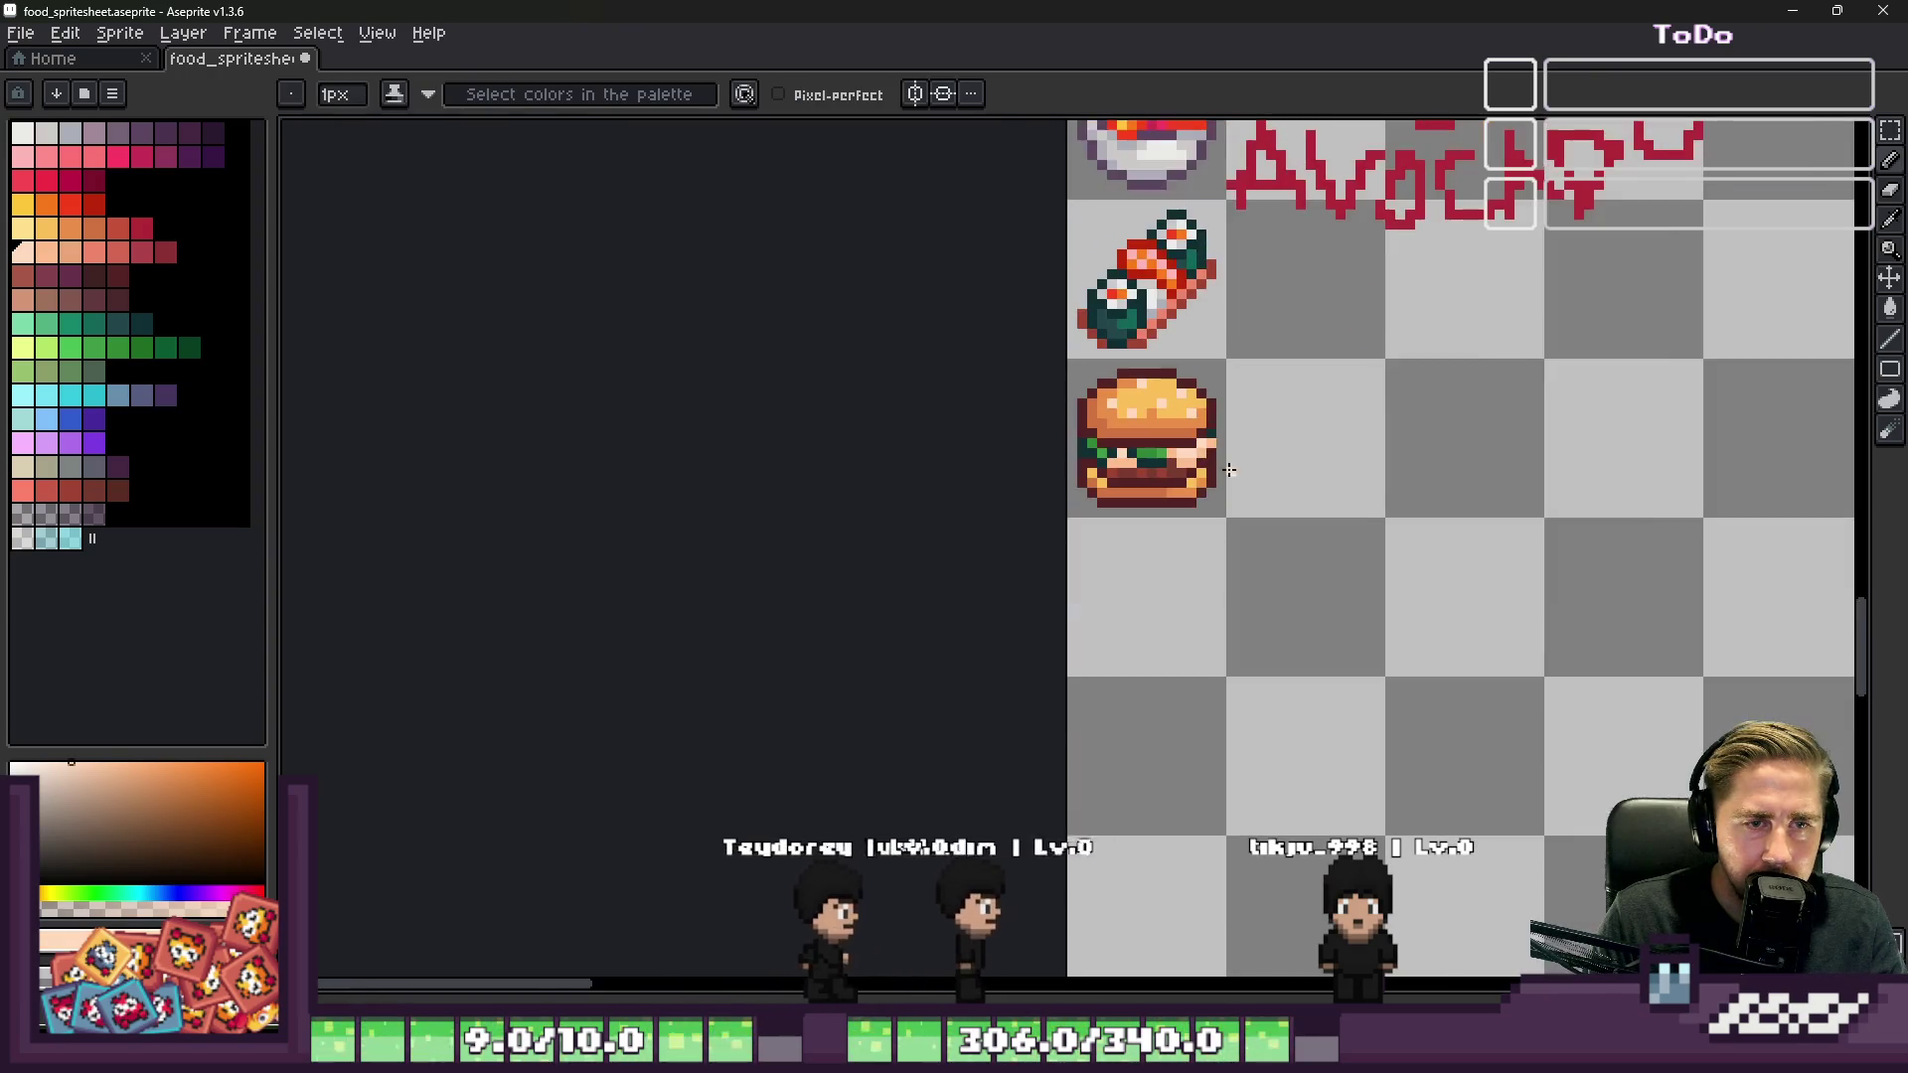
scroll(1207, 527, "up", 6)
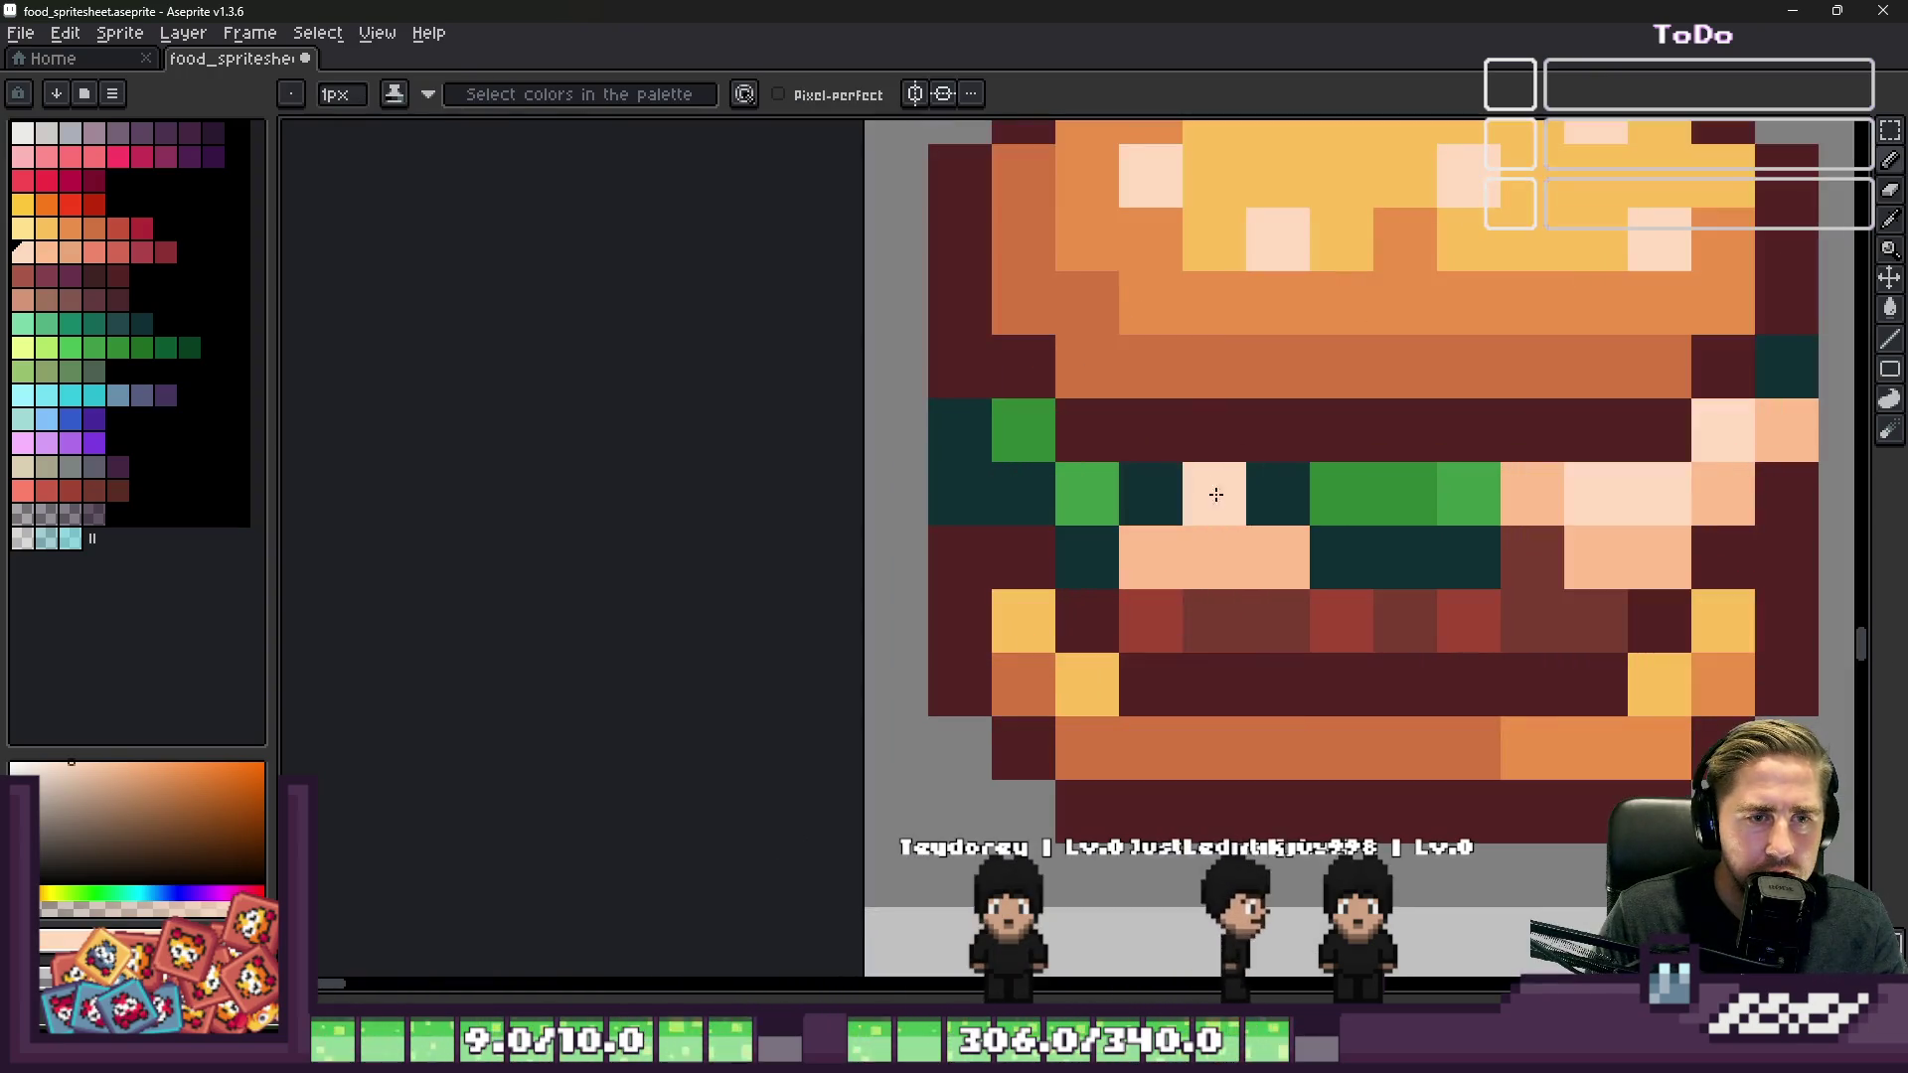
left_click(1202, 561)
left_click(1260, 541, "alt")
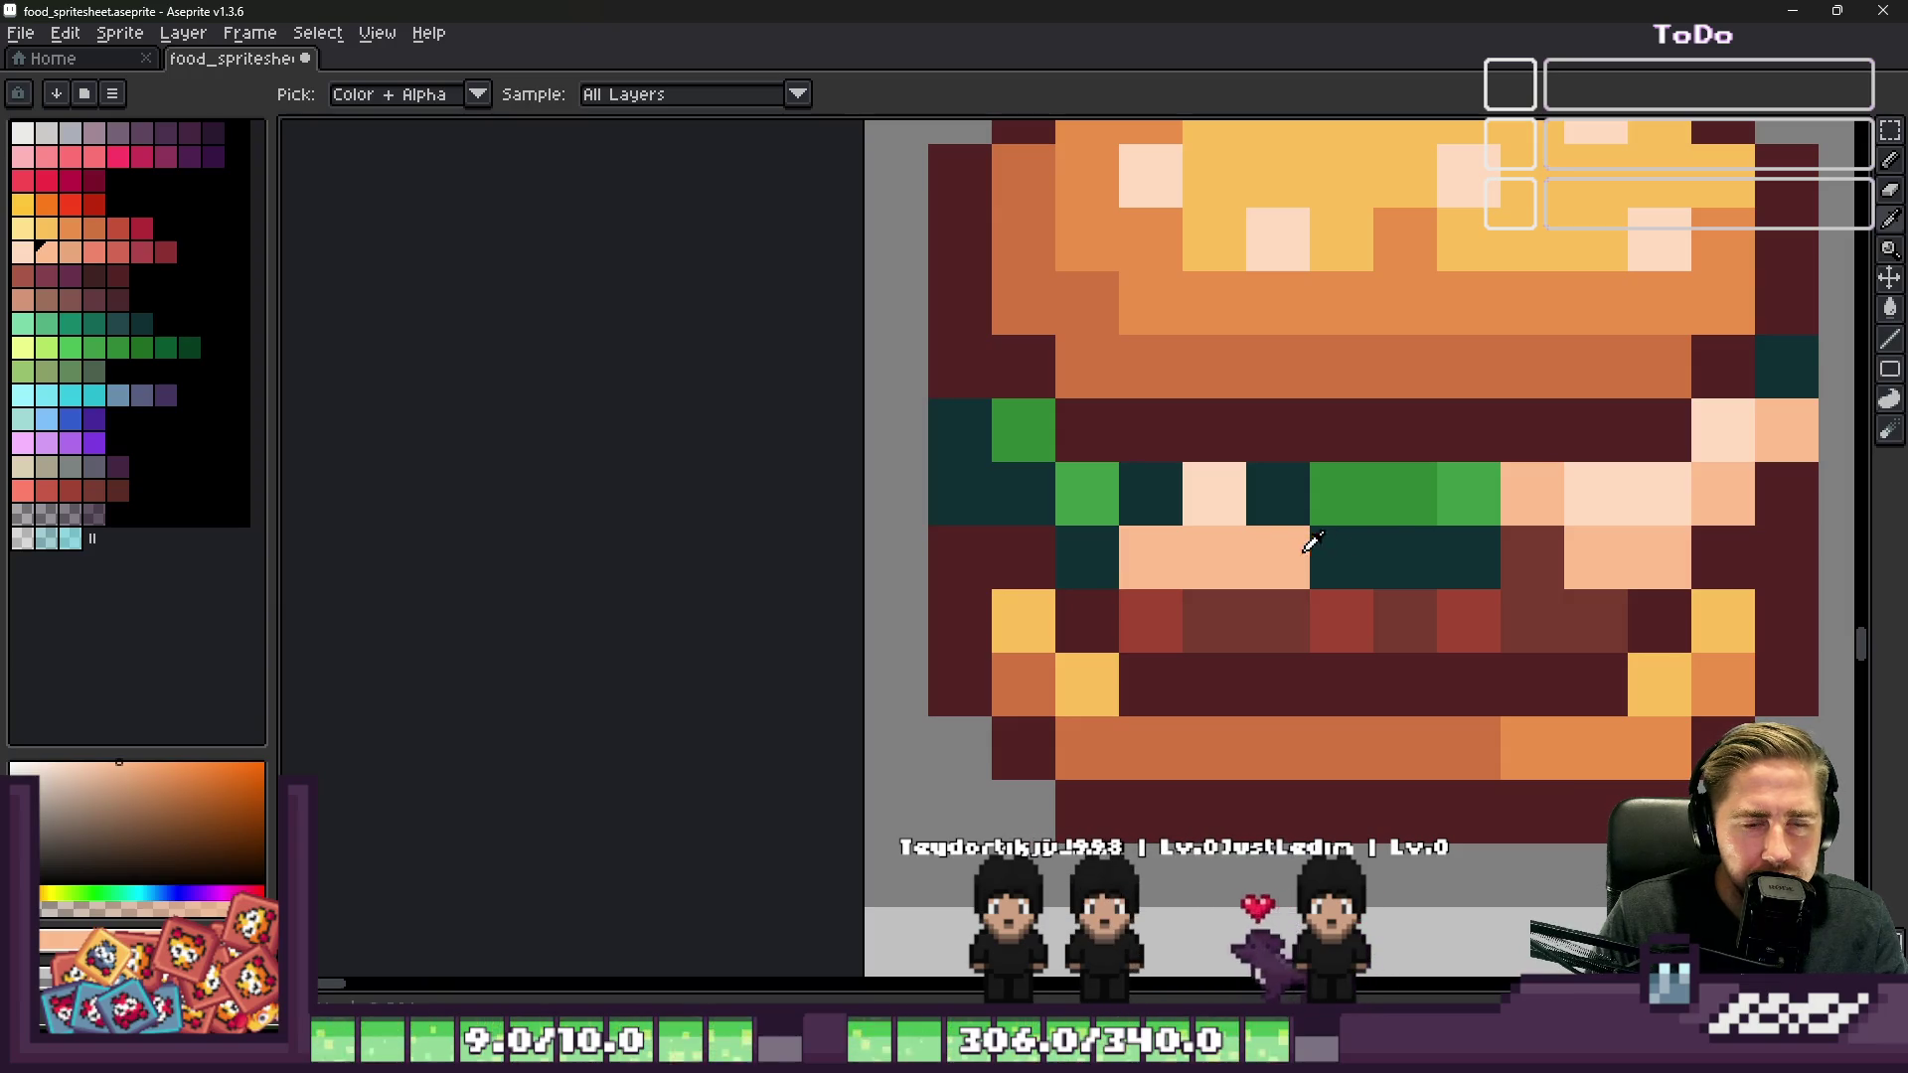
left_click(1390, 542, "alt")
left_click(1163, 534, "alt")
left_click(1463, 552, "alt")
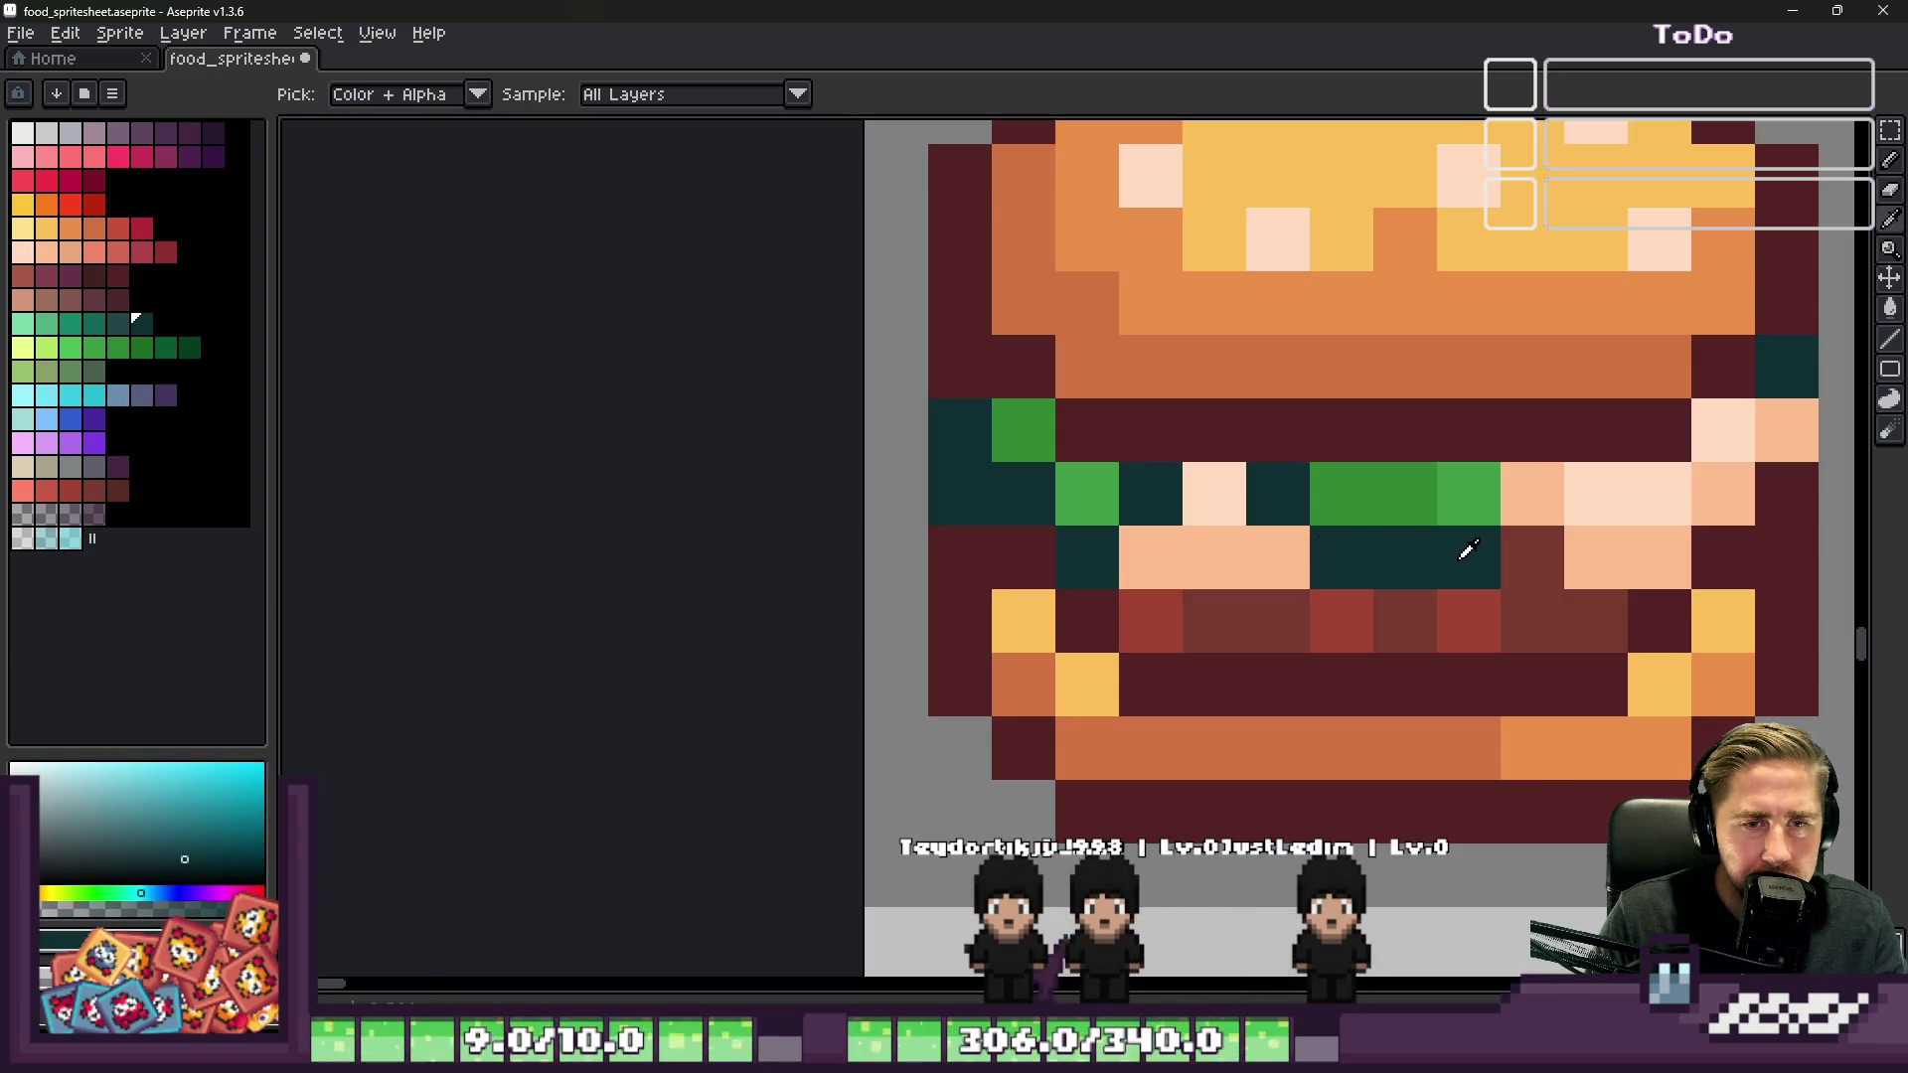
left_click(1517, 493, "alt")
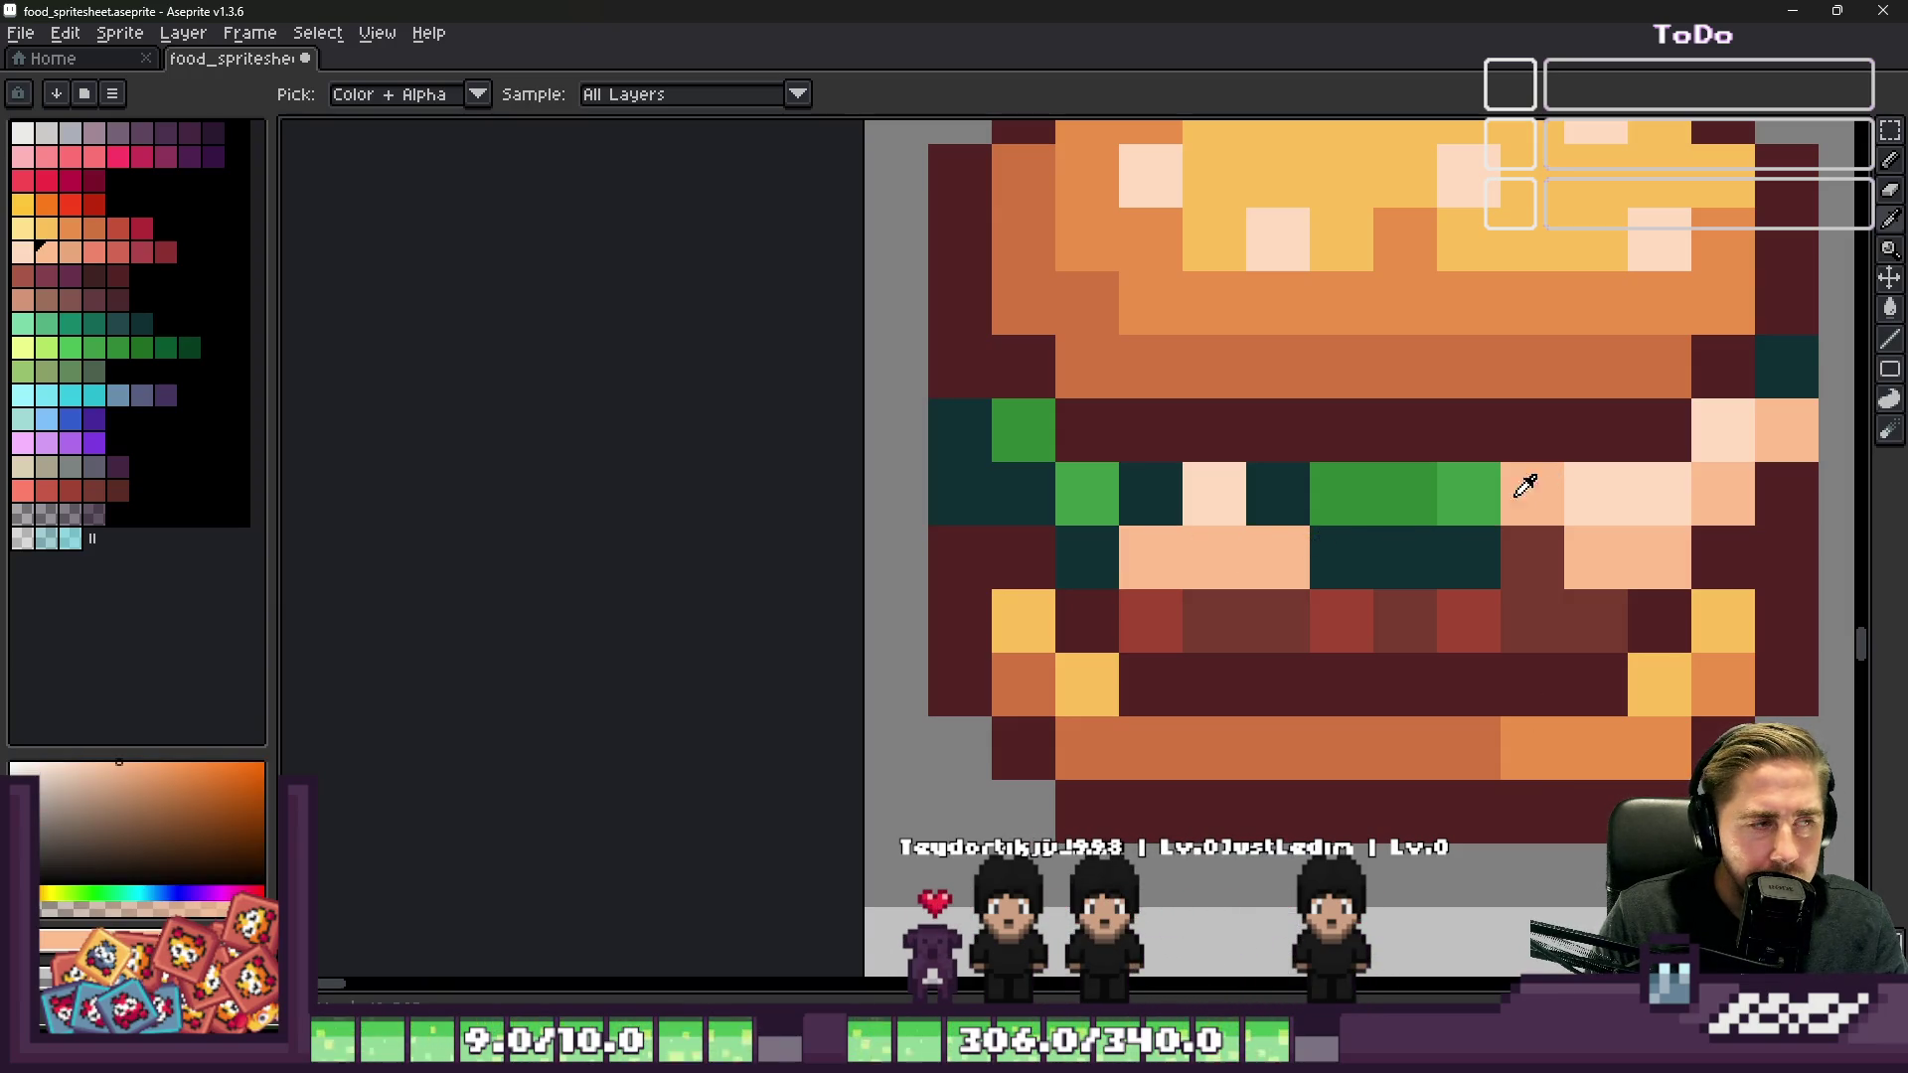
Step: Recolour the peach slice pixels and a dark red pixel salmon, undoing one stray pixel
left_click(95, 251)
left_click(1532, 493)
left_click(1596, 556)
left_click(1646, 562)
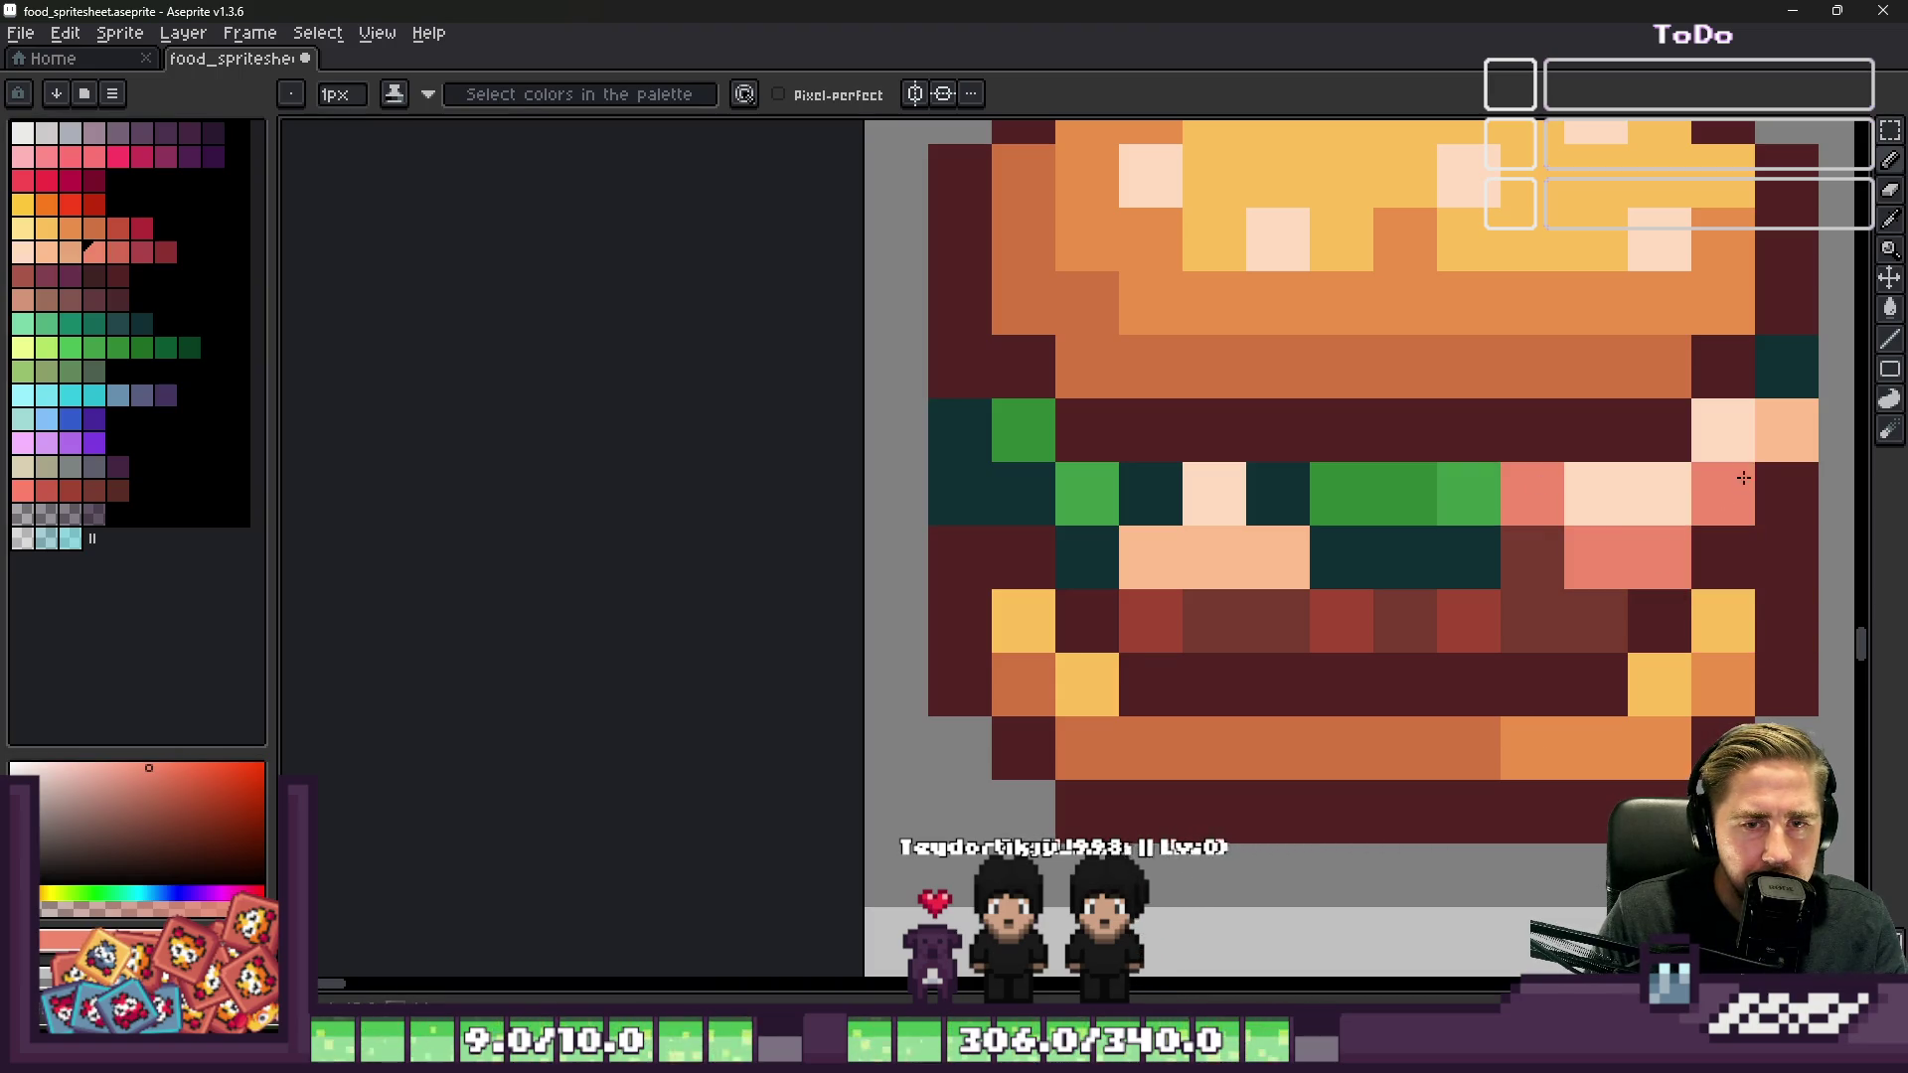
left_click(1786, 430)
mouse_move(1278, 557)
left_mouse_down()
mouse_move(1153, 554)
mouse_move(1153, 516)
left_mouse_up()
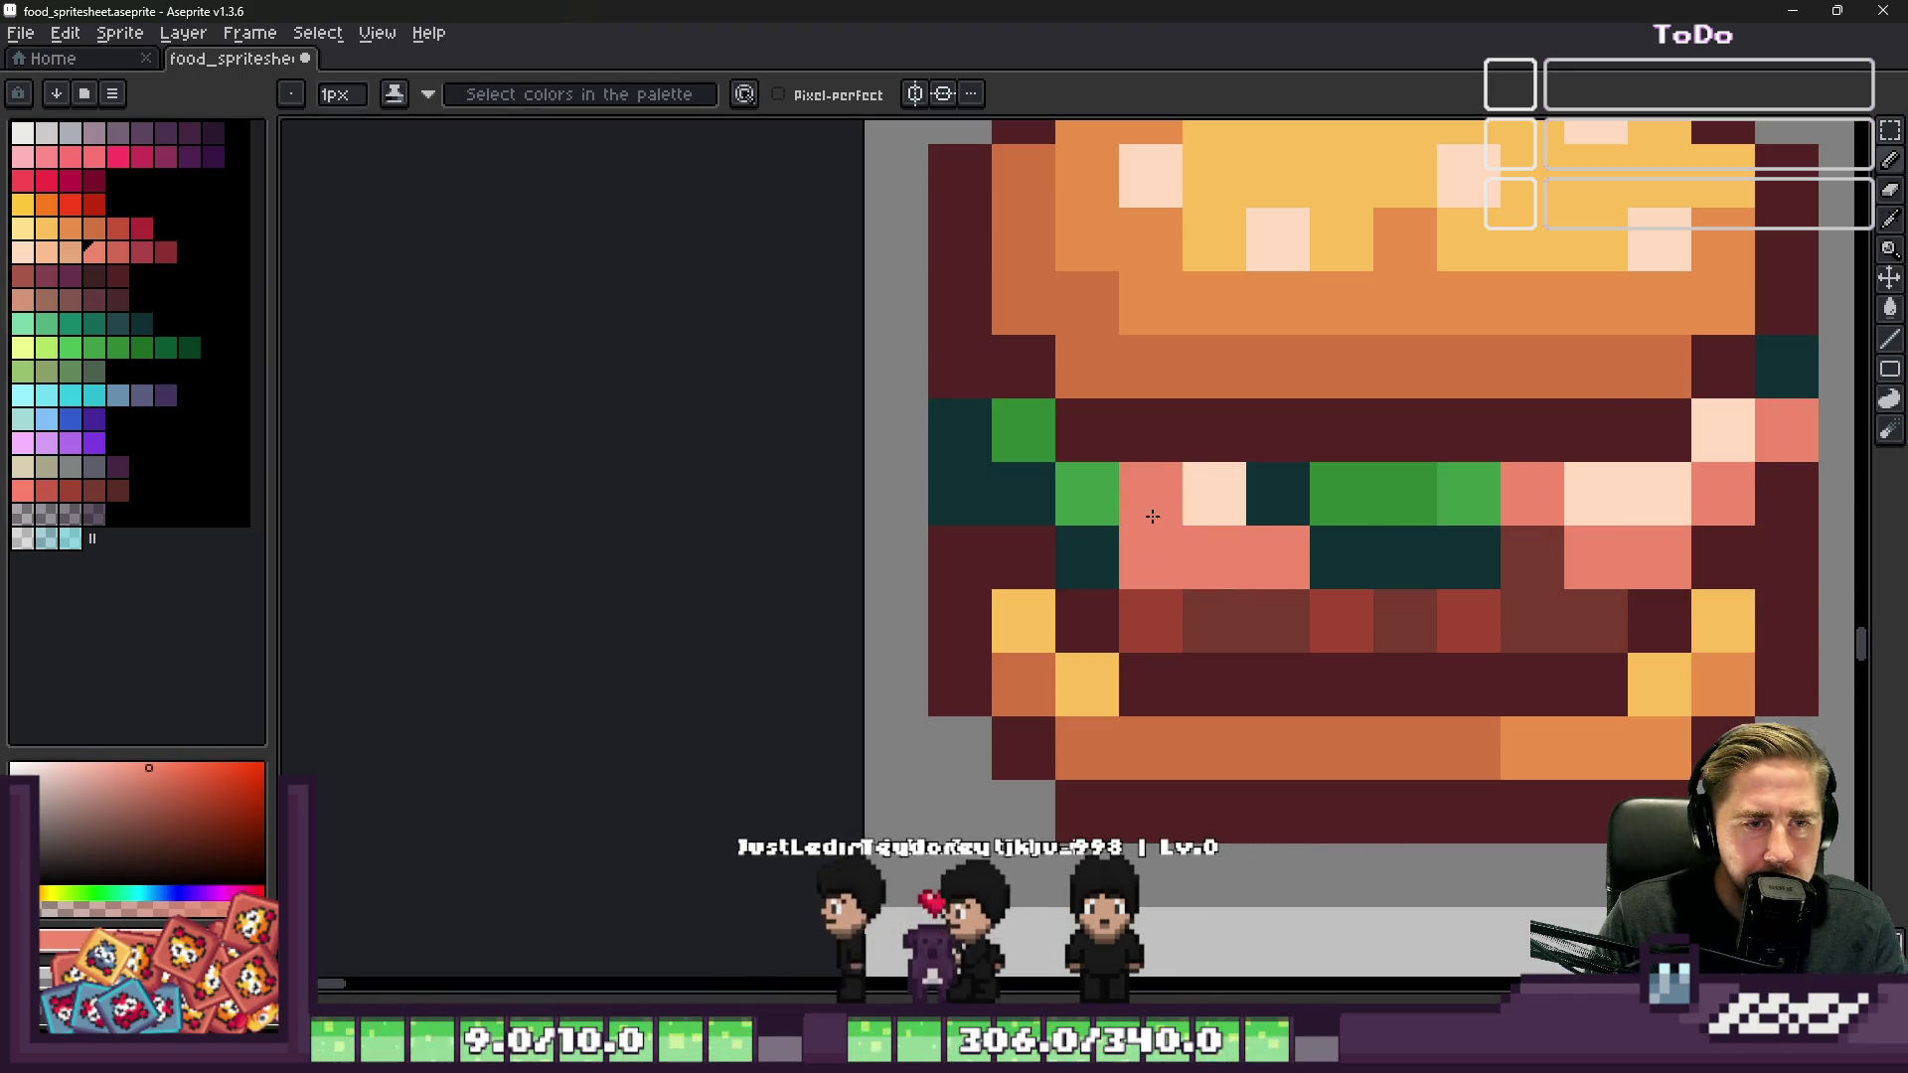
key("ctrl+z")
left_click(1277, 597)
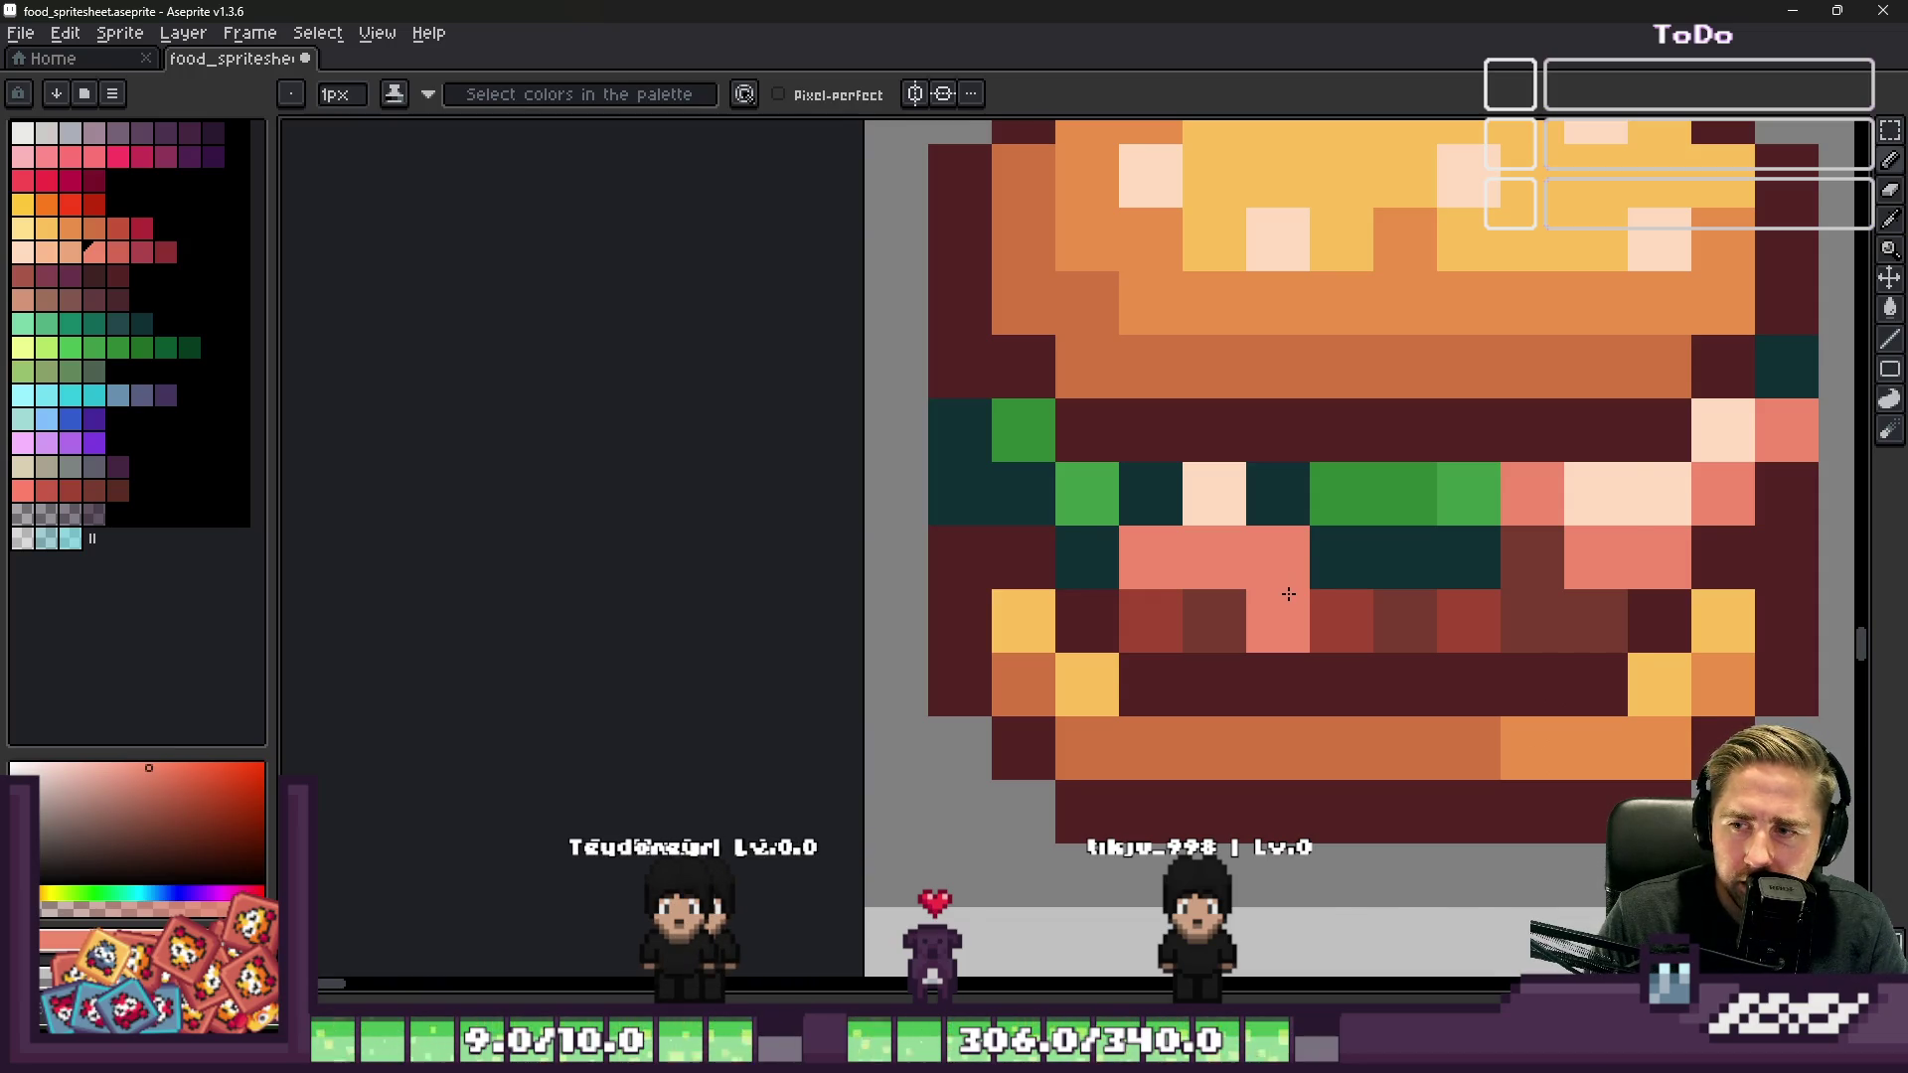
scroll(1288, 593, "down", 6)
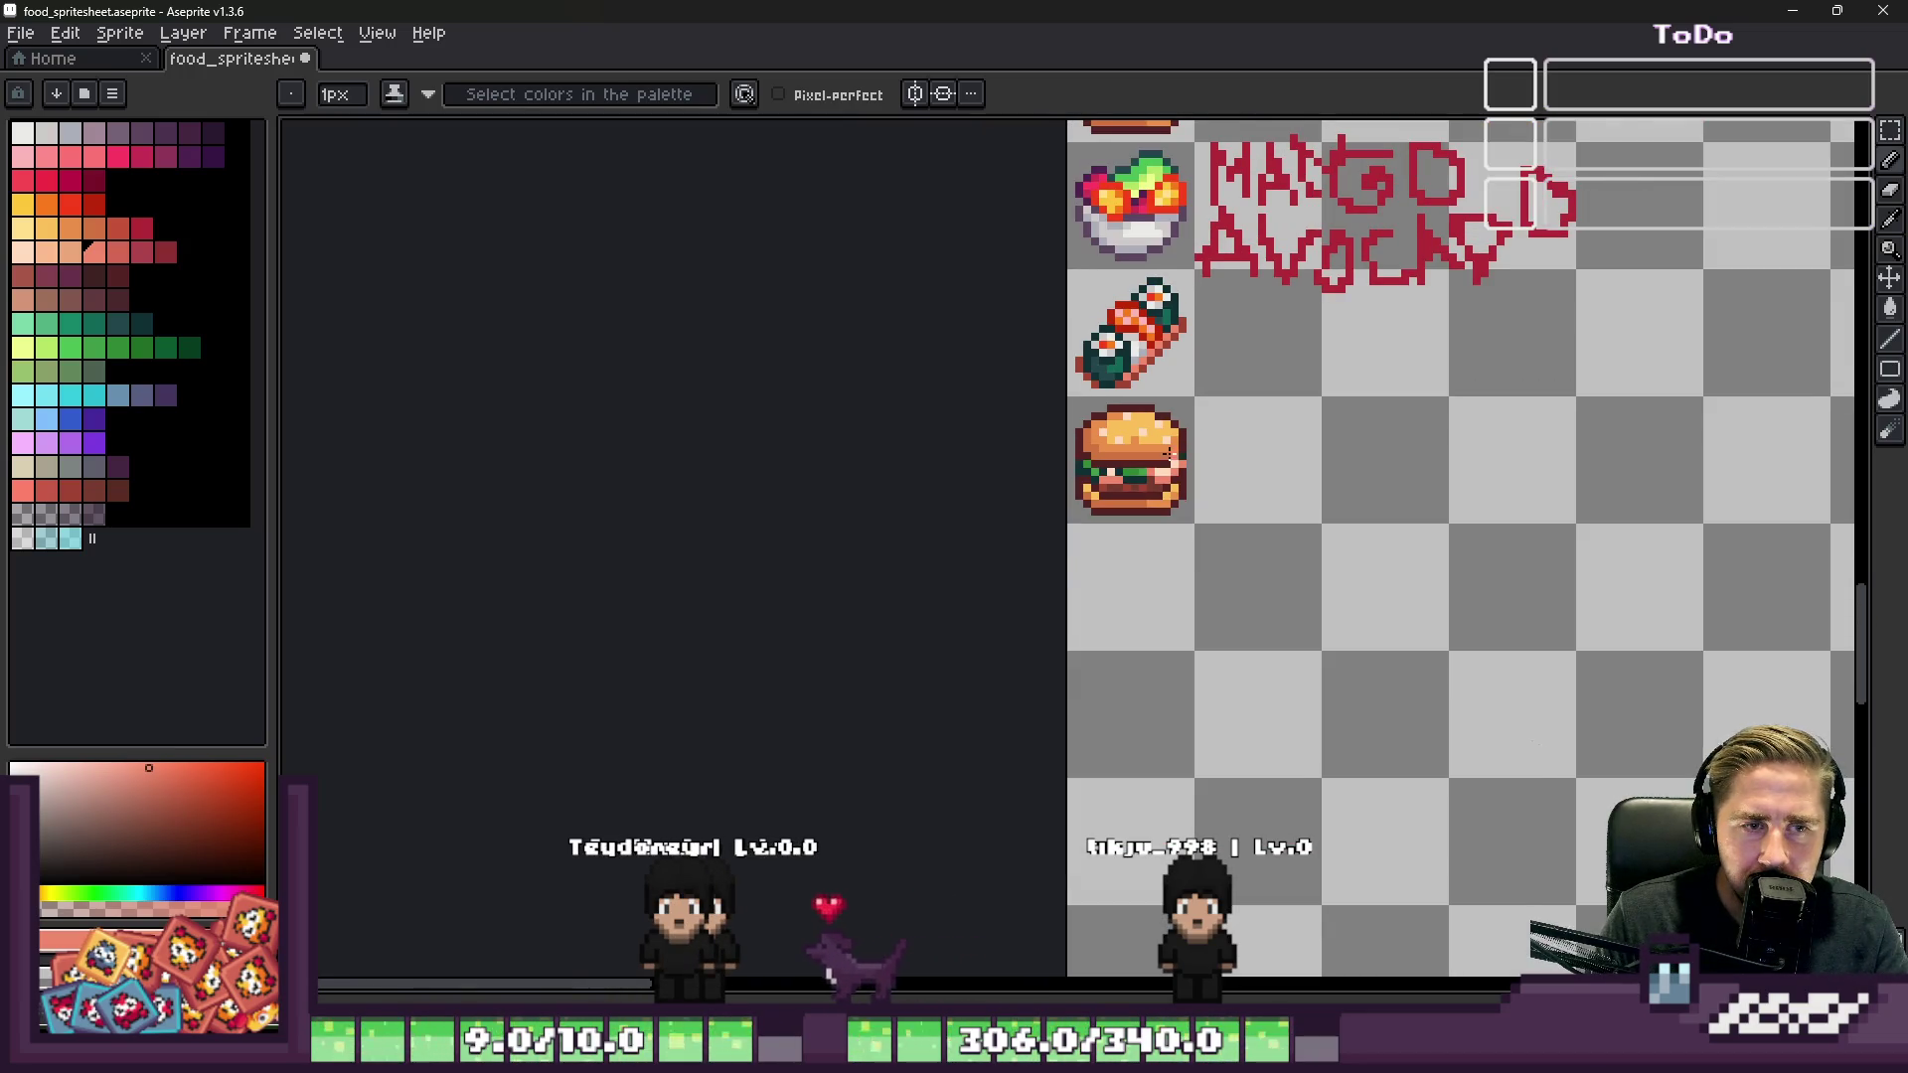
scroll(1176, 452, "up", 5)
Step: Undo the salmon and peach edits so the right side returns to red and teal
key("v")
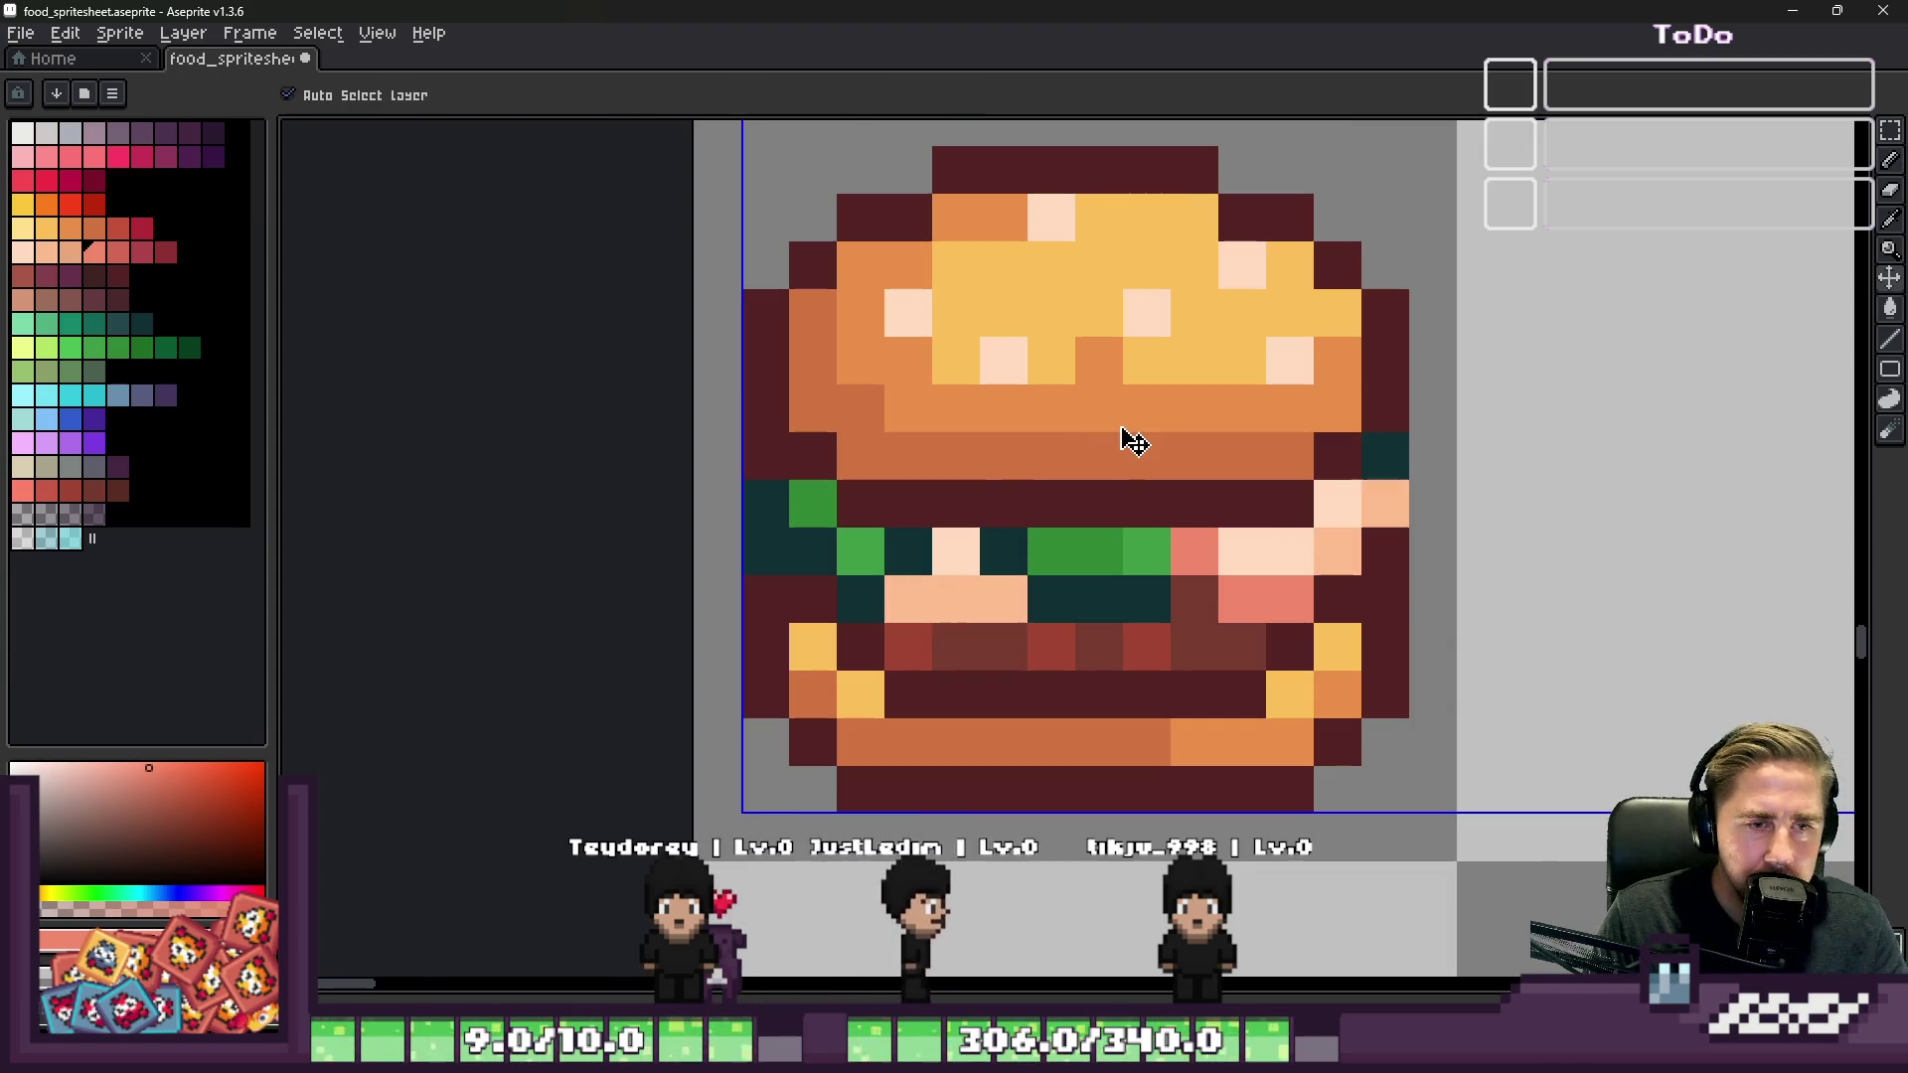
key("ctrl+z")
key("ctrl+z")
key("ctrl+z")
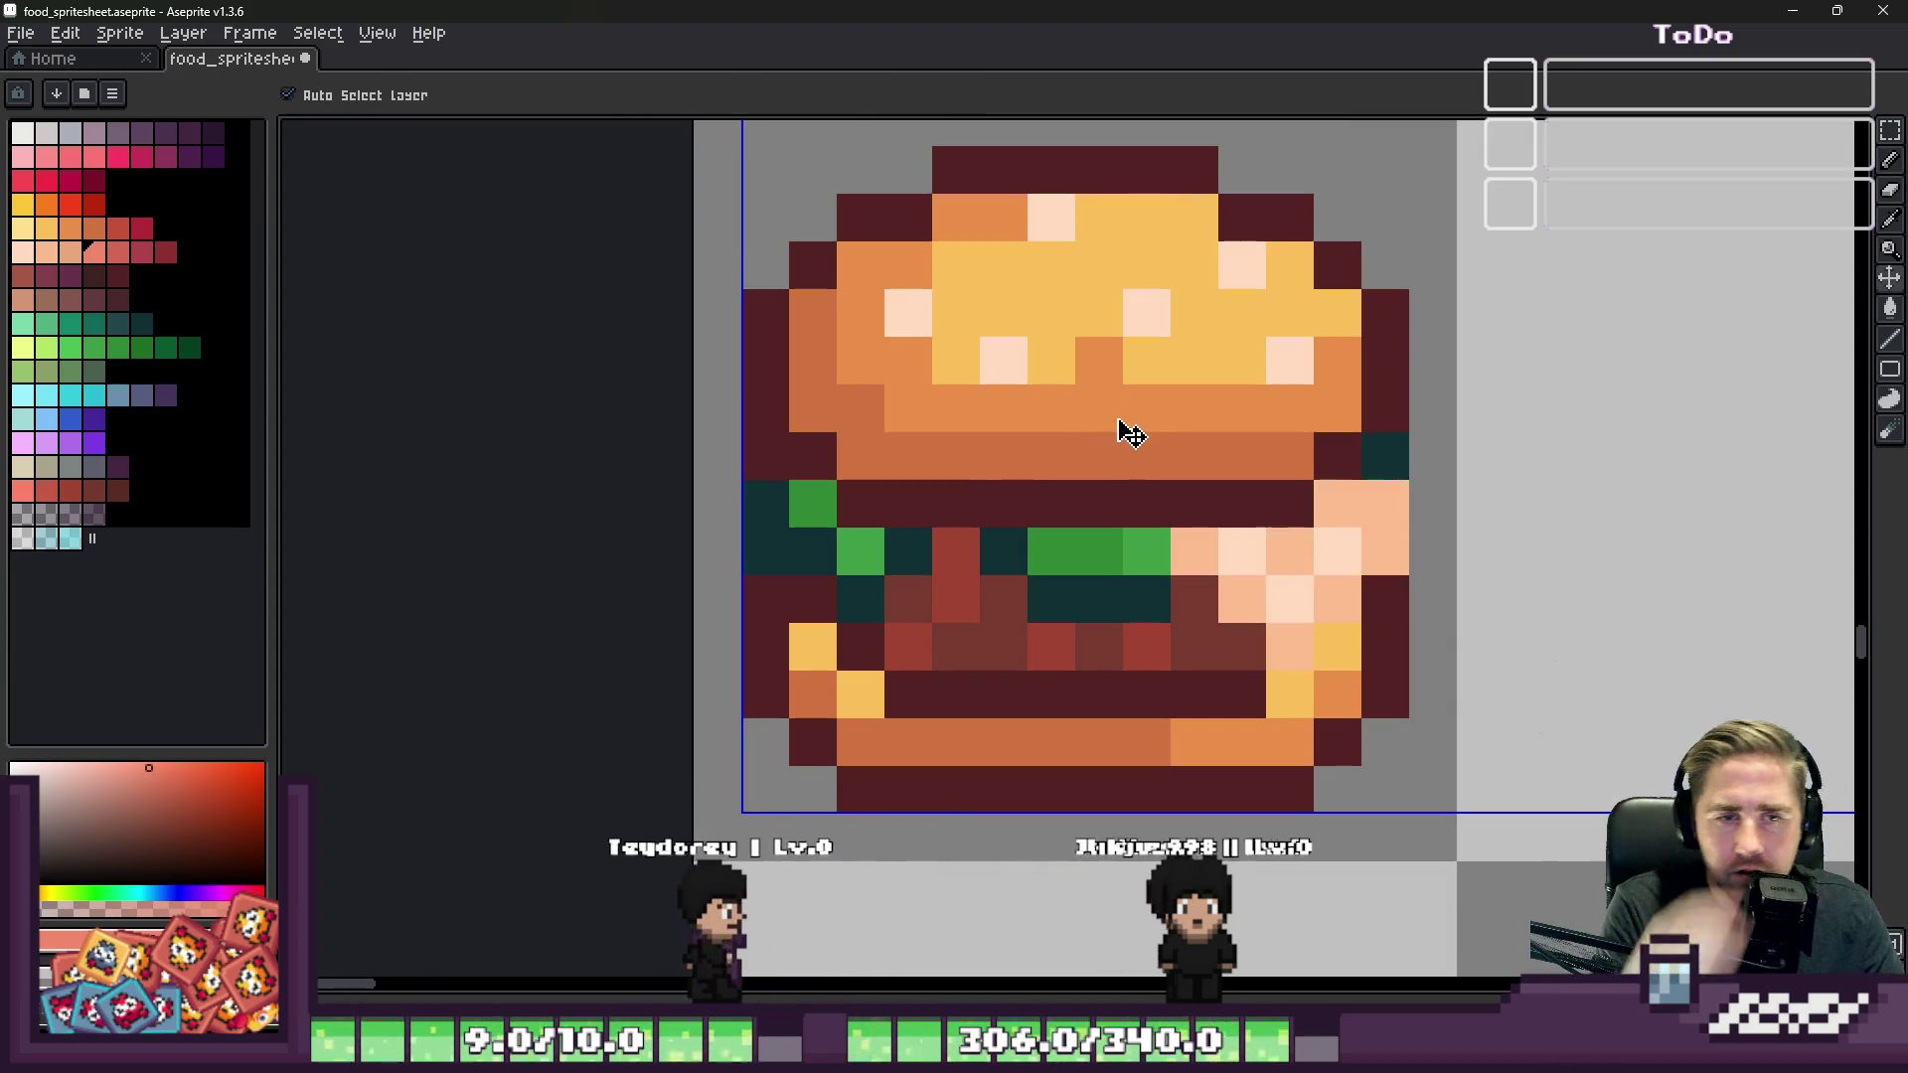
key("ctrl+z")
key("ctrl+z")
key("ctrl+z")
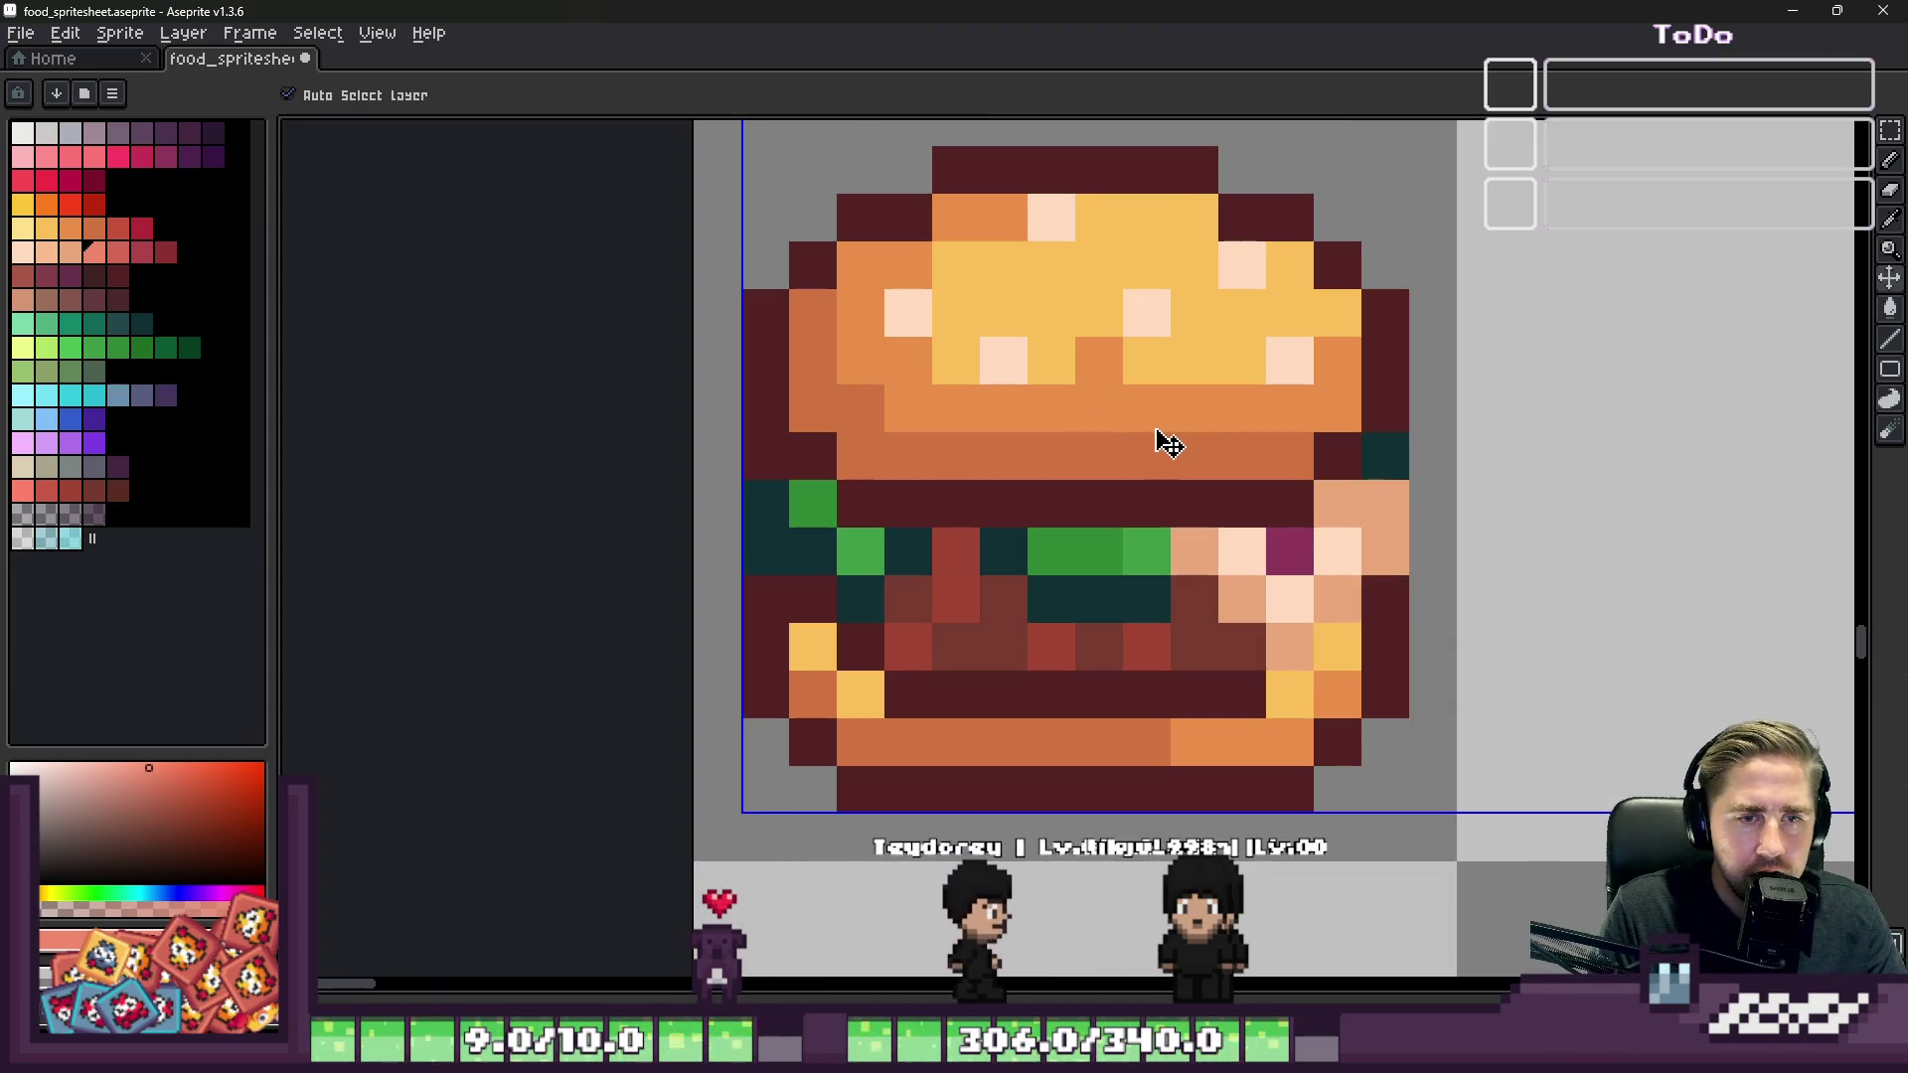
key("ctrl+z")
key("ctrl+z")
key("ctrl+z")
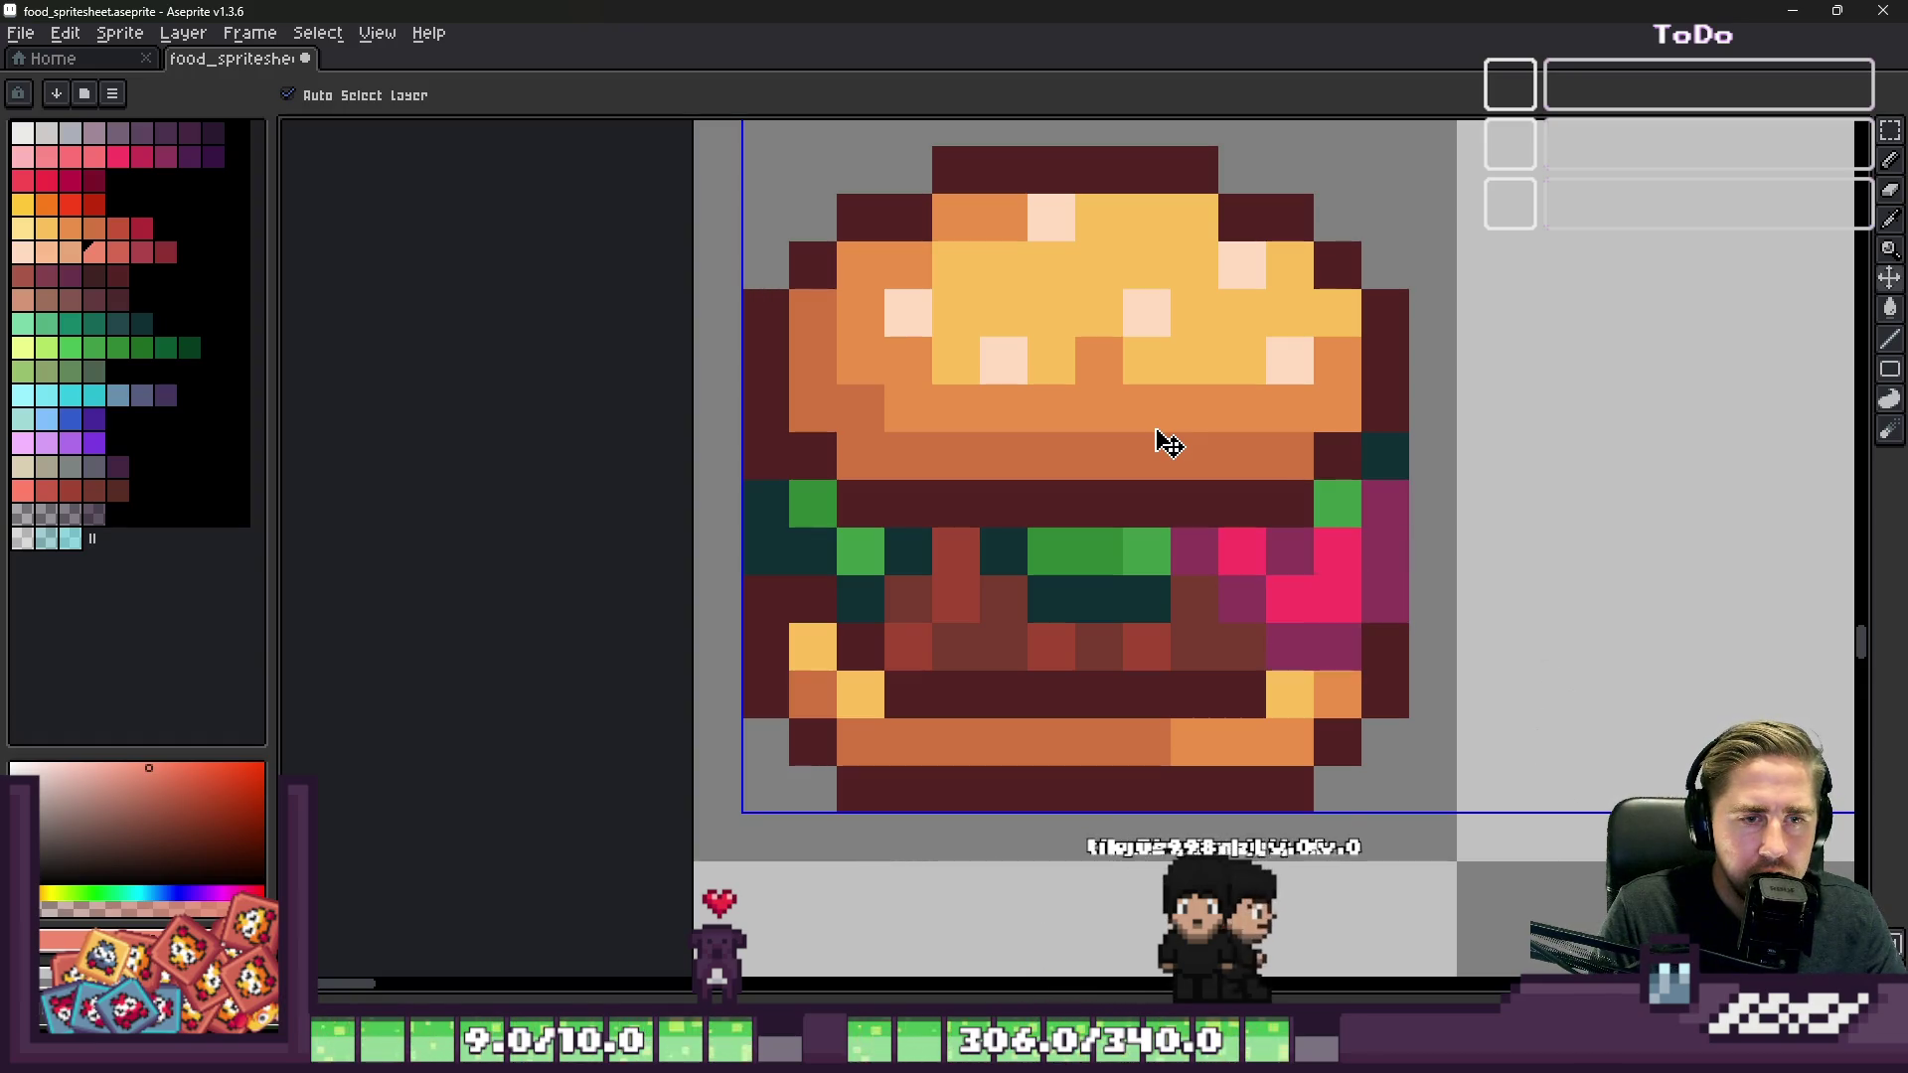
key("ctrl+z")
key("ctrl+z")
key("ctrl+z")
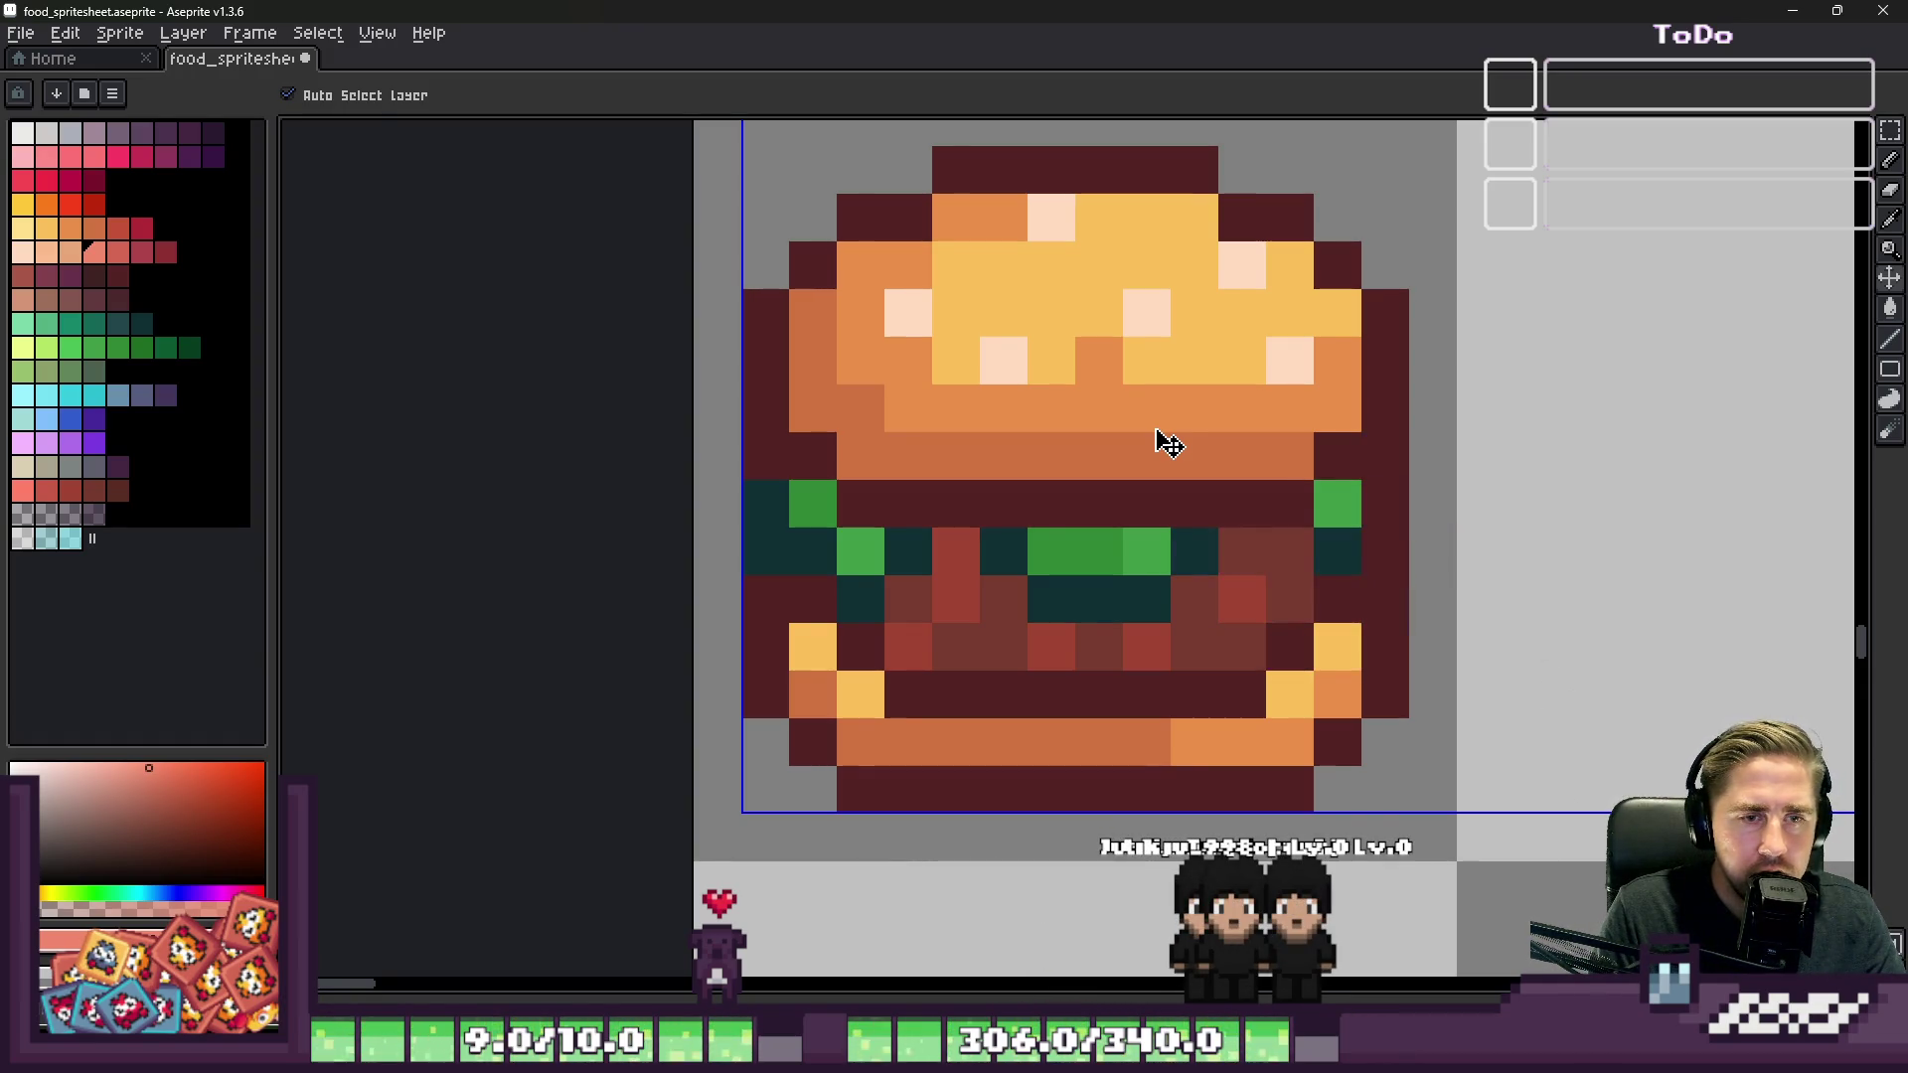
scroll(1153, 418, "down", 3)
scroll(1242, 497, "up", 4)
key("alt")
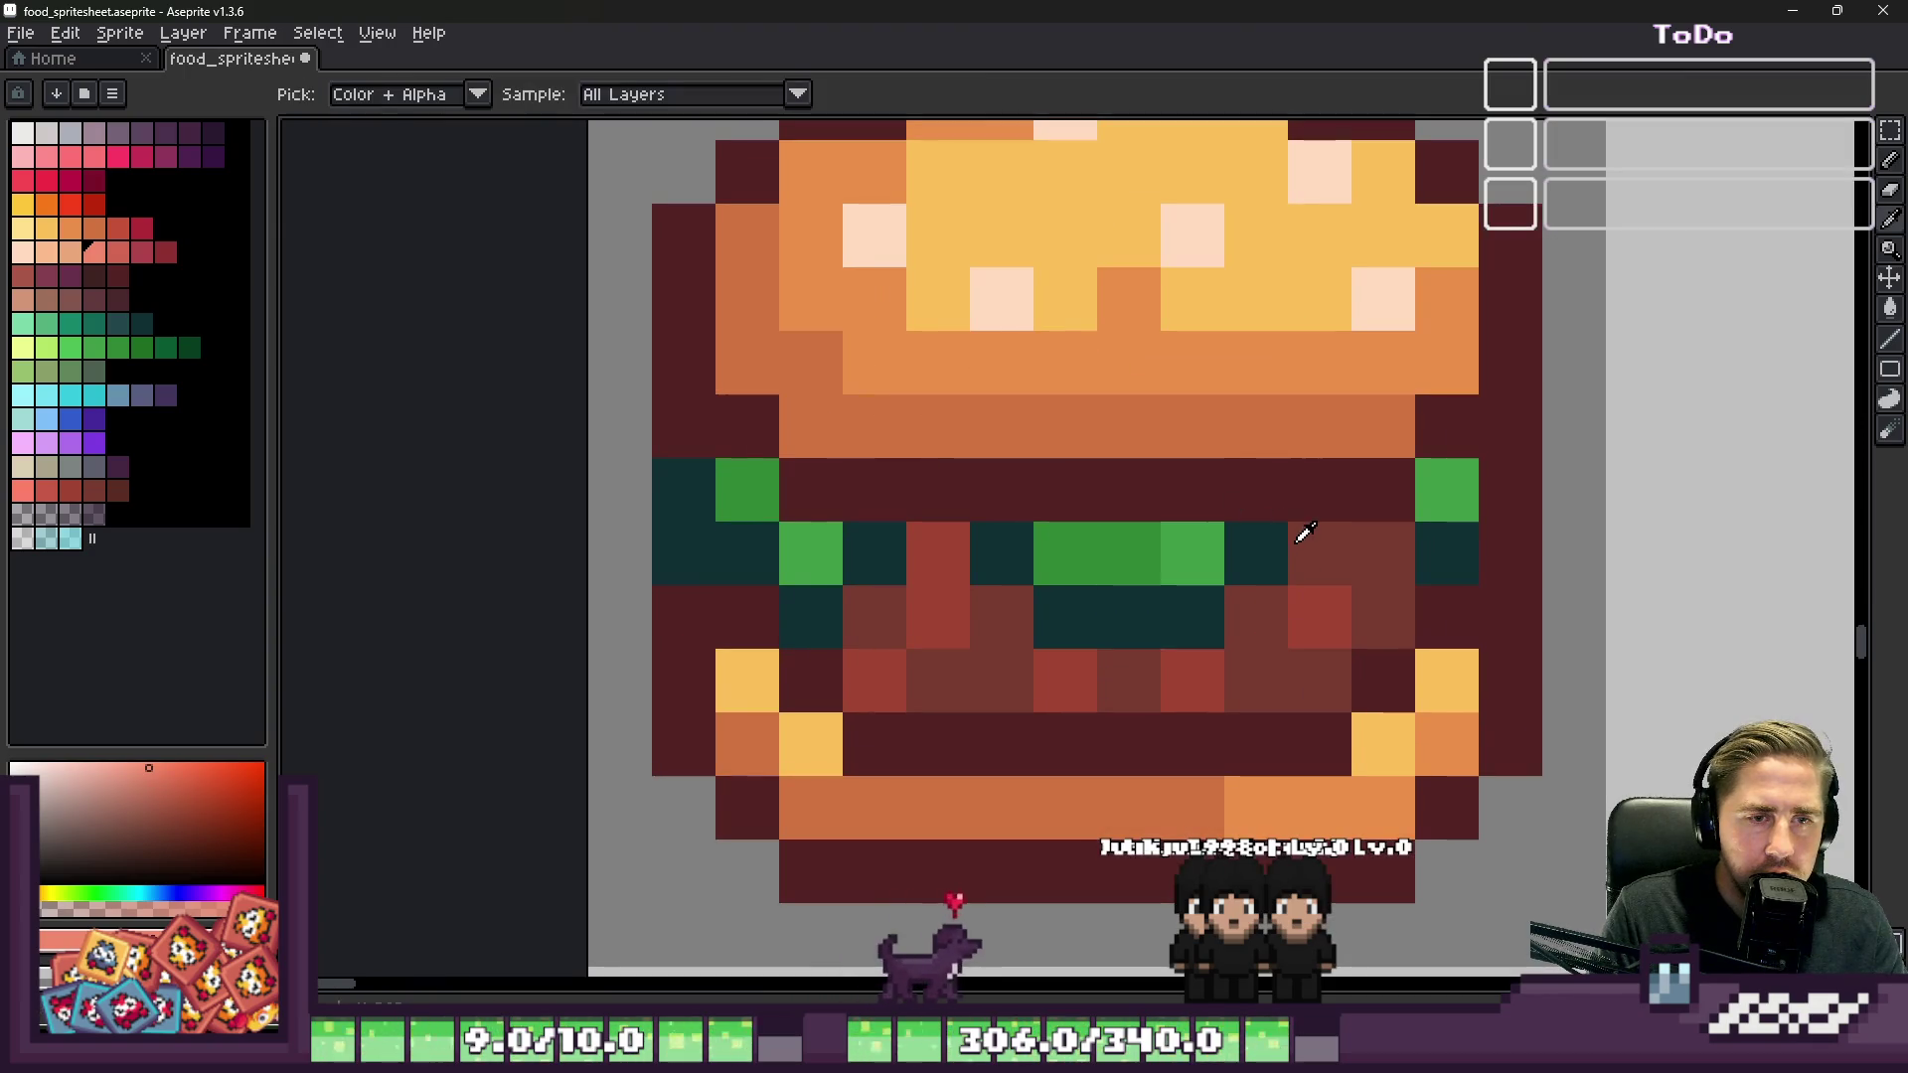
Step: Sample burger colours and repaint five filling pixels dark red
left_click(1276, 561, "alt")
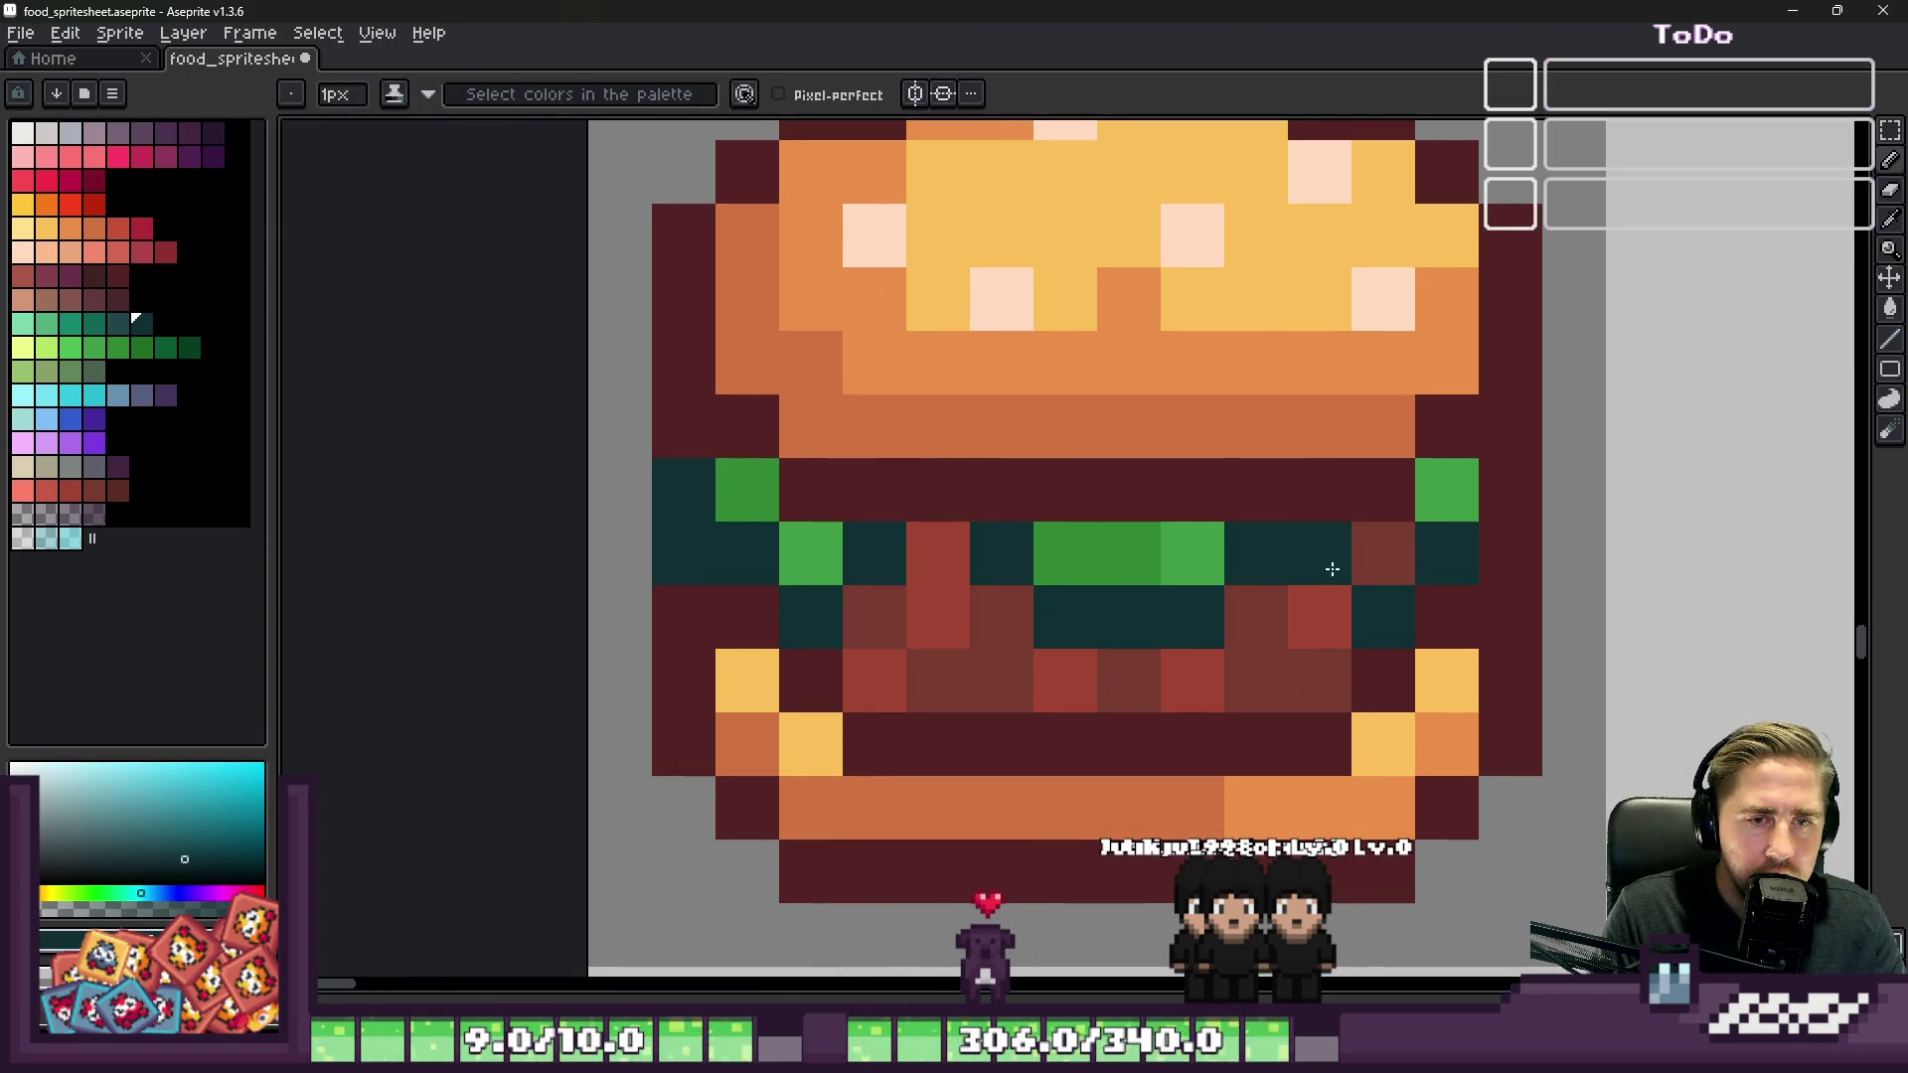
left_click(1128, 554, "alt")
scroll(1329, 437, "down", 4)
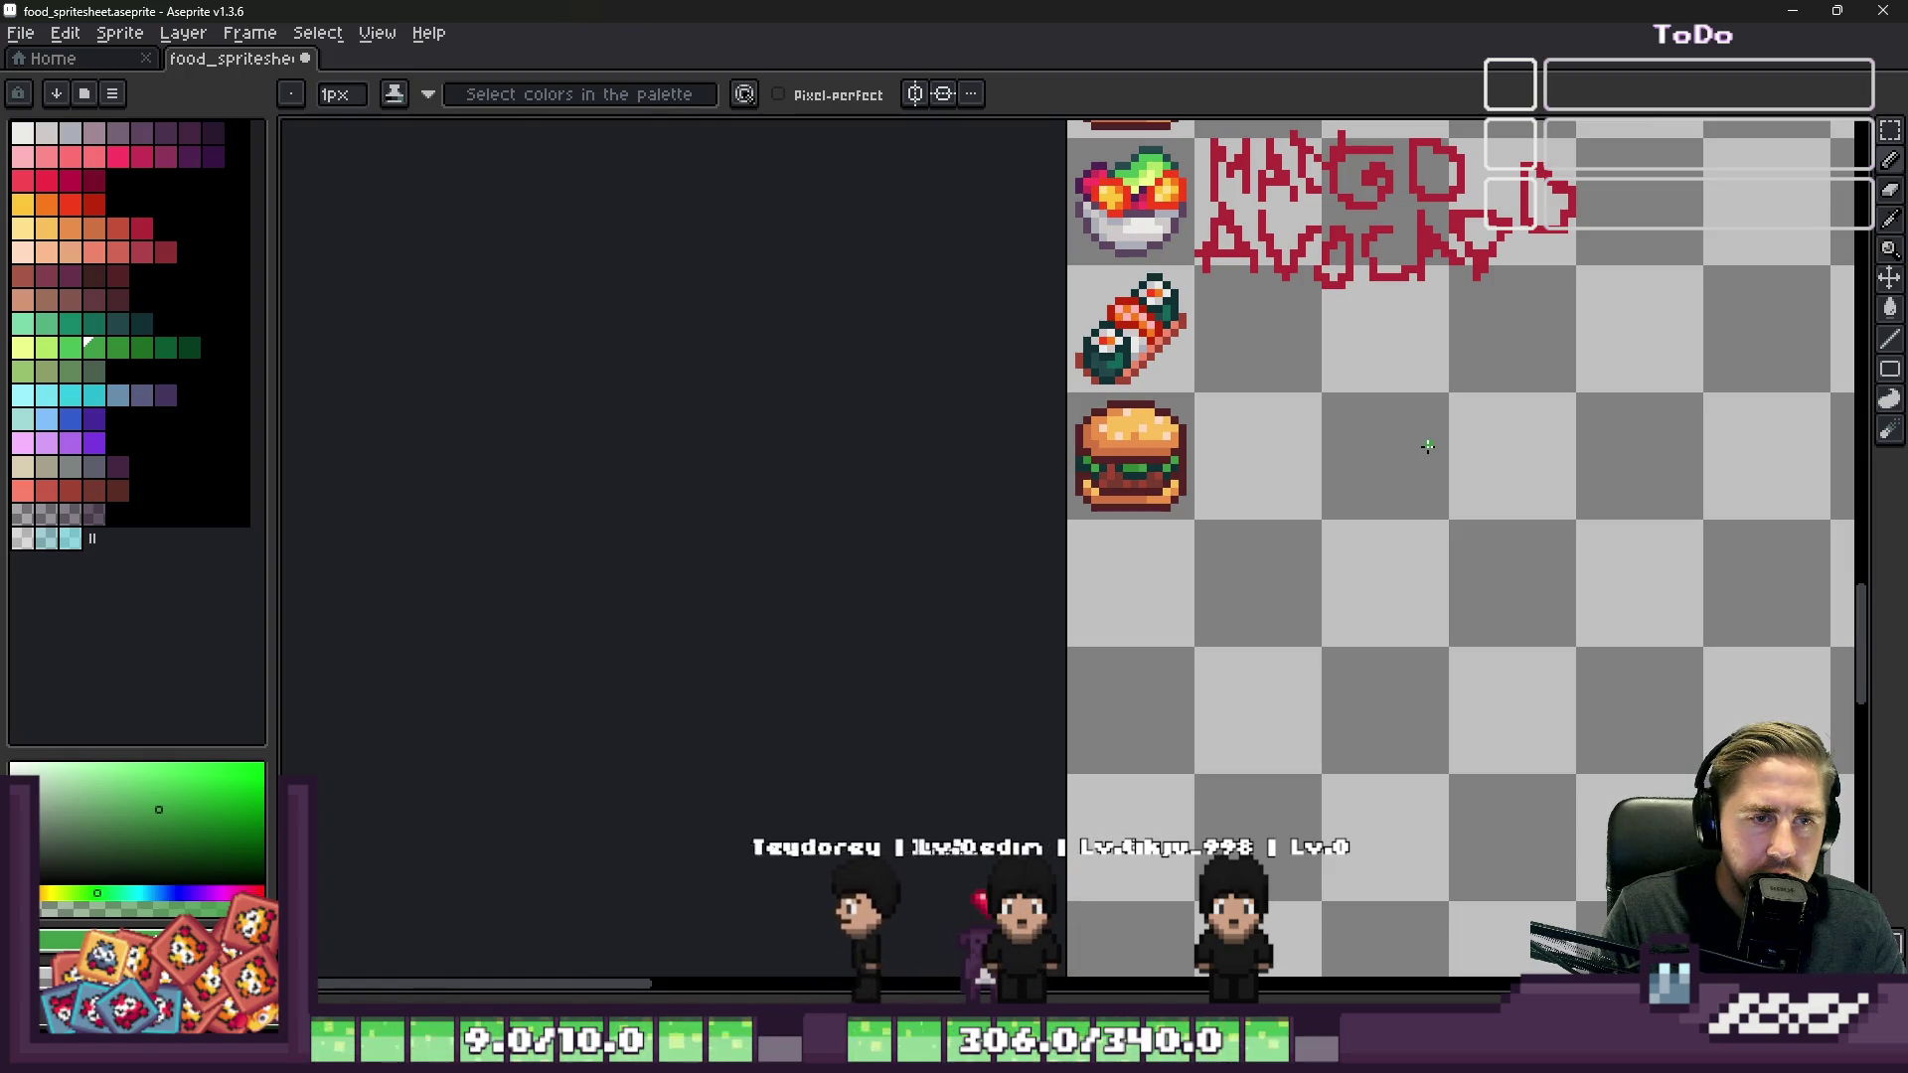
scroll(1181, 524, "up", 4)
scroll(1181, 524, "down", 3)
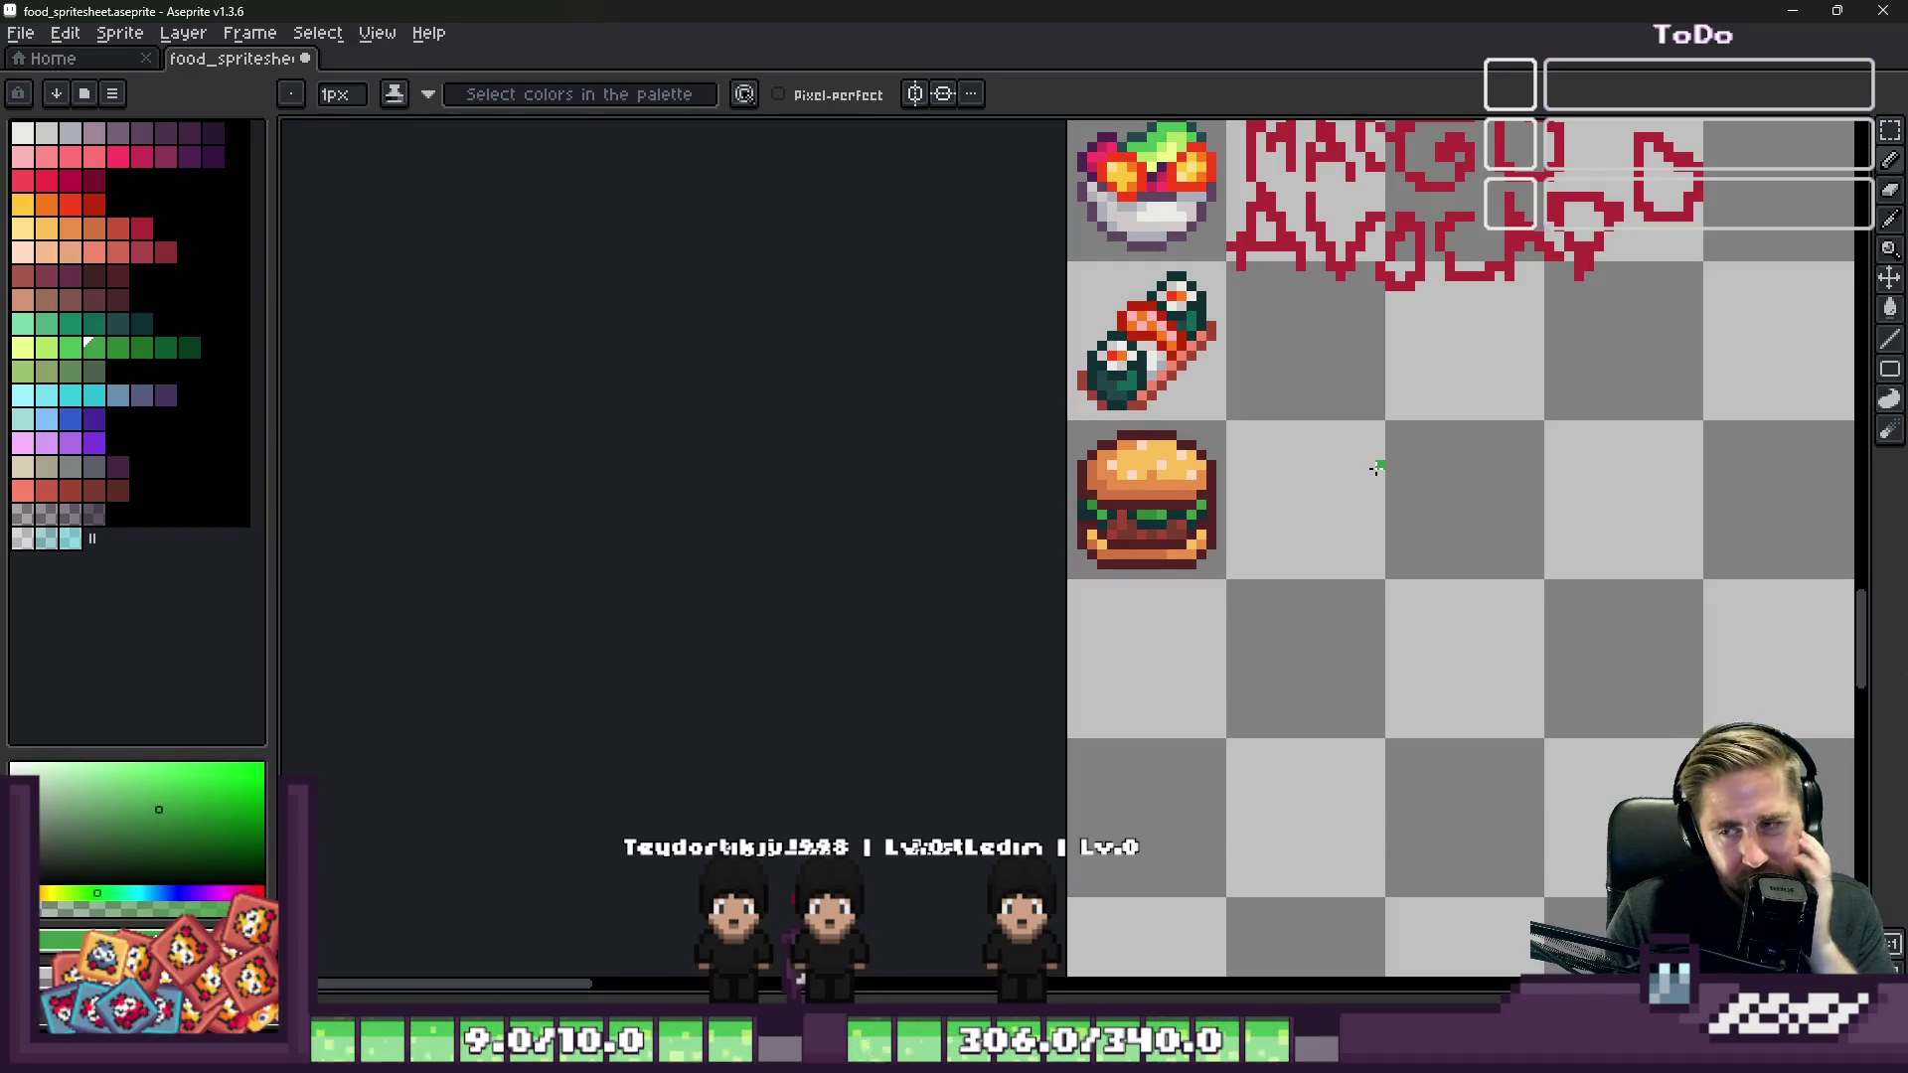
scroll(1133, 487, "up", 4)
left_click(1180, 639, "alt")
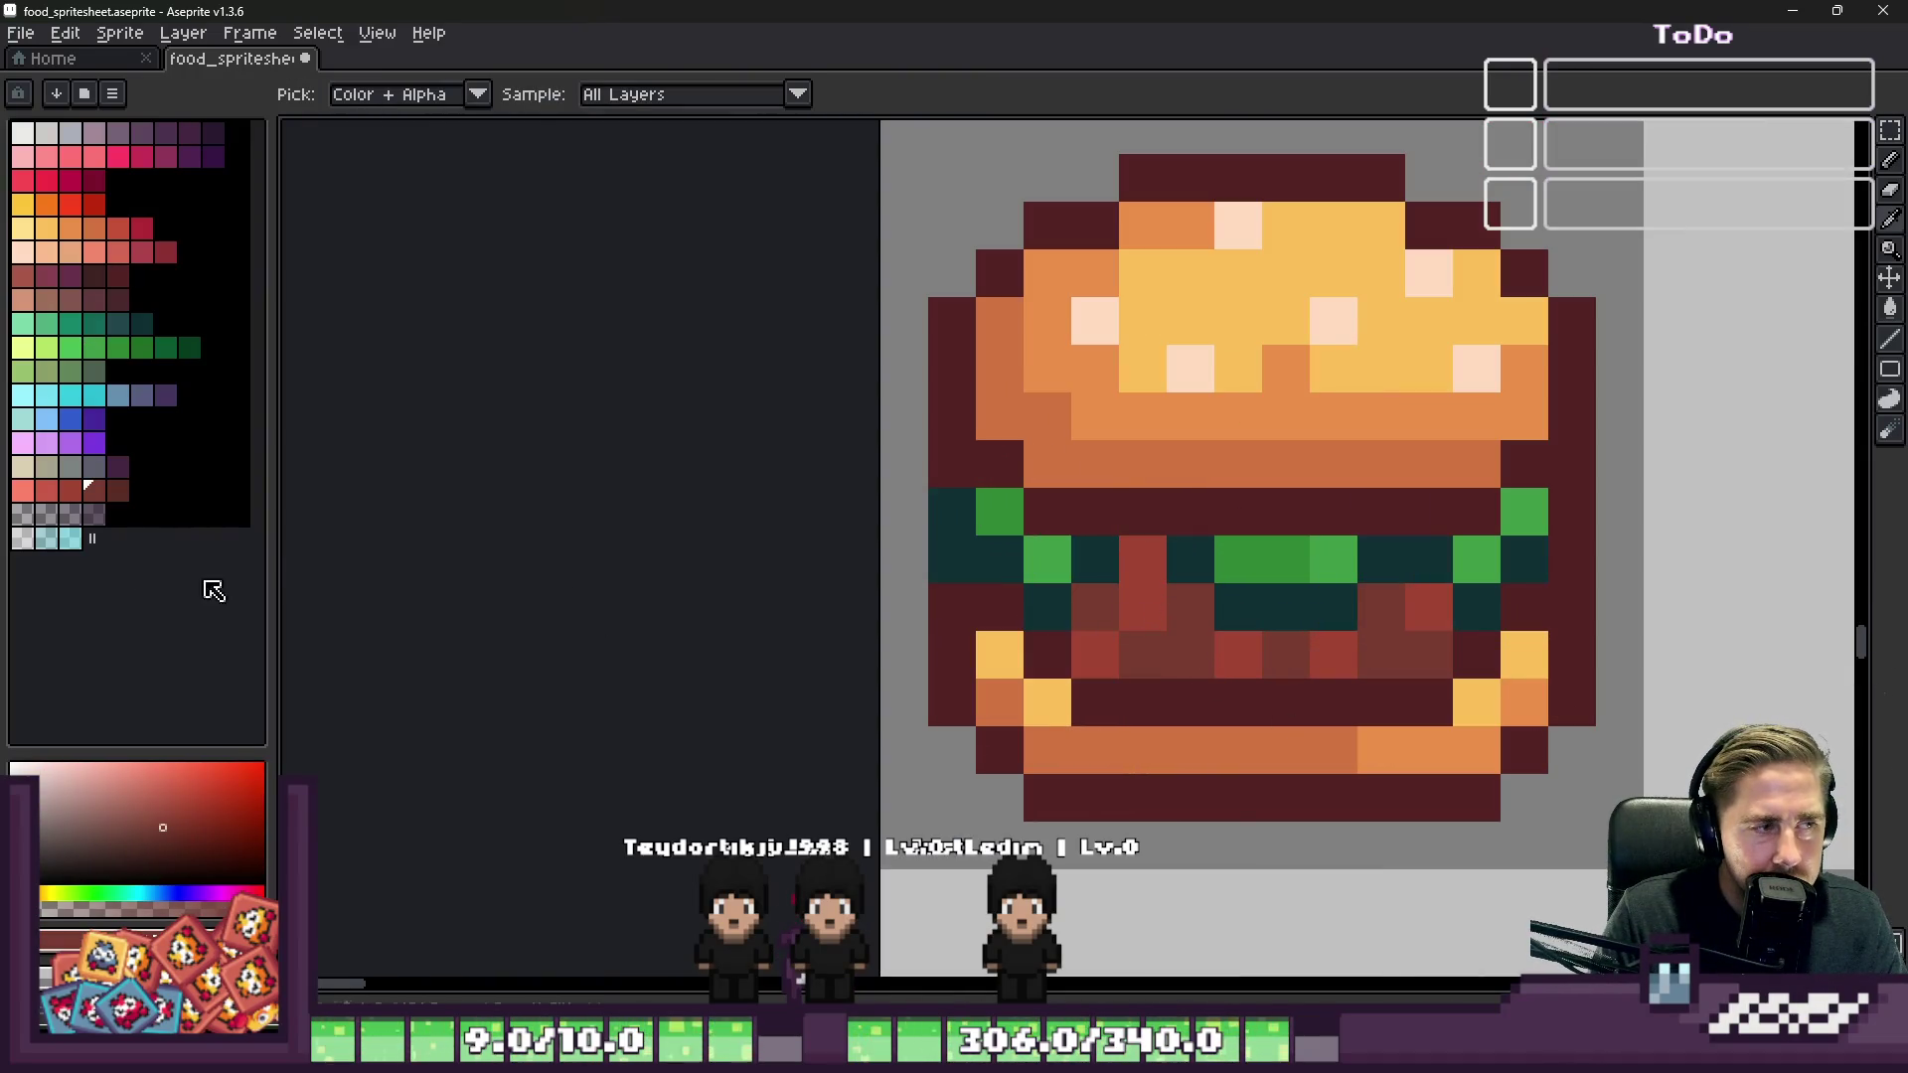
scroll(1469, 615, "up", 2)
left_click(795, 497)
left_click(879, 591)
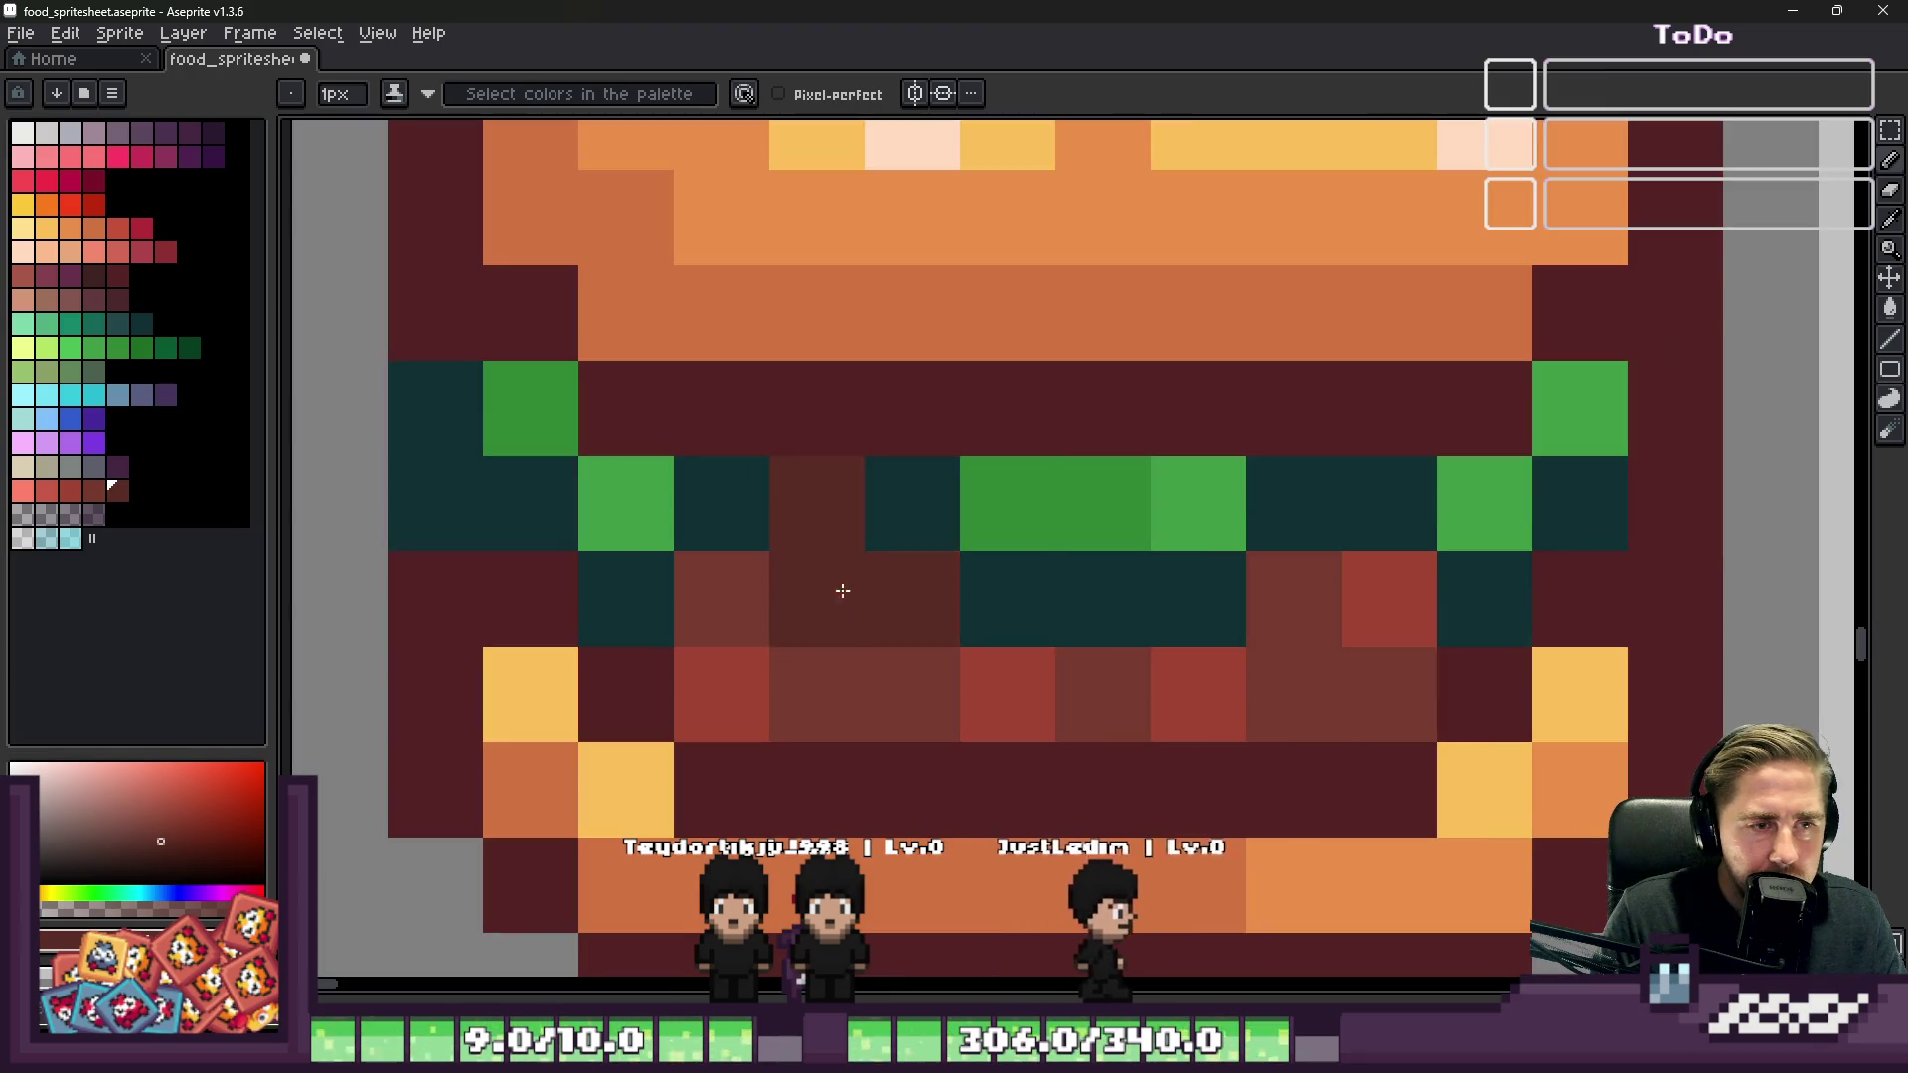
left_click(720, 596)
left_click_drag(1469, 643, 1286, 601)
Step: Restore one dark teal filling pixel, then paint the lettuce's middle green and lighter green
scroll(1286, 596, "down", 5)
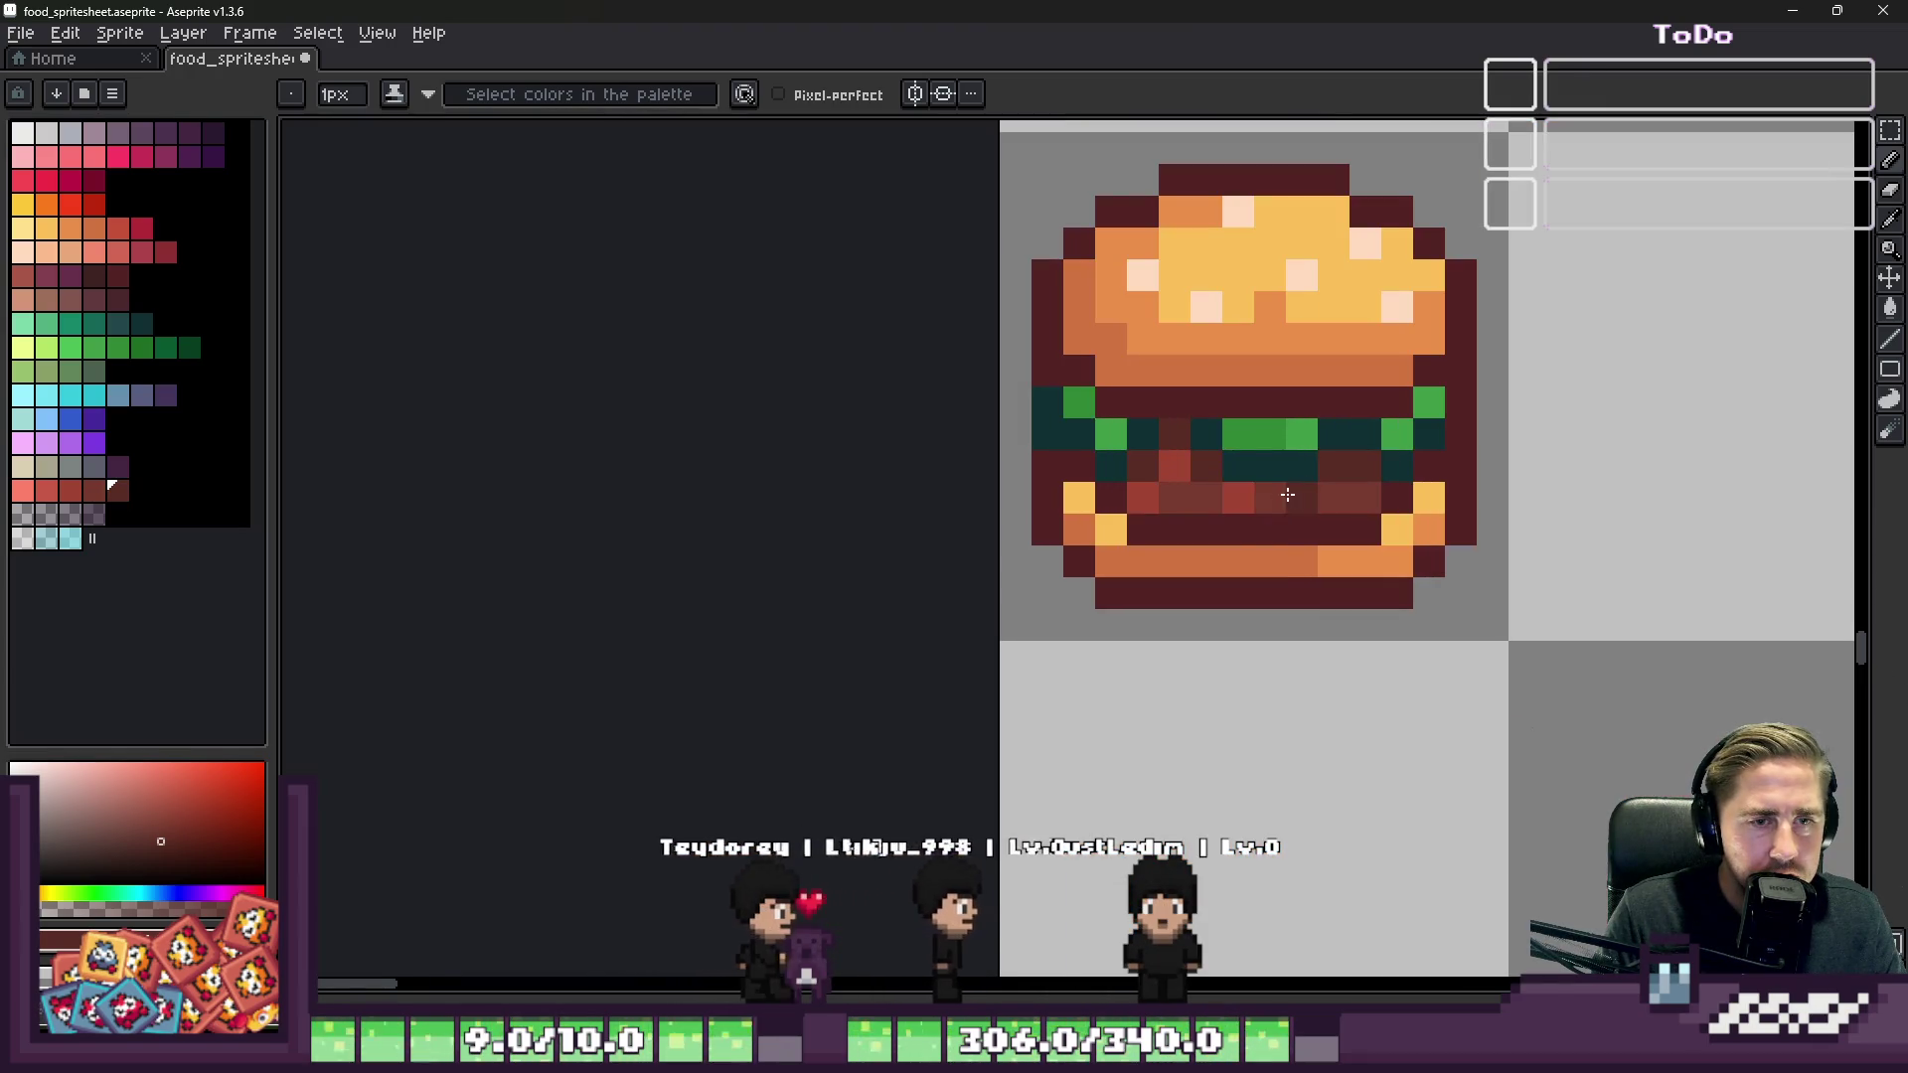
scroll(1410, 528, "down", 2)
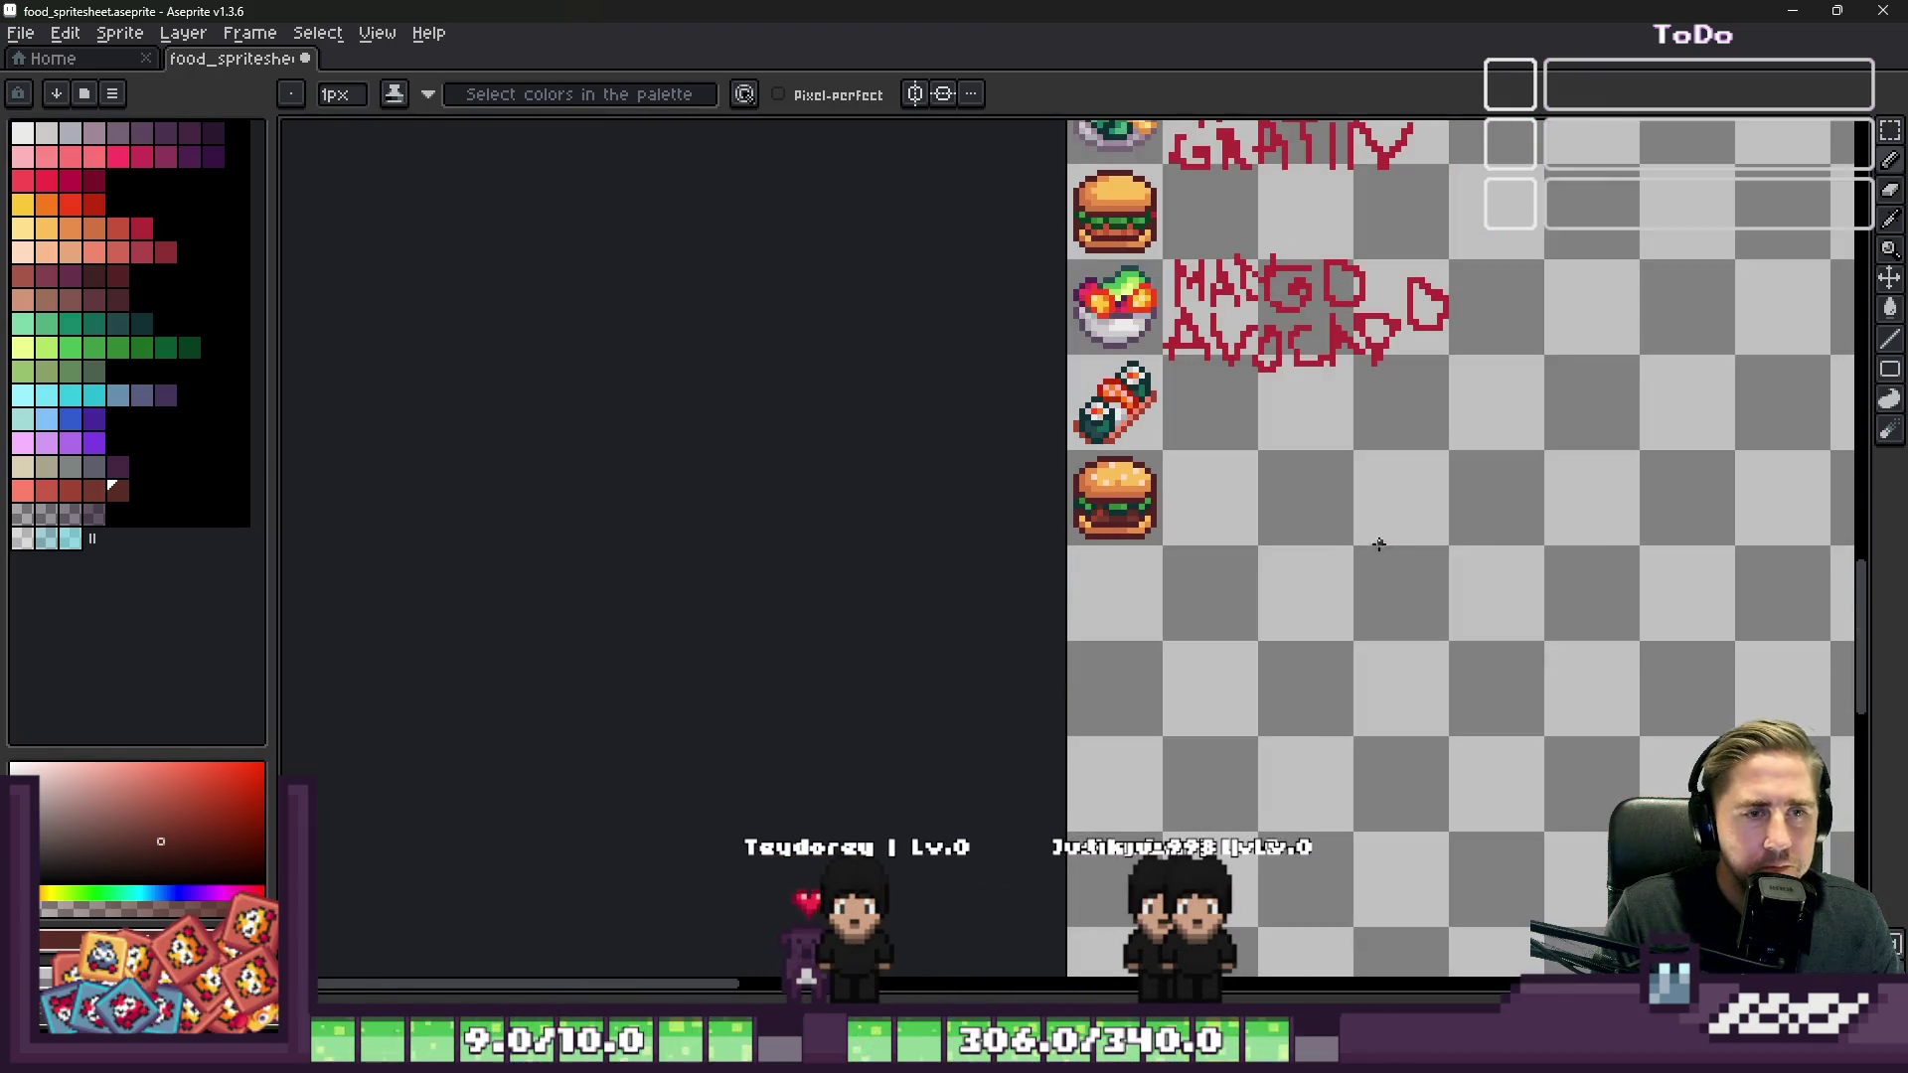
scroll(995, 494, "up", 3)
scroll(996, 495, "up", 1)
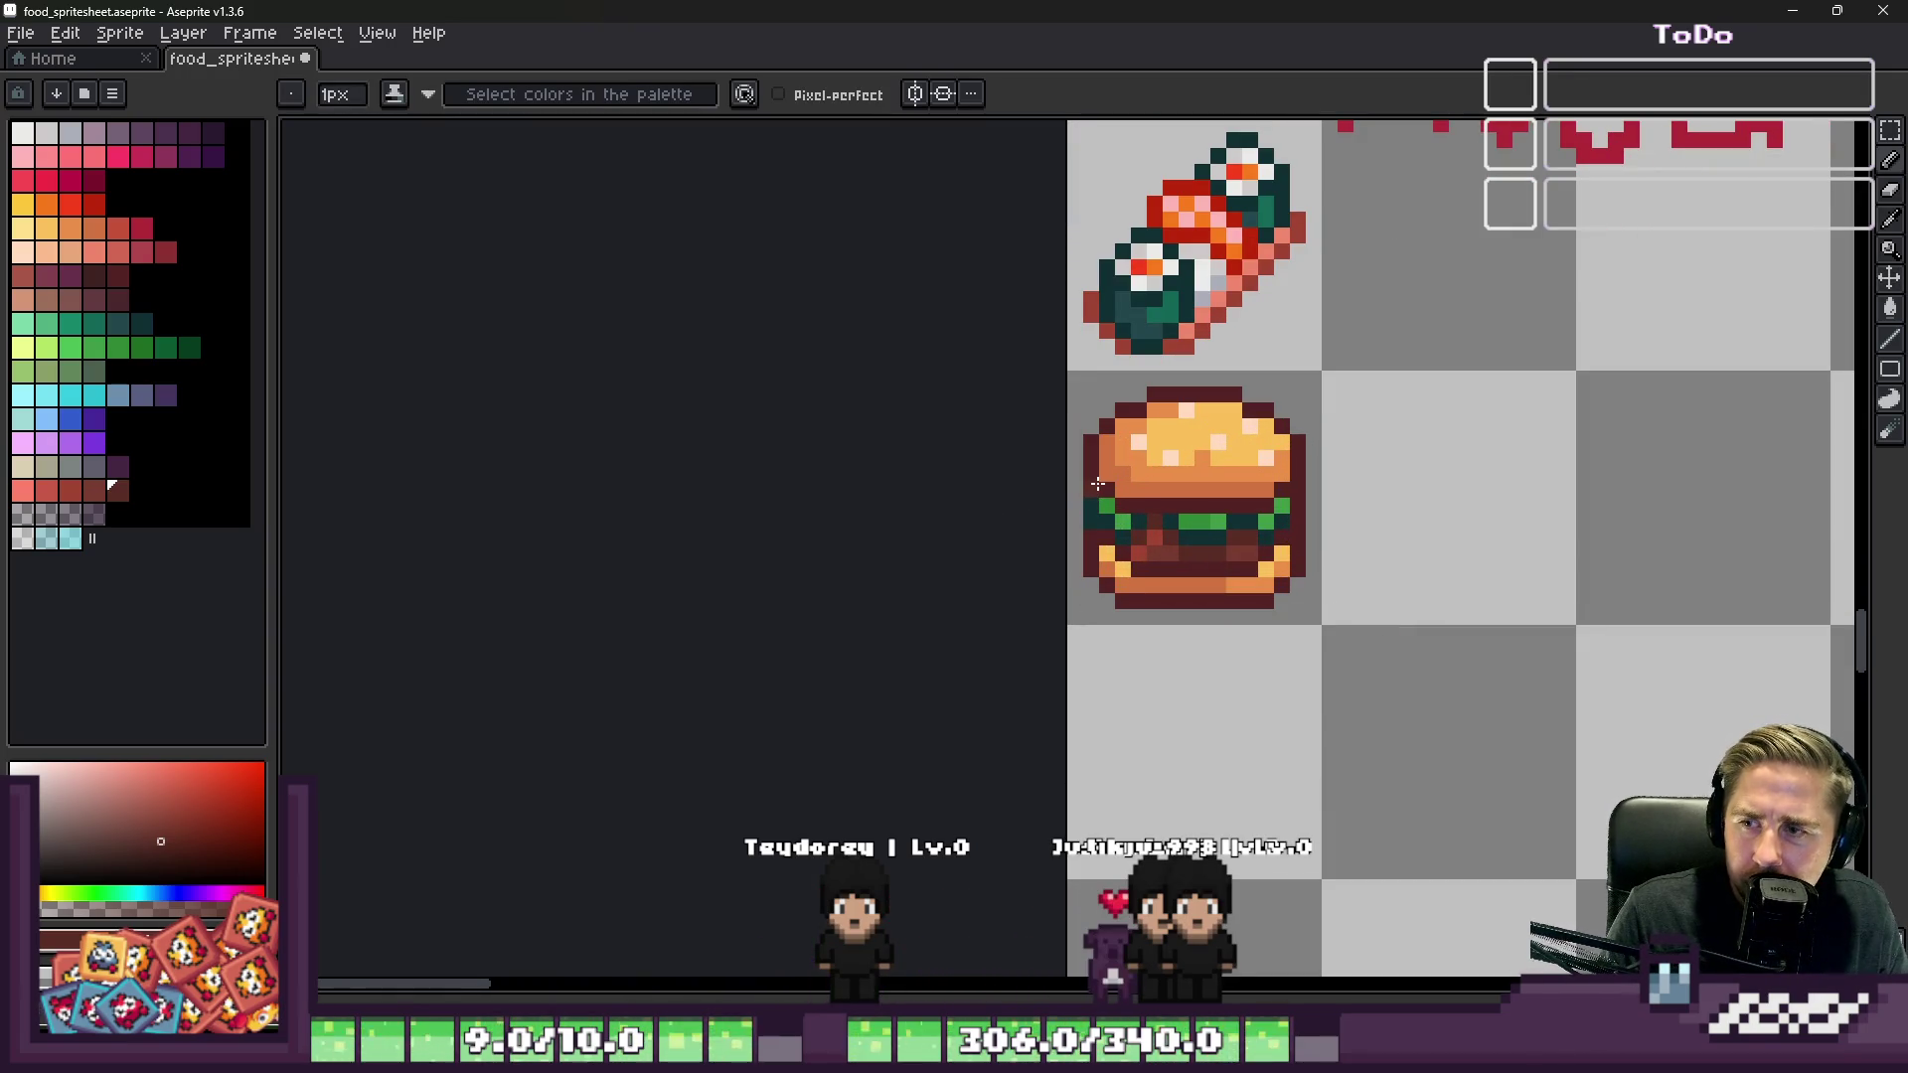
scroll(1132, 471, "up", 3)
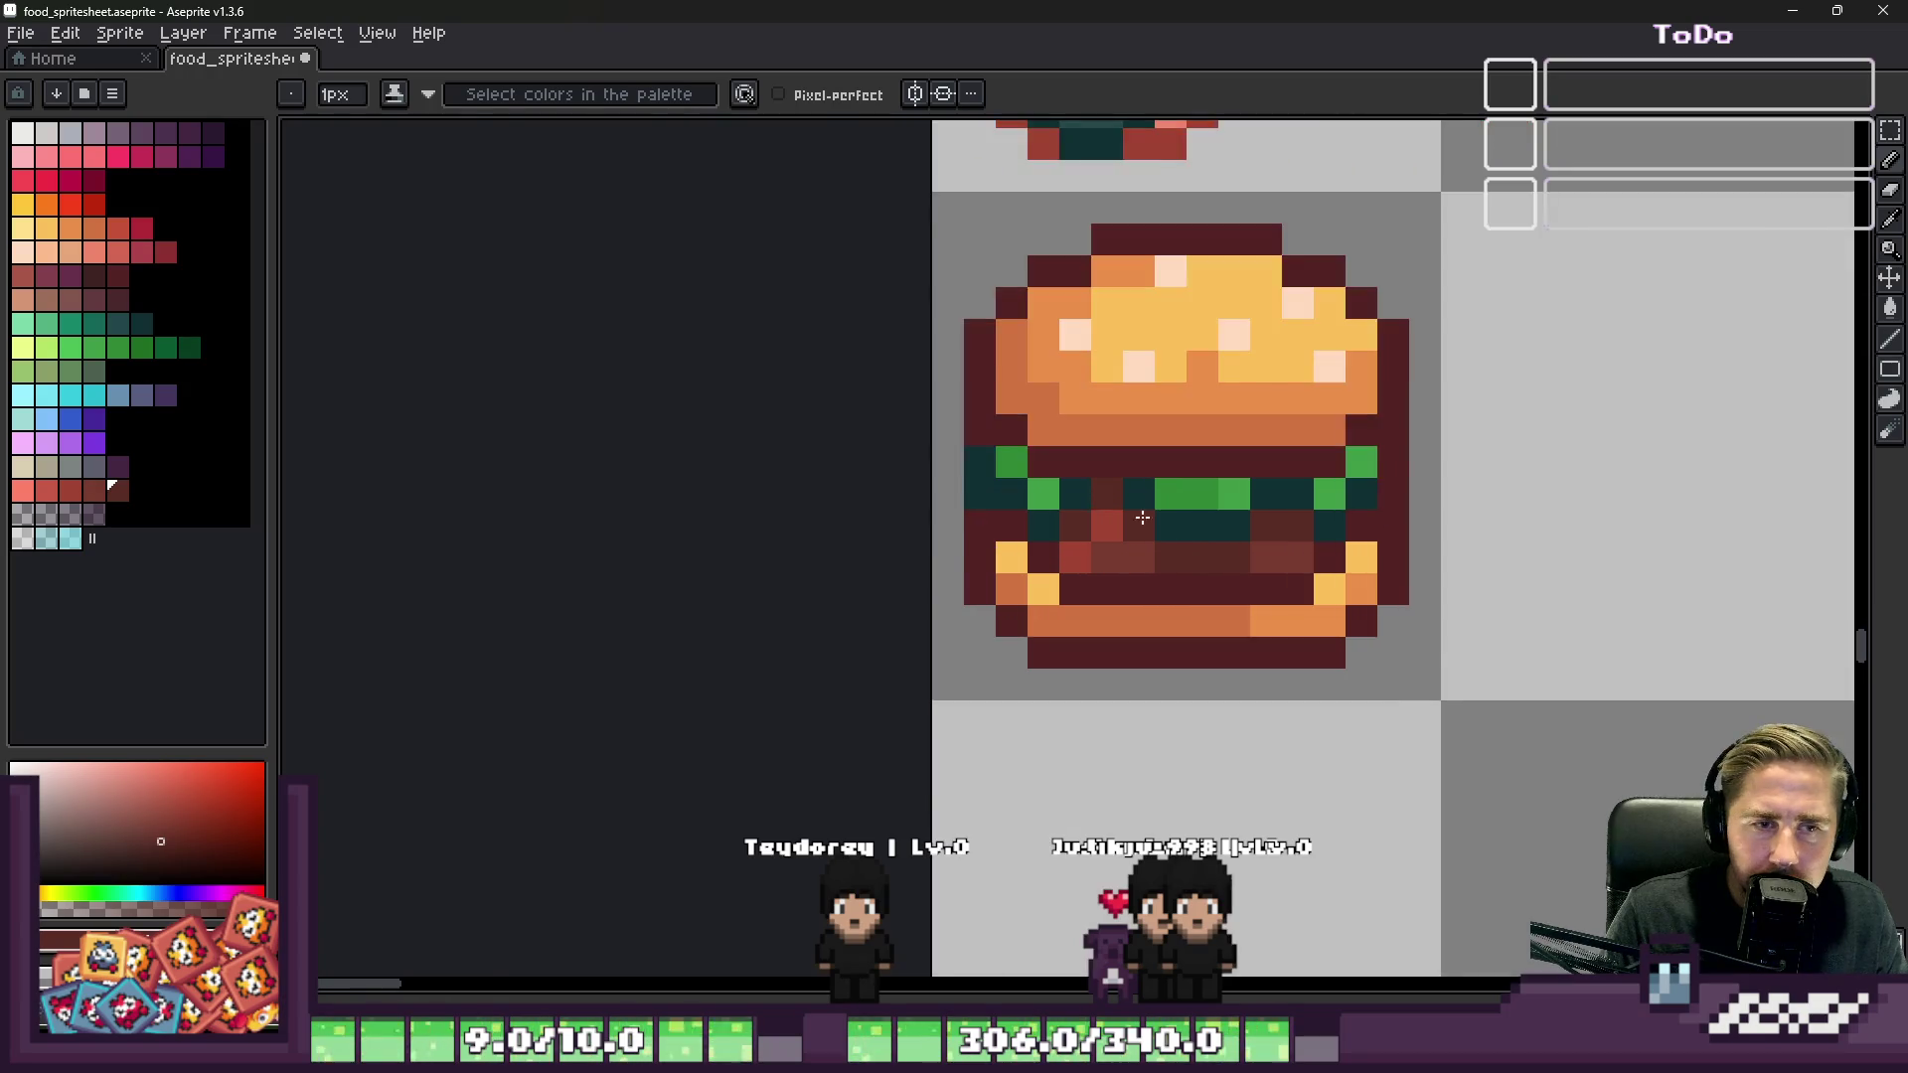
left_click(1054, 490, "alt")
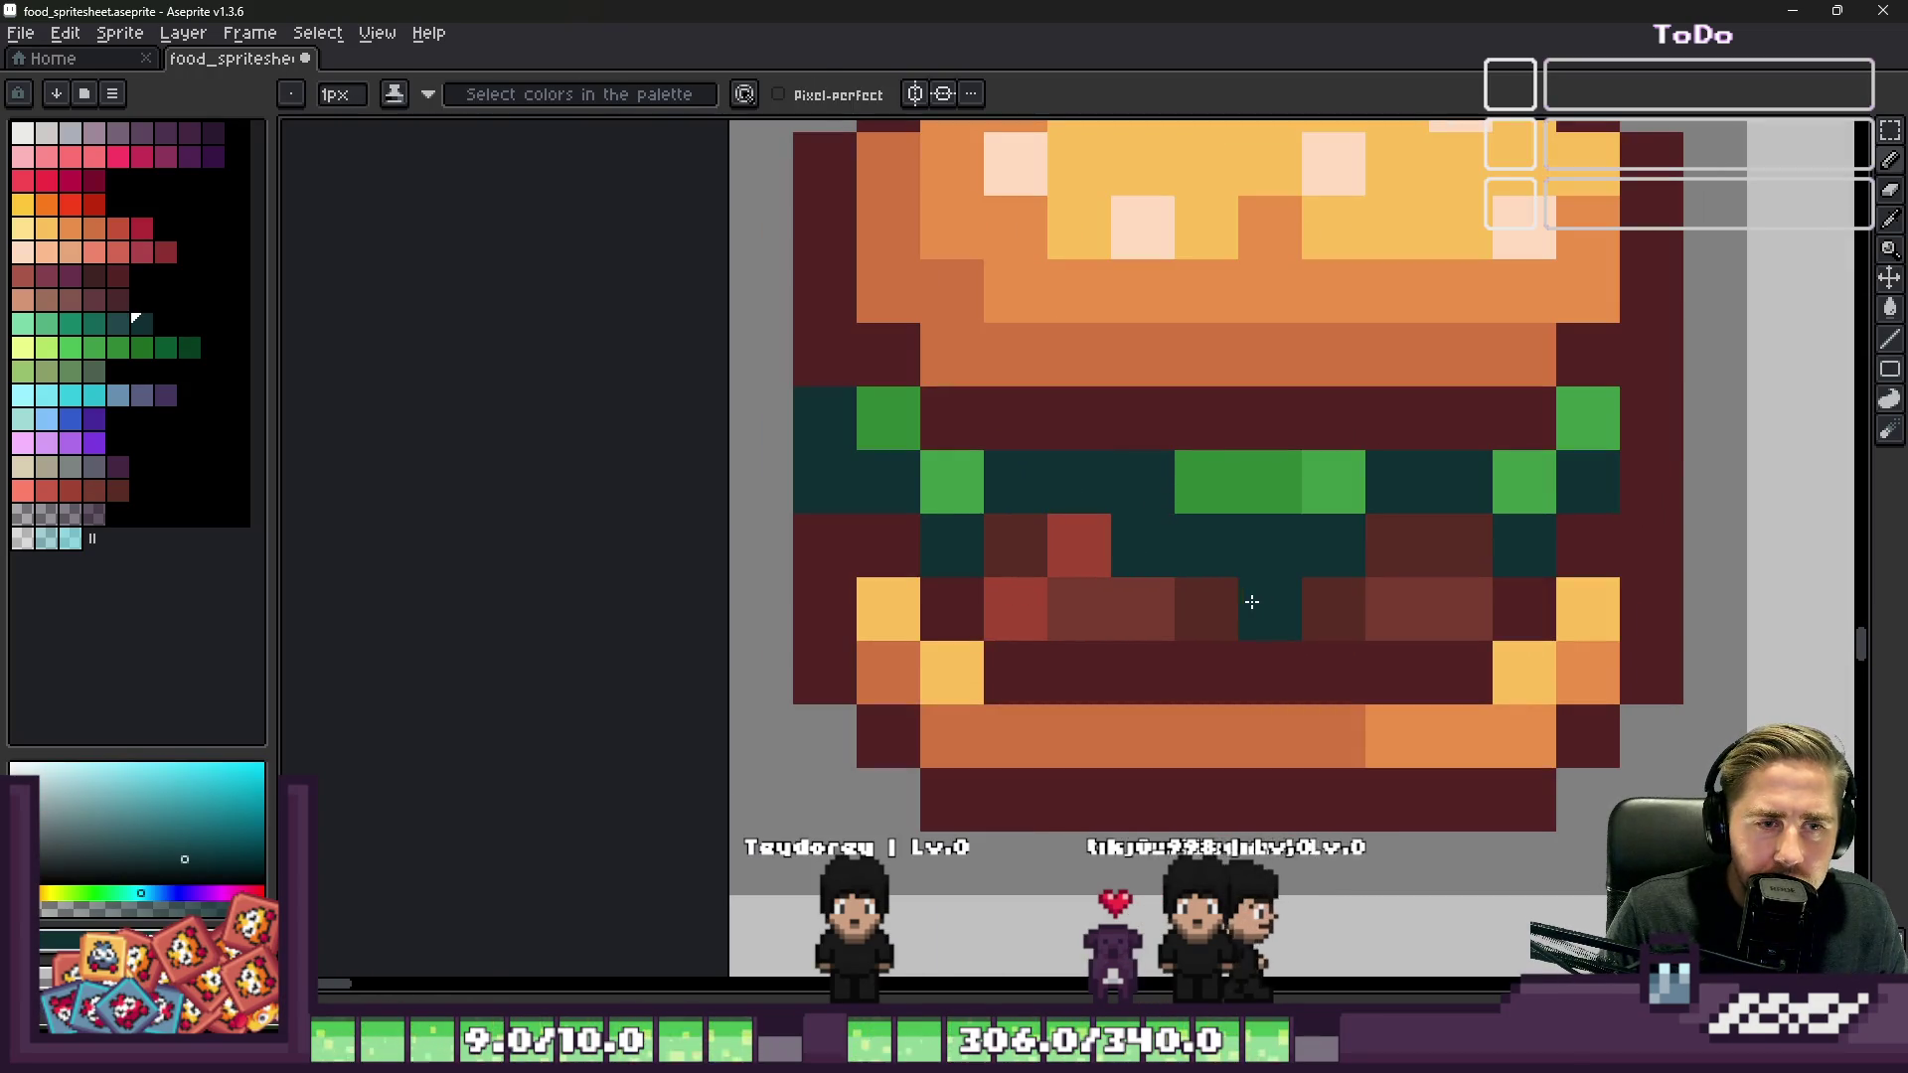
left_click(1213, 600)
left_click(1265, 481, "alt")
mouse_move(1267, 541)
left_mouse_down()
mouse_move(1213, 528)
mouse_move(1142, 459)
left_mouse_up()
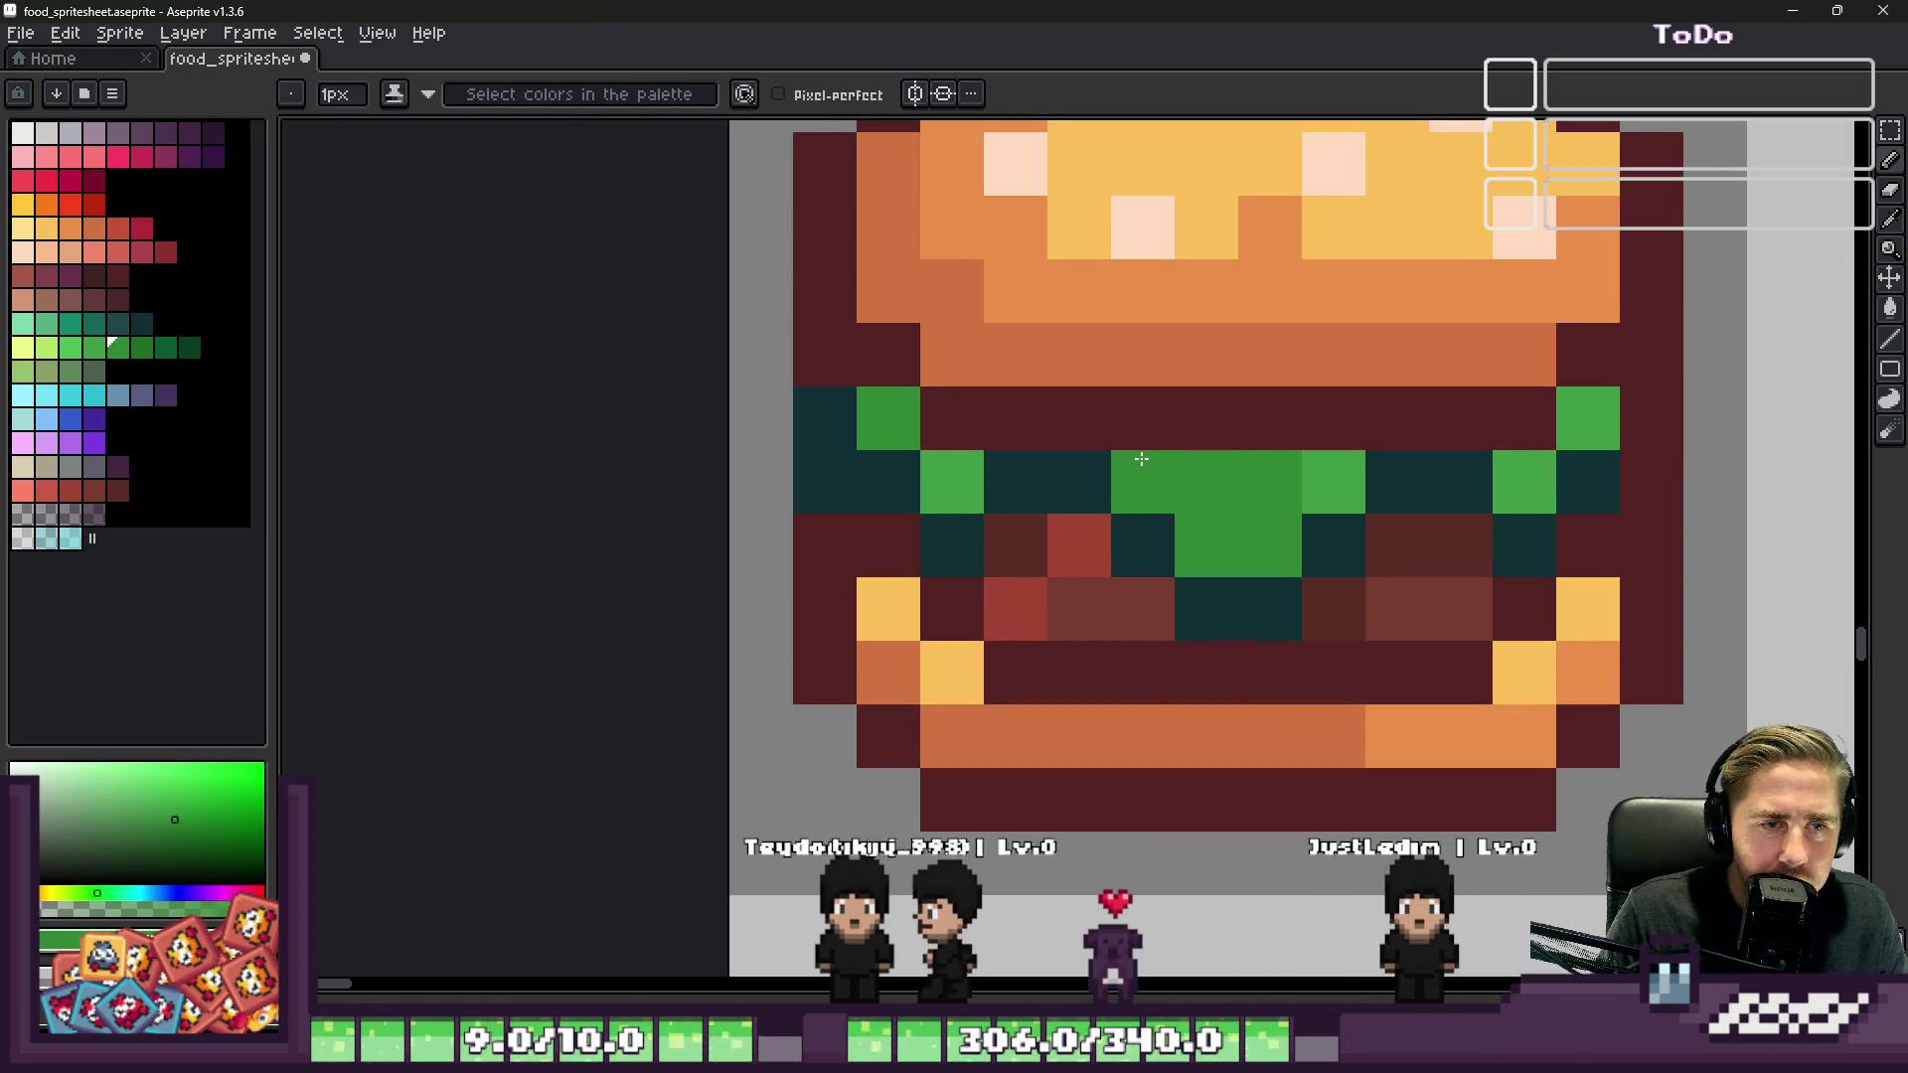
scroll(1141, 459, "down", 6)
scroll(1123, 484, "up", 3)
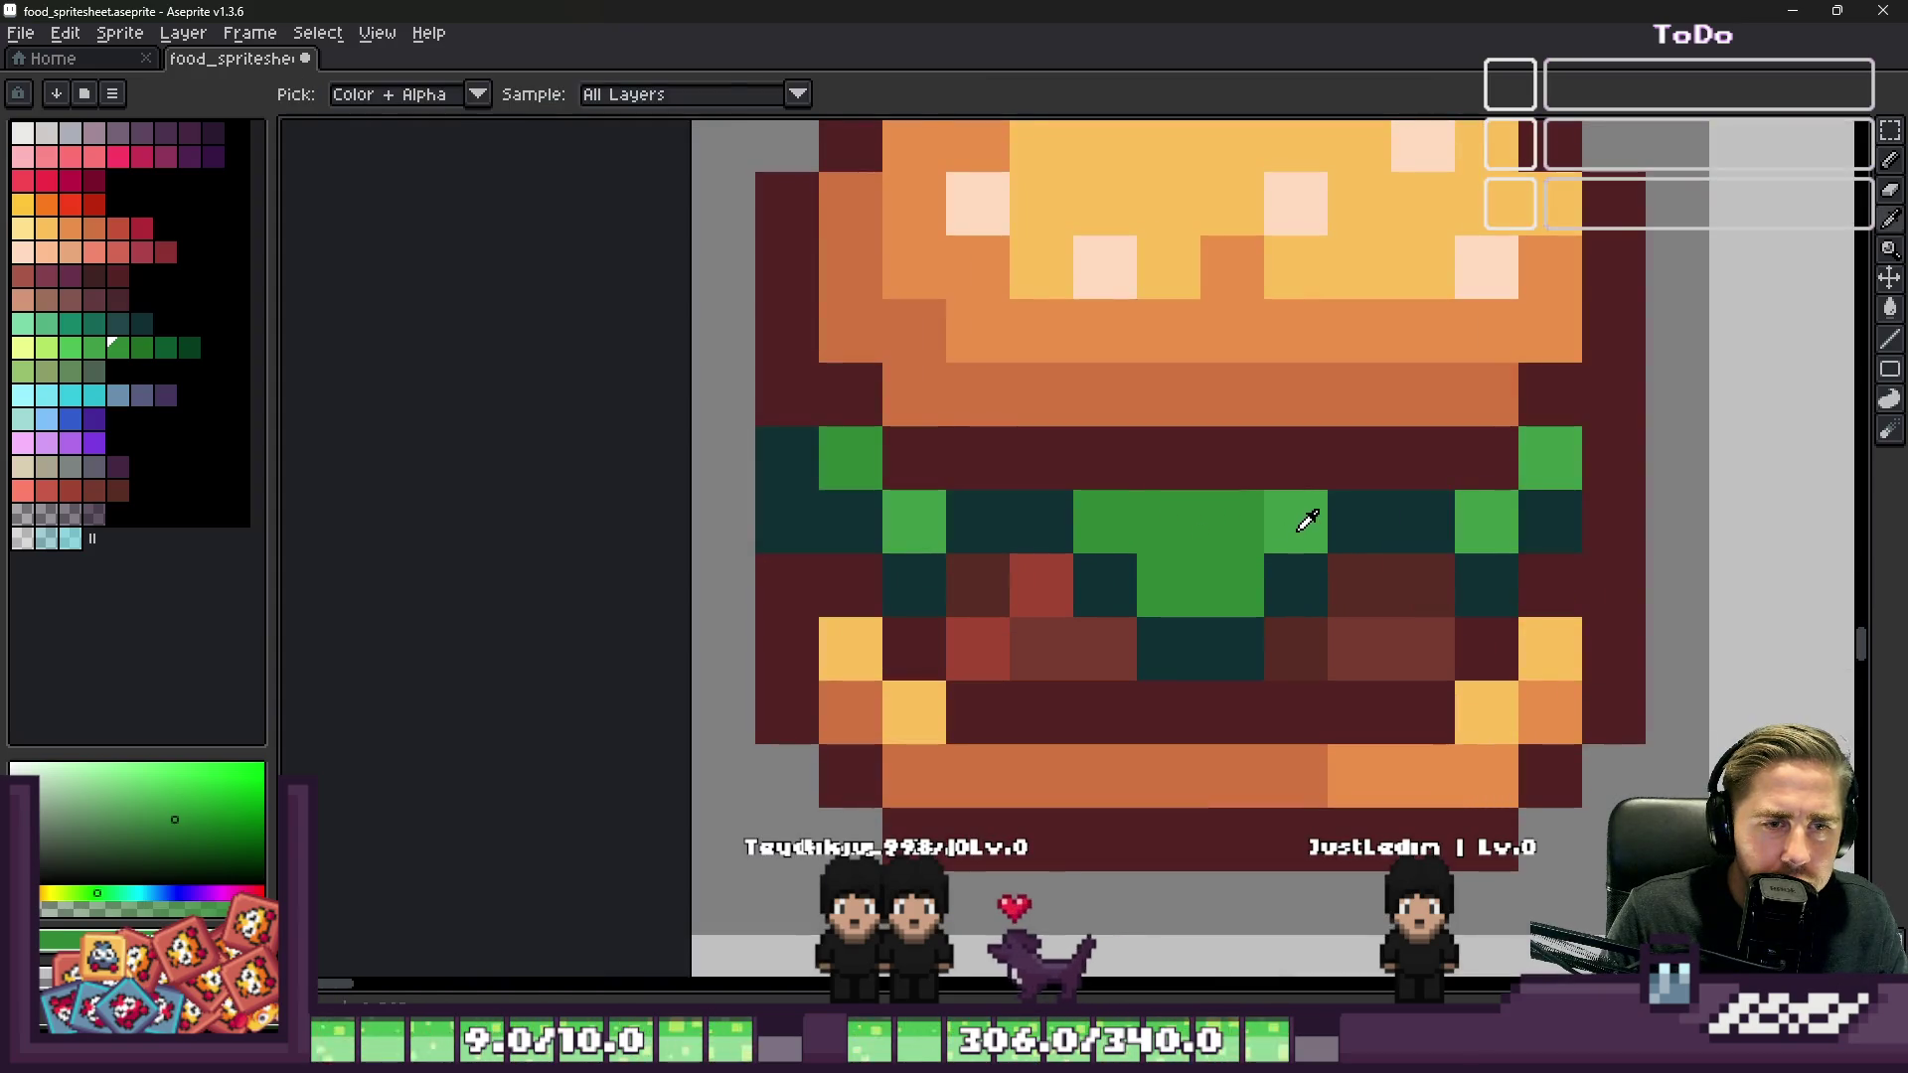
left_click(1232, 587)
left_click(1193, 528)
scroll(1217, 518, "down", 5)
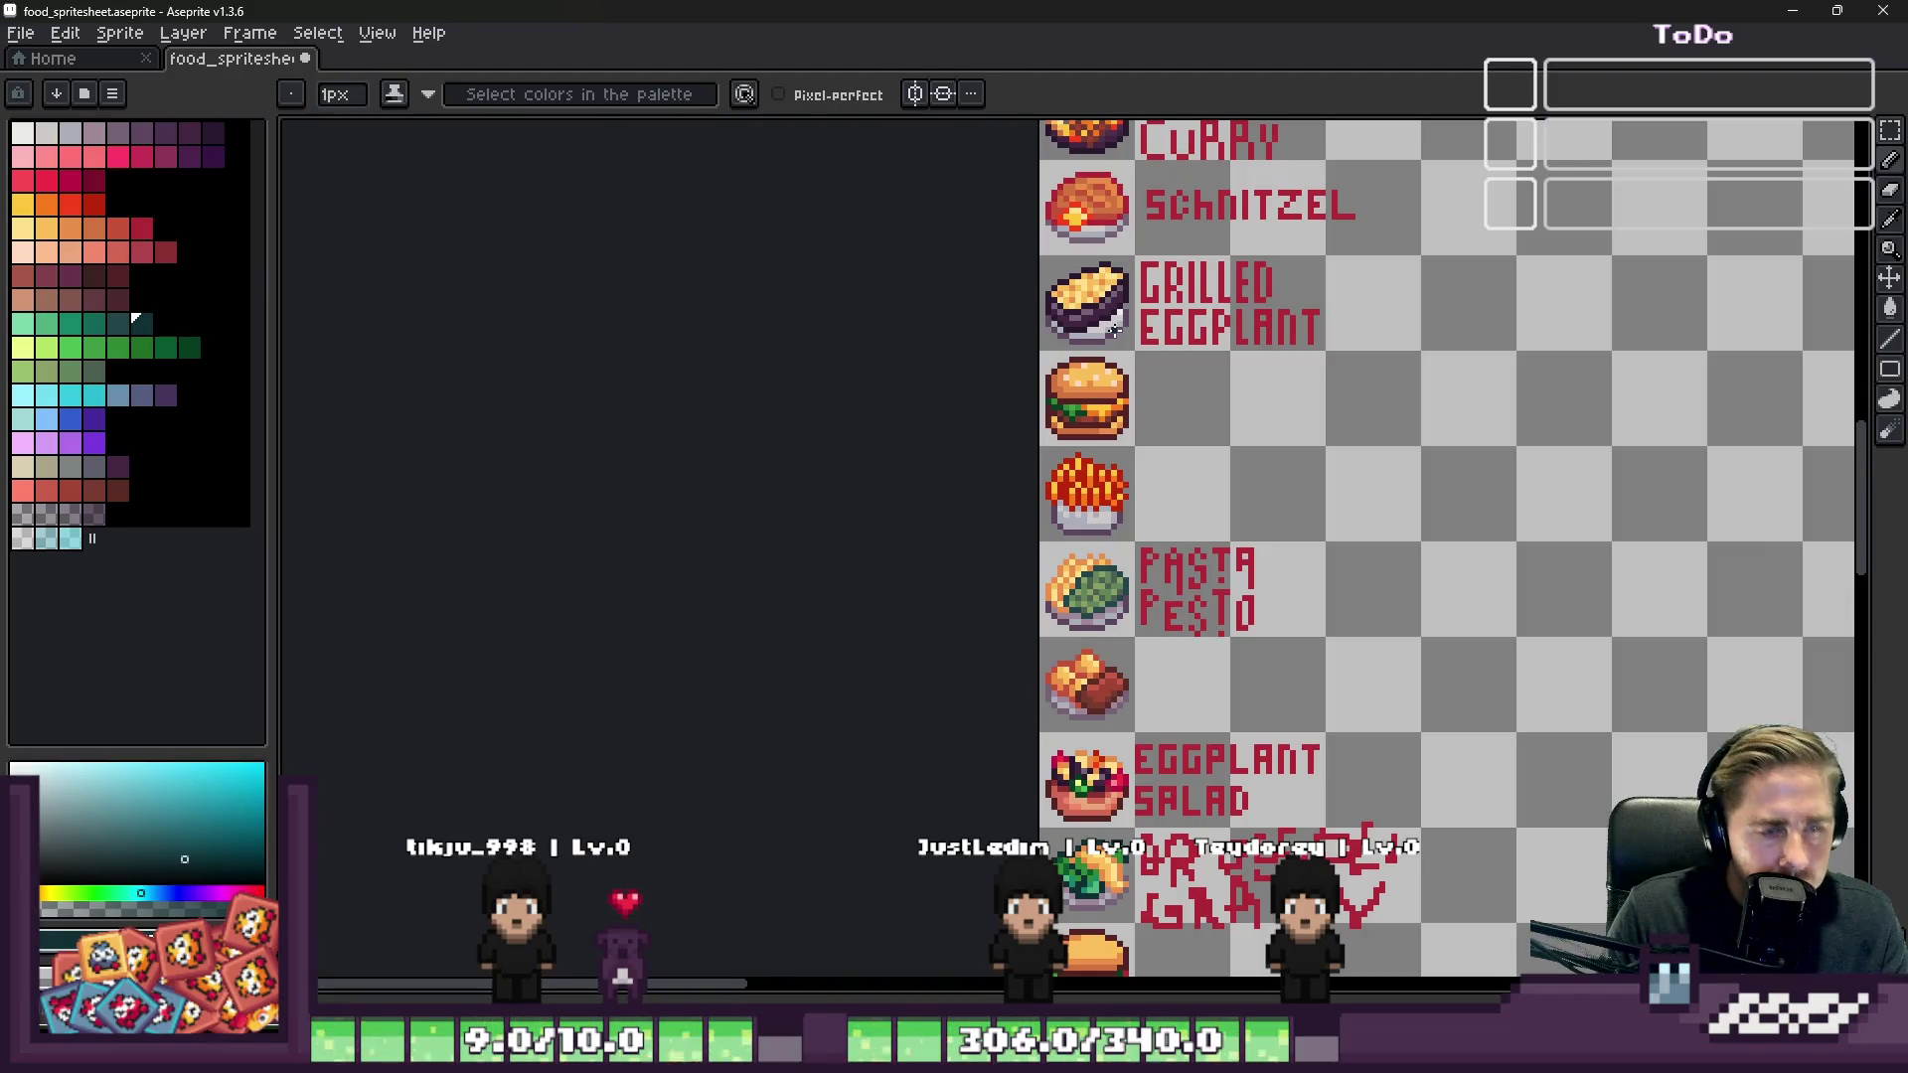
Step: Marquee-select the burger's cell, duplicate it into the next cell to the right, and deselect
key("m")
scroll(1214, 366, "down", 2)
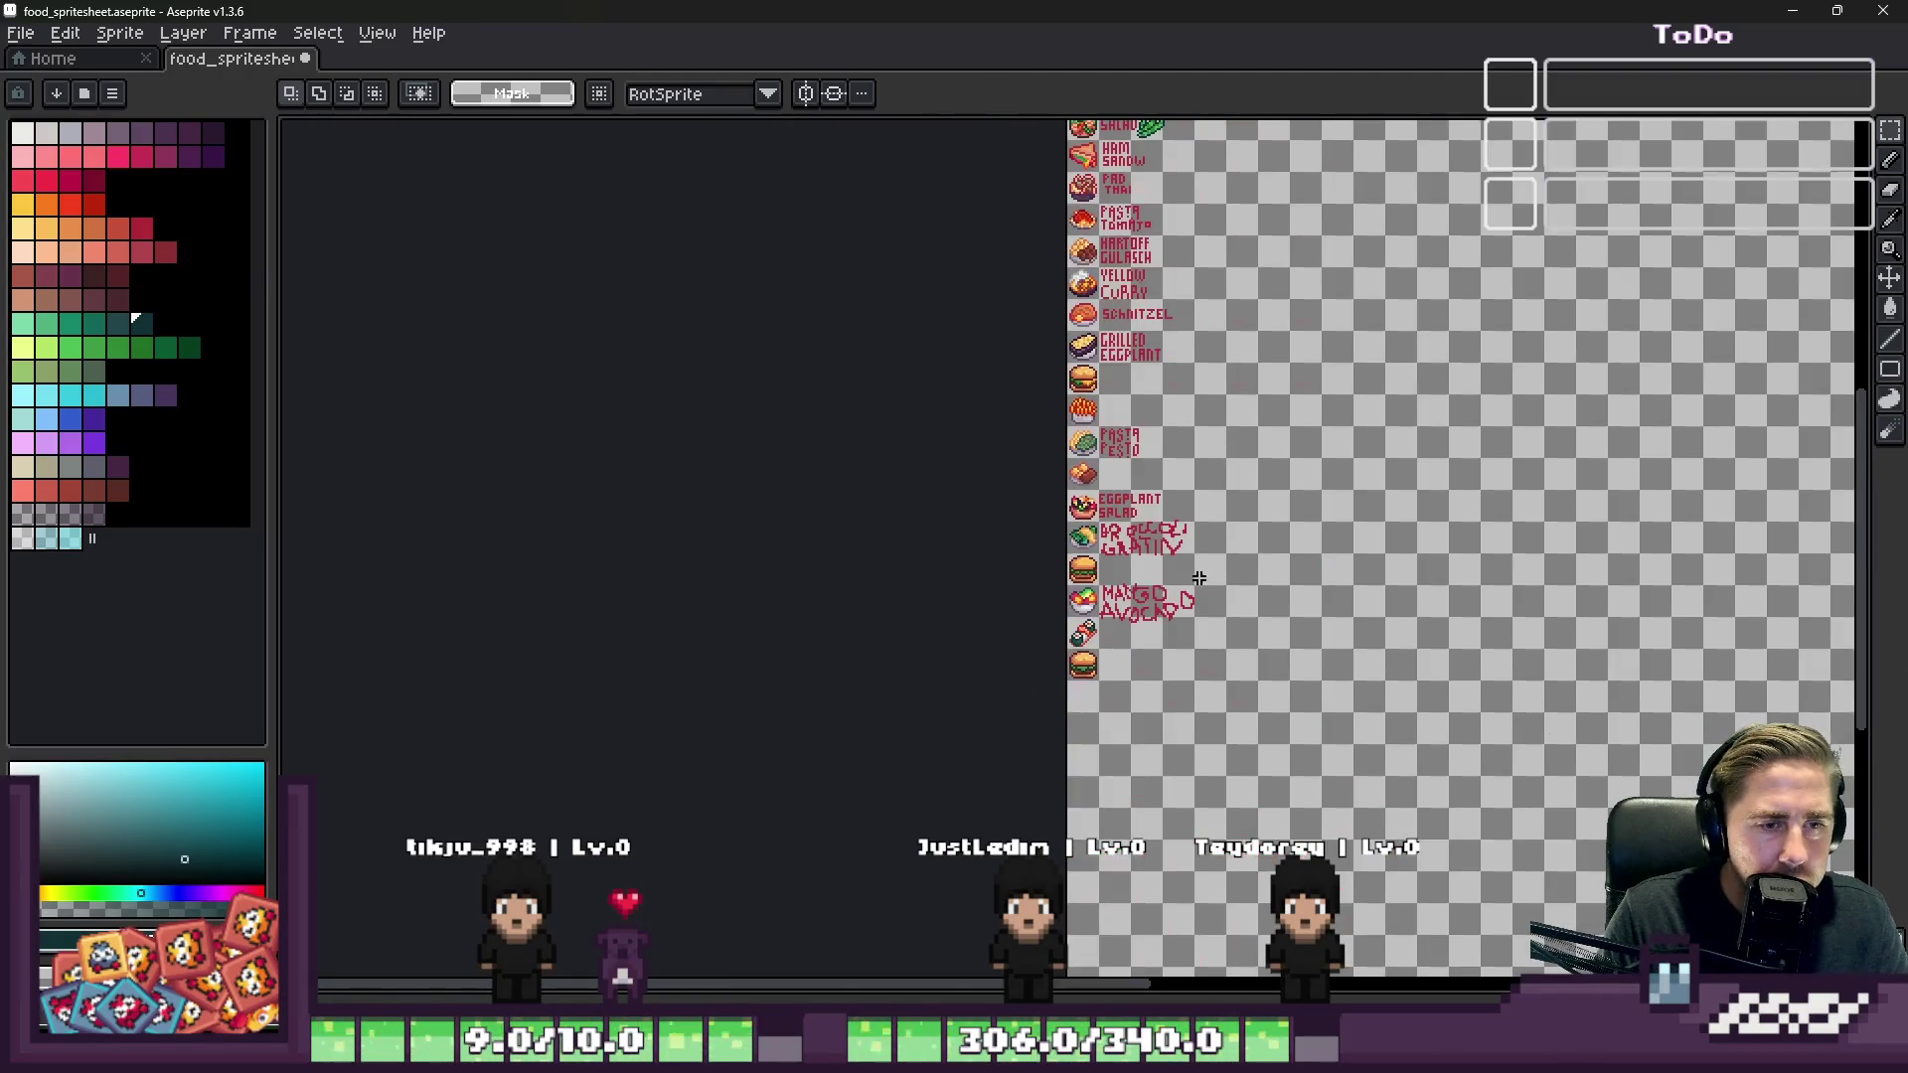
scroll(885, 604, "up", 5)
left_click_drag(636, 353, 998, 721)
mouse_move(844, 532)
left_mouse_down()
mouse_move(1301, 532)
mouse_move(1217, 520)
left_mouse_up()
key("ctrl+d")
scroll(1222, 507, "down", 3)
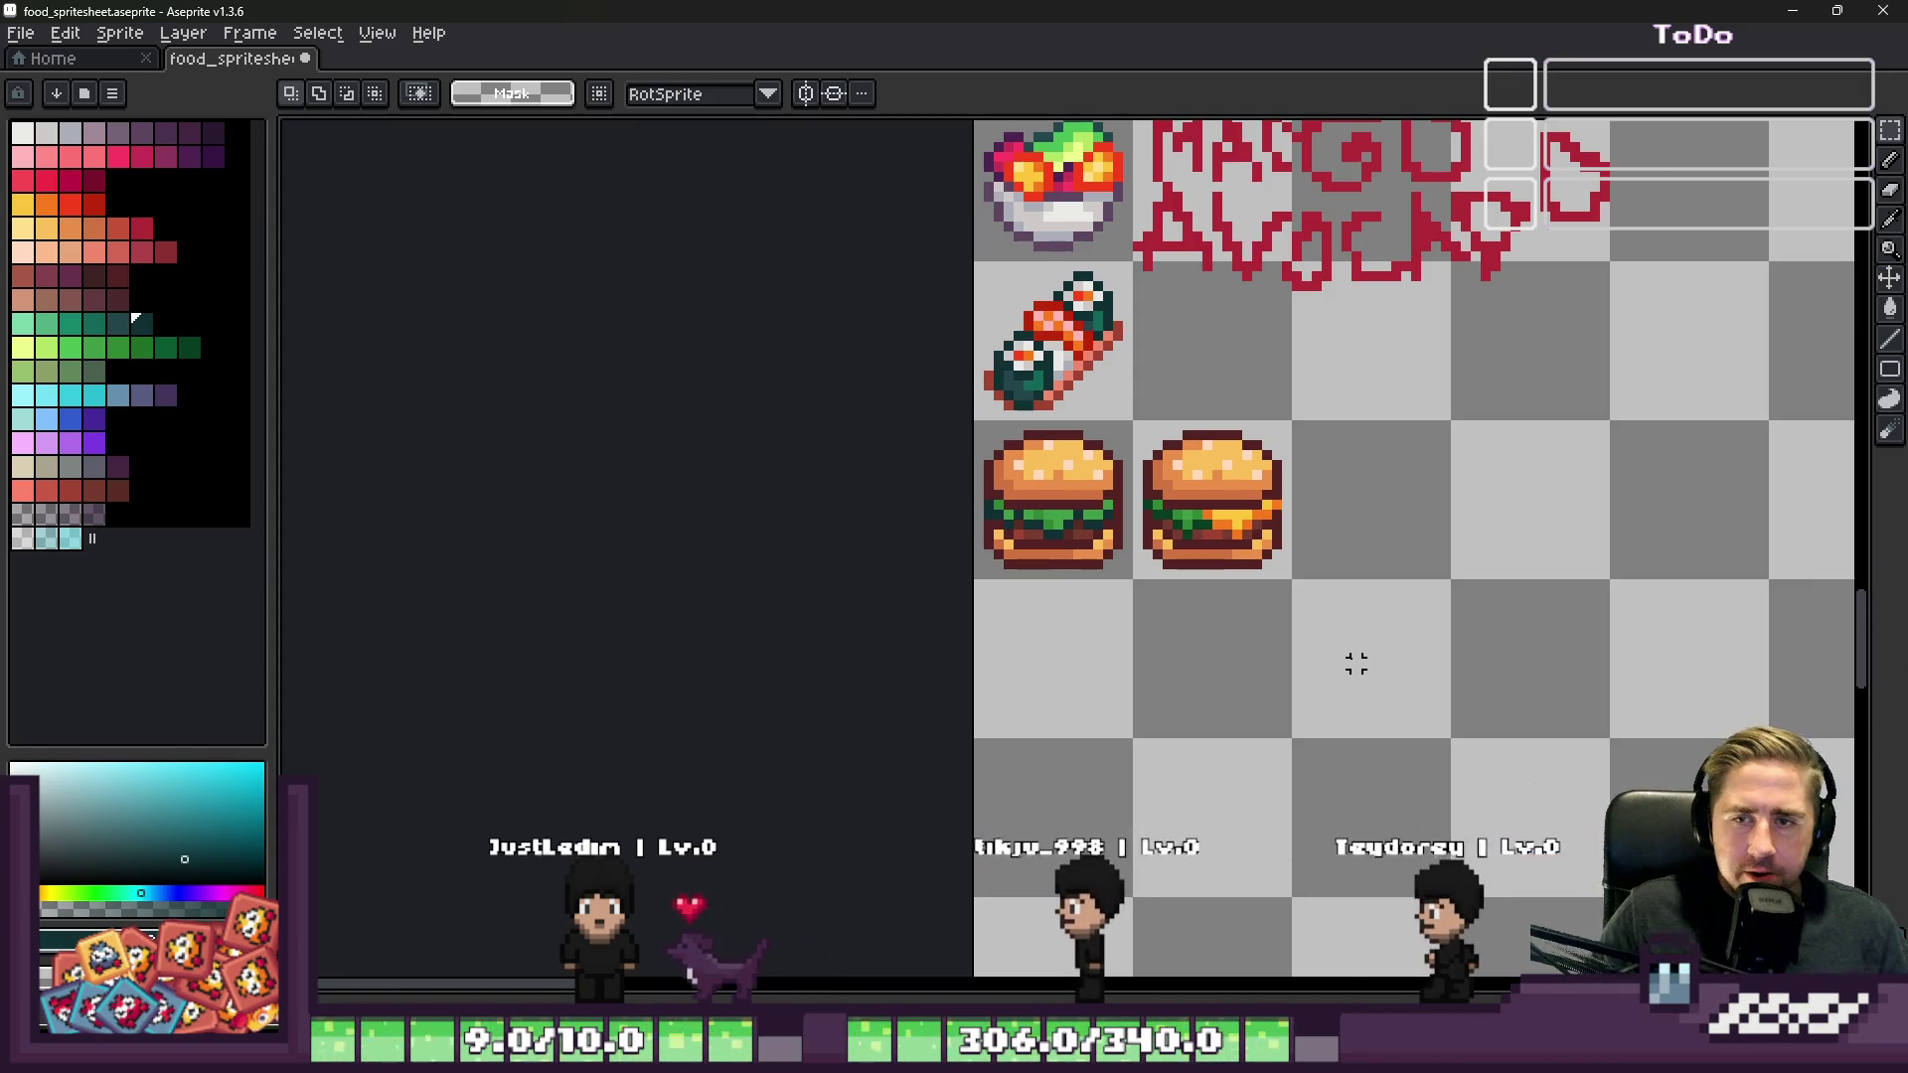
scroll(1013, 517, "up", 5)
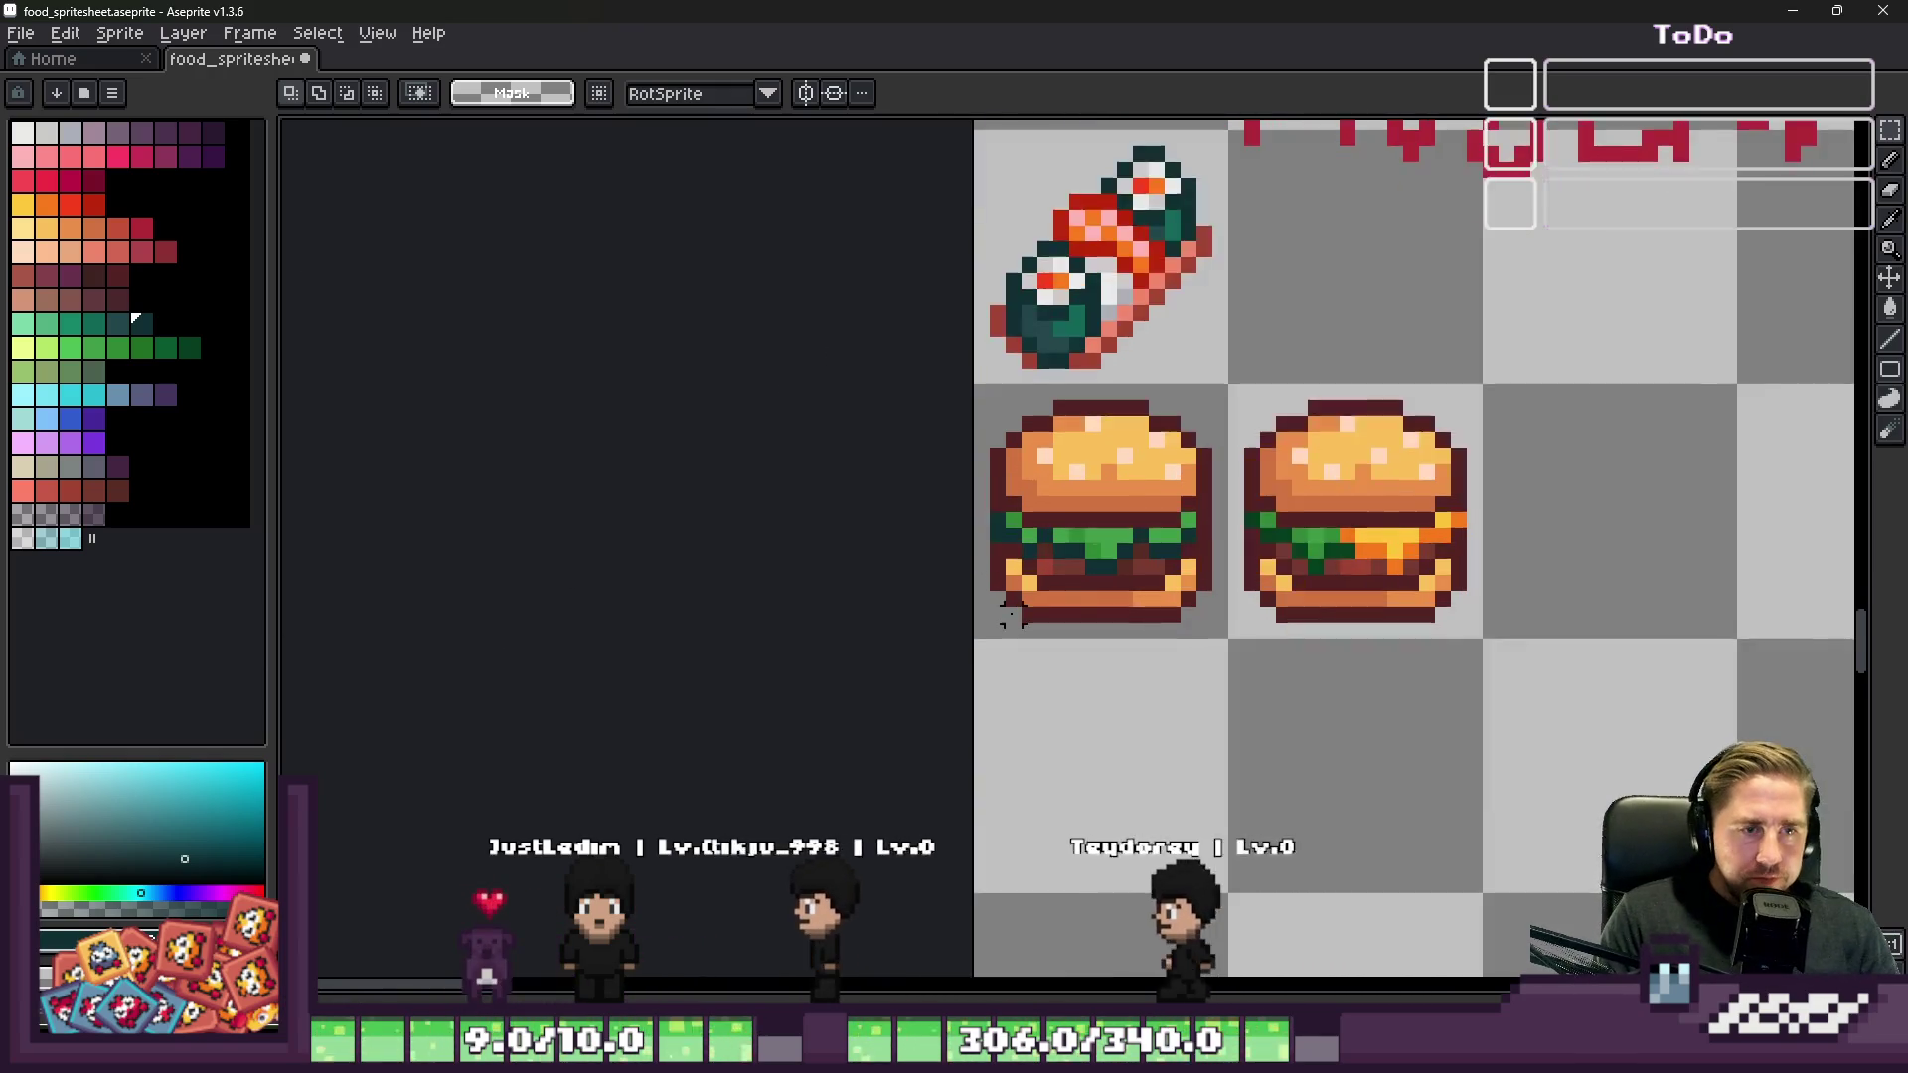
left_click(1221, 434, "alt")
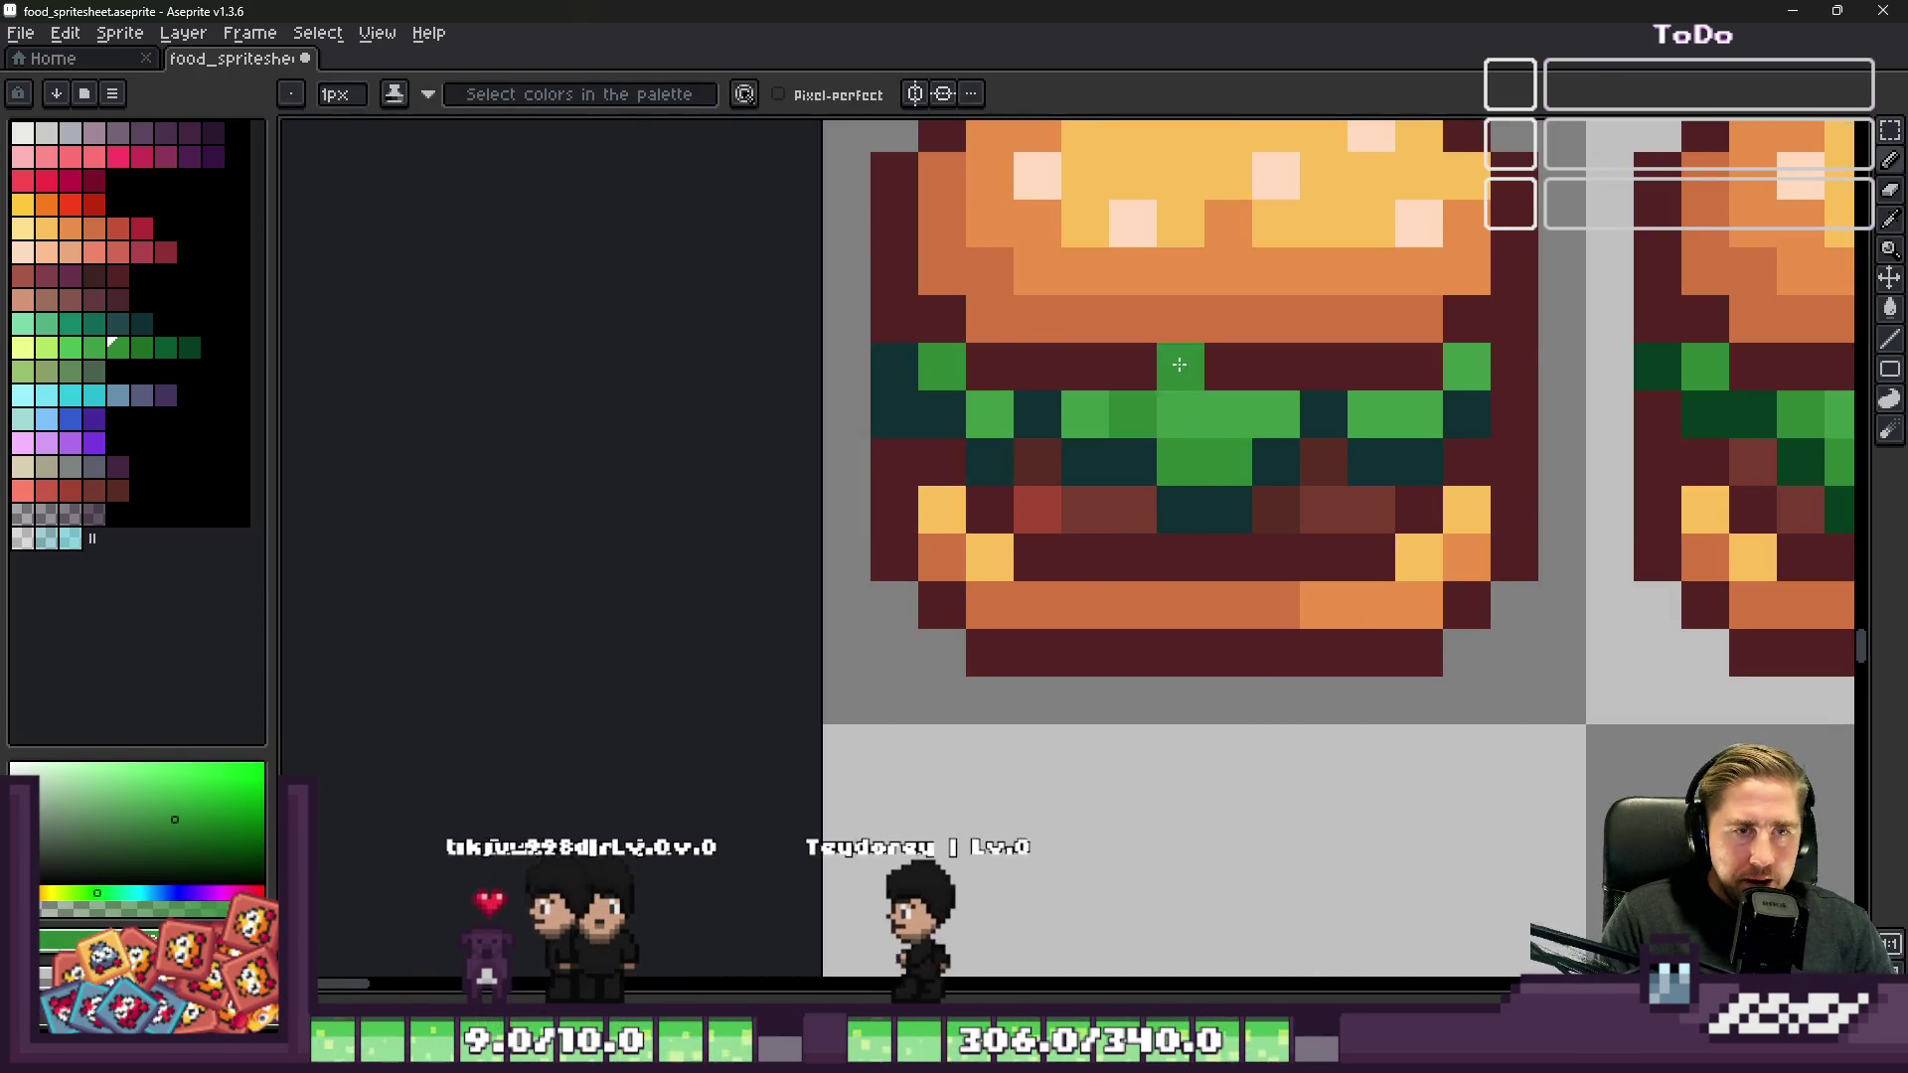
scroll(1225, 412, "down", 2)
scroll(1227, 398, "down", 3)
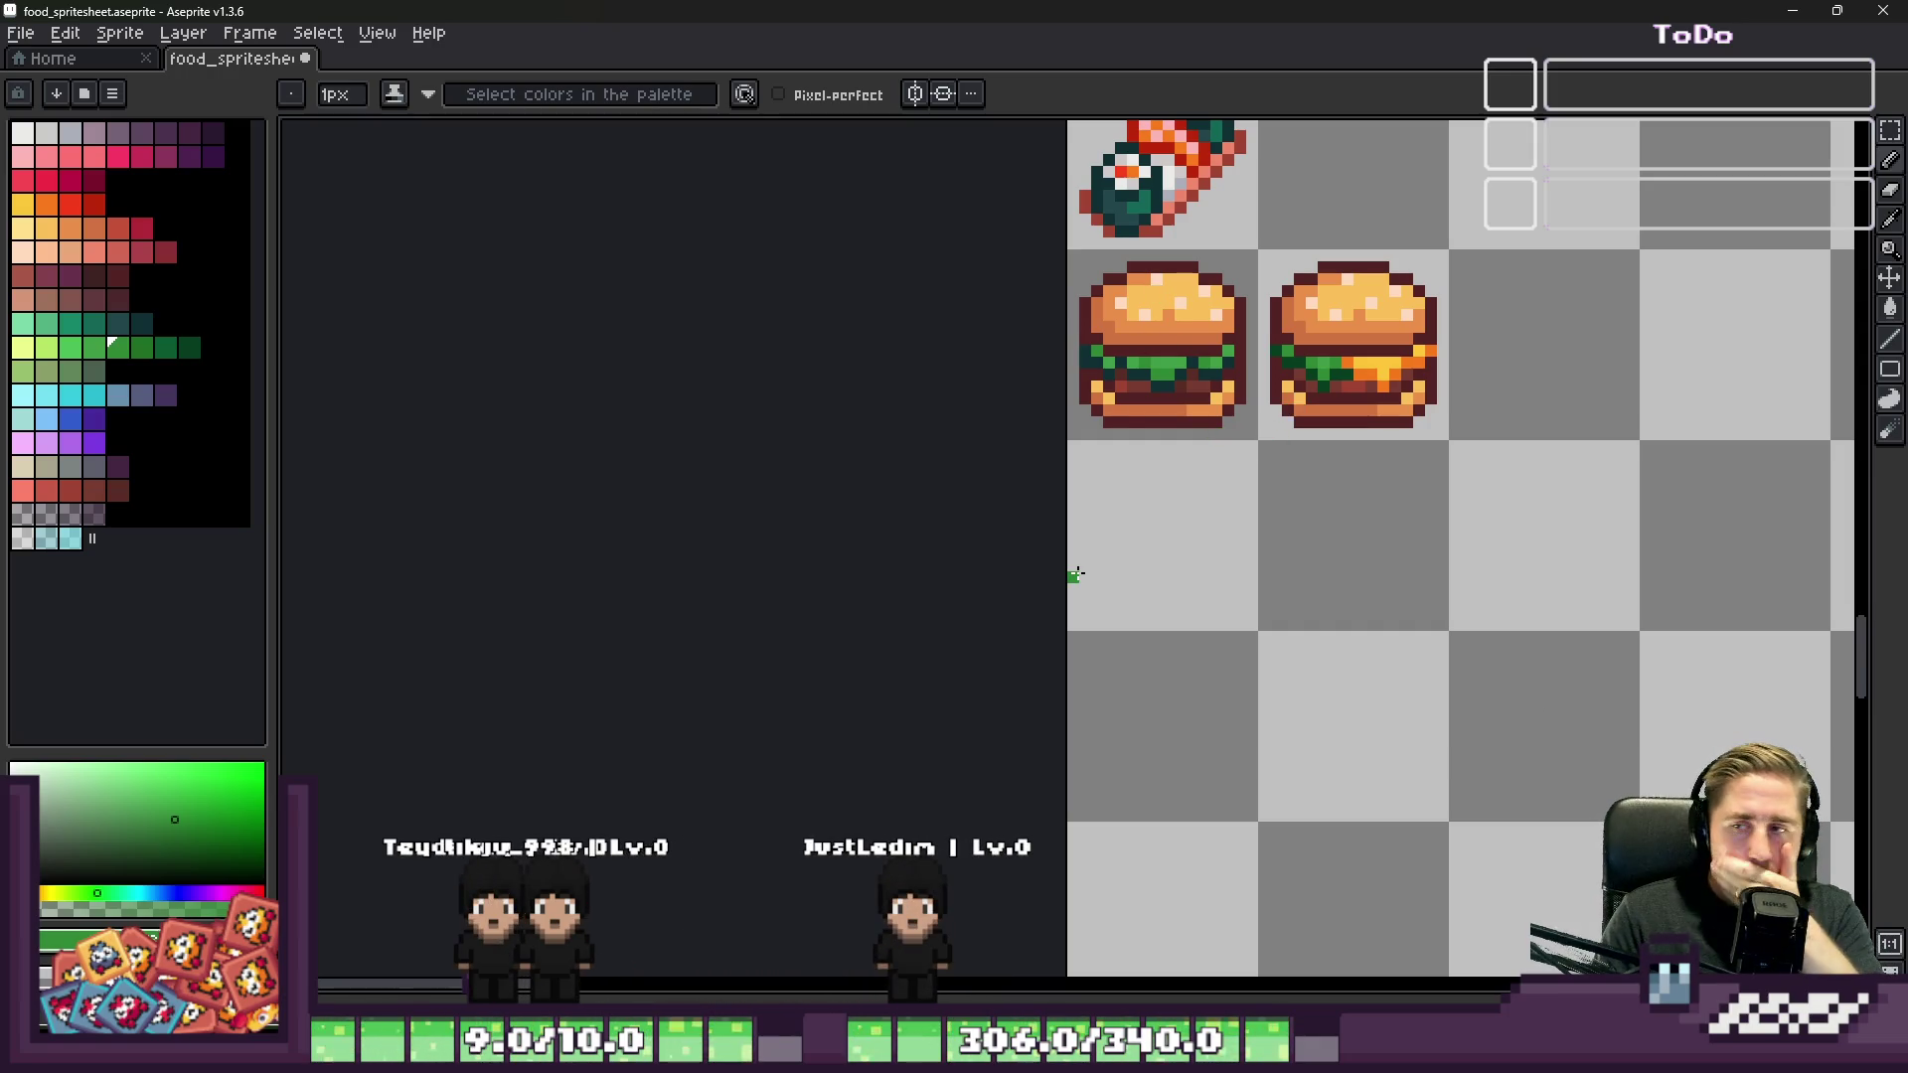
scroll(1034, 686, "down", 1)
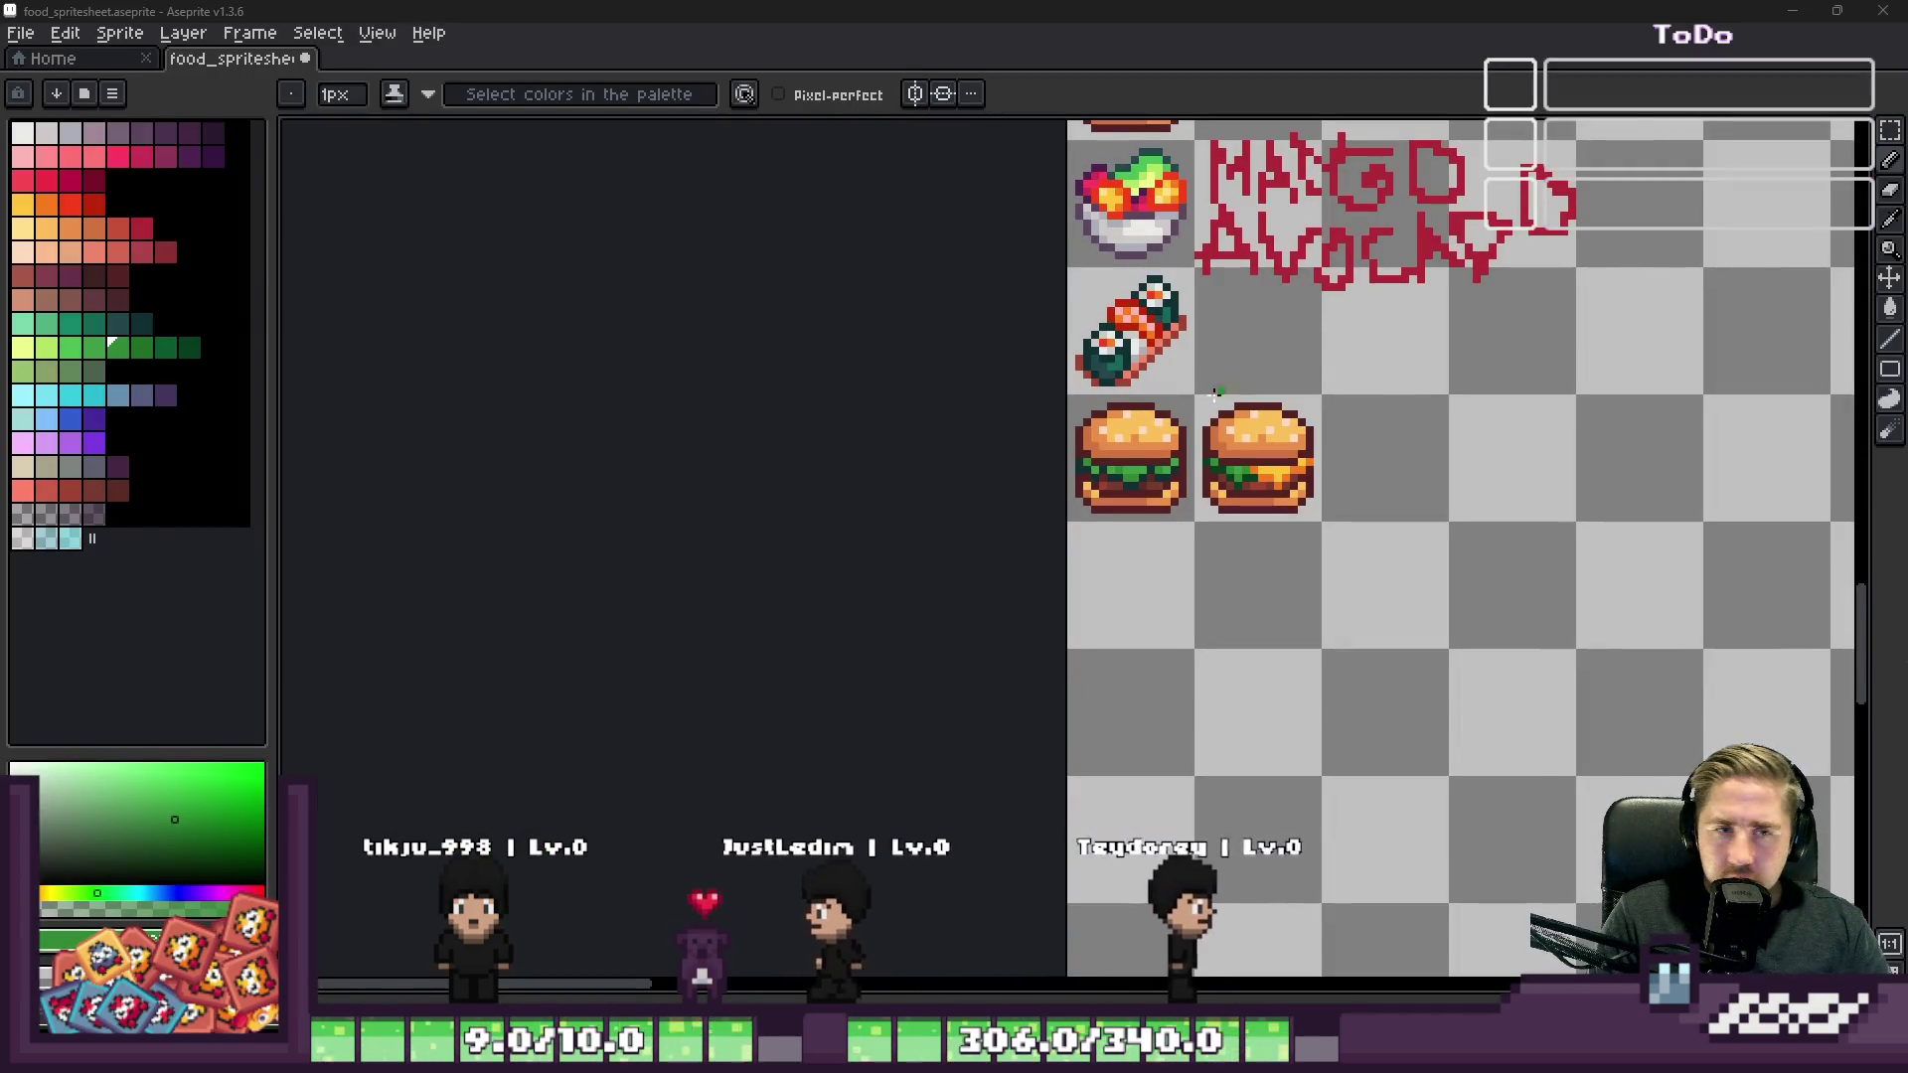
scroll(1171, 506, "up", 7)
scroll(1172, 506, "down", 3)
scroll(1166, 328, "up", 4)
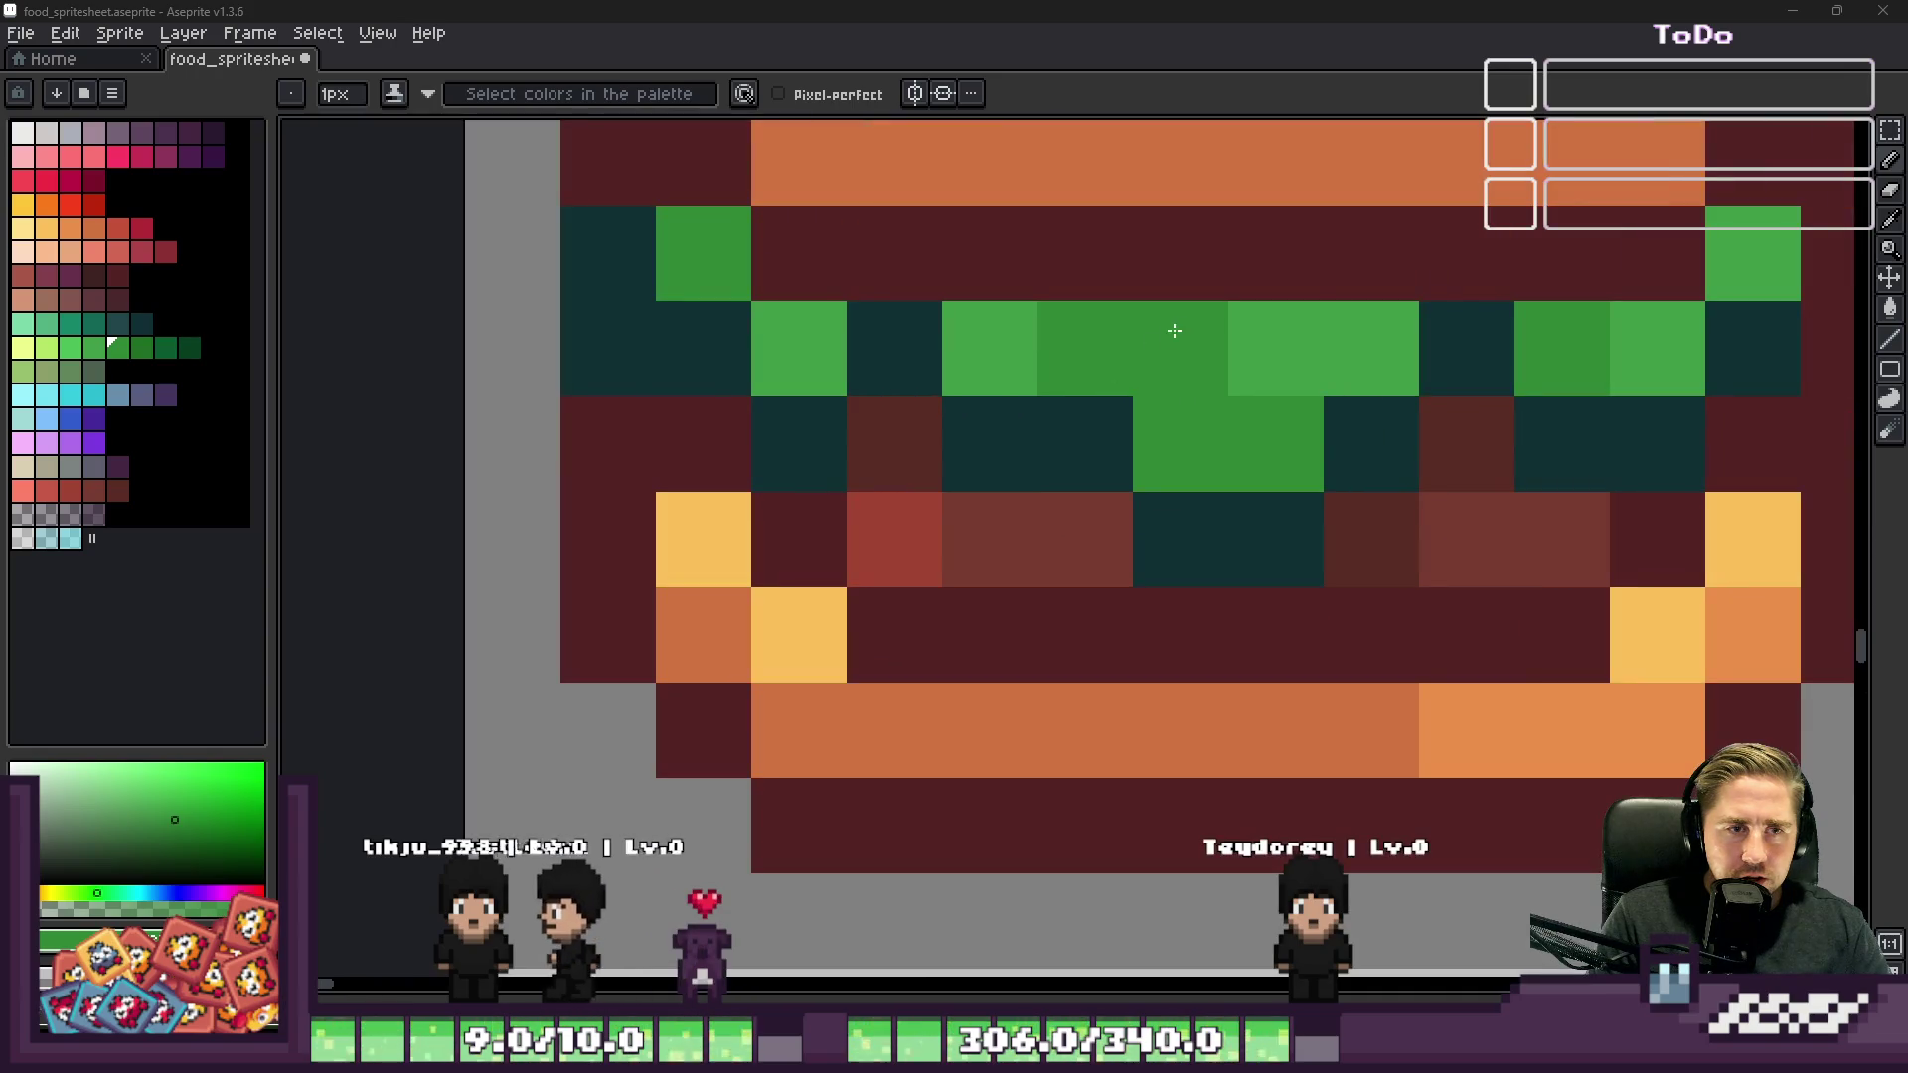
Step: Paint a pixel of the left burger's lettuce row crimson
left_click(66, 330)
left_click(70, 181)
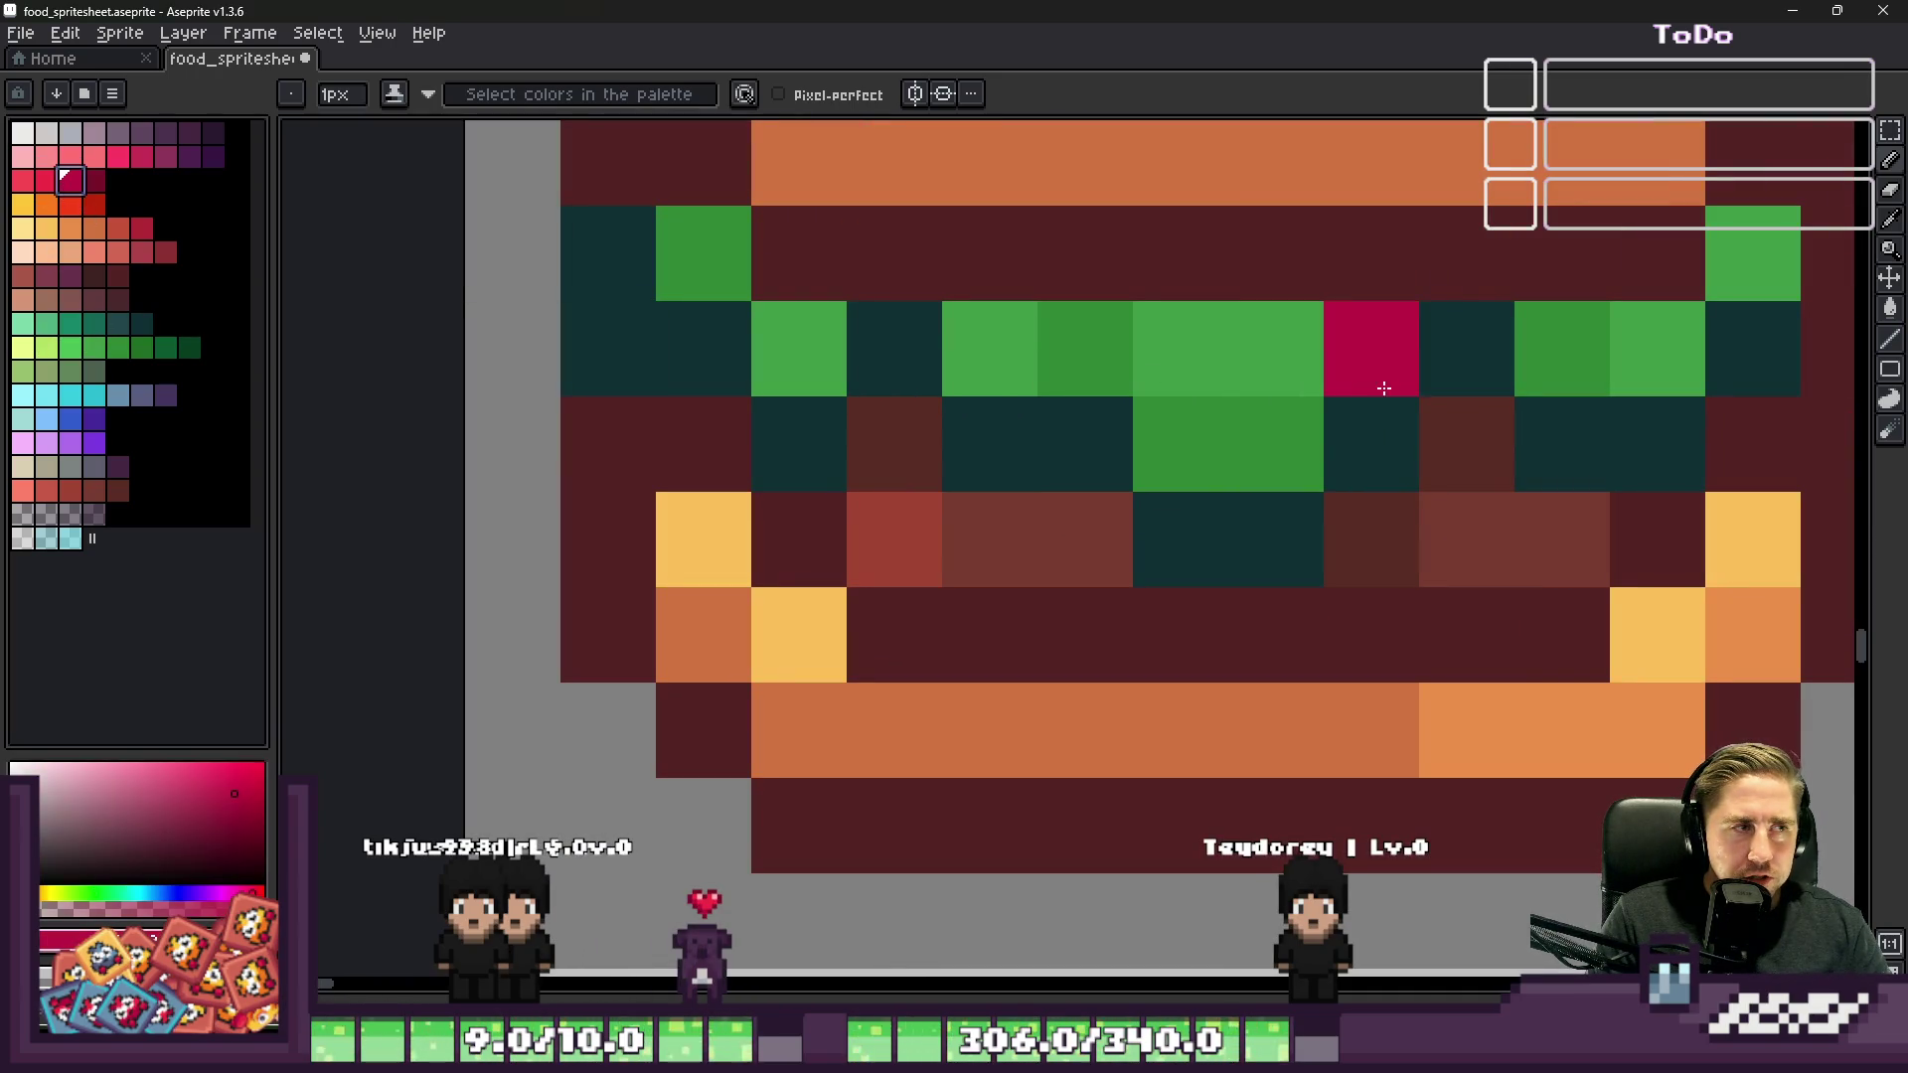
left_click(1083, 352)
scroll(1137, 460, "down", 5)
scroll(1022, 319, "up", 4)
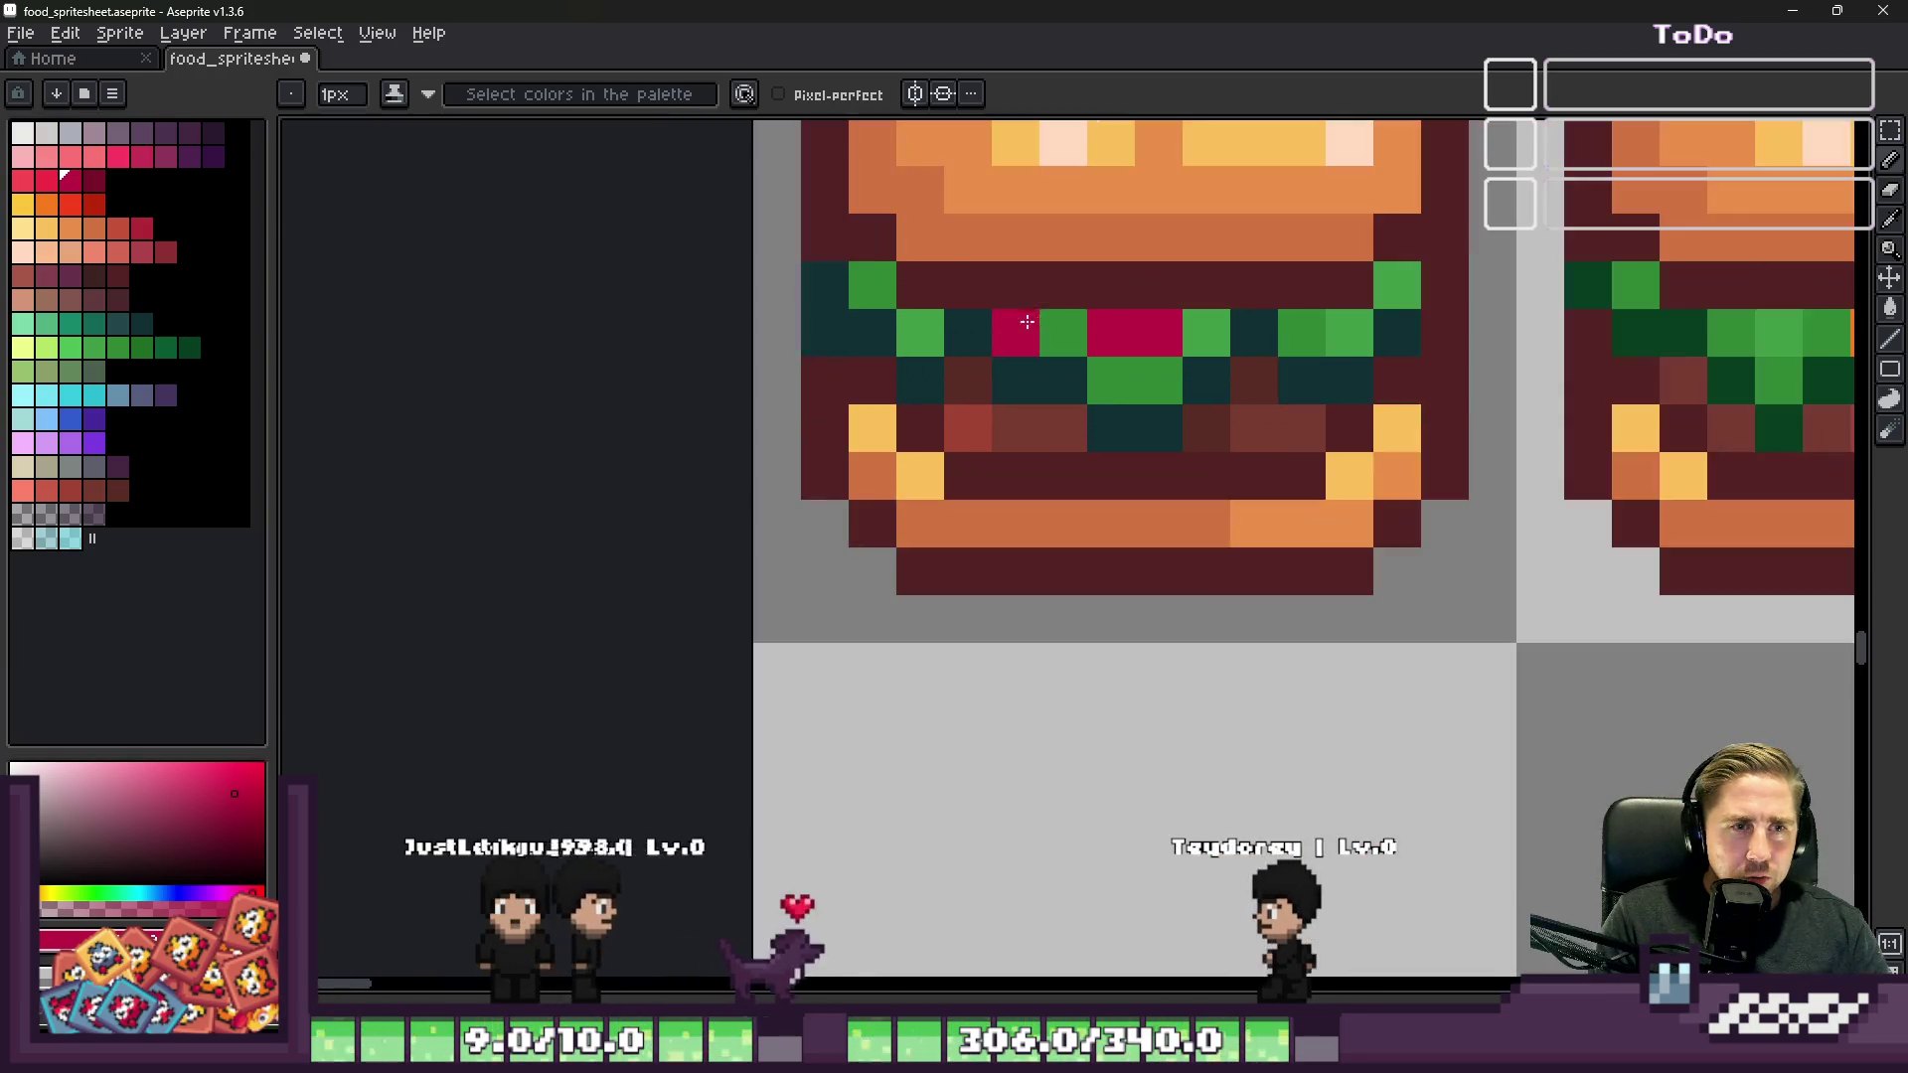
Step: Shade two green filling pixels with a darker crimson
left_click(94, 180)
left_click(1108, 383)
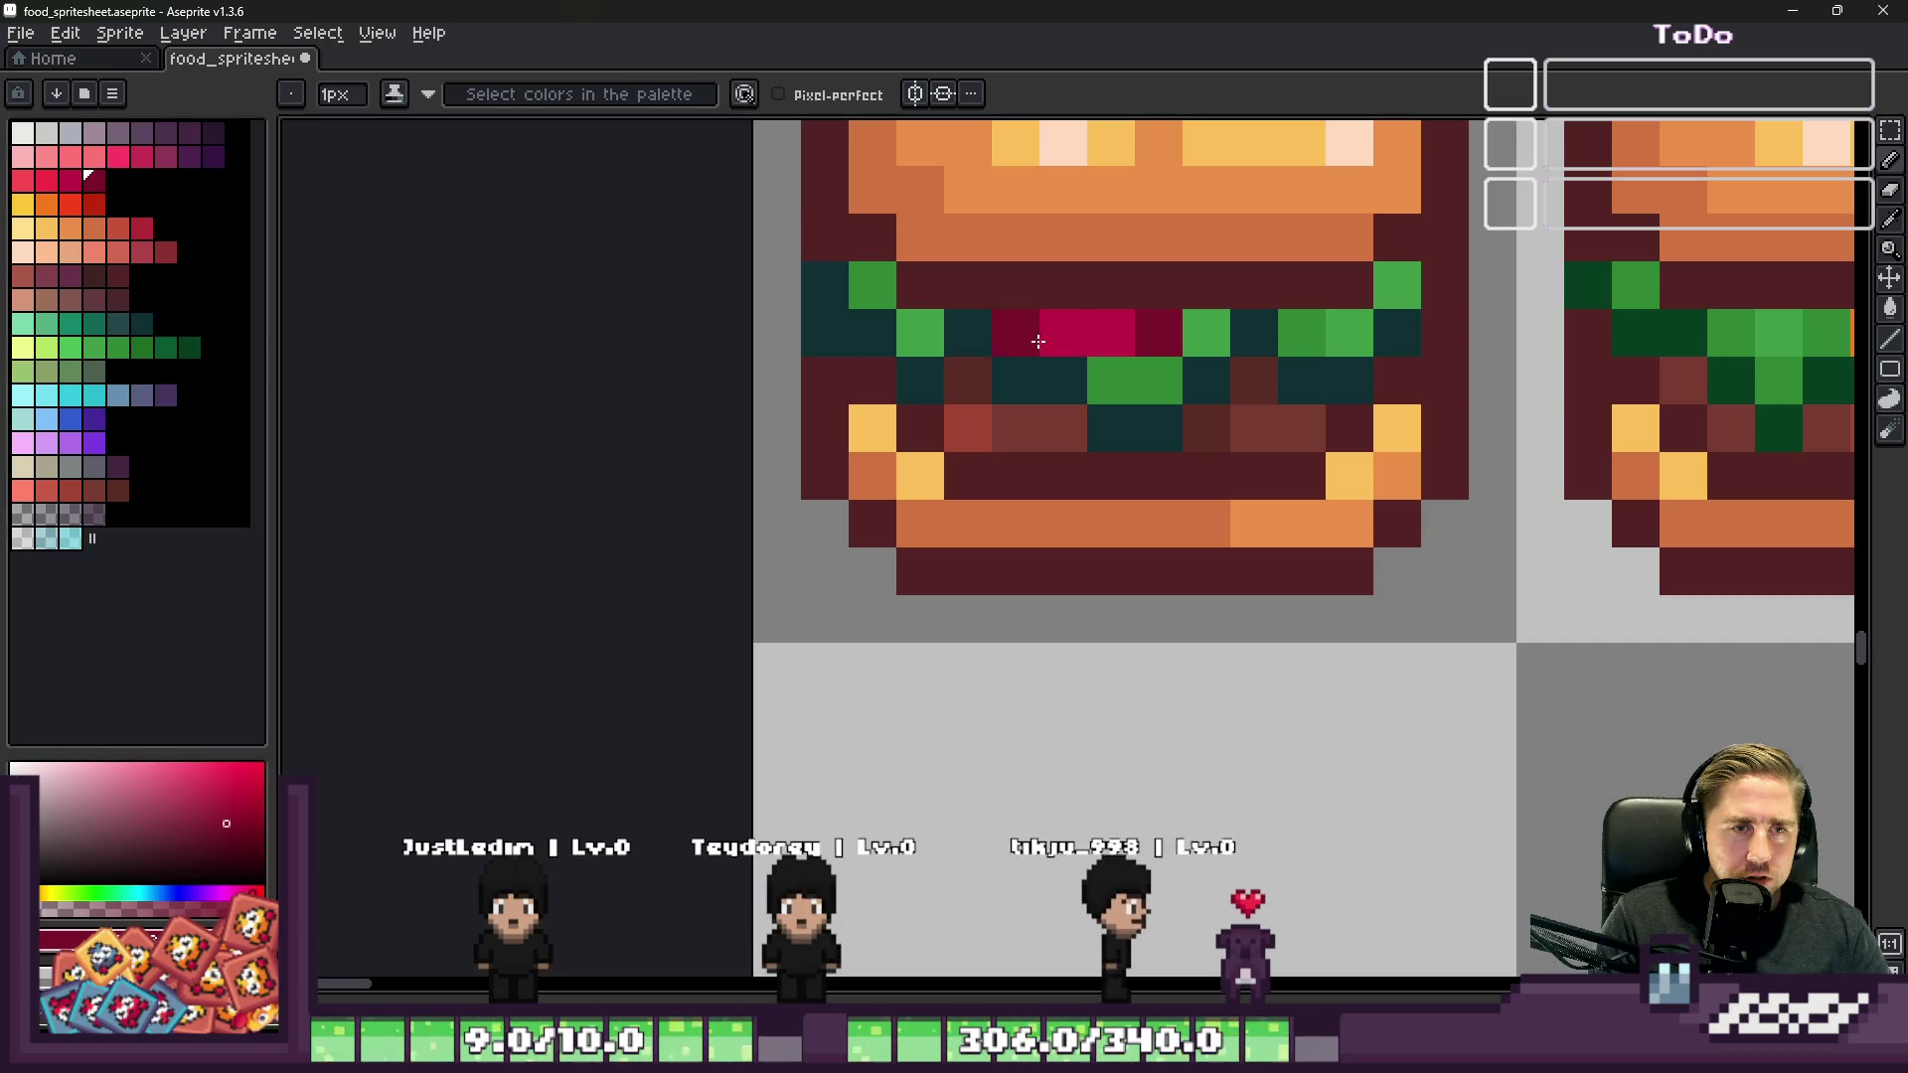
scroll(1178, 257, "down", 3)
scroll(1142, 469, "down", 1)
scroll(1172, 313, "up", 7)
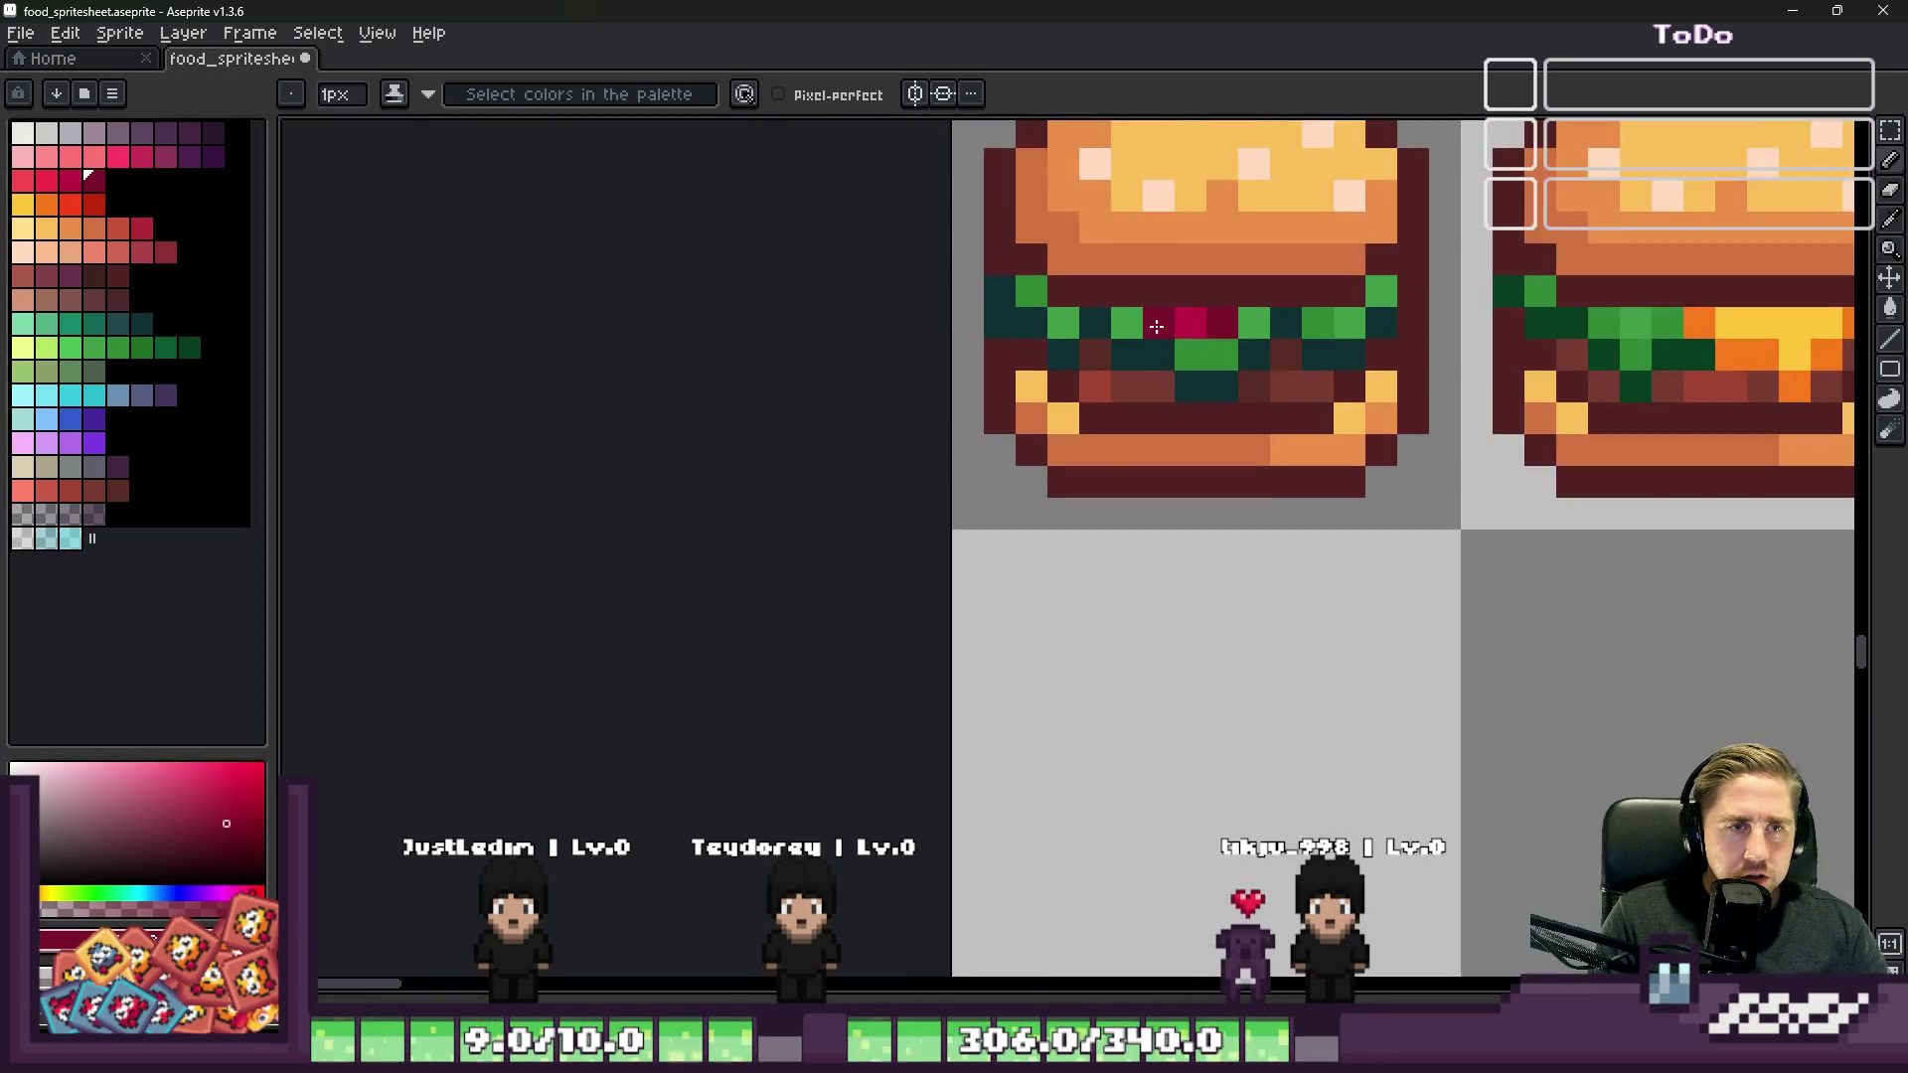
left_click(1086, 309)
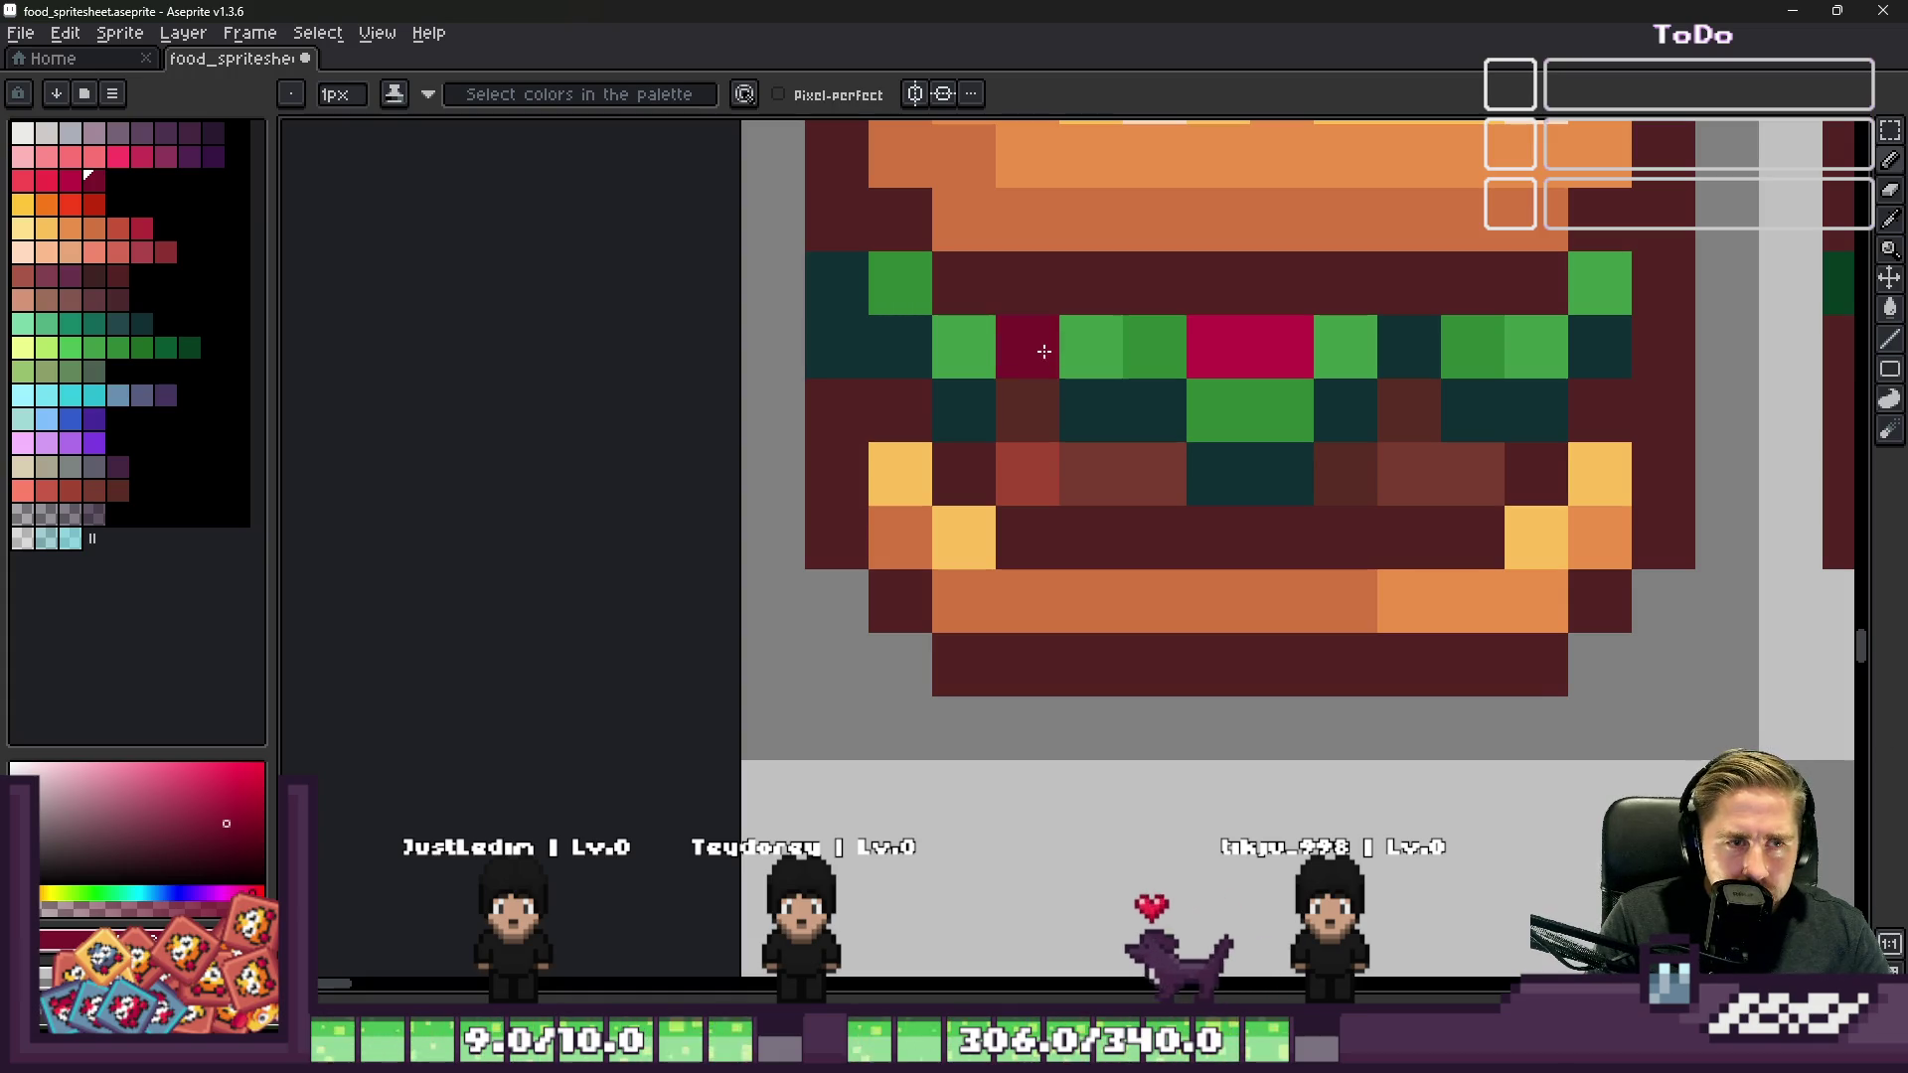
Step: Resample the burger's crimsons and turn two teal pixels dark crimson
left_click(1257, 332, "alt")
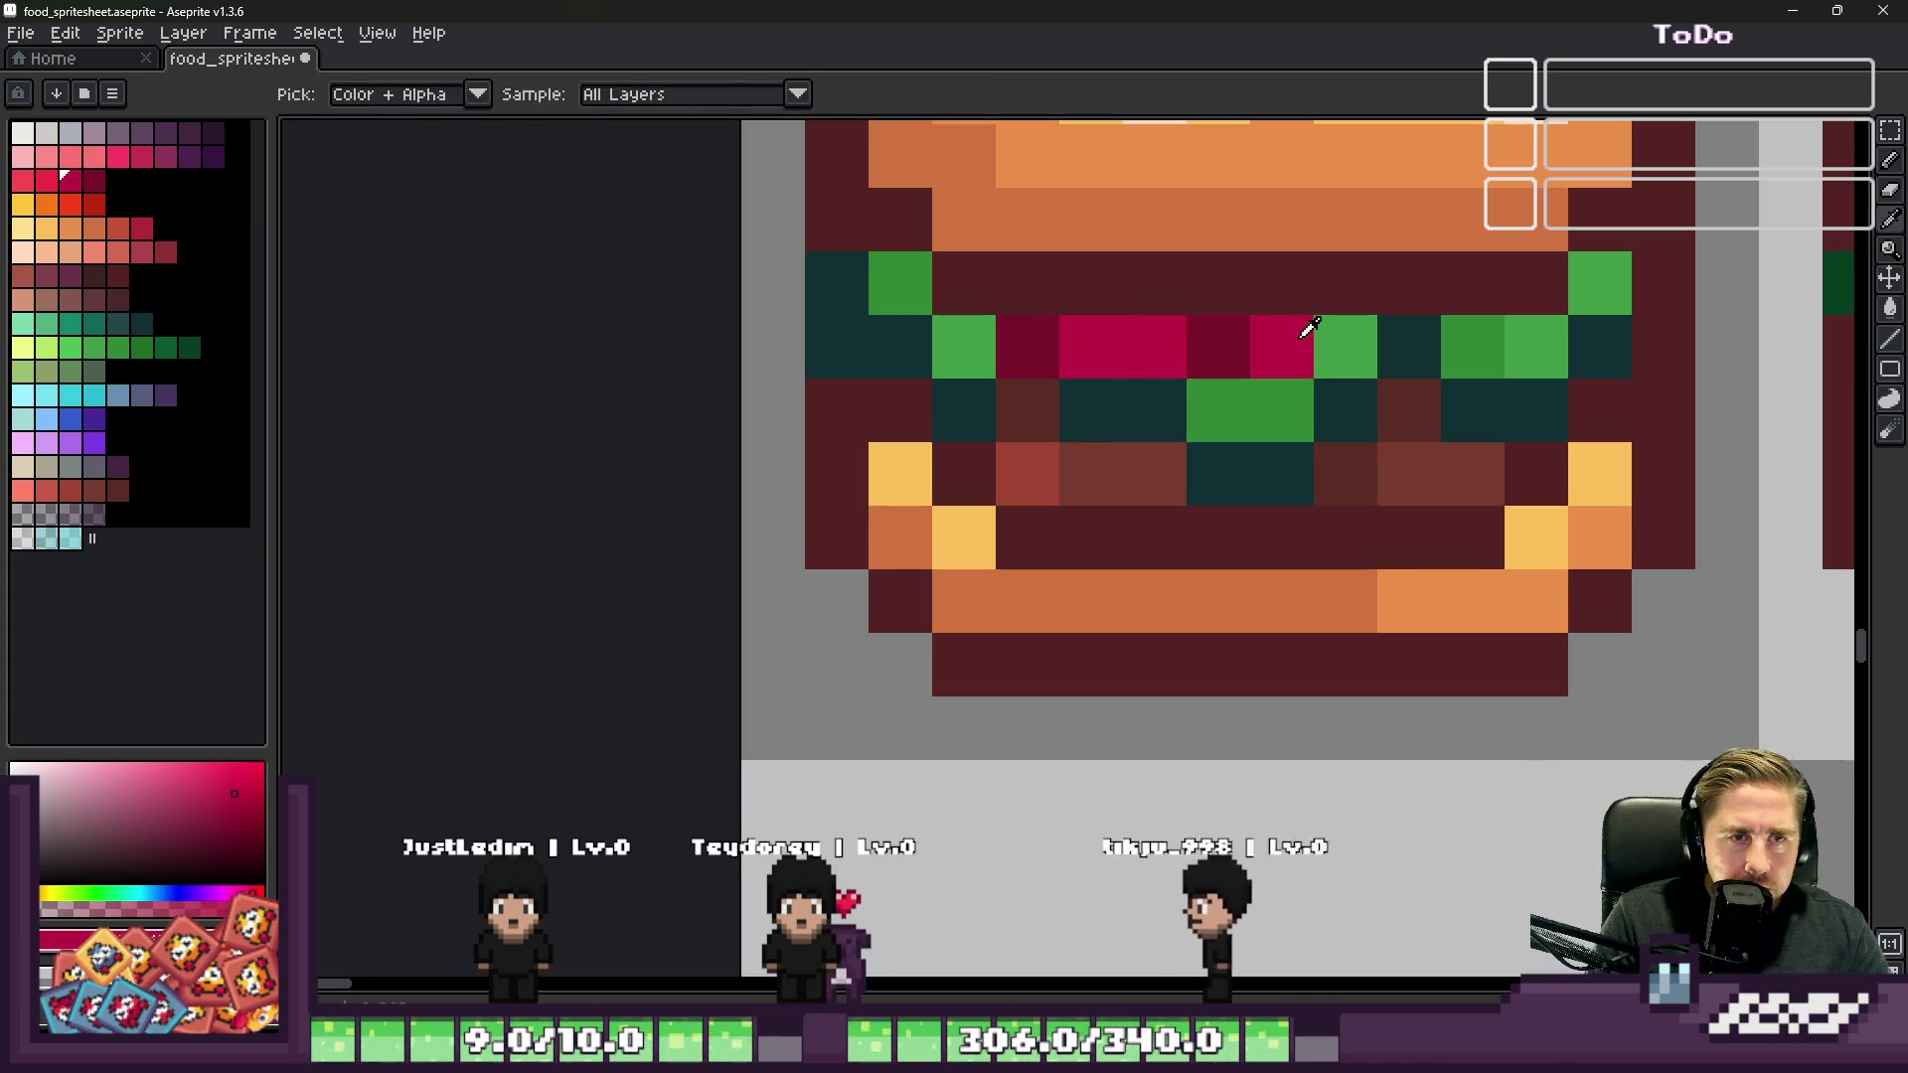
left_click(1228, 335, "alt")
left_click_drag(1133, 407, 1083, 411)
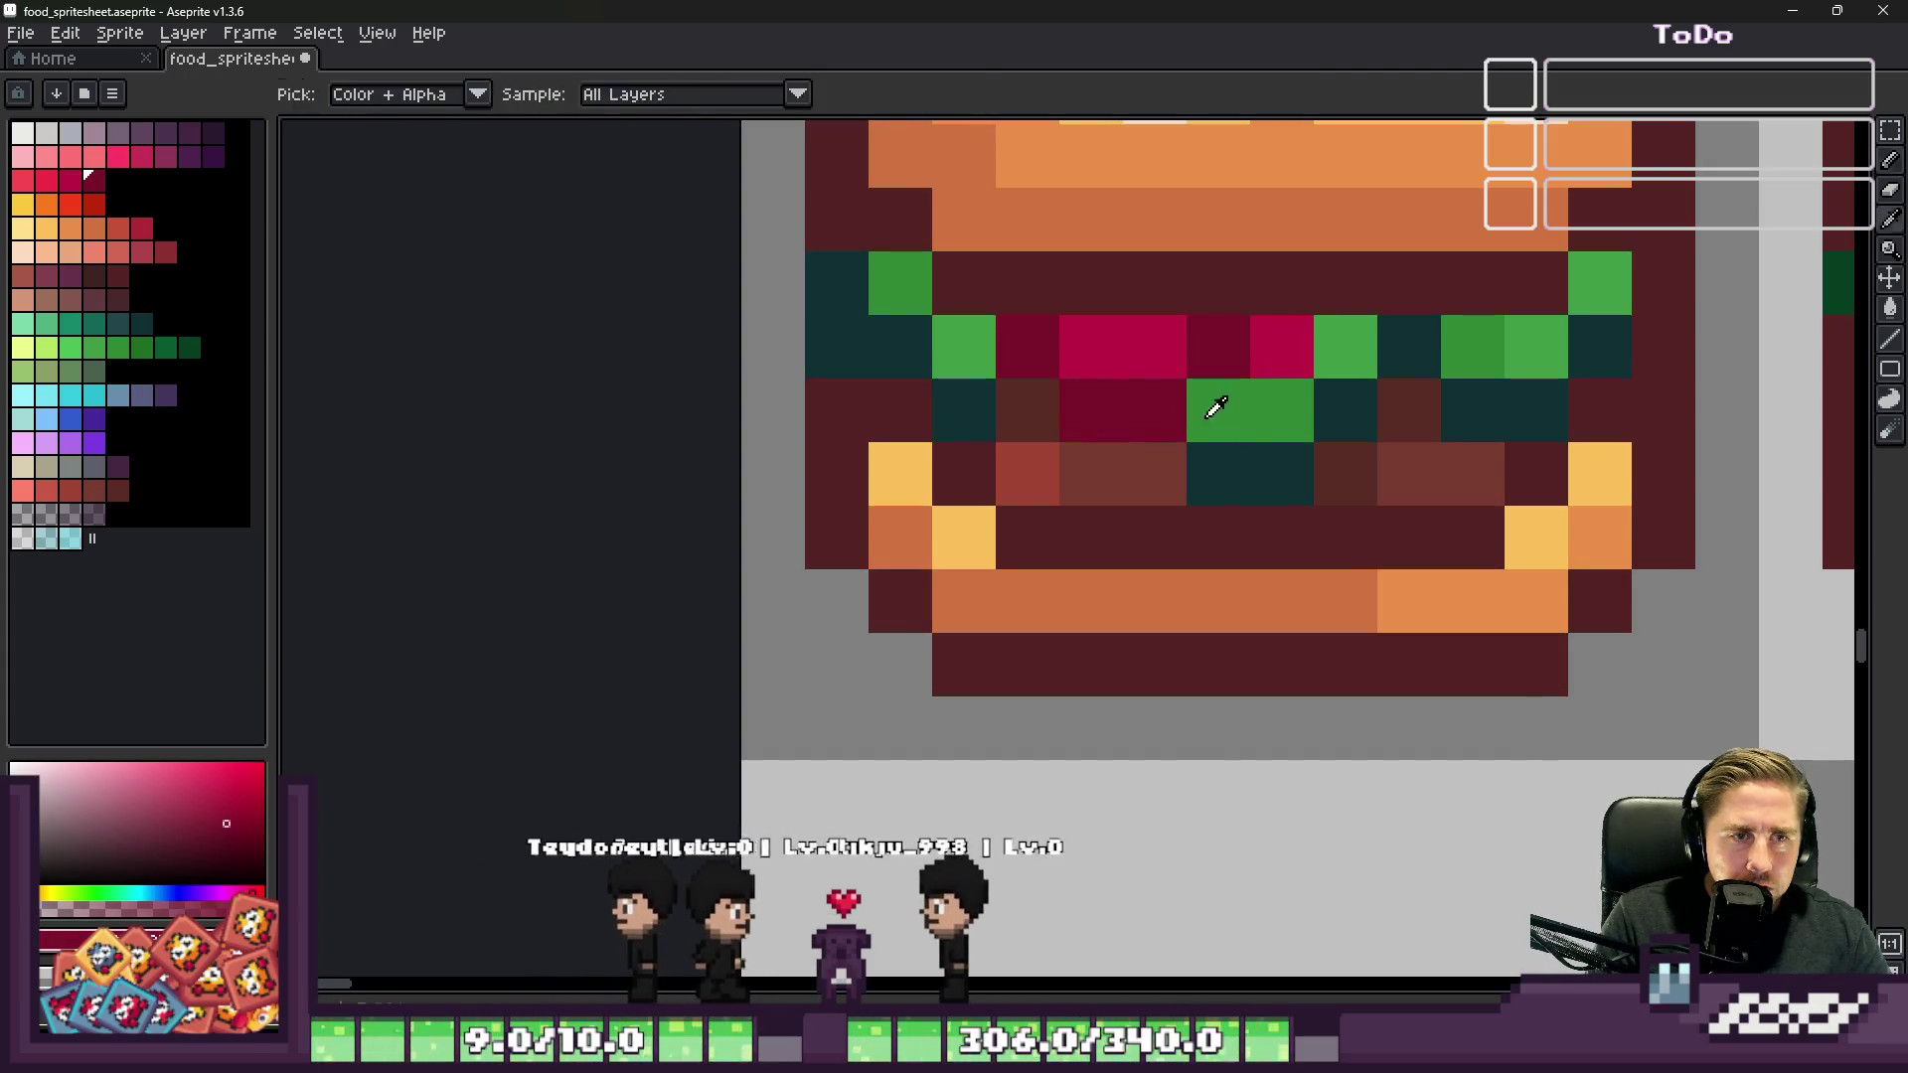
left_click(1345, 335, "alt")
scroll(1237, 326, "down", 5)
scroll(1346, 364, "up", 5)
Step: Add a bright crimson pixel to the lettuce, undoing a misplaced dark crimson neighbour
left_click(1193, 392, "alt")
left_click(1366, 295)
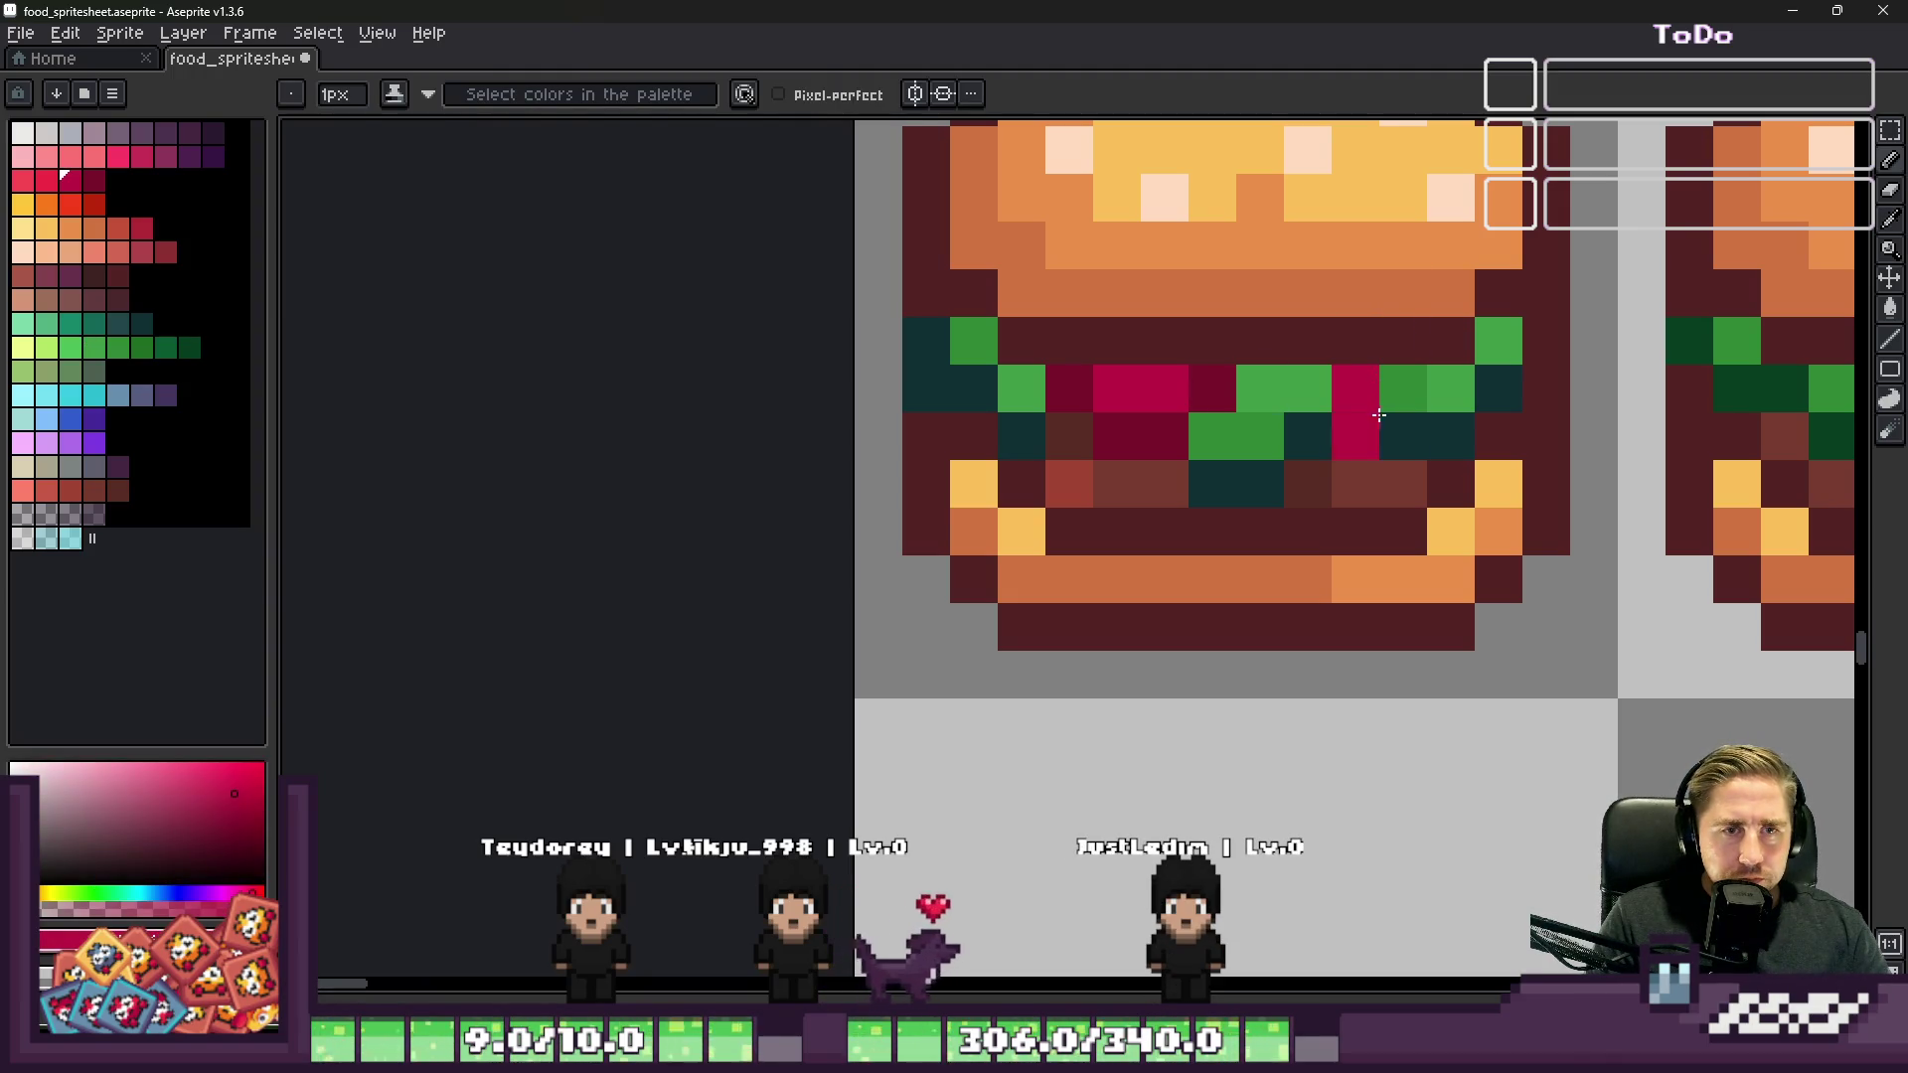
left_click(1214, 378, "alt")
left_click(1298, 407)
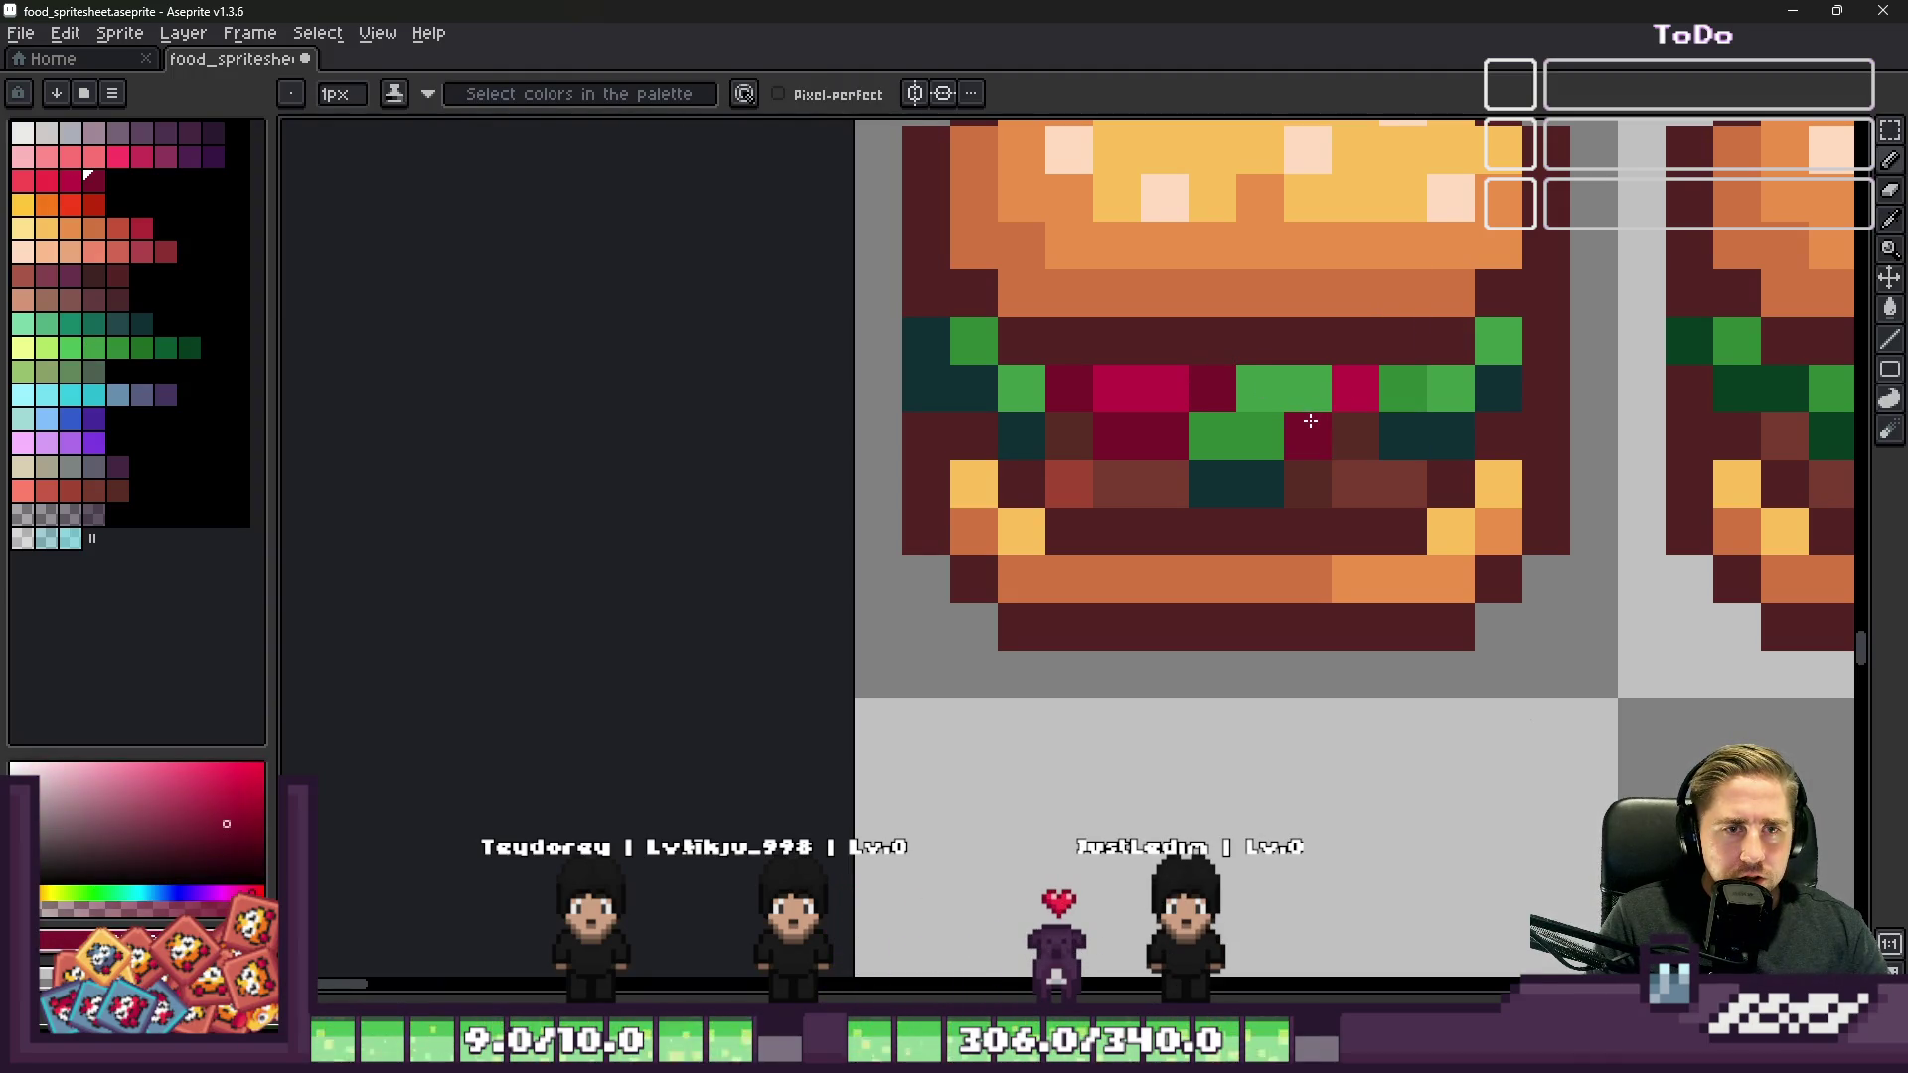
key("ctrl+z")
Step: Turn three more filling and lettuce pixels dark crimson
left_click(1347, 388, "alt")
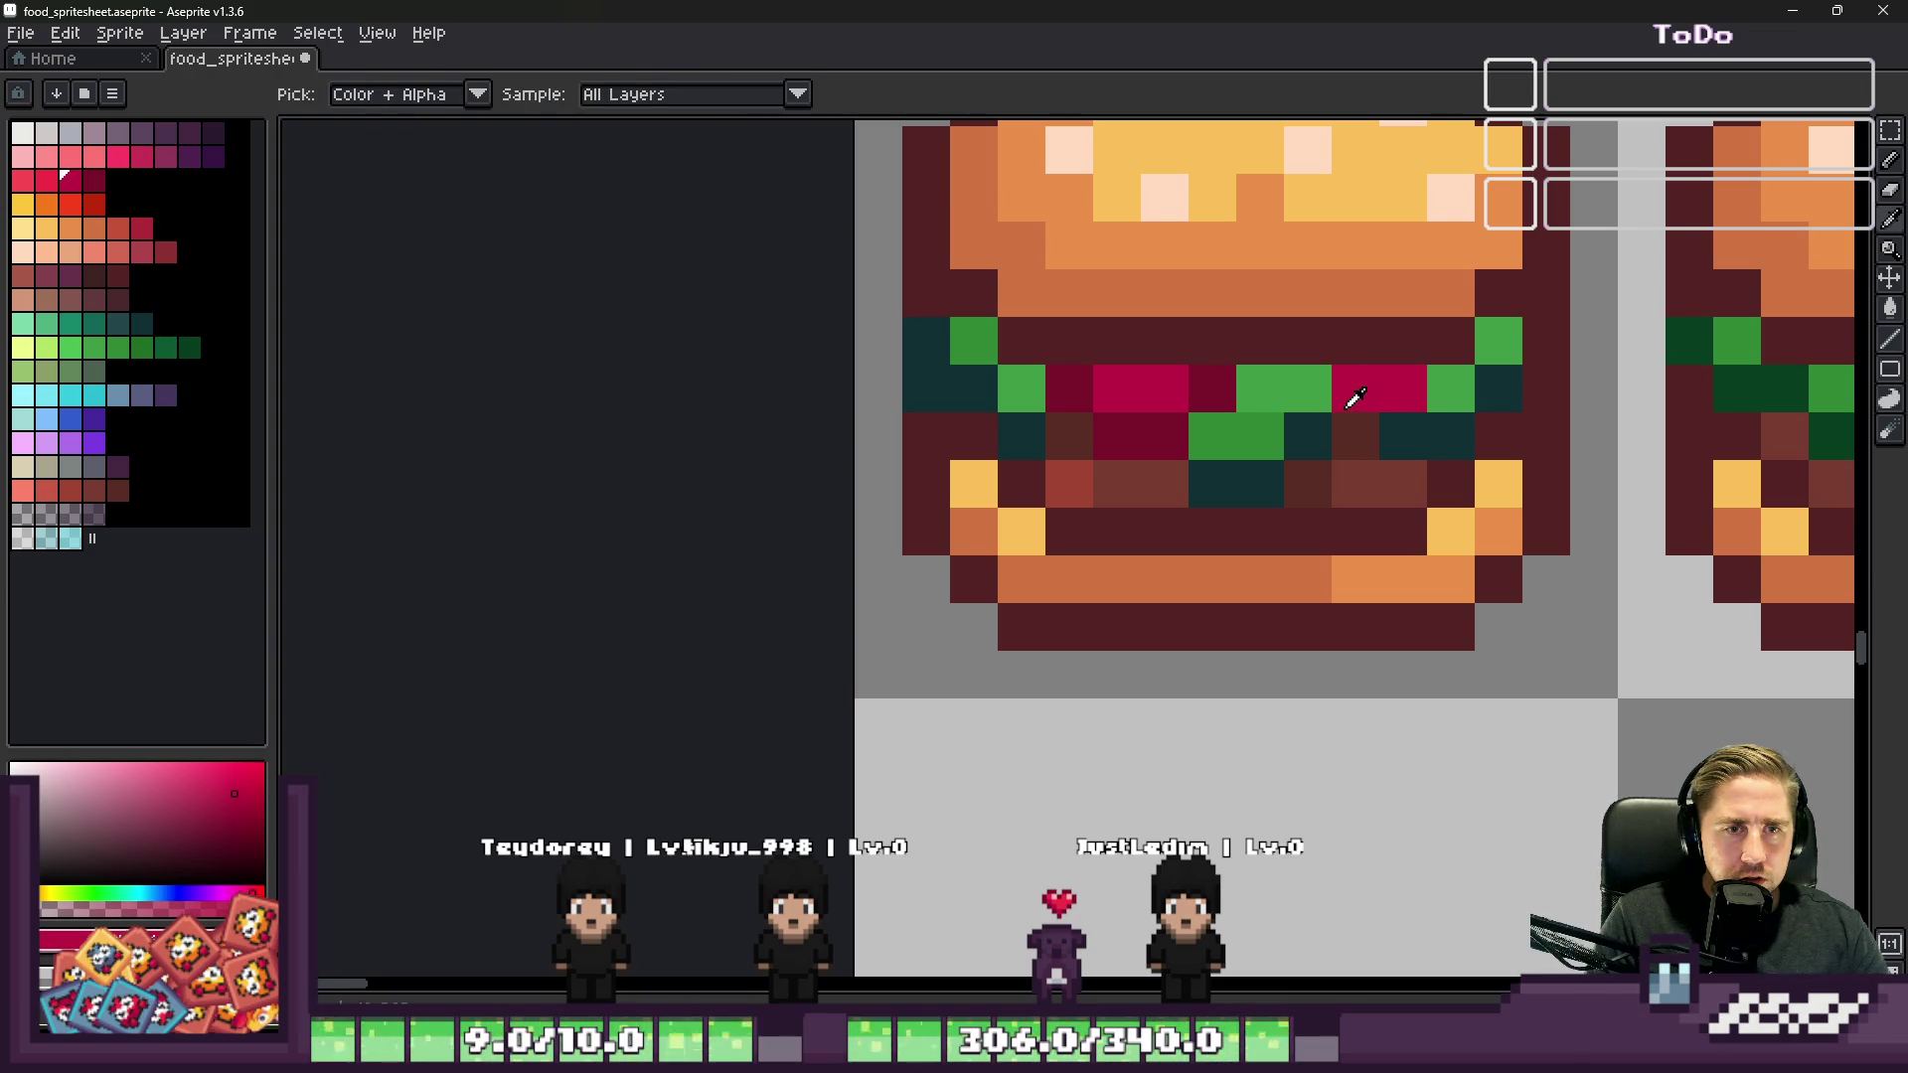
left_click(1222, 389, "alt")
left_click(1304, 390)
left_click(1357, 424)
left_click(1451, 387)
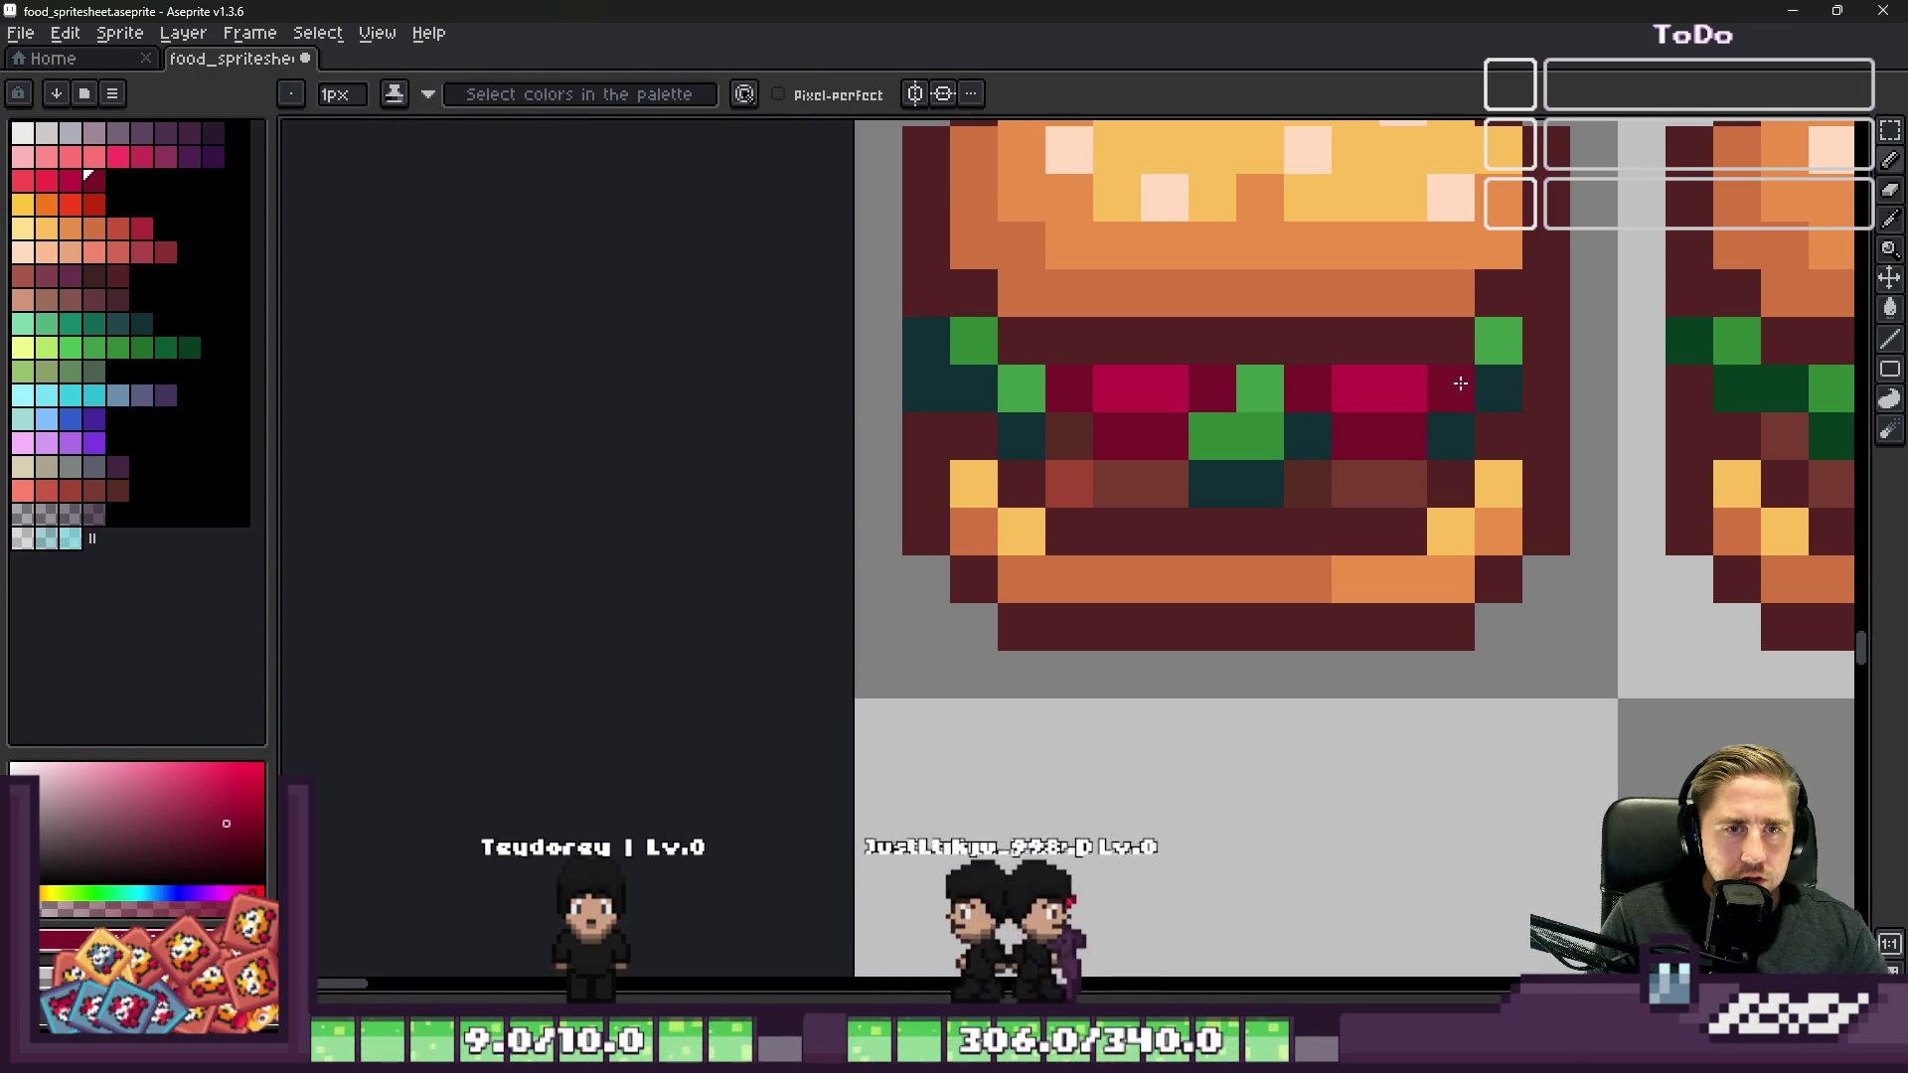
scroll(1315, 407, "down", 4)
Step: Paint one of the left burger's filling pixels bright crimson
key("v")
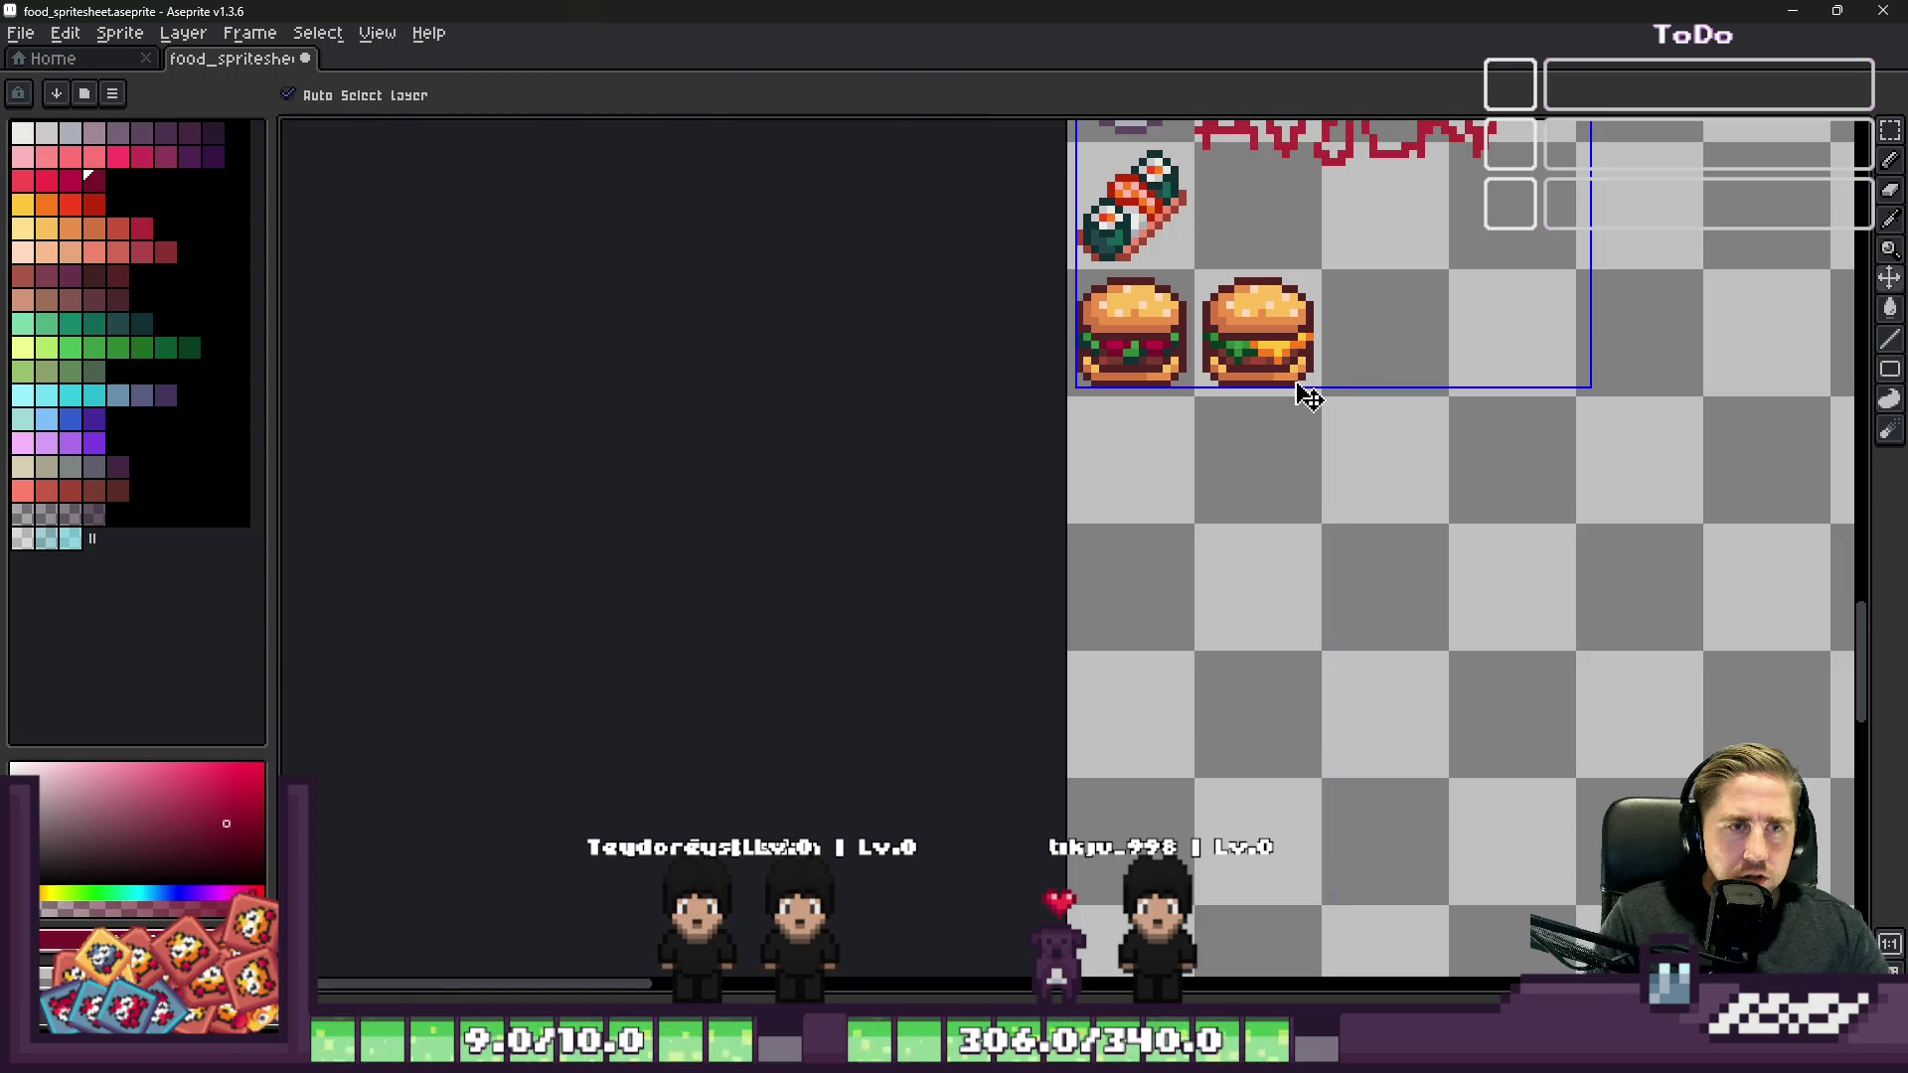
key("b")
scroll(1169, 400, "up", 5)
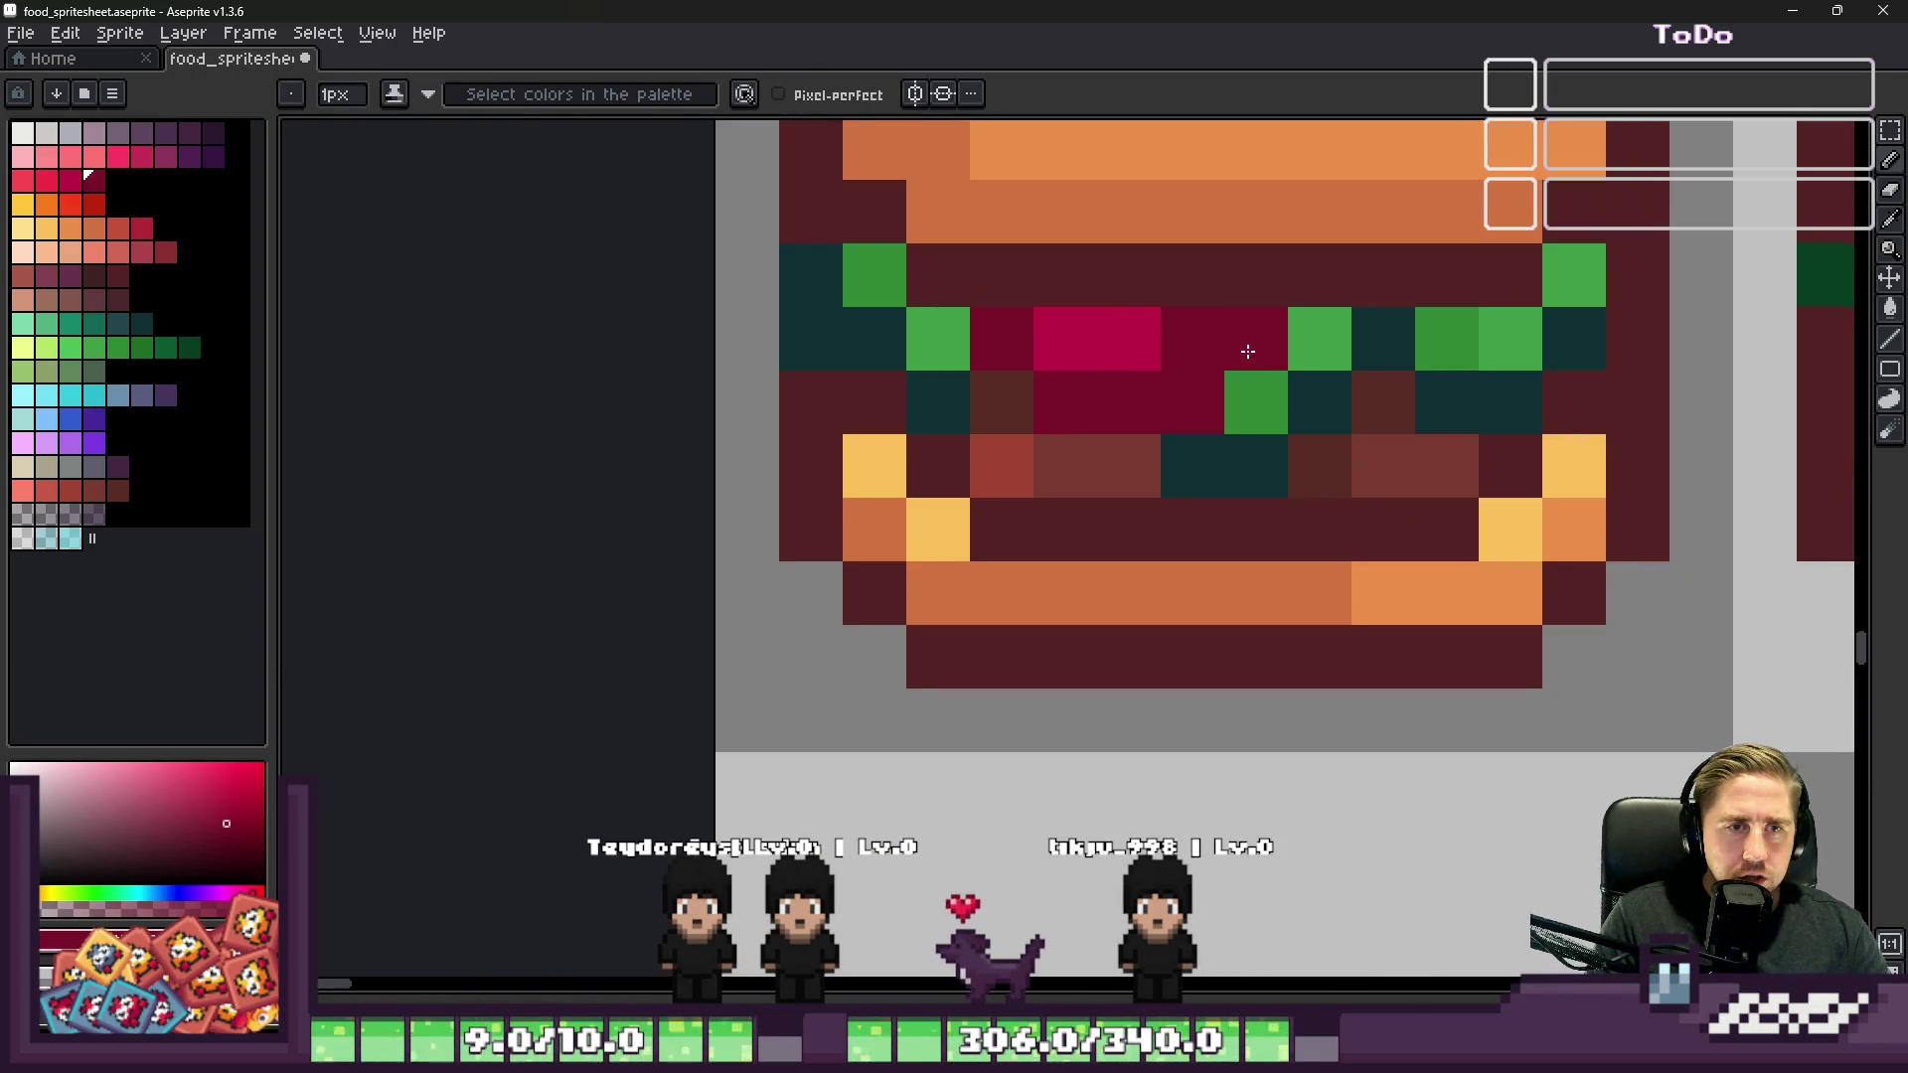
left_click(1192, 338)
scroll(1151, 360, "down", 6)
scroll(1151, 361, "up", 6)
Step: Sample a crimson from the filling and draw a bright red column down it
key("i")
left_click(54, 186)
key("b")
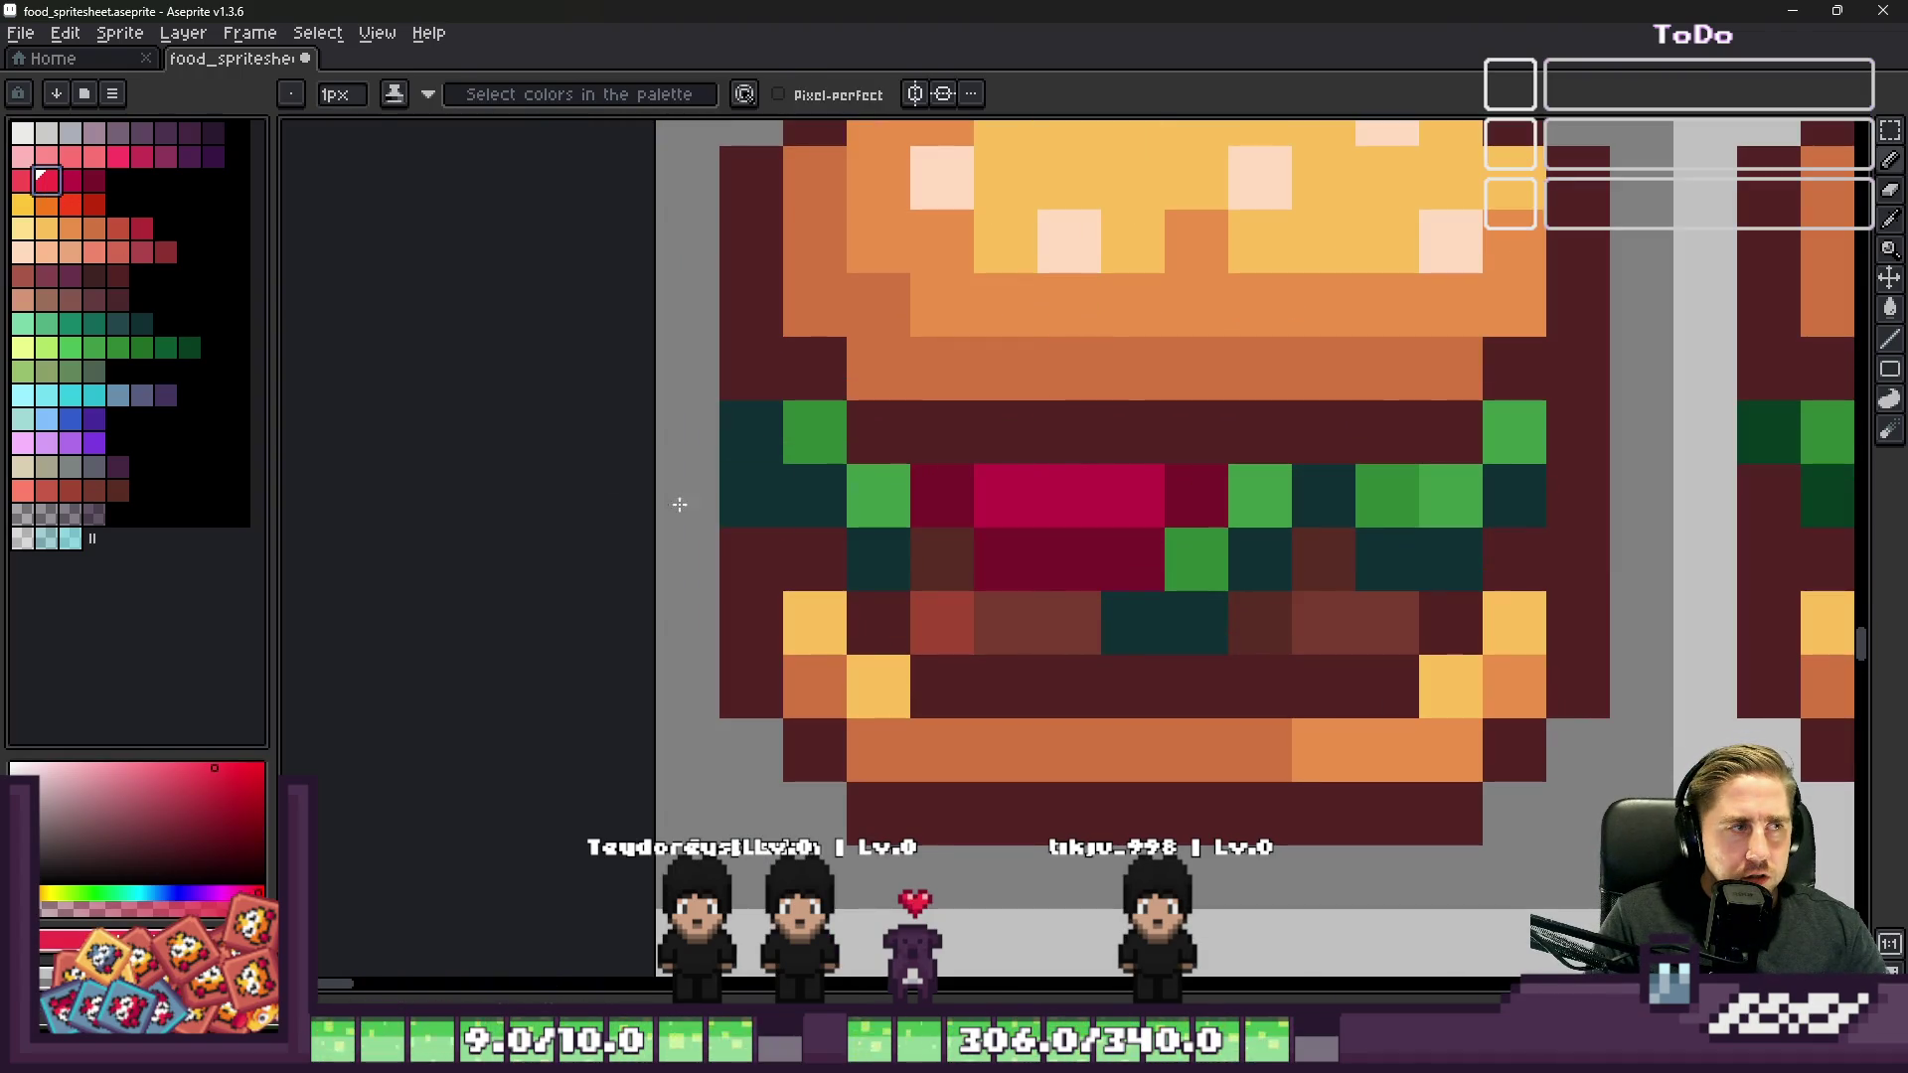
scroll(1172, 482, "down", 5)
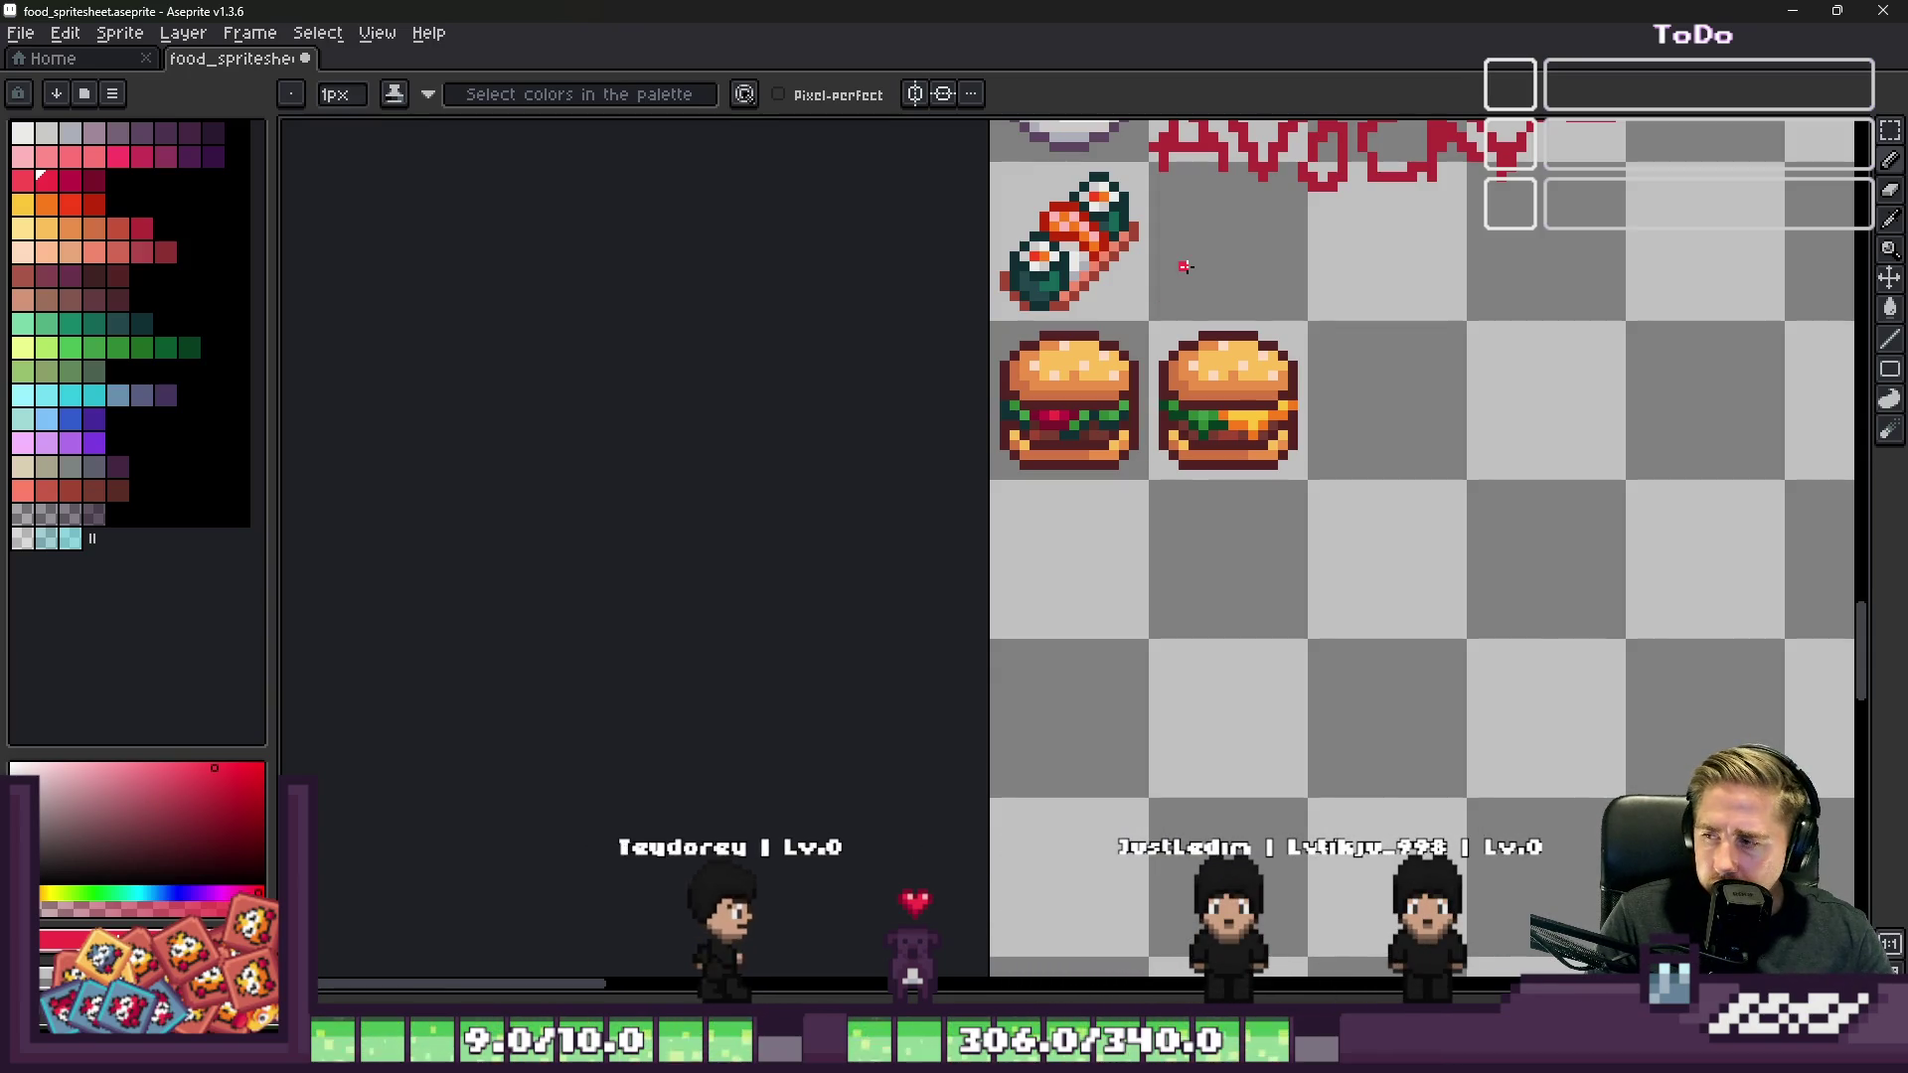
scroll(953, 540, "up", 5)
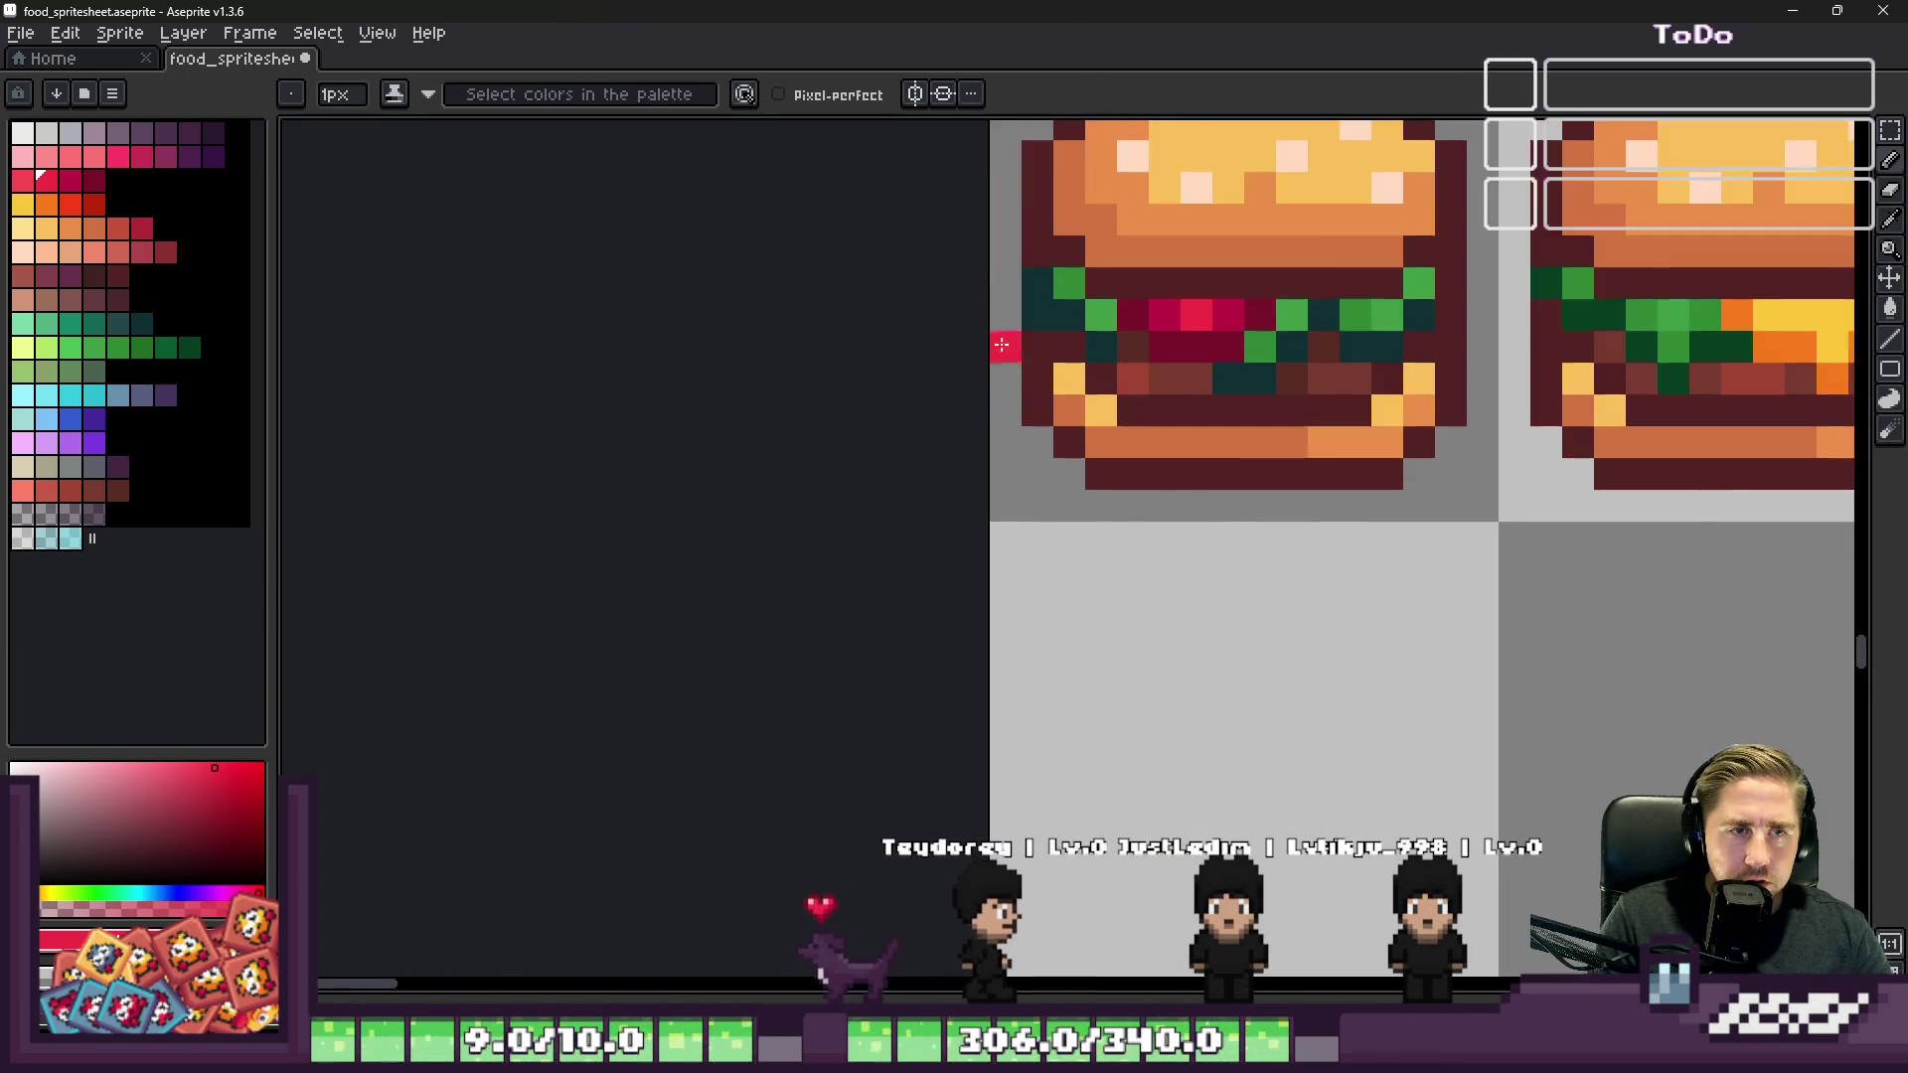
left_click_drag(1285, 295, 1280, 452)
Step: Paint the column beside the red streak dark crimson
left_click(1209, 298, "alt")
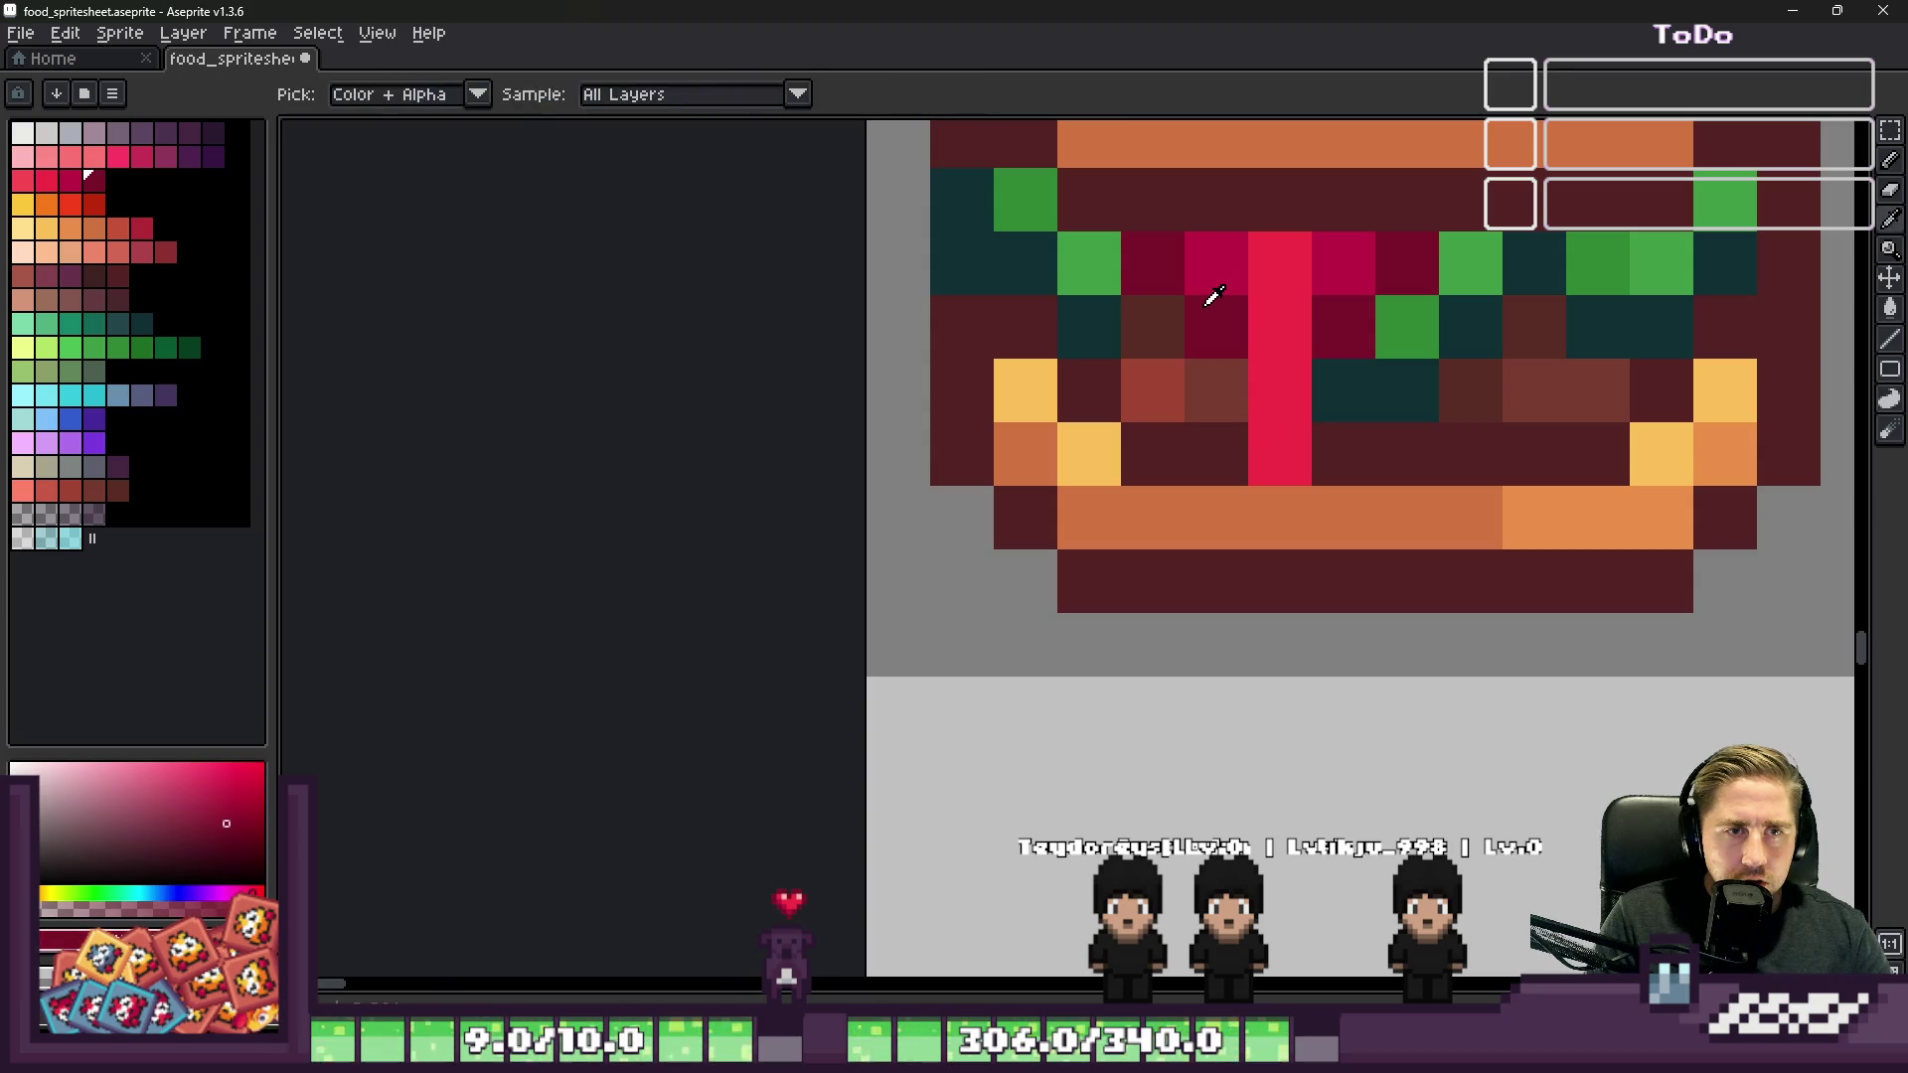
left_click_drag(1210, 298, 1227, 438)
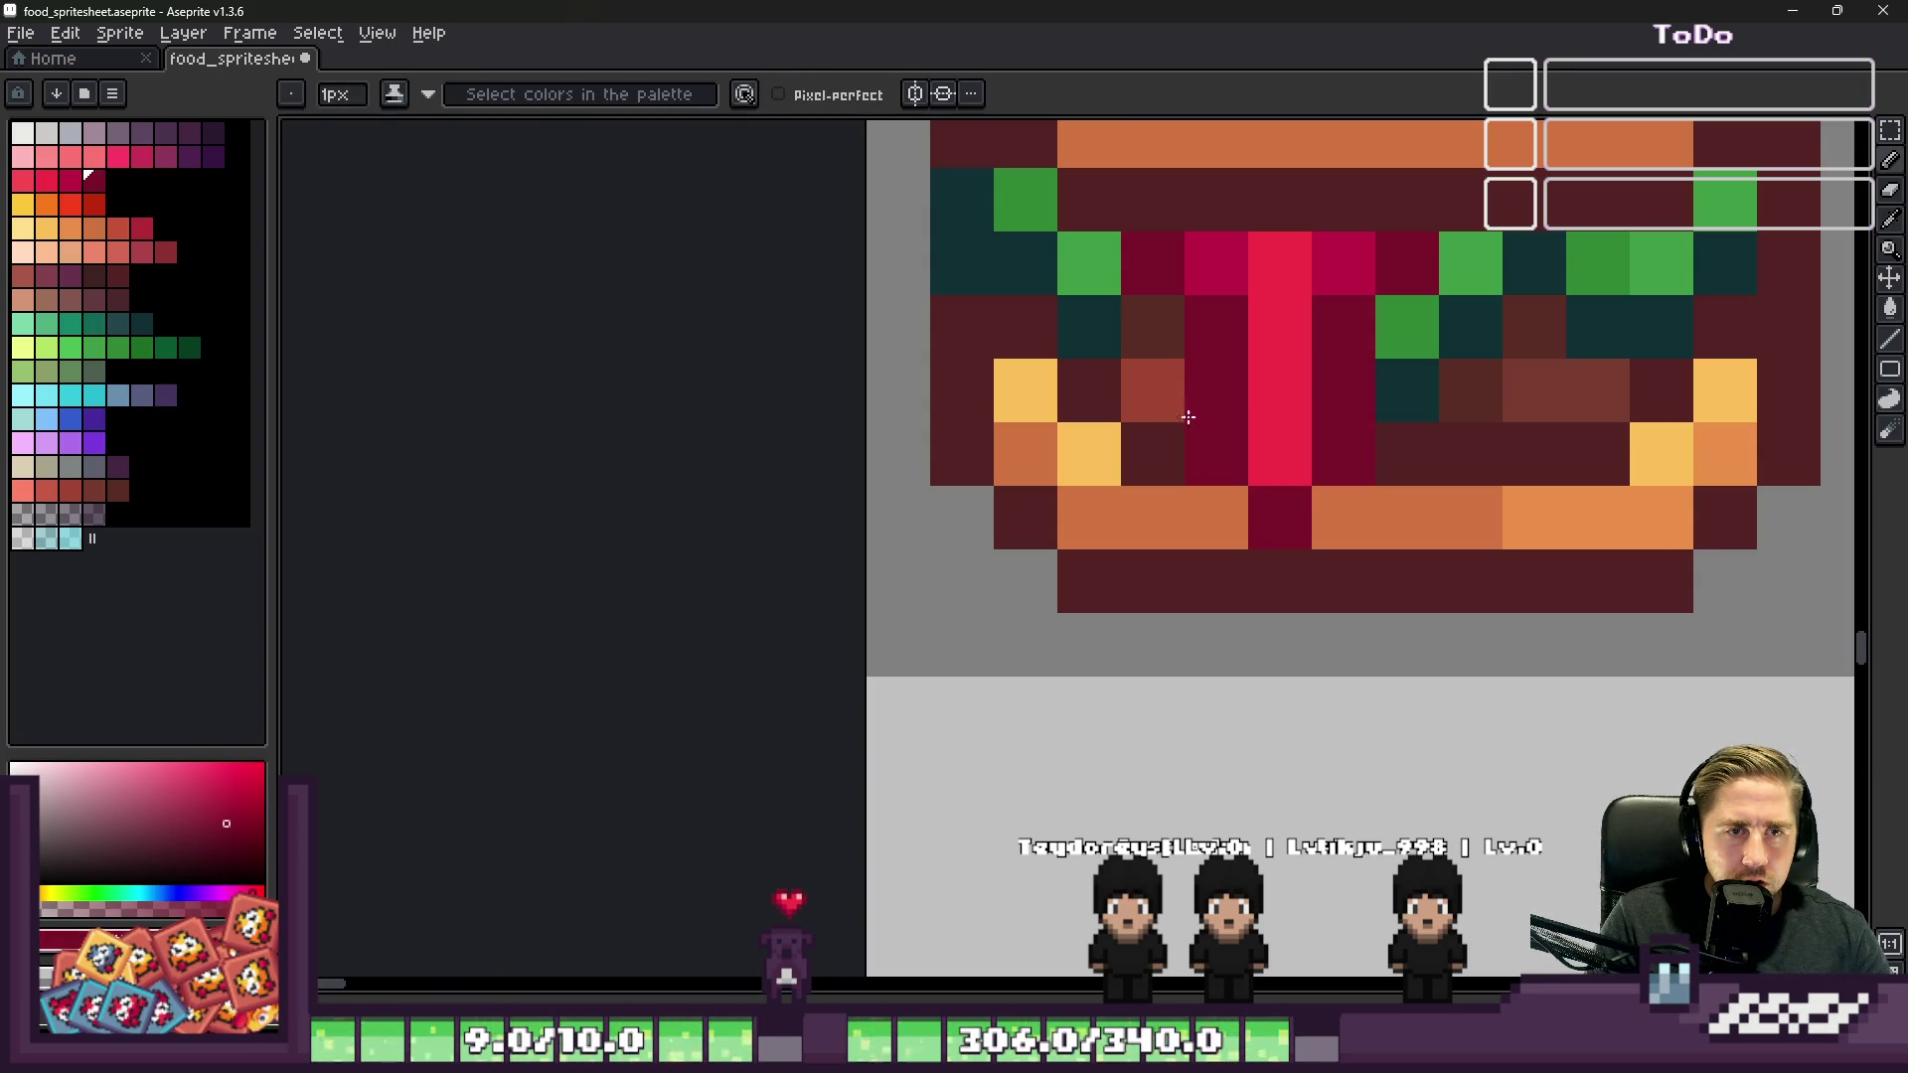
scroll(1224, 429, "down", 4)
scroll(1019, 287, "down", 1)
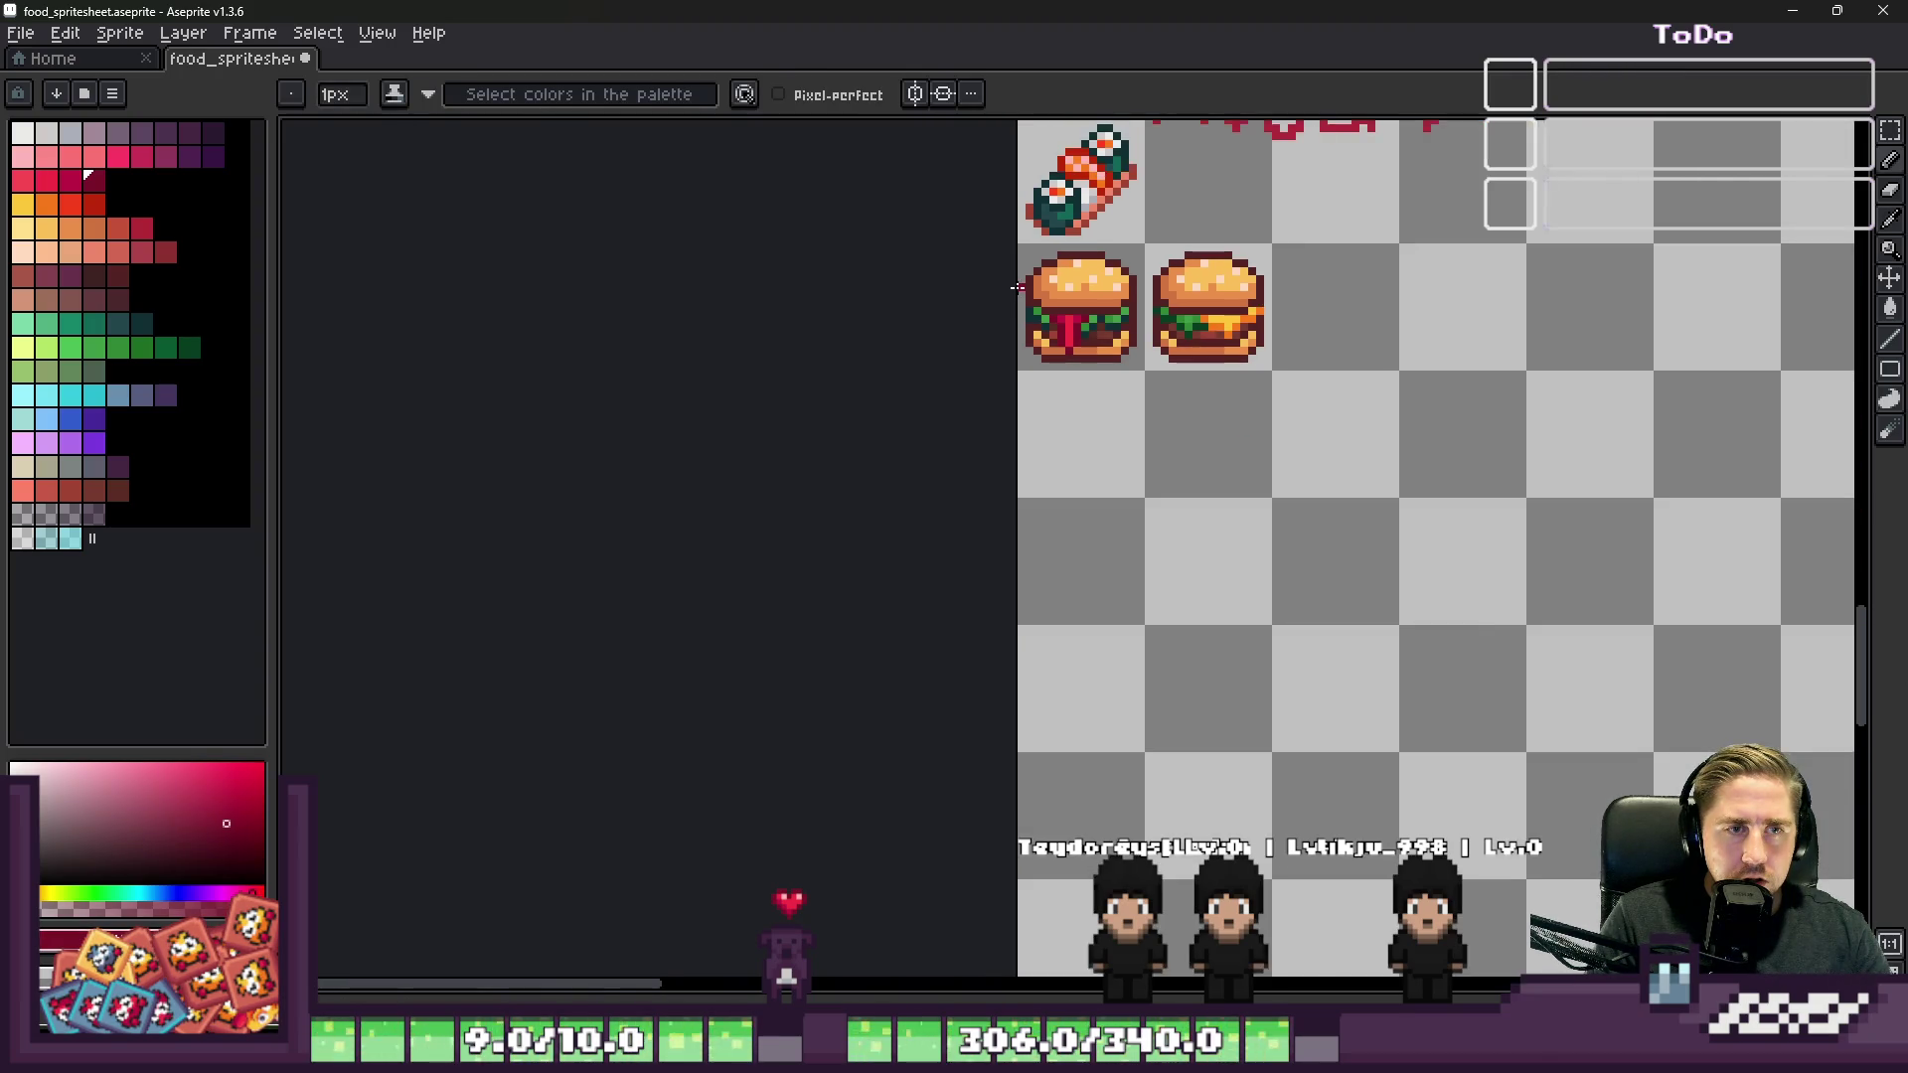
scroll(1024, 298, "up", 5)
Step: Recolour filling pixels dark crimson, crimson and bright red
left_click(1026, 407)
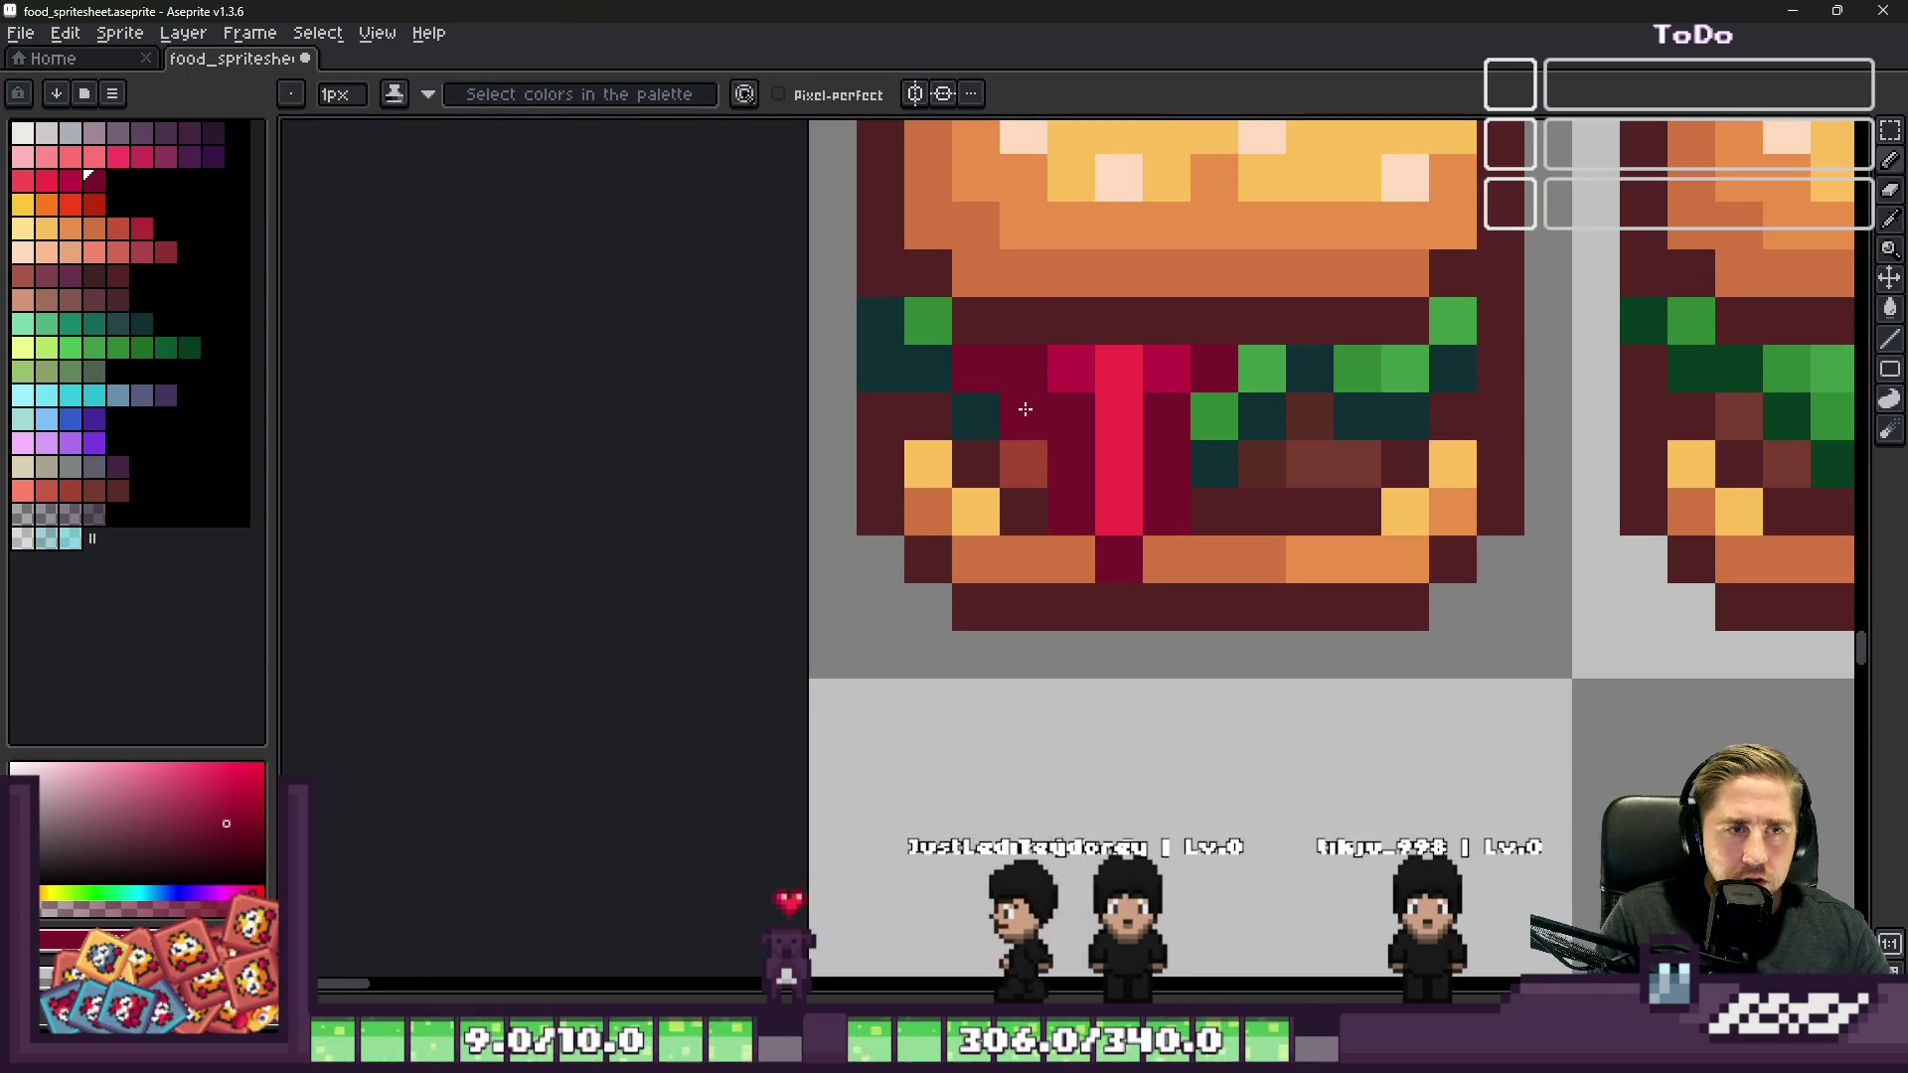
left_click(1078, 357, "alt")
left_click(1070, 417)
left_click(1023, 367)
Step: Extend the red stripe through the filling and darken one of its pixels
left_click(1133, 358, "alt")
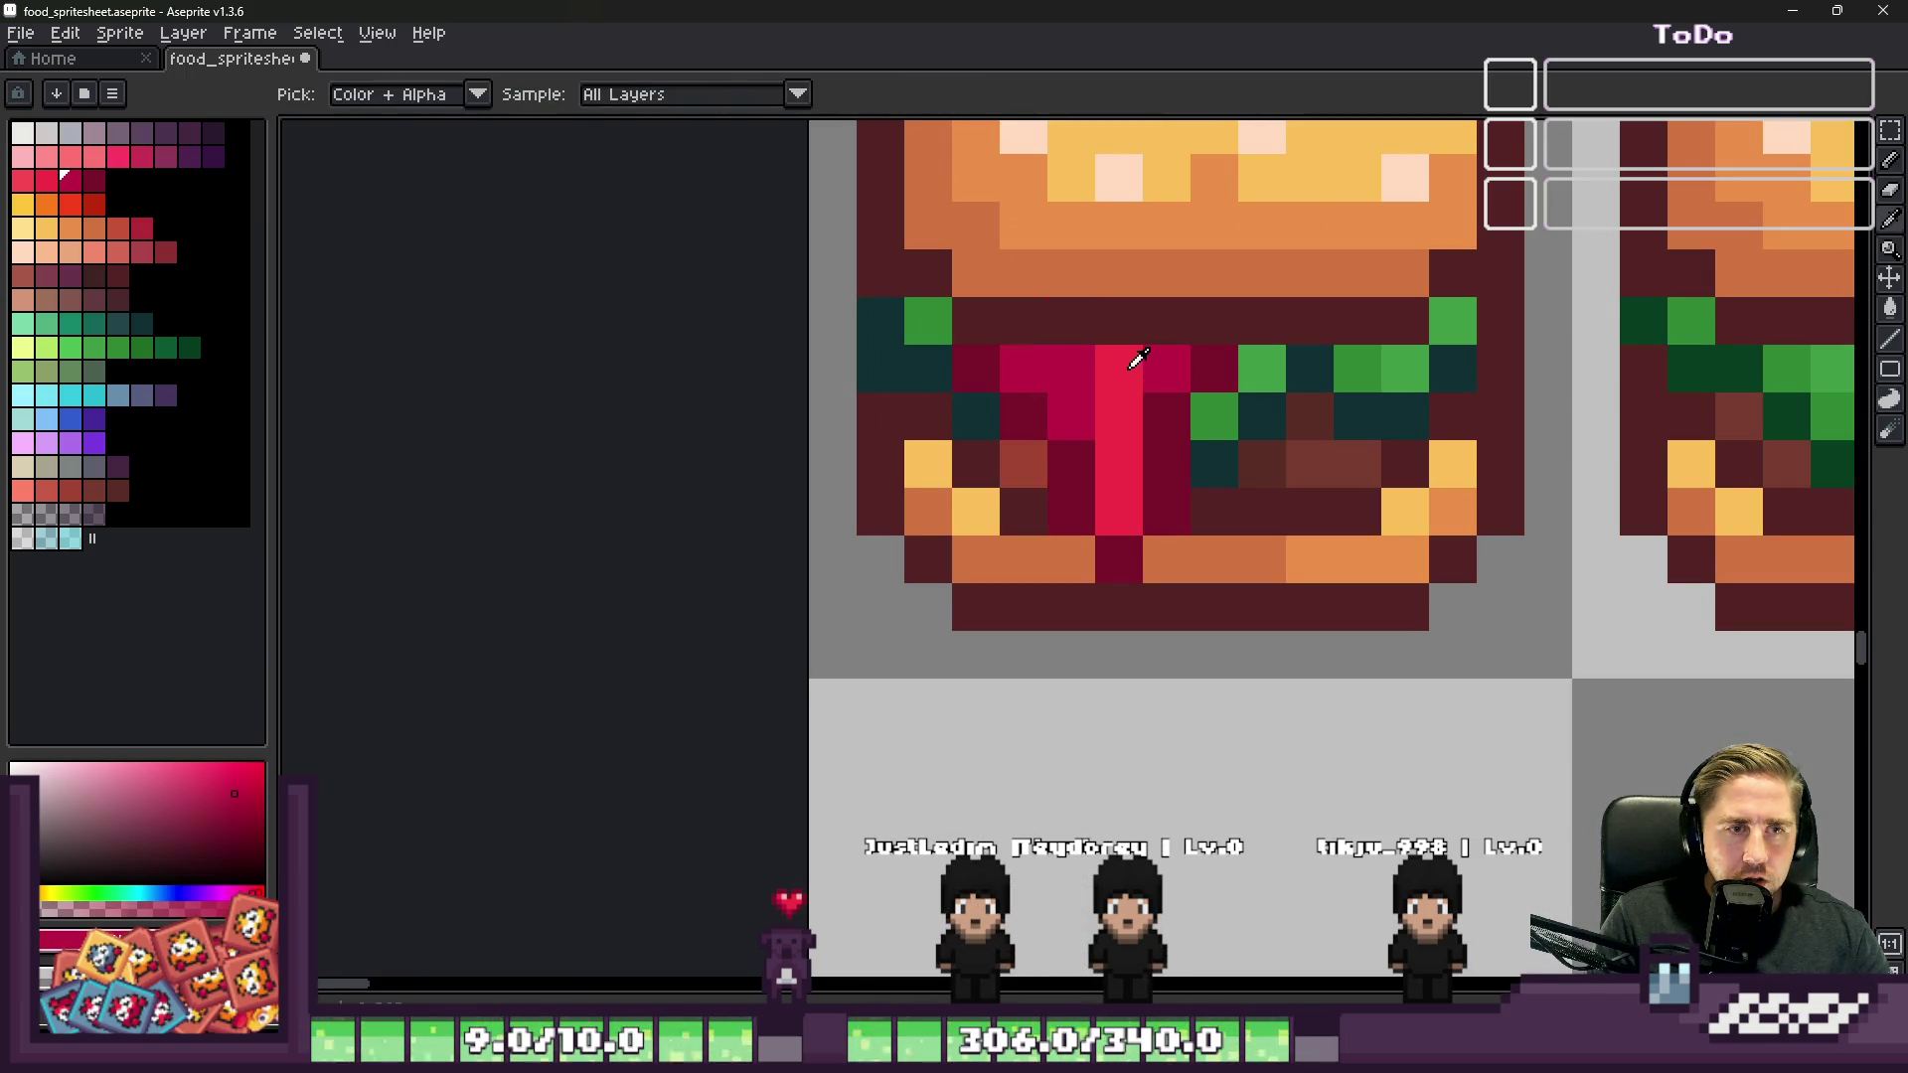
left_click(1078, 365)
left_click(1090, 392, "alt")
left_click(1099, 460)
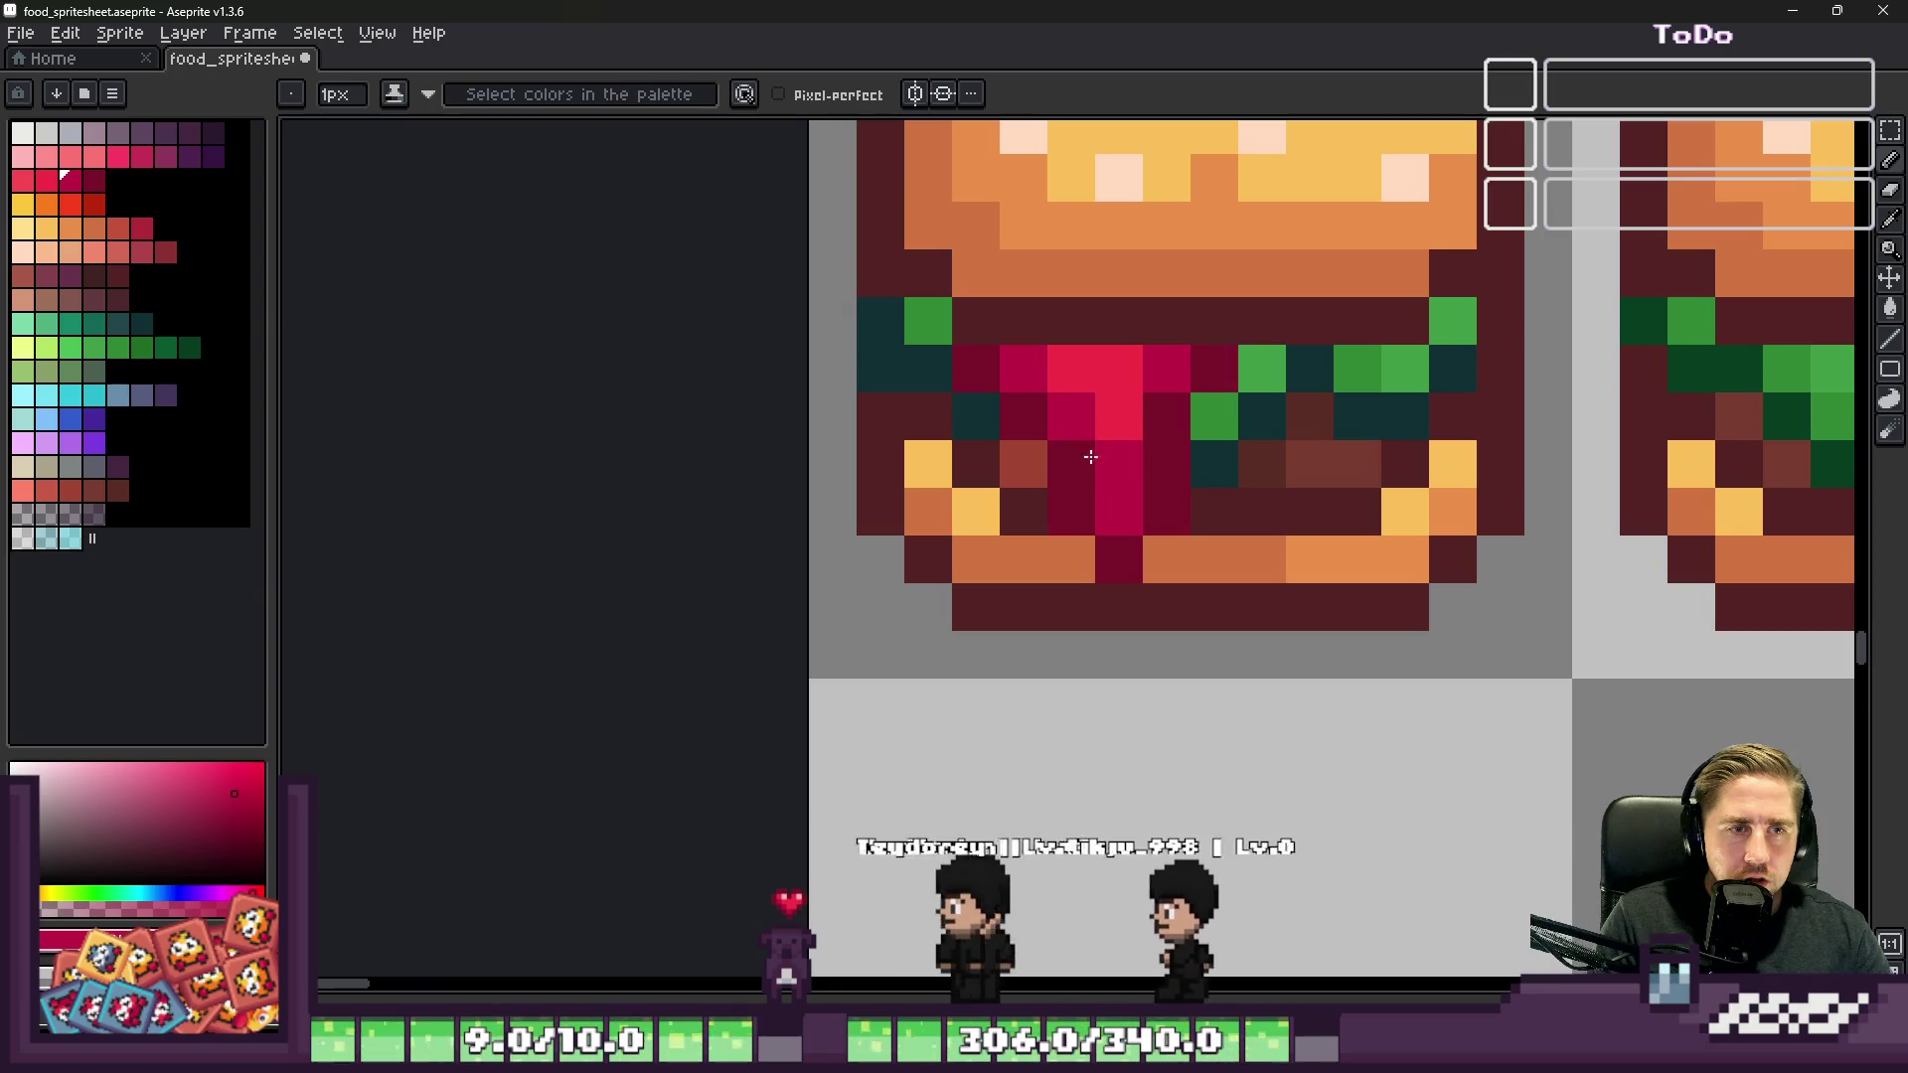
scroll(1155, 463, "down", 4)
scroll(1155, 463, "down", 1)
scroll(1020, 378, "up", 3)
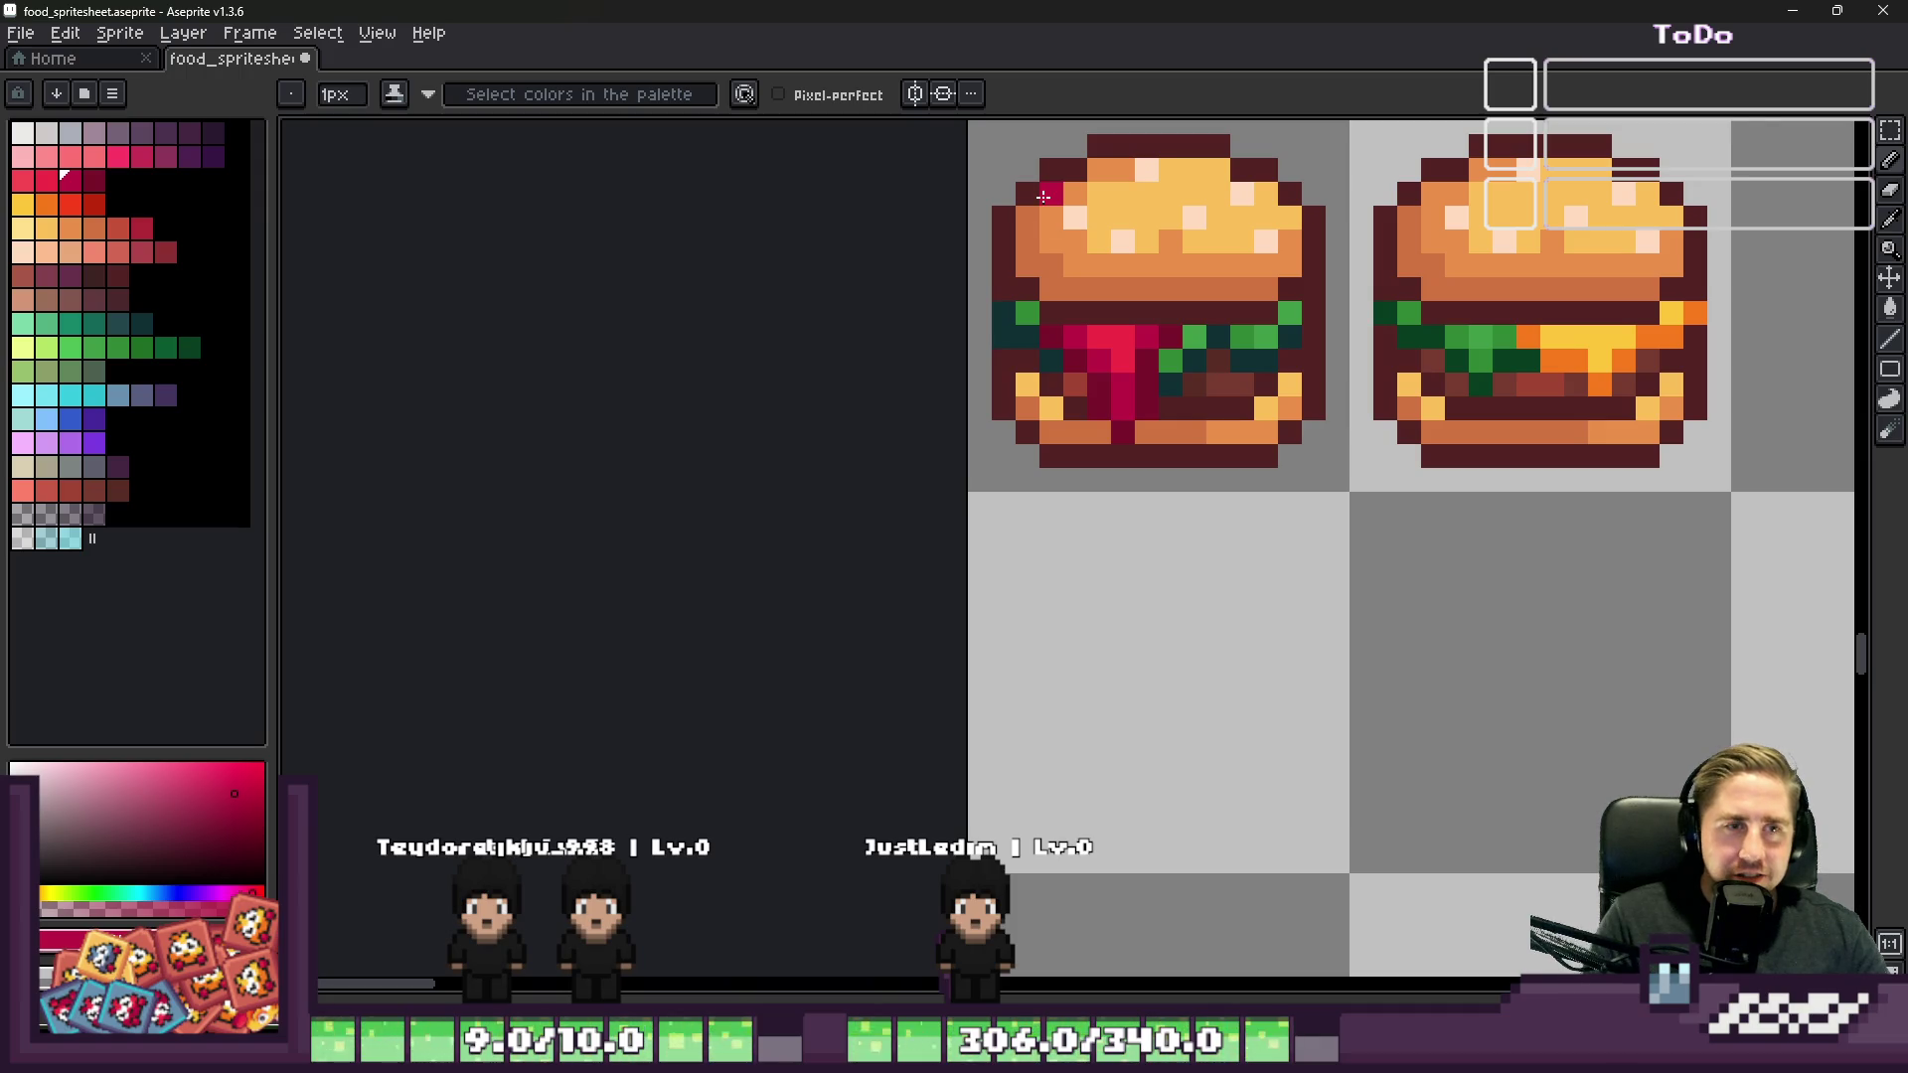
scroll(1042, 197, "down", 3)
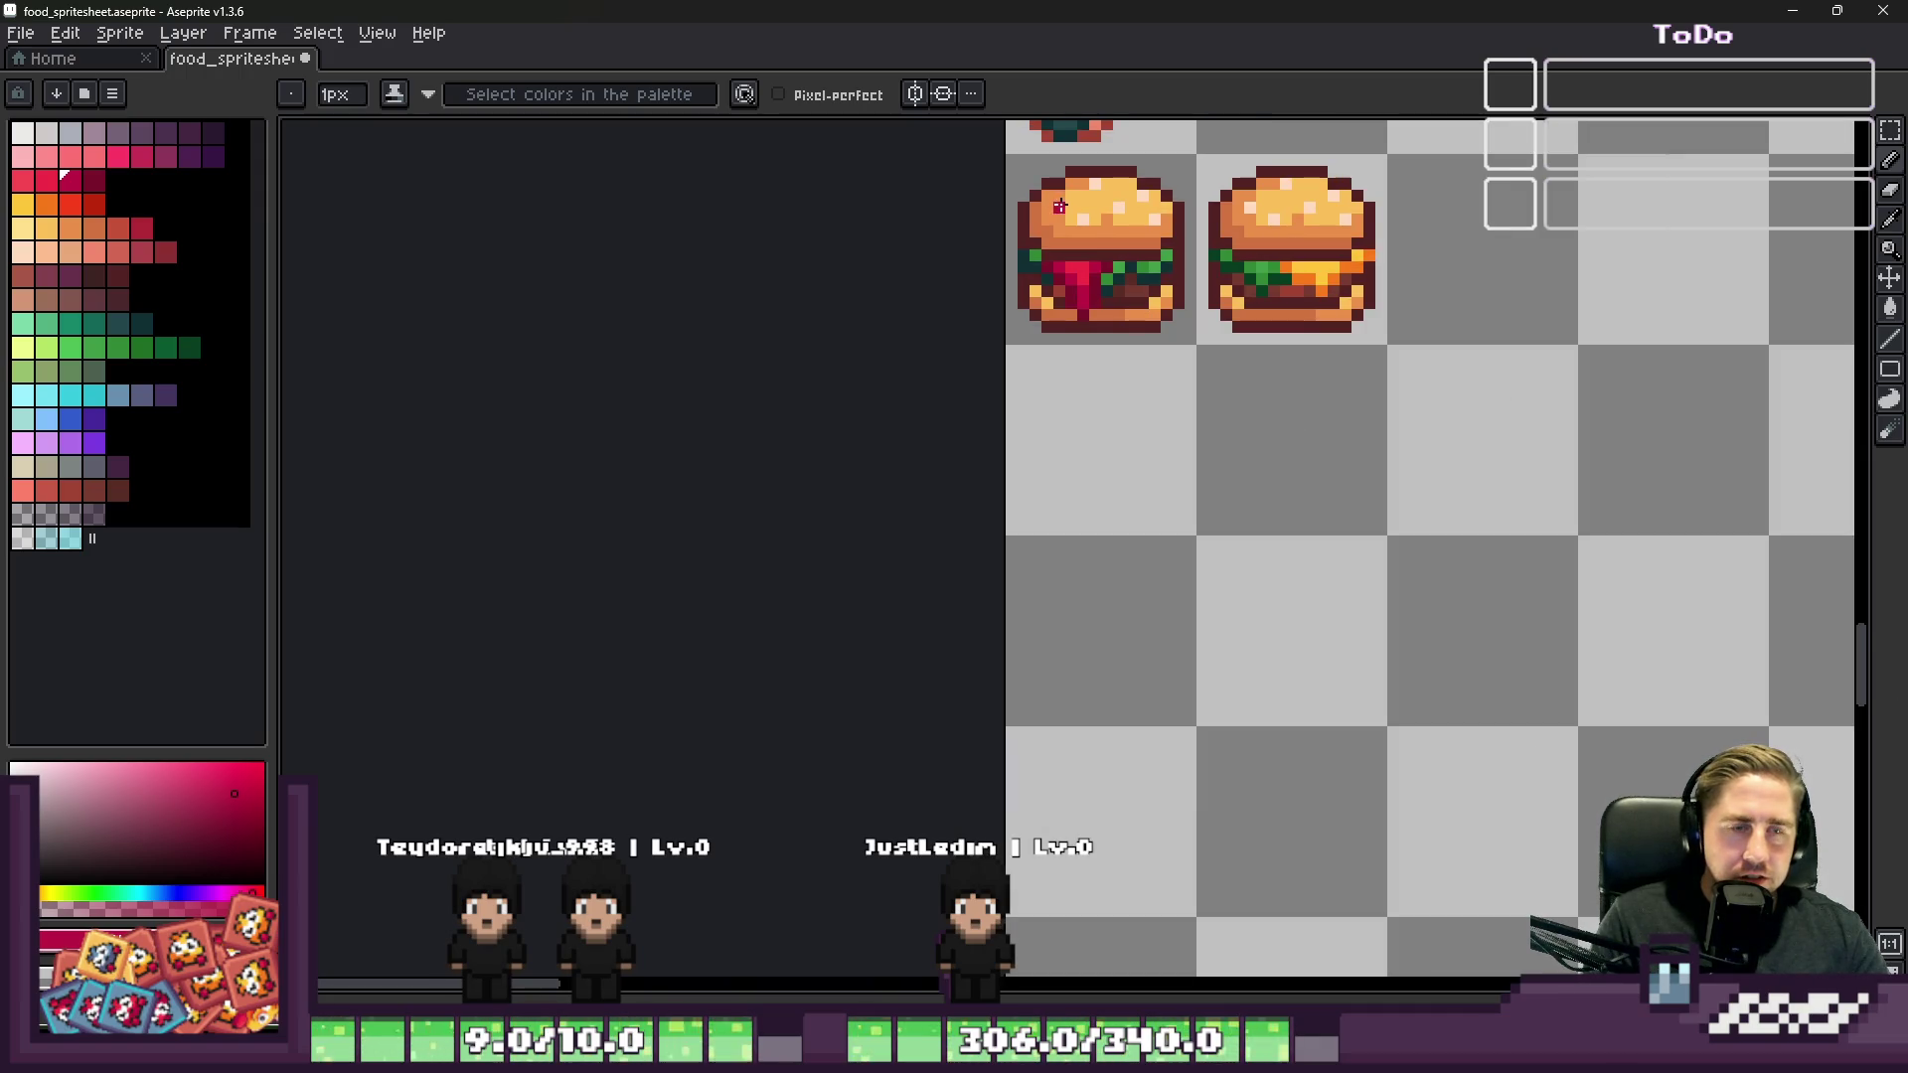
scroll(1066, 206, "up", 4)
scroll(1066, 207, "down", 1)
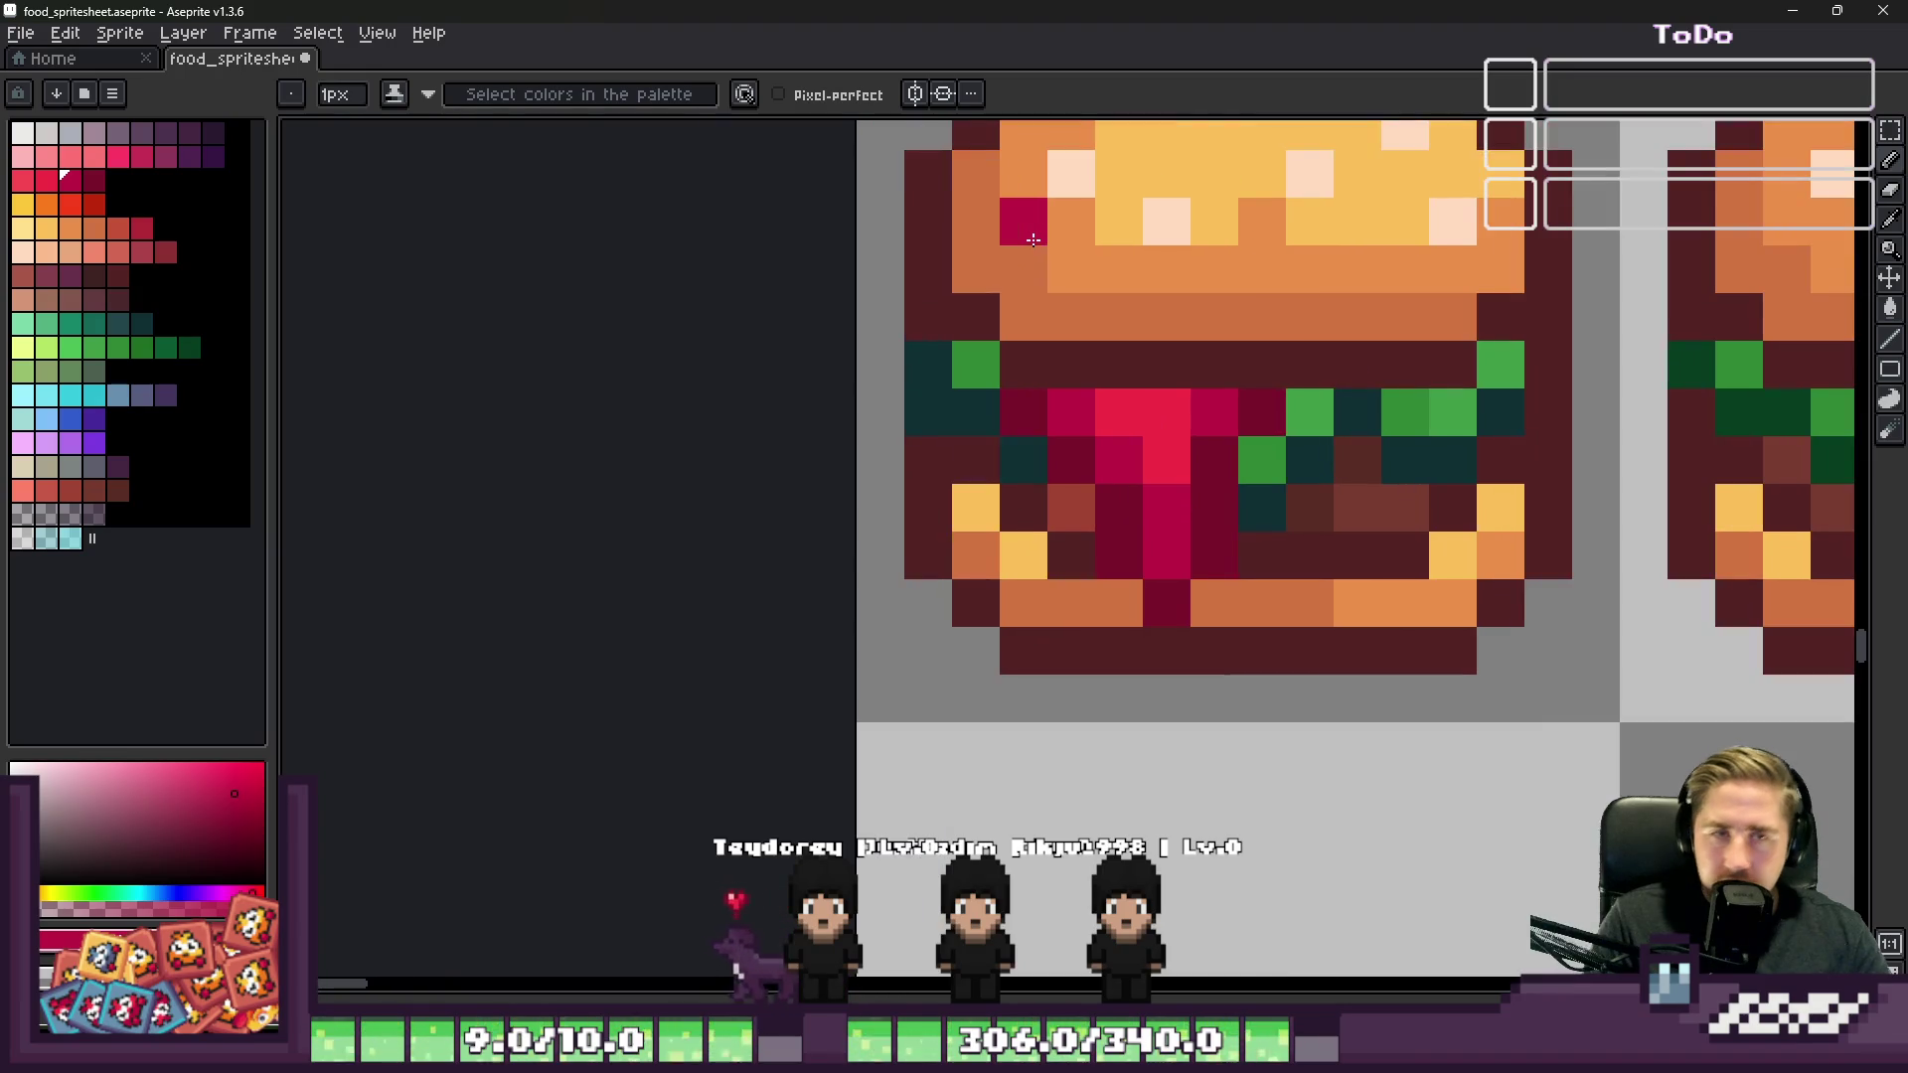
scroll(1034, 238, "up", 1)
Step: Undo the vertical crimson stripe, then paint a teal and a lettuce pixel crimson
key("v")
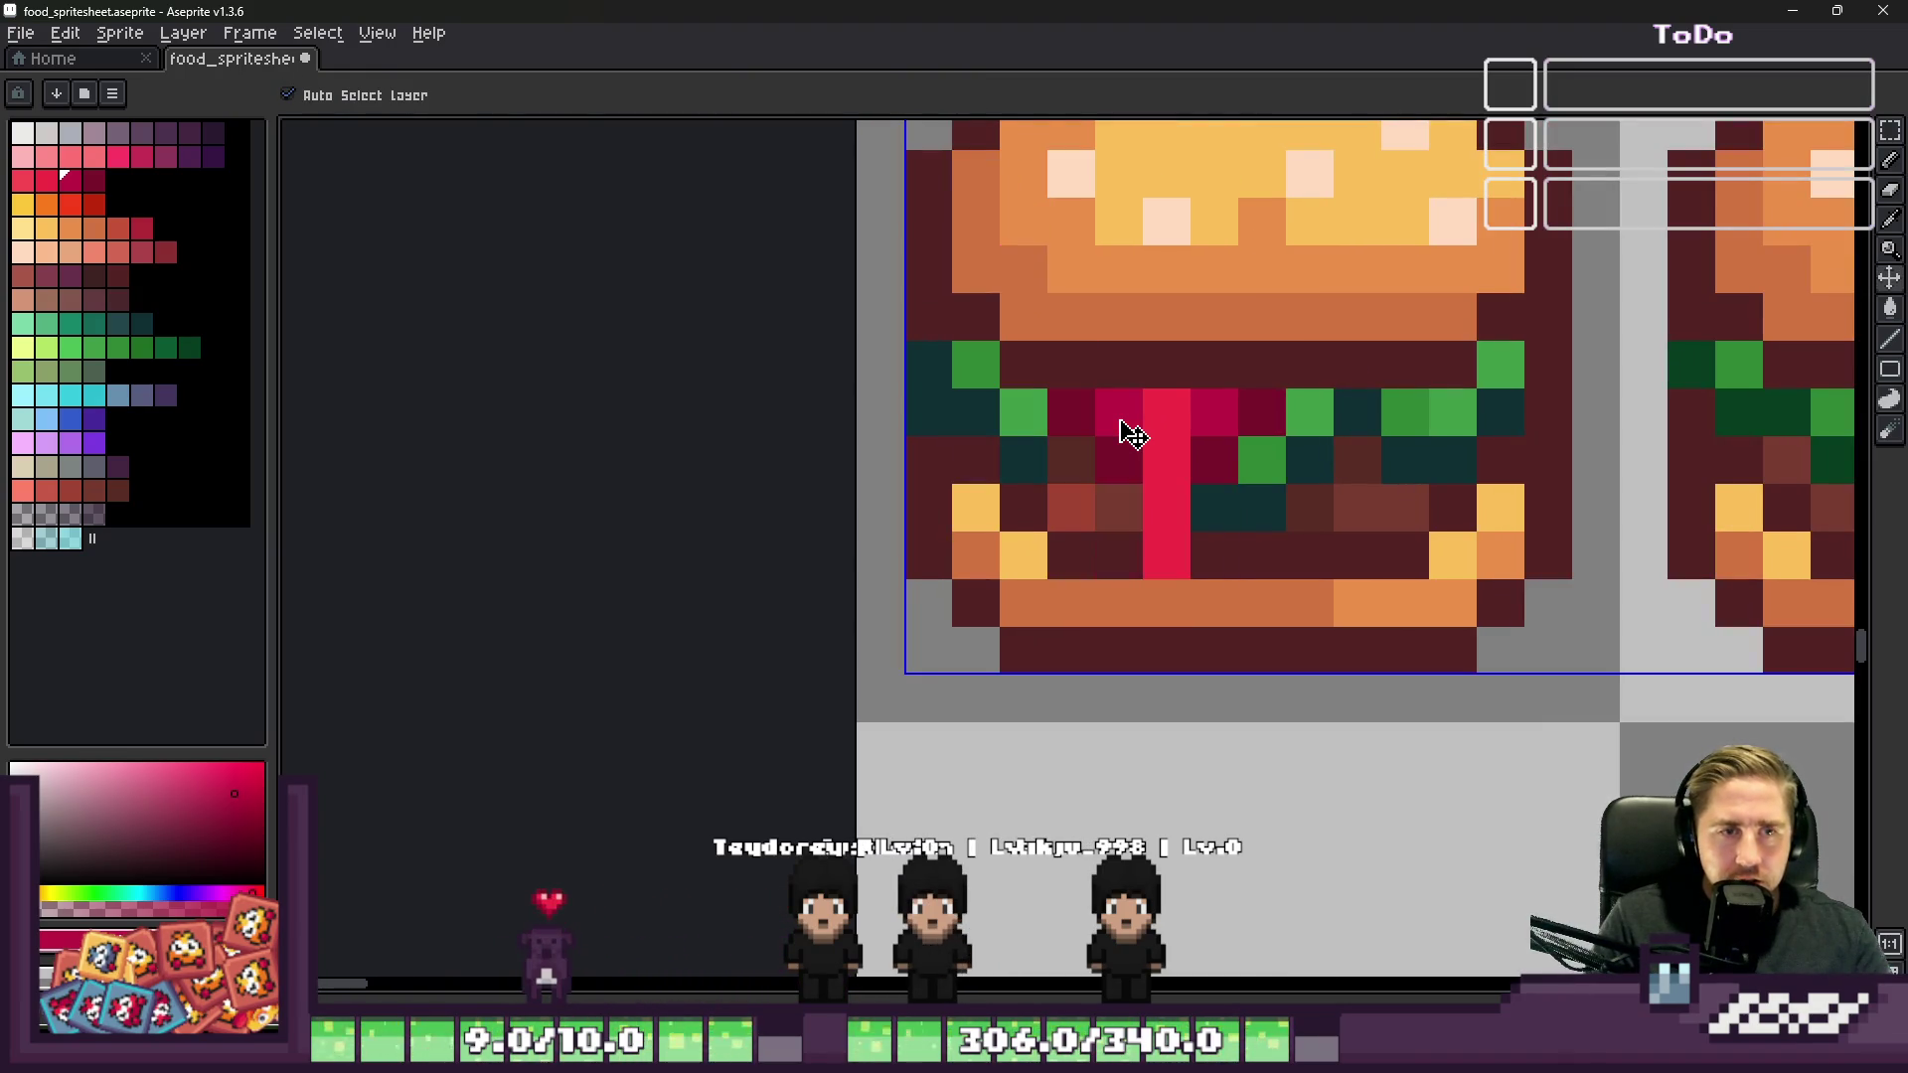
key("ctrl+z")
key("b")
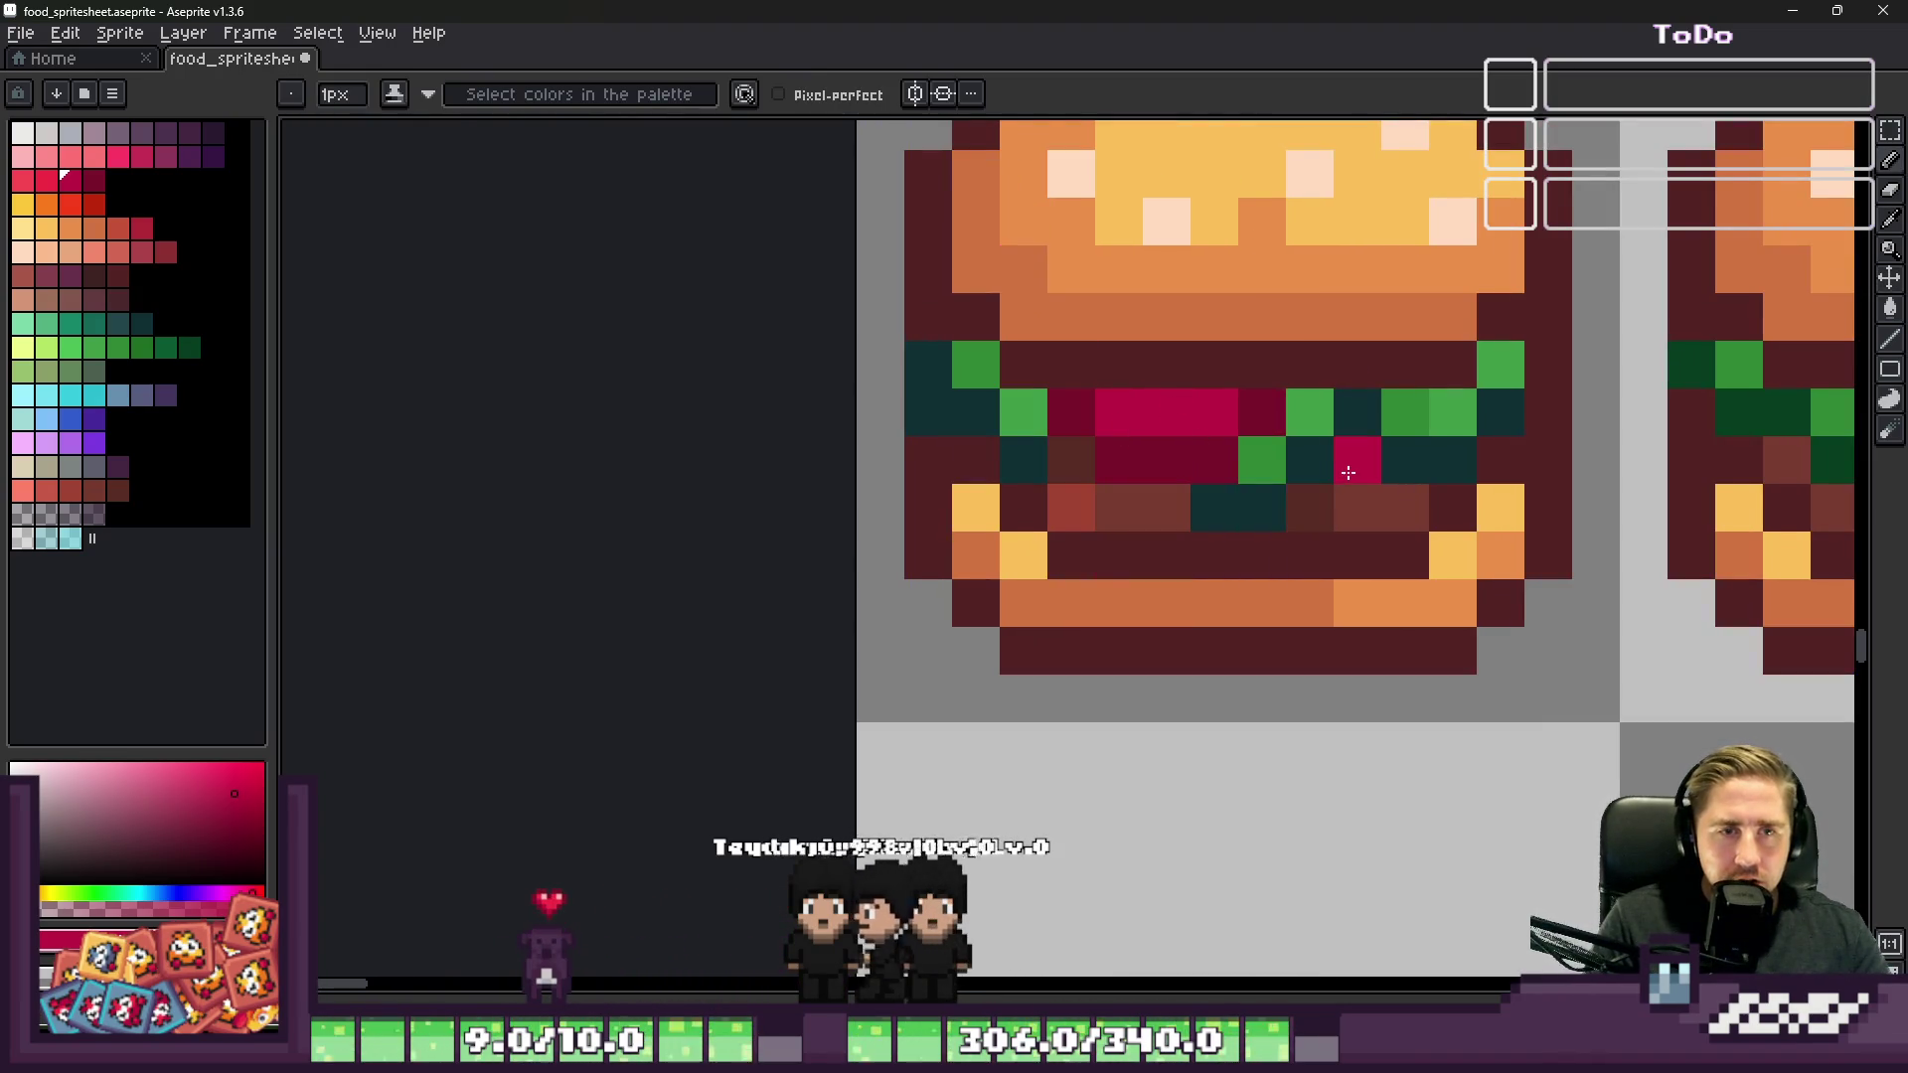
left_click(1356, 410)
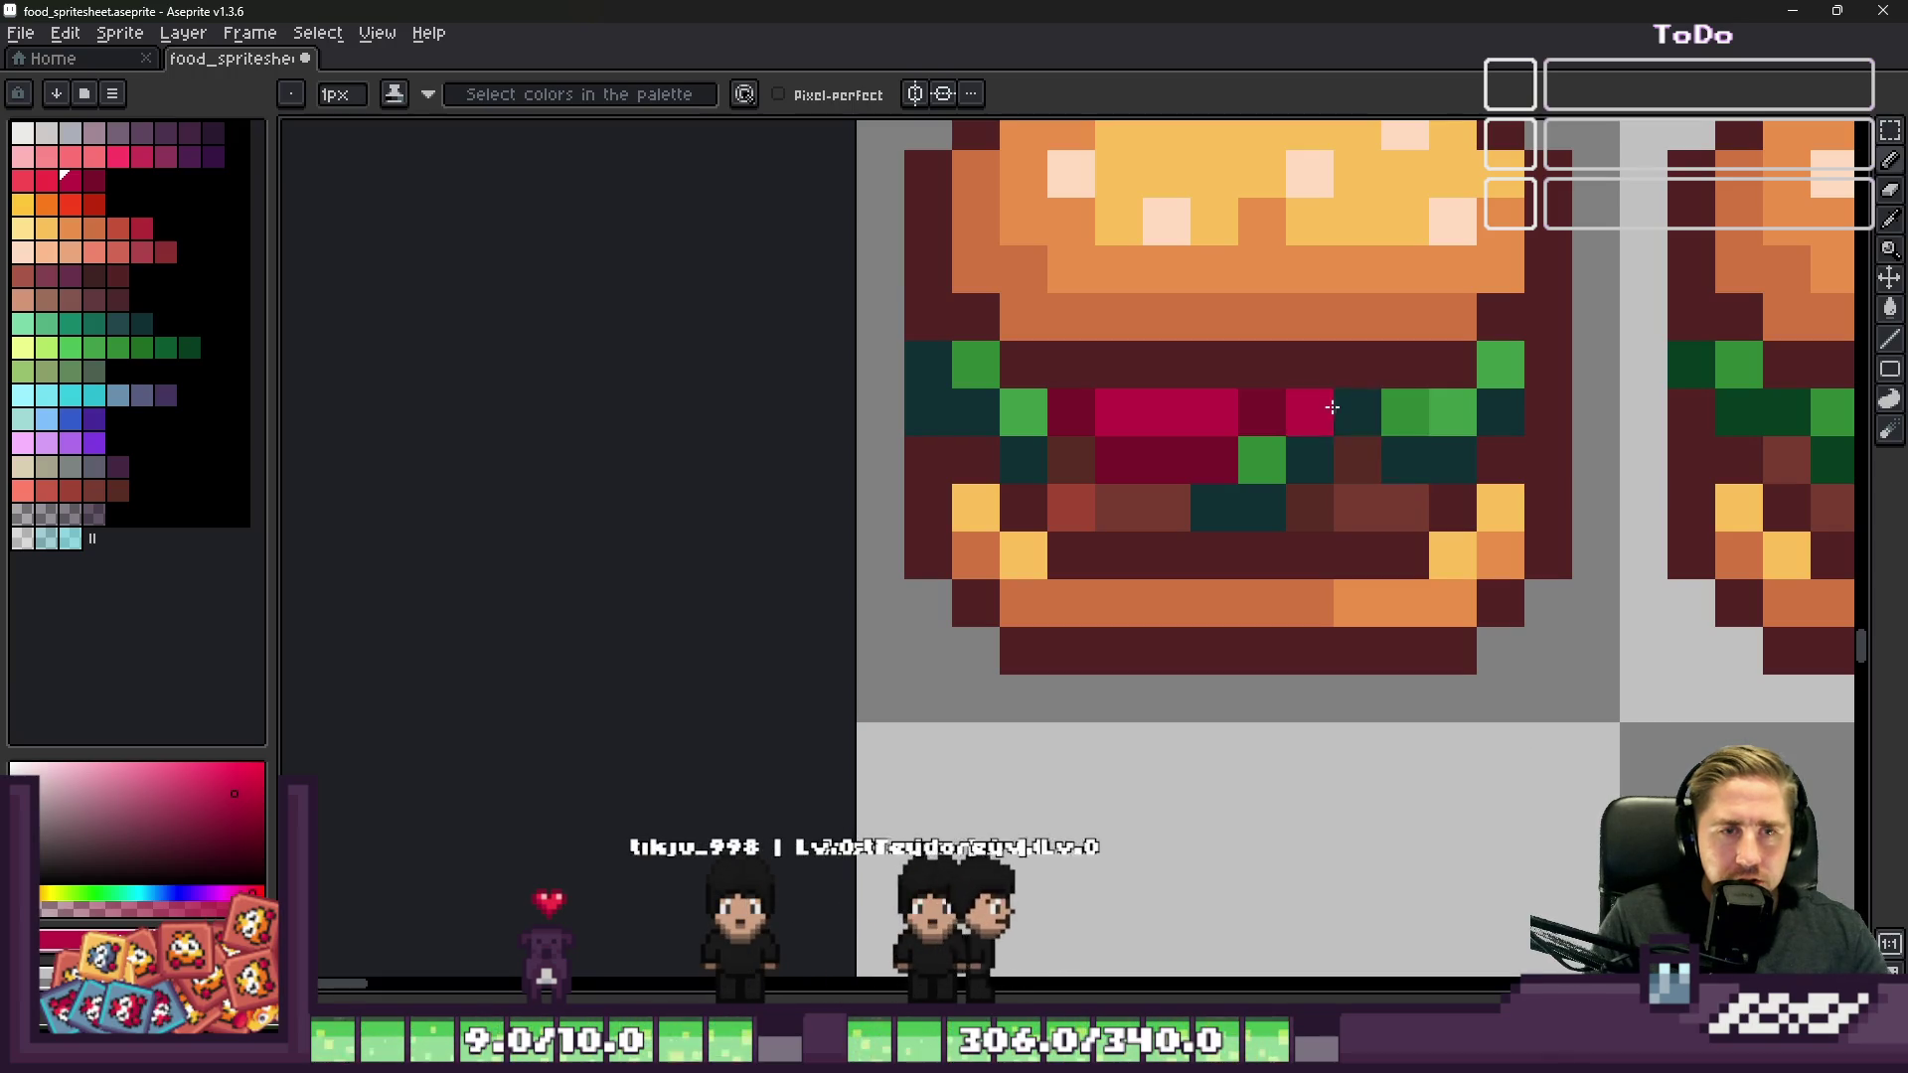
left_click(1453, 410)
Step: Paint two more lower filling pixels crimson
key("i")
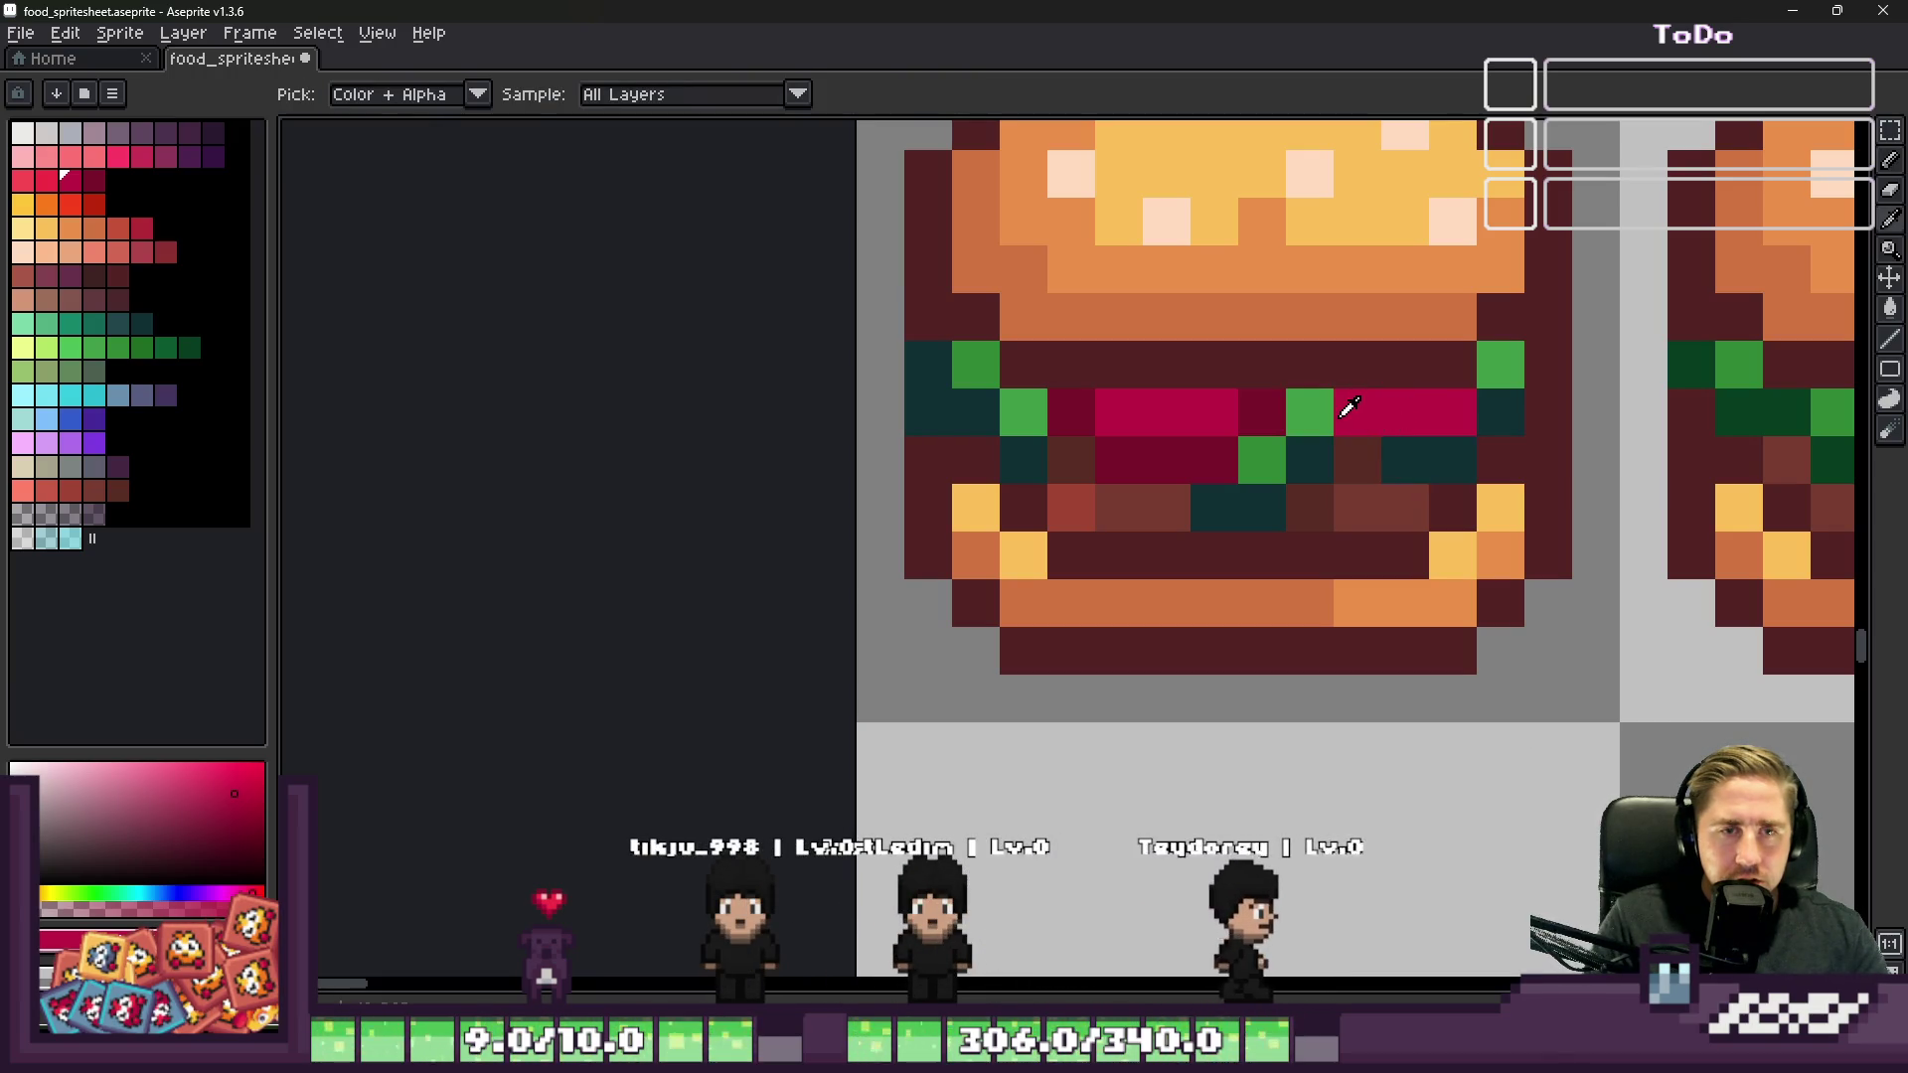
key("b")
left_click(1404, 460)
left_click(1404, 507)
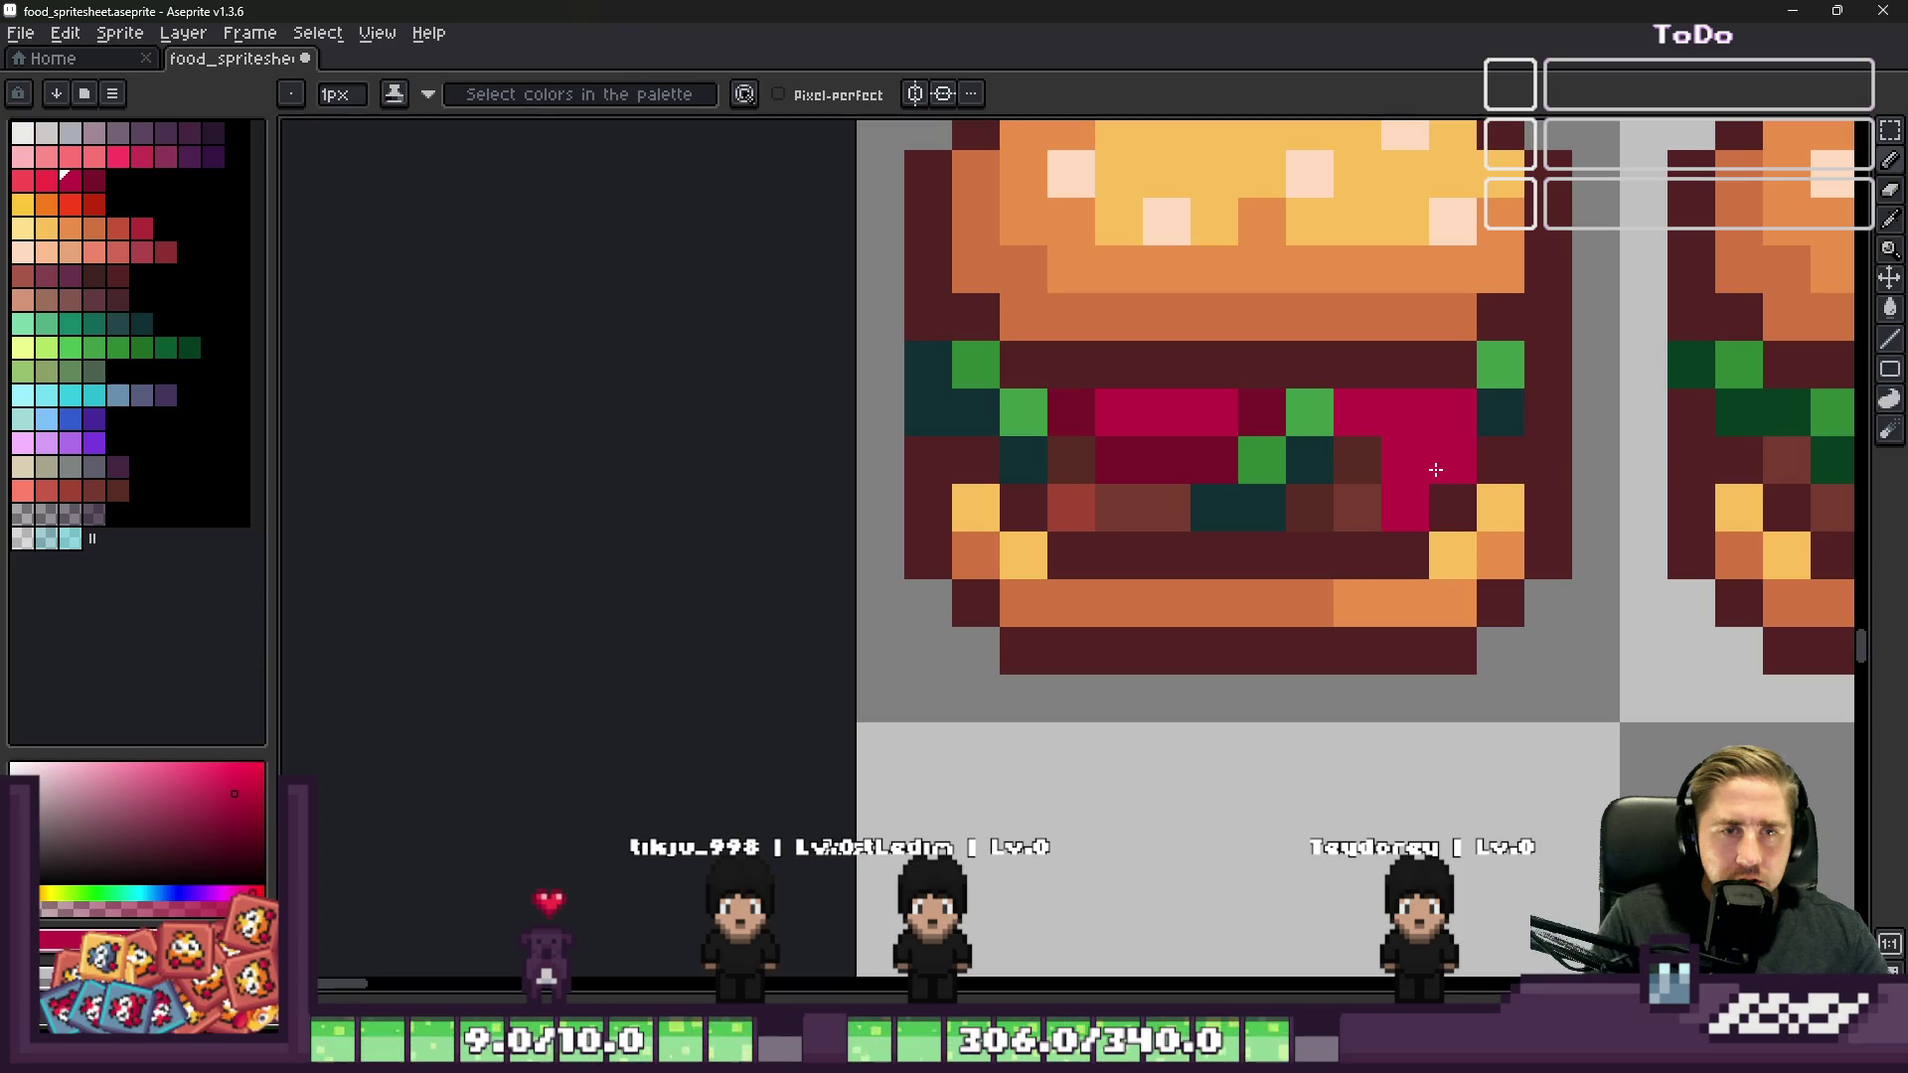
Step: Turn two lettuce pixels and a run of filling pixels dark crimson
key("i")
left_click(1498, 405)
left_click(1265, 407)
key("b")
left_click(1310, 411)
left_click_drag(1348, 454, 1396, 575)
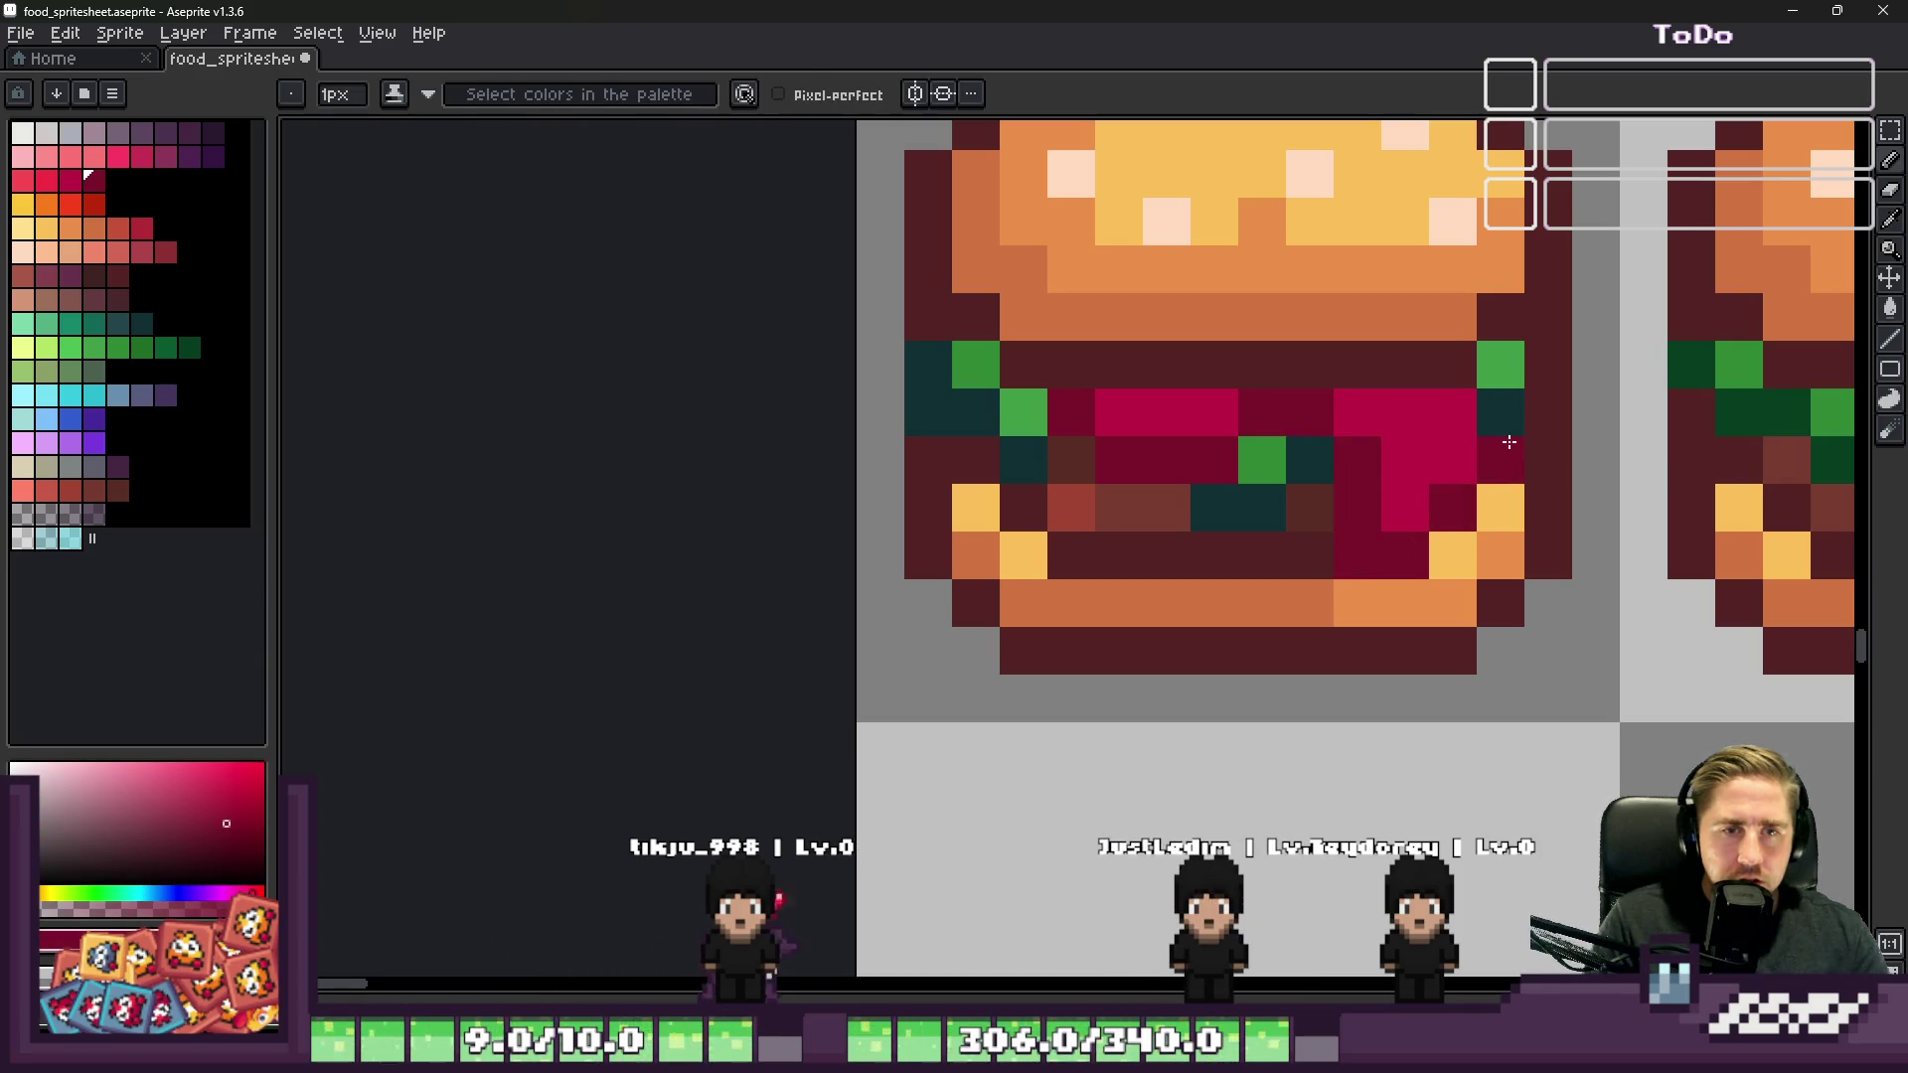
Step: Add bright pink highlights to three filling and tomato pixels
scroll(1318, 452, "down", 4)
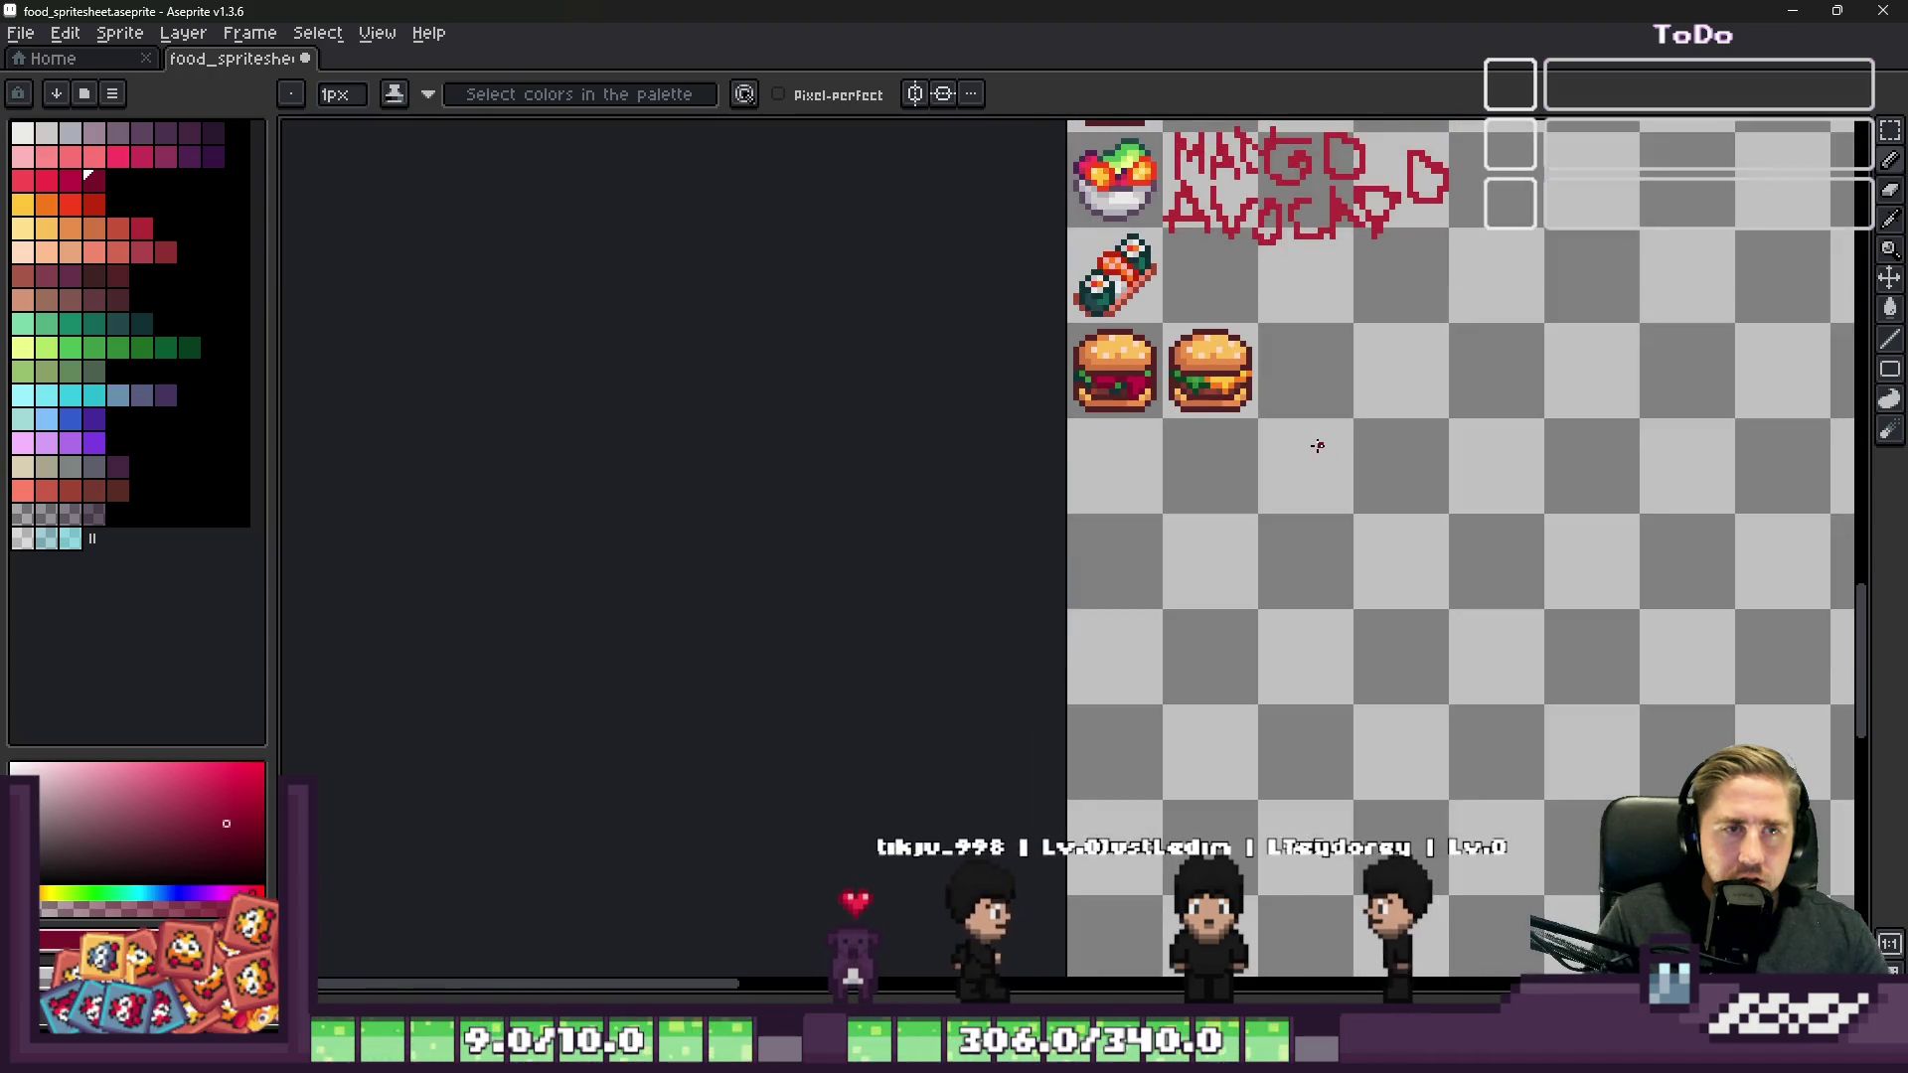
key("v")
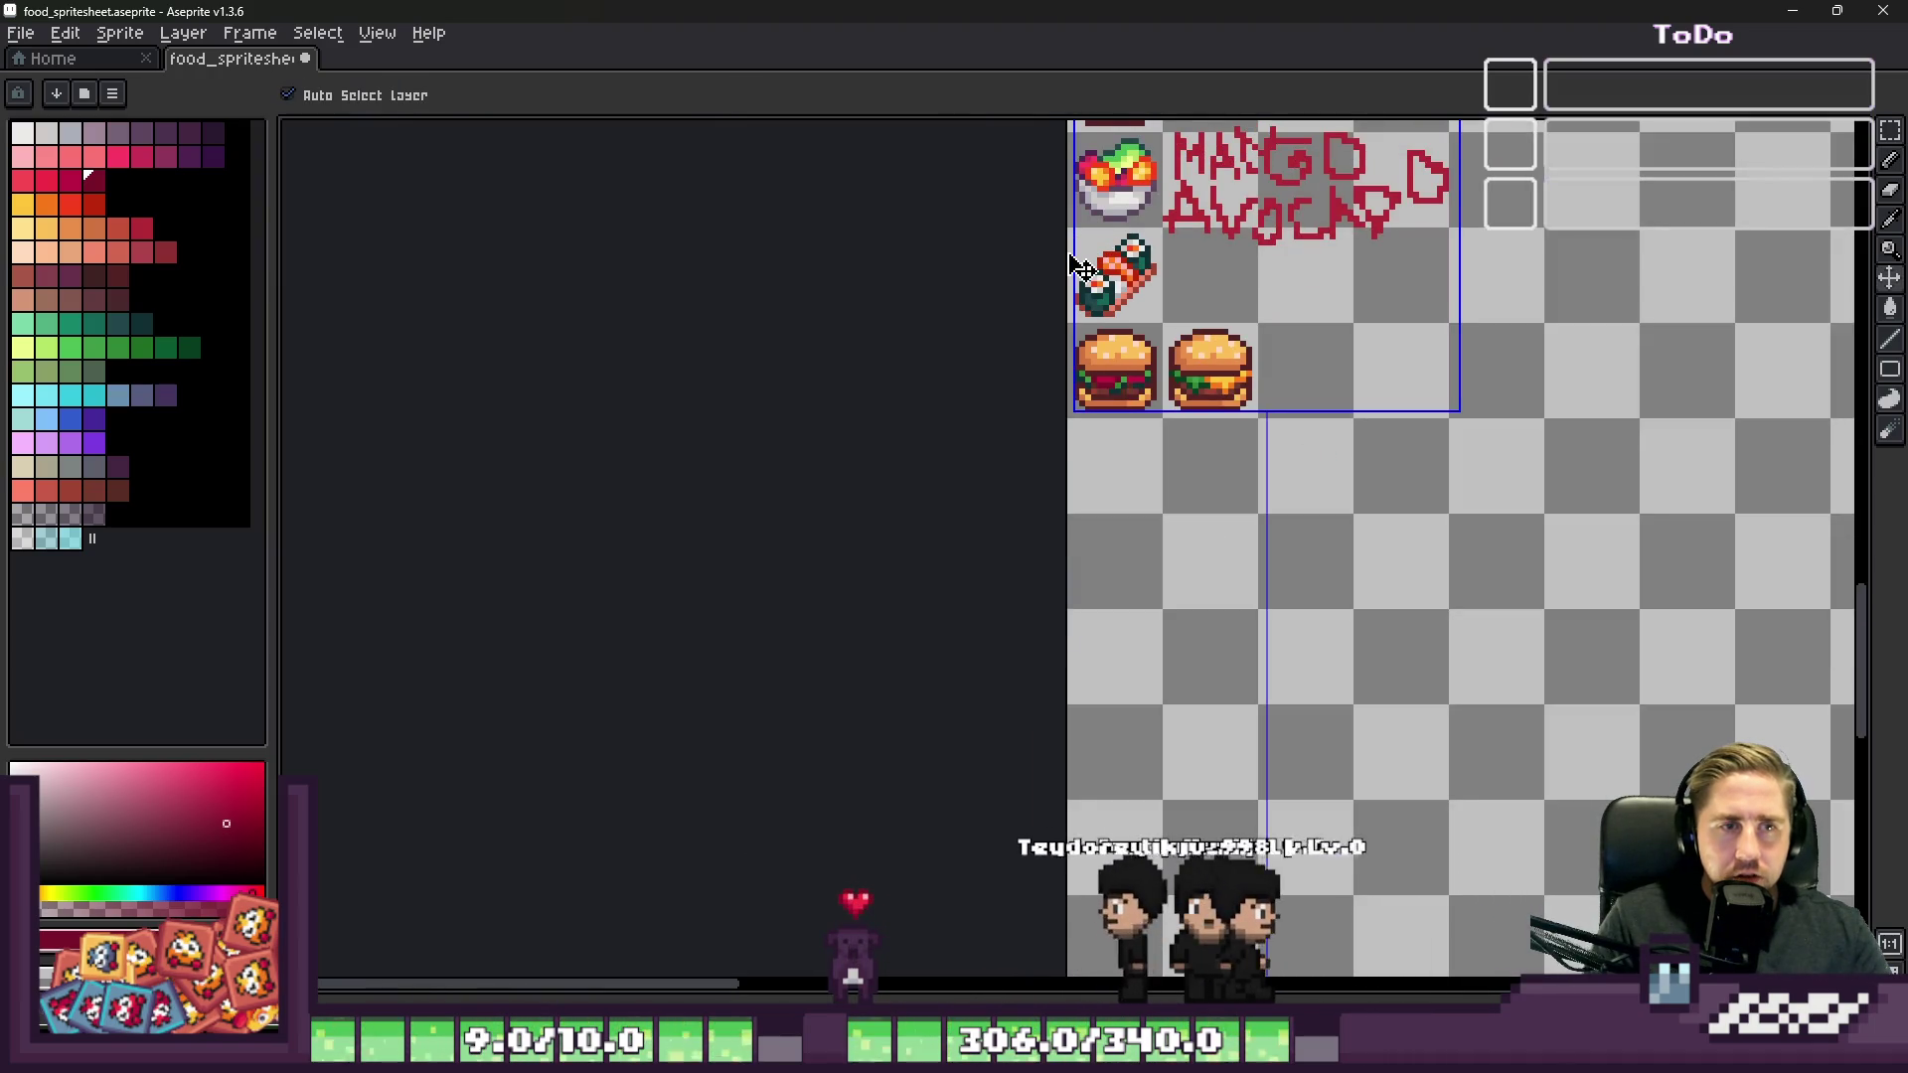
scroll(1093, 359, "up", 5)
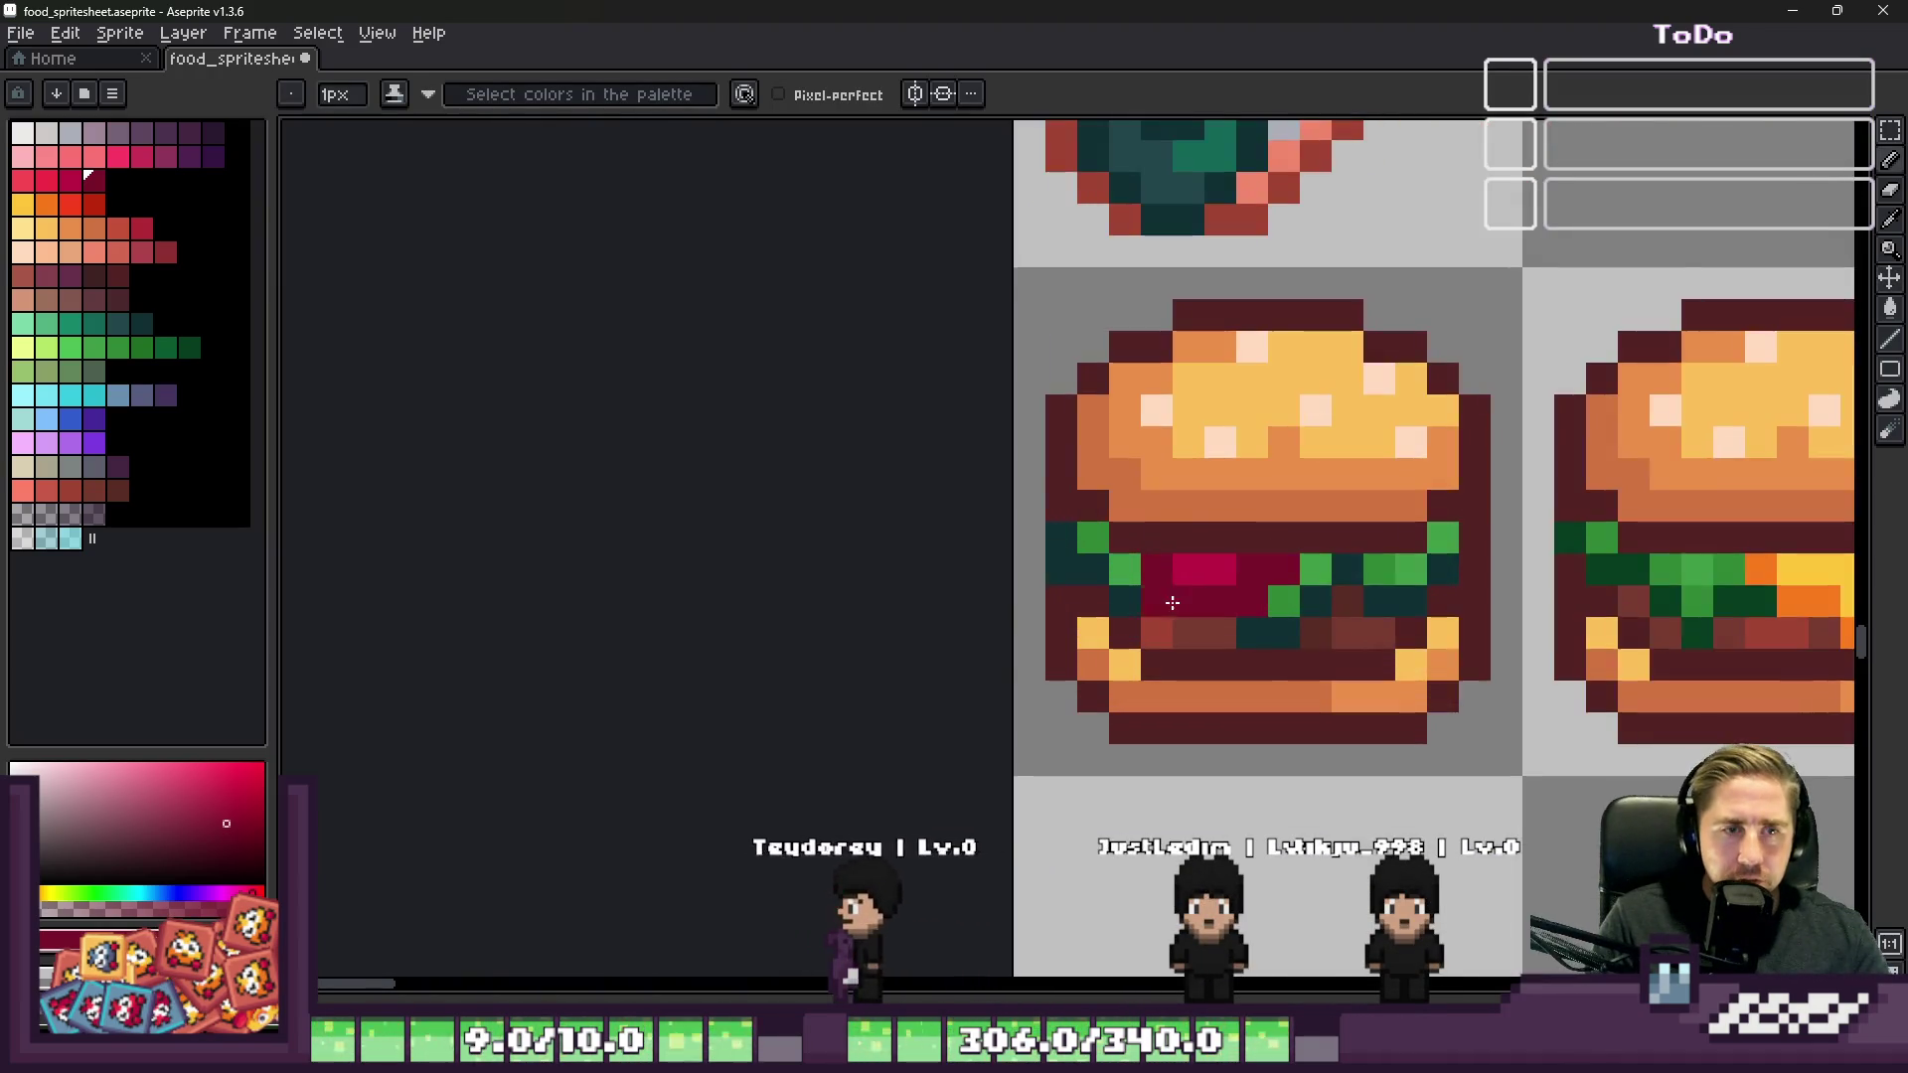
key("i")
left_click(1228, 525, "alt")
left_click(1317, 525)
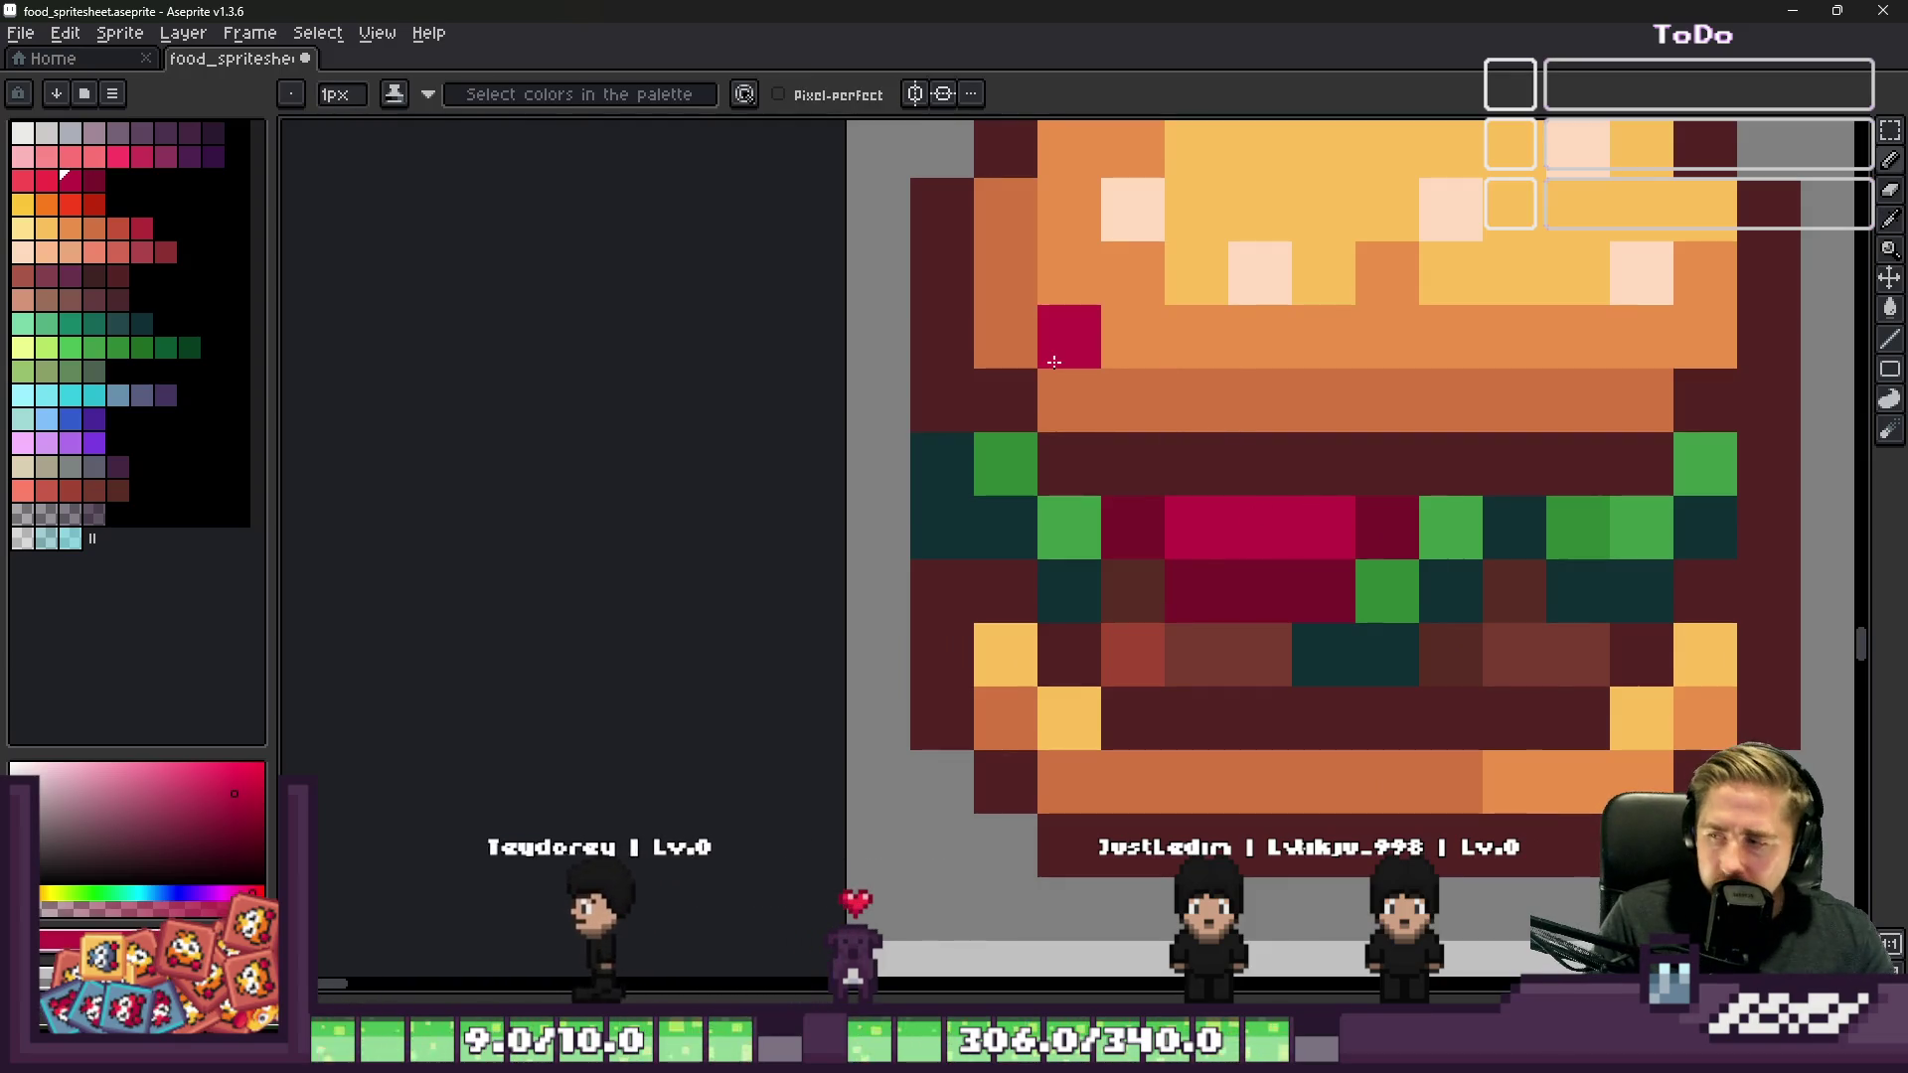
left_click(47, 181)
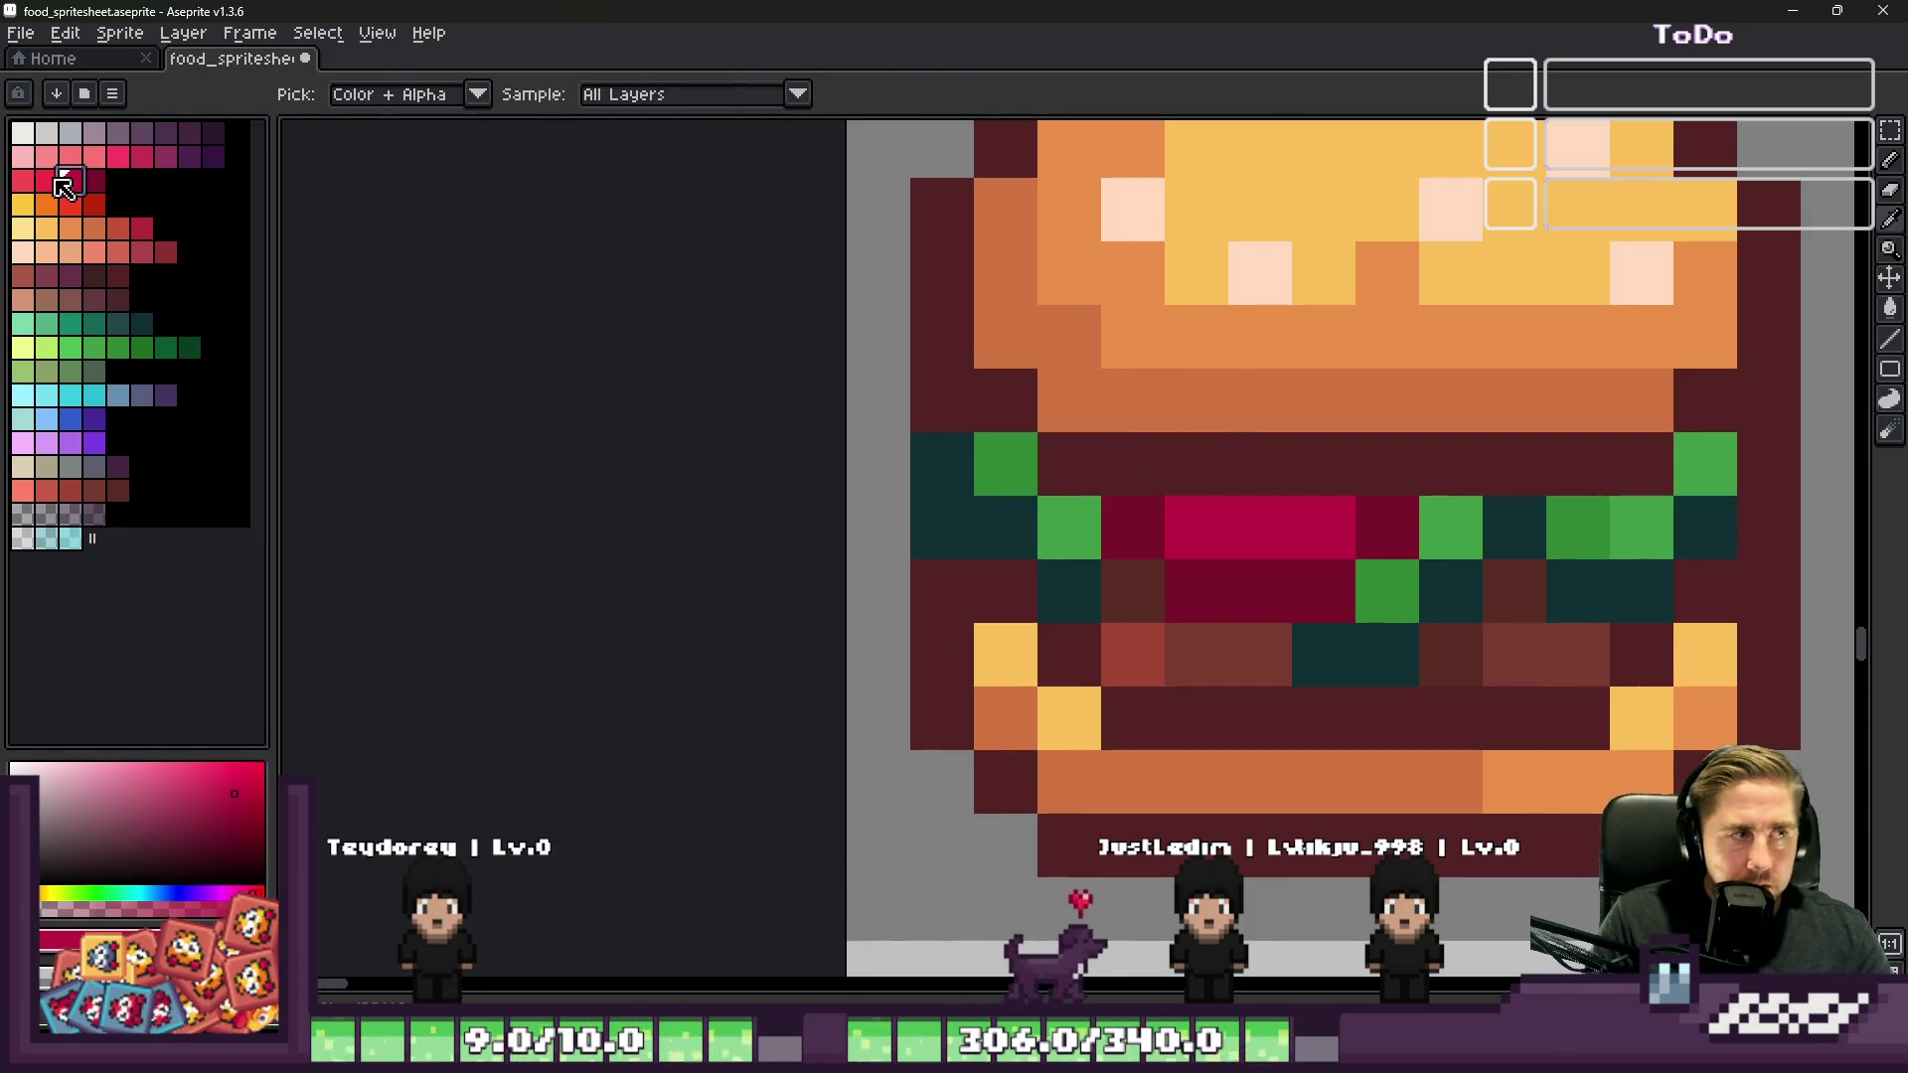
key("b")
left_click(1339, 597)
left_click(1260, 527)
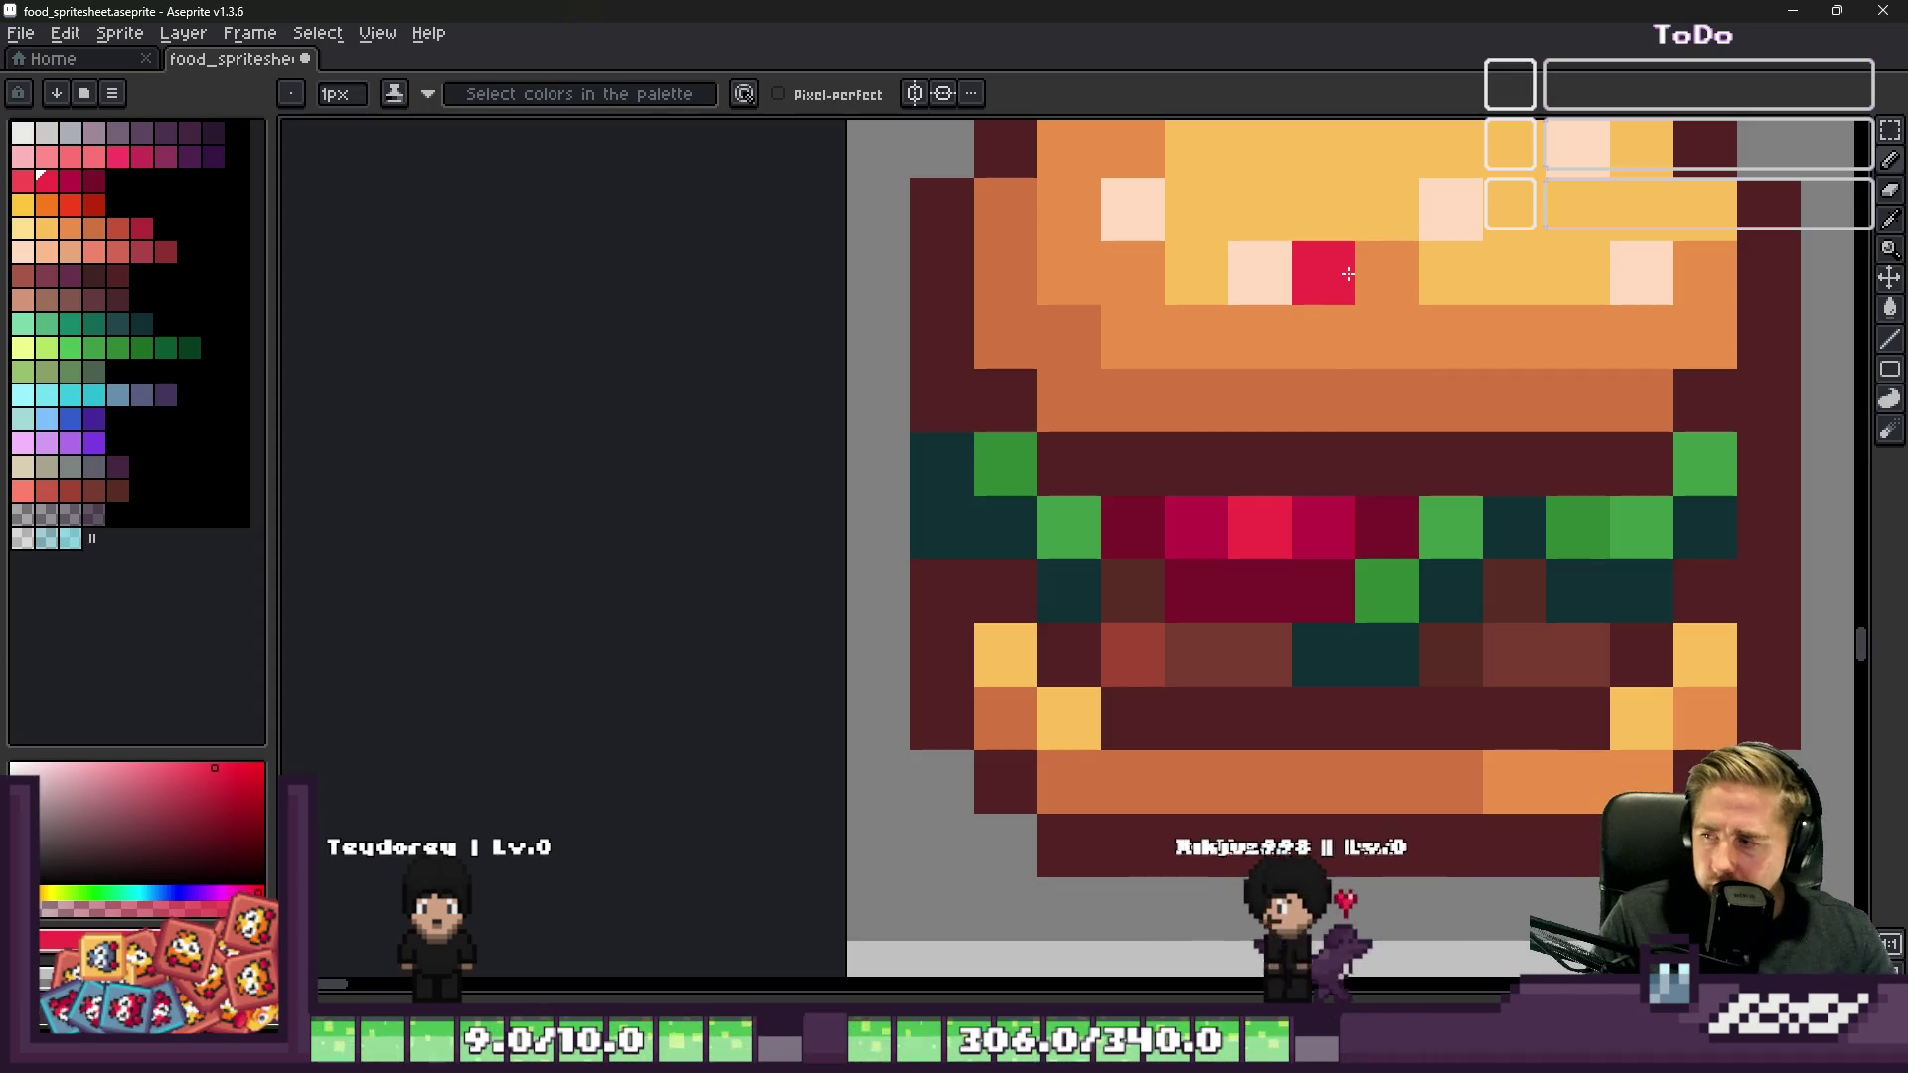
Step: Paint a teal filling pixel crimson and another pixel bright crimson
scroll(1339, 374, "down", 1)
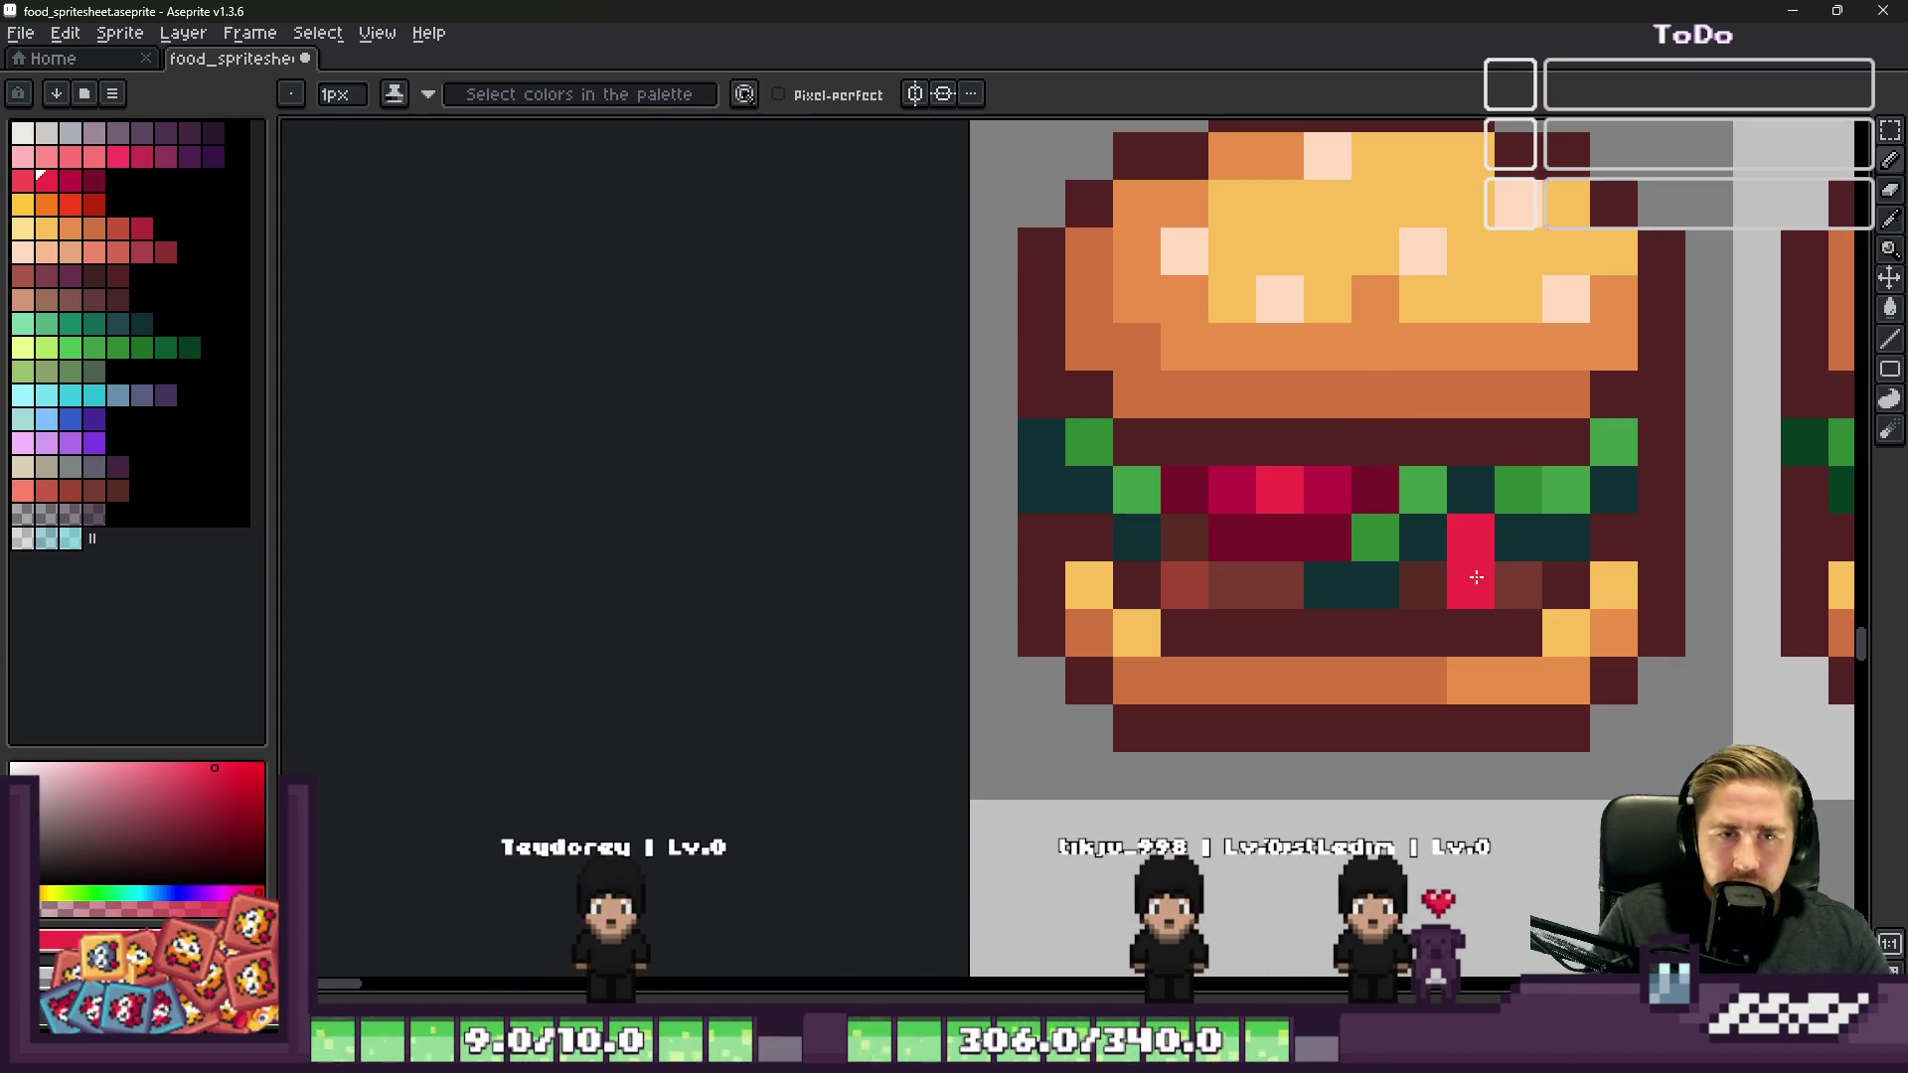
scroll(1423, 541, "down", 3)
scroll(1238, 498, "up", 4)
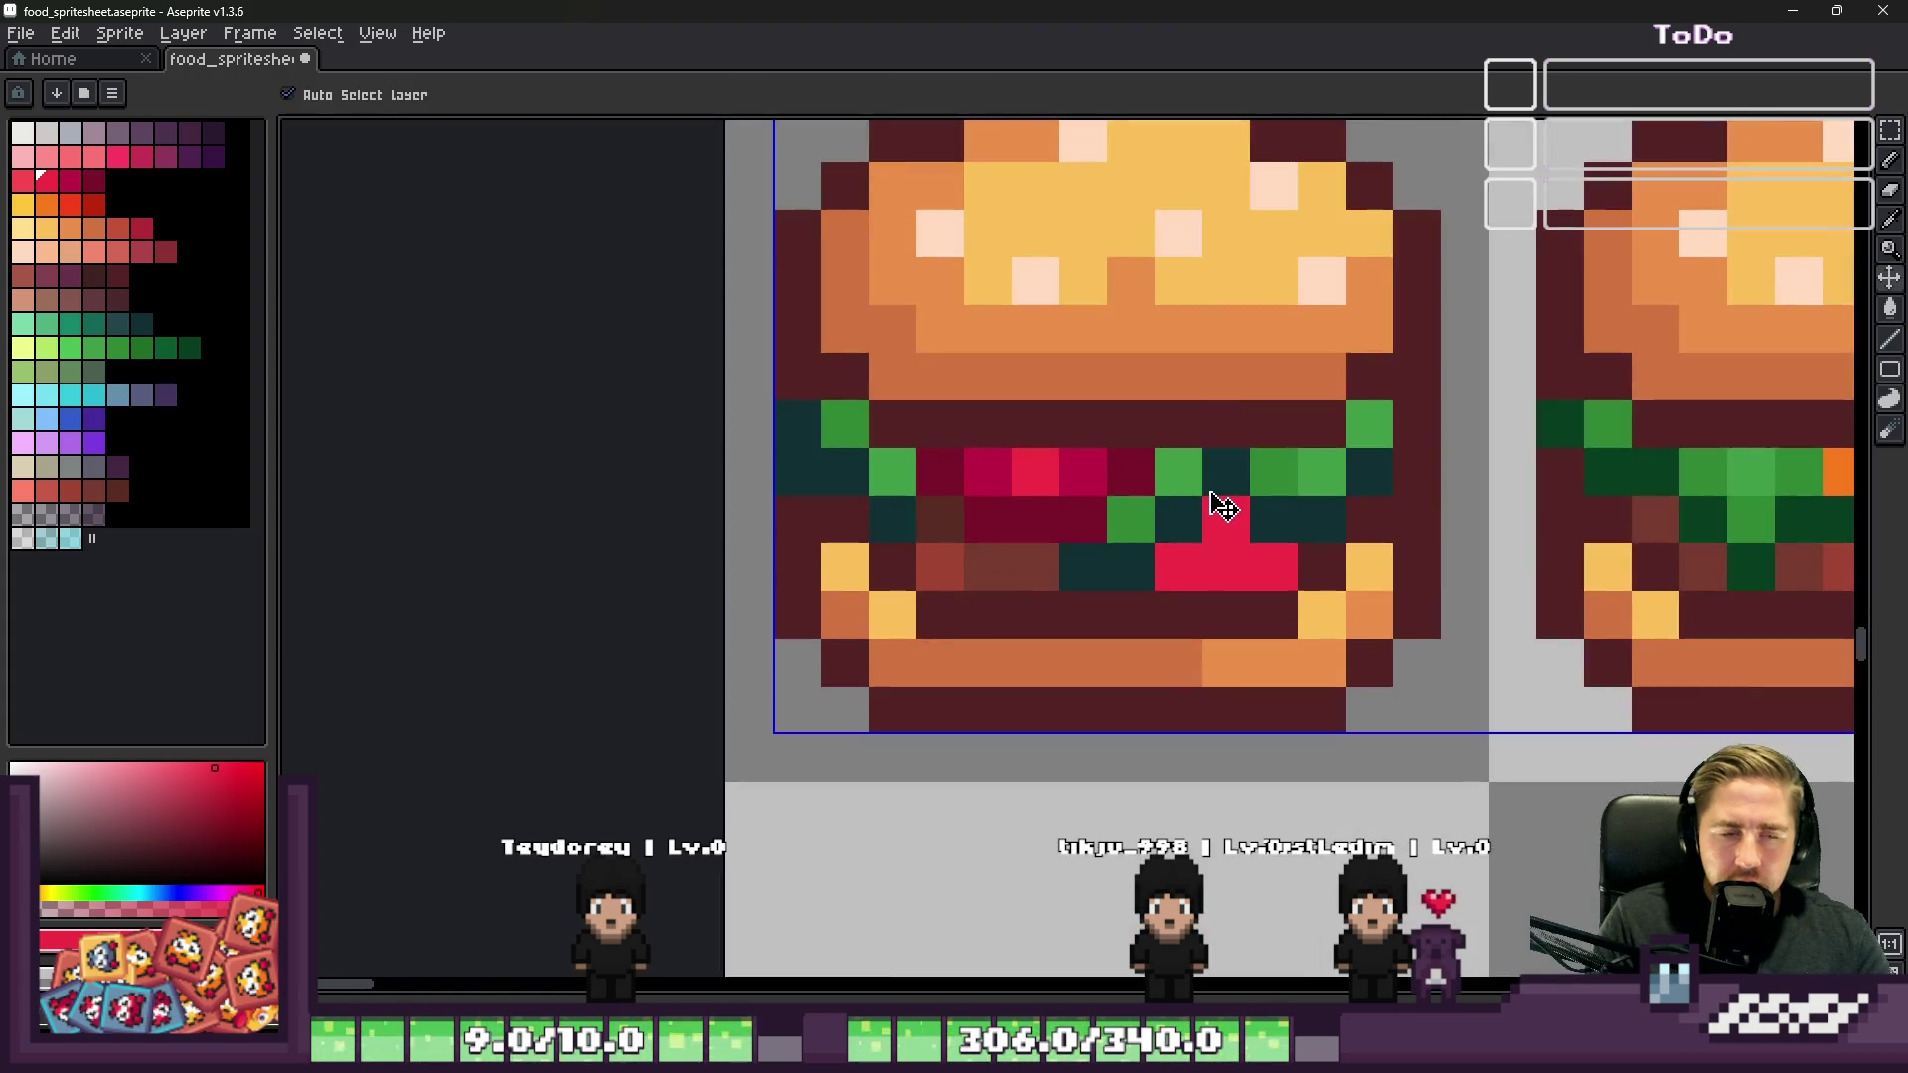
key("alt")
left_click(1185, 534)
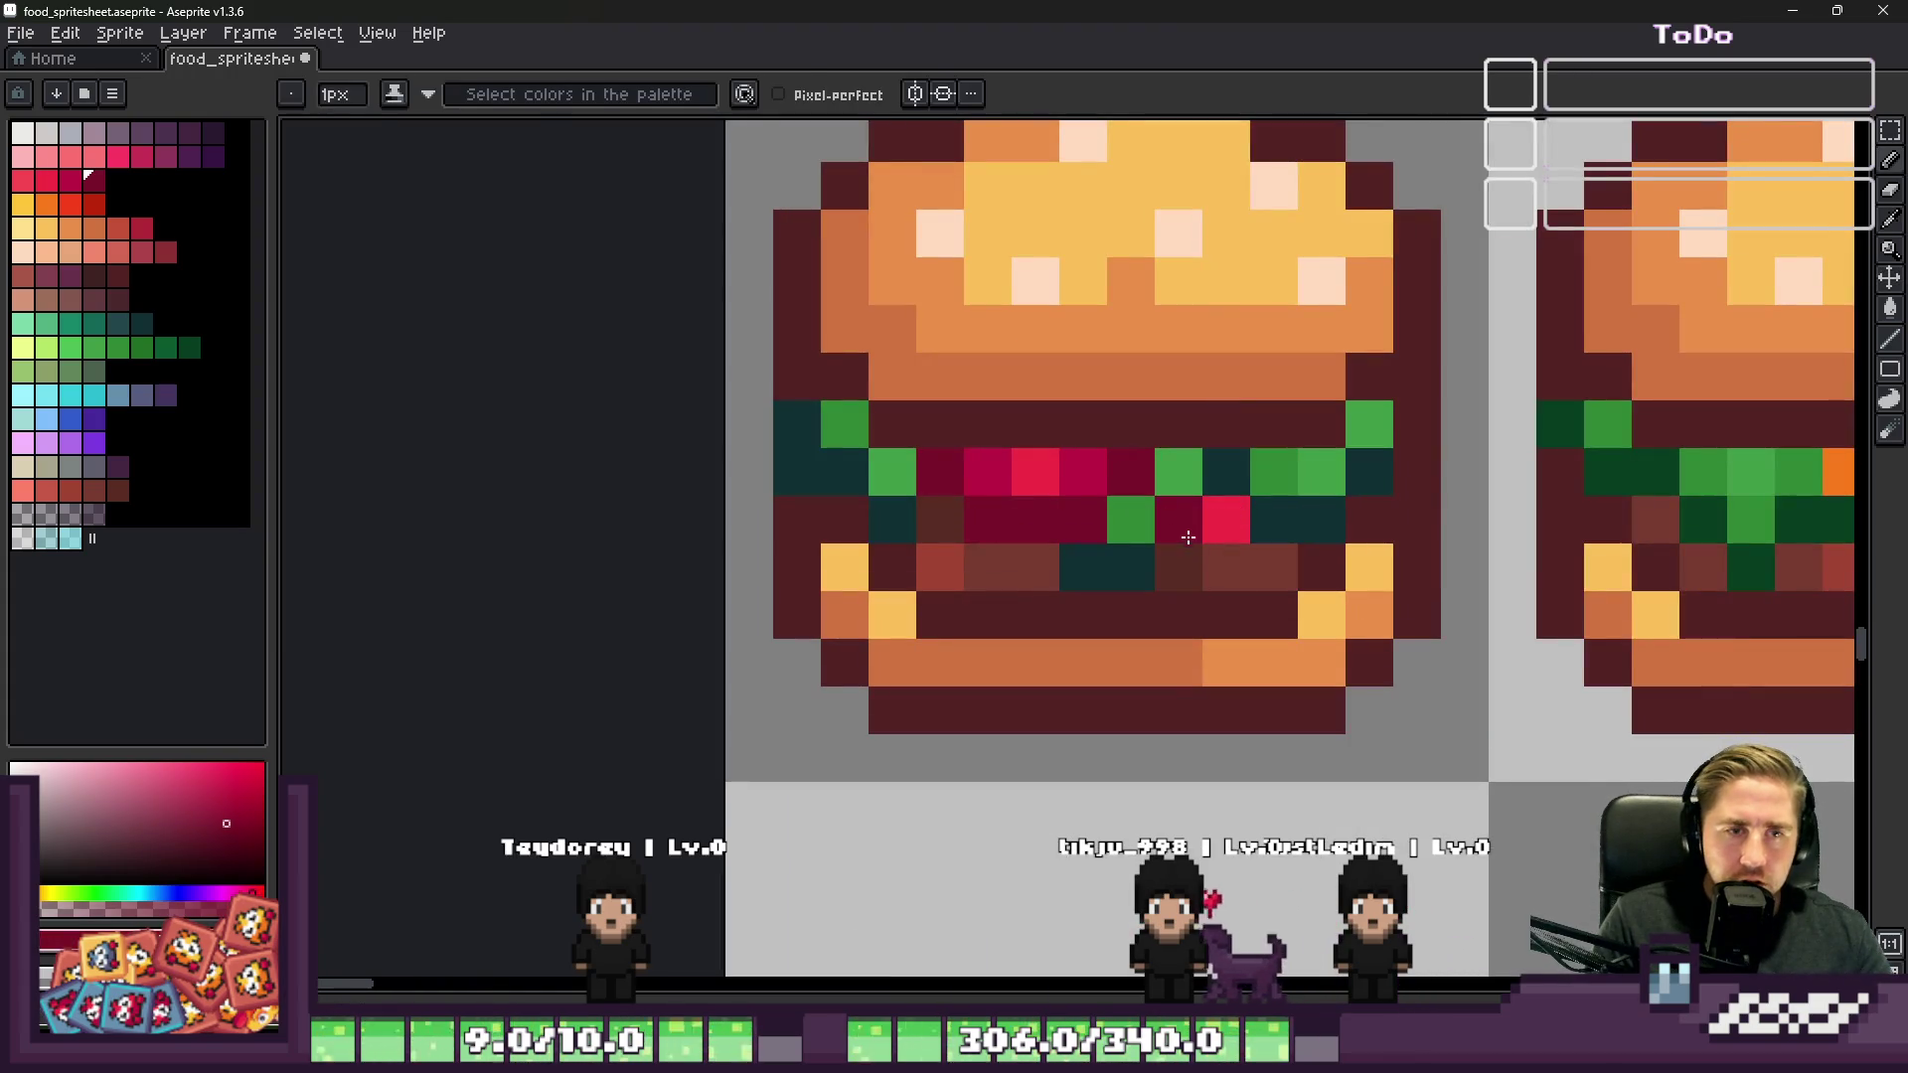
scroll(1180, 513, "down", 3)
scroll(934, 444, "up", 3)
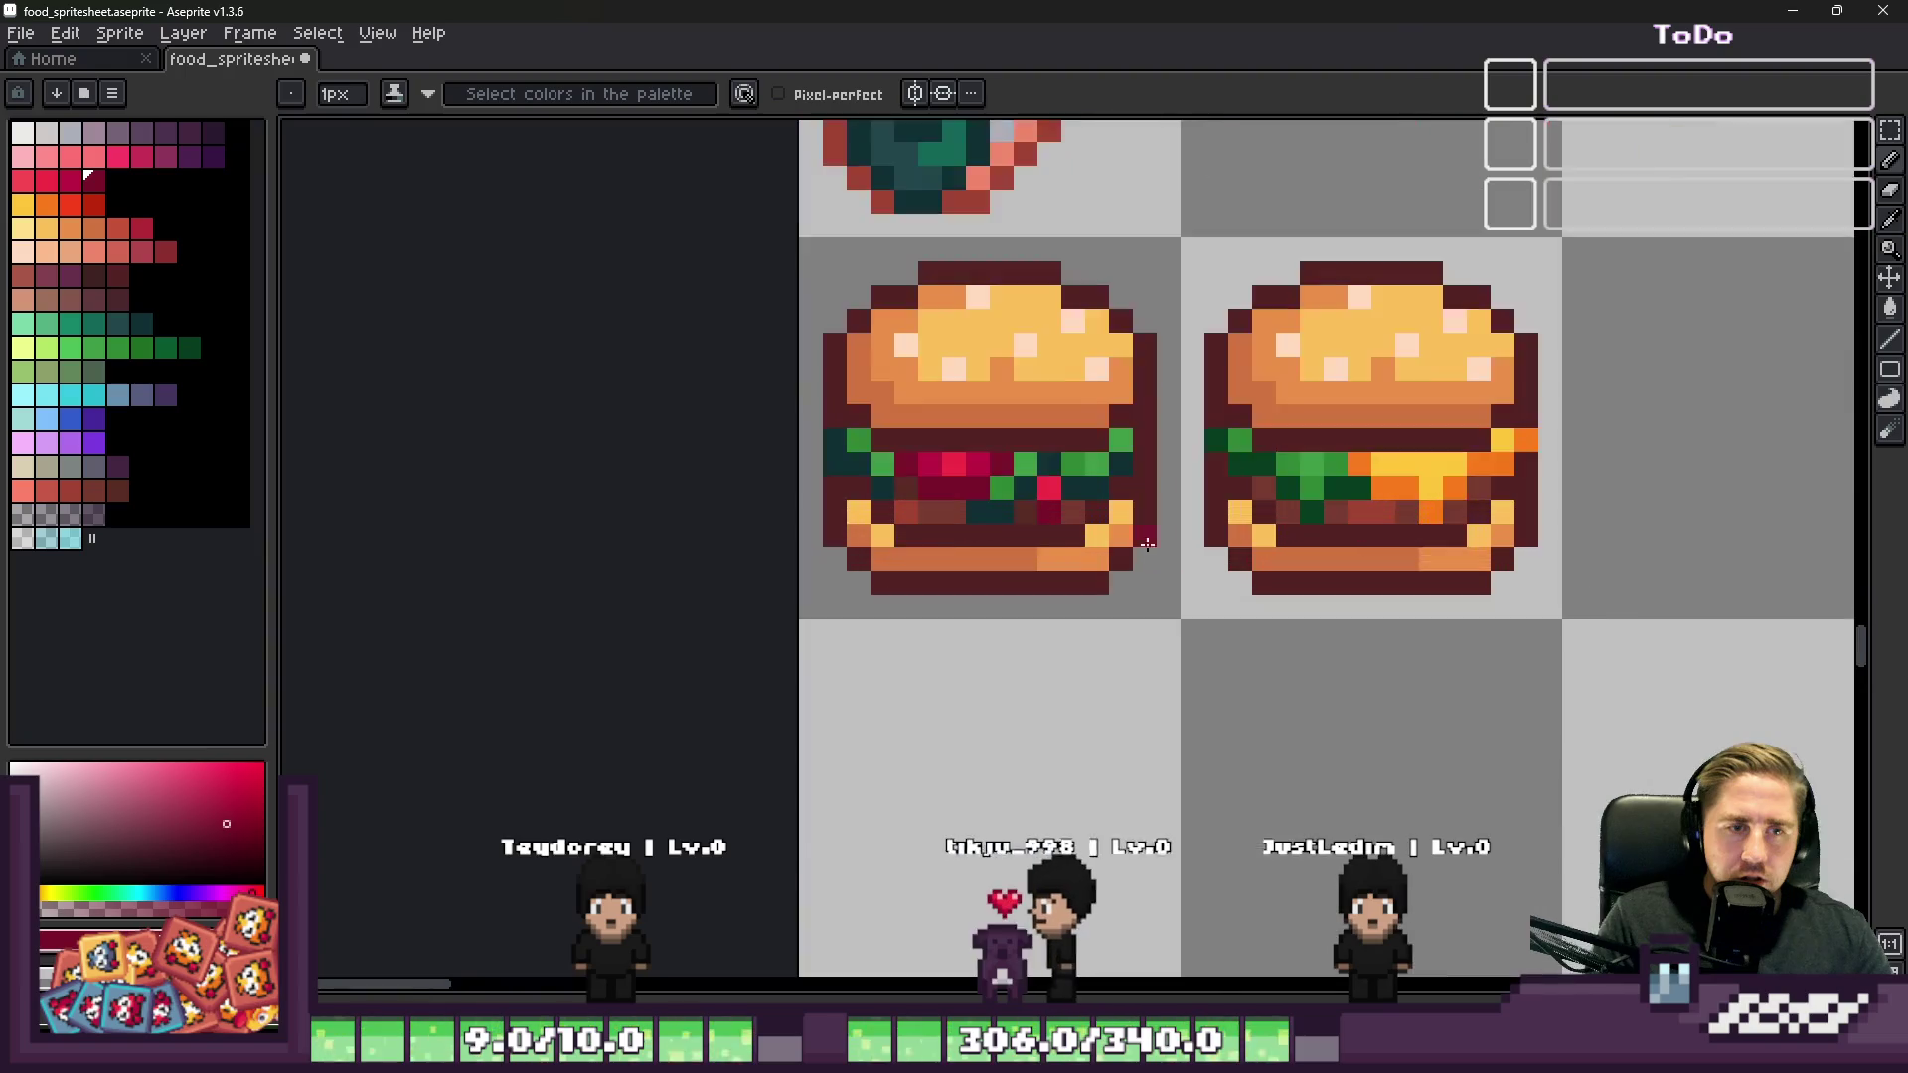
key("alt")
left_click(932, 448, "alt")
left_click(1045, 507)
Step: Make two lower filling pixels dark crimson and a lettuce pixel dark teal
scroll(1355, 500, "down", 5)
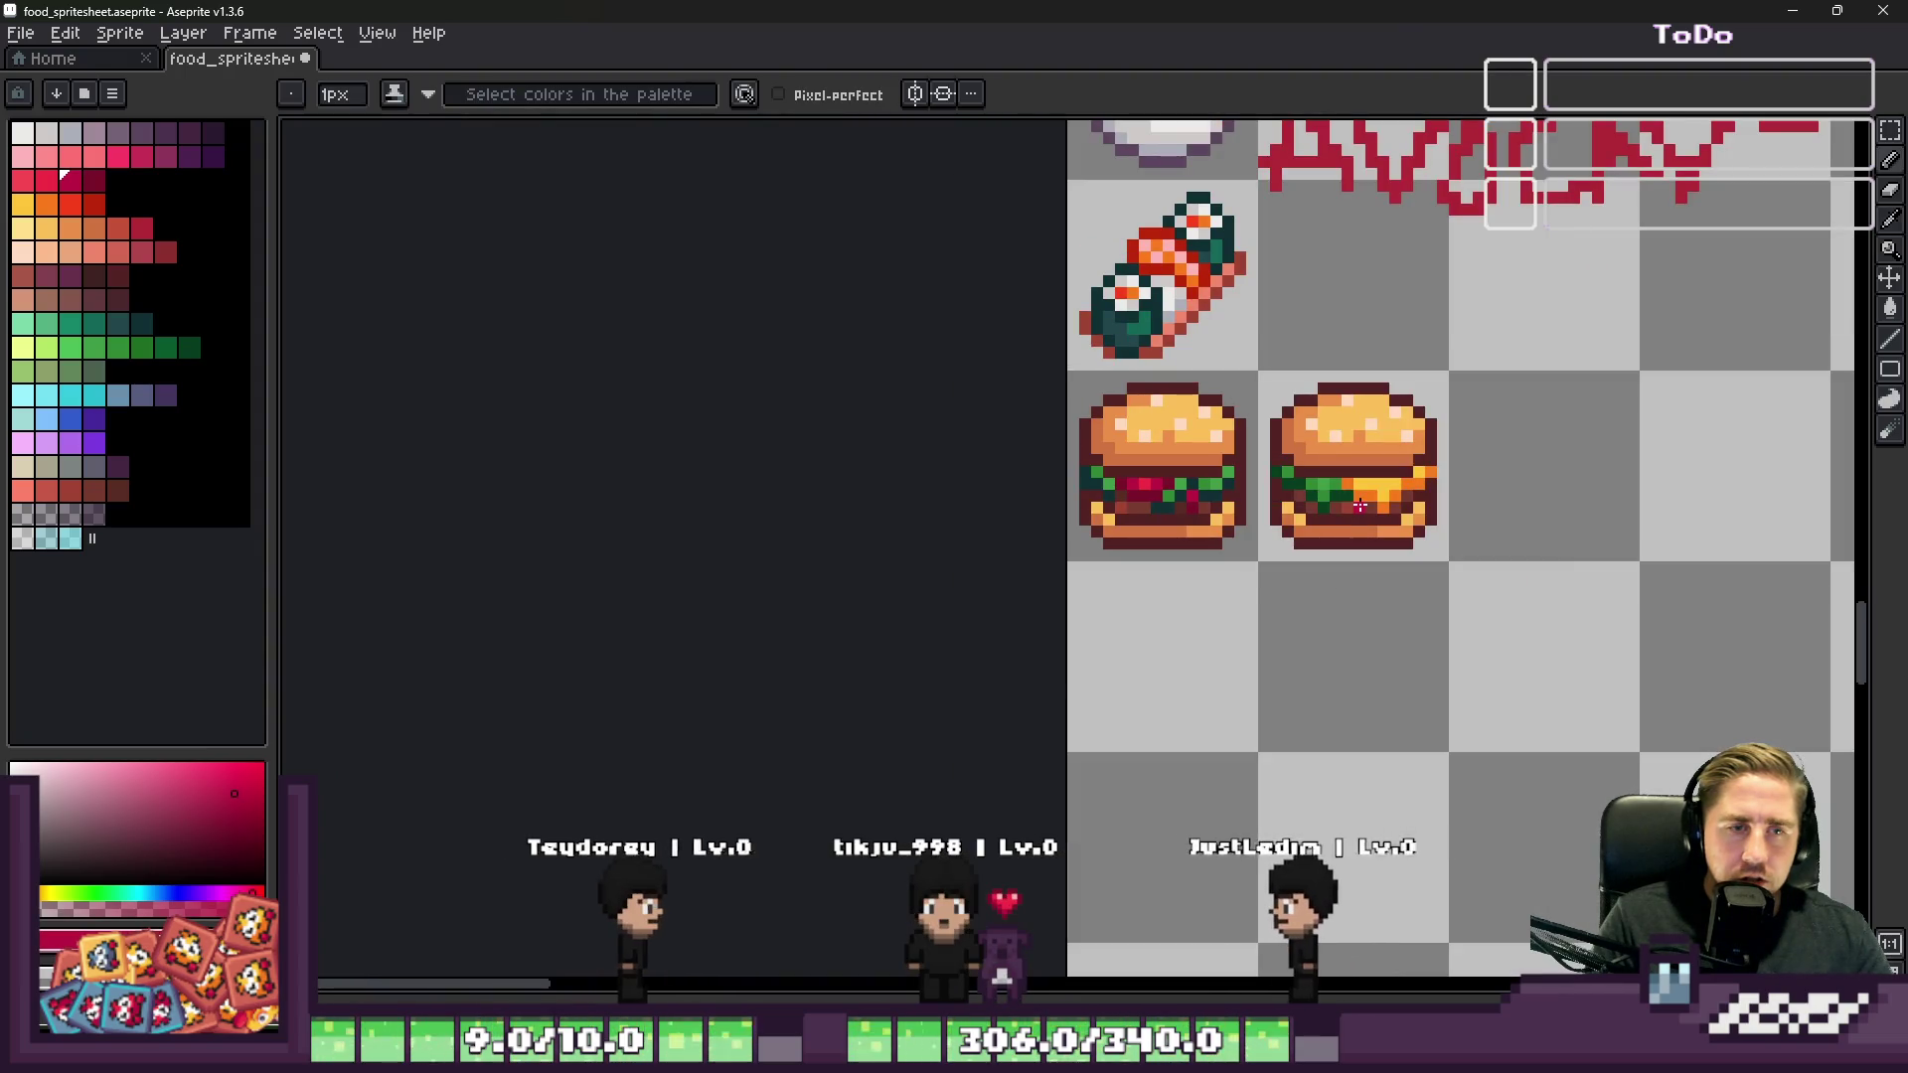
scroll(1360, 503, "down", 2)
scroll(1360, 504, "up", 3)
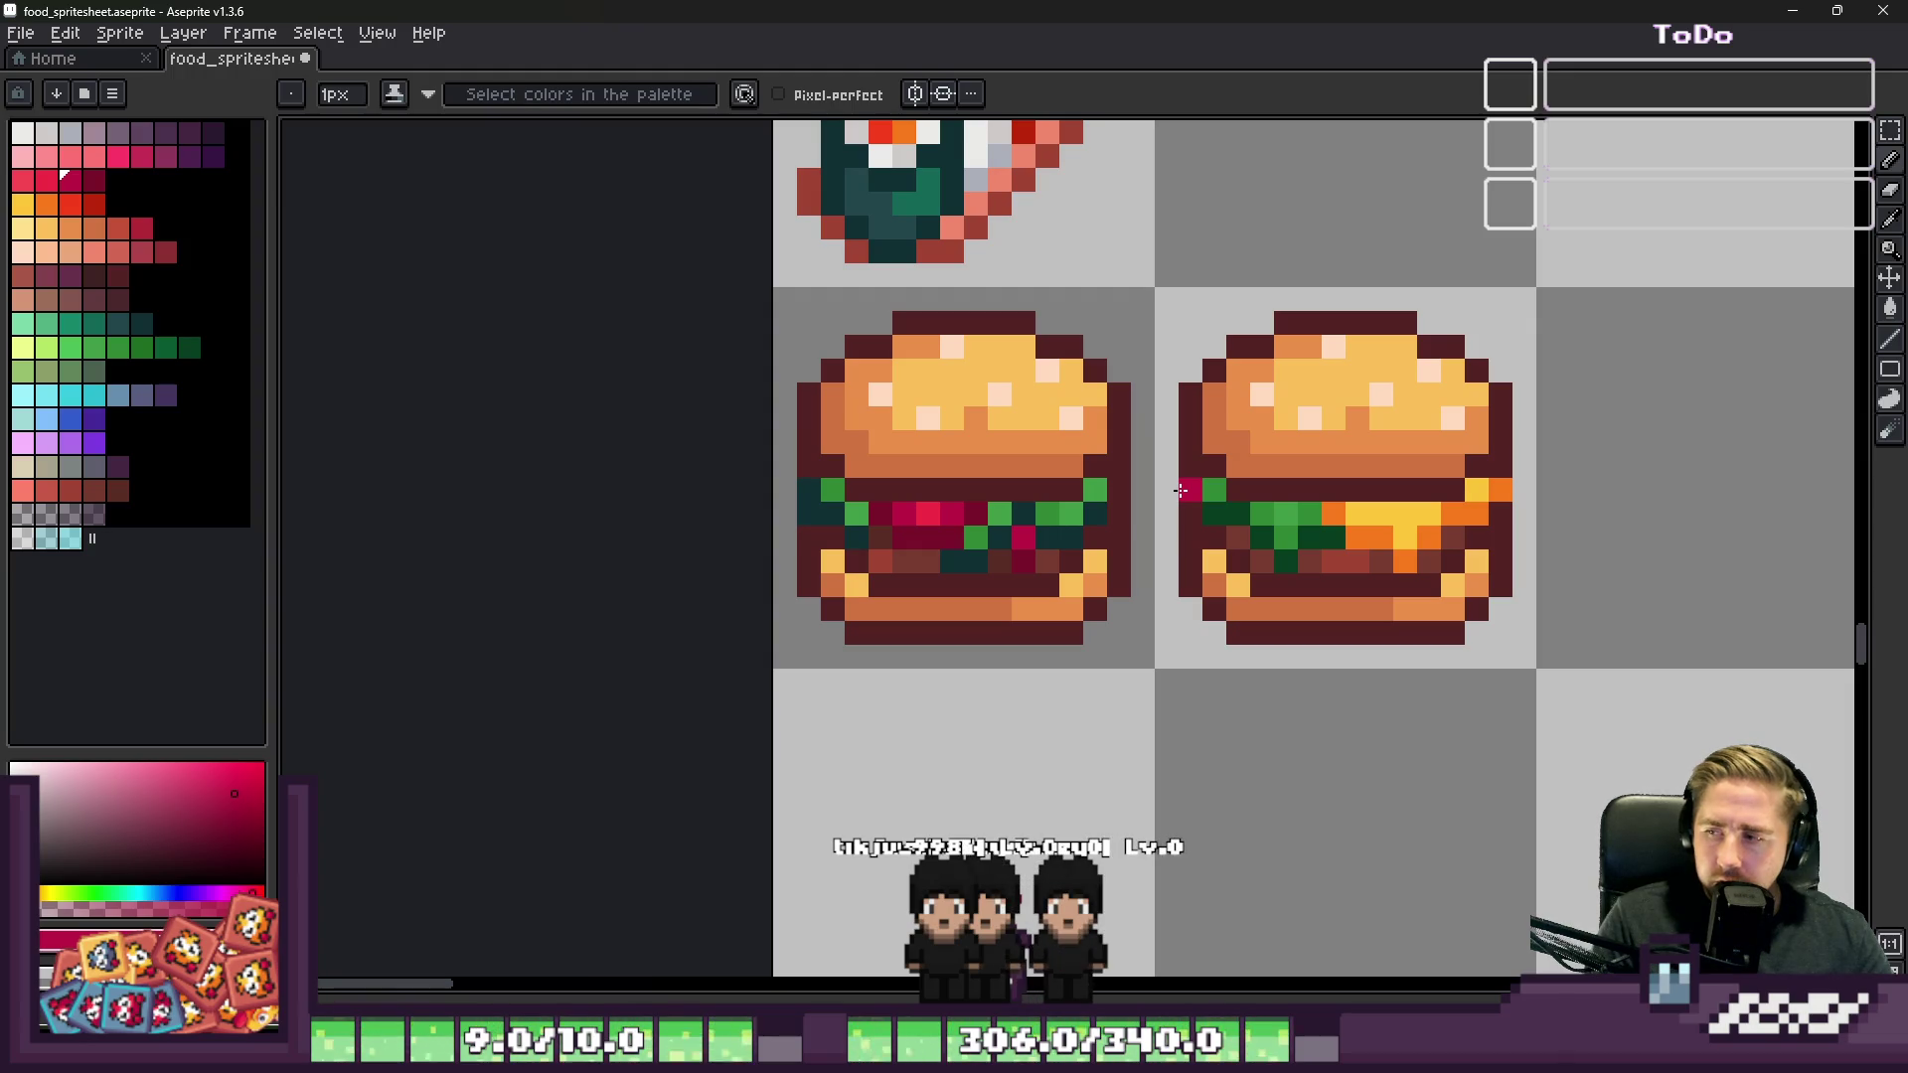
scroll(984, 557, "up", 3)
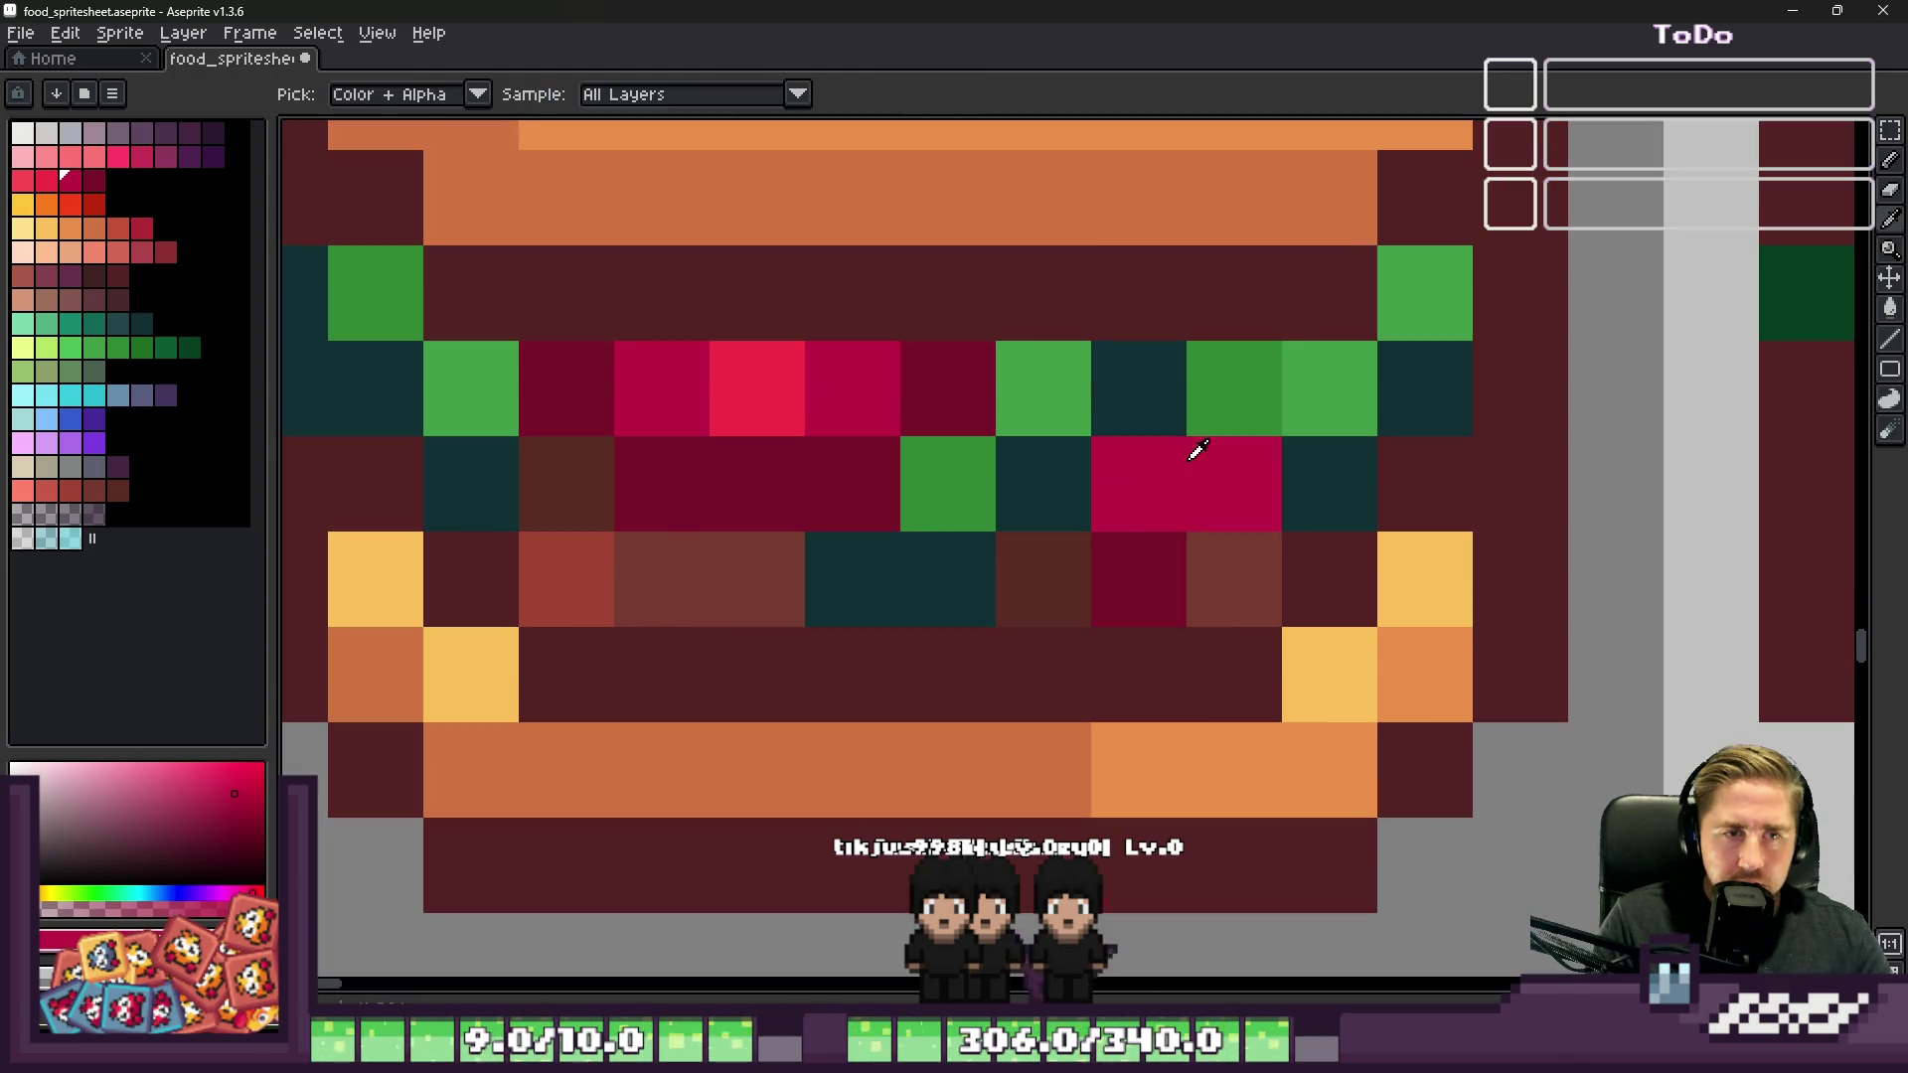
left_click(1163, 397, "alt")
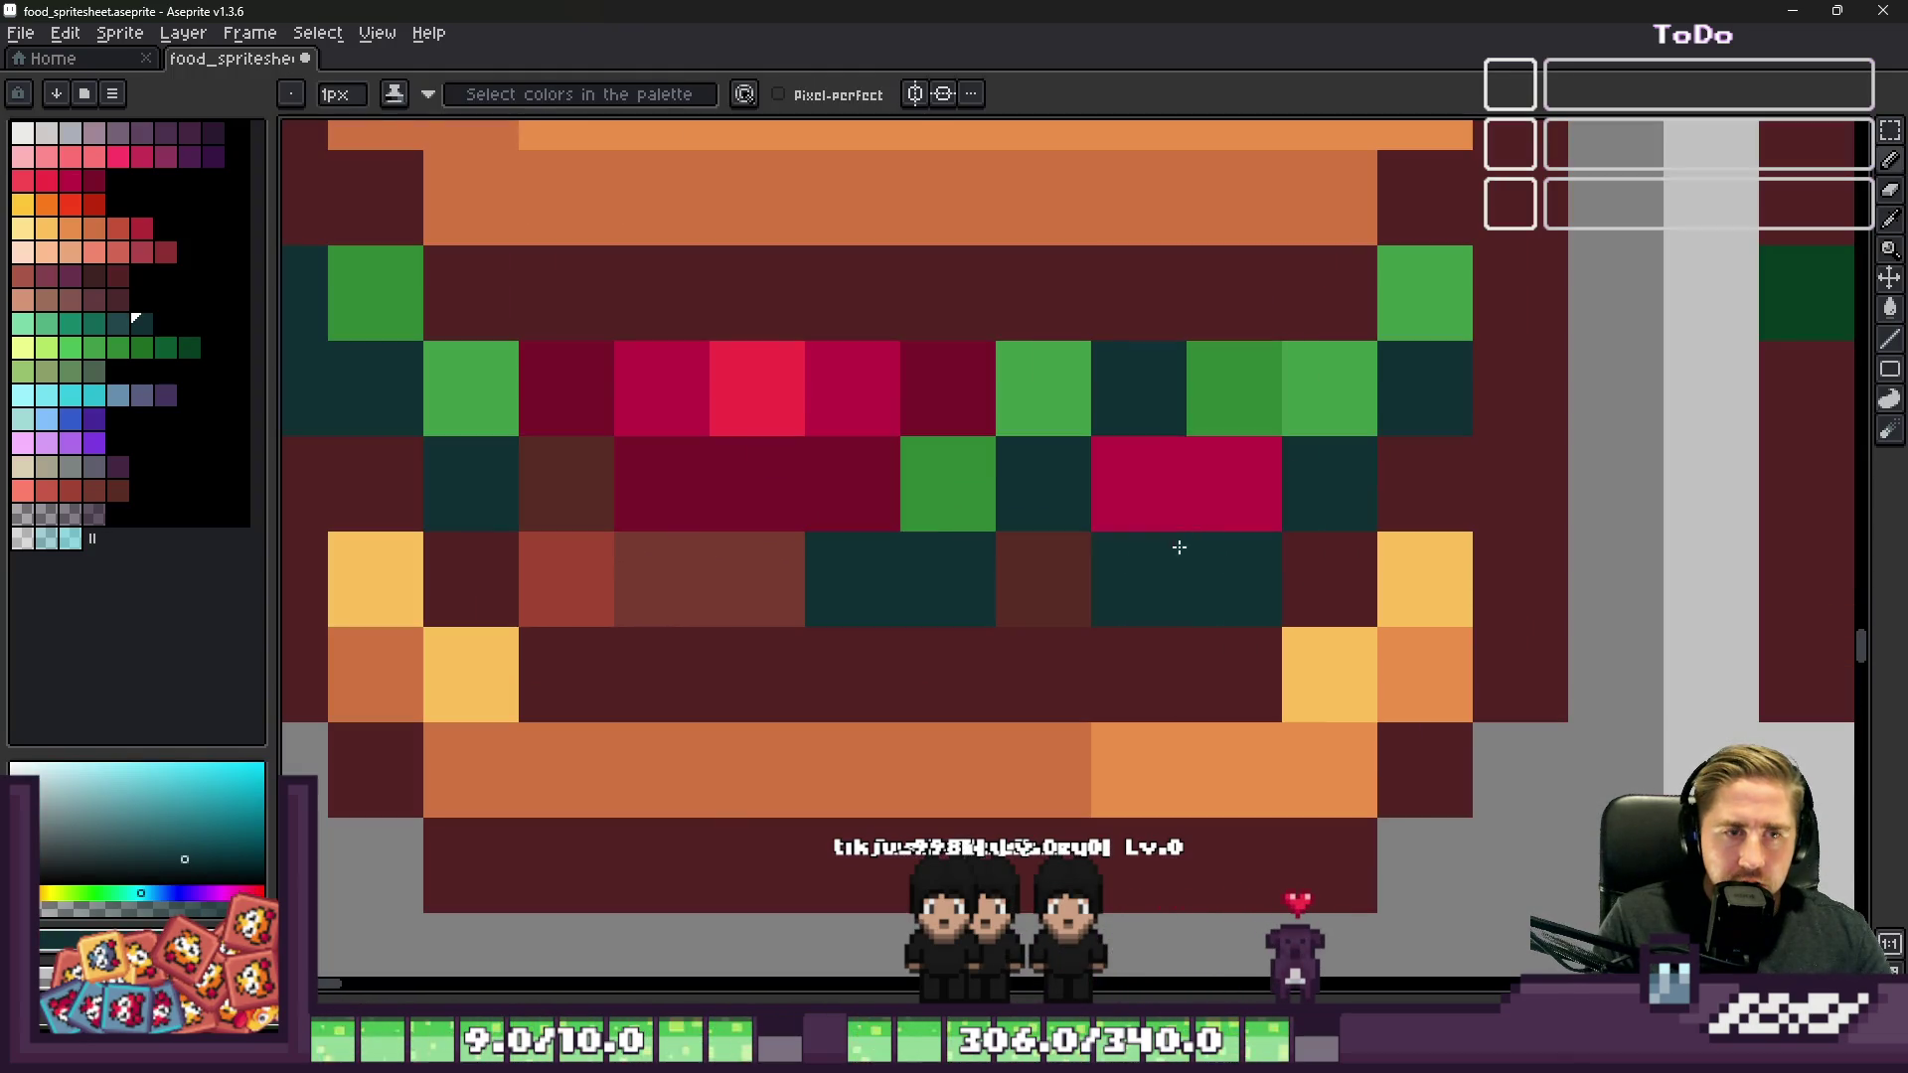
key("ctrl+z")
left_click(1268, 537, "alt")
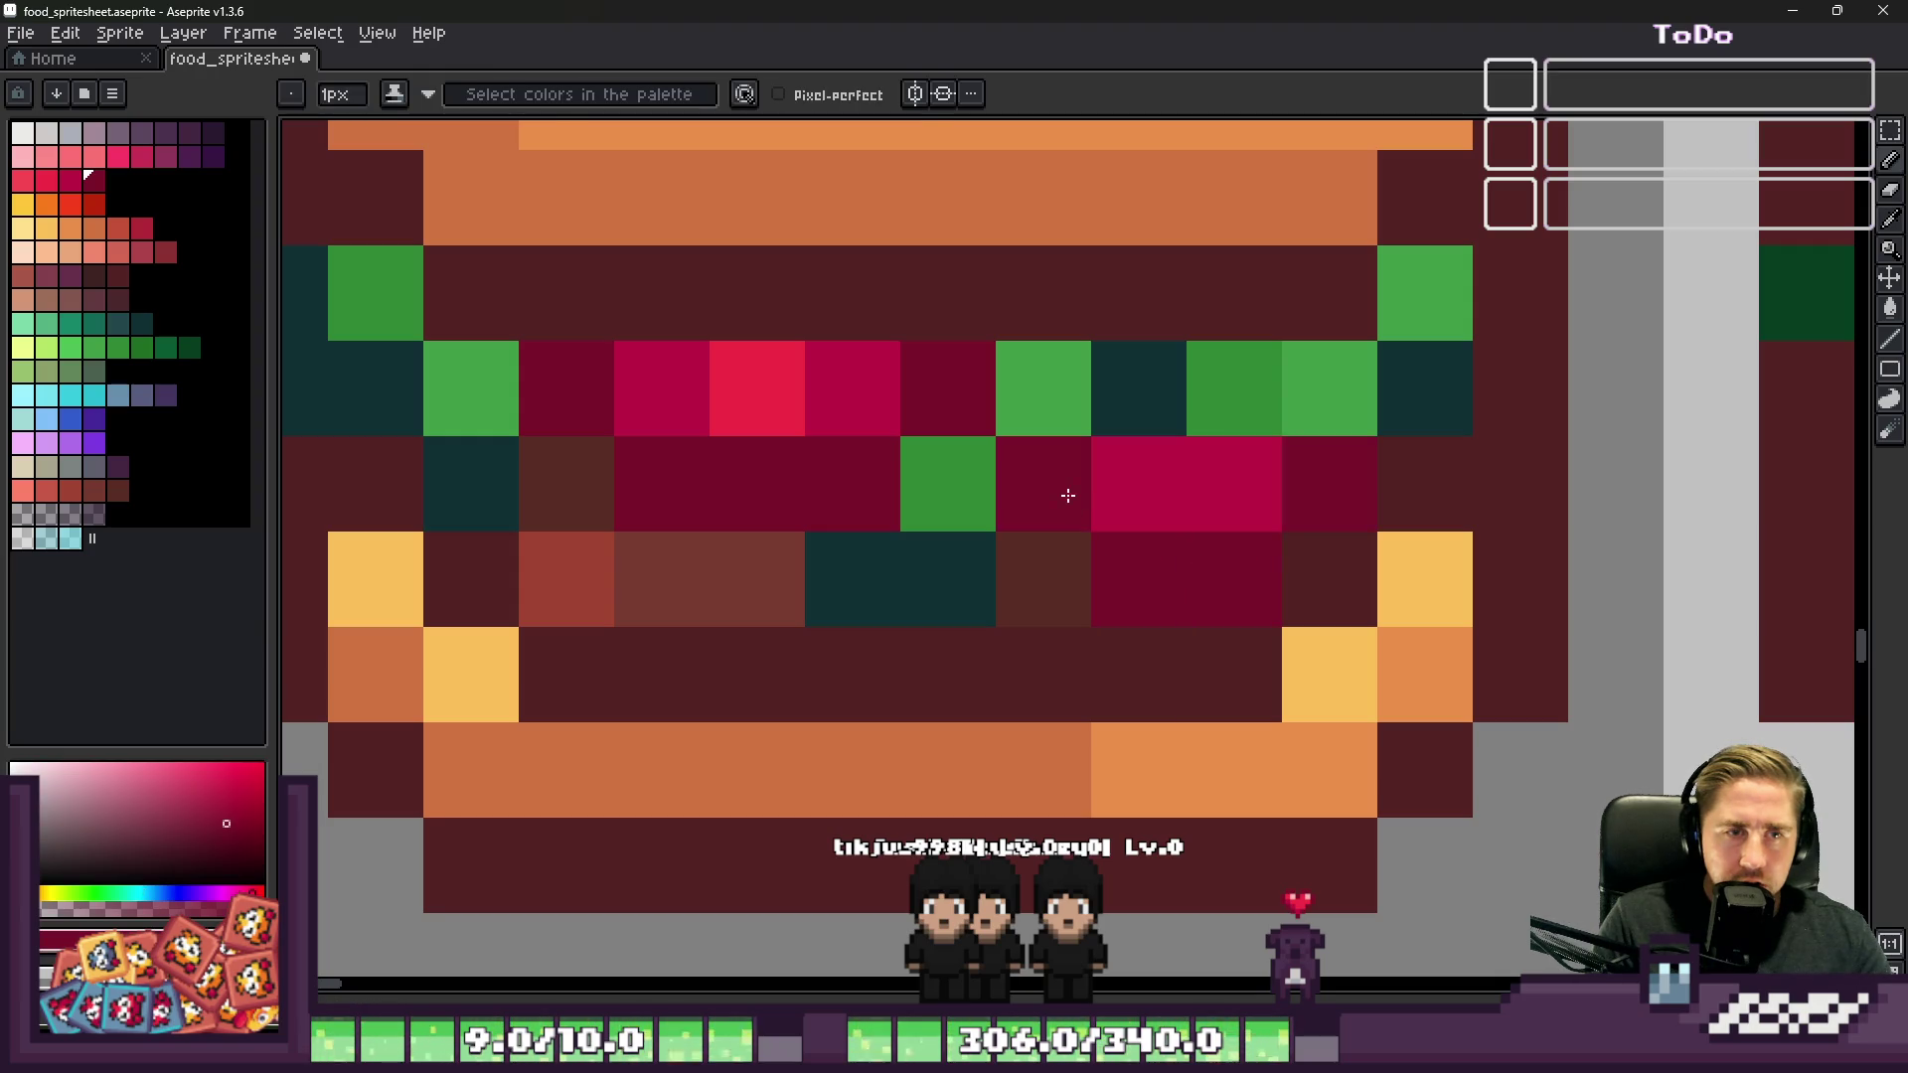
left_click(1180, 404, "alt")
left_click(1232, 407)
Step: Sample the bright red from the burger while zooming around the filling
scroll(1237, 422, "down", 4)
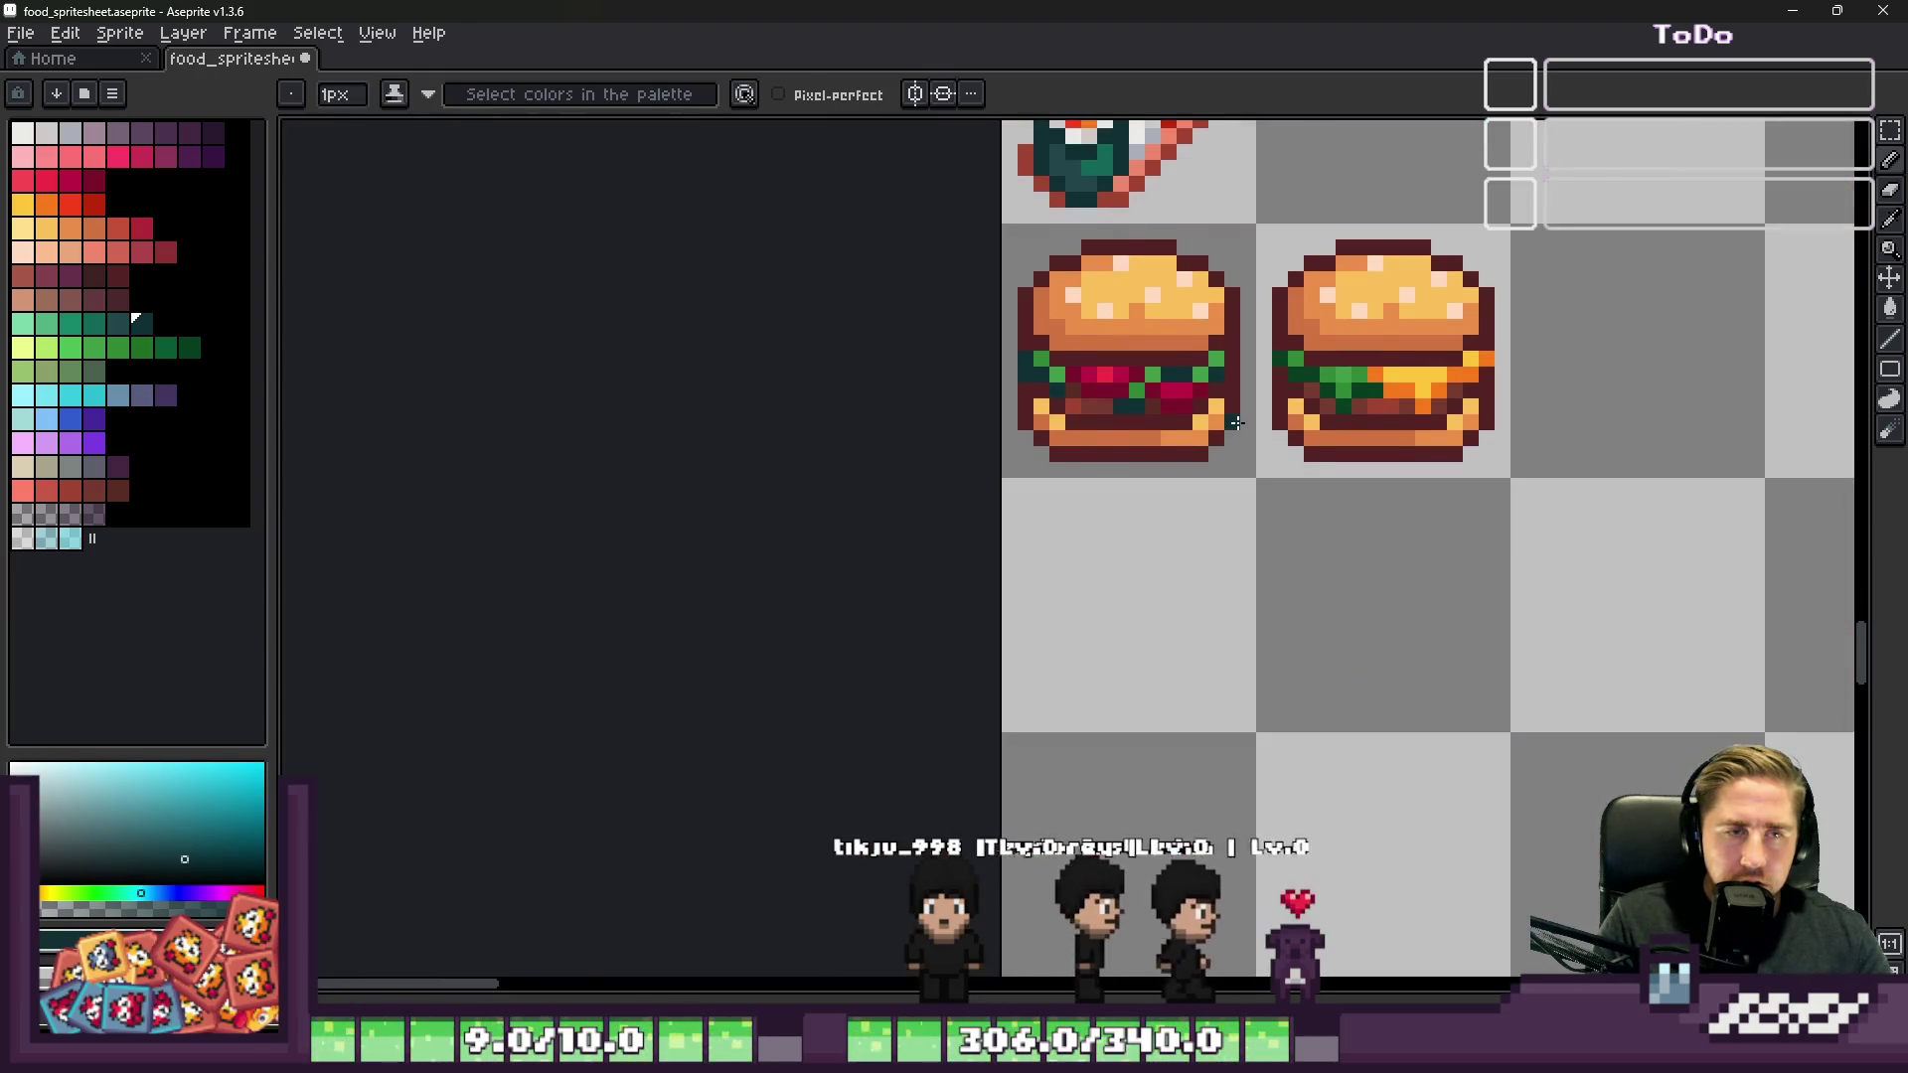
scroll(1236, 422, "down", 1)
scroll(1237, 423, "up", 7)
left_click(979, 313, "alt")
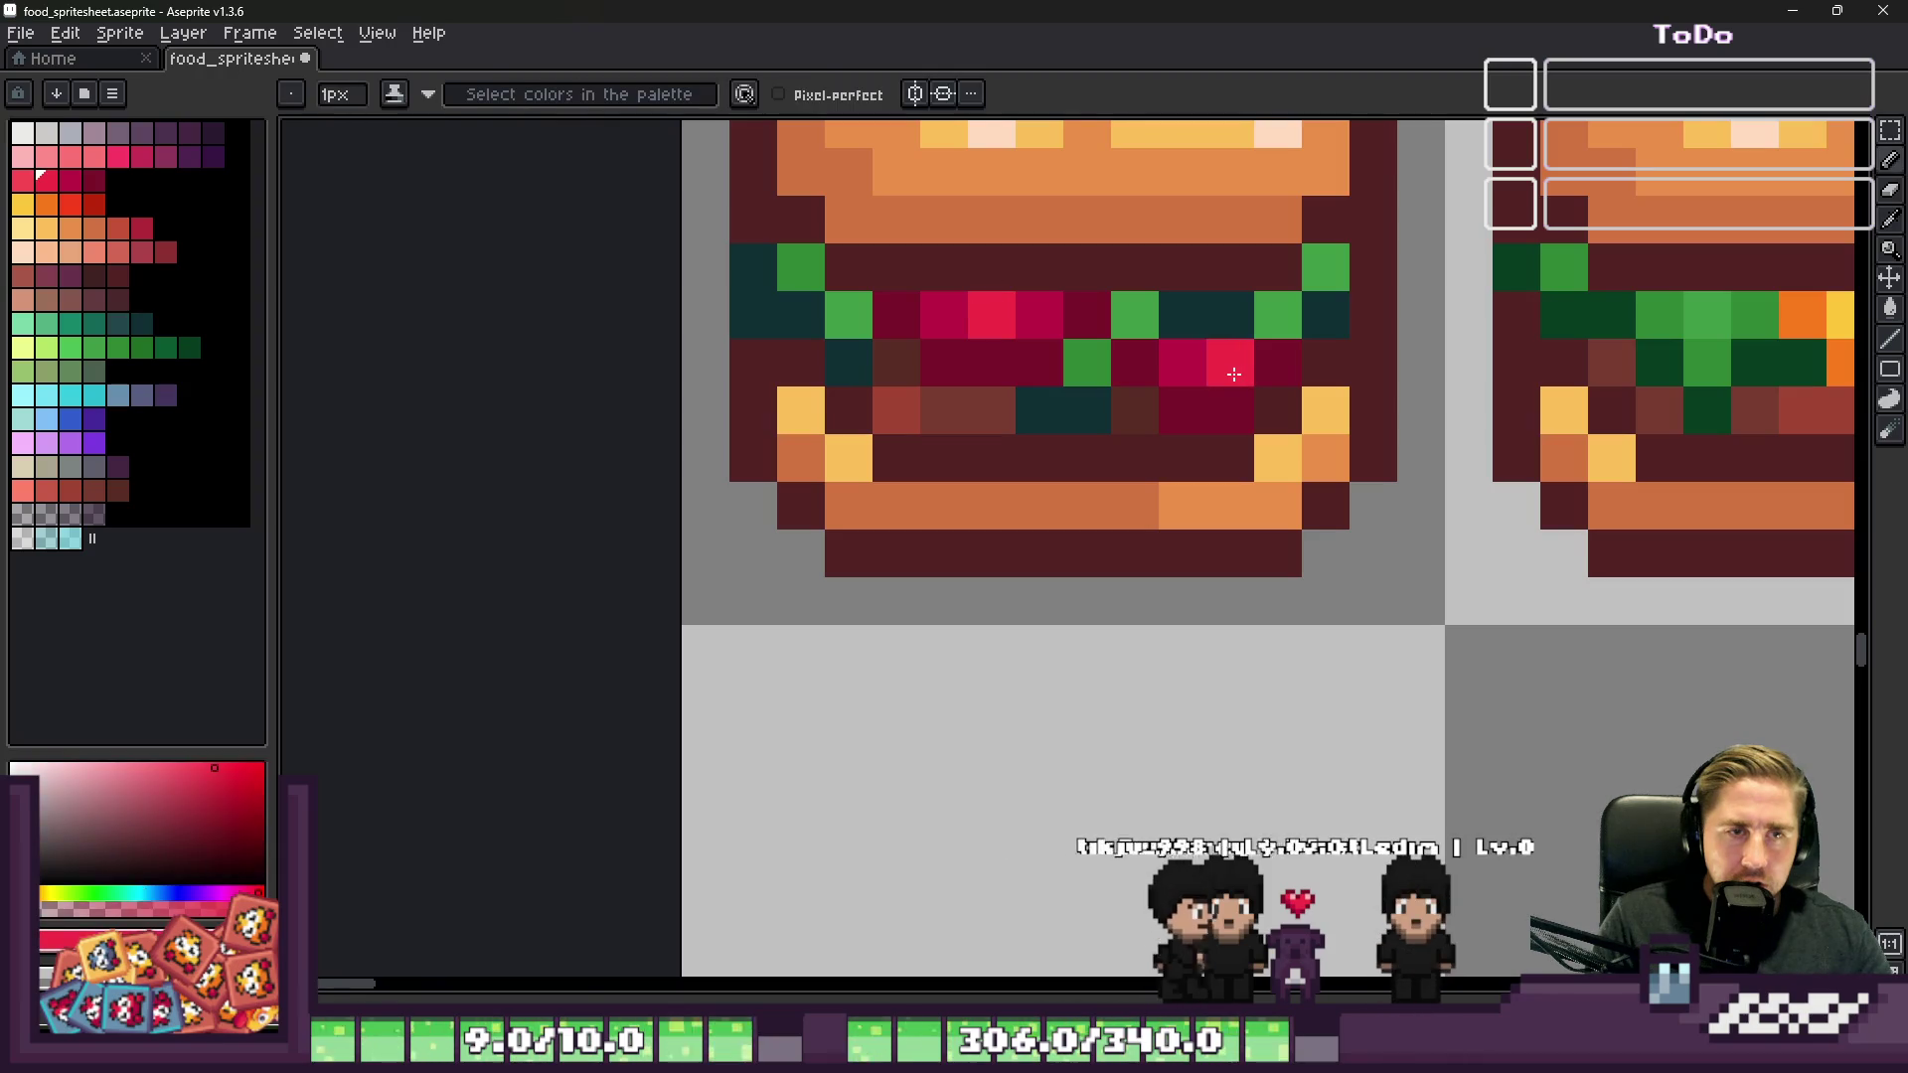
scroll(1261, 447, "down", 5)
scroll(1263, 442, "down", 1)
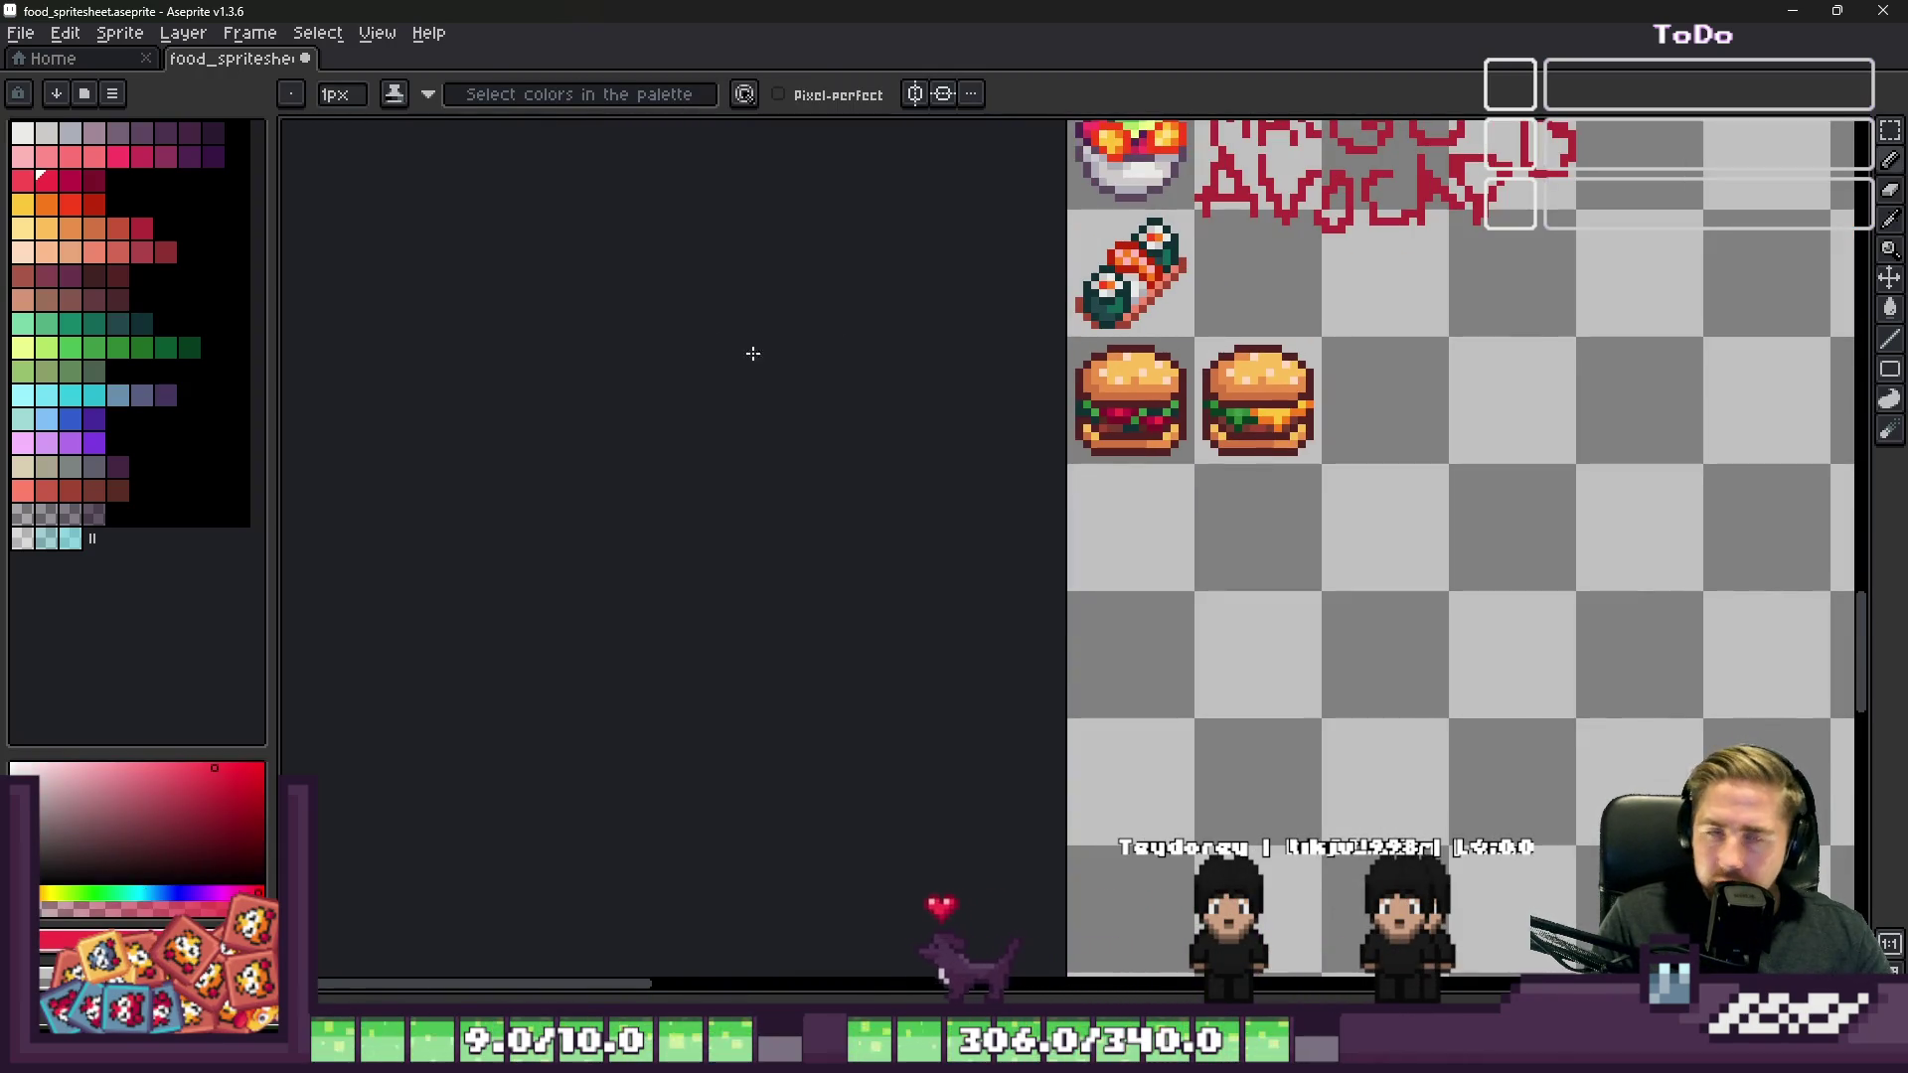
scroll(1088, 388, "up", 7)
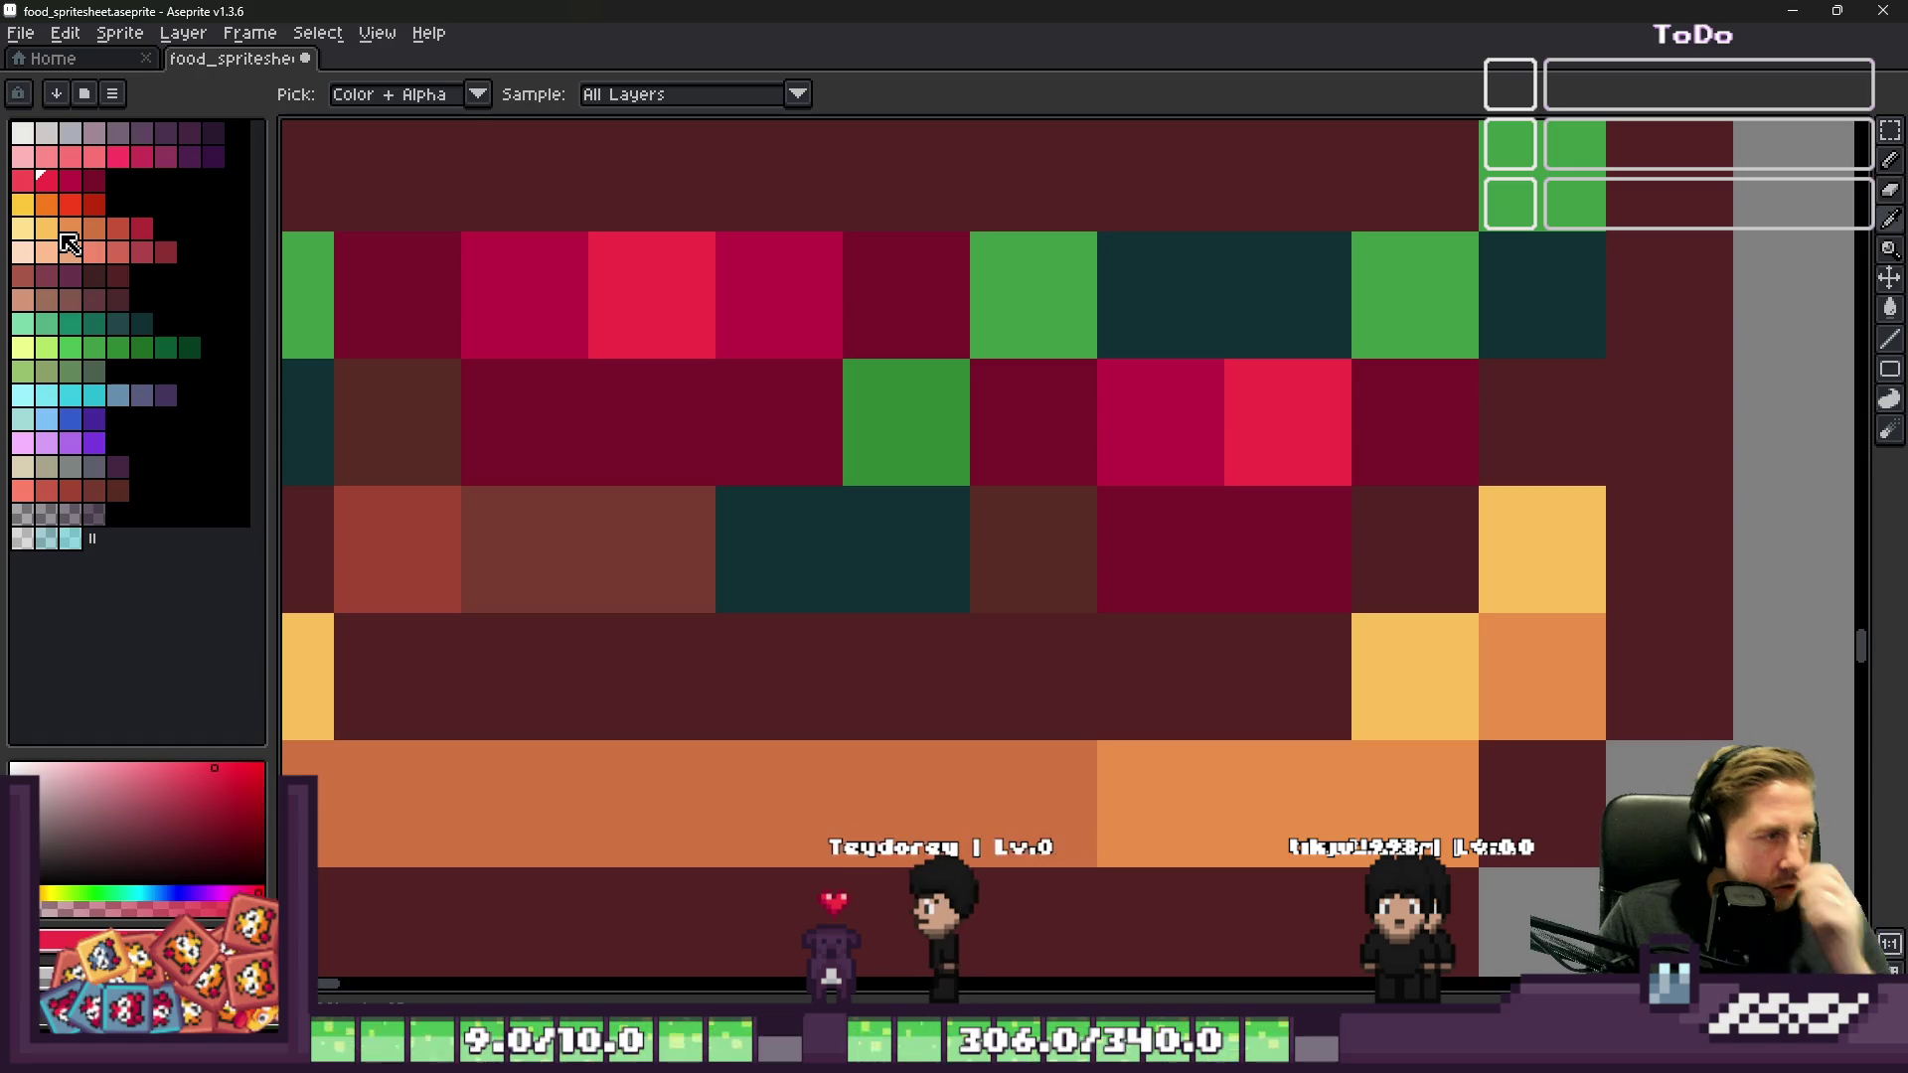
Step: Paint the first salmon pixels of the meat slice and a short run of deep red shading beside it
left_click(118, 252)
key("b")
left_click(1155, 482)
left_click(1227, 452)
left_click(289, 339)
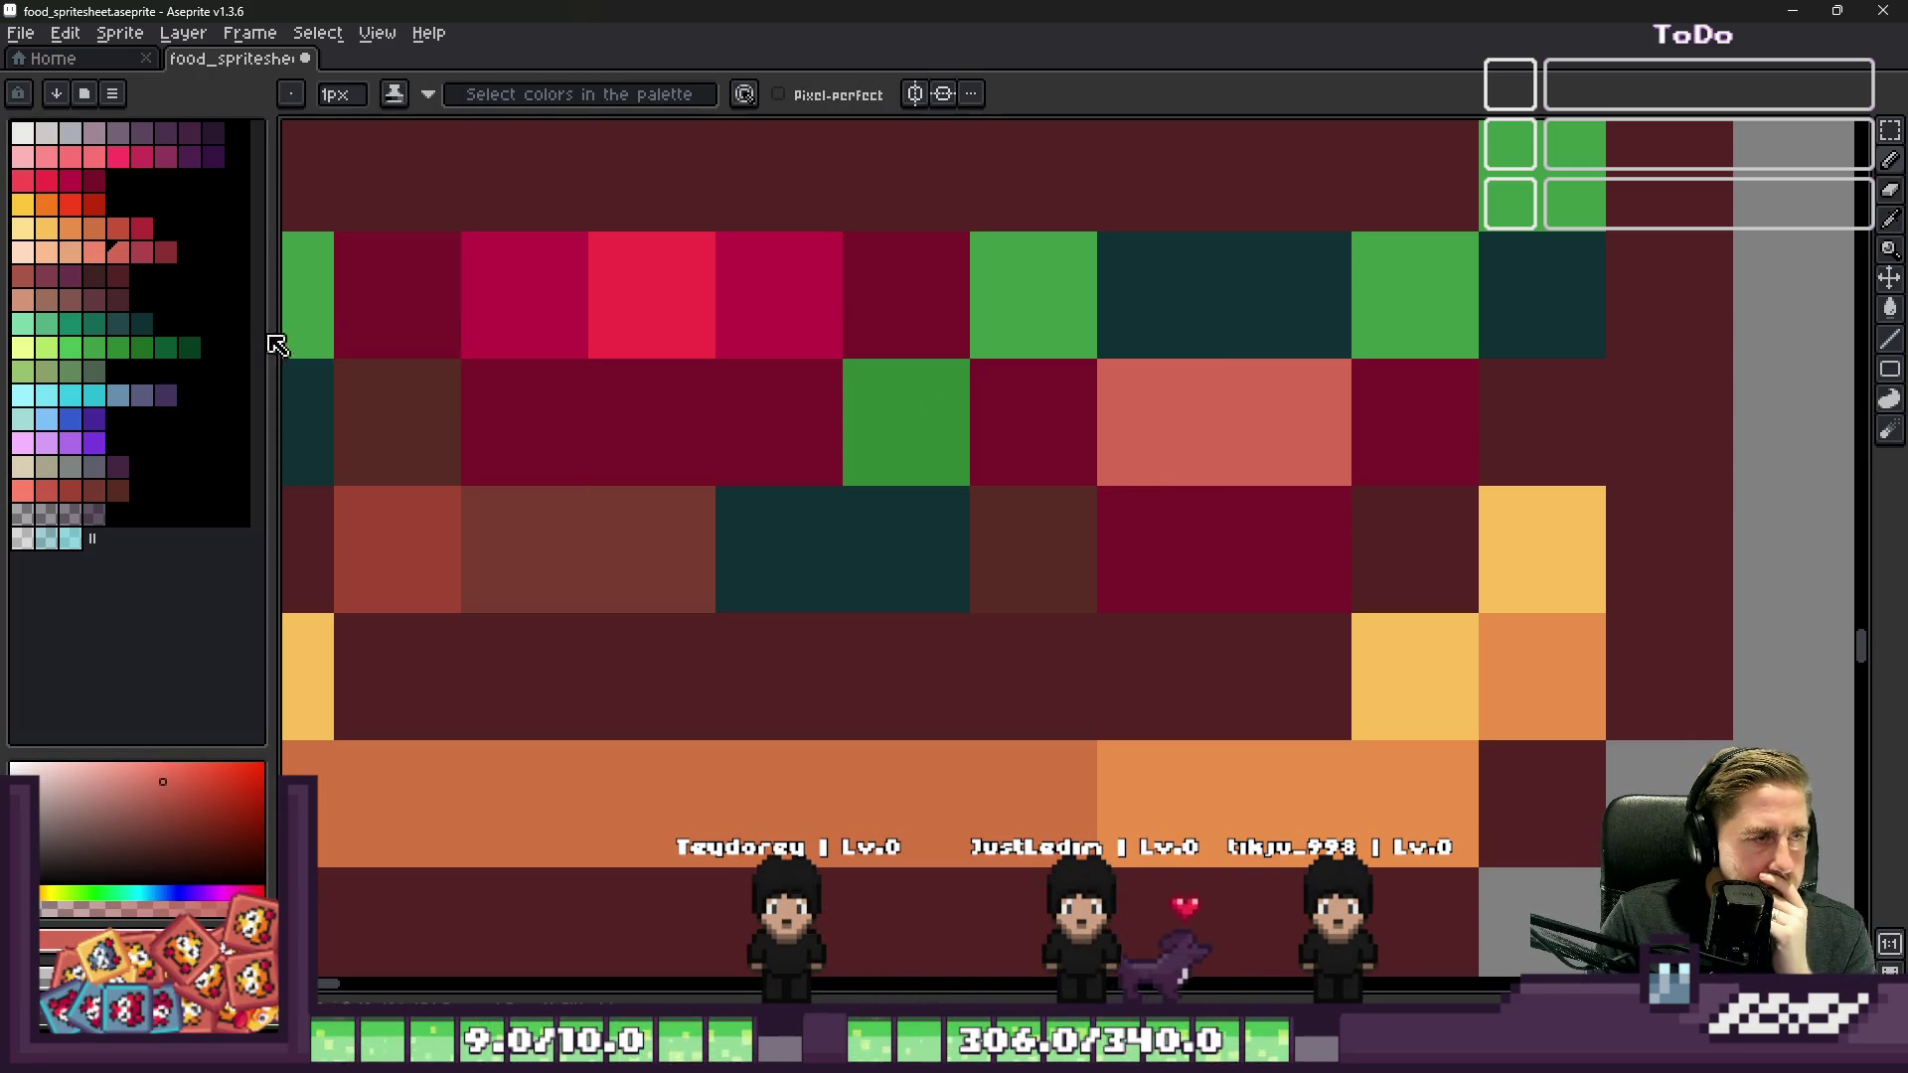
left_click(166, 252)
left_click(994, 393)
mouse_move(1118, 496)
left_mouse_down()
mouse_move(1227, 515)
mouse_move(1342, 438)
mouse_move(1248, 311)
mouse_move(1064, 408)
left_mouse_up()
scroll(1292, 507, "down", 10)
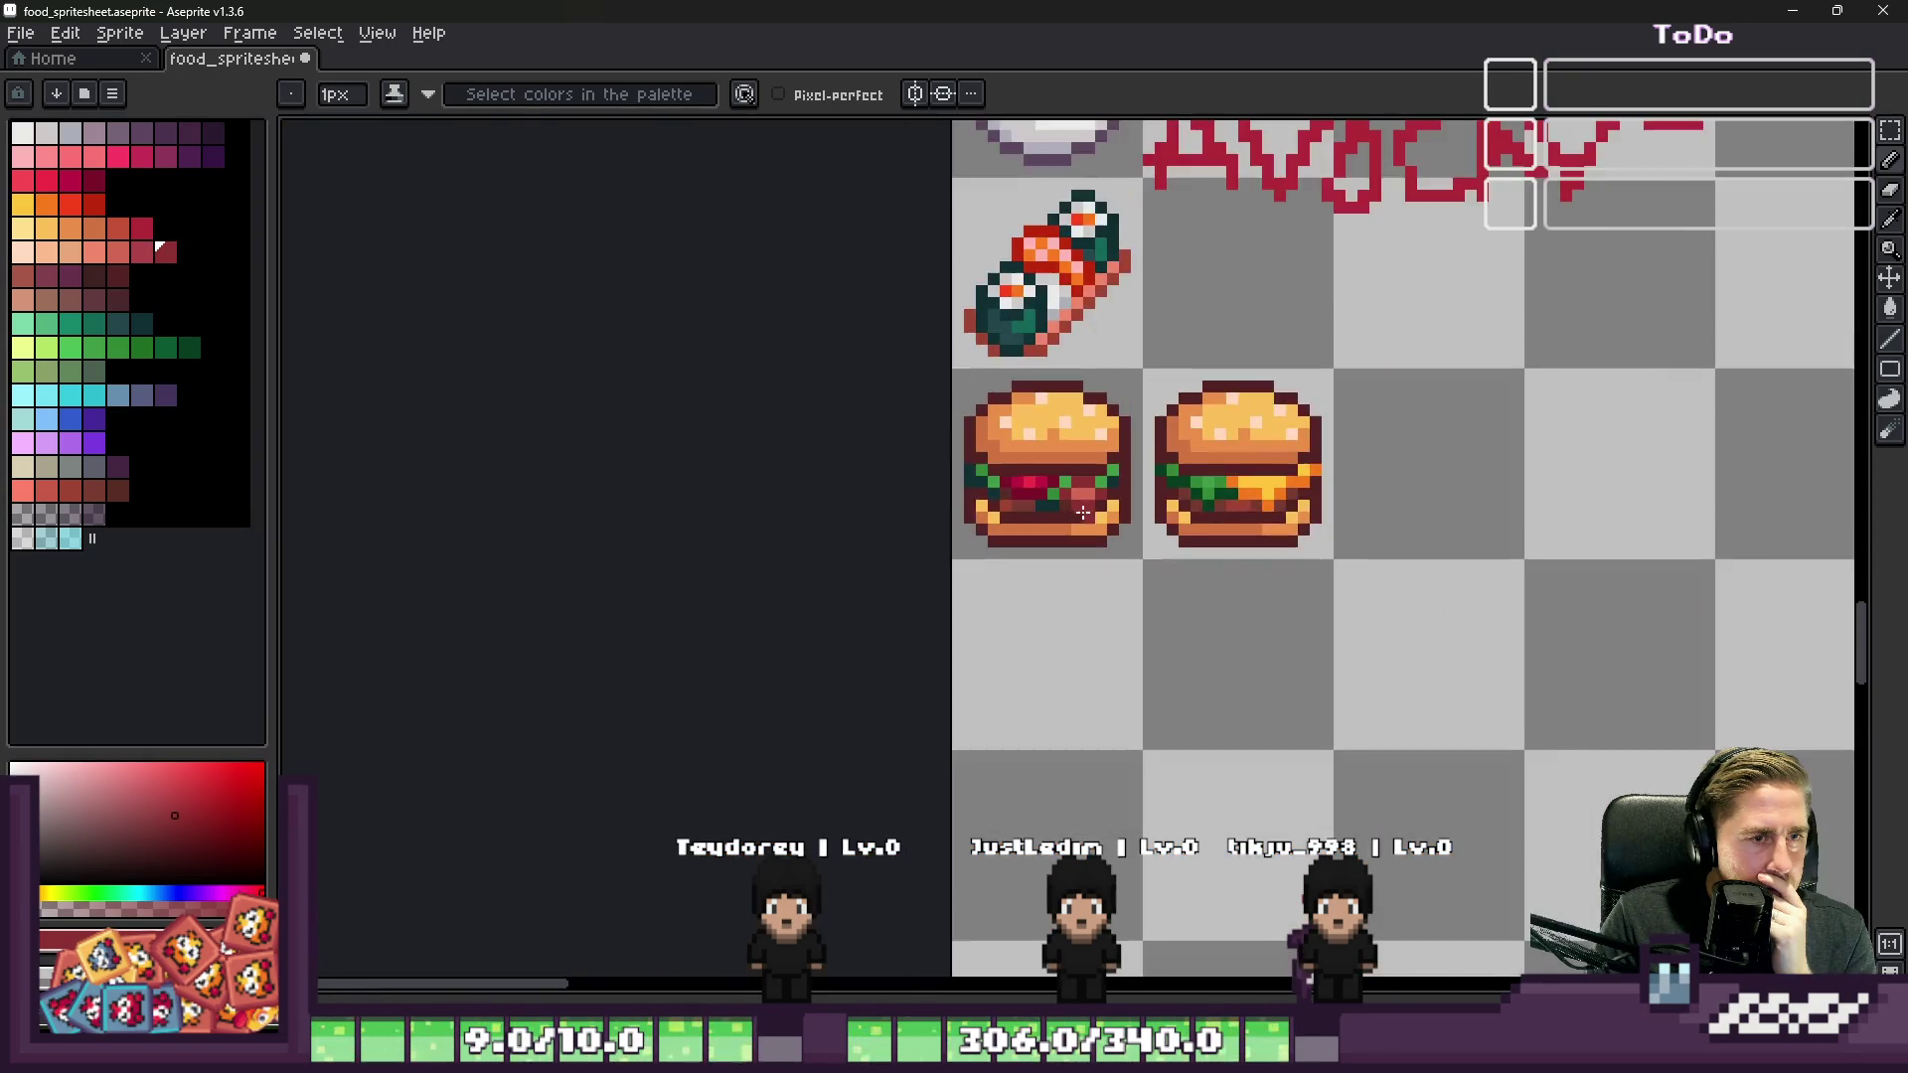
scroll(1292, 507, "up", 8)
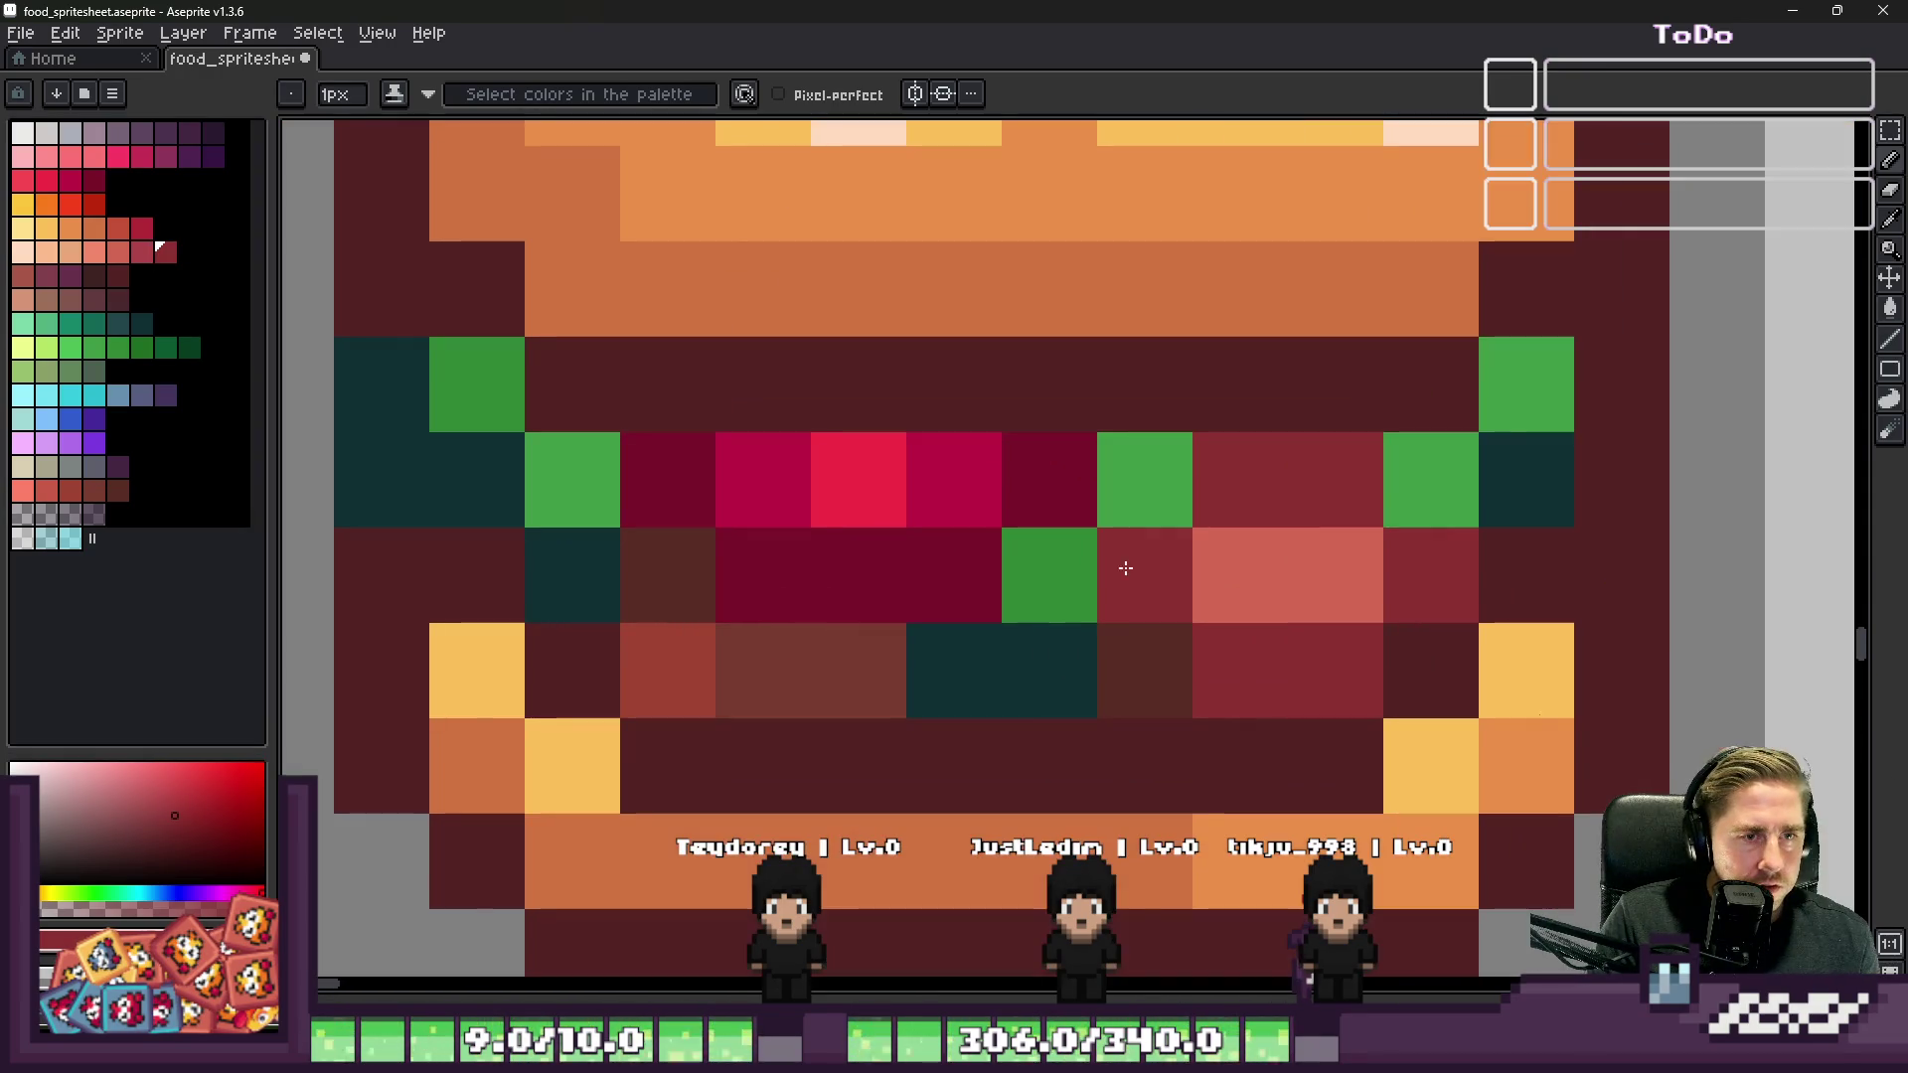
Step: Add two dark teal filling pixels, more salmon pixels, and extend the red shading column downward
left_click(1142, 659, "alt")
left_click_drag(1240, 480, 1329, 472)
scroll(1329, 473, "down", 7)
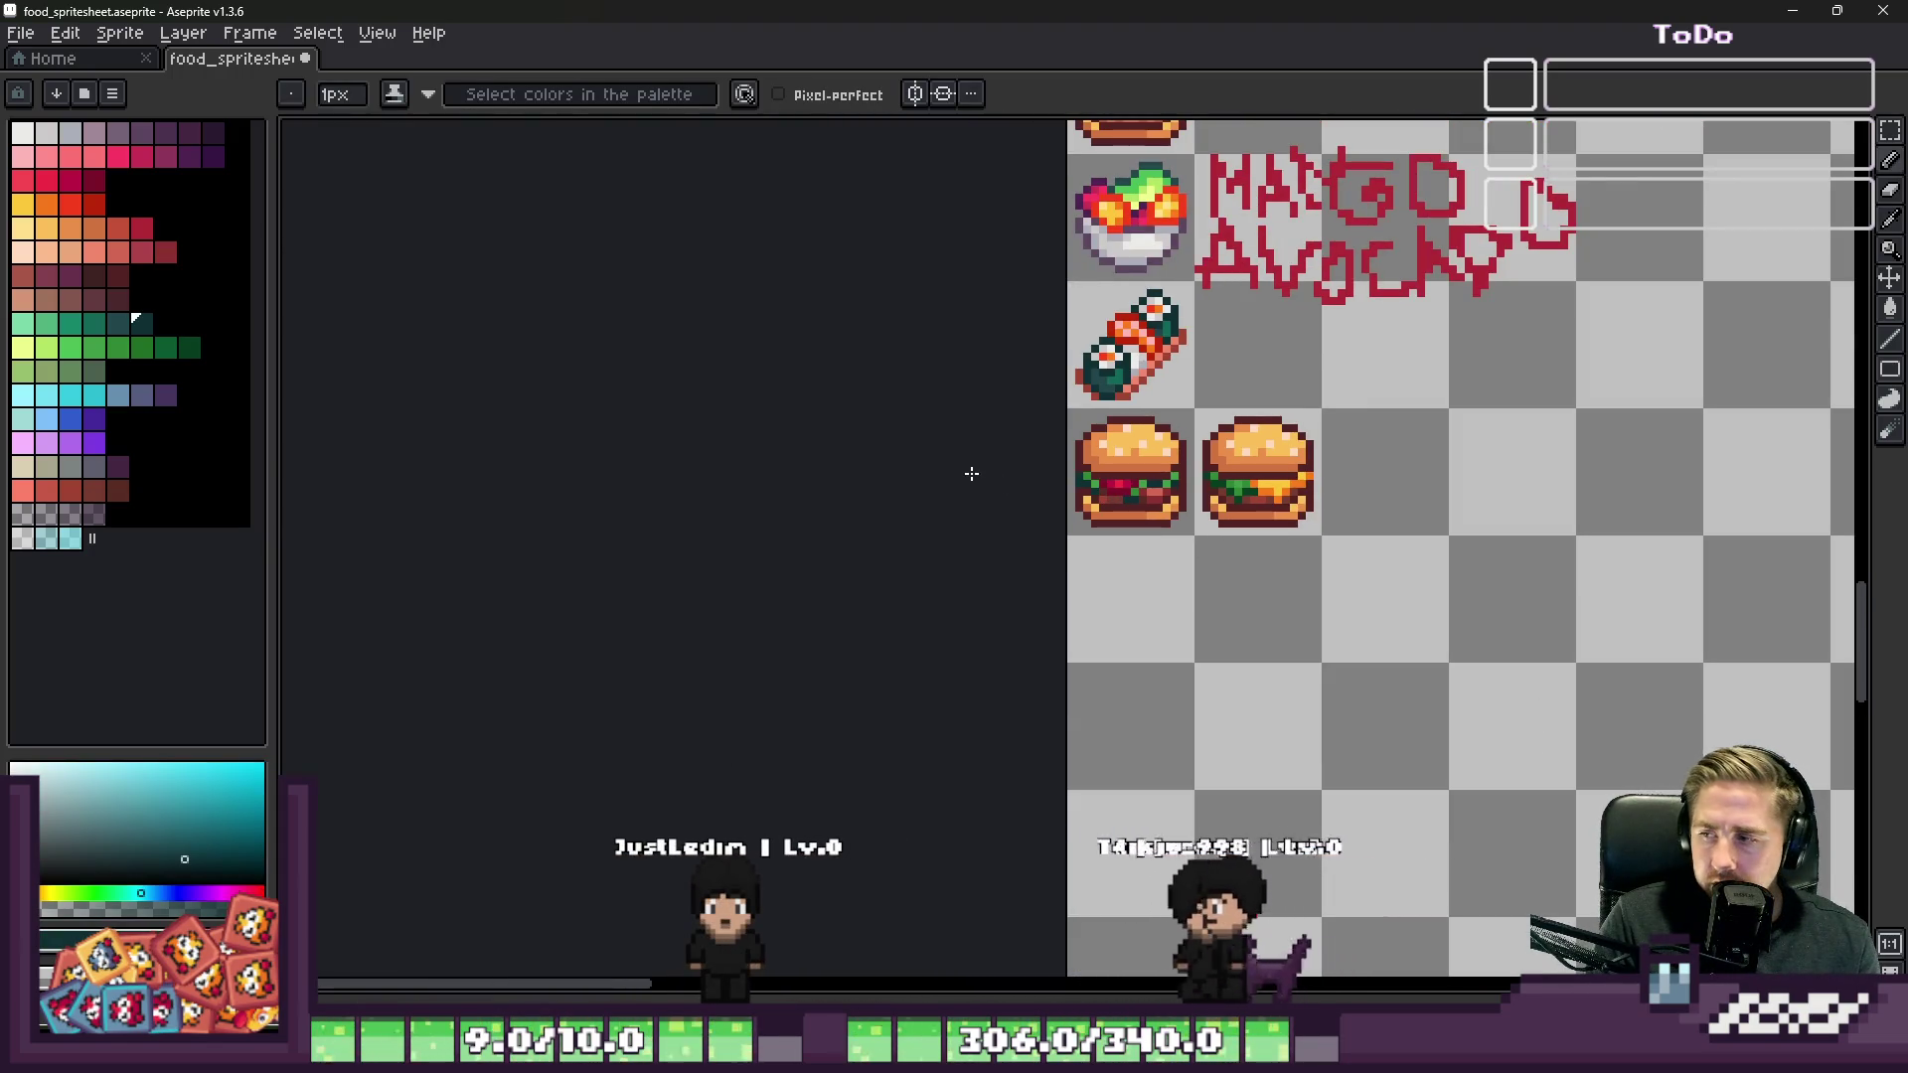
scroll(1160, 525, "up", 3)
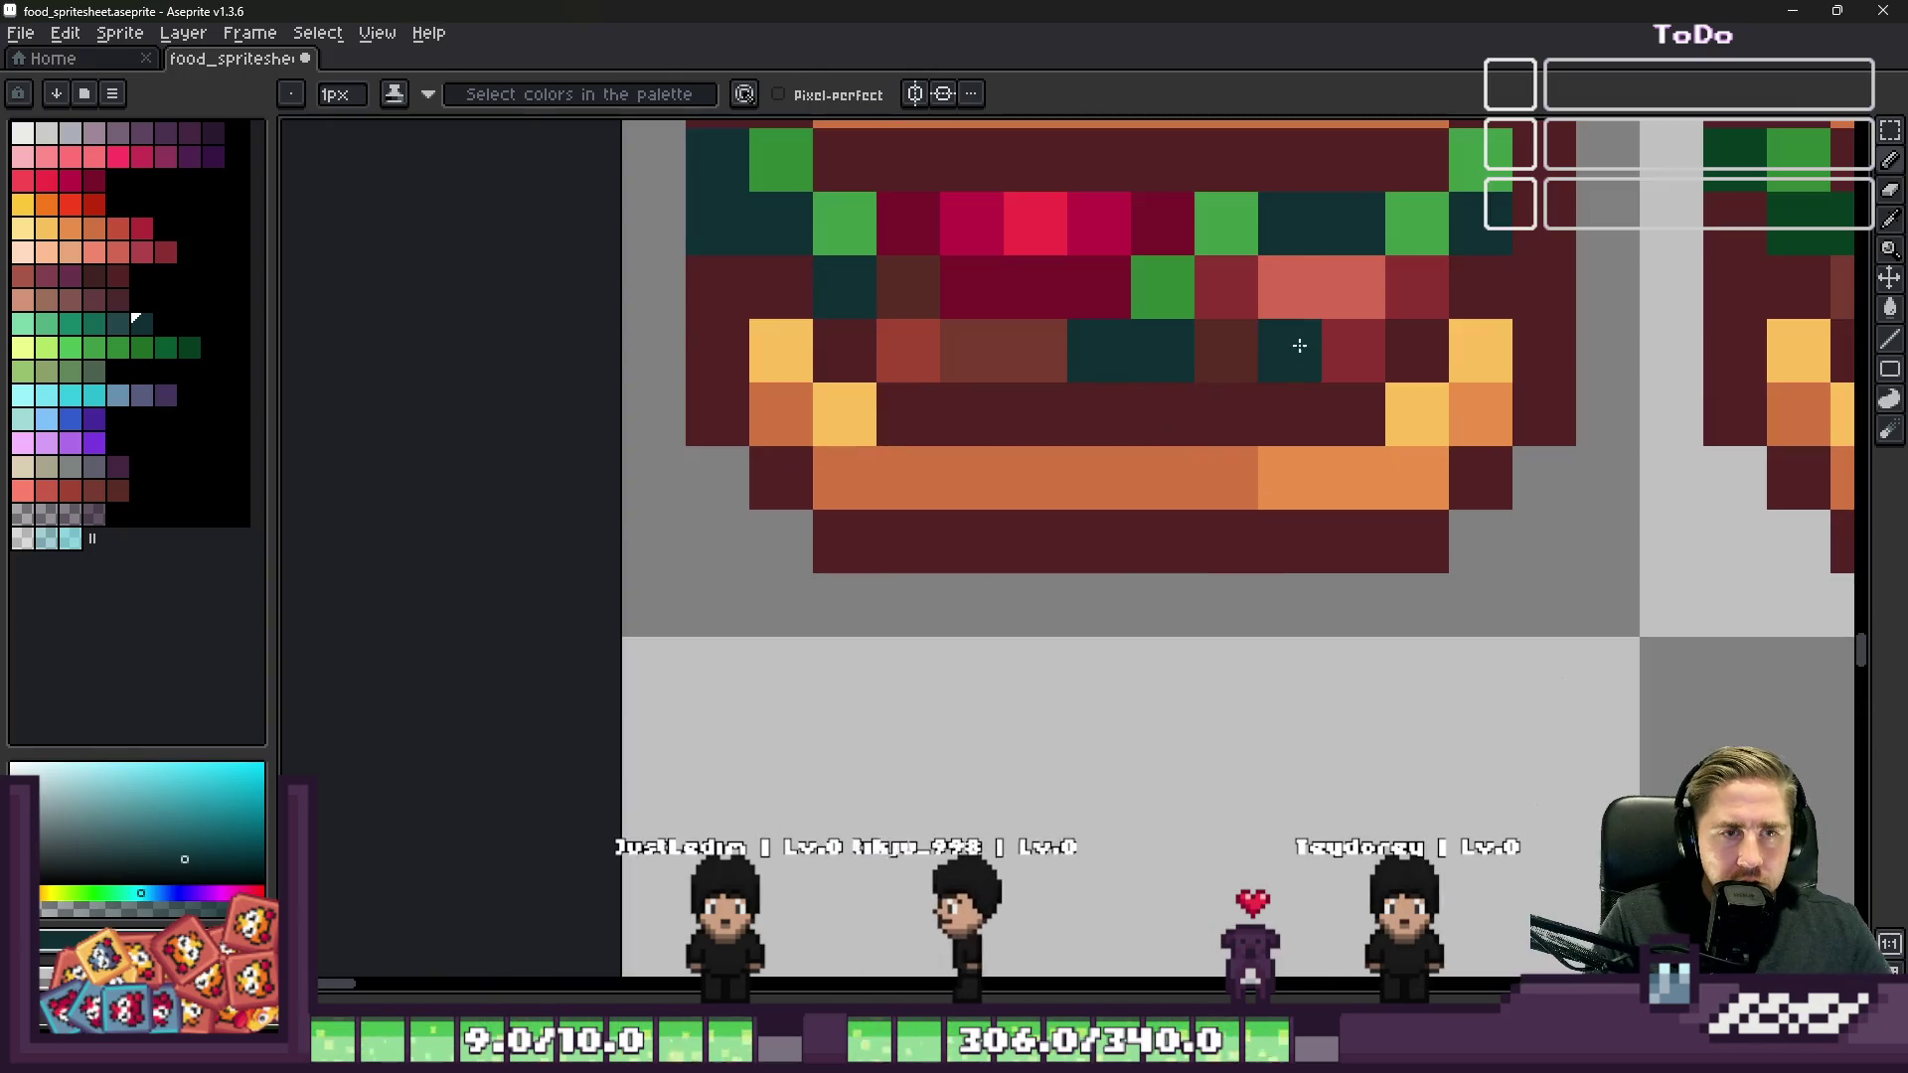
left_click(1312, 272, "alt")
left_click(1291, 414)
left_click(1356, 341, "alt")
left_click(1306, 428)
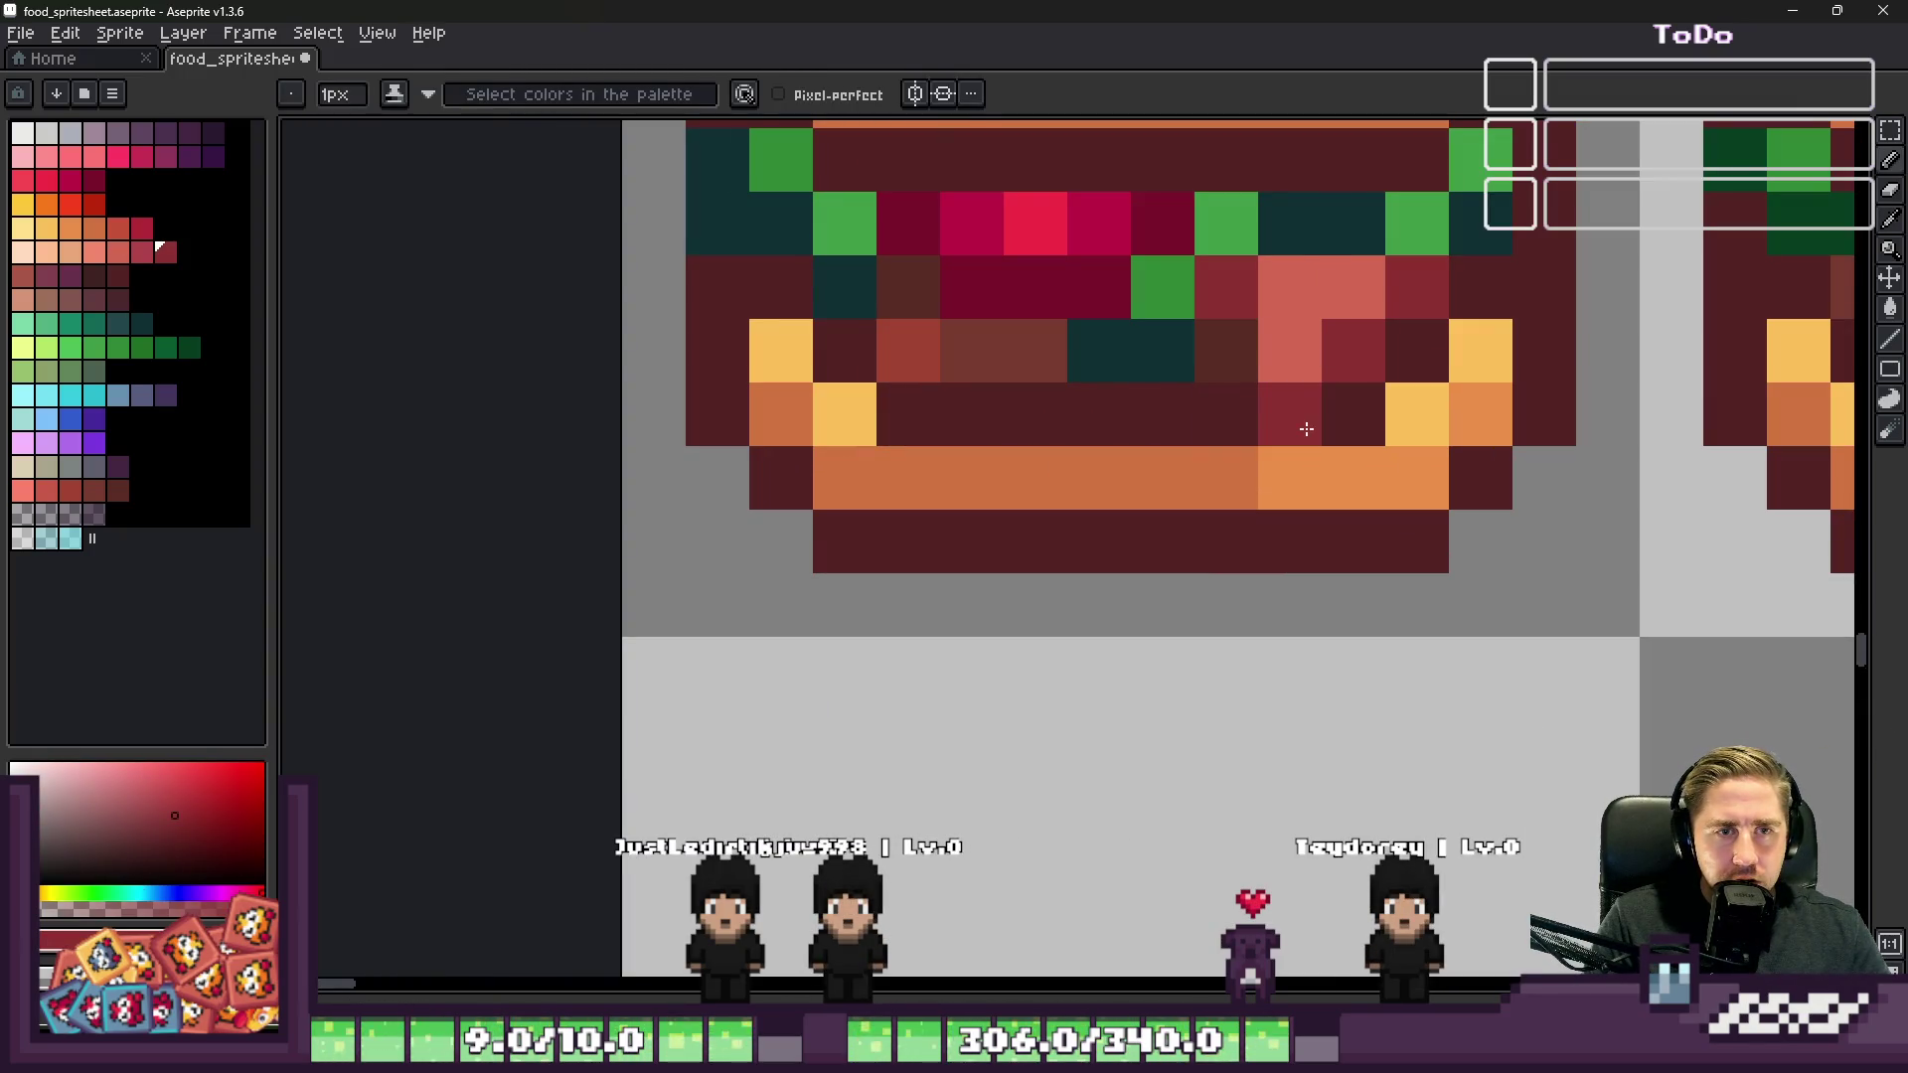
scroll(1167, 451, "down", 3)
scroll(1150, 494, "up", 3)
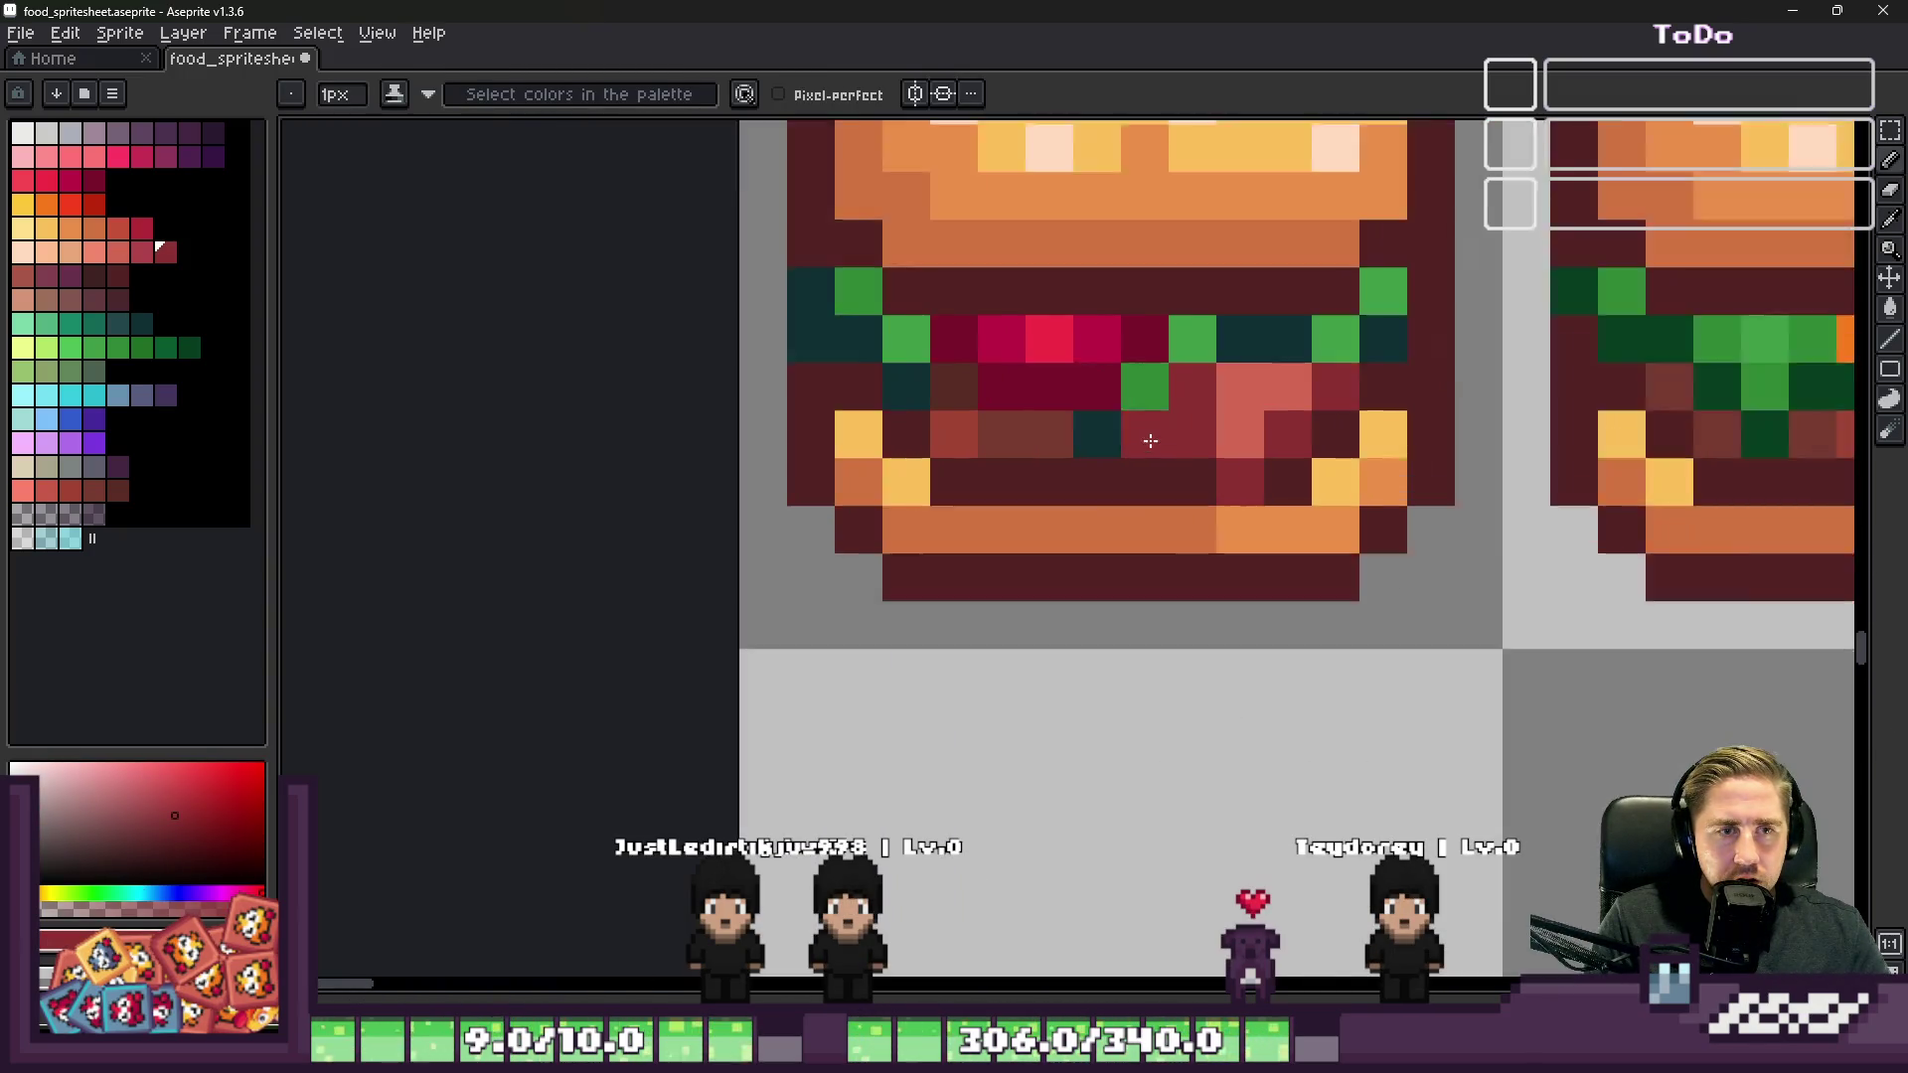
left_click_drag(1204, 457, 1223, 533)
left_click(1262, 437, "alt")
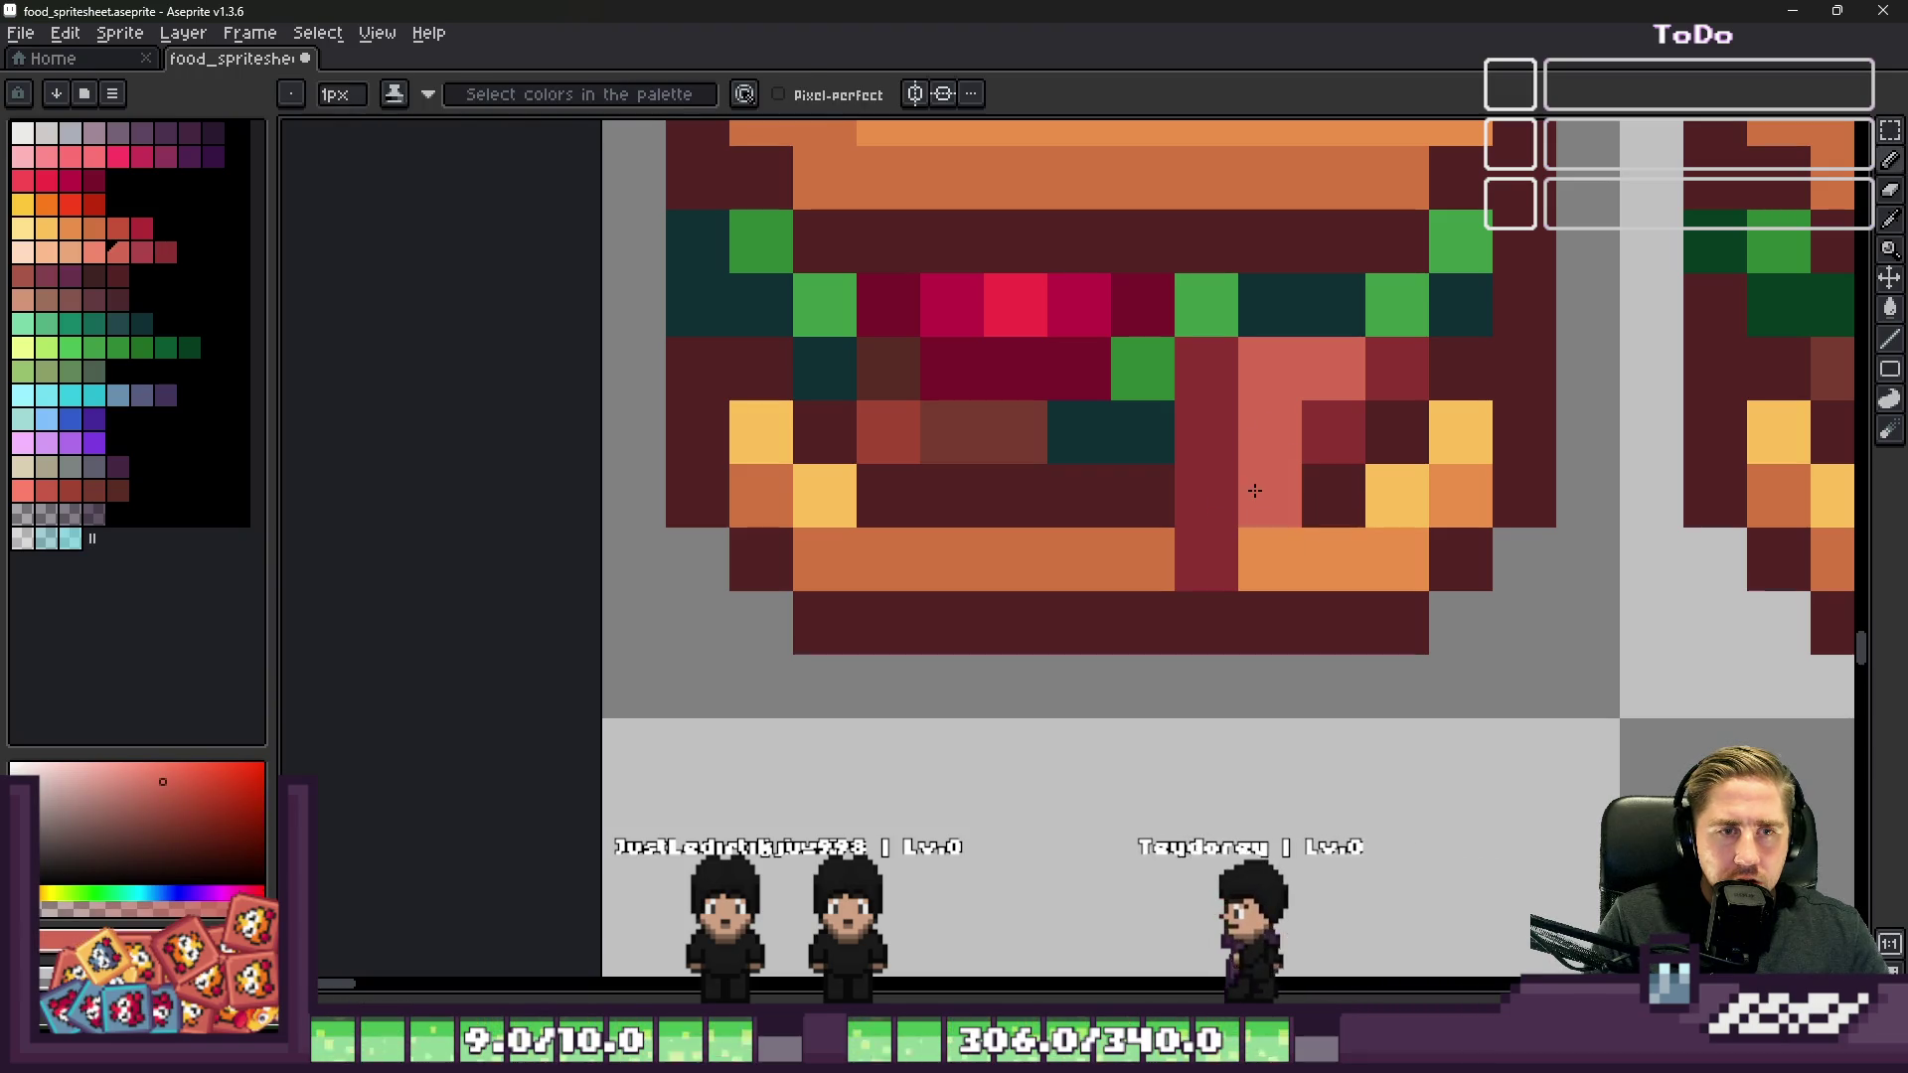
Step: Touch up the slice with dark red, orange bun, salmon and dark teal pixel corrections
left_click(1248, 481)
left_click(1329, 481)
left_click(1299, 537)
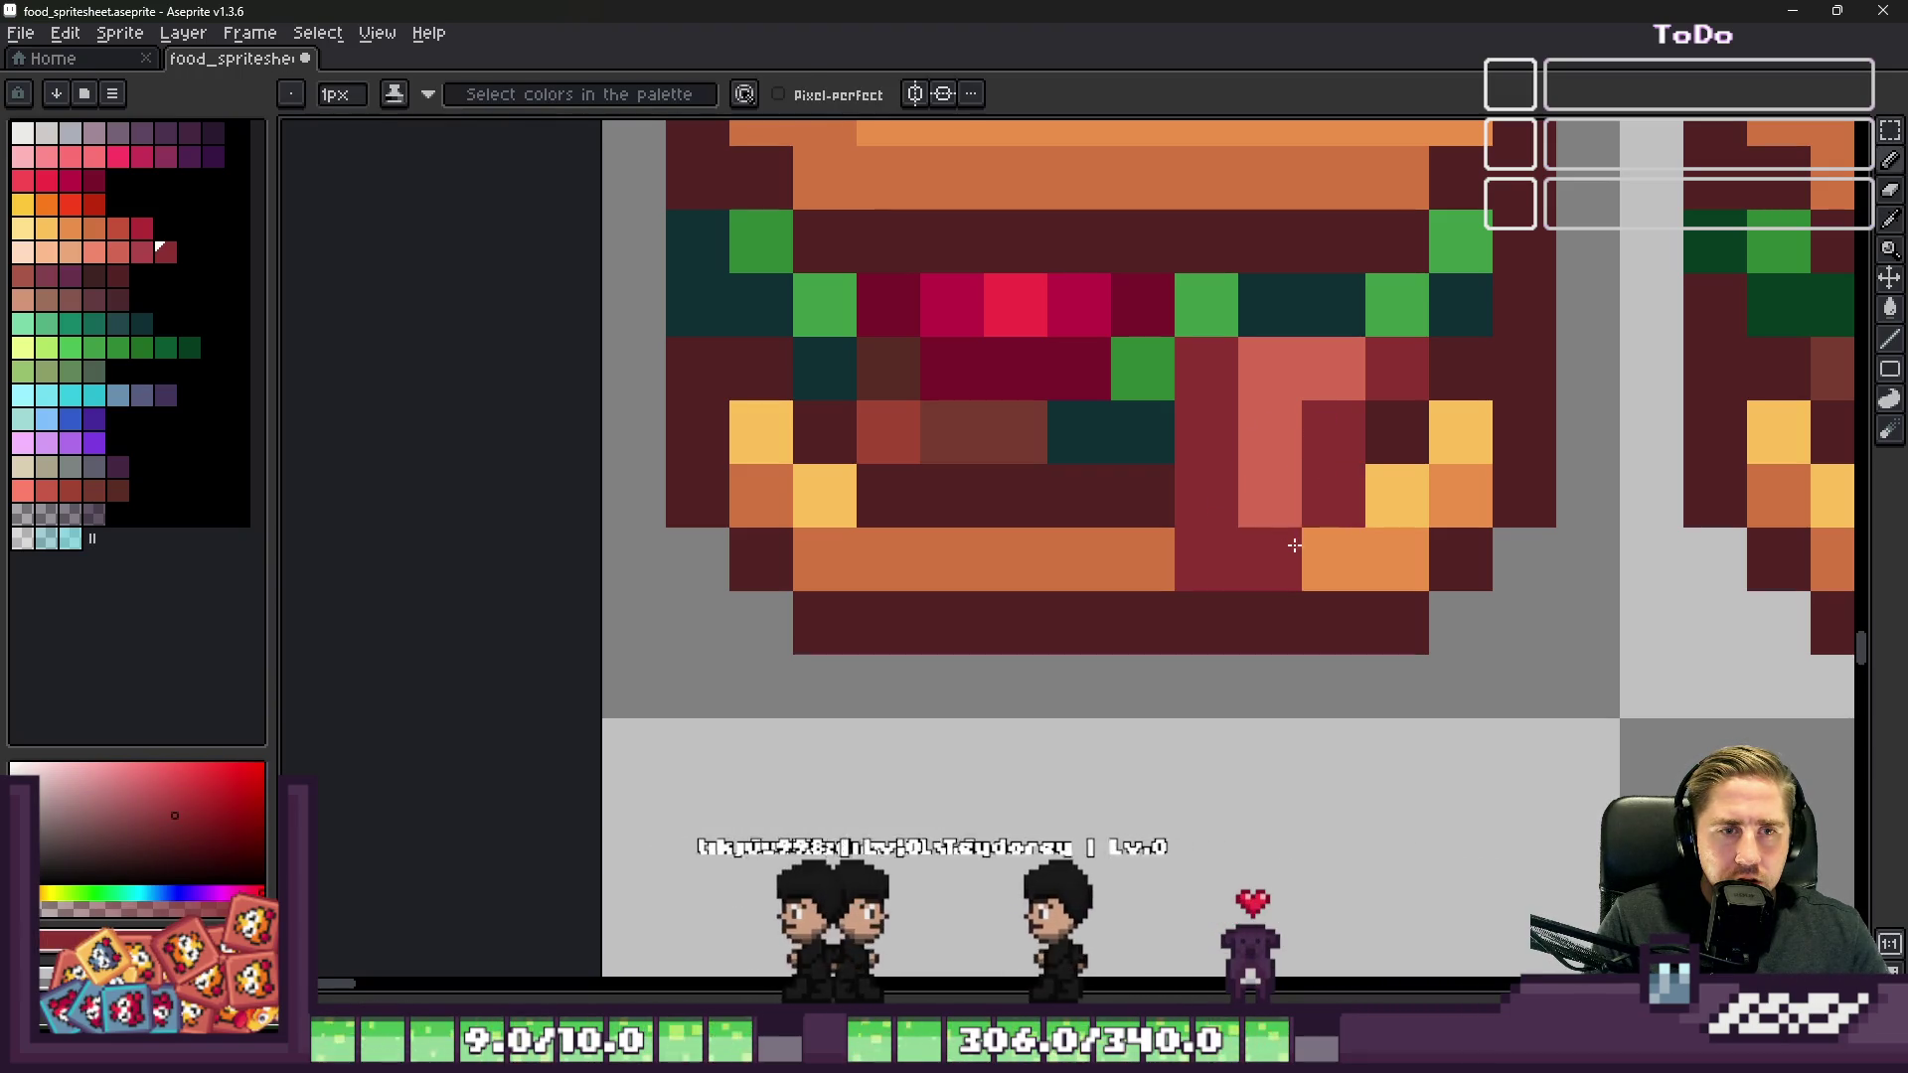
left_click(1153, 550, "alt")
left_click(1190, 529)
scroll(1190, 527, "down", 3)
scroll(1382, 492, "up", 3)
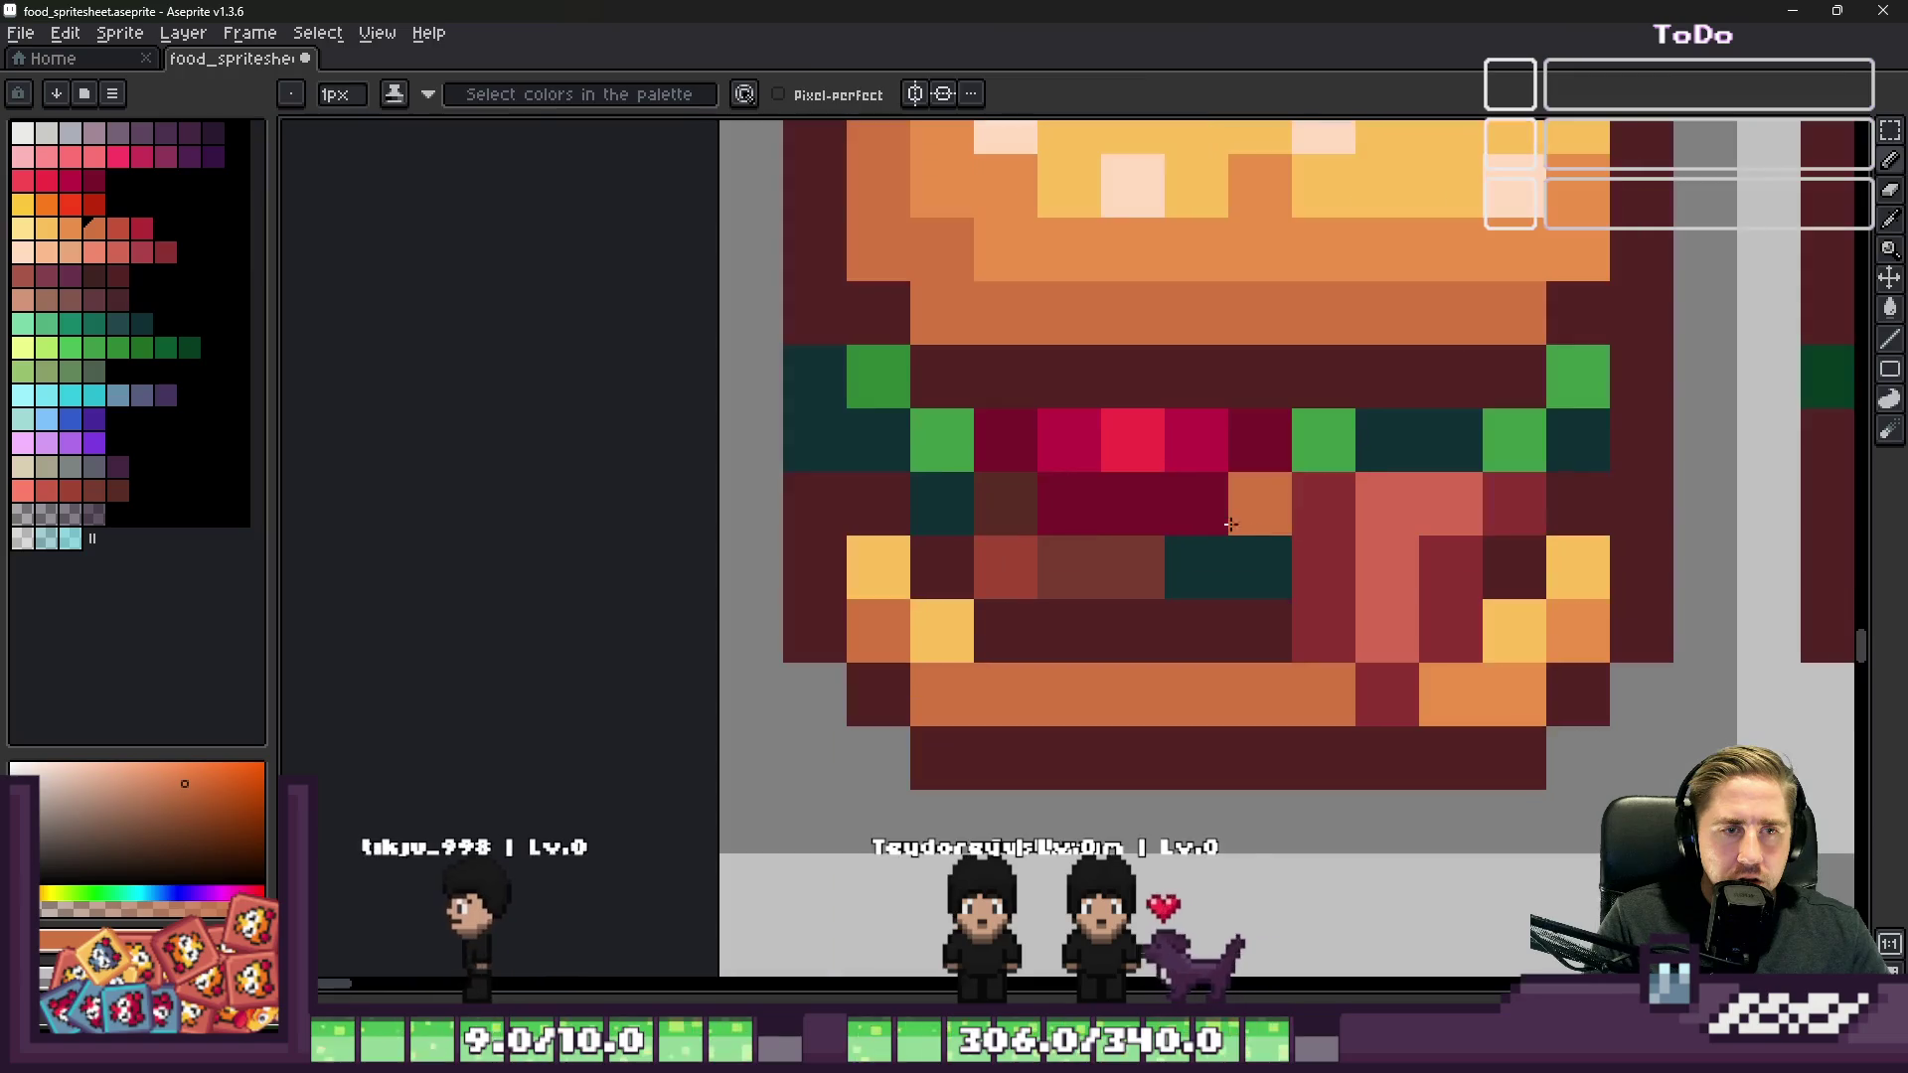
left_click(1381, 492, "alt")
left_click(1321, 502)
left_click(1260, 567, "alt")
left_click(1284, 506)
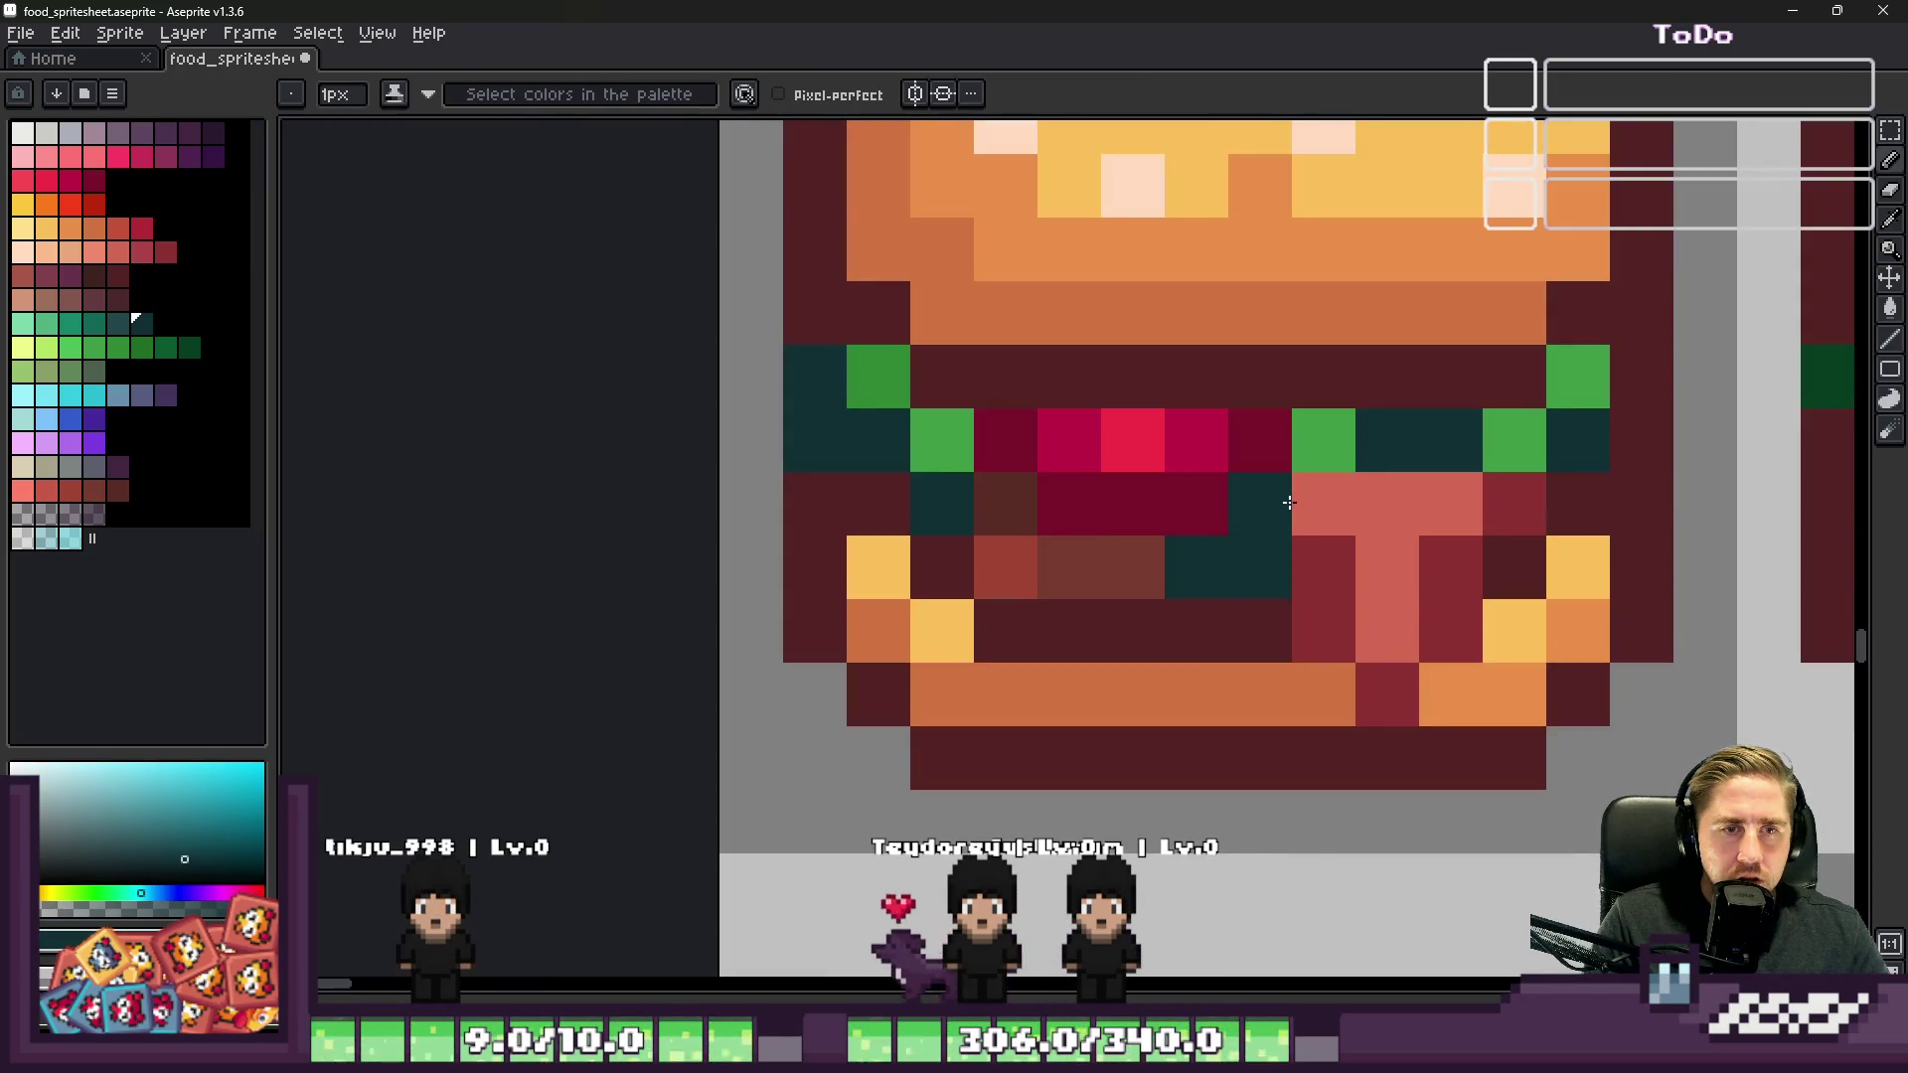
scroll(1289, 503, "down", 4)
scroll(1044, 446, "down", 2)
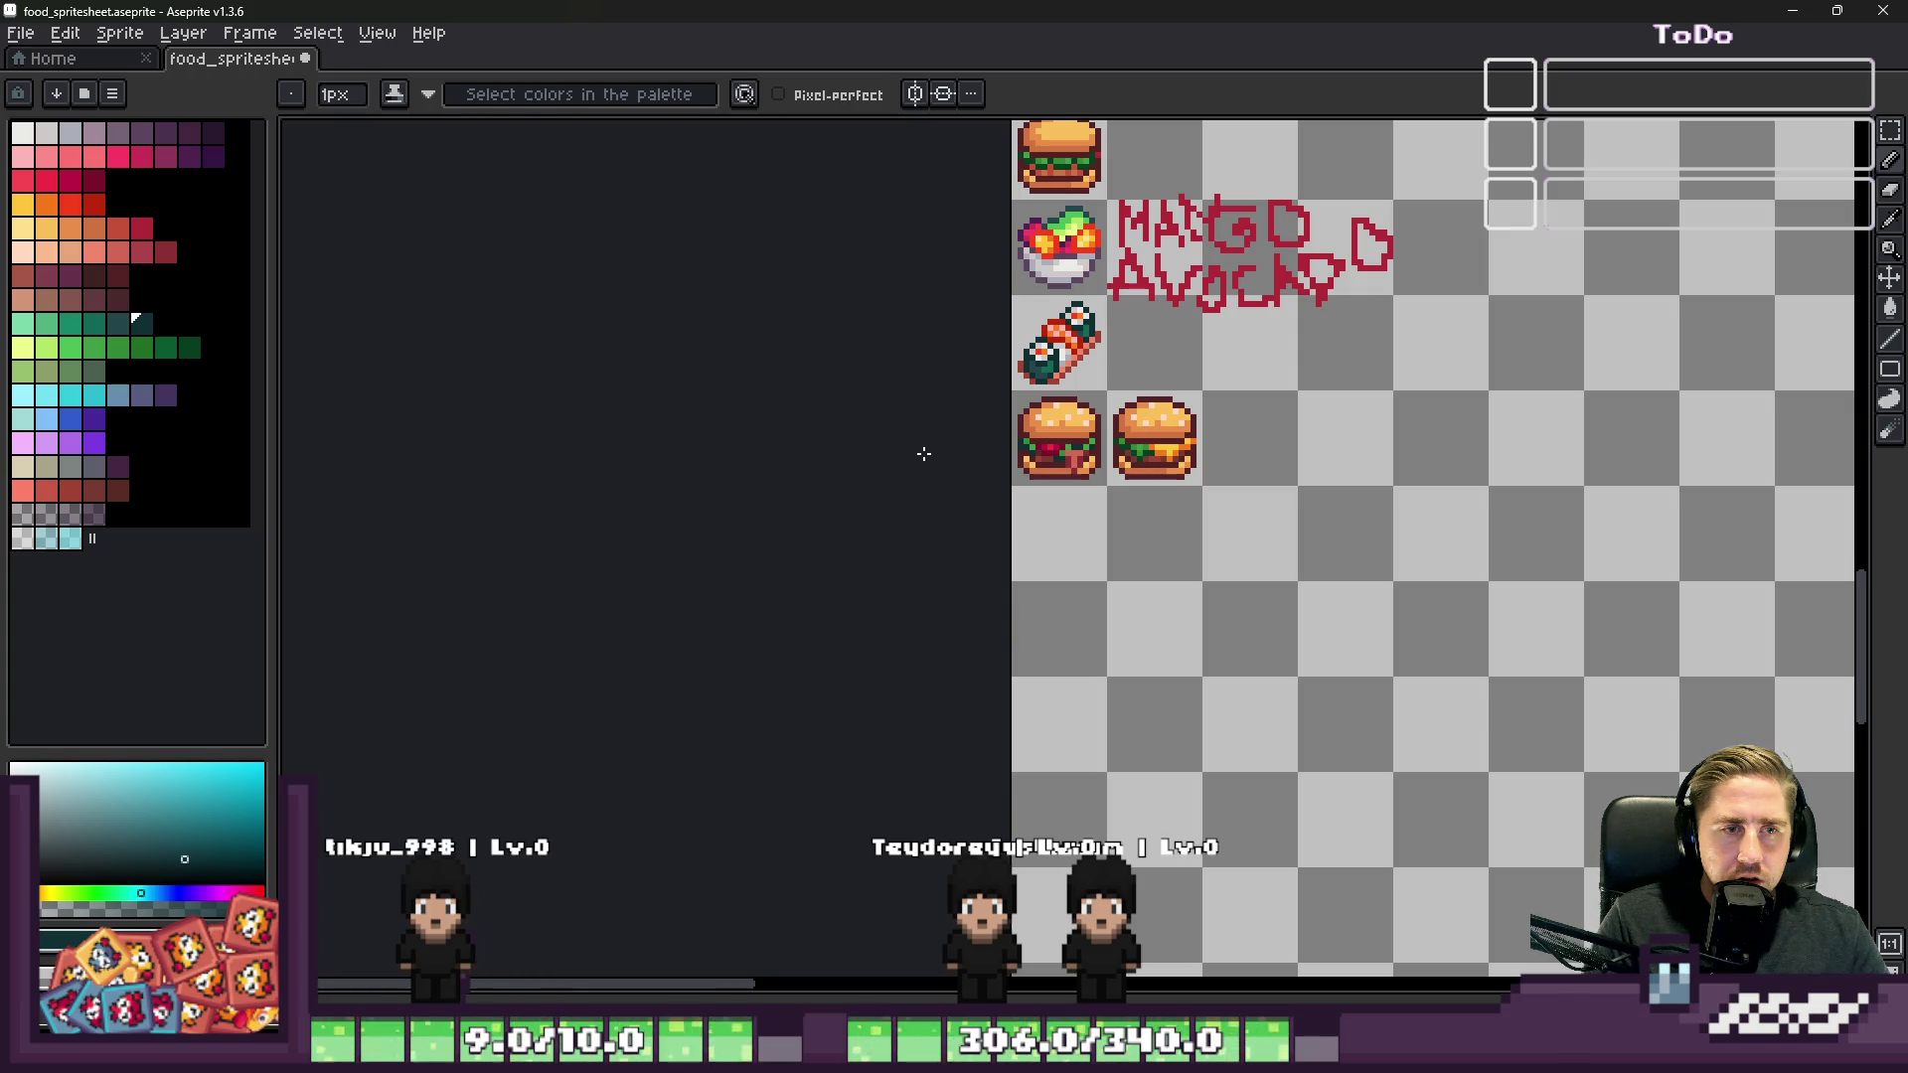
scroll(1023, 452, "up", 6)
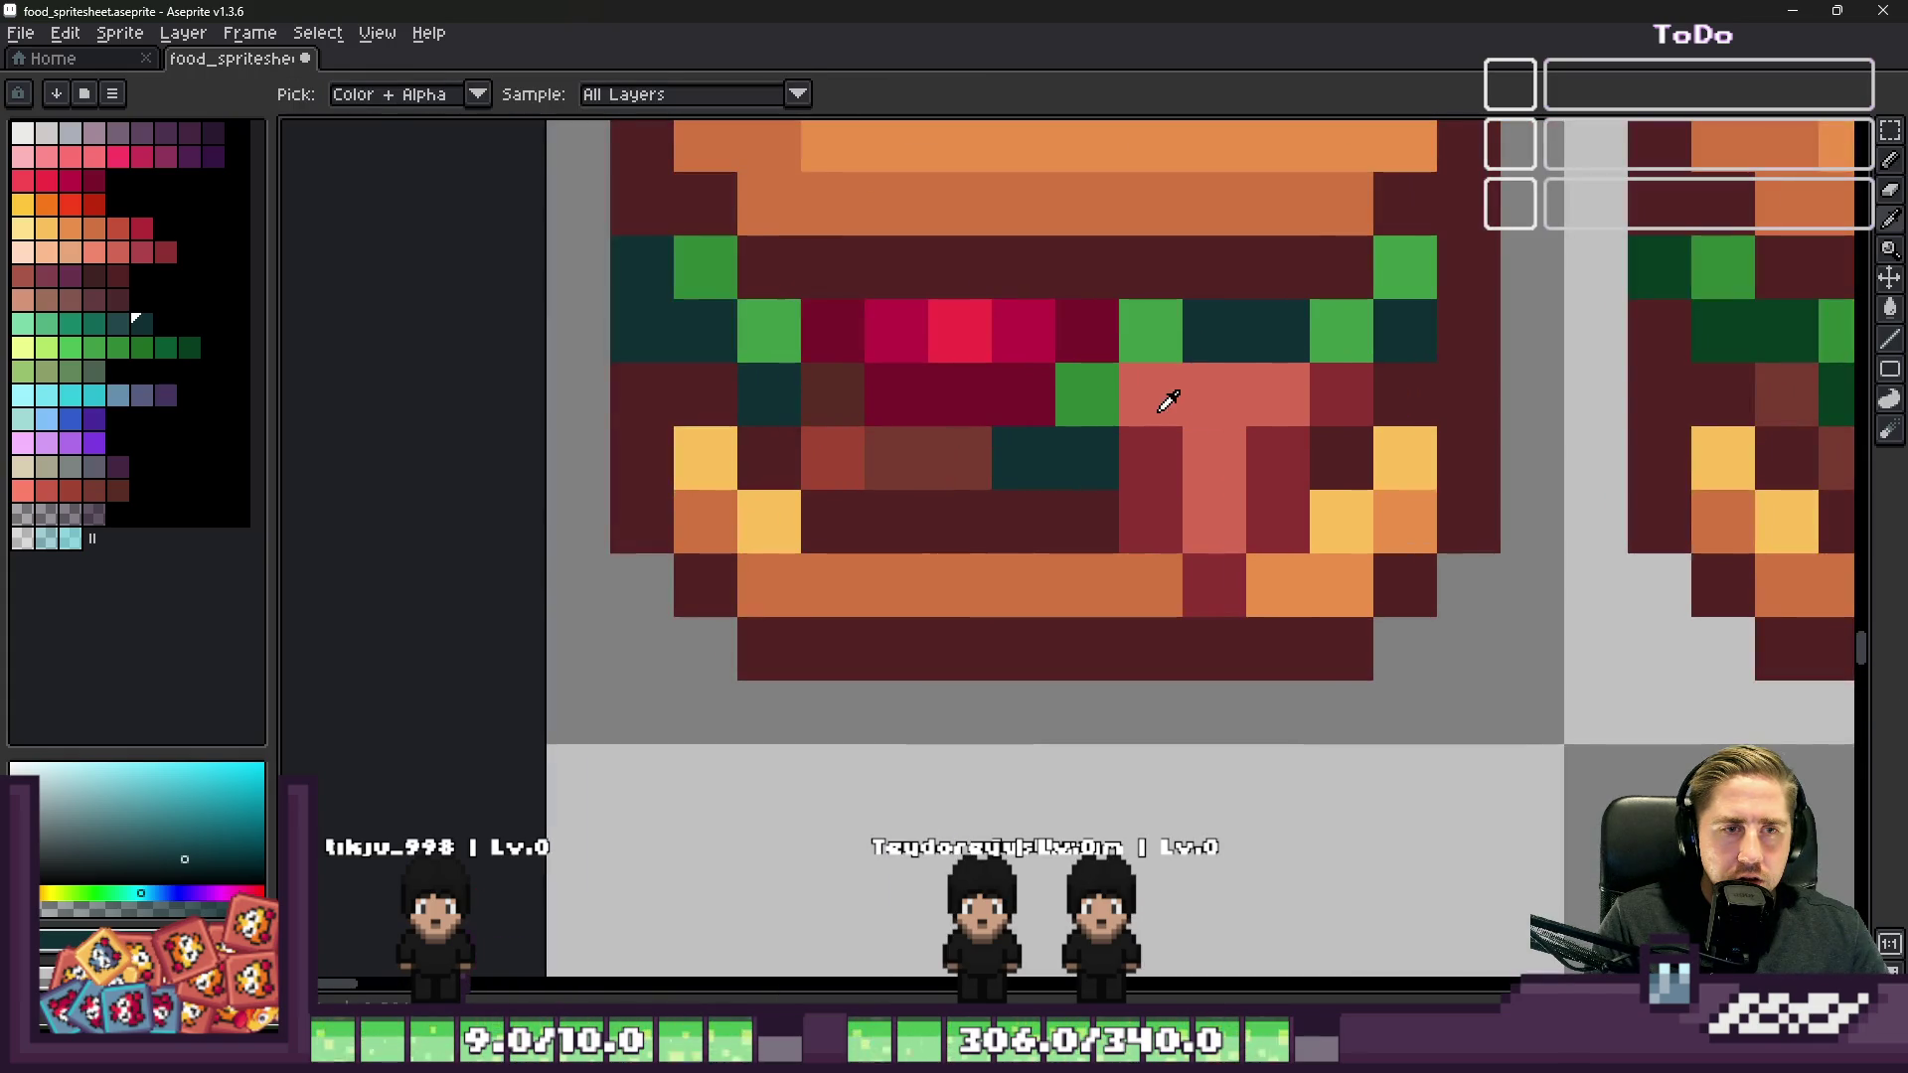
Step: Paint a T-shaped lighter salmon highlight on the meat slice
left_click(1224, 425, "alt")
left_click(95, 251)
key("b")
left_click(1151, 394)
left_click(1215, 393)
left_click(1214, 458)
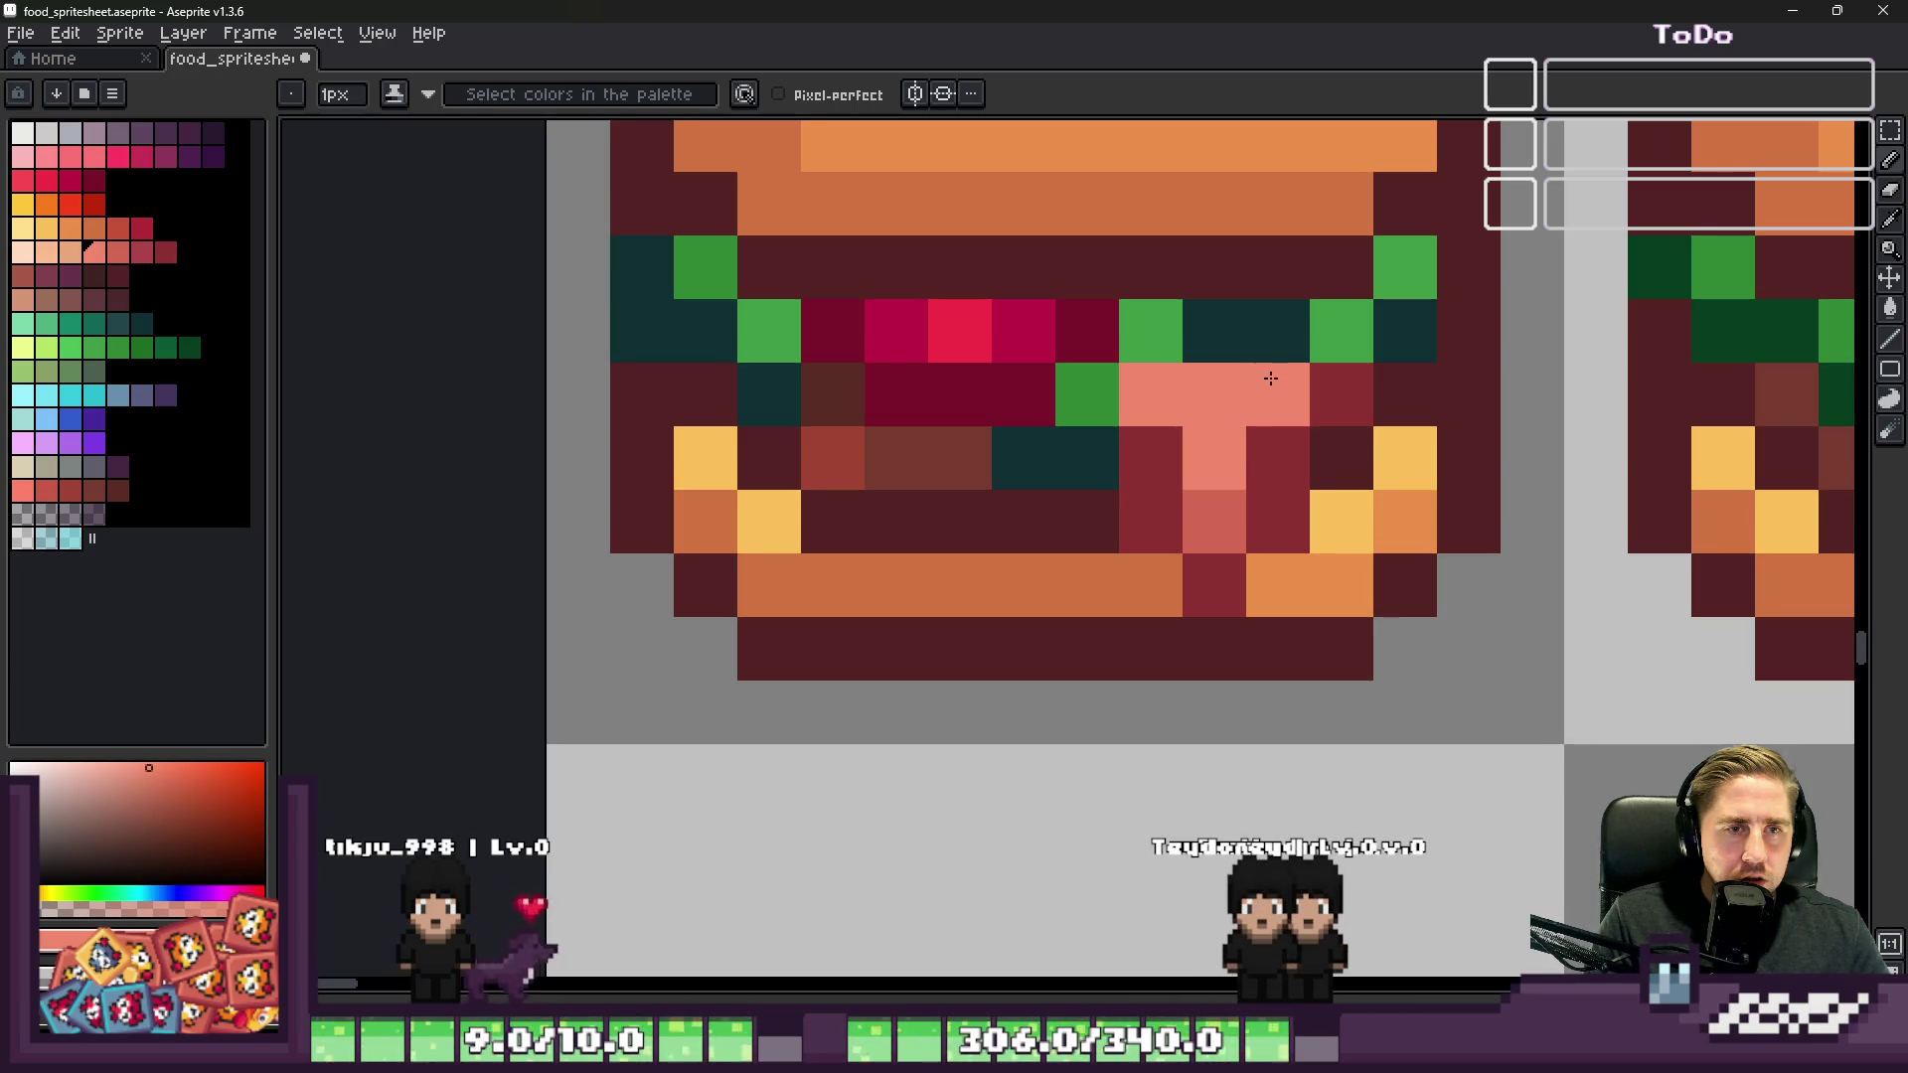
left_click(1227, 477, "alt")
scroll(1232, 443, "down", 7)
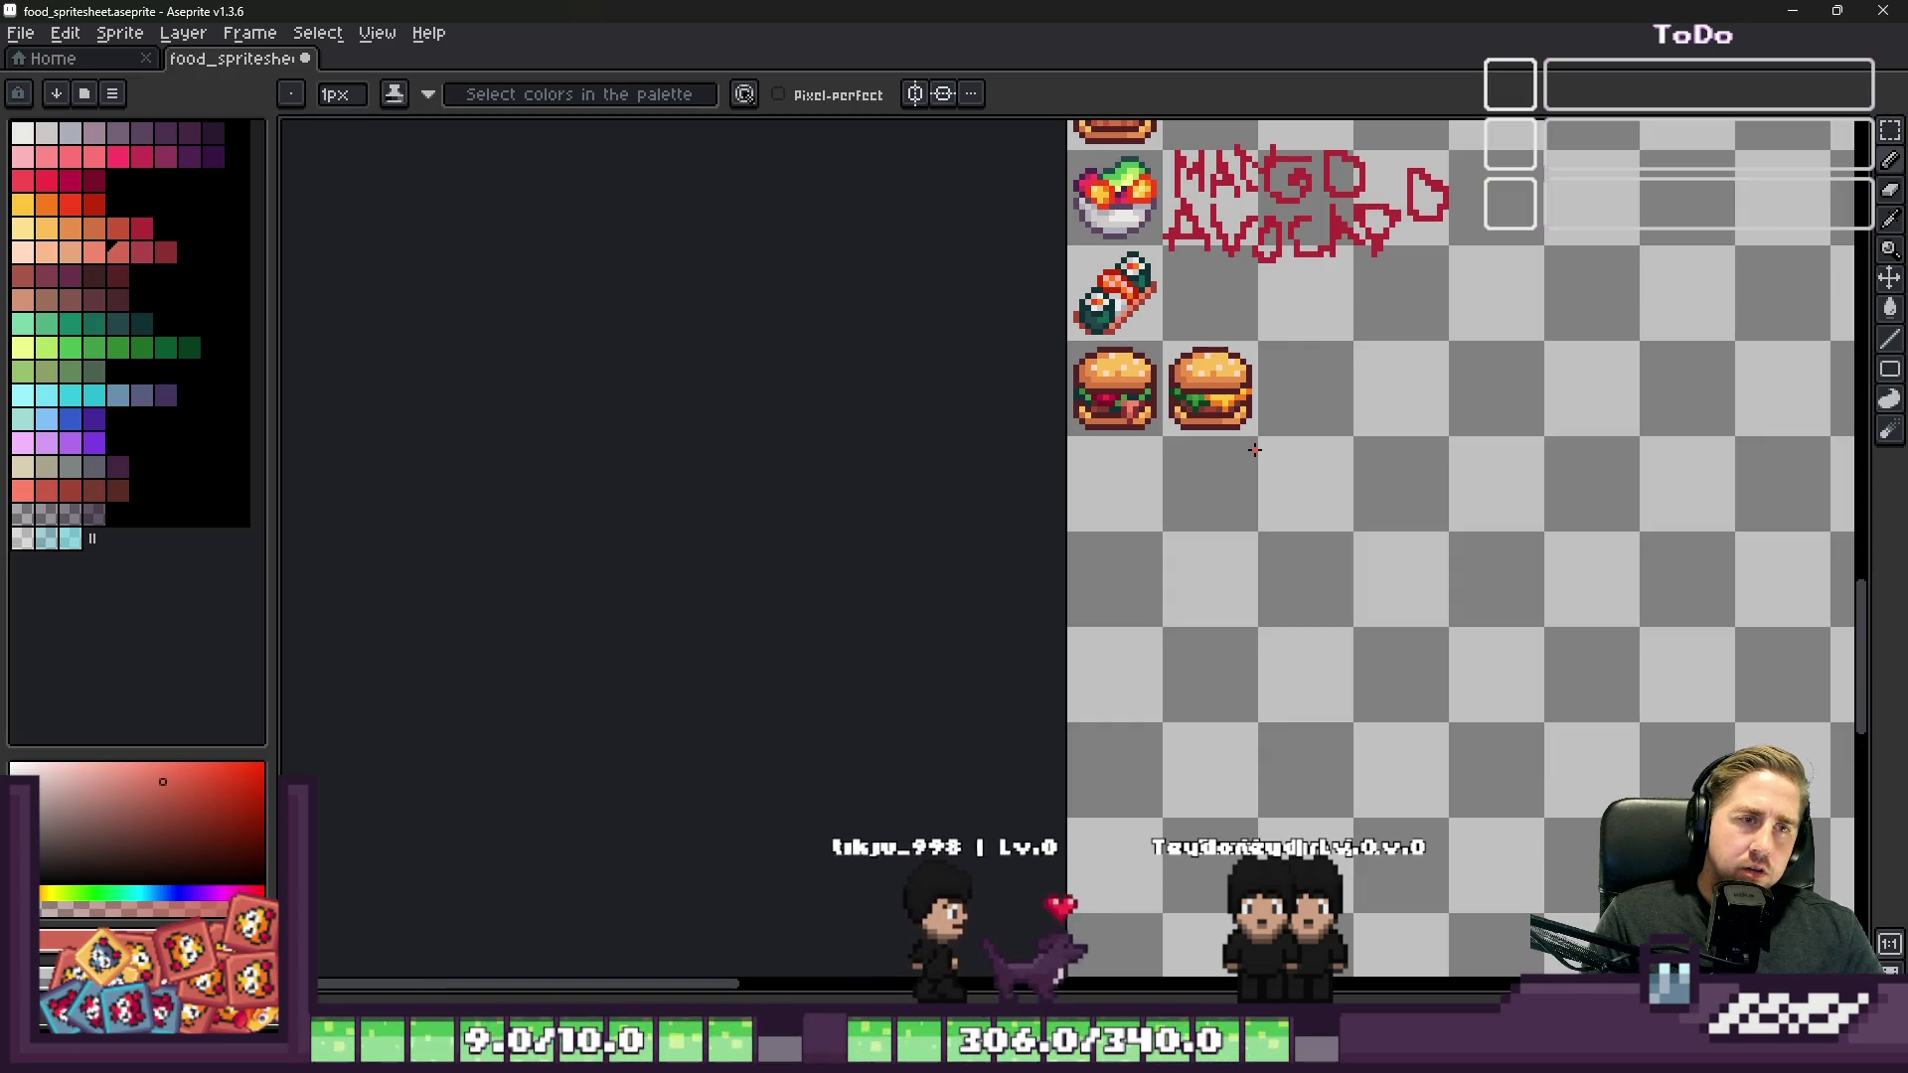
Step: Switch to the Rectangular Marquee and eyedrop the orange of the left burger's top bun
scroll(1128, 427, "up", 1)
key("m")
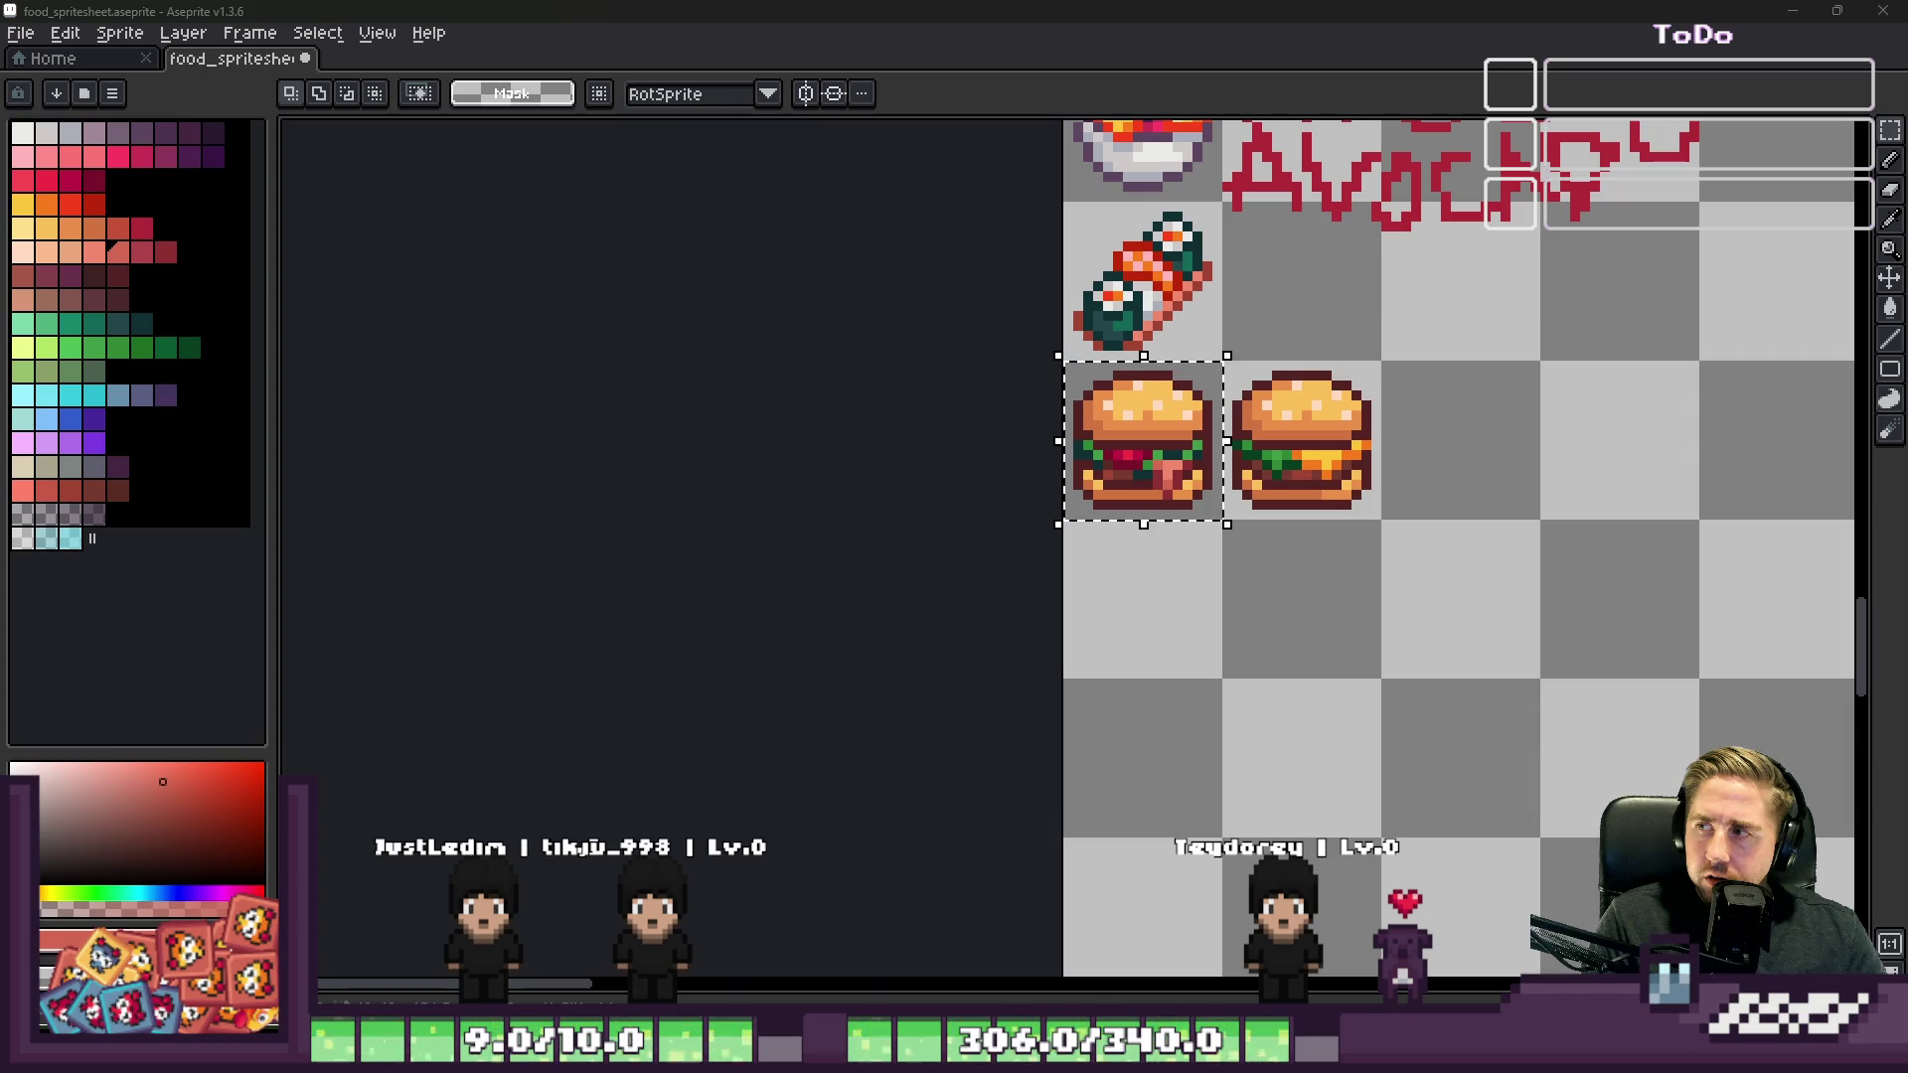
scroll(851, 514, "down", 2)
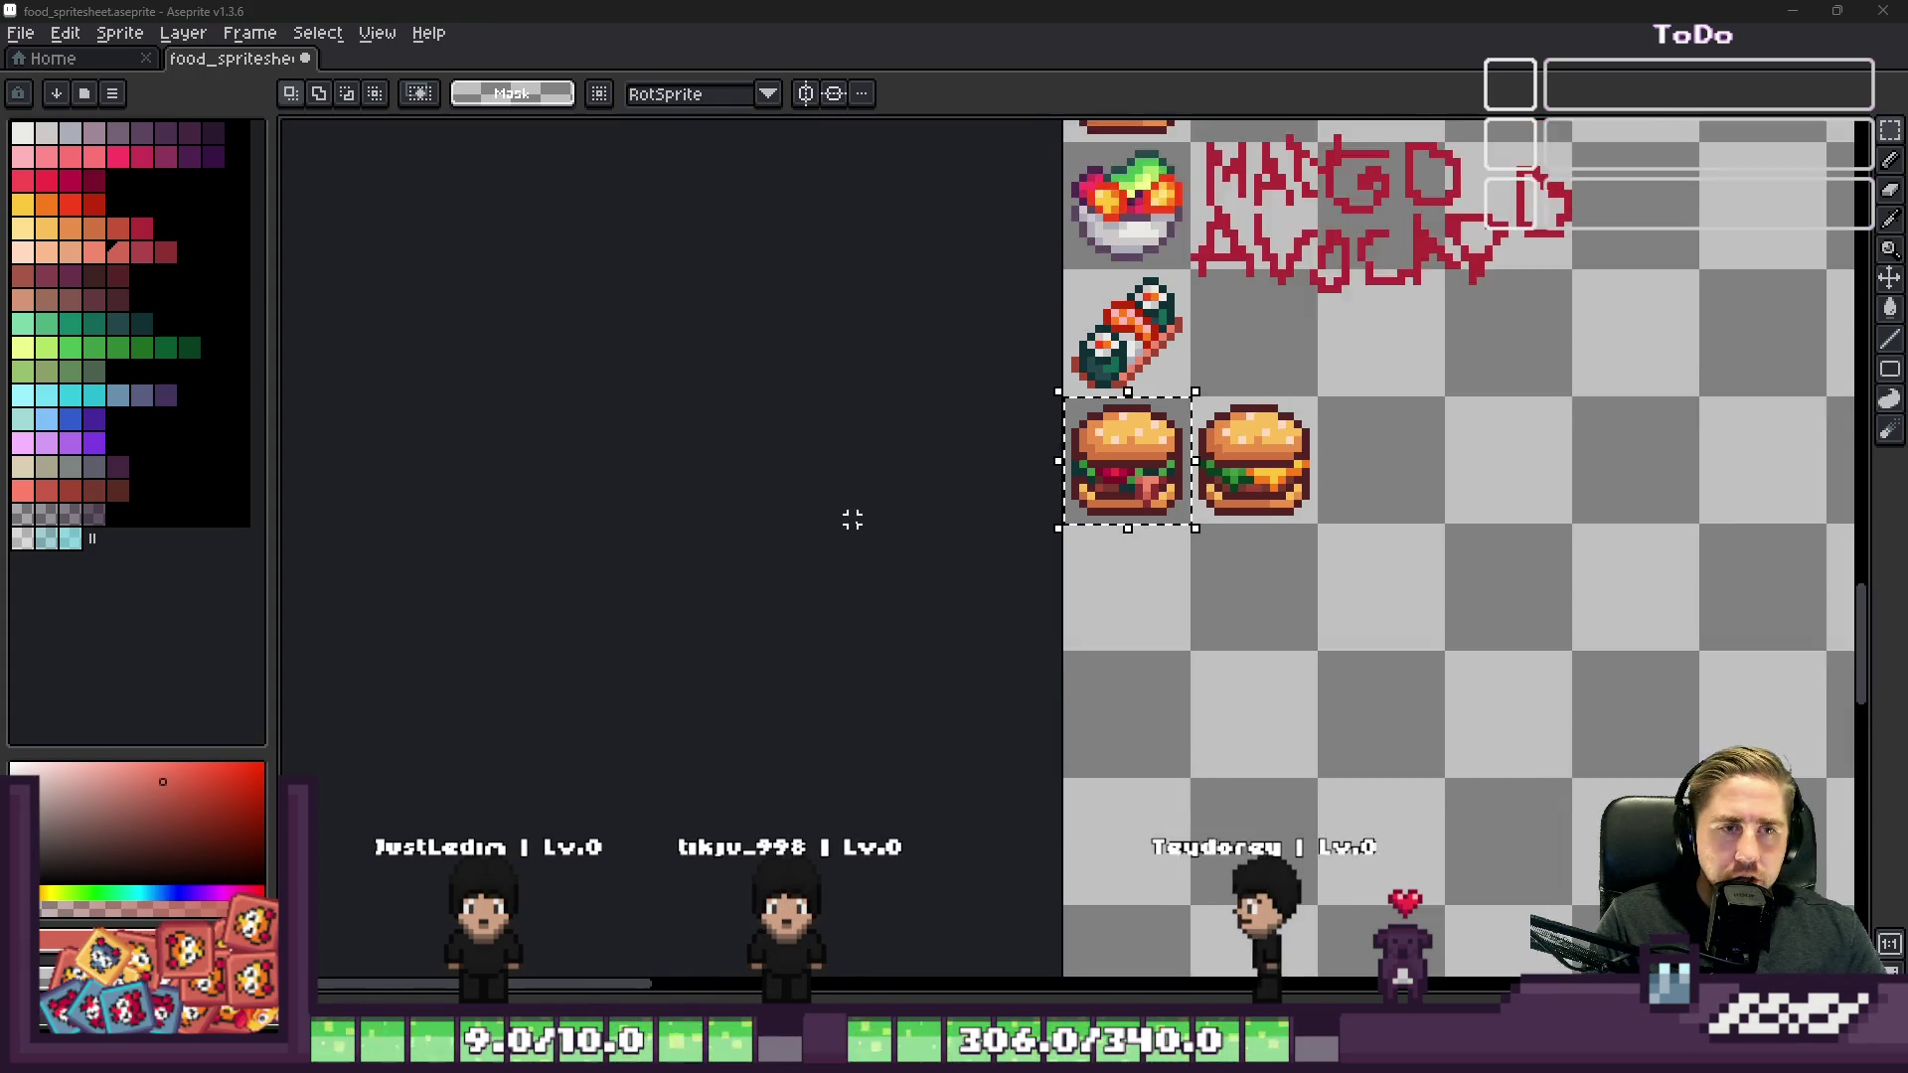
scroll(920, 503, "up", 3)
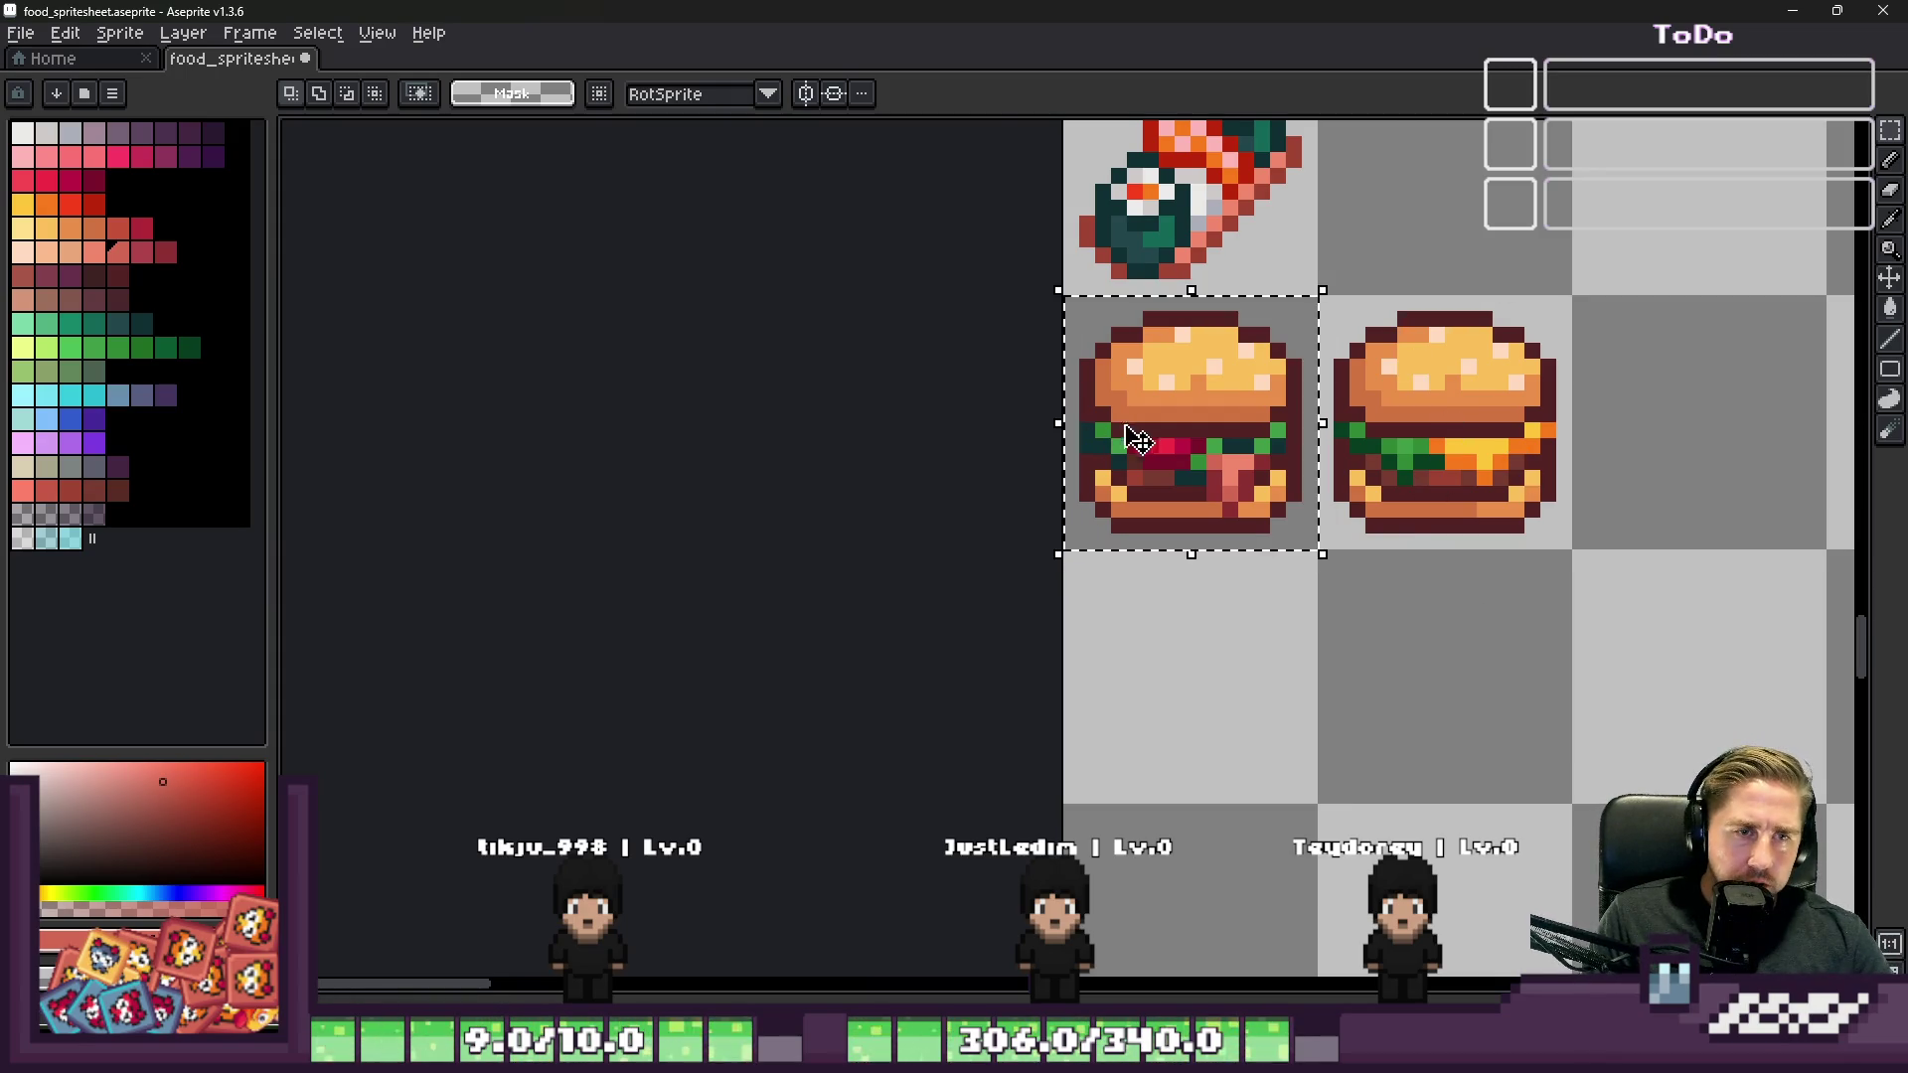
scroll(1111, 433, "up", 6)
key("i")
left_click(1064, 349)
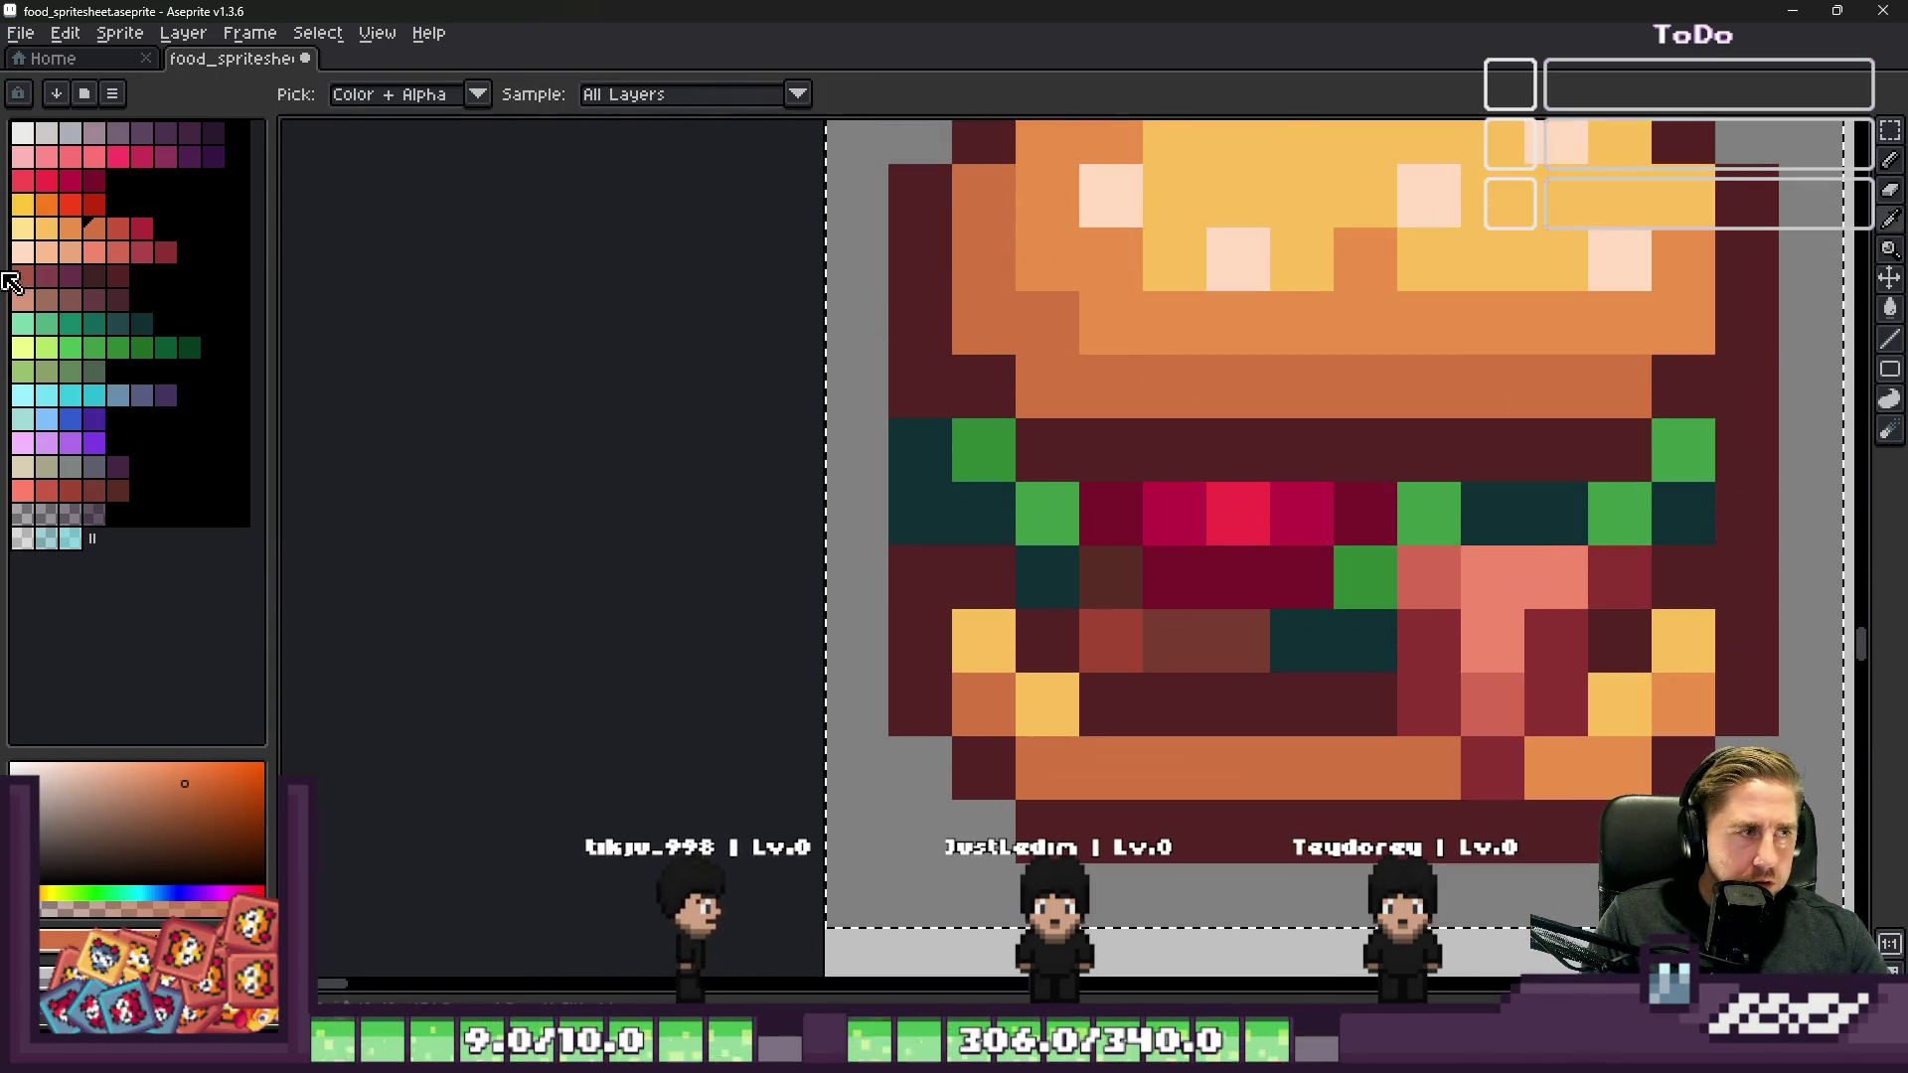
Step: Bucket-fill the bun darker: orange pixels to red, the band to darker orange, the yellow top to orange
left_click(117, 227)
key("g")
left_click(1025, 358)
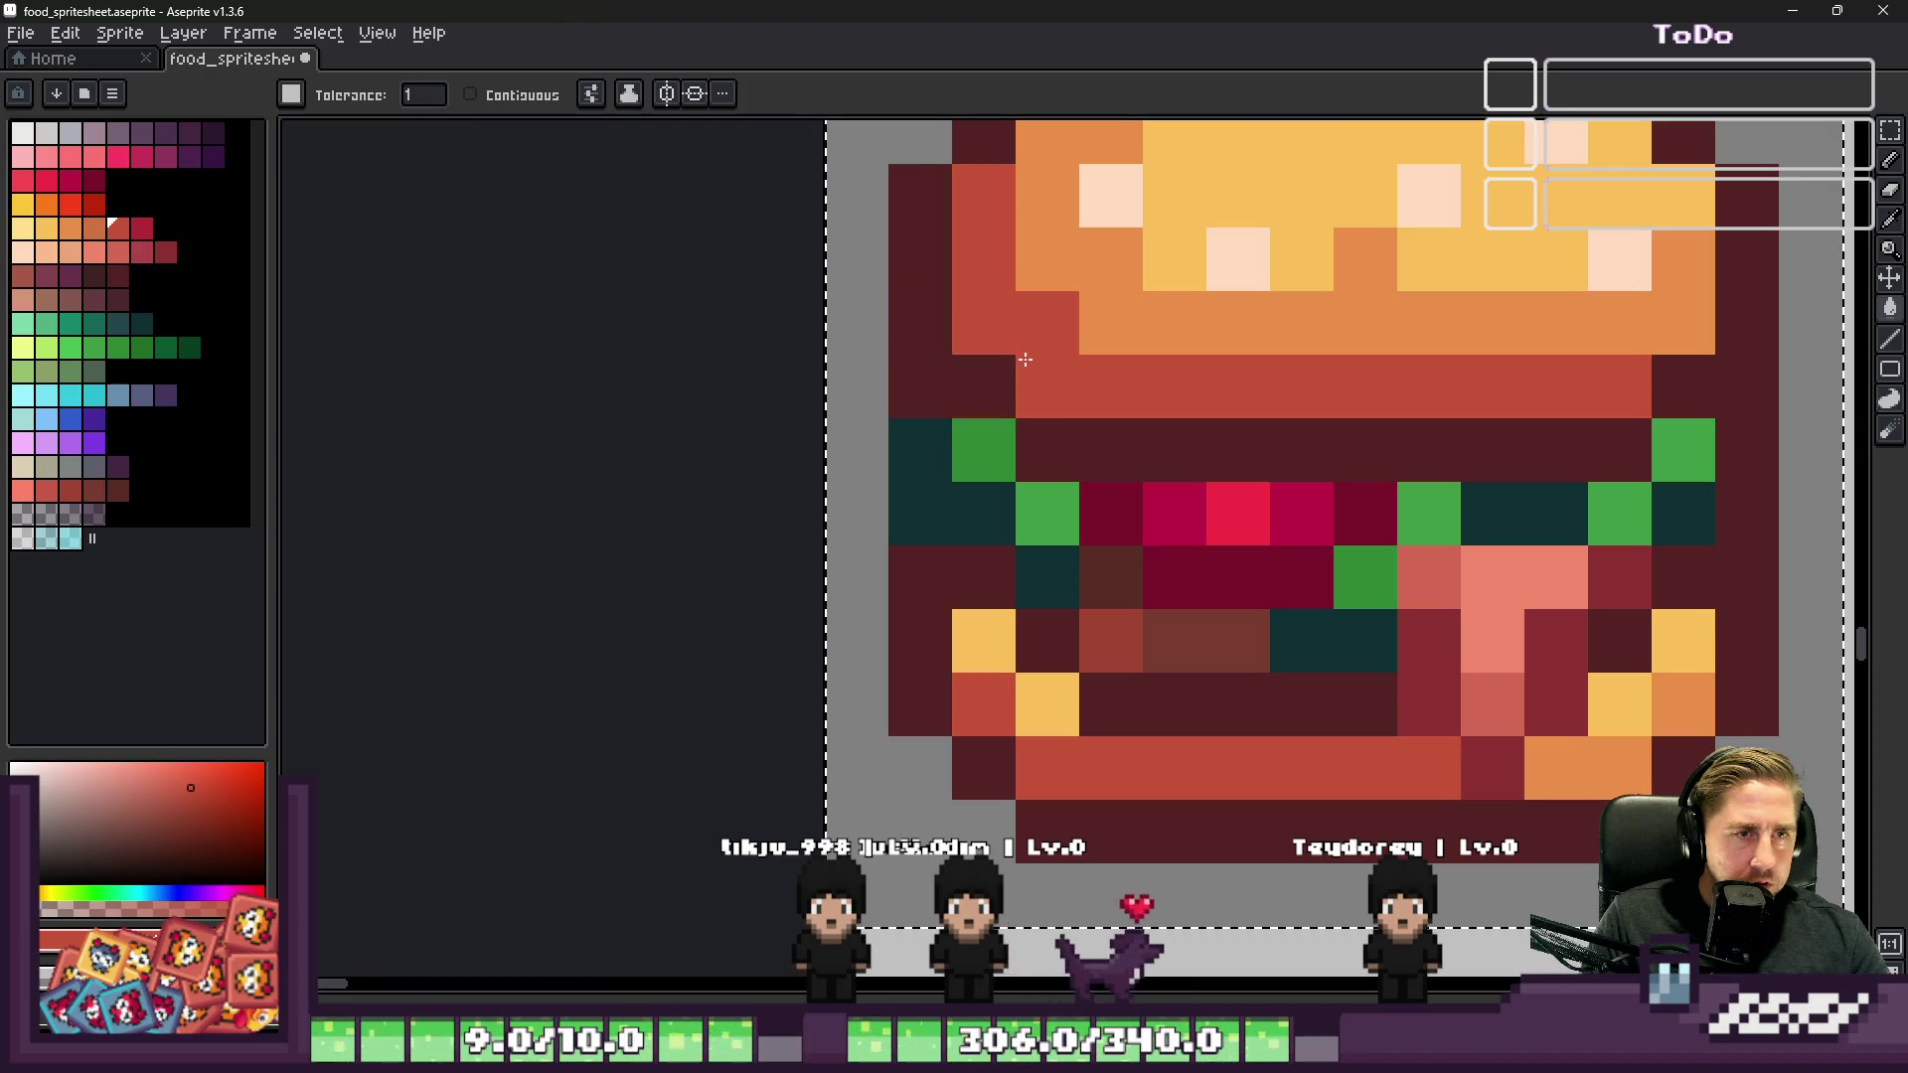
left_click(94, 228)
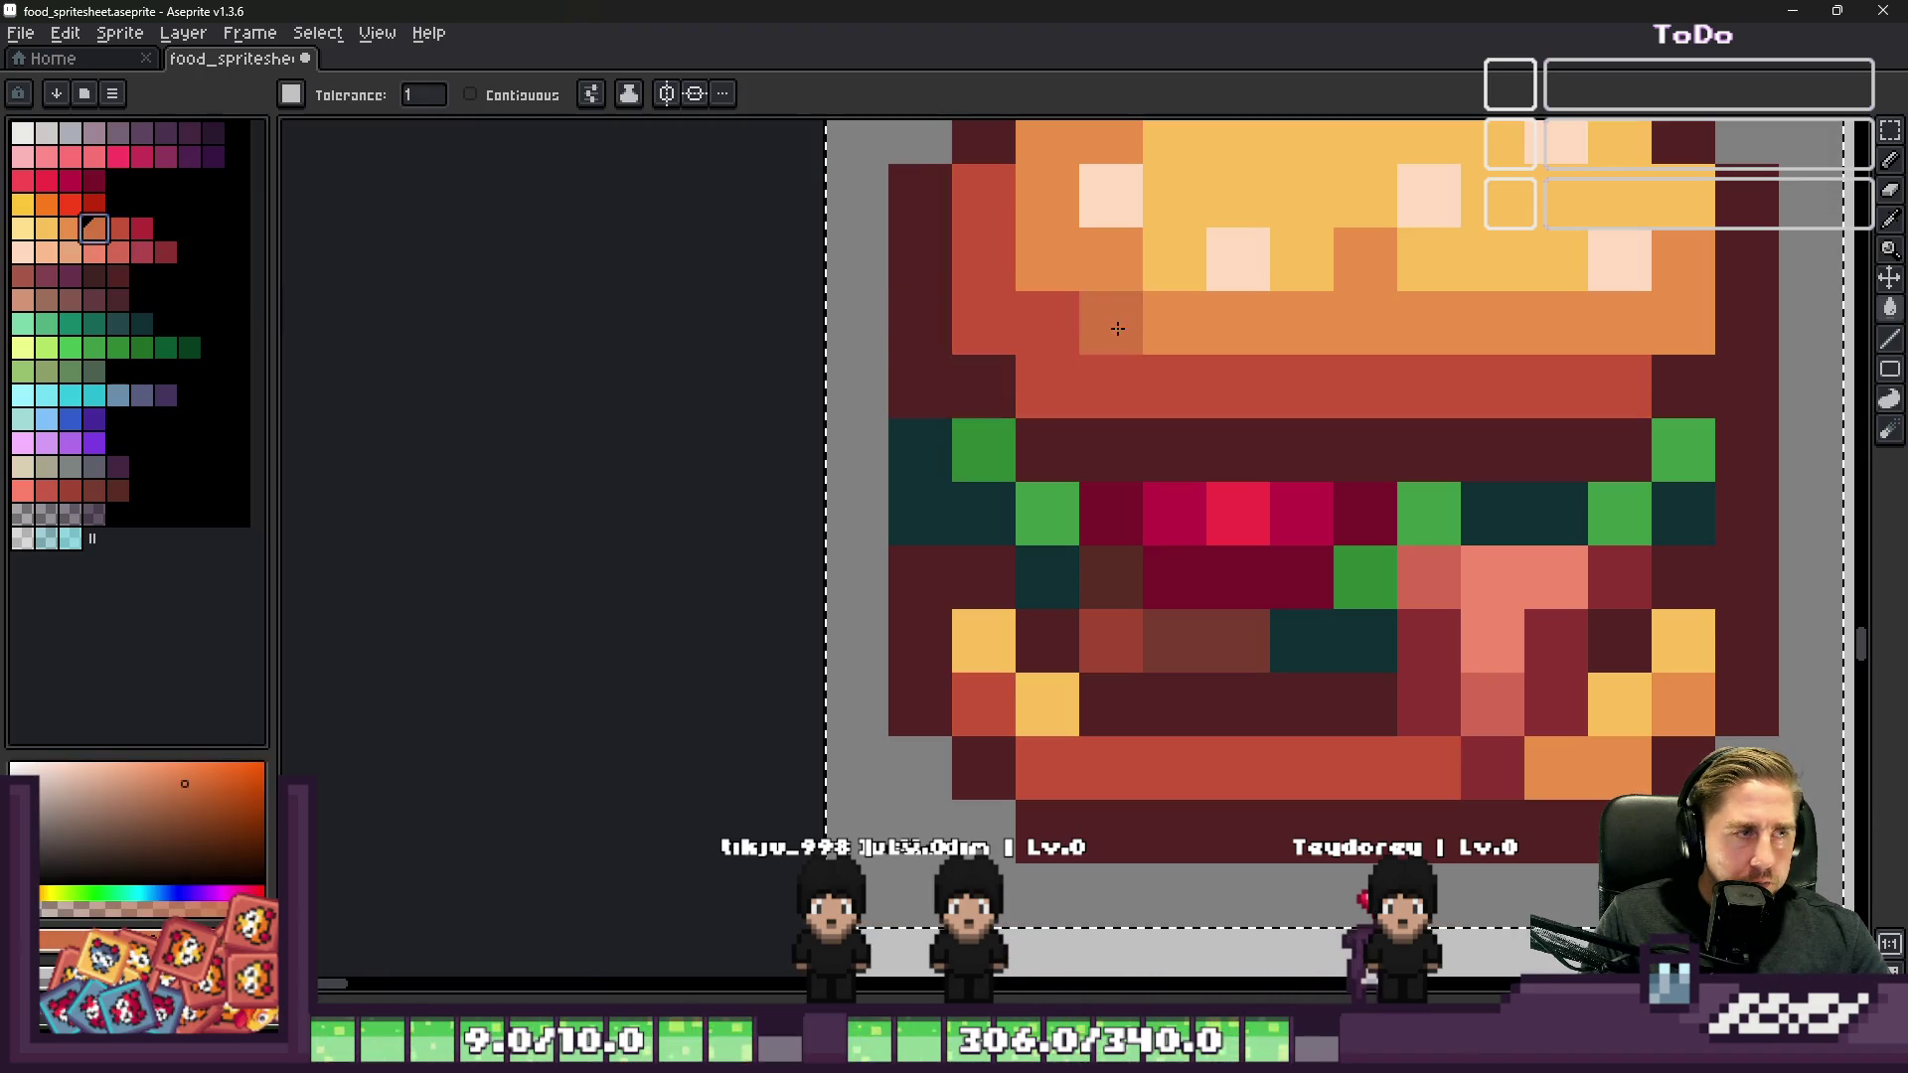
left_click(1111, 329)
left_click(69, 227)
left_click(1282, 260)
scroll(1049, 394, "down", 10)
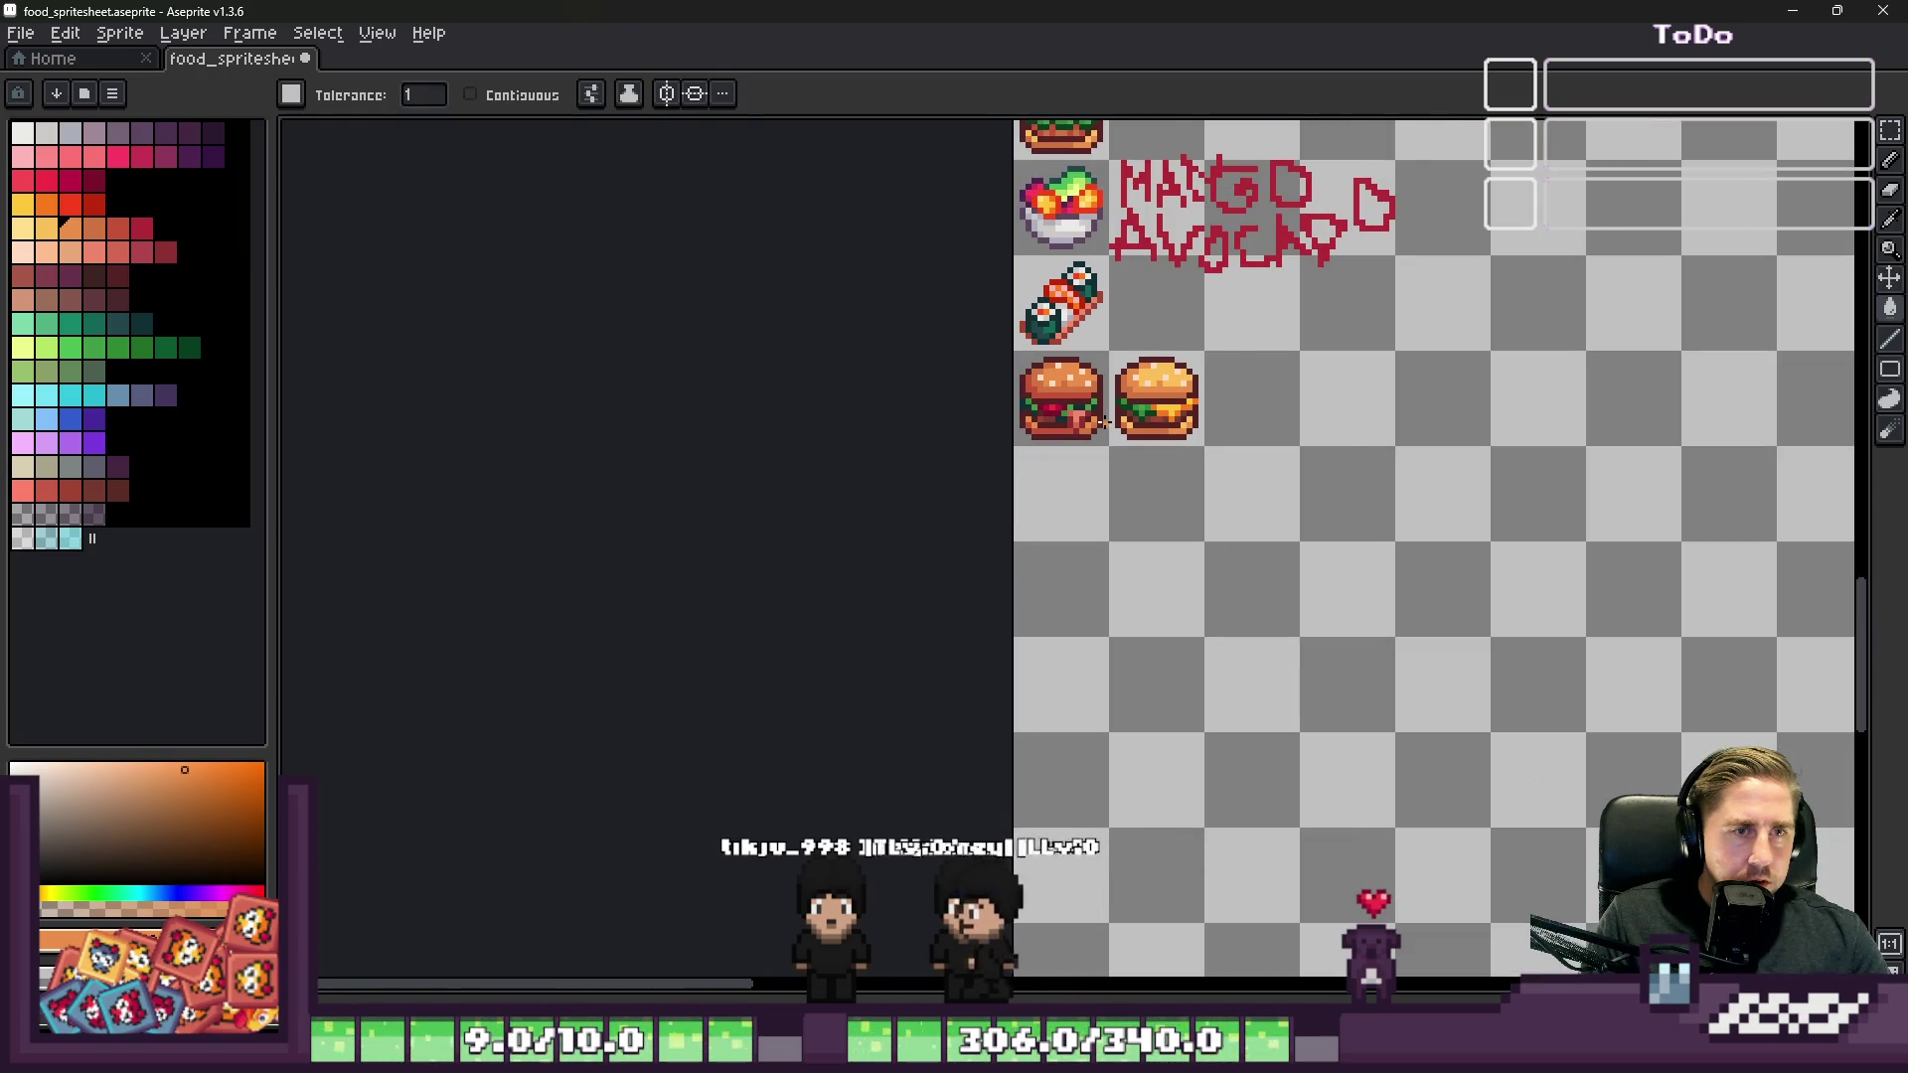
scroll(1104, 423, "up", 2)
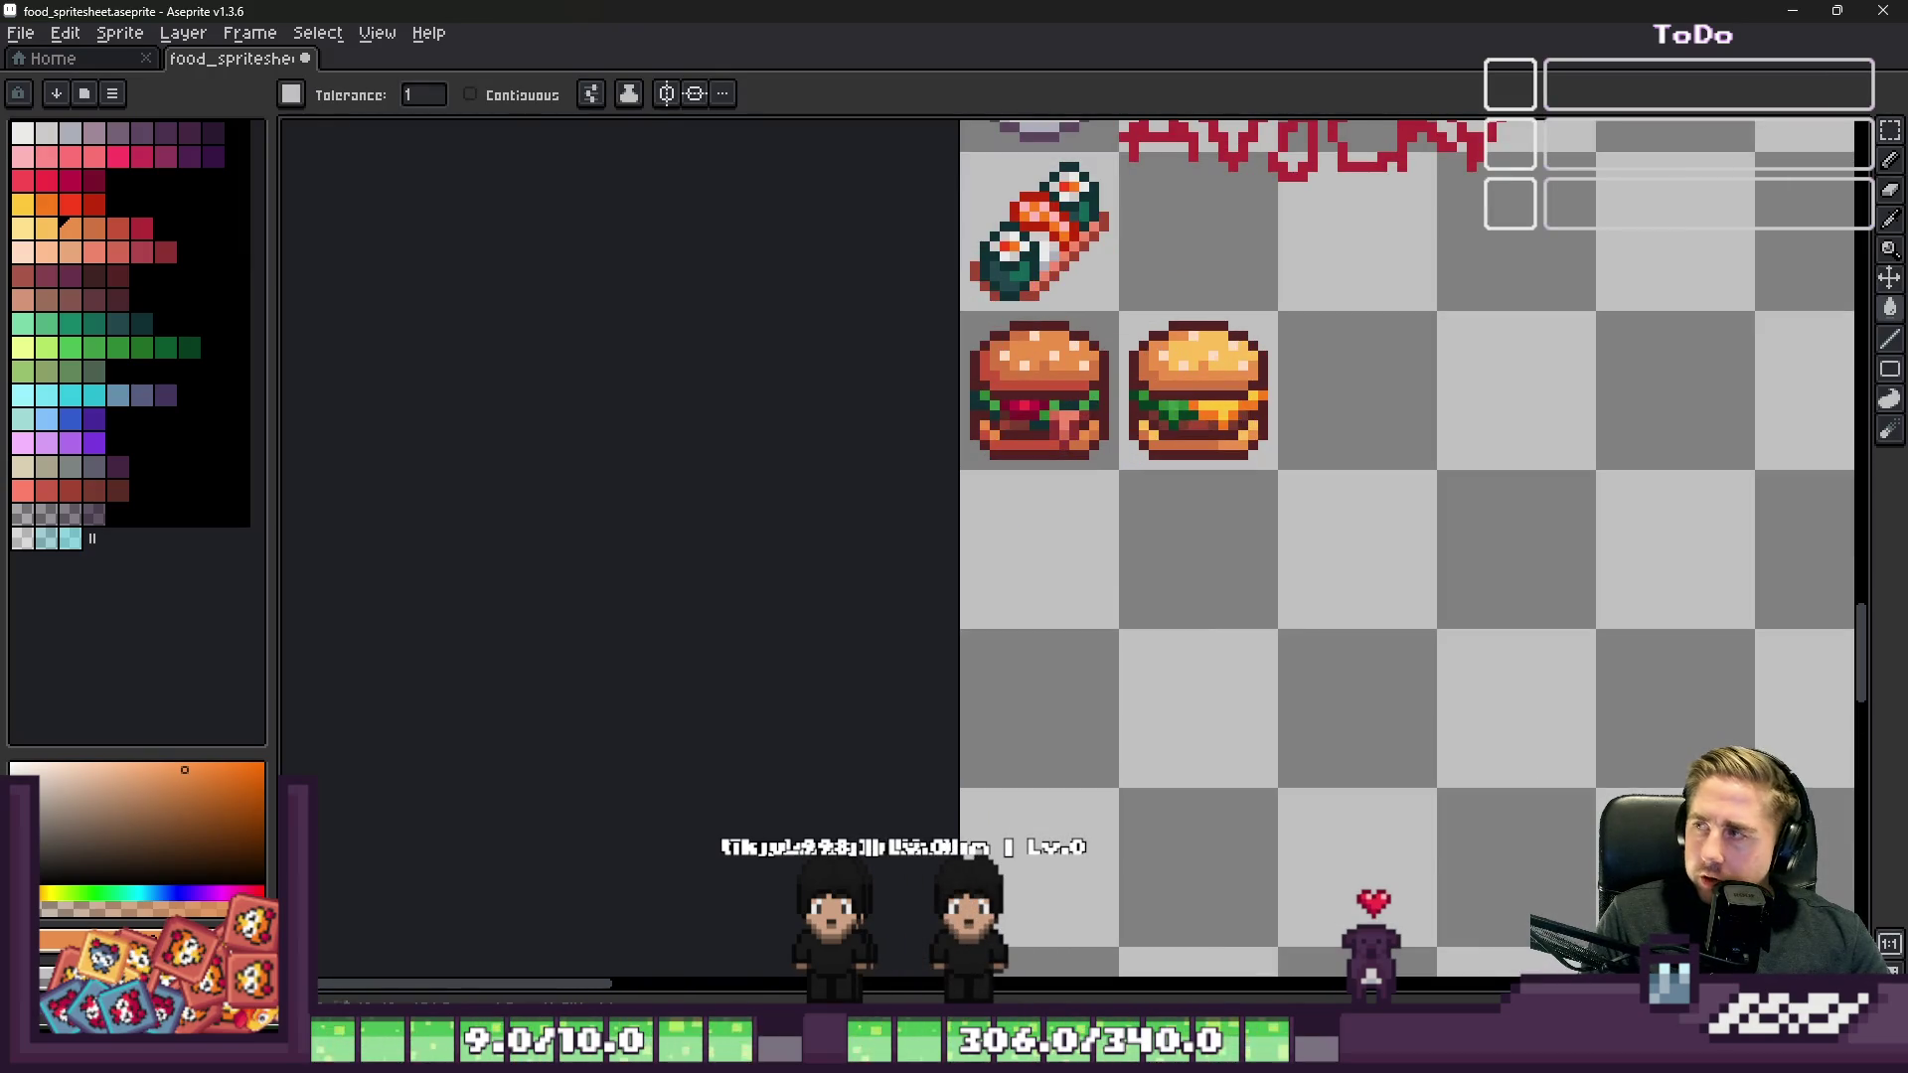
scroll(1170, 279, "up", 1)
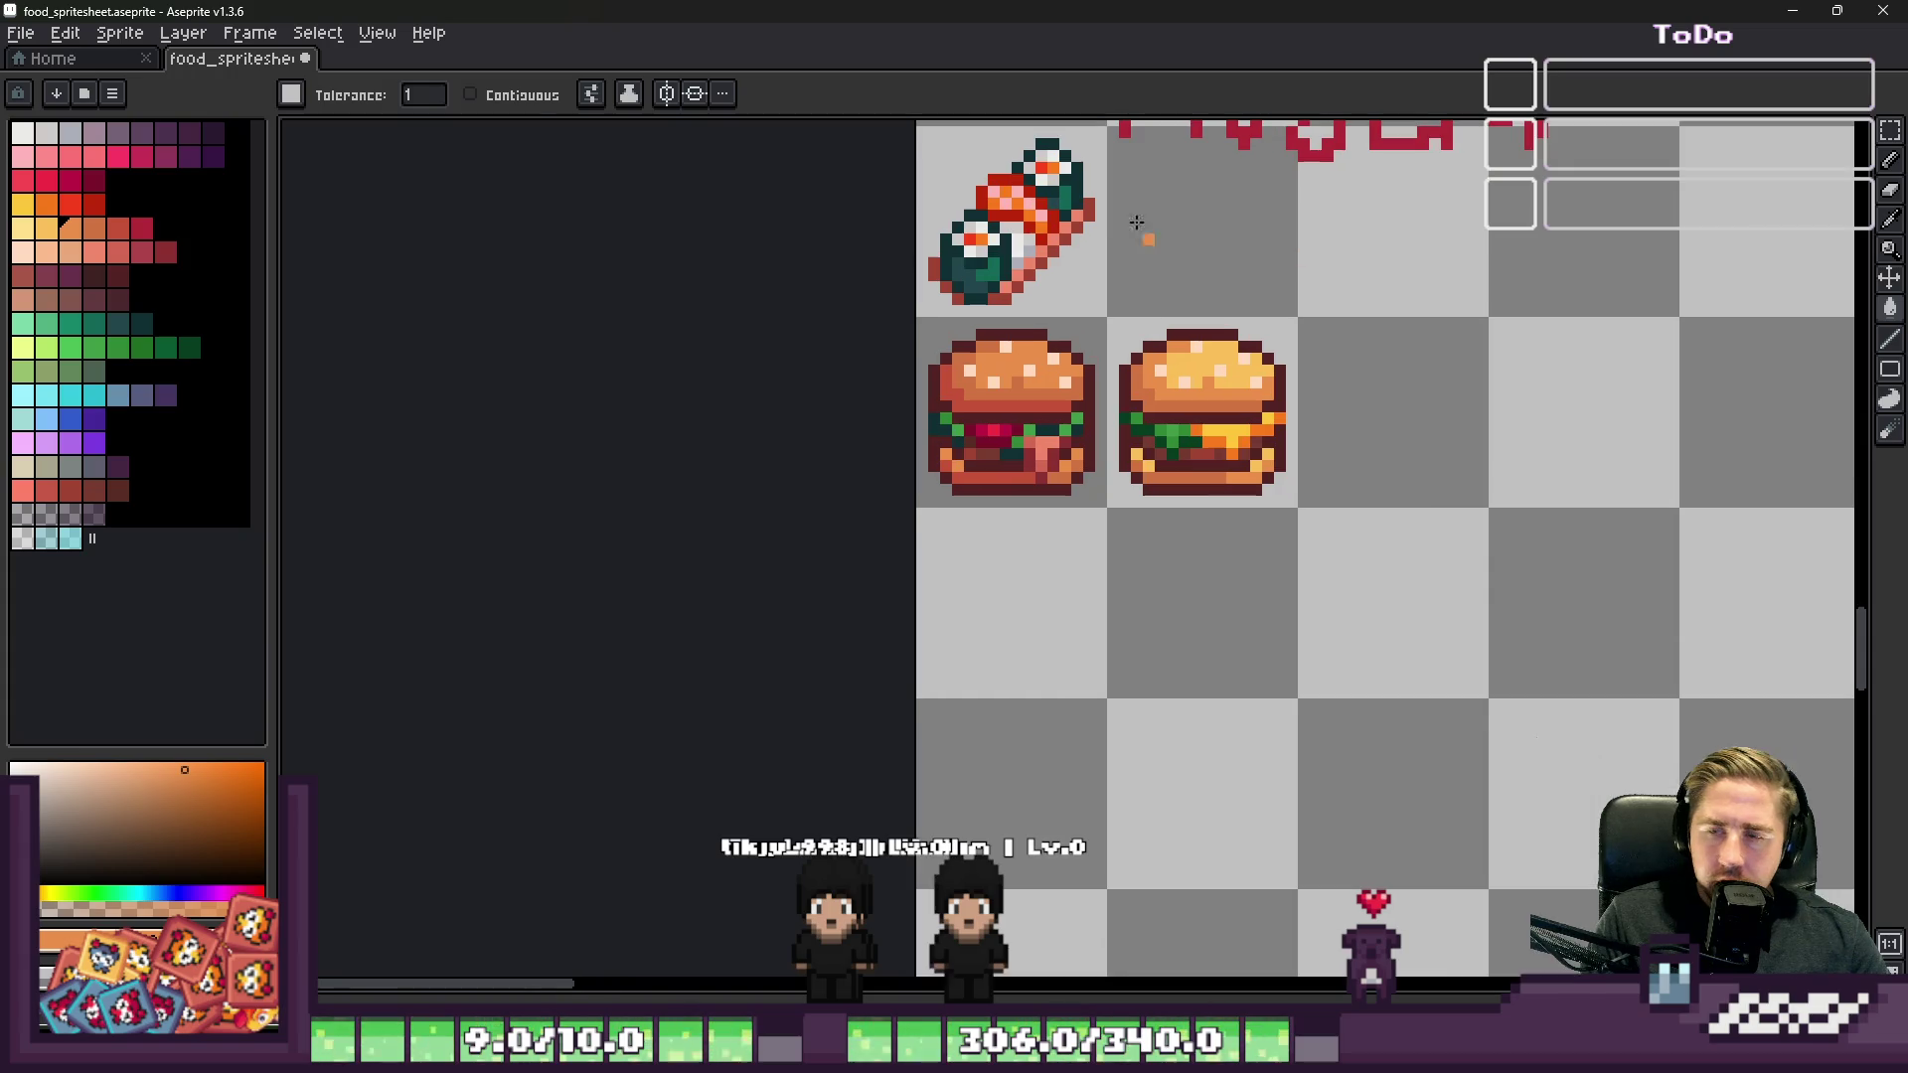
scroll(1227, 358, "up", 1)
Step: Marquee-select the right burger's cell and switch over to the food wheel in the browser
key("m")
left_click_drag(990, 279, 1371, 660)
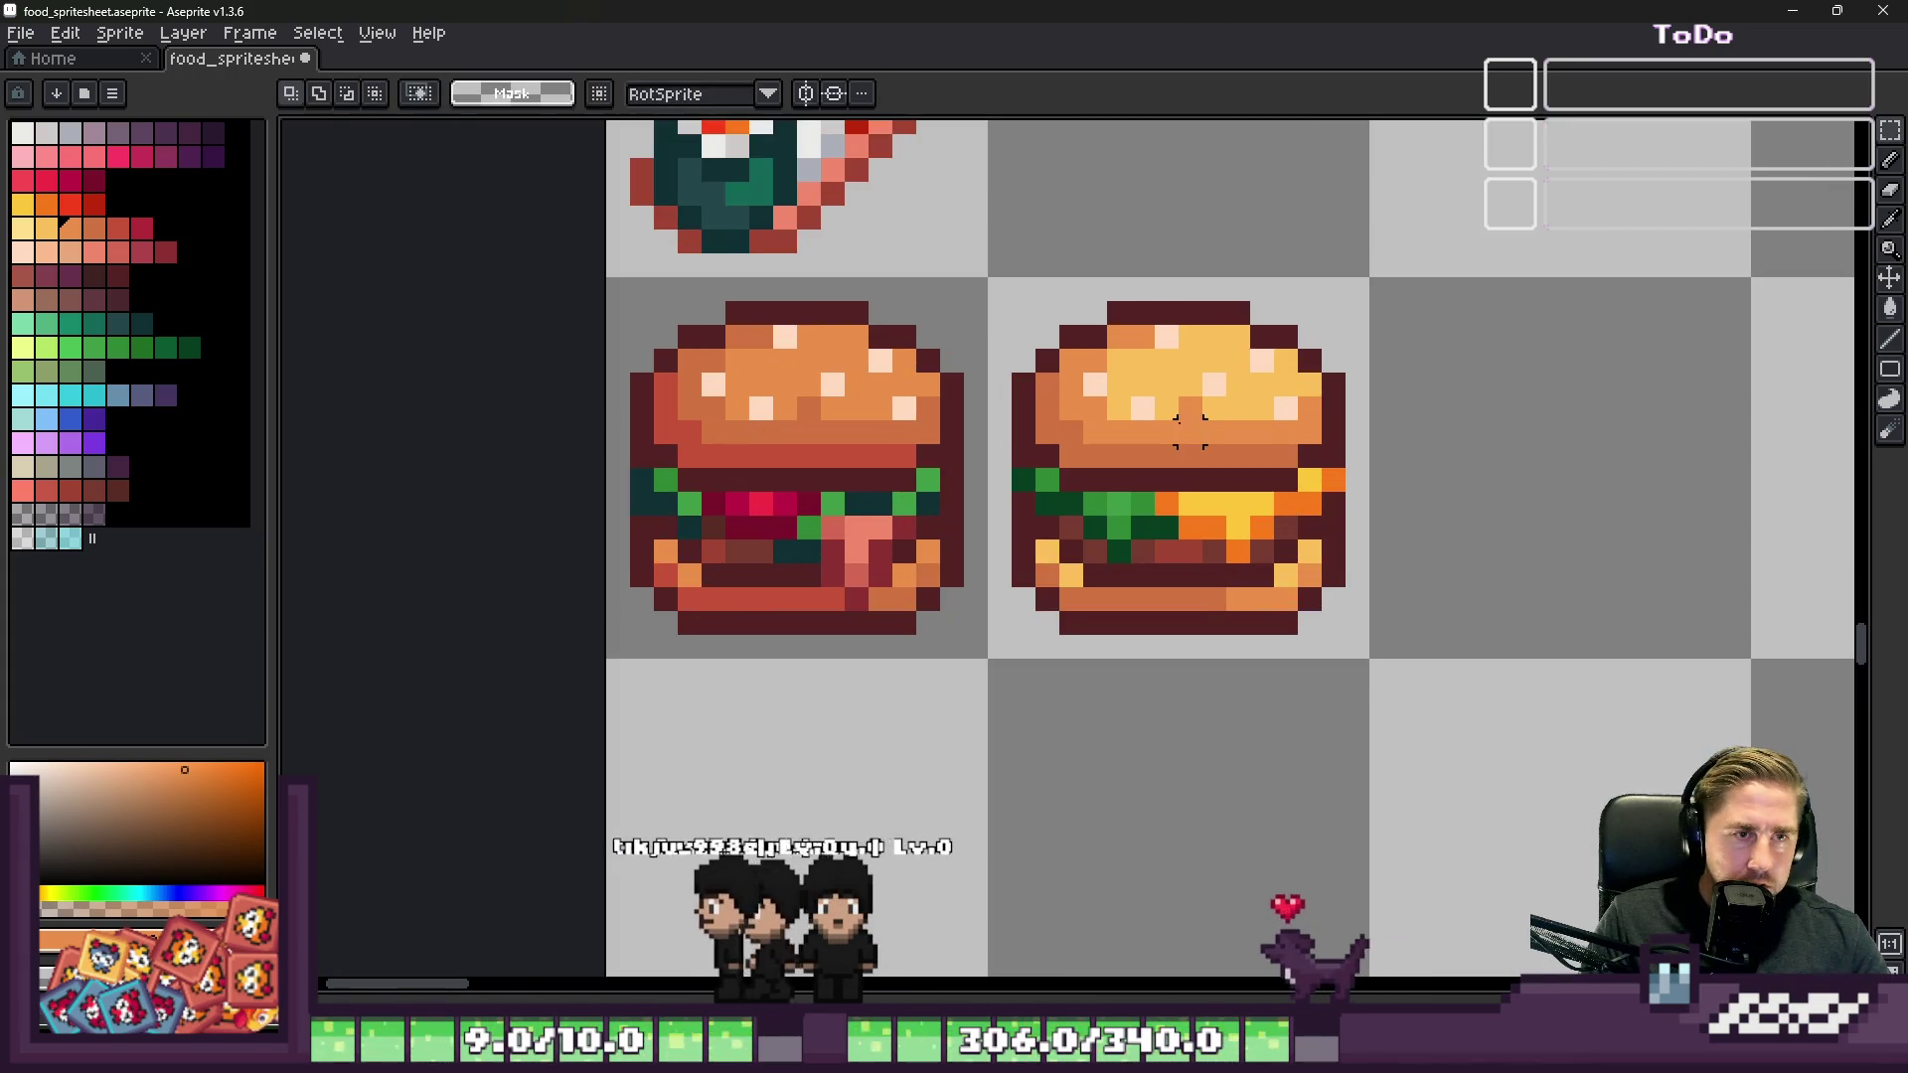
scroll(1023, 503, "down", 5)
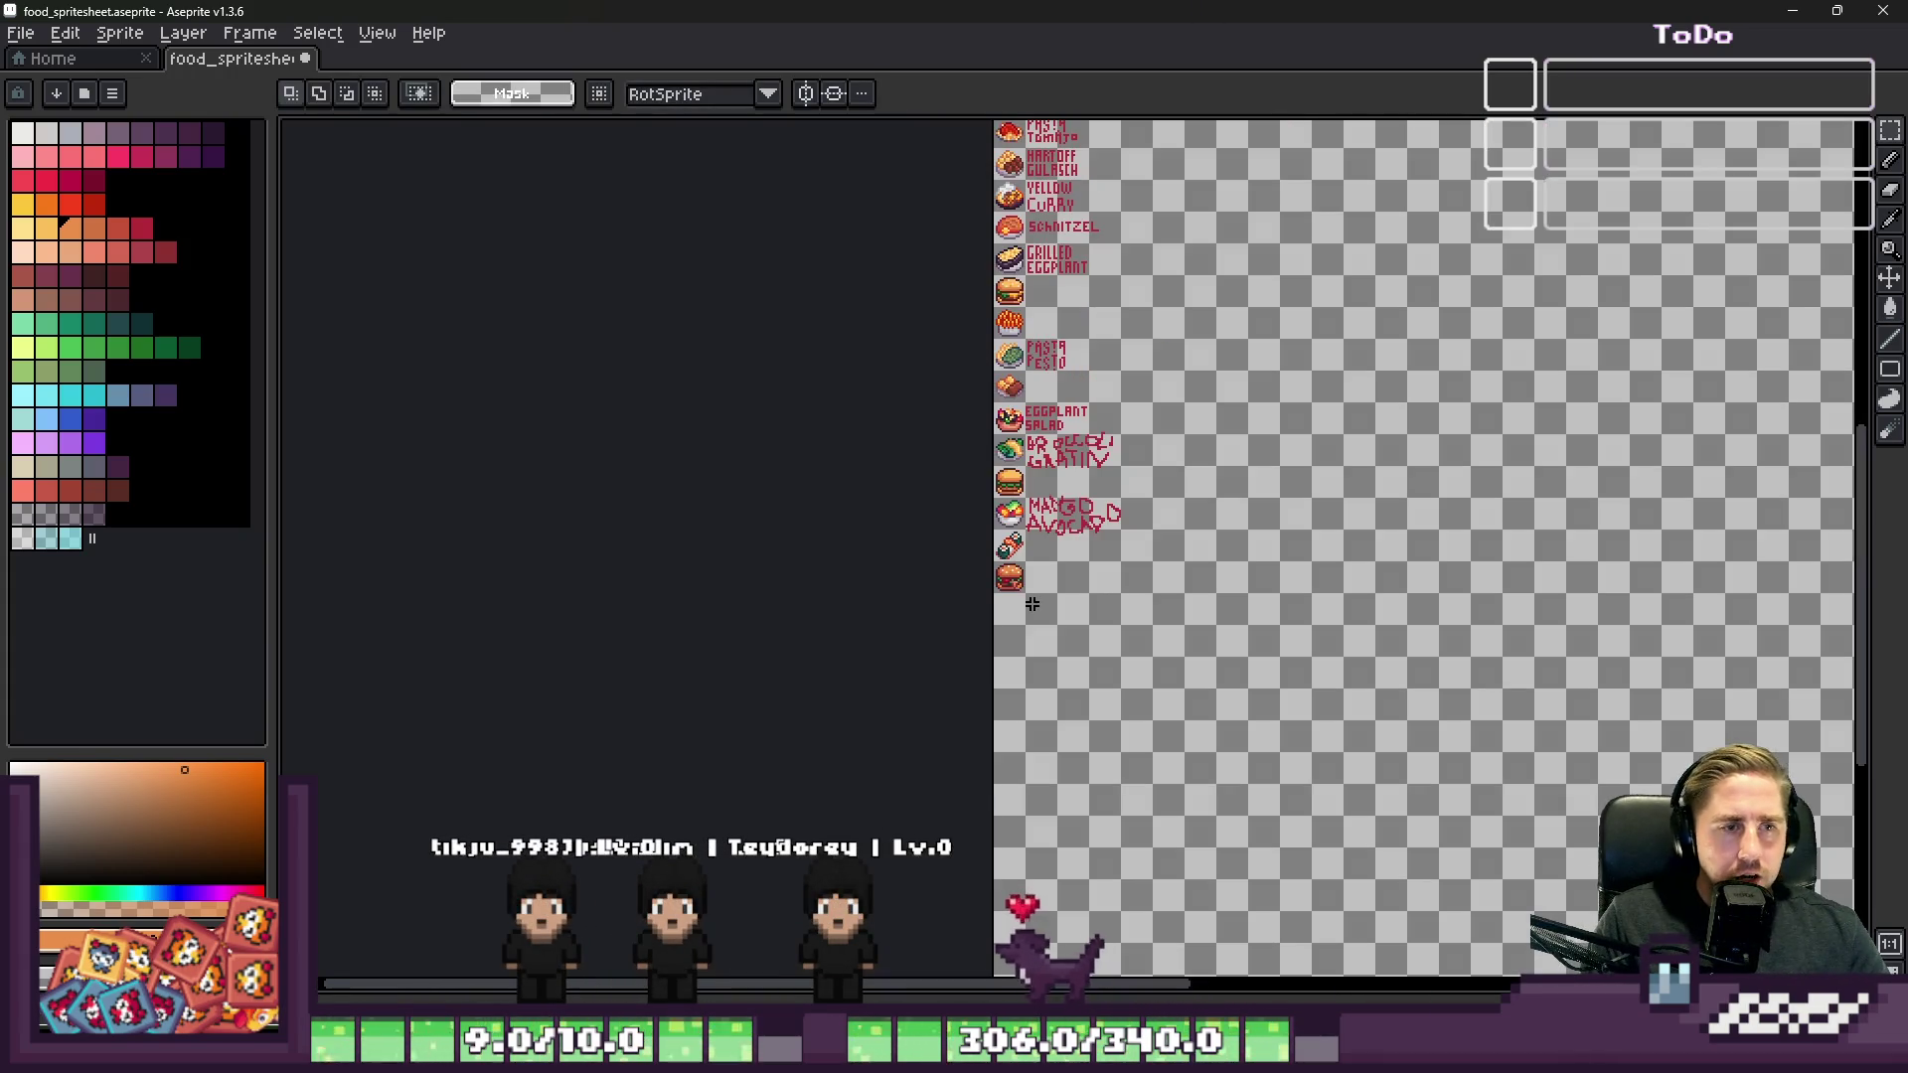
scroll(878, 397, "up", 2)
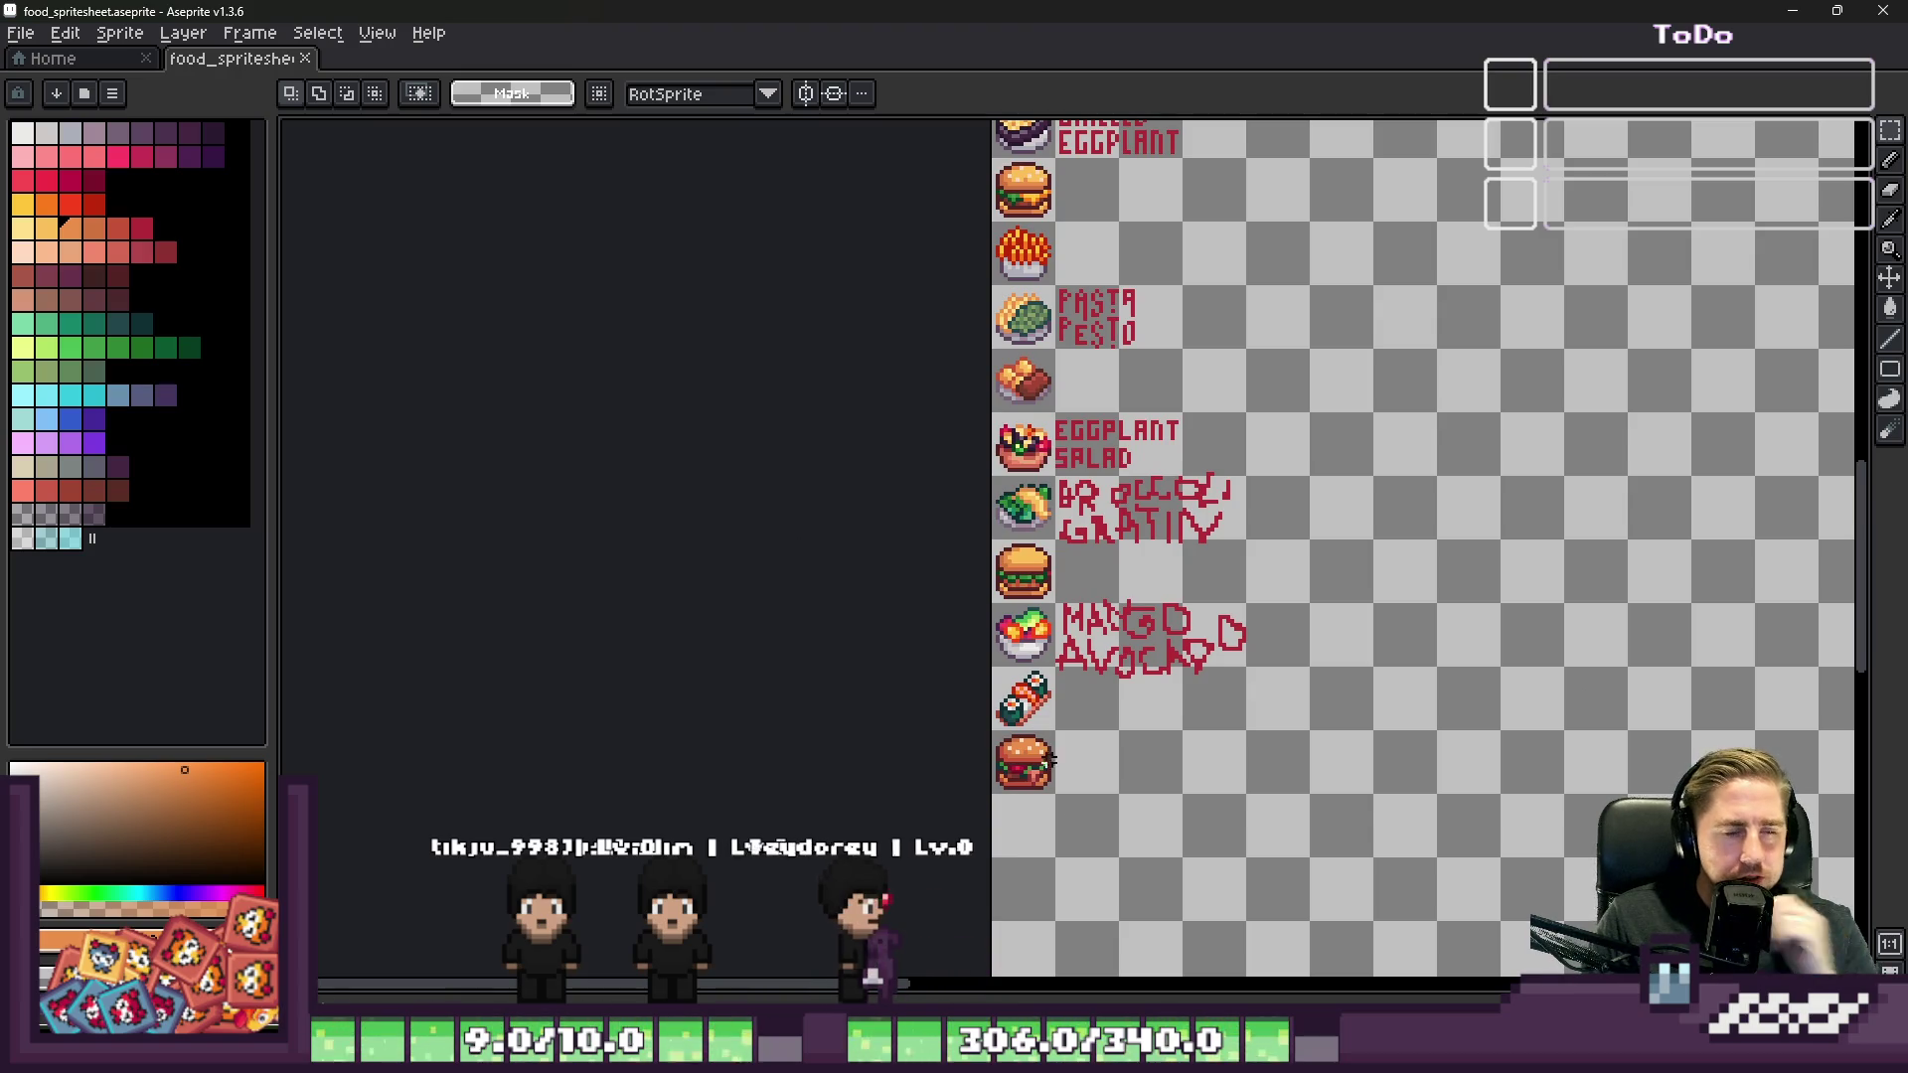
left_click(1248, 940)
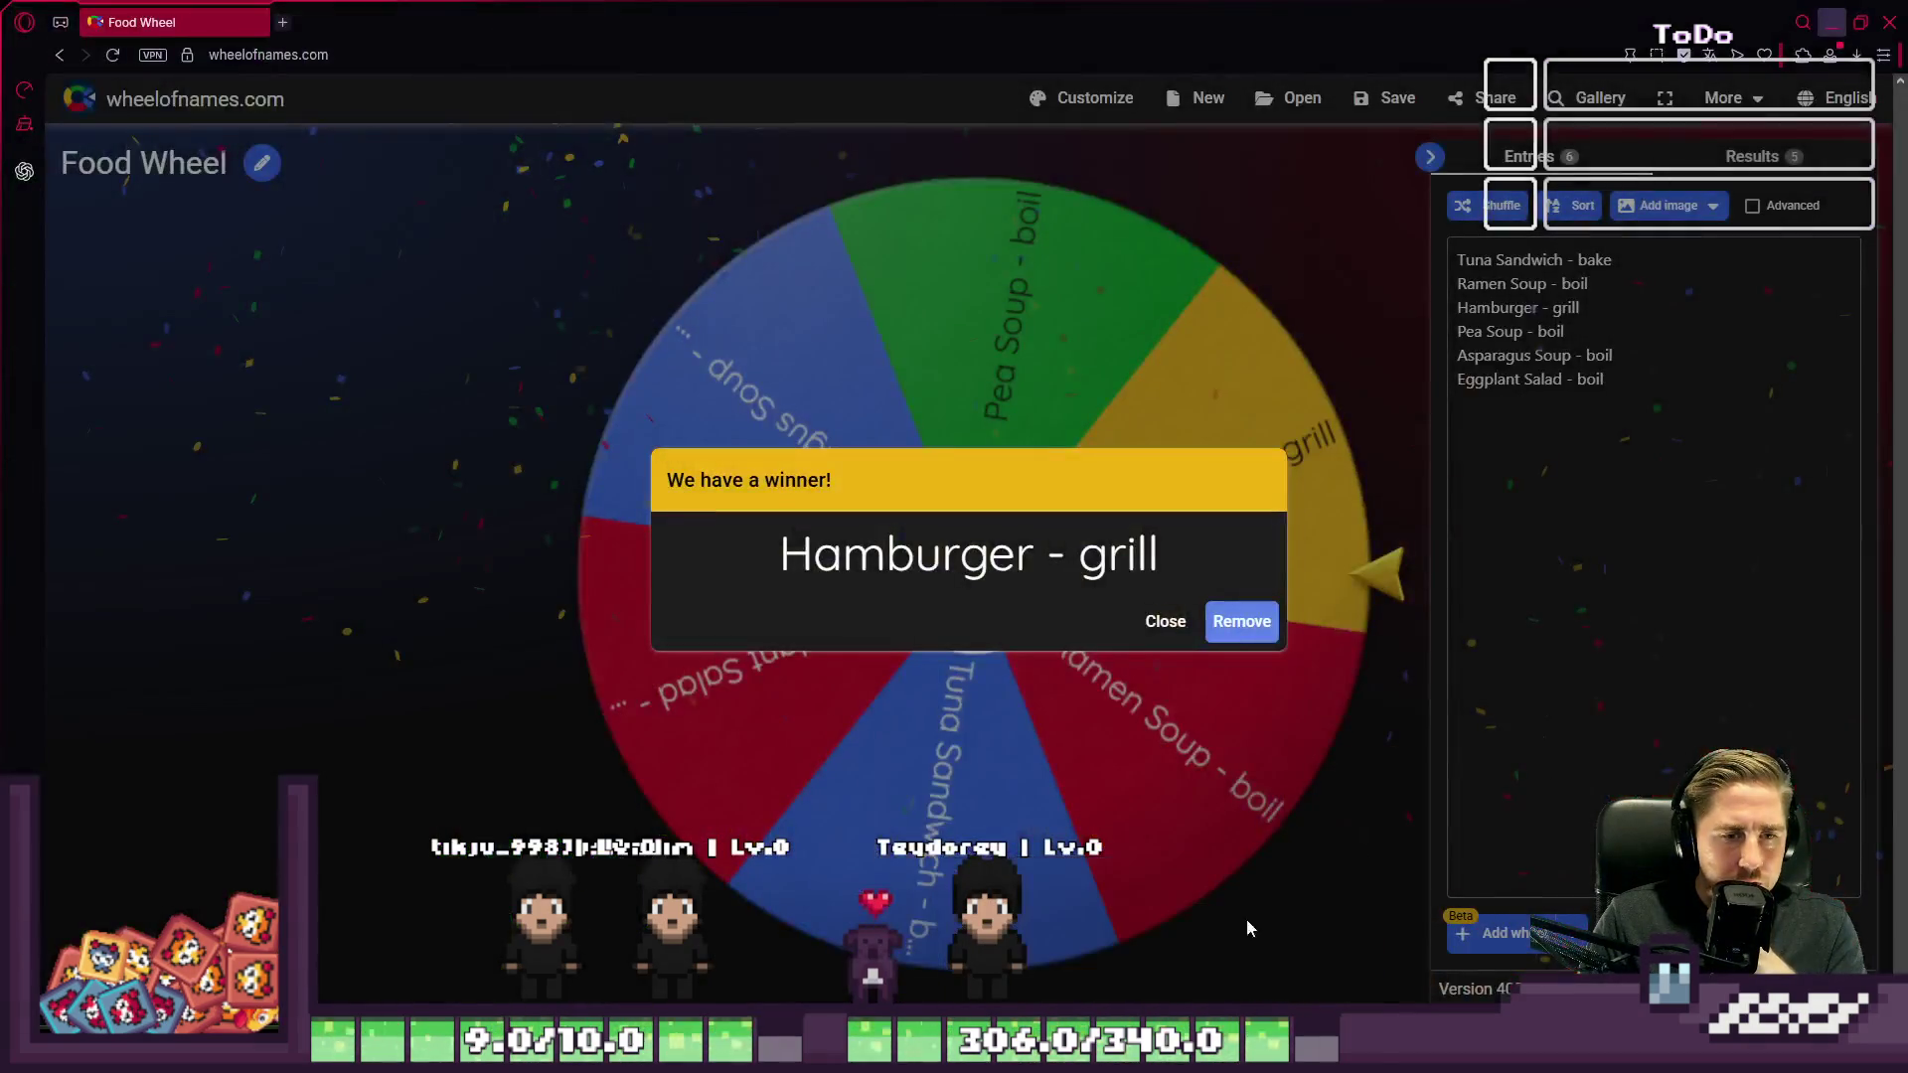
Step: Remove Hamburger - grill and Eggplant Salad - boil from the Food Wheel
left_click(1240, 622)
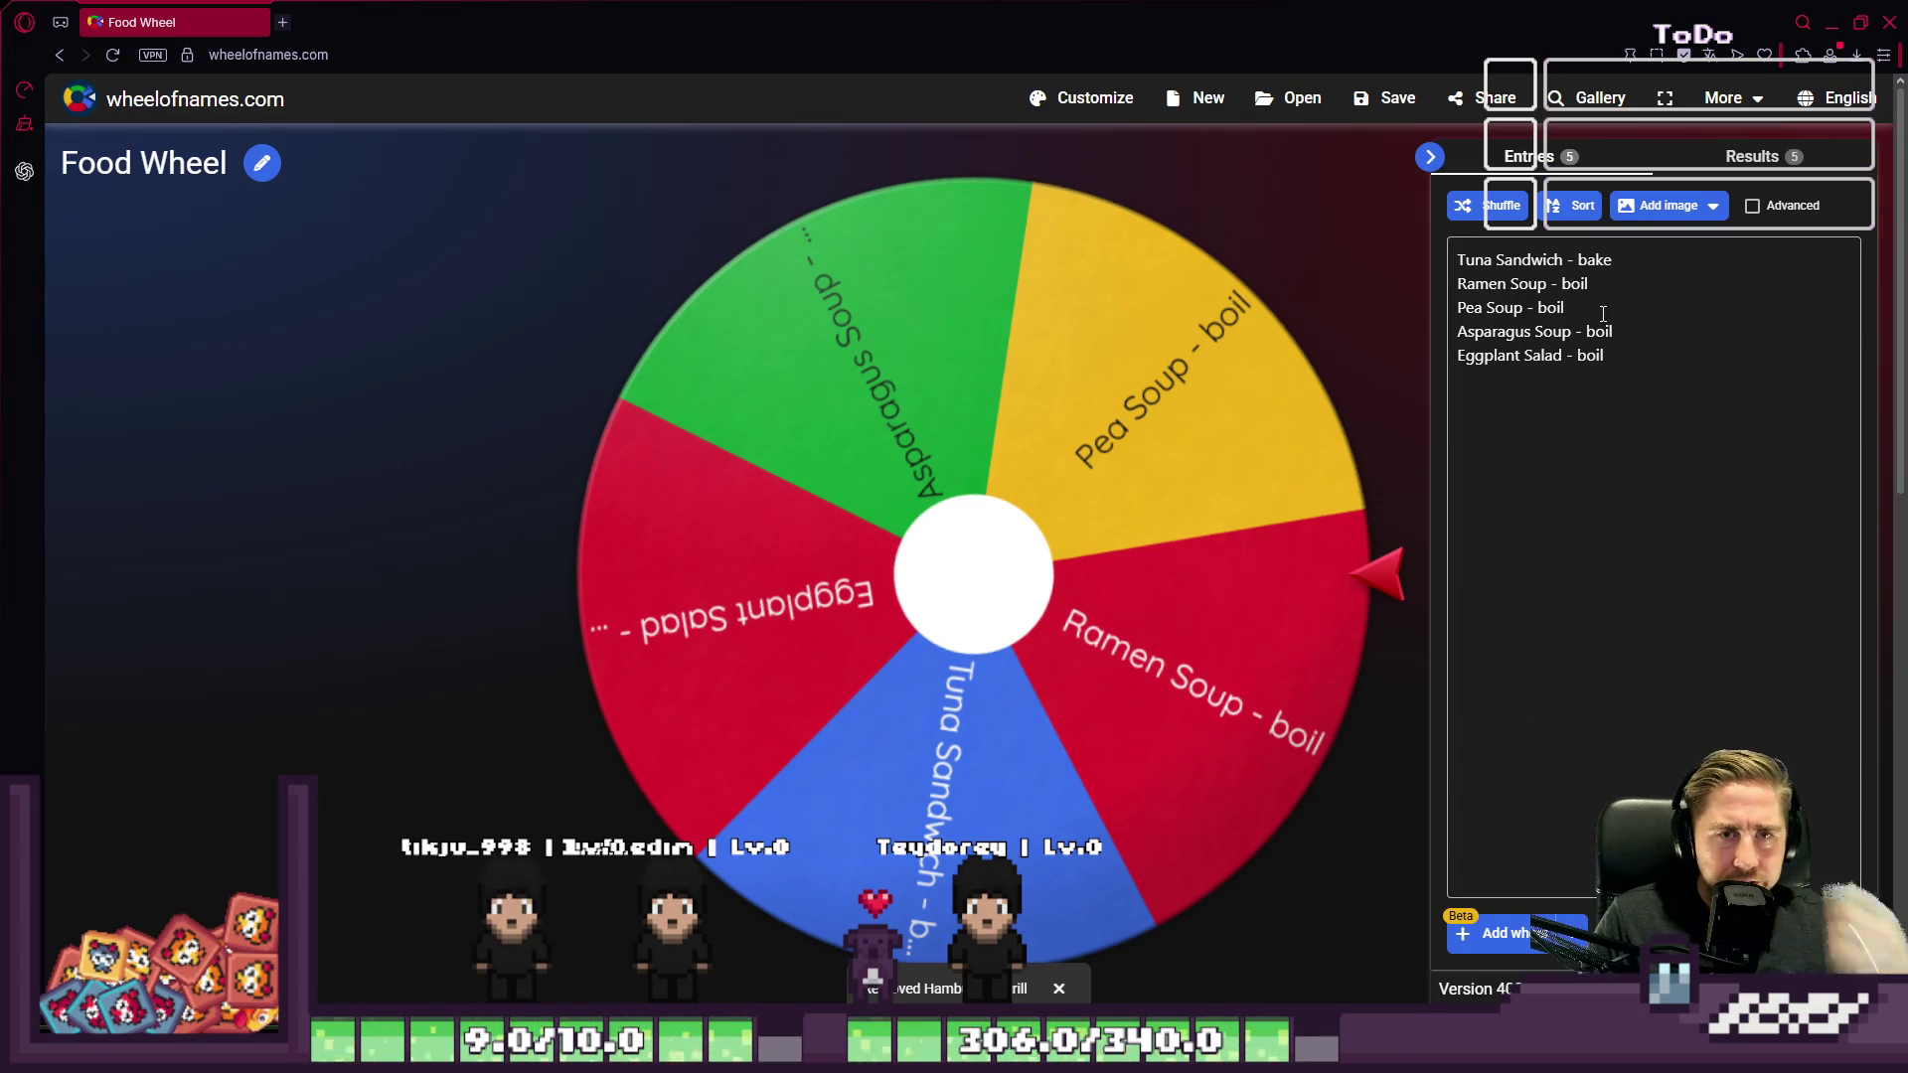
triple_click(1633, 355)
key("BackSpace")
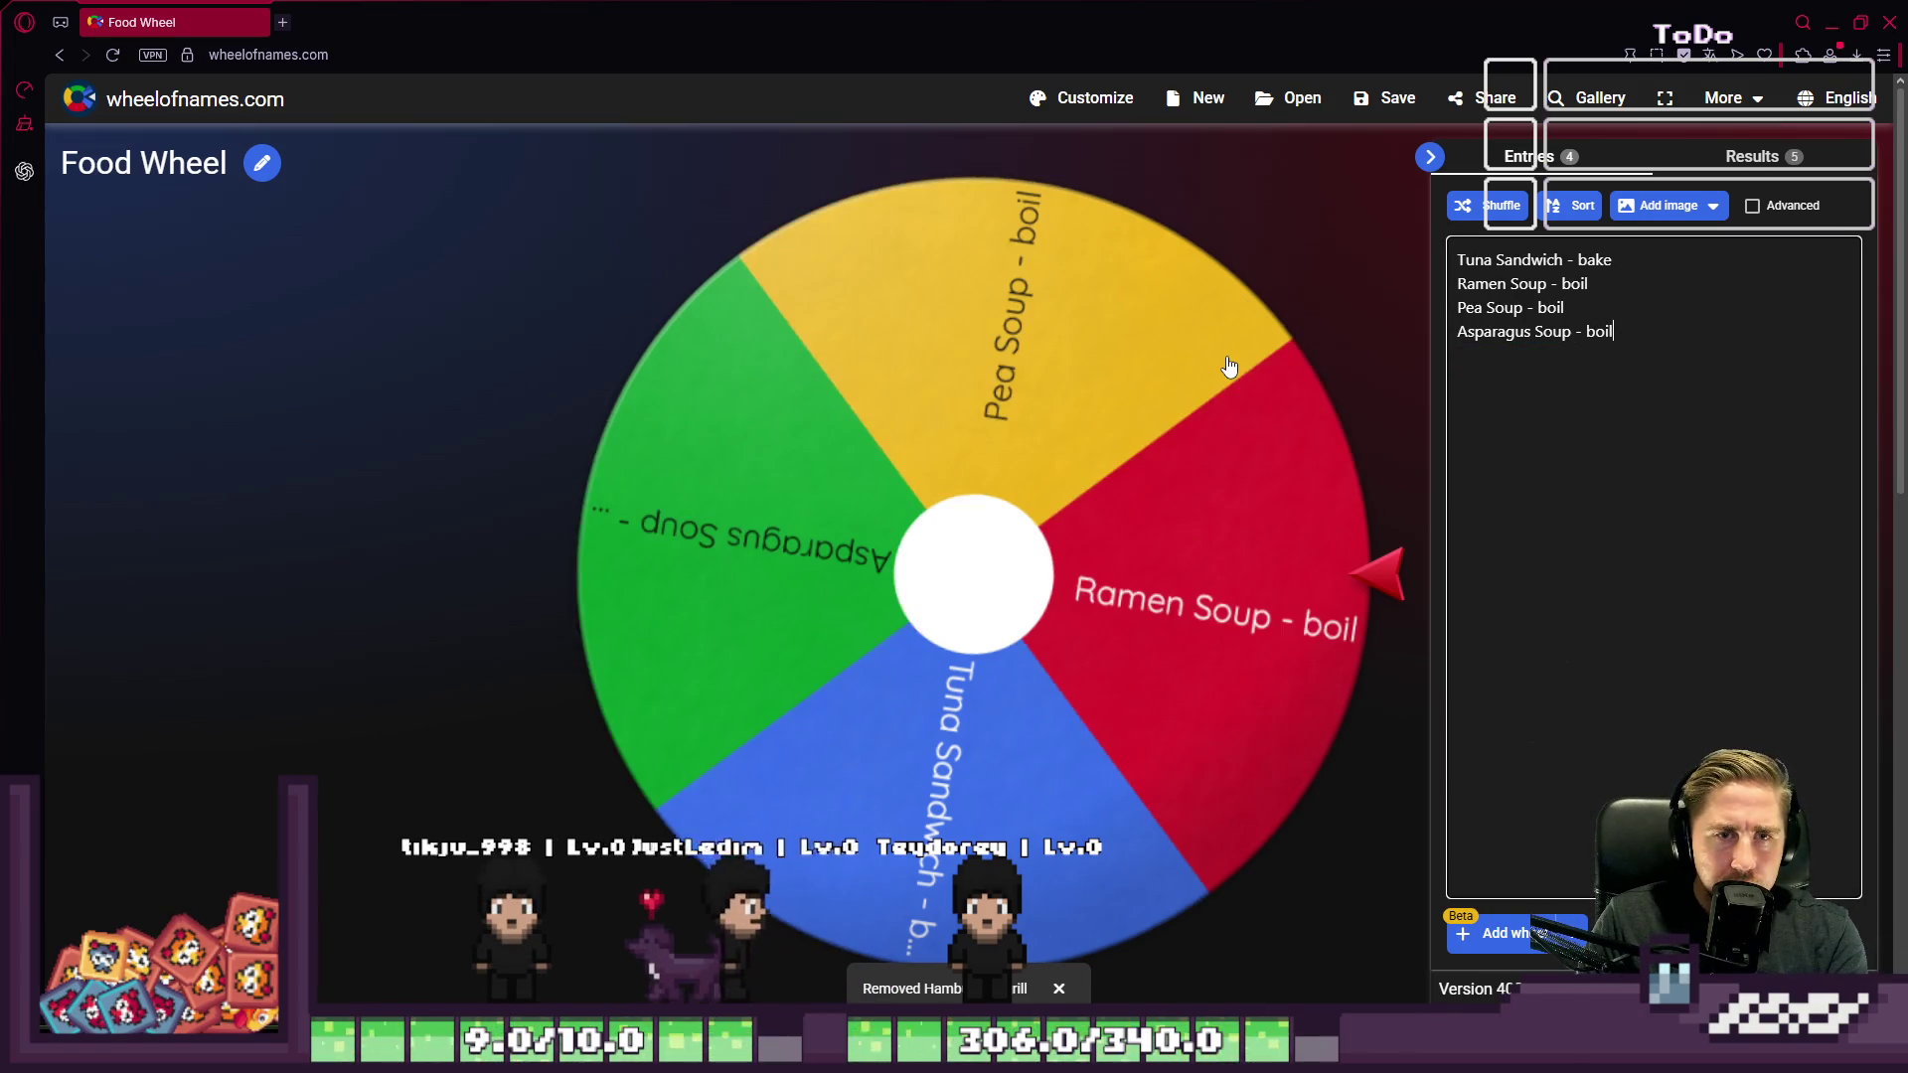
Step: Spin the wheel, landing on Tuna Sandwich - bake, and return to Aseprite
left_click(952, 553)
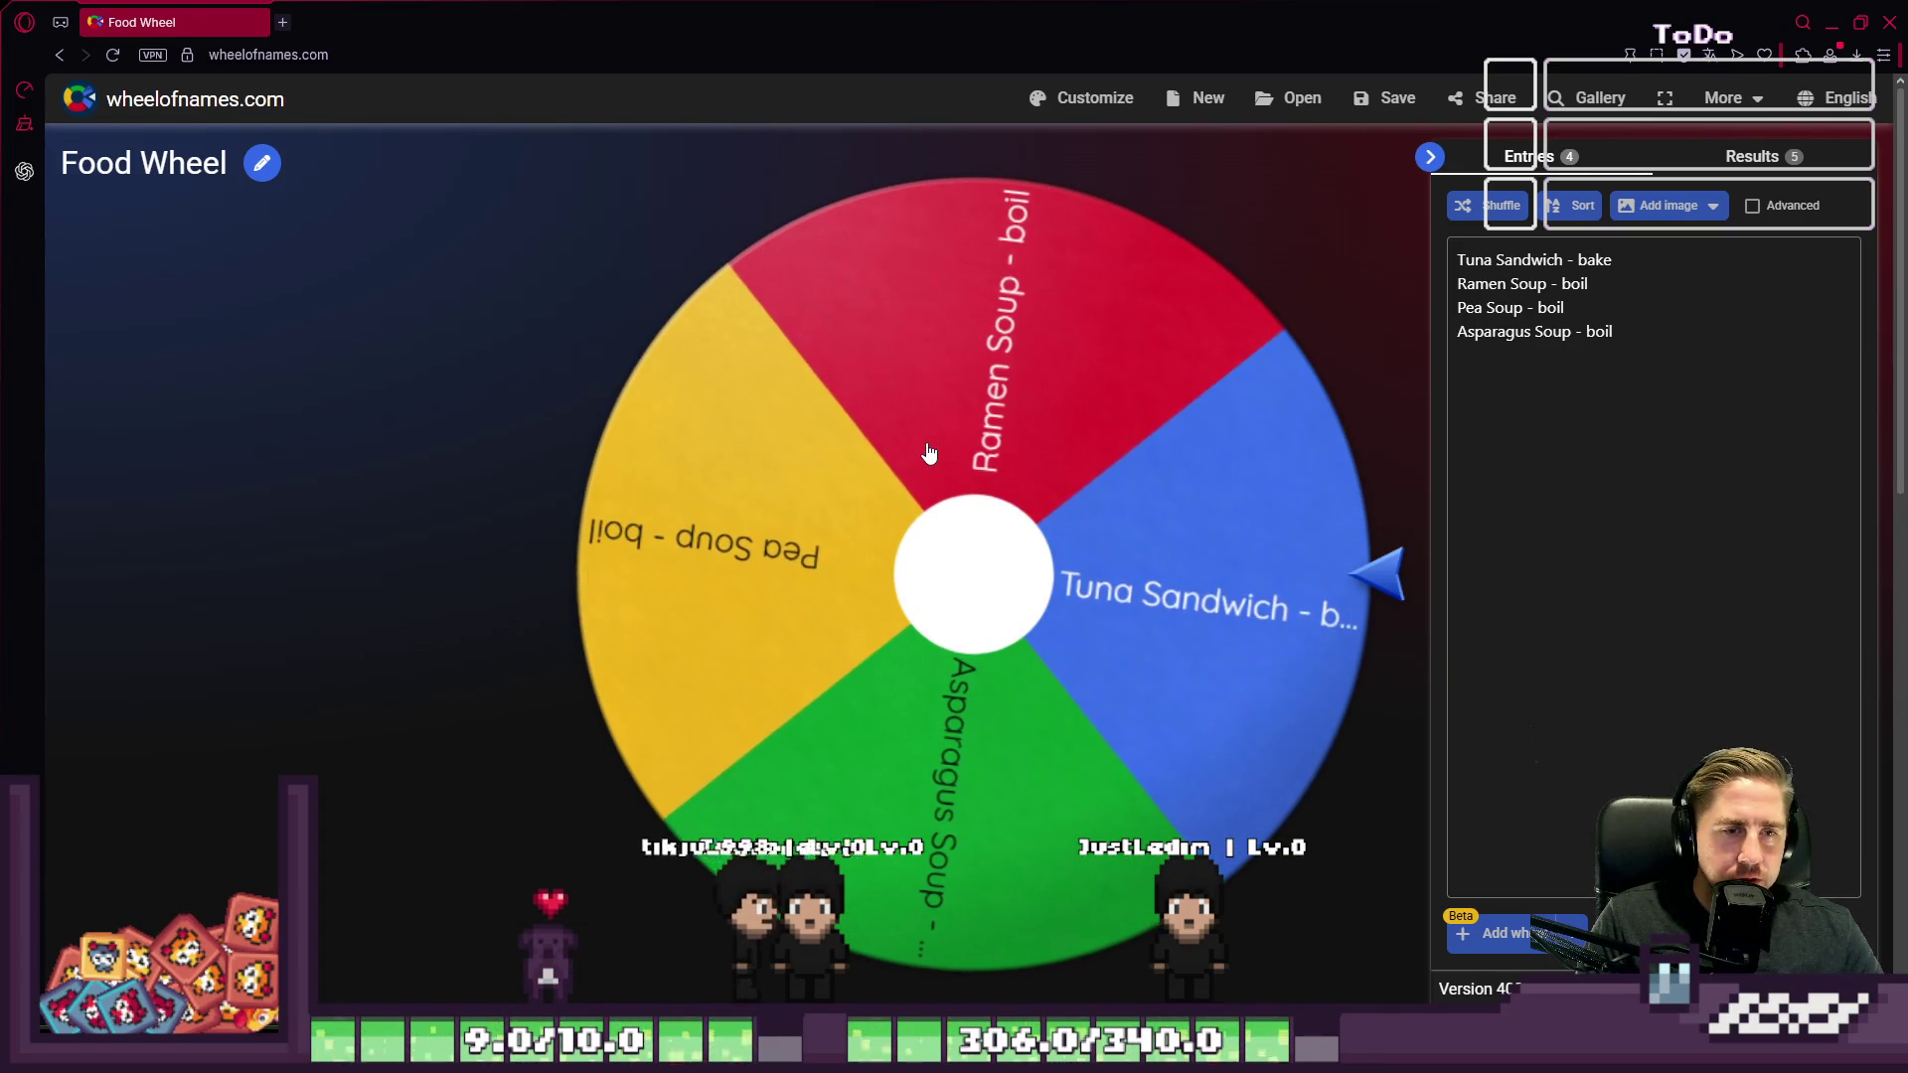
left_click(1829, 22)
scroll(1011, 229, "up", 2)
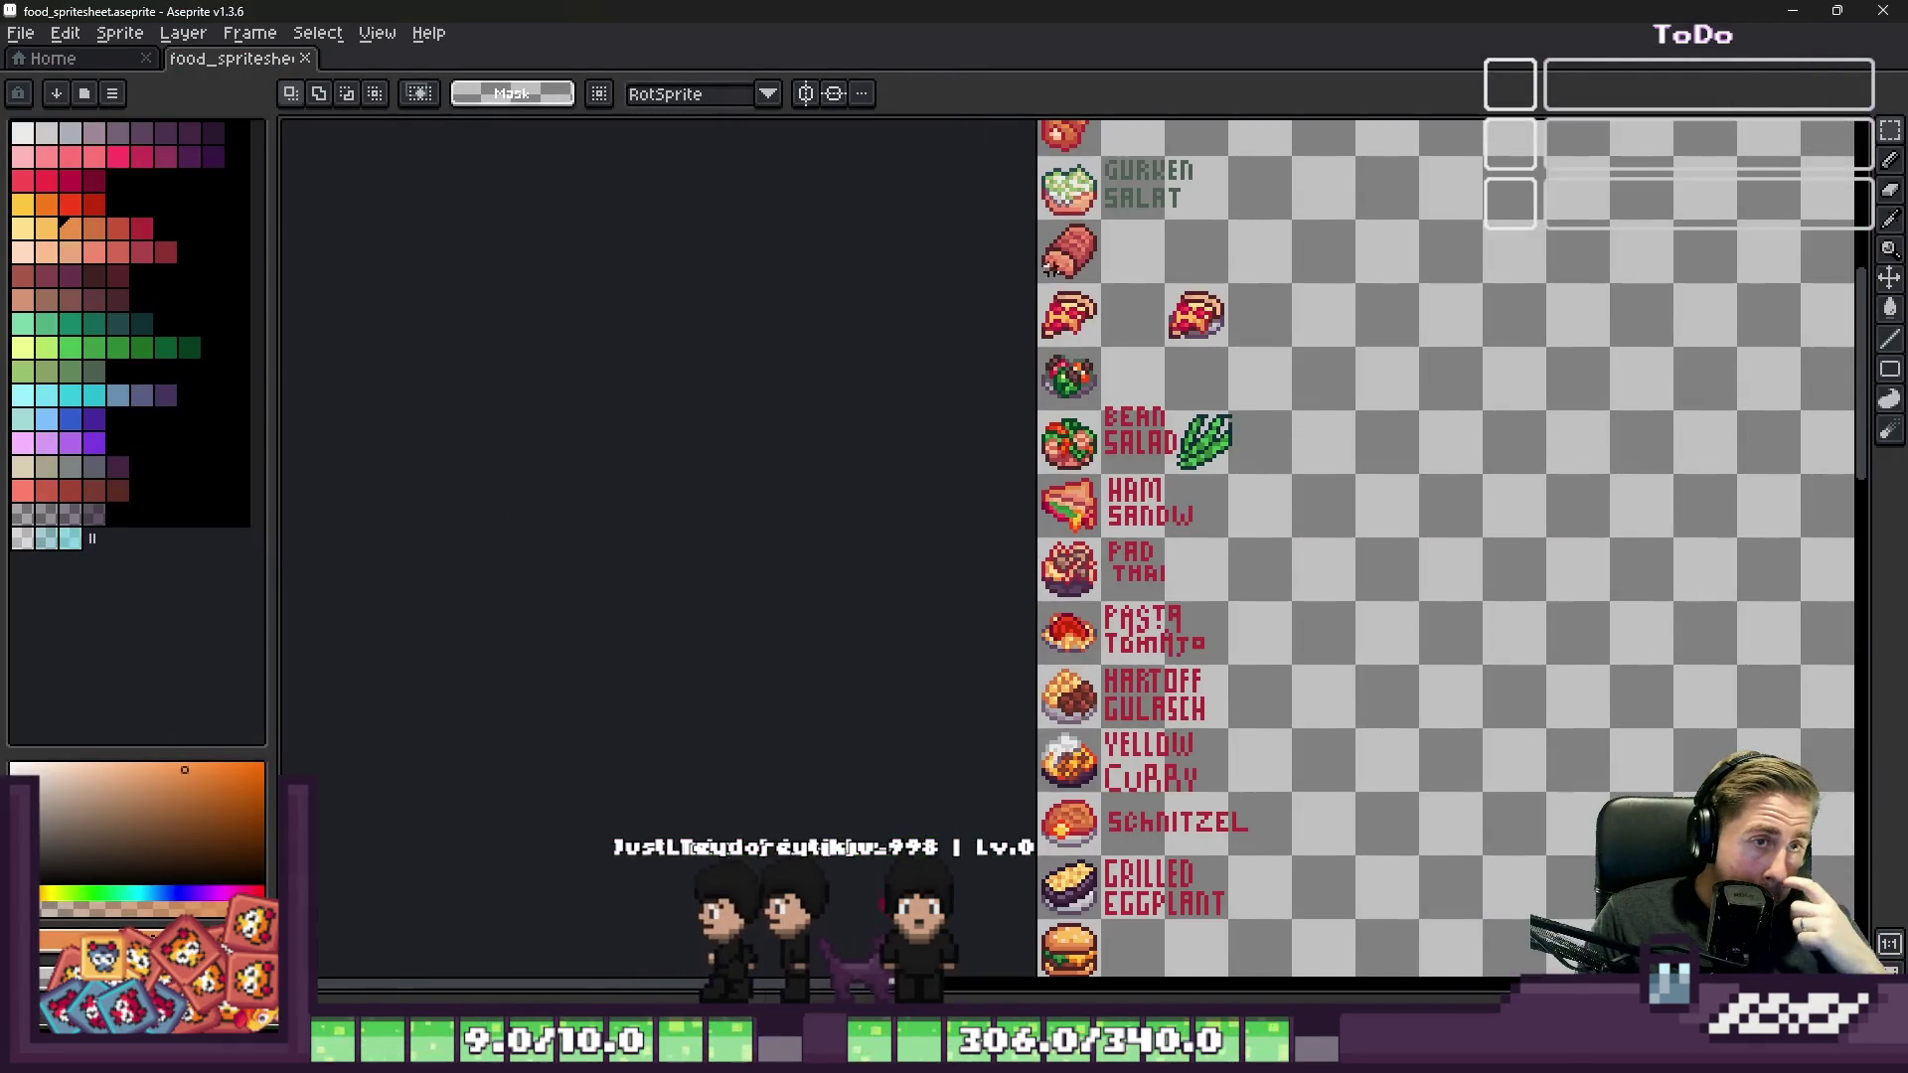
Step: Copy the ham sandwich tile, paste it into the empty tile below the burger, and position it there
scroll(1012, 229, "down", 1)
scroll(1057, 281, "down", 1)
scroll(1053, 288, "up", 5)
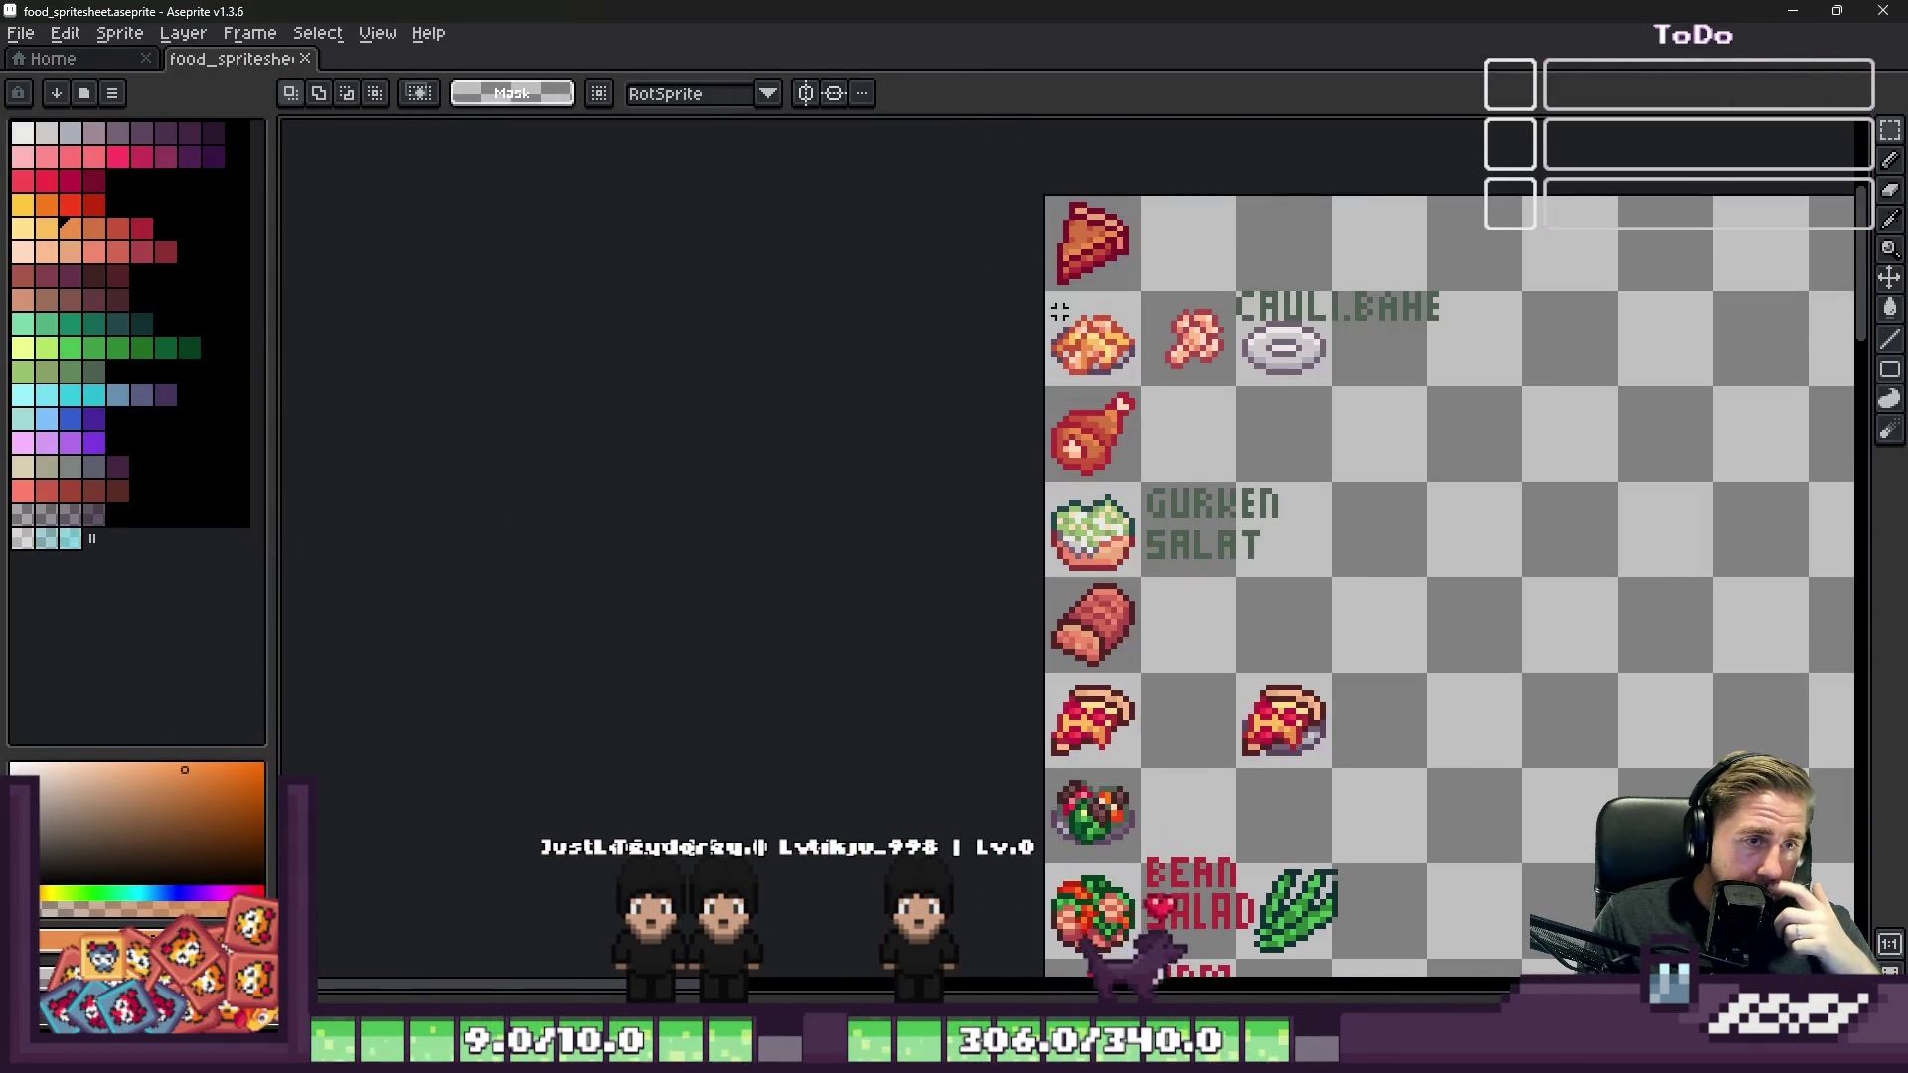
scroll(1101, 676, "down", 1)
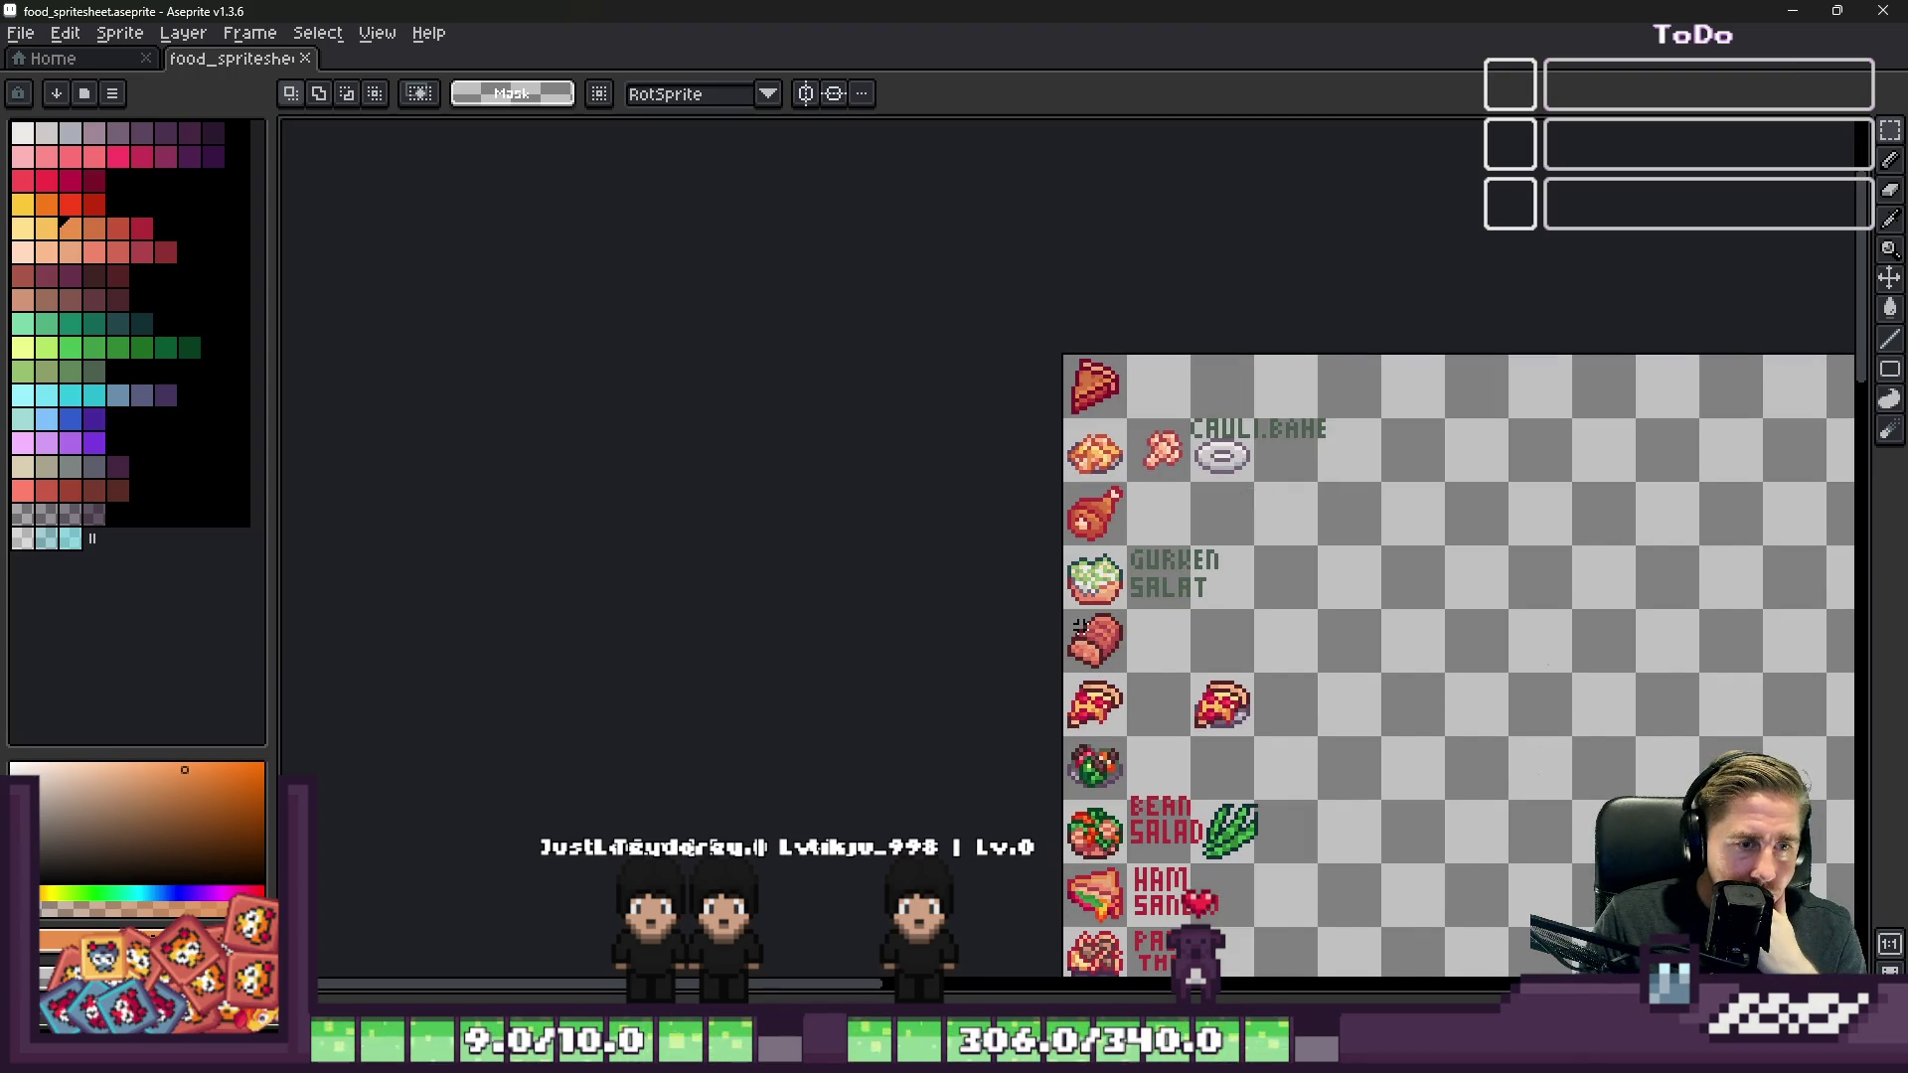
scroll(1083, 696, "down", 1)
scroll(1093, 706, "up", 3)
scroll(1103, 715, "up", 3)
left_click(1123, 720)
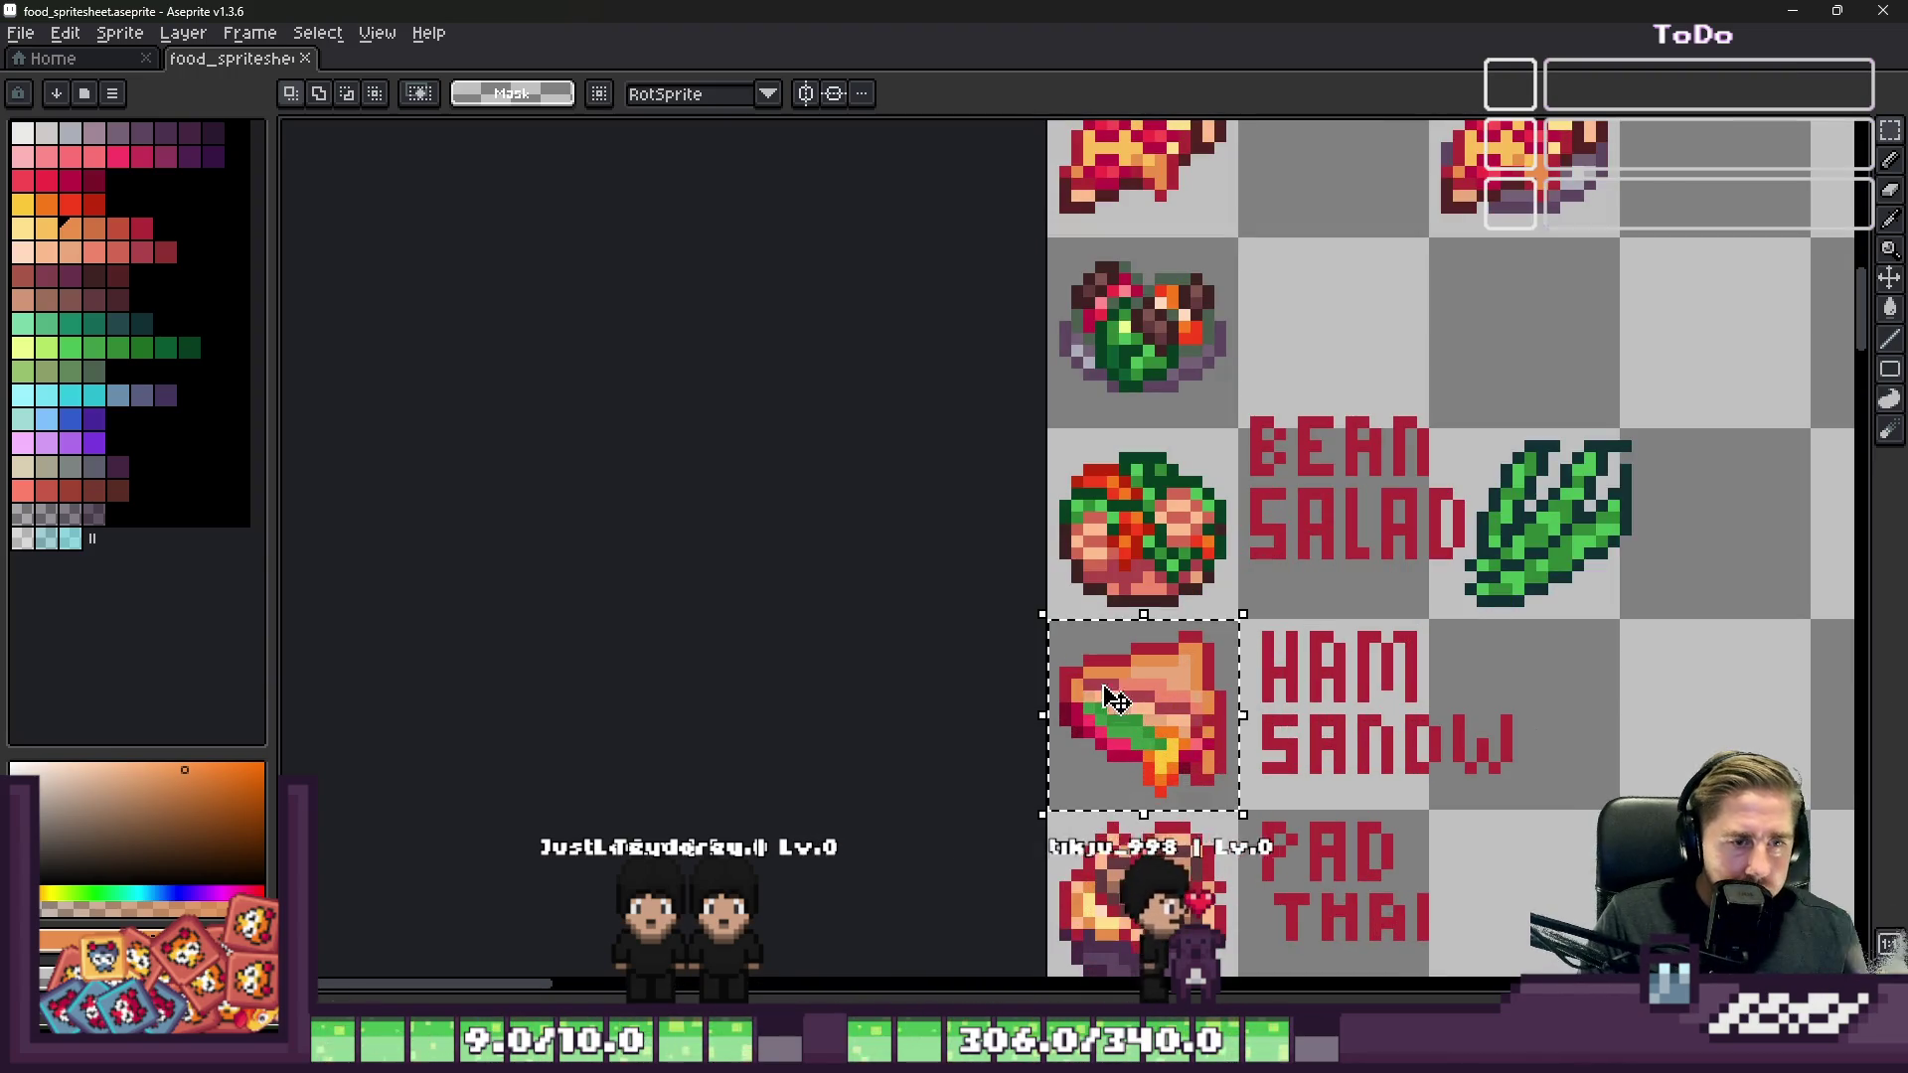
scroll(1128, 477, "down", 5)
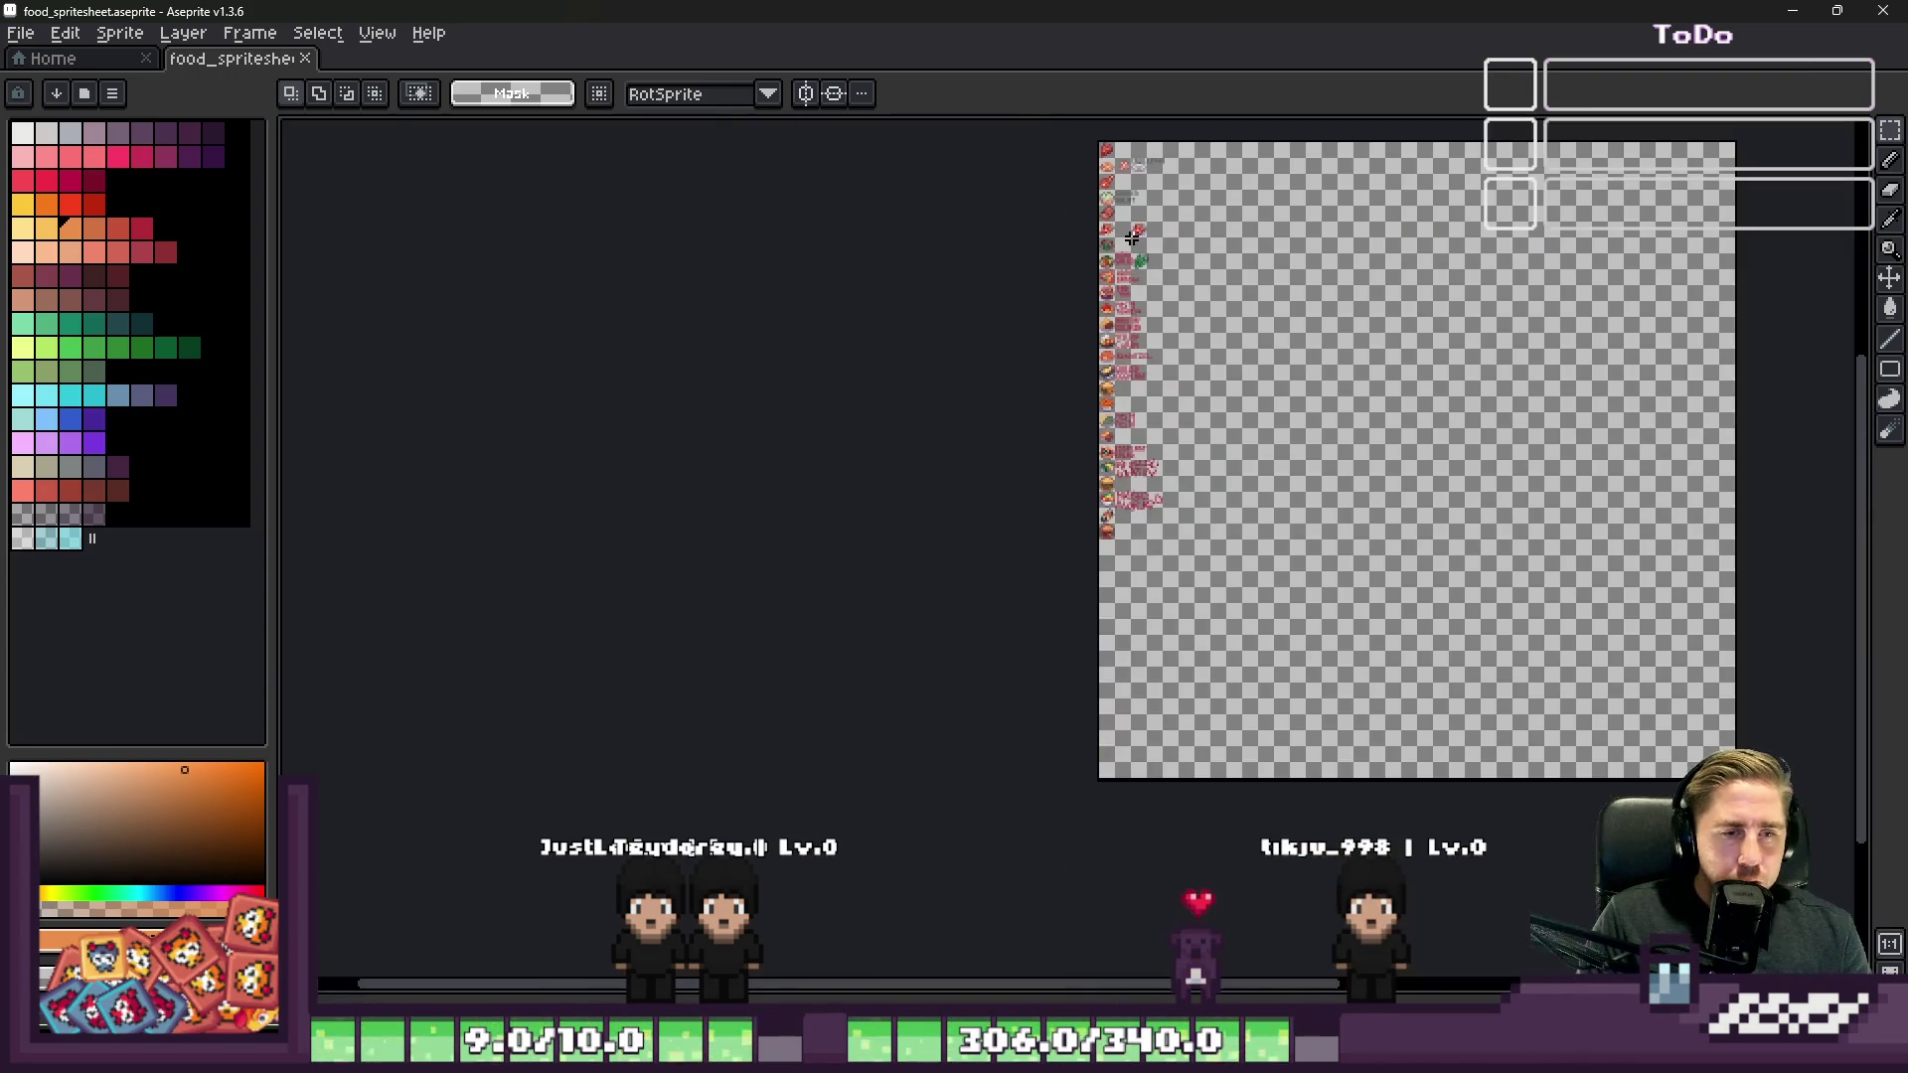
scroll(1134, 449, "up", 10)
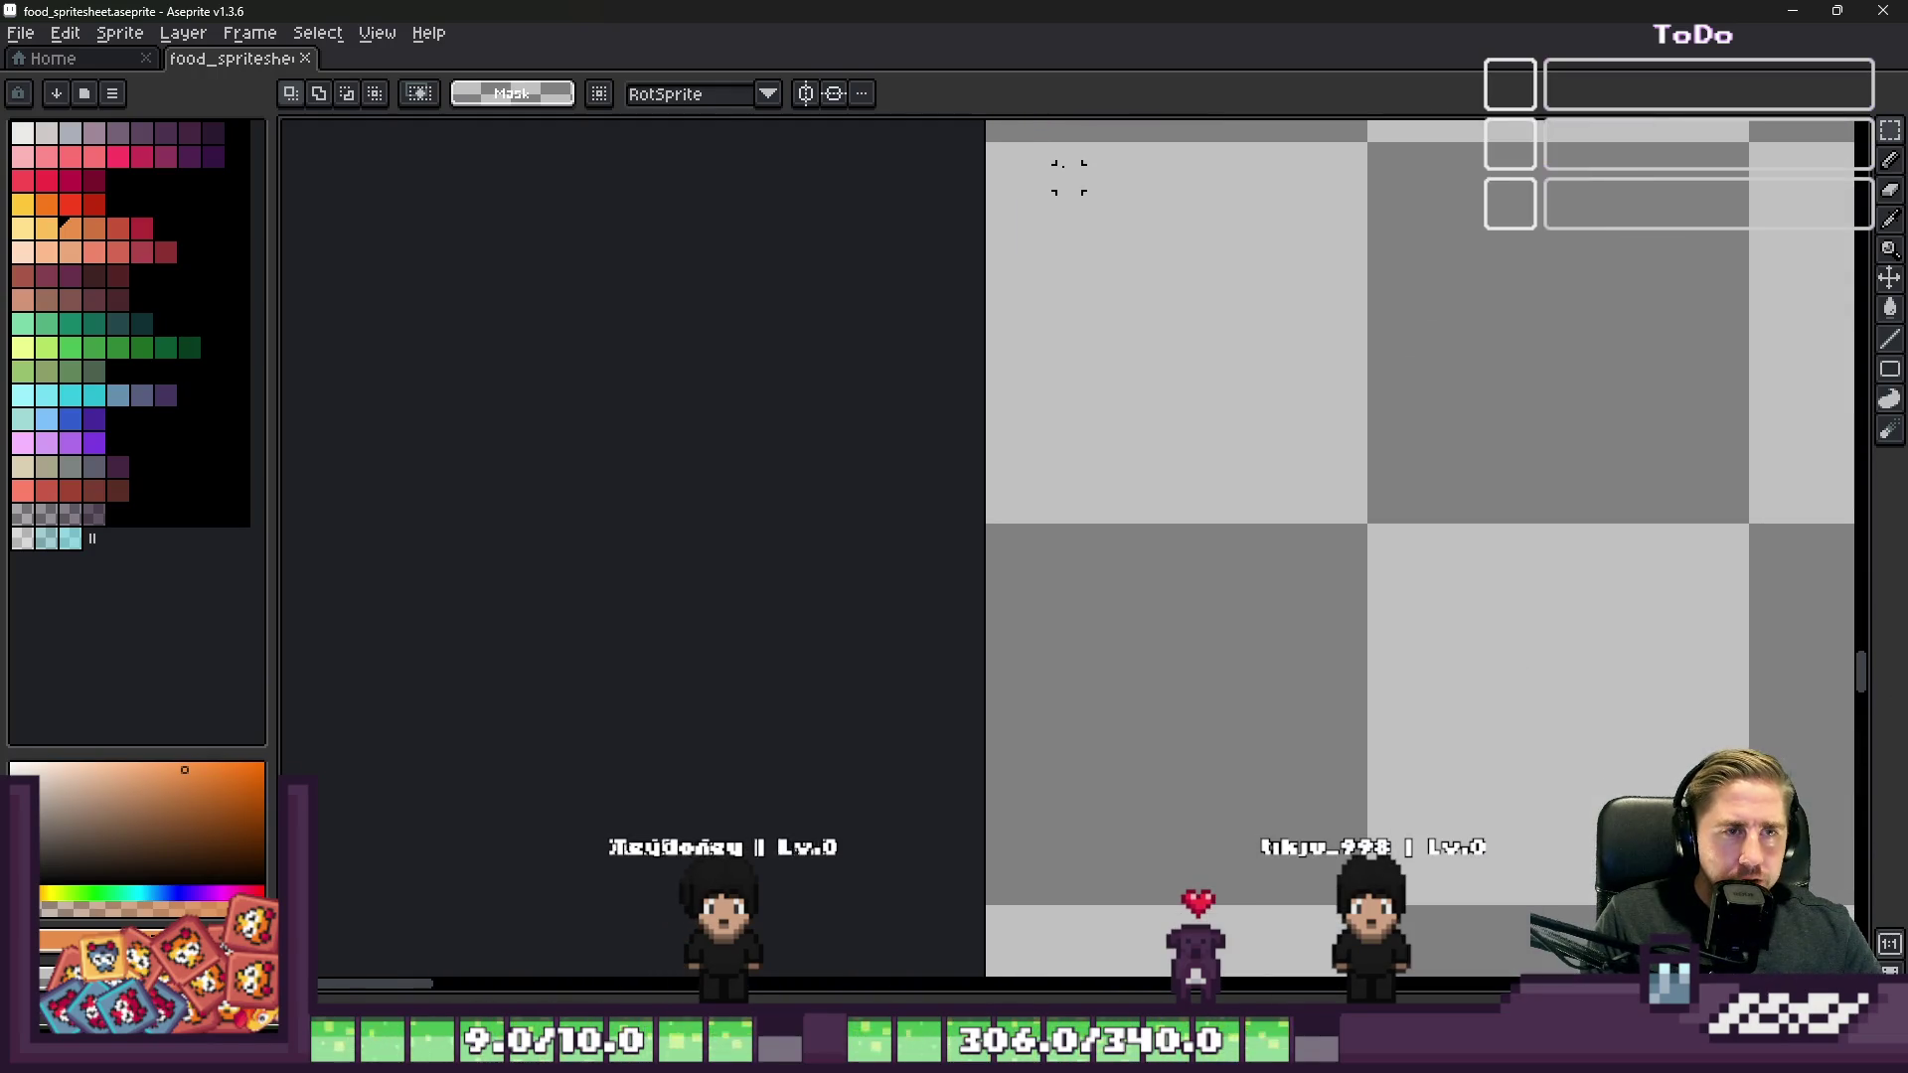
left_click(1143, 398)
left_click_drag(1143, 398, 1154, 199)
key("ctrl+d")
scroll(1154, 200, "down", 2)
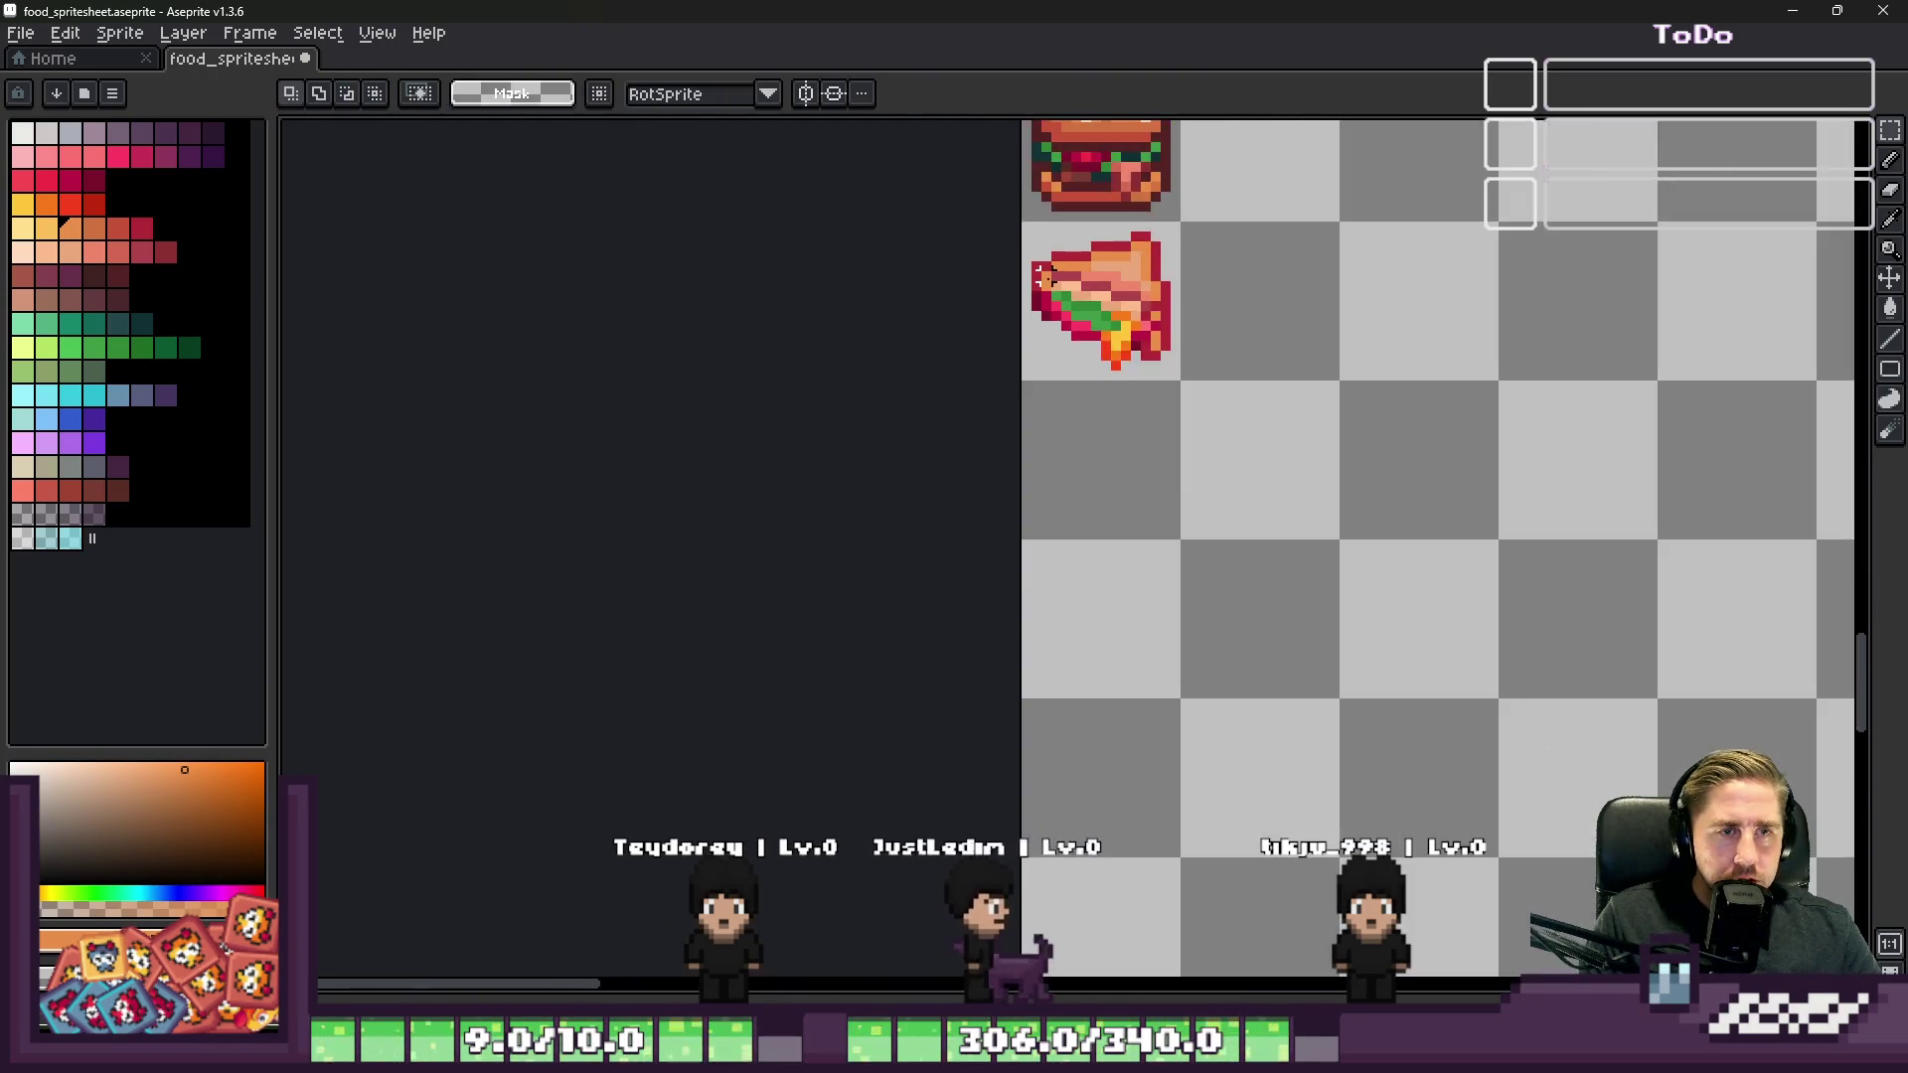
Step: Draw a crimson line along the sandwich's lower edge and erase the drip and stray pink pixels
scroll(1073, 273, "up", 2)
scroll(1073, 273, "up", 1)
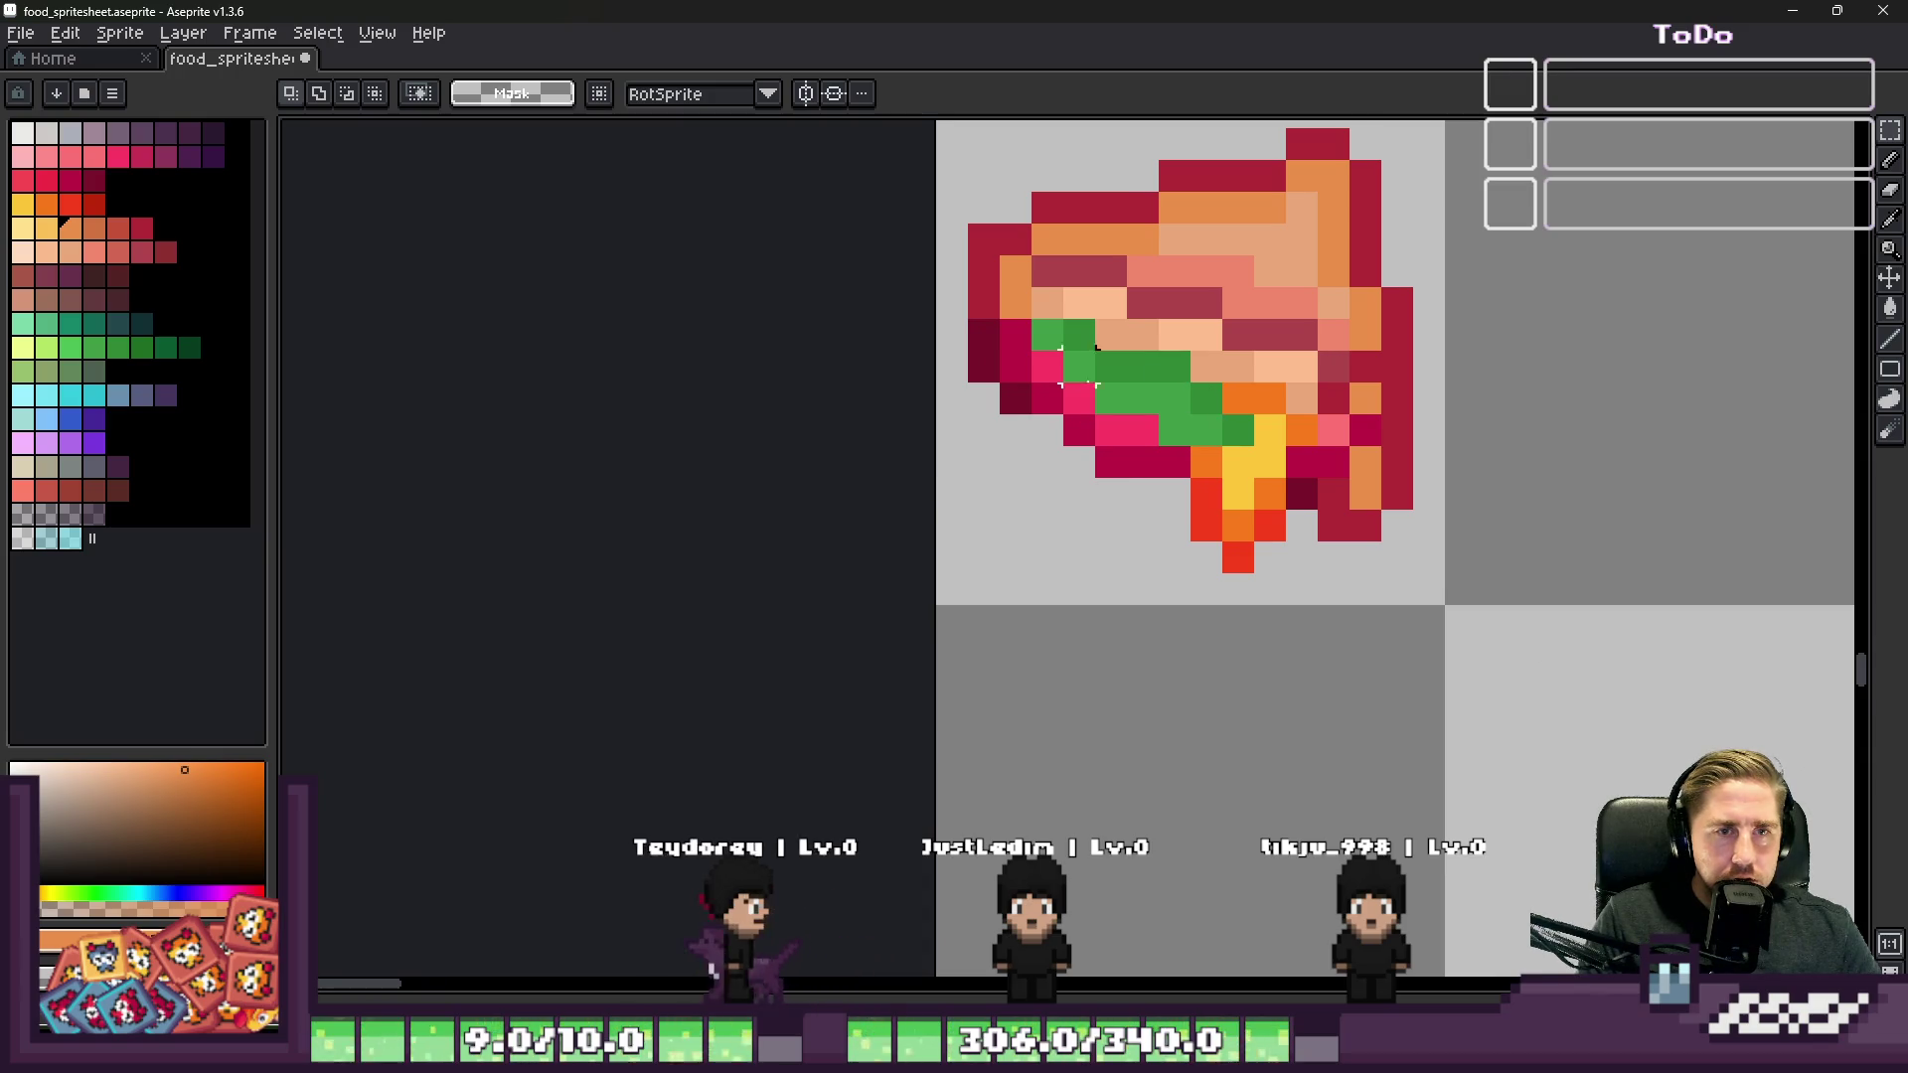
scroll(1004, 417, "down", 2)
scroll(1013, 422, "up", 3)
key("i")
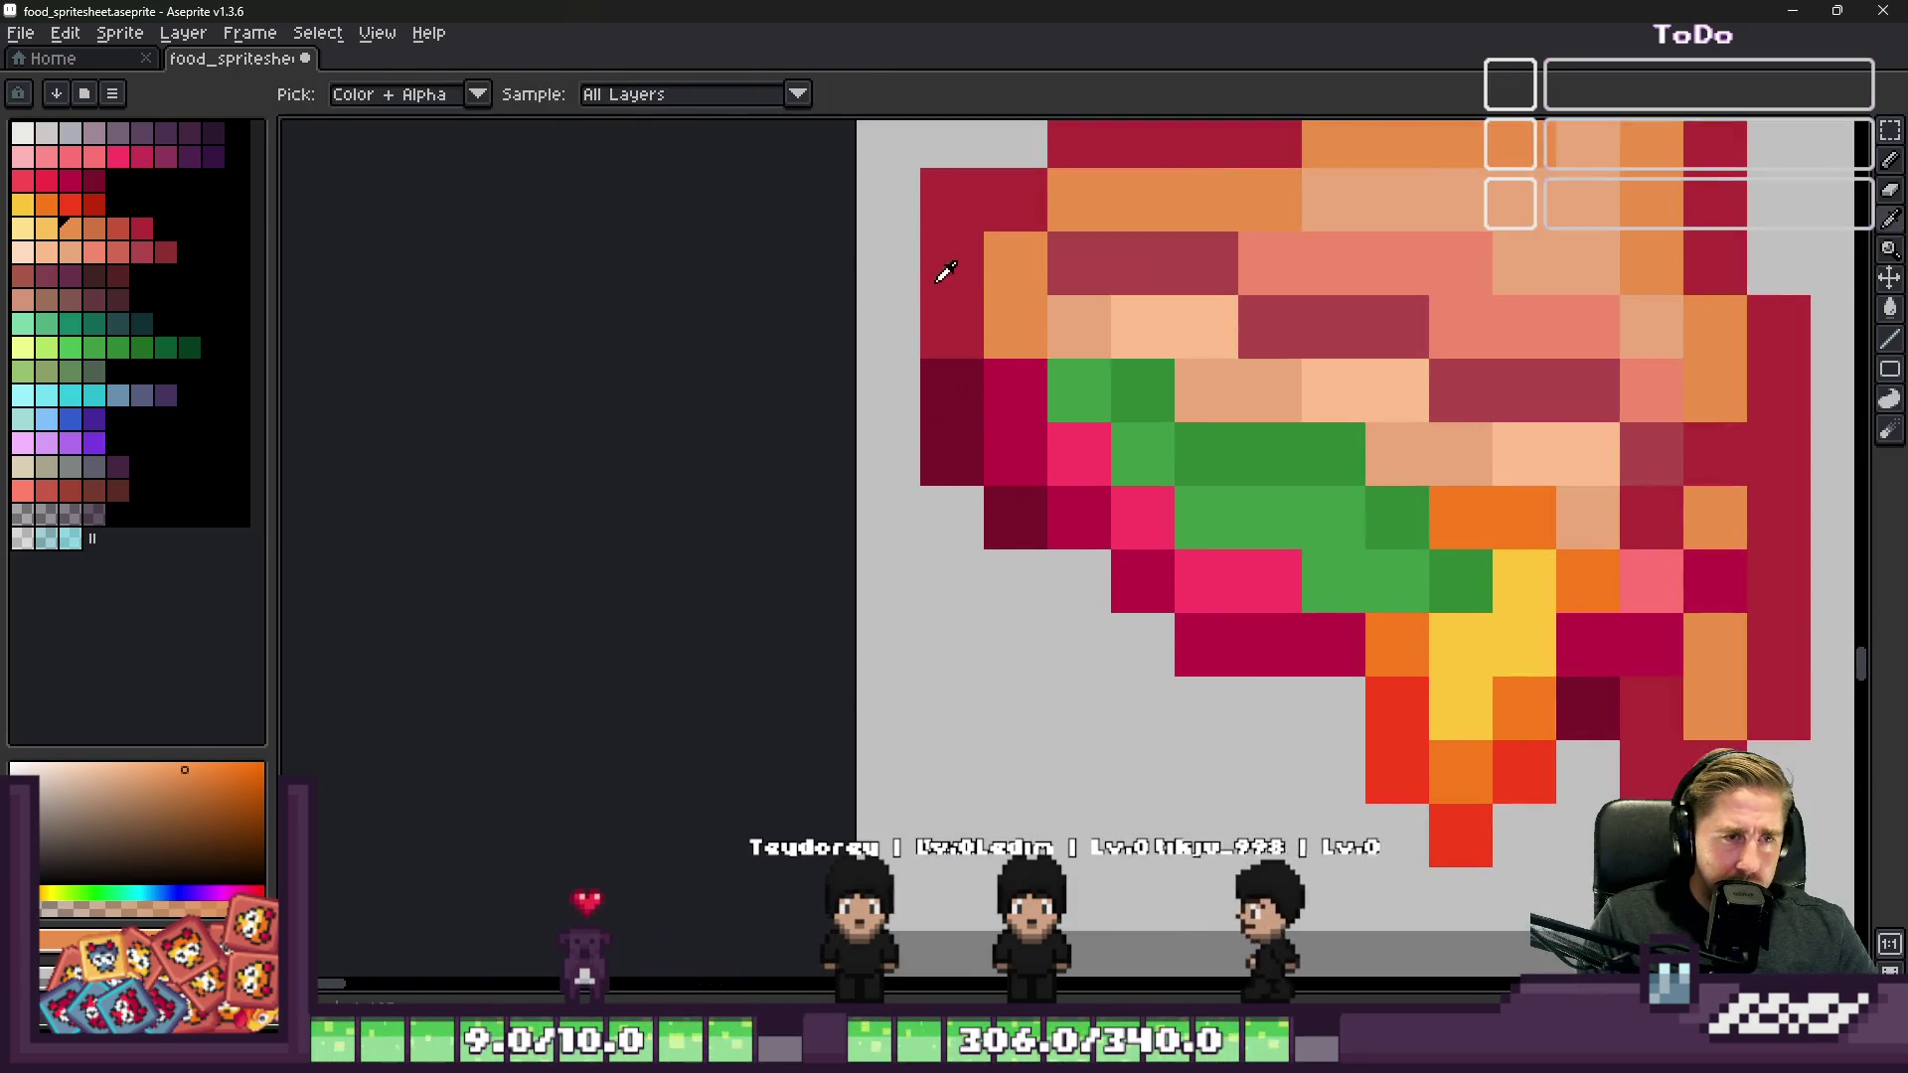
left_click(941, 272)
key("b")
left_click(1644, 711, "shift")
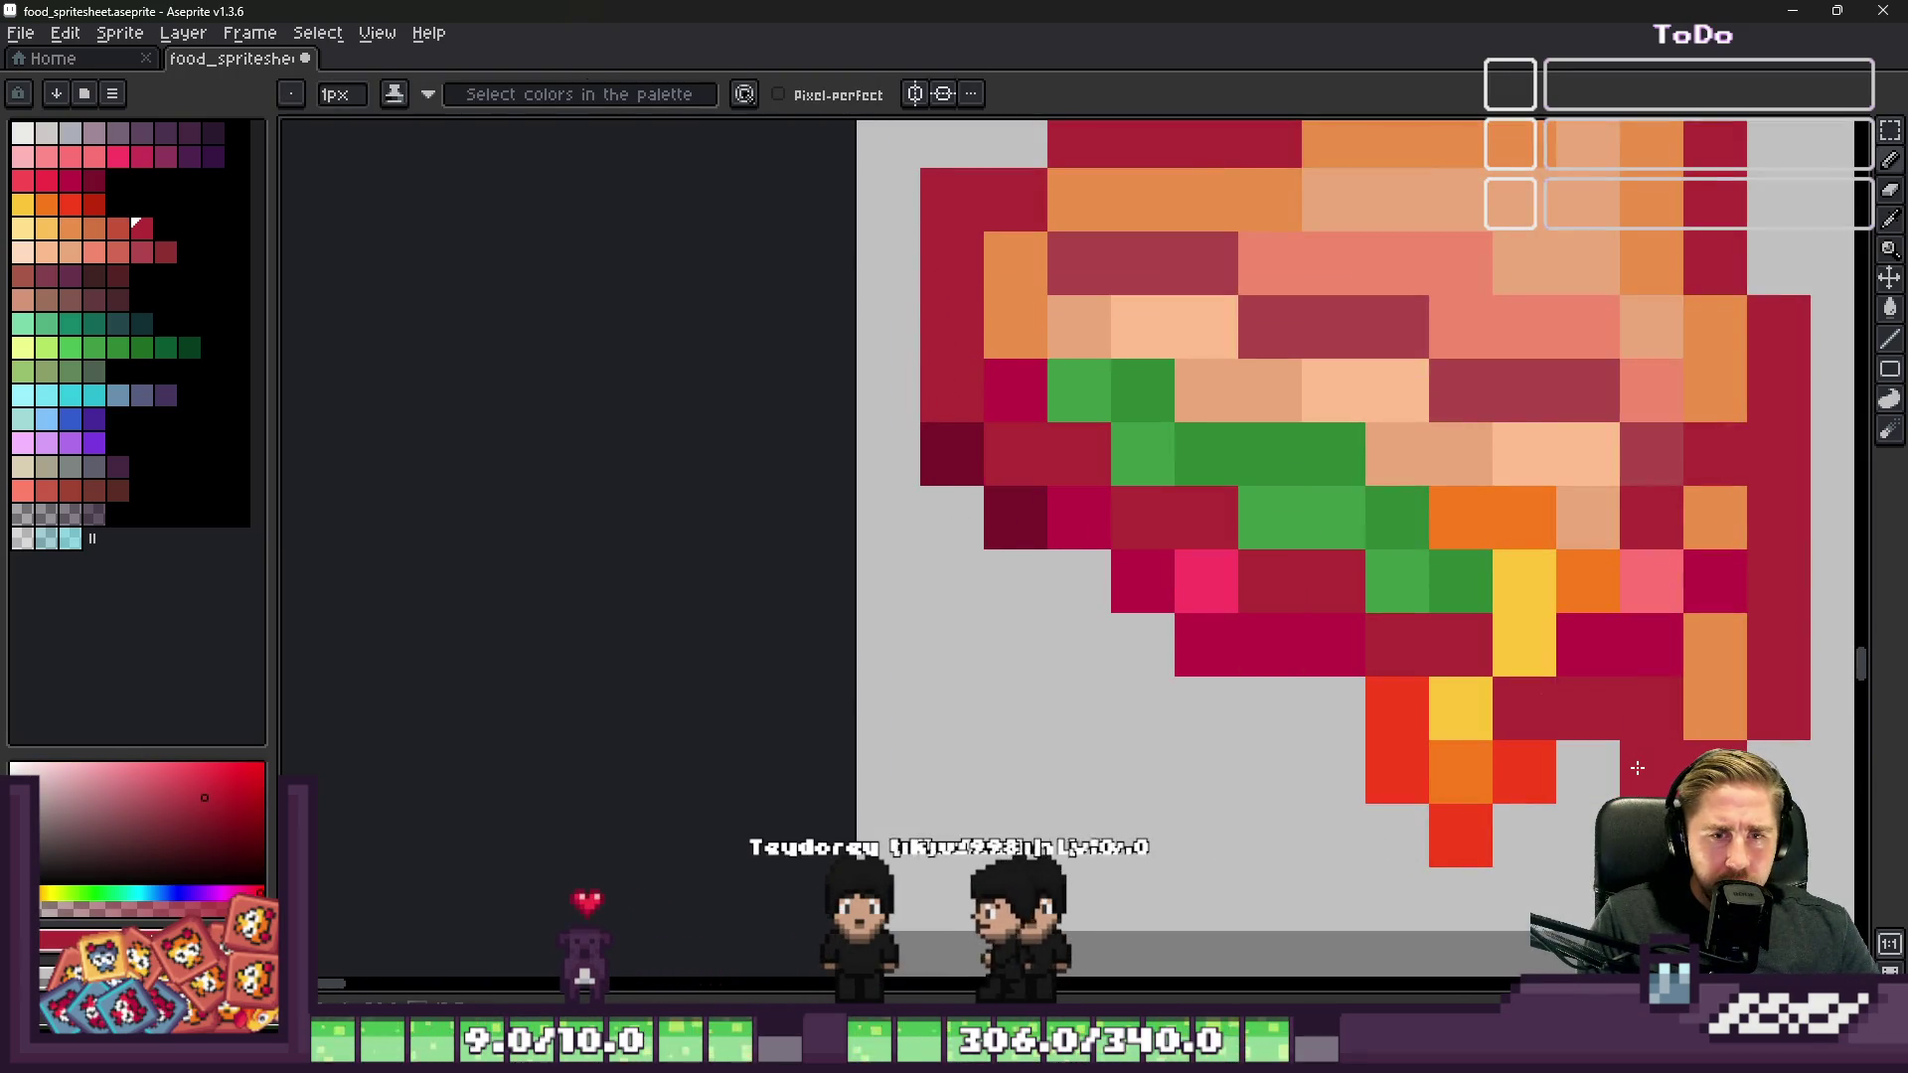
key("e")
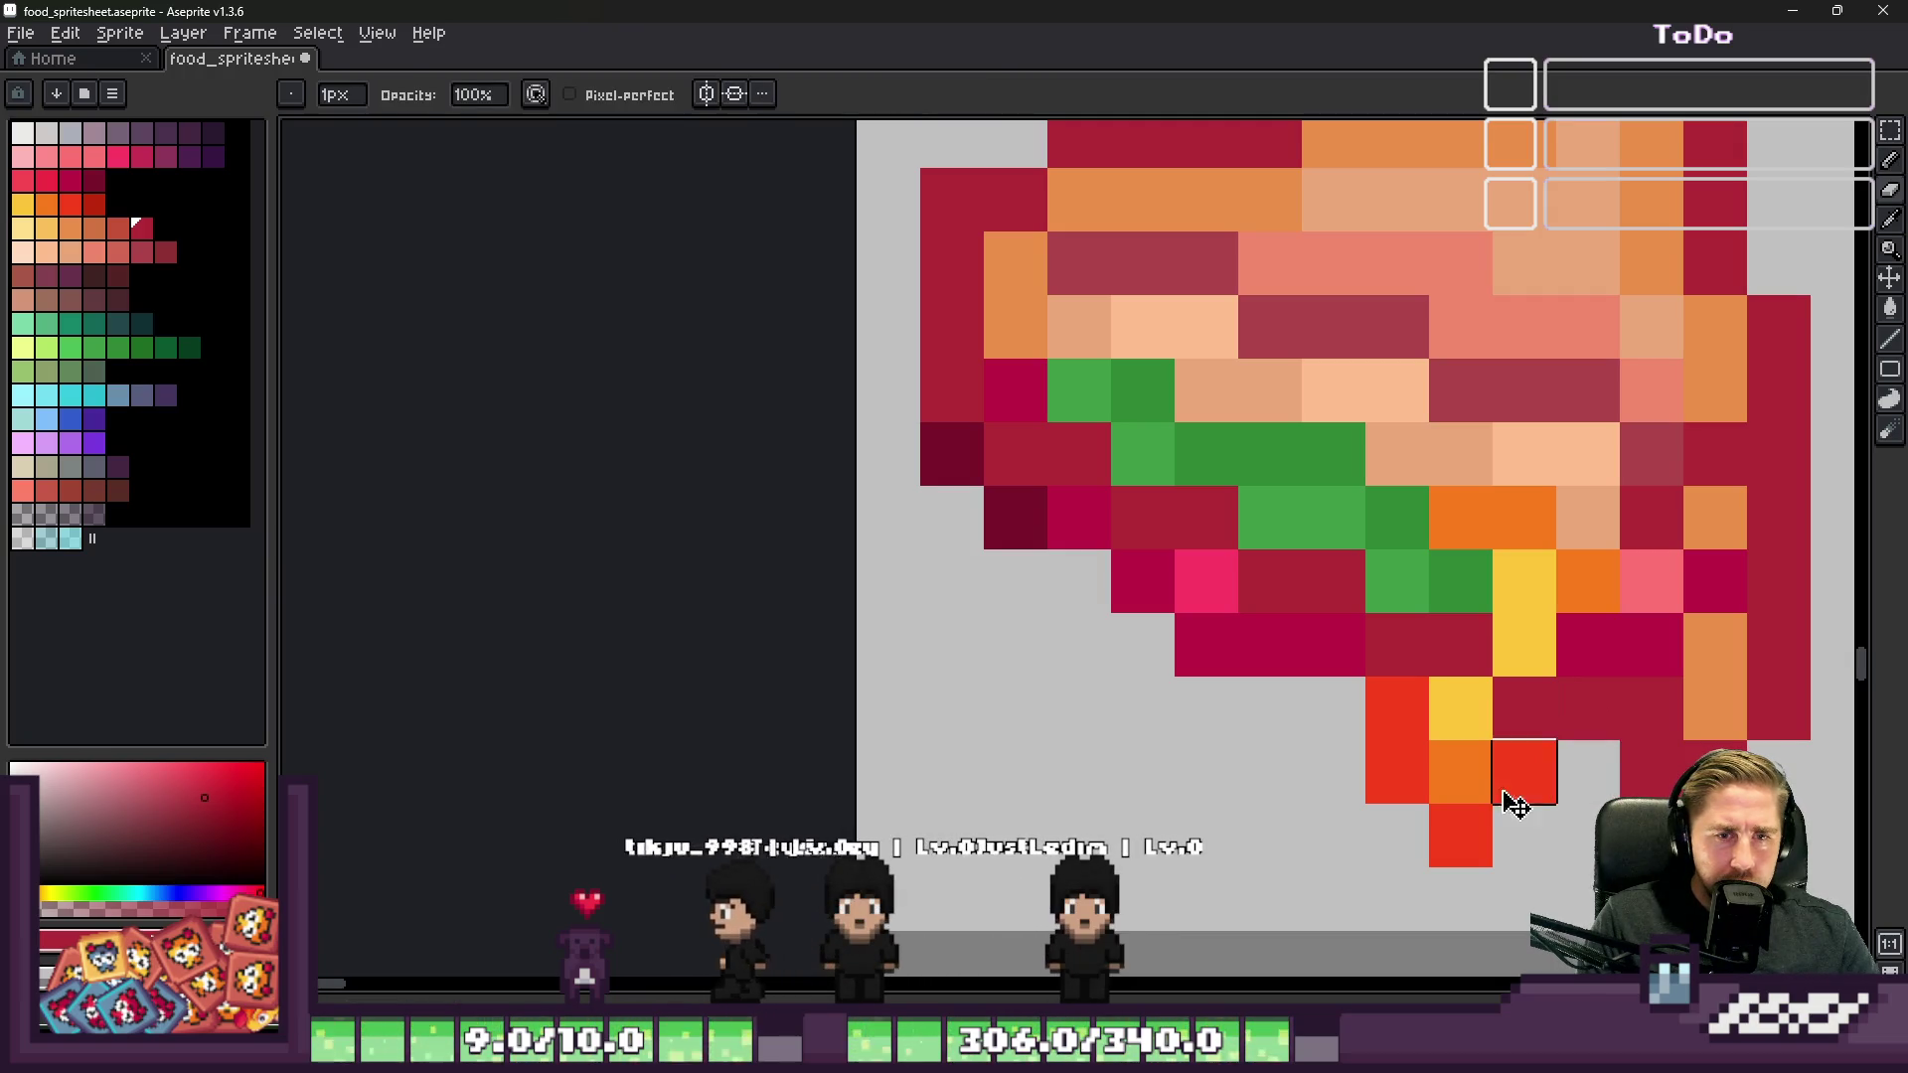
left_click(1461, 772)
left_click(1337, 710)
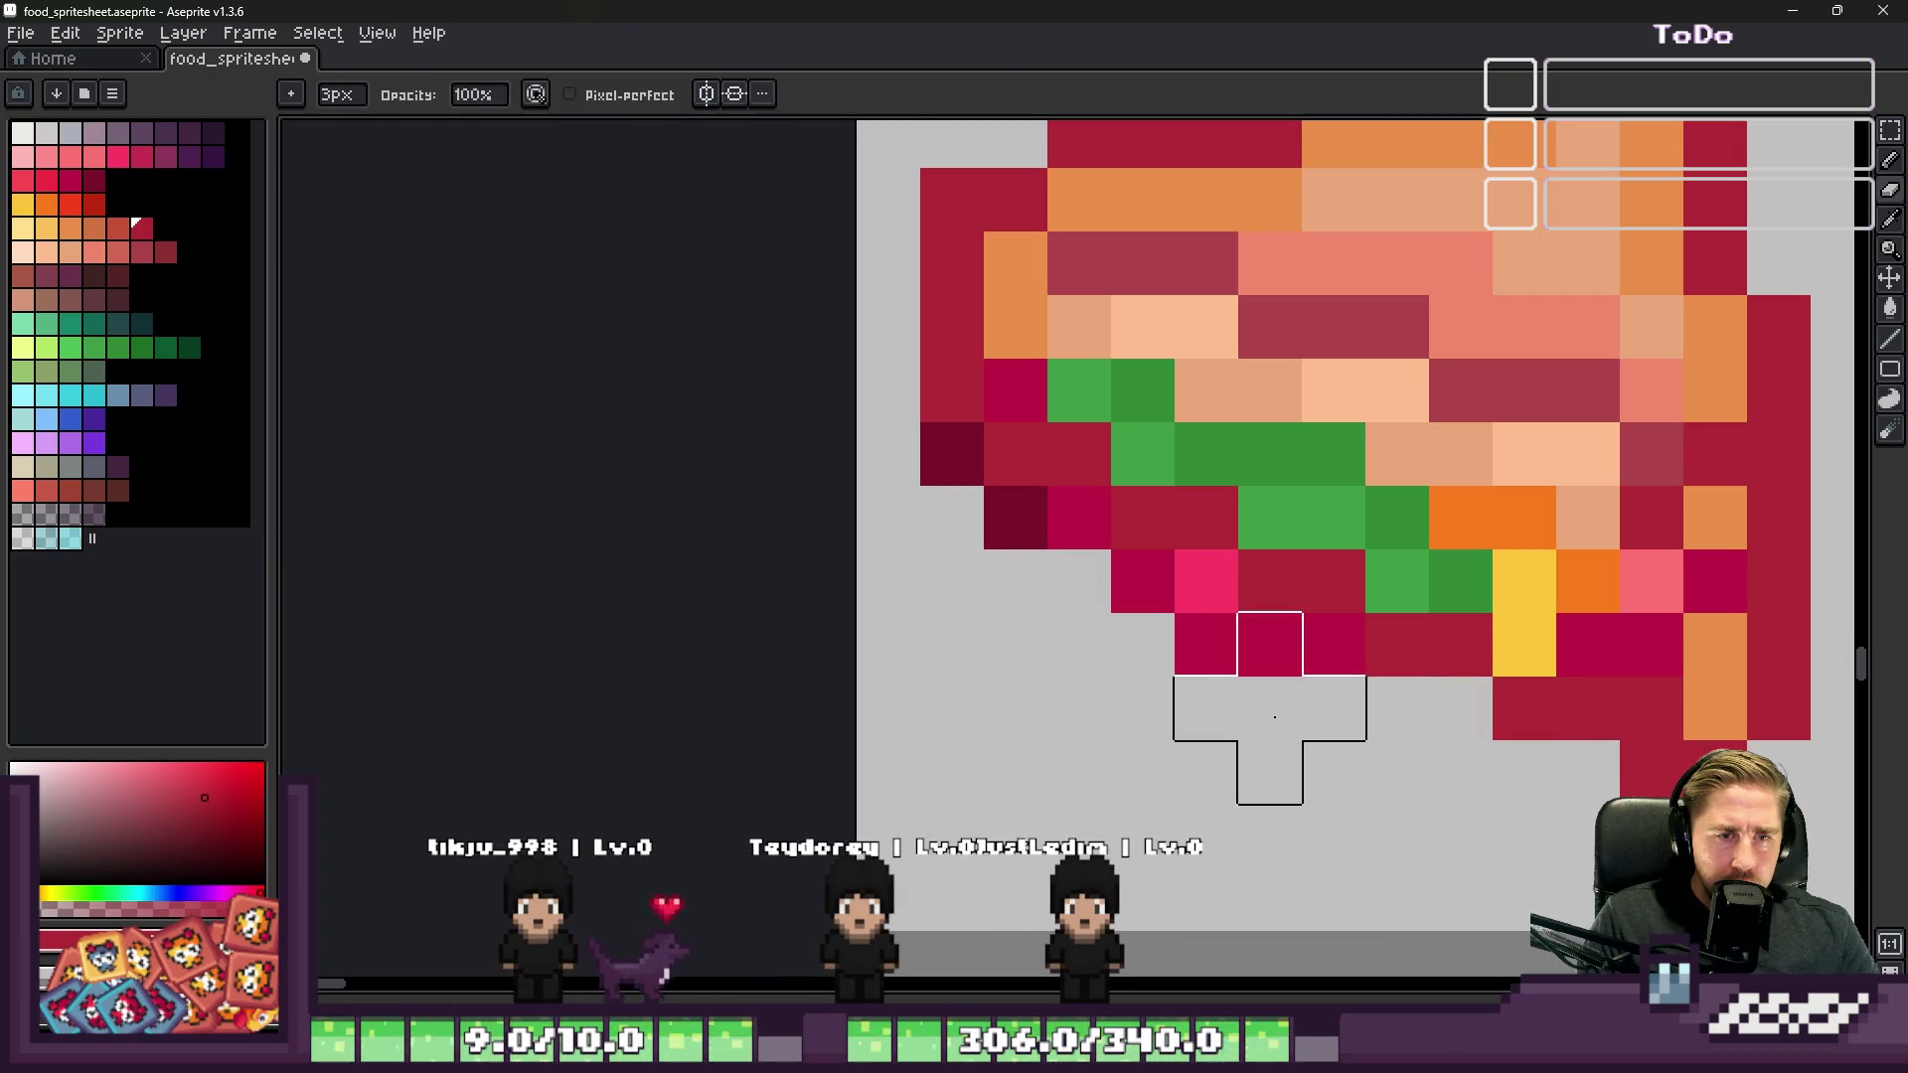
left_click(1191, 672)
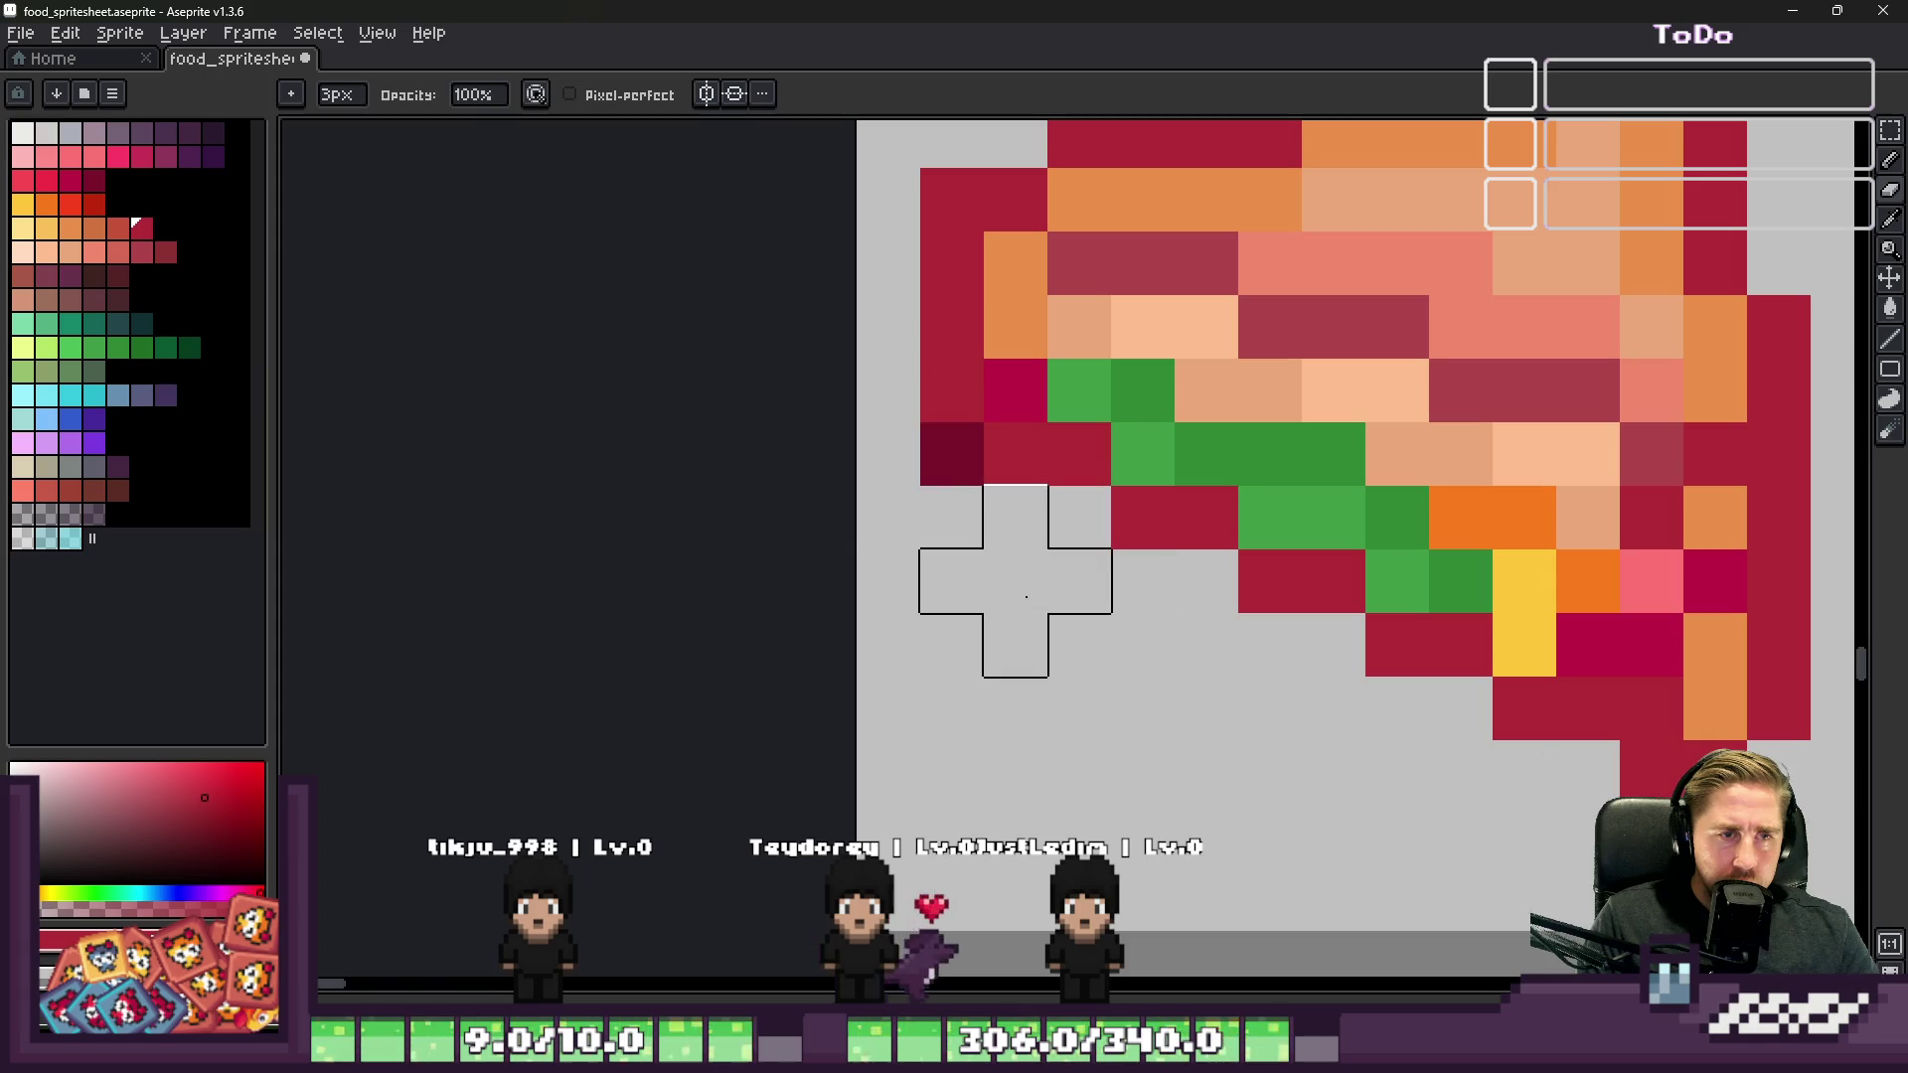
Step: Paint over the green lettuce, yellow area and magenta pixels with the orange filling colour
scroll(945, 511, "down", 1)
key("i")
left_click(958, 342)
key("b")
left_click(966, 411)
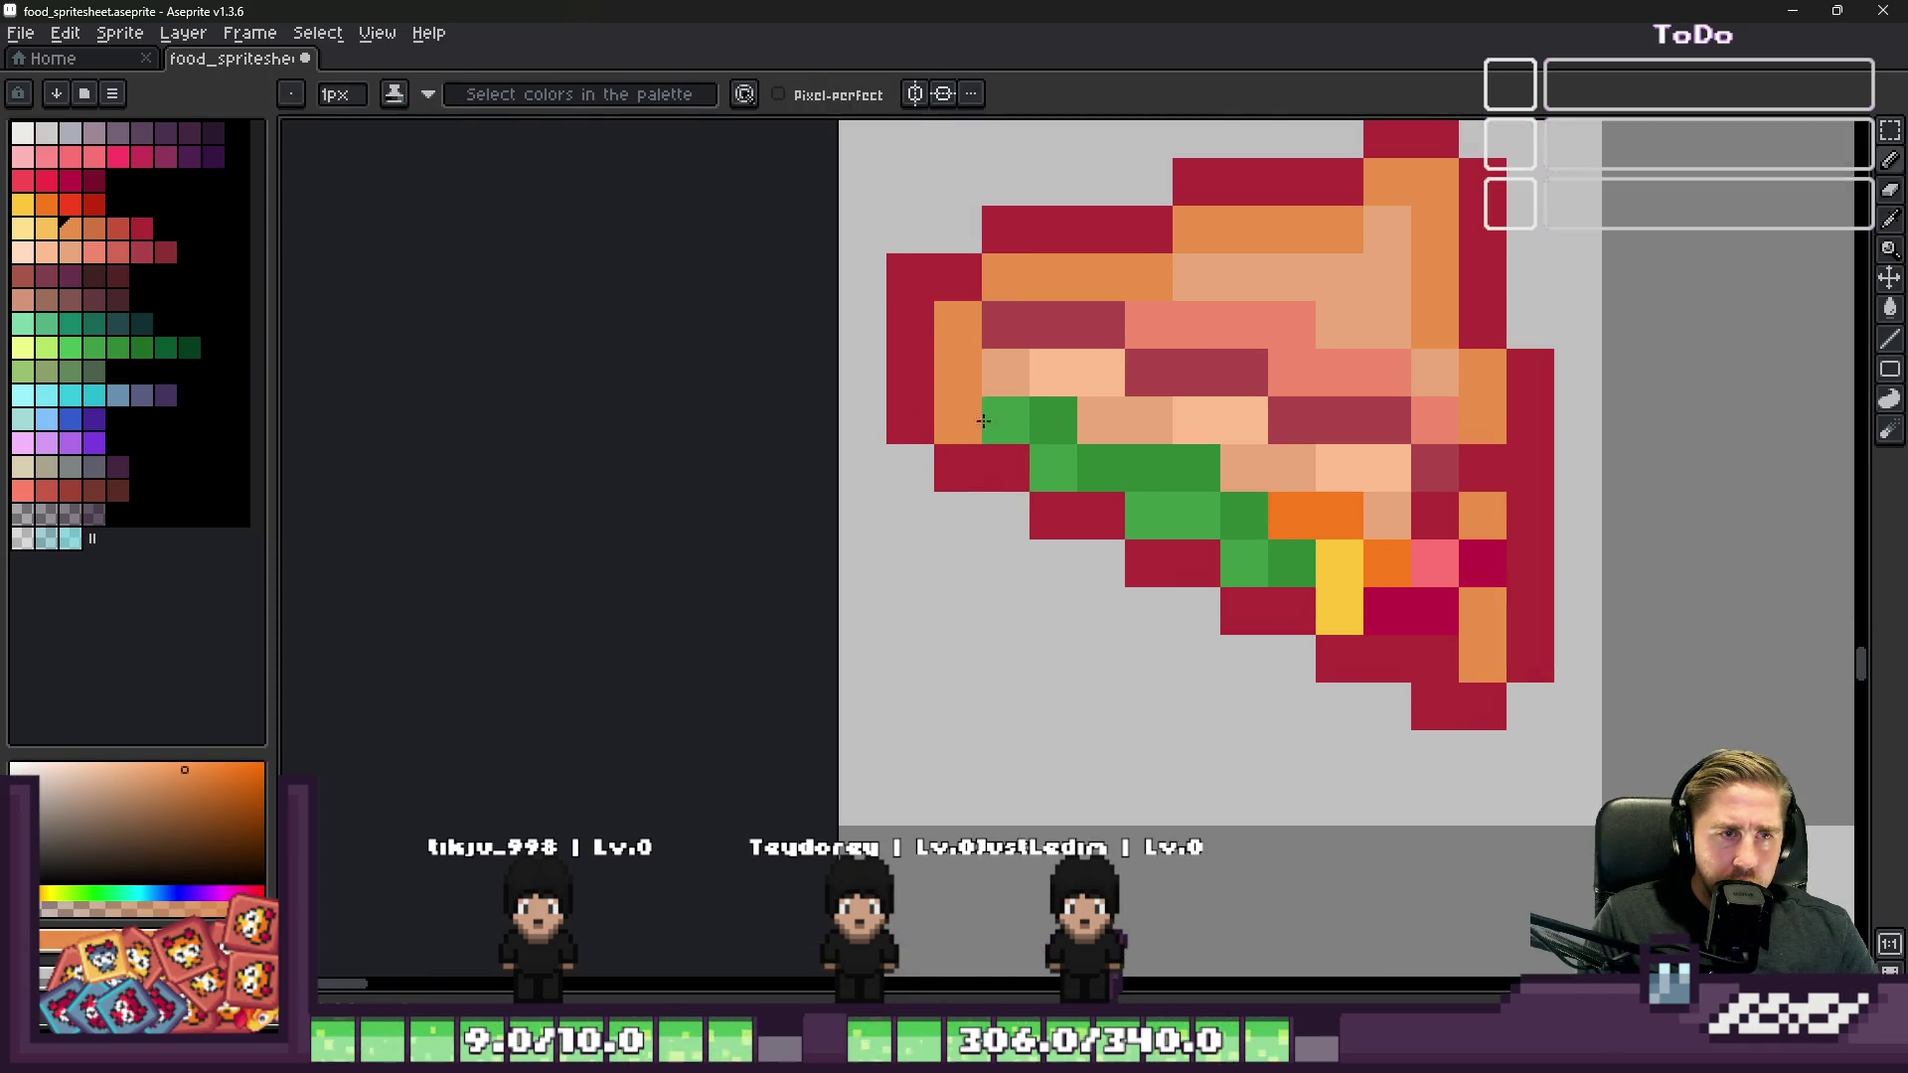
left_click_drag(1109, 451, 1388, 612)
key("ctrl+z")
mouse_move(1172, 516)
left_mouse_down()
mouse_move(1389, 612)
mouse_move(1256, 494)
mouse_move(986, 352)
left_mouse_up()
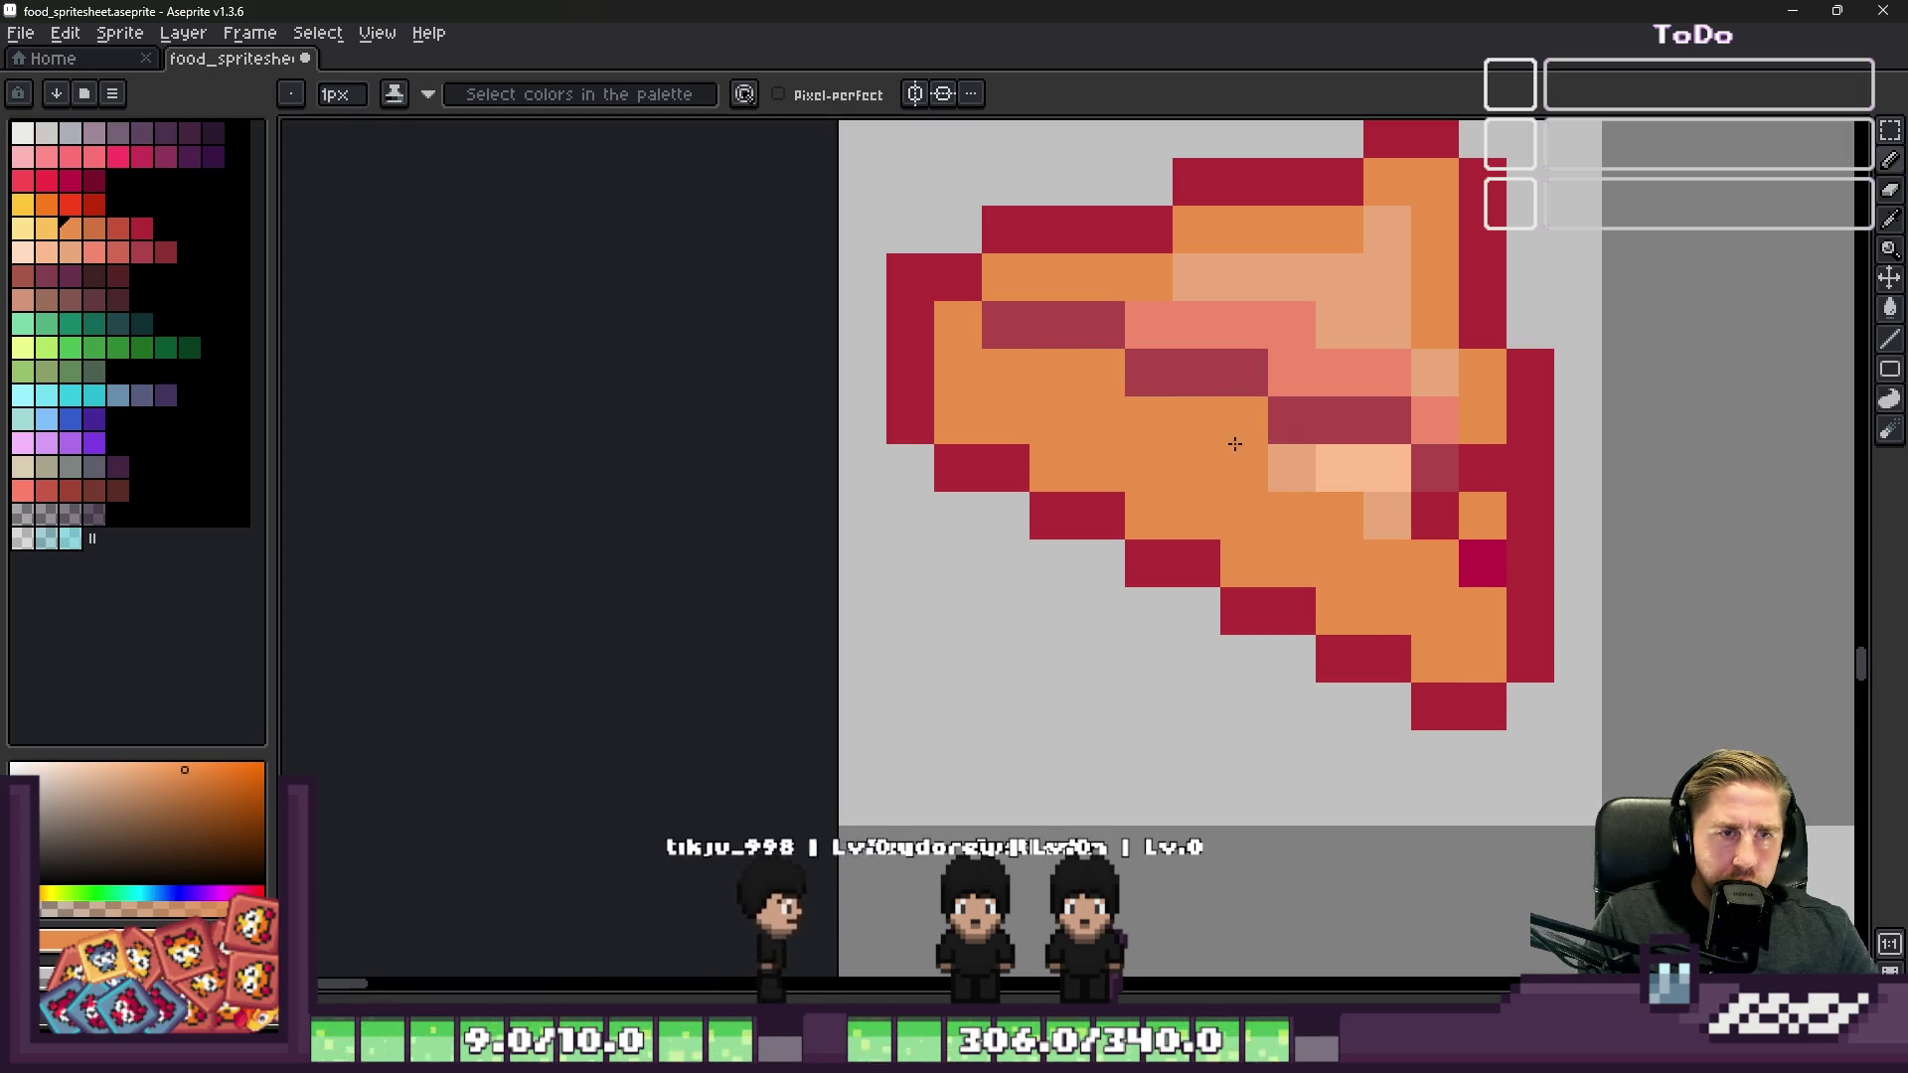
scroll(1390, 499, "down", 5)
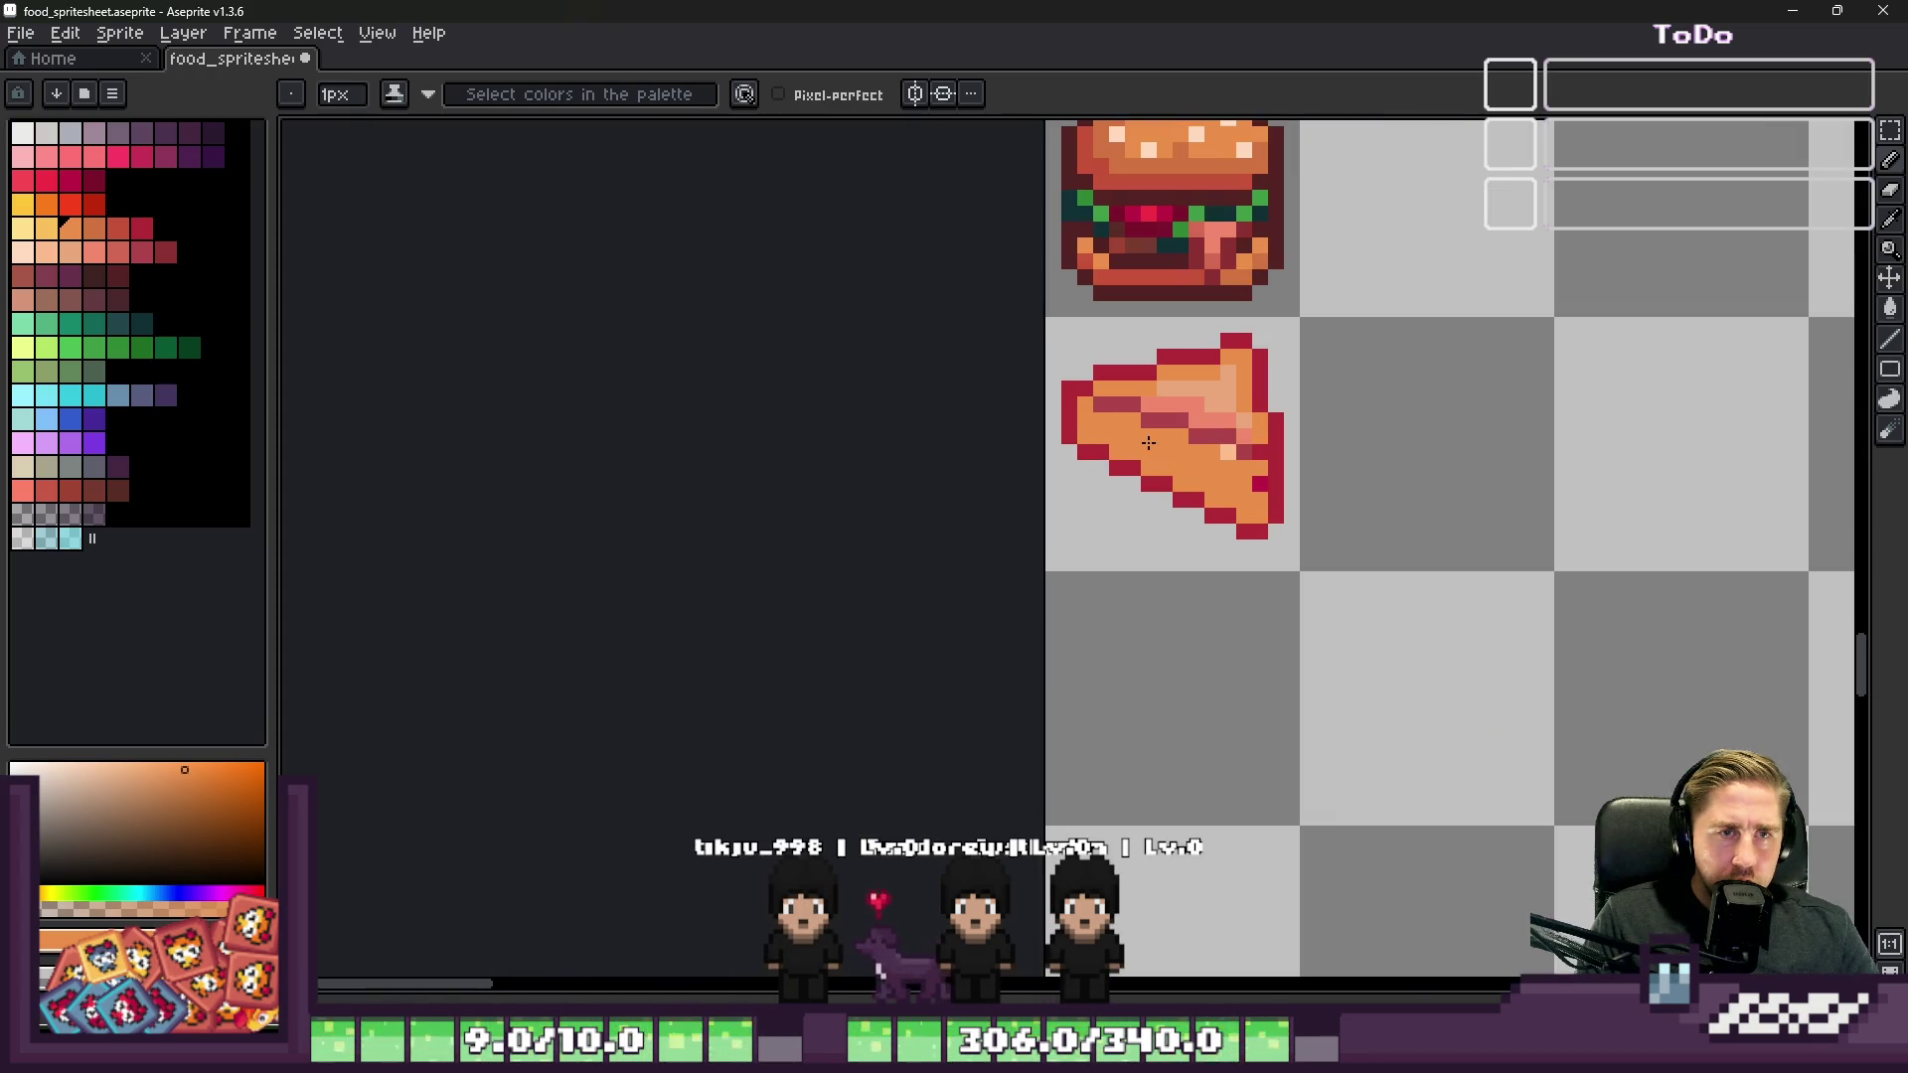
scroll(1170, 427, "up", 2)
scroll(1286, 485, "down", 1)
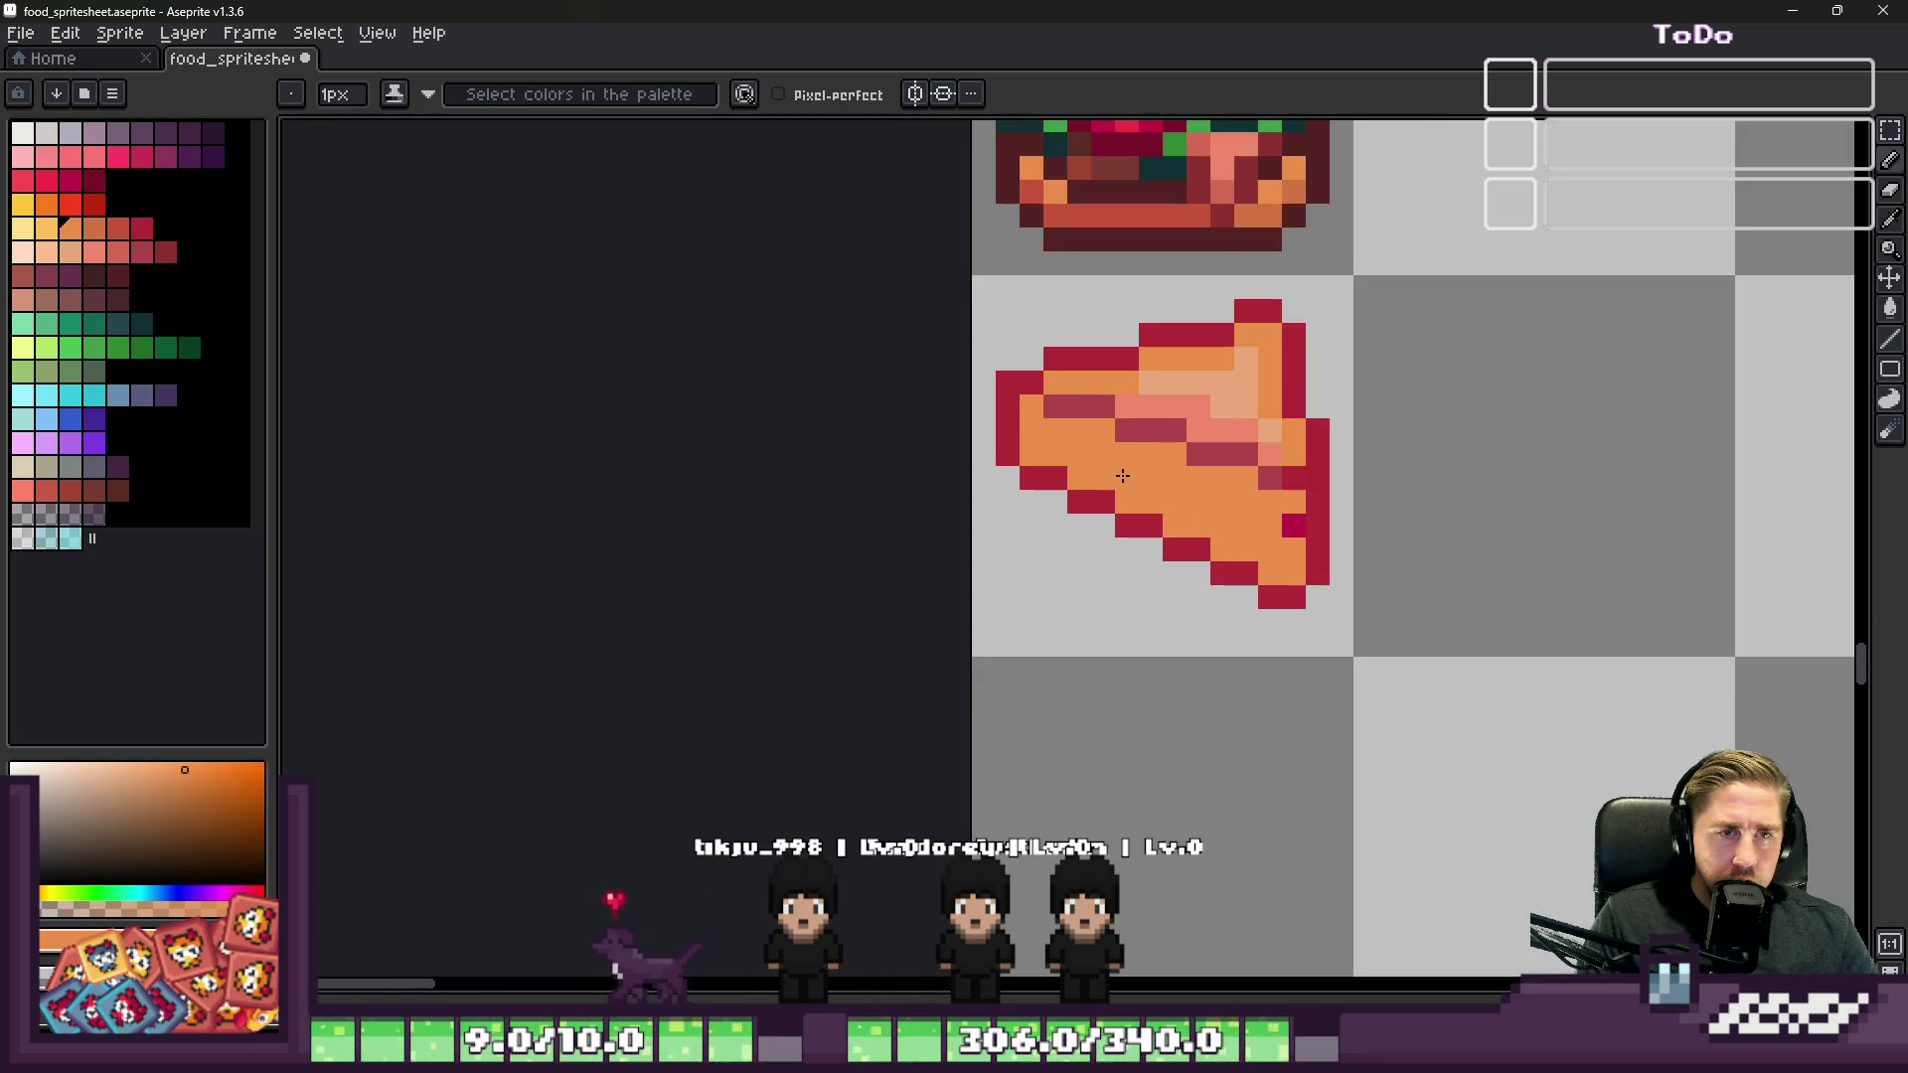
scroll(1242, 502, "up", 2)
Step: Draw dark-rose diagonal stripe pixels across the wedge, trimming the excess back to orange
left_click(971, 314, "alt")
left_click(928, 366)
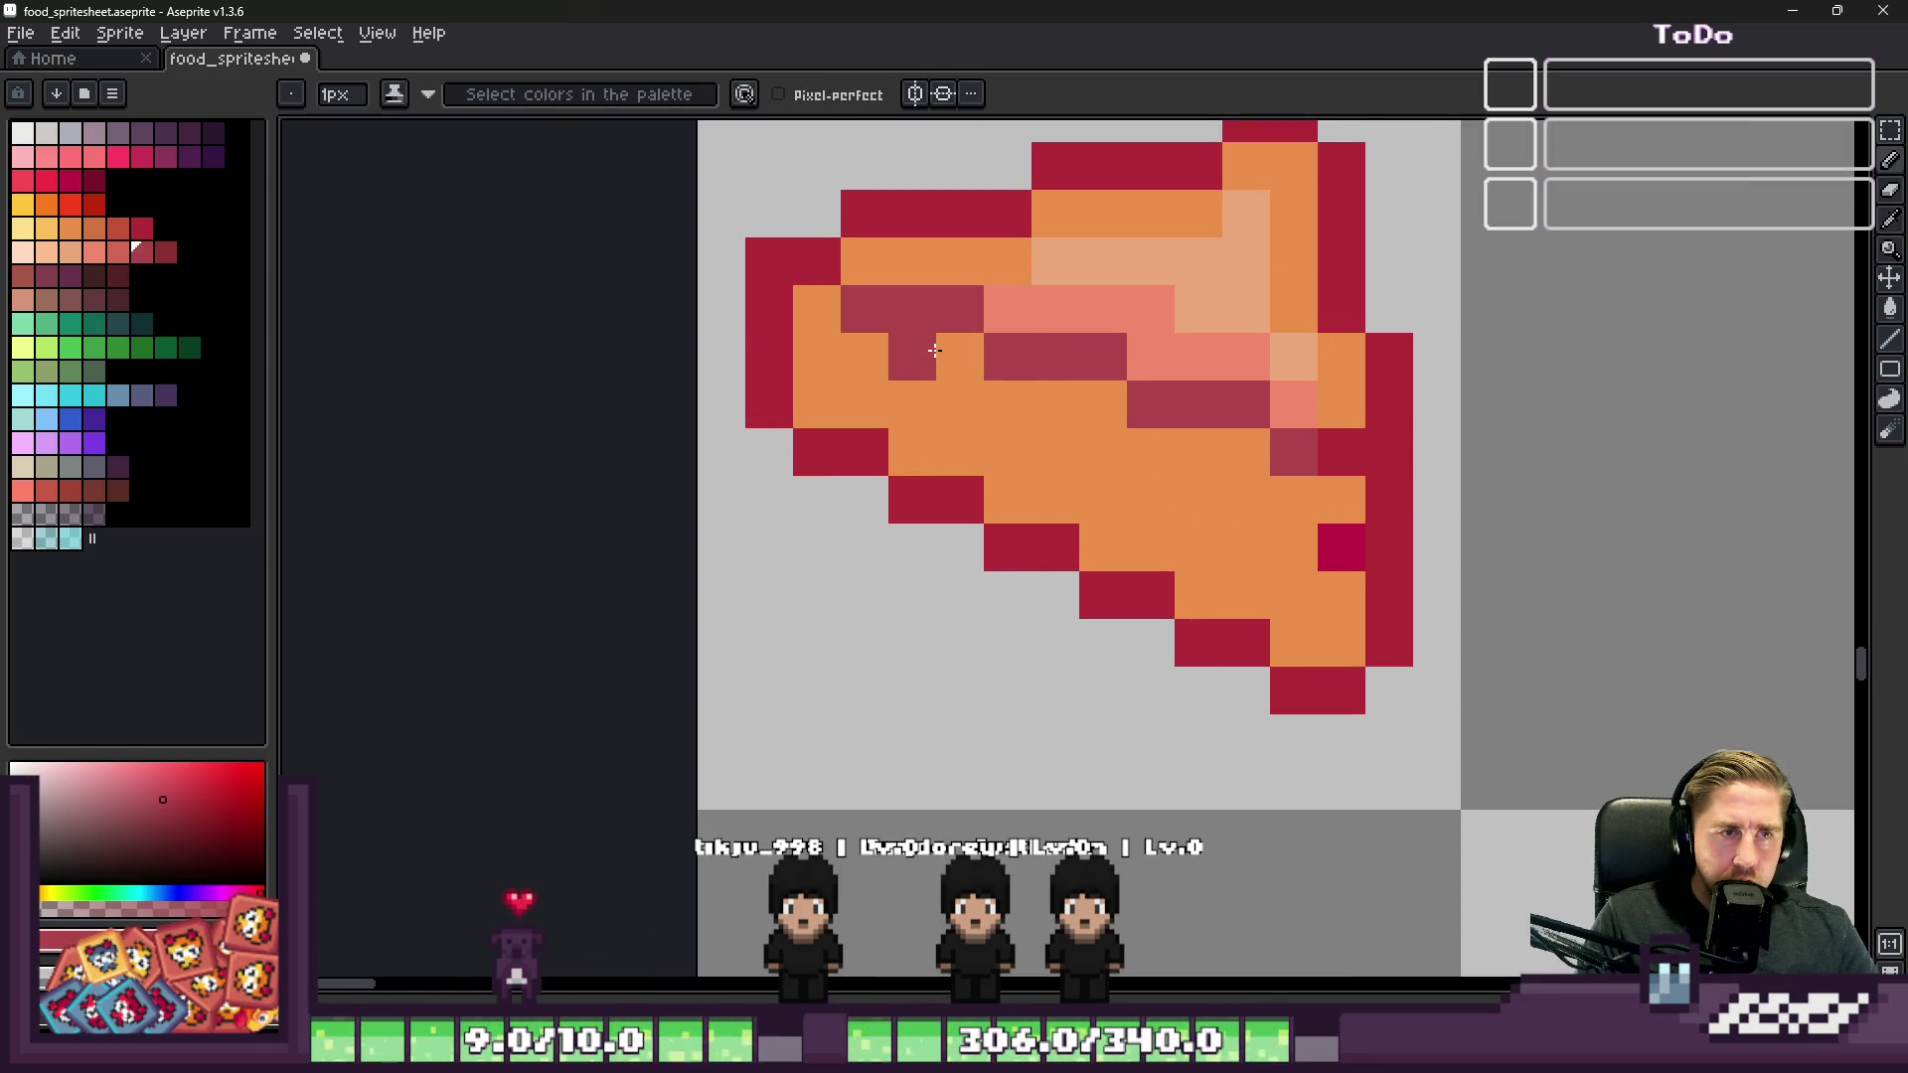
mouse_move(1124, 434)
left_mouse_down()
mouse_move(1308, 541)
mouse_move(1351, 524)
left_mouse_up()
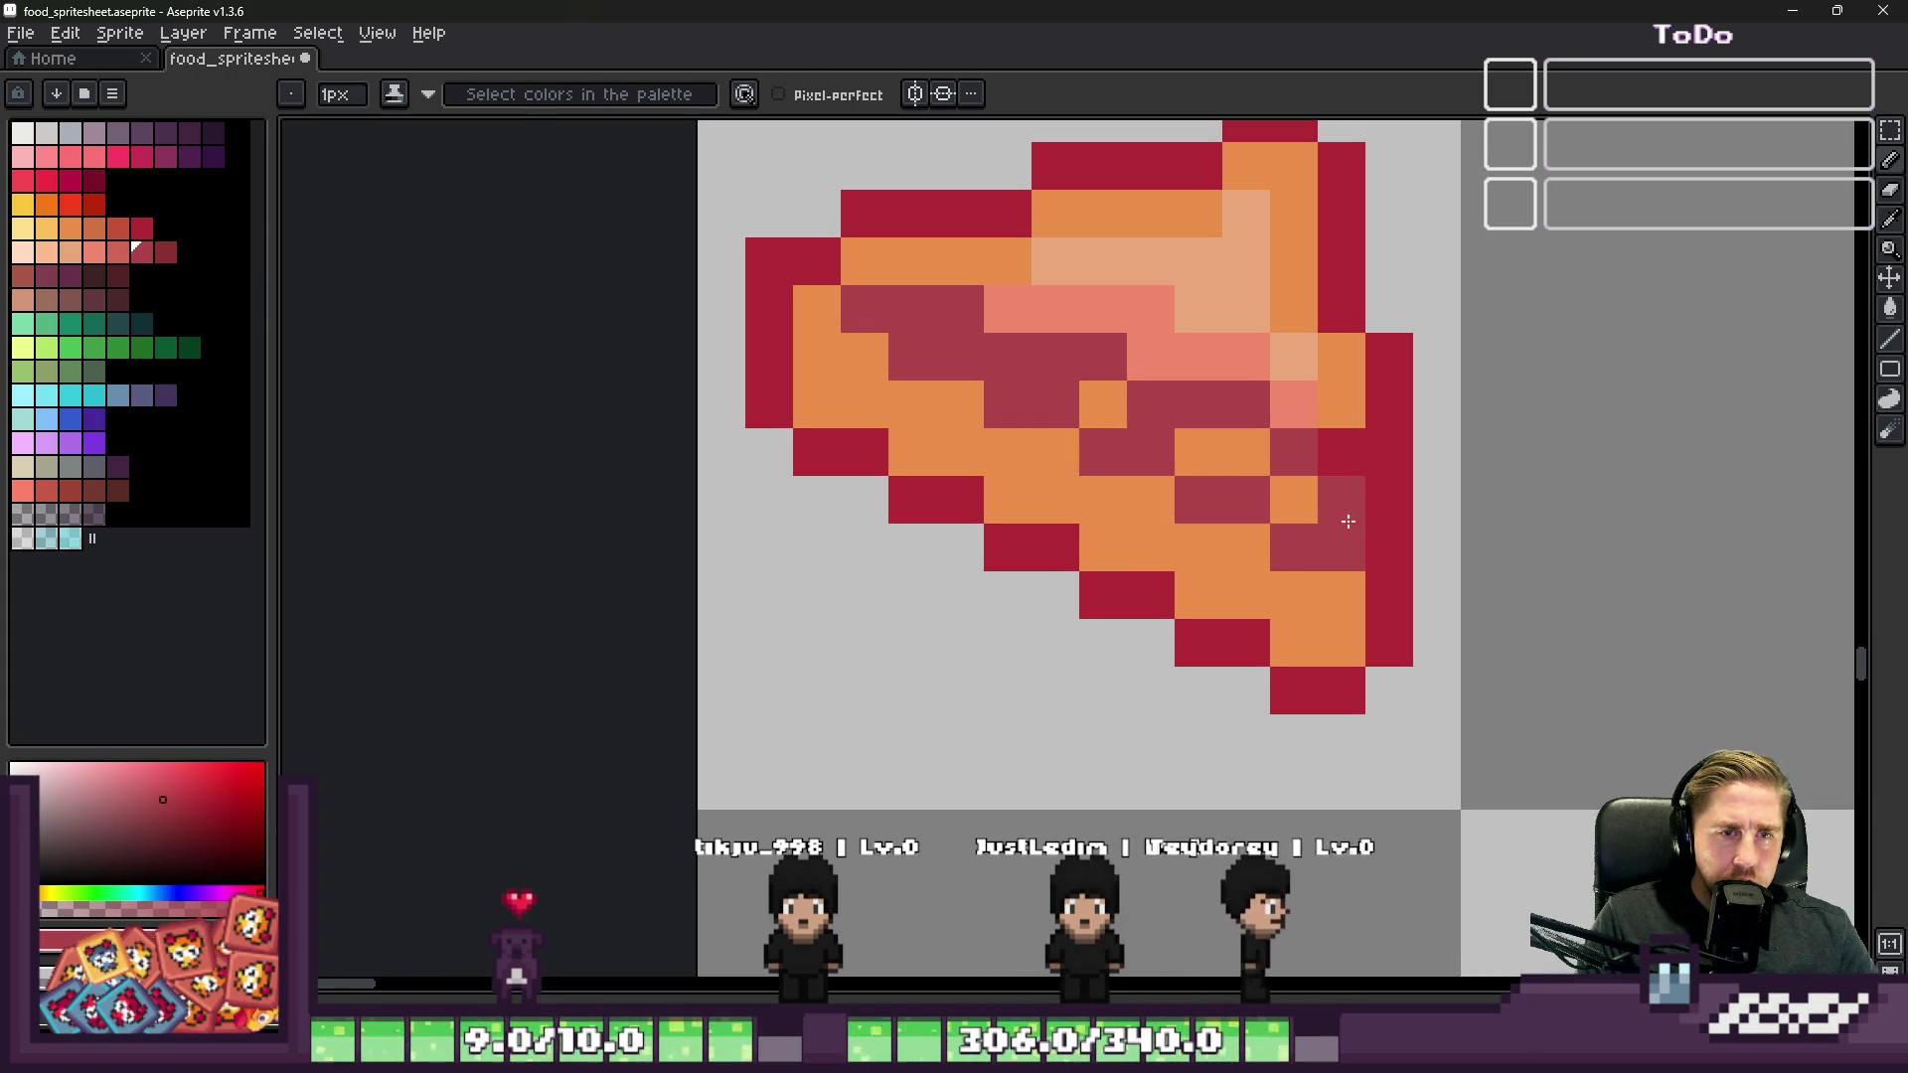
left_click(1333, 497, "alt")
mouse_move(1297, 452)
left_mouse_down()
mouse_move(1230, 409)
mouse_move(865, 309)
left_mouse_up()
left_click(907, 354, "alt")
left_click(875, 319)
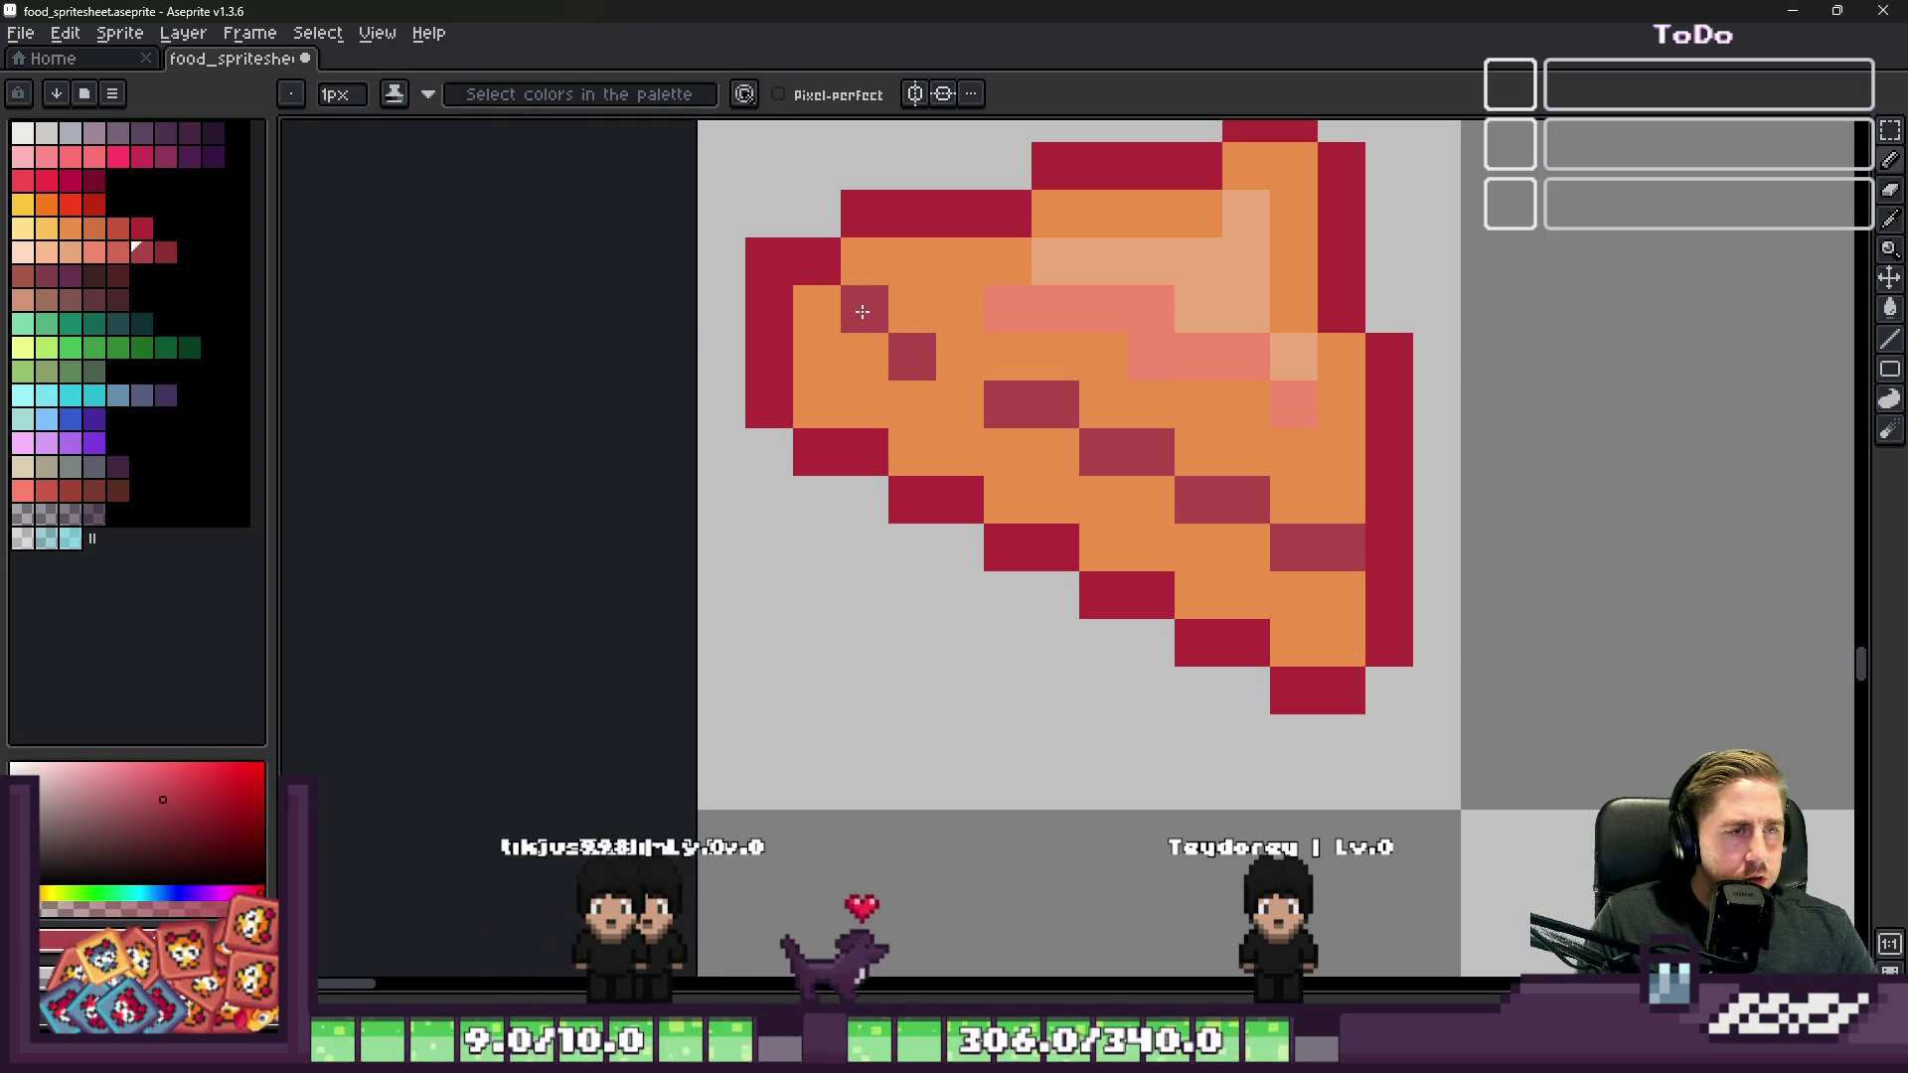
left_click(949, 297, "alt")
scroll(911, 299, "down", 5)
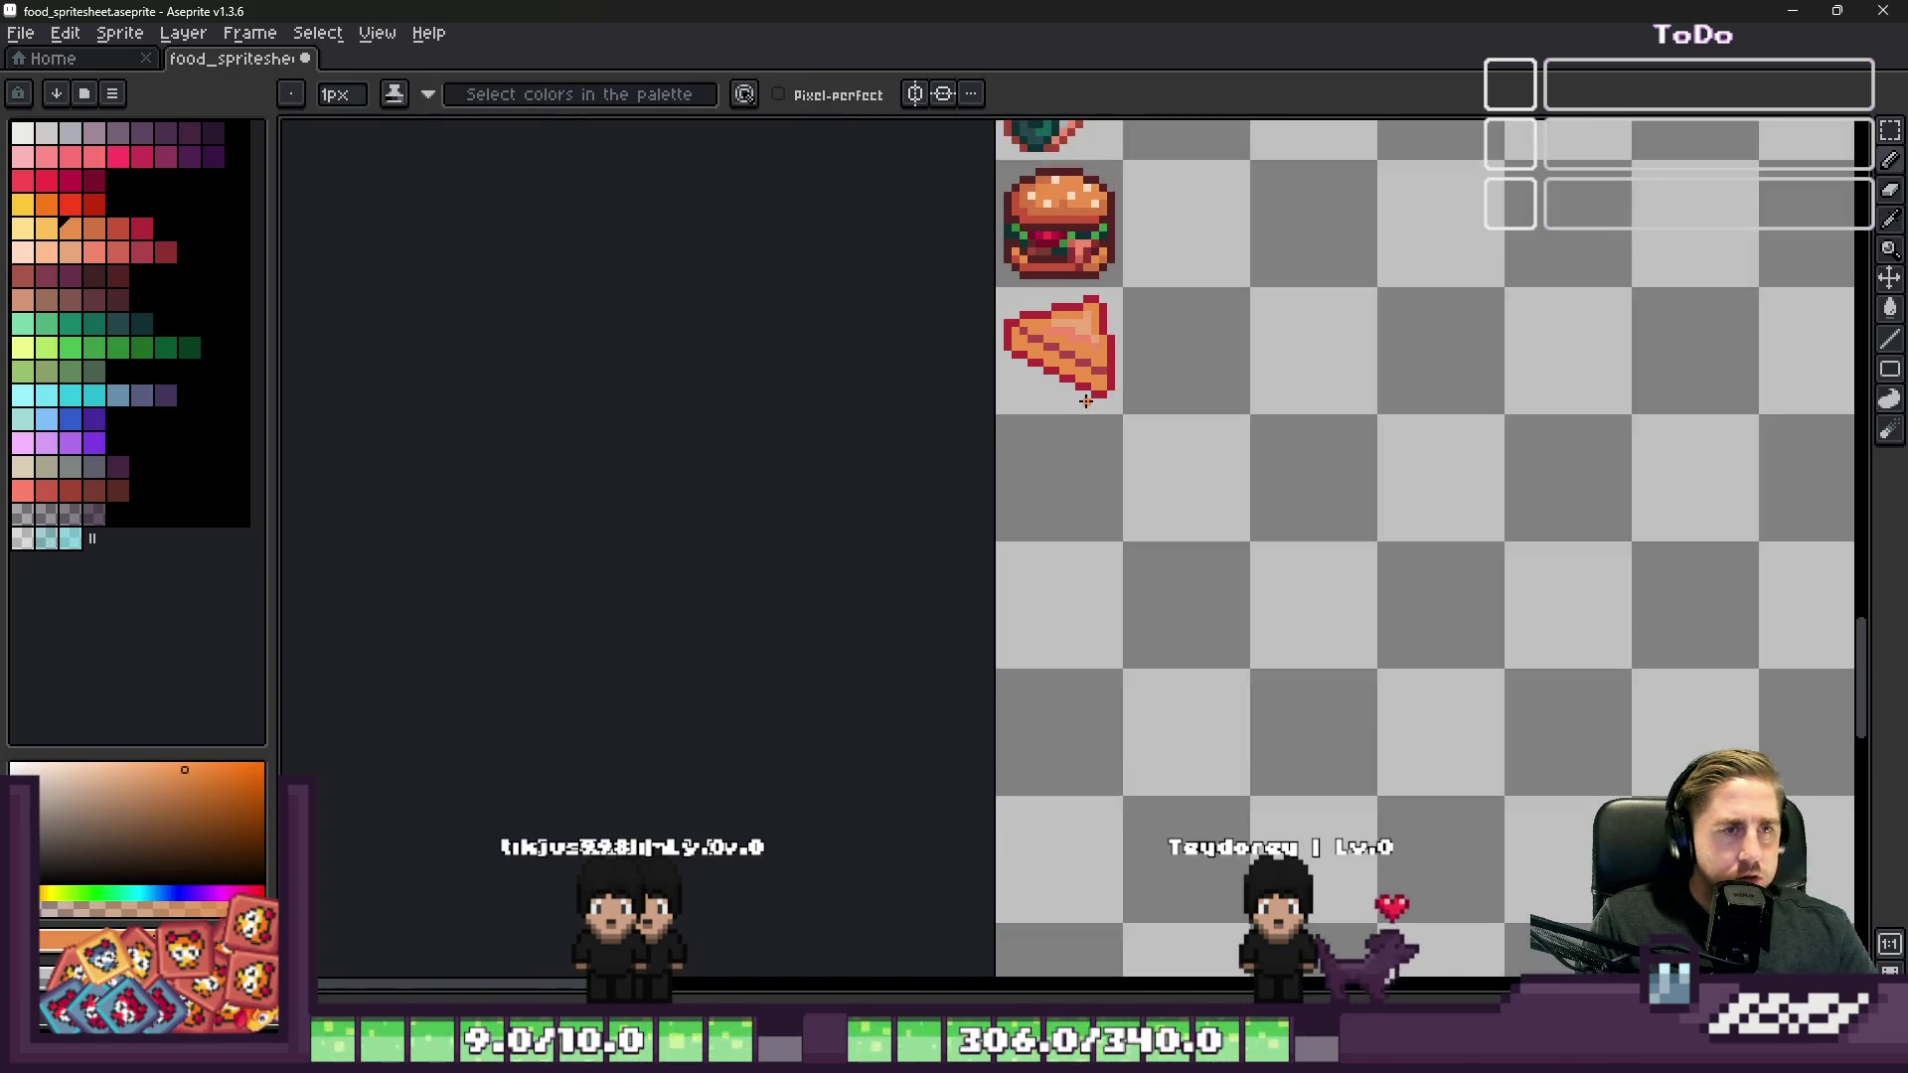
scroll(1057, 315, "up", 5)
Step: Add salmon highlight pixels along the wedge's highlight edge and sample a lighter peach
left_click(1158, 456, "alt")
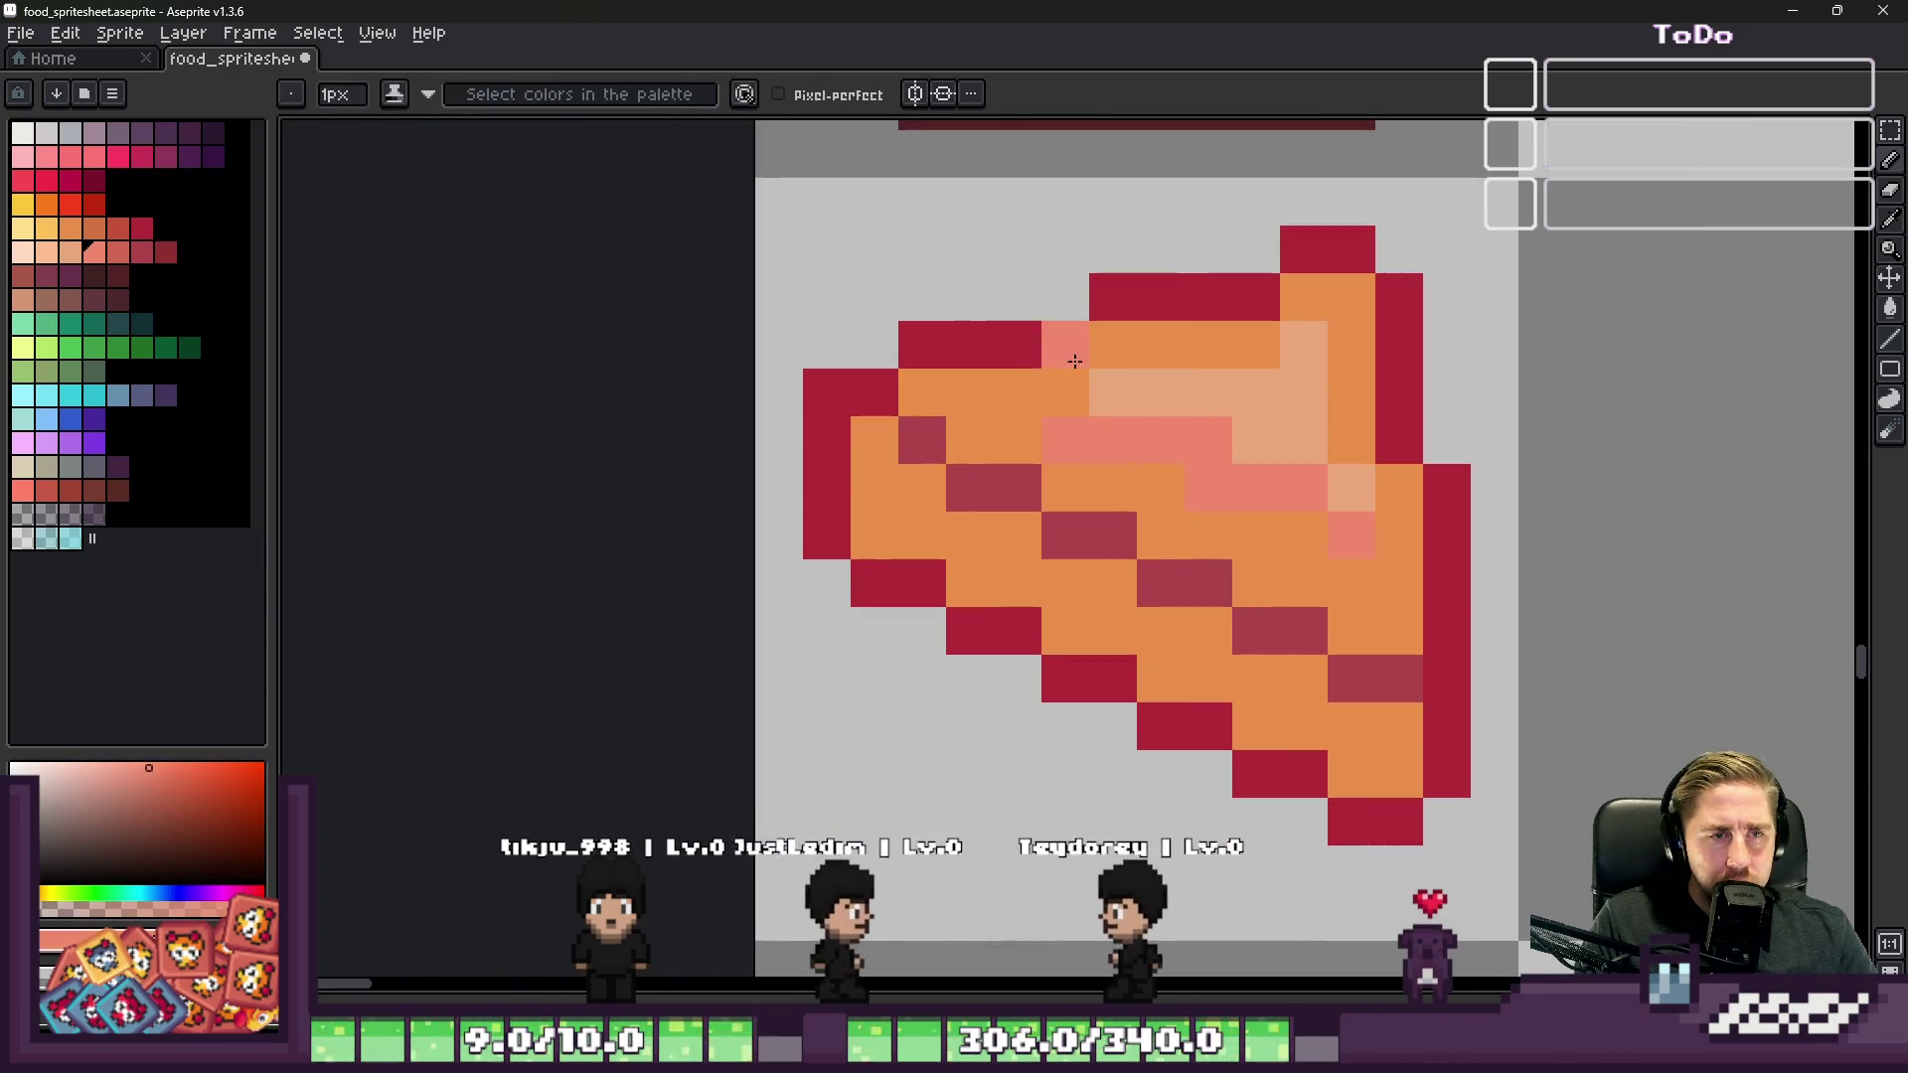
scroll(1084, 384, "down", 3)
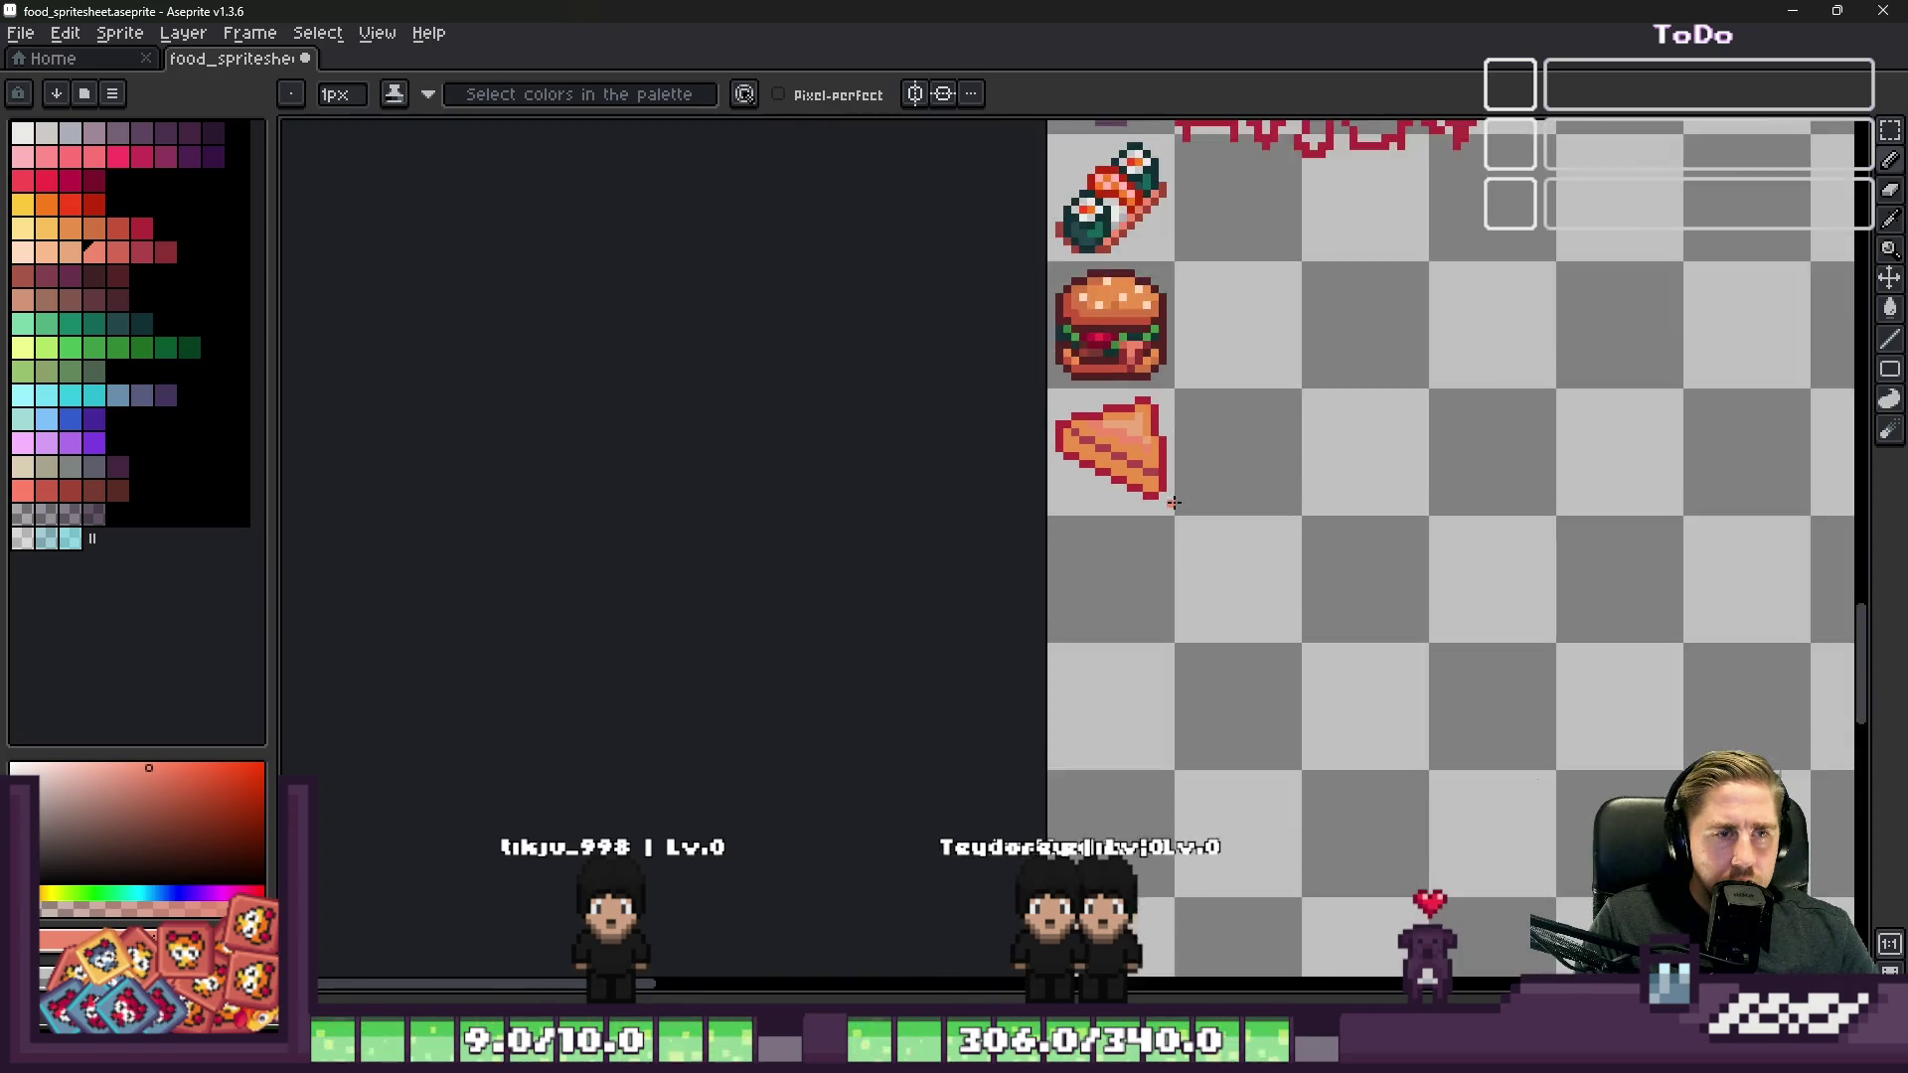
scroll(1024, 301, "up", 3)
left_click(1024, 301)
key("ctrl+z")
left_click(1286, 626)
left_click(1228, 577)
left_click(1240, 468, "alt")
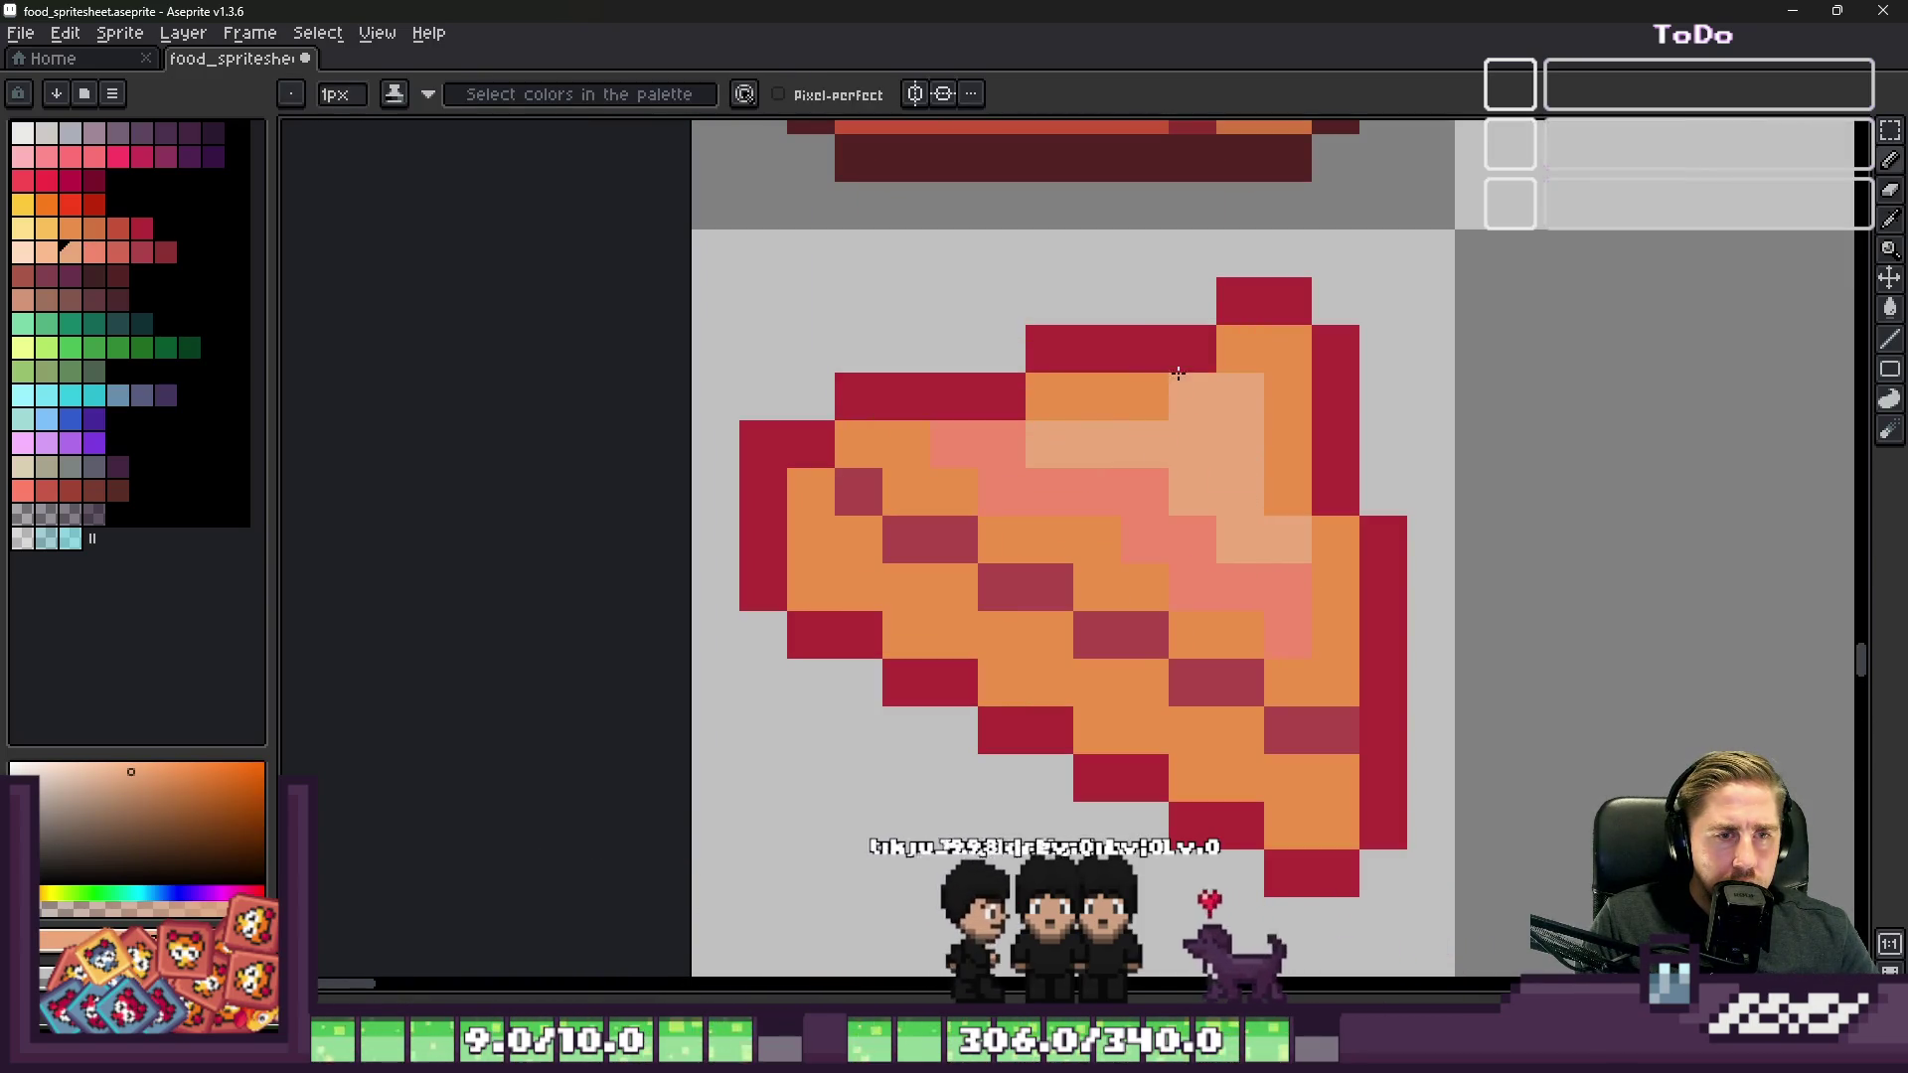
scroll(1289, 637, "down", 3)
scroll(1217, 554, "up", 3)
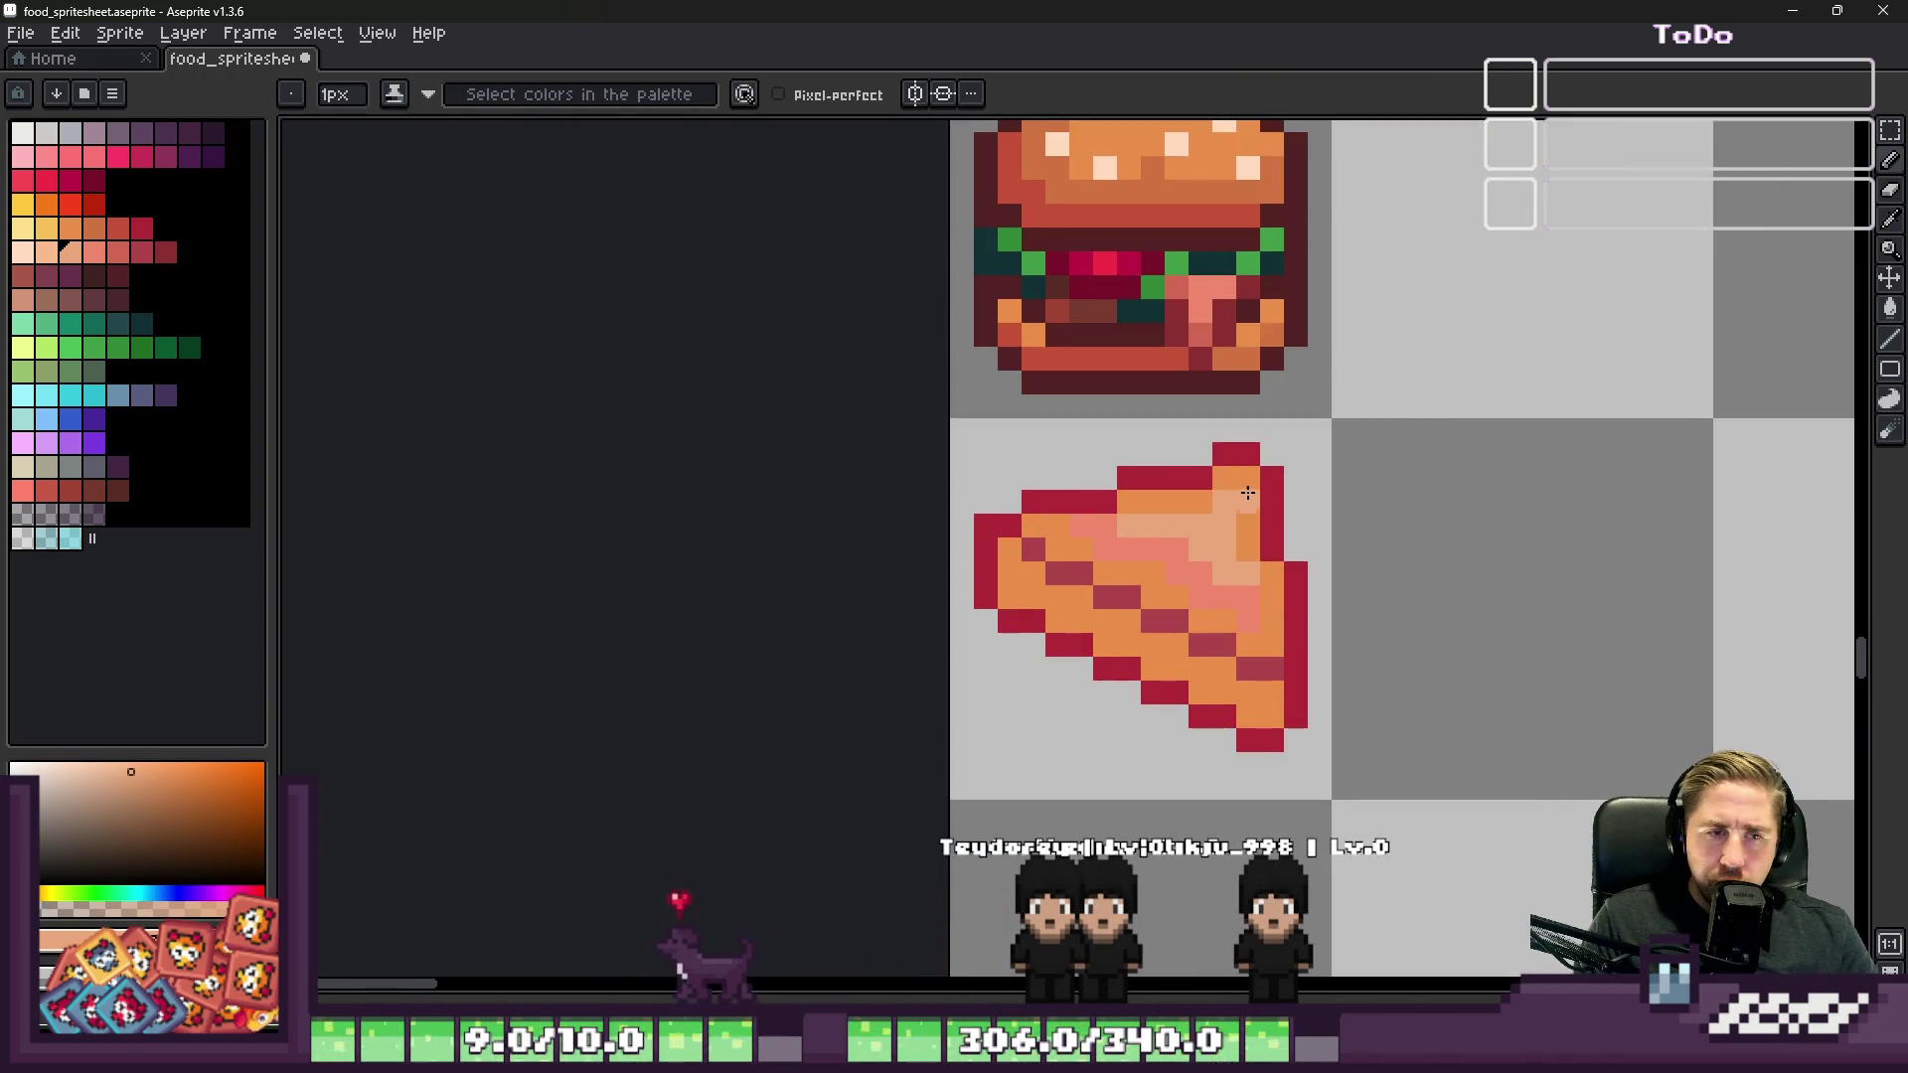
scroll(1201, 840, "up", 5)
Step: Select the area along the wedge's lower and left edges and shift the lower edge down one pixel
key("m")
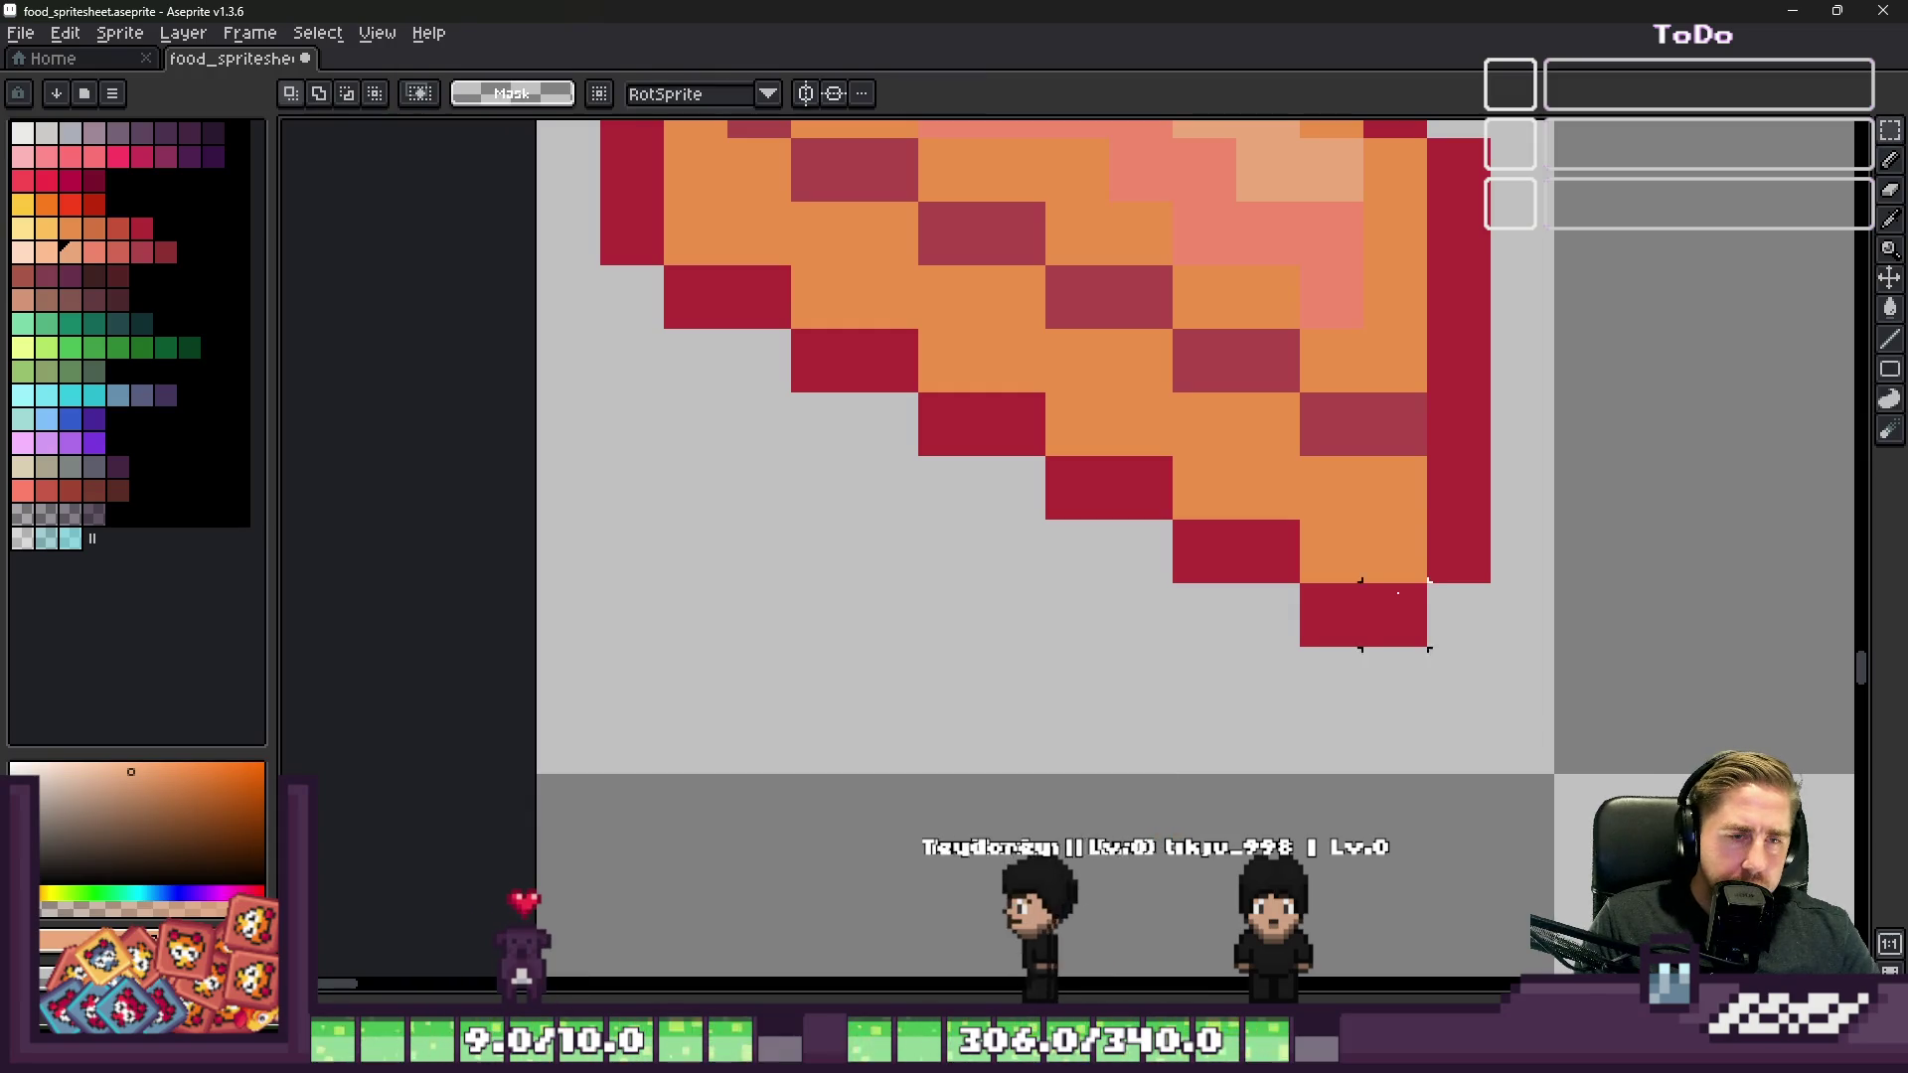
left_click_drag(1482, 511, 889, 743)
left_click_drag(1282, 467, 760, 616)
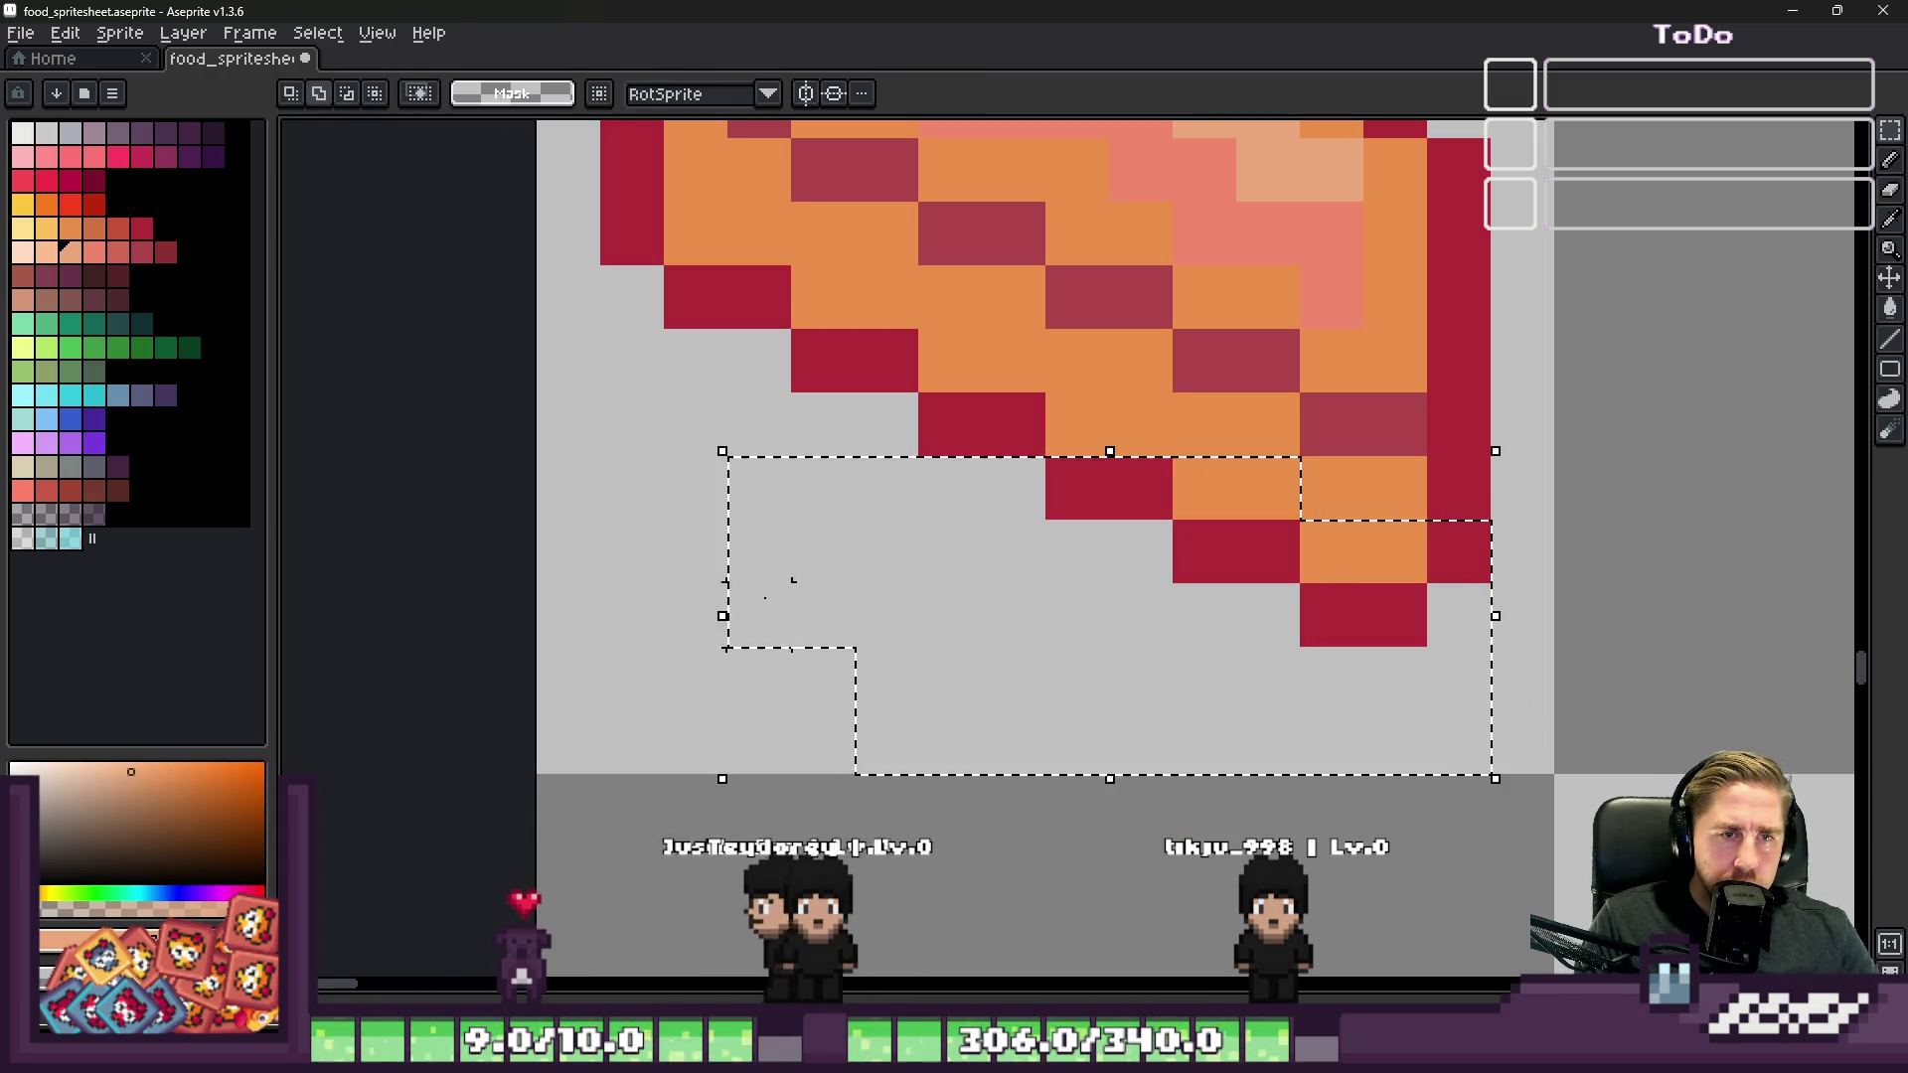
mouse_move(1060, 425)
left_mouse_down()
mouse_move(1152, 567)
mouse_move(1098, 447)
mouse_move(556, 765)
left_mouse_up()
mouse_move(556, 367)
left_mouse_down()
mouse_move(1004, 352)
mouse_move(966, 362)
left_mouse_up()
left_click_drag(557, 268, 913, 298)
left_click_drag(587, 204, 800, 424)
left_click_drag(844, 503, 835, 546)
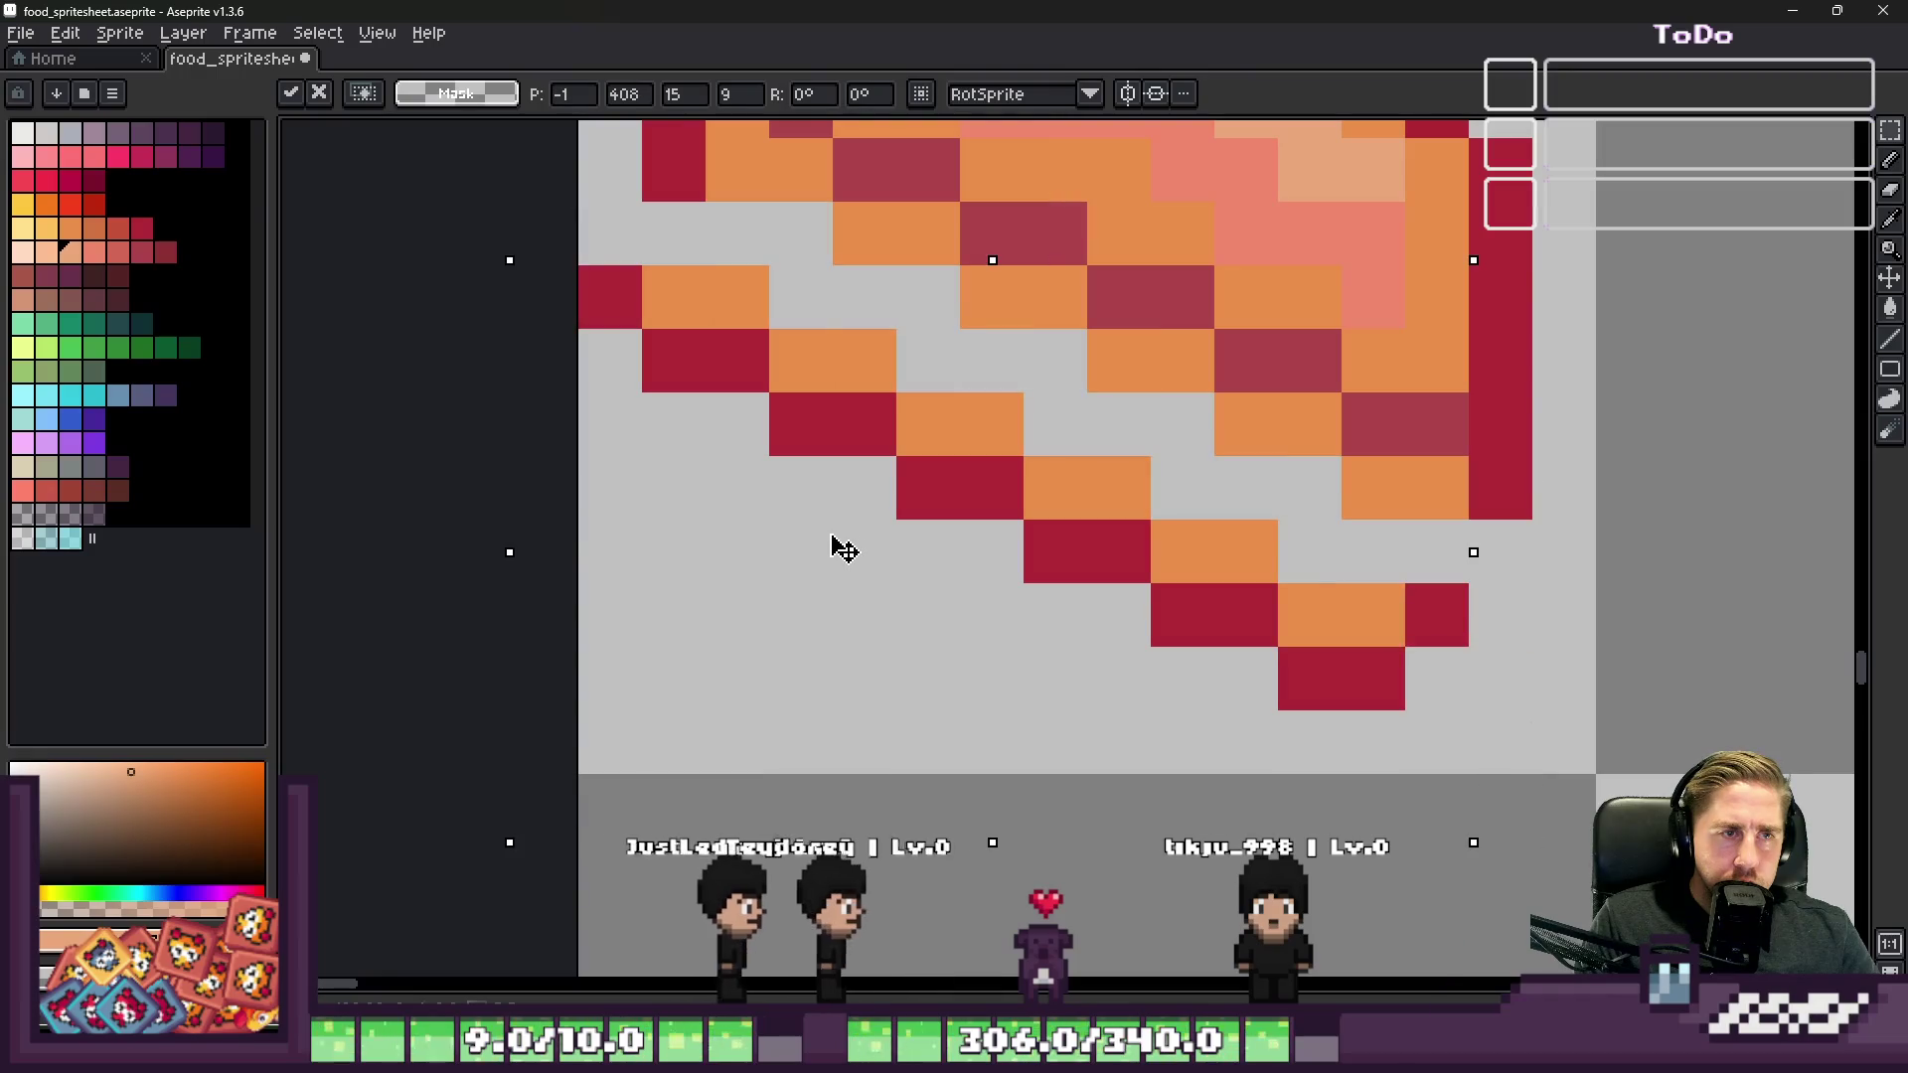
Step: Fill the lower-left gaps with crimson outline pixels and orange body pixels
key("b")
left_click(1501, 551)
left_click(1517, 601, "alt")
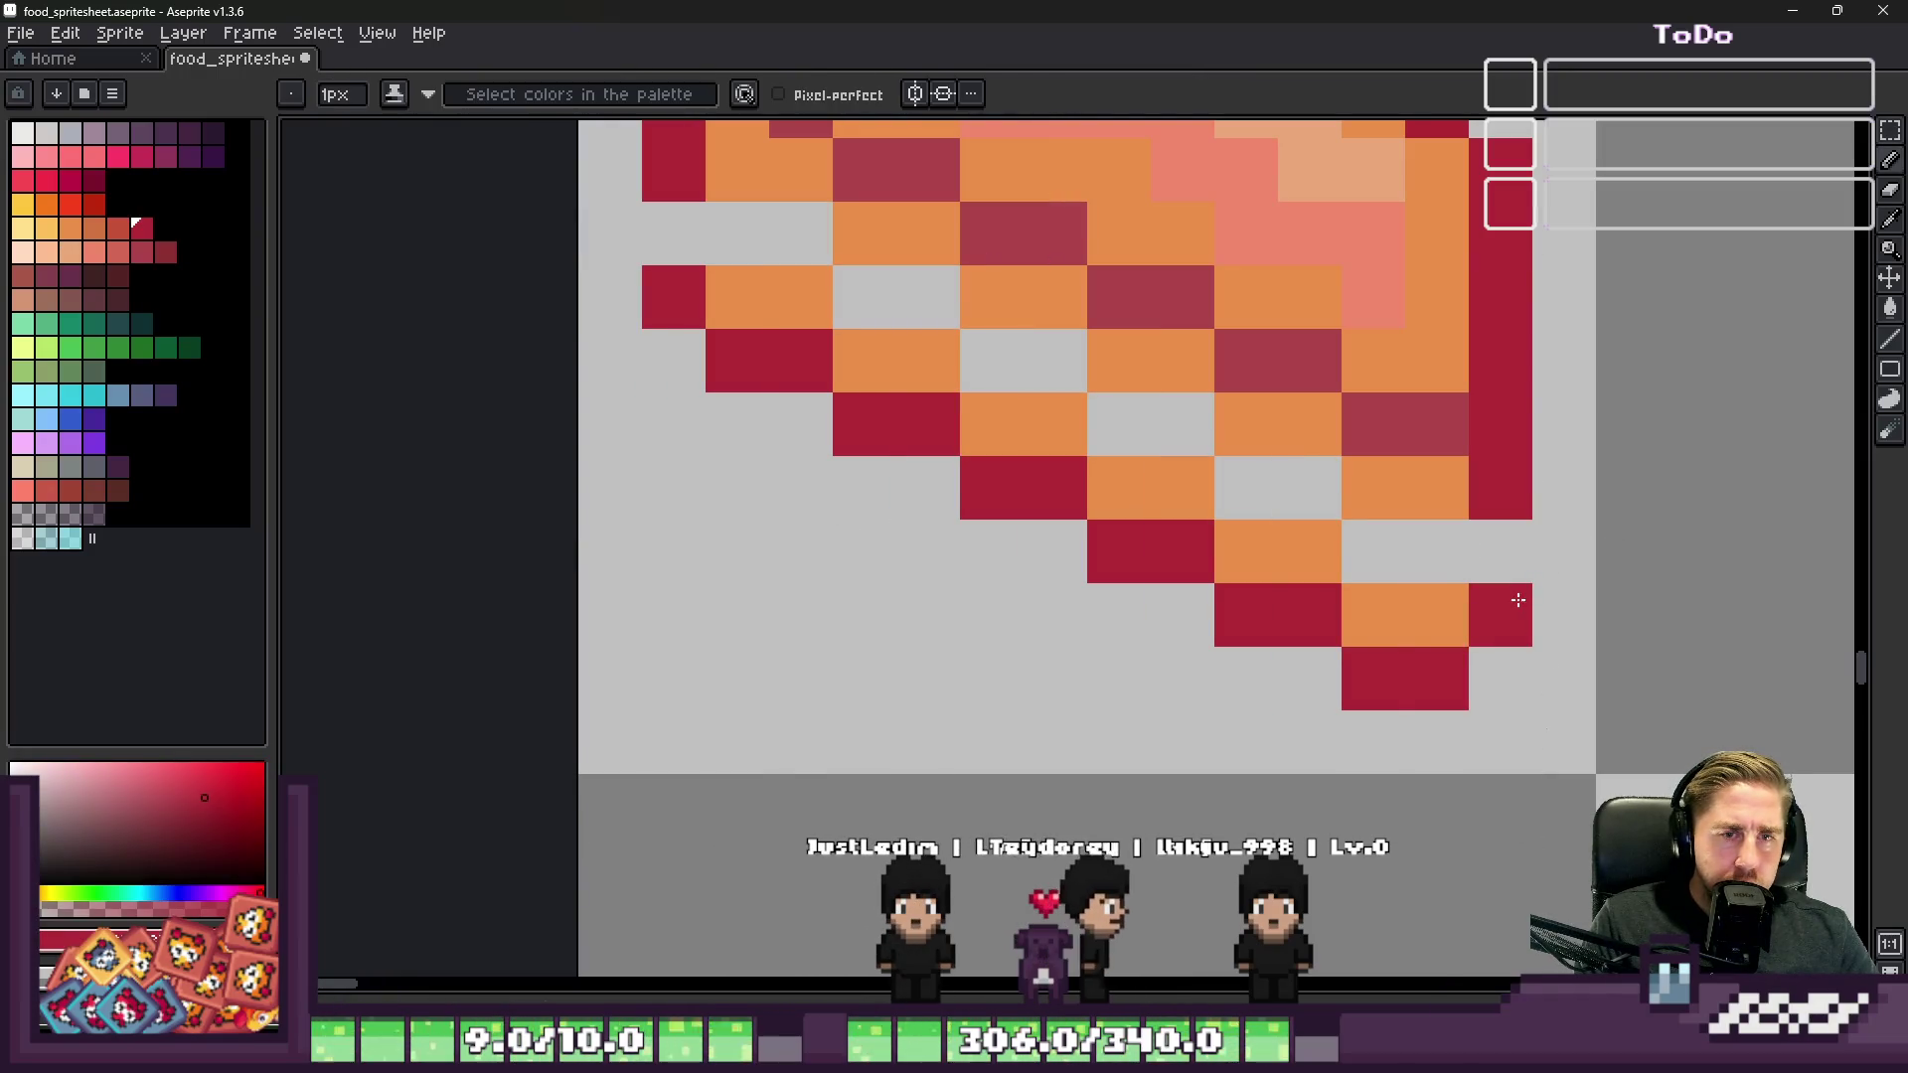
left_click(1479, 578)
left_click(1437, 609, "alt")
left_click(1415, 562)
left_click_drag(1278, 495, 1016, 383)
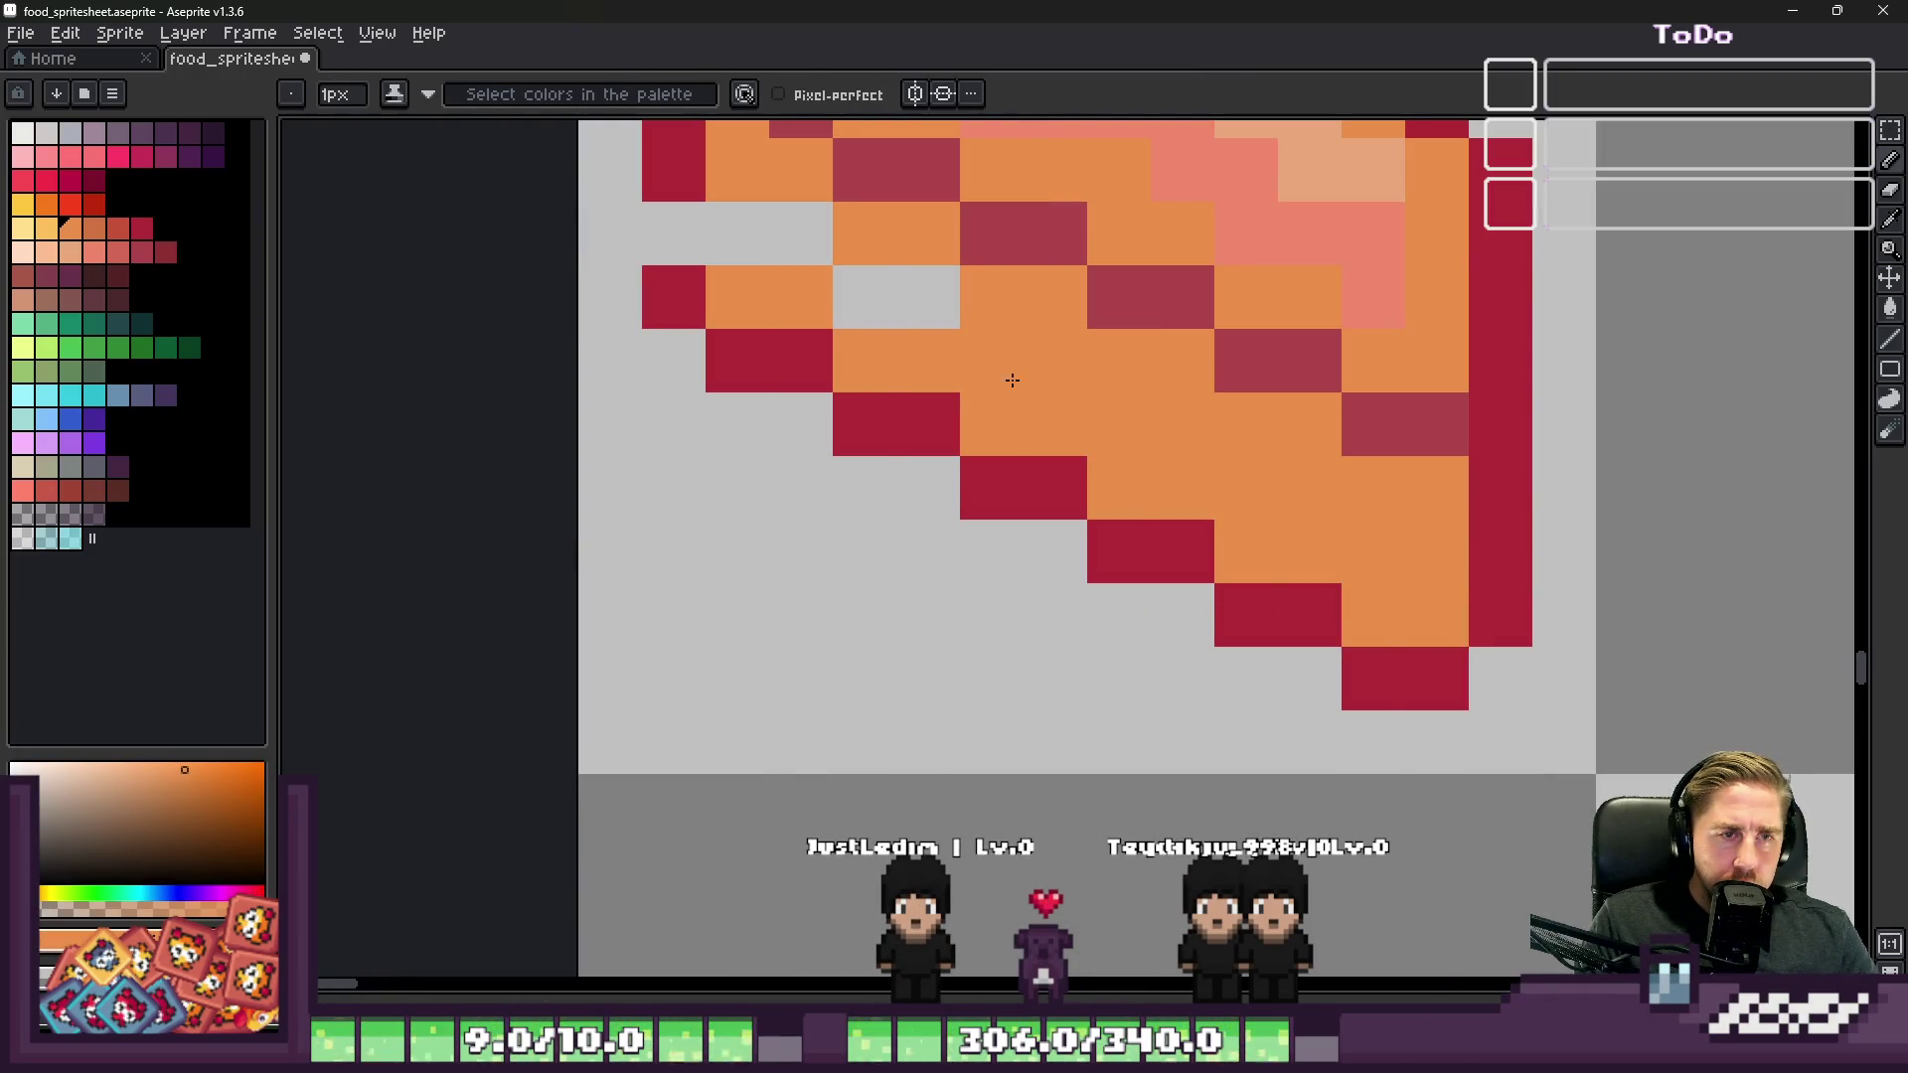
left_click(919, 303)
left_click(673, 283, "alt")
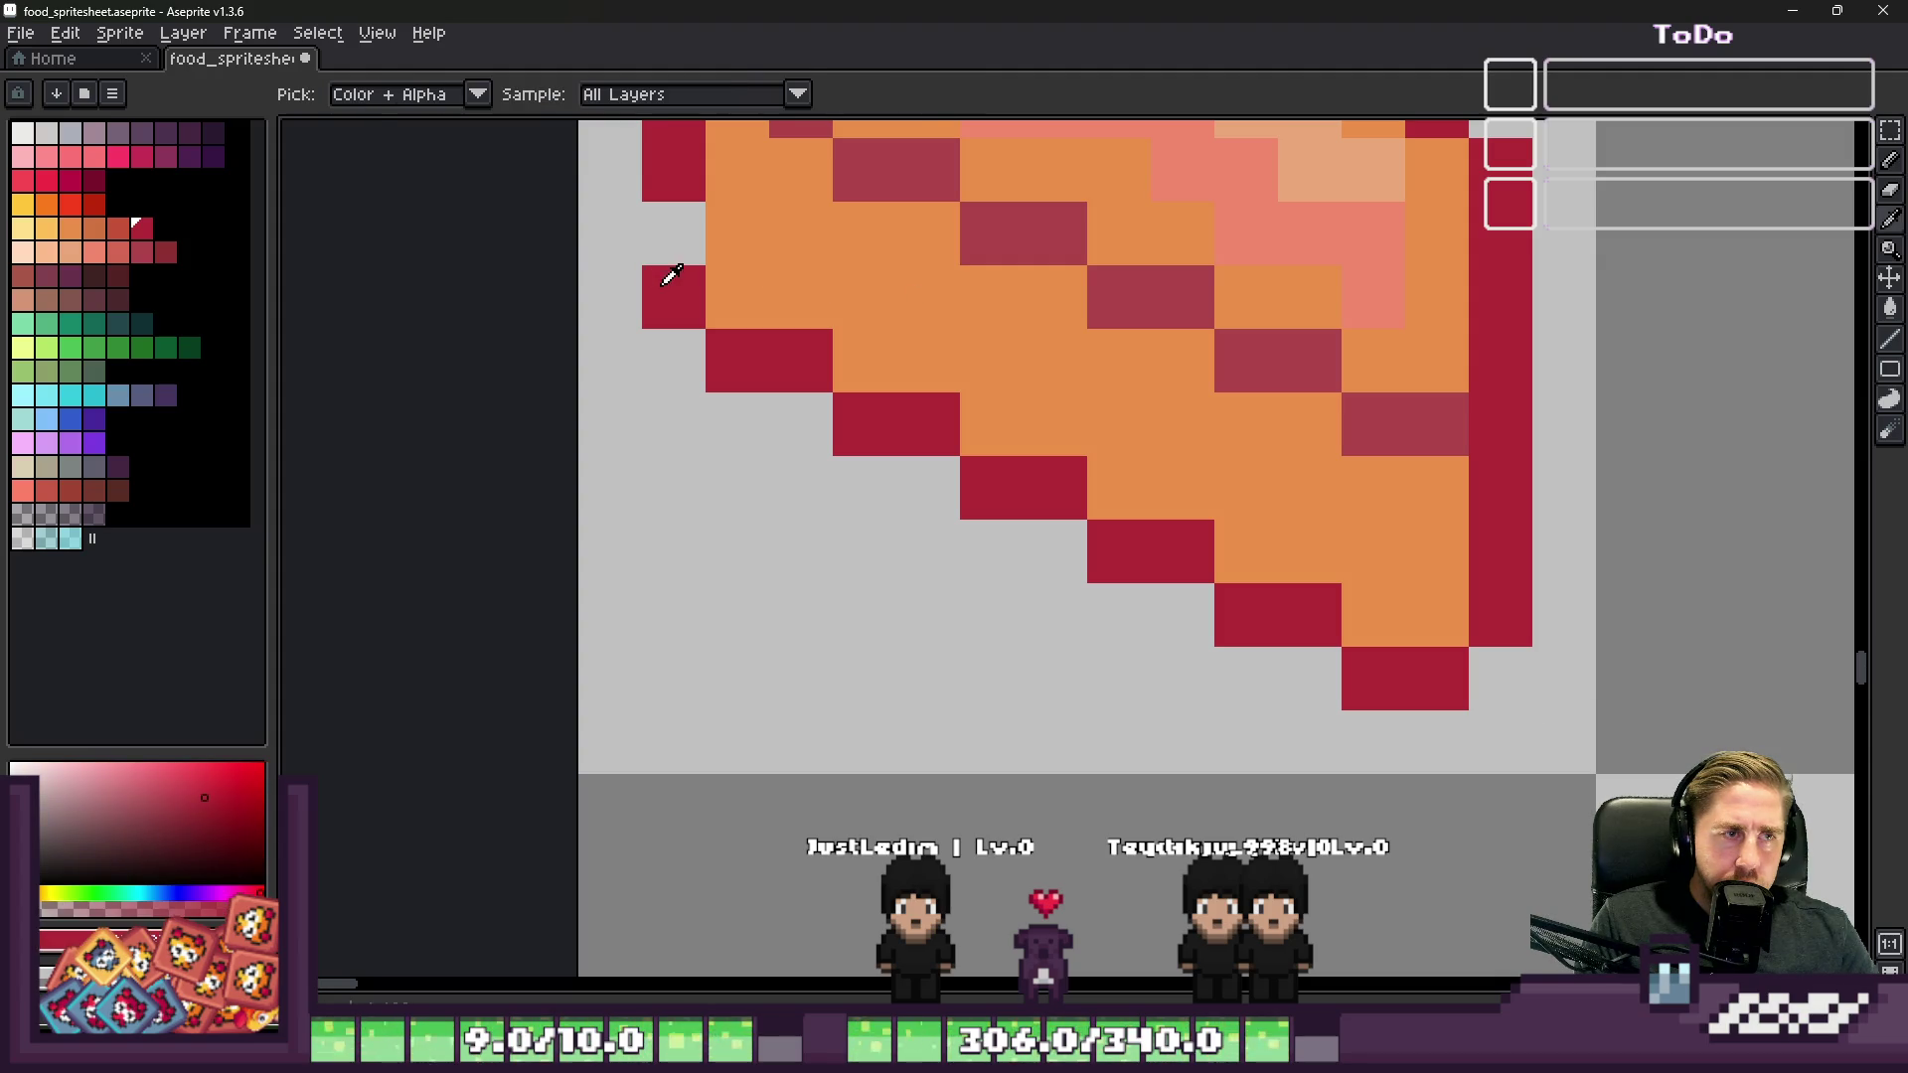
left_click(674, 237)
scroll(673, 248, "down", 6)
scroll(913, 612, "up", 2)
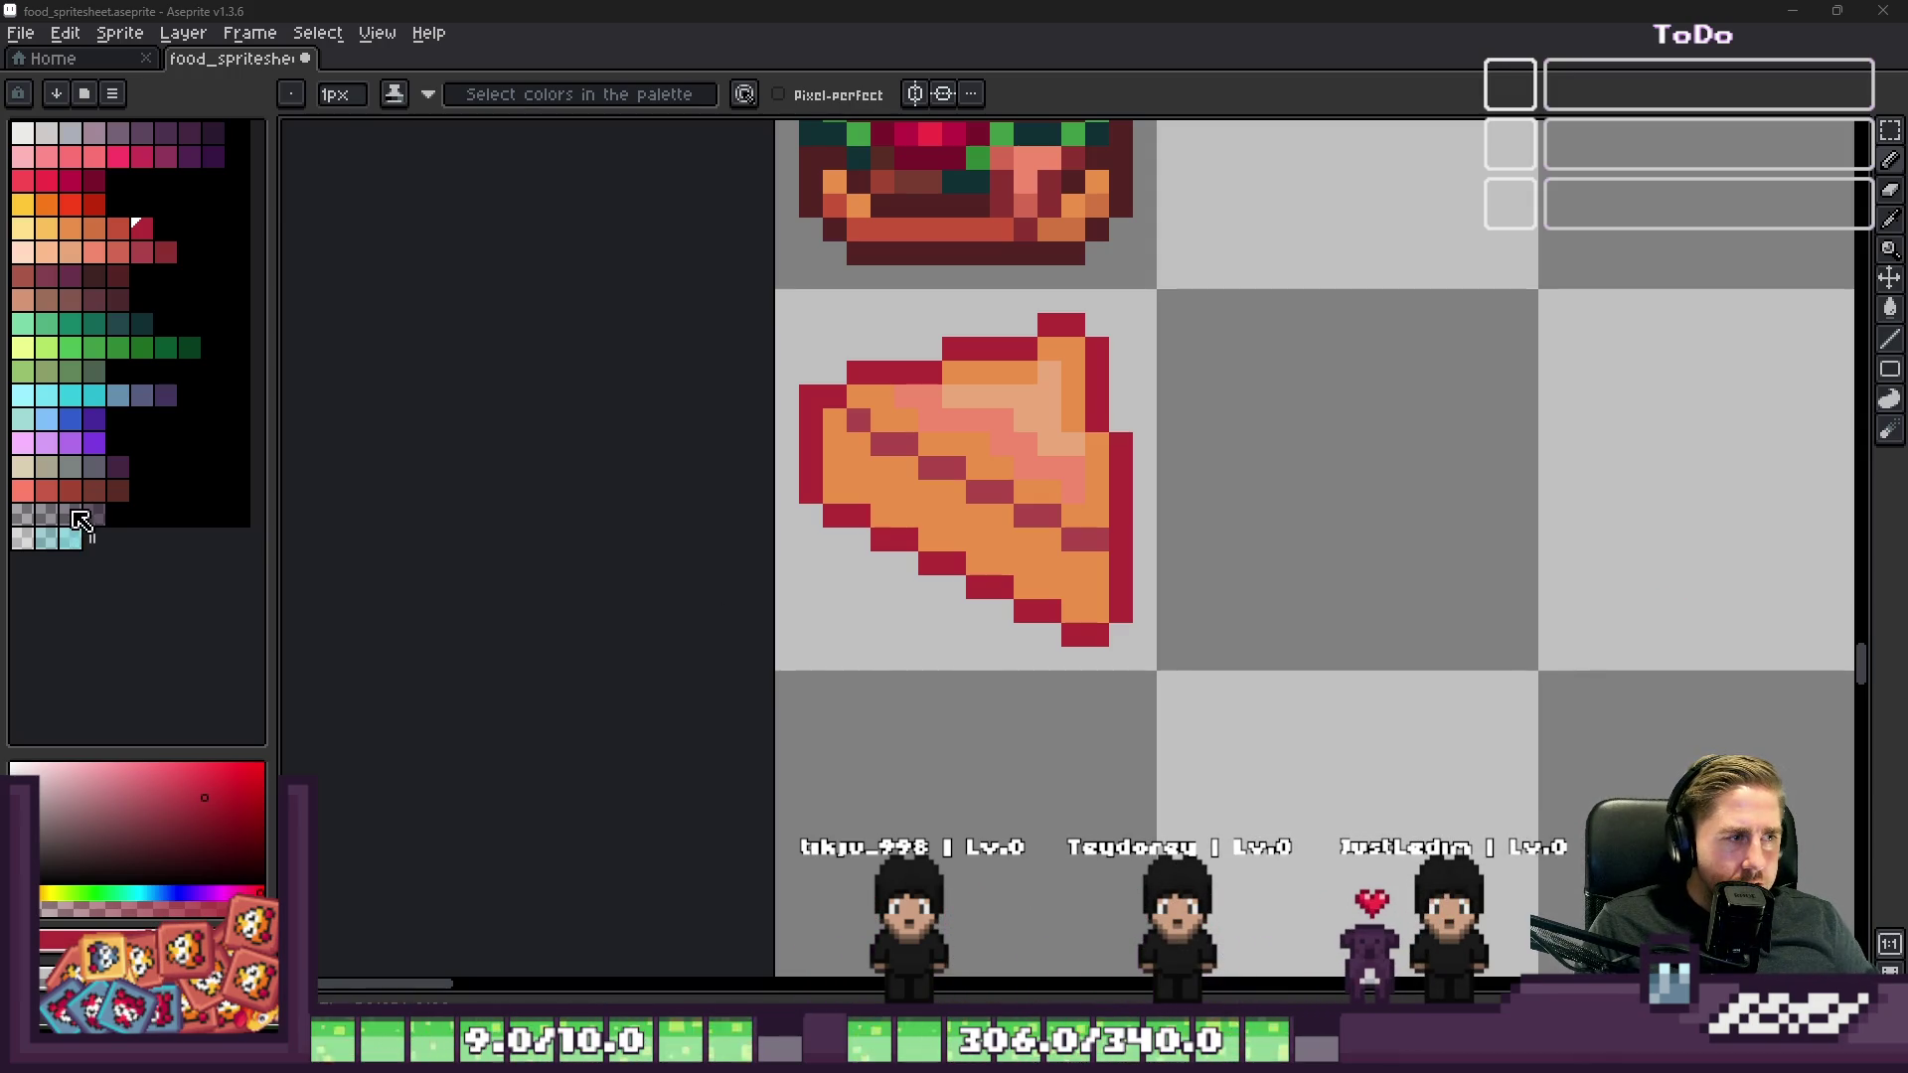
Step: Repaint the wedge's lower body salmon as the ham layer
left_click(22, 489)
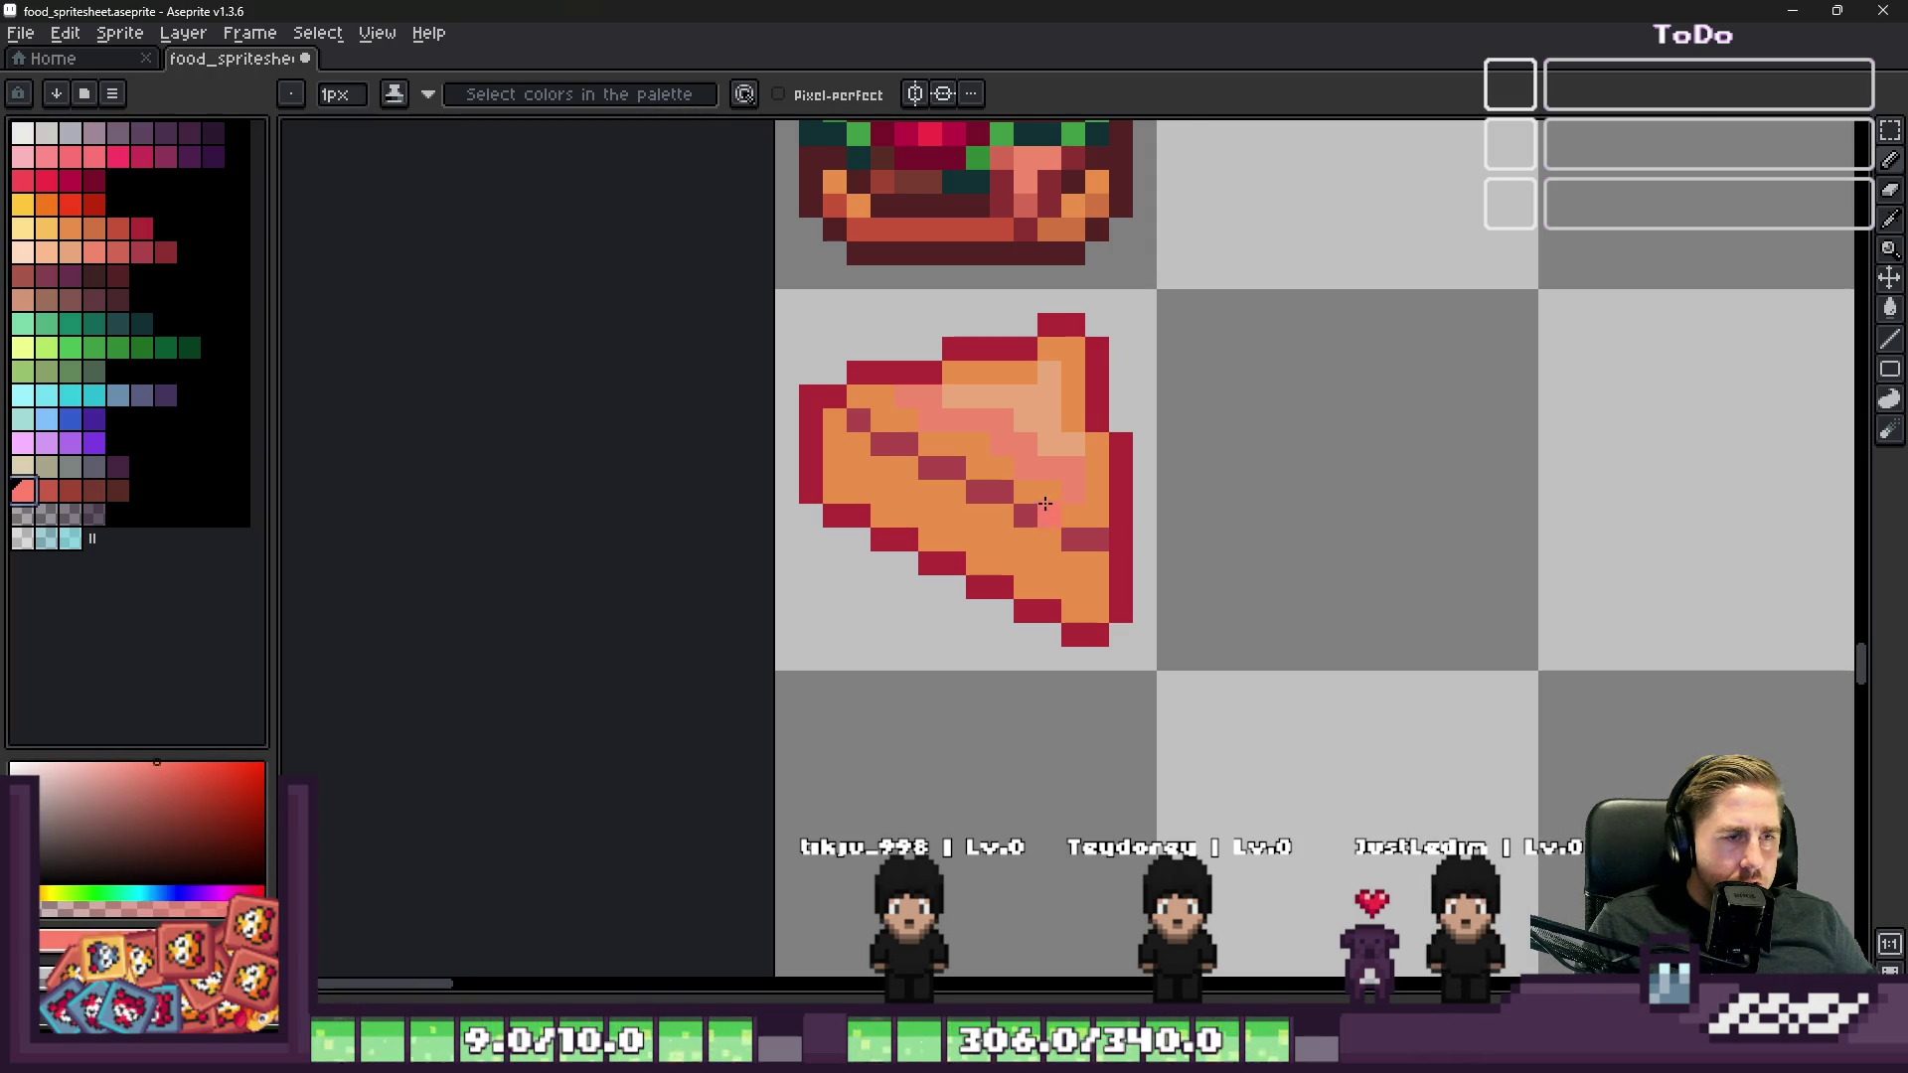
scroll(1034, 509, "up", 3)
left_click(1034, 601)
left_click_drag(1143, 651, 1063, 615)
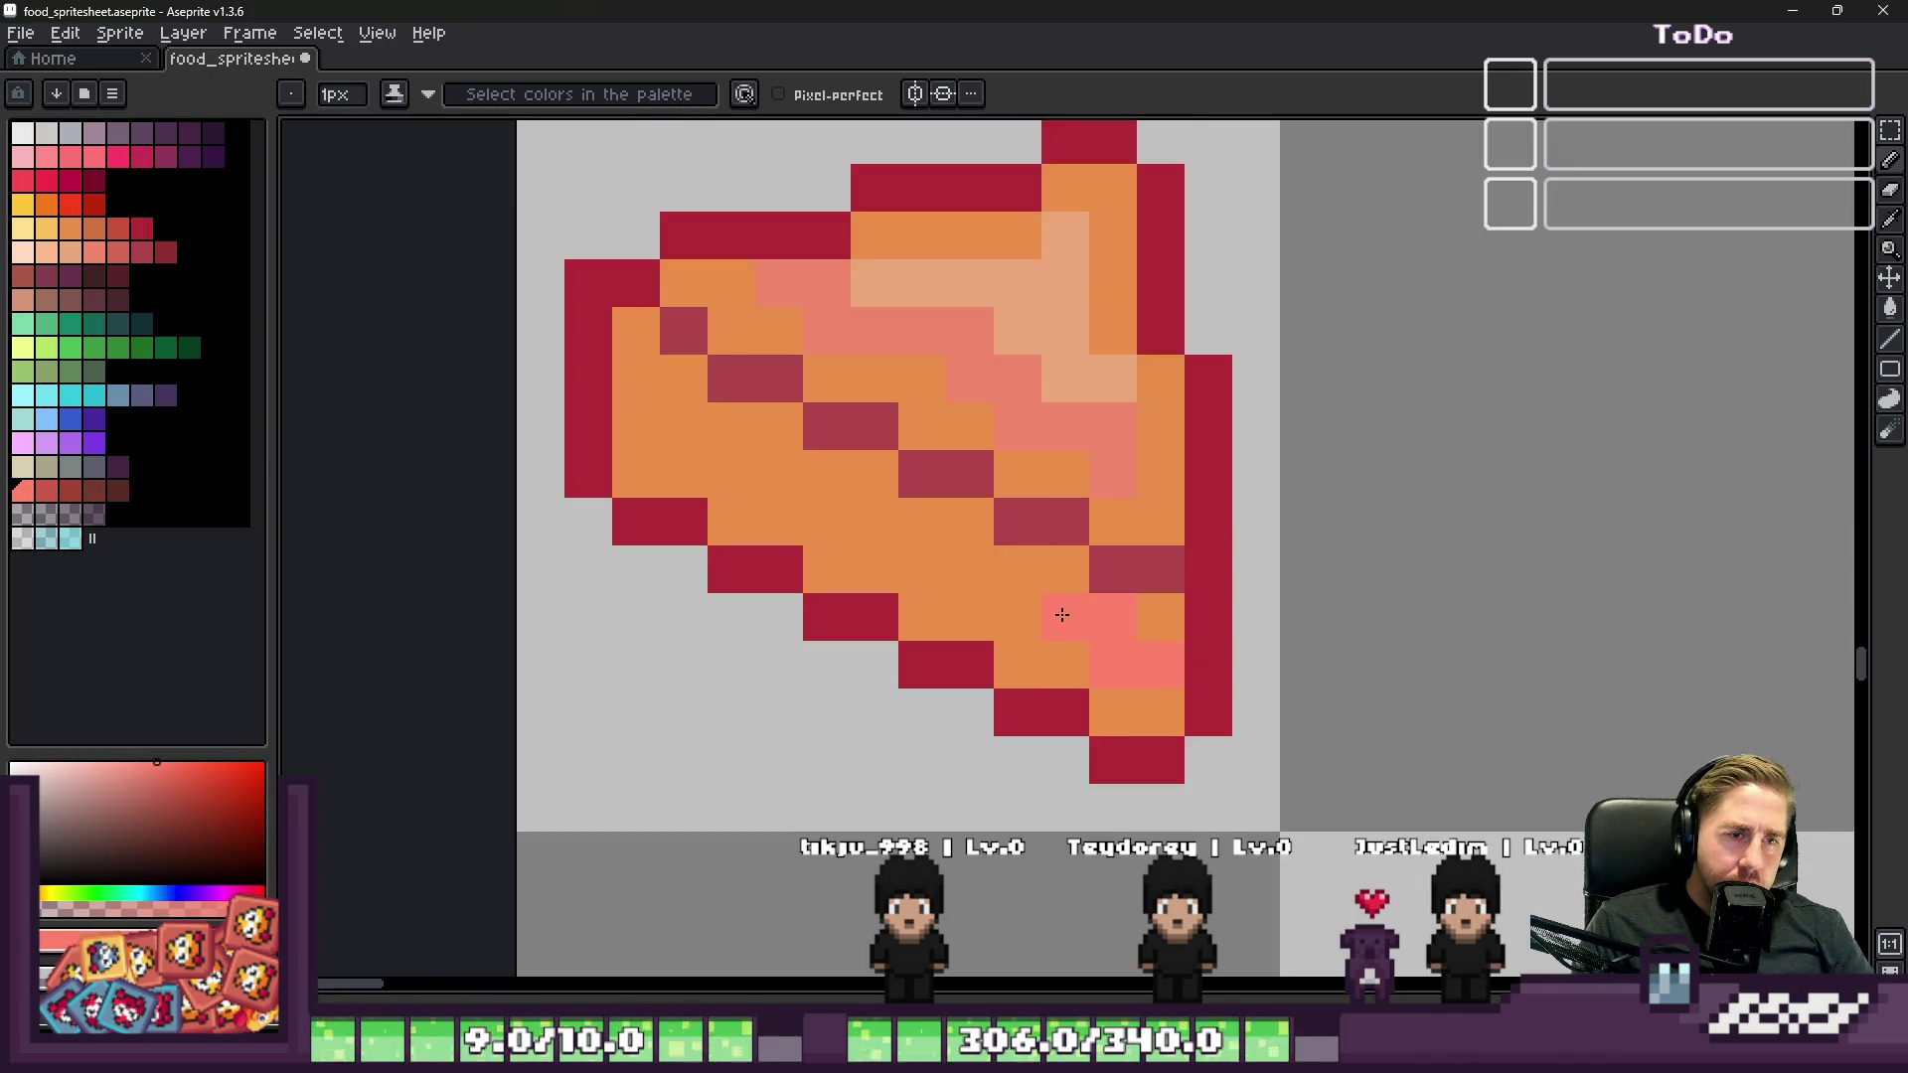
left_click(638, 338)
left_click(779, 522)
mouse_move(875, 569)
left_mouse_down()
mouse_move(922, 569)
mouse_move(873, 612)
mouse_move(1103, 707)
left_mouse_up()
left_click(826, 569)
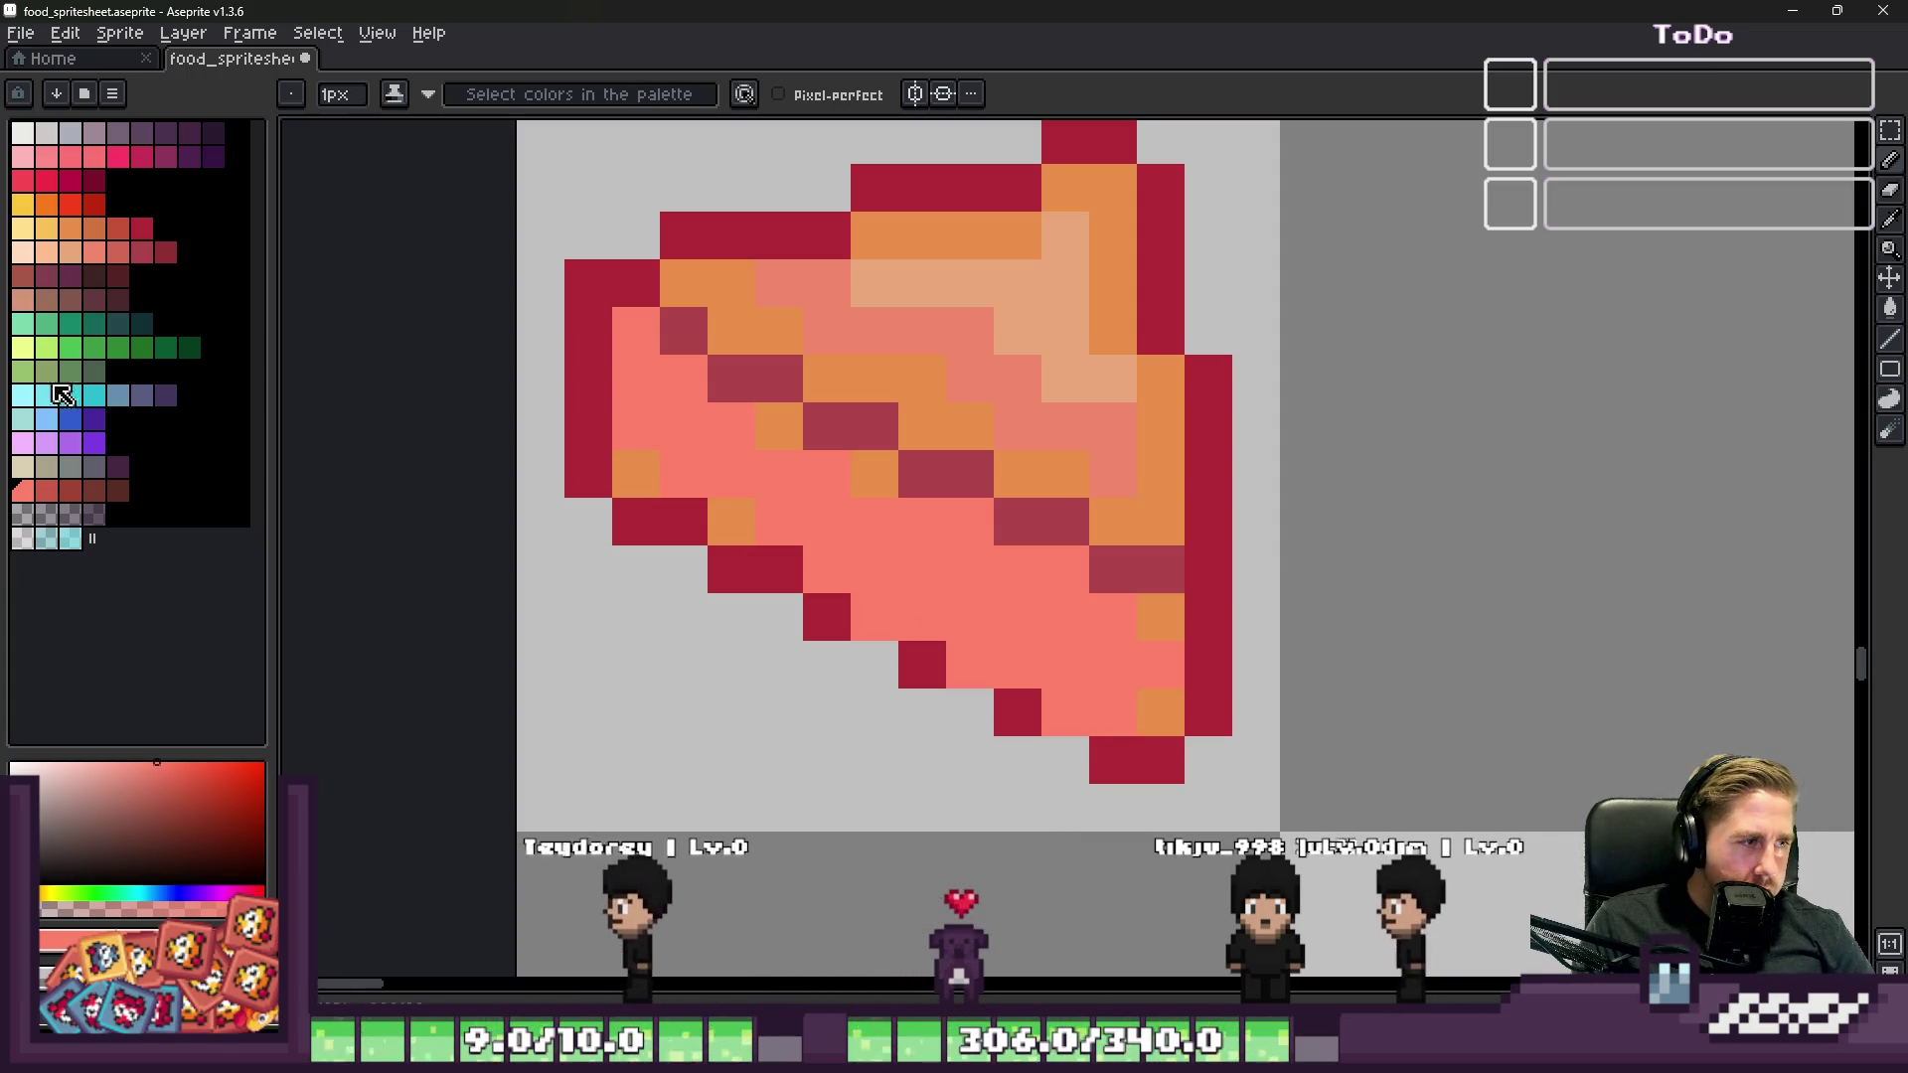
Step: Paint a diagonal light yellow cheese band, correcting stray pixels with dark rose and orange
left_click(22, 228)
left_click(884, 468)
key("ctrl+z")
scroll(884, 468, "up", 1)
left_click(580, 355)
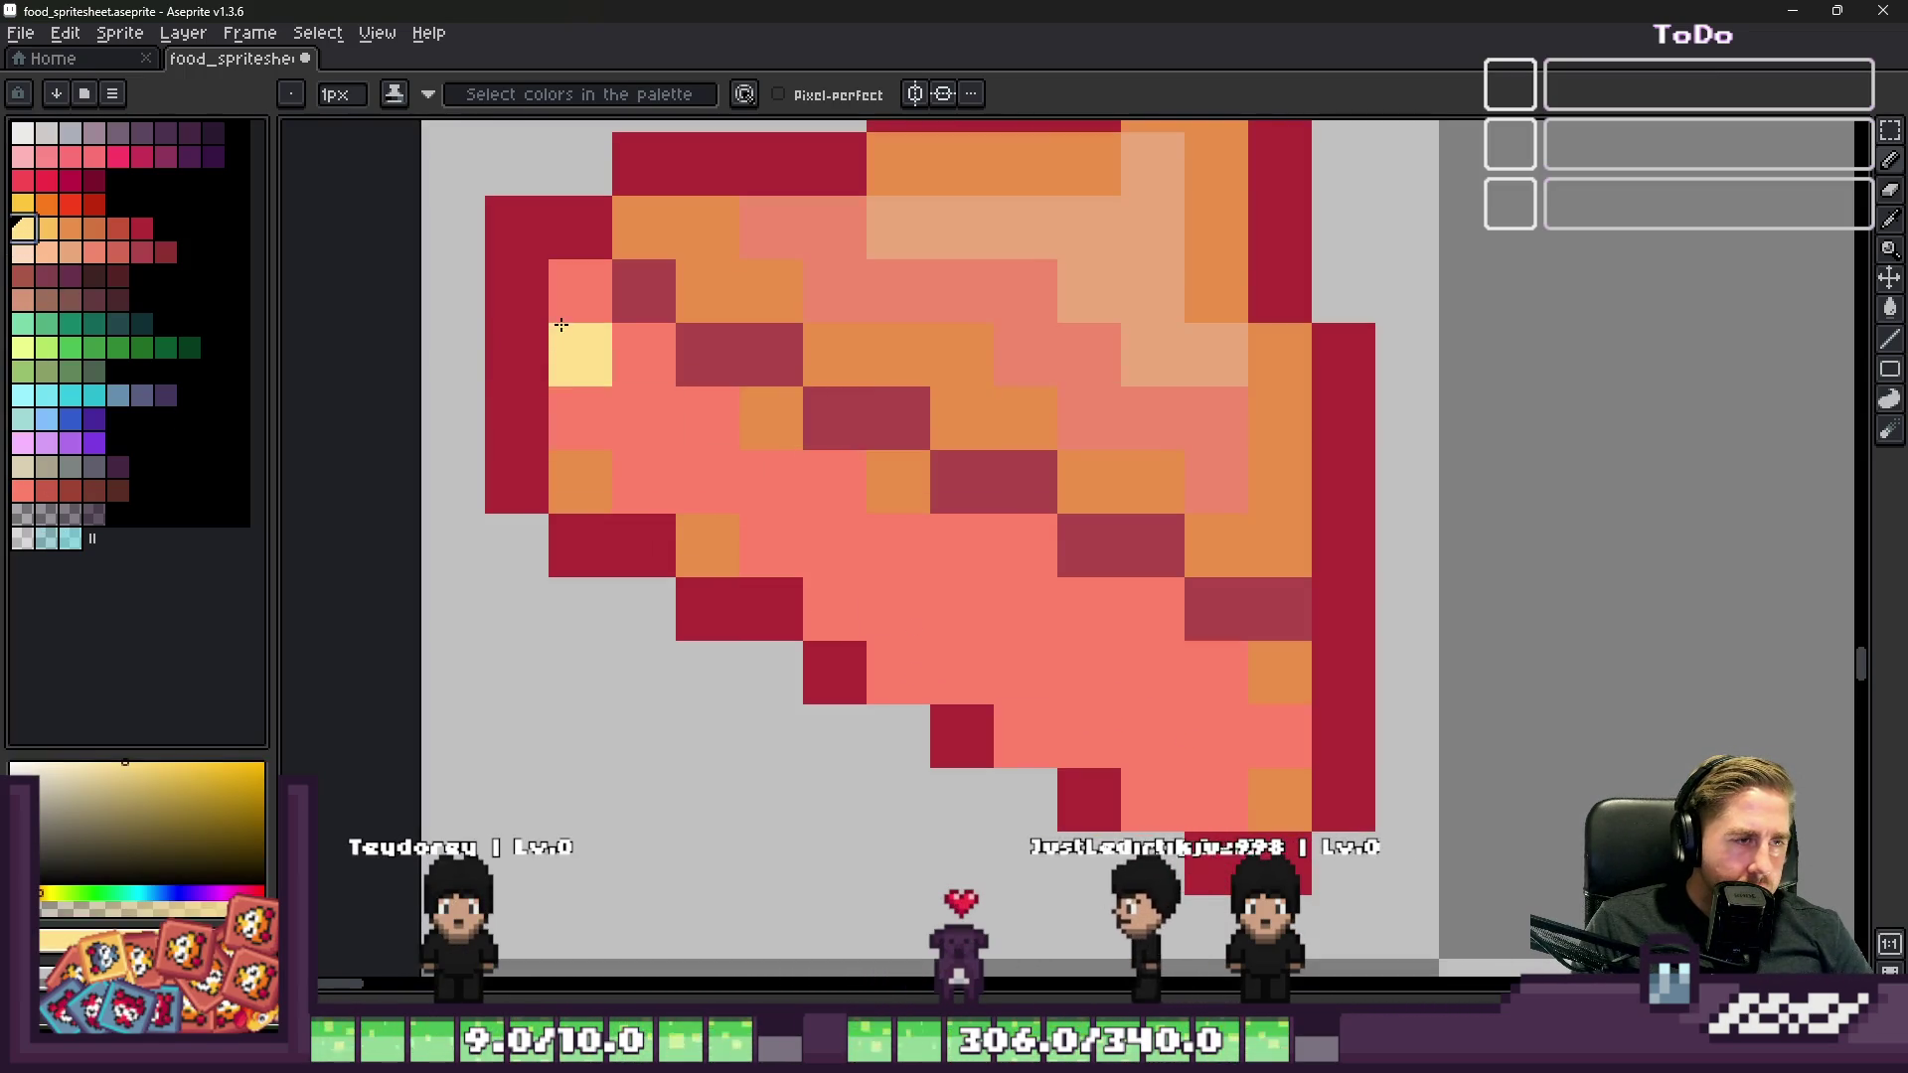
left_click_drag(581, 291, 646, 384)
mouse_move(785, 492)
left_mouse_down()
mouse_move(1030, 609)
mouse_move(1173, 646)
left_mouse_up()
left_click(1173, 545, "alt")
left_click(1193, 586)
left_click(1285, 504, "alt")
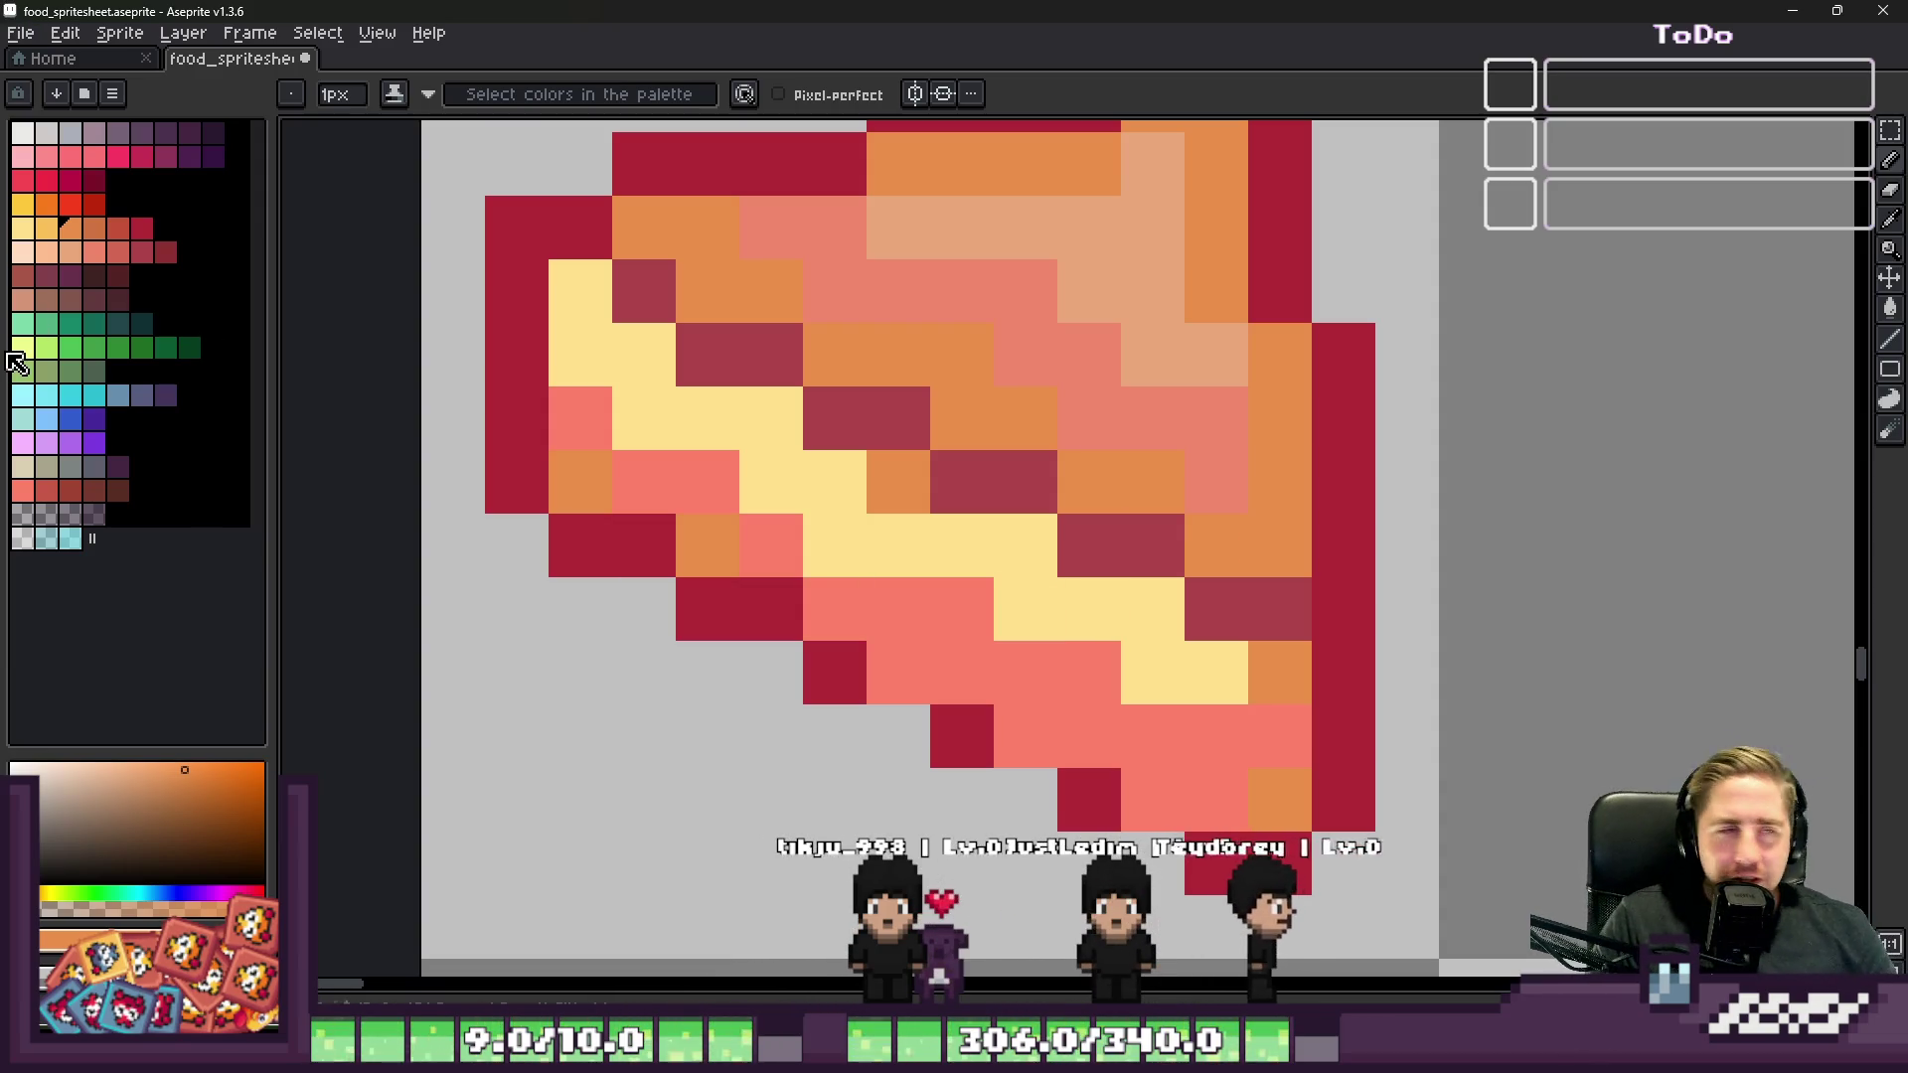
left_click(859, 521)
left_click(826, 585, "alt")
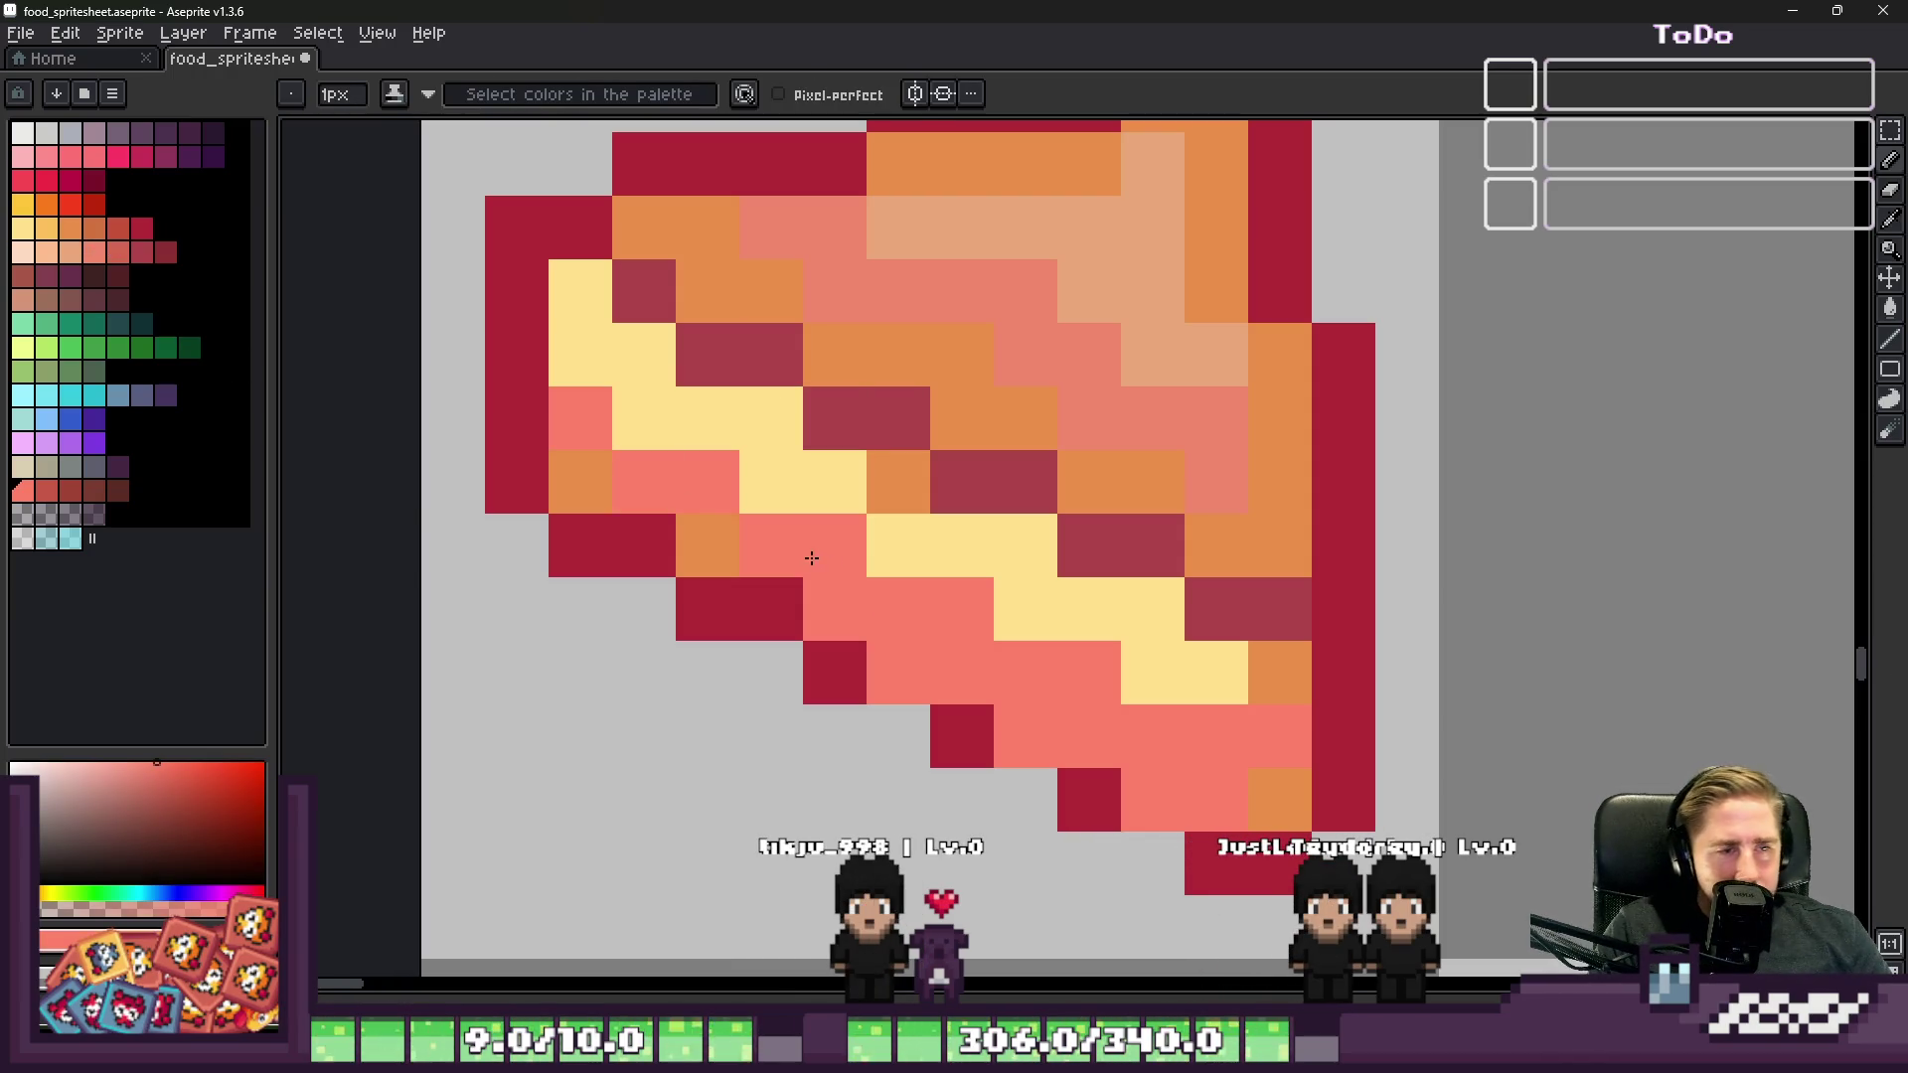
Step: Darken three salmon pixels along the bottom edge with dark red
left_click(861, 646, "alt")
left_click(903, 682)
left_click(1023, 735)
left_click(1153, 800)
scroll(597, 467, "down", 3)
scroll(381, 586, "up", 2)
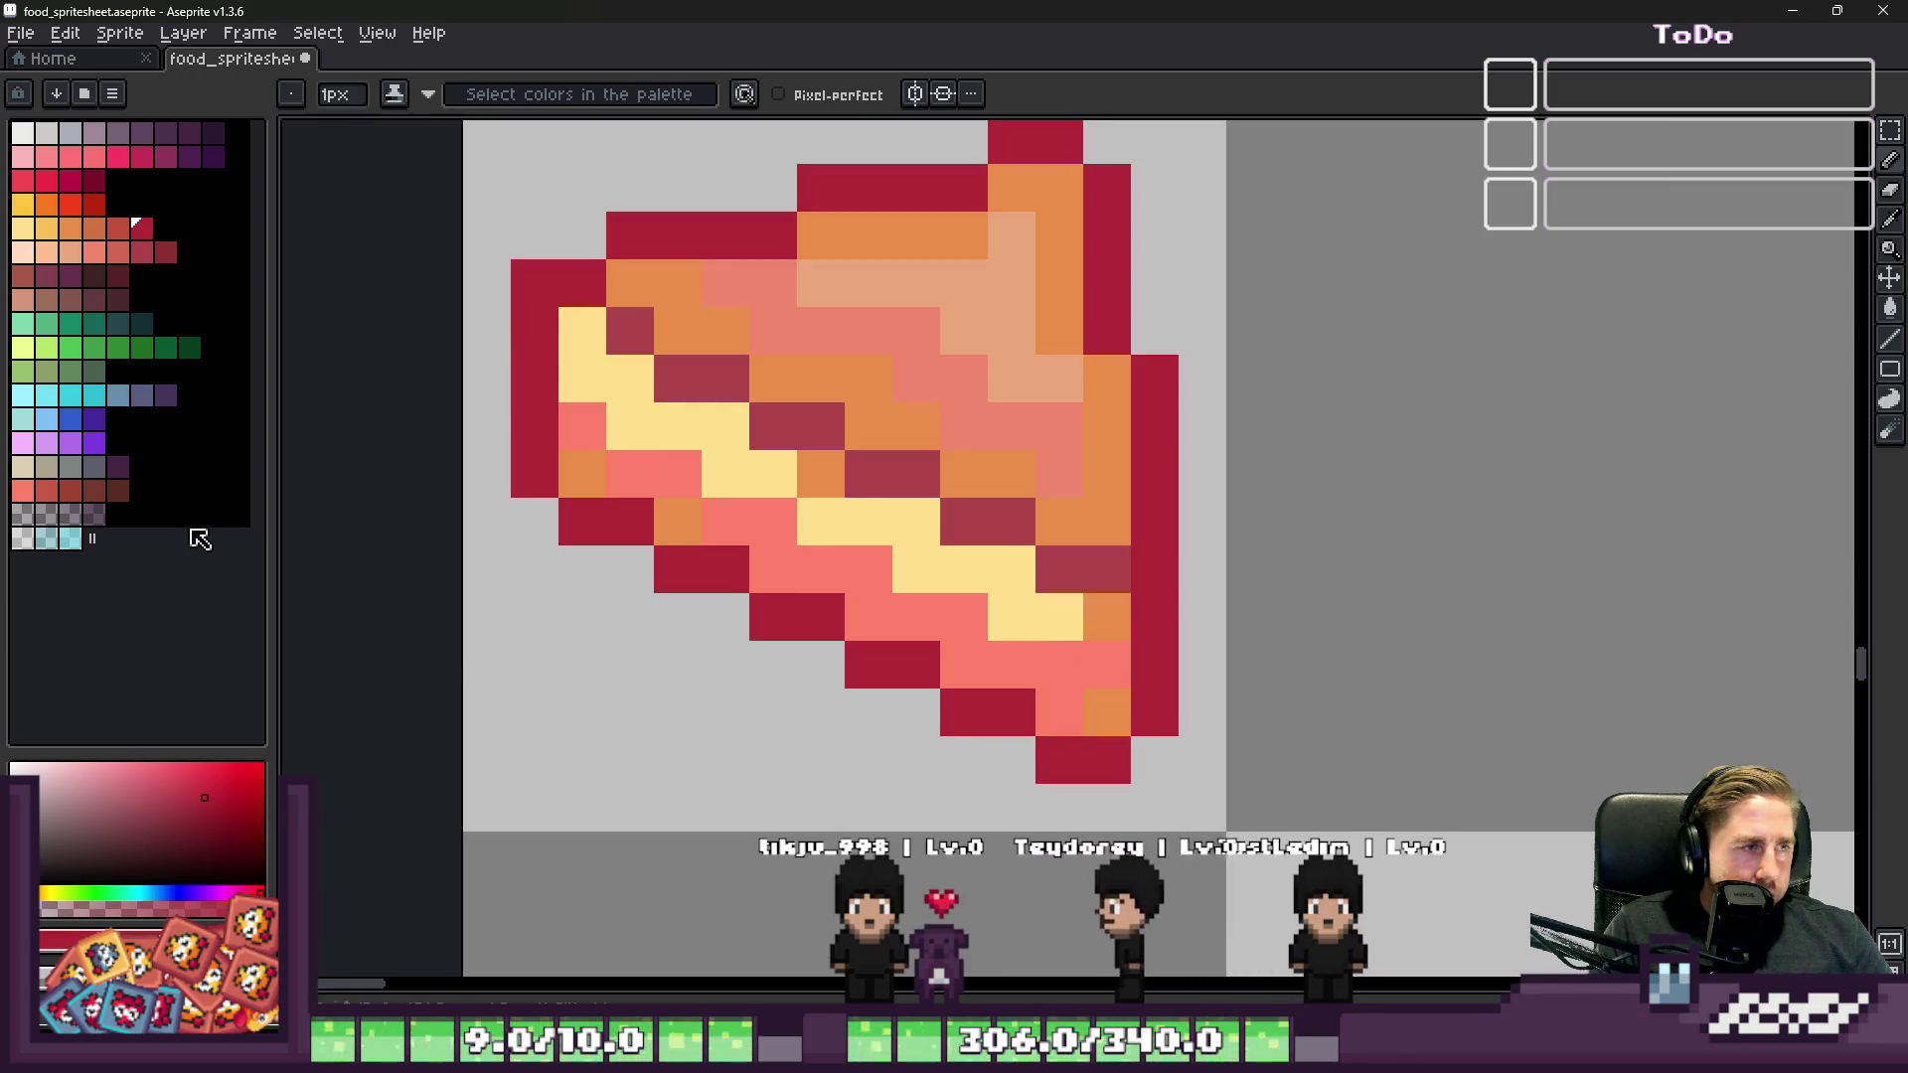
Step: Shade the wedge's lower-left edge with a darker reddish colour
left_click(732, 503, "alt")
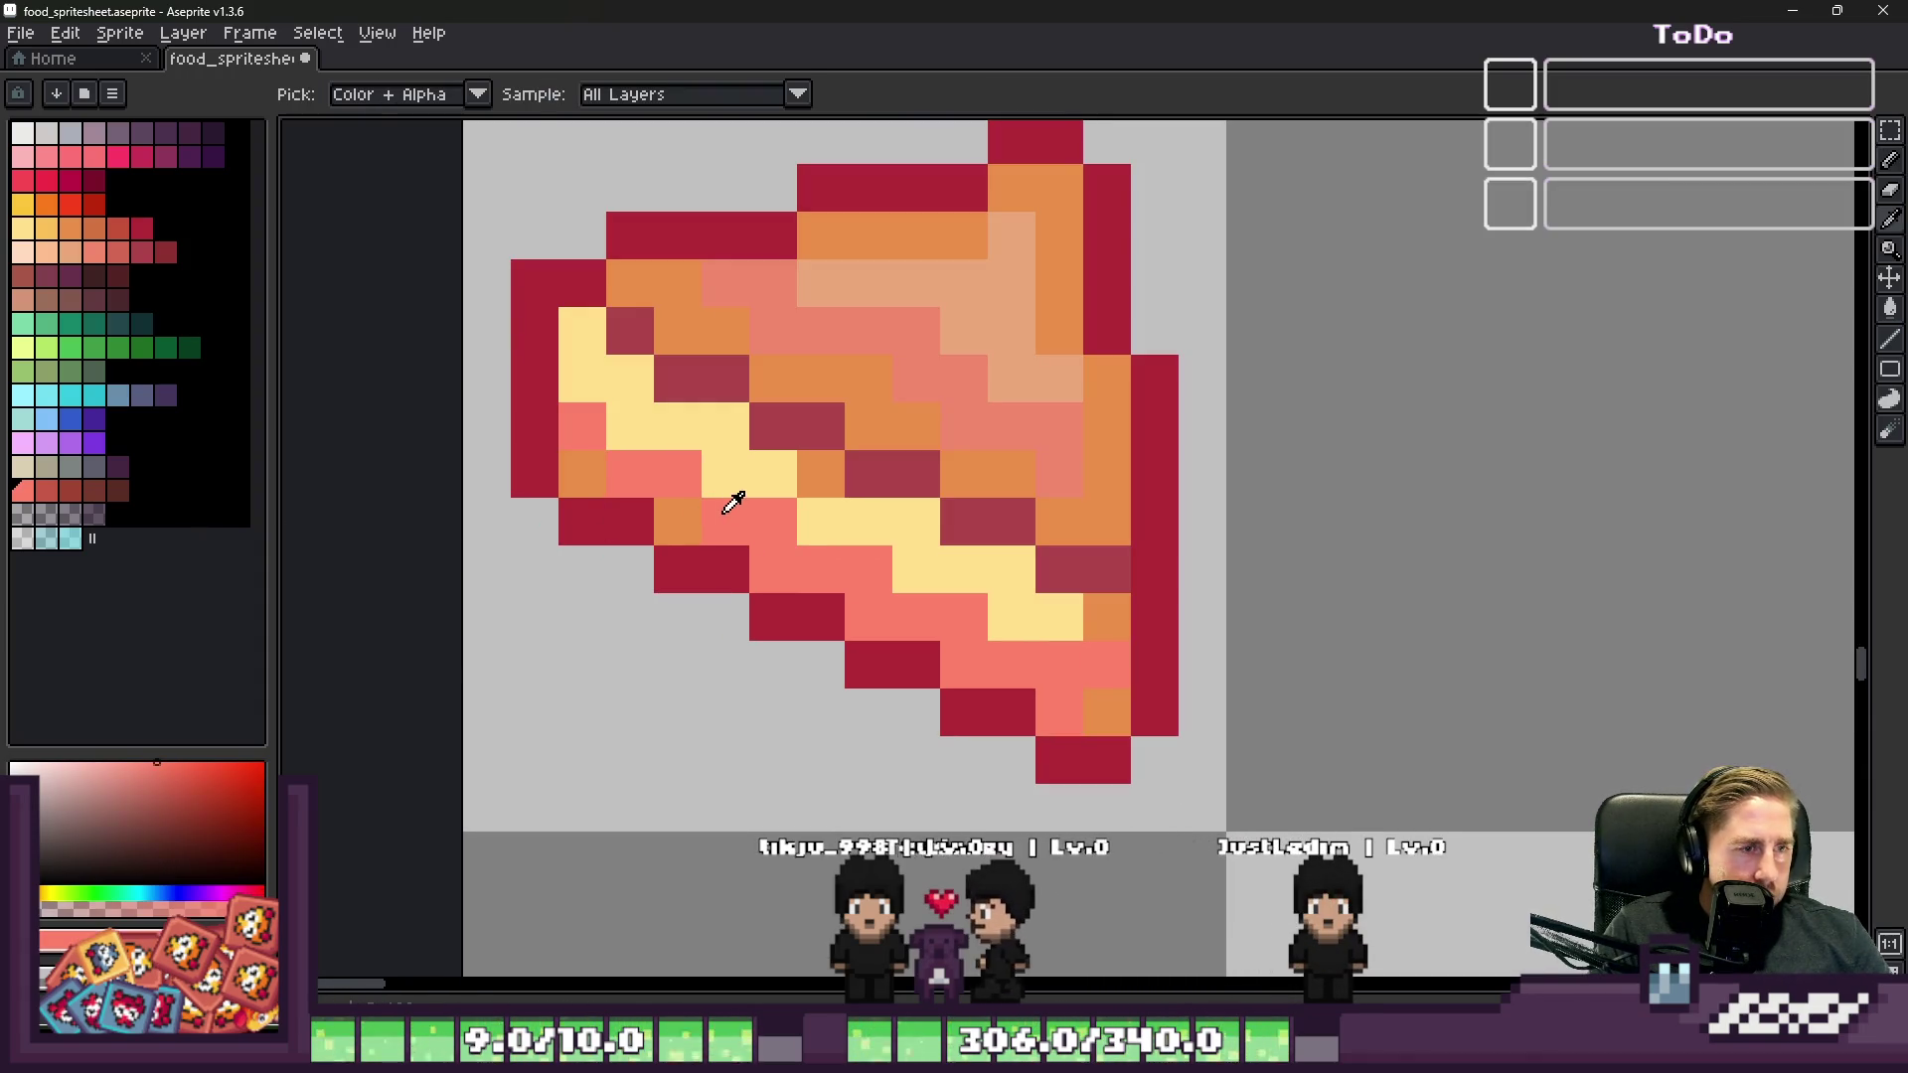
left_click(46, 499)
scroll(503, 490, "up", 1)
left_click_drag(502, 490, 619, 564)
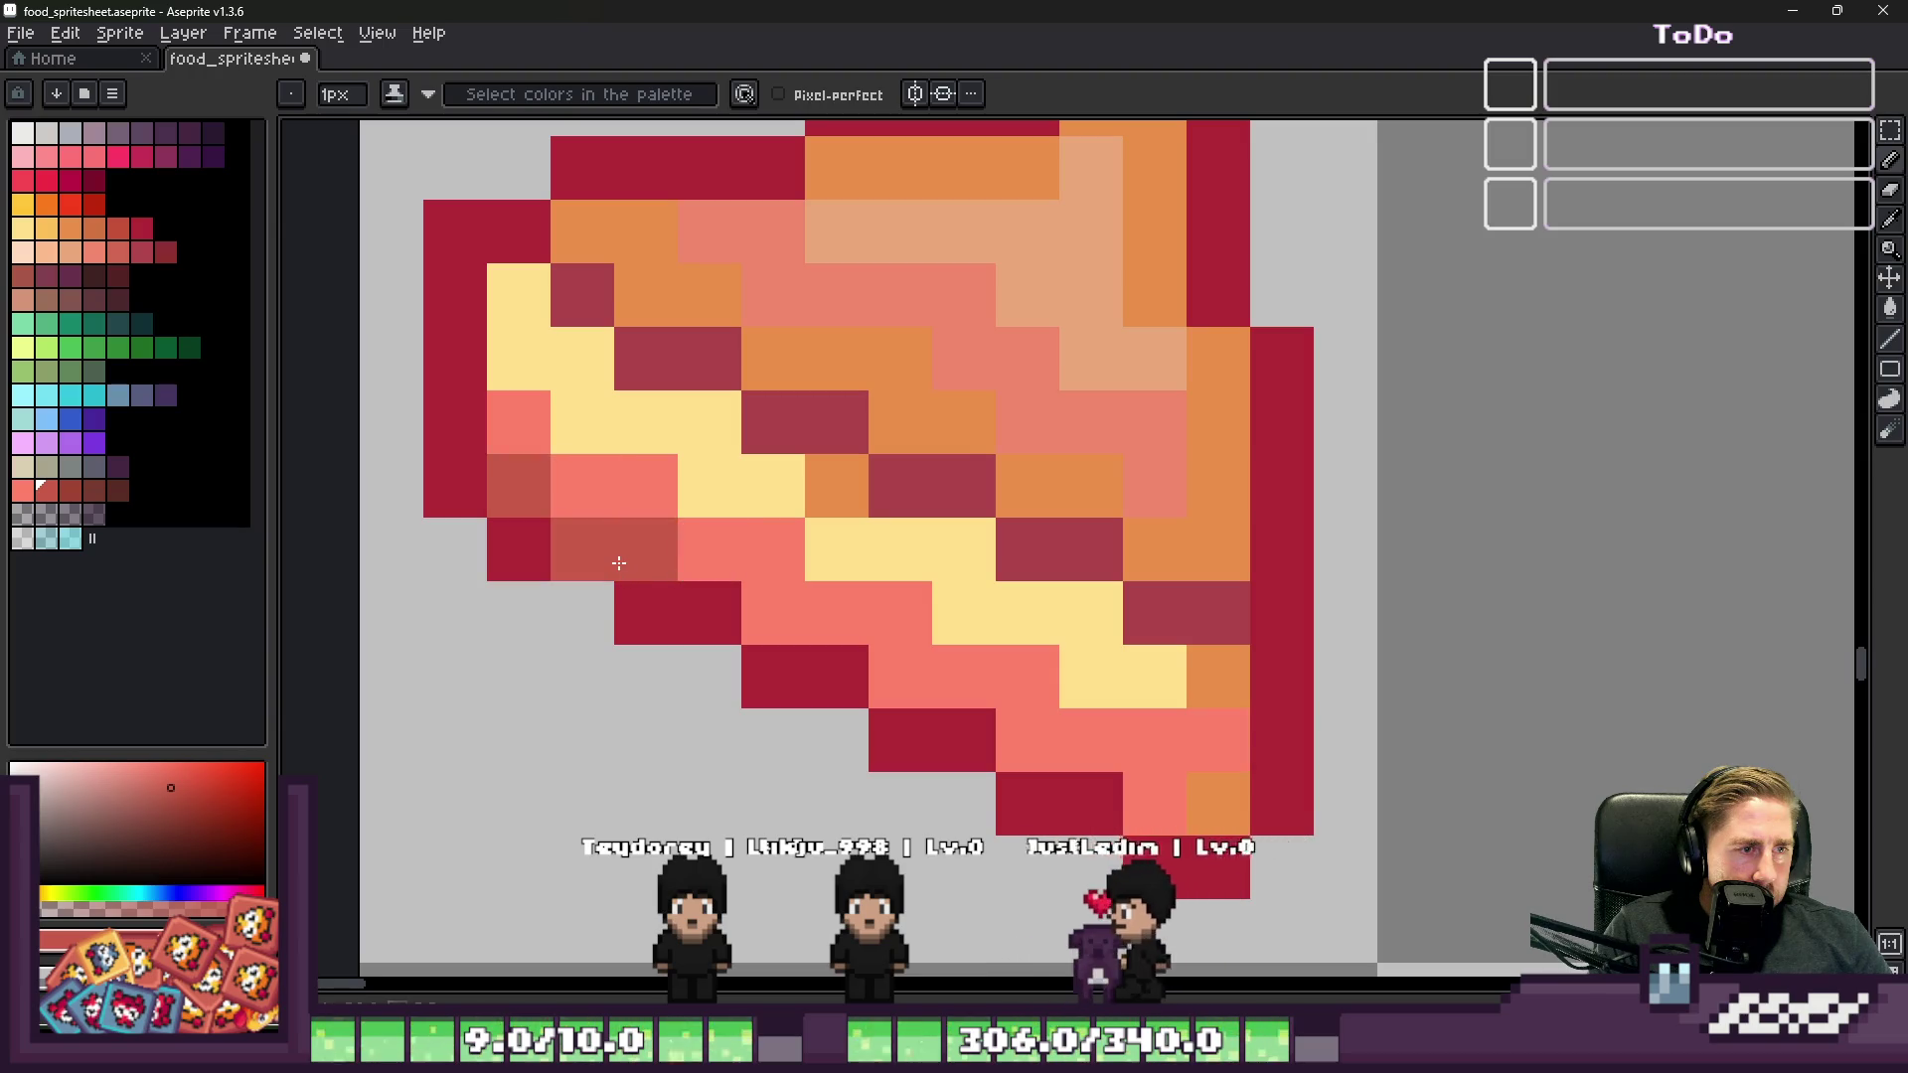
left_click(709, 613)
left_click(773, 677)
left_click(836, 677)
left_click(893, 722)
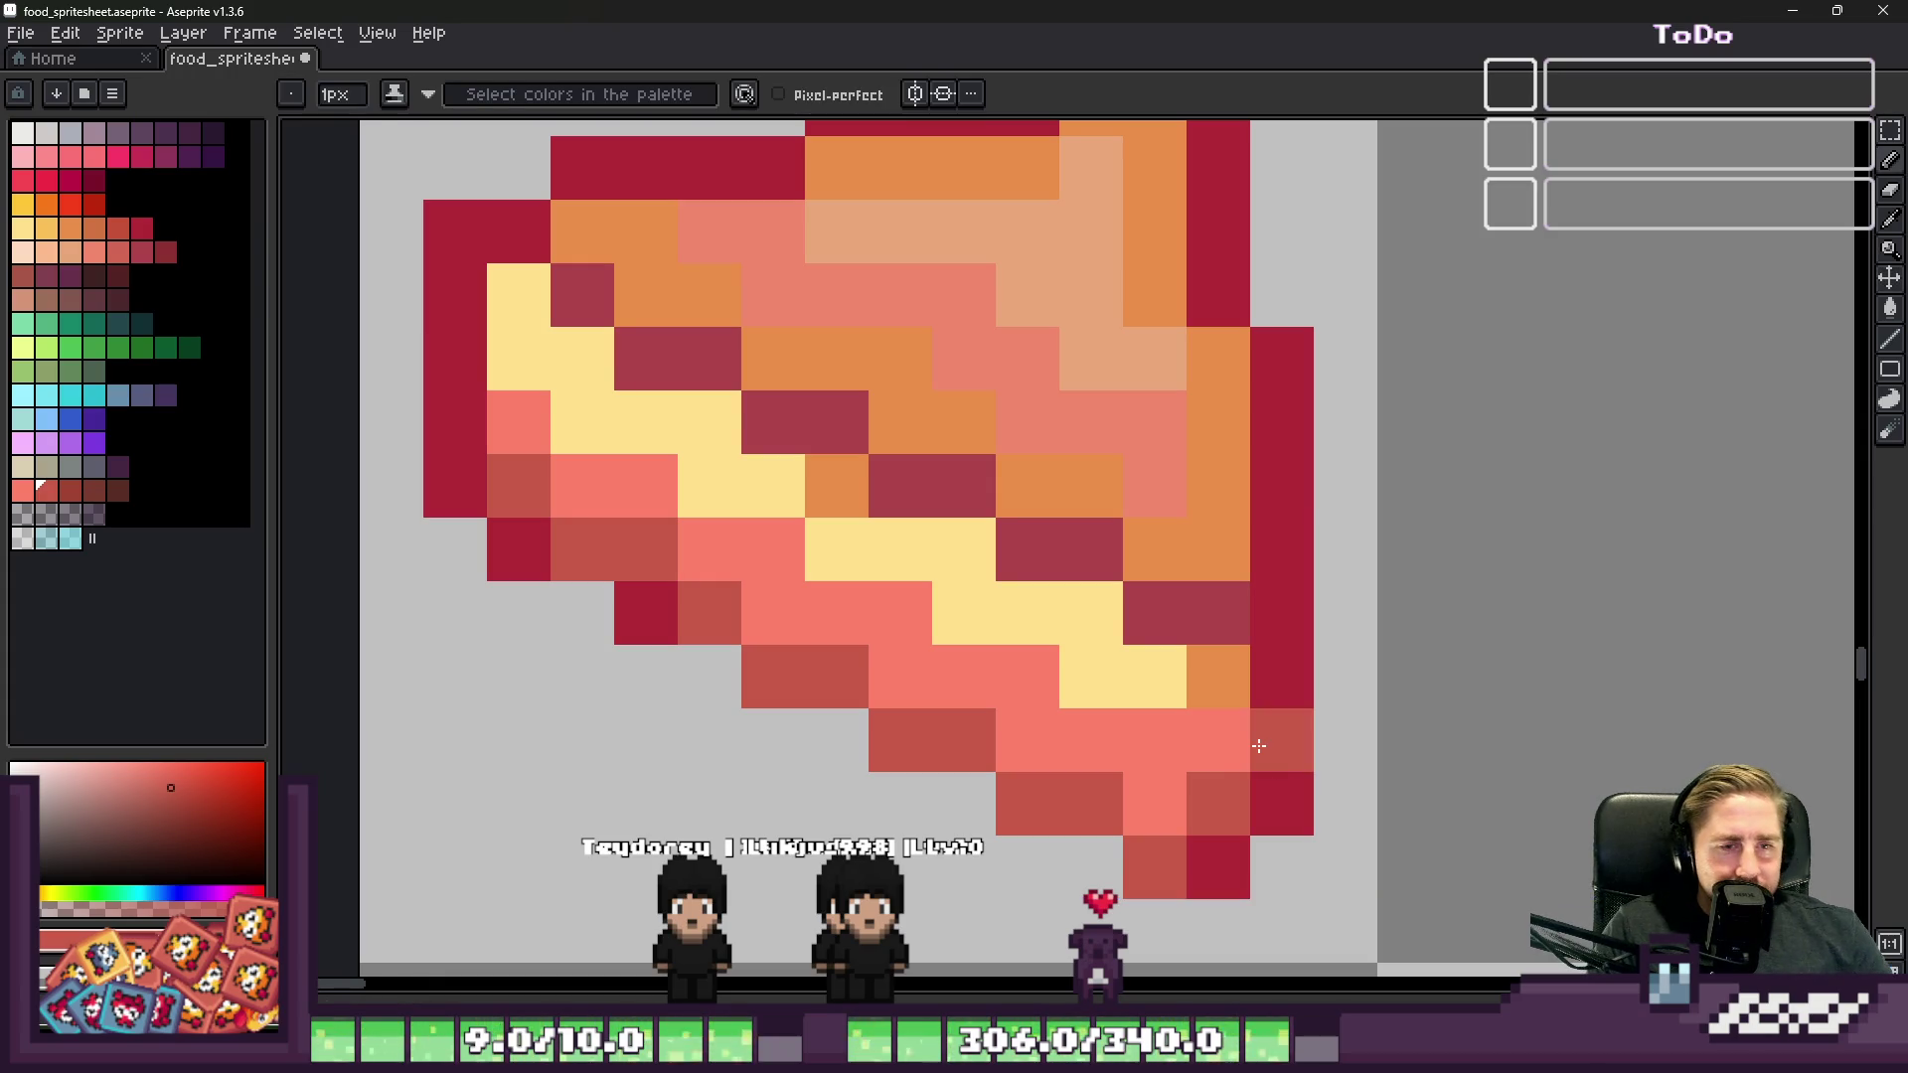
scroll(1232, 746, "down", 8)
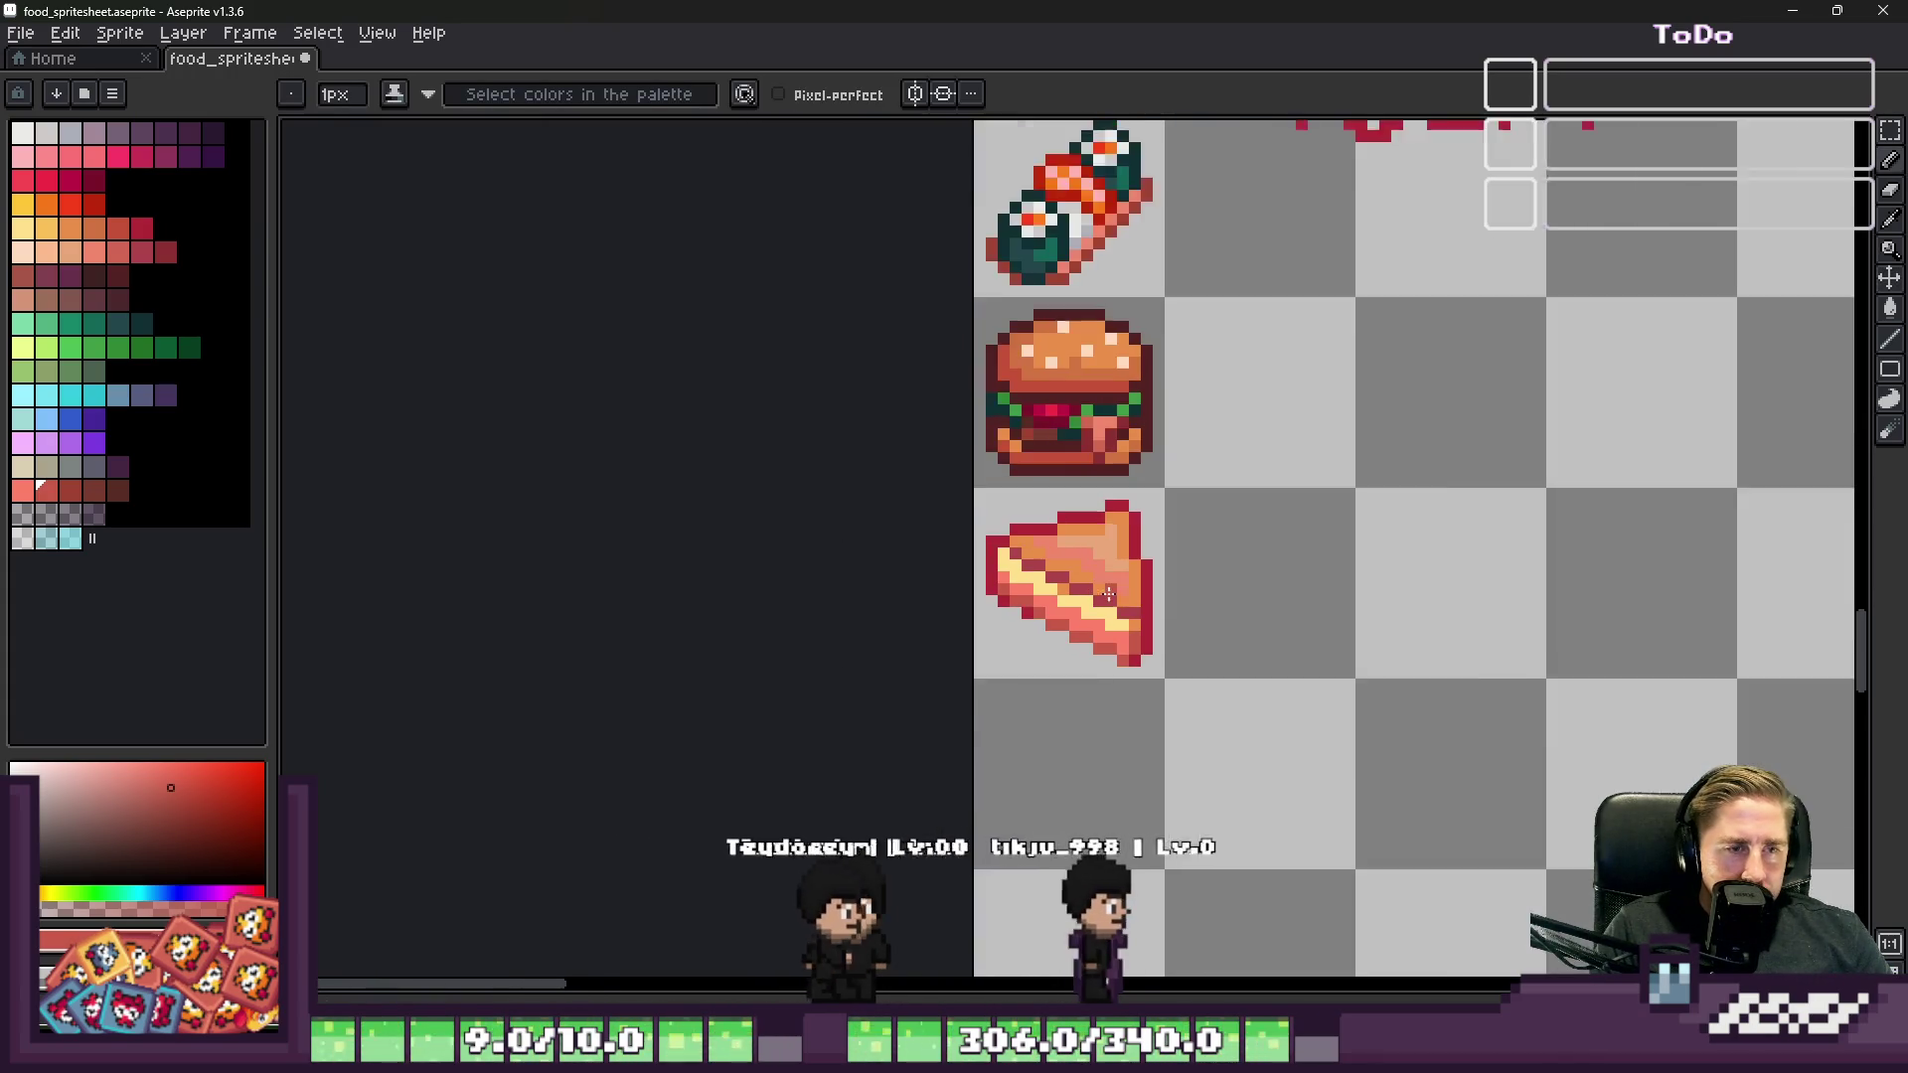
scroll(1342, 515, "up", 8)
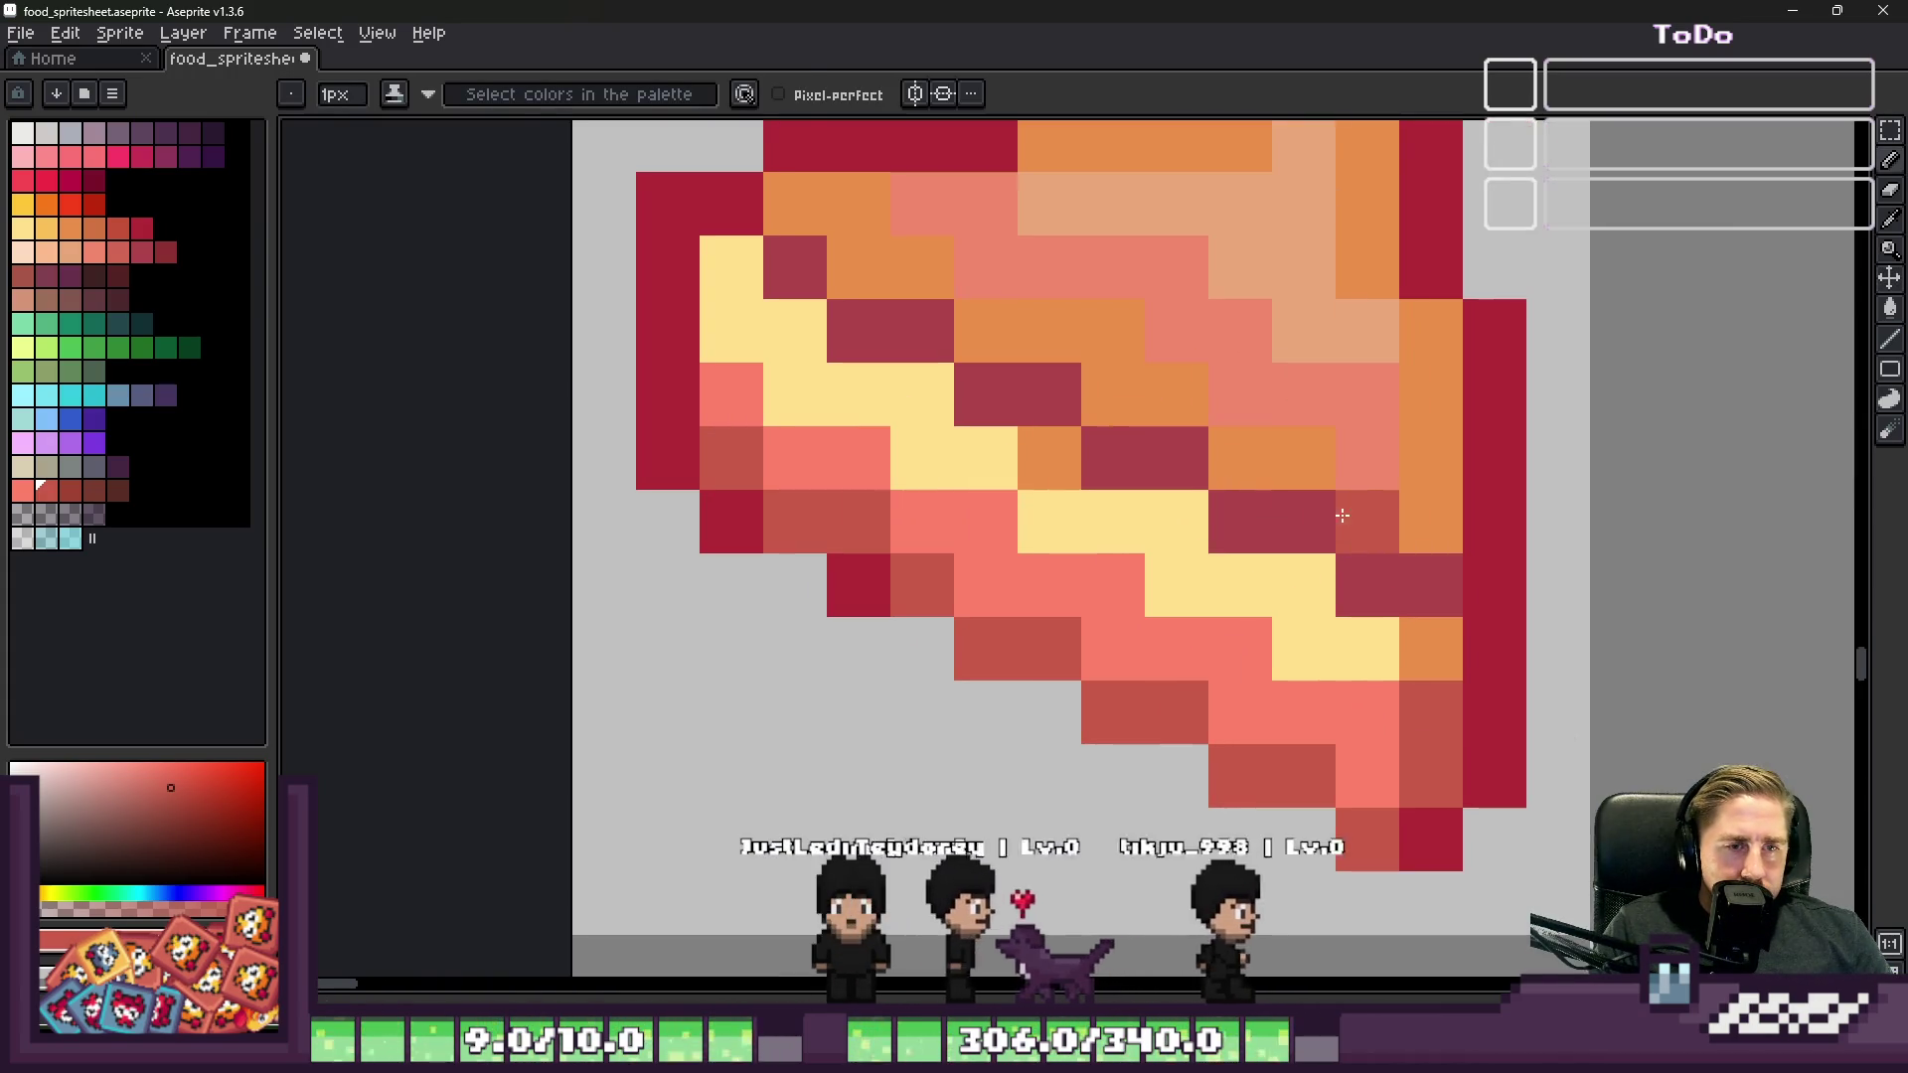
Step: Shade several cheese pixels yellow-orange for depth
left_click(46, 228)
left_click(1291, 610)
left_click(1163, 520)
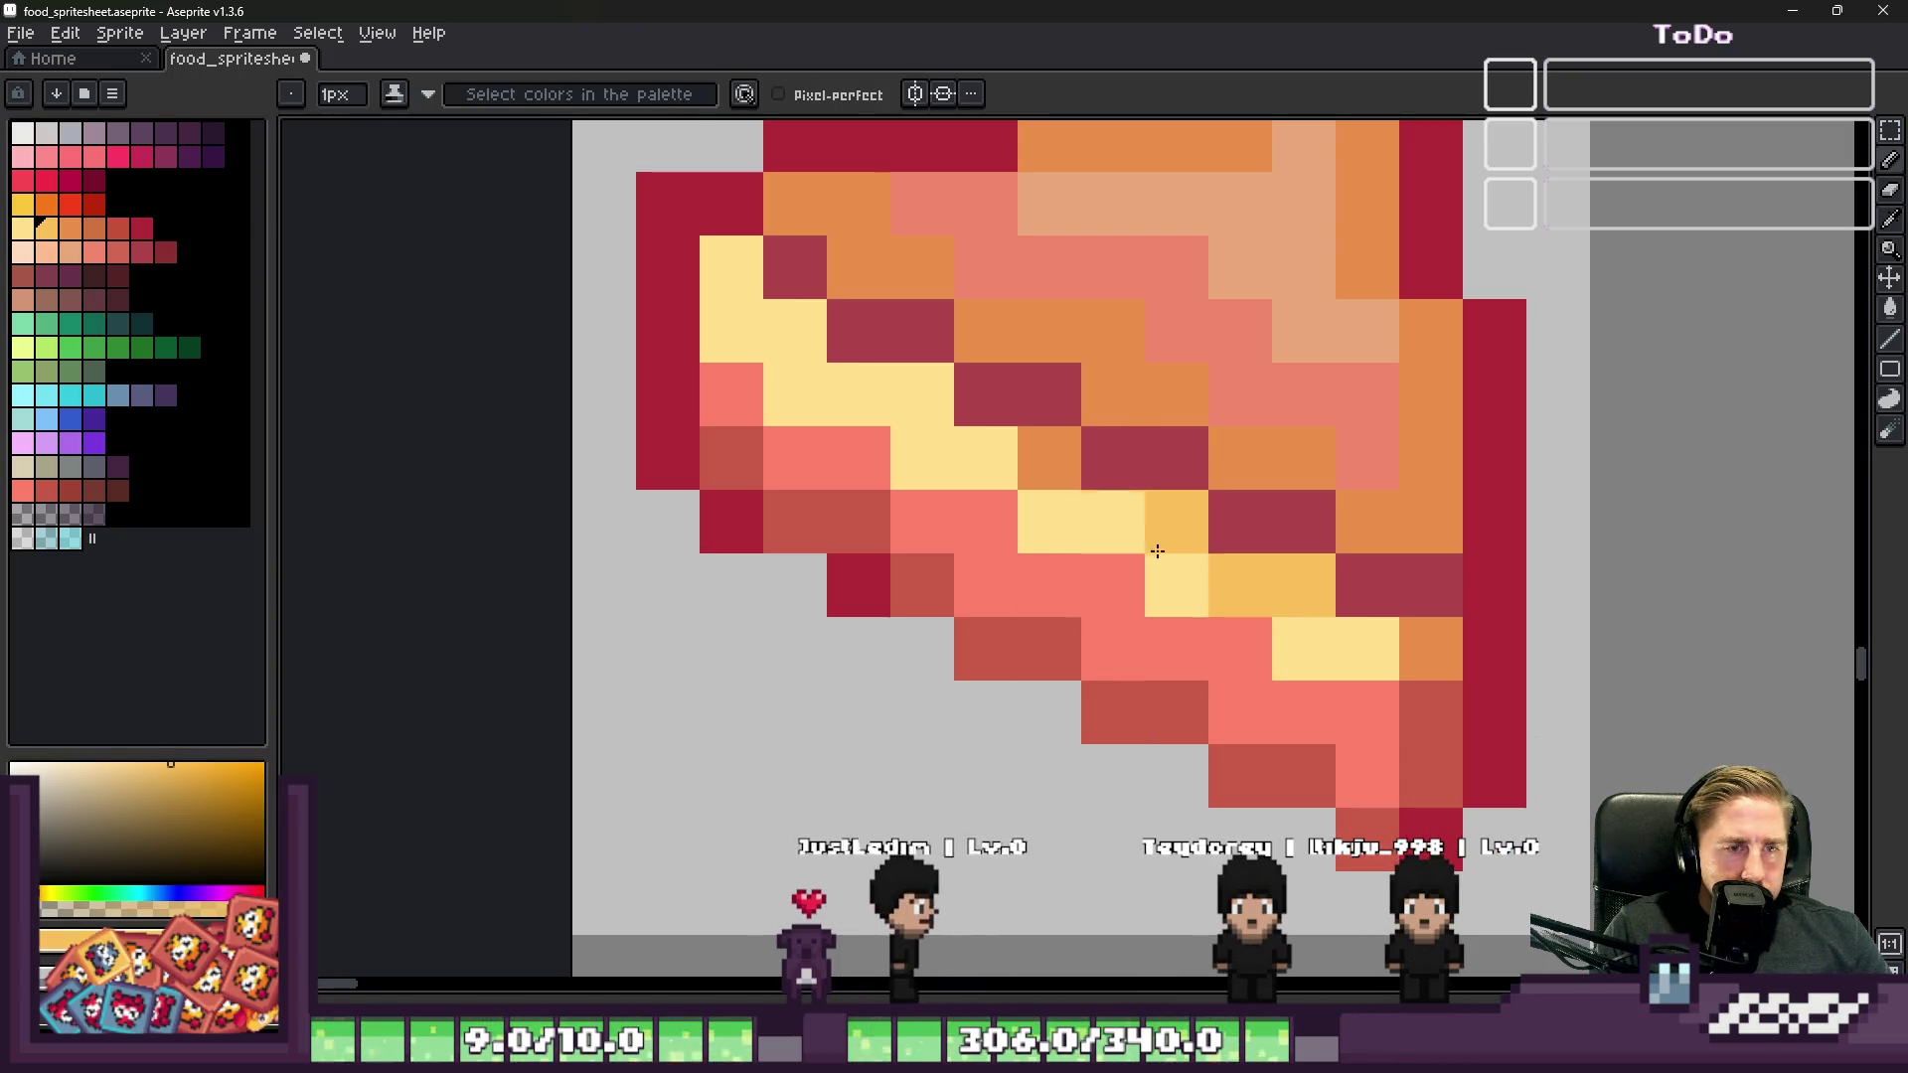
left_click(1192, 588, "alt")
left_click(1174, 523, "alt")
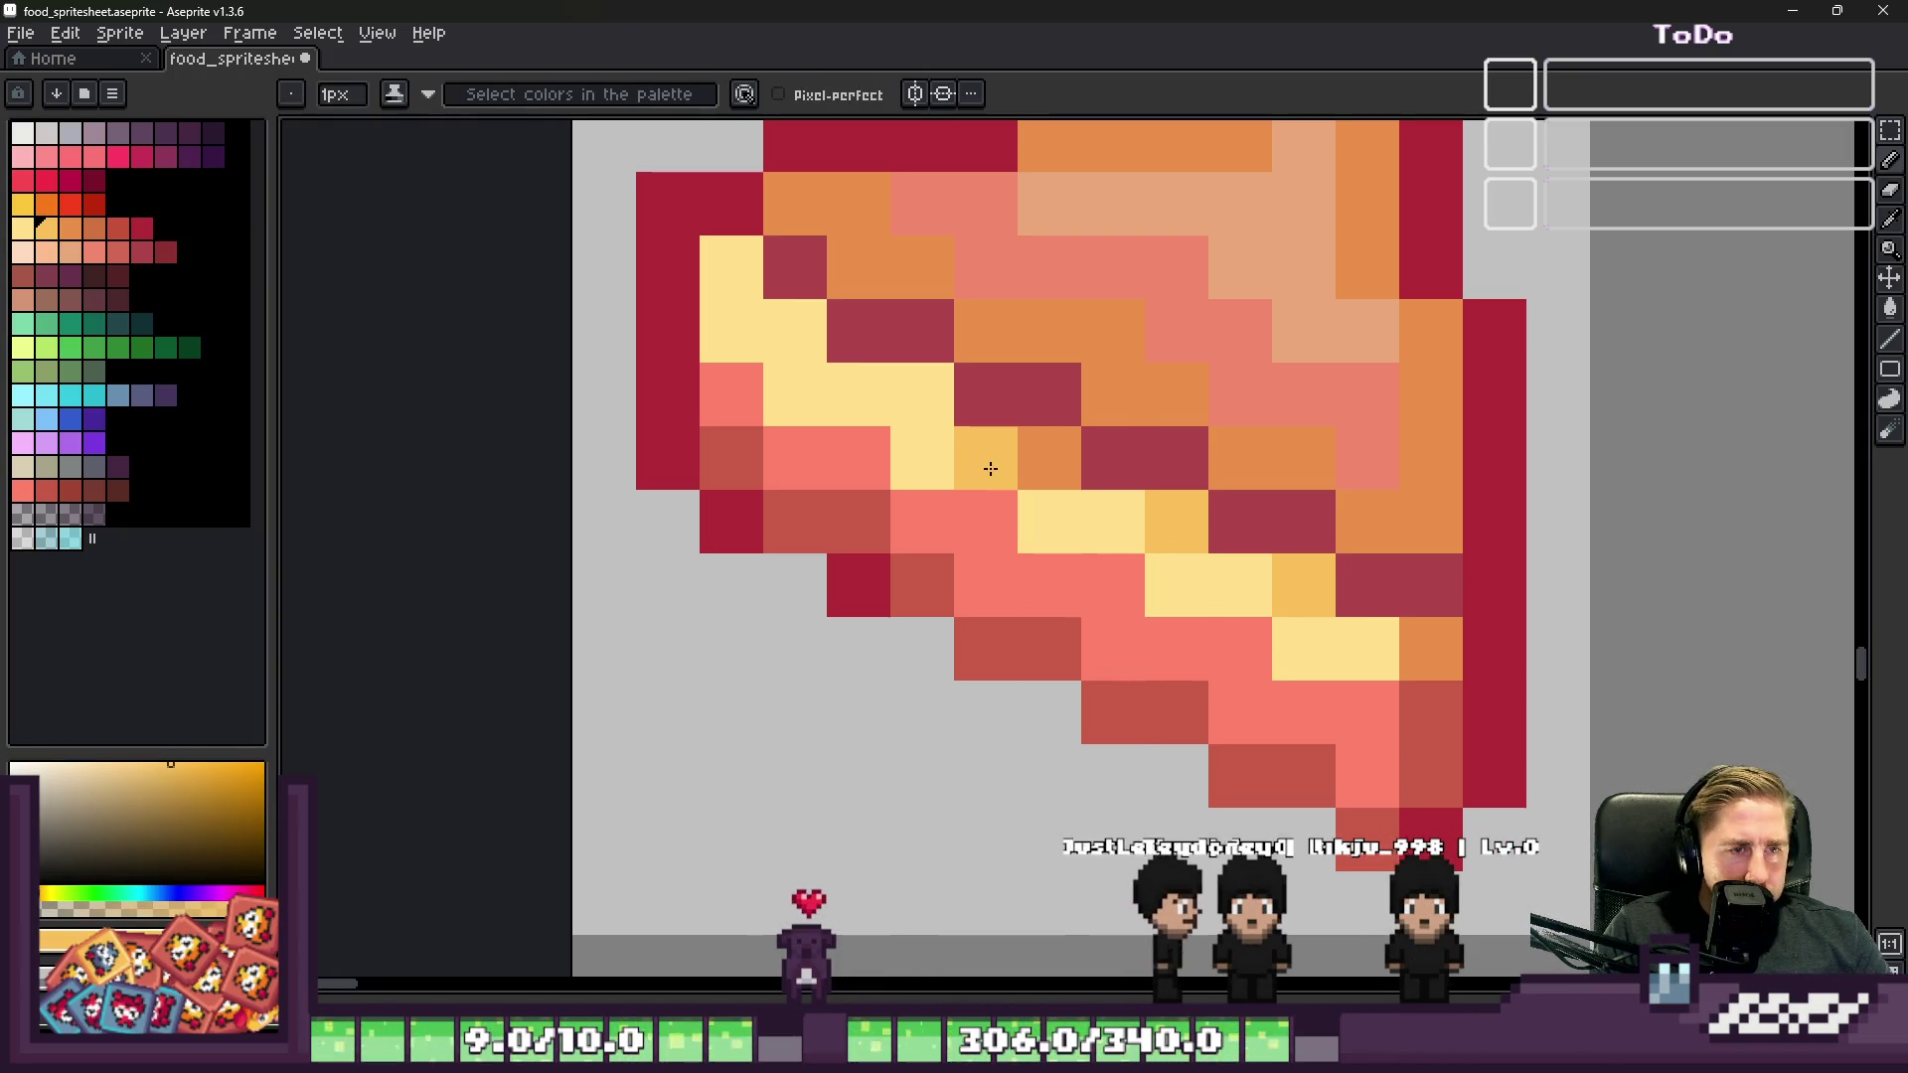
left_click(936, 396)
left_click(747, 331)
scroll(828, 589, "down", 4)
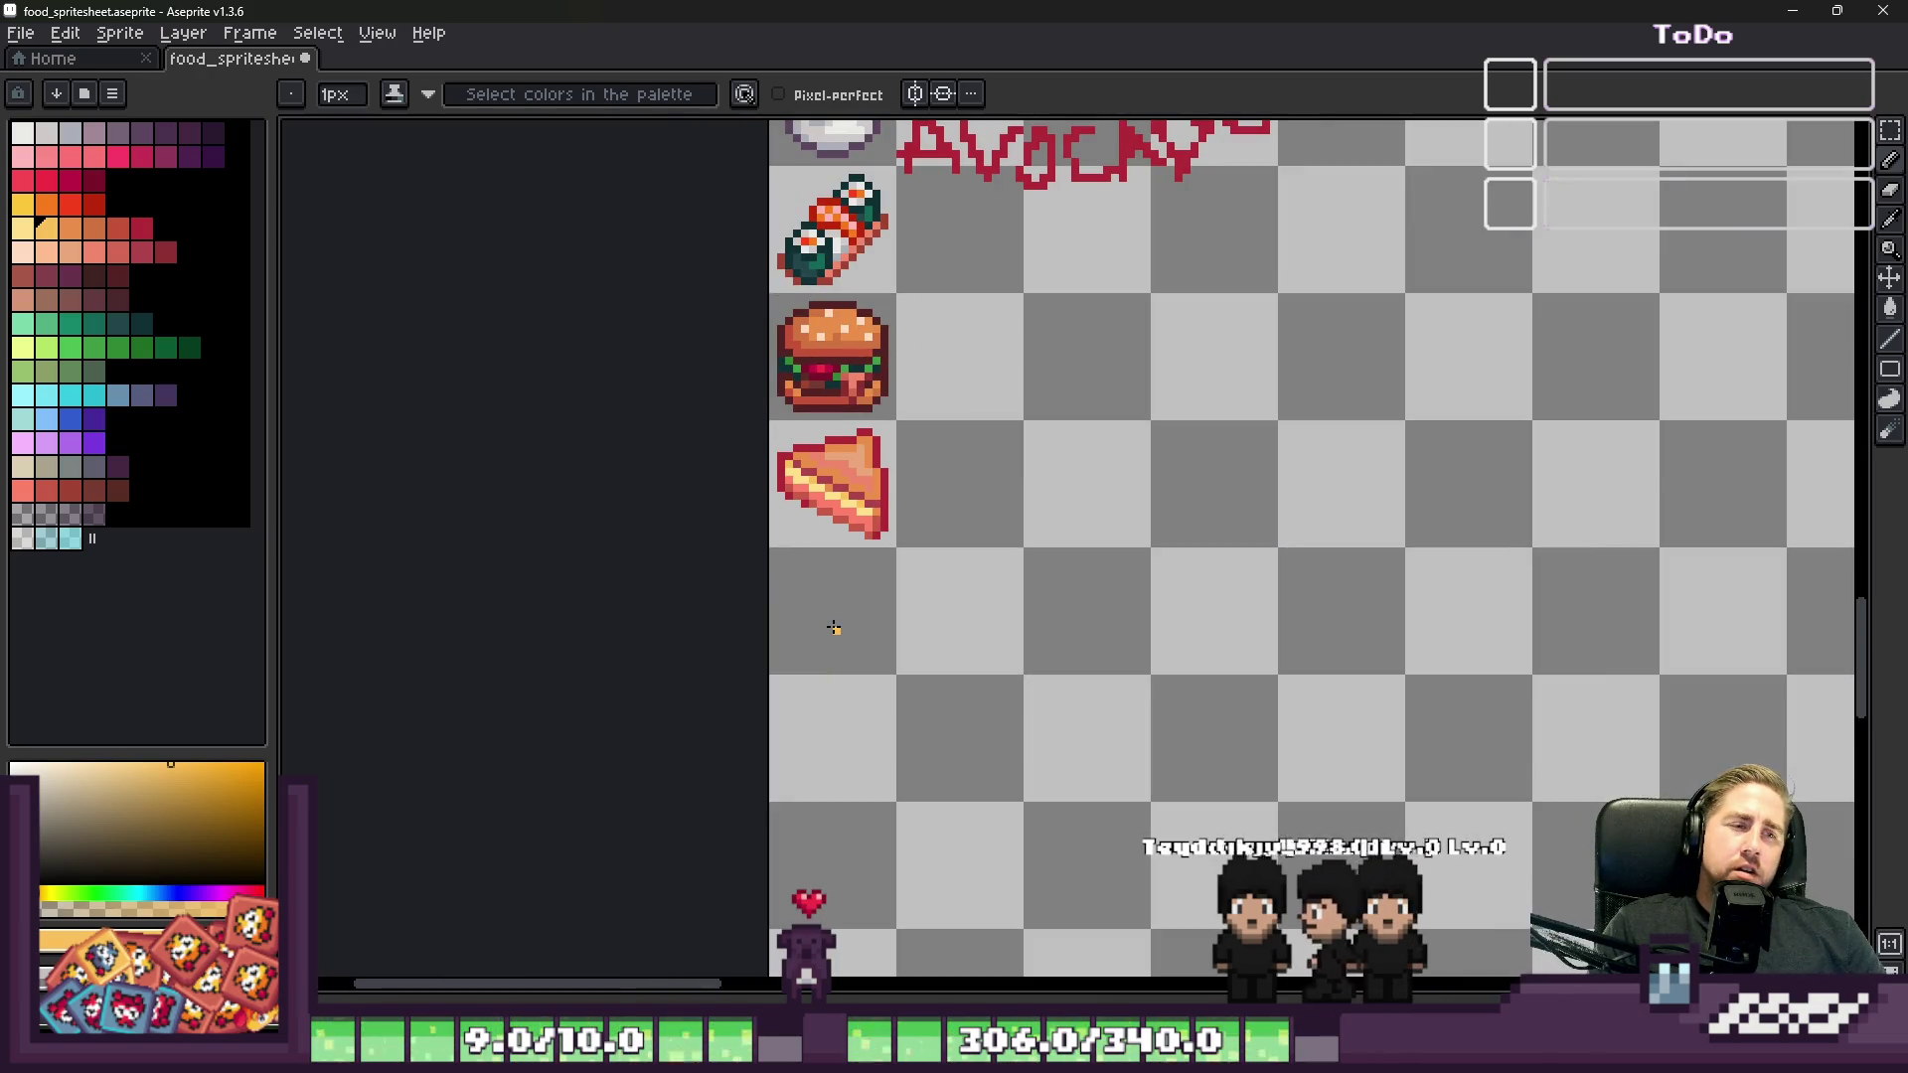
Step: Zoom in on the wedge's lower filling beside the yellow cheese band
scroll(804, 497, "up", 4)
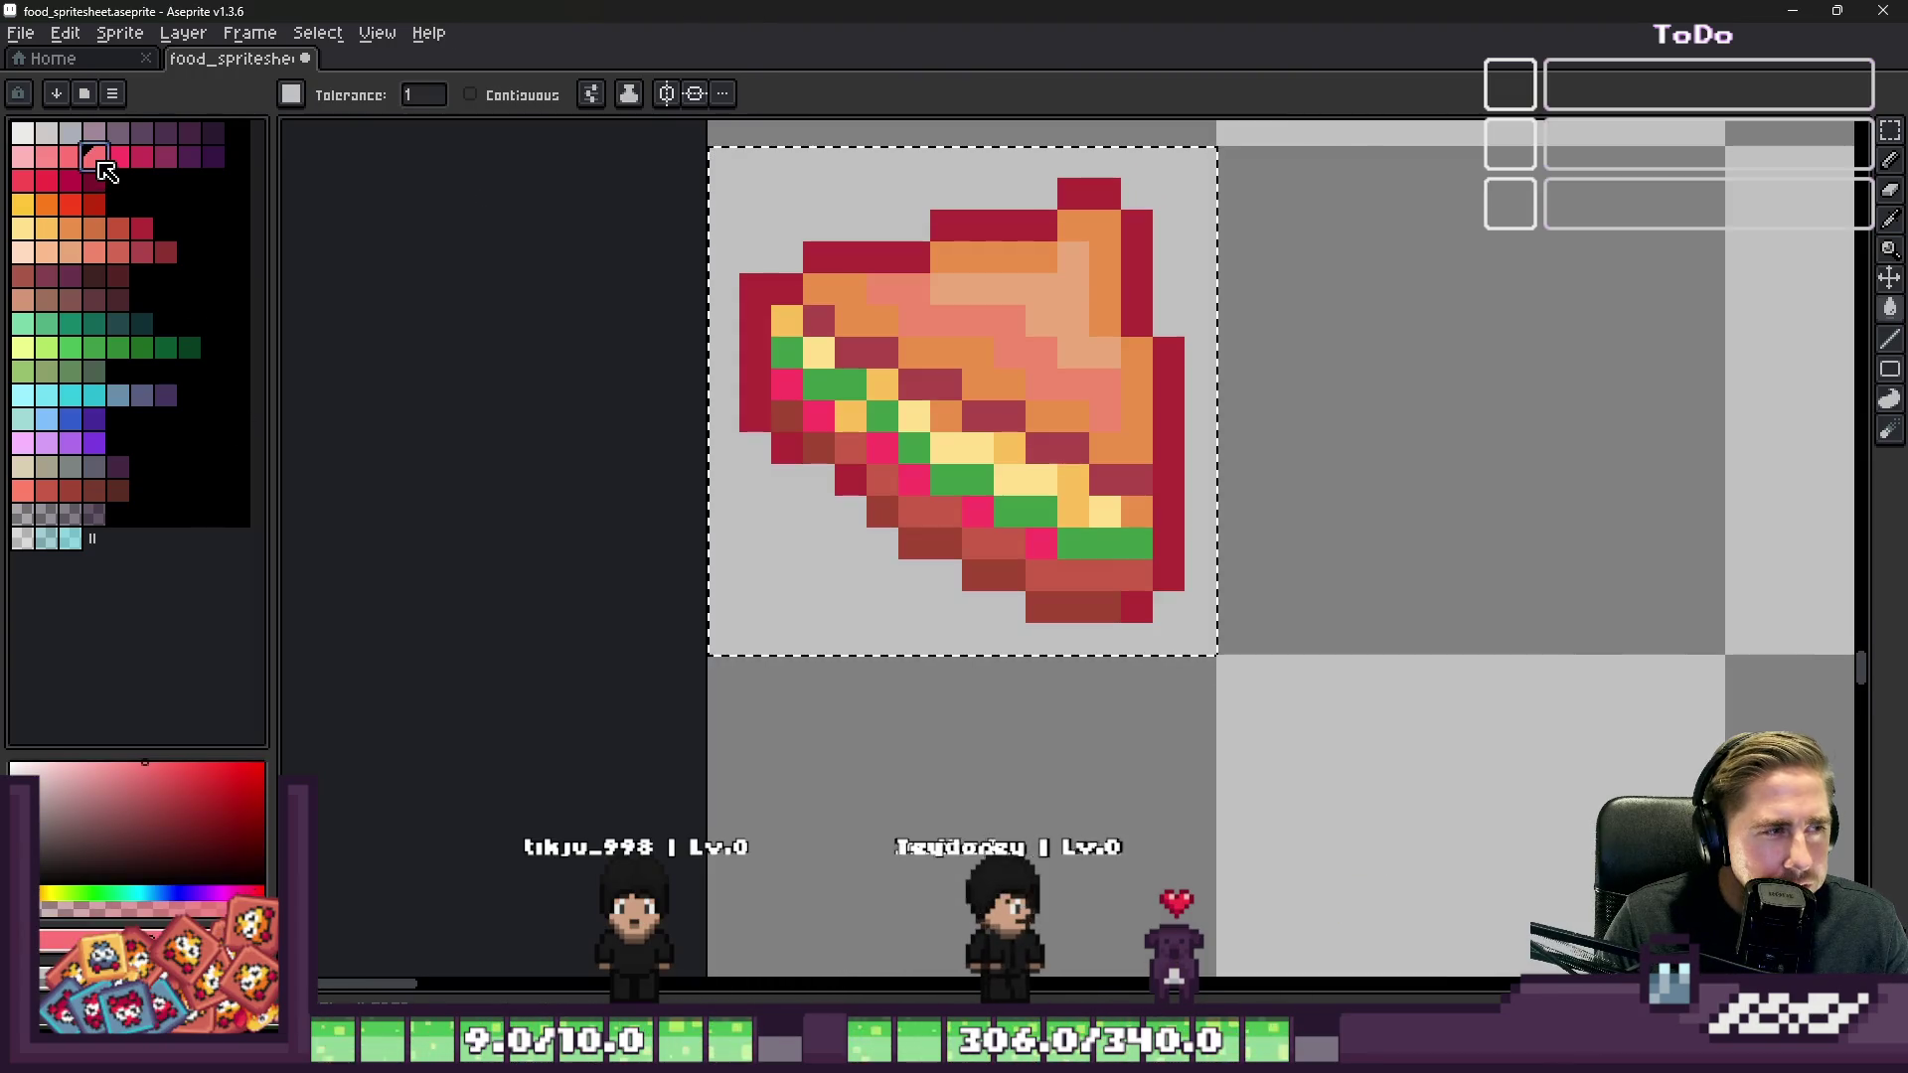
scroll(795, 383, "up", 1)
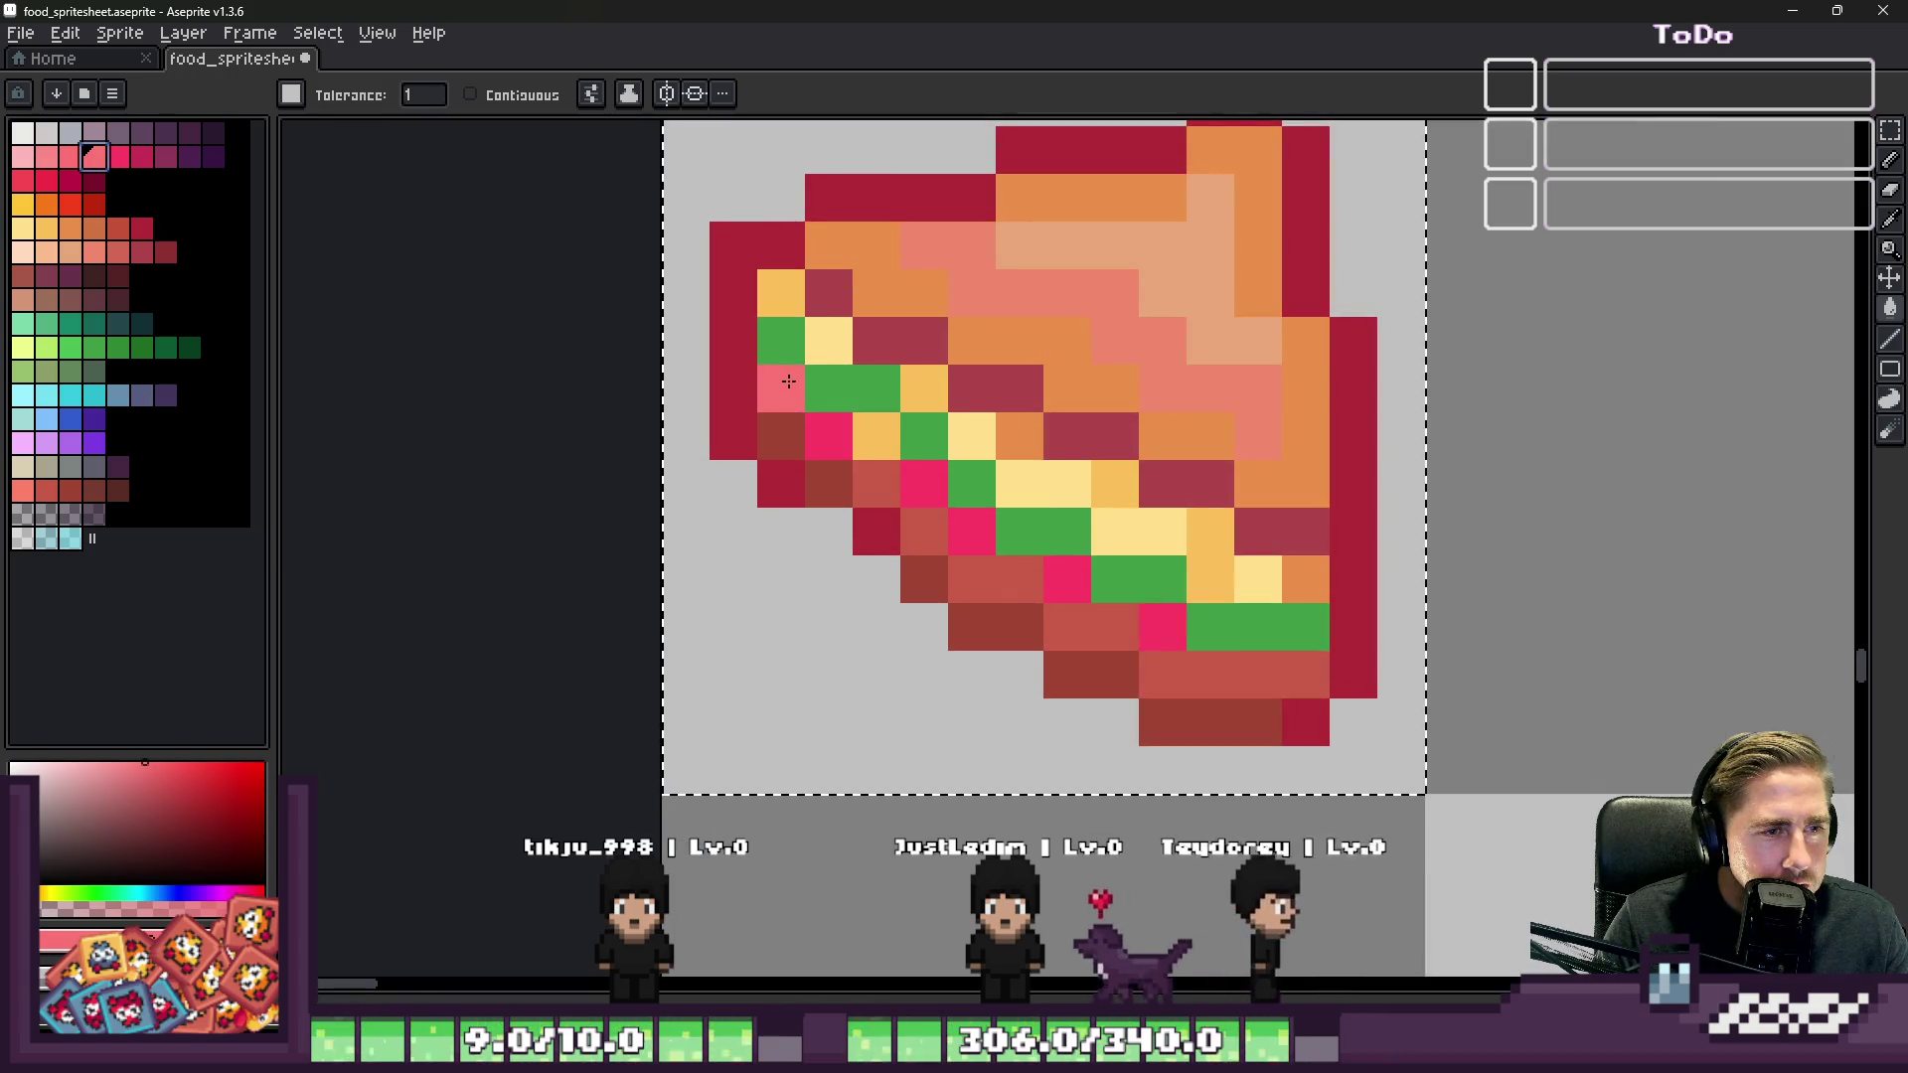
Step: Paint the remaining salmon ham pixels and lower-right corner hot pink with the pencil
left_click(118, 156)
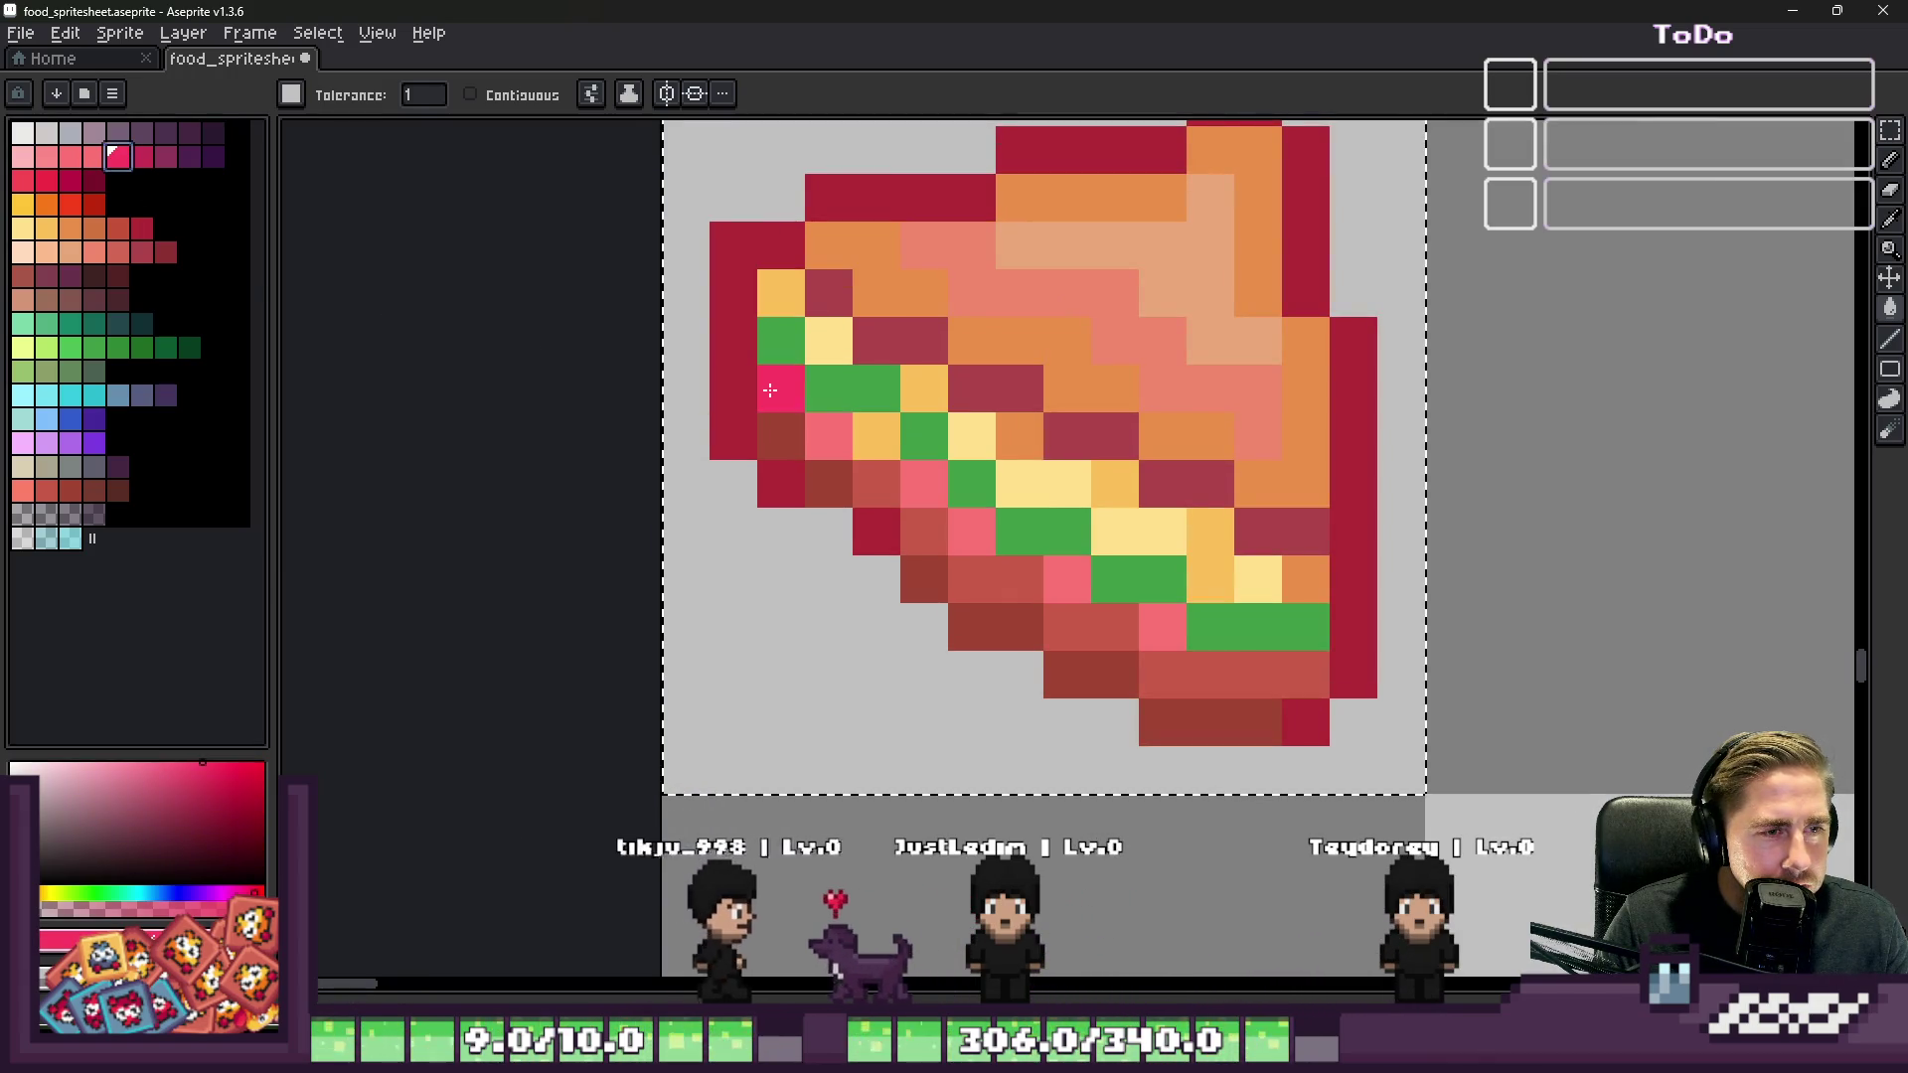
key("b")
scroll(835, 437, "up", 2)
left_click(925, 478)
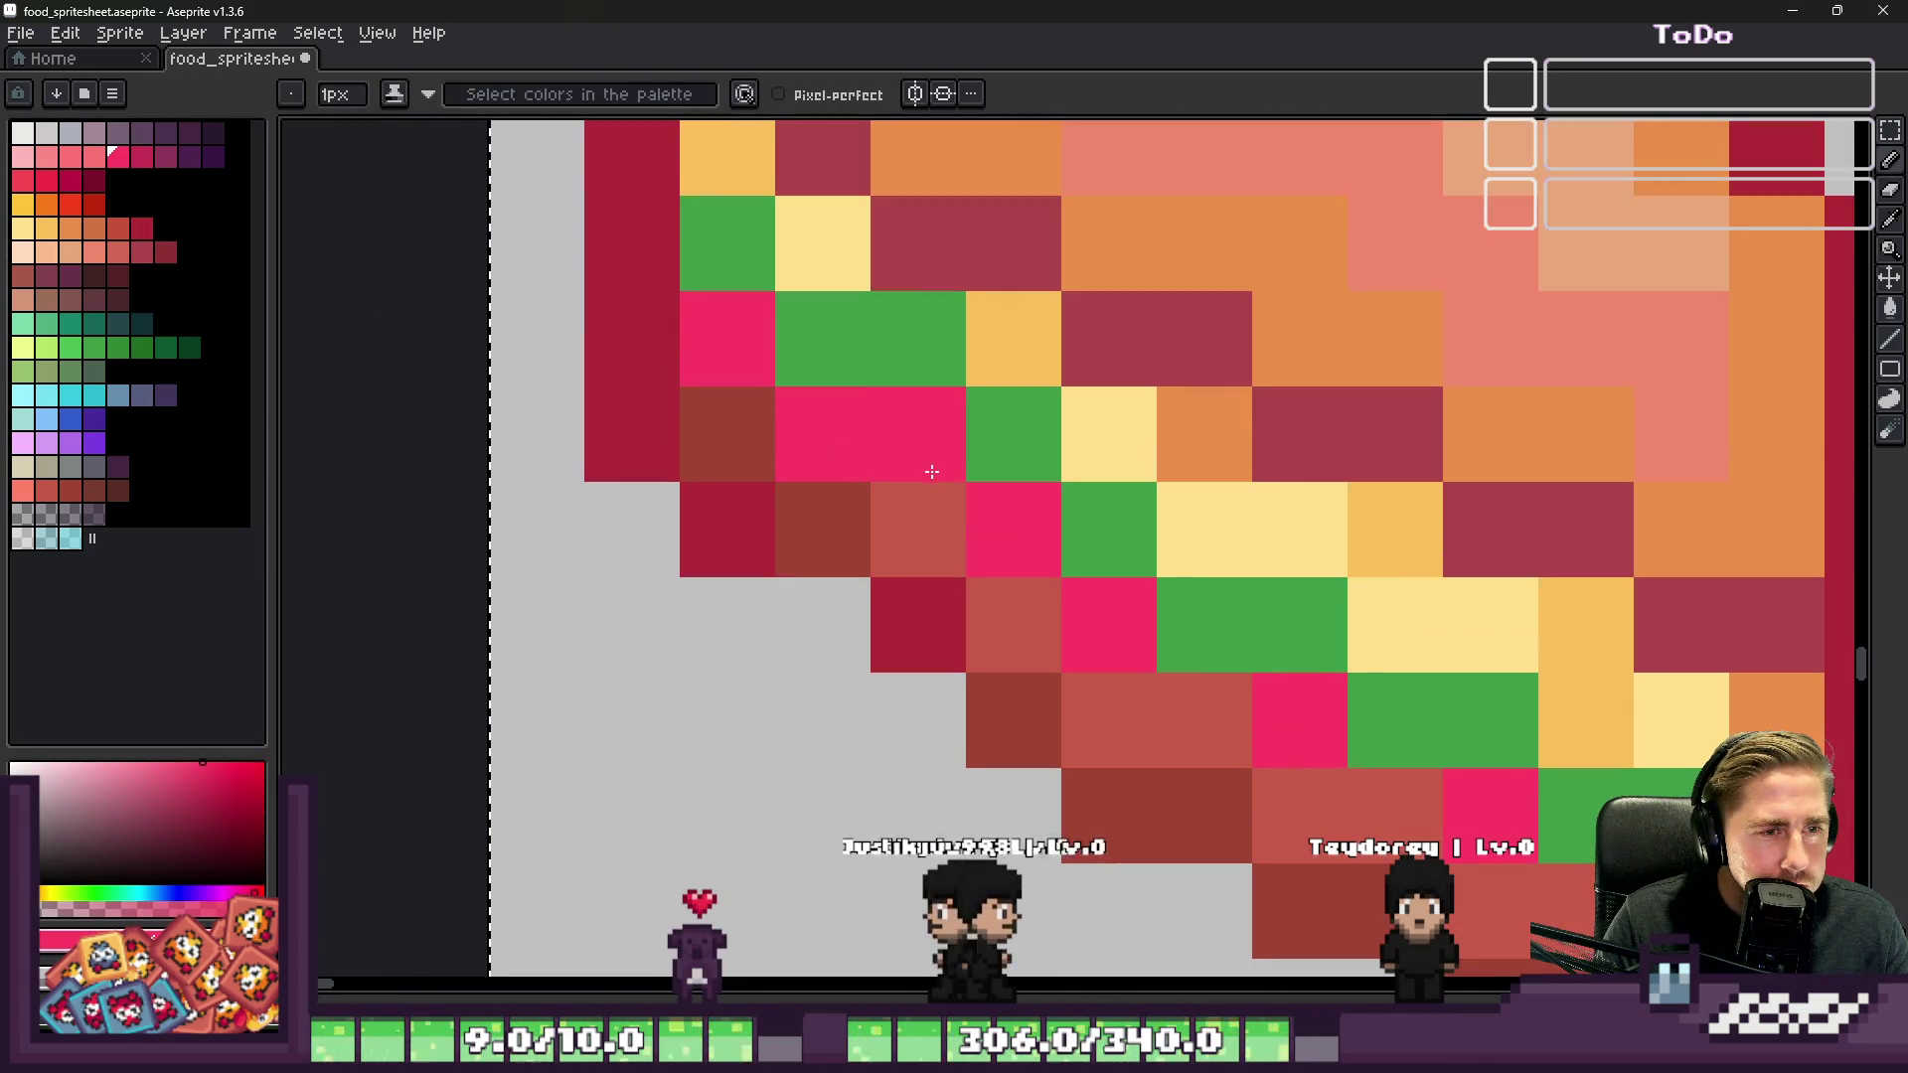
left_click(1205, 624)
scroll(850, 431, "down", 2)
left_click(1204, 664)
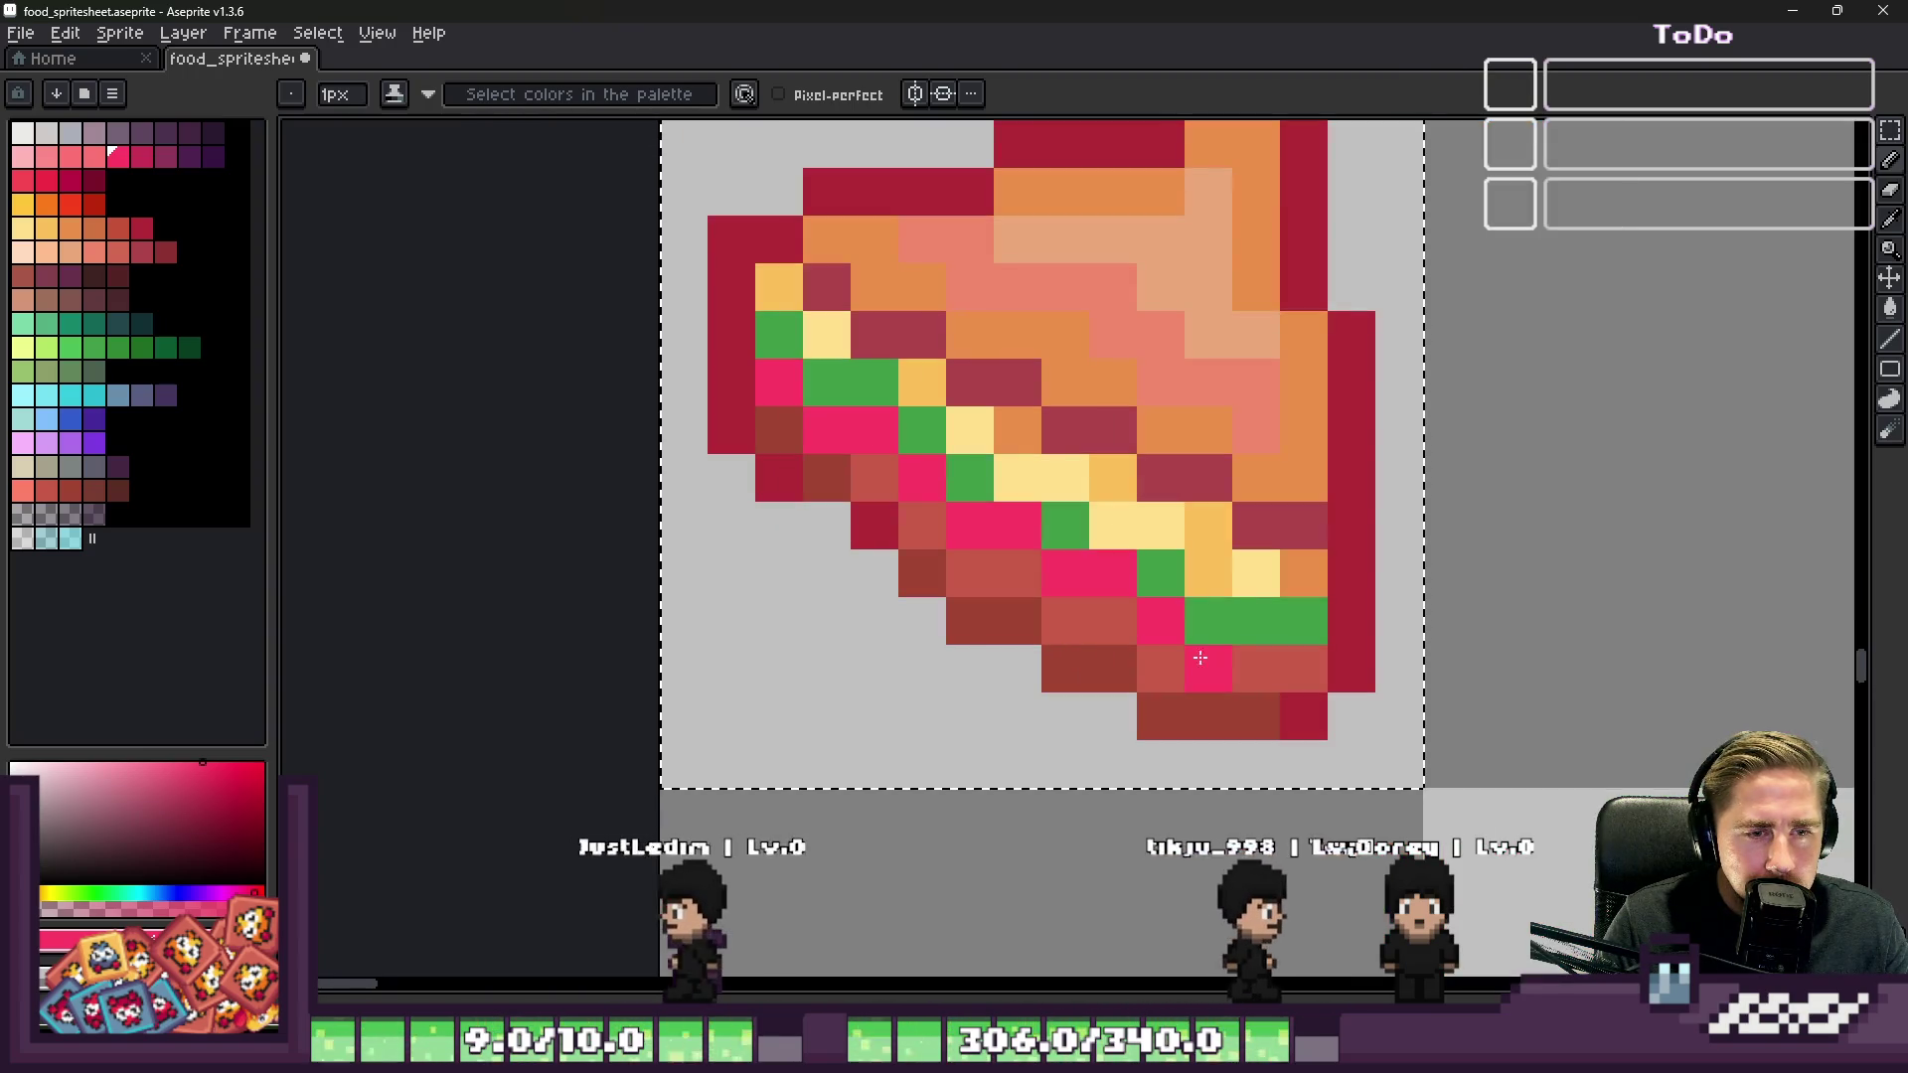
left_click(1291, 633)
Step: Restore one lower-right pixel to red-brown and reselect the pink colour
left_click(1308, 669, "alt")
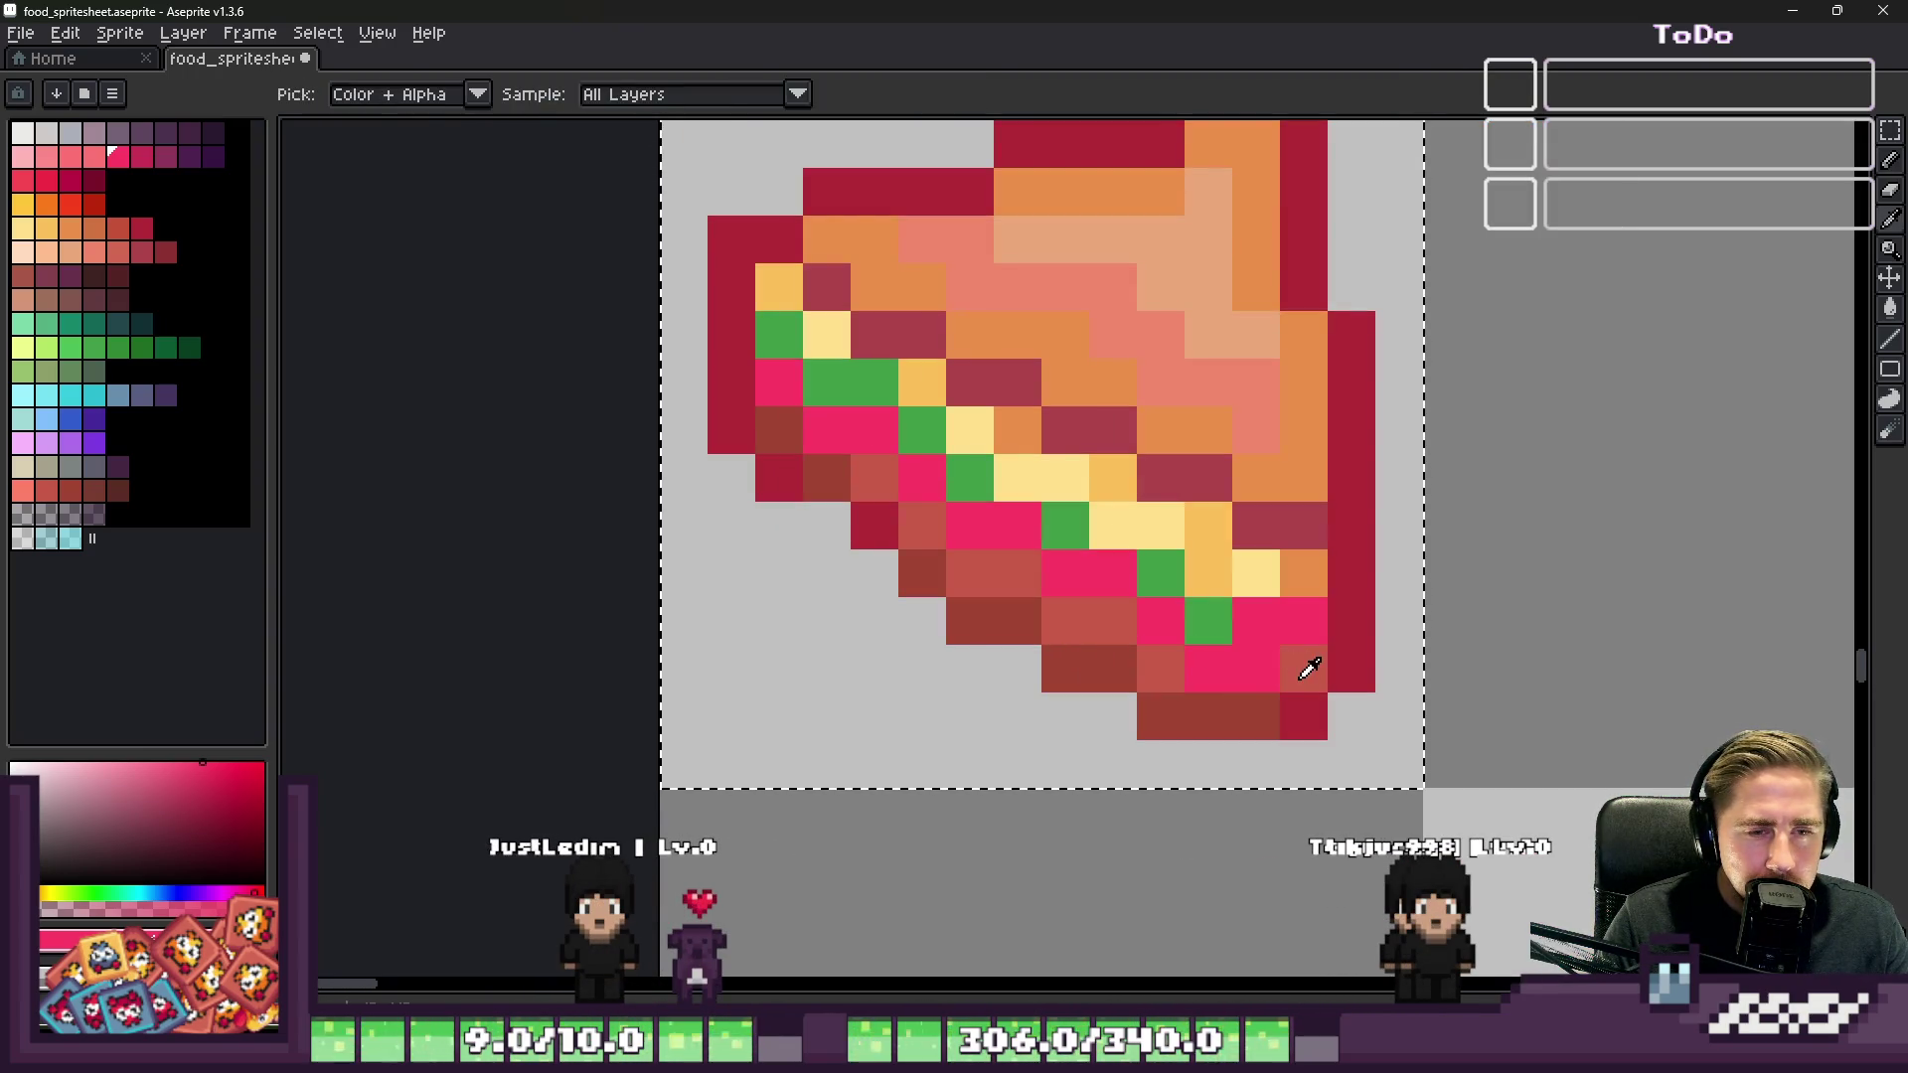
left_click(1266, 674)
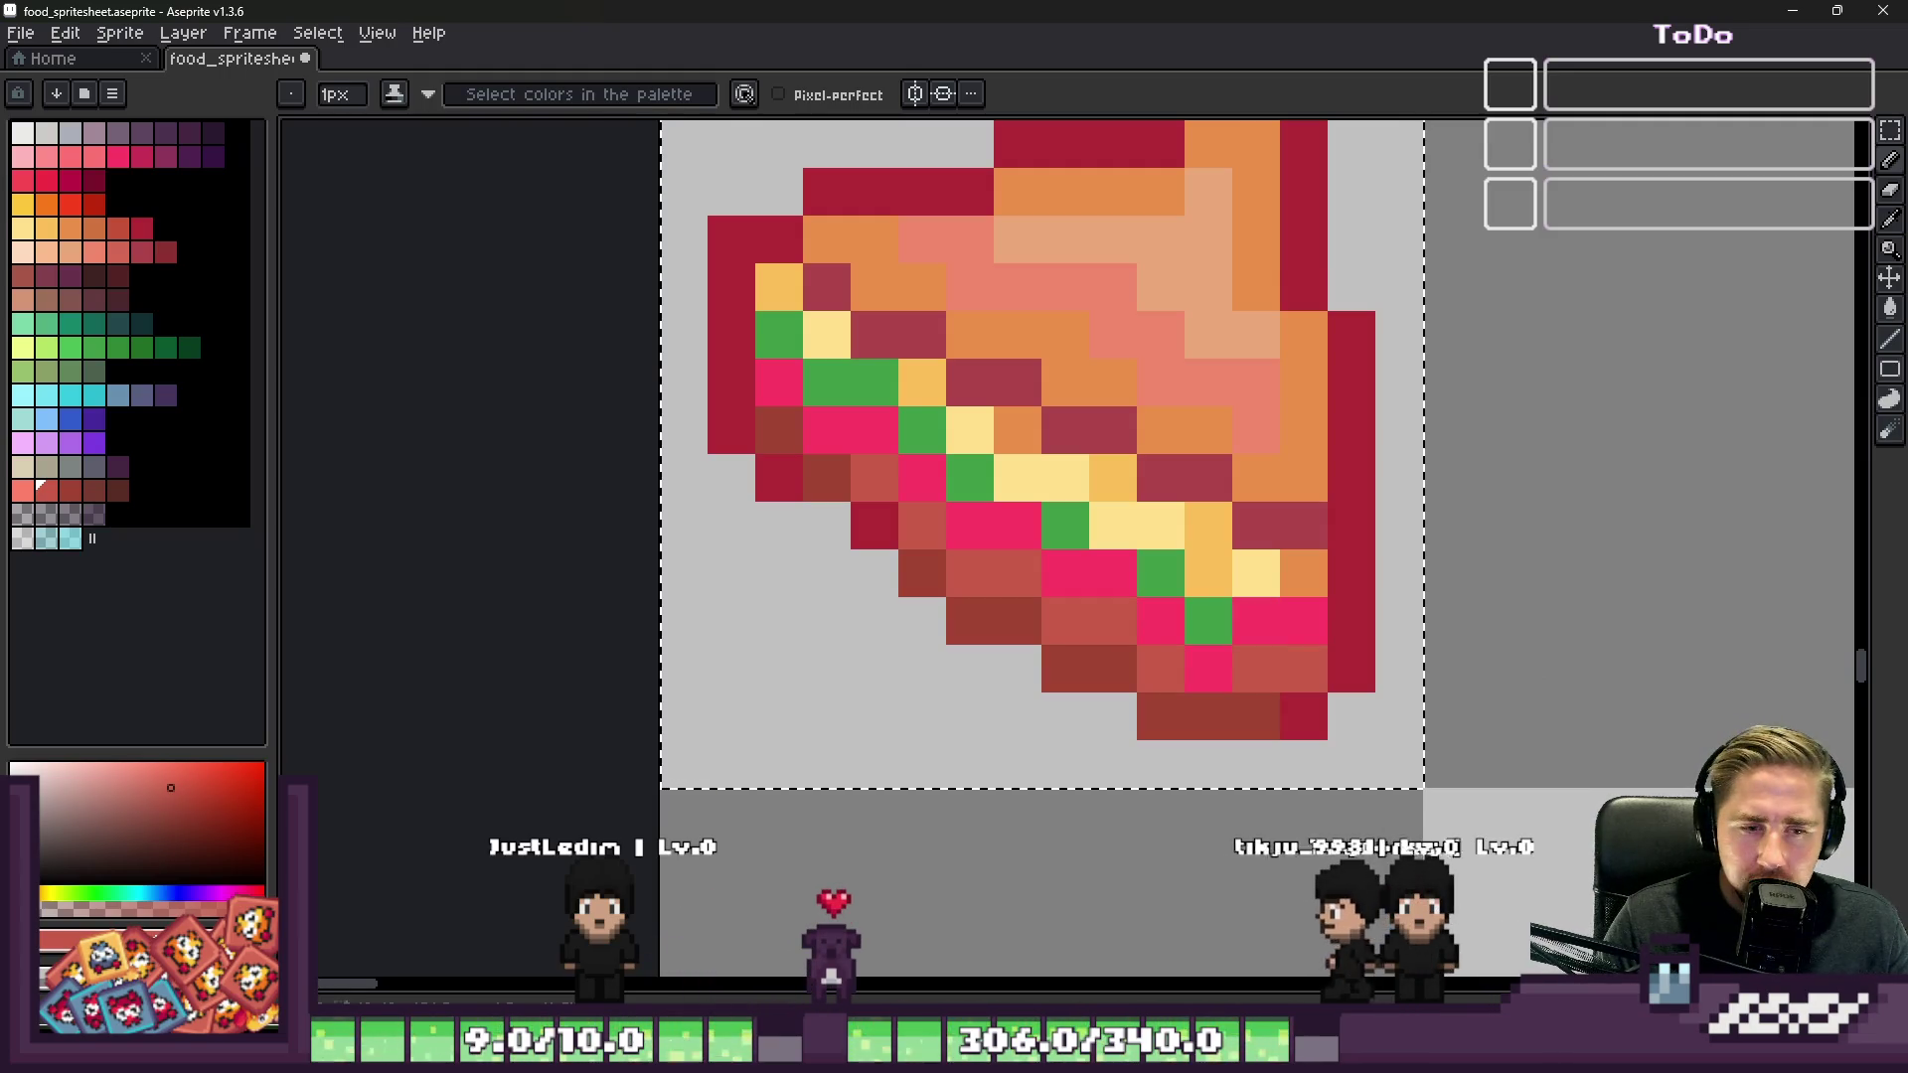
mouse_move(1152, 1054)
mouse_move(1060, 971)
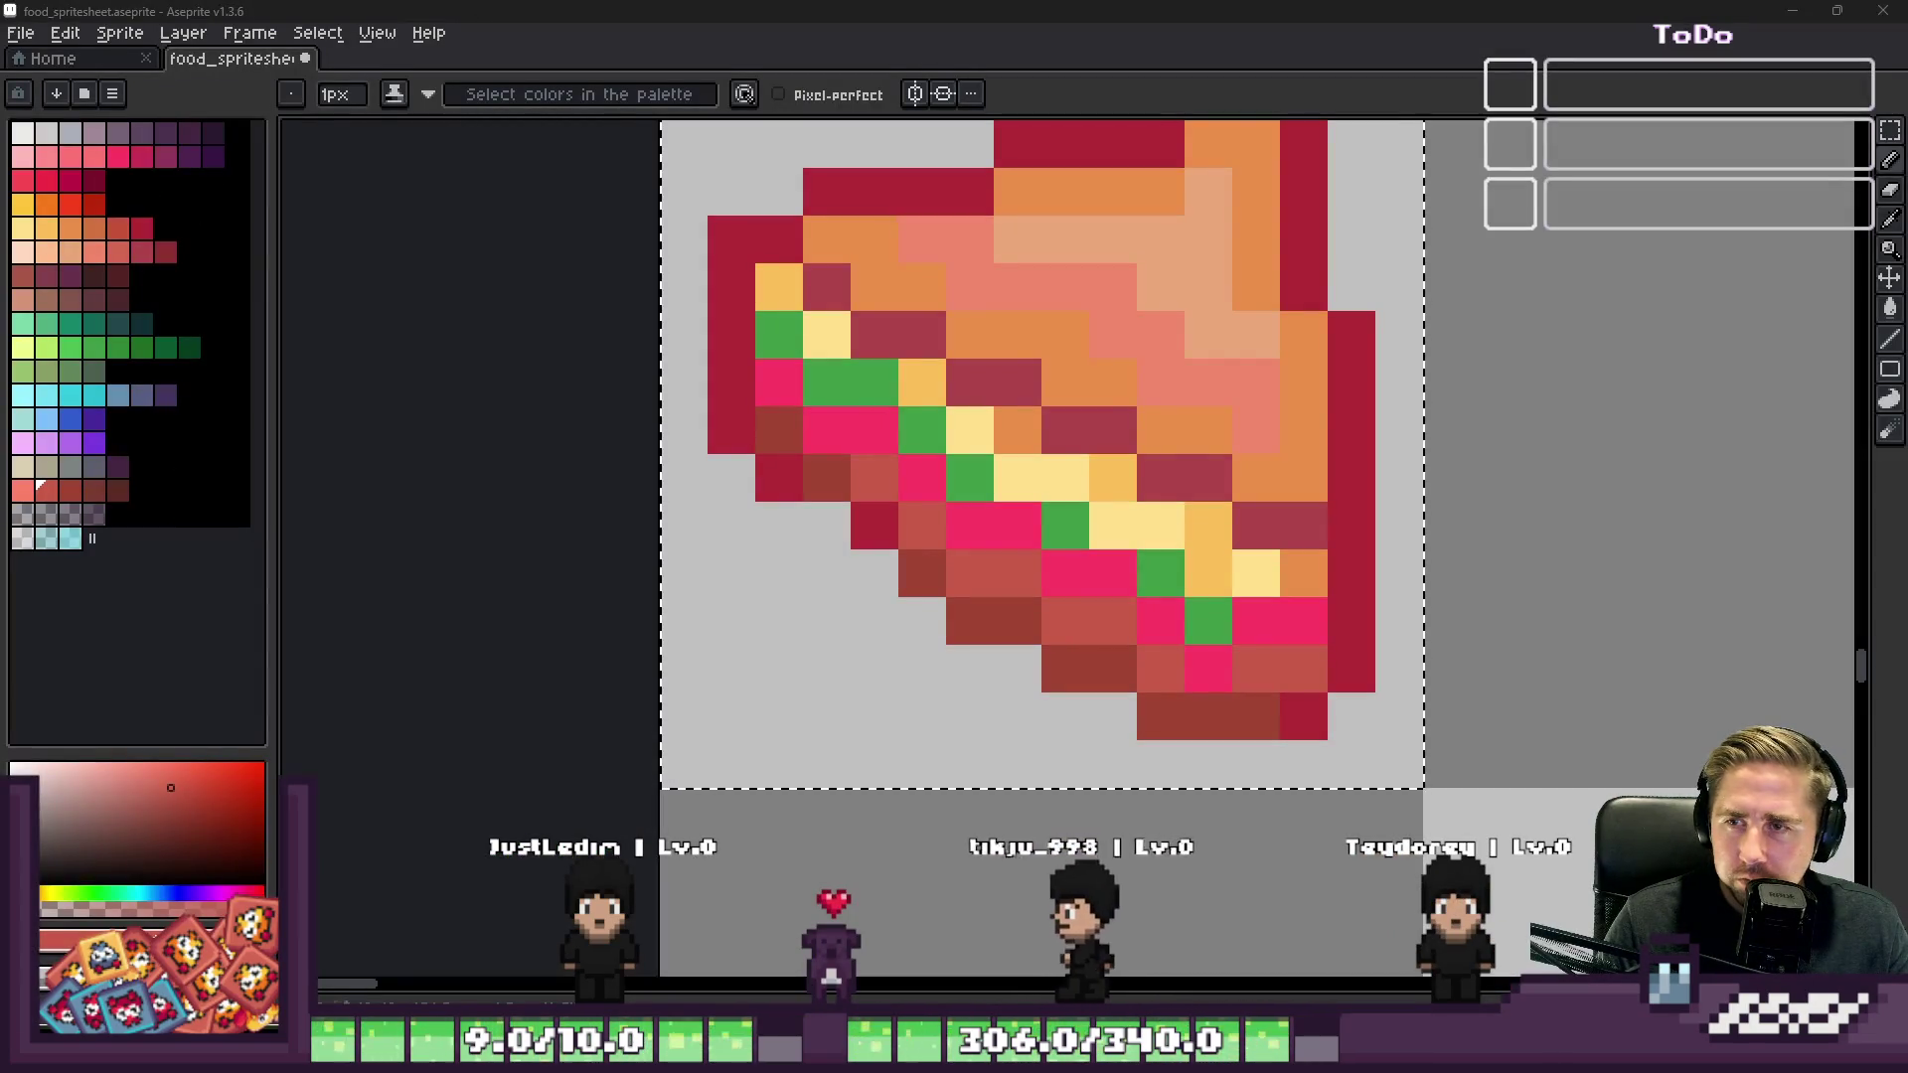
left_click(46, 164)
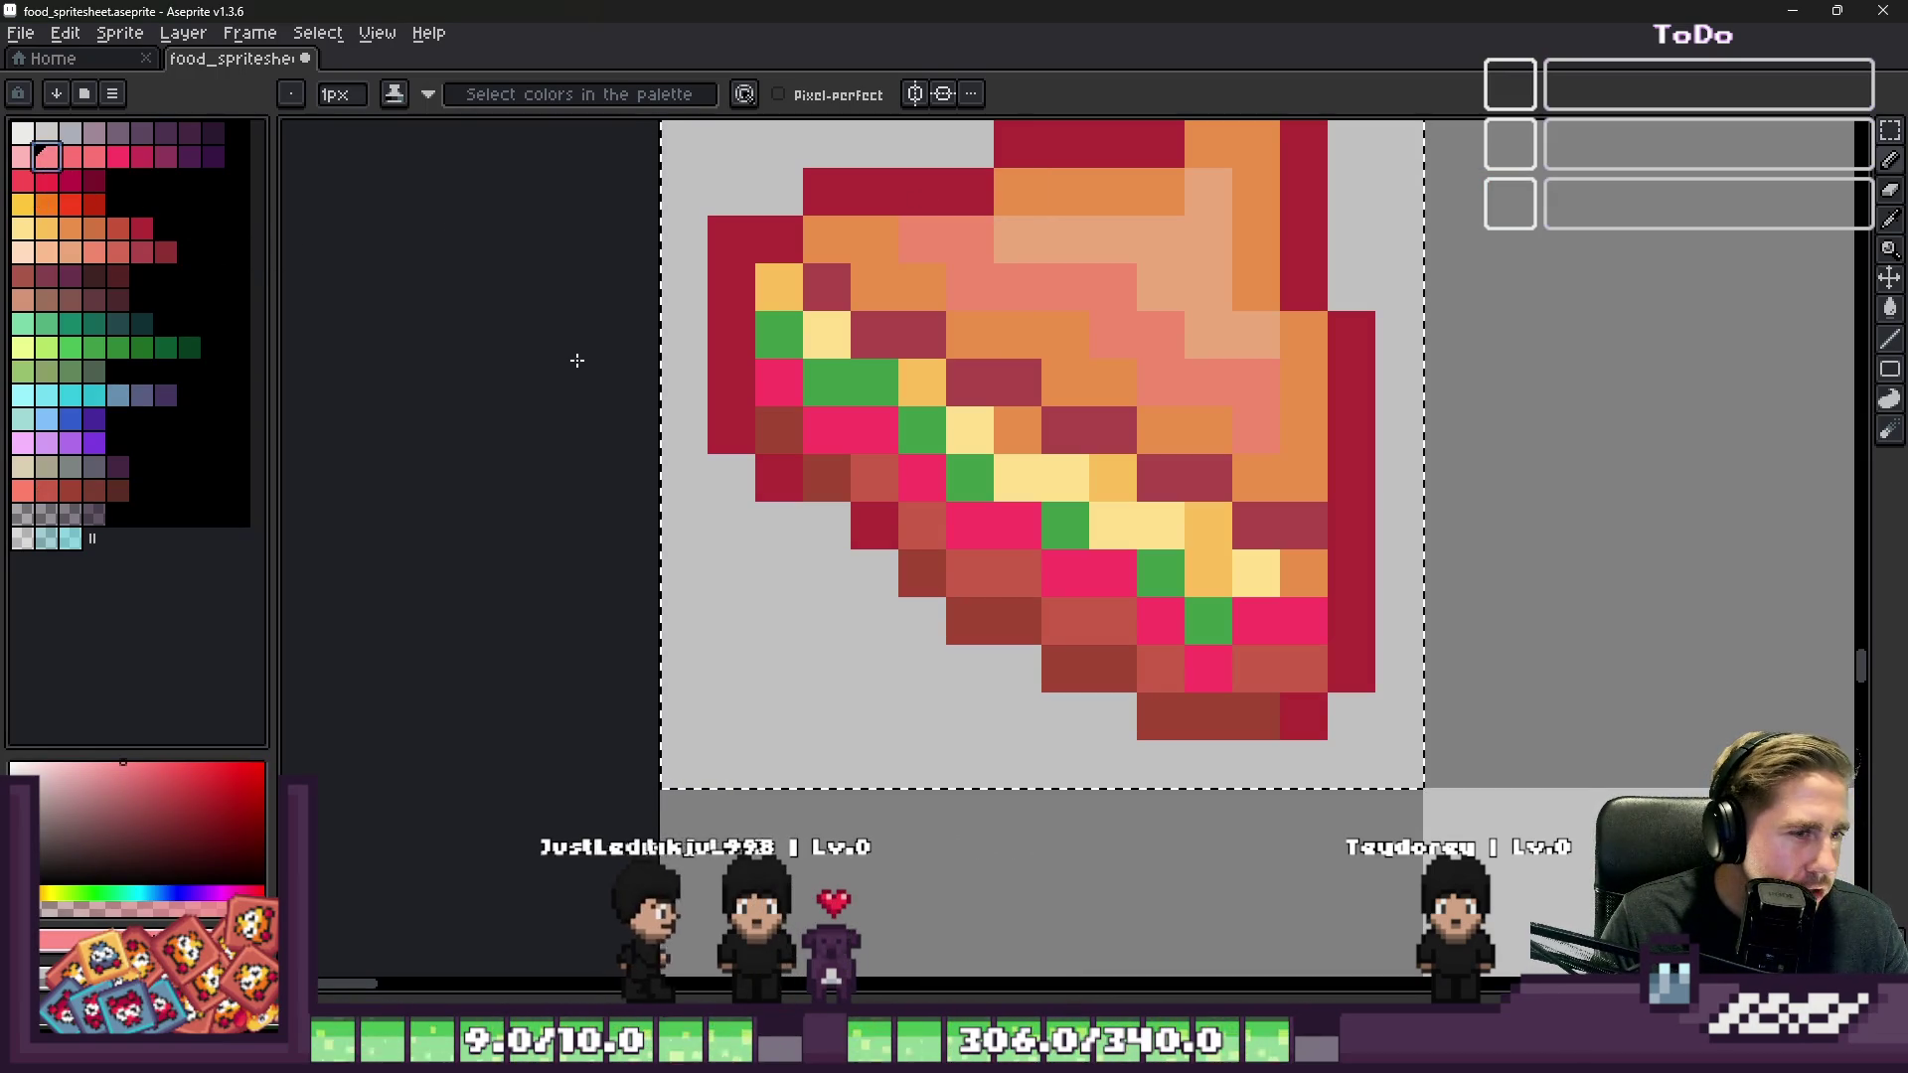
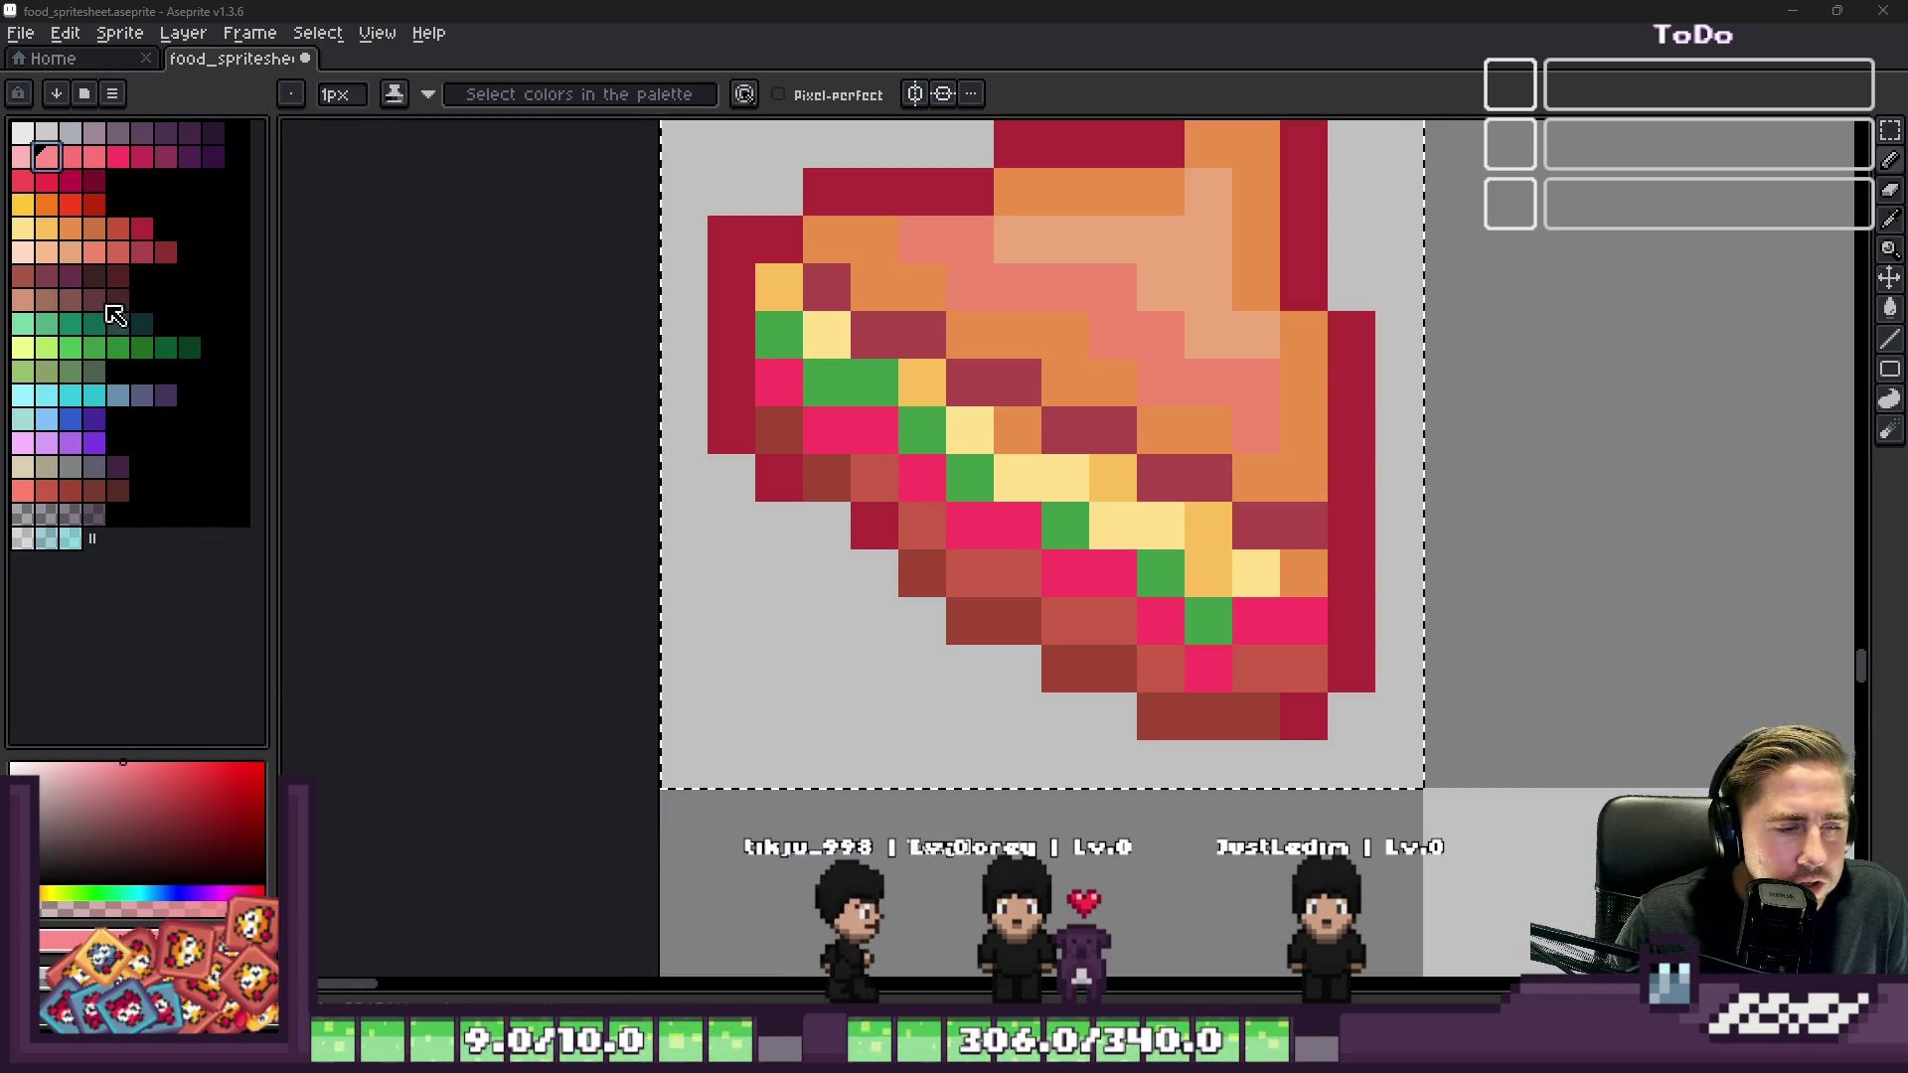
Step: With salmon, recolour one sandwich pixel and paint an L-shaped block at the lower left
left_click(20, 497)
left_click(861, 447)
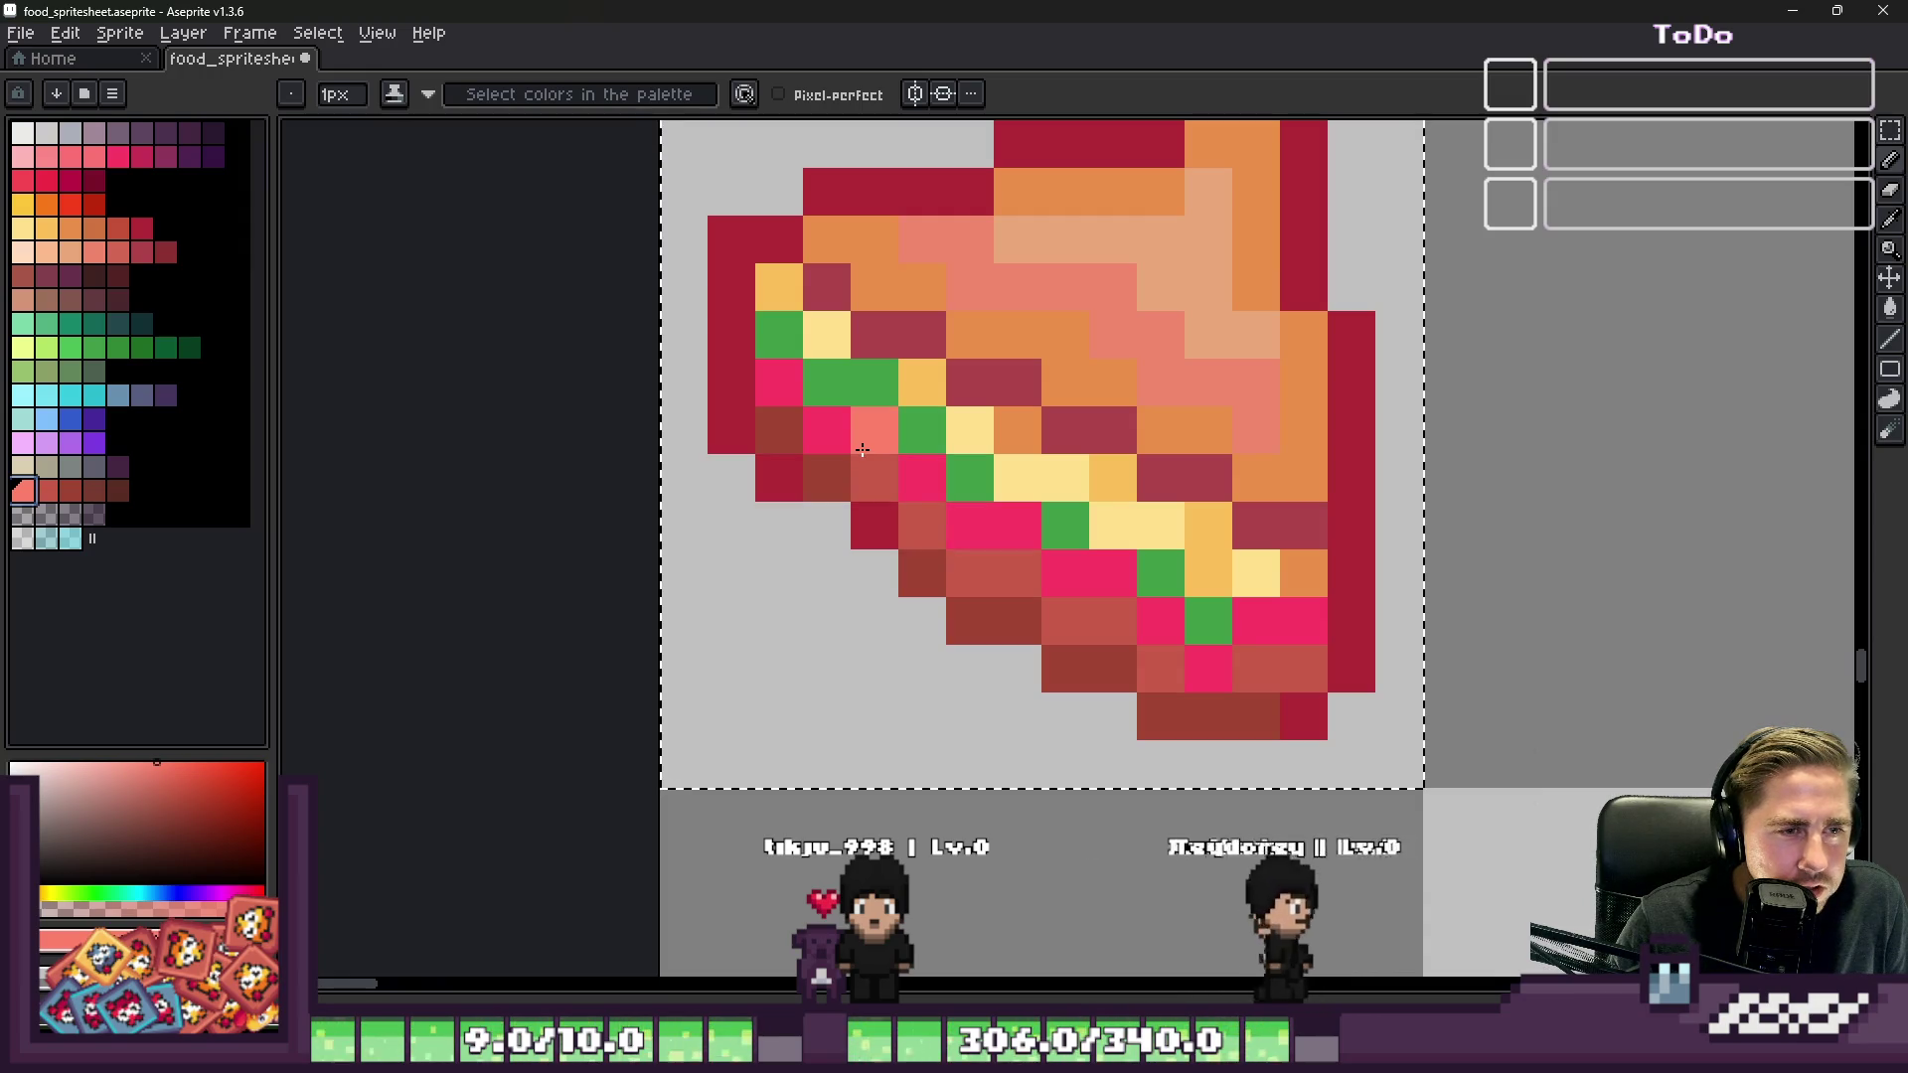
mouse_move(780, 668)
left_mouse_down()
mouse_move(835, 711)
mouse_move(914, 716)
left_mouse_up()
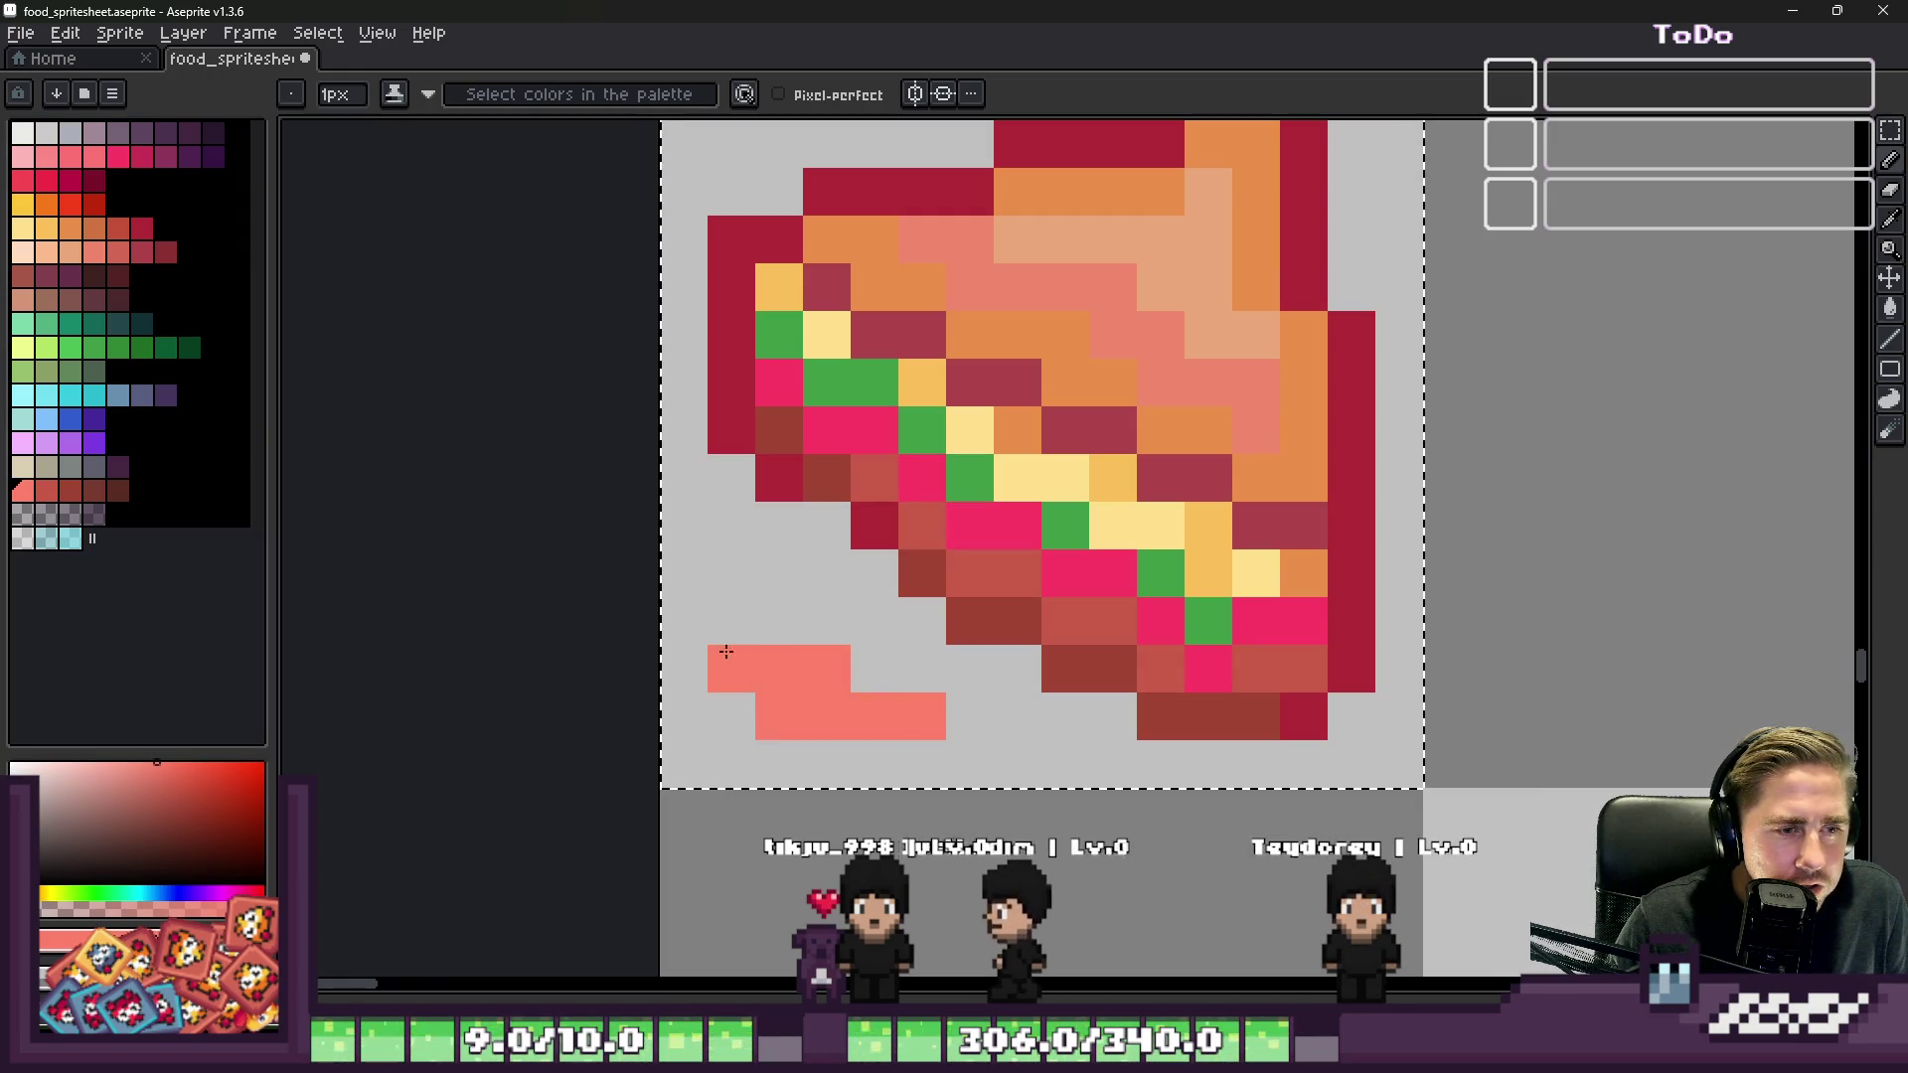
scroll(1047, 624, "down", 2)
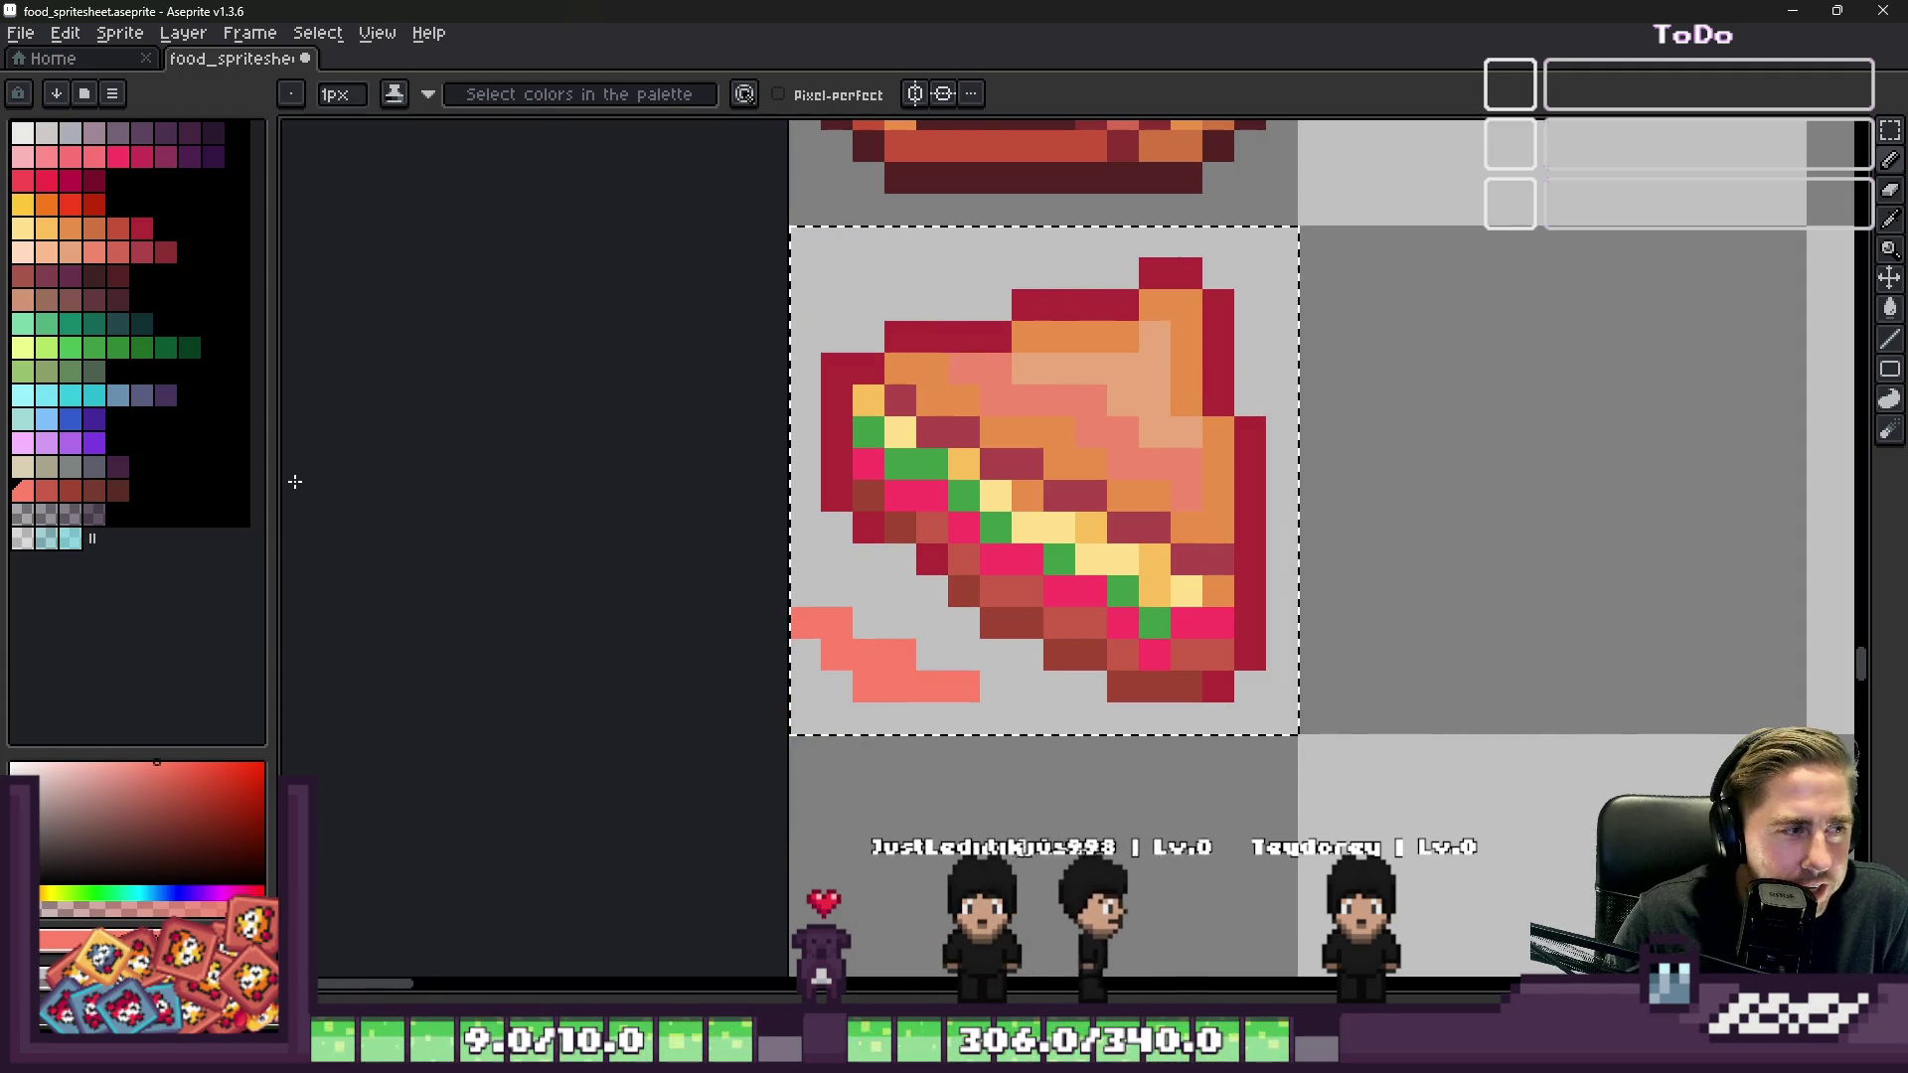
scroll(799, 650, "up", 2)
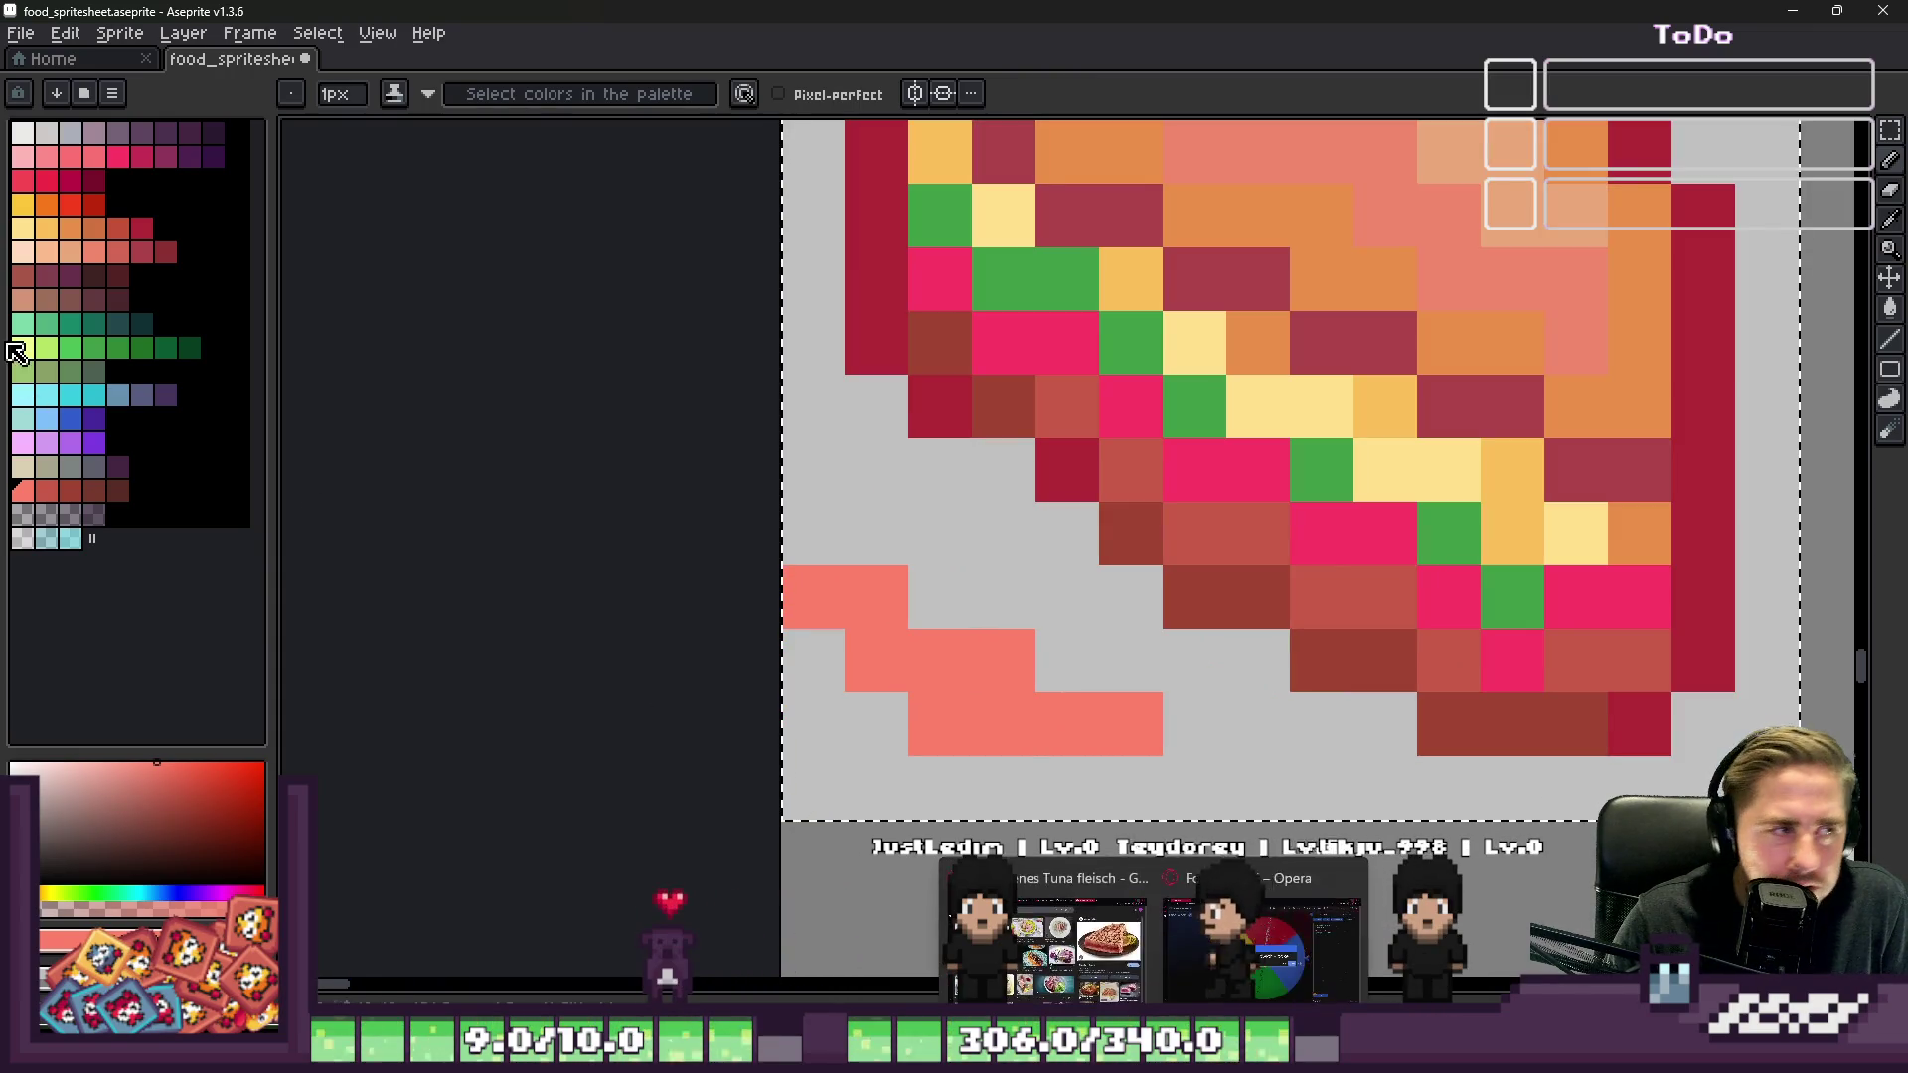
Step: Paint an orange L shape at the lower left, pick red, then bring the browser forward
left_click(46, 204)
mouse_move(813, 470)
left_mouse_down()
mouse_move(940, 596)
mouse_move(1003, 596)
left_mouse_up()
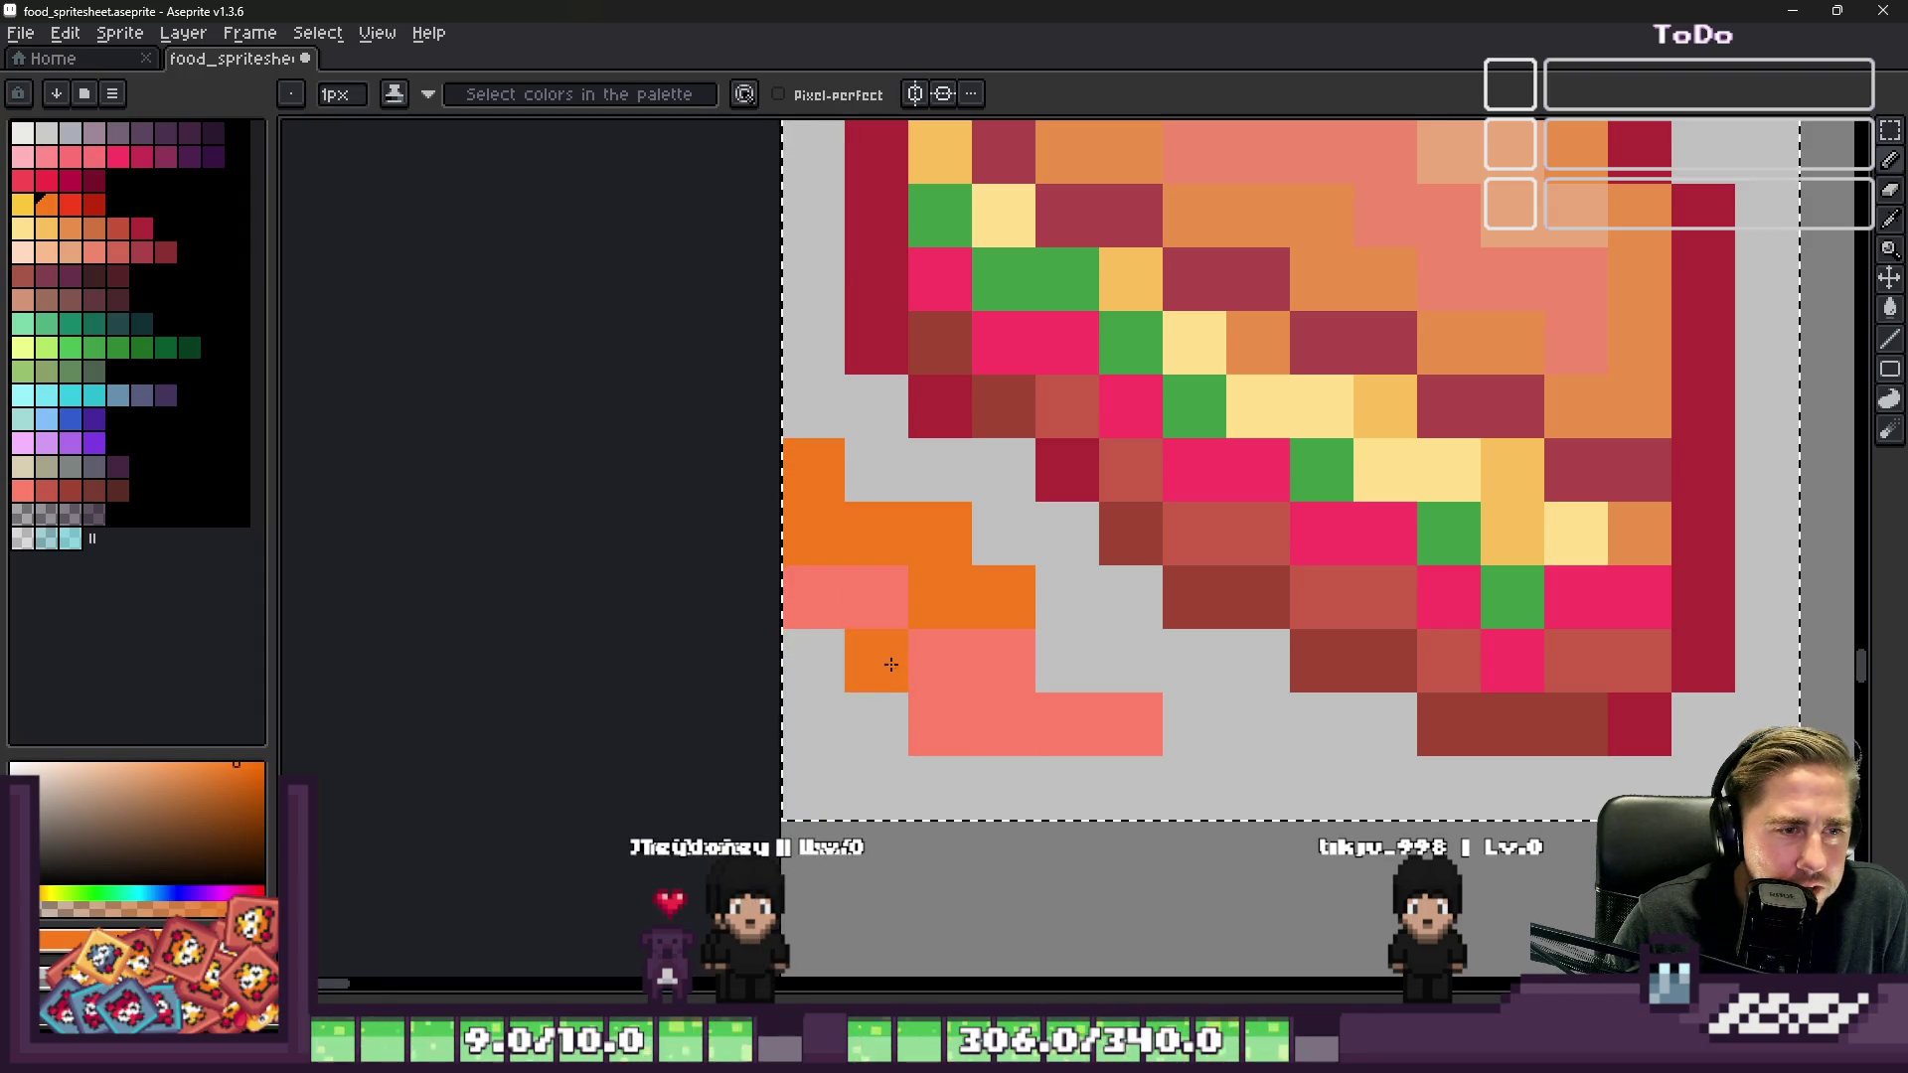
left_click(73, 206)
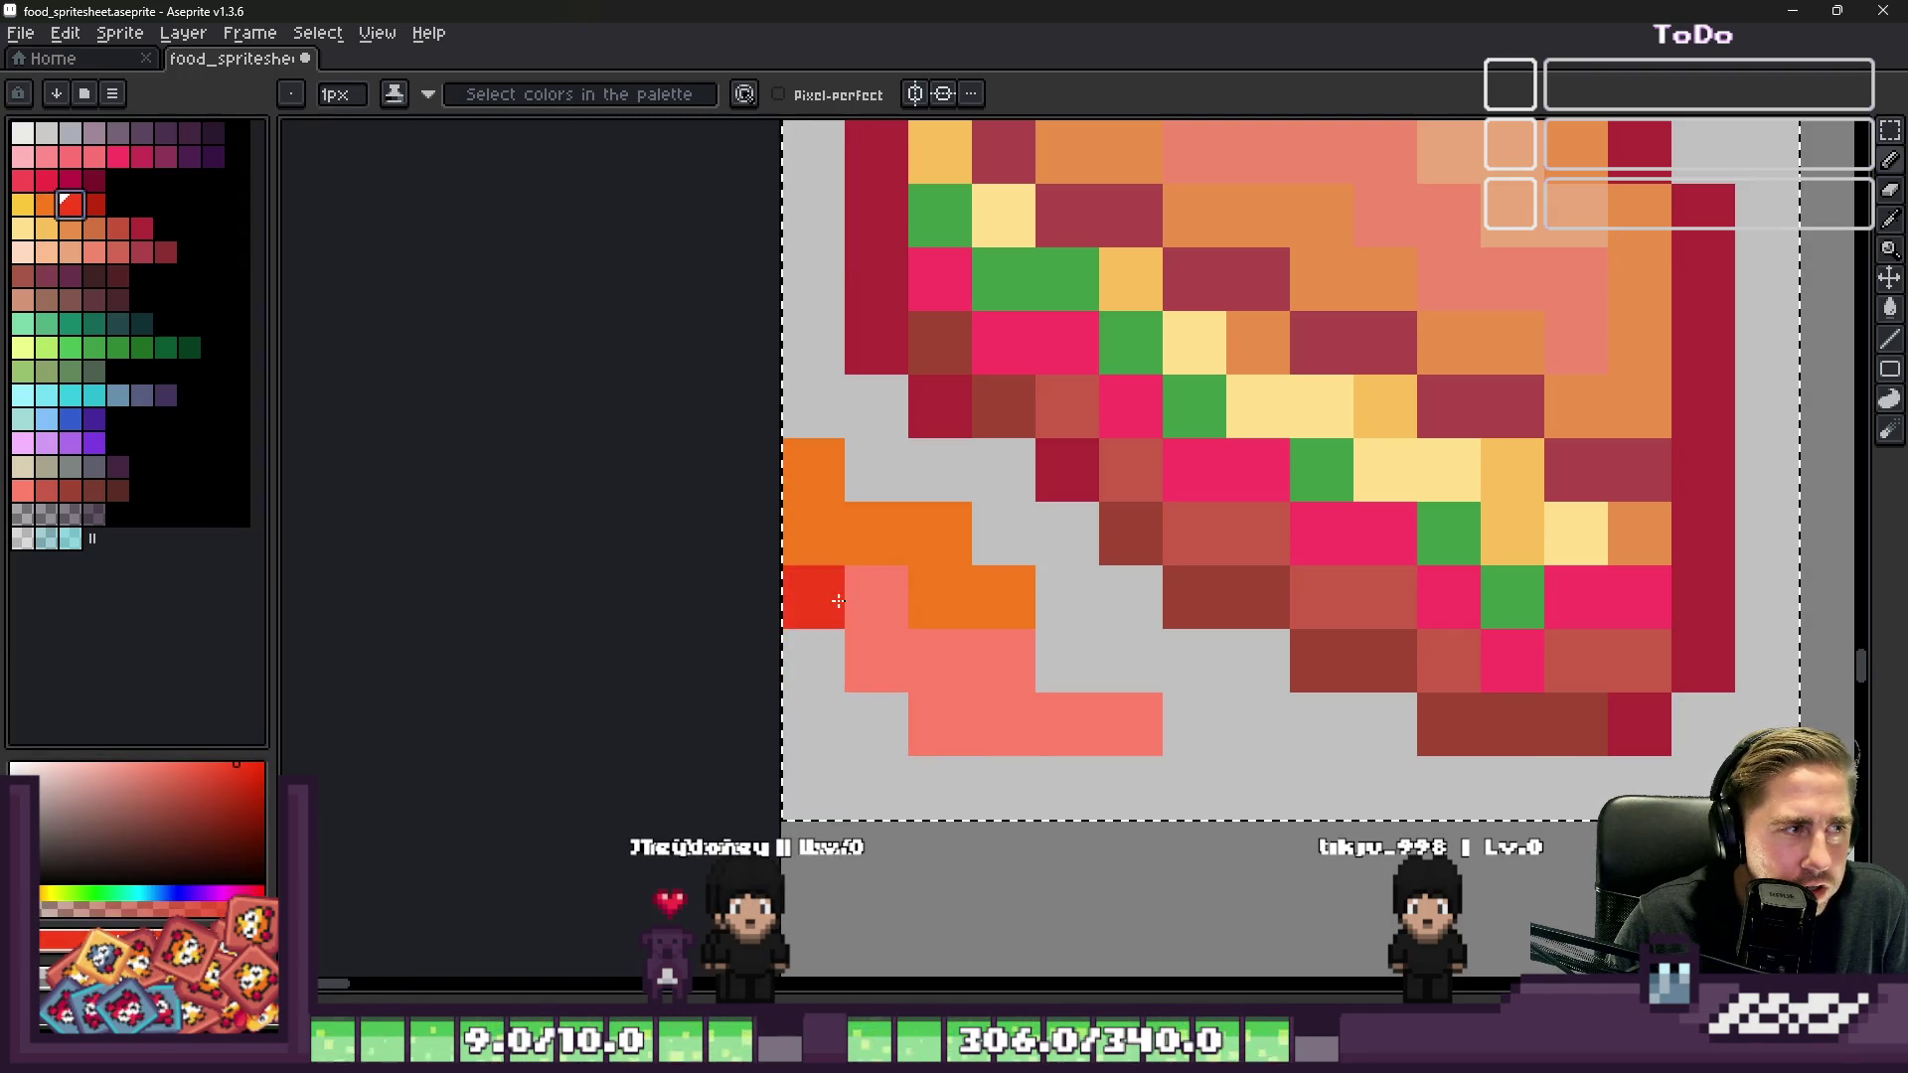
scroll(839, 600, "down", 3)
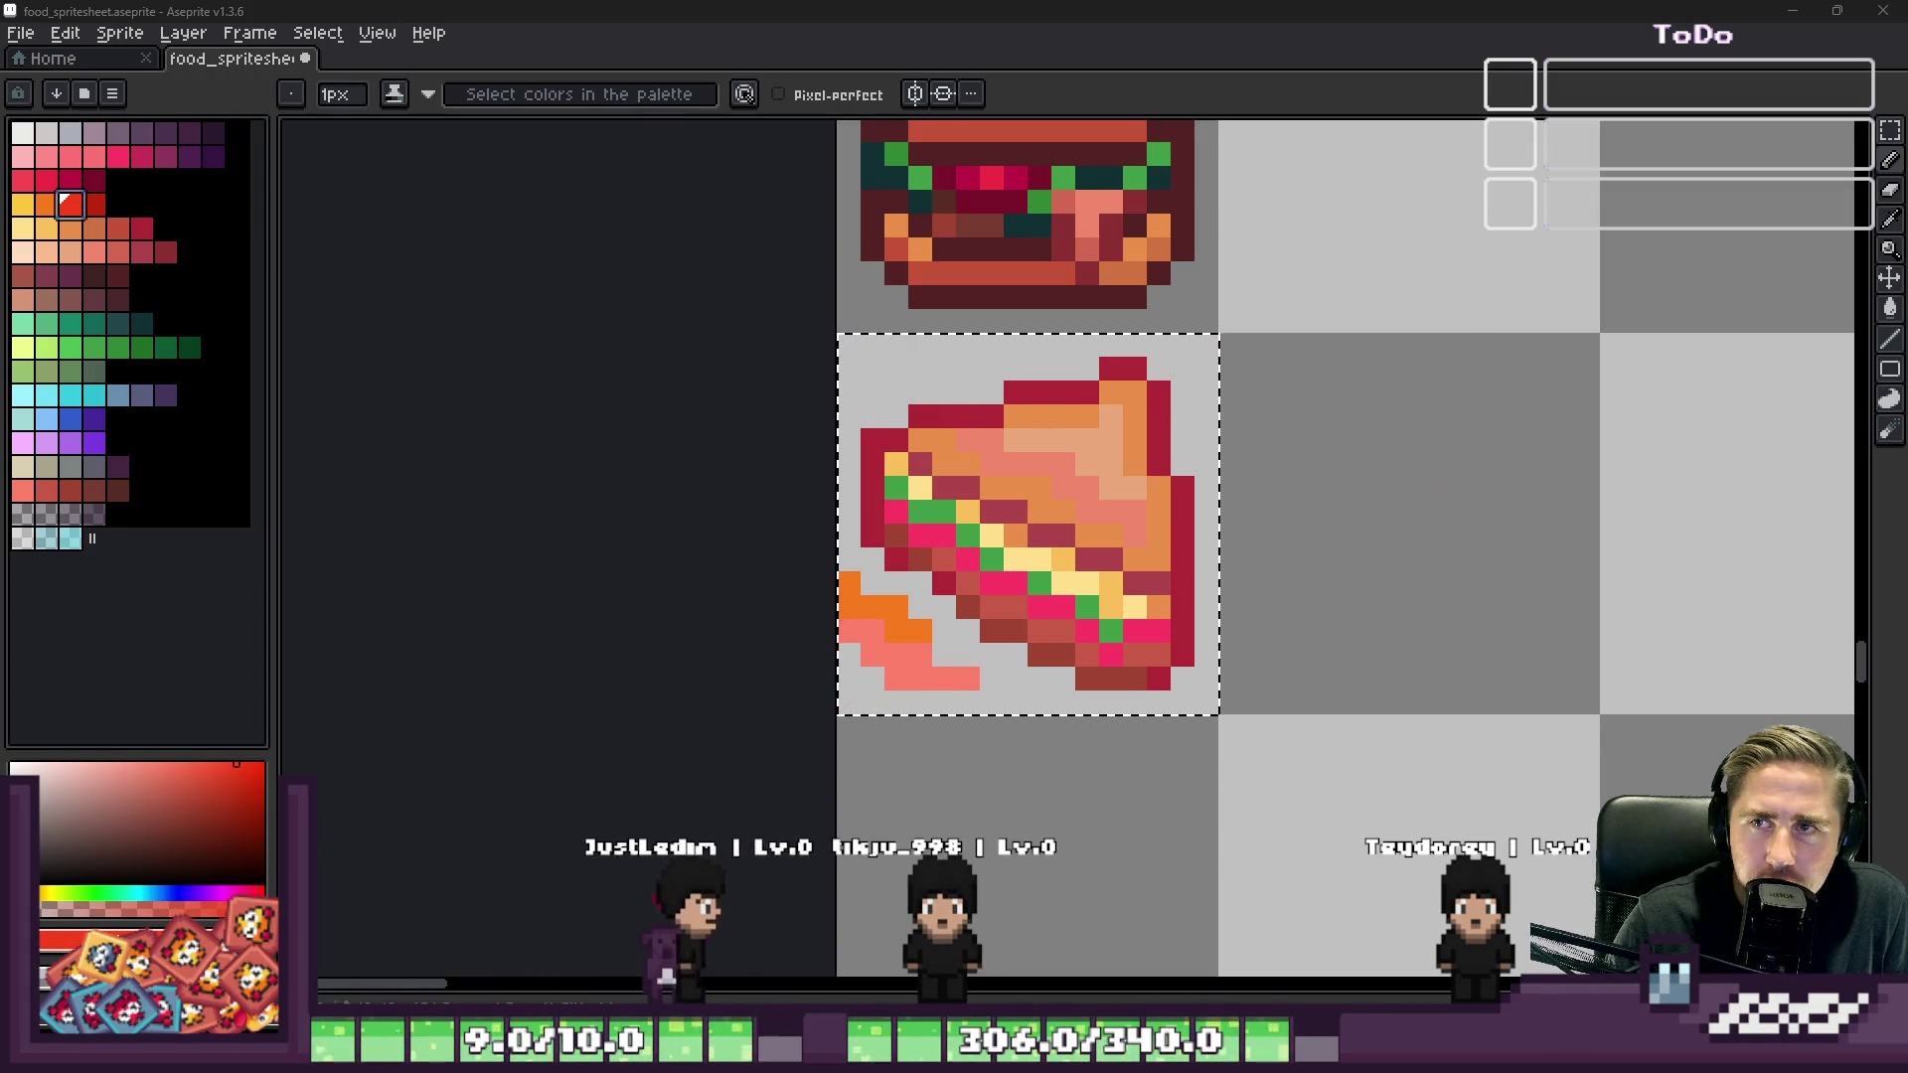
key("alt+Tab")
left_click(907, 45)
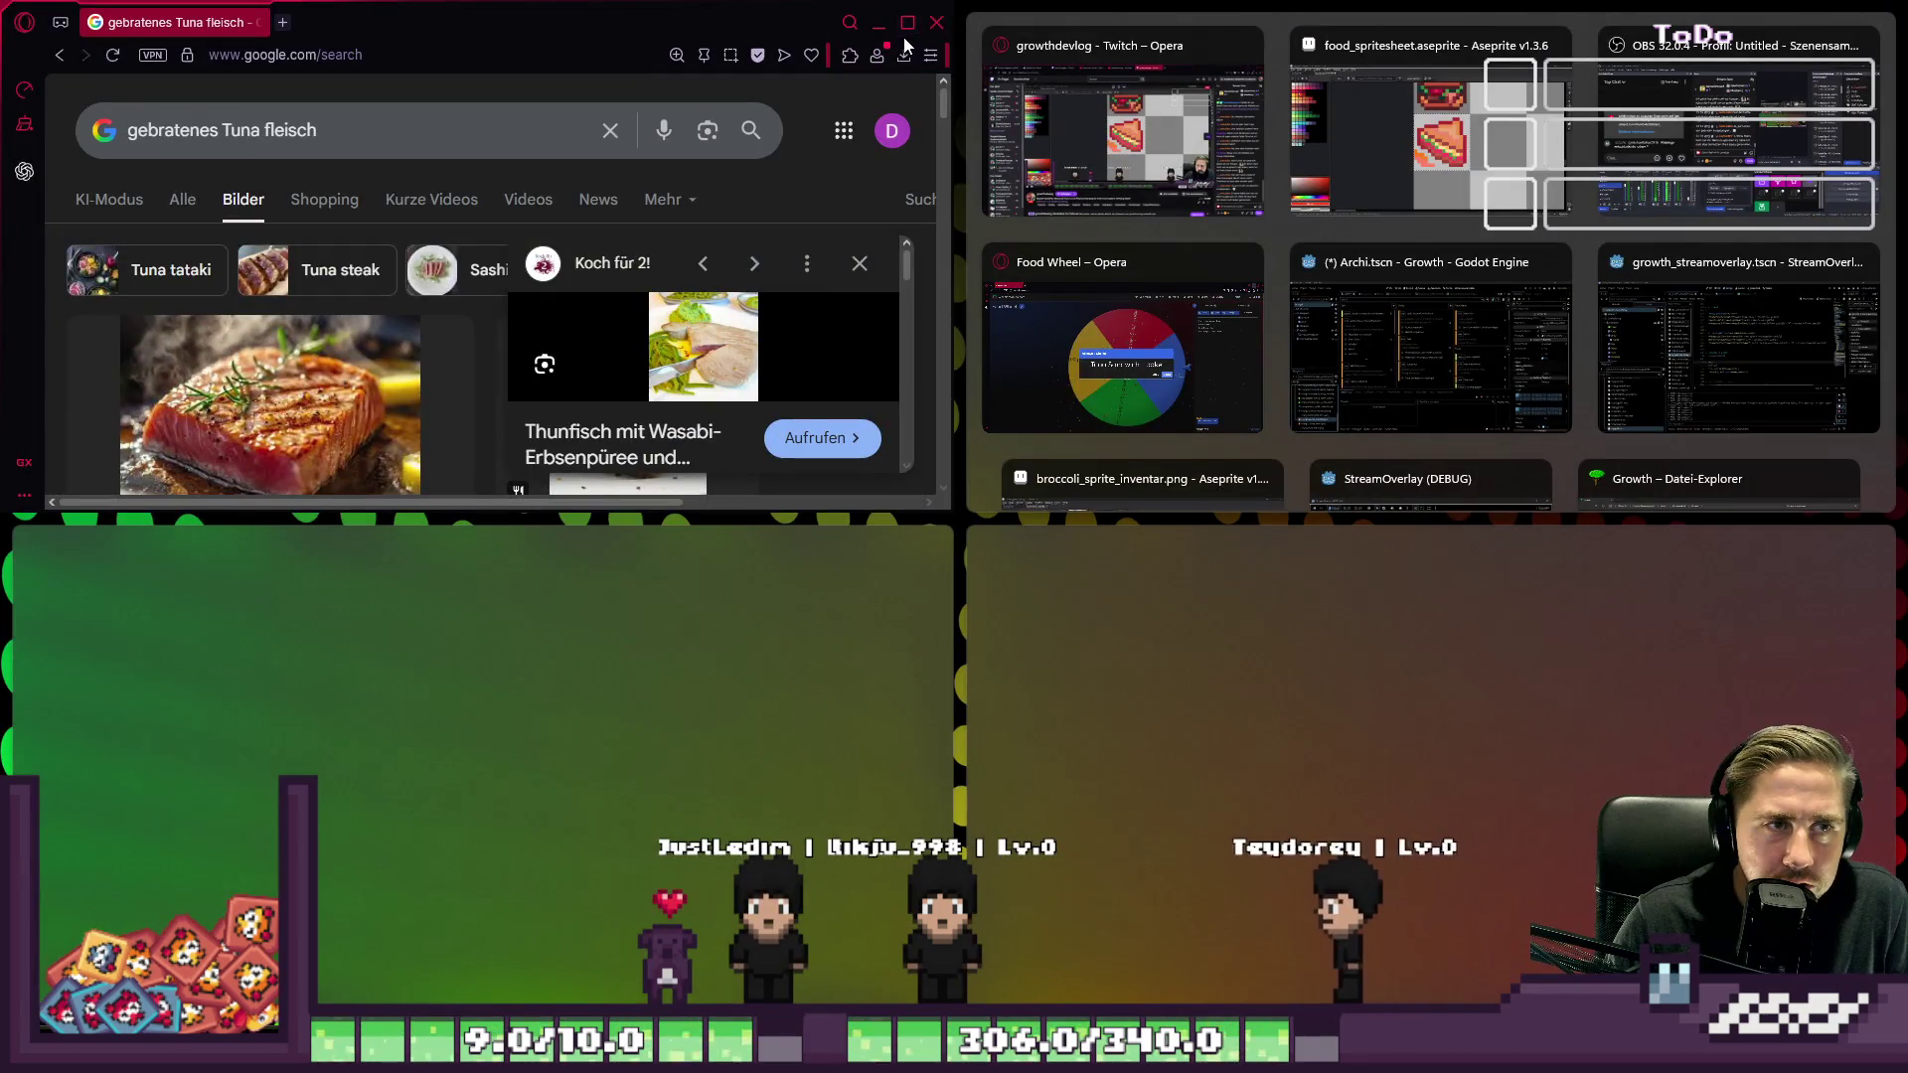
Step: Maximize Opera, scroll the 'gebratenes Tuna fleisch' image results, then minimize it
left_click(908, 22)
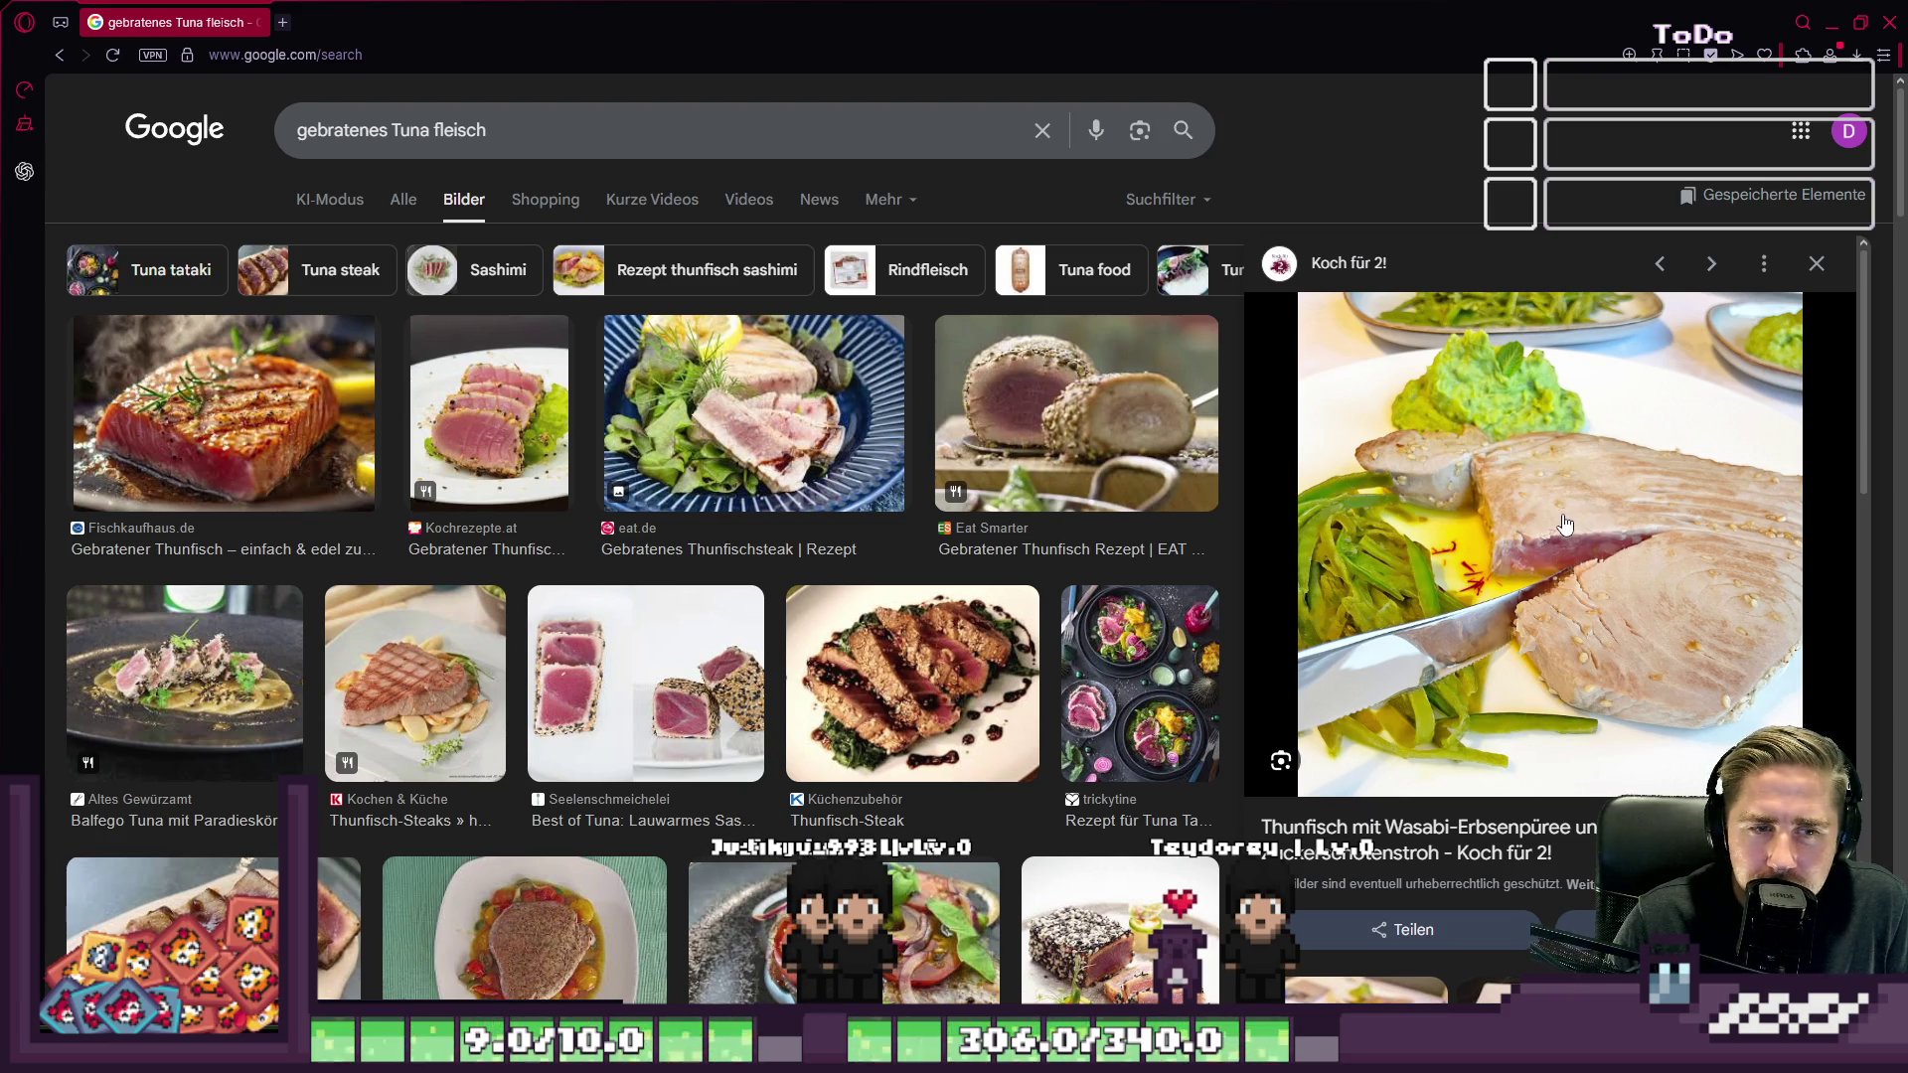
scroll(1565, 524, "down", 5)
scroll(1565, 524, "down", 4)
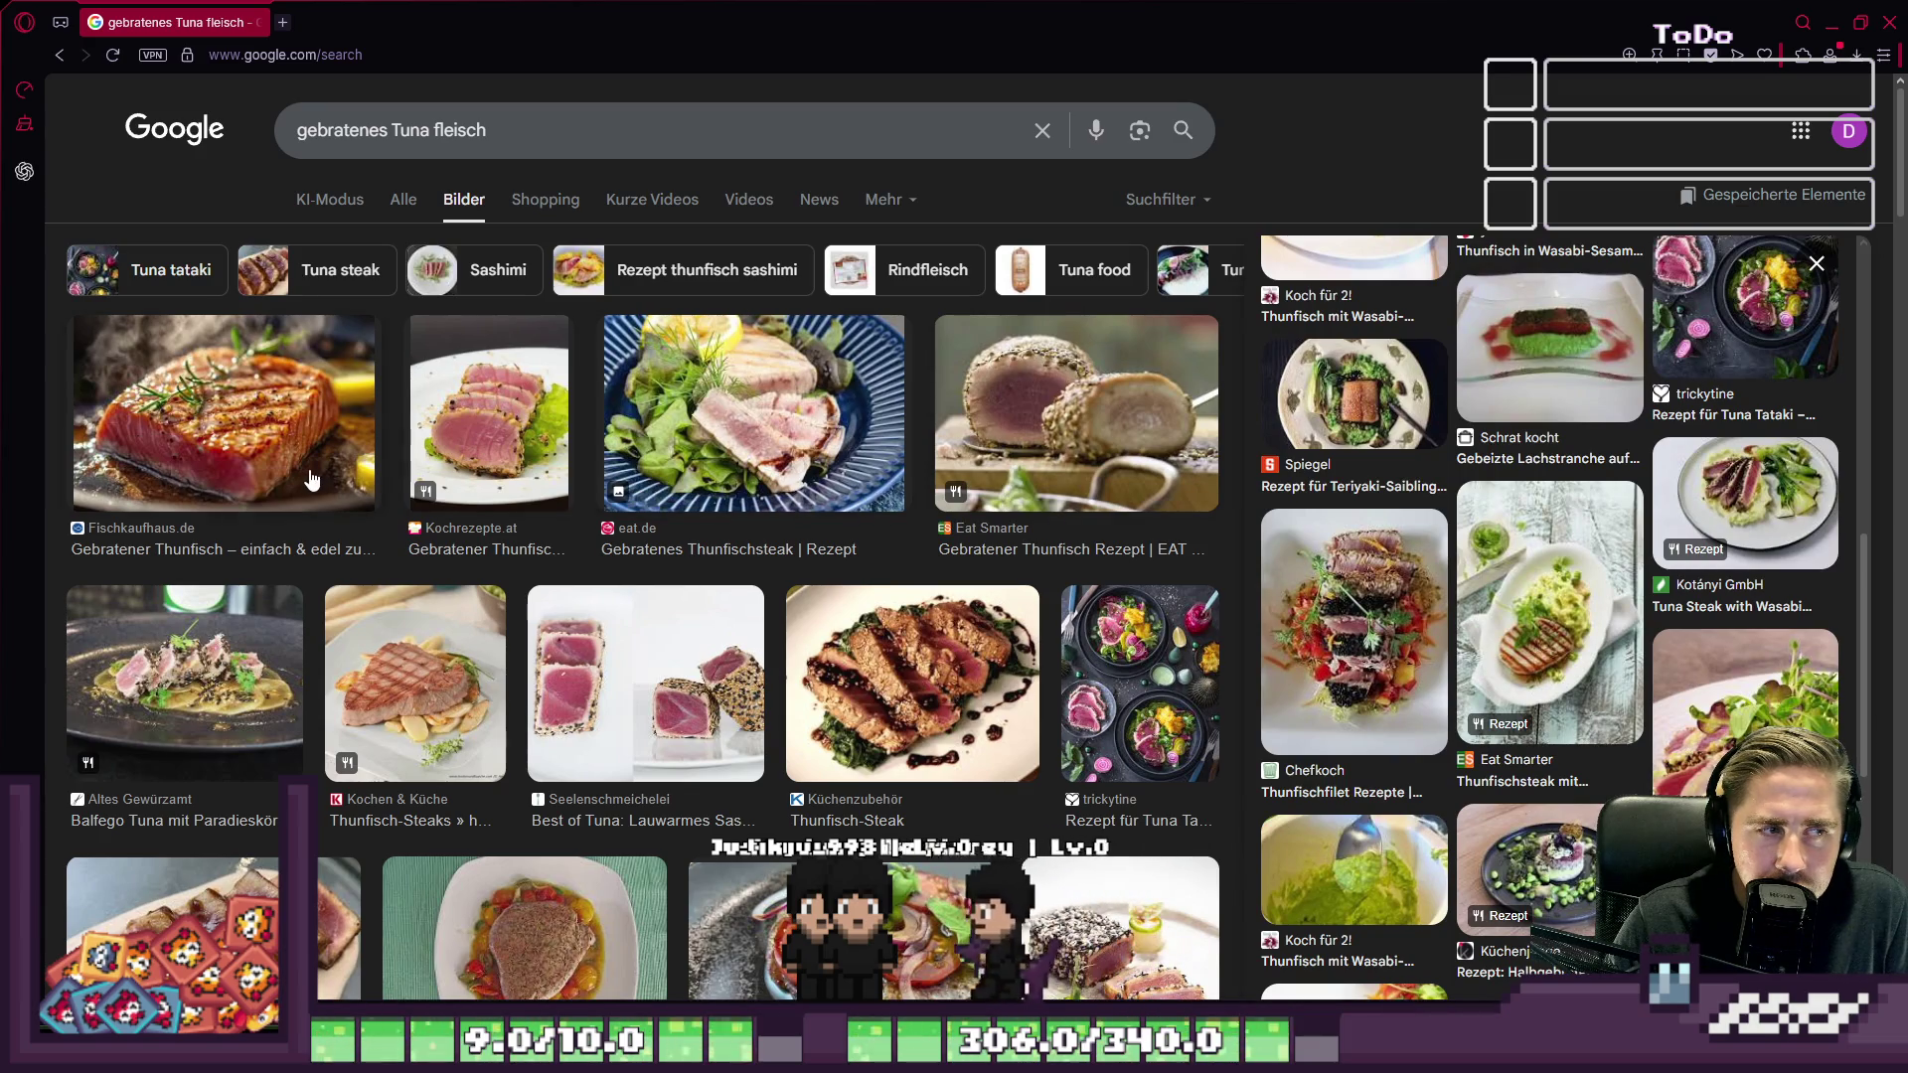
scroll(1445, 630, "down", 2)
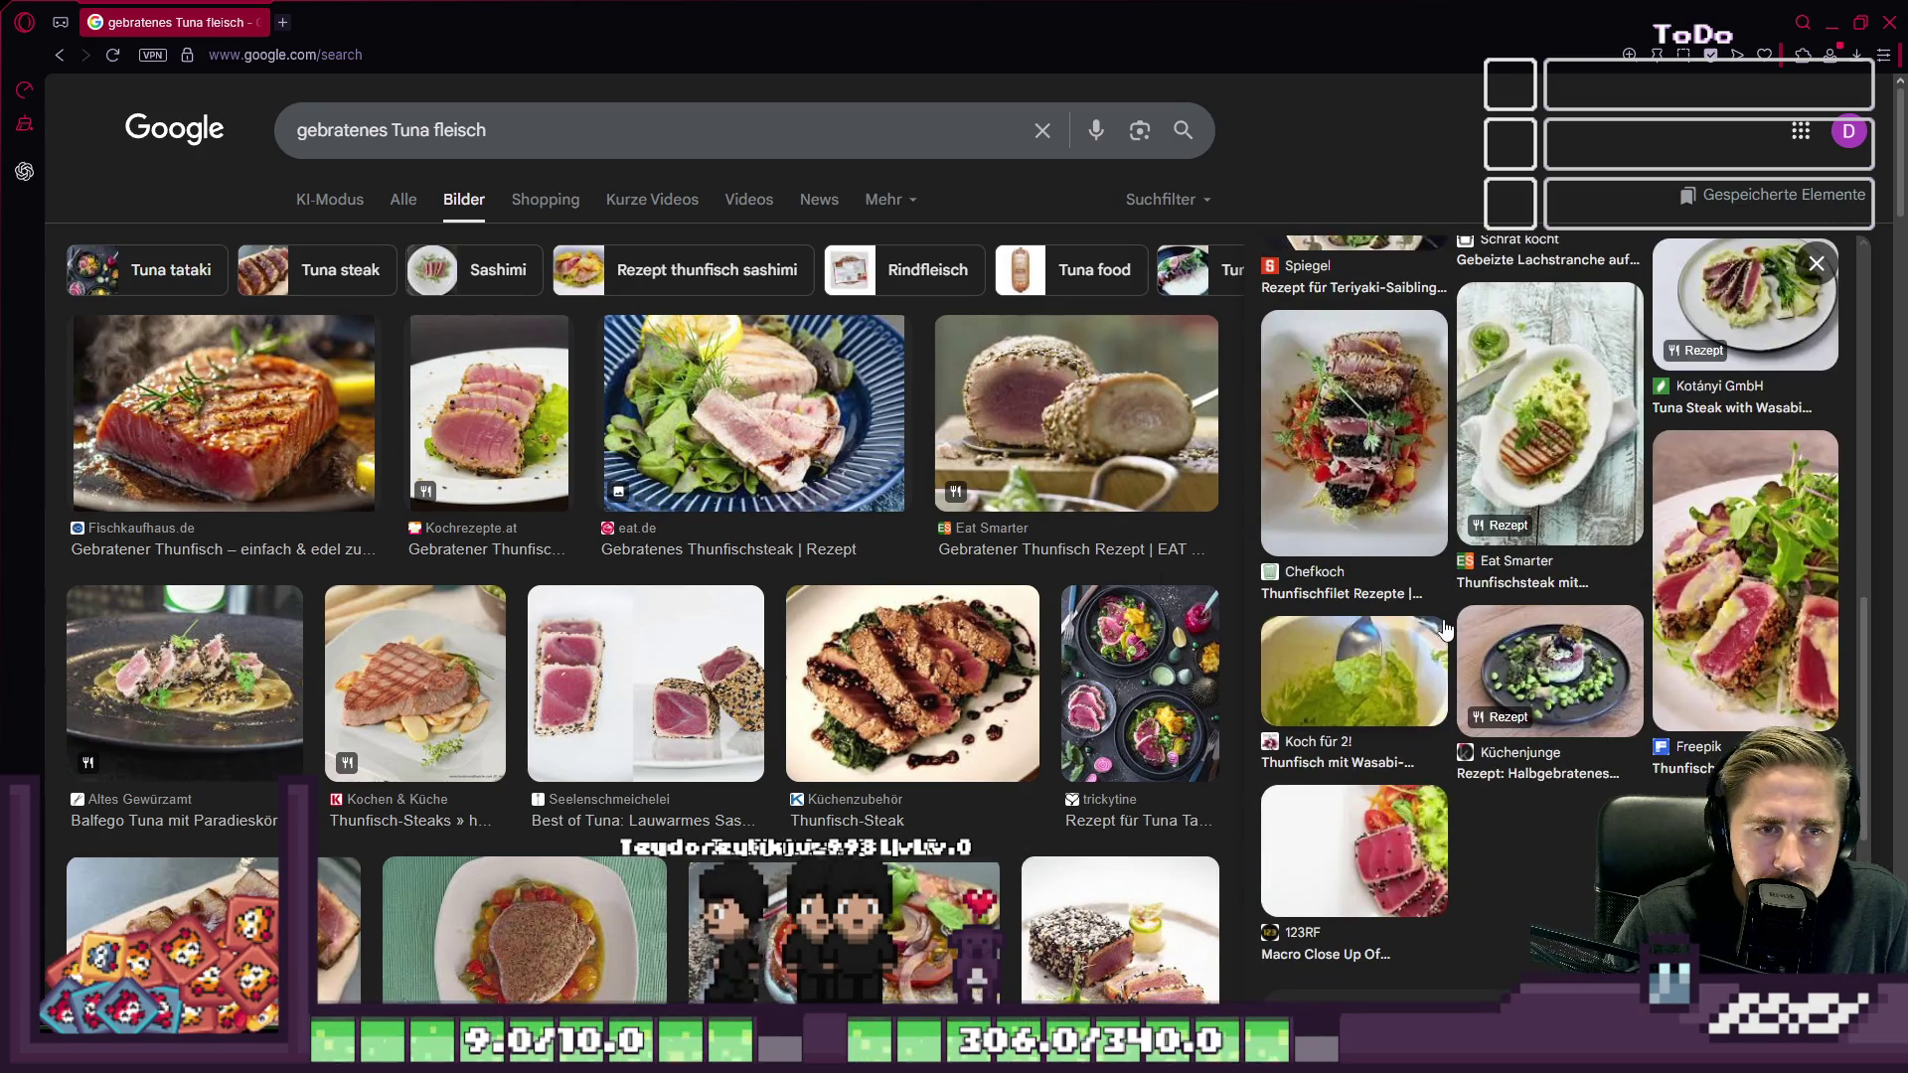
scroll(1445, 630, "down", 5)
scroll(887, 605, "down", 1)
scroll(884, 603, "down", 10)
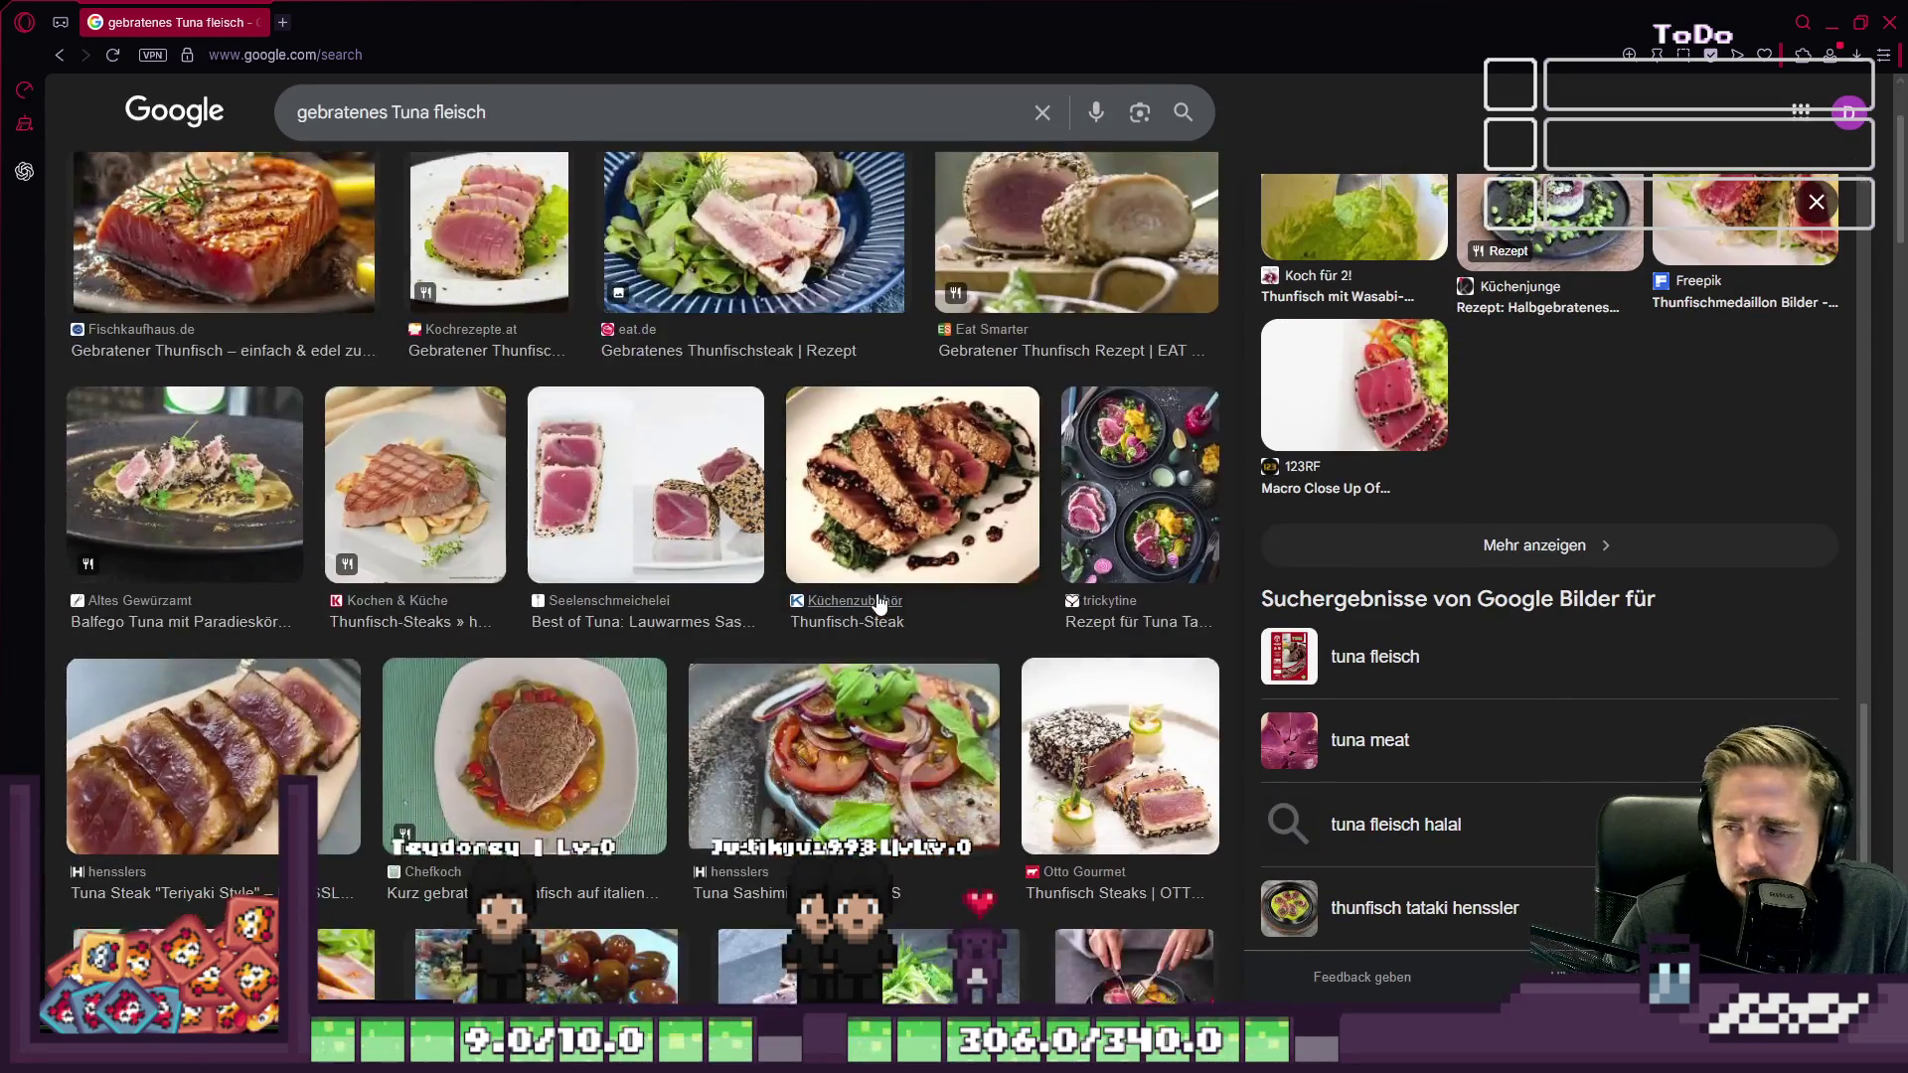
scroll(875, 600, "down", 6)
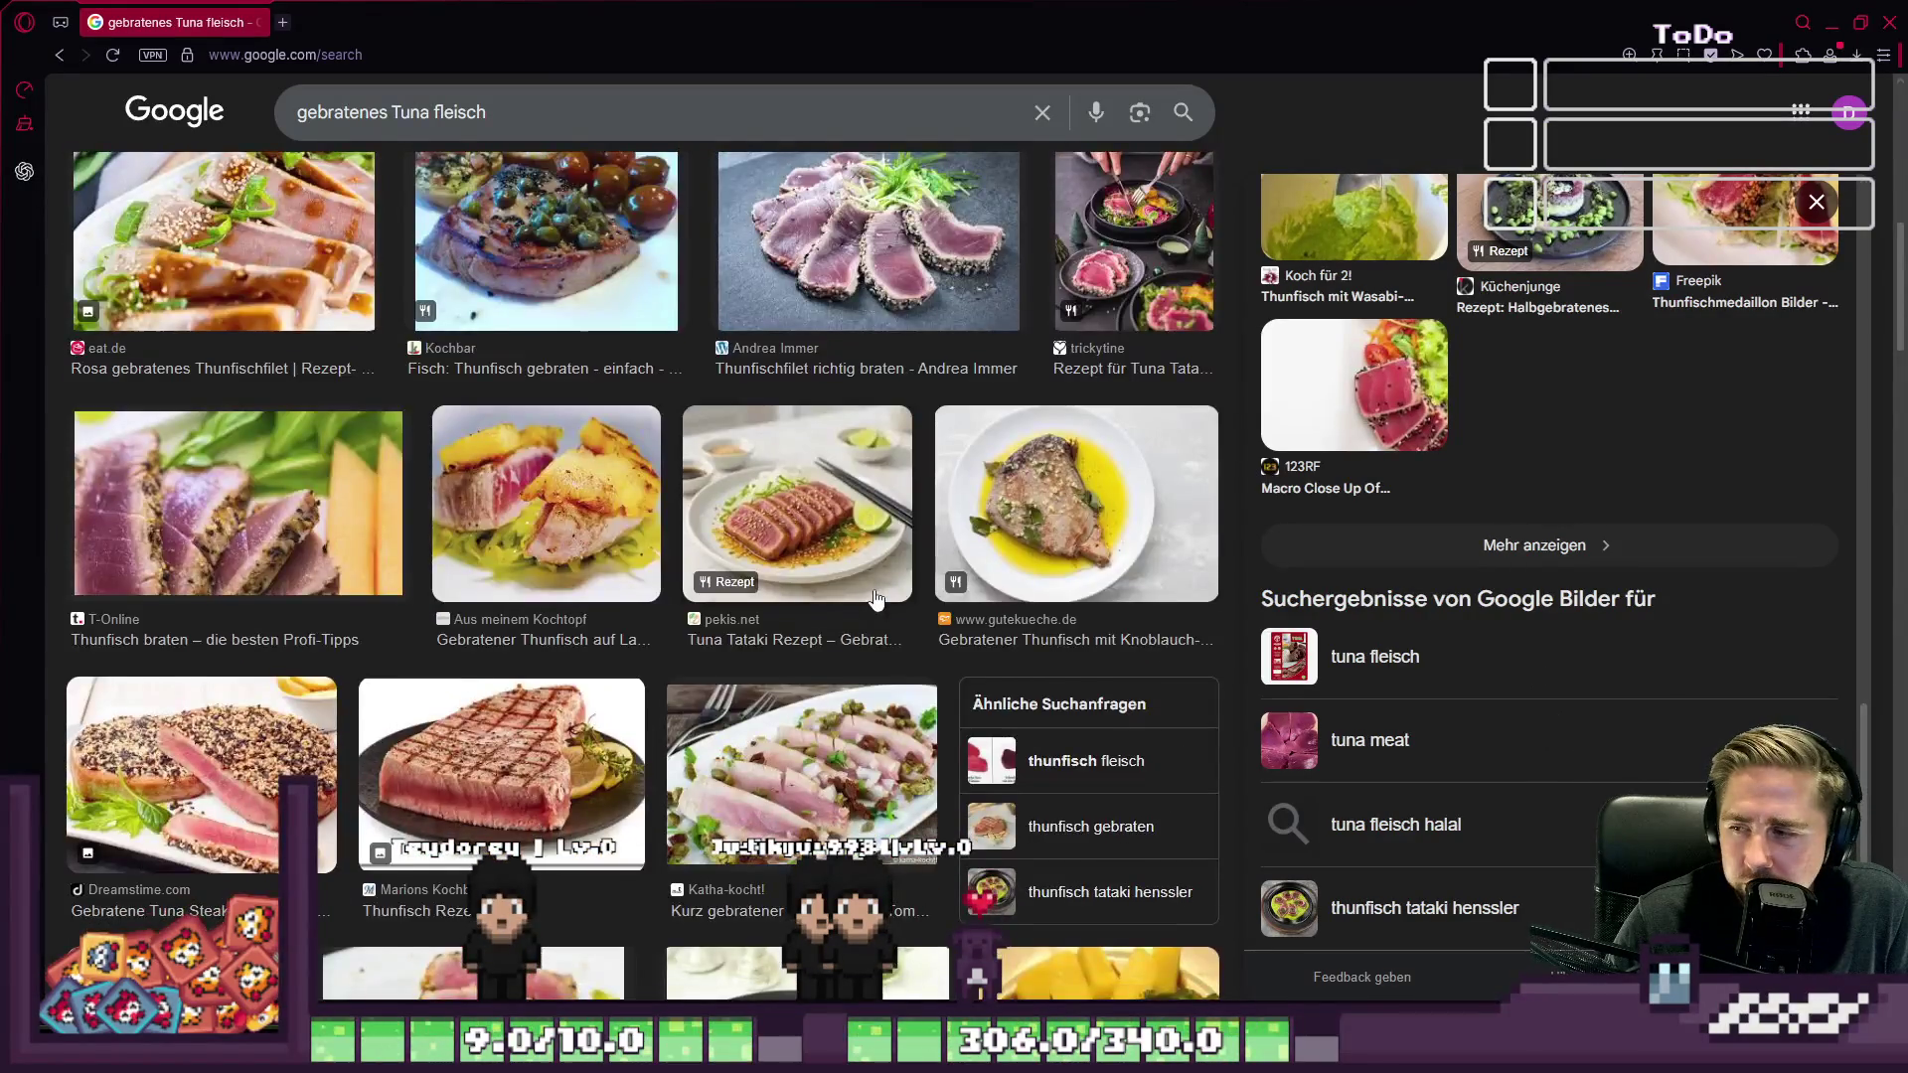
scroll(875, 596, "down", 3)
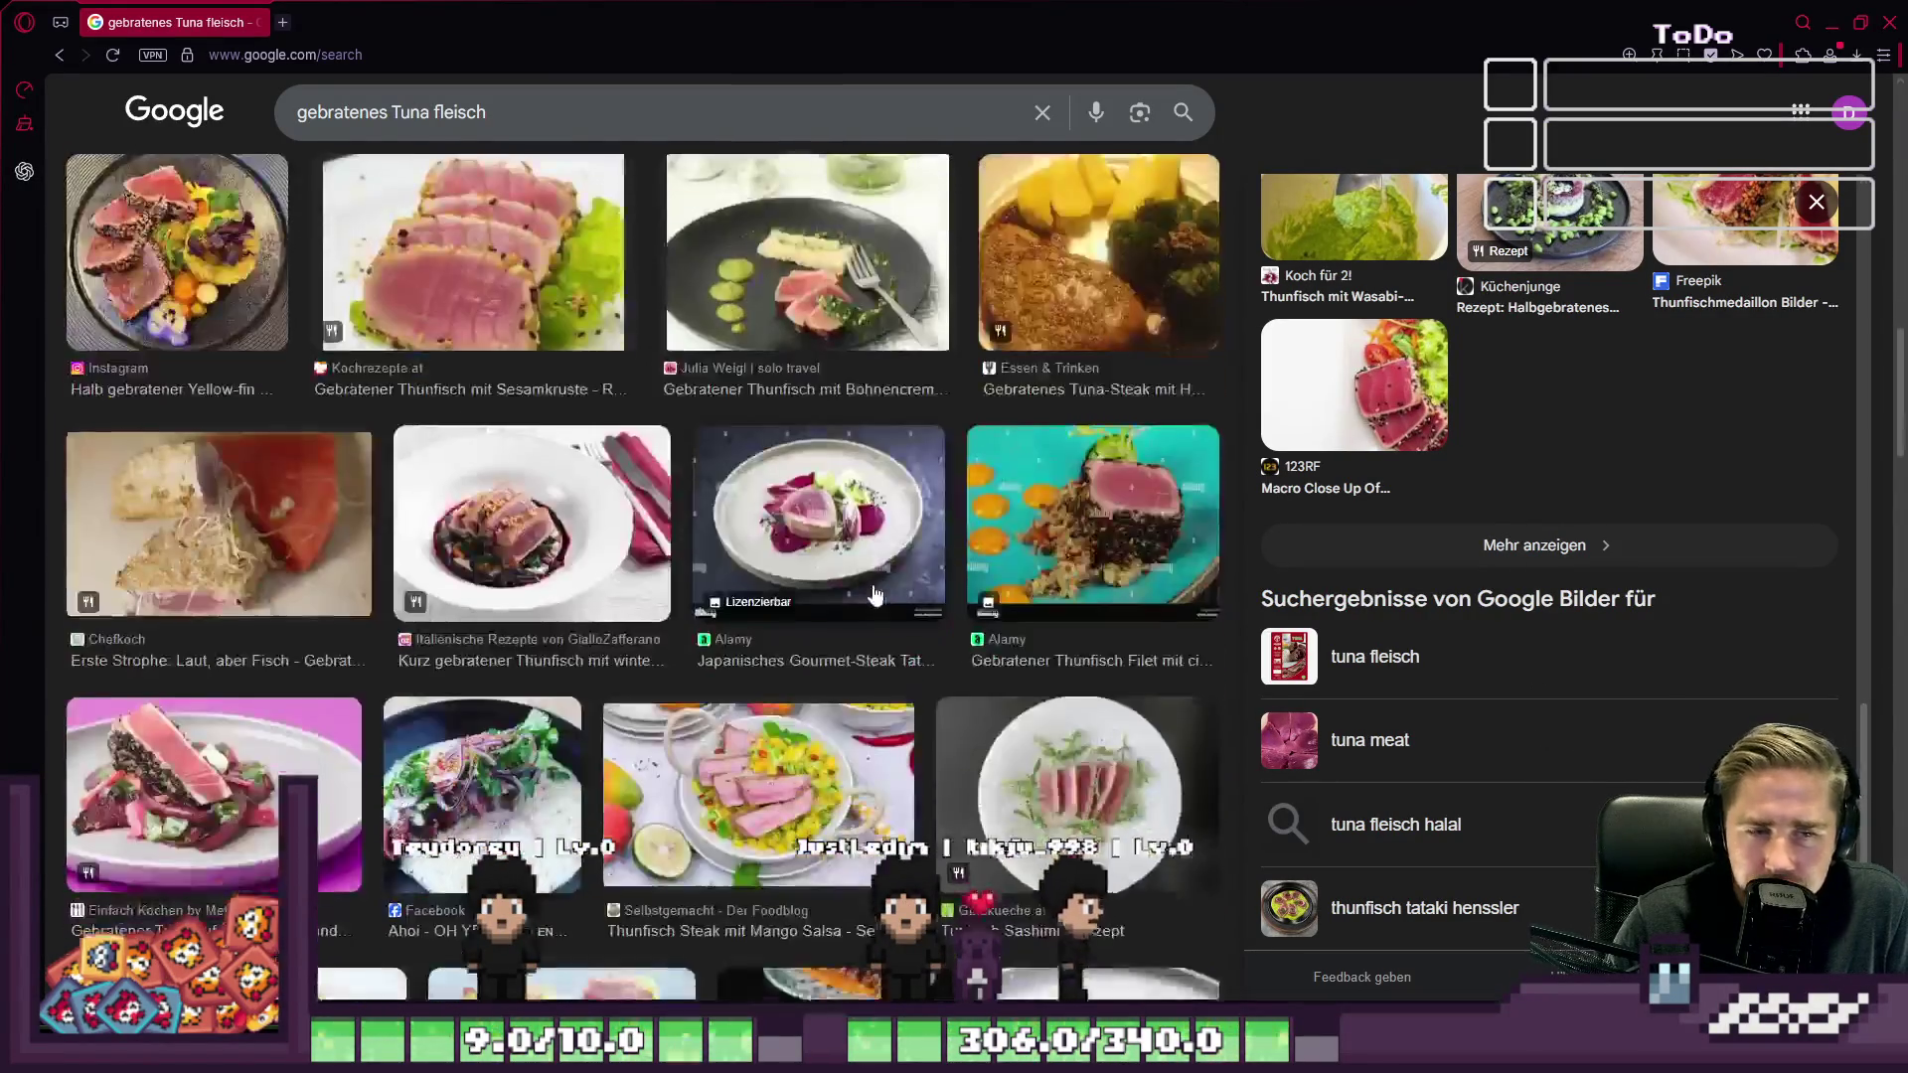
scroll(875, 597, "up", 3)
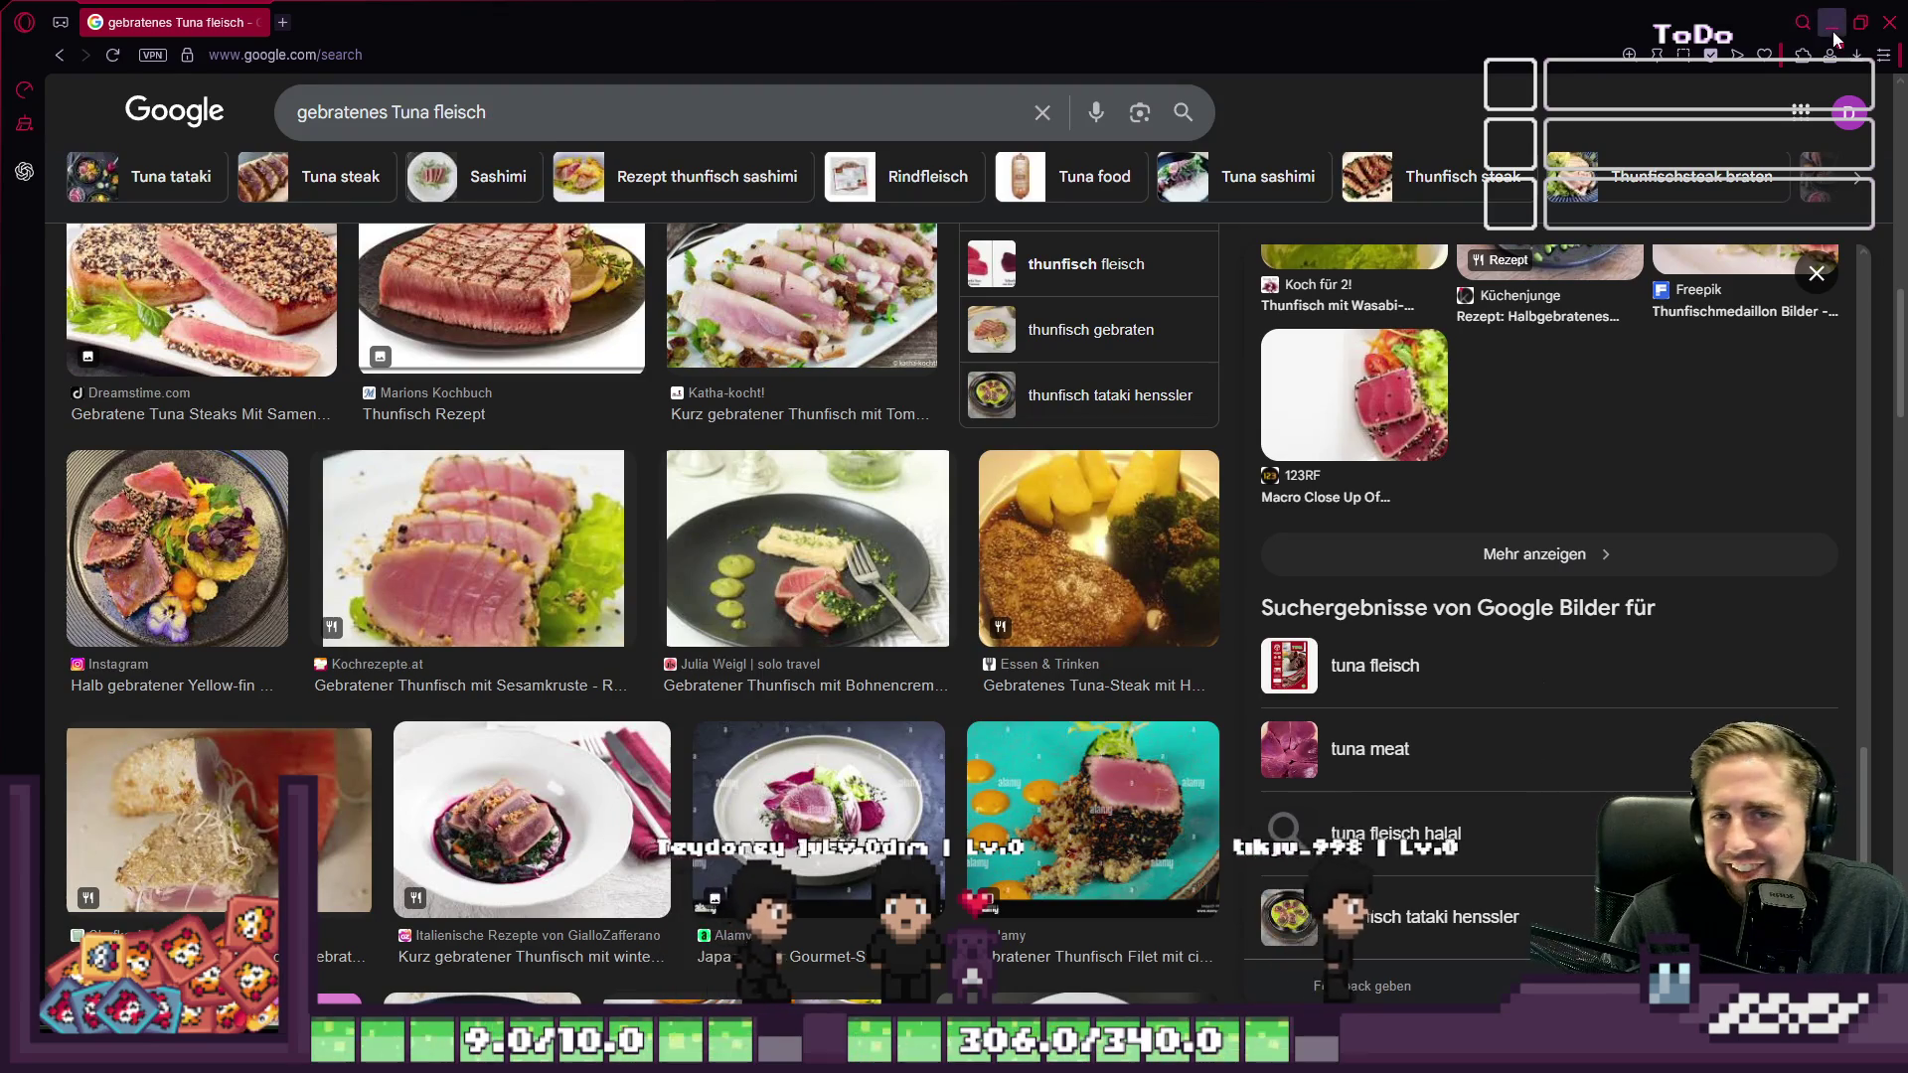
left_click(1832, 22)
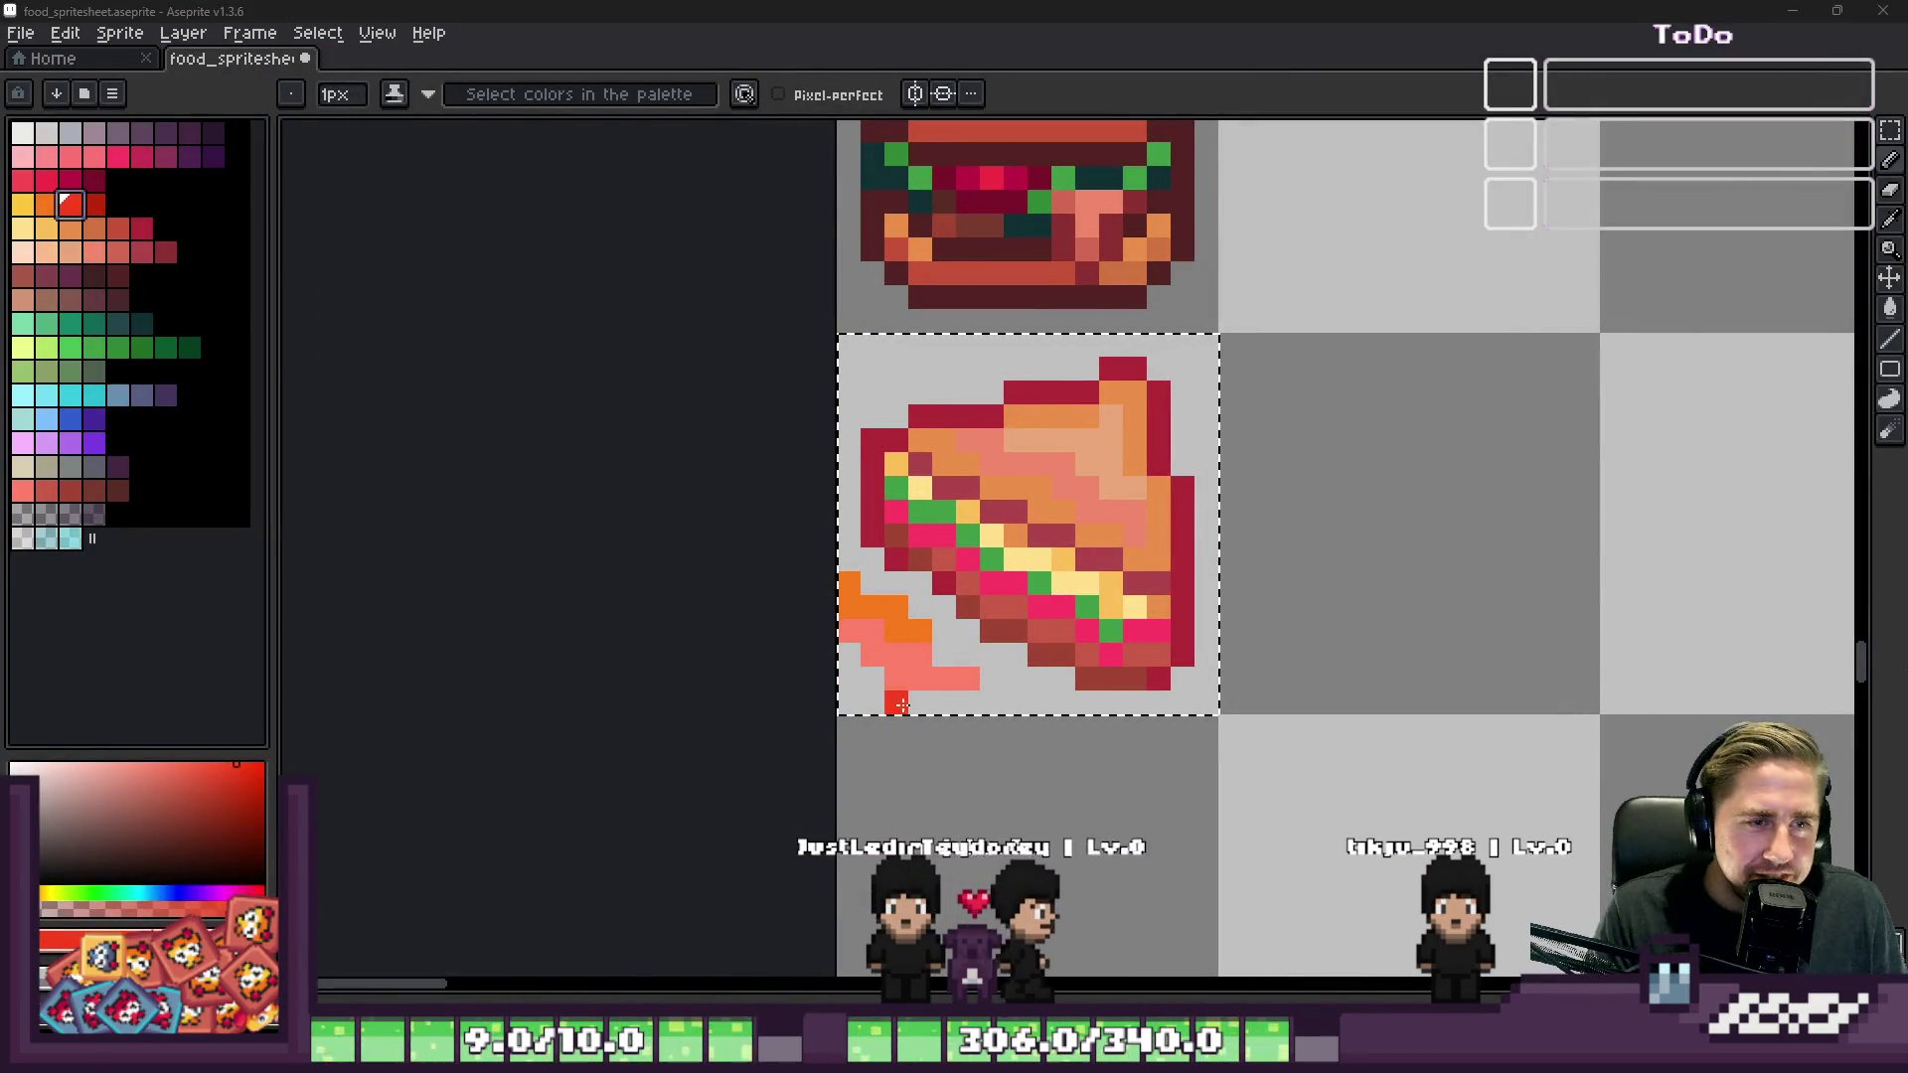
Step: Sample pink and salmon from the sandwich and undo the lower-left orange and salmon strokes
scroll(918, 651, "up", 2)
left_click(970, 399, "alt")
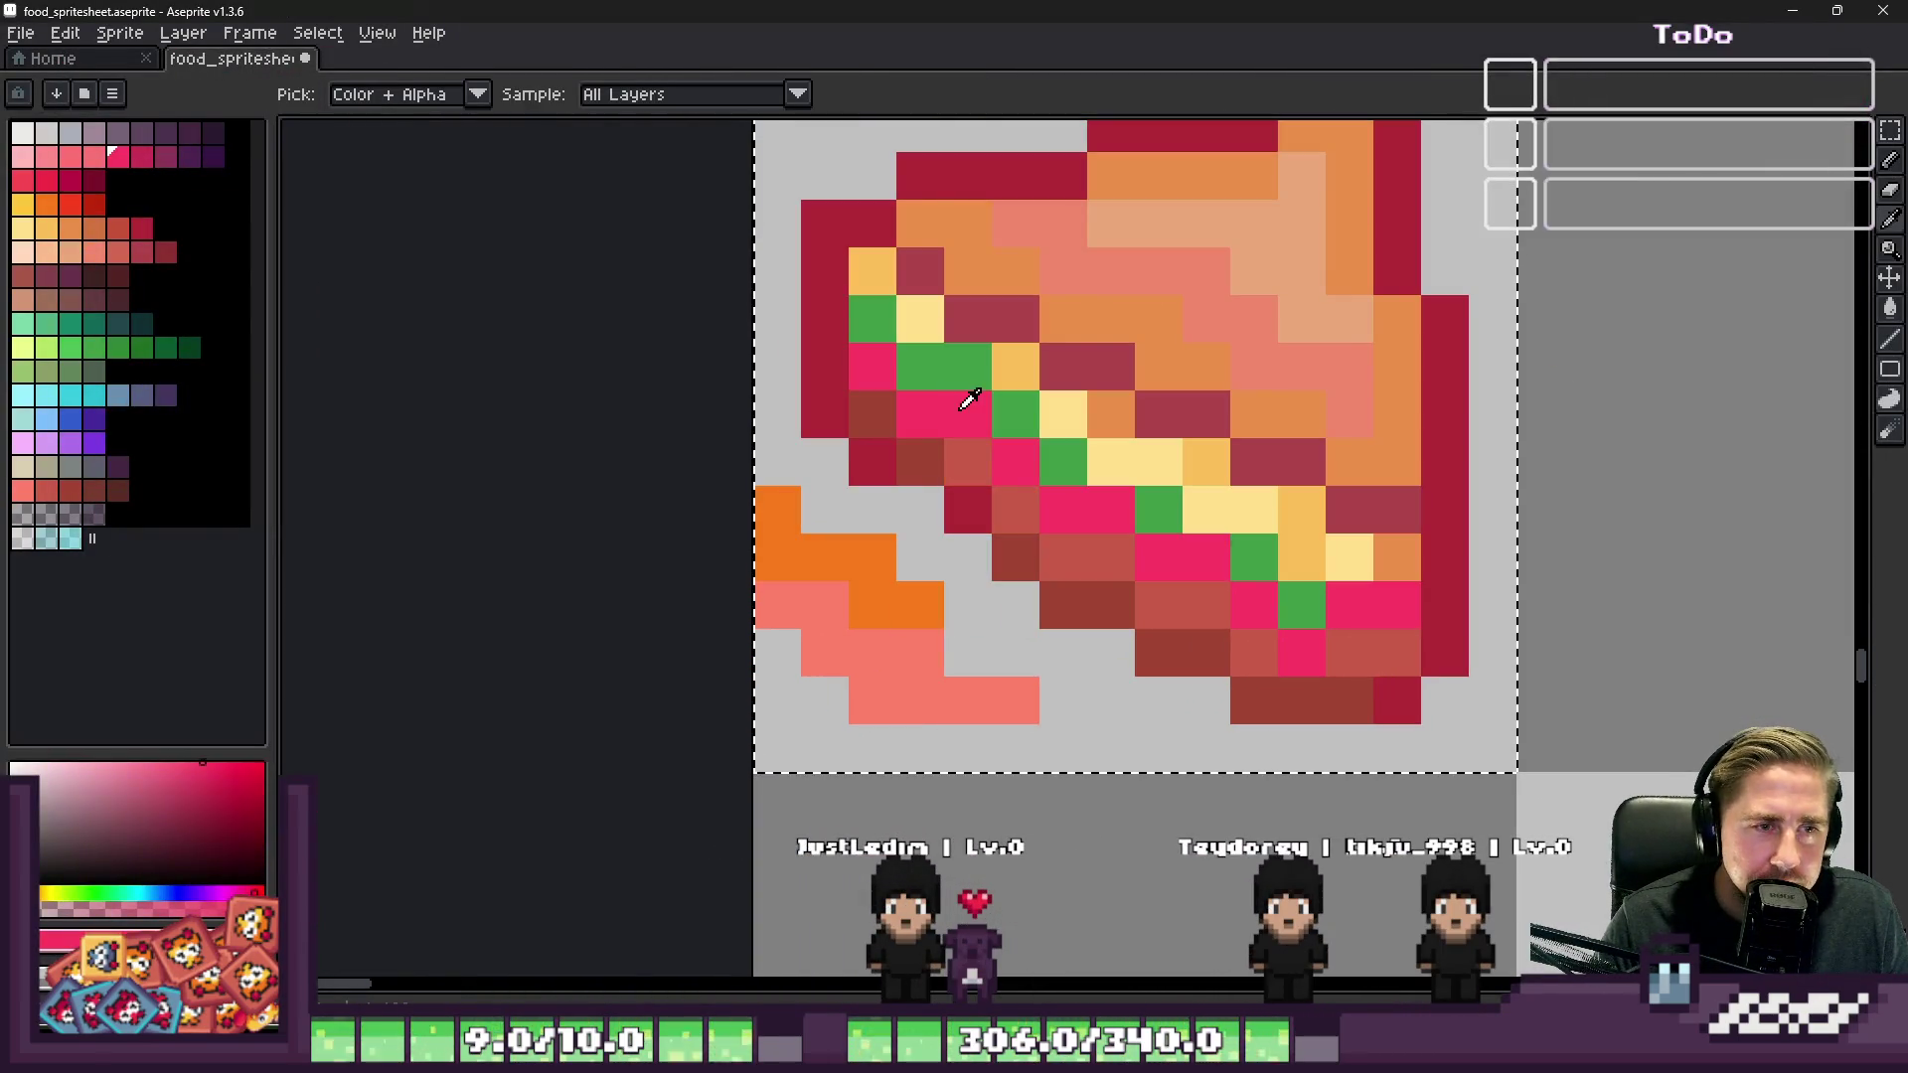
left_click(843, 688, "alt")
key("ctrl+z")
key("ctrl+z")
key("ctrl+z")
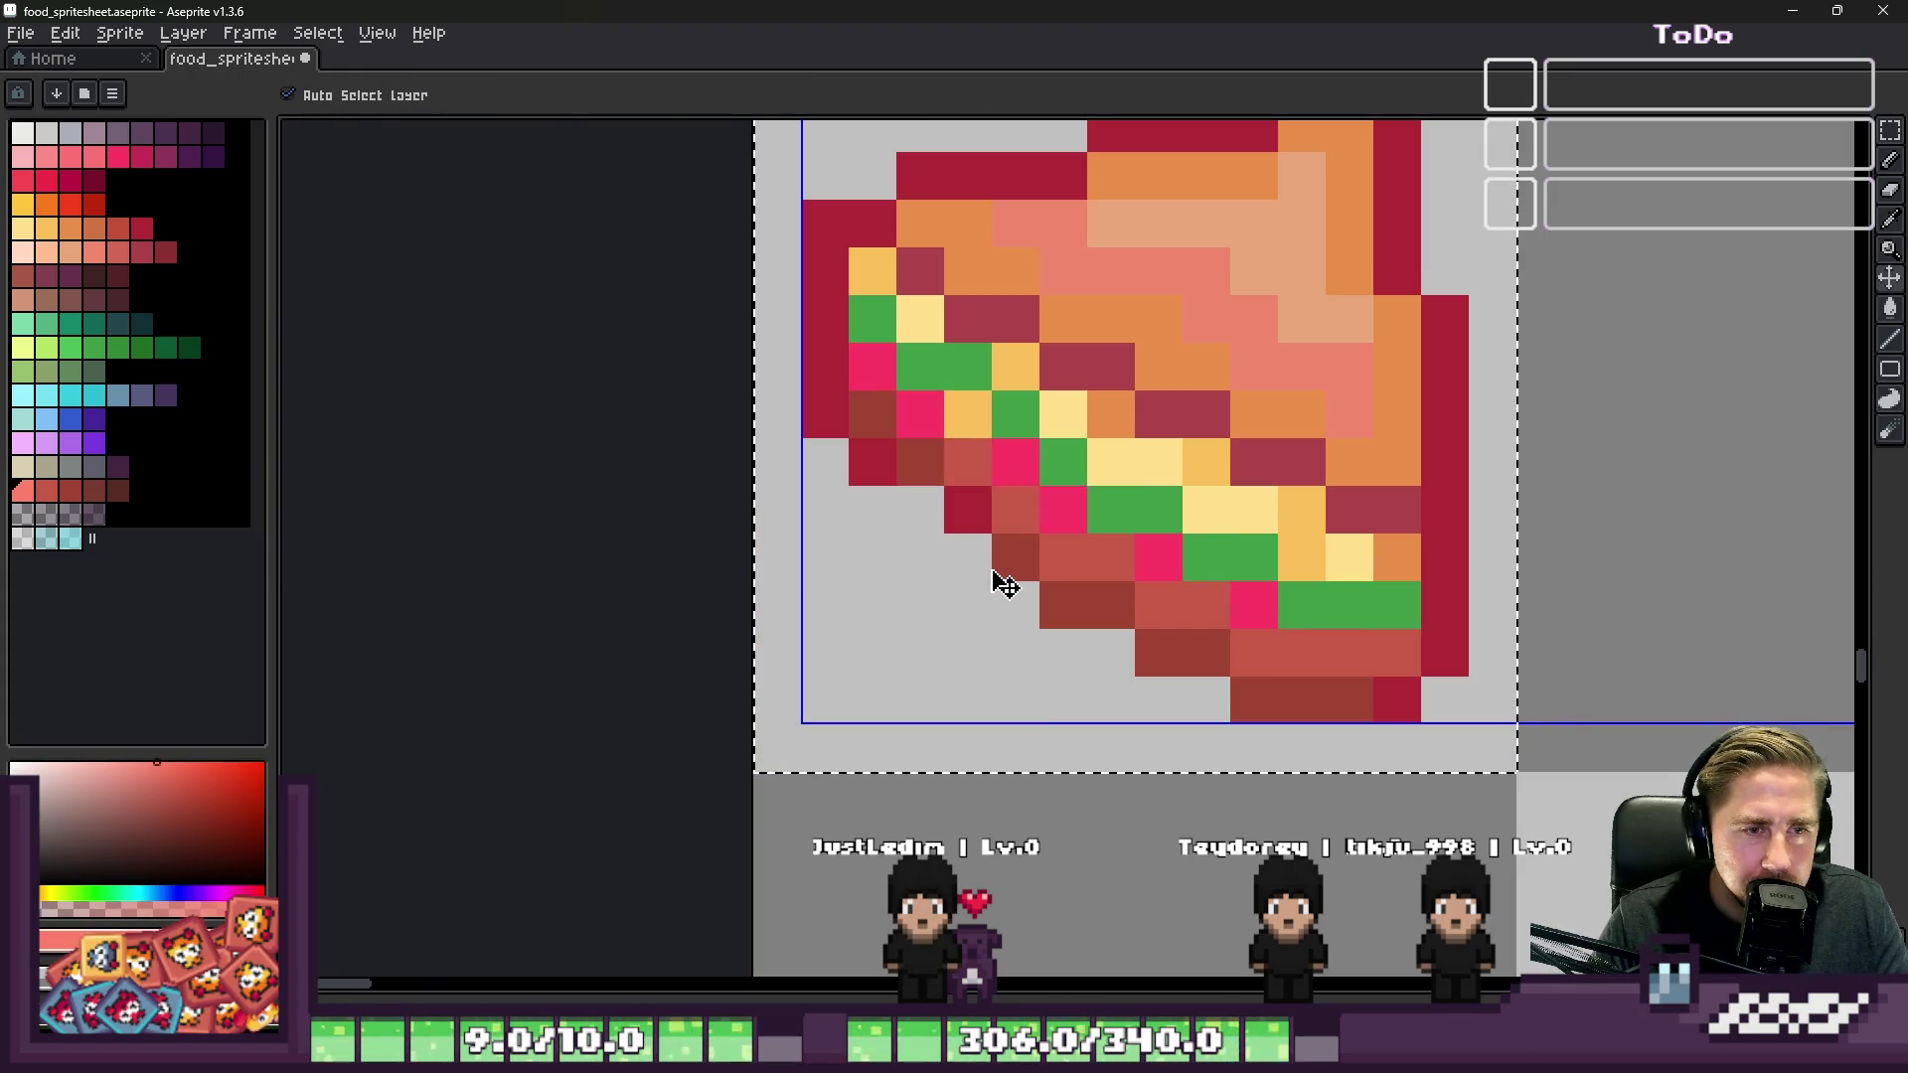
key("ctrl+z")
Step: Recolour magenta, green and red filling pixels soft pink, undoing one stray pixel
left_click(1158, 557, "alt")
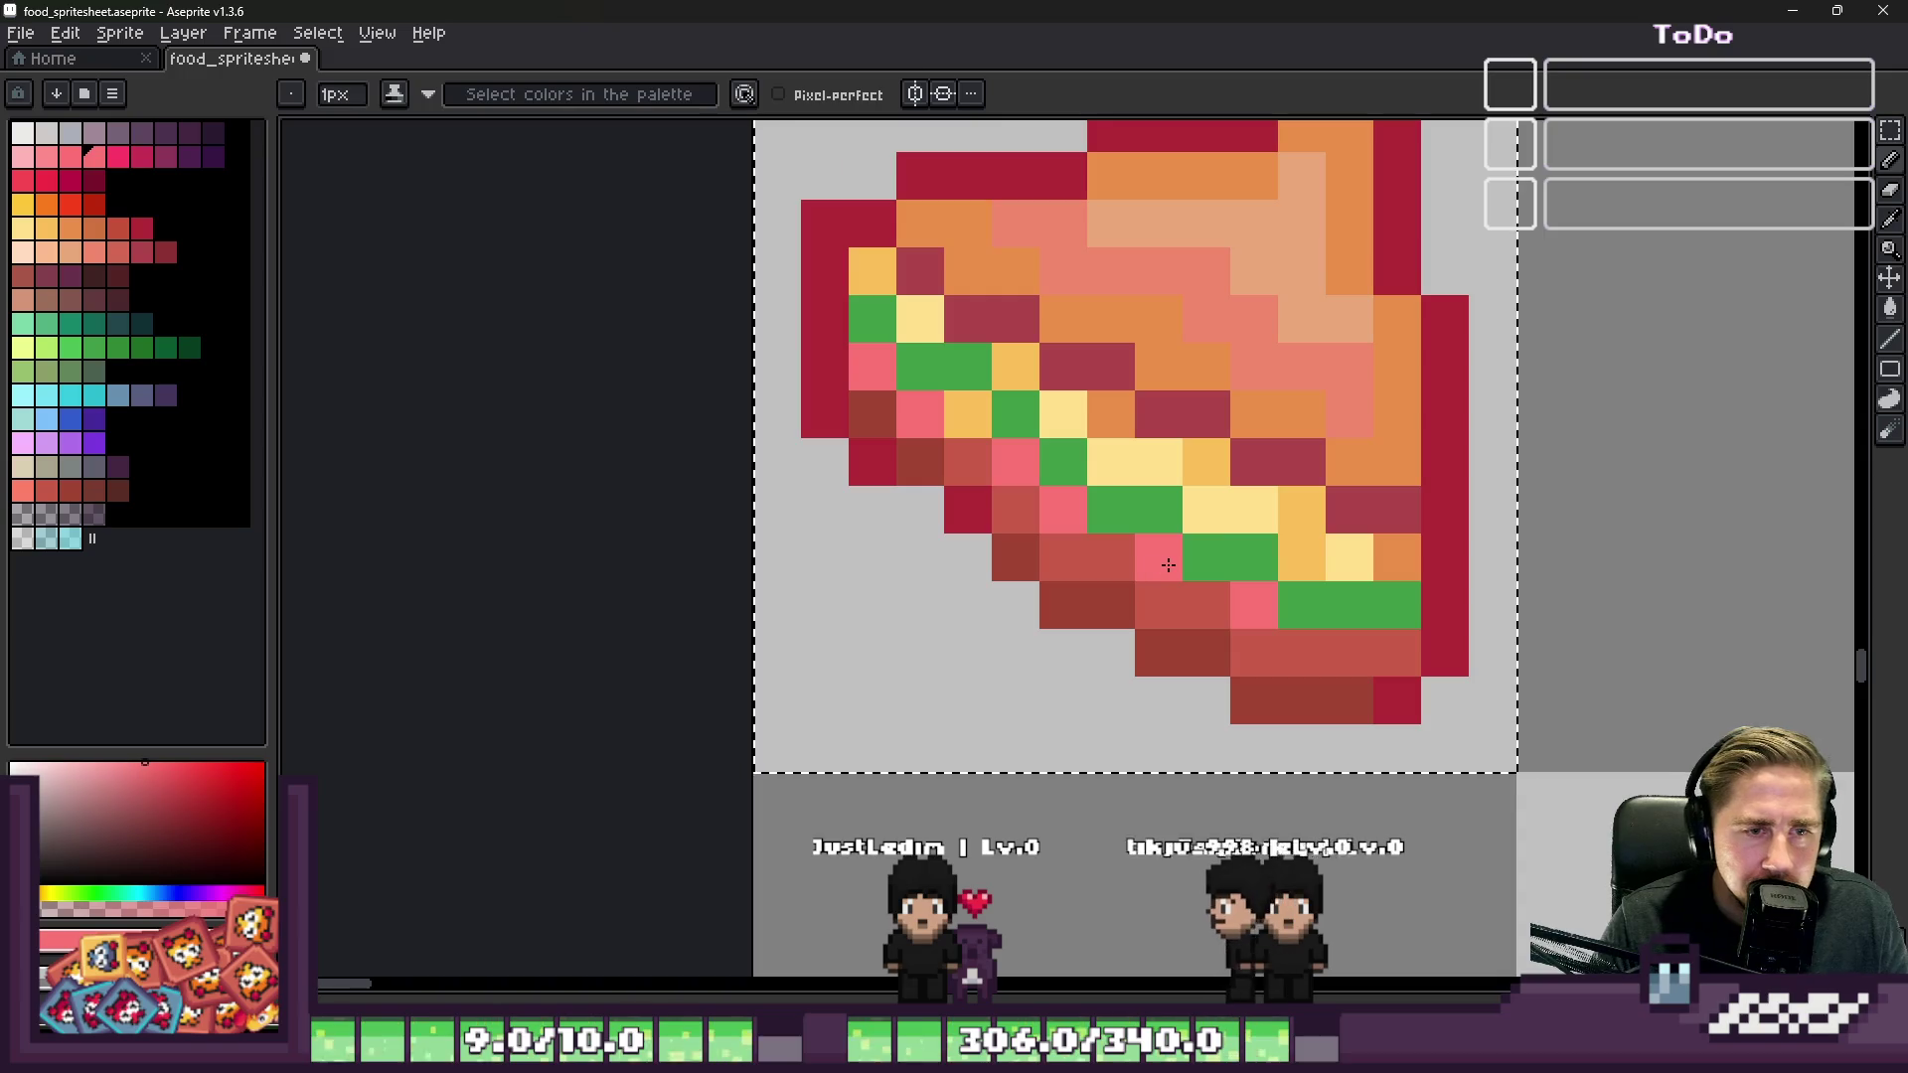
left_click(1207, 557)
left_click(1285, 639)
left_click(1300, 606)
left_click(1348, 652)
left_click(1375, 726)
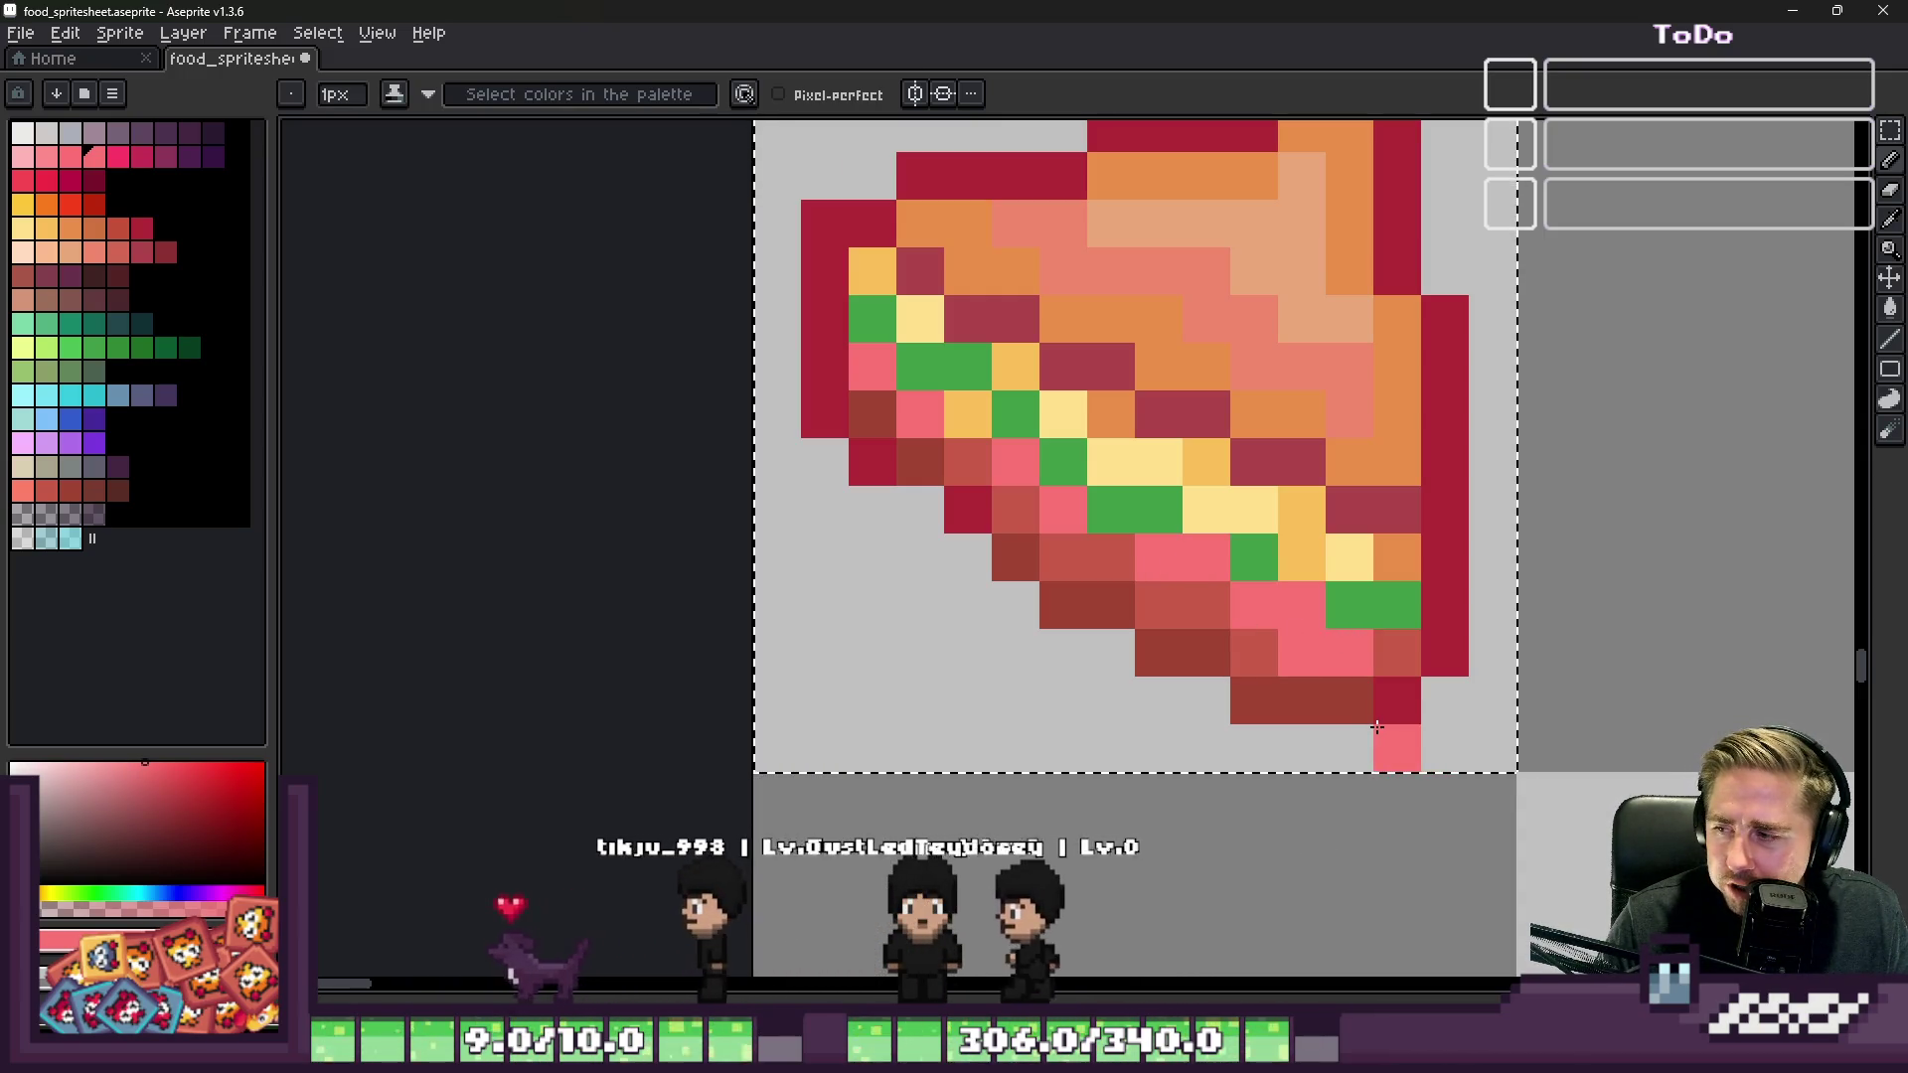
key("ctrl+z")
Step: Try bright pink on a dark red pixel, undo it, and settle on pink for drawing
key("alt")
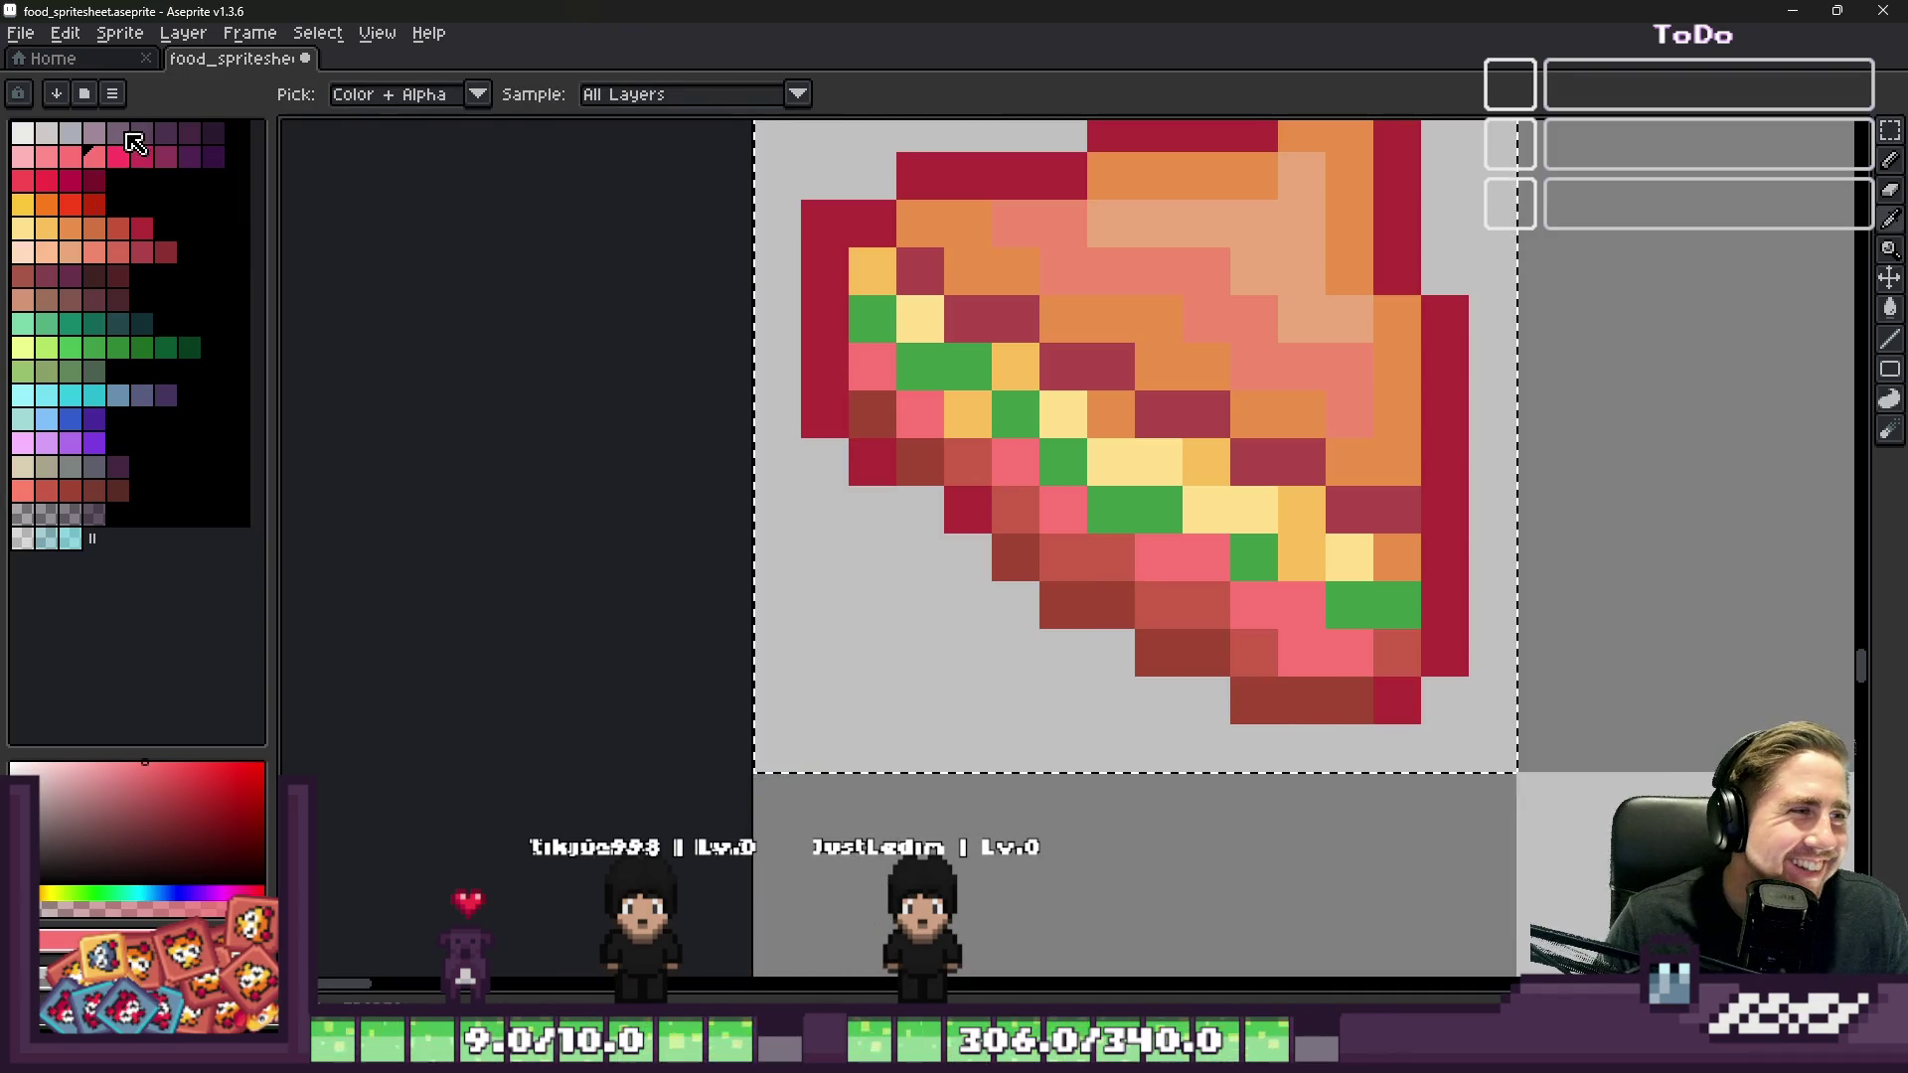
left_click(73, 162)
scroll(869, 407, "up", 1)
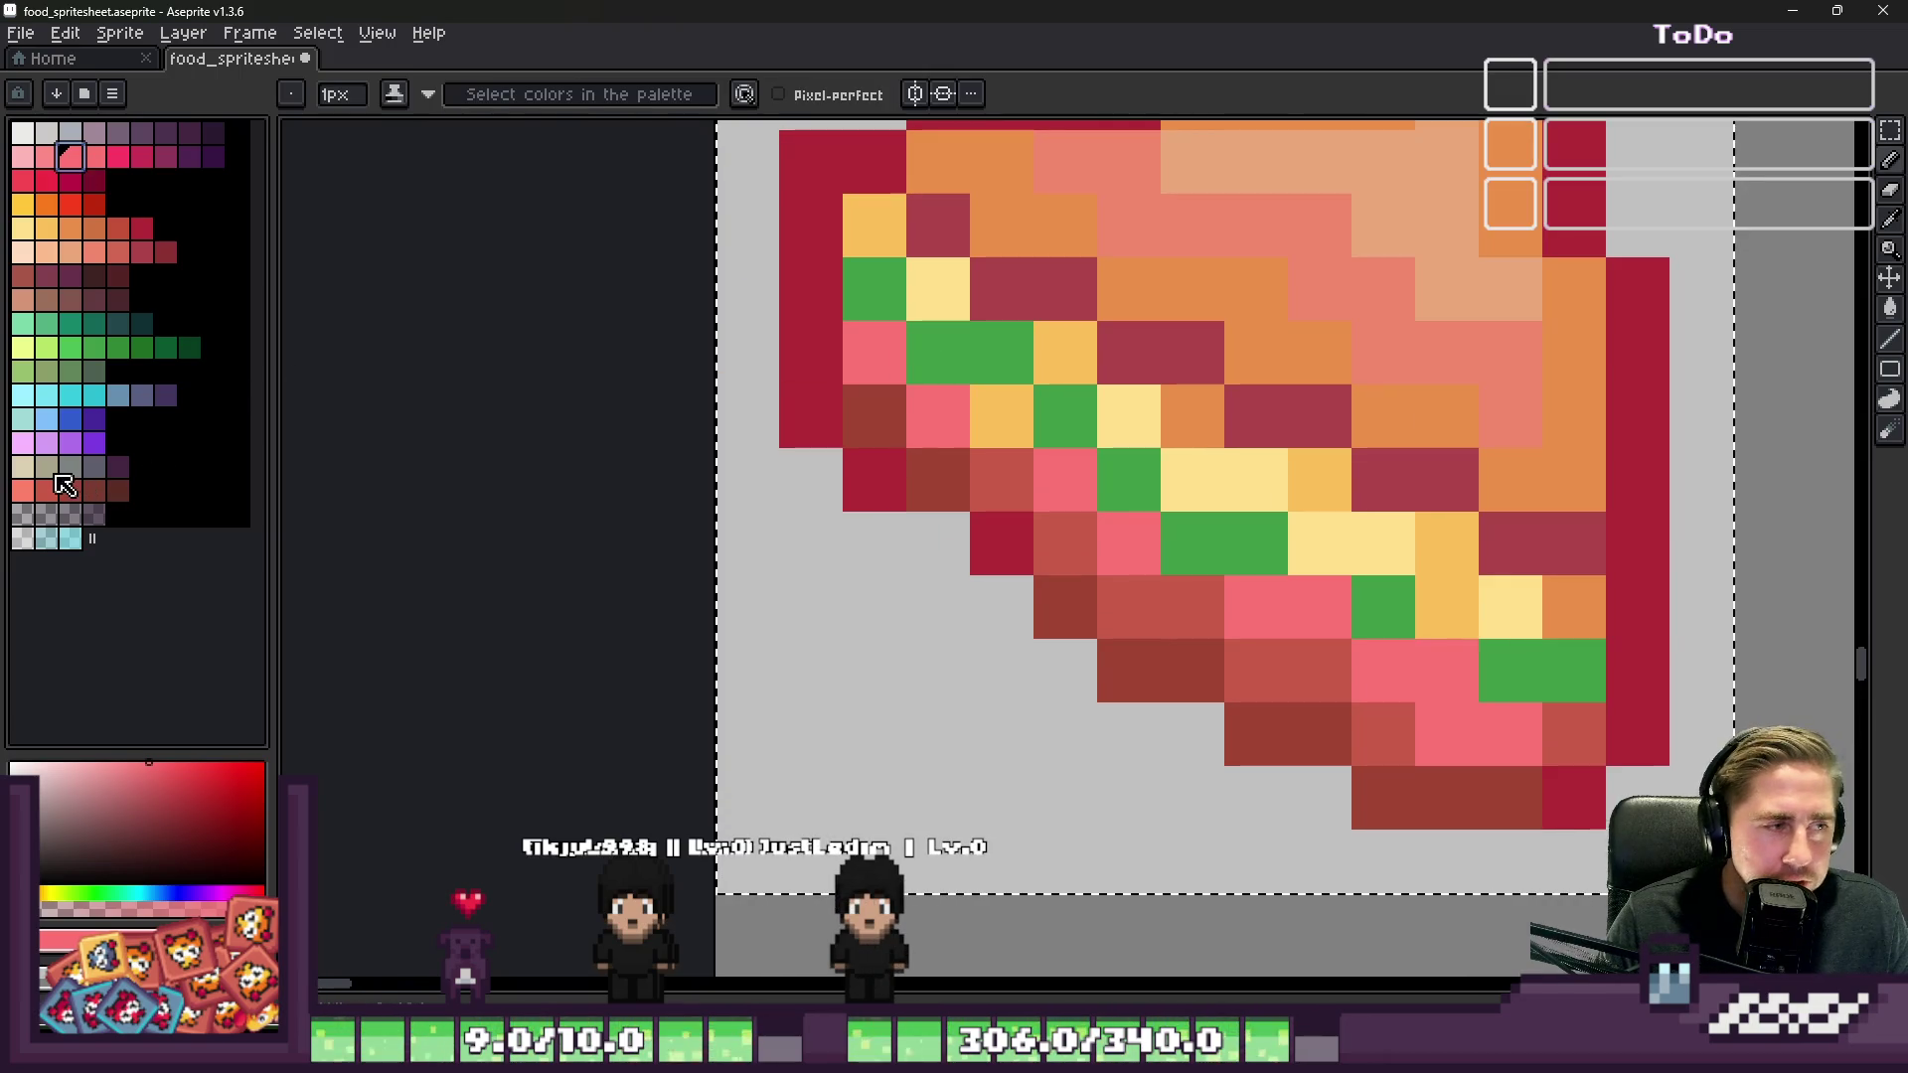
left_click(874, 415)
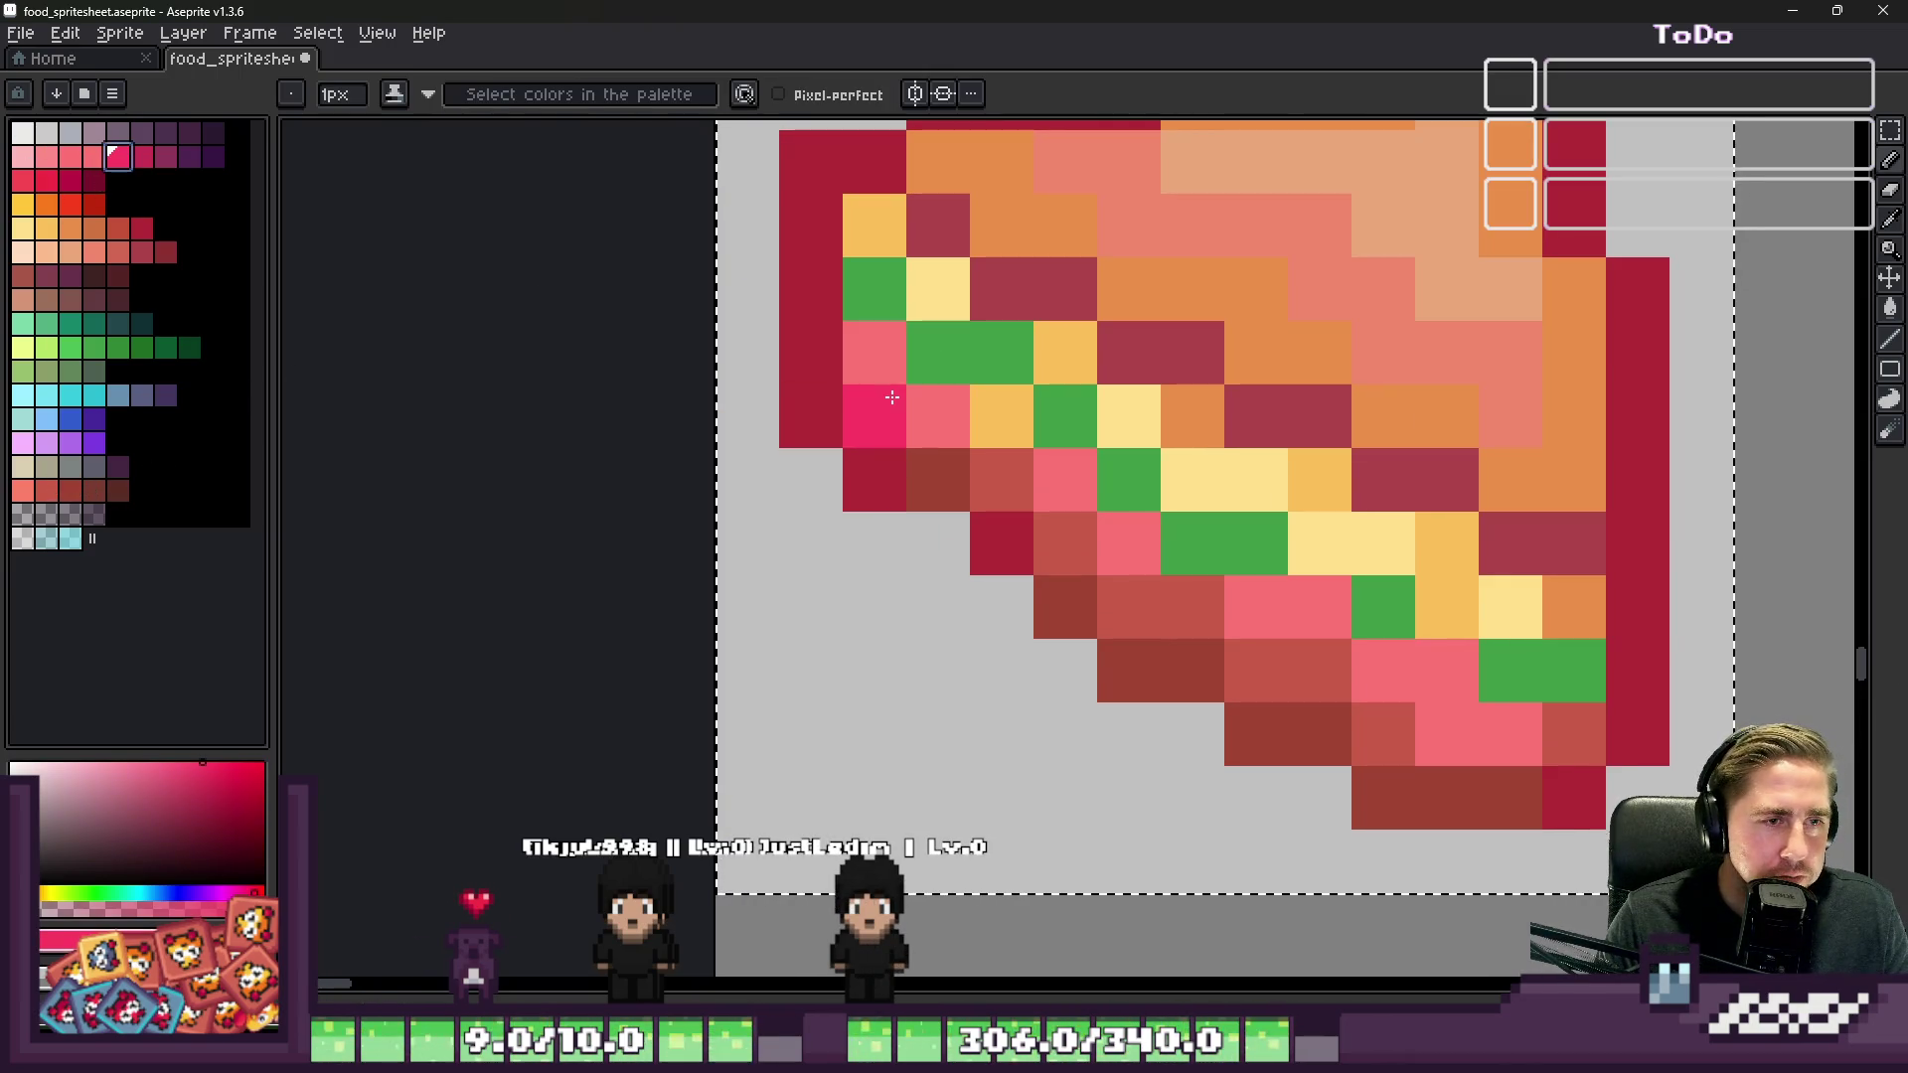
key("ctrl+z")
key("ctrl+z")
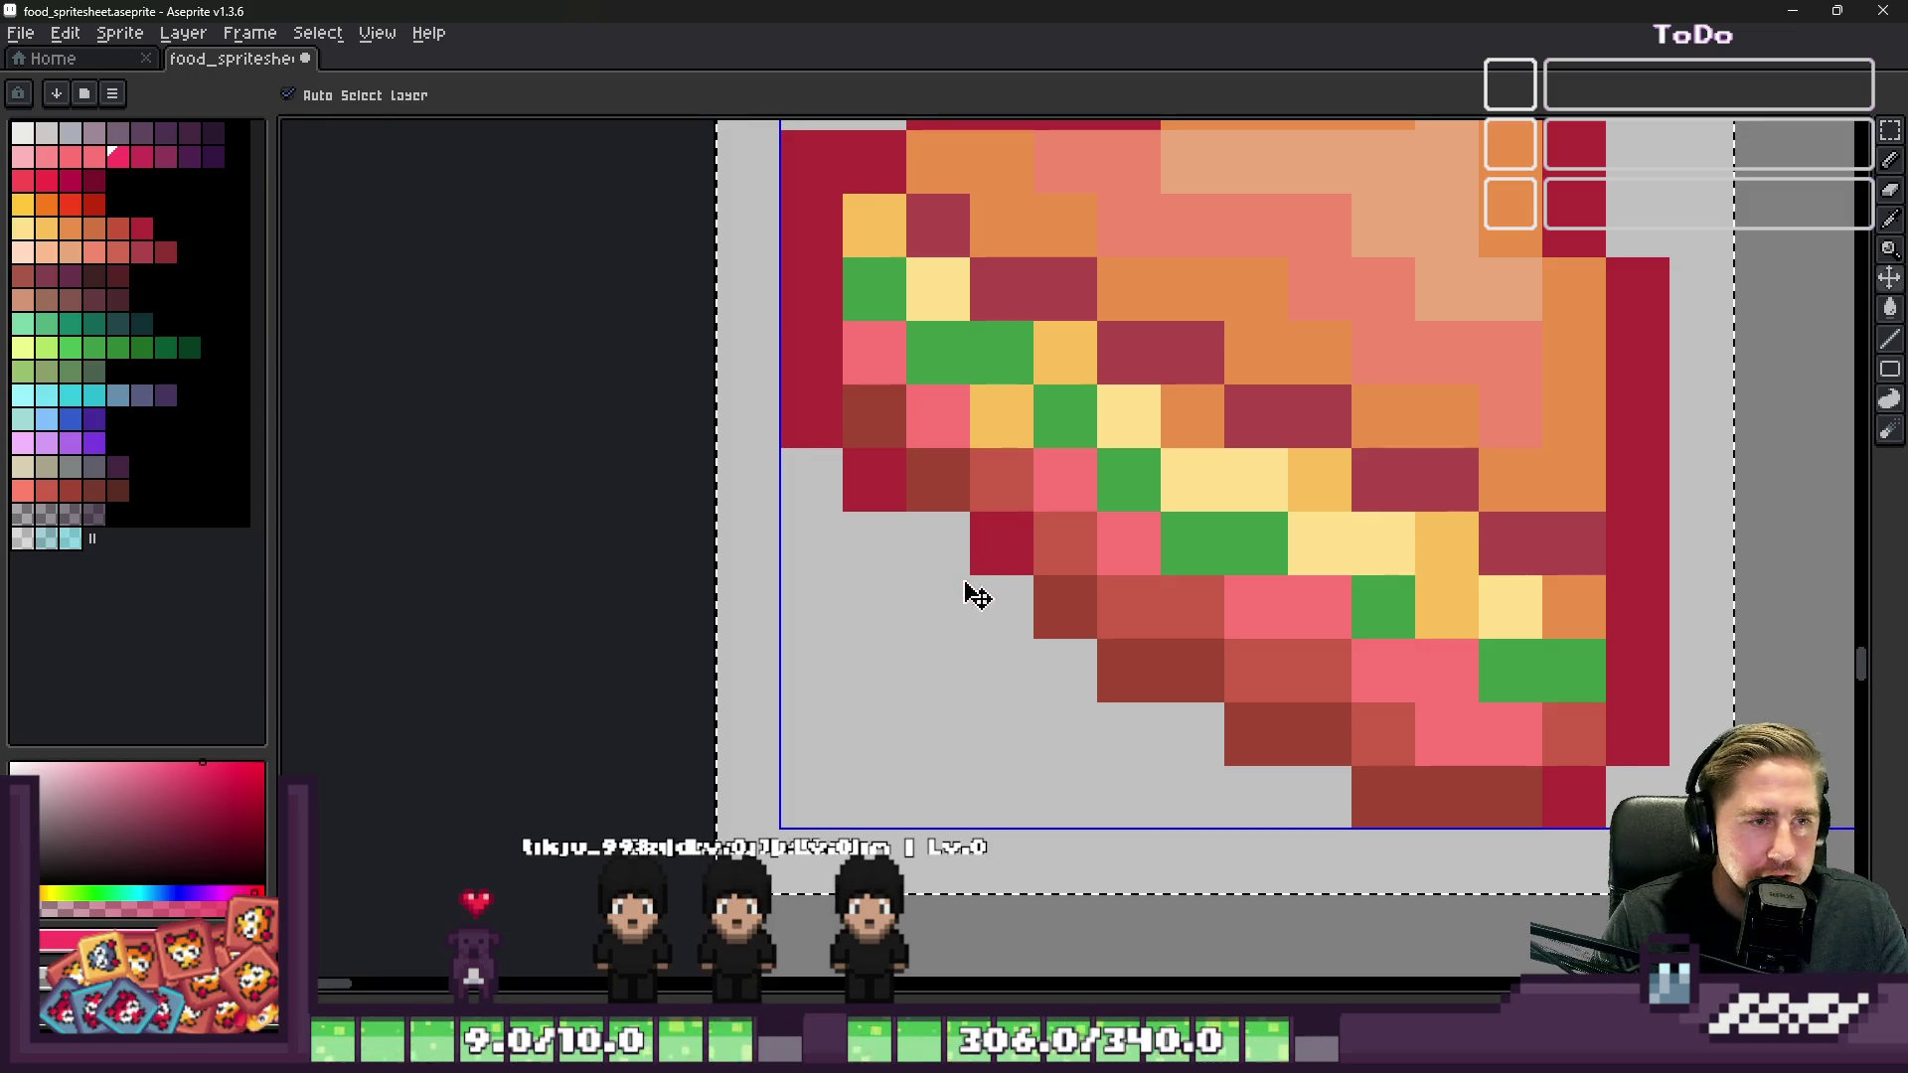
left_click(946, 444, "alt")
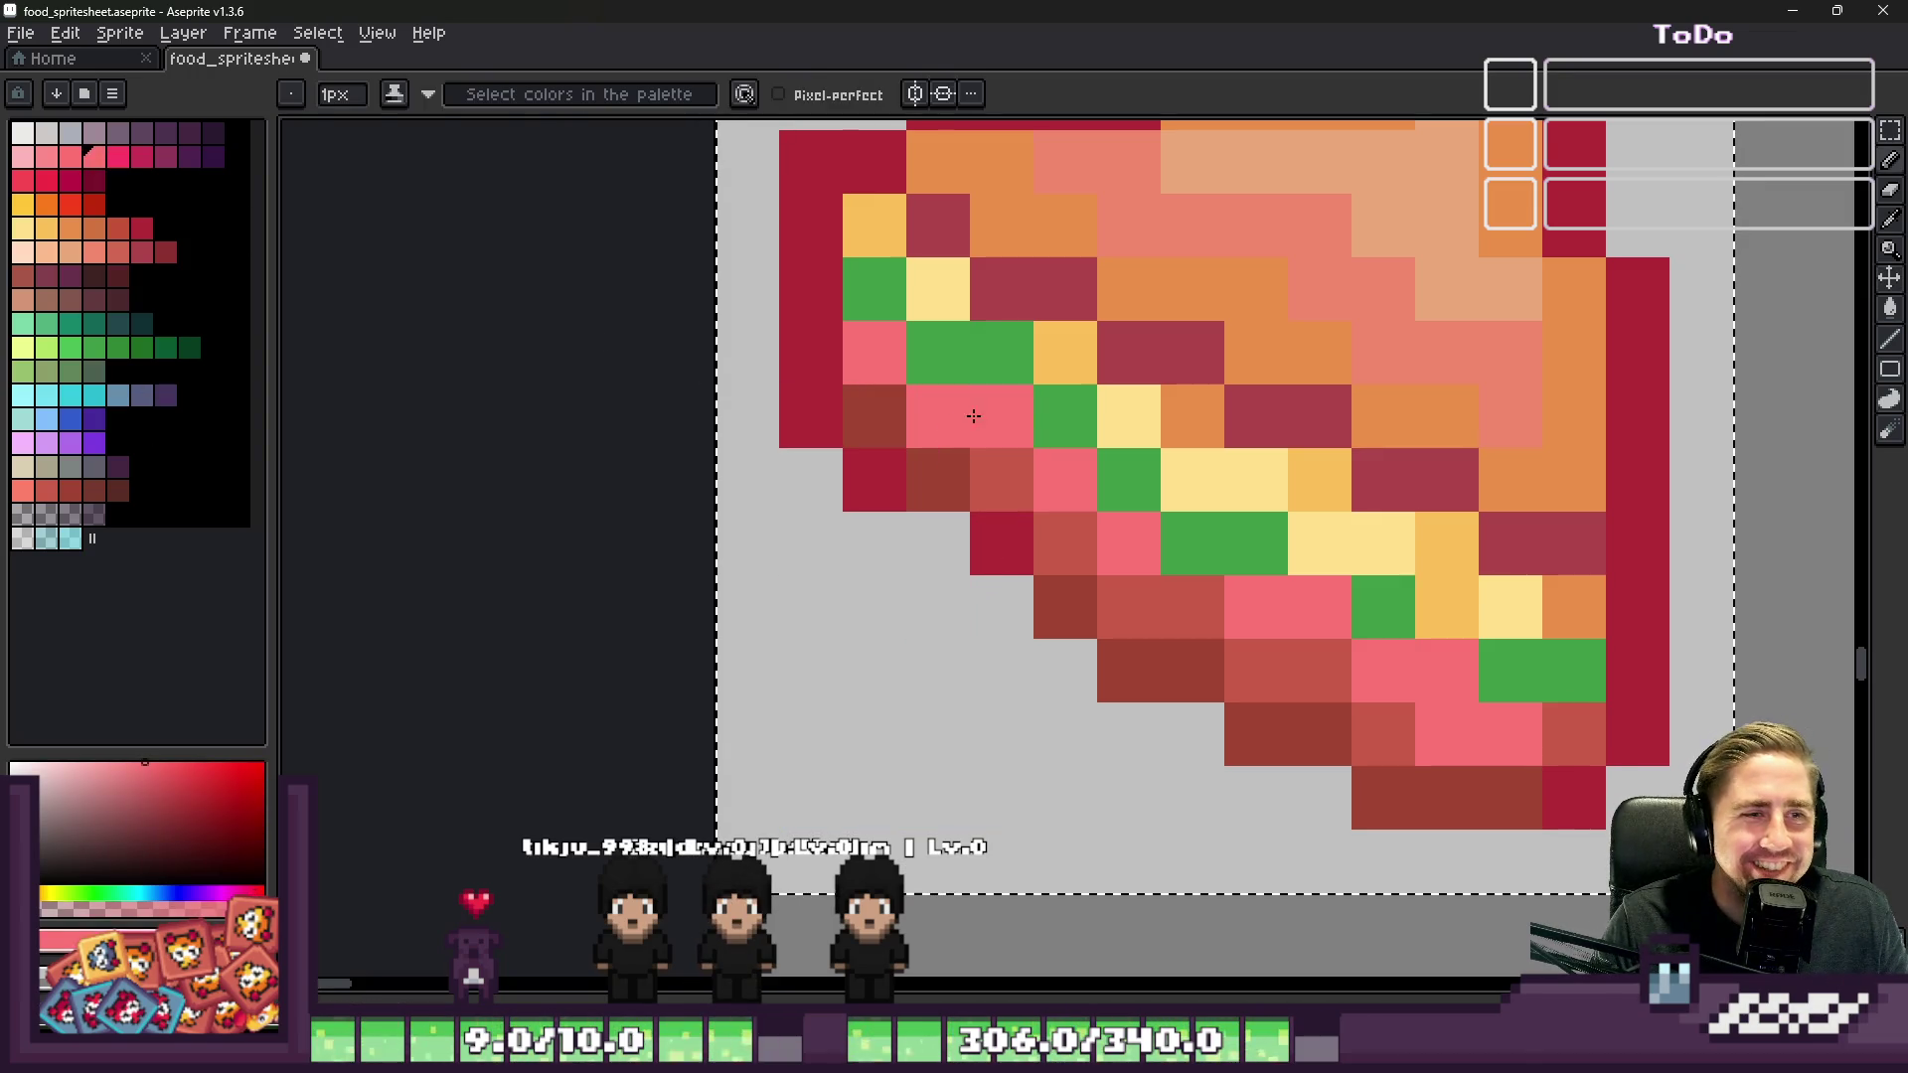
scroll(868, 386, "down", 5)
scroll(868, 385, "up", 1)
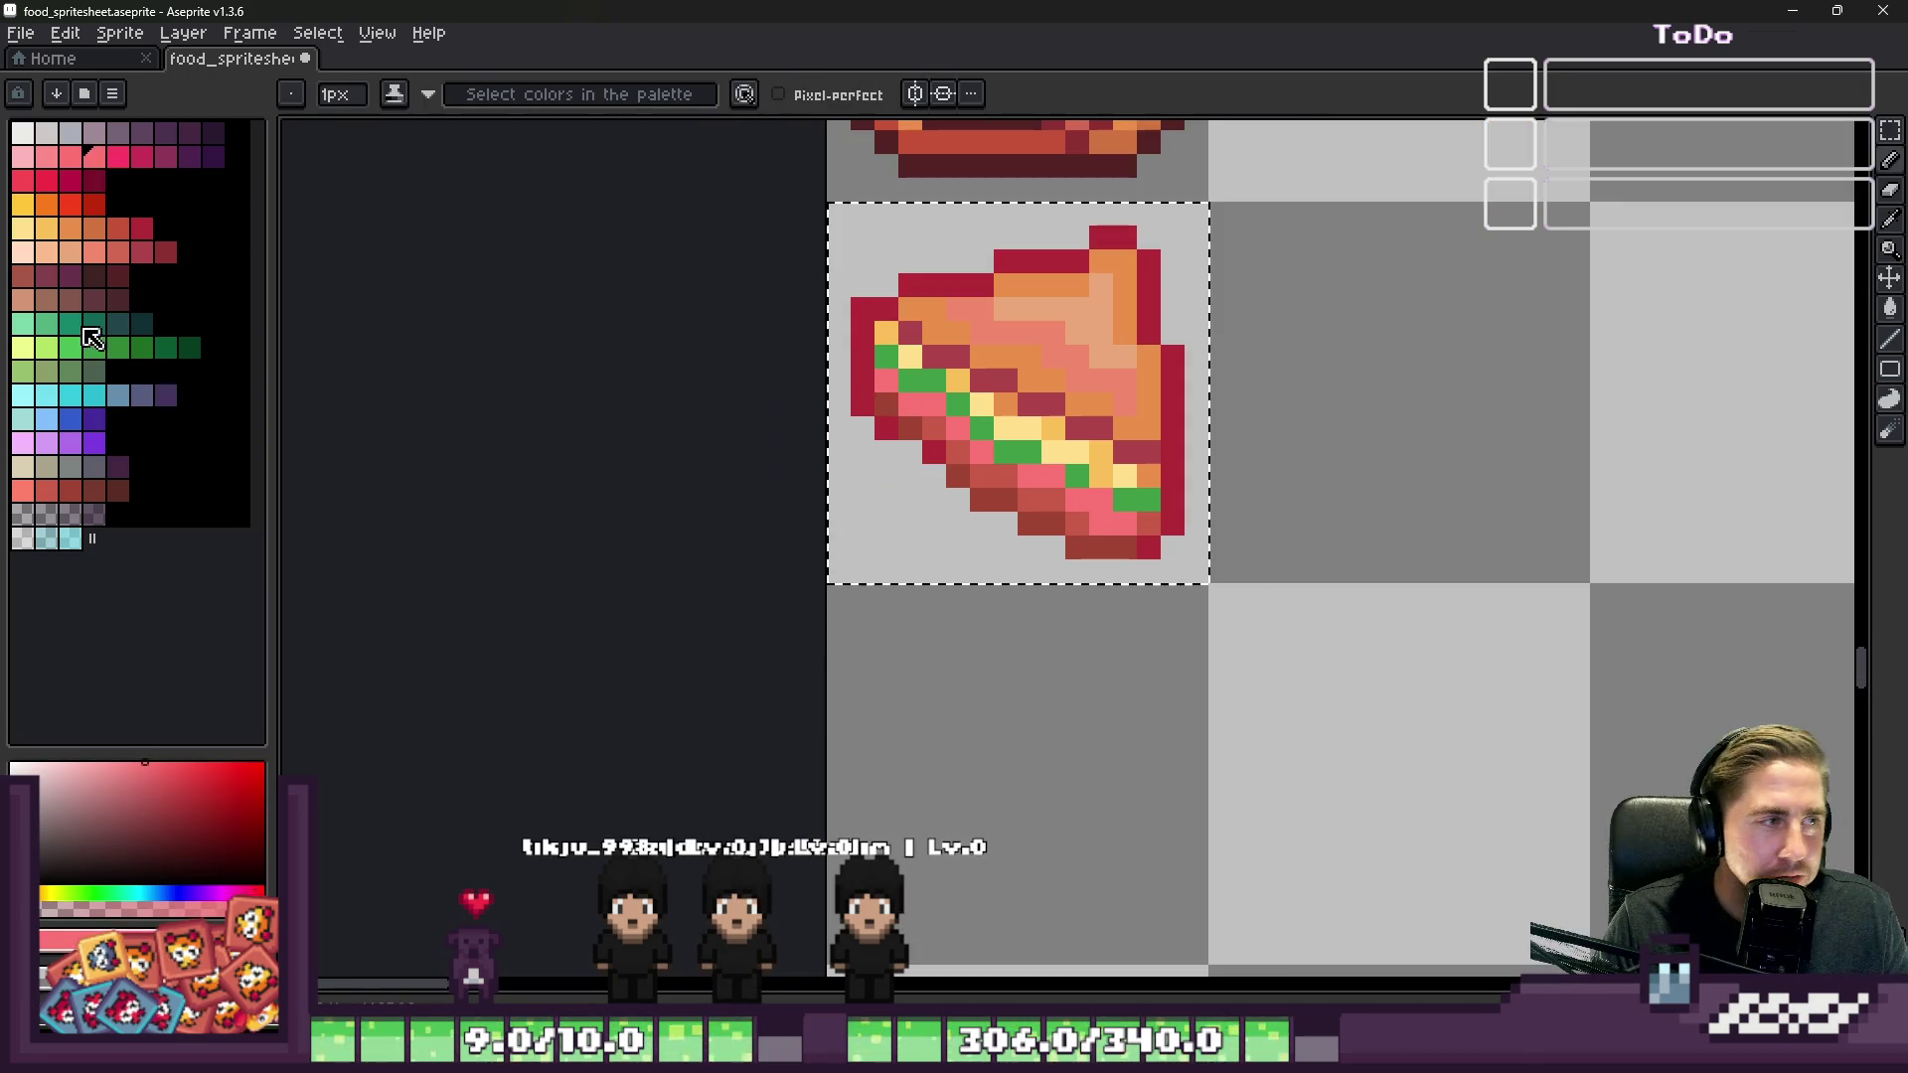
left_click(47, 157)
scroll(929, 493, "up", 3)
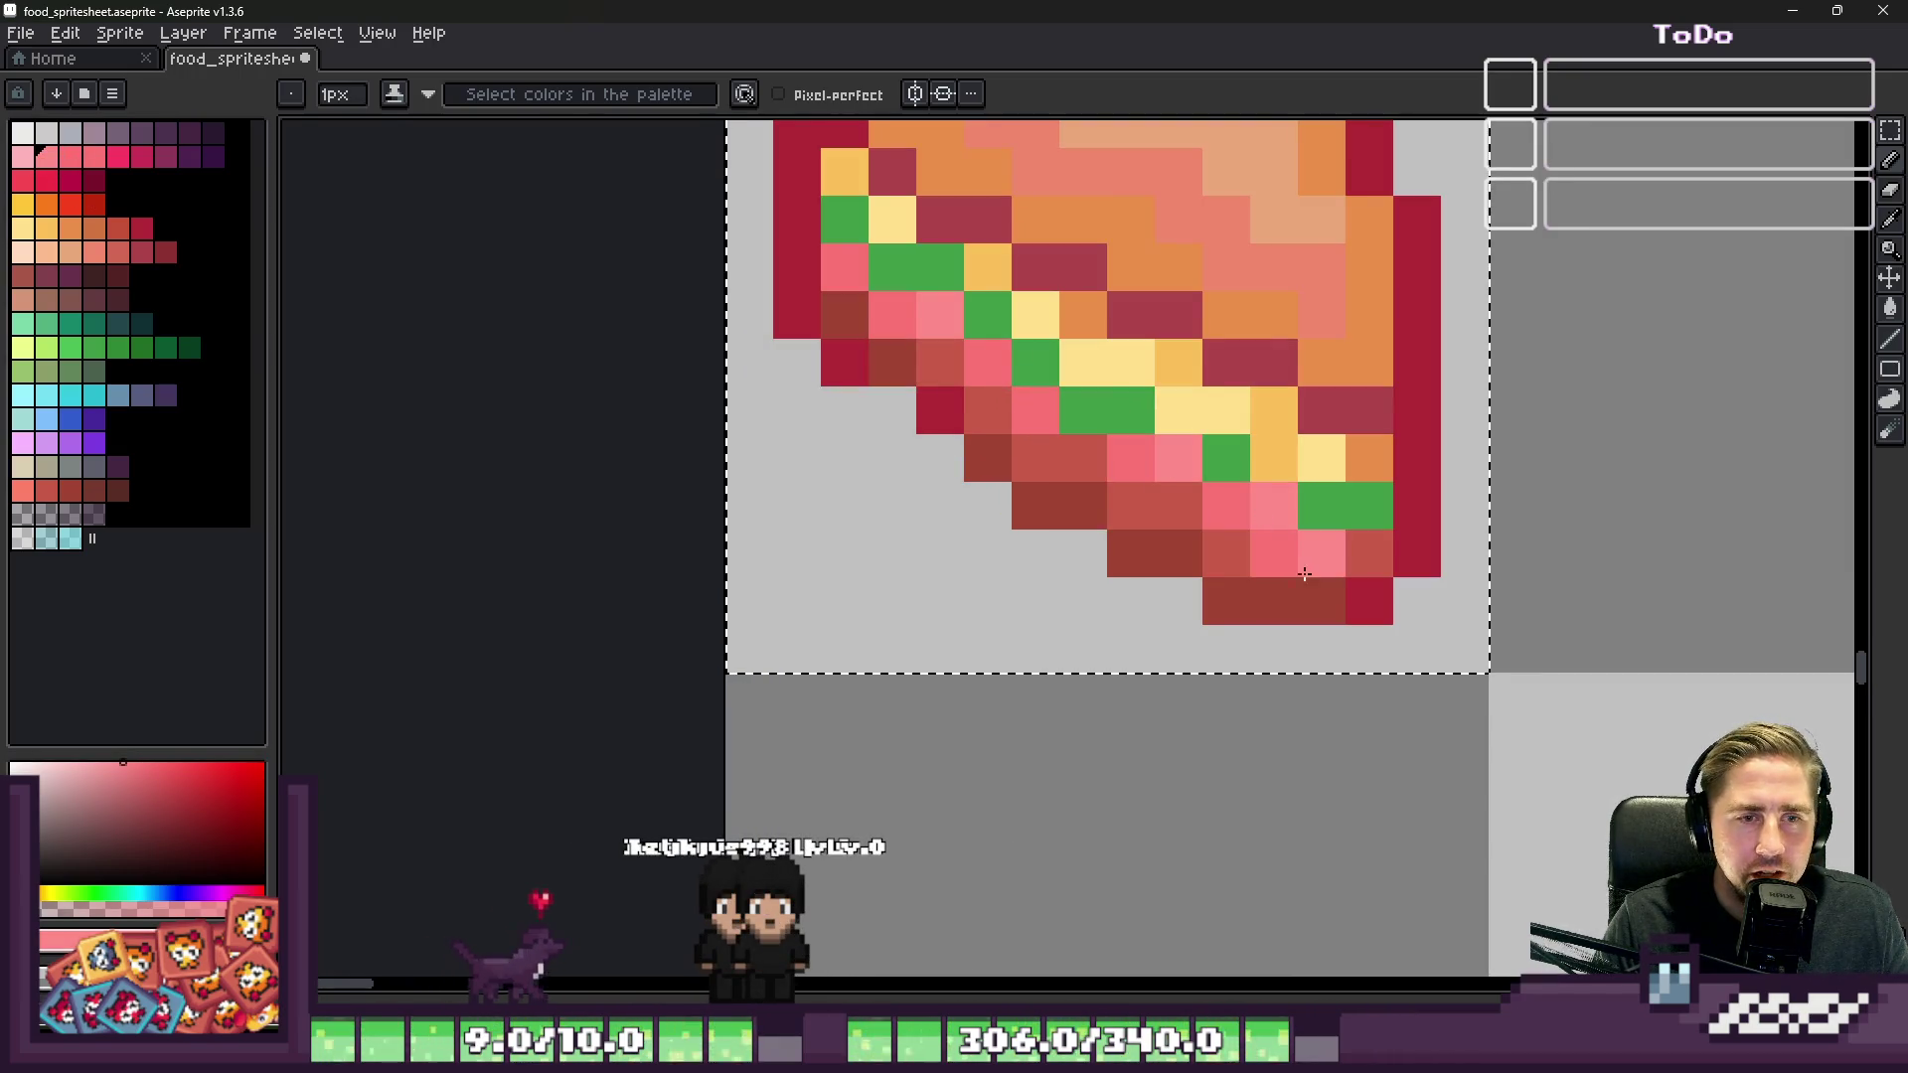
scroll(855, 422, "down", 6)
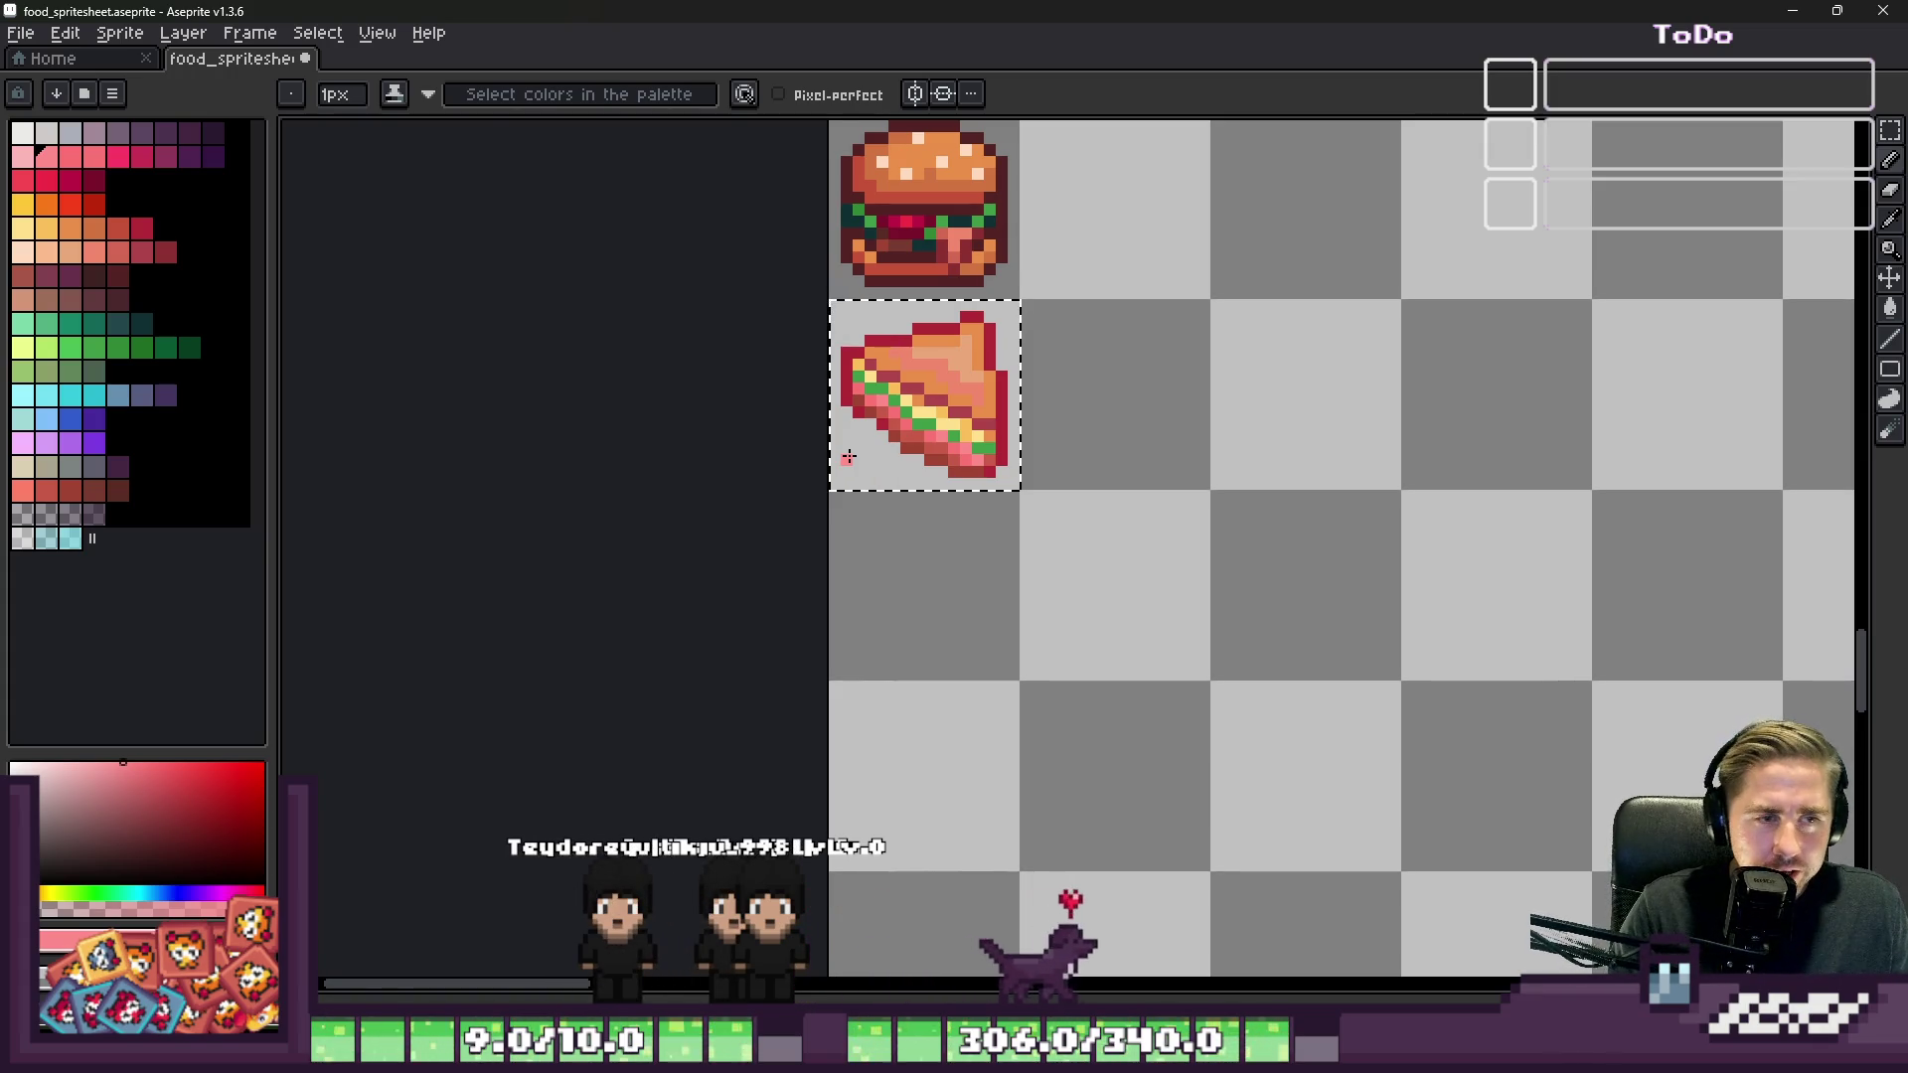
scroll(1025, 447, "up", 4)
Step: Sample the sandwich orange, choose a darker orange swatch, and darken the upper orange pixels
left_click(1013, 371, "alt")
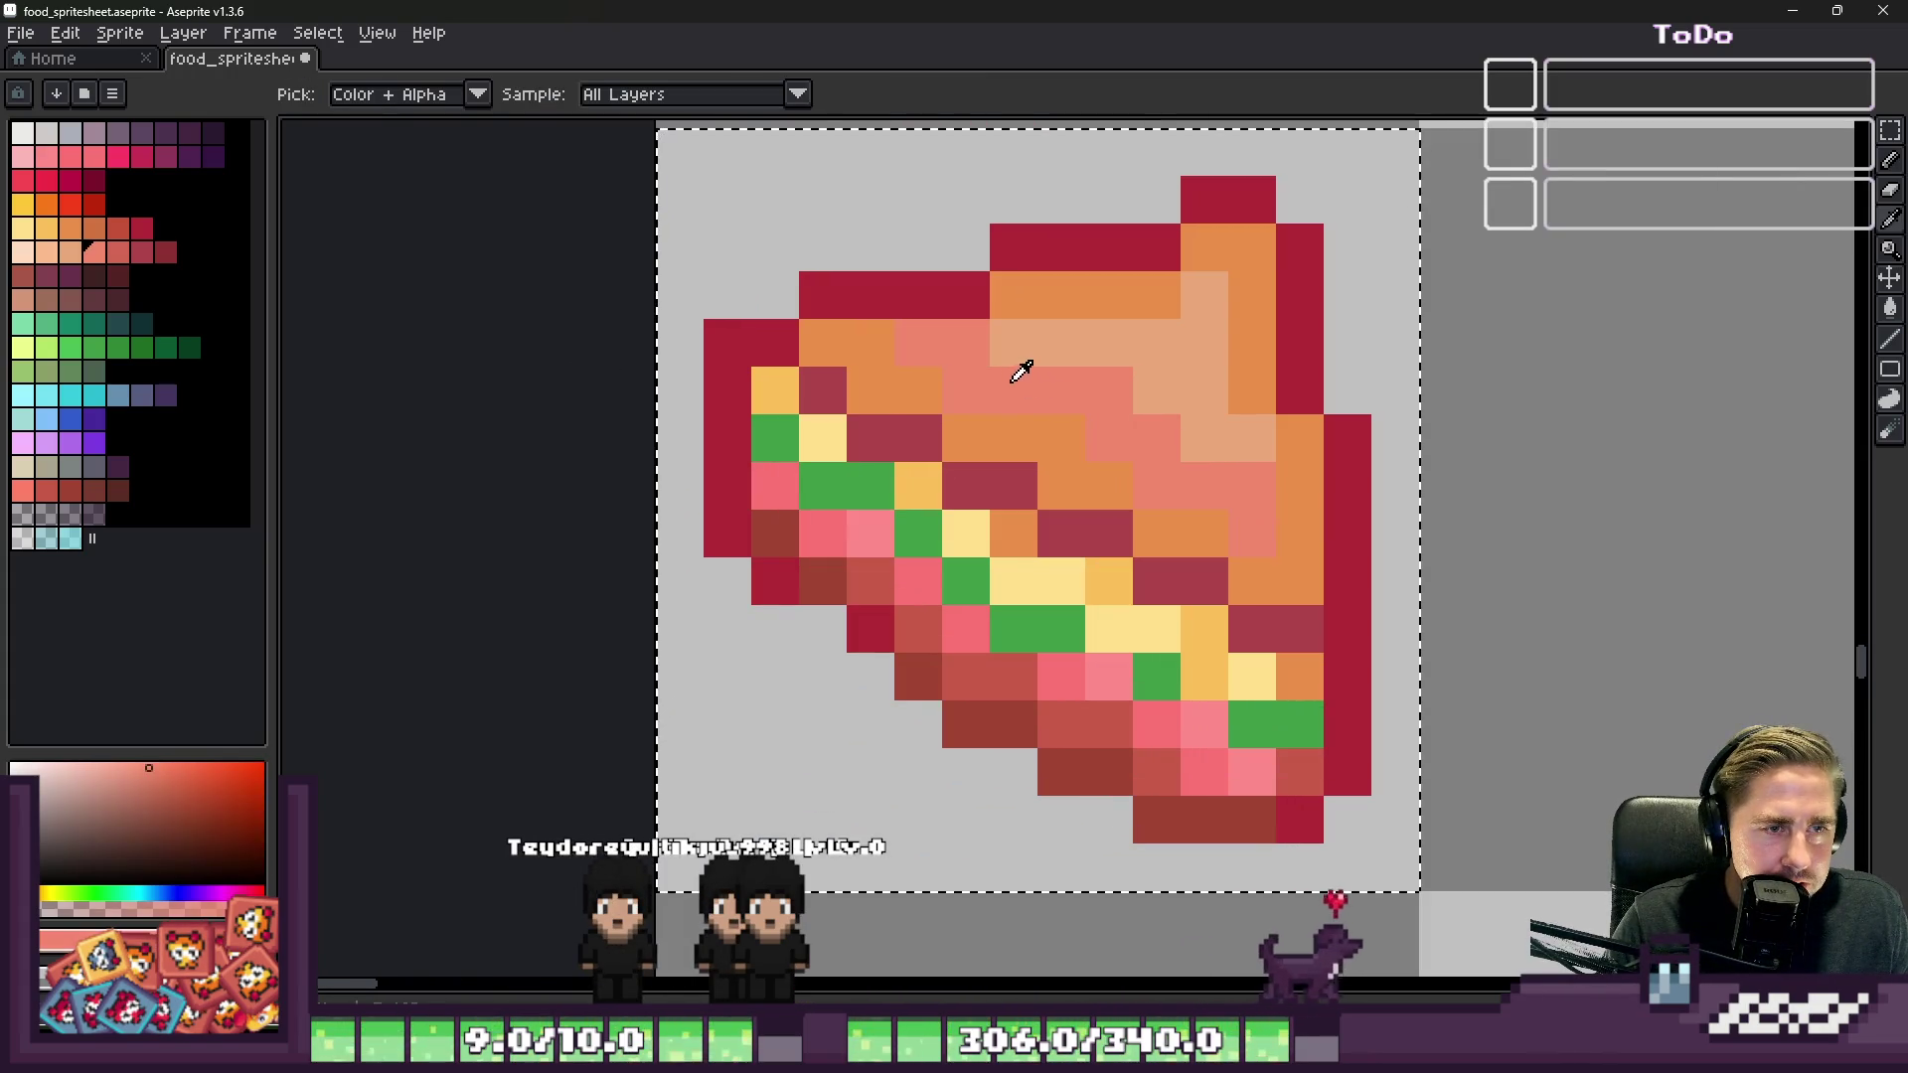
left_click(1009, 430, "alt")
left_click(94, 229)
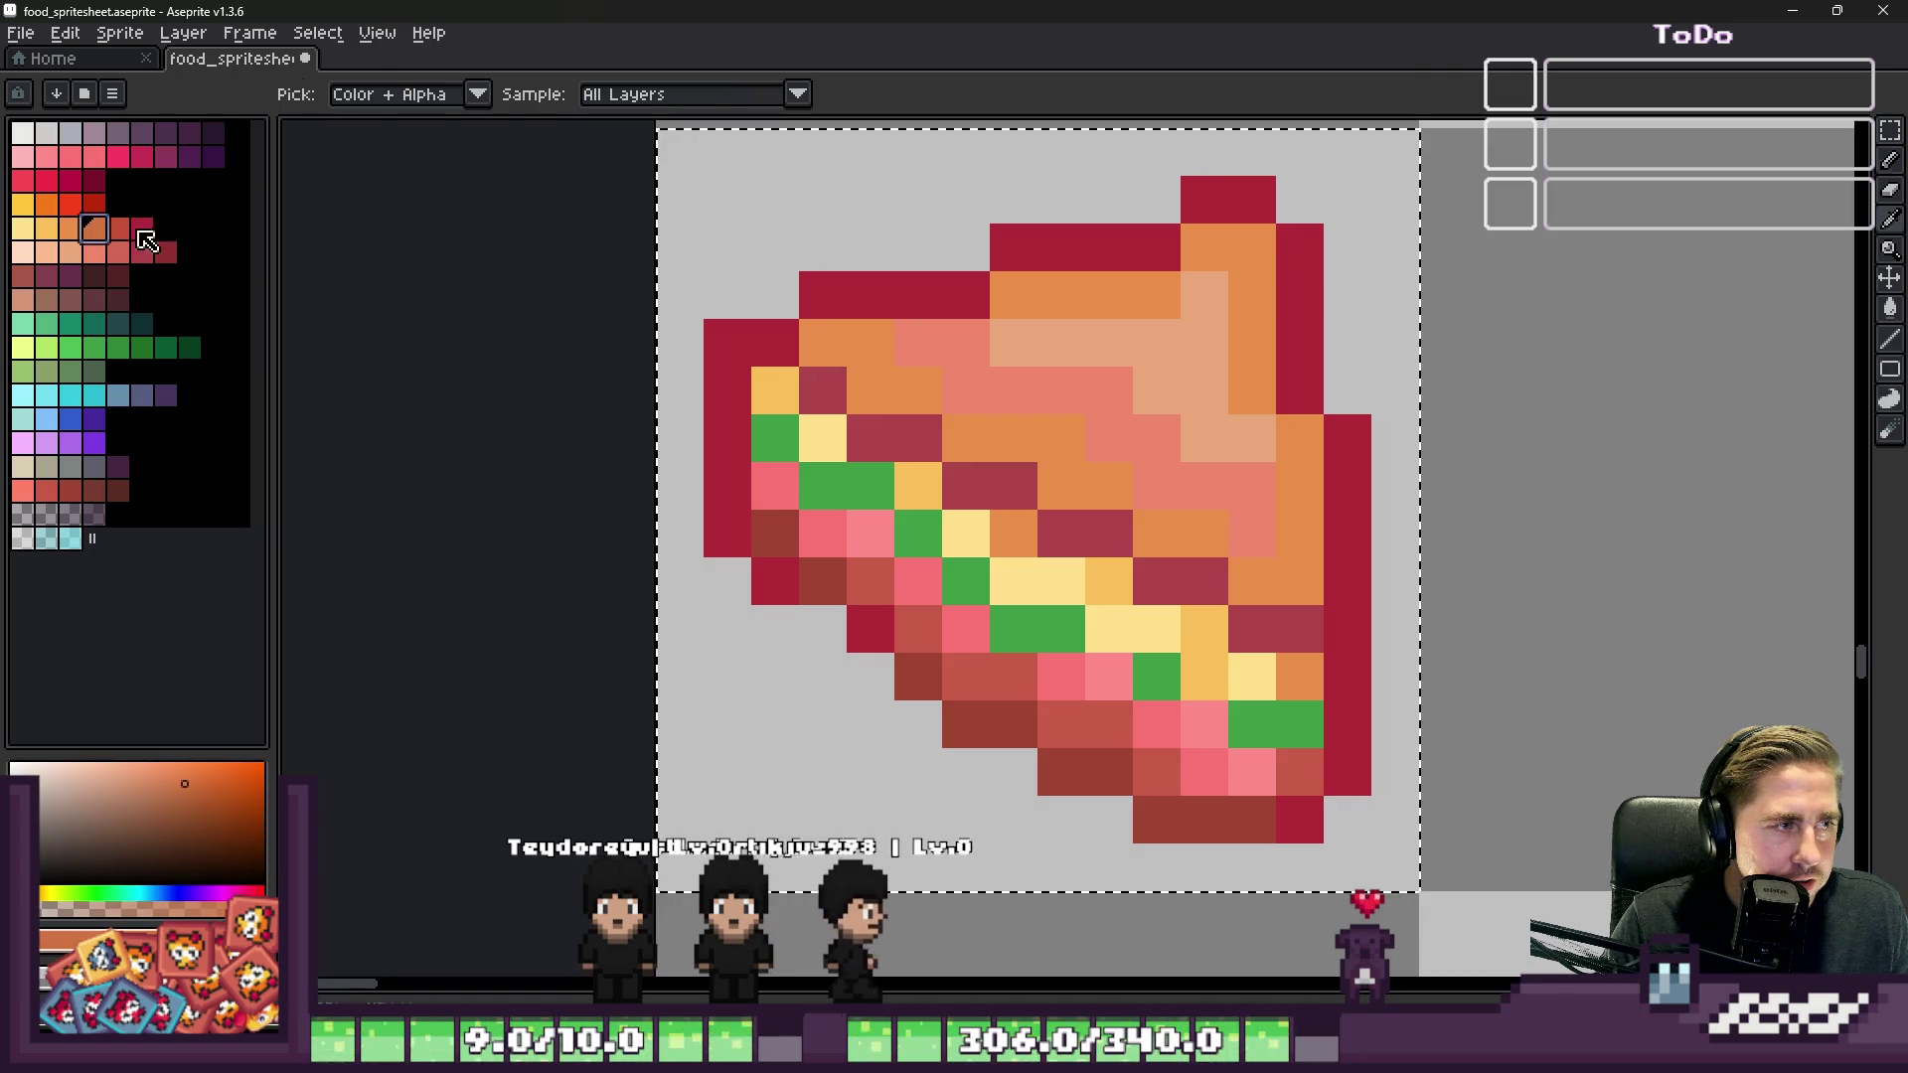
left_click(851, 337)
left_click(822, 343)
left_click(871, 390)
left_click(919, 391)
Step: Darken the remaining orange pixels down toward the sprite's lower right
left_click(1014, 439)
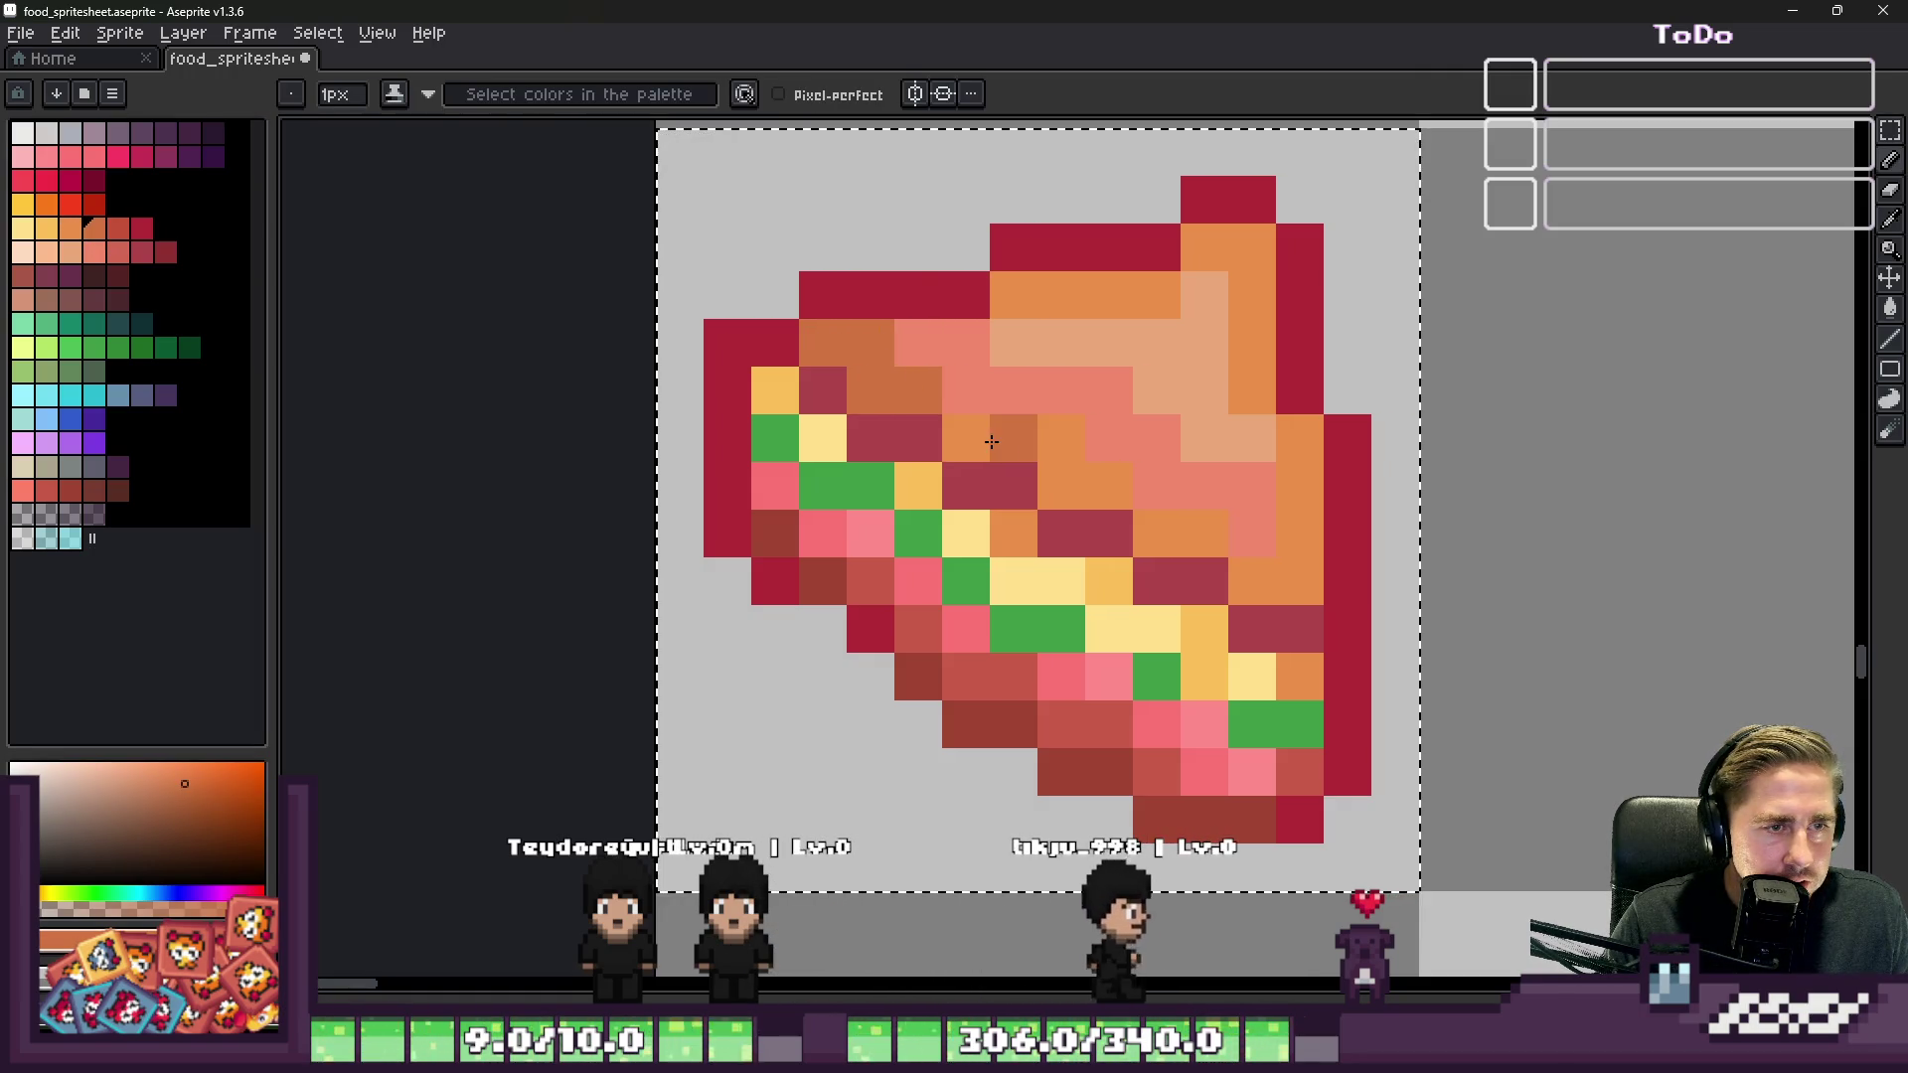
left_click(966, 439)
left_click(1069, 434)
left_click(1062, 486)
left_click(1205, 534)
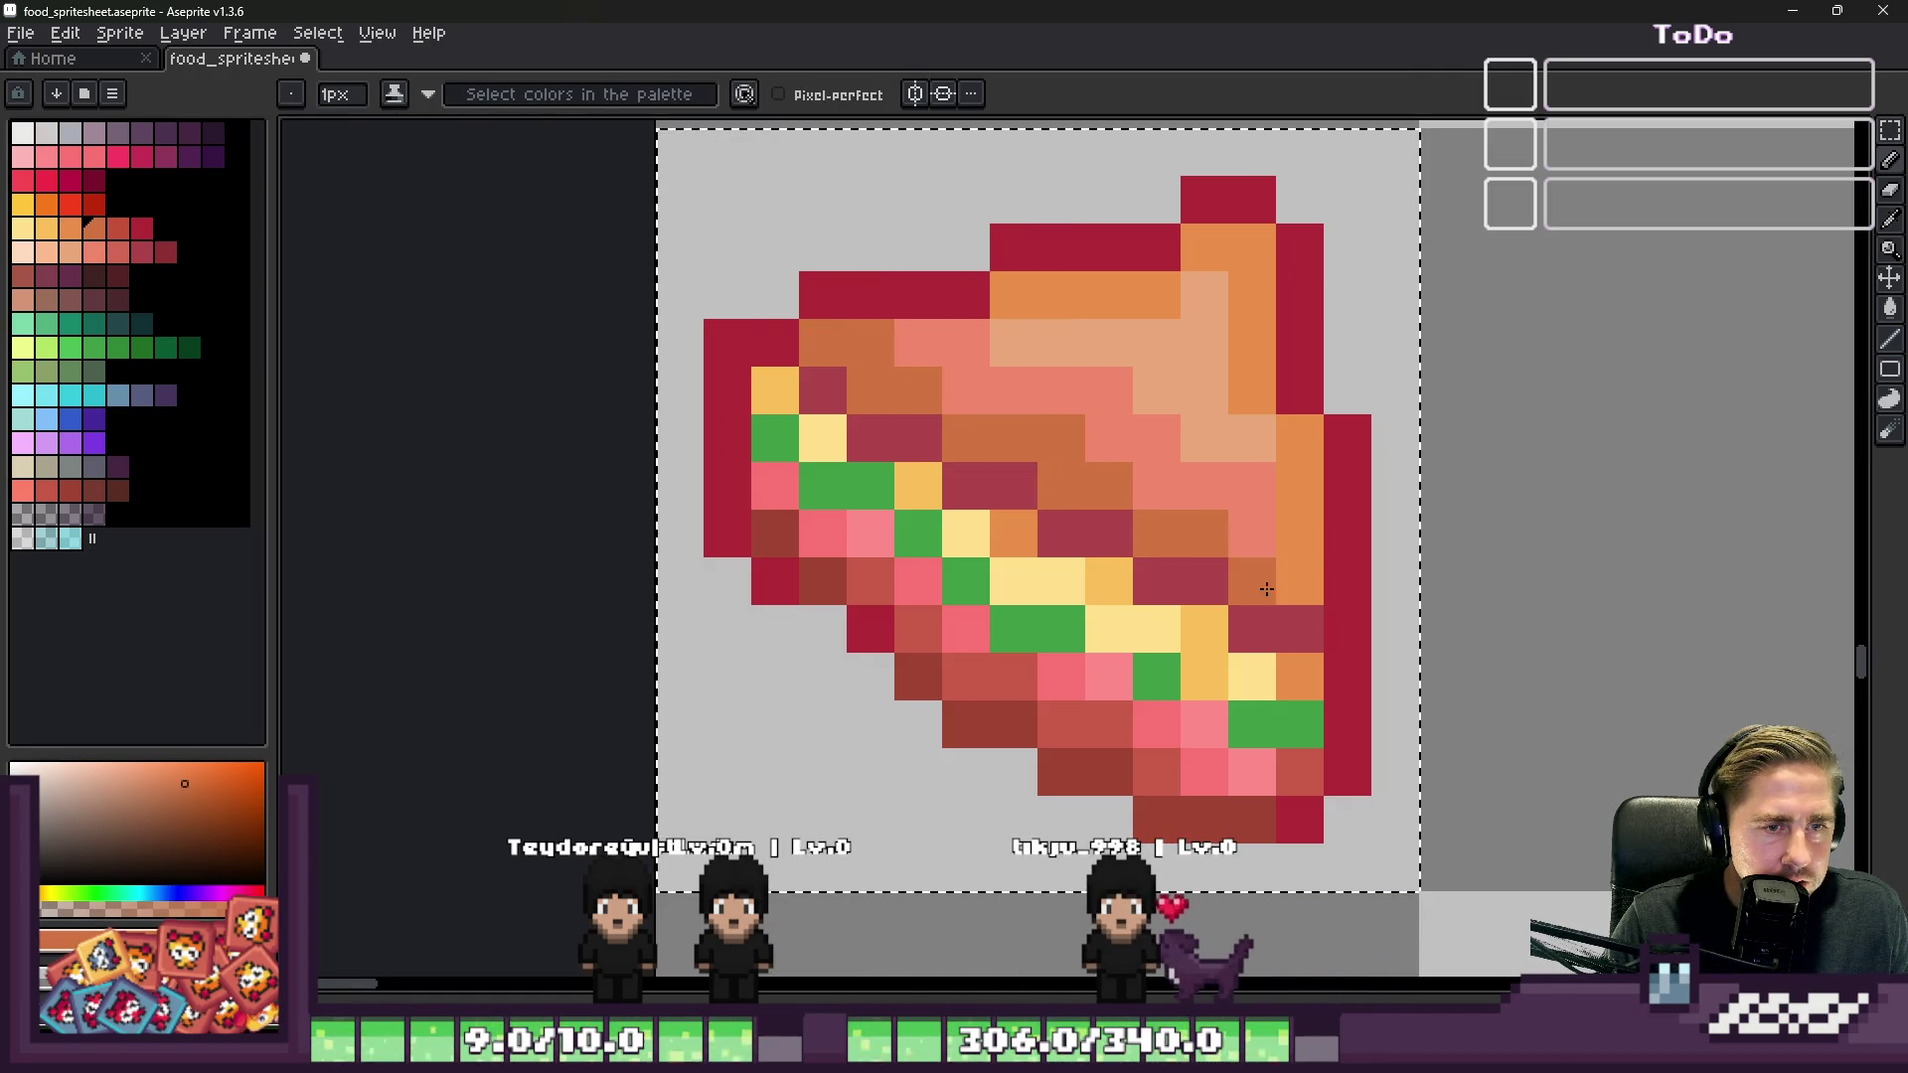
left_click(1282, 581)
scroll(1019, 454, "down", 4)
scroll(1056, 561, "down", 2)
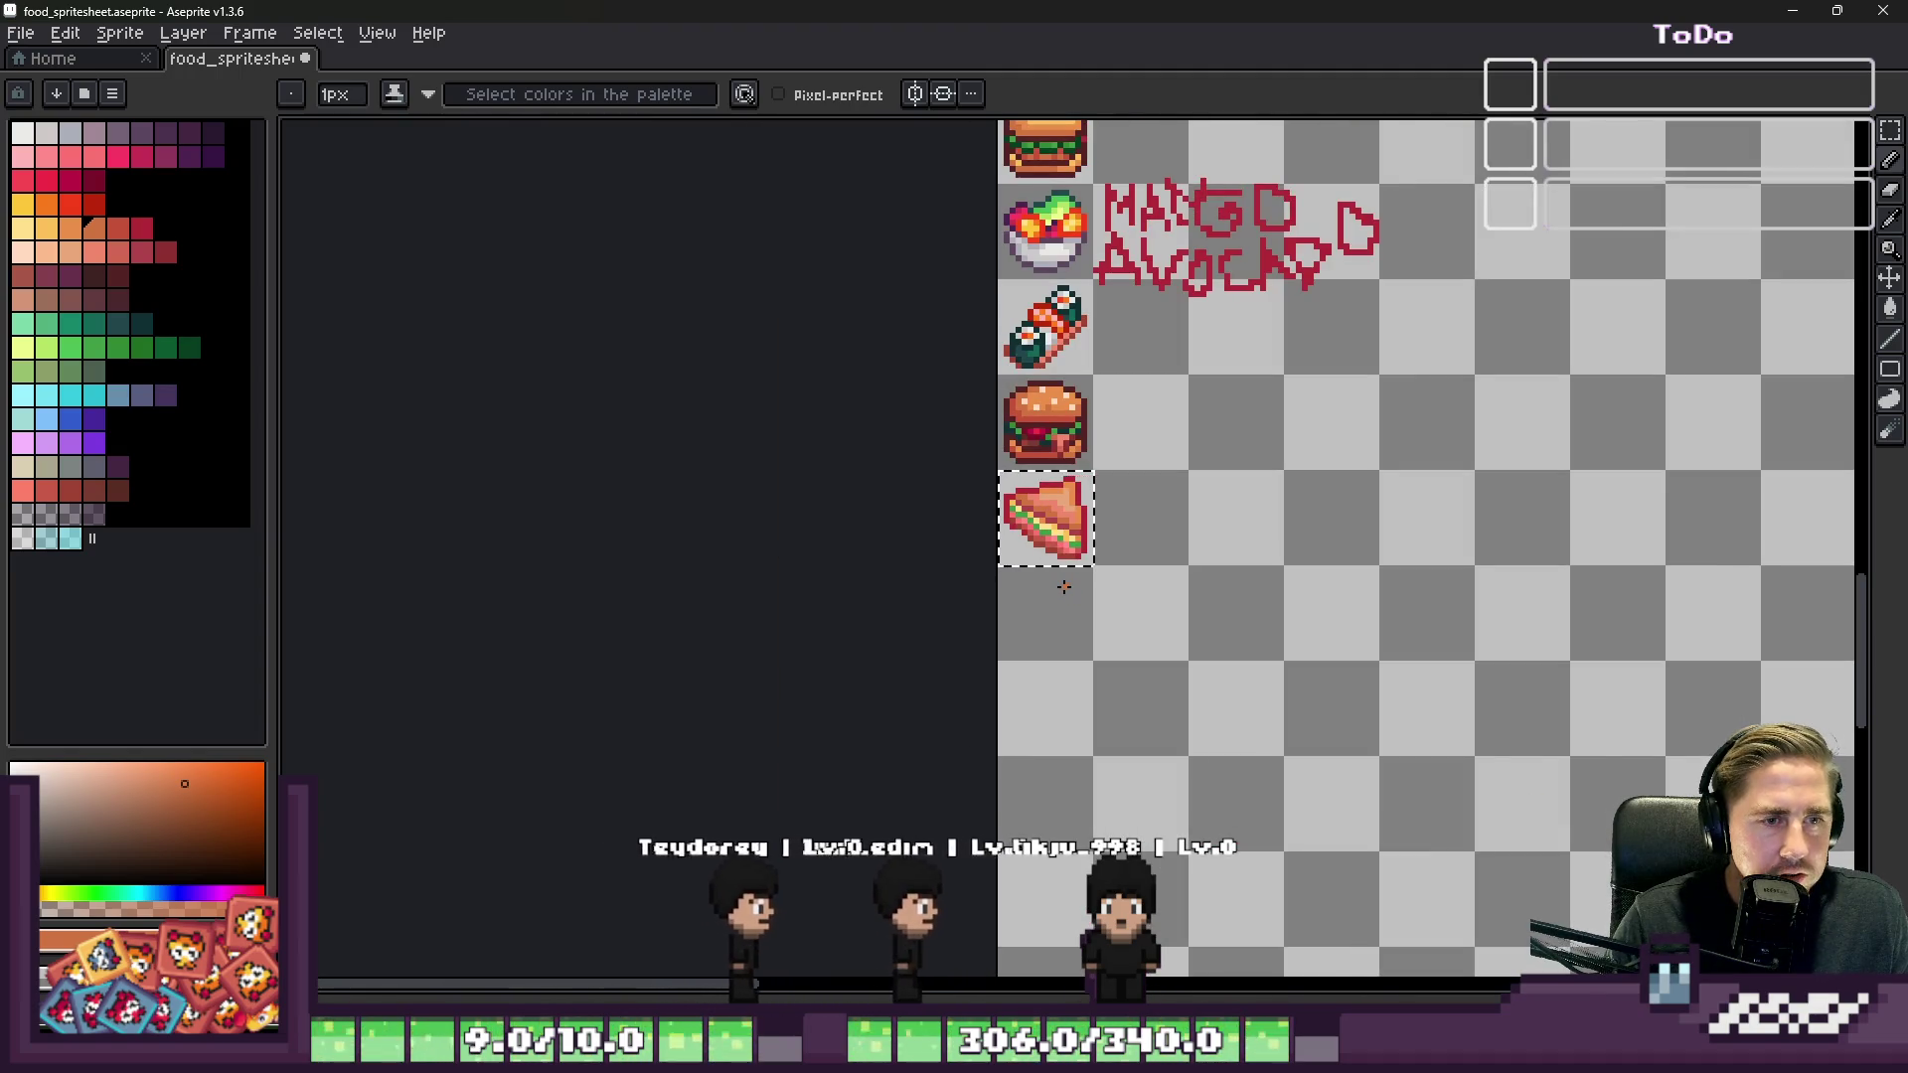
scroll(1064, 586, "up", 2)
scroll(1038, 547, "up", 3)
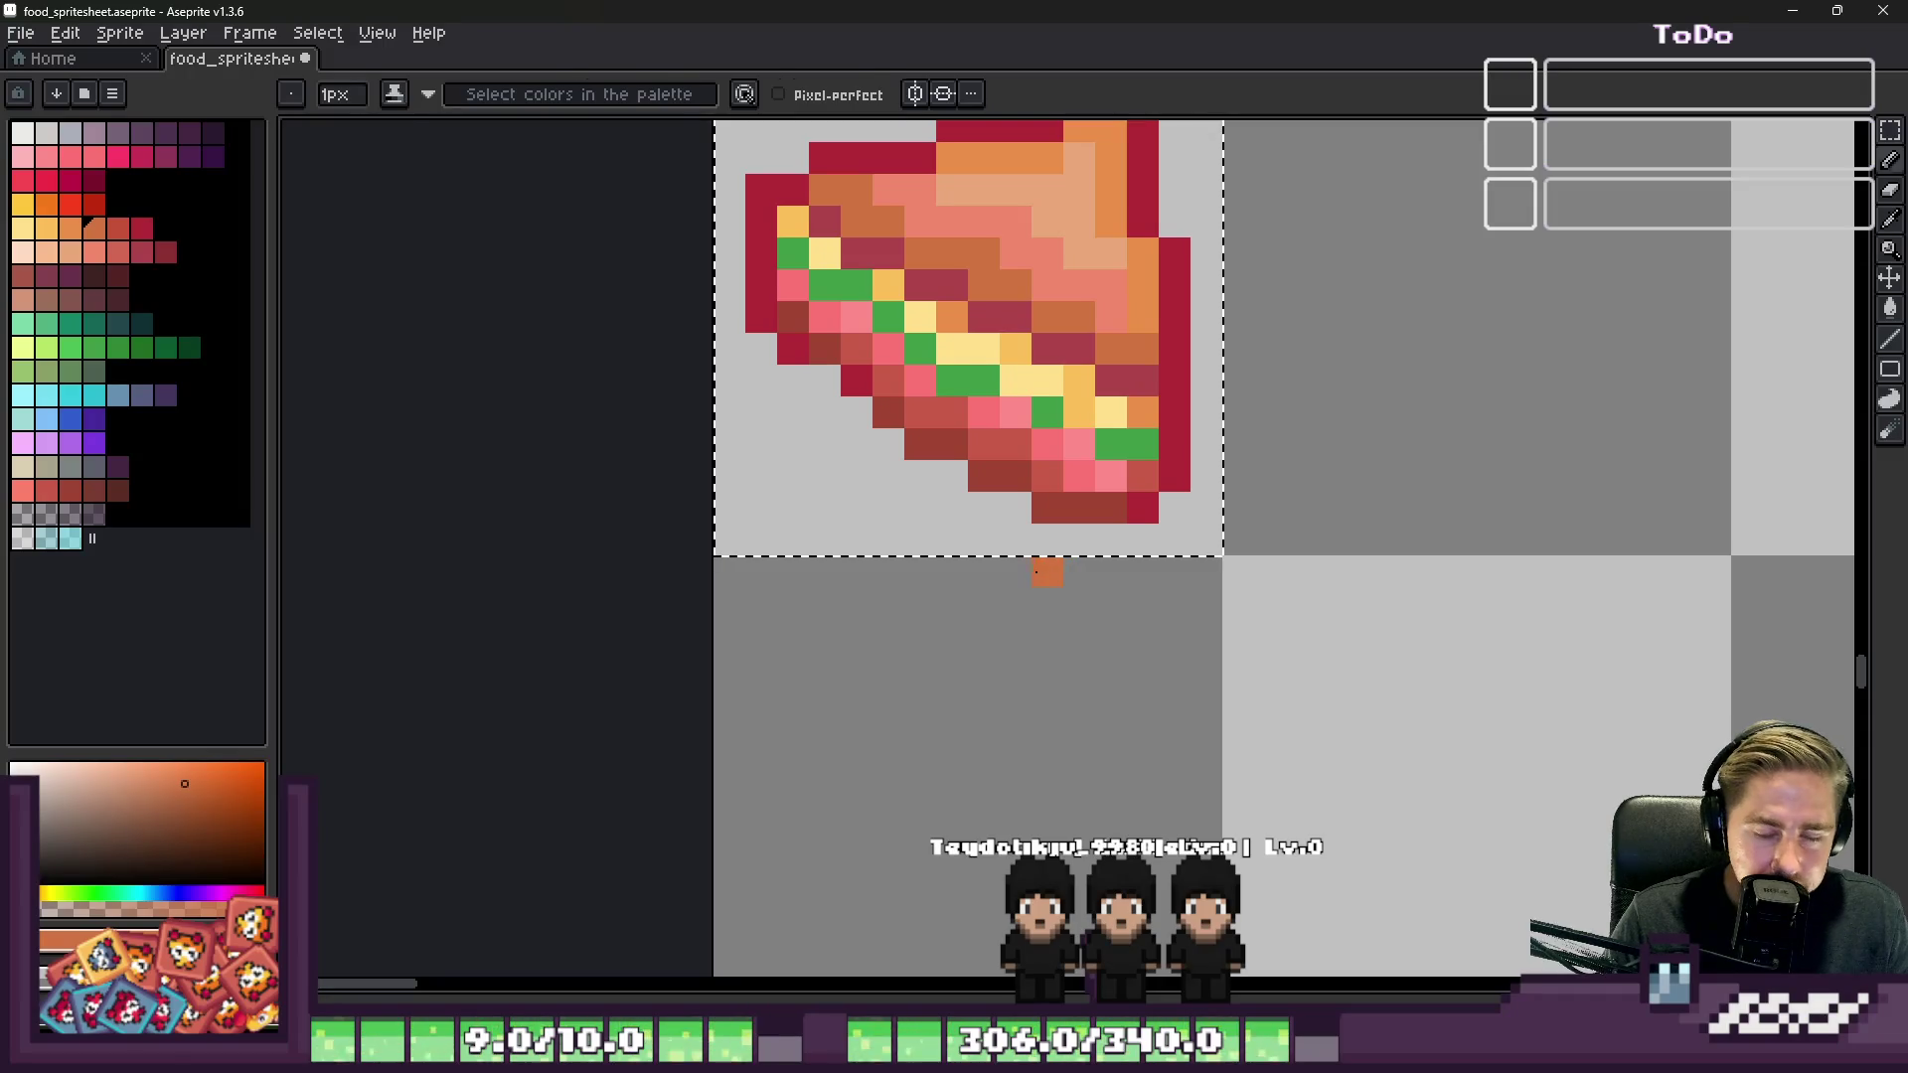
Step: Select the older ham sandwich sprite's cell with the rectangular marquee
key("m")
scroll(1047, 601, "down", 3)
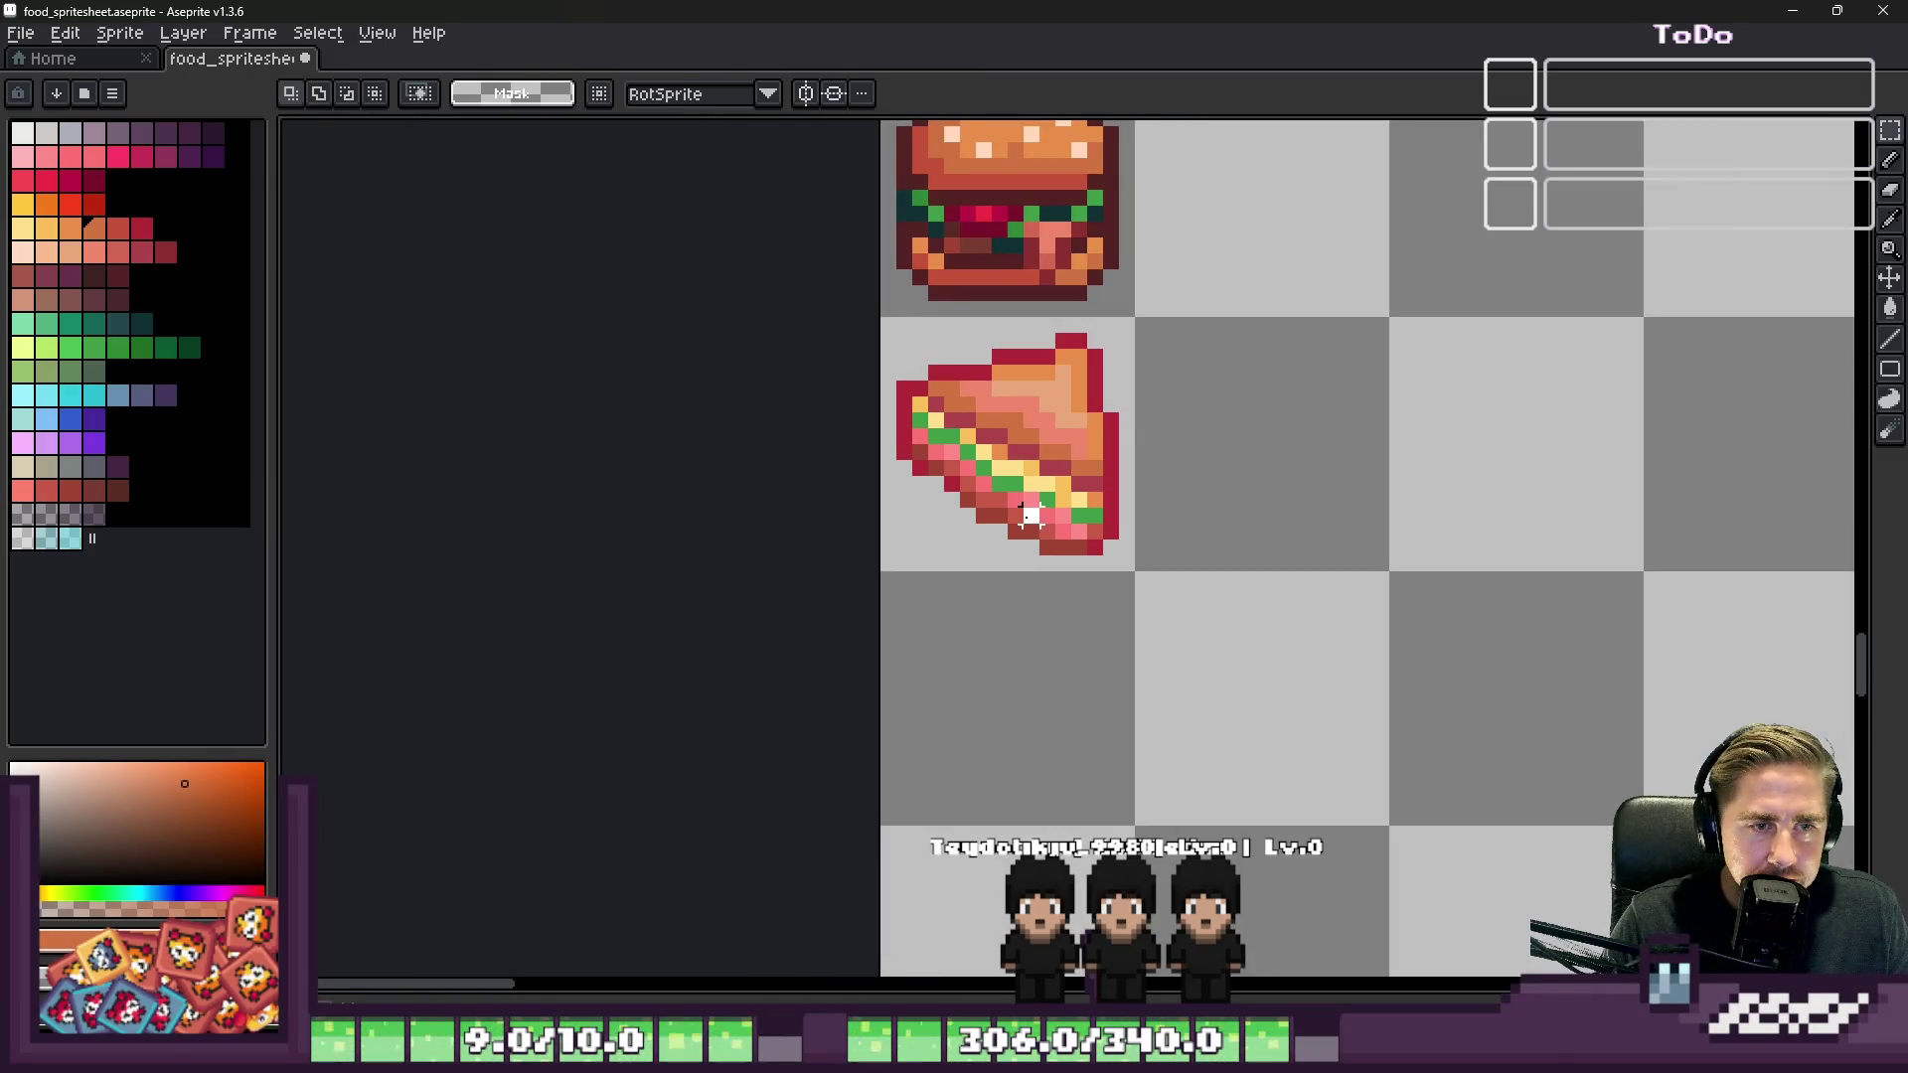
scroll(997, 656, "down", 4)
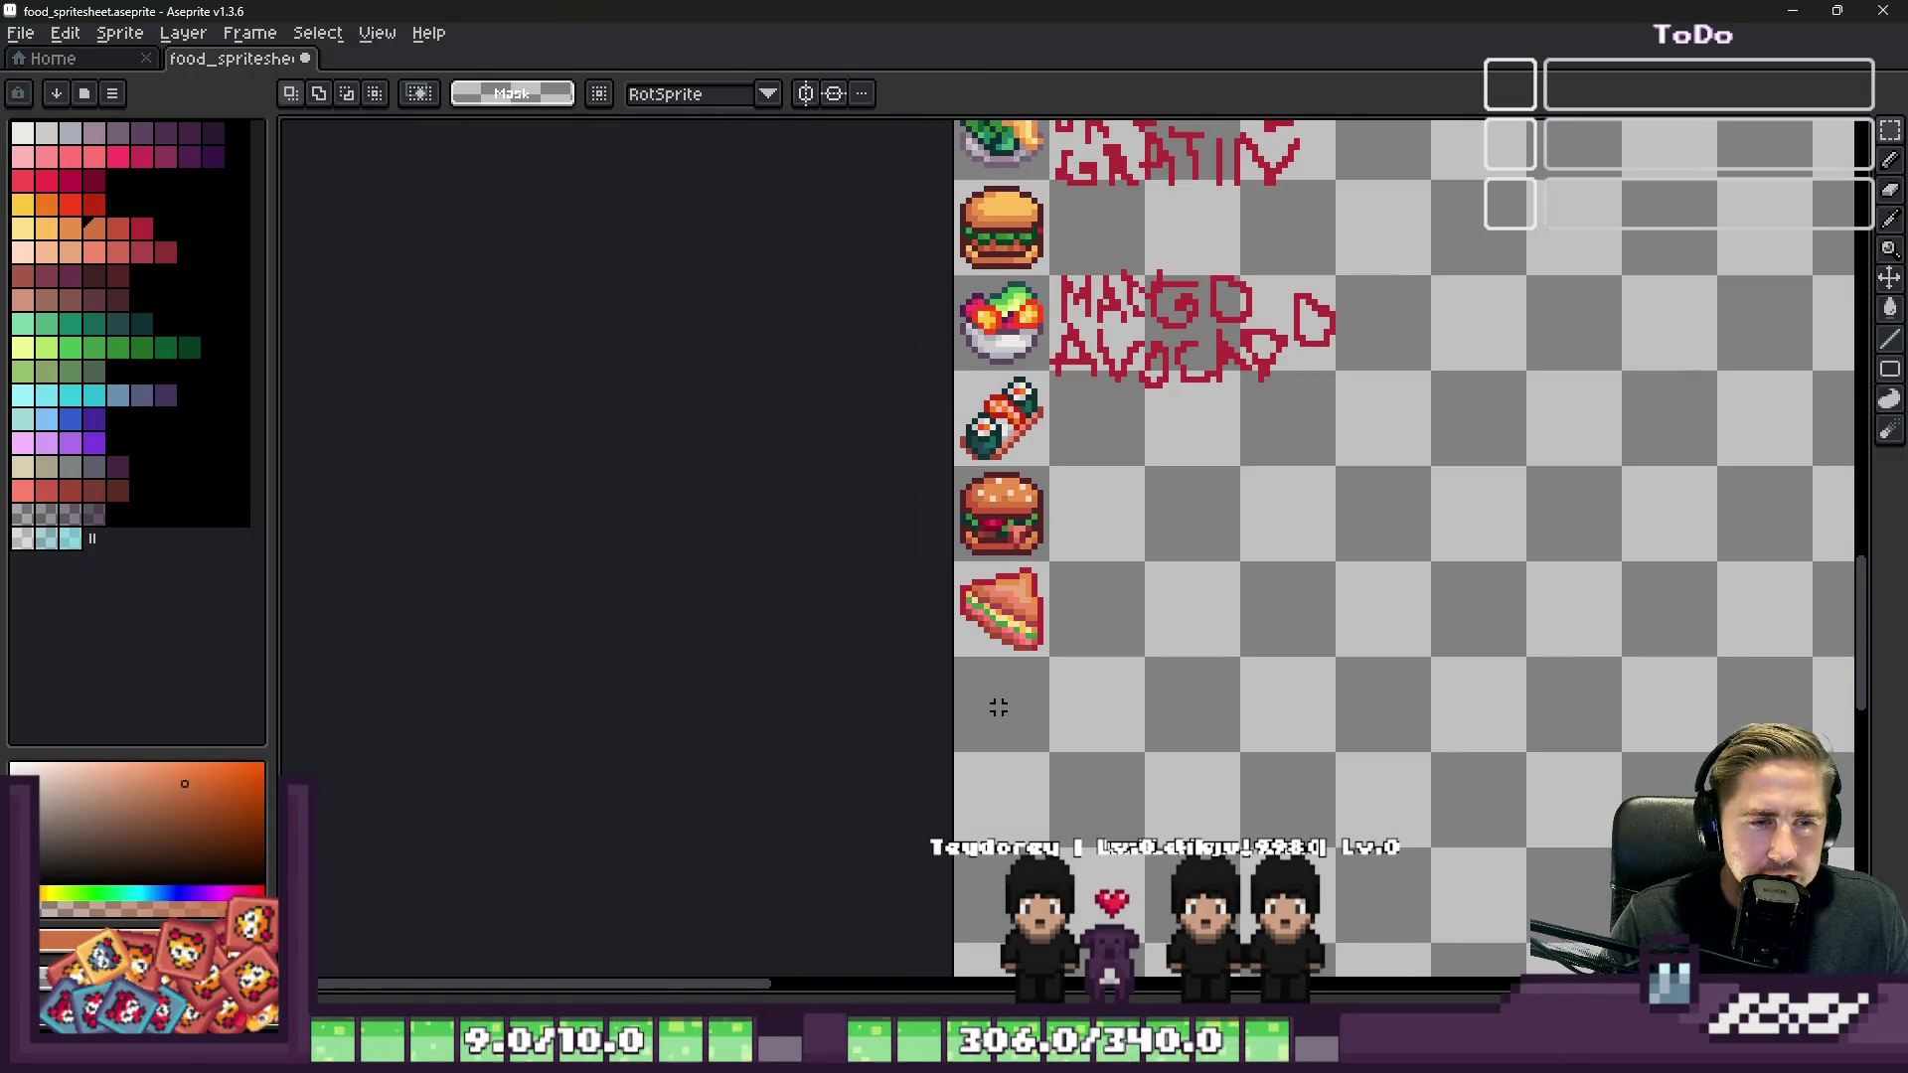
scroll(998, 707, "down", 3)
scroll(1073, 377, "up", 5)
scroll(1073, 378, "down", 1)
scroll(1073, 517, "up", 1)
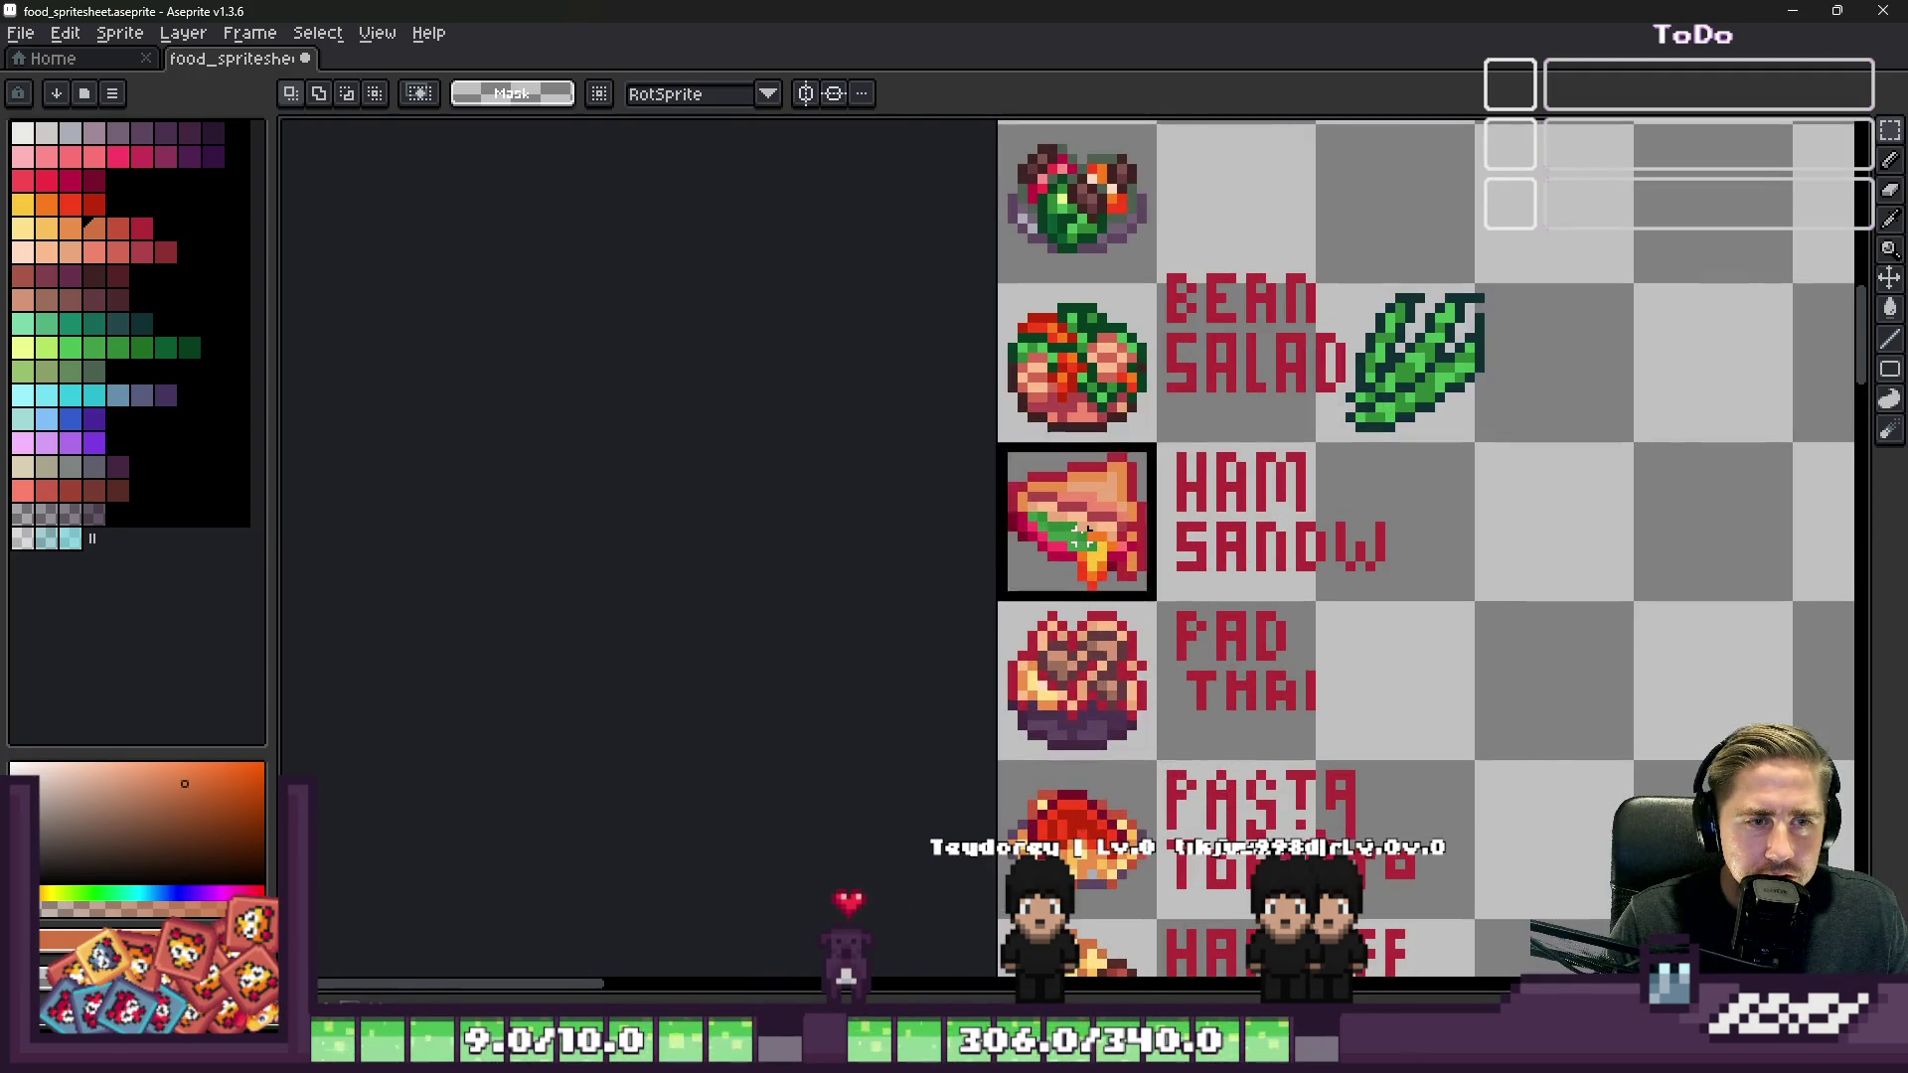
scroll(1172, 284, "down", 5)
scroll(1172, 285, "up", 8)
left_click_drag(825, 408, 1073, 664)
Step: Move the older sandwich beside the new one for comparison, then undo it
mouse_move(1069, 554)
left_mouse_down()
mouse_move(1196, 497)
mouse_move(1243, 500)
left_mouse_up()
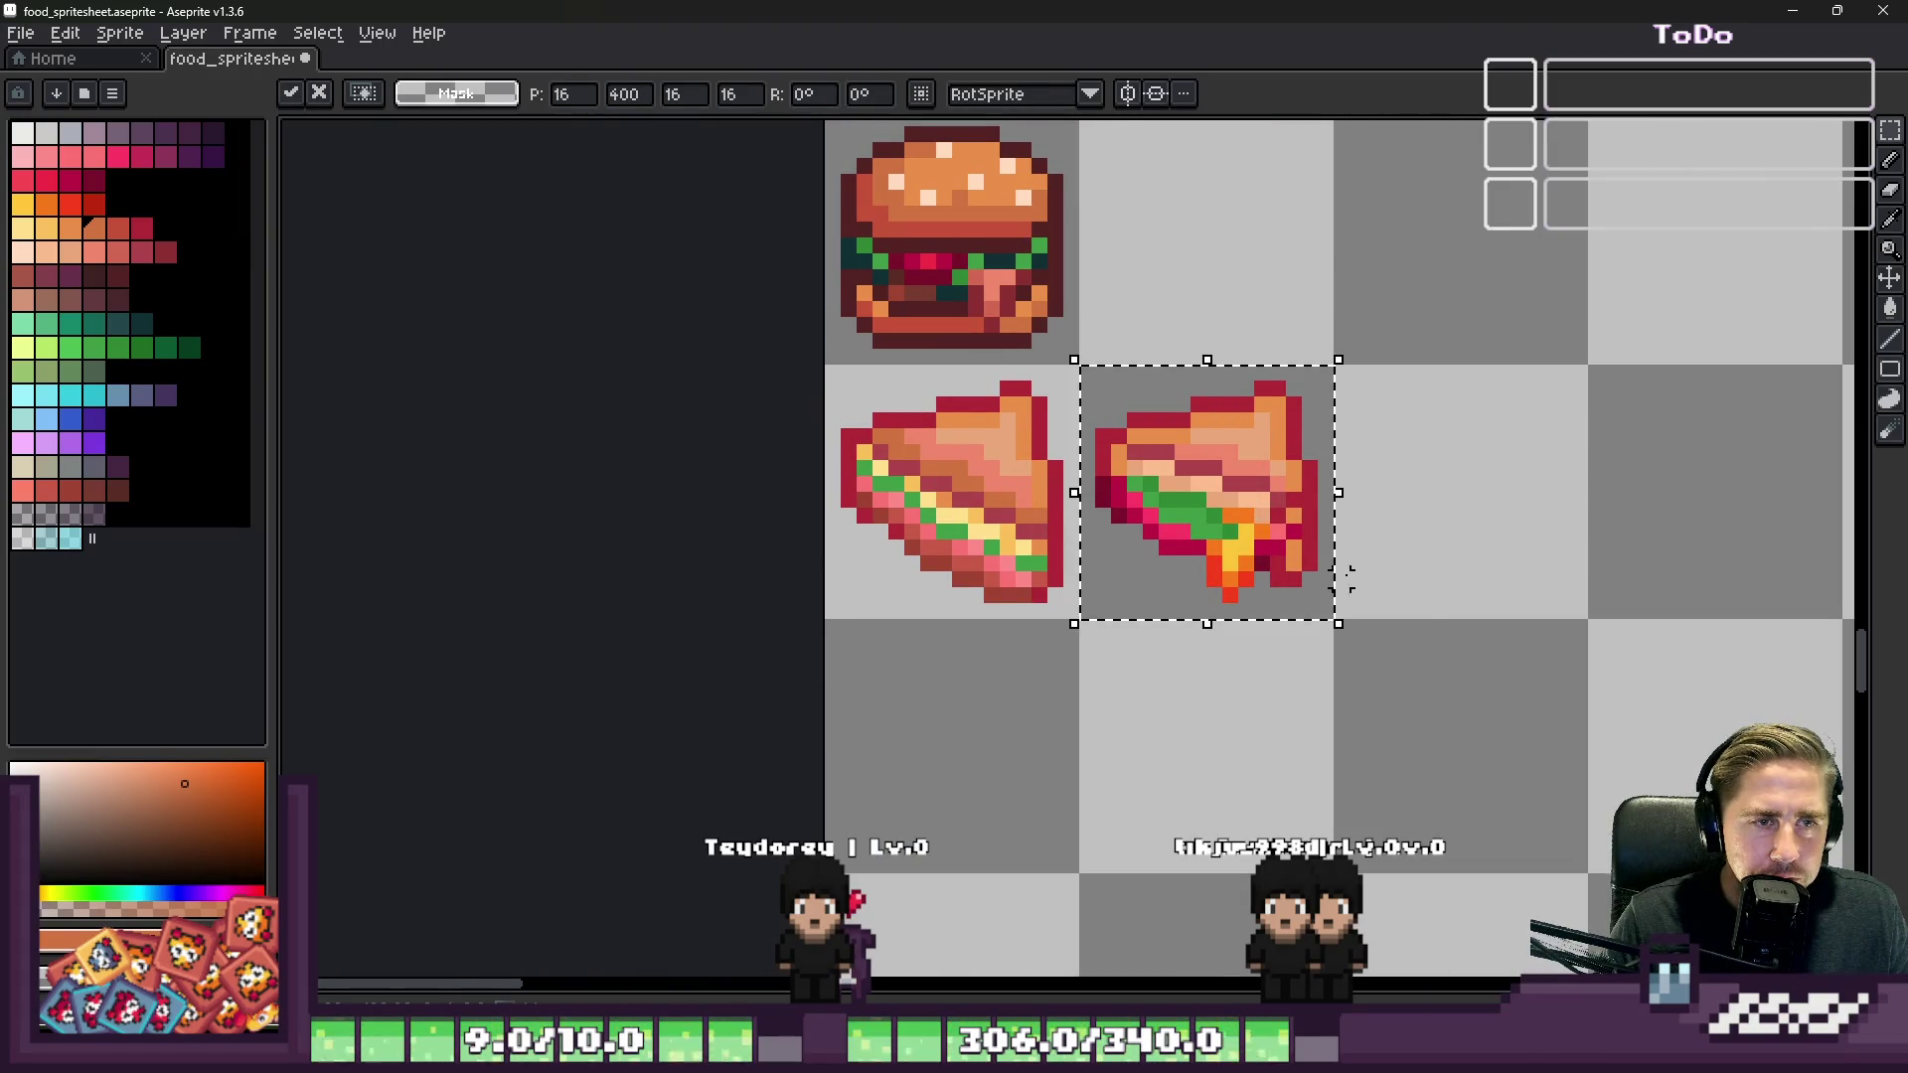
key("ctrl+d")
scroll(1120, 465, "up", 1)
scroll(1120, 465, "down", 3)
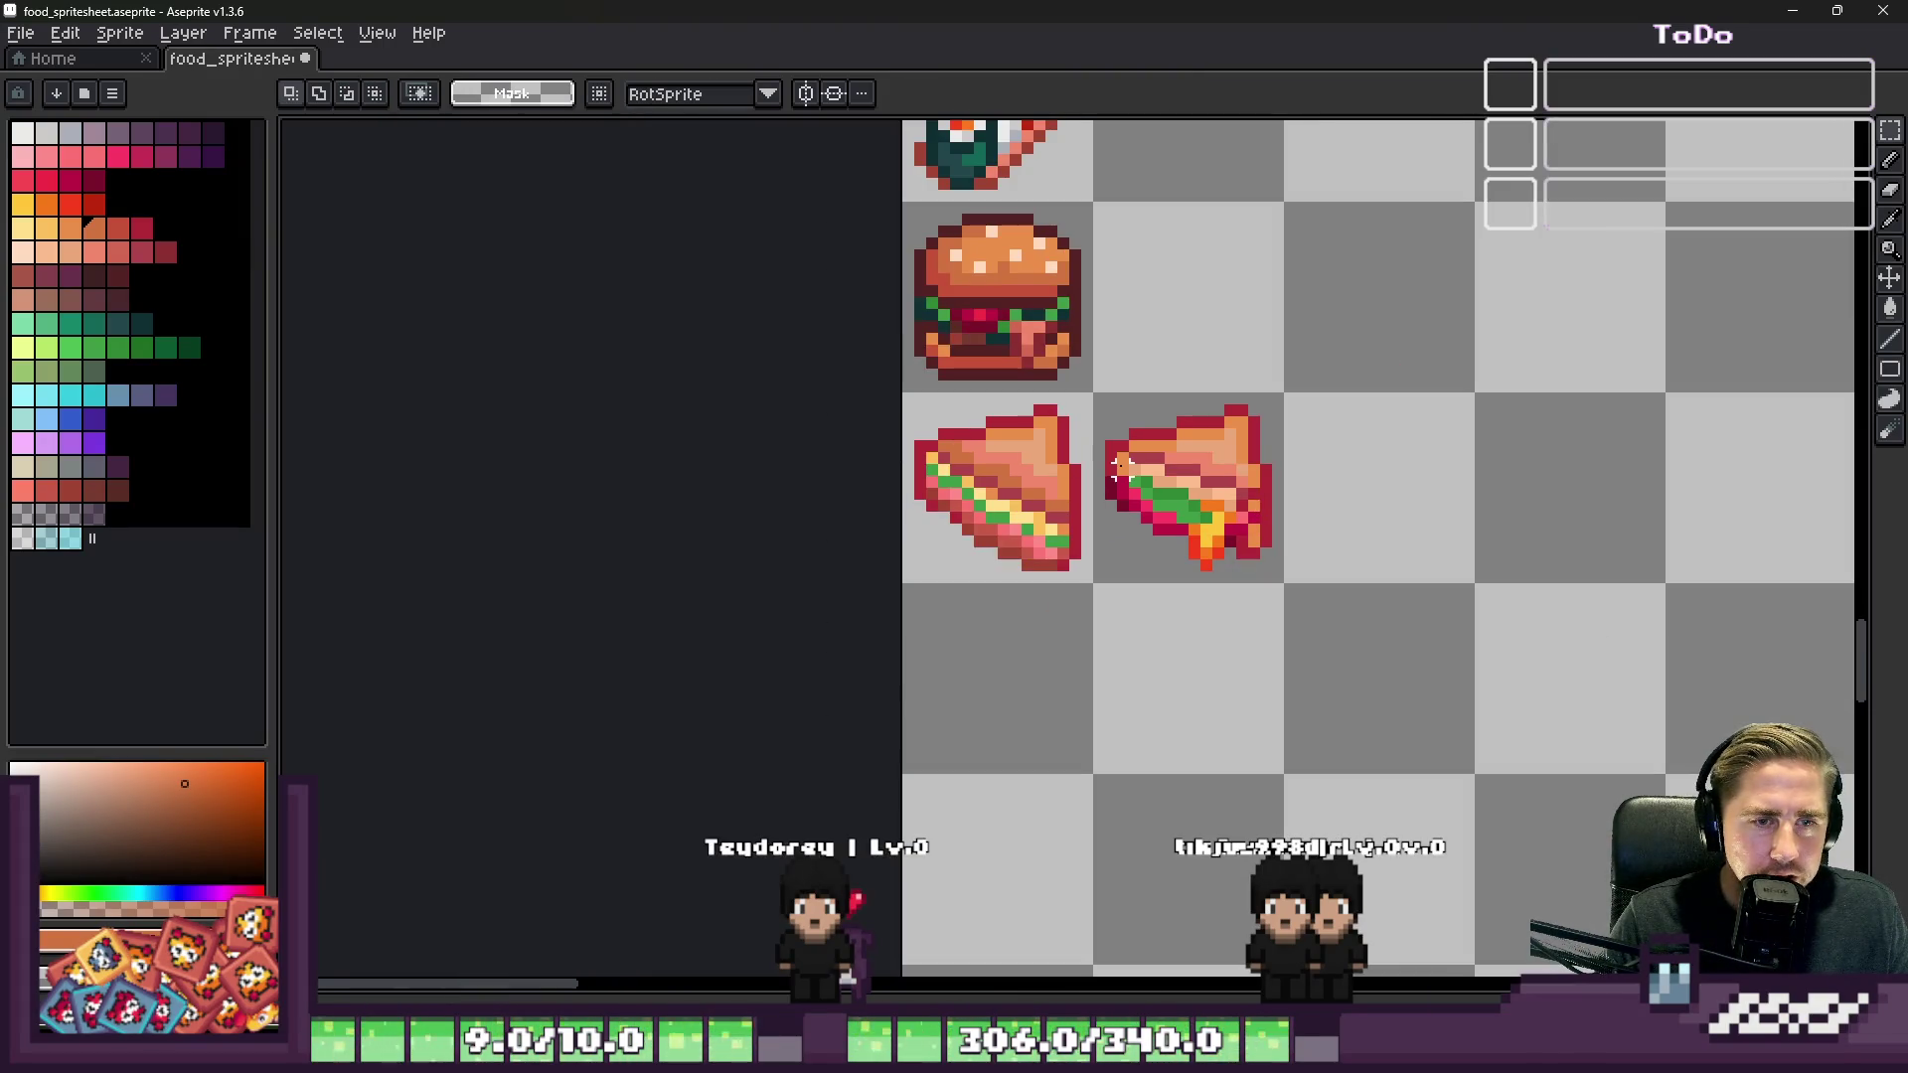
scroll(1195, 577, "down", 2)
key("ctrl+z")
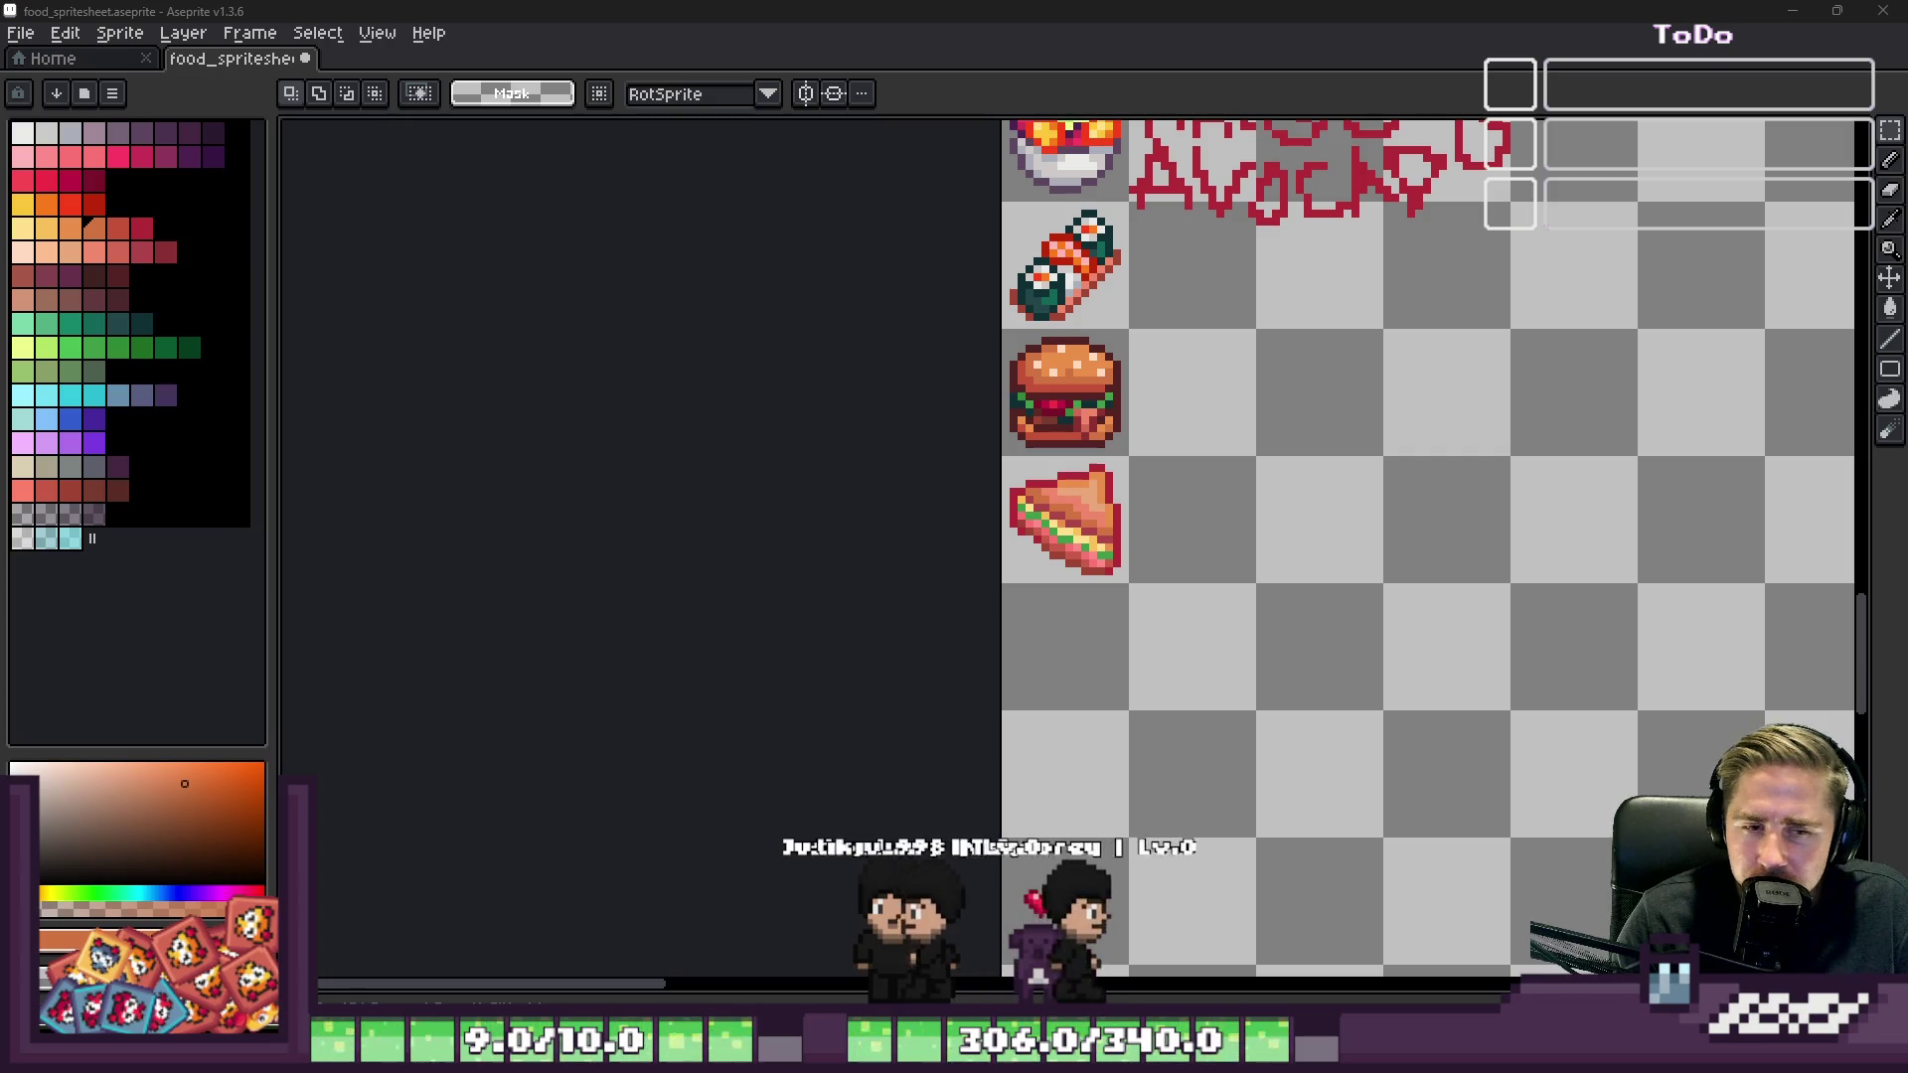
Step: Bring the Google image results browser window forward from the taskbar
mouse_move(1009, 991)
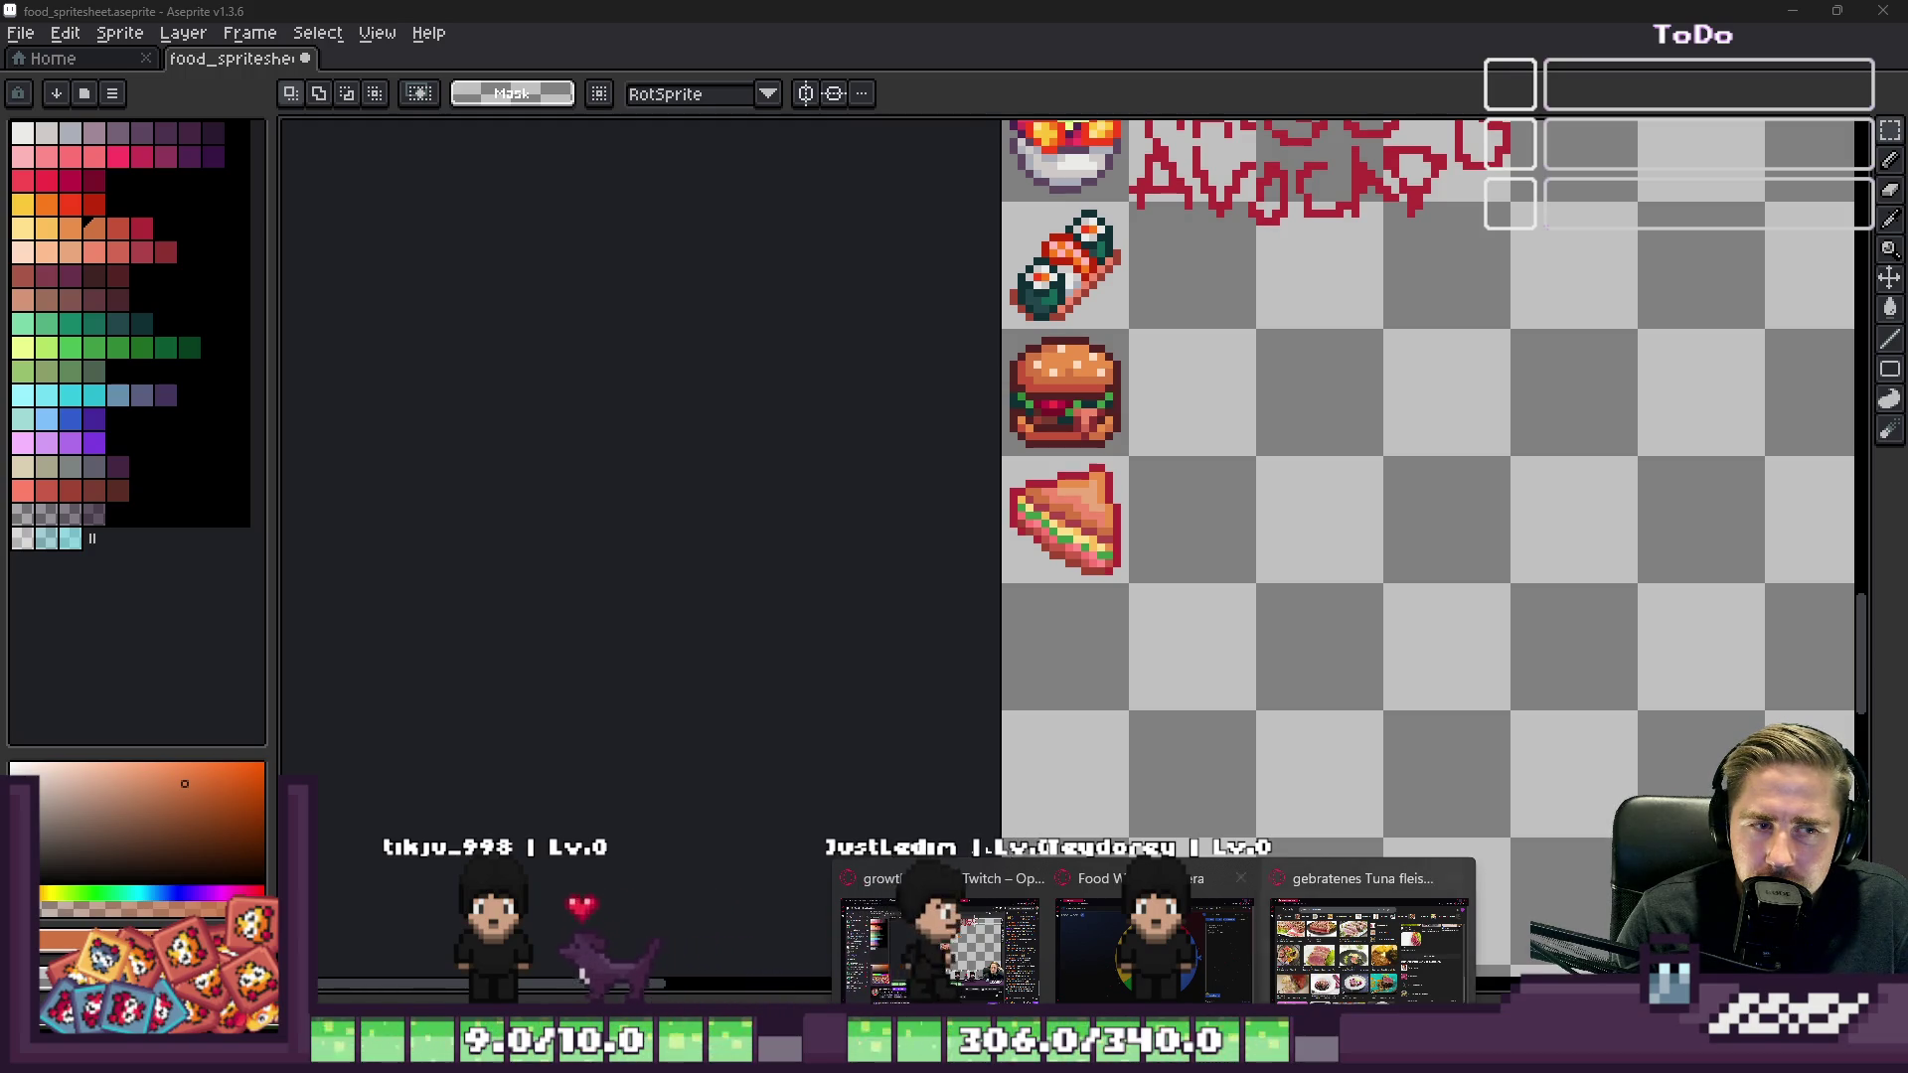
left_click(1449, 974)
Step: Return to the spritesheet, zoom in and out over the sandwich, then bring up the Food Wheel
key("alt+Tab")
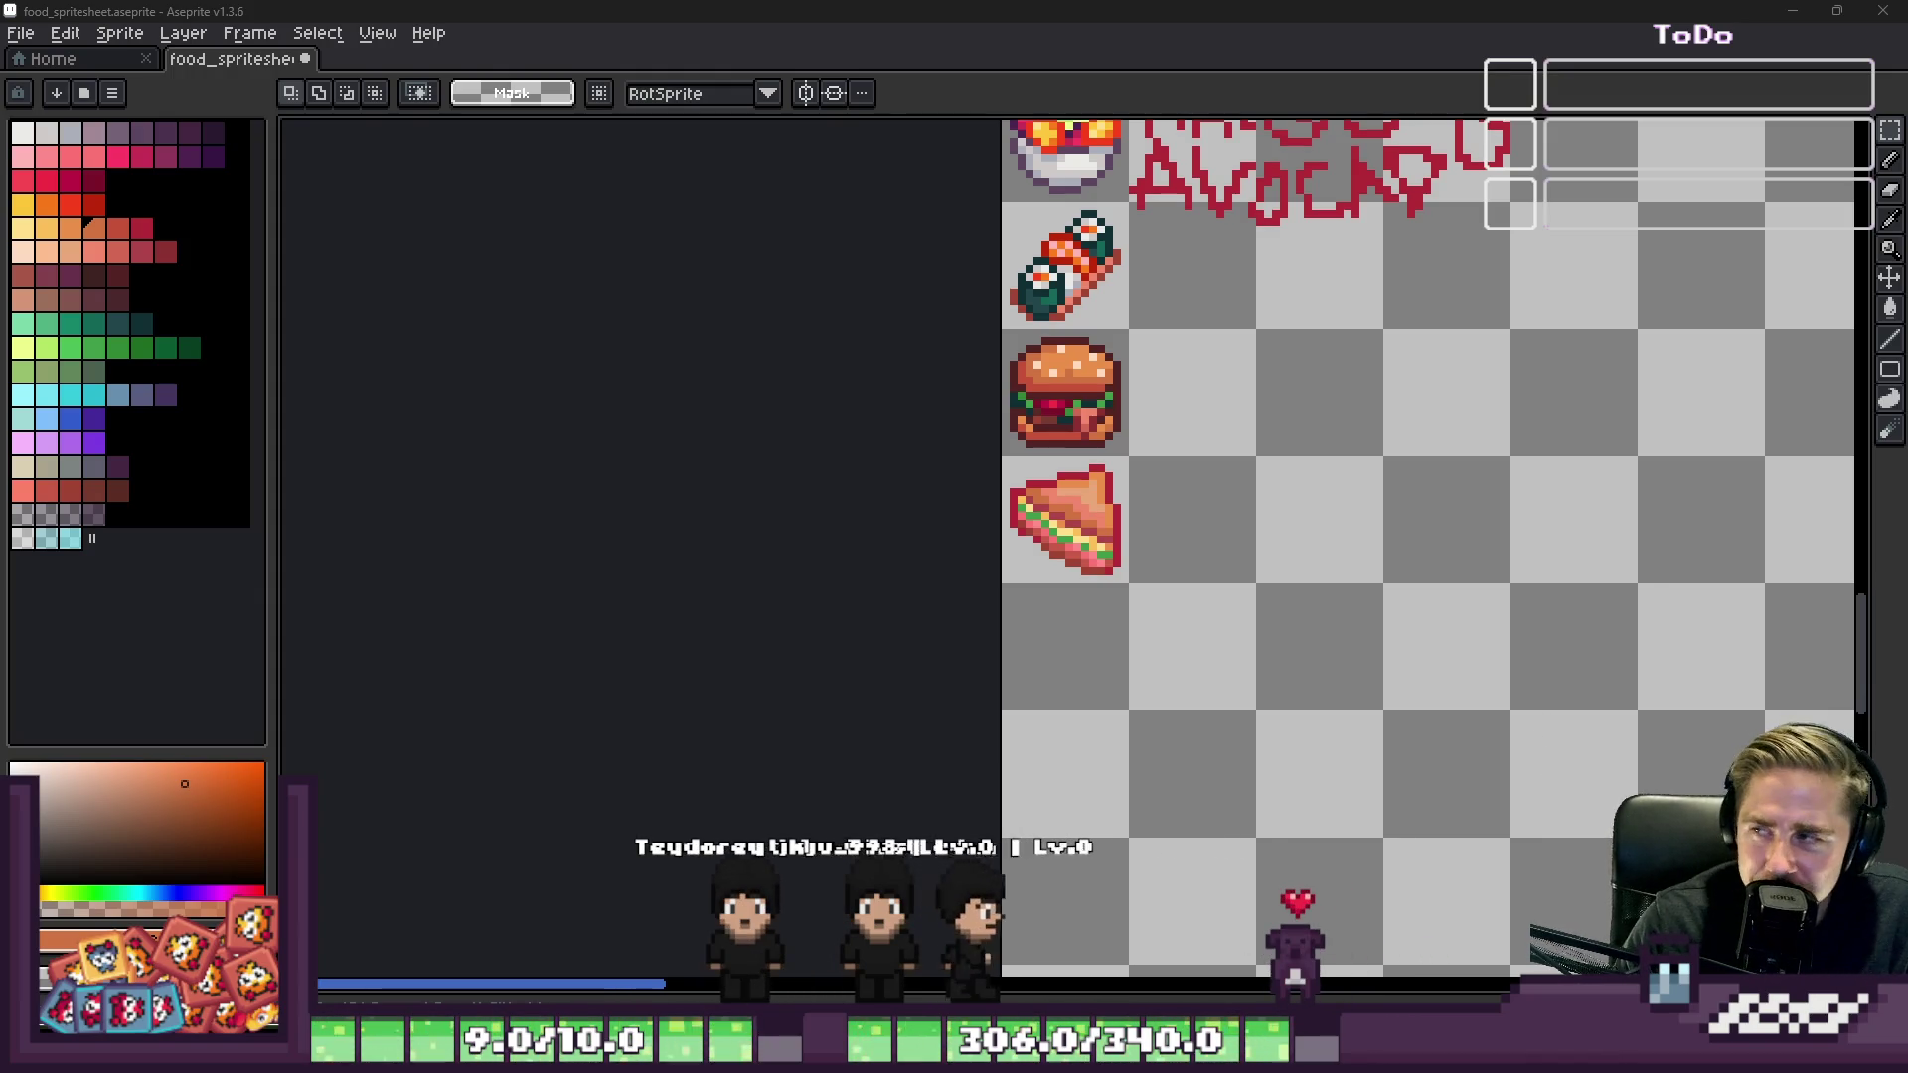
scroll(1066, 538, "up", 10)
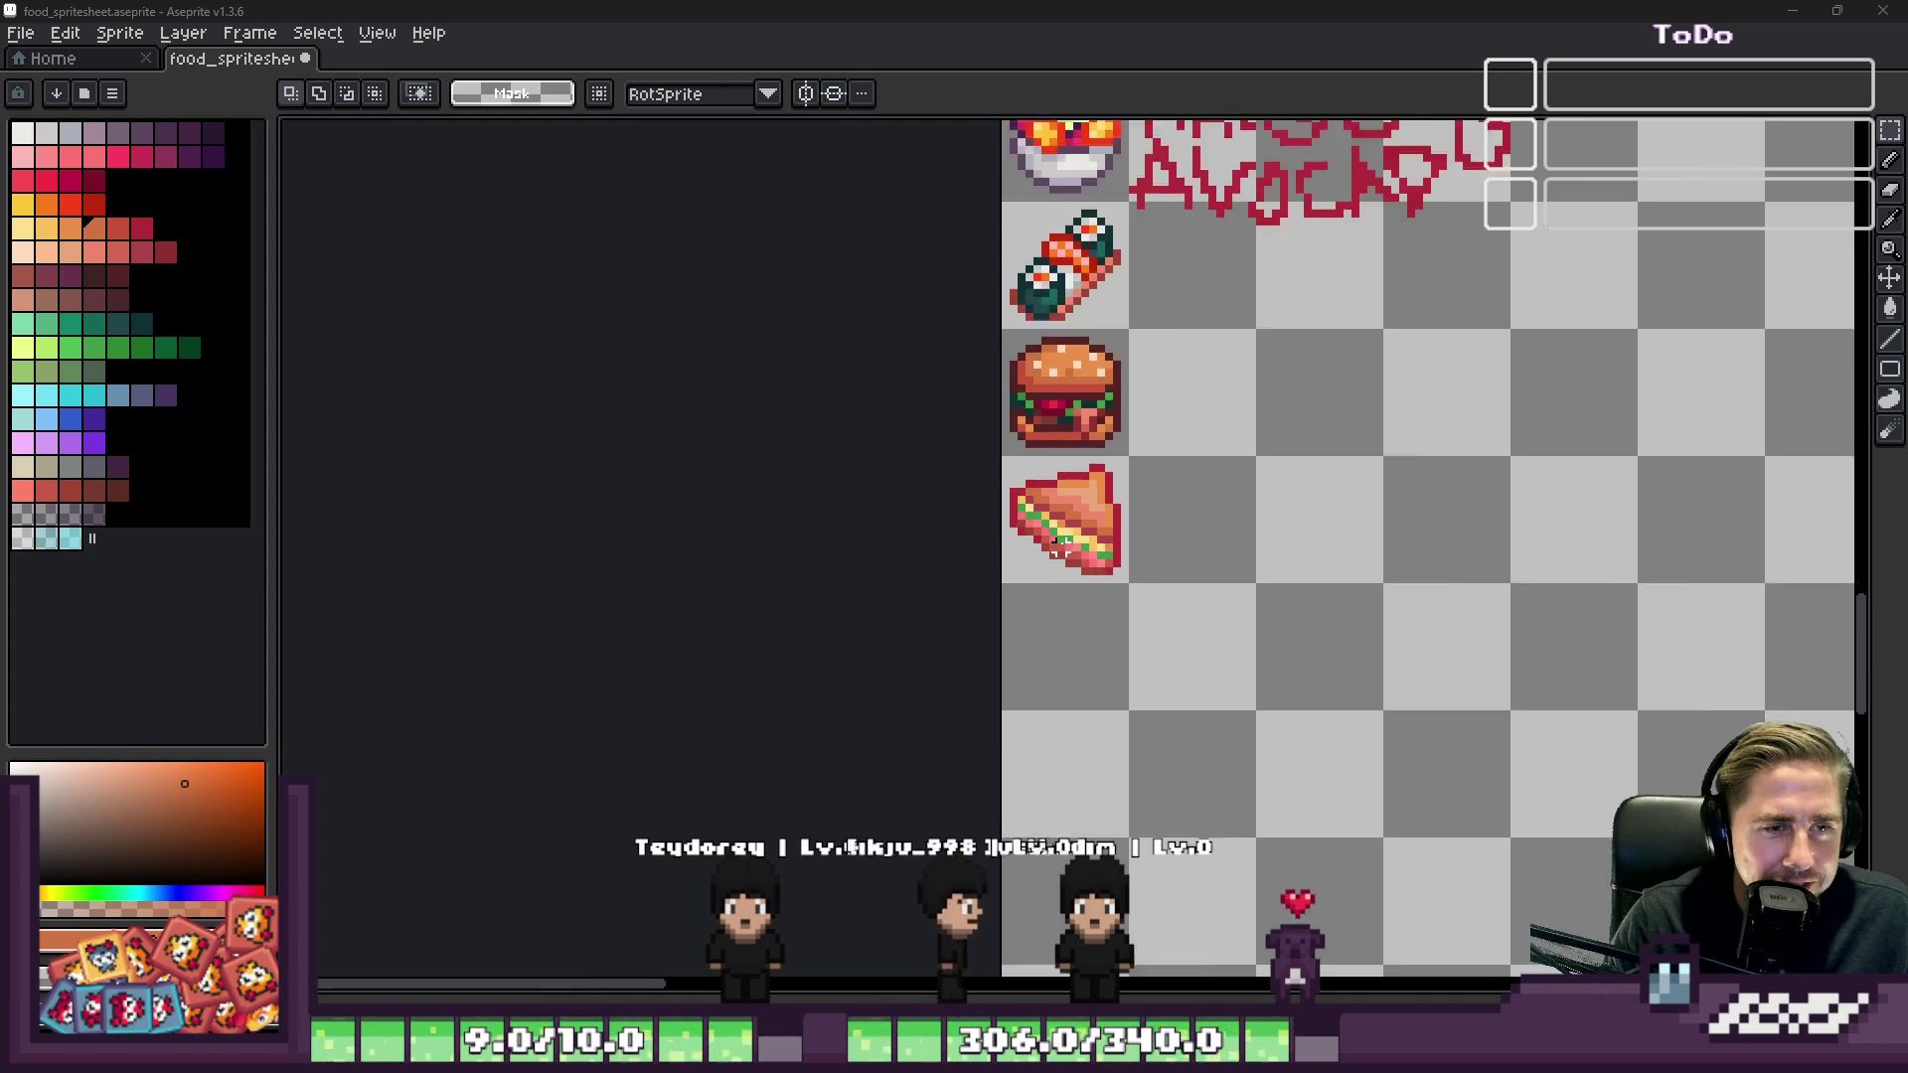
scroll(914, 379, "down", 8)
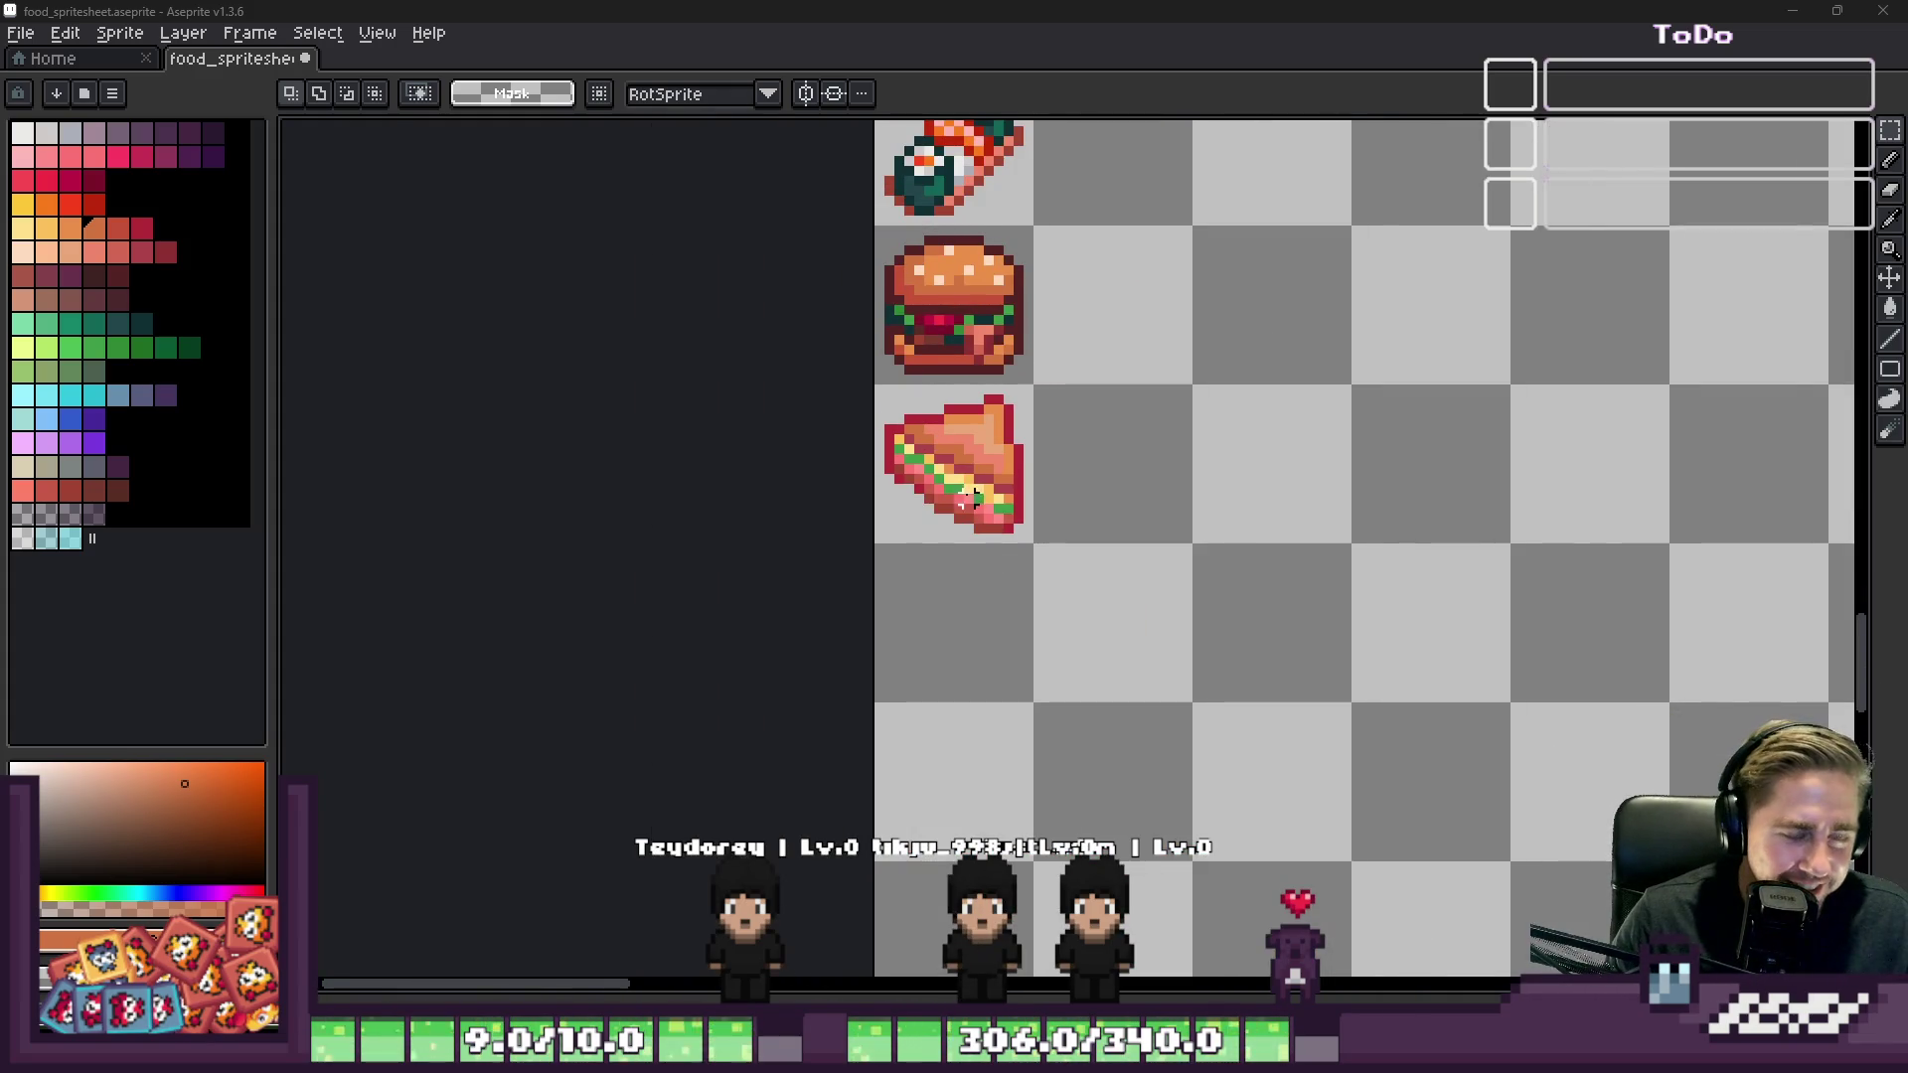
scroll(974, 499, "up", 2)
scroll(984, 536, "down", 2)
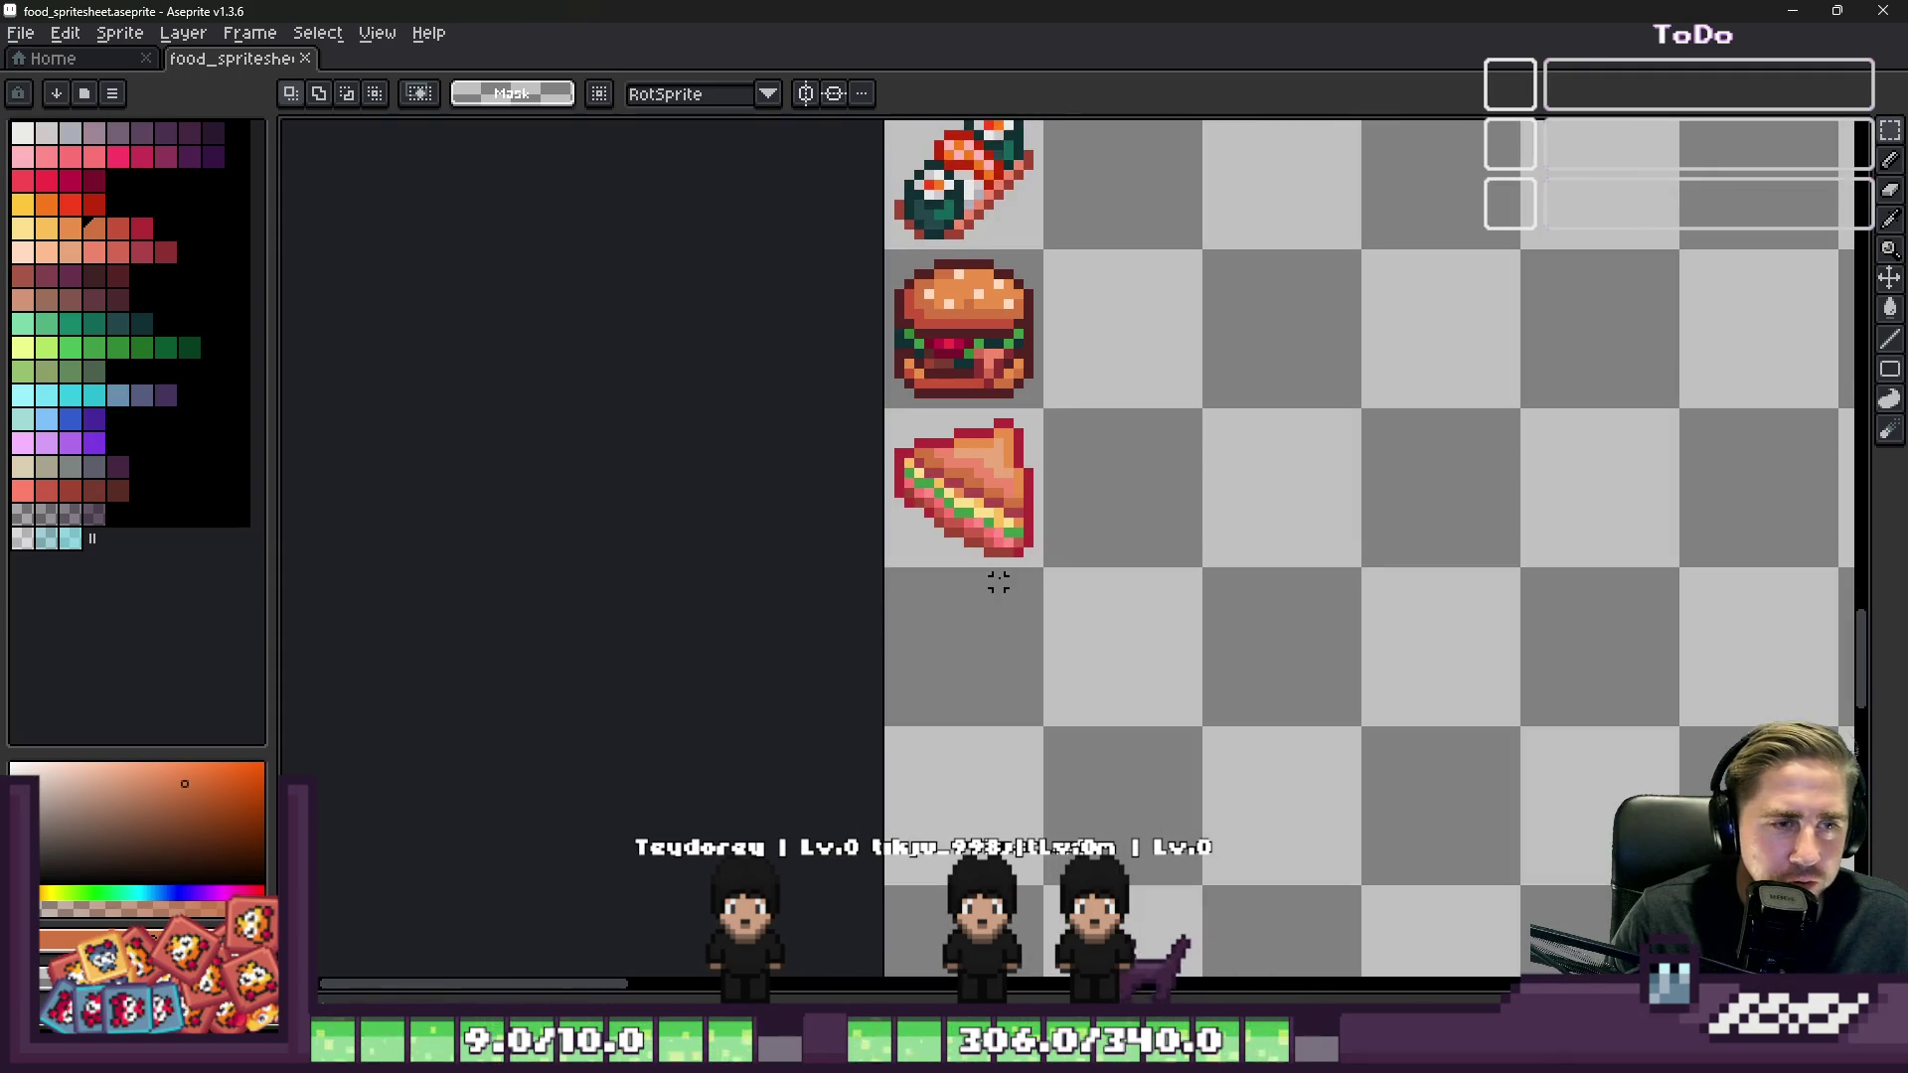
scroll(997, 584, "down", 3)
scroll(1077, 600, "up", 3)
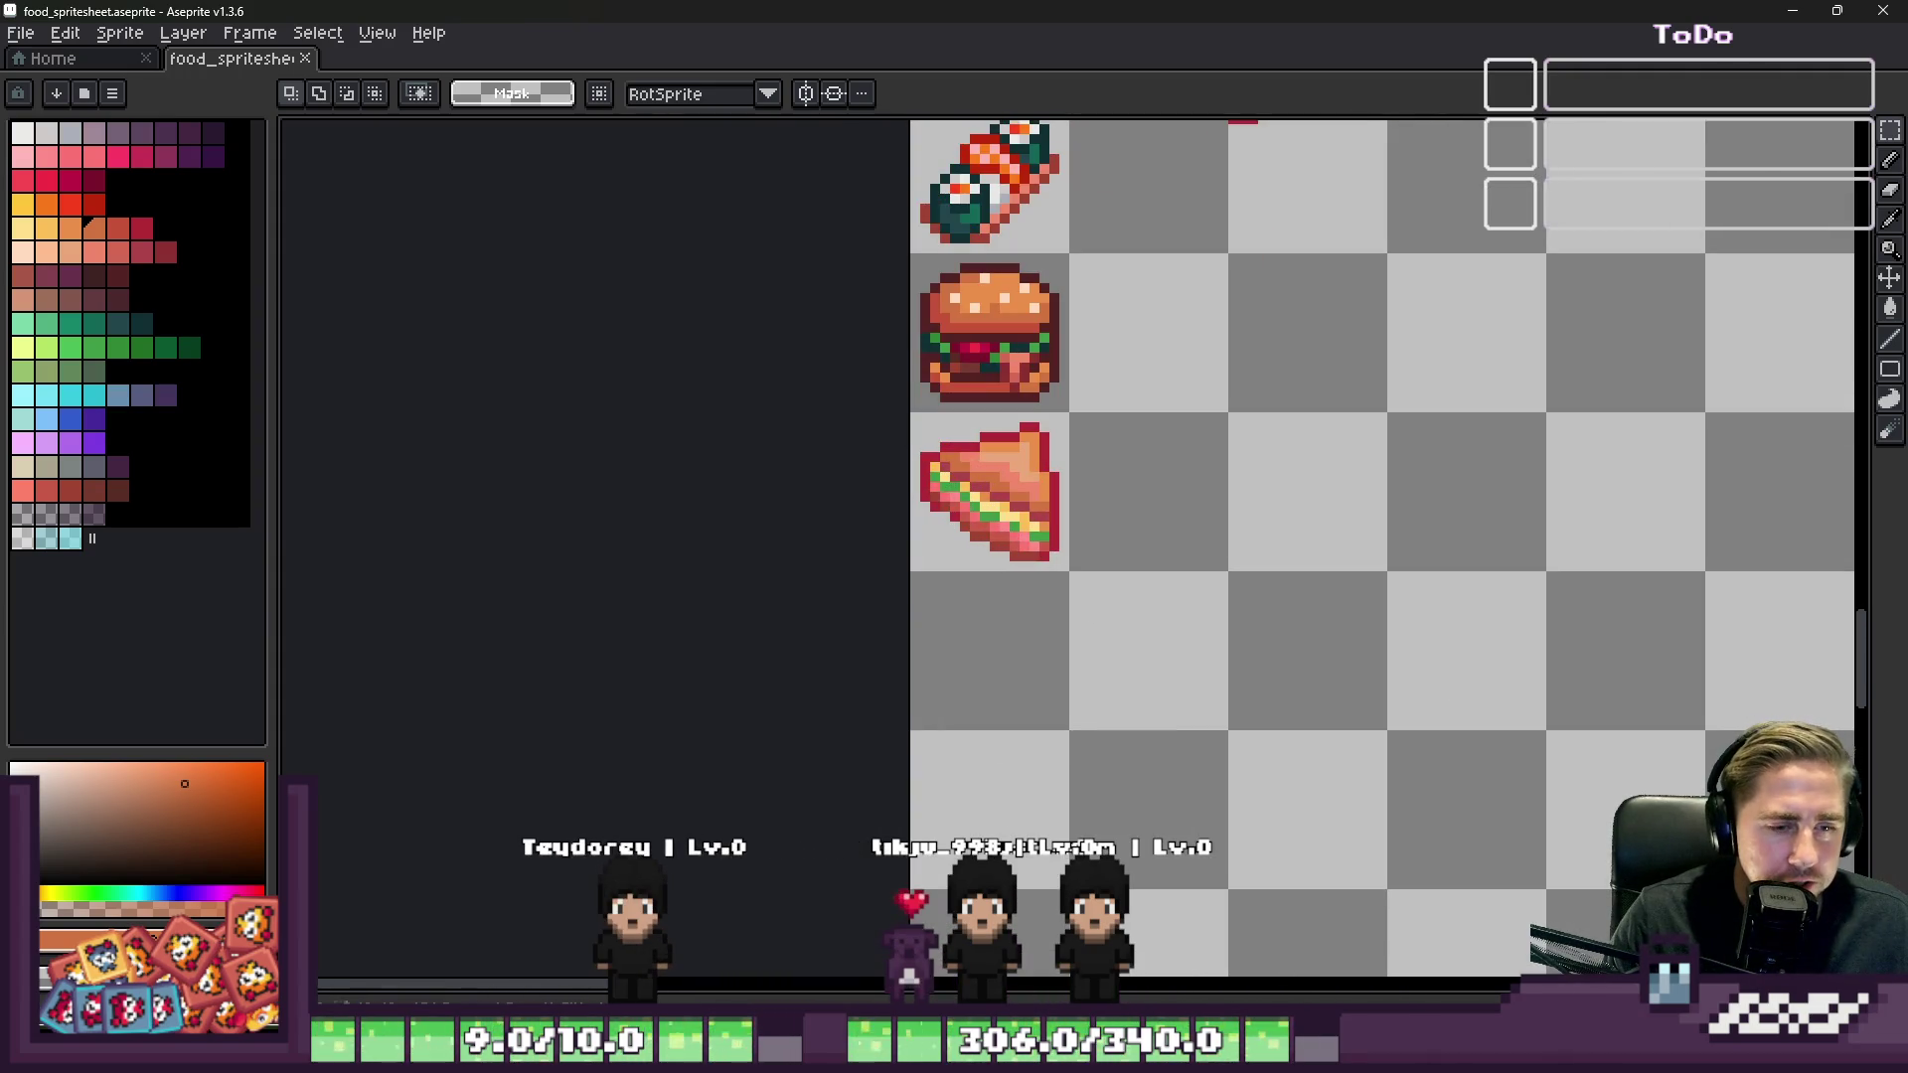
mouse_move(1160, 1053)
left_click(1155, 916)
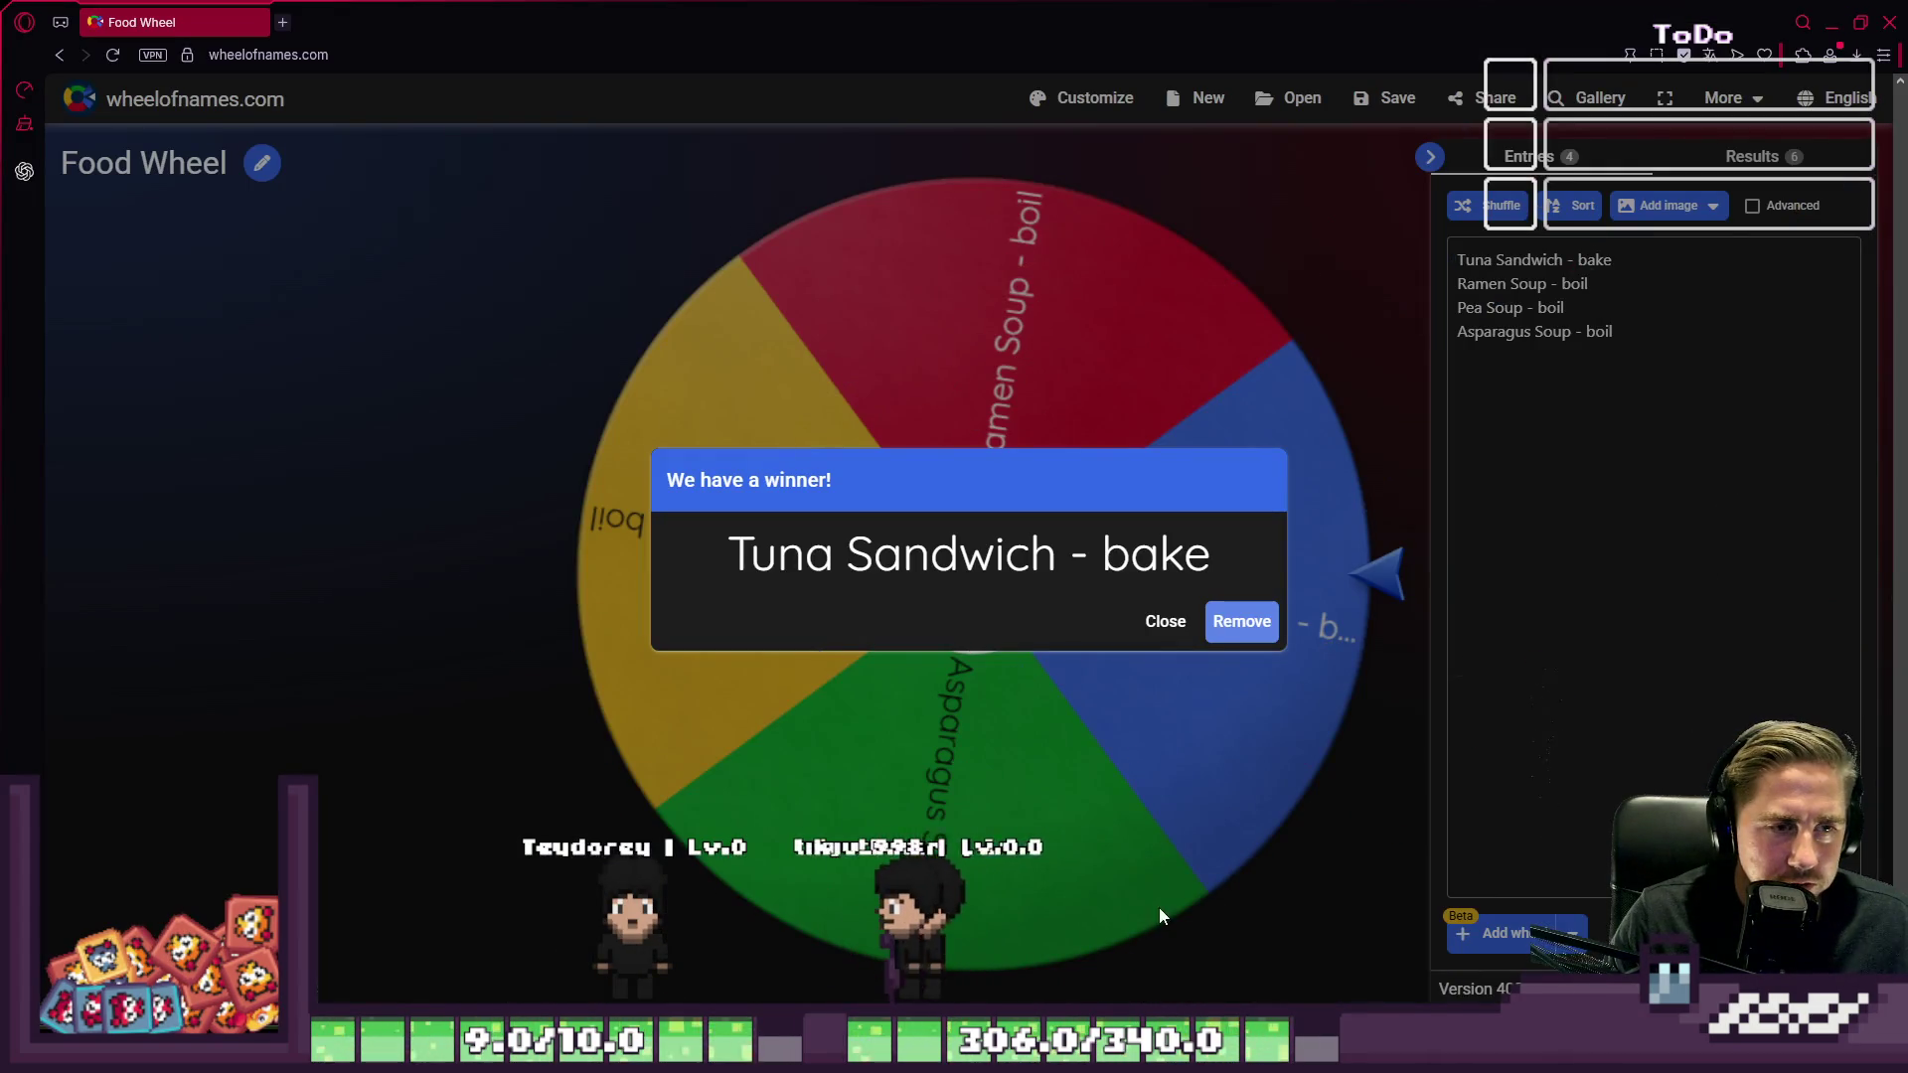
Step: Remove 'Tuna Sandwich - bake', spin to get 'Pea Soup - boil', and return to Aseprite
left_click(1241, 624)
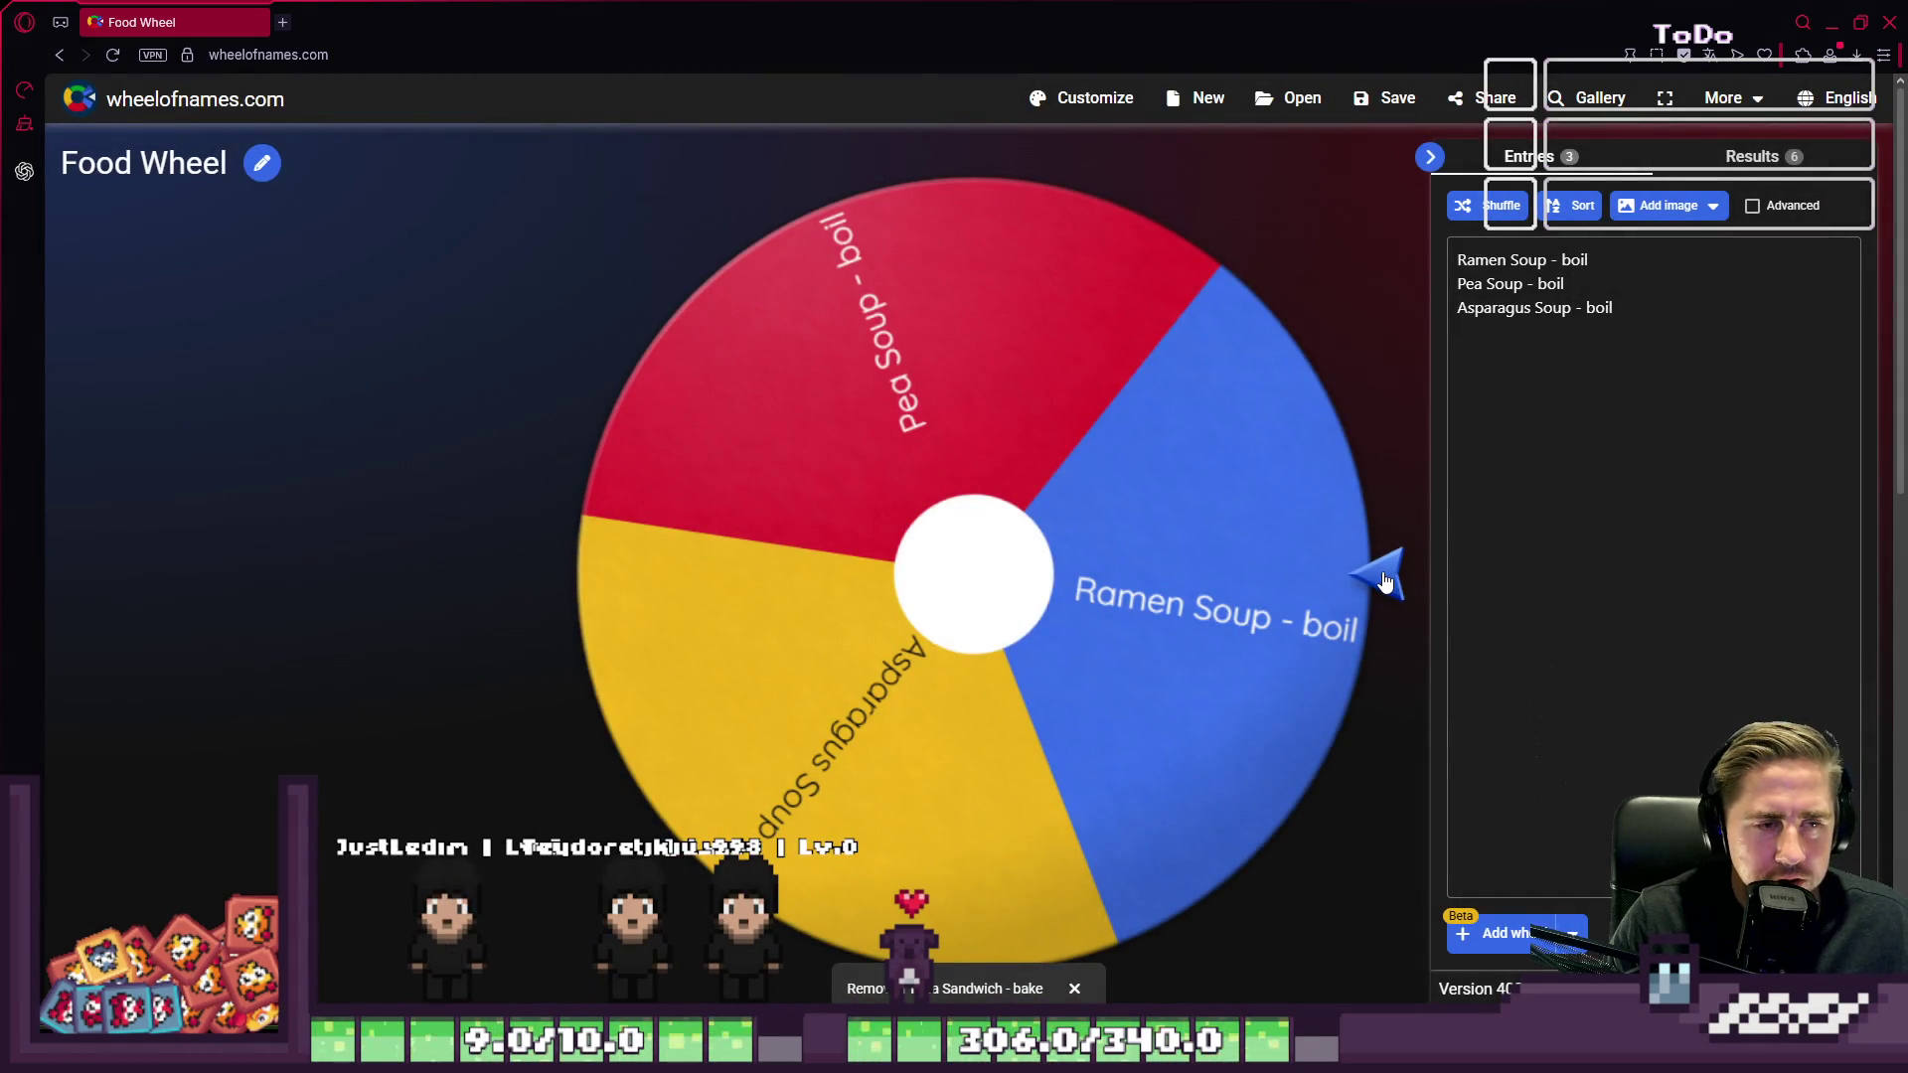
left_click(1386, 581)
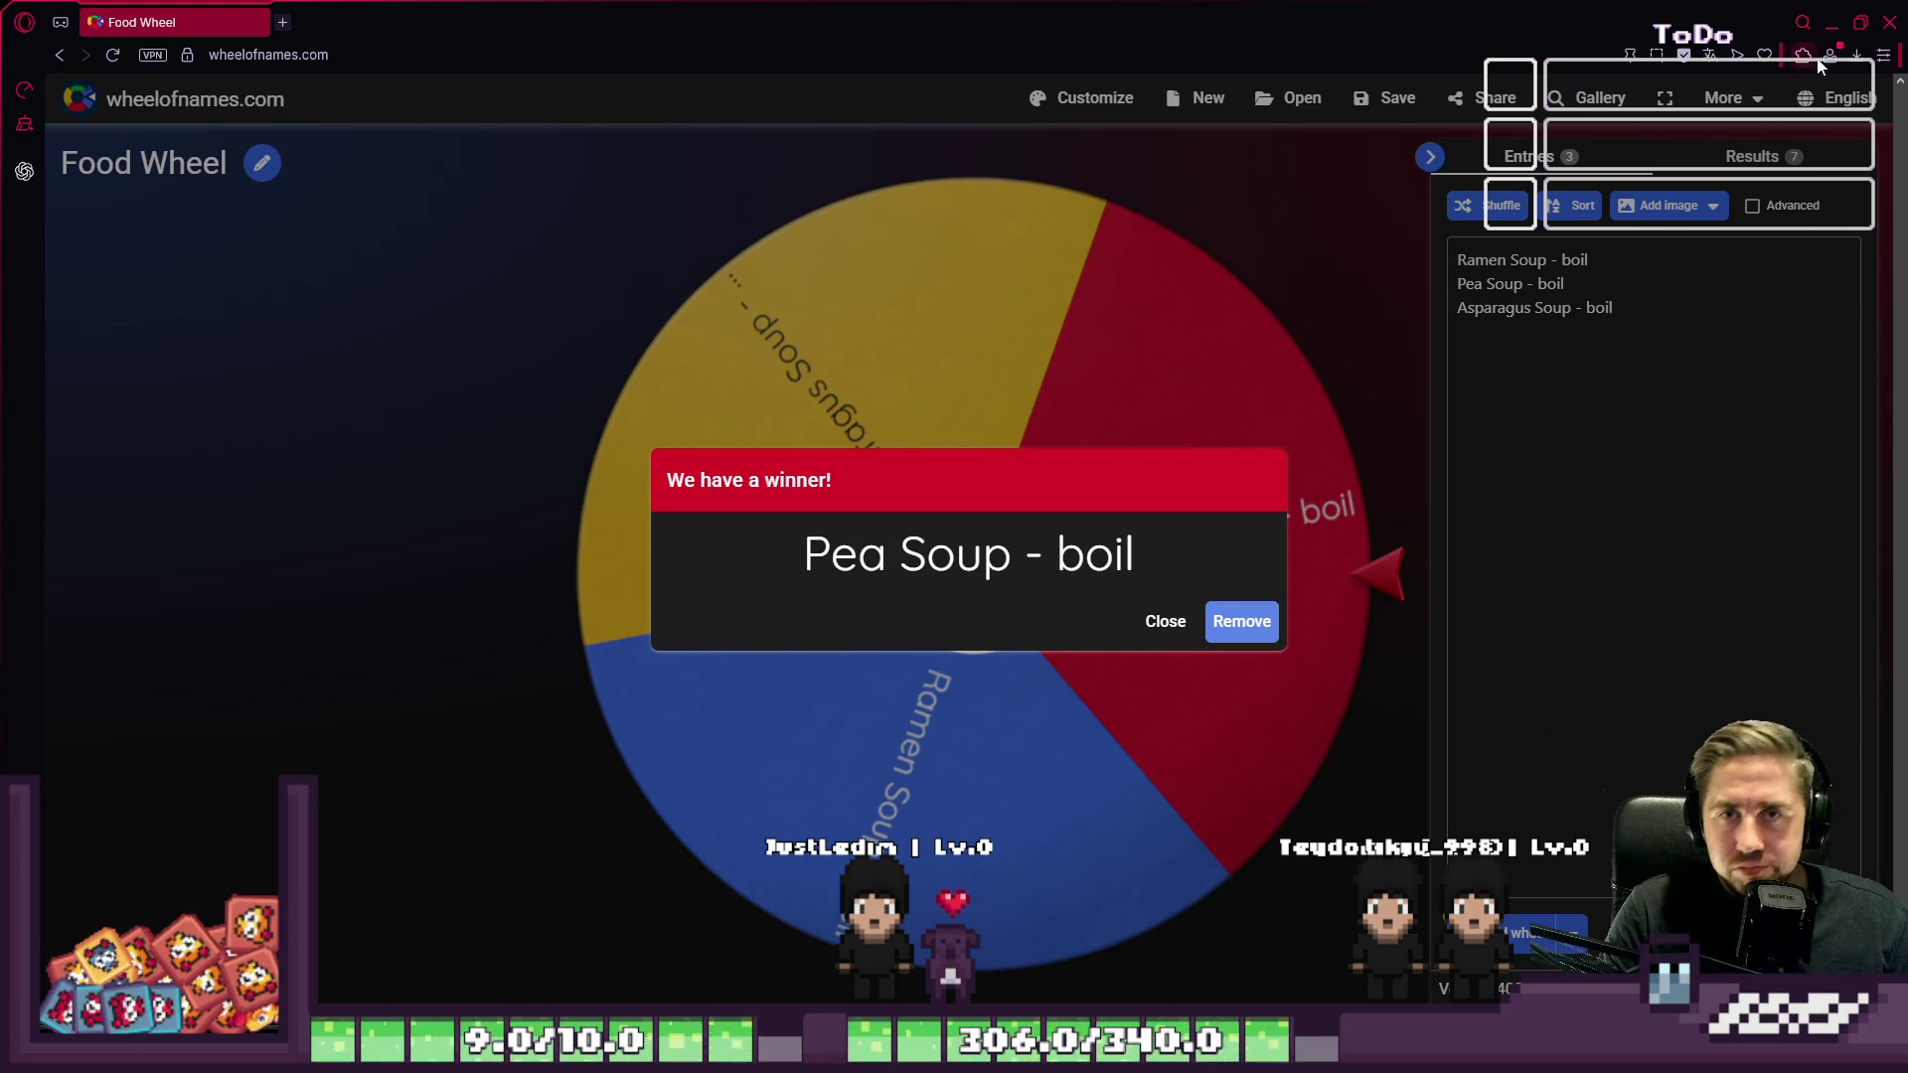
left_click(1832, 21)
scroll(904, 577, "up", 5)
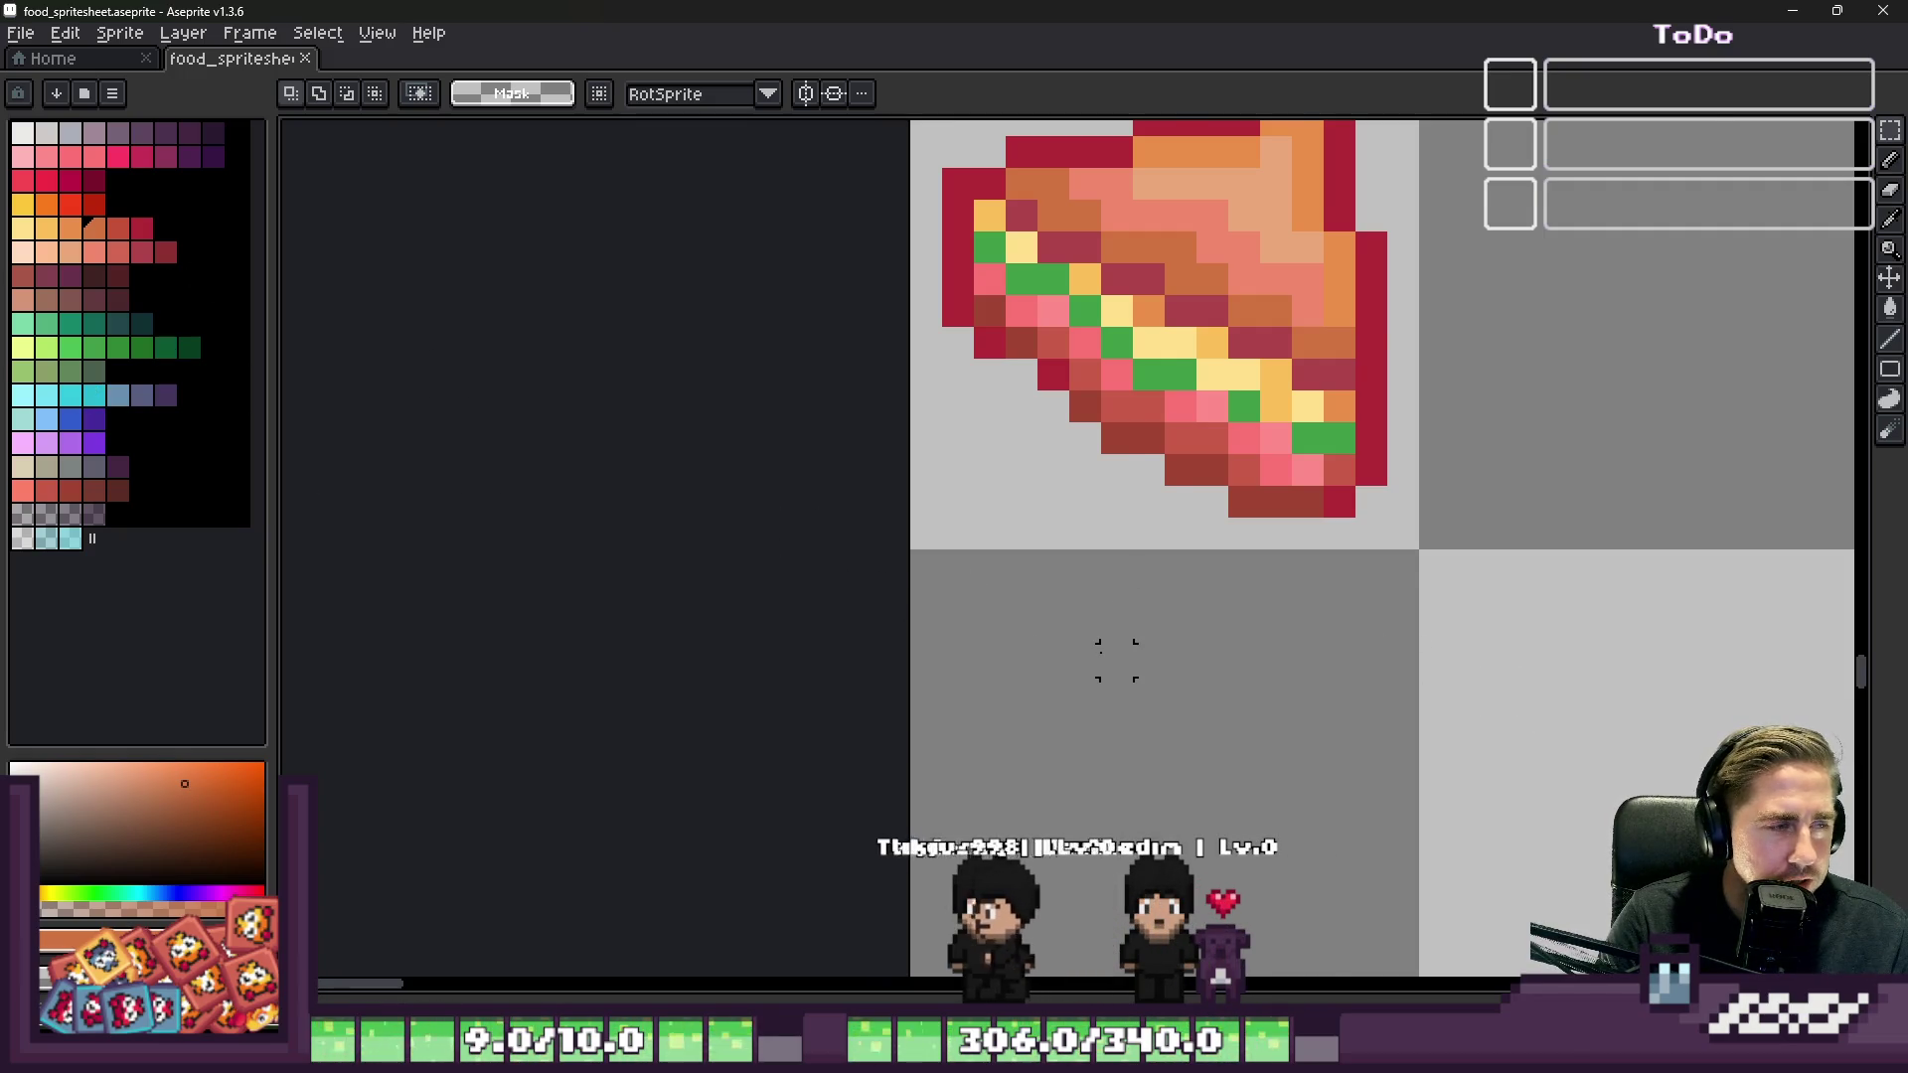
Step: Pick a dark green, then select and copy the lower half of the salad bowl
scroll(1137, 610, "down", 1)
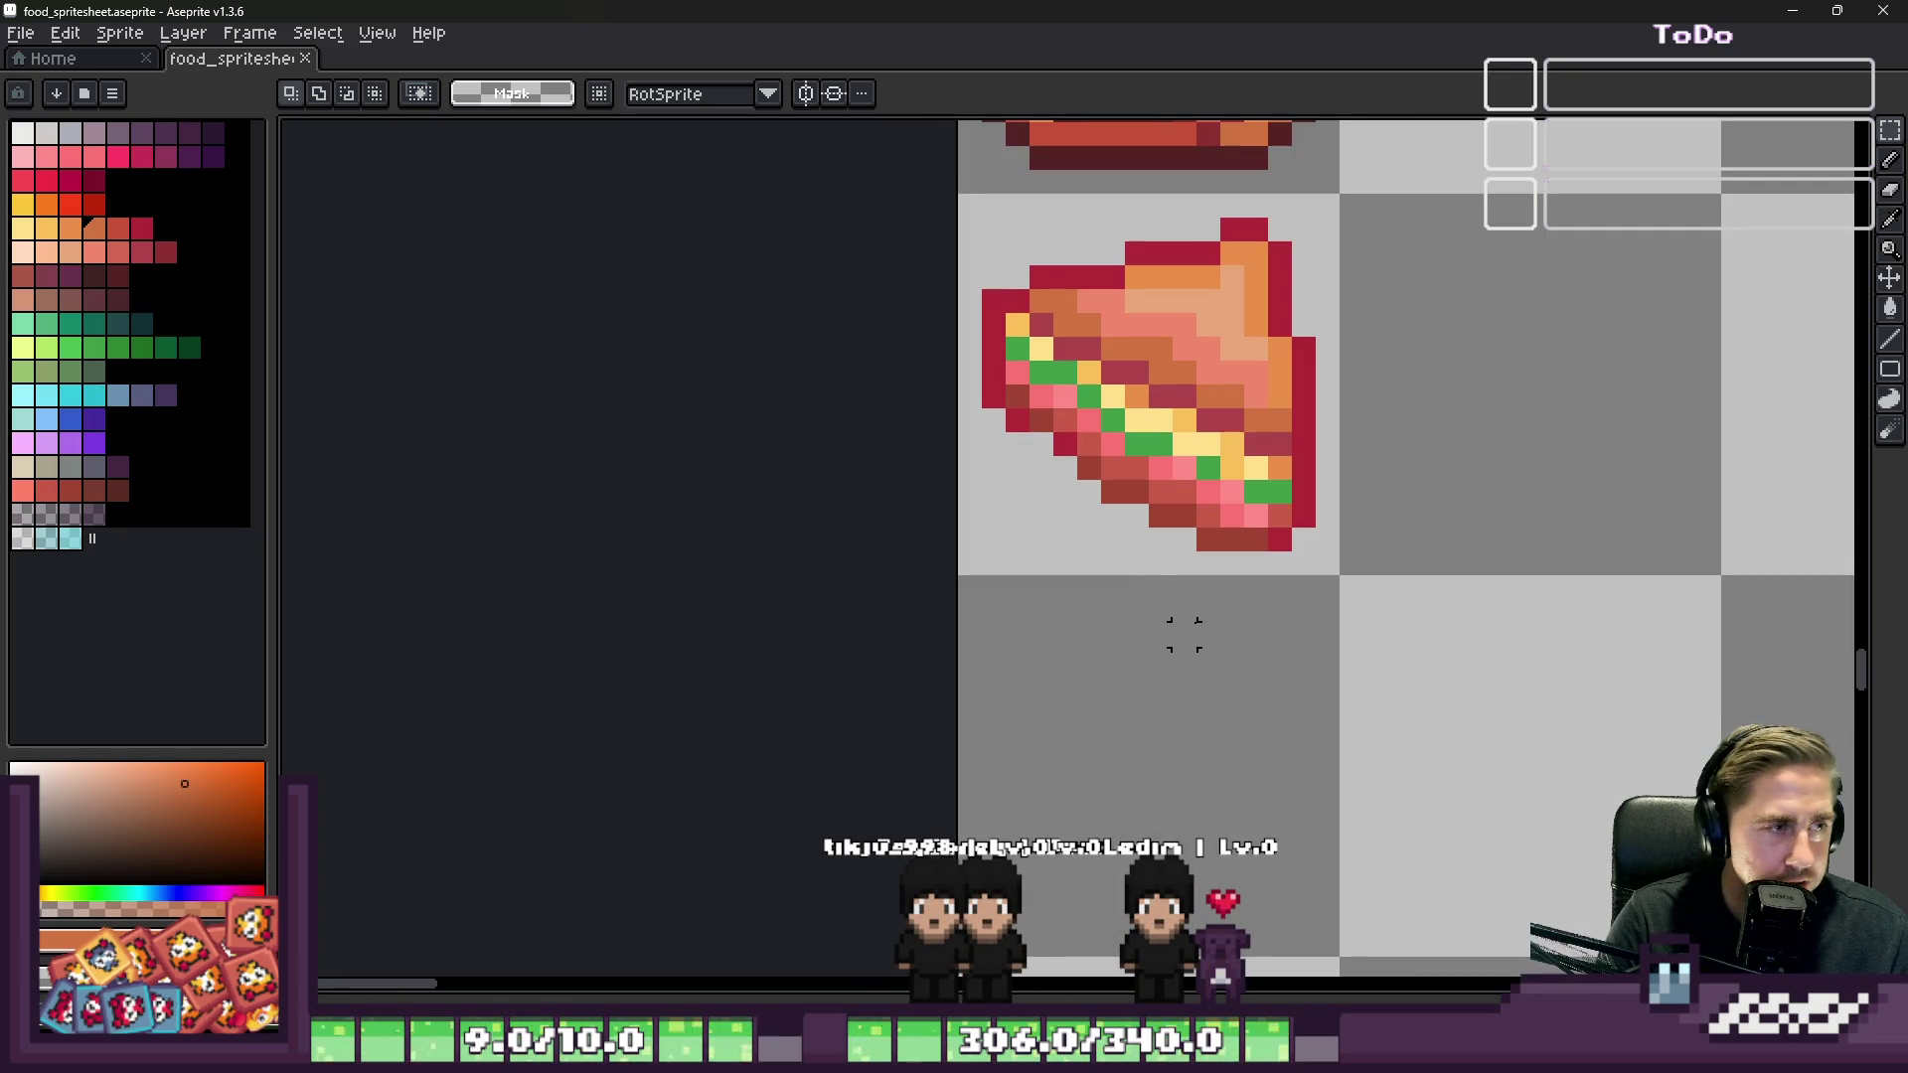
left_click(191, 350)
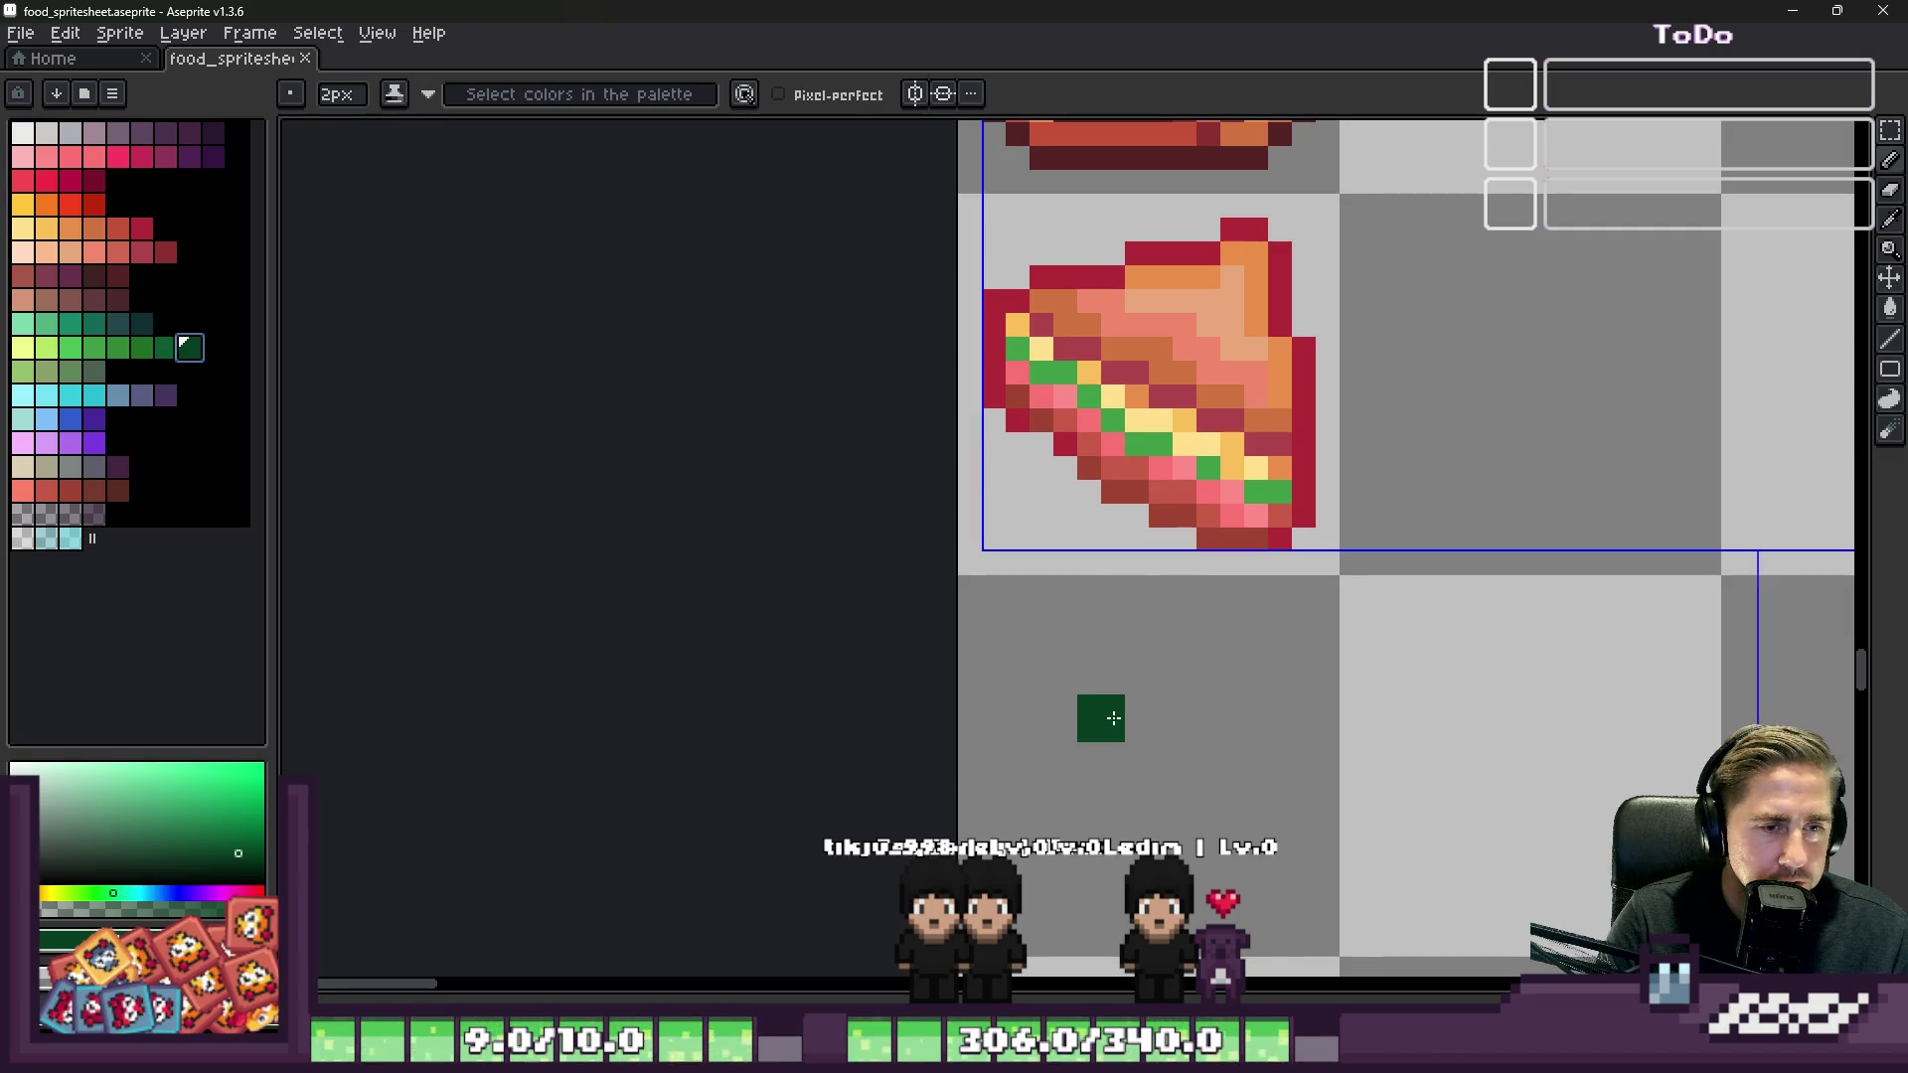
scroll(1113, 718, "up", 2)
scroll(946, 576, "down", 4)
scroll(1032, 669, "up", 3)
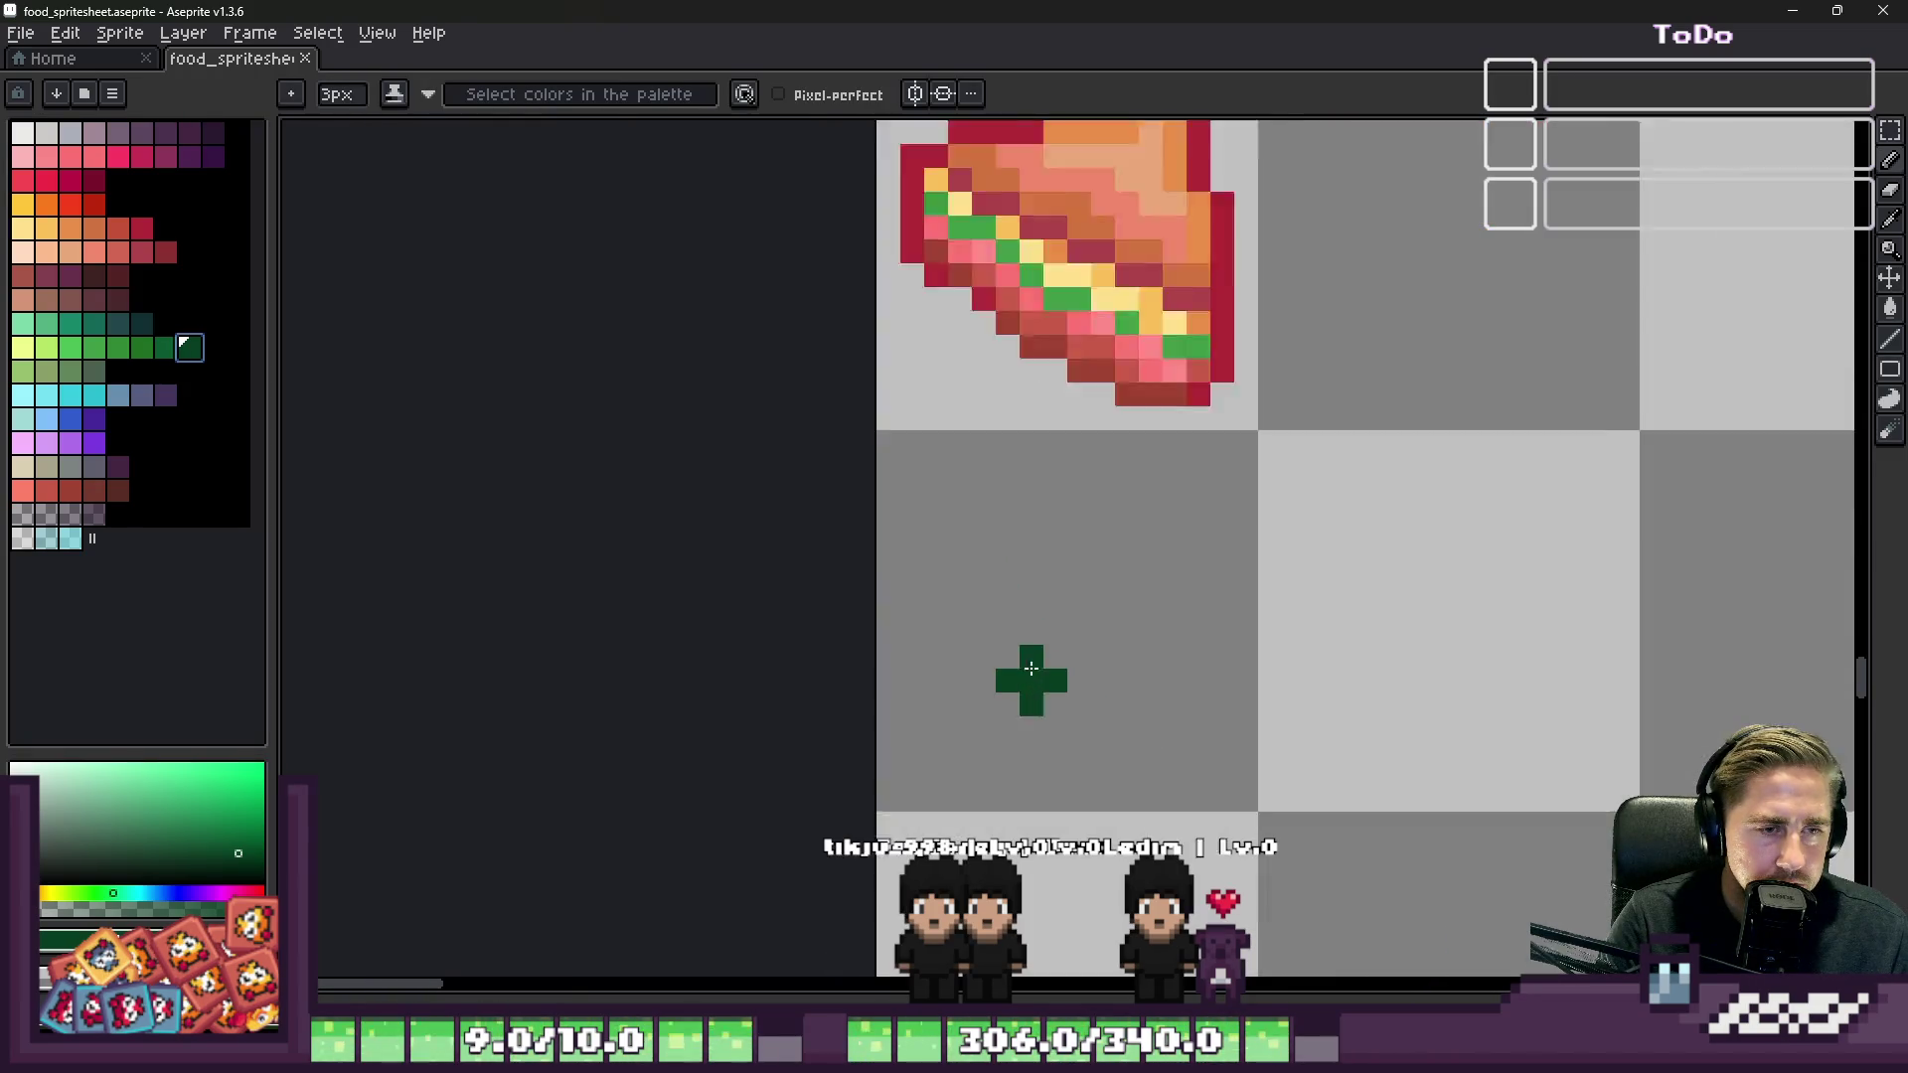
scroll(1009, 647, "down", 8)
key("m")
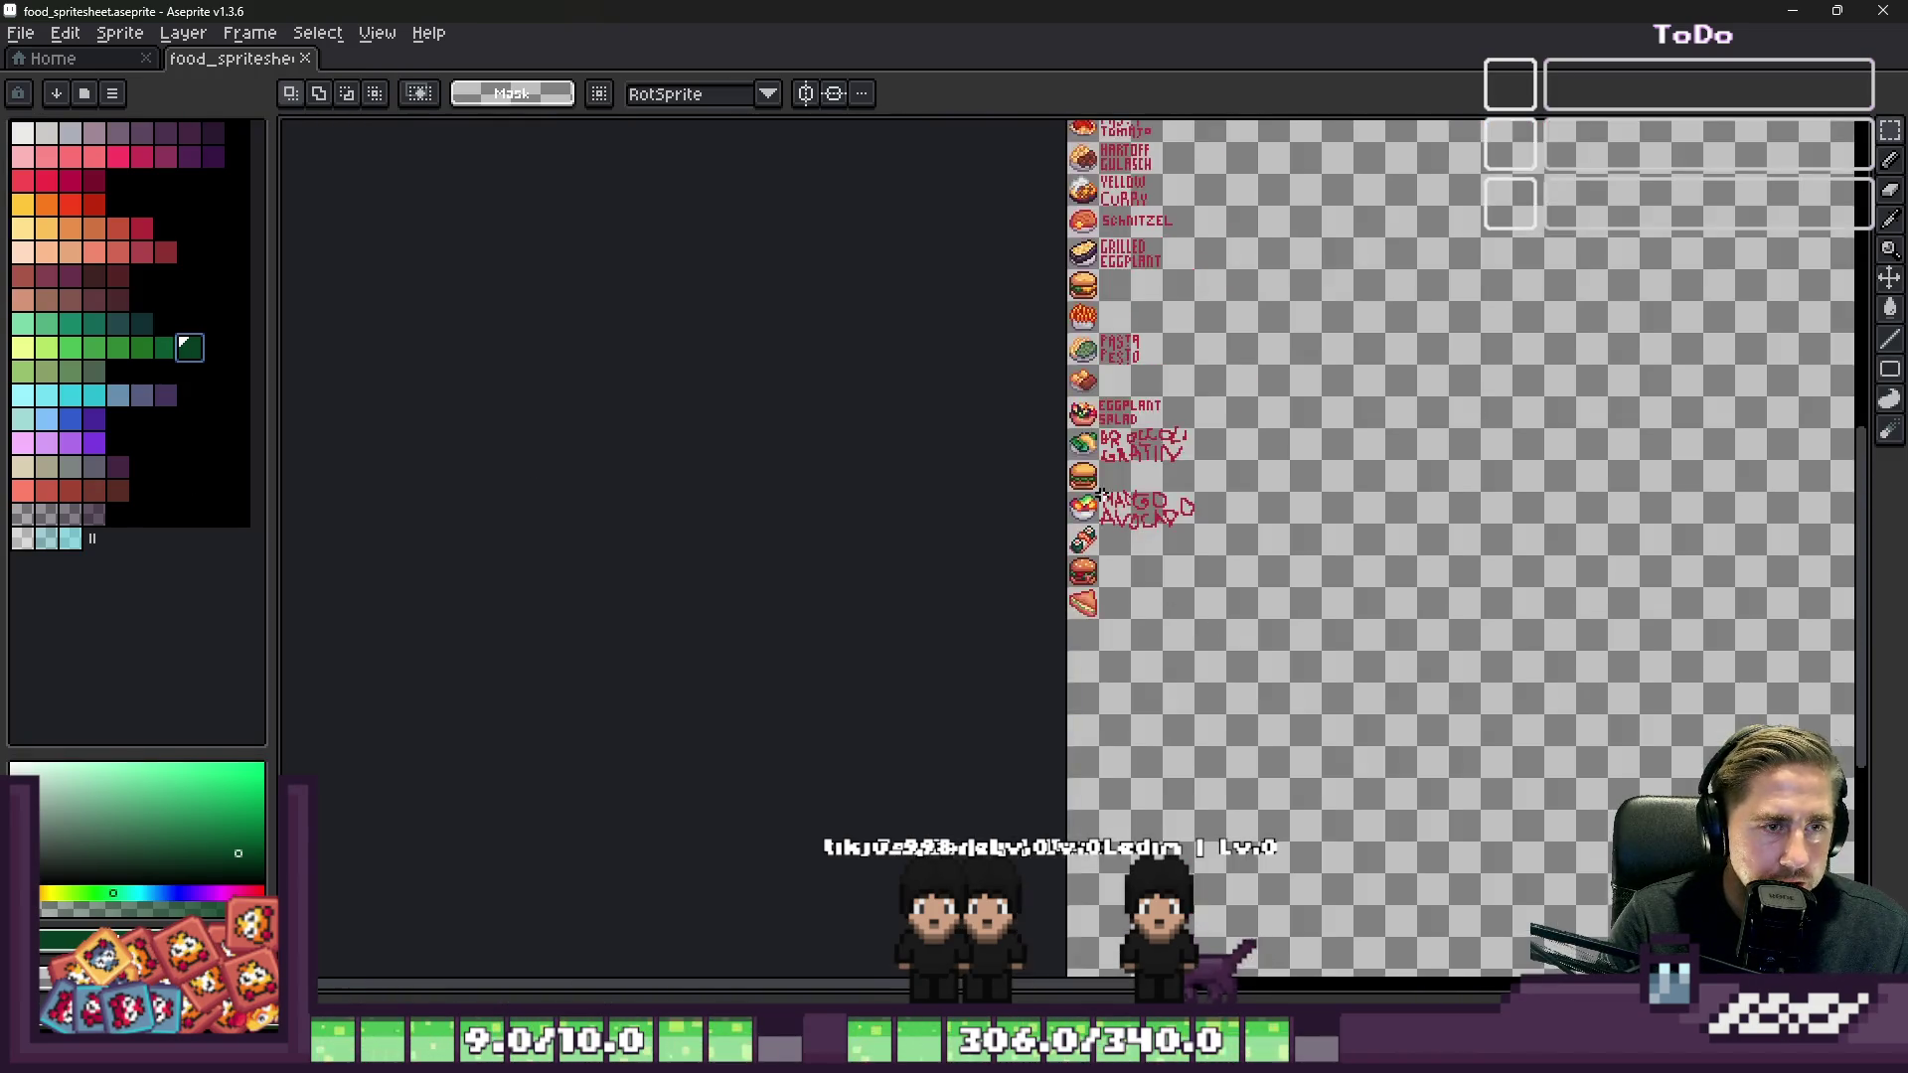
scroll(959, 512, "up", 5)
scroll(959, 512, "up", 3)
mouse_move(949, 544)
left_mouse_down()
mouse_move(1276, 771)
mouse_move(1461, 774)
mouse_move(1461, 801)
left_mouse_up()
key("ctrl+d")
Step: Paste the bowl half and nudge it one pixel down into place
scroll(1172, 477, "down", 2)
scroll(1171, 469, "up", 1)
scroll(1171, 467, "down", 3)
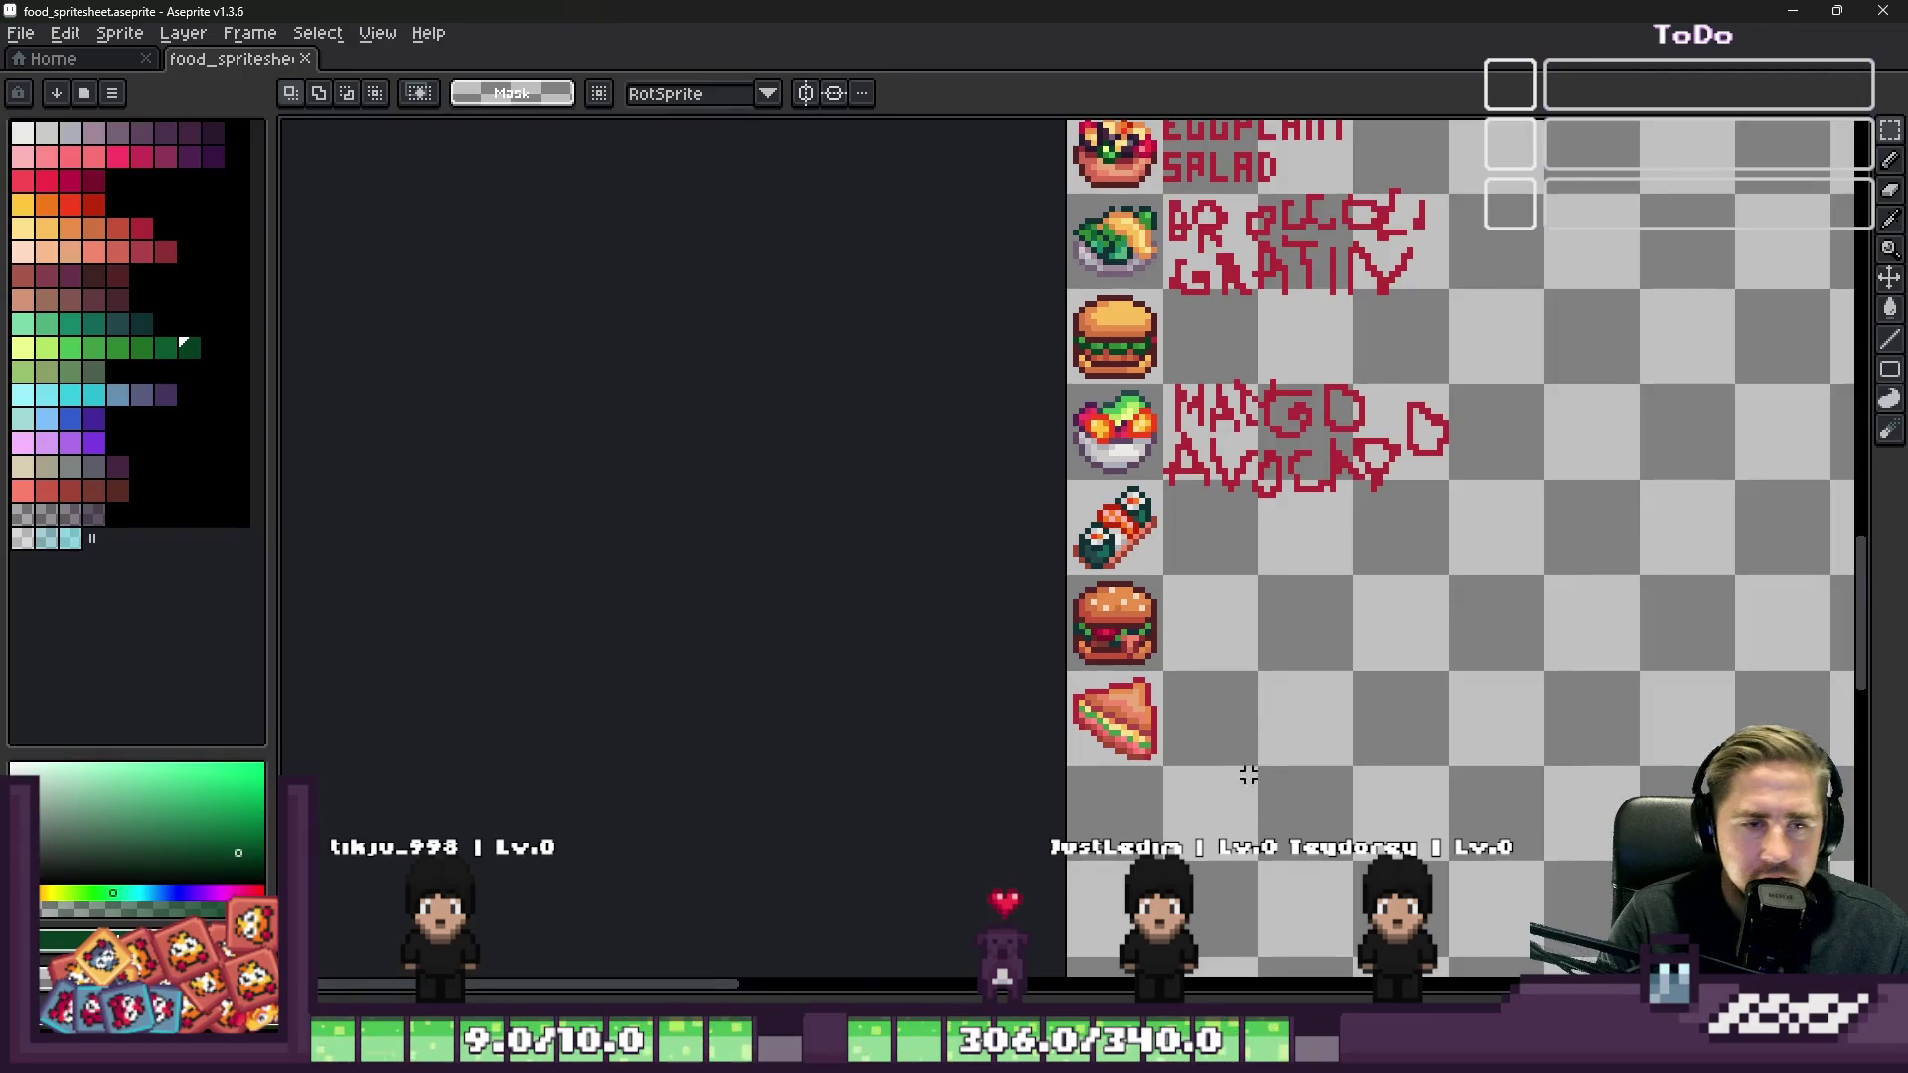
scroll(1187, 839, "up", 1)
scroll(1036, 953, "up", 5)
key("ctrl+v")
key("Down")
key("Right")
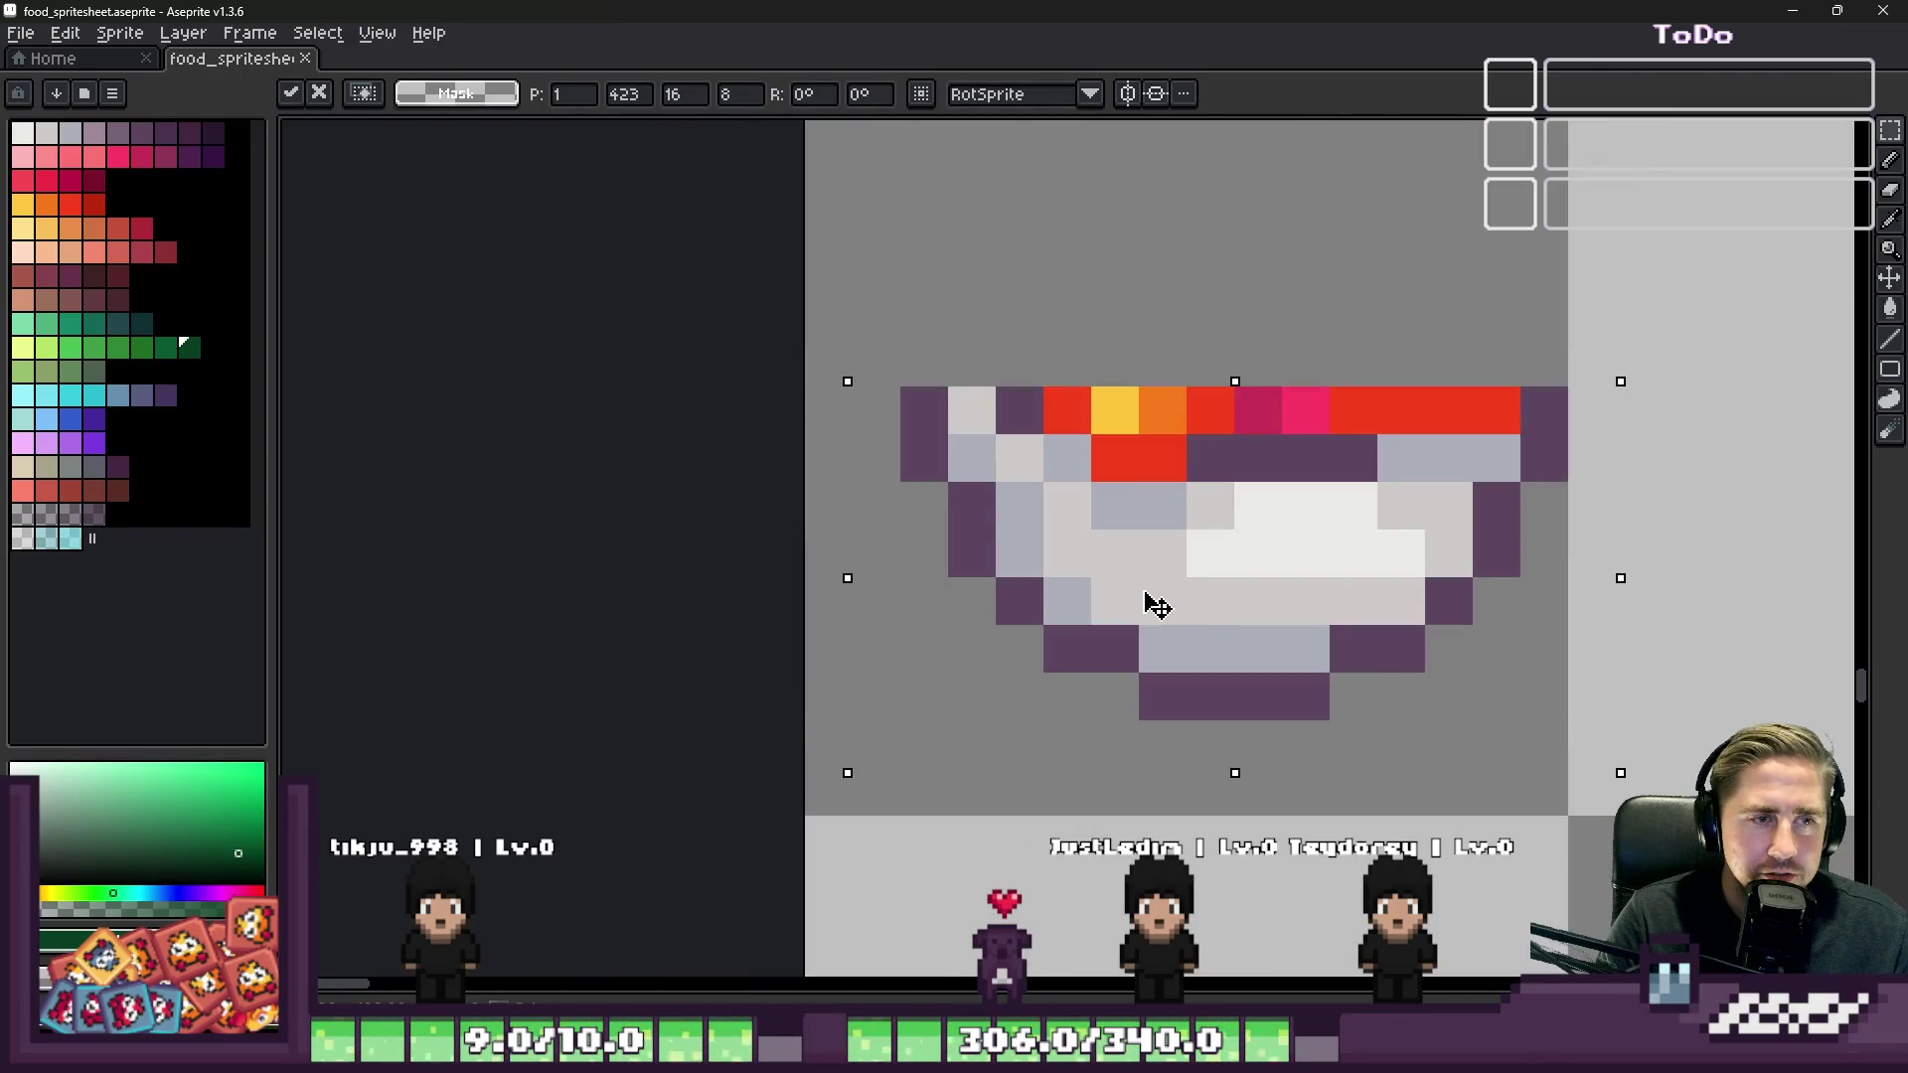
key("Left")
left_click_drag(1121, 630, 1093, 700)
key("Return")
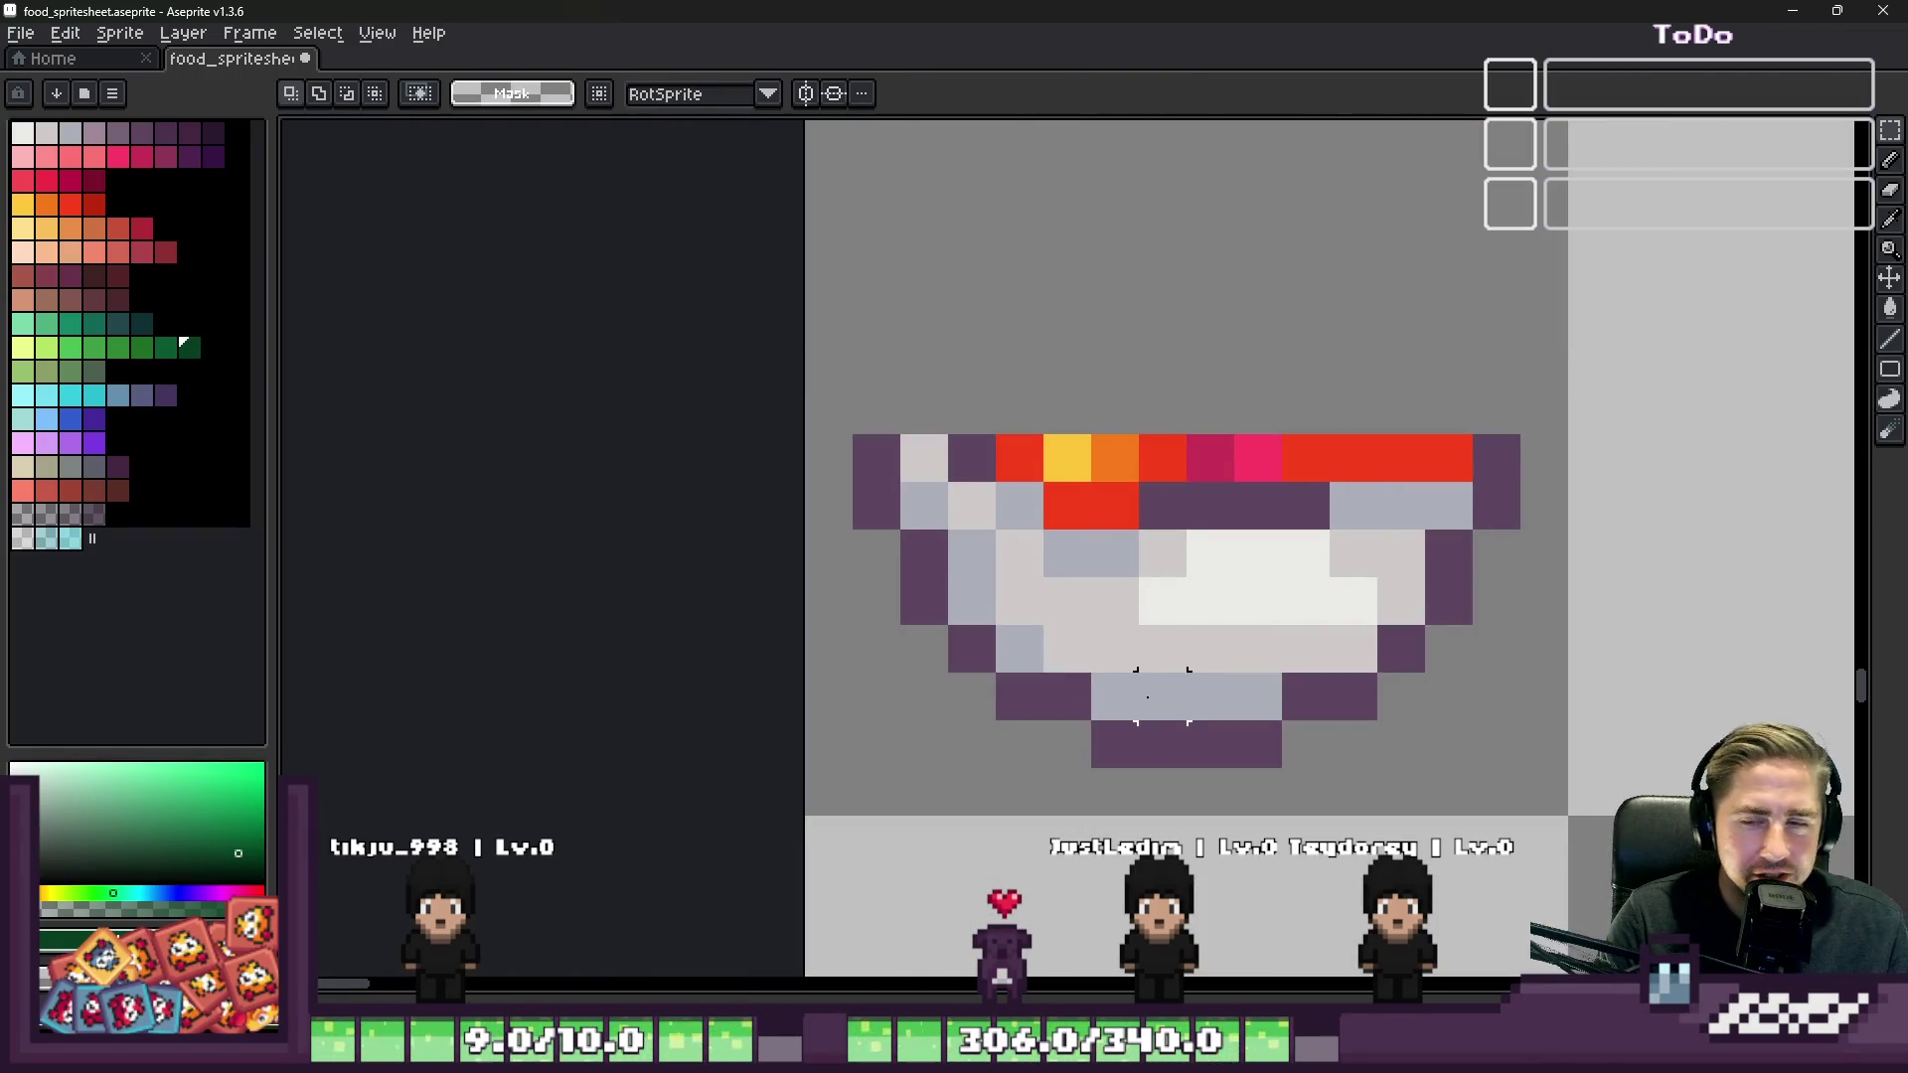
scroll(1147, 696, "down", 9)
scroll(1106, 369, "up", 4)
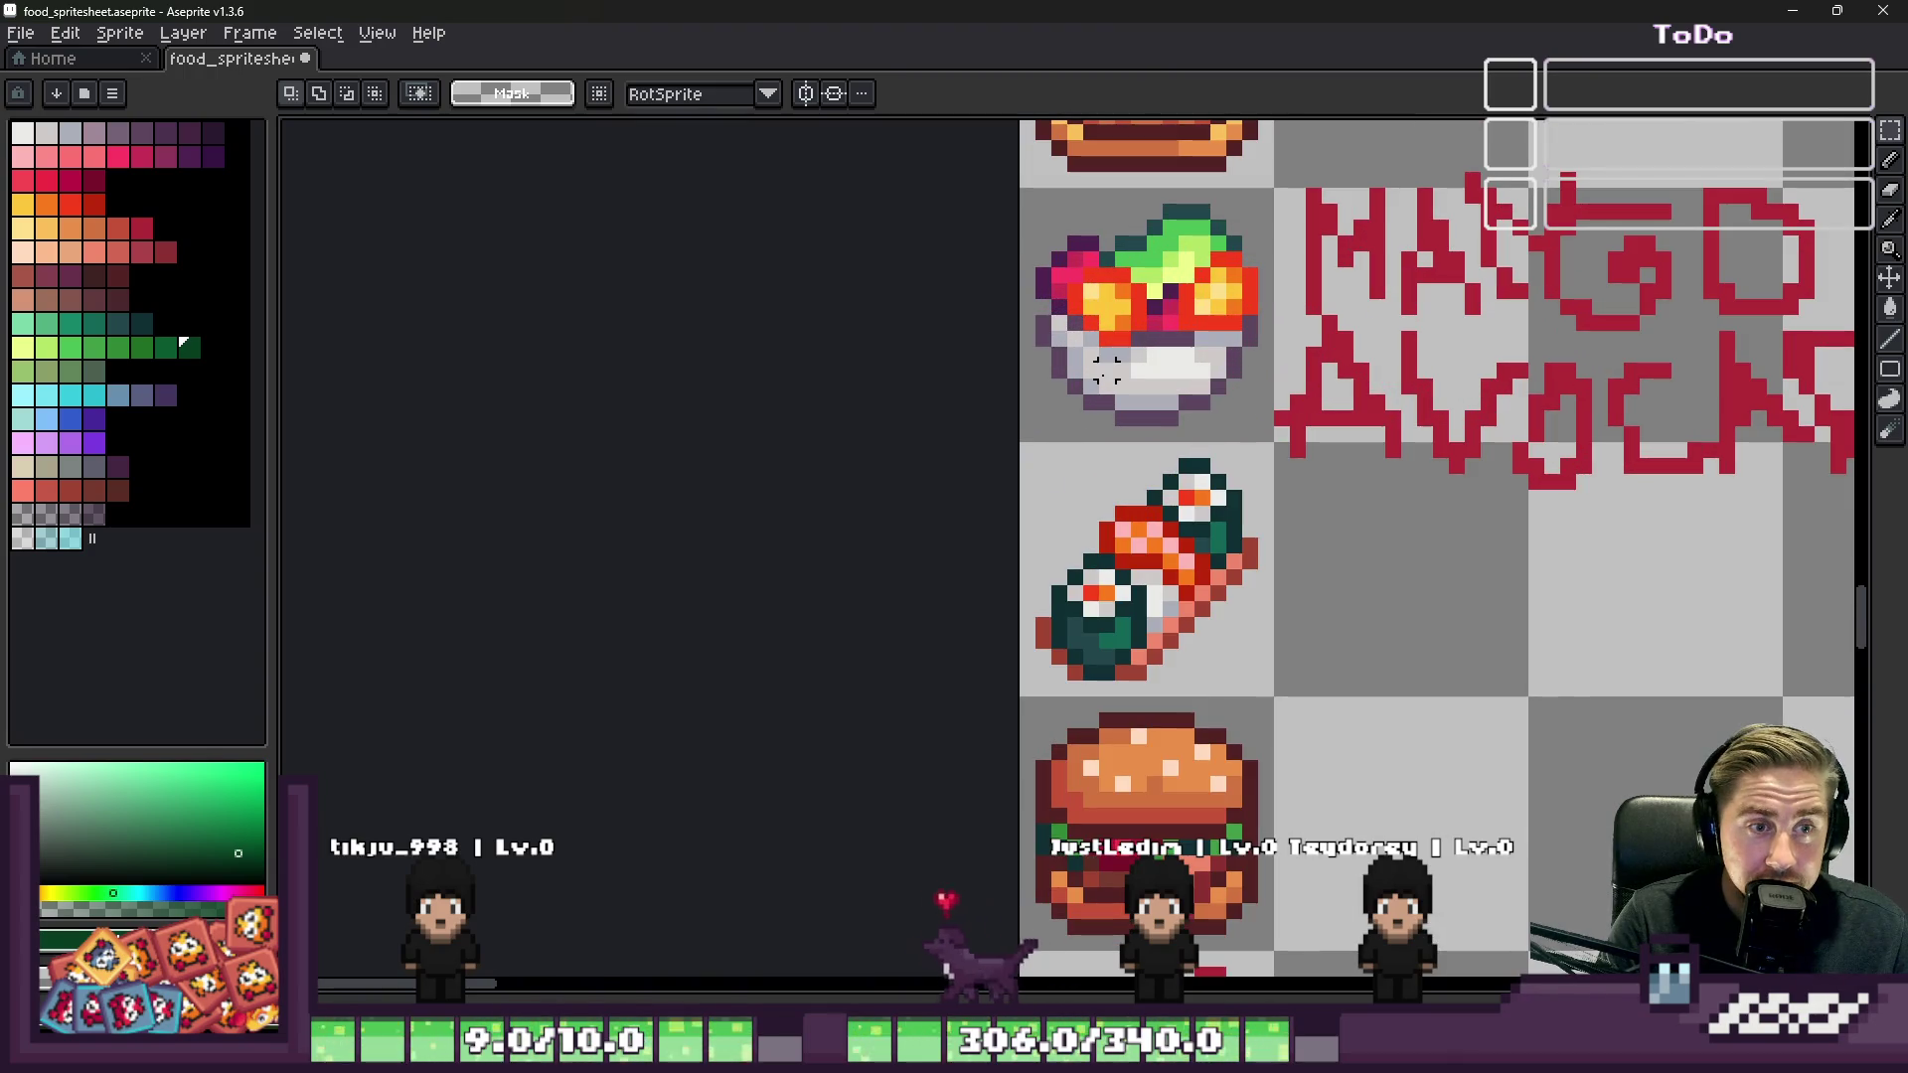
scroll(1106, 369, "down", 2)
scroll(1097, 922, "up", 3)
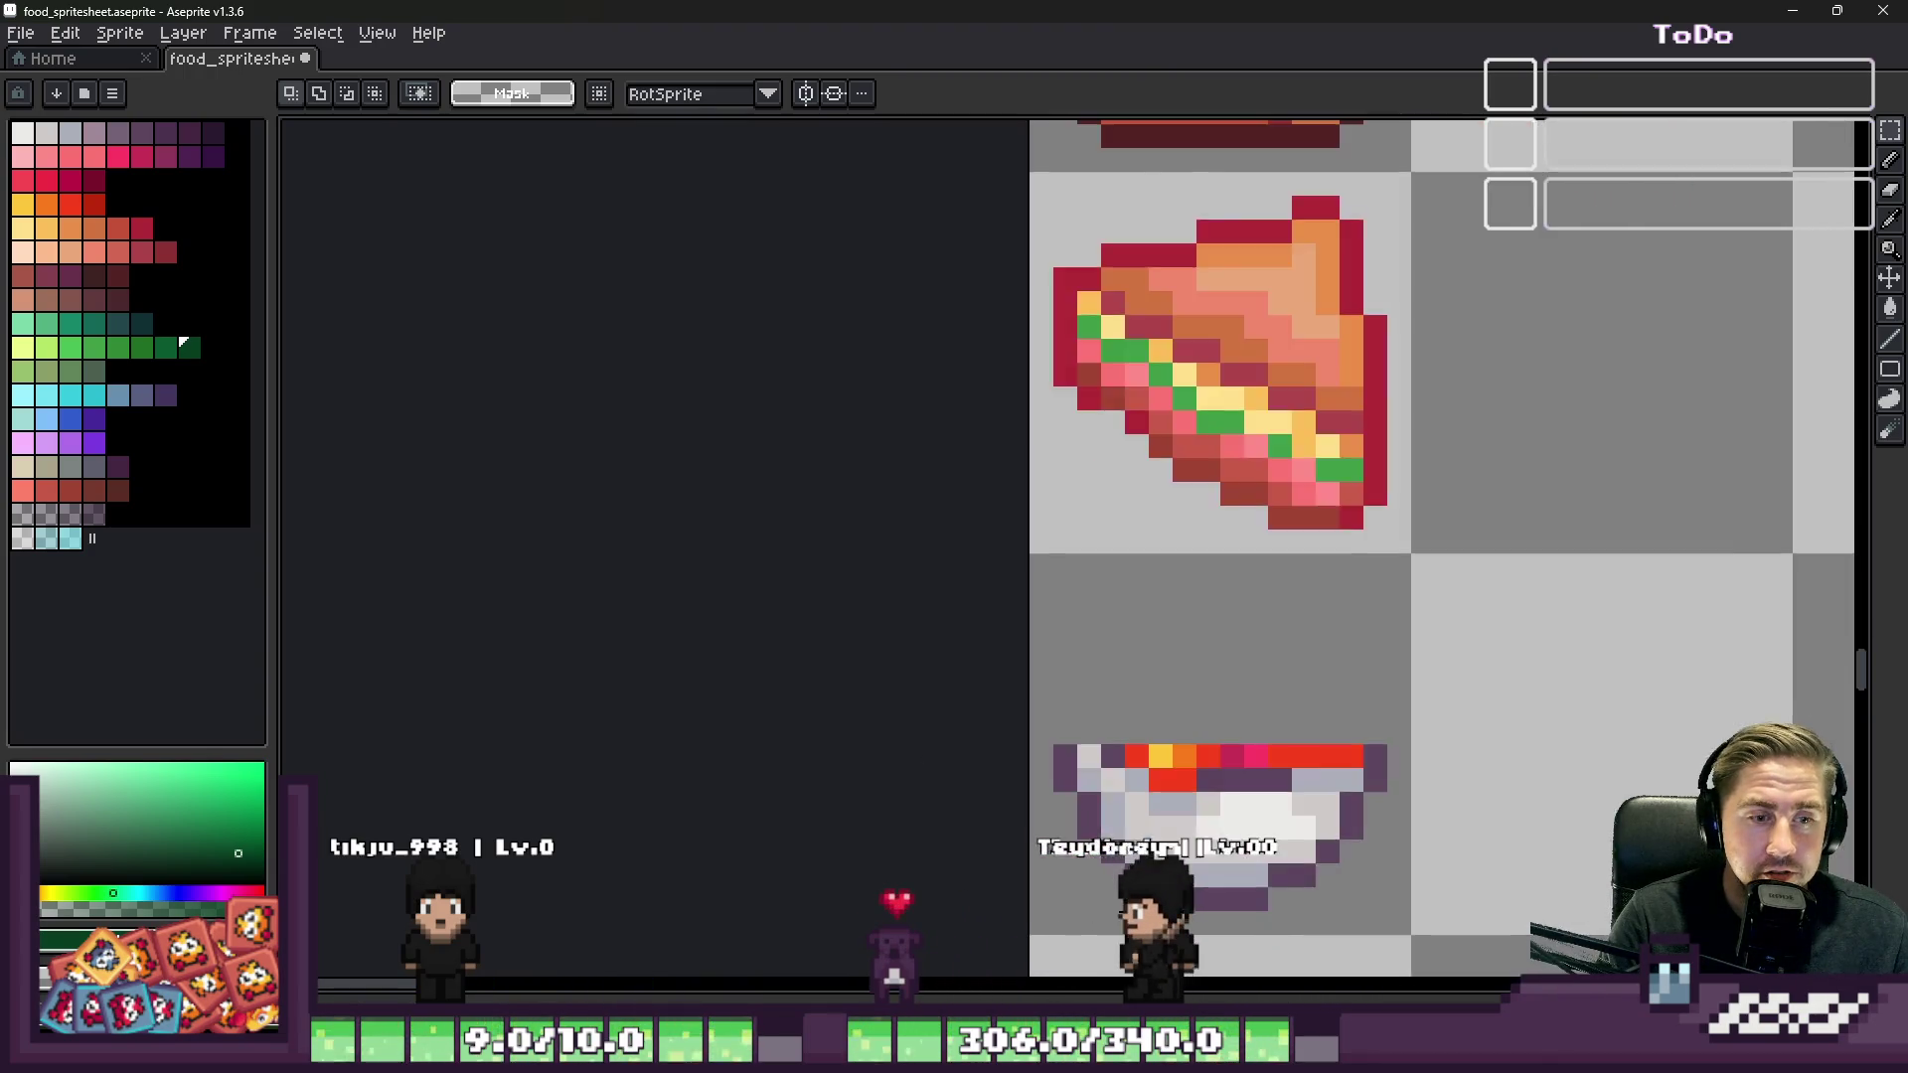
scroll(1097, 922, "up", 4)
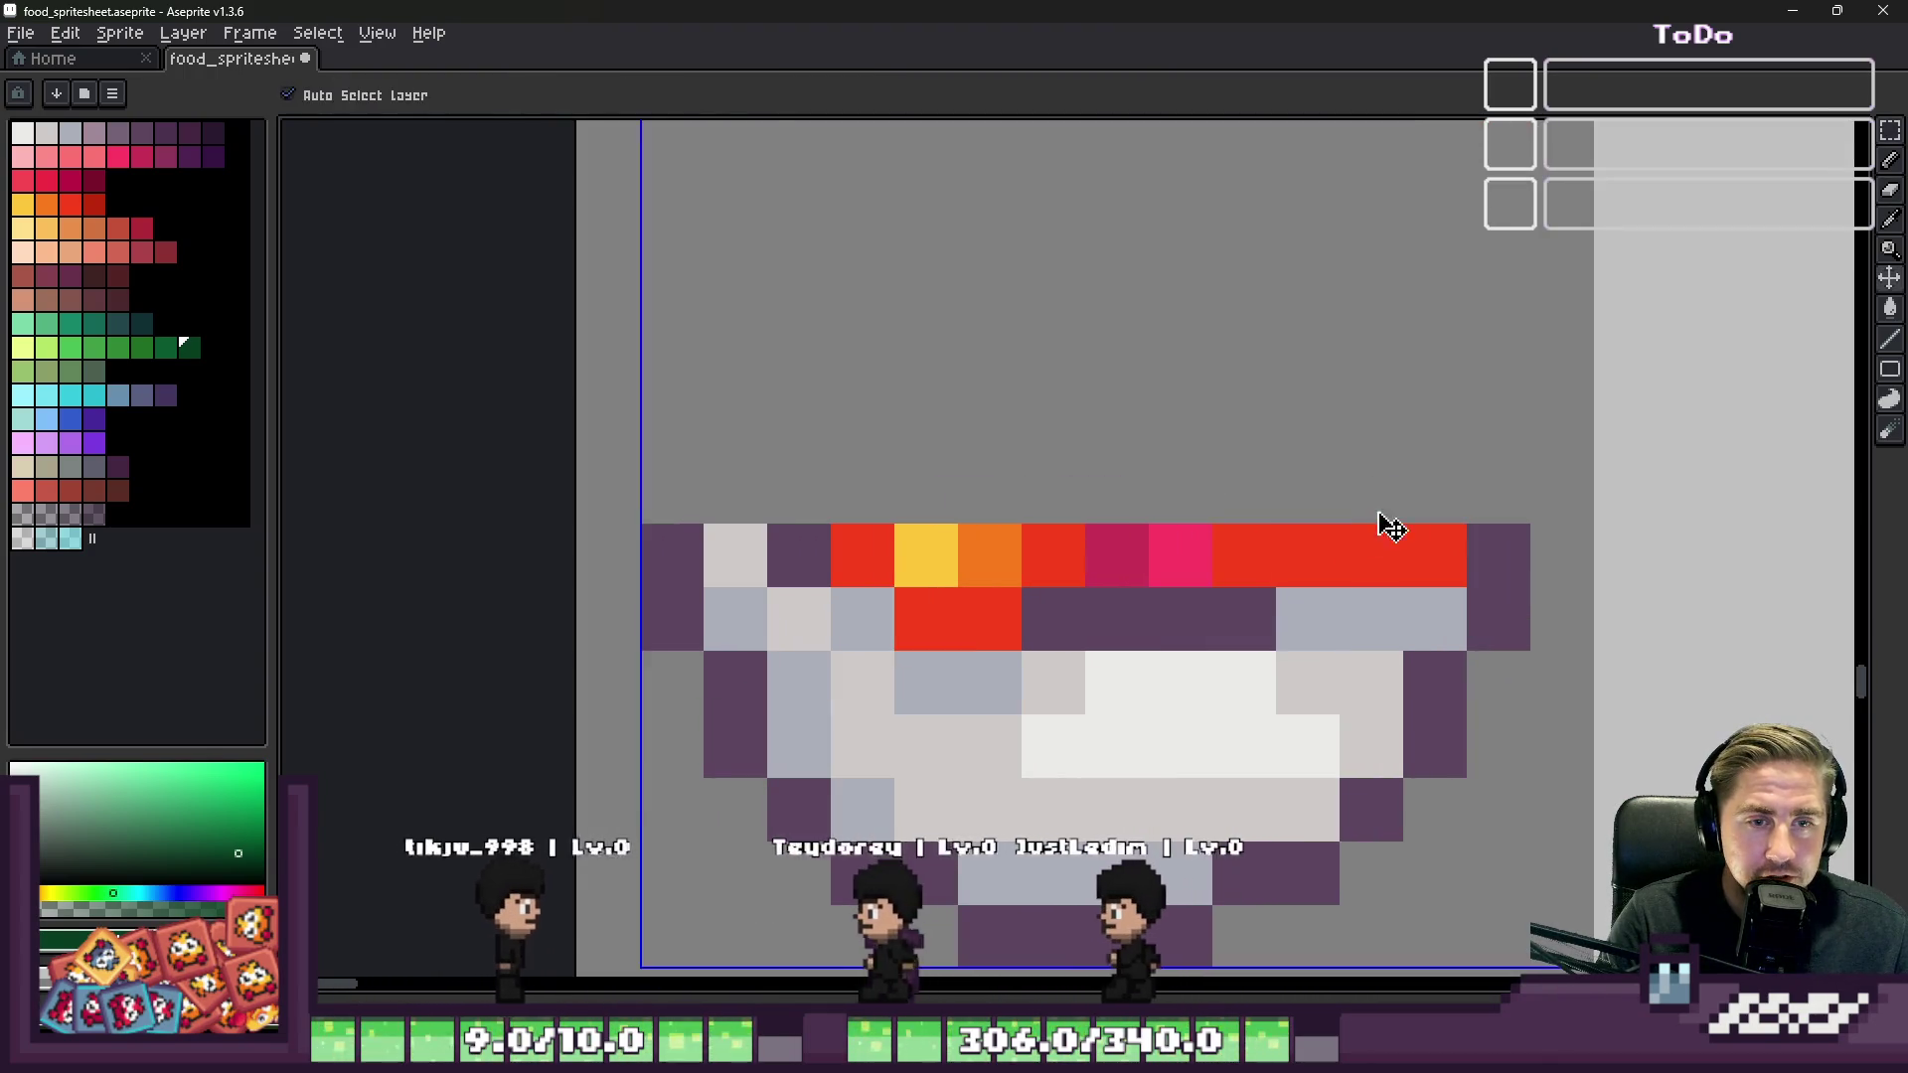
Step: Erase the red, orange and purple top rows and refill them with the bowl's light grey
key("e")
left_click_drag(1406, 523, 830, 520)
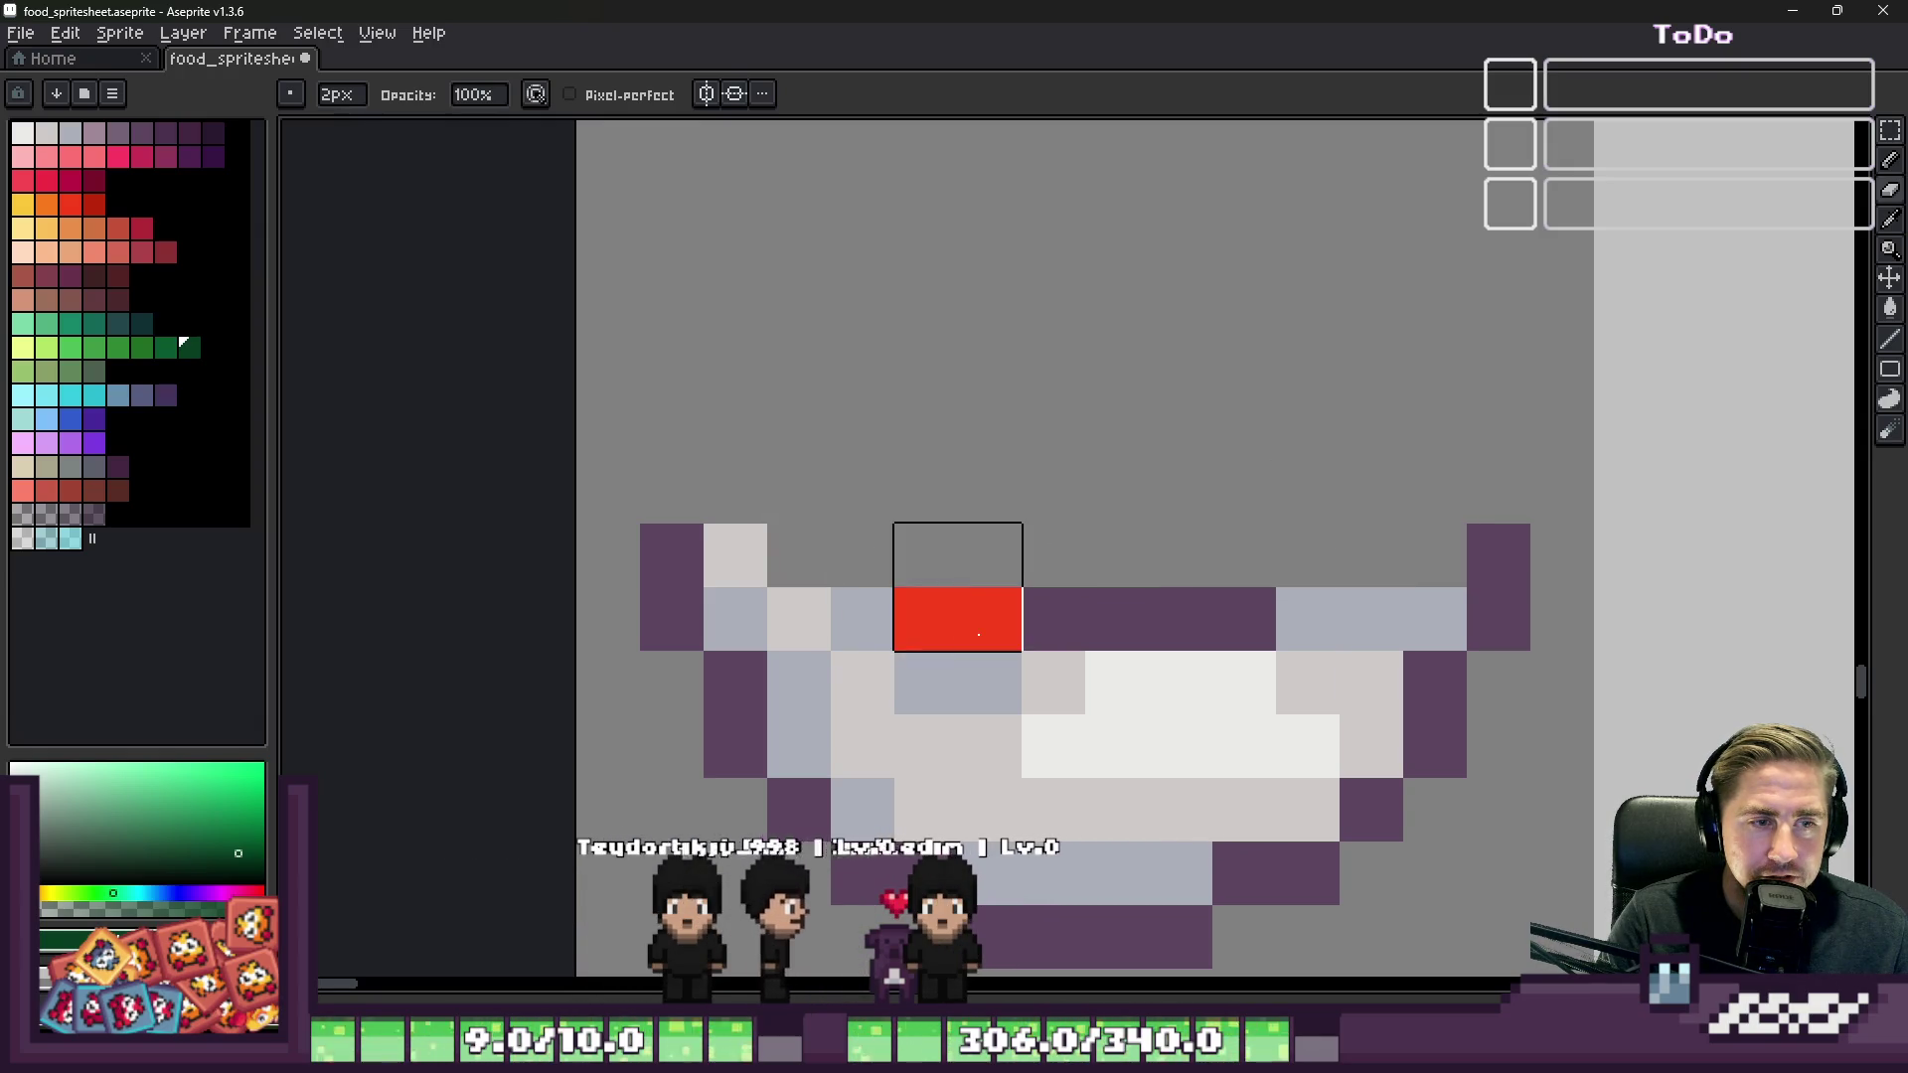
left_click_drag(958, 588, 1213, 586)
left_click(1368, 627, "alt")
key("b")
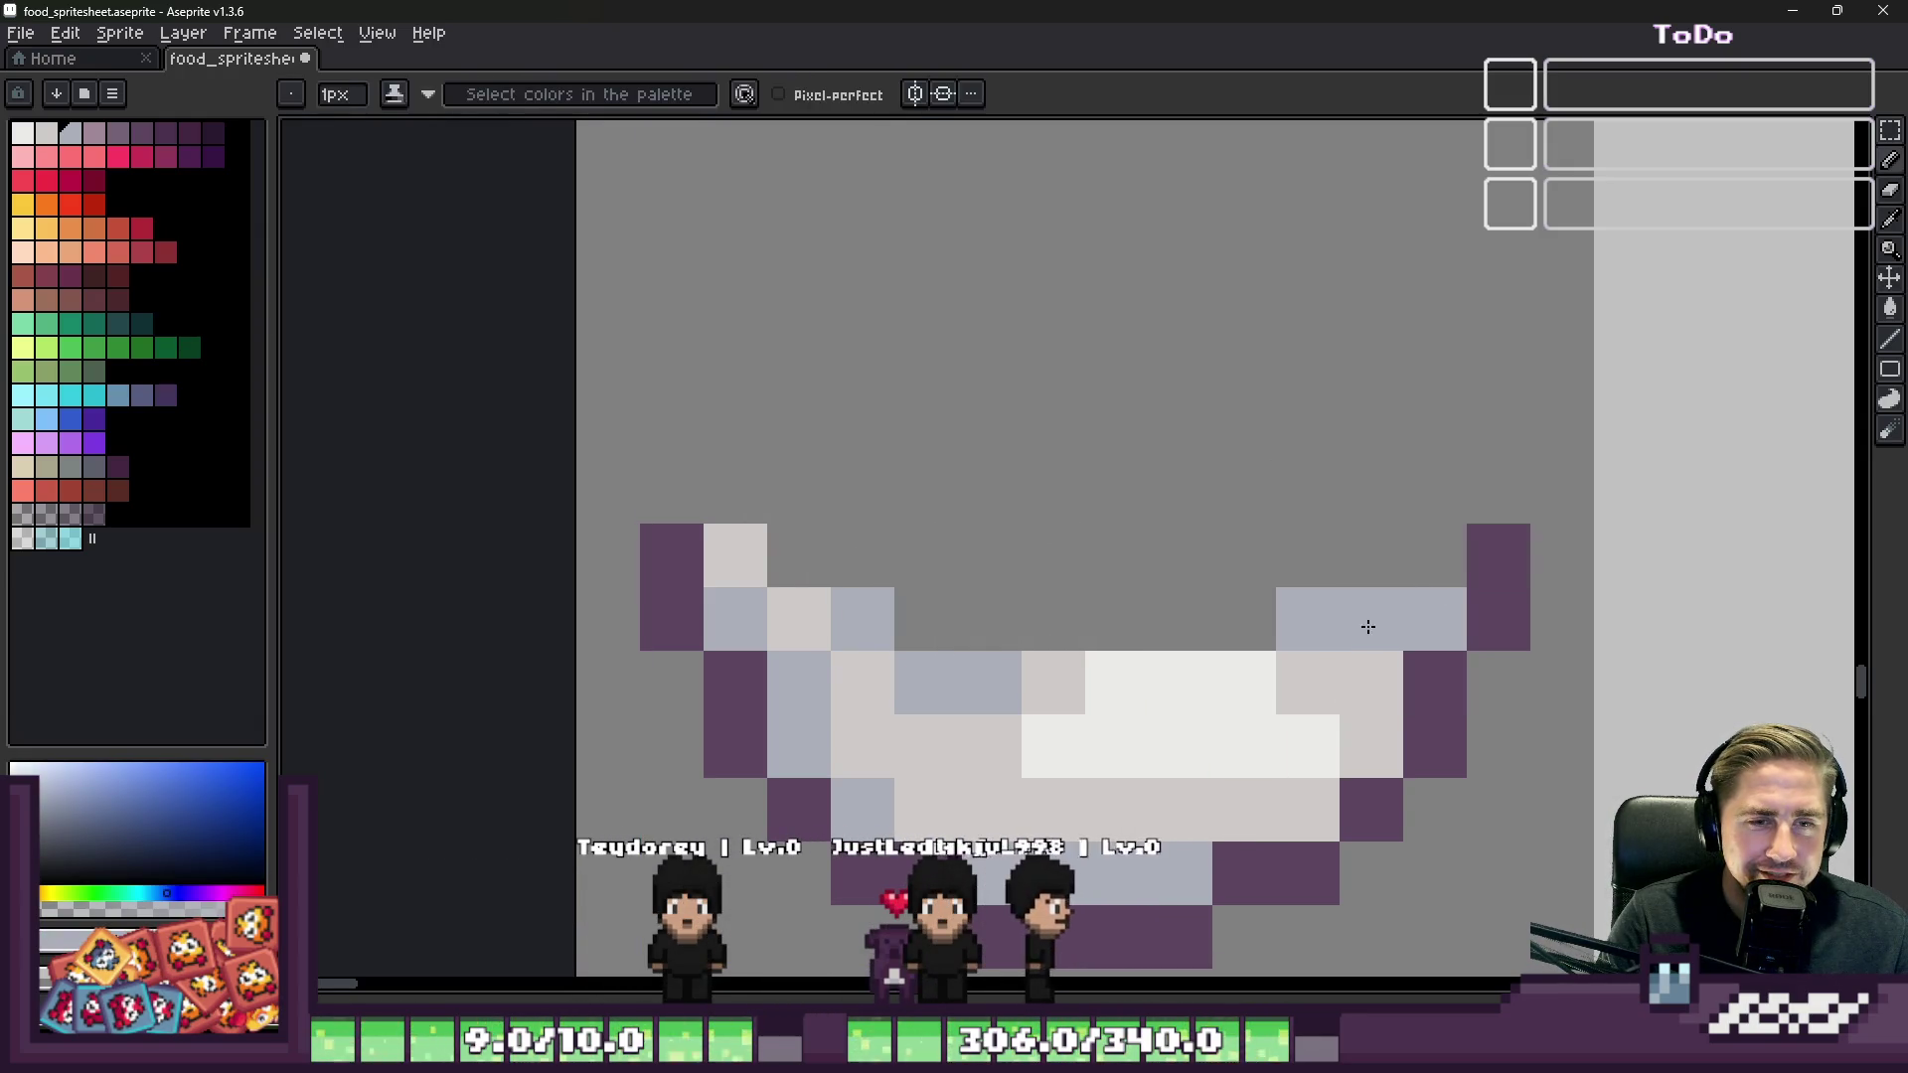
left_click(1371, 680, "alt")
left_click_drag(1401, 618, 1232, 616)
left_click_drag(1348, 592, 799, 550)
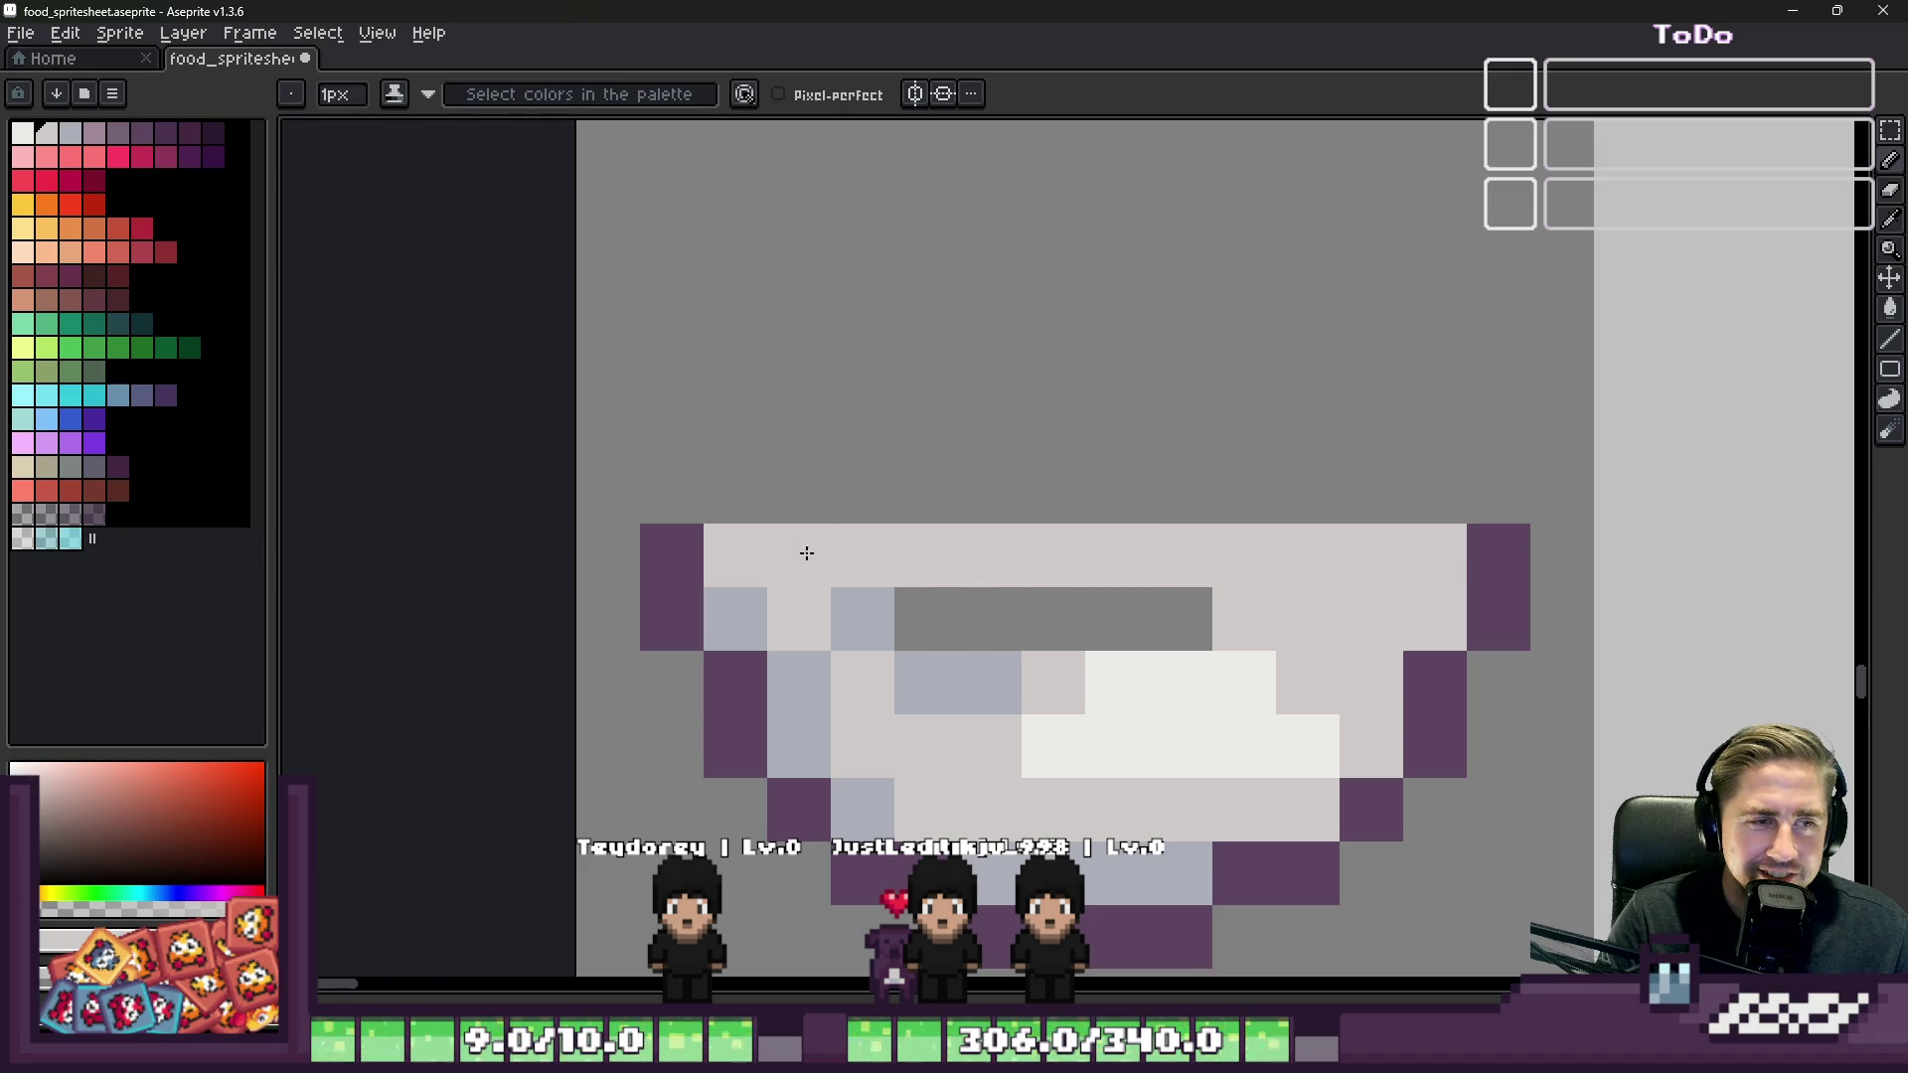
Step: Paint the bowl's middle and remaining grey gaps near-white
left_click(1142, 712, "alt")
left_click_drag(1093, 696, 968, 644)
mouse_move(874, 600)
left_mouse_down()
mouse_move(1129, 574)
mouse_move(928, 592)
mouse_move(1308, 660)
mouse_move(1411, 606)
mouse_move(1431, 561)
left_mouse_up()
scroll(1052, 557, "down", 6)
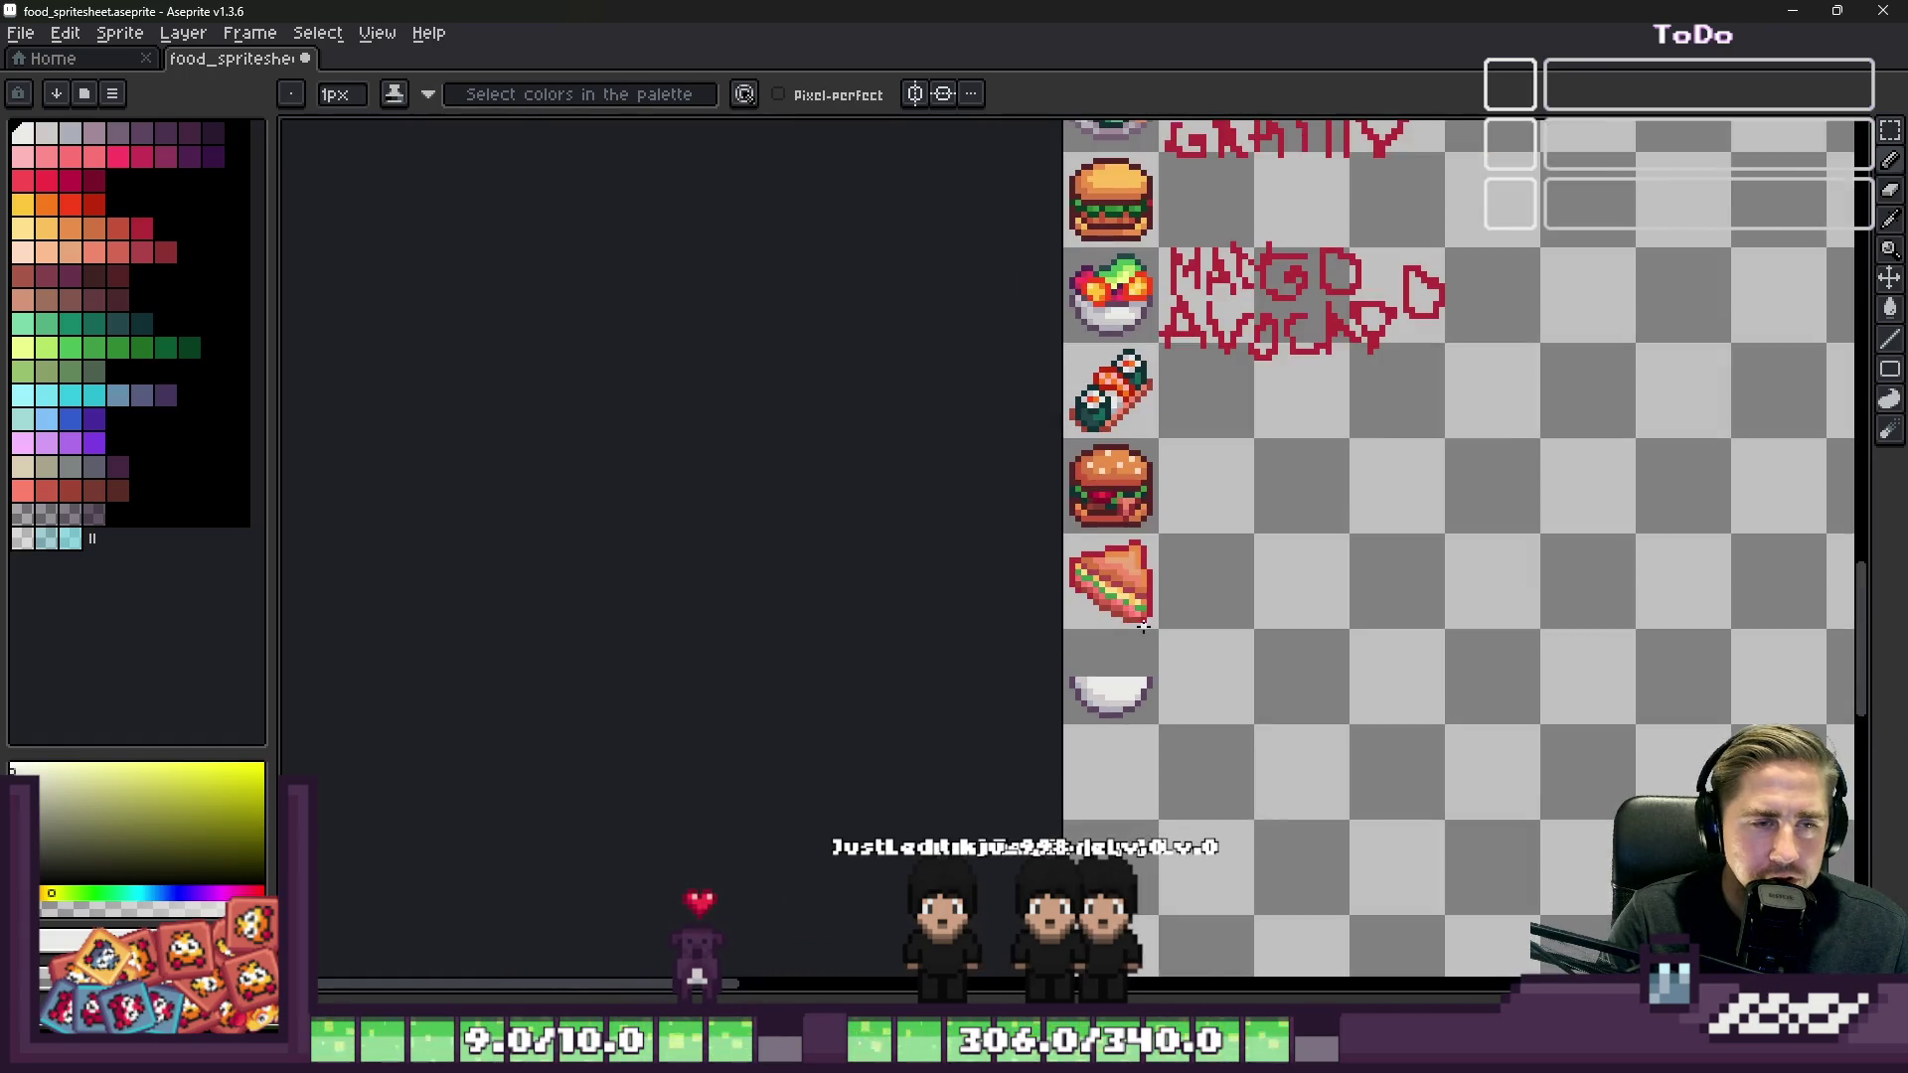
Step: Stamp a 3px dark-green plus in the empty cell beside the bowl
scroll(1143, 624, "up", 3)
left_click(195, 354)
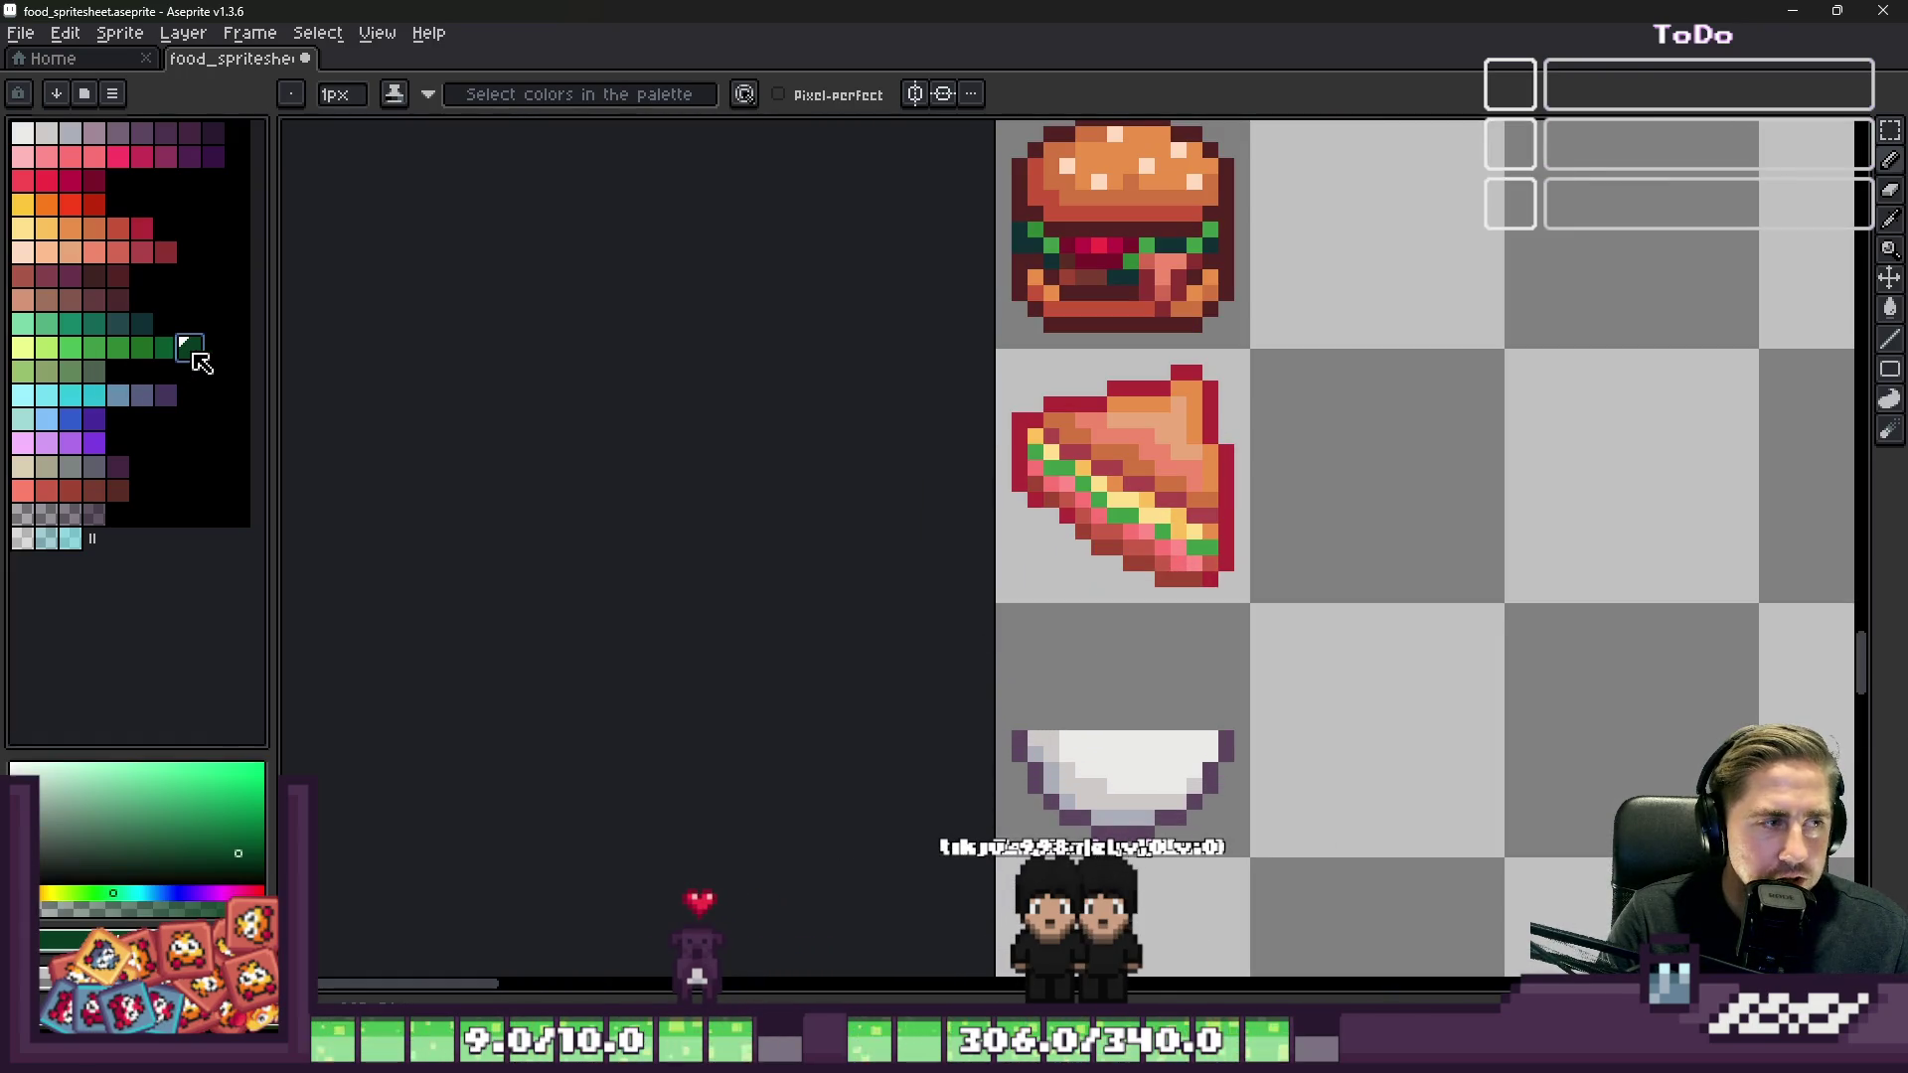
key("plus")
key("plus")
scroll(1282, 685, "up", 3)
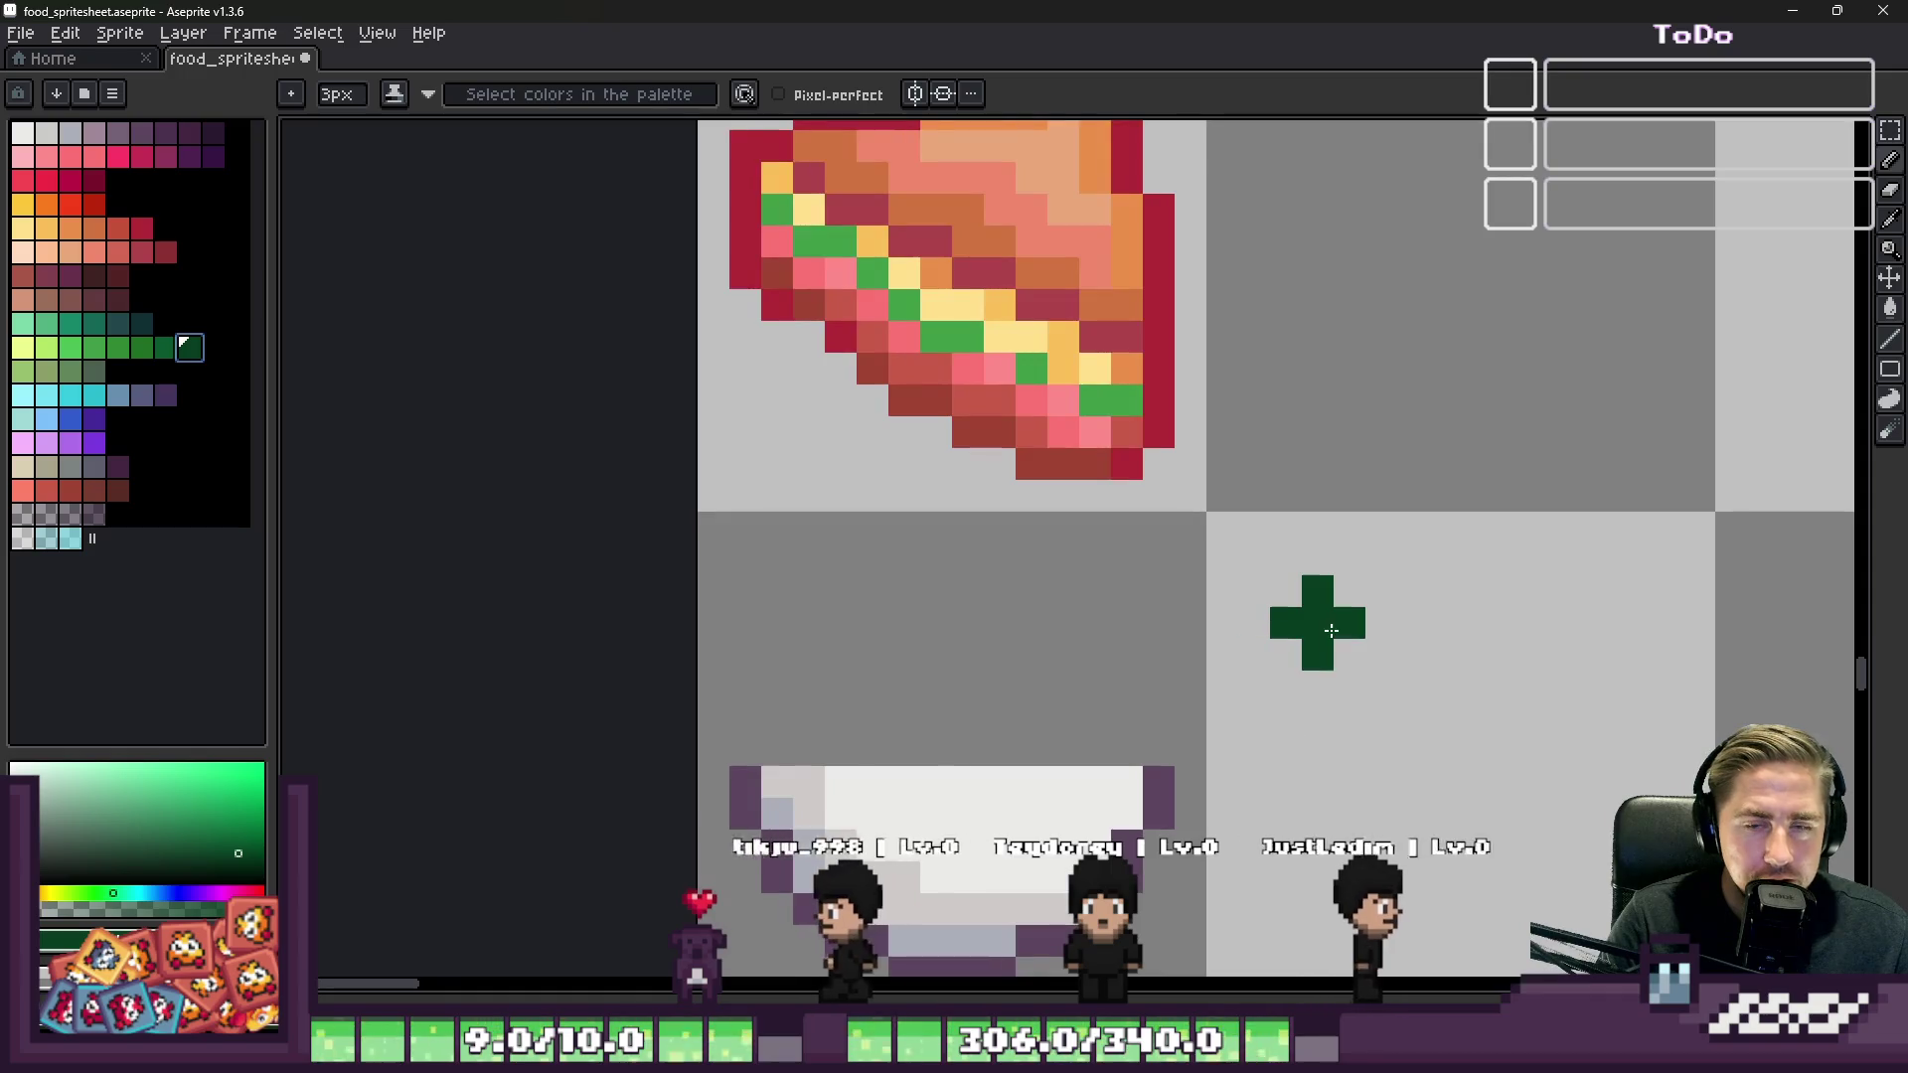
left_click(1332, 630)
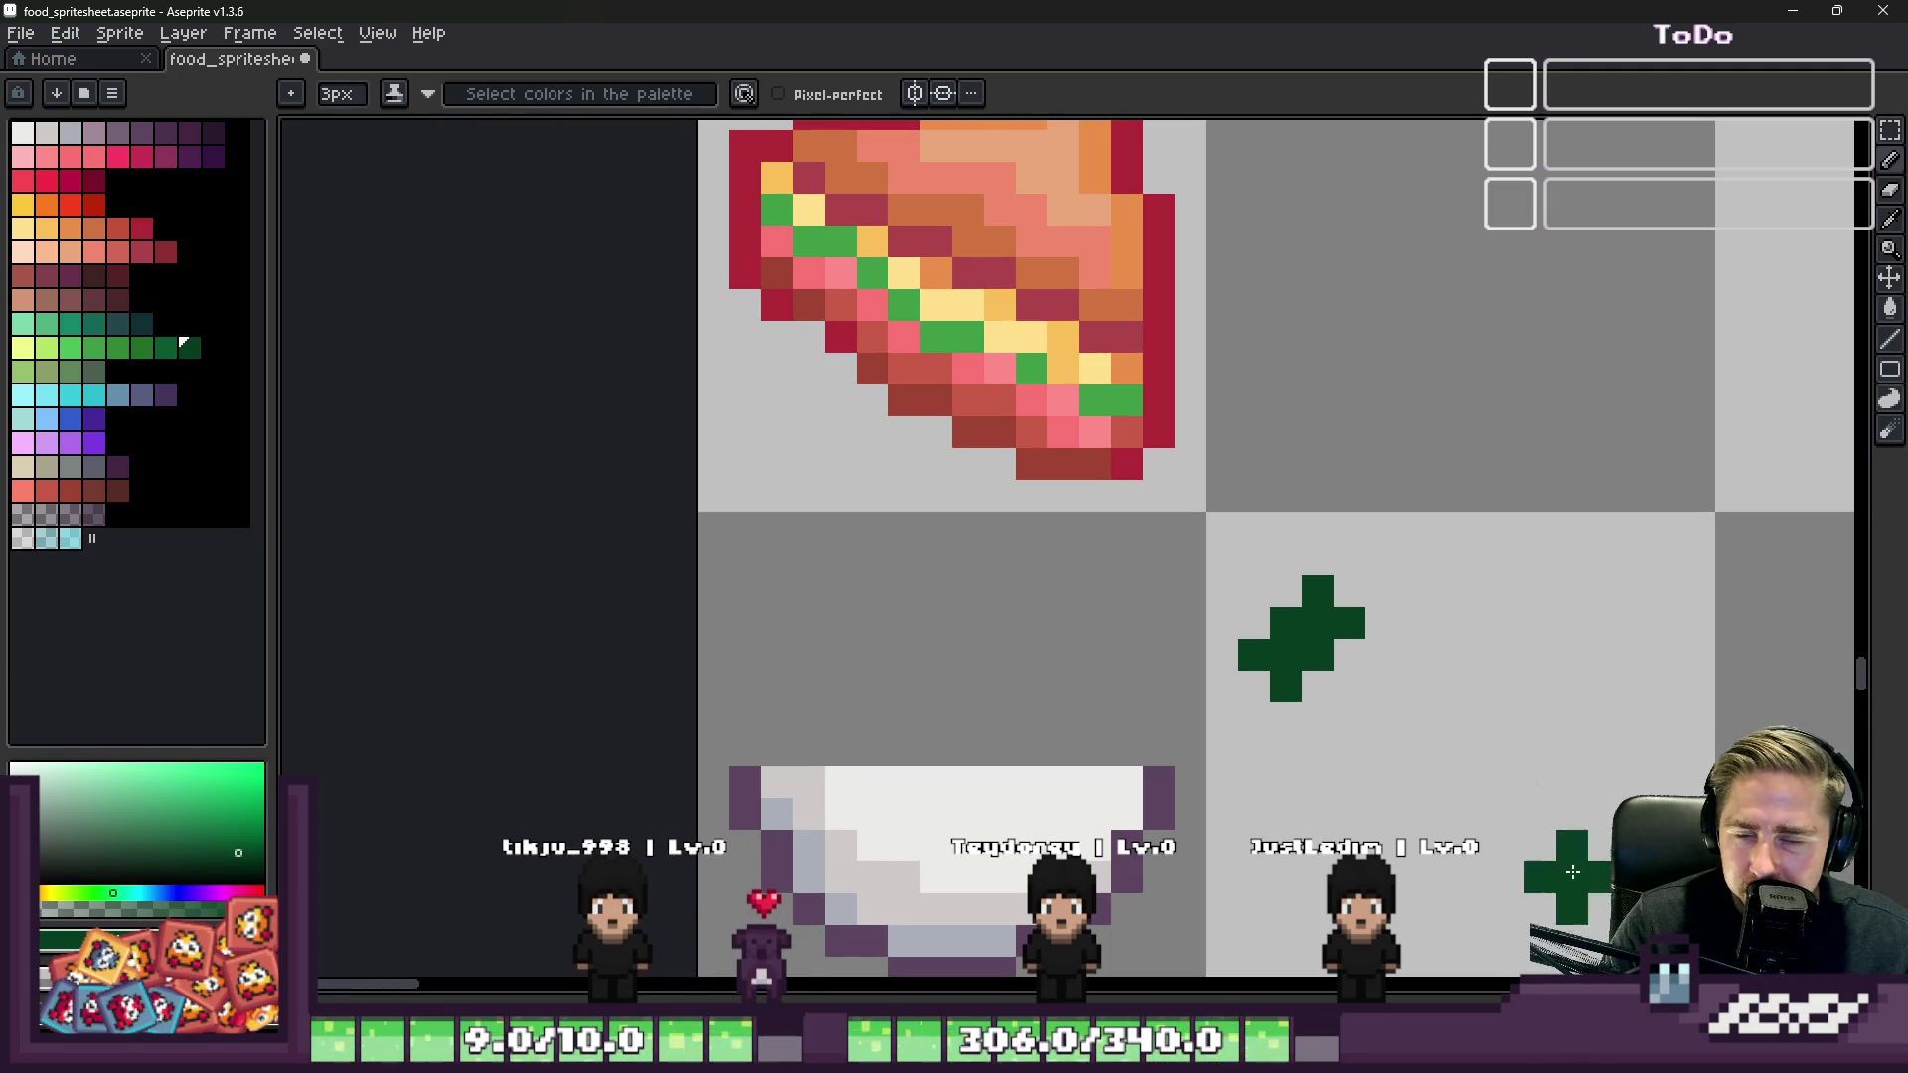
Step: Dot the plus with a 1px lighter-green pixel
scroll(1343, 741, "up", 2)
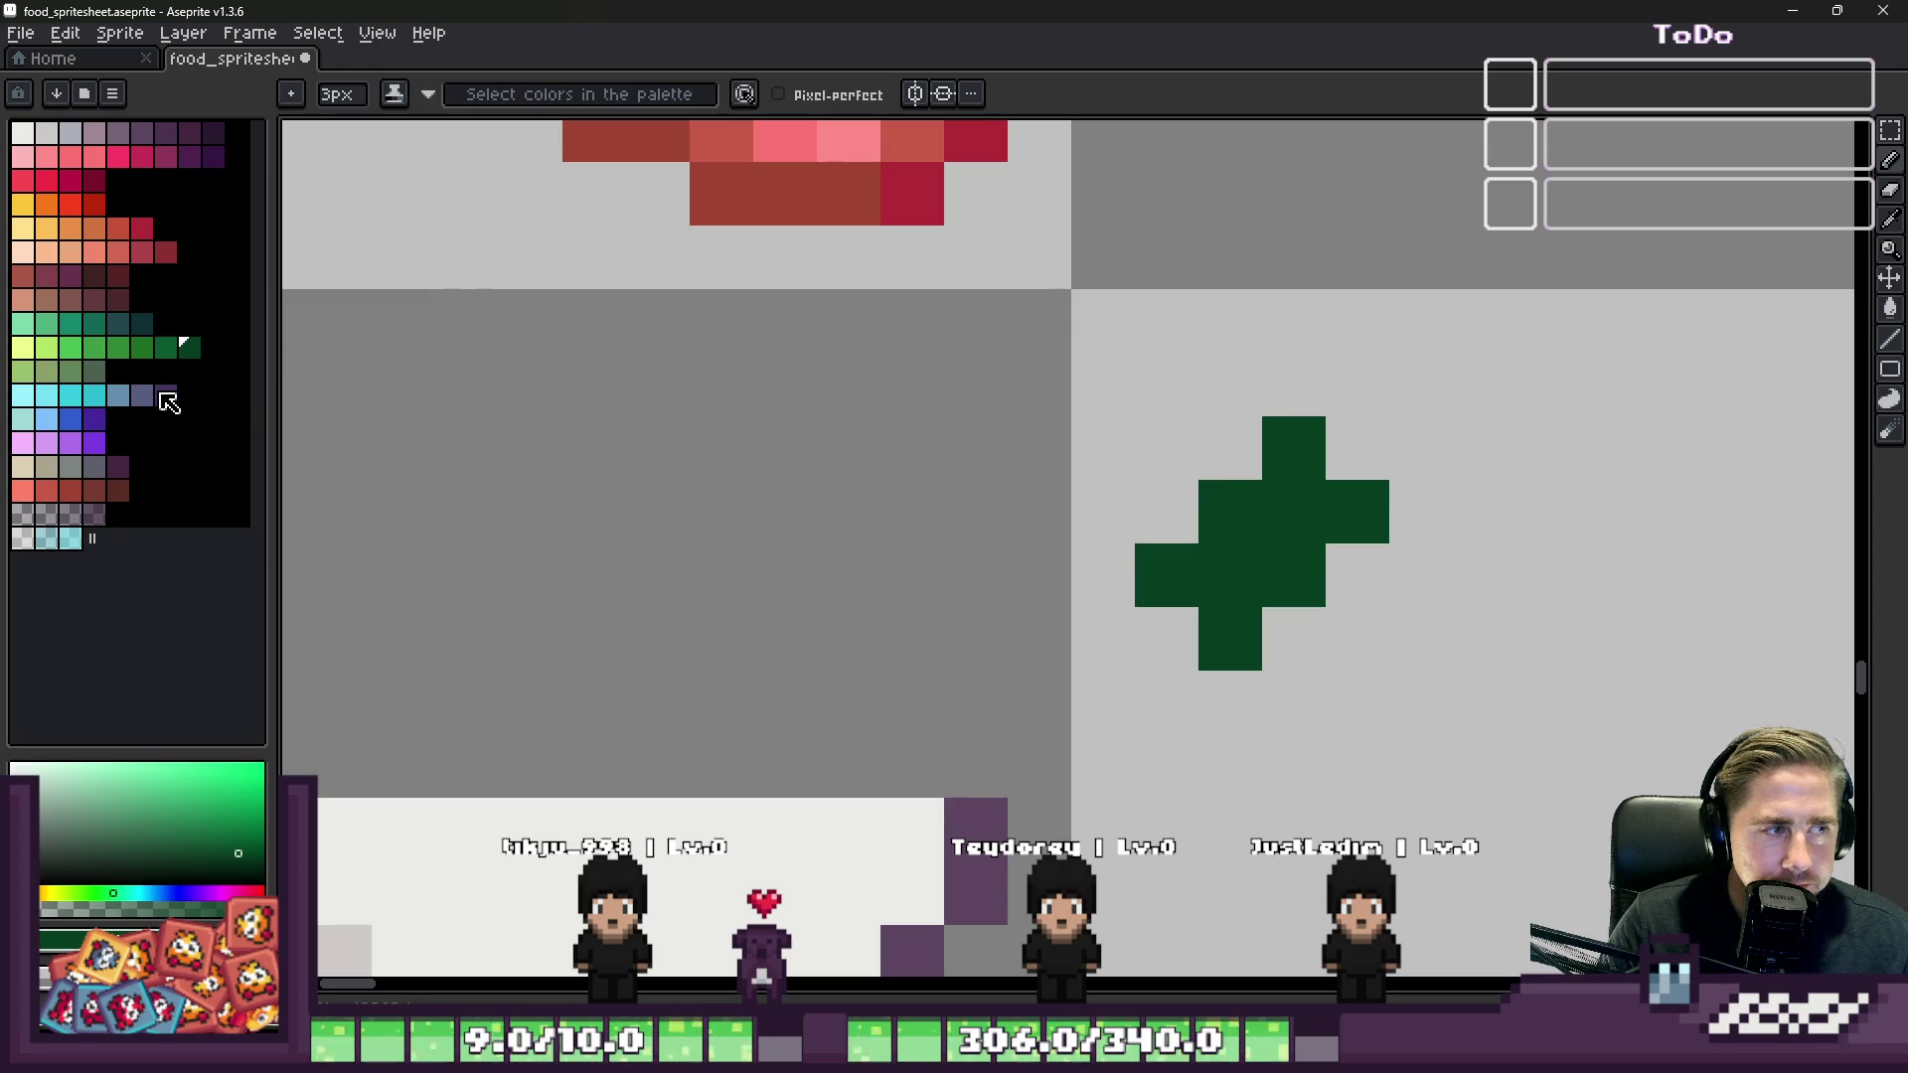
left_click(142, 347)
key("minus")
key("minus")
left_click(1220, 542)
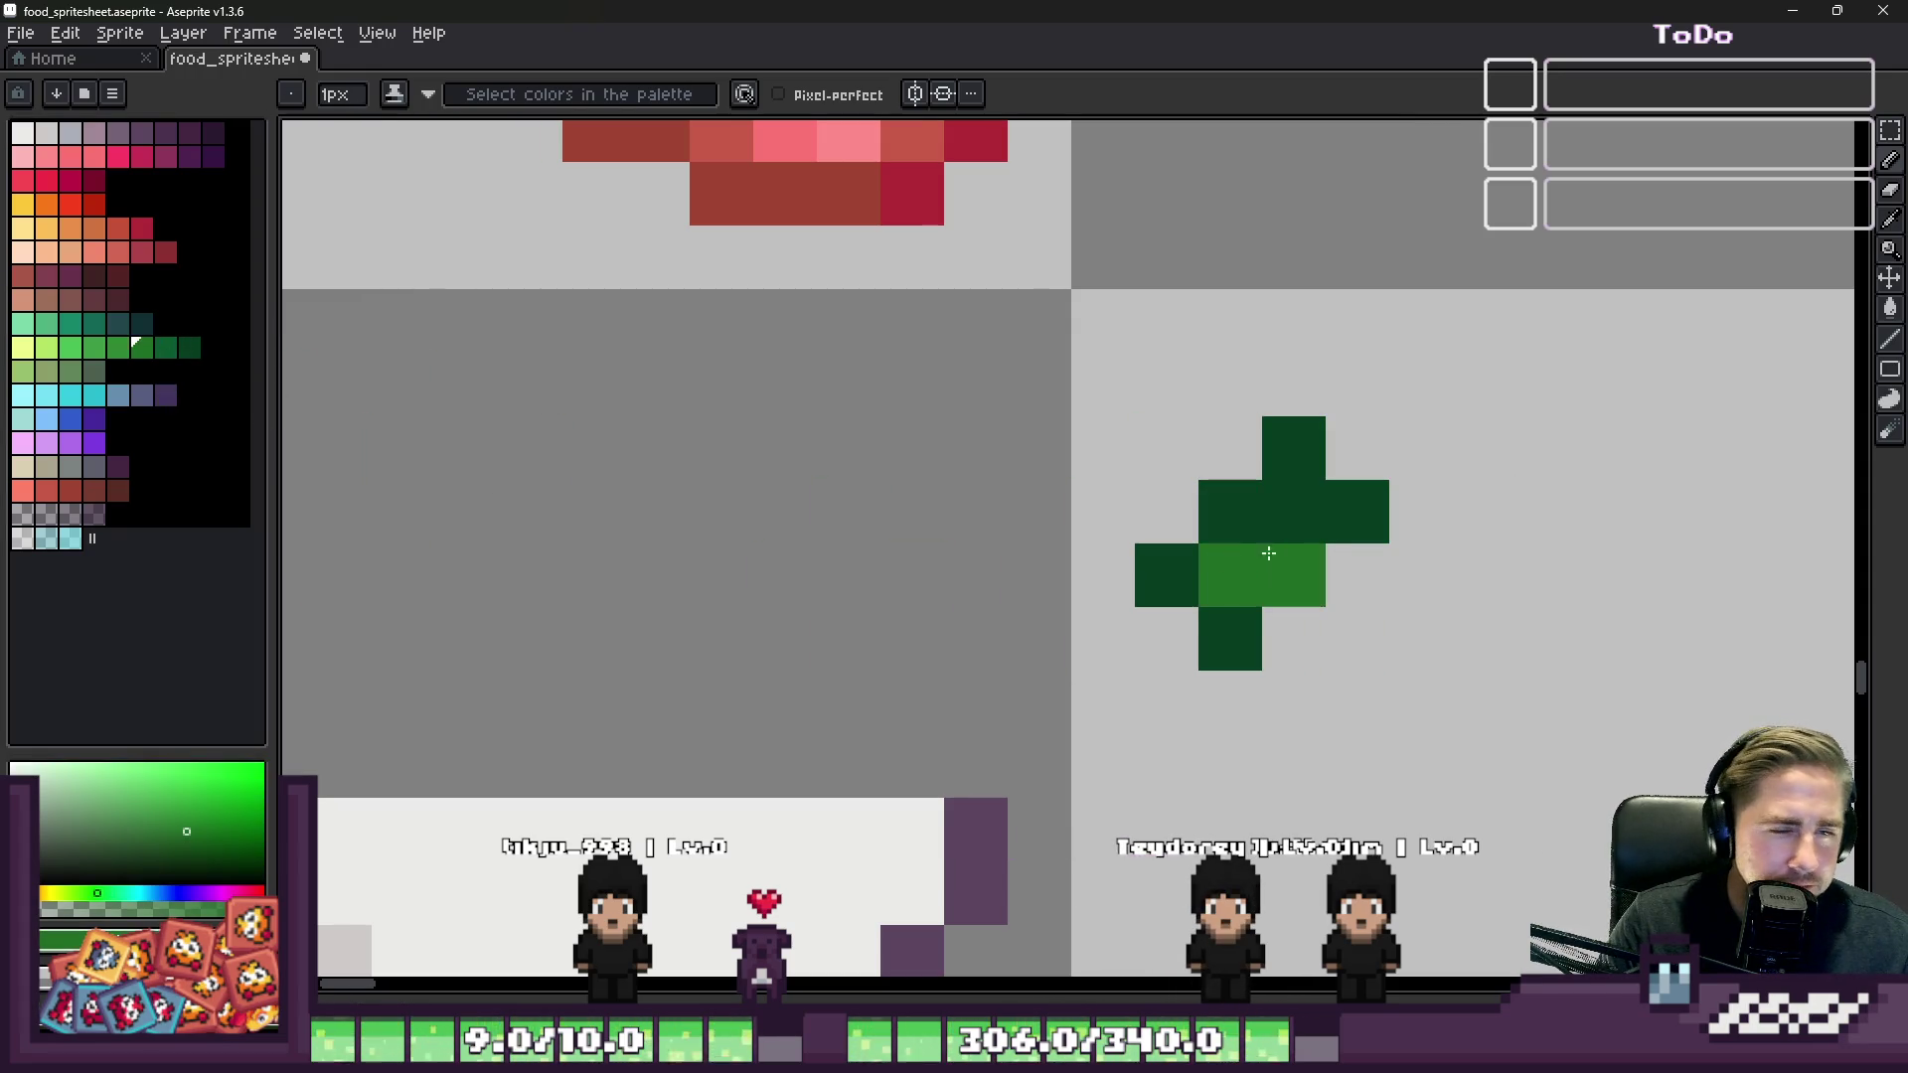
scroll(1300, 497, "down", 3)
scroll(1427, 552, "up", 3)
key("m")
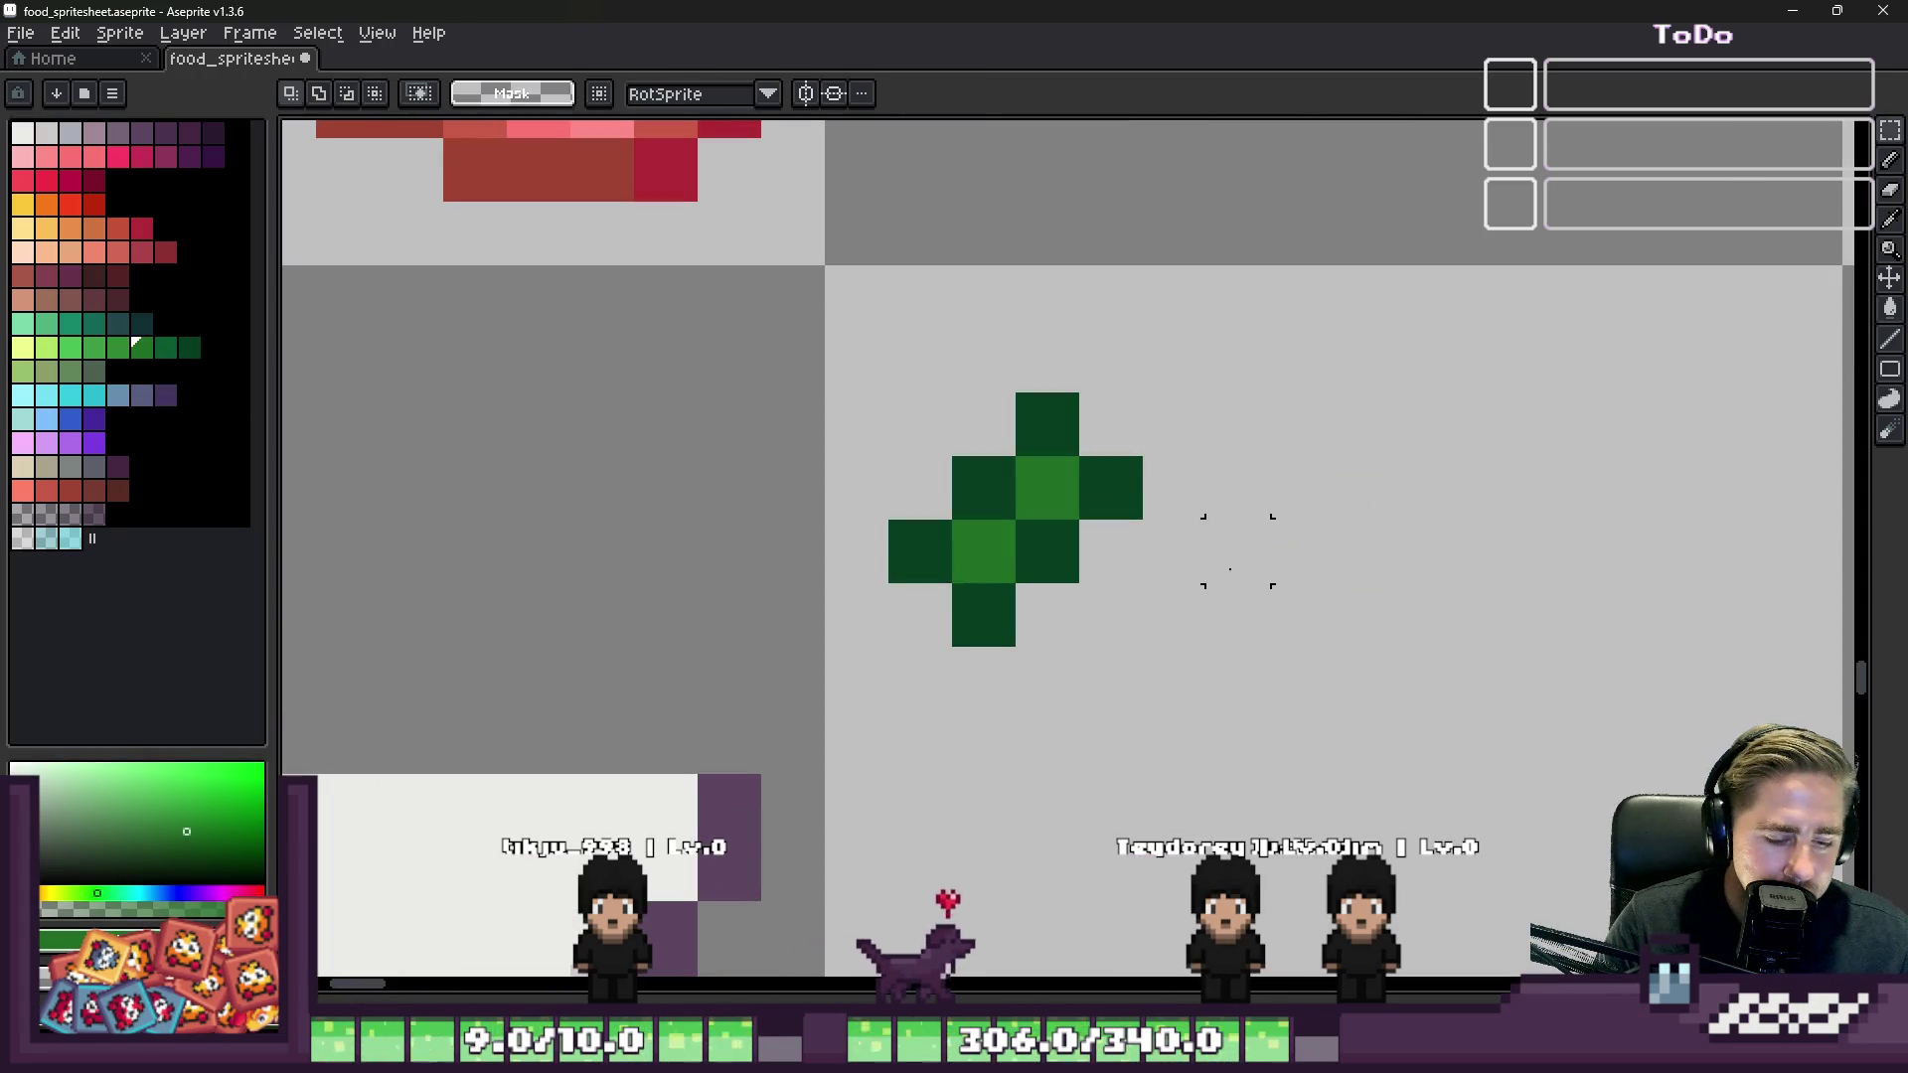
key("b")
Step: Add another dark-green plus with lighter-green pixels, undoing the stray light pixels
left_click(1047, 552, "alt")
key("plus")
key("plus")
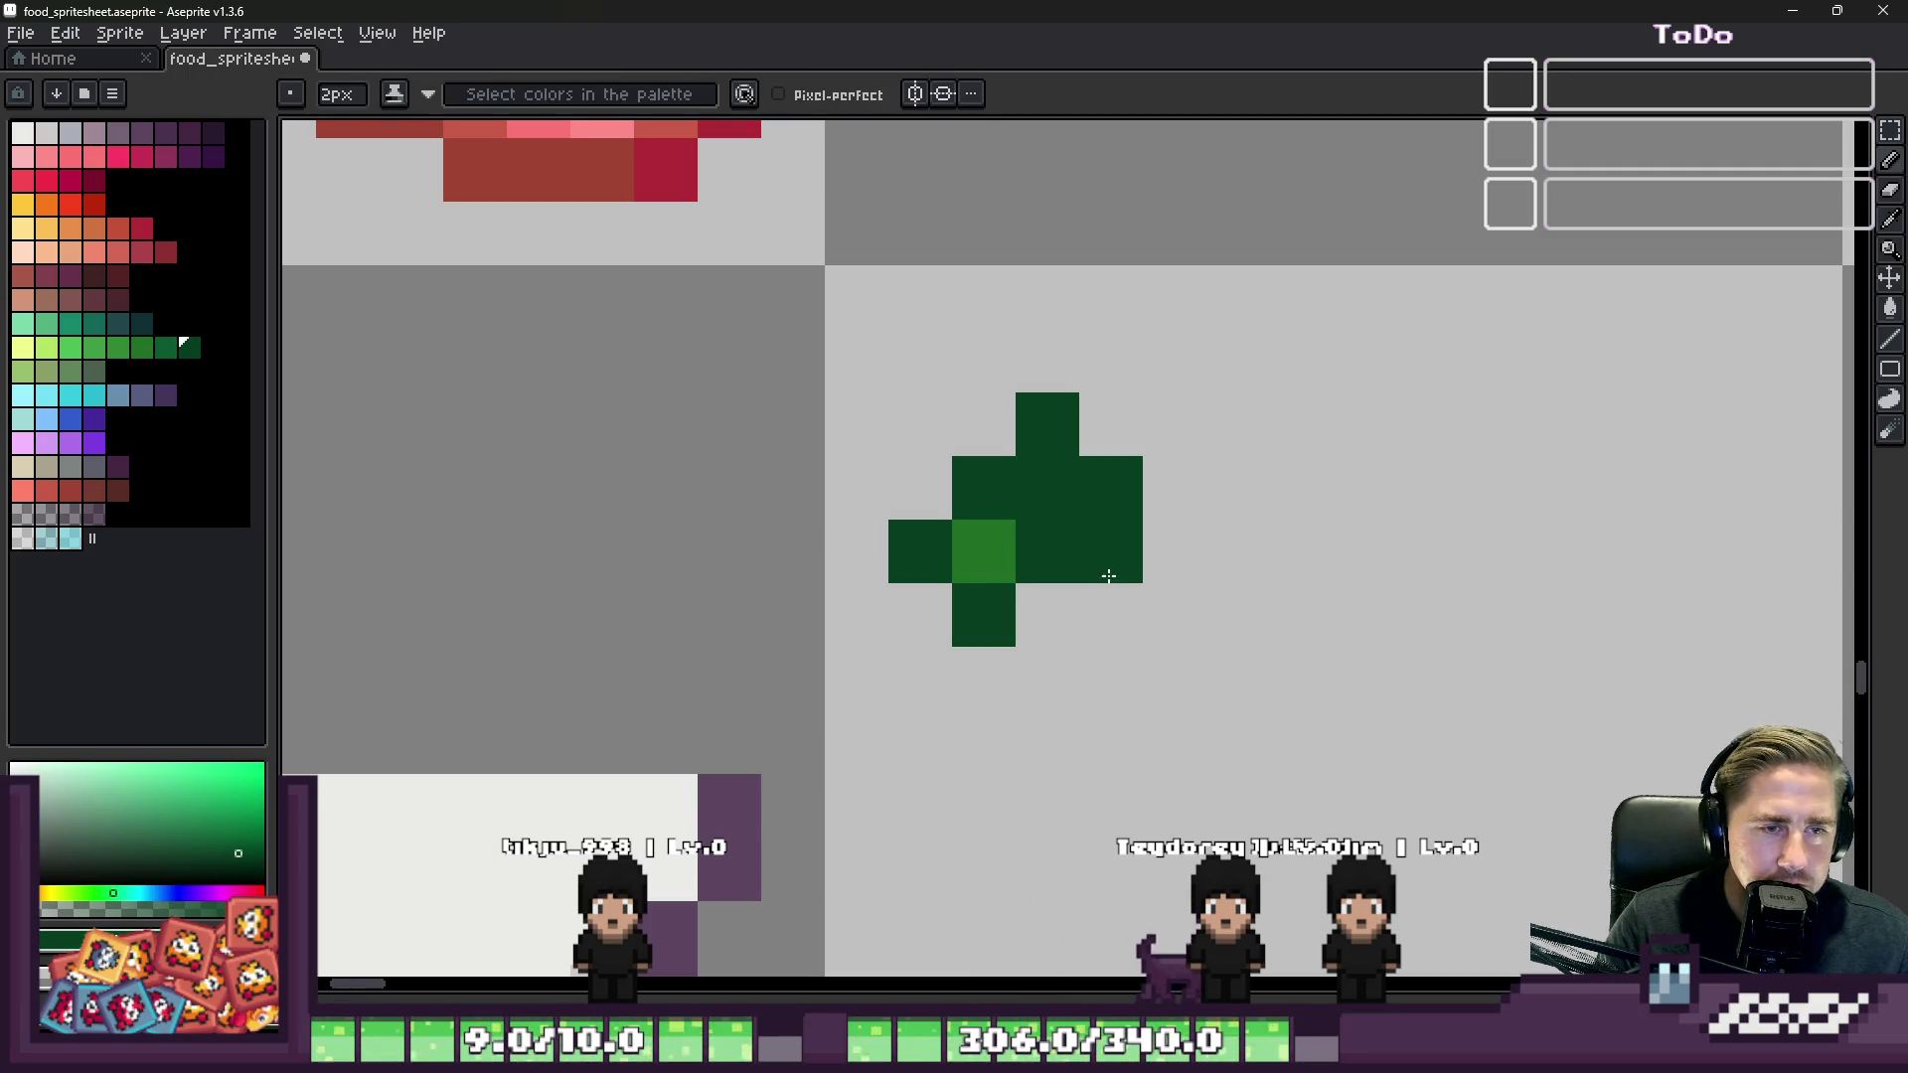
left_click(1033, 492, "alt")
key("minus")
key("minus")
left_click(1166, 670)
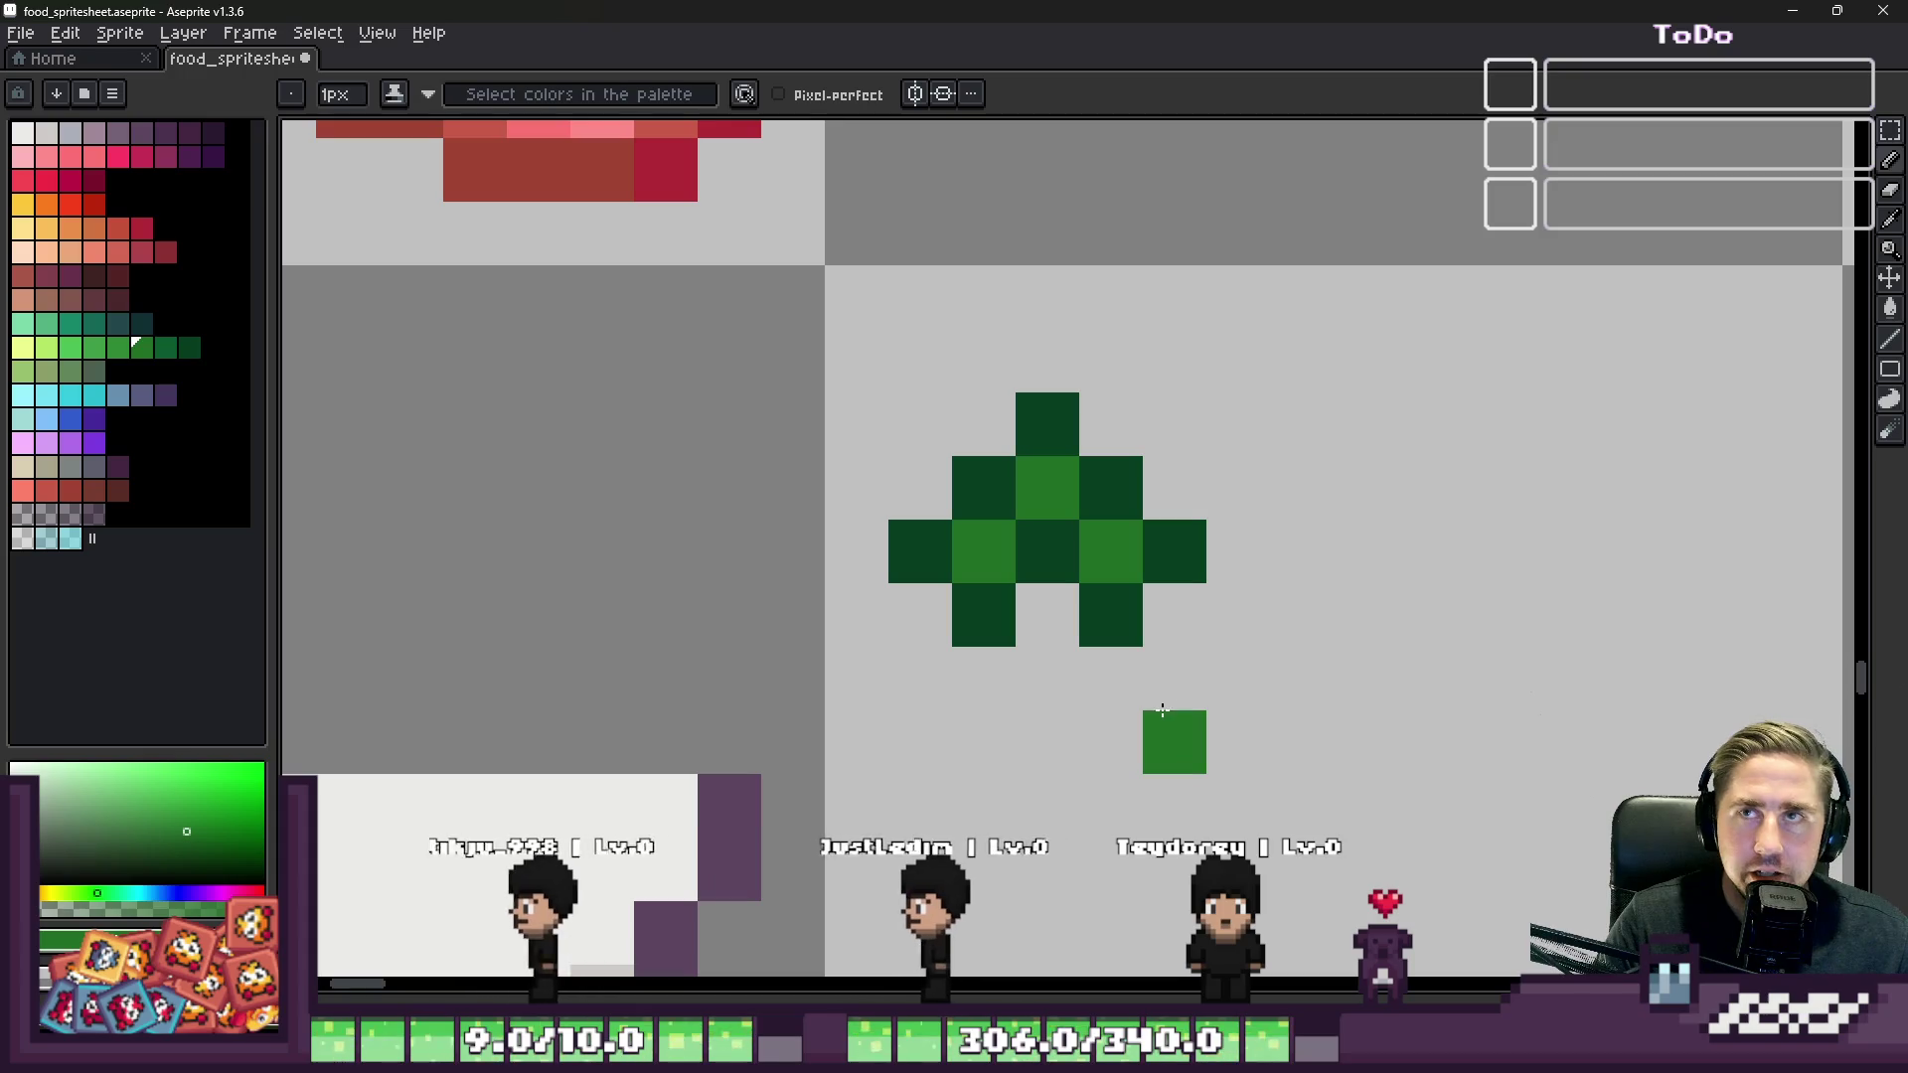
key("ctrl+z")
left_click(1111, 487, "alt")
key("plus")
key("plus")
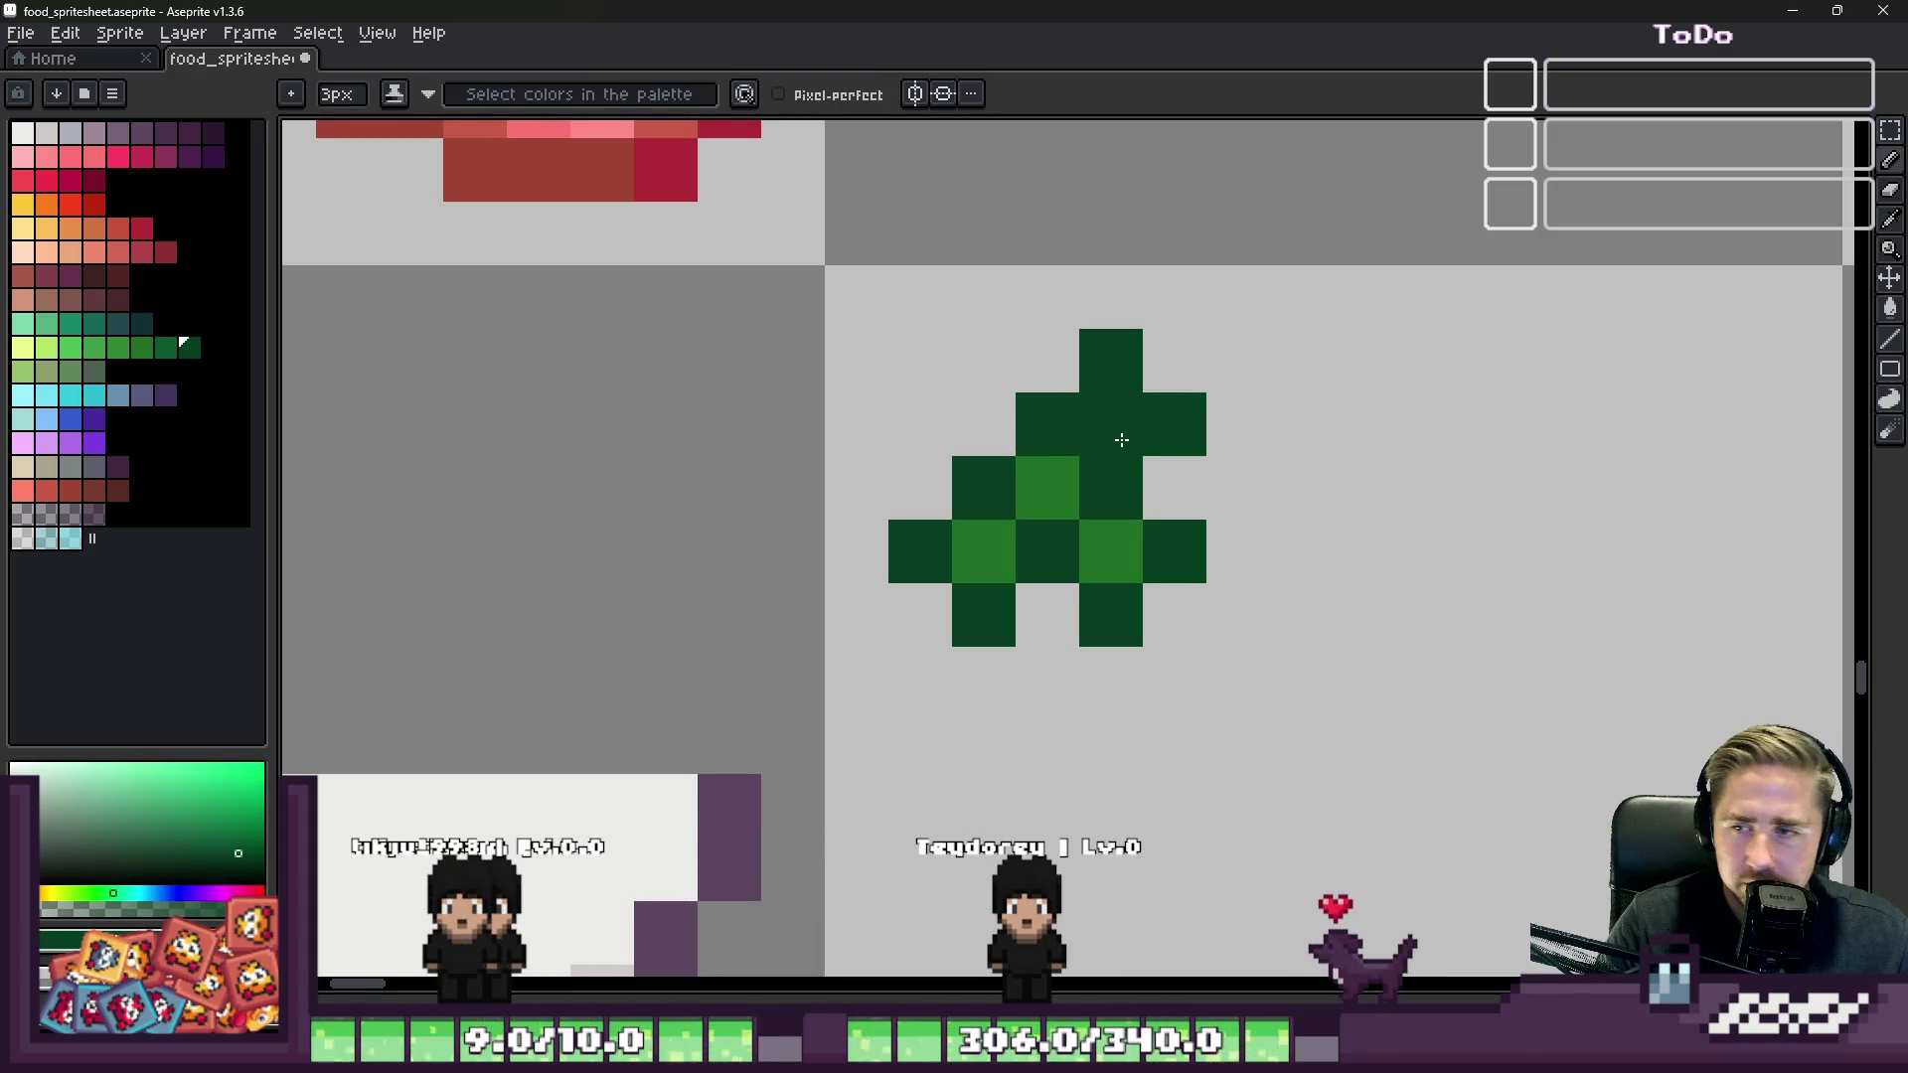
left_click(1034, 467, "alt")
key("minus")
key("minus")
left_click(1101, 423)
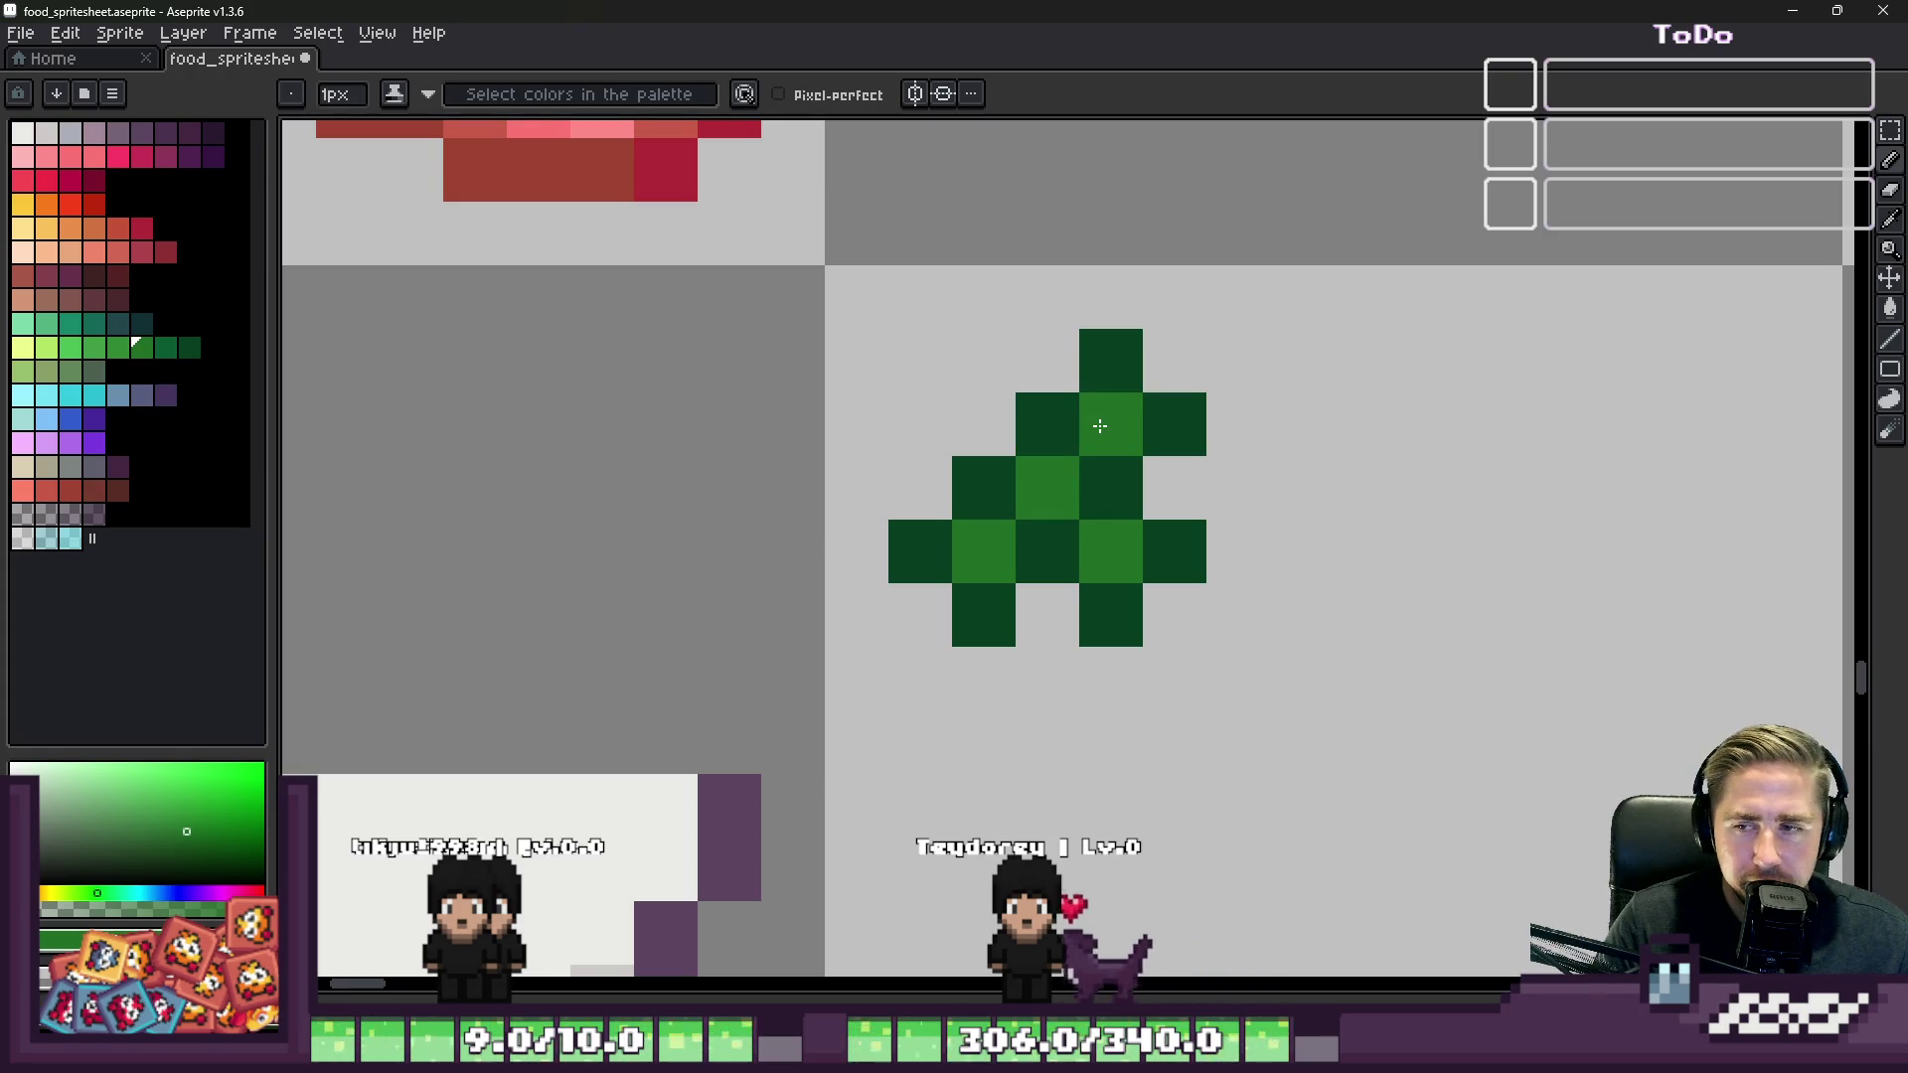
key("ctrl+z")
Step: Add a cell at the clump's upper left and turn it light green
left_click(1035, 426, "alt")
left_click(959, 423)
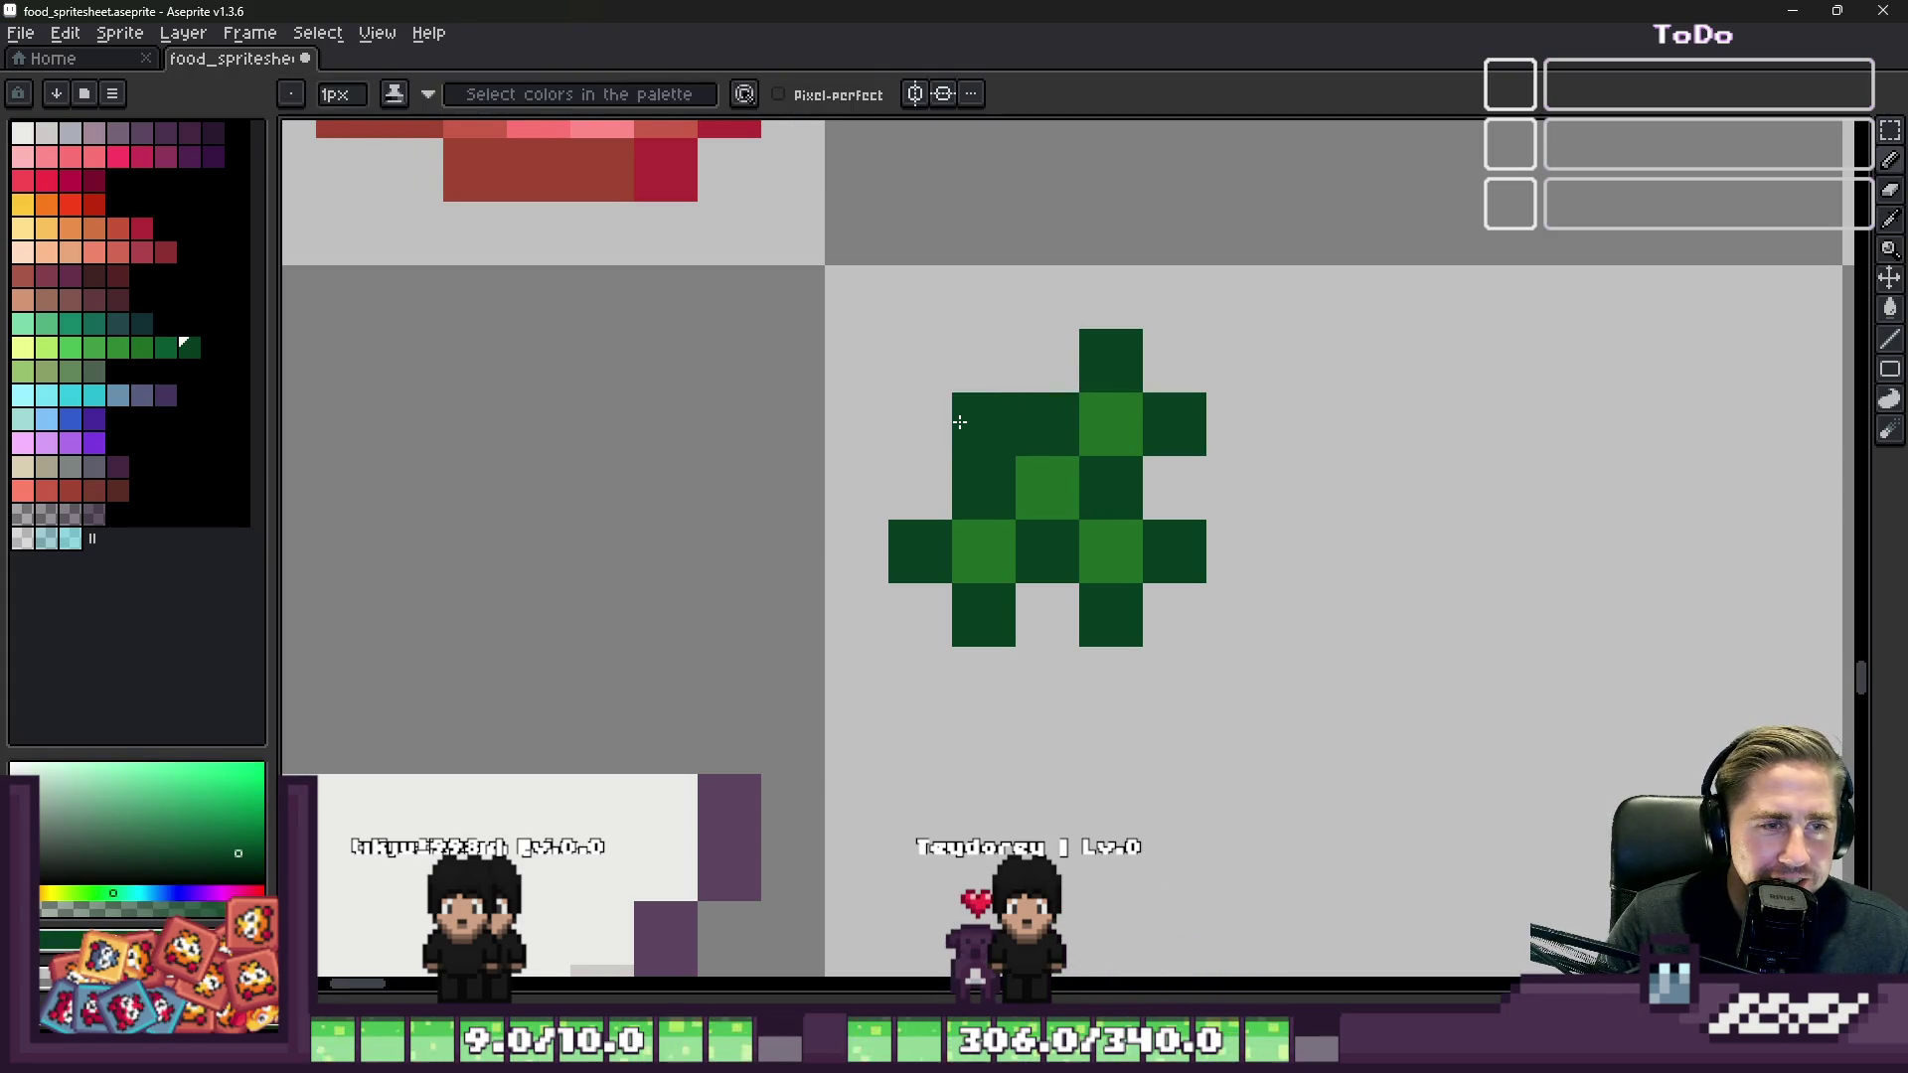
left_click(1014, 549, "alt")
key("minus")
key("minus")
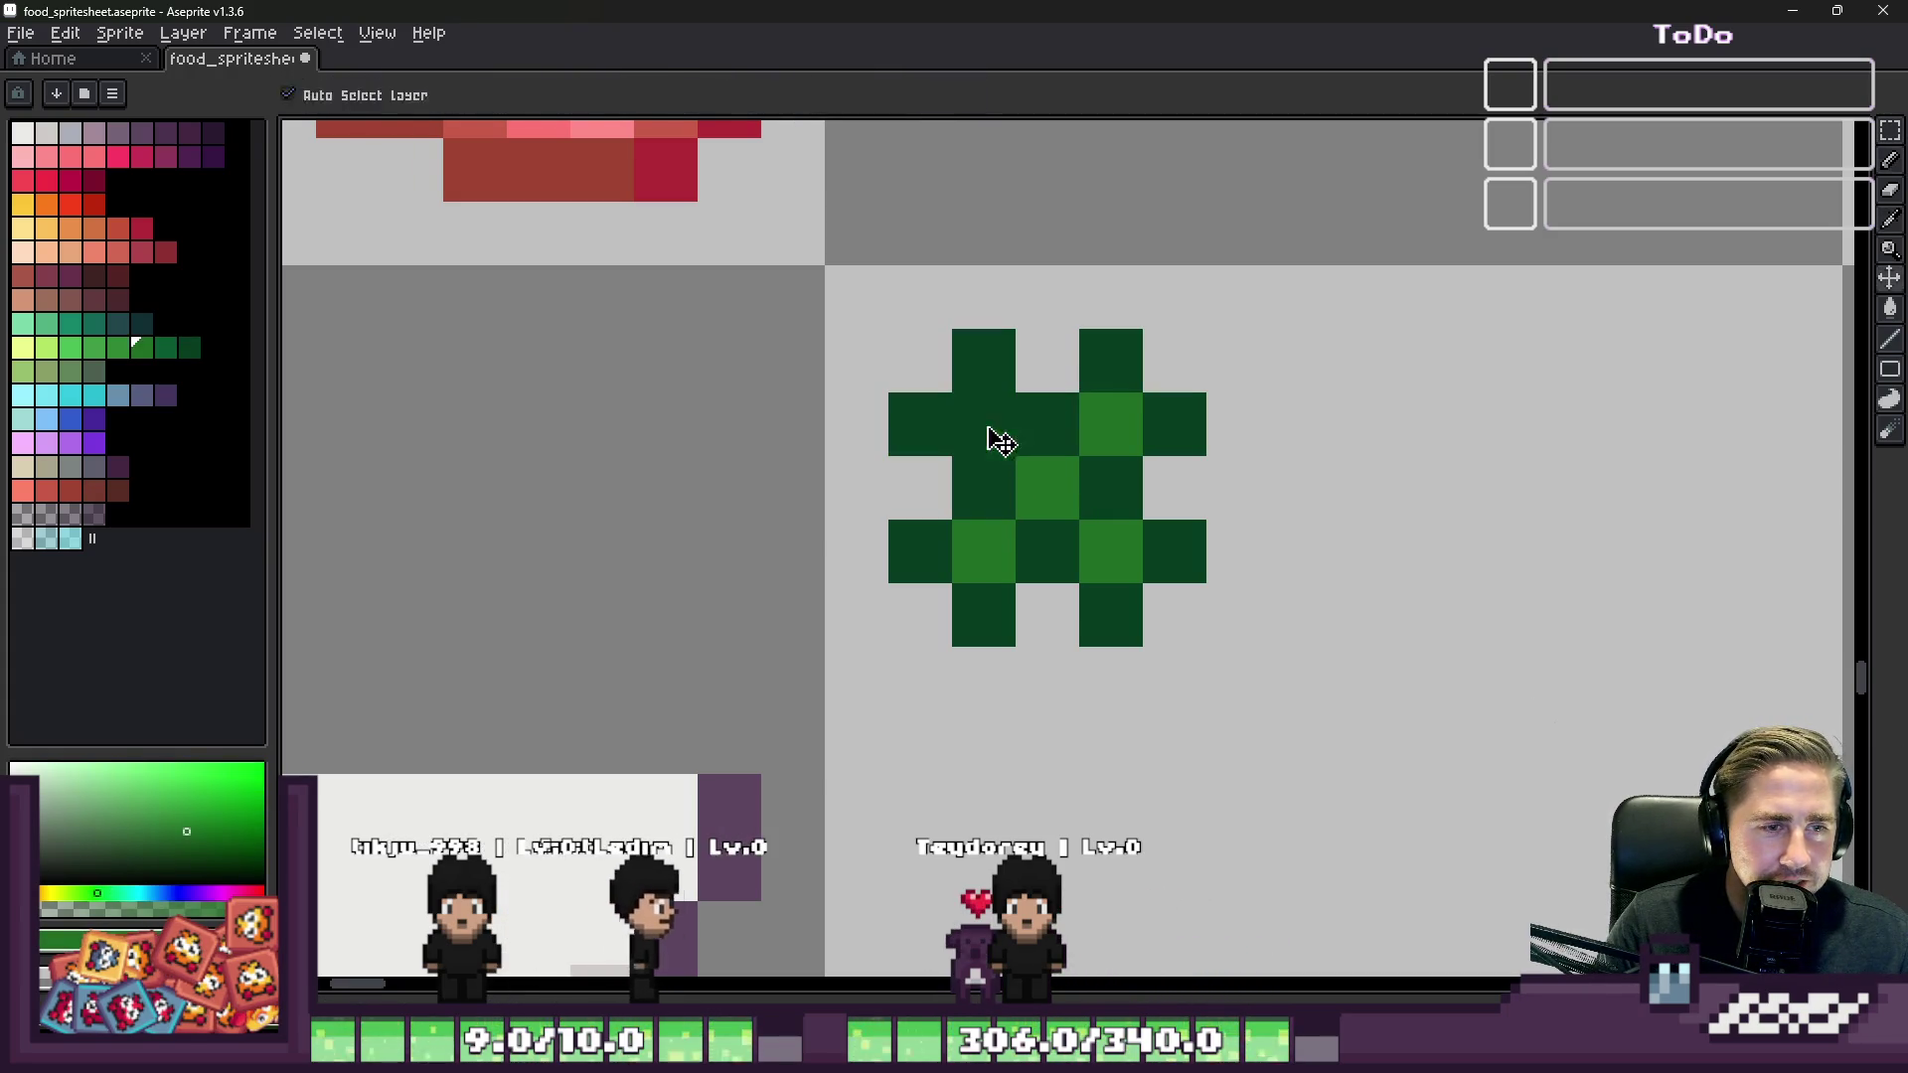
left_click(990, 425)
Step: Marquee-select the green clump and move it down and right
key("m")
left_click_drag(915, 295, 1302, 750)
left_click_drag(1090, 553, 1451, 678)
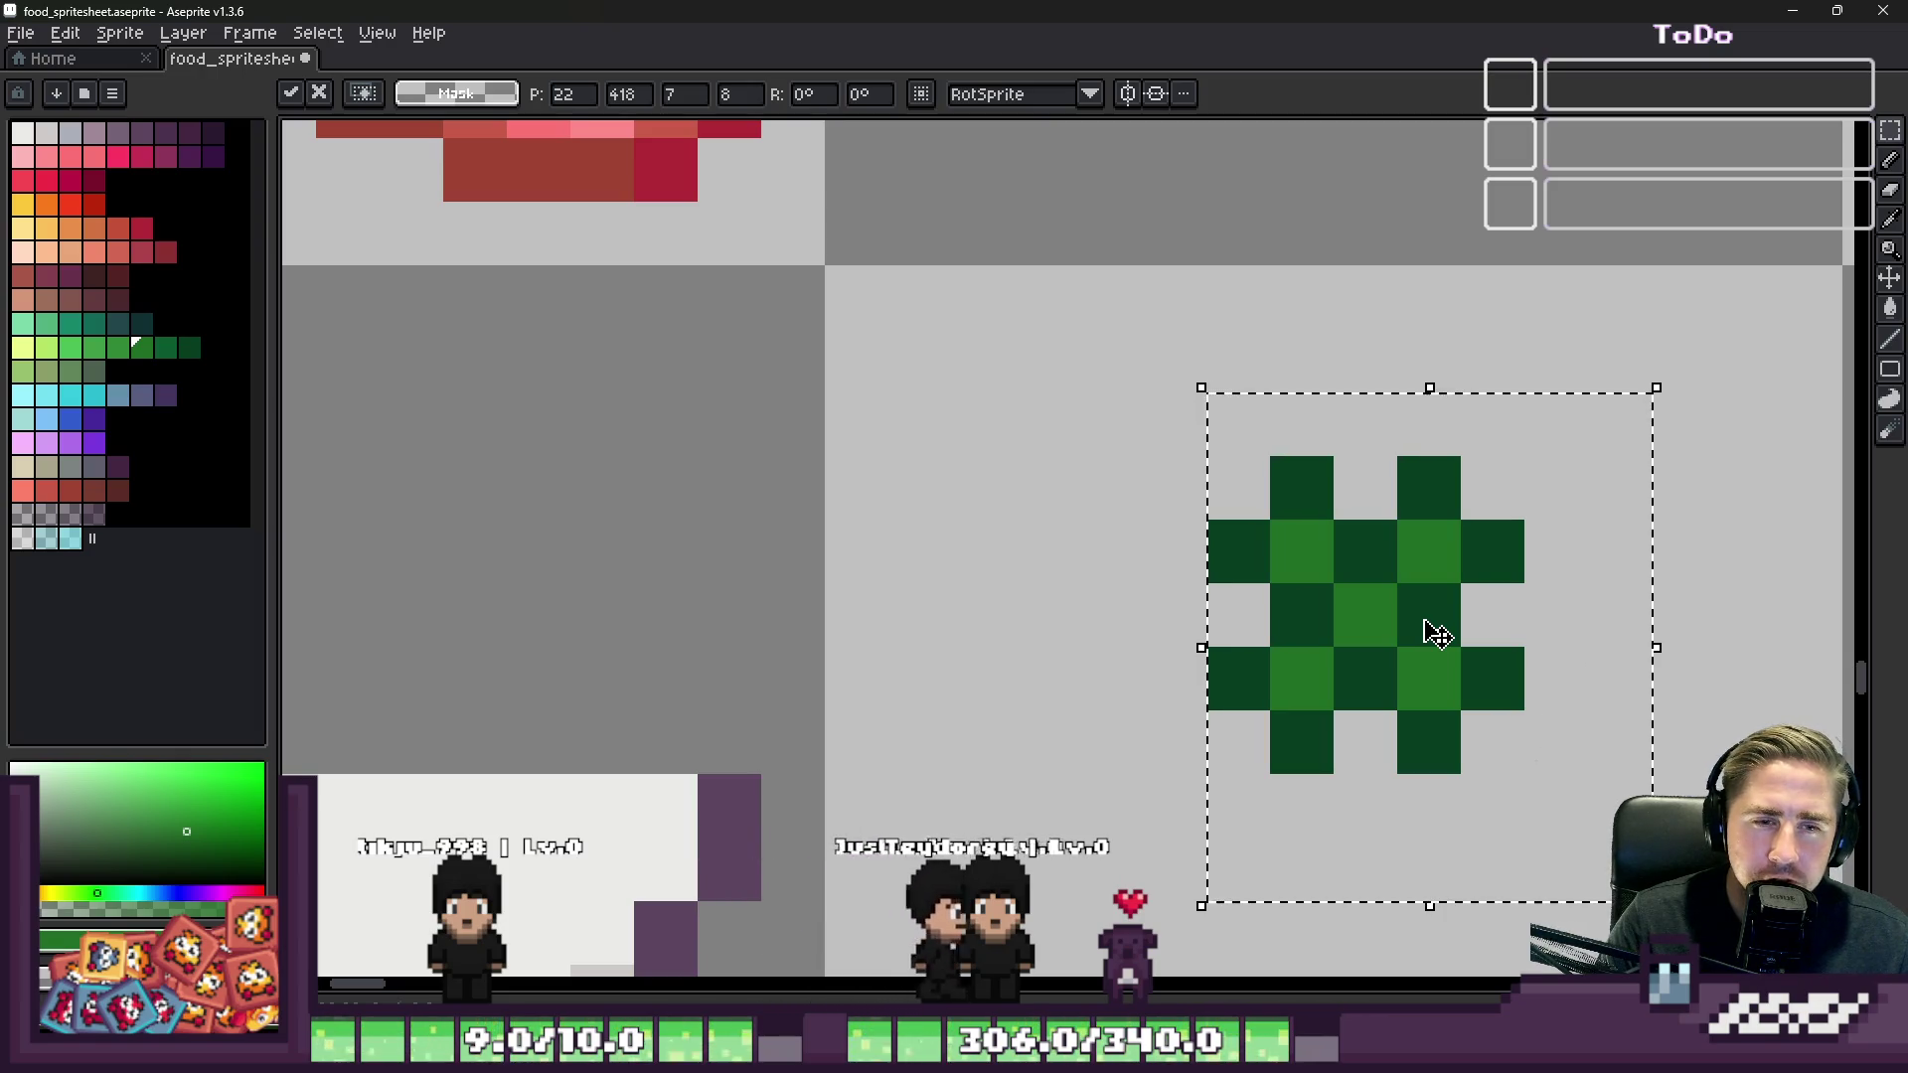
Step: Drop the moved clump, clear three cells on its right, and add a dark-green cell
key("ctrl+d")
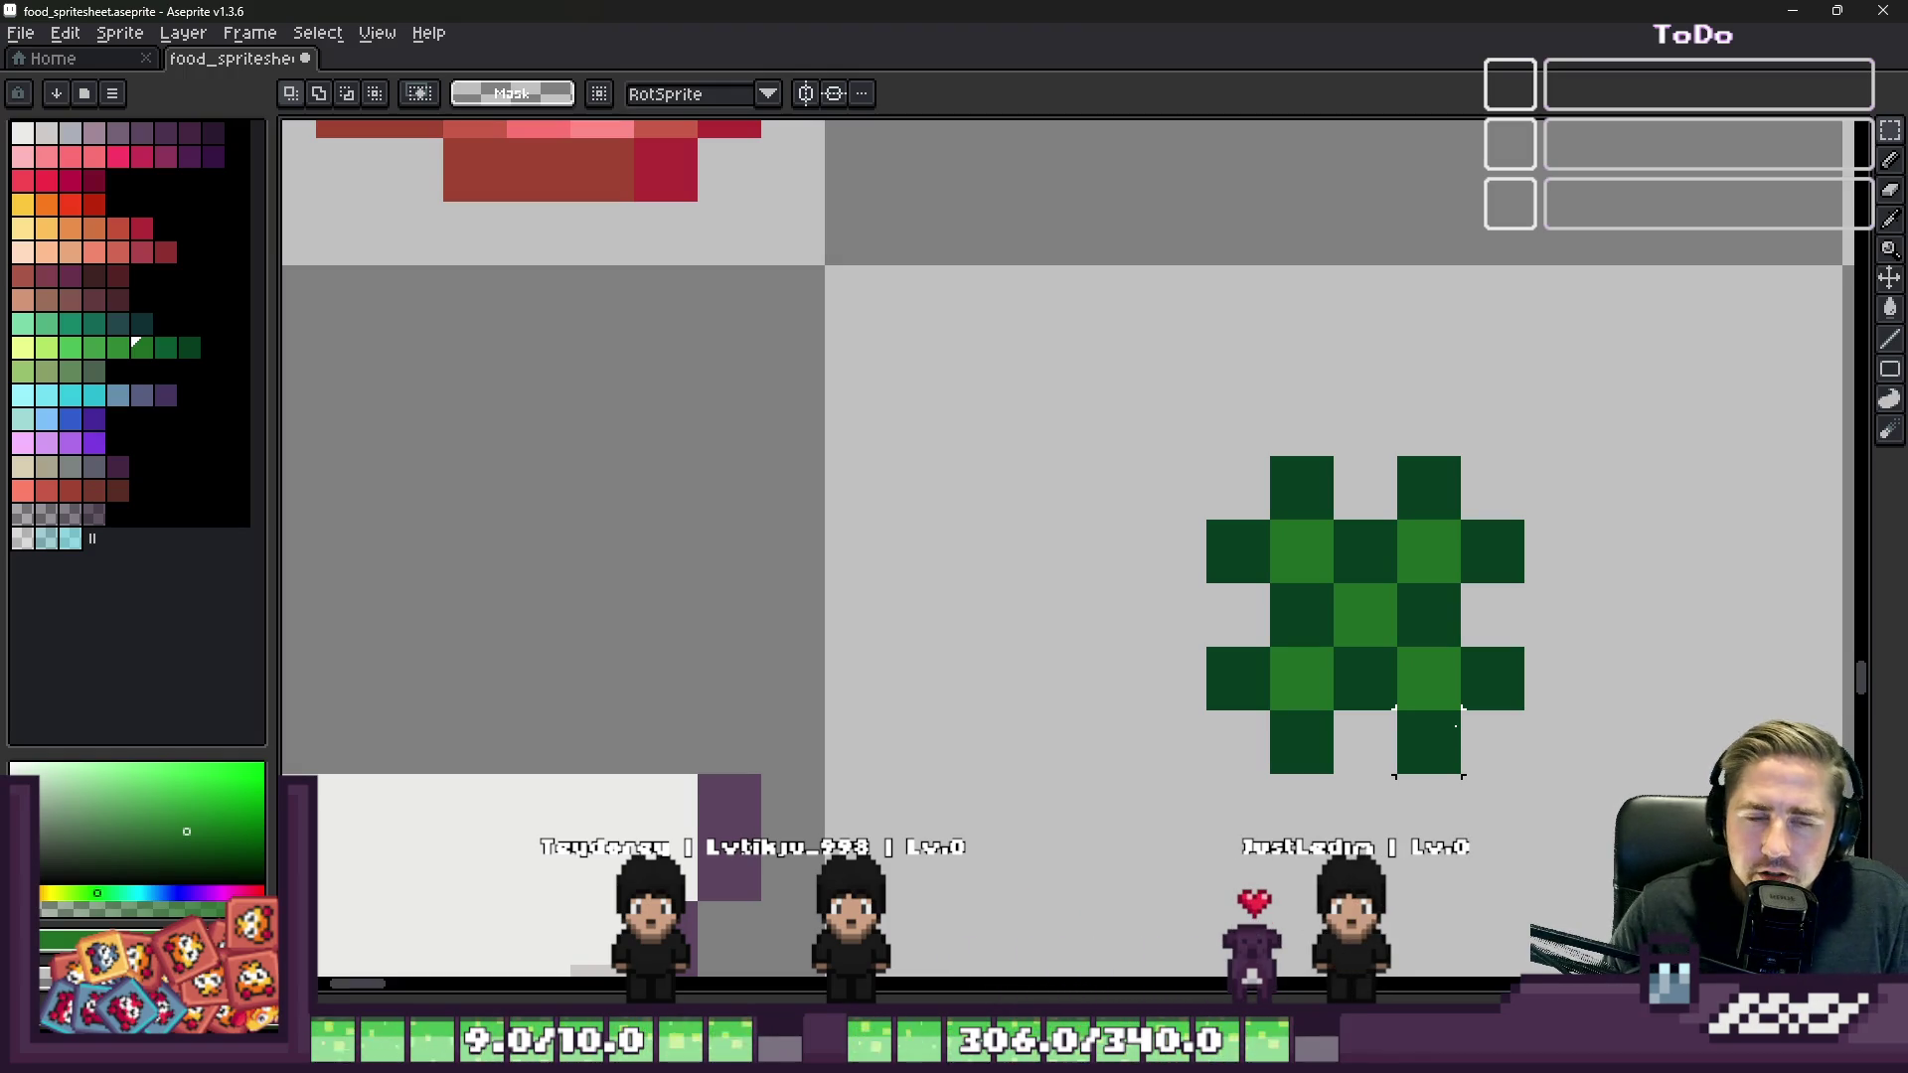
mouse_move(1431, 615)
left_mouse_down()
mouse_move(1434, 755)
mouse_move(1461, 651)
mouse_move(1477, 651)
left_mouse_up()
key("b")
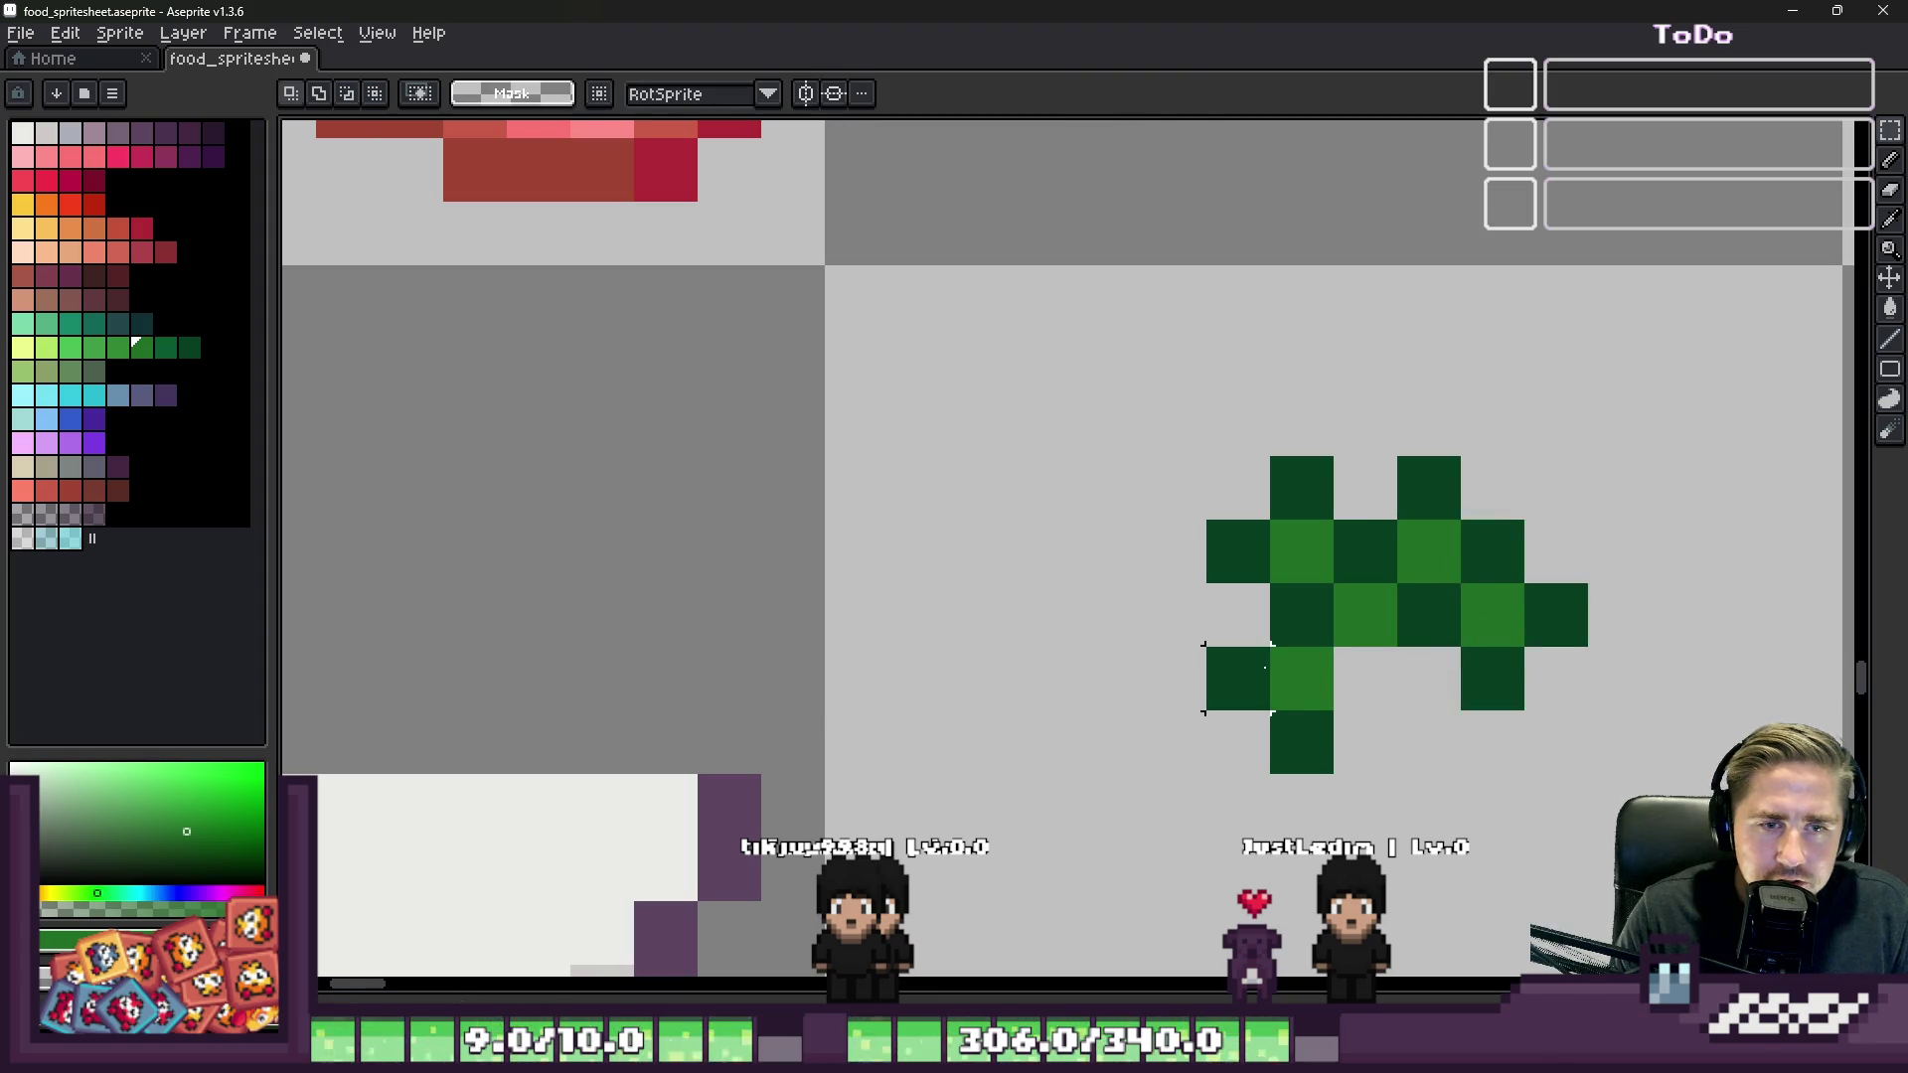
left_click(1304, 714, "alt")
left_click(1354, 662)
scroll(1354, 662, "down", 5)
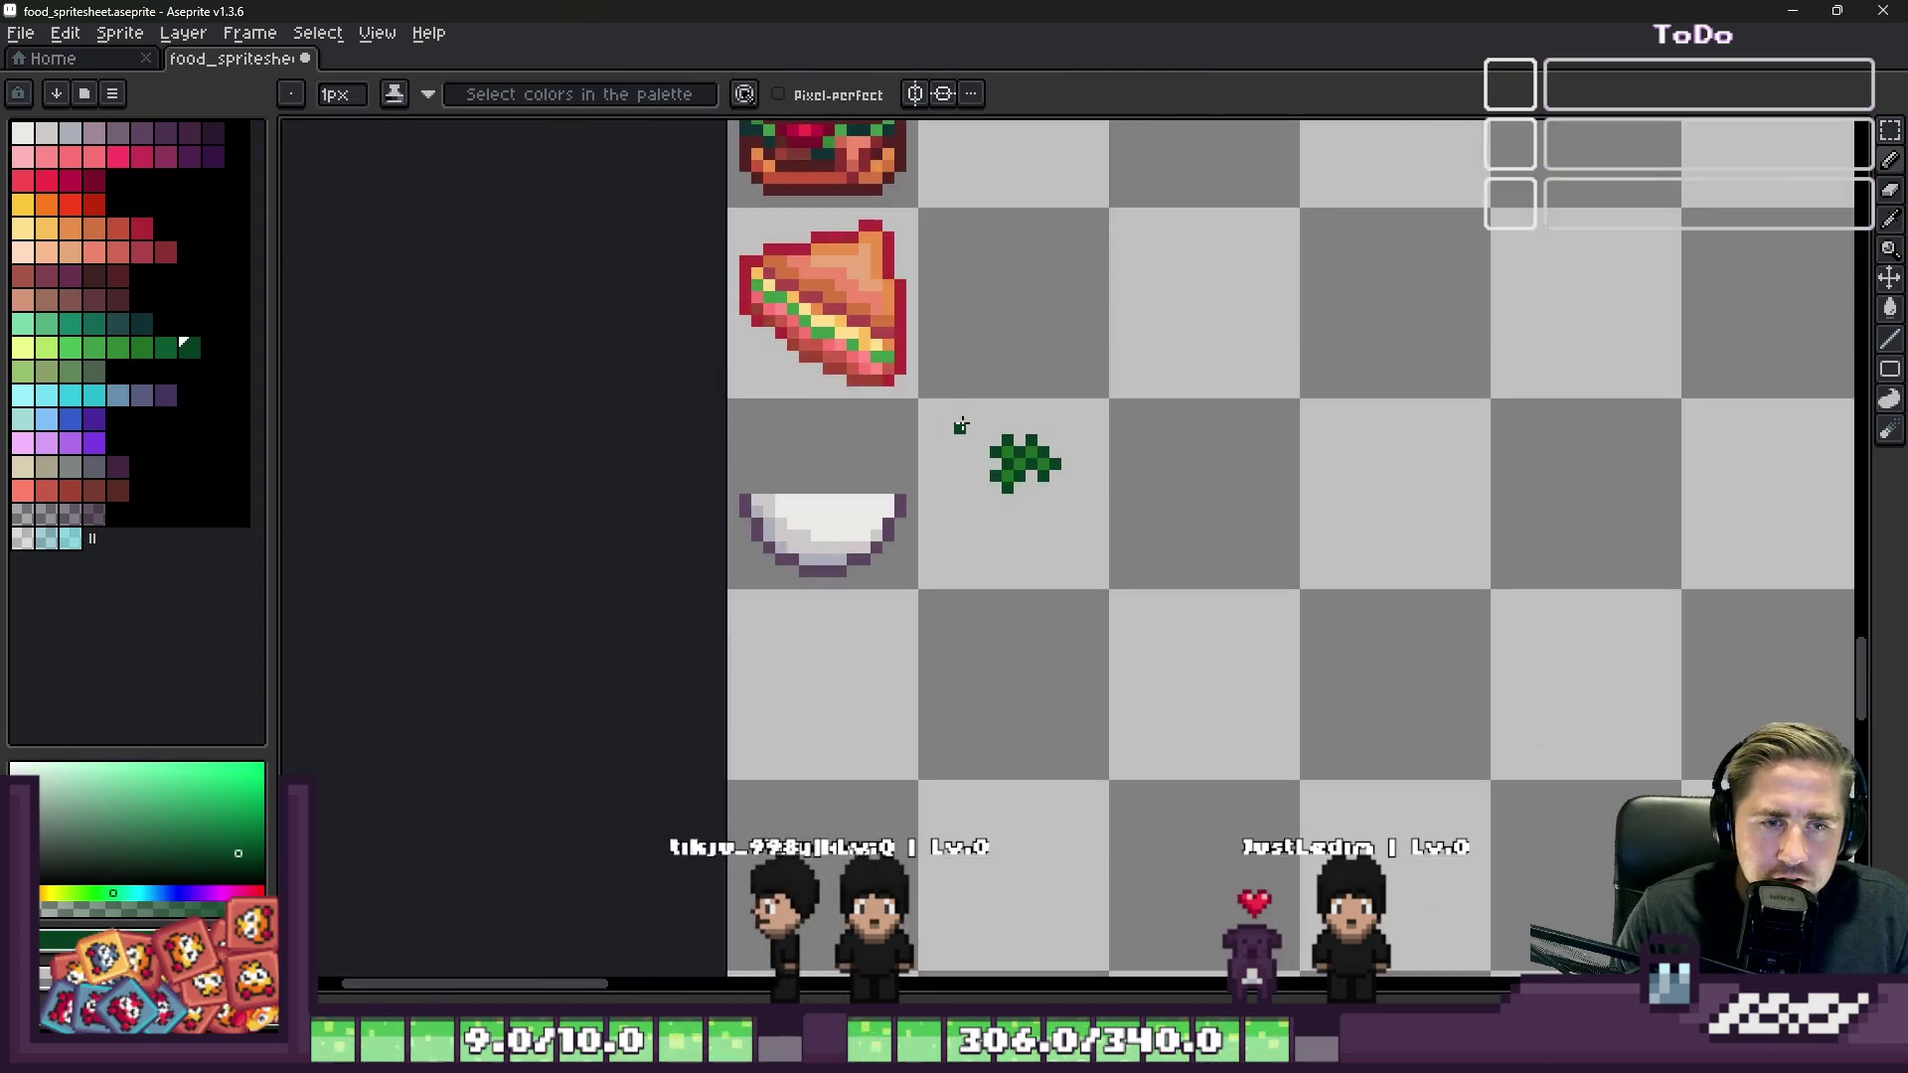
Step: Shift one three-cell column of the clump one cell left and down
scroll(1188, 533, "up", 3)
key("m")
mouse_move(1012, 432)
left_mouse_down()
mouse_move(1262, 652)
mouse_move(1205, 623)
mouse_move(1242, 624)
left_mouse_up()
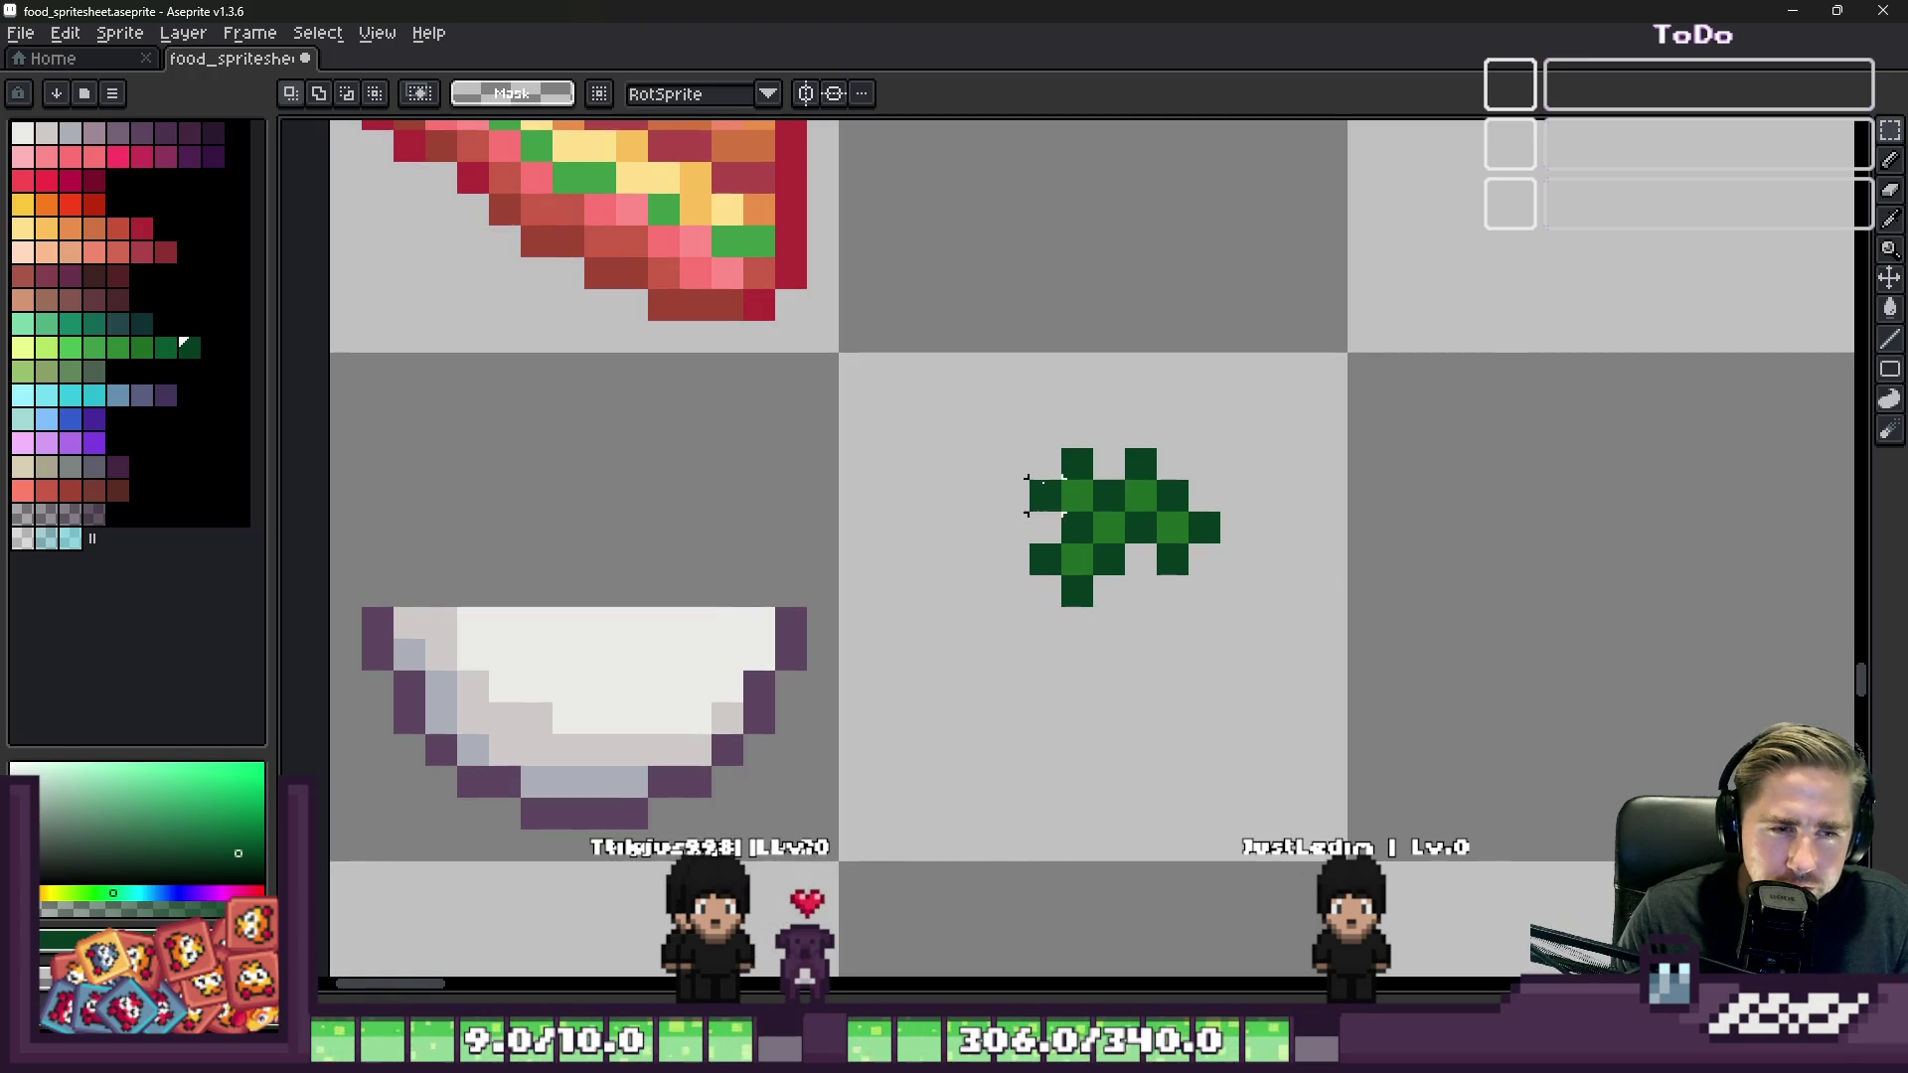
scroll(1044, 484, "up", 3)
left_click_drag(1147, 417, 1148, 641)
mouse_move(1090, 499)
left_mouse_down()
mouse_move(1198, 532)
mouse_move(1099, 647)
left_mouse_up()
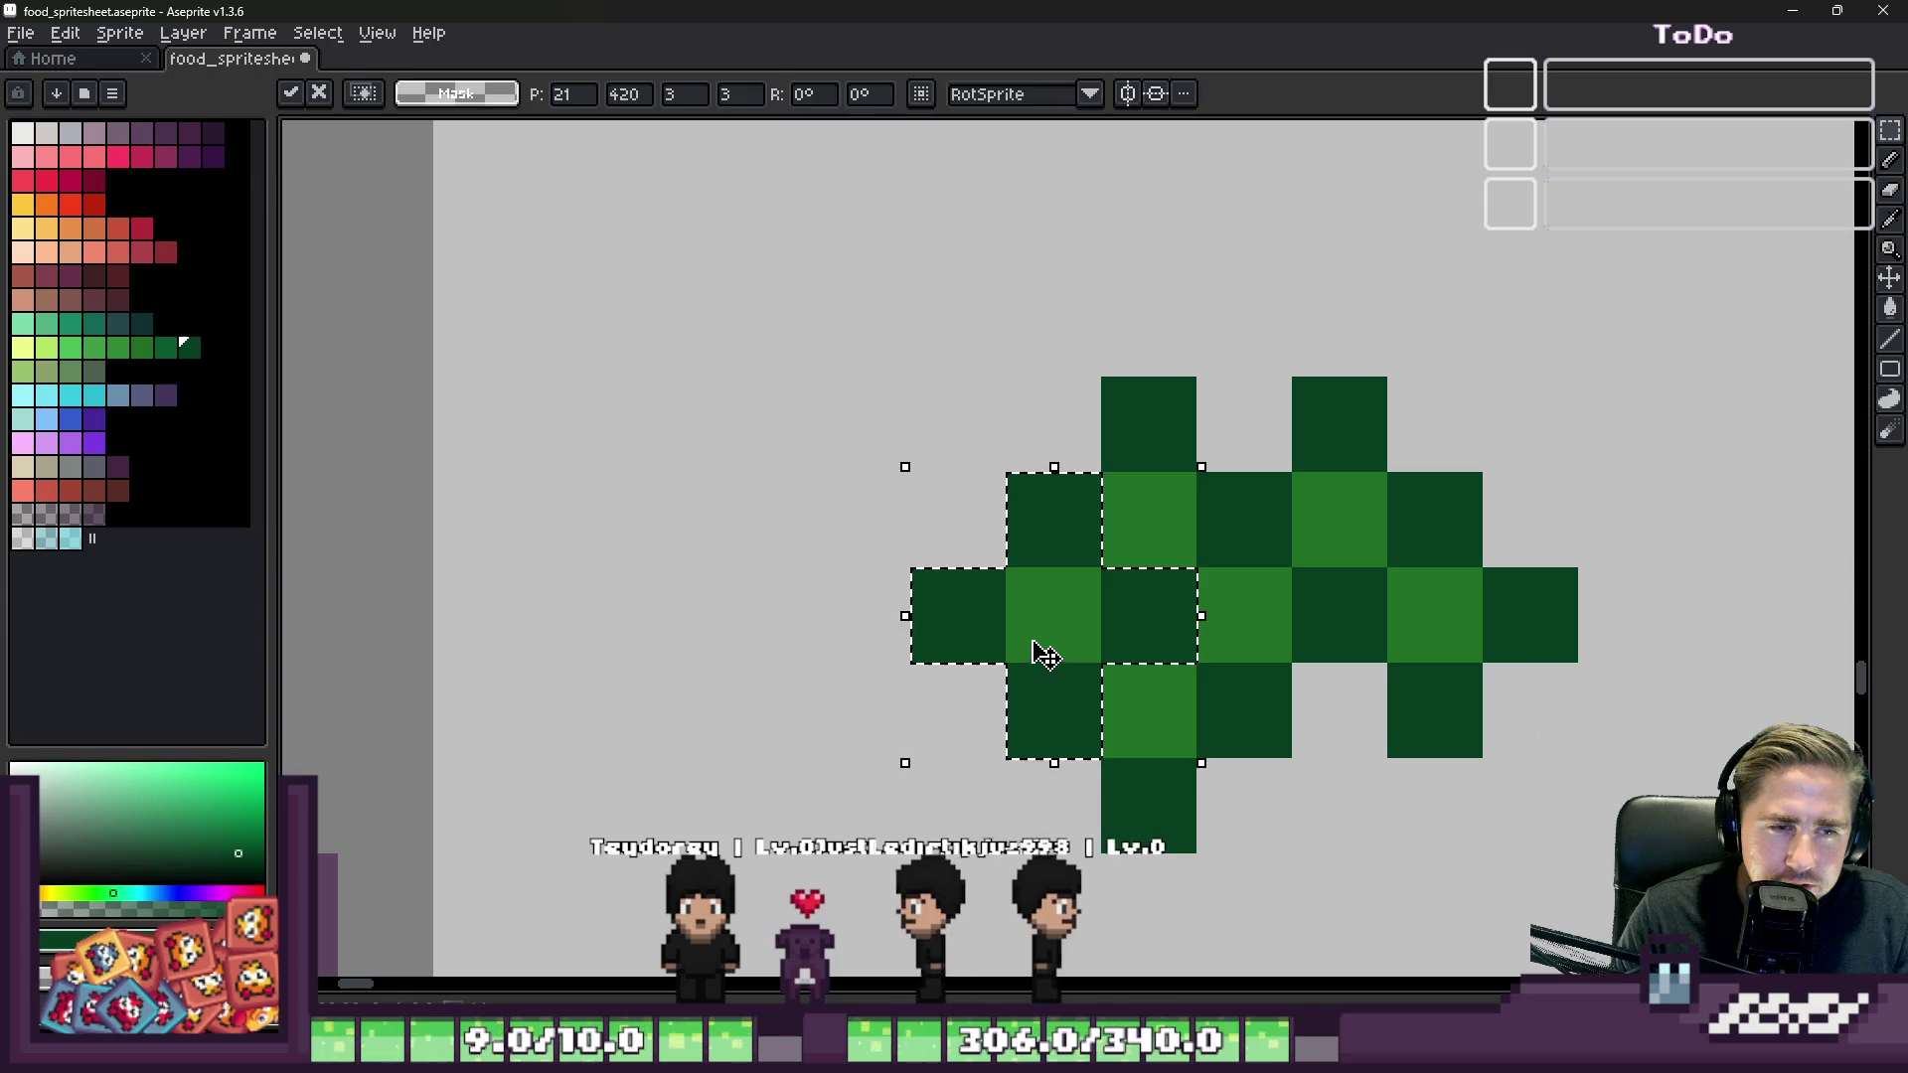
key("ctrl+d")
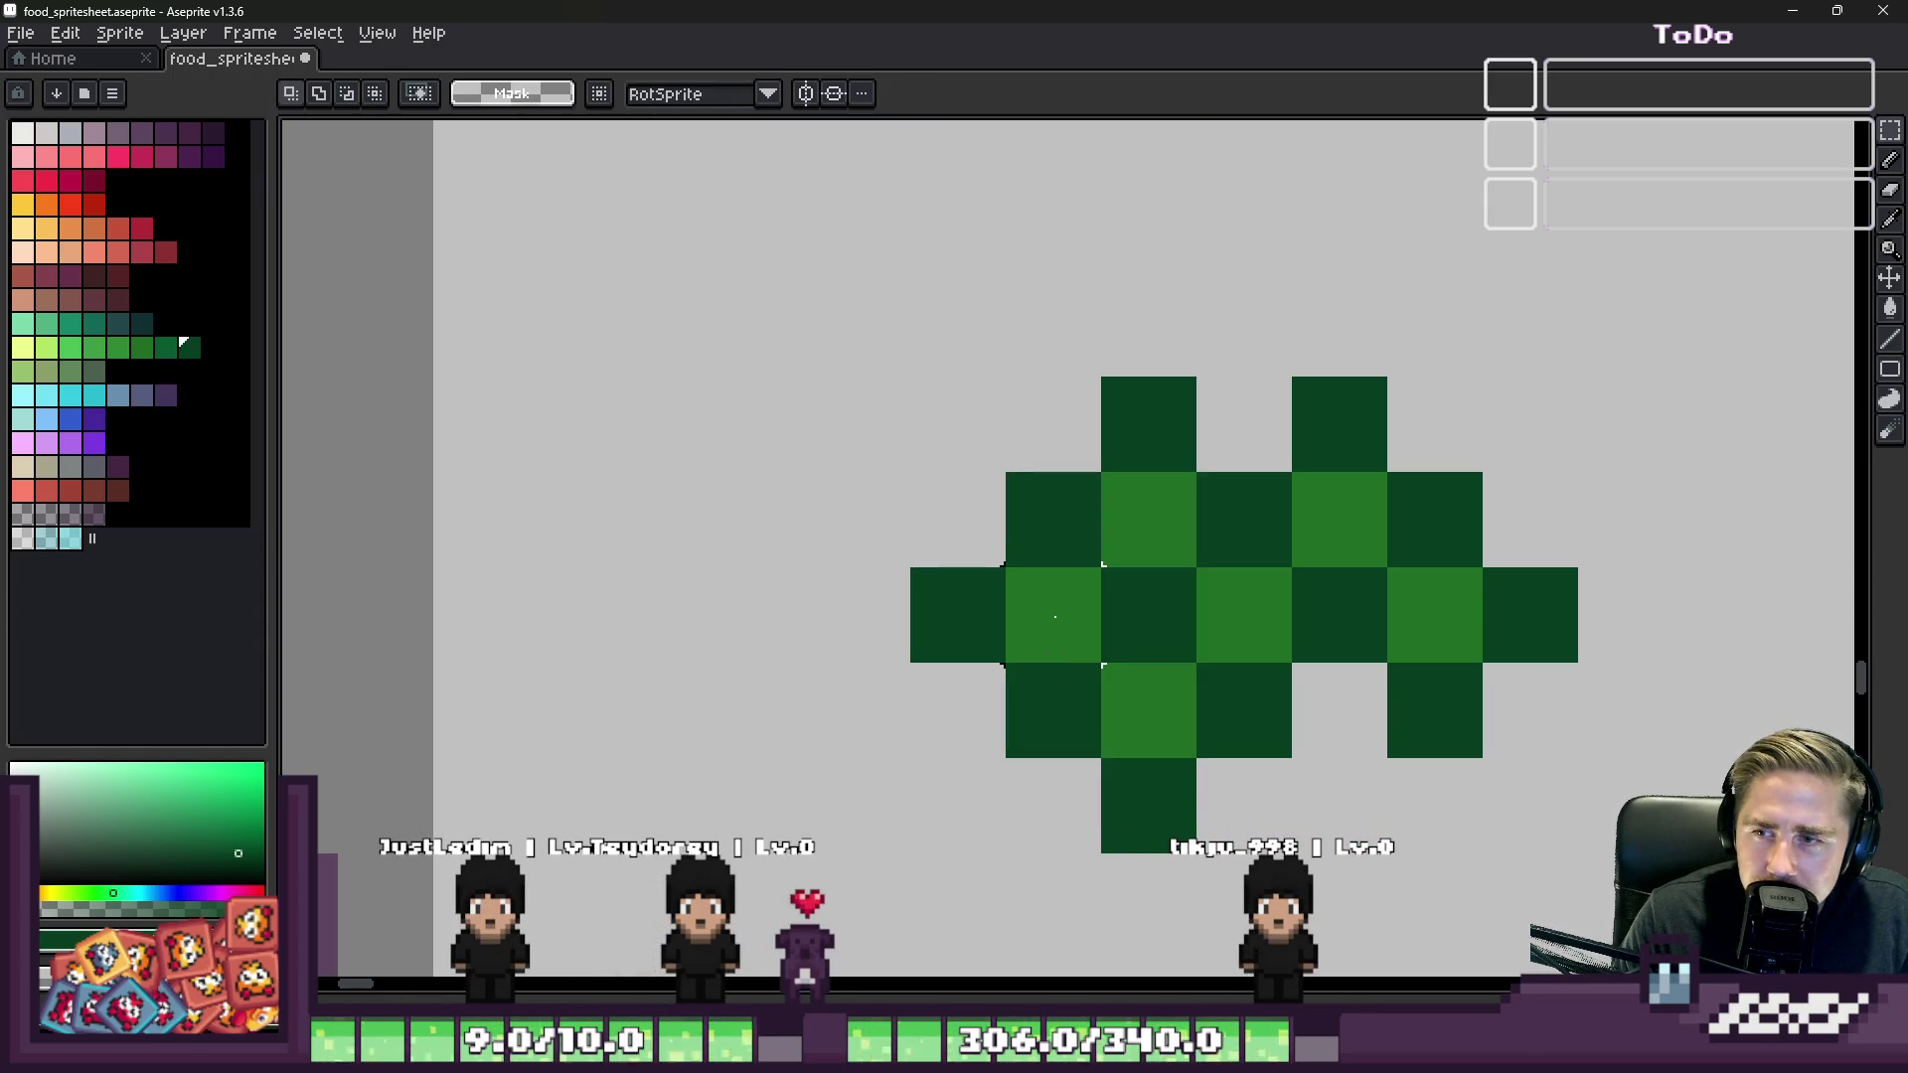
Step: Try several positions for the plus block, finally nudging it one pixel up-left
scroll(1443, 569, "down", 3)
scroll(1150, 567, "up", 3)
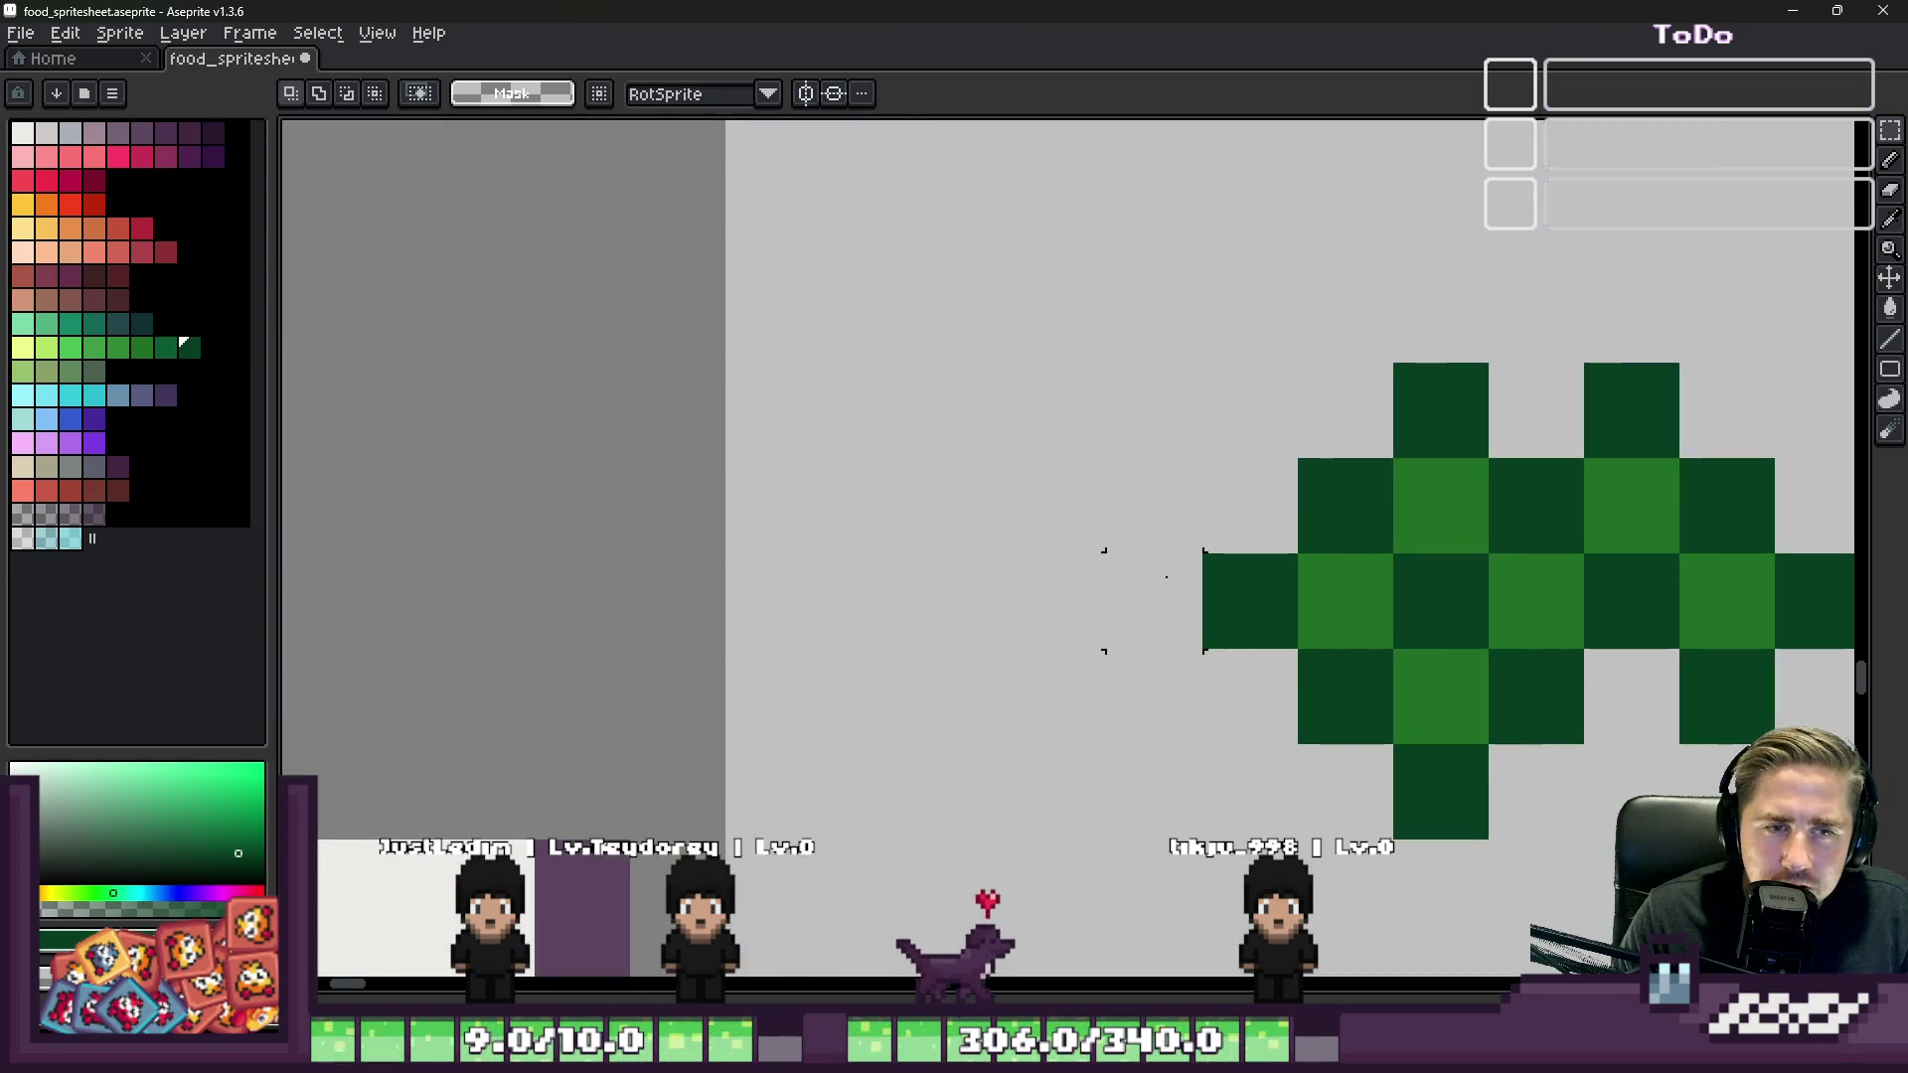
key("ctrl+z")
scroll(1244, 563, "up", 1)
left_click_drag(1541, 481, 1212, 741)
key("ctrl+z")
left_click_drag(1471, 492, 1243, 494)
key("ctrl+z")
mouse_move(1407, 502)
left_mouse_down()
mouse_move(1103, 549)
mouse_move(1069, 630)
mouse_move(1086, 626)
left_mouse_up()
key("ctrl+z")
scroll(1069, 586, "down", 3)
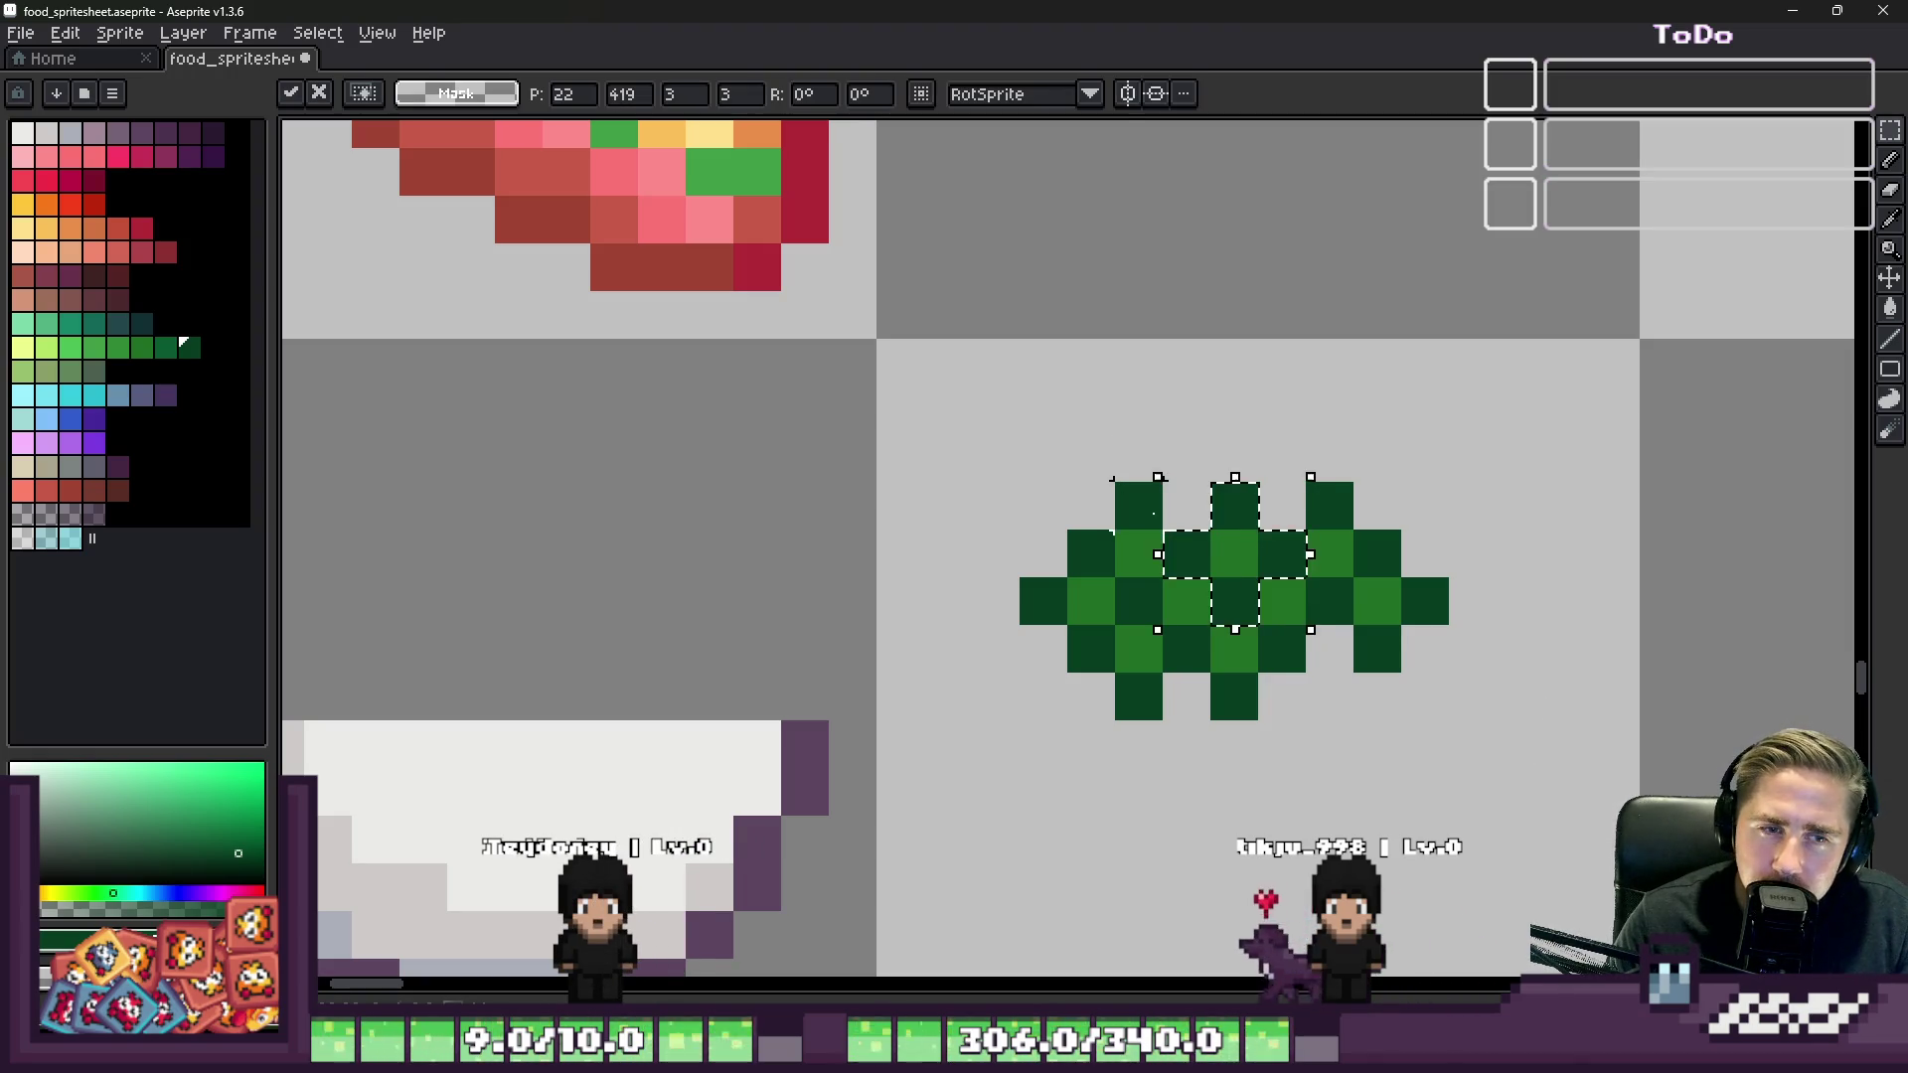
scroll(1156, 520, "up", 2)
mouse_move(1308, 567)
left_mouse_down()
mouse_move(1214, 498)
mouse_move(809, 584)
mouse_move(915, 601)
left_mouse_up()
key("ctrl+d")
Step: Reselect a block of lettuce pixels and shift it down and left
key("ctrl+shift+d")
key("ctrl+d")
scroll(1399, 482, "down", 3)
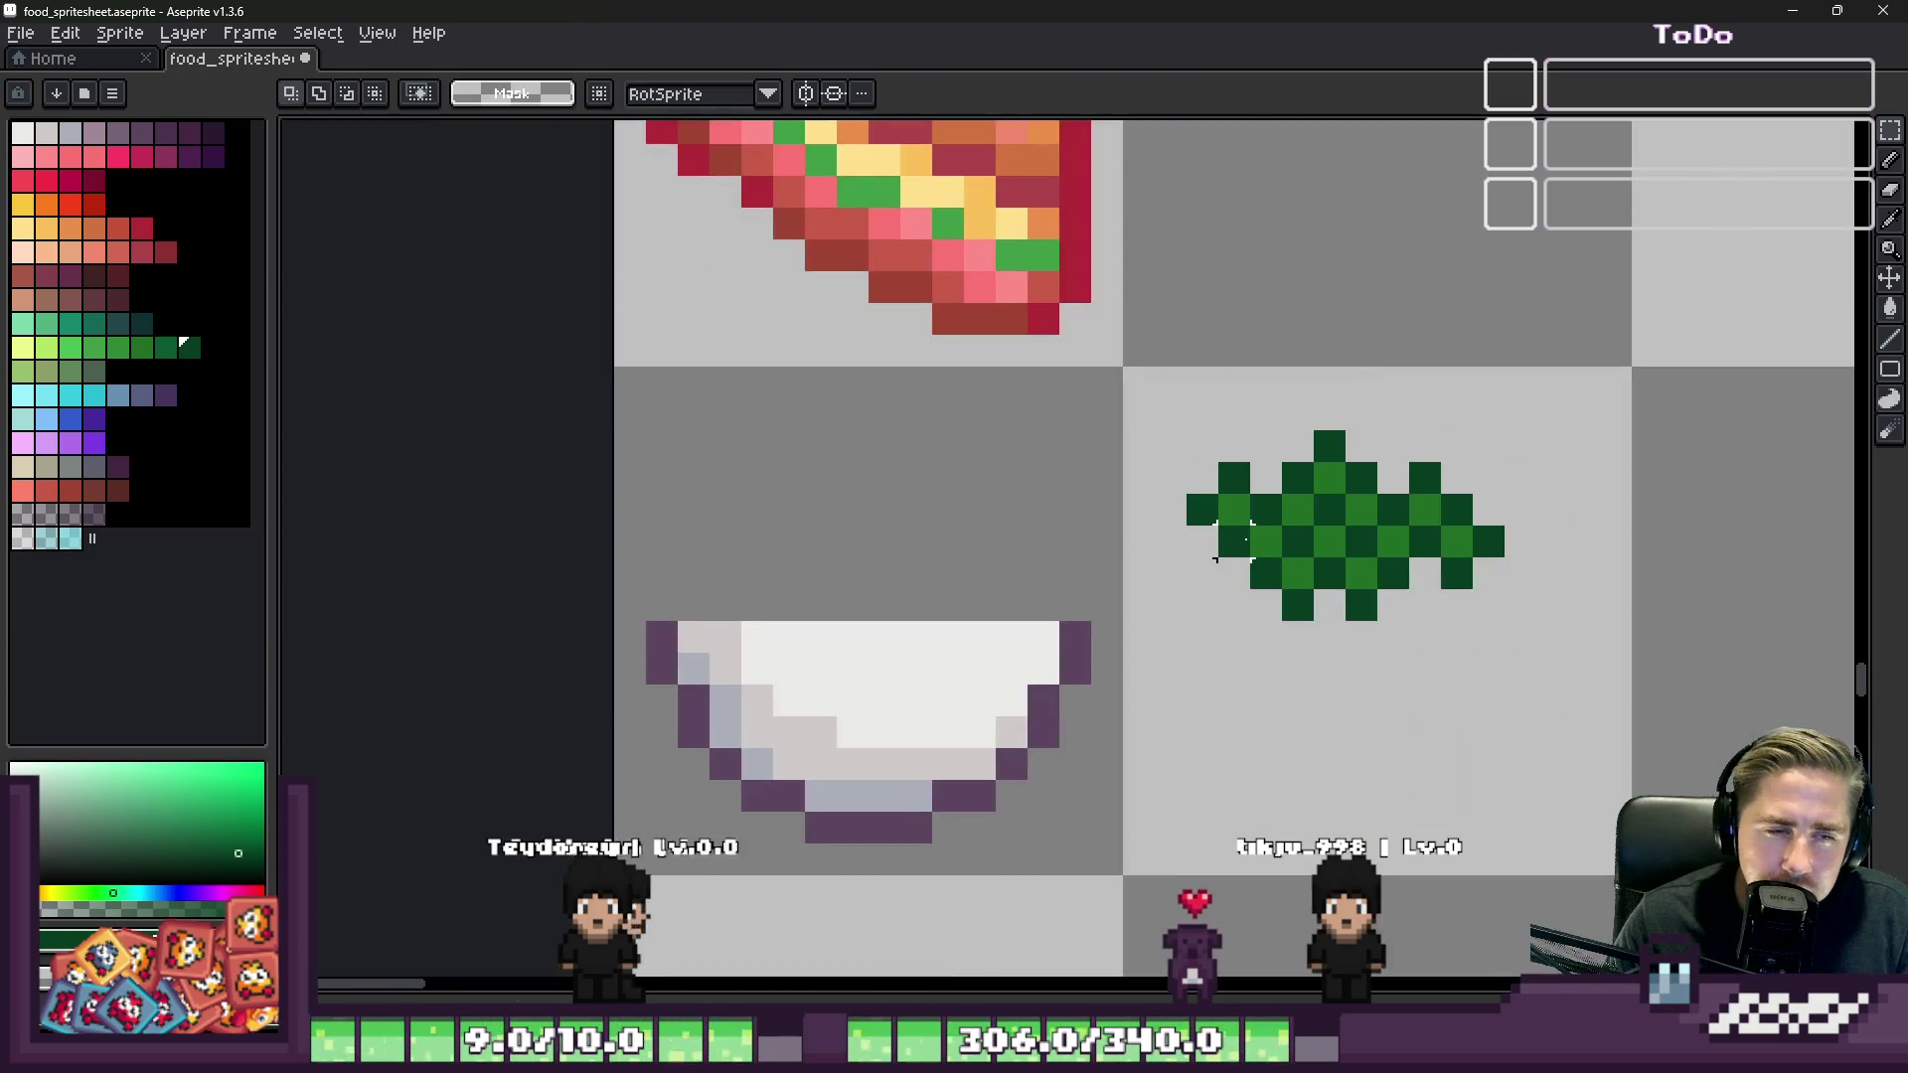
key("ctrl+shift+d")
scroll(1330, 552, "up", 3)
left_click_drag(1461, 434, 1051, 588)
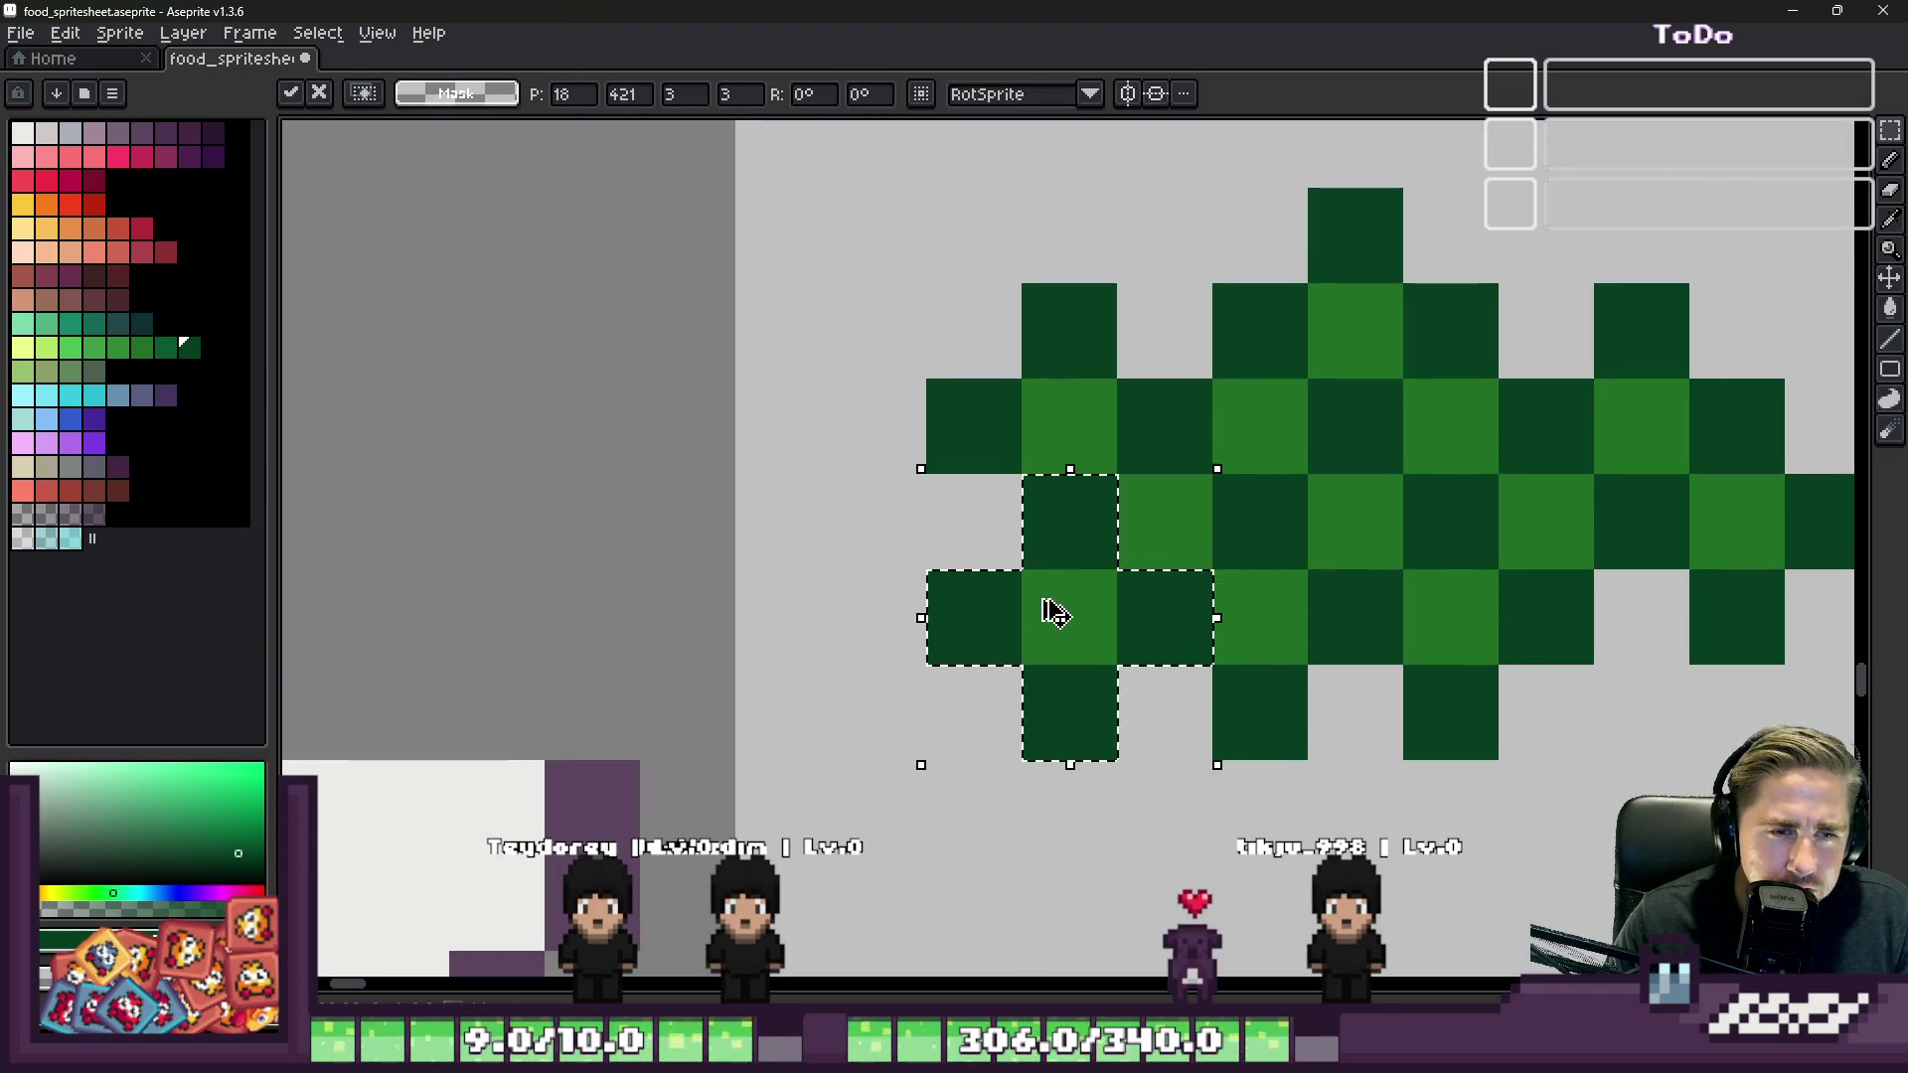
key("ctrl+d")
Step: Nudge the whole lettuce leaf three pixels right
scroll(1188, 537, "down", 3)
left_click_drag(1092, 410, 1431, 688)
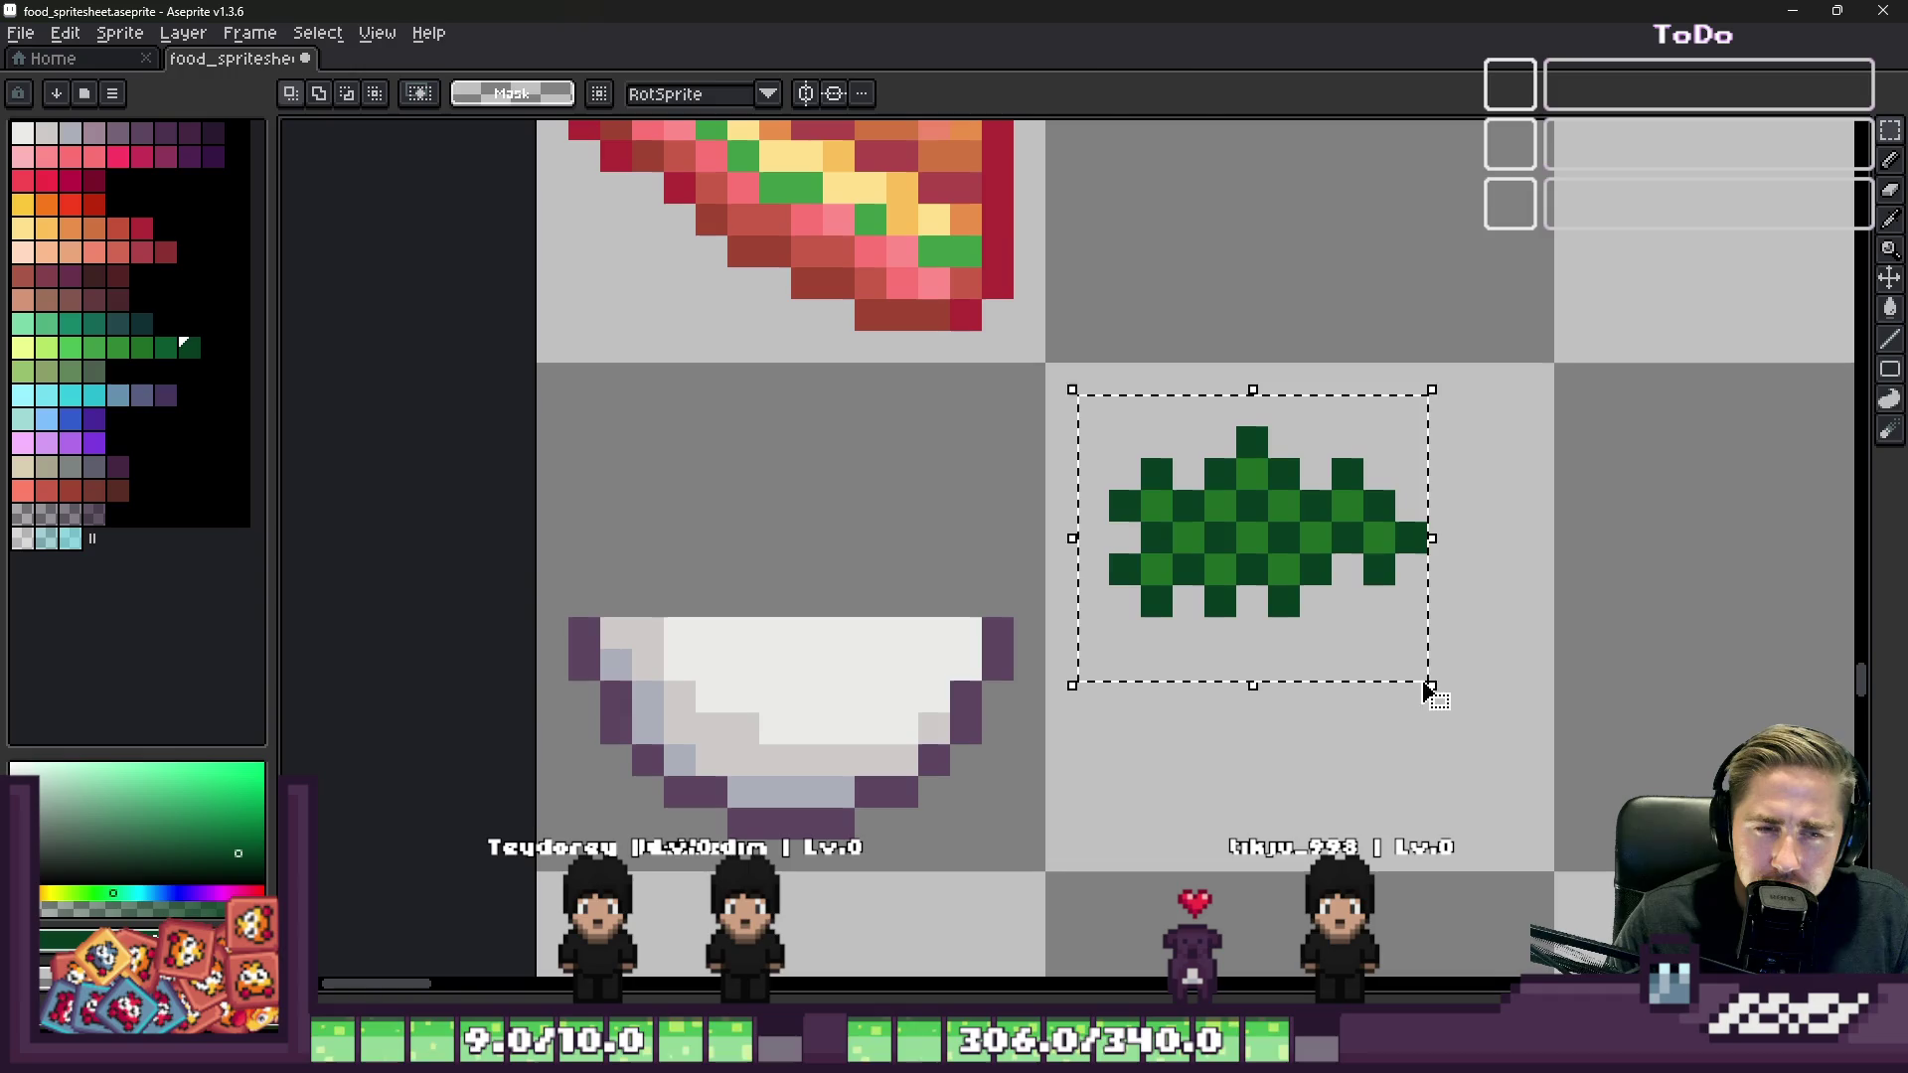
left_click_drag(1269, 547, 1365, 547)
key("ctrl+d")
Step: Move a 3x3 lettuce block down-left to reshape the leaf's left side
scroll(1351, 547, "up", 3)
left_click_drag(1182, 278, 1469, 564)
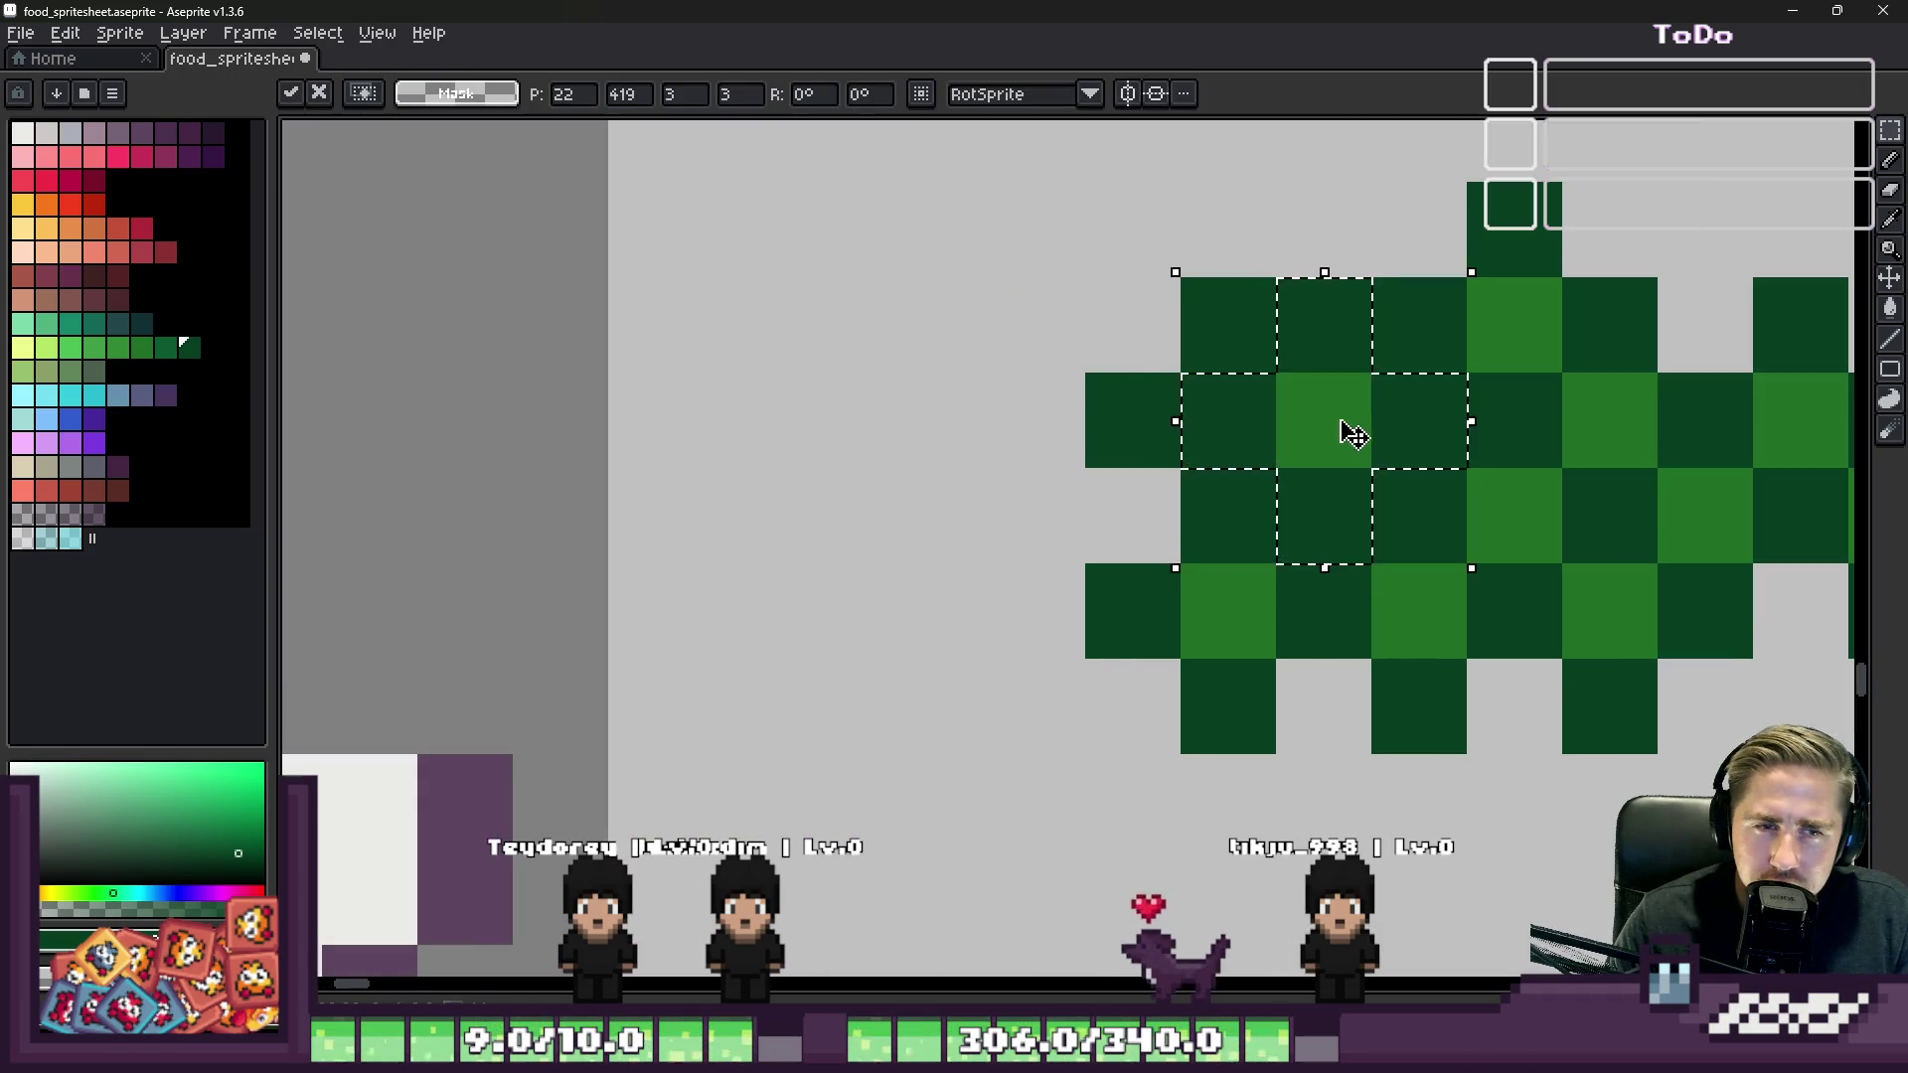
left_click_drag(1351, 435, 1099, 516)
key("ctrl+d")
key("ctrl+z")
mouse_move(1291, 434)
left_mouse_down()
mouse_move(878, 430)
mouse_move(997, 444)
mouse_move(1287, 420)
mouse_move(915, 545)
mouse_move(1321, 457)
mouse_move(947, 666)
left_mouse_up()
key("Escape")
Step: Test the leaf on the bowl, move it back, and shift its top block down-left
scroll(954, 447, "down", 3)
left_click_drag(899, 352, 1308, 636)
mouse_move(1056, 468)
left_mouse_down()
mouse_move(527, 528)
mouse_move(818, 524)
mouse_move(1035, 553)
left_mouse_up()
key("Return")
scroll(1039, 474, "up", 2)
scroll(1038, 473, "up", 1)
left_click_drag(988, 242, 1278, 533)
mouse_move(1111, 503)
left_mouse_down()
mouse_move(822, 503)
mouse_move(855, 557)
left_mouse_up()
key("Return")
Step: Try the leaf over the bowl again, return it, and shift a 3x3 top block
scroll(1143, 490, "down", 3)
scroll(1143, 490, "up", 1)
left_click_drag(907, 380, 1528, 765)
left_click_drag(1150, 656, 438, 596)
scroll(795, 596, "down", 2)
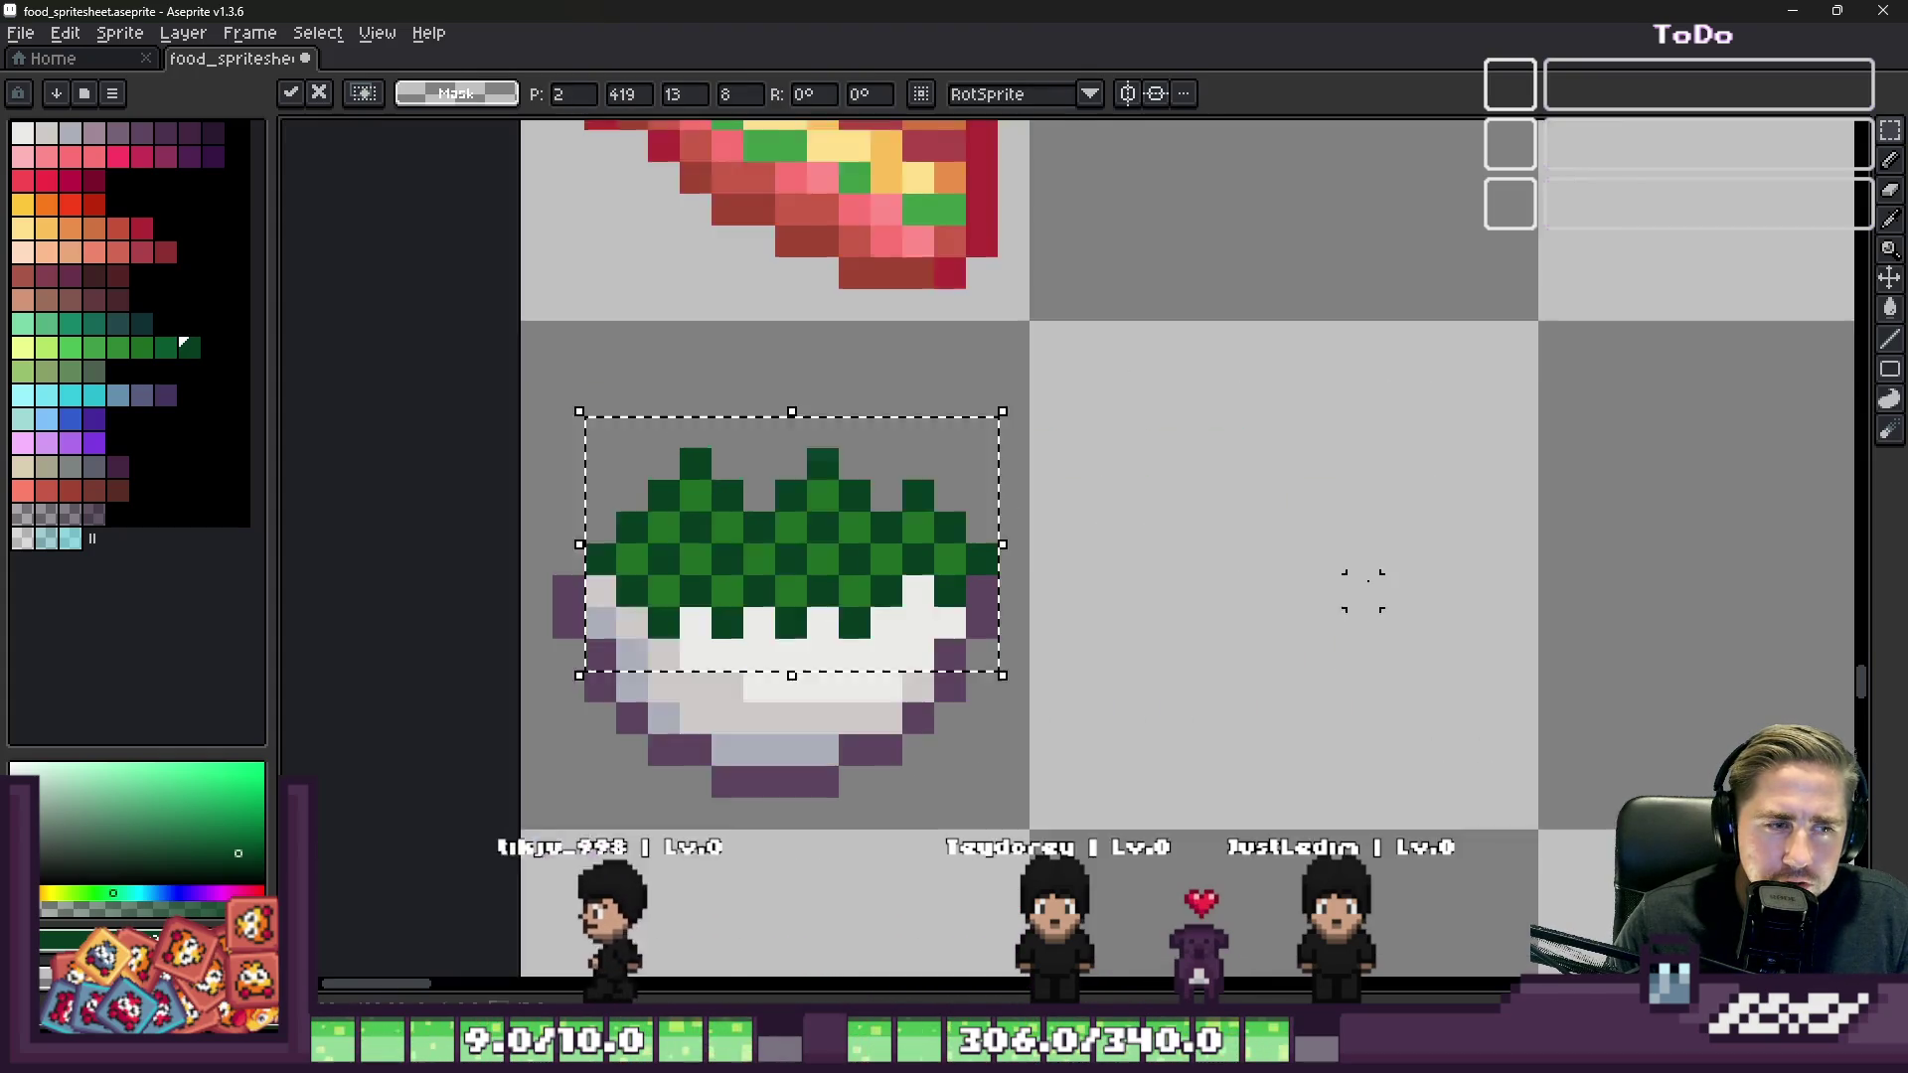
scroll(988, 596, "up", 3)
scroll(989, 596, "down", 1)
left_click_drag(958, 567, 1504, 553)
left_click_drag(1380, 421, 1480, 522)
scroll(1335, 556, "up", 1)
mouse_move(1510, 398)
left_mouse_down()
mouse_move(1064, 527)
mouse_move(1256, 554)
left_mouse_up()
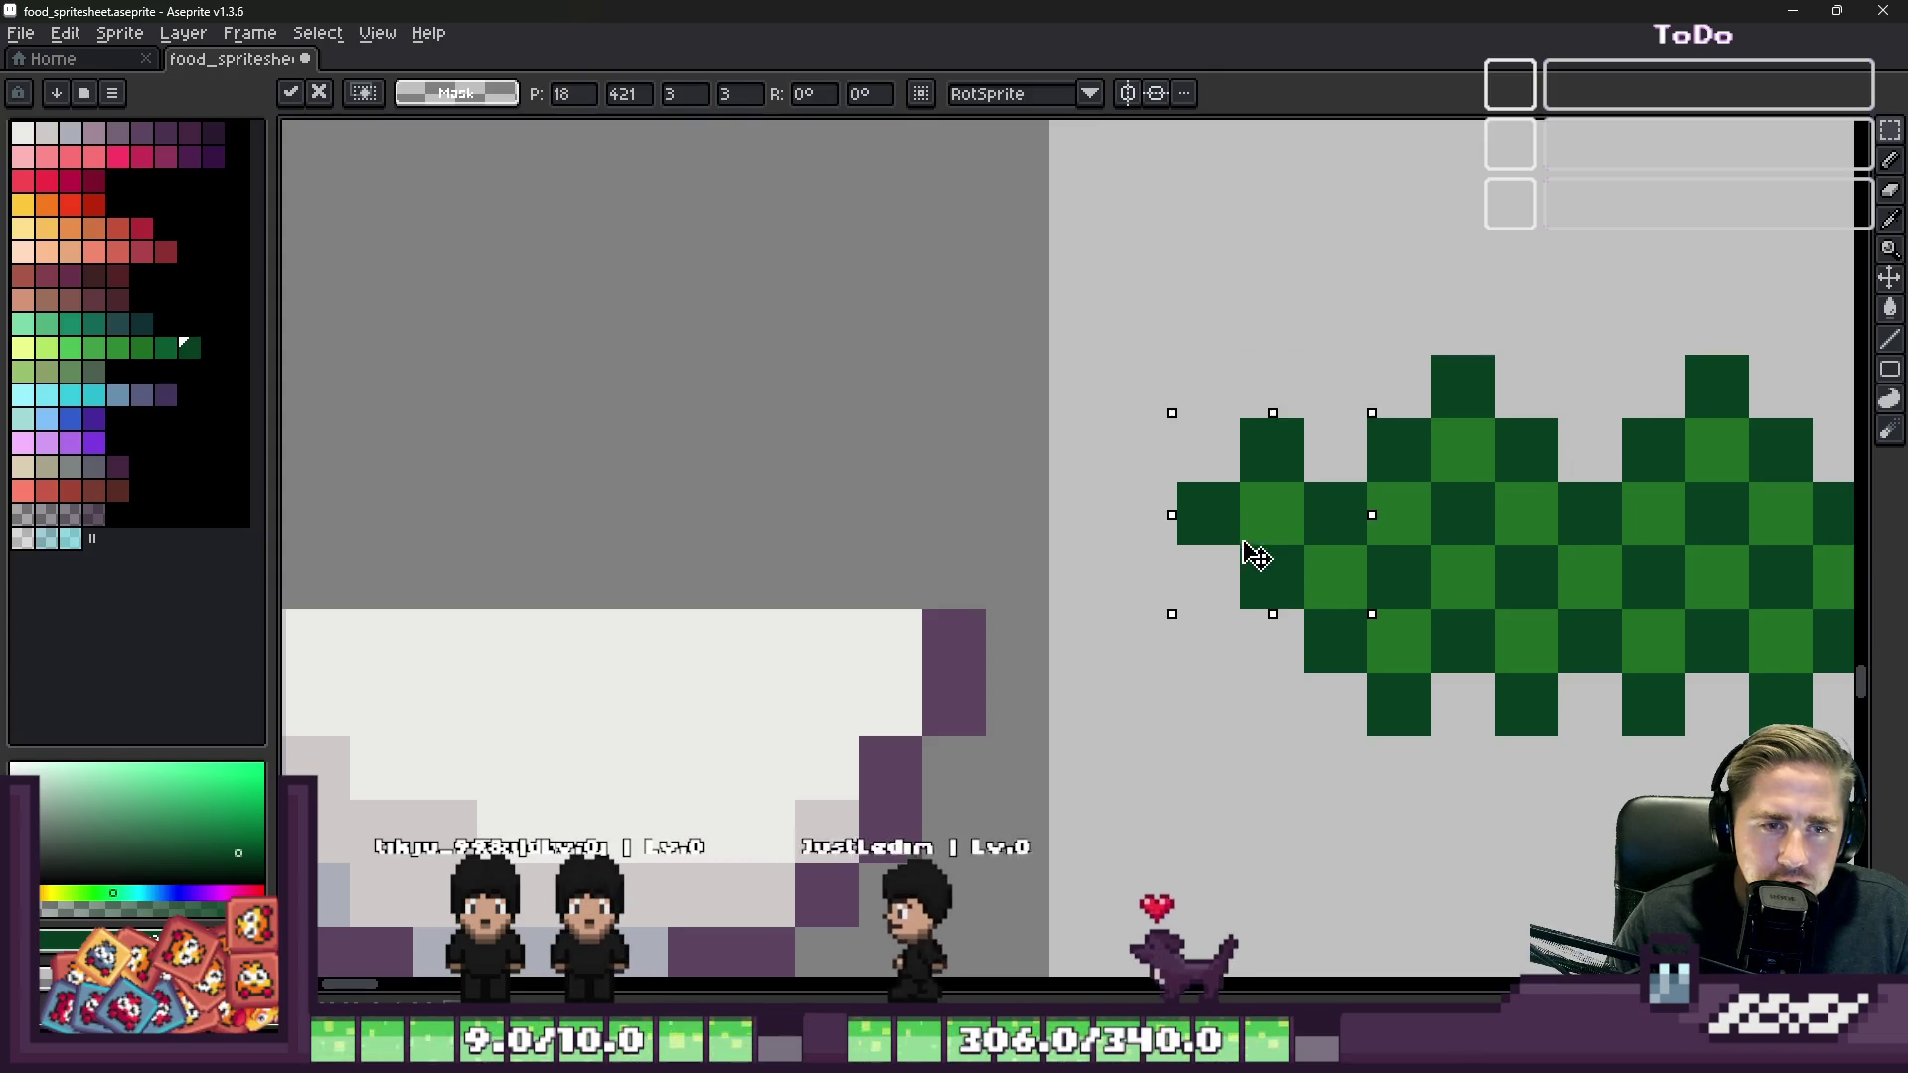
scroll(1010, 439, "down", 3)
Step: Test the leaf on the bowl once more, return it to its cell, and bring up the Food Wheel page
left_click_drag(1035, 341, 1431, 644)
mouse_move(1238, 537)
left_mouse_down()
mouse_move(928, 545)
mouse_move(814, 527)
mouse_move(1231, 494)
left_mouse_up()
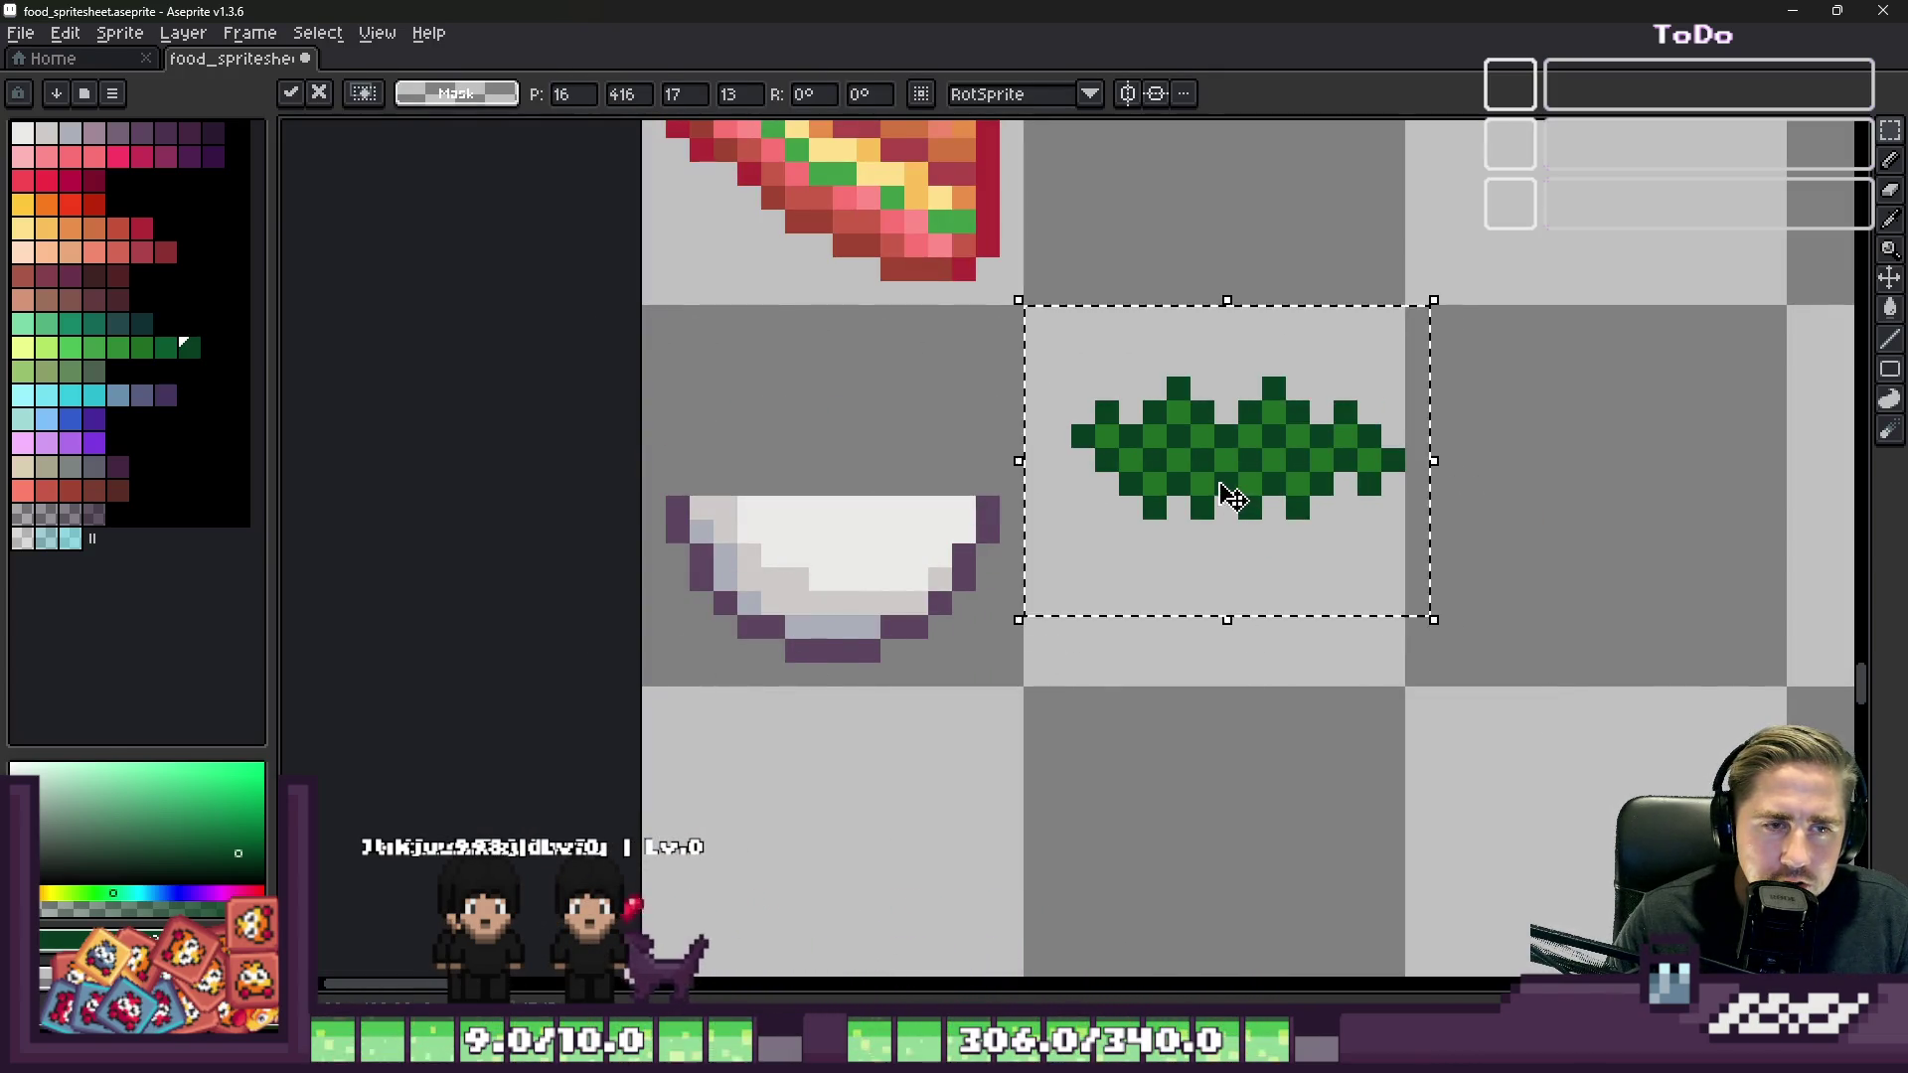
key("Return")
scroll(1232, 494, "up", 3)
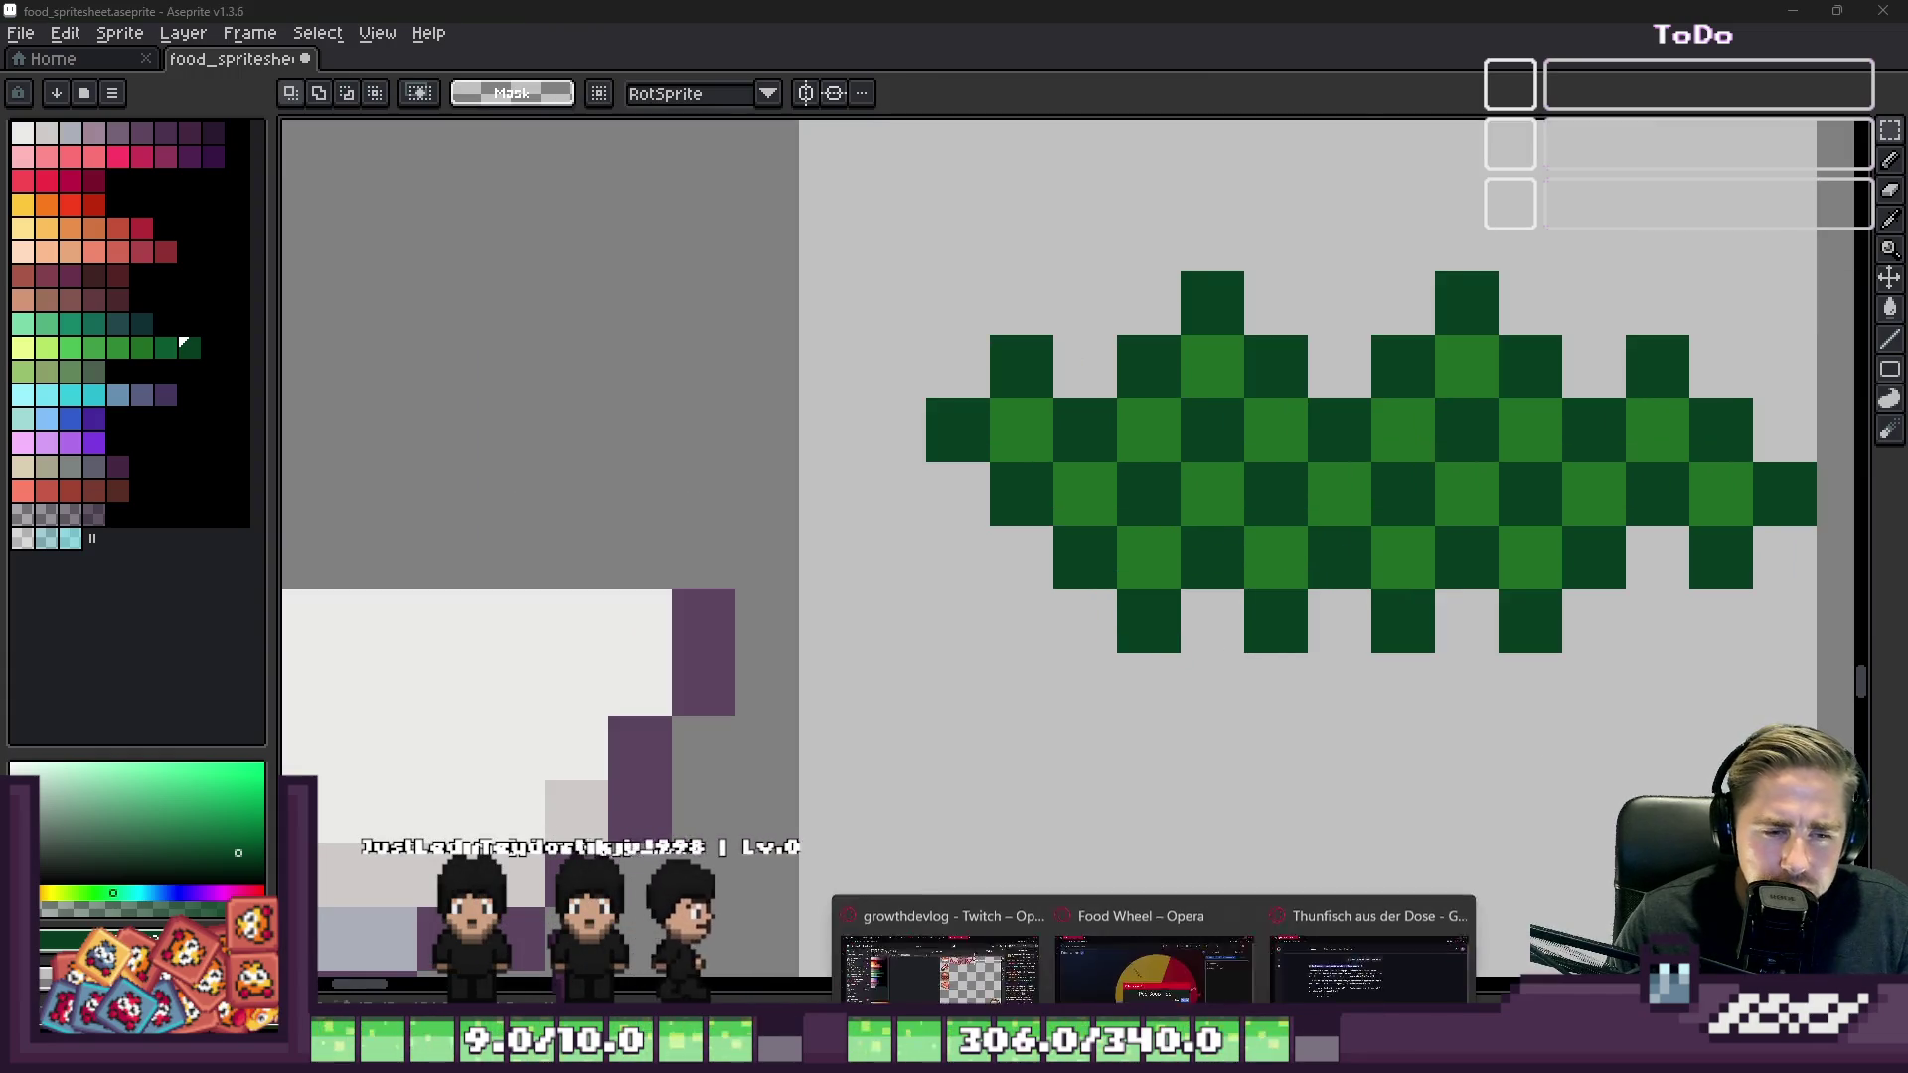
left_click(1093, 934)
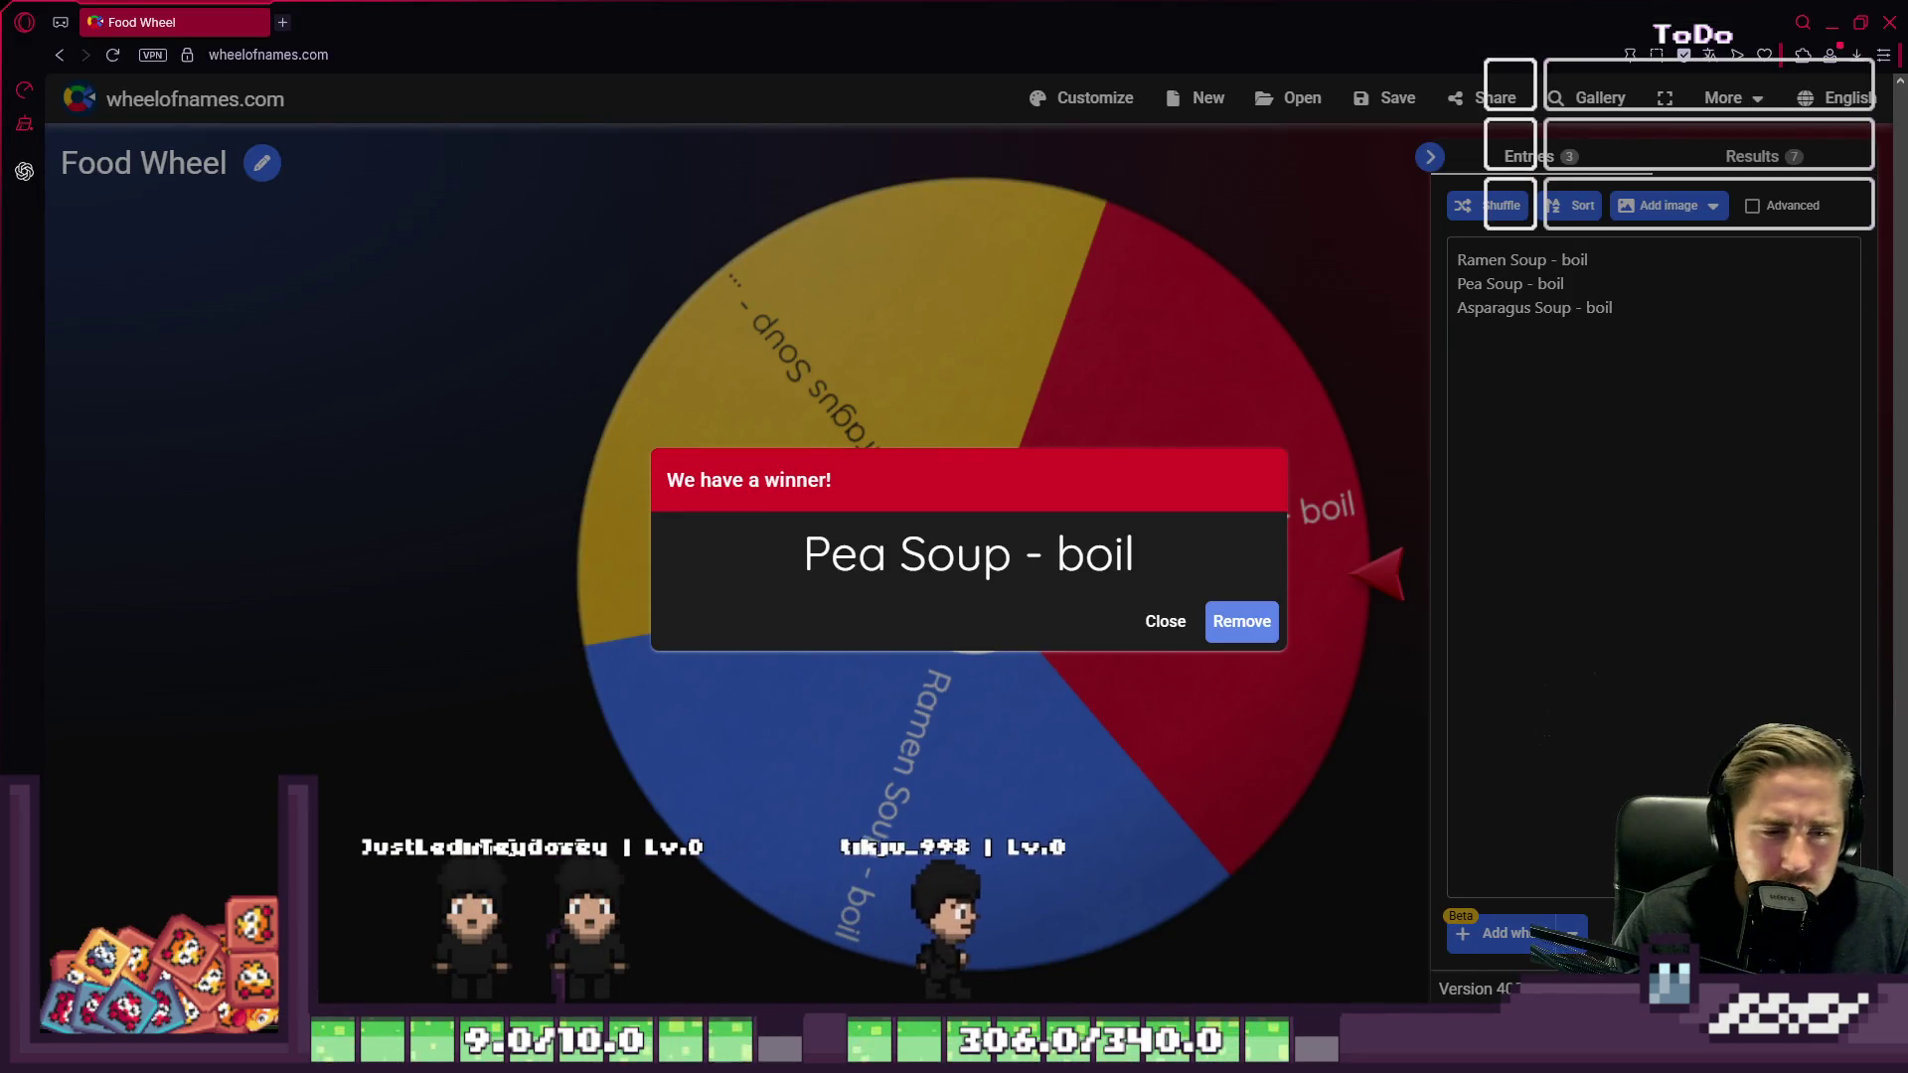
Step: Alt+Tab from the Wheel of Names result back to Aseprite
key("alt+Tab")
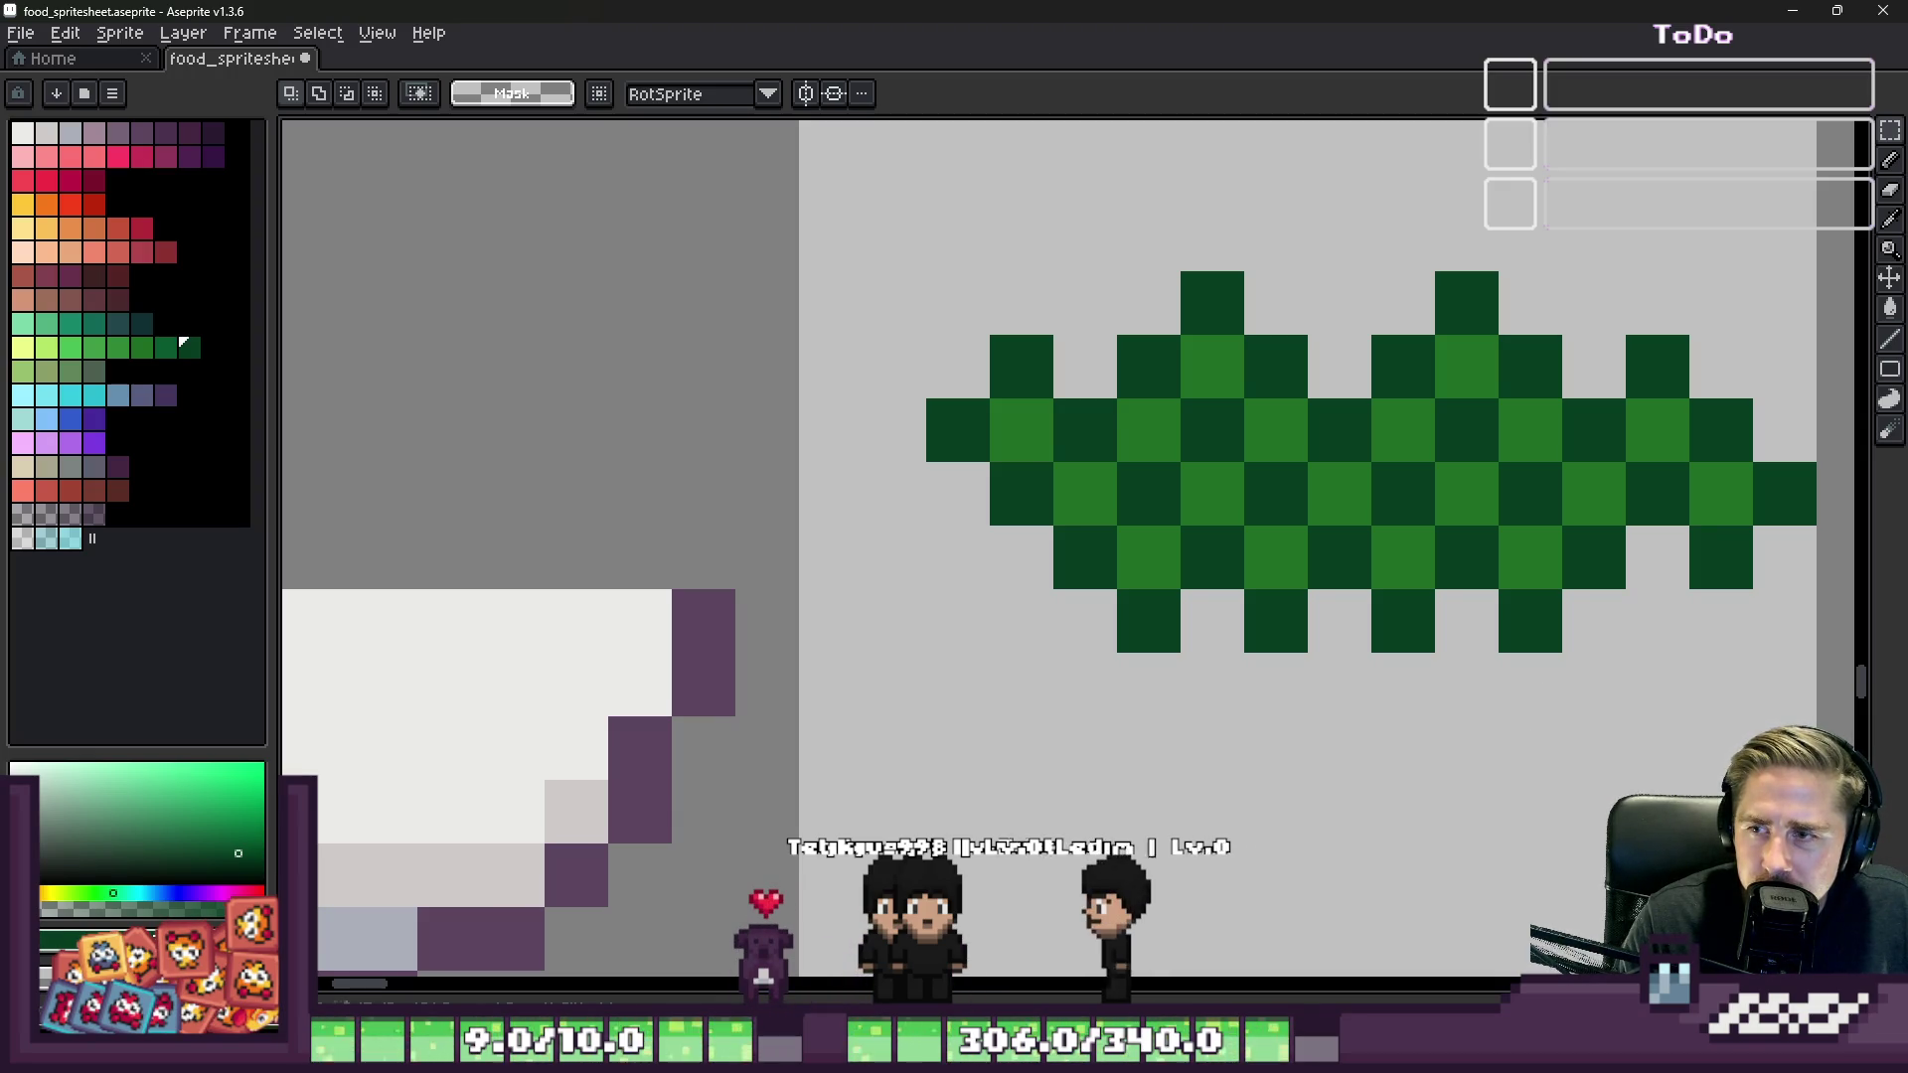
Step: Paint lighter-green highlight cells across the checkered lettuce
scroll(882, 543, "down", 2)
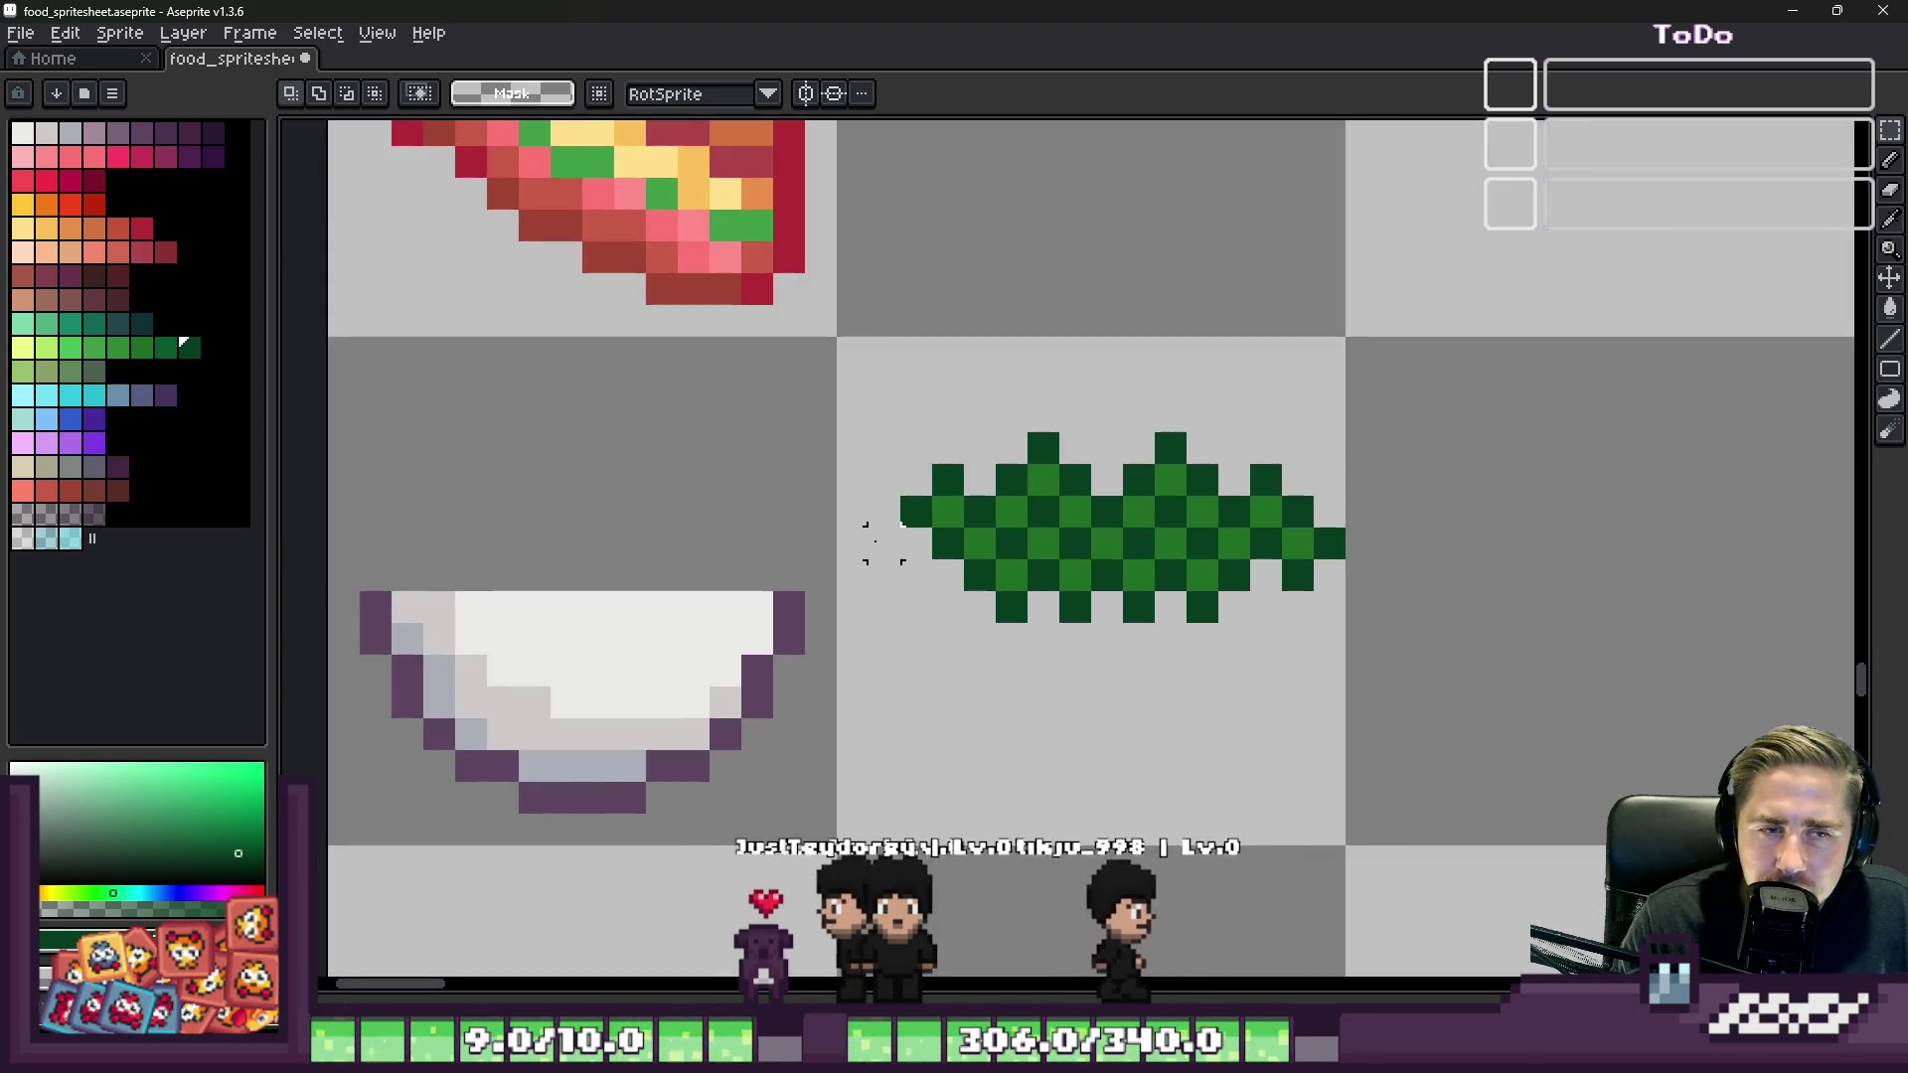
key("i")
scroll(1111, 561, "up", 2)
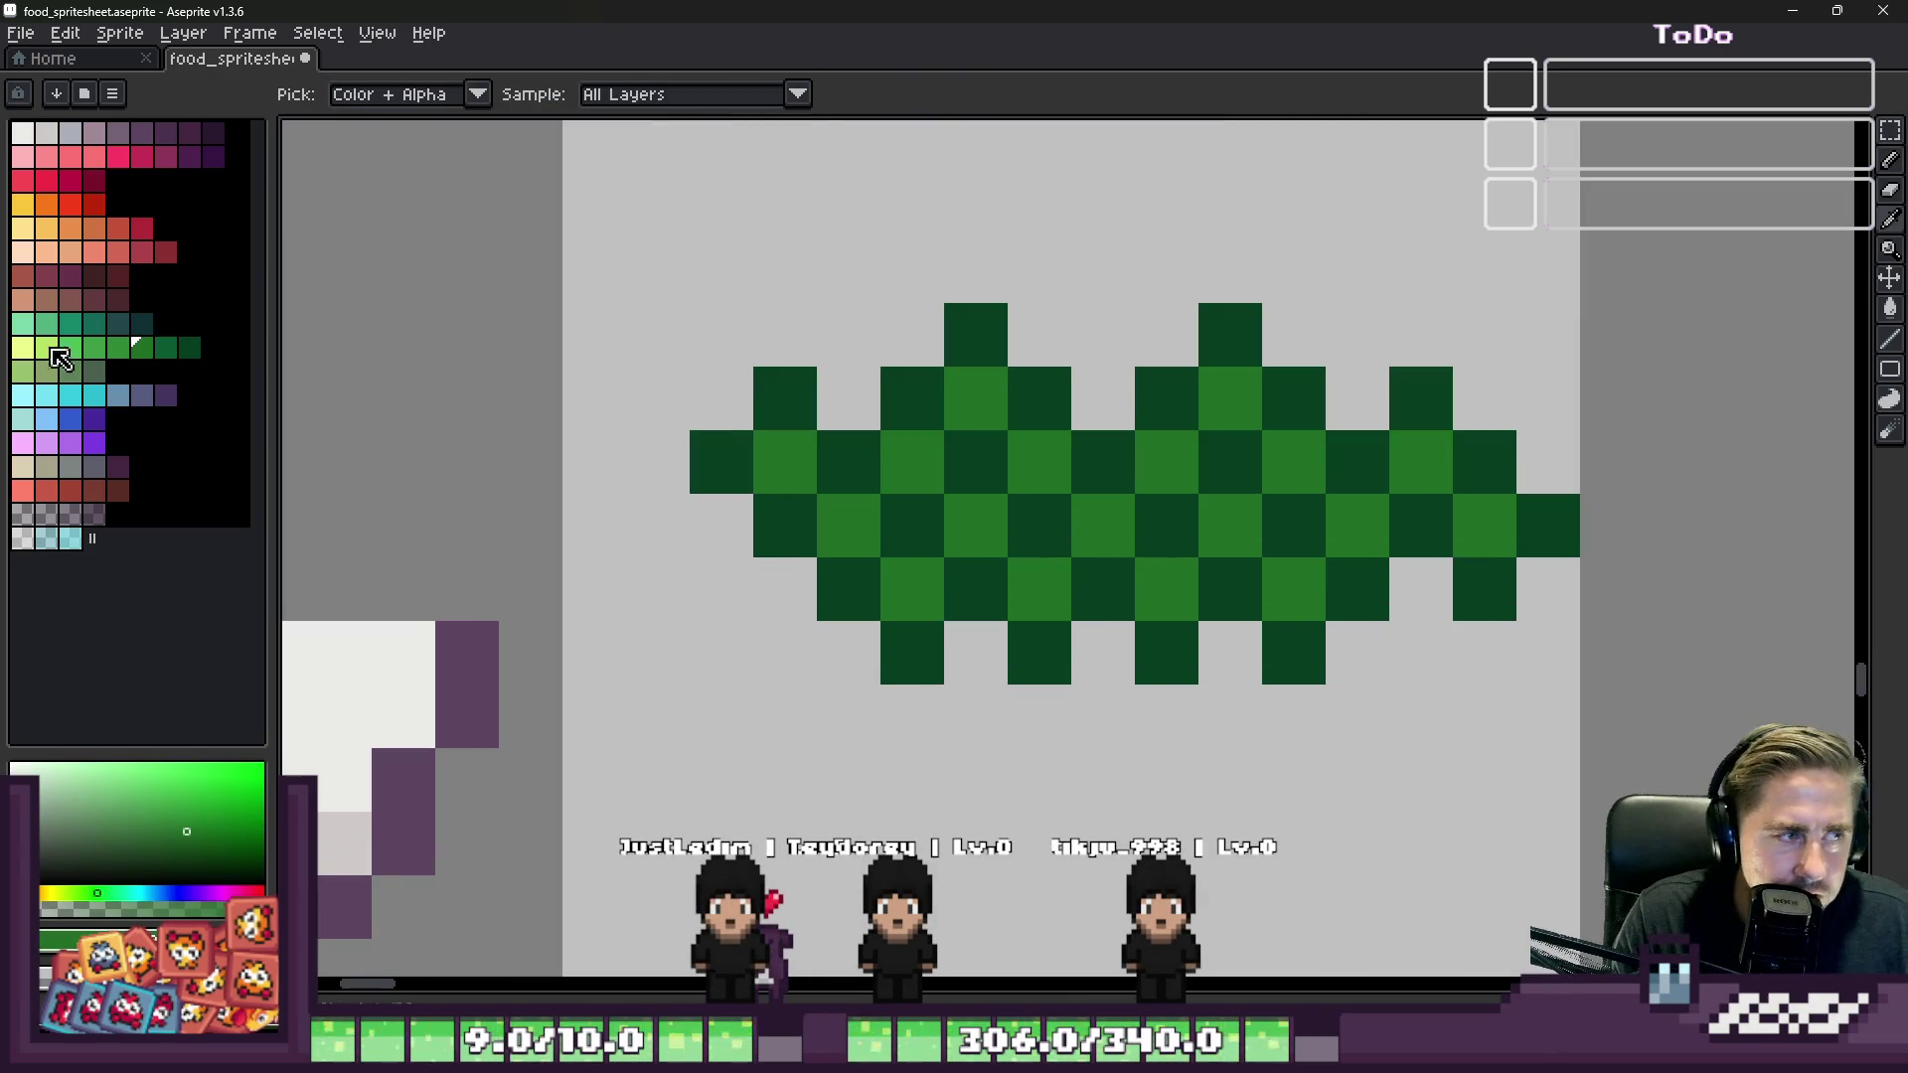
left_click(118, 347)
key("b")
left_click(912, 590)
left_click_drag(1104, 525, 1155, 523)
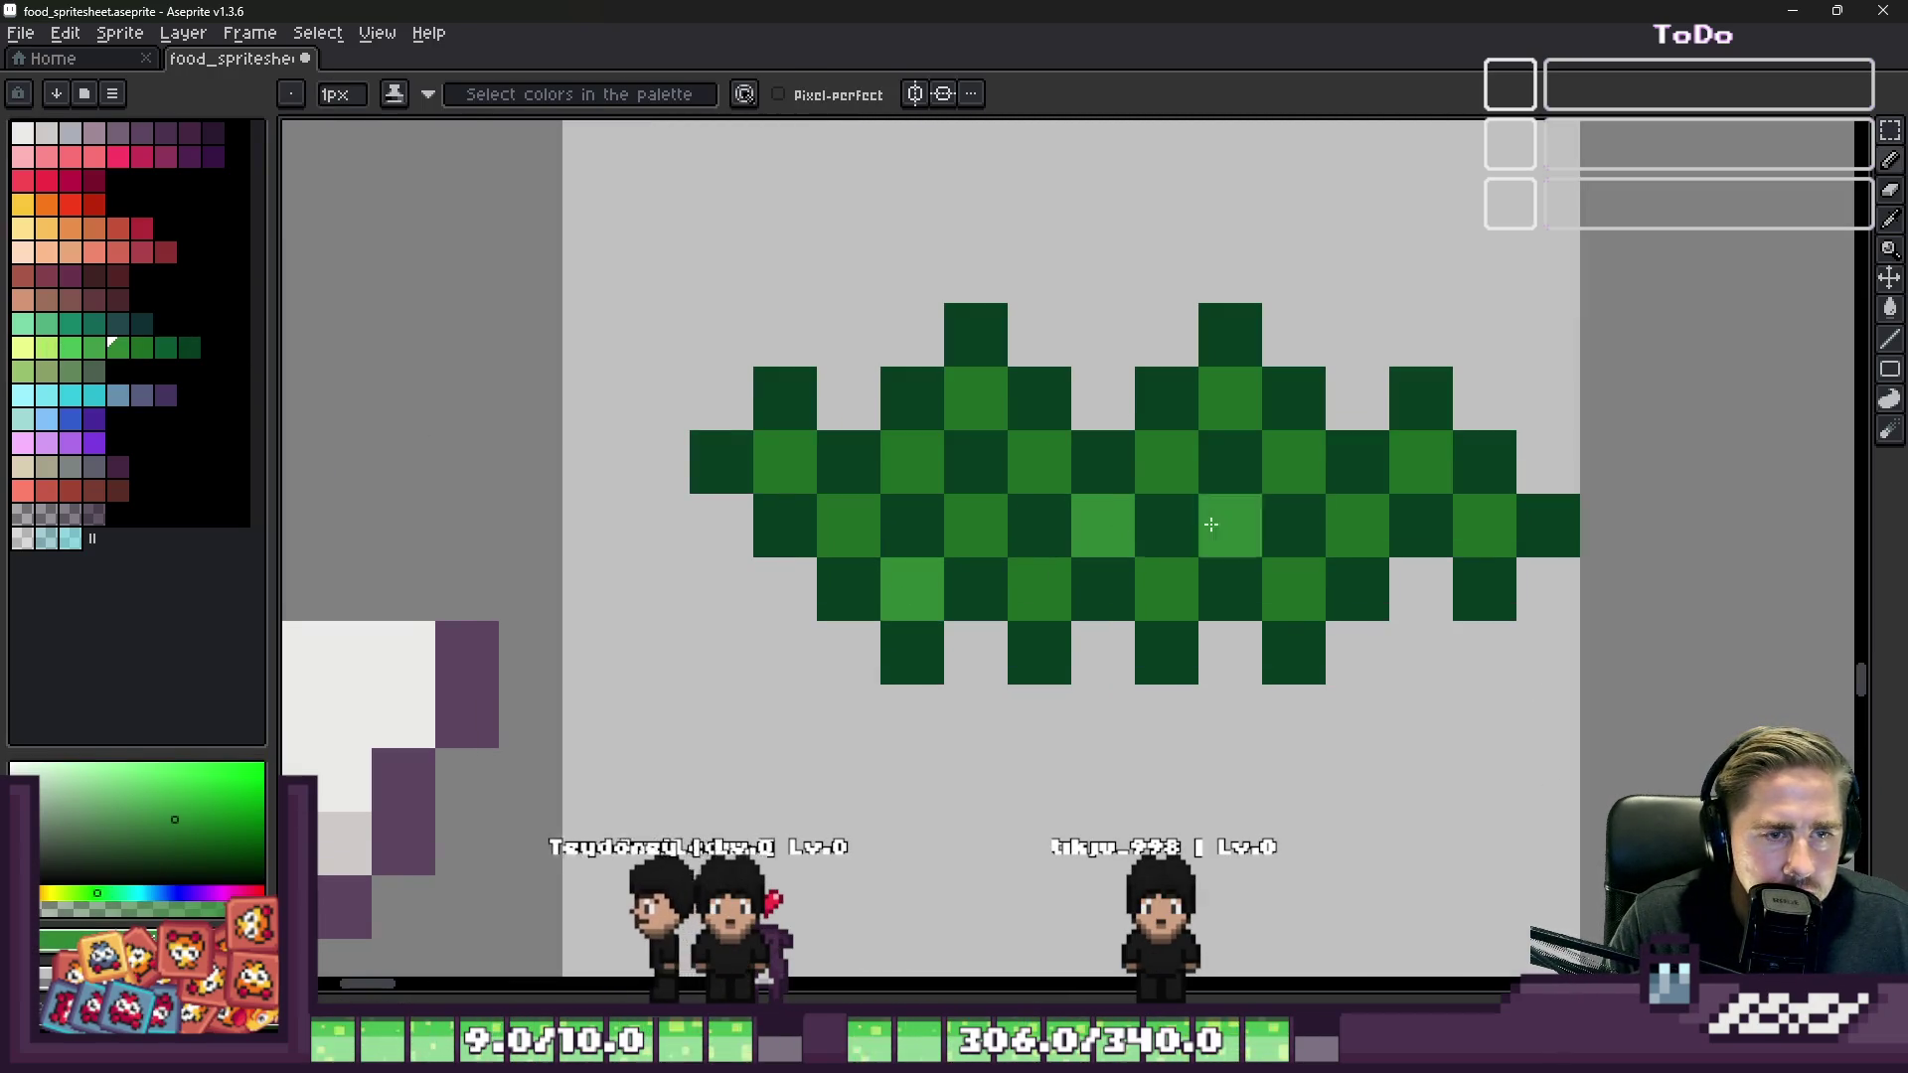
left_click(1294, 462)
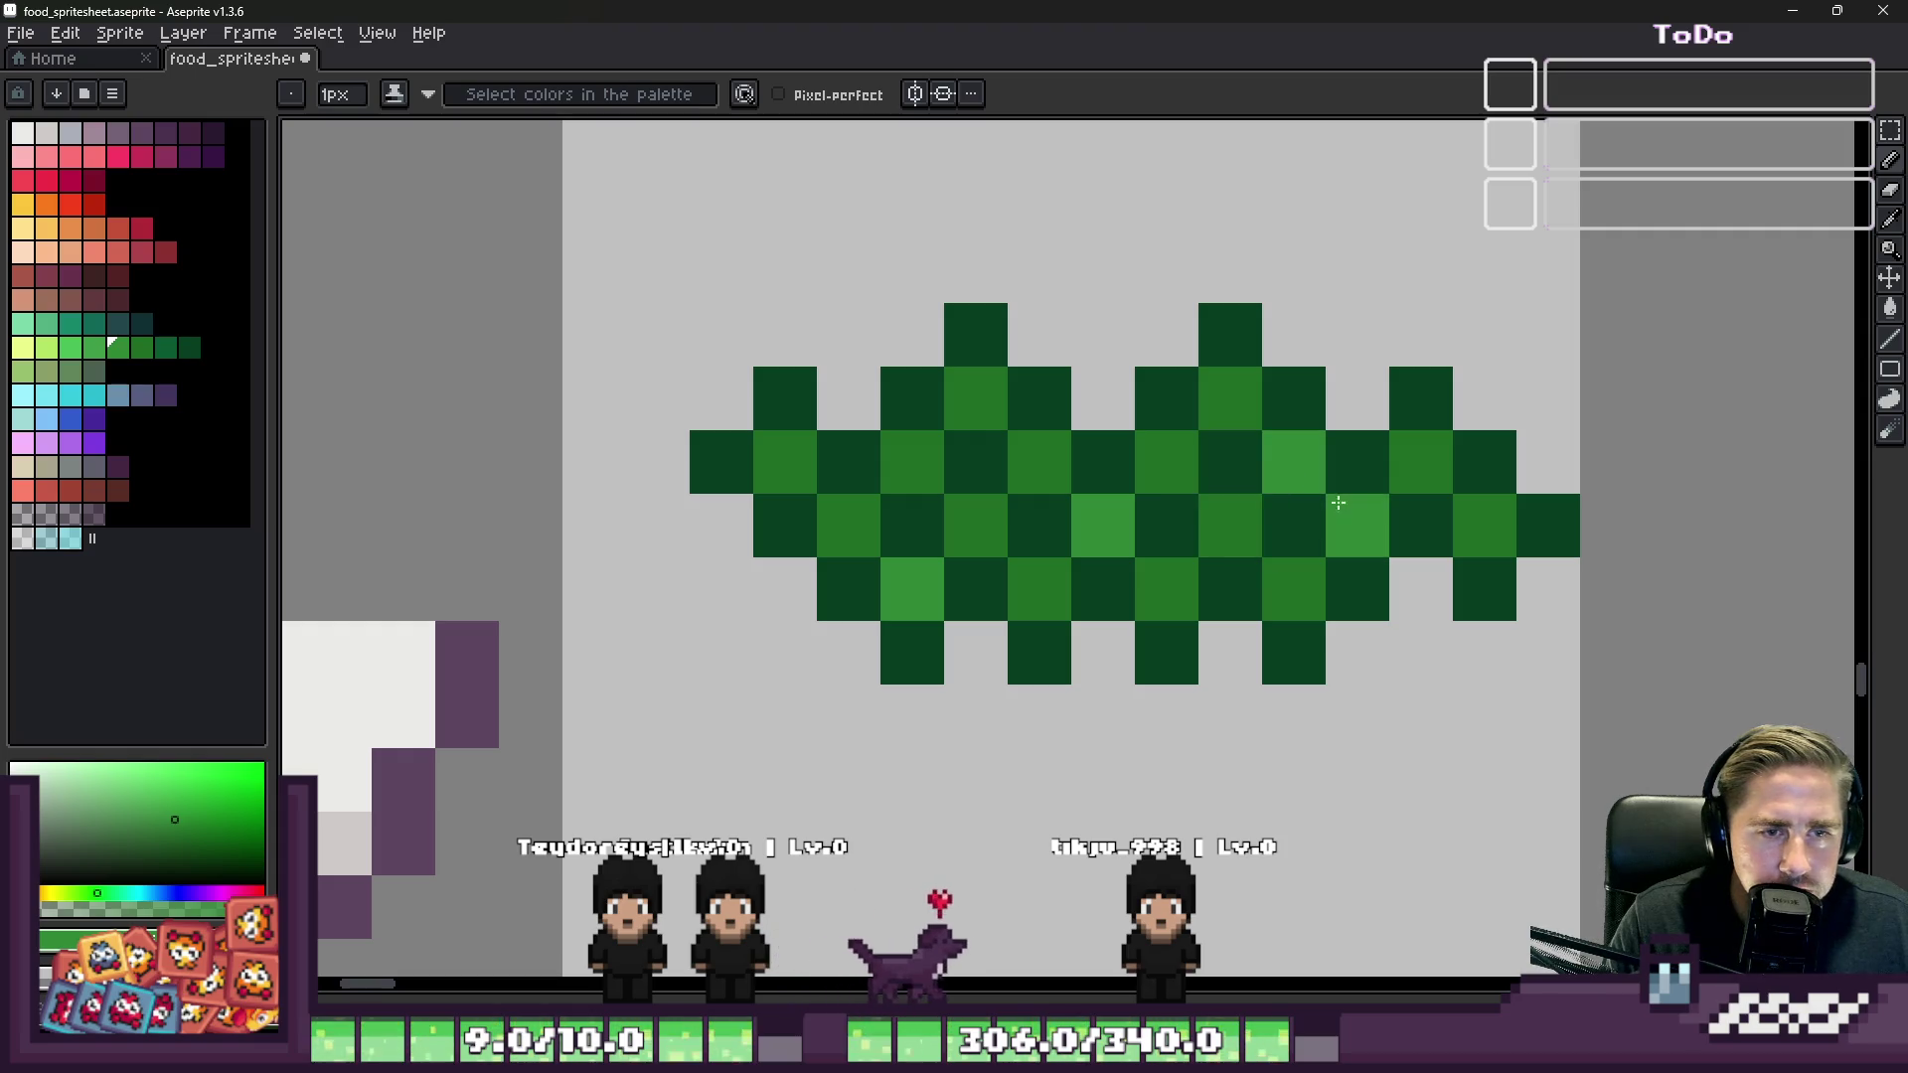
left_click(1485, 526)
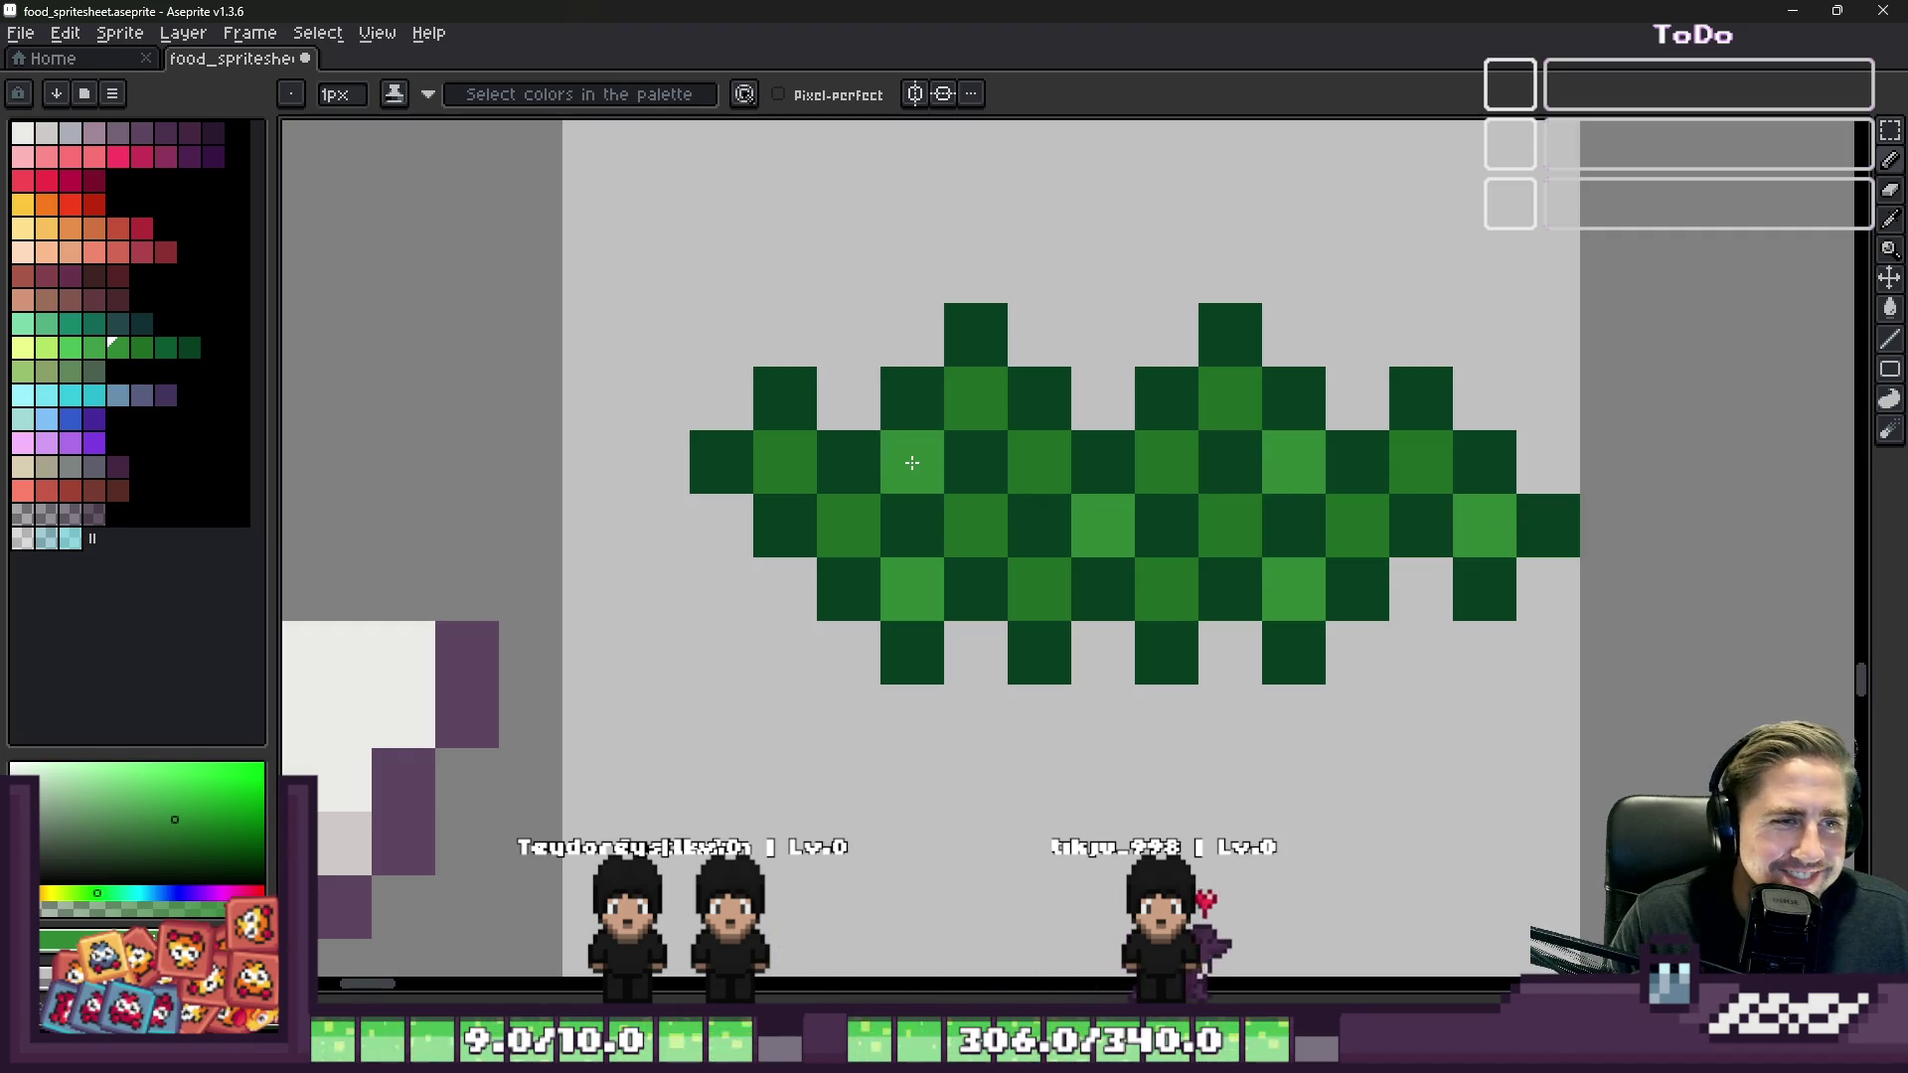
Step: Marquee-select the whole lettuce and drag it down into the bowl
scroll(994, 467, "down", 7)
scroll(1006, 469, "up", 3)
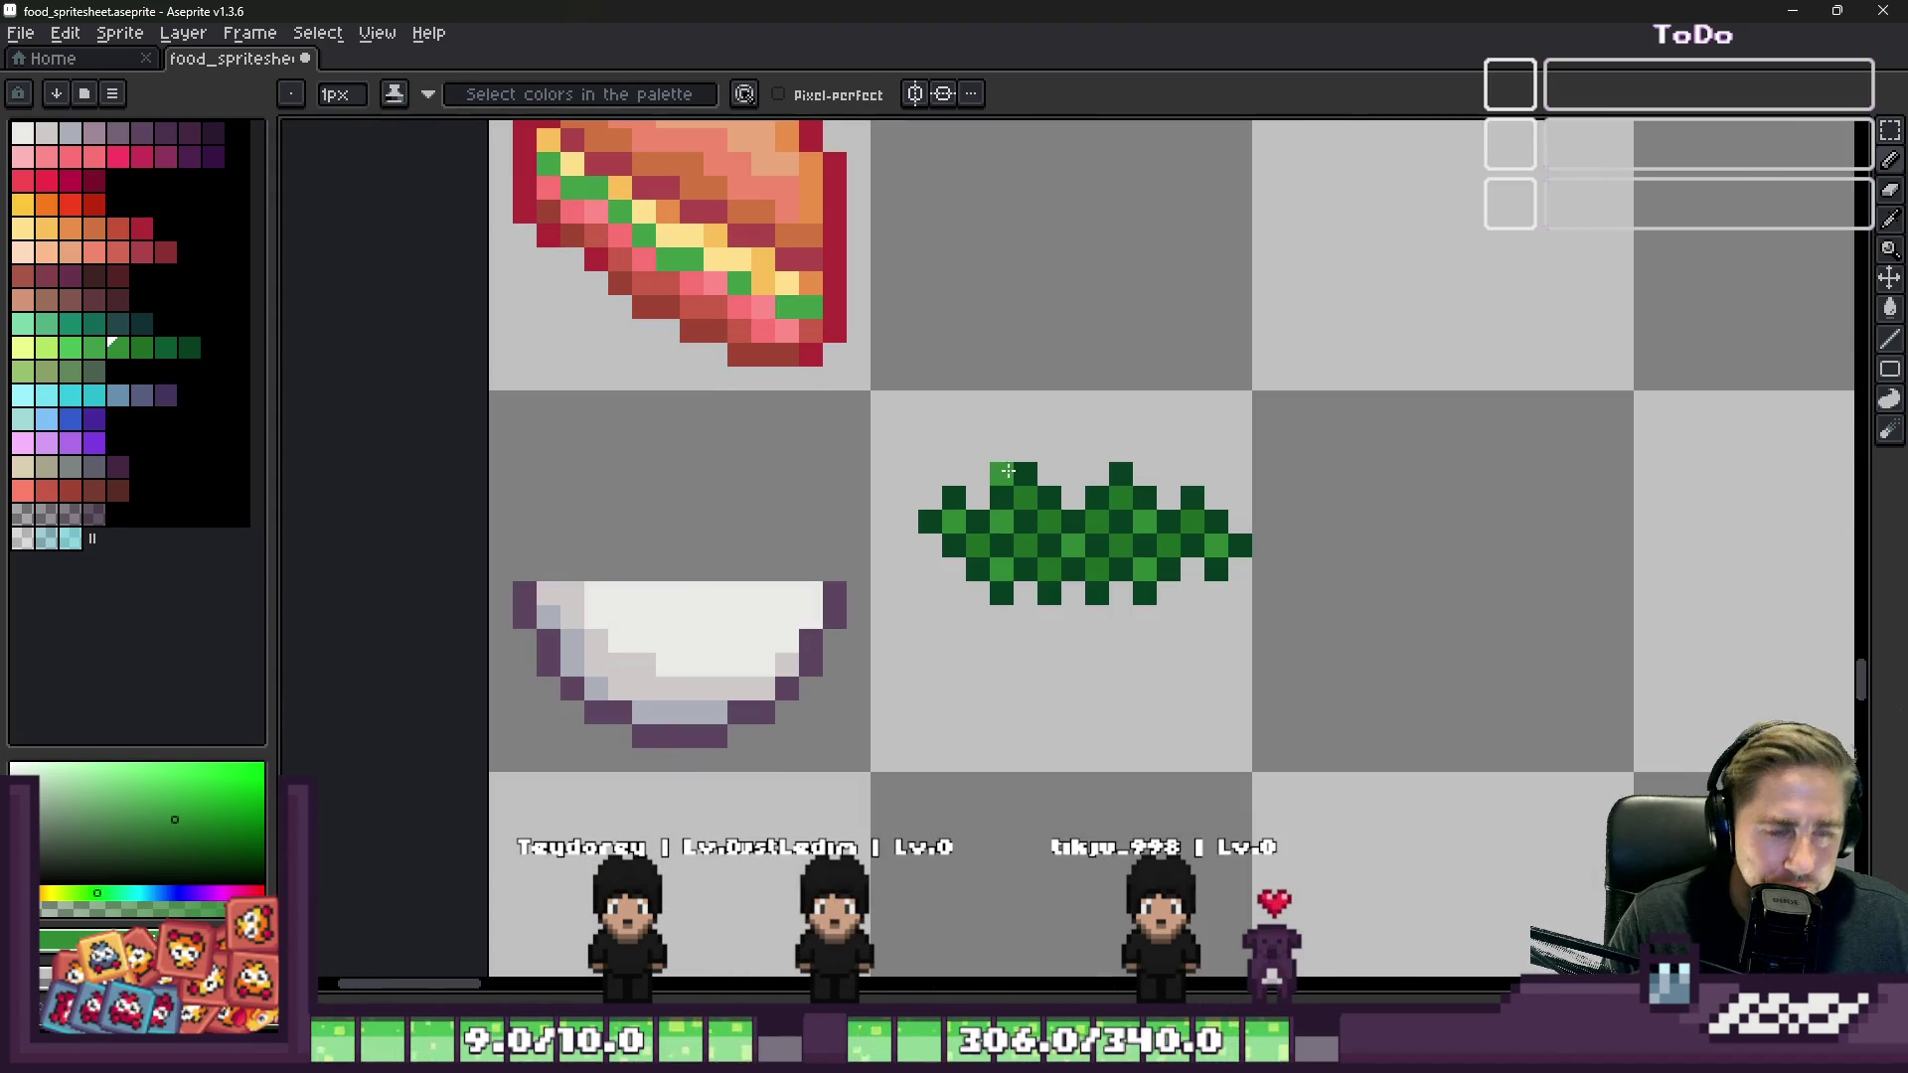
scroll(1006, 469, "up", 2)
key("m")
left_click_drag(795, 378, 1530, 696)
mouse_move(1269, 611)
left_mouse_down()
mouse_move(1010, 609)
mouse_move(1014, 627)
left_mouse_up()
Step: Commit the lettuce in place inside the bowl
left_click(1210, 594)
scroll(1210, 594, "down", 1)
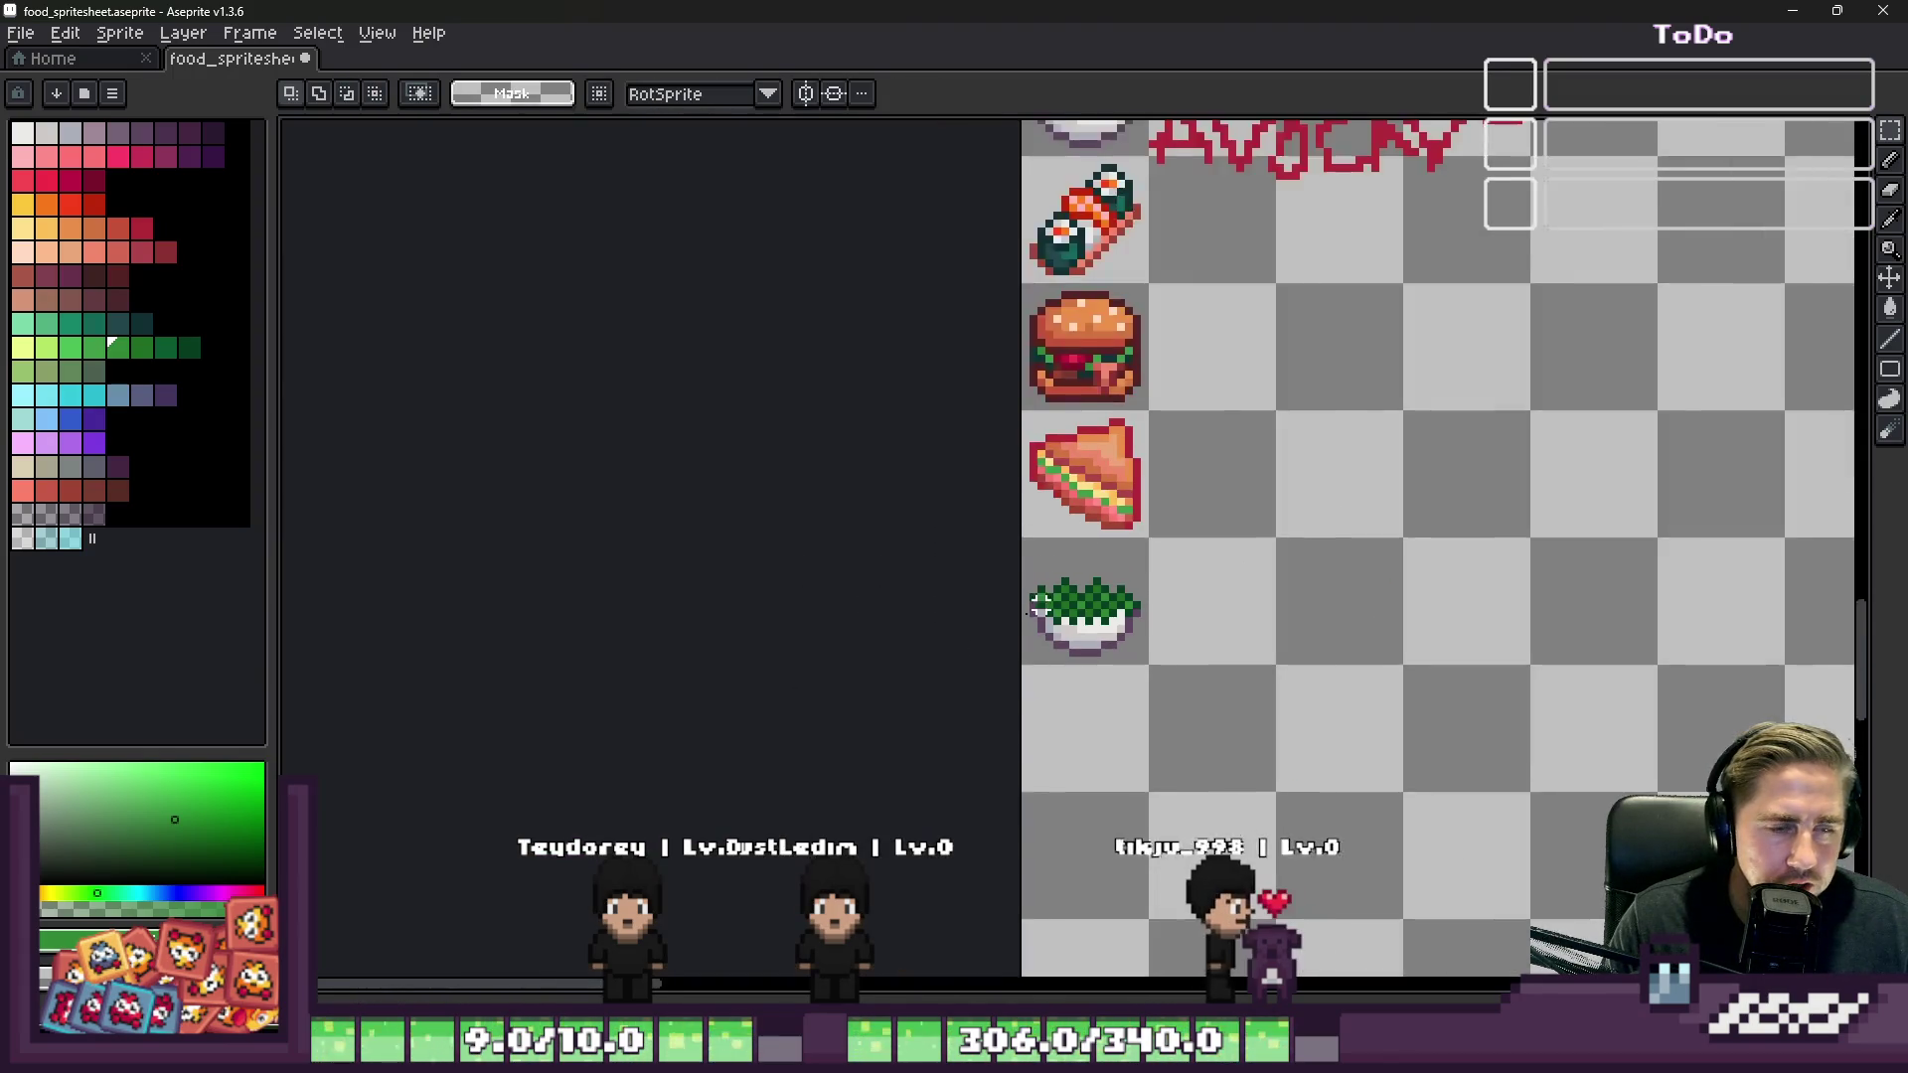
scroll(1282, 558, "up", 3)
scroll(1083, 472, "down", 1)
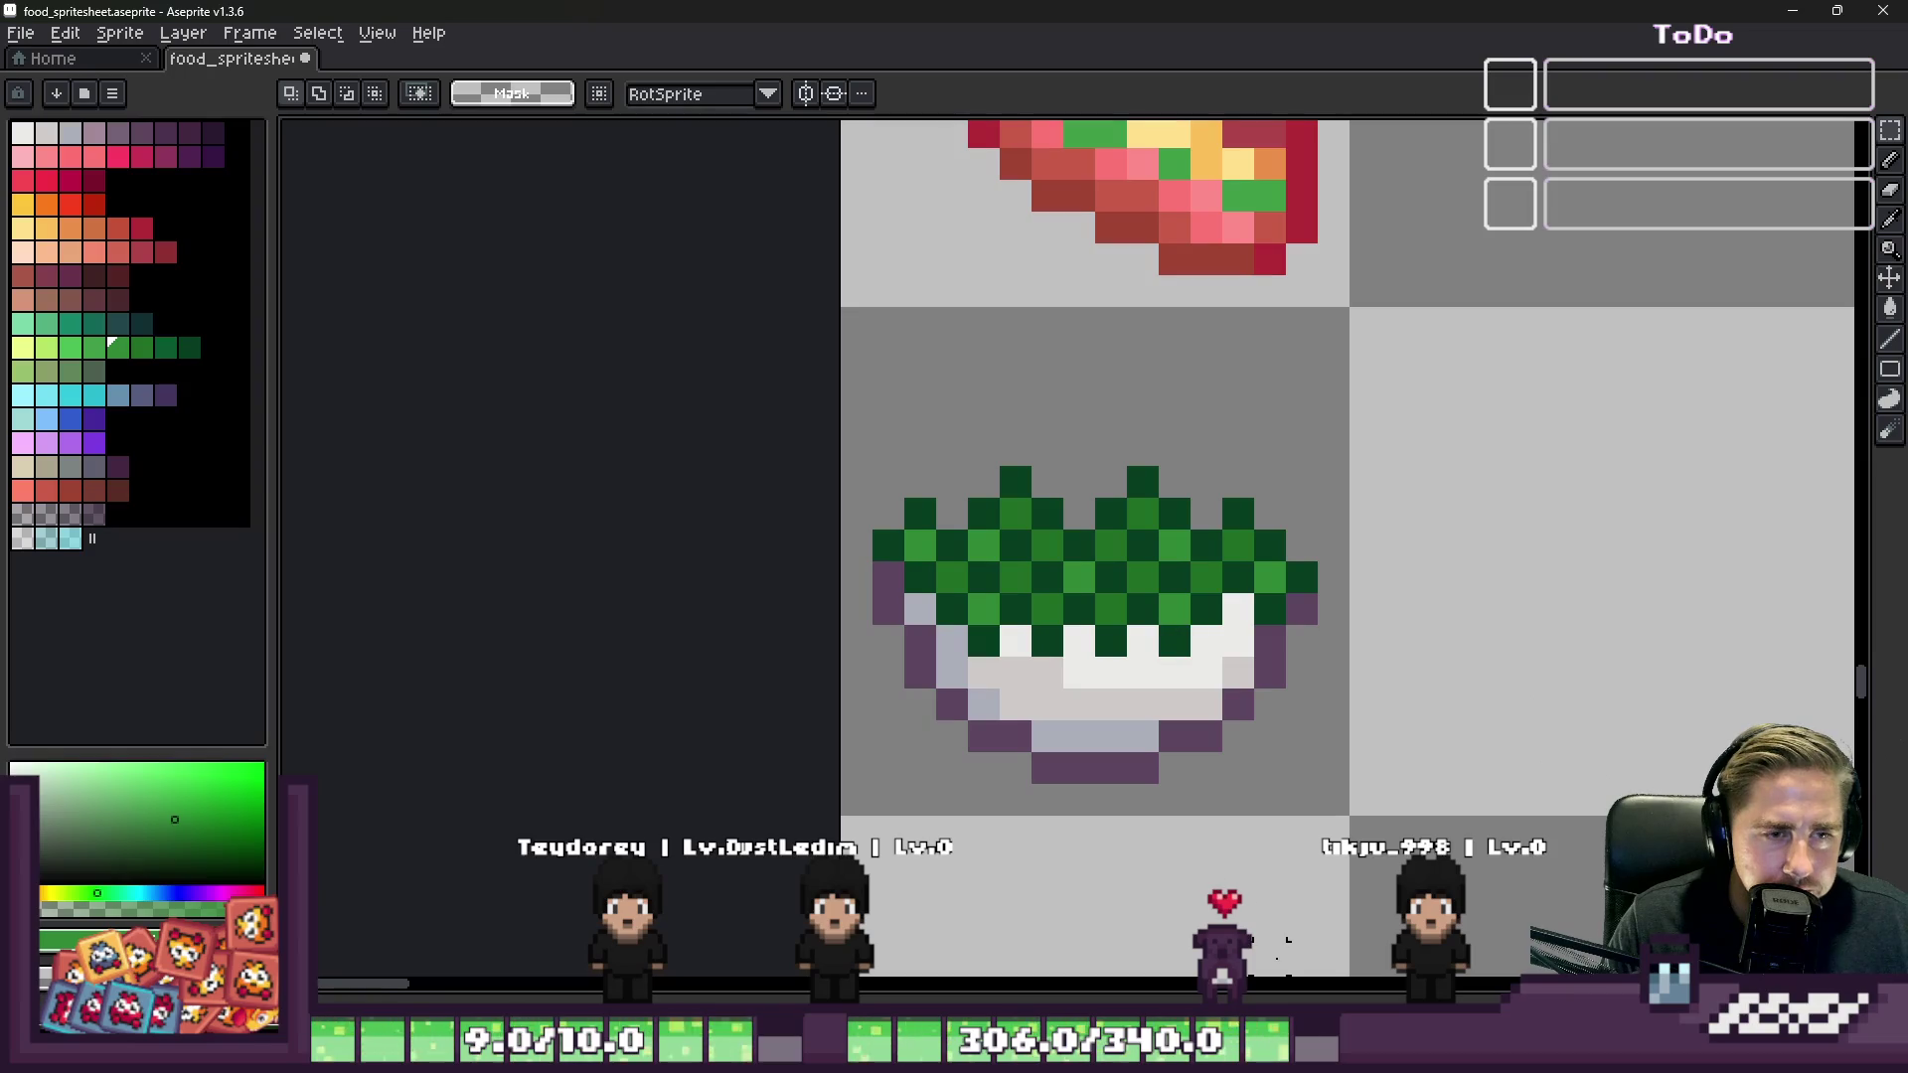
scroll(1087, 601, "up", 1)
scroll(1098, 527, "down", 3)
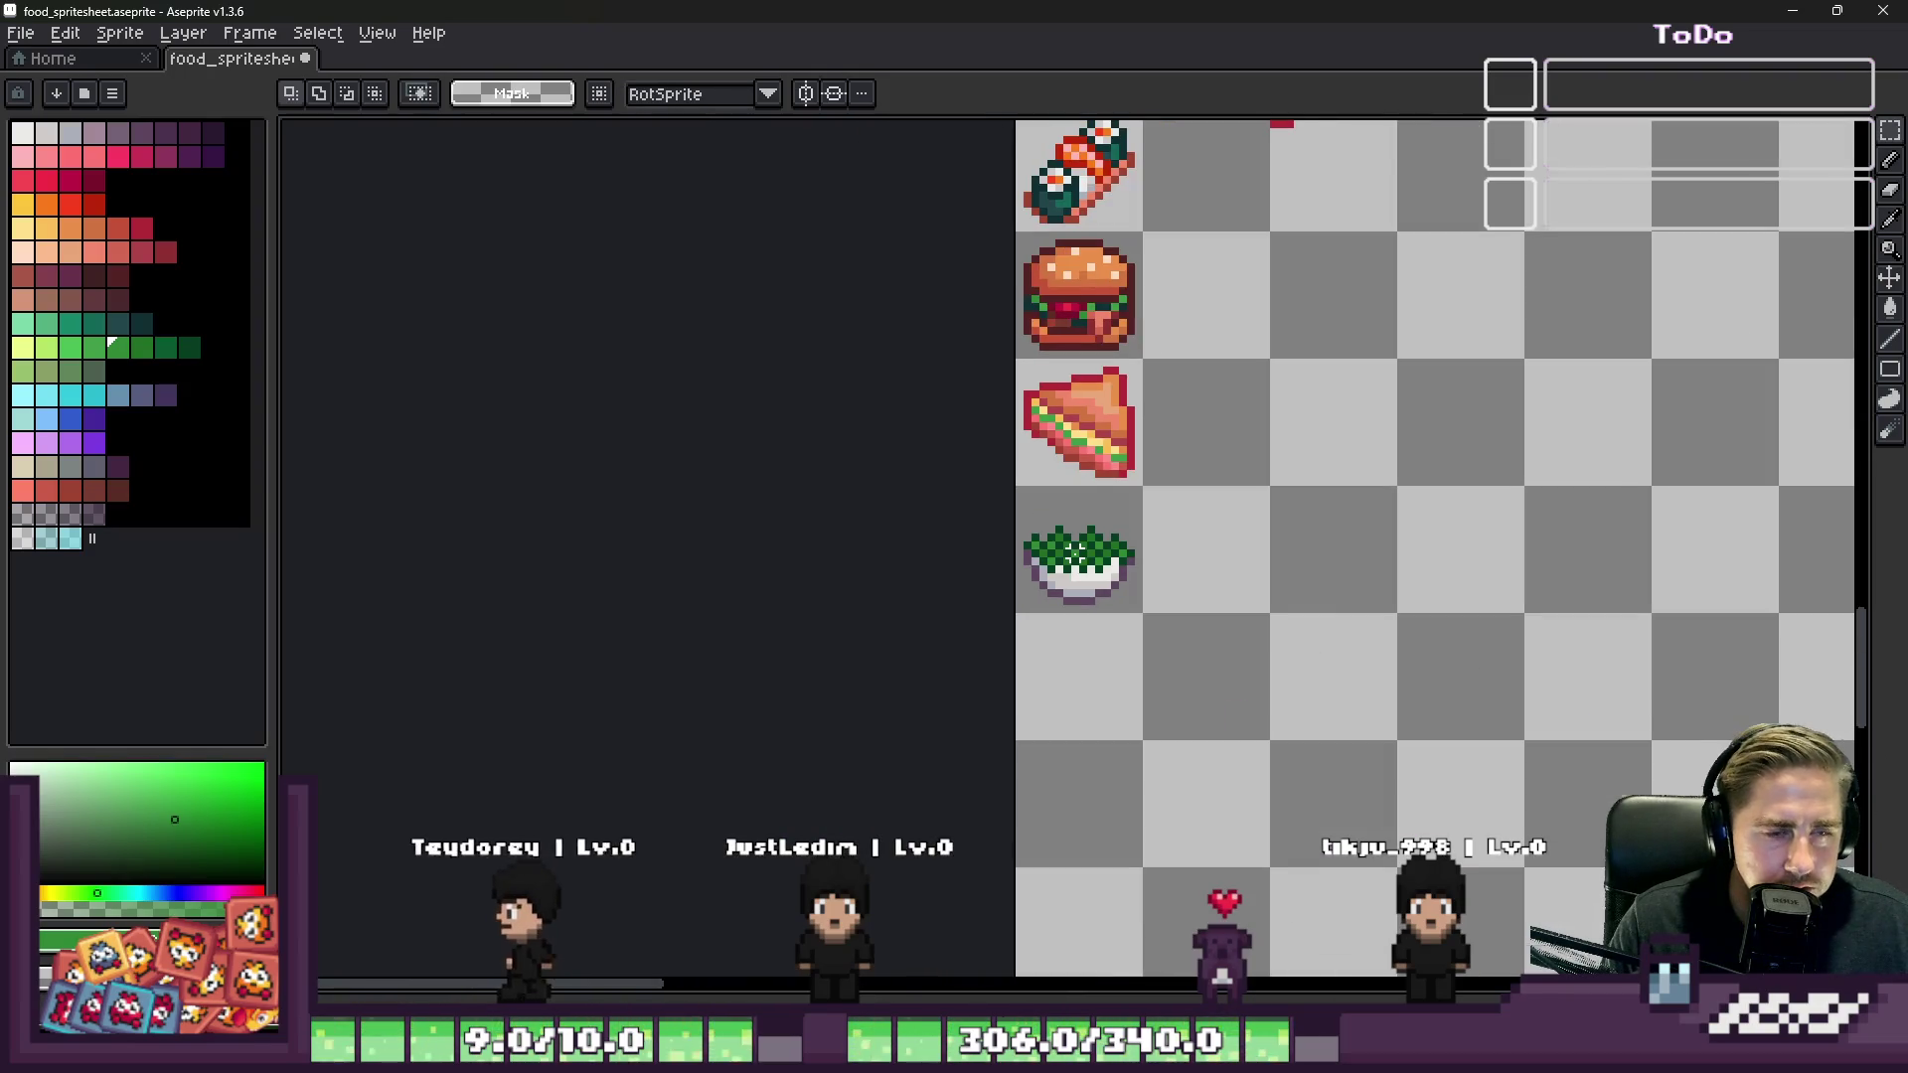
scroll(1265, 648, "up", 5)
Step: Sample the purple rim colour and add a purple pixel at the bowl's right edge
key("i")
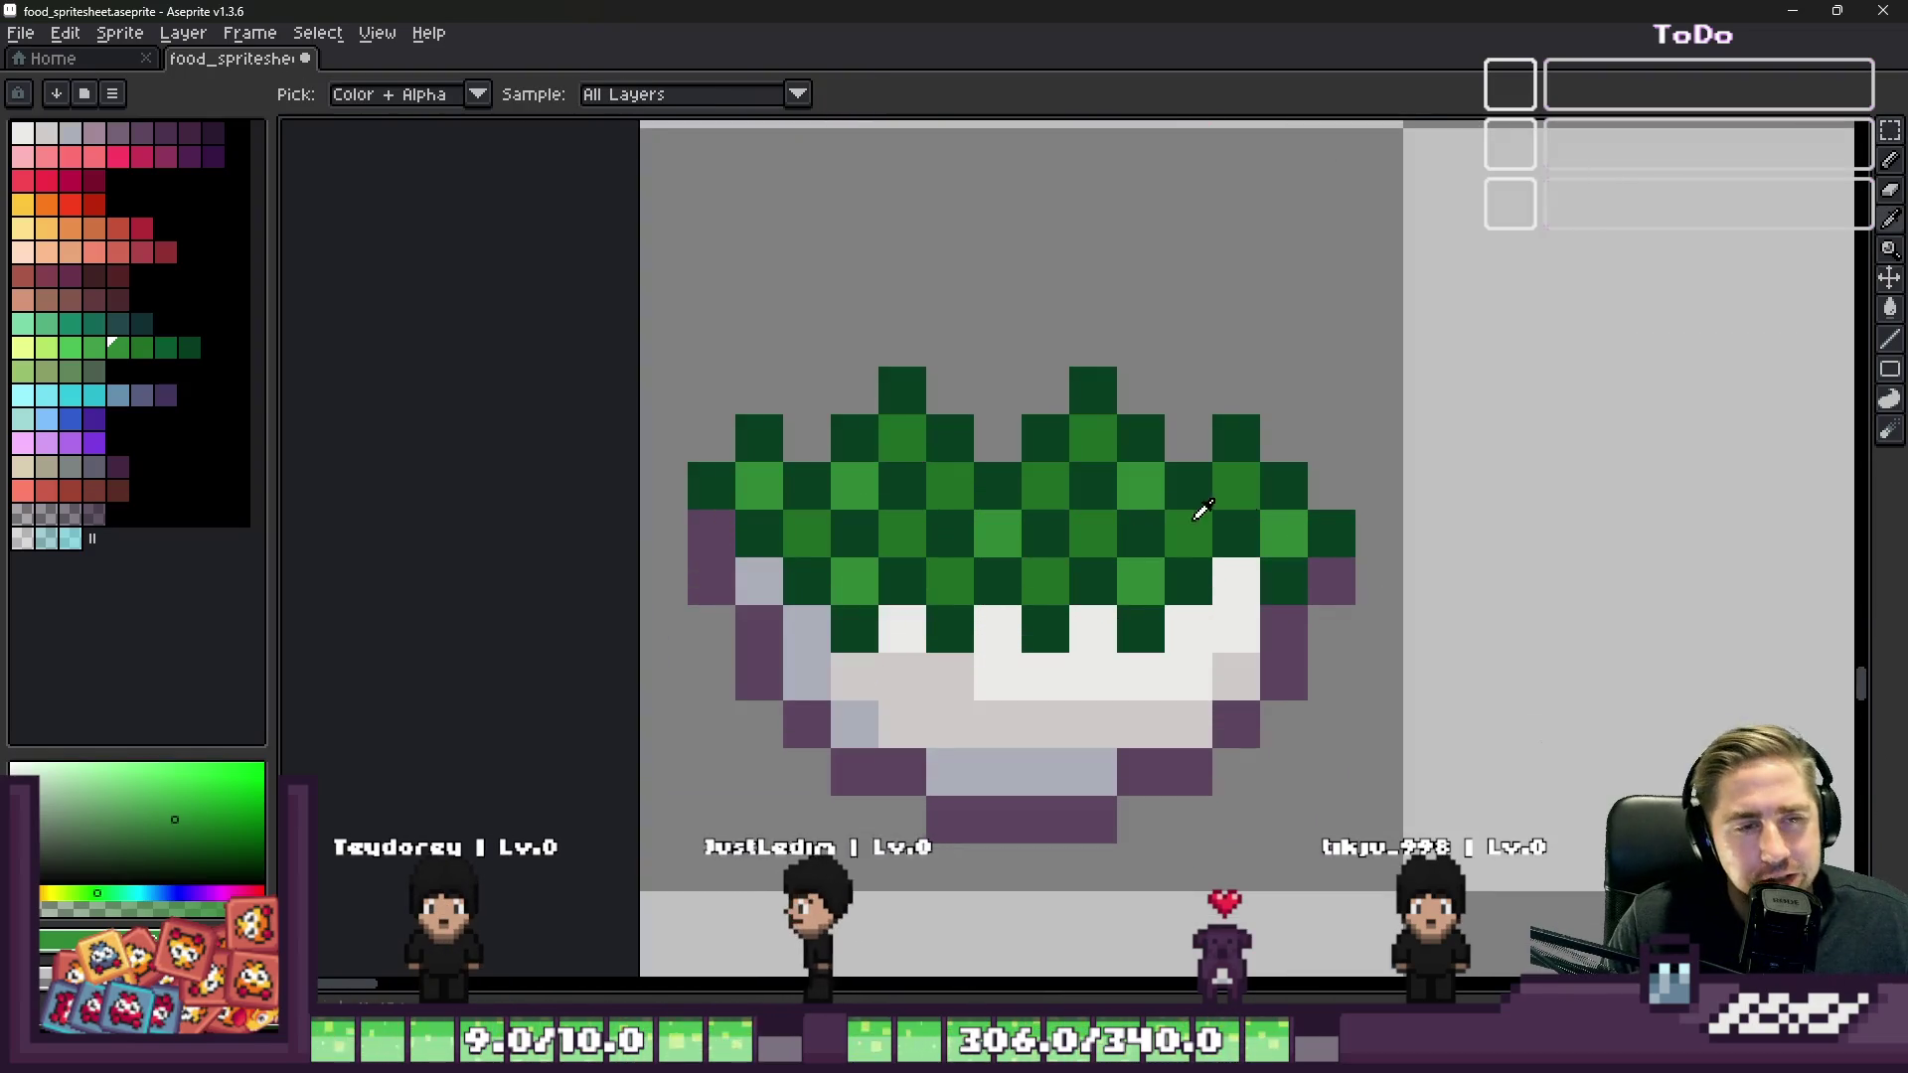
left_click(1324, 566)
left_click(1332, 485)
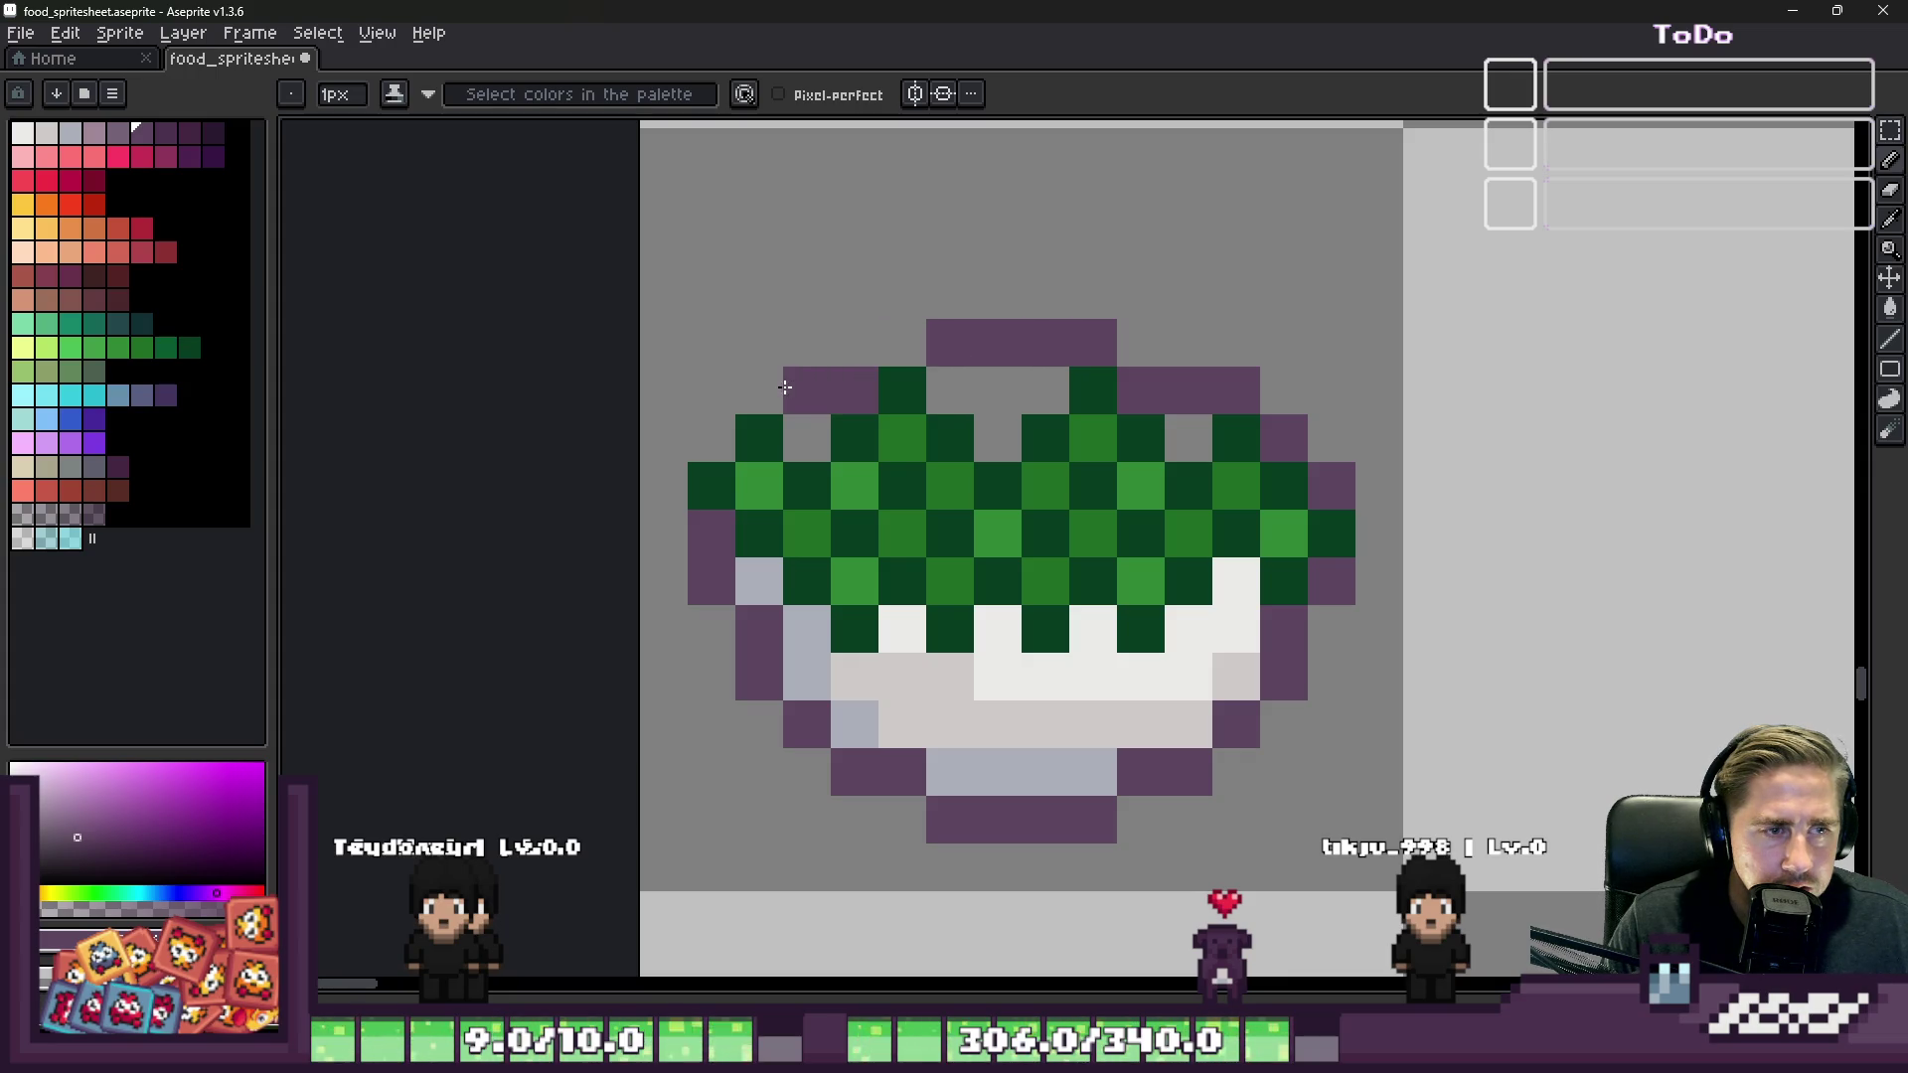
Step: Undo the trial purple pixels above the bowl and add a purple rim pixel
key("ctrl+z")
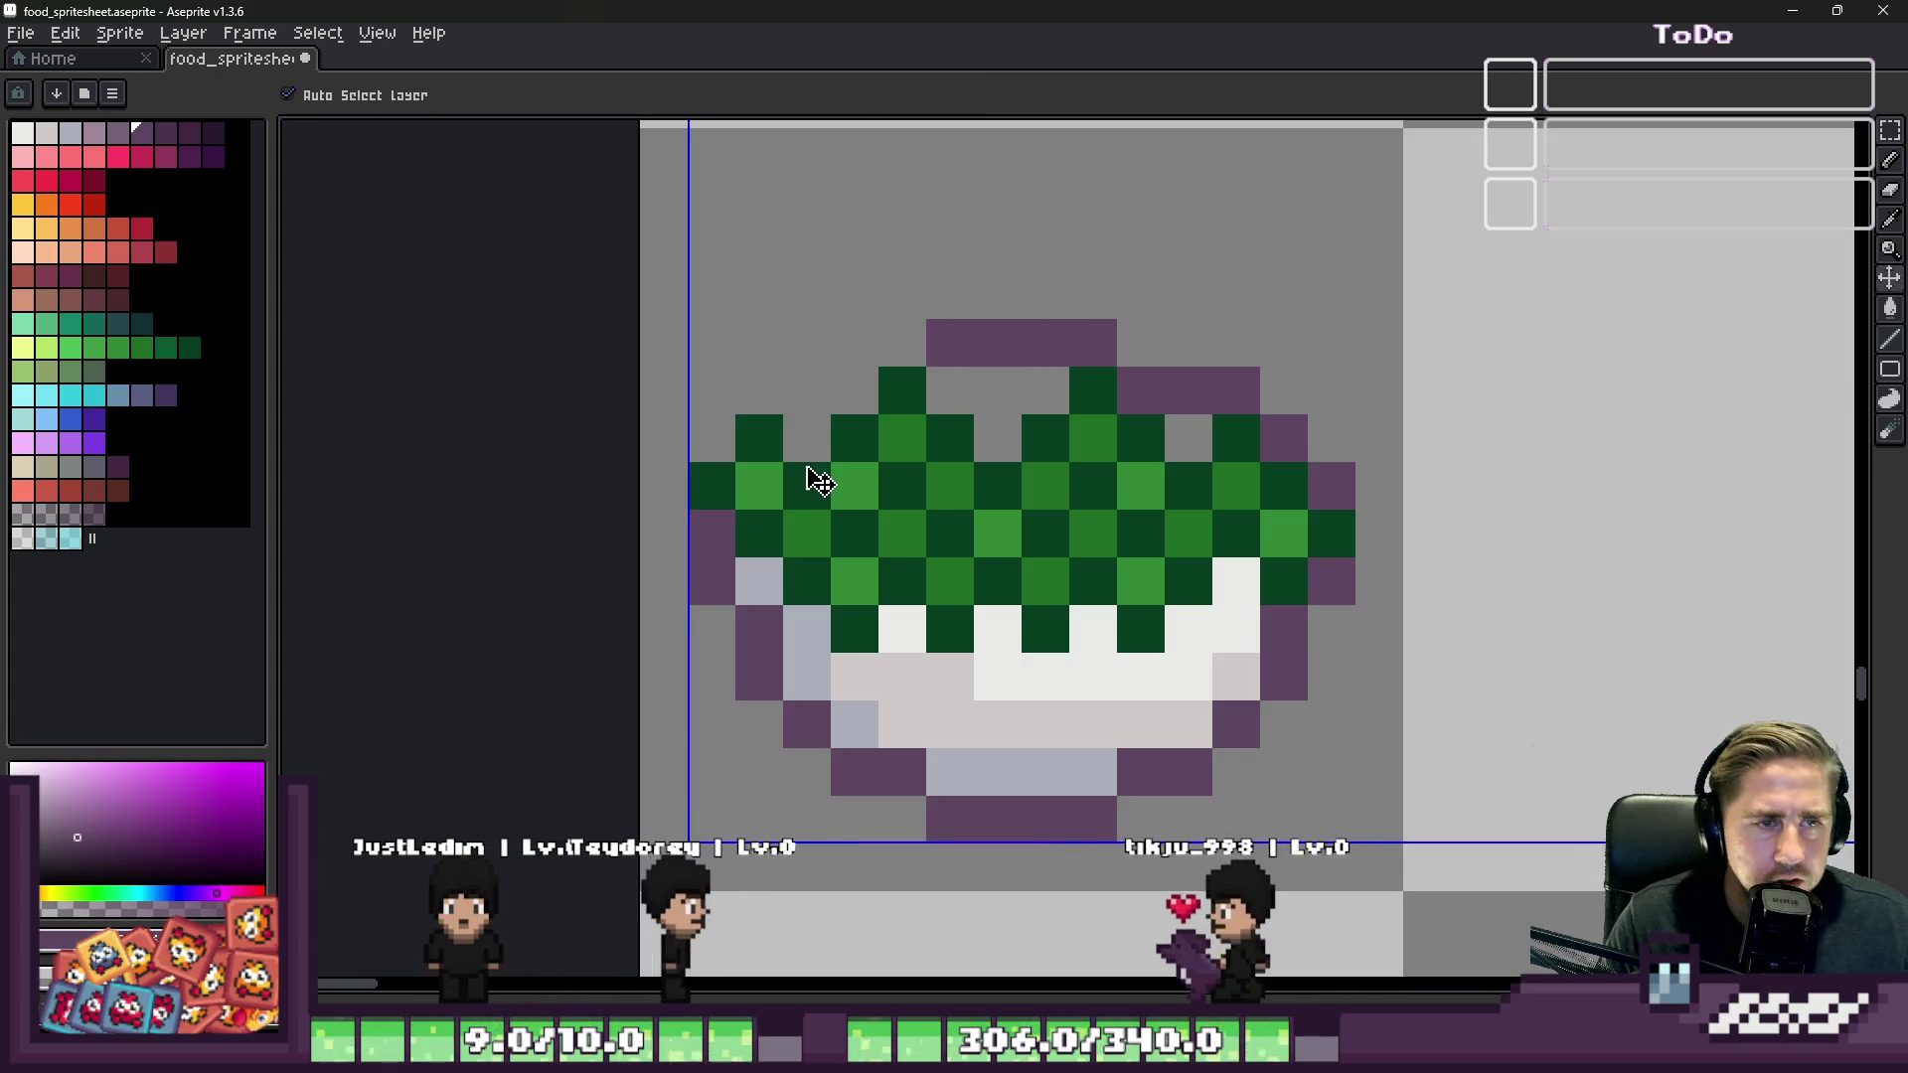
key("b")
left_click_drag(1094, 338, 997, 338)
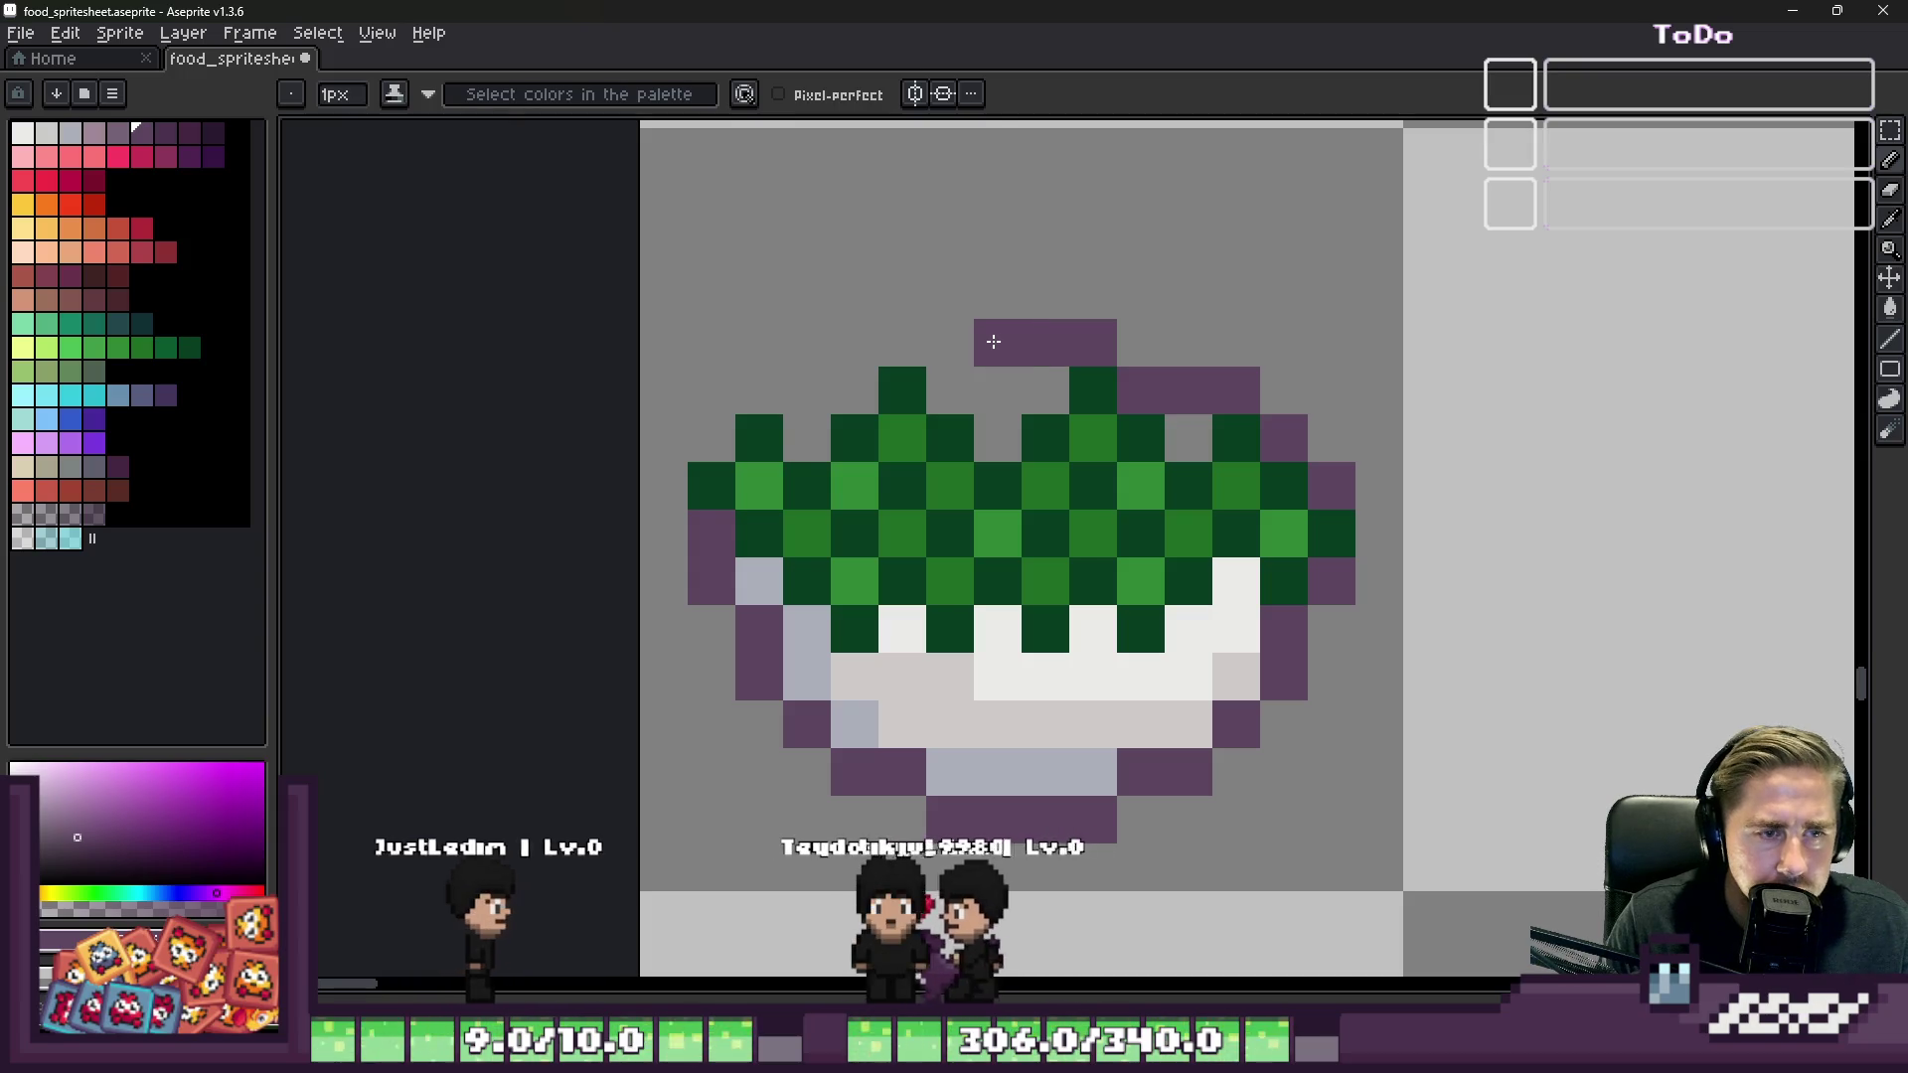
key("ctrl+z")
left_click(1030, 756)
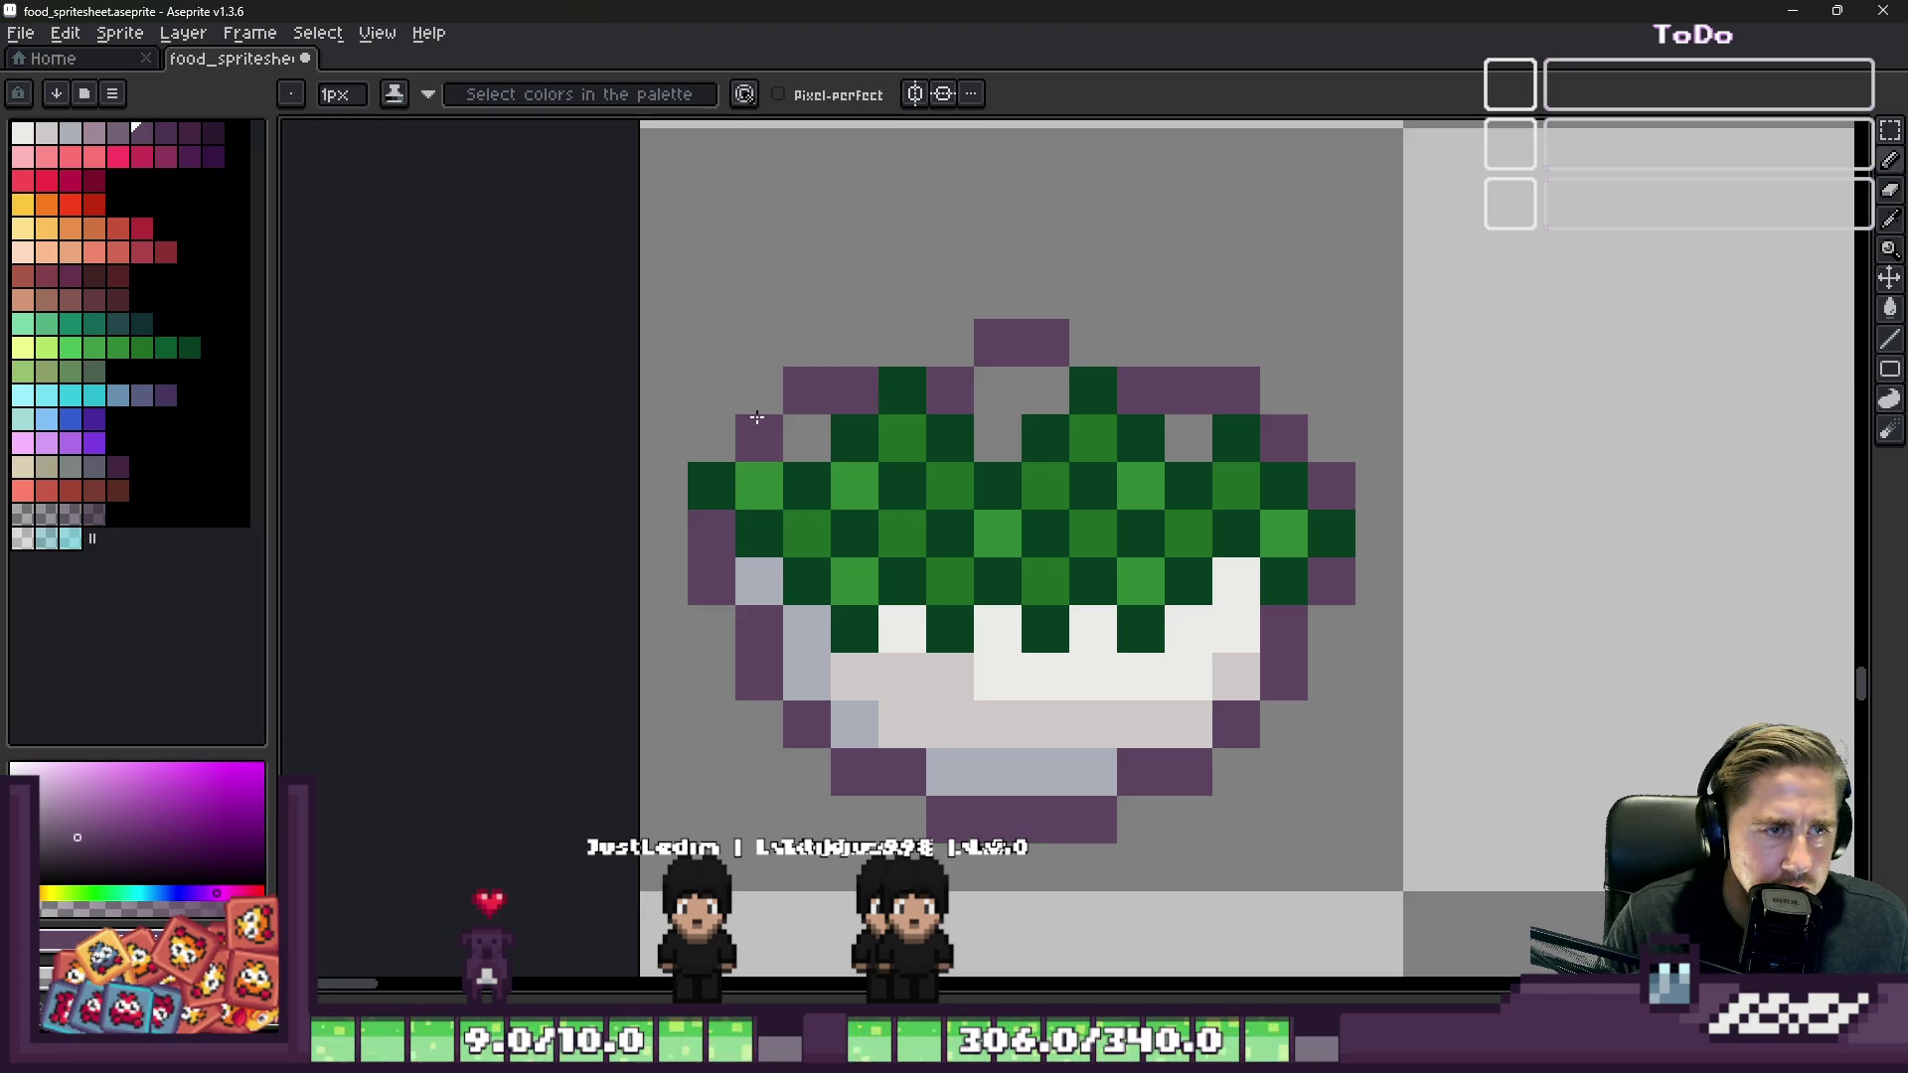
Step: Extend the rim's left side in purple and fill gaps near the bowl top blue-grey
right_click(756, 424)
left_click(696, 491)
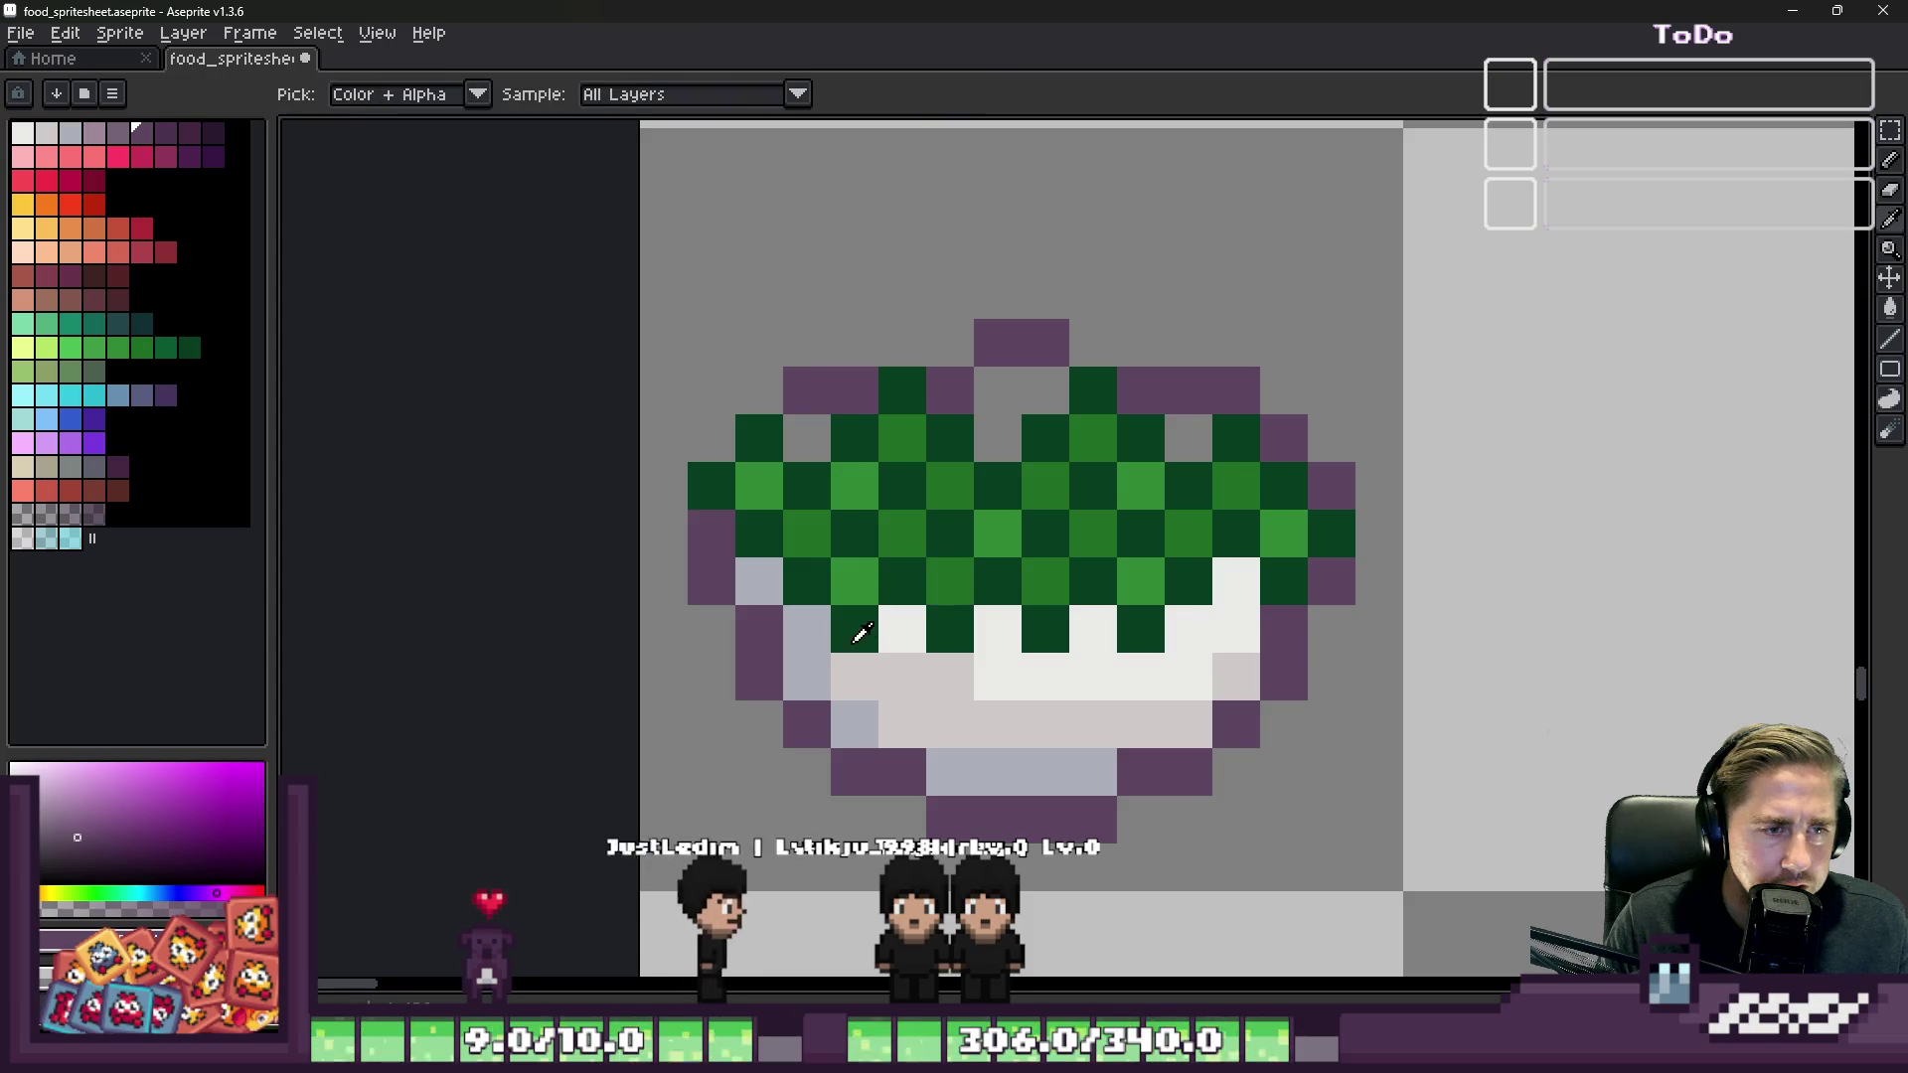
left_click(809, 669, "alt")
left_click(795, 428)
left_click(998, 439)
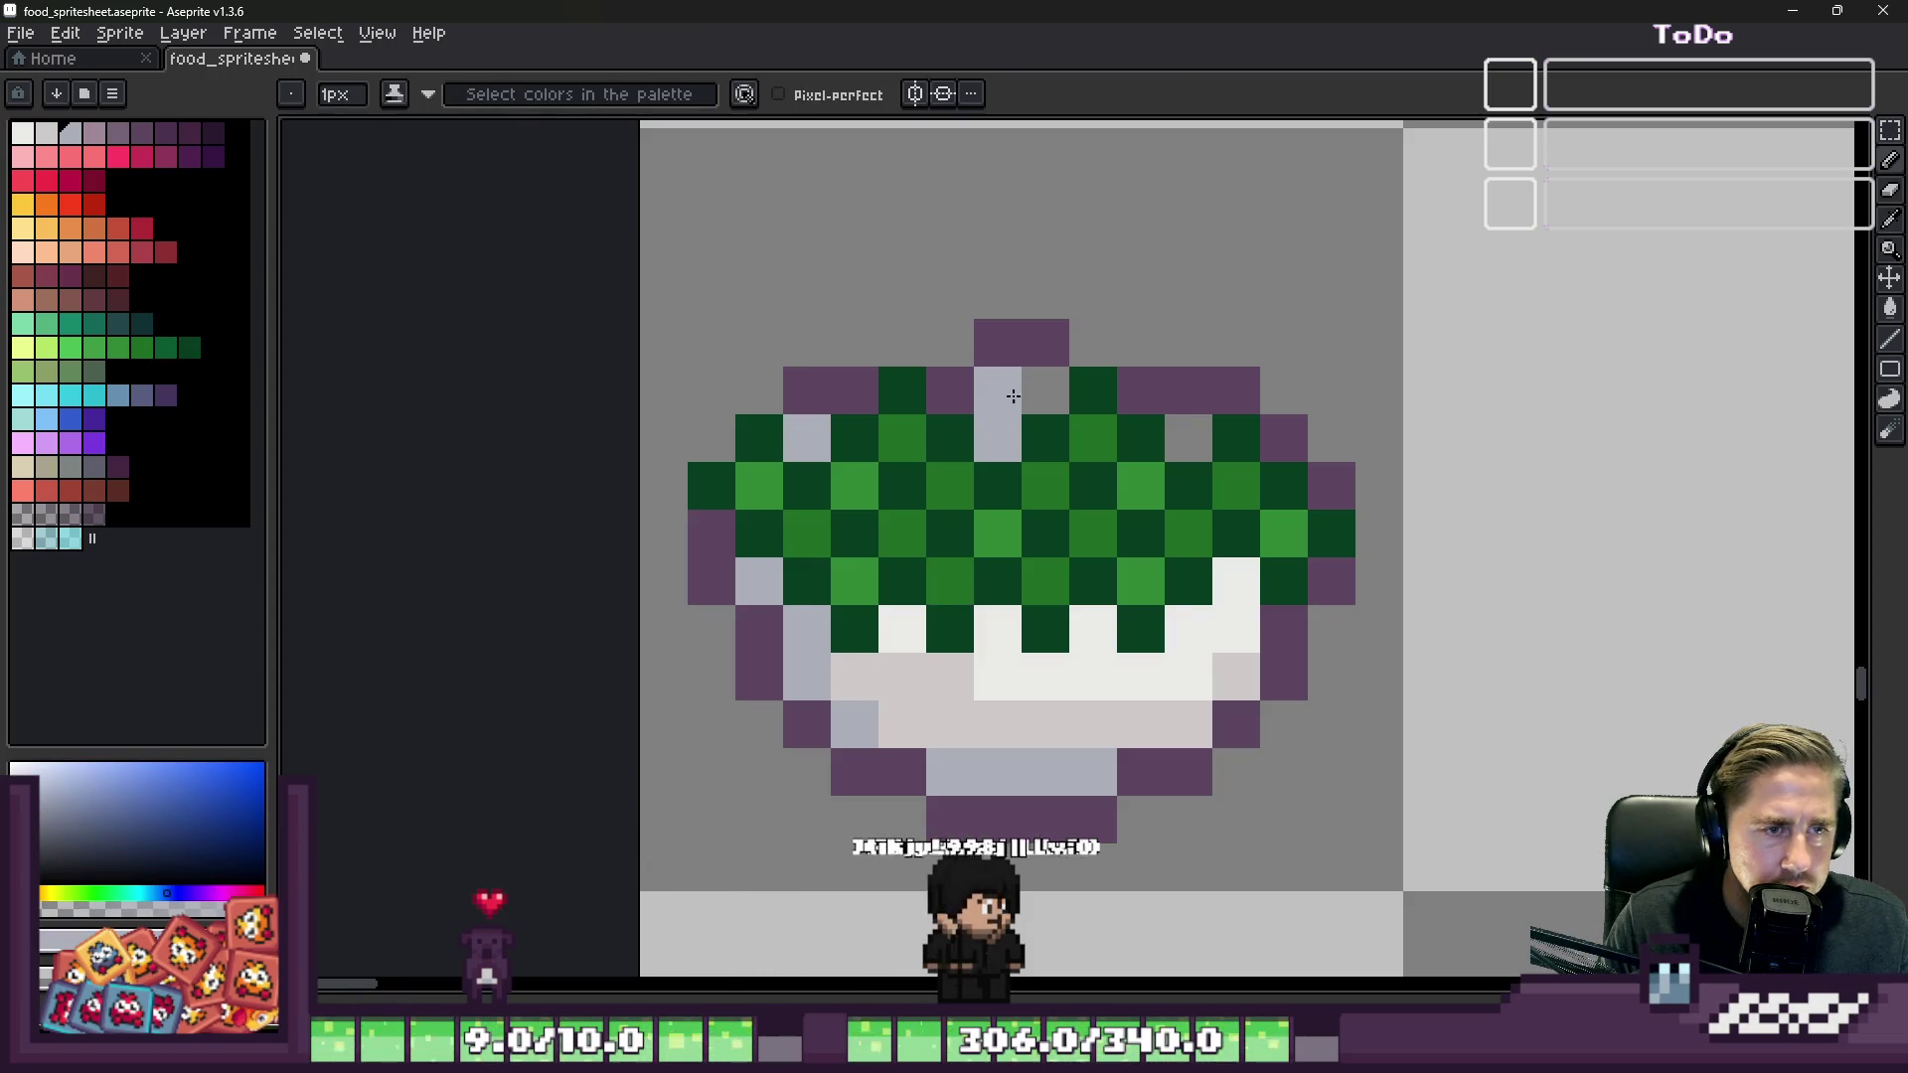
left_click(1043, 391)
left_click(1189, 438)
scroll(1083, 363, "down", 2)
scroll(1083, 363, "up", 2)
Step: Add purple pixels along the rim top and paint two rim pixels light grey
left_click(1043, 361, "alt")
left_click(1137, 380)
left_click(1000, 338)
left_click(865, 375, "alt")
left_click(825, 373)
left_click(1078, 363)
scroll(1131, 362, "down", 10)
scroll(1192, 304, "down", 2)
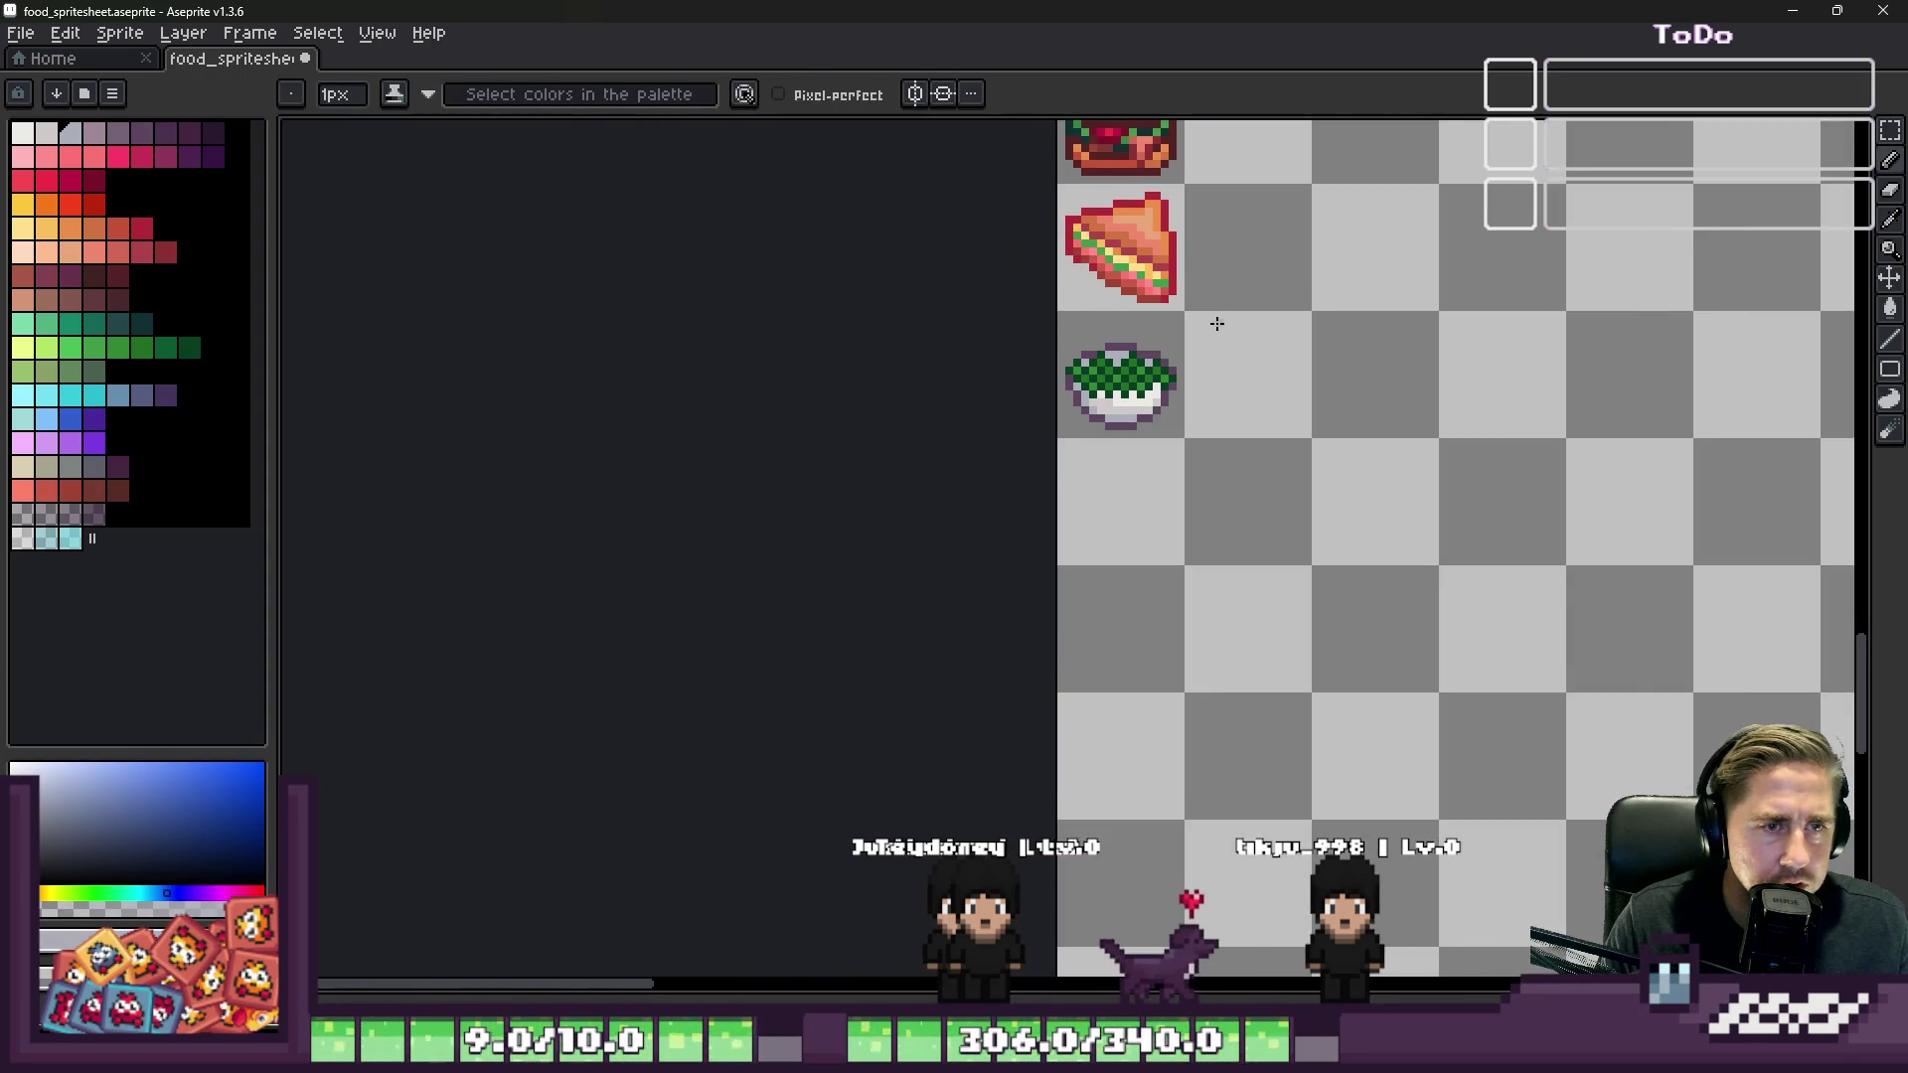
scroll(1151, 333, "up", 10)
Step: Add a purple pixel at the rim's top right and tidy nearby cells light grey and dark green
left_click(1050, 306, "alt")
left_click(1103, 310)
left_click(1173, 428, "alt")
left_click(1074, 376)
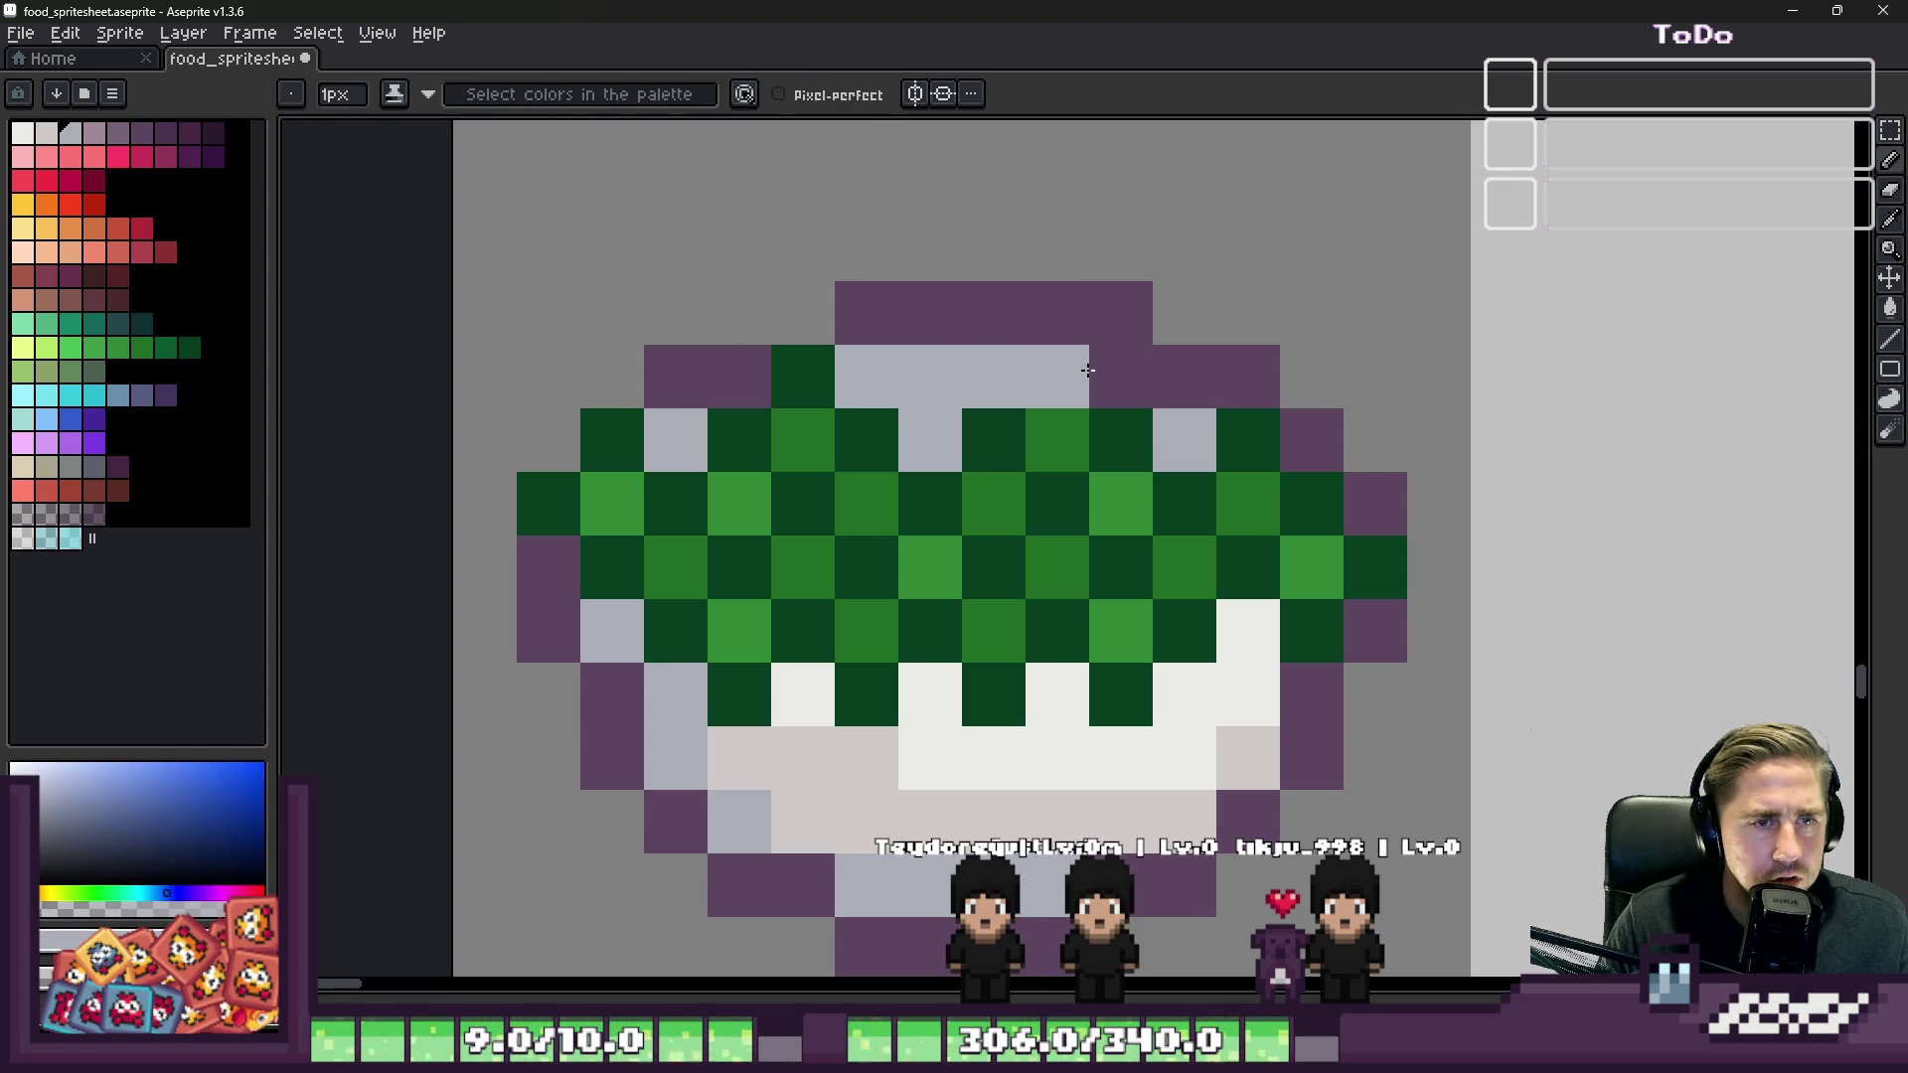
left_click(1112, 367)
left_click(1107, 424, "alt")
left_click(1056, 372)
scroll(1057, 375, "down", 4)
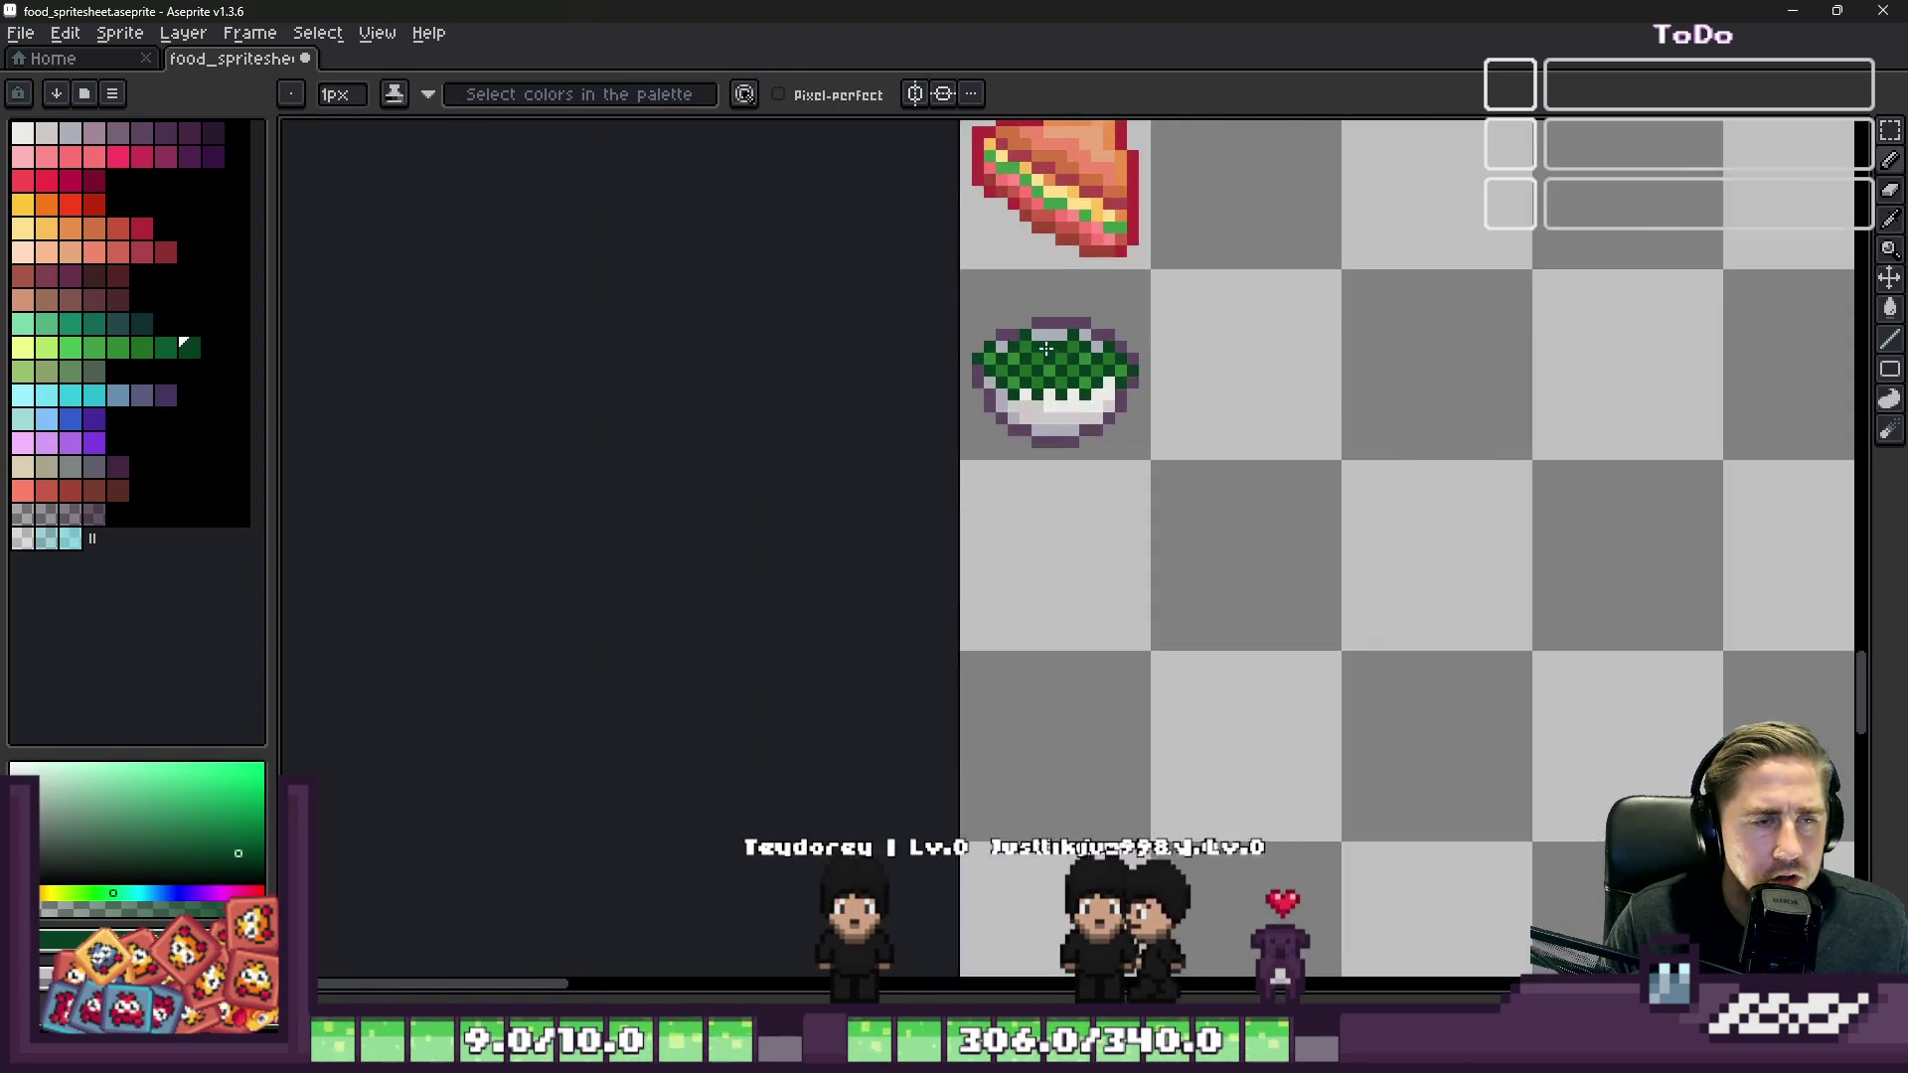
scroll(917, 381, "up", 5)
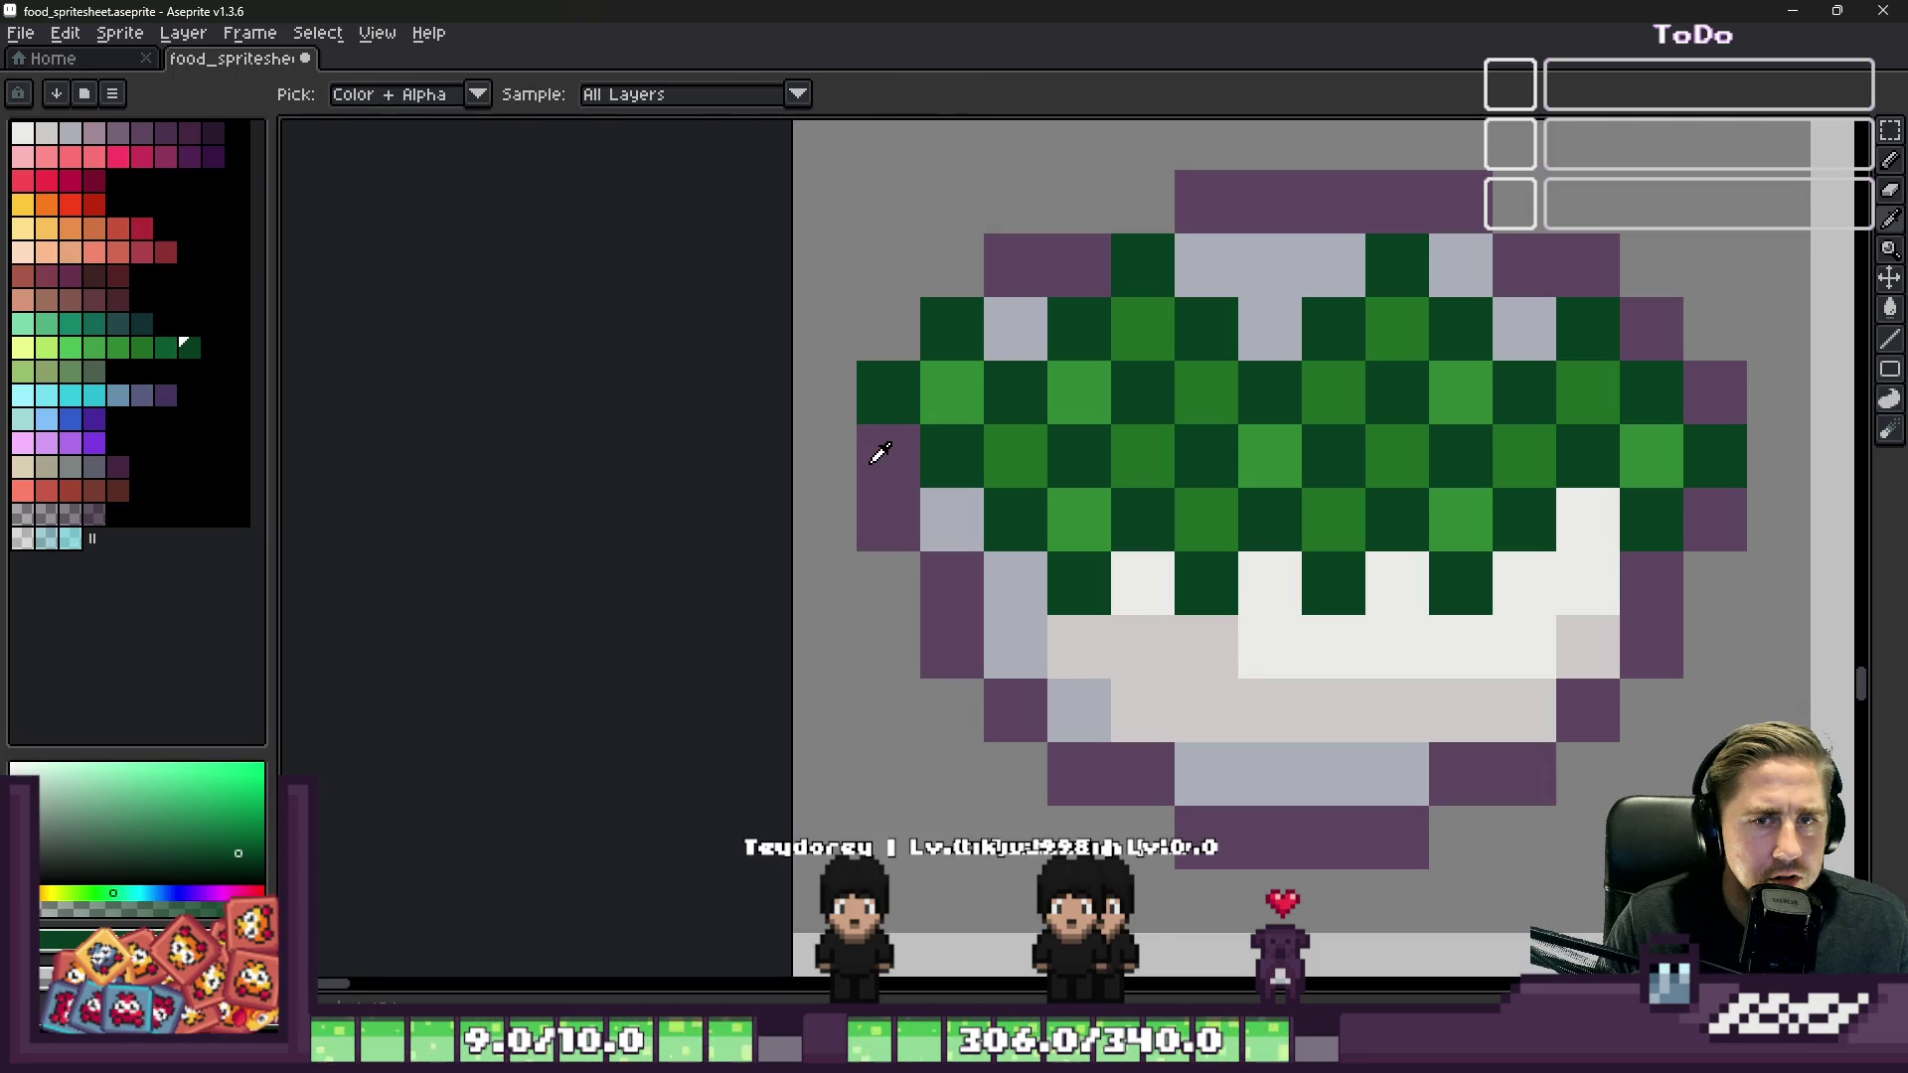
Step: Close the purple rim across the top and draw two vertical purple columns through the bowl
left_click(878, 449, "alt")
left_click(1025, 407)
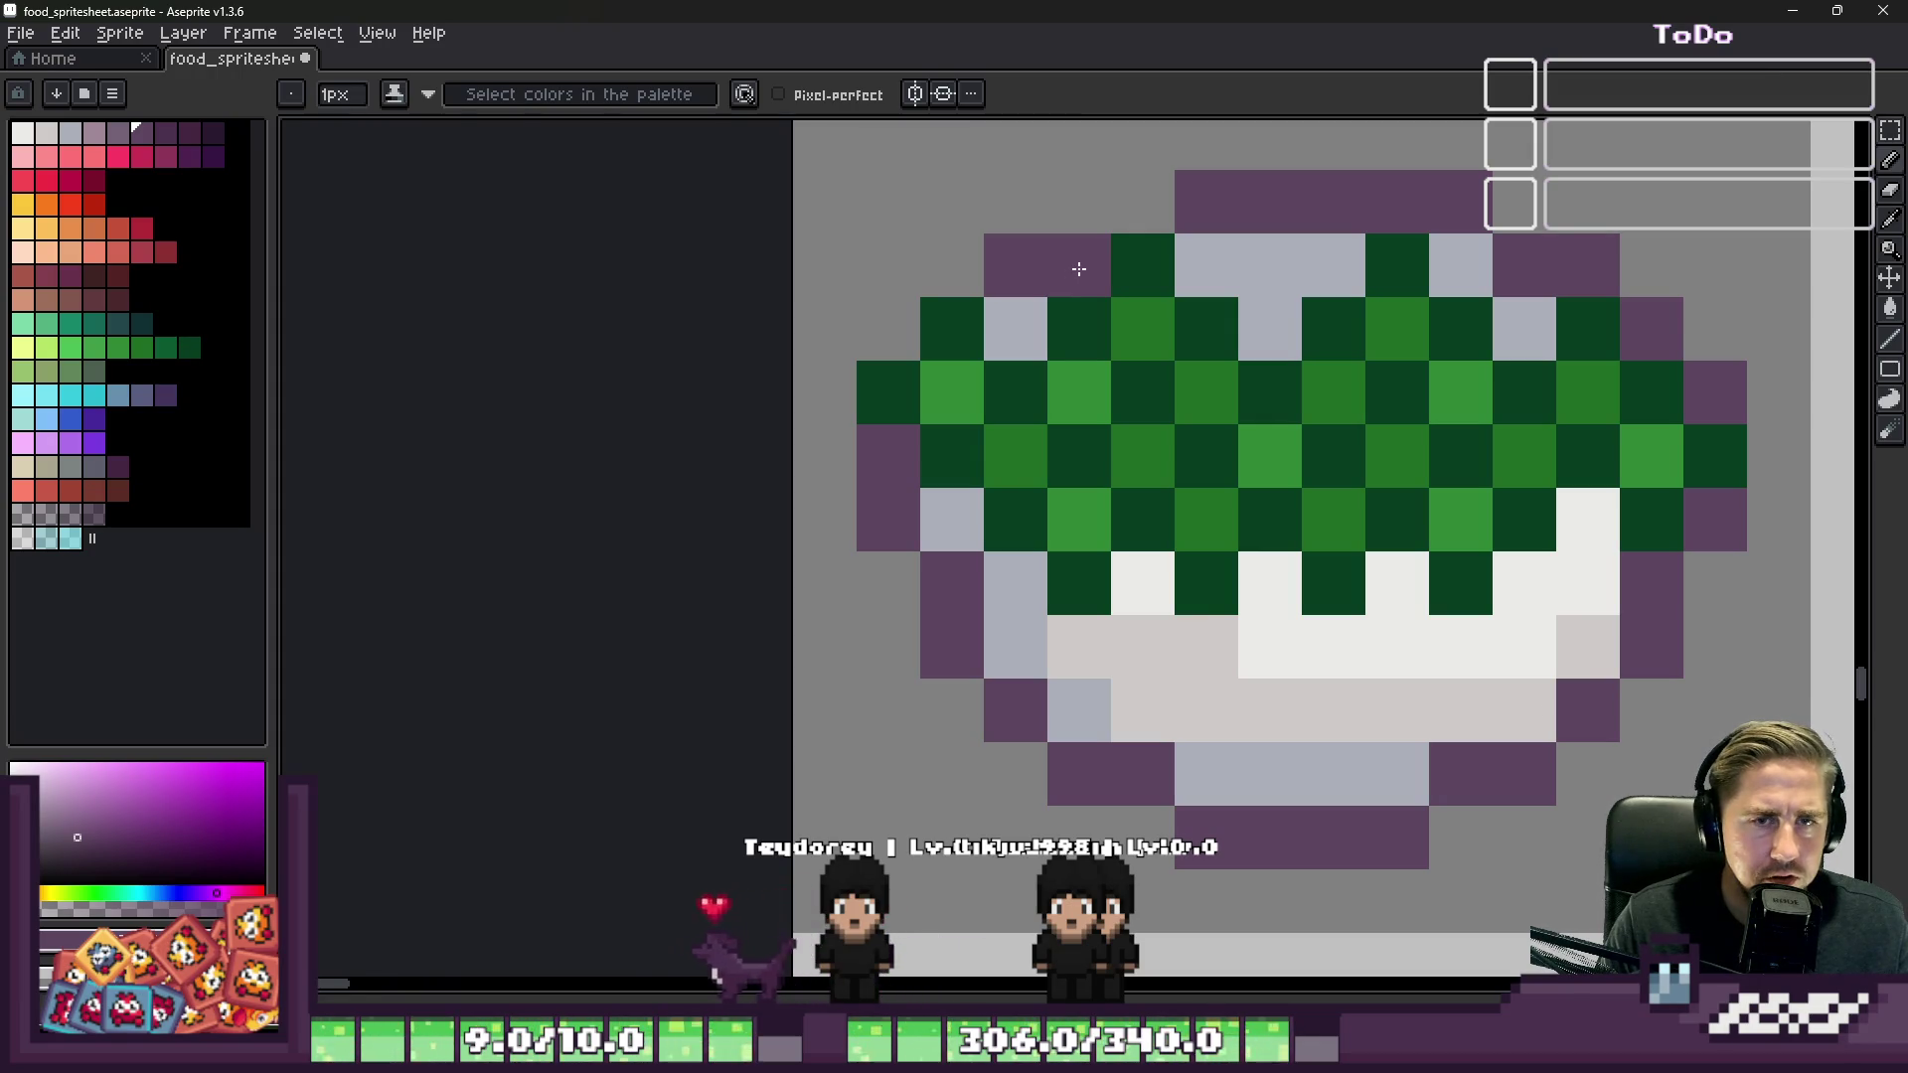
left_click(1153, 206)
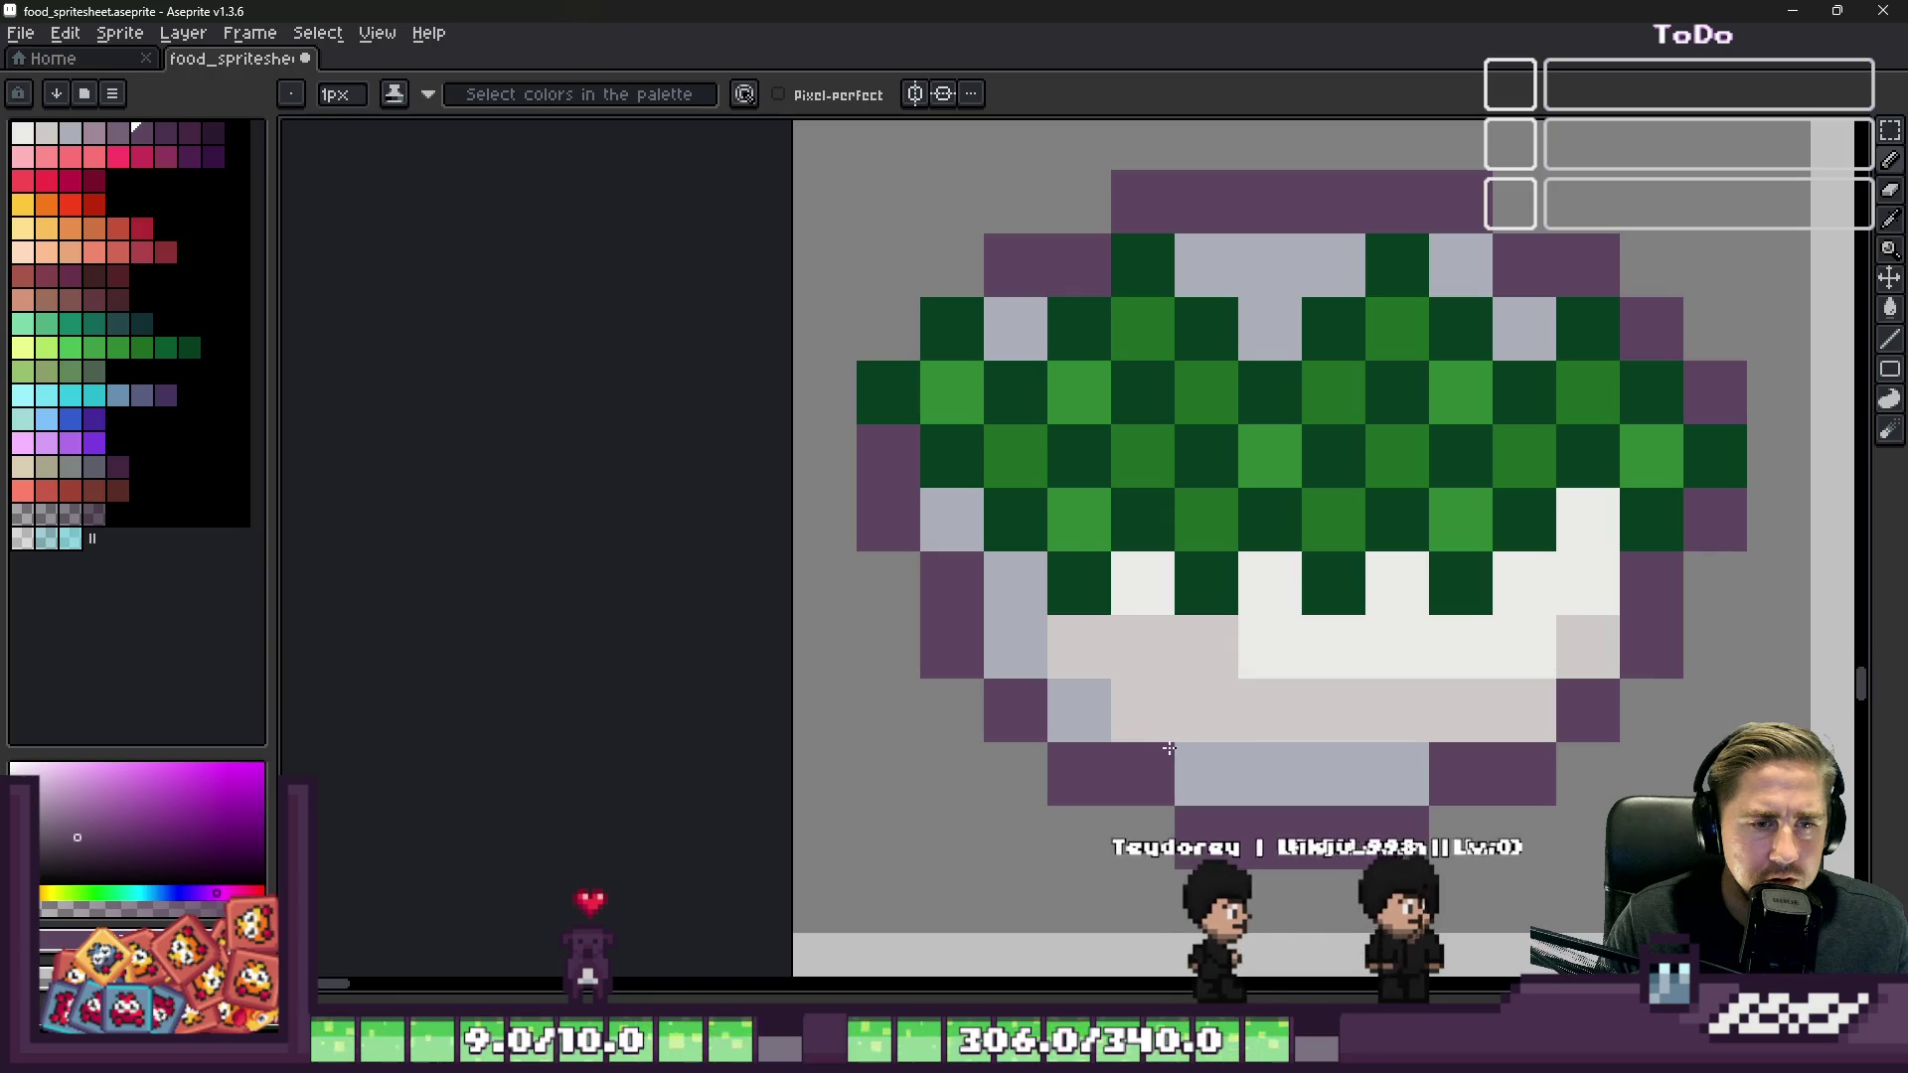
left_click_drag(1143, 736, 1136, 173)
left_click_drag(1459, 263, 1435, 715)
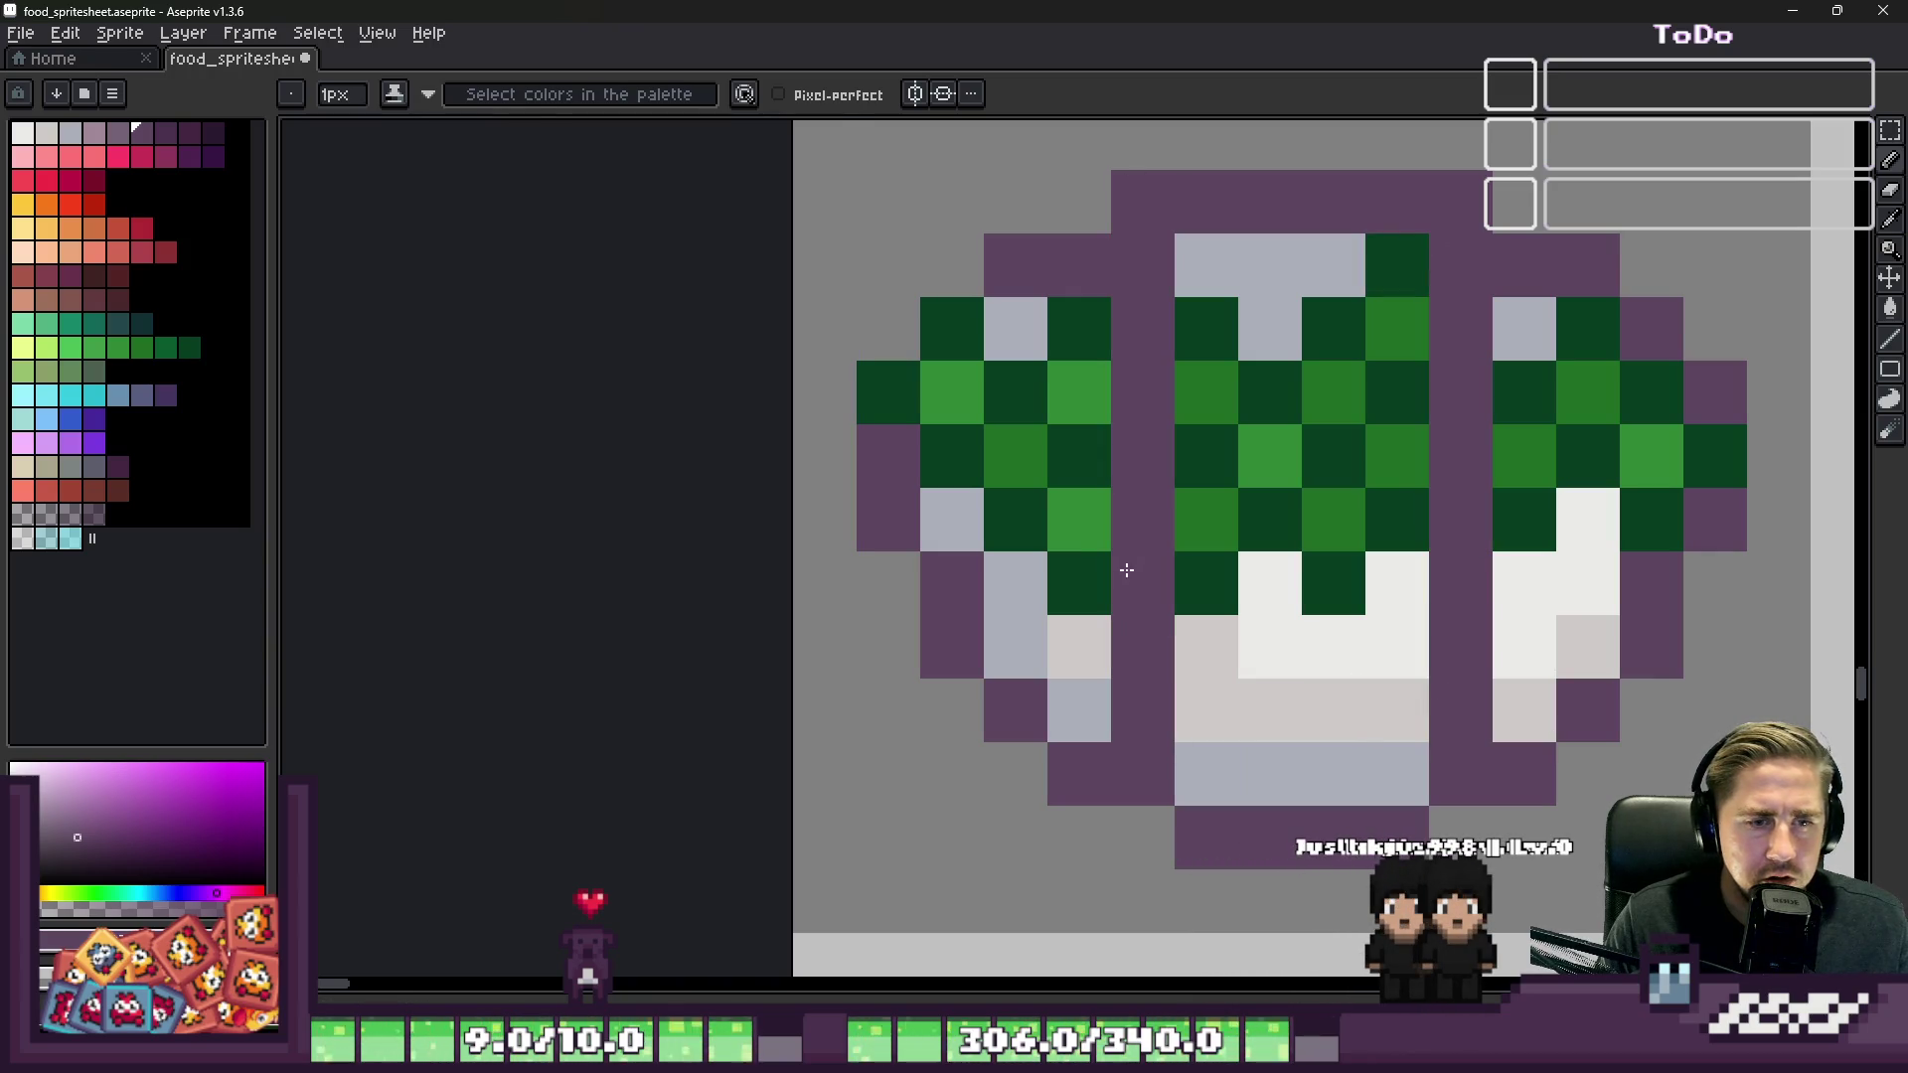
Step: Undo the second purple column and add a white highlight on the lettuce top
key("ctrl+z")
key("ctrl+z")
scroll(1116, 554, "down", 4)
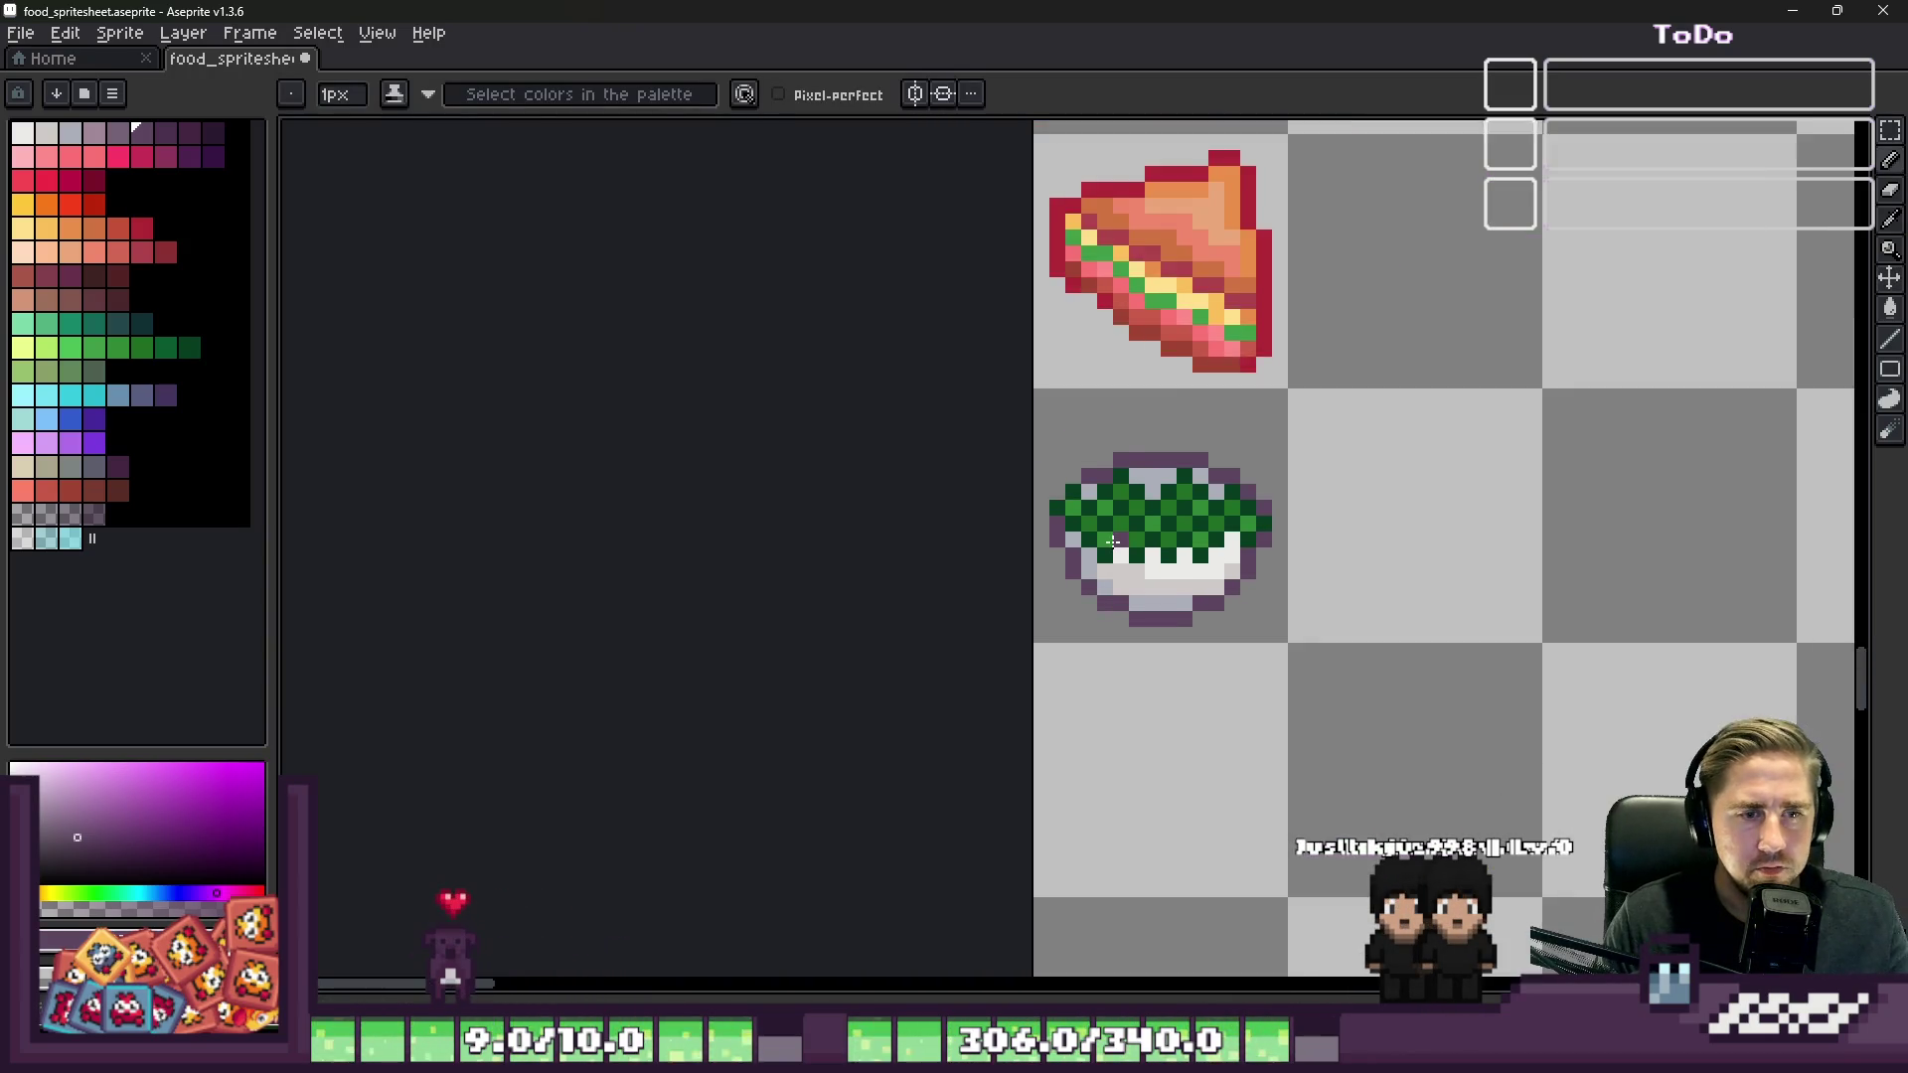
scroll(1140, 483, "up", 3)
scroll(1140, 483, "up", 1)
left_click(1241, 368)
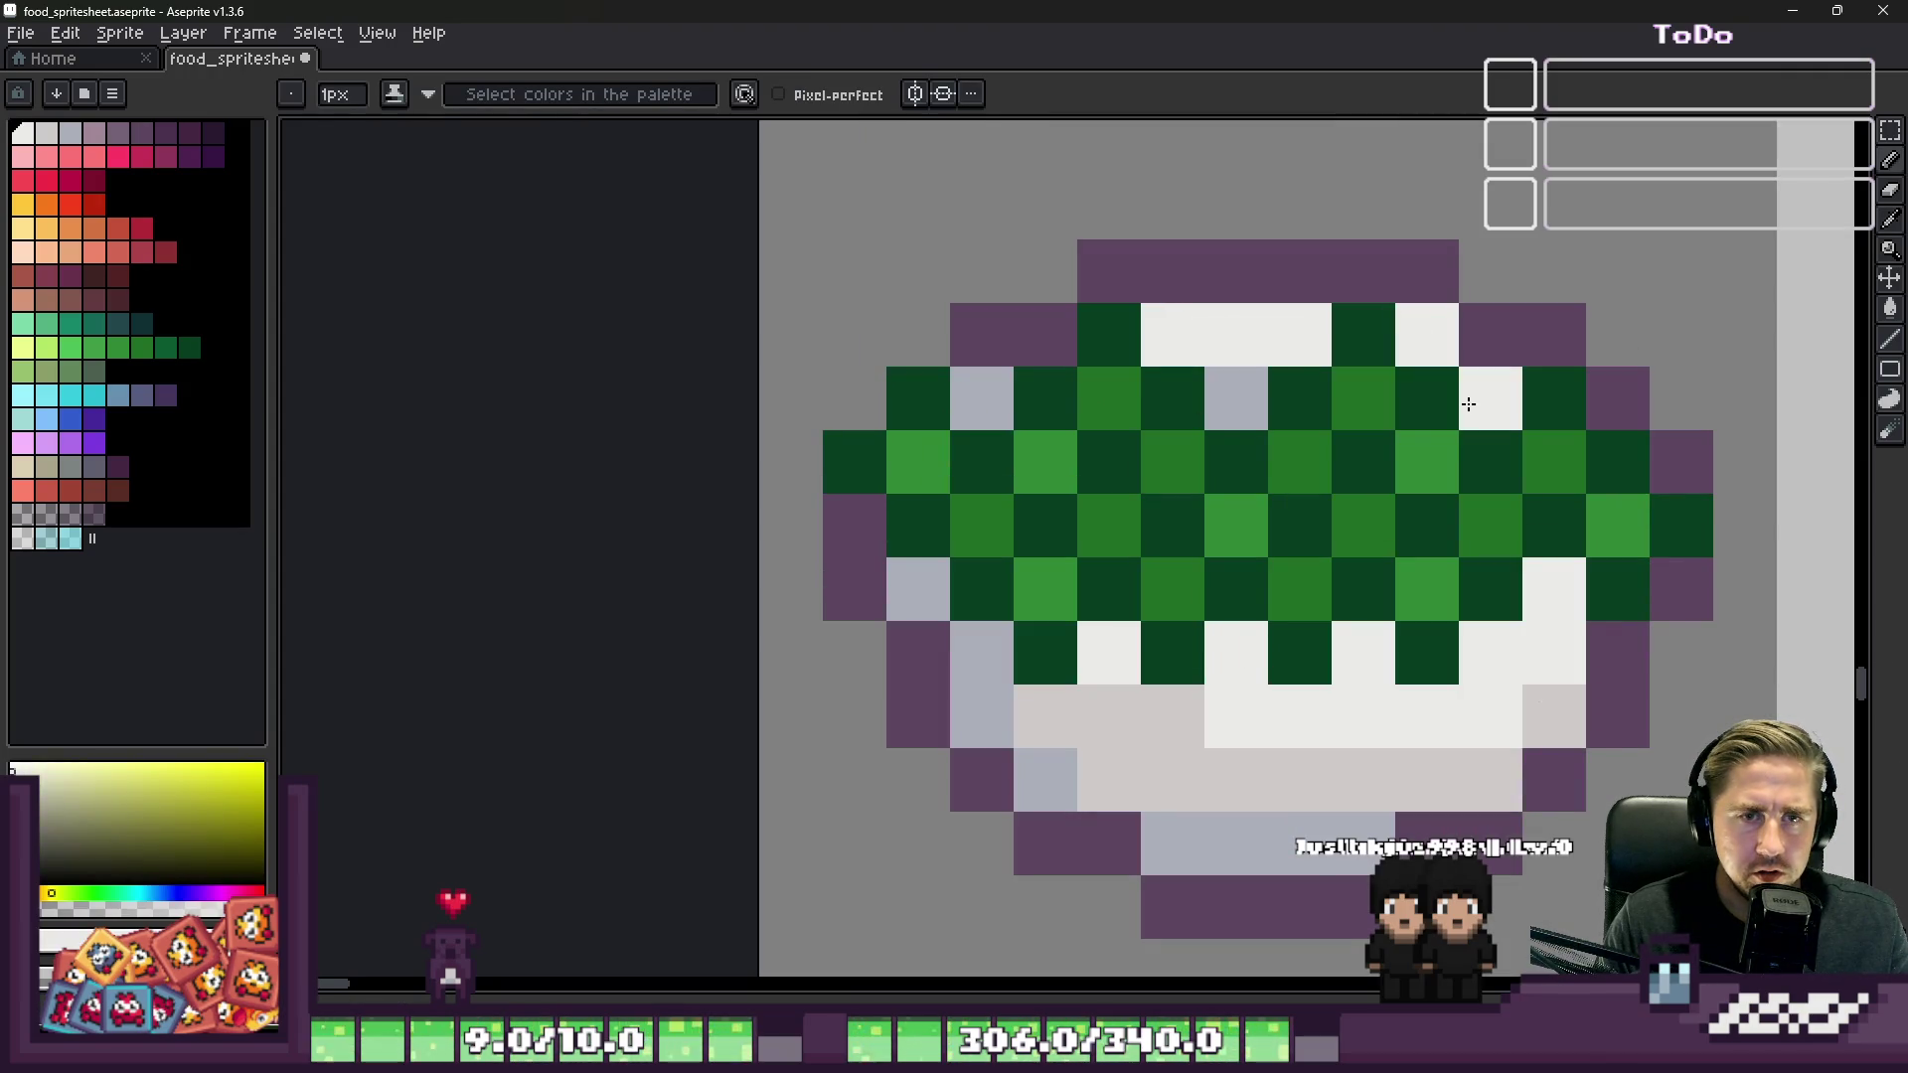
scroll(1468, 404, "down", 6)
scroll(1431, 562, "down", 2)
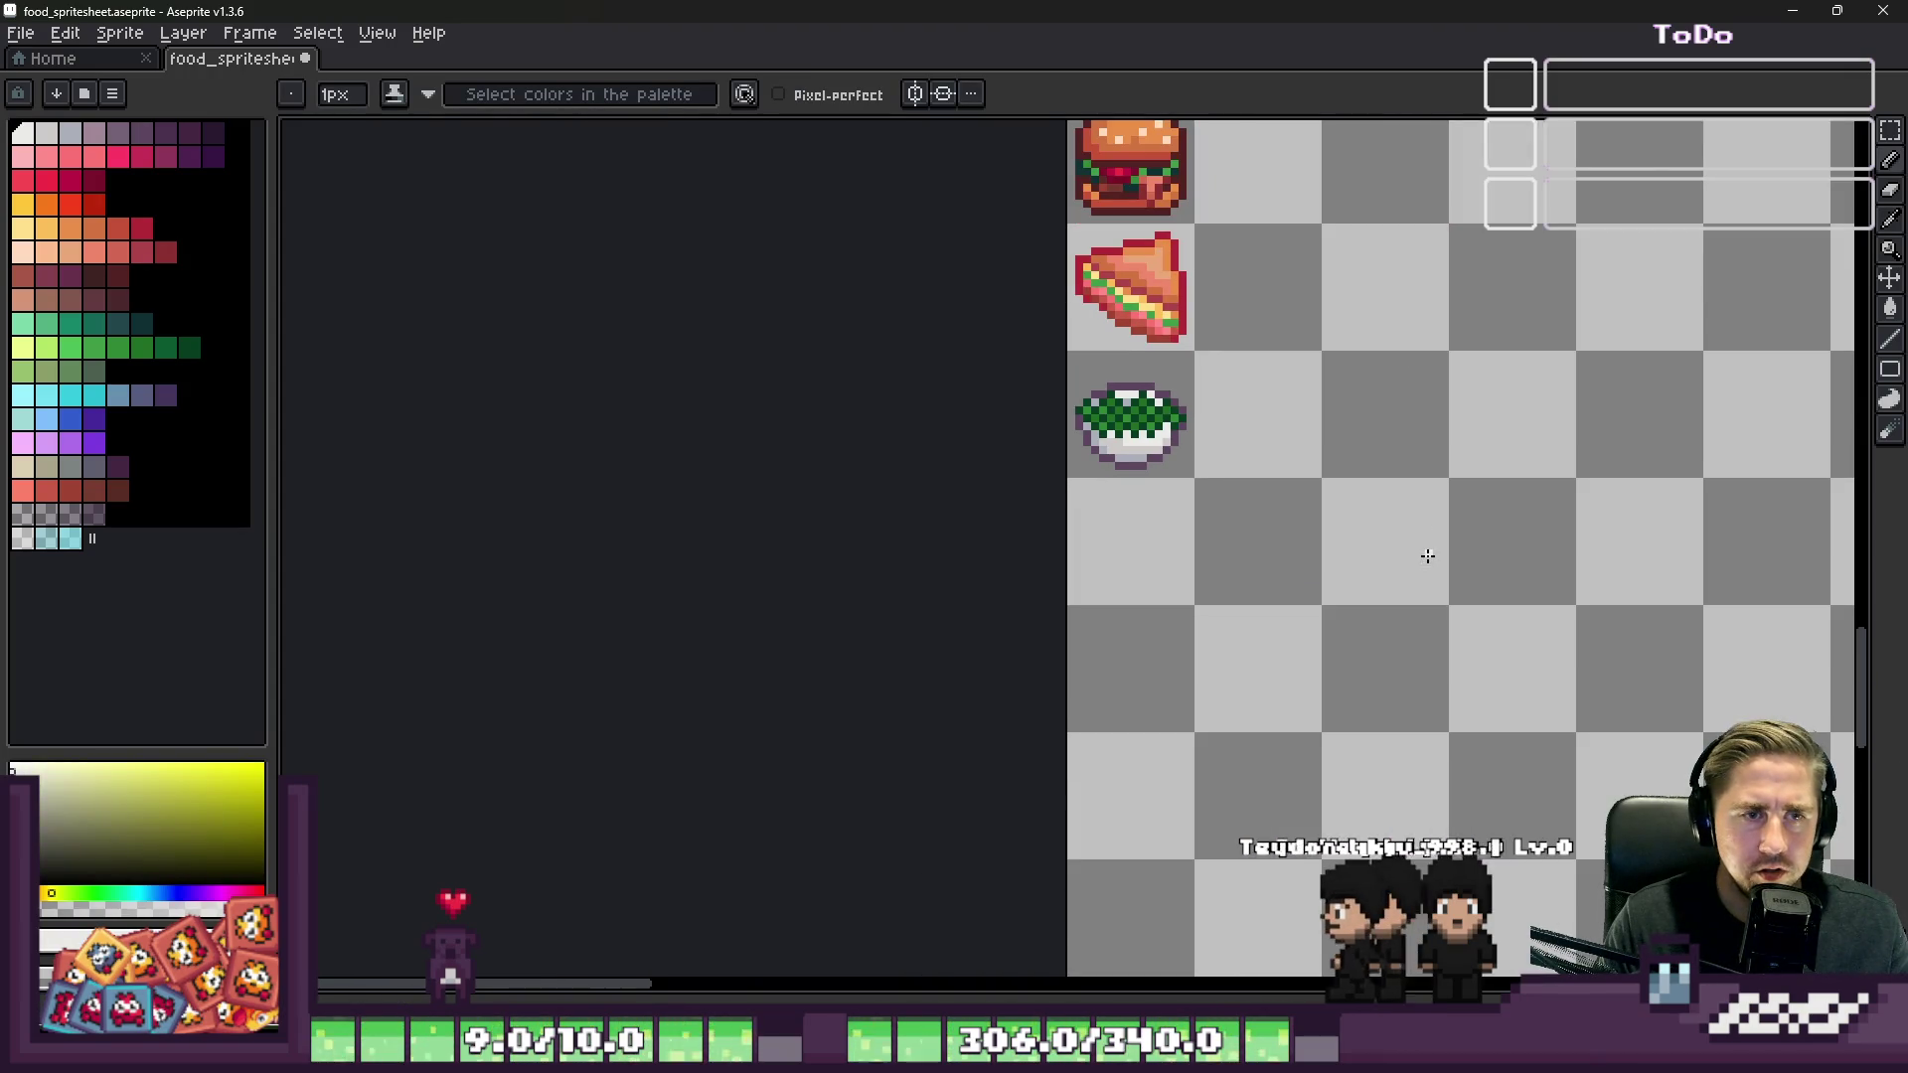
scroll(1143, 477, "up", 4)
Step: Eyedrop the outline purple and recolour the bowl's right-edge pixel purple, keeping the lower one white
key("alt")
left_click(1091, 474)
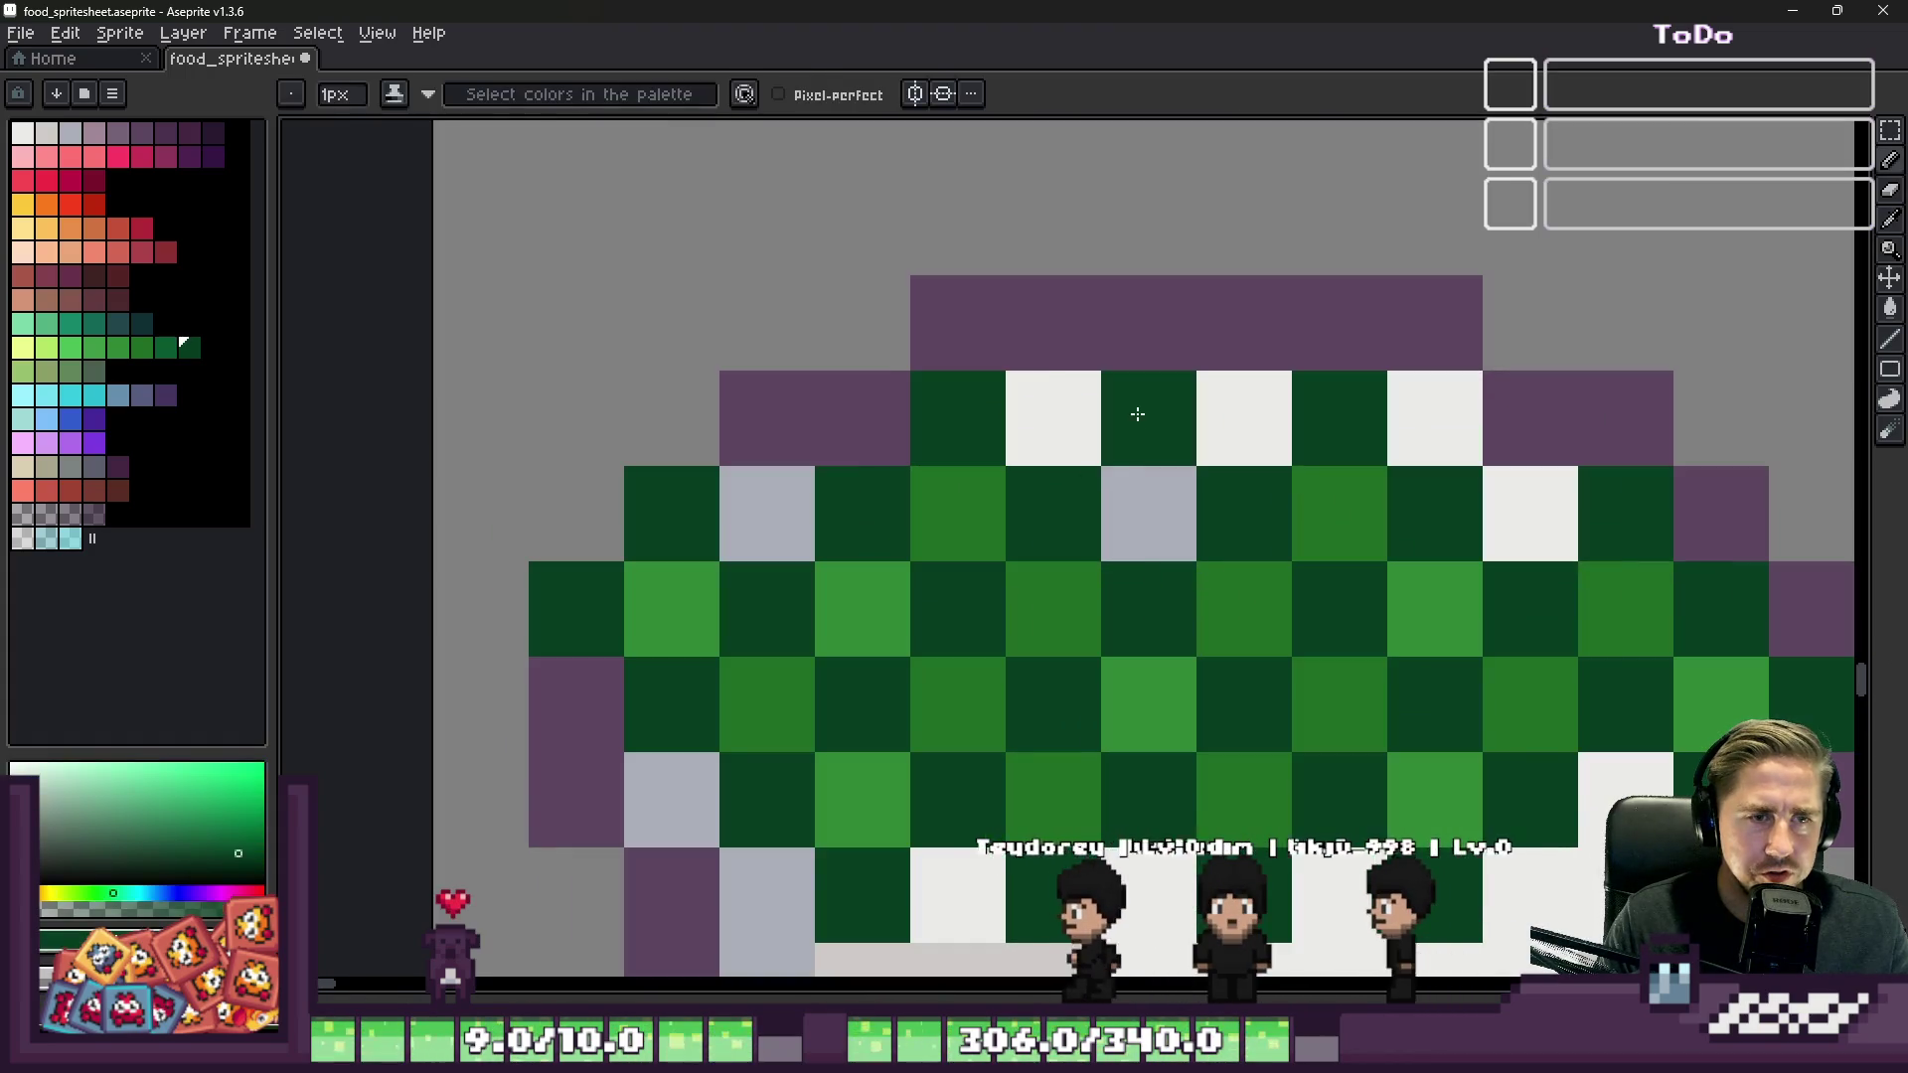
scroll(1103, 457, "down", 4)
scroll(1081, 418, "down", 3)
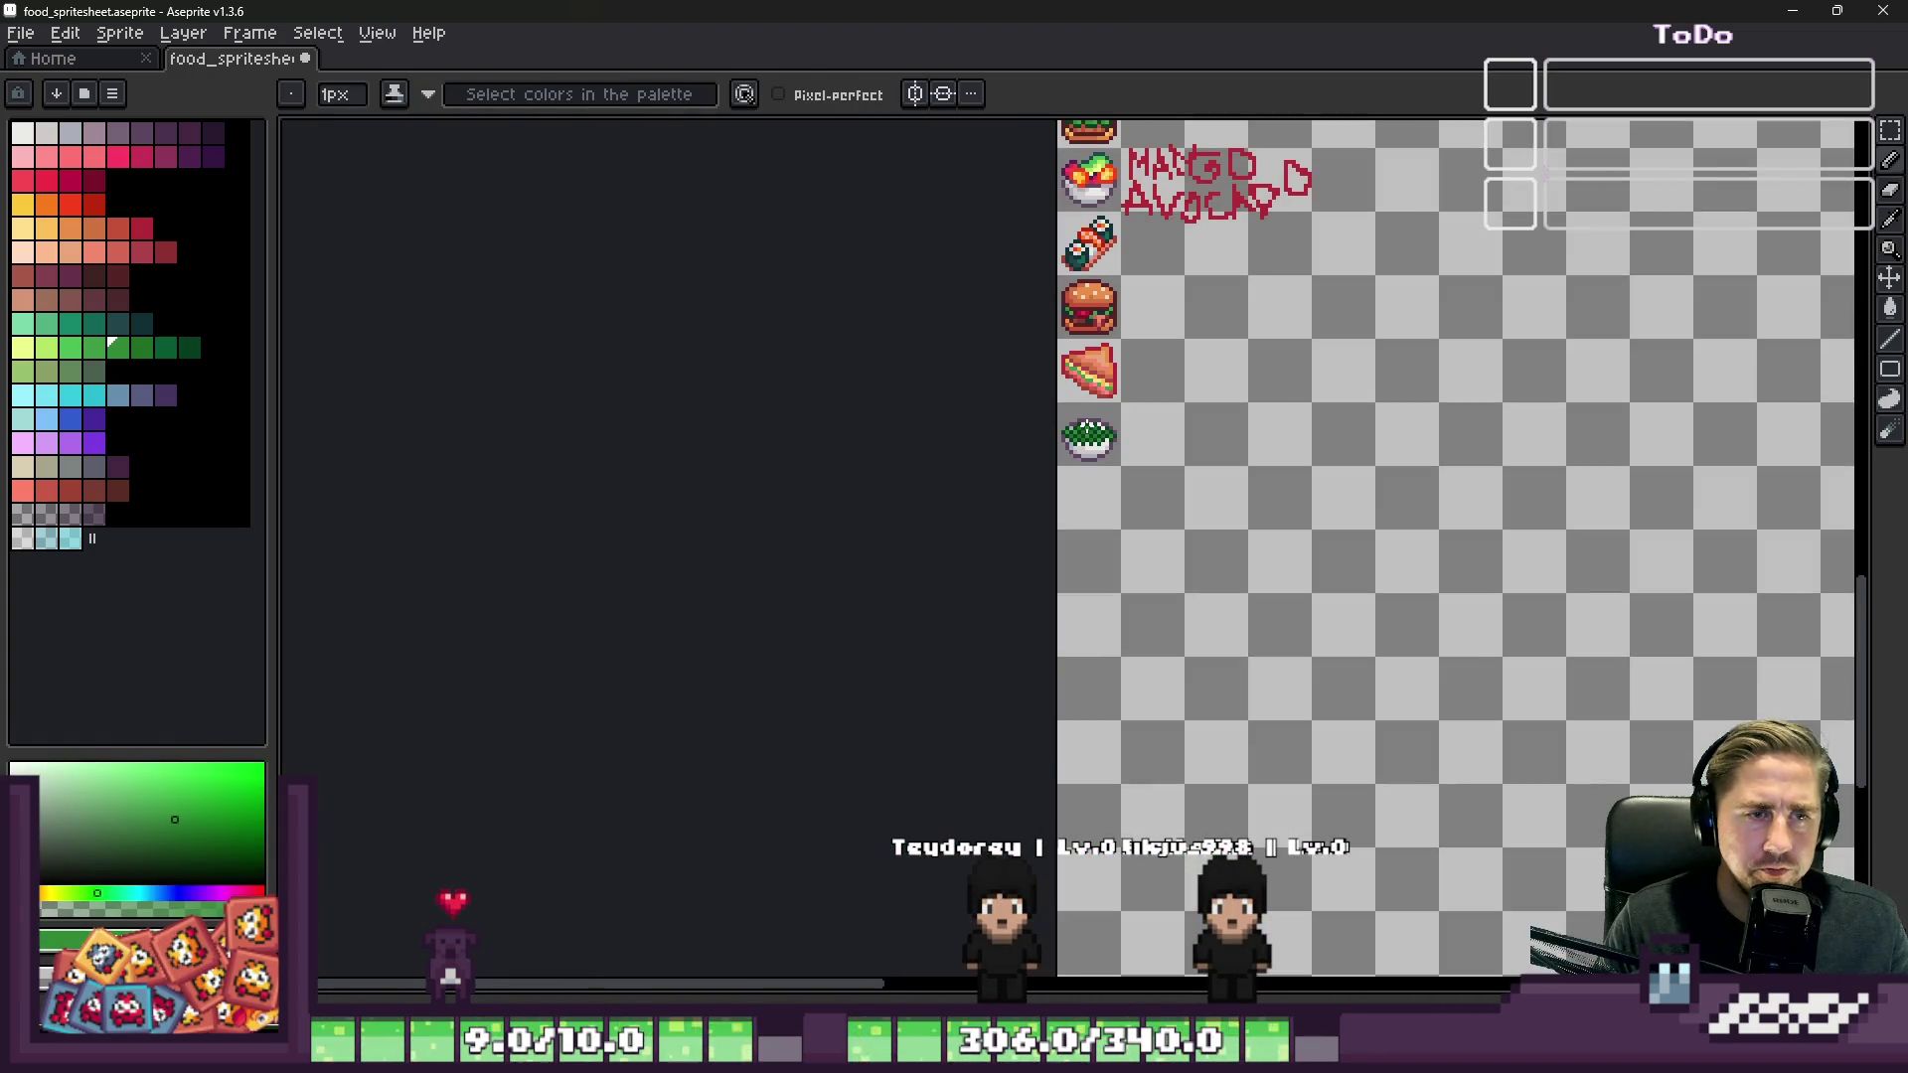
scroll(921, 420, "up", 6)
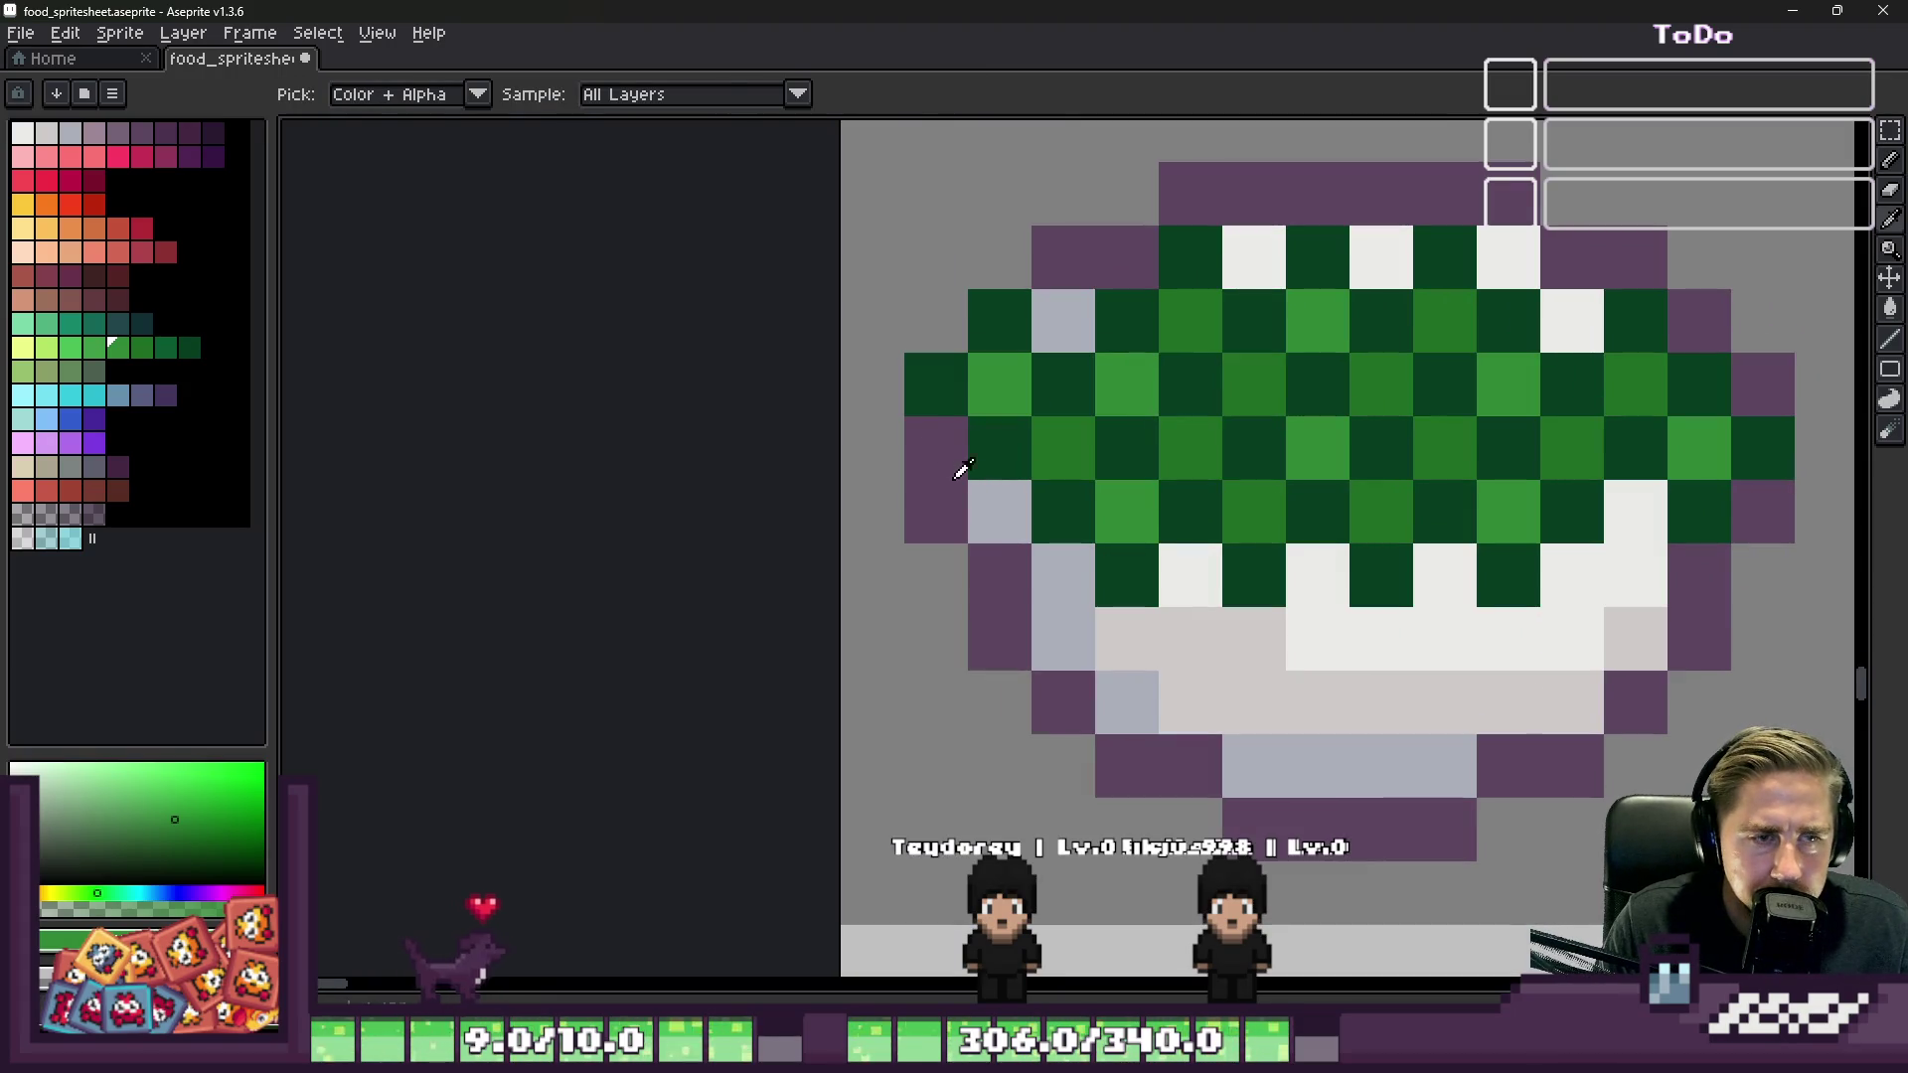
left_click(949, 457, "alt")
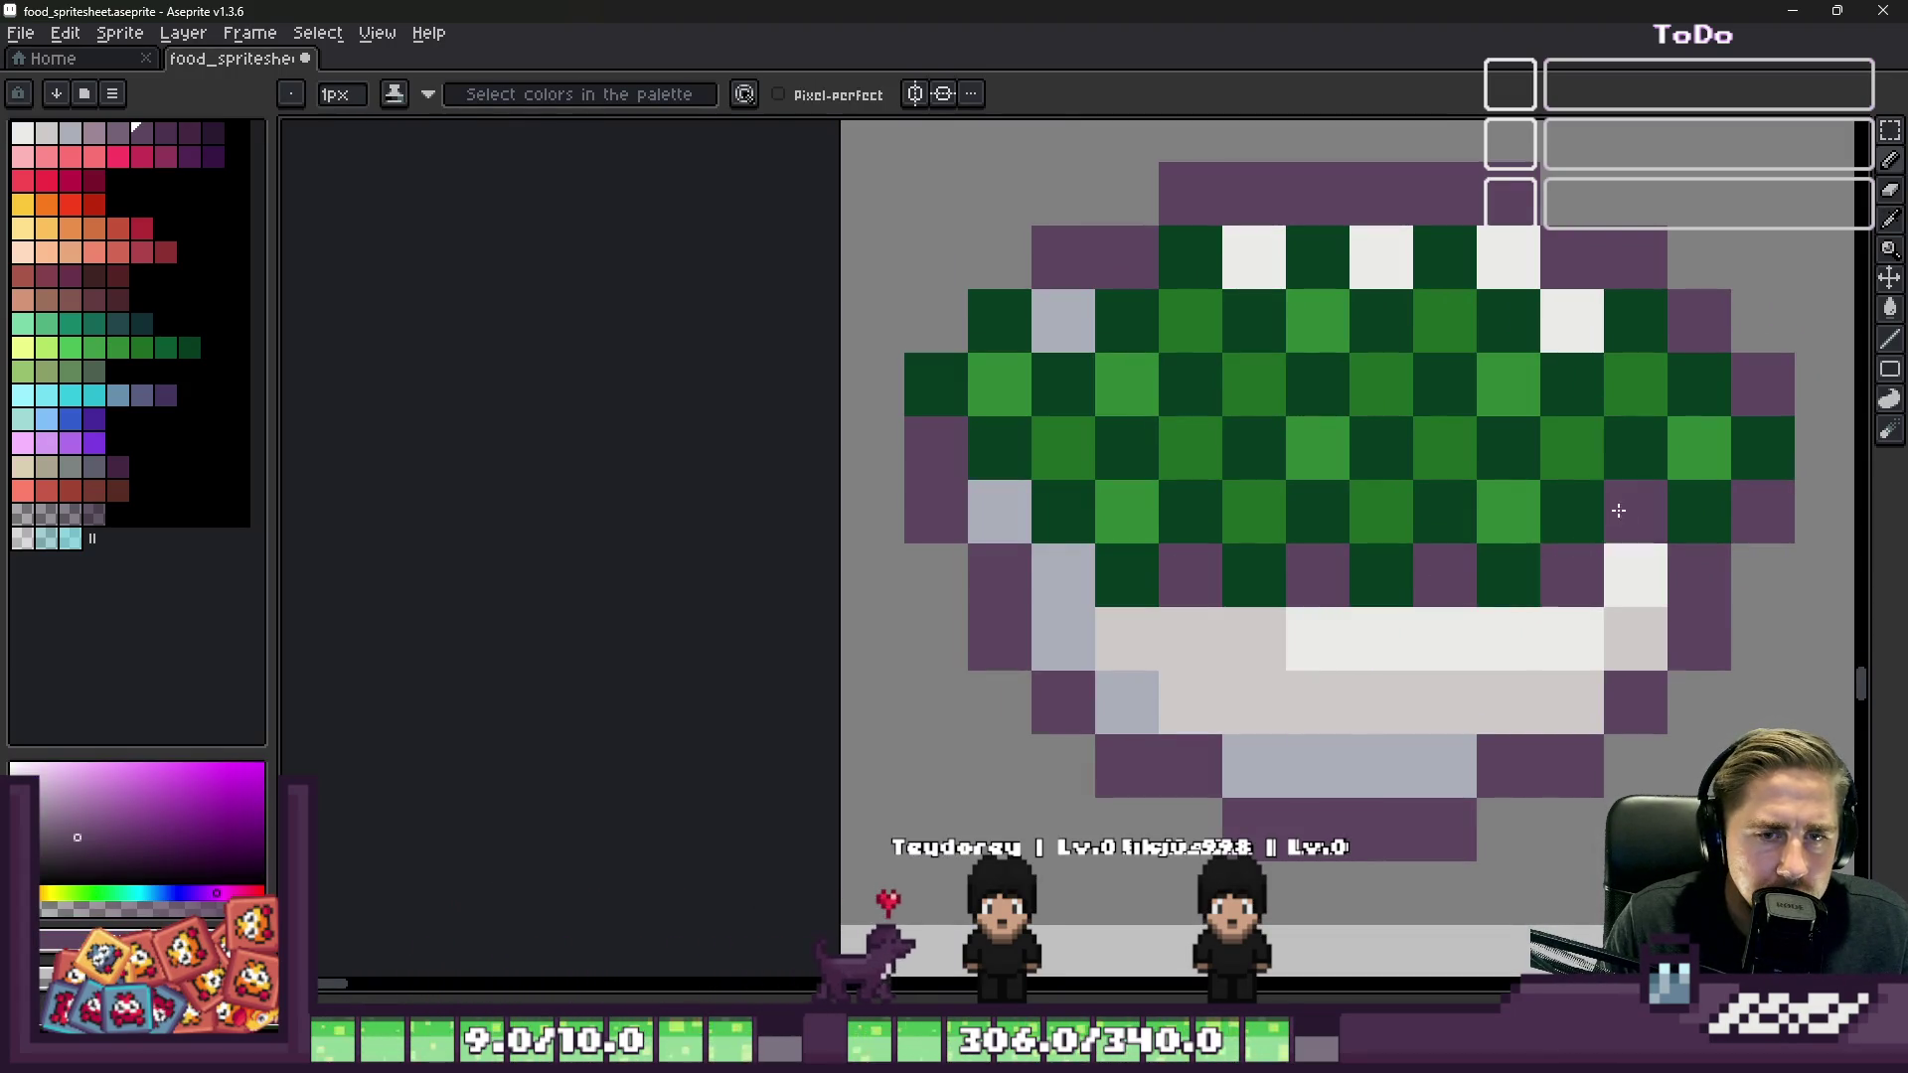
left_click(1629, 511)
scroll(1456, 495, "down", 2)
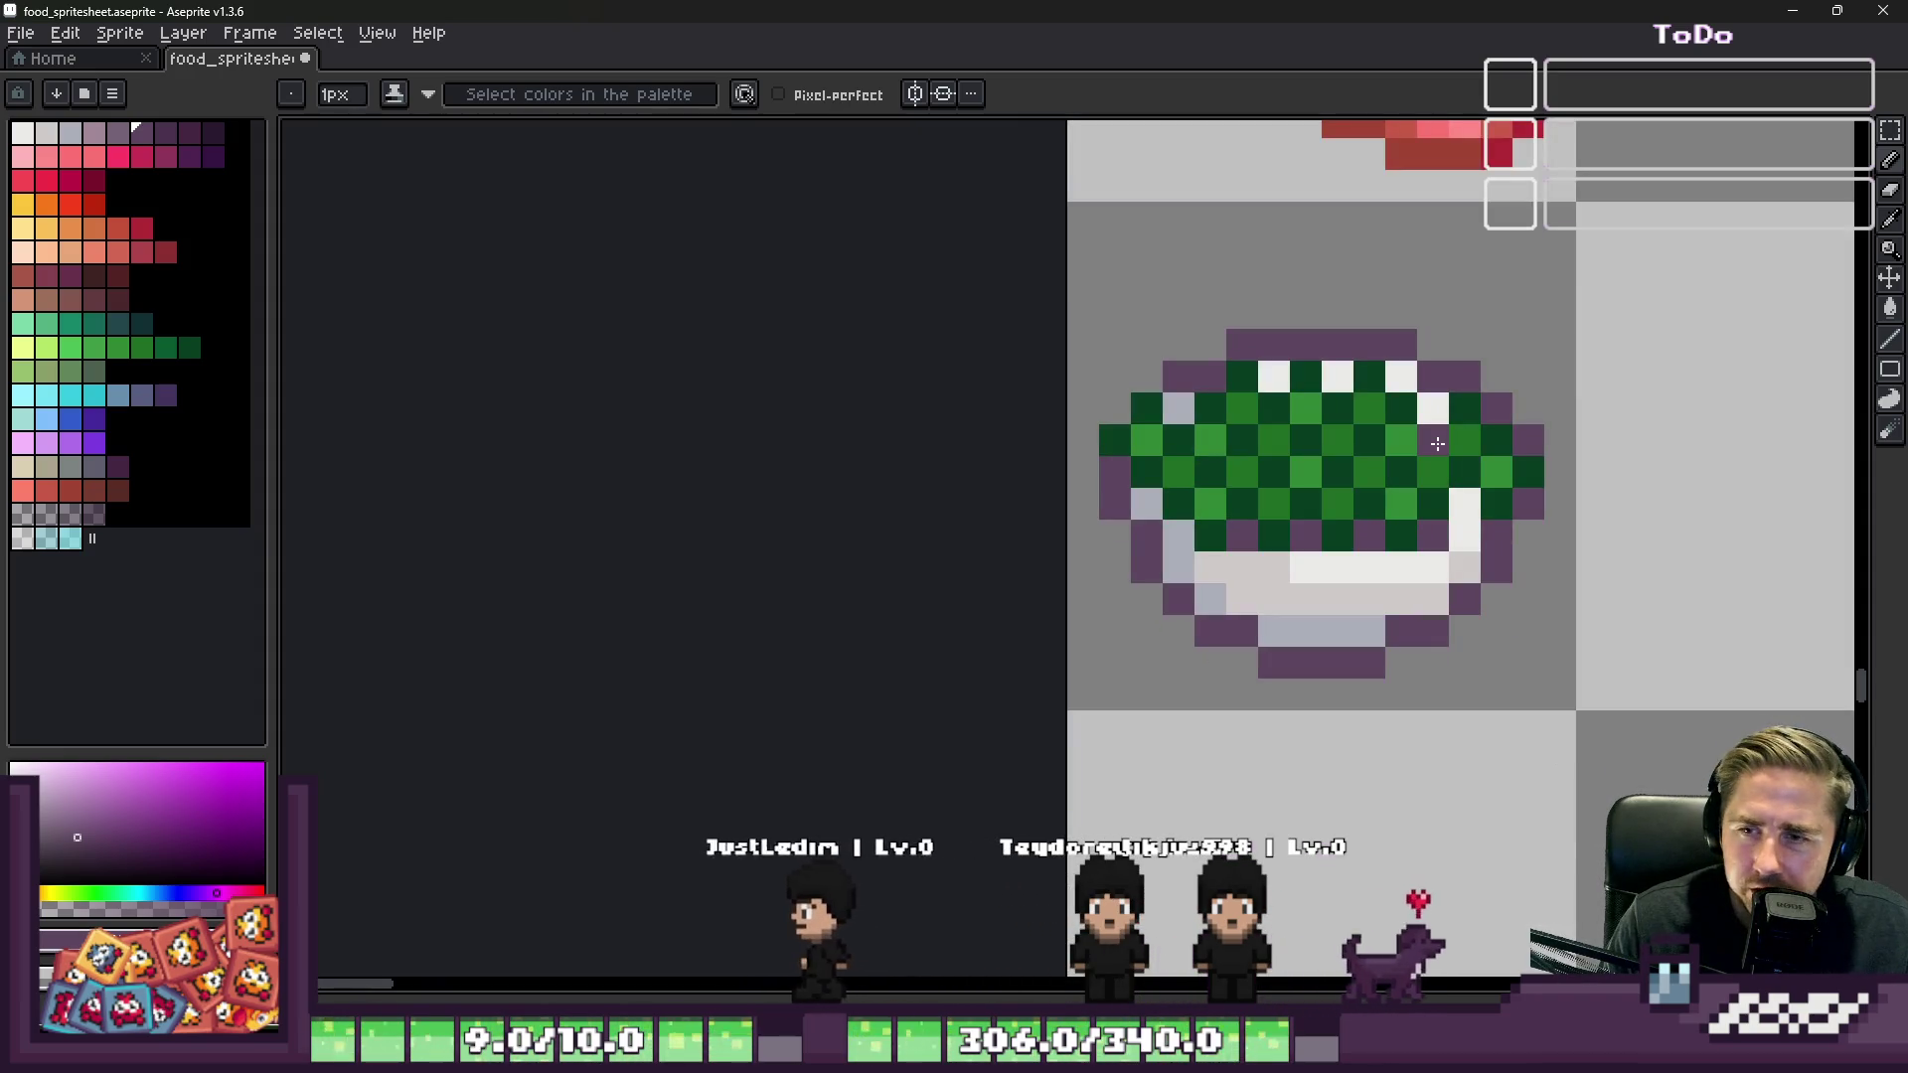
scroll(1339, 437, "up", 1)
left_click(1538, 567)
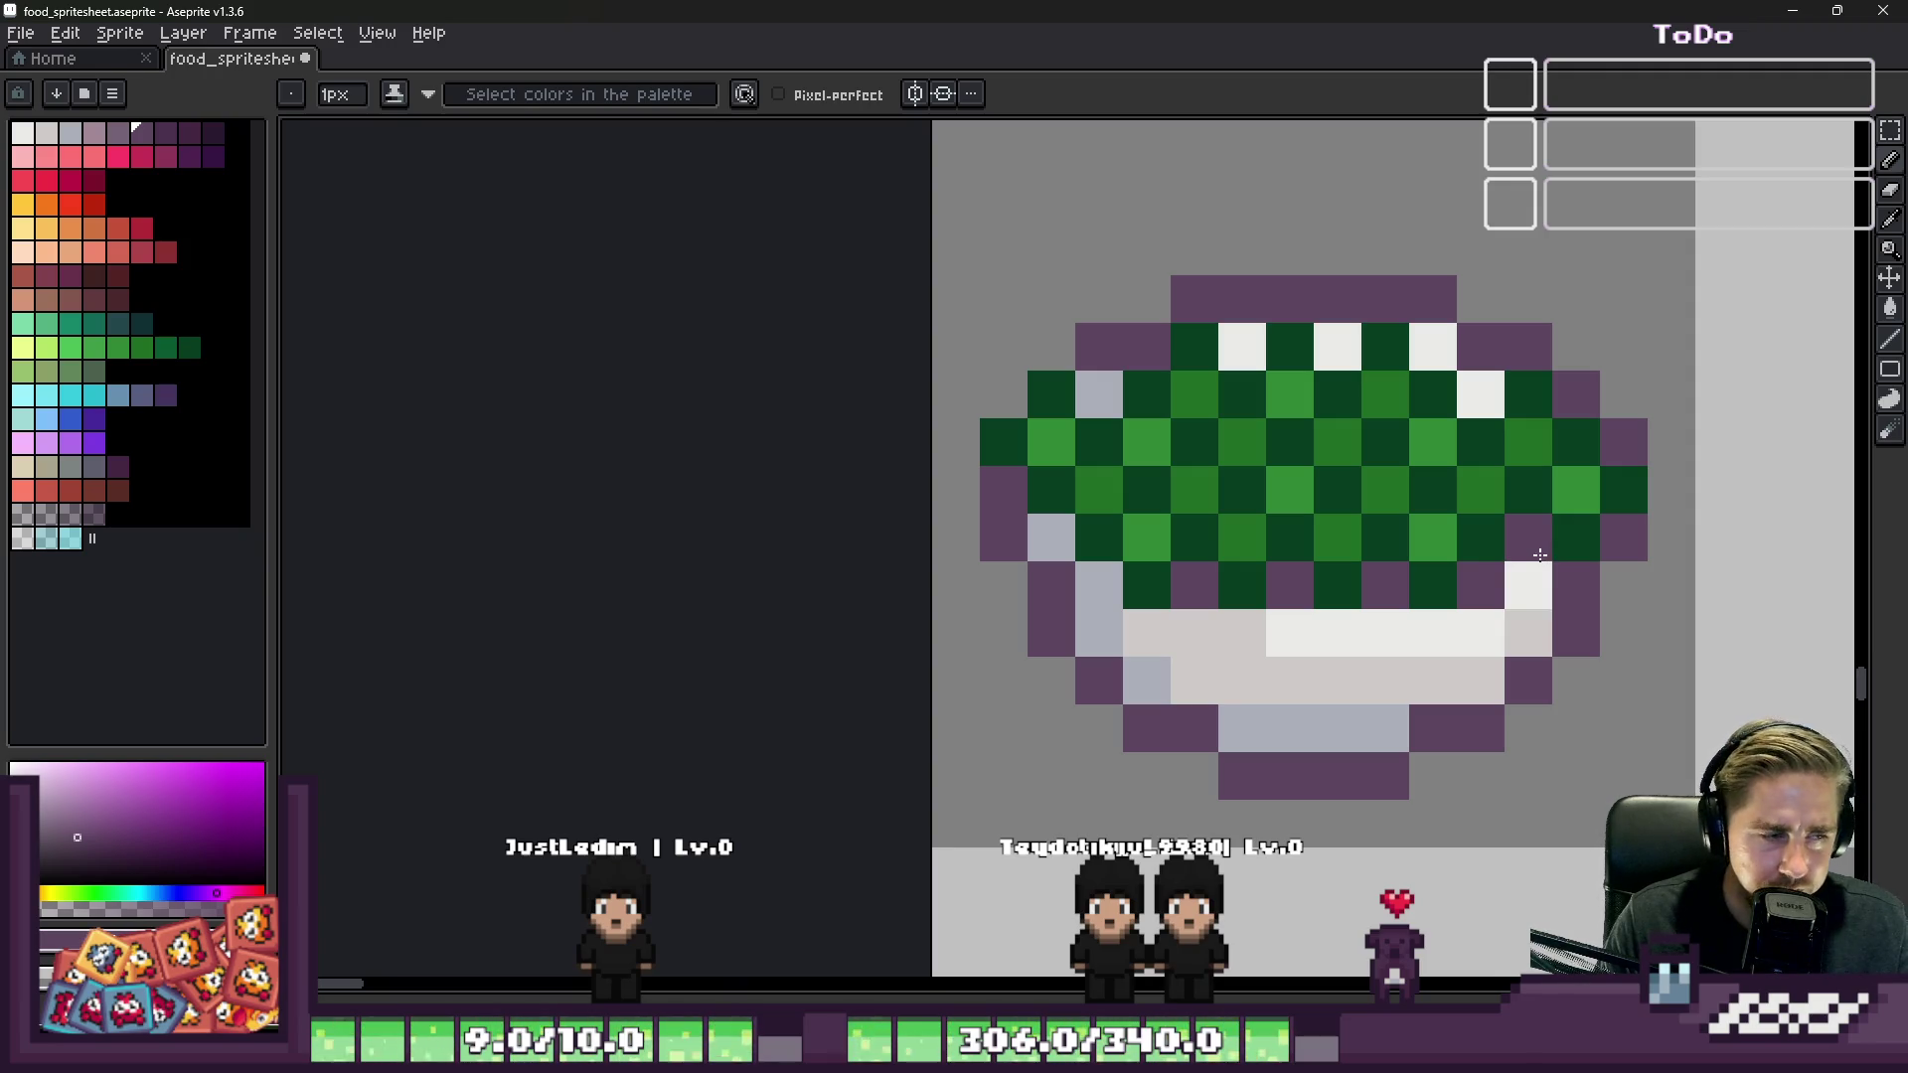
left_click(1539, 555)
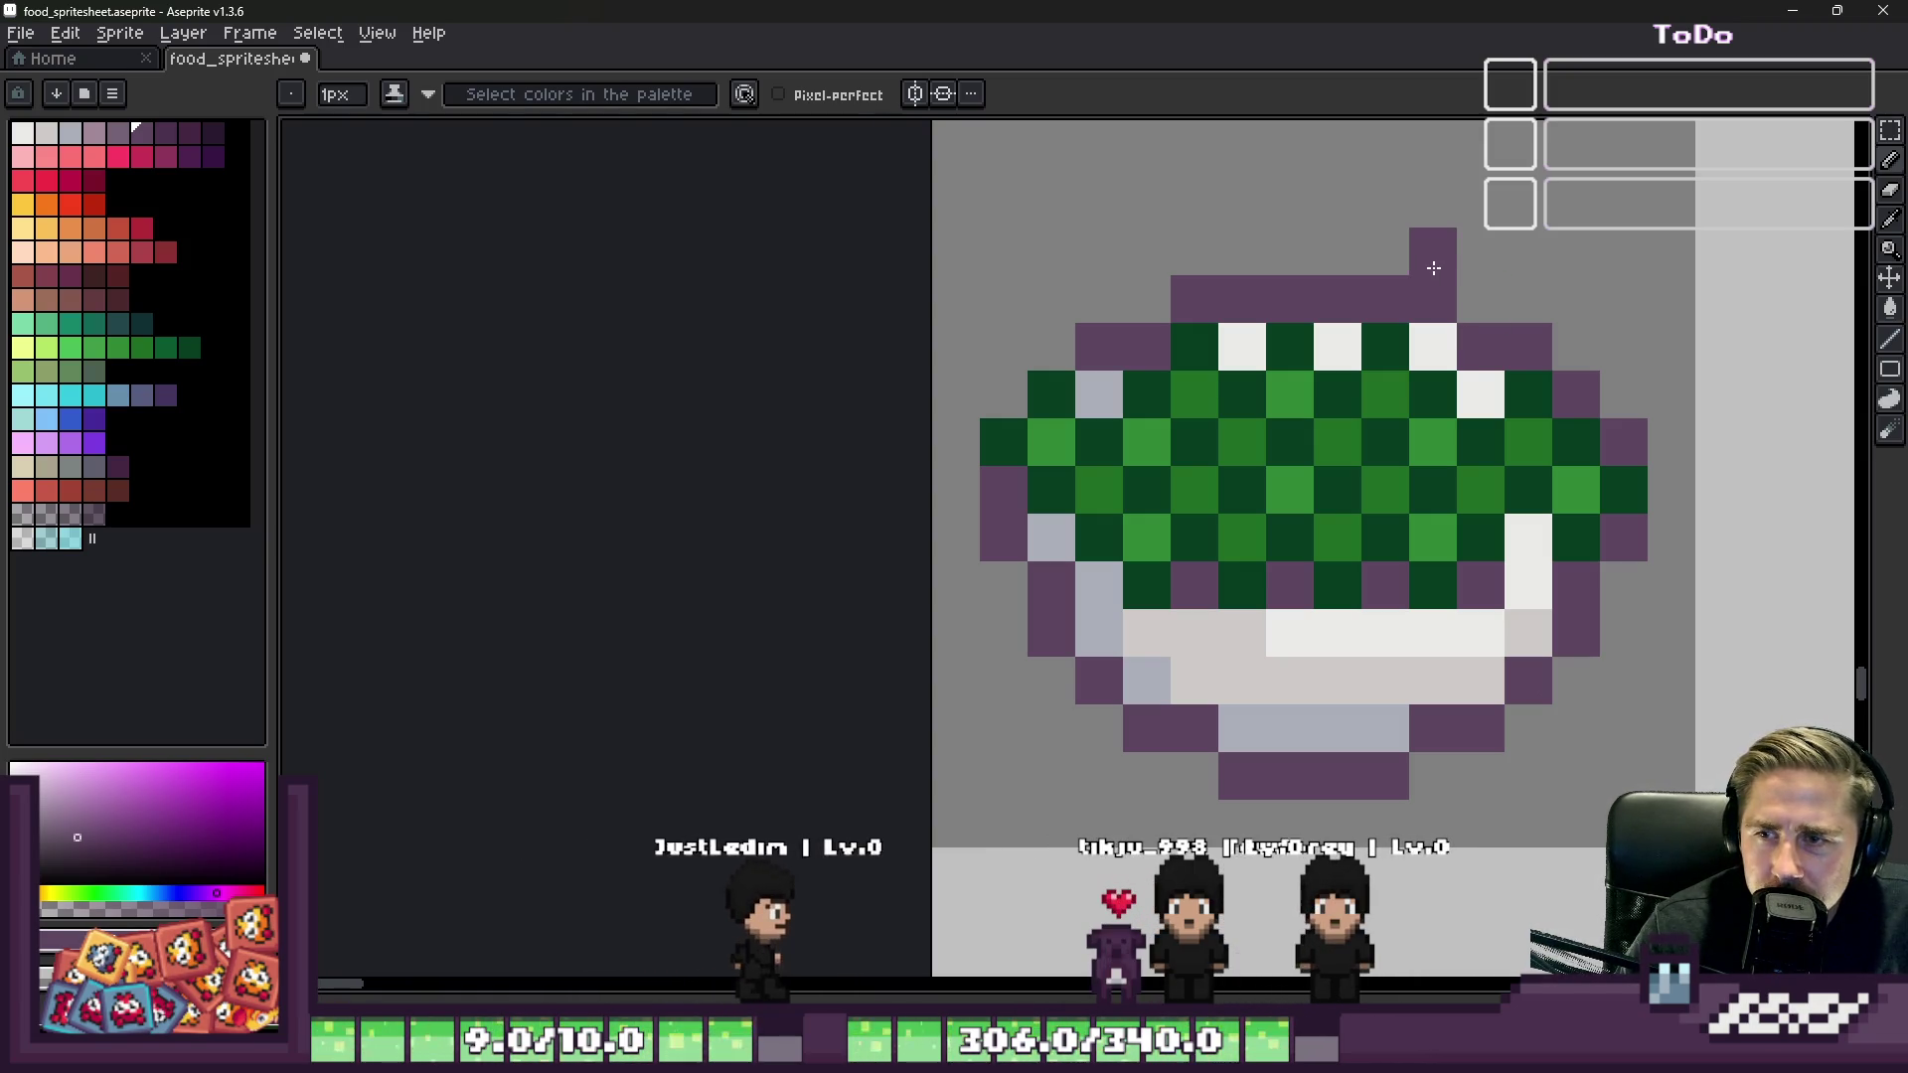
Step: Erase the two stray purple pixels above the rim
right_click(1433, 268)
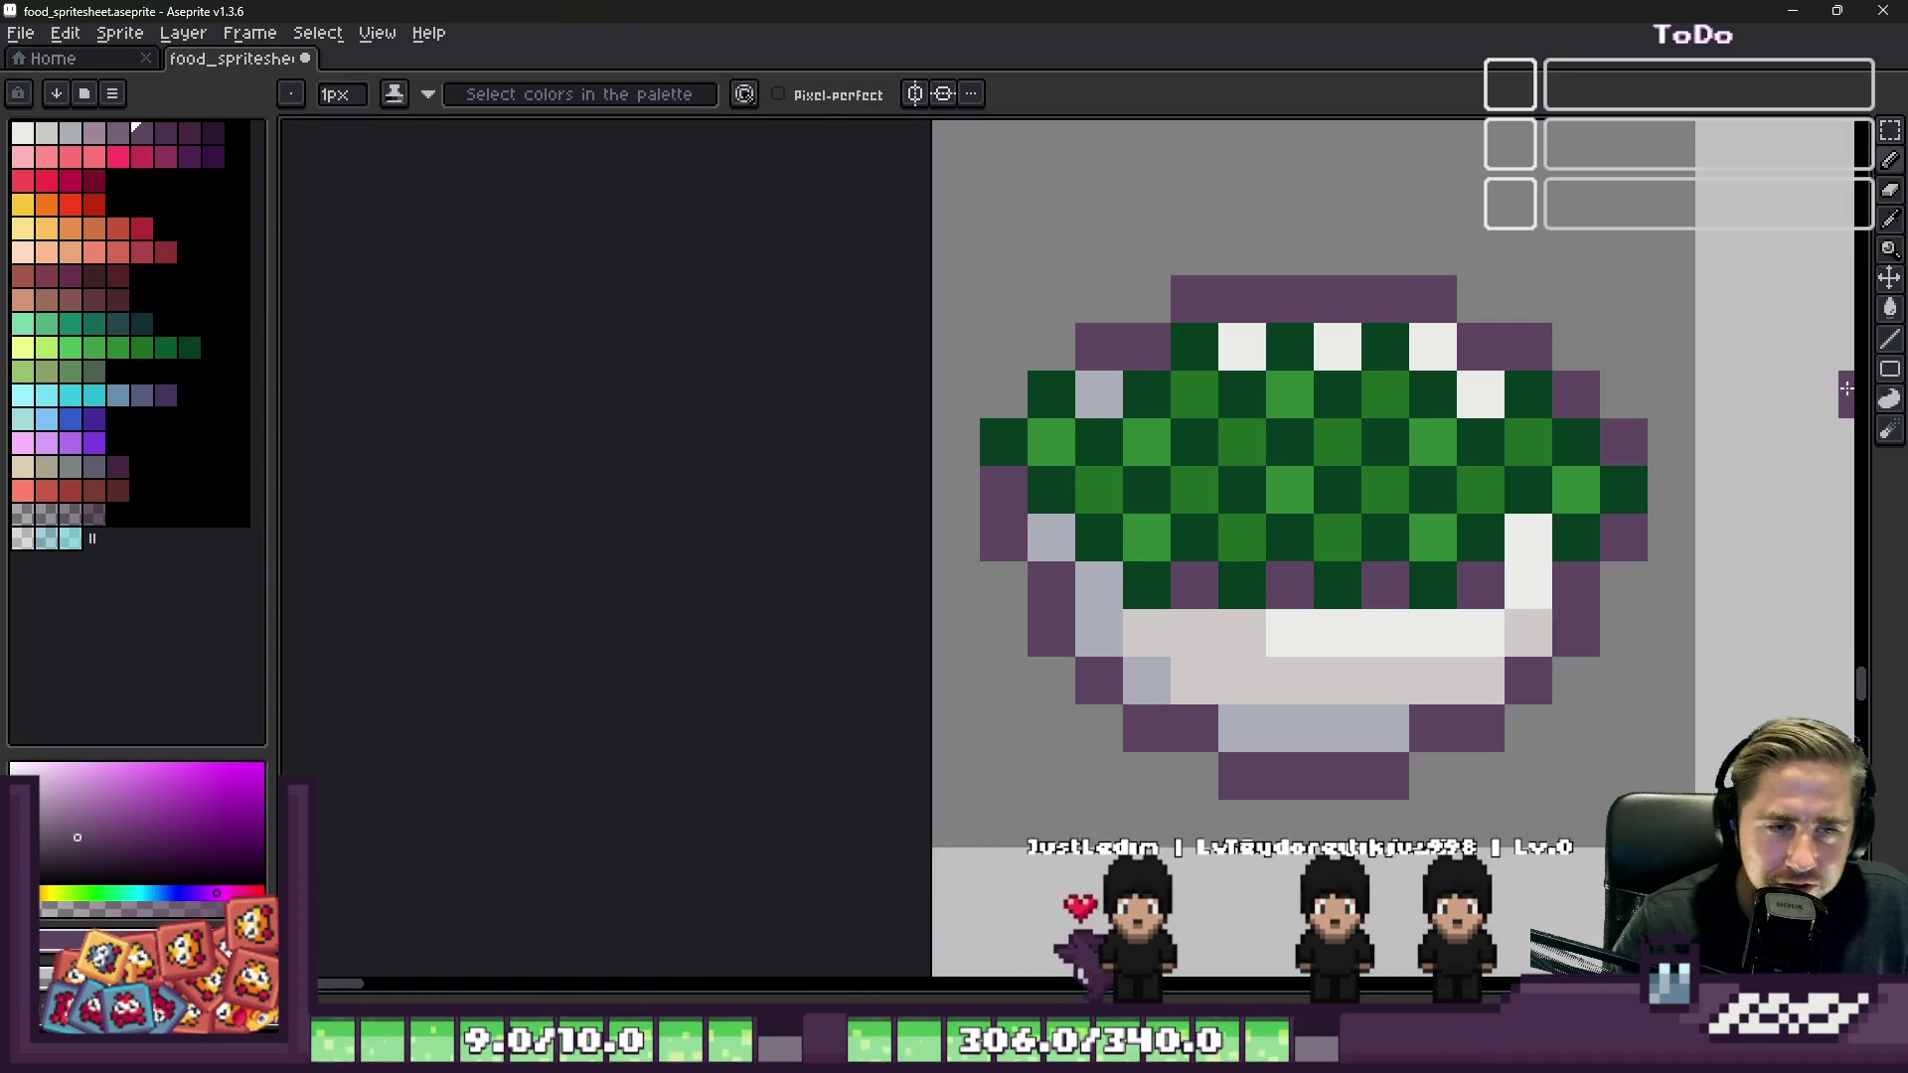
right_click(1201, 242)
key("v")
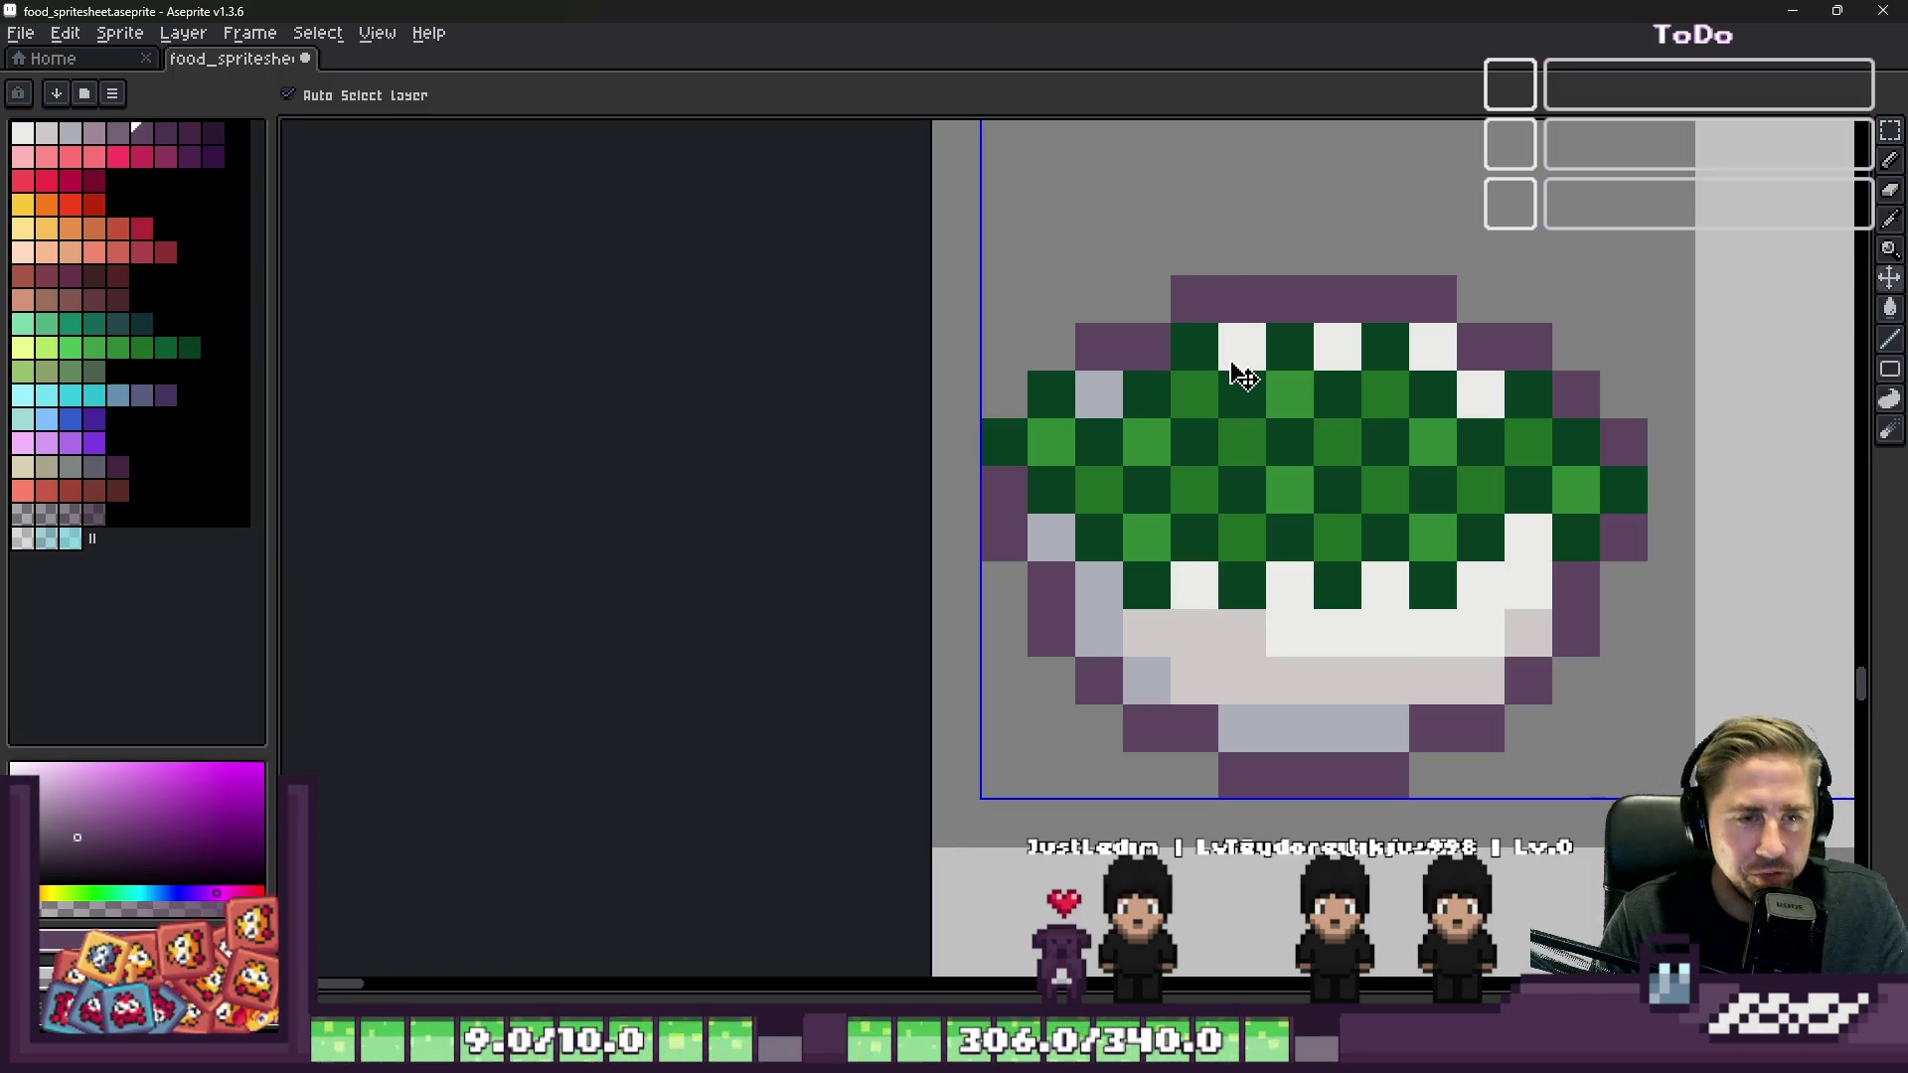
key("b")
Step: Add blue-grey checkered shading beneath the lettuce and along the bowl's right edge
left_click(1099, 587, "alt")
left_click(1224, 617)
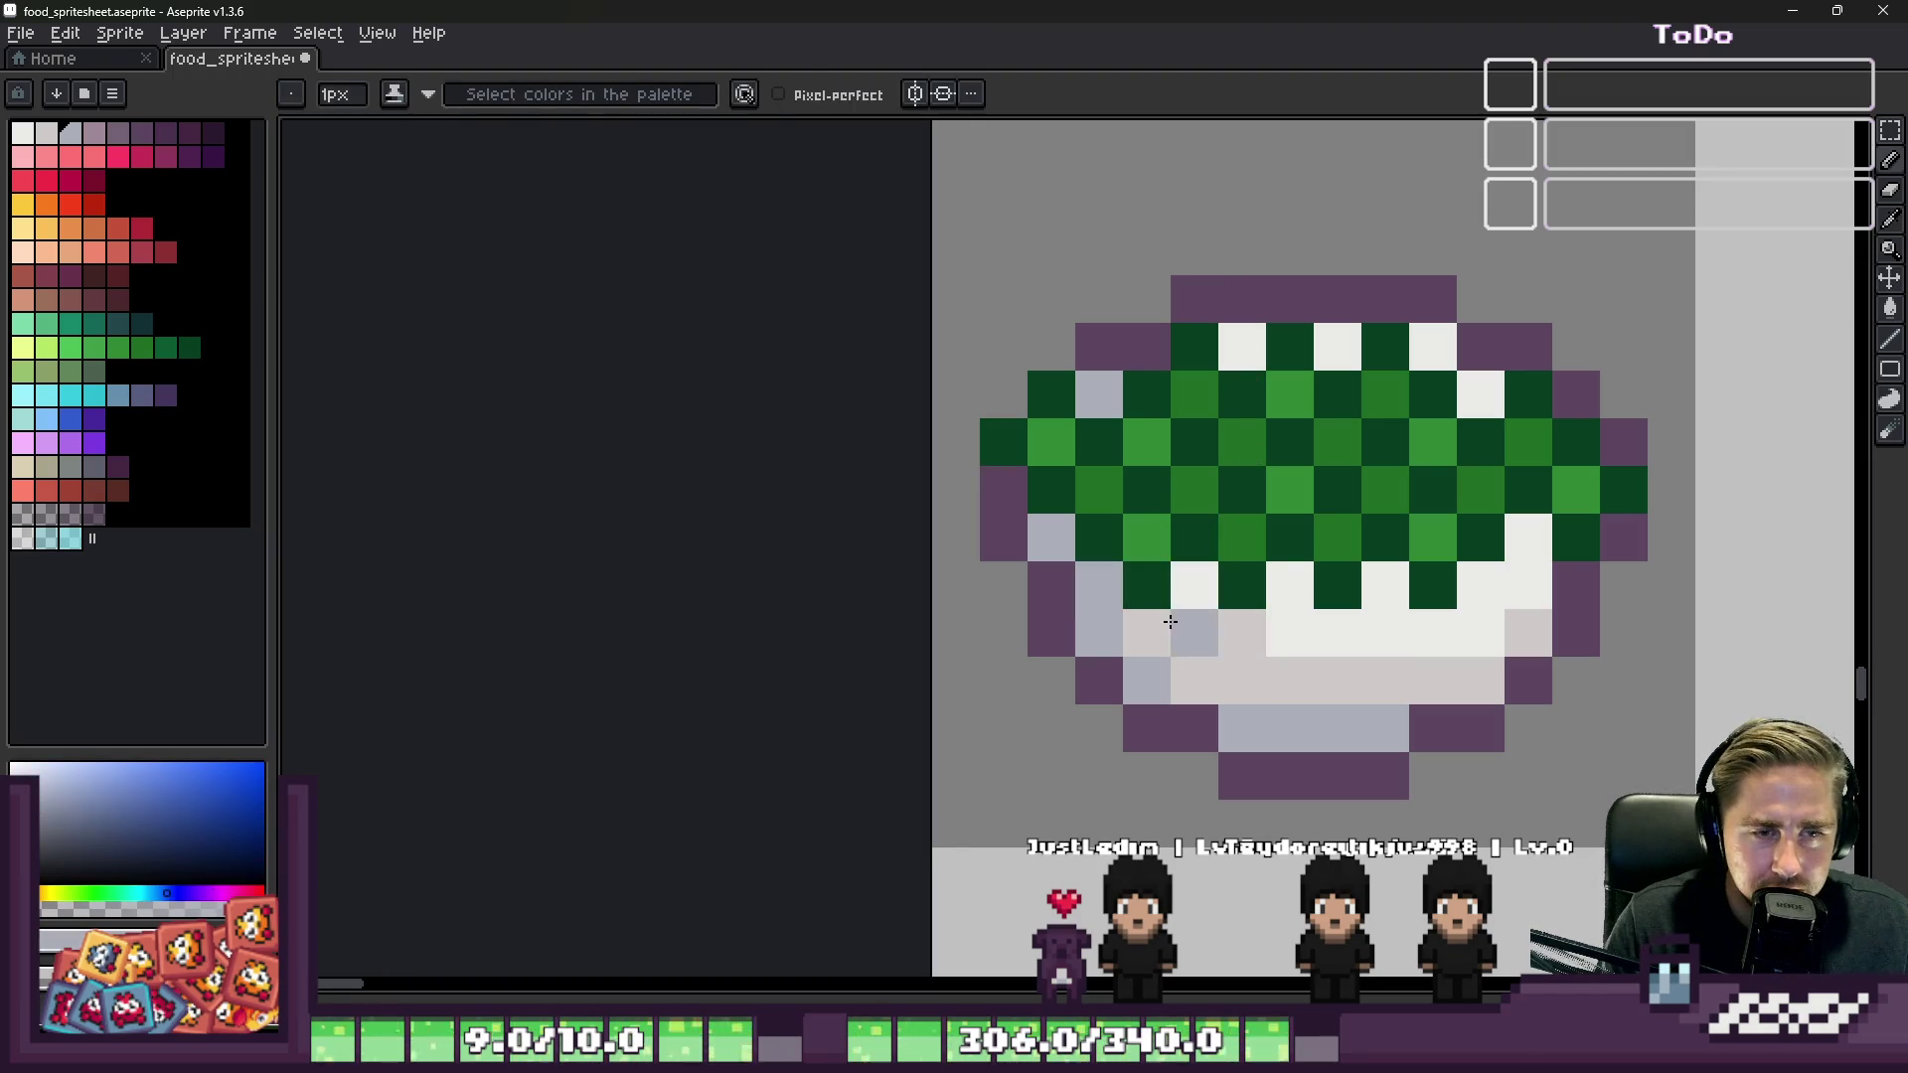
right_click(1242, 584)
left_click(1242, 632)
left_click(1290, 584)
left_click(1338, 632)
left_click(1385, 584)
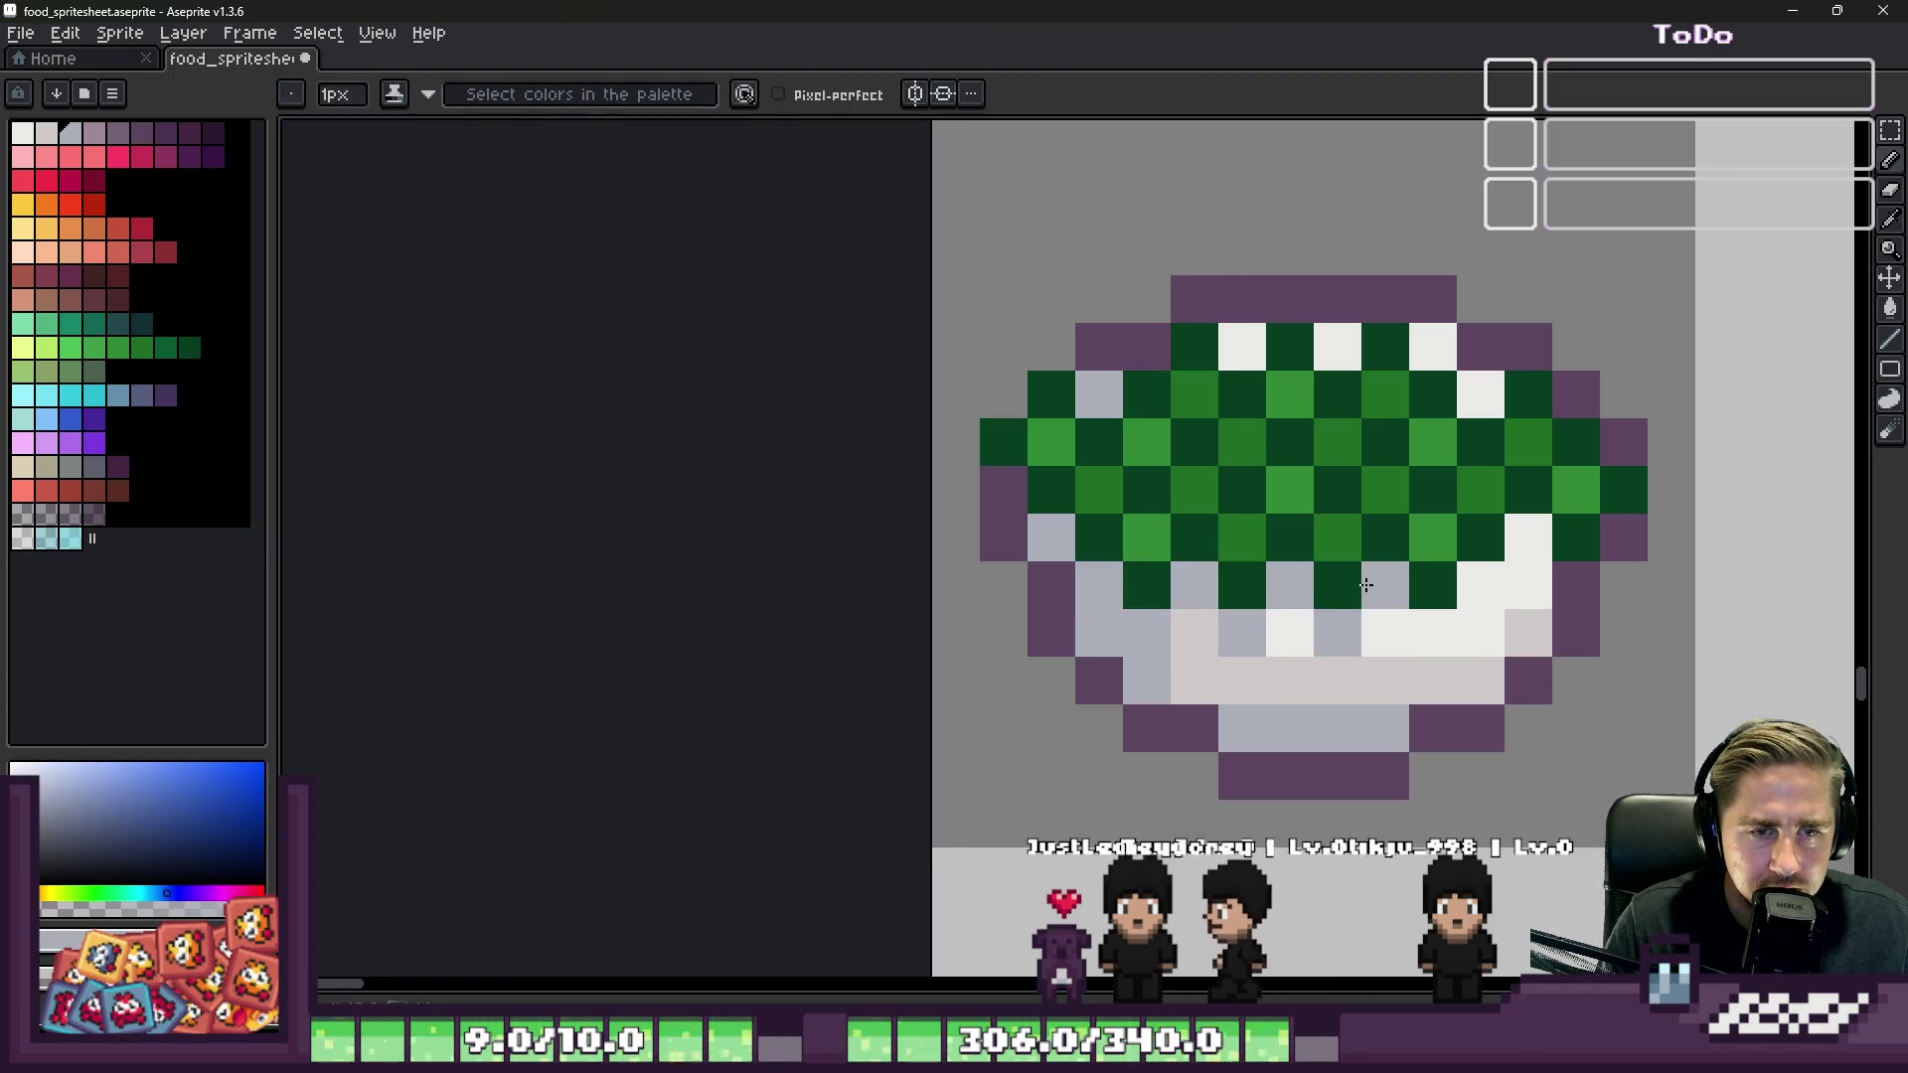
left_click(1433, 632)
left_click_drag(1480, 585, 1528, 537)
scroll(1335, 482, "down", 4)
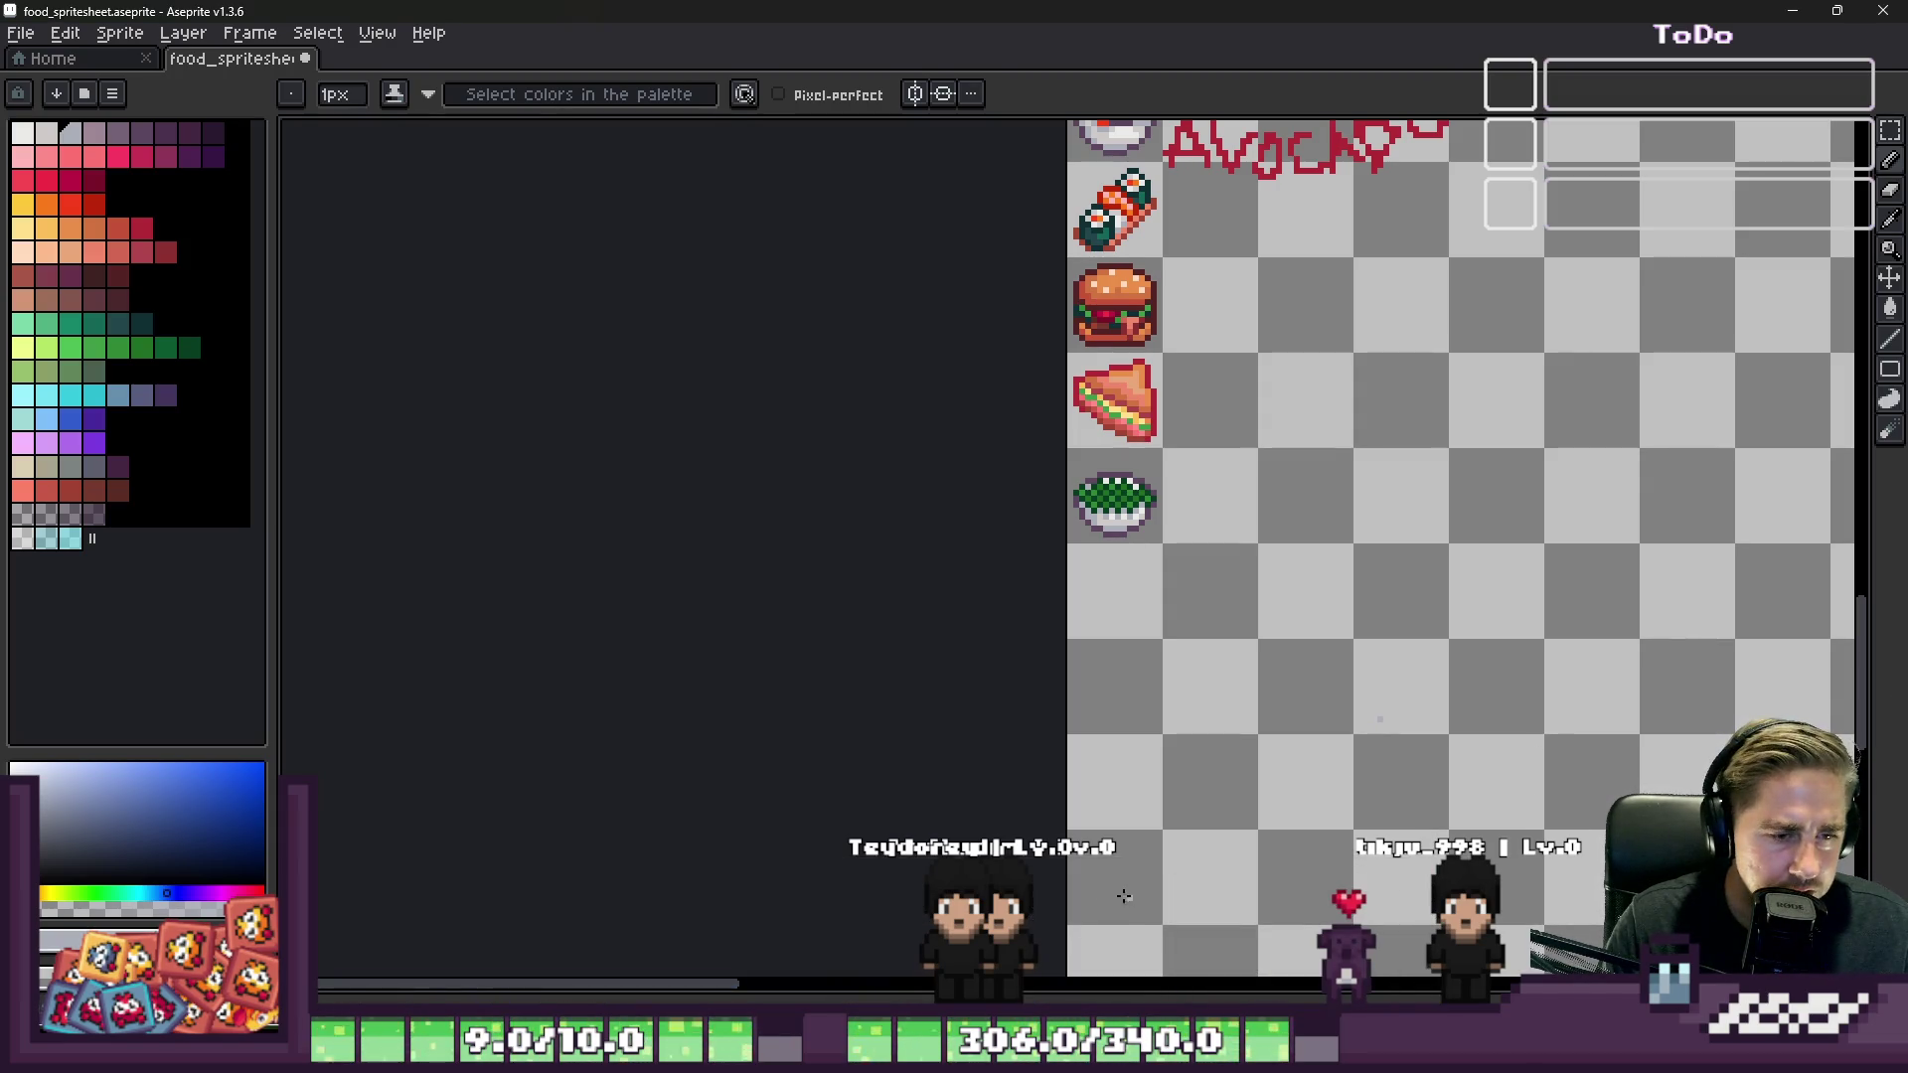
key("alt+Tab")
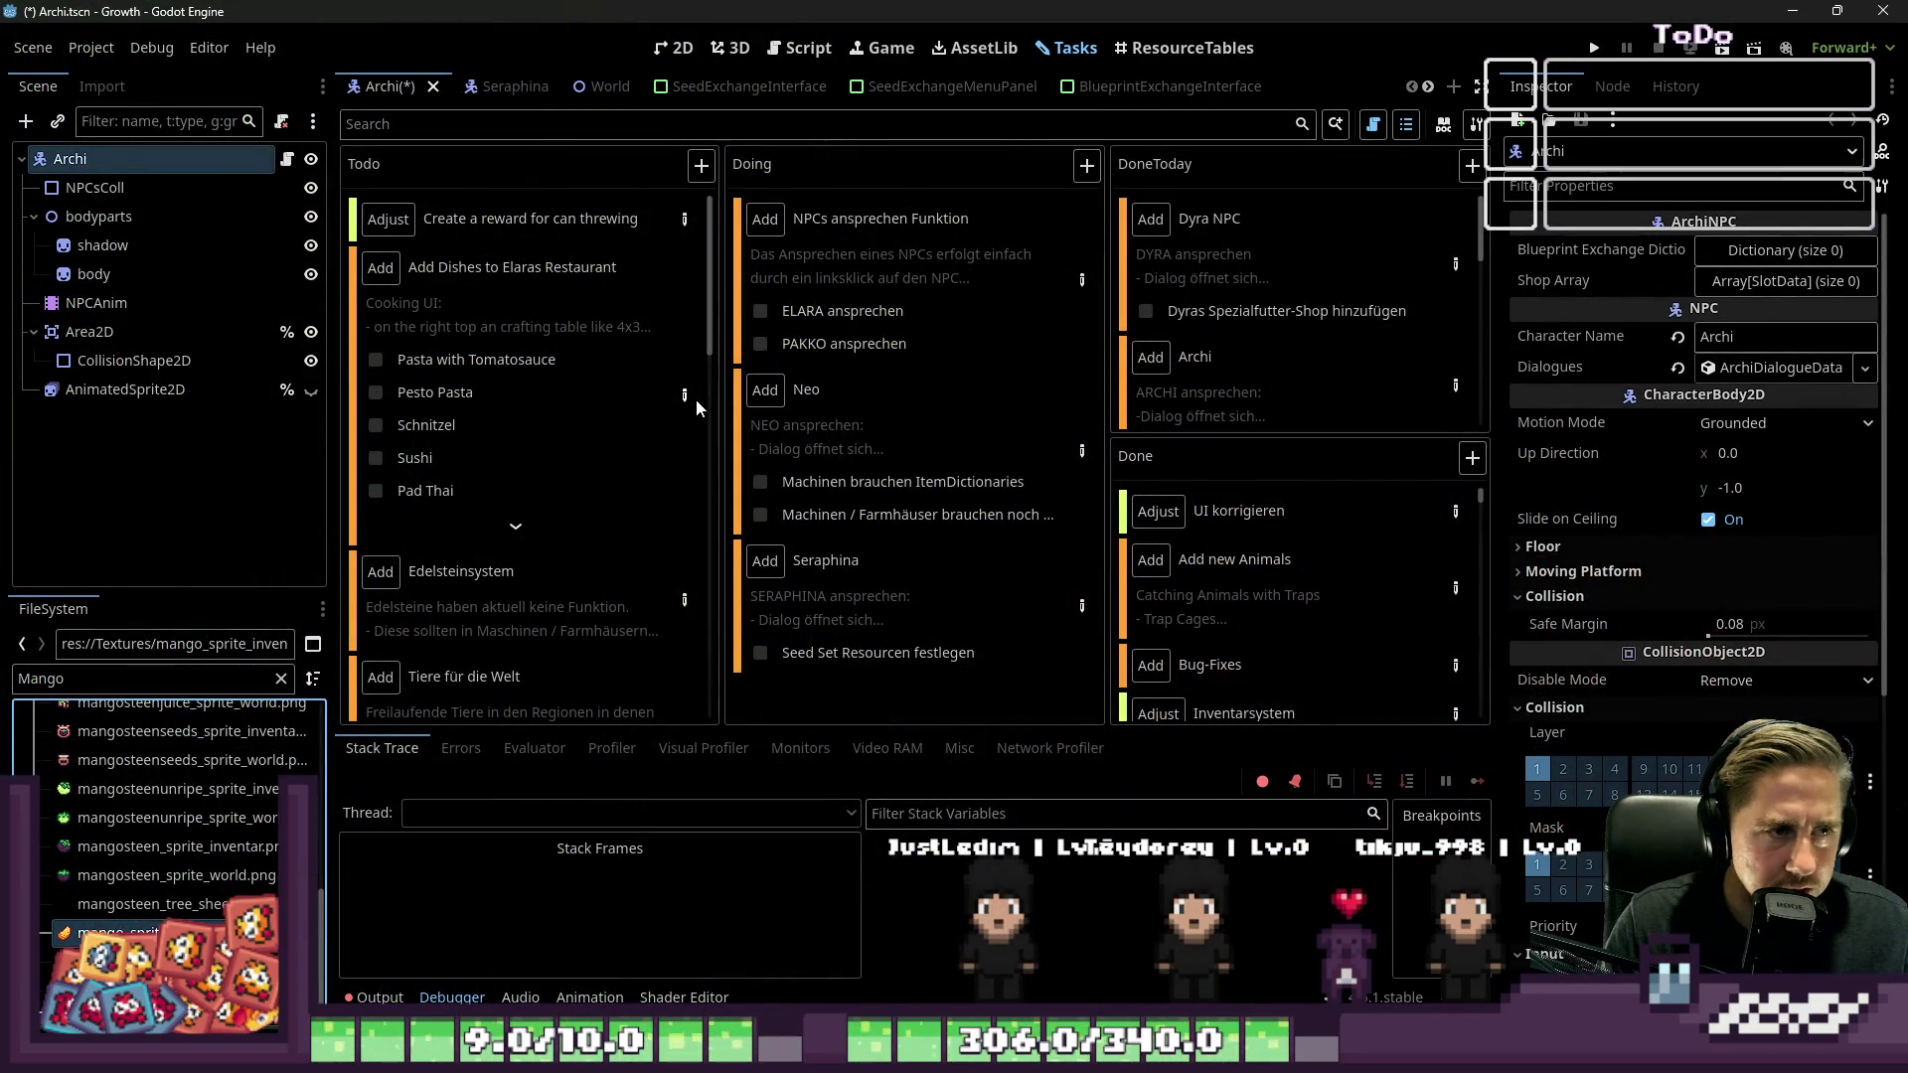
left_click(685, 395)
scroll(696, 447, "down", 4)
mouse_move(894, 264)
left_mouse_down()
mouse_move(937, 230)
mouse_move(1235, 143)
left_mouse_up()
scroll(1023, 417, "down", 10)
scroll(1023, 418, "down", 10)
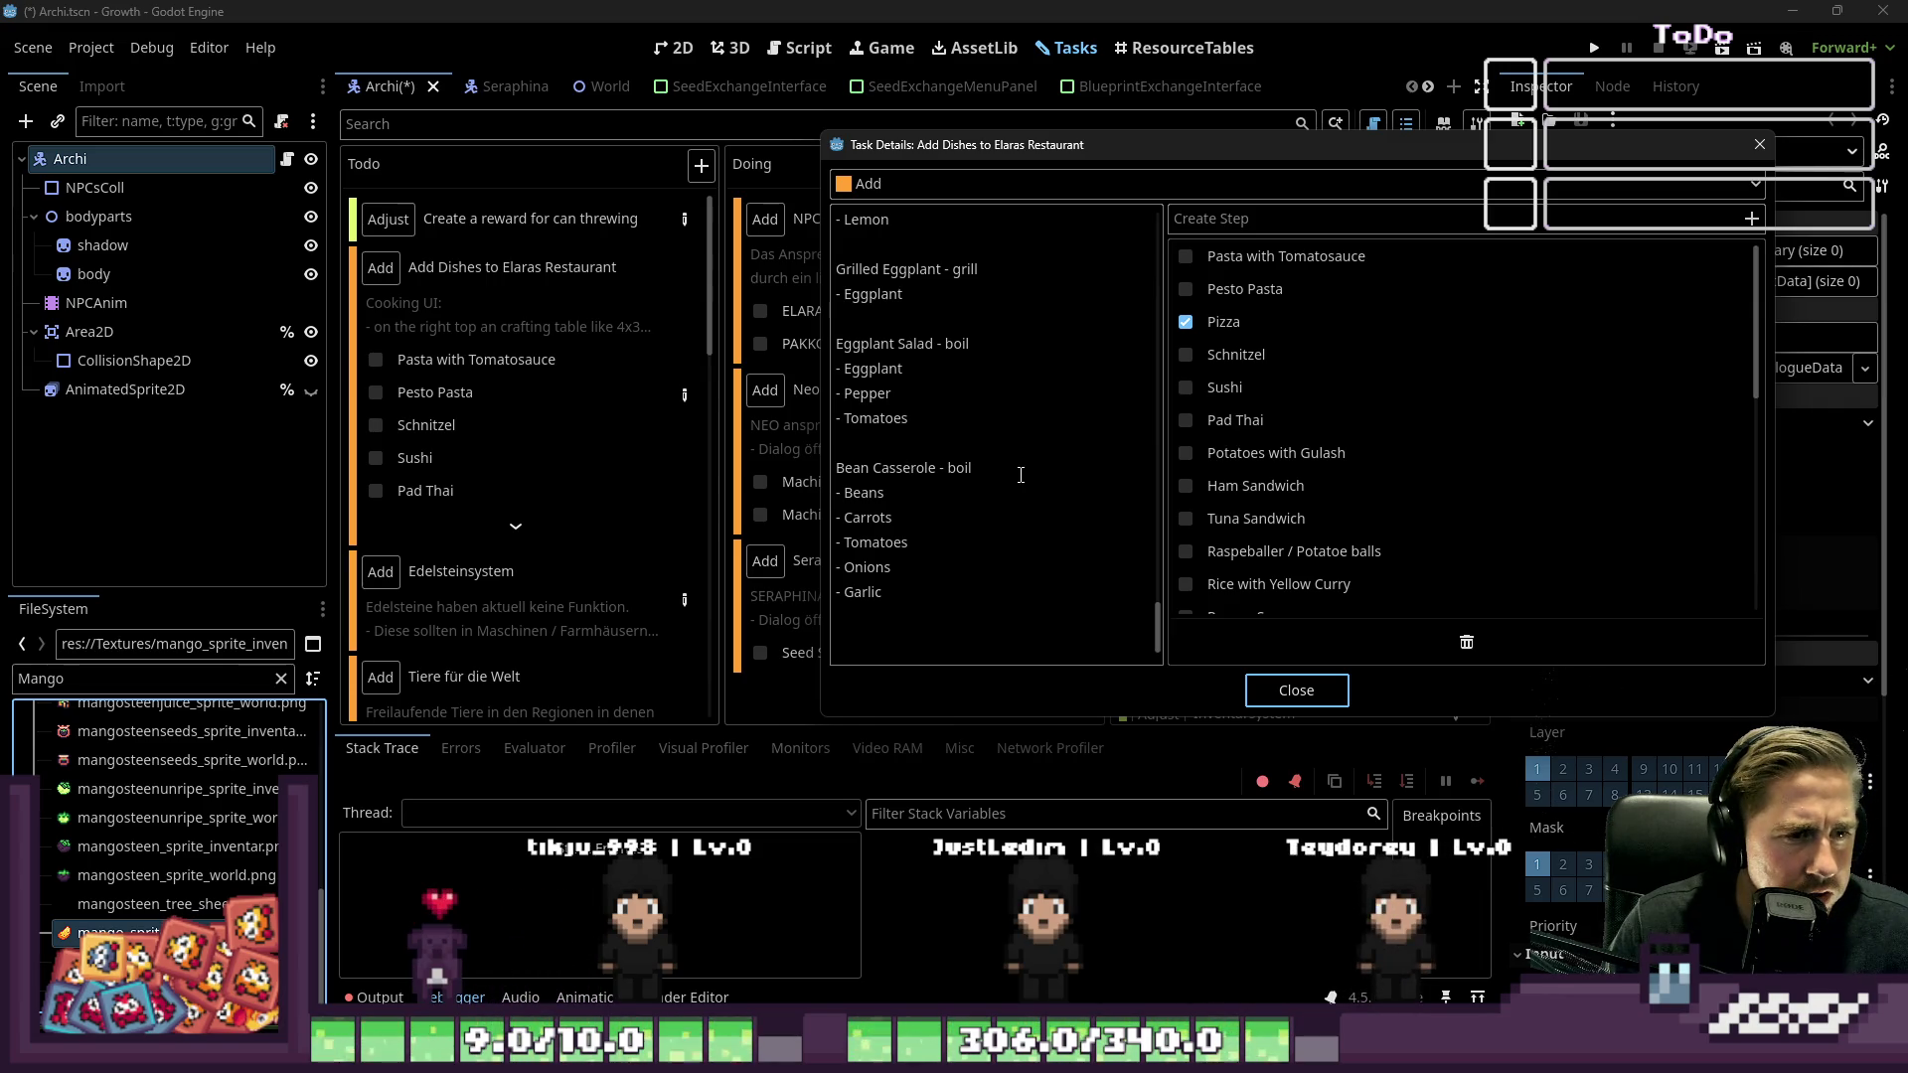
scroll(1020, 475, "up", 1)
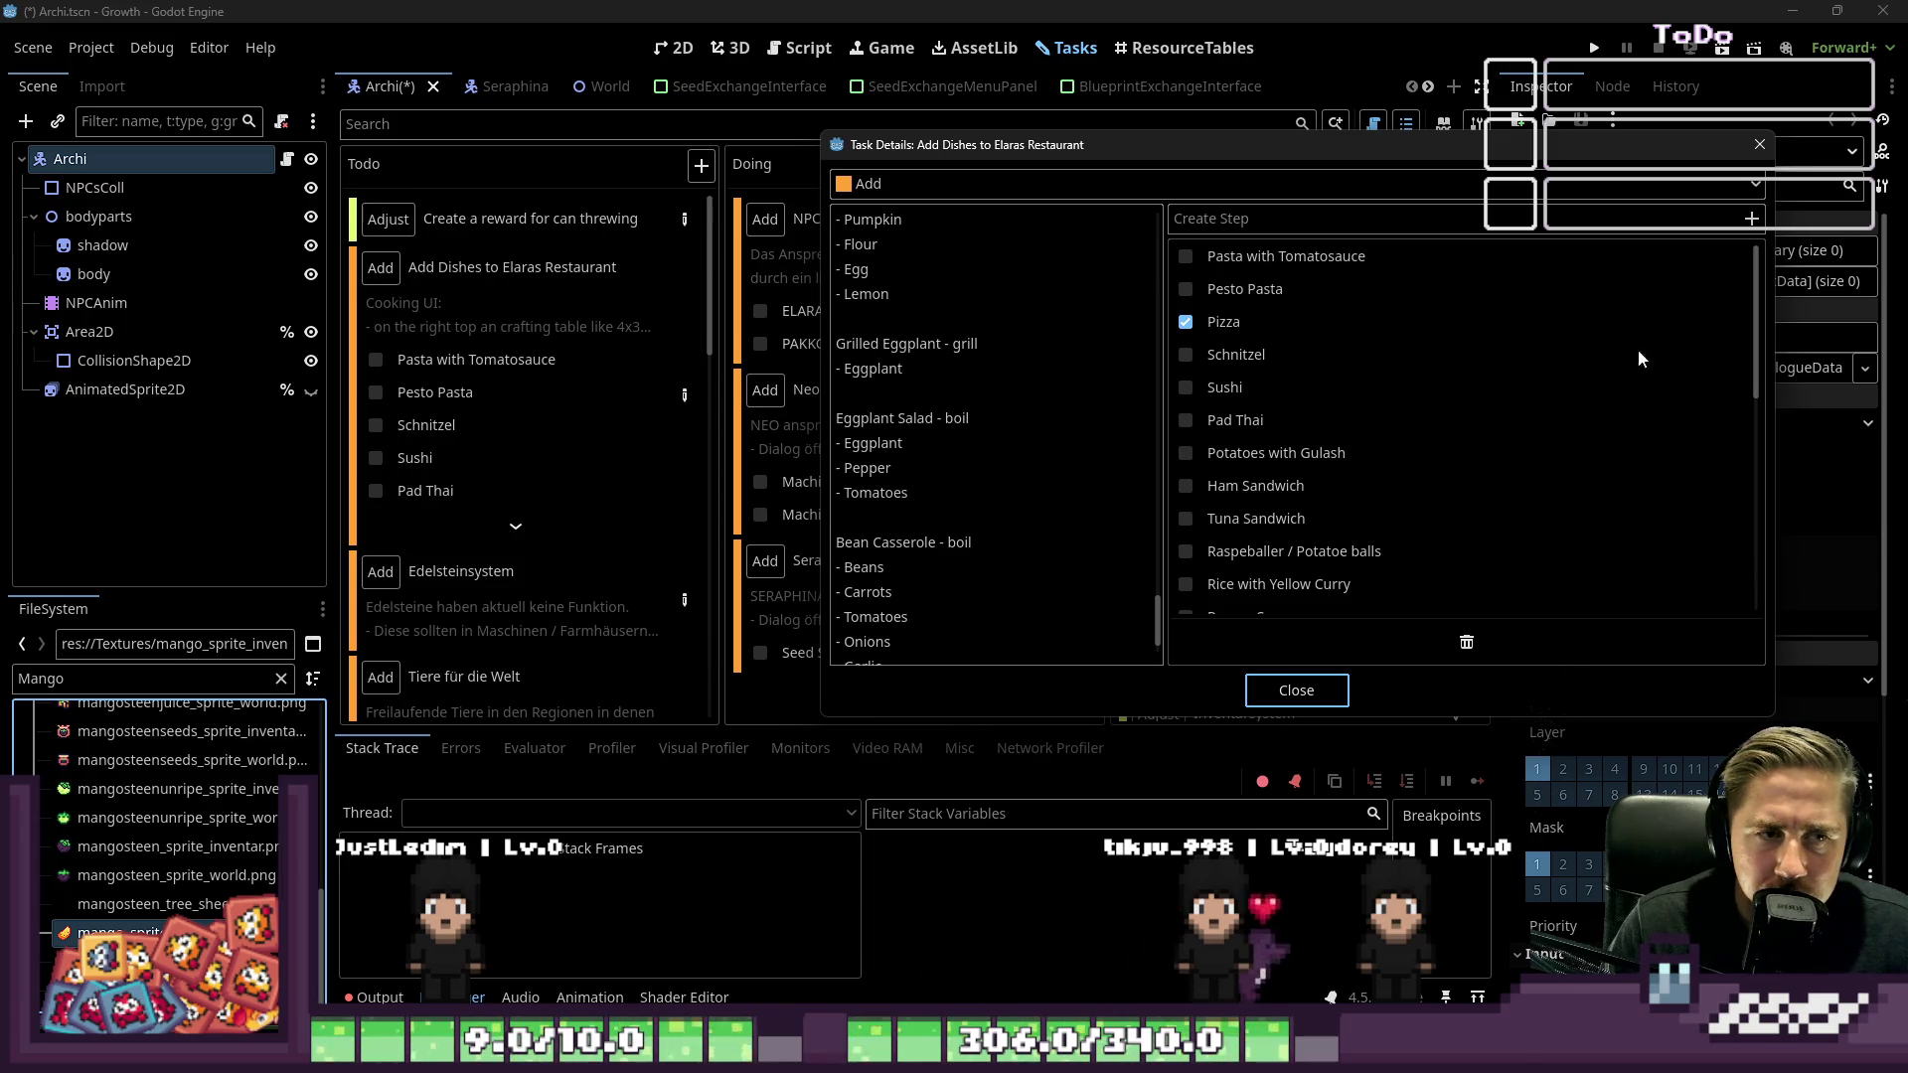
scroll(1042, 521, "up", 1)
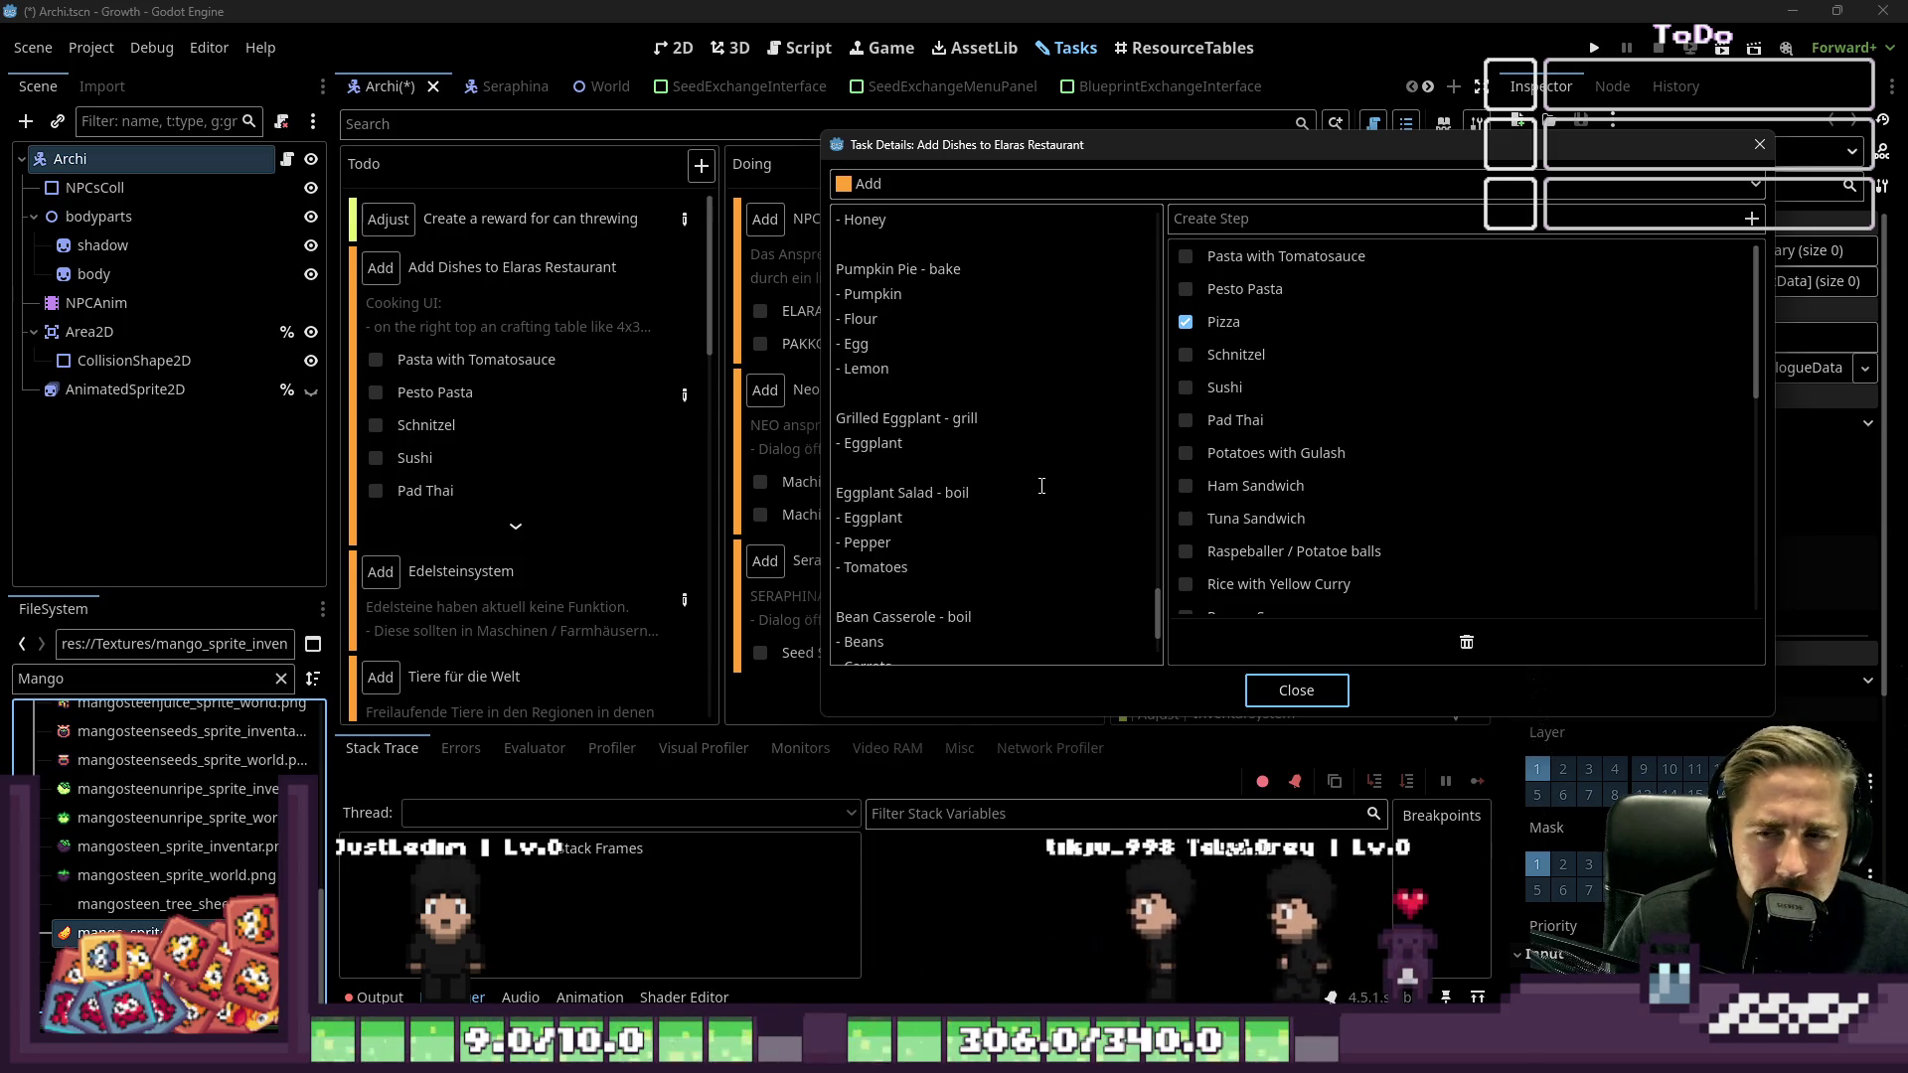
scroll(979, 494, "up", 1)
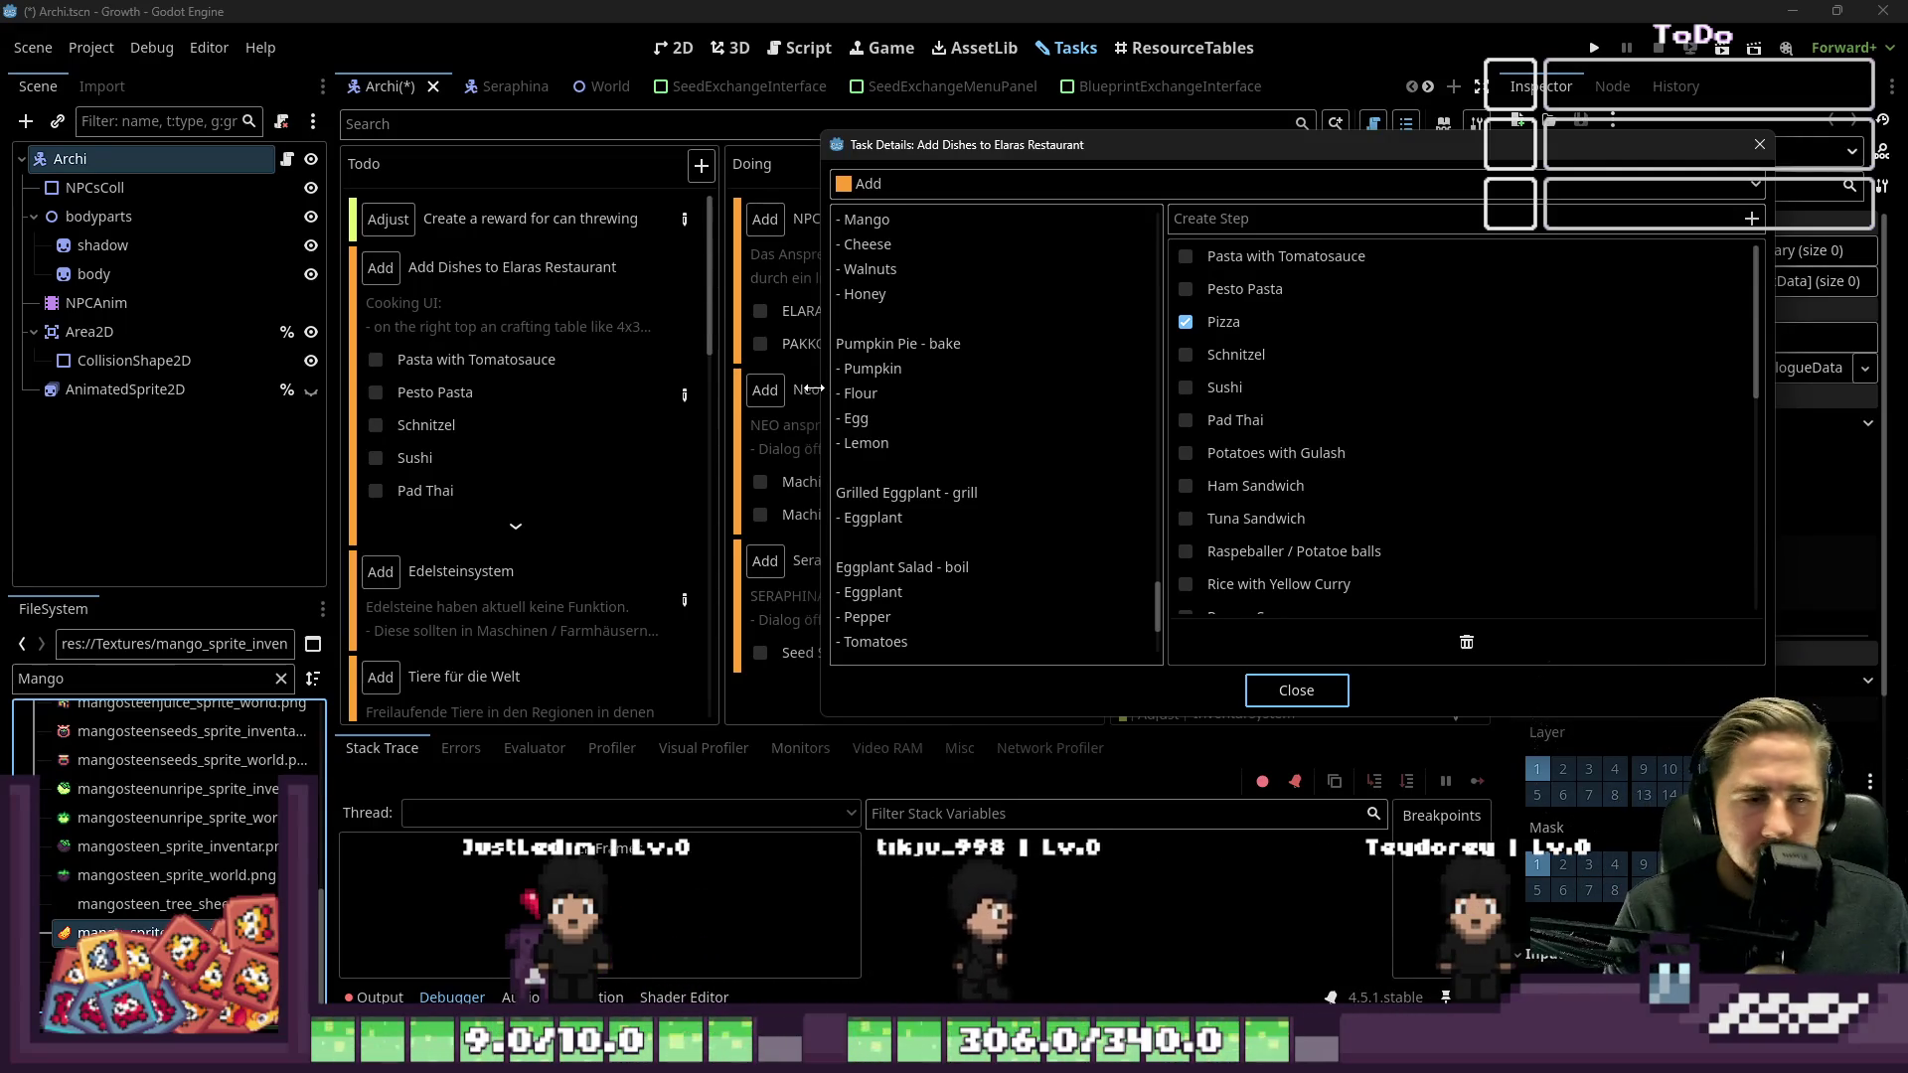
scroll(1033, 494, "up", 2)
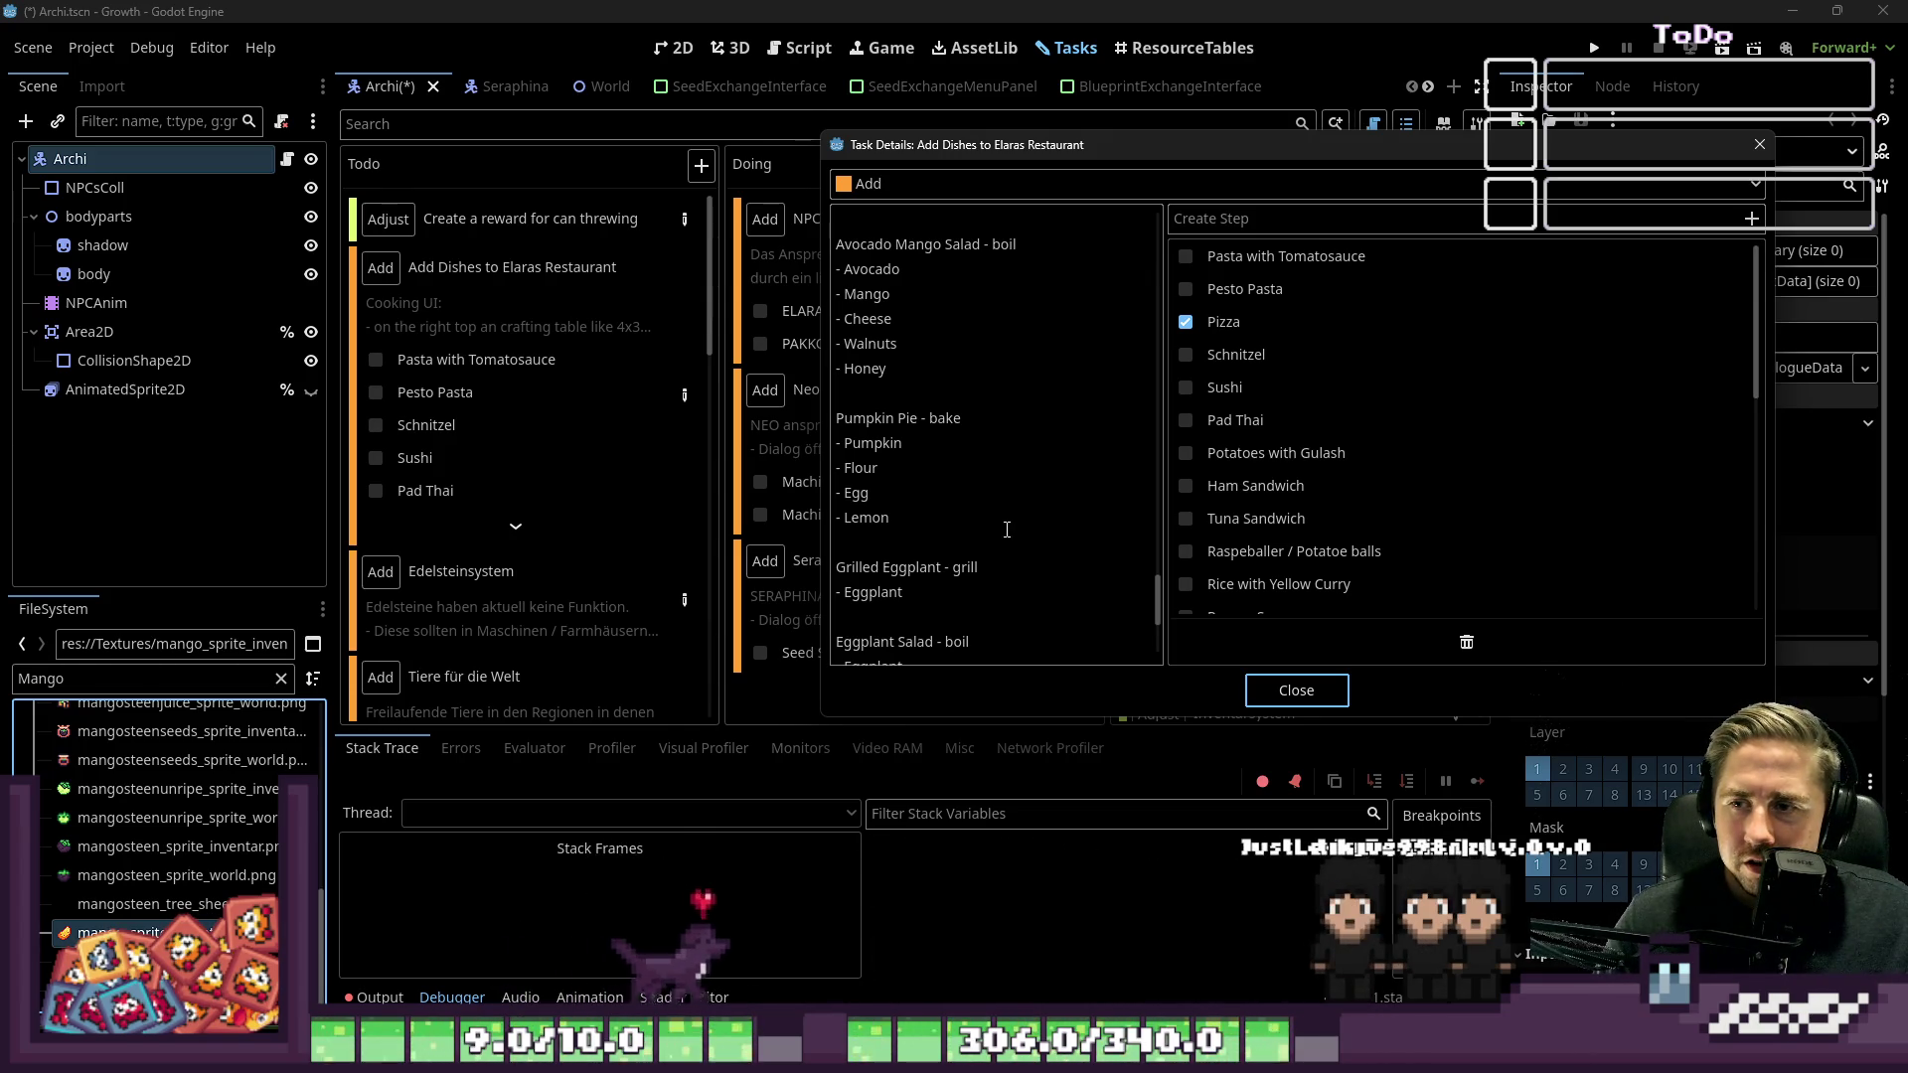
scroll(1006, 523, "up", 3)
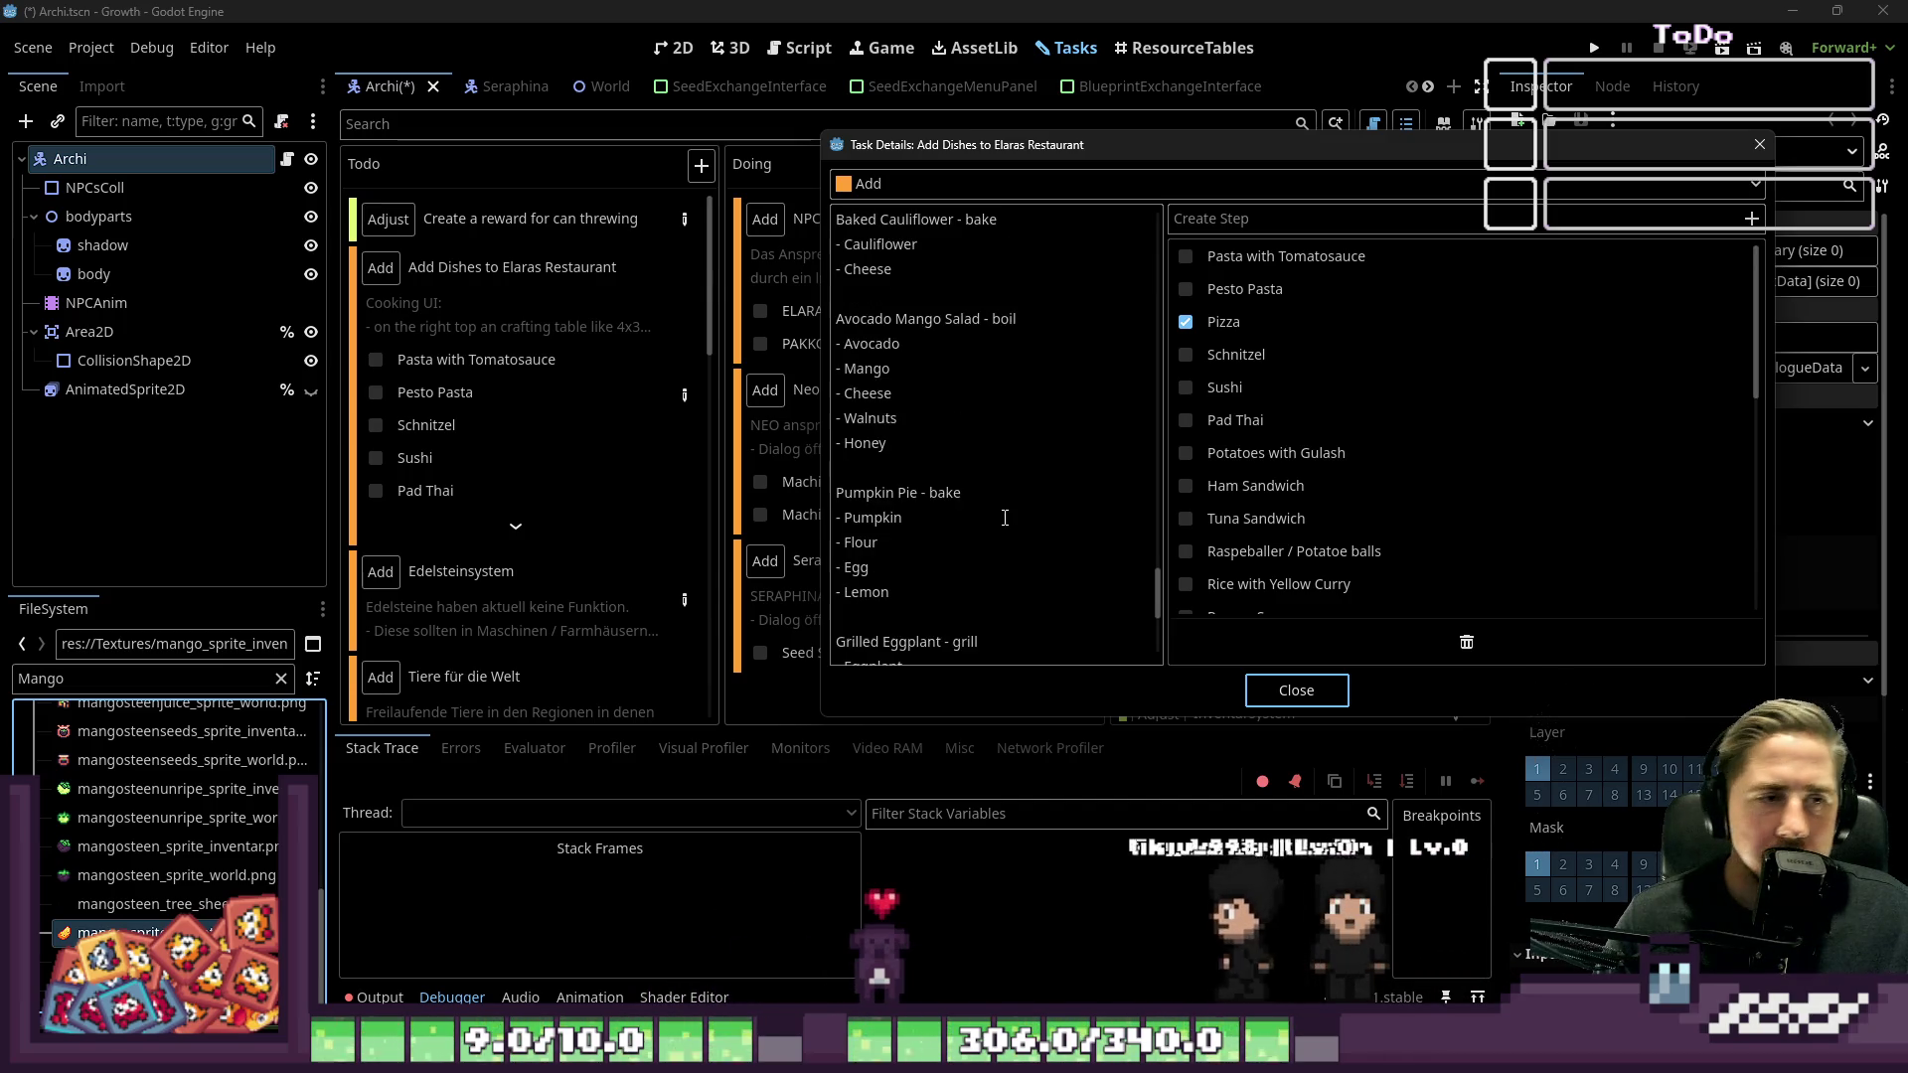
left_click_drag(1073, 149, 1161, 207)
left_click_drag(1254, 447, 1404, 447)
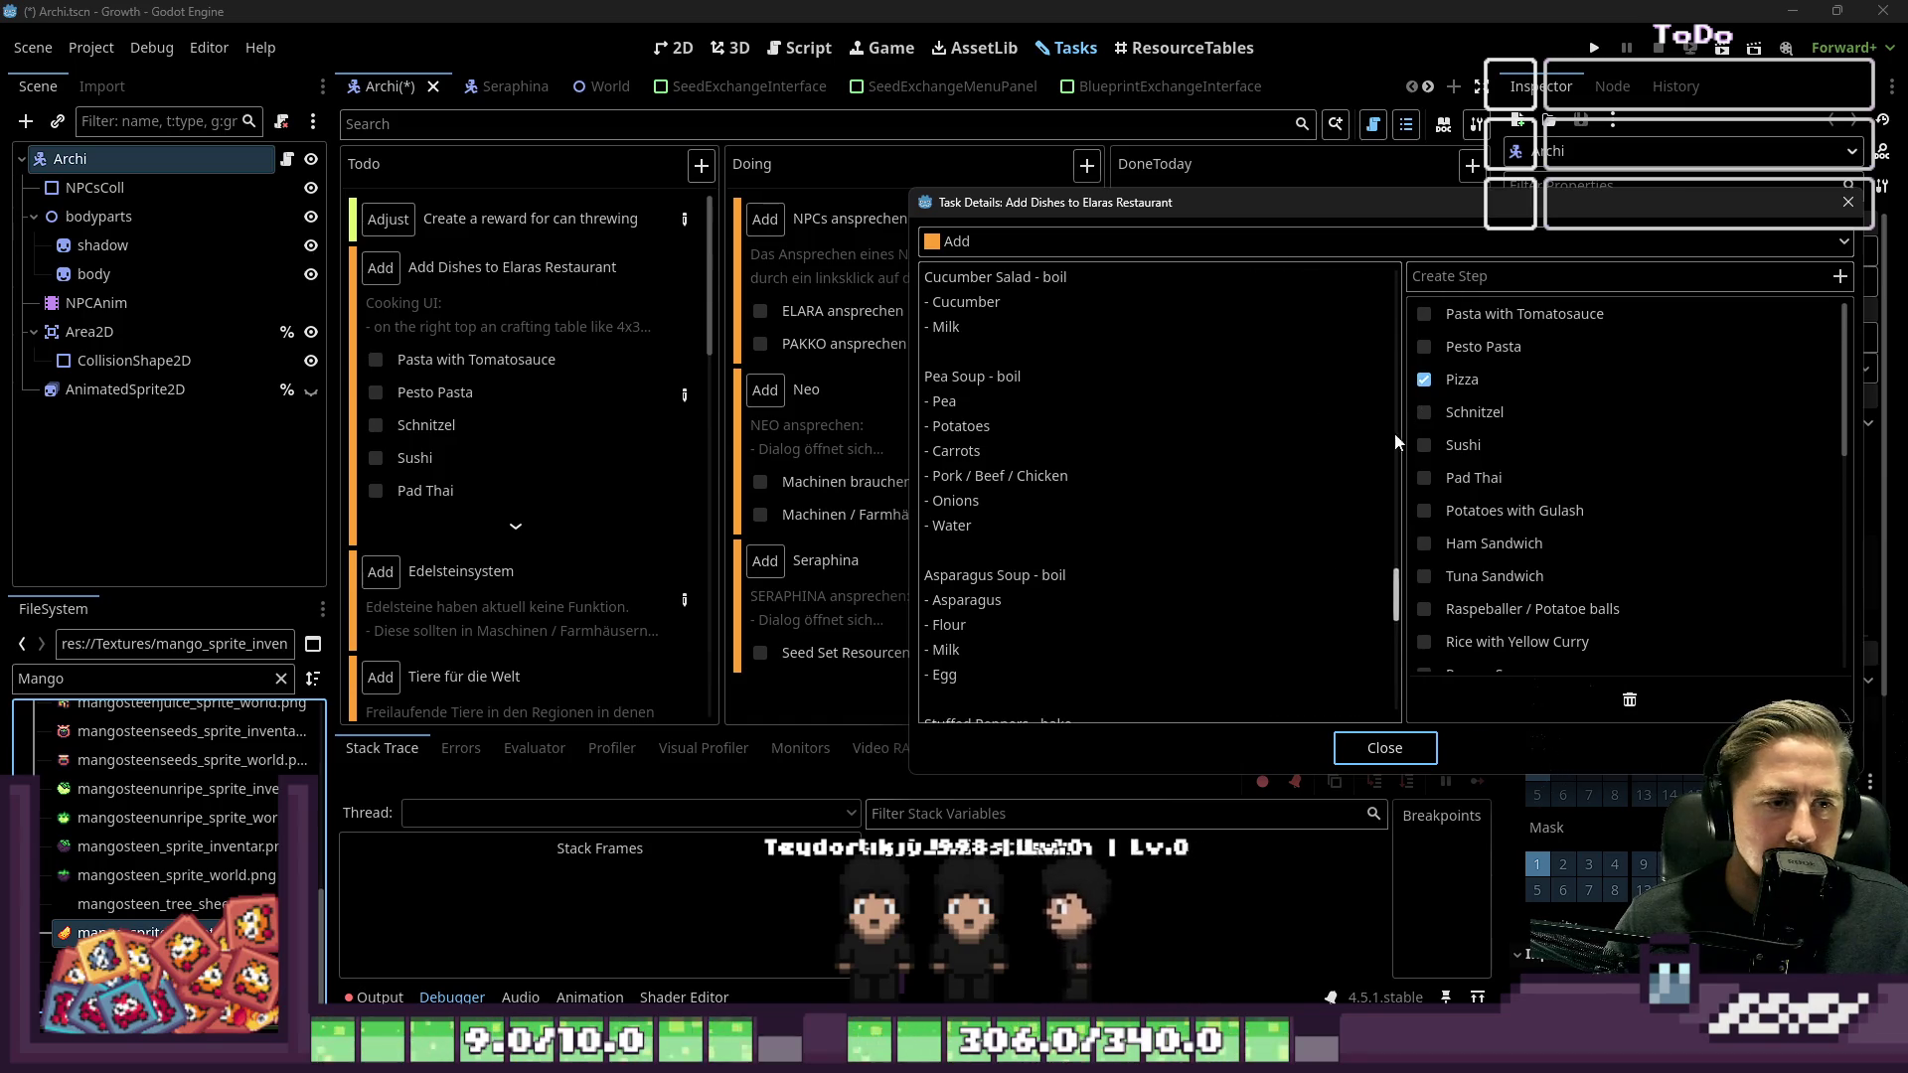
left_click_drag(1161, 204, 1200, 219)
scroll(1156, 596, "up", 5)
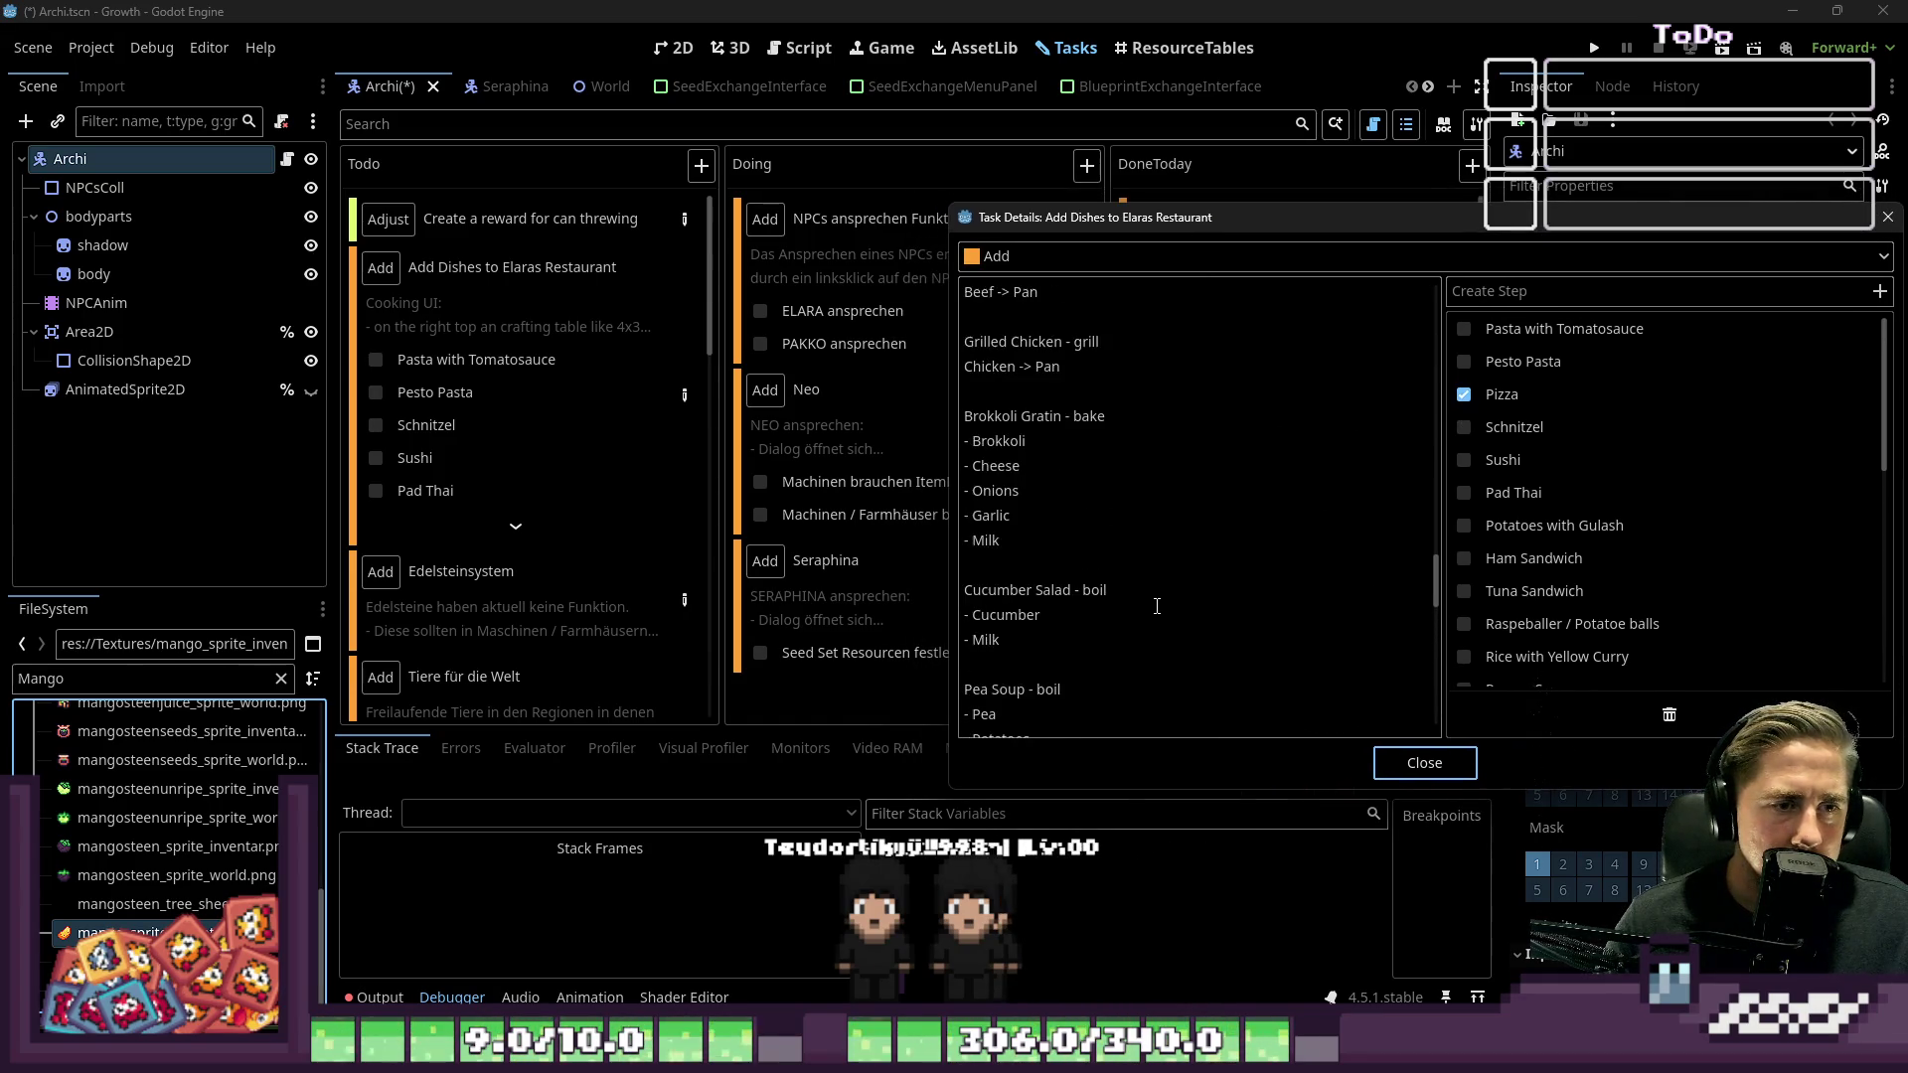
scroll(1155, 589, "down", 4)
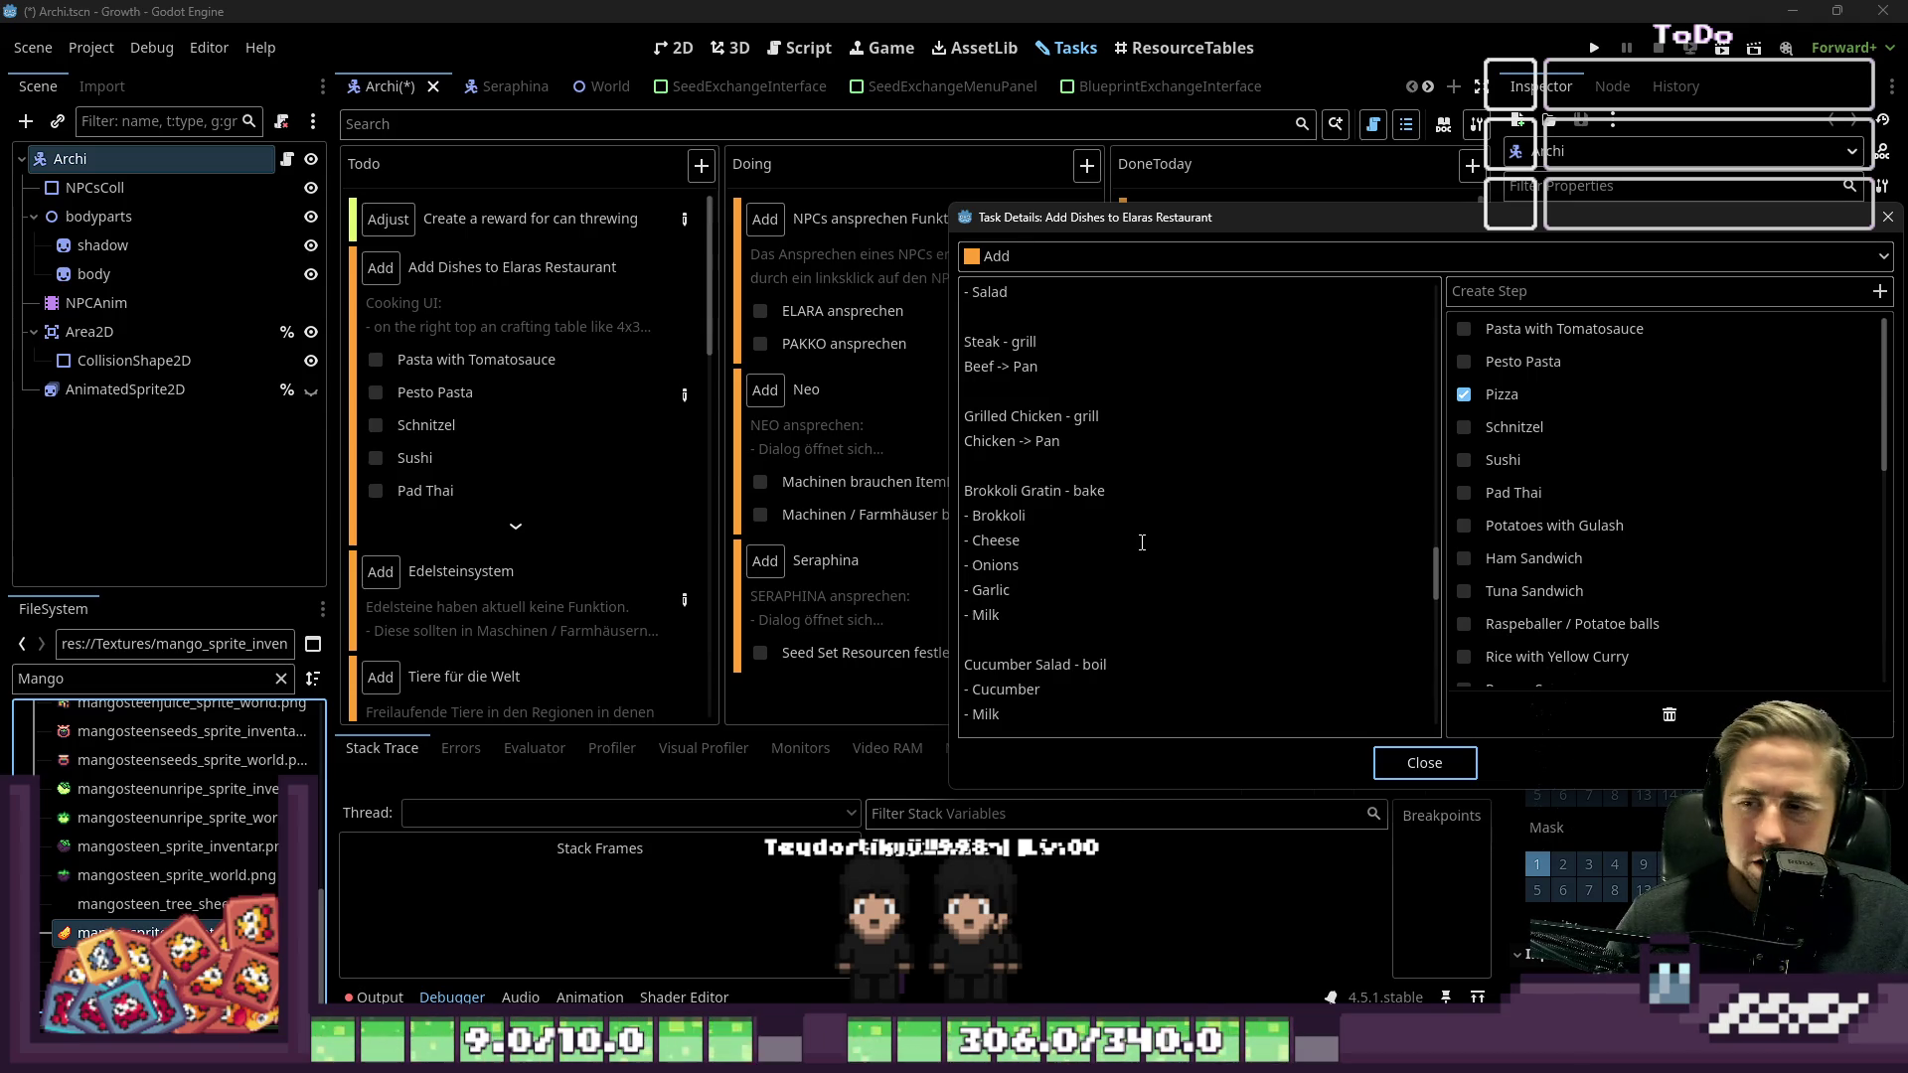
scroll(1142, 543, "down", 2)
scroll(1142, 542, "down", 4)
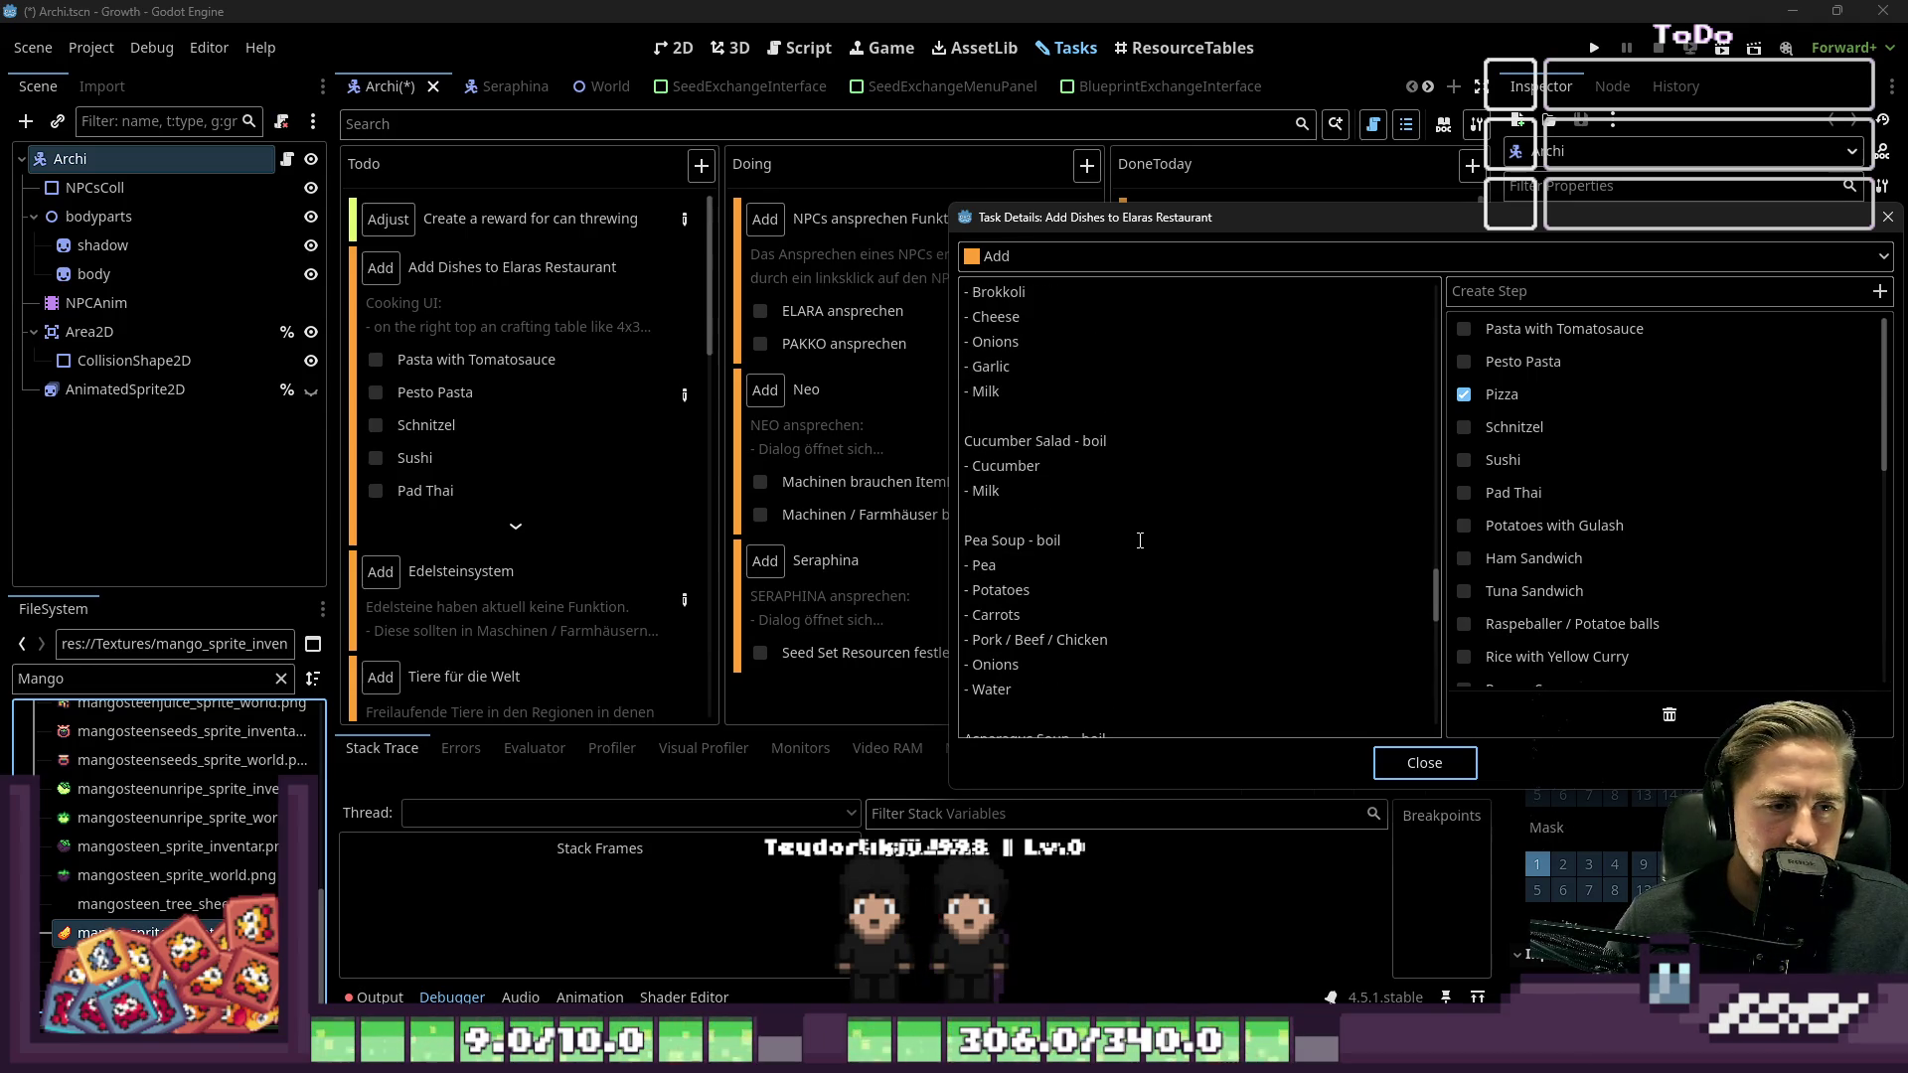
scroll(1130, 549, "up", 4)
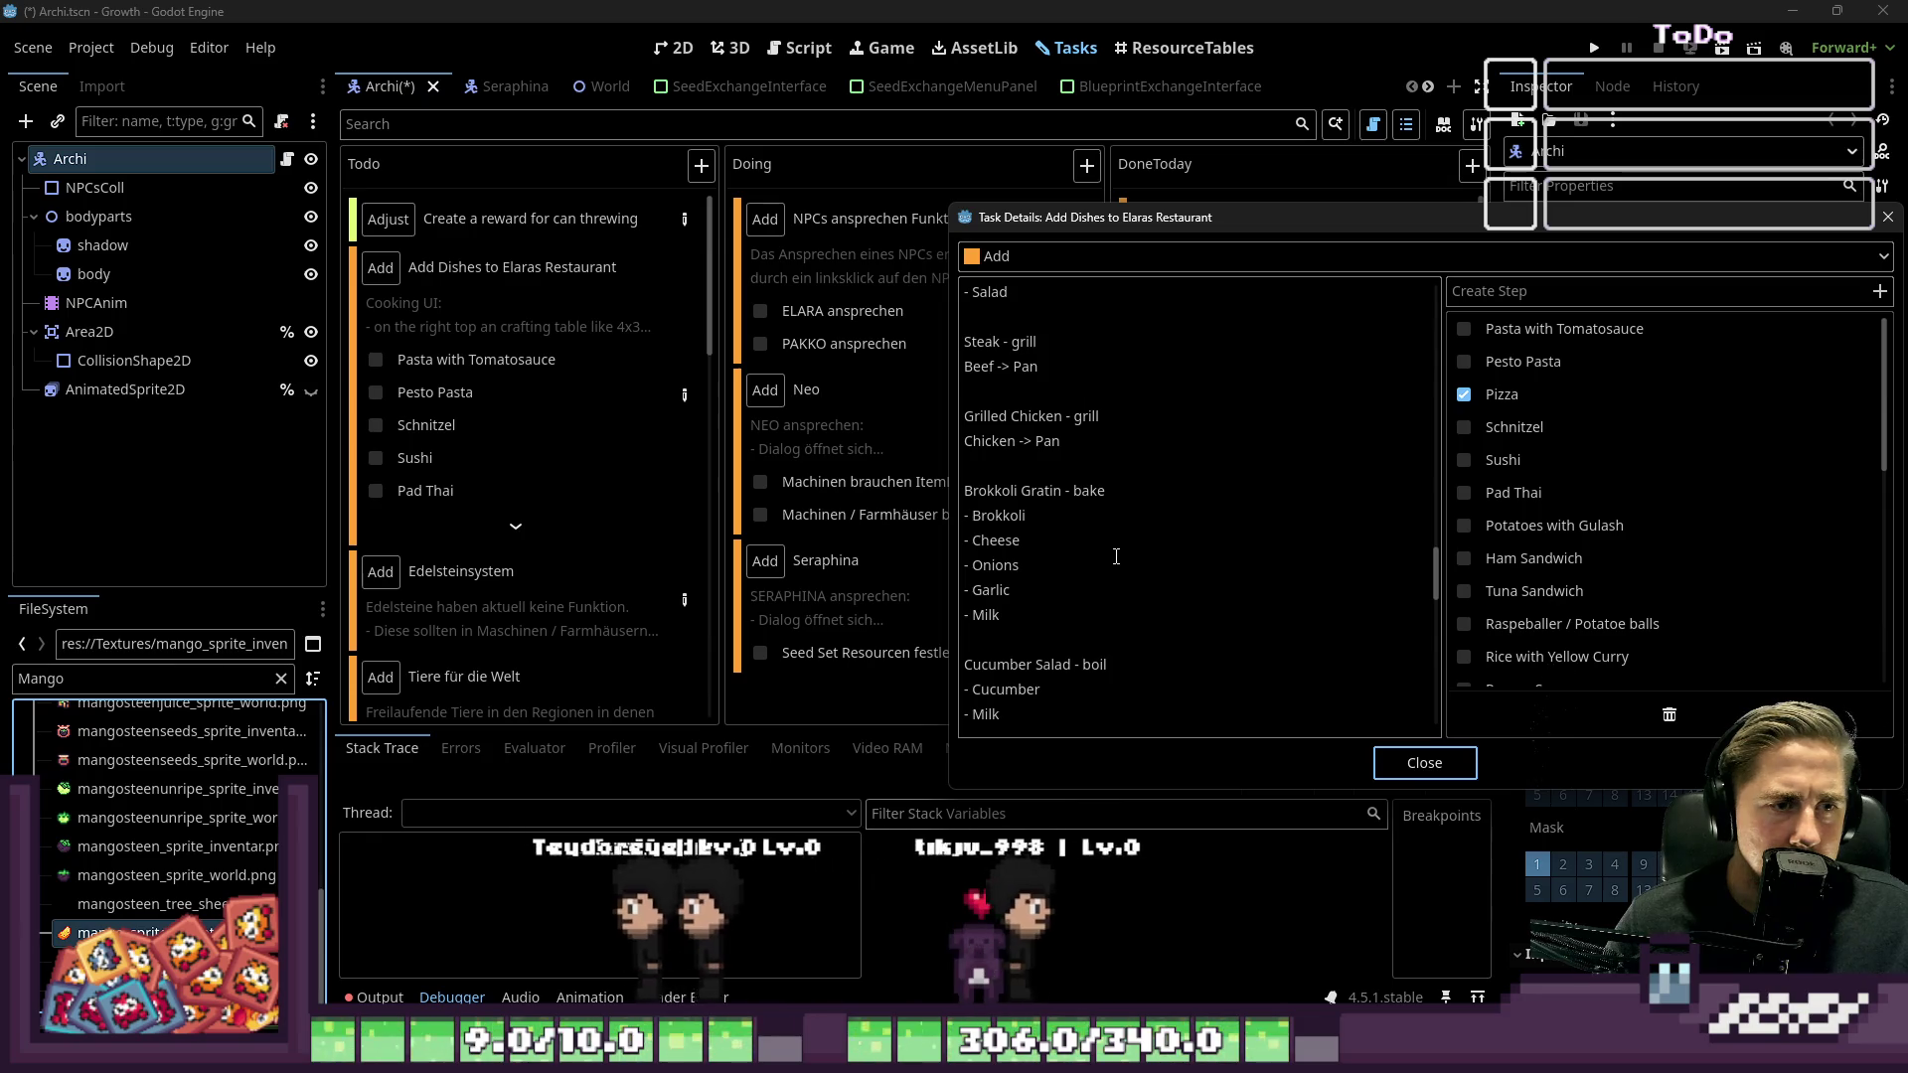
scroll(1033, 453, "up", 2)
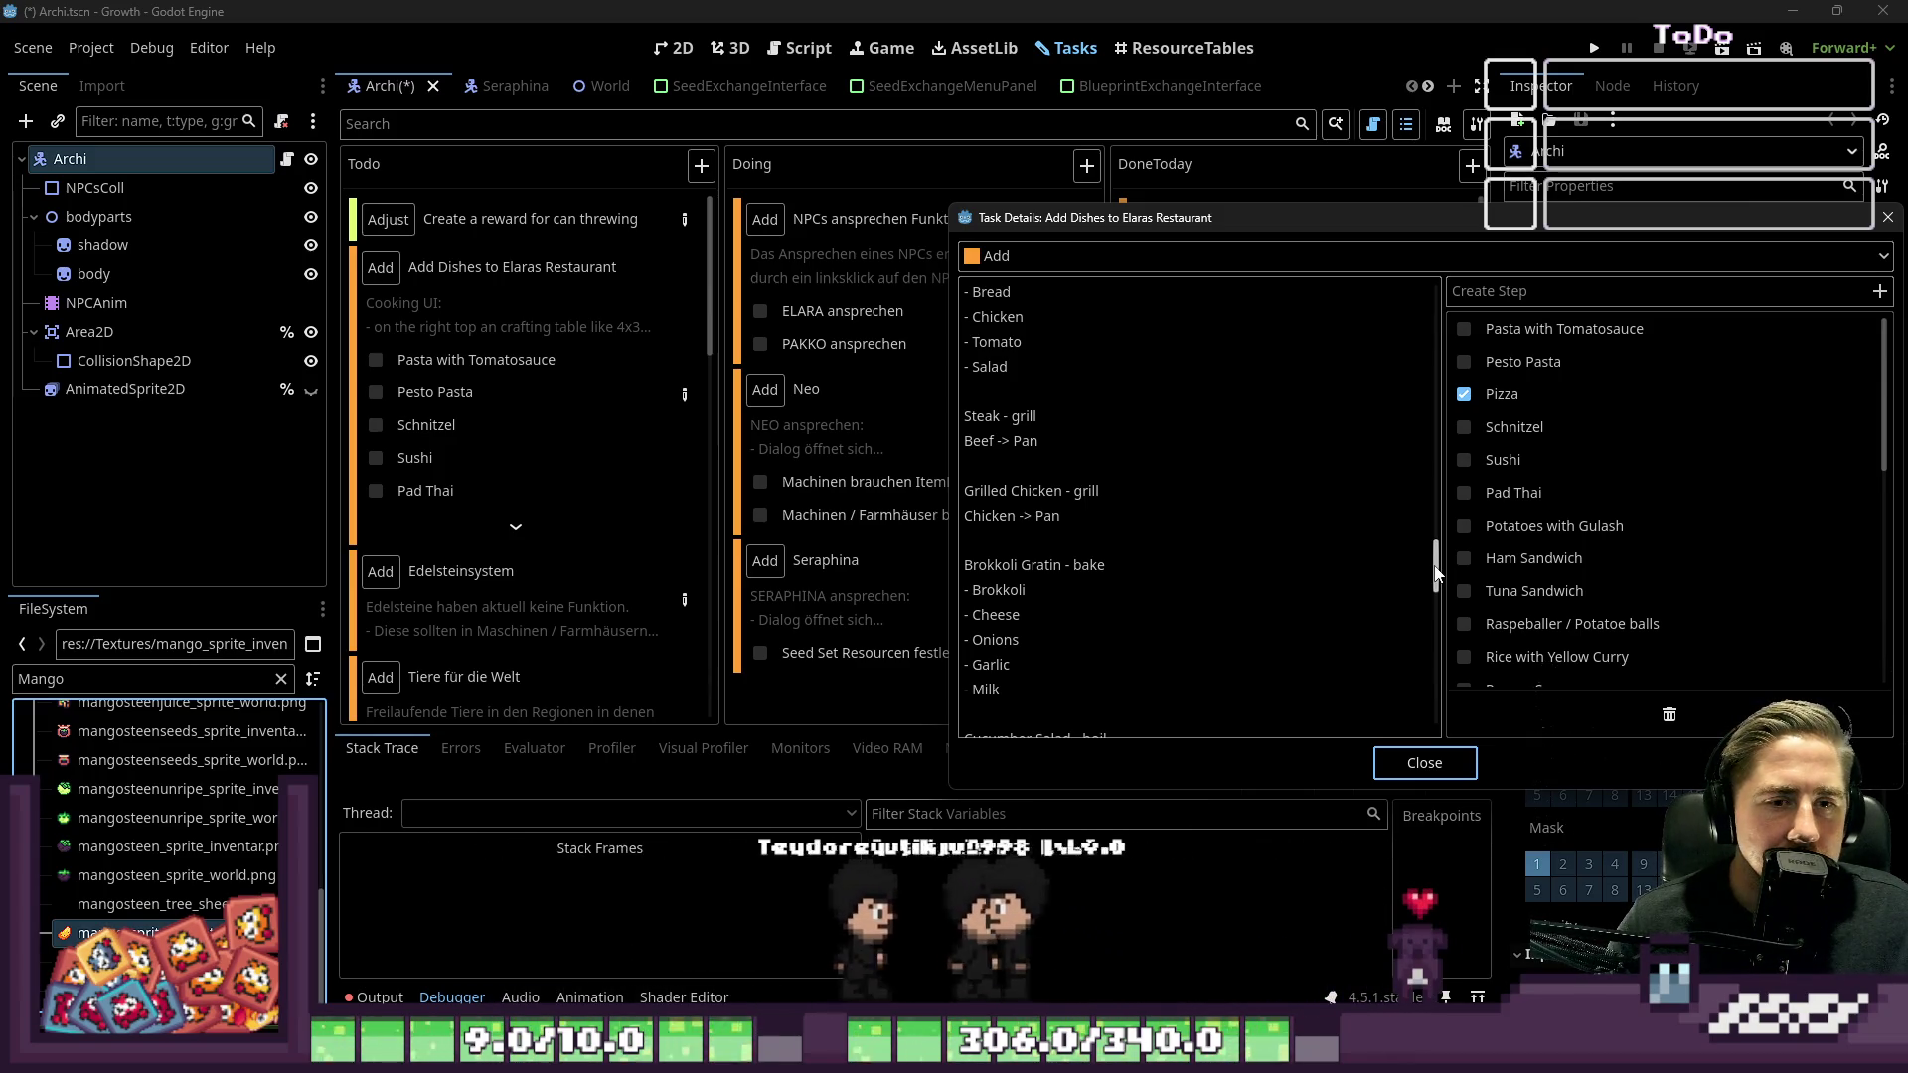
scroll(1436, 574, "up", 1)
scroll(1436, 574, "up", 4)
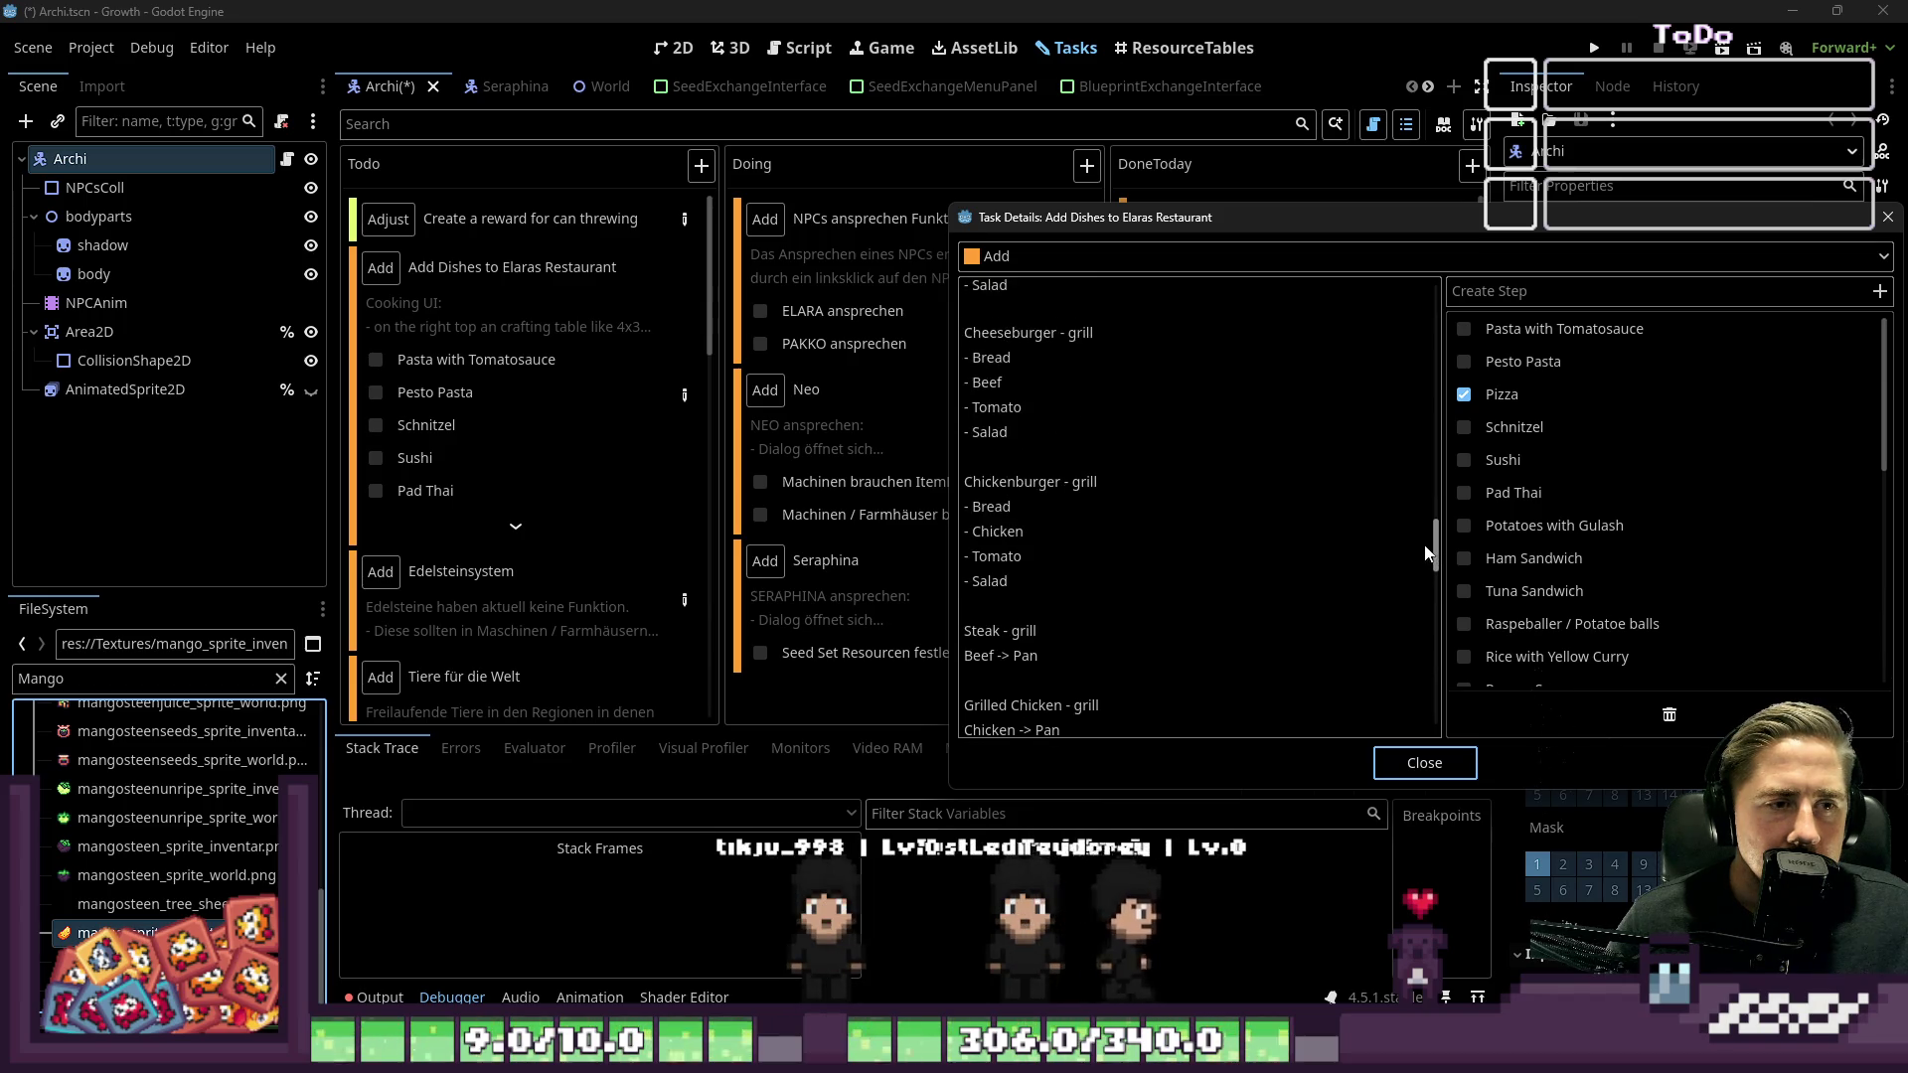
left_click(1138, 532)
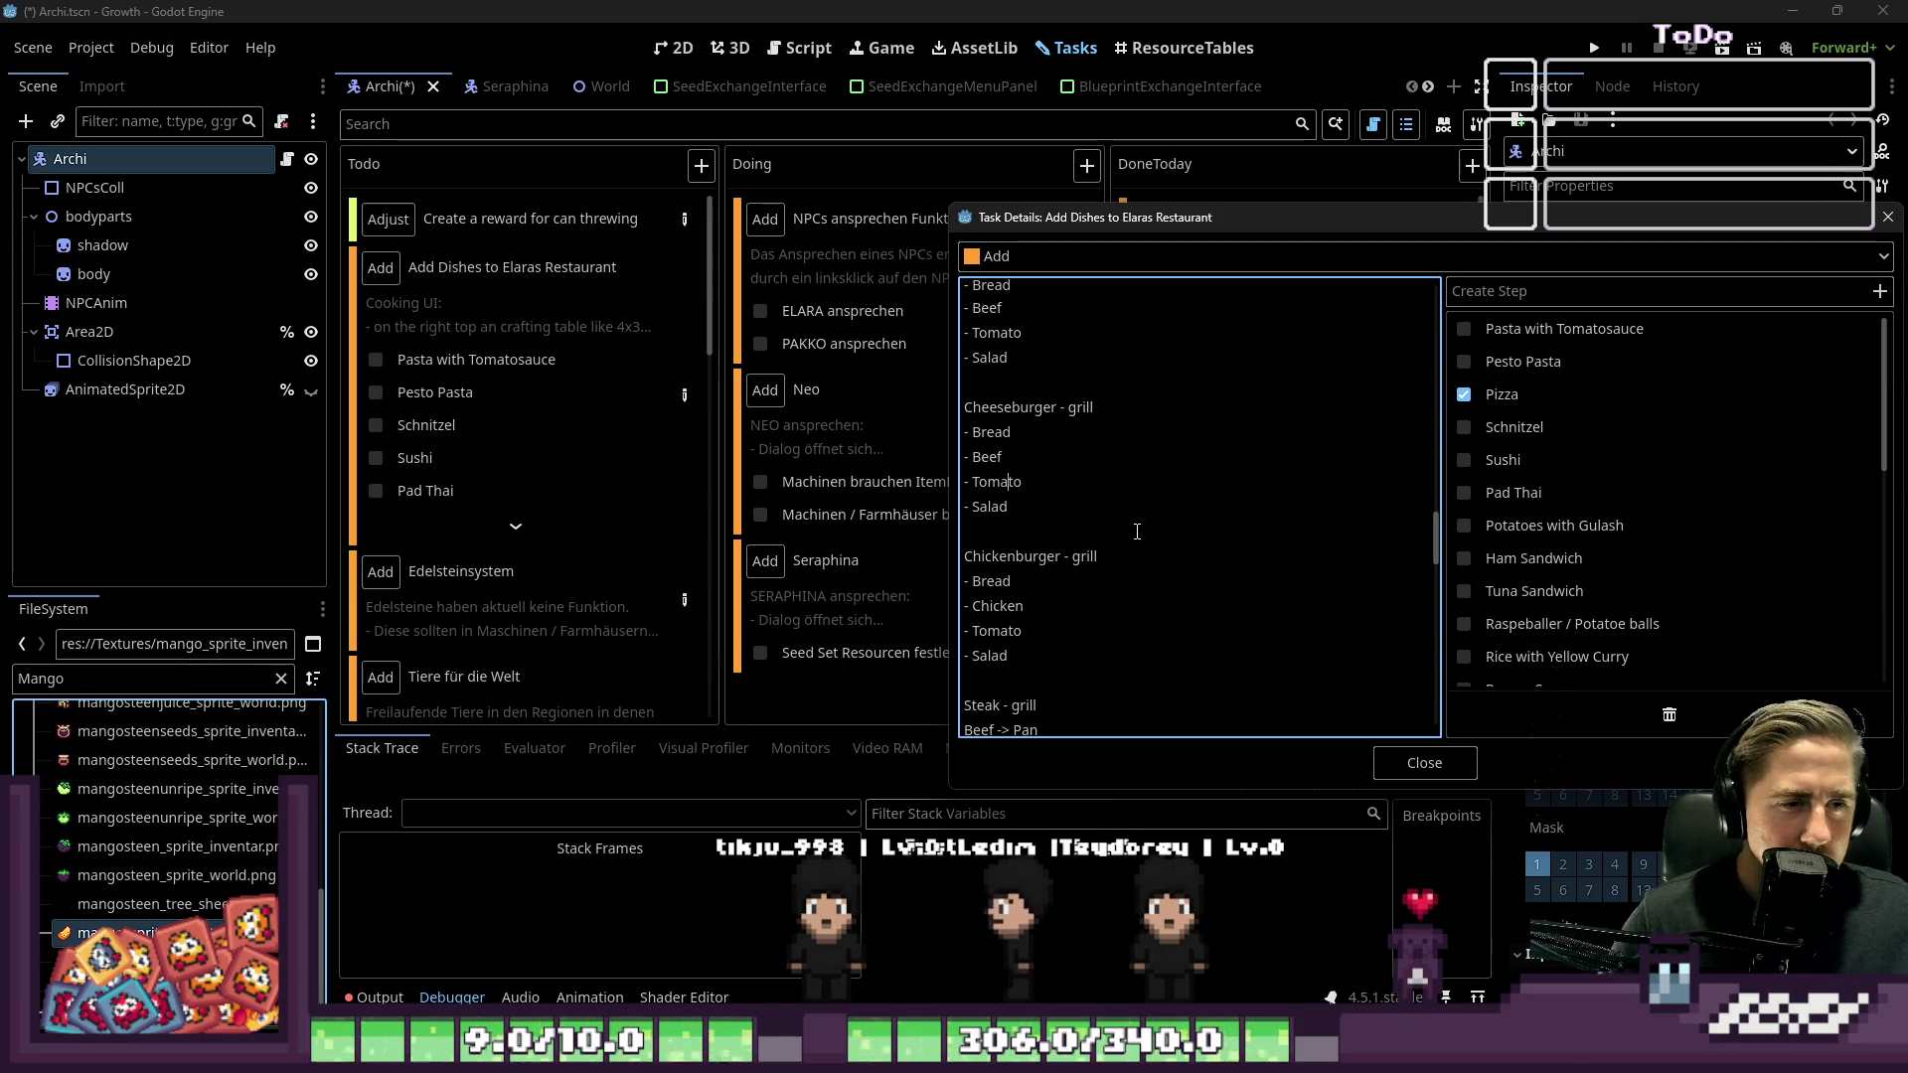
key("Up")
key("Up")
key("Up")
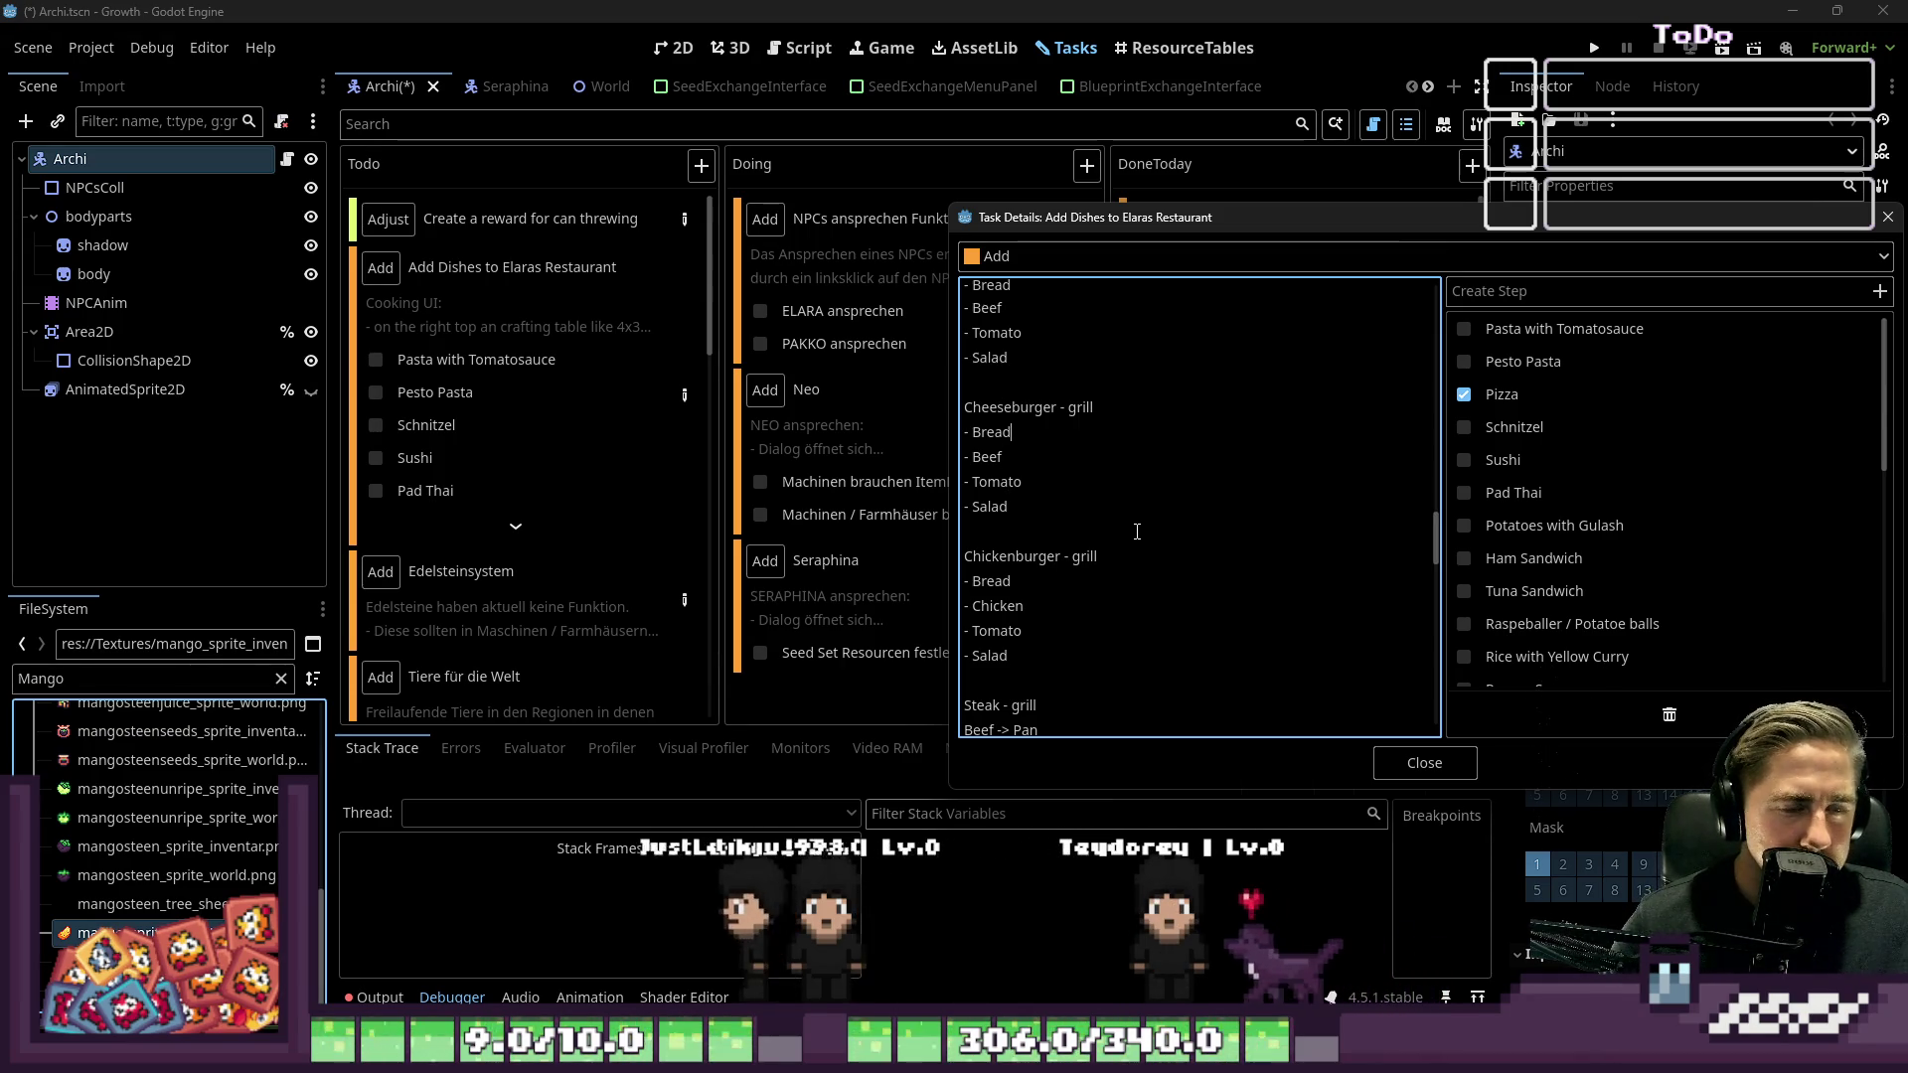
key("Down")
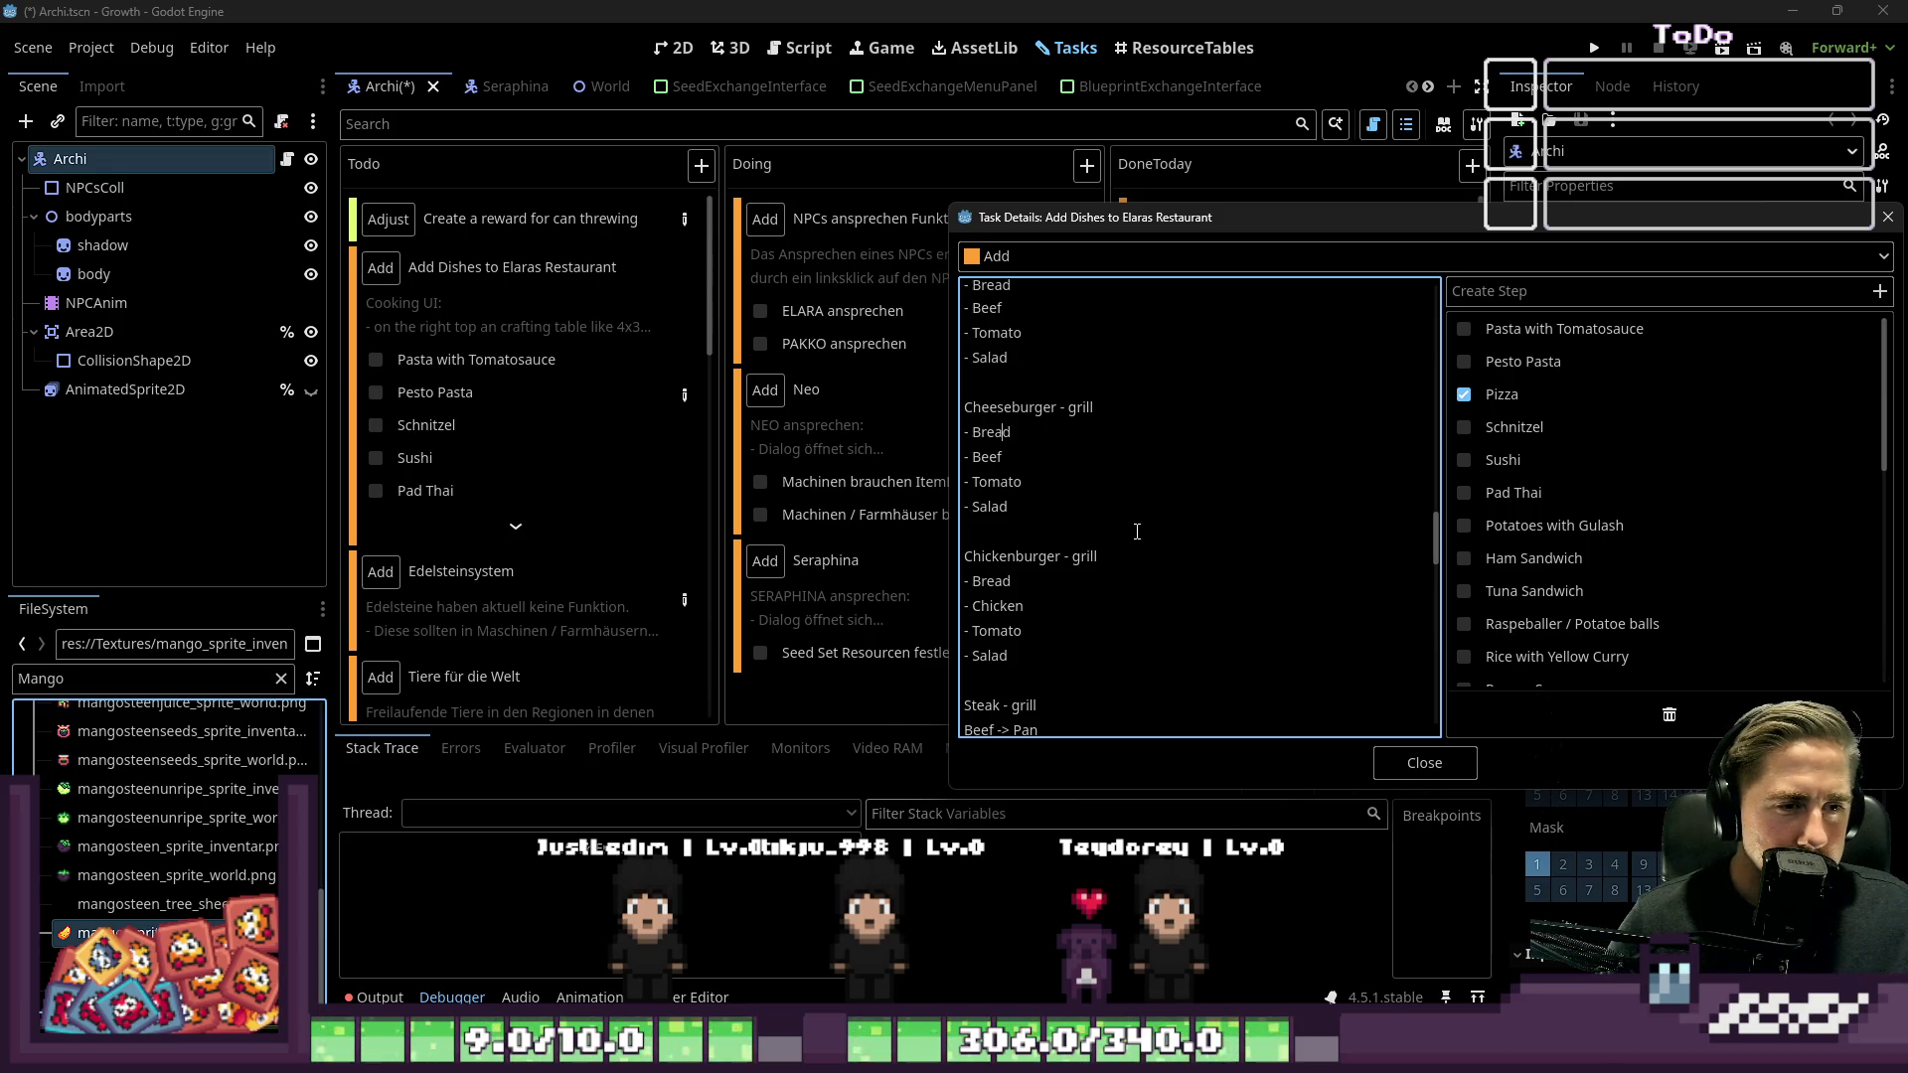
key("Right")
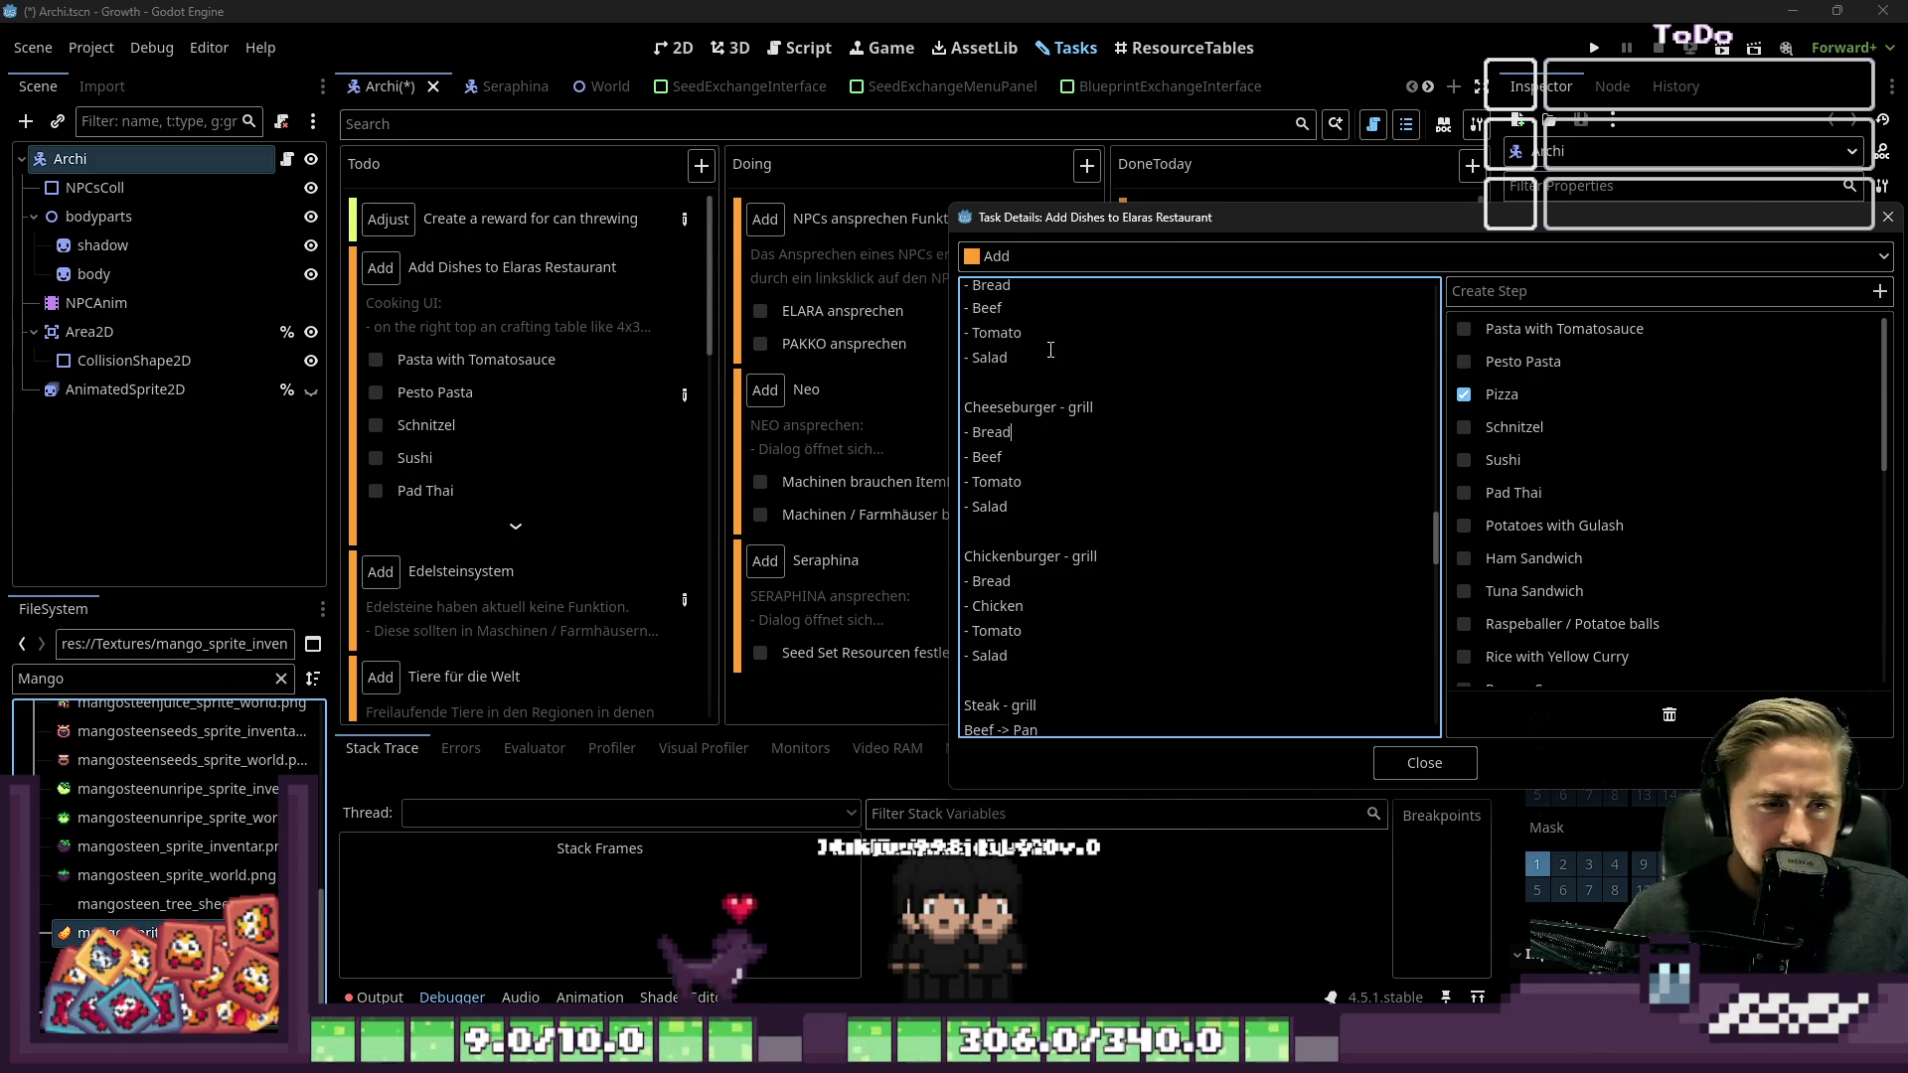
left_click(1177, 412)
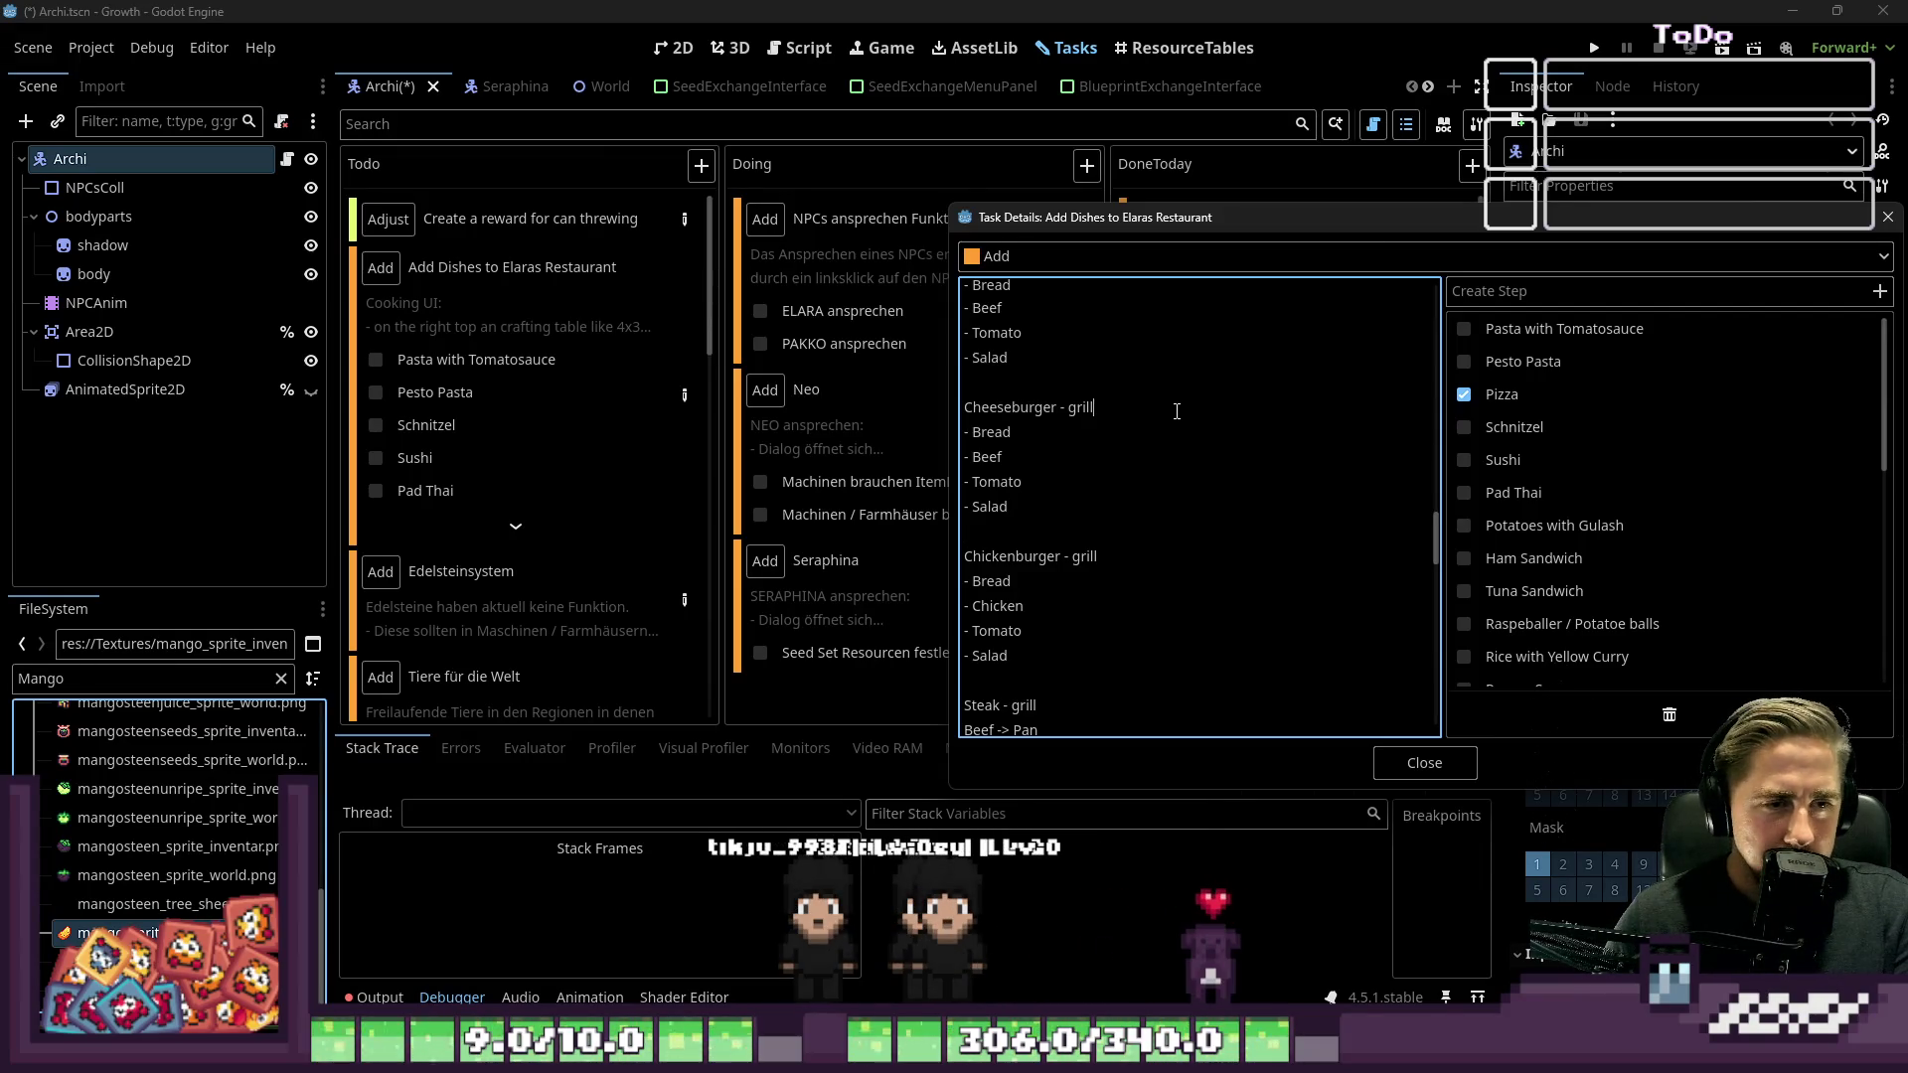
key("Down")
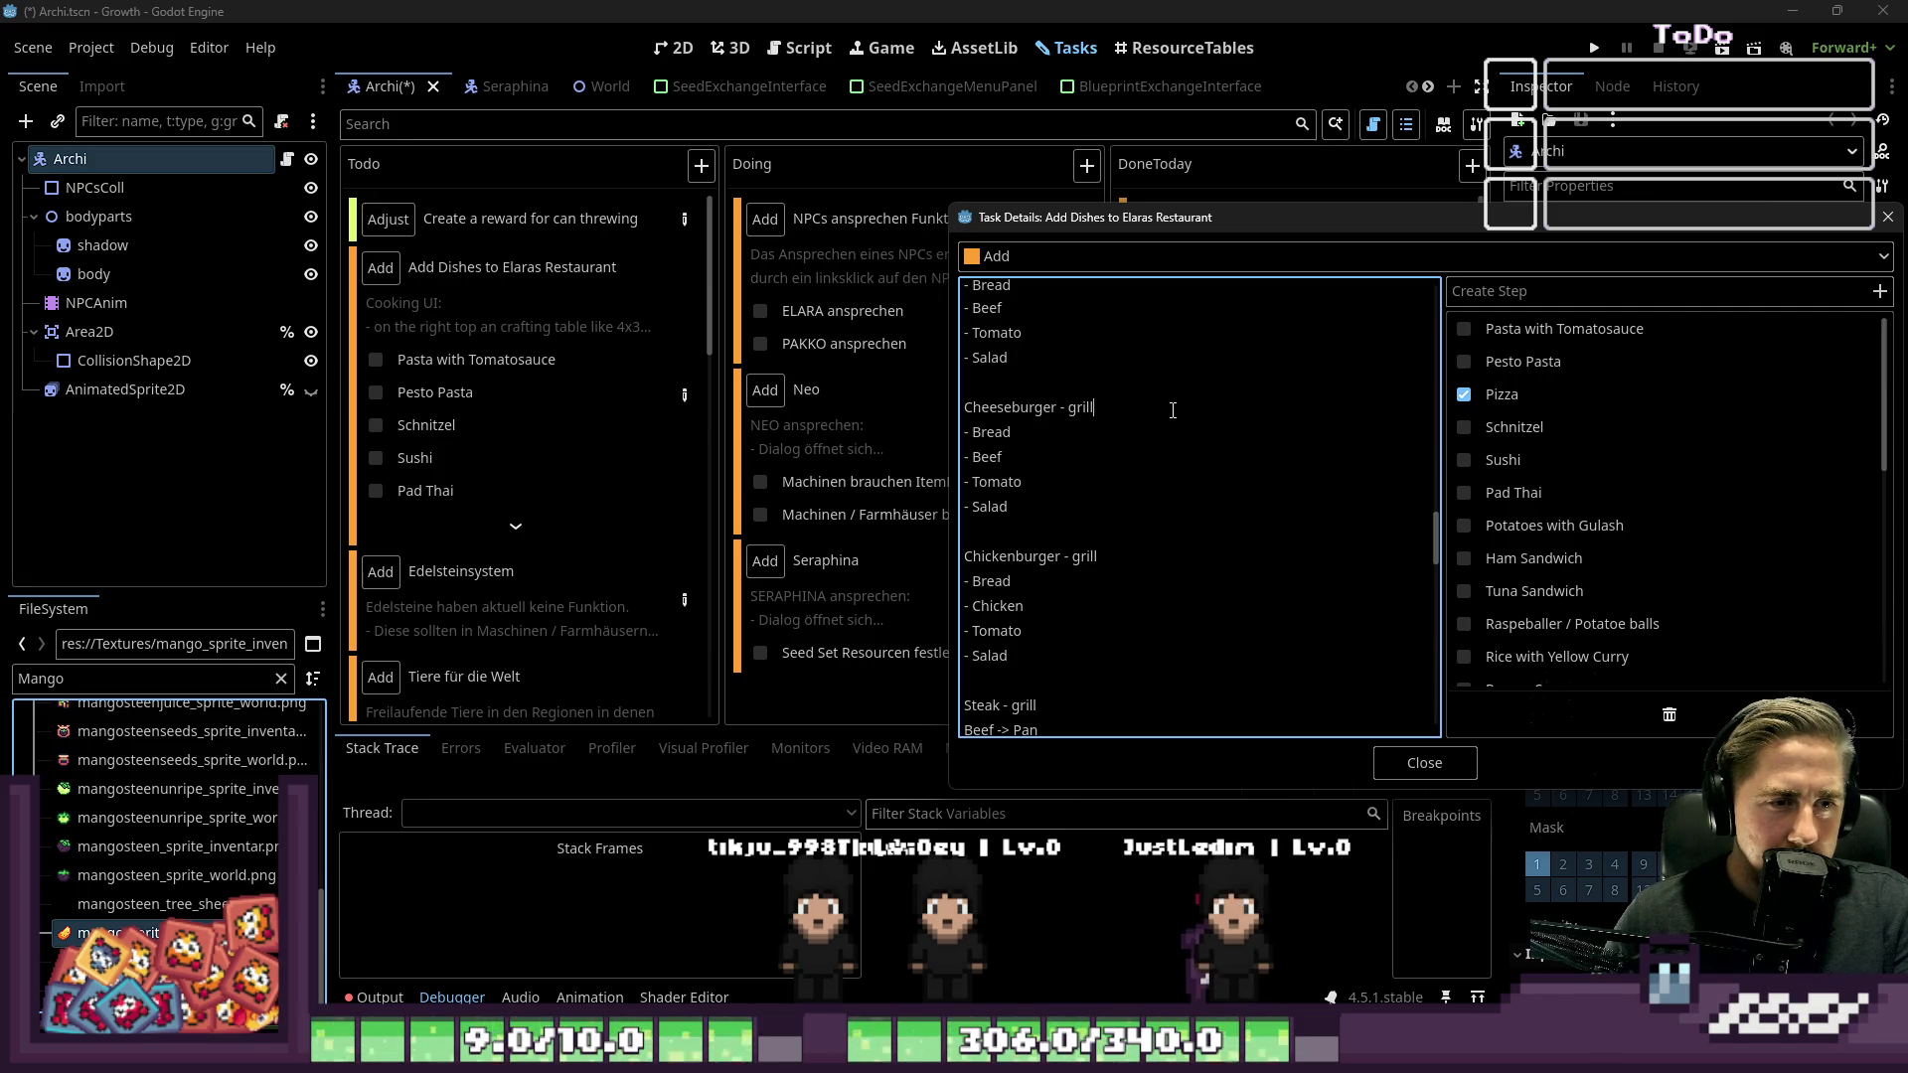
scroll(1160, 407, "up", 2)
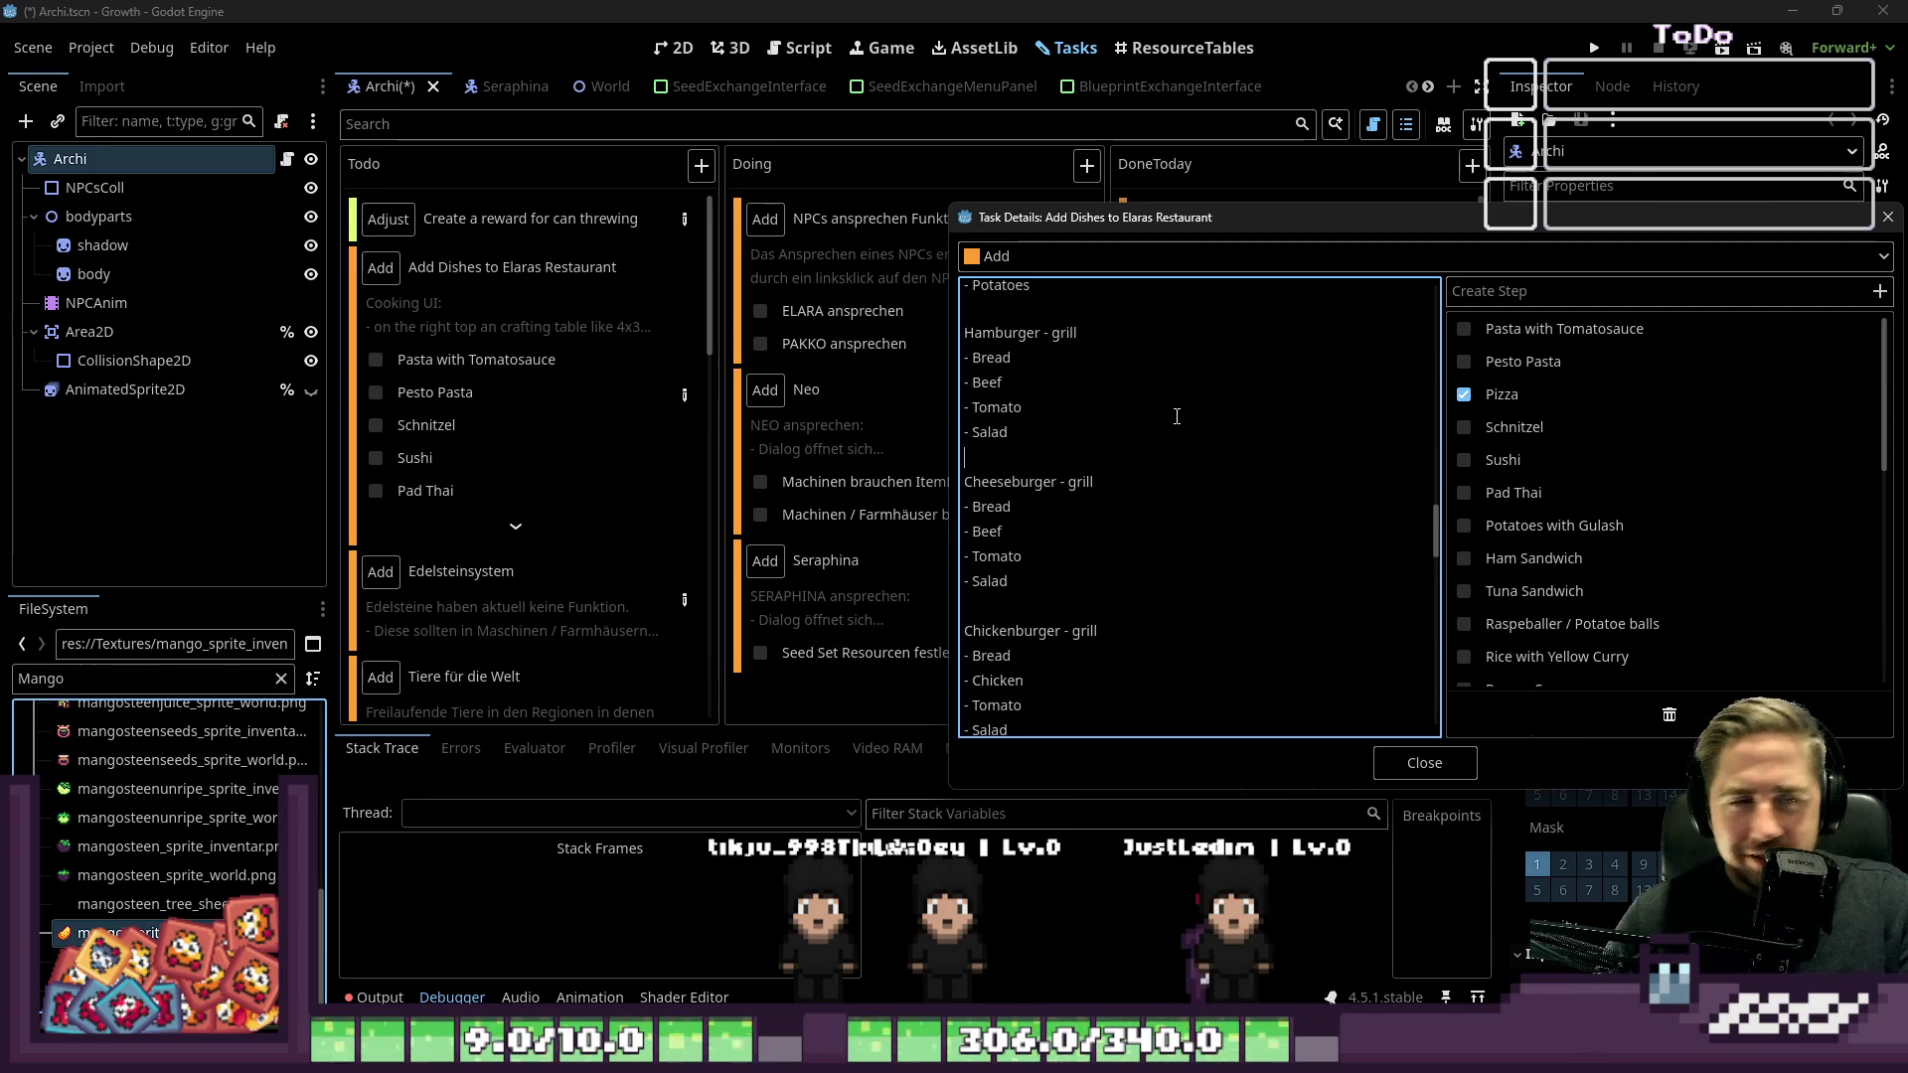
left_click(1016, 387)
scroll(1093, 408, "up", 1)
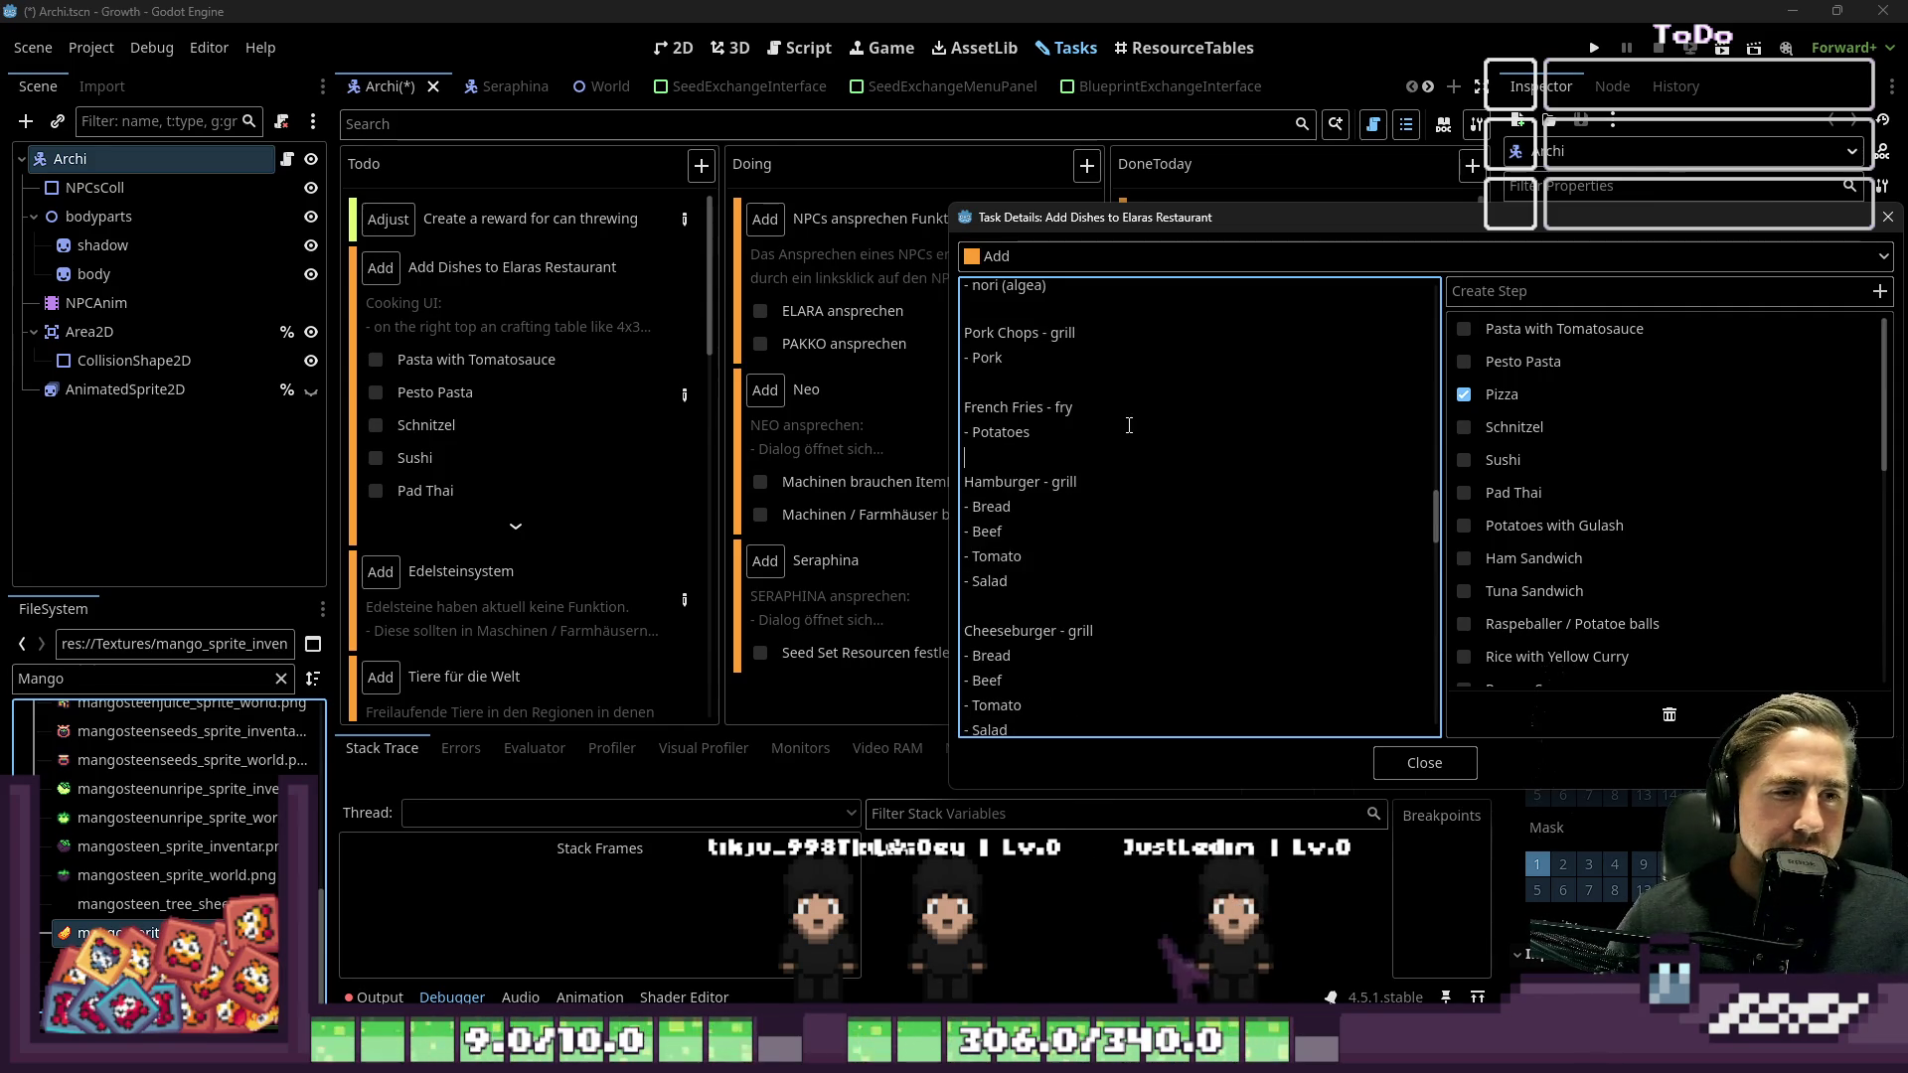
left_click(1126, 534)
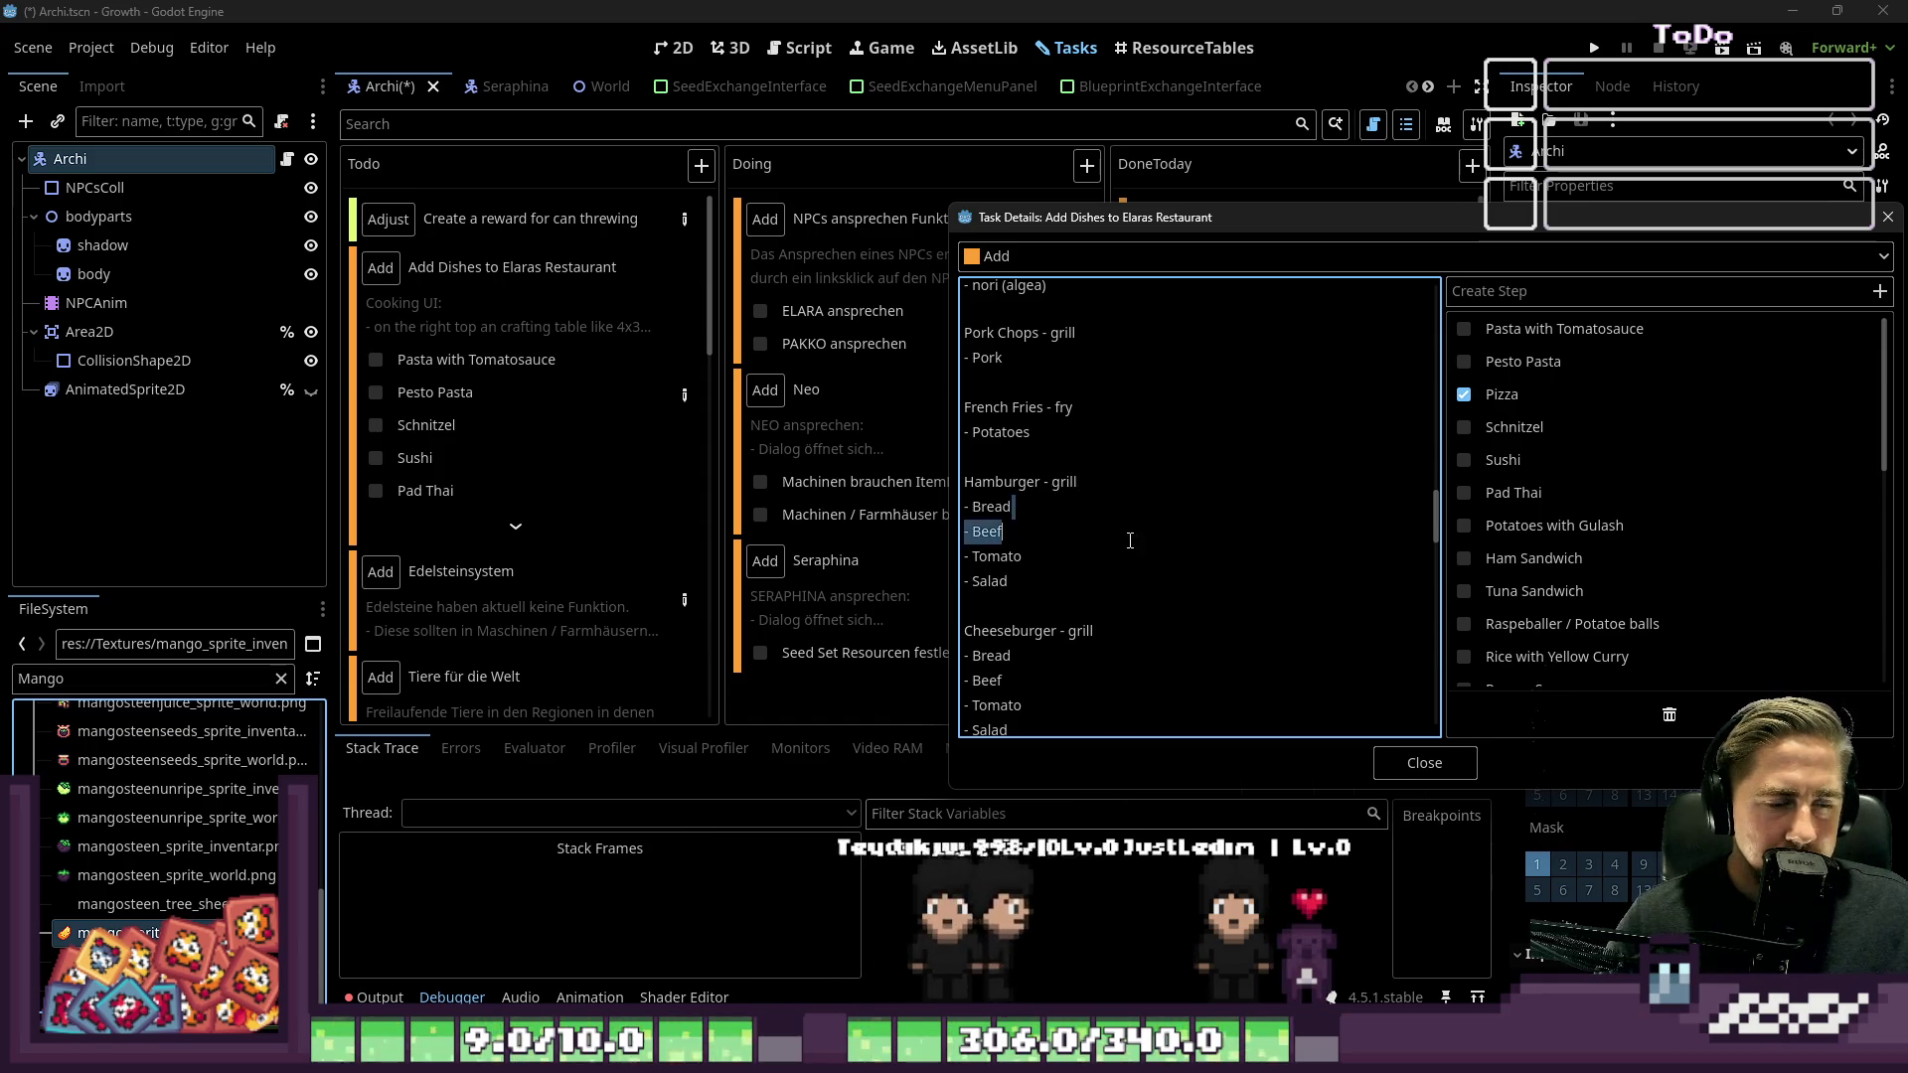
left_click(1112, 592)
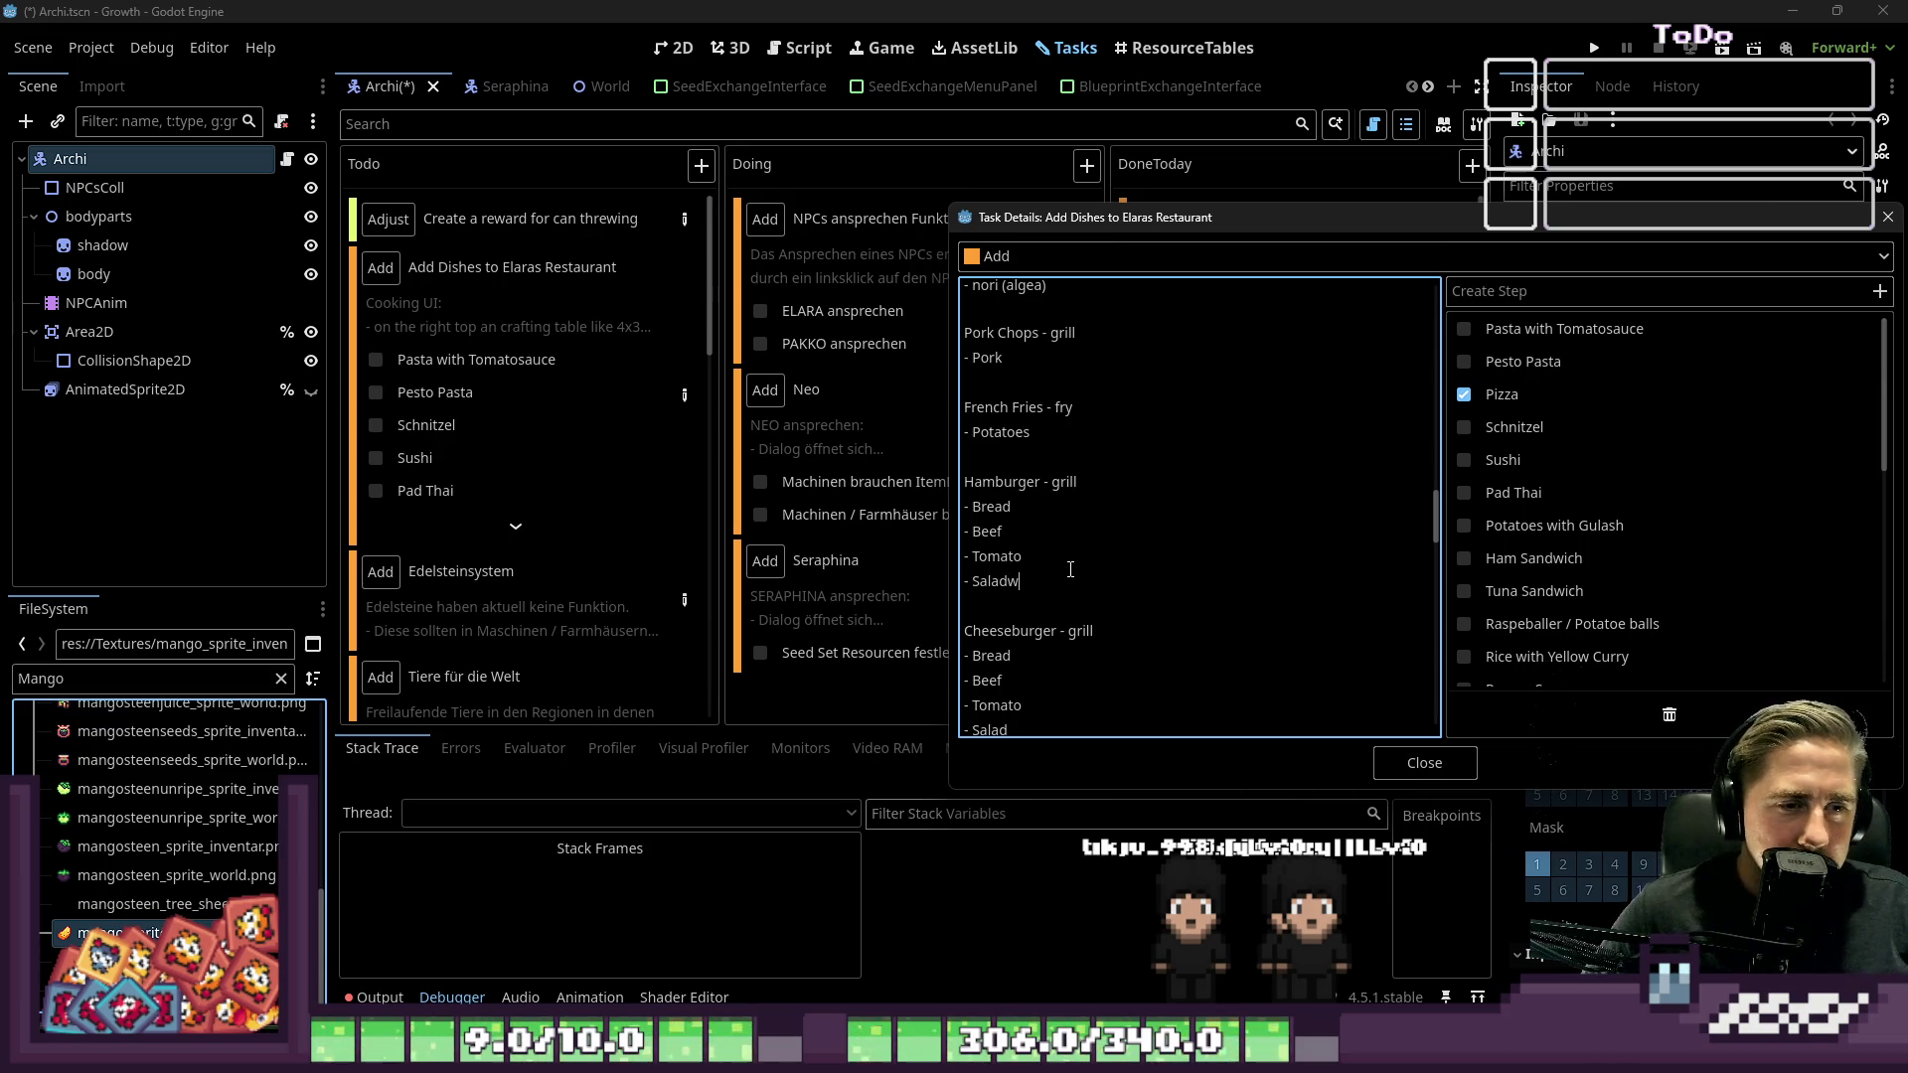
key("Up")
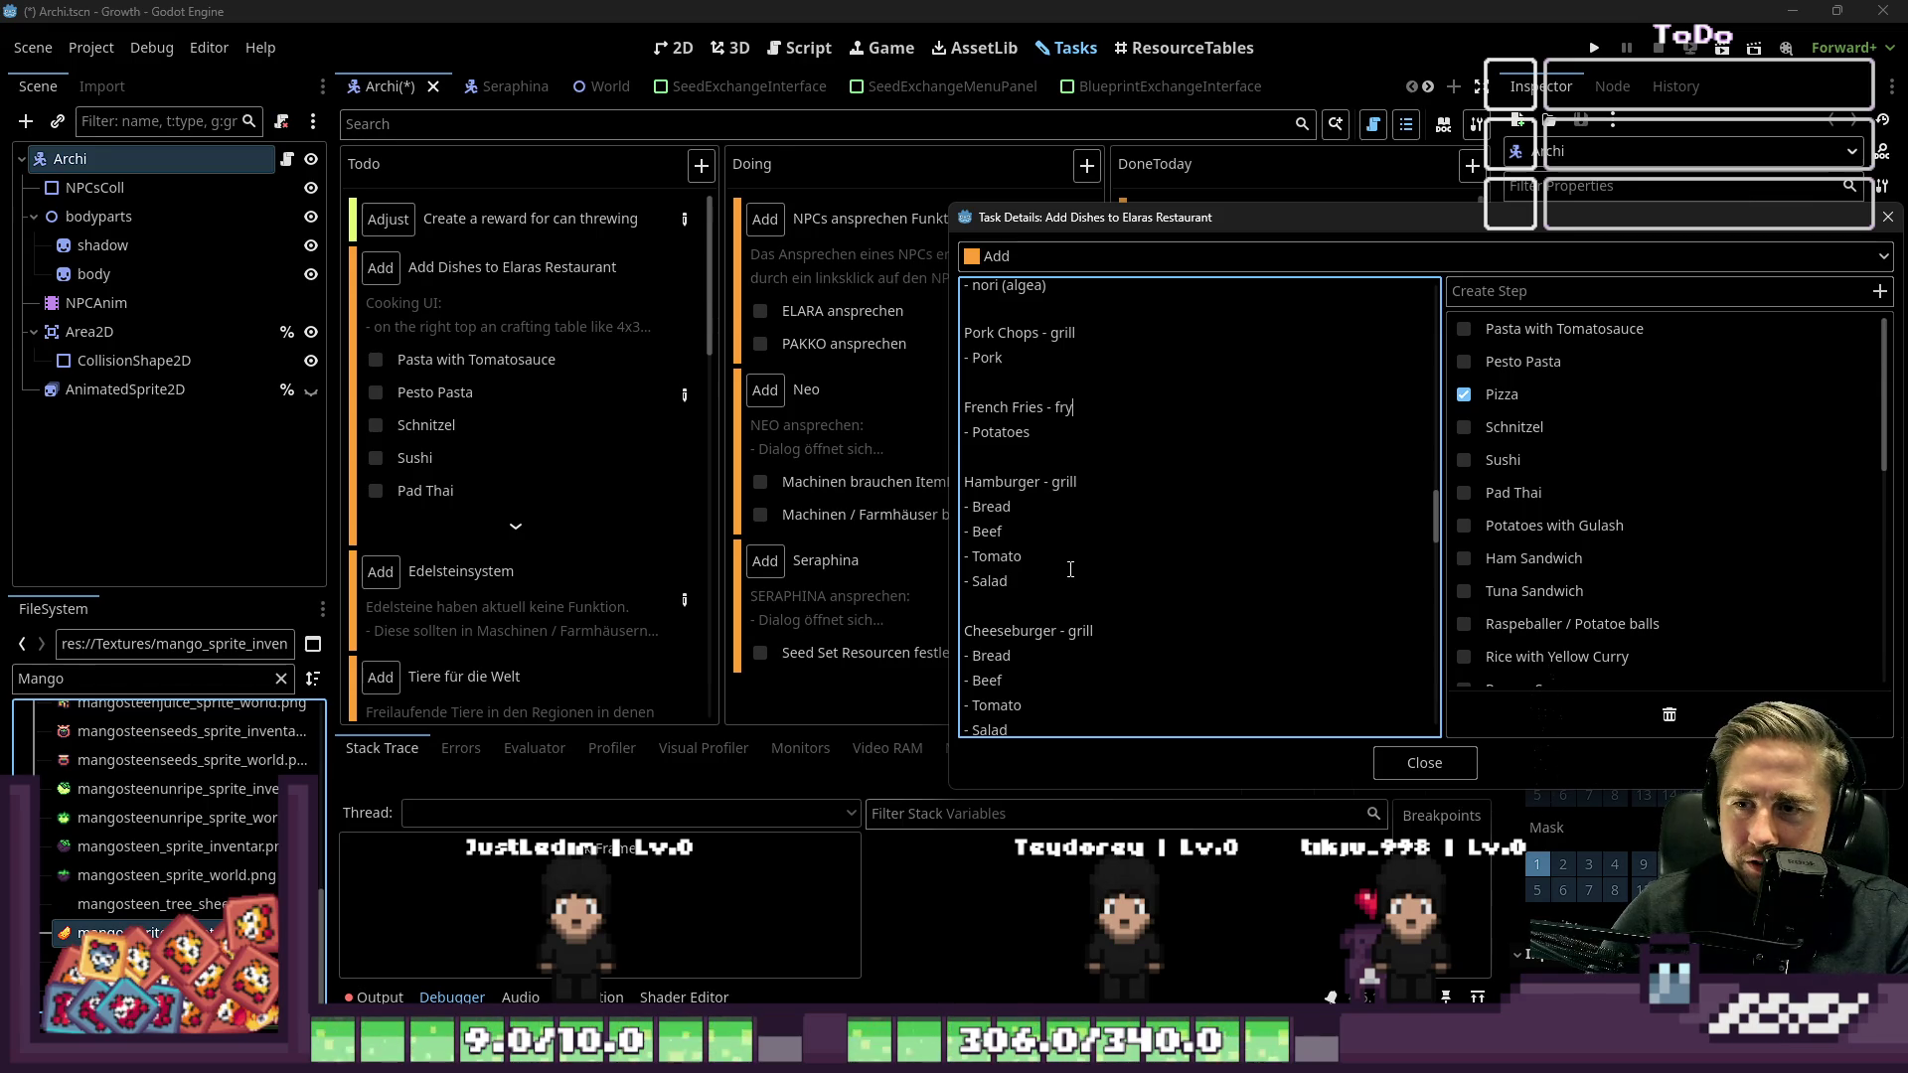
scroll(1070, 569, "up", 2)
key("Left")
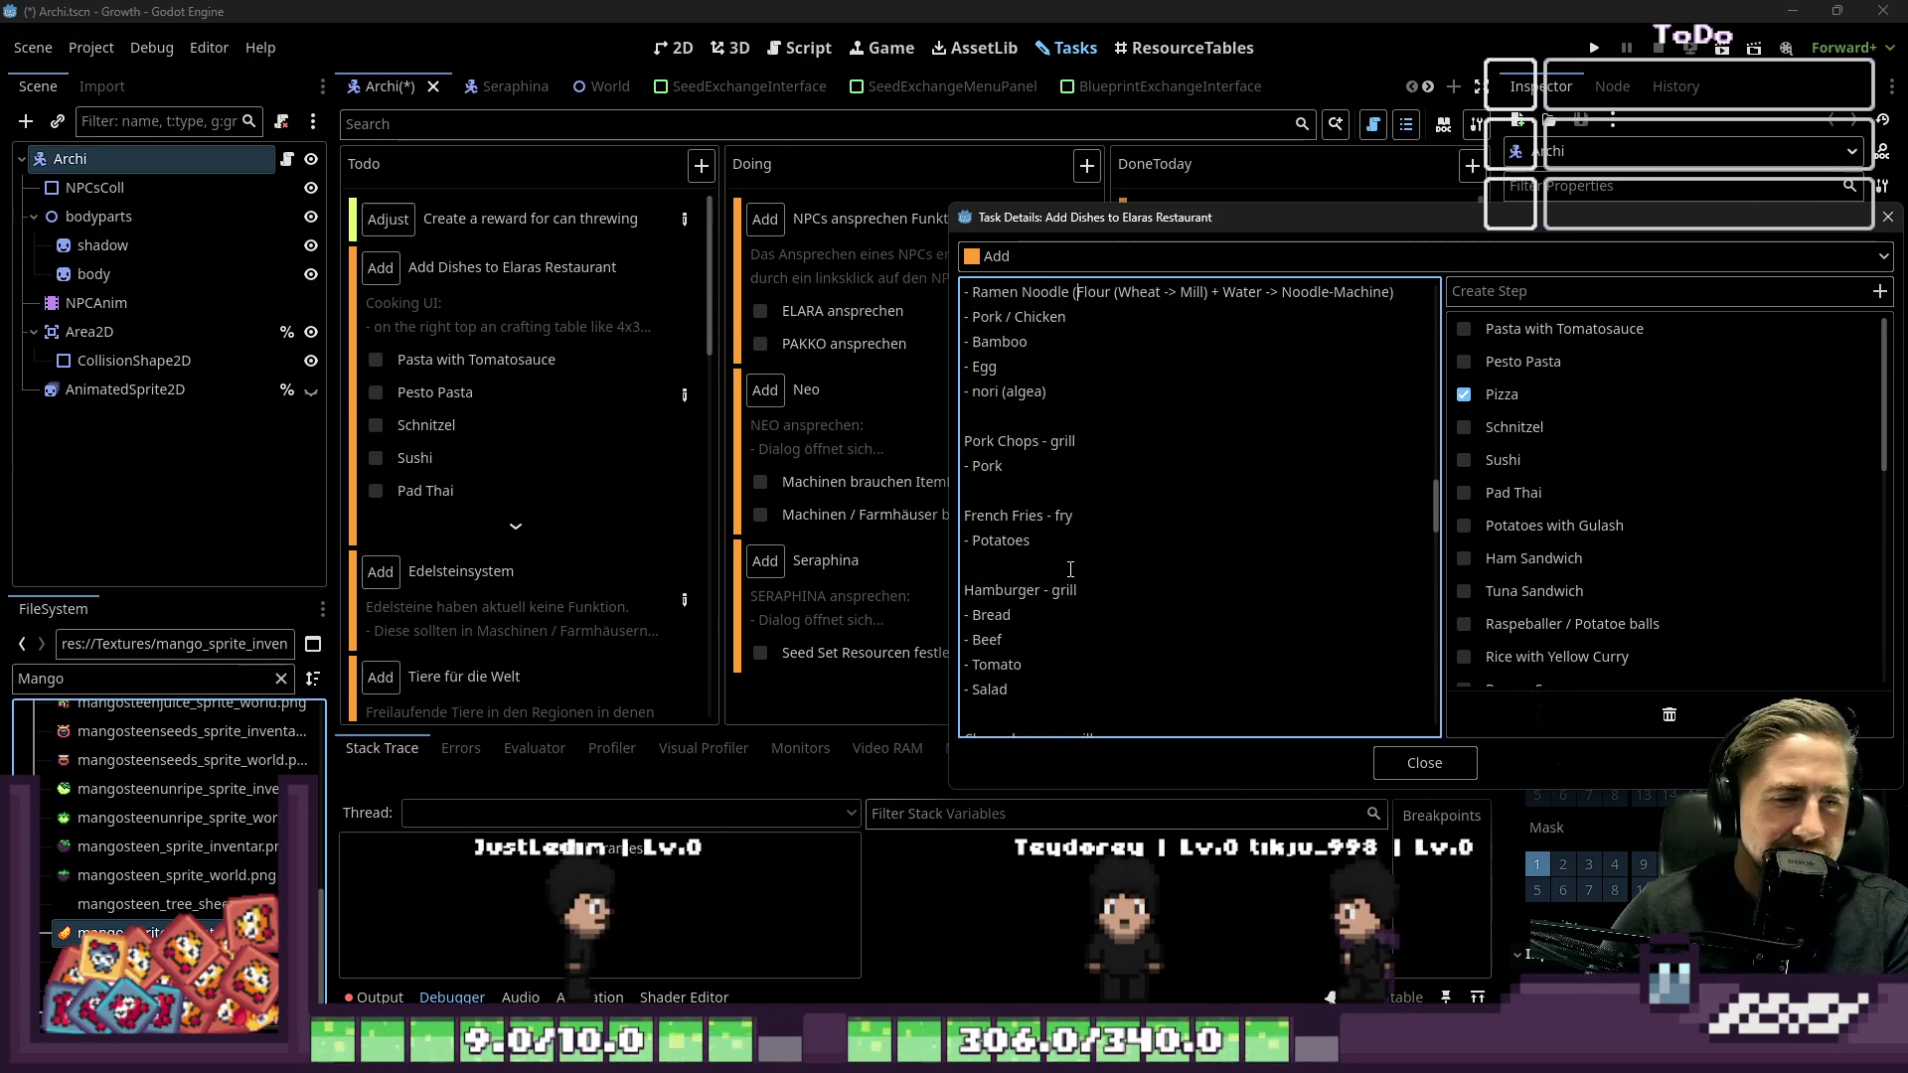
scroll(1070, 569, "up", 3)
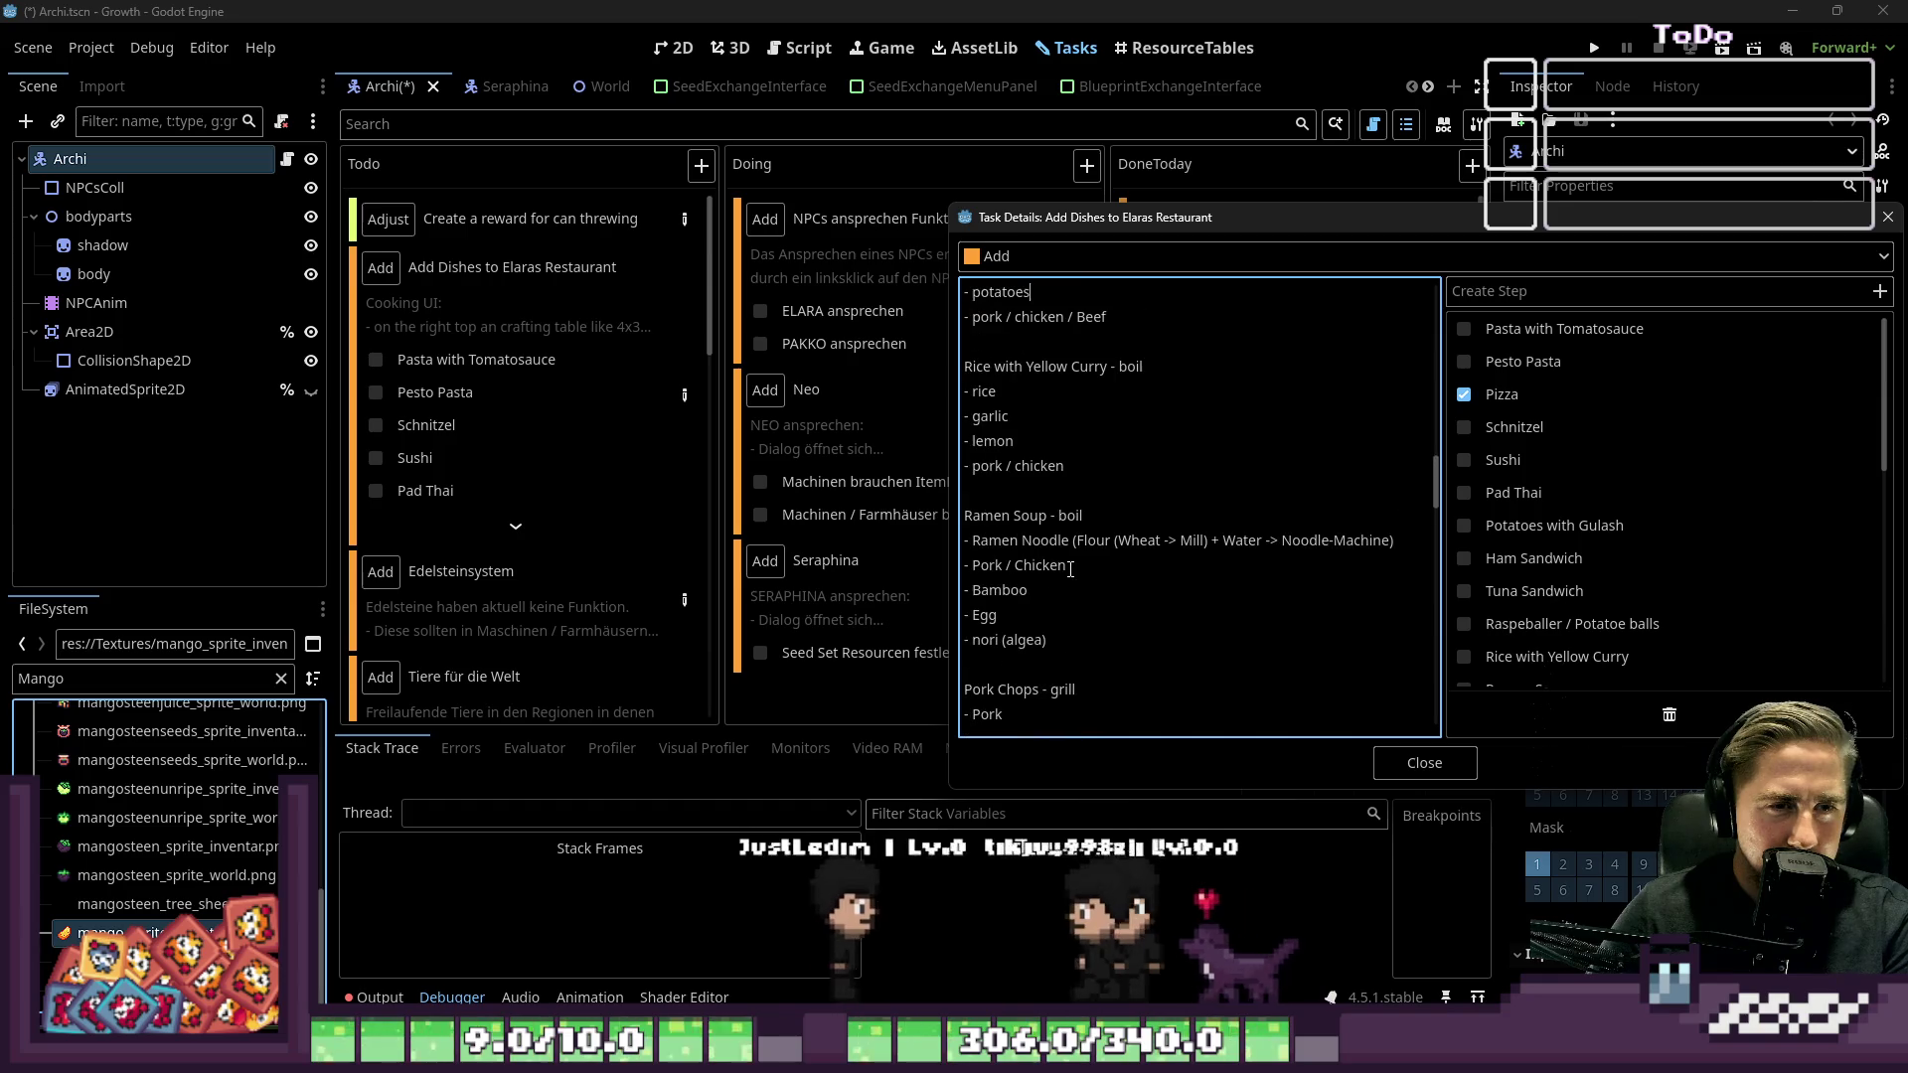
key("Up")
key("Up")
key("Up")
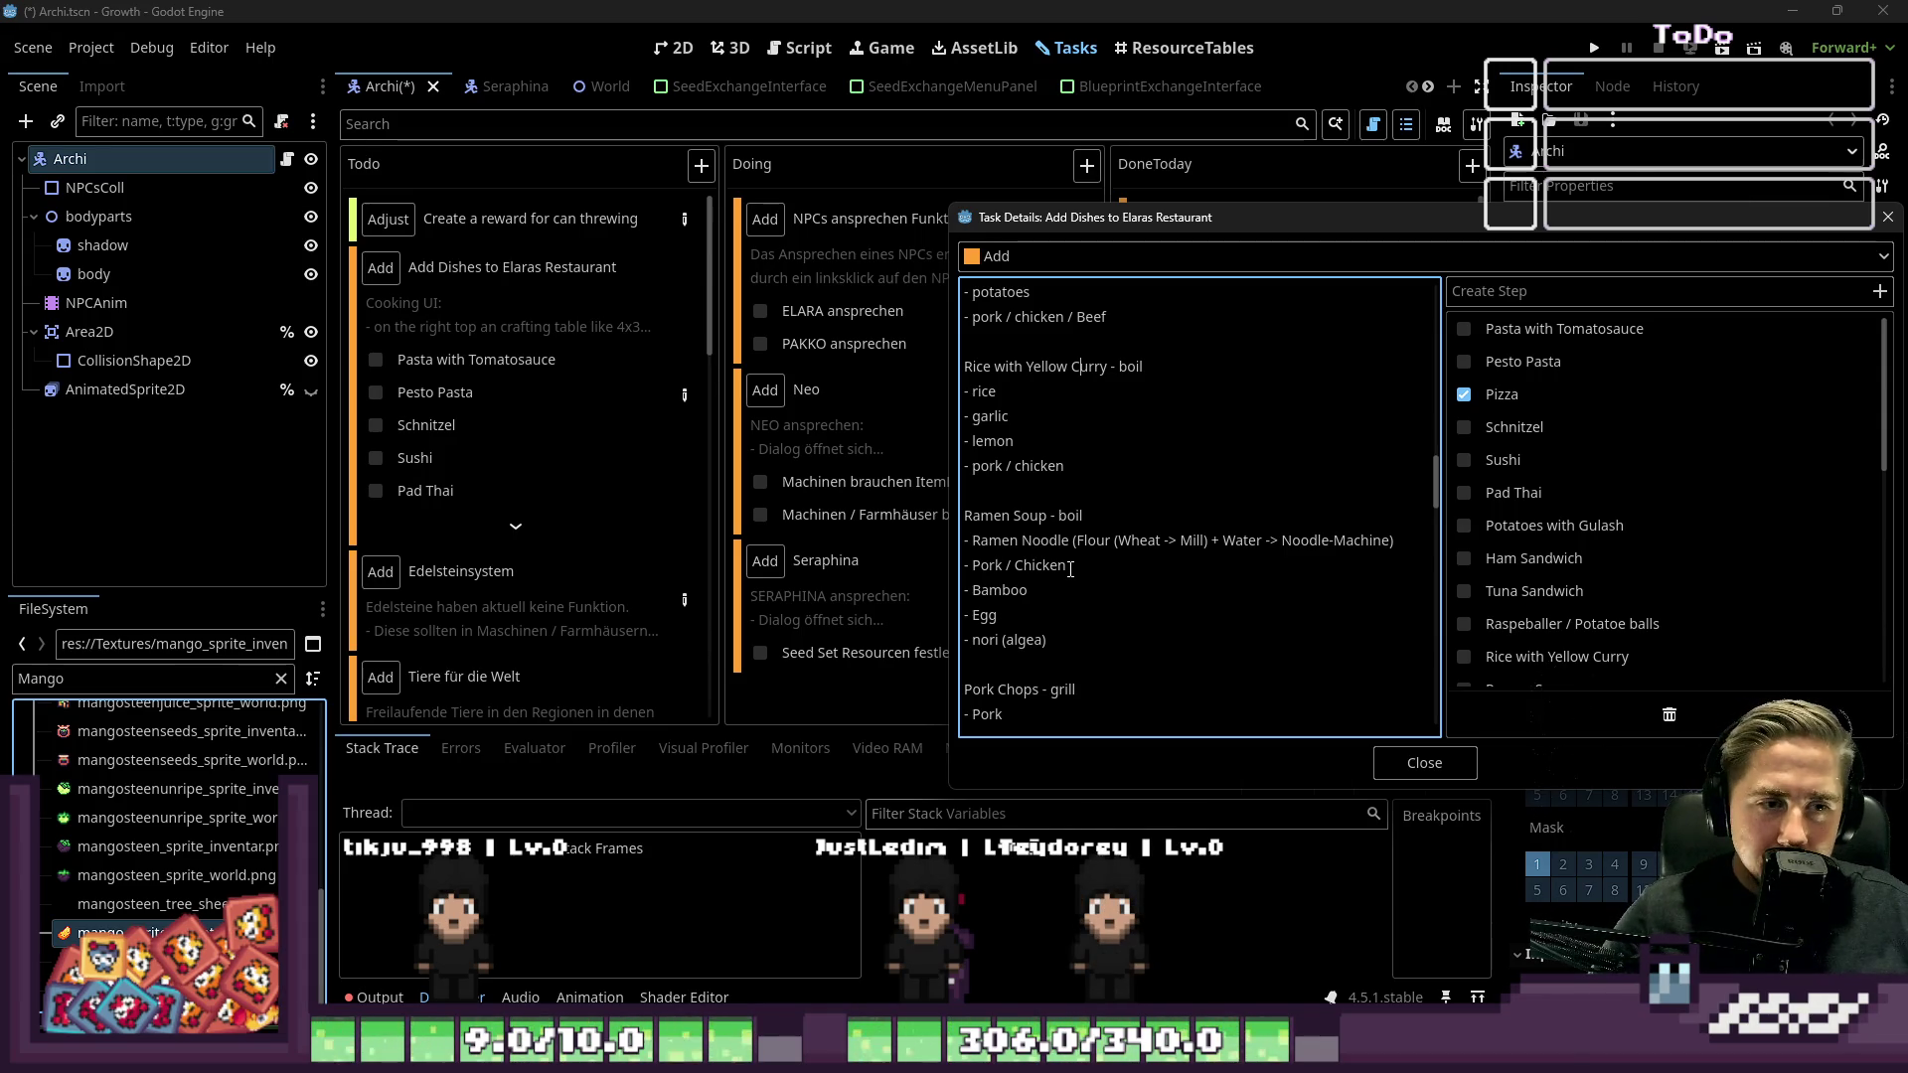
scroll(1033, 355, "up", 2)
scroll(1029, 398, "up", 2)
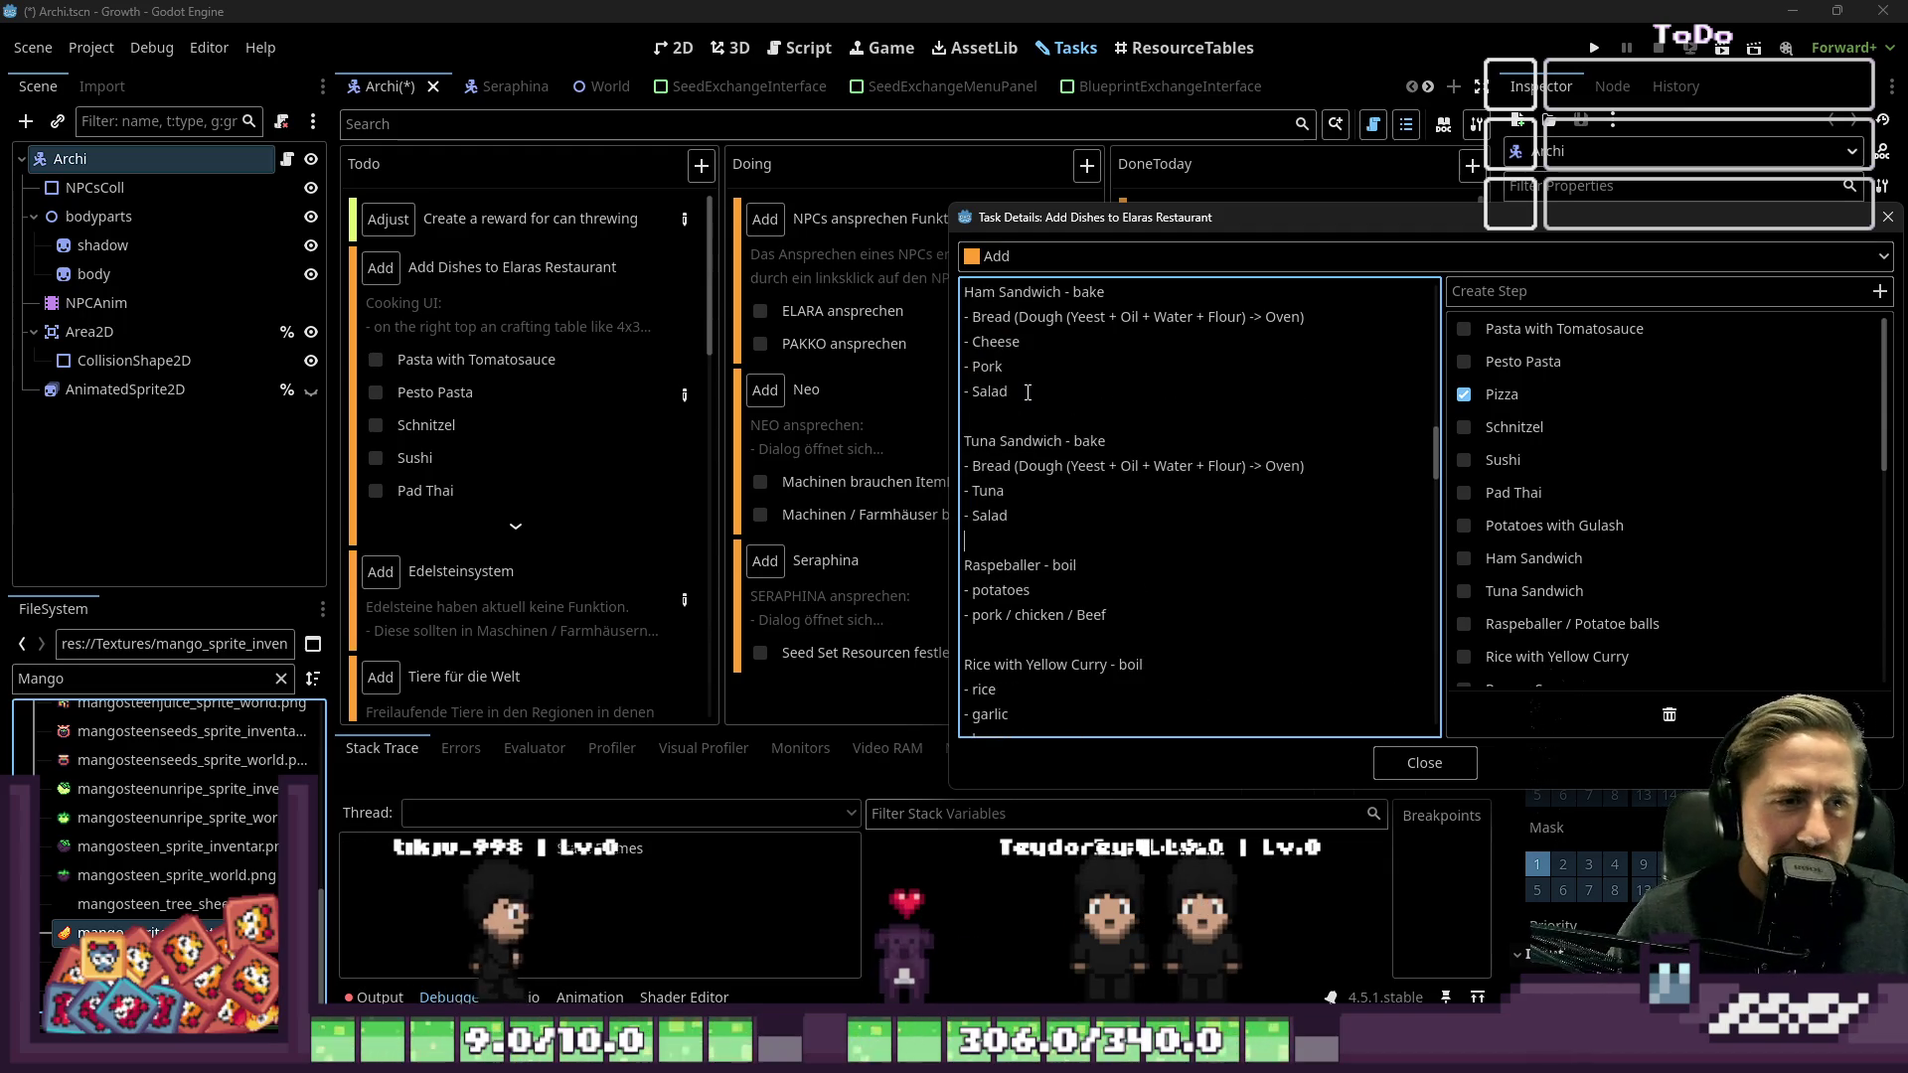
double_click(1027, 438)
left_click(1034, 417)
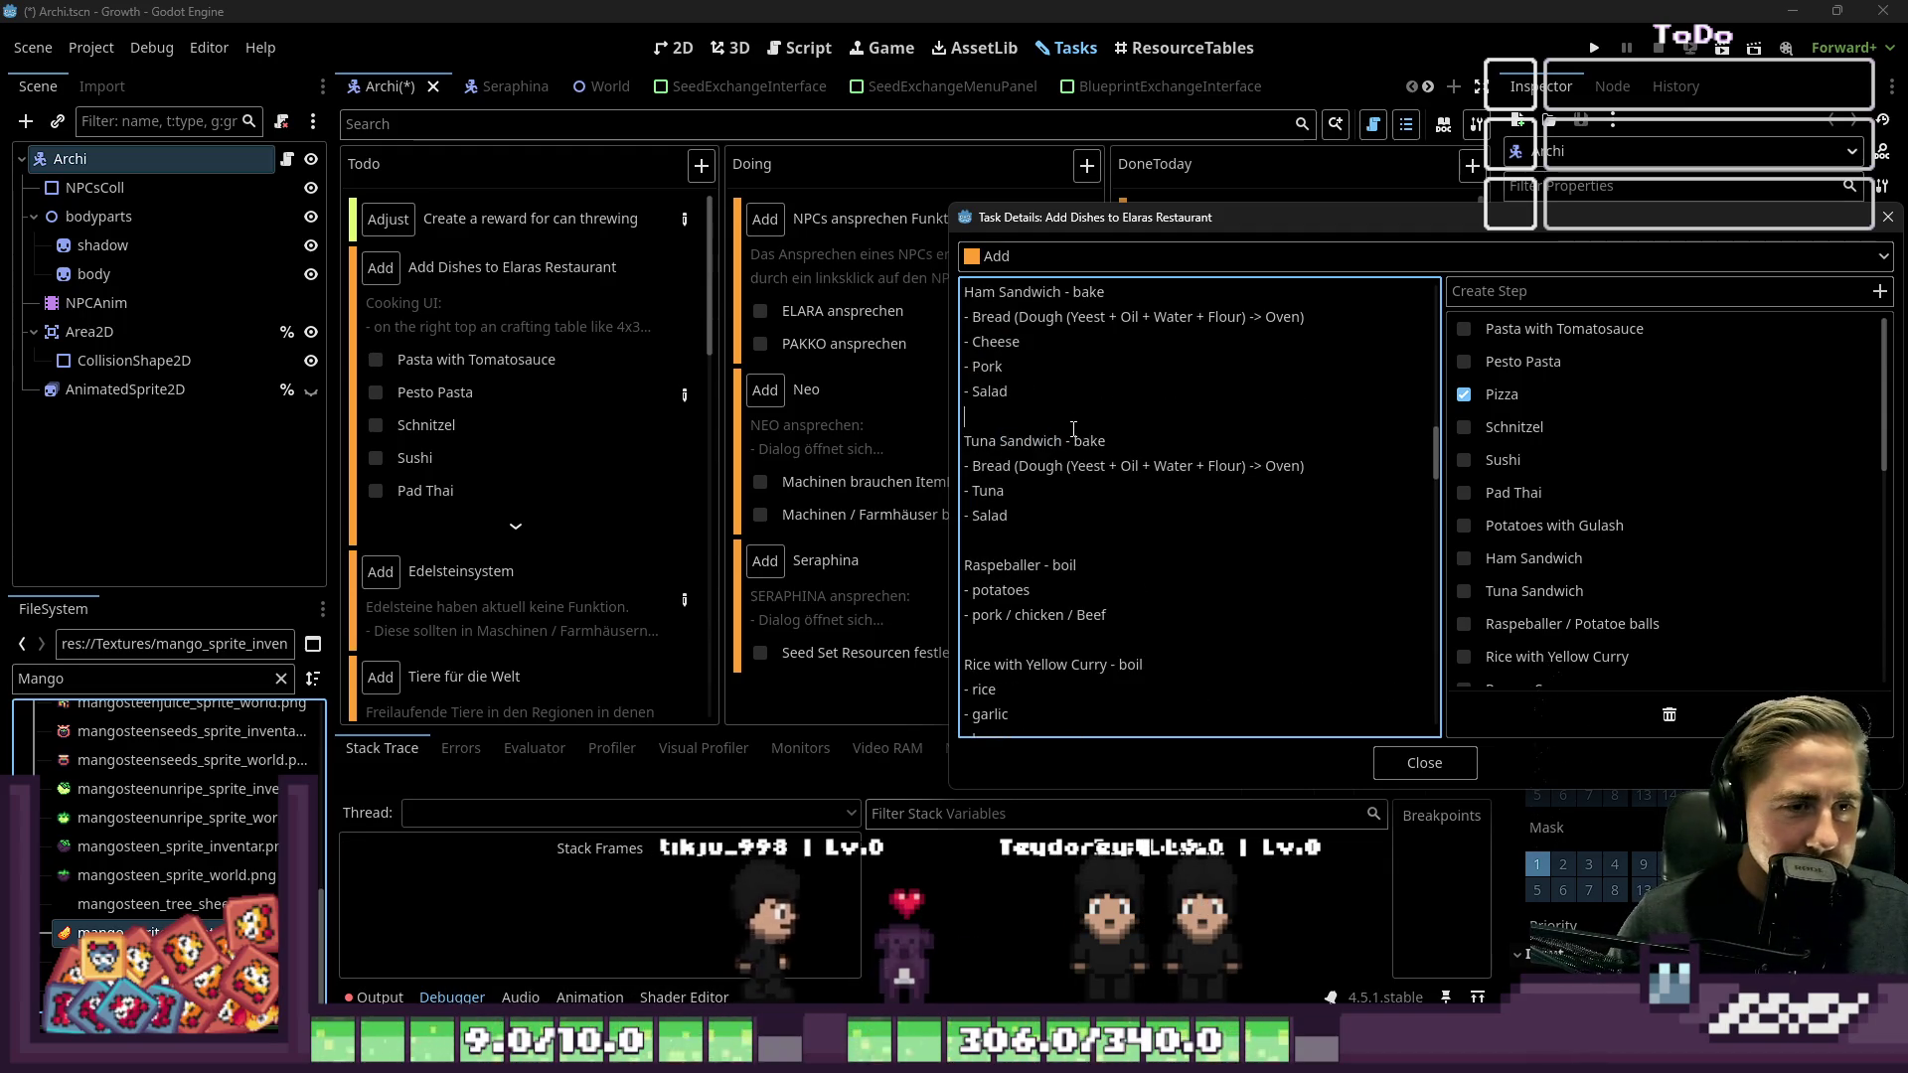
scroll(1034, 418, "up", 3)
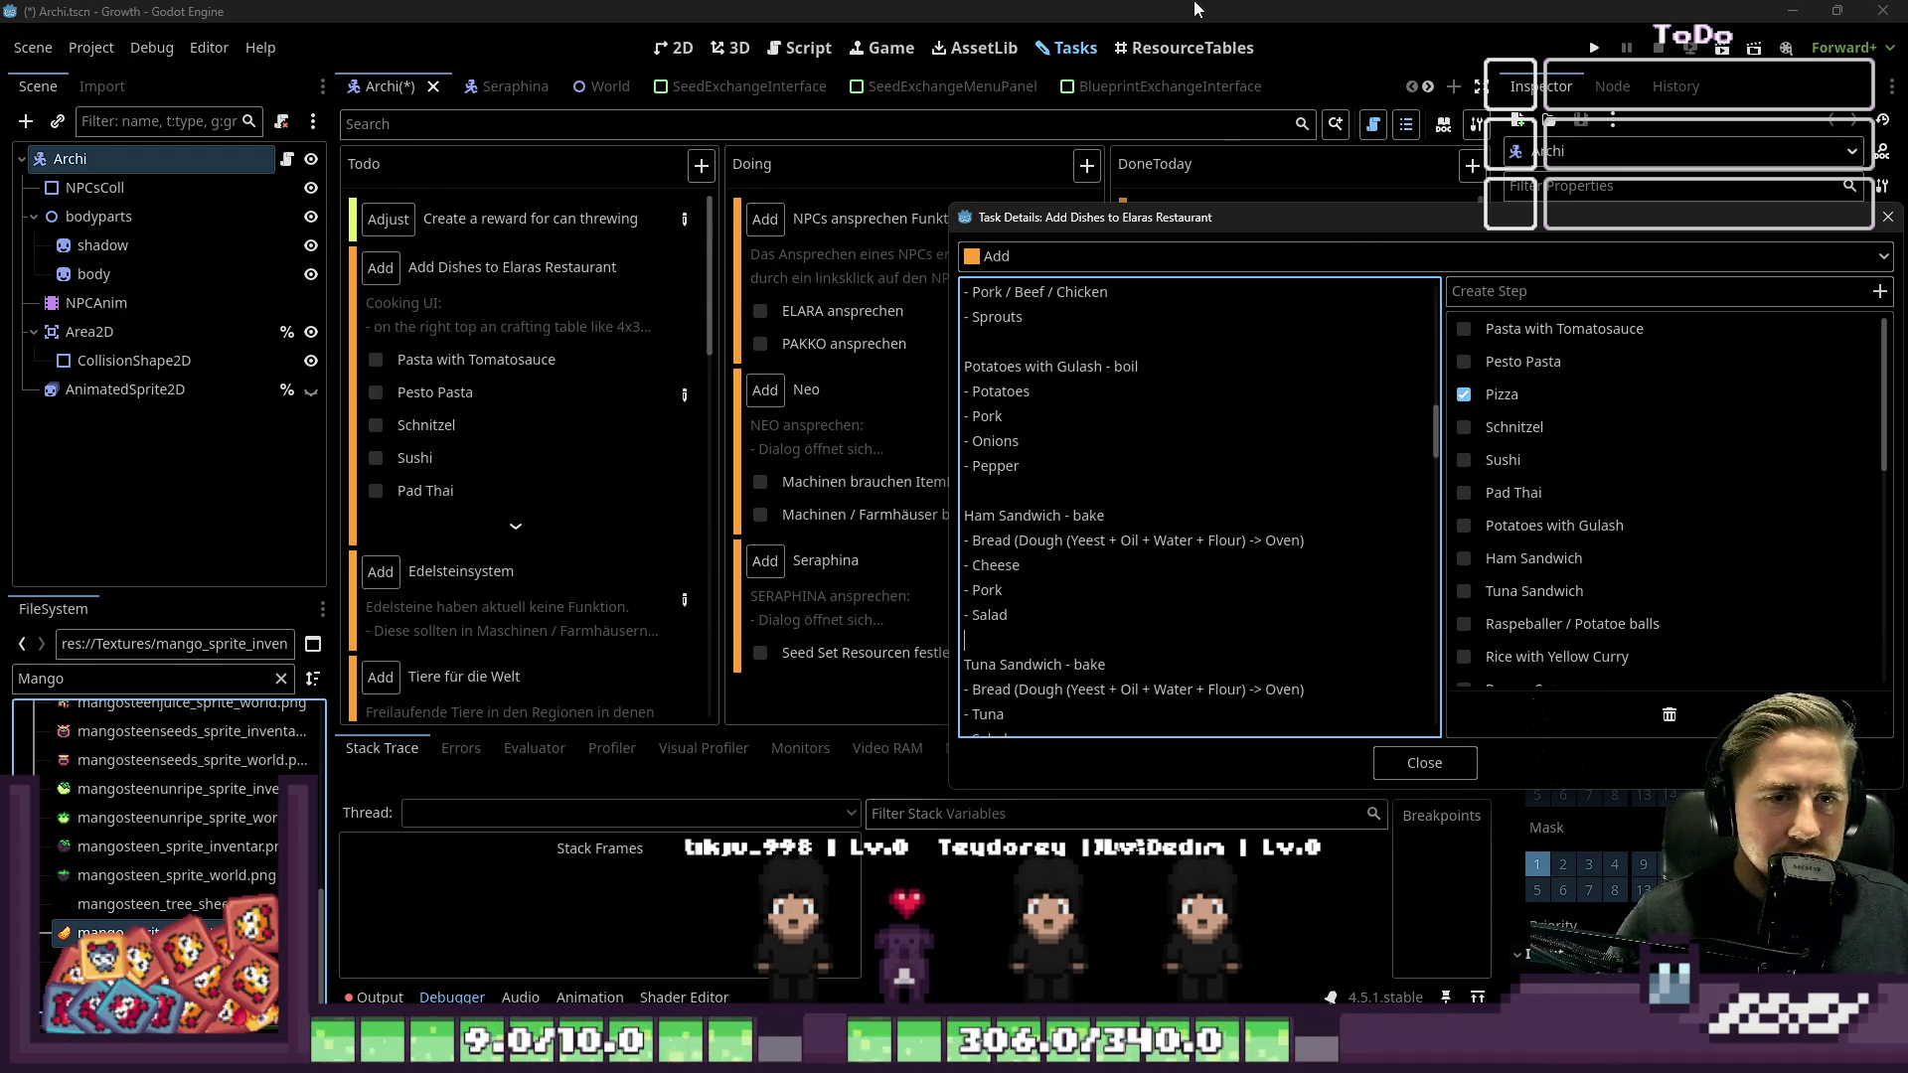
left_click_drag(1220, 206, 1232, 64)
Step: Scroll through the Add Dishes task notes
scroll(1279, 290, "up", 10)
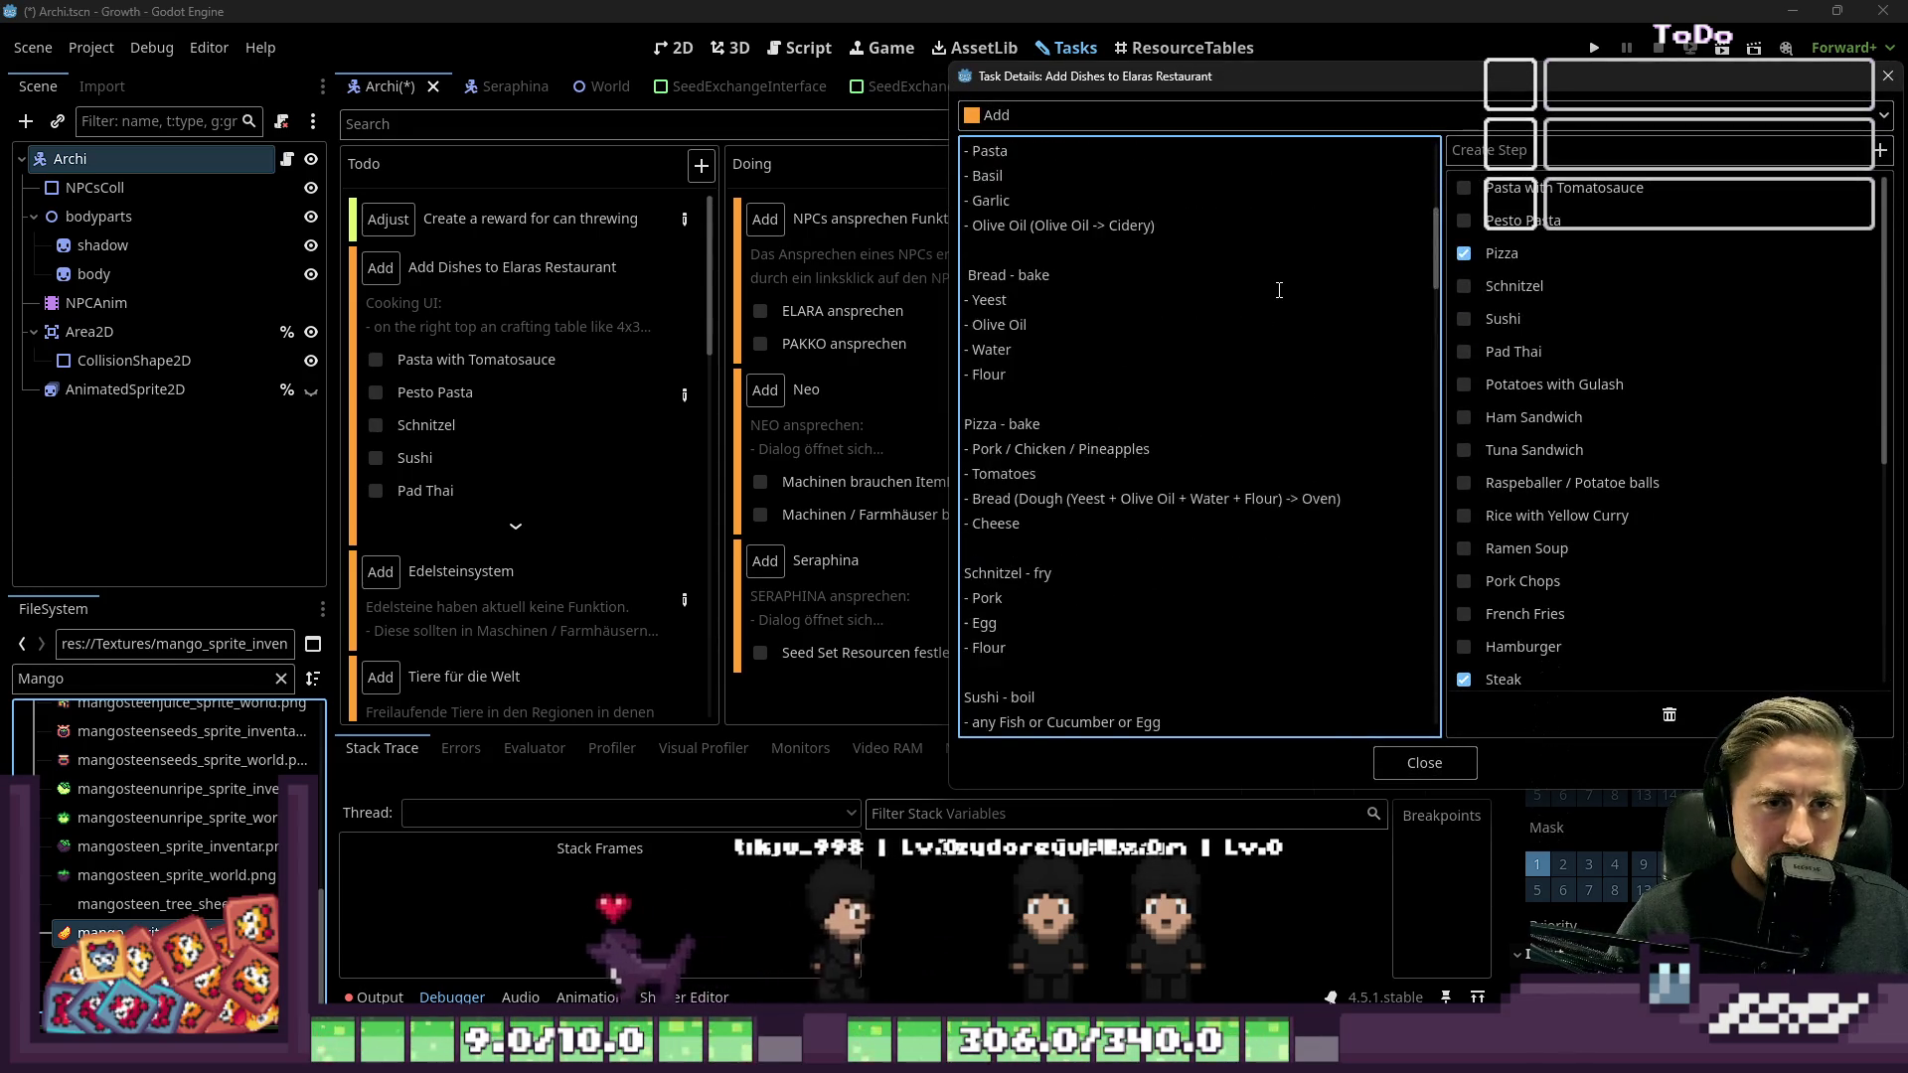
scroll(1279, 289, "up", 4)
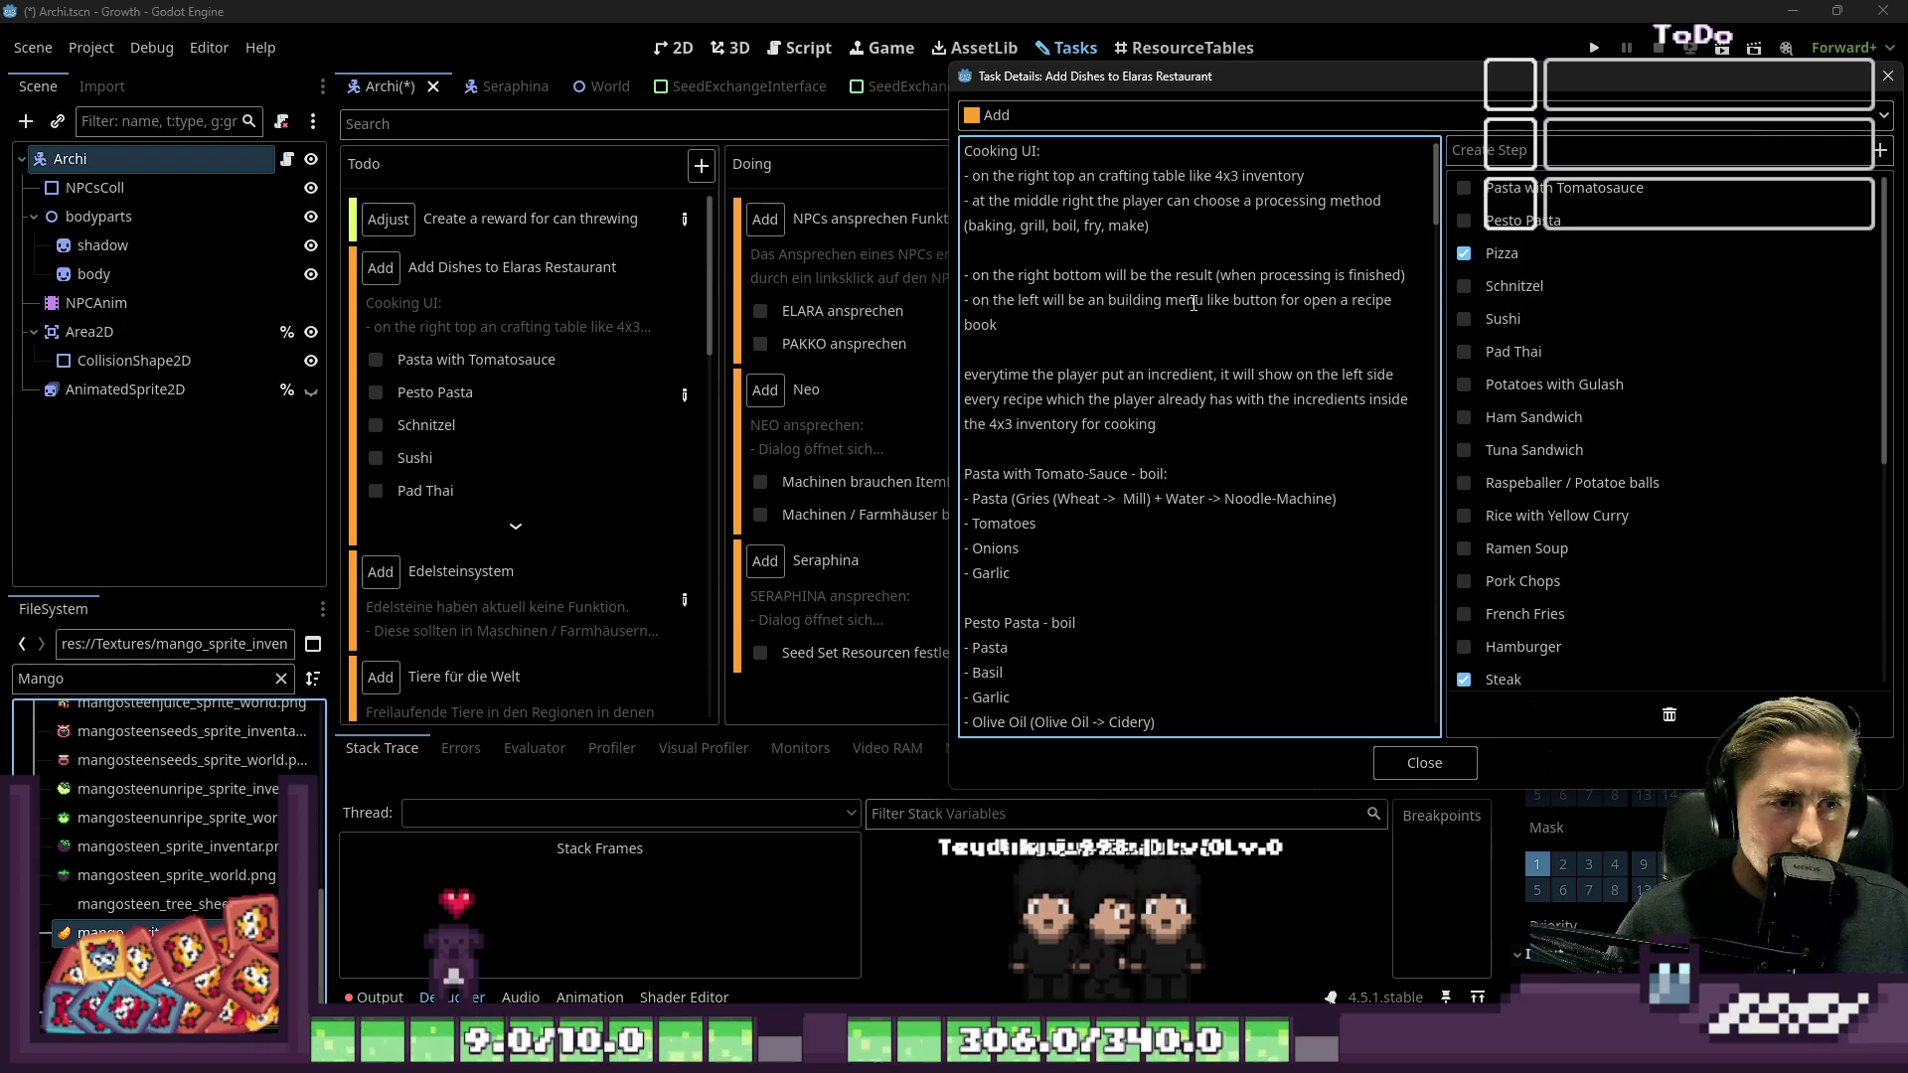
scroll(1143, 342, "down", 7)
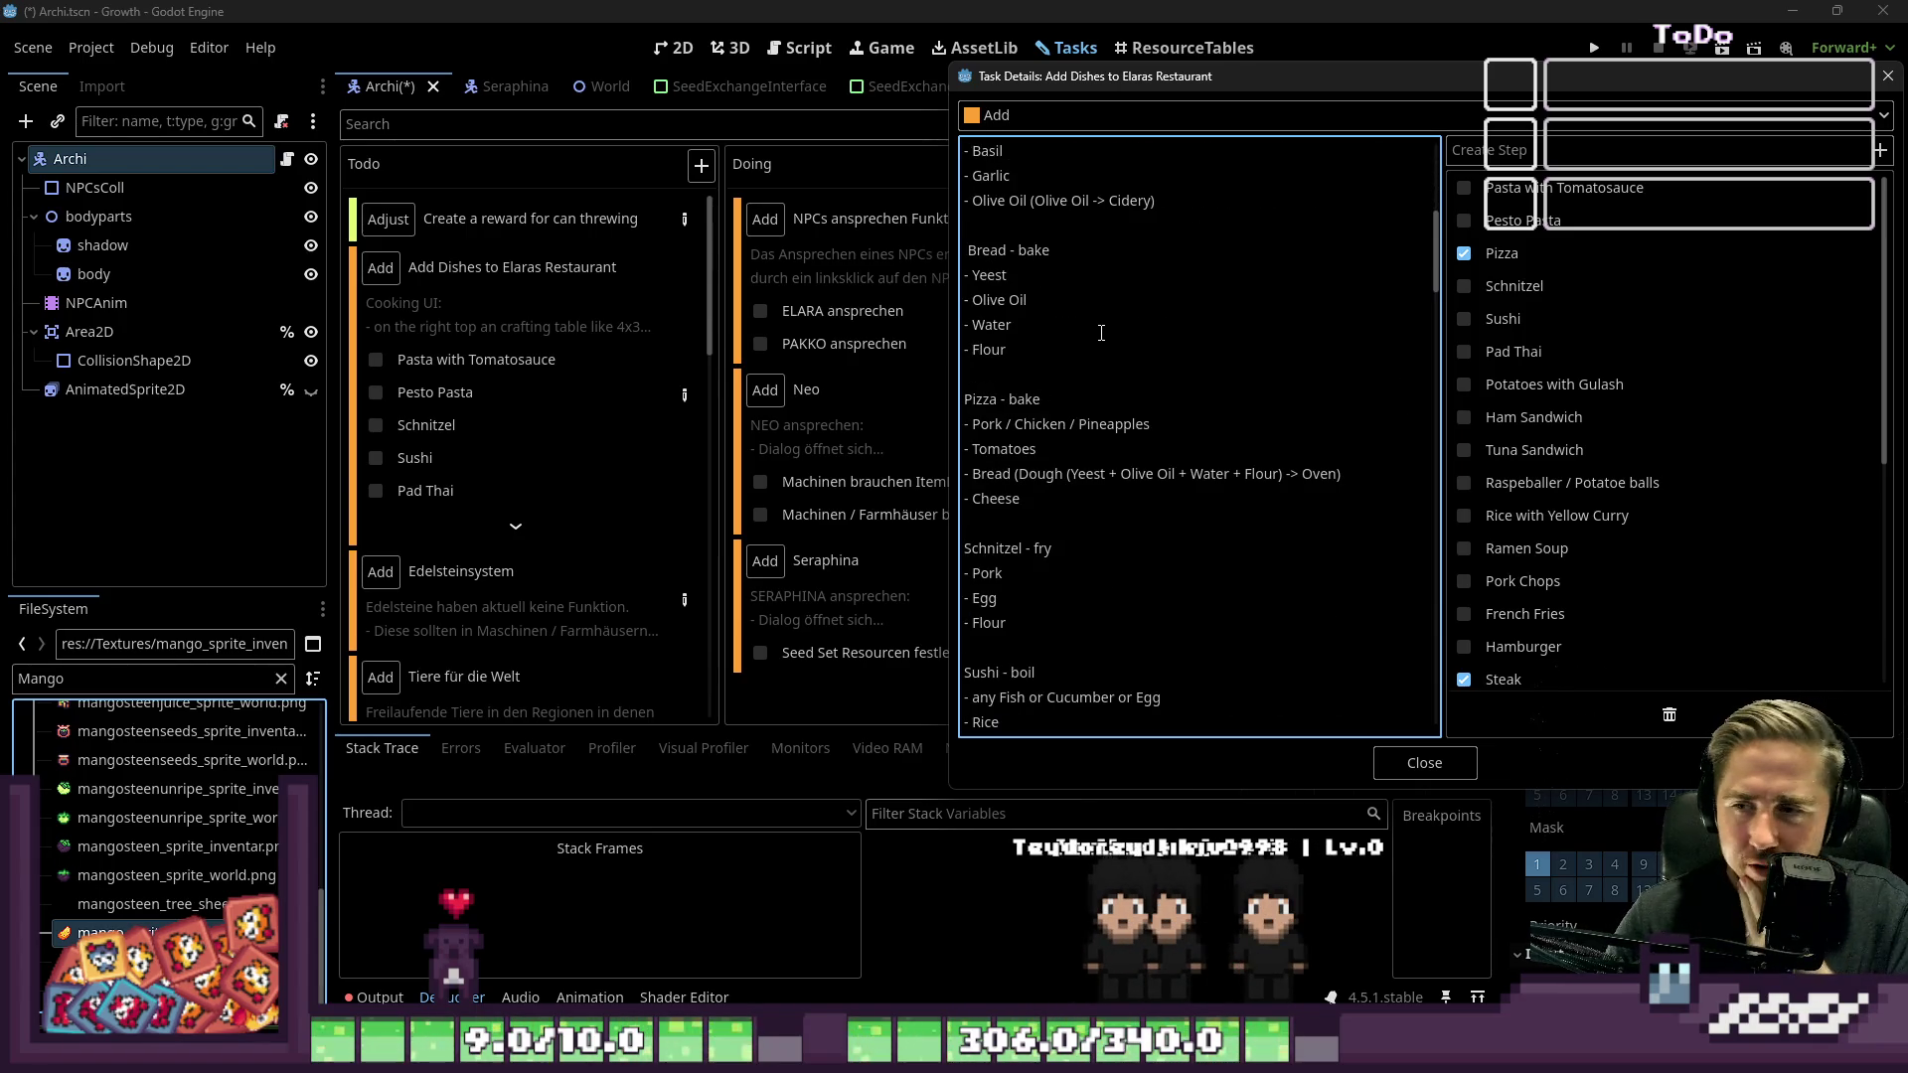
scroll(1101, 332, "down", 1)
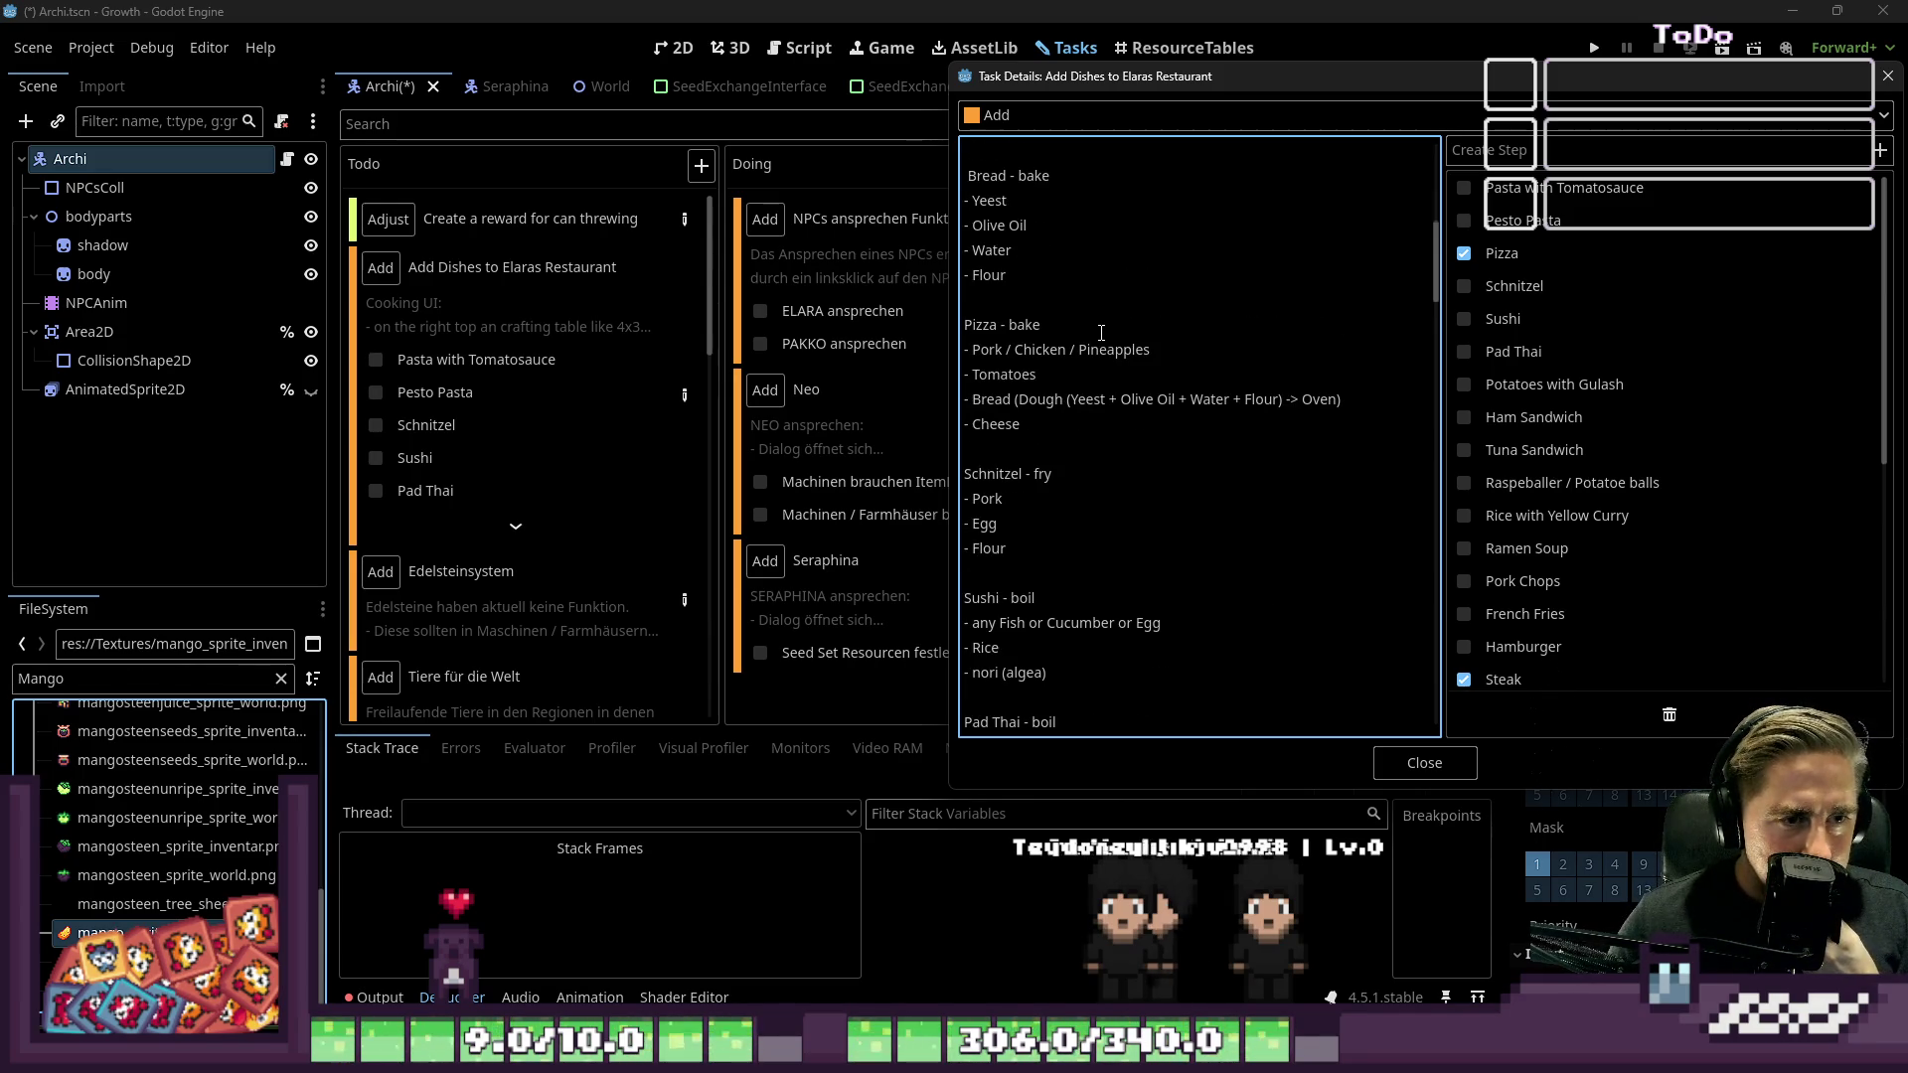
scroll(1102, 332, "down", 6)
scroll(1101, 333, "down", 3)
scroll(1102, 333, "down", 7)
scroll(1101, 333, "down", 7)
scroll(1101, 333, "down", 6)
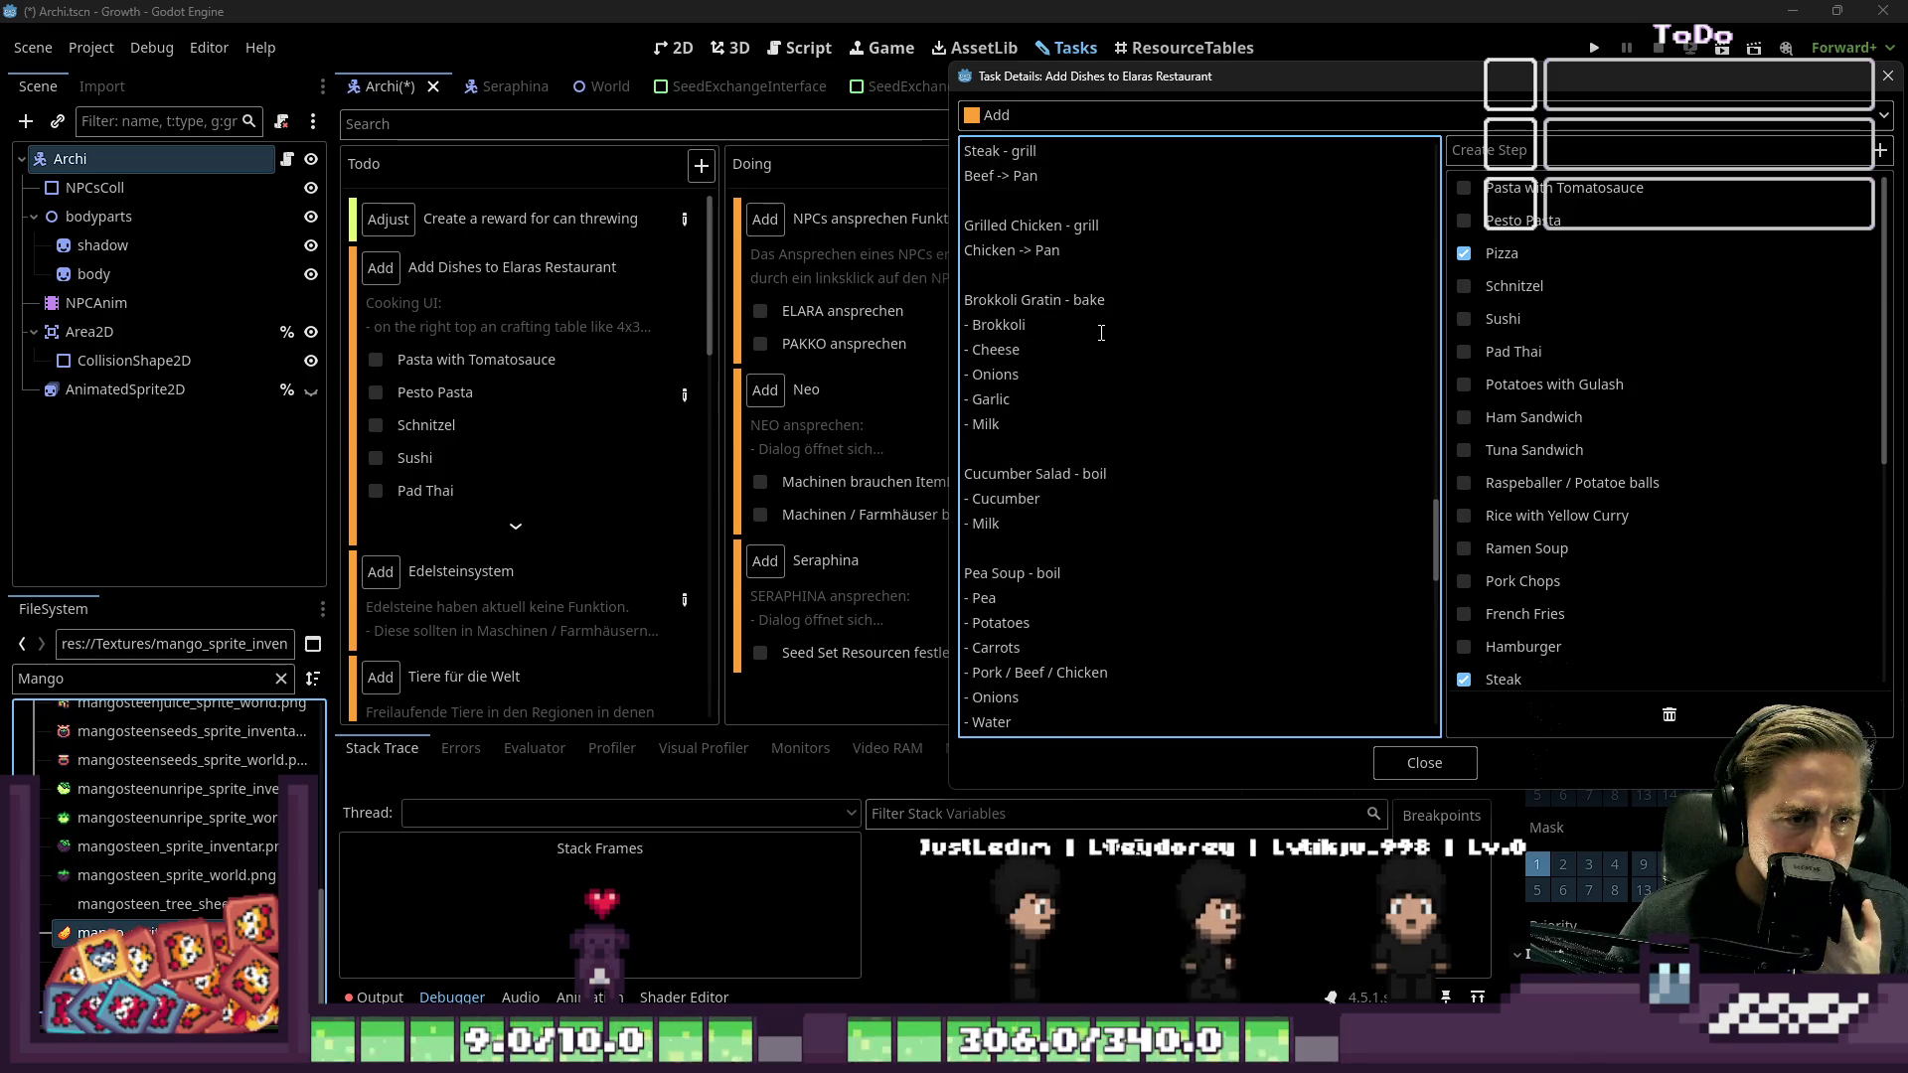
scroll(1101, 333, "down", 2)
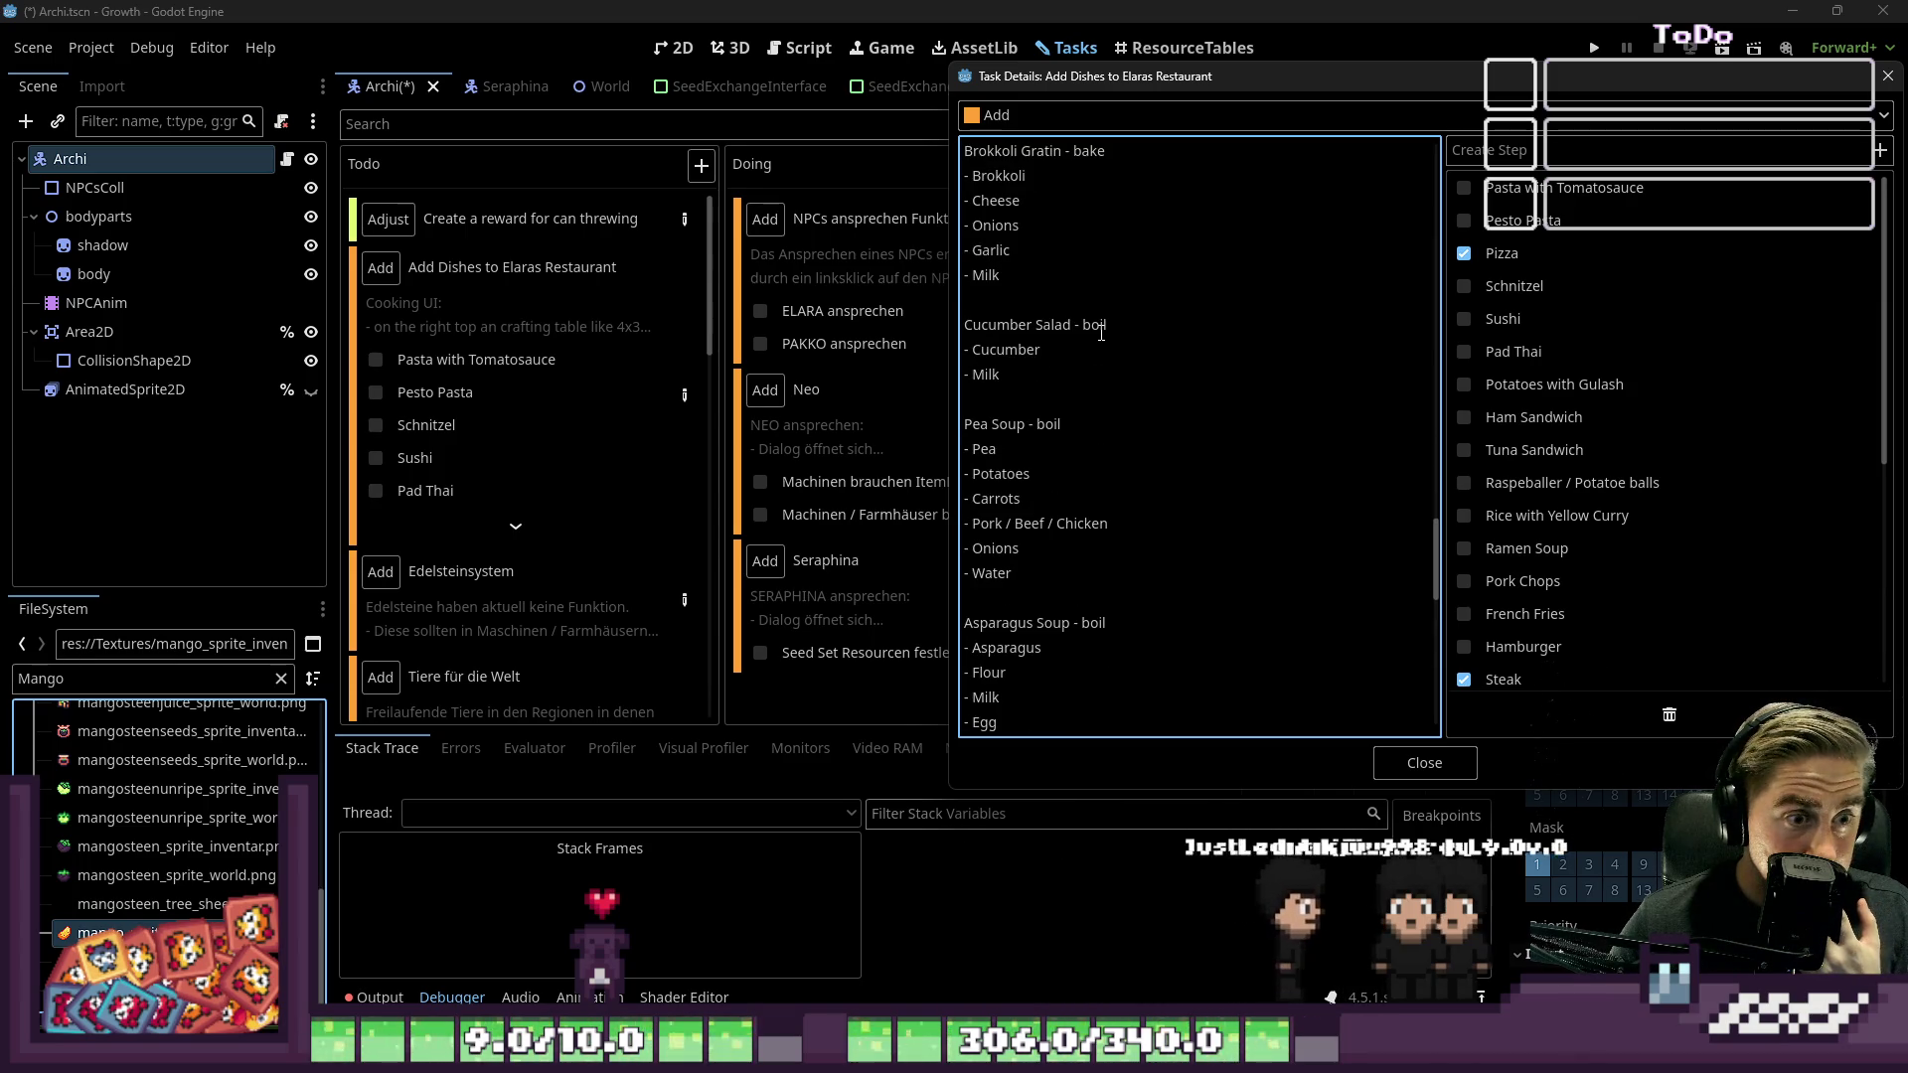
Step: Select the Pea Soup heading and recipe lines, then return to the food spritesheet in Aseprite
left_click_drag(1012, 573, 927, 363)
left_click_drag(941, 440, 934, 435)
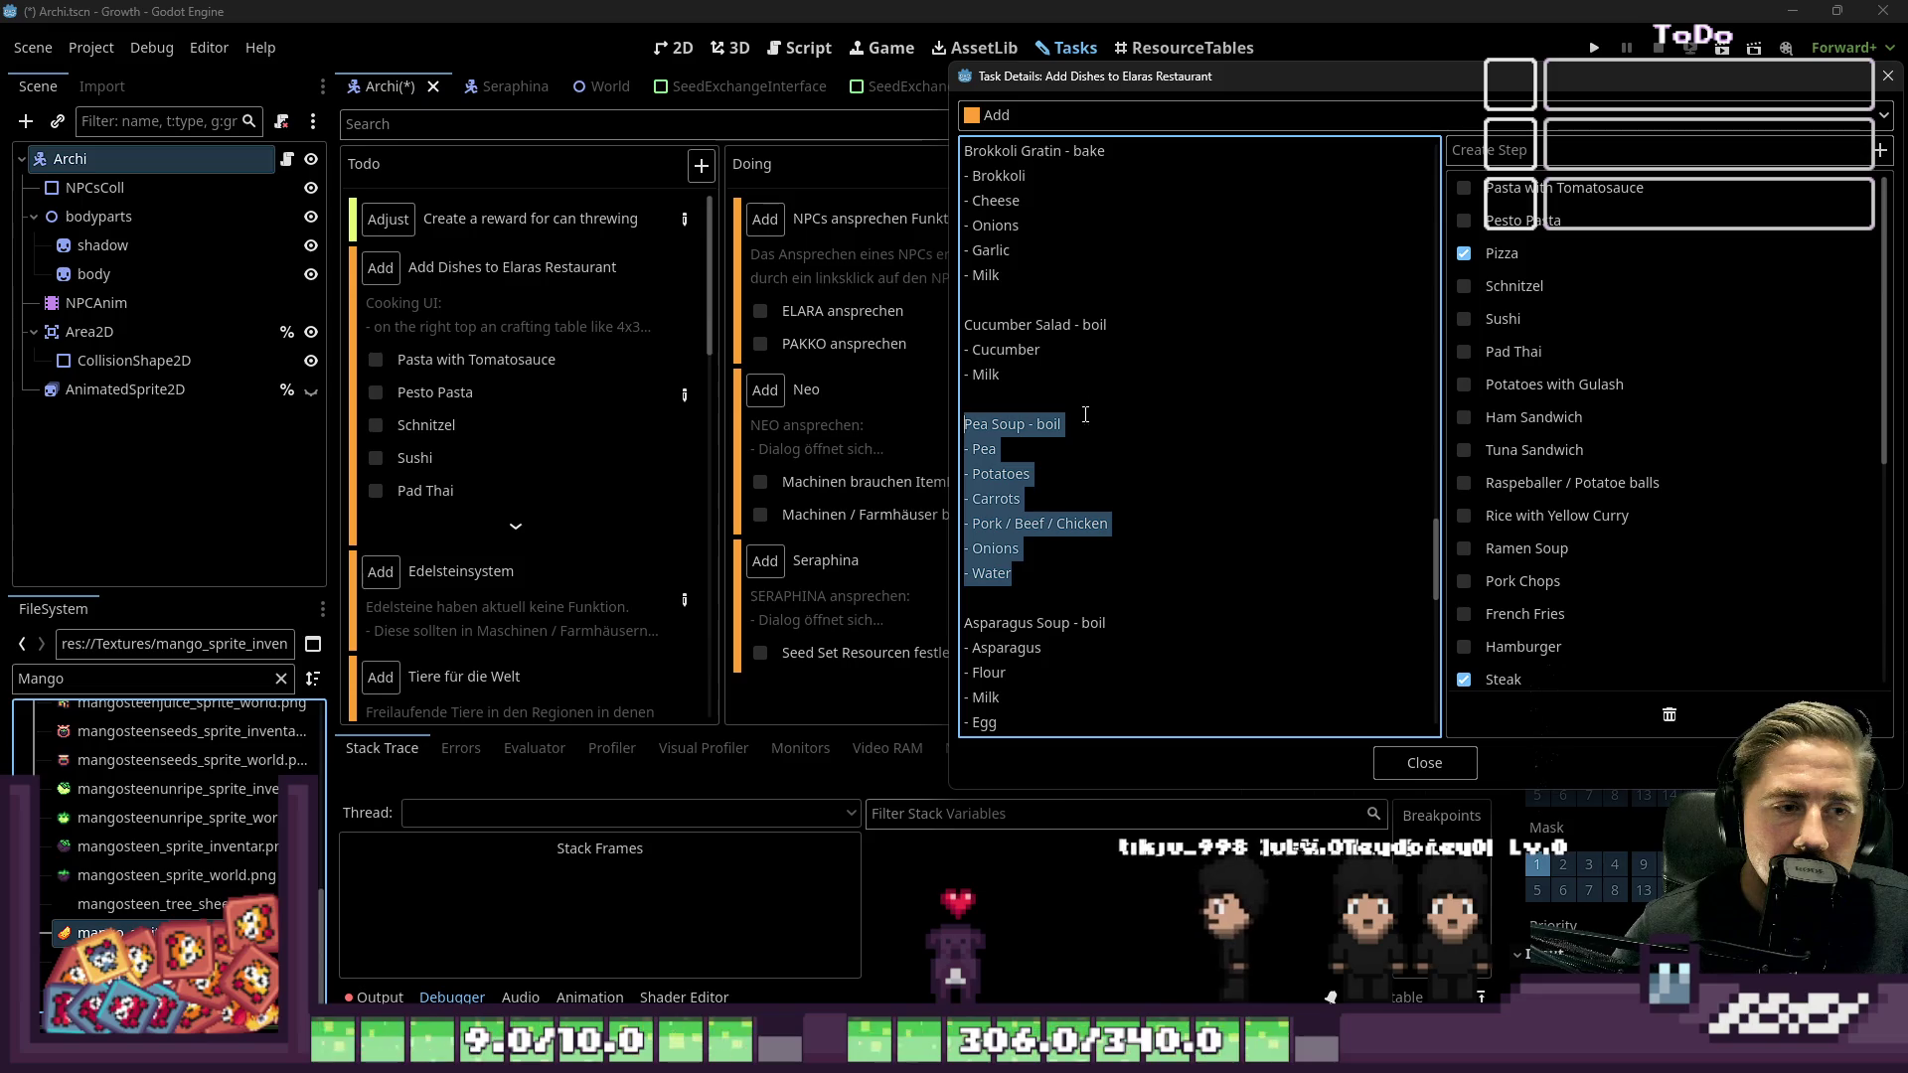
mouse_move(1022, 1053)
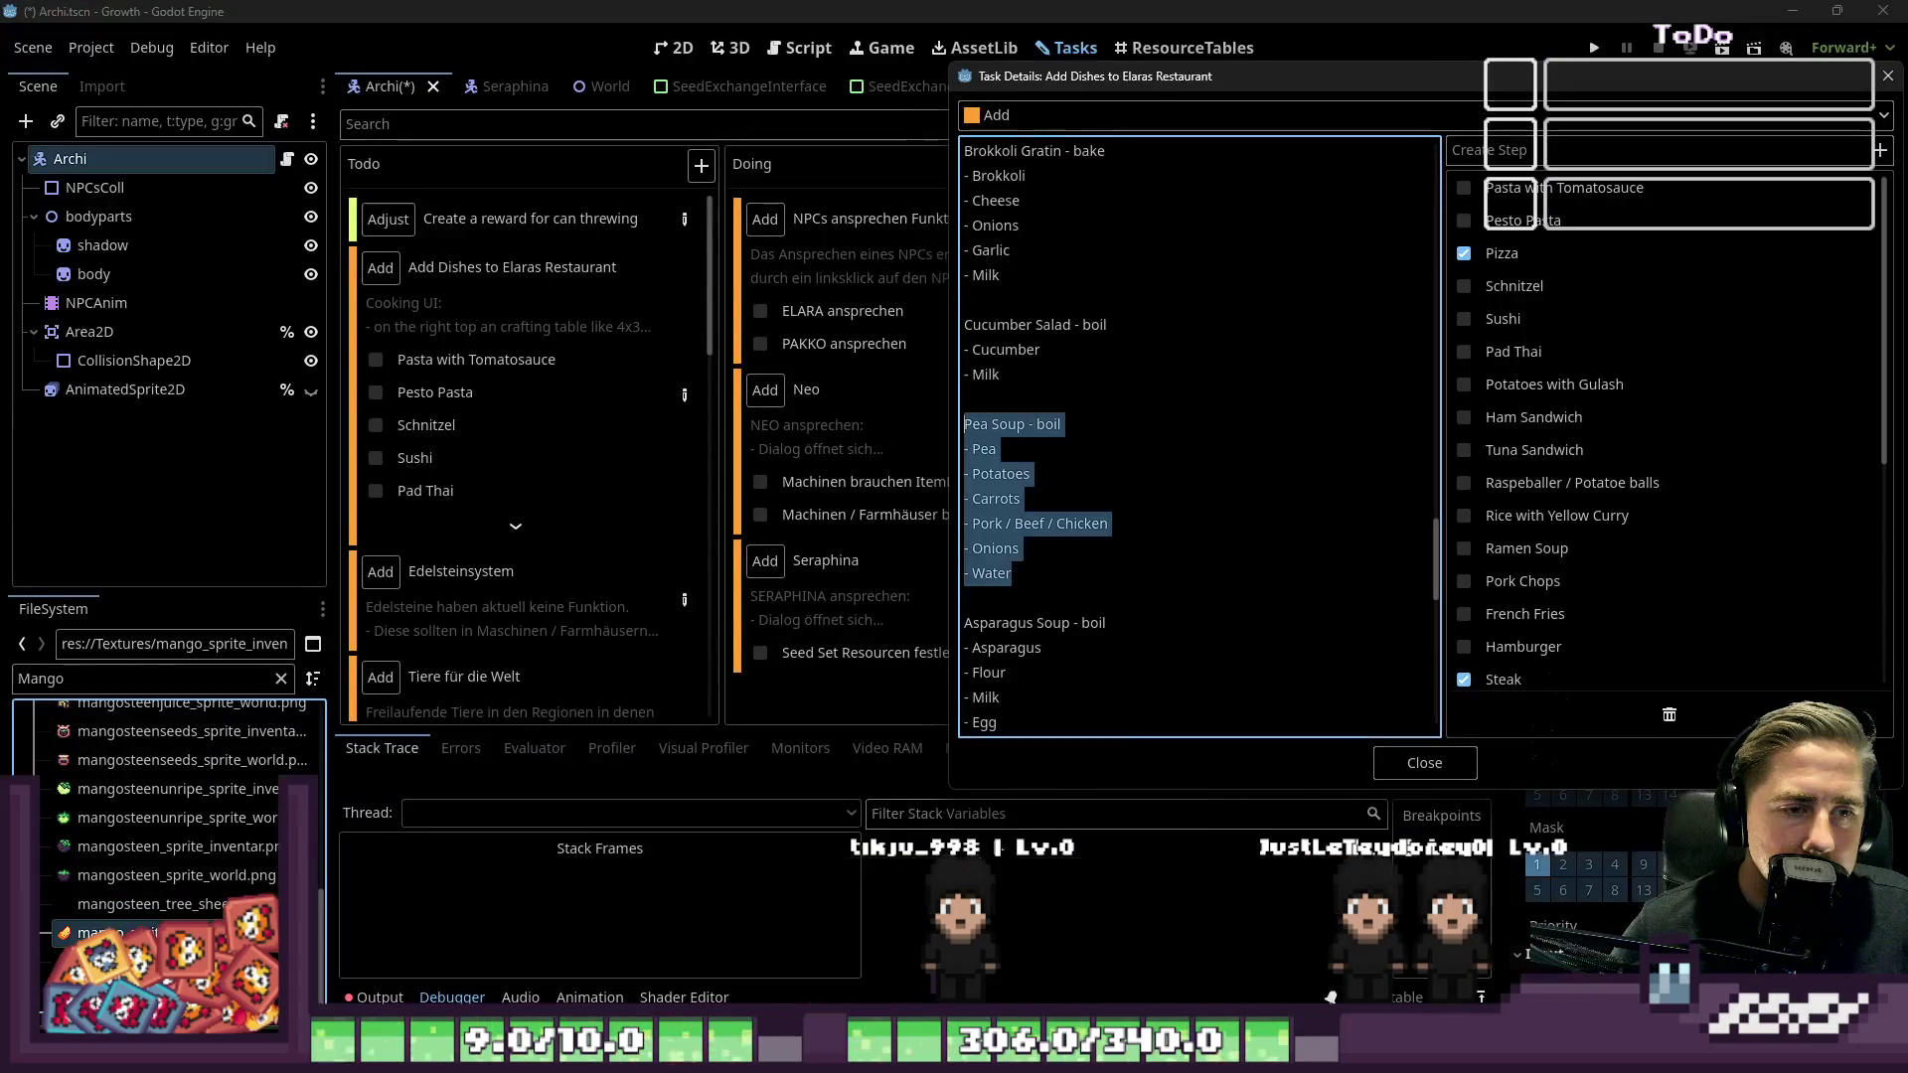
left_click(899, 825)
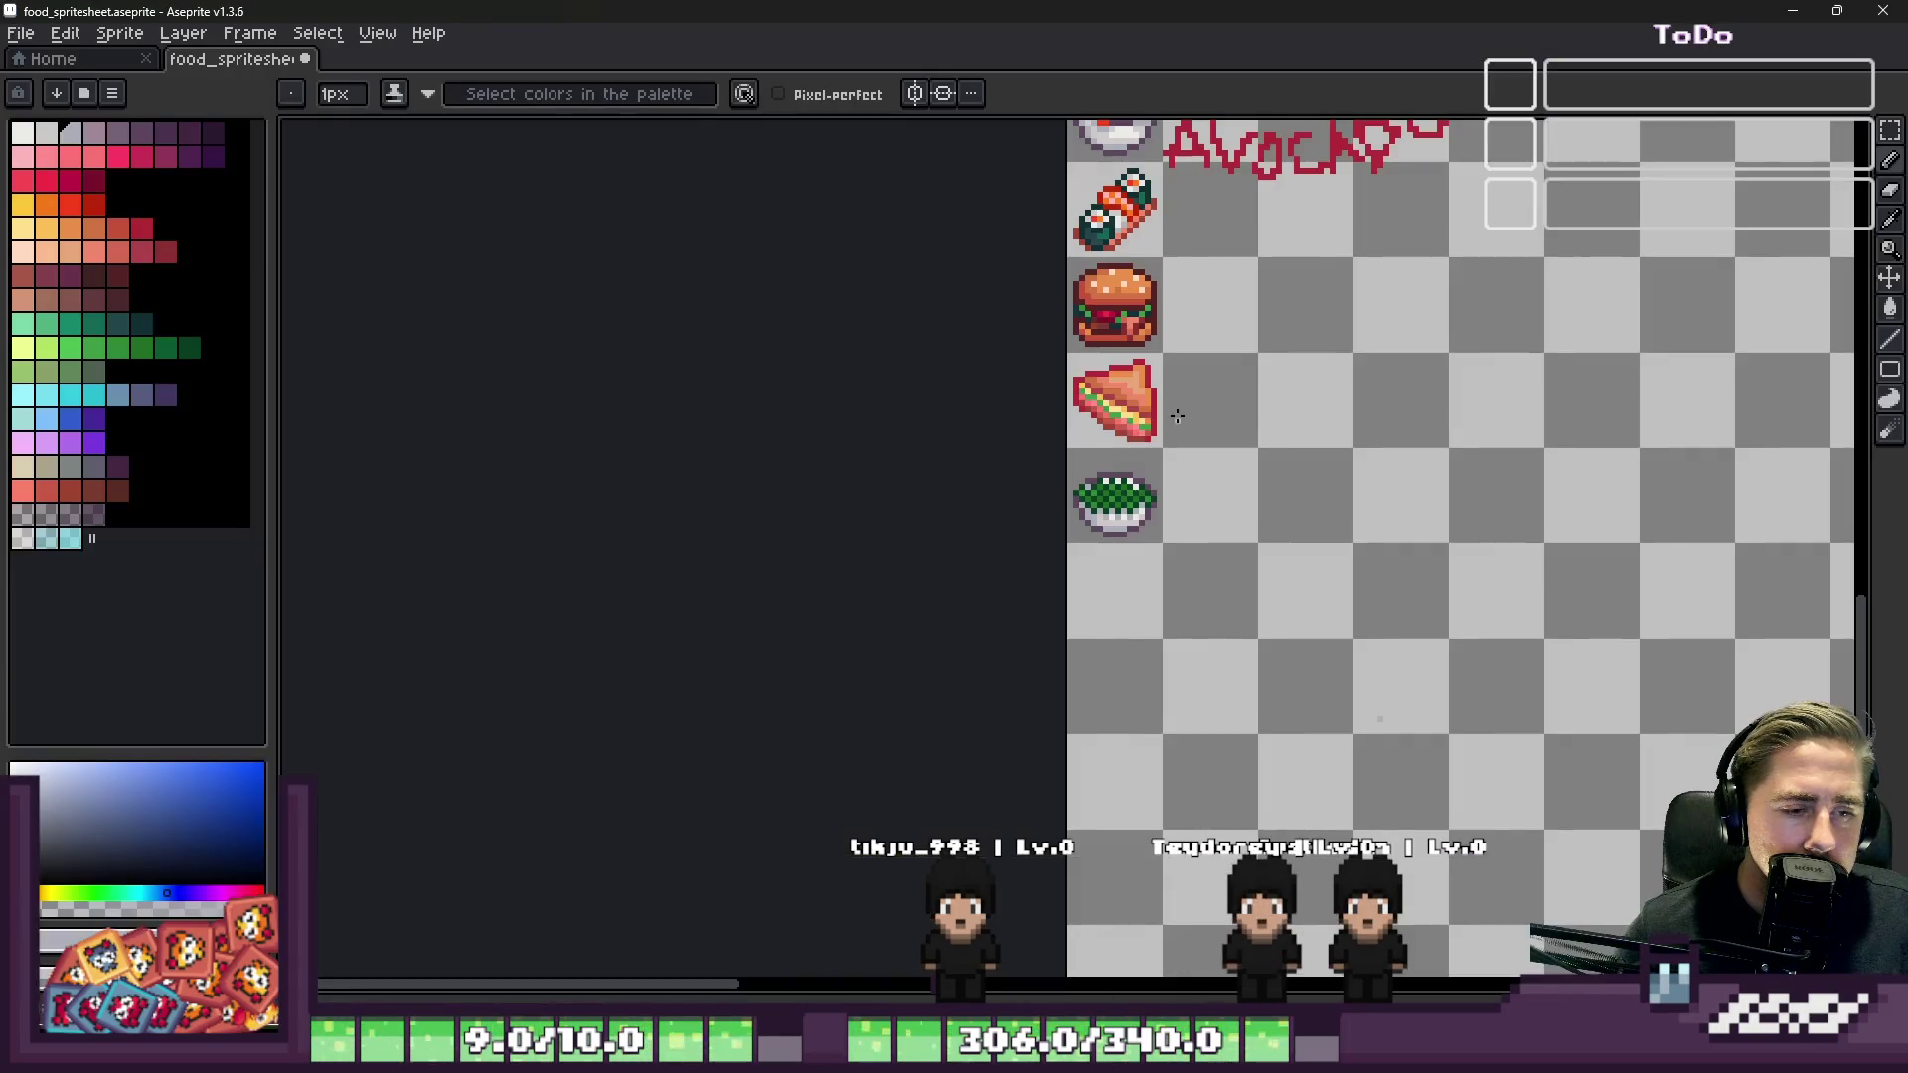
Step: Pick the burger's brown meat colour and paint a small meat chunk beside the bowl
scroll(1093, 417, "up", 5)
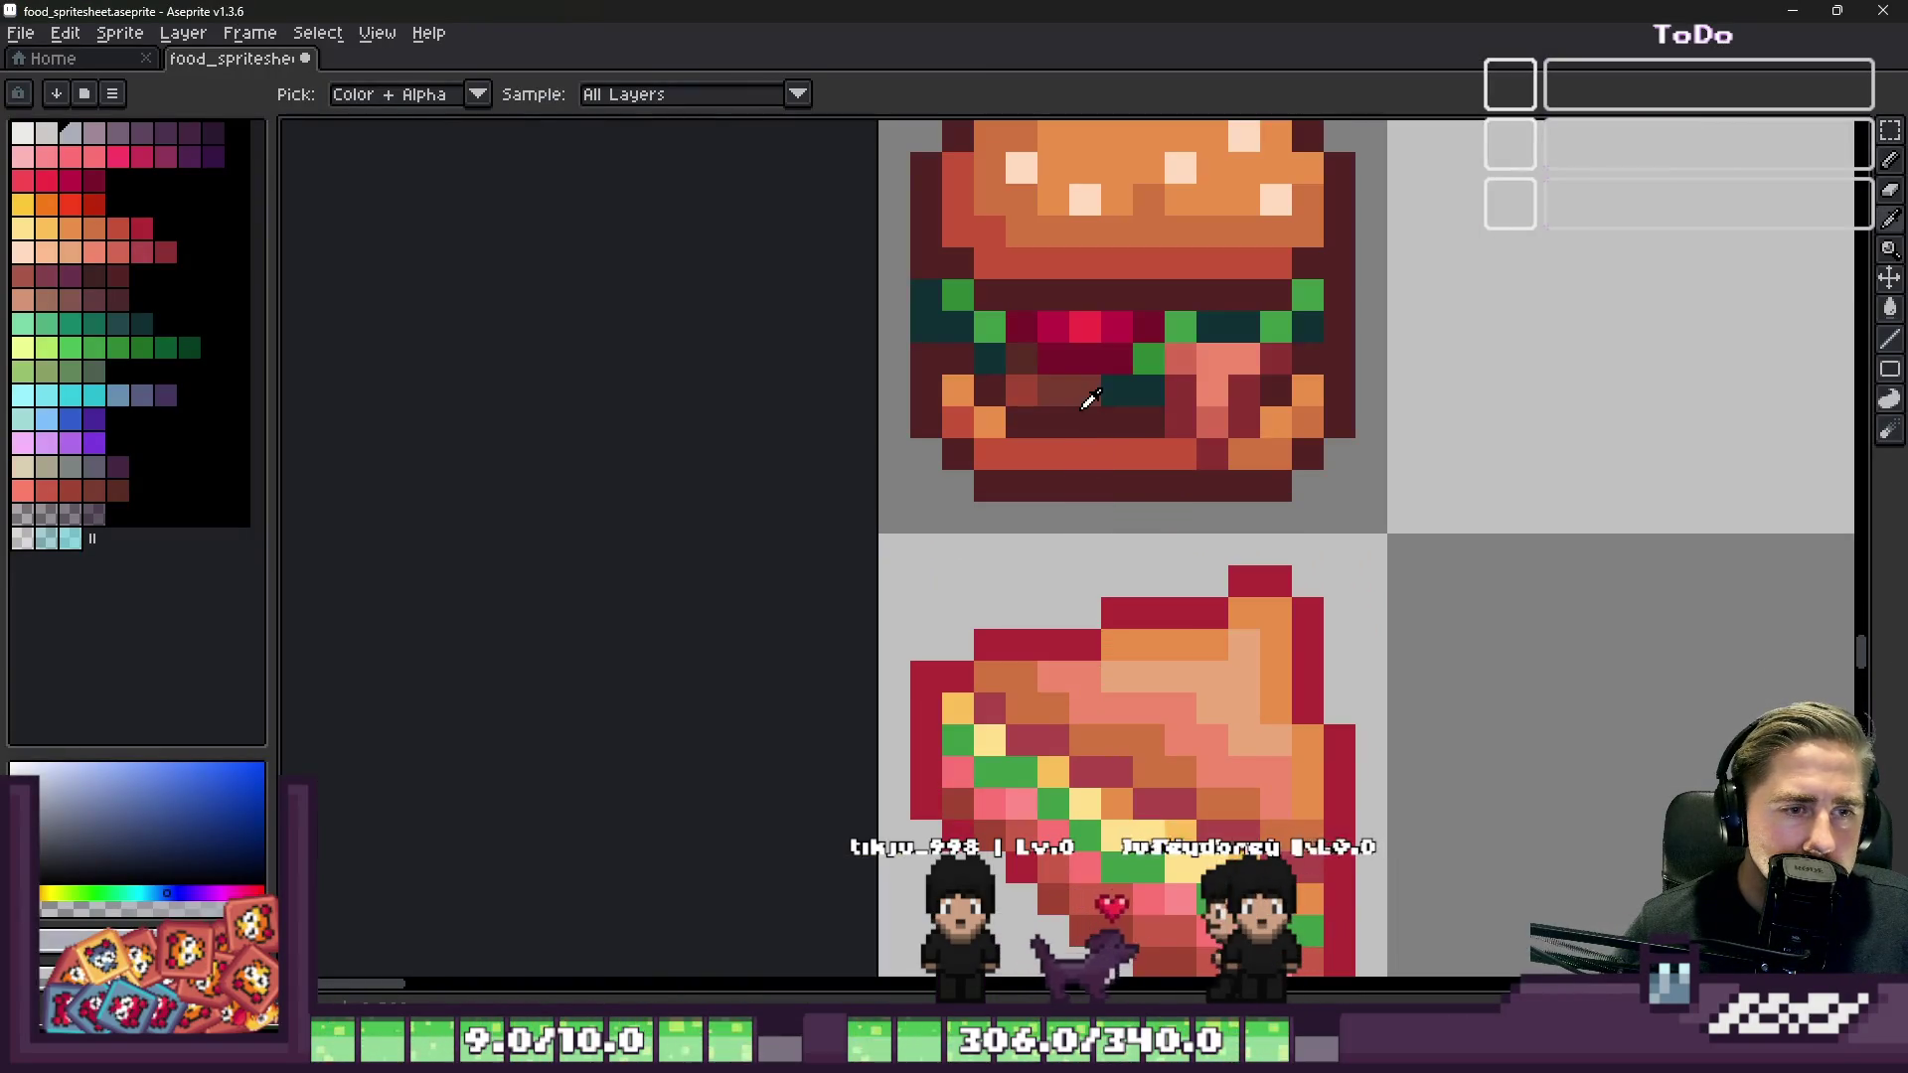
left_click(1085, 388, "alt")
scroll(1093, 417, "down", 3)
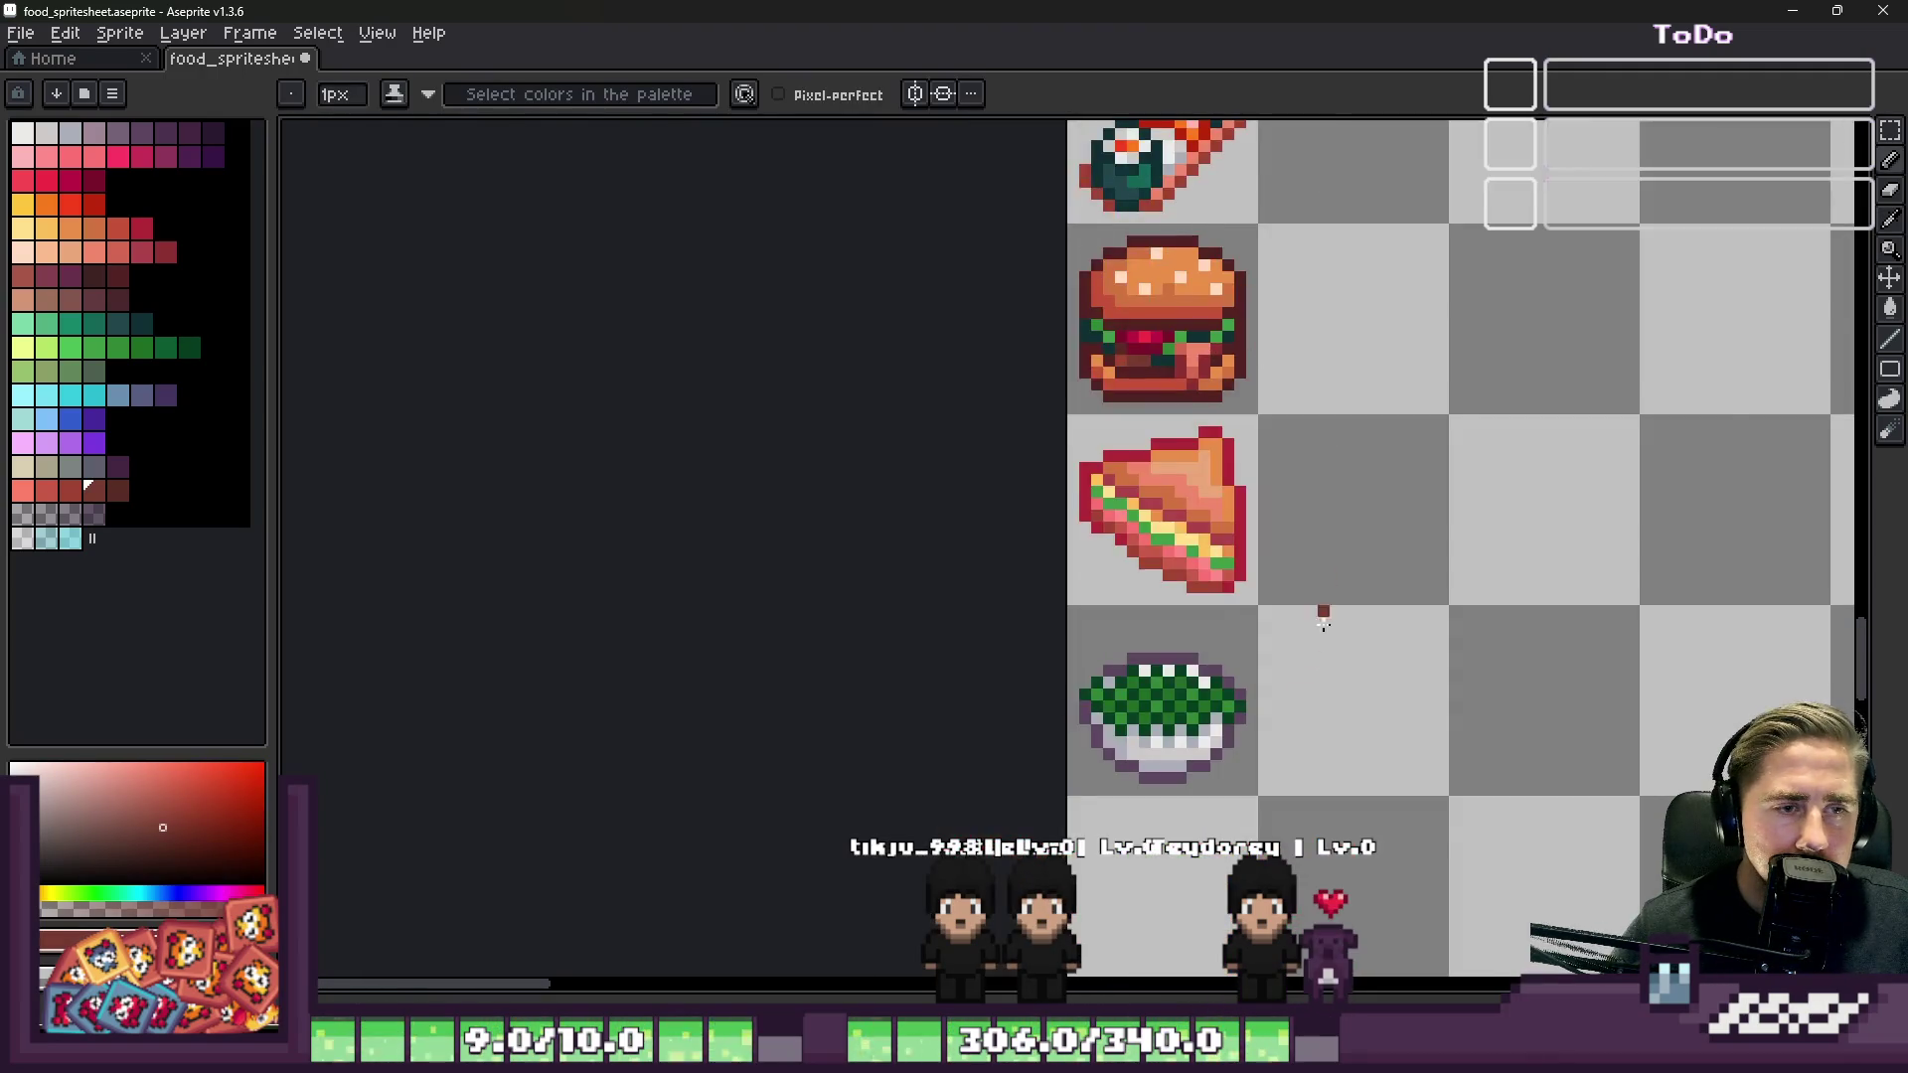
scroll(1375, 599, "up", 4)
left_click(1290, 675)
left_click(1312, 606)
left_click(1262, 606)
scroll(1282, 616, "down", 2)
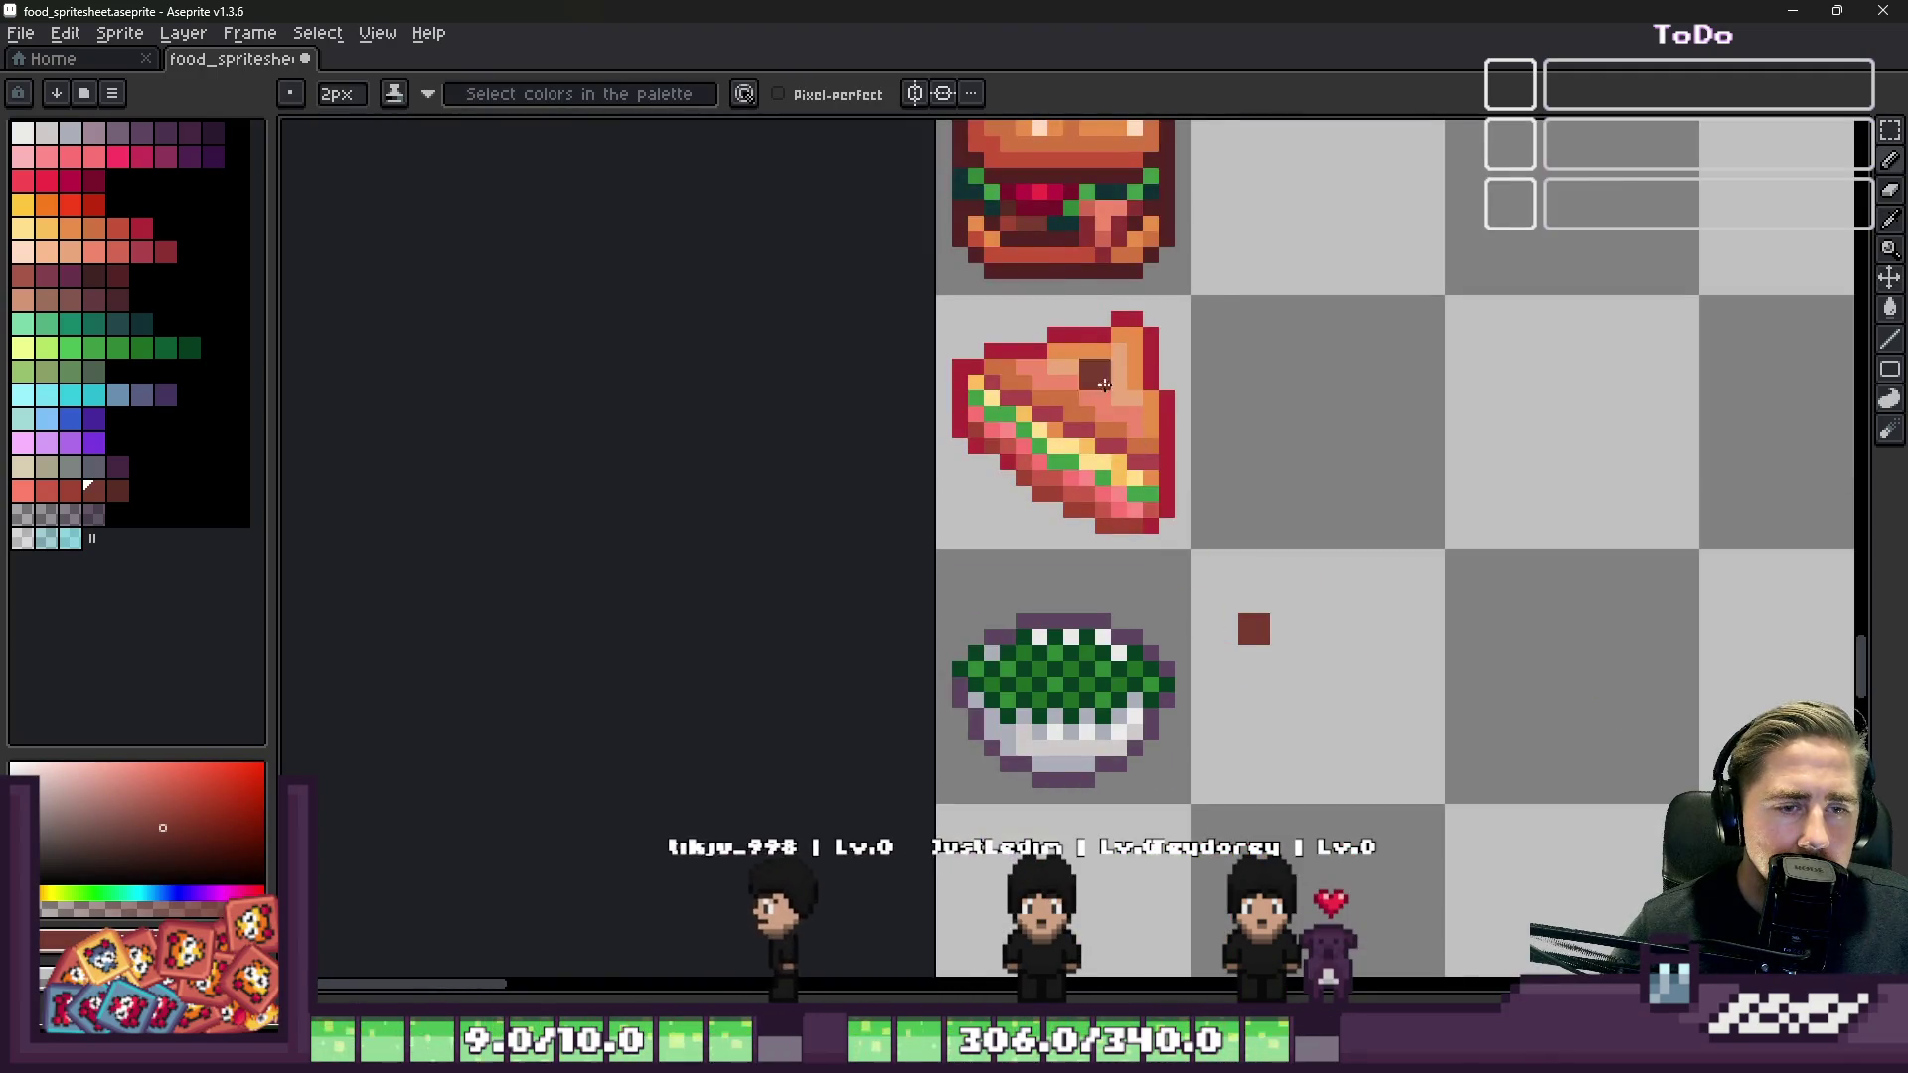
scroll(1033, 218, "up", 2)
Step: Outline the meat chunk in the burger's dark maroon
left_click(1029, 189, "alt")
scroll(1029, 189, "down", 2)
scroll(1181, 492, "up", 3)
left_click(1180, 492)
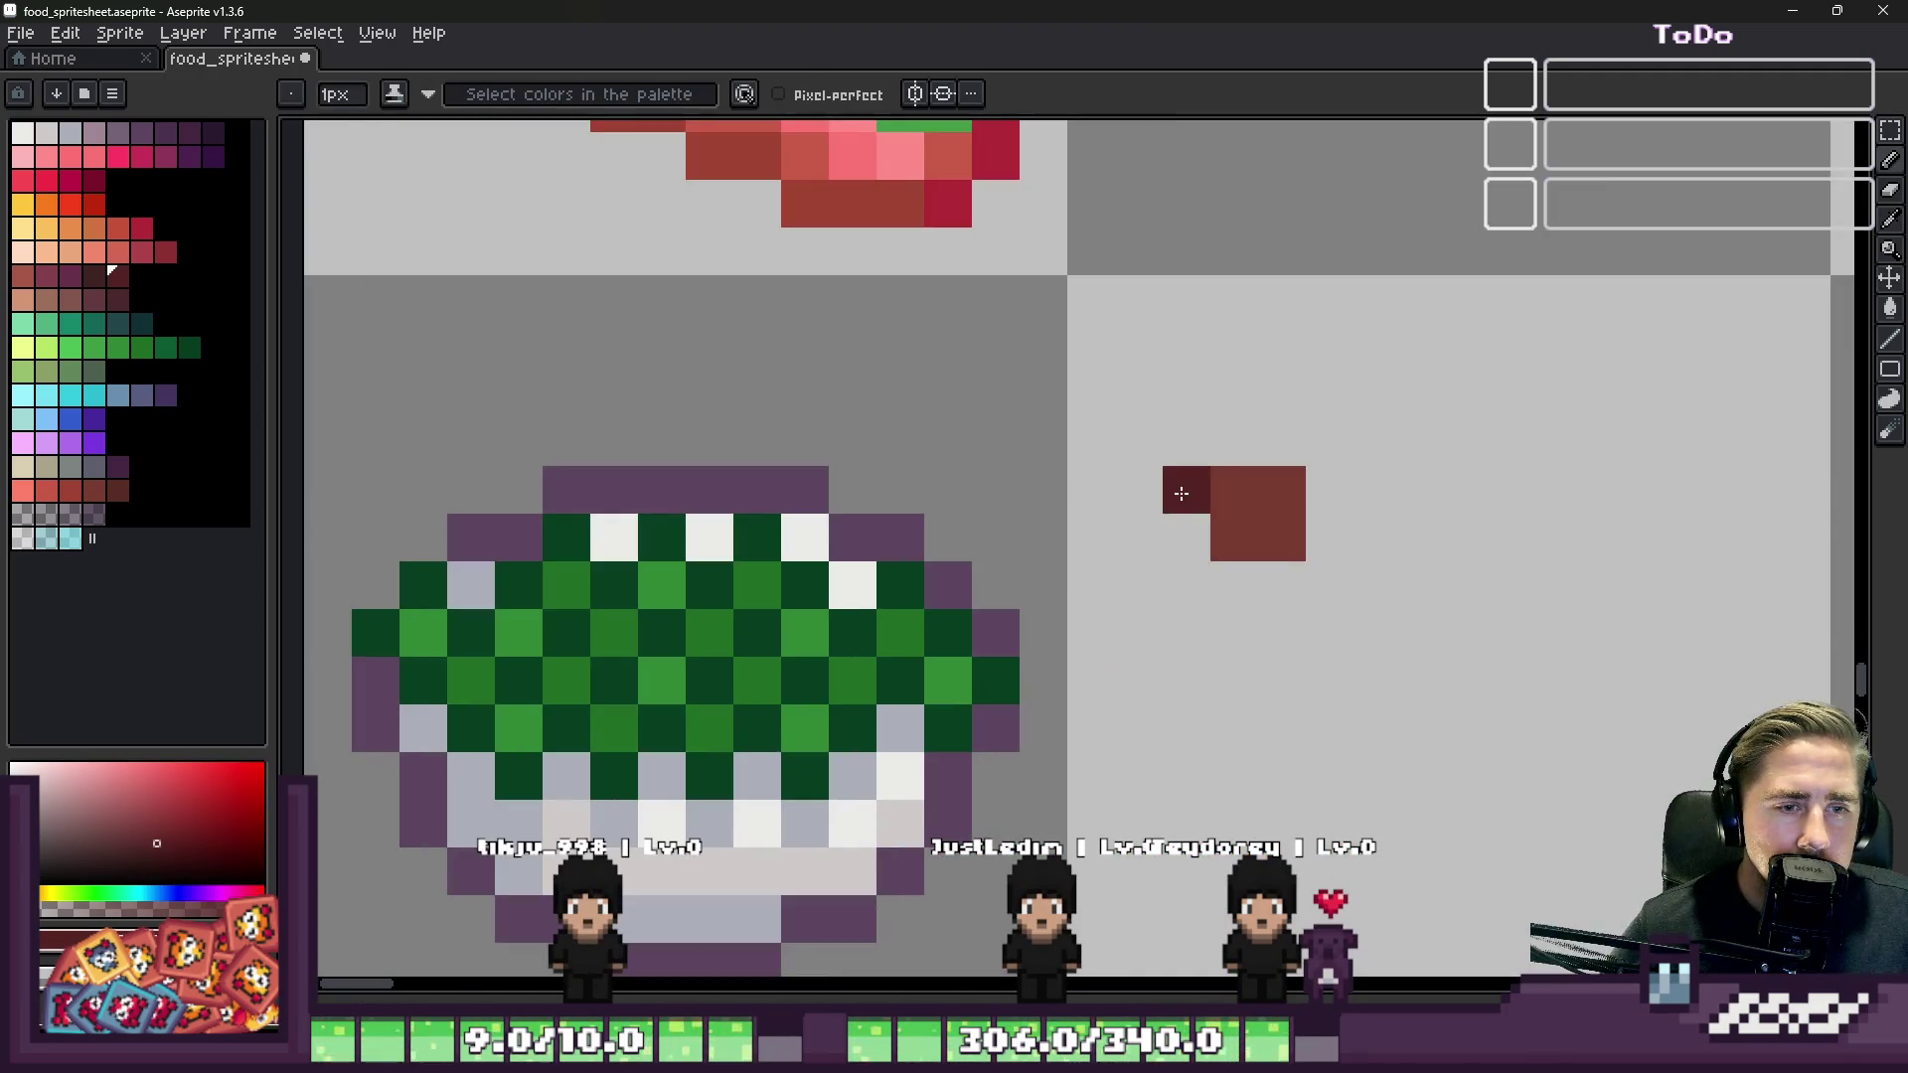
key("ctrl+z")
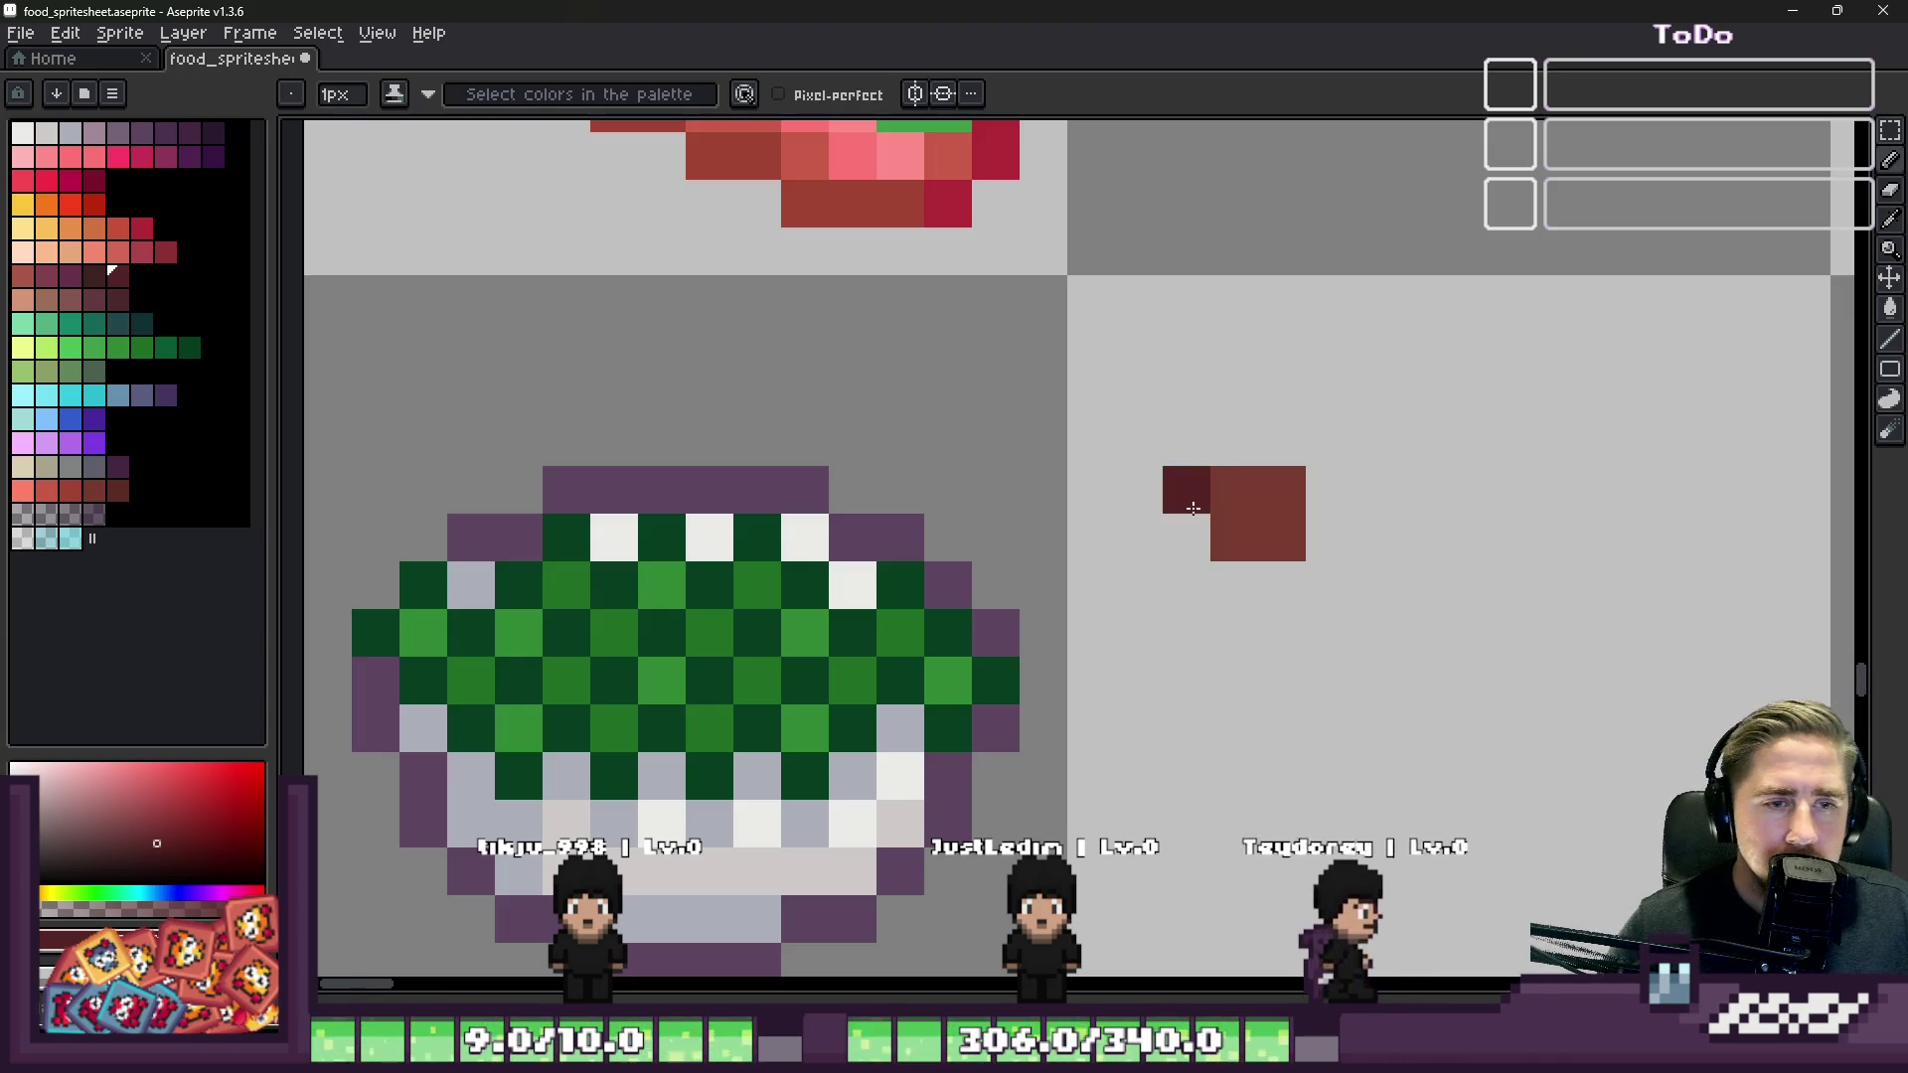
left_click_drag(1186, 490, 1187, 538)
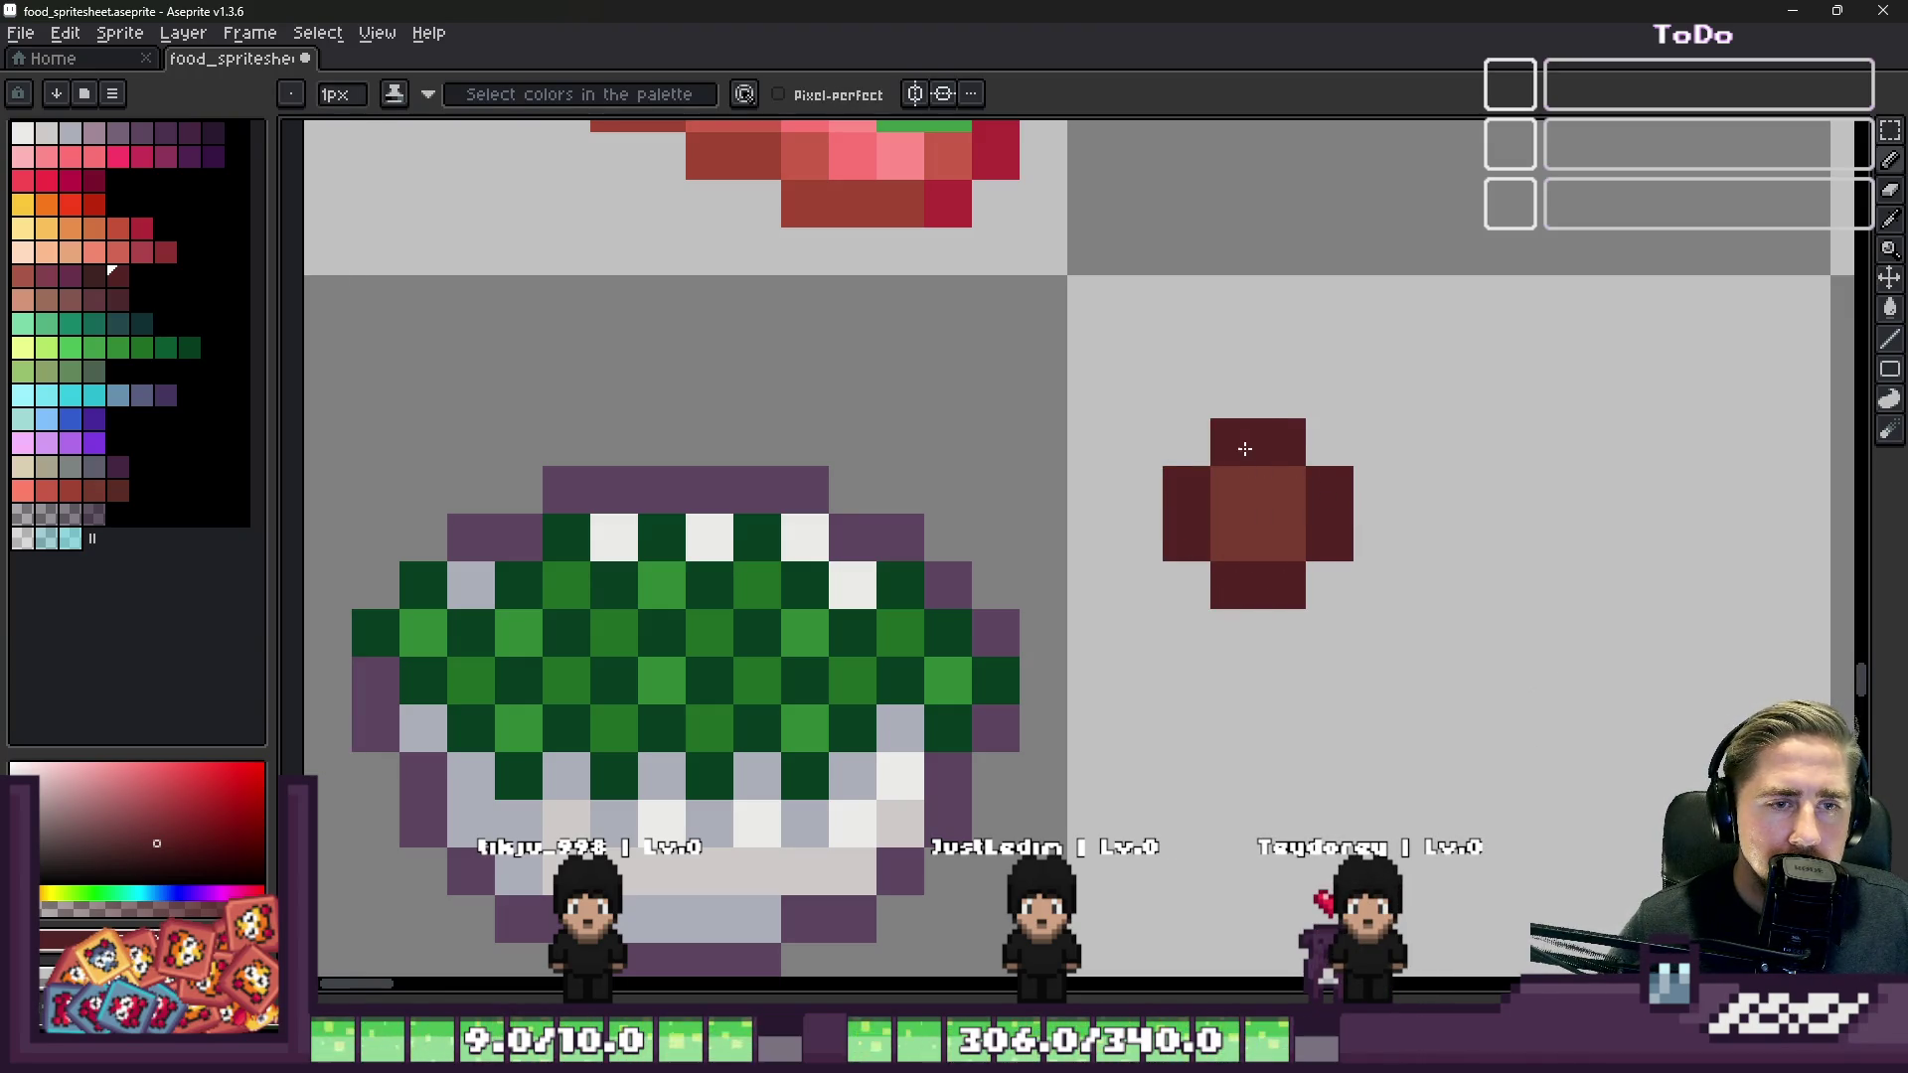
scroll(1250, 449, "down", 2)
scroll(954, 259, "up", 2)
Step: Add bright red highlights and a brown centre to the meat chunk
left_click(992, 268, "alt")
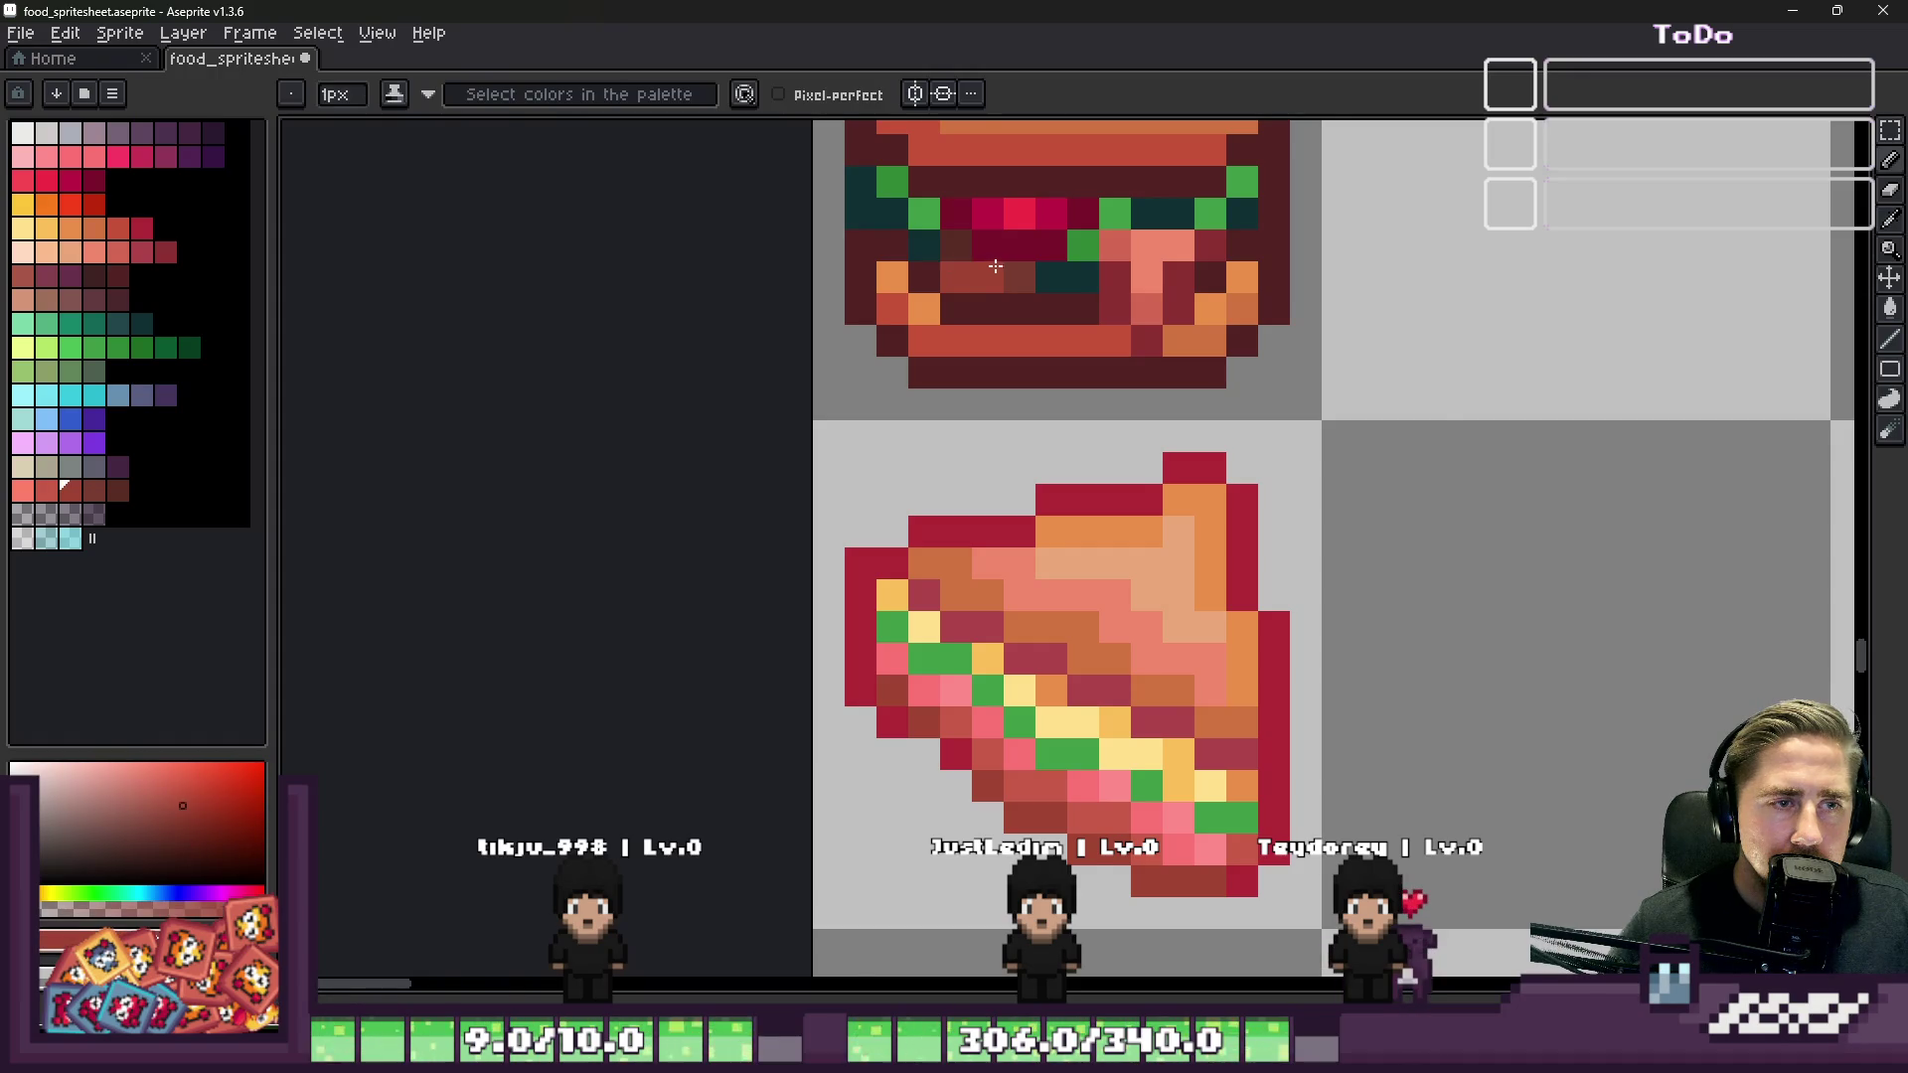
scroll(1107, 545, "down", 2)
scroll(1345, 600, "up", 3)
left_click(1362, 651)
left_click(1297, 588)
left_click(1298, 651, "alt")
left_click_drag(1298, 588, 1361, 651)
Step: Copy the finished meat chunk and paste one copy onto the salad
scroll(1093, 223, "down", 2)
key("m")
scroll(1120, 323, "up", 2)
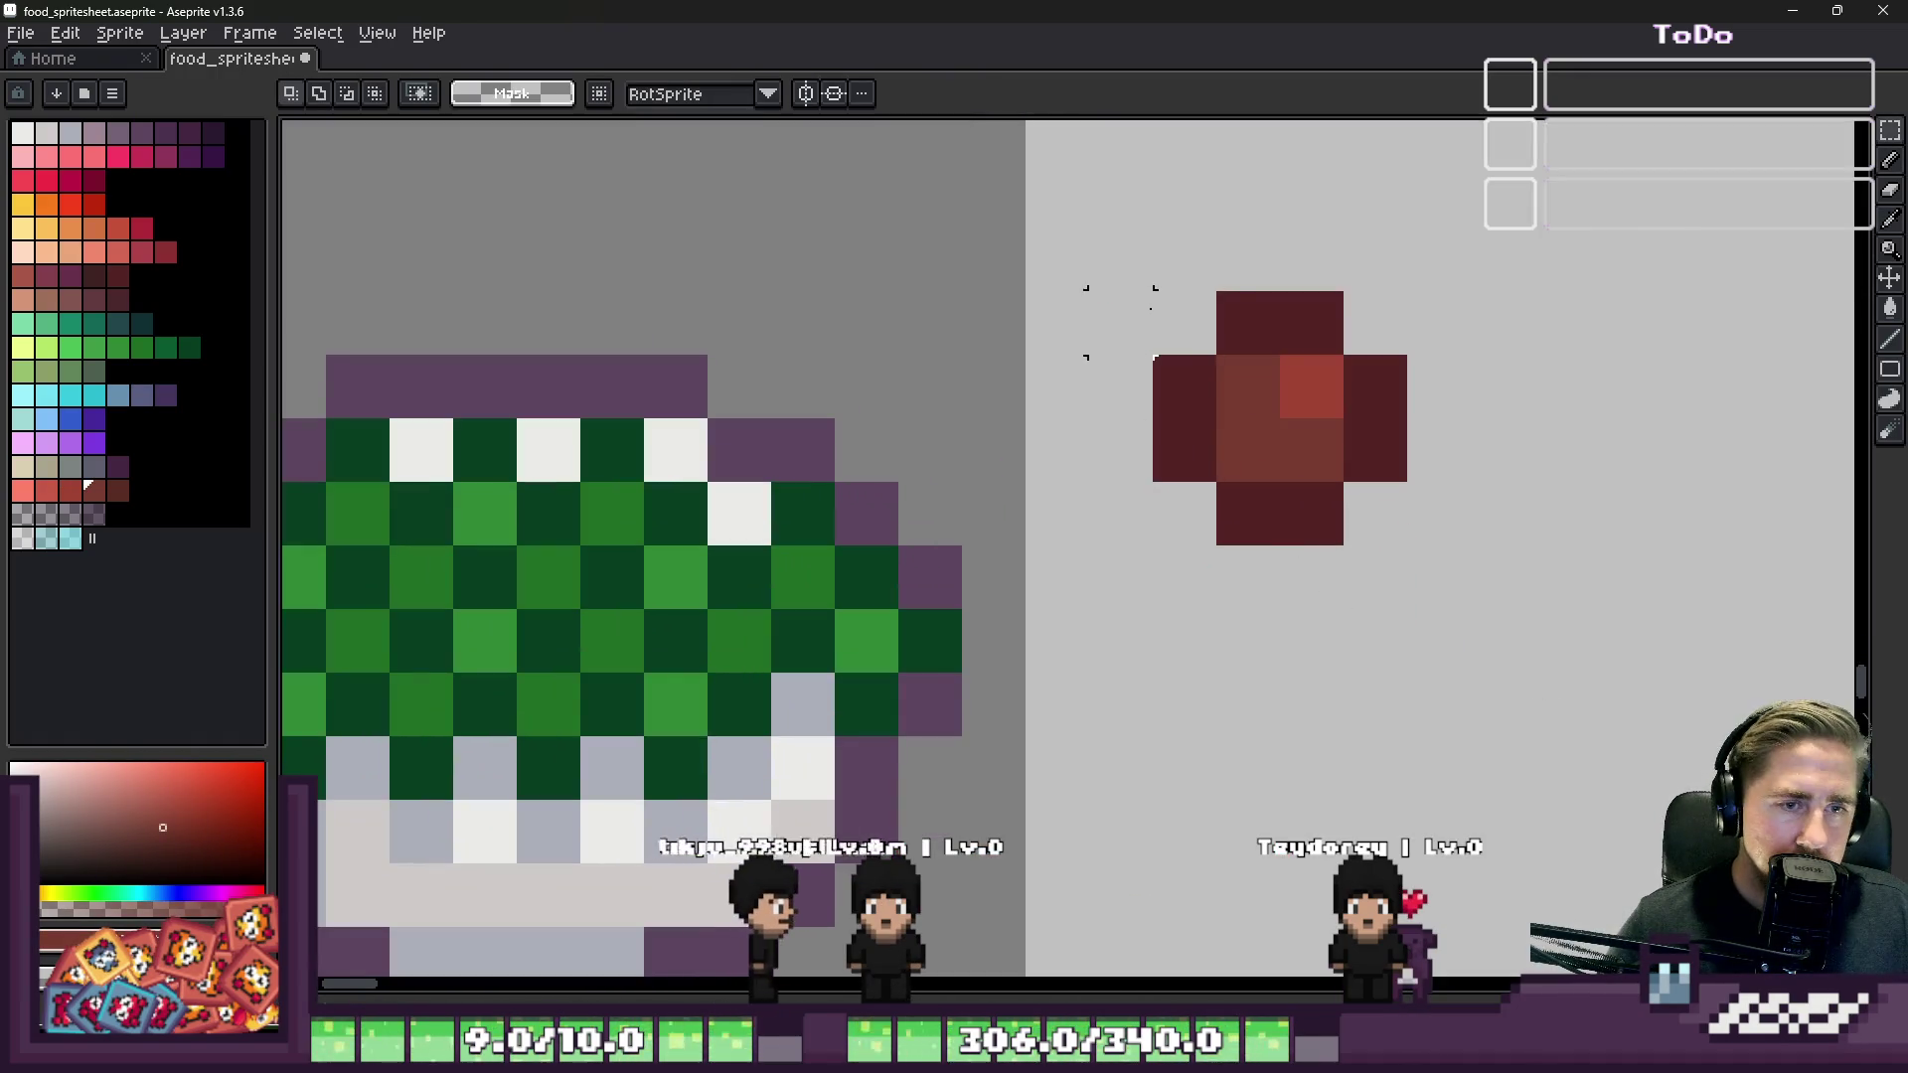
left_click_drag(1120, 323, 1466, 606)
key("ctrl+c")
scroll(1565, 447, "down", 2)
scroll(1132, 328, "up", 2)
key("ctrl+v")
mouse_move(1133, 328)
left_mouse_down()
mouse_move(980, 438)
mouse_move(1035, 481)
mouse_move(1077, 404)
left_mouse_up()
key("Return")
Step: Place a second meat chunk on the lettuce, nudged upward
mouse_move(1113, 280)
left_mouse_down()
mouse_move(1653, 546)
mouse_move(1440, 444)
left_mouse_up()
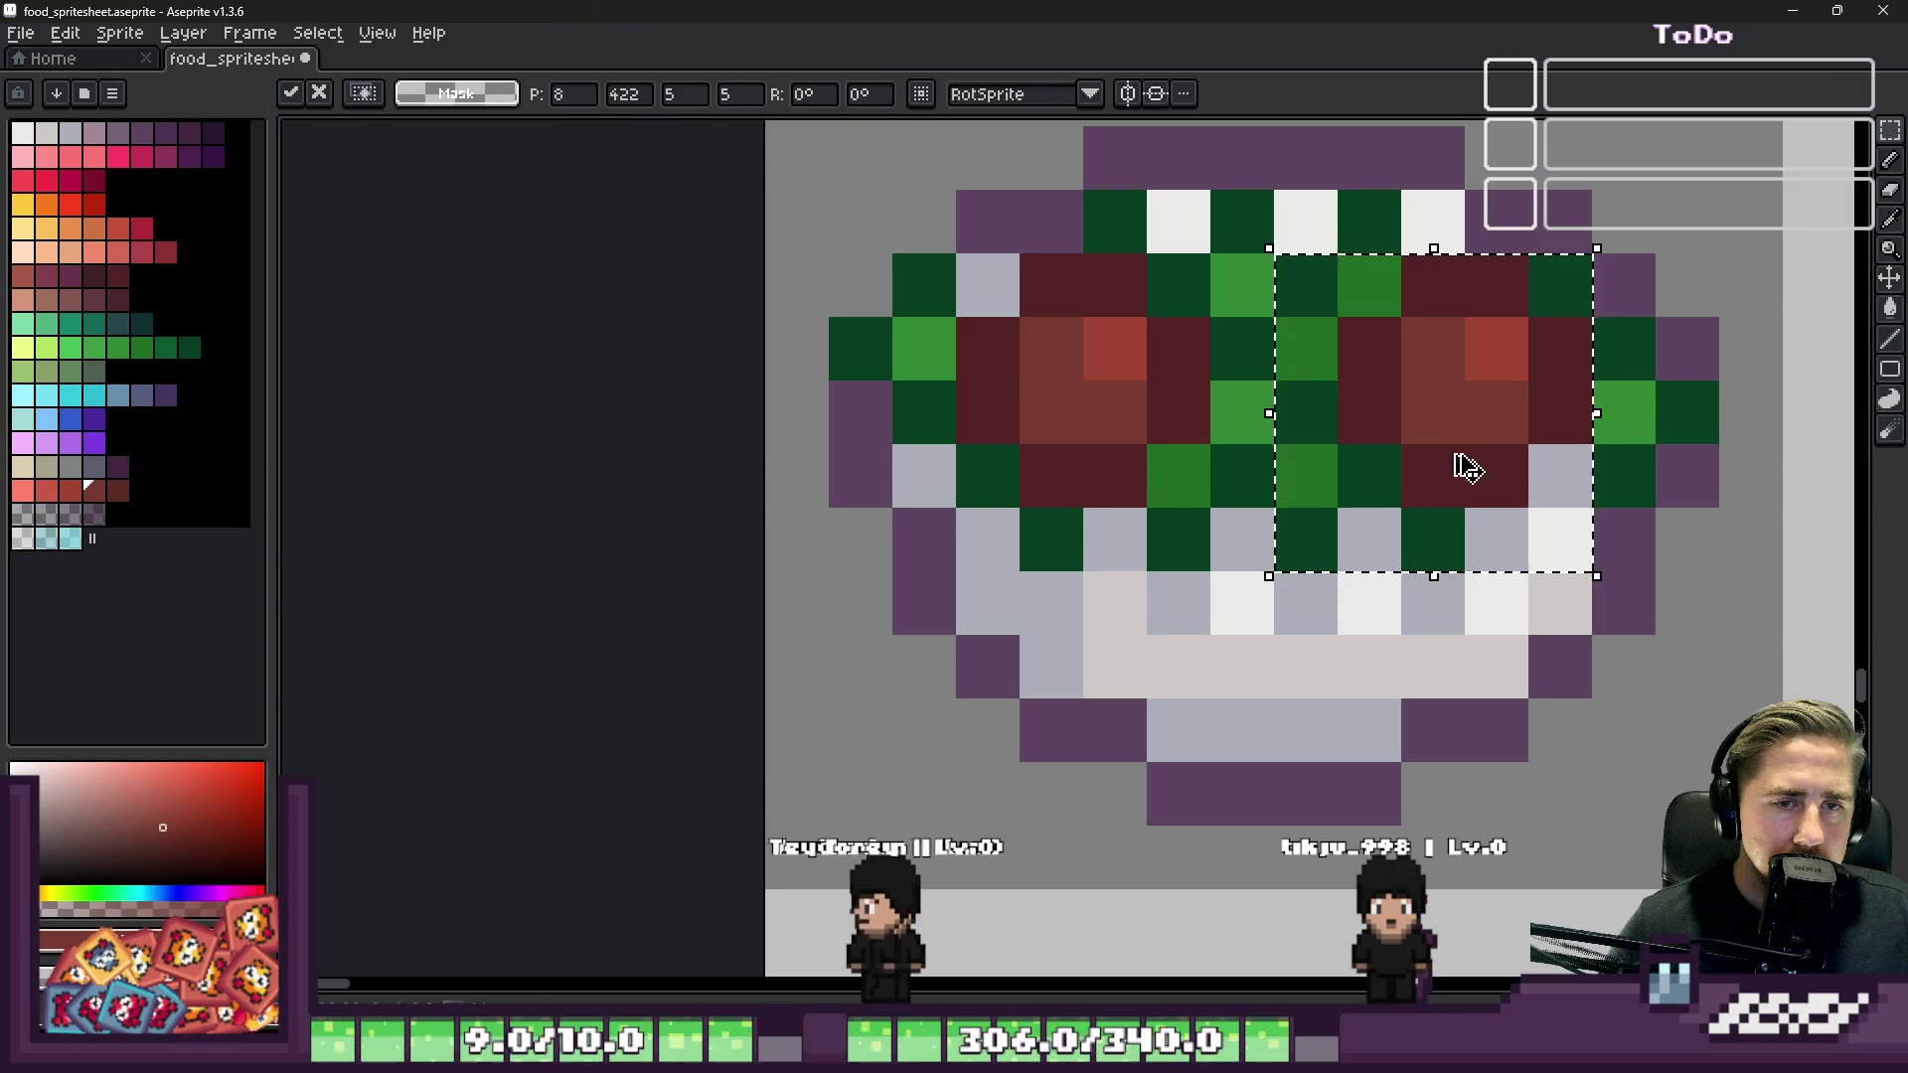
scroll(1351, 397, "down", 2)
scroll(1242, 357, "down", 3)
scroll(1367, 362, "up", 3)
mouse_move(1300, 484)
left_mouse_down()
mouse_move(1252, 341)
mouse_move(1133, 352)
mouse_move(1623, 277)
left_mouse_up()
key("Return")
Step: Trim the spare chunk's lower rows and set the small piece atop the bowl
mouse_move(1571, 343)
left_mouse_down()
mouse_move(1041, 391)
mouse_move(1282, 492)
left_mouse_up()
left_click_drag(1068, 417, 1559, 660)
key("Delete")
mouse_move(1084, 288)
left_mouse_down()
mouse_move(1285, 468)
mouse_move(758, 417)
mouse_move(703, 447)
left_mouse_up()
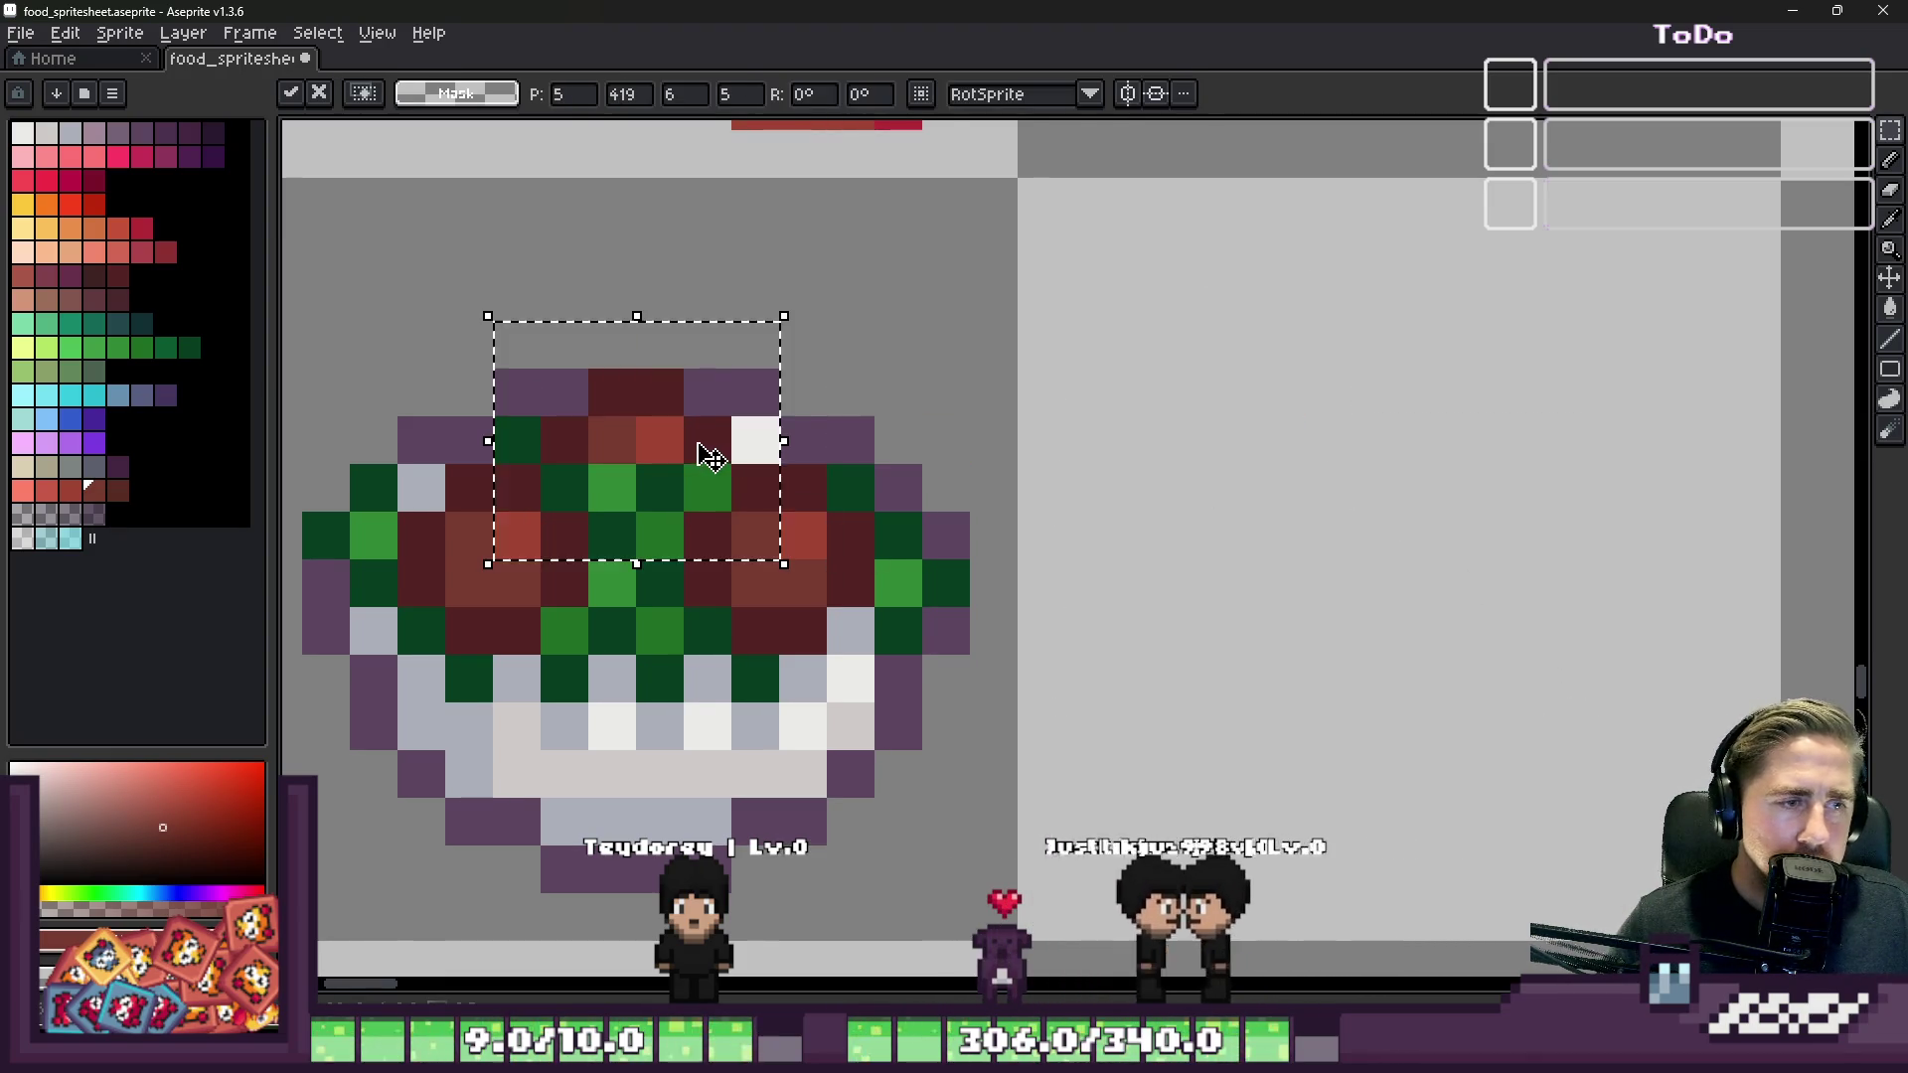
key("Return")
scroll(1282, 475, "down", 1)
scroll(1282, 475, "up", 3)
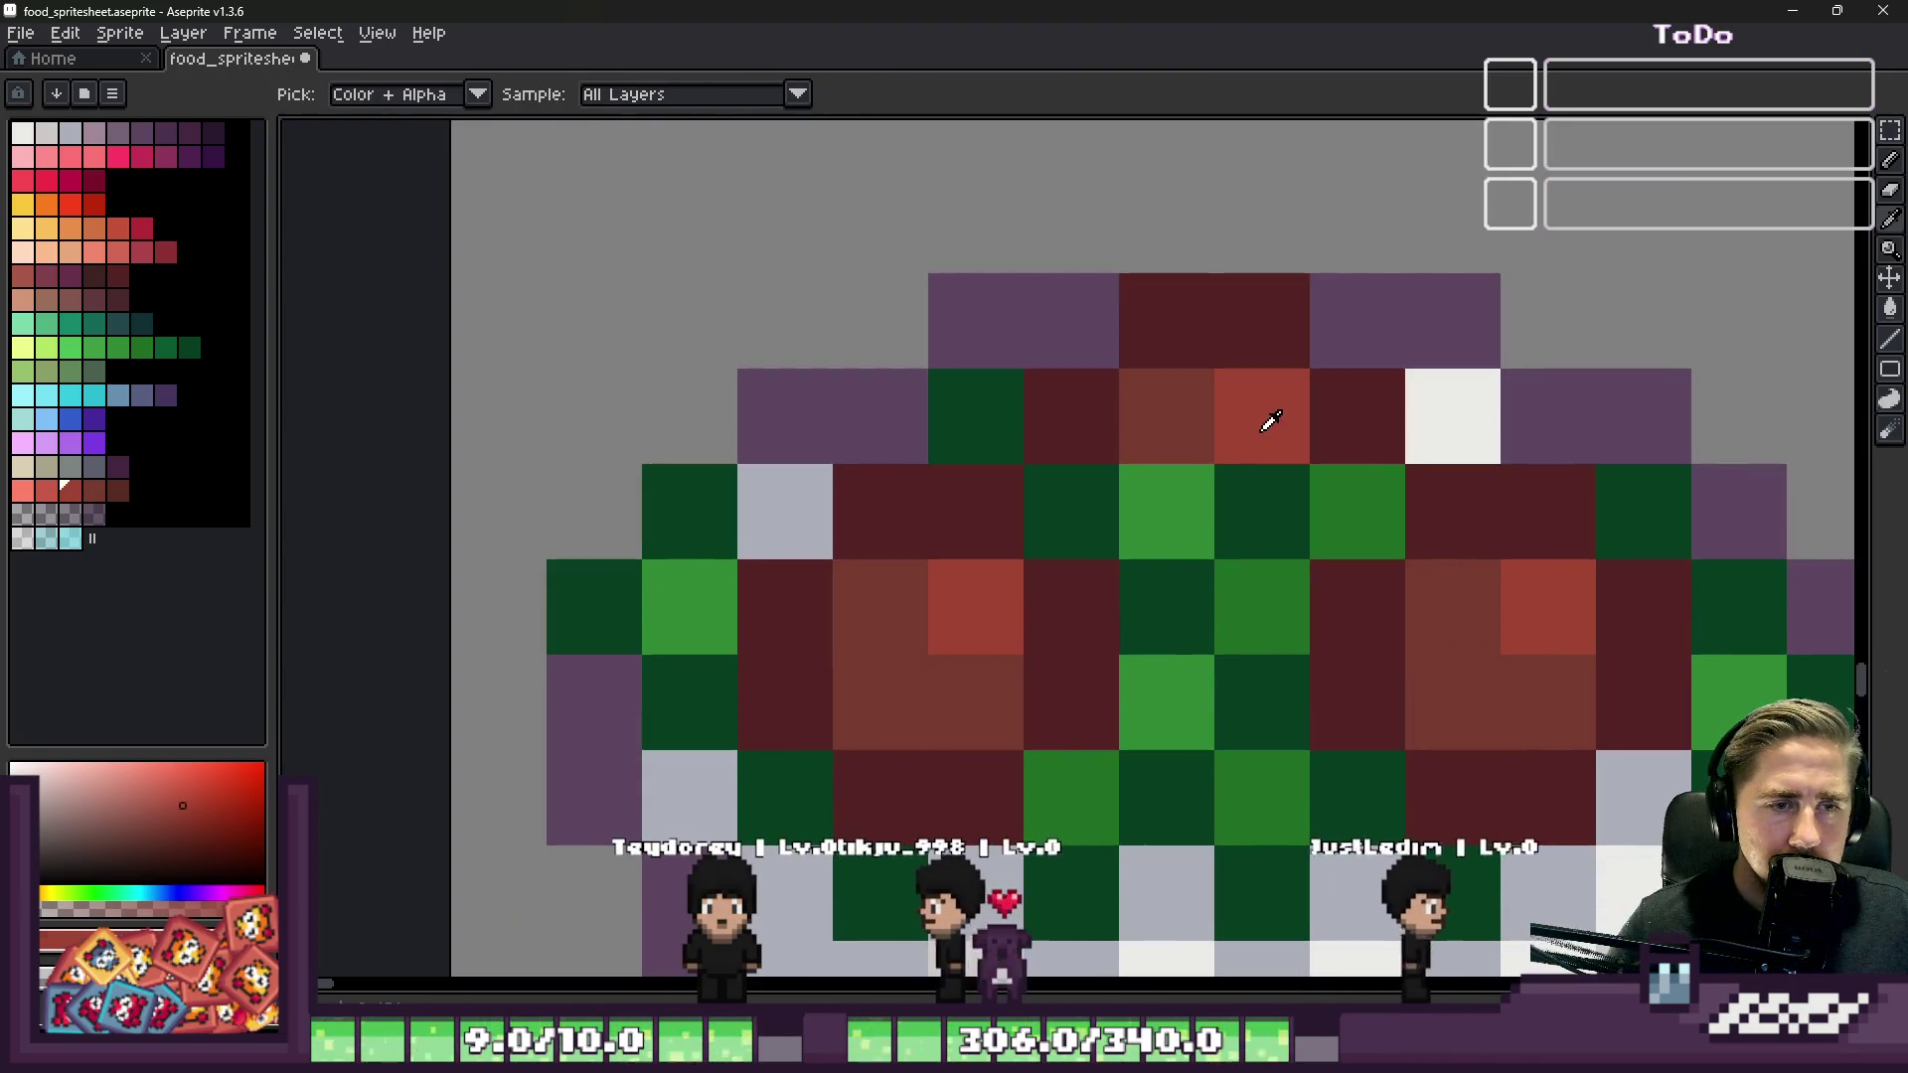
Step: Zoom out to view the salad among the other food sprites, then switch to the Godot task window
scroll(1170, 500, "down", 1)
key("b")
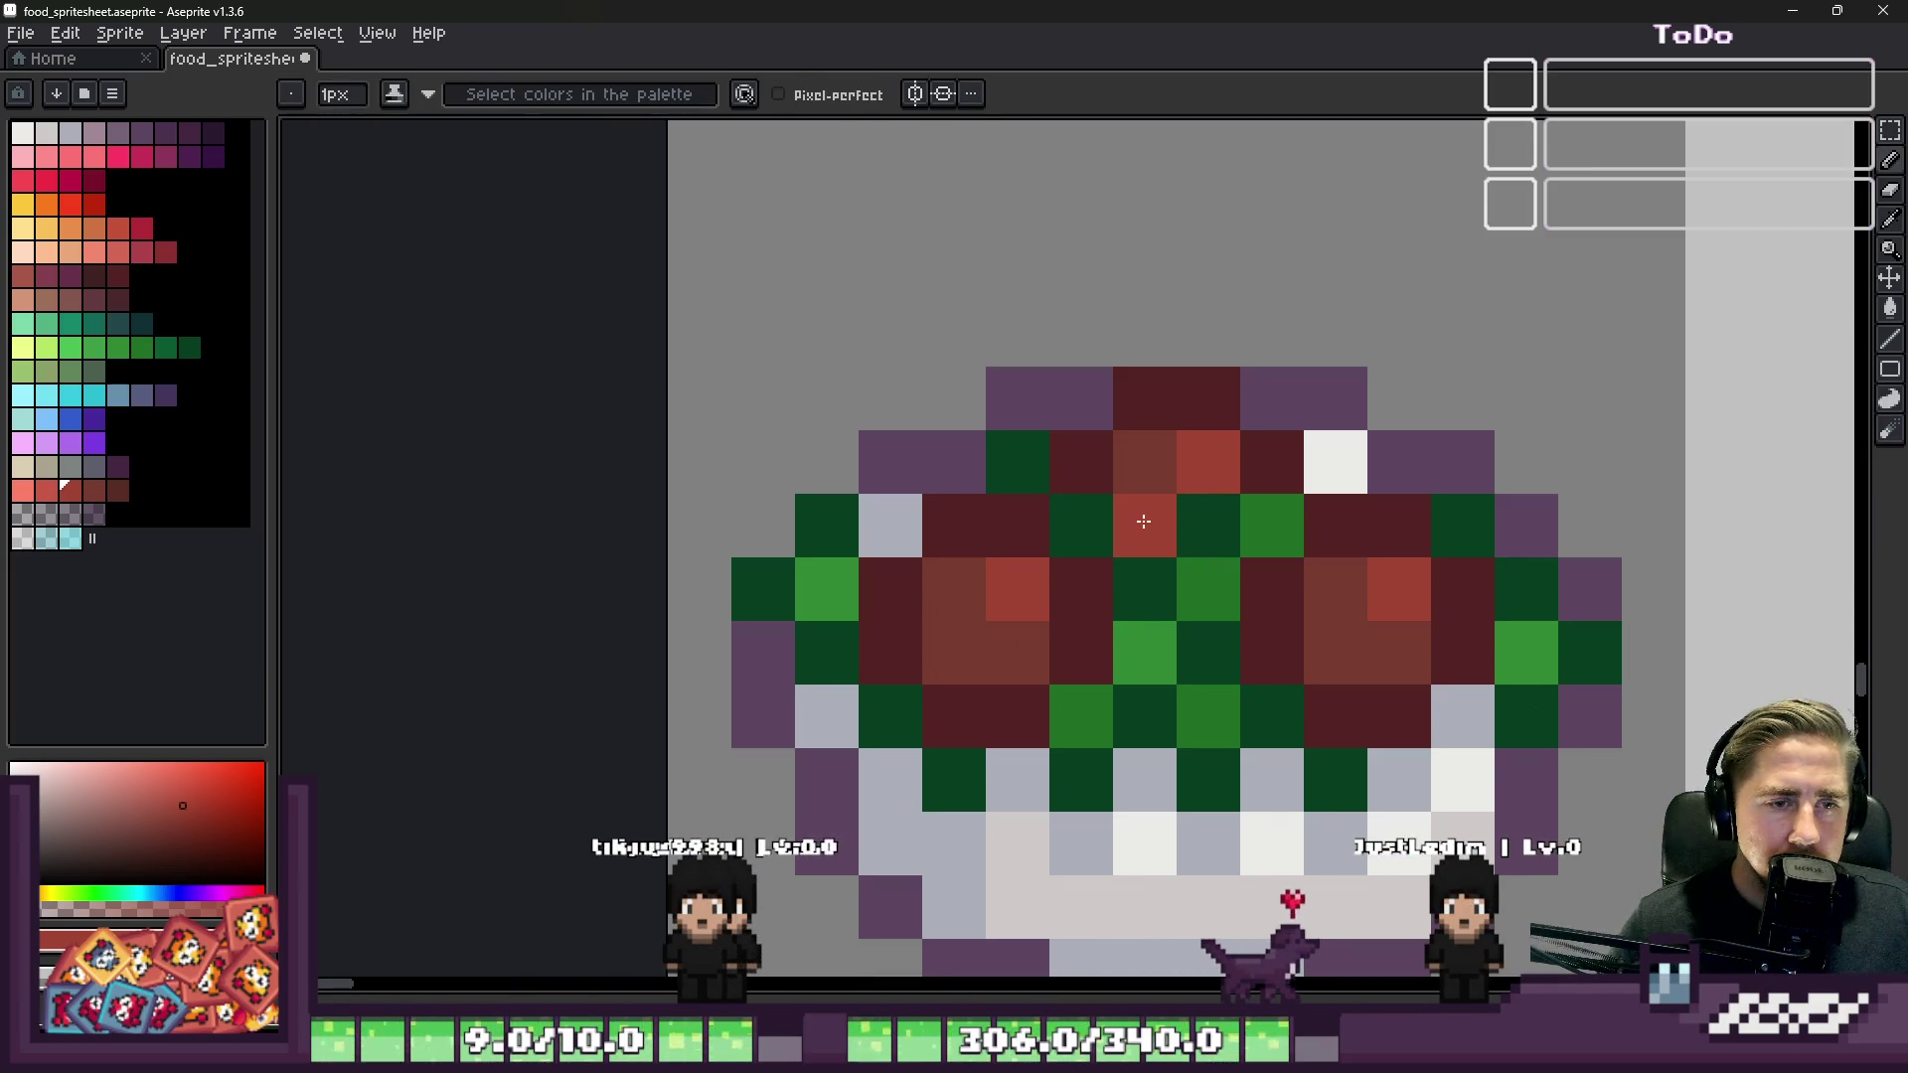
scroll(1205, 468, "down", 5)
scroll(1206, 468, "down", 1)
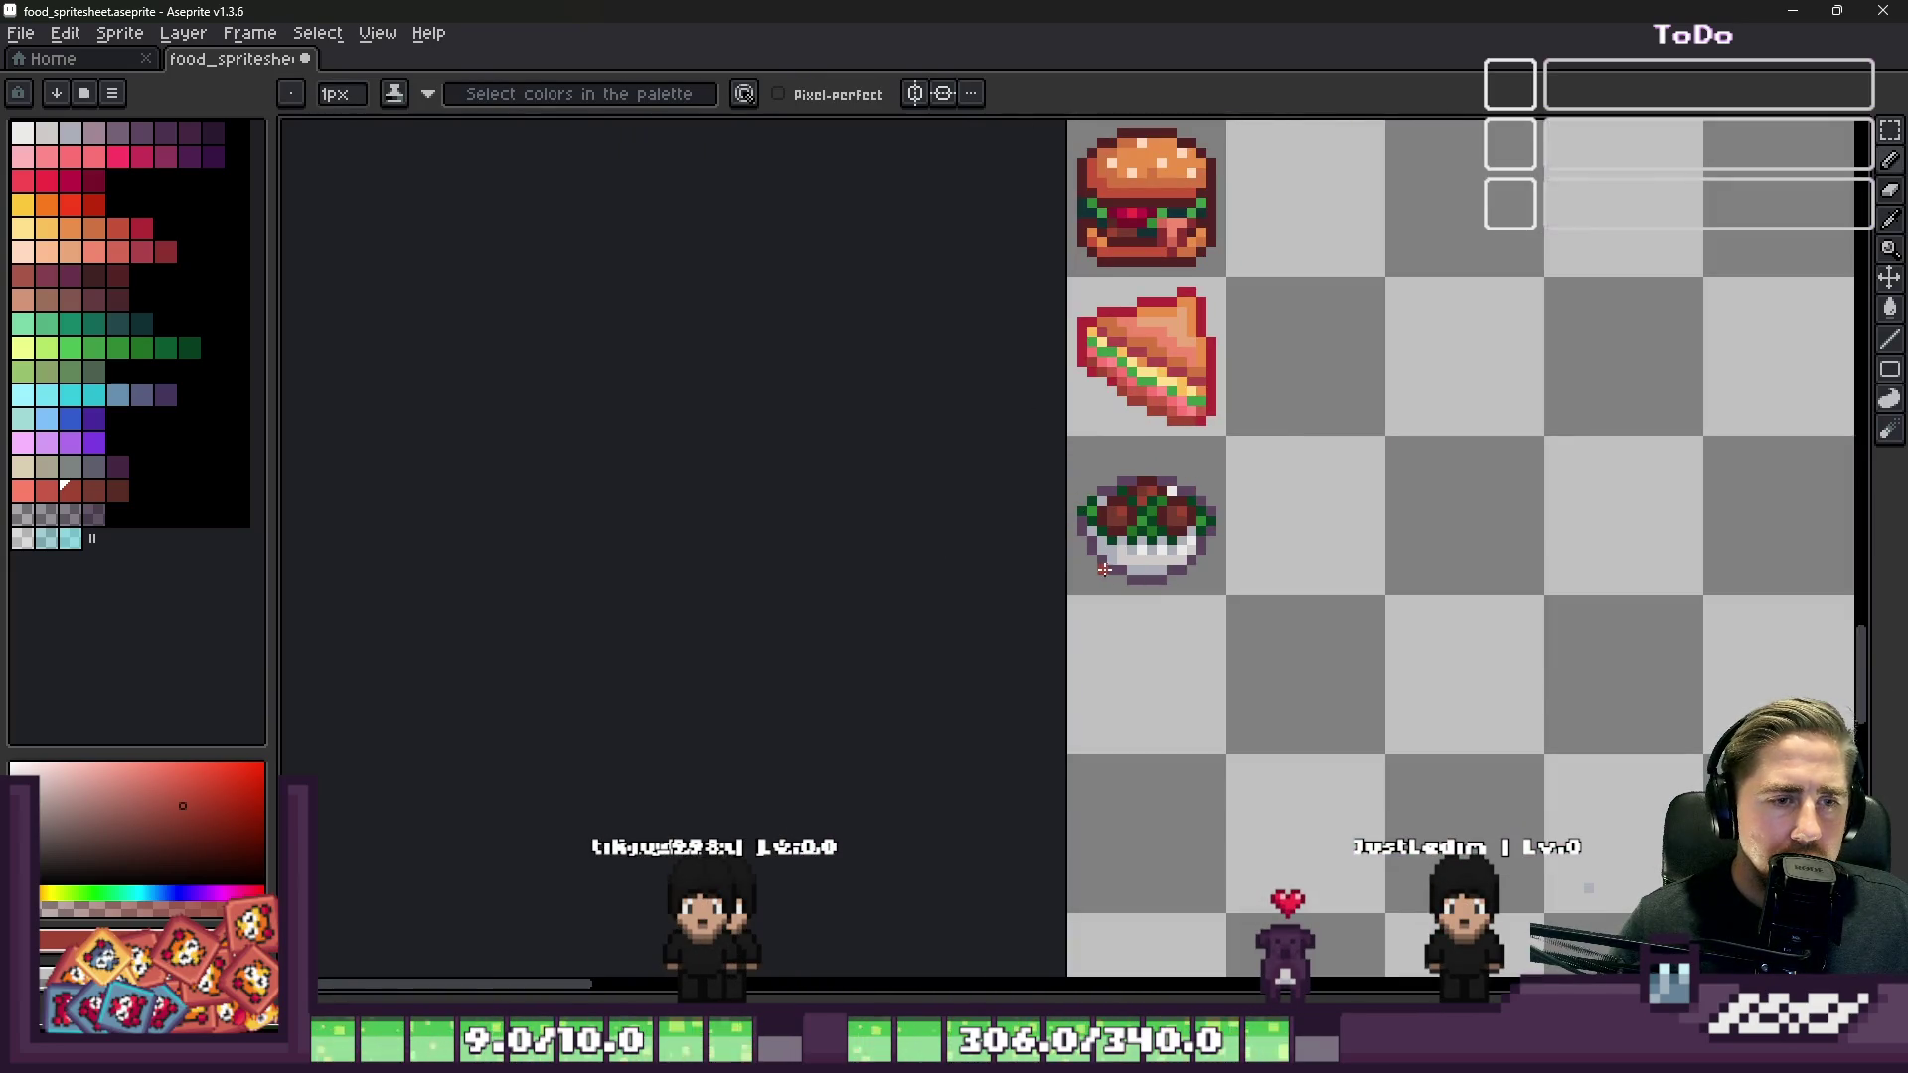
scroll(962, 554, "down", 2)
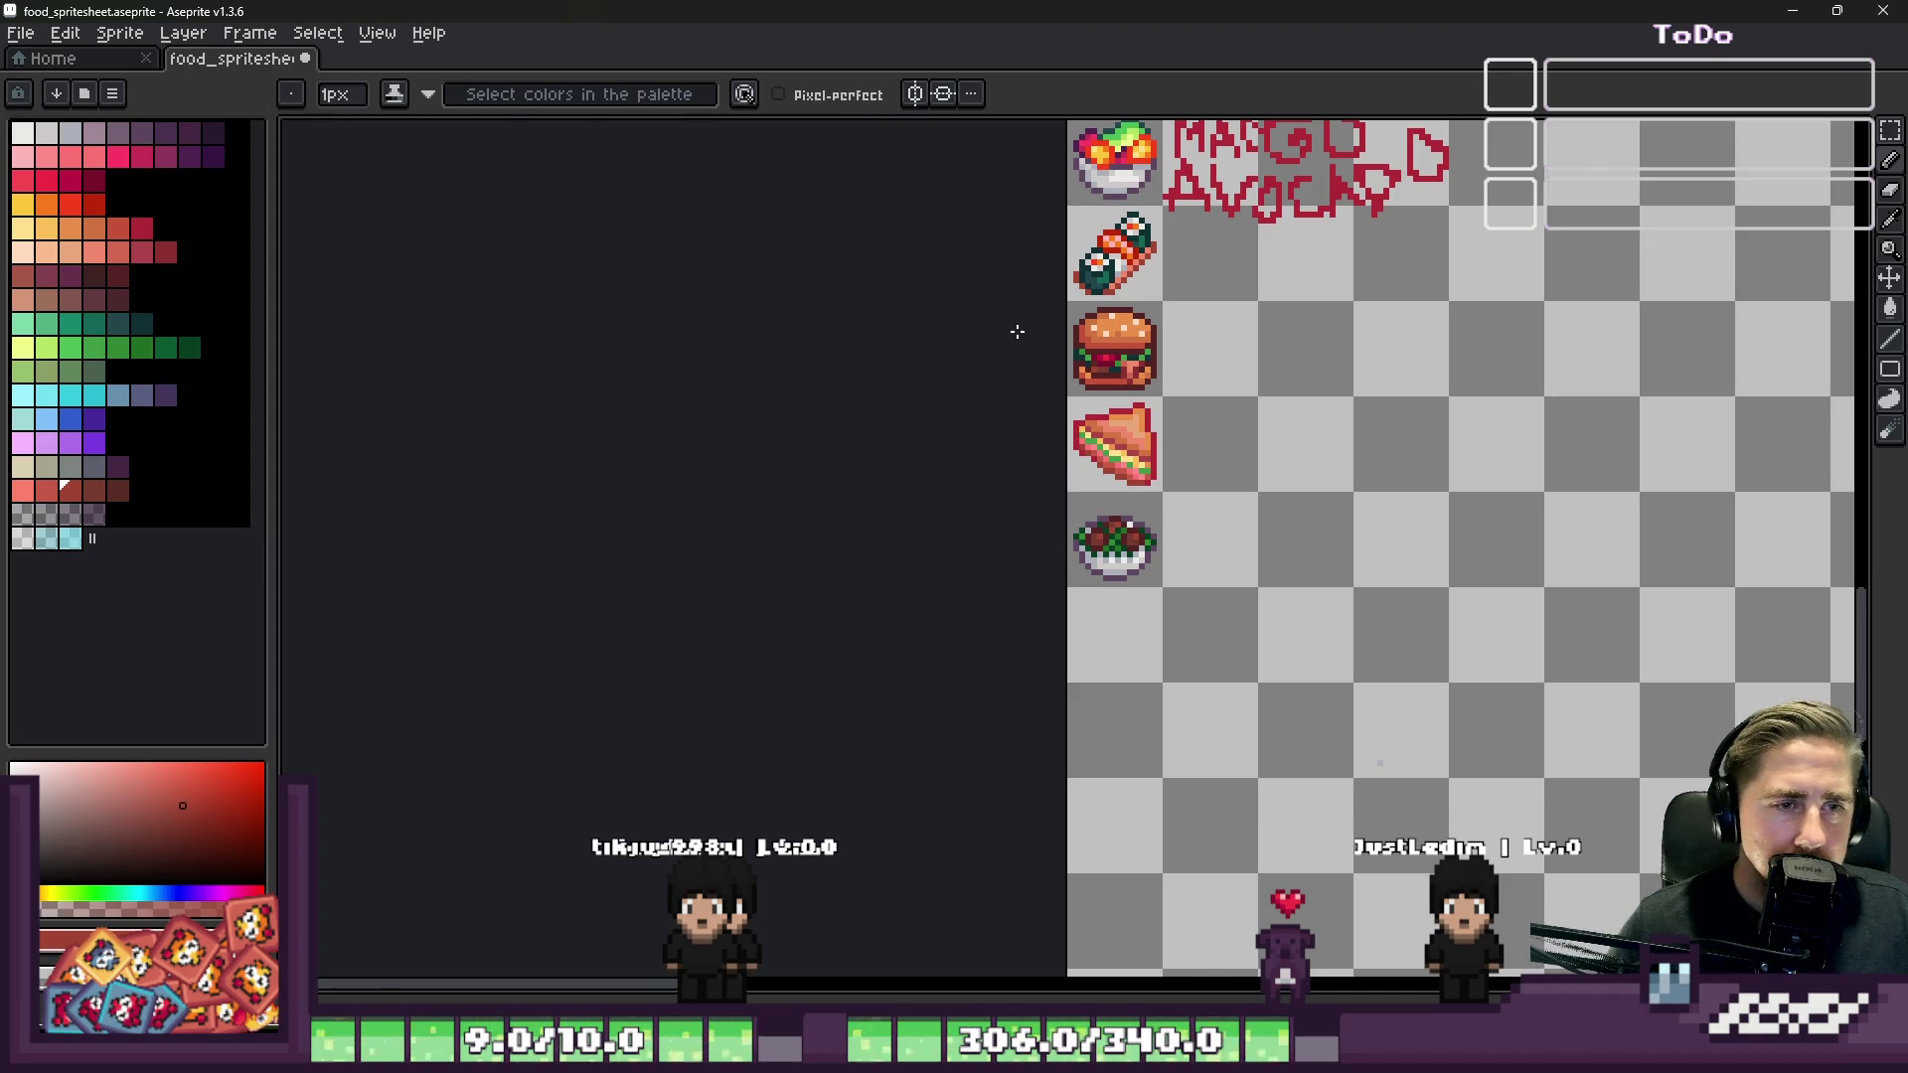
scroll(1192, 744, "up", 2)
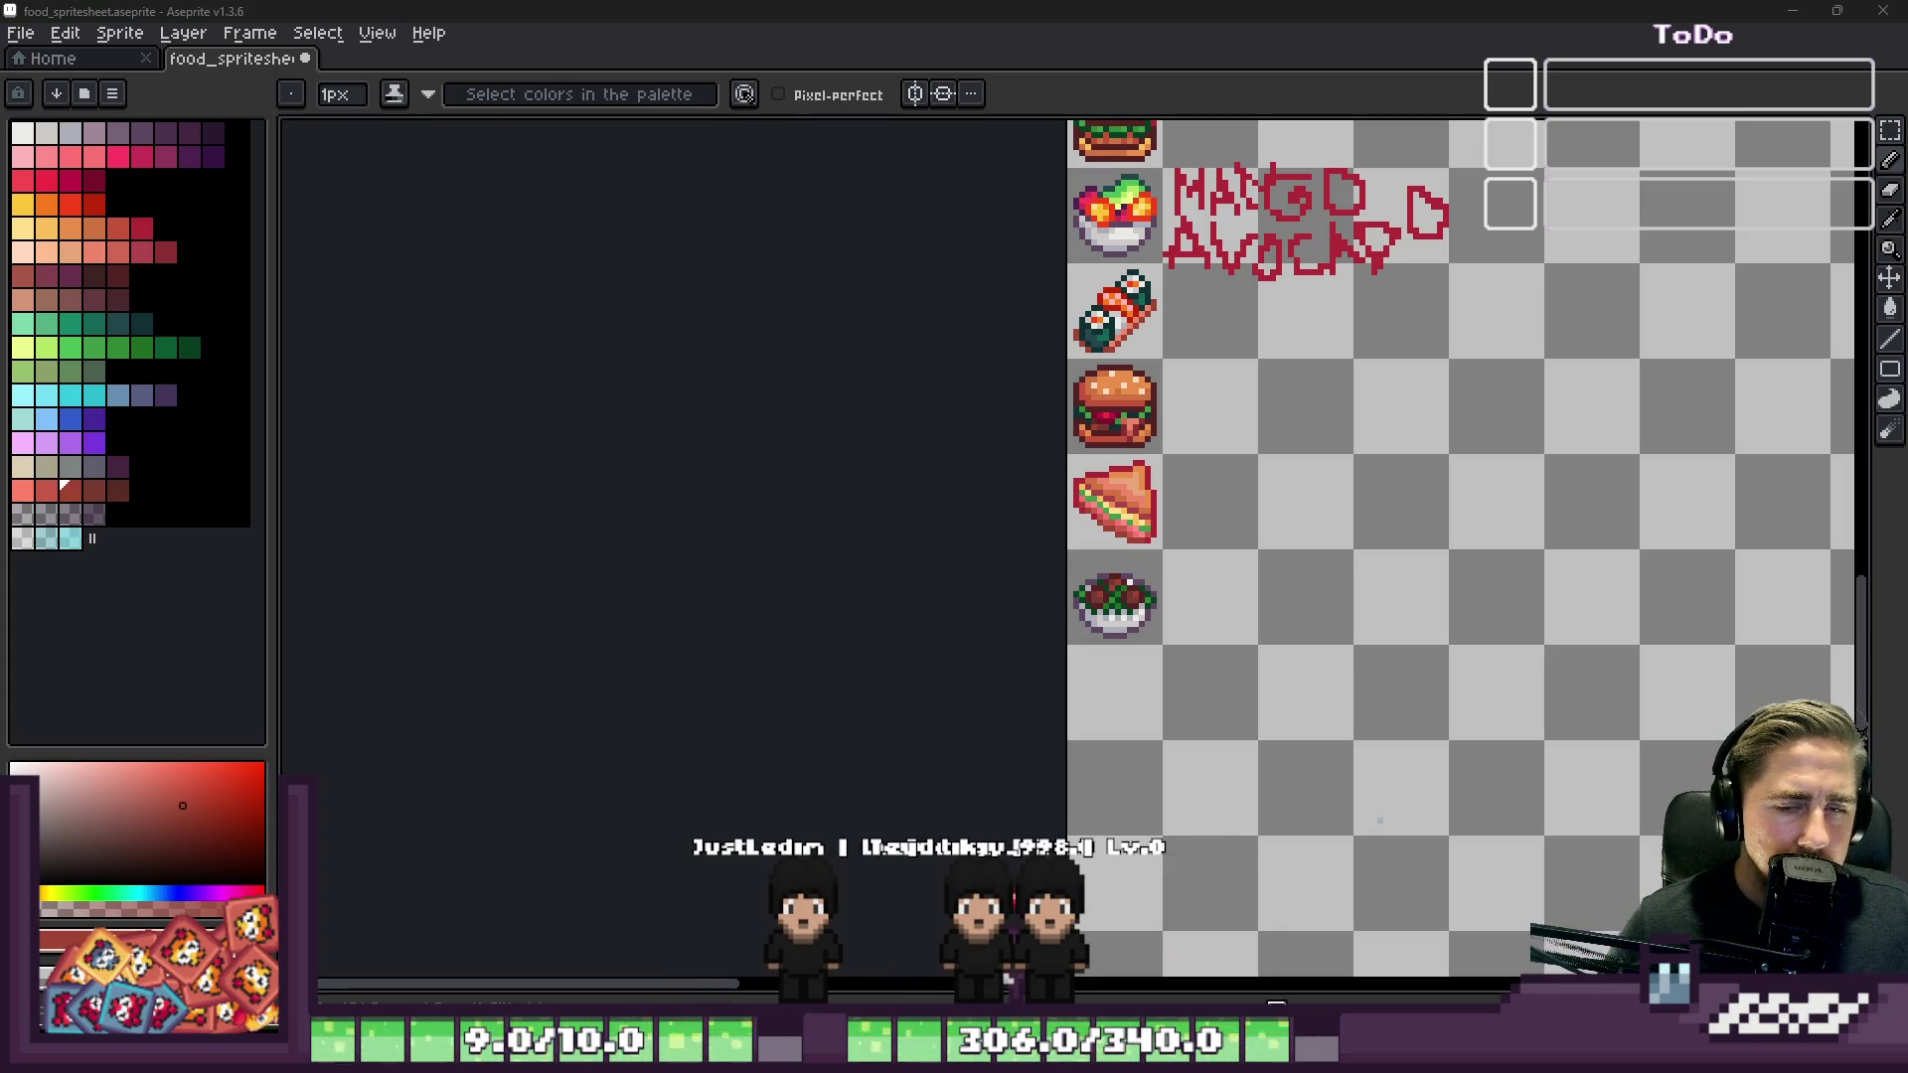
left_click(1355, 958)
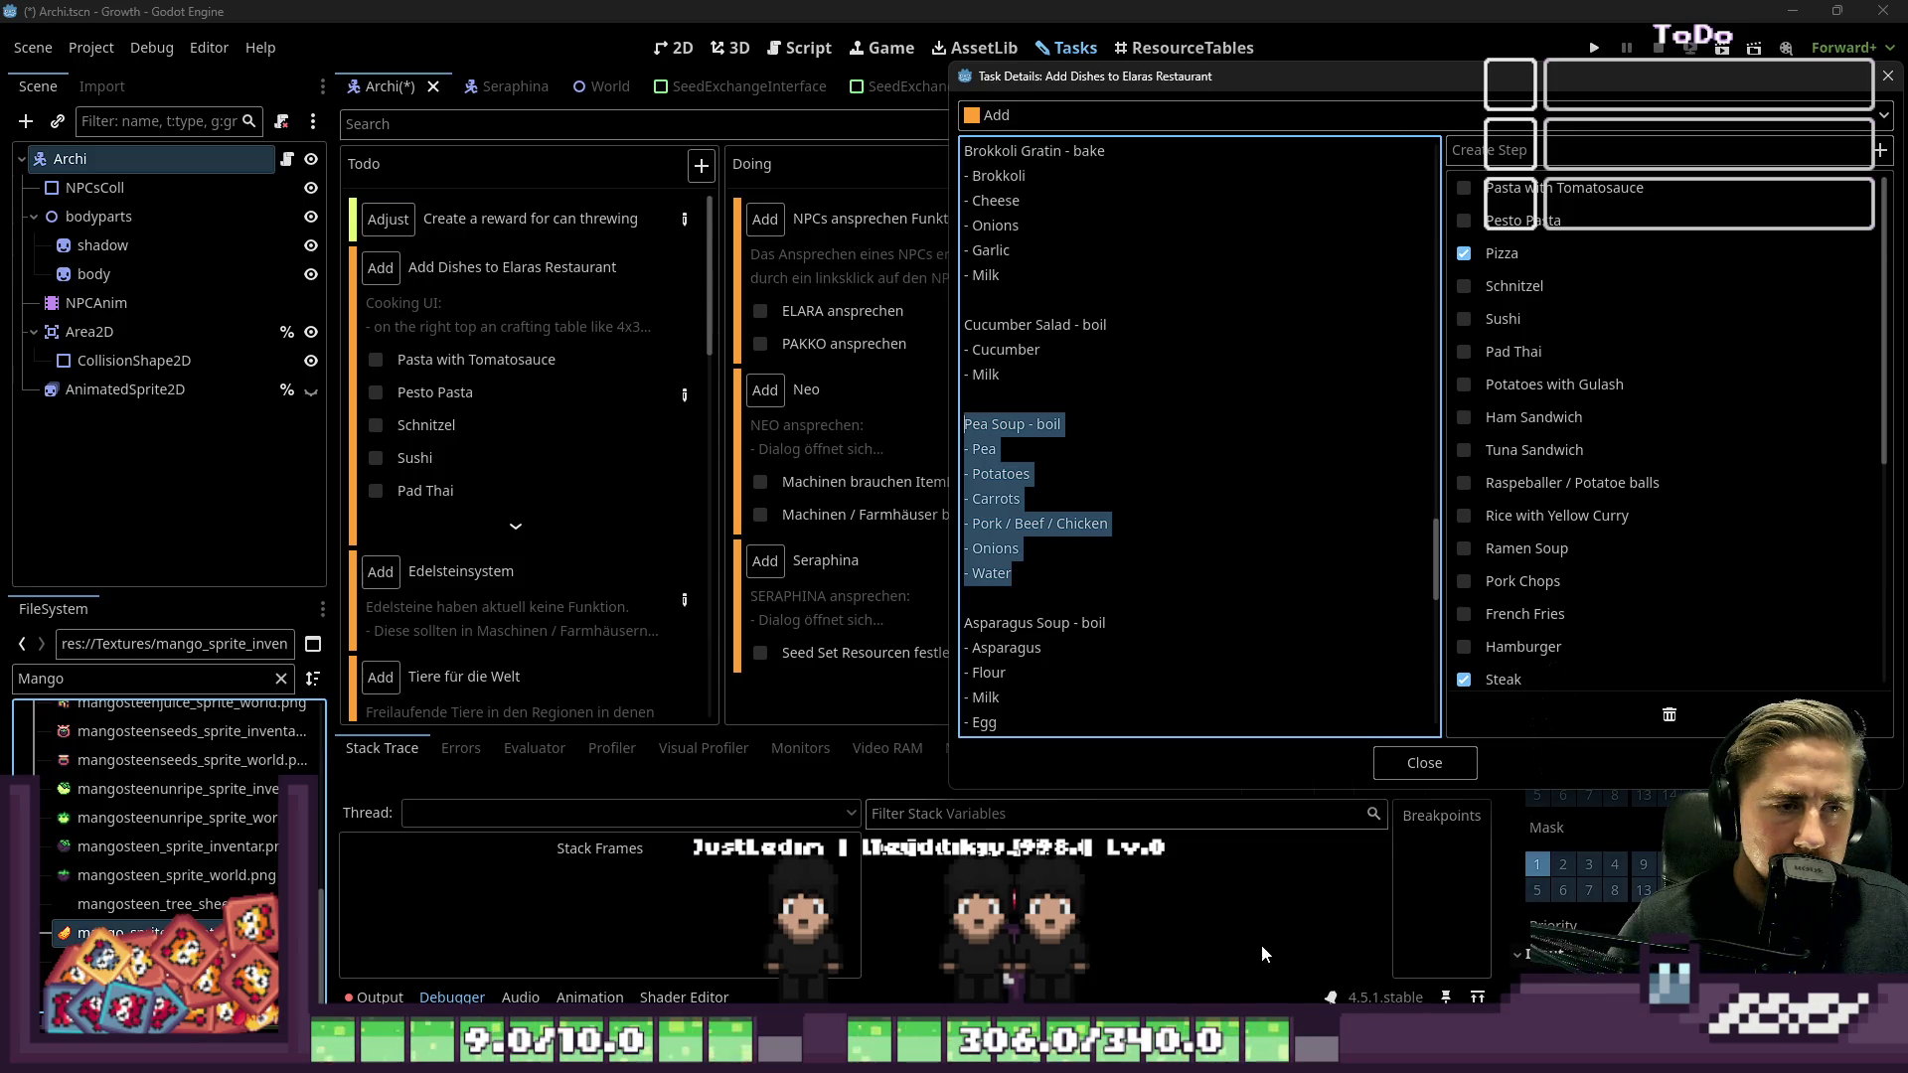
Step: Read through the pea soup recipe in Godot's task details, then return to Aseprite
left_click(1241, 323)
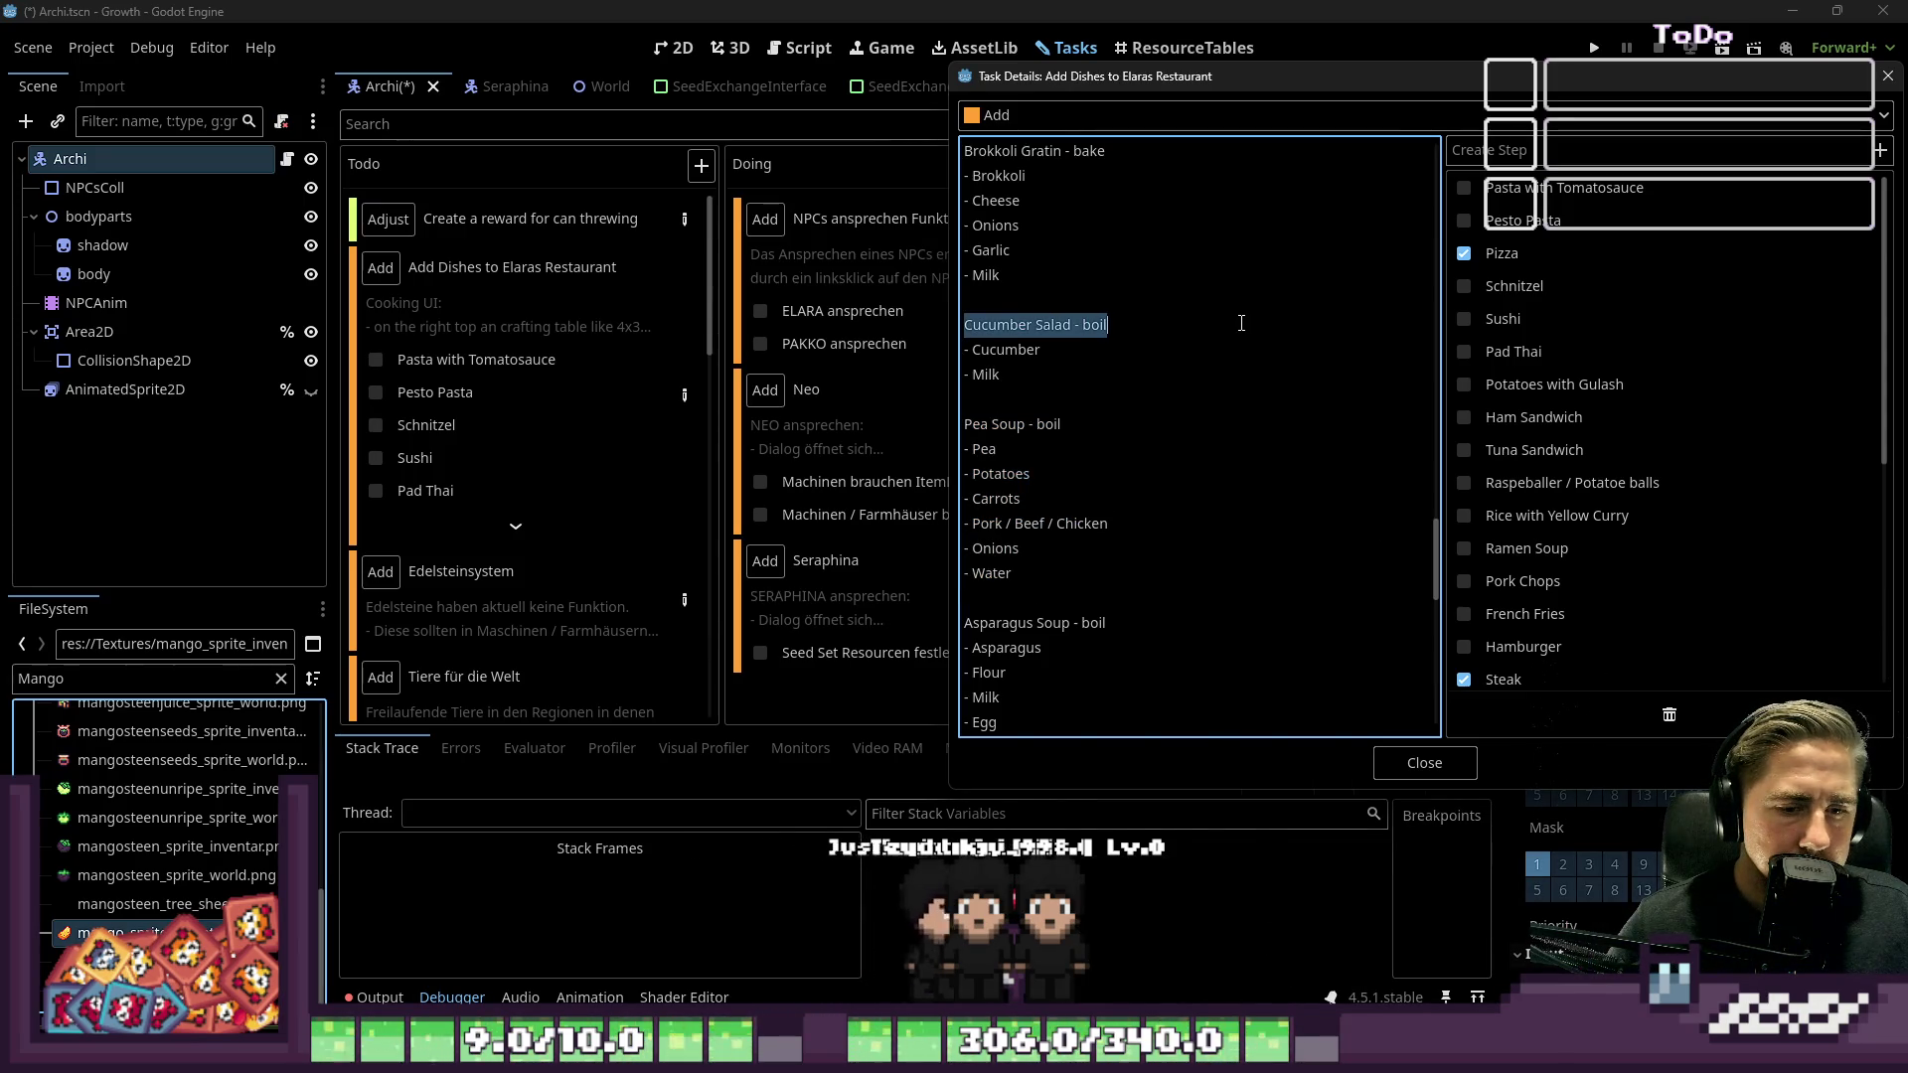
scroll(1213, 414, "down", 1)
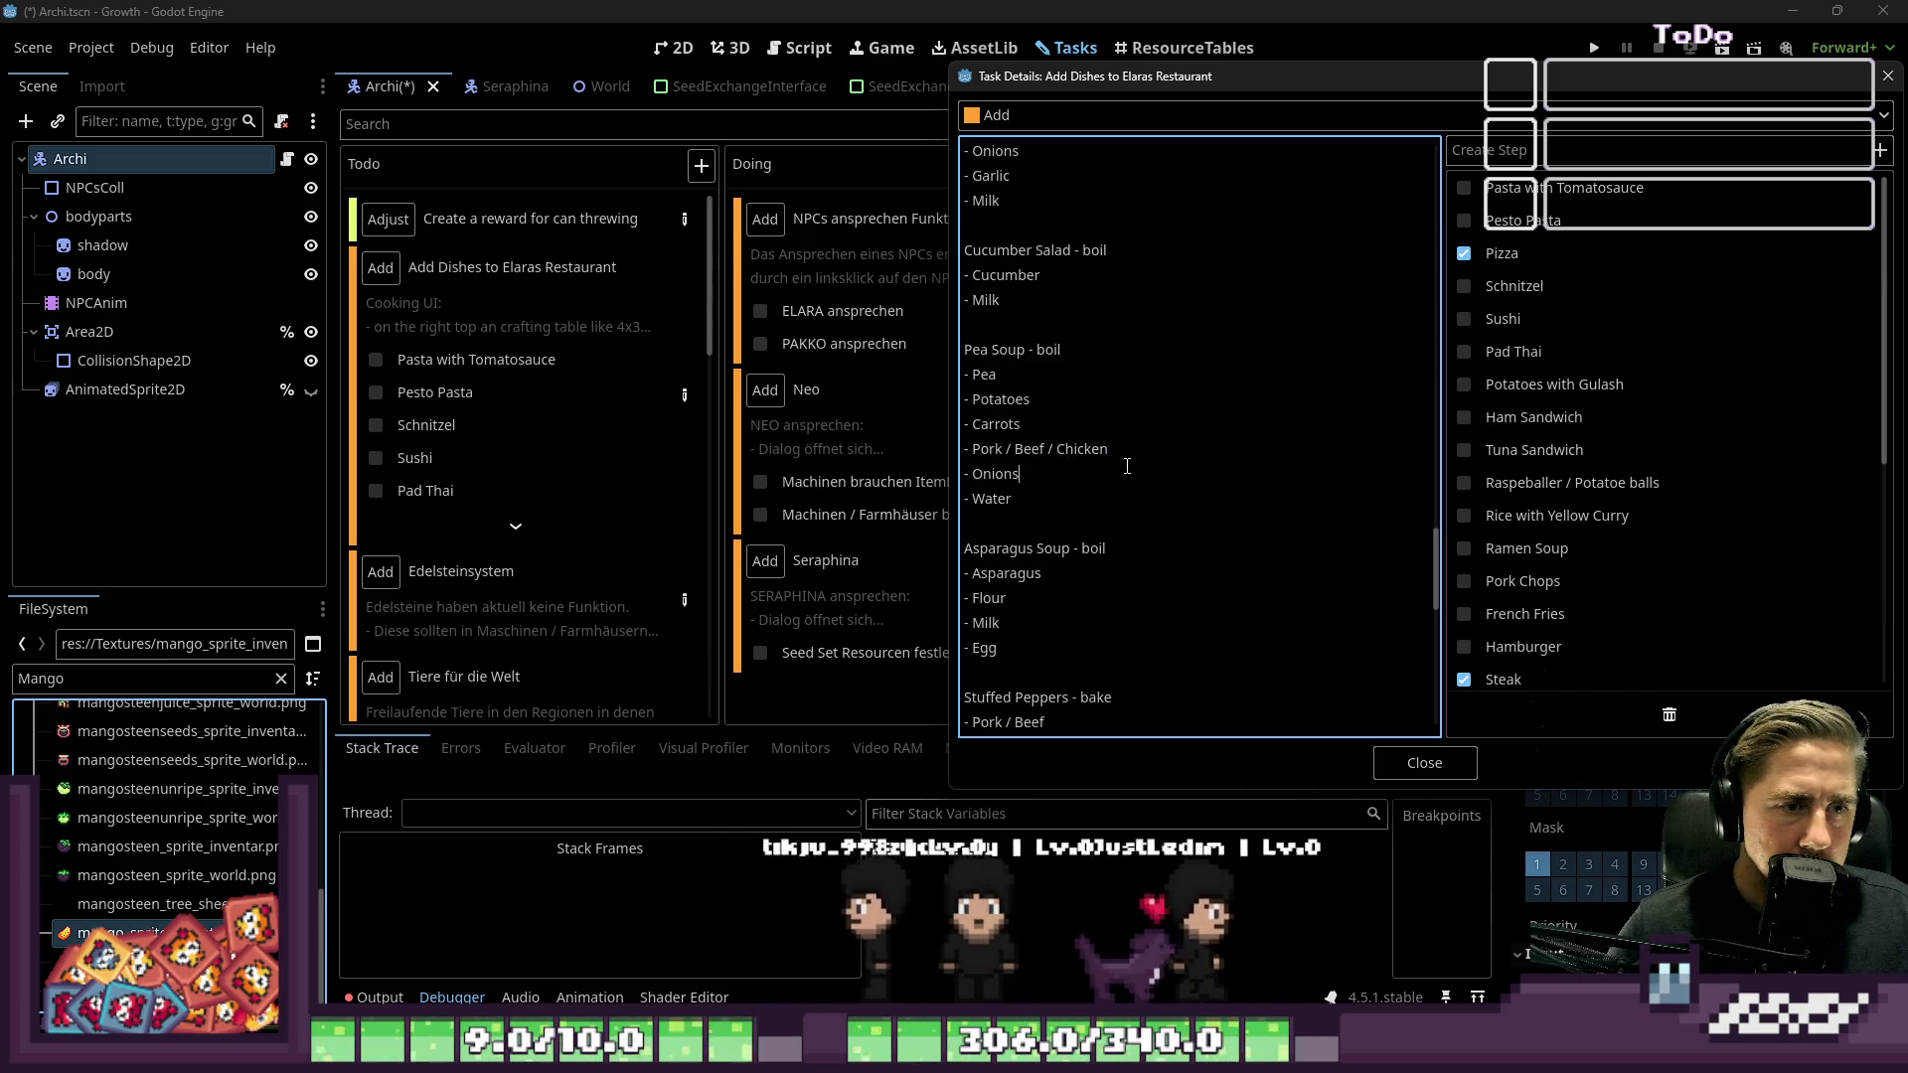
left_click(1080, 474)
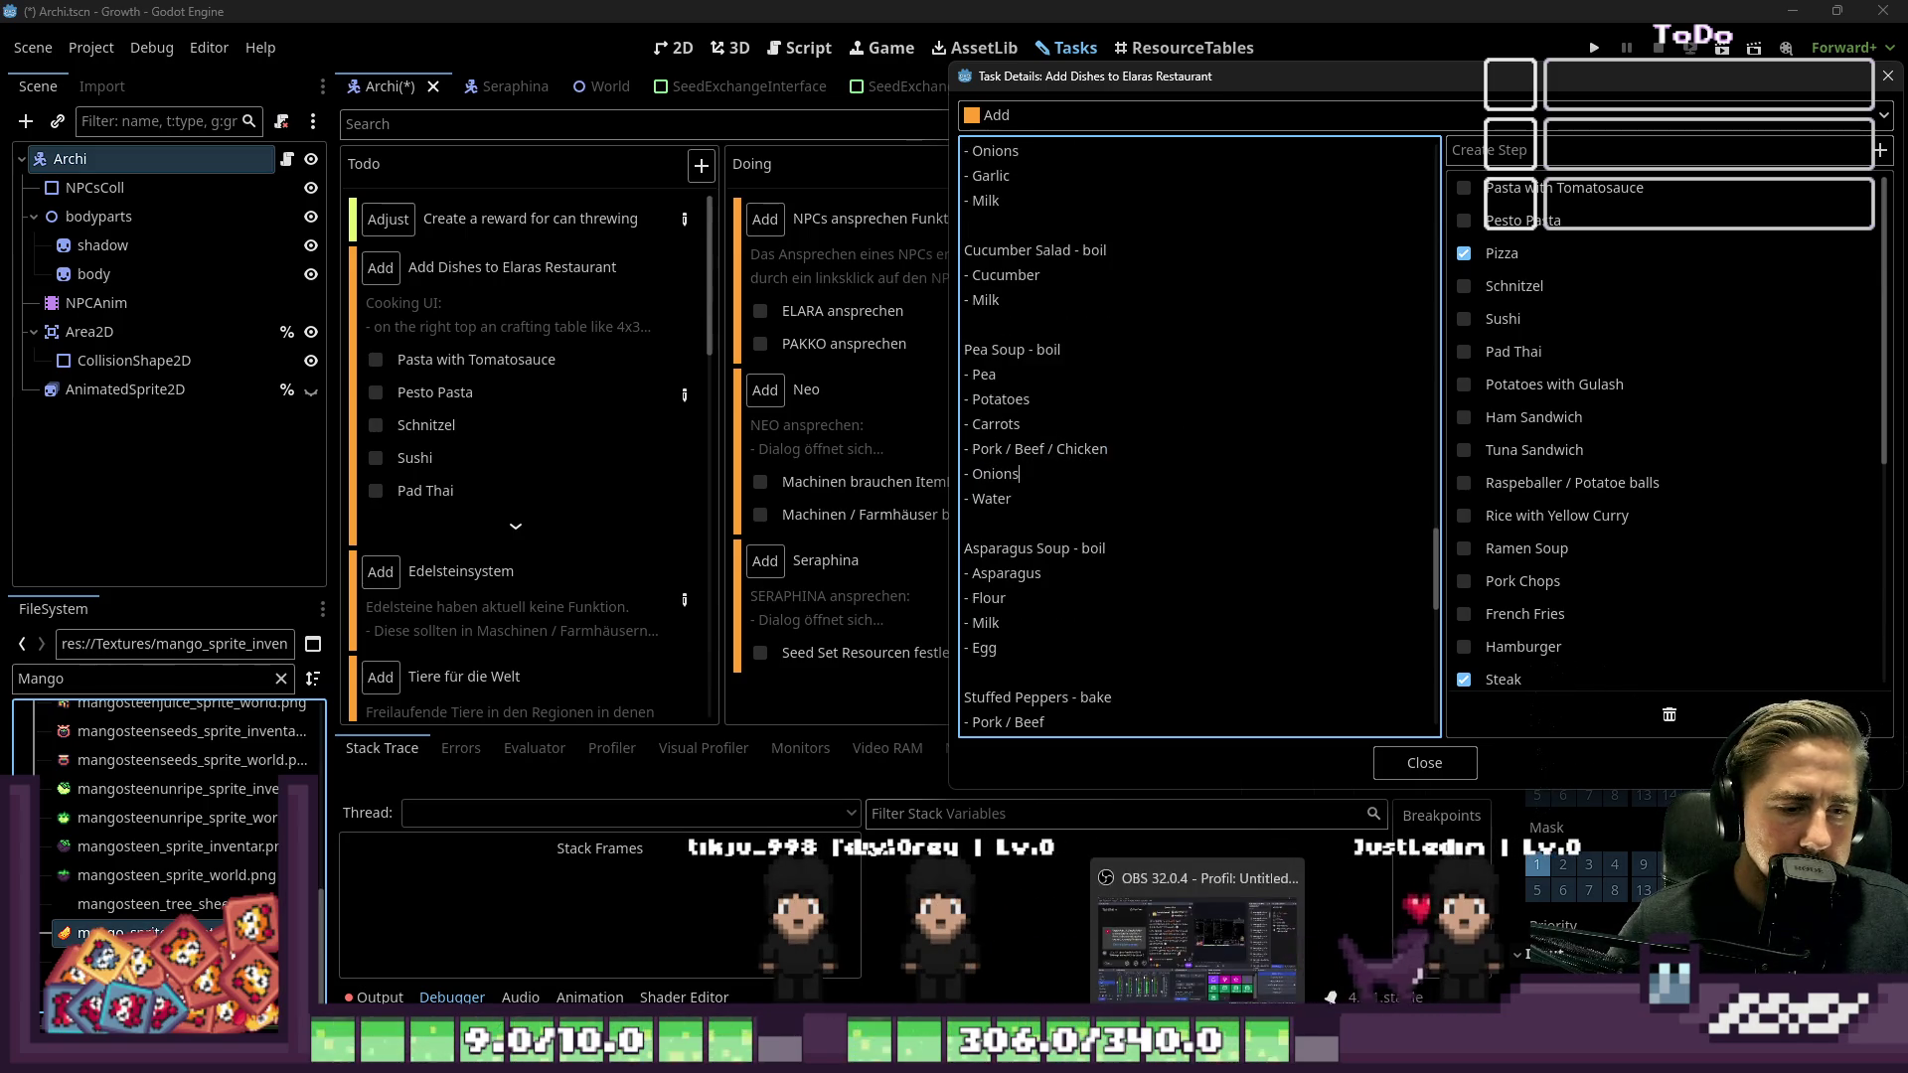
key("alt+Tab")
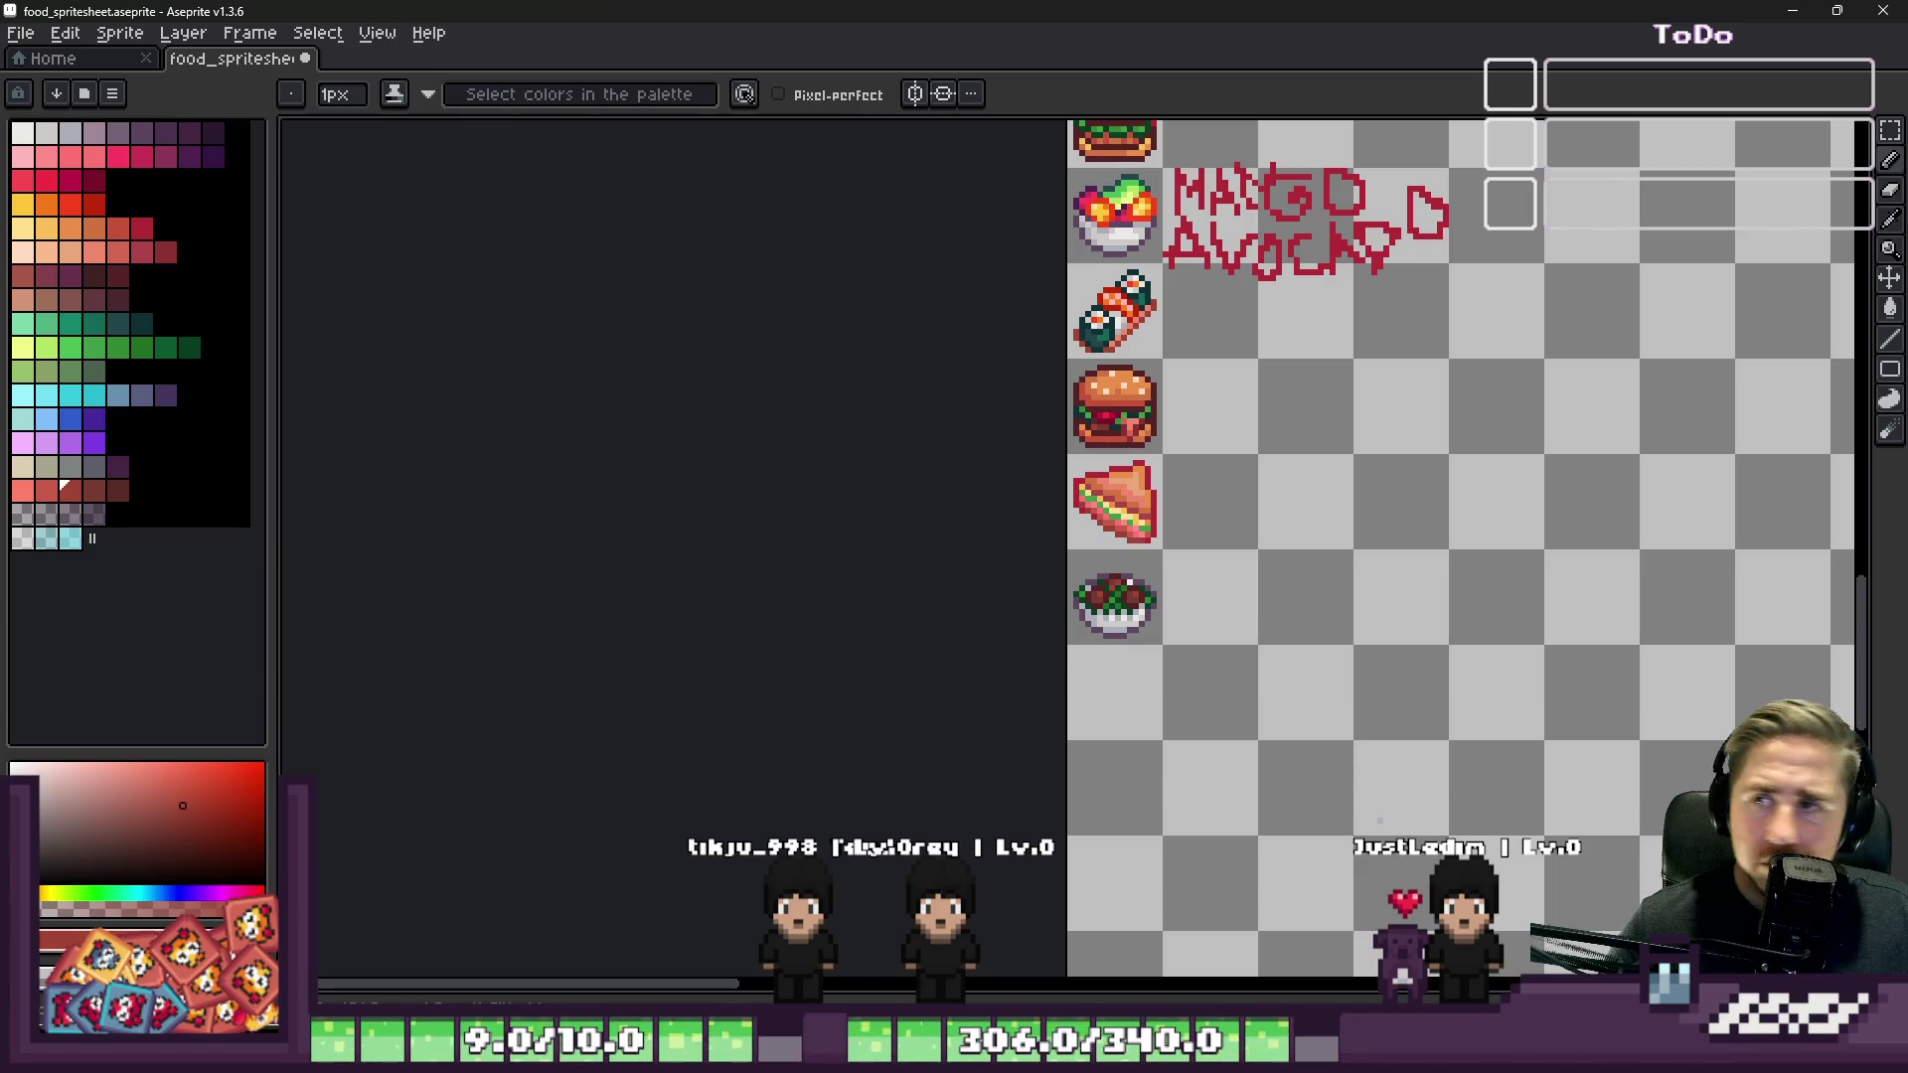
scroll(1289, 464, "down", 2)
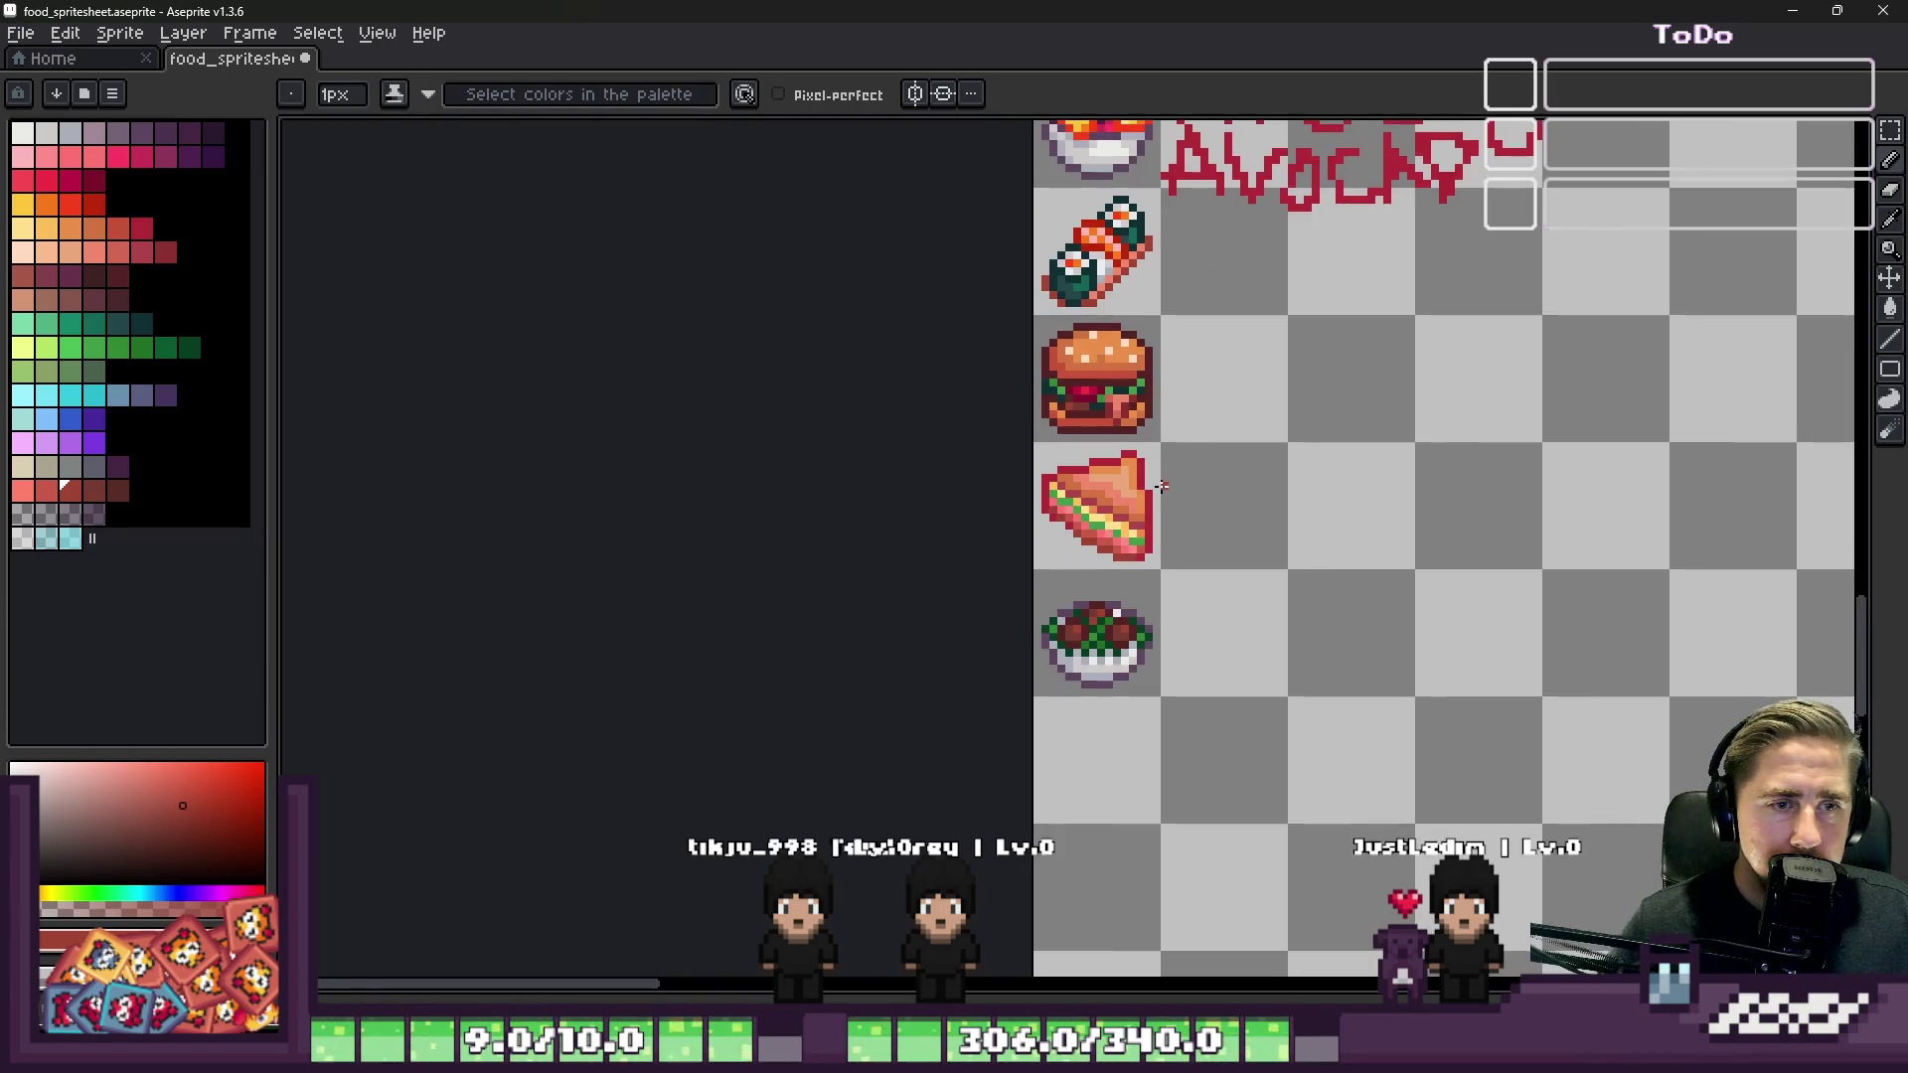
scroll(1193, 298, "down", 2)
scroll(1055, 321, "up", 4)
scroll(1079, 313, "up", 5)
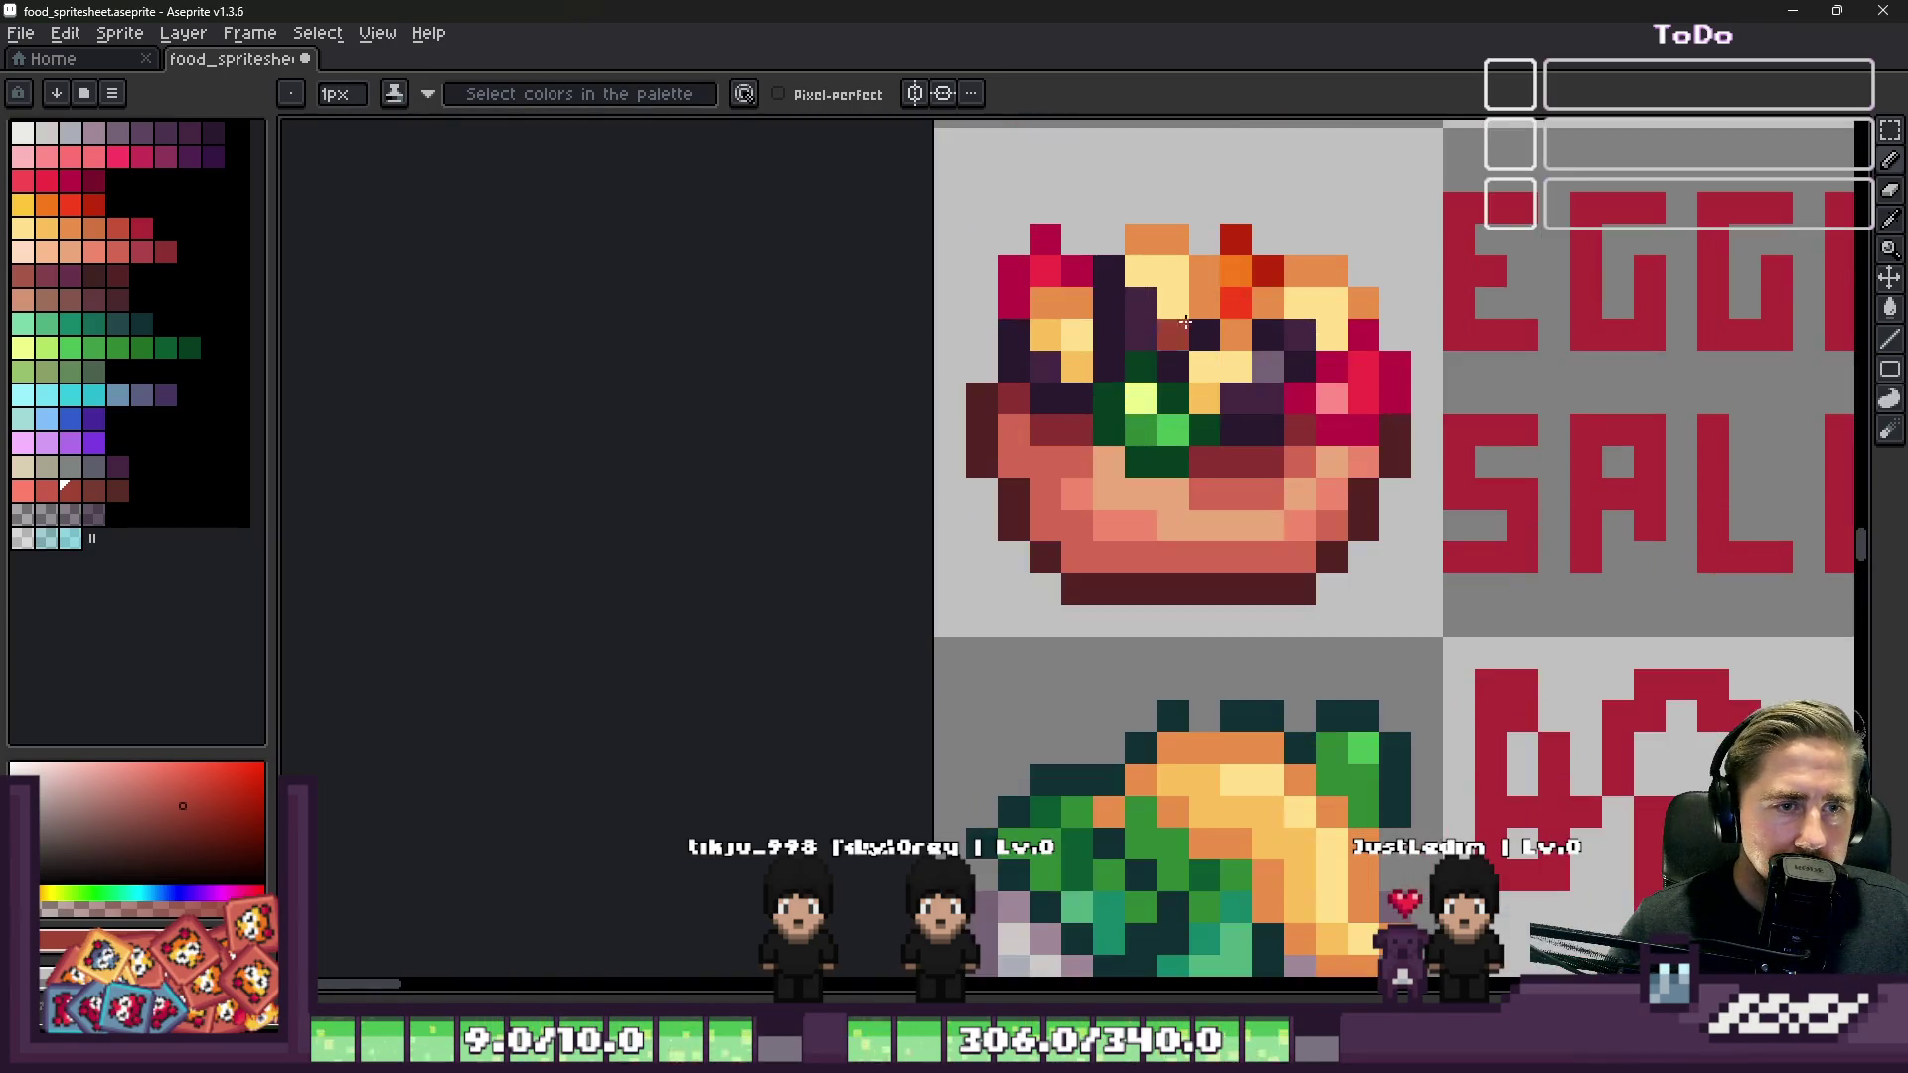
scroll(1189, 427, "down", 1)
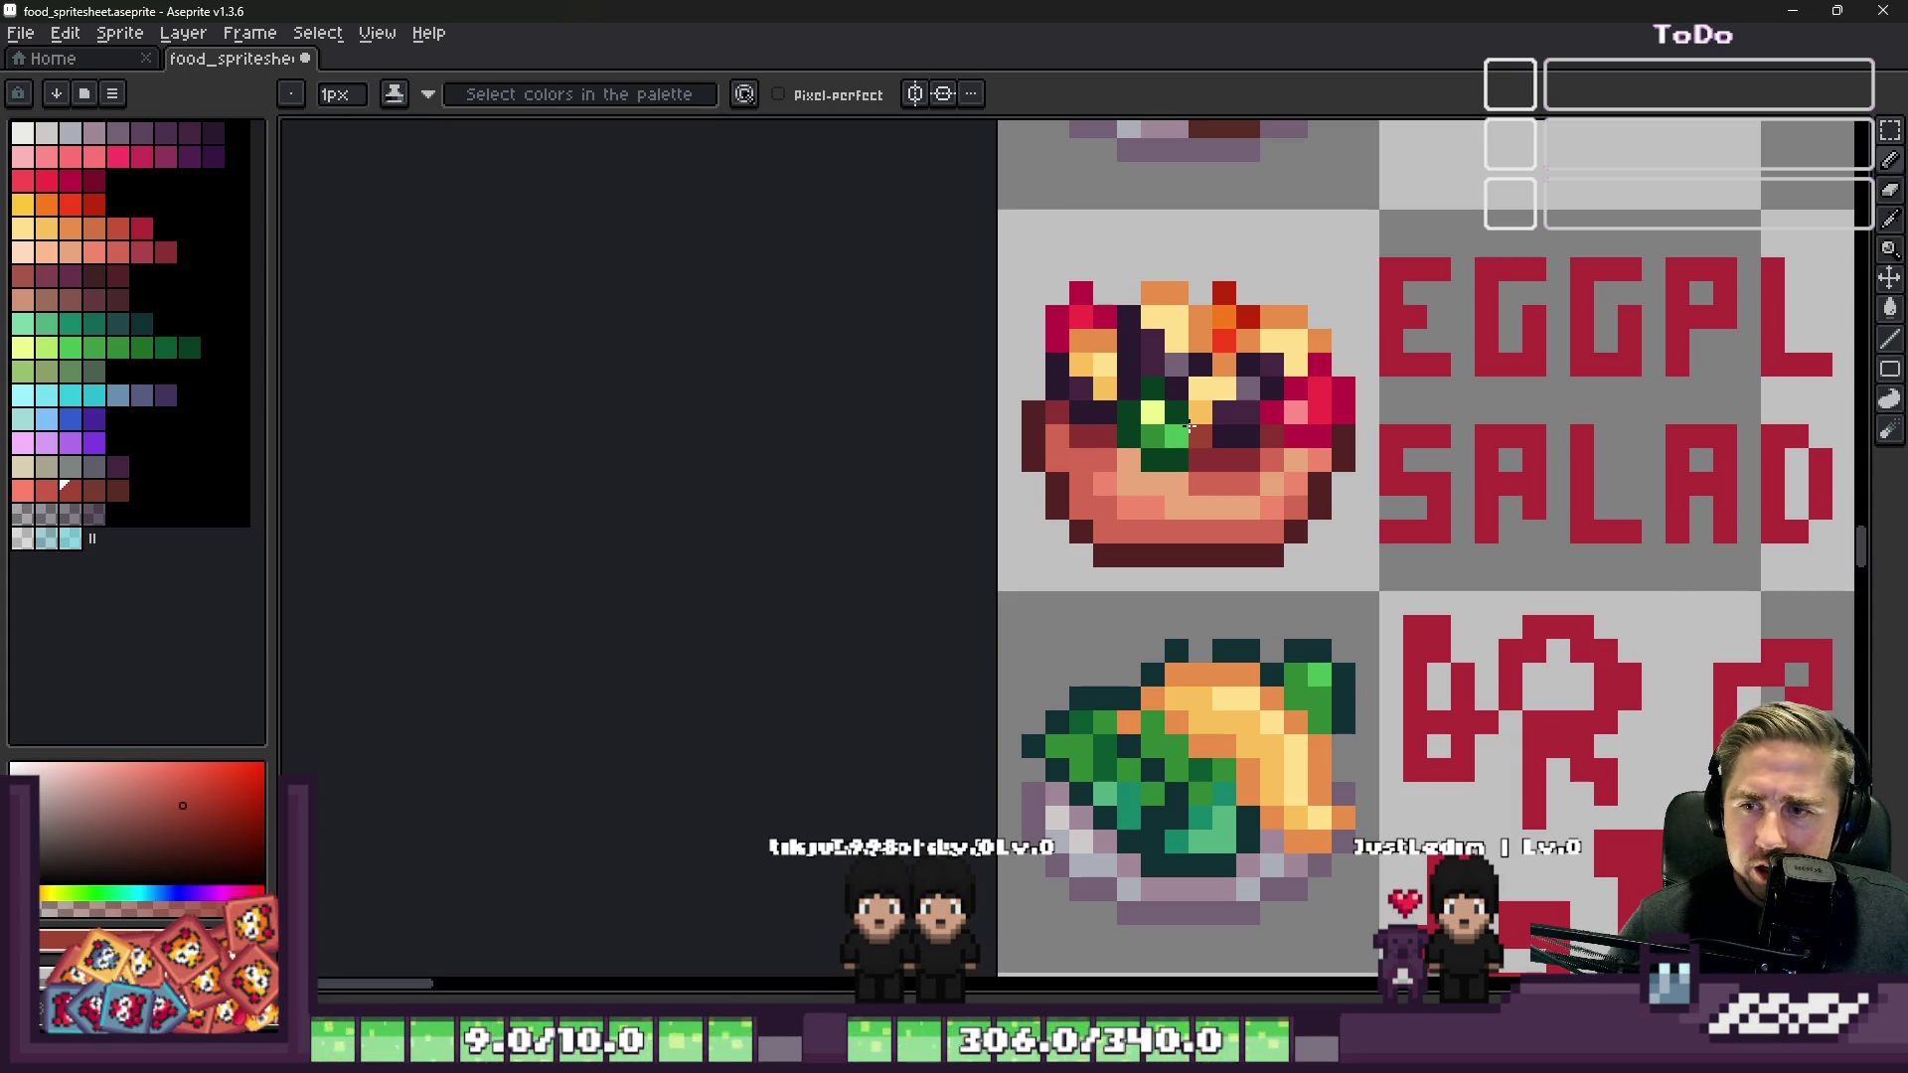
scroll(1183, 386, "down", 6)
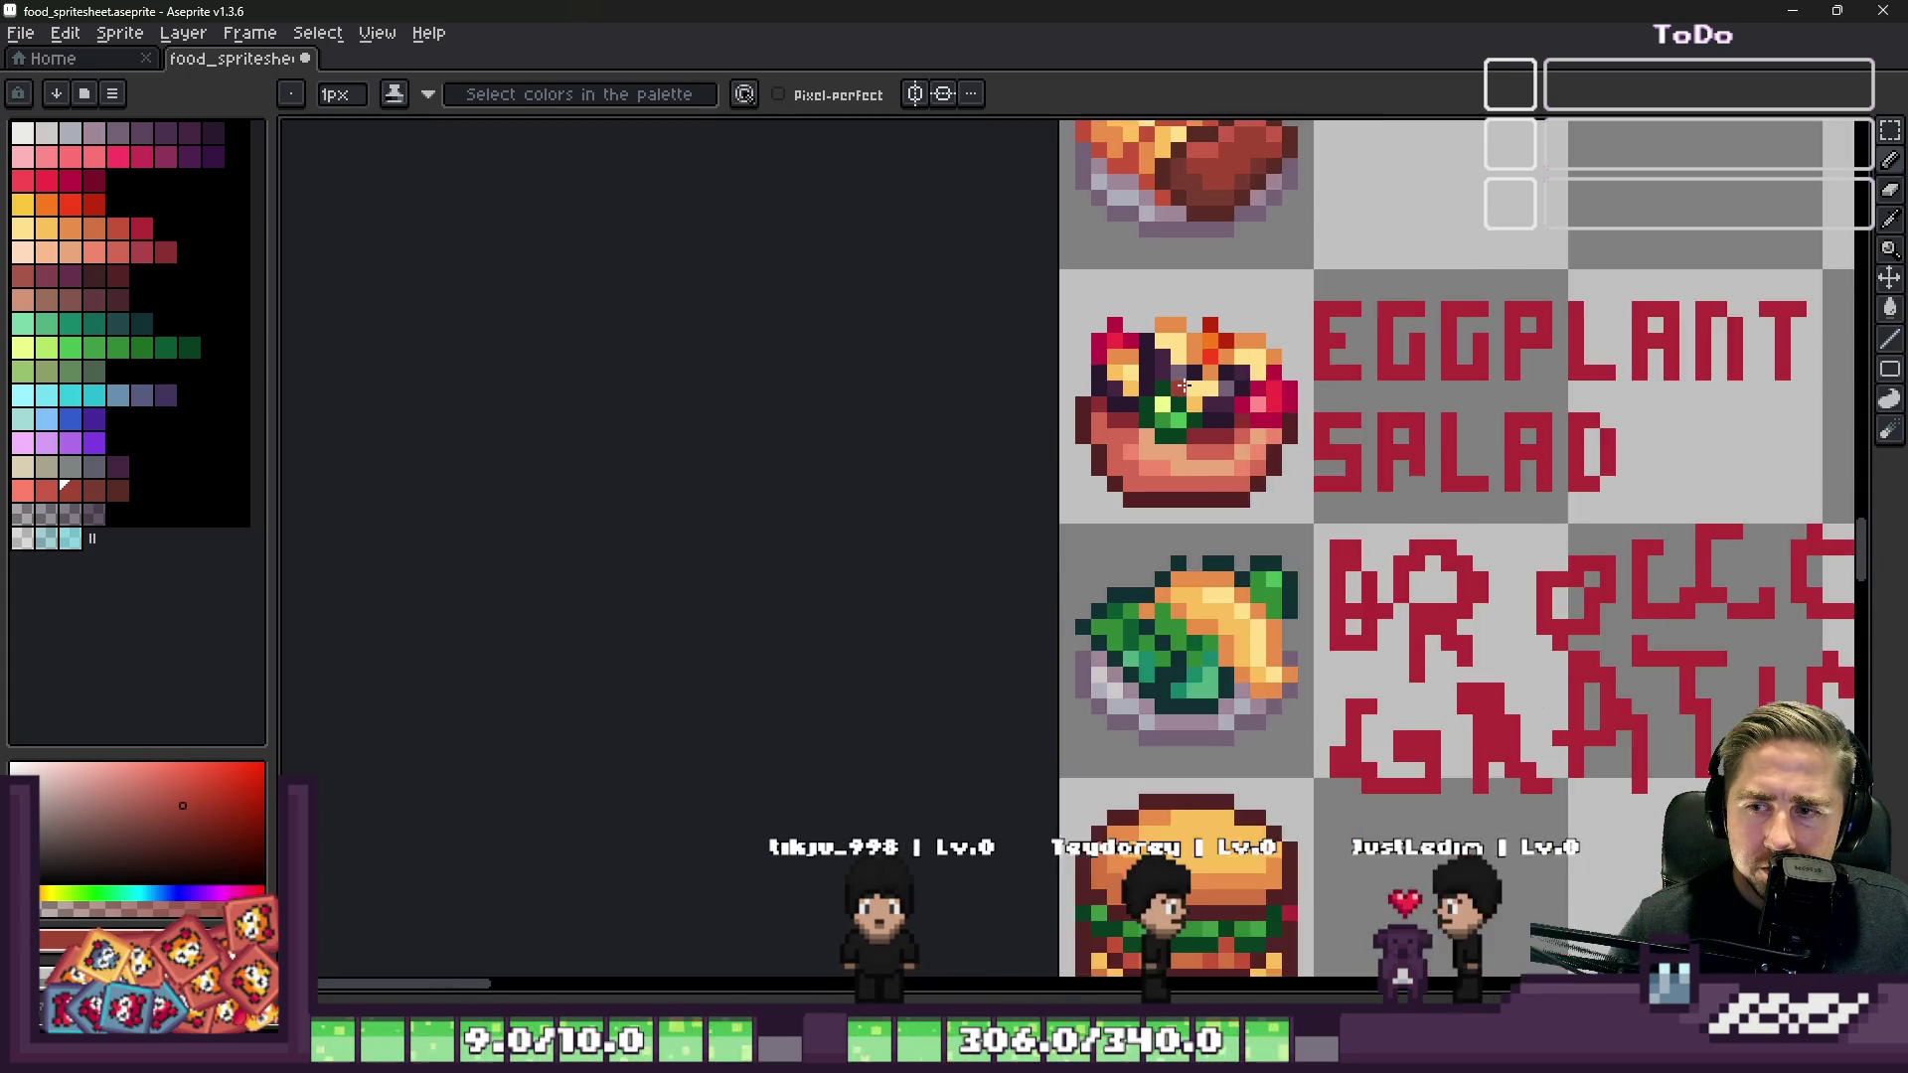
scroll(1189, 385, "down", 1)
scroll(730, 793, "up", 5)
scroll(809, 510, "up", 4)
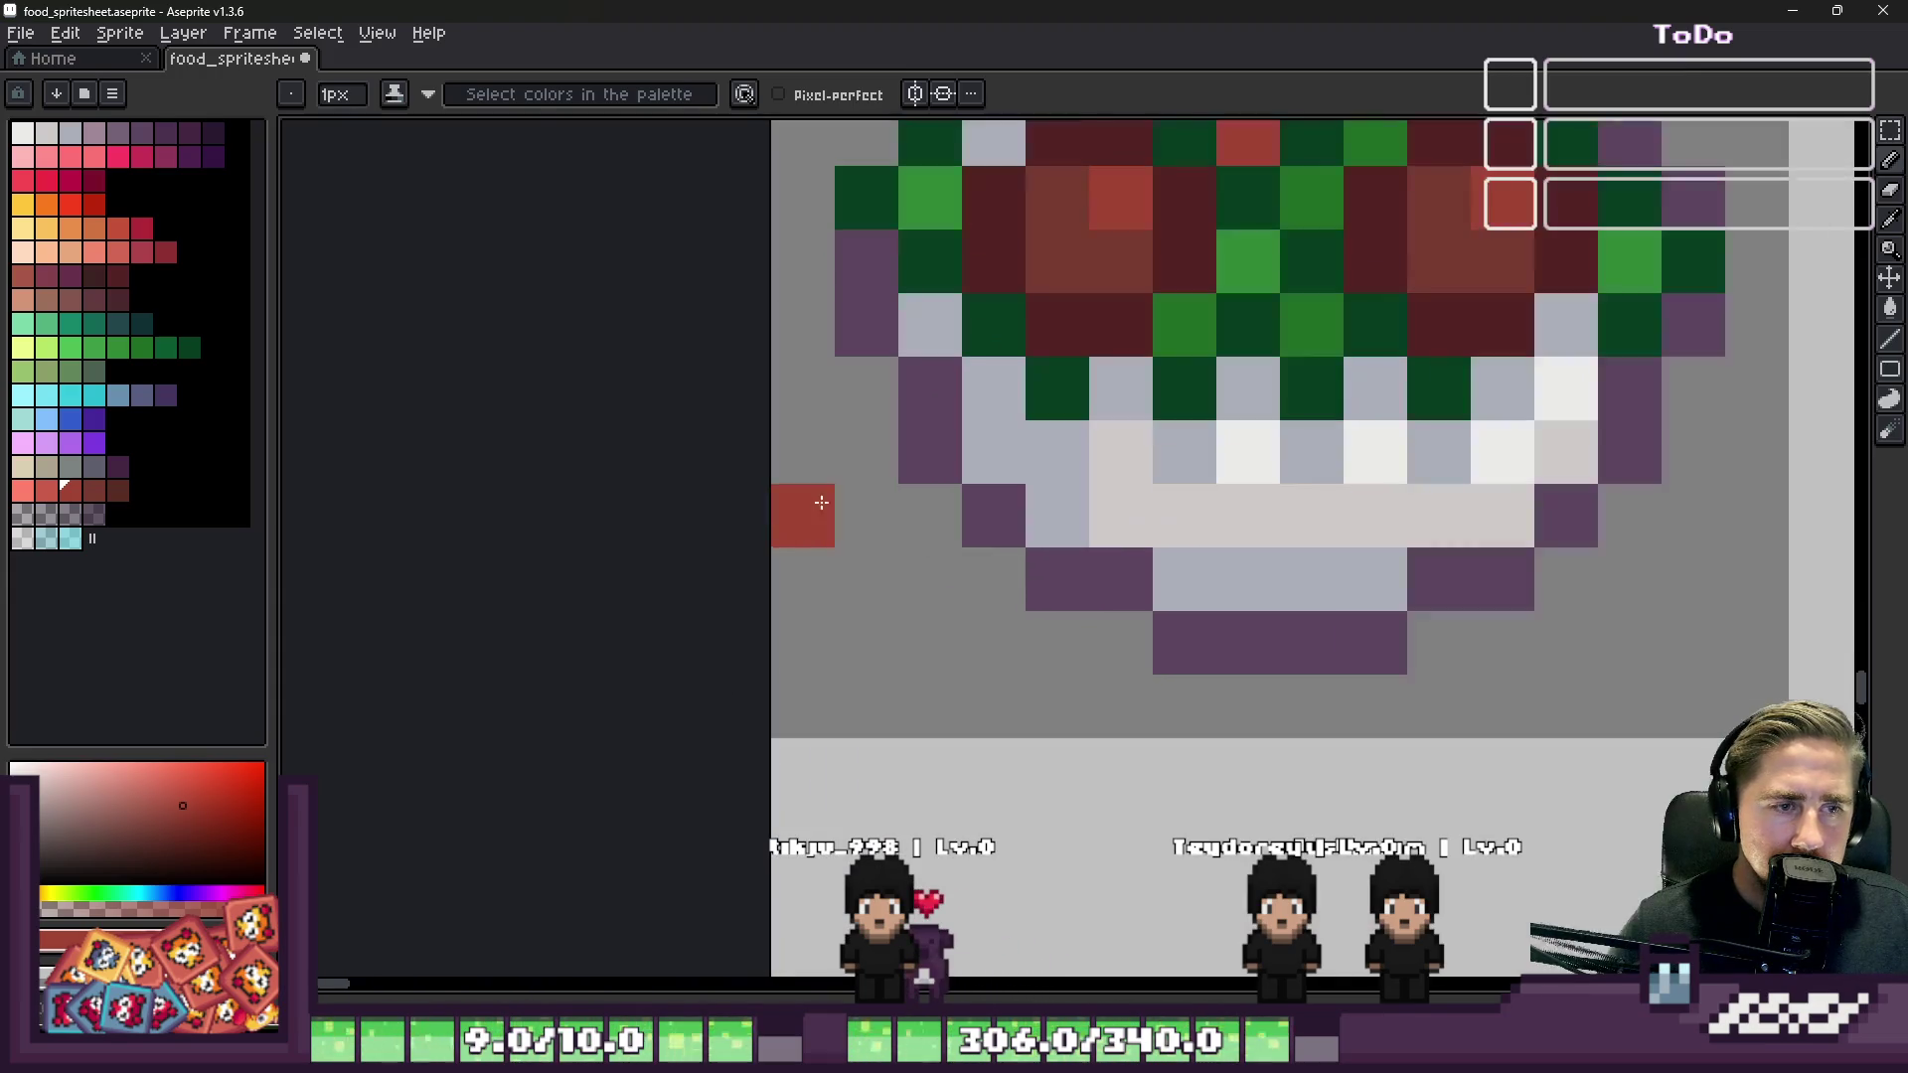
Step: Sample the dark maroon and paint a meat line plus two dots into the bowl
scroll(999, 394, "down", 1)
left_click(1076, 322, "alt")
scroll(1231, 487, "up", 1)
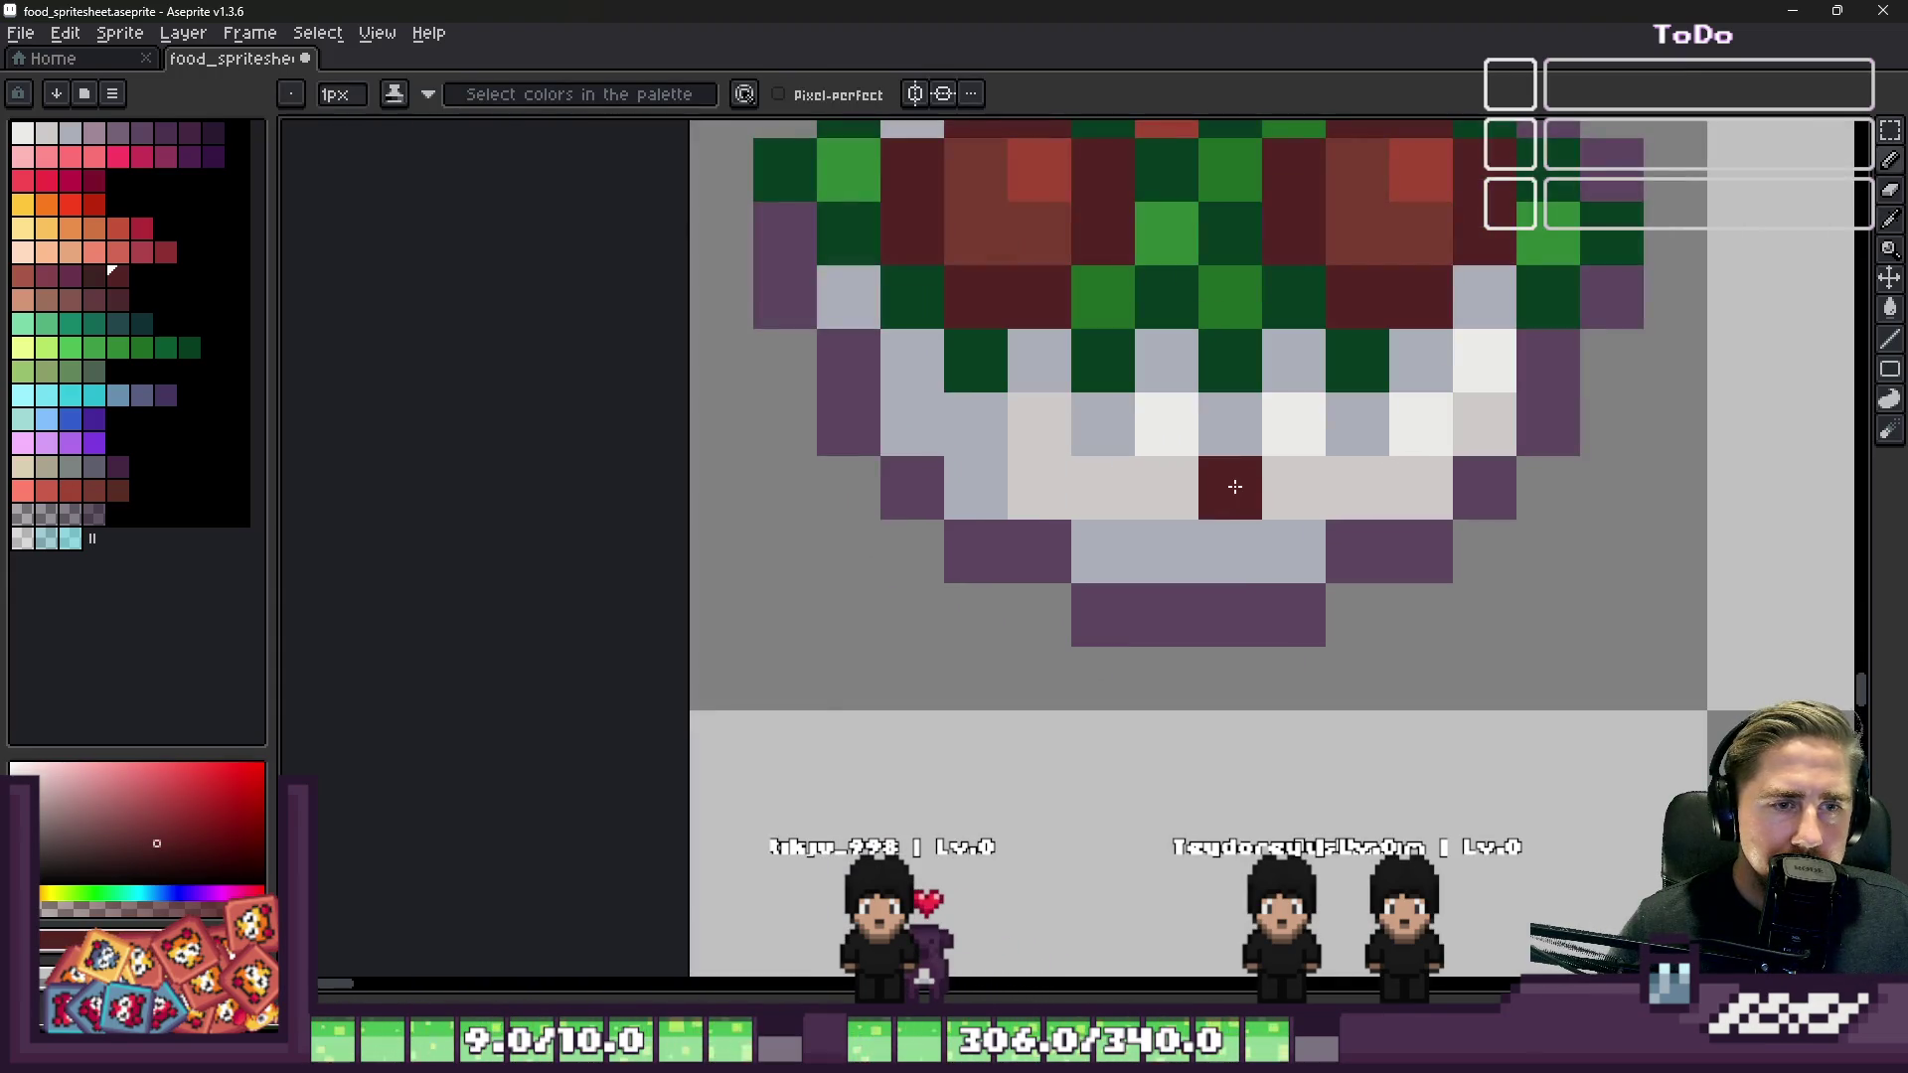
mouse_move(1292, 487)
left_mouse_down()
mouse_move(1099, 468)
mouse_move(1040, 425)
left_mouse_up()
left_click(1357, 423)
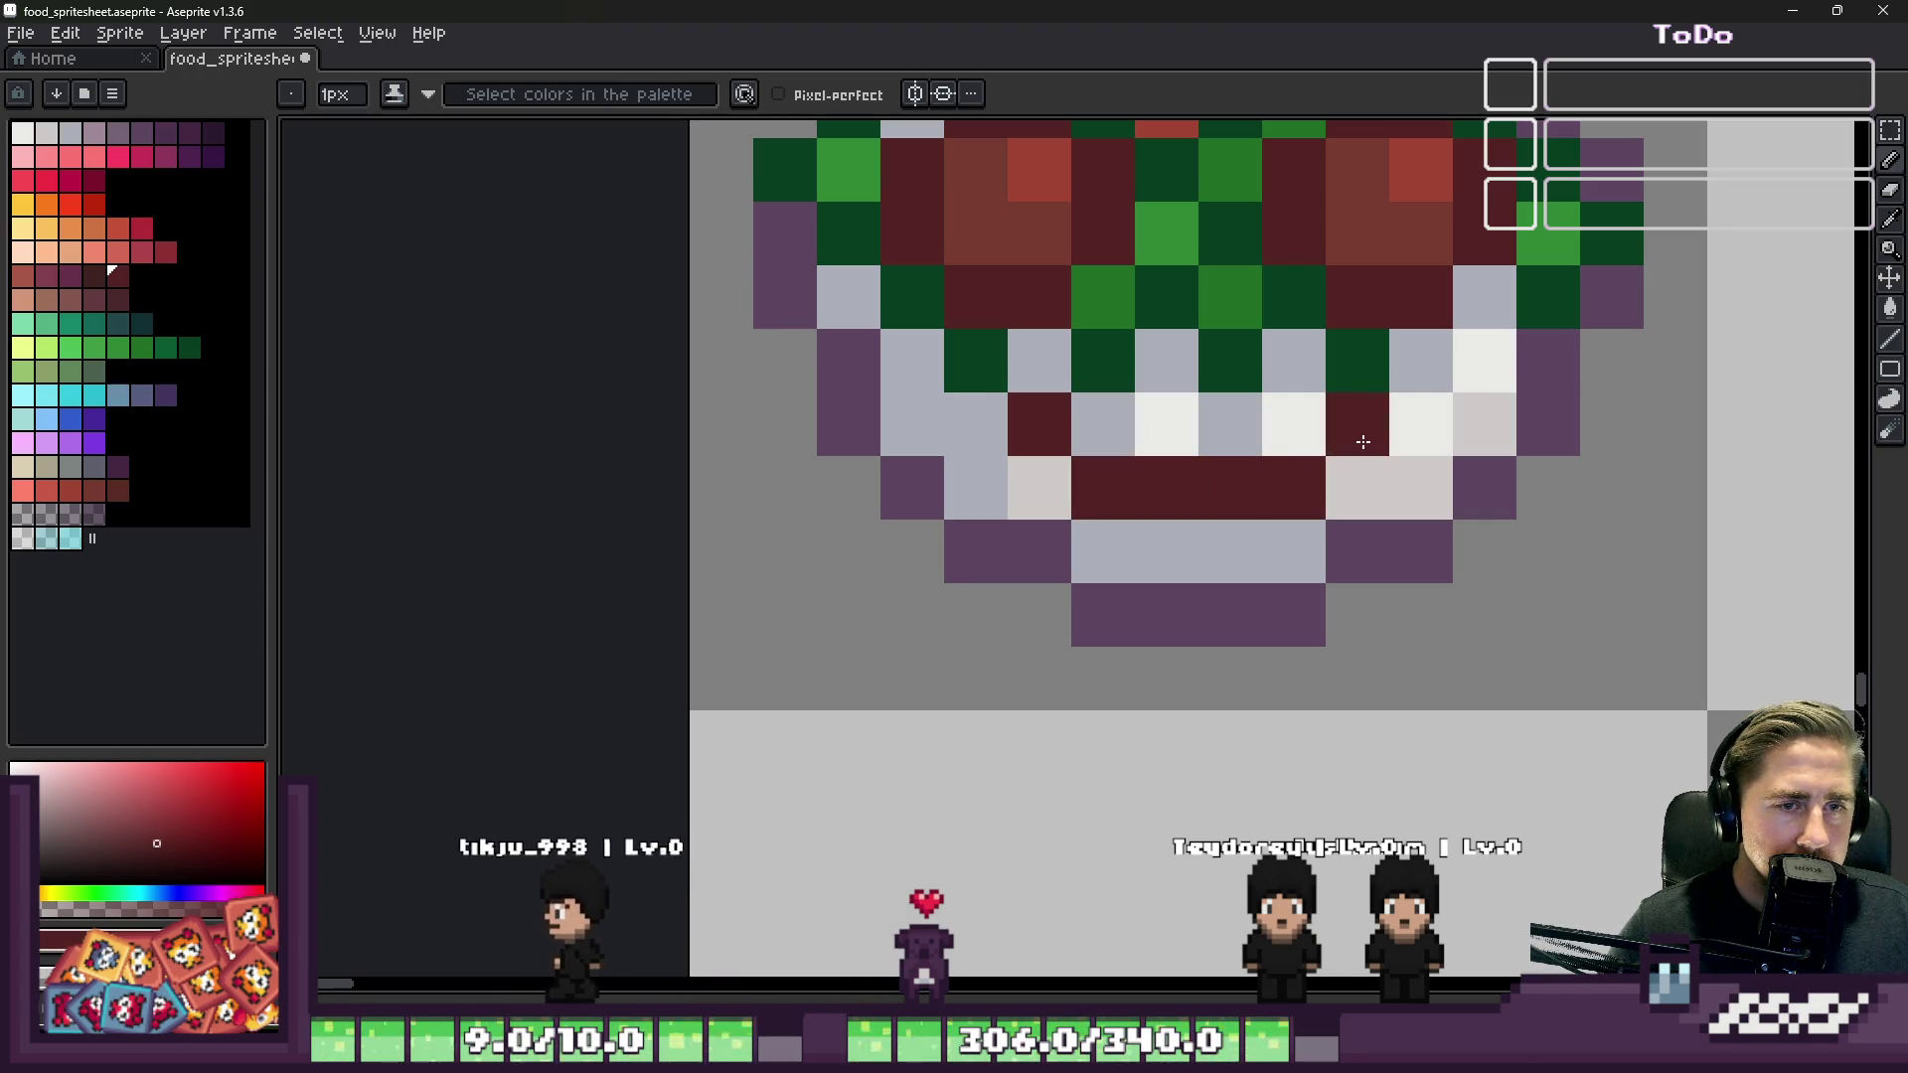
left_click(912, 552)
scroll(912, 536, "down", 3)
scroll(899, 499, "down", 2)
scroll(900, 500, "up", 5)
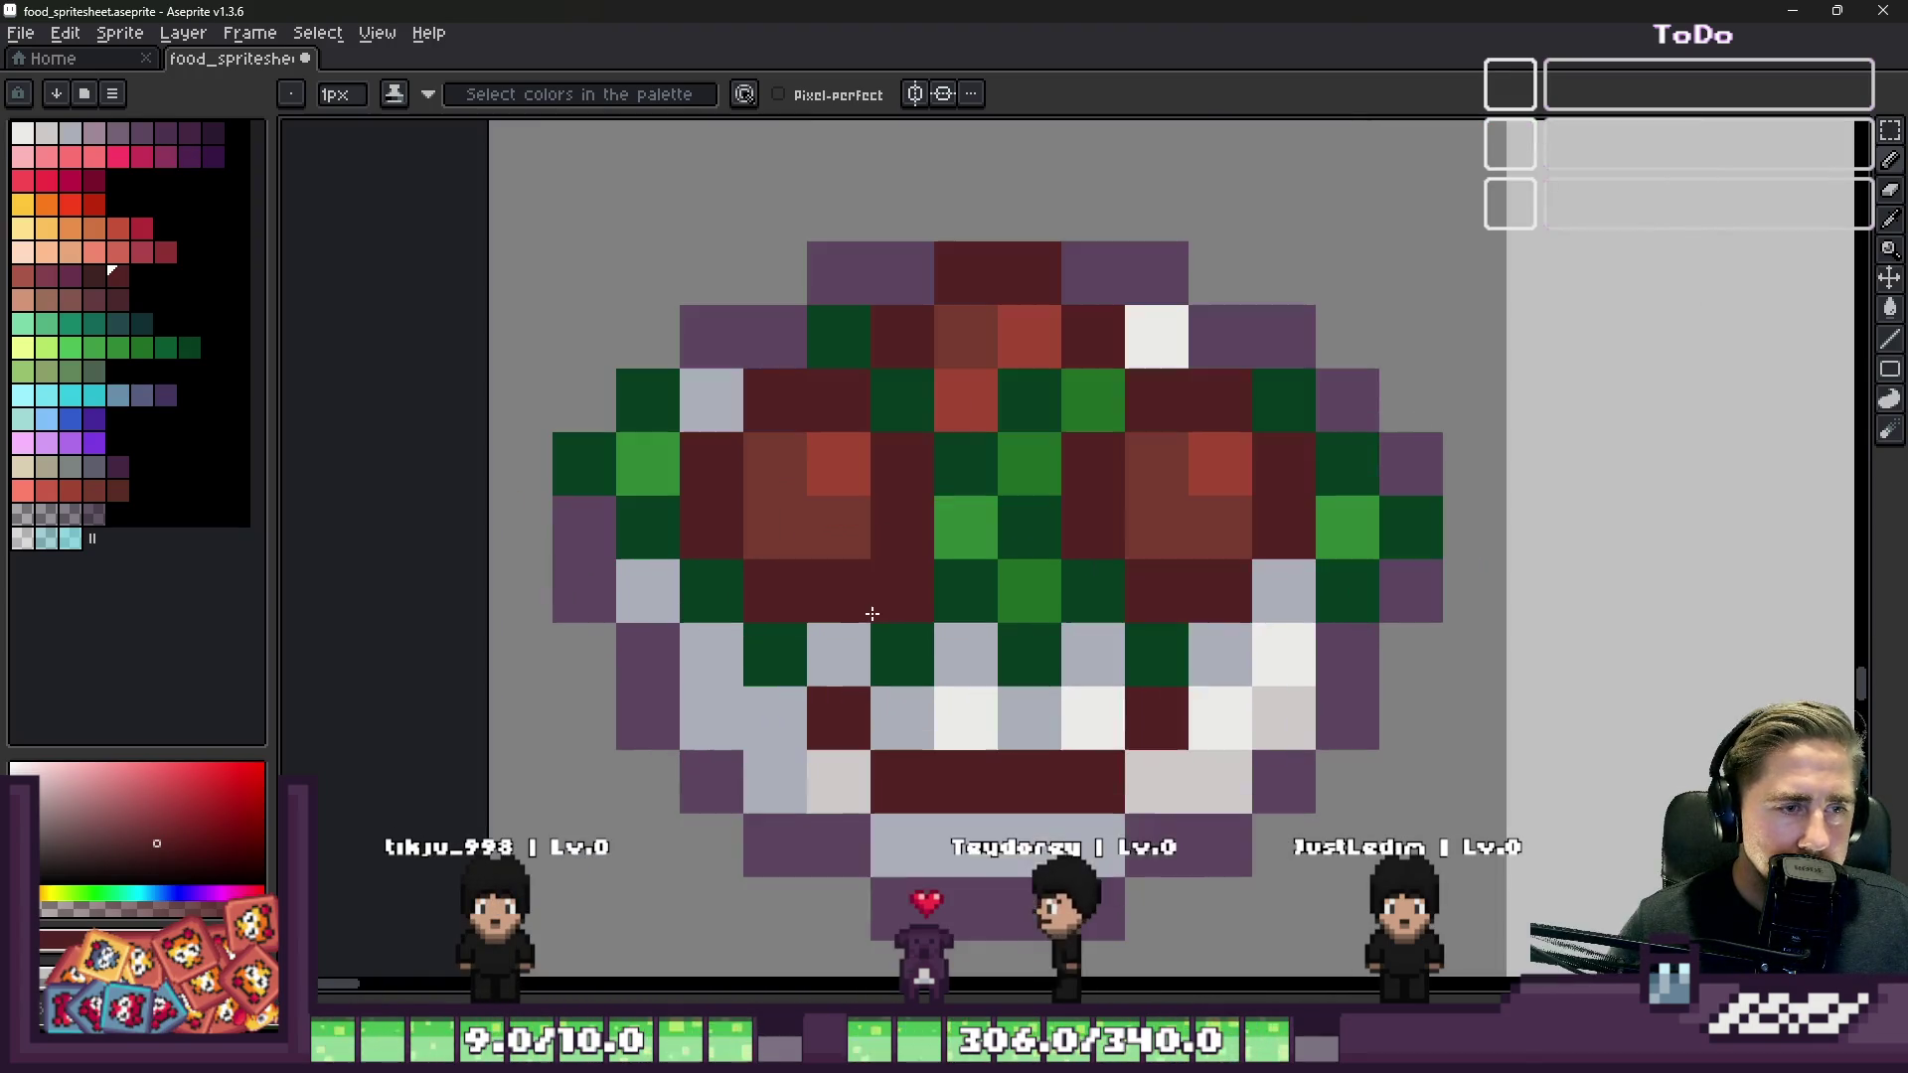
Step: Try white highlight pixels on the bowl, then undo them back to light grey
left_click(22, 132)
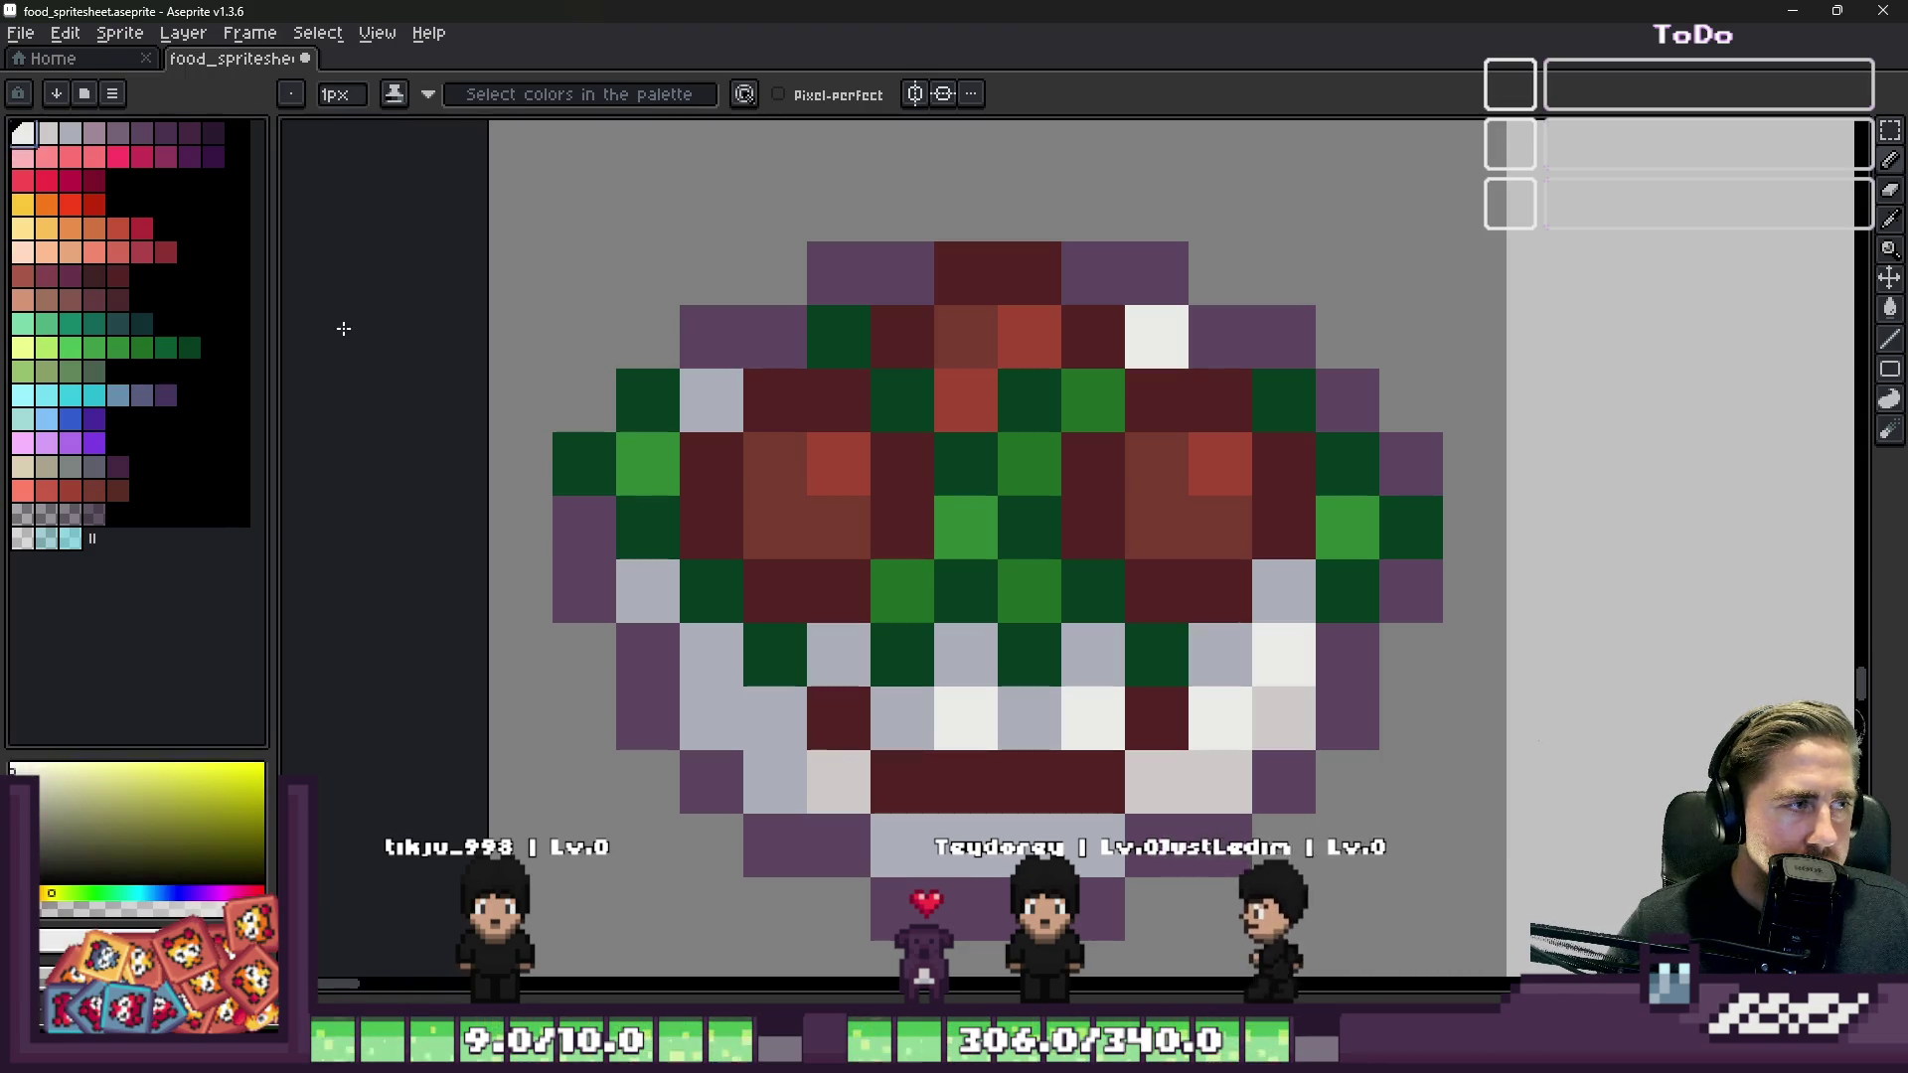
left_click(775, 527)
left_click(839, 527)
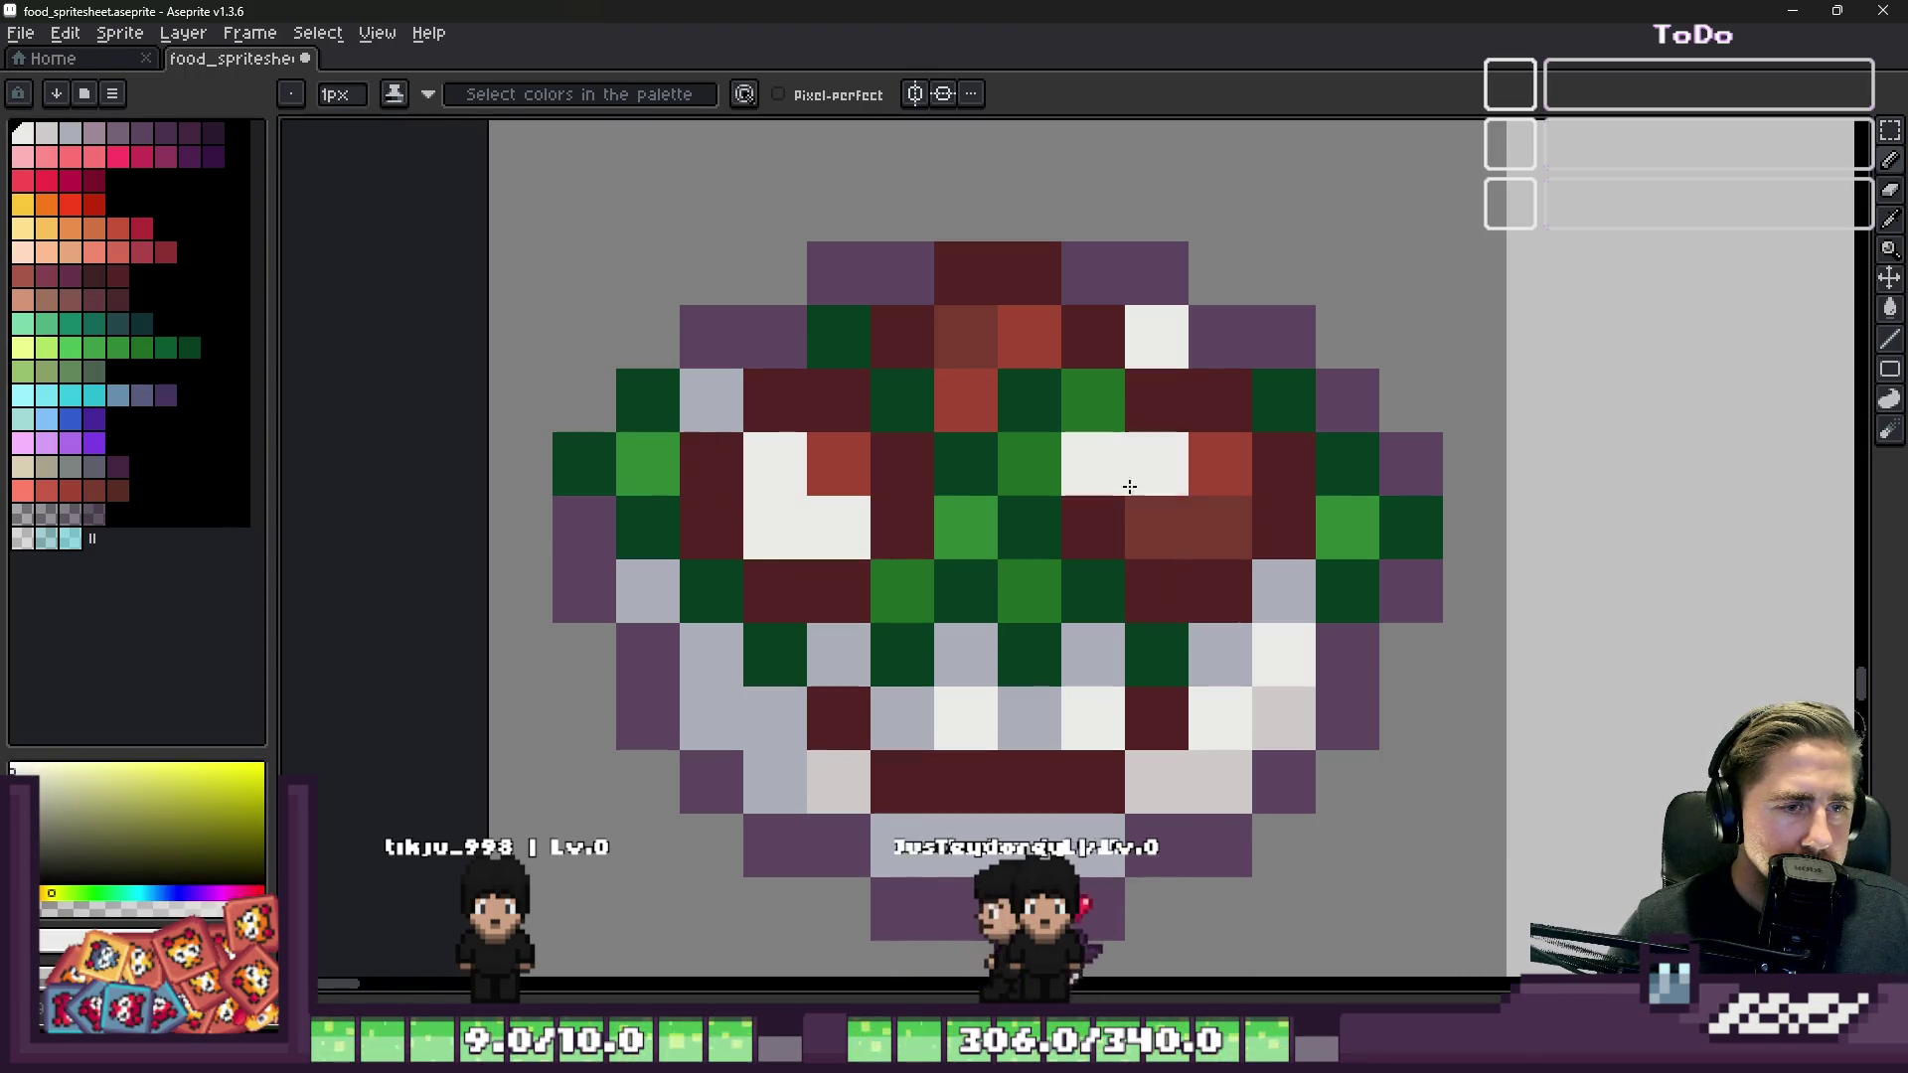
left_click(1162, 465)
scroll(1208, 518, "down", 5)
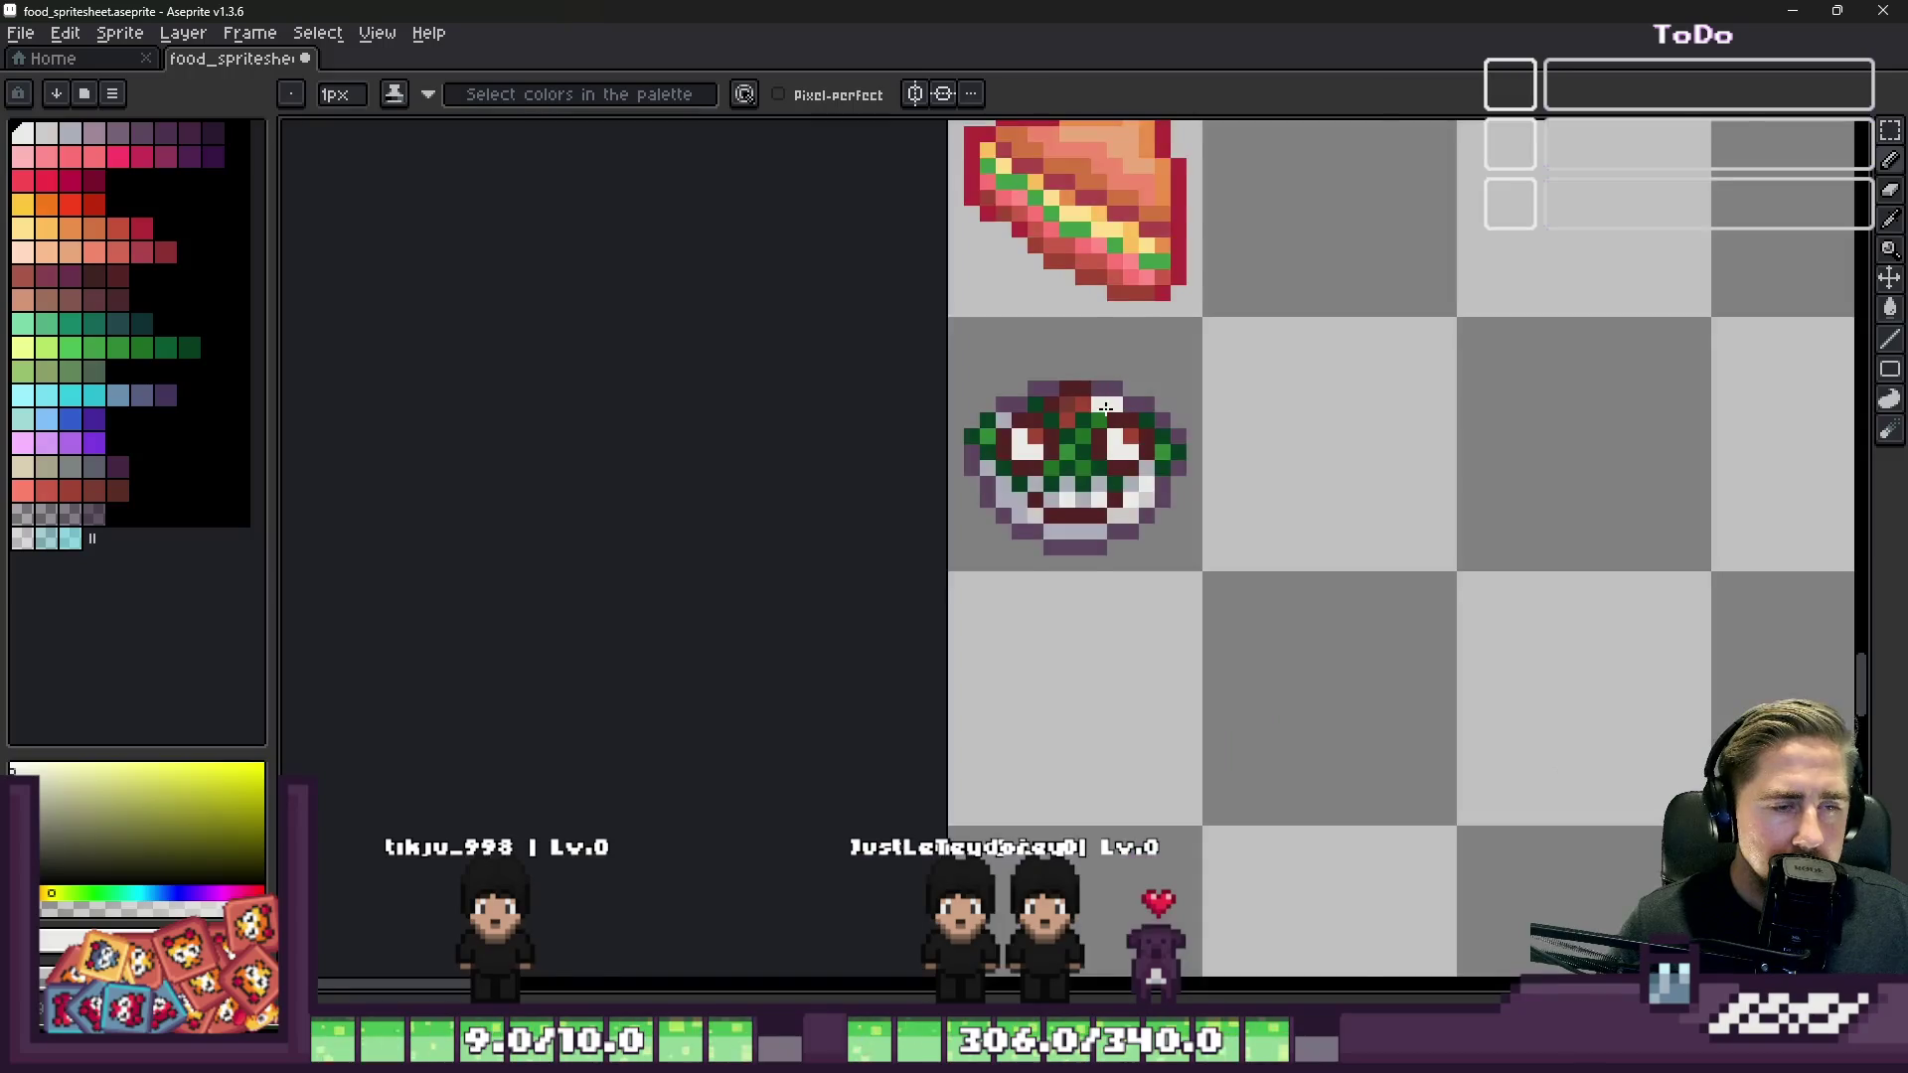
scroll(1241, 568, "up", 4)
left_click(1241, 567)
key("ctrl+z")
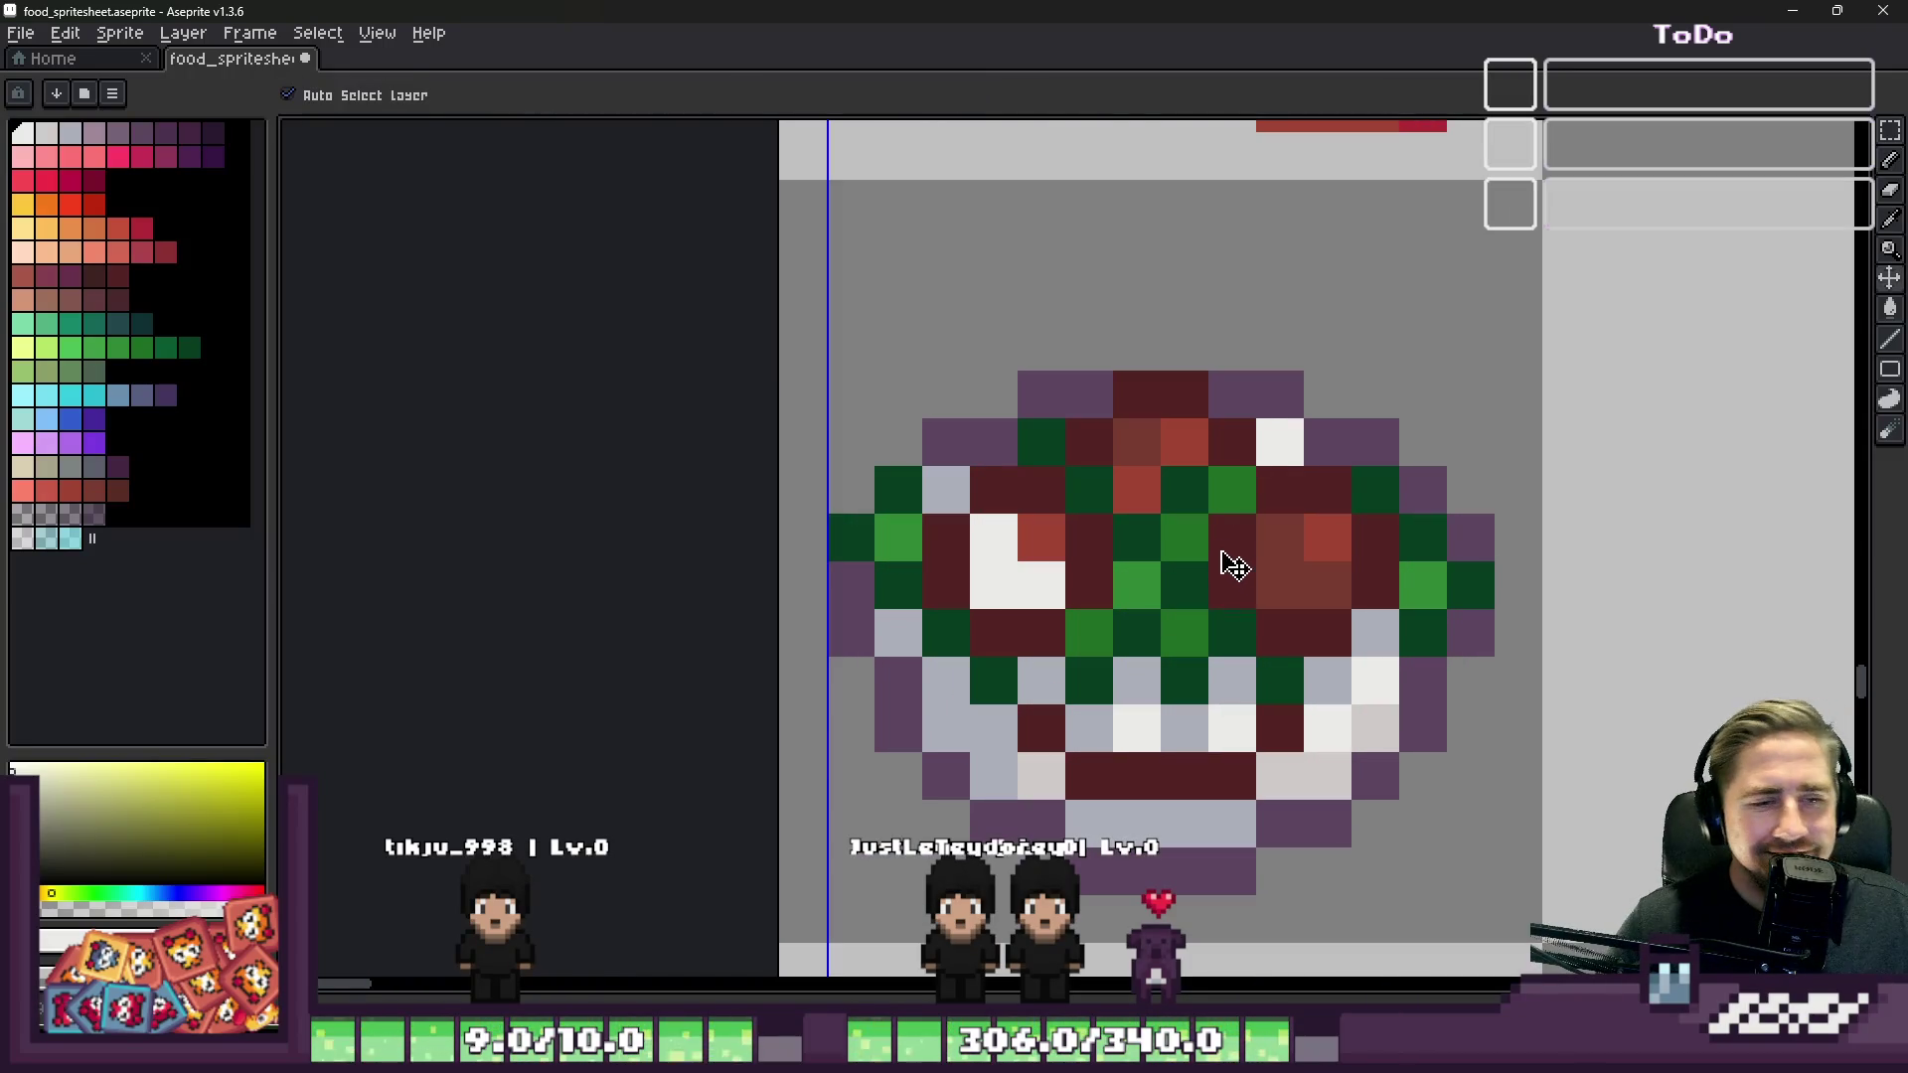
scroll(1231, 558, "down", 5)
scroll(1223, 537, "up", 4)
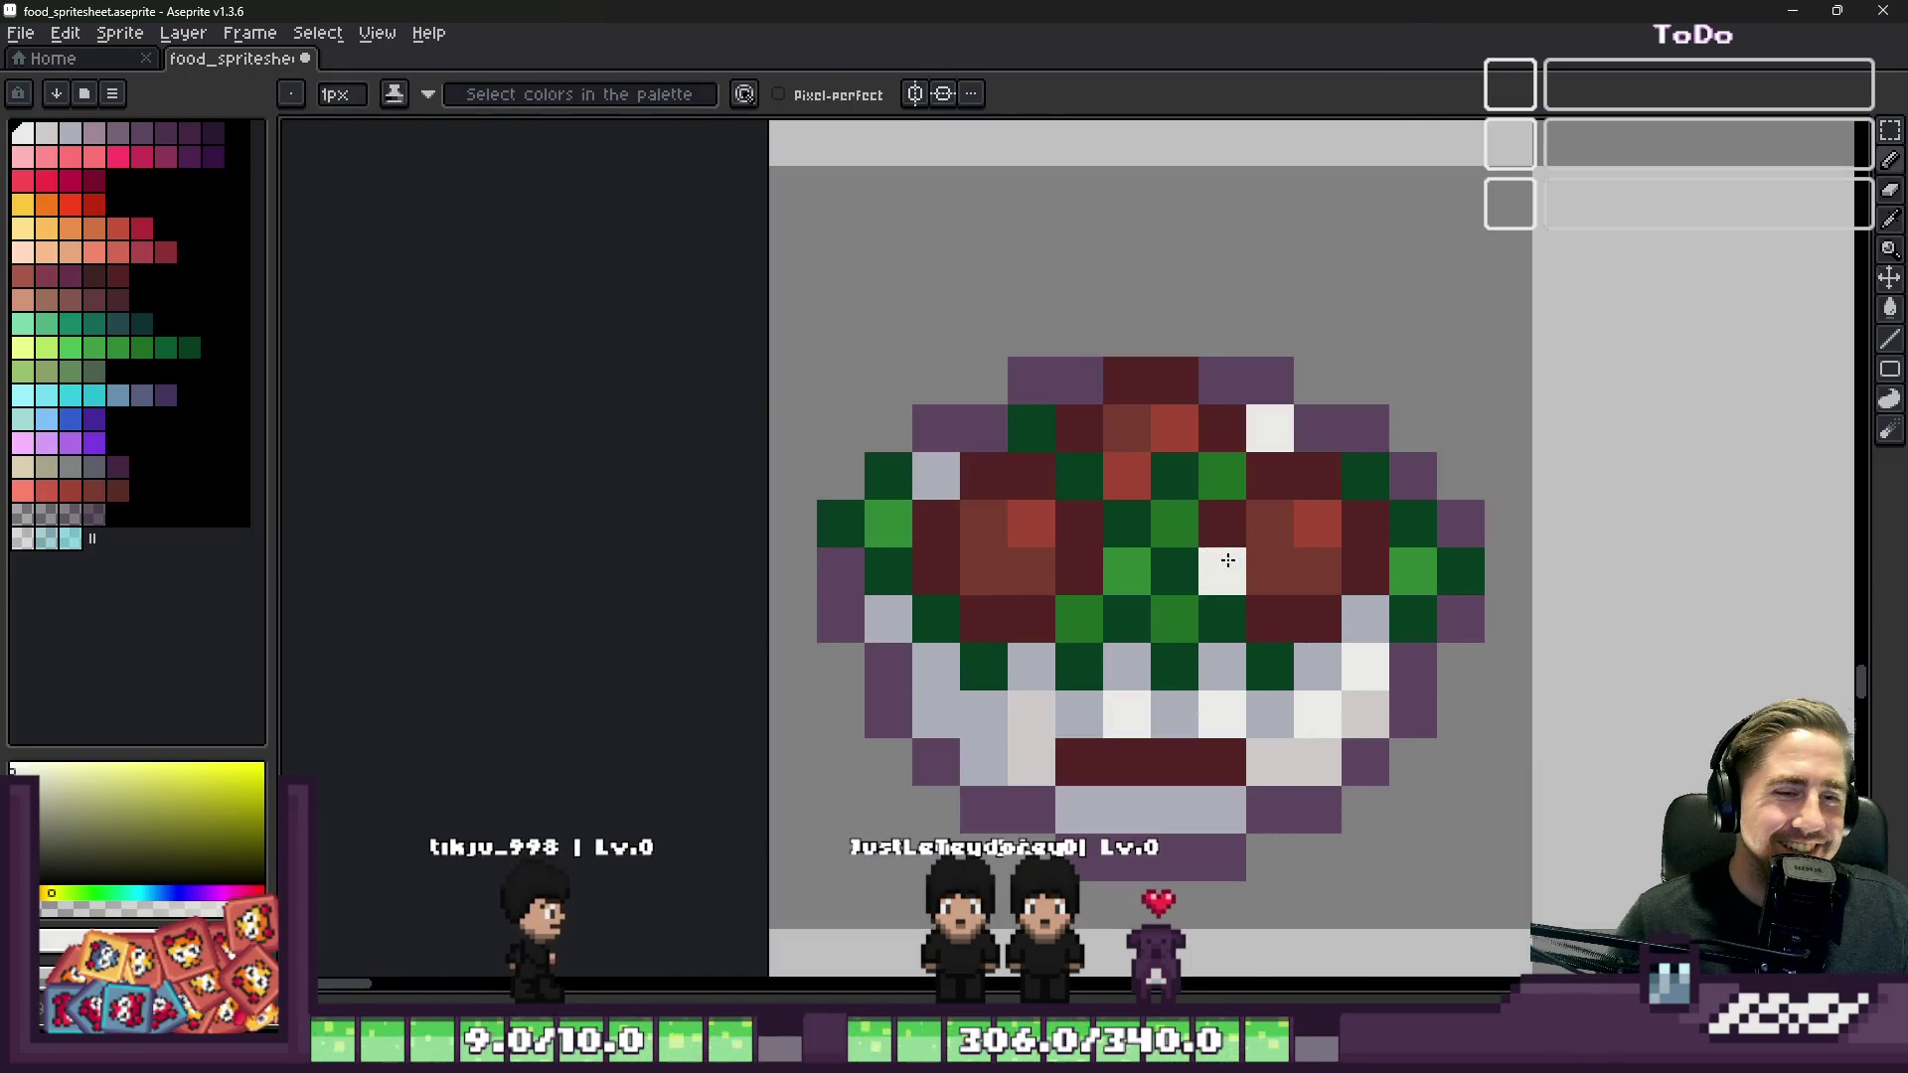
key("ctrl+z")
Step: Pick the lettuce green from the canvas and paint two dark green lettuce pixels
scroll(1246, 620, "up", 1)
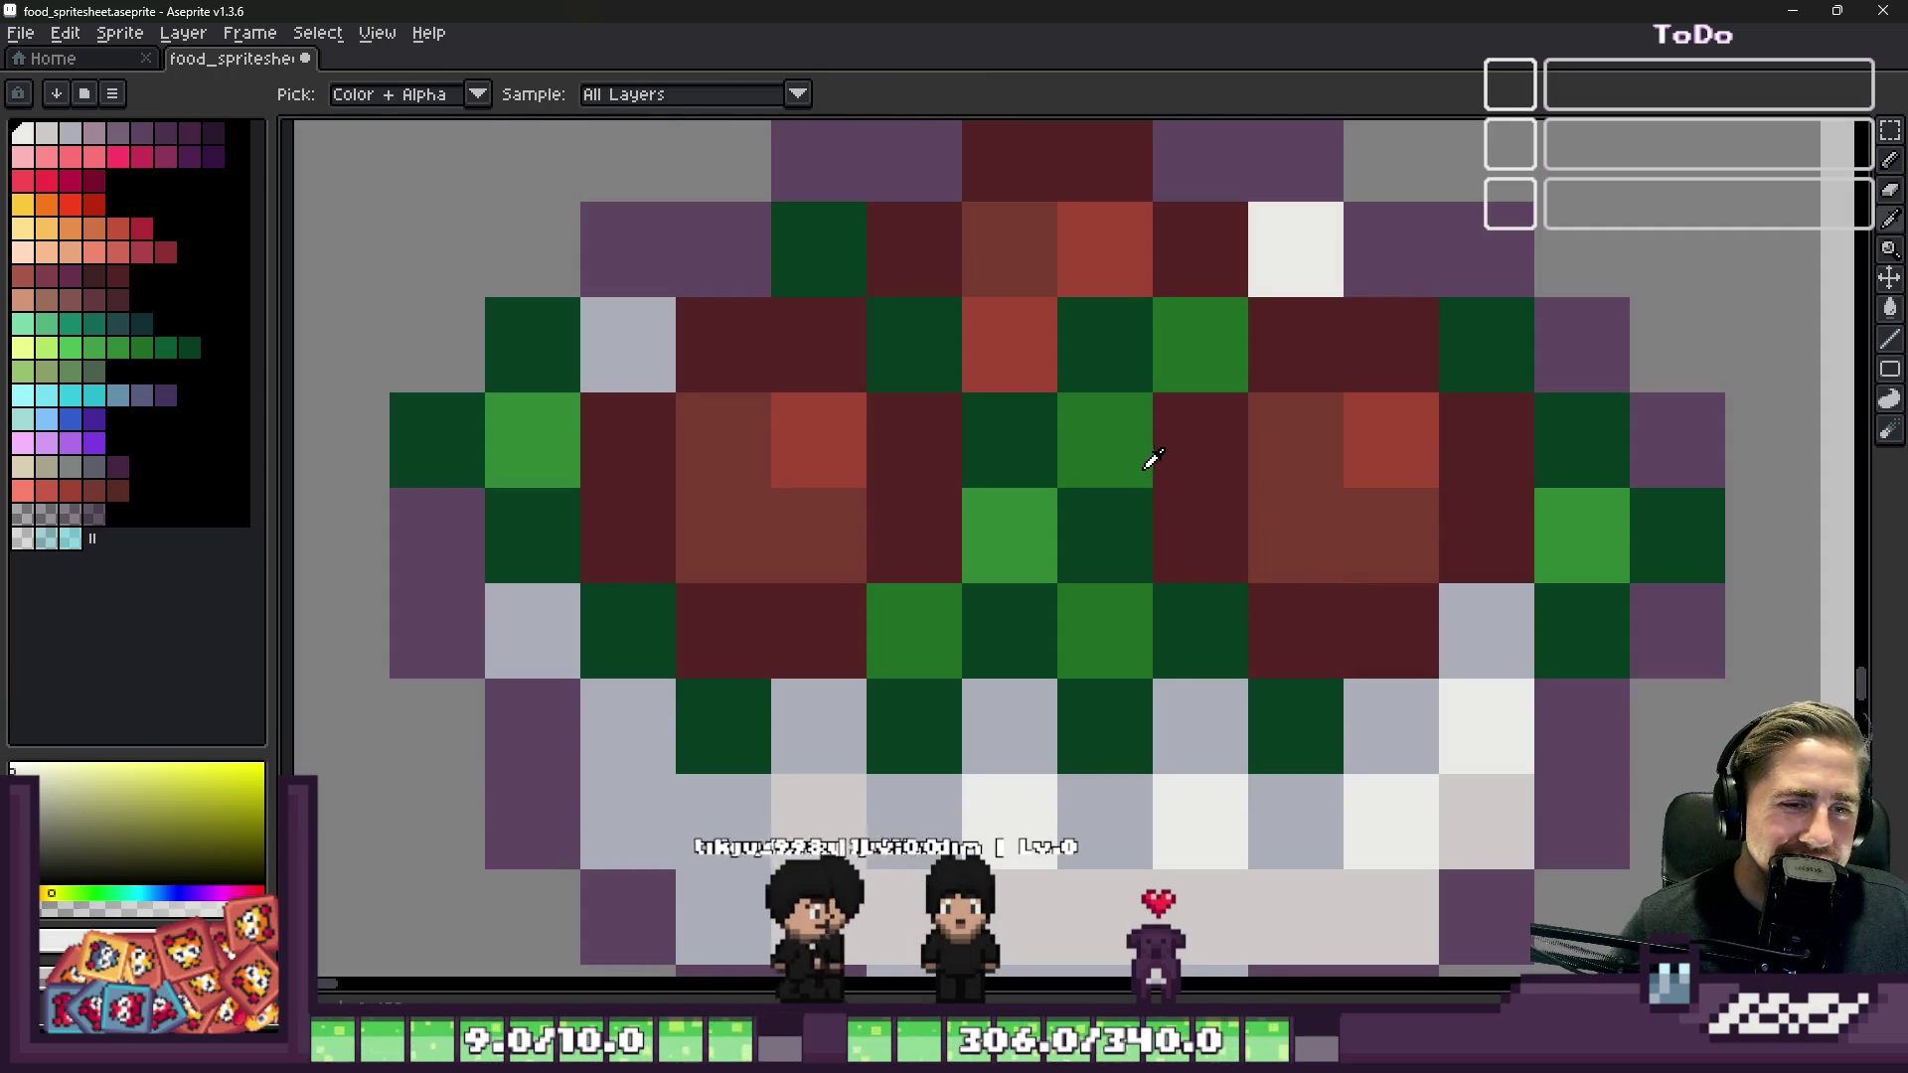
left_click(1176, 508, "alt")
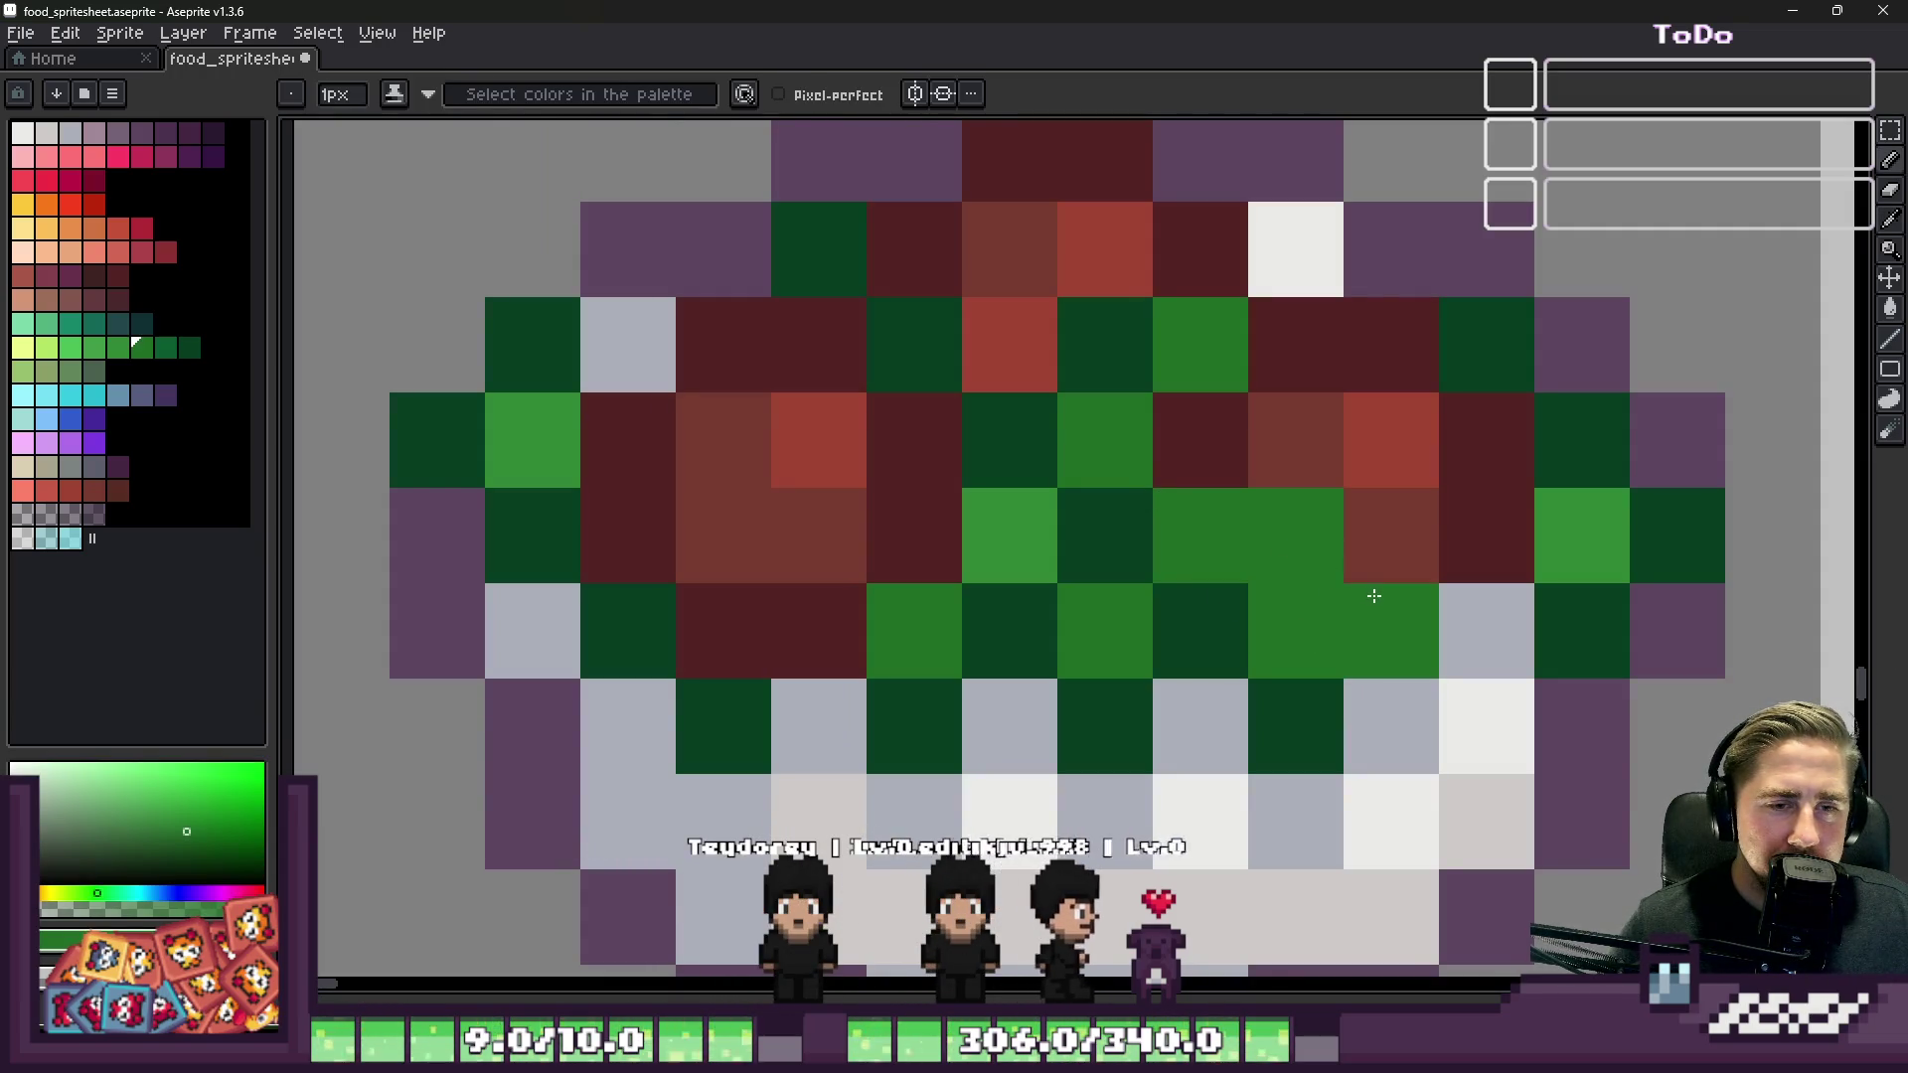
scroll(1302, 487, "down", 5)
scroll(1302, 486, "down", 1)
scroll(1312, 494, "up", 4)
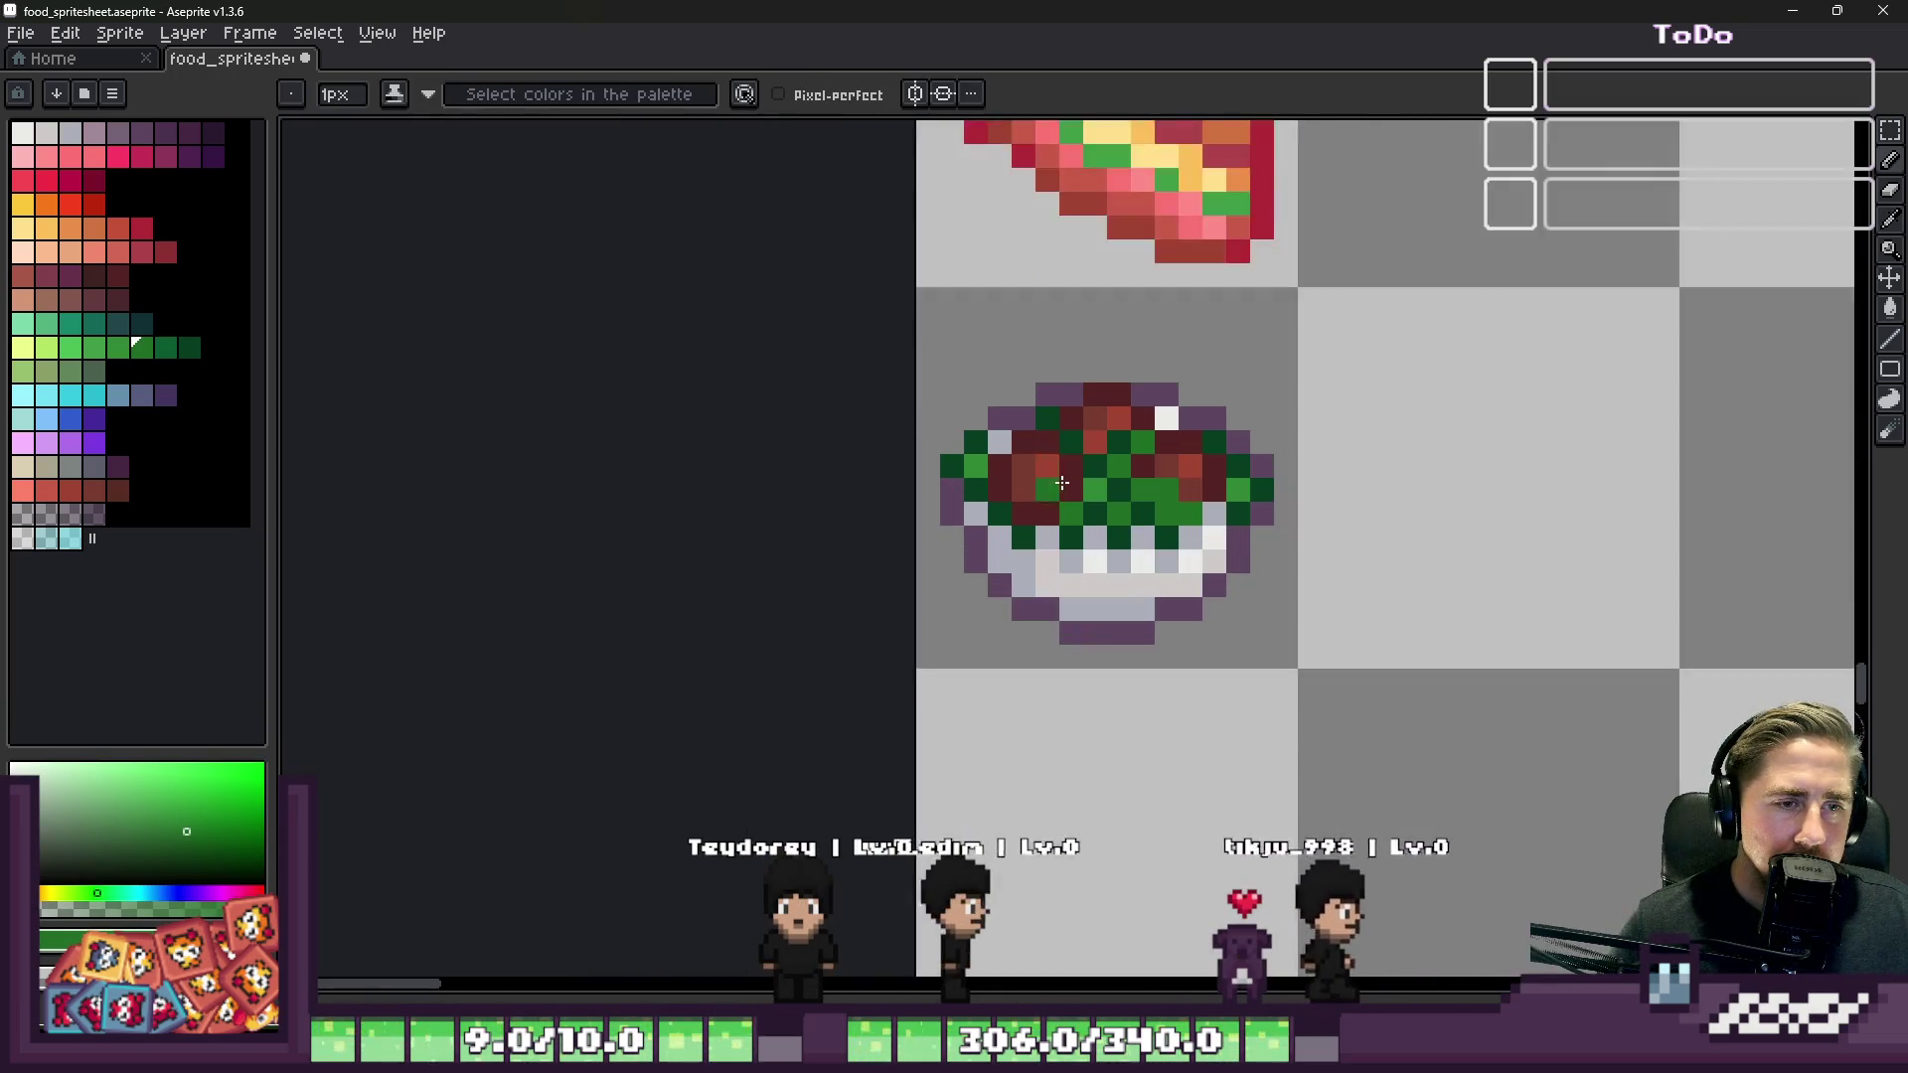
key("alt")
left_click(1242, 524, "alt")
left_click(1263, 513)
scroll(1172, 541, "down", 3)
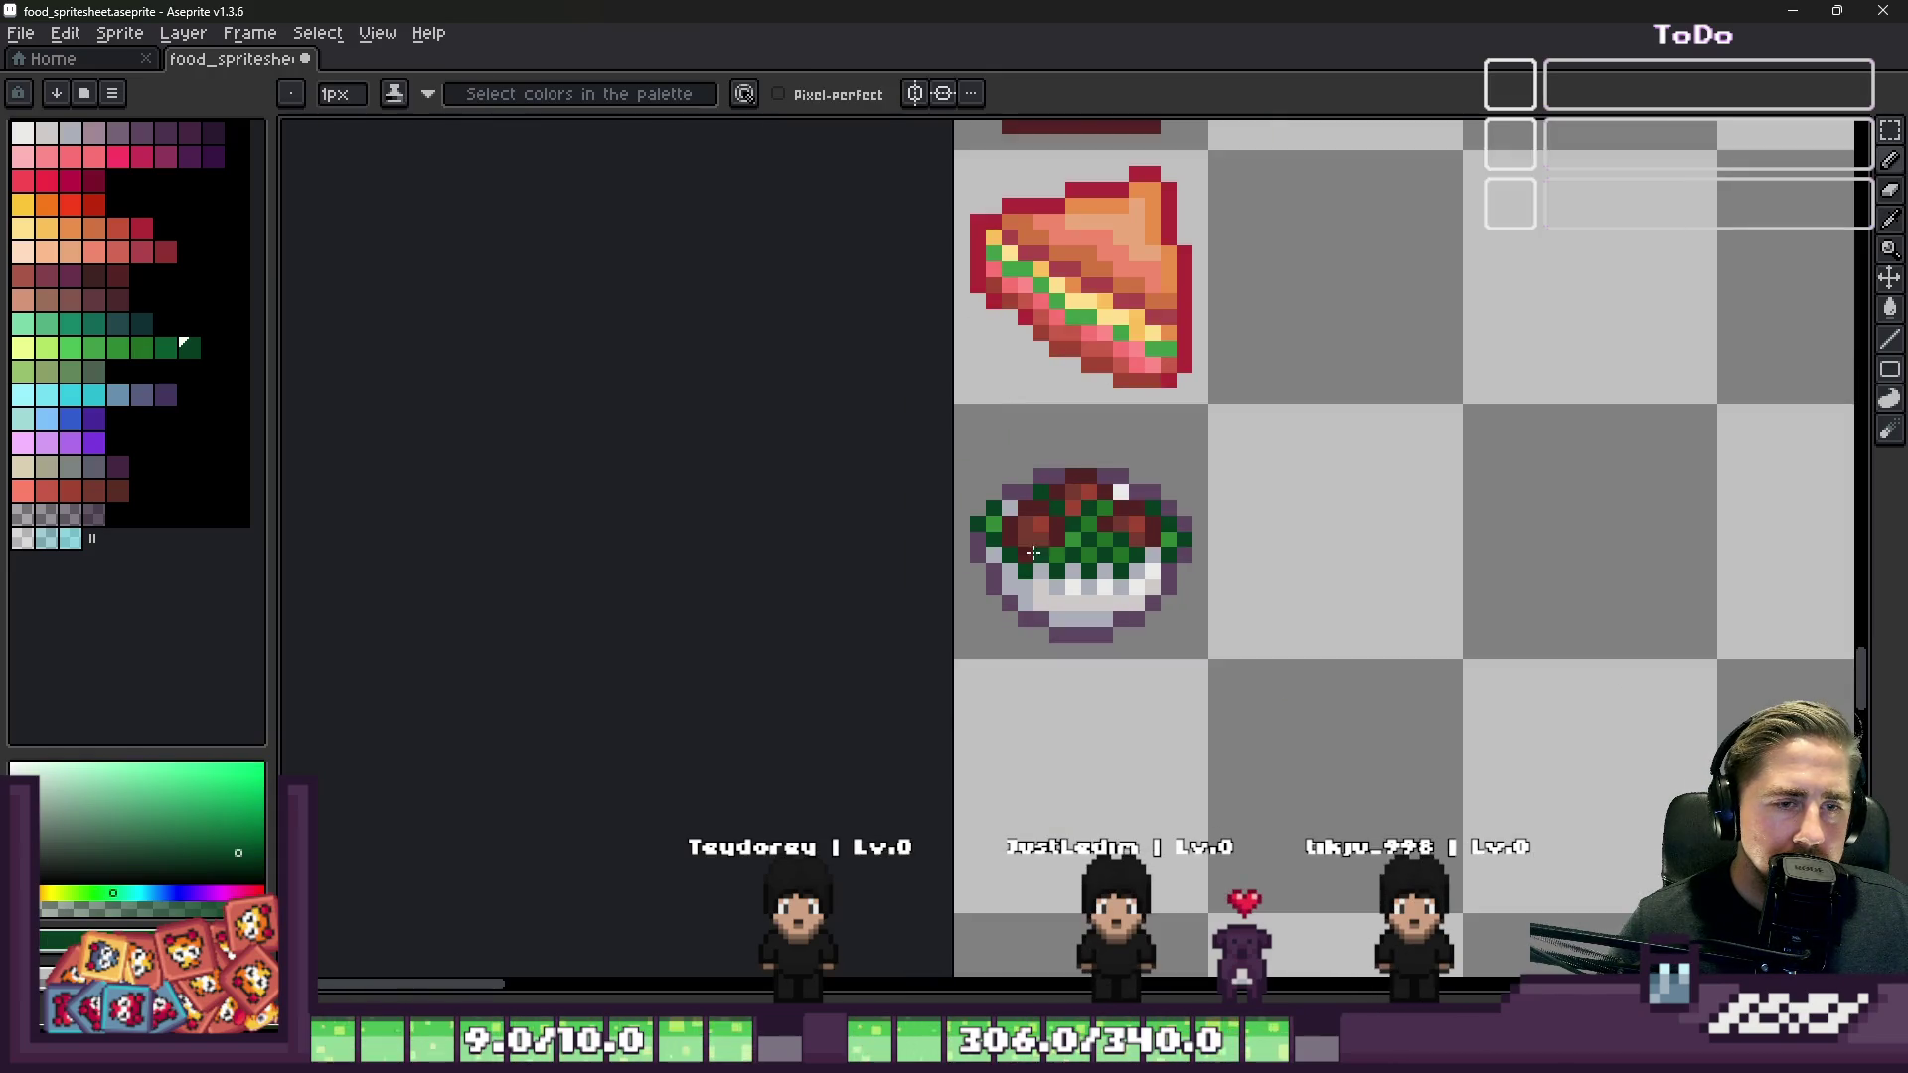
scroll(976, 537, "up", 3)
scroll(1222, 542, "down", 3)
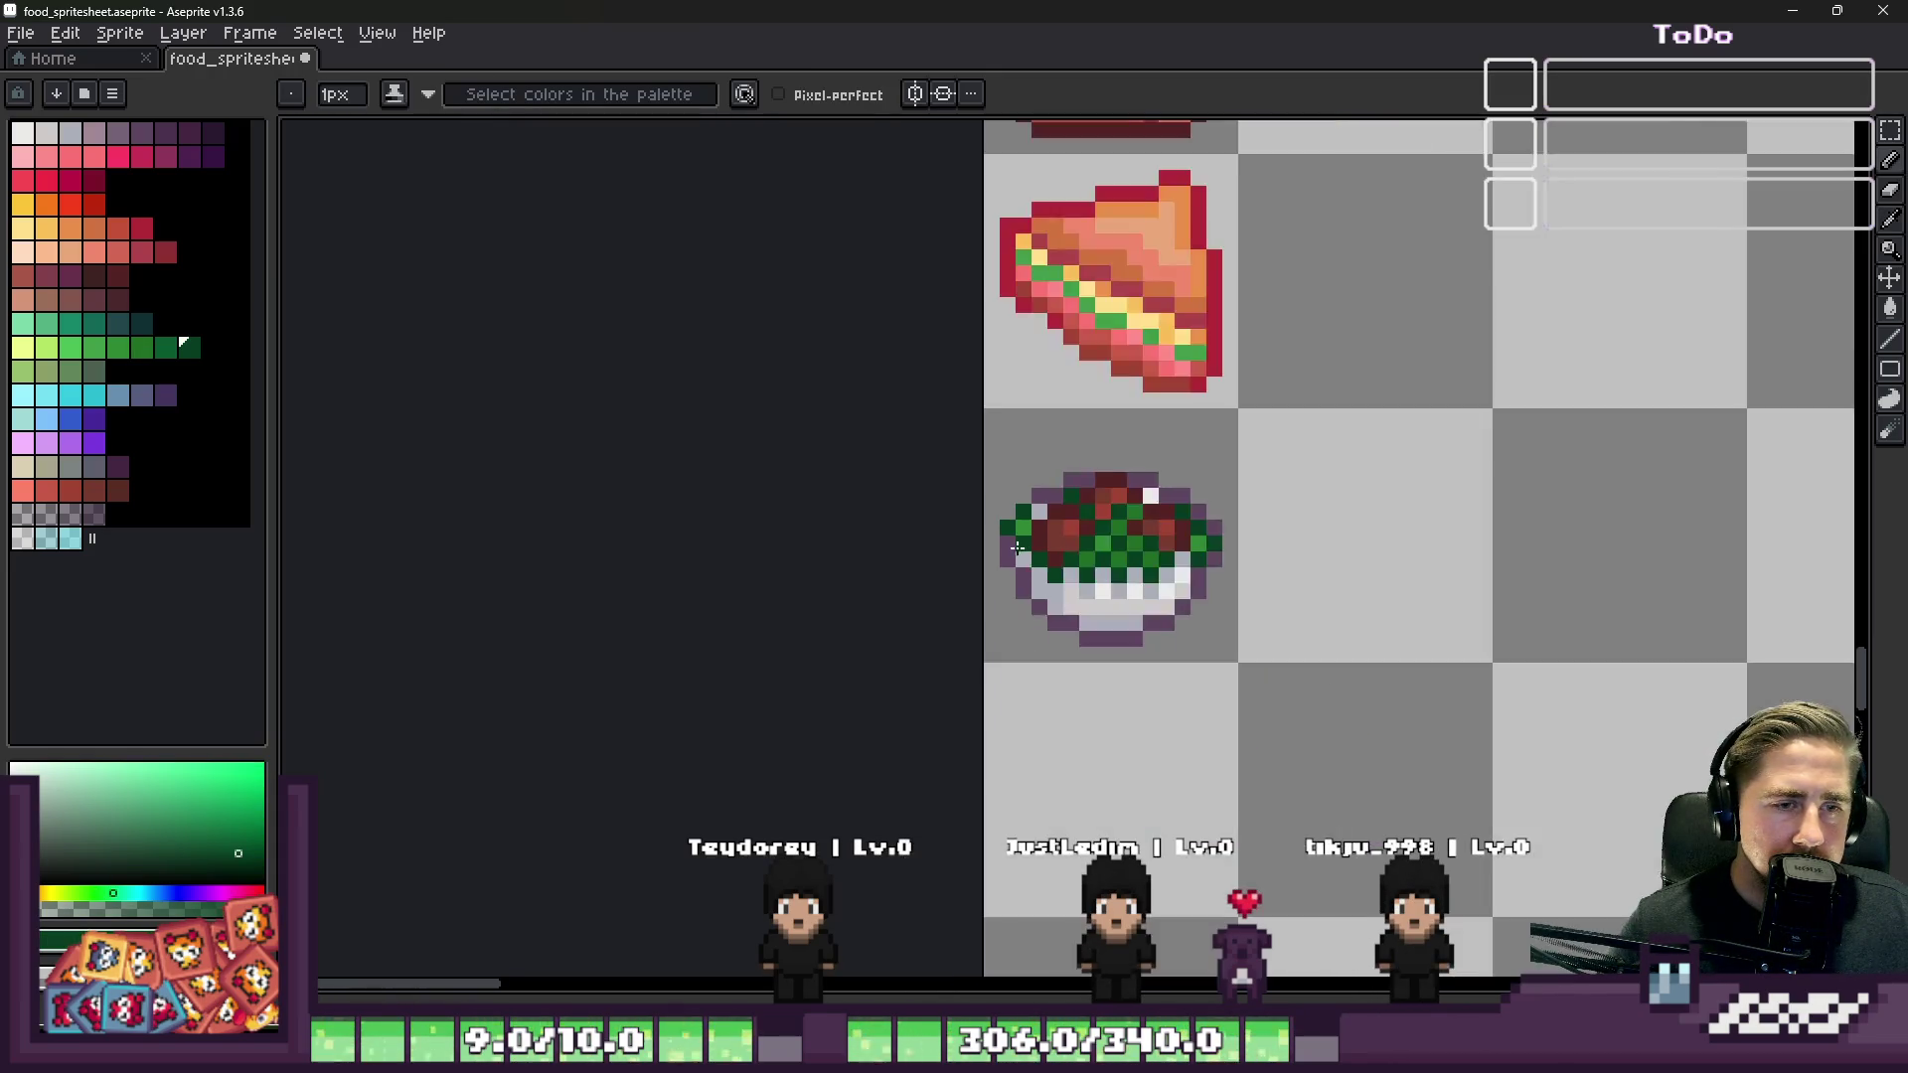
scroll(1128, 569, "up", 3)
Step: Sample the medium green from the lettuce and paint a bowl pixel with it
key("alt")
left_click(1235, 585, "alt")
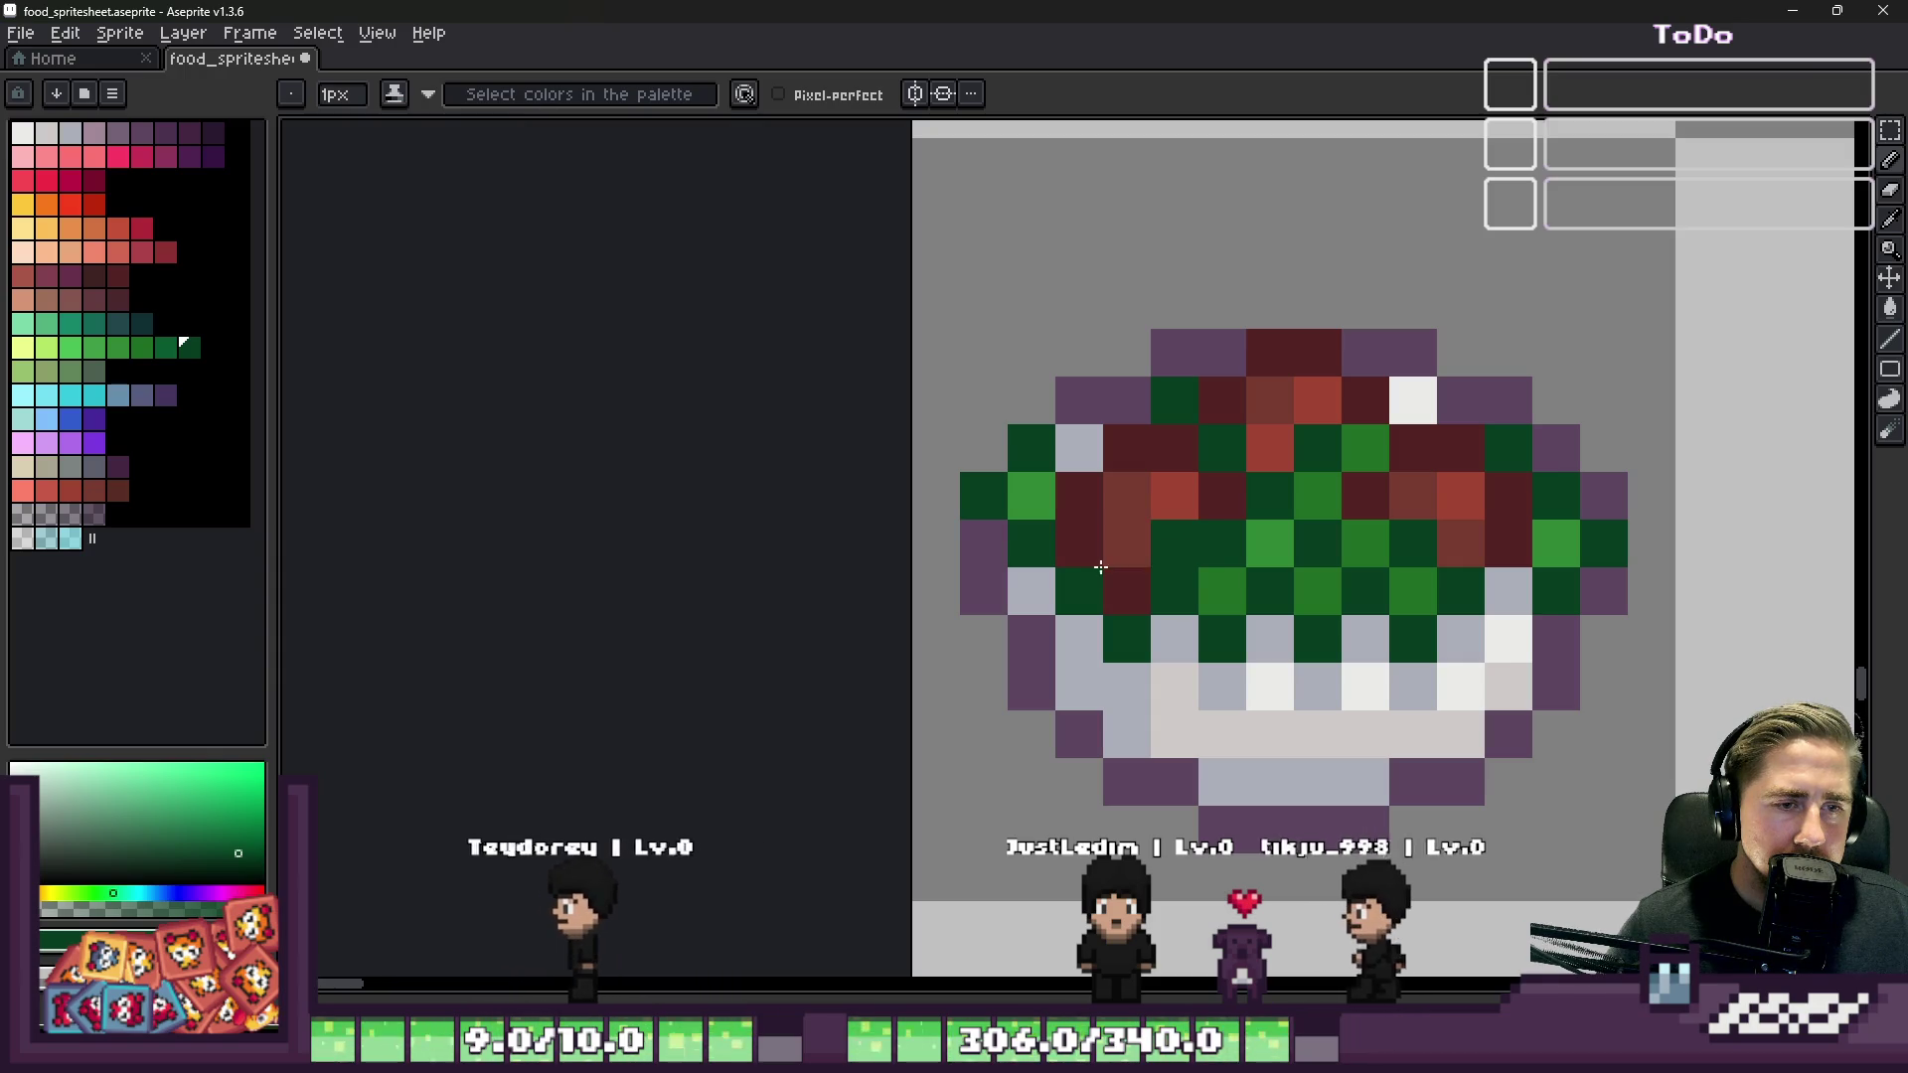
left_click(1174, 544)
scroll(977, 524, "down", 3)
scroll(977, 523, "down", 1)
scroll(967, 523, "down", 1)
scroll(964, 510, "up", 1)
scroll(999, 514, "up", 2)
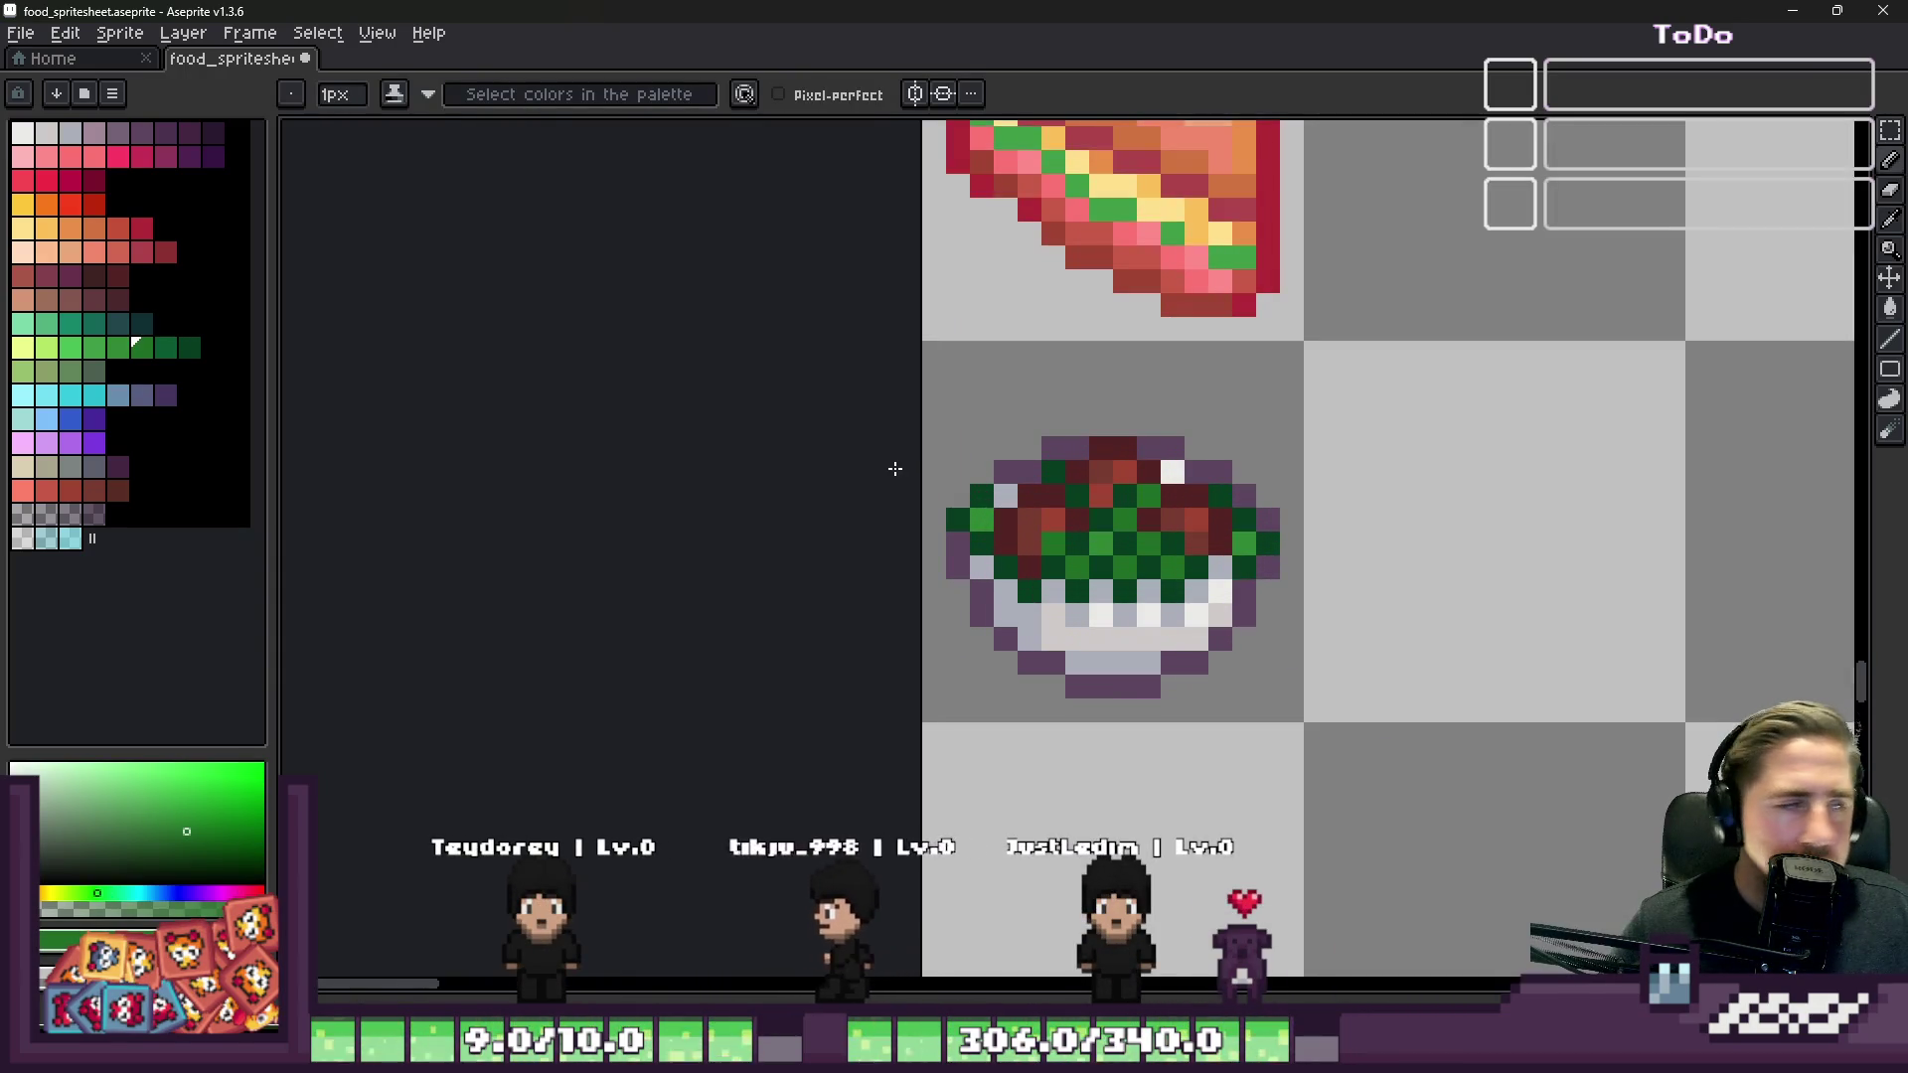
Step: Paint a bright red tomato pixel into the lettuce
left_click(77, 210)
left_click(1120, 519)
scroll(1120, 519, "up", 3)
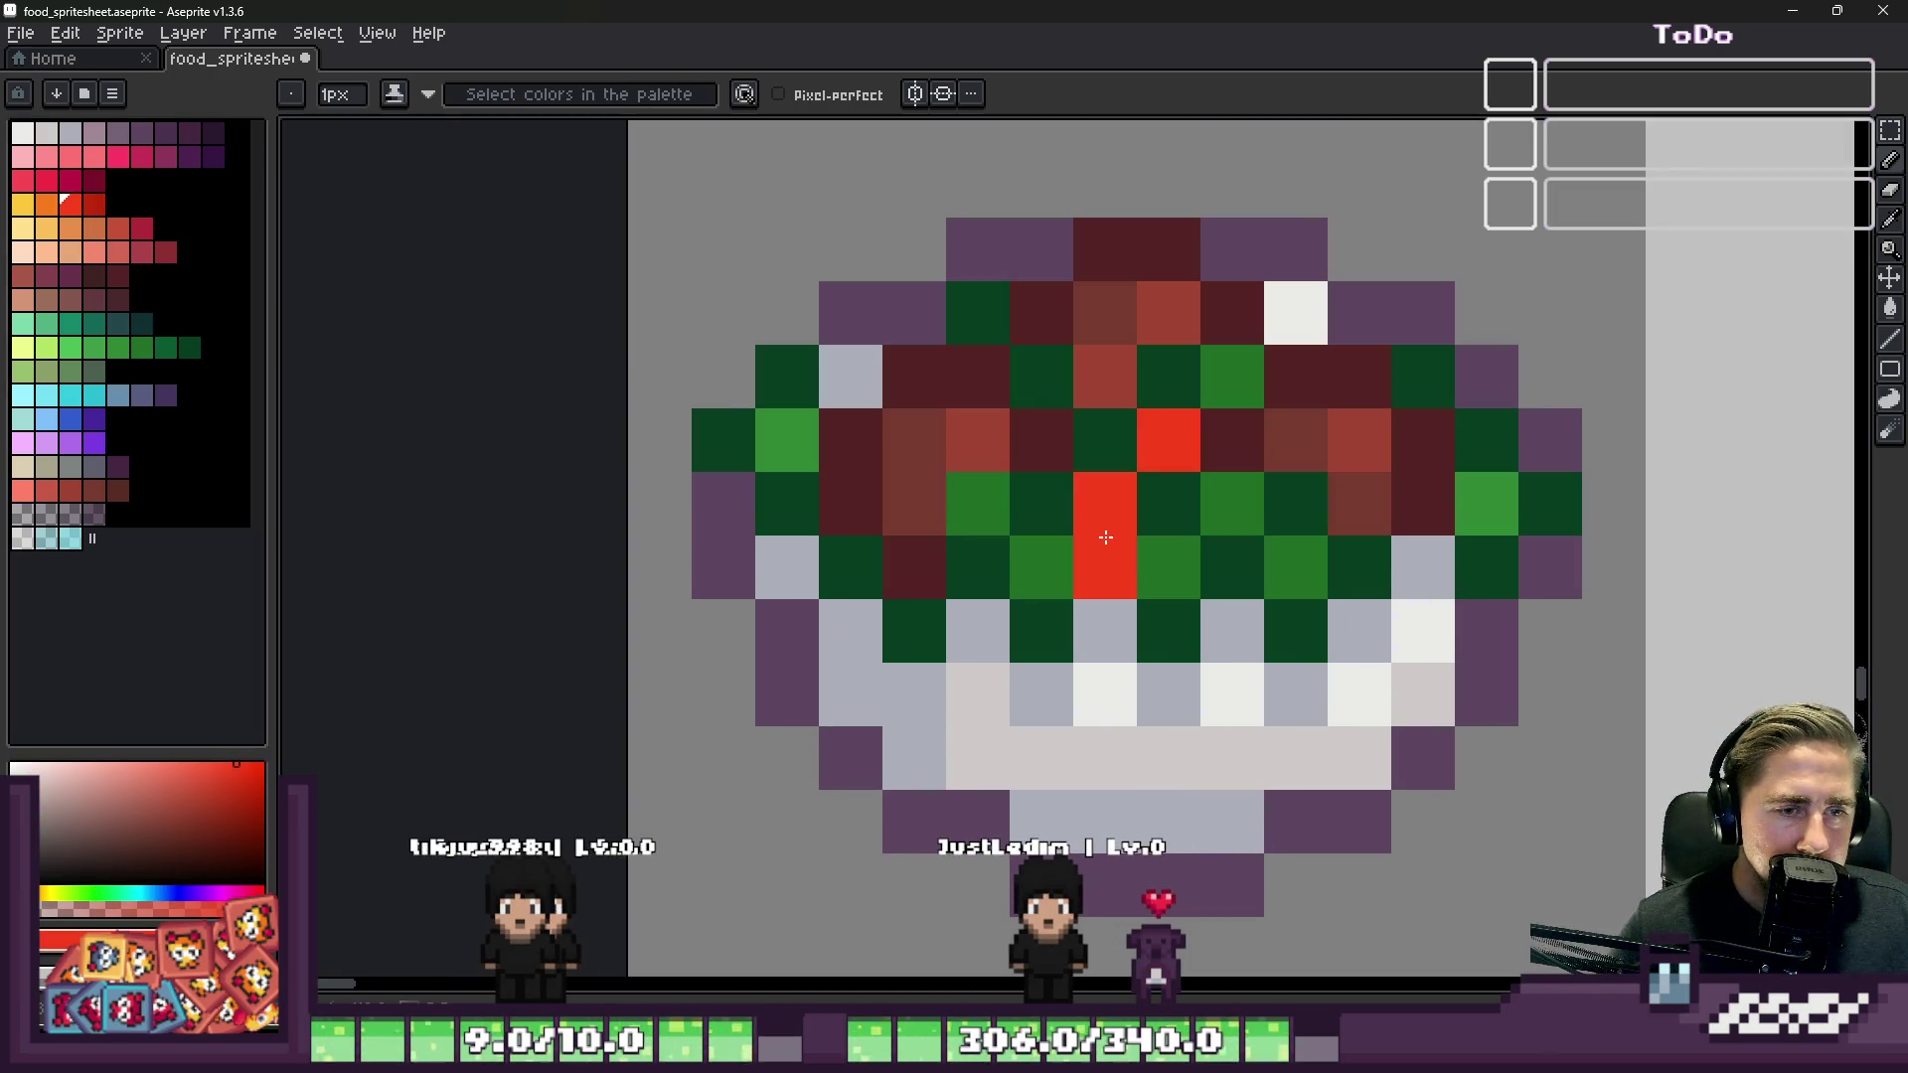
Step: Try orange for the tomato centre on two lettuce pixels
left_click(50, 211)
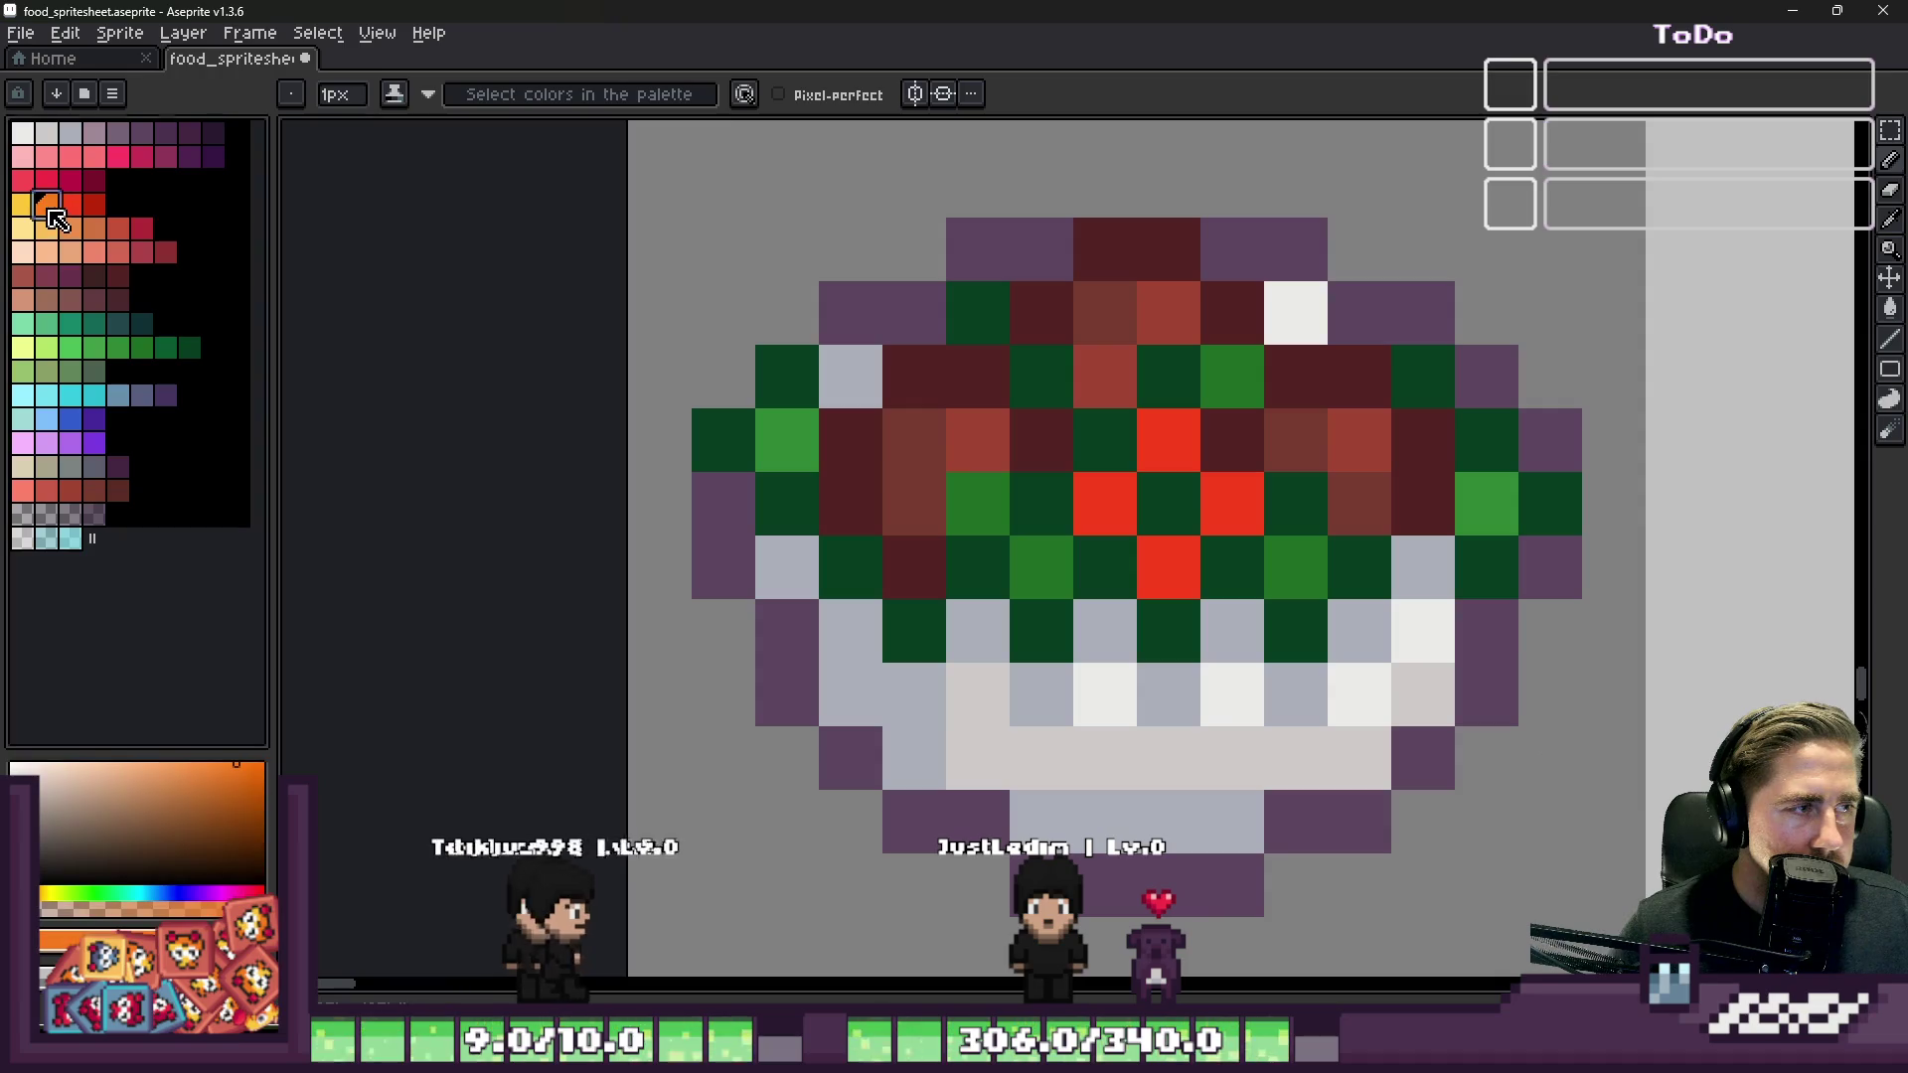
left_click(1159, 516)
left_click(1140, 541)
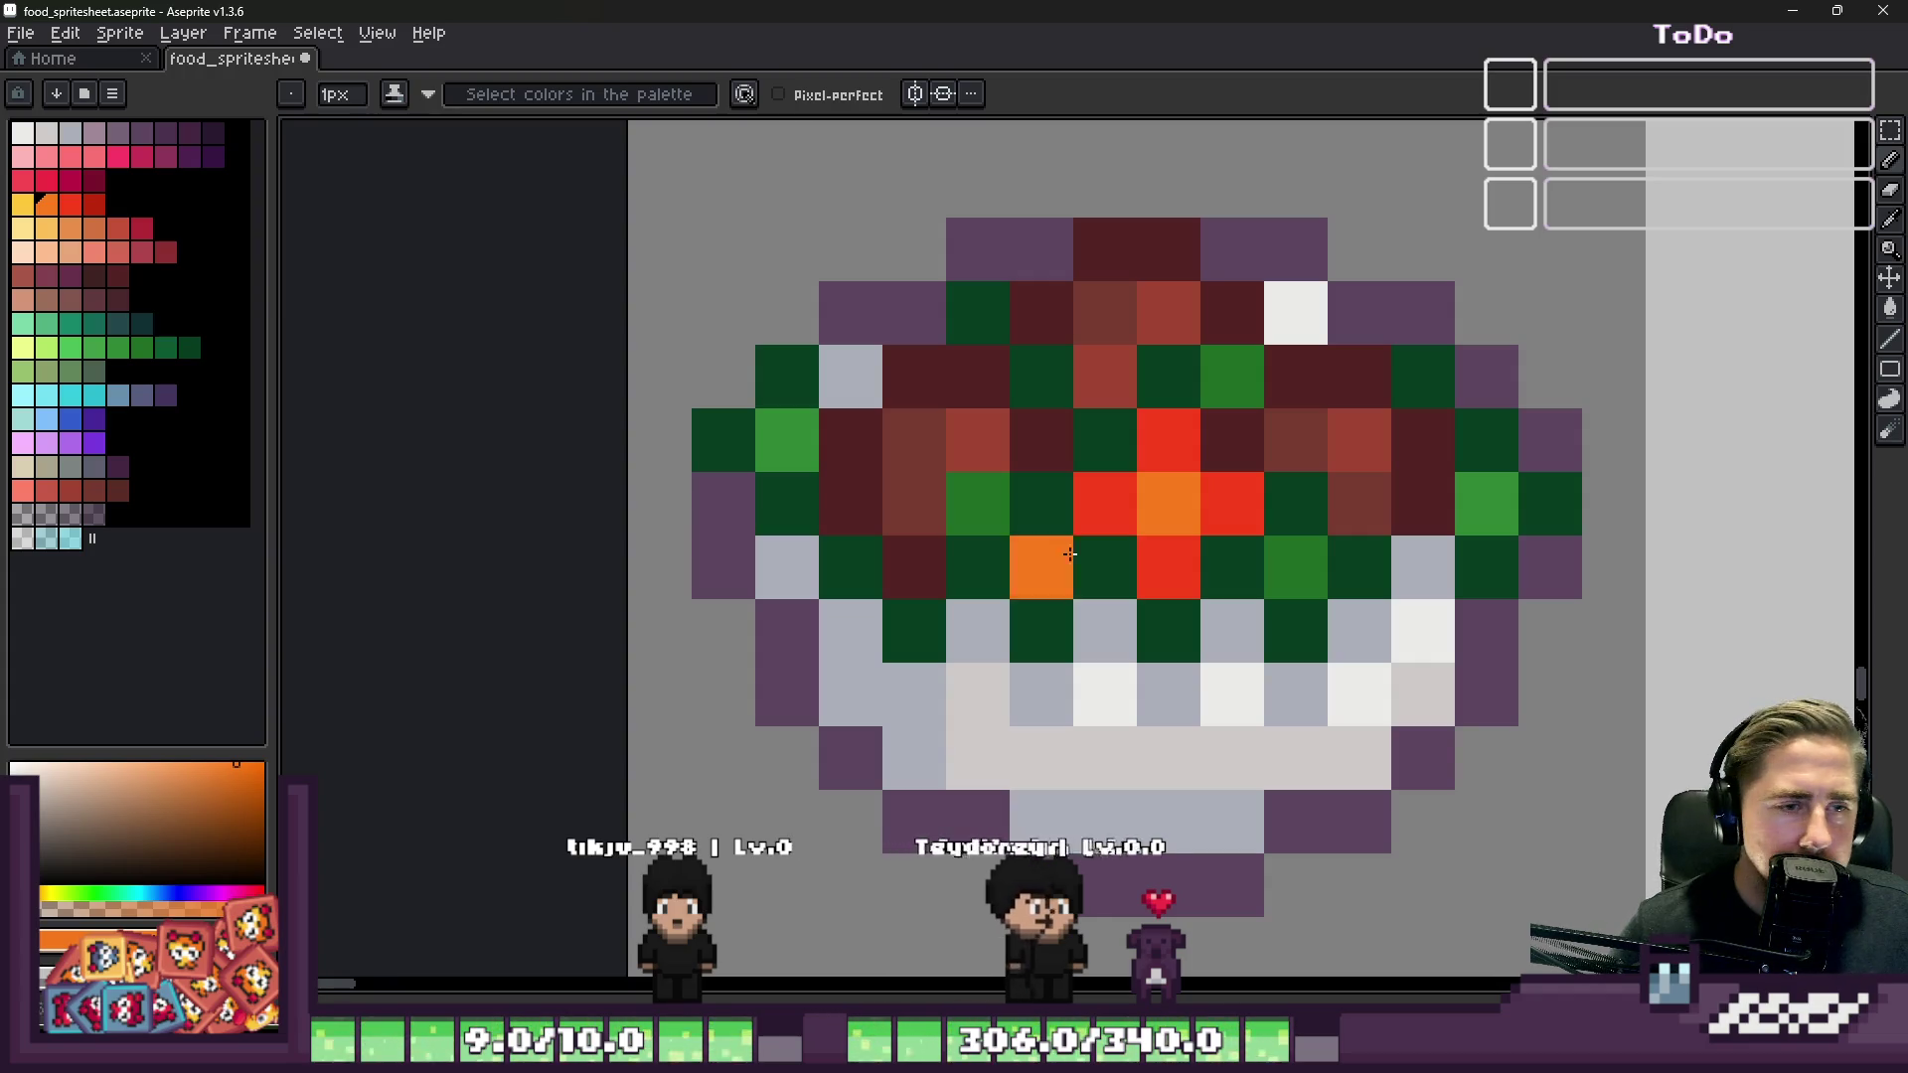
scroll(1129, 549, "down", 1)
Step: Repaint the orange centre red and paint darker red pixels around it for the tomato cross
left_click(70, 204)
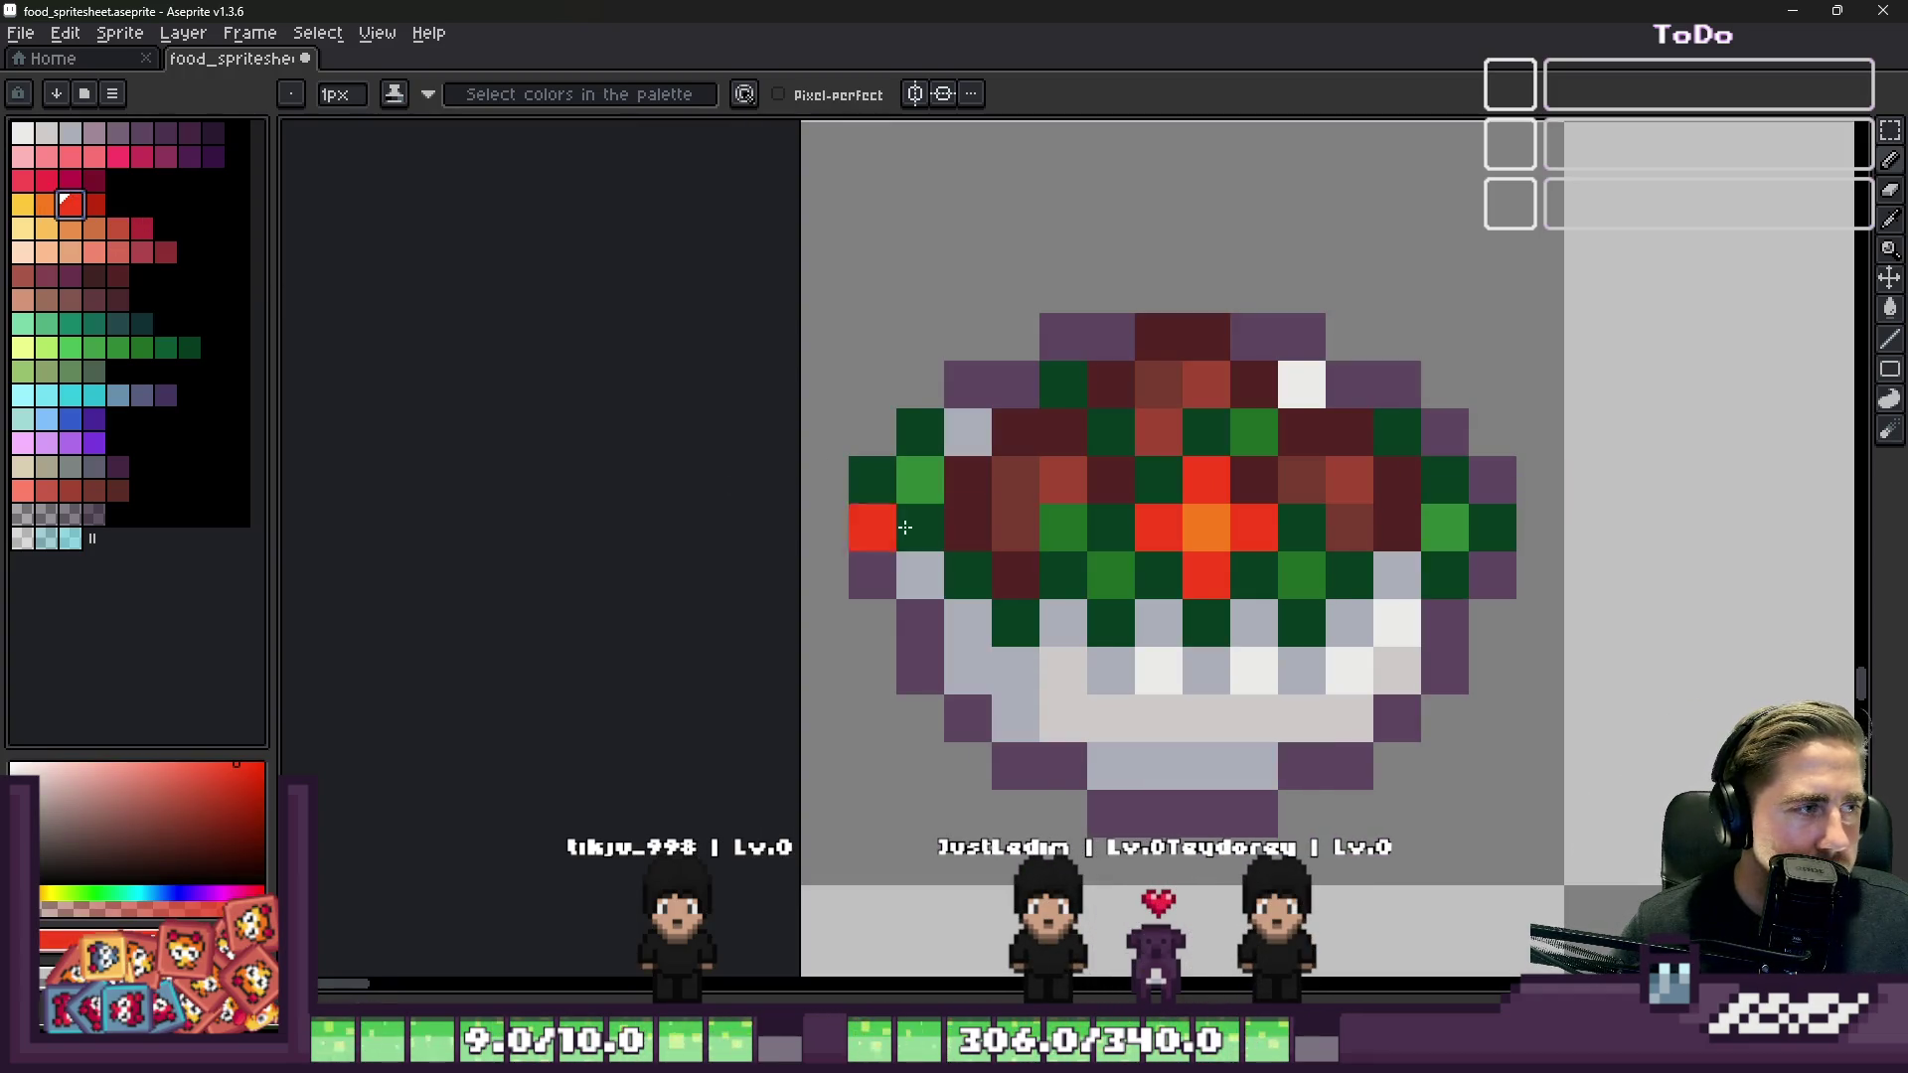
left_click(1192, 542)
scroll(1193, 550, "up", 1)
scroll(1133, 527, "up", 1)
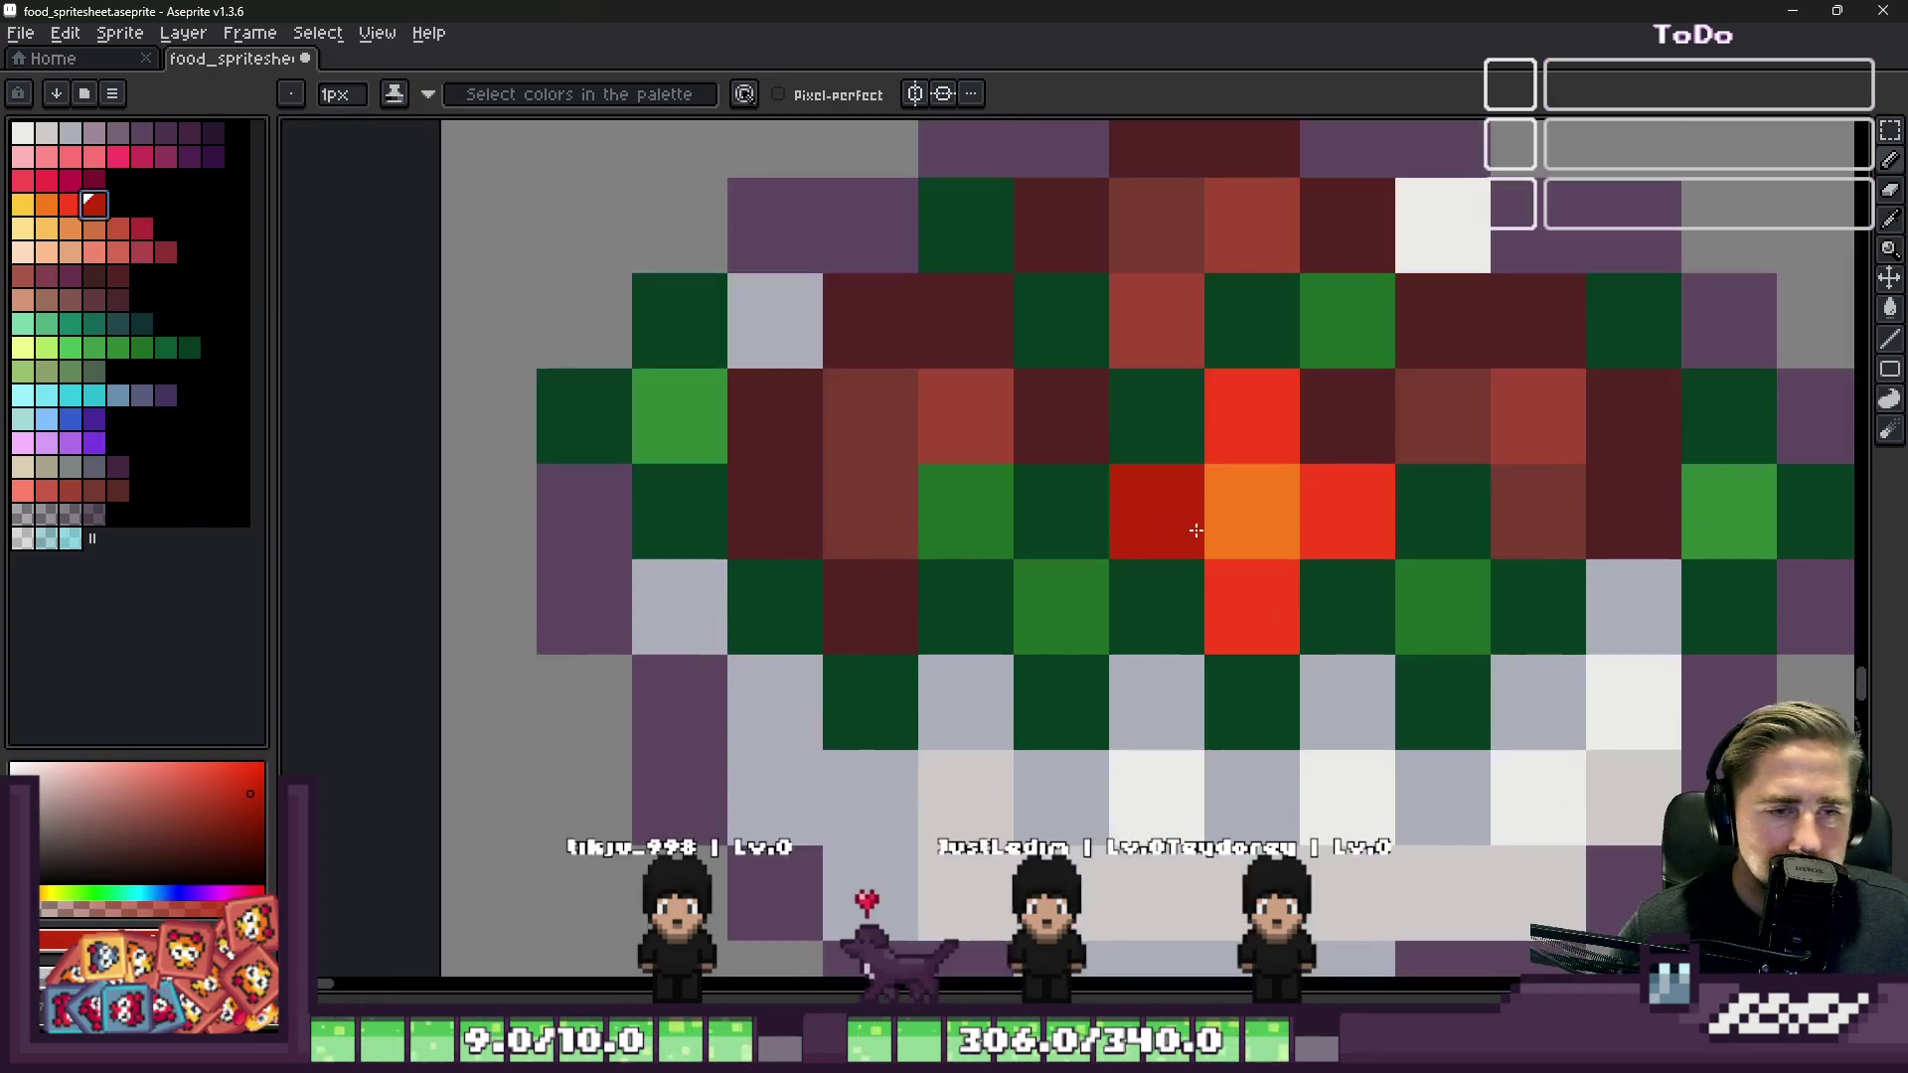
left_click(1237, 606)
left_click(1357, 512)
left_click_drag(1158, 418, 1235, 426)
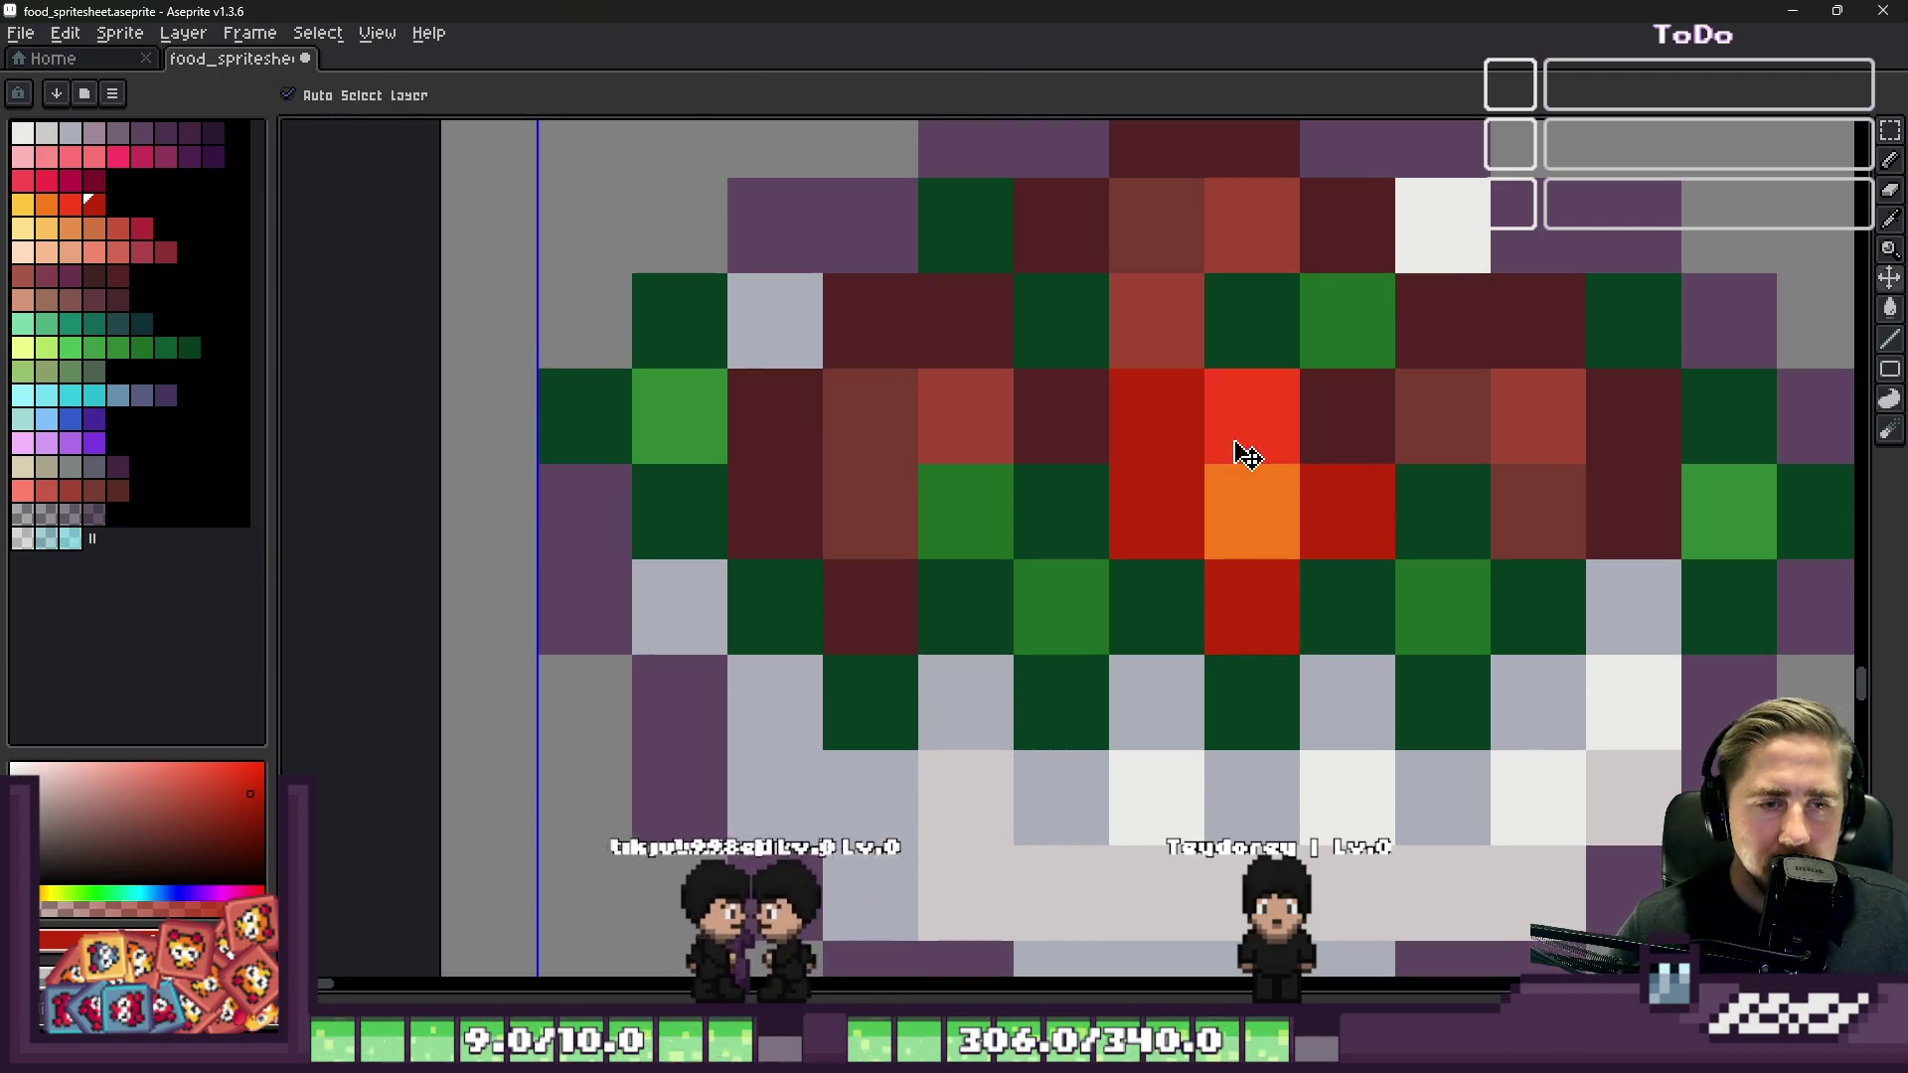
scroll(1232, 467, "down", 6)
scroll(1225, 494, "up", 6)
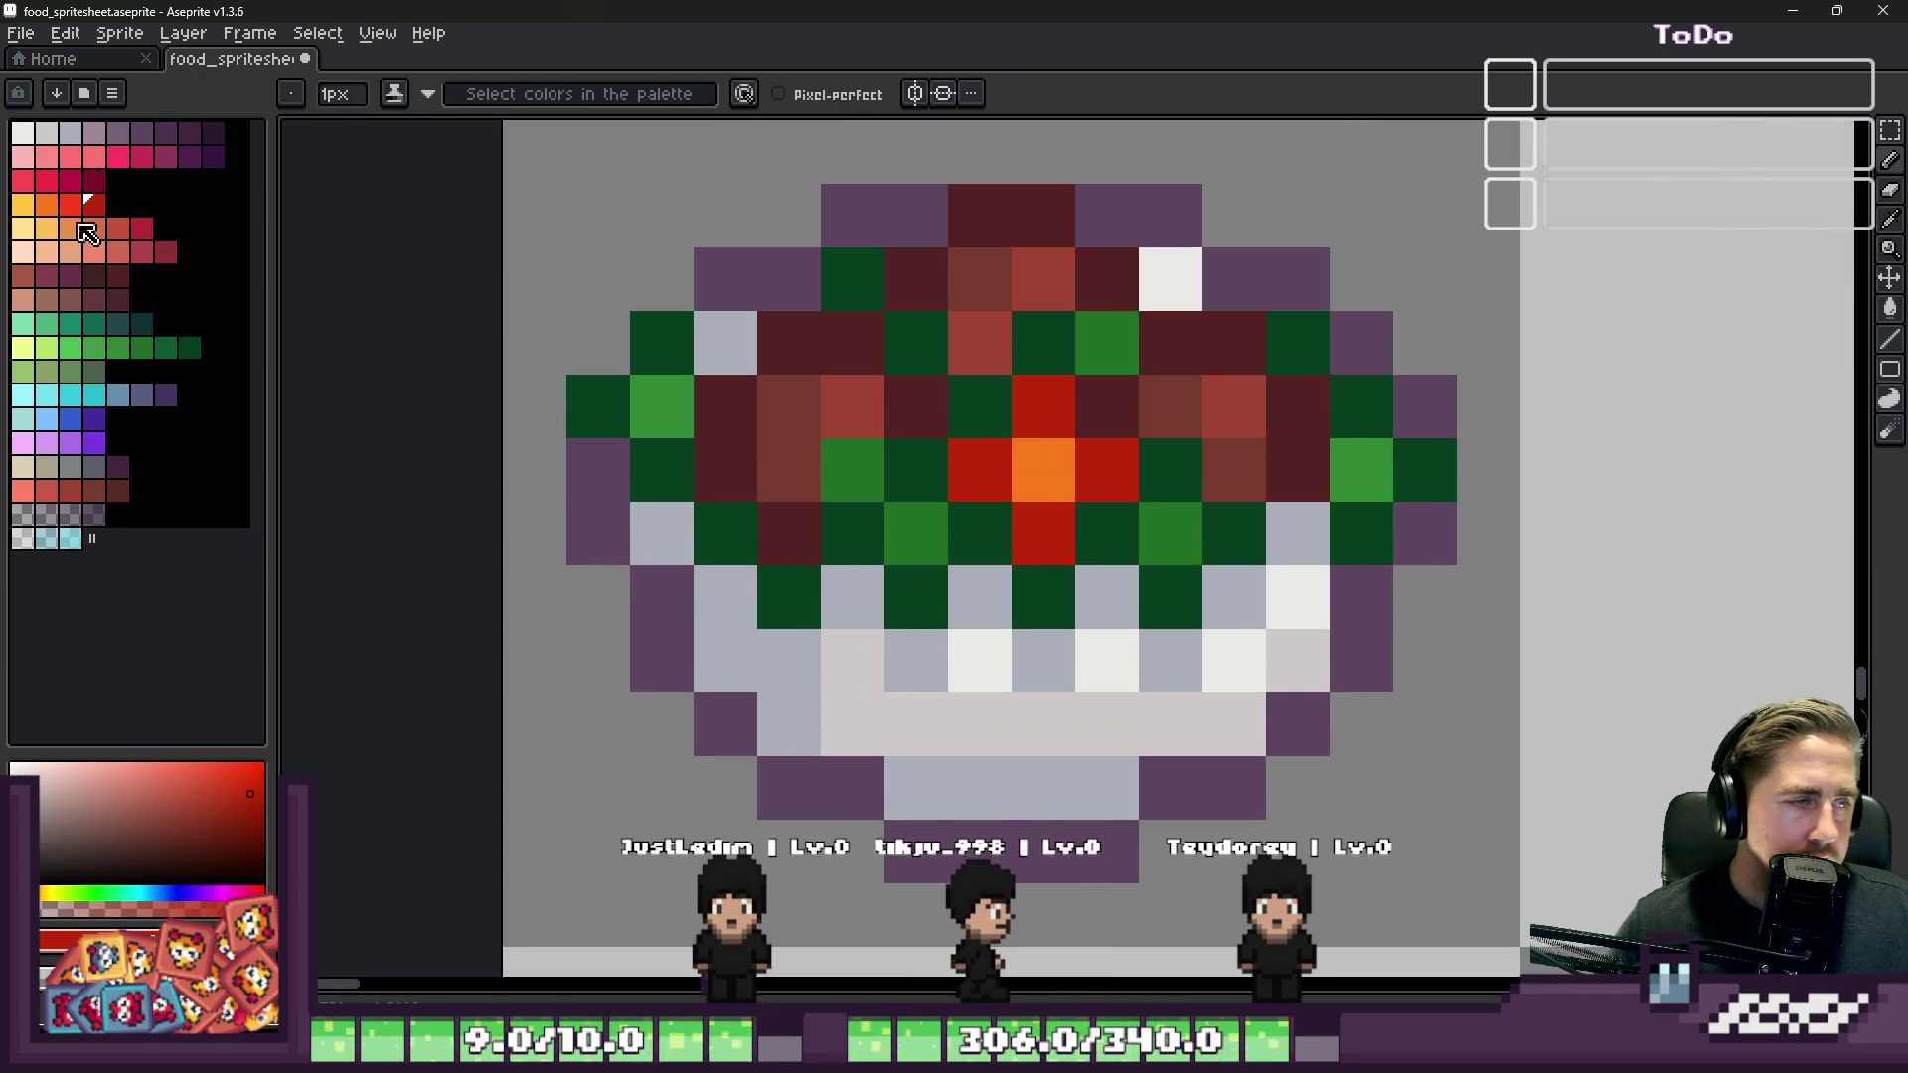
Step: Paint another centre pixel red, then undo the latest tomato changes back to green
left_click(69, 203)
left_click(1035, 457)
scroll(1208, 510, "down", 7)
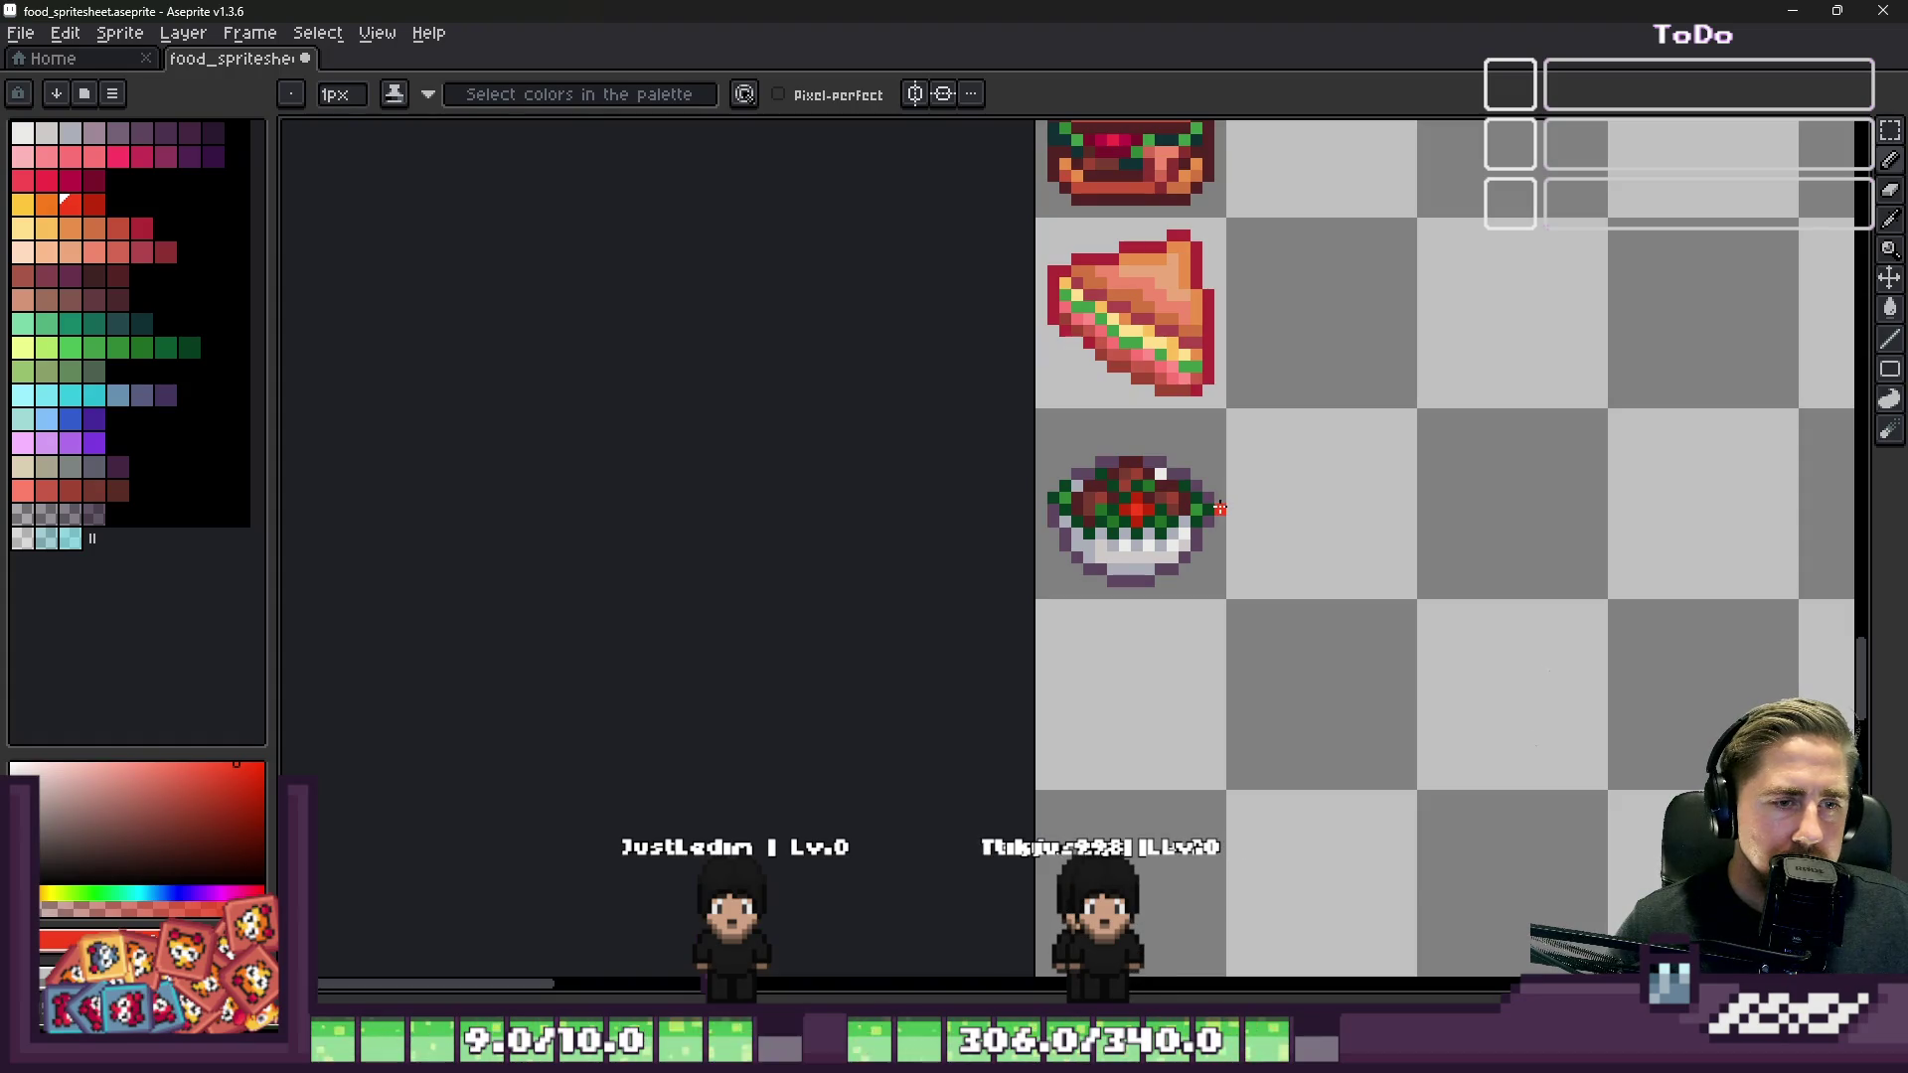
scroll(1221, 509, "up", 5)
key("ctrl+z")
key("ctrl+z")
key("ctrl+z")
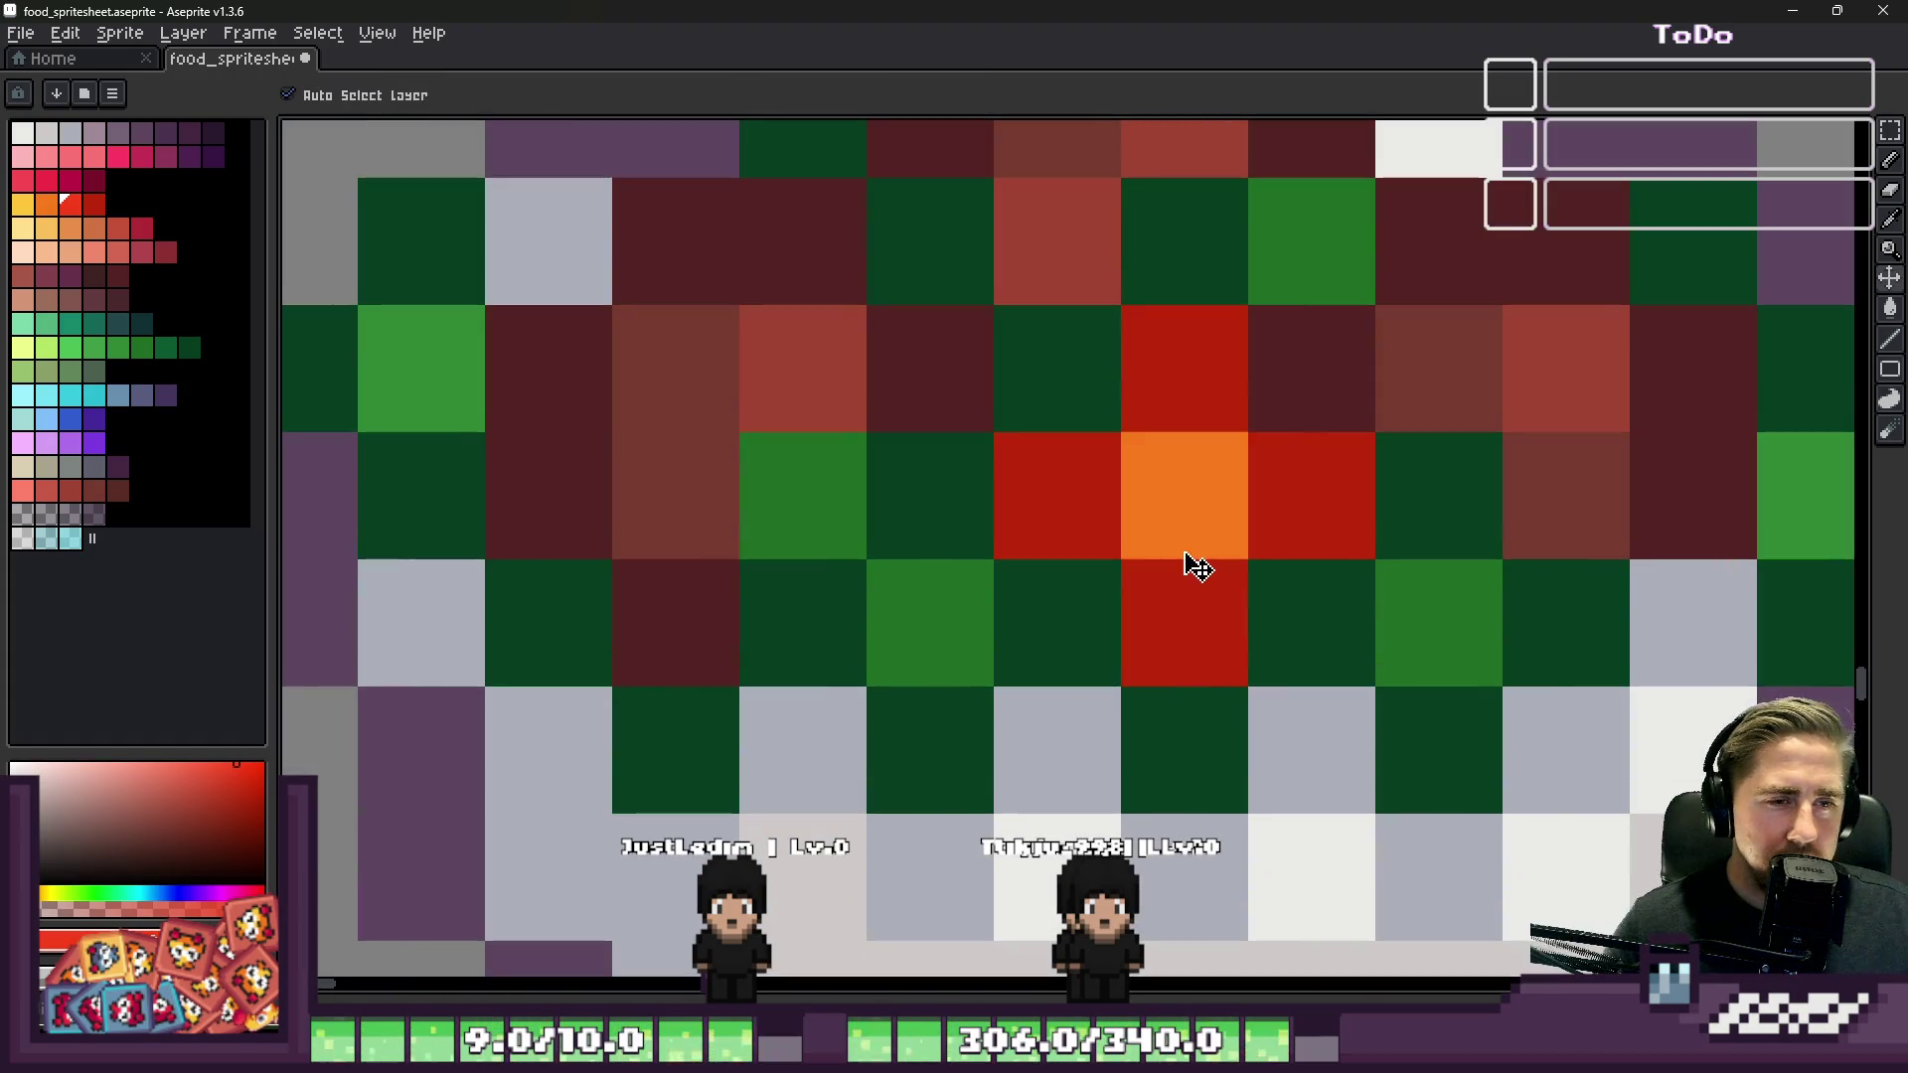
key("ctrl+z")
key("ctrl+z")
key("ctrl+z")
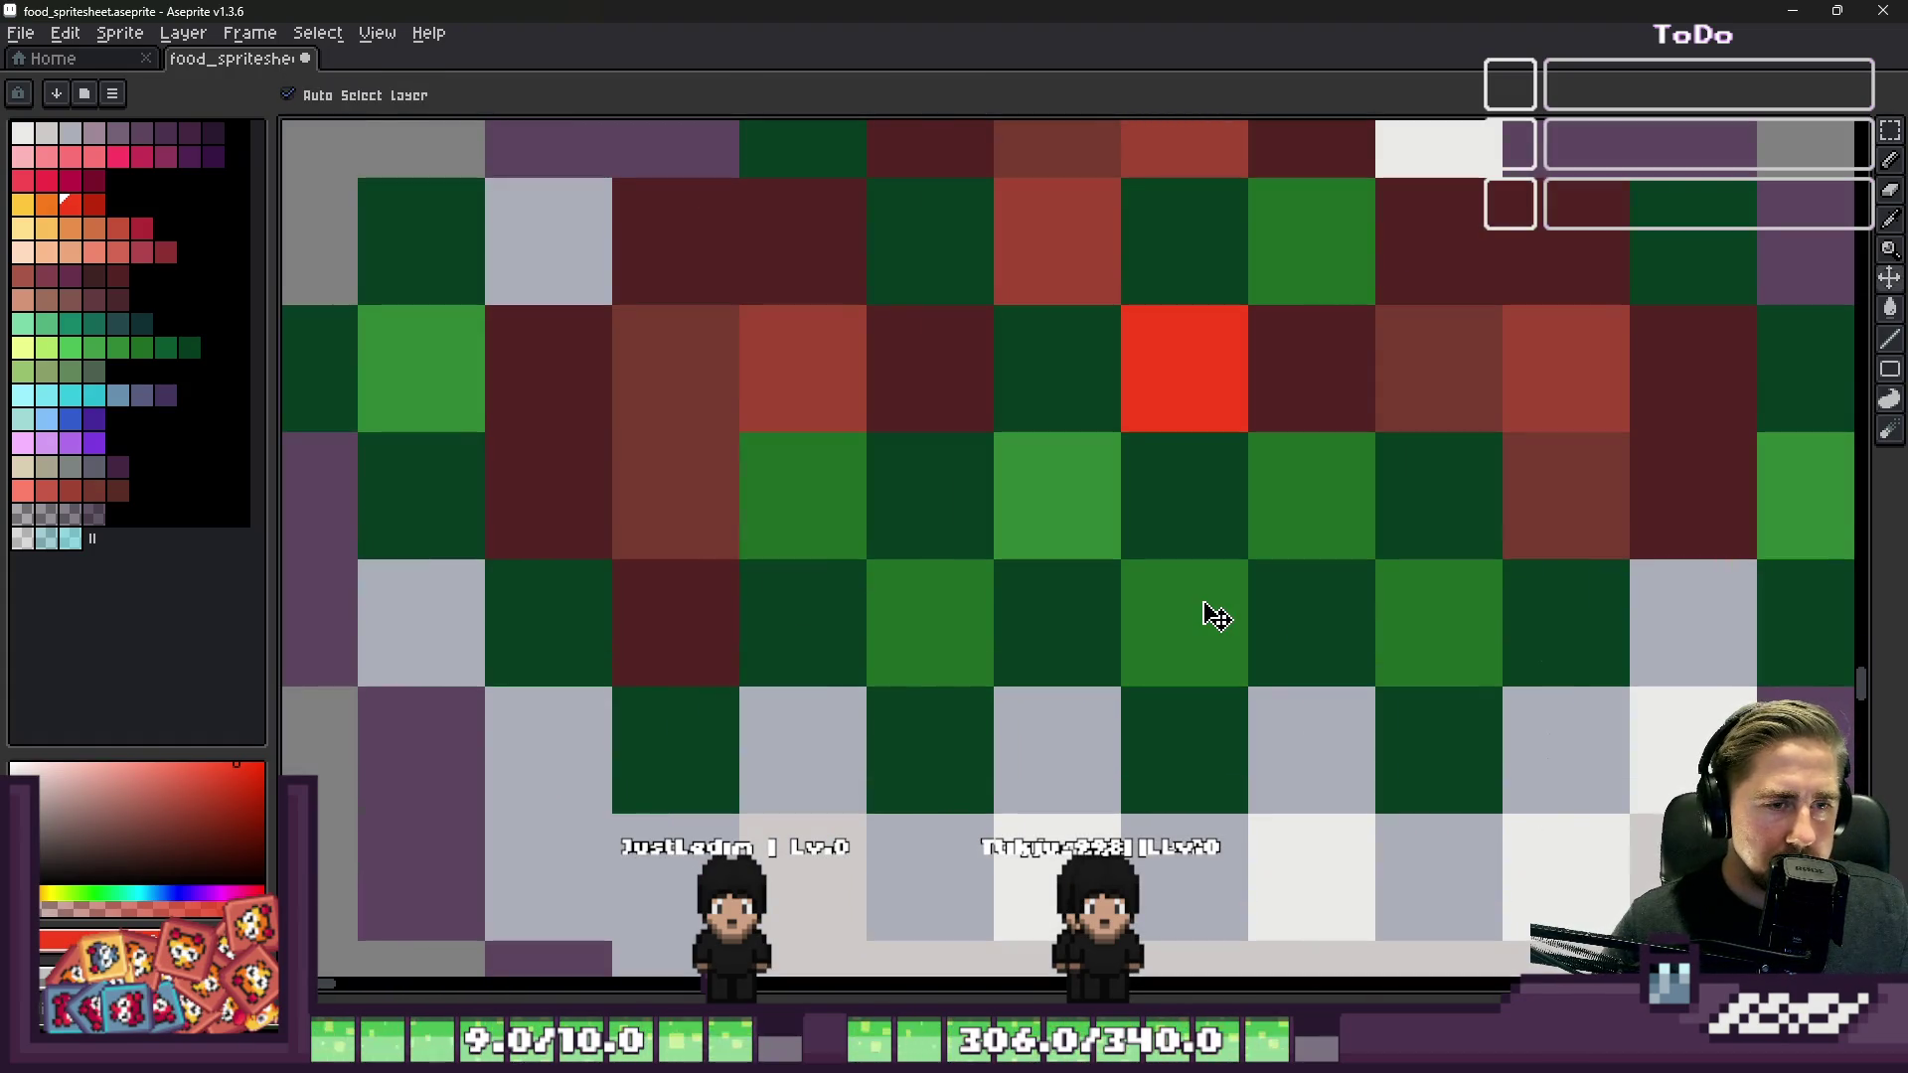
Step: Add darker red lettuce pixels, a top red pixel and a bright red tomato centre
left_click(463, 561)
left_click(94, 204)
left_click(1016, 398)
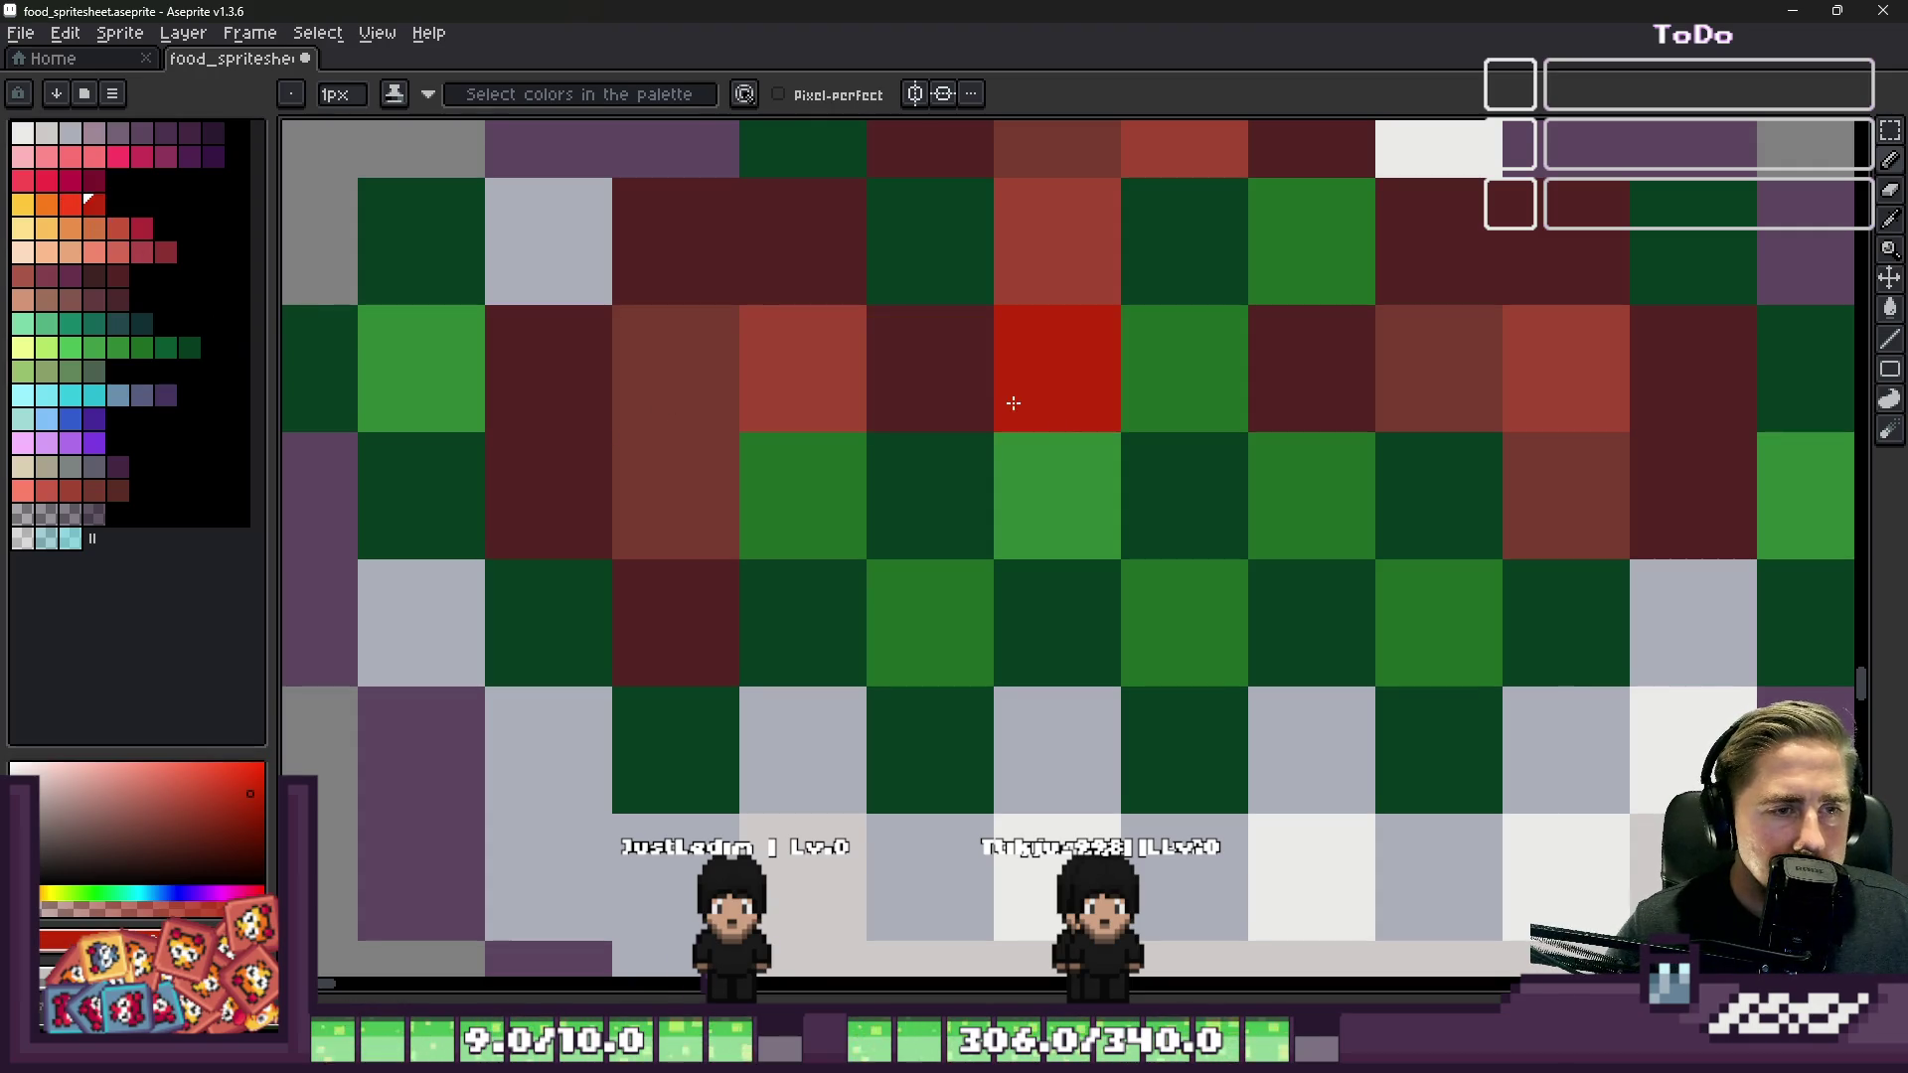
left_click(1077, 592)
left_click(937, 473)
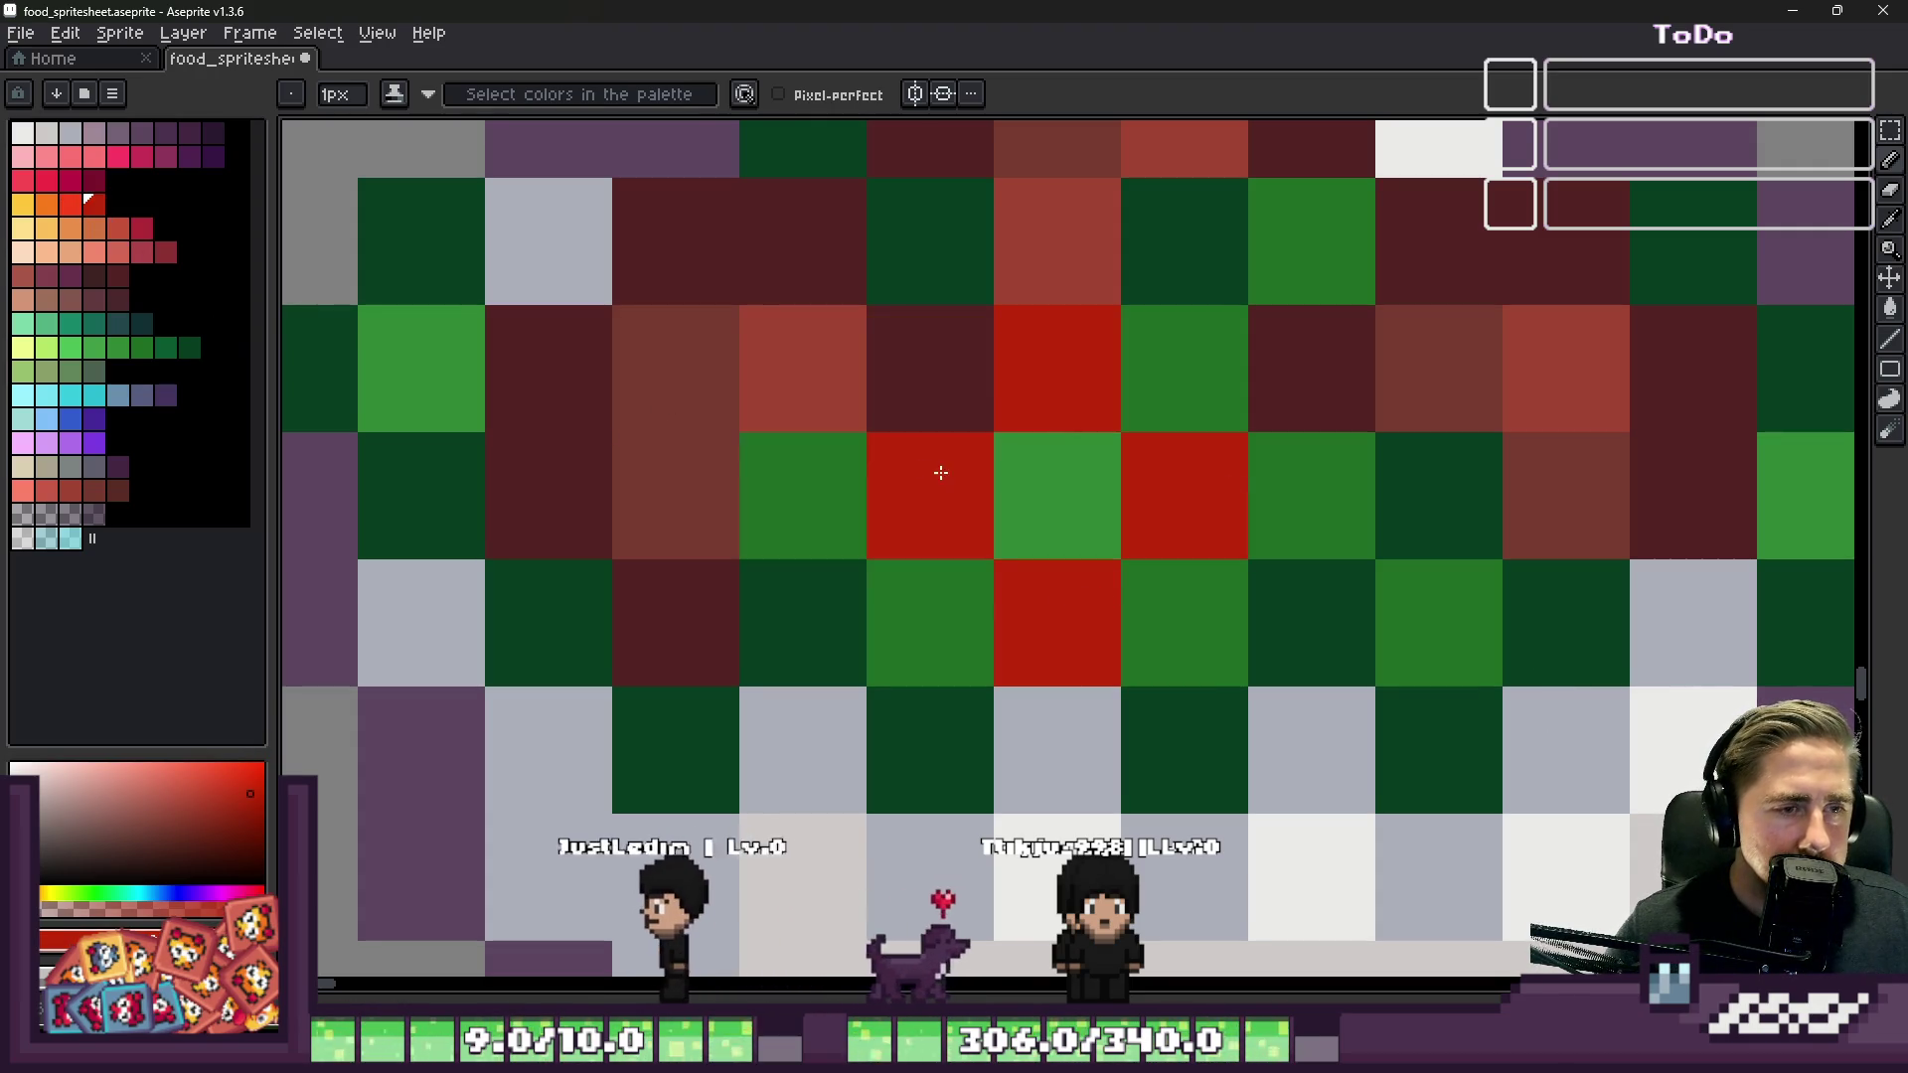
left_click(69, 203)
left_click(1137, 450)
scroll(1292, 566, "down", 5)
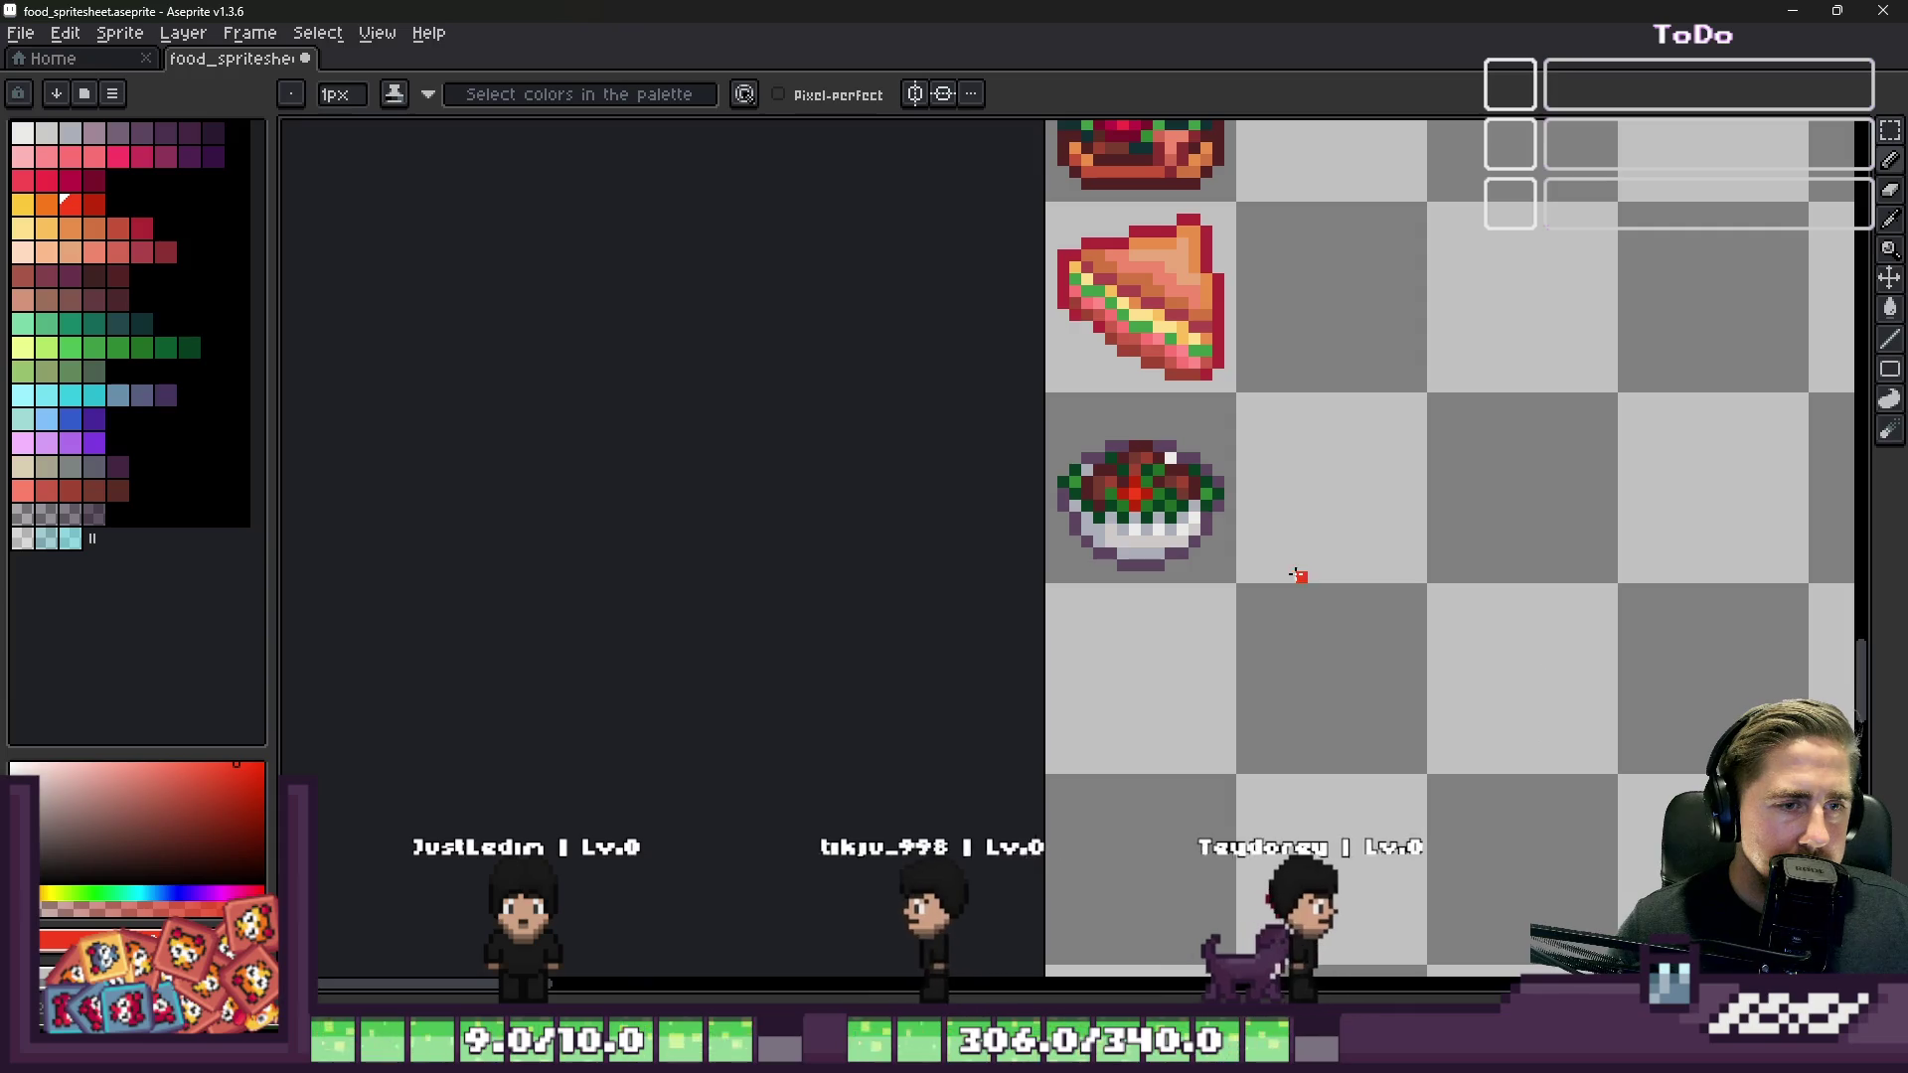
scroll(1153, 477, "up", 8)
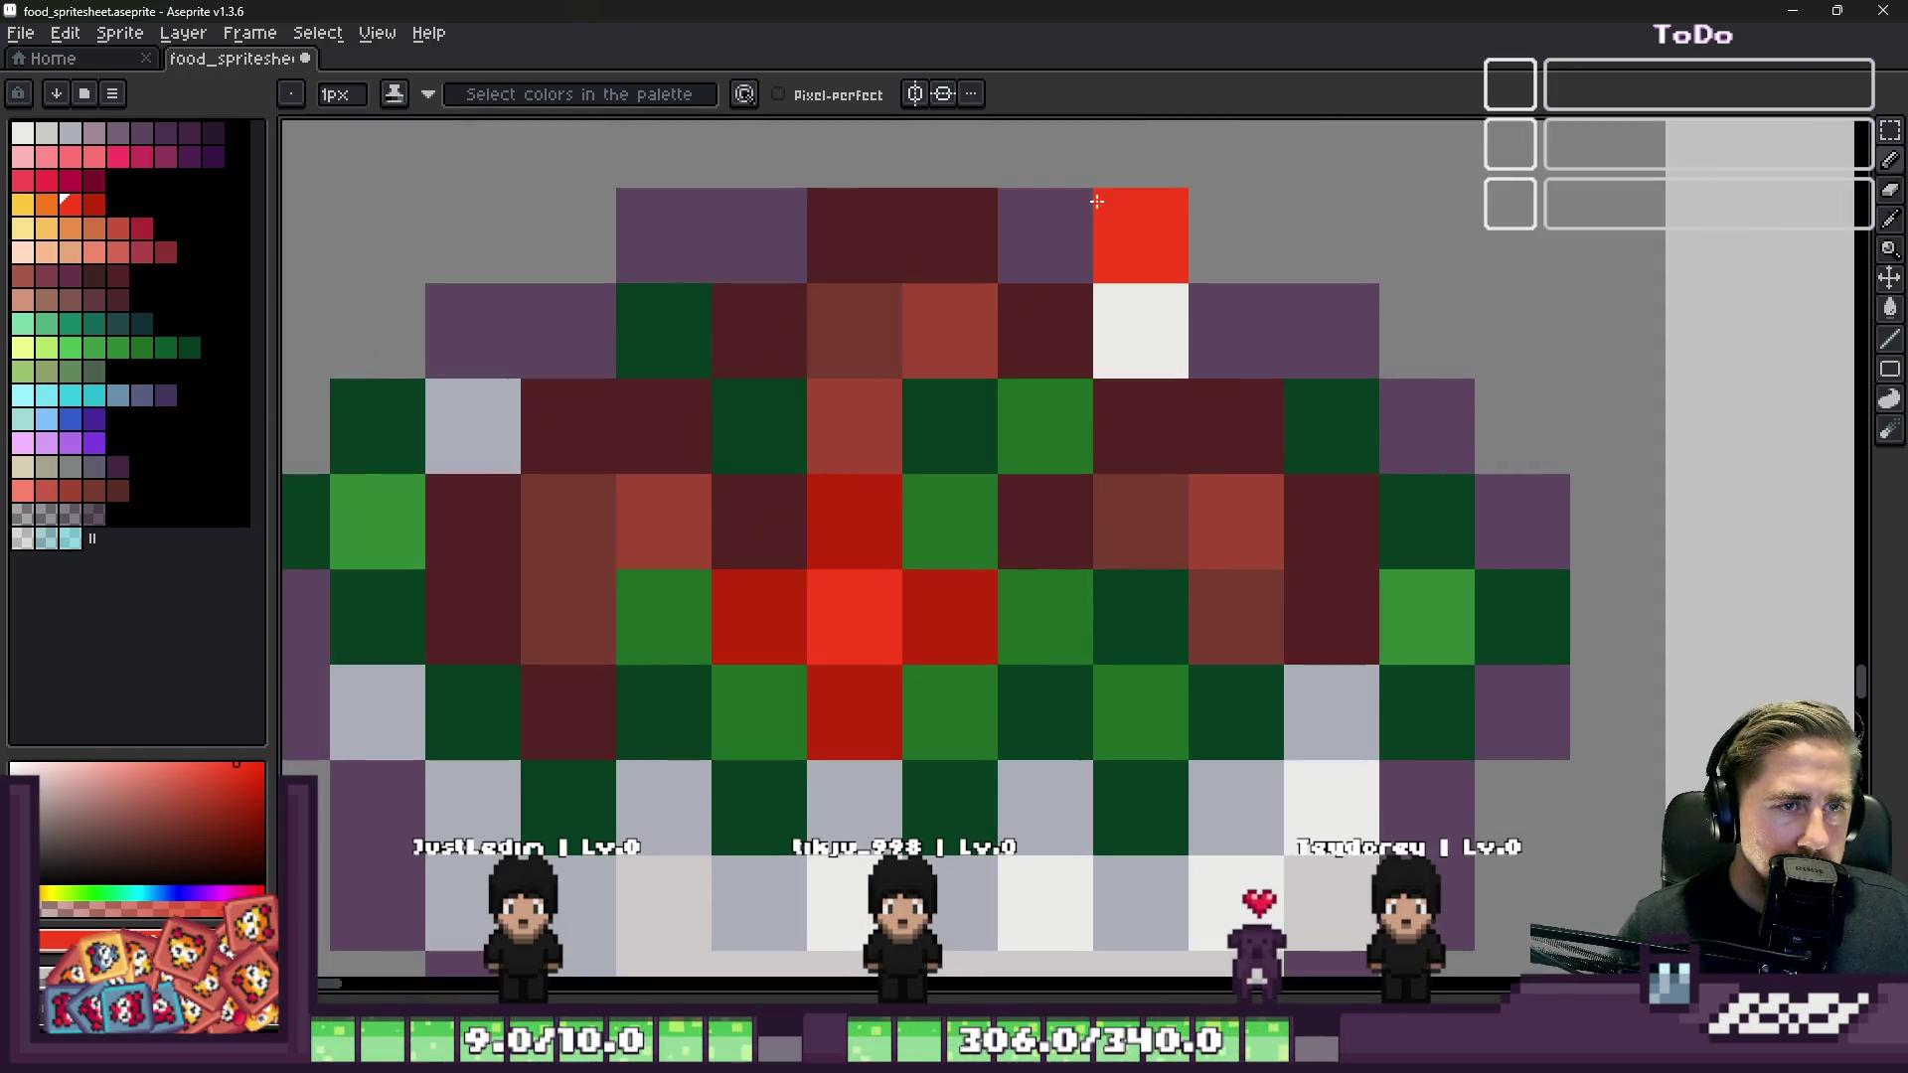
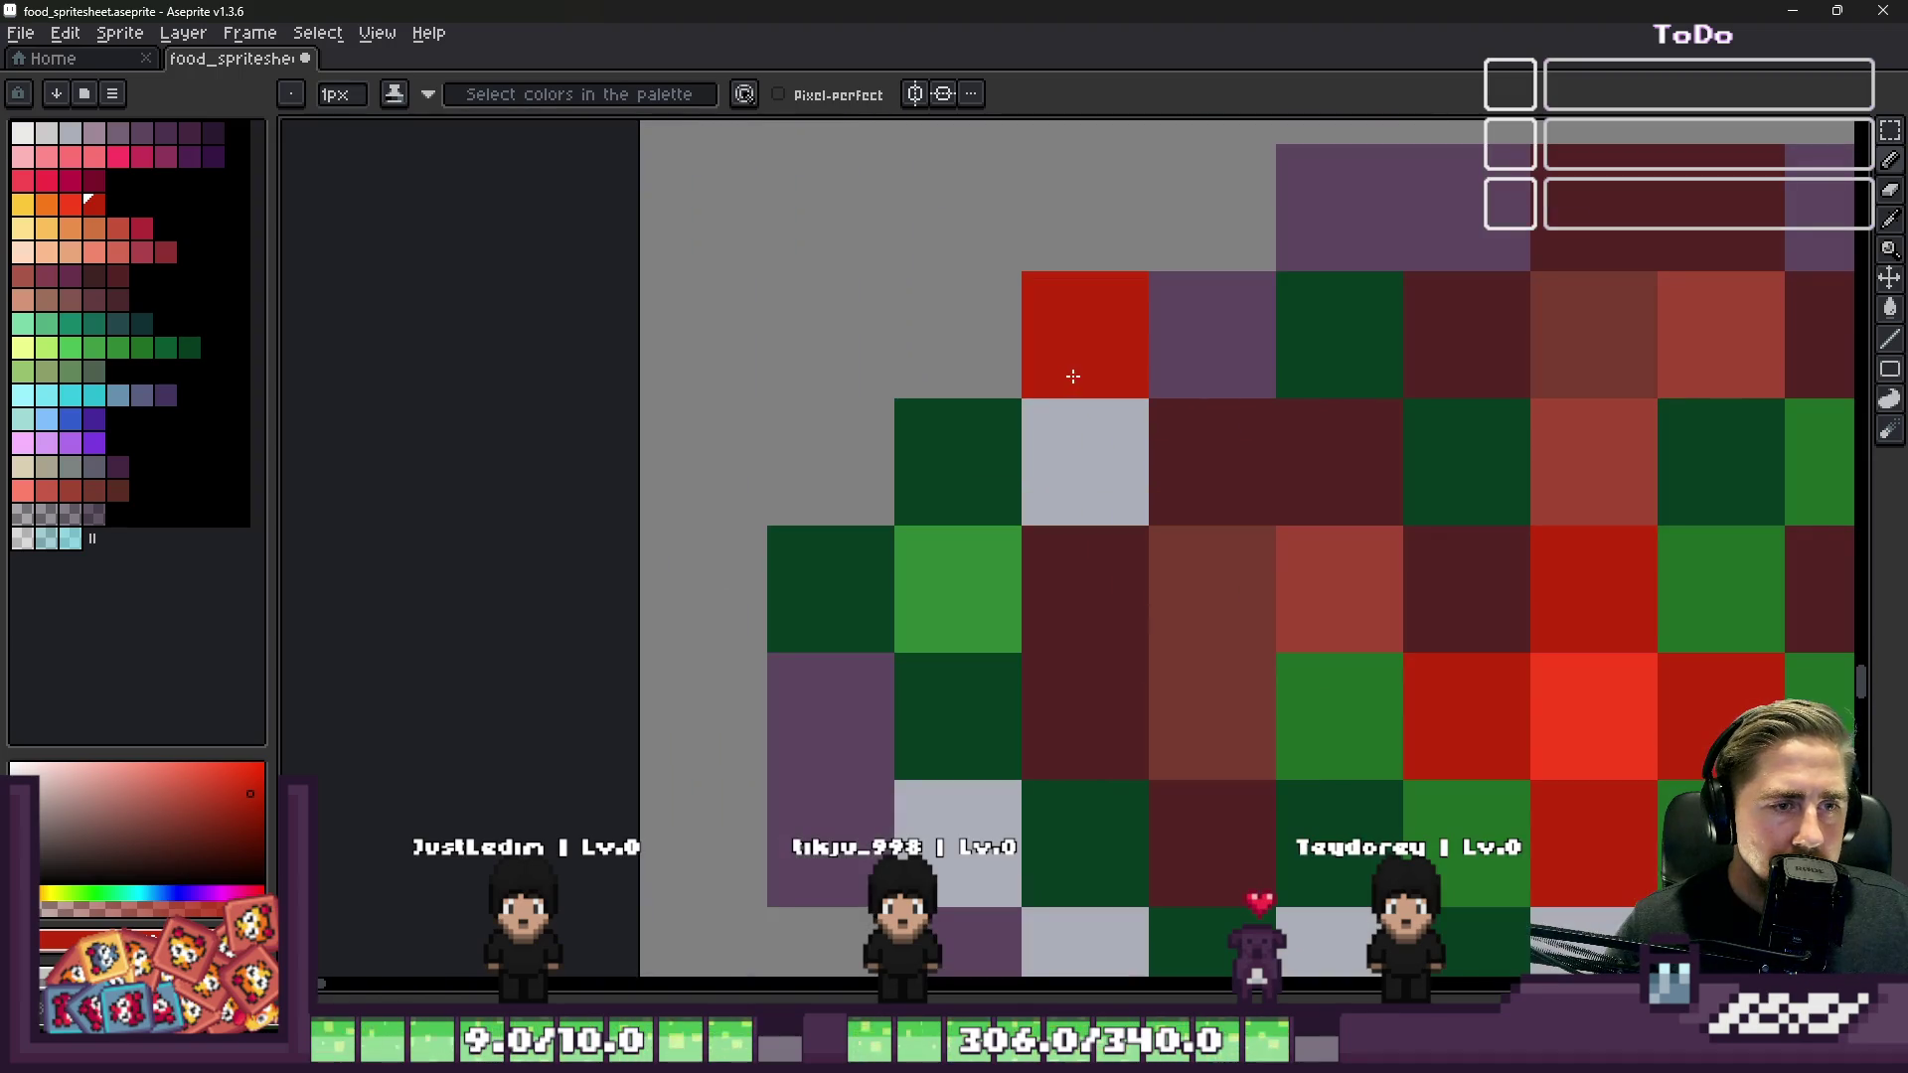
Step: Paint a green salad pixel red and a light-grey salad pixel bright red
left_click(980, 450)
left_click(72, 209)
left_click(1086, 461)
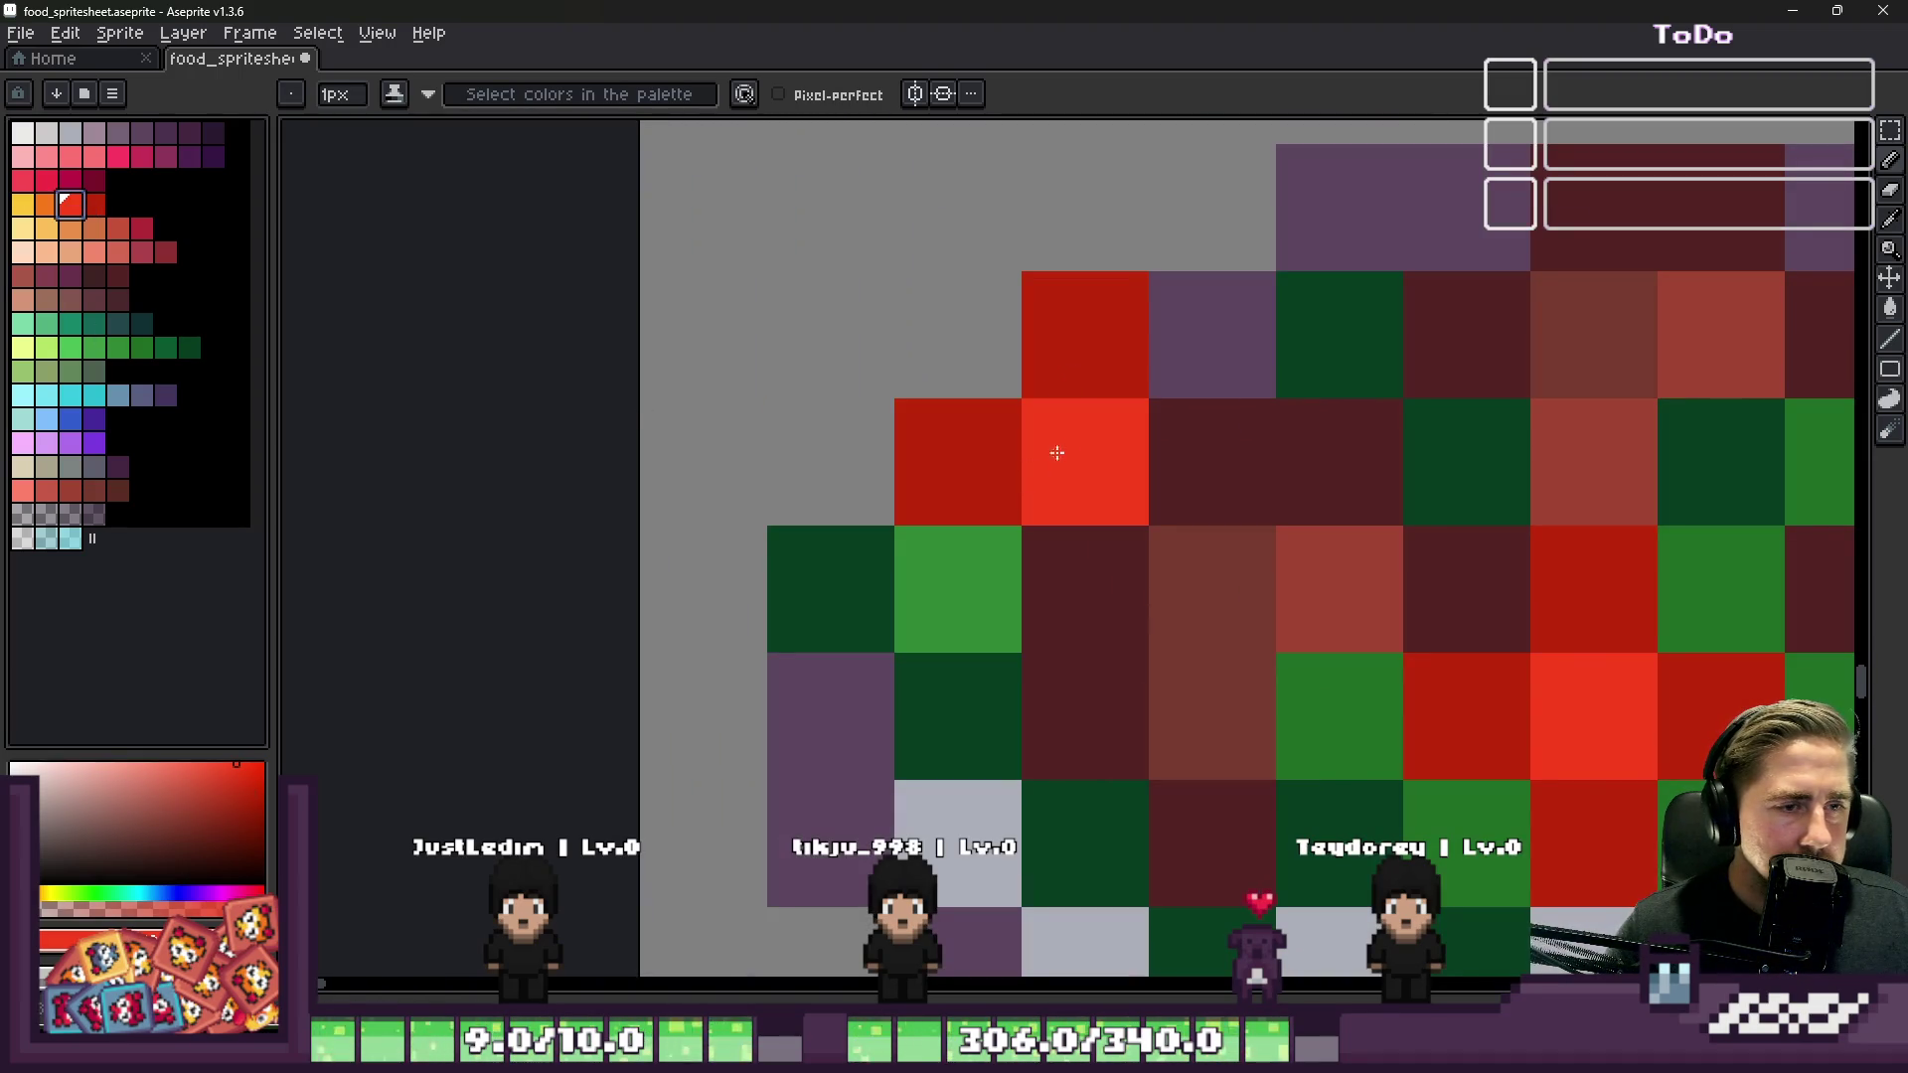
scroll(1179, 401, "down", 4)
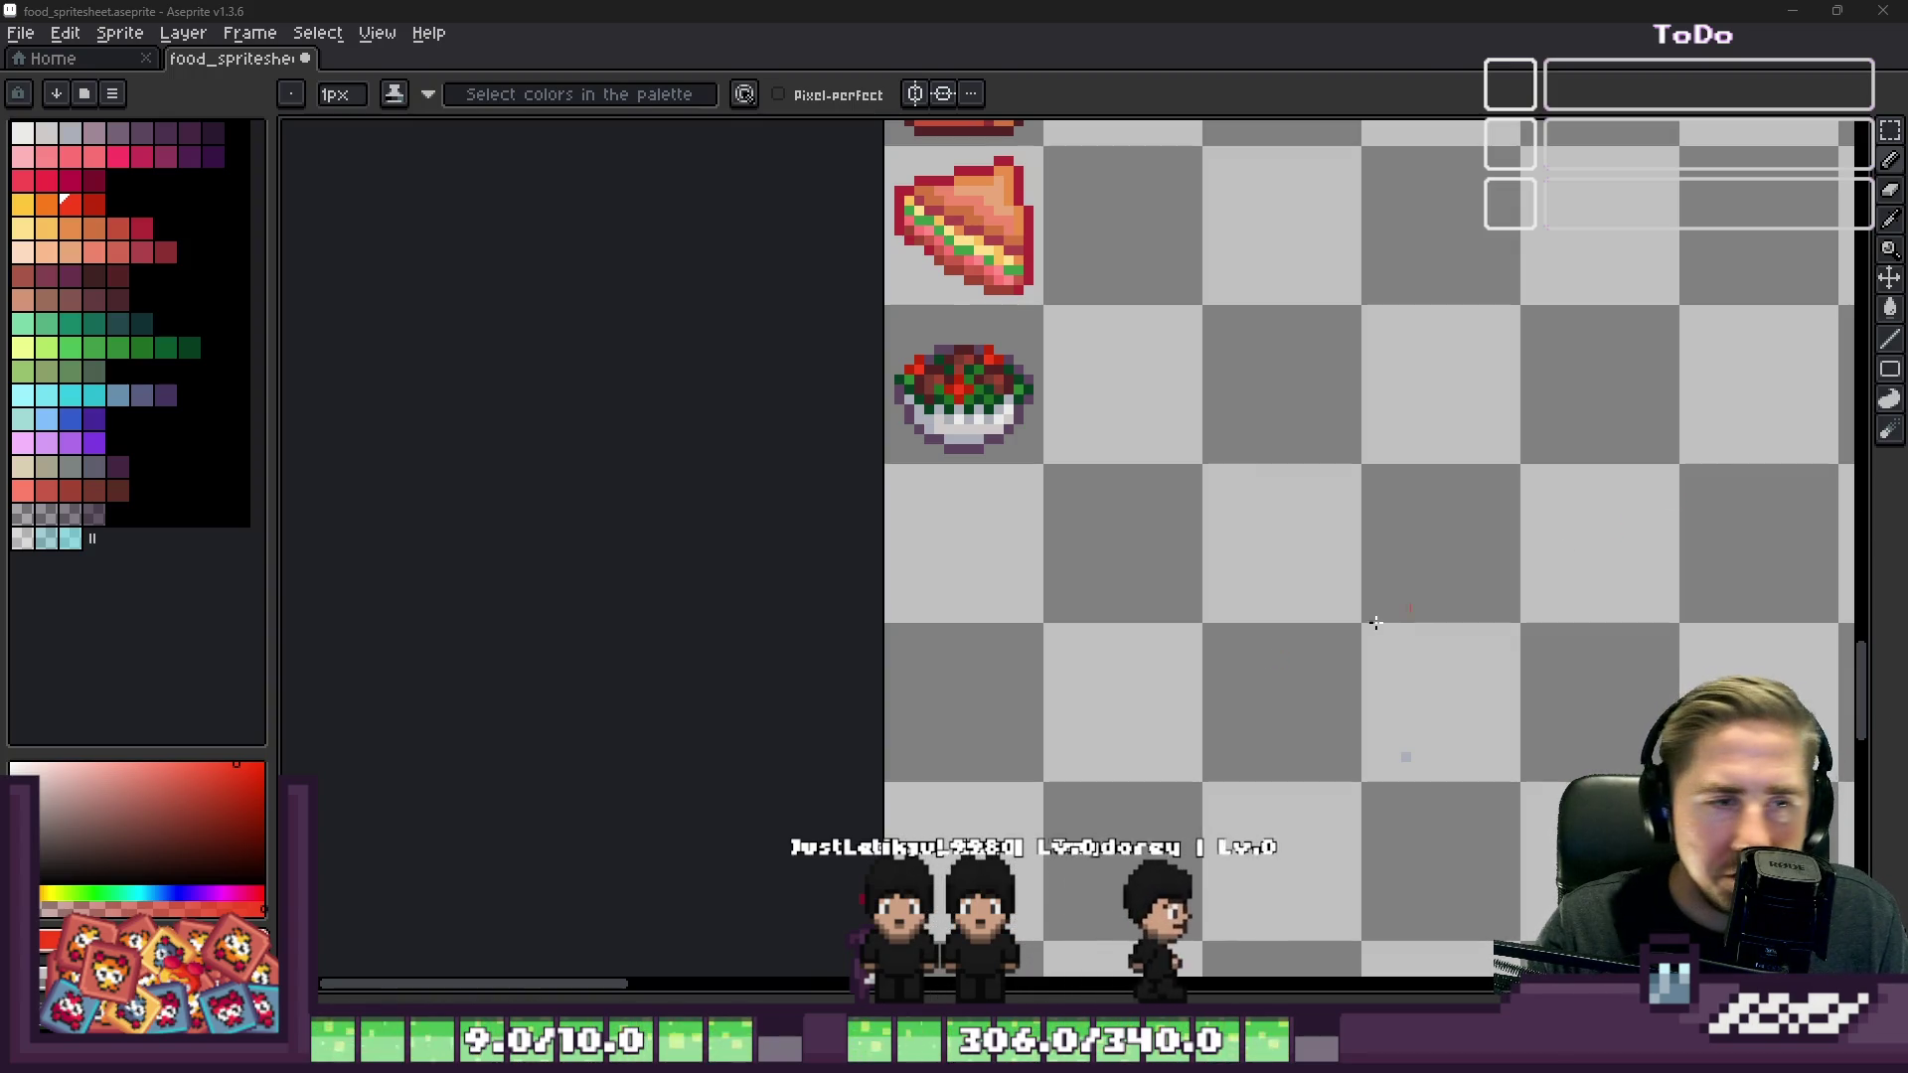
Step: Draw the red letters T and U in the empty cell beside the sandwich
scroll(1305, 496, "down", 4)
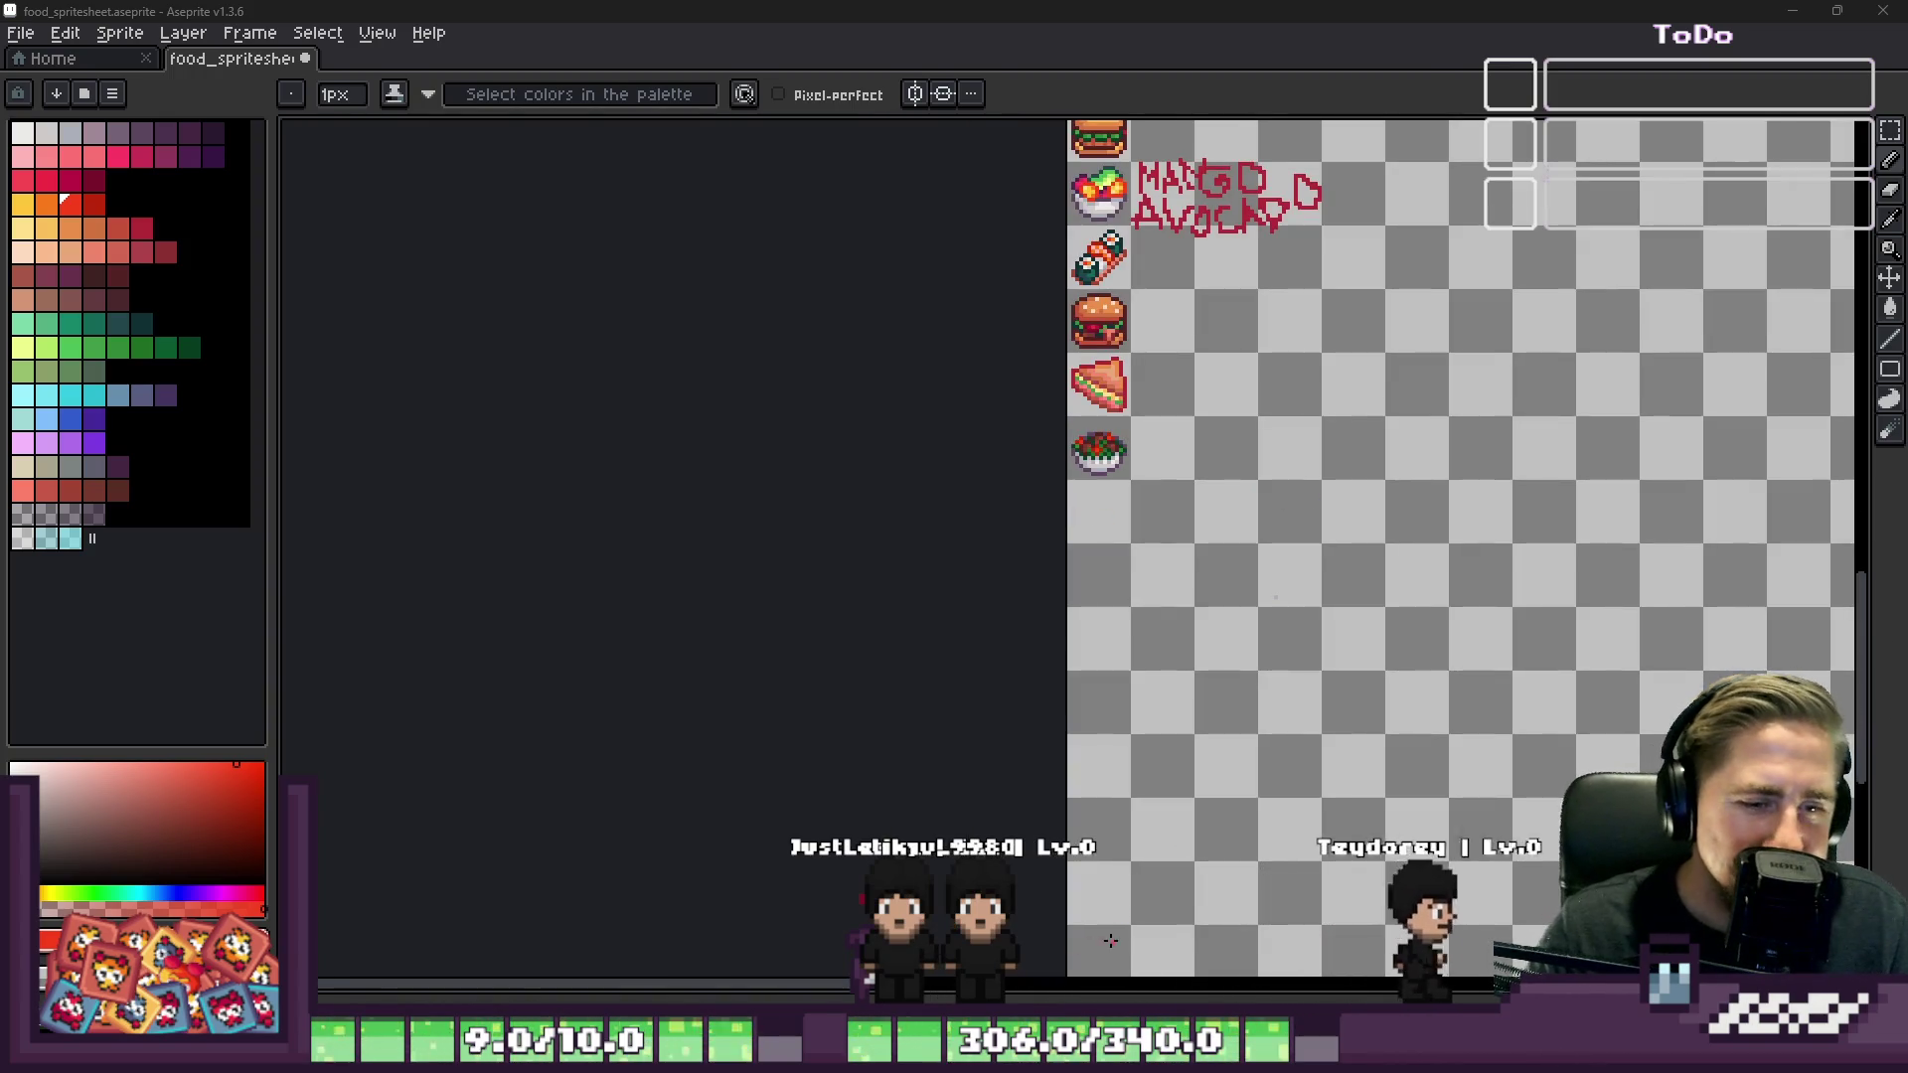
scroll(1110, 940, "up", 4)
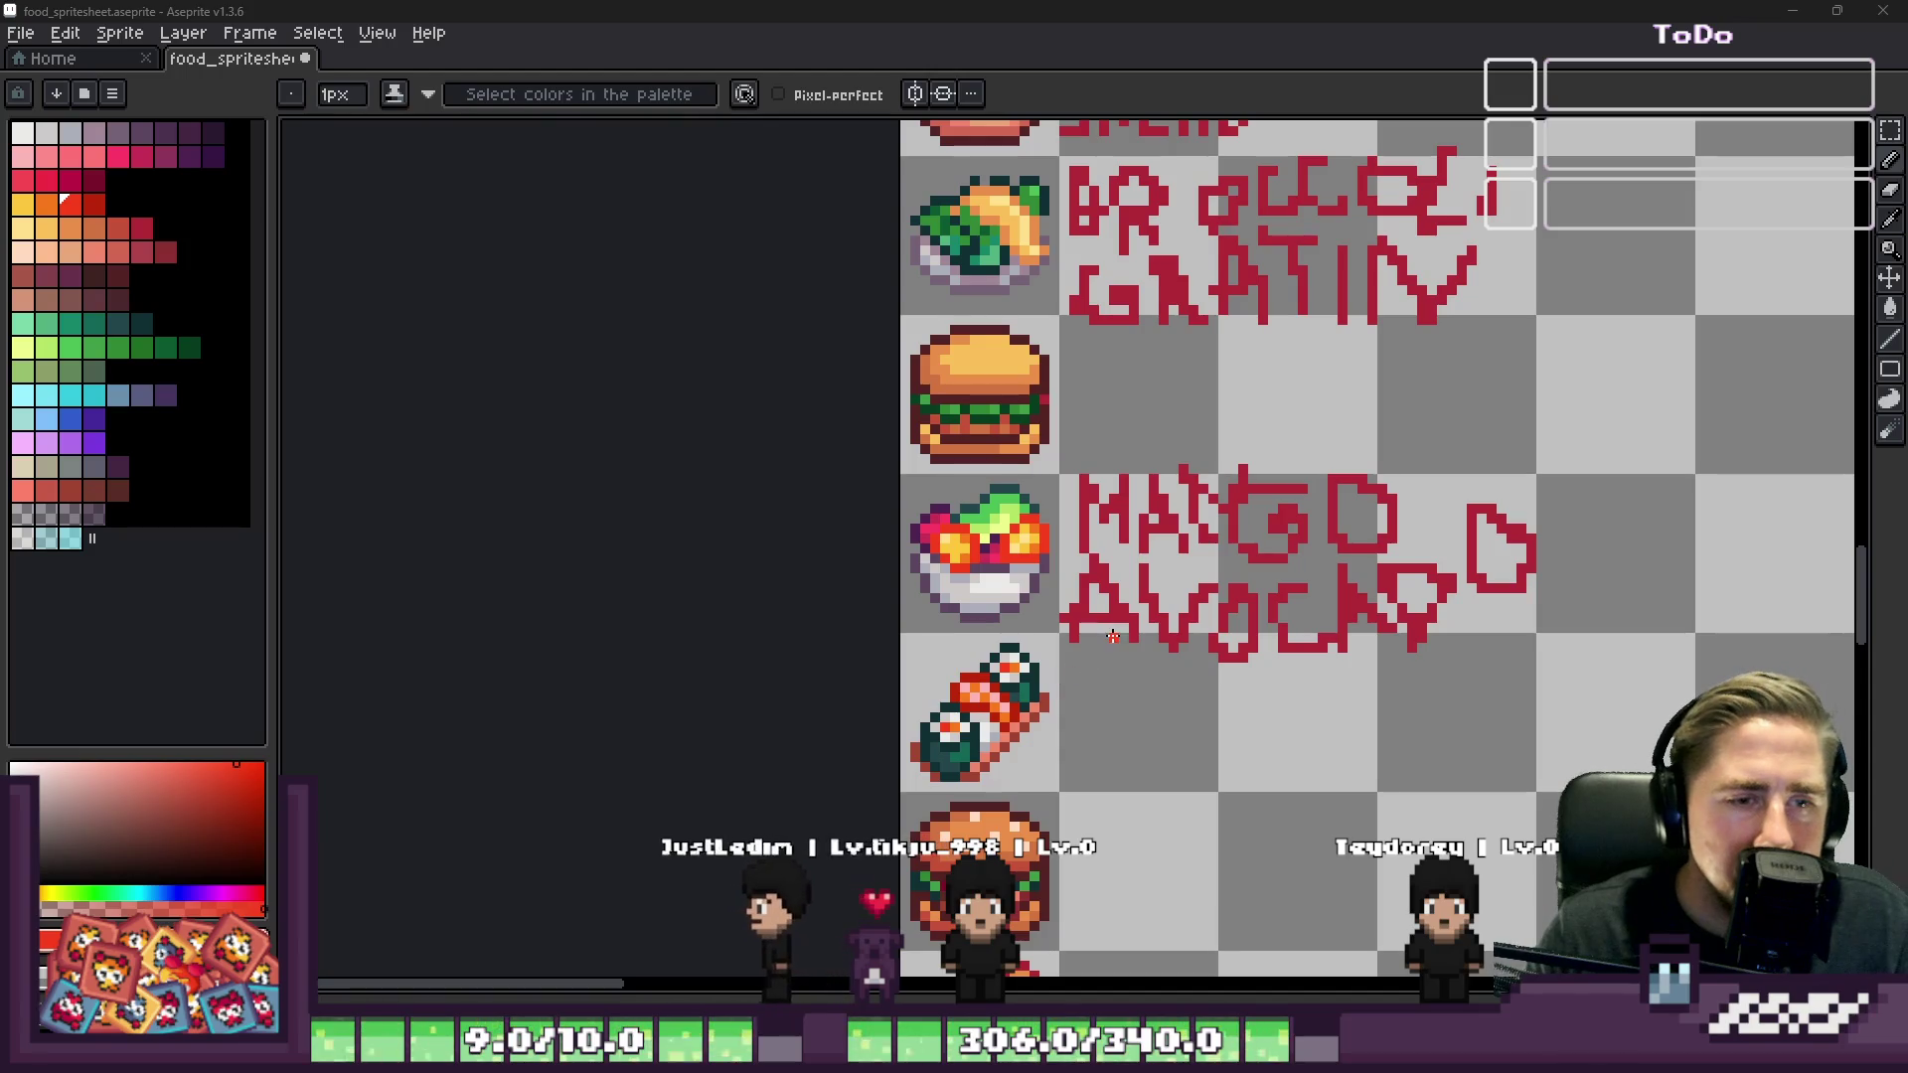
scroll(1123, 675, "down", 2)
scroll(1123, 706, "up", 3)
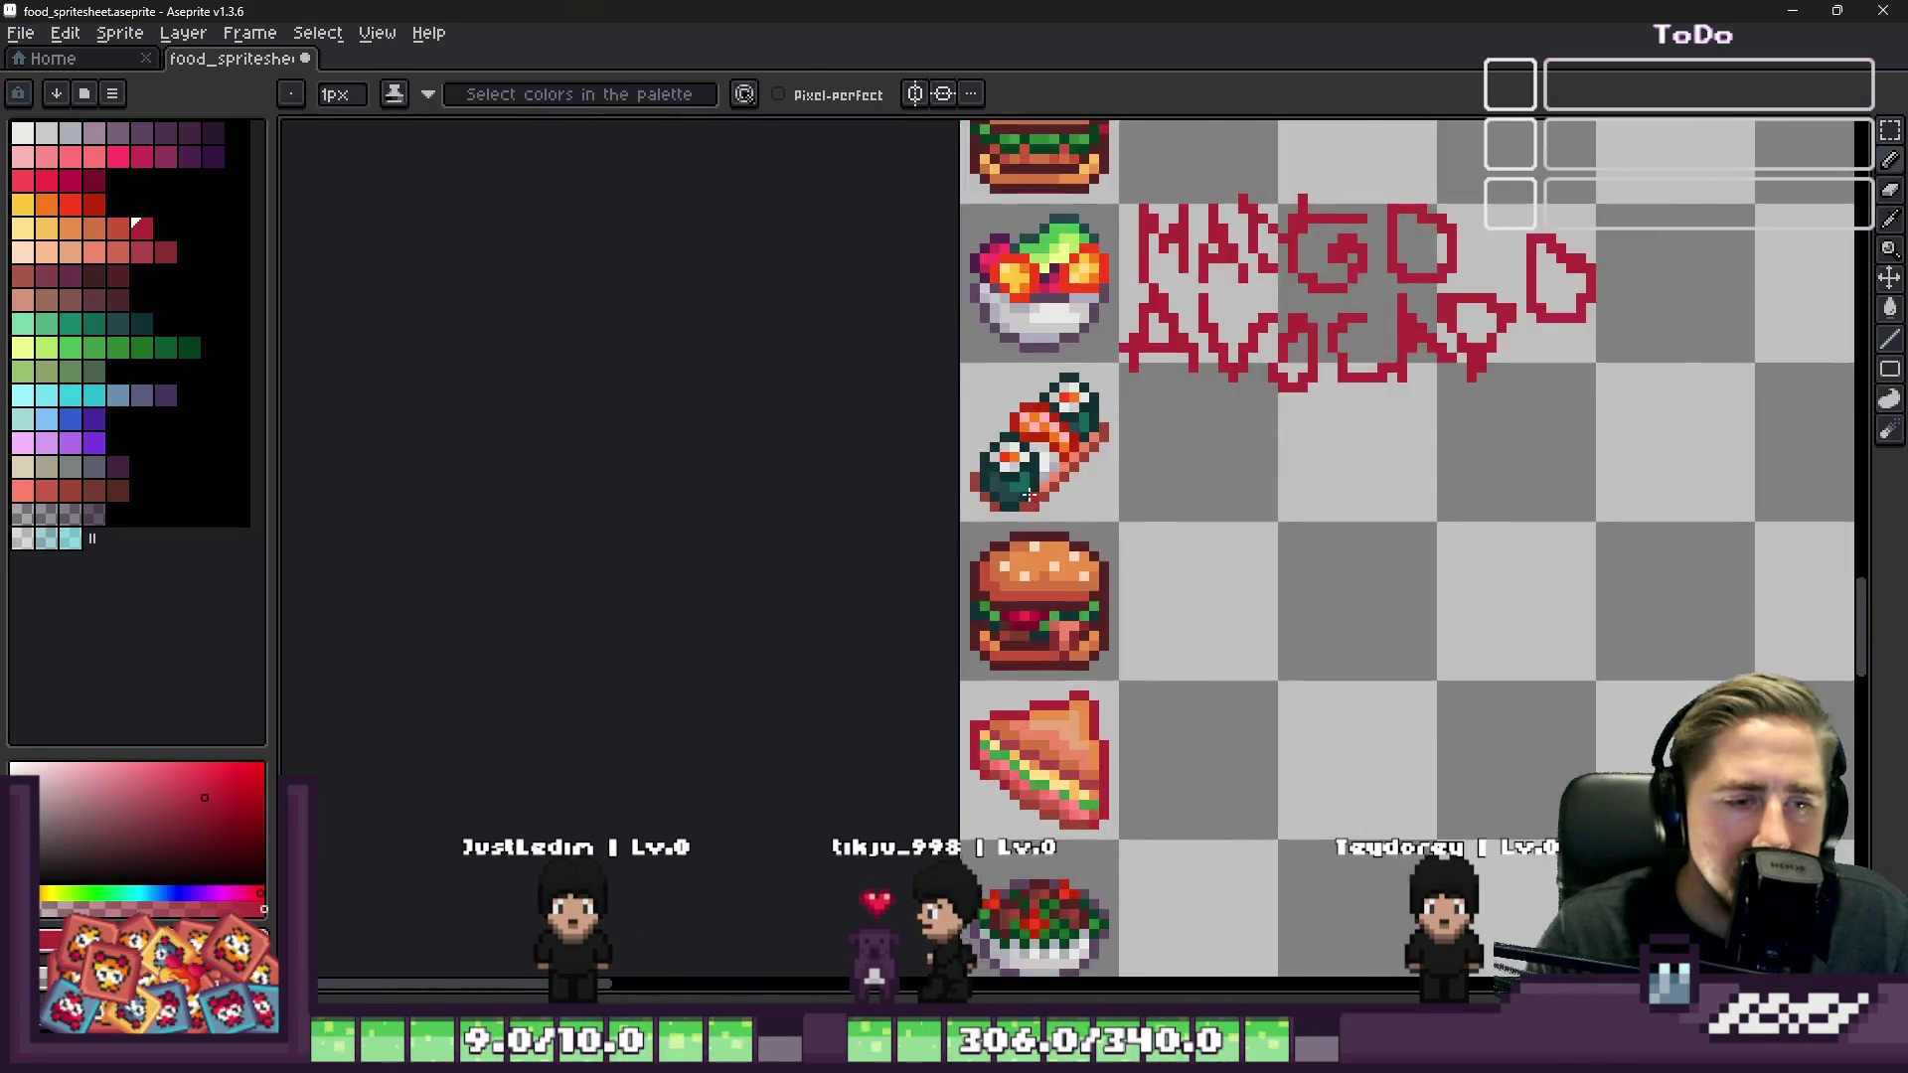
scroll(1123, 703, "up", 4)
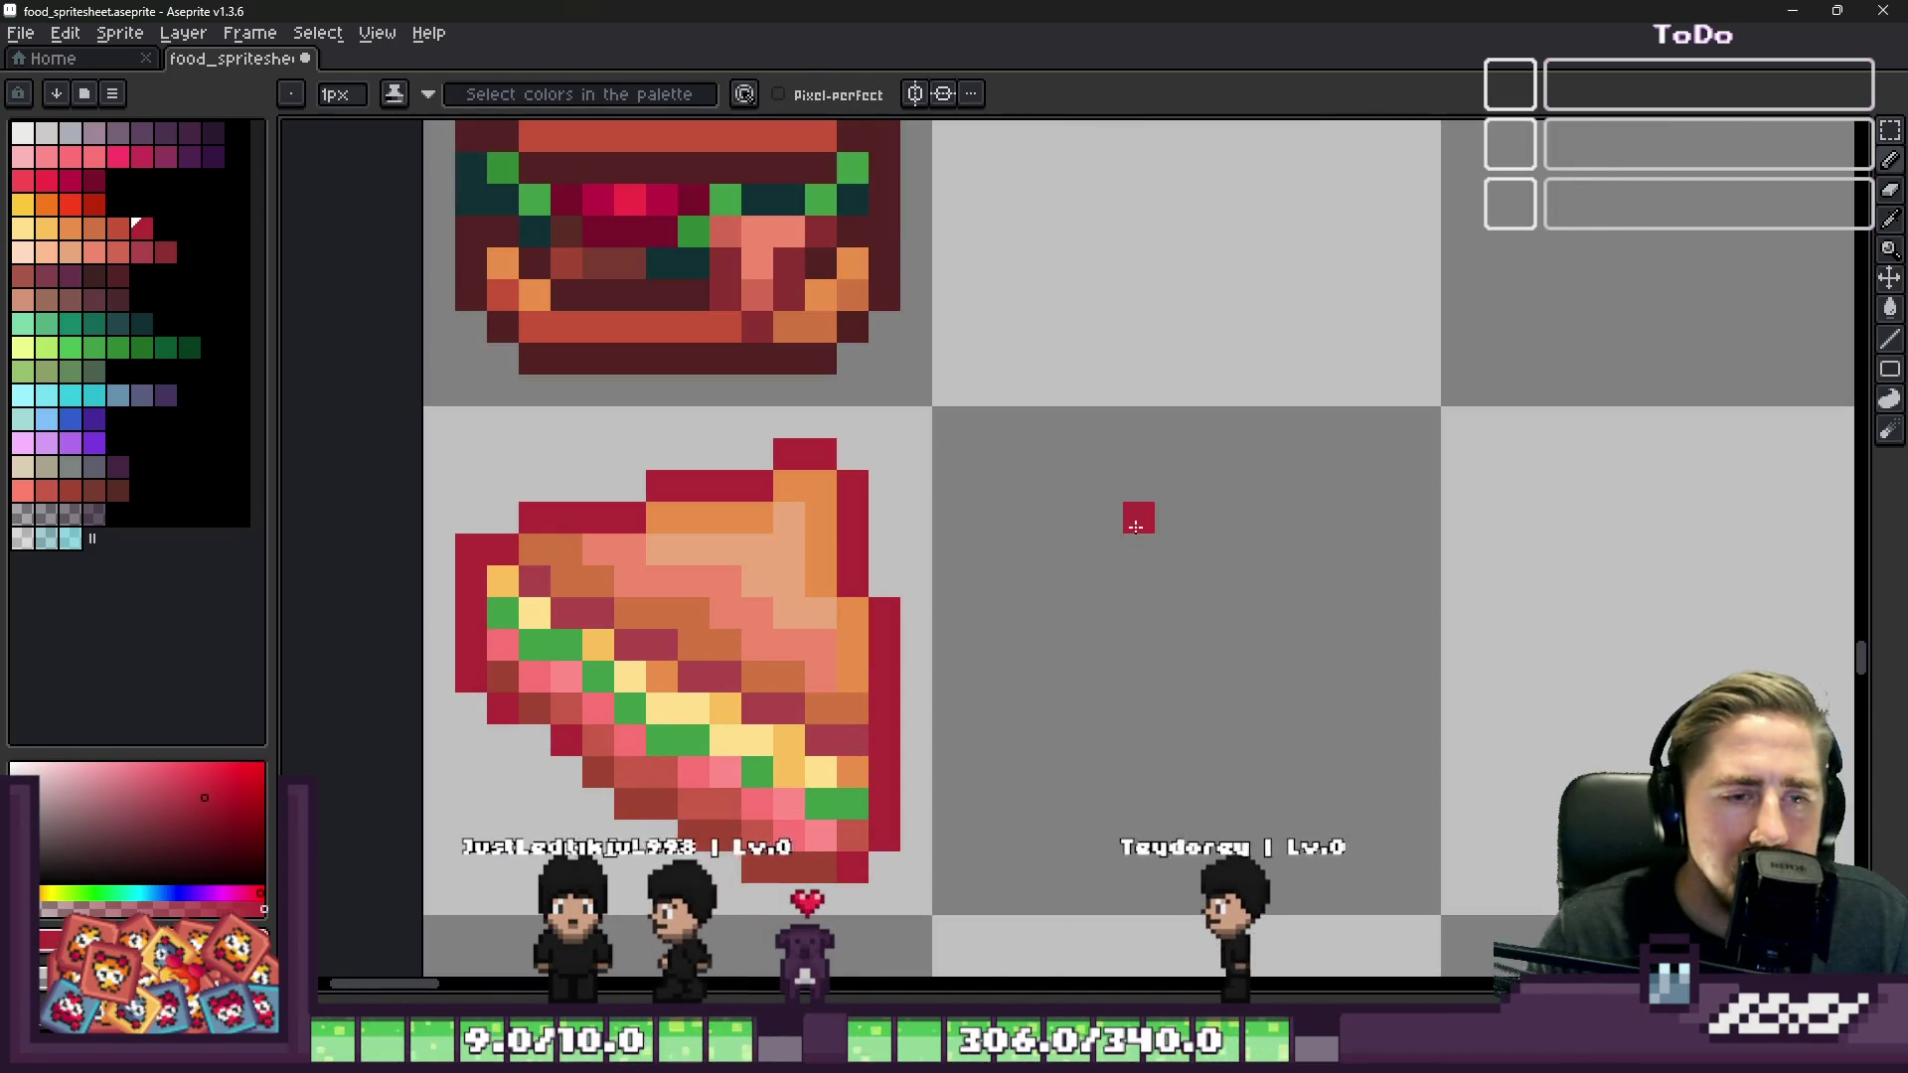
left_click_drag(1139, 522, 1115, 823)
mouse_move(996, 486)
left_mouse_down()
mouse_move(1206, 517)
mouse_move(1409, 518)
left_mouse_up()
mouse_move(1298, 613)
left_mouse_down()
mouse_move(1297, 766)
mouse_move(1432, 620)
left_mouse_up()
Step: Add the letters N and A to complete the TUNA label
scroll(1432, 621, "down", 2)
scroll(1314, 673, "up", 2)
mouse_move(1280, 731)
left_mouse_down()
mouse_move(1184, 417)
mouse_move(1521, 260)
left_mouse_up()
scroll(871, 578, "down", 2)
scroll(1157, 630, "up", 2)
left_click_drag(1163, 611, 1425, 573)
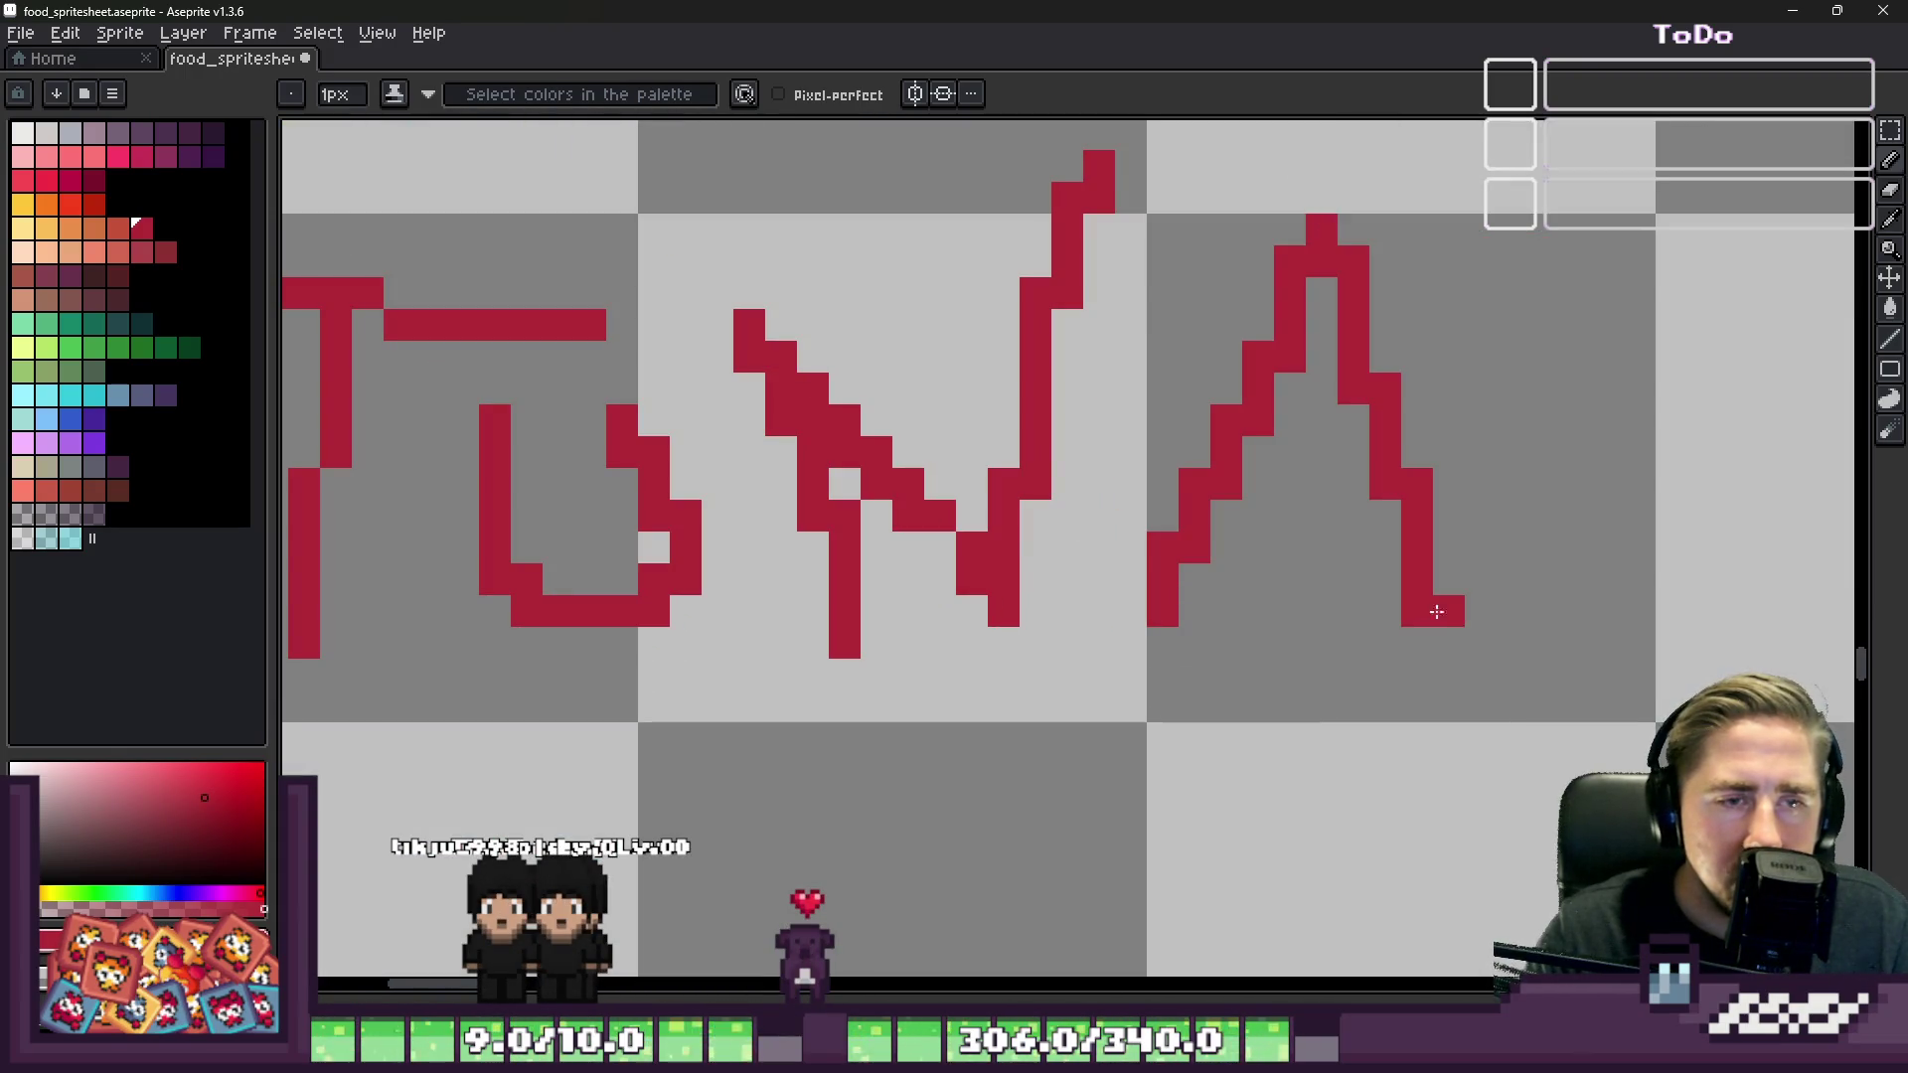
scroll(1392, 412, "down", 2)
scroll(920, 503, "up", 1)
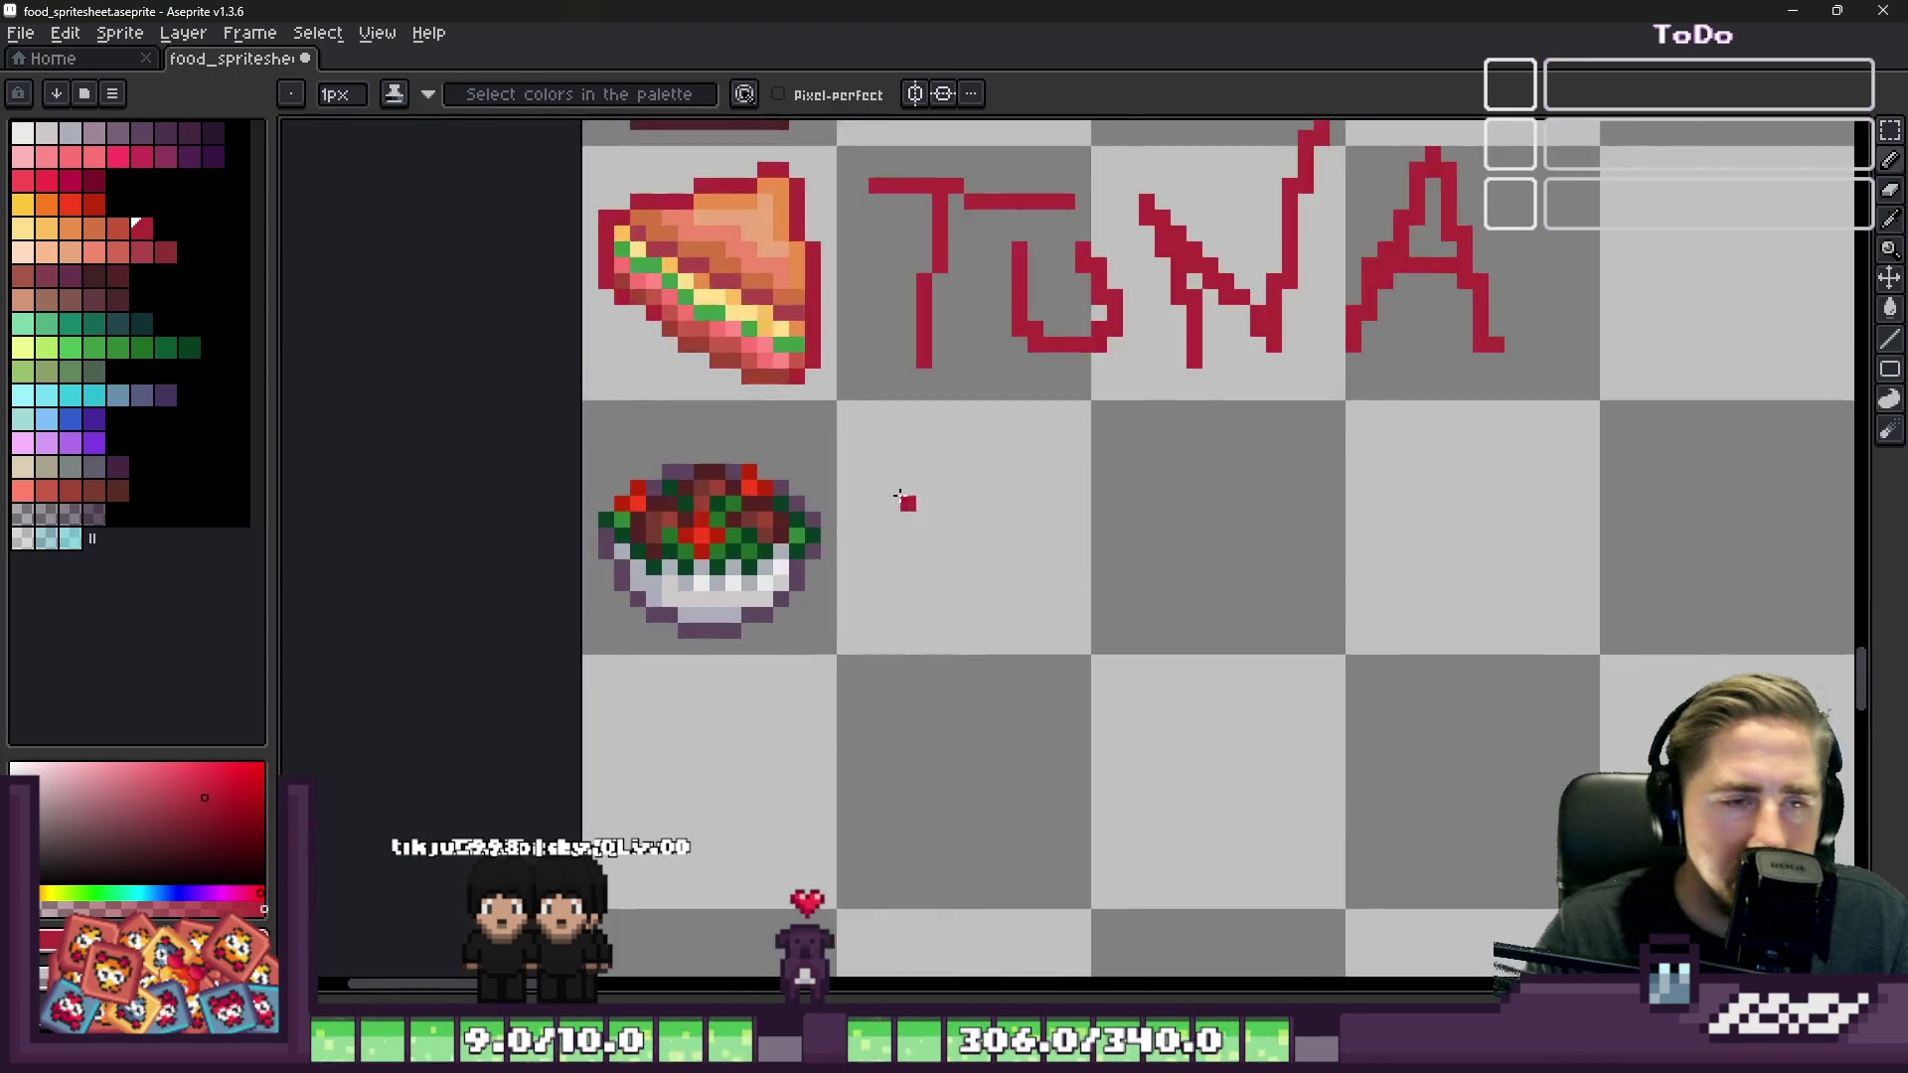
Step: Draw the red letters E, R and B beside the salad bowl
scroll(895, 516, "up", 1)
mouse_move(991, 451)
left_mouse_down()
mouse_move(889, 636)
mouse_move(1054, 666)
left_mouse_up()
left_click_drag(1022, 569, 894, 601)
left_click_drag(1117, 409, 1117, 696)
mouse_move(1085, 442)
left_mouse_down()
mouse_move(1212, 477)
mouse_move(1143, 572)
mouse_move(1277, 664)
left_mouse_up()
mouse_move(1307, 410)
left_mouse_down()
mouse_move(1398, 658)
mouse_move(1384, 374)
mouse_move(1487, 553)
left_mouse_up()
Step: Add the letters S, E and N to finish the ERBSEN label
left_click_drag(1333, 667, 1308, 665)
scroll(1107, 451, "down", 2)
scroll(1406, 459, "up", 3)
mouse_move(1525, 374)
left_mouse_down()
mouse_move(1431, 567)
mouse_move(1544, 810)
left_mouse_up()
scroll(1545, 810, "down", 2)
scroll(840, 230, "up", 2)
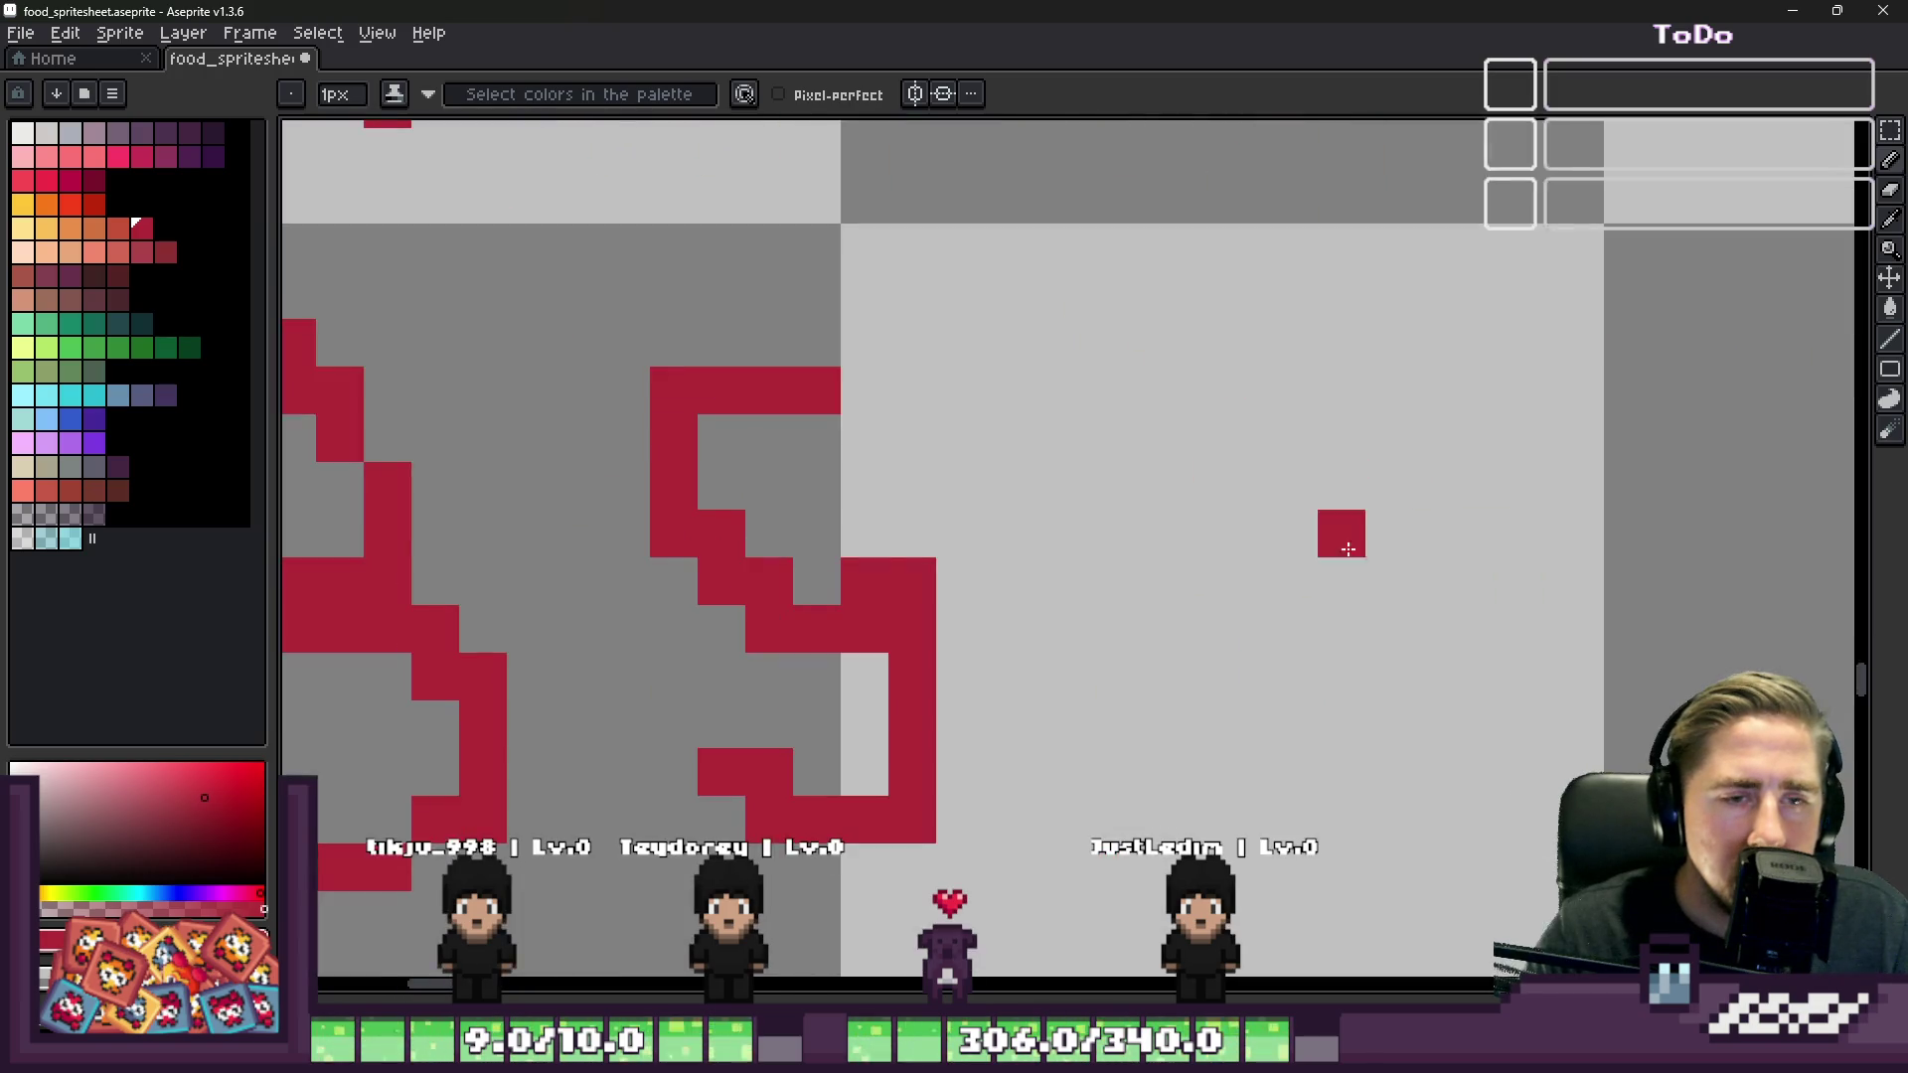
scroll(456, 149, "down", 2)
left_click(1224, 558)
scroll(1220, 563, "up", 1)
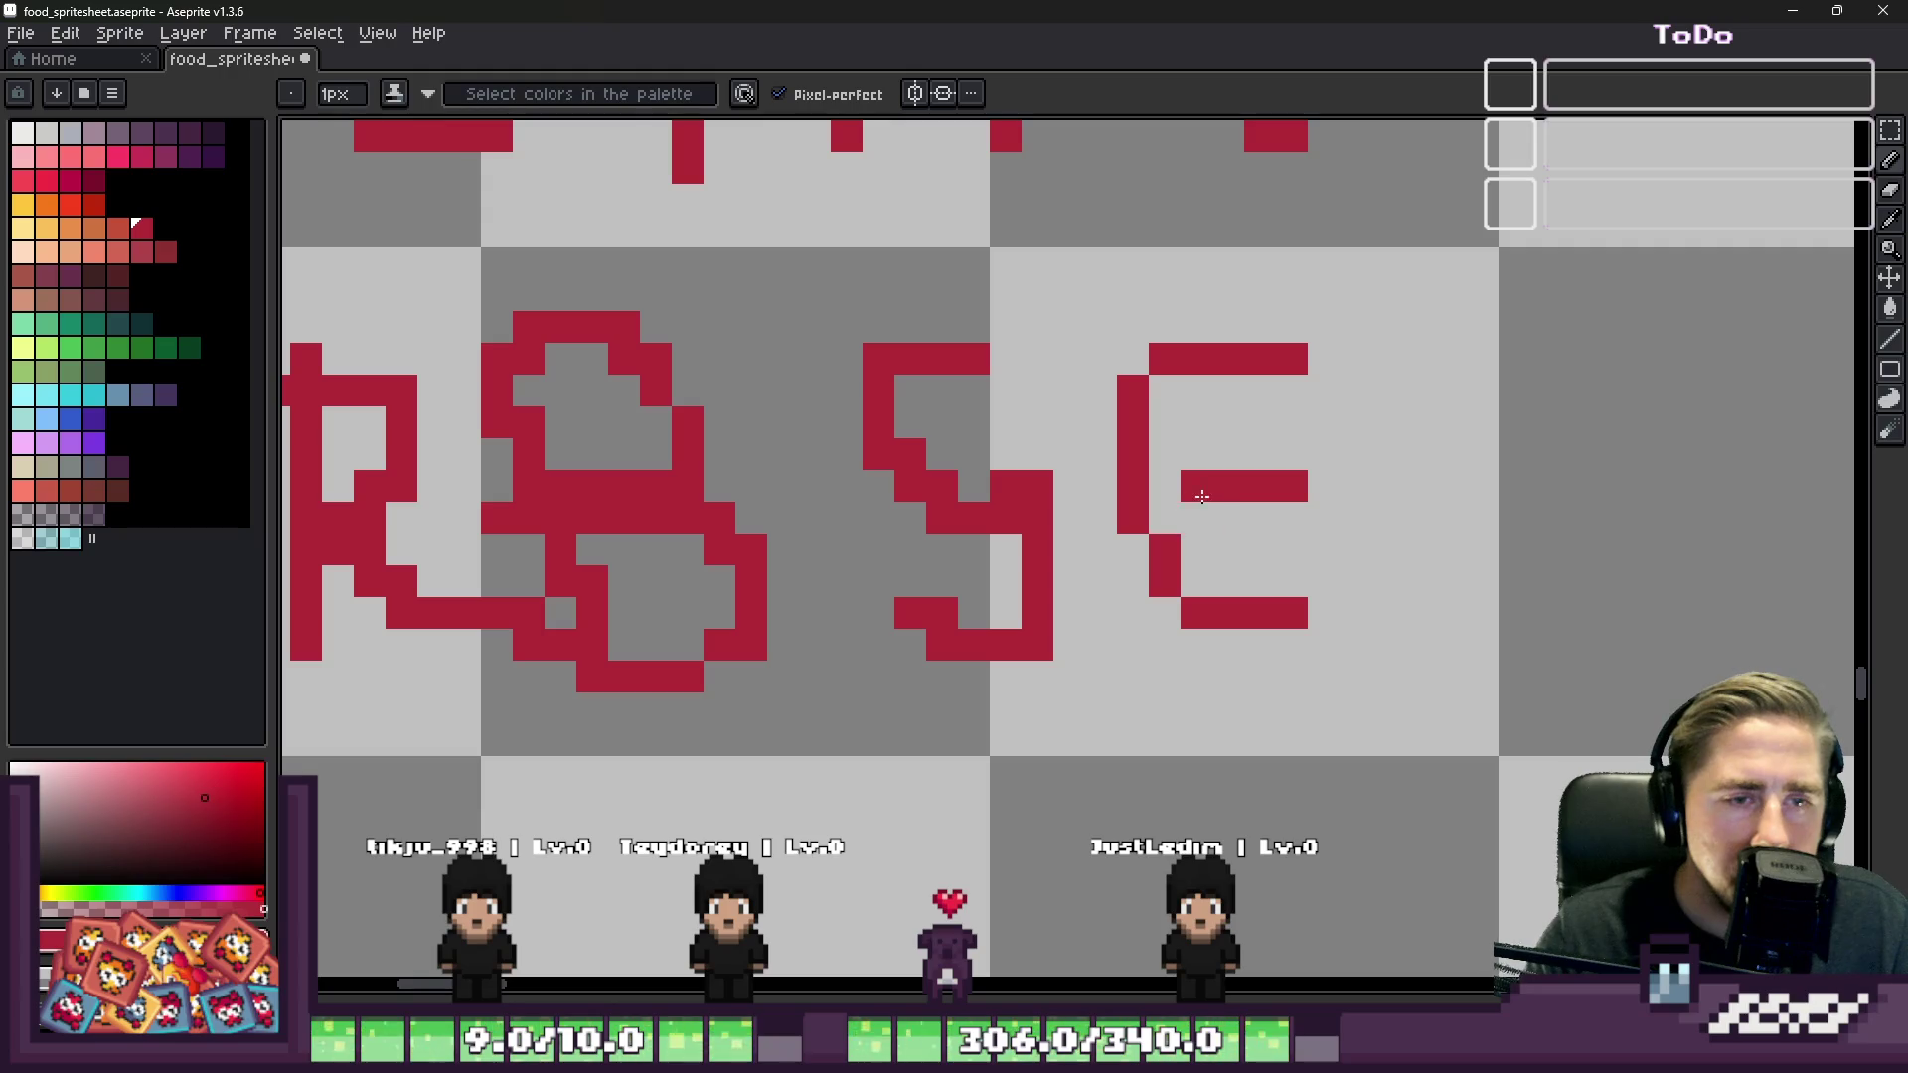
scroll(1202, 497, "down", 2)
scroll(1431, 576, "up", 2)
left_click_drag(1196, 503, 1456, 298)
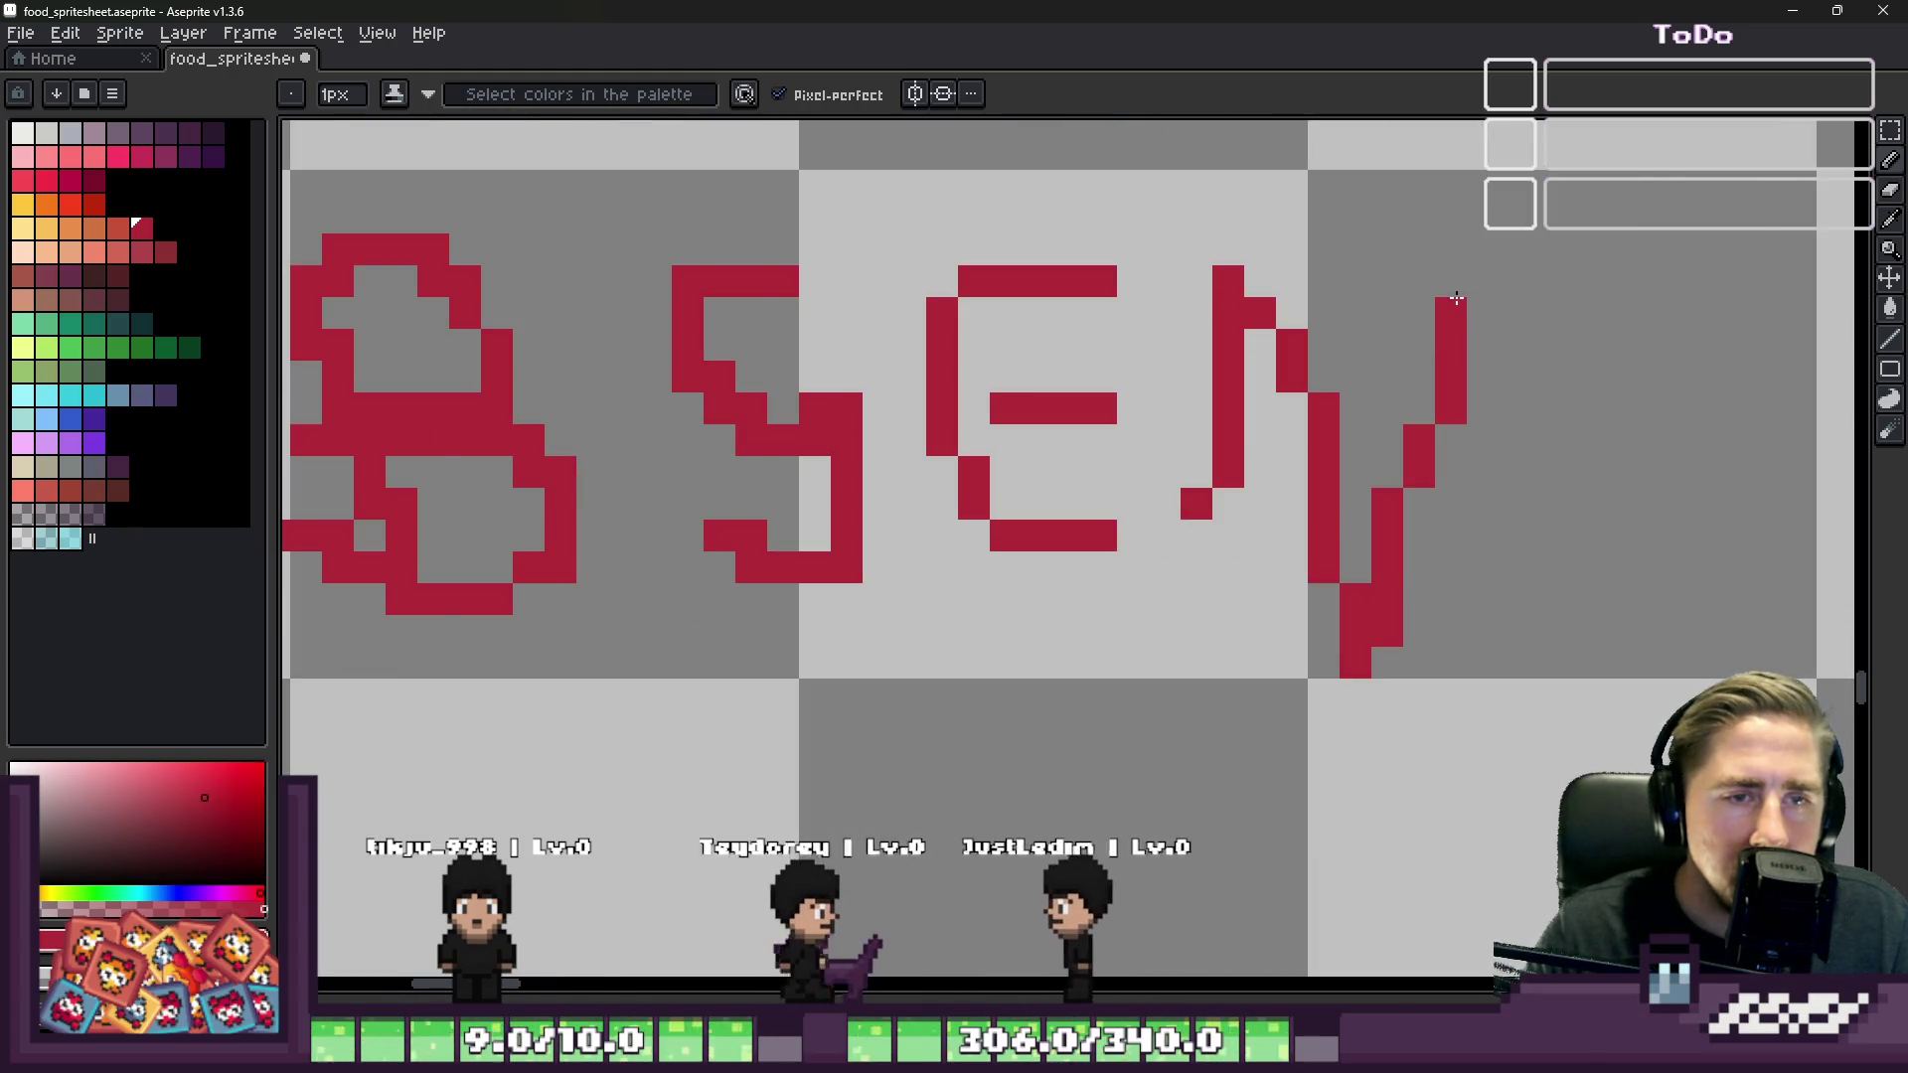
scroll(1043, 537, "down", 3)
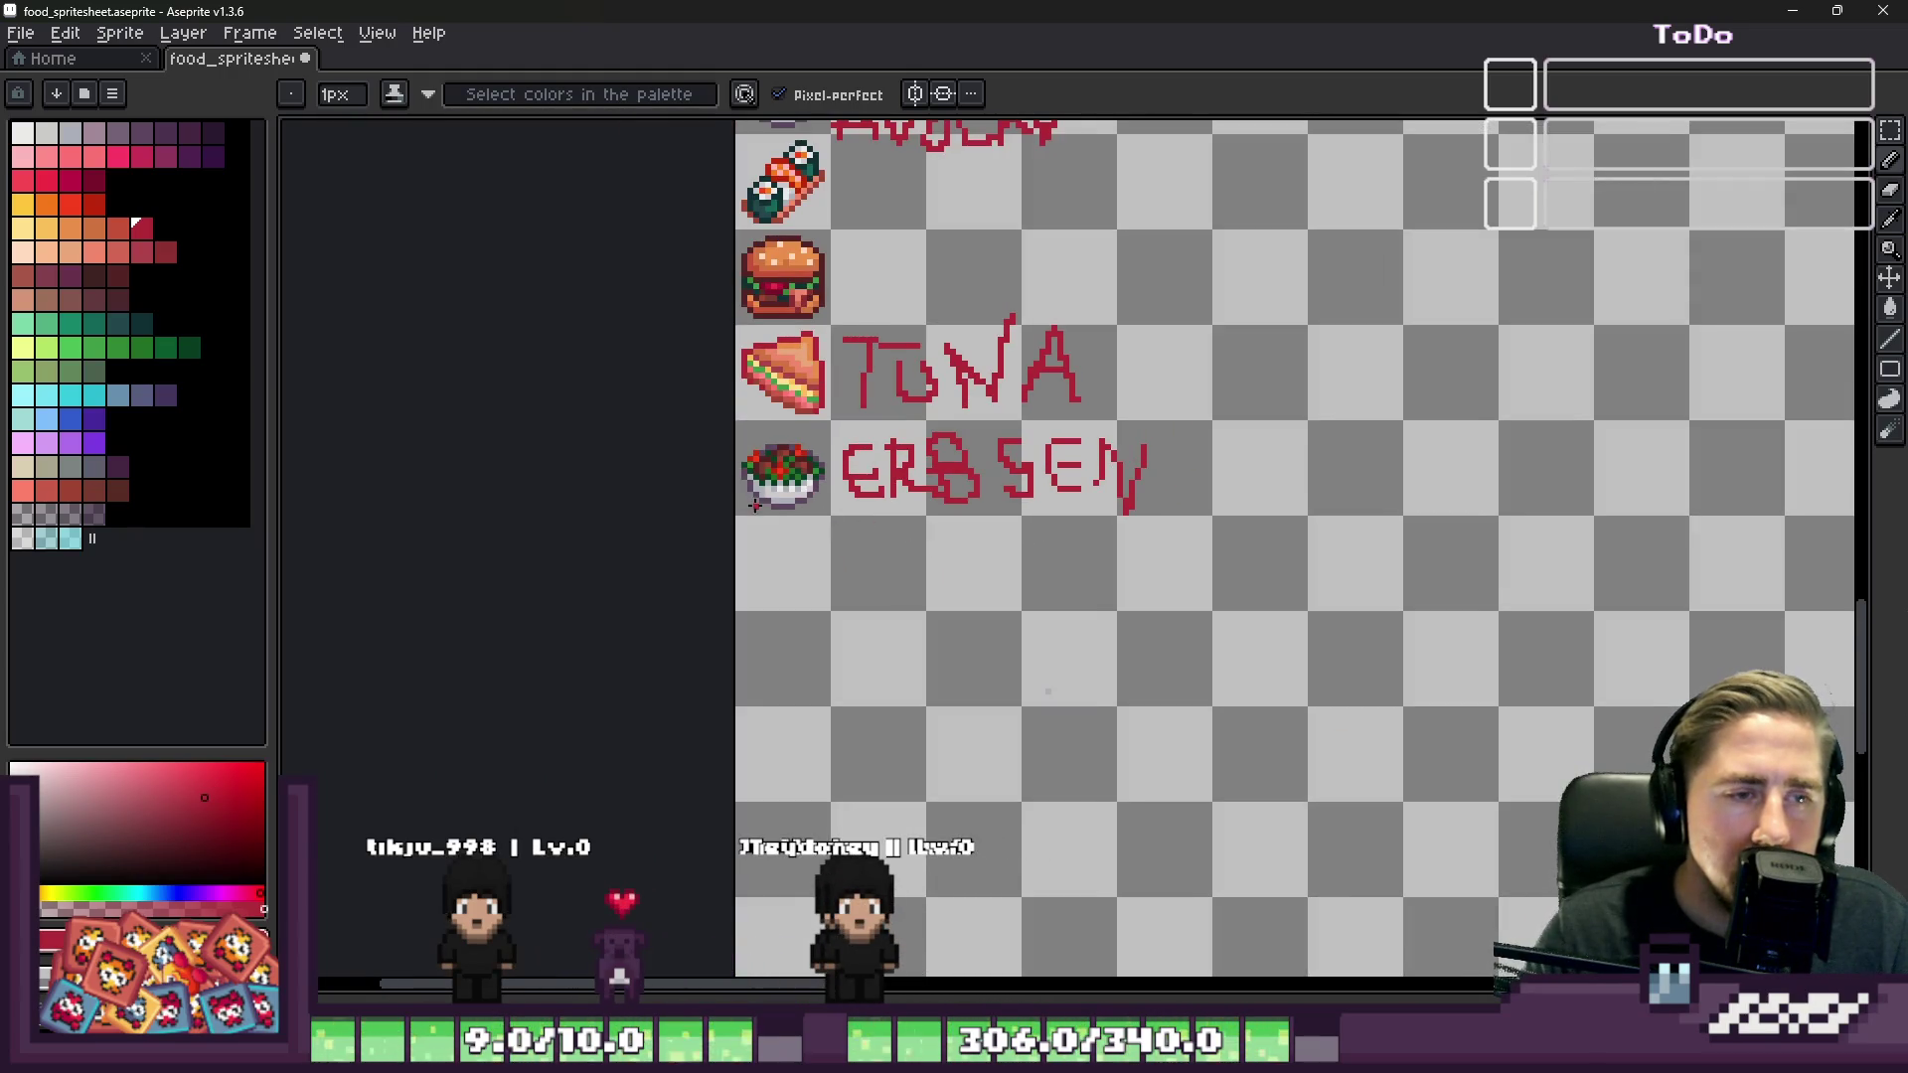
scroll(754, 505, "up", 4)
Step: Erase the messy B in ERBSEN and redraw a neater B with the pencil
left_click_drag(1169, 386, 1183, 468)
key("b")
scroll(1093, 358, "up", 3)
left_click_drag(1244, 386, 1324, 767)
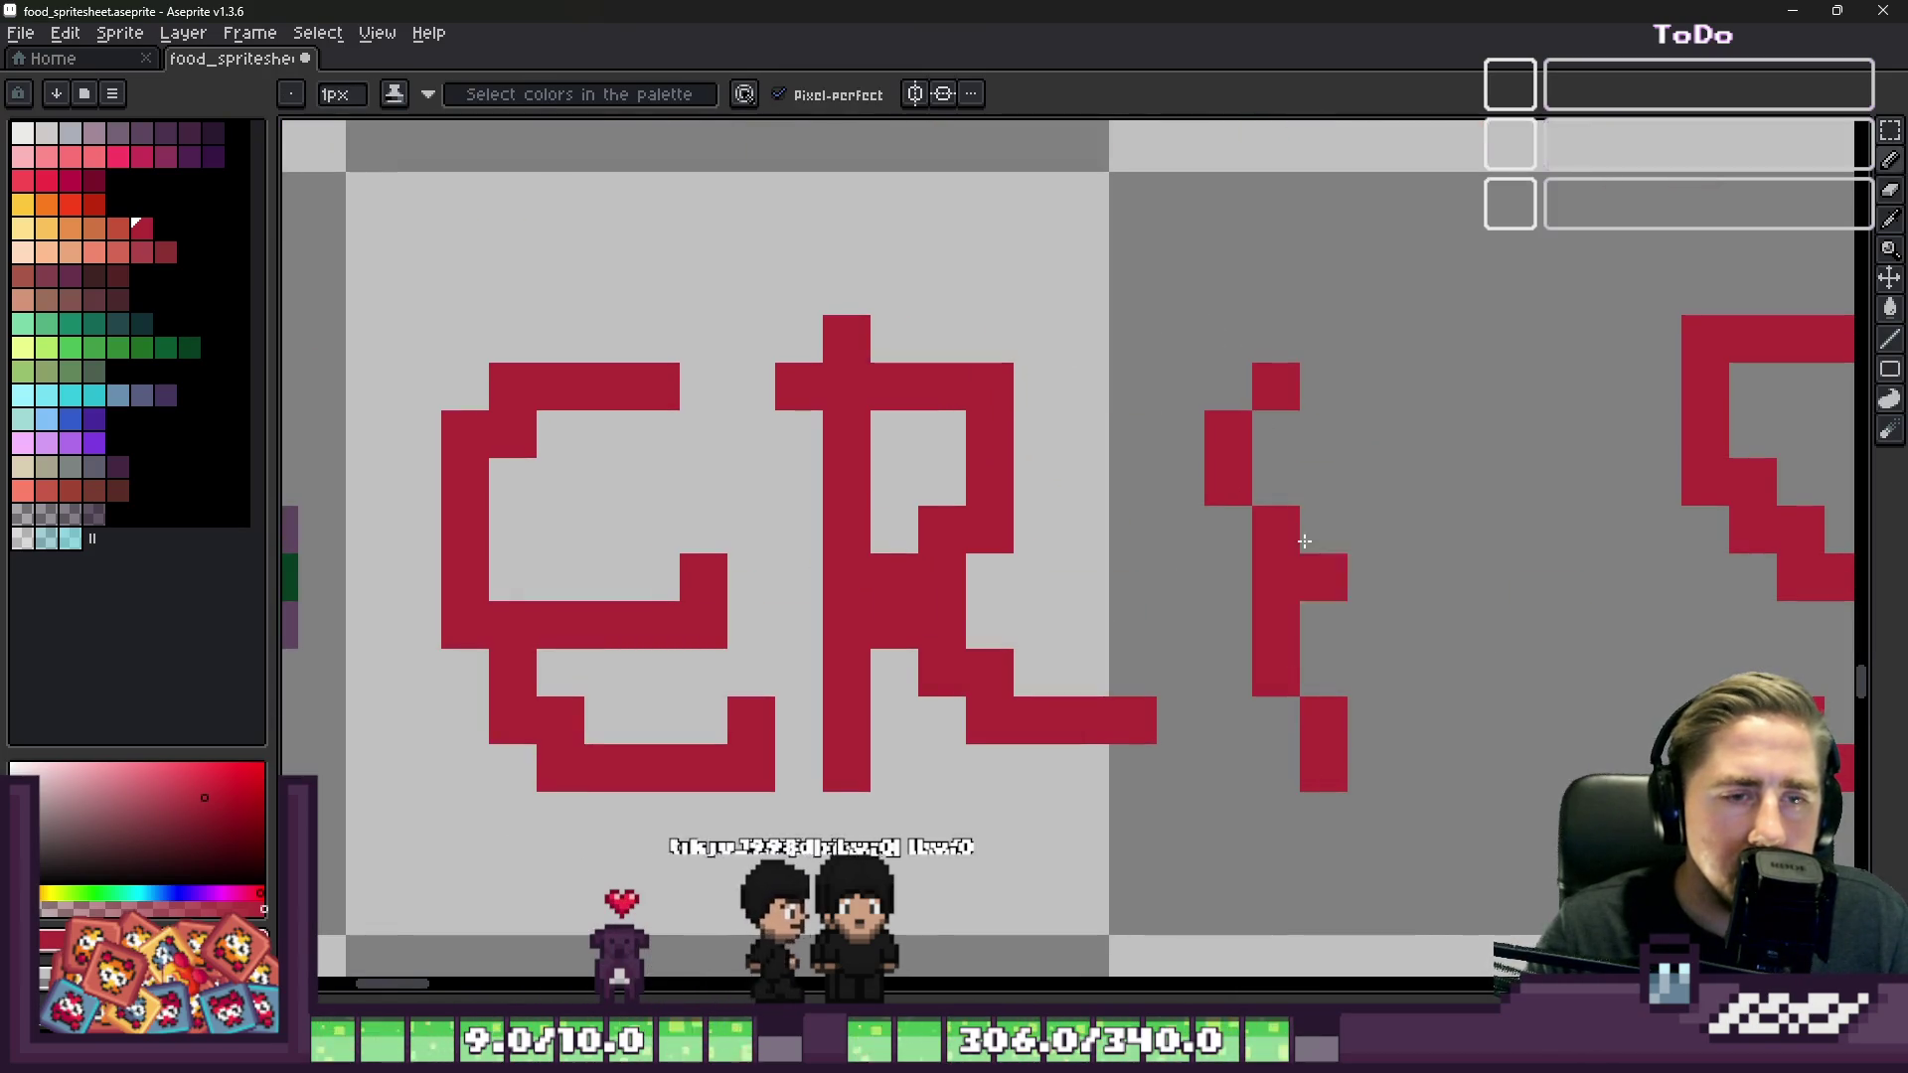
left_click_drag(1323, 386, 1515, 523)
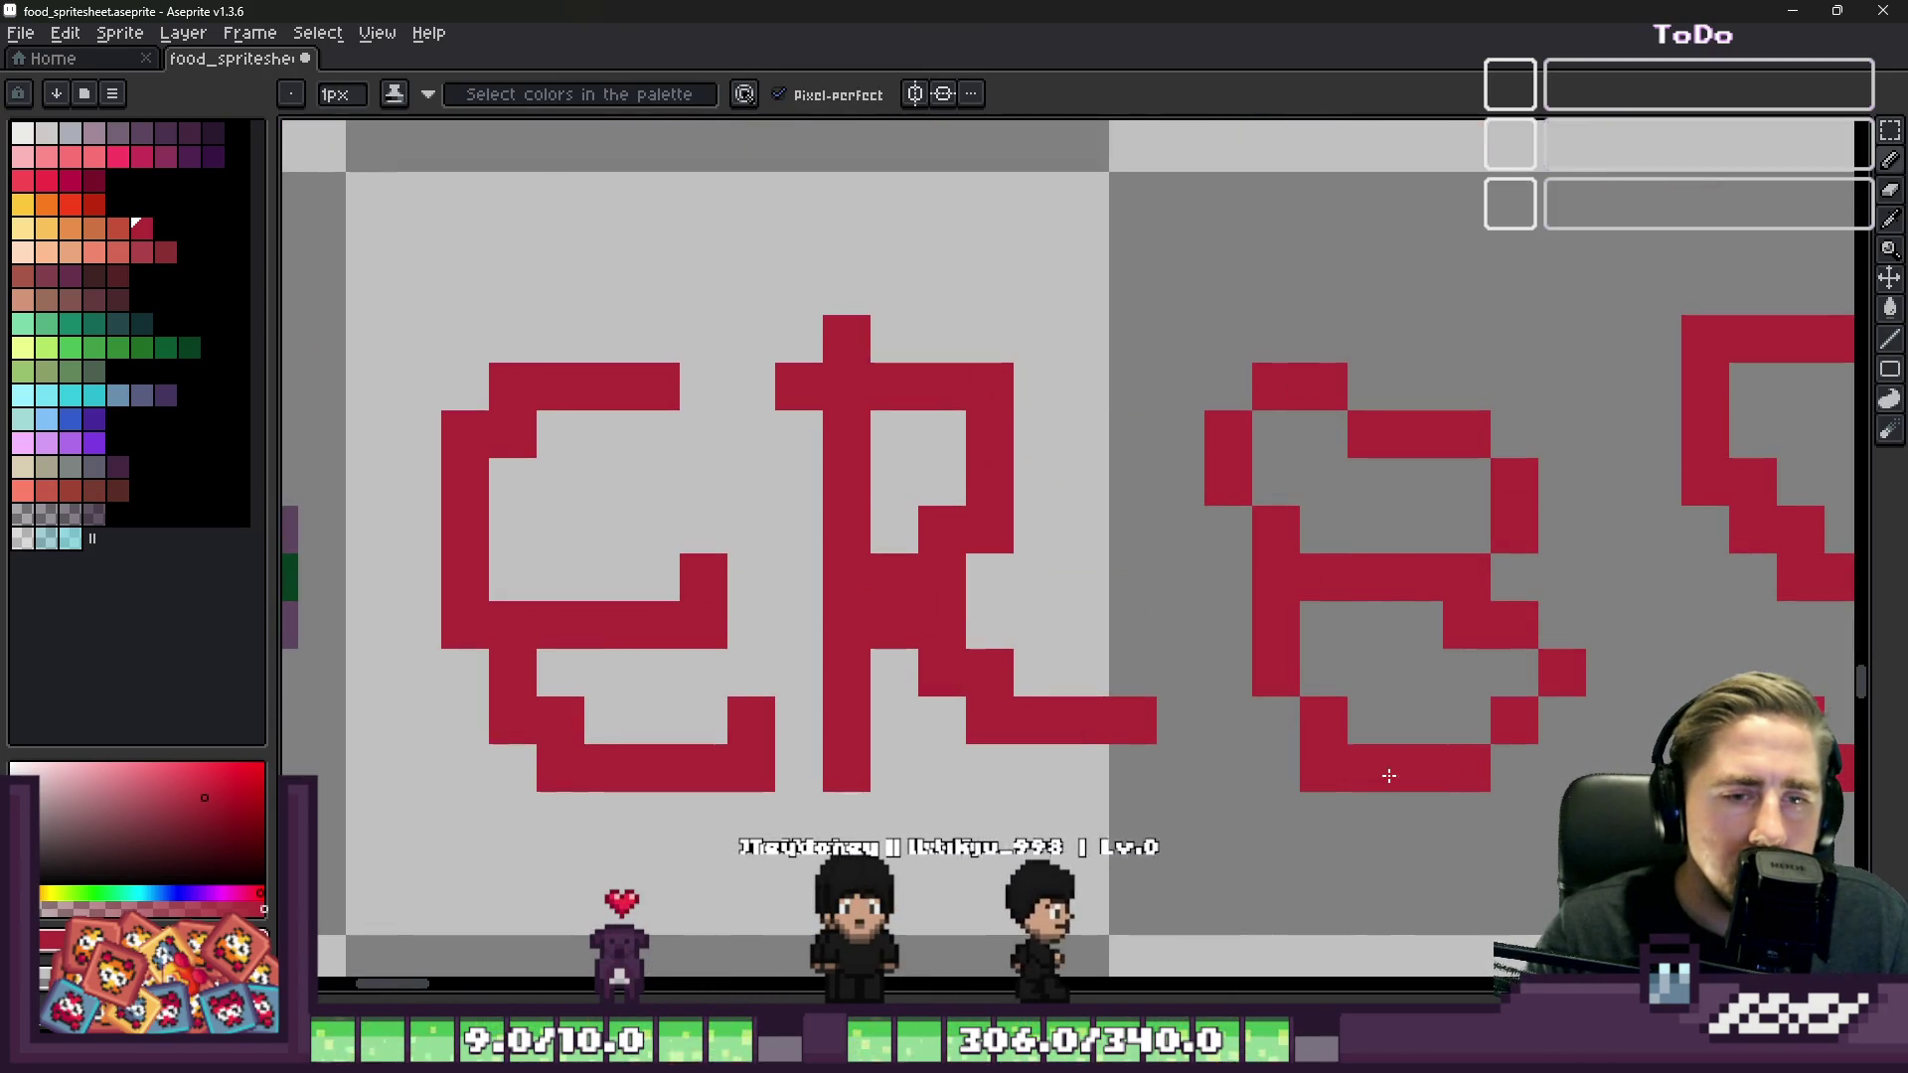
left_click(1394, 778)
scroll(1395, 777, "down", 4)
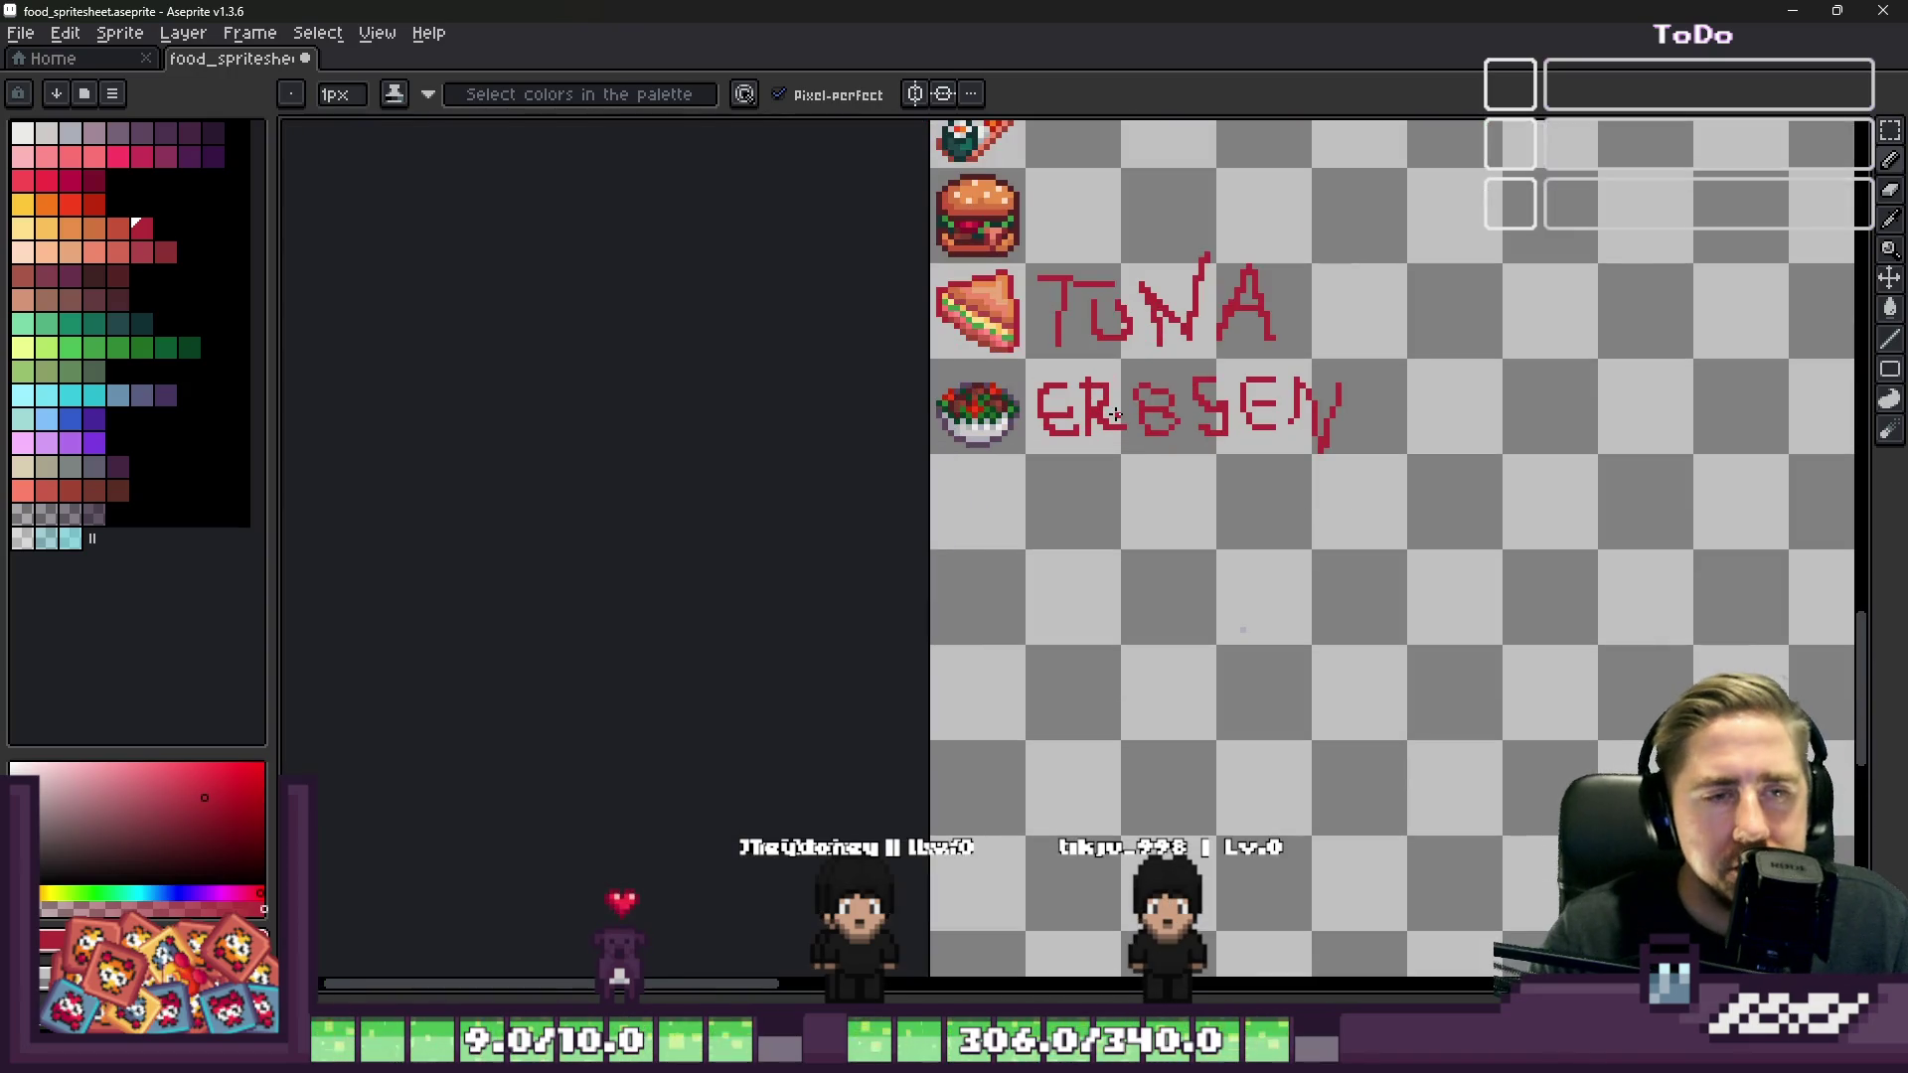
scroll(1115, 415, "up", 1)
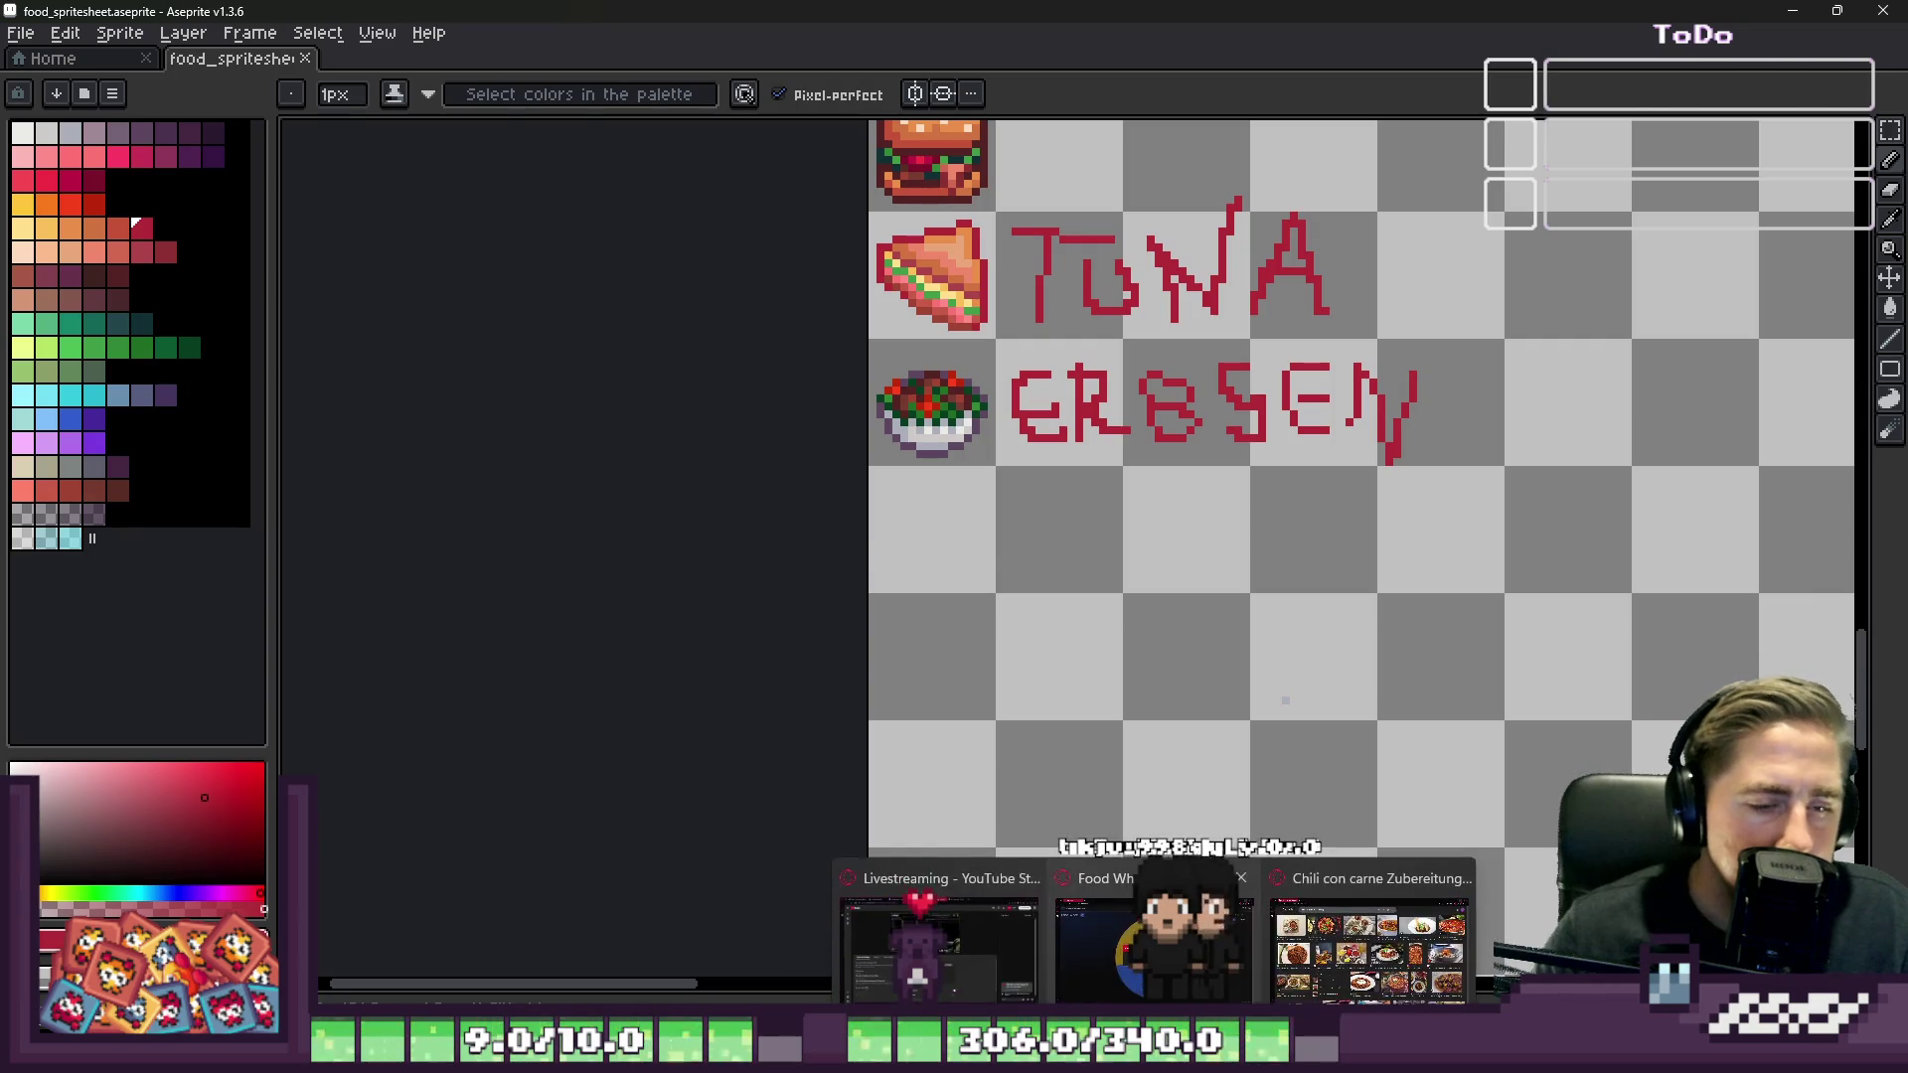
Step: Remove Pea Soup from the Food Wheel and spin it with Ramen and Asparagus soups
left_click(1371, 949)
left_click(1228, 630)
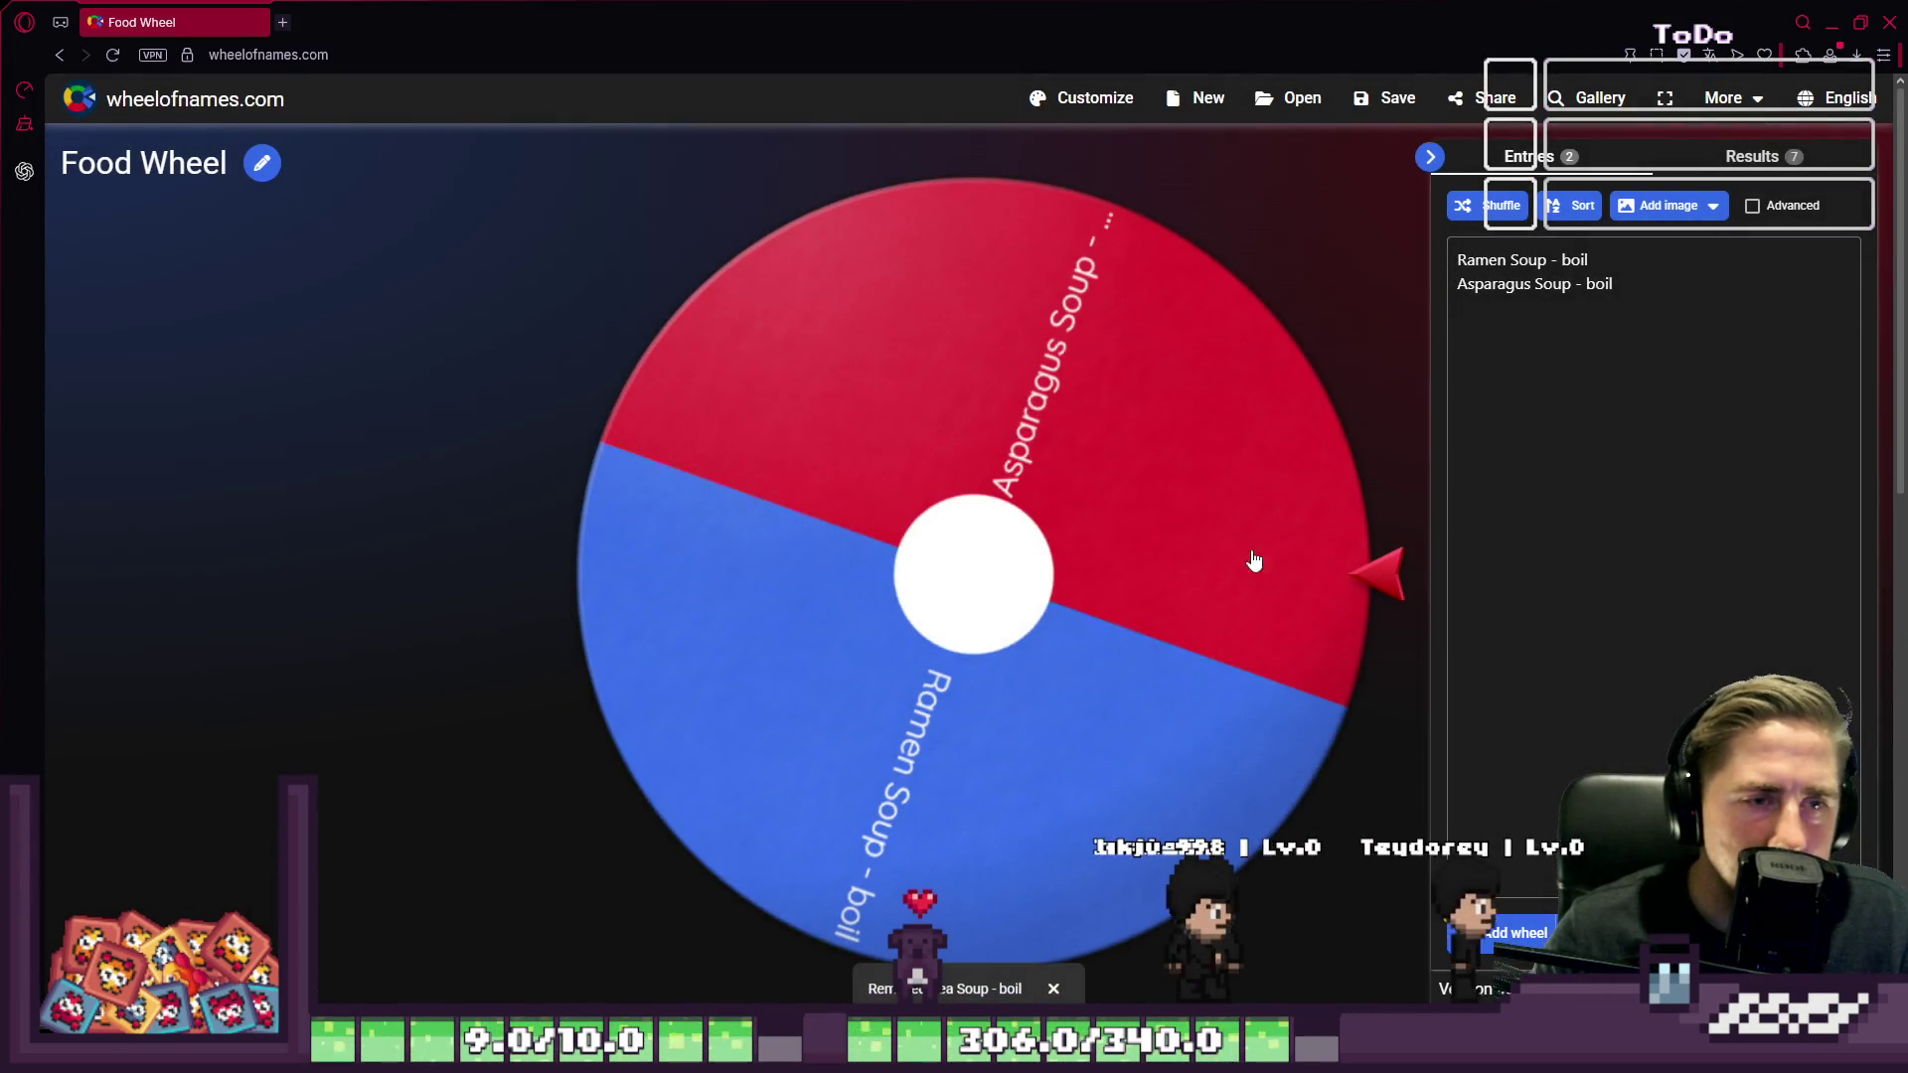
left_click(988, 558)
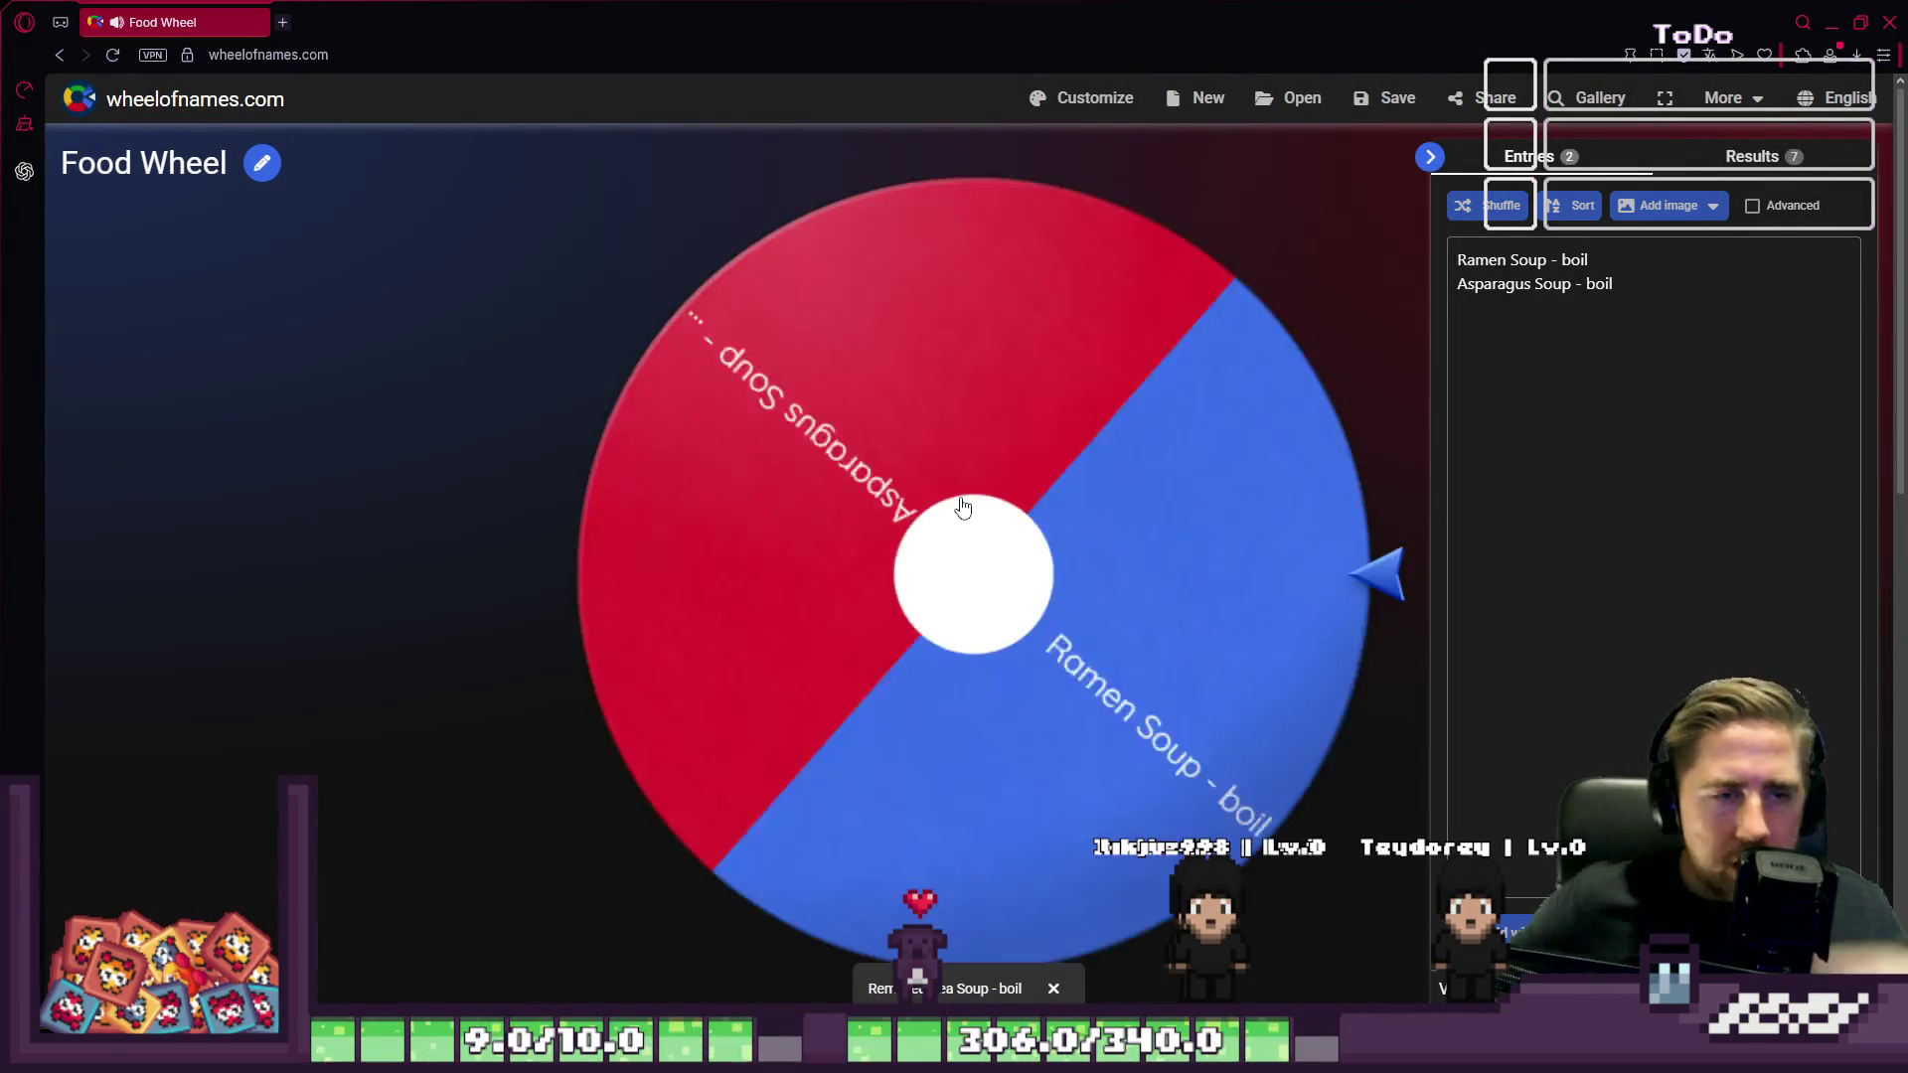